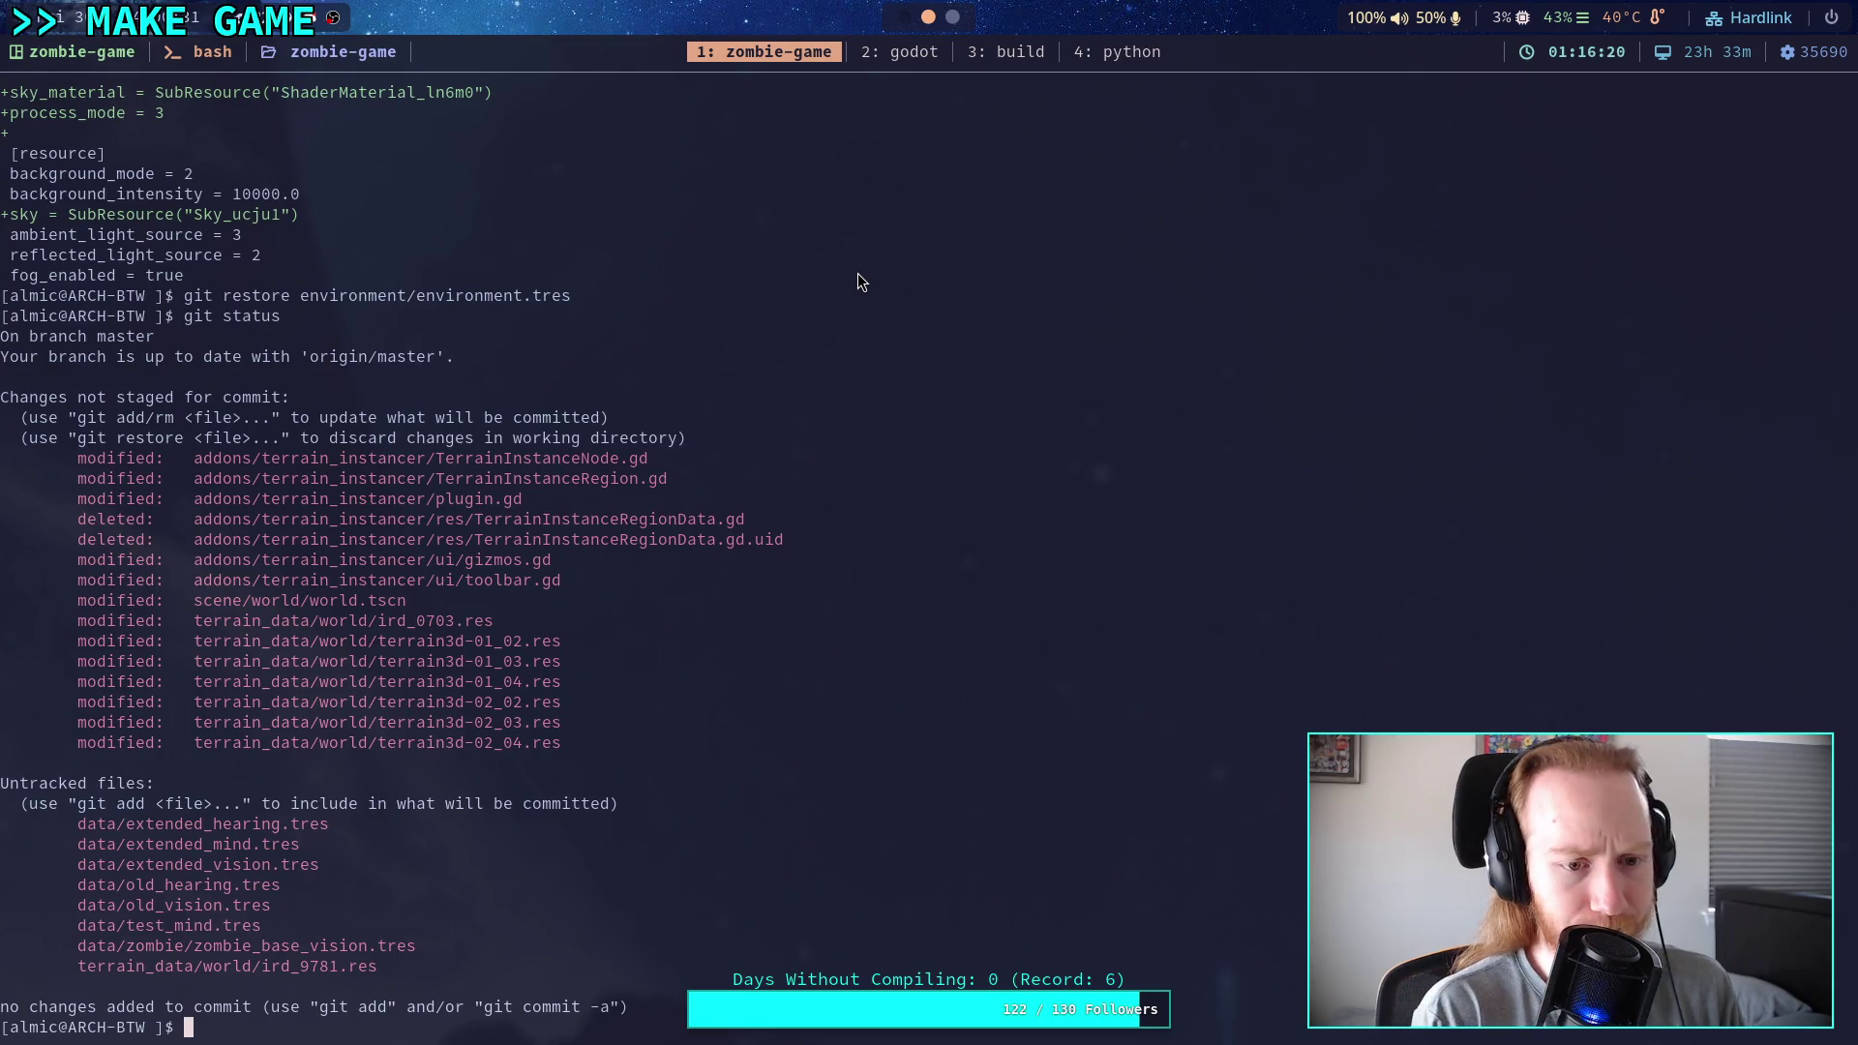
Step: Show the unstaged git diff of TerrainInstanceNode.gd and read its removed load_region_data and cleanup code
text(git)
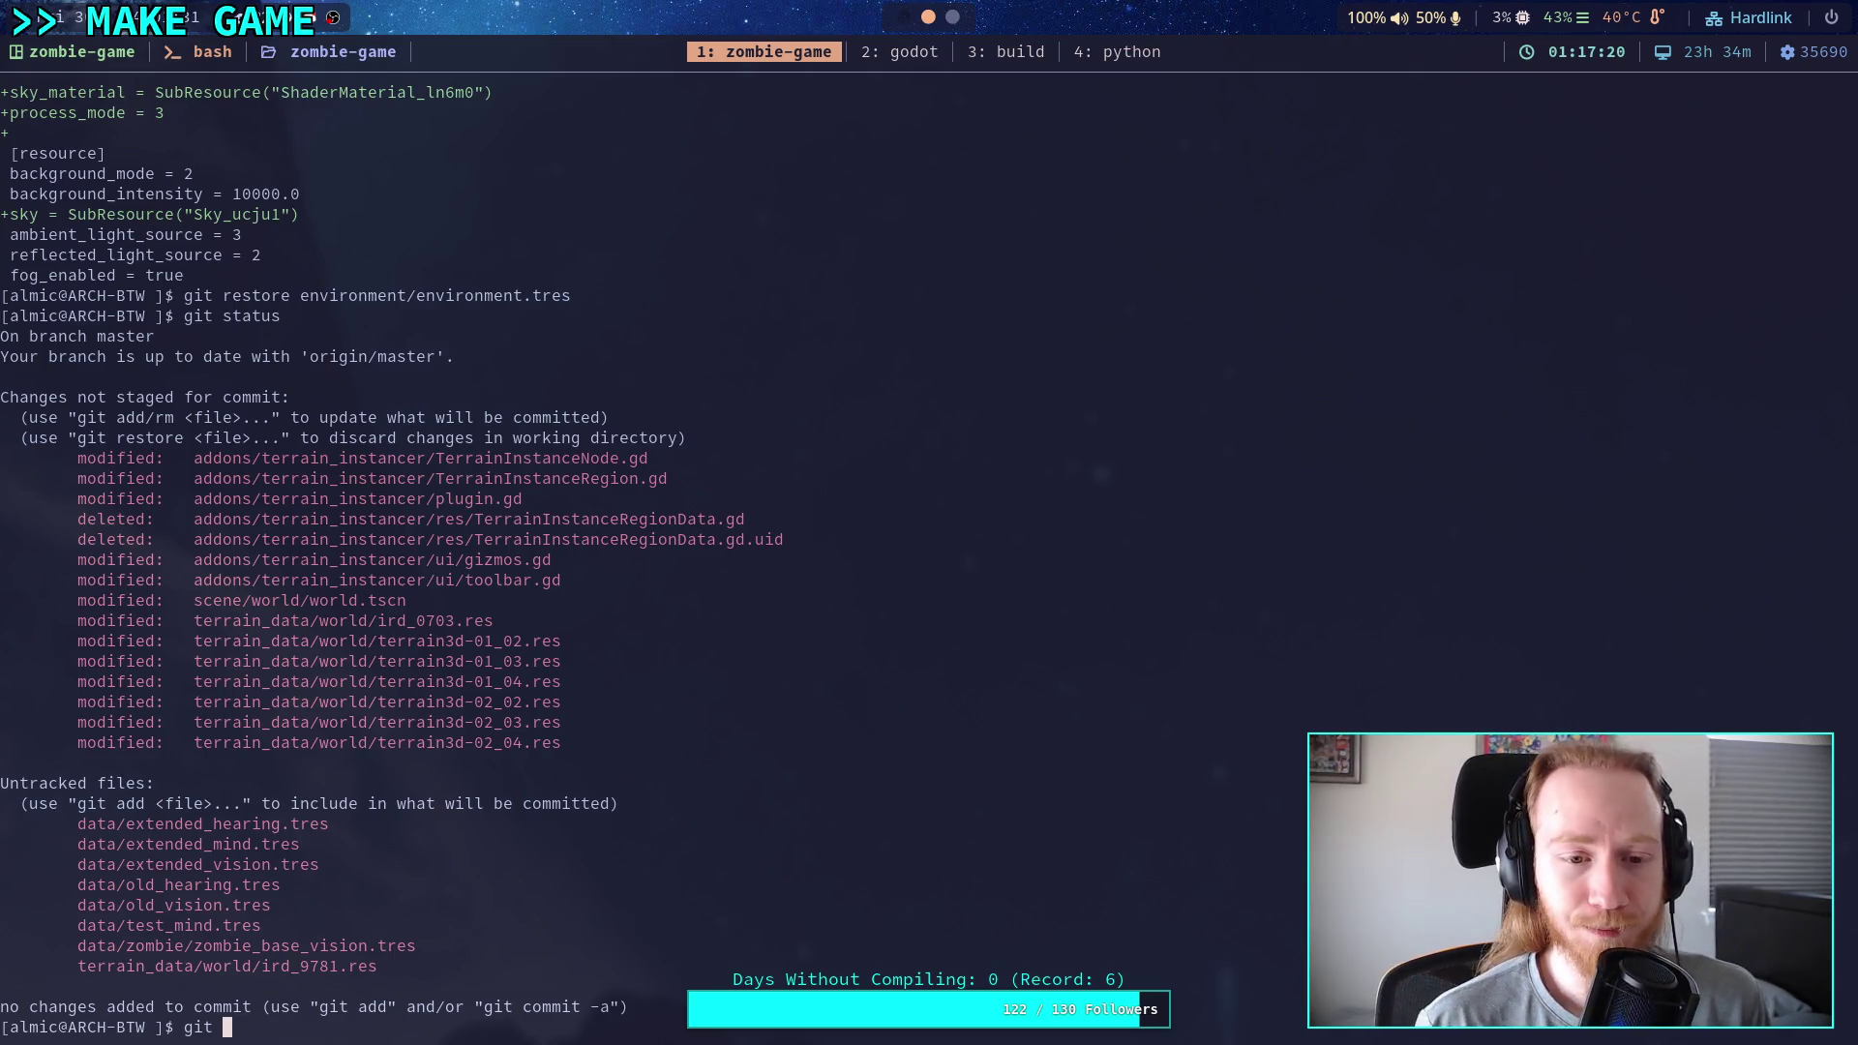
text(diff)
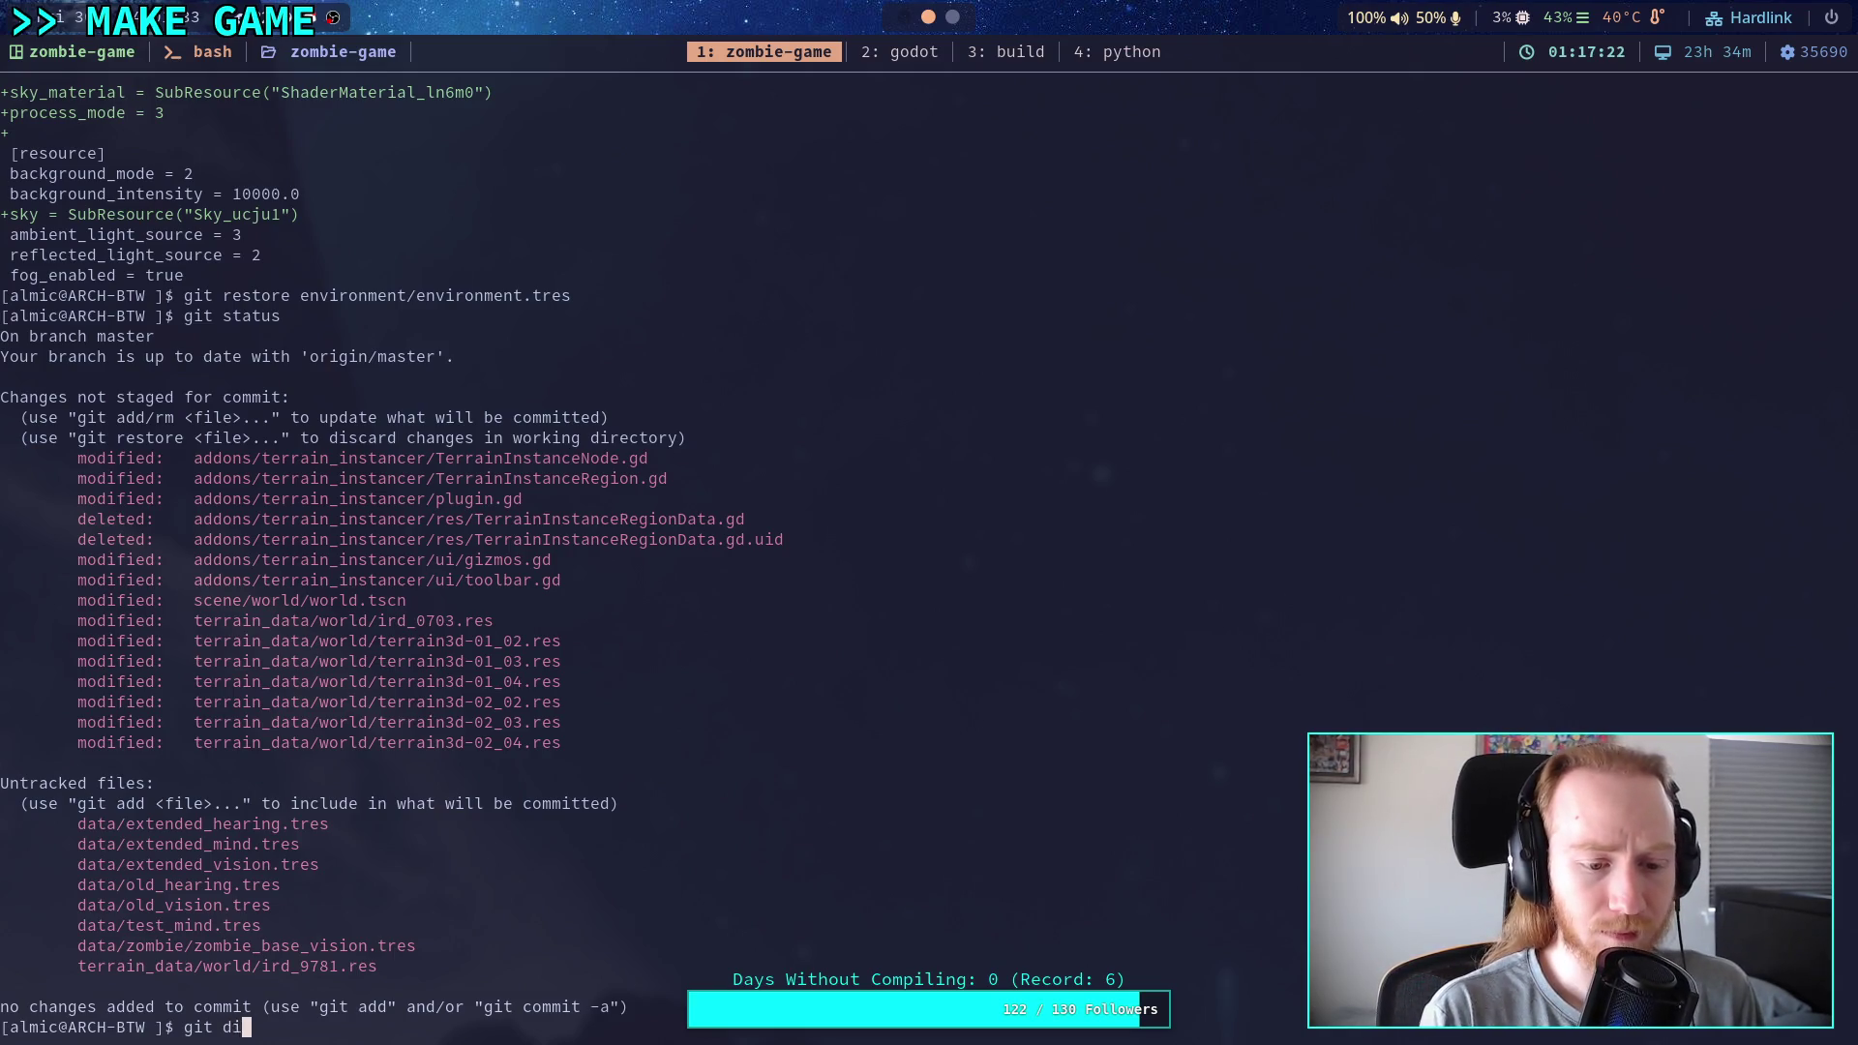
key(Return)
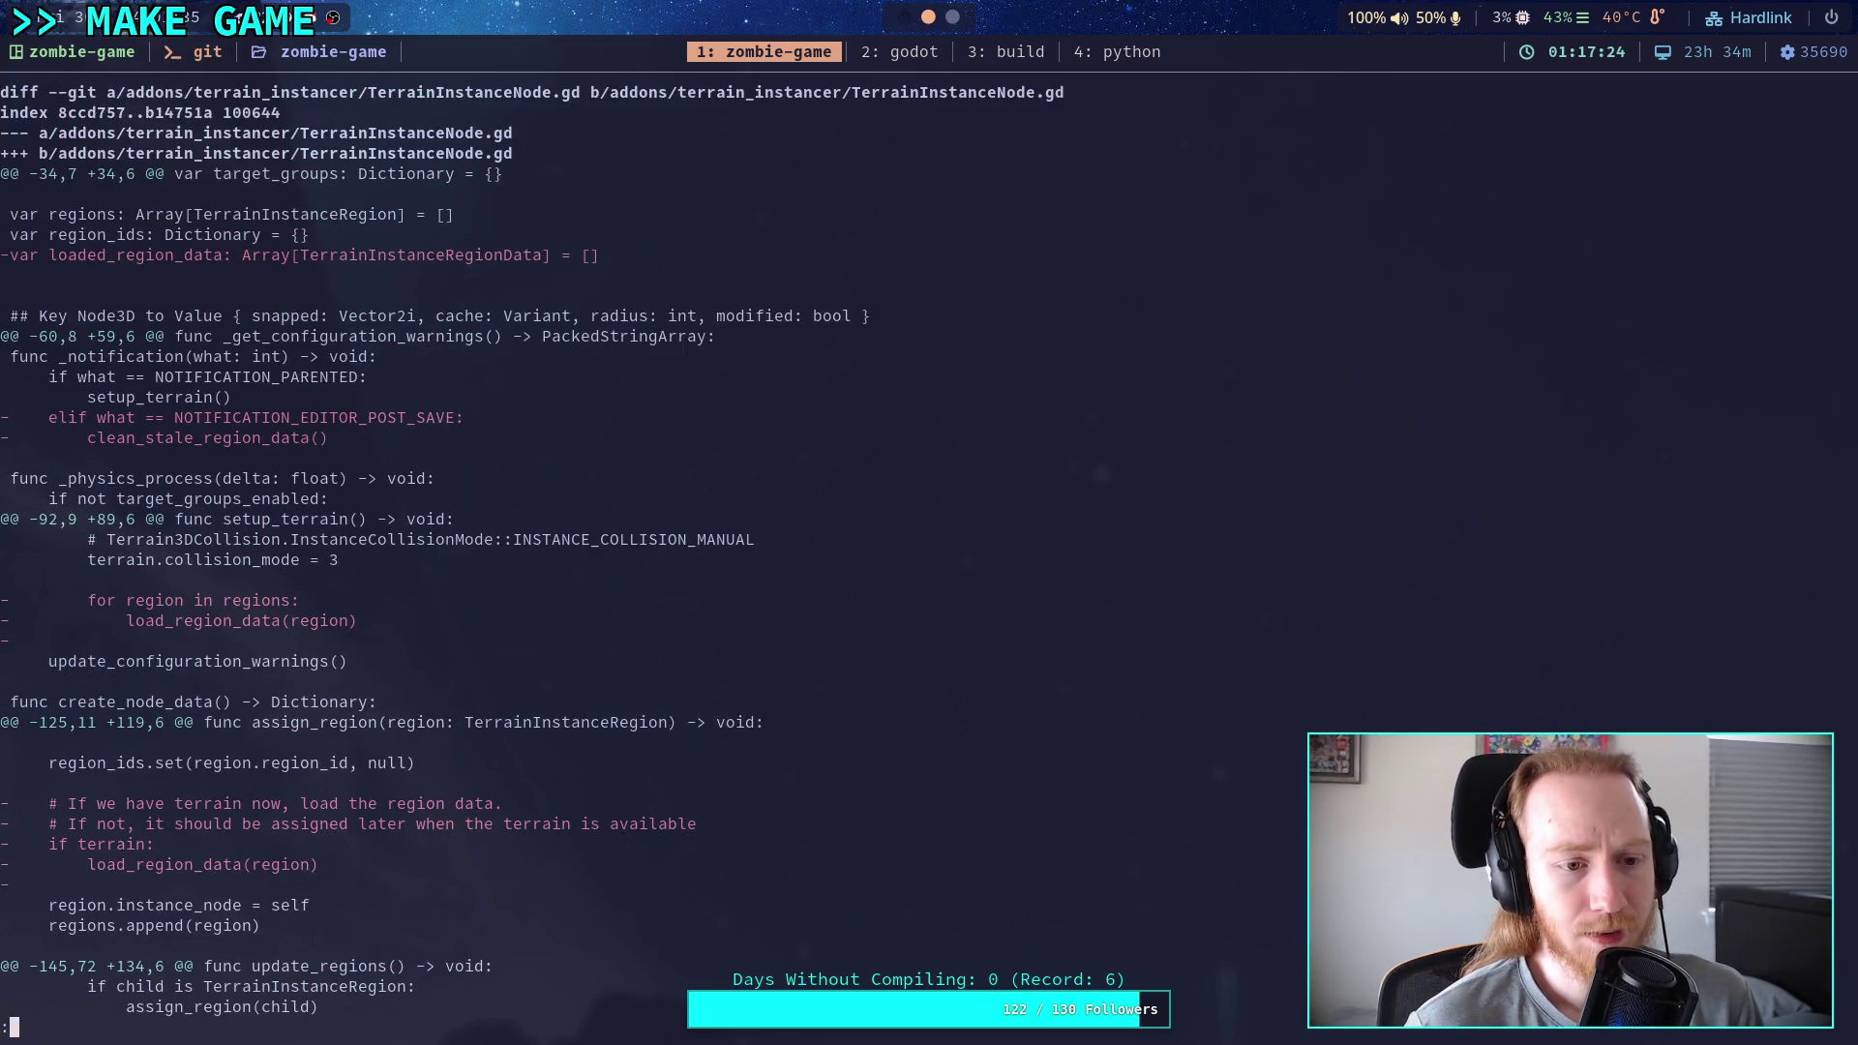
key(Down)
key(Down)
key(Down)
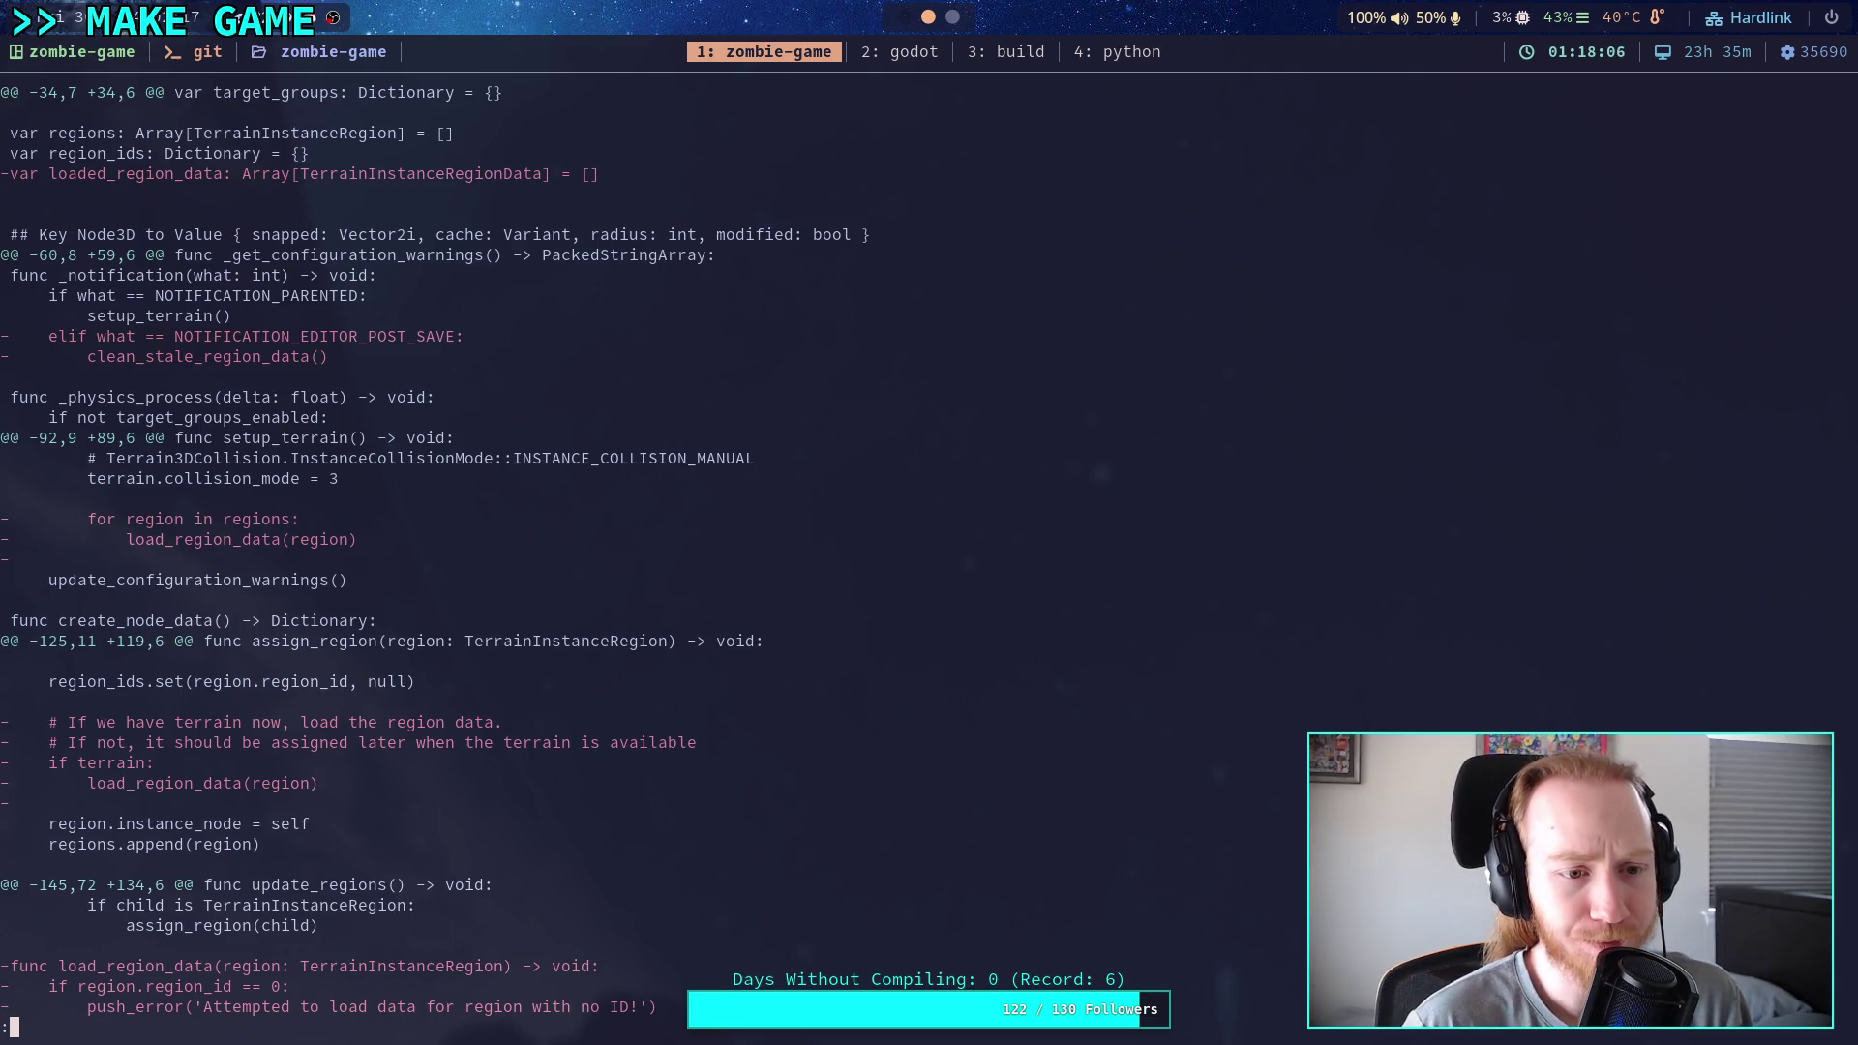
scroll(421, 550, down, 11)
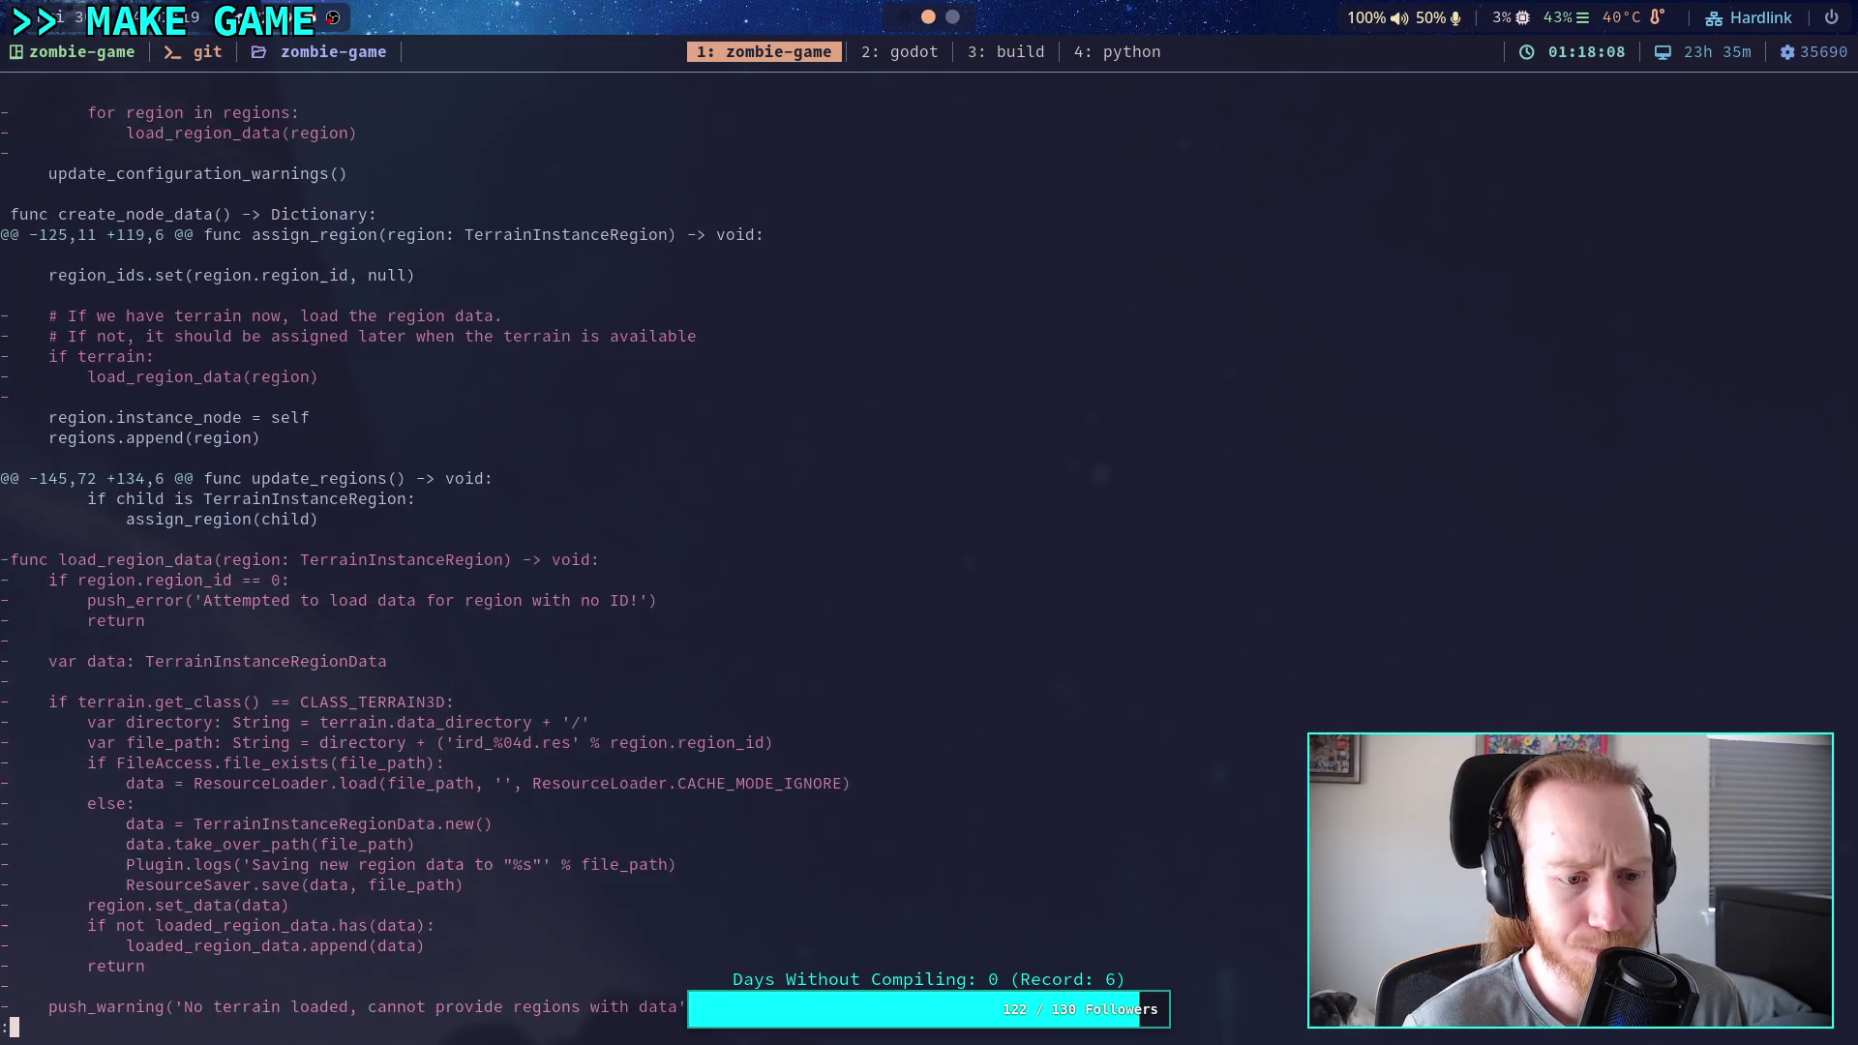
scroll(424, 550, up, 5)
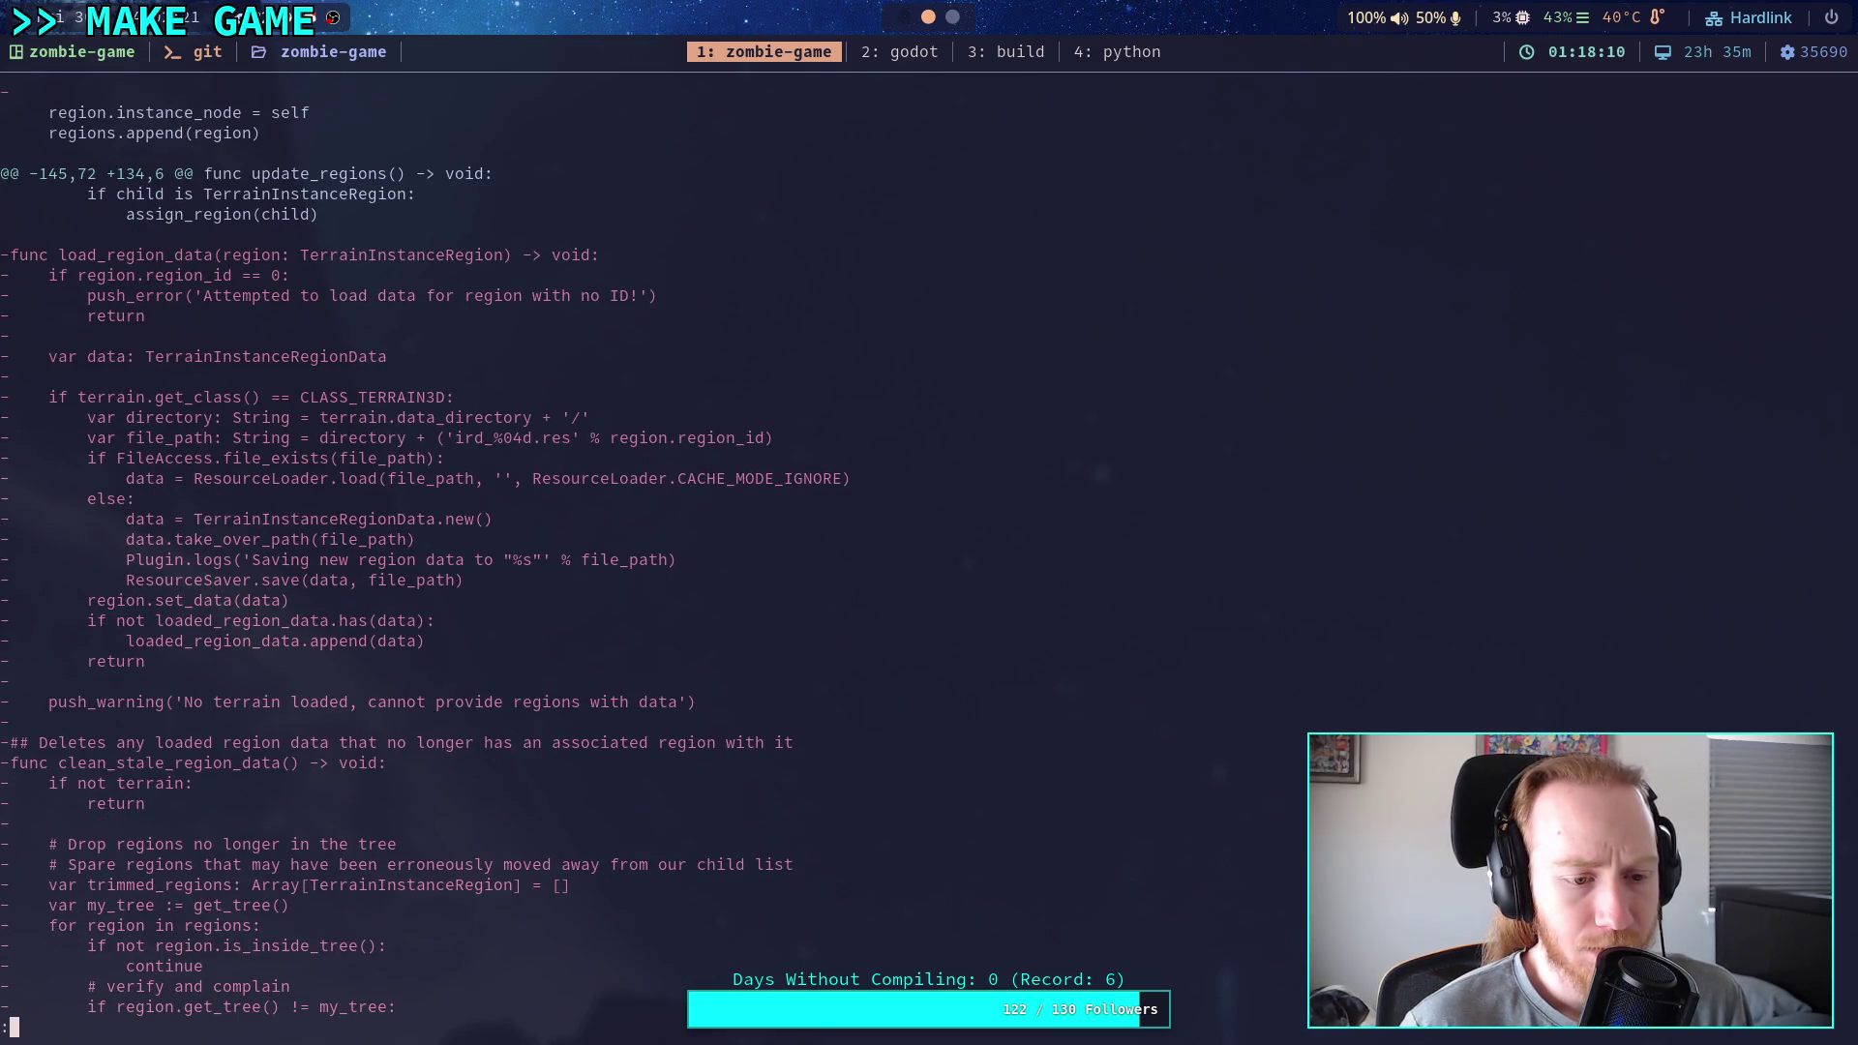
scroll(532, 549, up, 7)
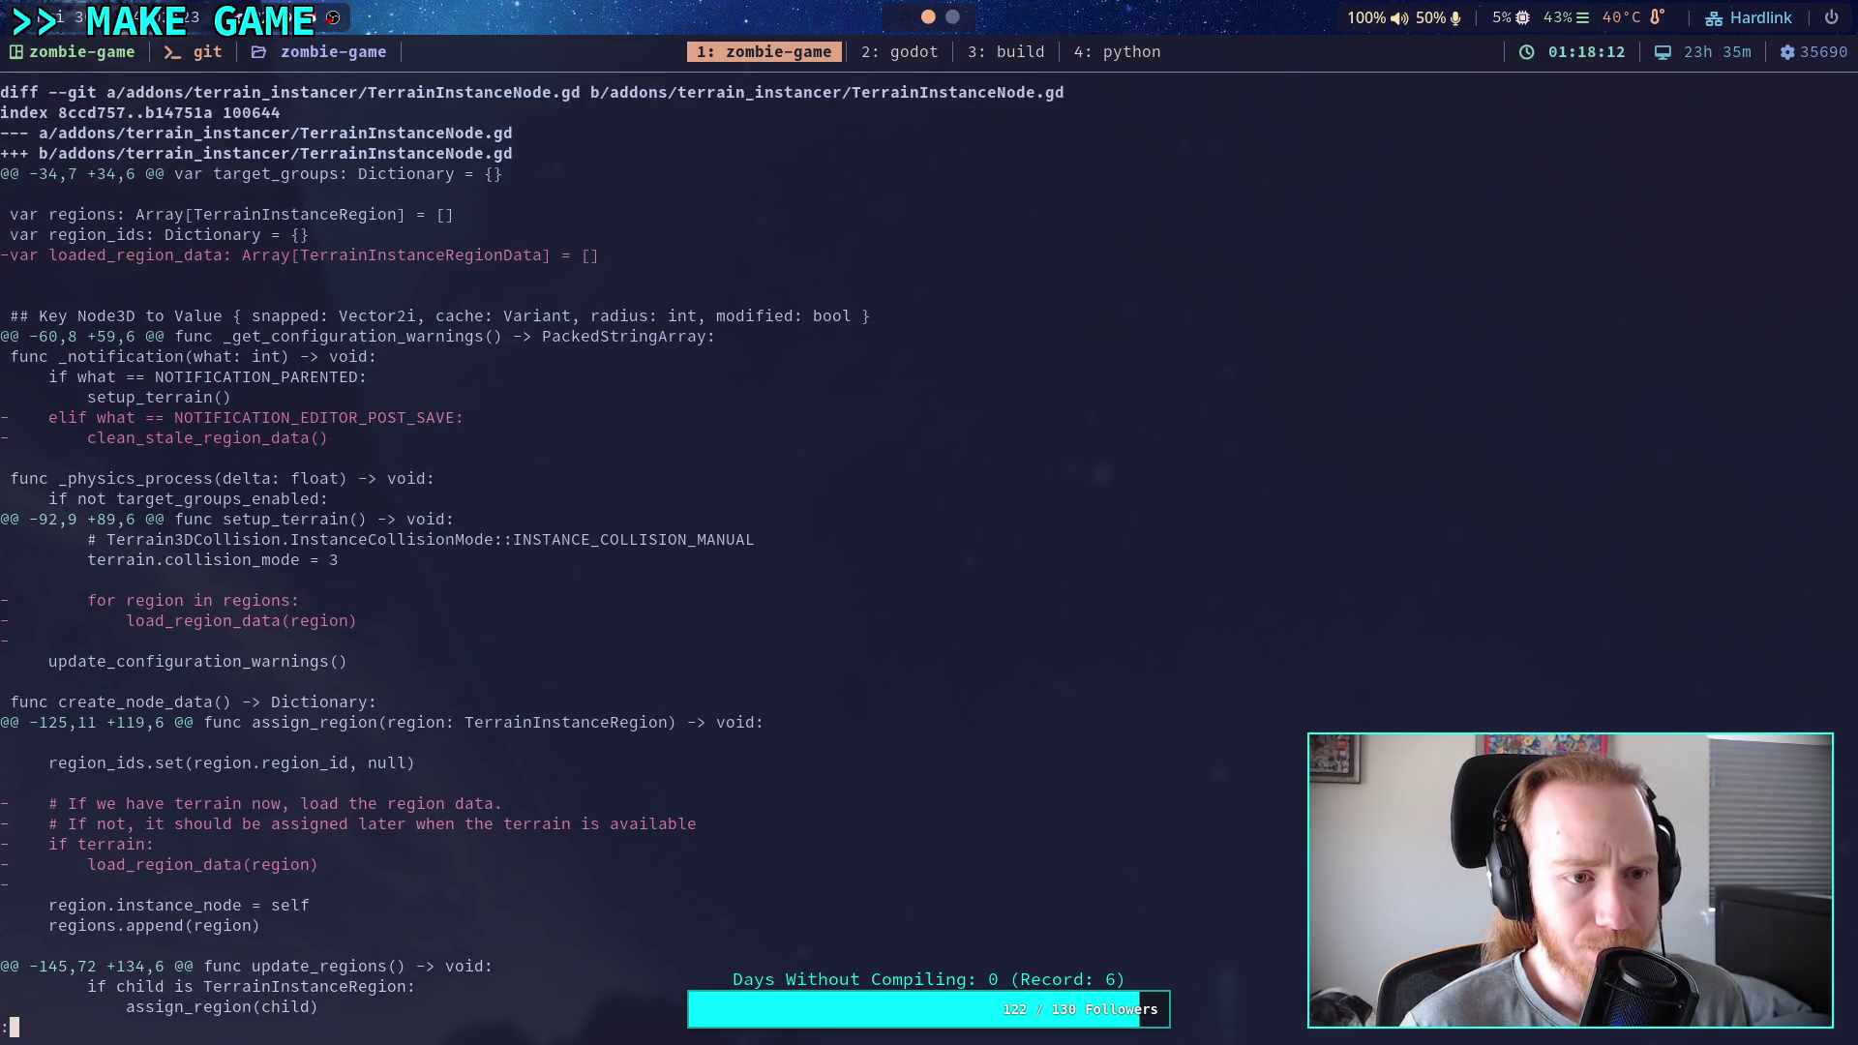
Step: Start interactive staging with git add -i, list status, and pick TerrainInstanceNode.gd for patch mode
text(q)
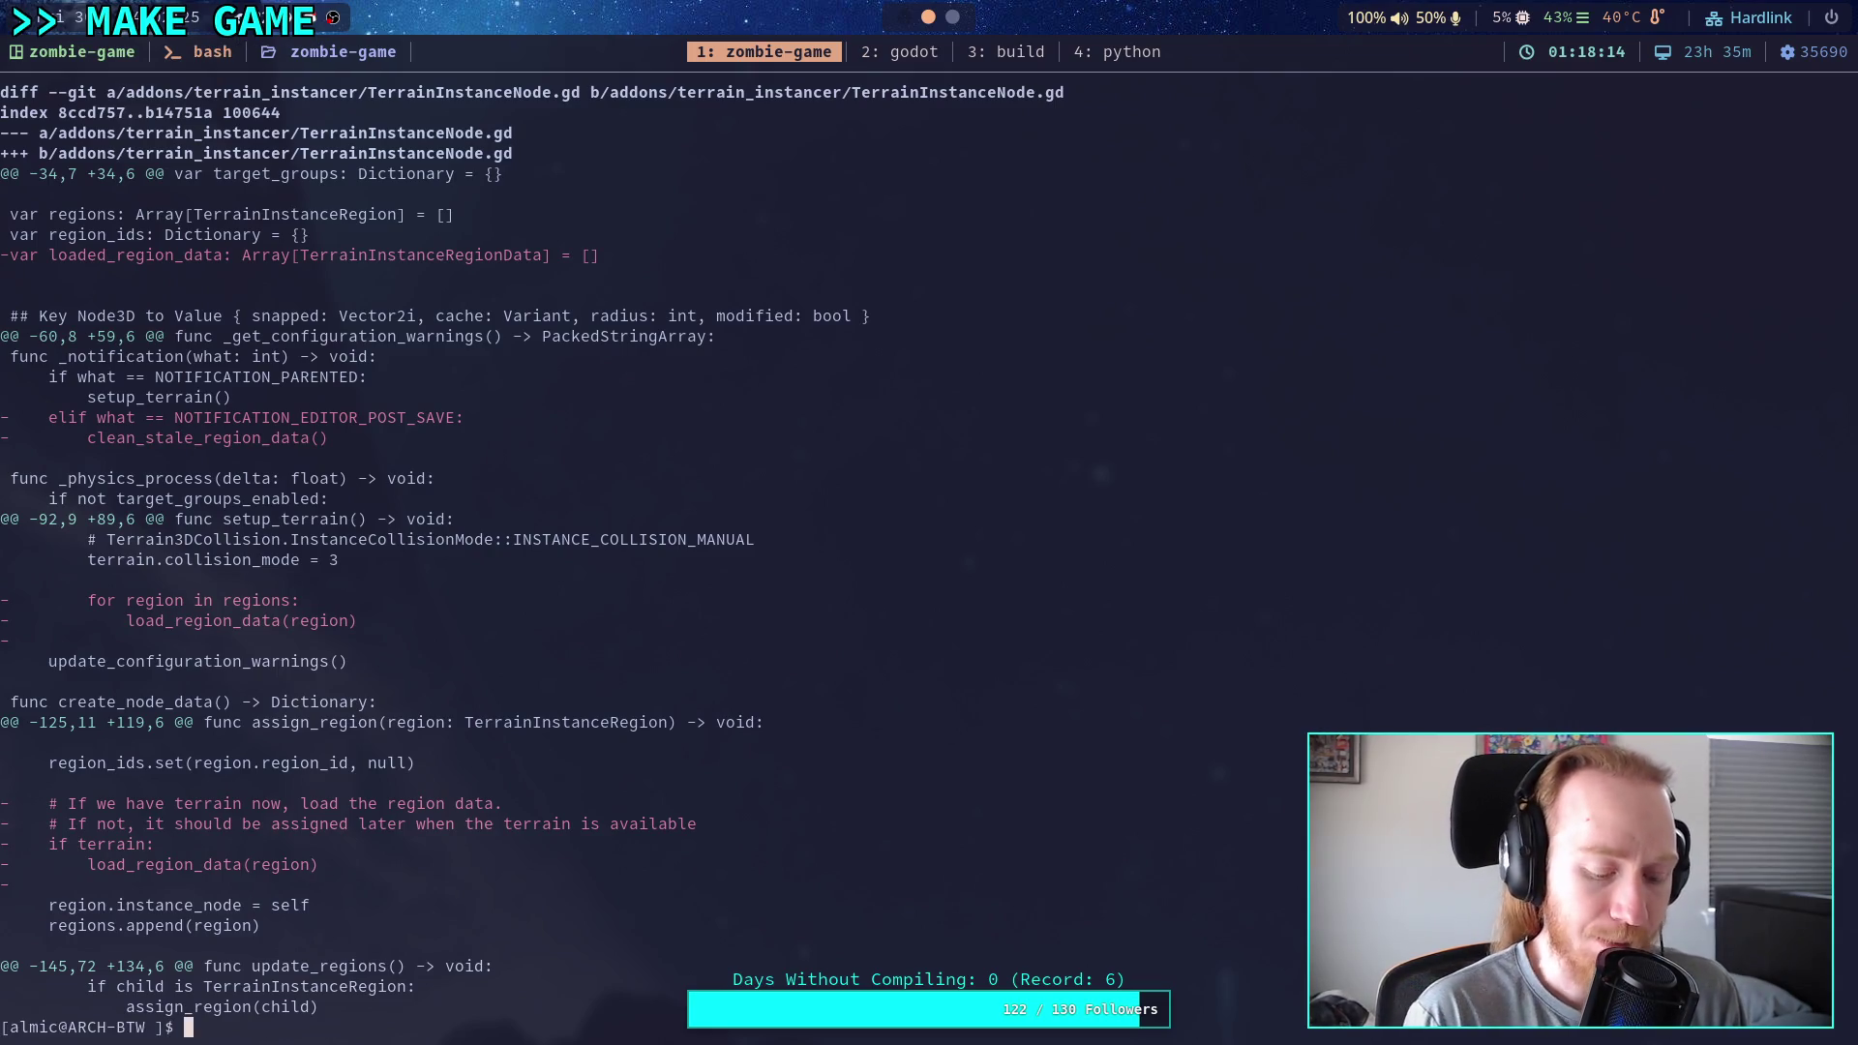
text(git )
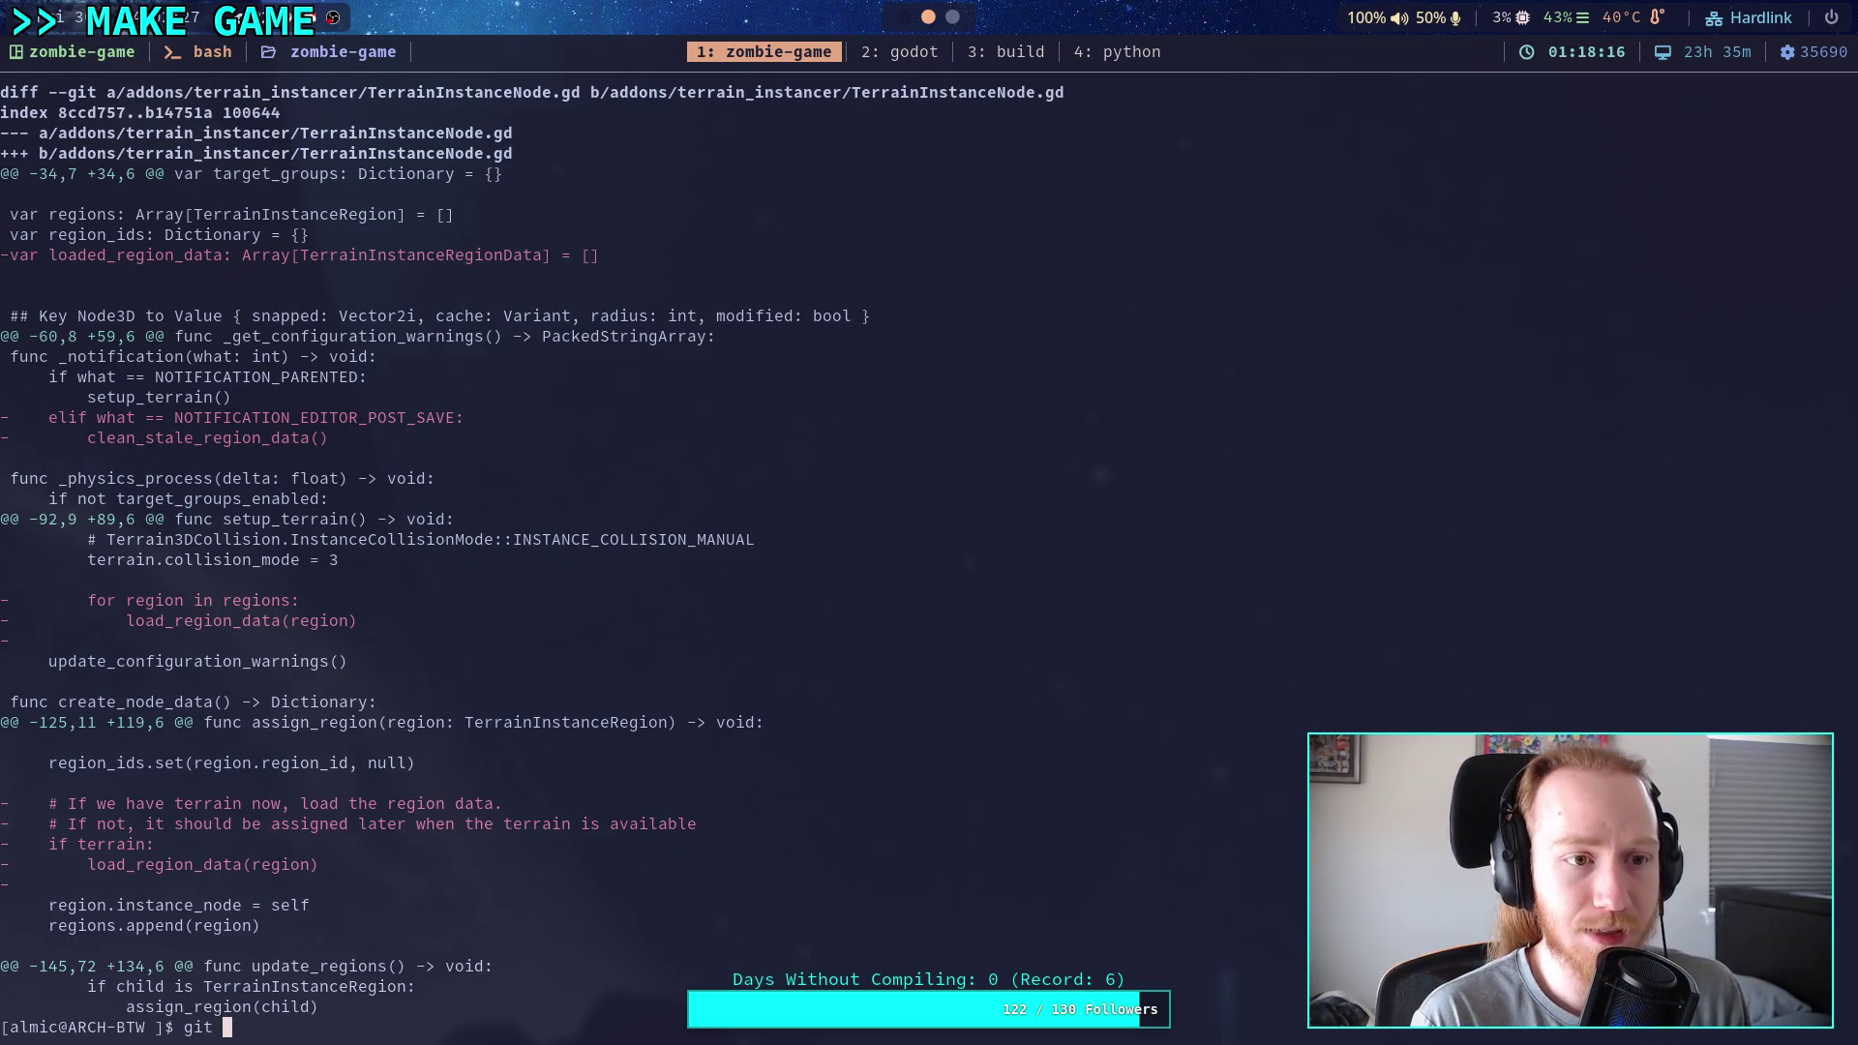
text(add -i )
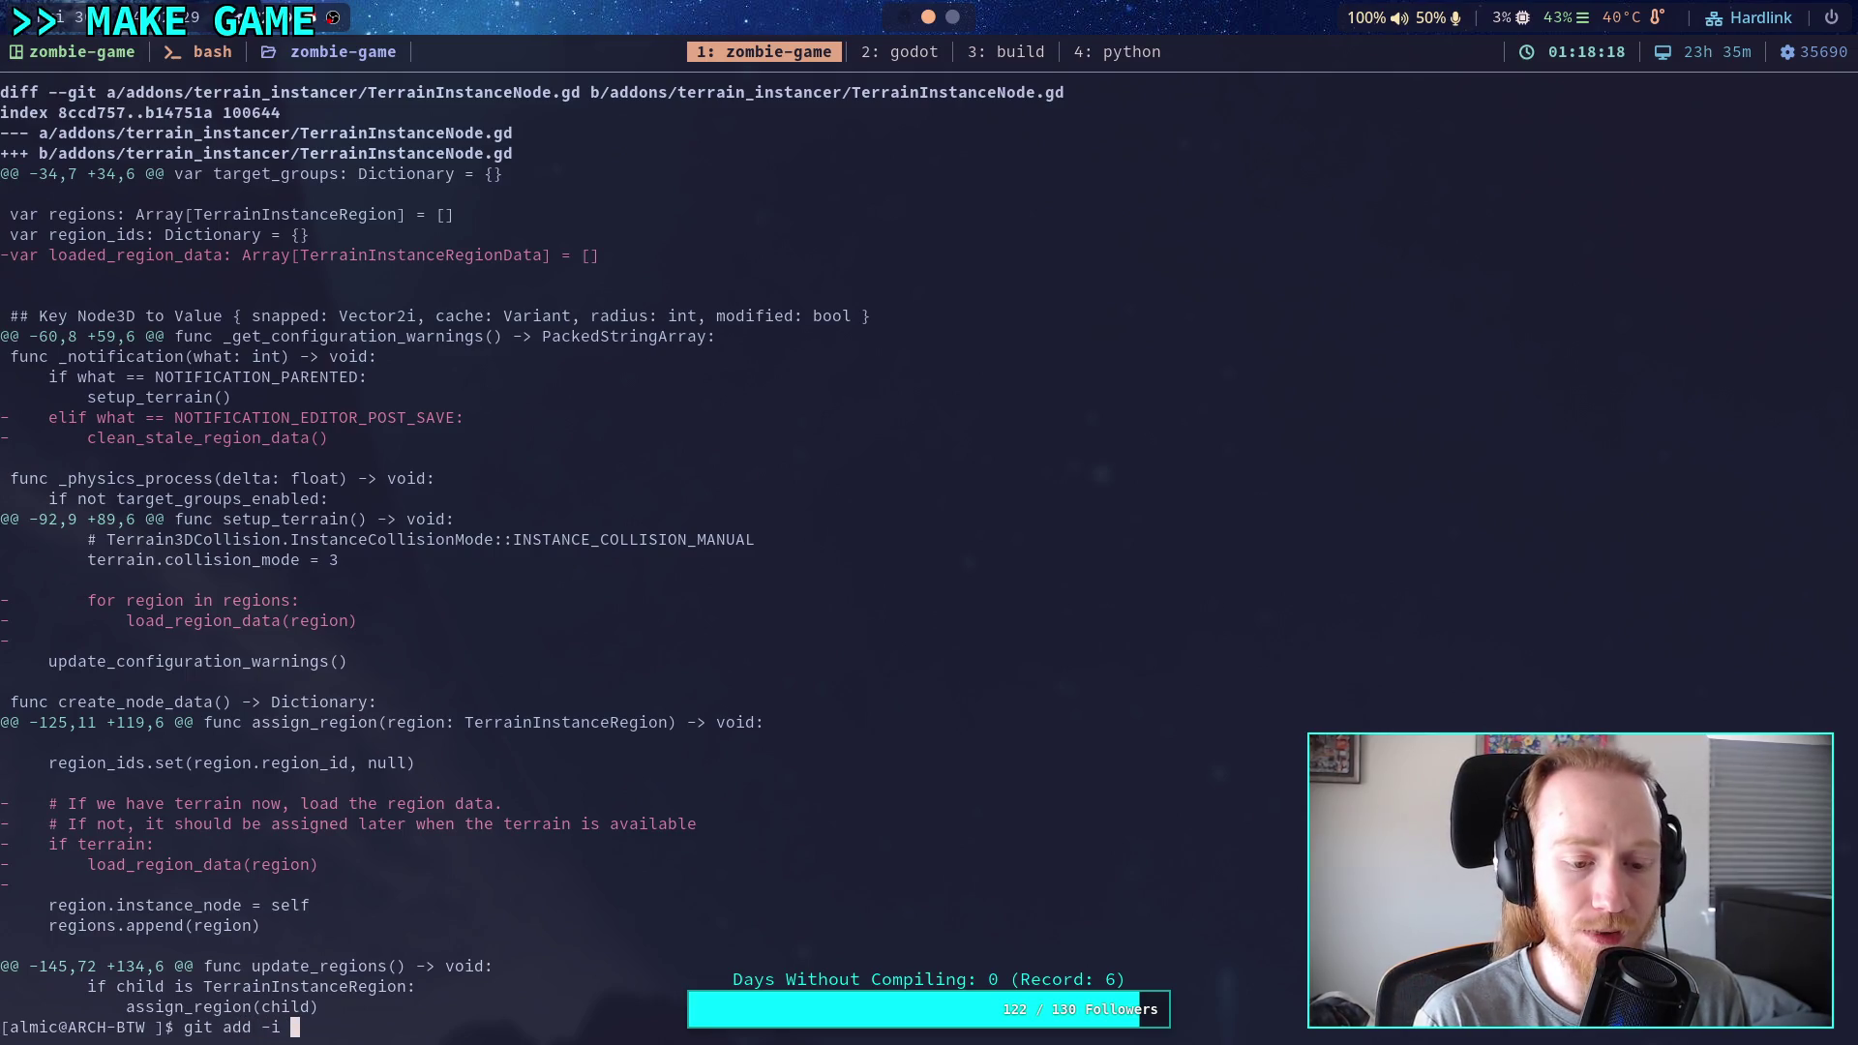
text(.)
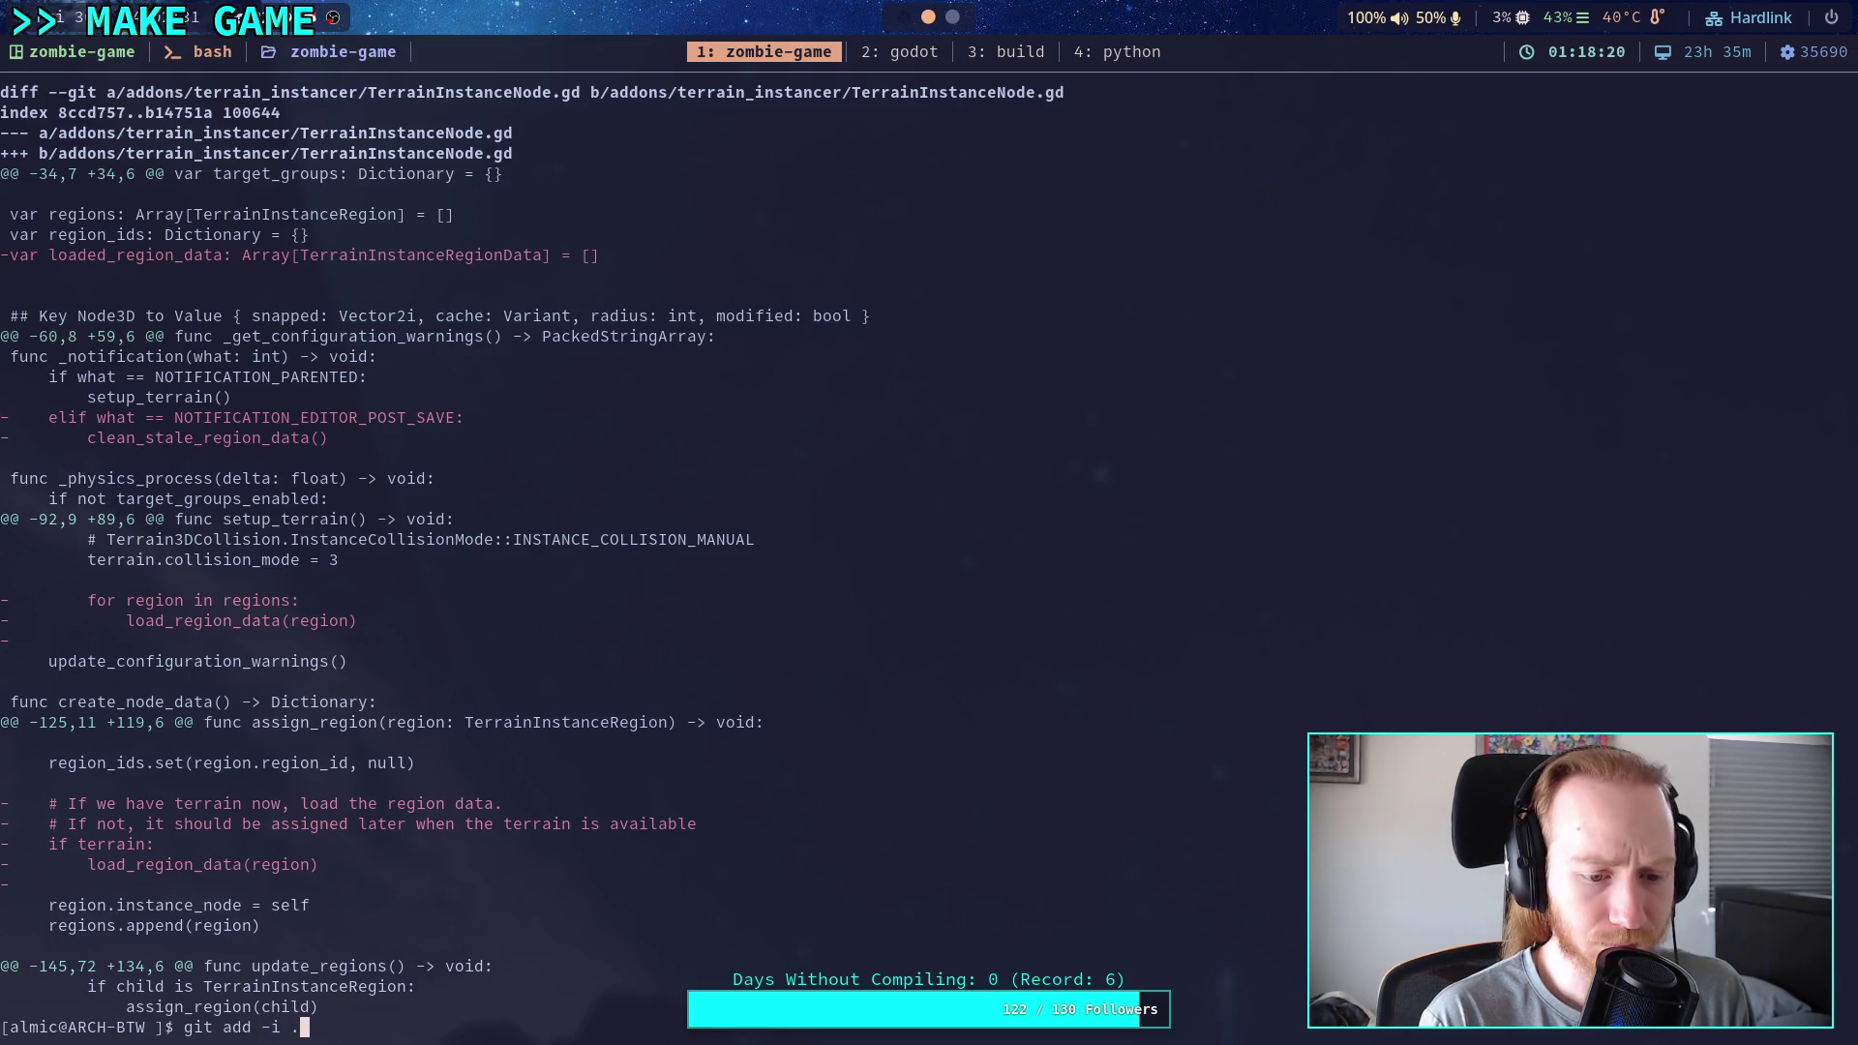
key(Return)
text(1)
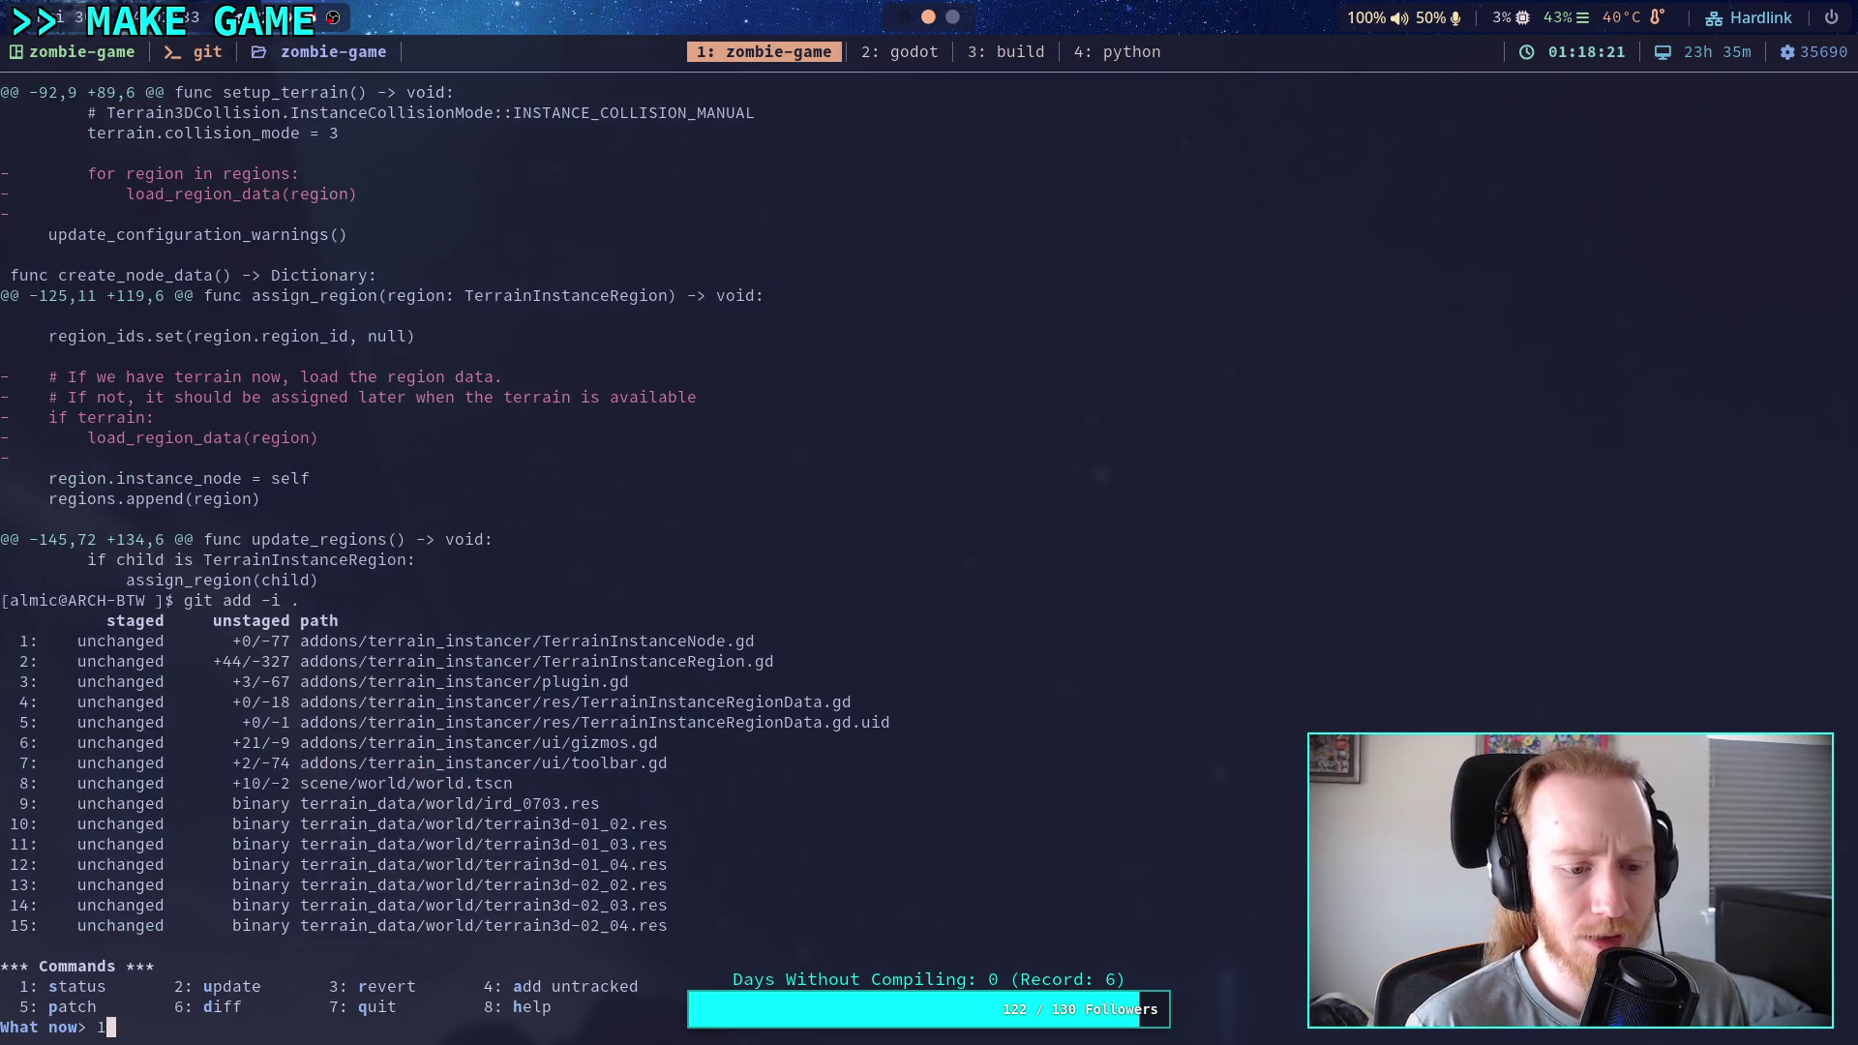
key(Return)
text(5)
key(Return)
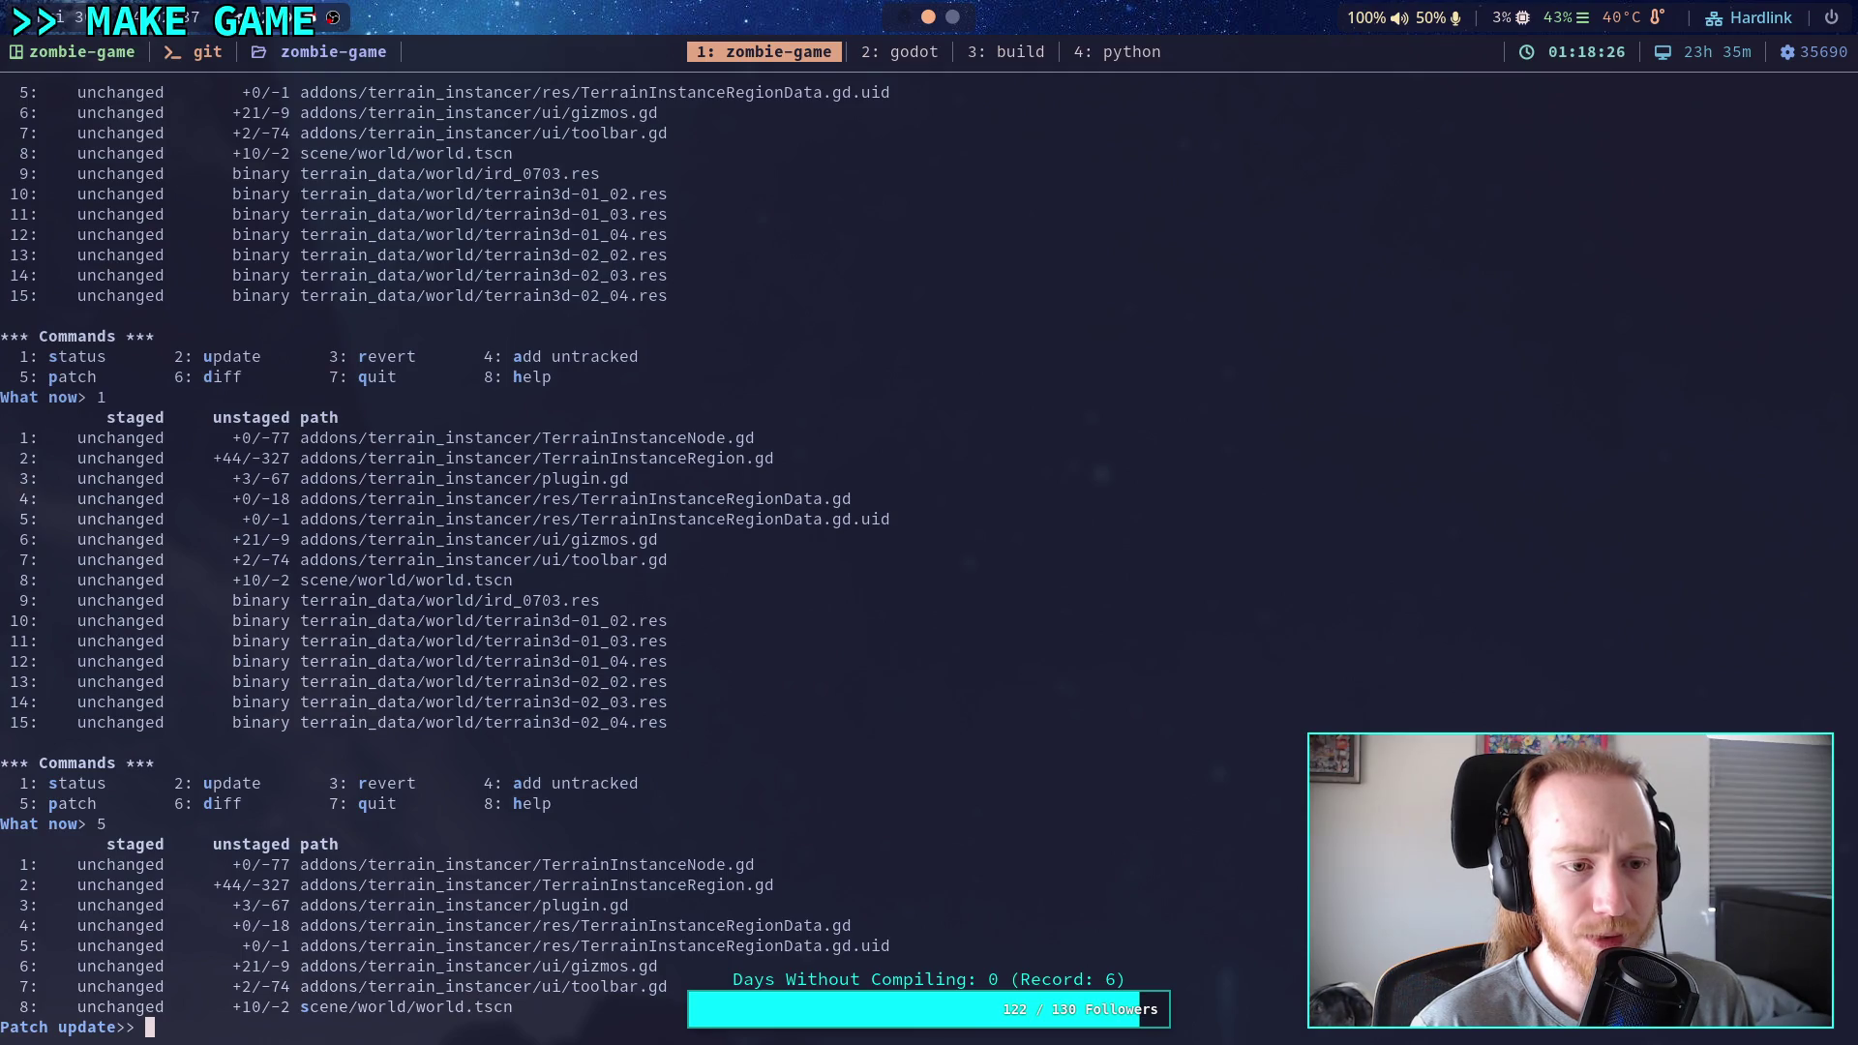
text(1)
key(Return)
Step: Stage every TerrainInstanceNode.gd hunk and confirm the status shows +0/-77 staged
key(Return)
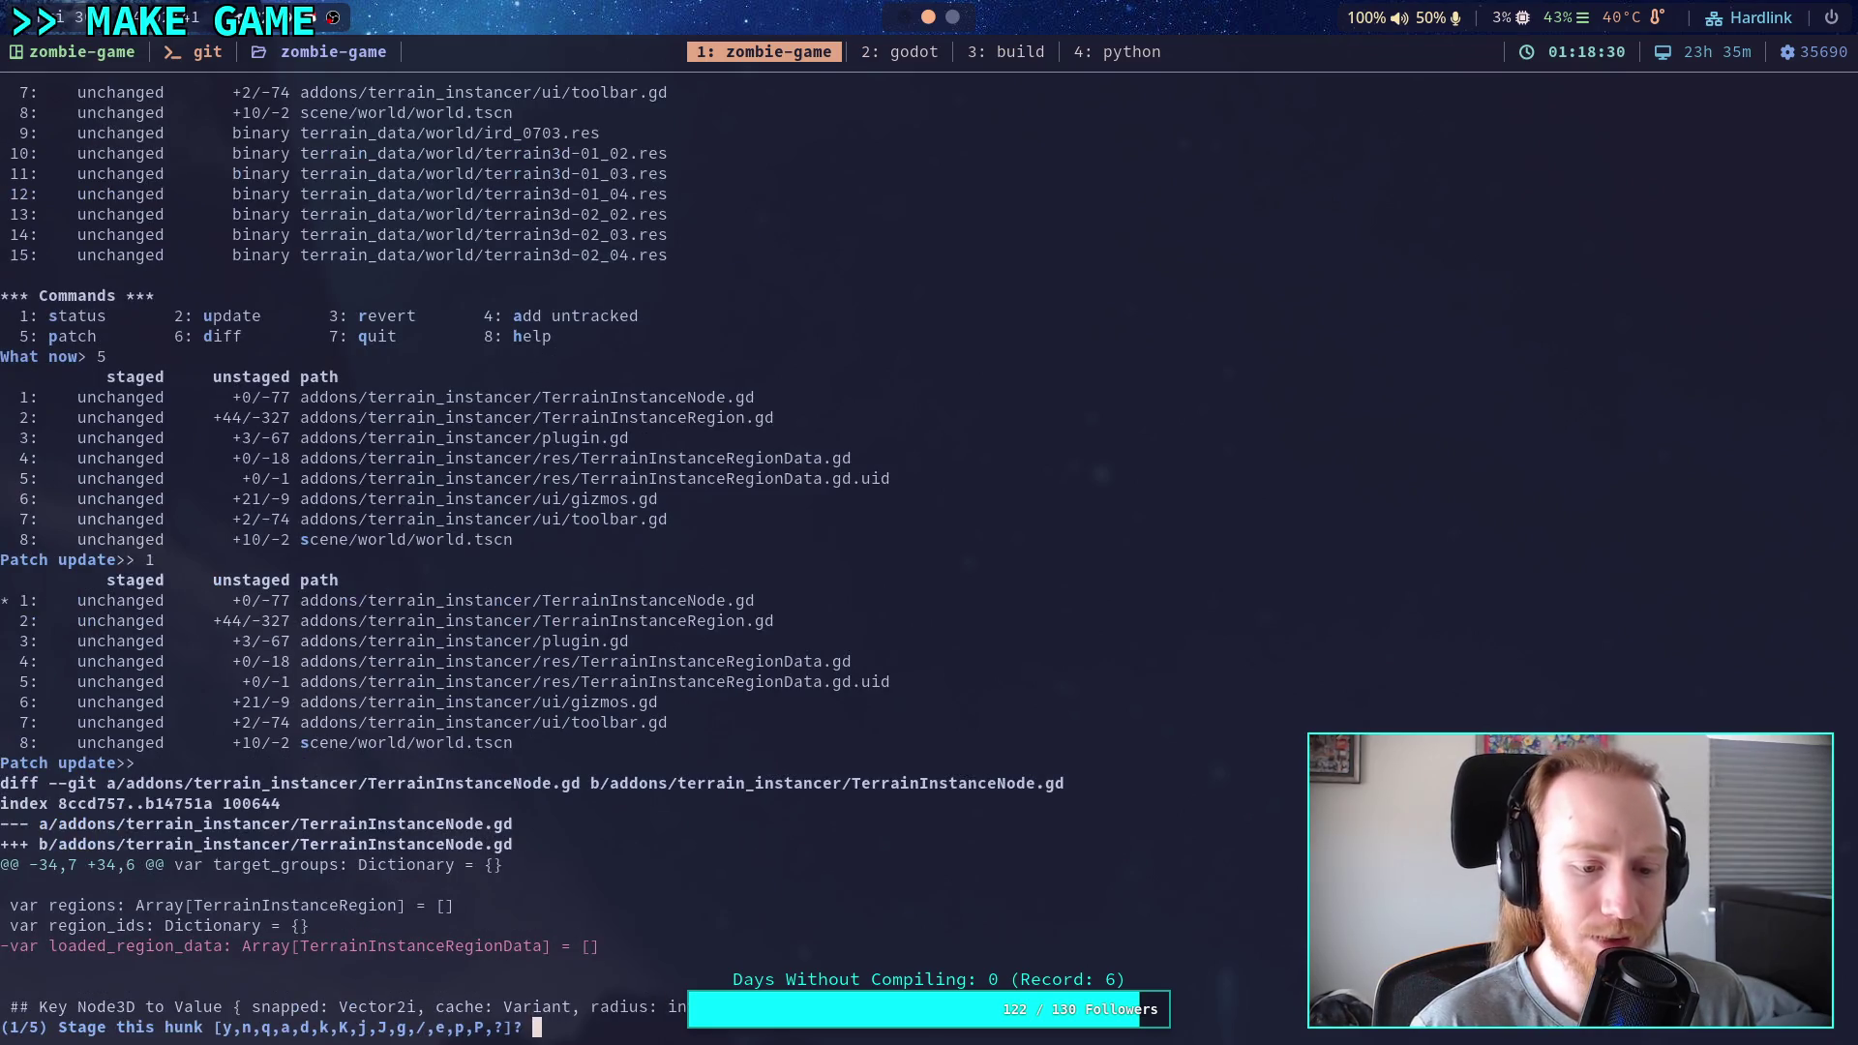
text(y)
key(Return)
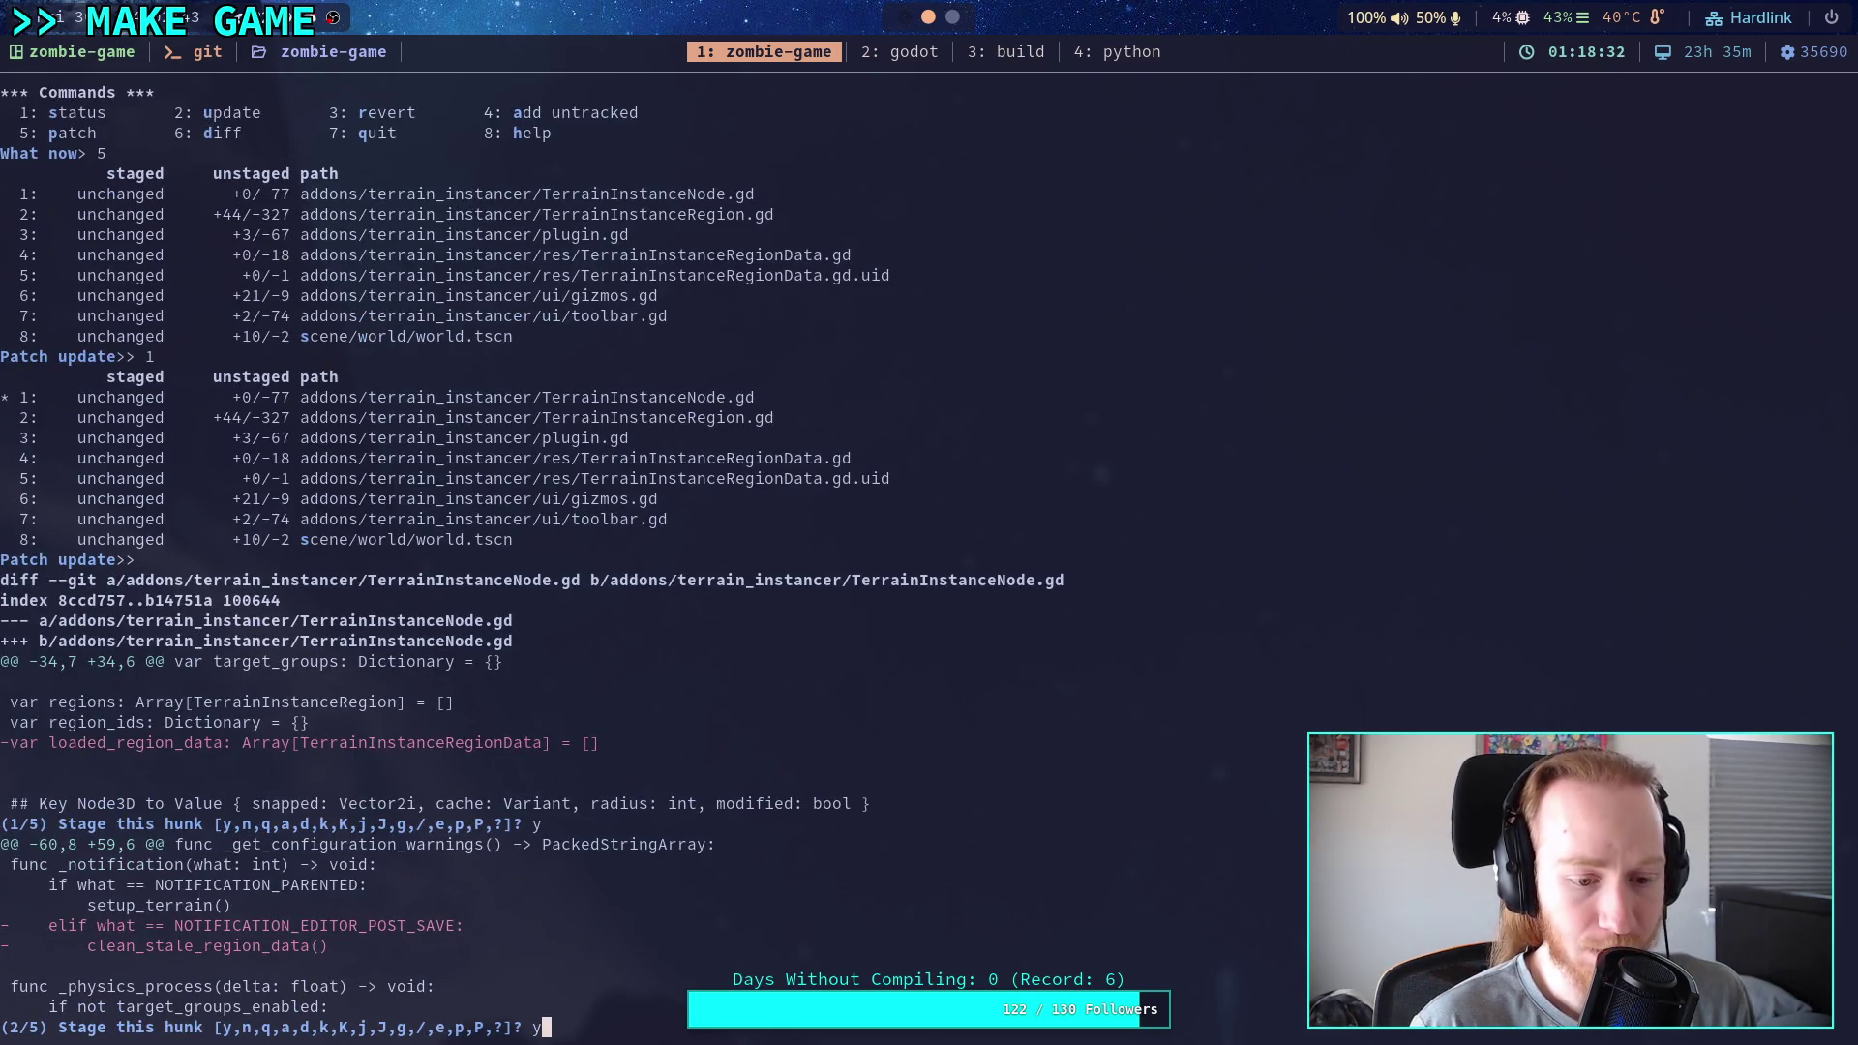
text(y)
key(Return)
text(y)
key(Return)
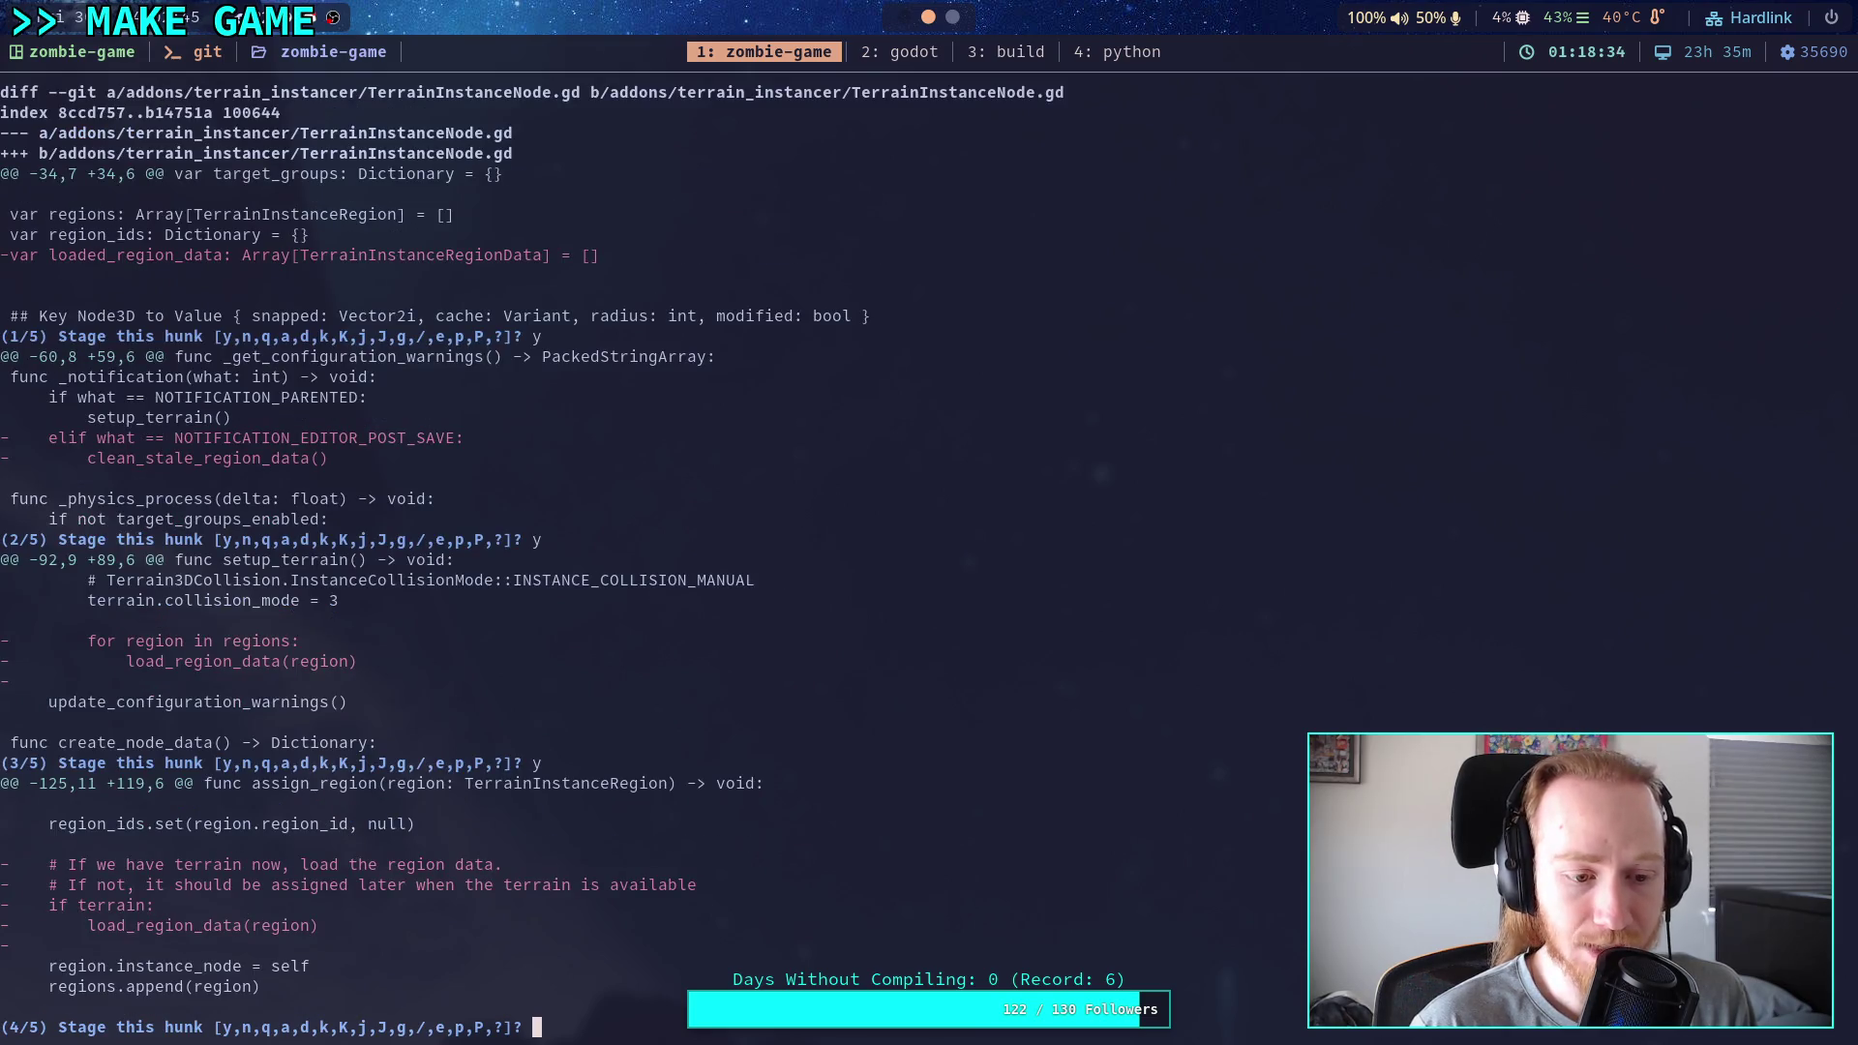
text(y)
key(Return)
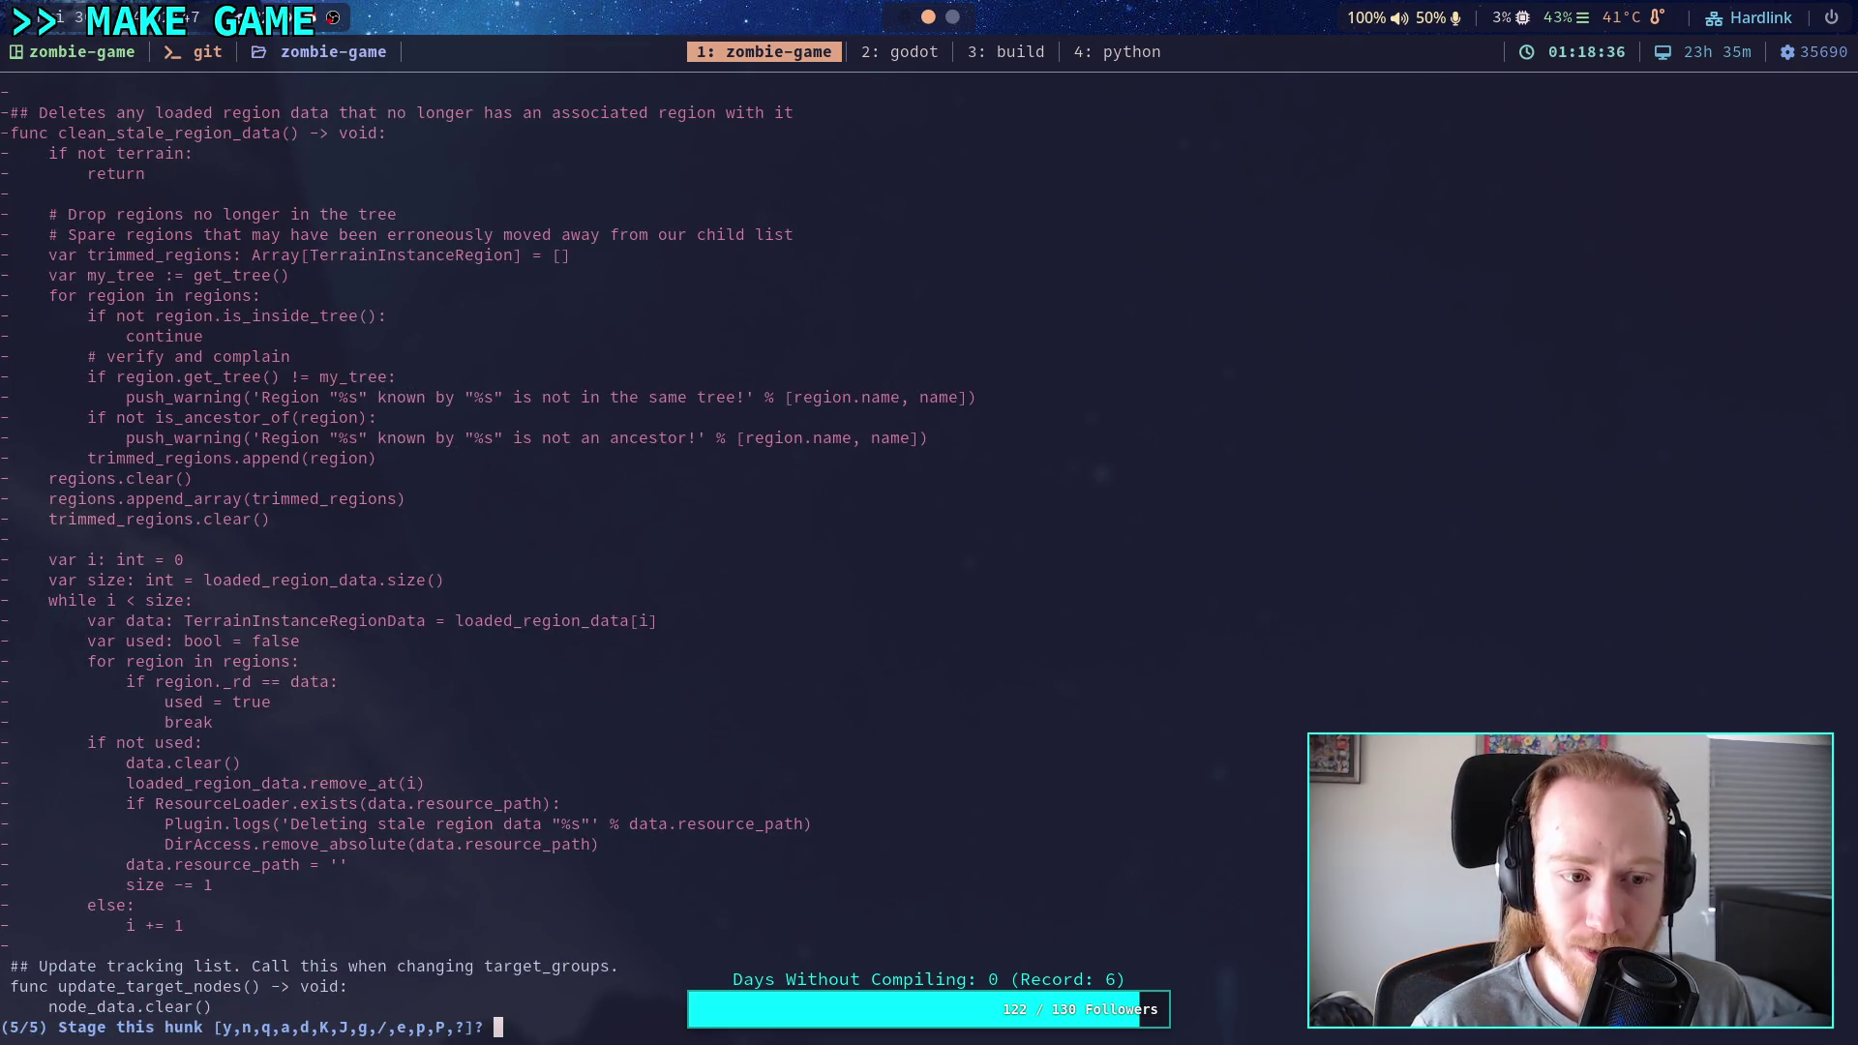
text(y)
key(Return)
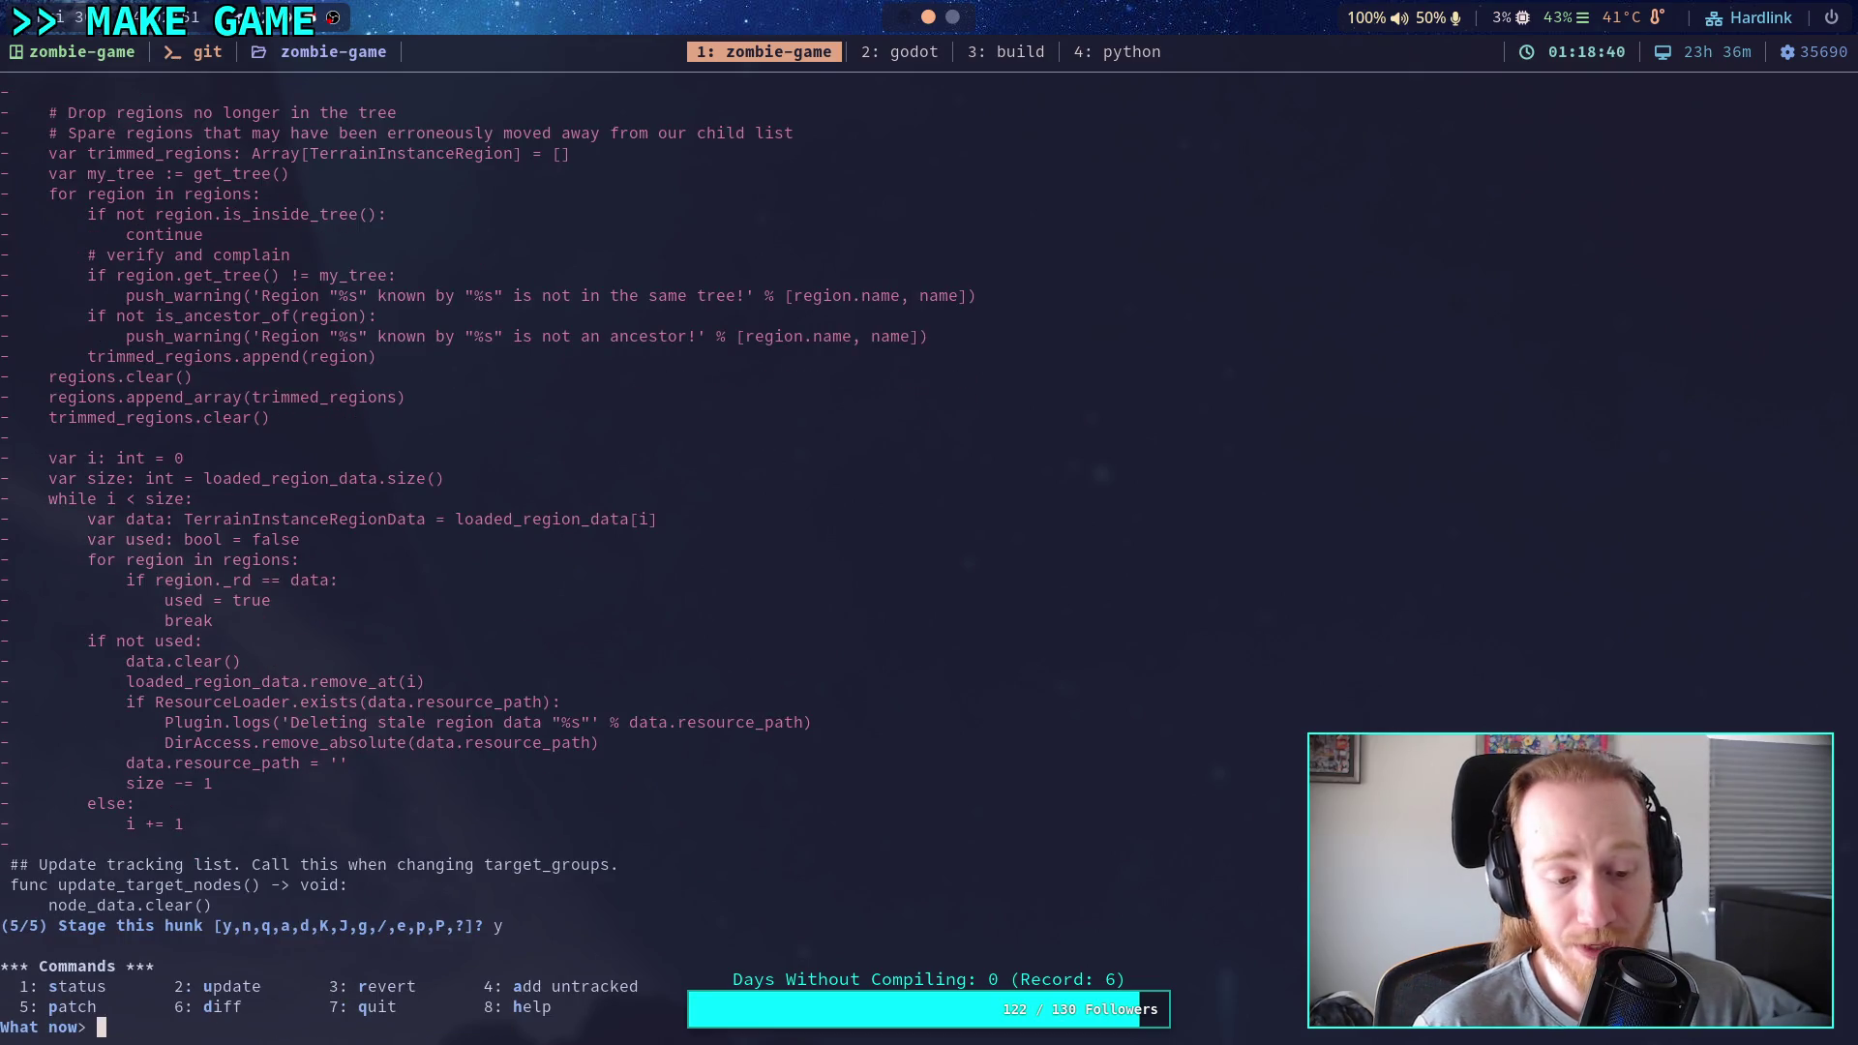
text(1)
key(Return)
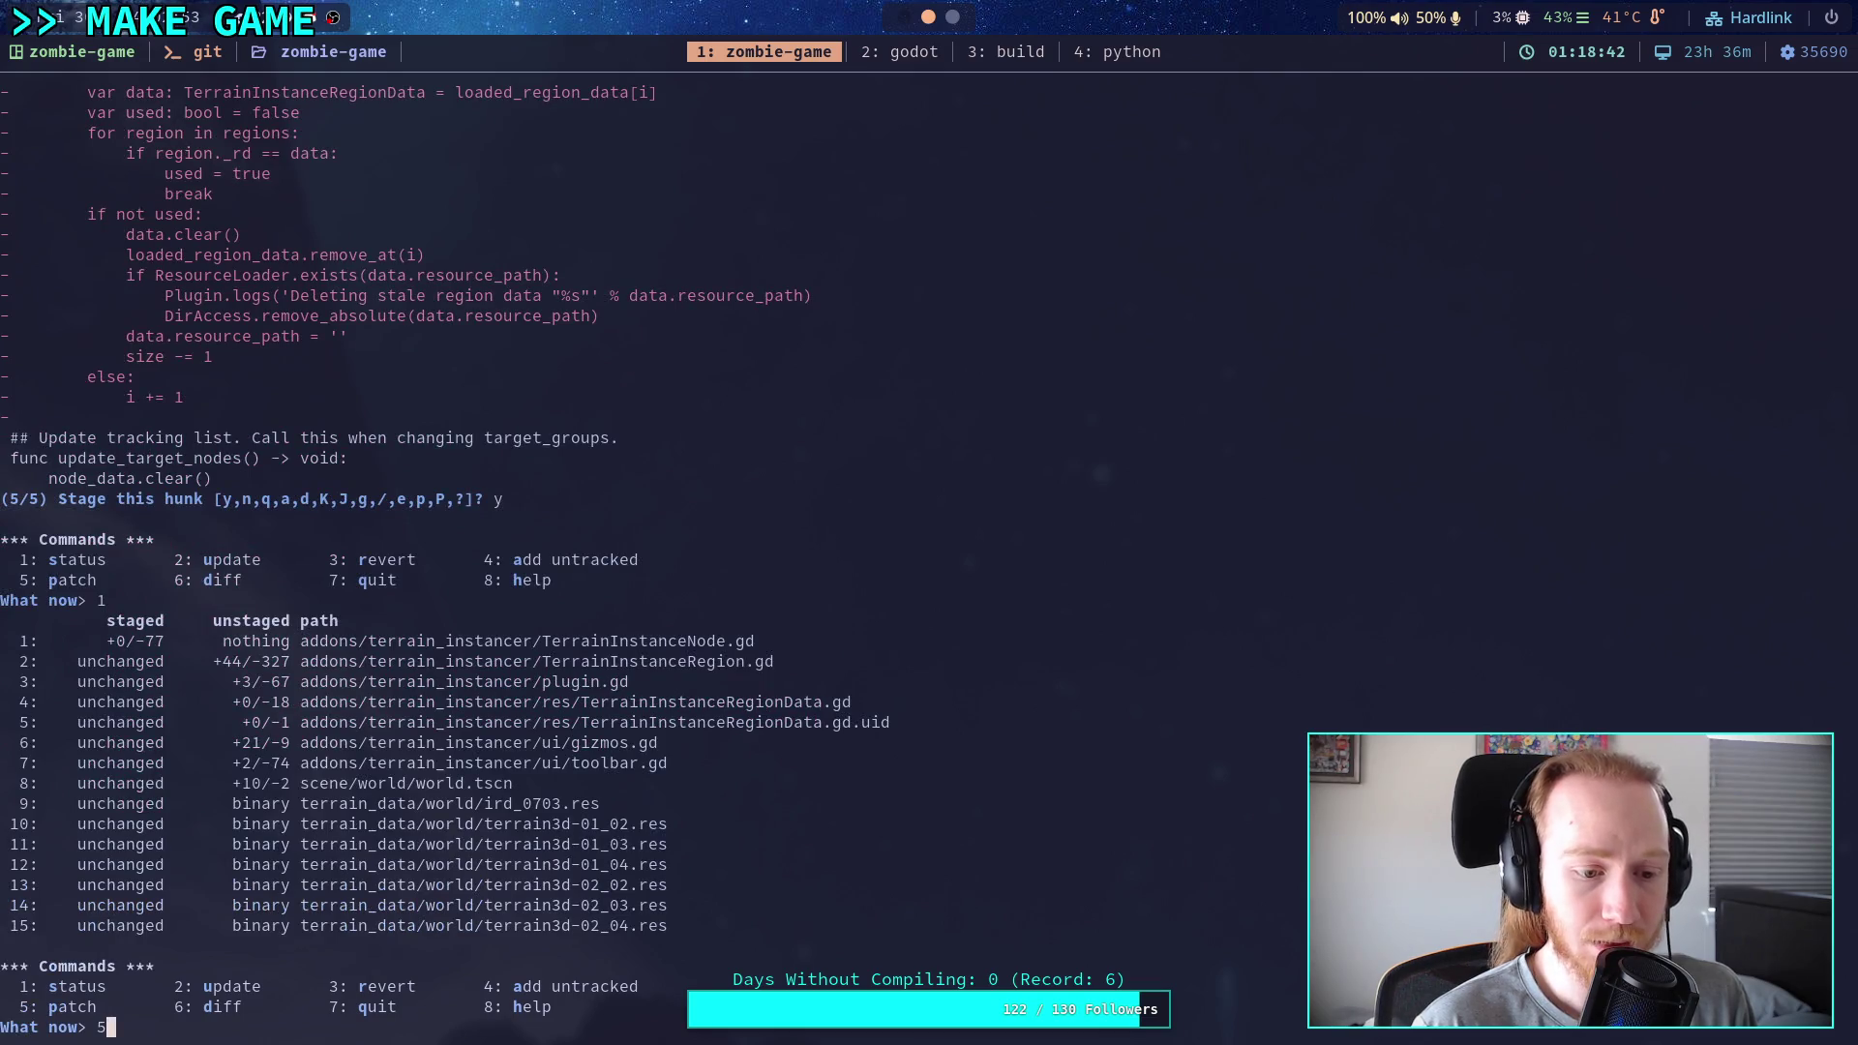
Step: Pick TerrainInstanceRegion.gd for patch staging and split its large first hunk
text(5)
key(Return)
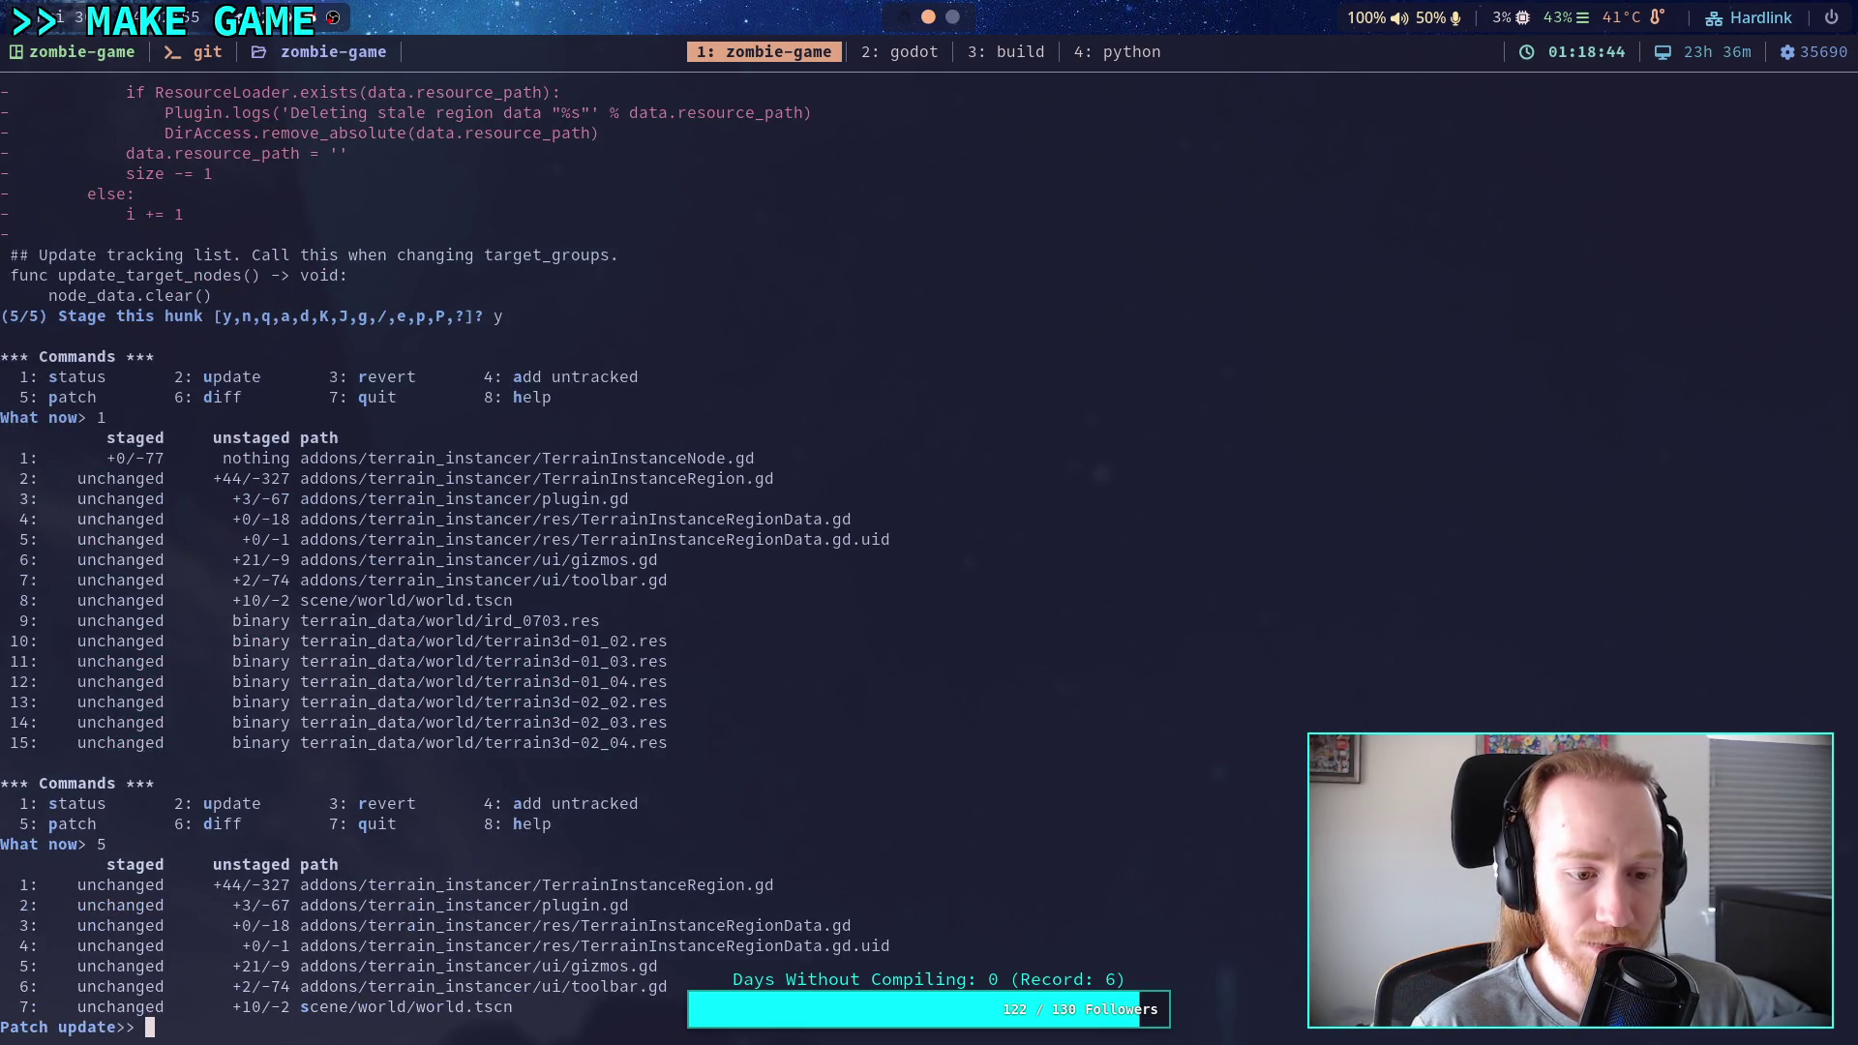
text(1)
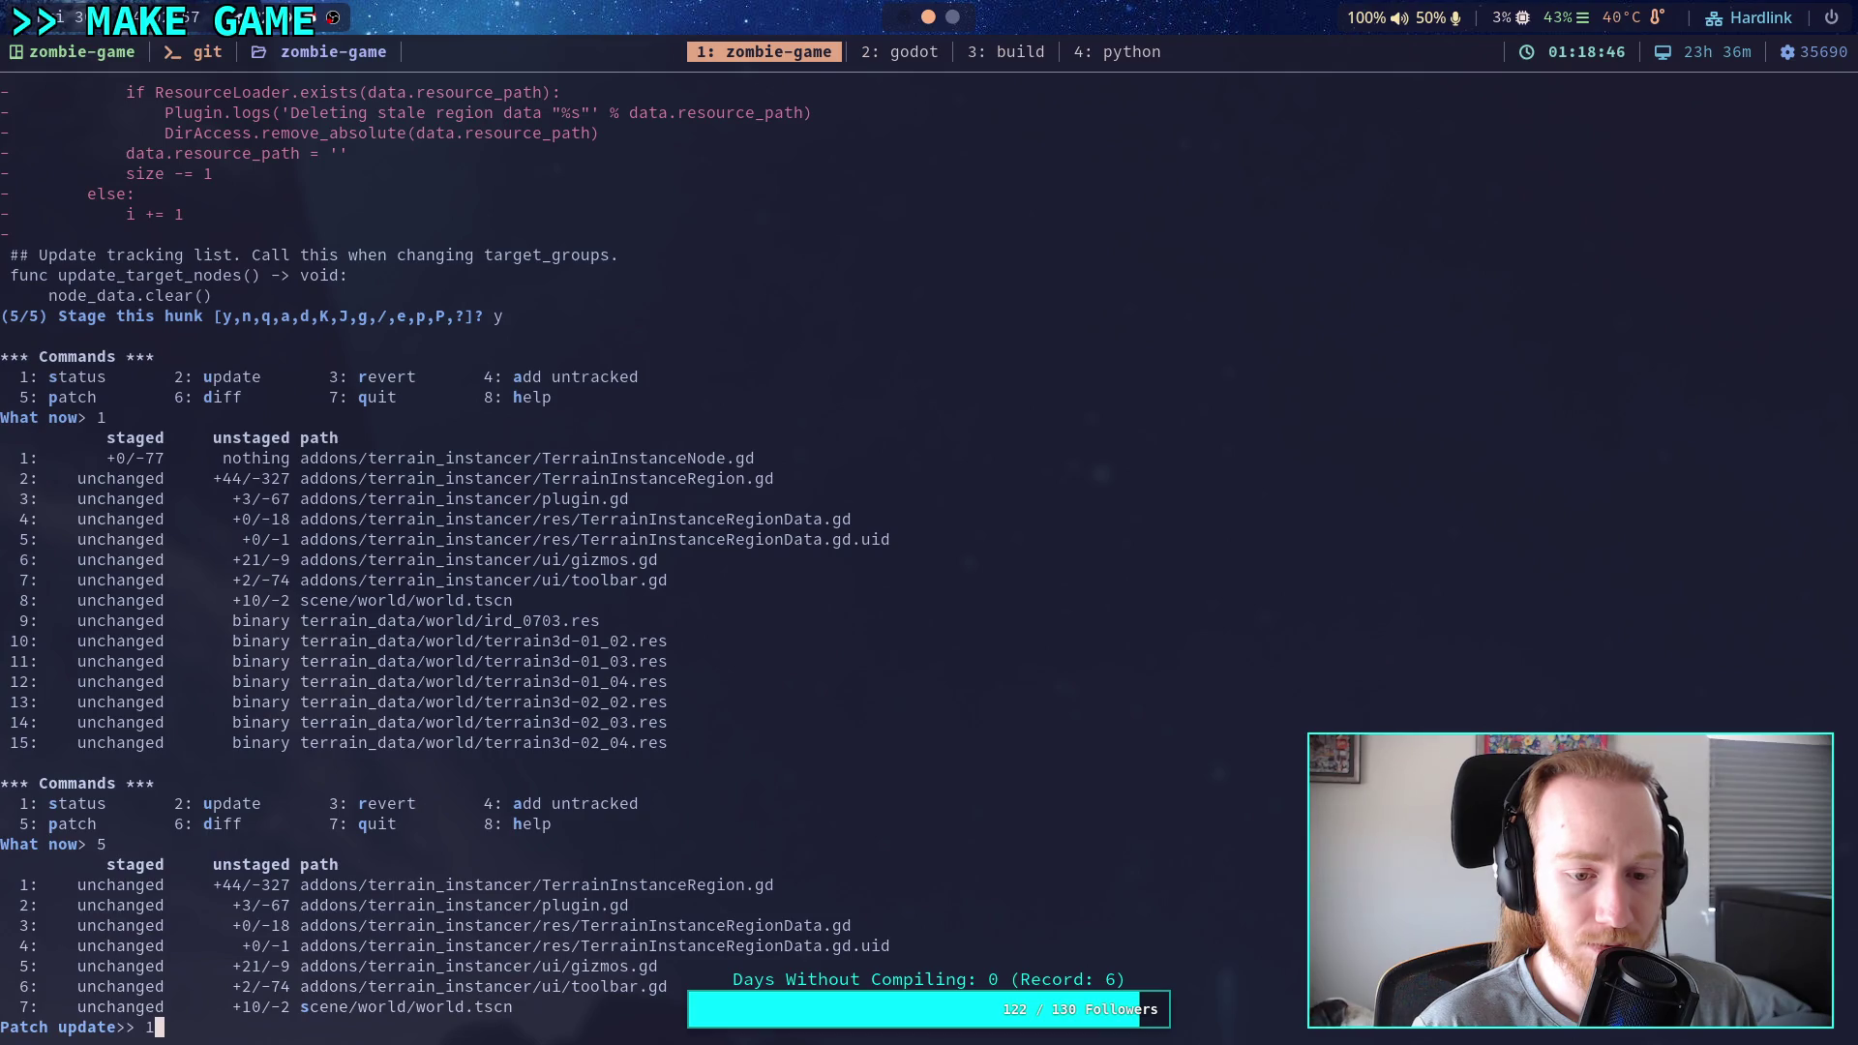
key(Return)
key(Return)
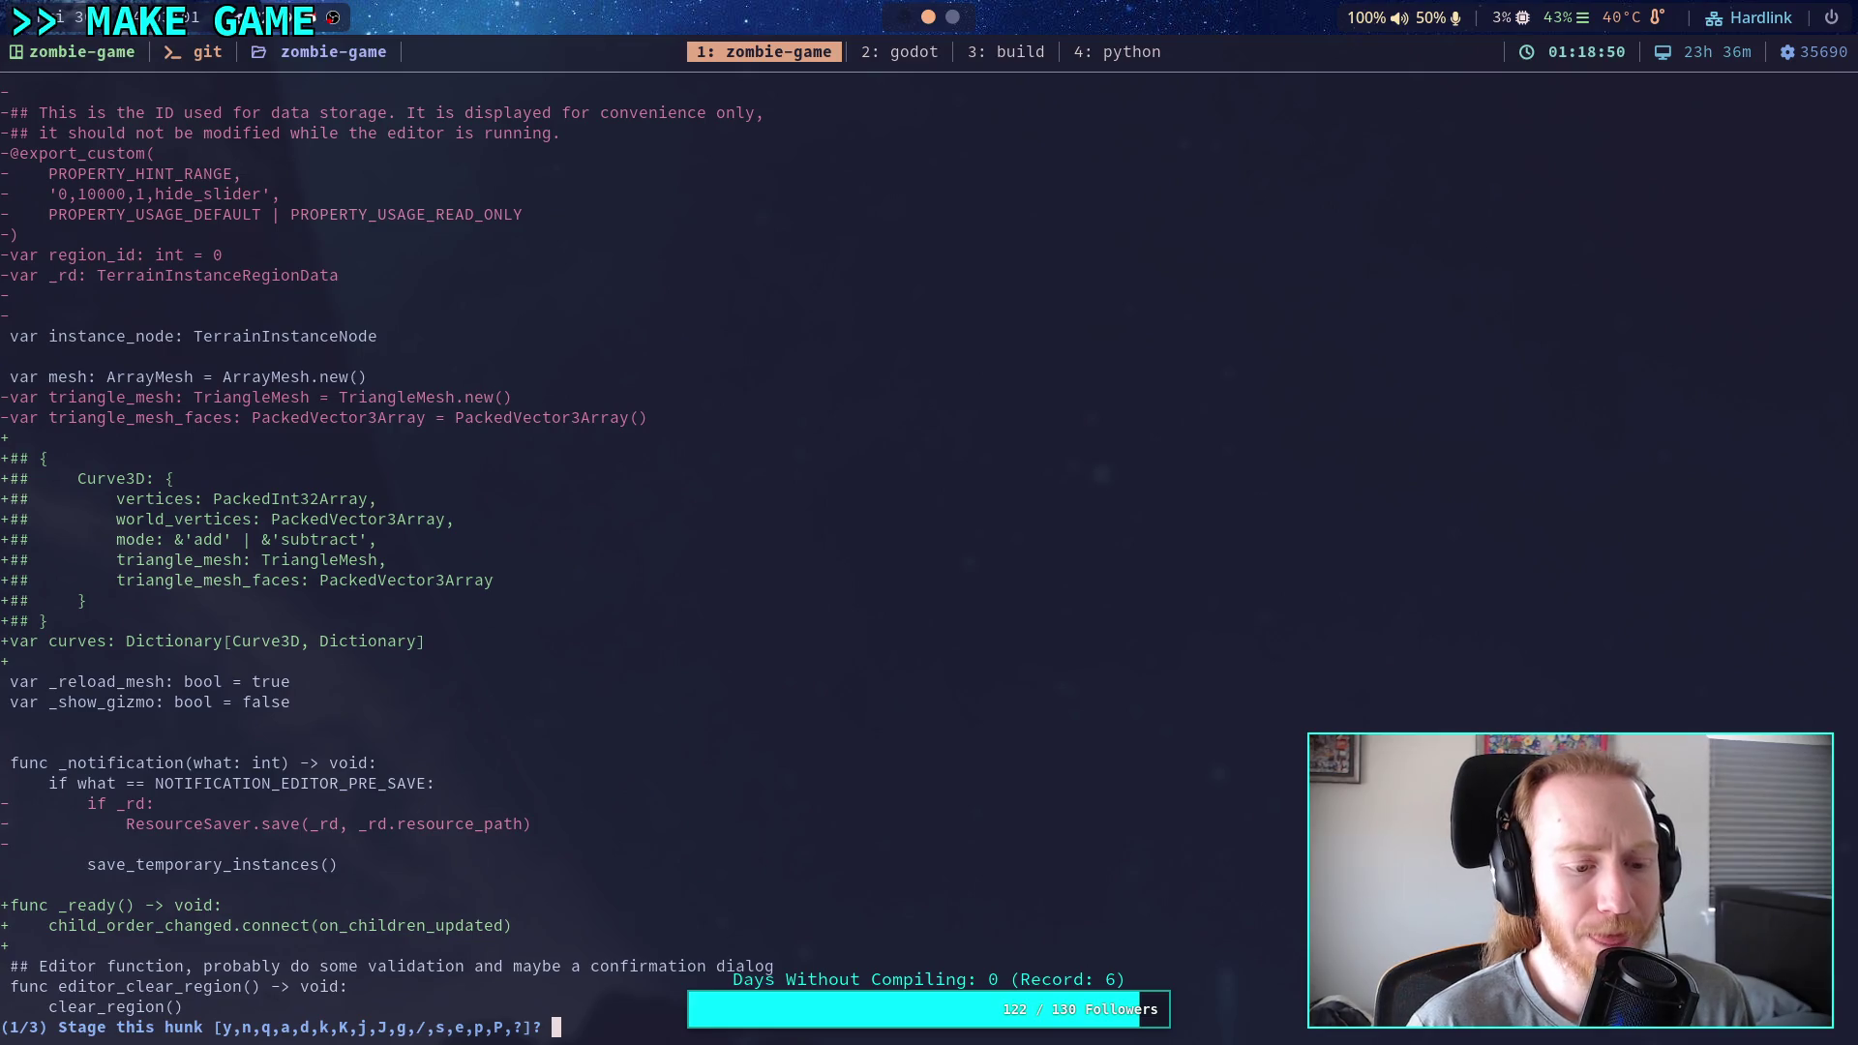
text(s)
key(Return)
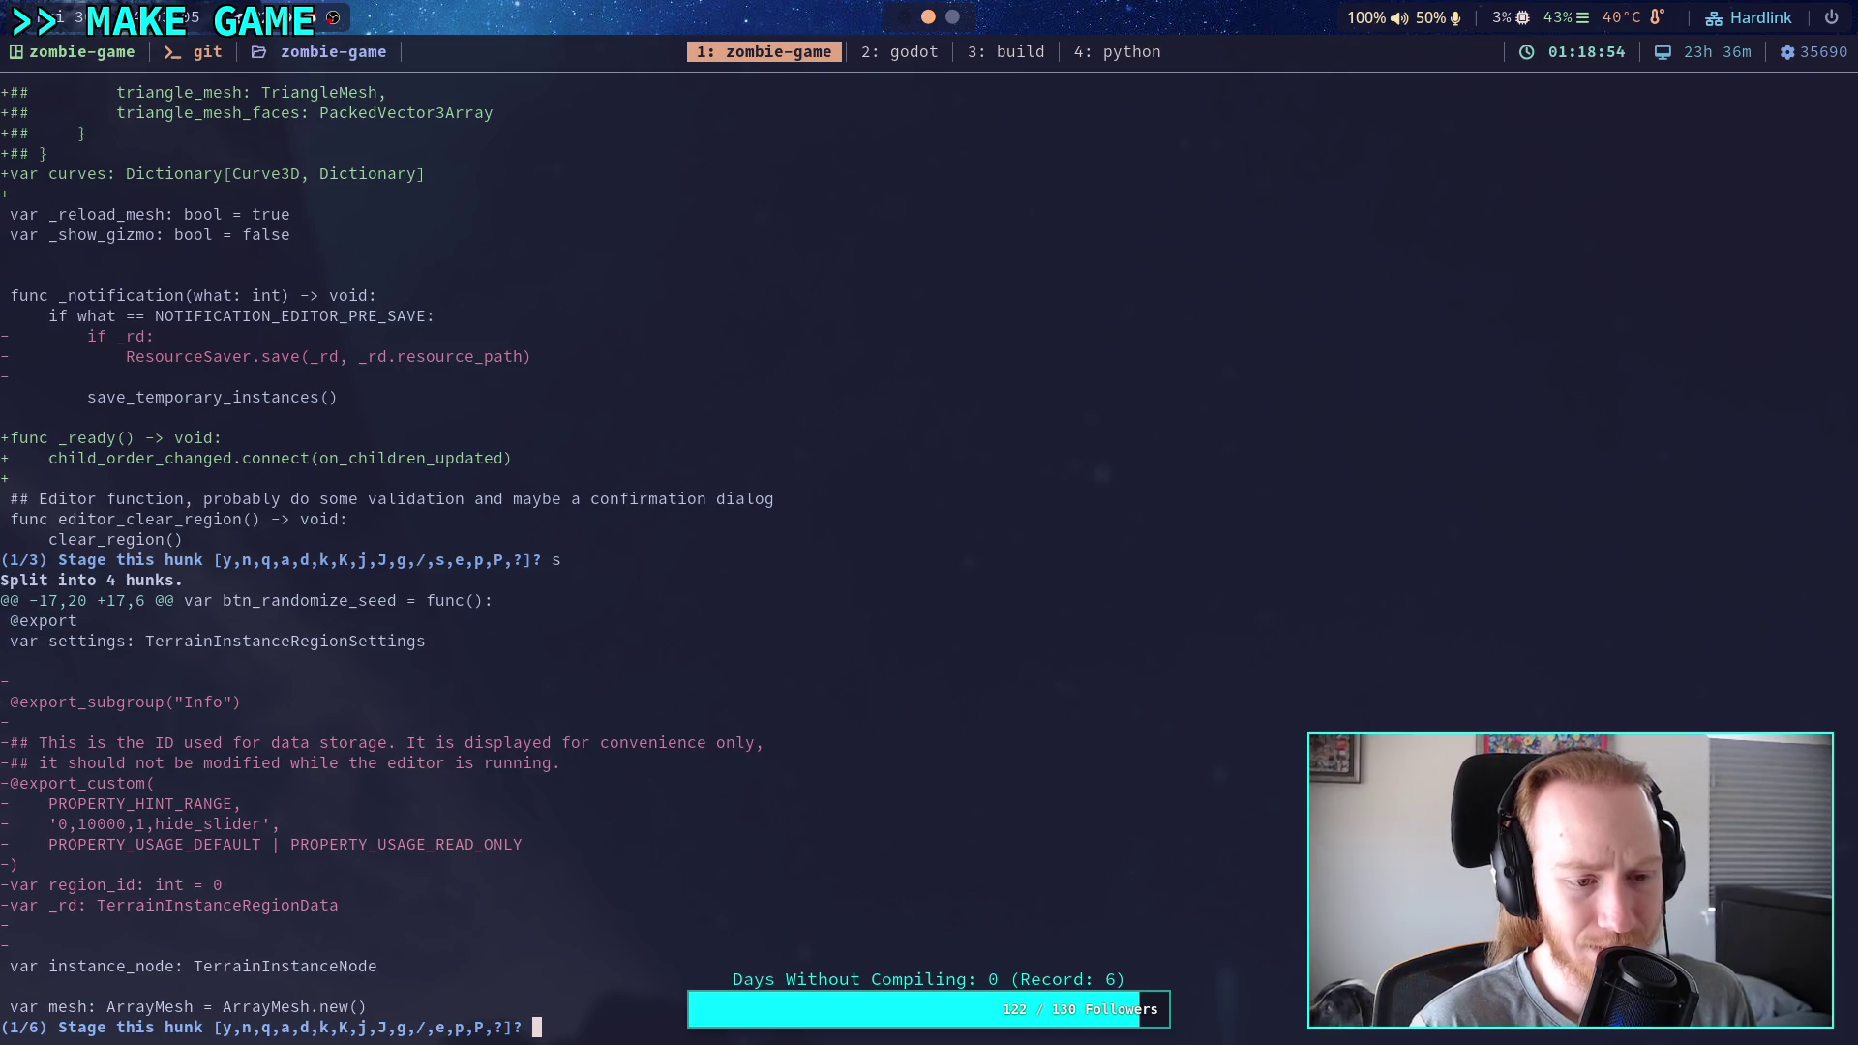
Step: Stage the first five split hunks of TerrainInstanceRegion.gd
text(1)
key(Return)
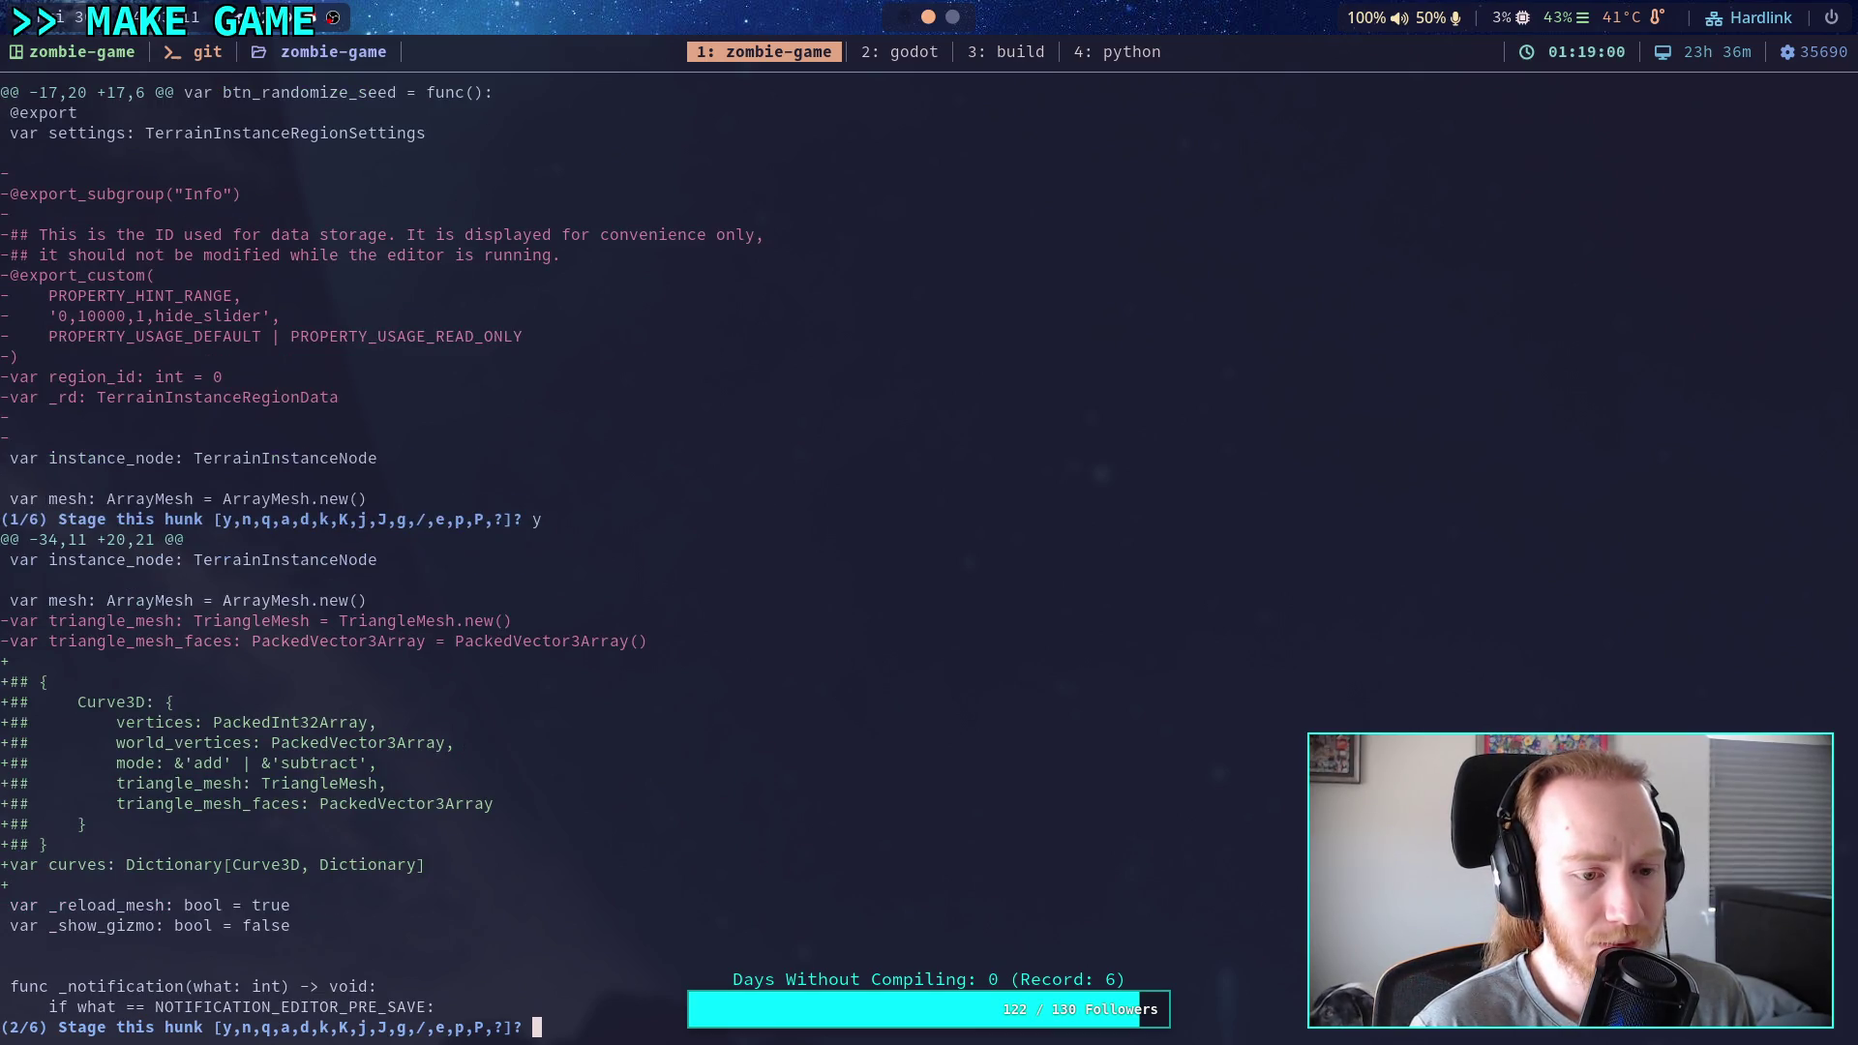
text(y)
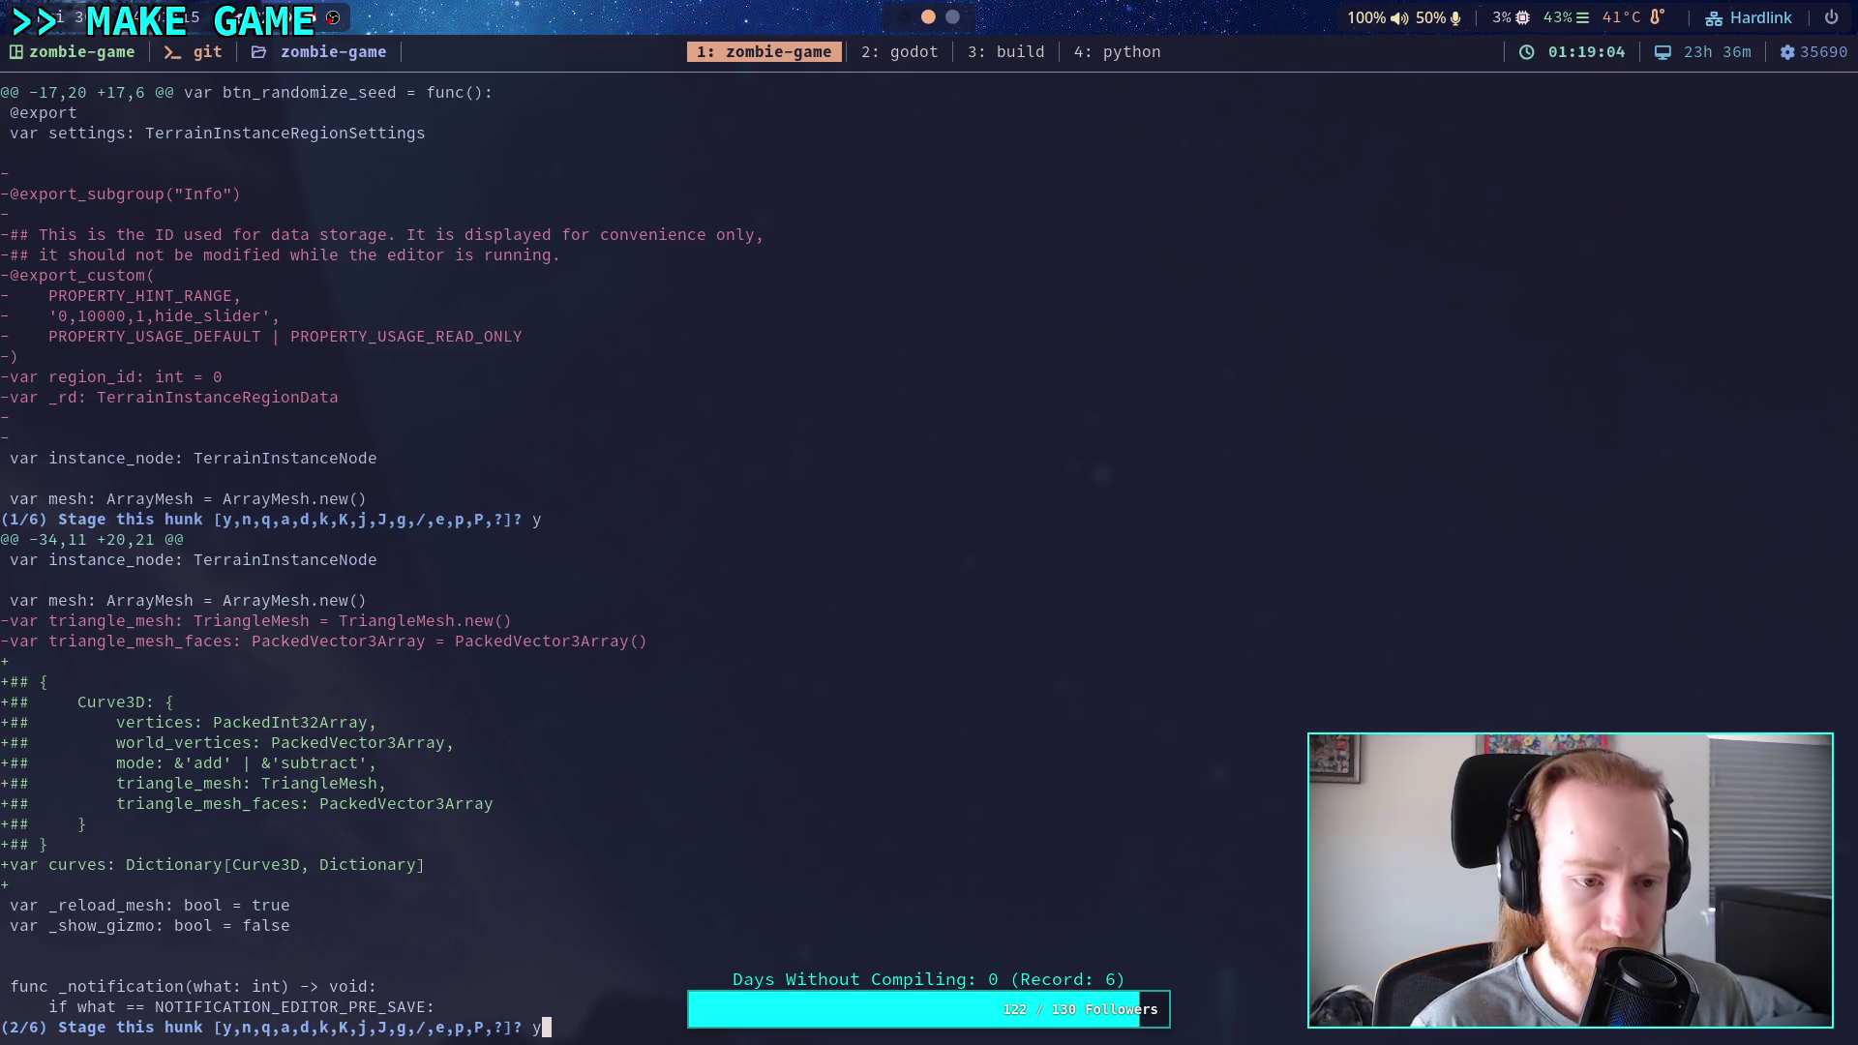
key(Return)
text(y)
key(Return)
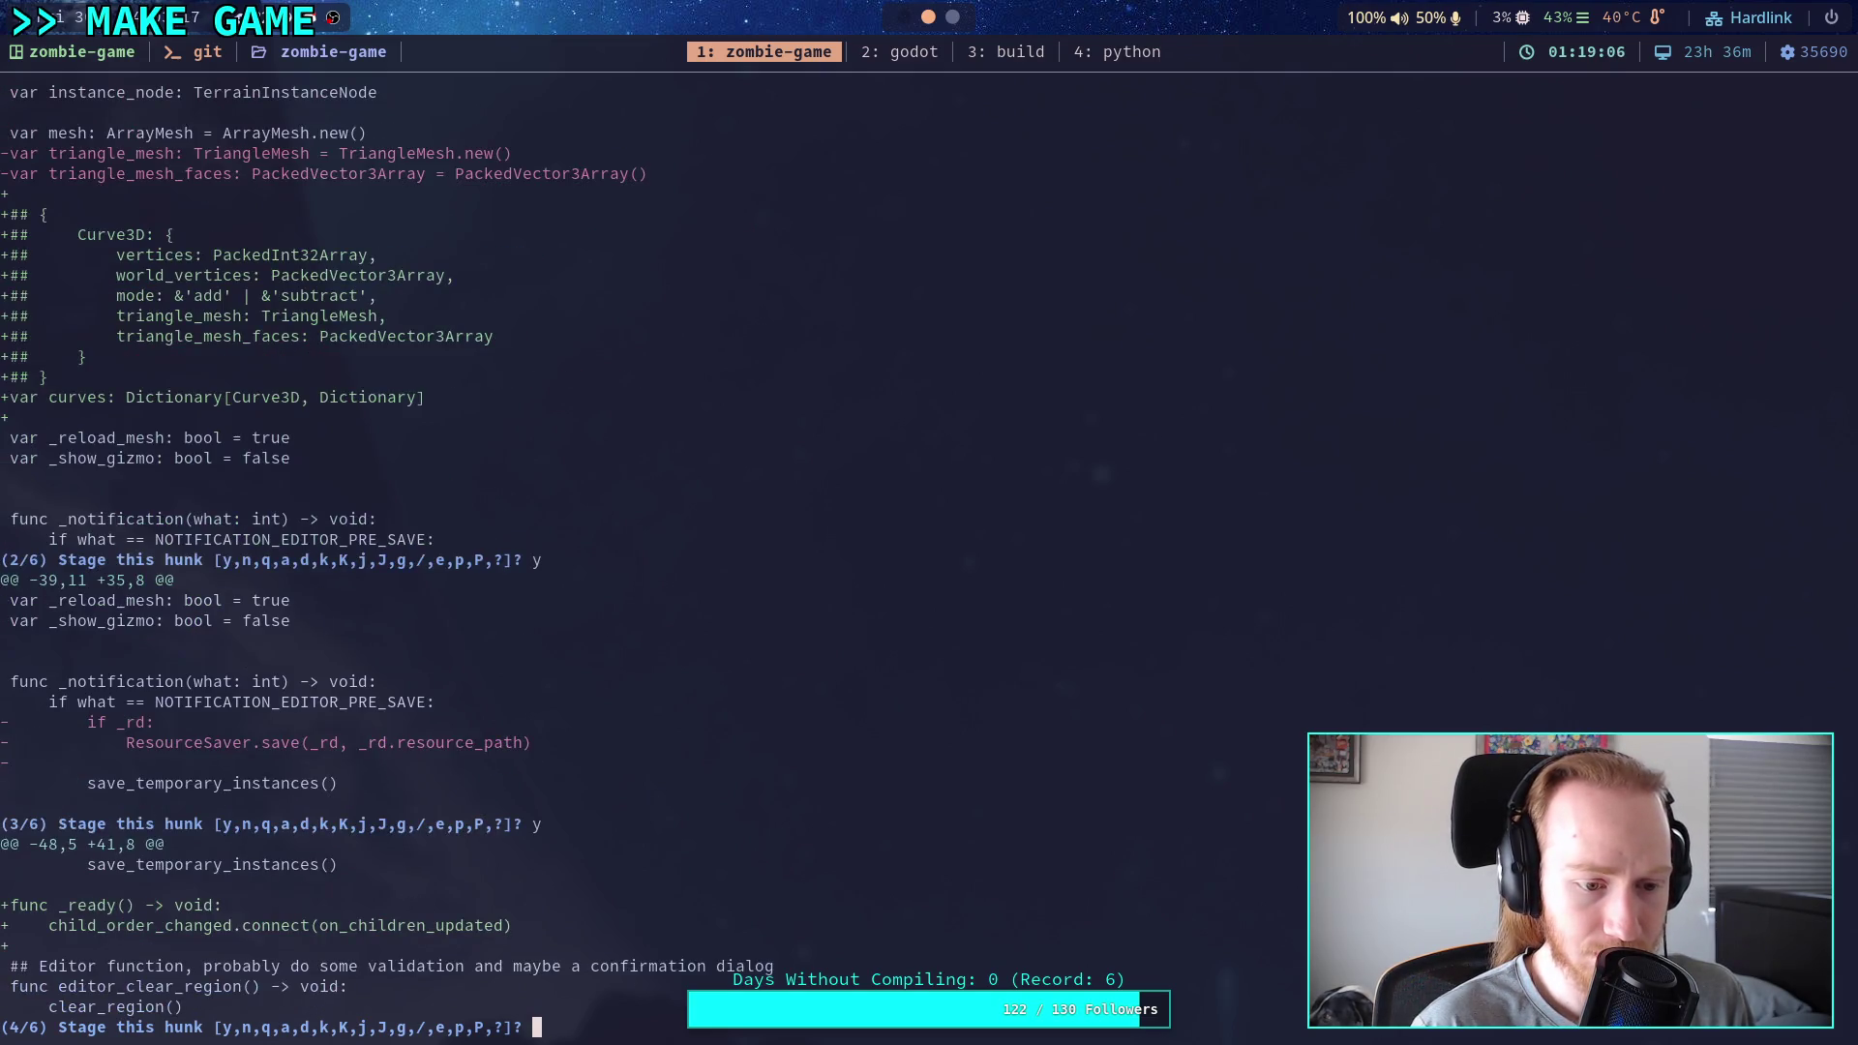
text(y)
key(Return)
text(y)
key(Return)
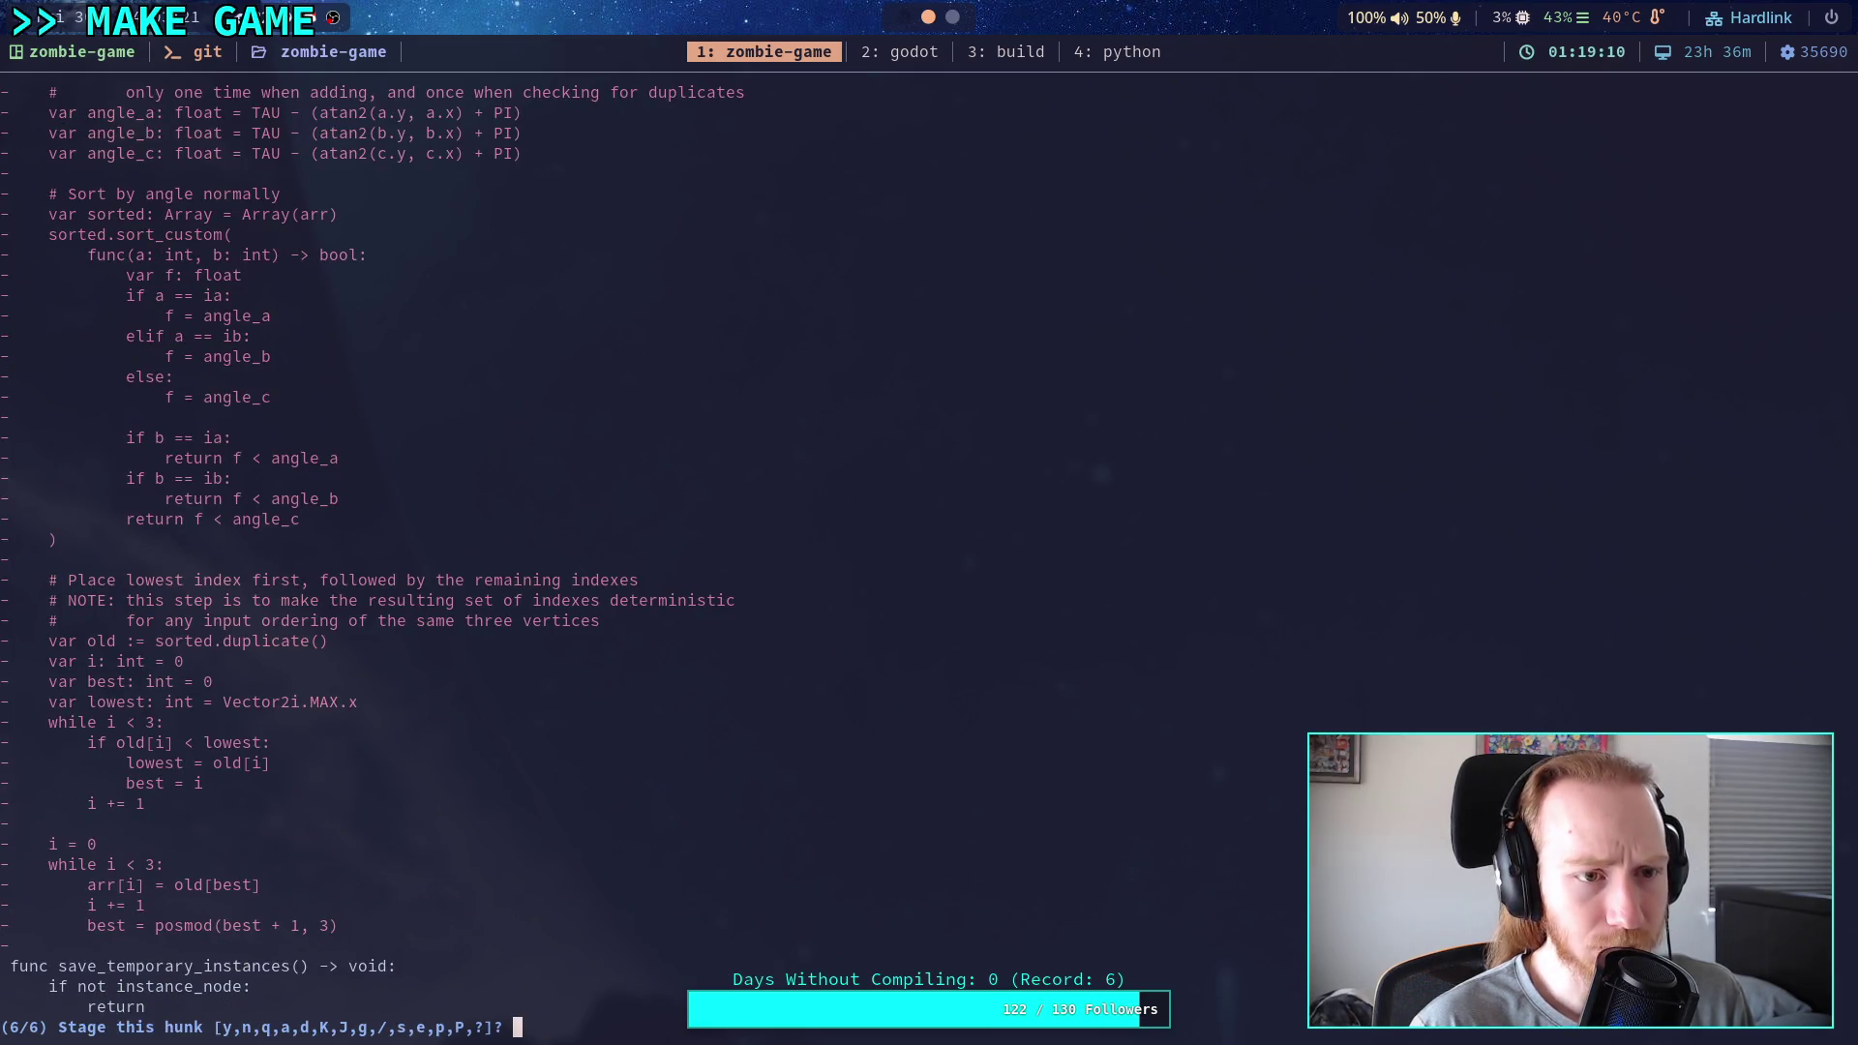
Step: Open the last hunk for editing and read the update_mesh and removed add_vertex/add_face code
text(e)
key(Return)
scroll(981, 558, down, 20)
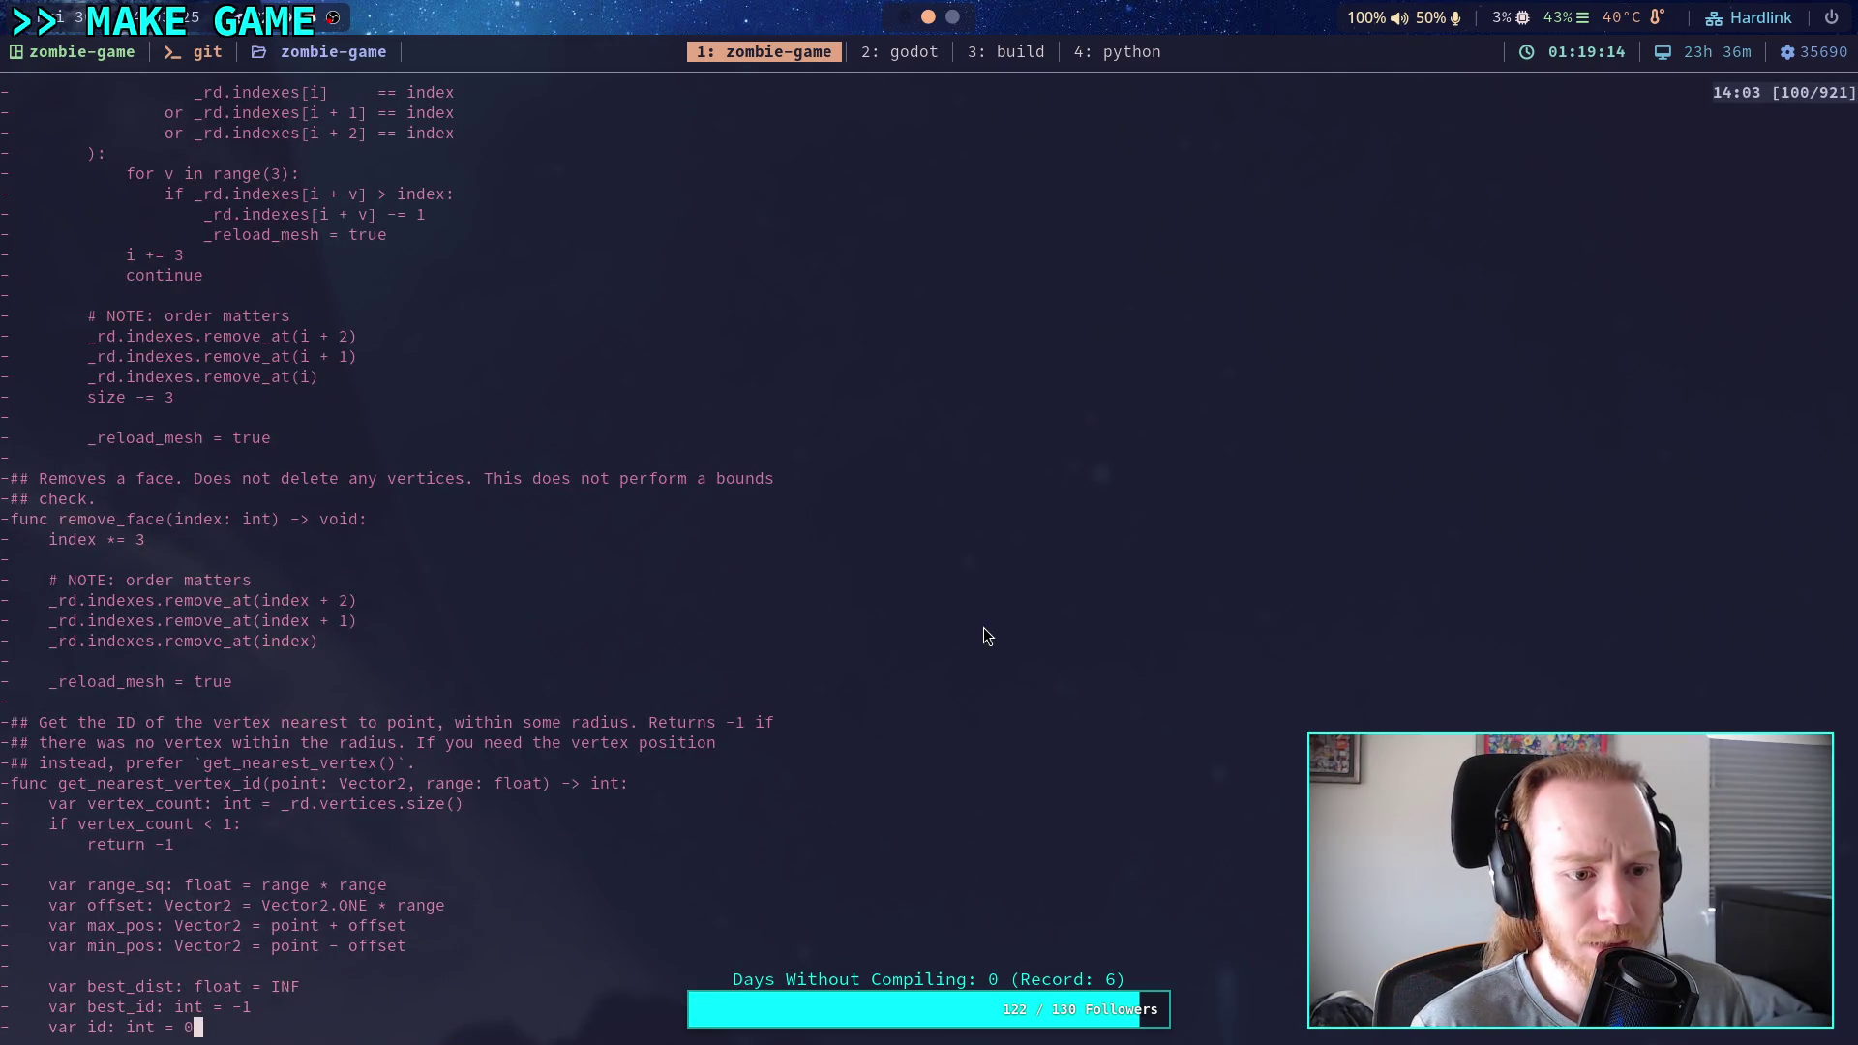
scroll(987, 636, up, 15)
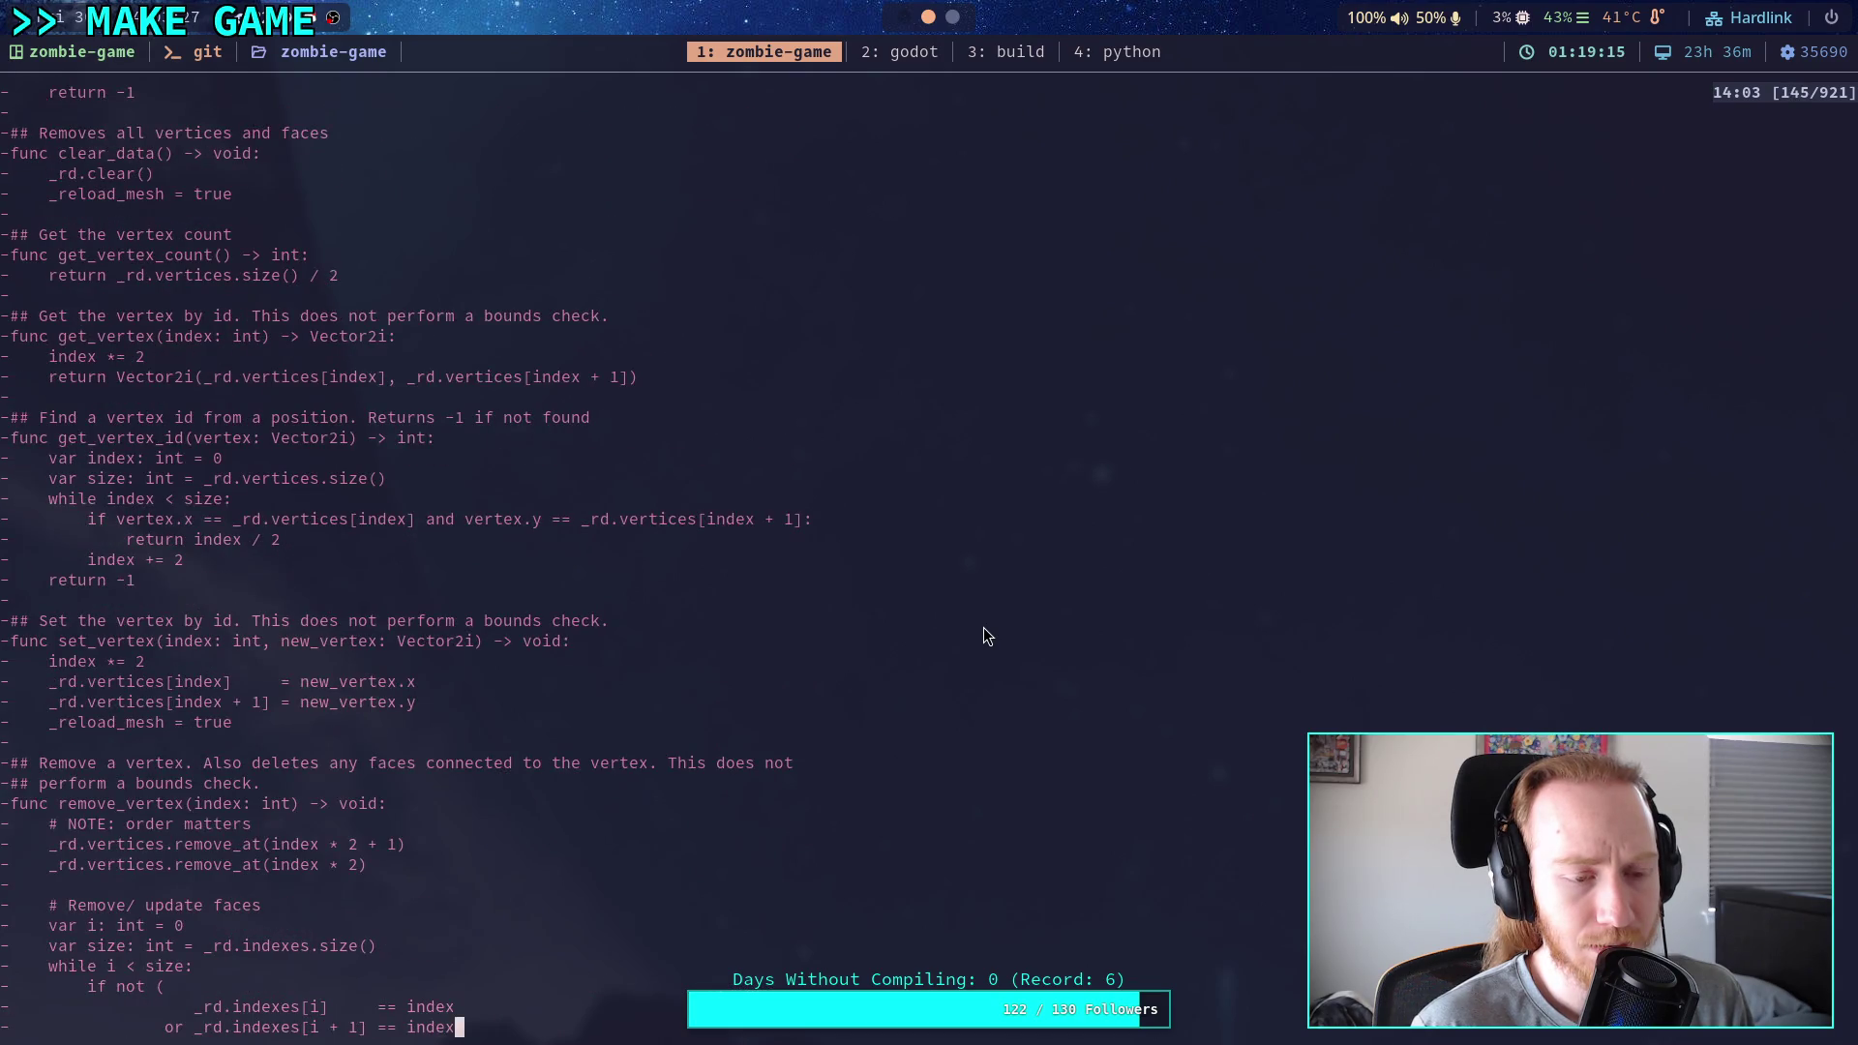
key(j)
key(j)
key(j)
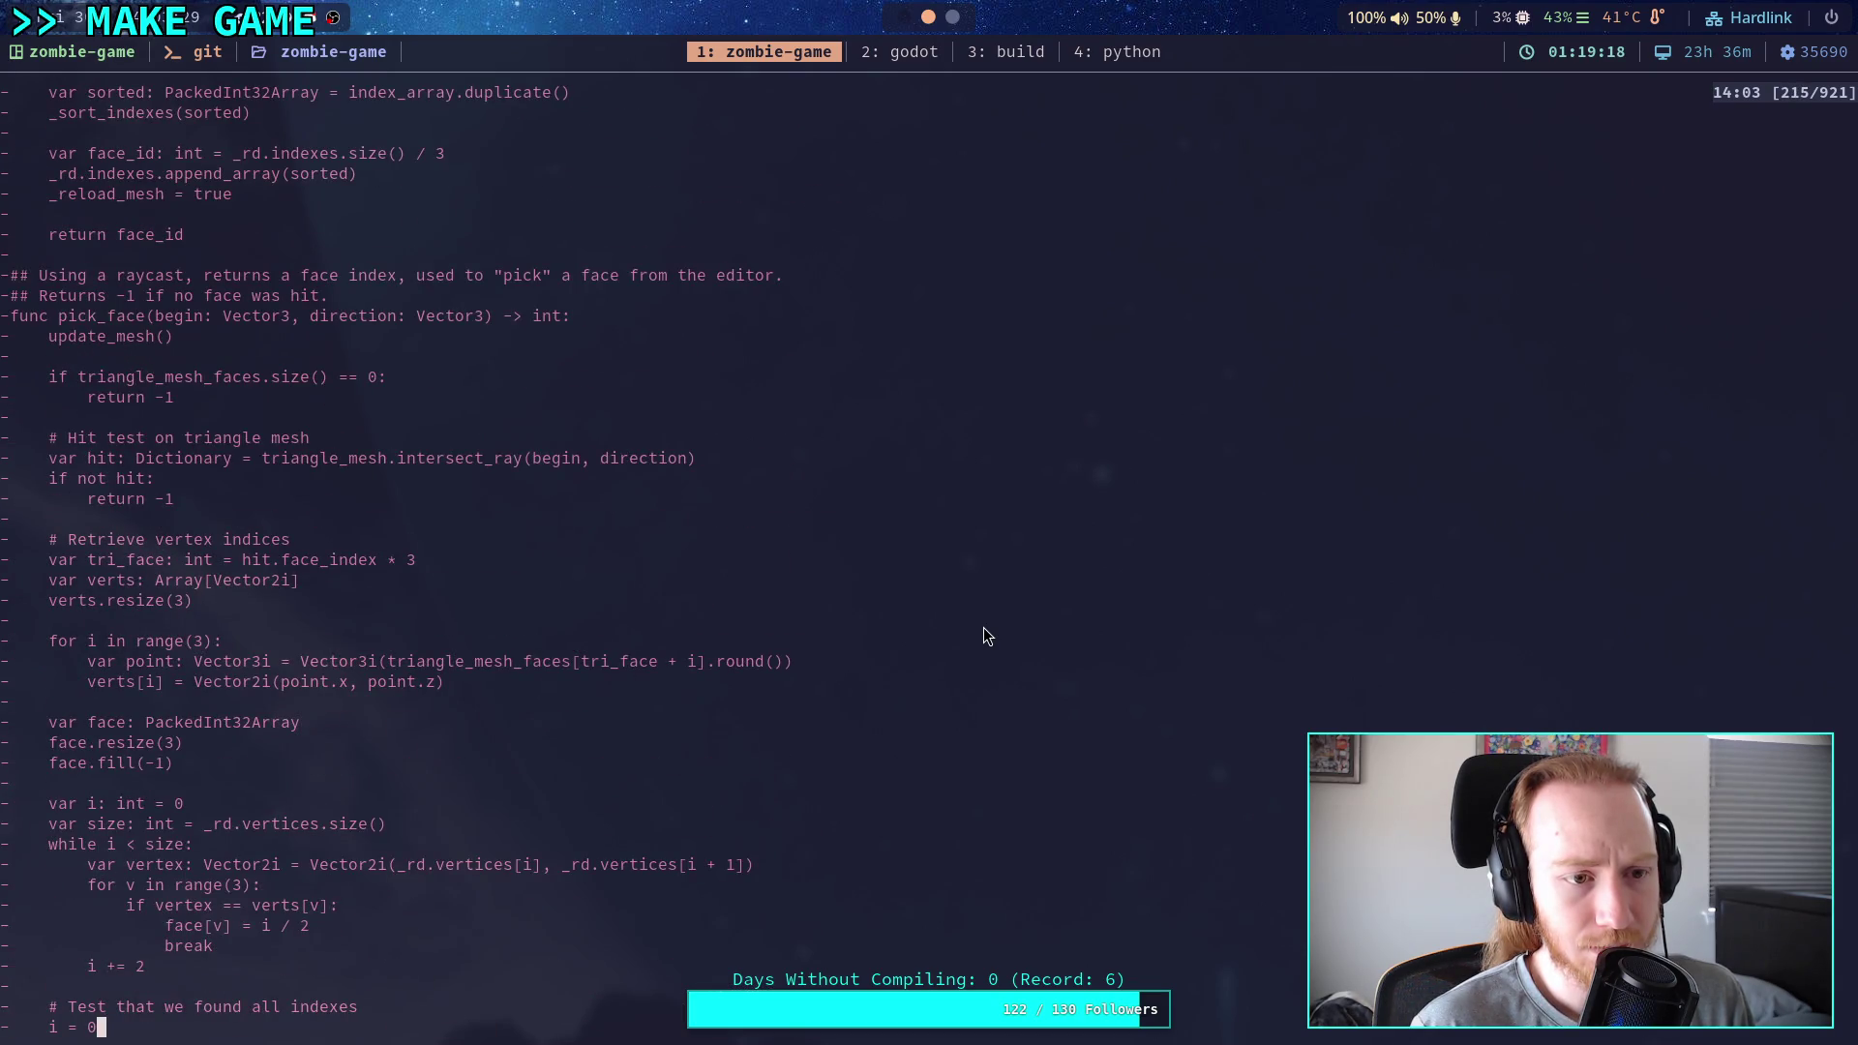
scroll(984, 628, up, 15)
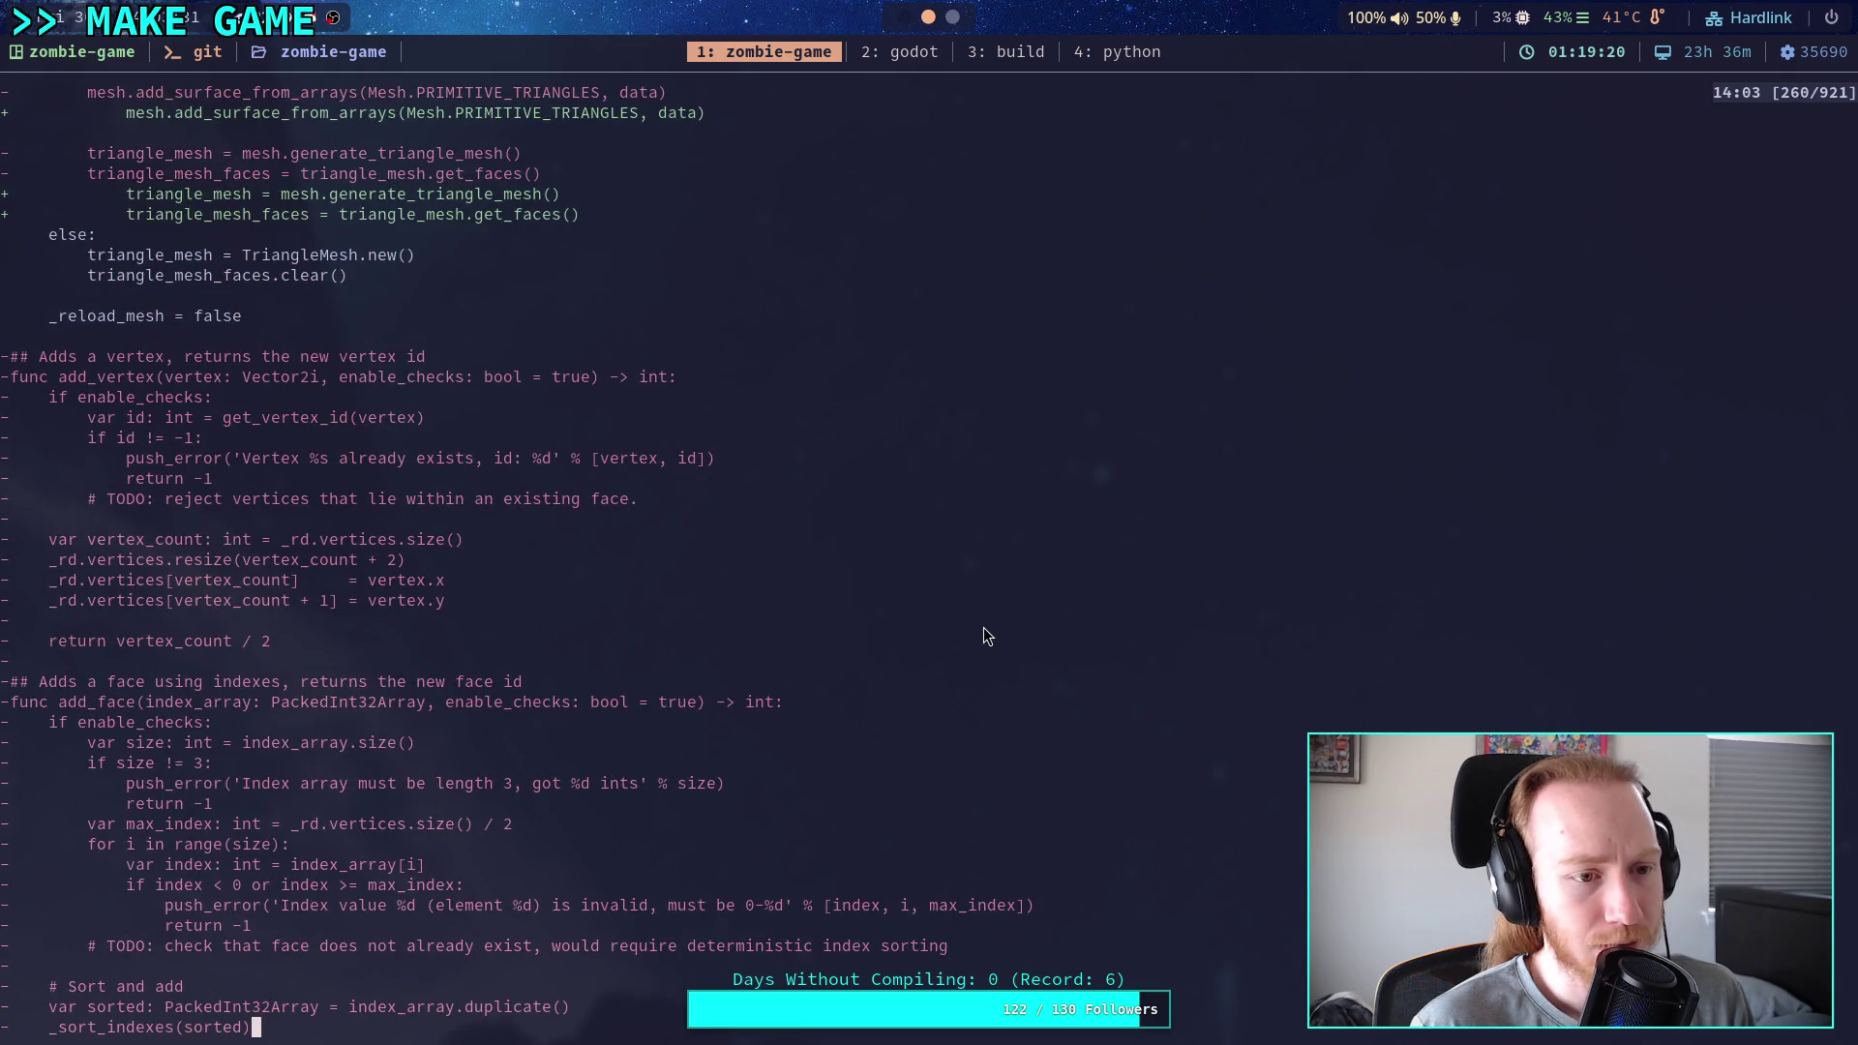
scroll(983, 627, up, 17)
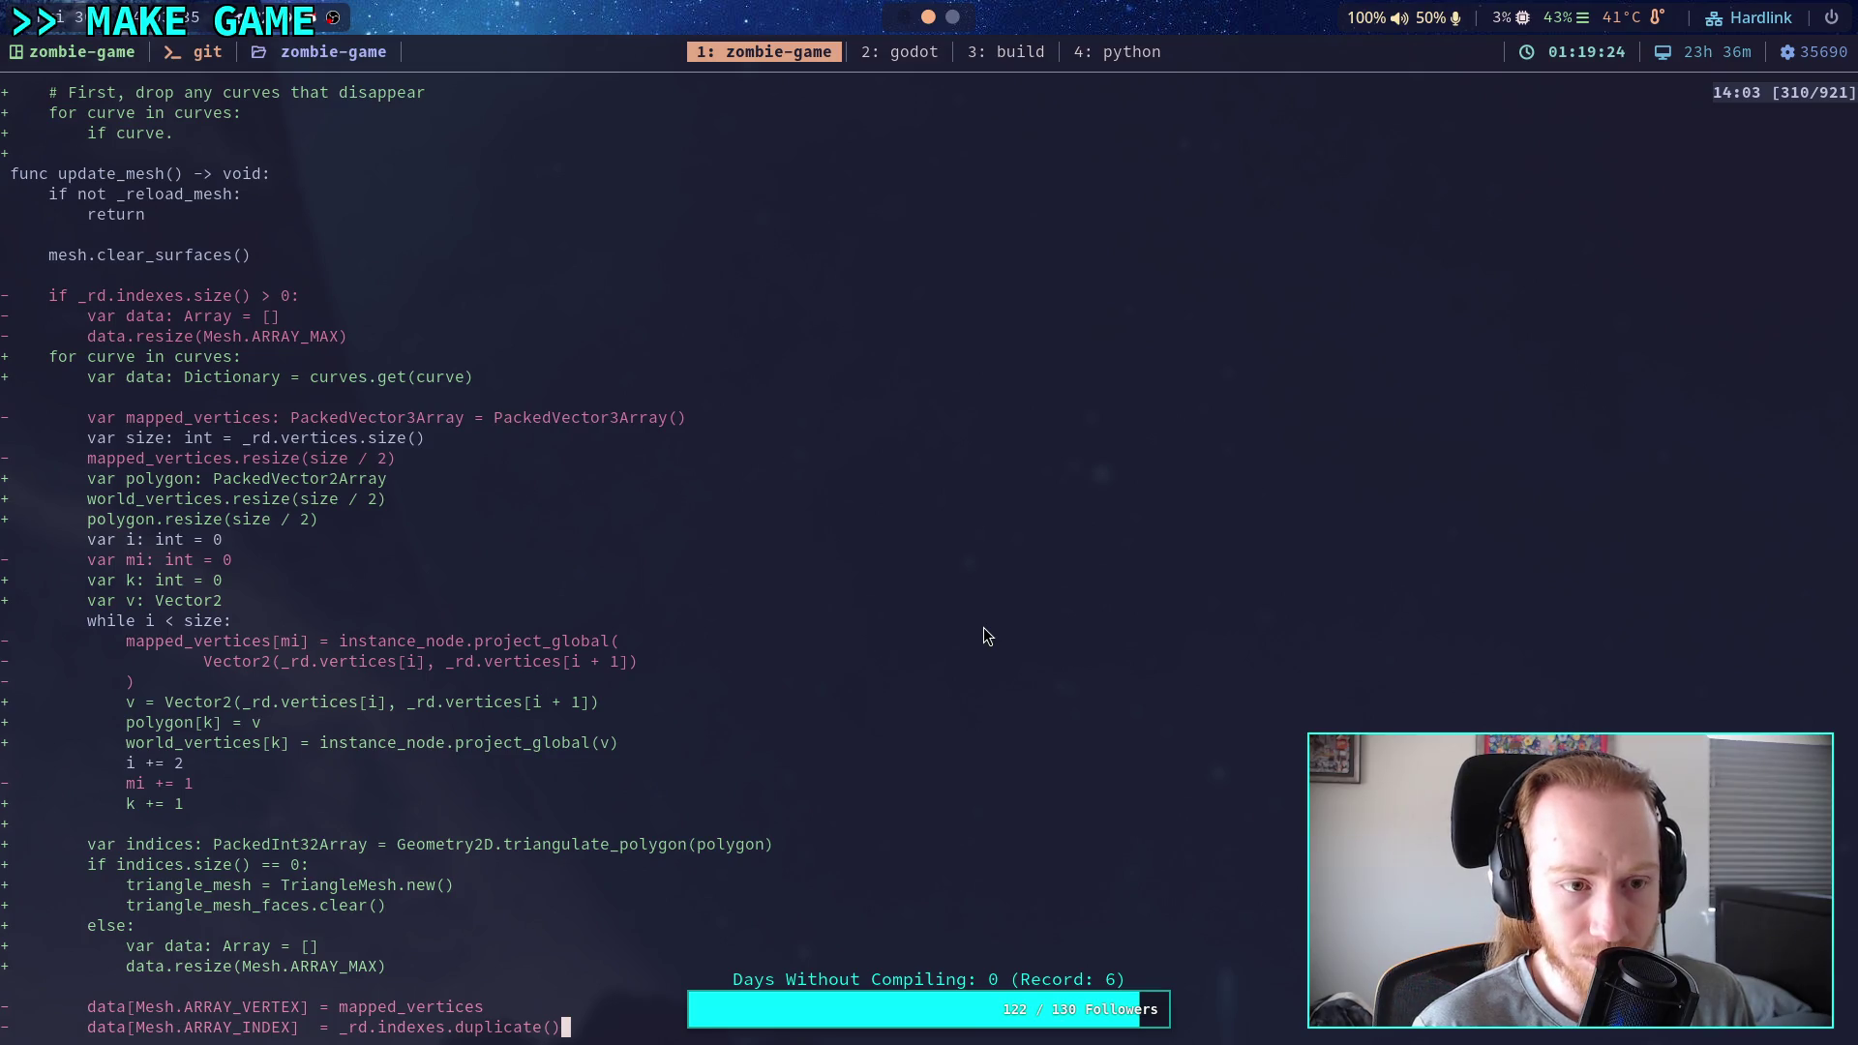
scroll(984, 636, up, 3)
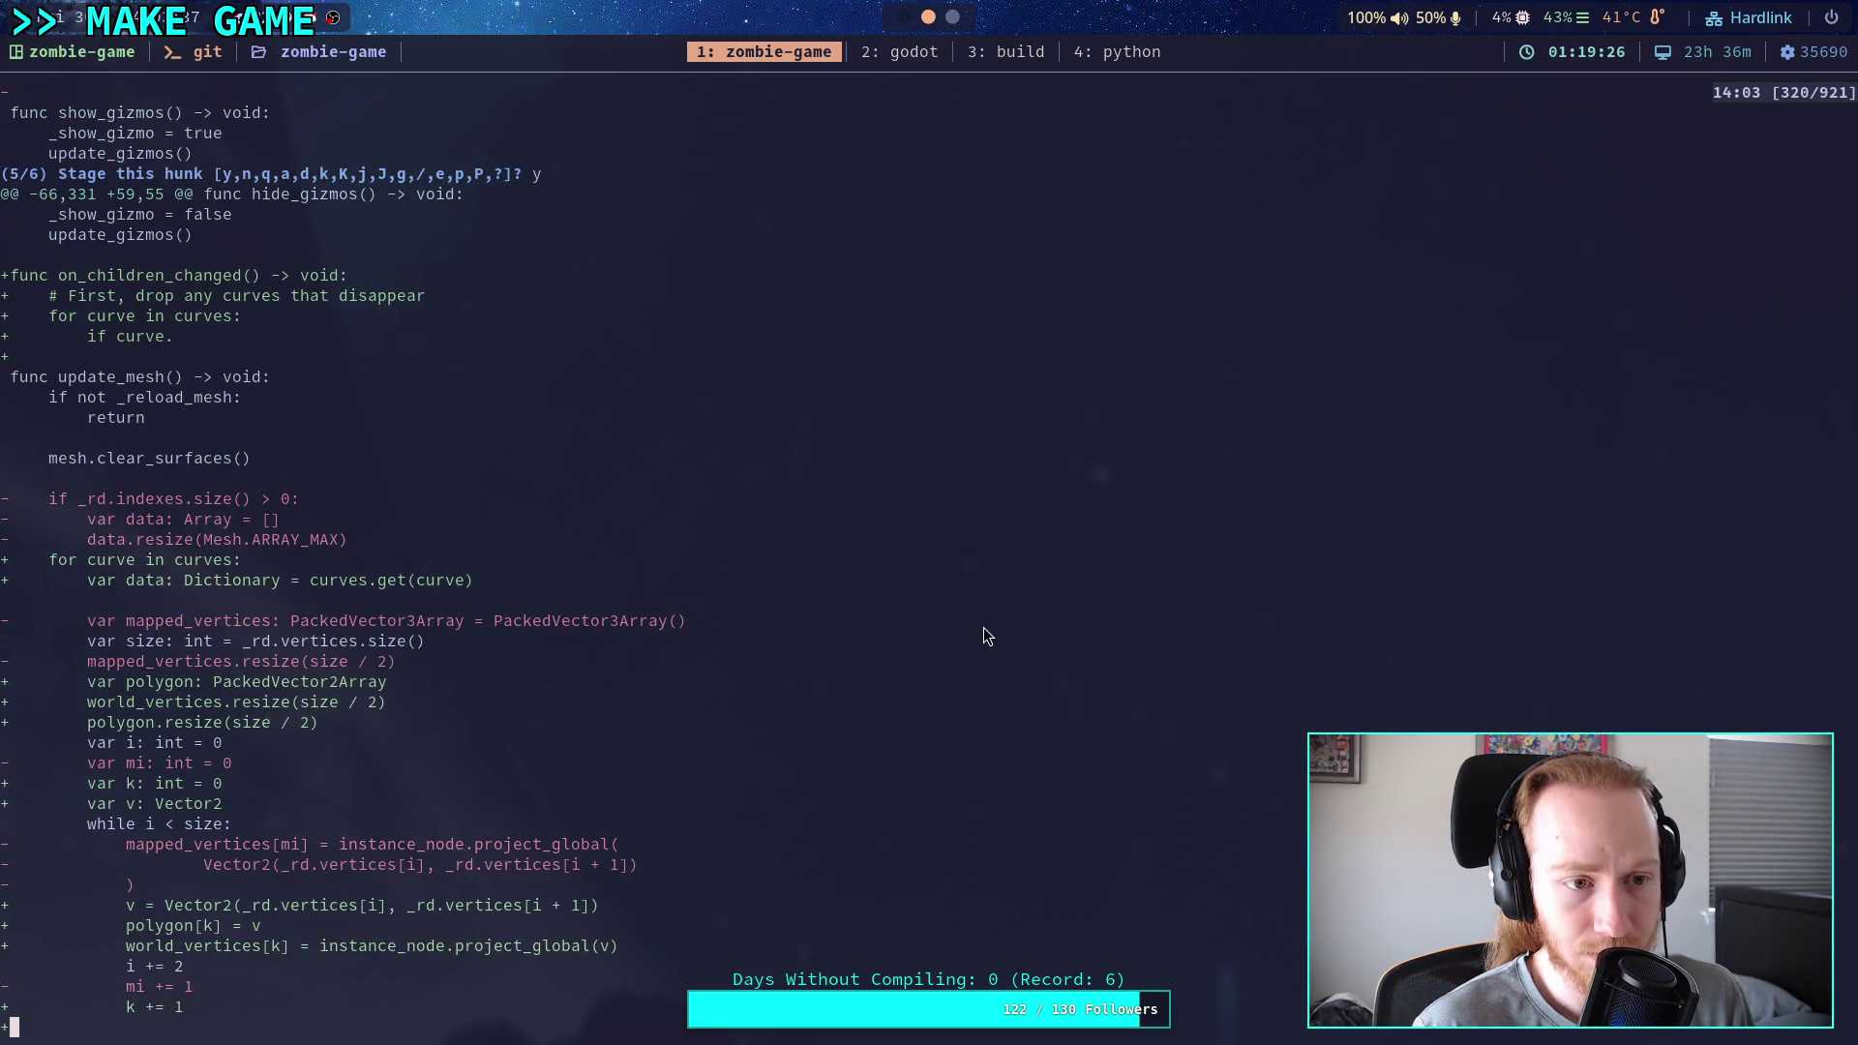
Step: Split the big hunk into 16 pieces and stage hunks 6 through 11
text(qs)
key(Return)
text(y)
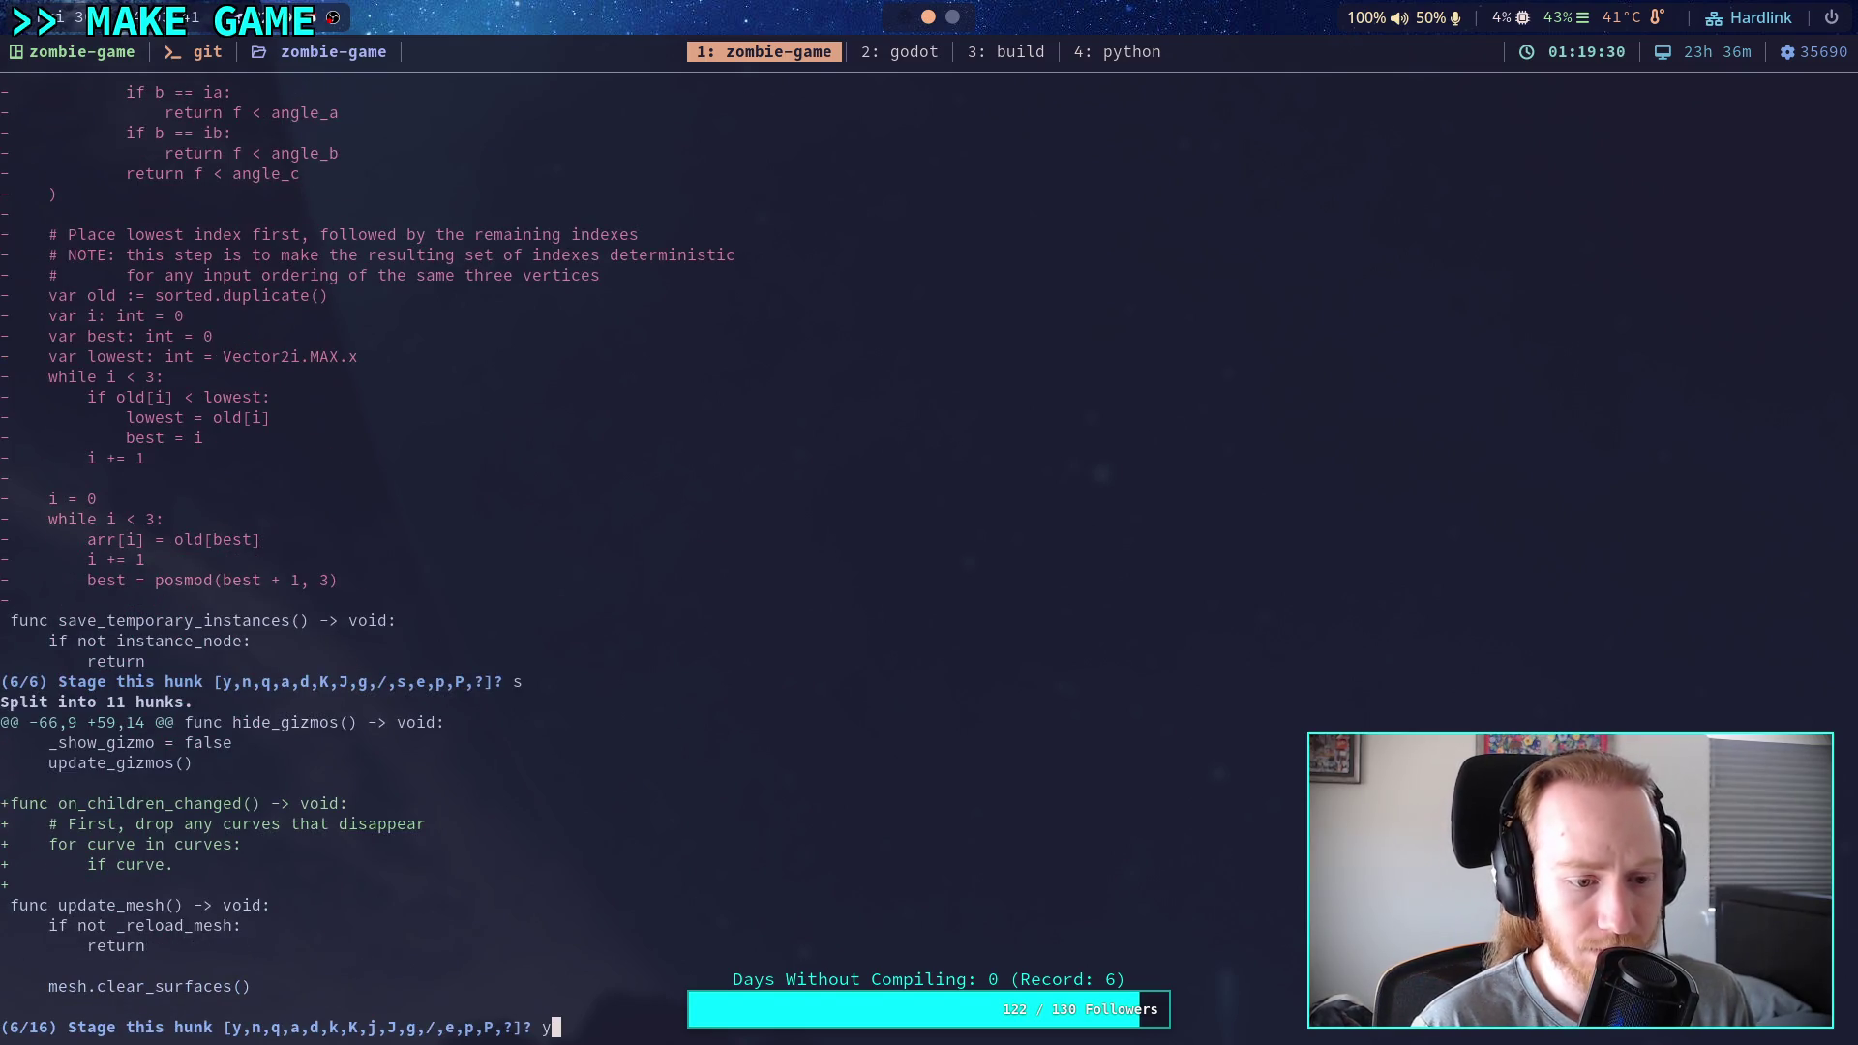
key(Return)
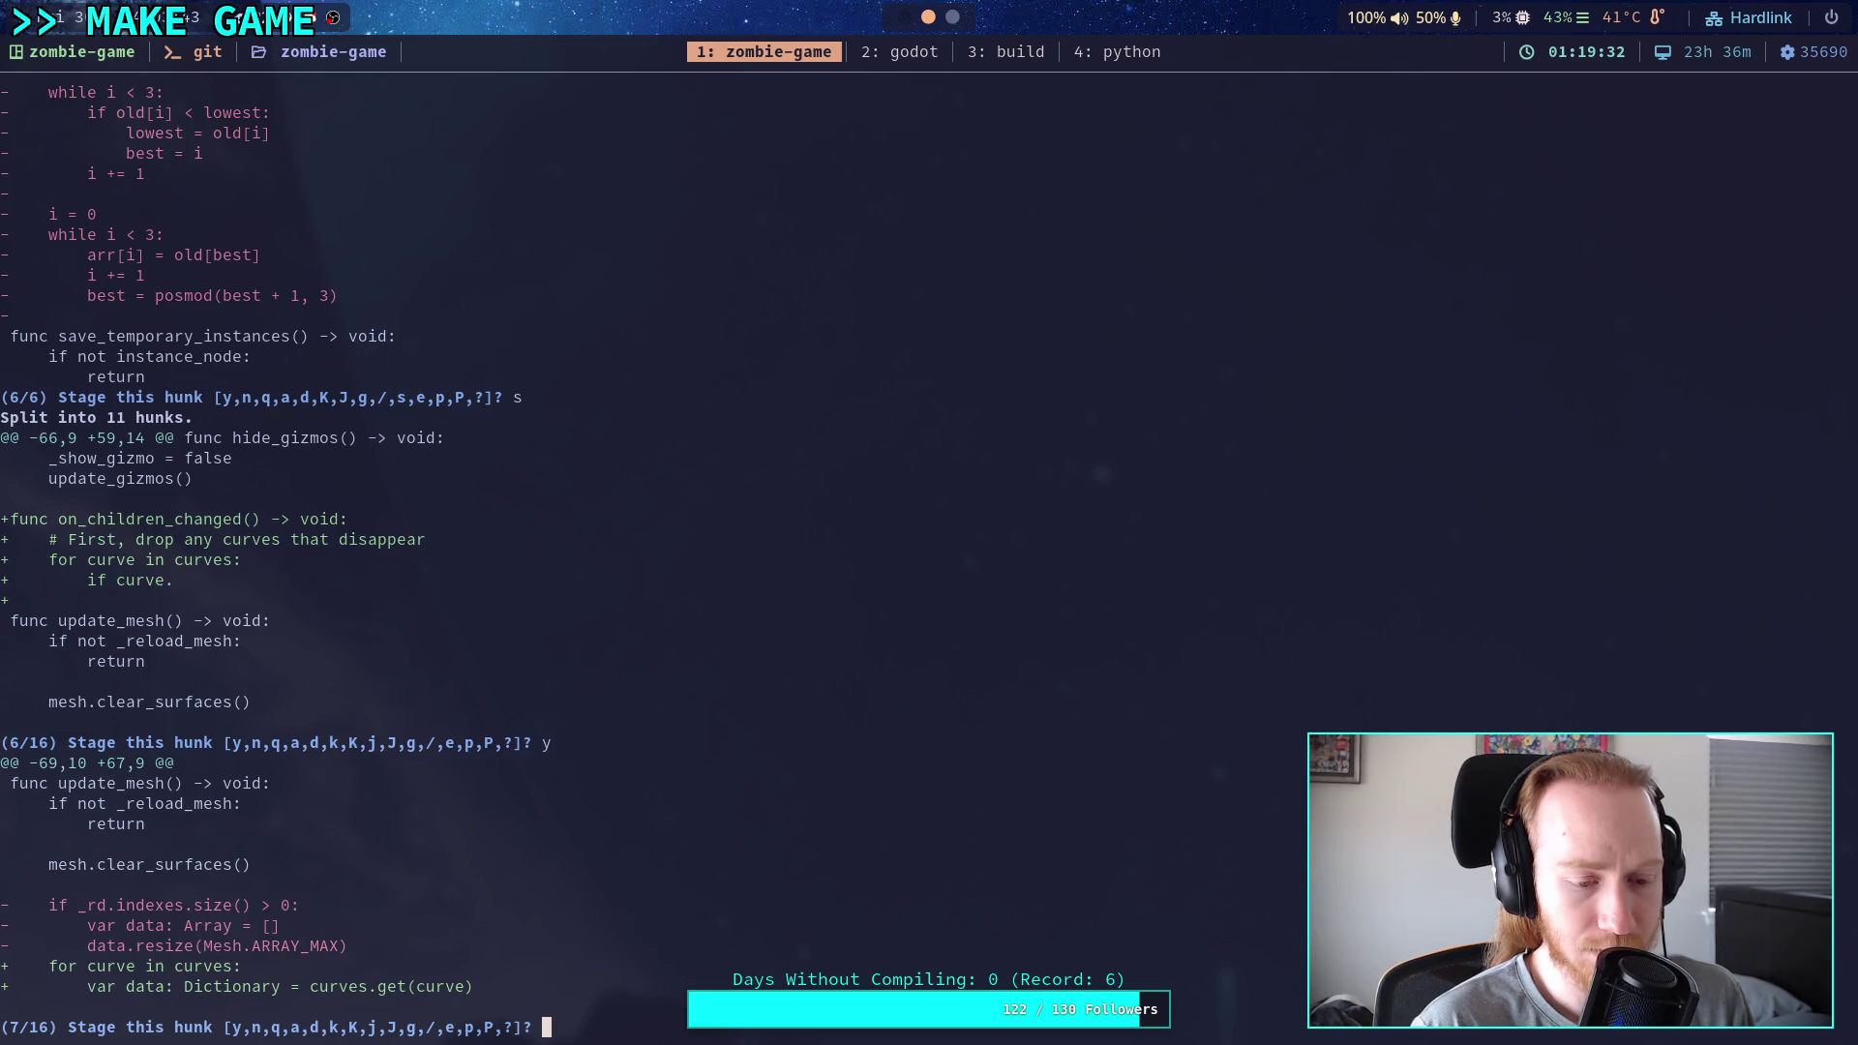
text(y)
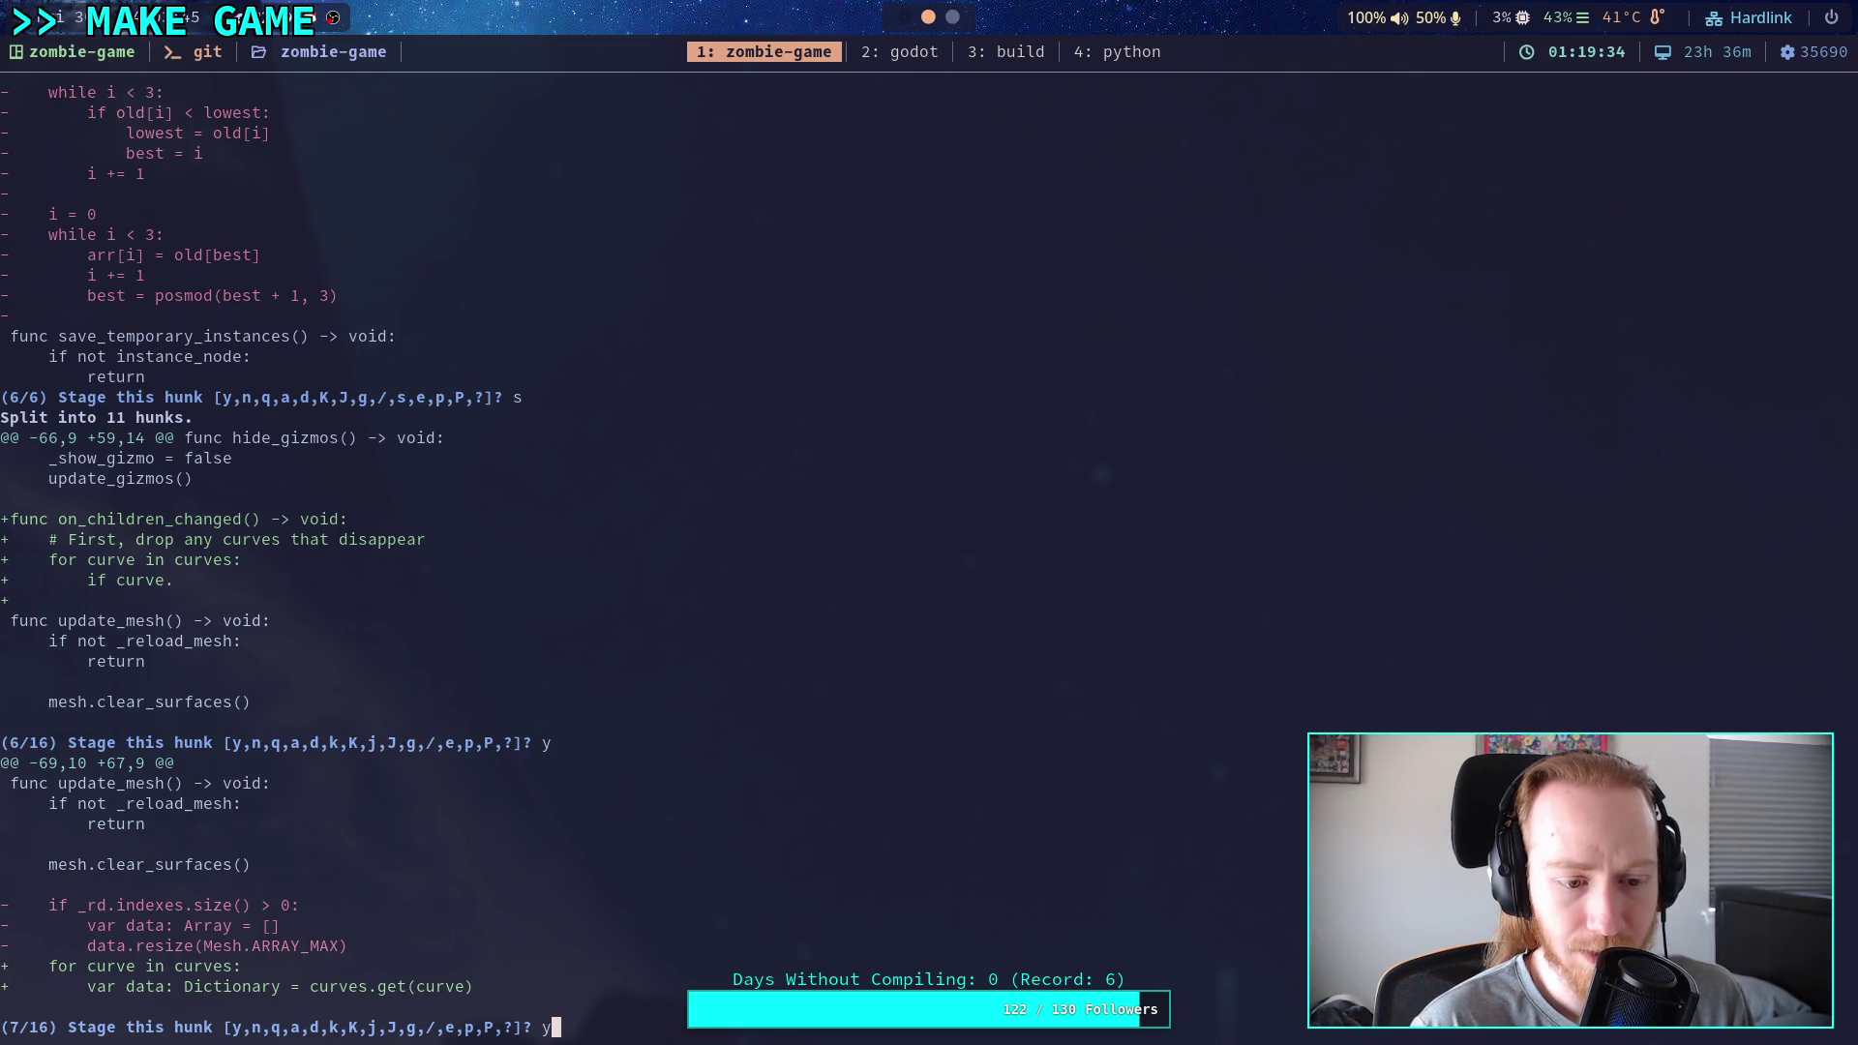
key(Return)
text(y)
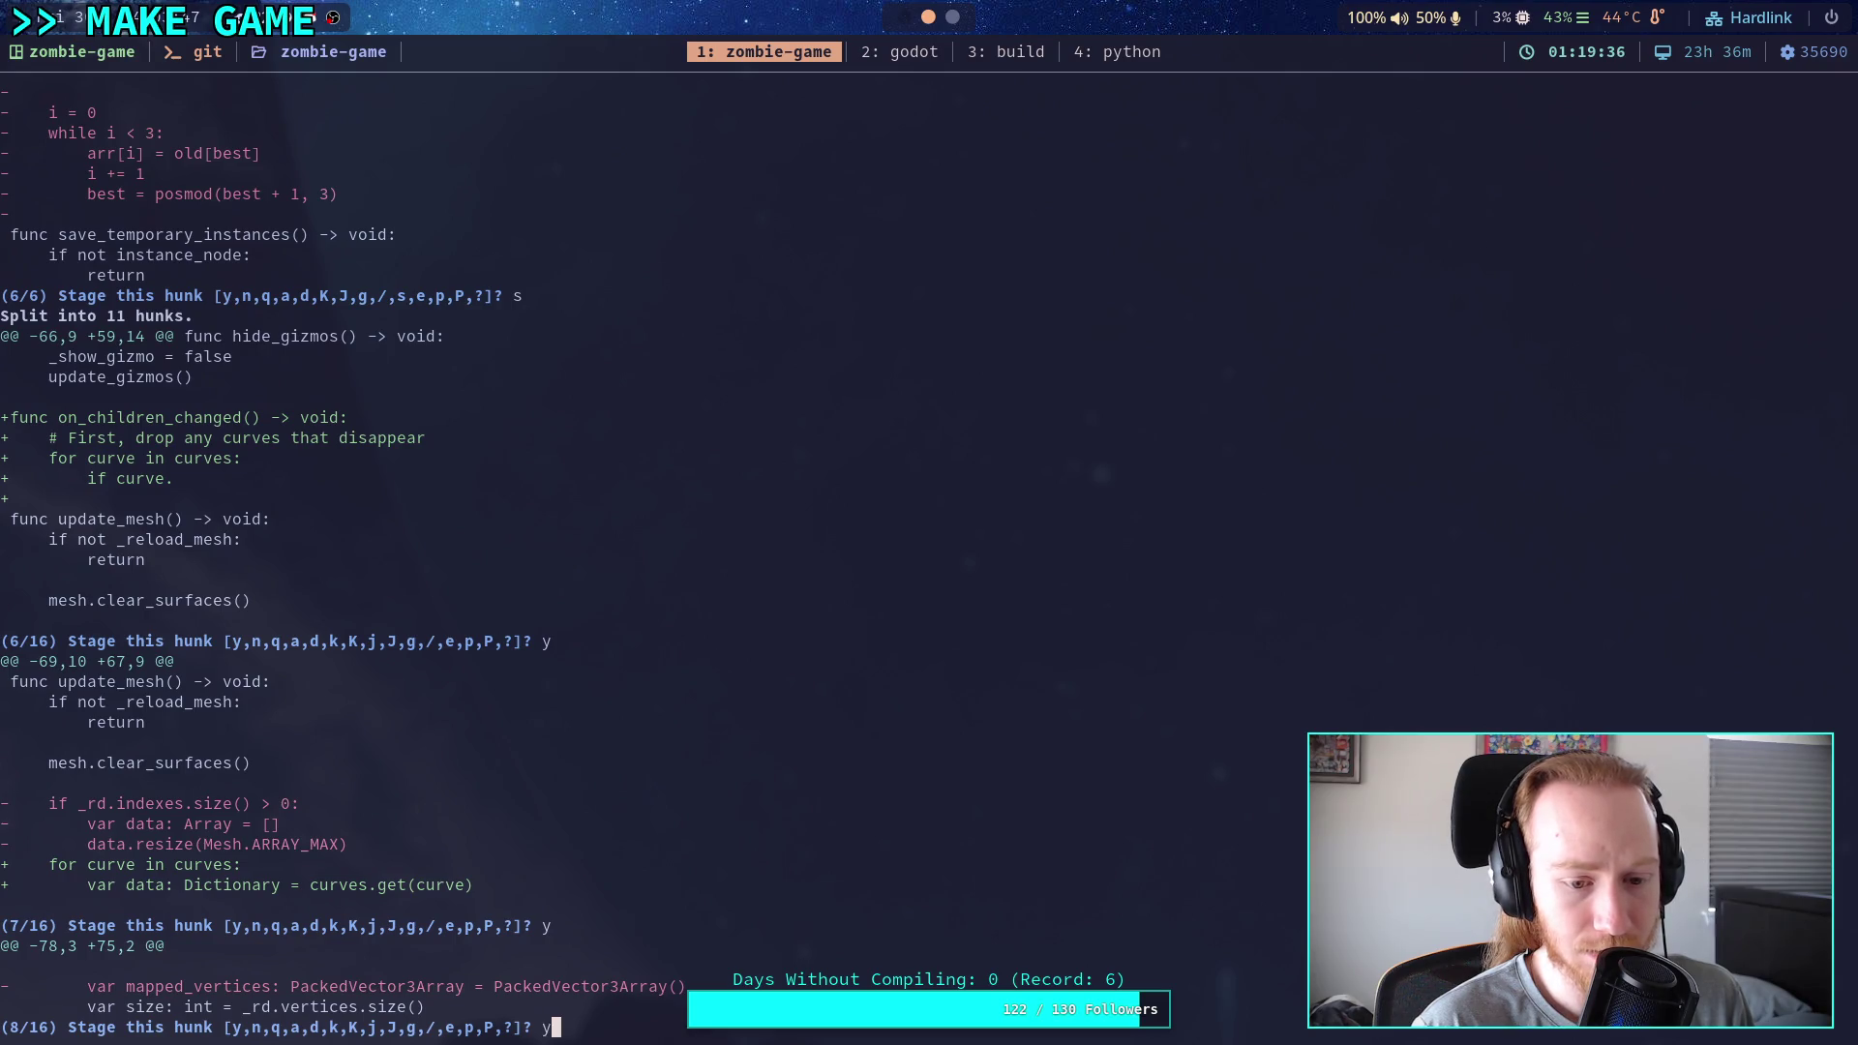
key(Return)
text(y)
key(Return)
text(y)
key(Return)
text(y)
key(Return)
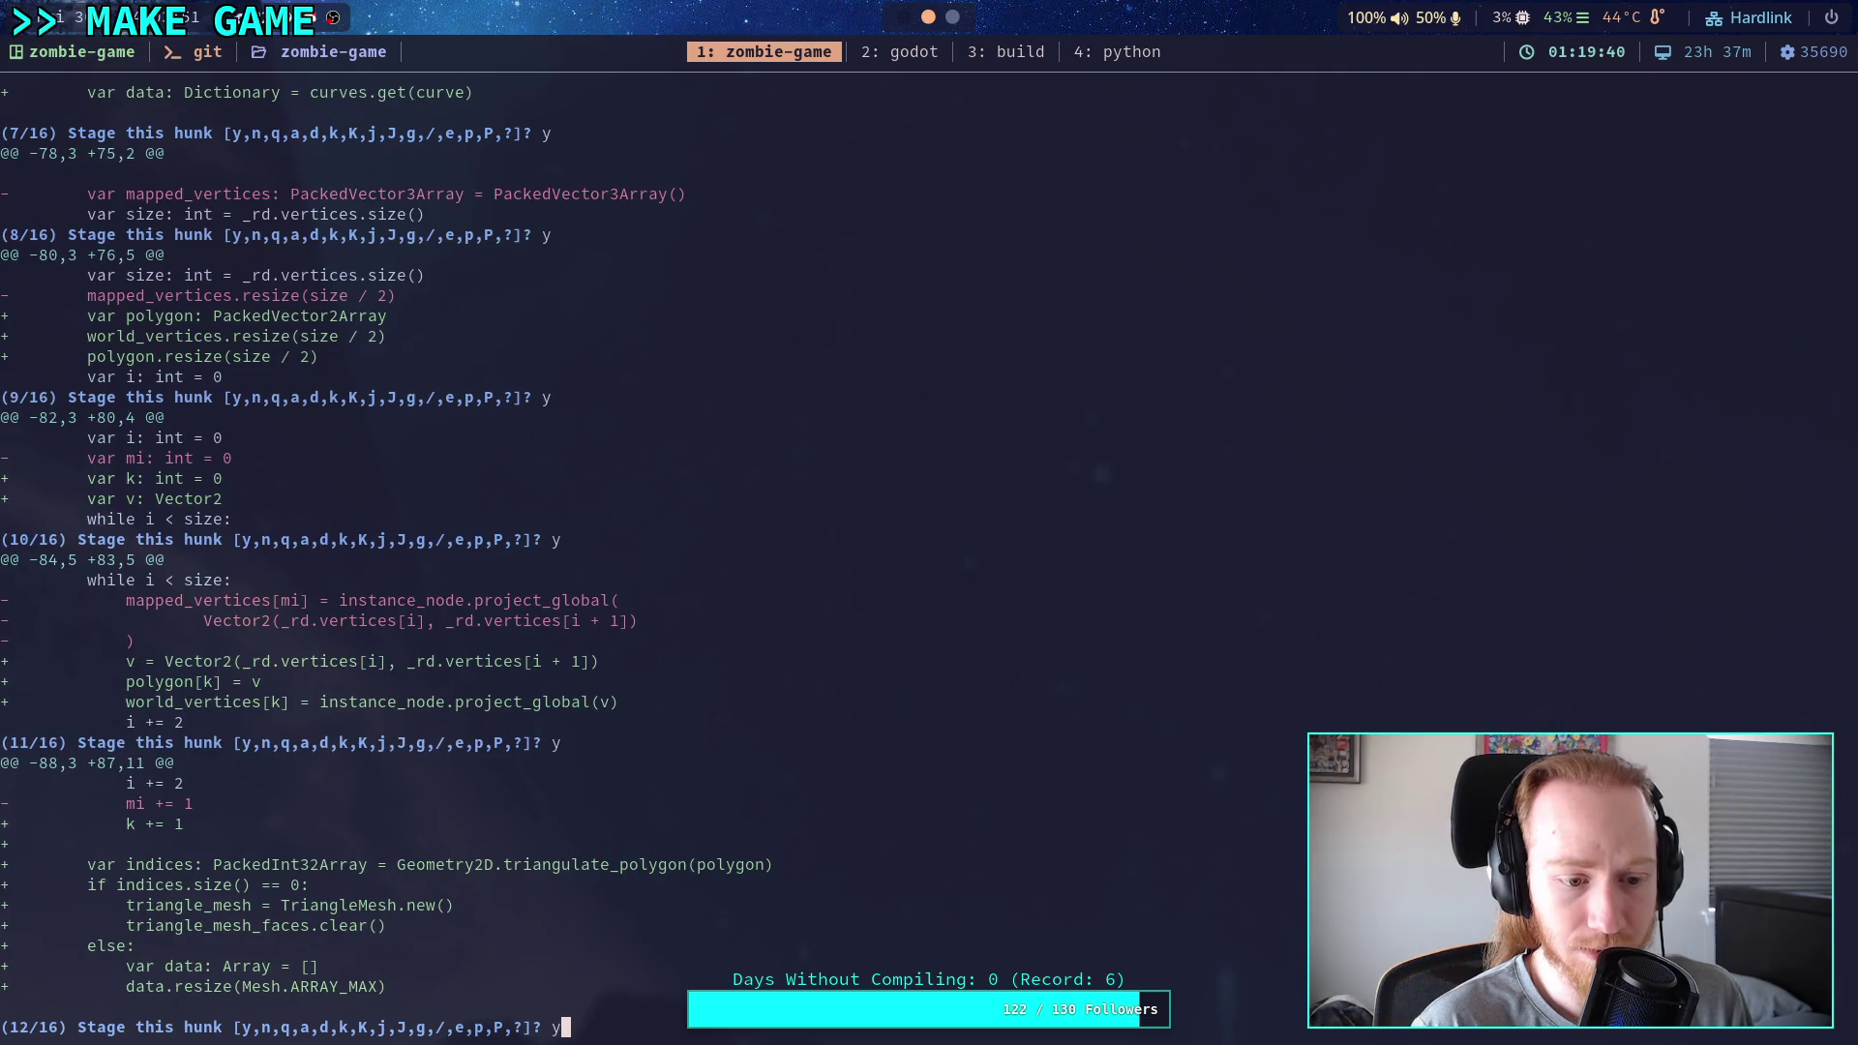
Step: Stage hunks 12–15 and leave hunk 16, the removed sorting code, unstaged
text(y)
key(Return)
text(y)
key(Return)
text(y)
key(Return)
text(y)
key(Return)
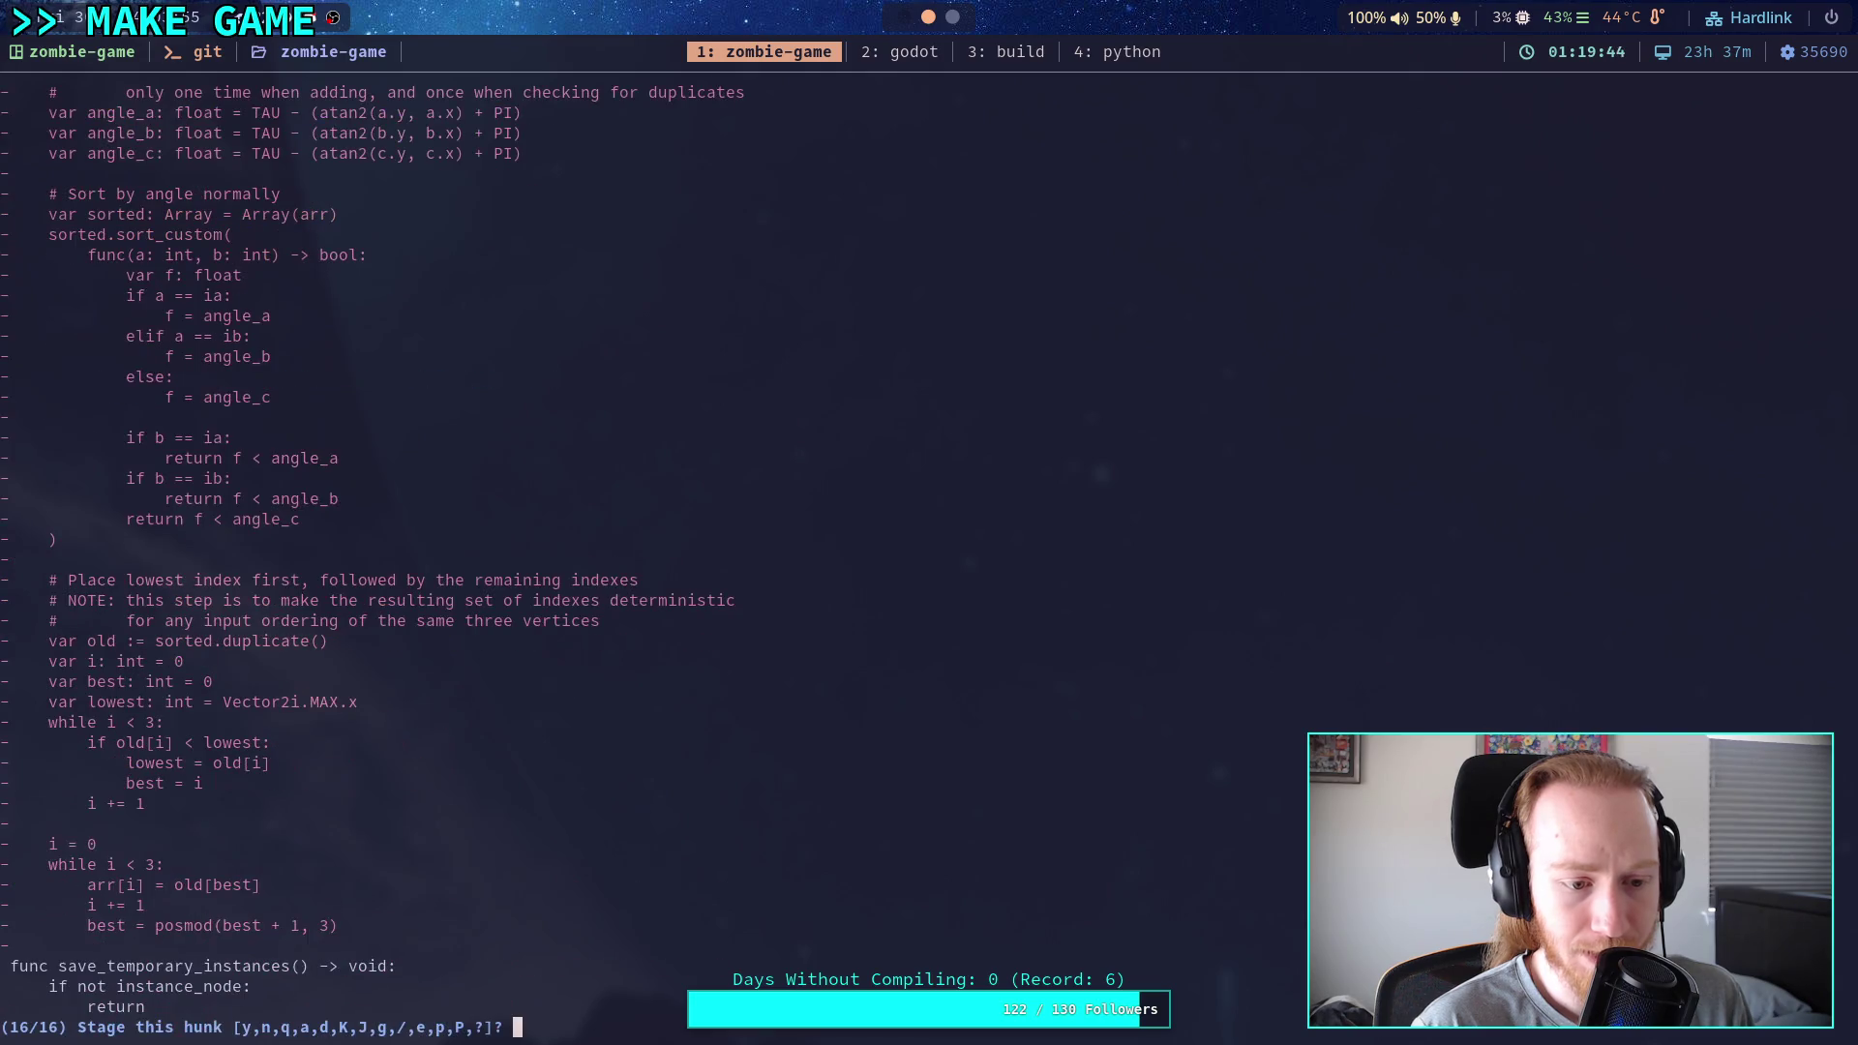
scroll(873, 617, up, 20)
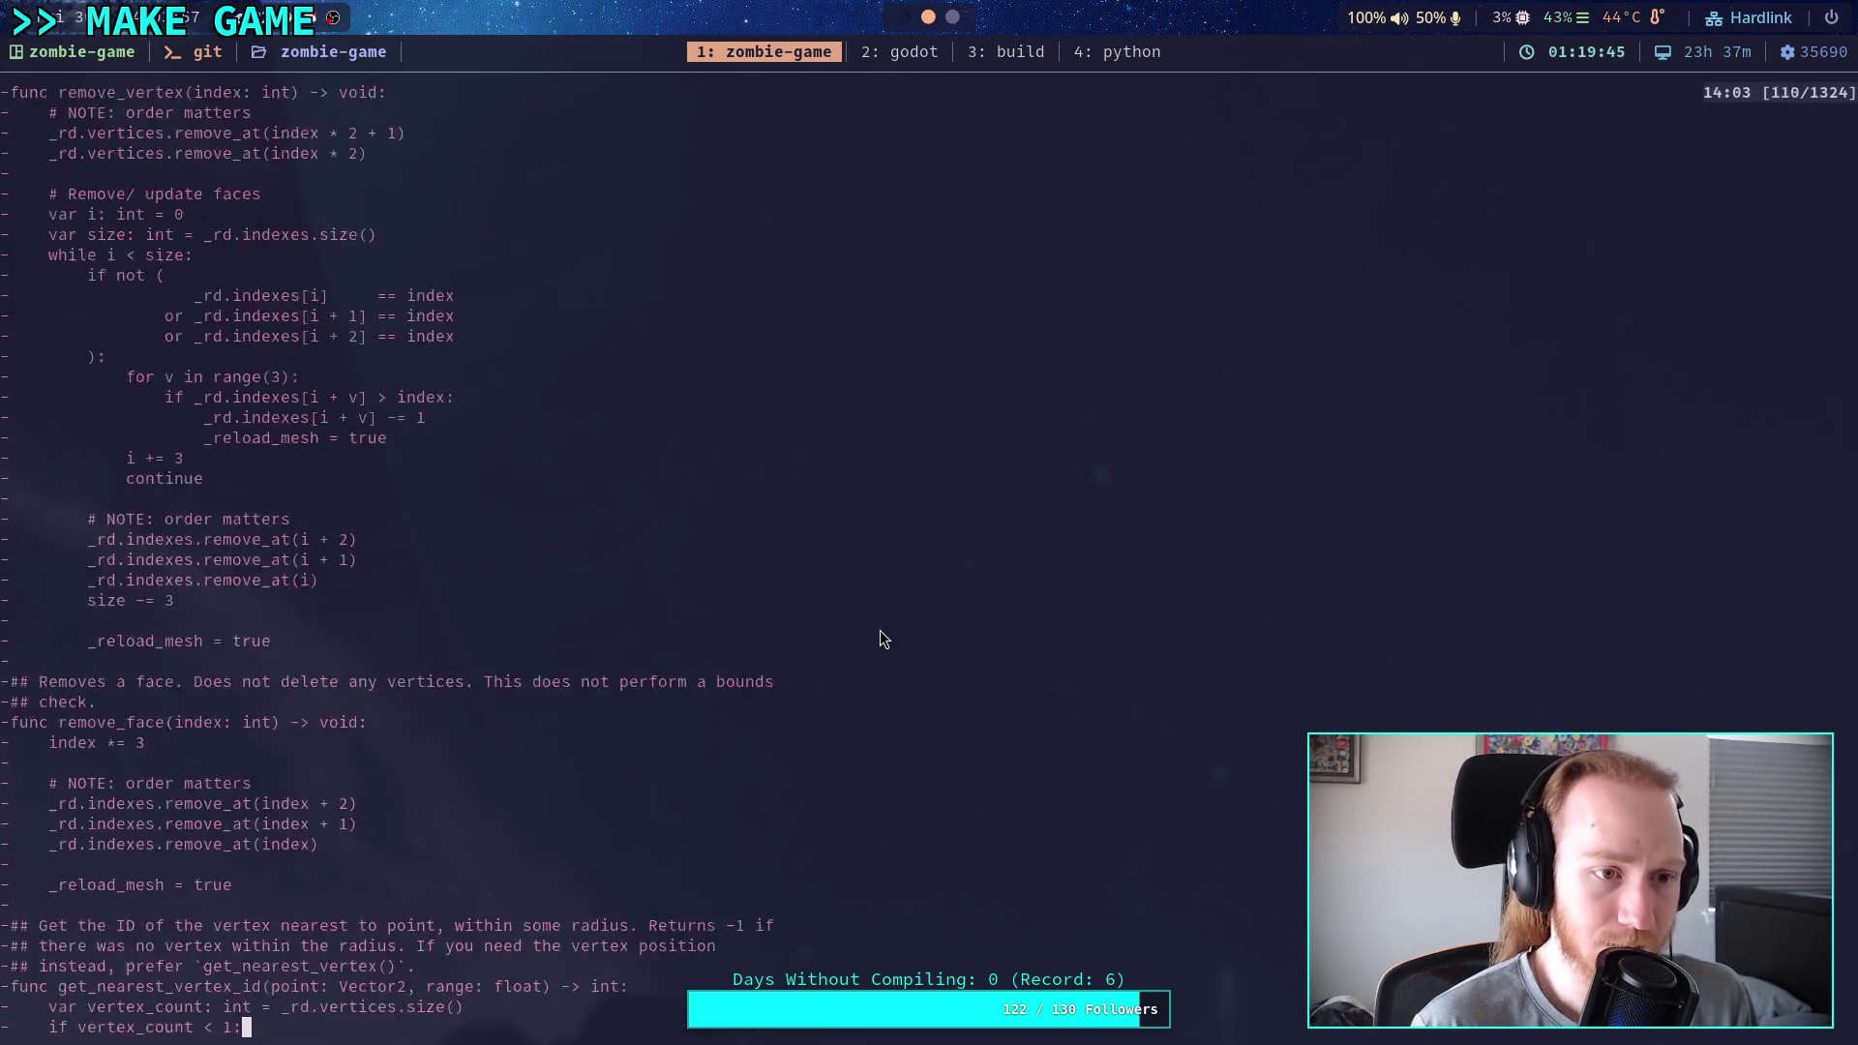
scroll(880, 630, down, 20)
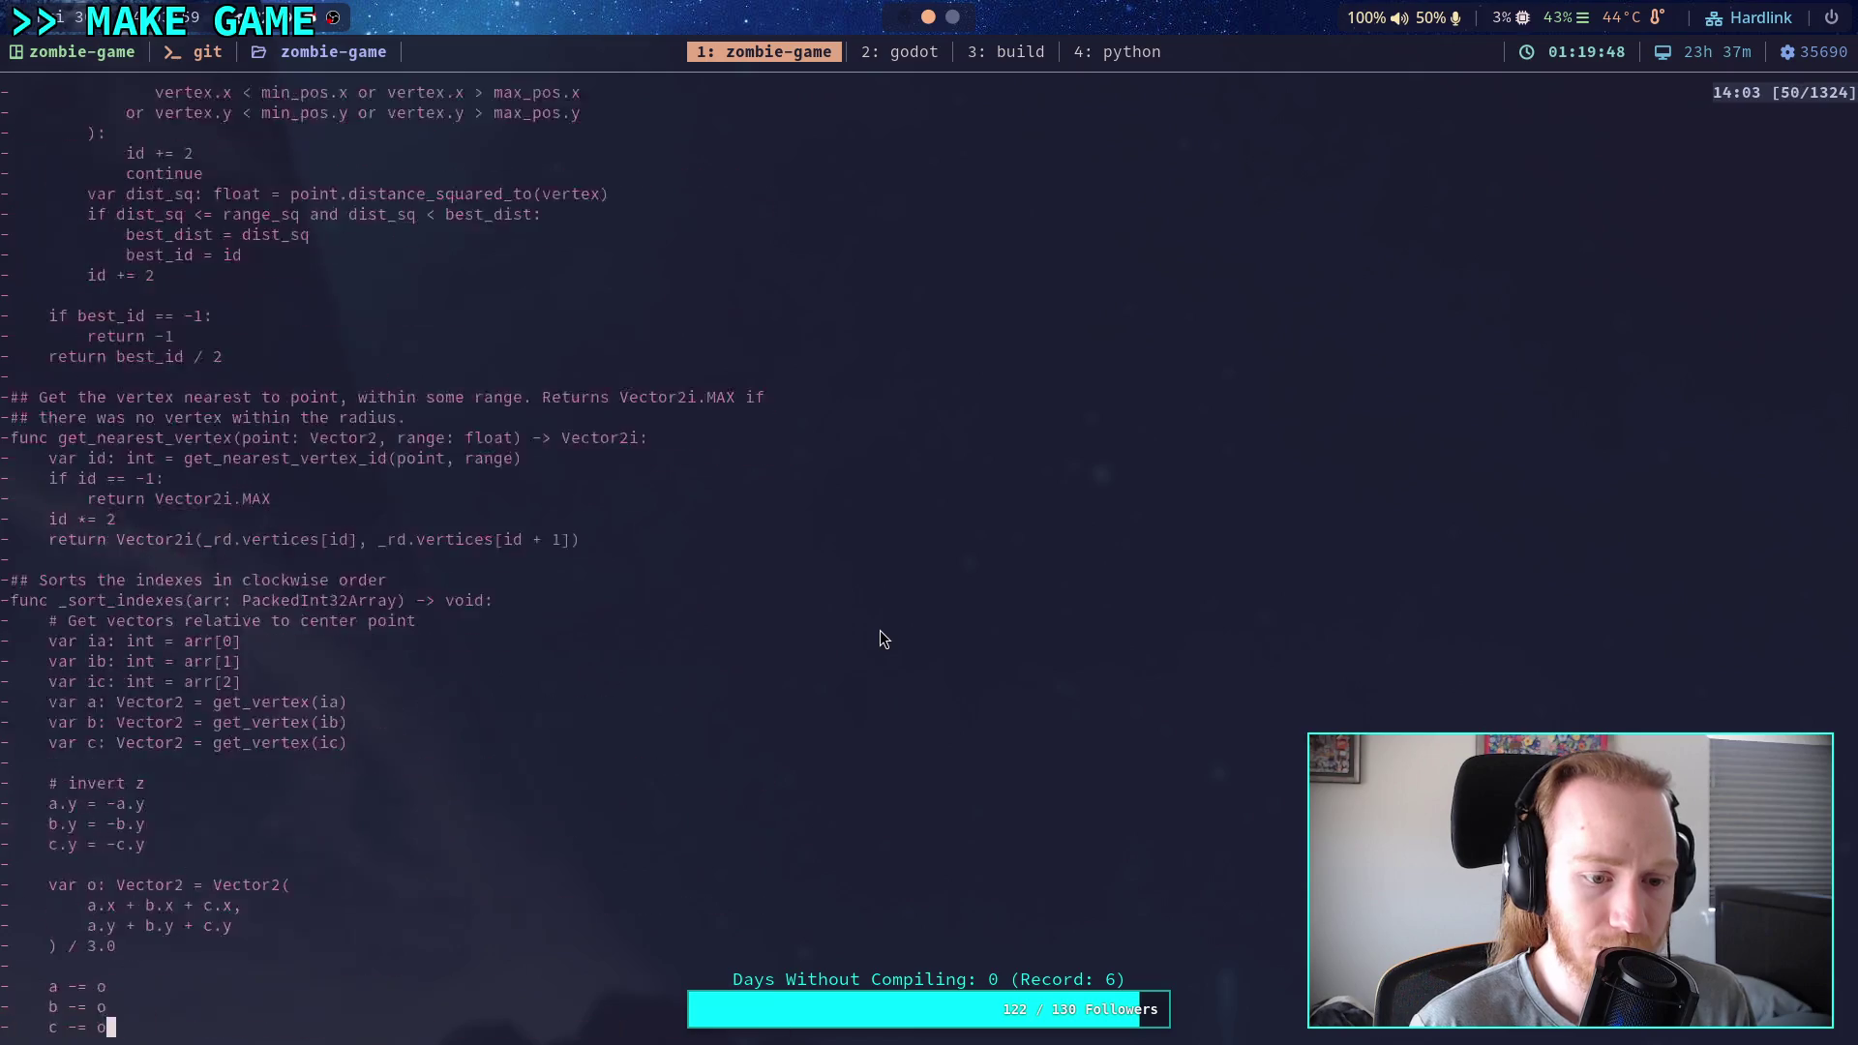
key(q)
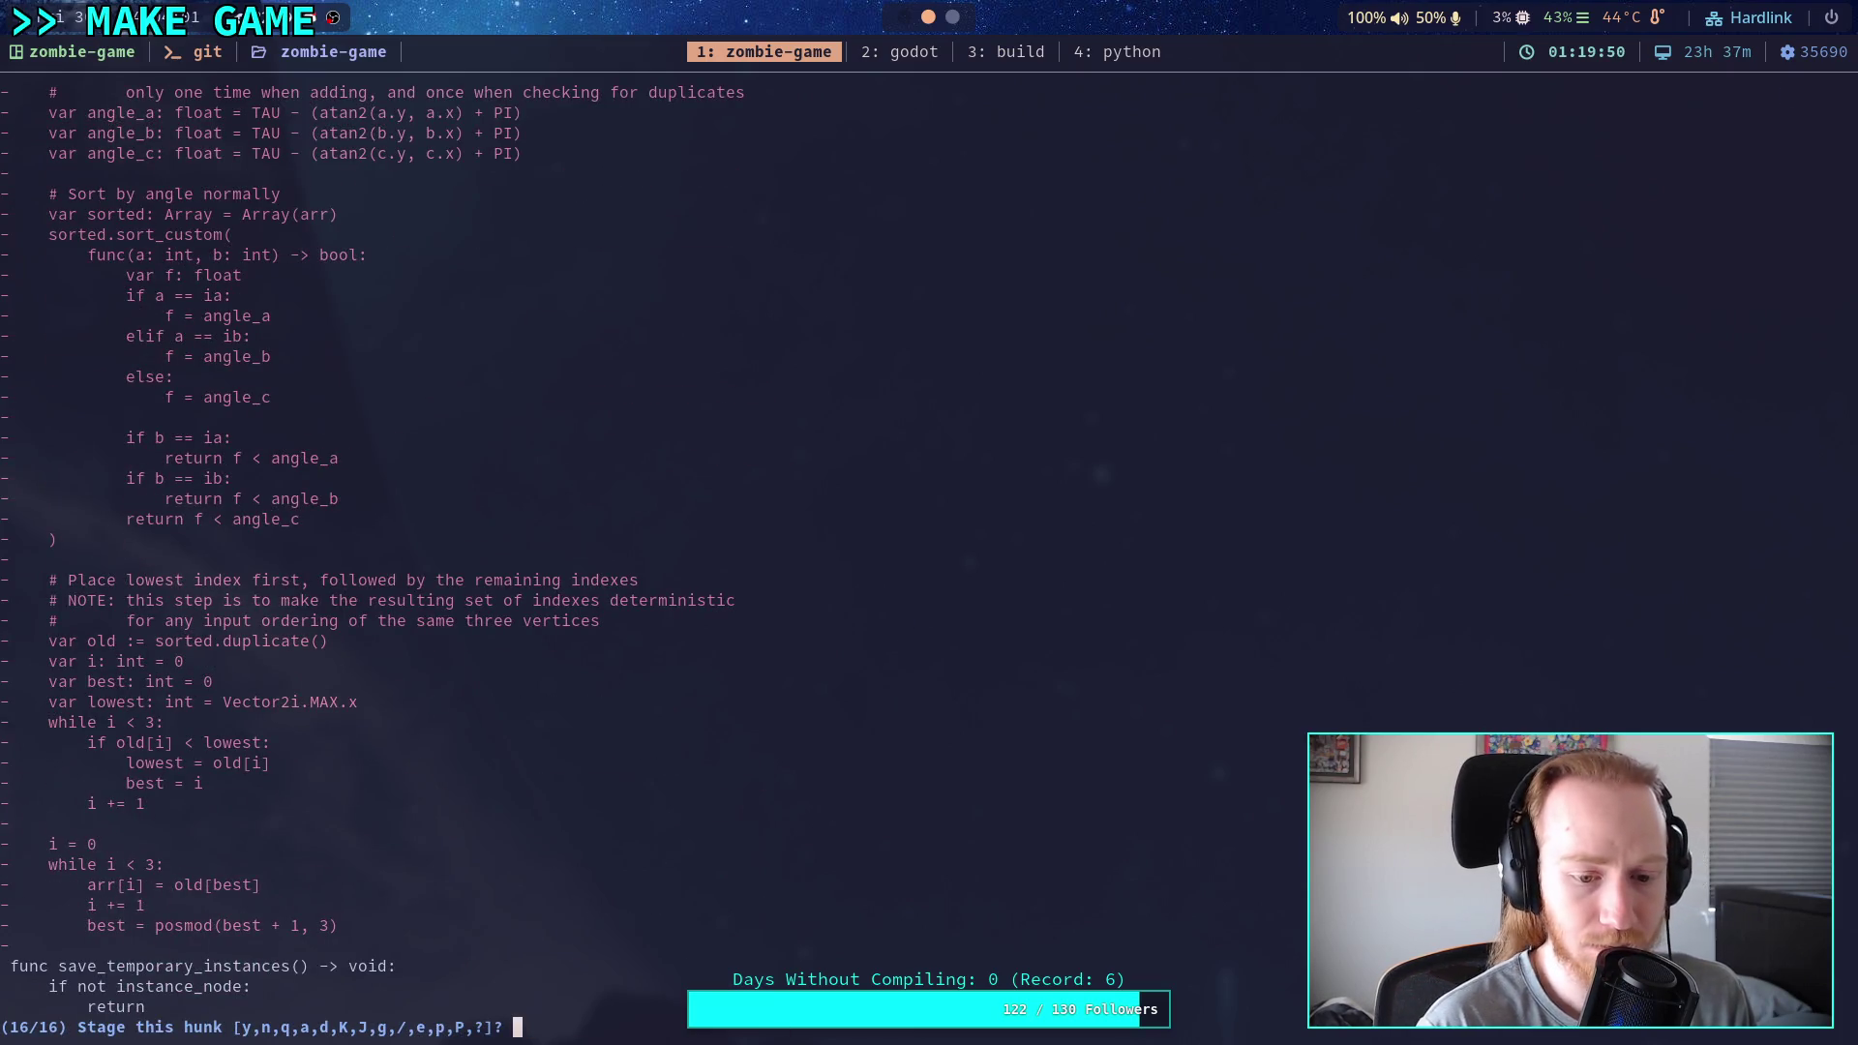
text(n)
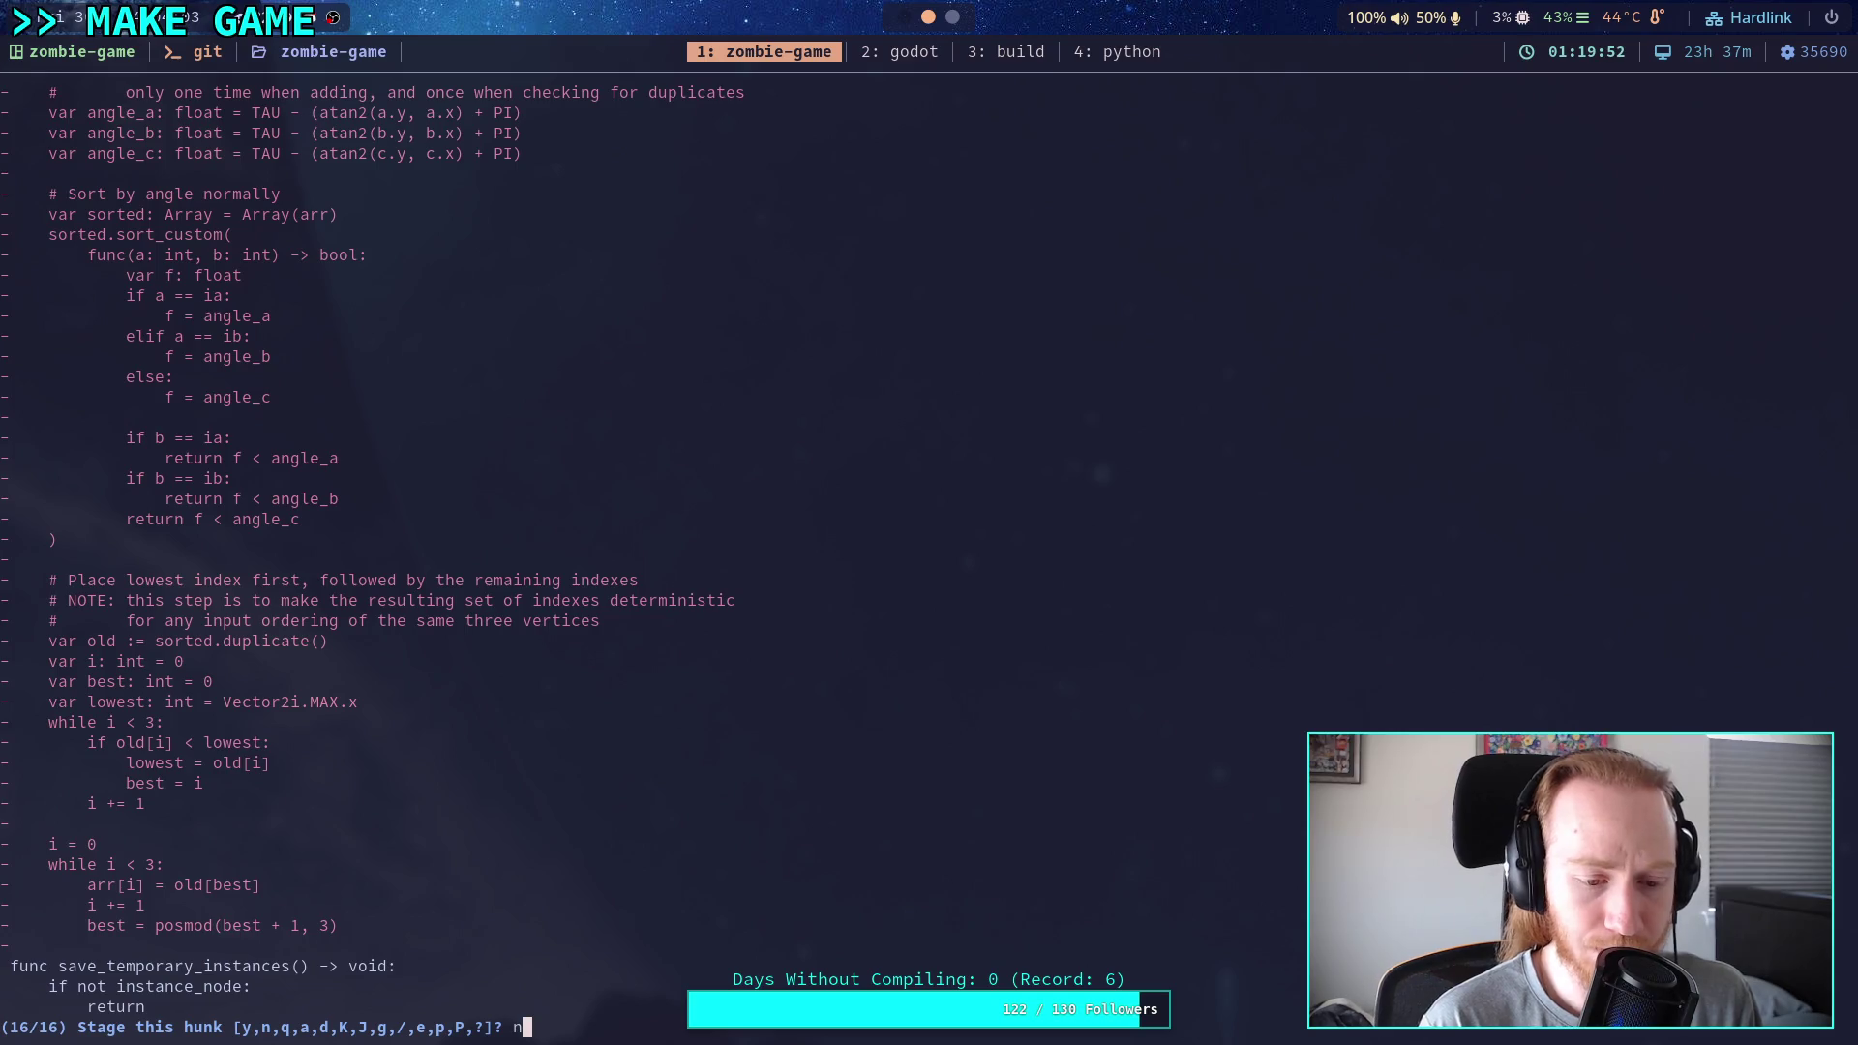
key(Return)
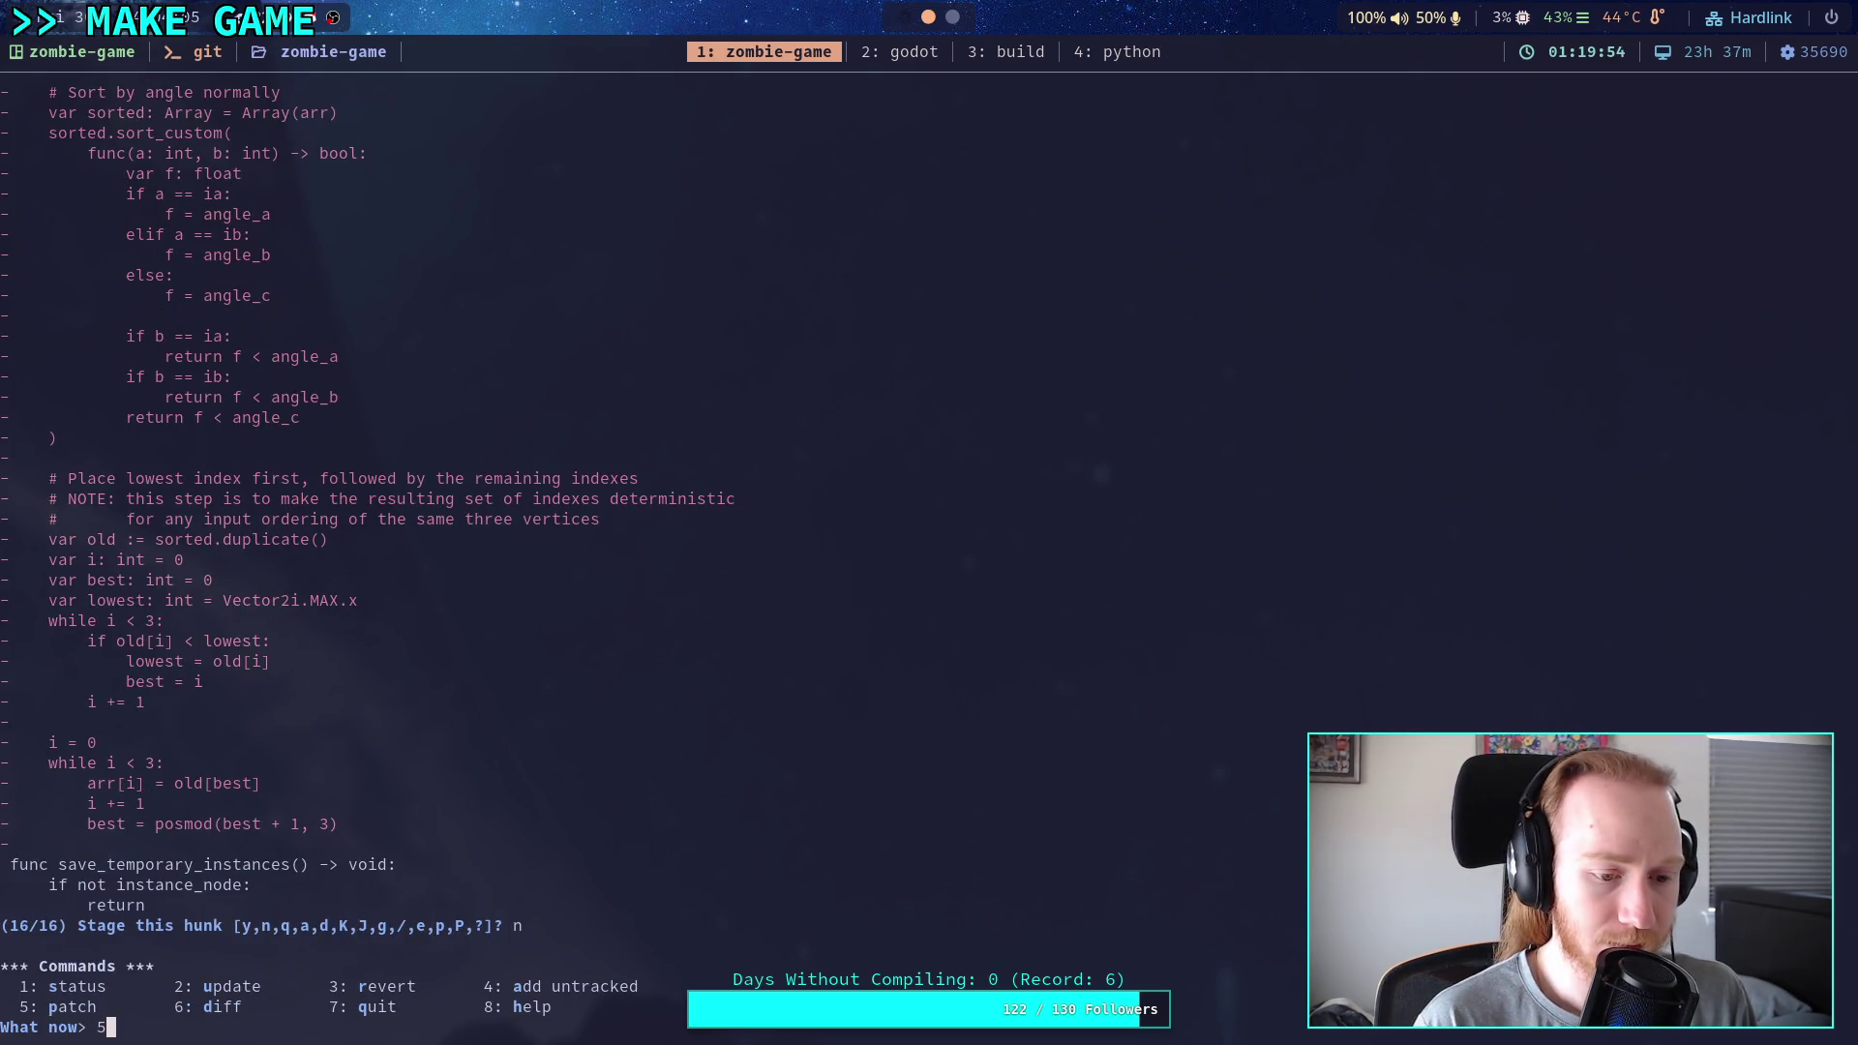
text(5)
key(Return)
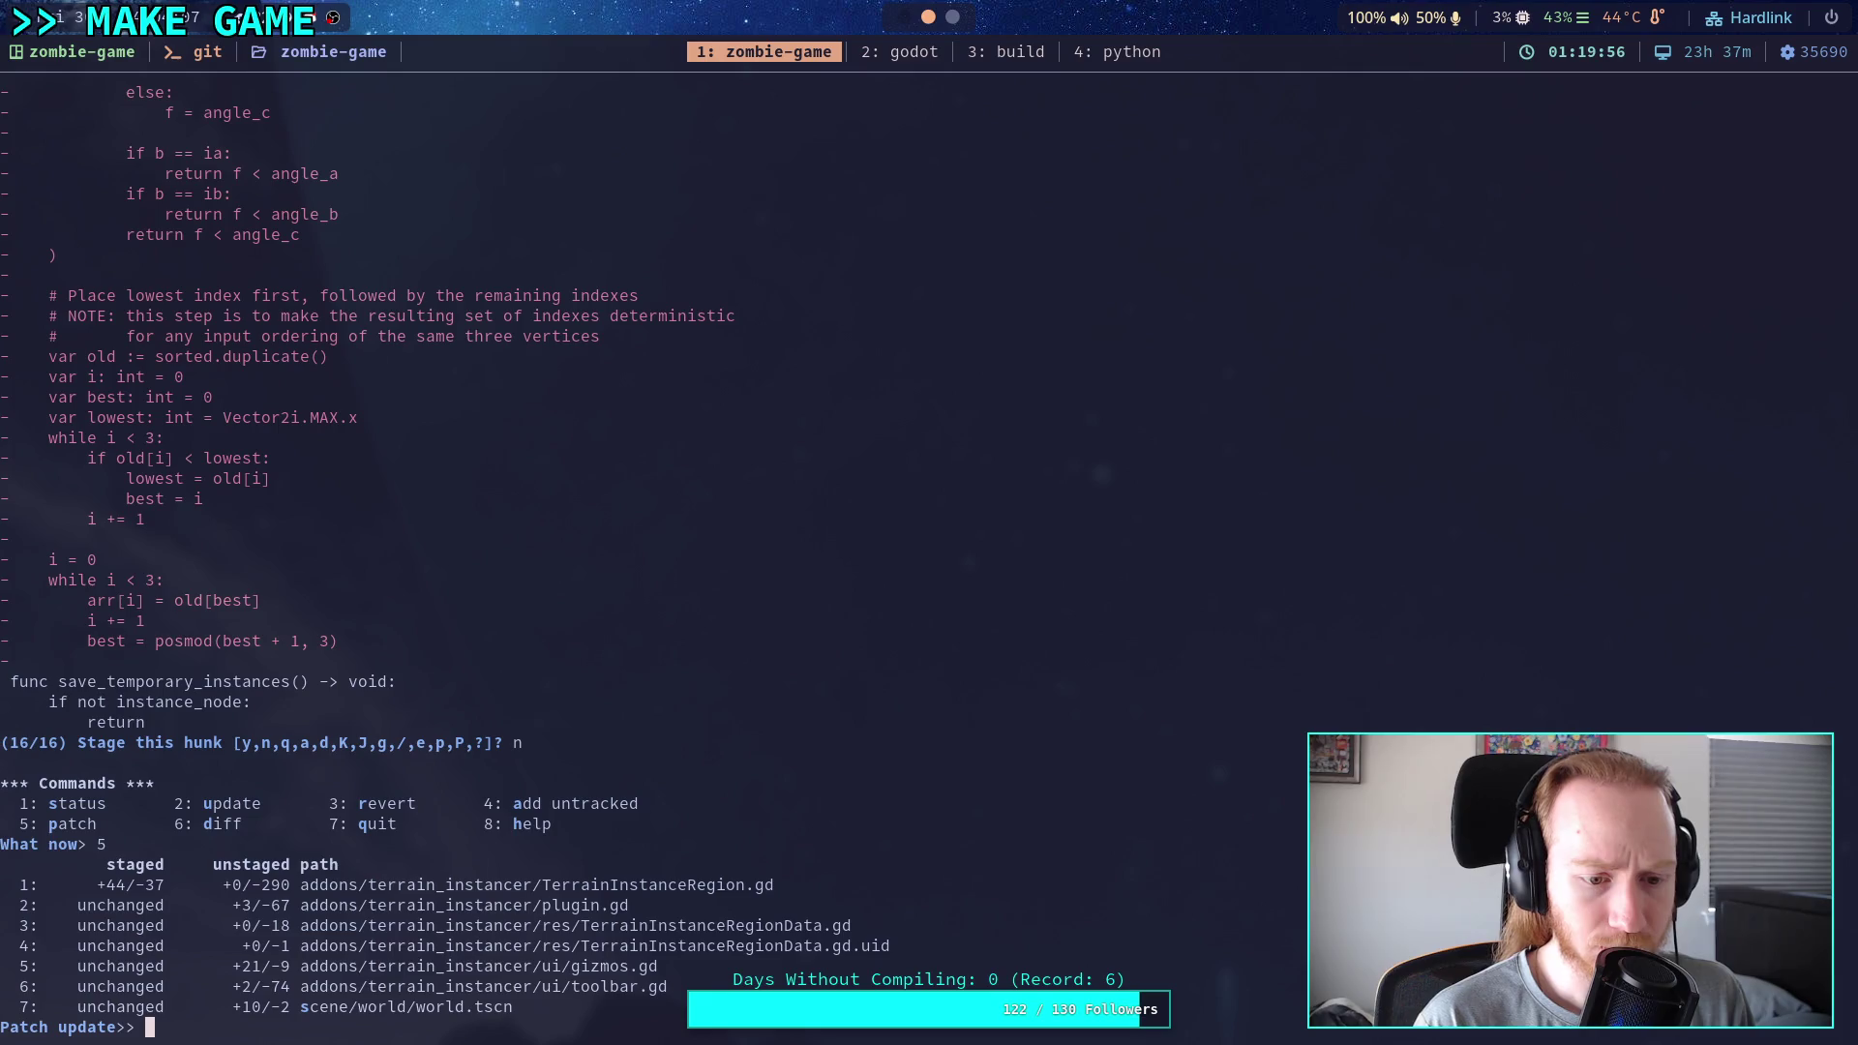
Step: Select plugin.gd and the other addon files for patch staging, then stage the triangle_vertices removal
text(2)
key(Return)
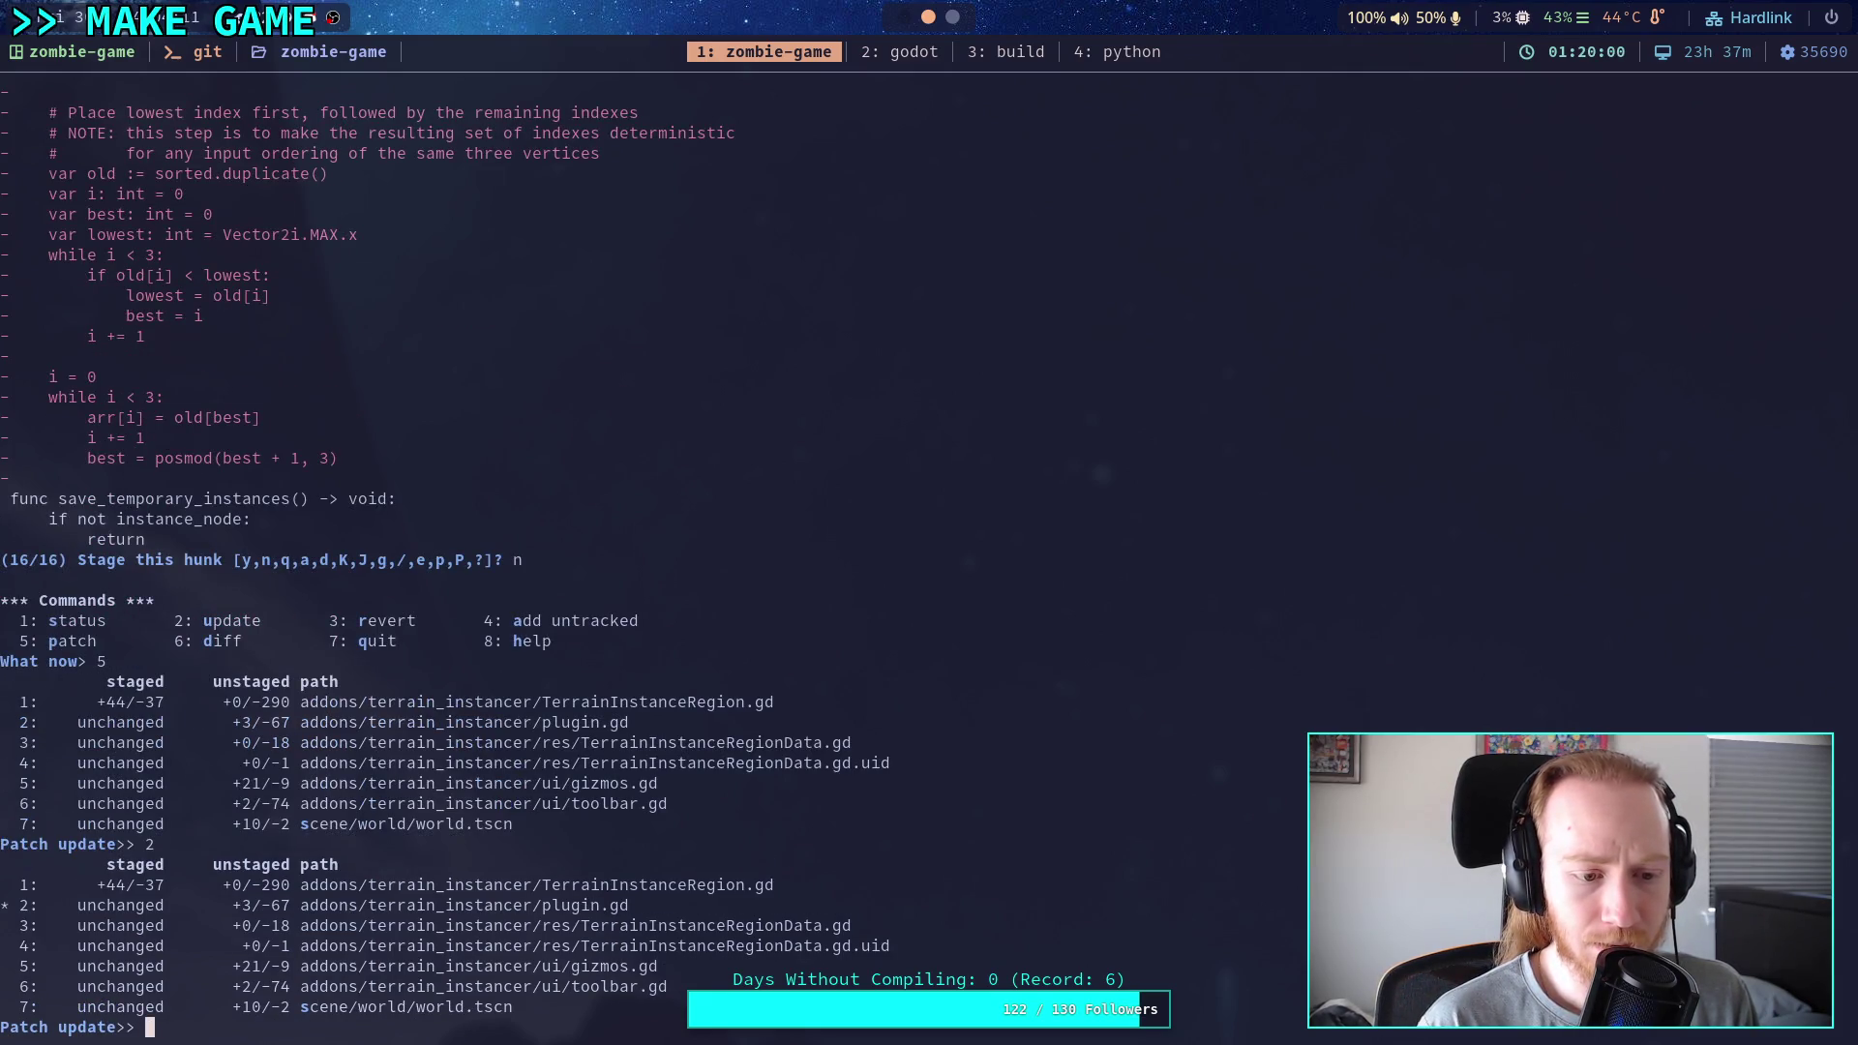
text(3-)
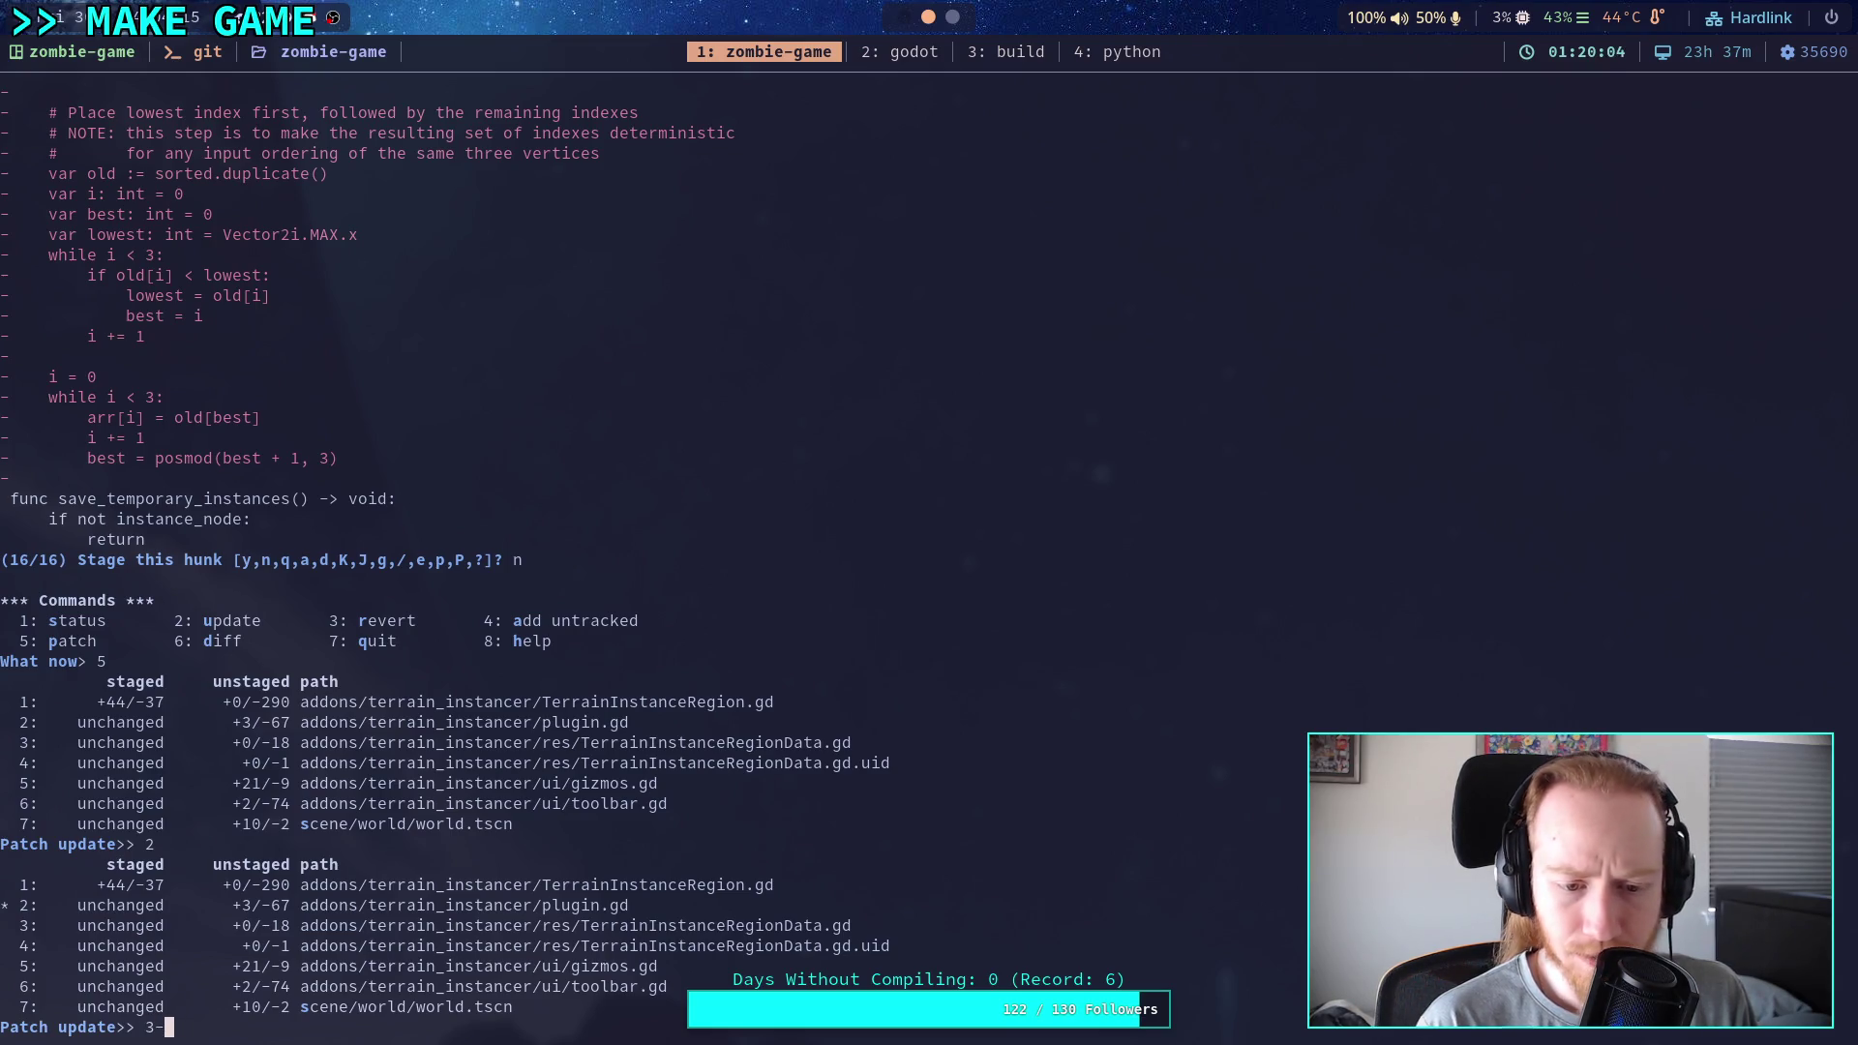
text(5)
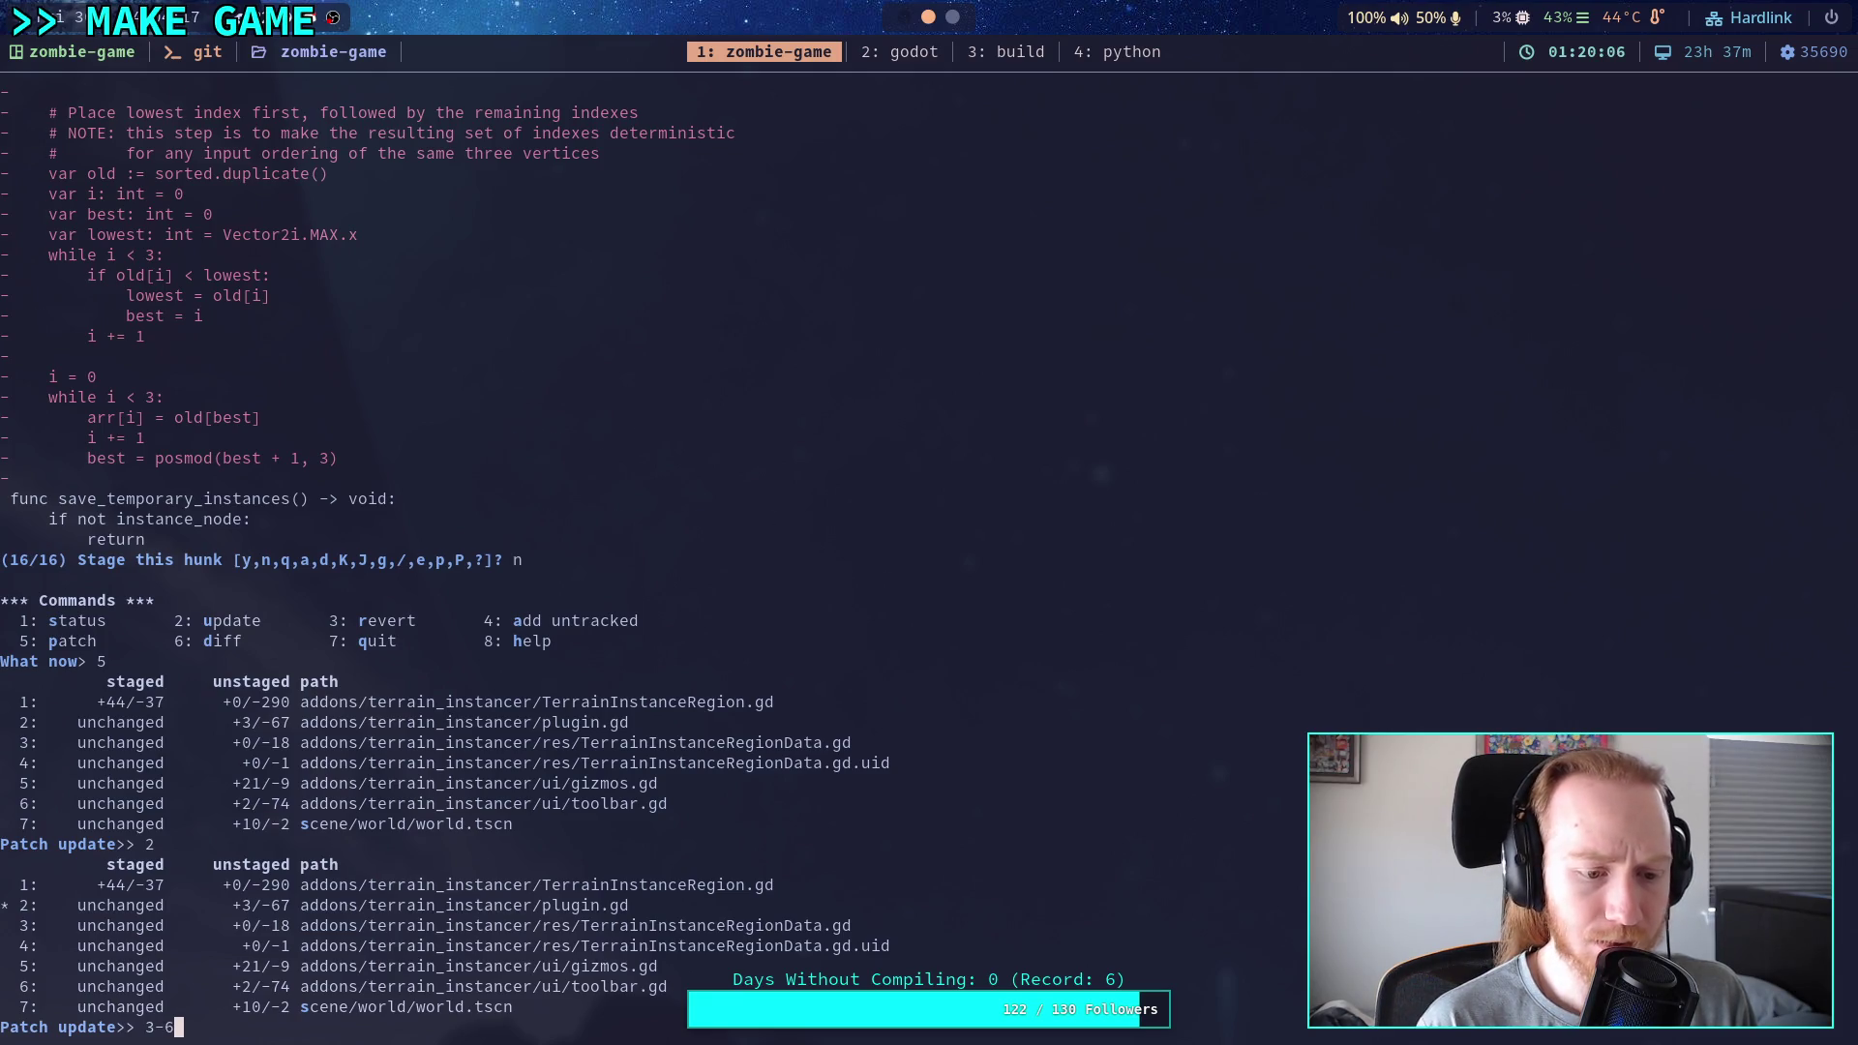
key(Return)
key(Return)
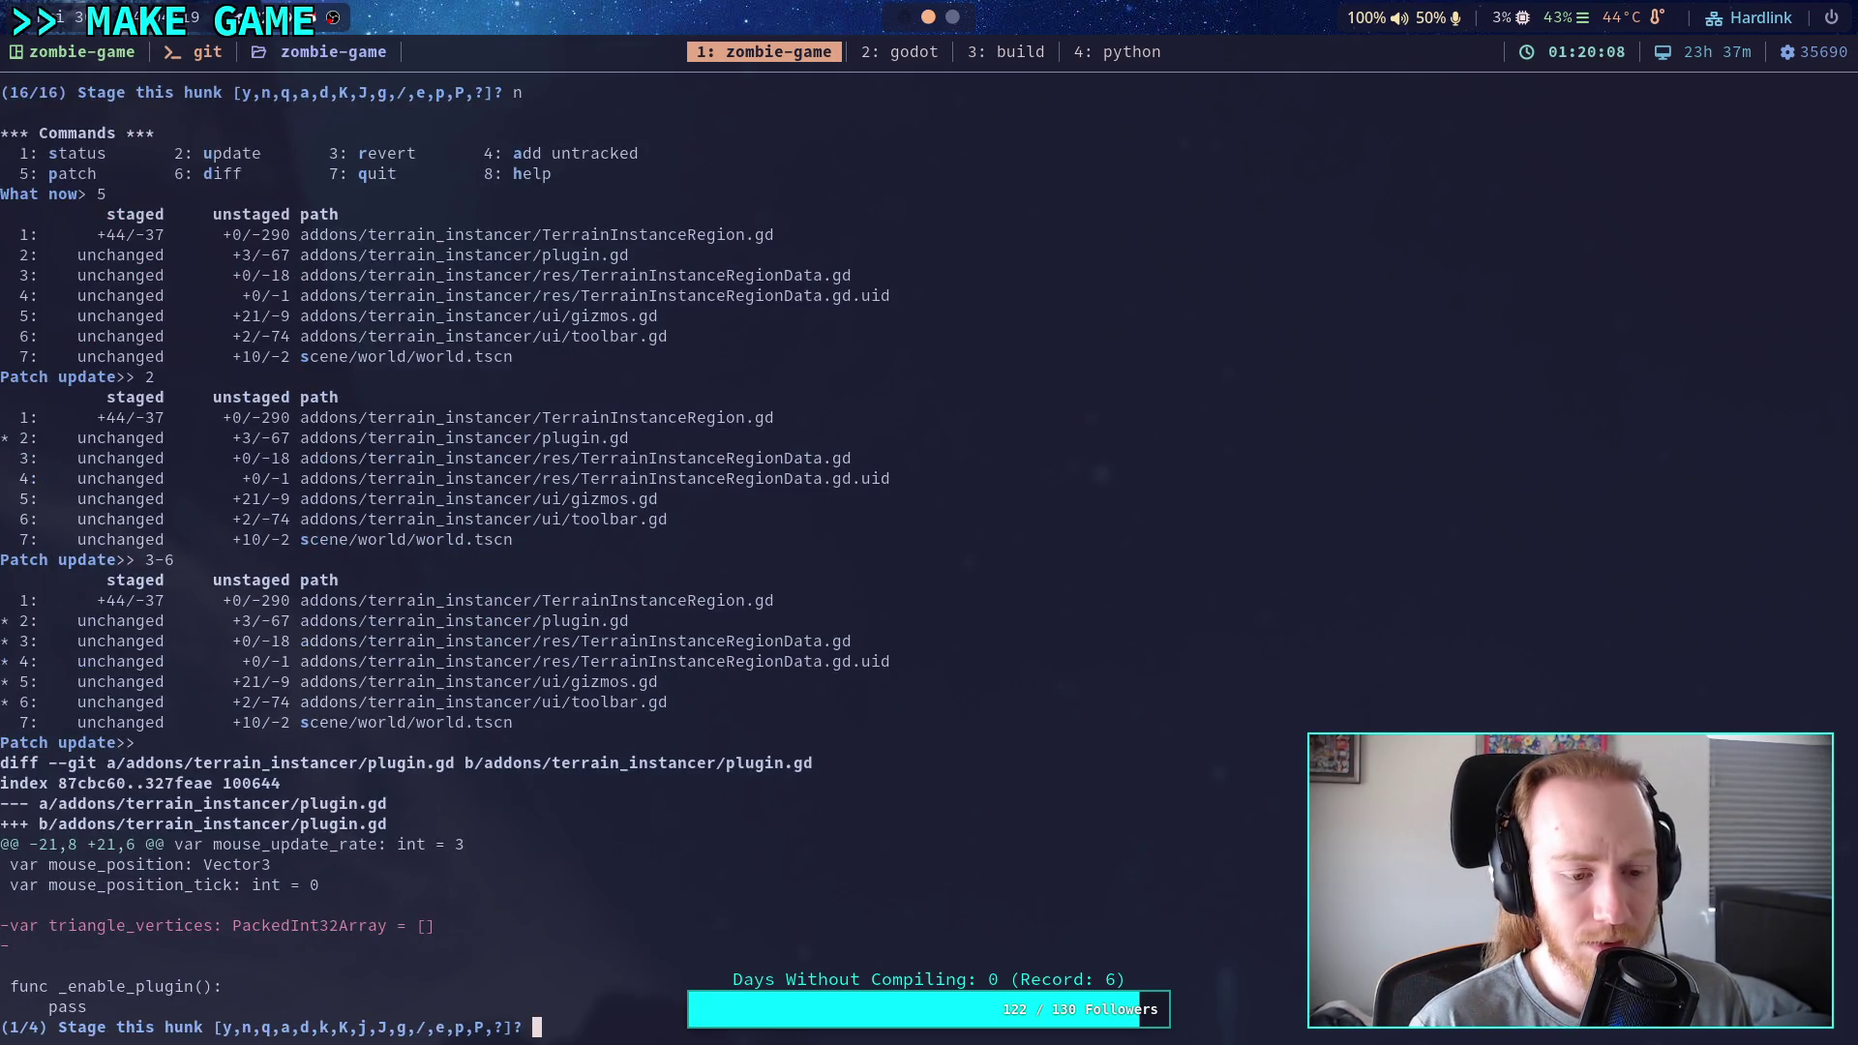
text(y)
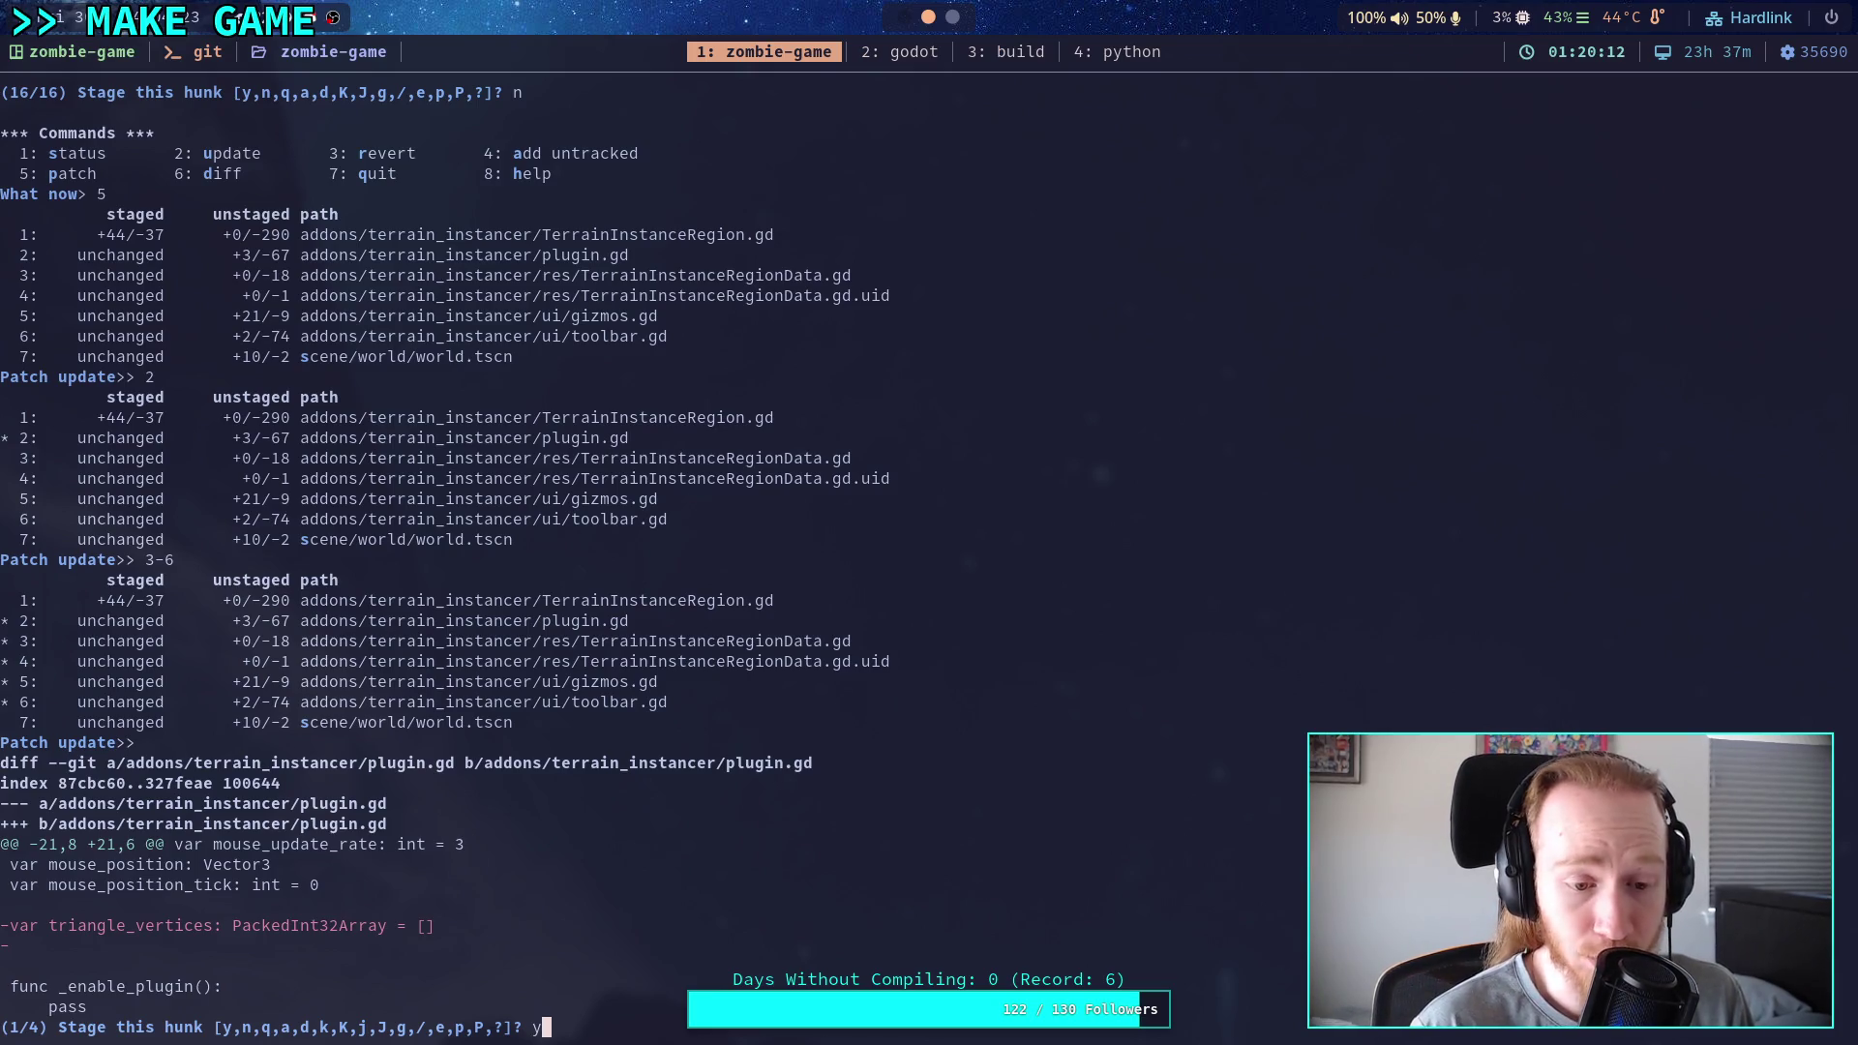
key(Return)
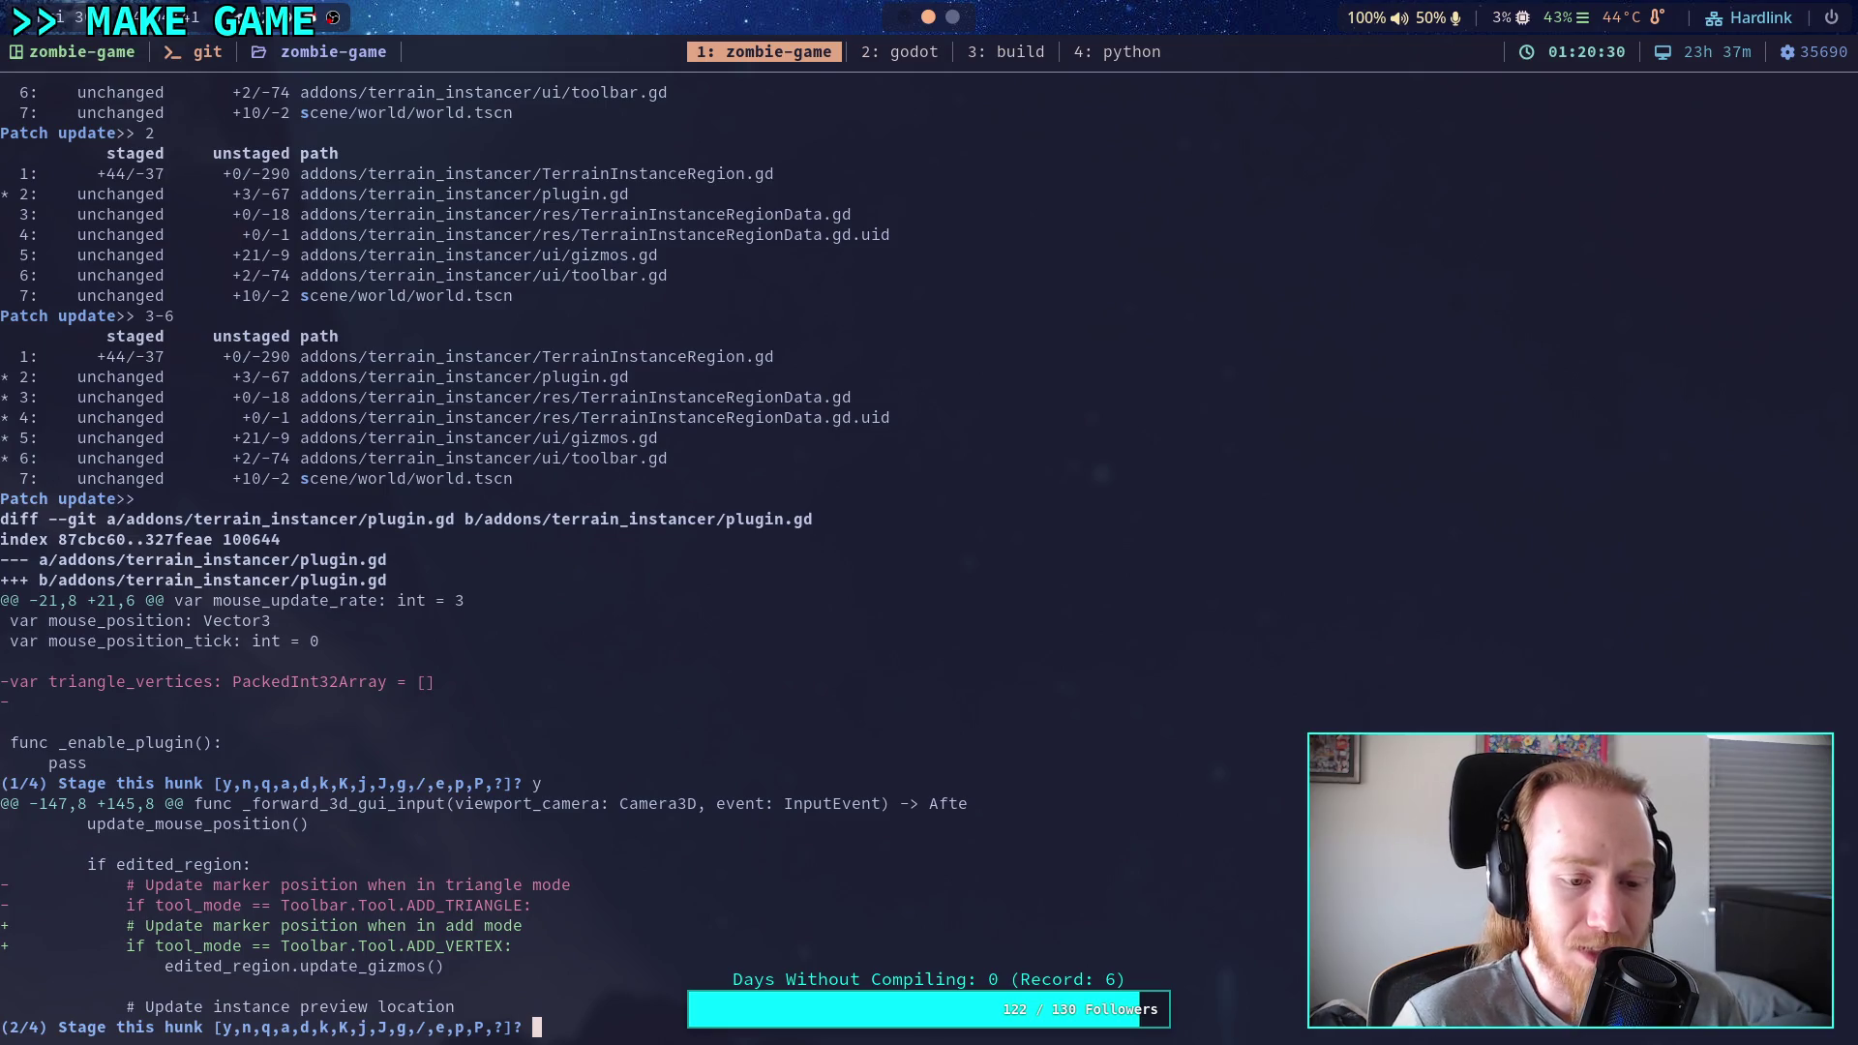
Step: Stage plugin.gd's add-vertex marker update hunk and review the following hunk
text(y)
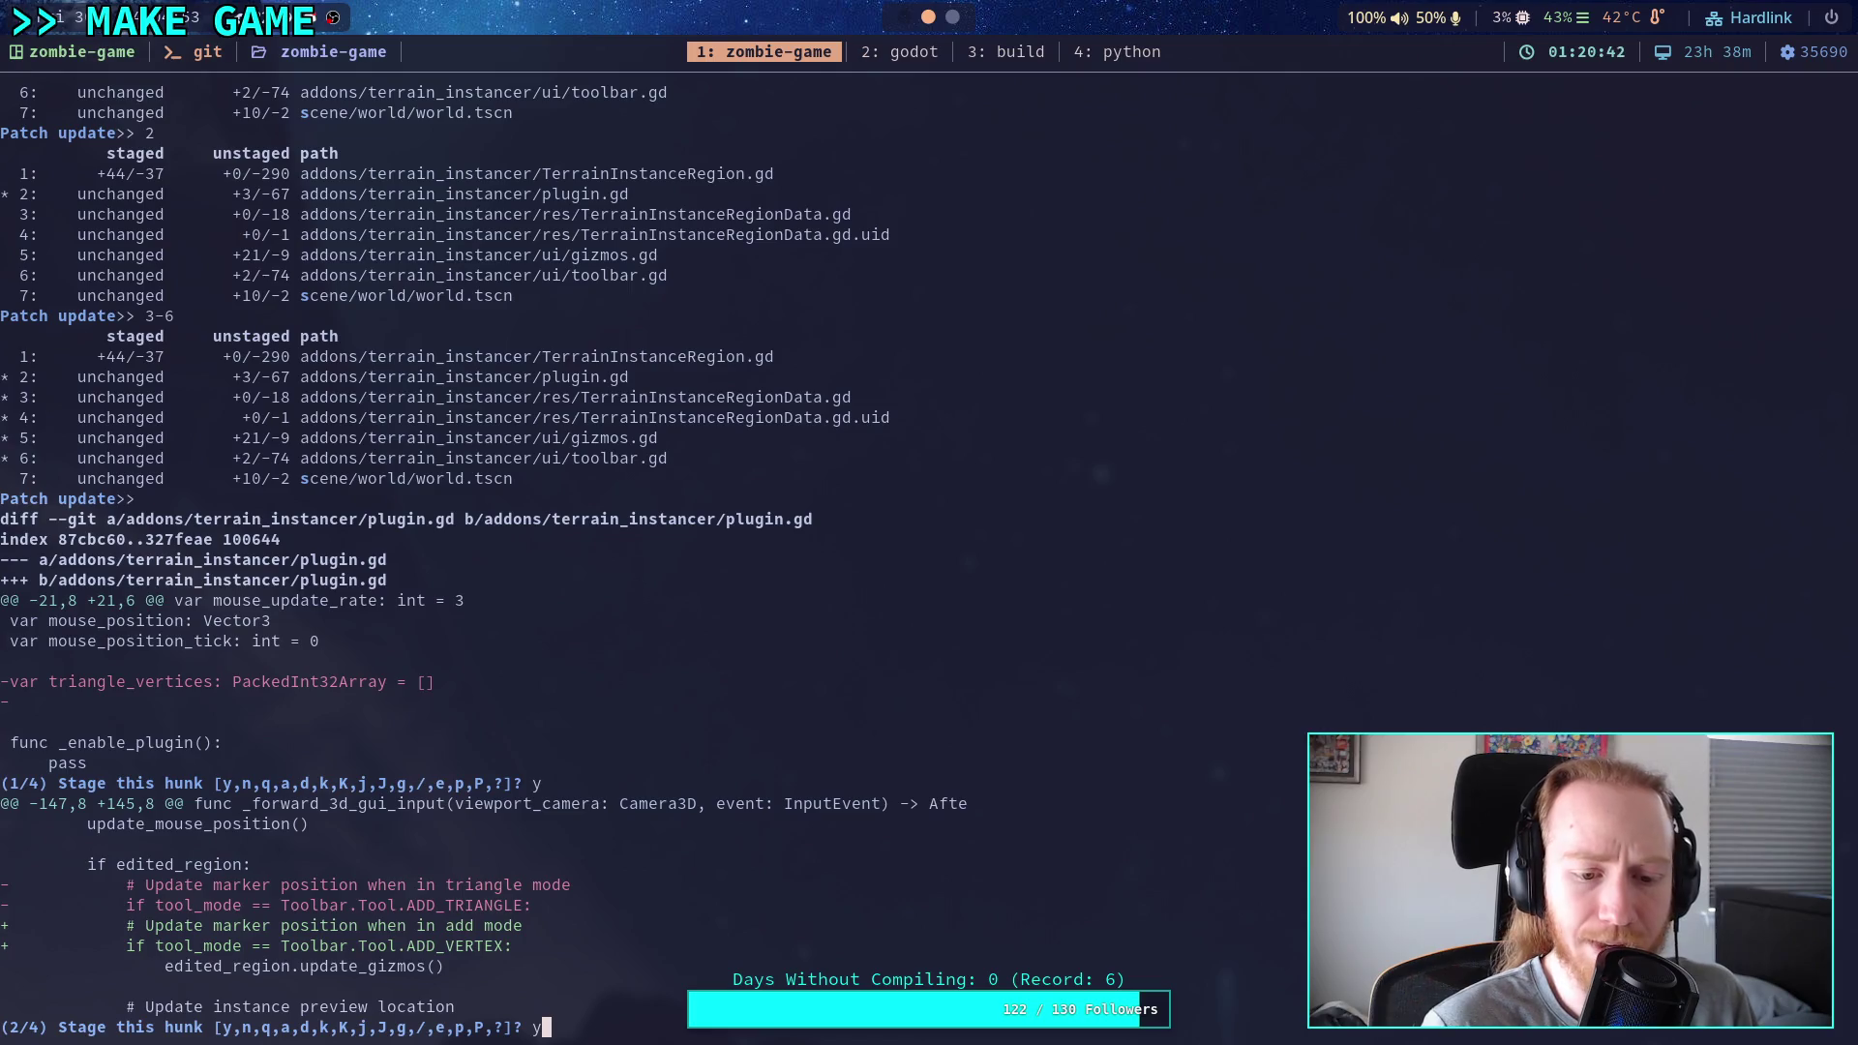
key(Return)
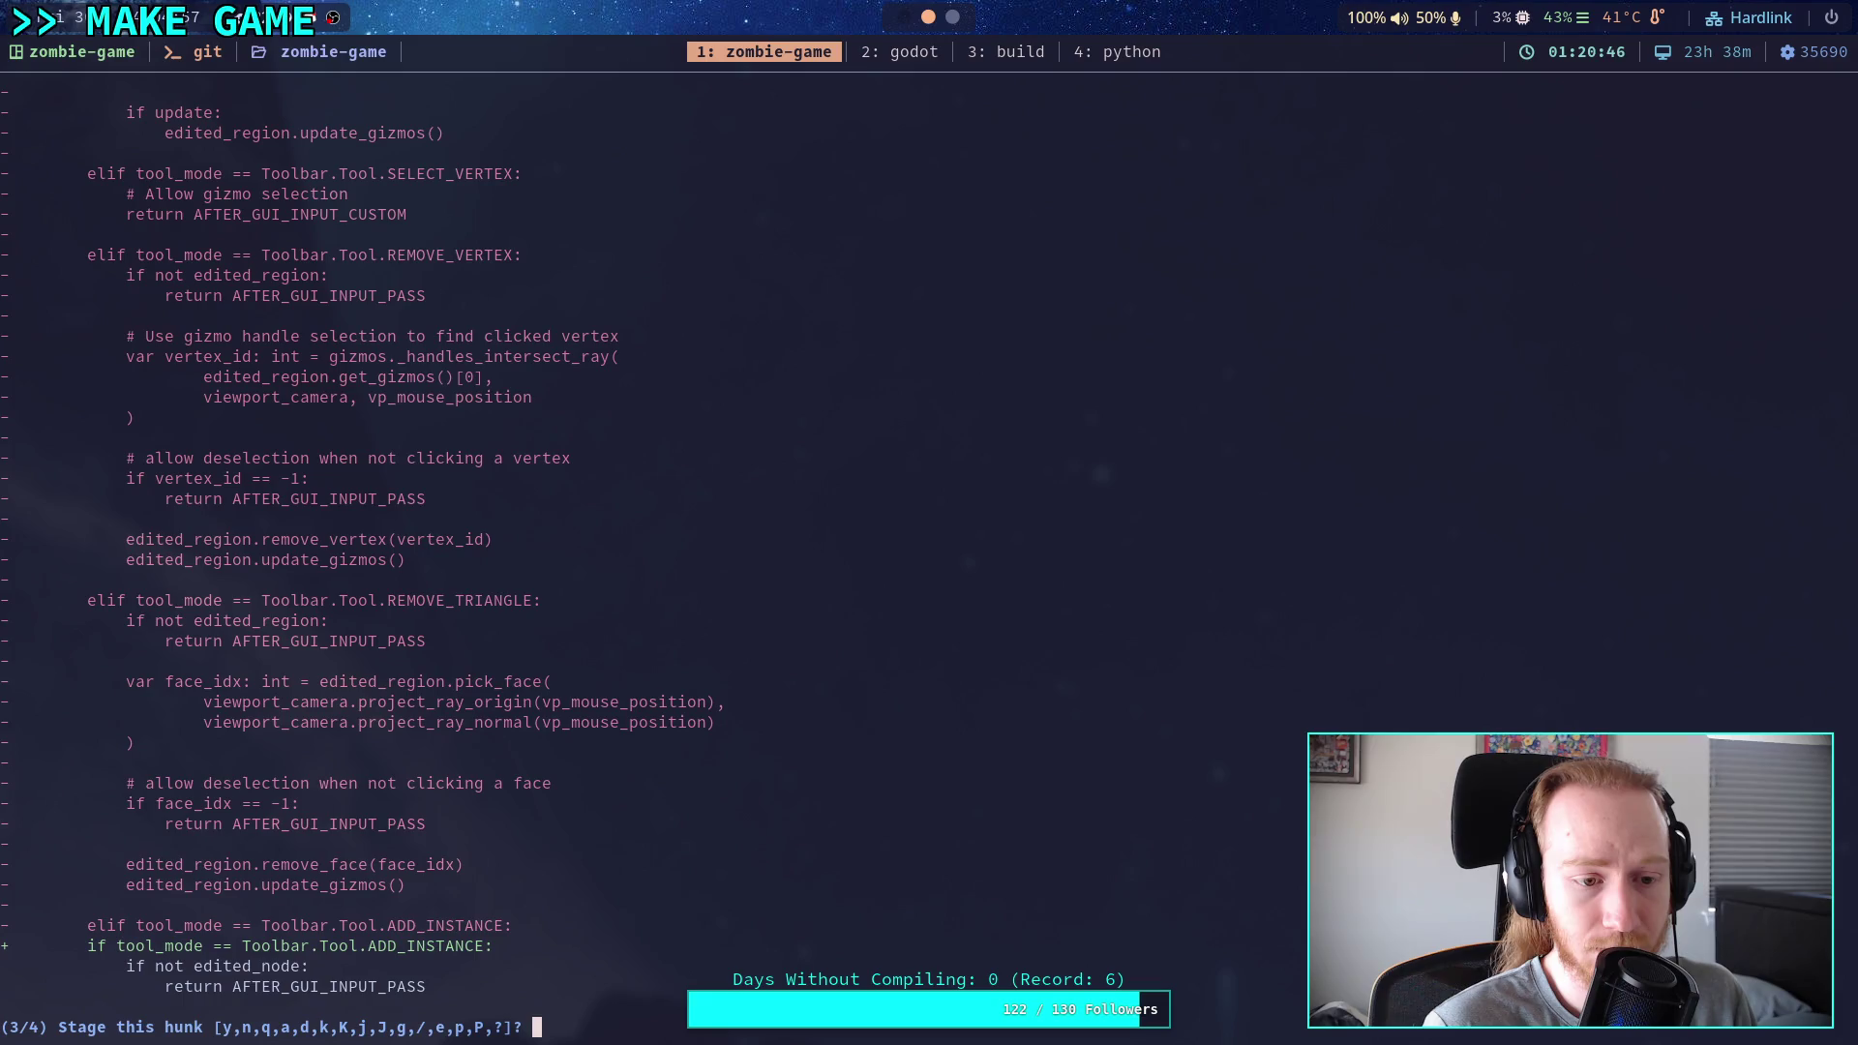
scroll(869, 598, up, 8)
scroll(869, 597, down, 8)
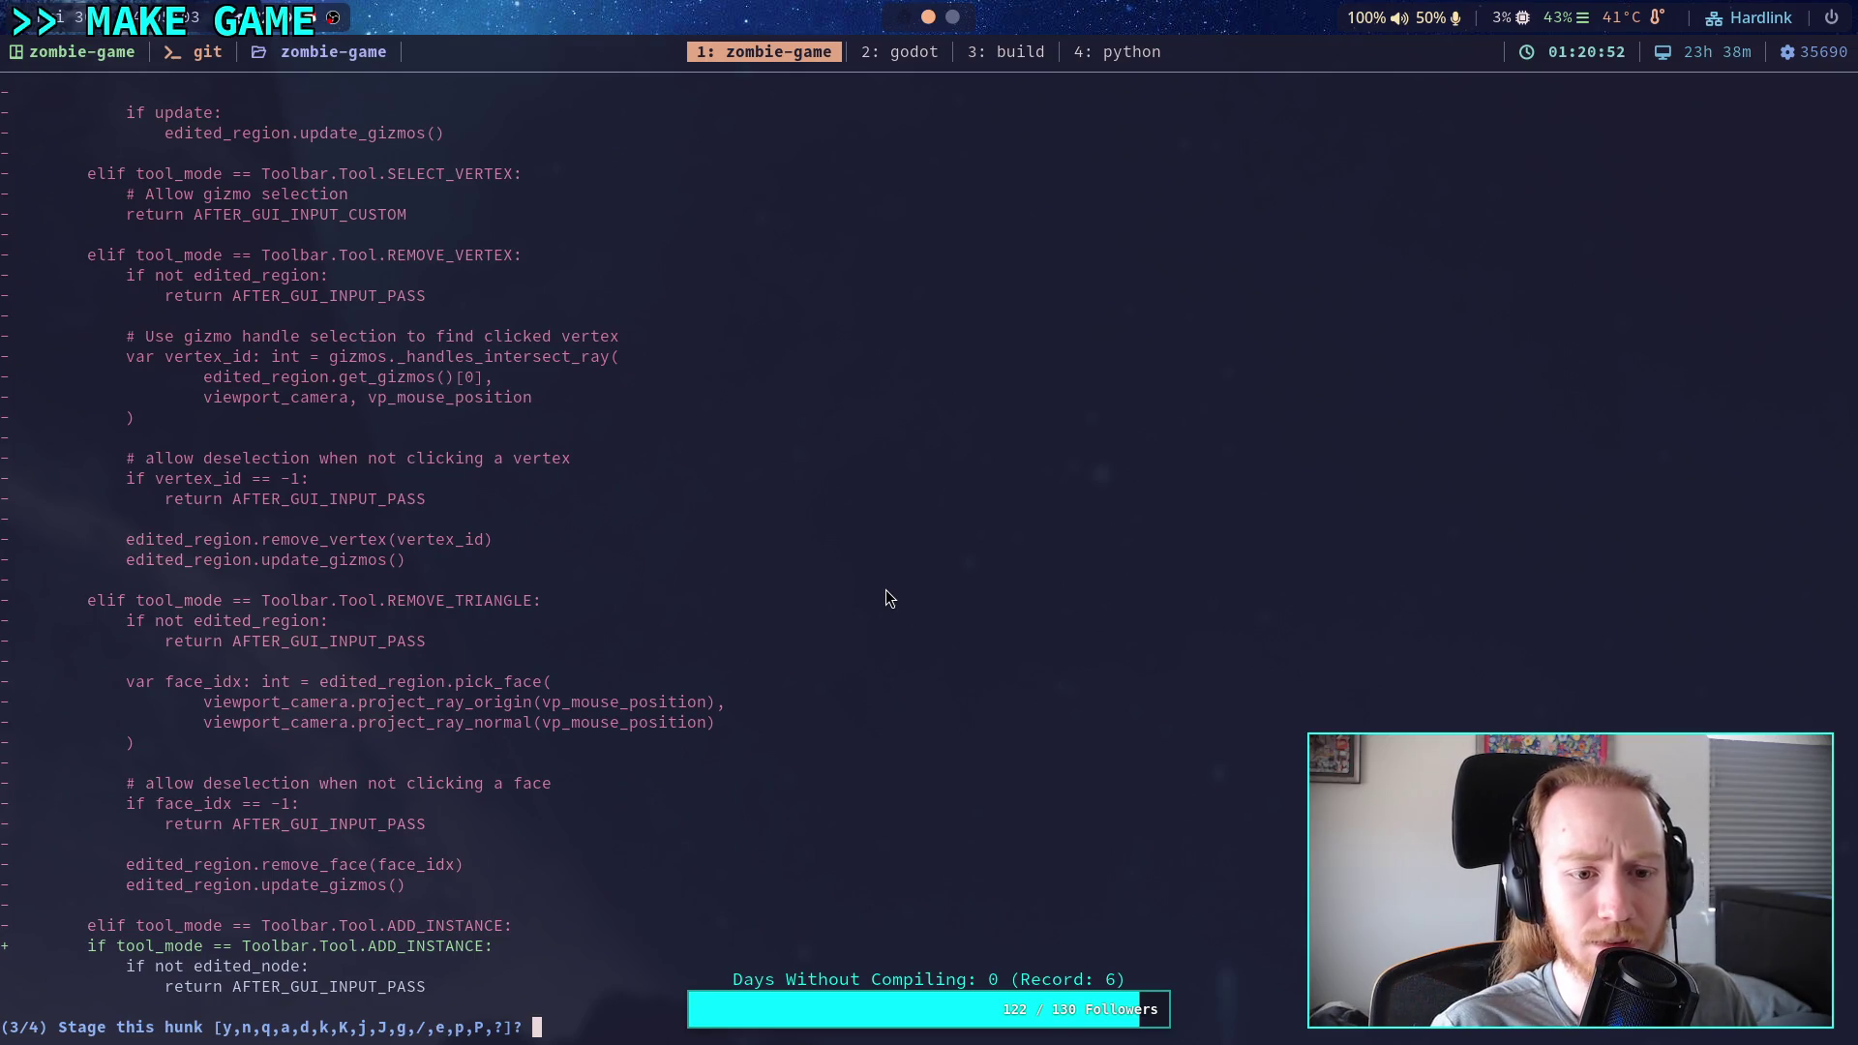
scroll(886, 589, up, 5)
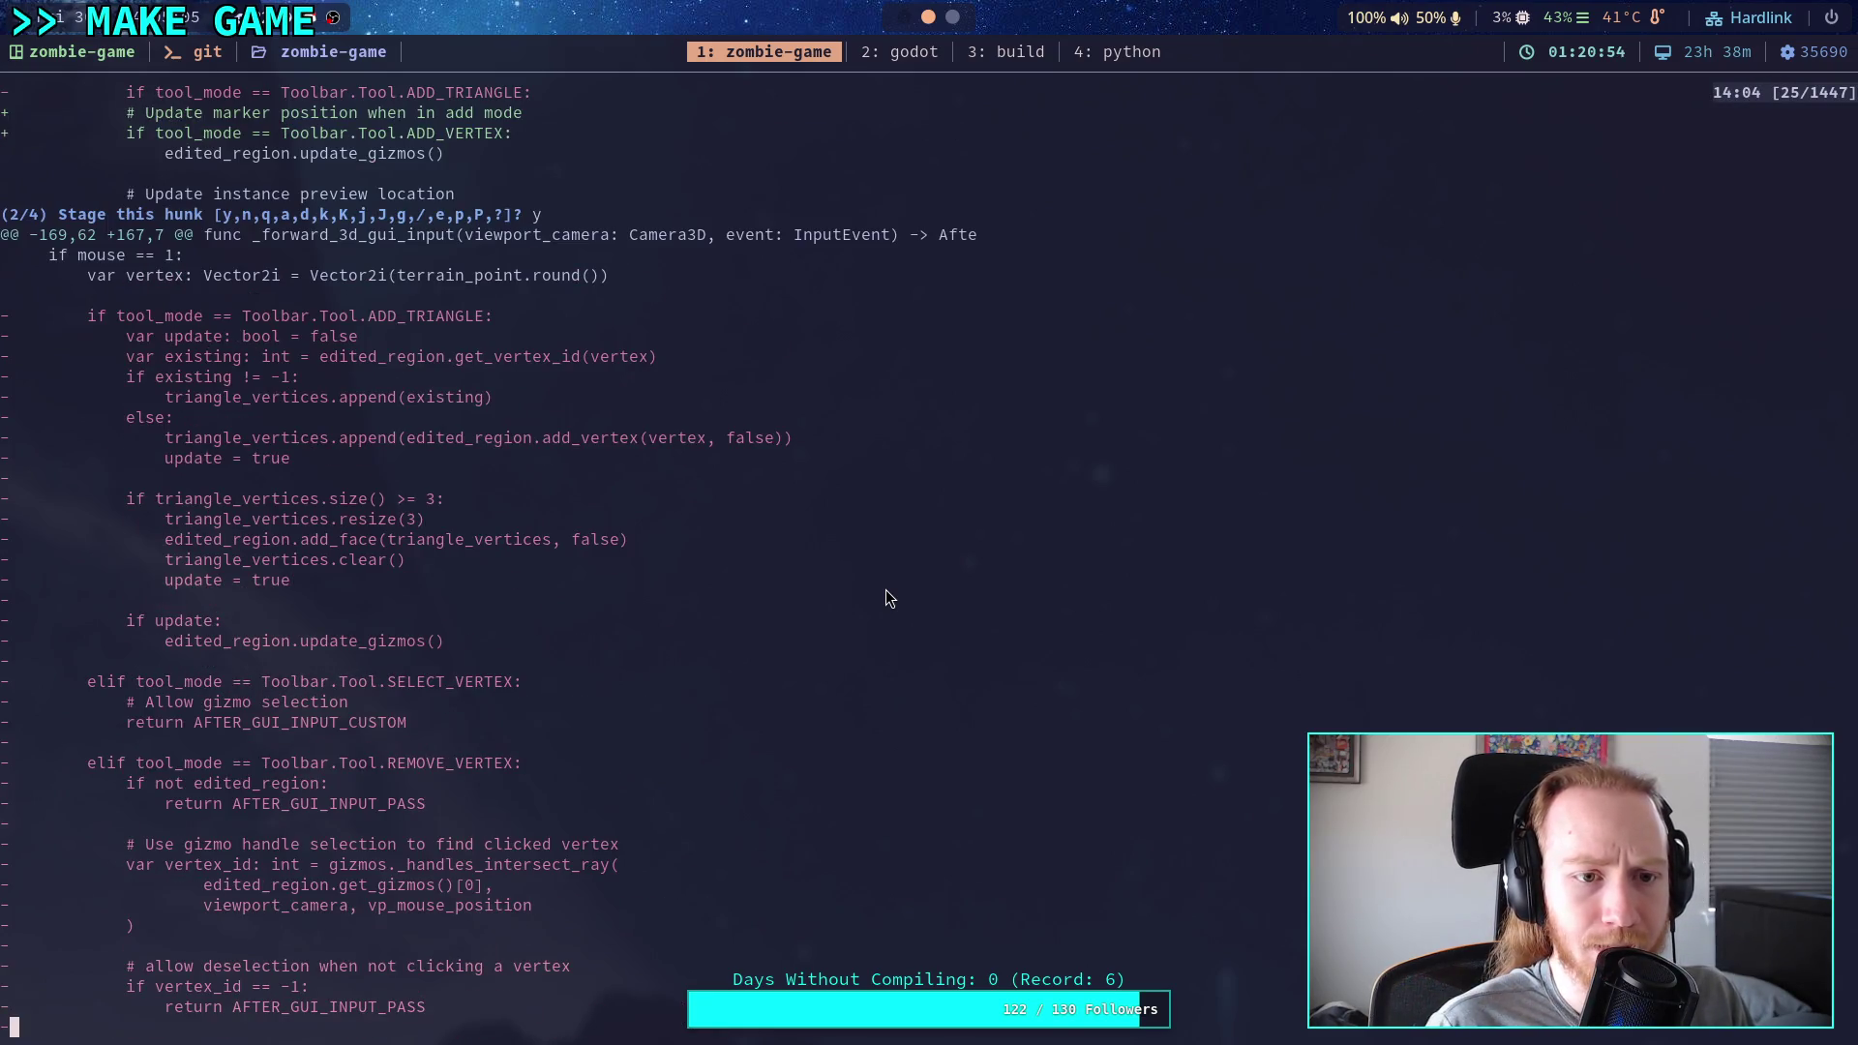
scroll(885, 599, down, 5)
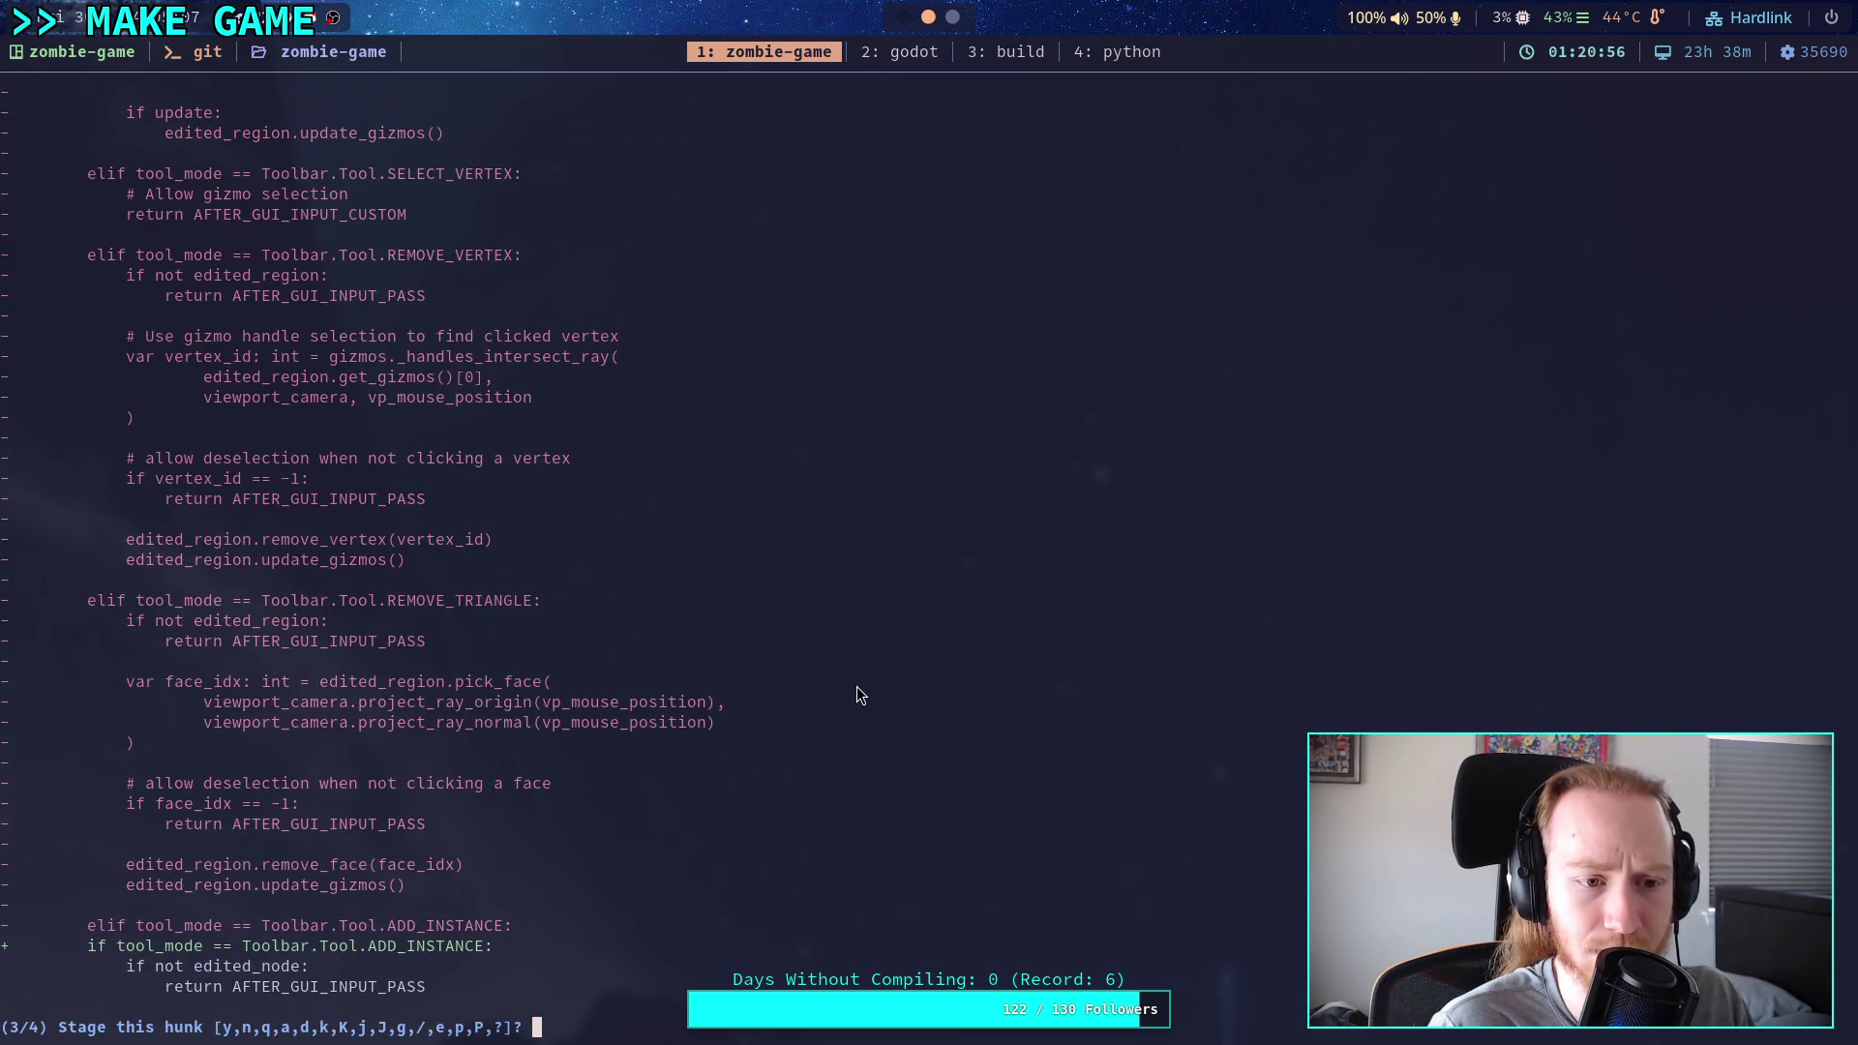
scroll(861, 694, up, 4)
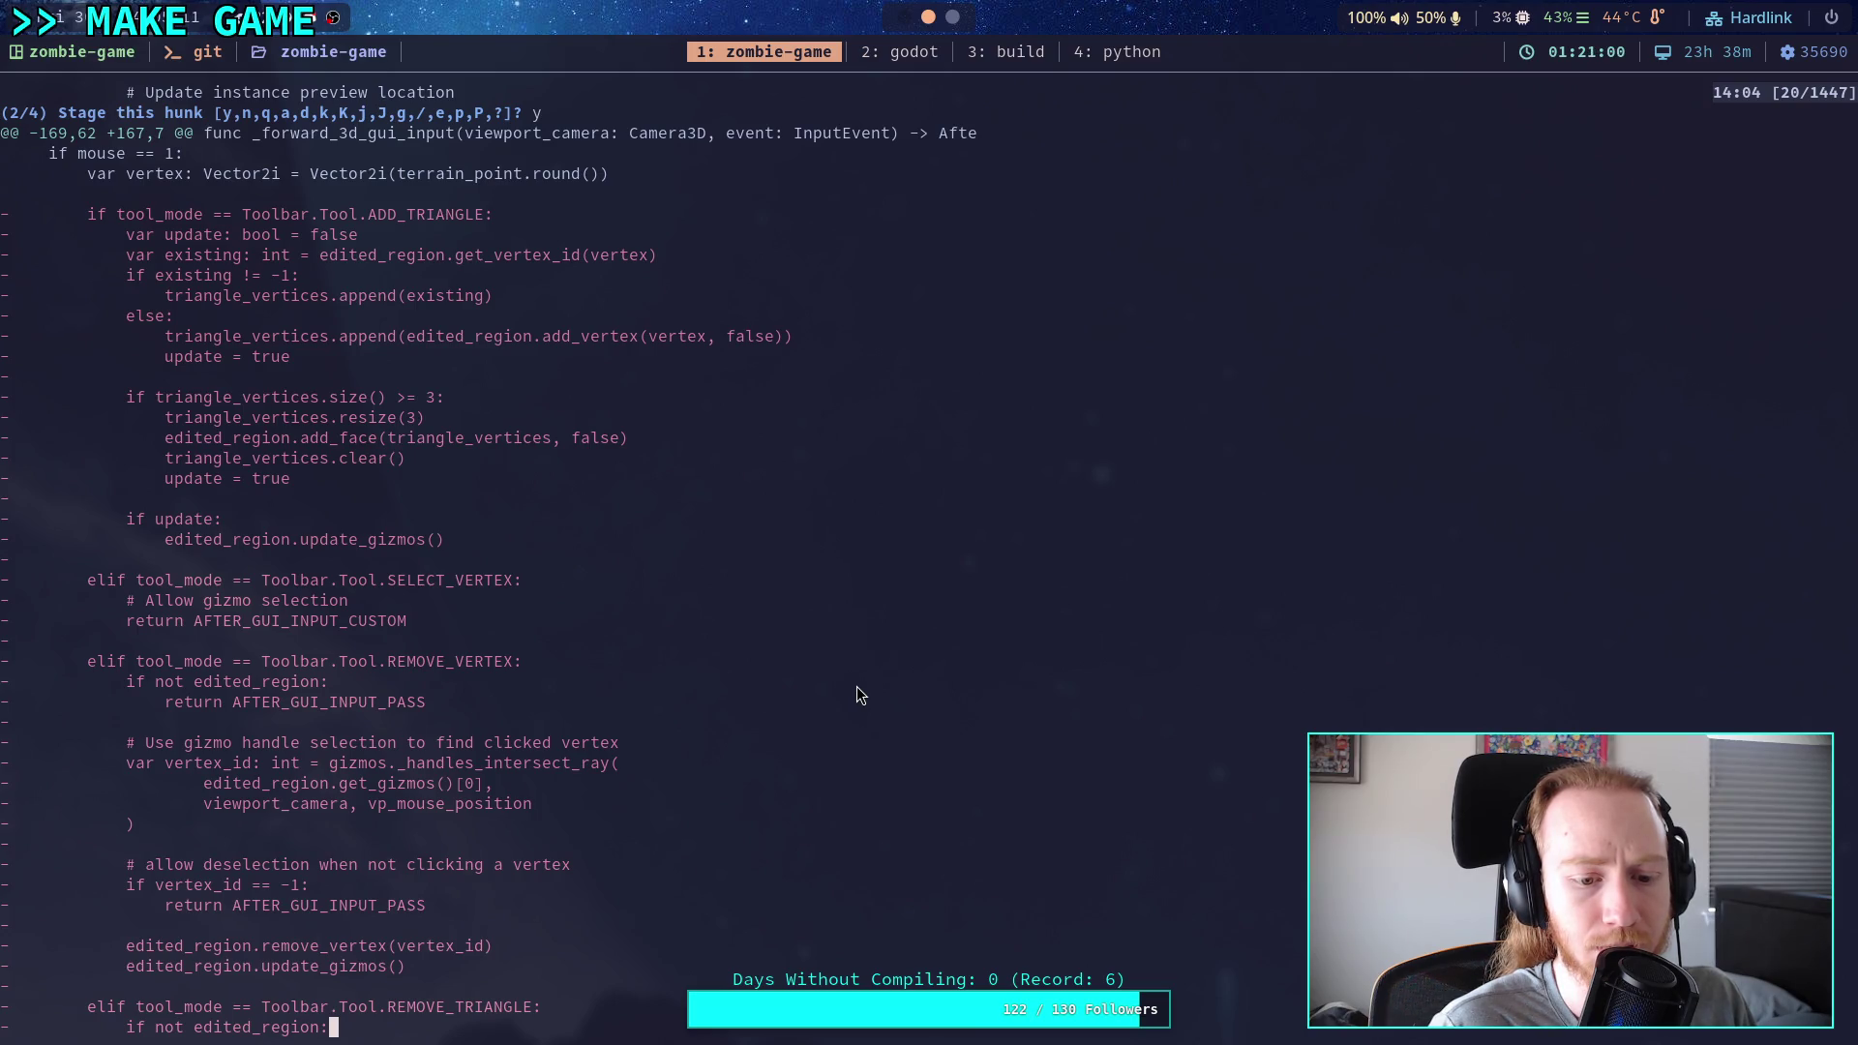
scroll(861, 694, up, 5)
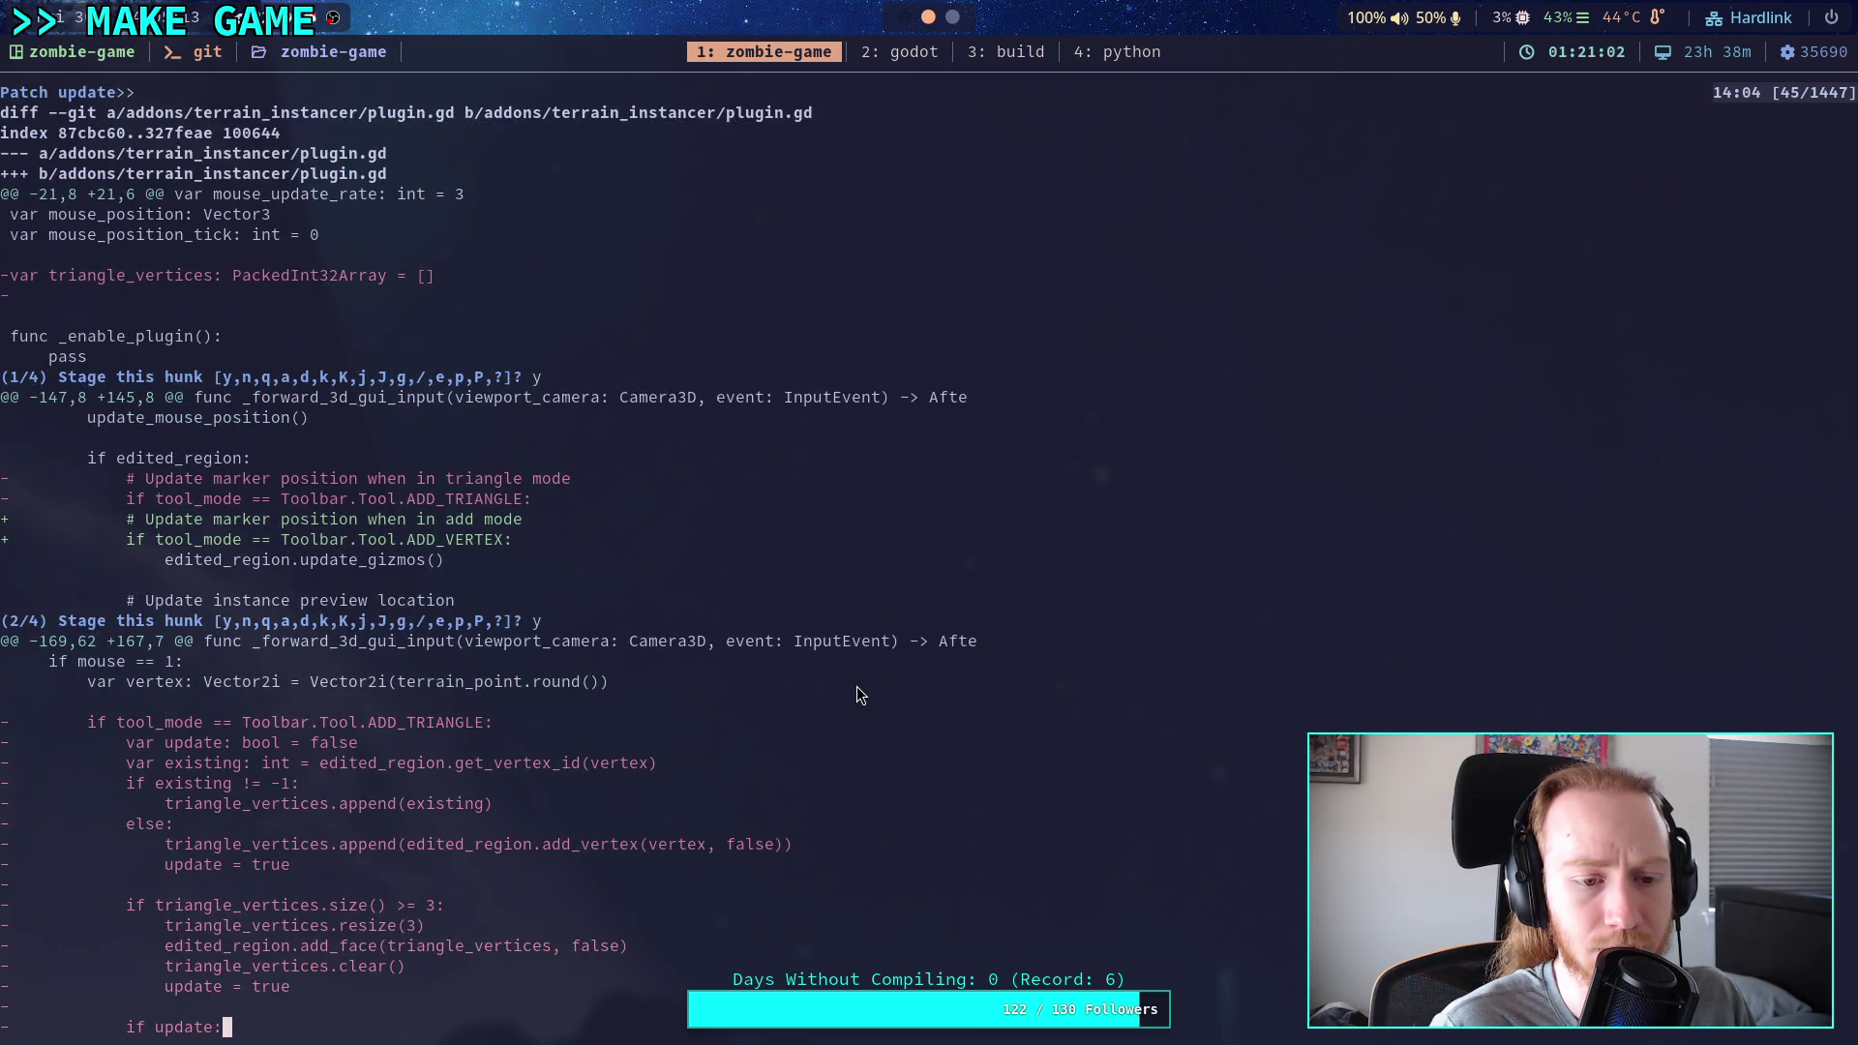
scroll(862, 695, down, 3)
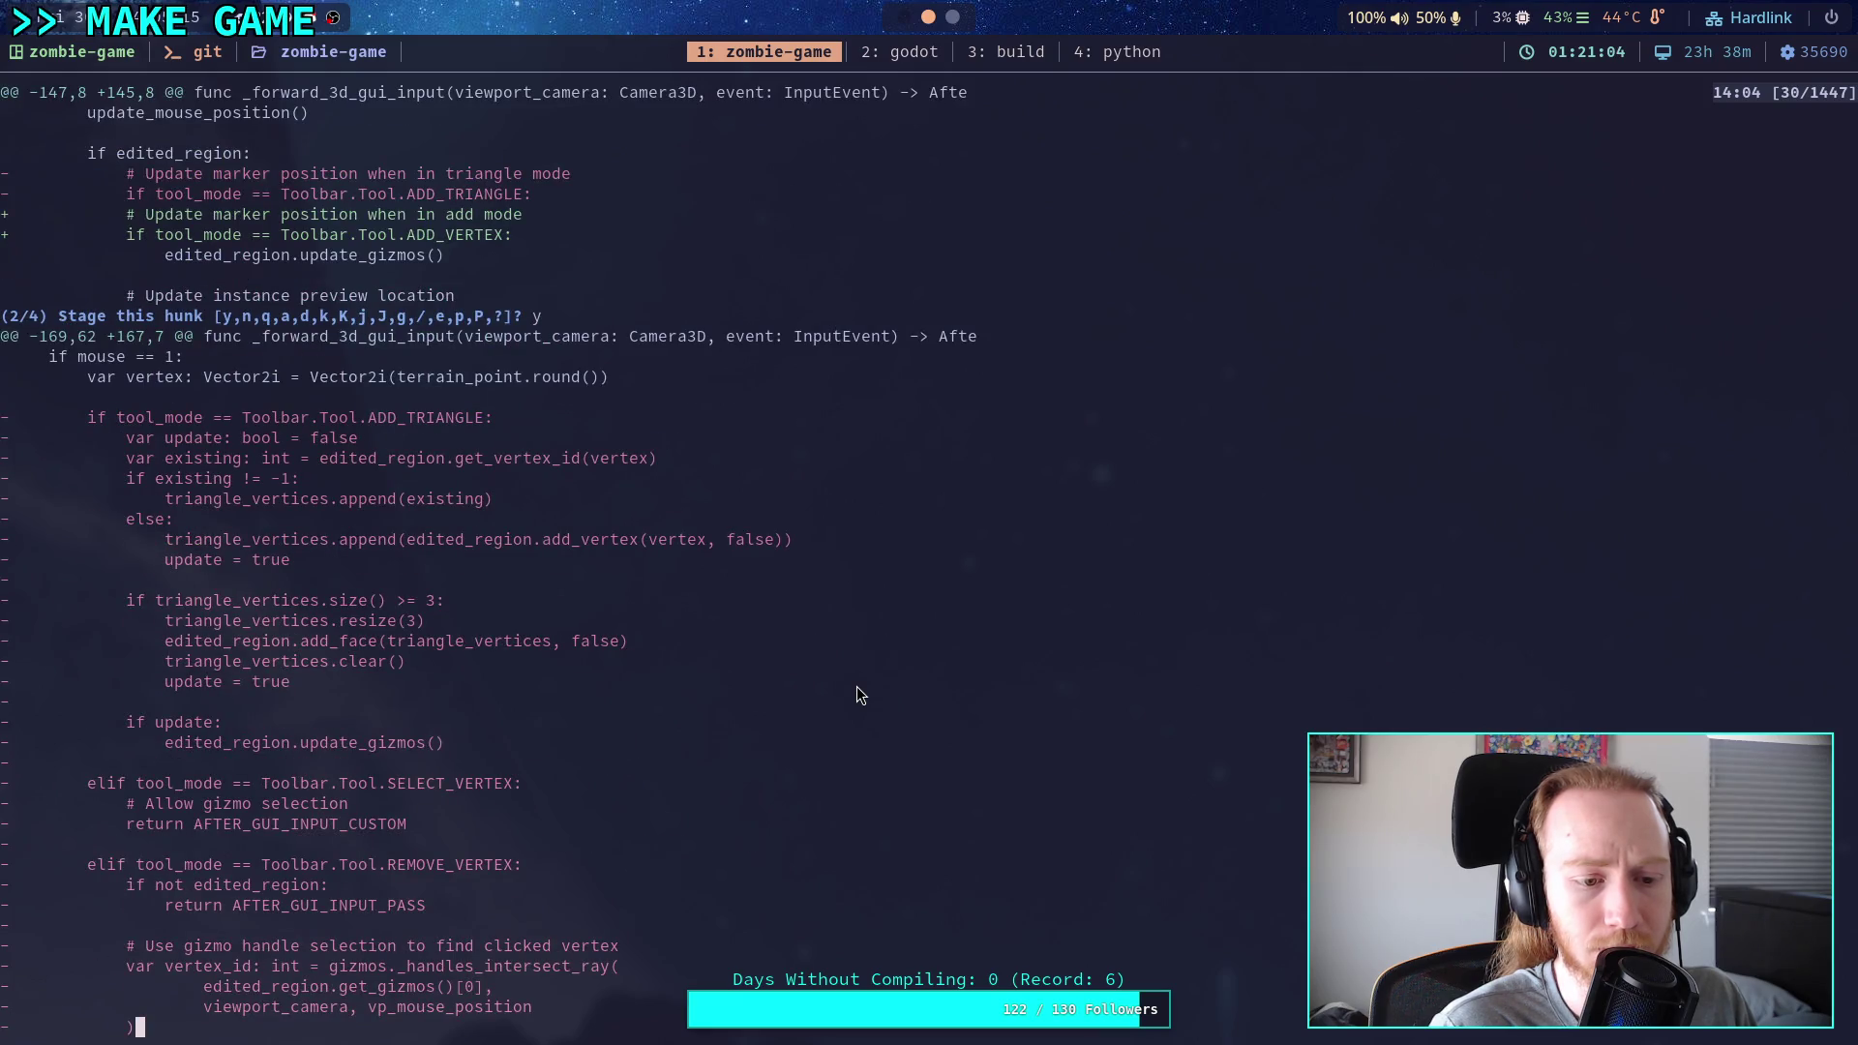
scroll(862, 695, down, 6)
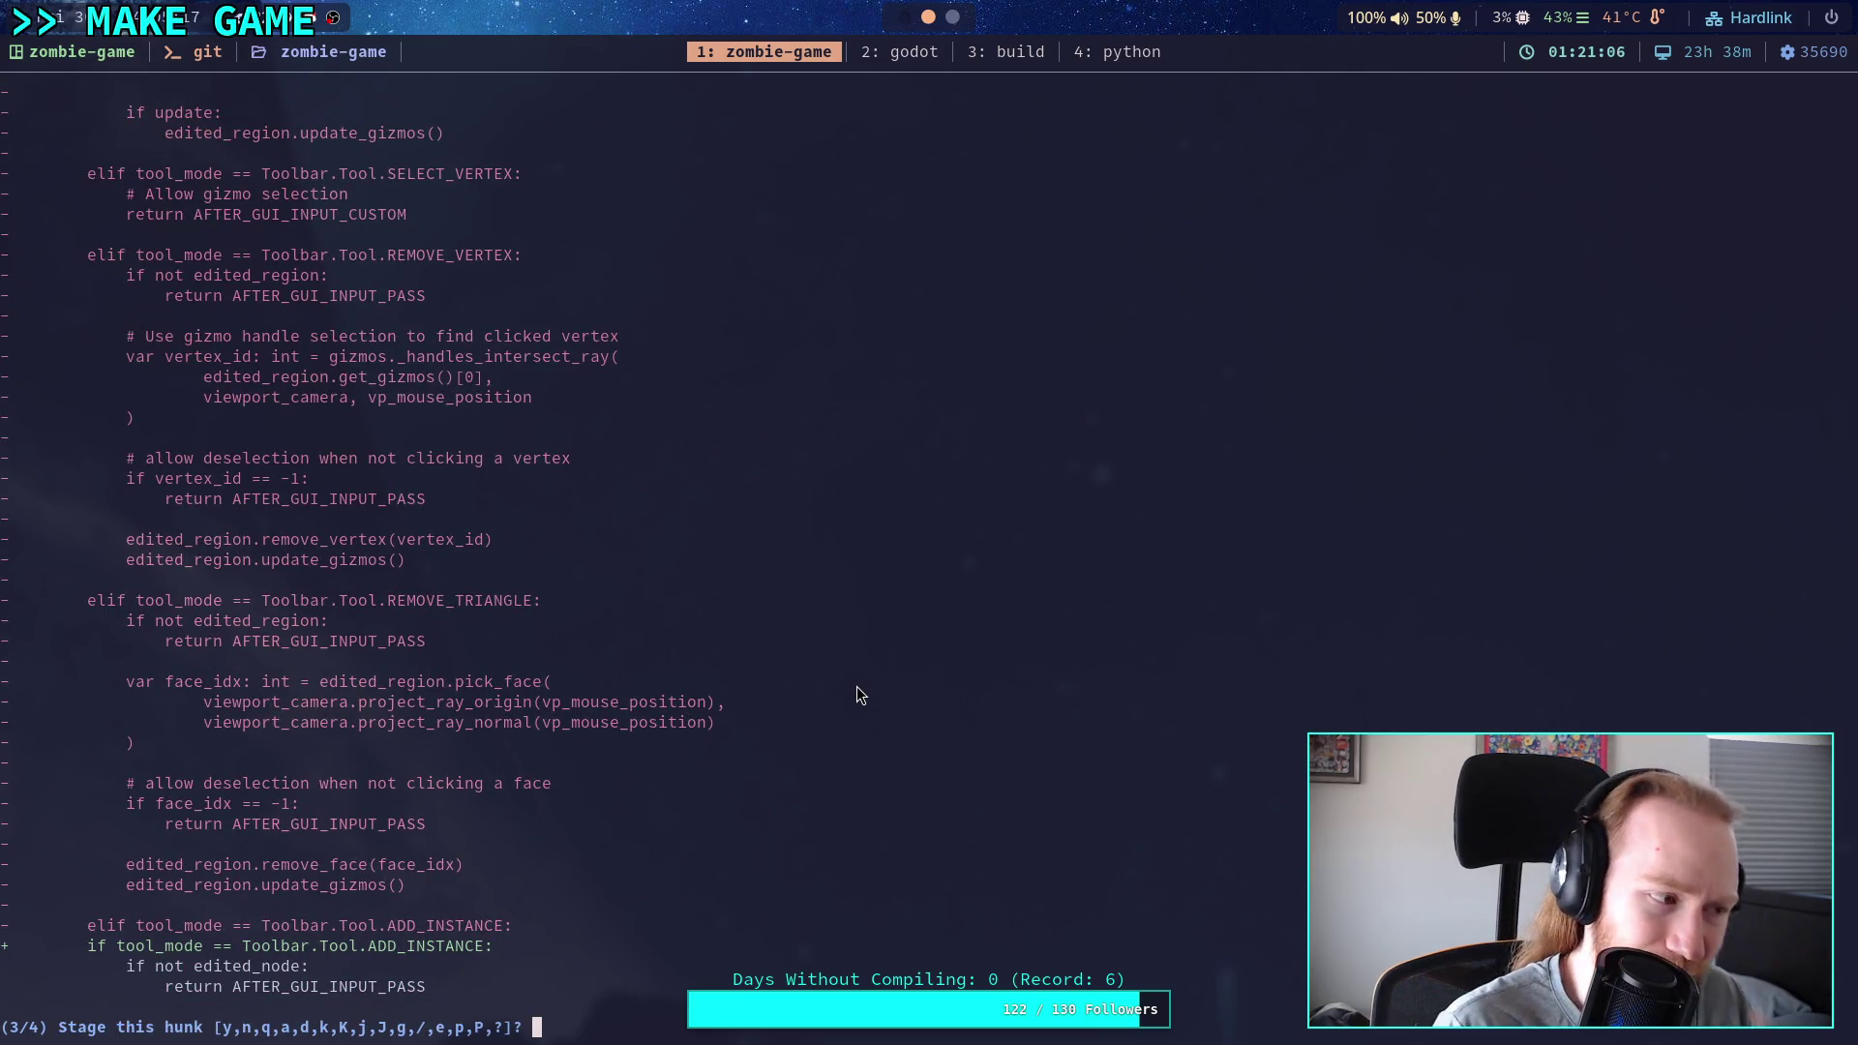
Step: Leave plugin.gd hunks 3 and 4, the ADD_INSTANCE and tool-selection changes, unstaged
text(n)
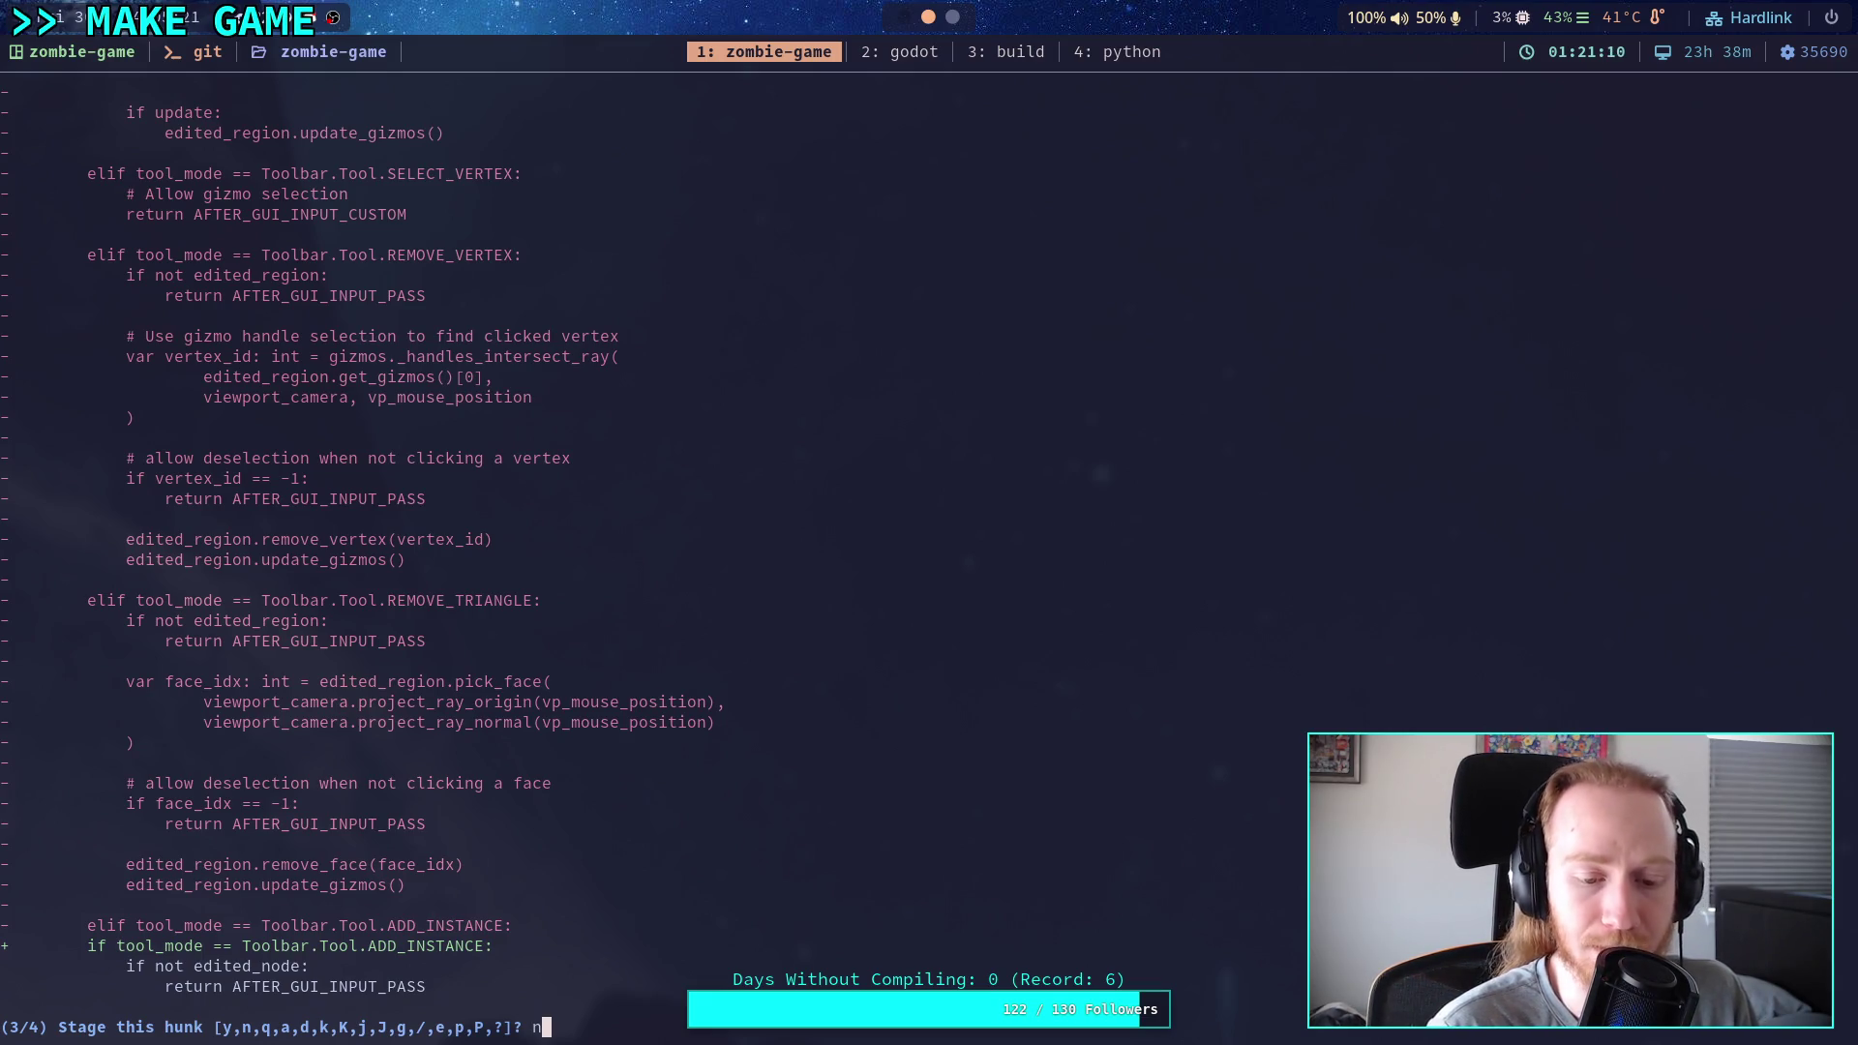
key(Return)
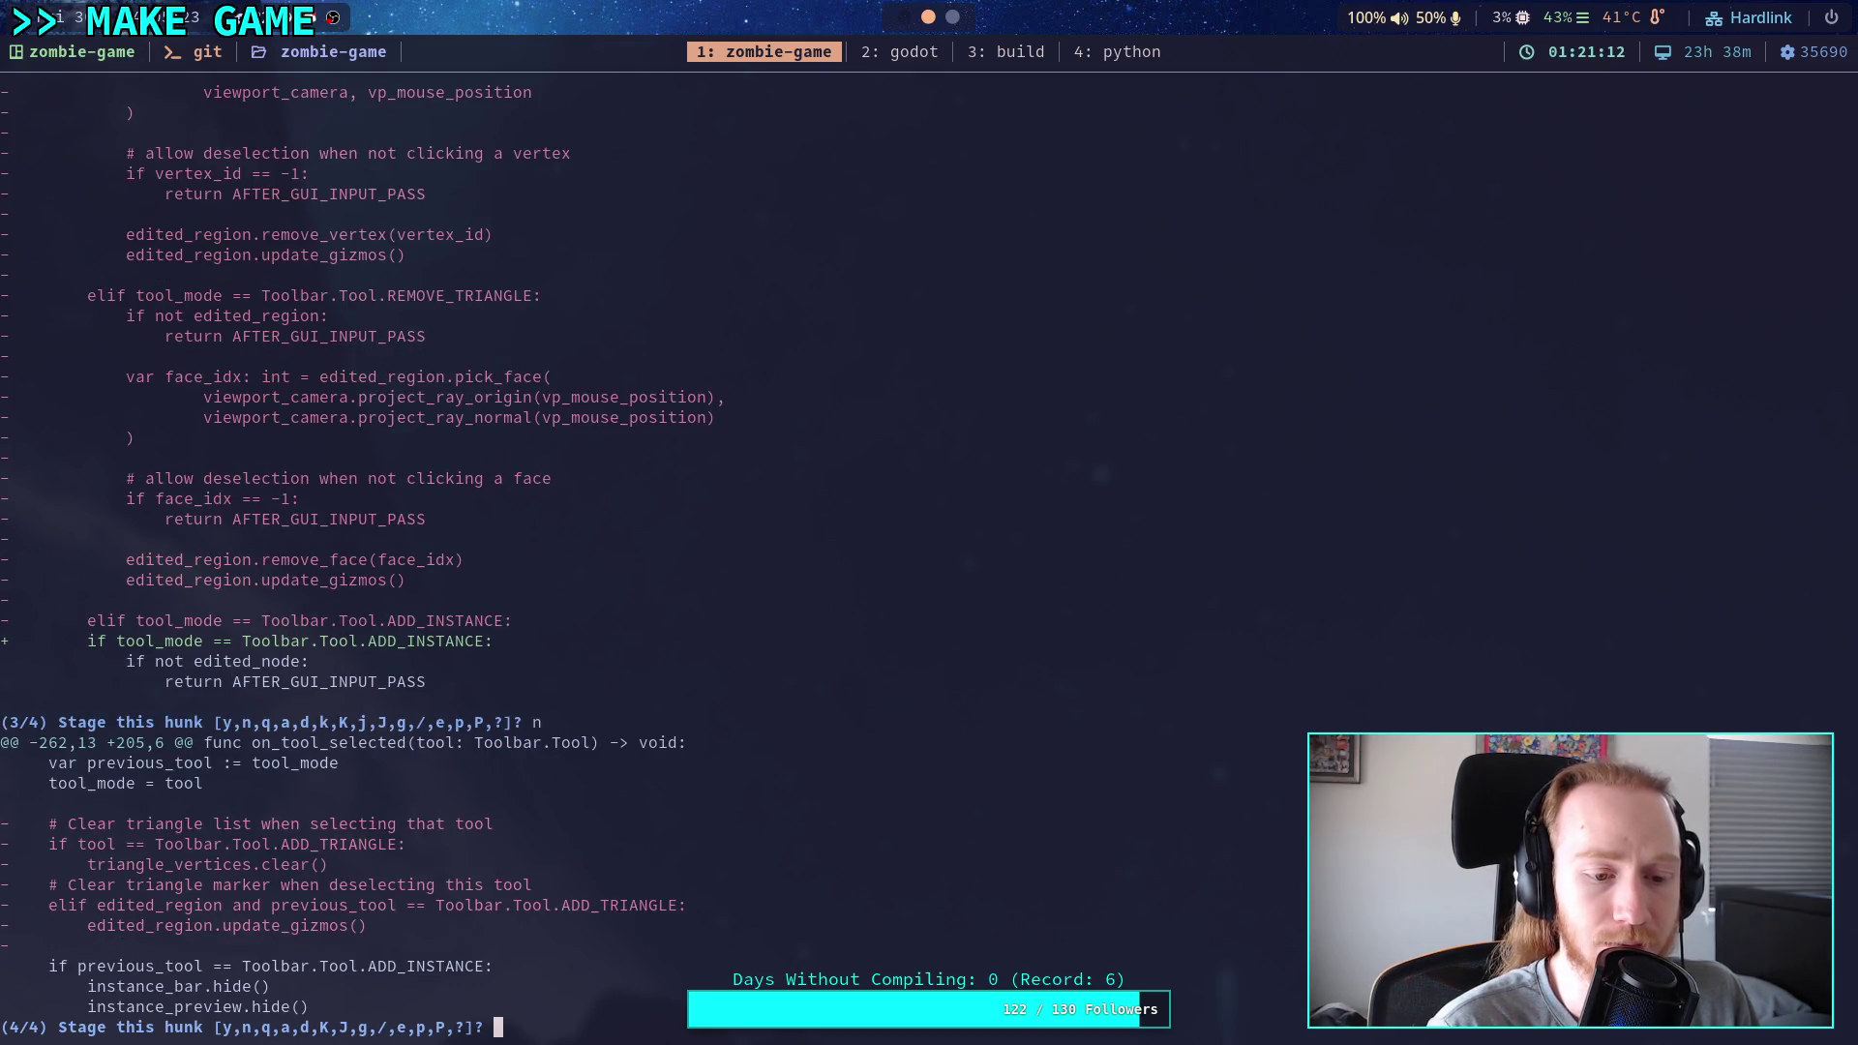
text(n)
key(BackSpace)
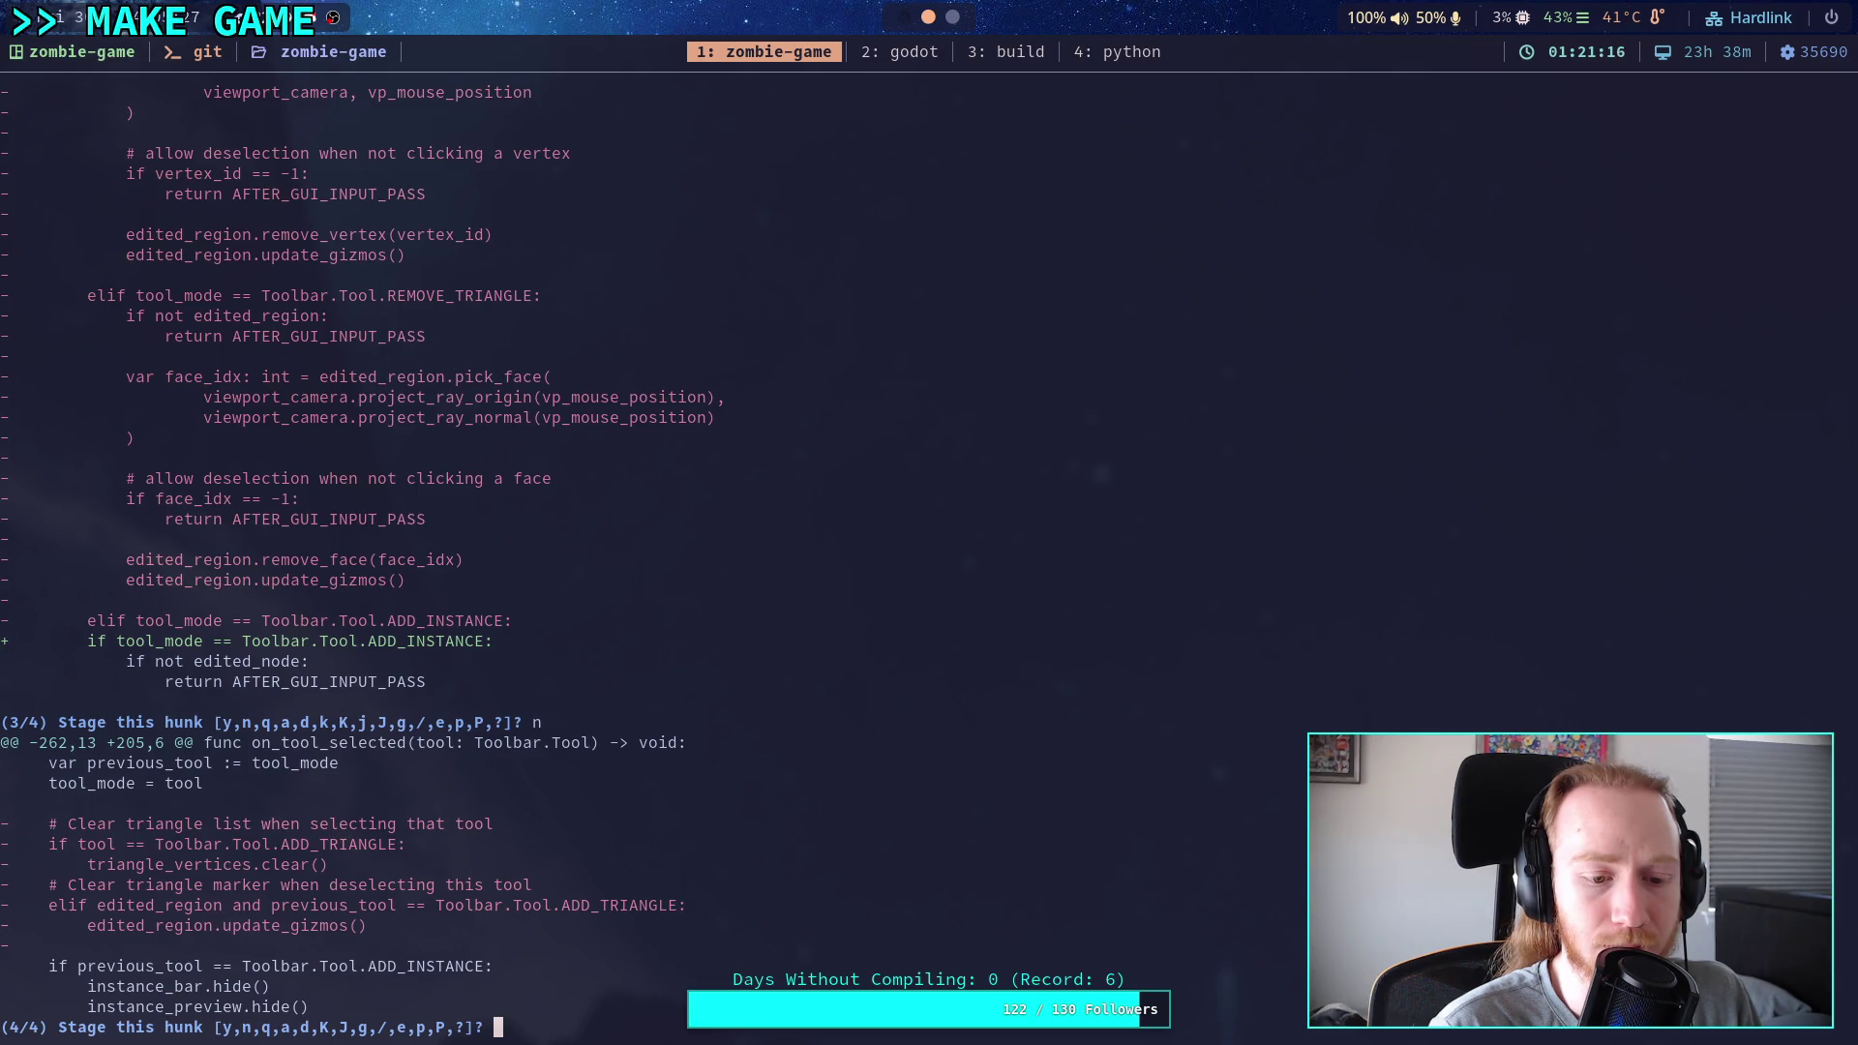
text(n)
key(Return)
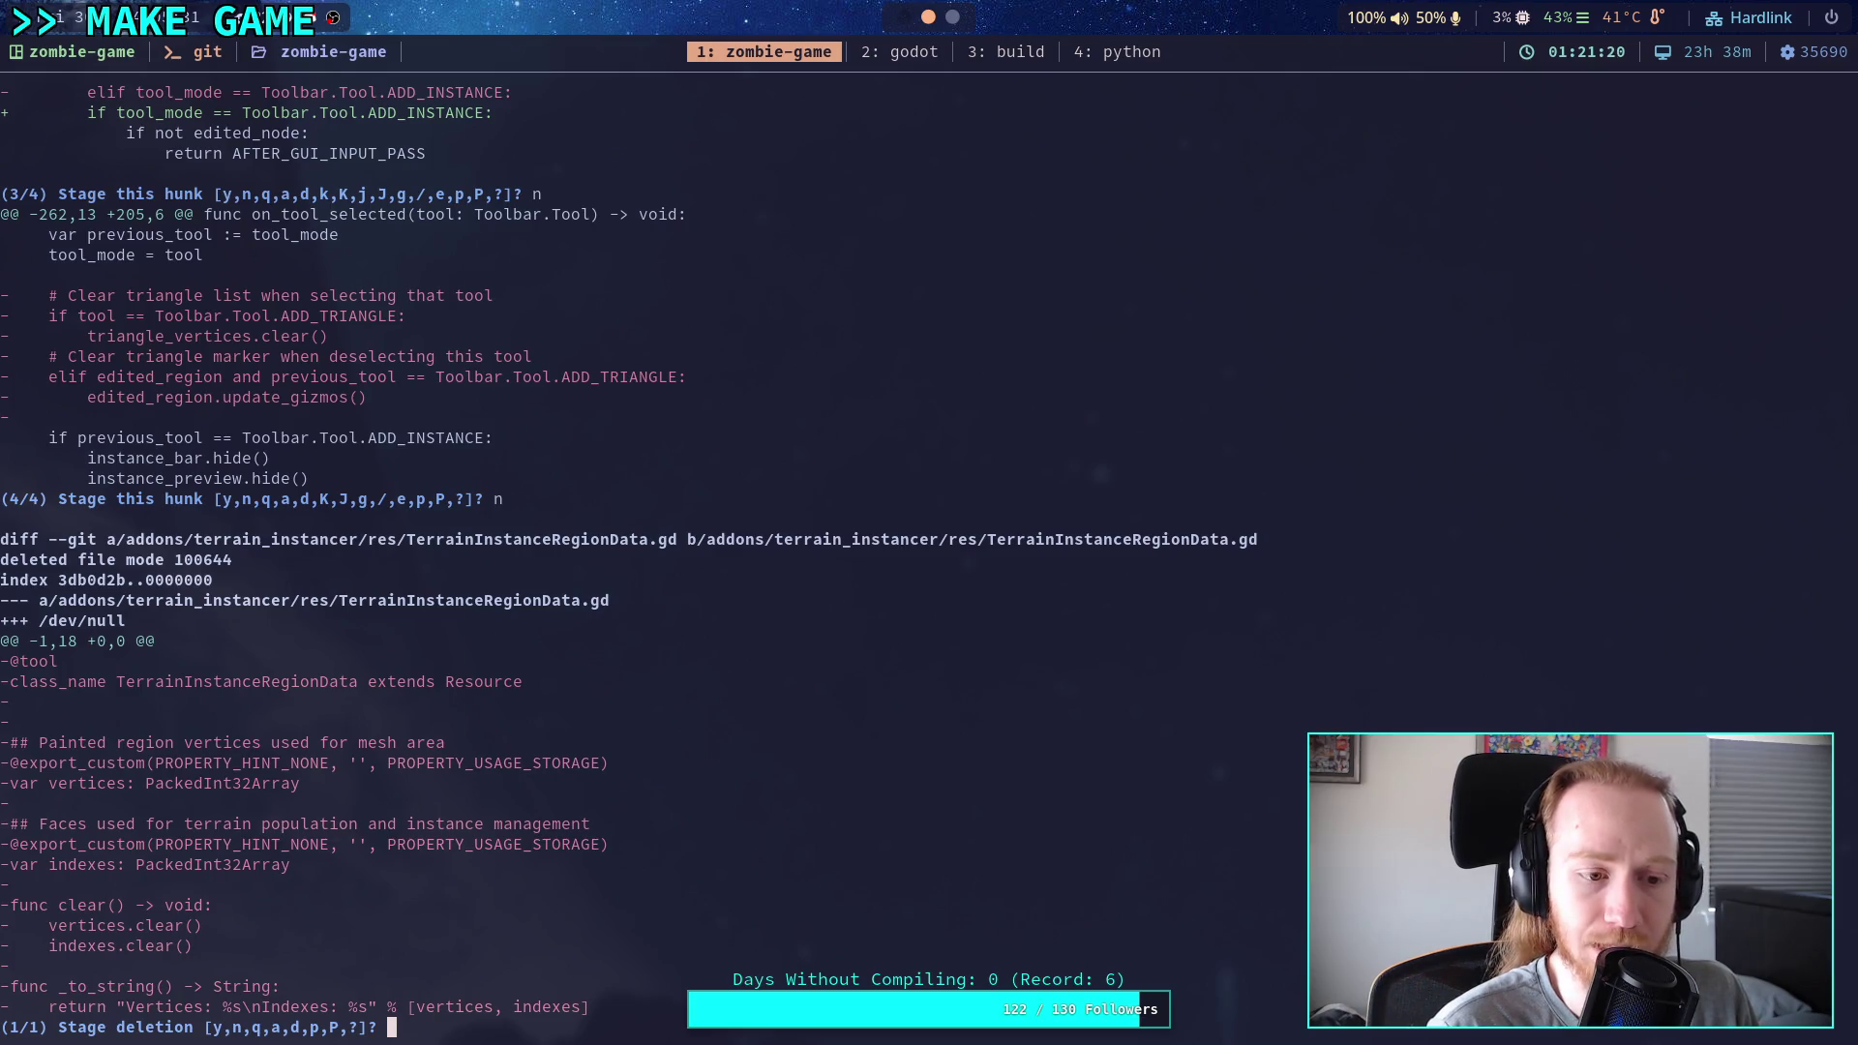
Step: Stage the deletions of TerrainInstanceRegionData.gd and its .gd.uid file
text(y)
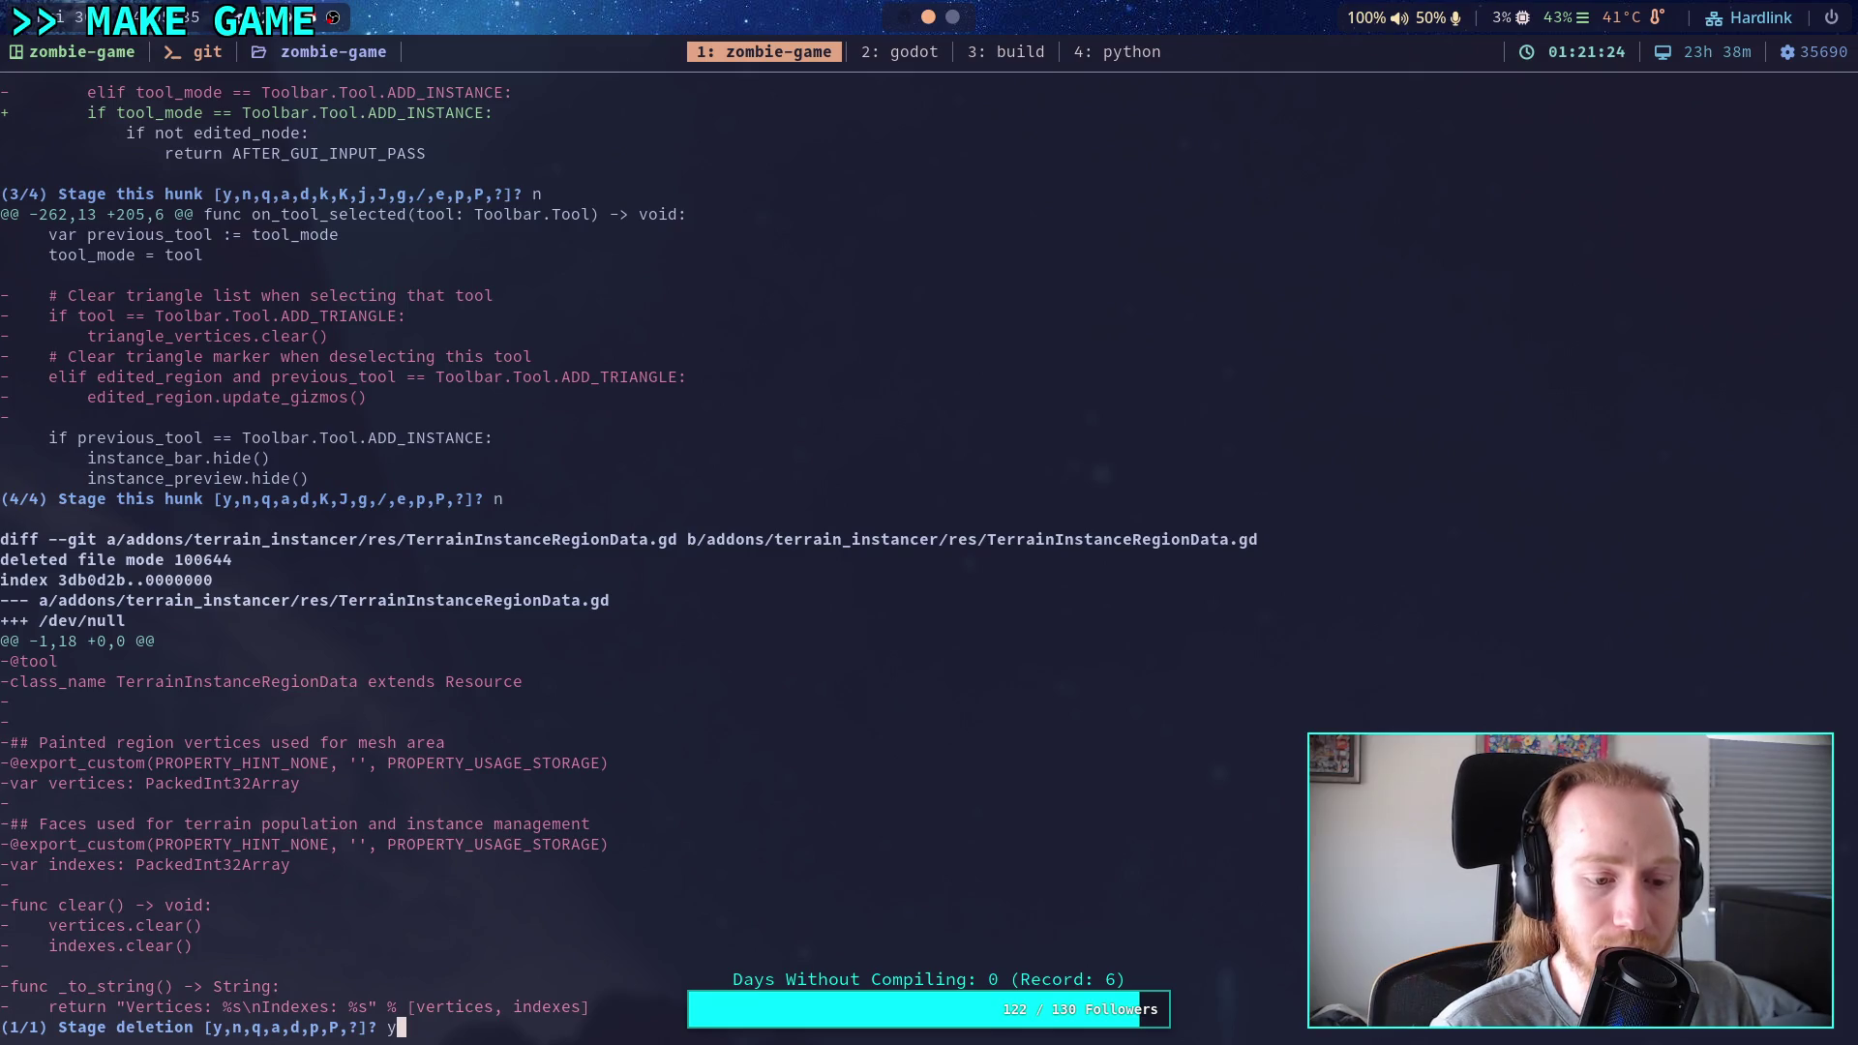
key(Return)
text(y)
key(Return)
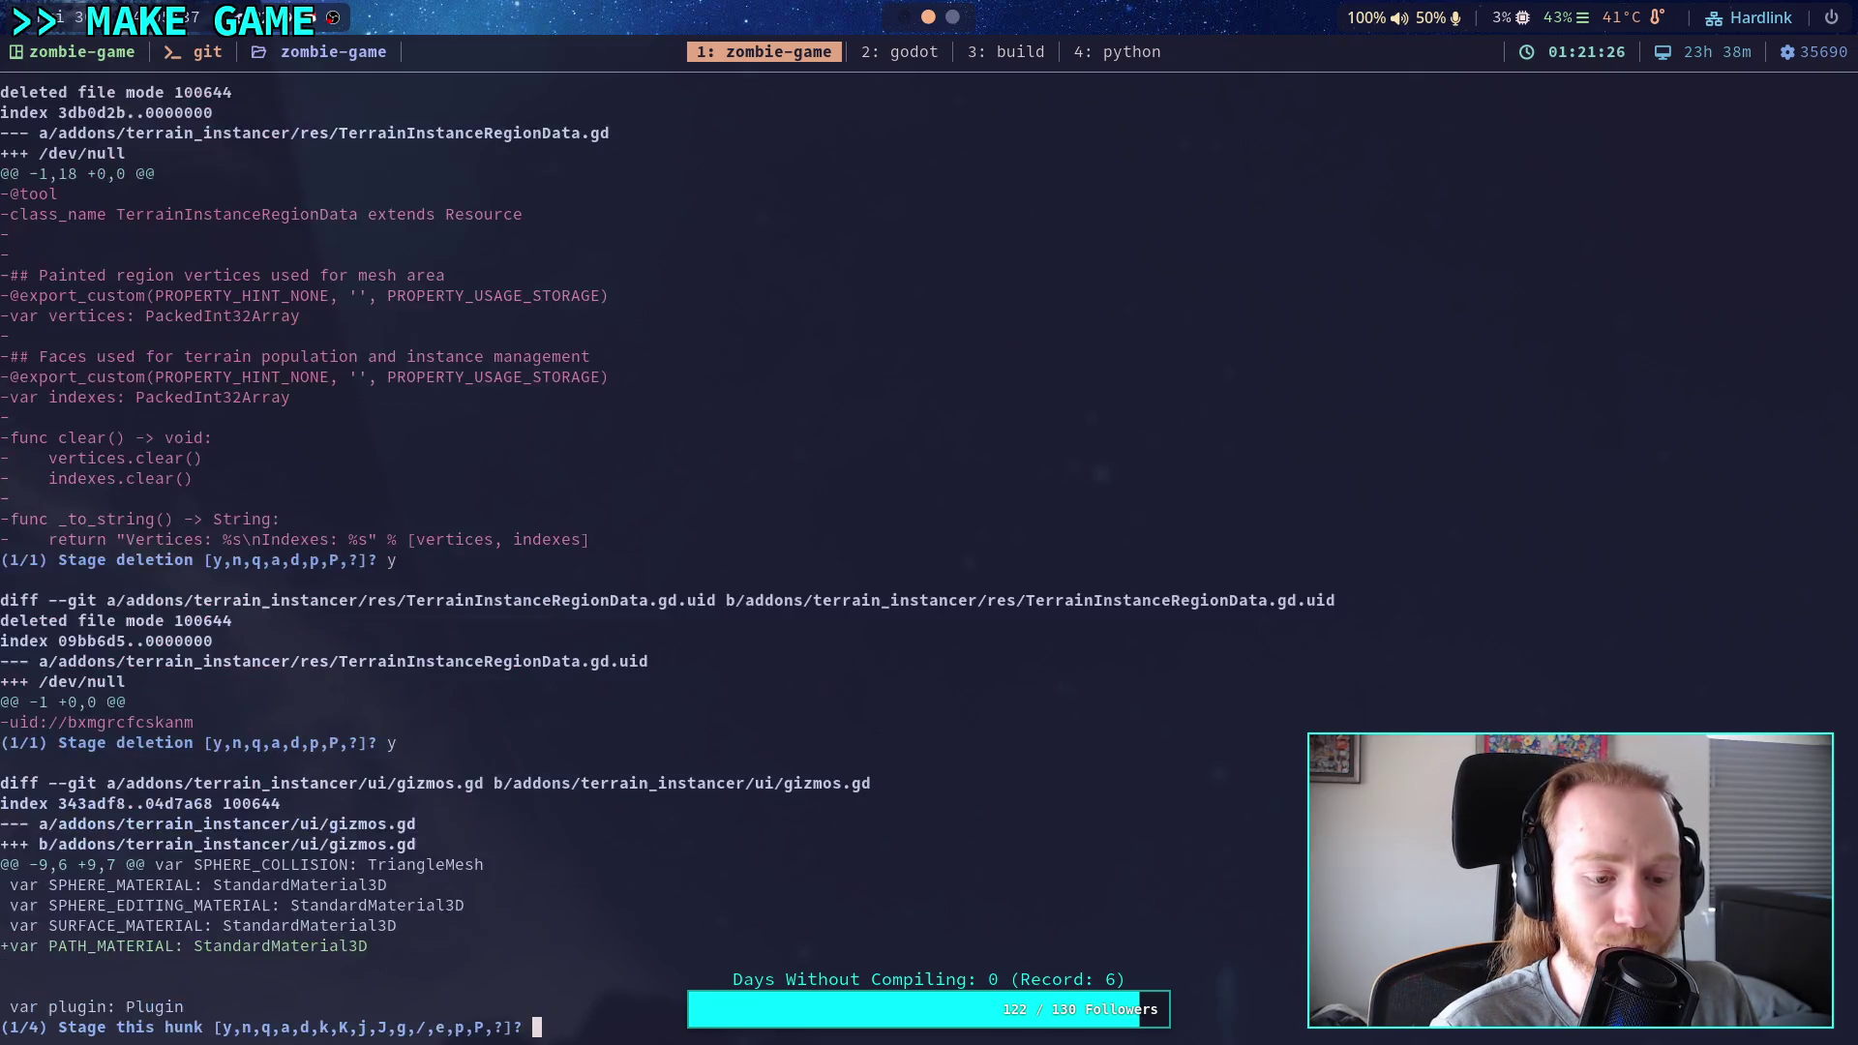
Step: Stage all four gizmos.gd hunks
text(y)
key(Return)
text(y)
key(Return)
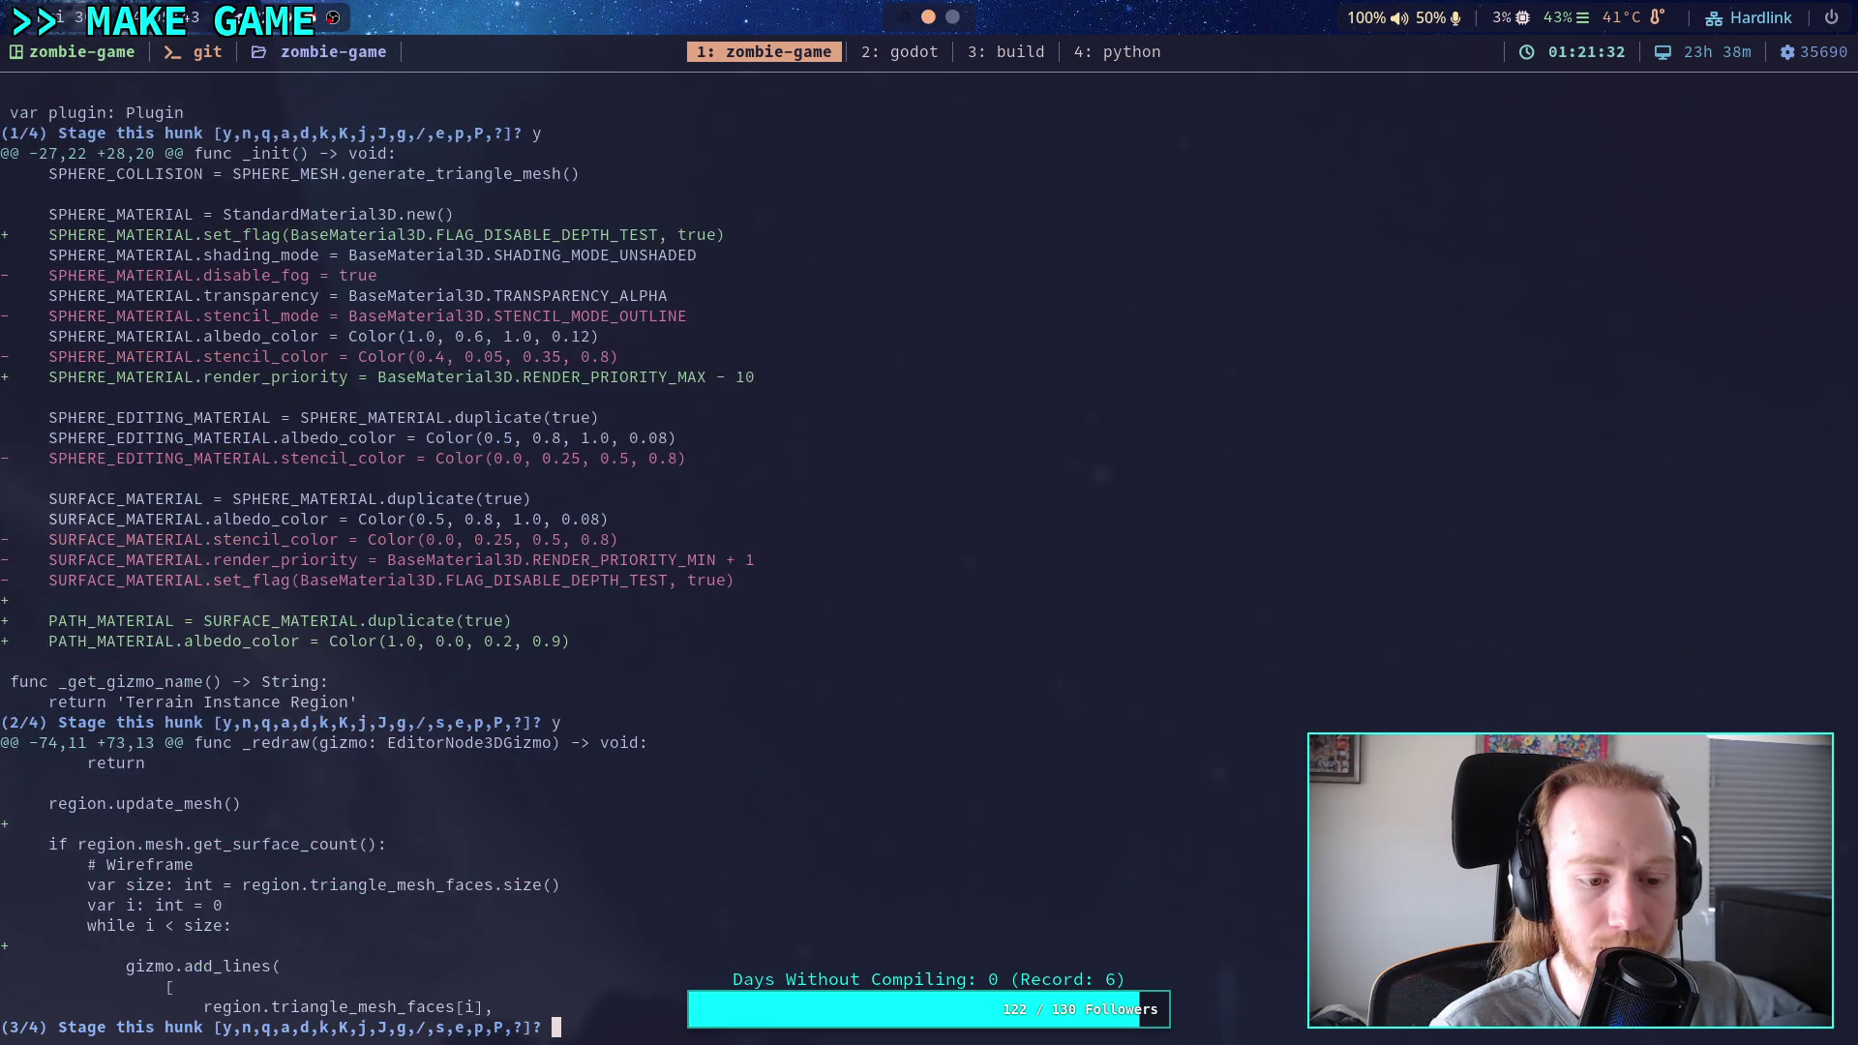
text(y)
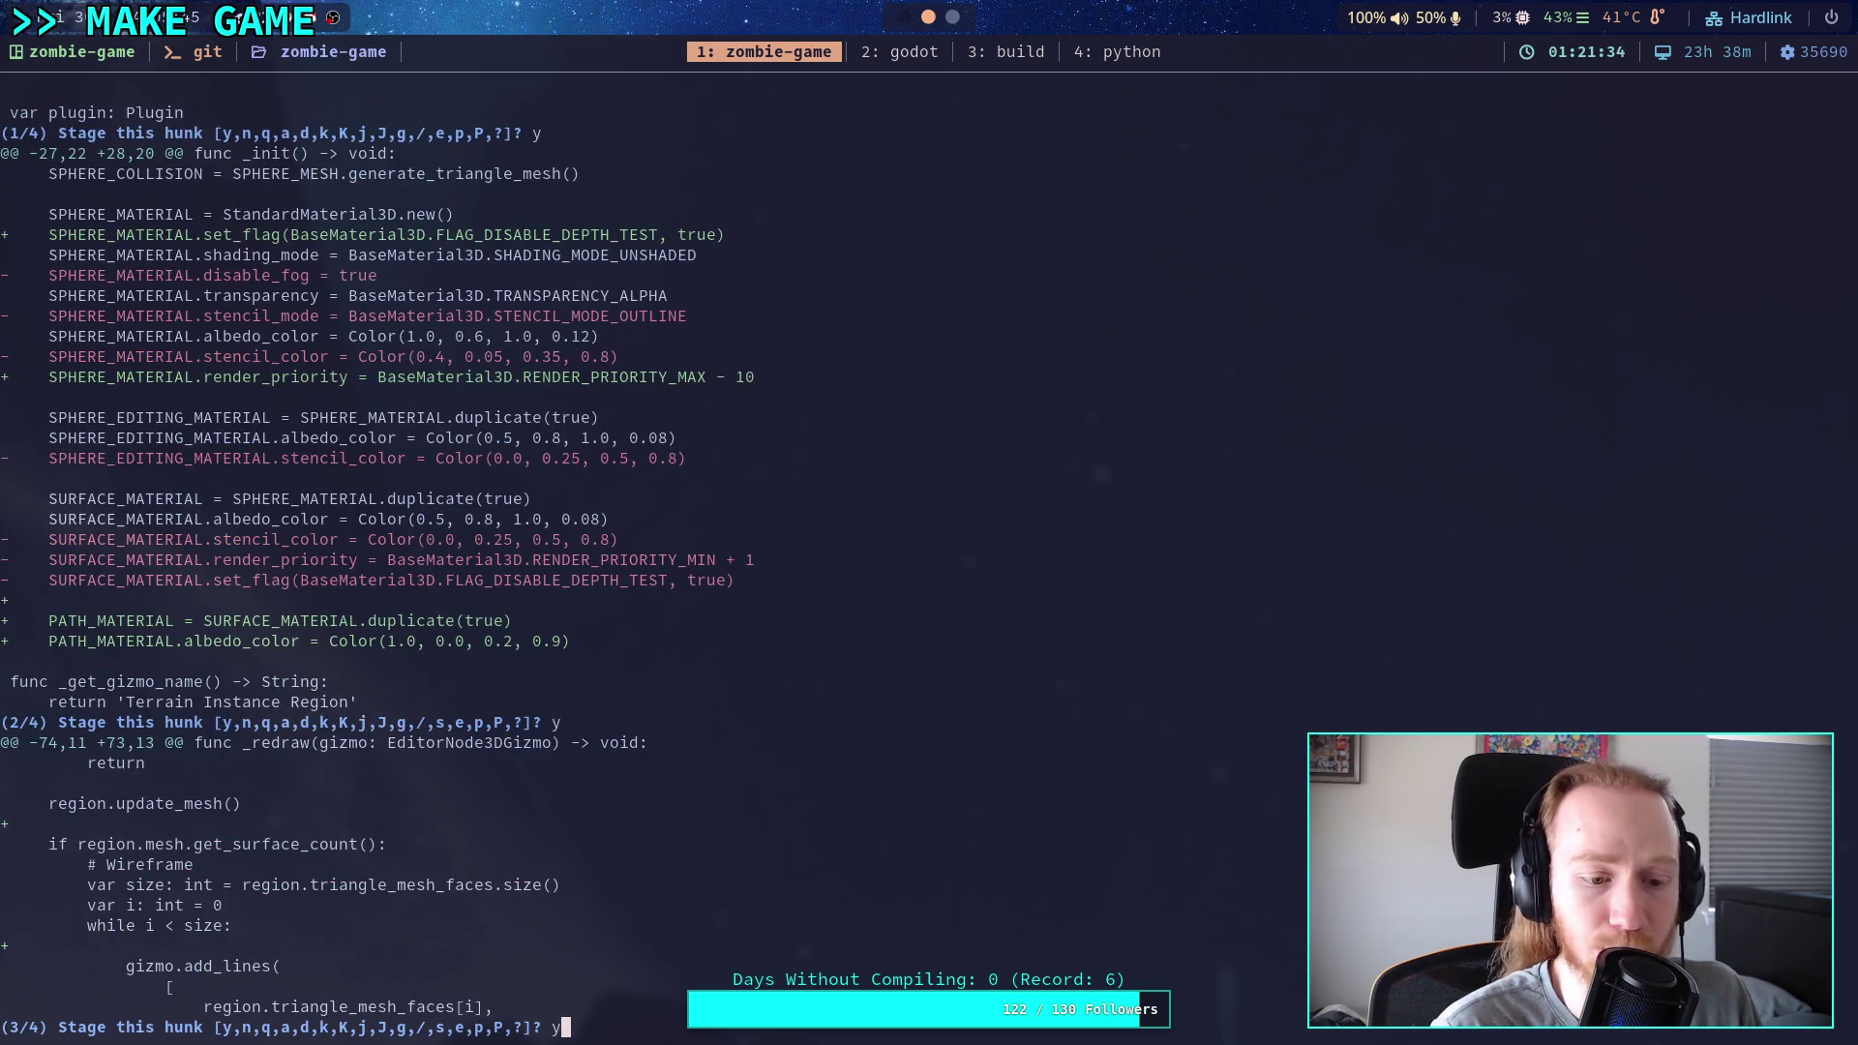
key(Return)
text(y)
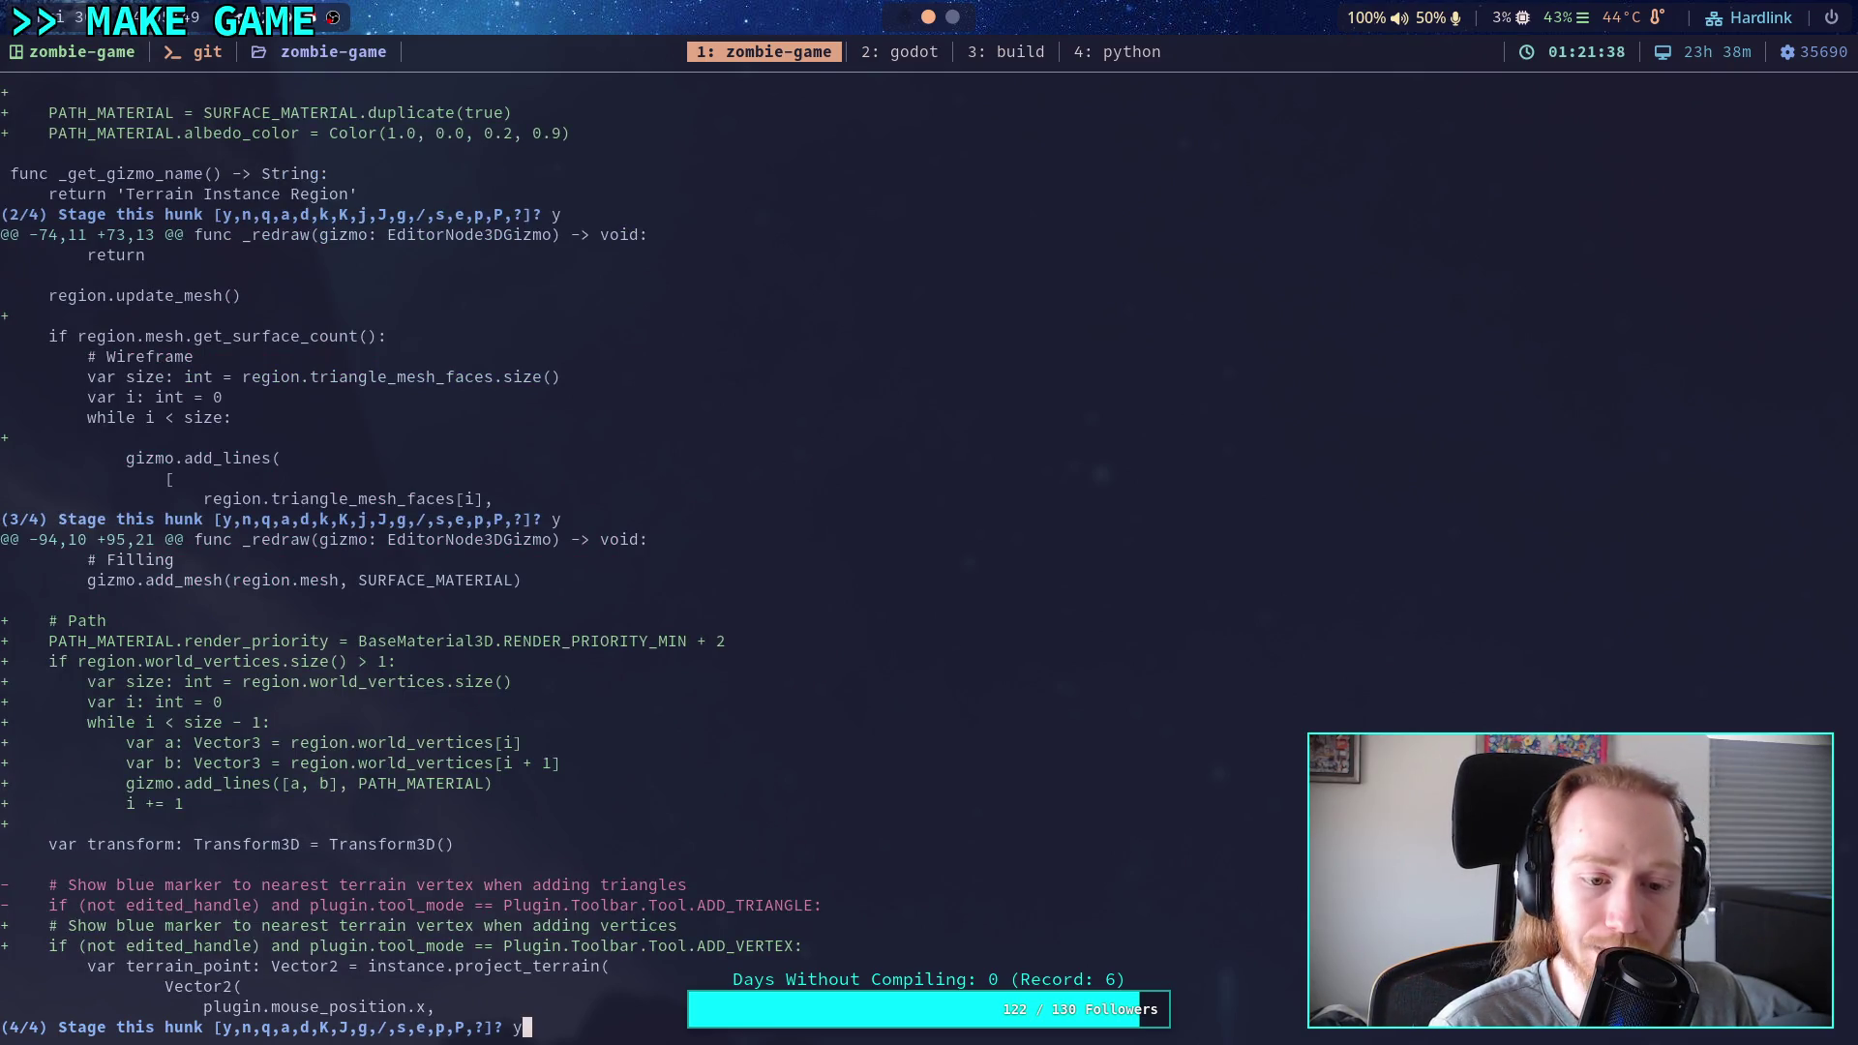
key(Return)
text(n)
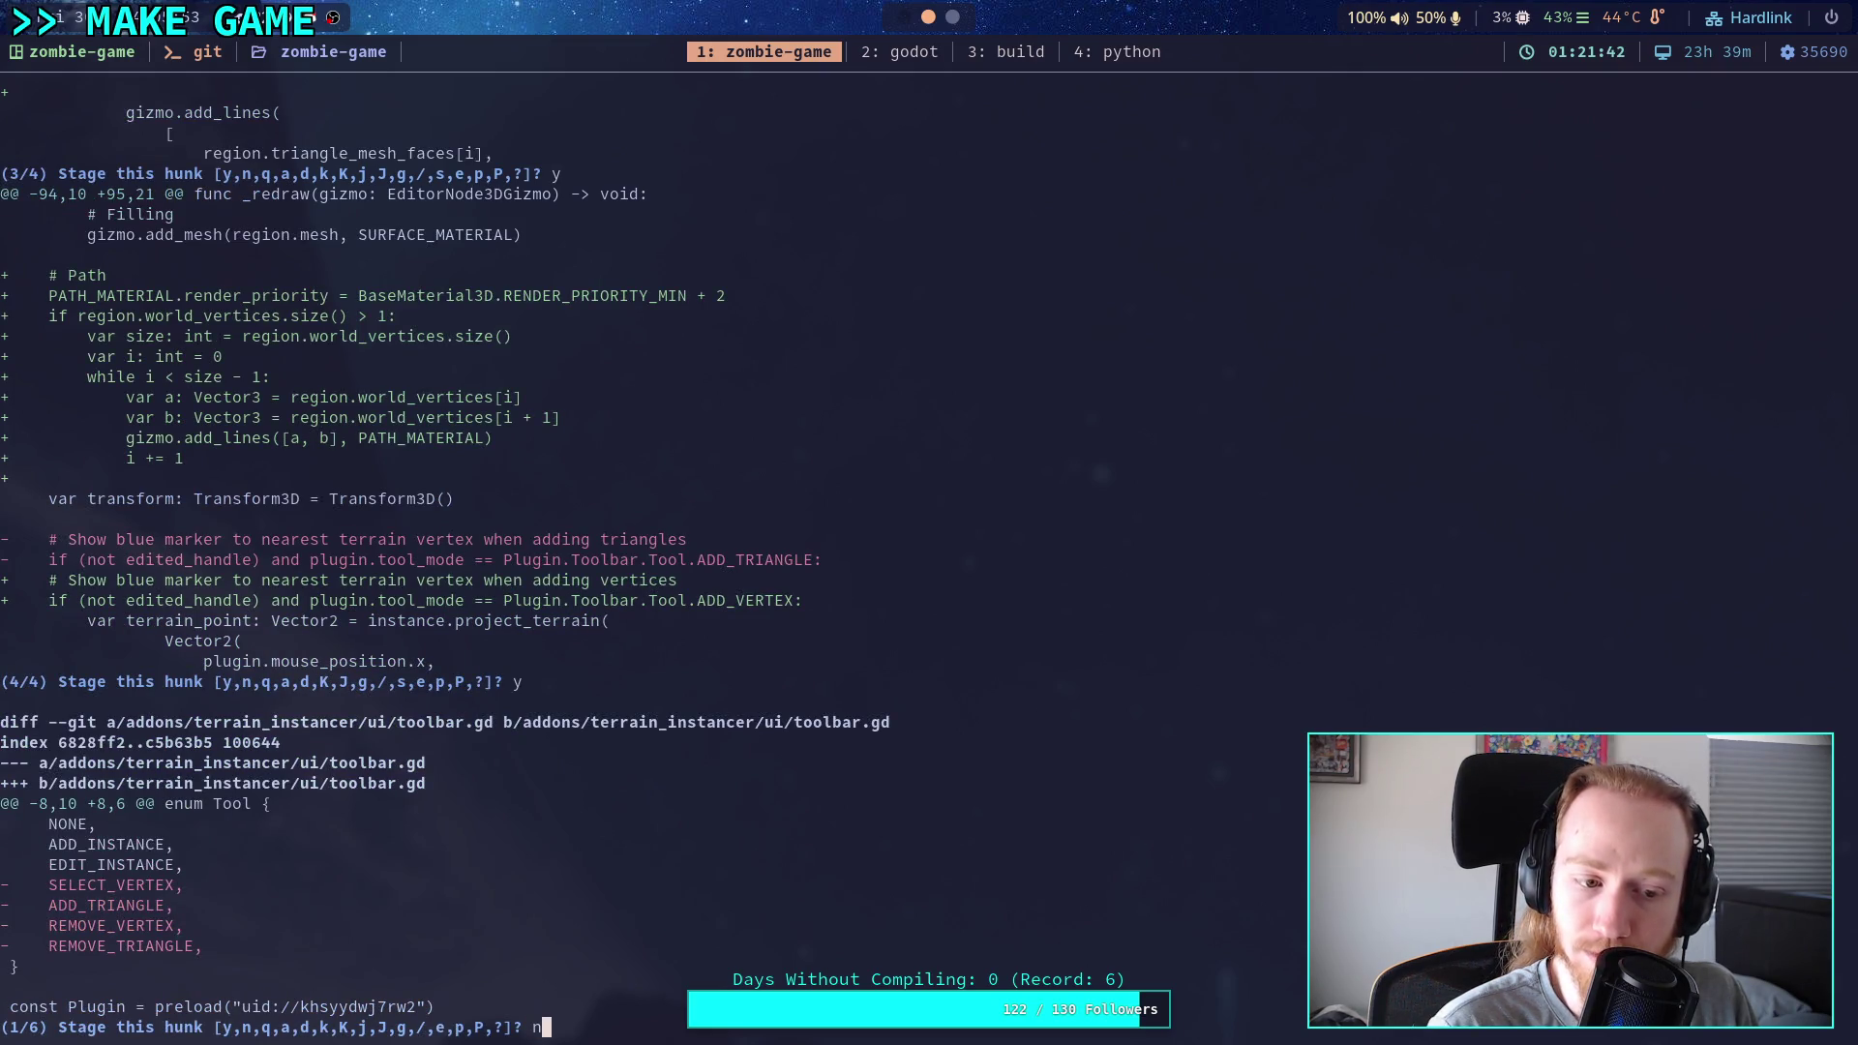
Step: Decline each of the six toolbar.gd hunks so none of them are staged
key(Return)
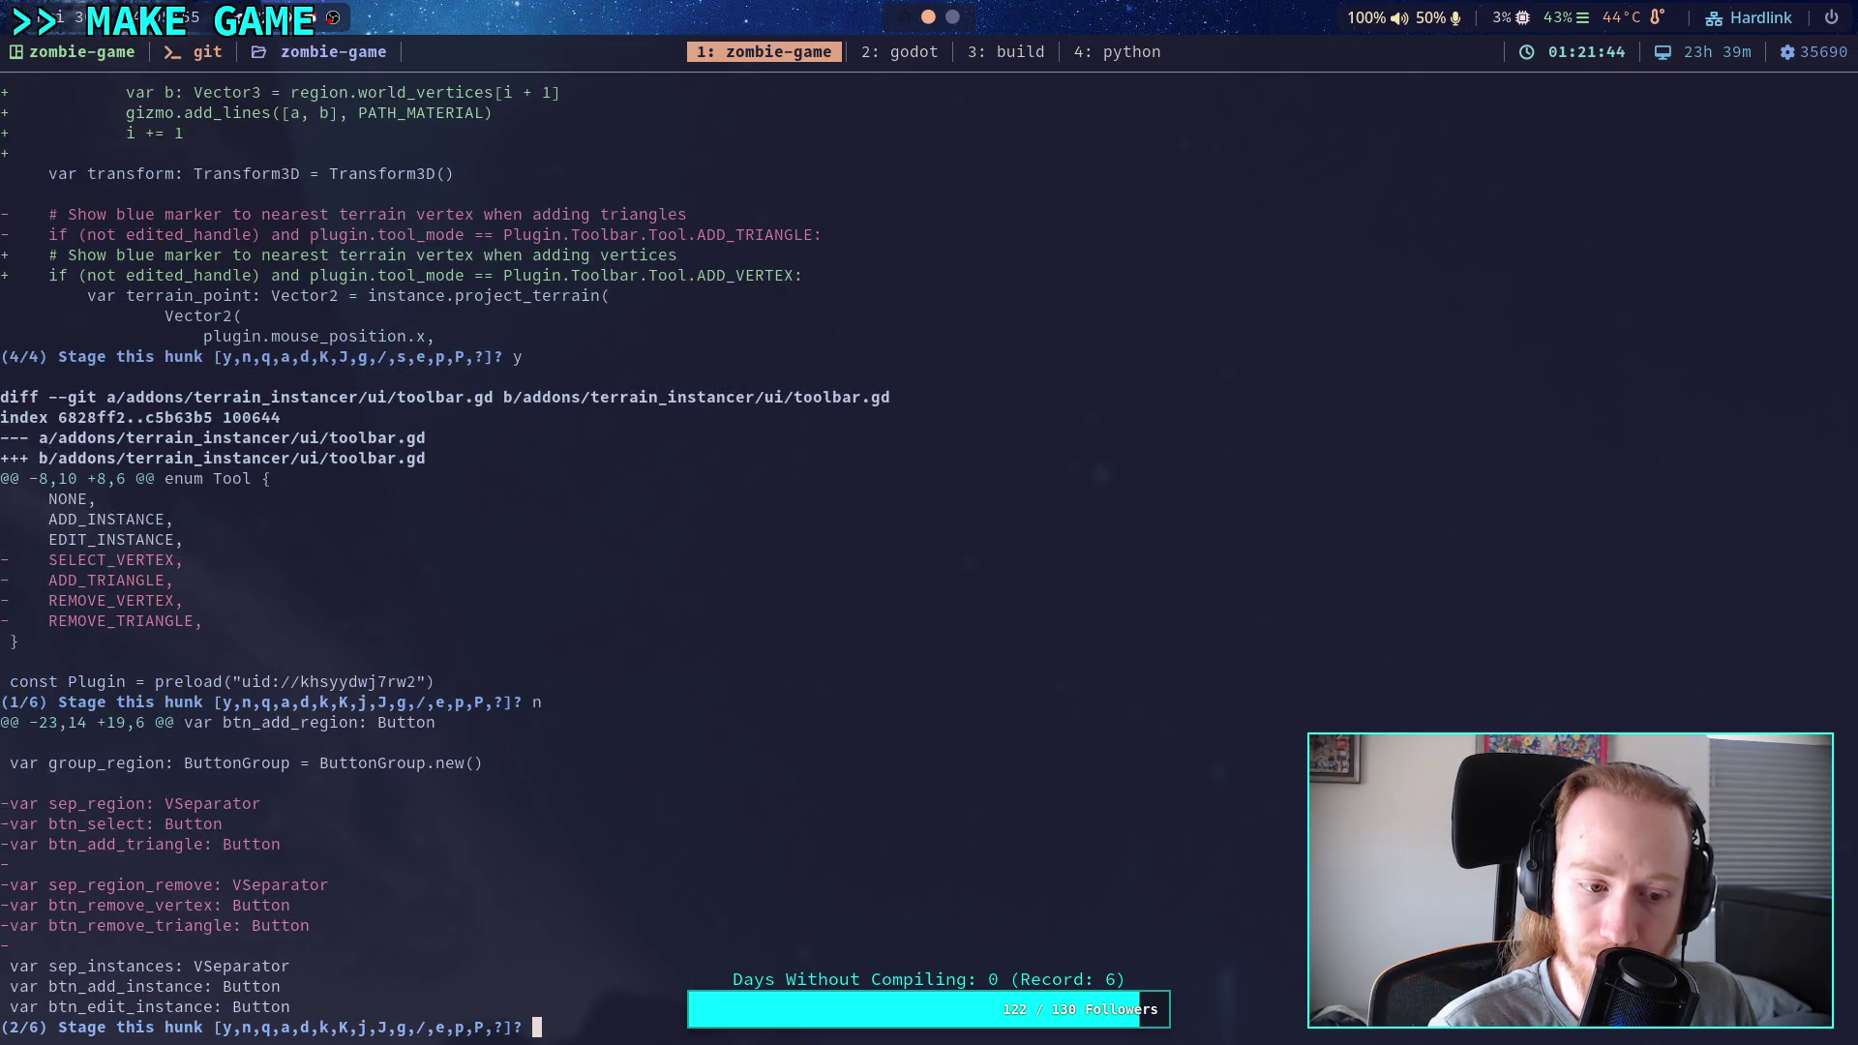
text(n)
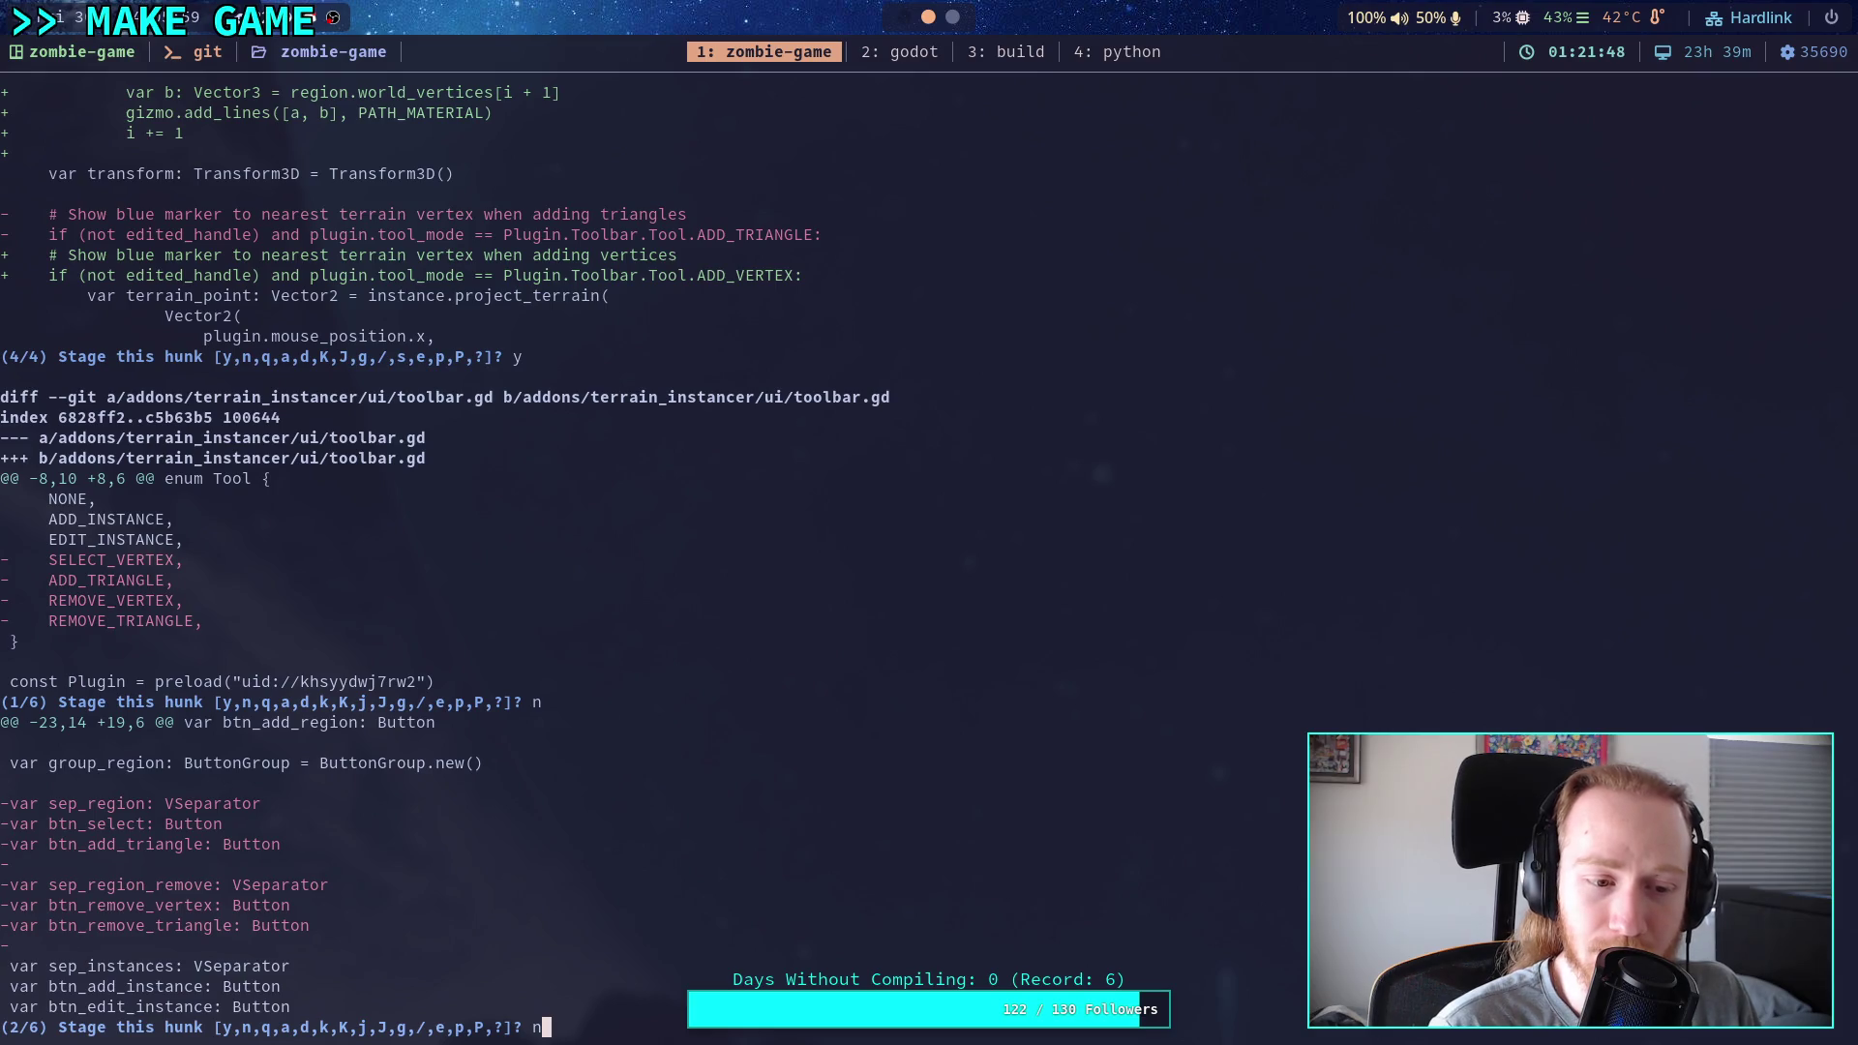
key(Return)
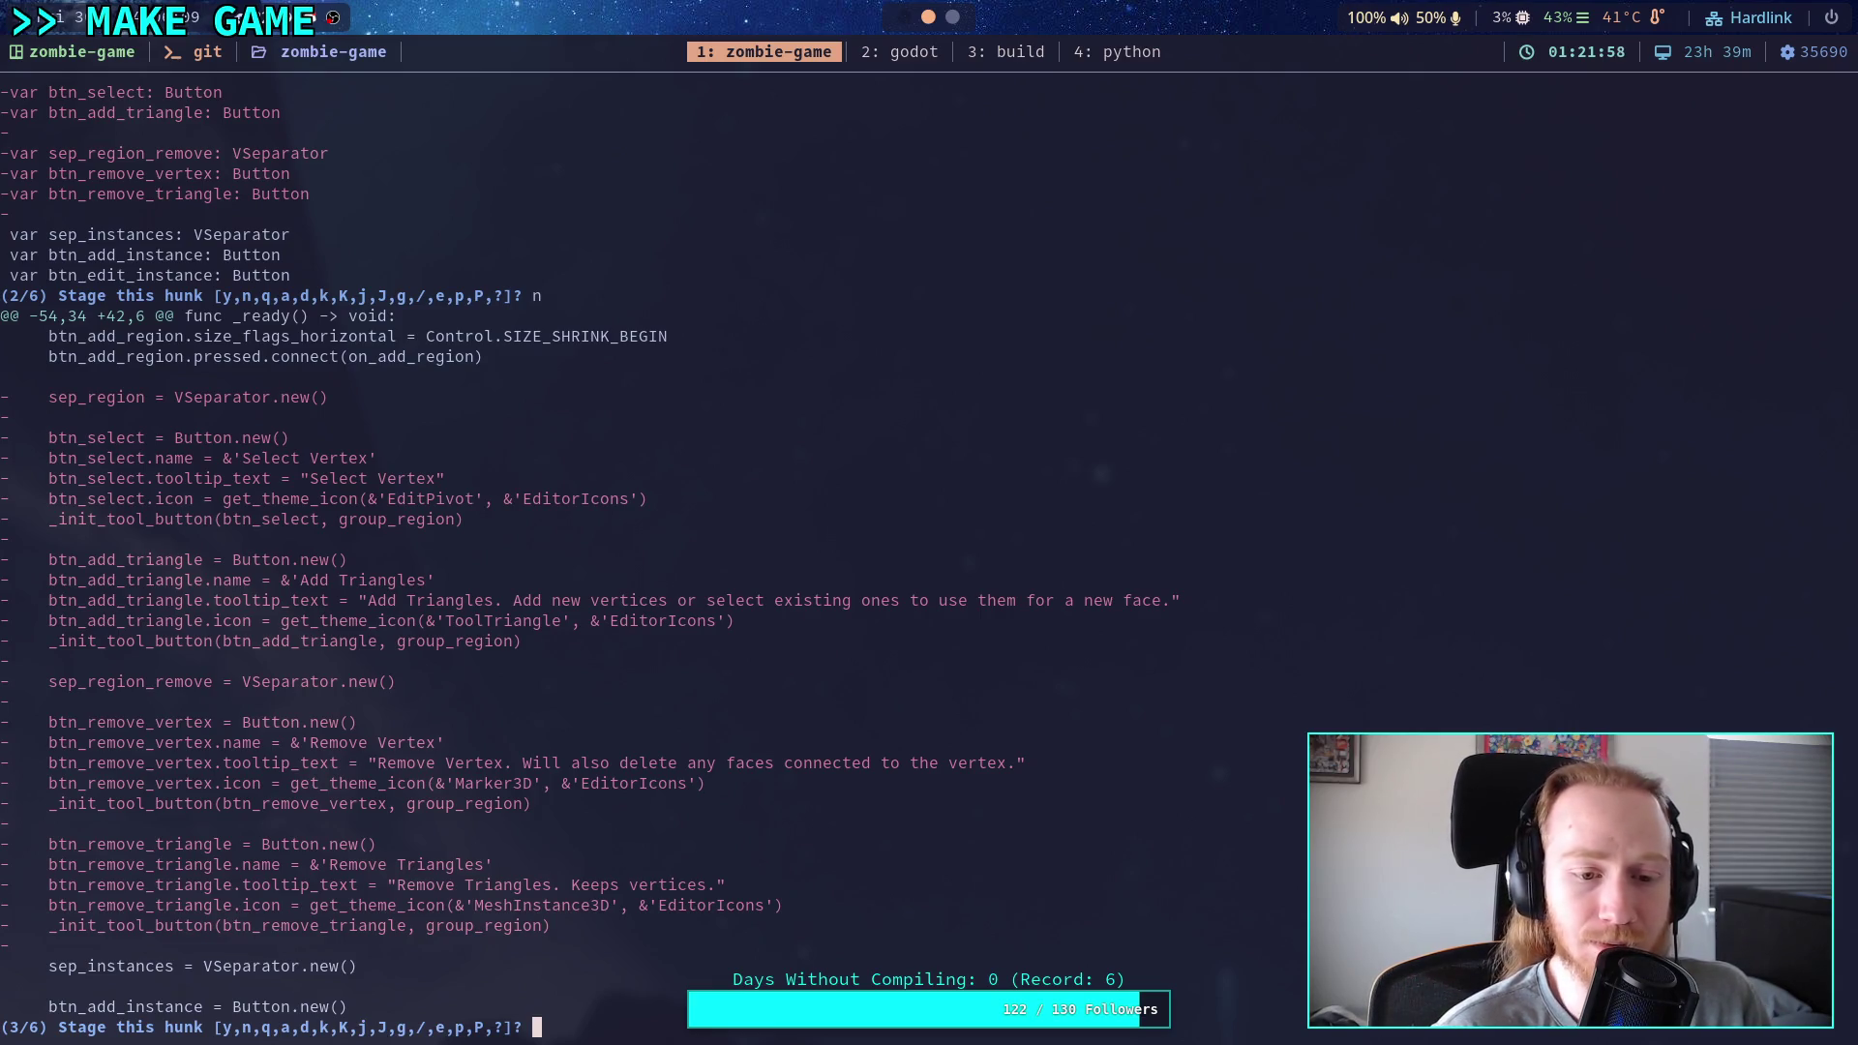
text(n)
key(Return)
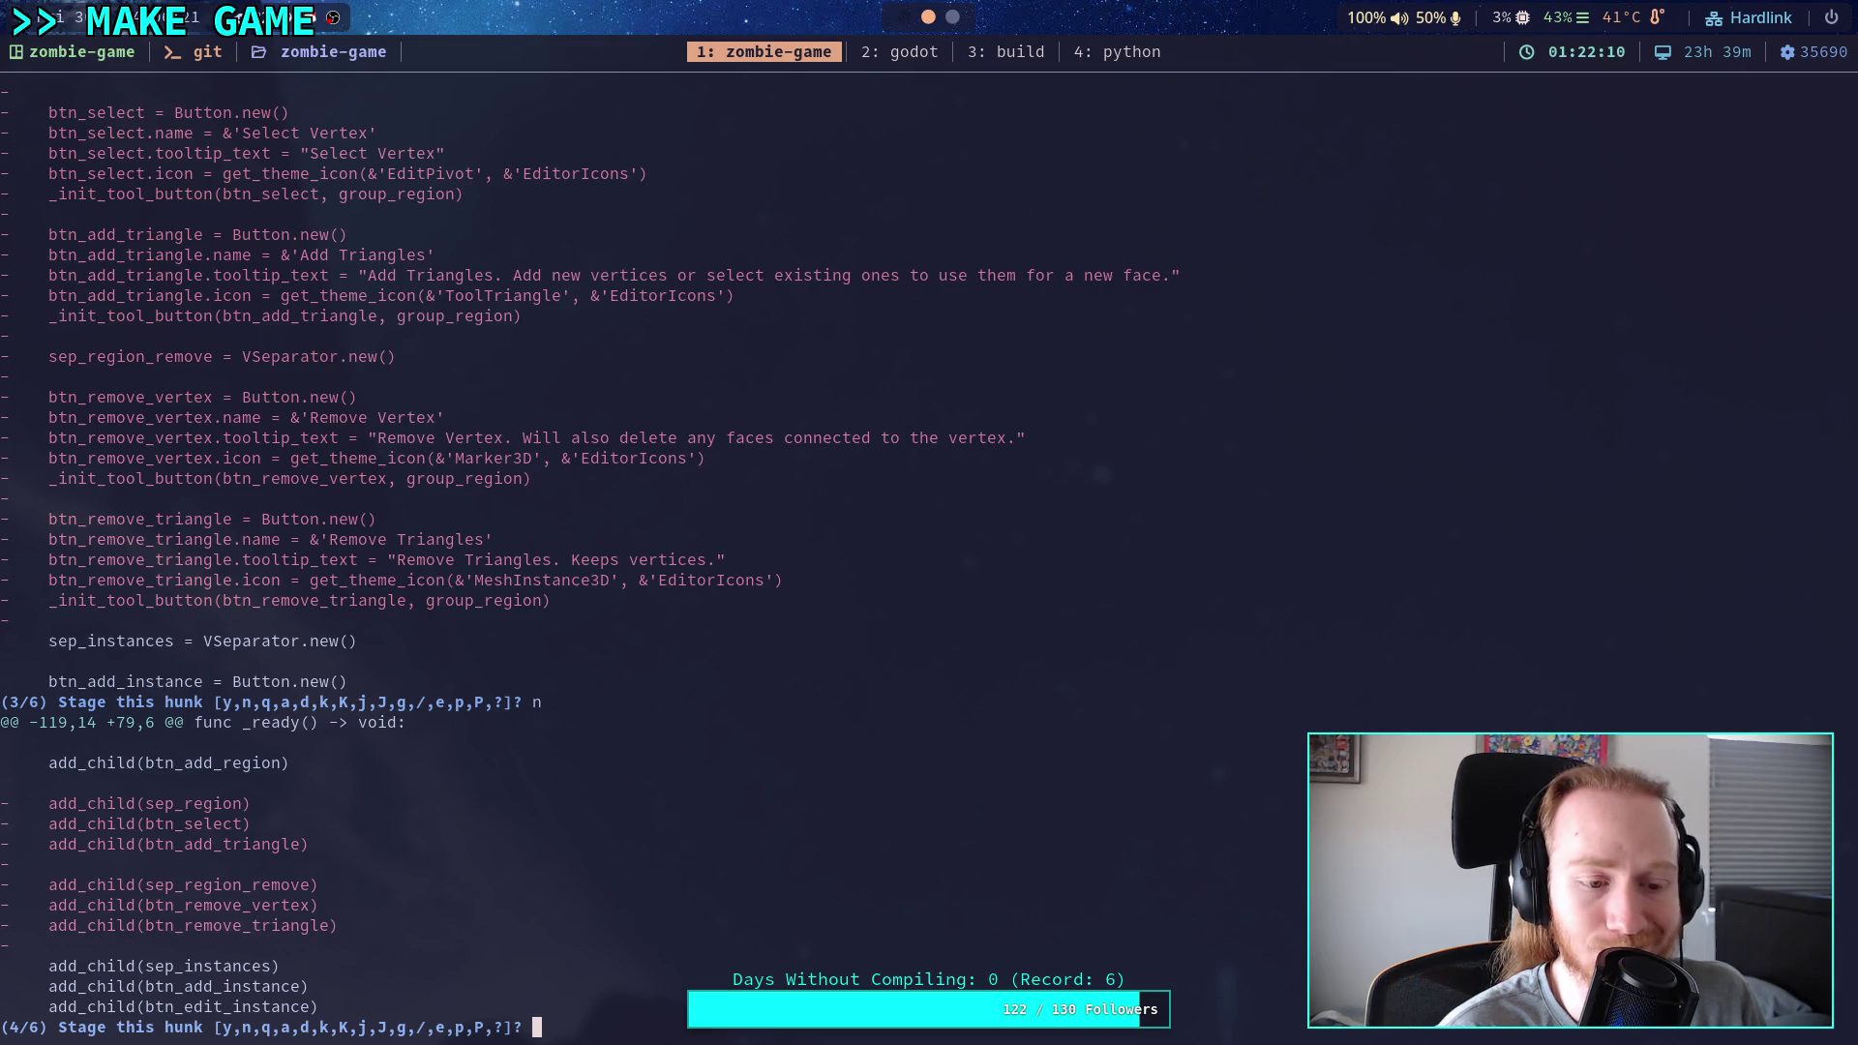
text(y)
key(BackSpace)
text(n)
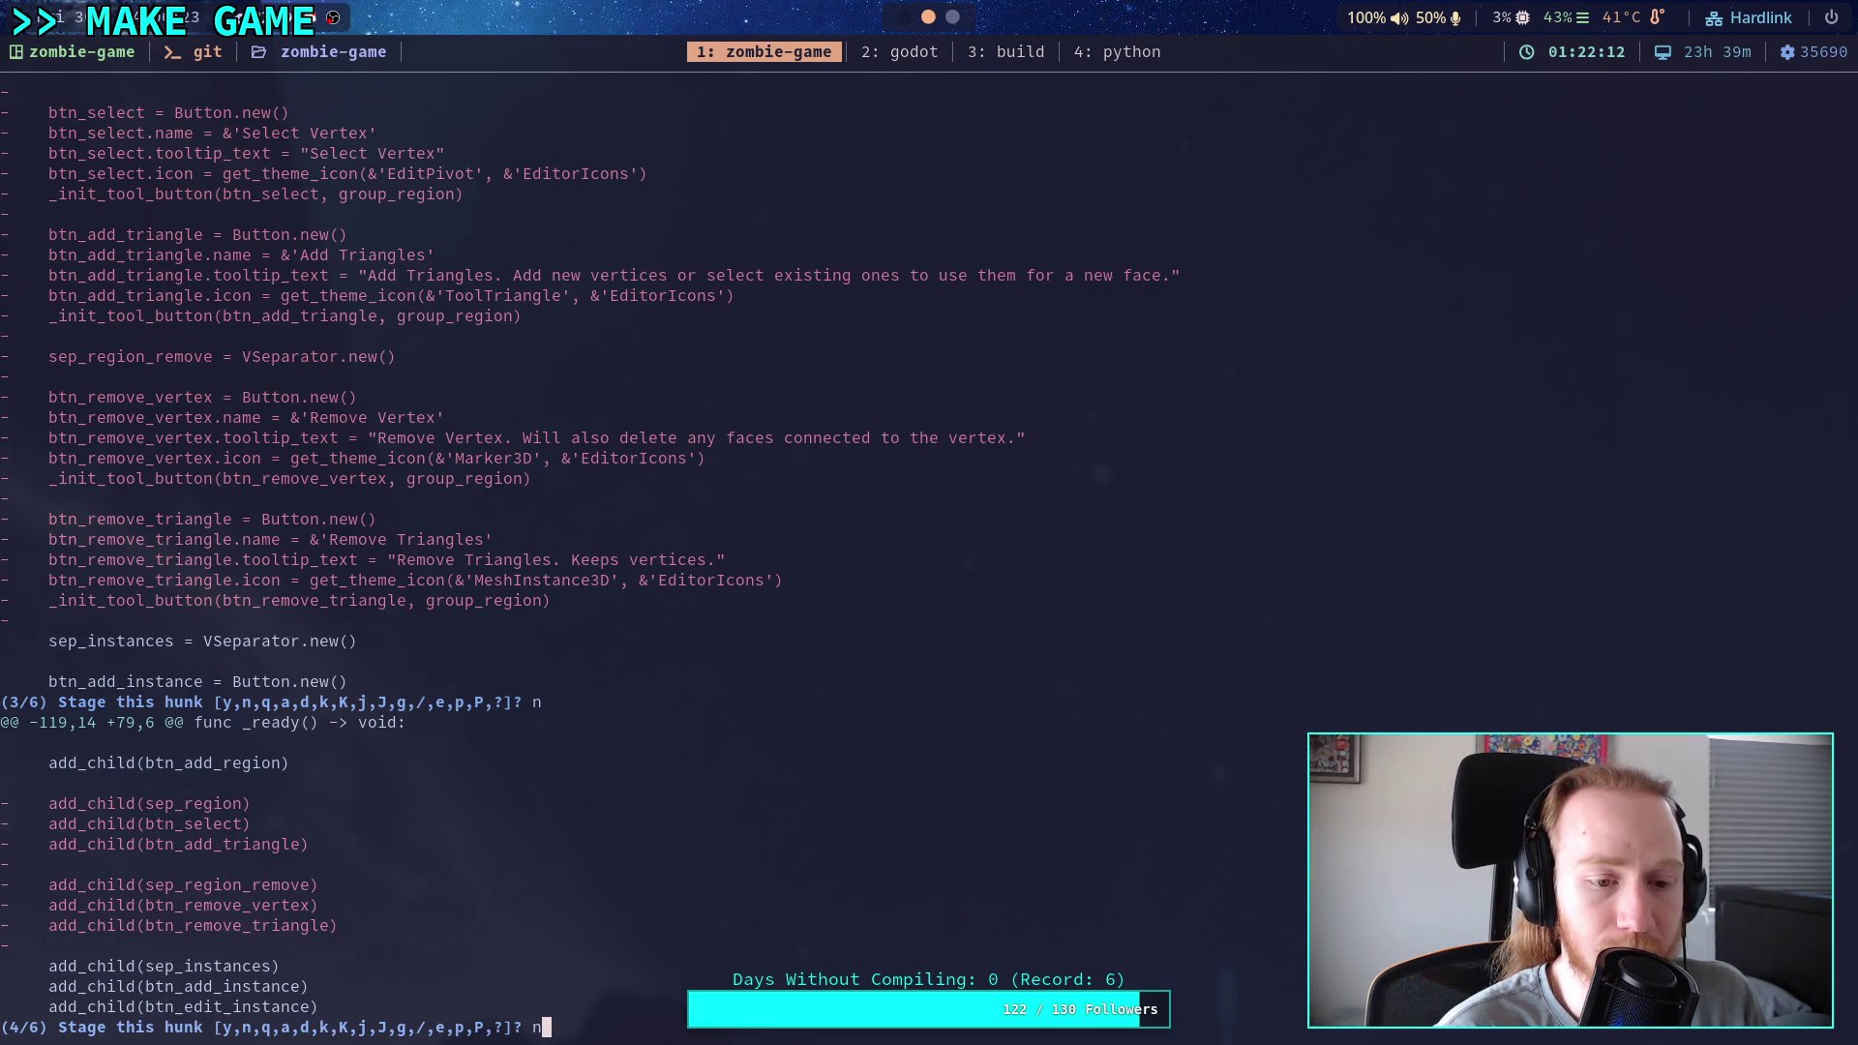
key(Return)
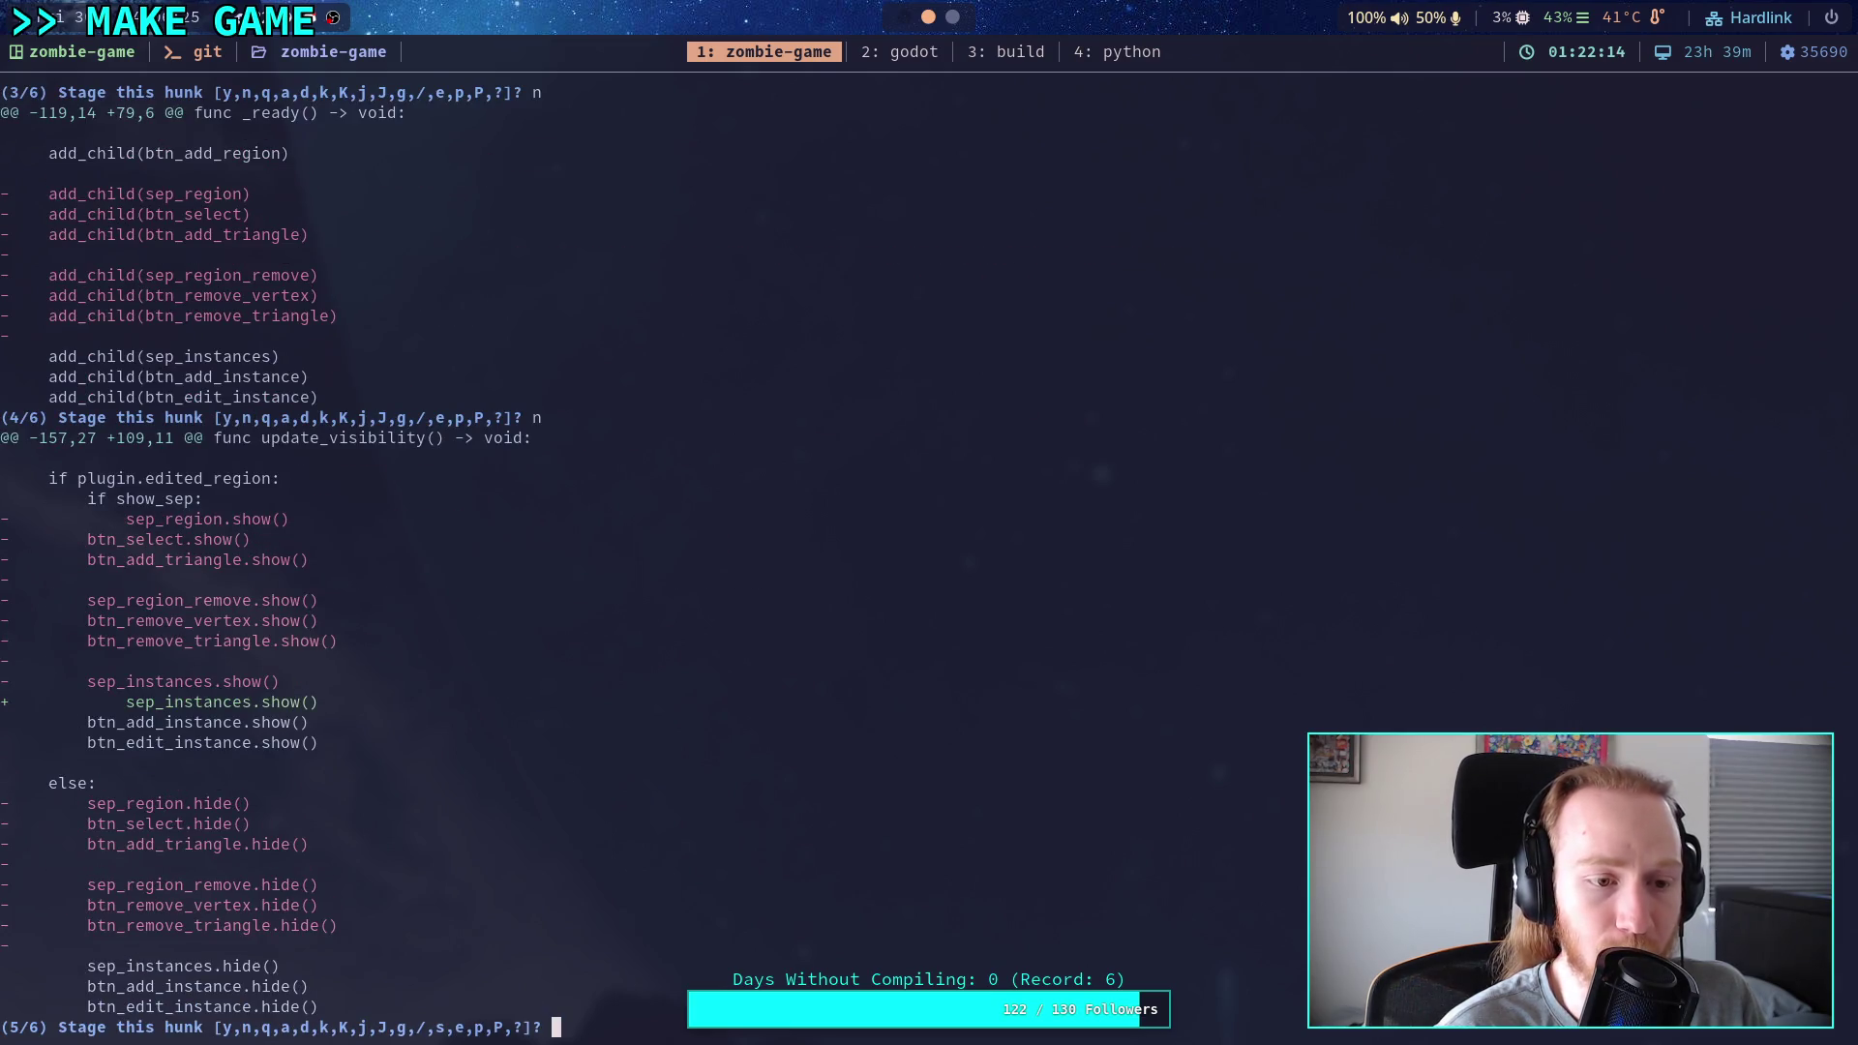
text(n)
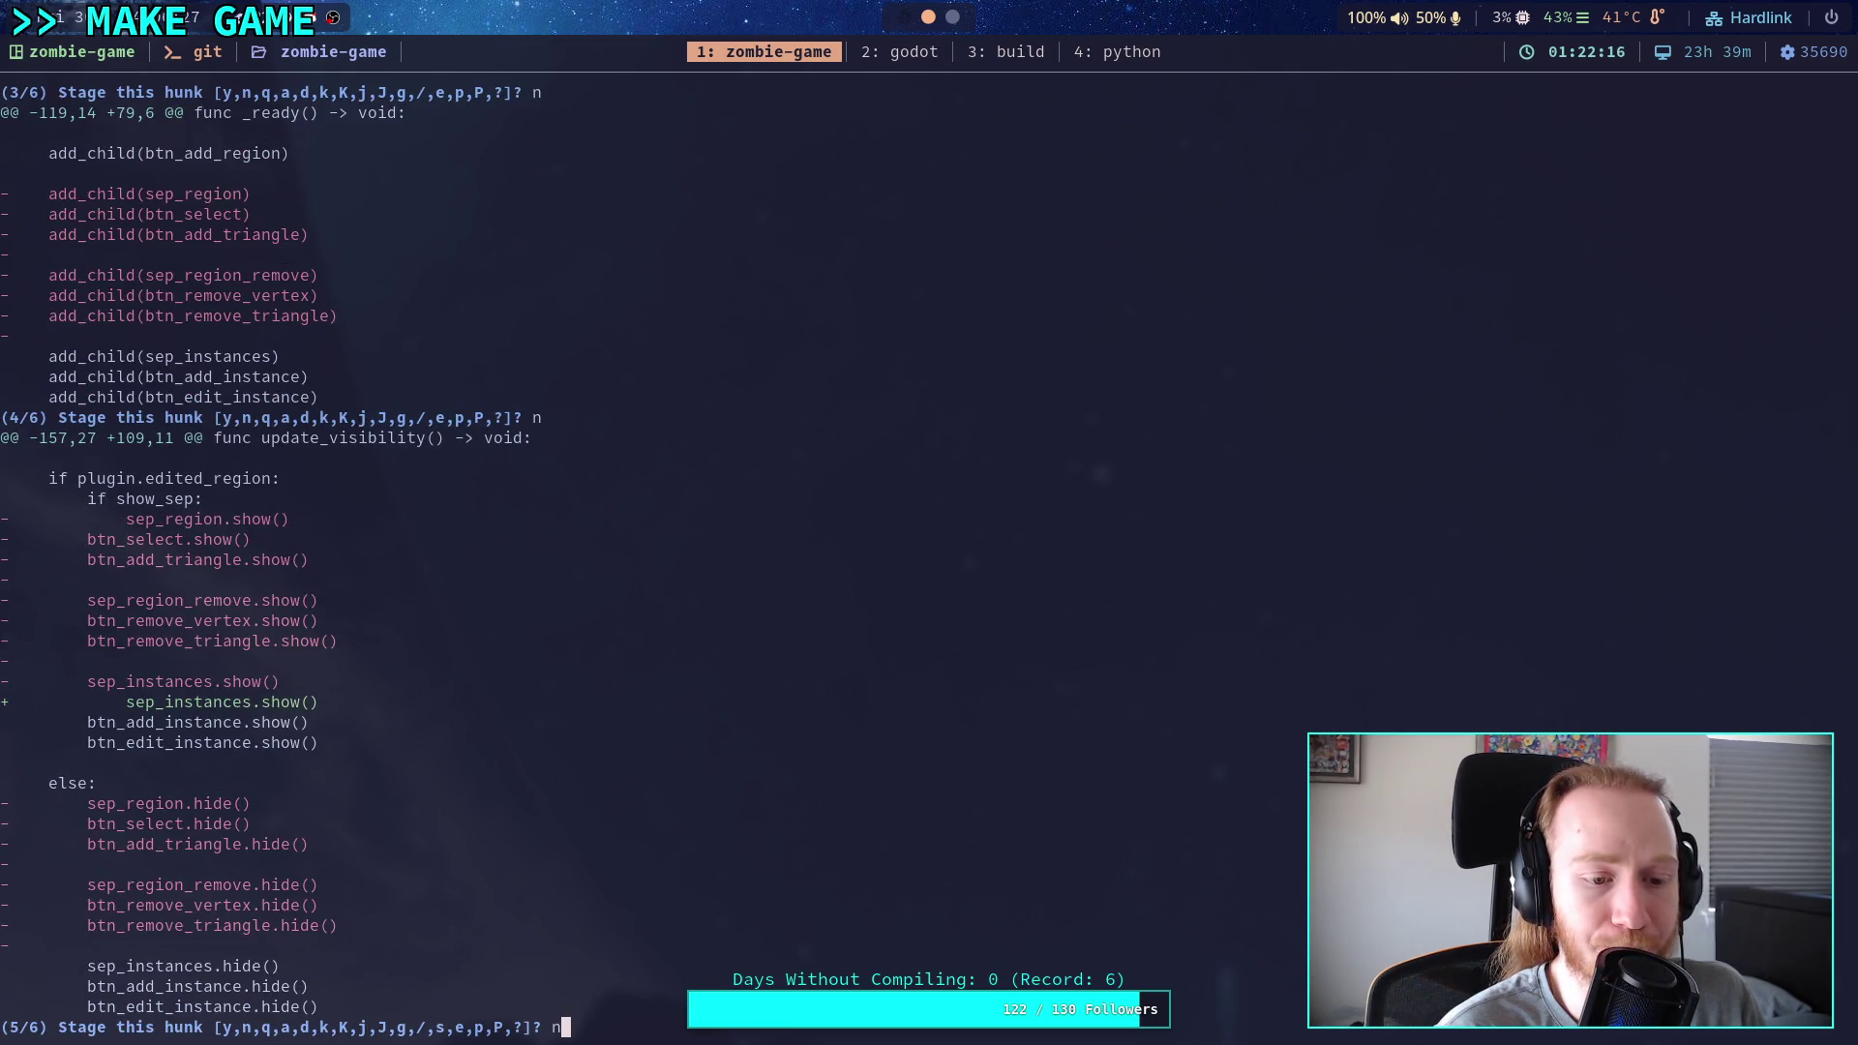
key(Return)
text(n)
key(Return)
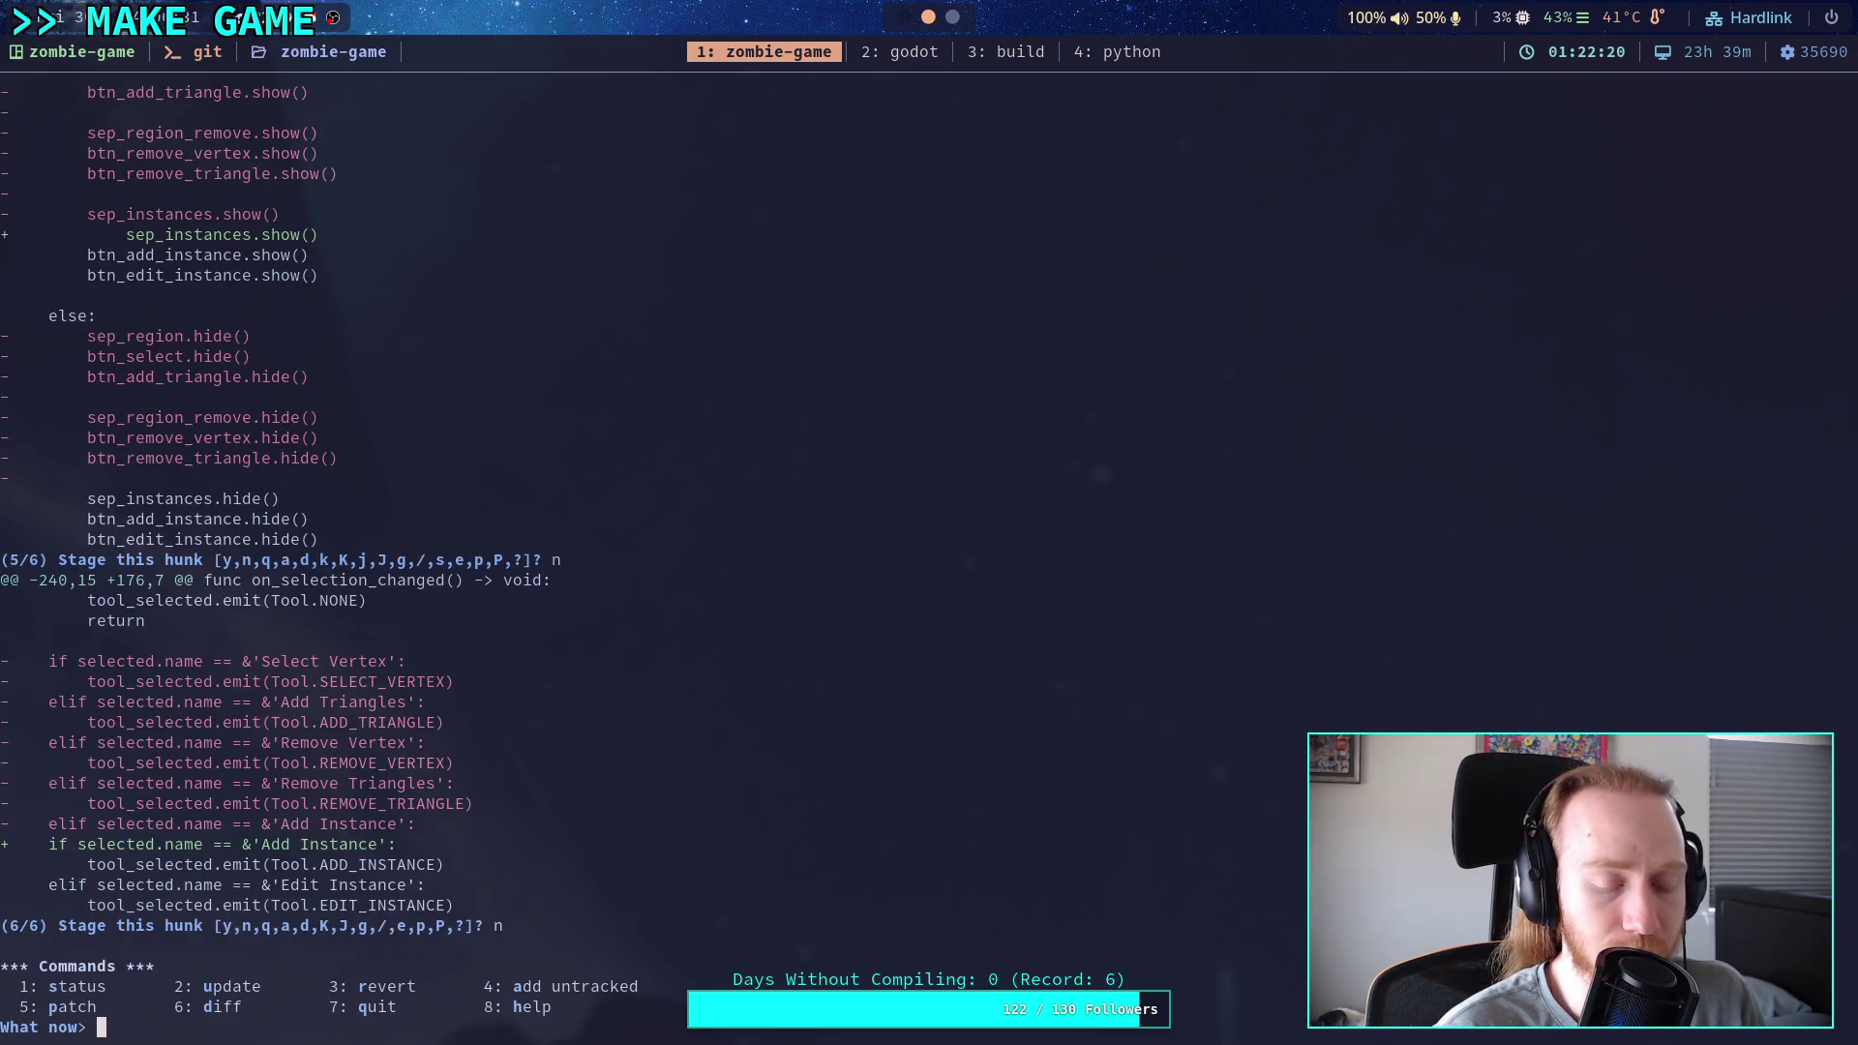
Step: Exit interactive staging and check which files are staged with git status
text(q)
key(Return)
text(git status)
key(Return)
Step: Page through the remaining unstaged git diff to the toolbar.gd and world.tscn changes
text(git diff)
key(Return)
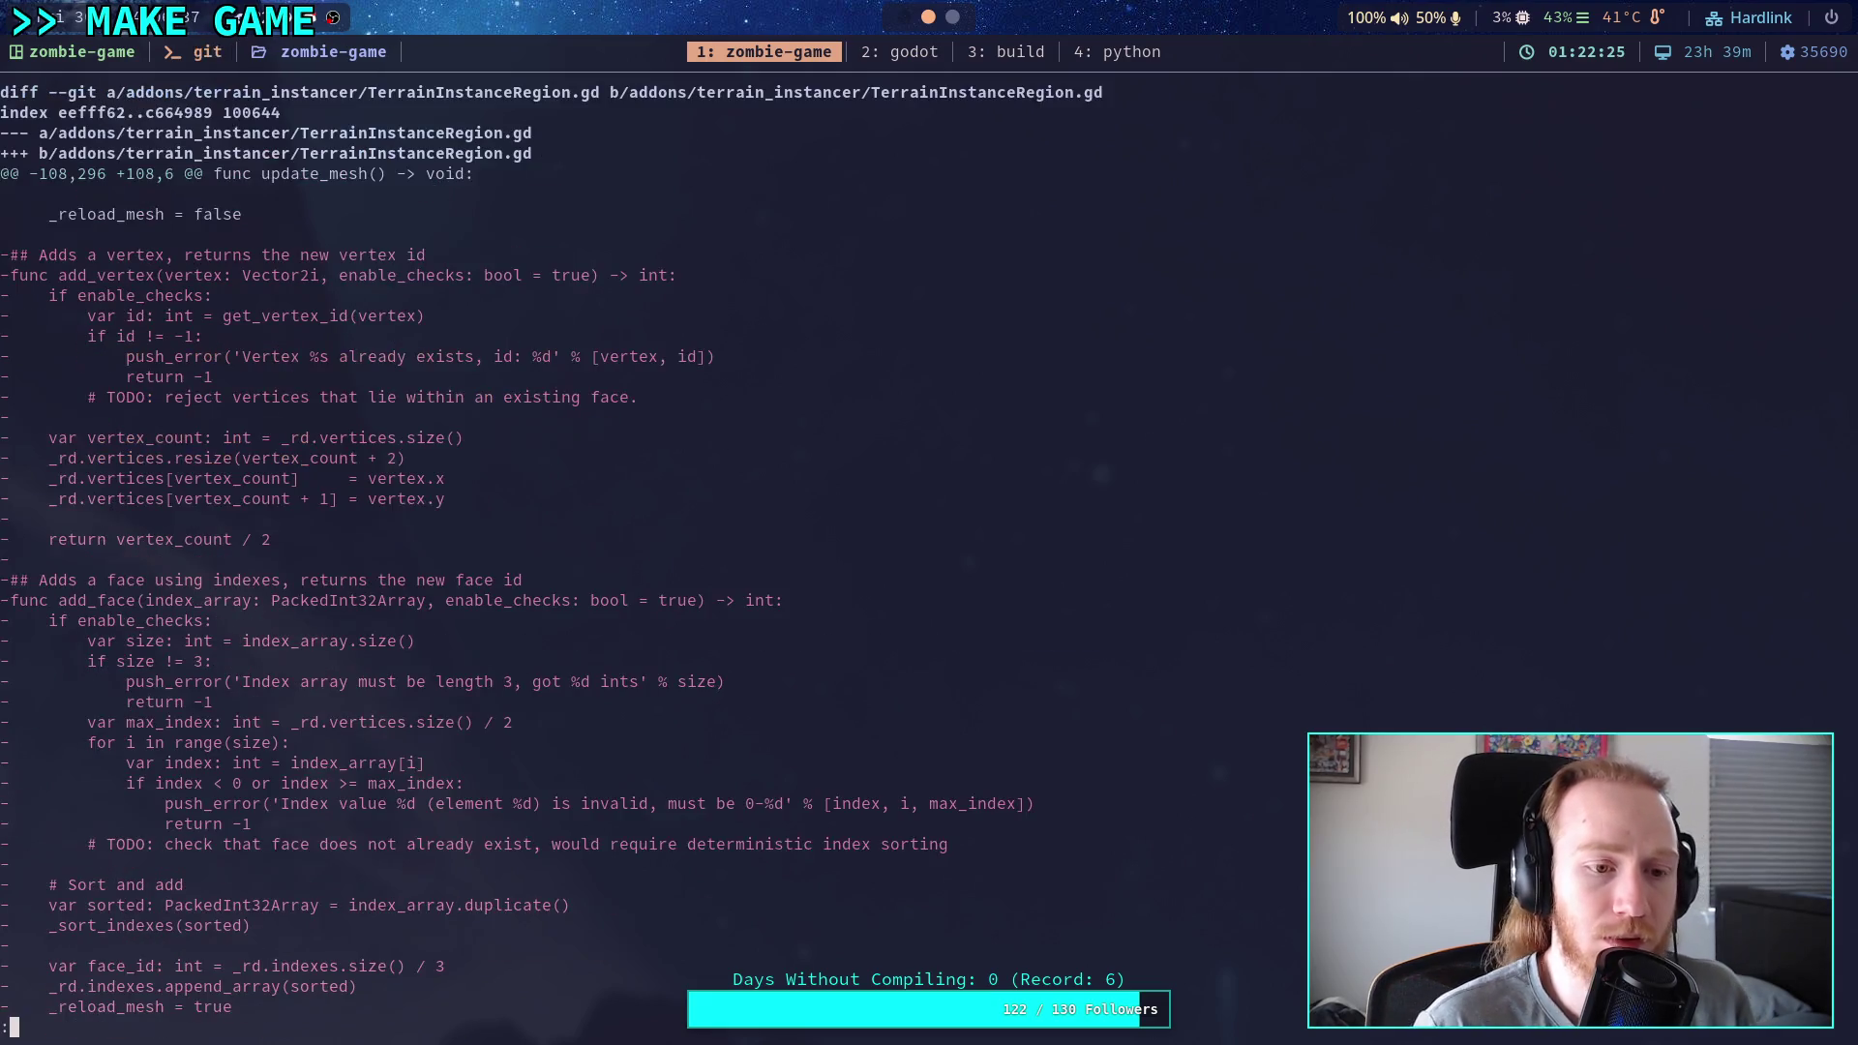
key(Down)
key(Down)
key(Down)
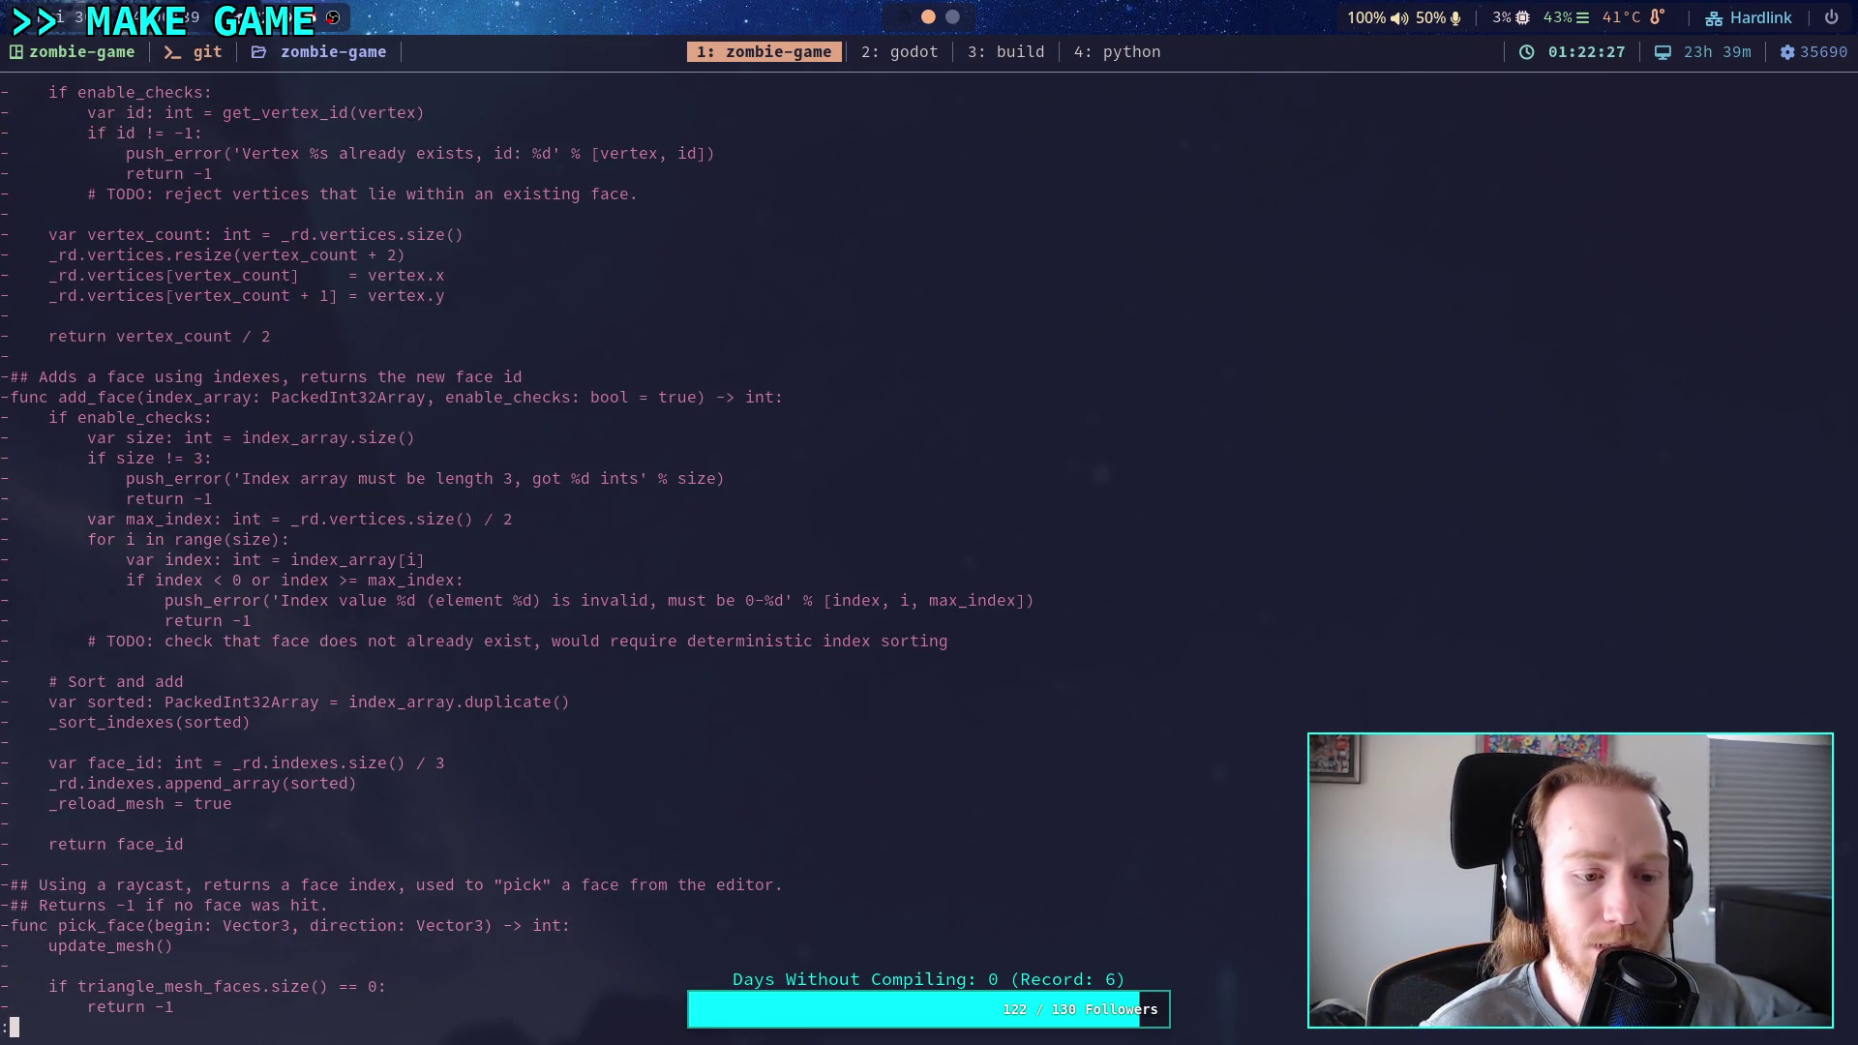
key(space)
key(space)
key(space)
key(space)
key(space)
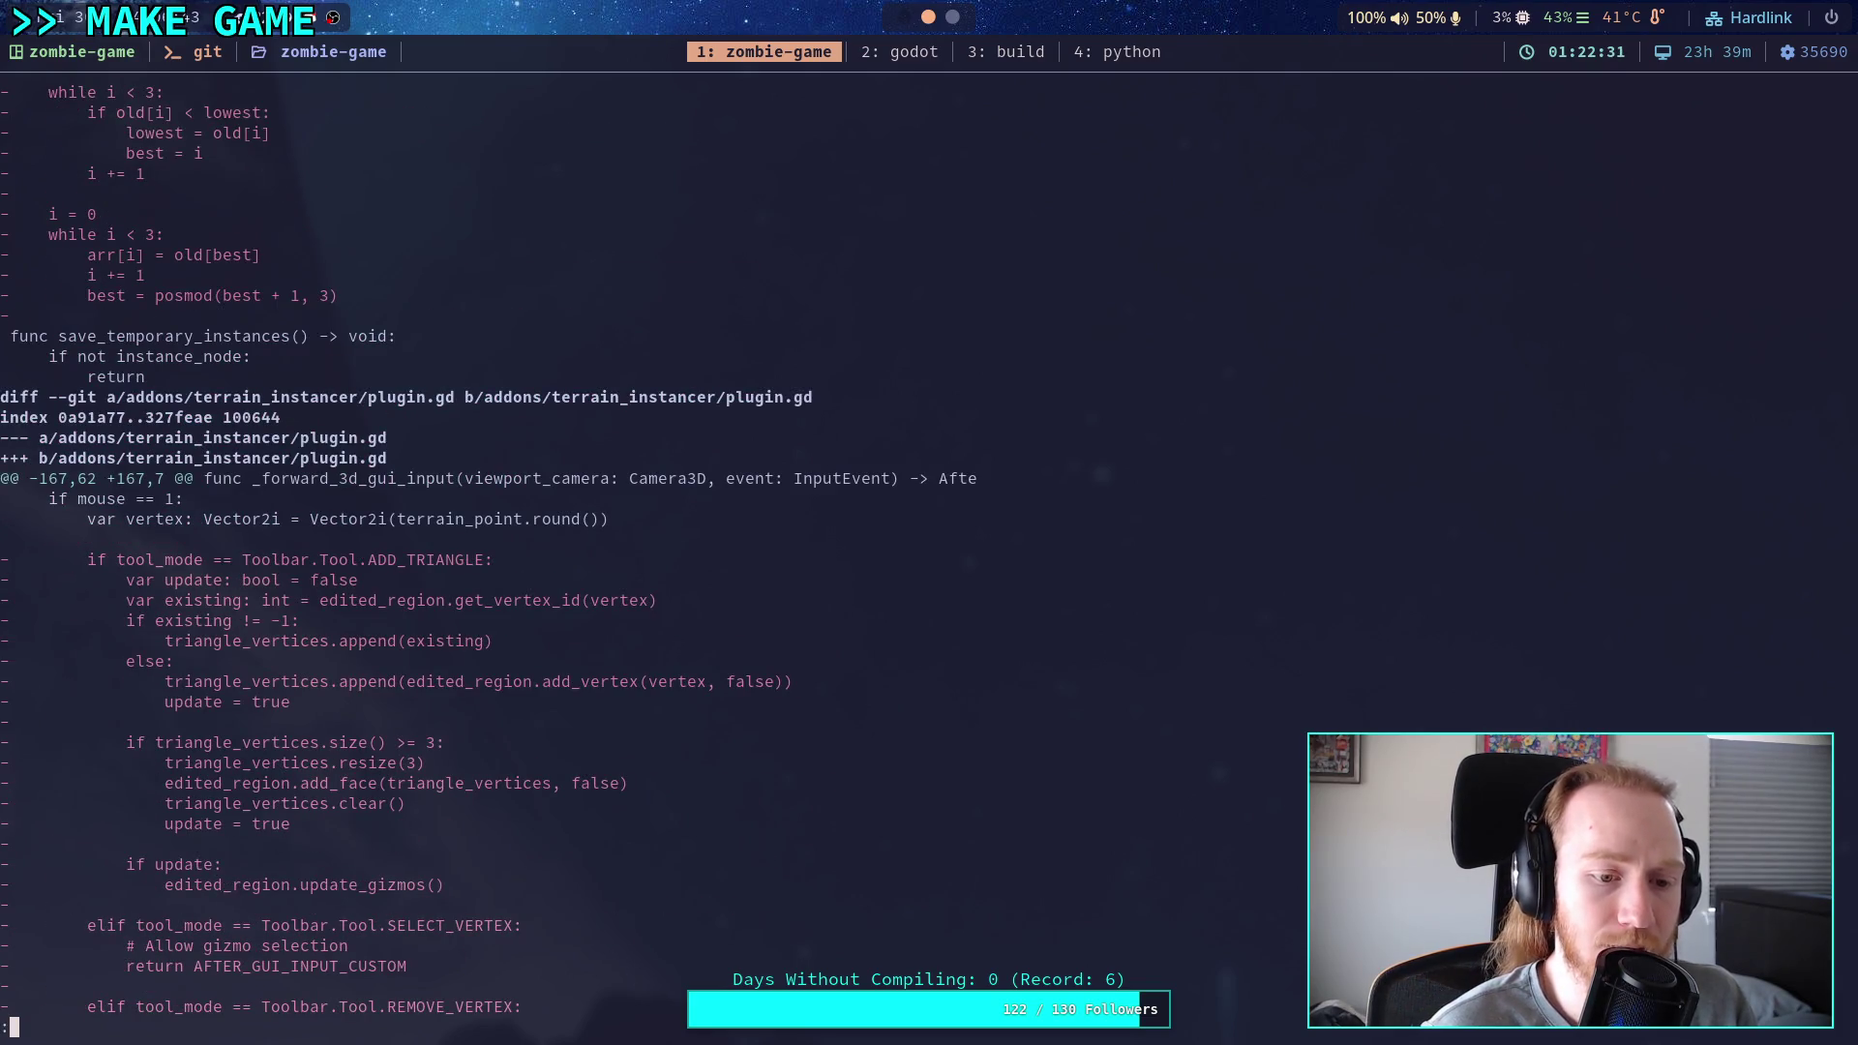
key(space)
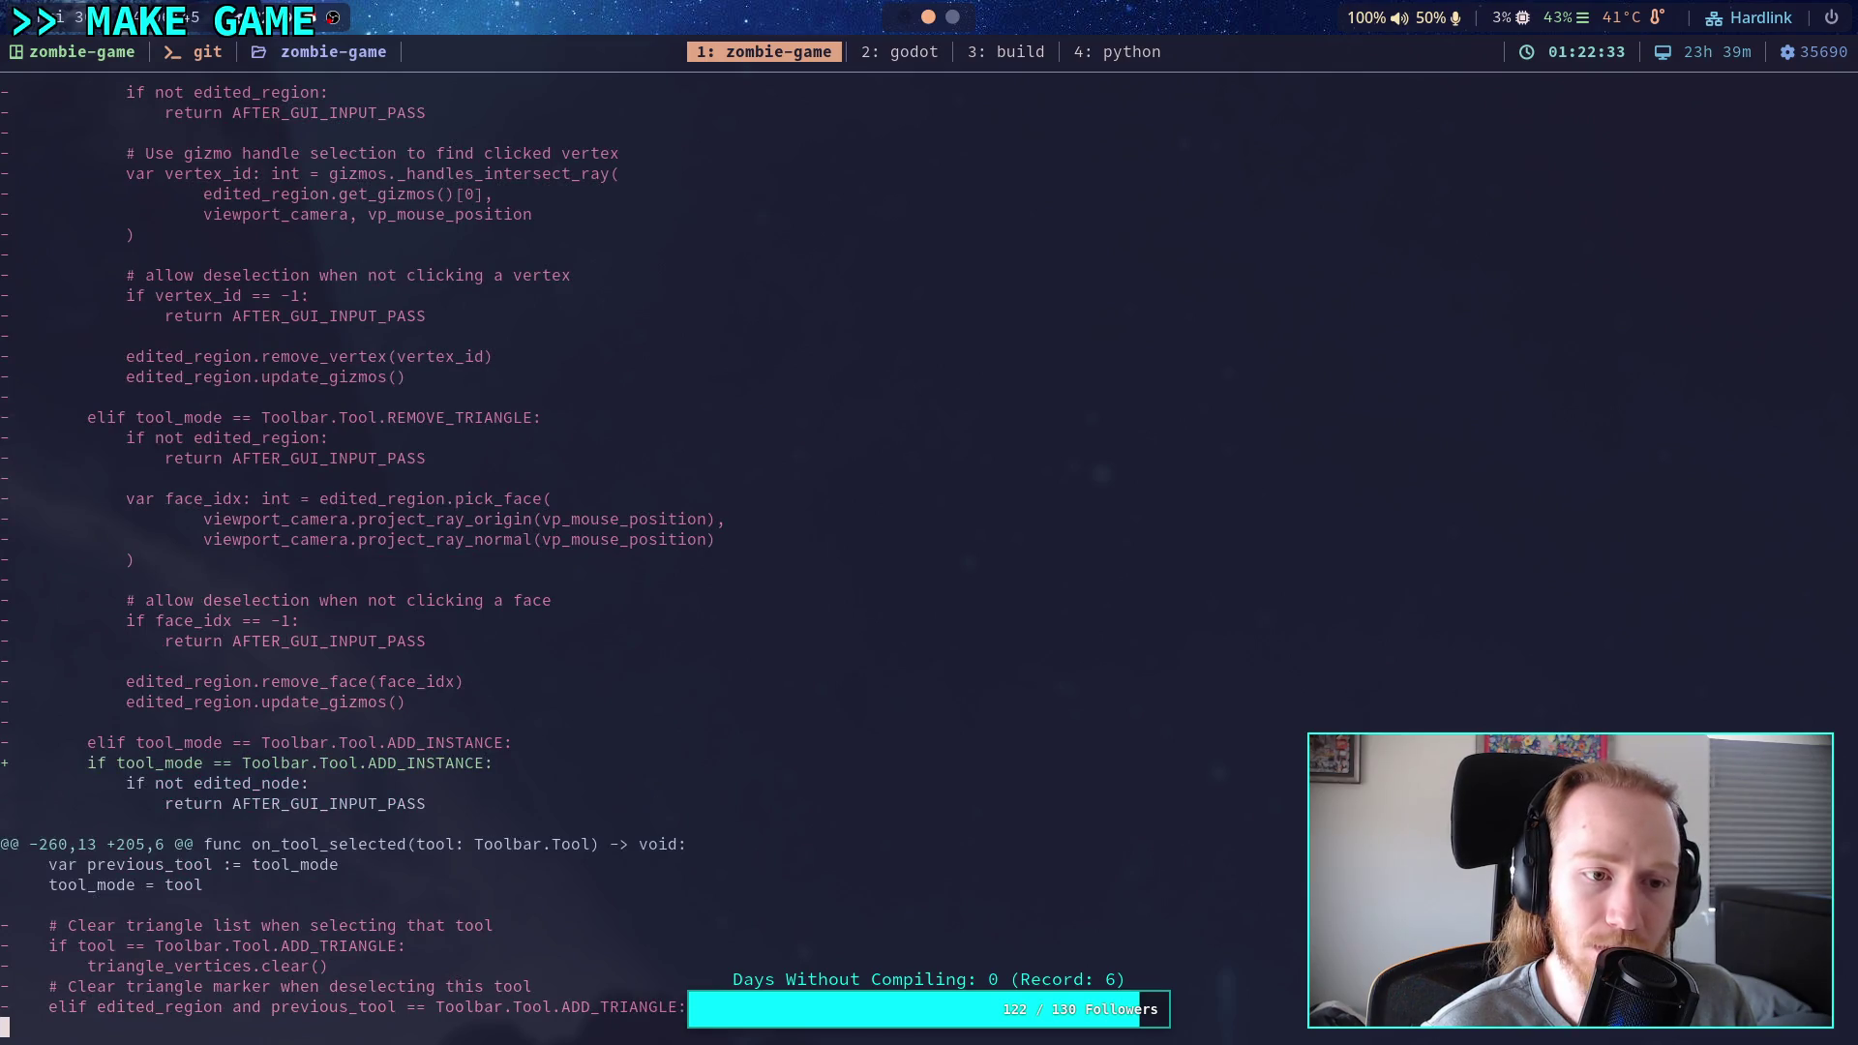
key(space)
key(space)
key(space)
key(space)
key(space)
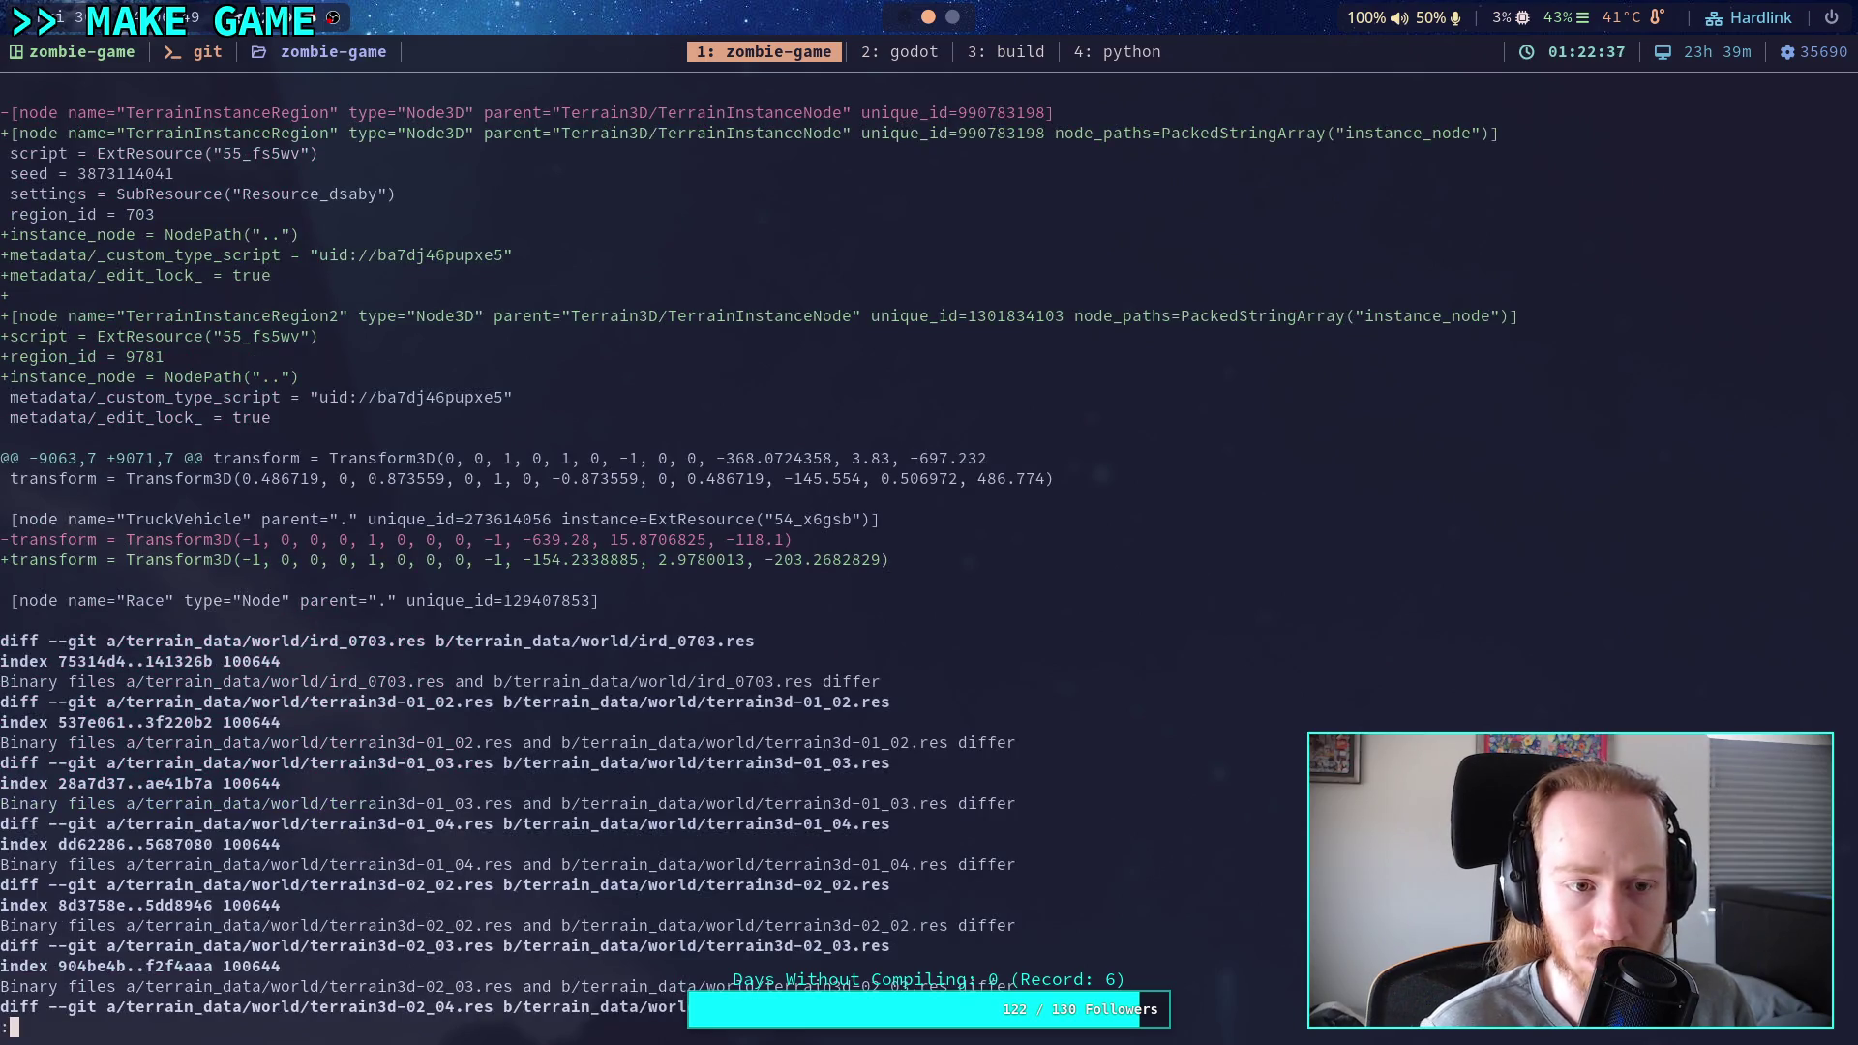
Step: Finish reviewing the toolbar.gd diff and recheck the git status
key(b)
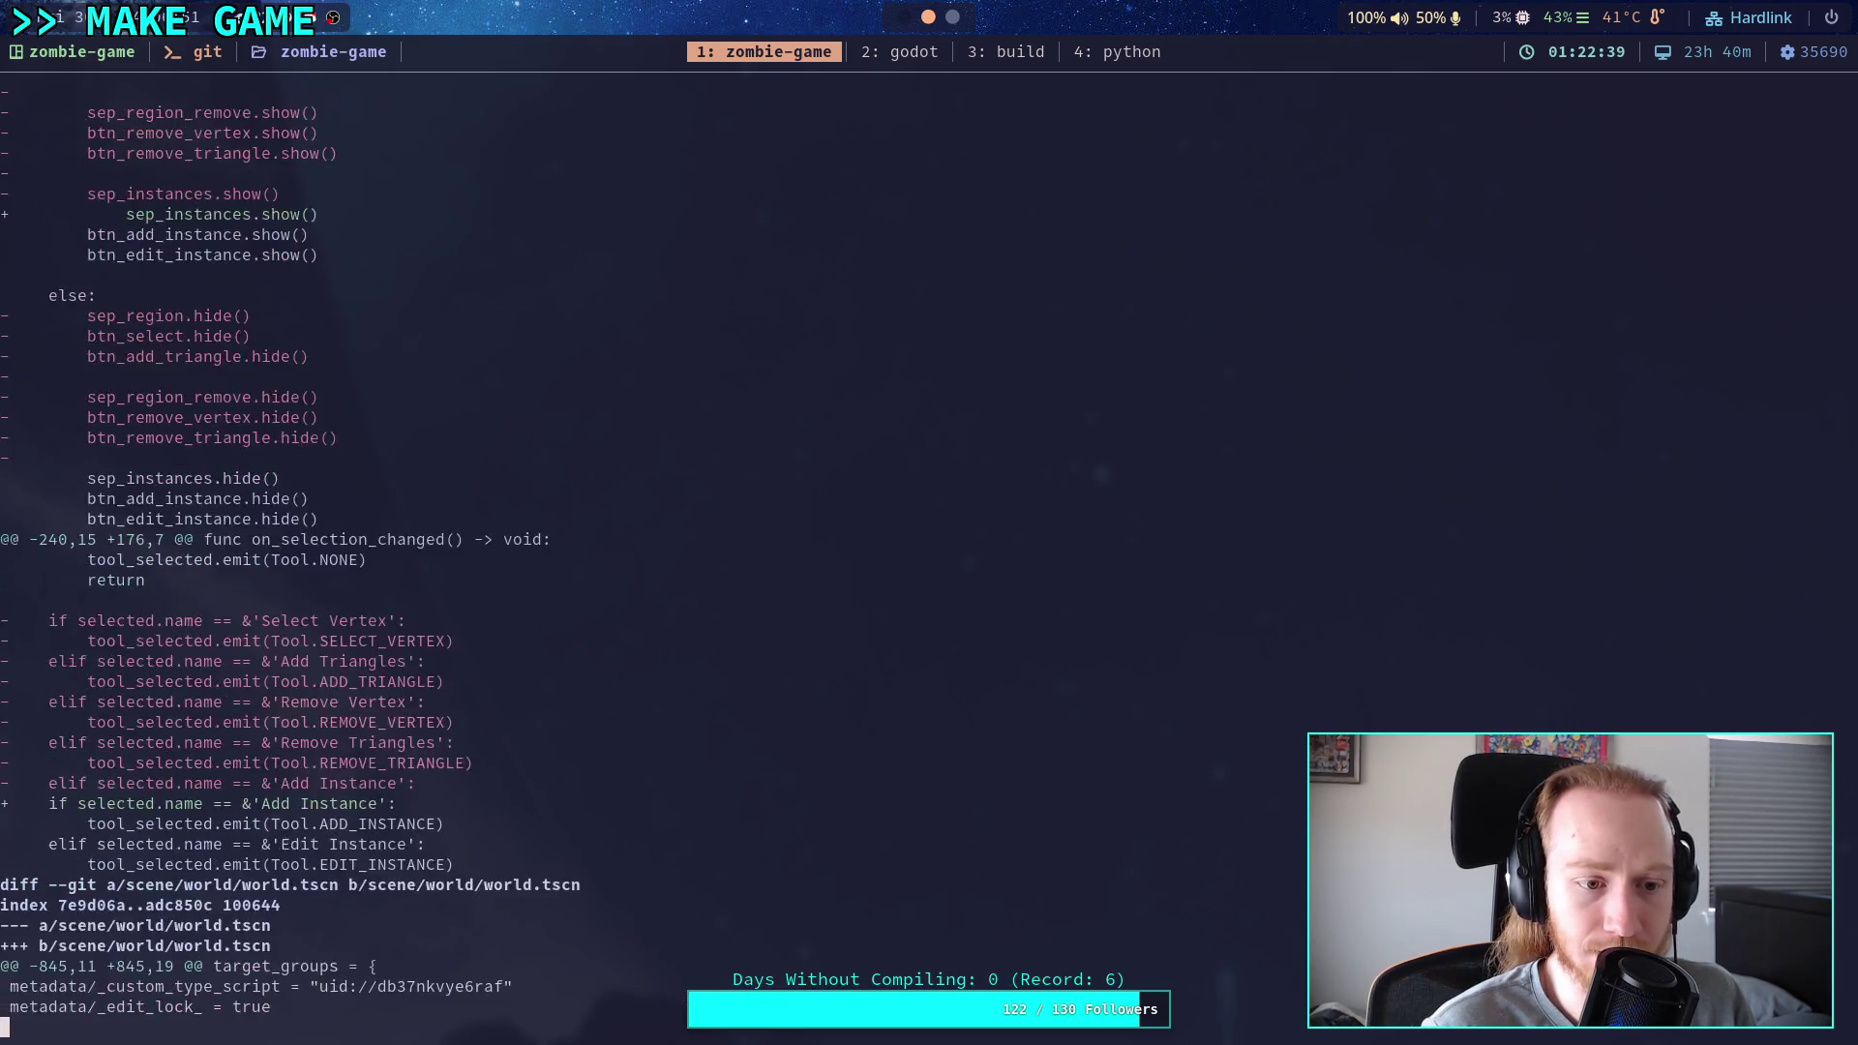
key(space)
text(qgit )
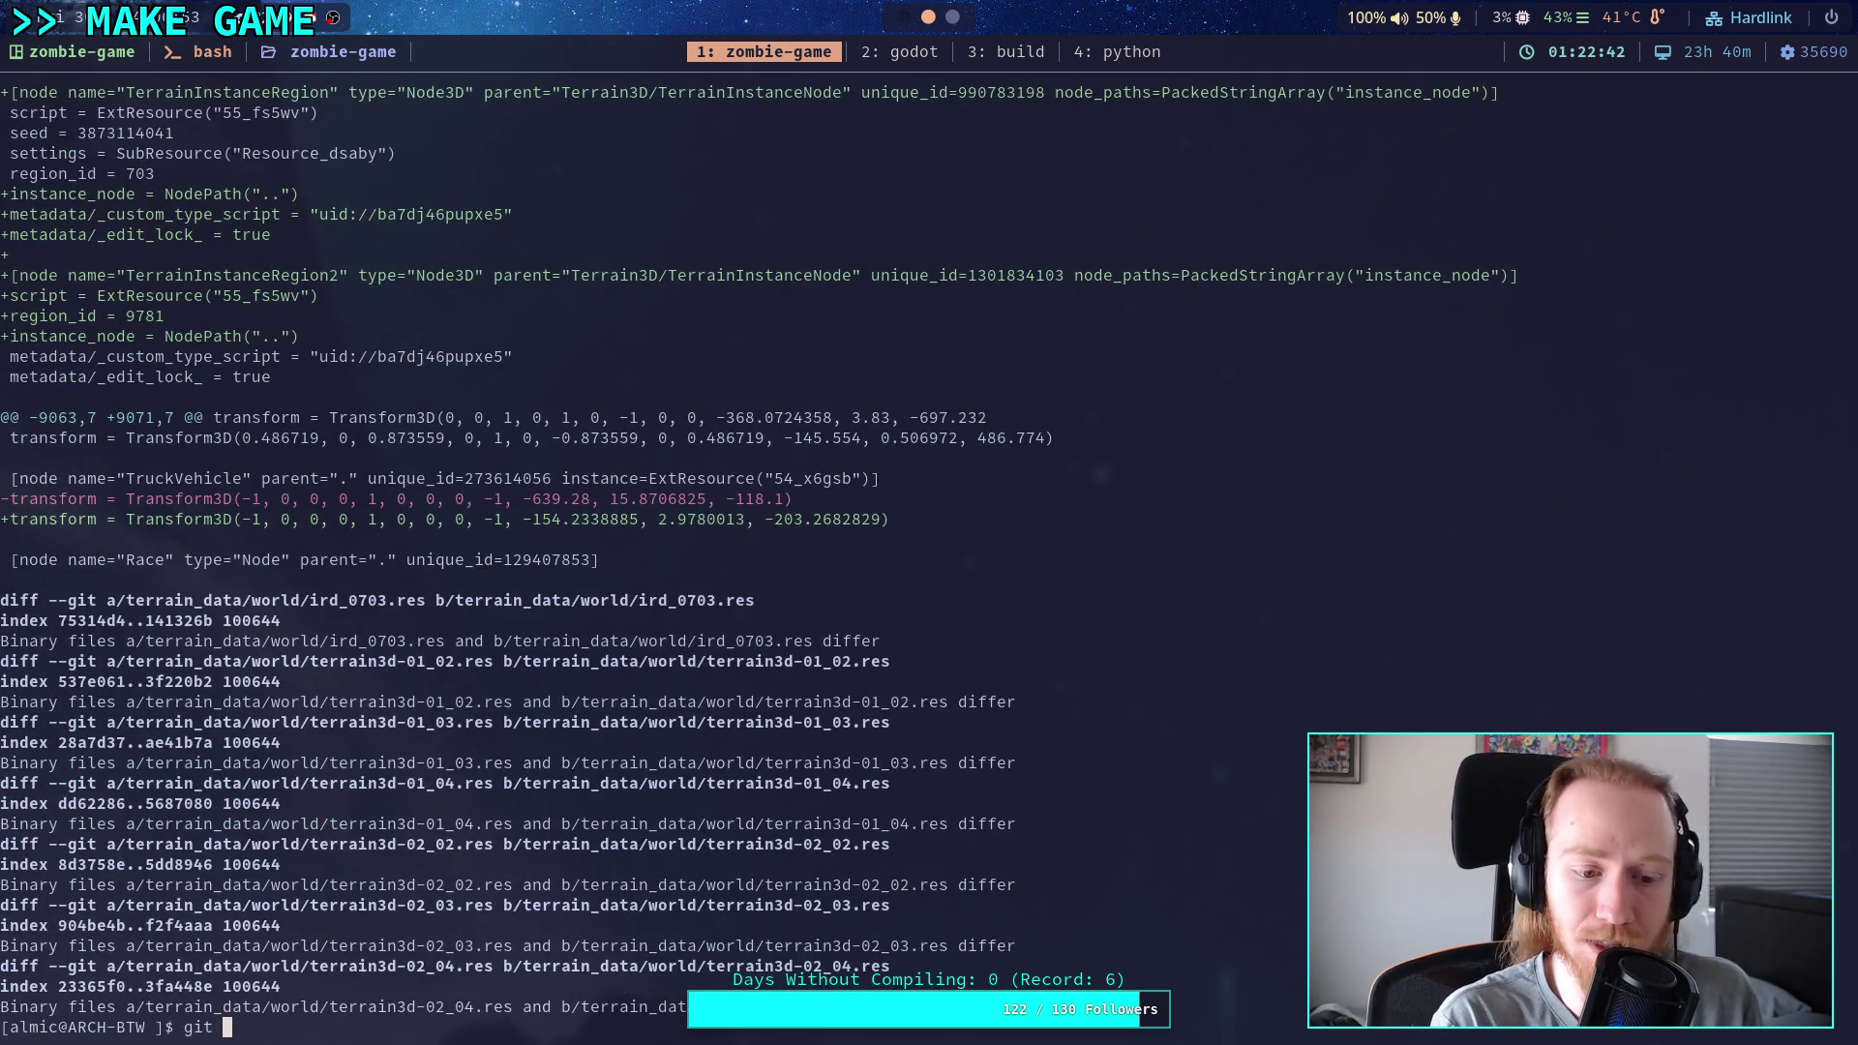
text(status)
key(Return)
Step: Discard the unstaged changes in the terrain_instancer addon folder and check the status
text(git reso)
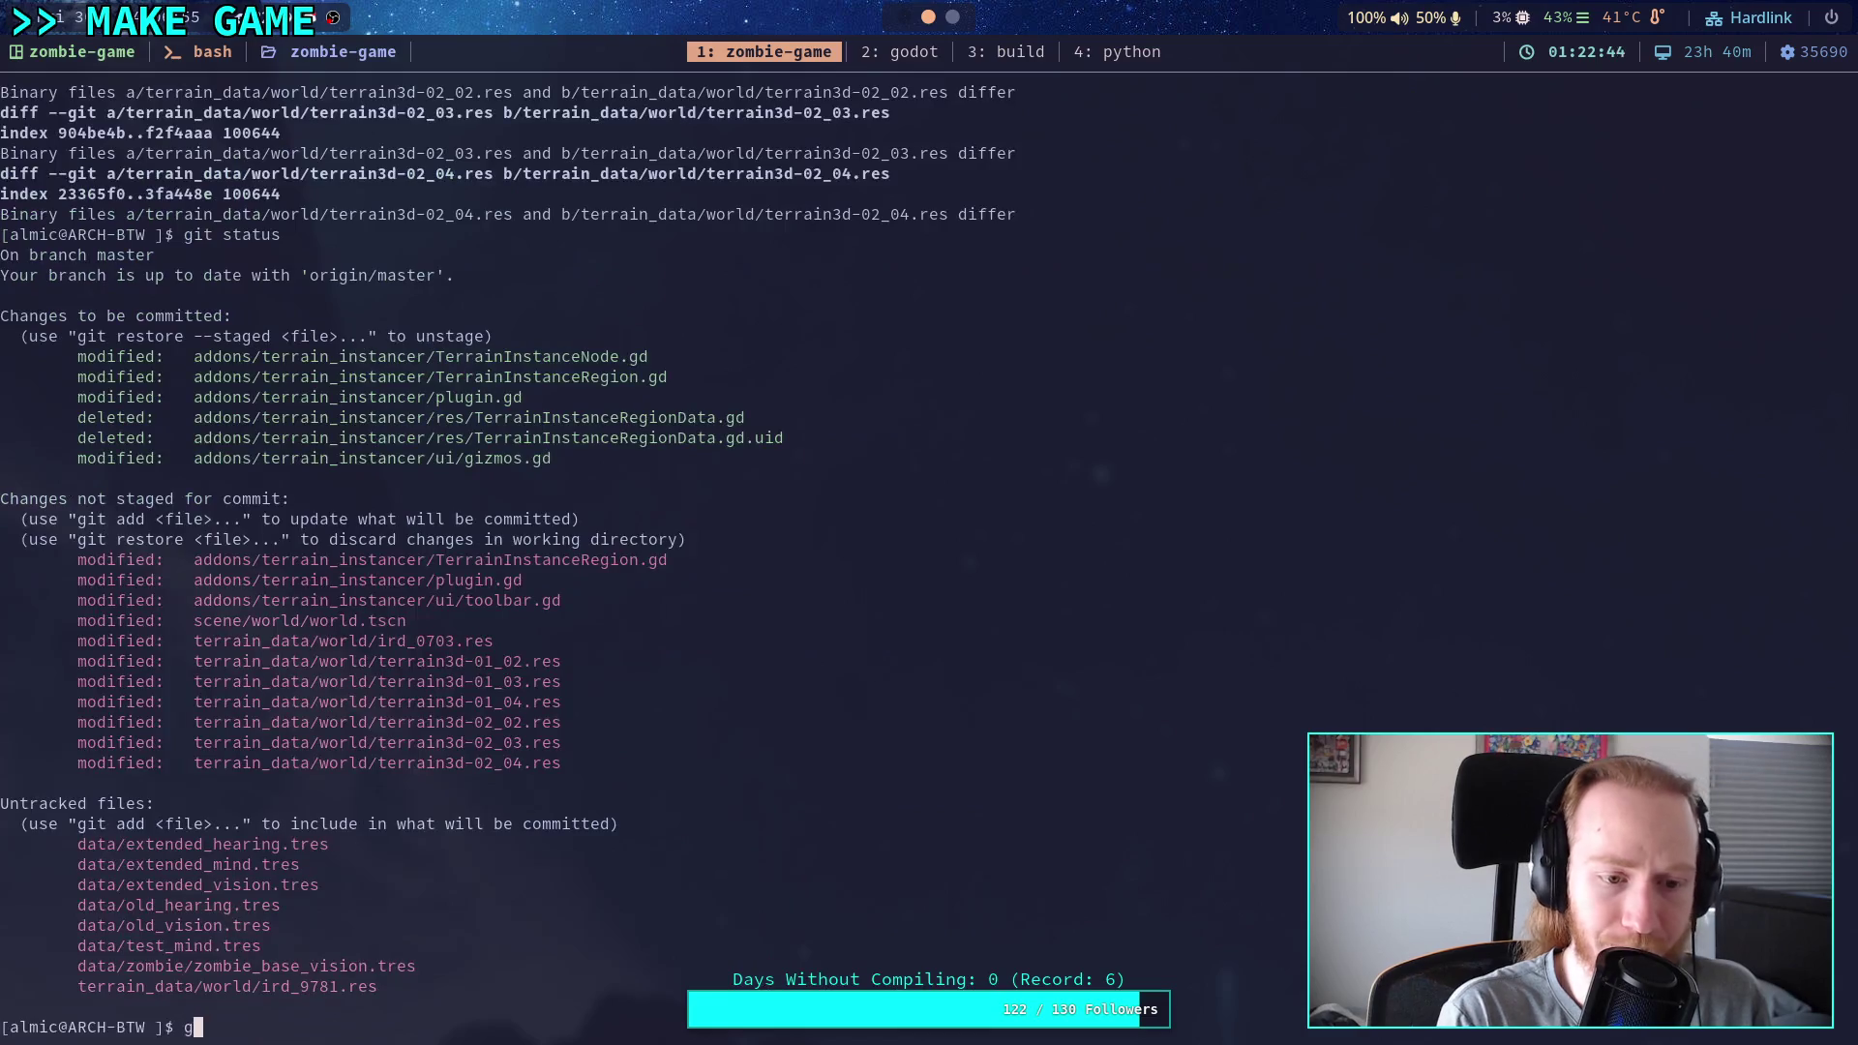
text(tore )
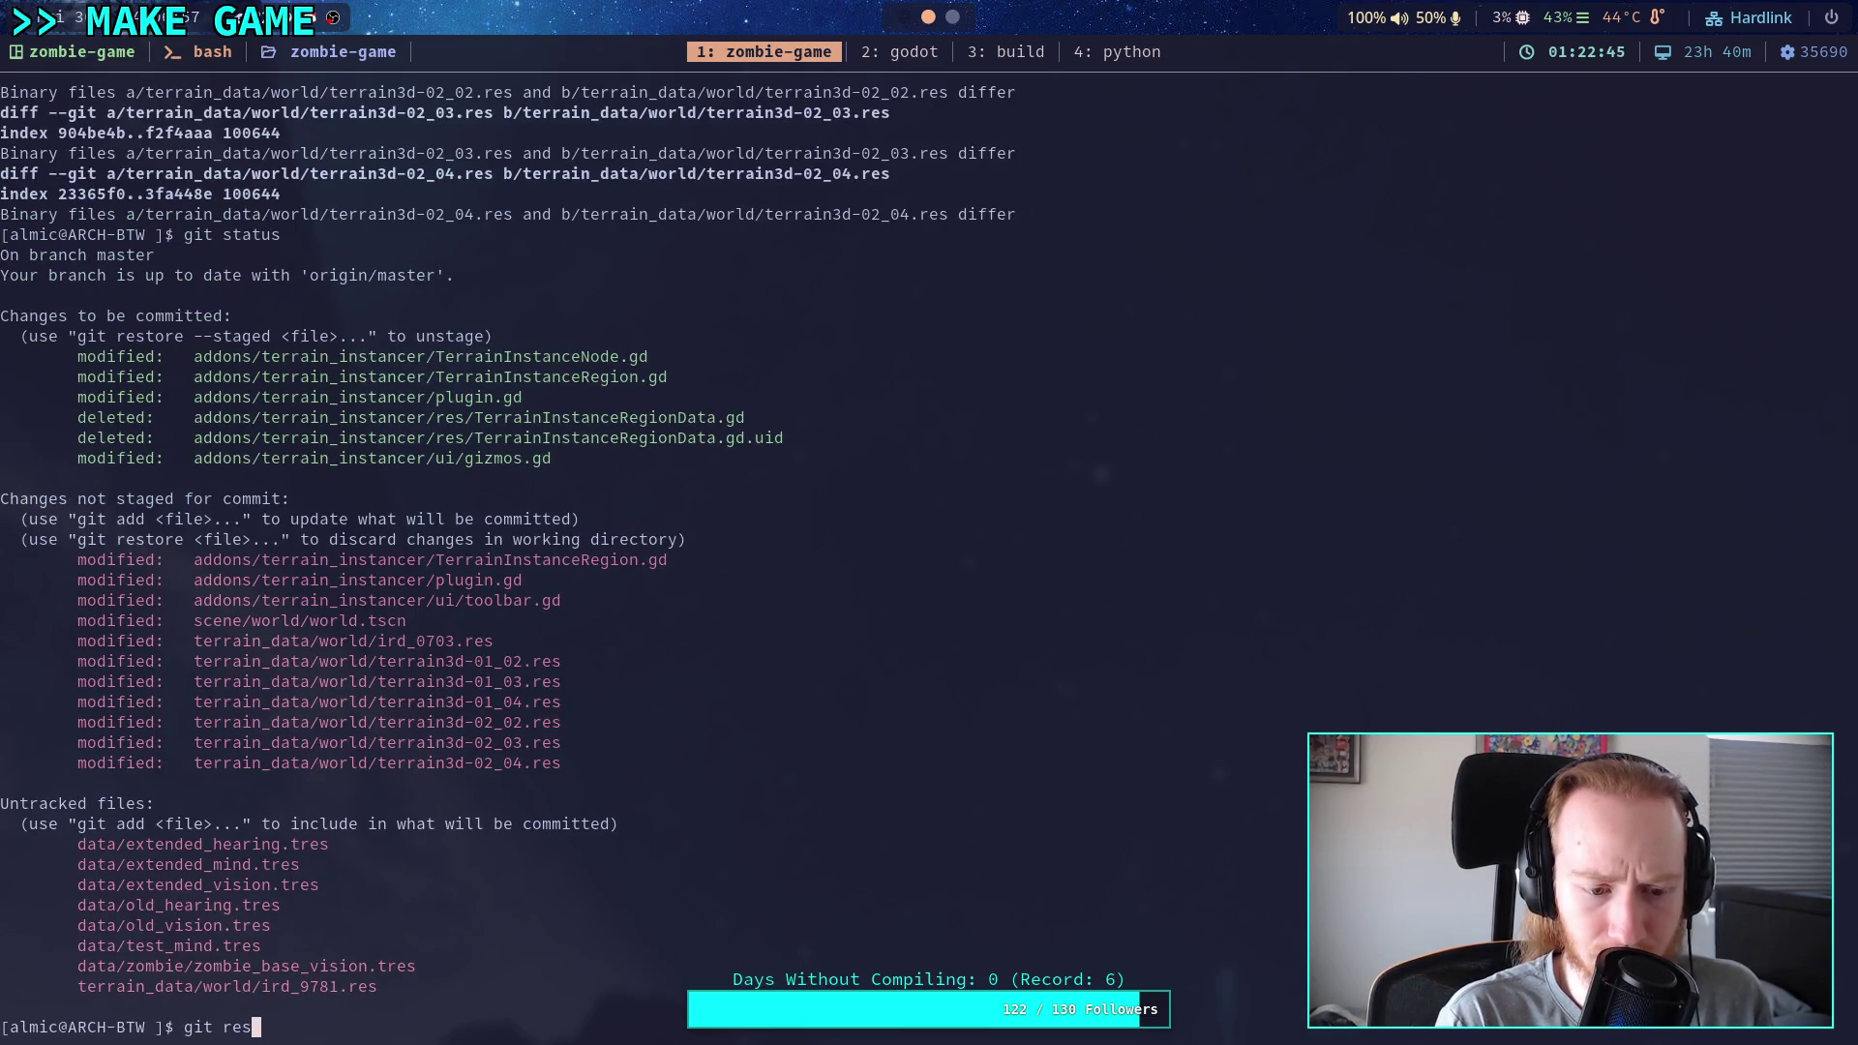
text(add)
key(Tab)
text(t)
key(Tab)
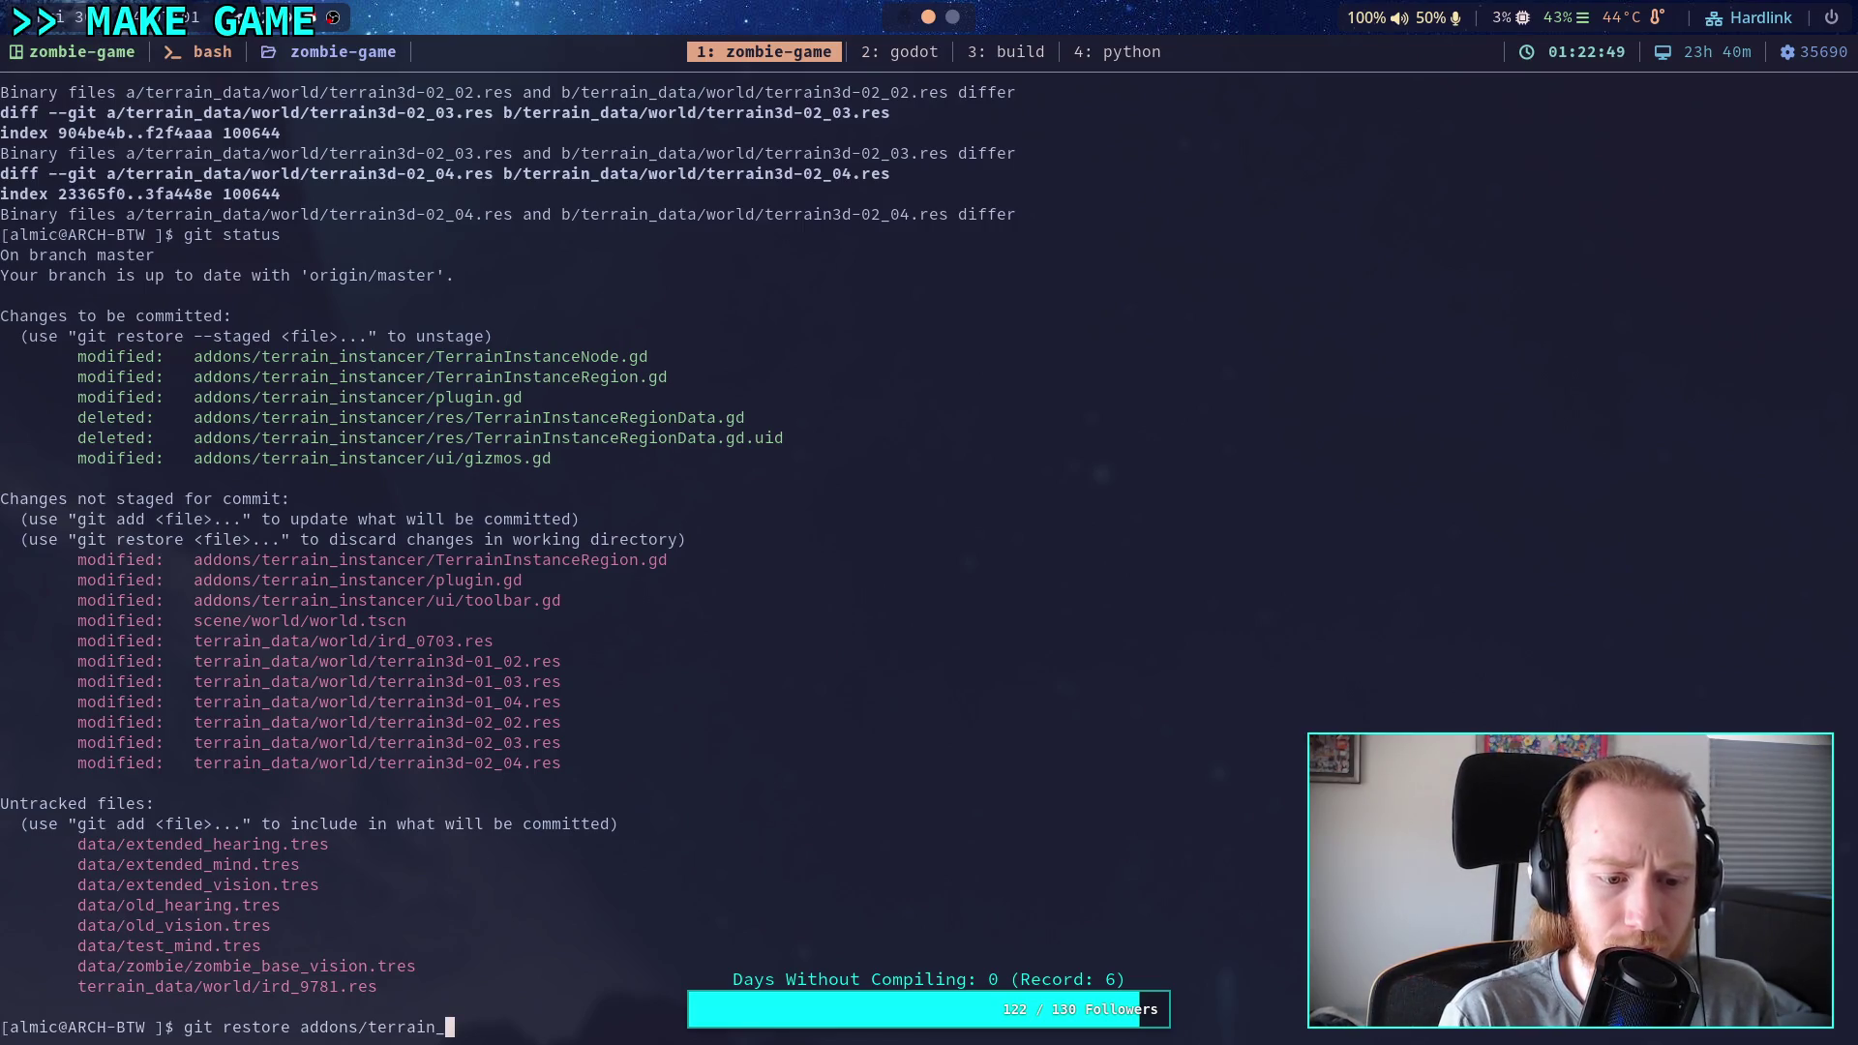
text(i)
key(Tab)
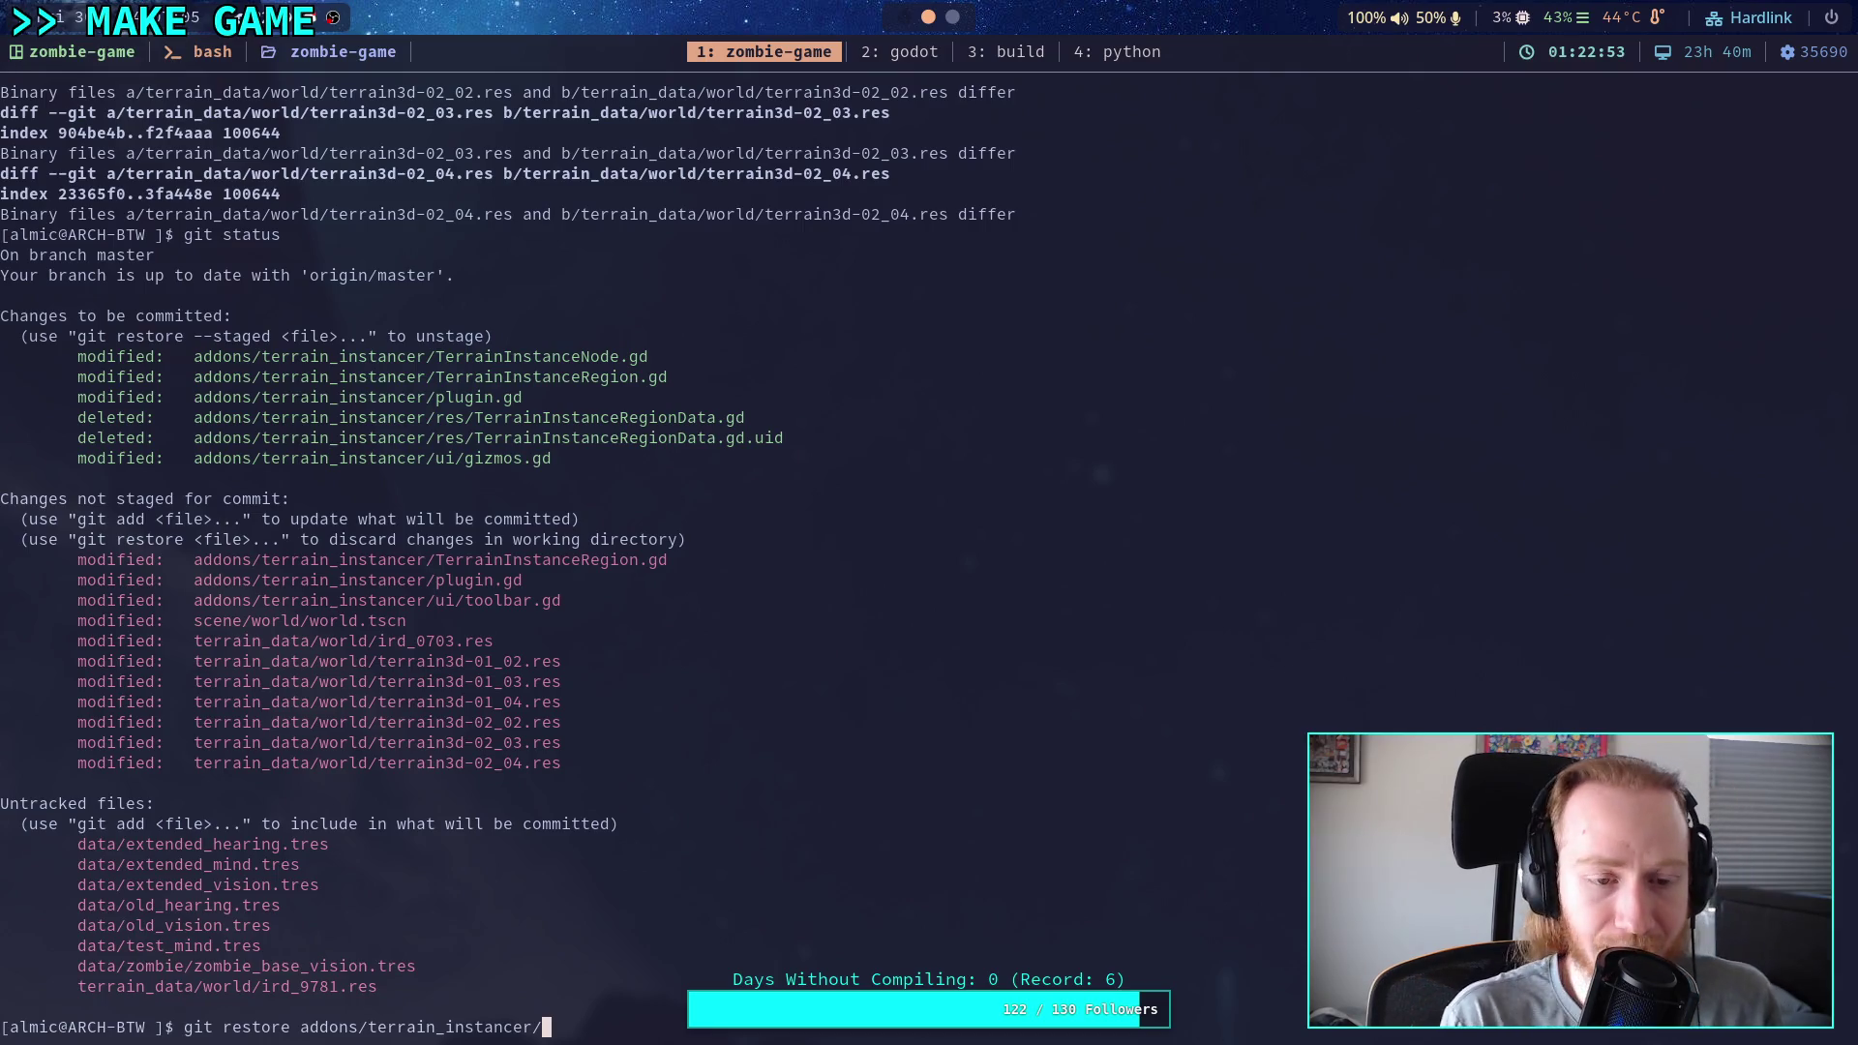
text(git status)
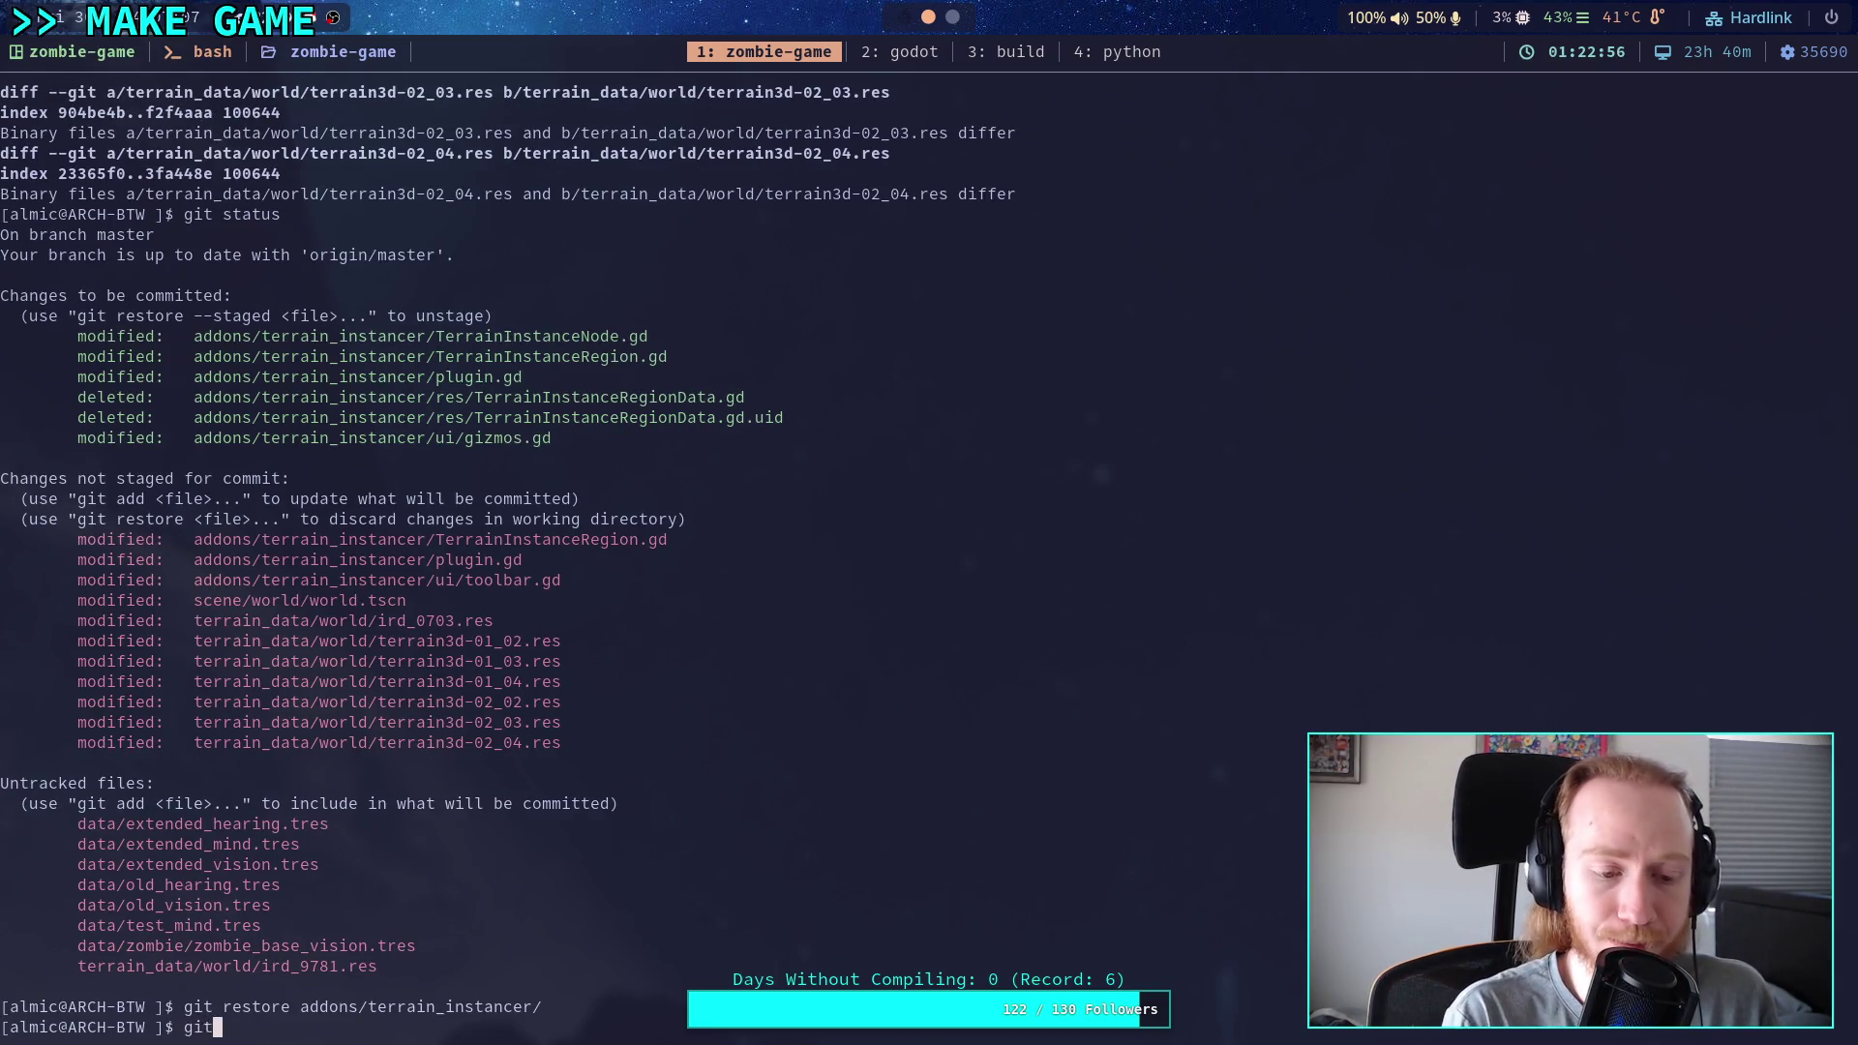
key(Return)
Step: Unstage everything with git restore --staged . and confirm with git status, then move to an empty workspace
text(git restore --sta)
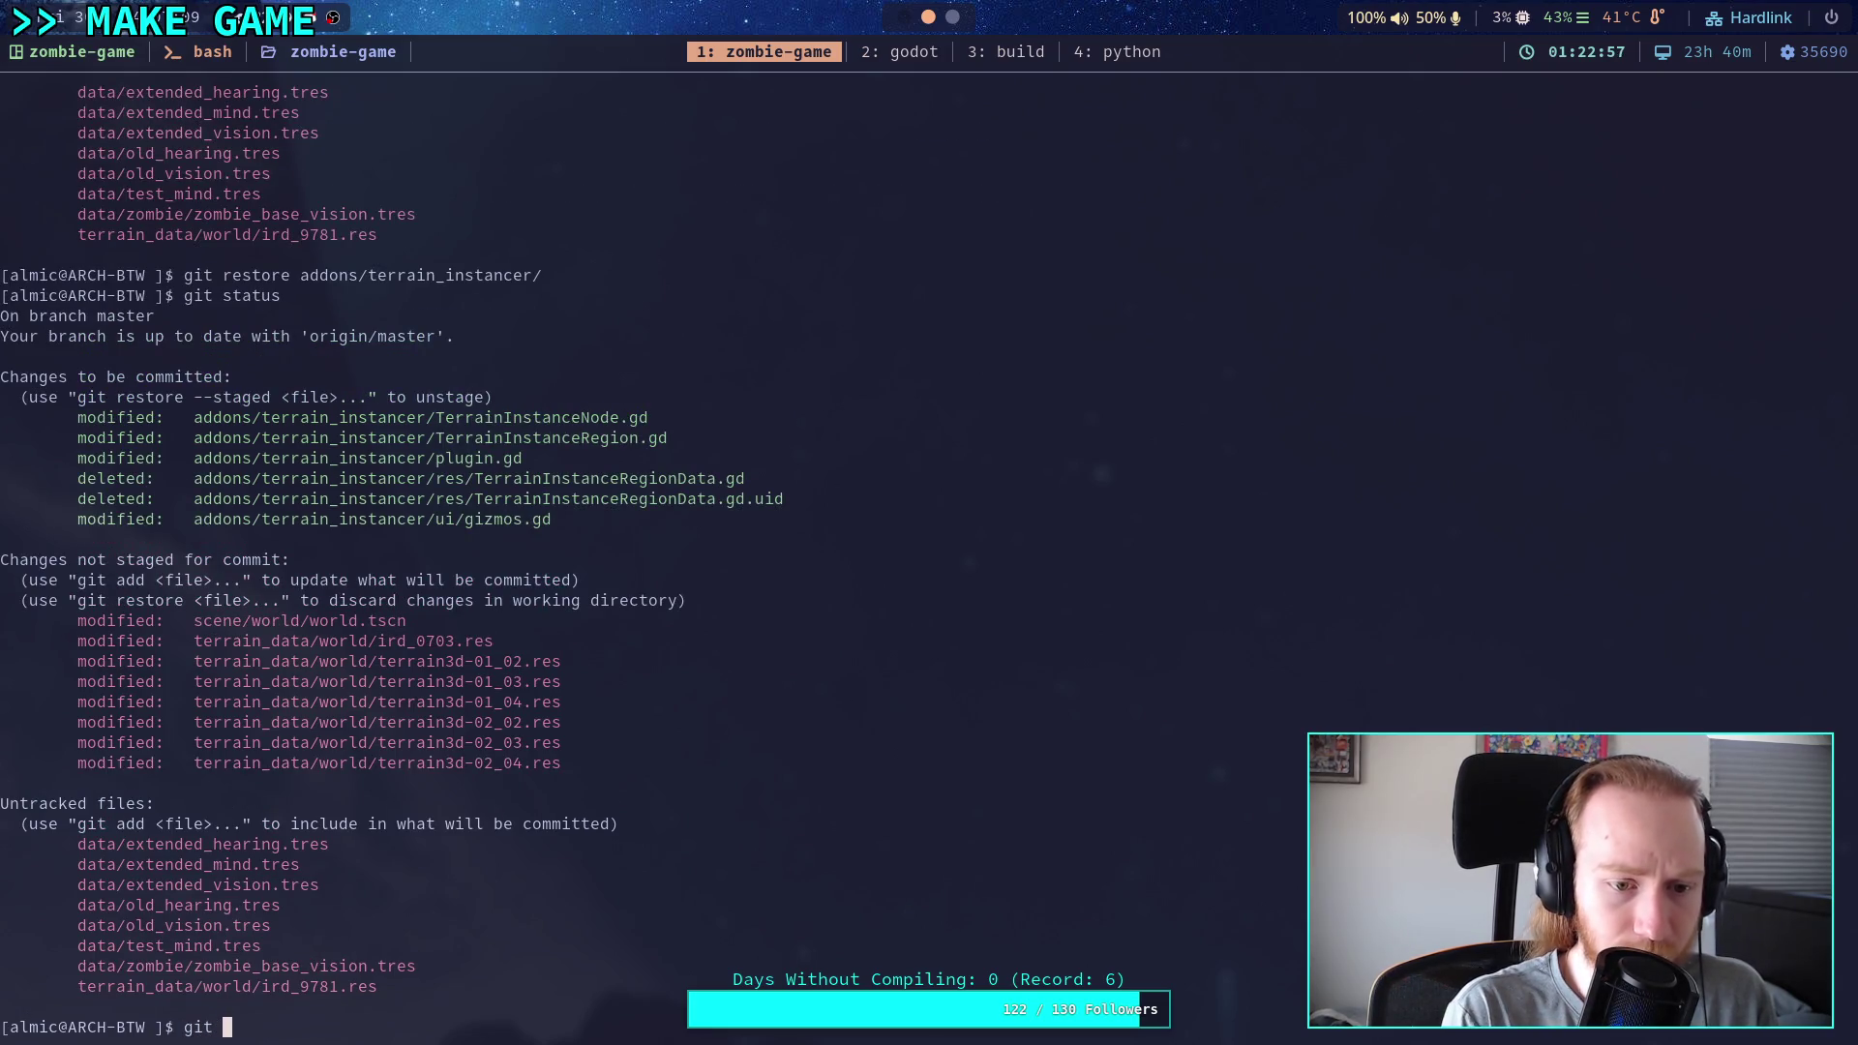
text(ged .)
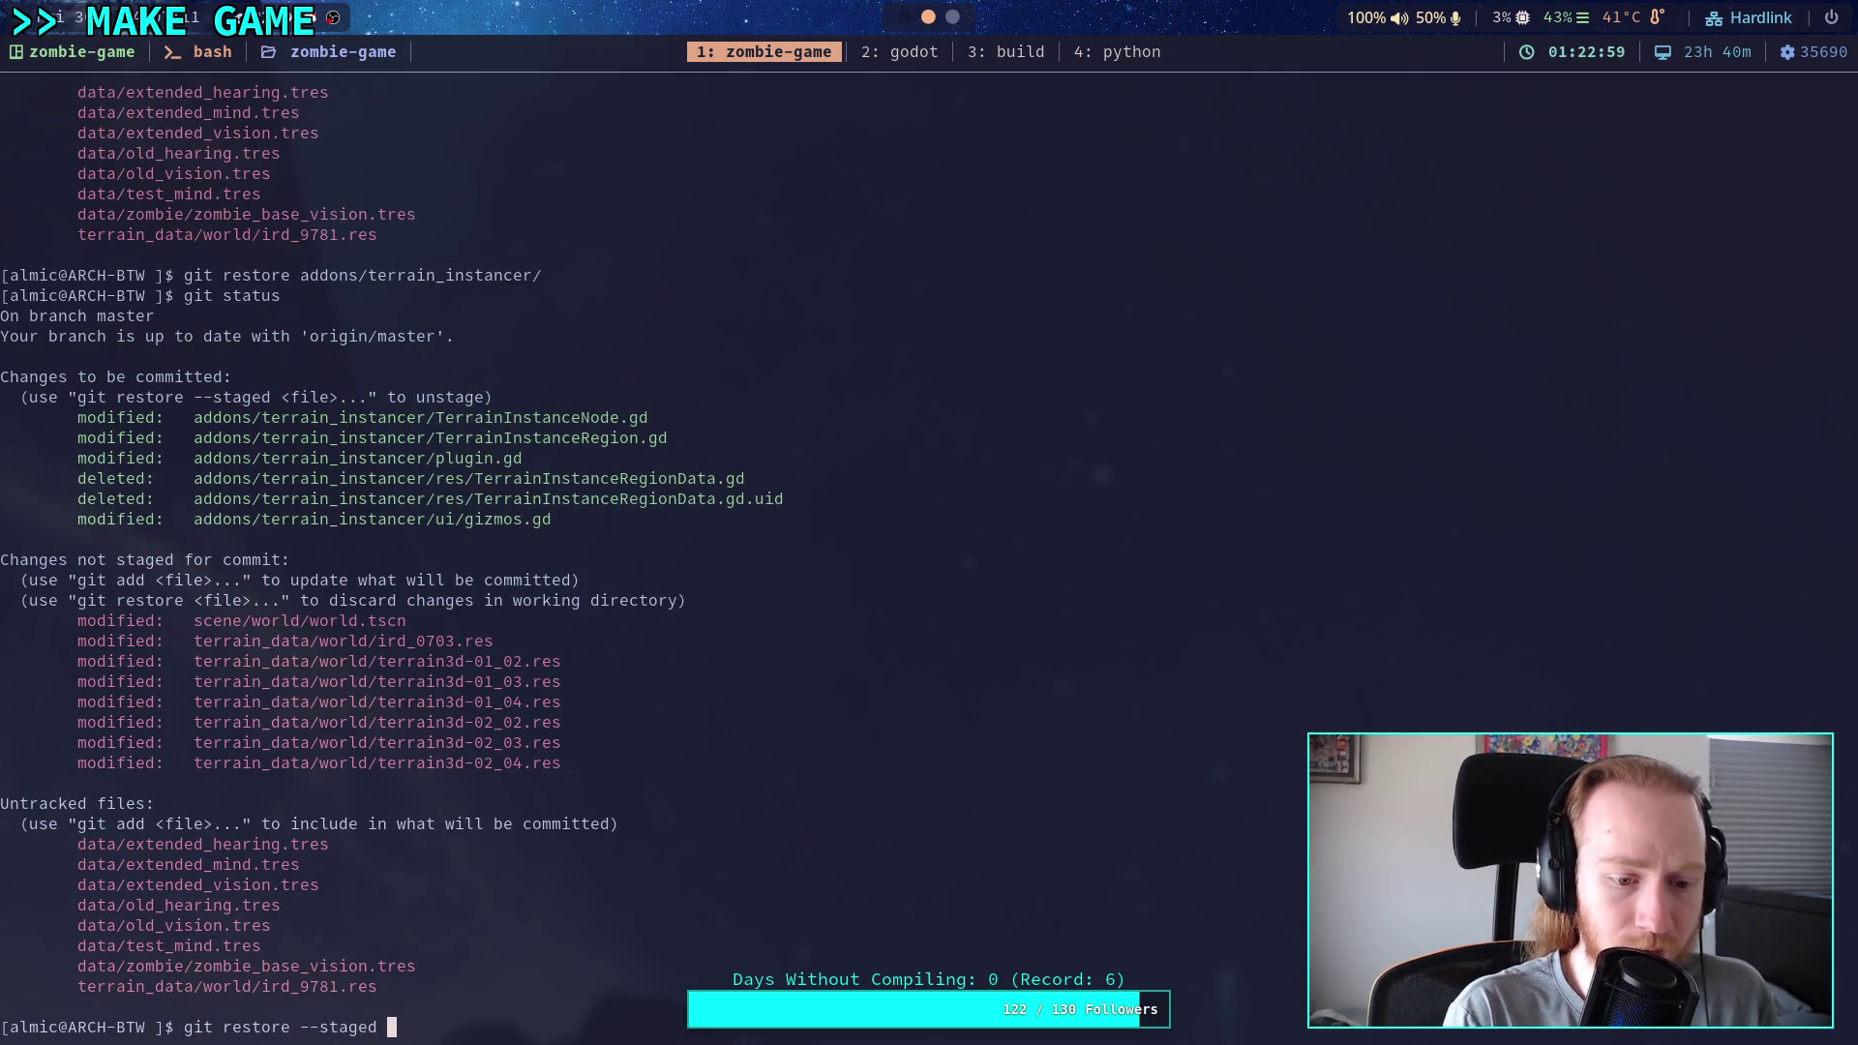
key(Return)
text(git status)
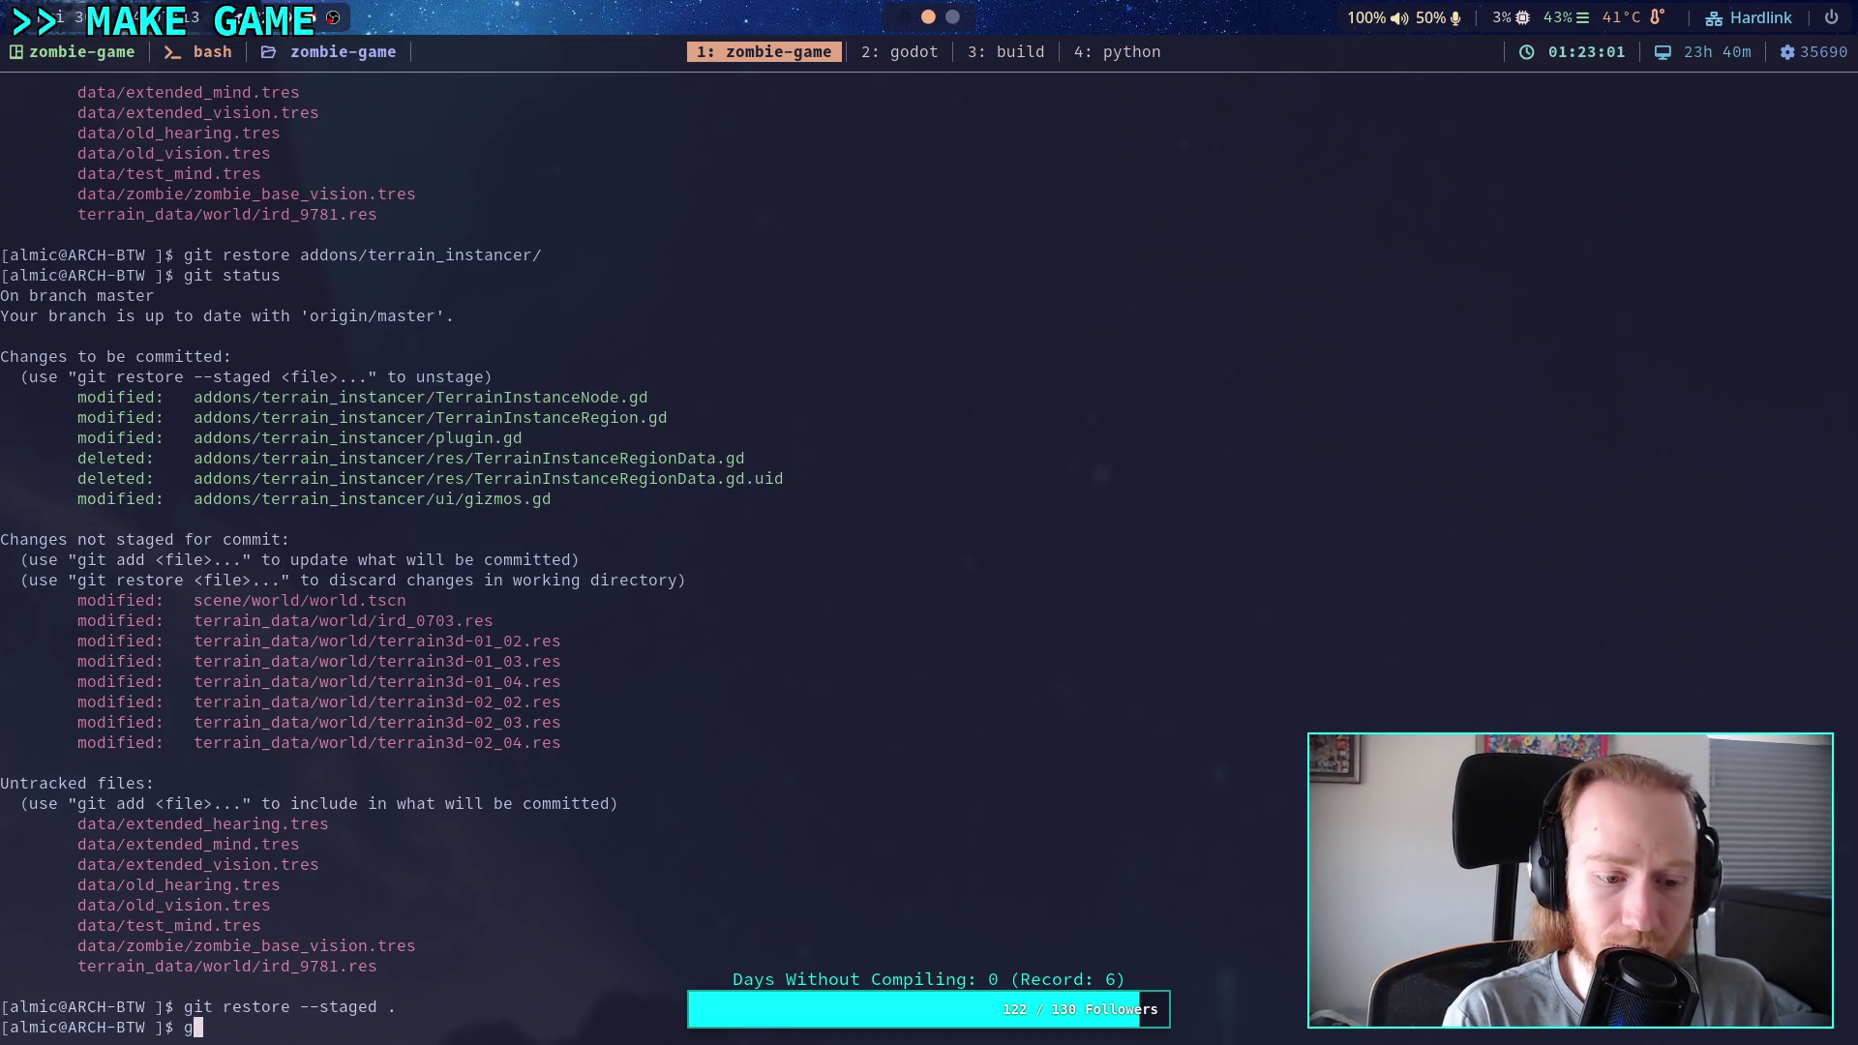
key(Return)
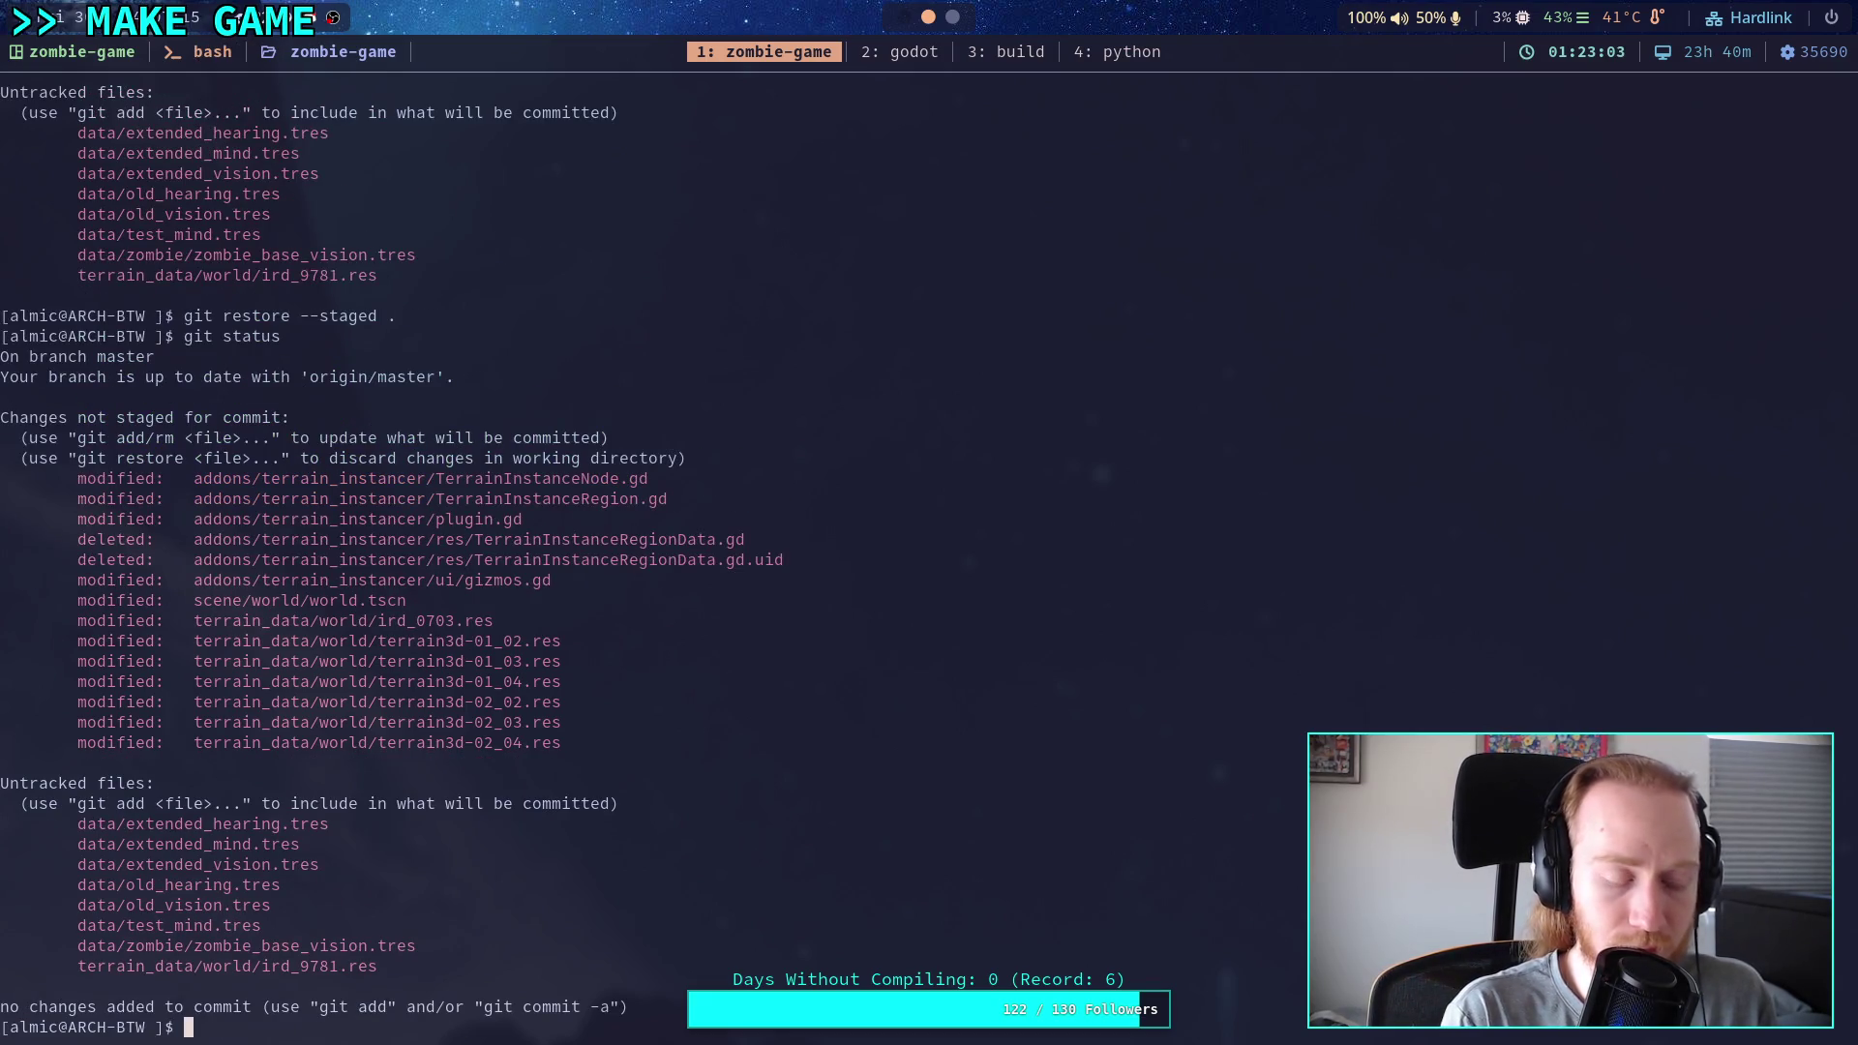
key(super+3)
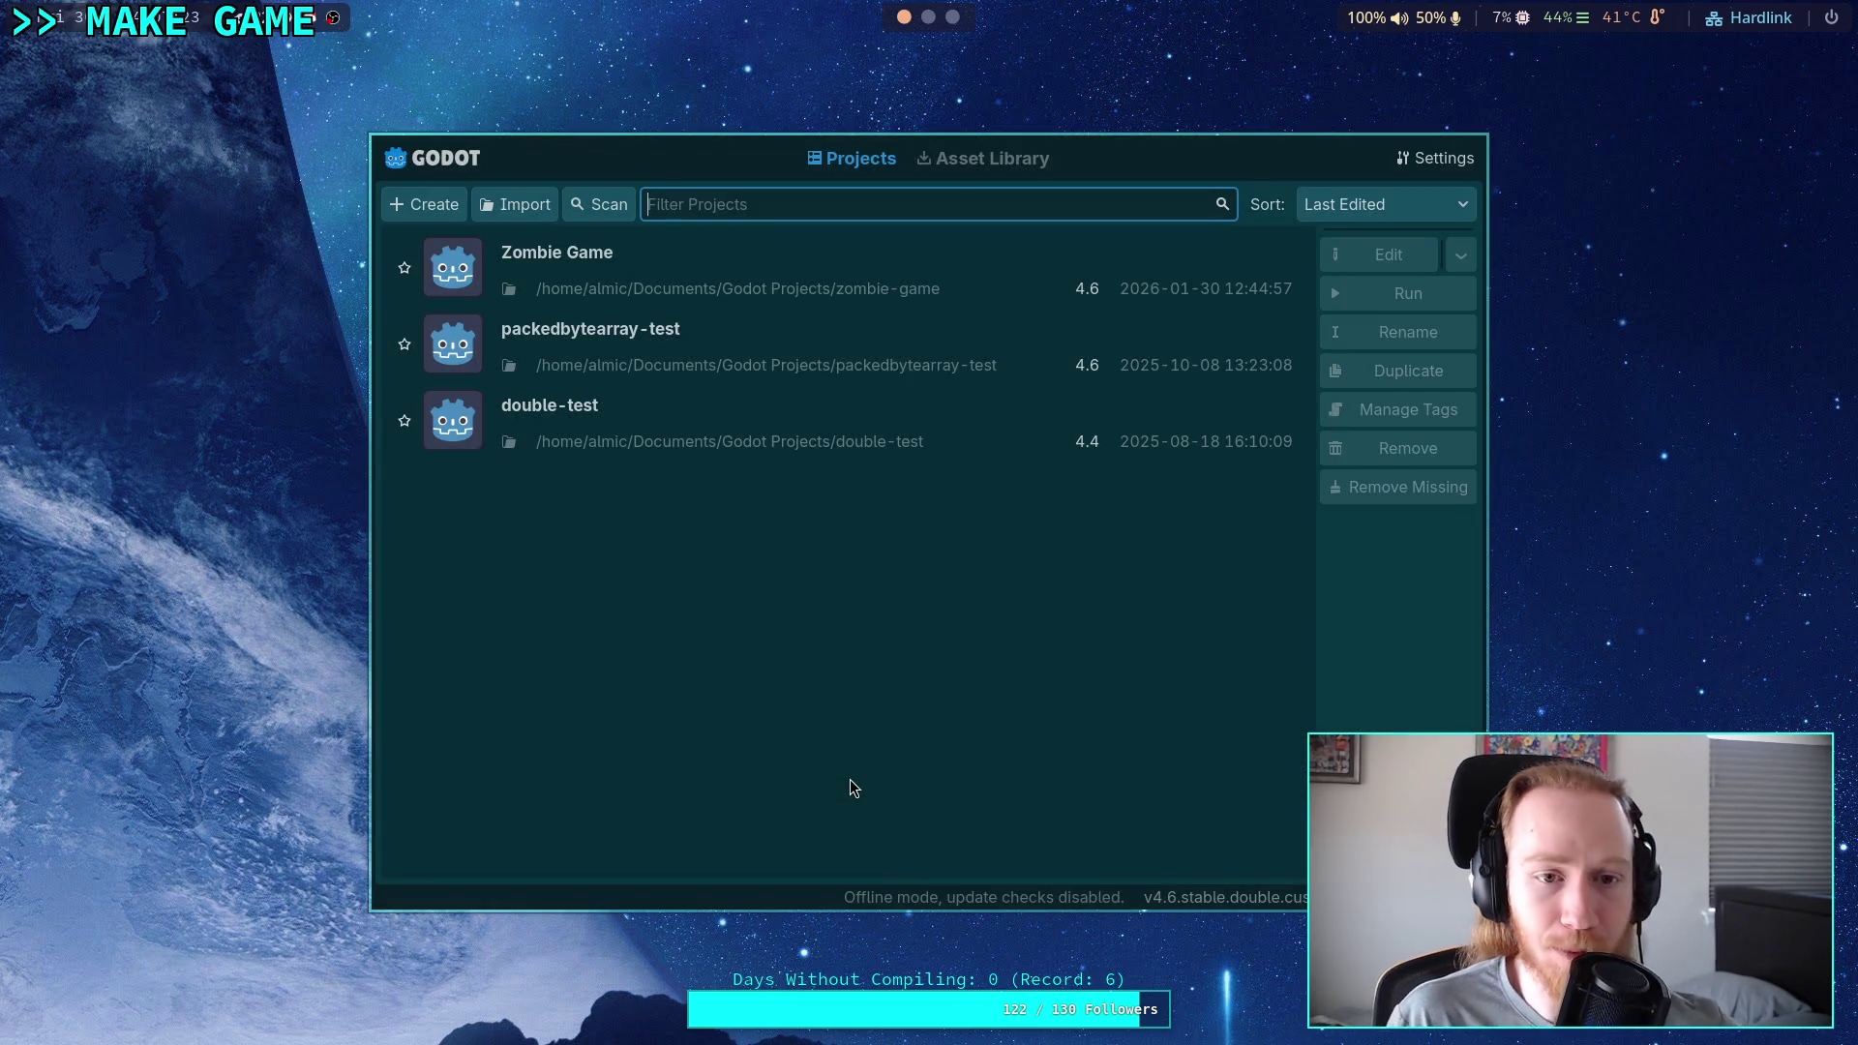
Step: Open the Zombie Game project from the Project Manager and switch to the Script editor
click(966, 281)
click(1361, 253)
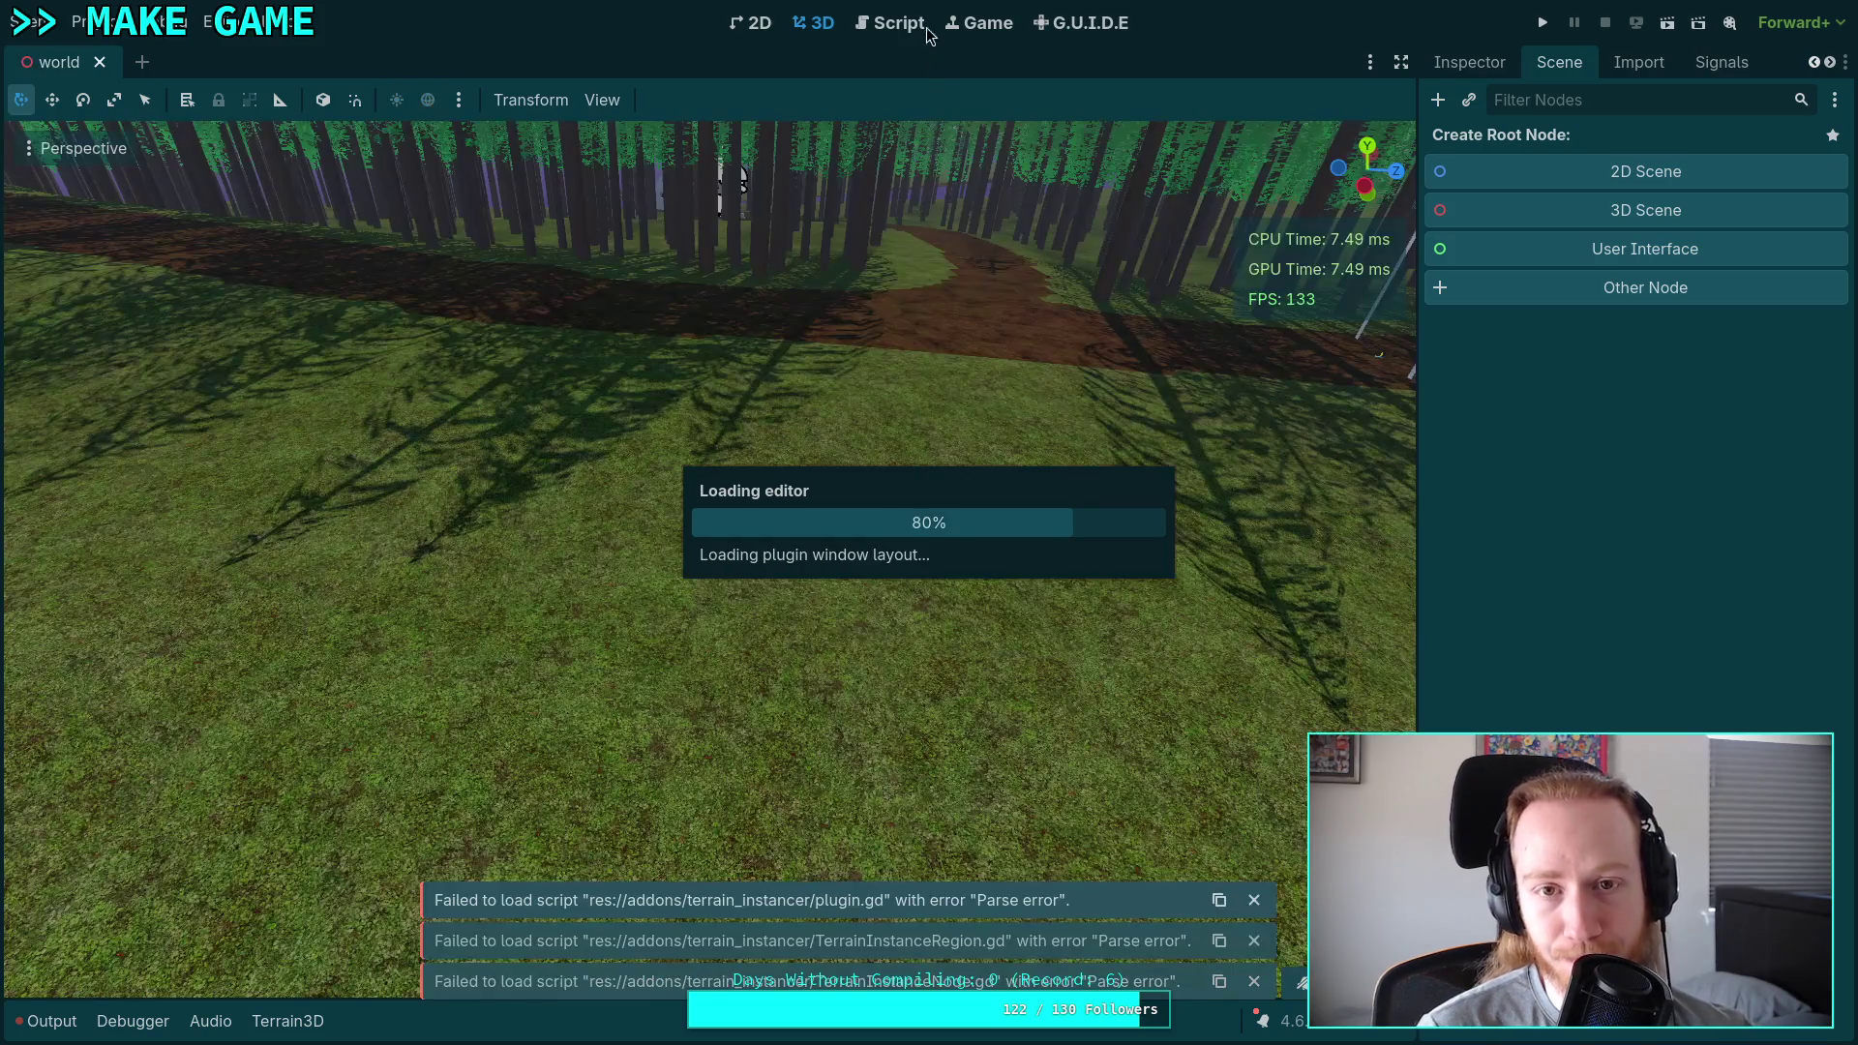
click(894, 25)
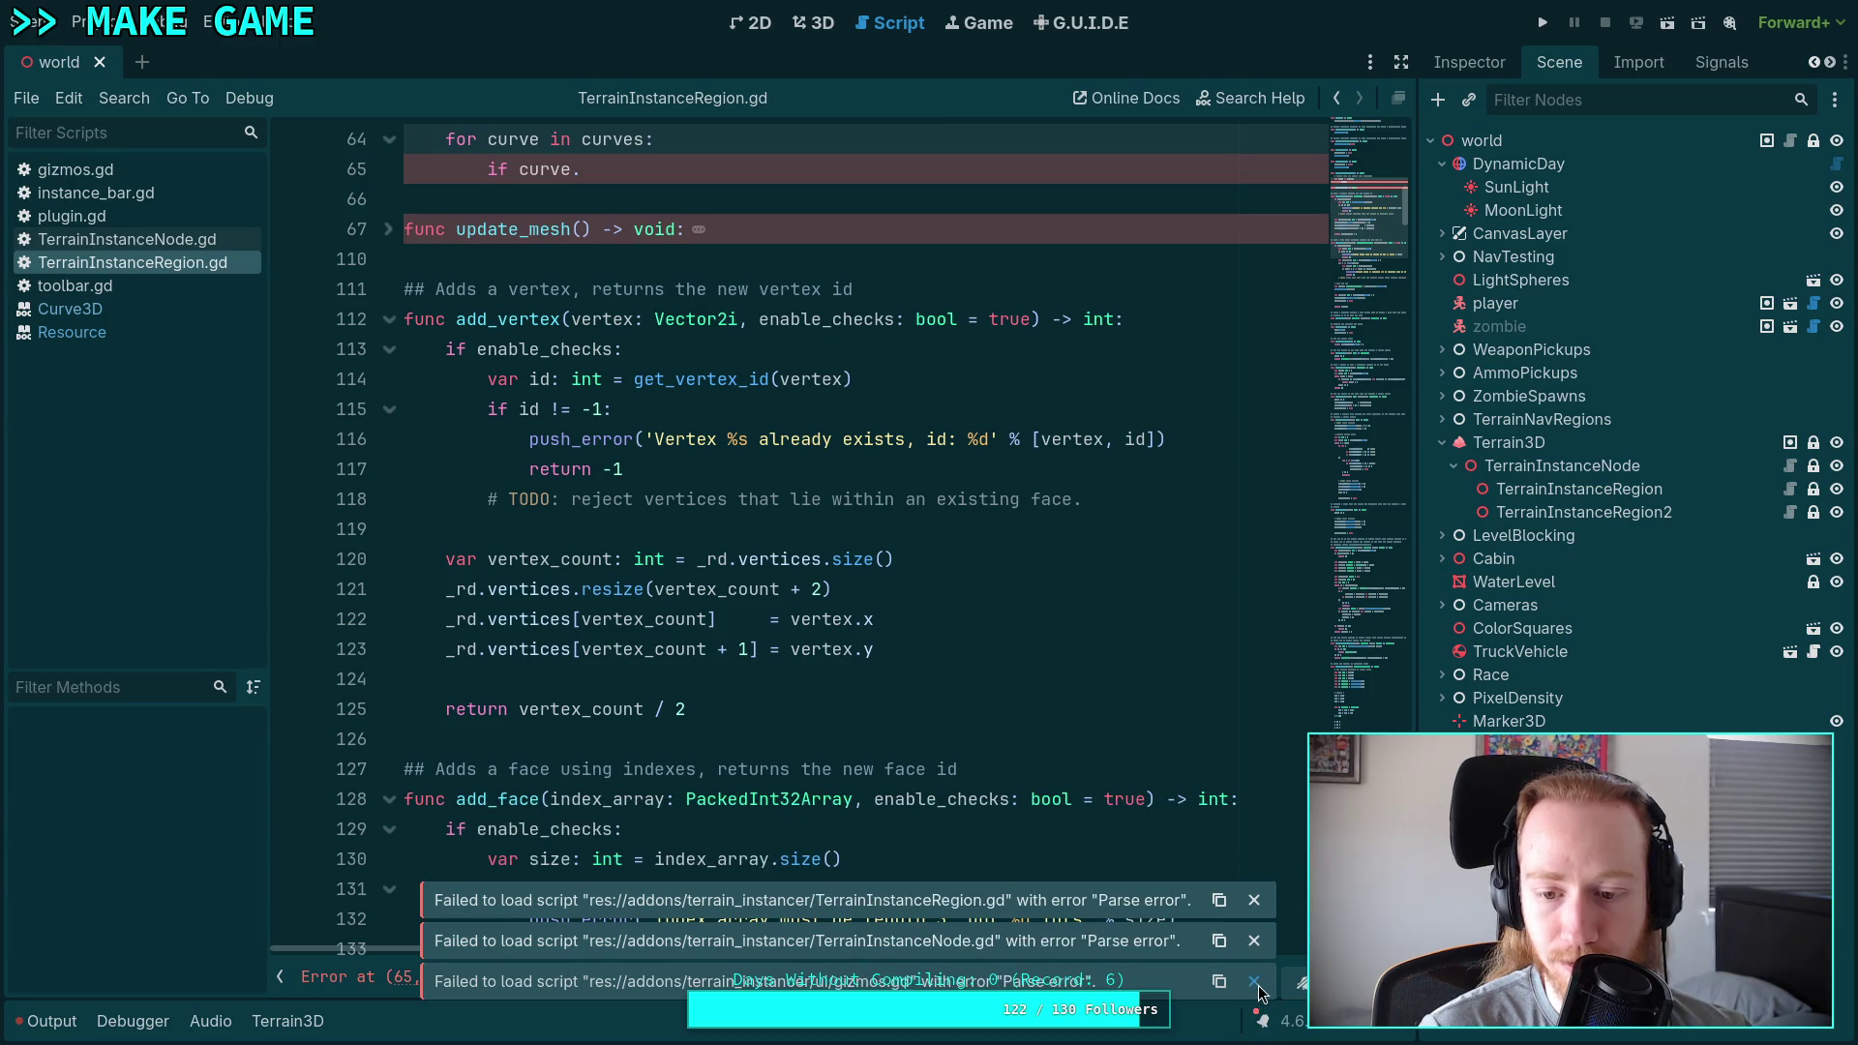
Step: Inspect the broken on_children_changed and update_mesh code in TerrainInstanceRegion.gd
scroll(858, 744, up, 4)
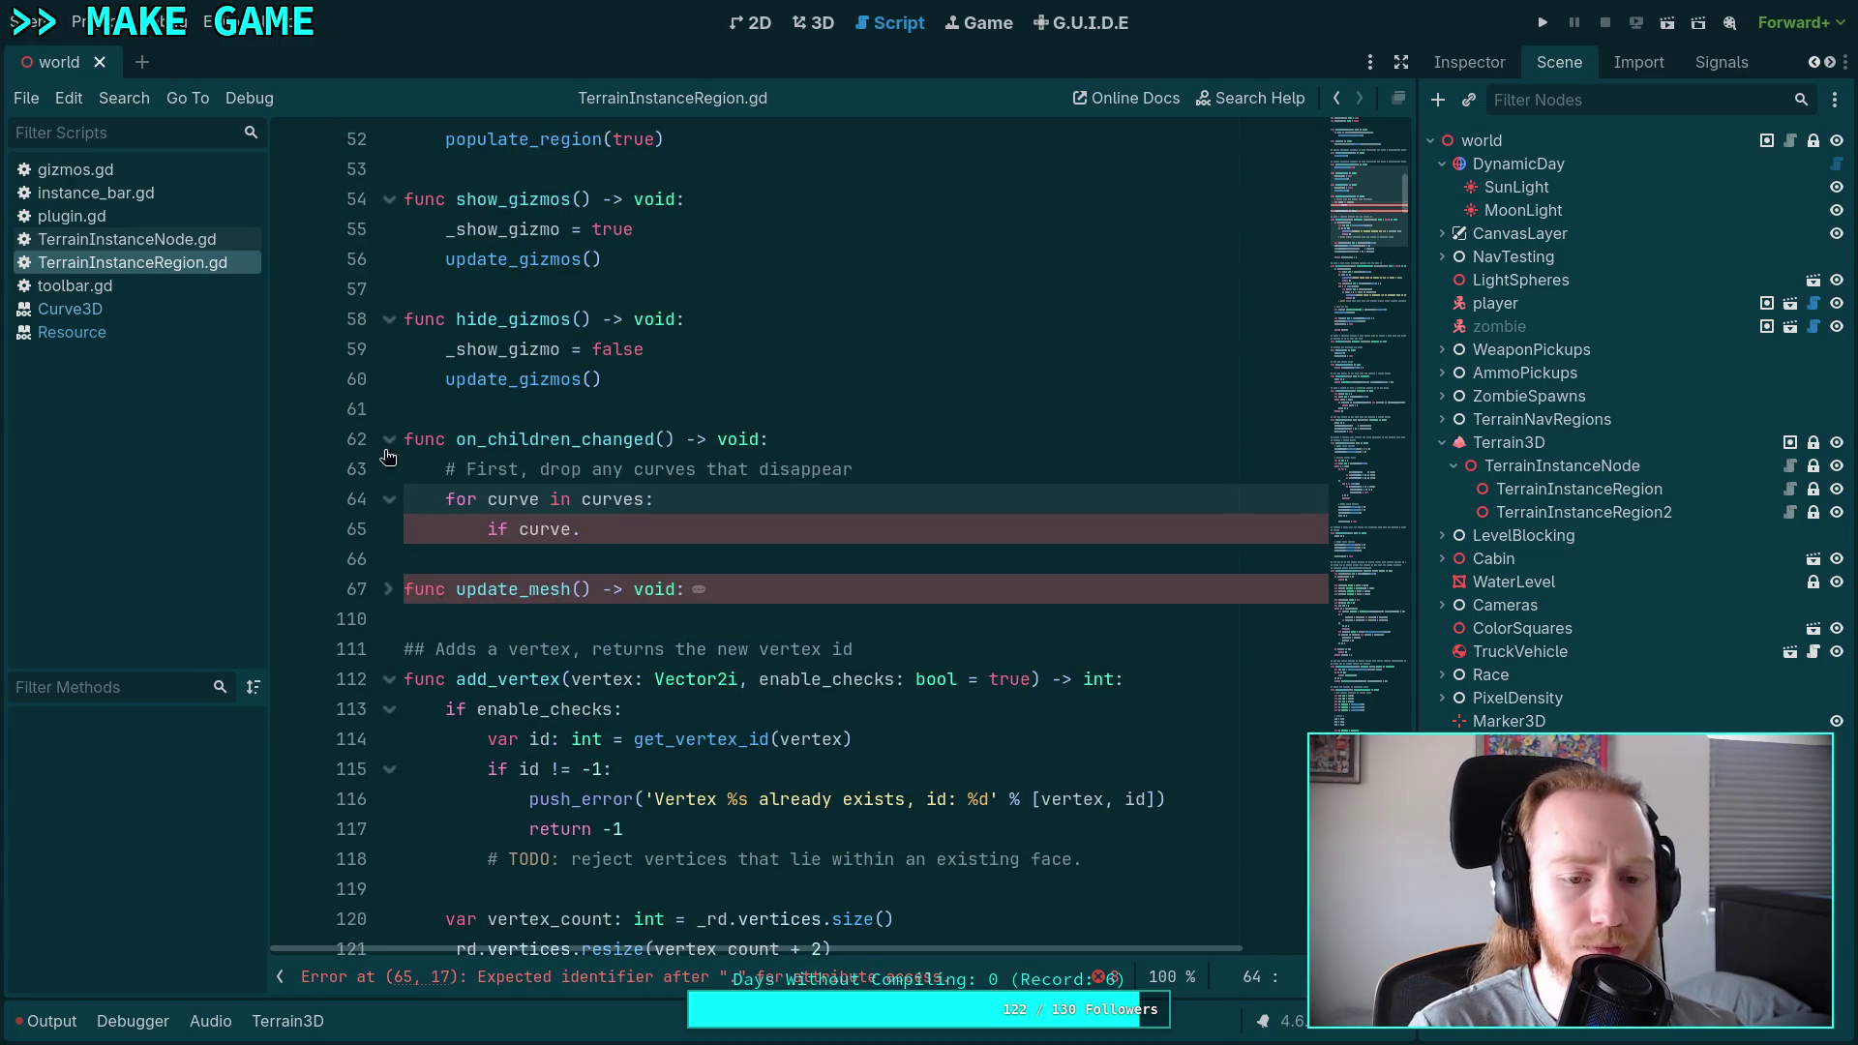
mouse_move(403, 441)
mouse_down()
mouse_move(639, 531)
mouse_move(424, 462)
mouse_move(643, 503)
mouse_up()
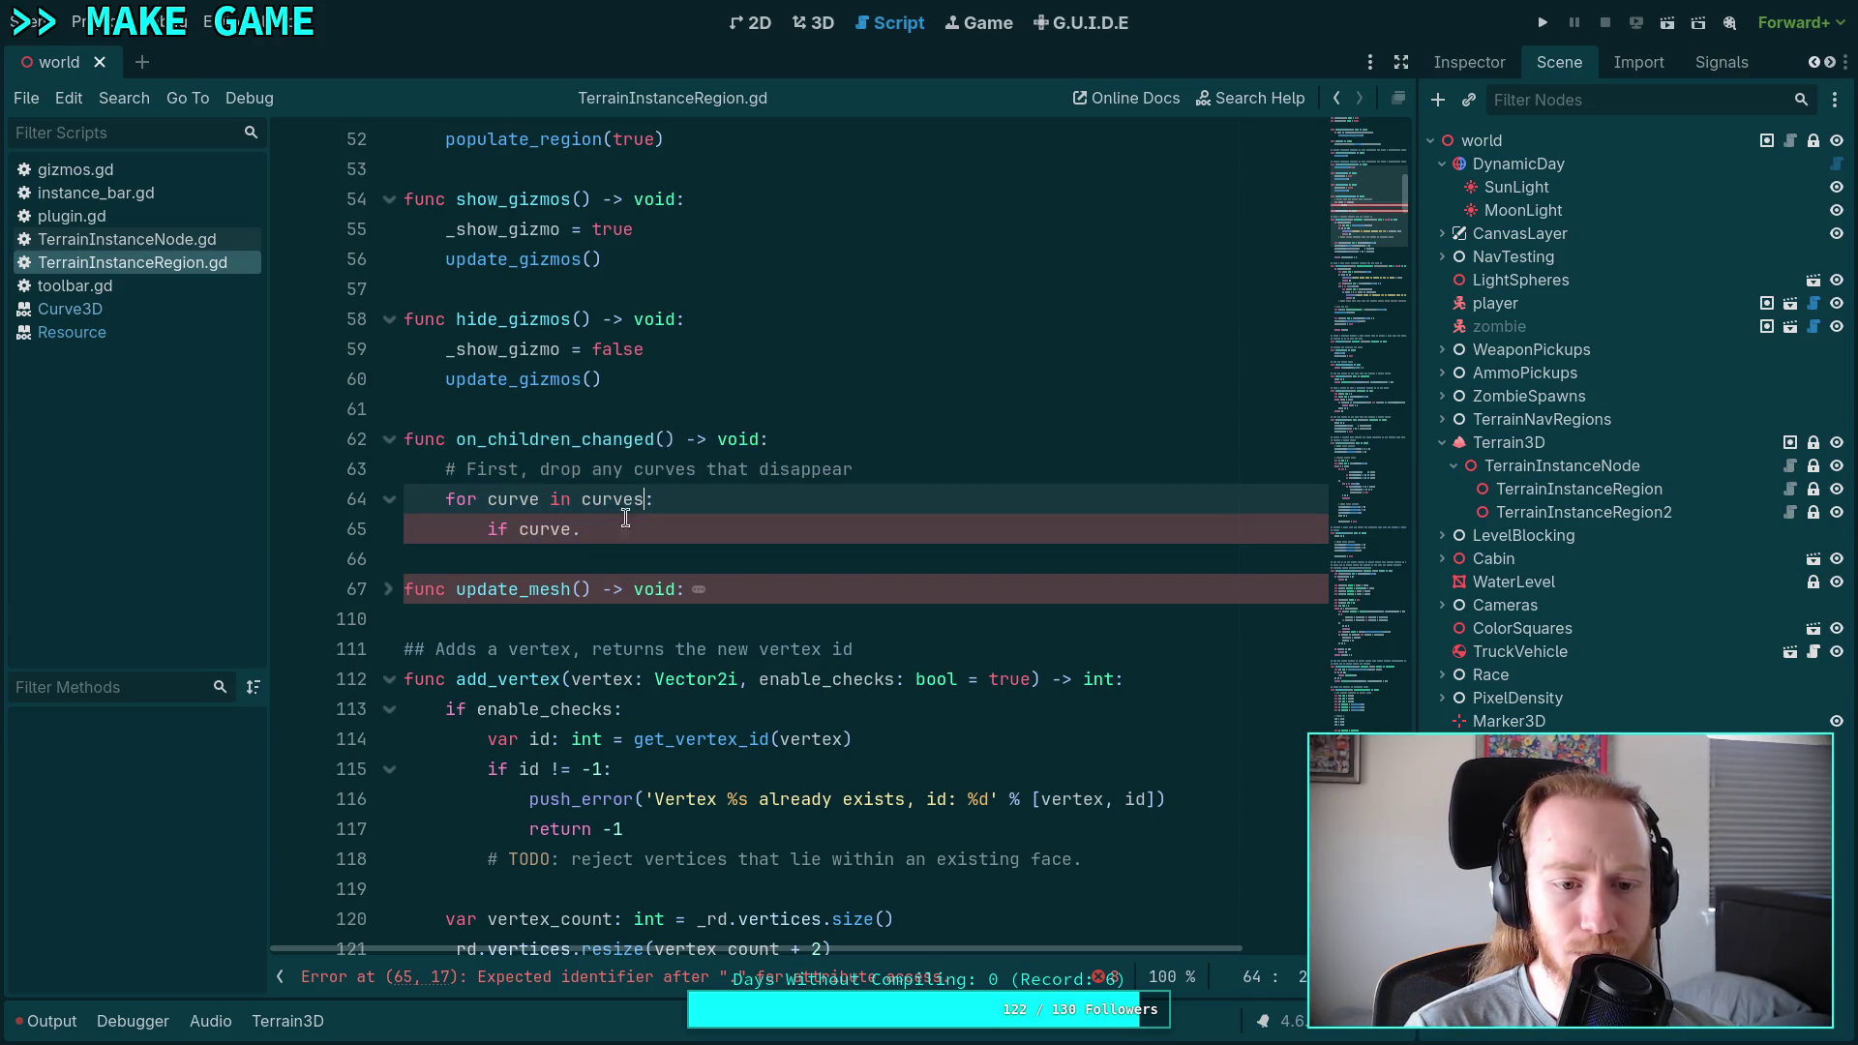
click(388, 589)
scroll(426, 561, down, 5)
scroll(453, 544, down, 6)
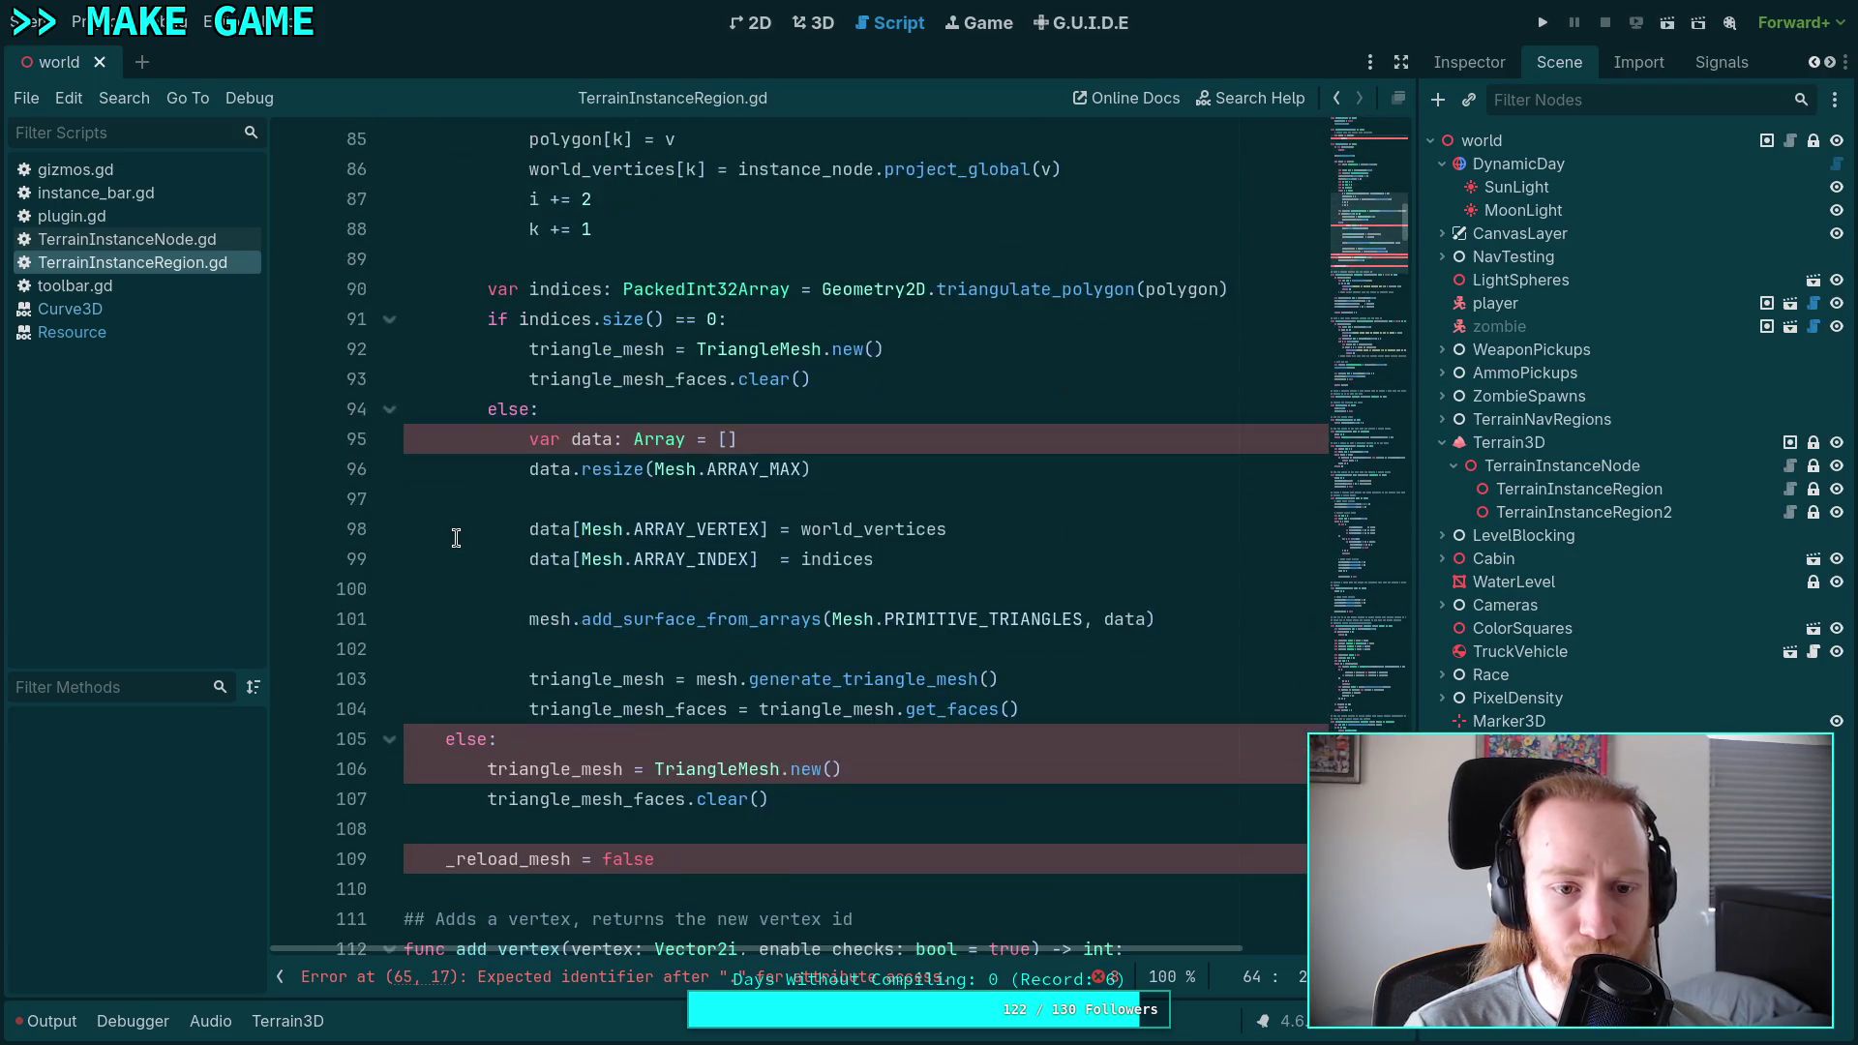
scroll(456, 538, up, 13)
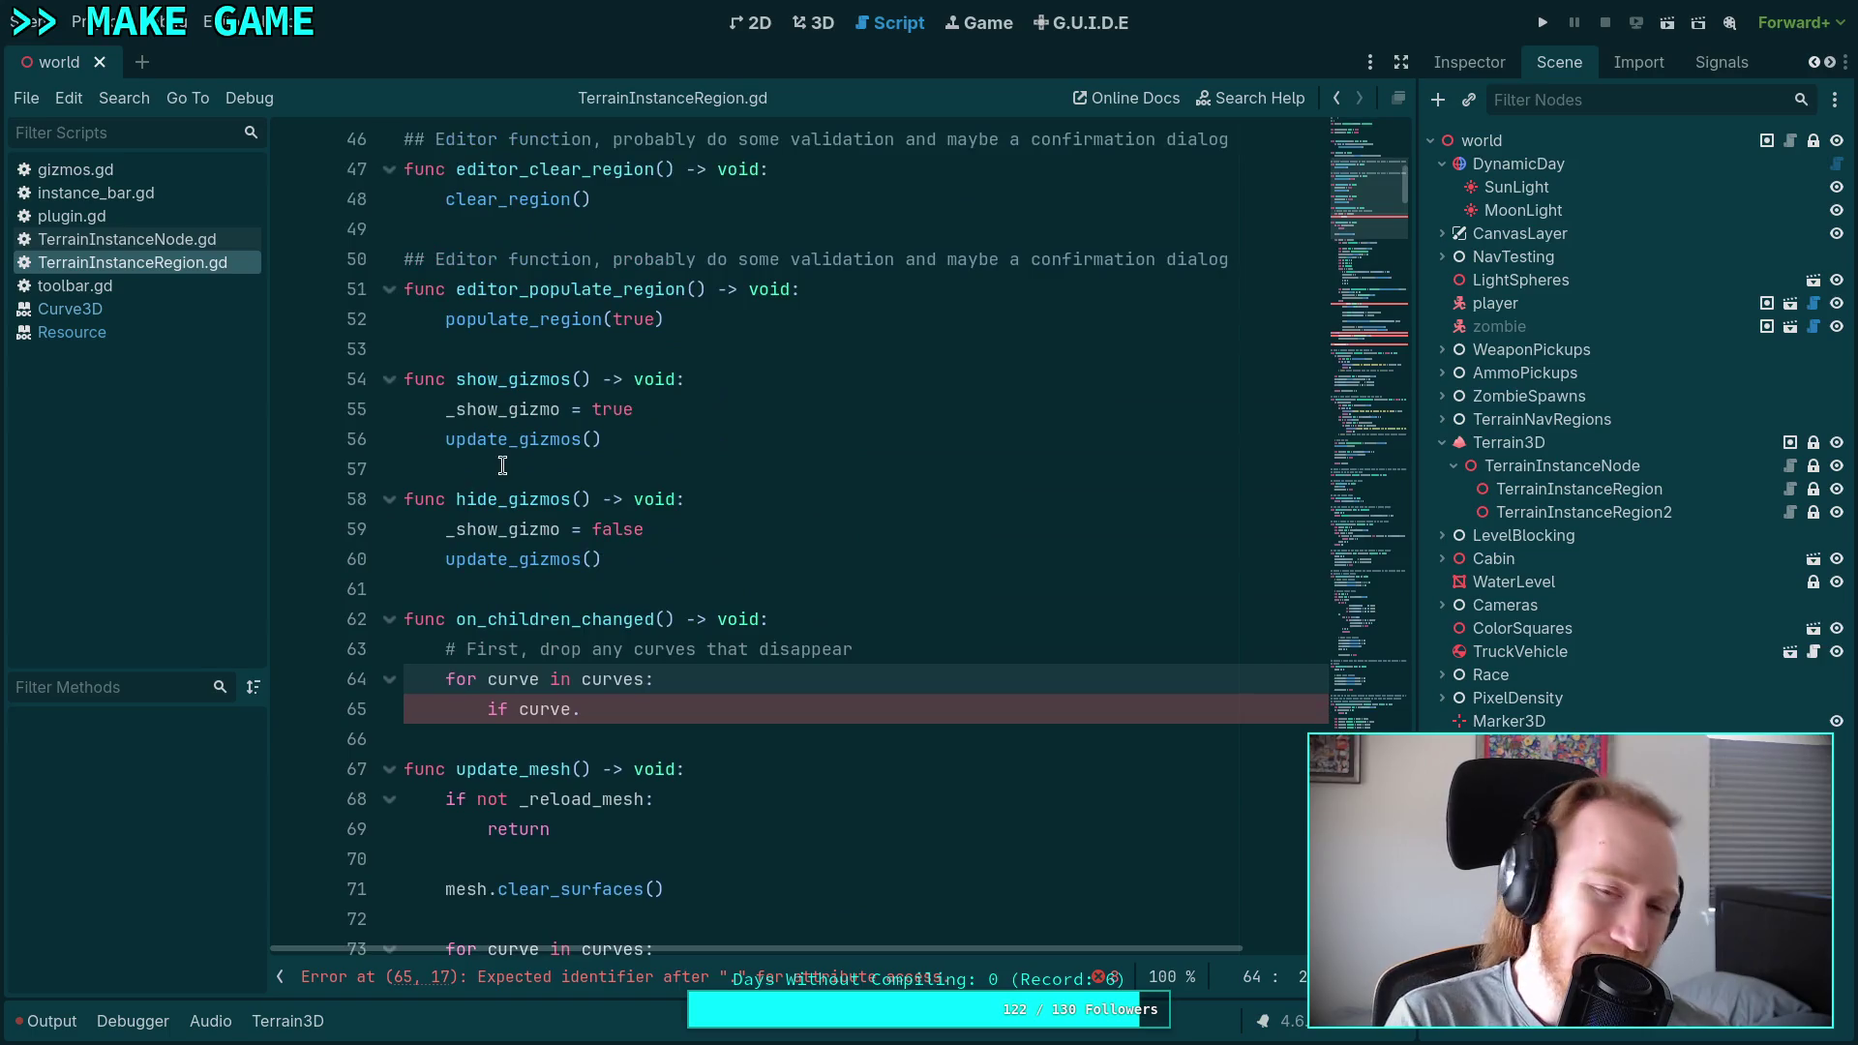
click(498, 584)
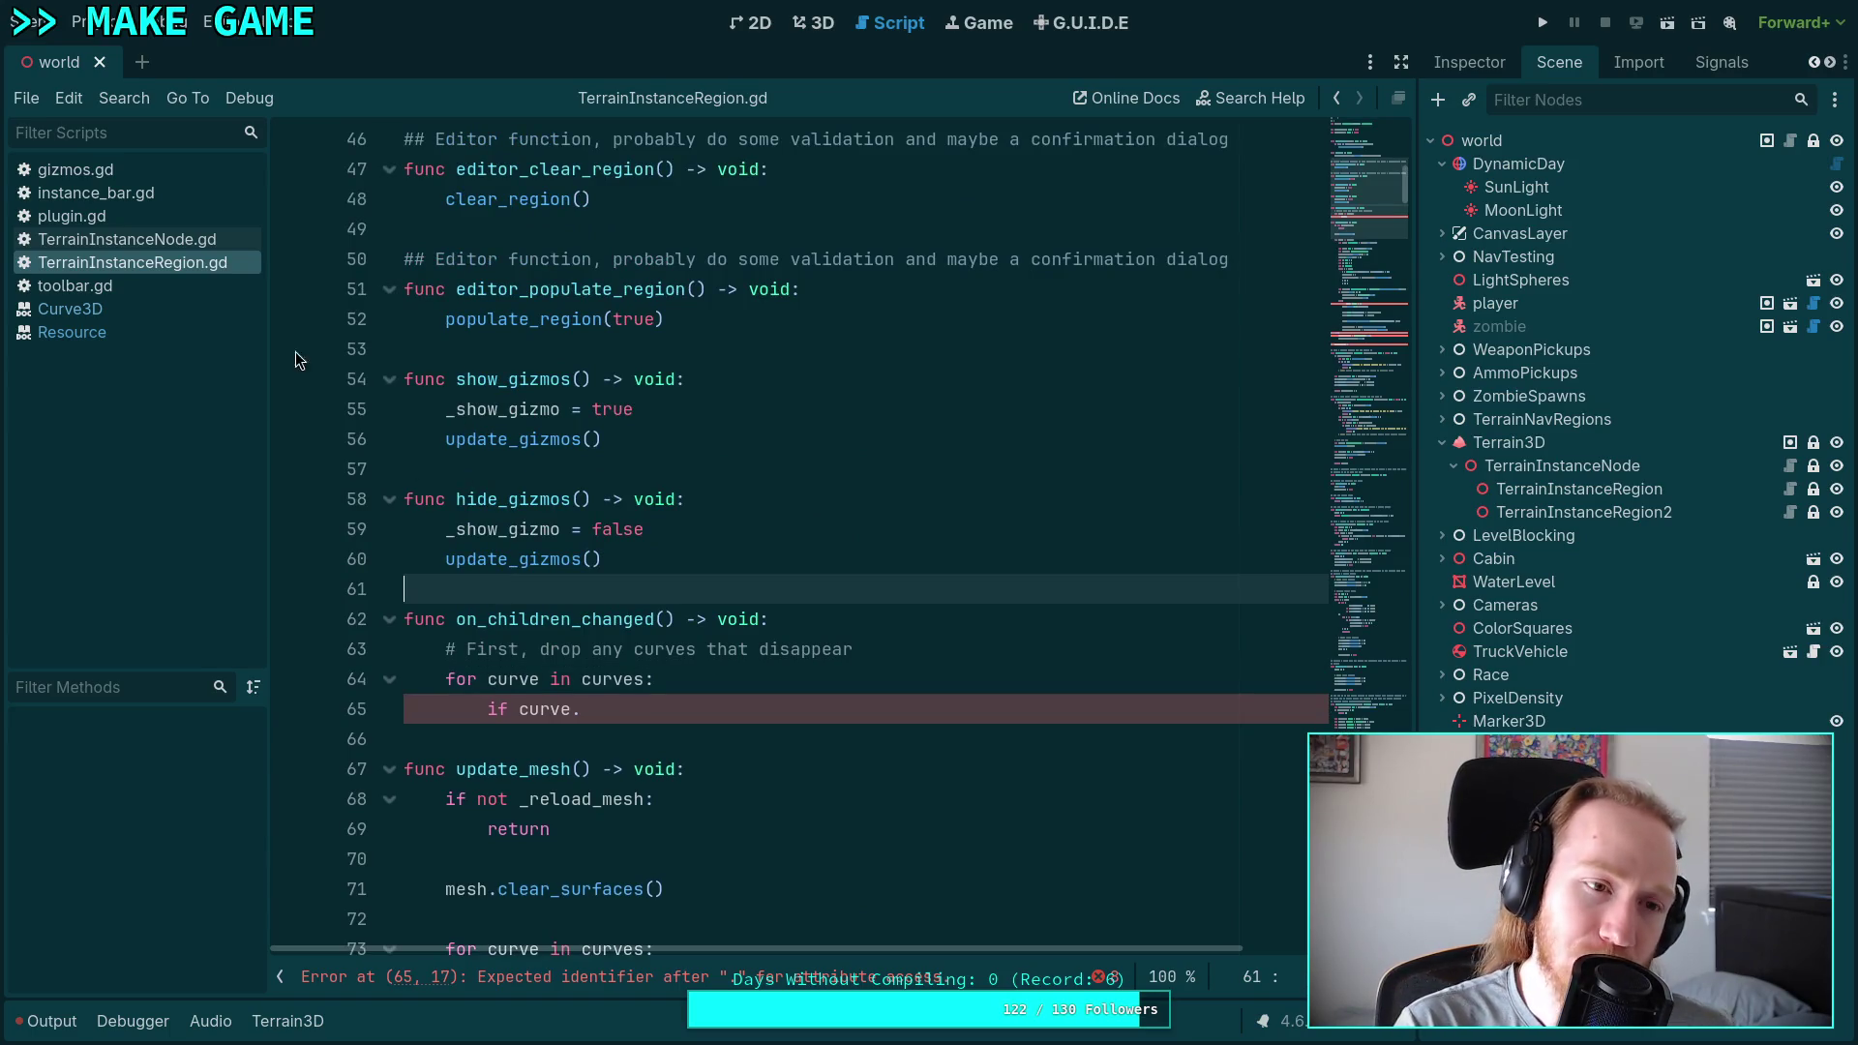
Step: Check instance_bar.gd, then change plugin.gd's line 170 tool check from ADD_TRIANGLE to ADD_VERTEX
click(111, 193)
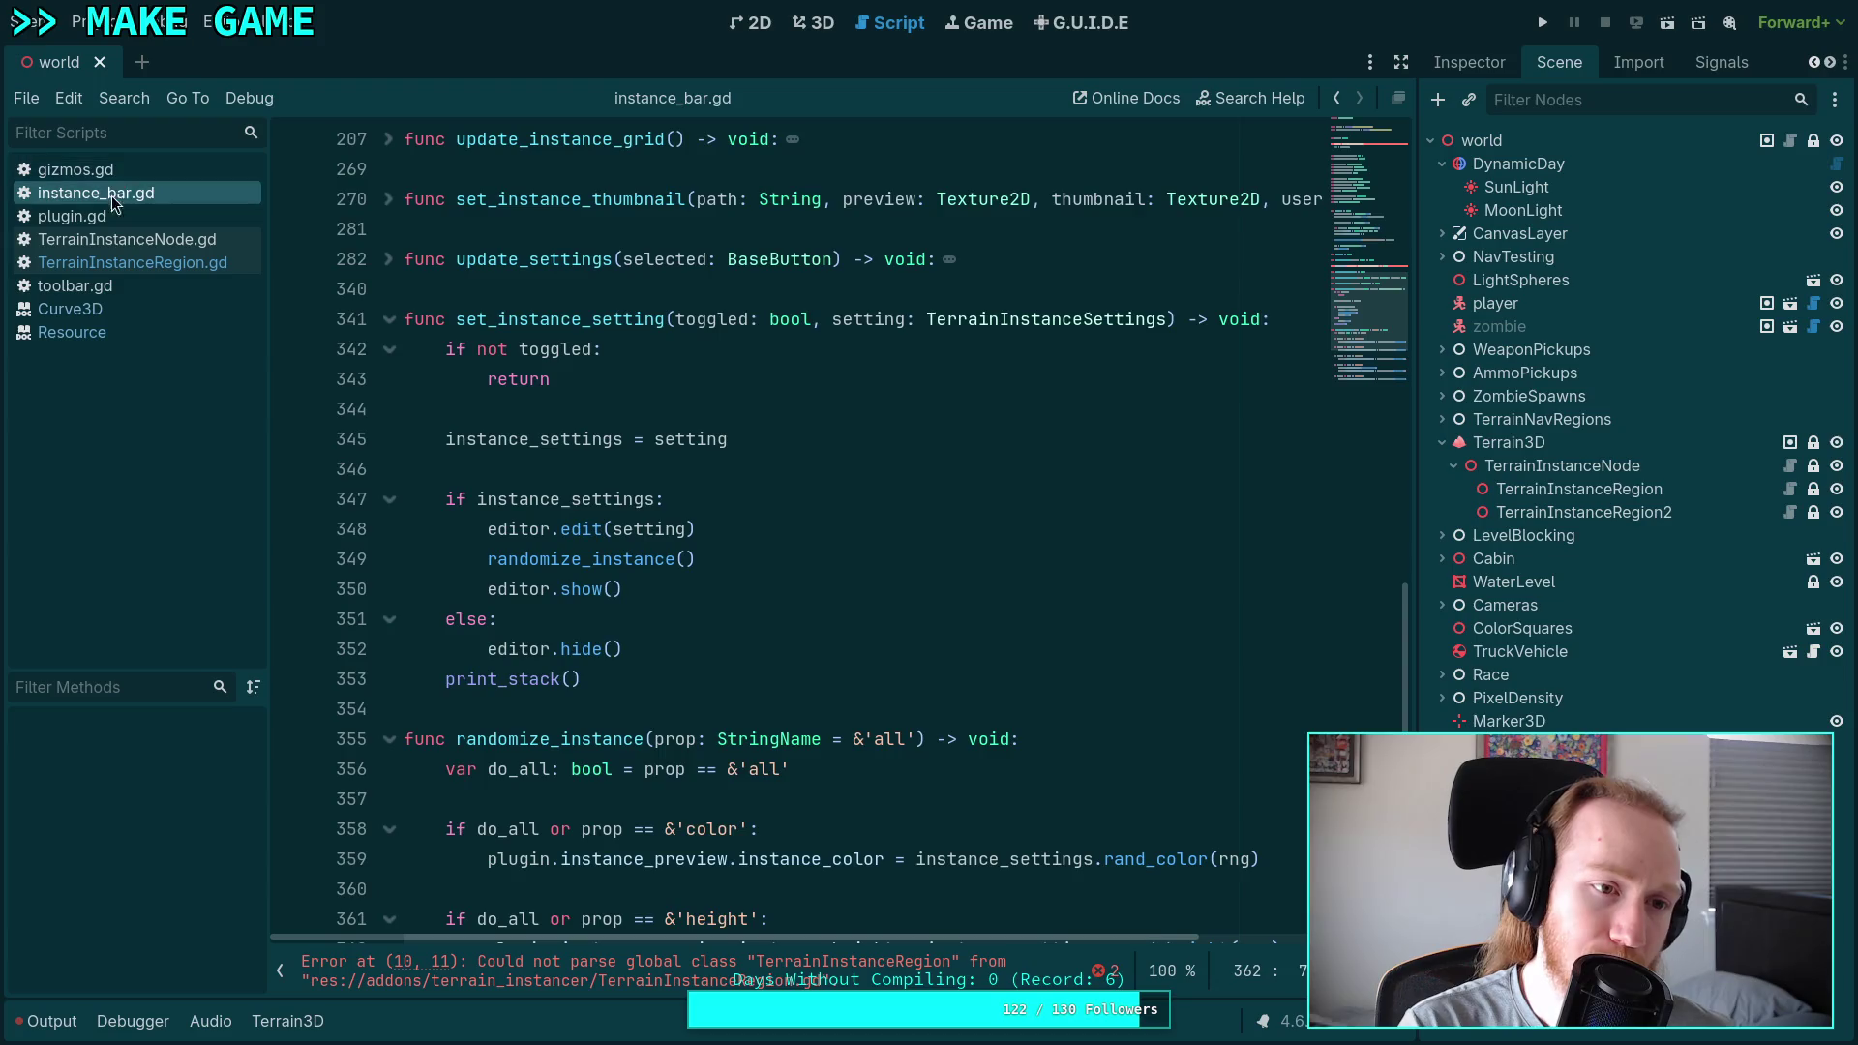
click(77, 216)
scroll(706, 526, up, 5)
scroll(705, 526, up, 1)
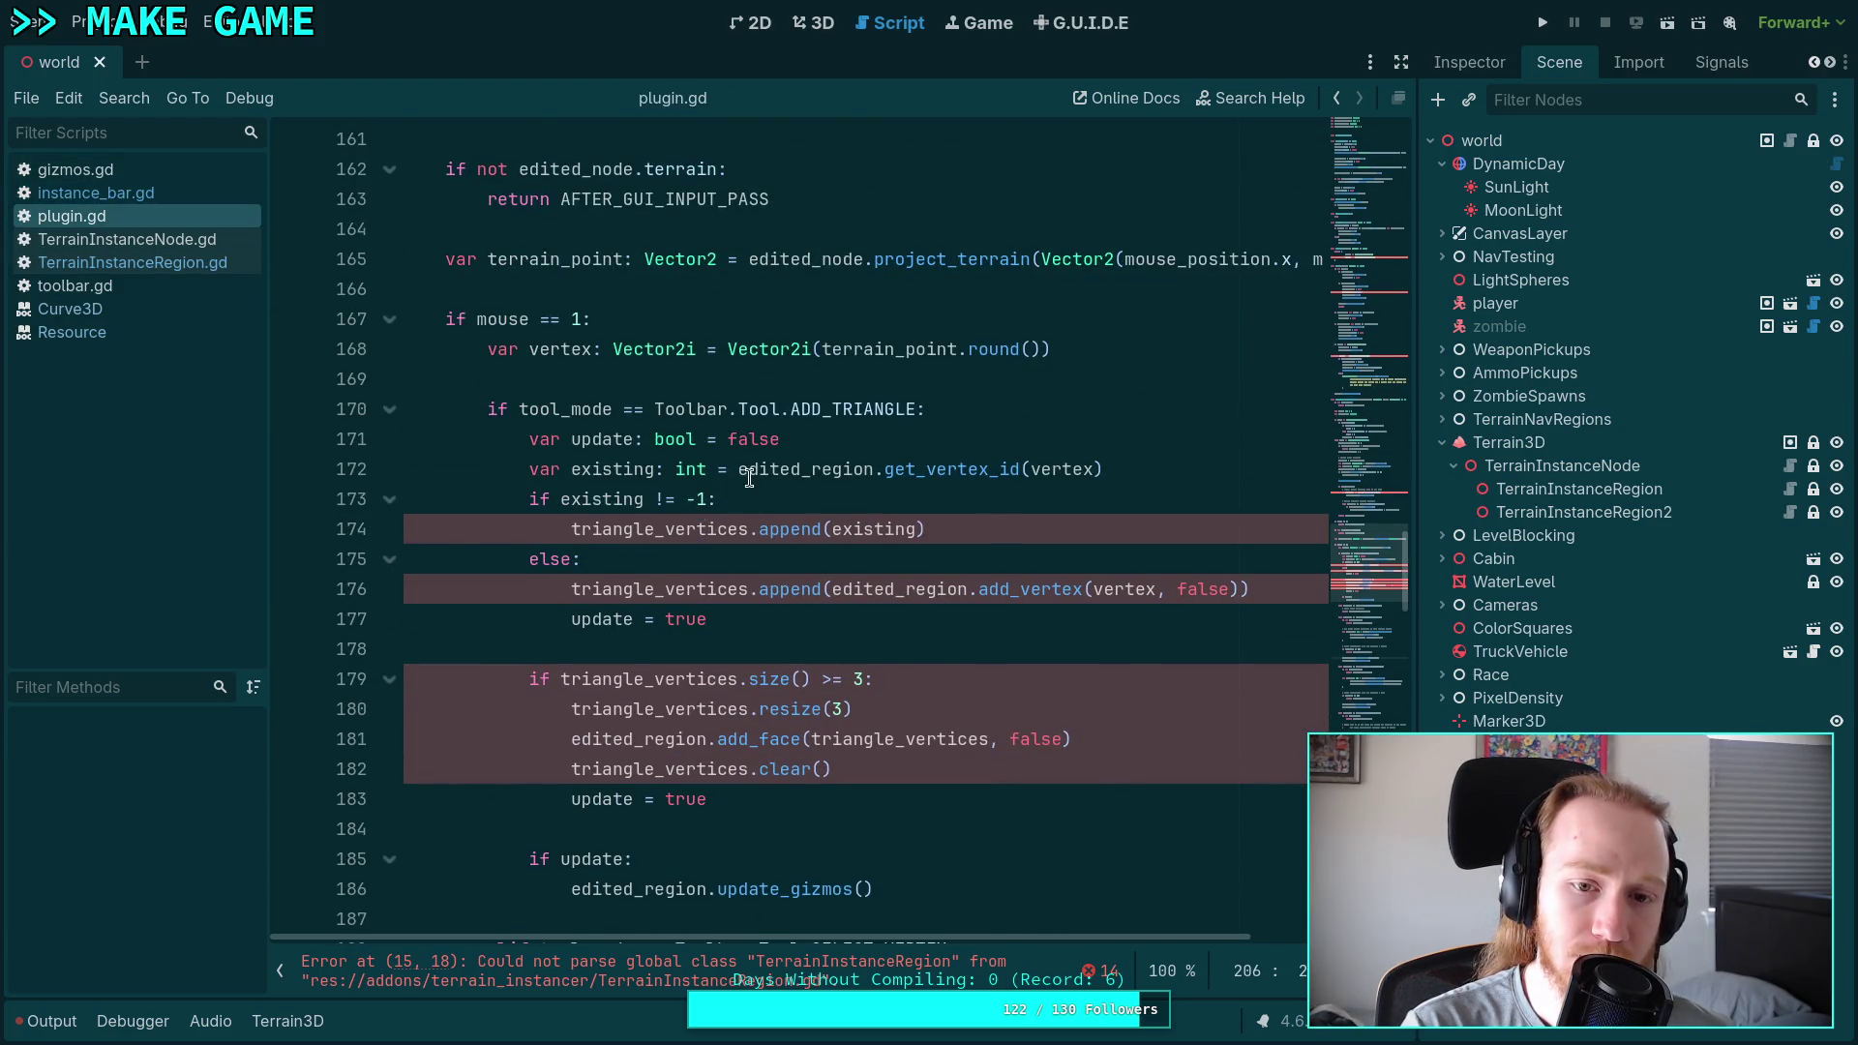
drag(833, 409, 919, 407)
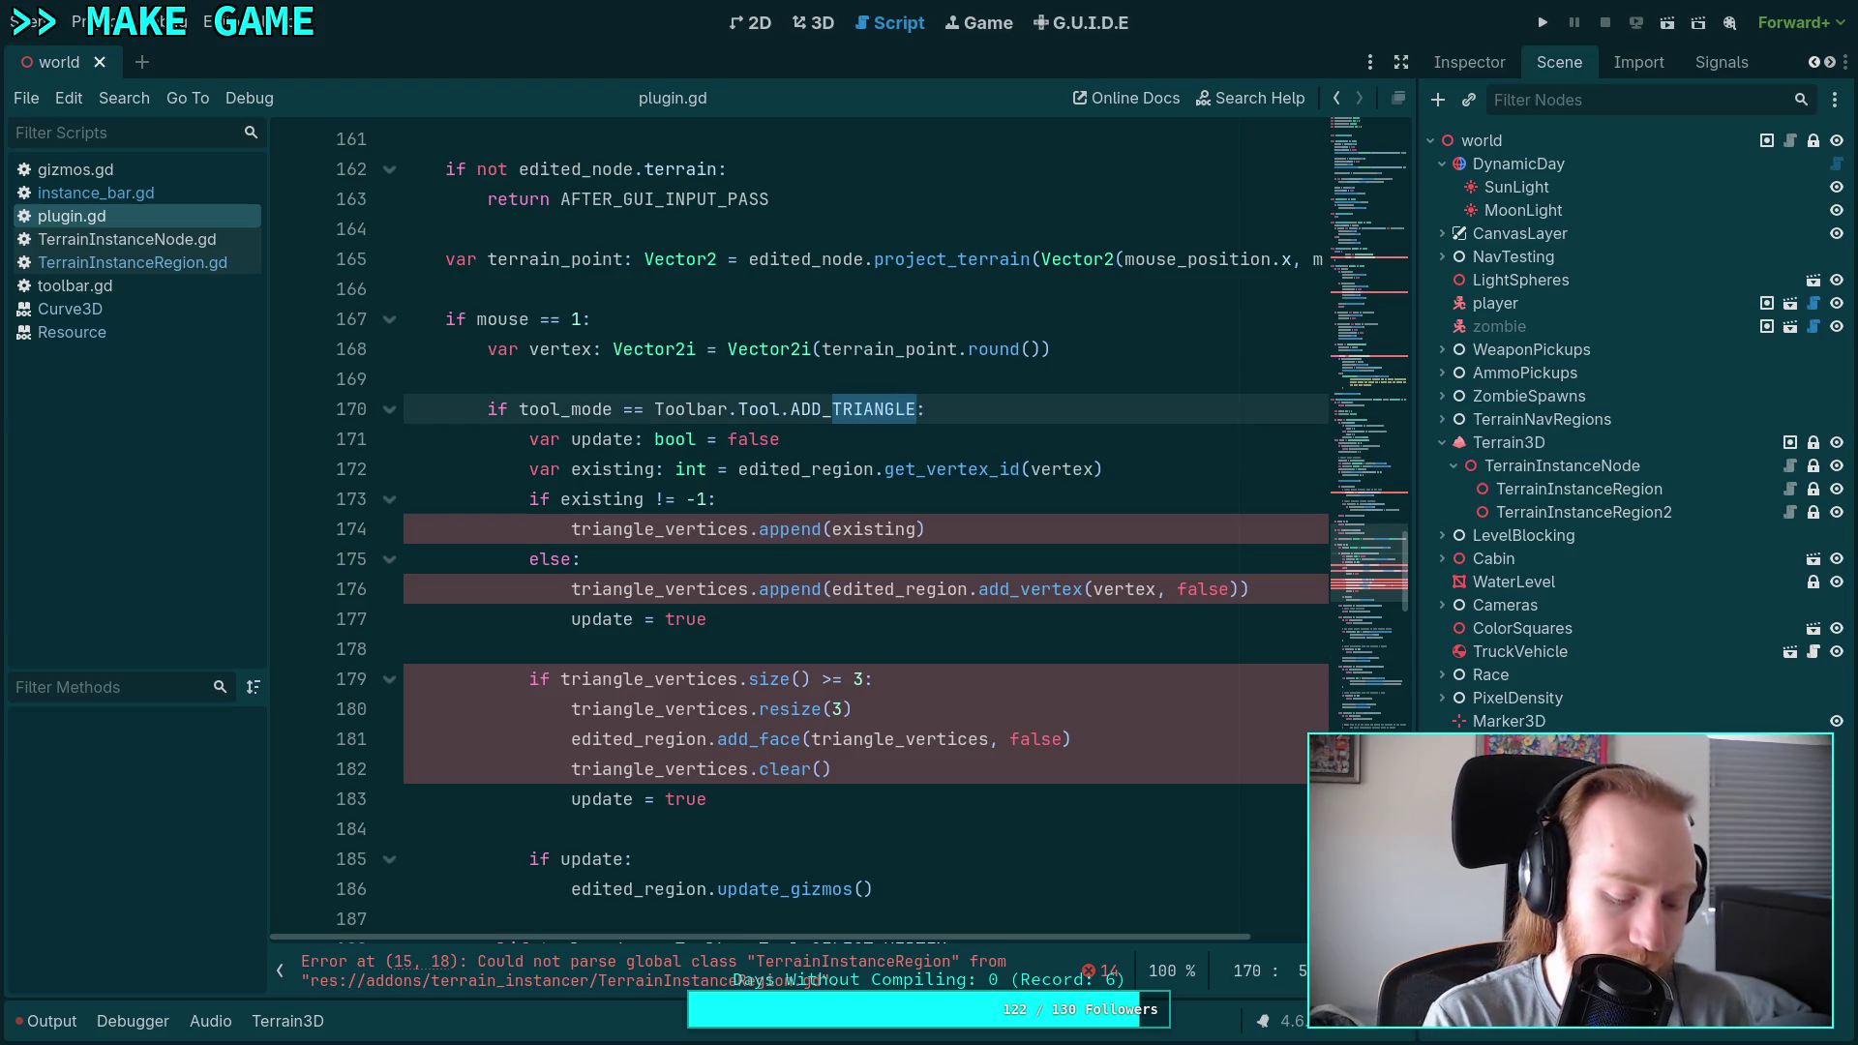
text(VI)
text(RTEX)
click(741, 558)
scroll(819, 641, down, 2)
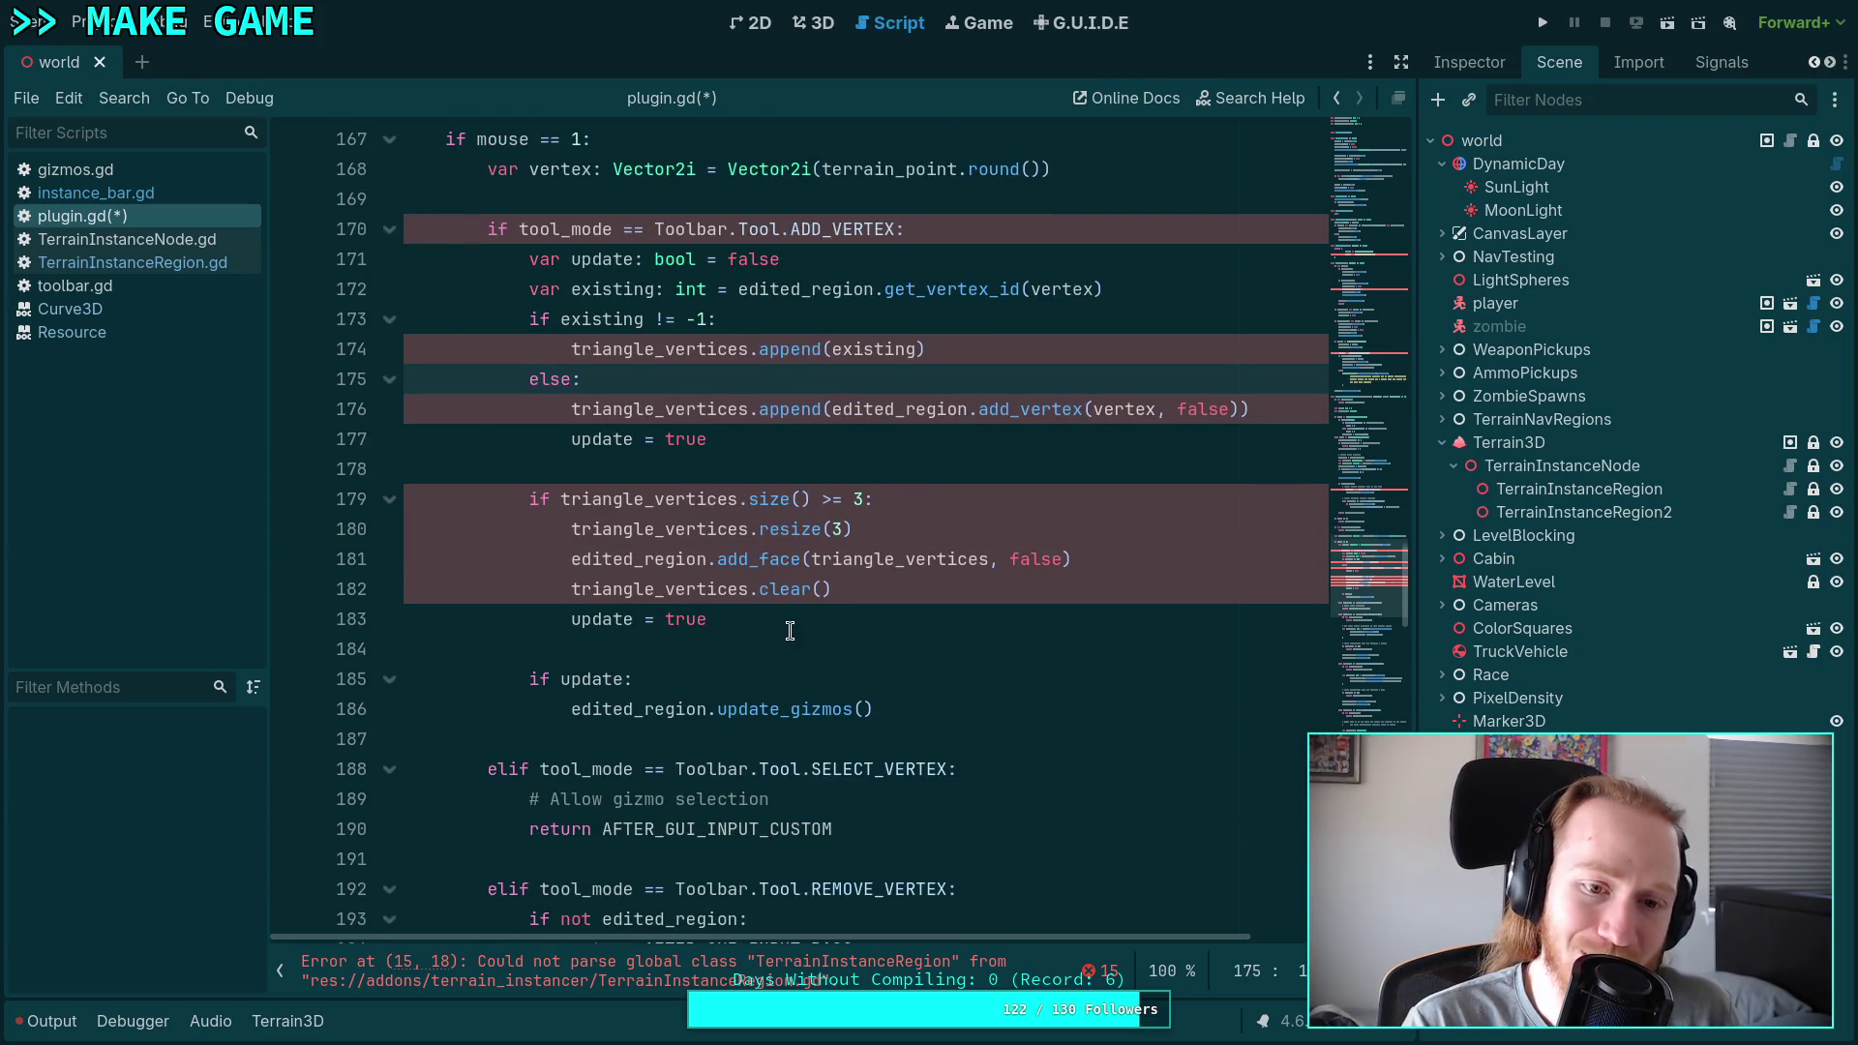
Step: Change the vertex check from != to == and delete the existing-vertex append and else lines
scroll(790, 631, up, 1)
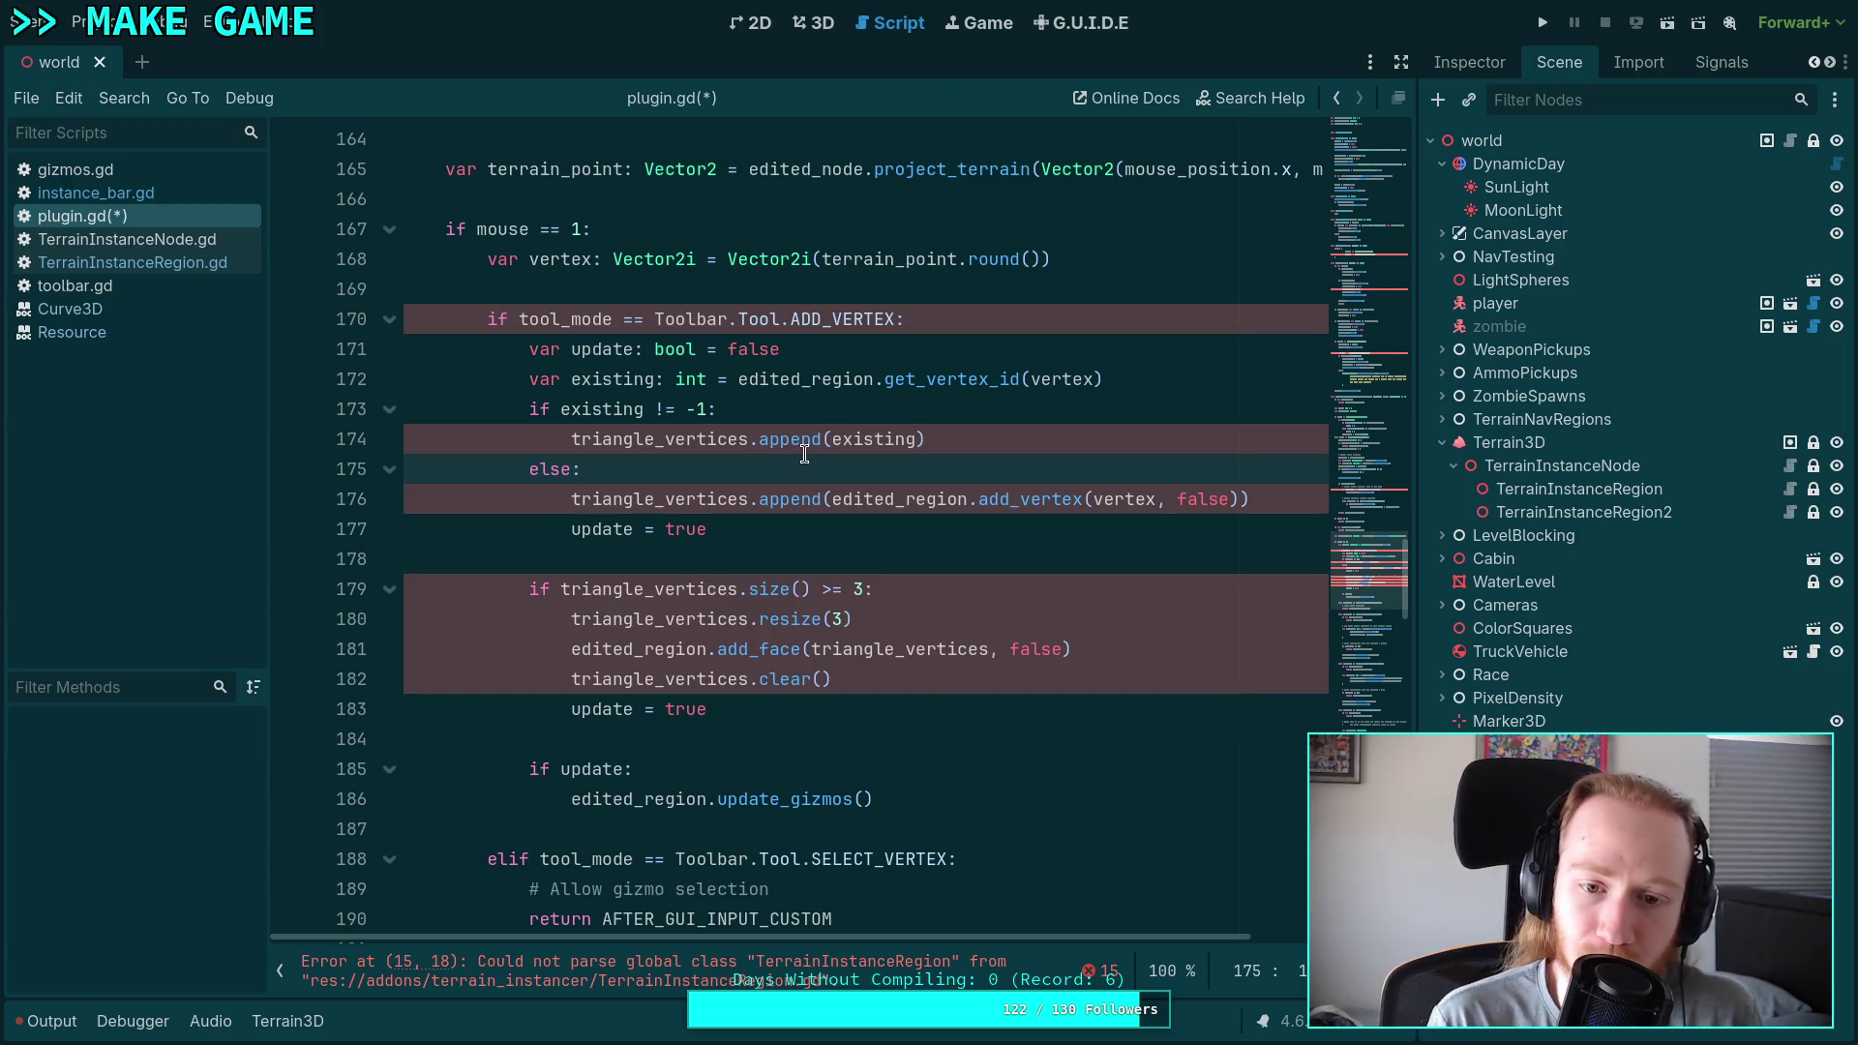
click(658, 409)
key(Delete)
text(=)
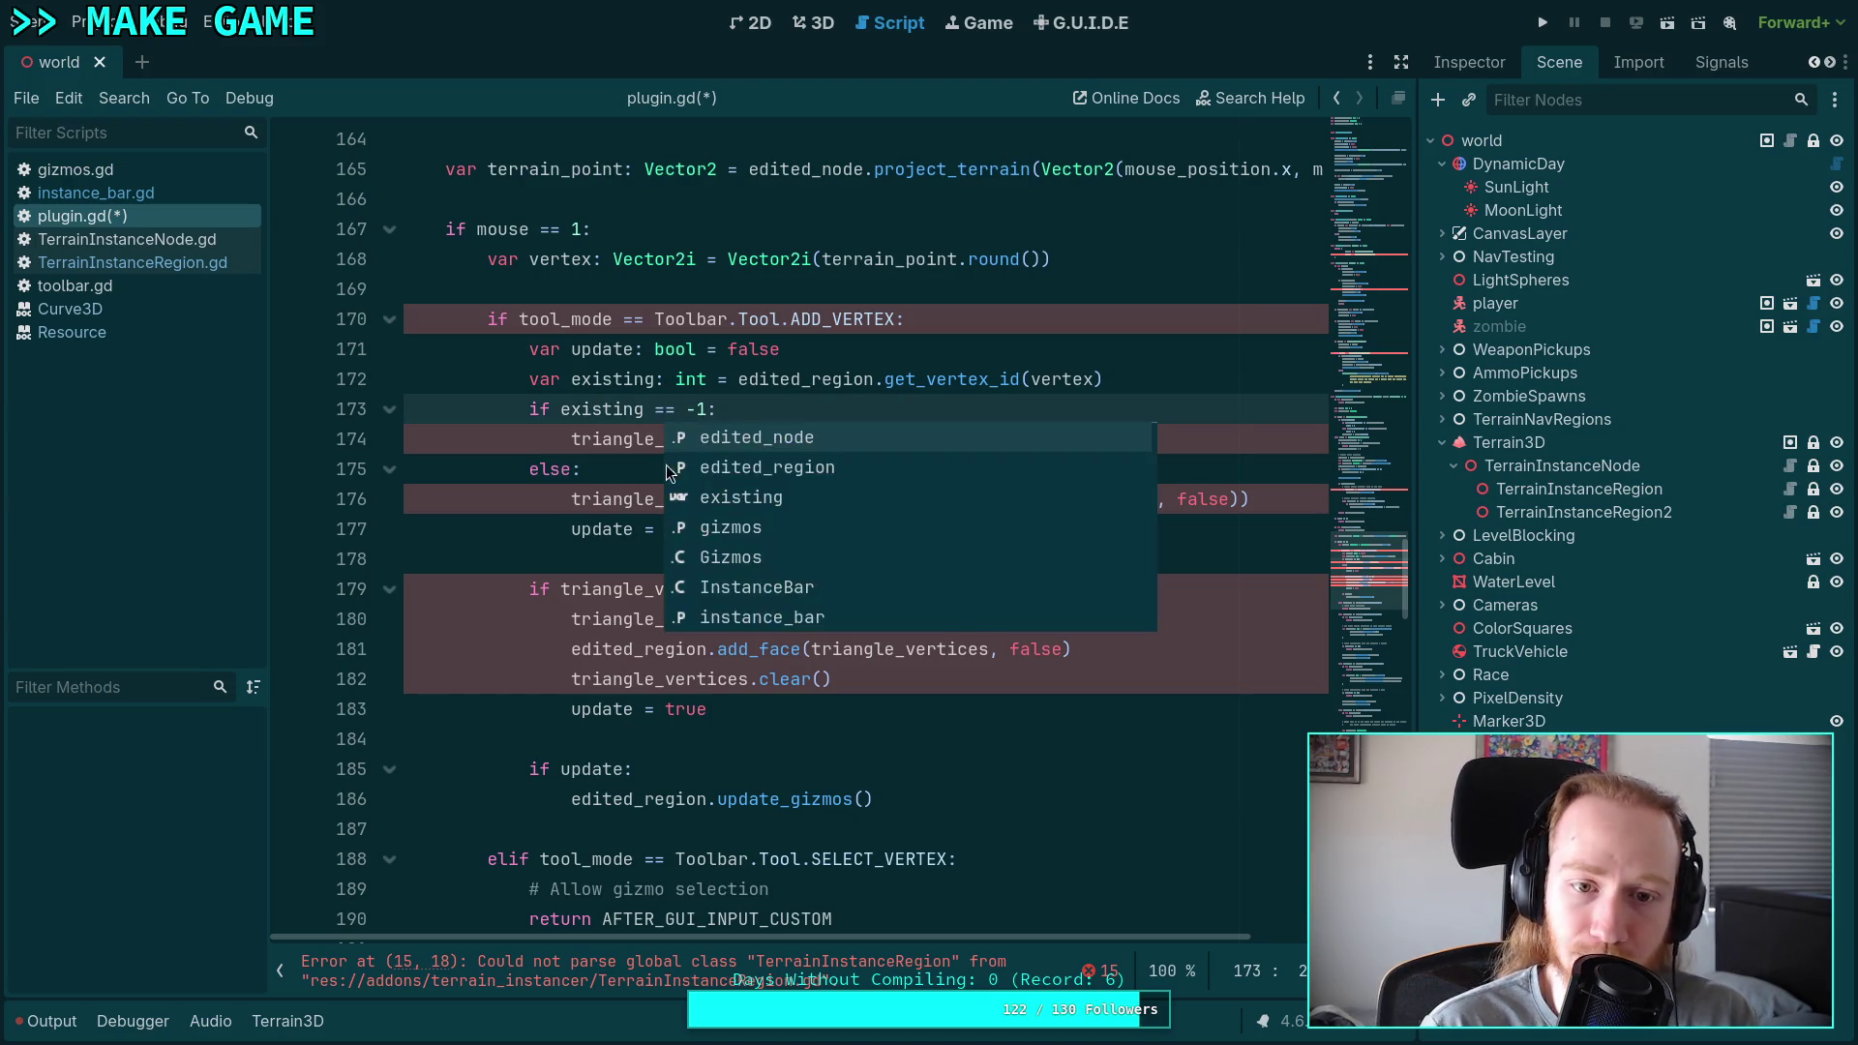
click(558, 436)
drag(569, 487, 571, 439)
key(BackSpace)
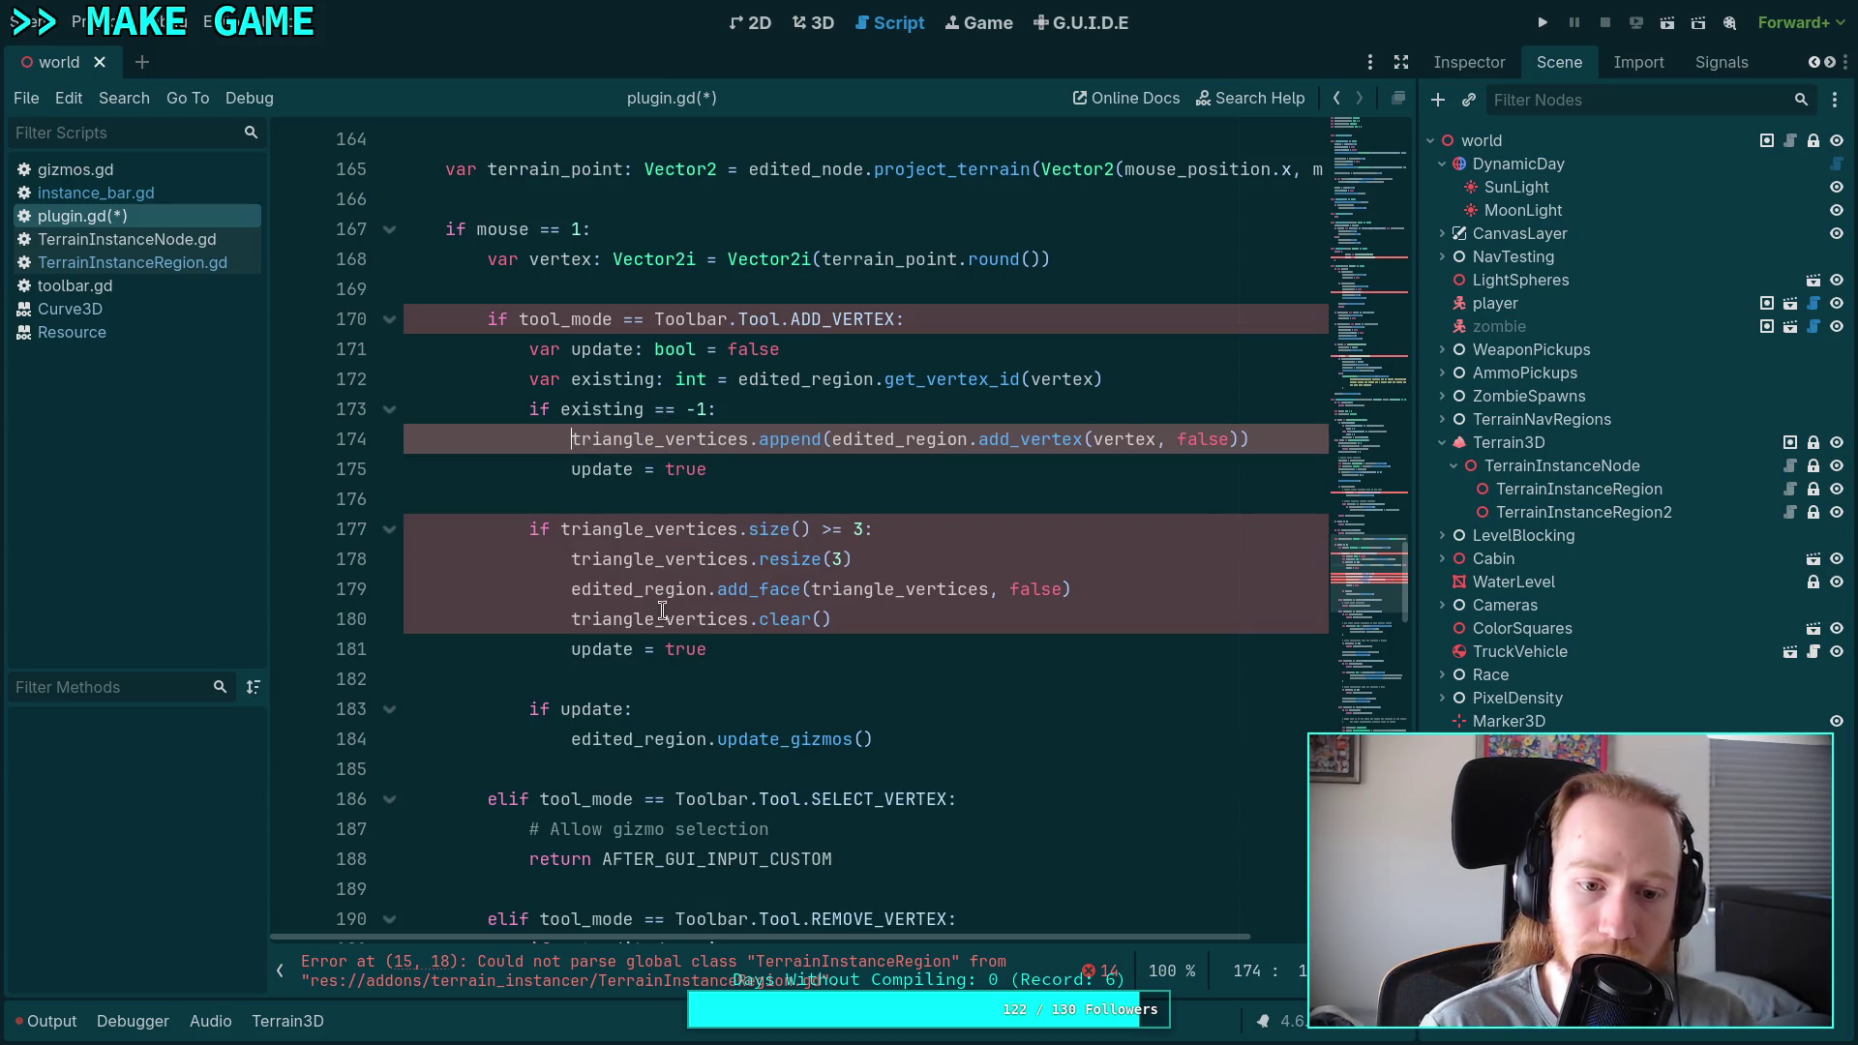
Step: Move update_gizmos up, delete the triangle-building block, and strip the triangle_vertices.append wrapper
click(705, 733)
key(alt+Up)
key(alt+Up)
key(alt+Up)
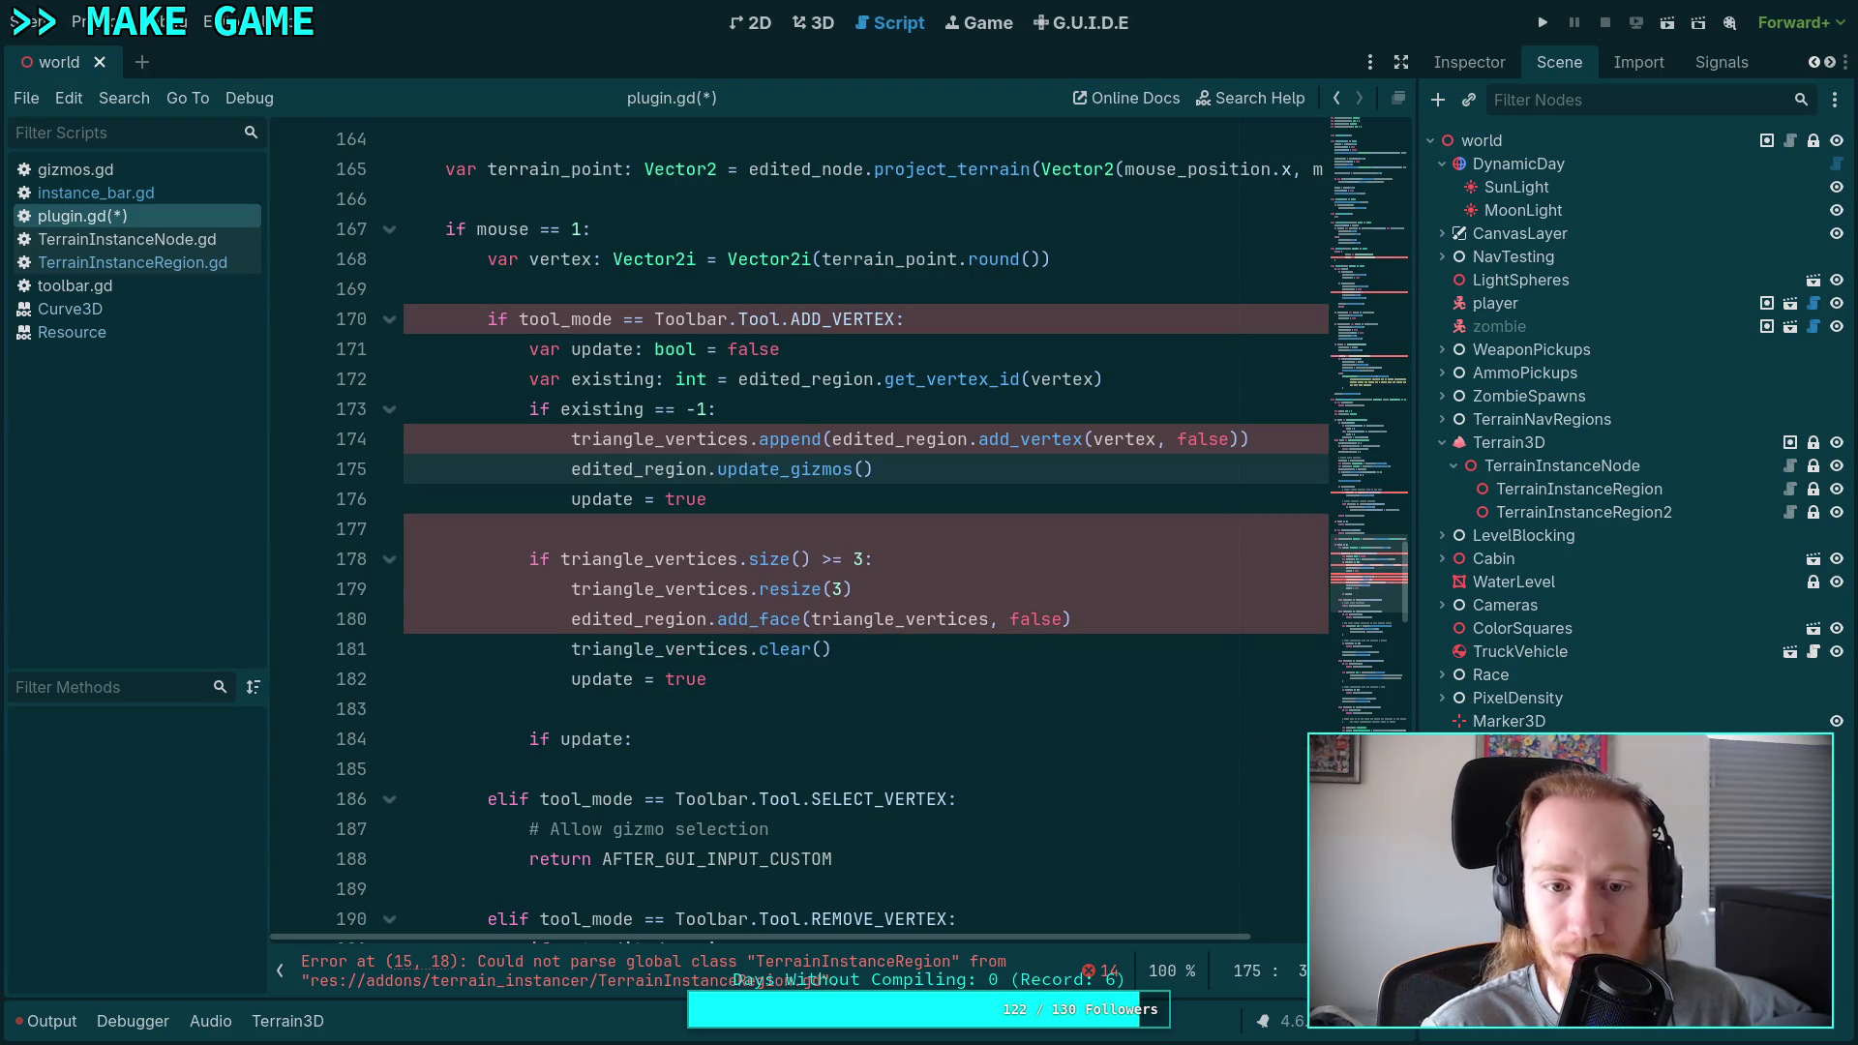
drag(693, 736, 709, 500)
key(BackSpace)
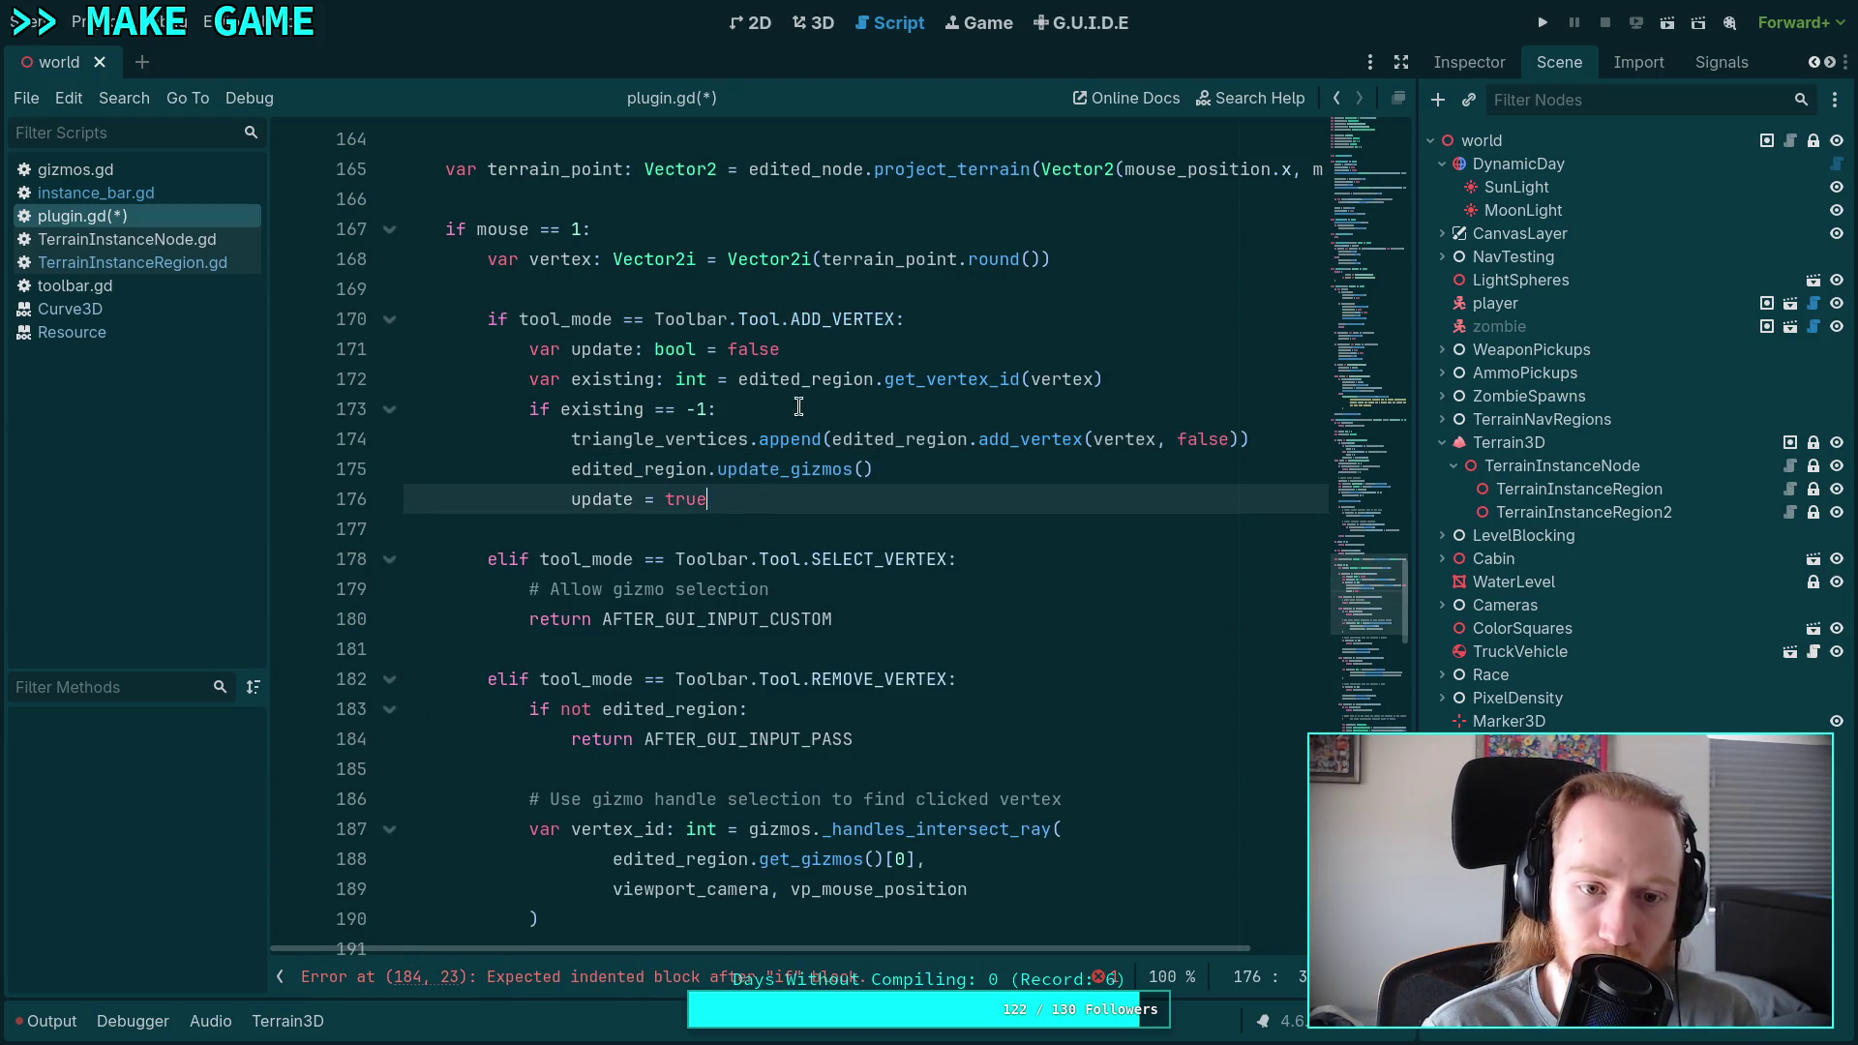
click(1168, 371)
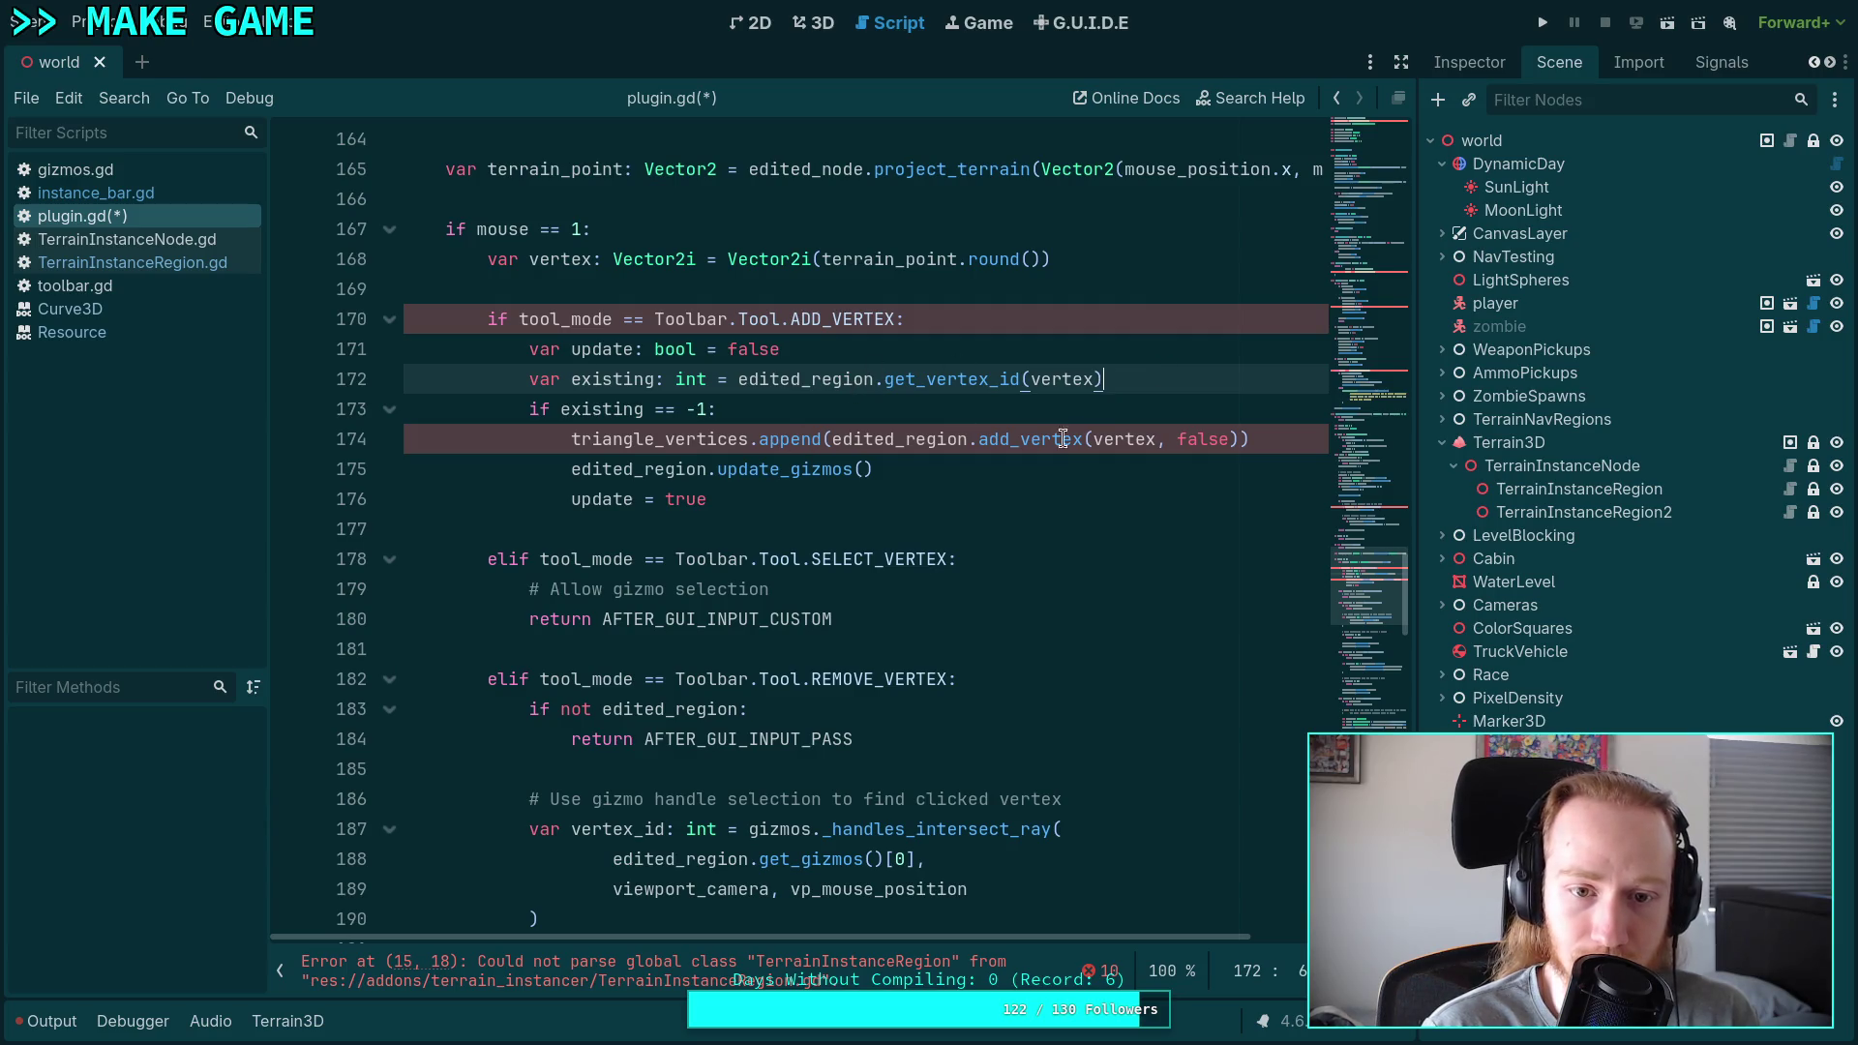
click(1279, 438)
drag(832, 439, 573, 444)
key(BackSpace)
click(1113, 439)
key(BackSpace)
Step: Delete the unused update = true line and the update variable declaration
scroll(893, 503, up, 2)
drag(712, 680, 1016, 645)
key(BackSpace)
click(1063, 503)
key(shift+Down)
key(BackSpace)
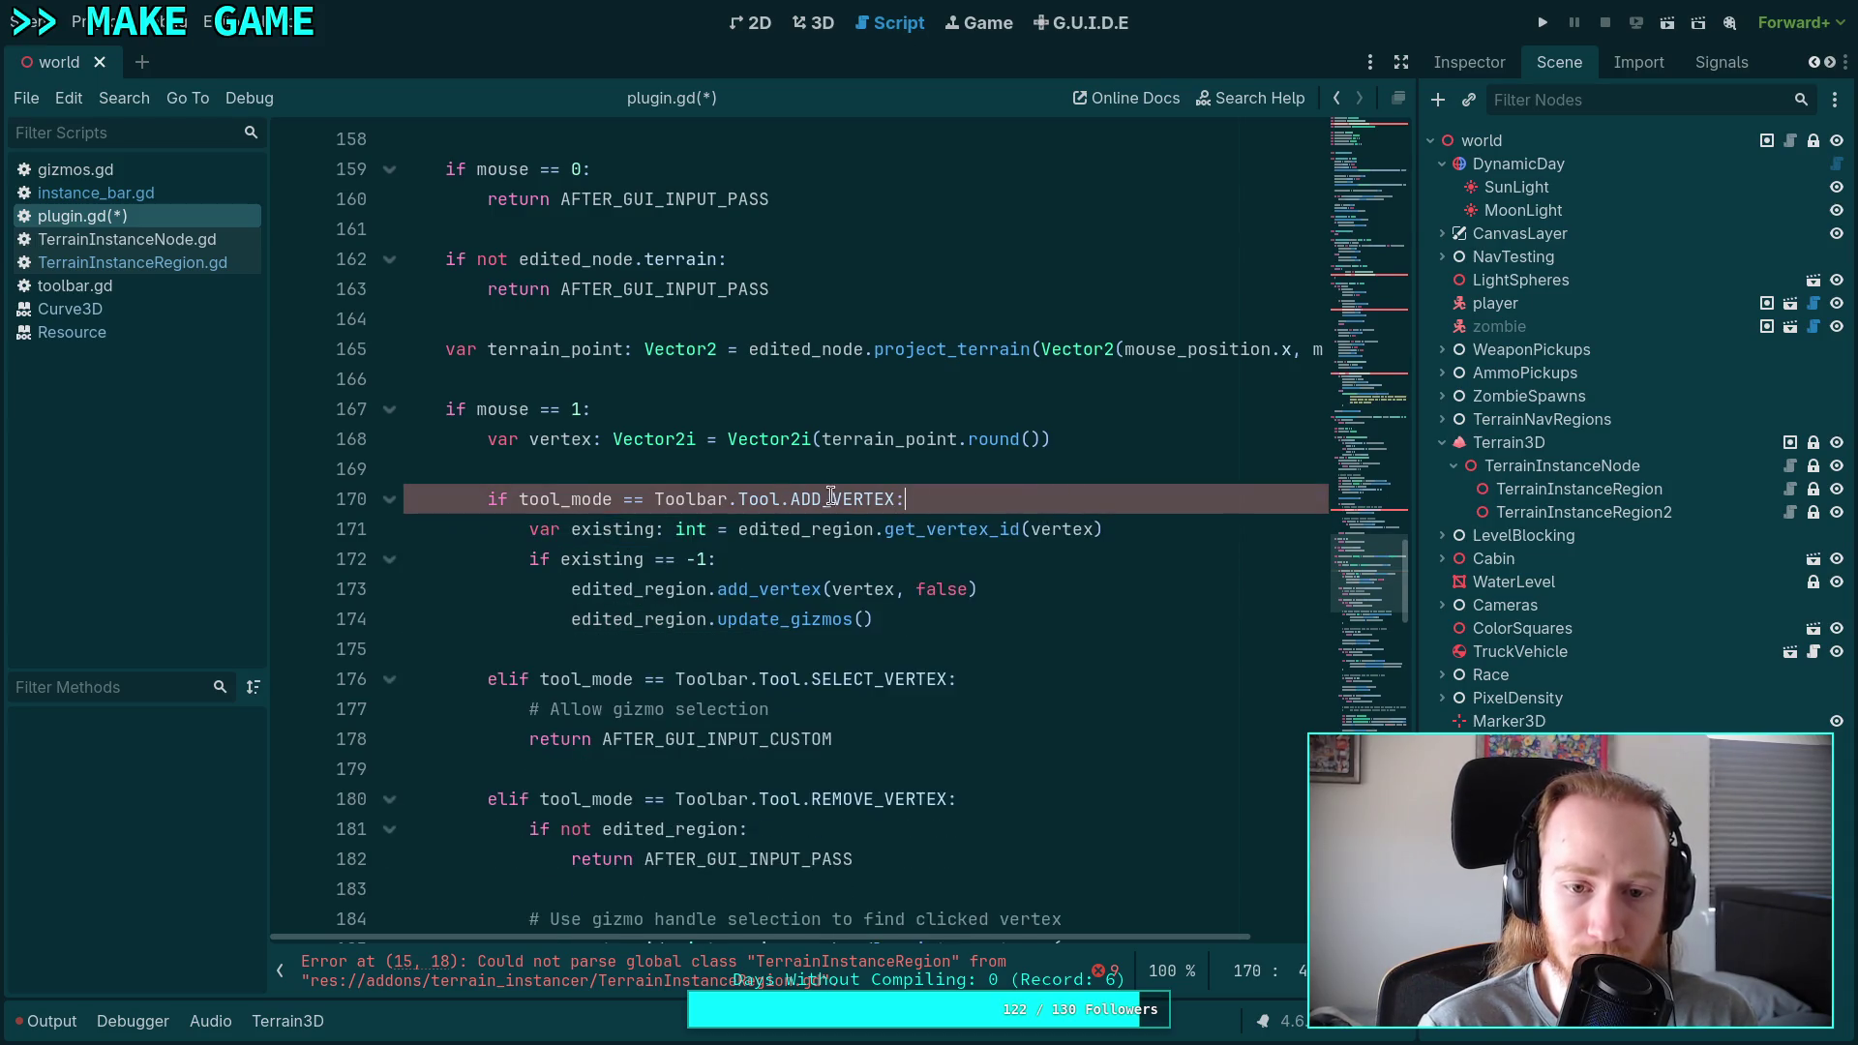
Step: In toolbar.gd, rename the Tool enum's ADD_TRIANGLE entry to ADD_VERTEX and save the scripts
click(149, 287)
scroll(1012, 506, up, 6)
scroll(1012, 505, up, 20)
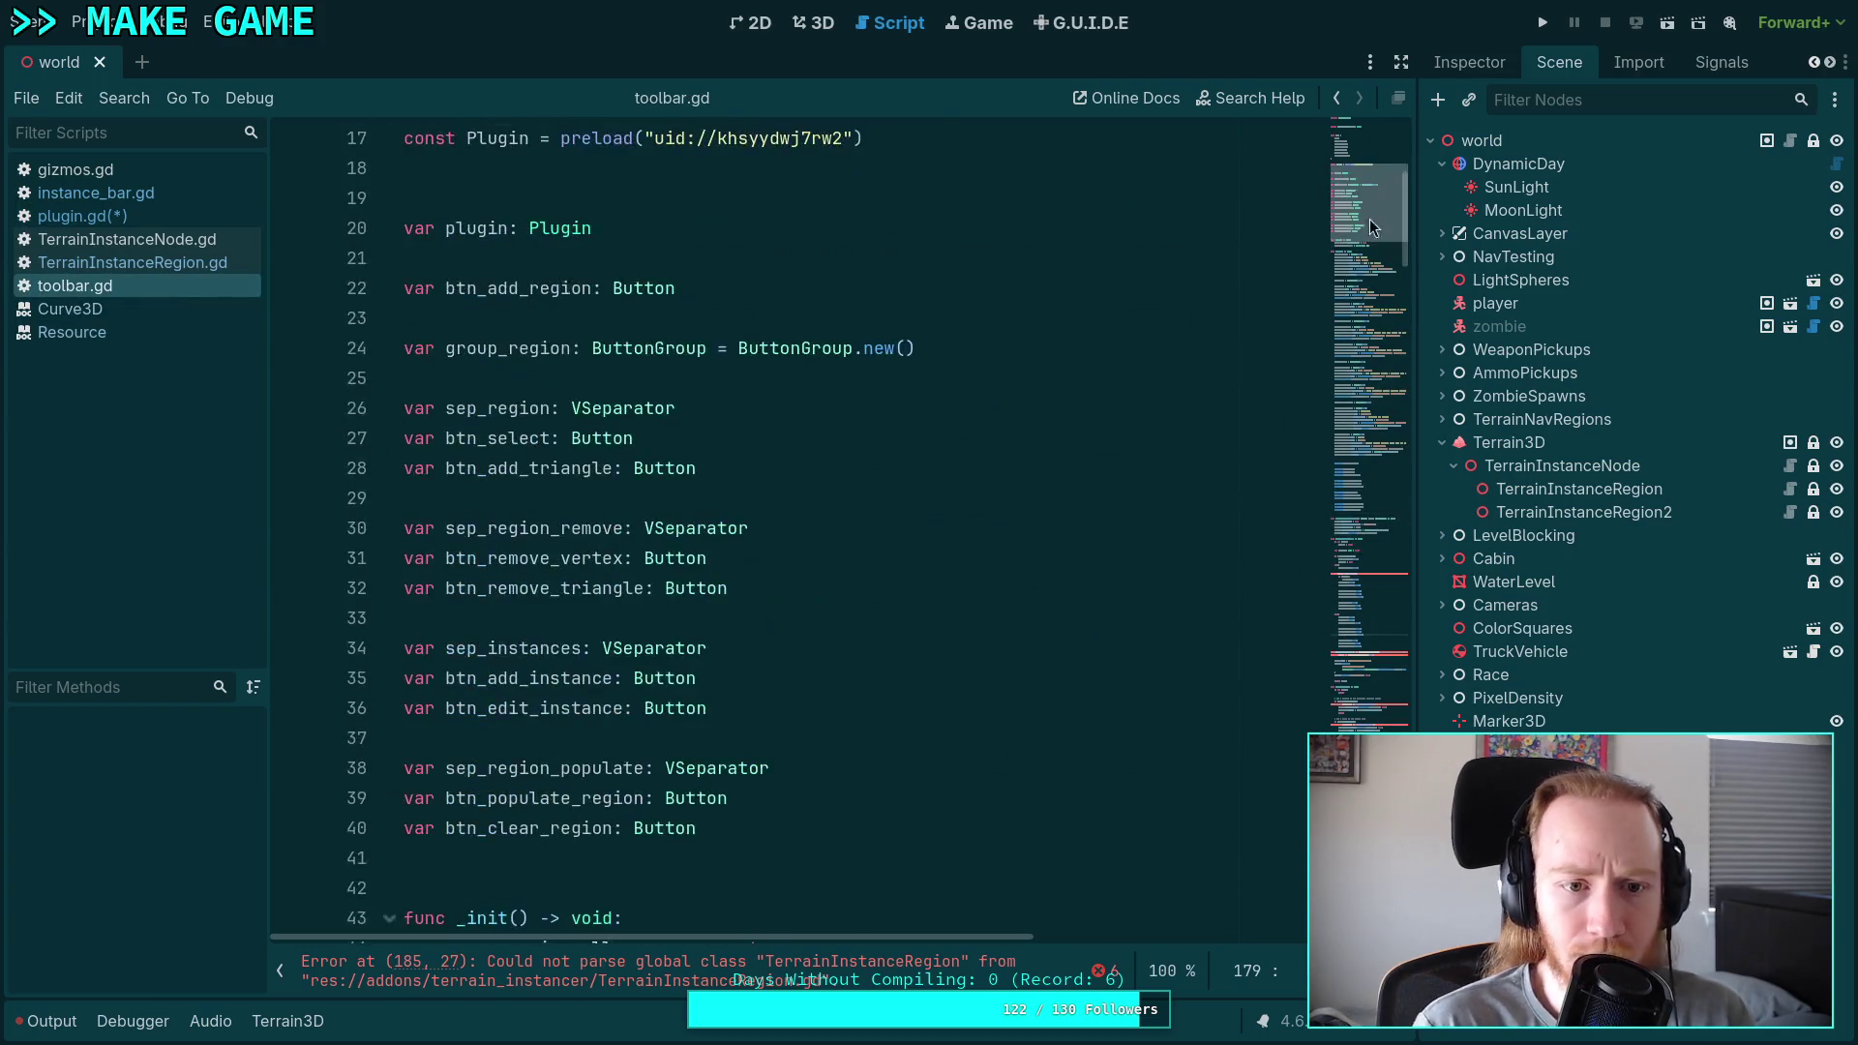
drag(482, 351, 563, 346)
text(VE)
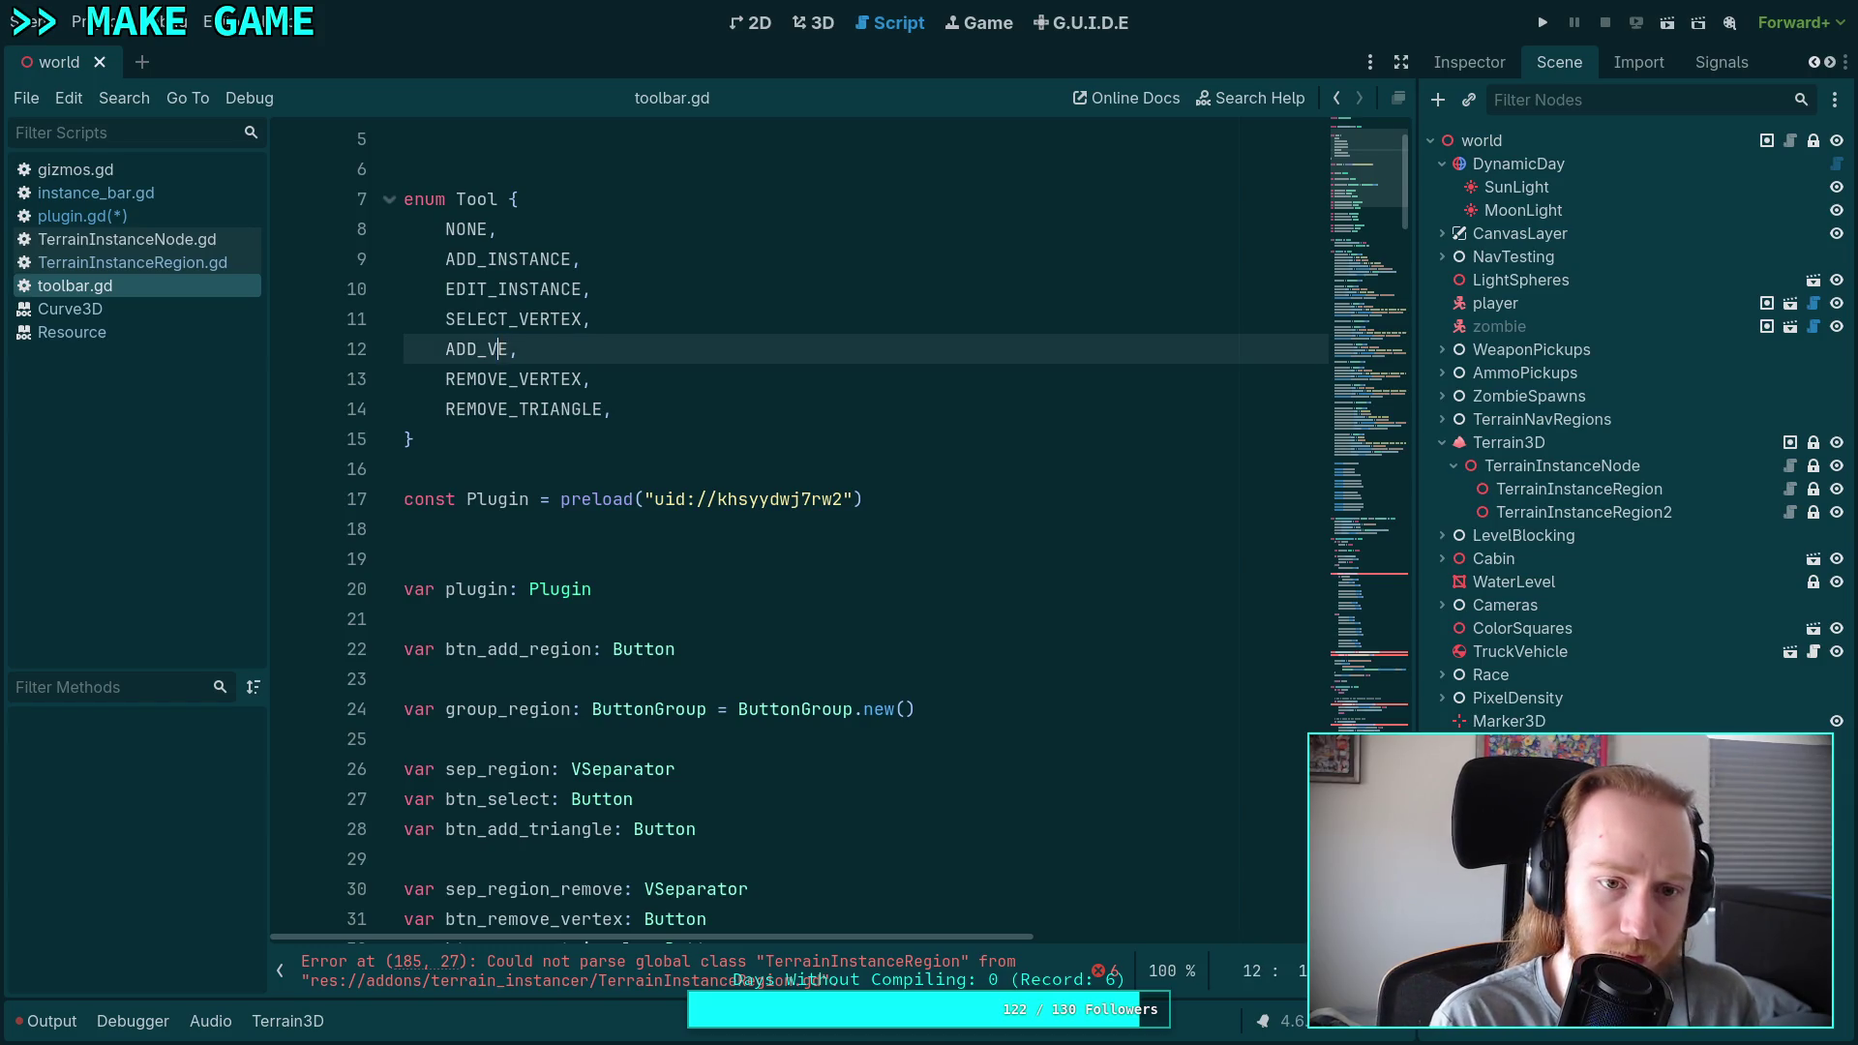
key(BackSpace)
text(ERTEX)
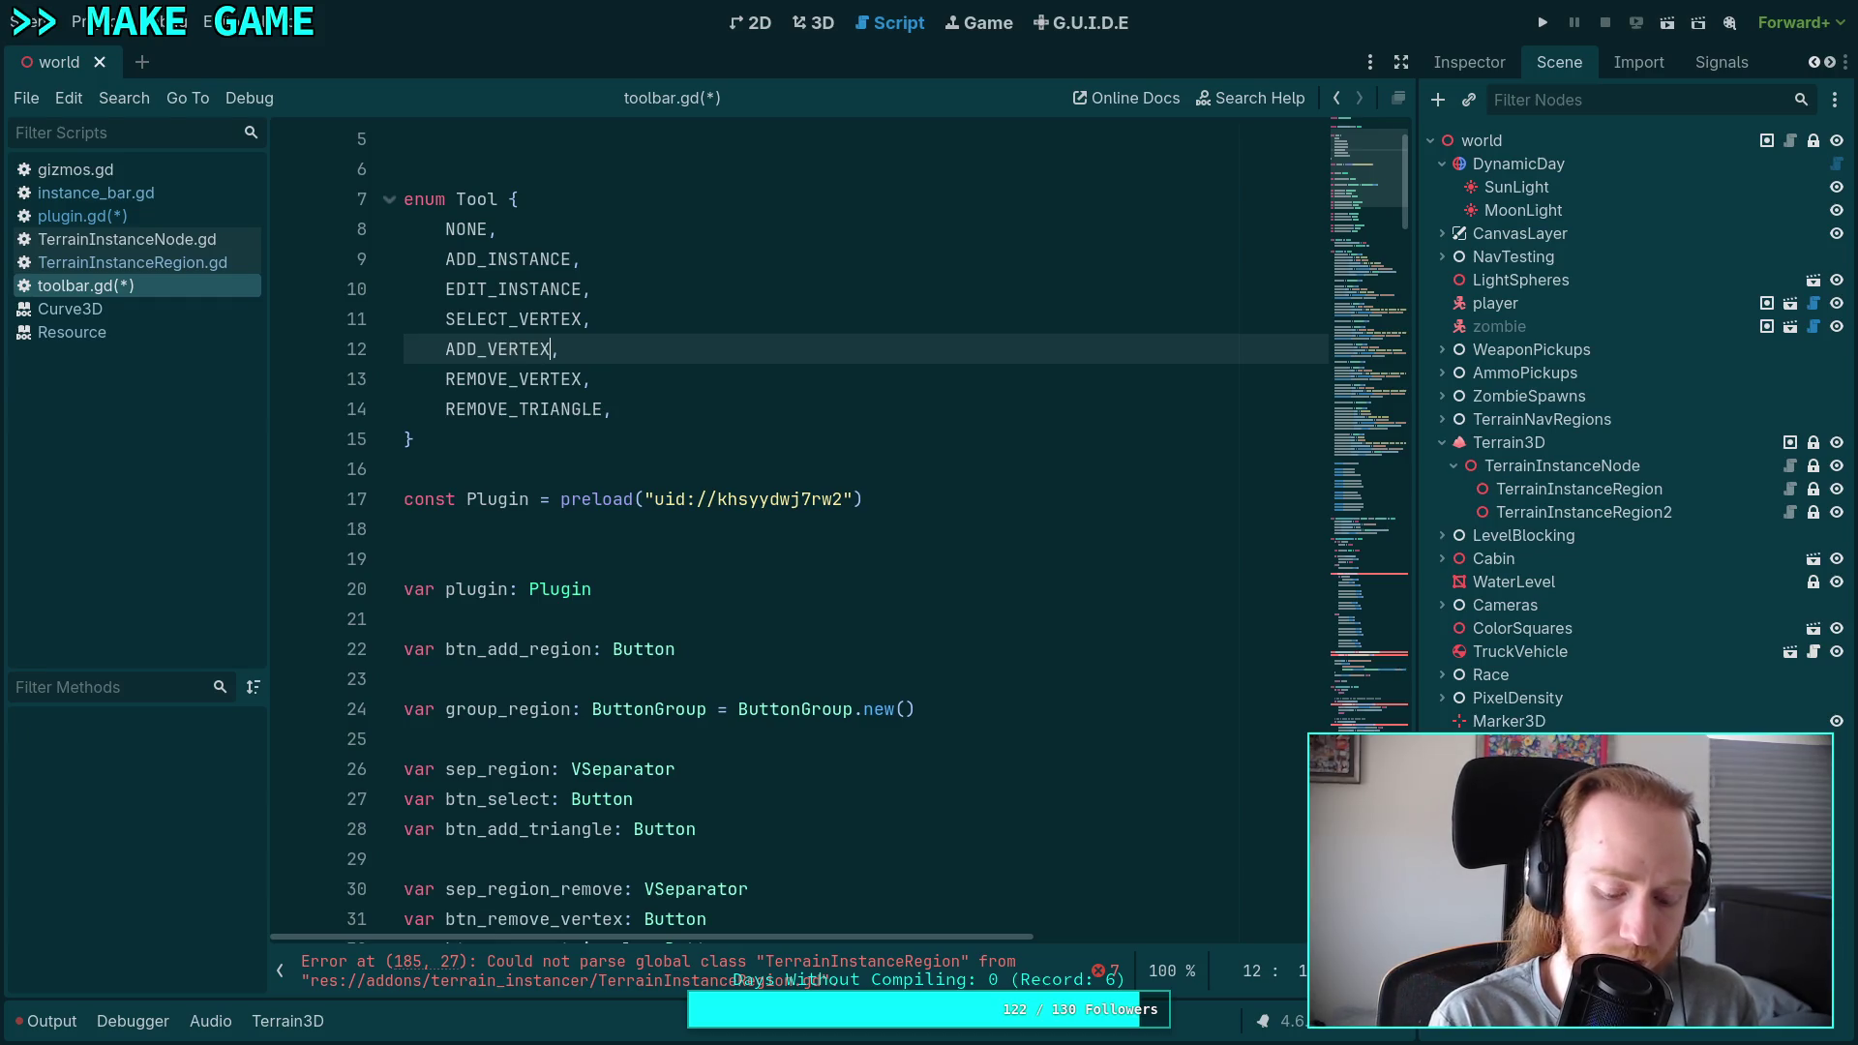
key(ctrl+s)
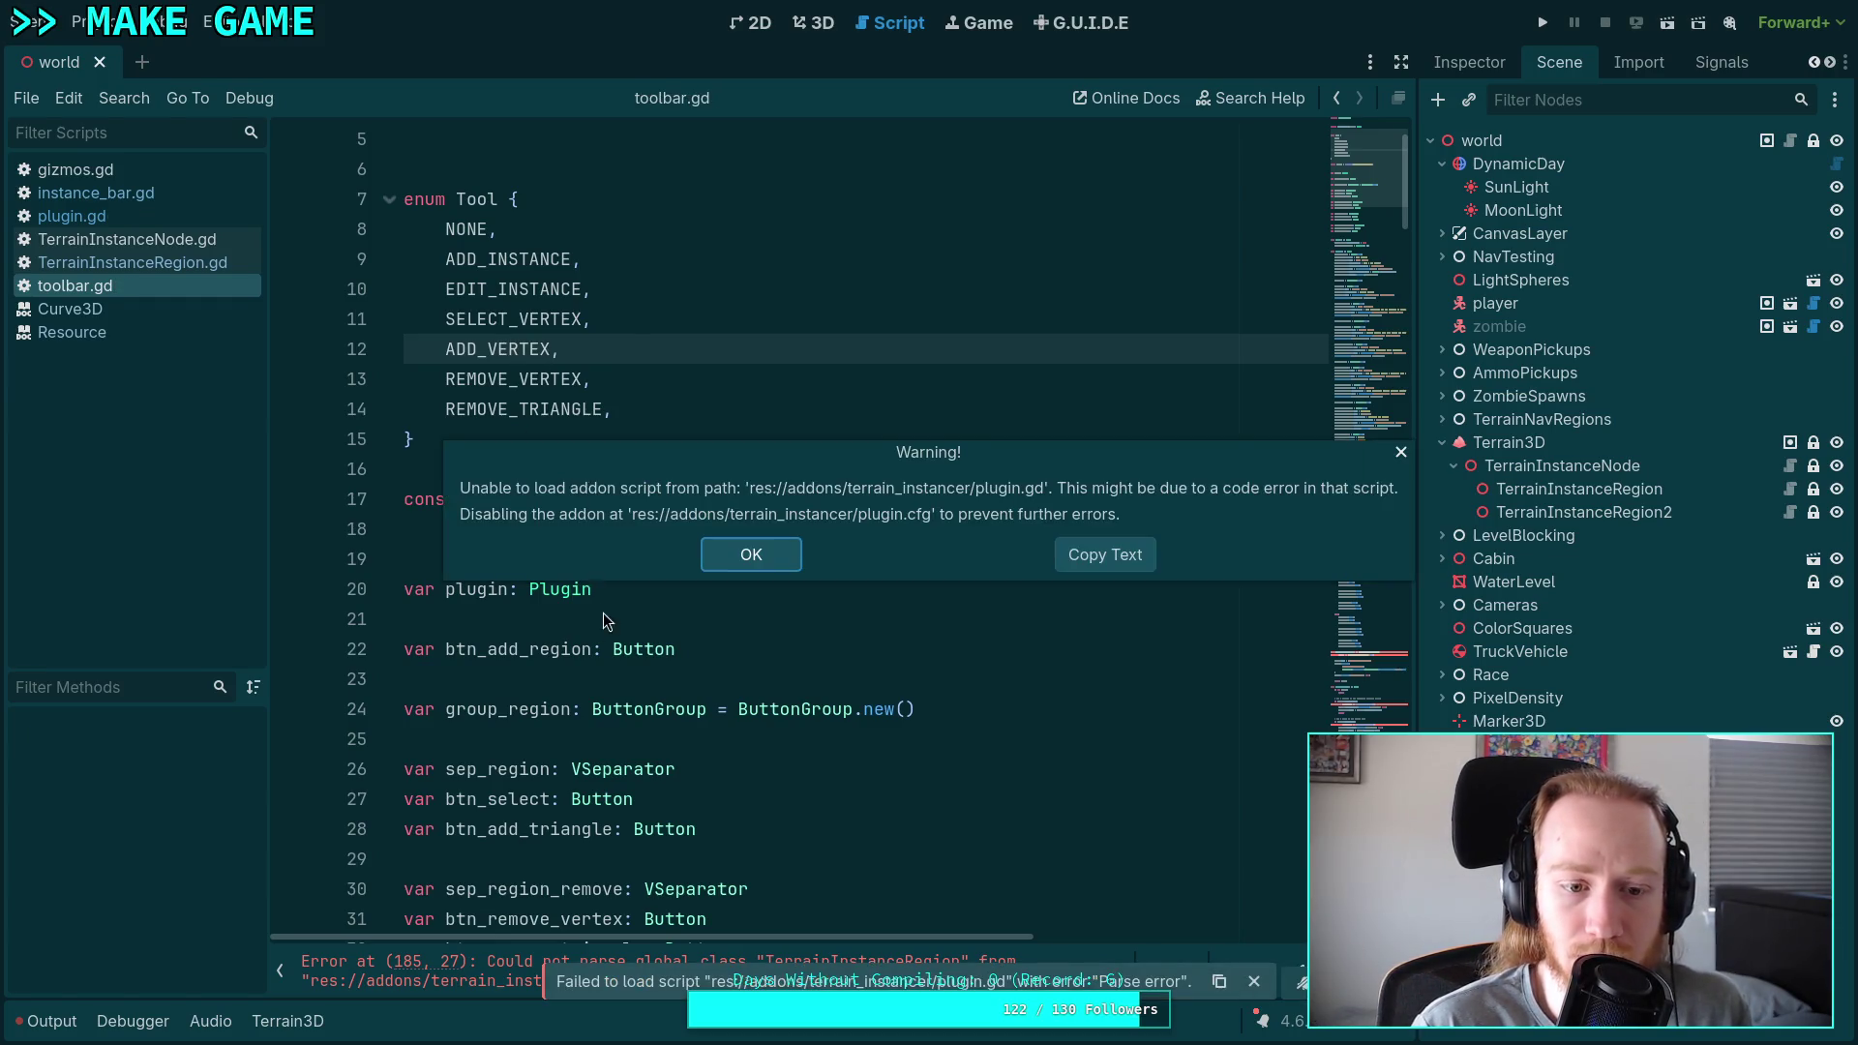
click(781, 562)
Step: Rename the btn_add_triangle declaration to btn_add_vertex and copy the new name
scroll(726, 558, down, 5)
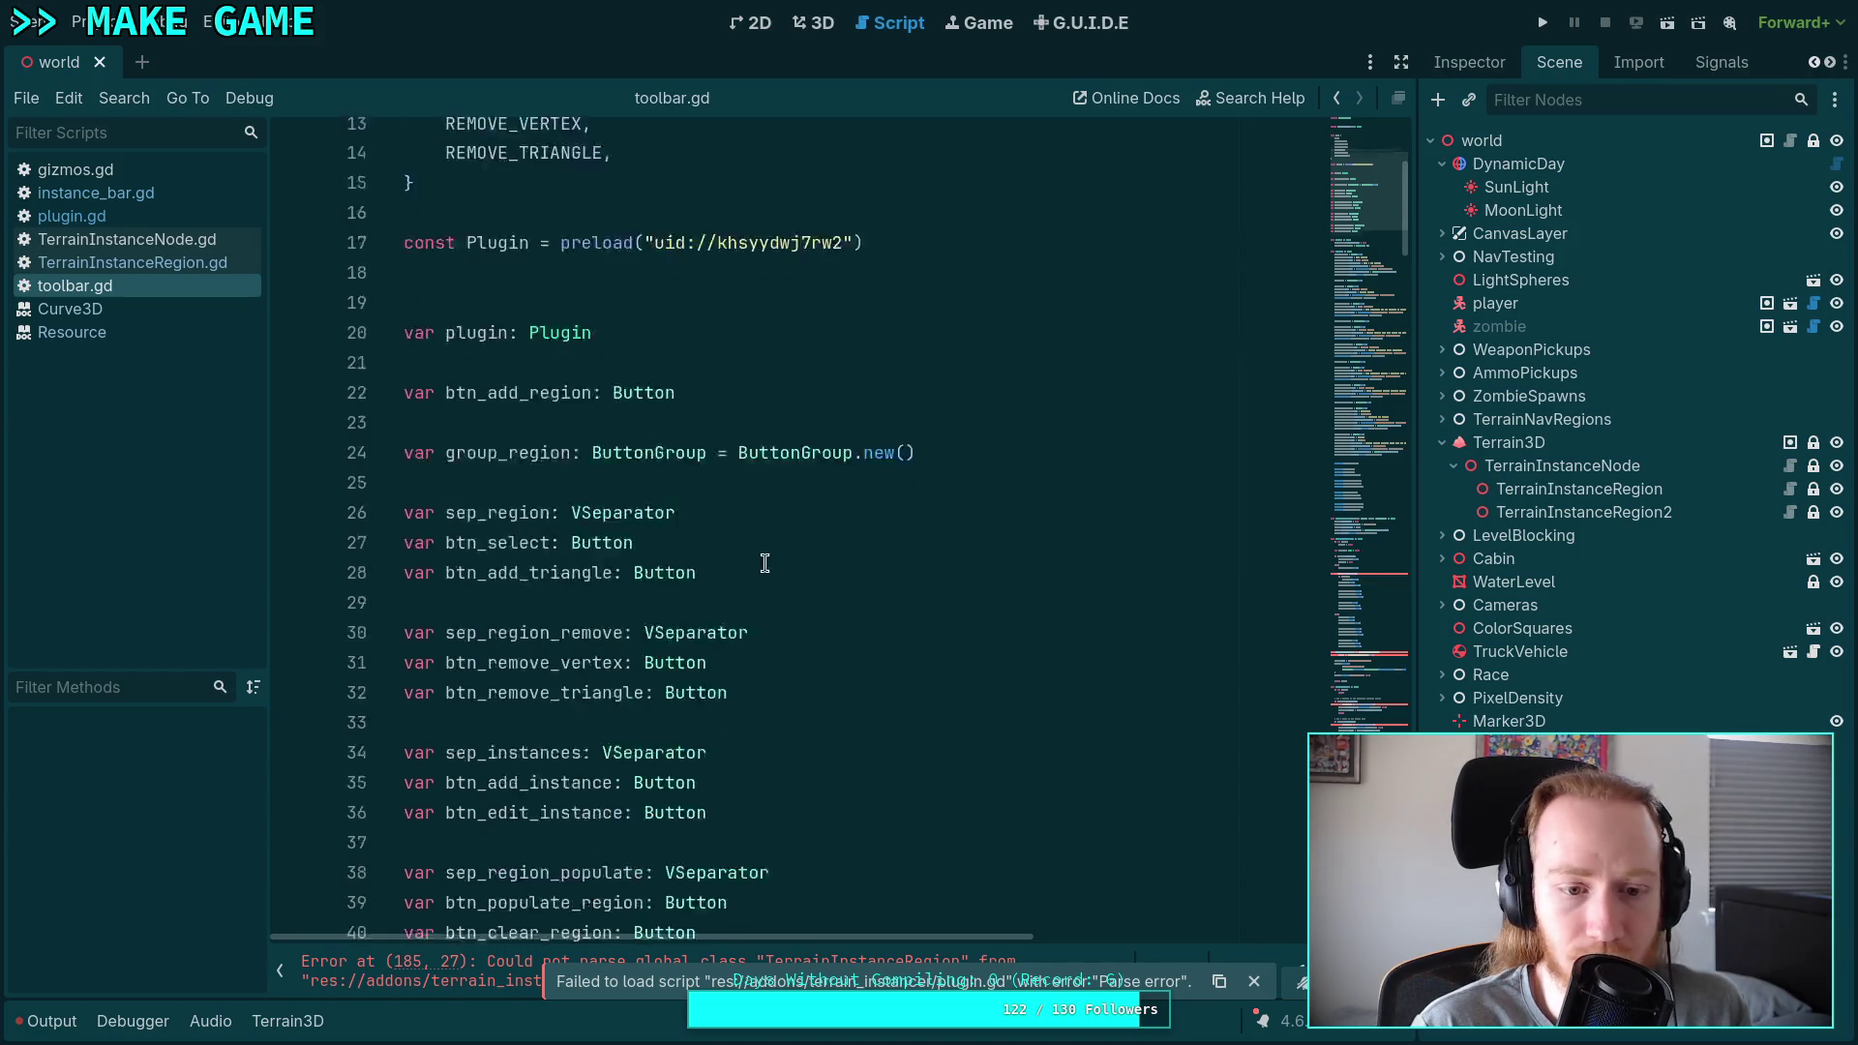
drag(527, 379, 616, 379)
text(vertex)
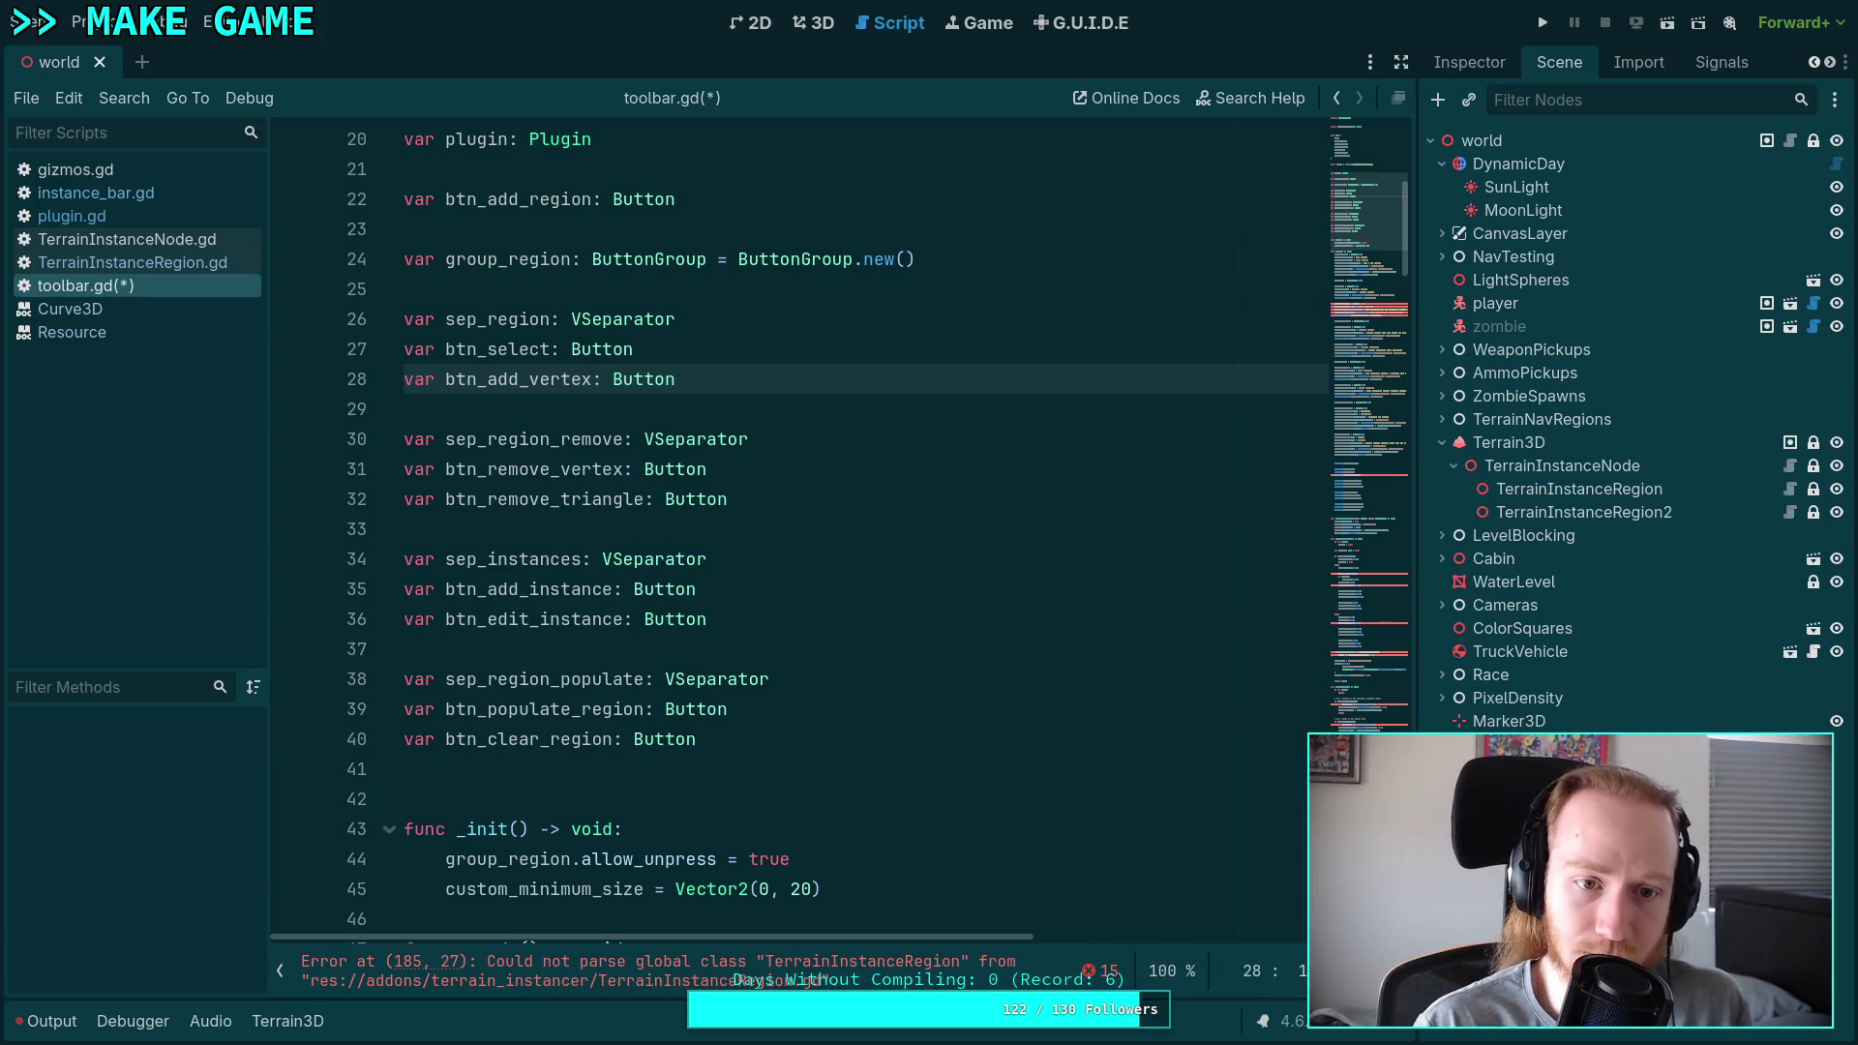
double_click(526, 378)
right_click(521, 385)
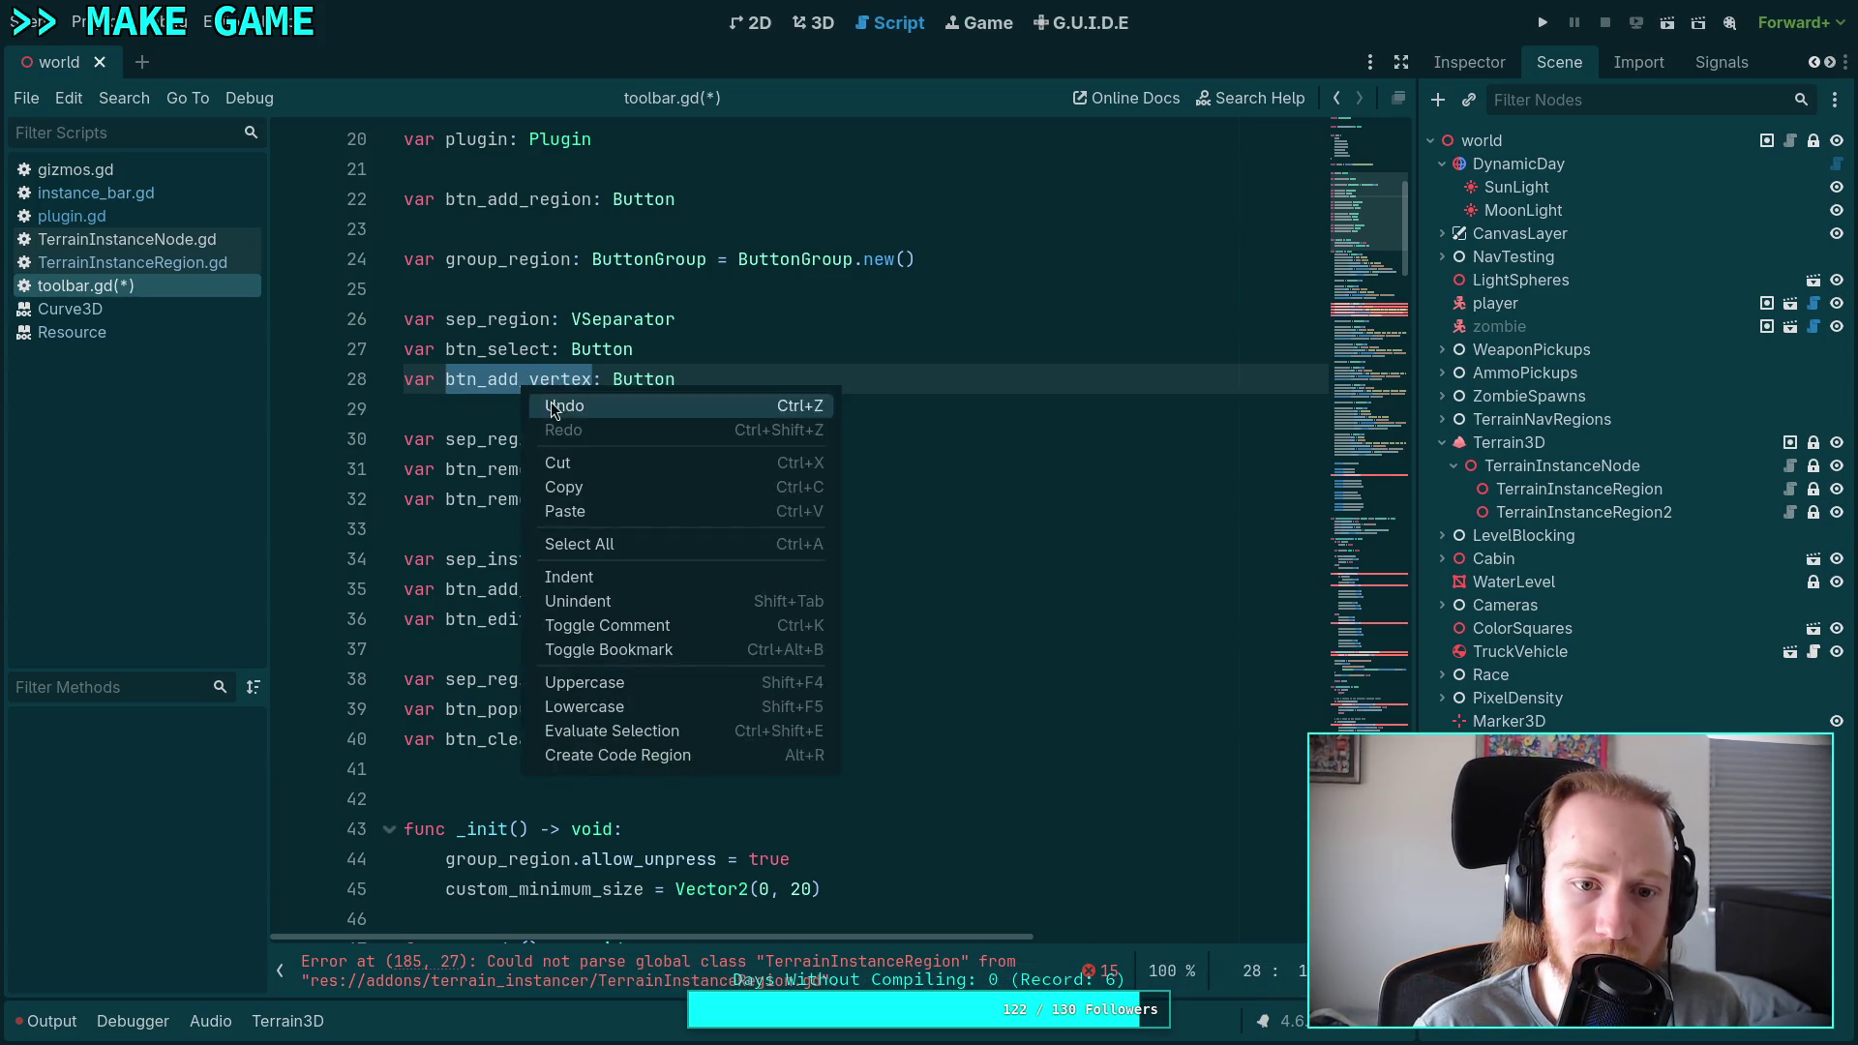
click(624, 485)
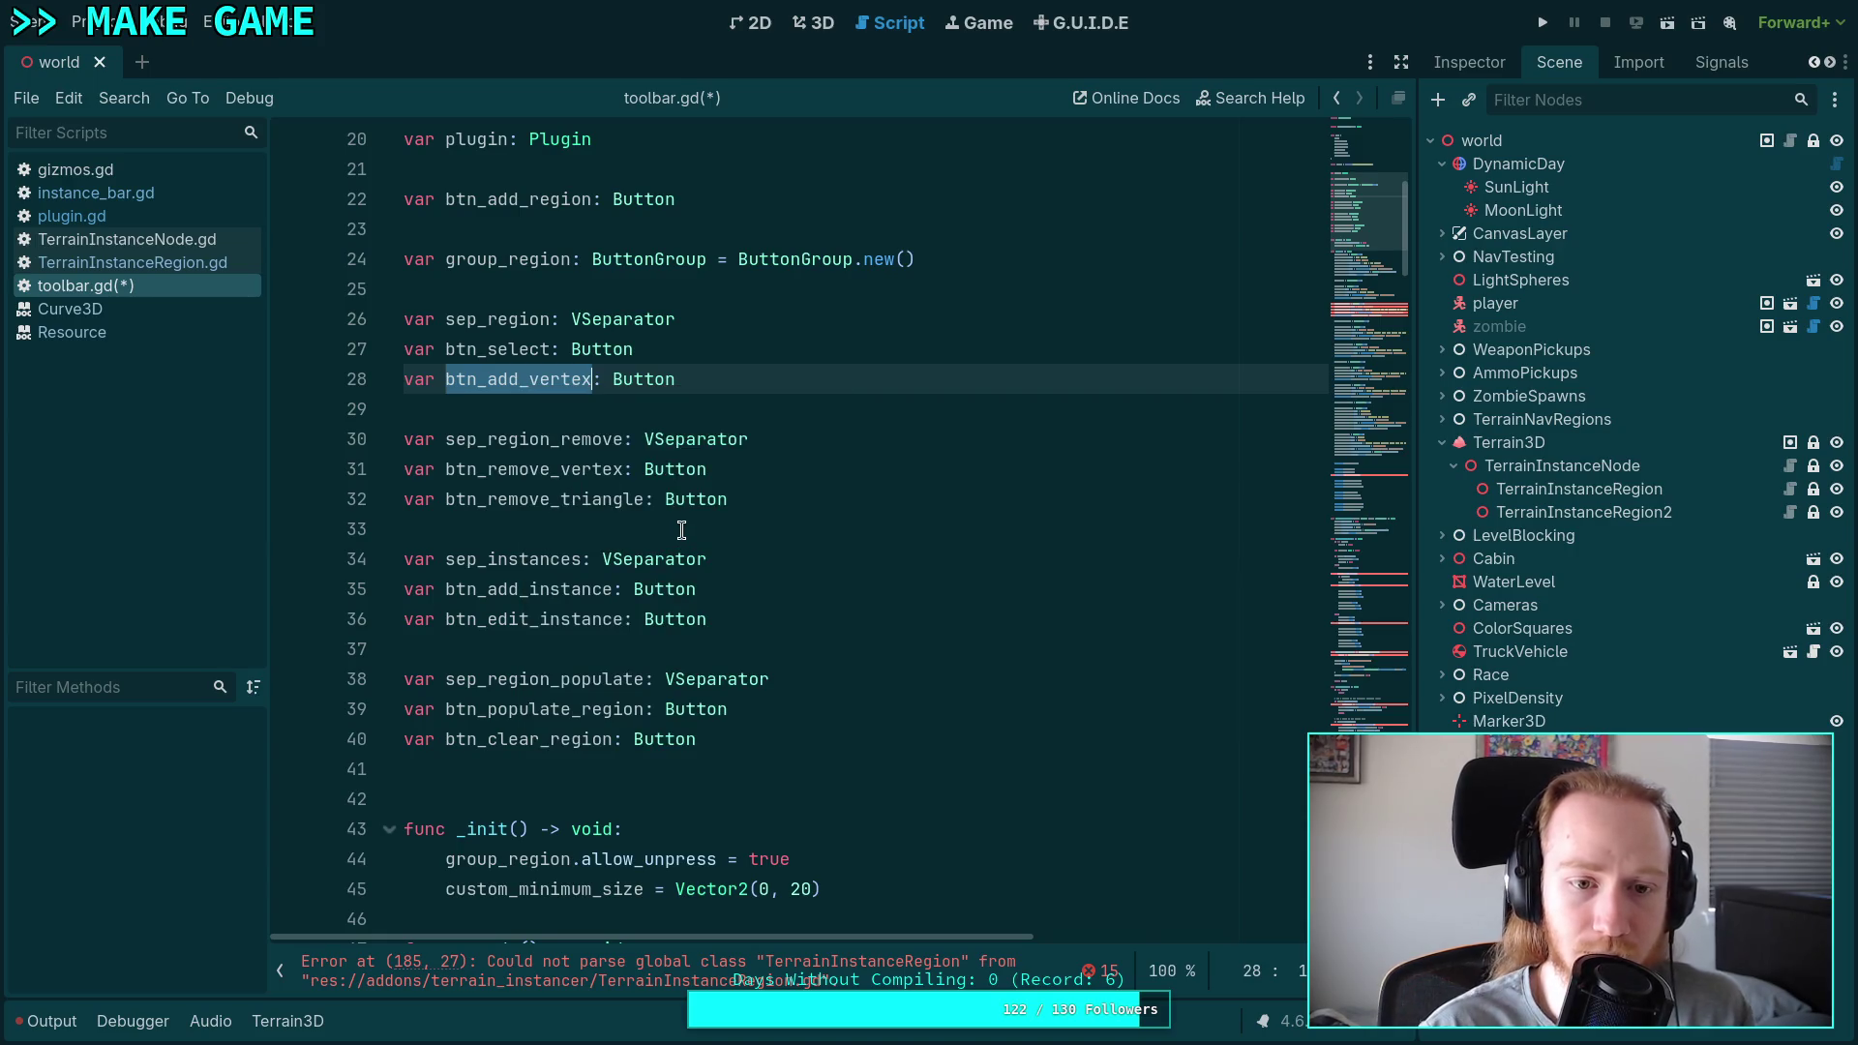
click(722, 378)
double_click(494, 349)
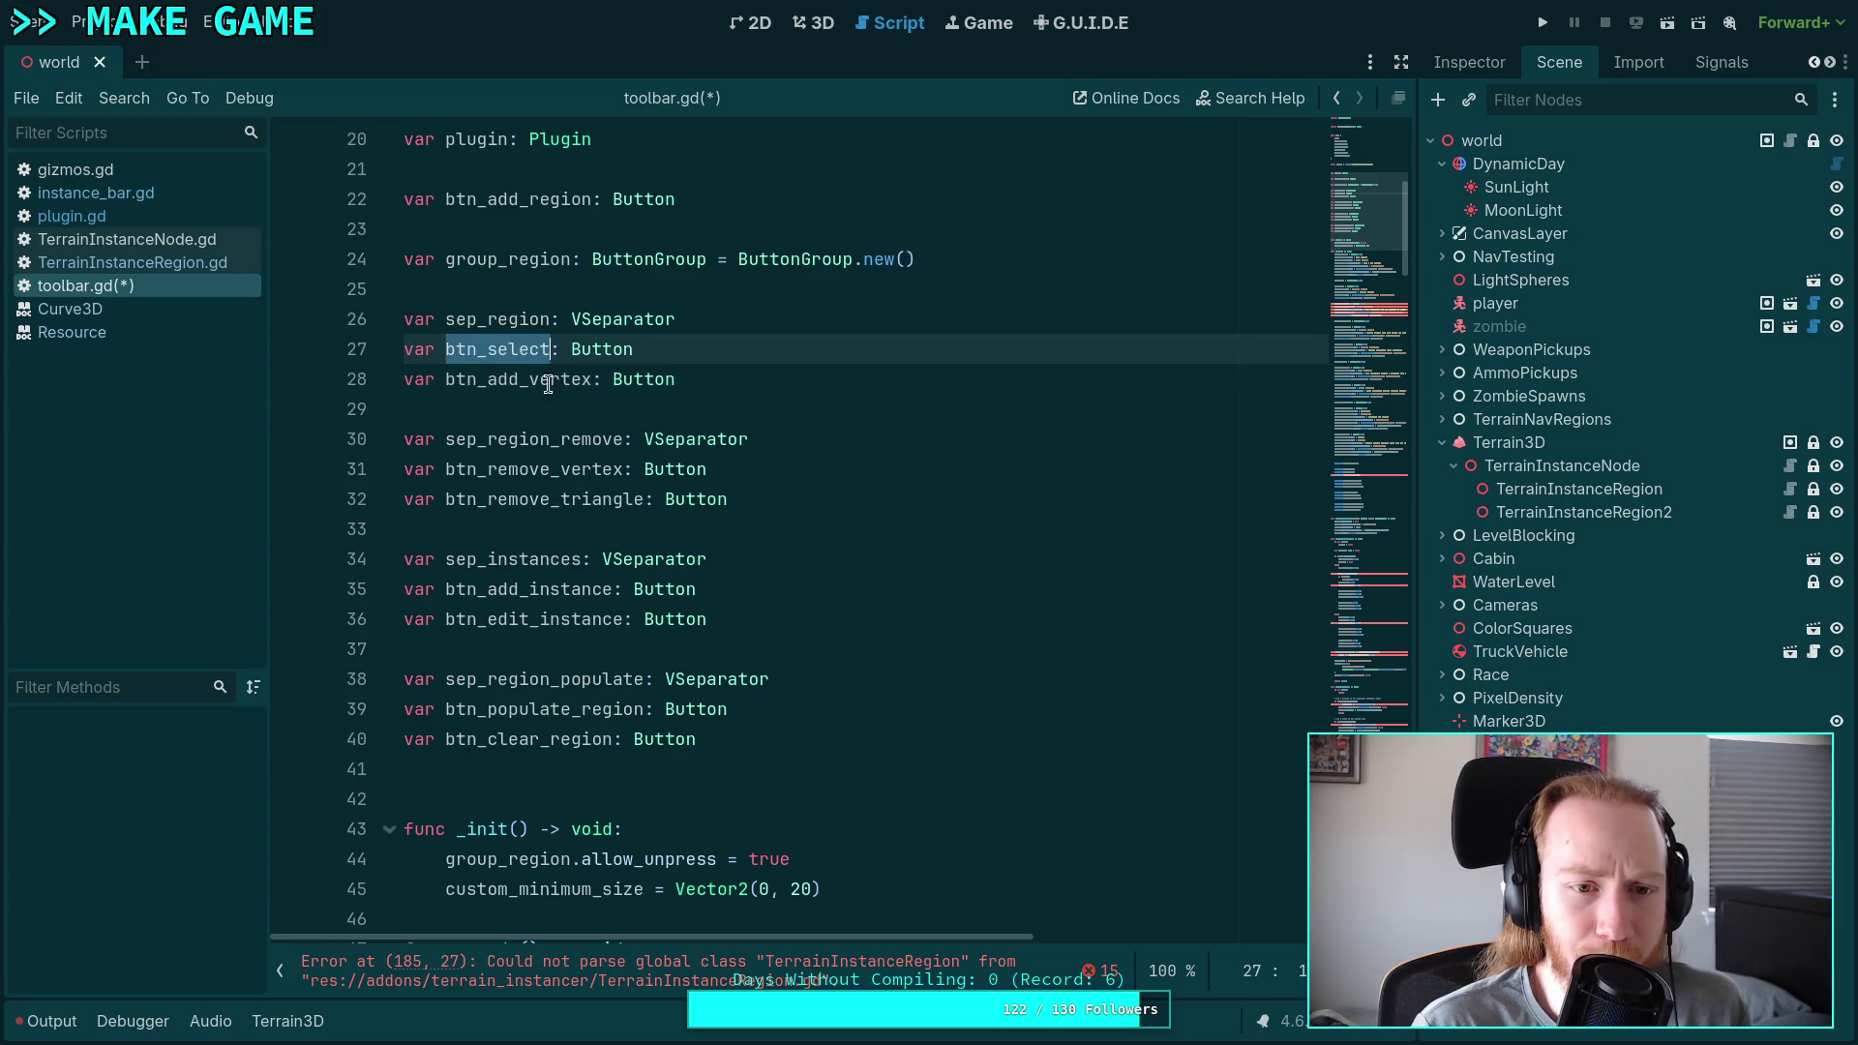
click(919, 445)
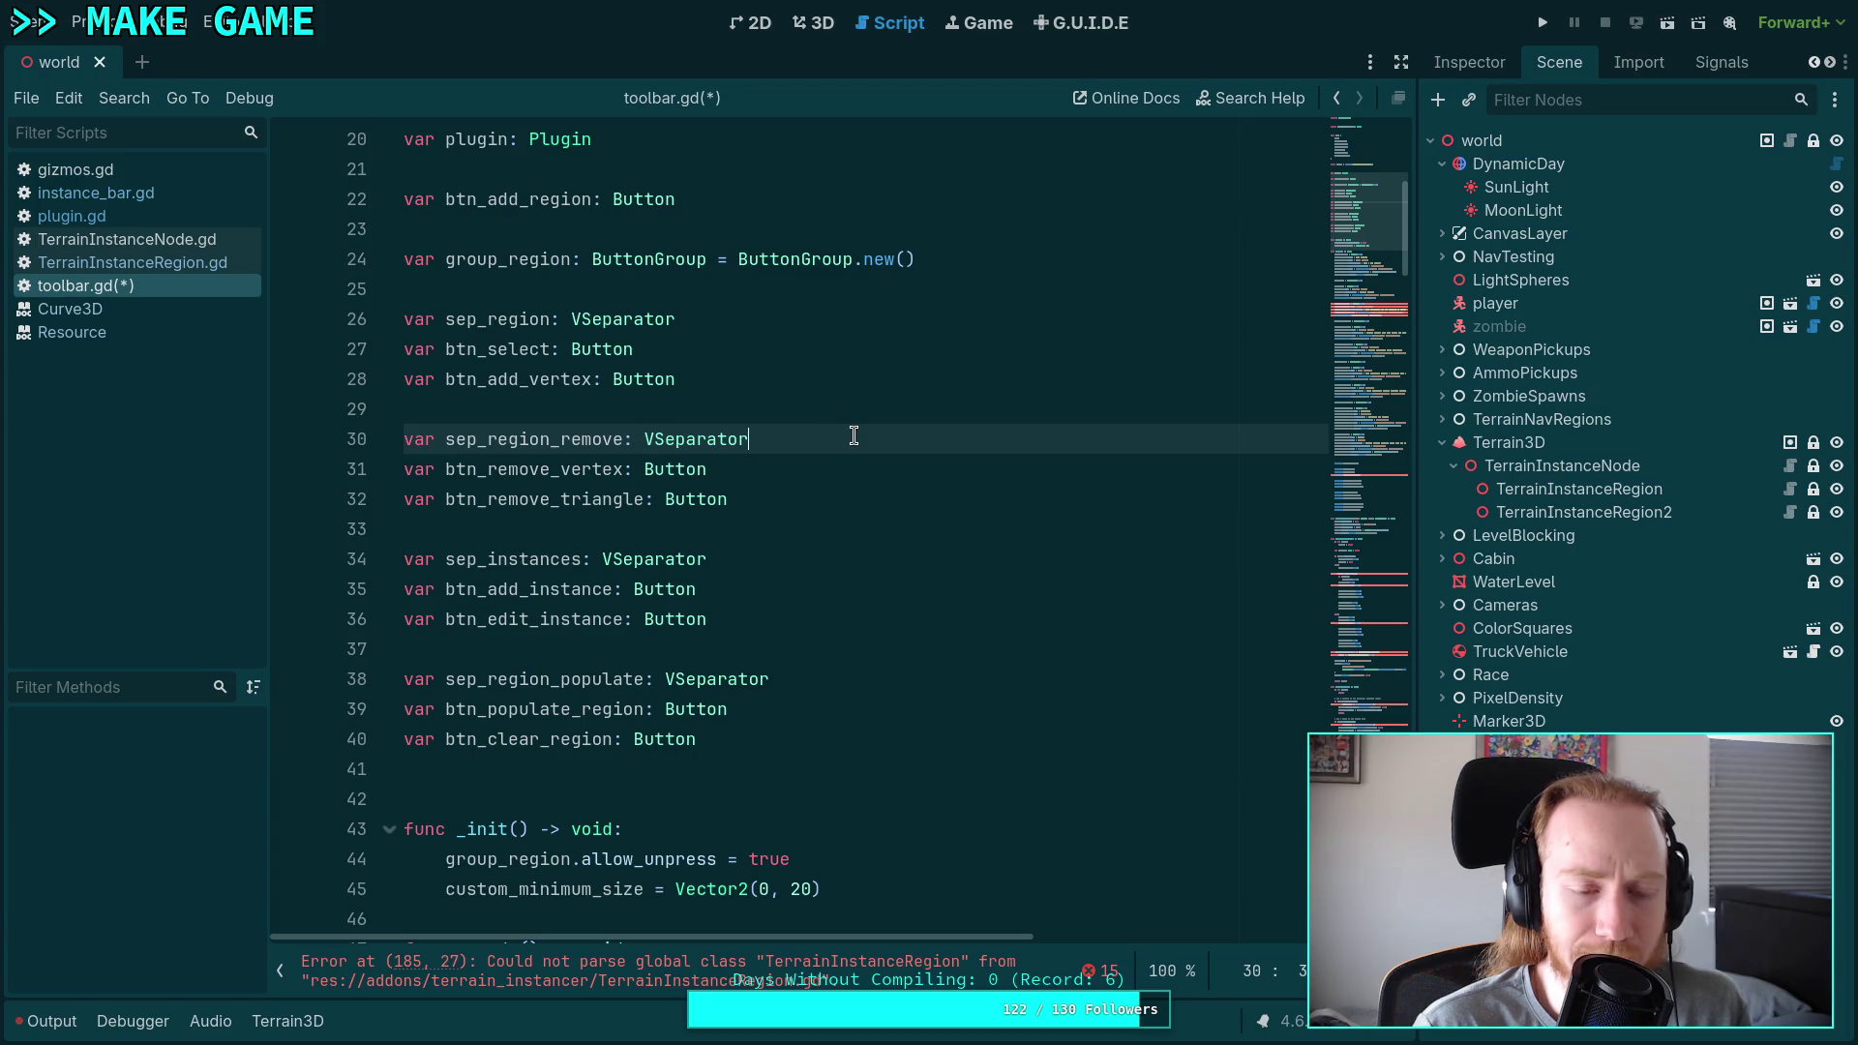
Step: Delete the btn_remove_triangle and sep_region_remove declarations and save toolbar.gd
drag(797, 494, 801, 481)
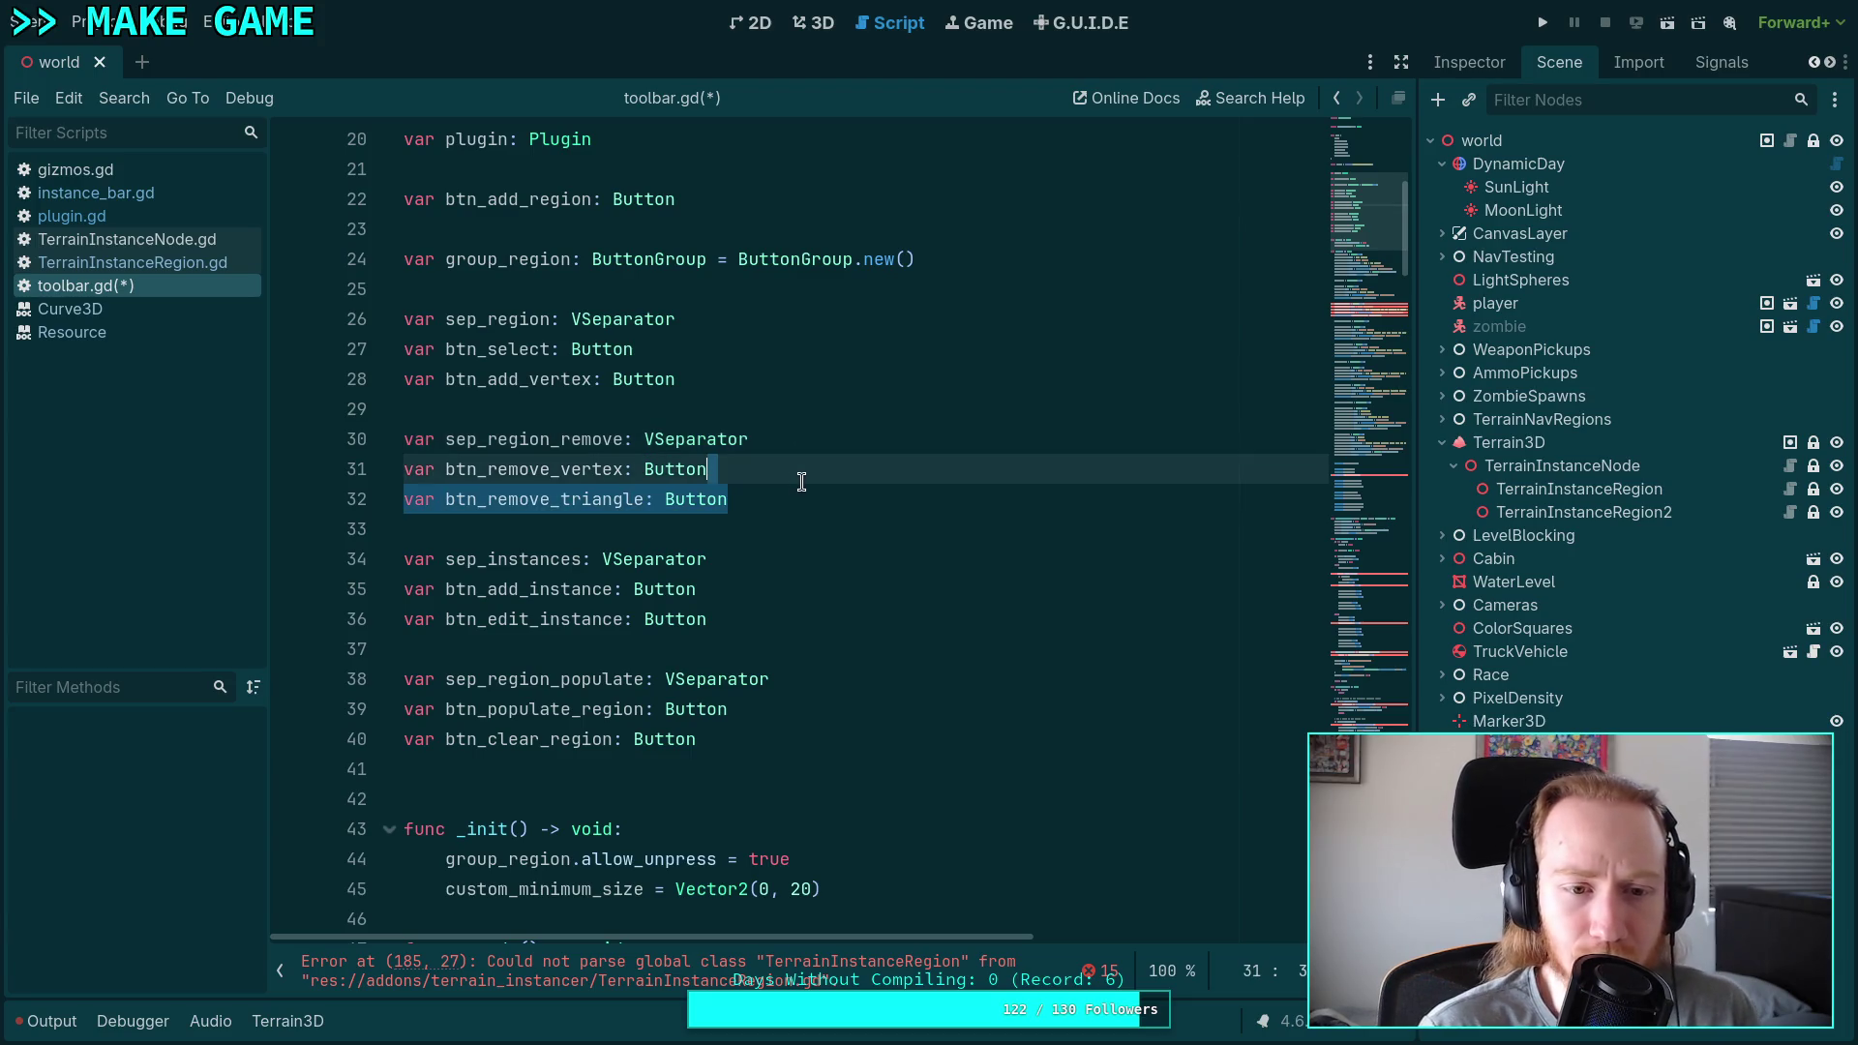
key(BackSpace)
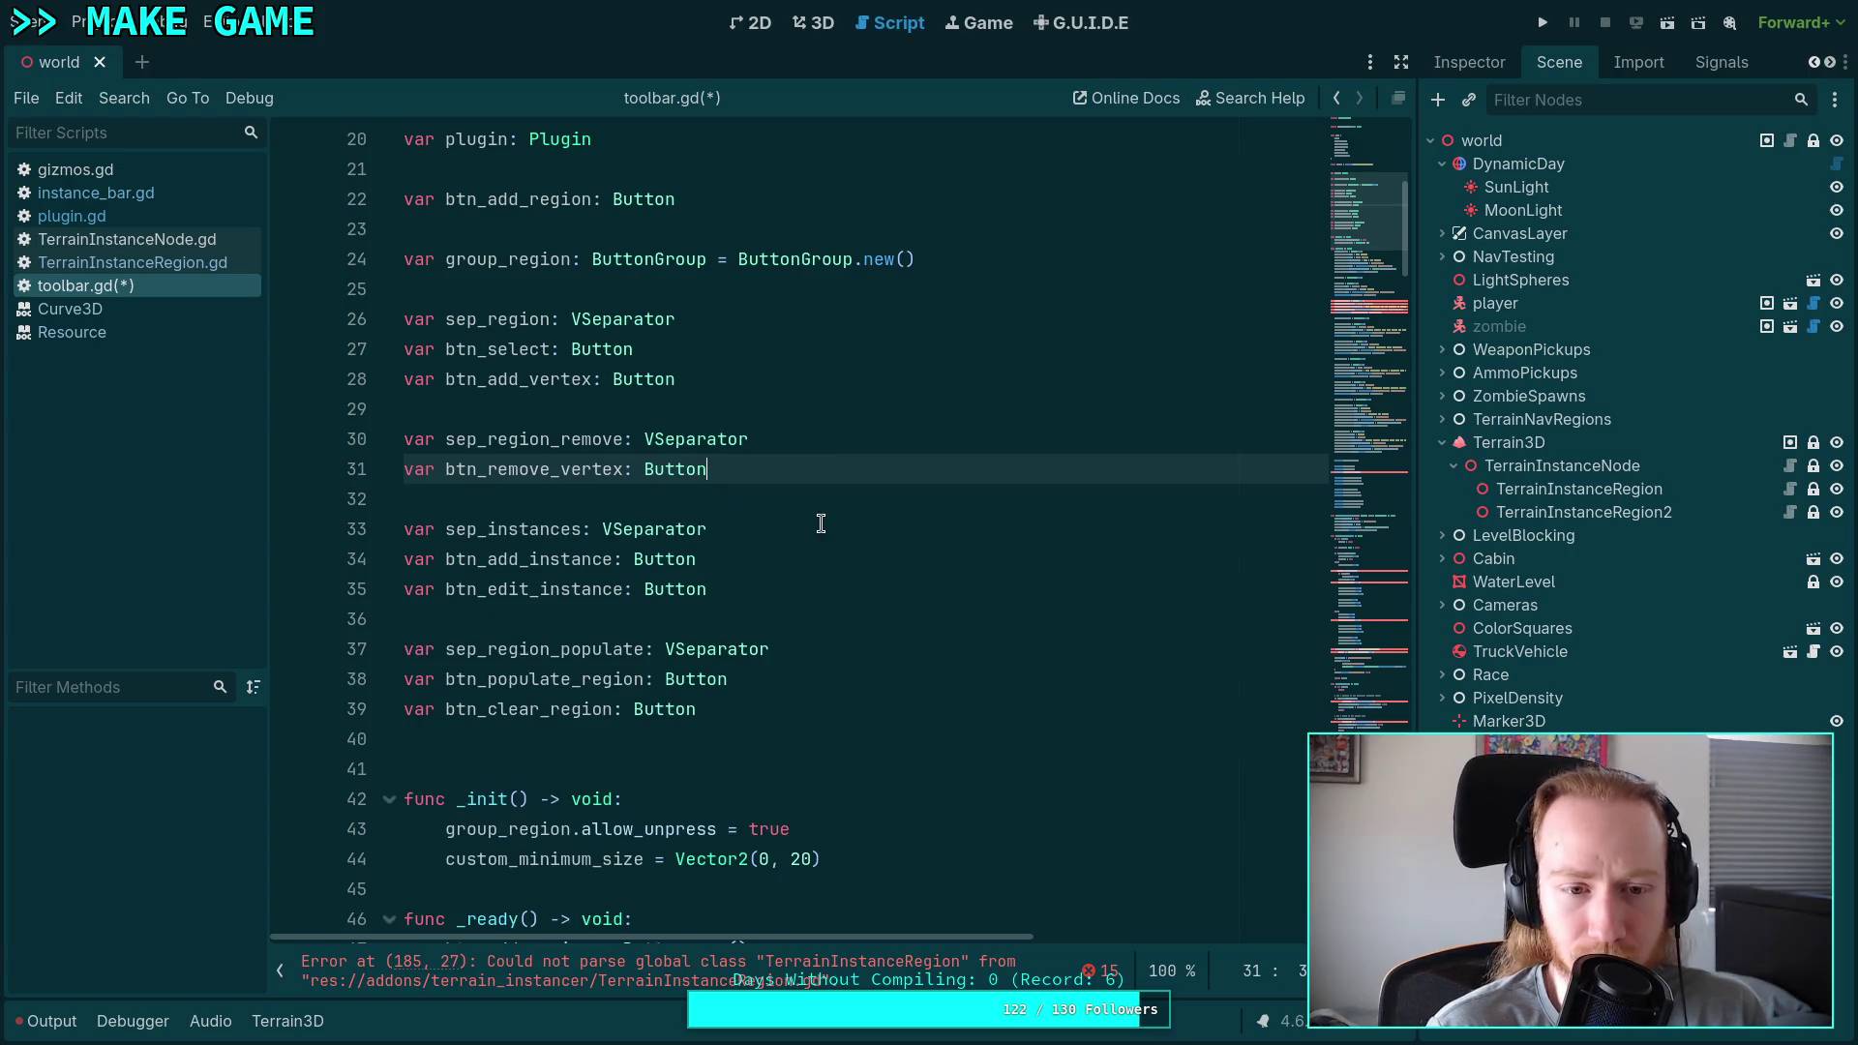
drag(832, 432, 852, 404)
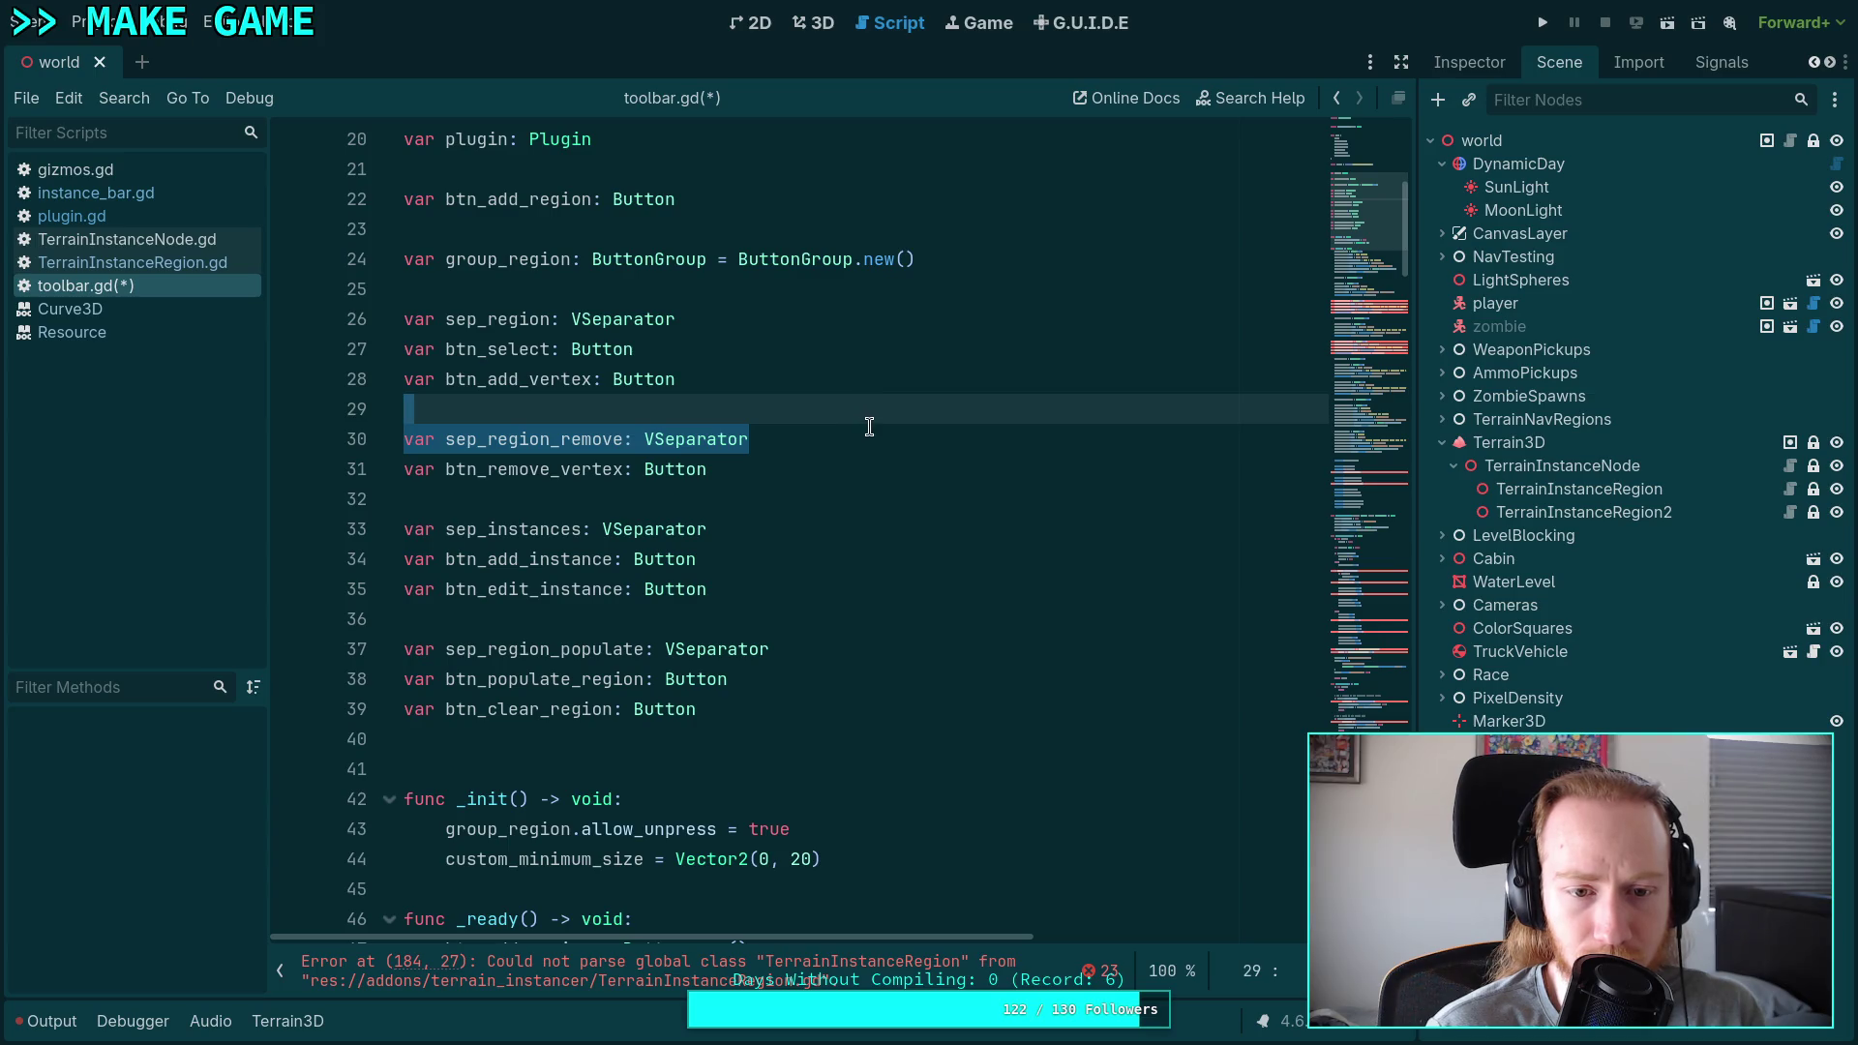
key(BackSpace)
key(BackSpace)
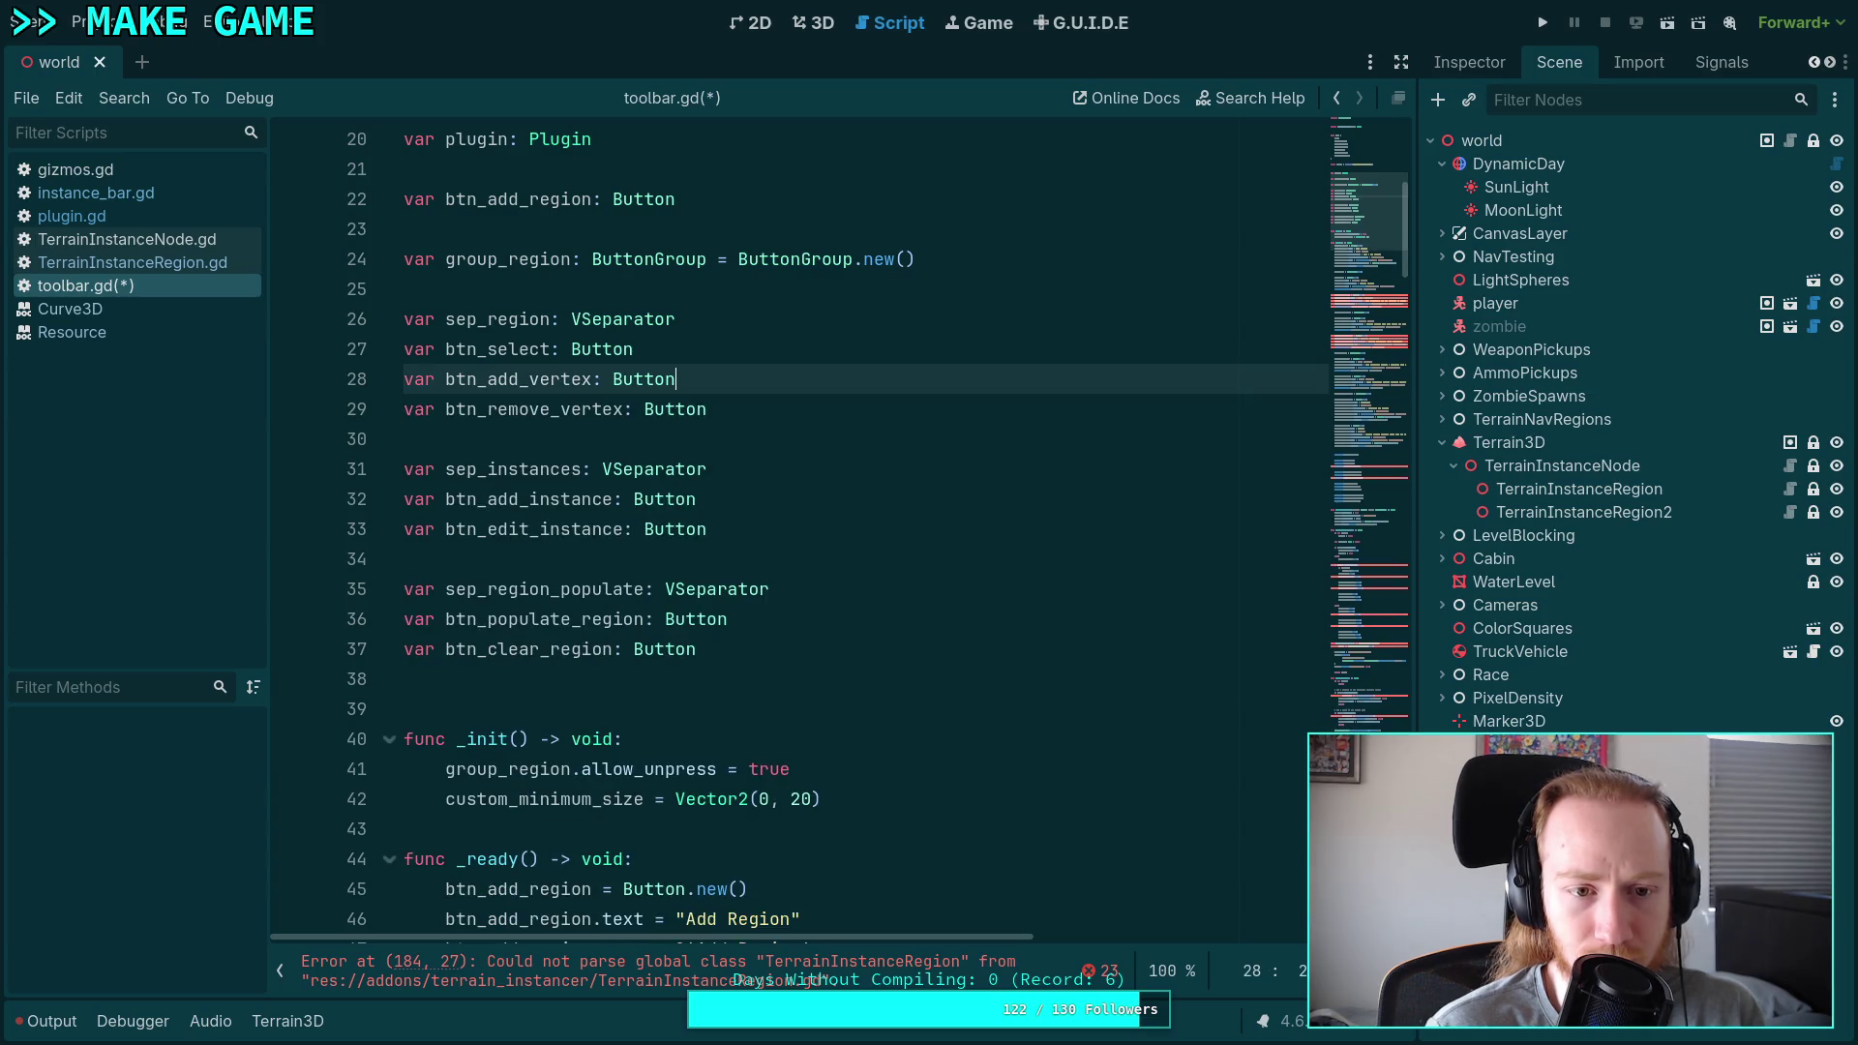
key(ctrl+s)
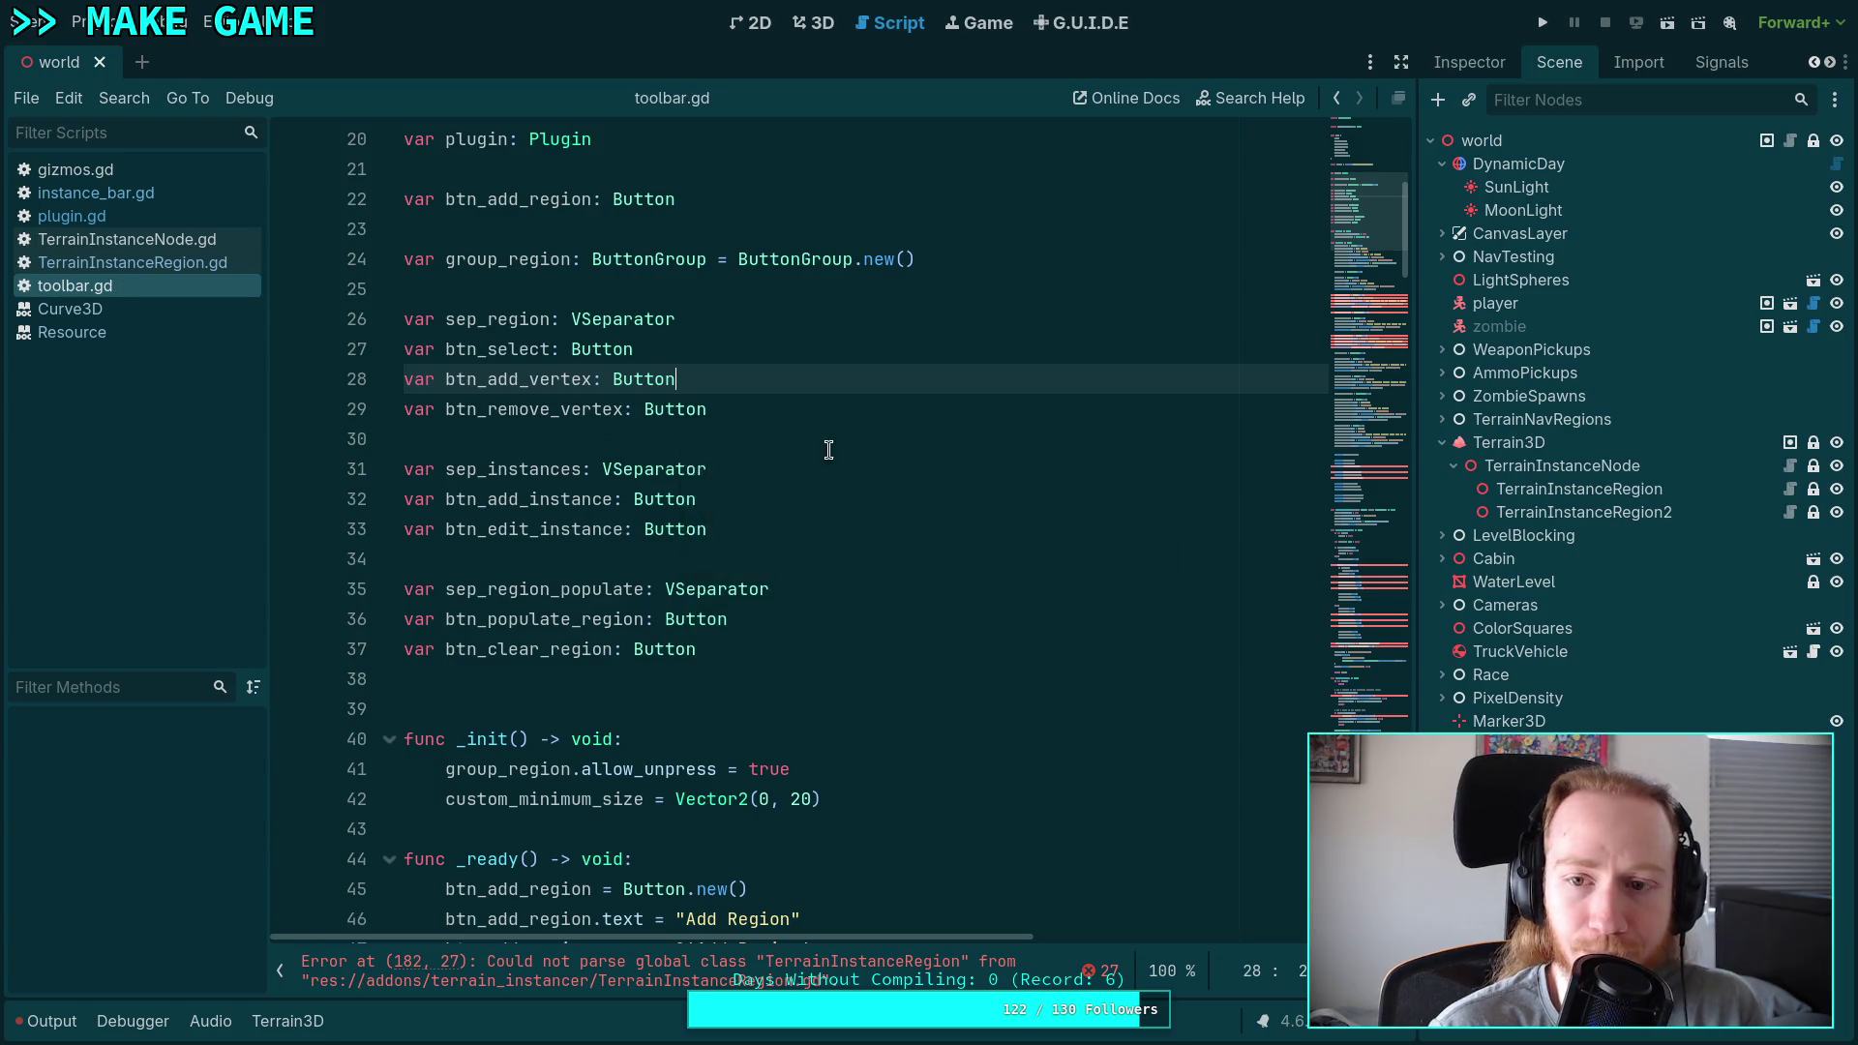
scroll(829, 451, down, 10)
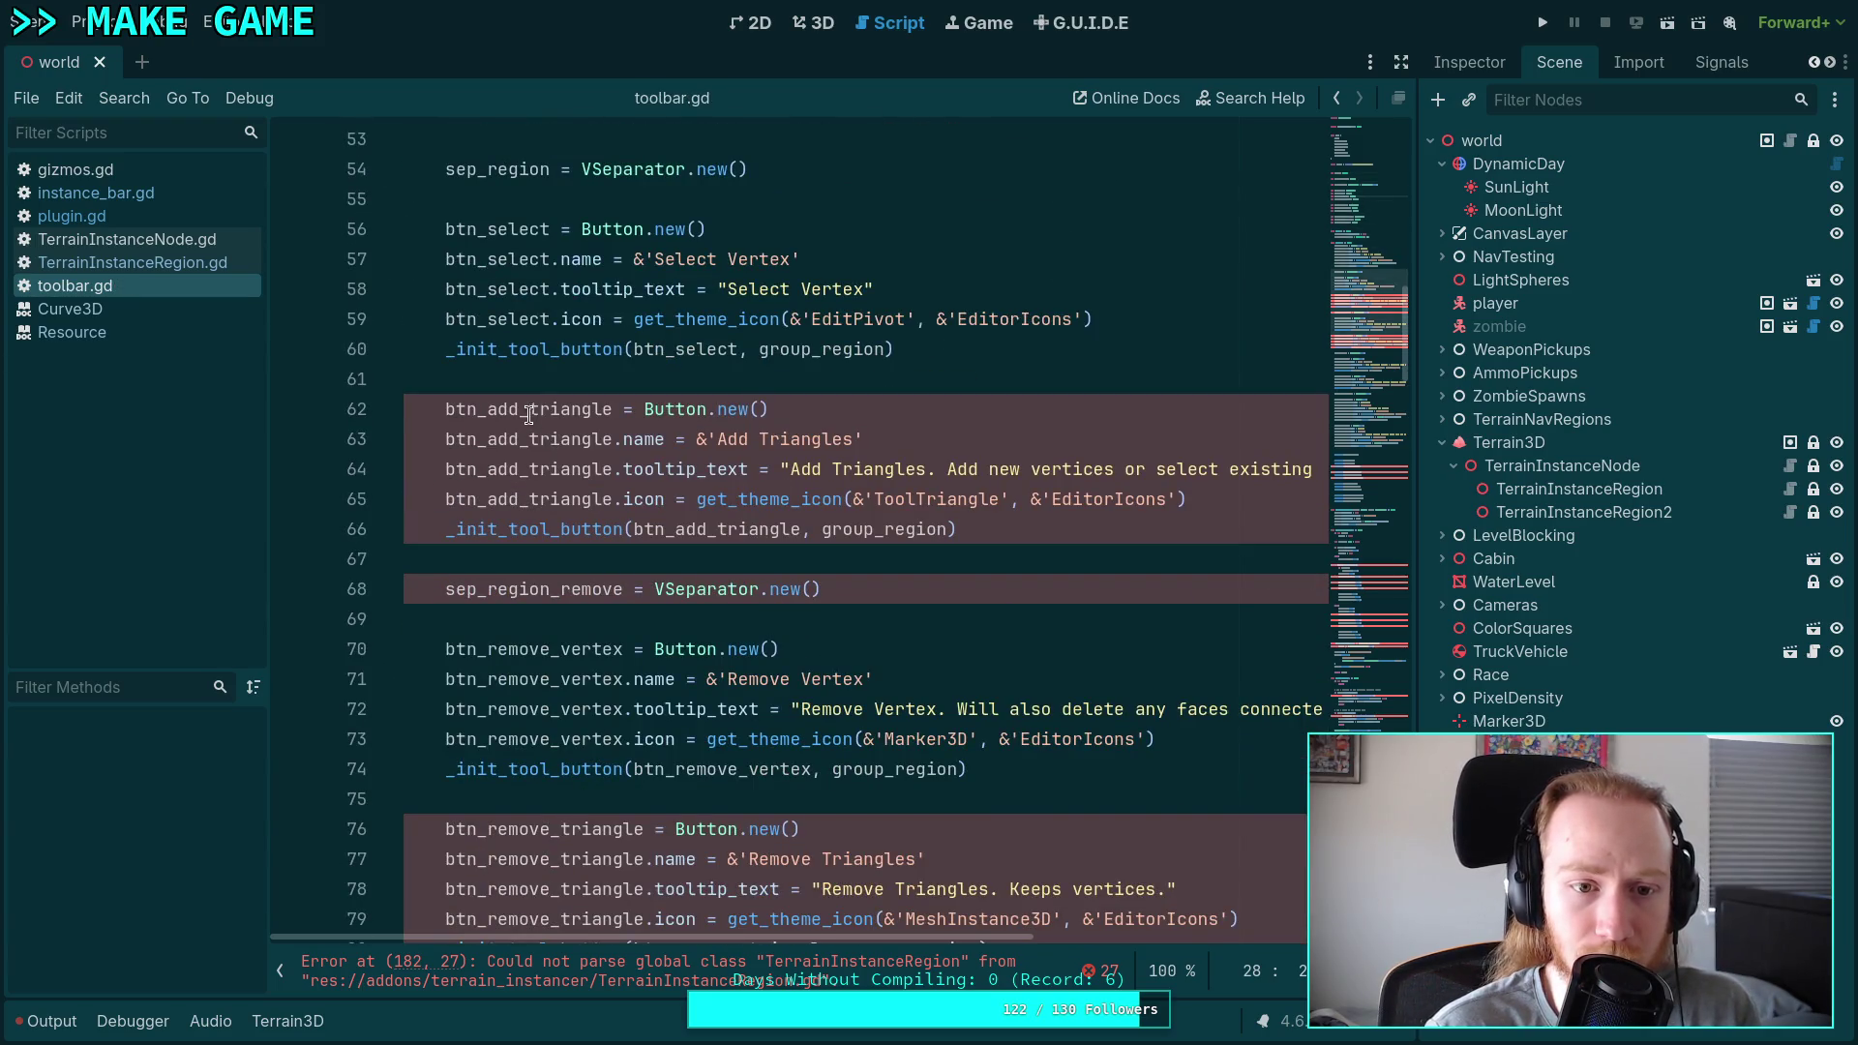
Step: Rename btn_add_triangle to btn_add_vertex on each of its setup lines in _ready
double_click(531, 411)
text(btn_add_vertex)
key(Down)
key(ctrl+shift+Left)
text(btn_add_vertex)
key(Down)
key(ctrl+shift+Left)
text(btn_add_vertex)
key(Down)
key(ctrl+shift+Left)
text(btn_add_vertex)
Step: Set the button's name and tooltip to 'Add Vertex' and pass vertex to _init_tool_button
mouse_move(738, 440)
mouse_down()
mouse_move(830, 425)
mouse_move(815, 470)
mouse_move(903, 462)
mouse_up()
text(Vertex)
text(Vertex)
mouse_move(895, 469)
mouse_down()
mouse_move(1328, 471)
mouse_move(1283, 471)
mouse_up()
key(BackSpace)
key(BackSpace)
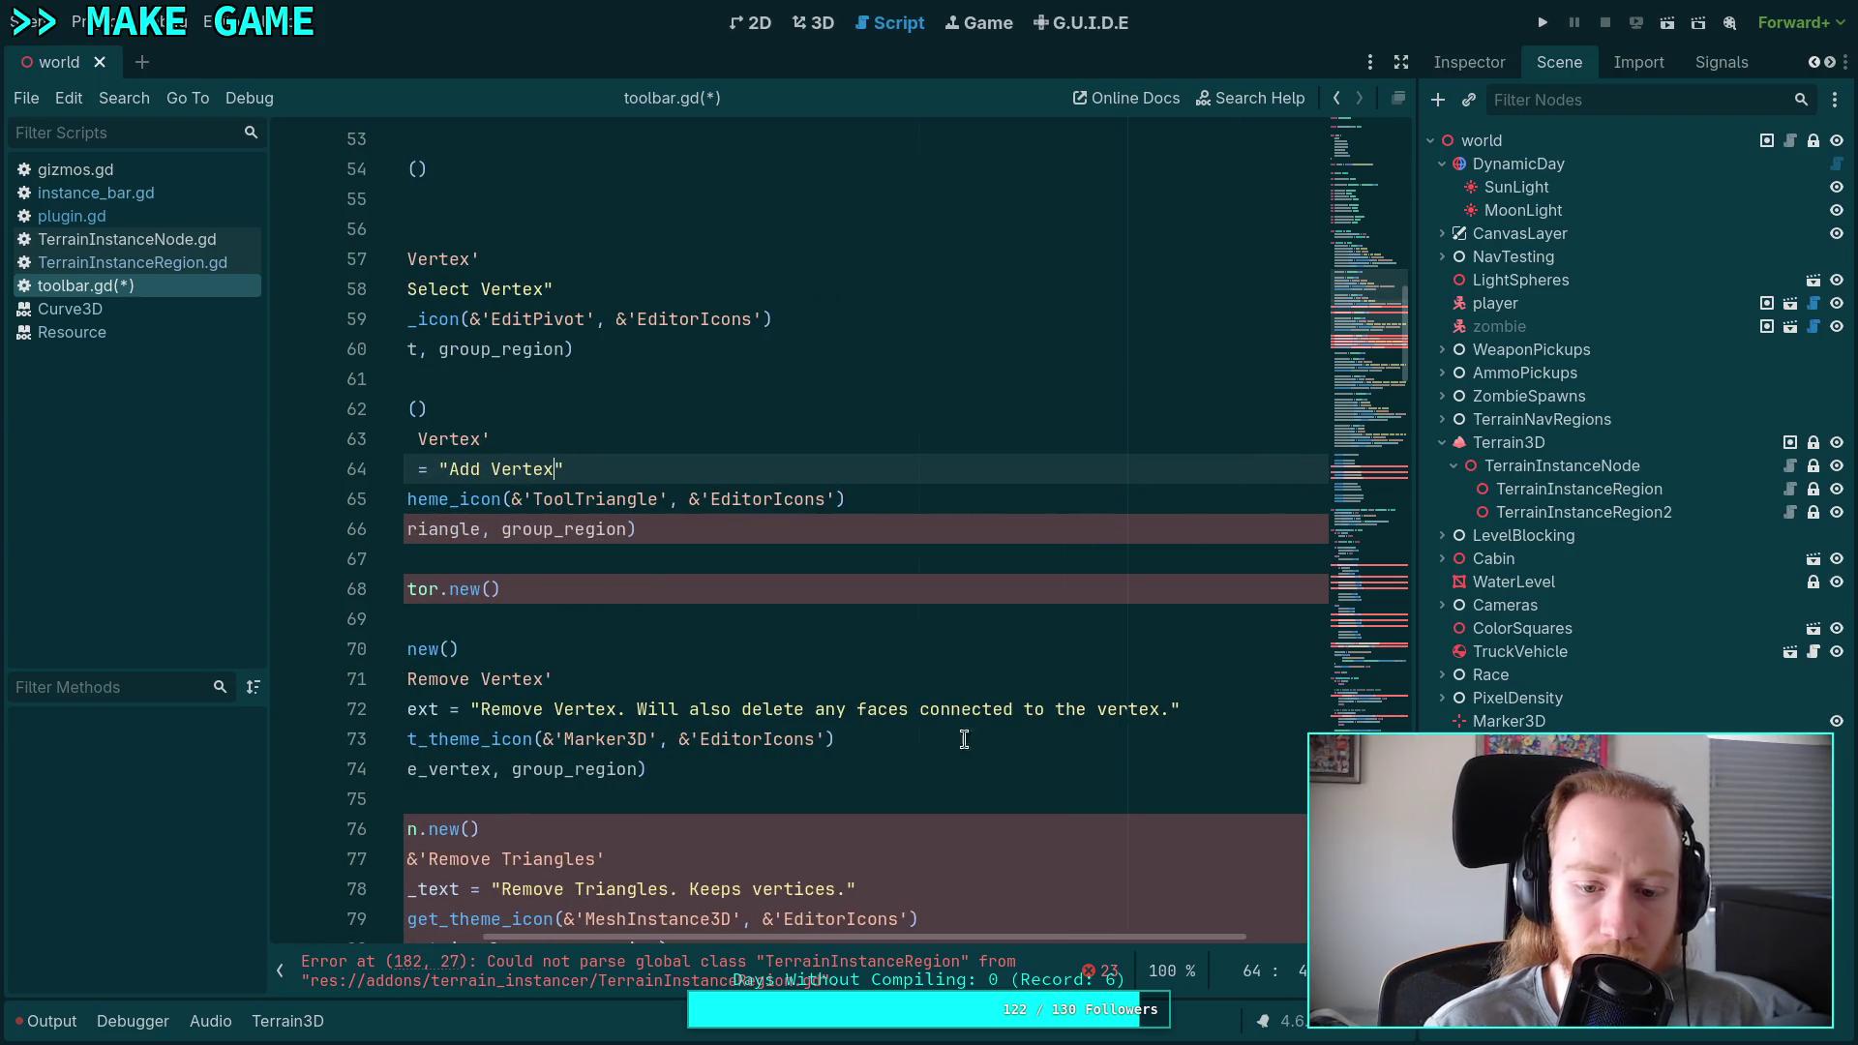
drag(948, 938, 735, 938)
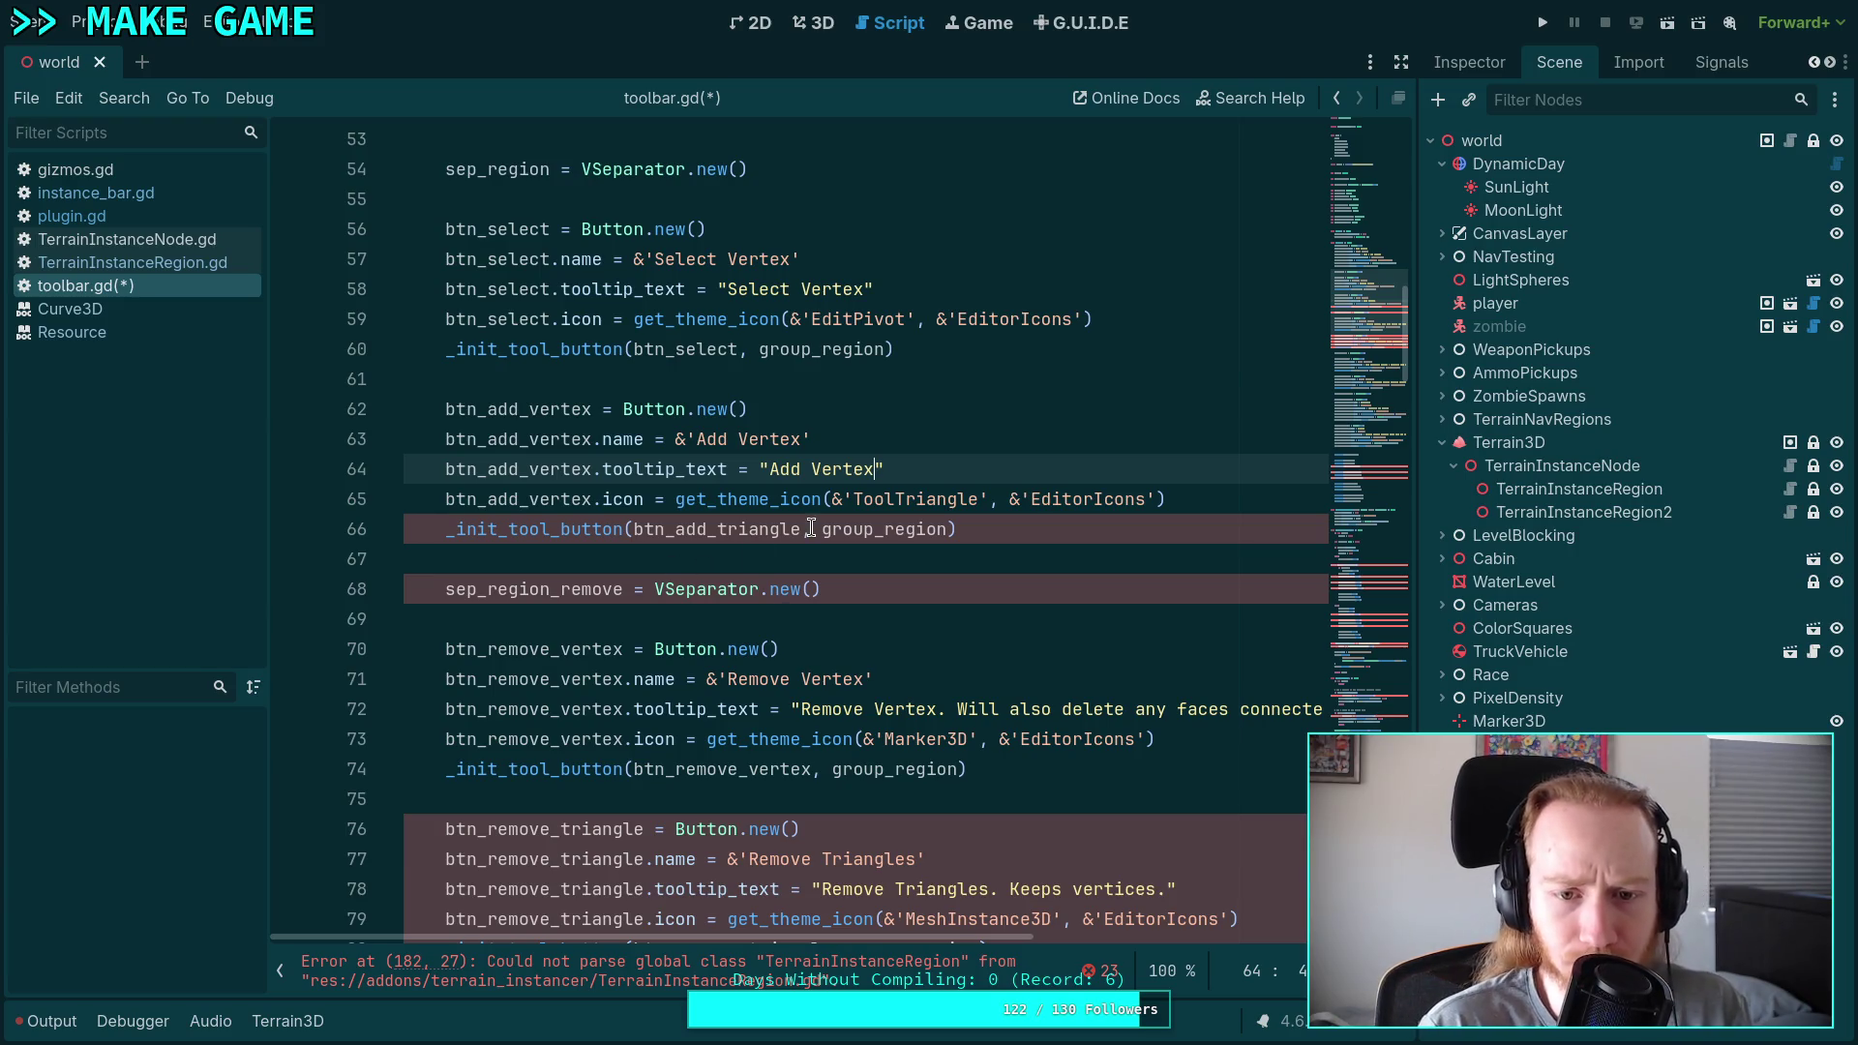
drag(738, 531, 801, 530)
text(vertex)
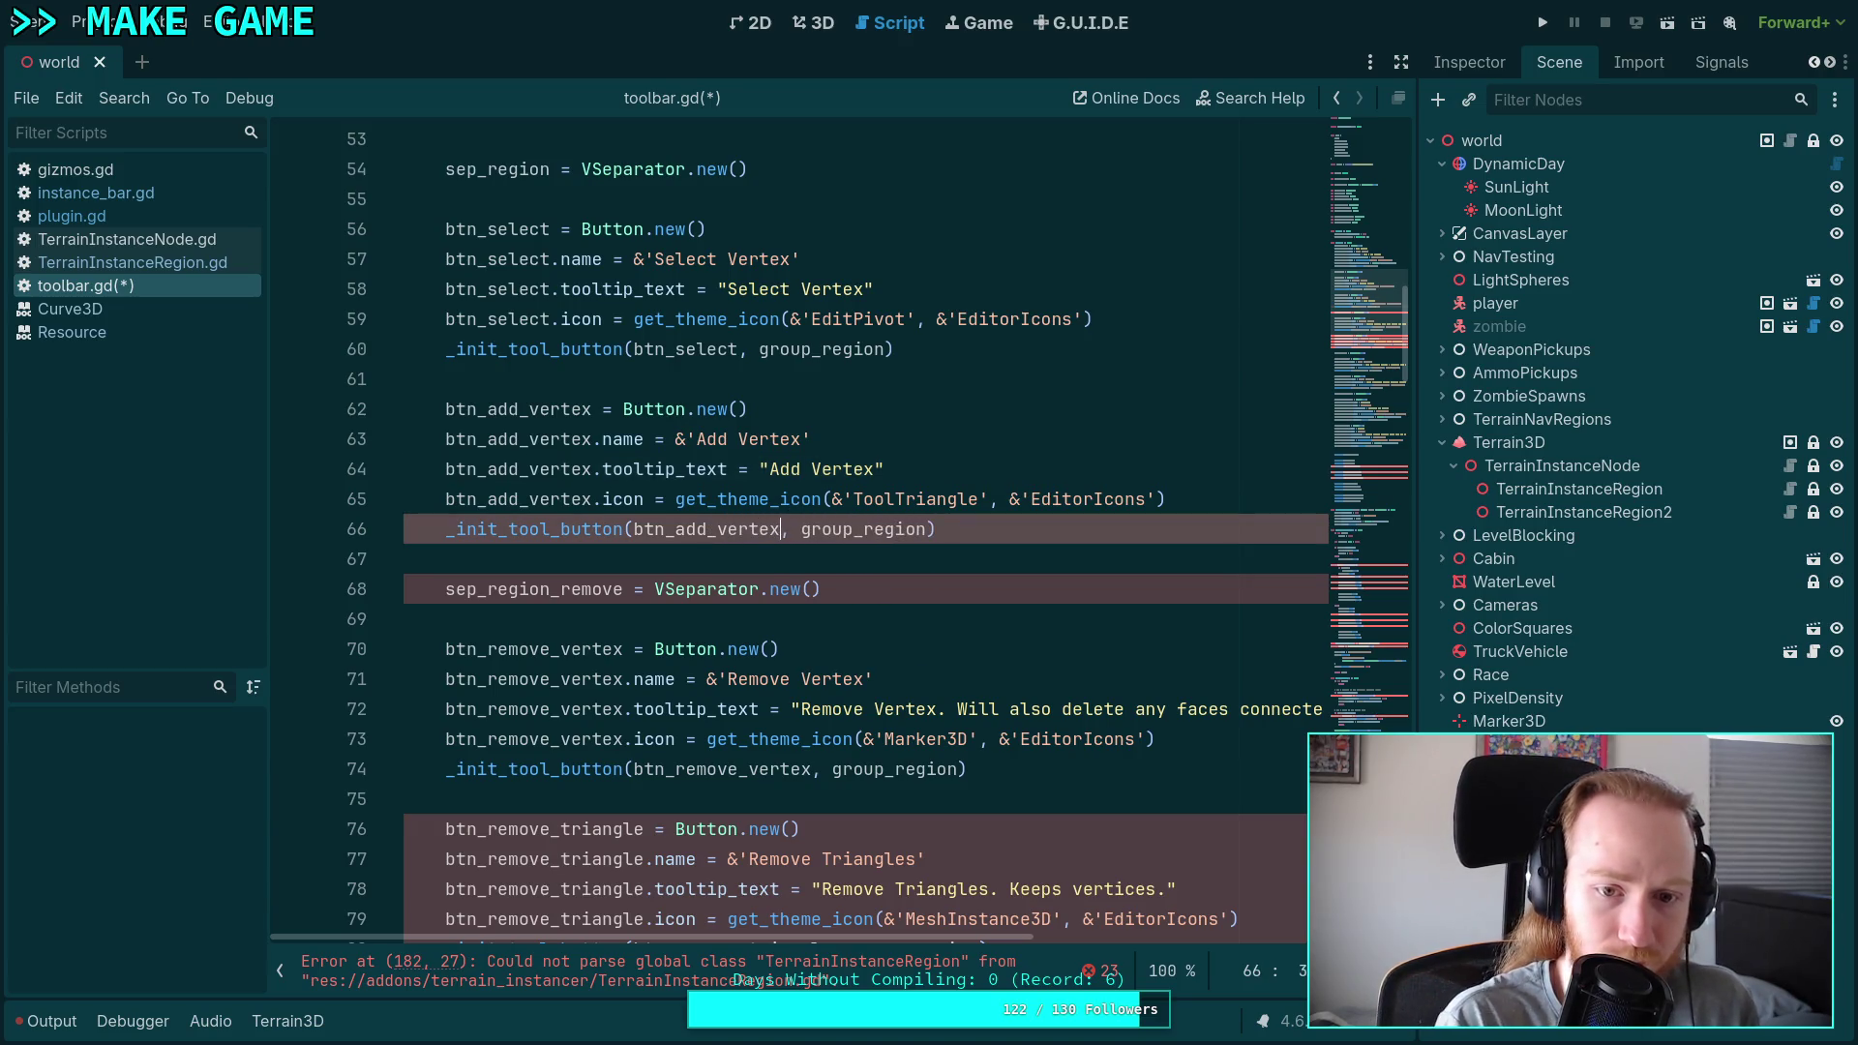
Step: Delete the sep_region_remove separator line and the btn_remove_triangle setup block
click(943, 585)
key(ctrl+shift+k)
key(BackSpace)
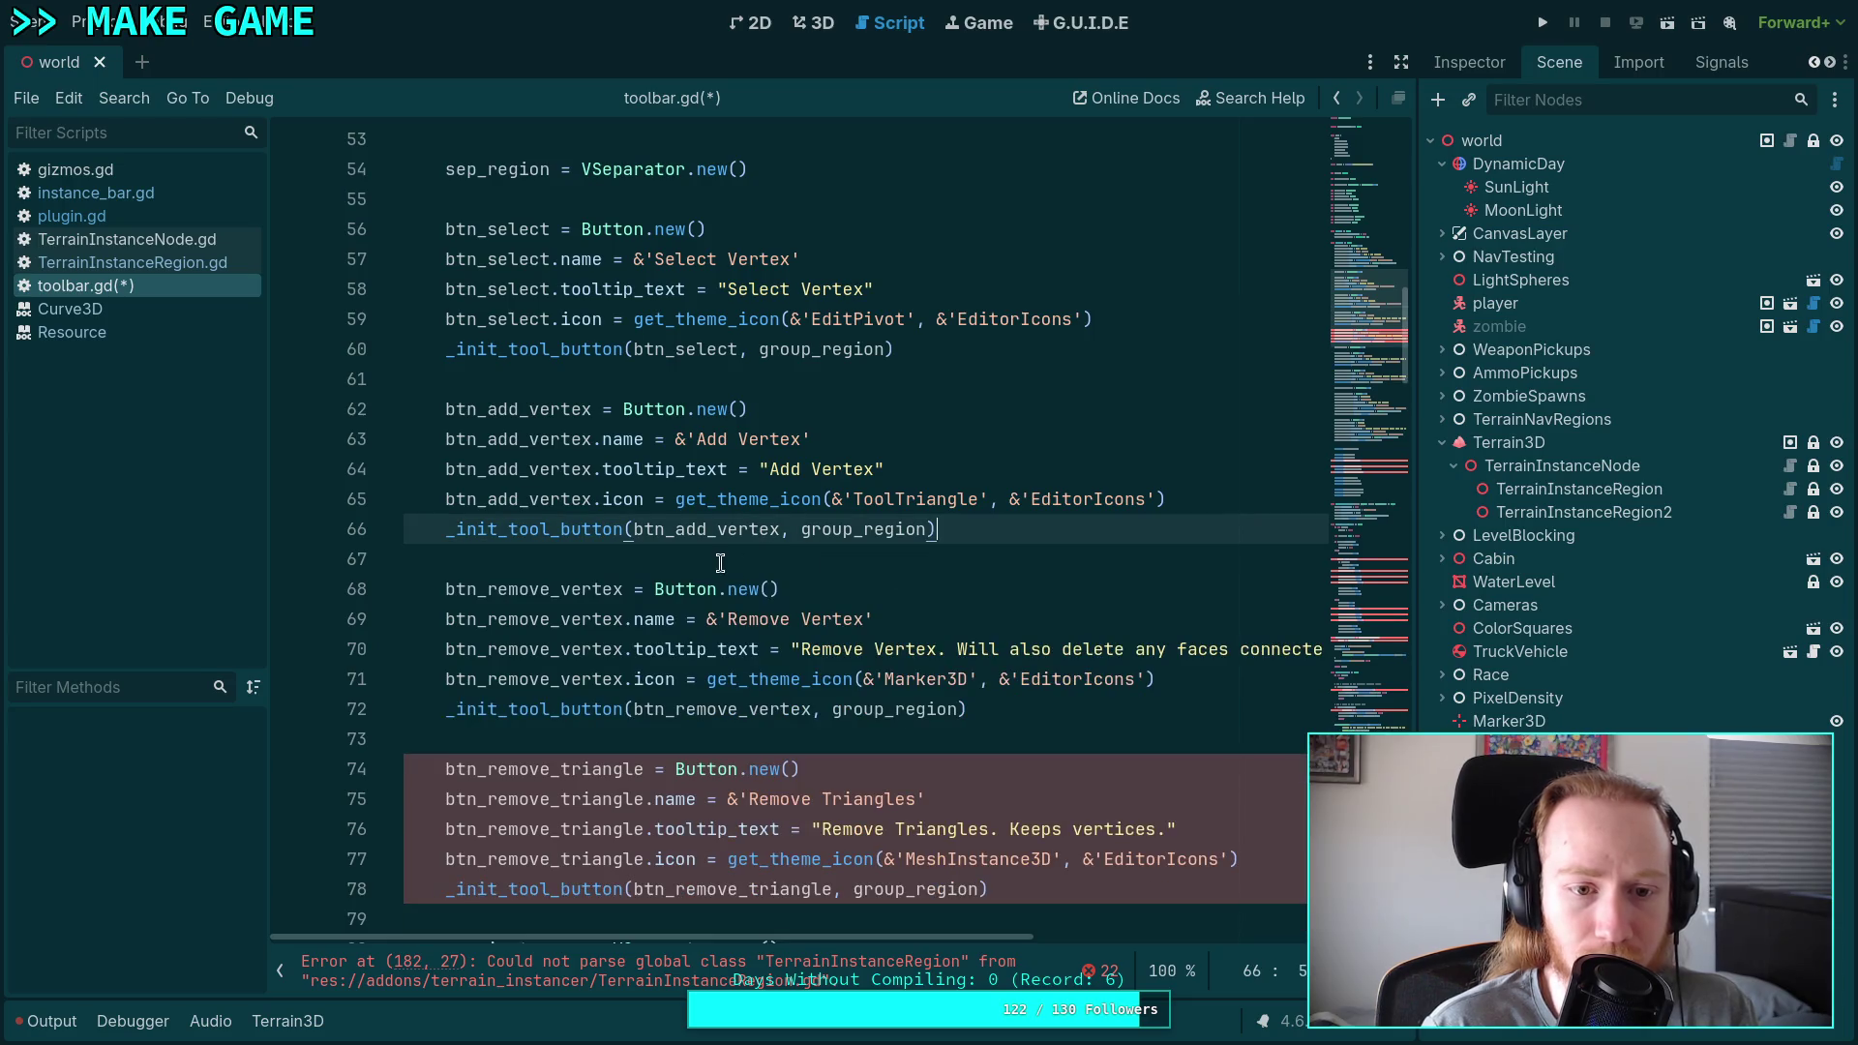
scroll(787, 585, down, 1)
drag(1045, 800, 416, 649)
key(BackSpace)
key(BackSpace)
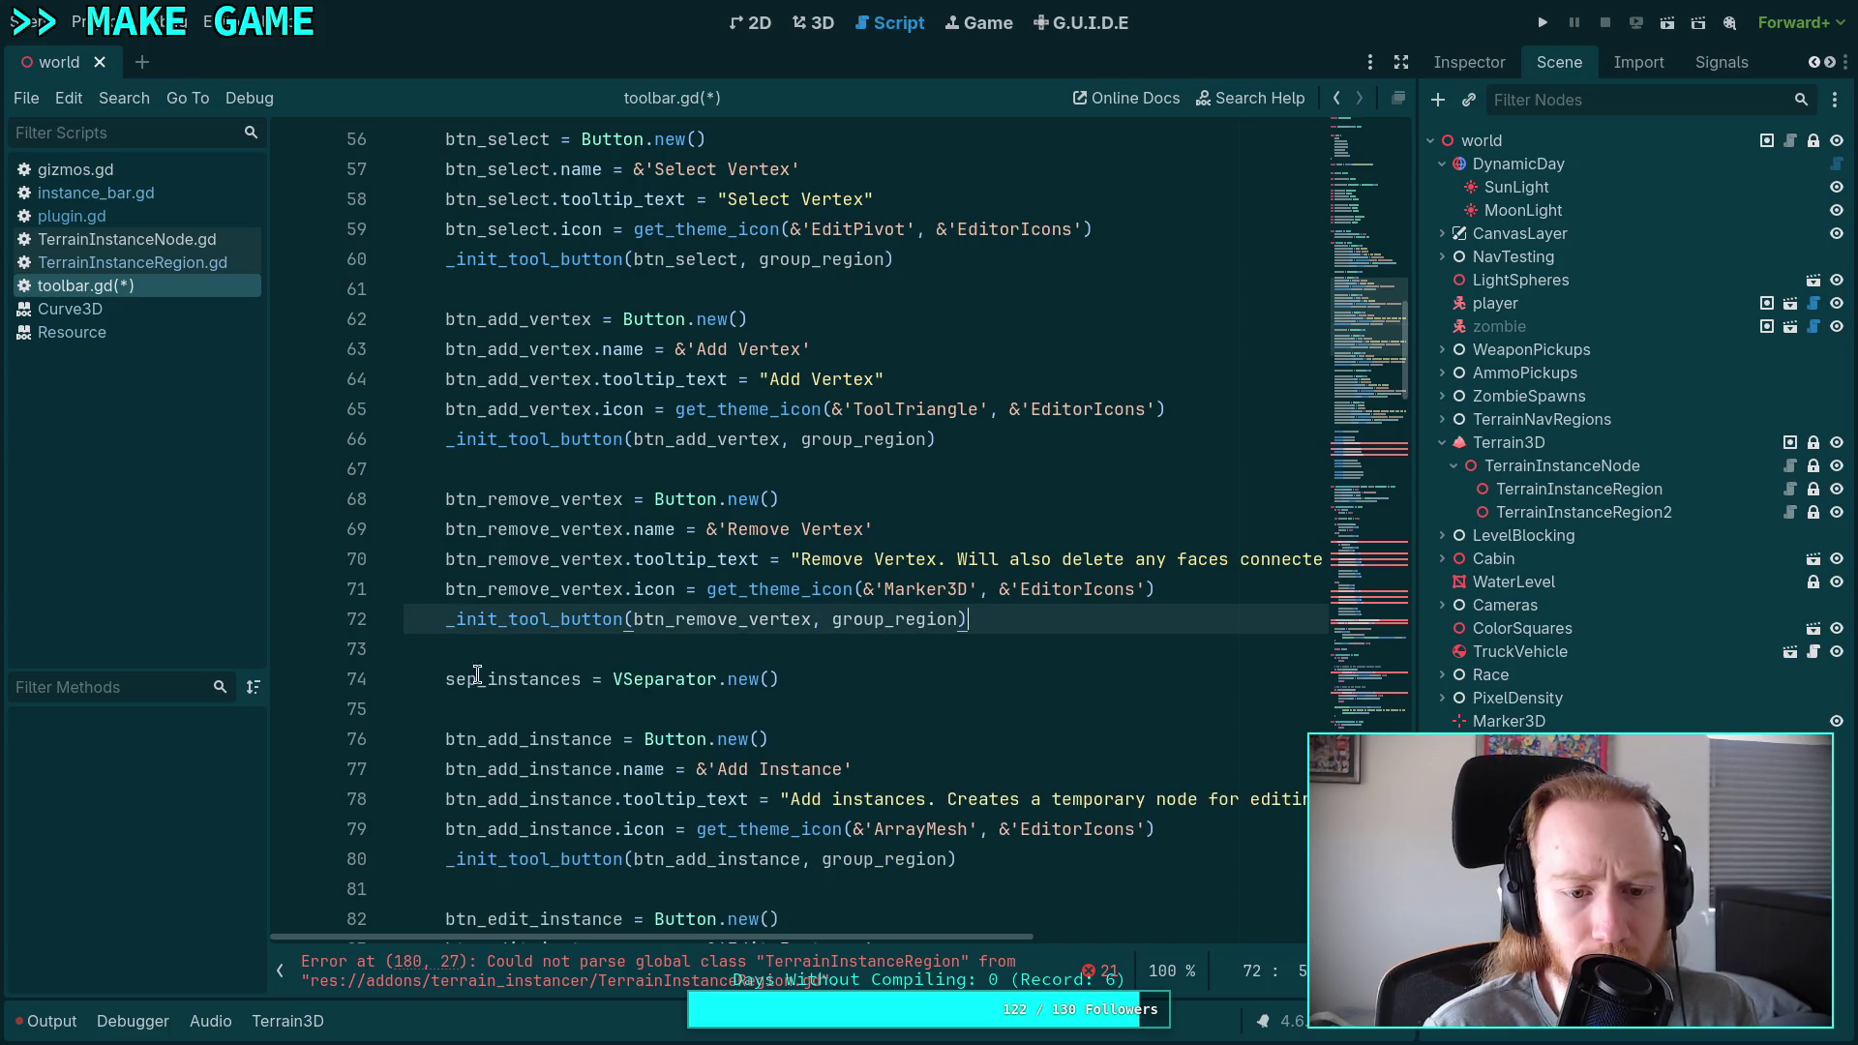
scroll(592, 642, down, 10)
scroll(591, 643, down, 7)
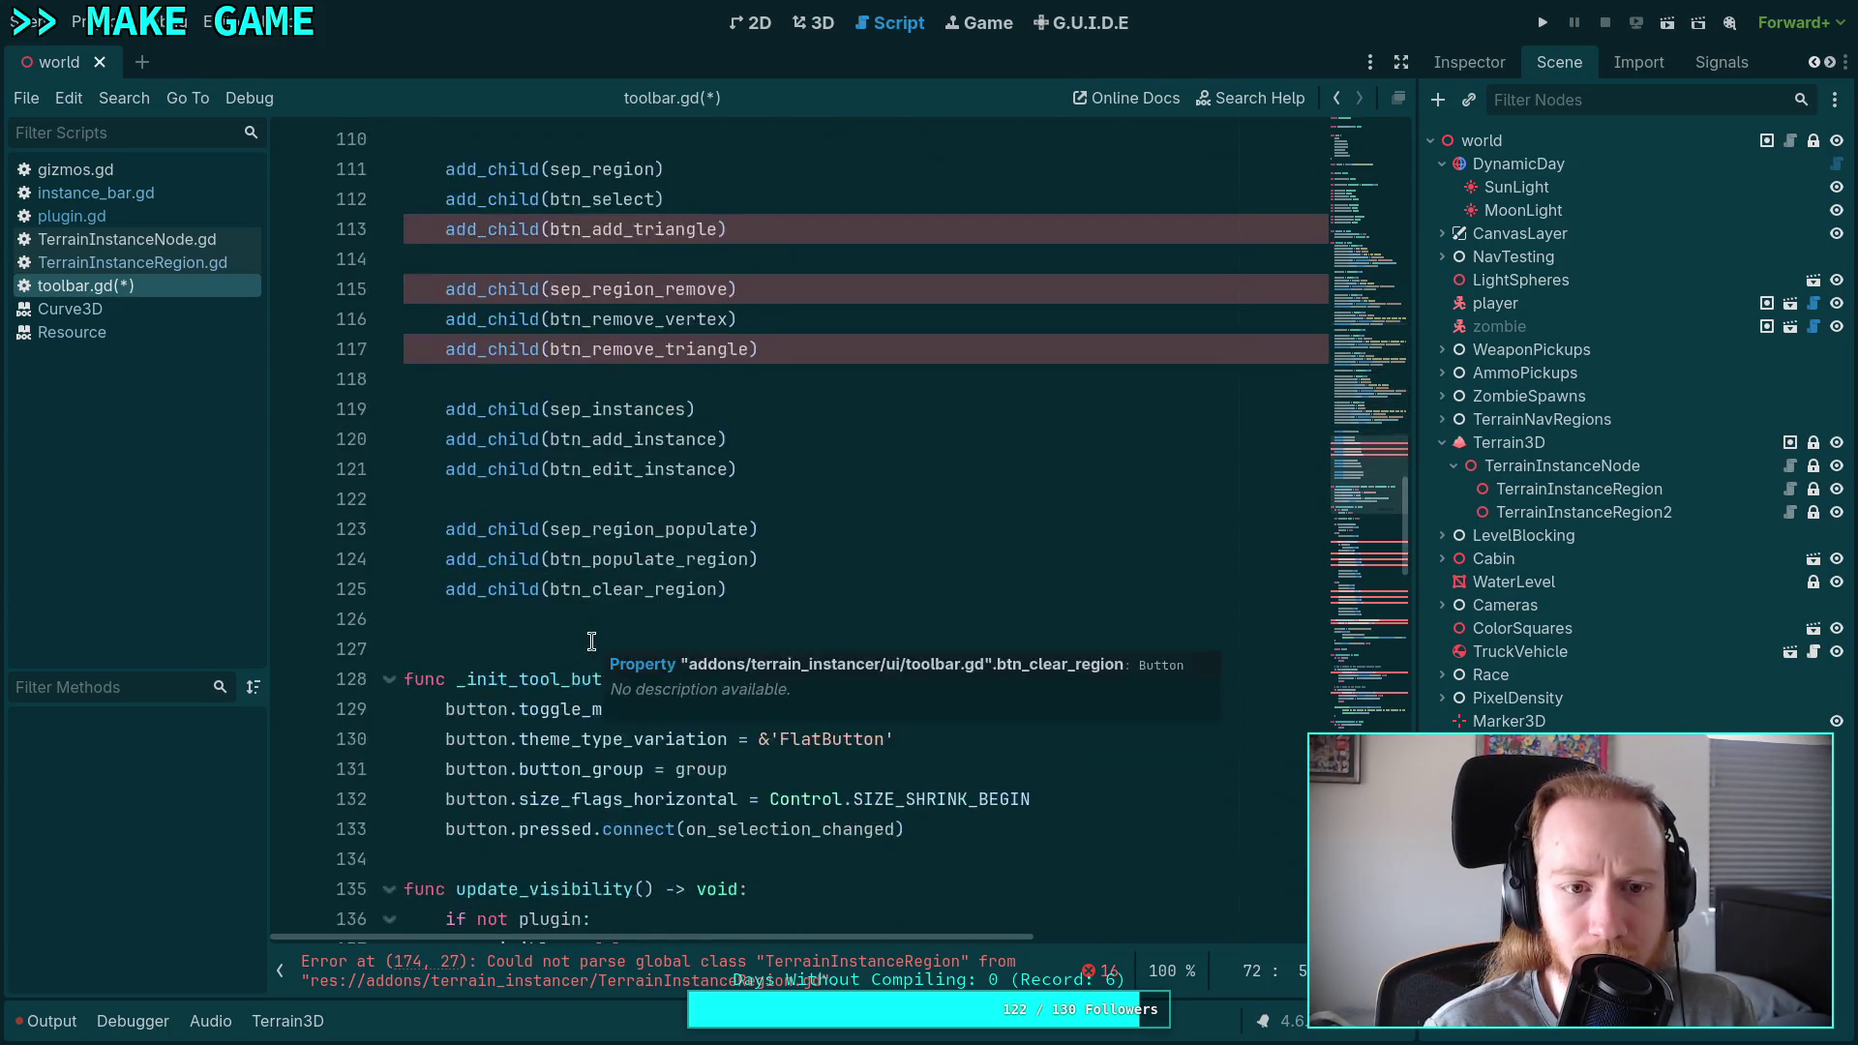
Step: Change the add_child call to btn_add_vertex and delete the remove-triangle and separator add_child lines
scroll(592, 643, up, 3)
double_click(632, 499)
key(Right)
drag(632, 499, 721, 499)
text(vertext)
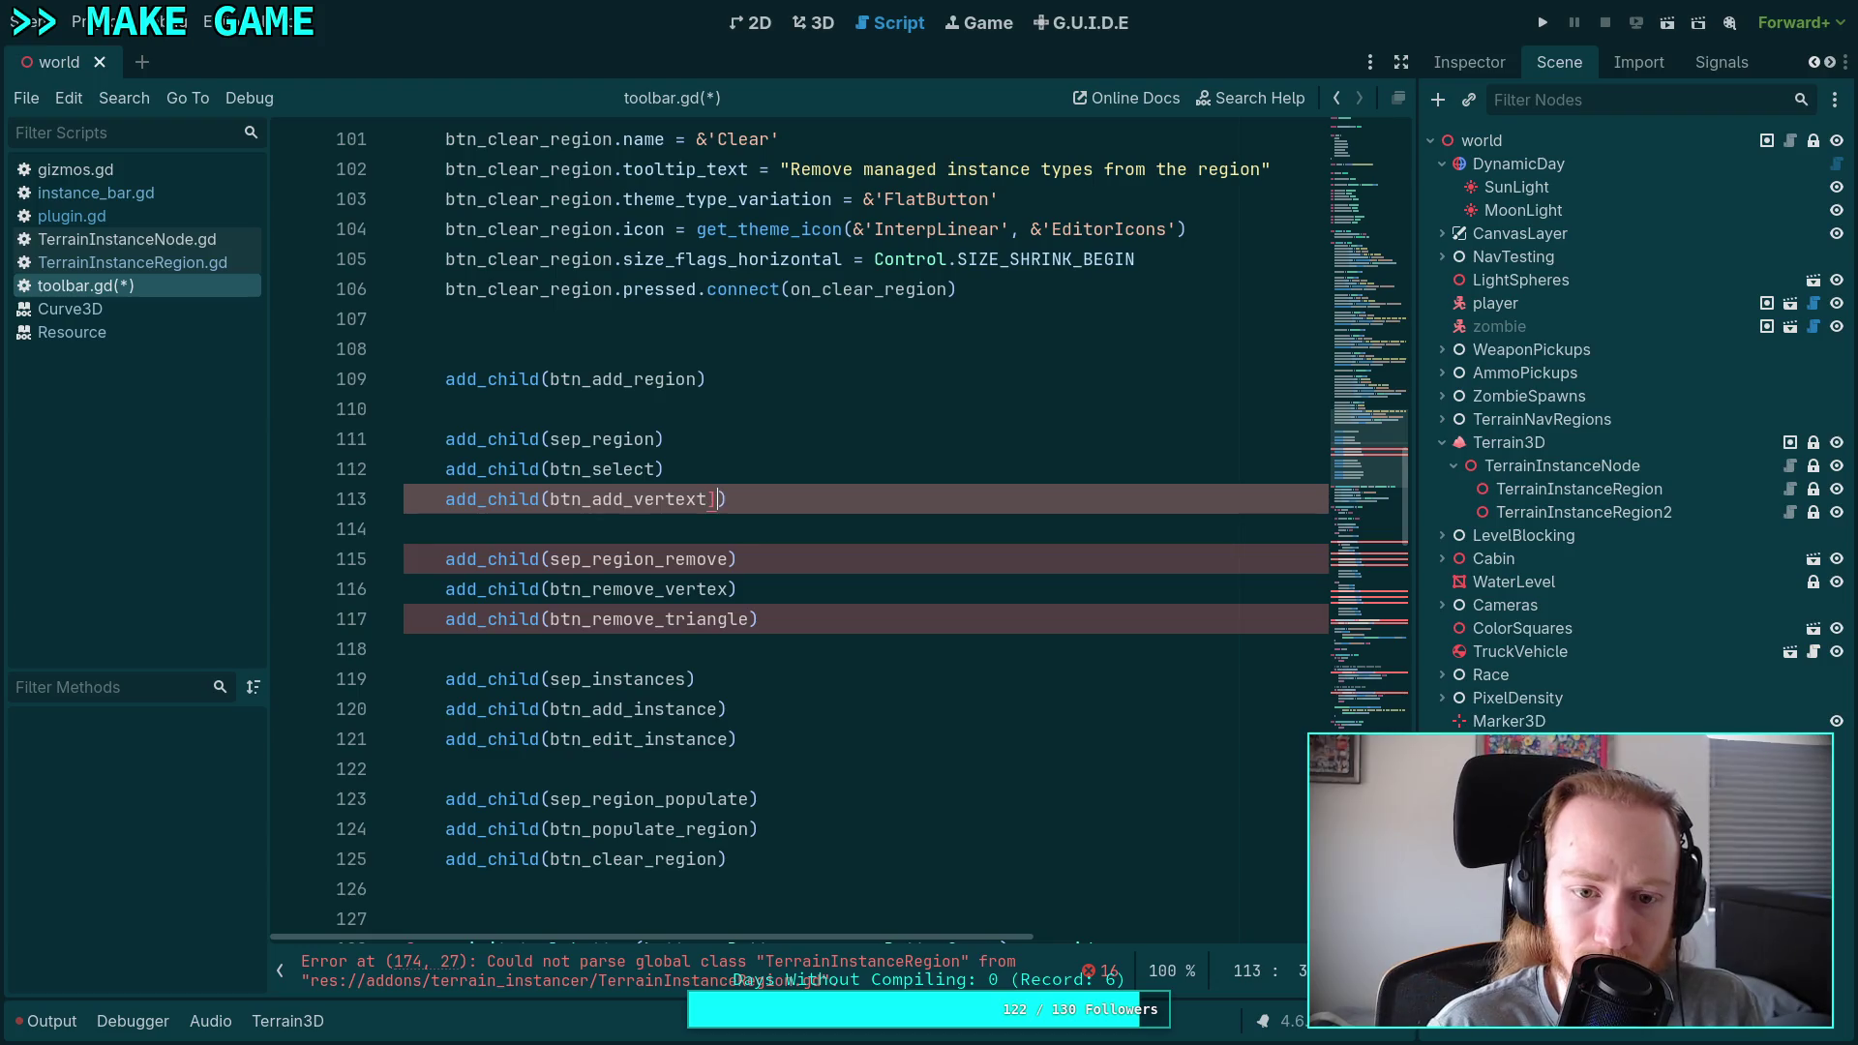
key(BackSpace)
drag(790, 571, 800, 501)
click(820, 569)
key(ctrl+shift+k)
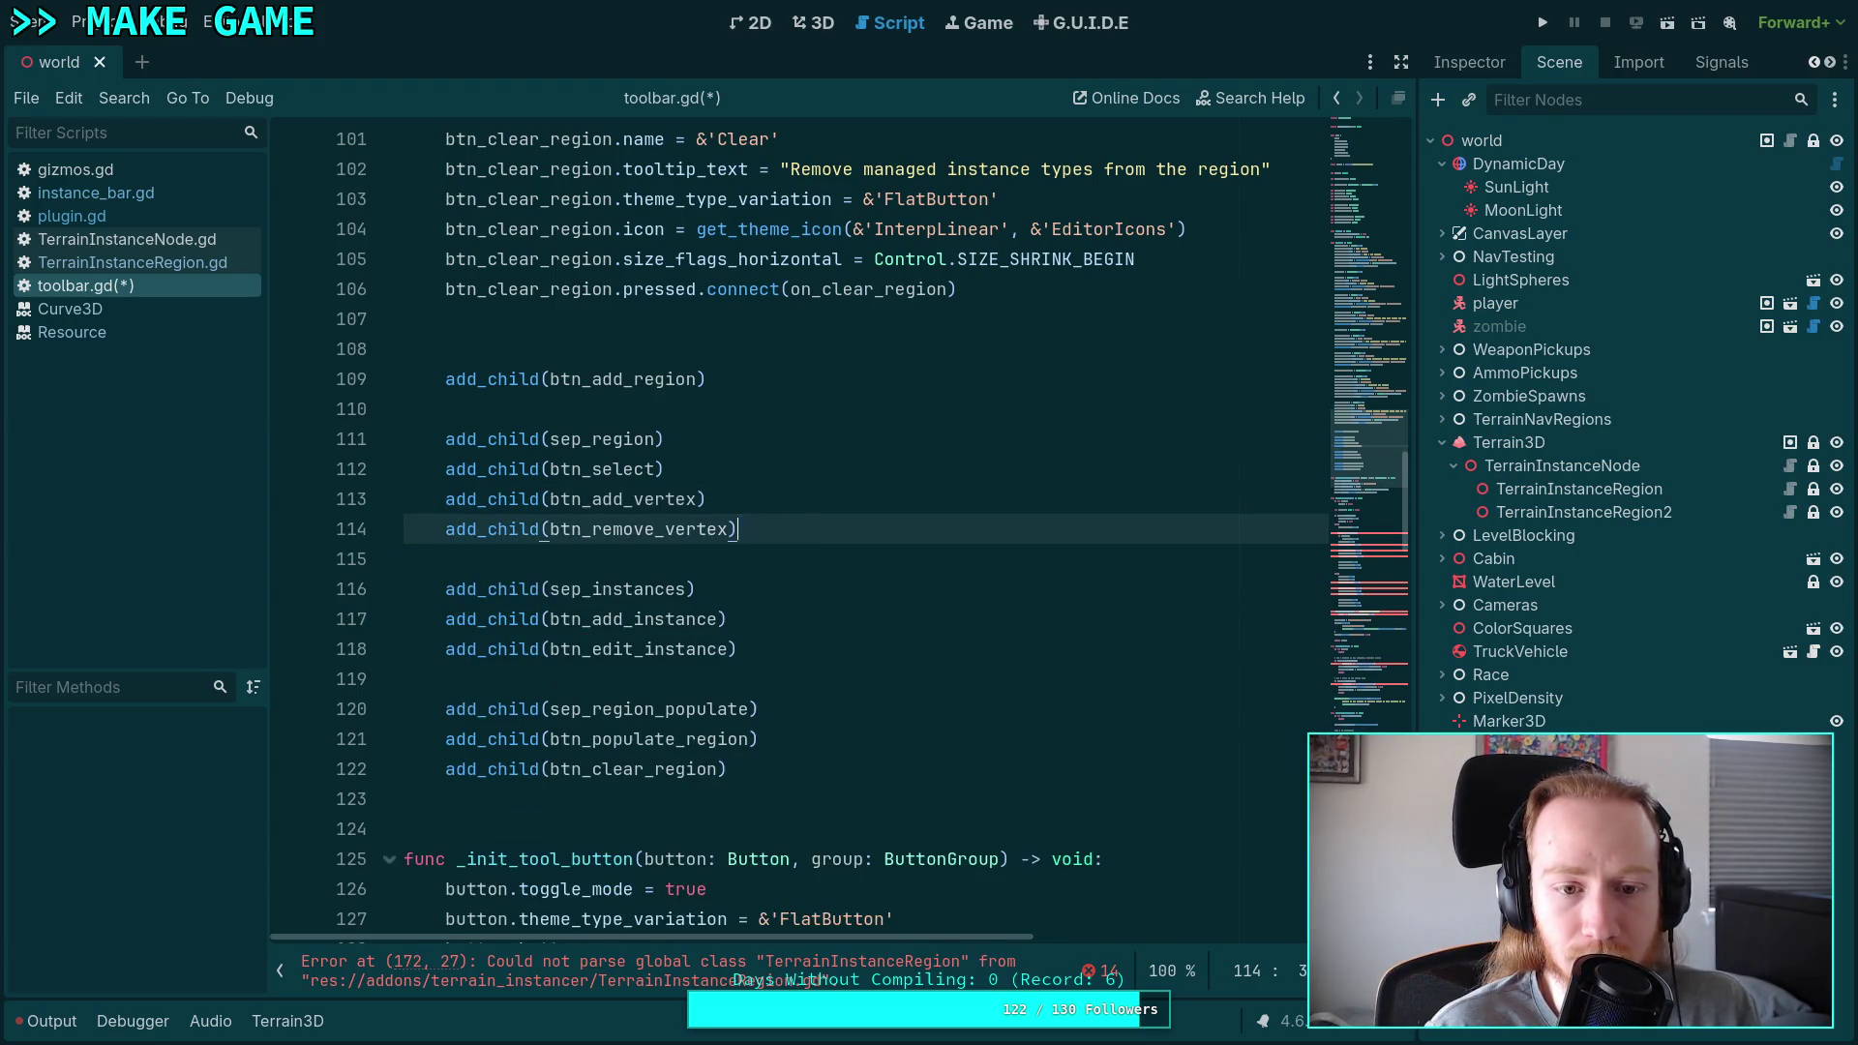
Step: Make the show() block show btn_add_vertex, removing the sep_region_remove and btn_remove_triangle show lines
scroll(838, 559, down, 10)
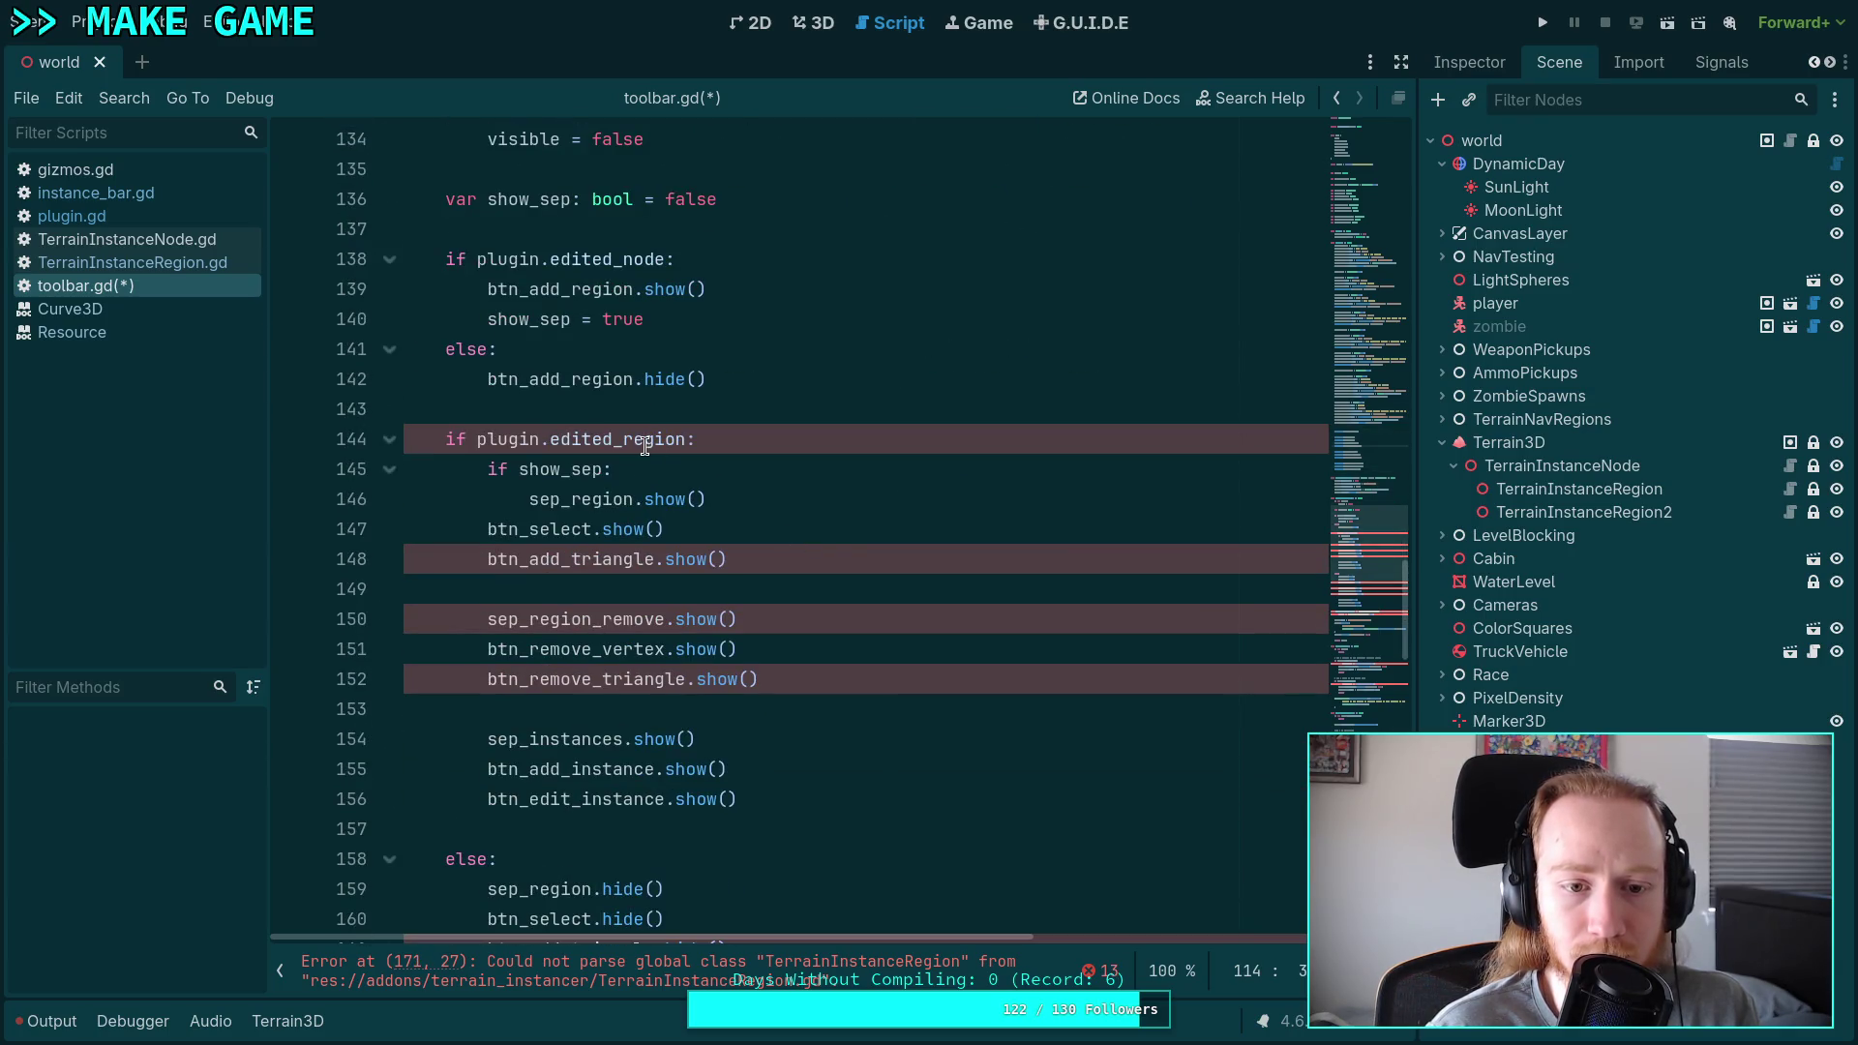
drag(572, 559, 645, 557)
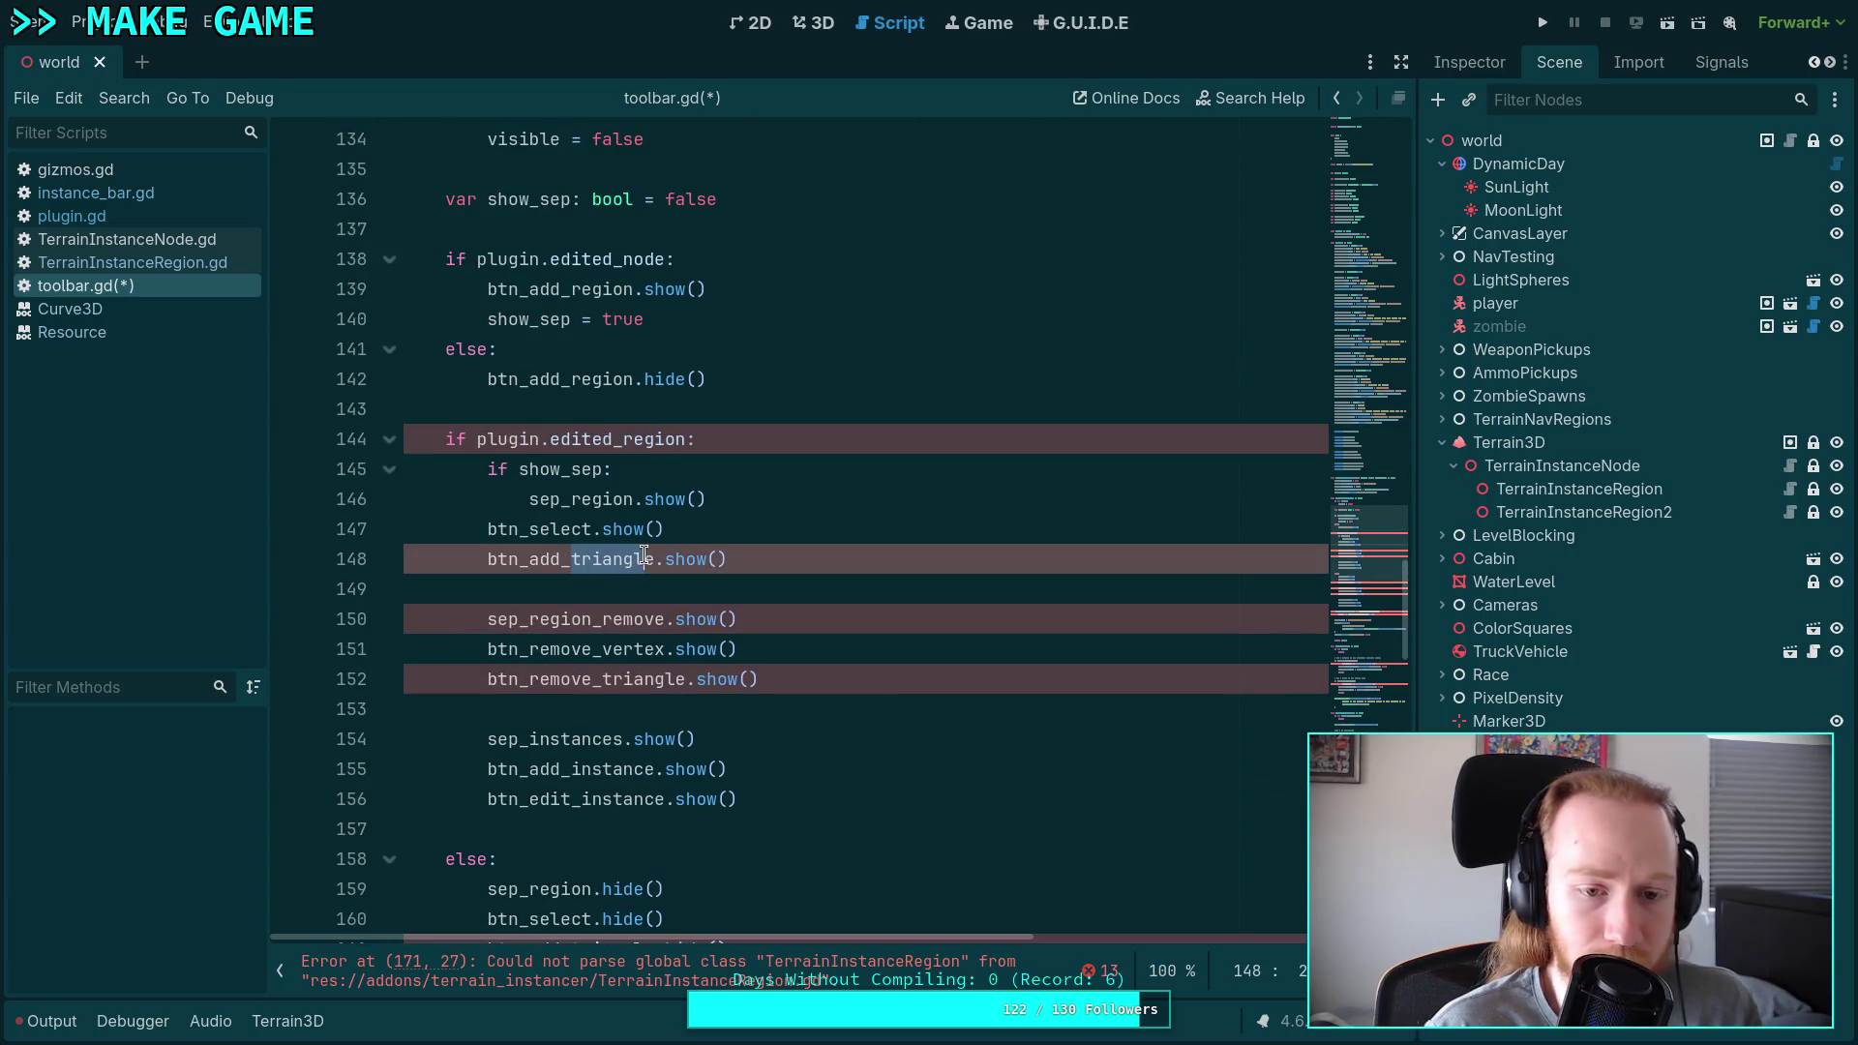
text(ver)
key(Return)
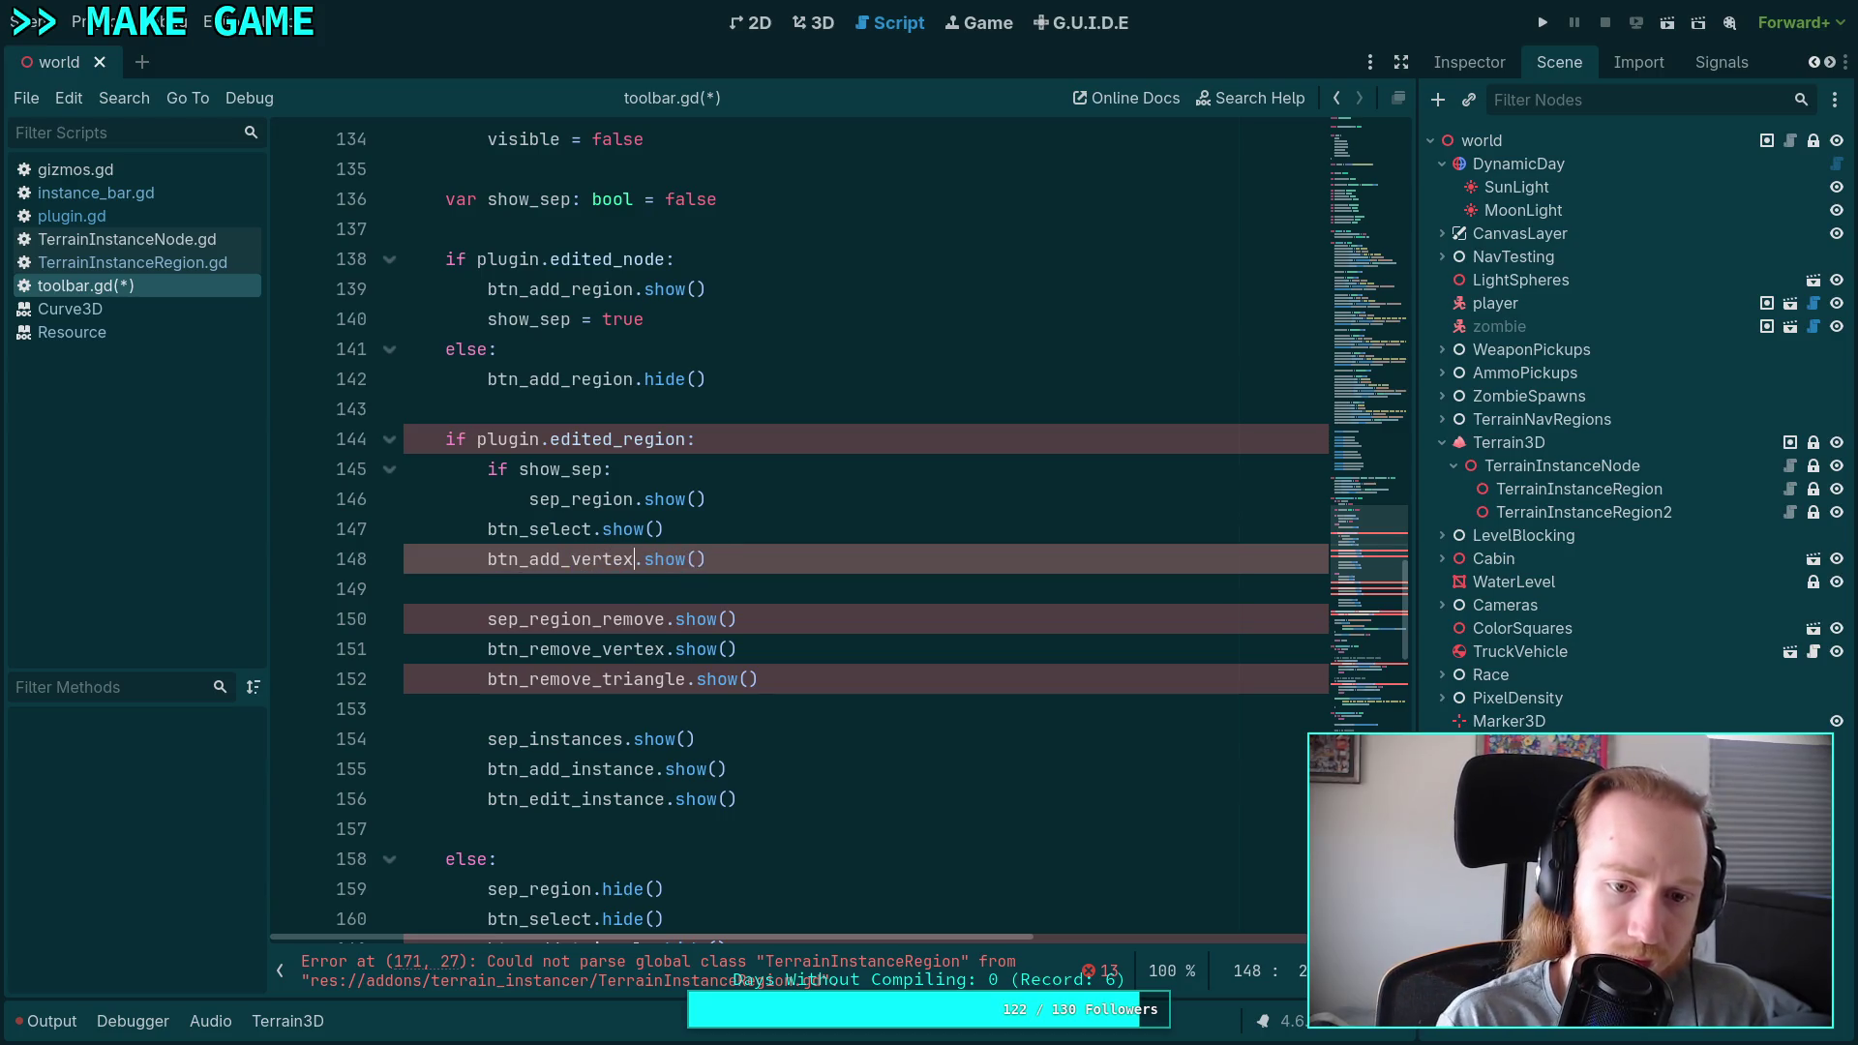
click(775, 620)
key(shift+Up)
key(shift+Up)
key(BackSpace)
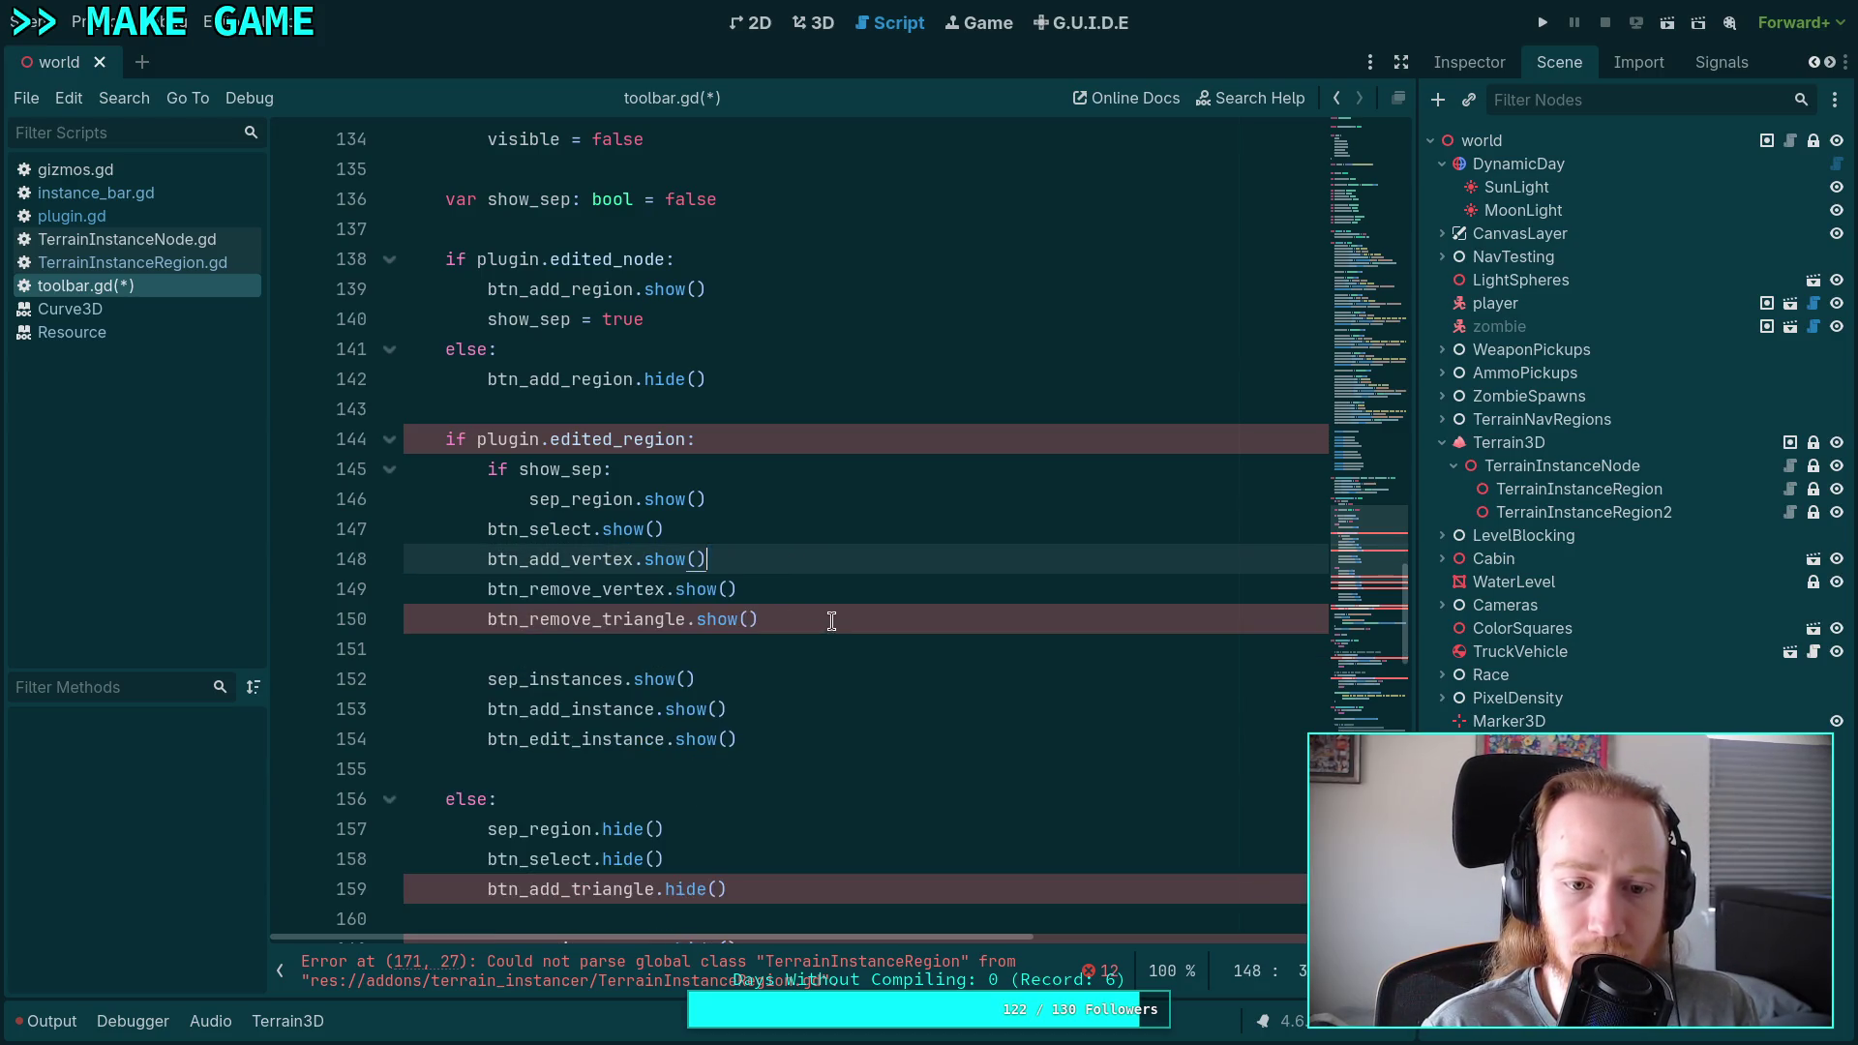
click(830, 619)
key(shift+Up)
key(BackSpace)
Step: Make the hide() block hide btn_remove_vertex, deleting the sep_region_remove and btn_remove_triangle hide lines
scroll(734, 596, down, 3)
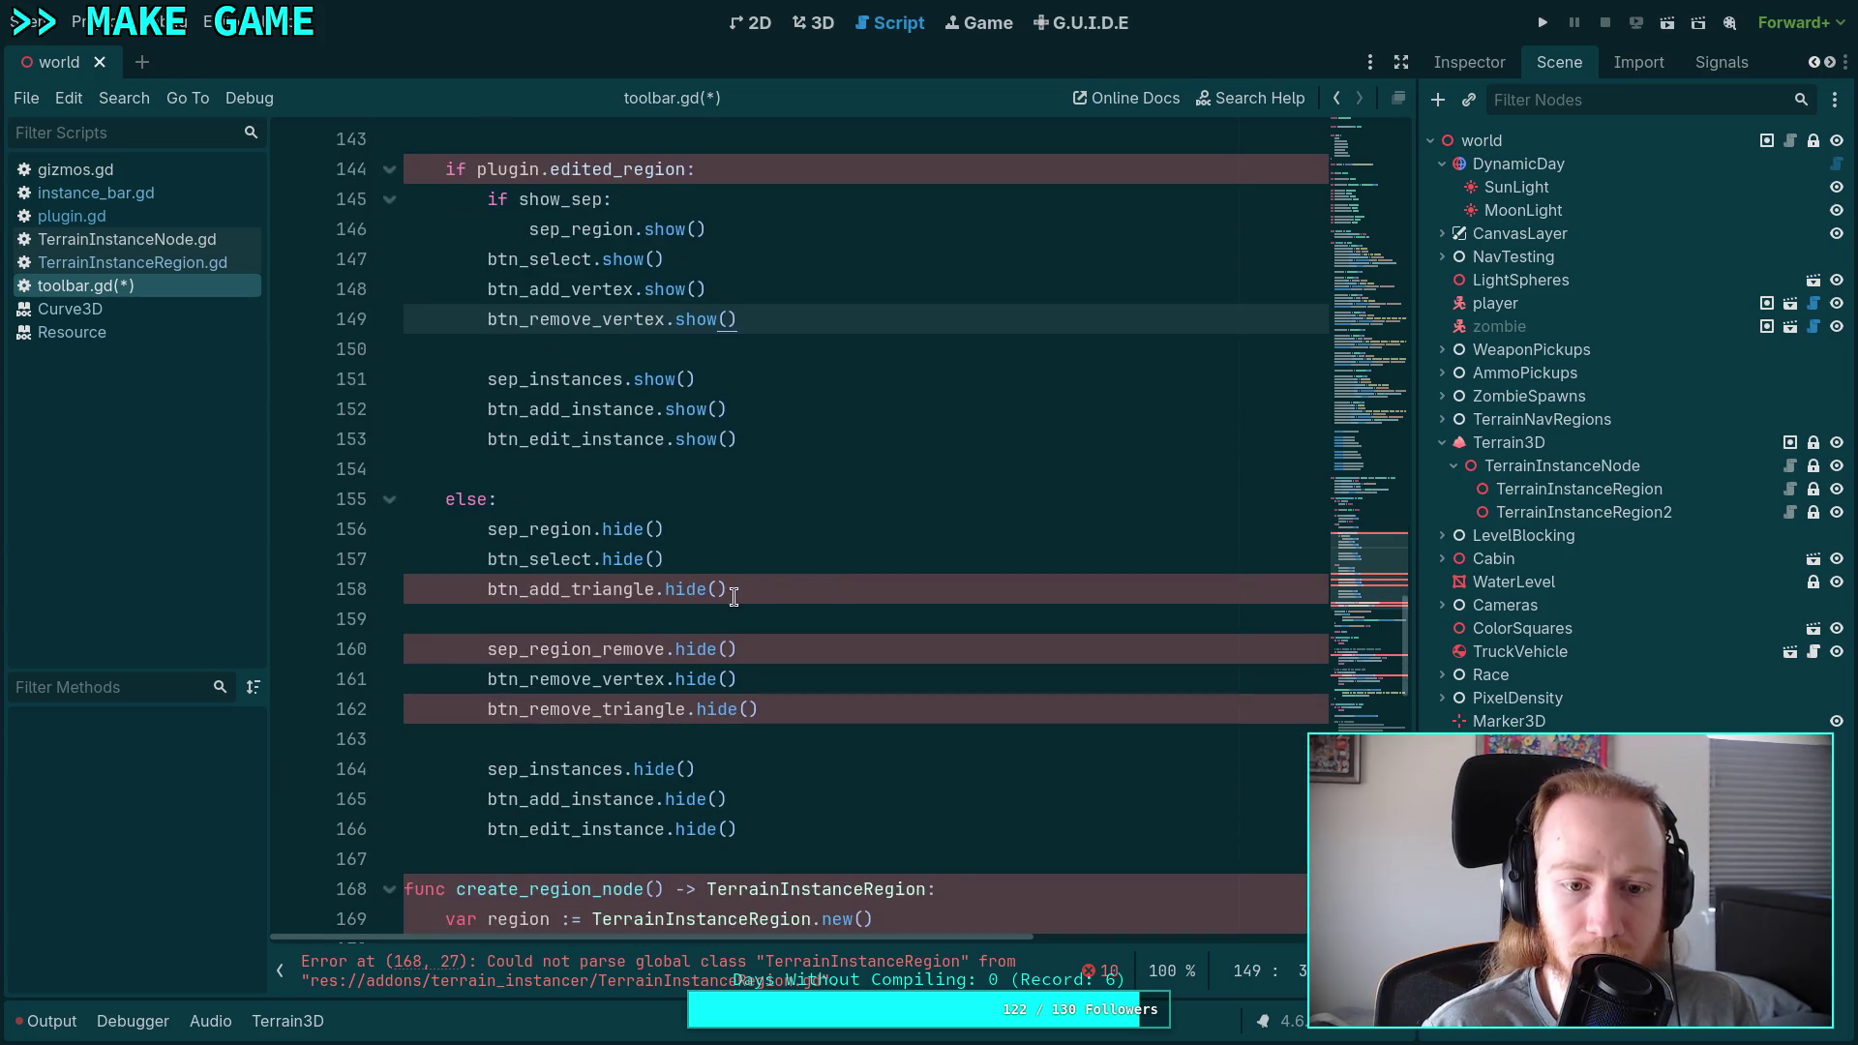
double_click(593, 329)
key(ctrl+c)
click(573, 584)
double_click(573, 585)
key(ctrl+v)
drag(788, 651, 806, 594)
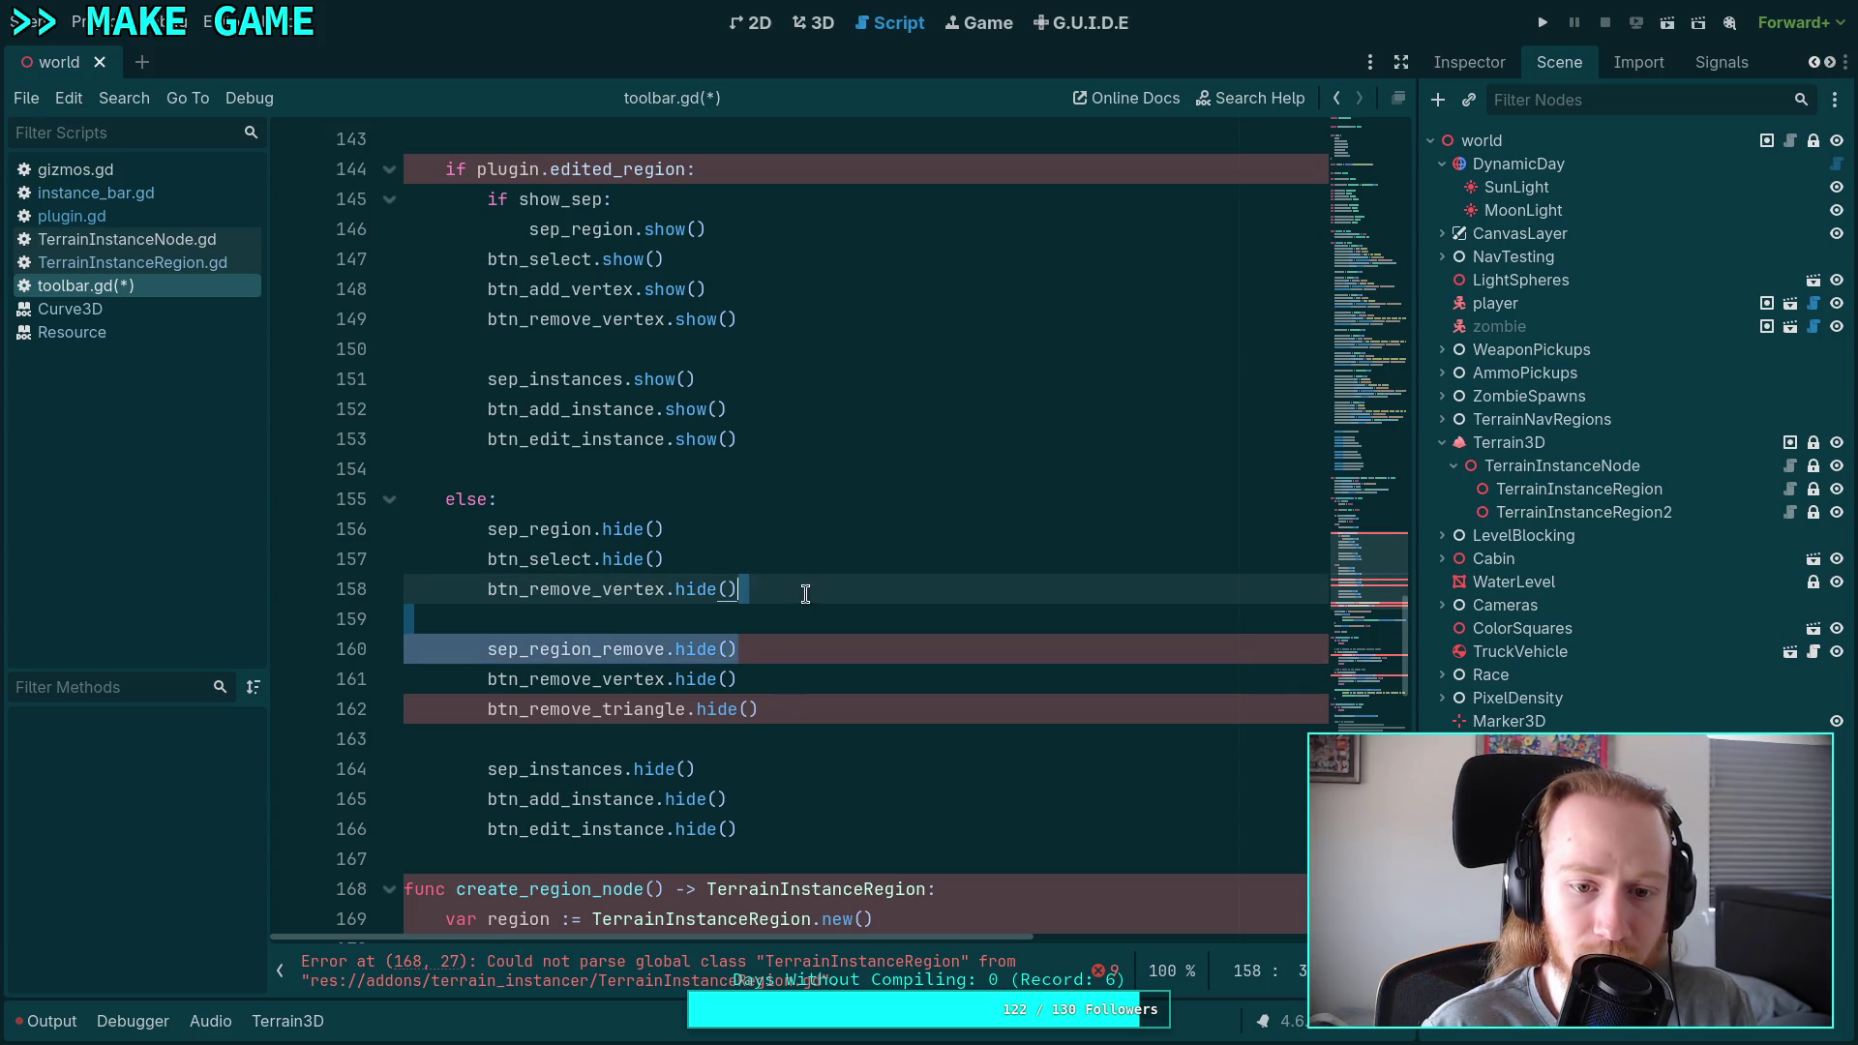
key(BackSpace)
click(786, 647)
key(ctrl+shift+k)
Step: Map the 'Add Vertex' selection to Tool.ADD_VERTEX in on_selection_changed and save toolbar.gd
scroll(770, 619, down, 3)
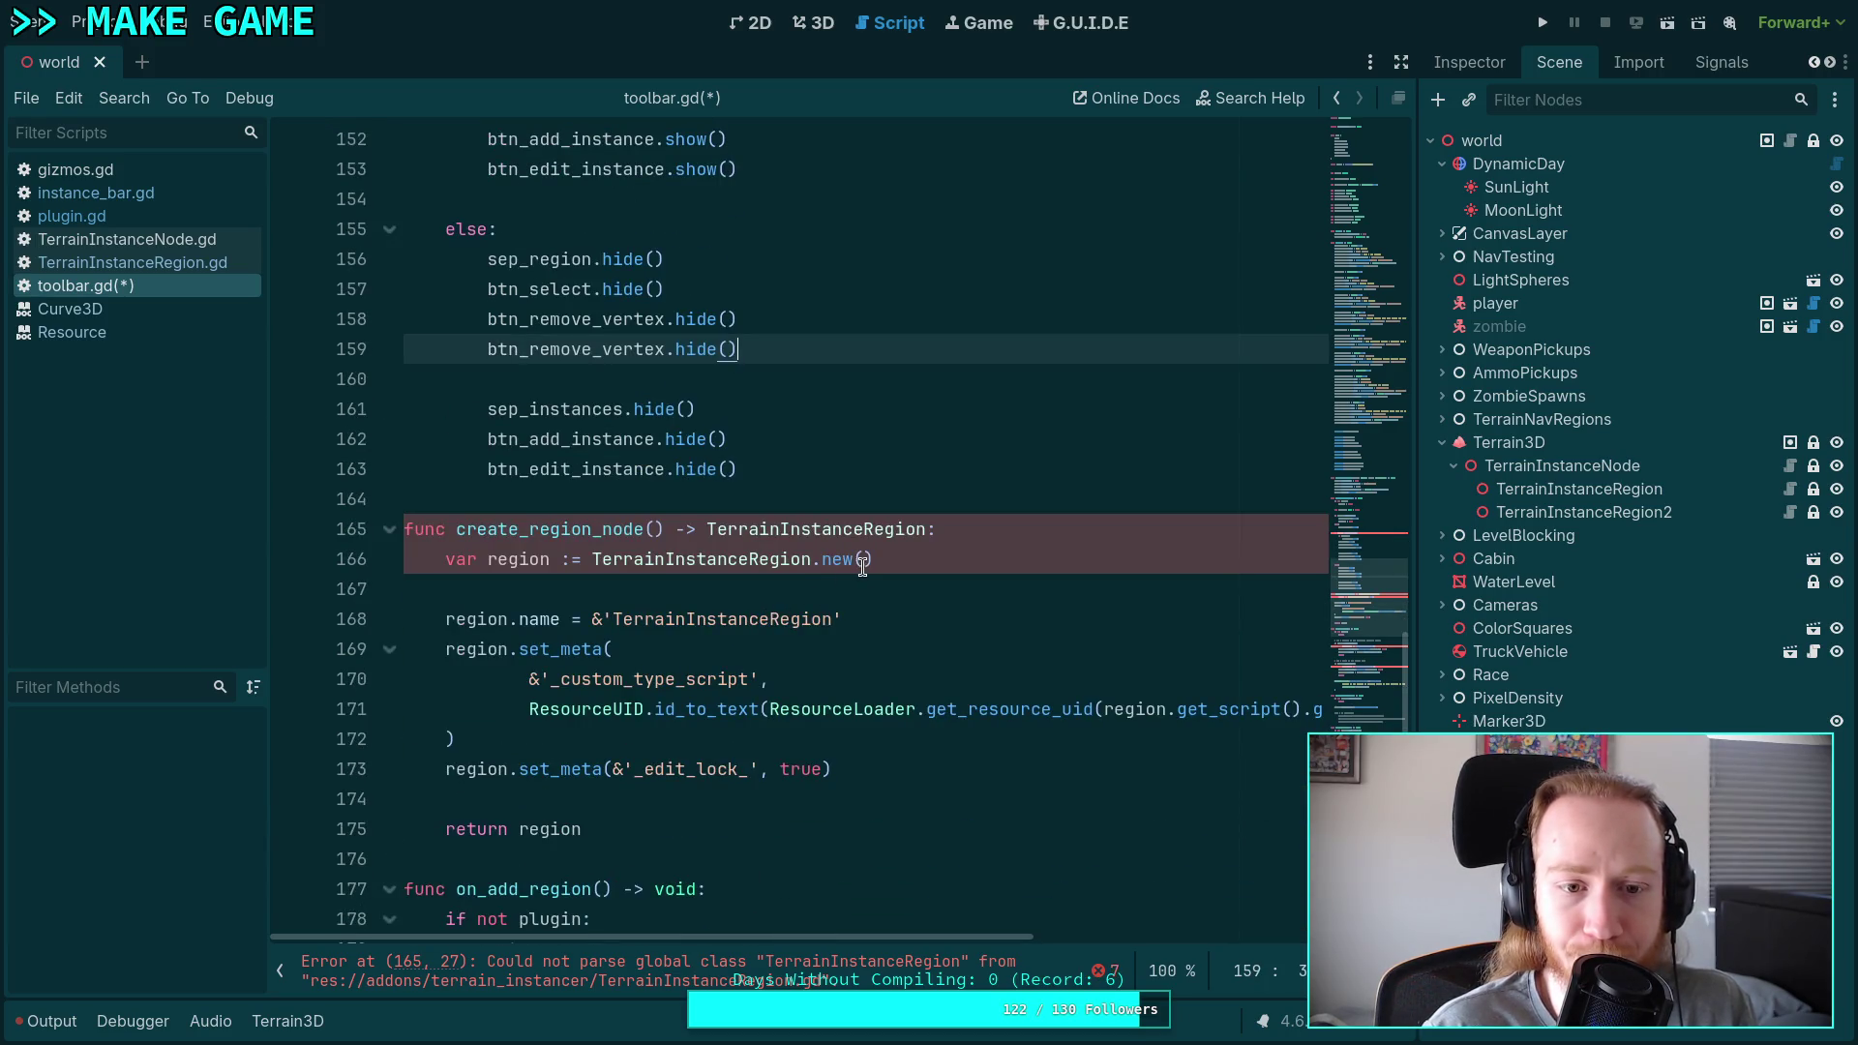
scroll(871, 624, down, 5)
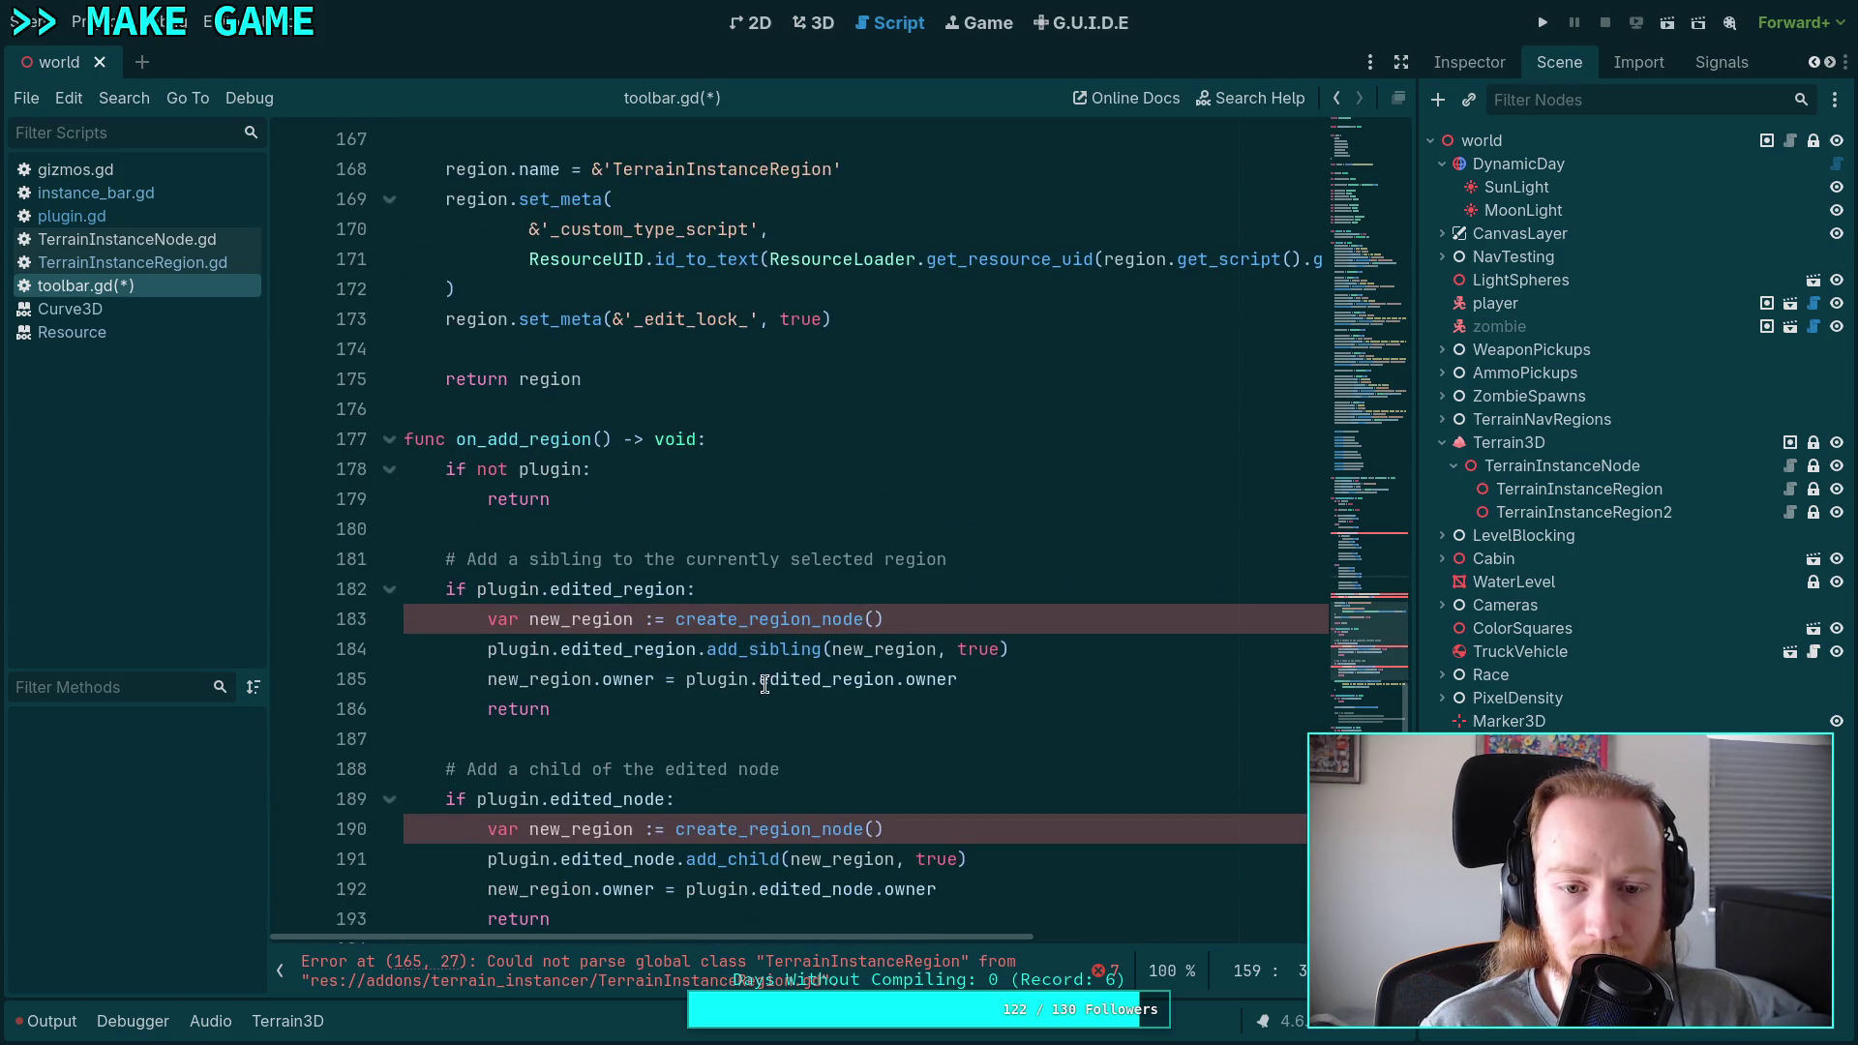
scroll(765, 685, down, 15)
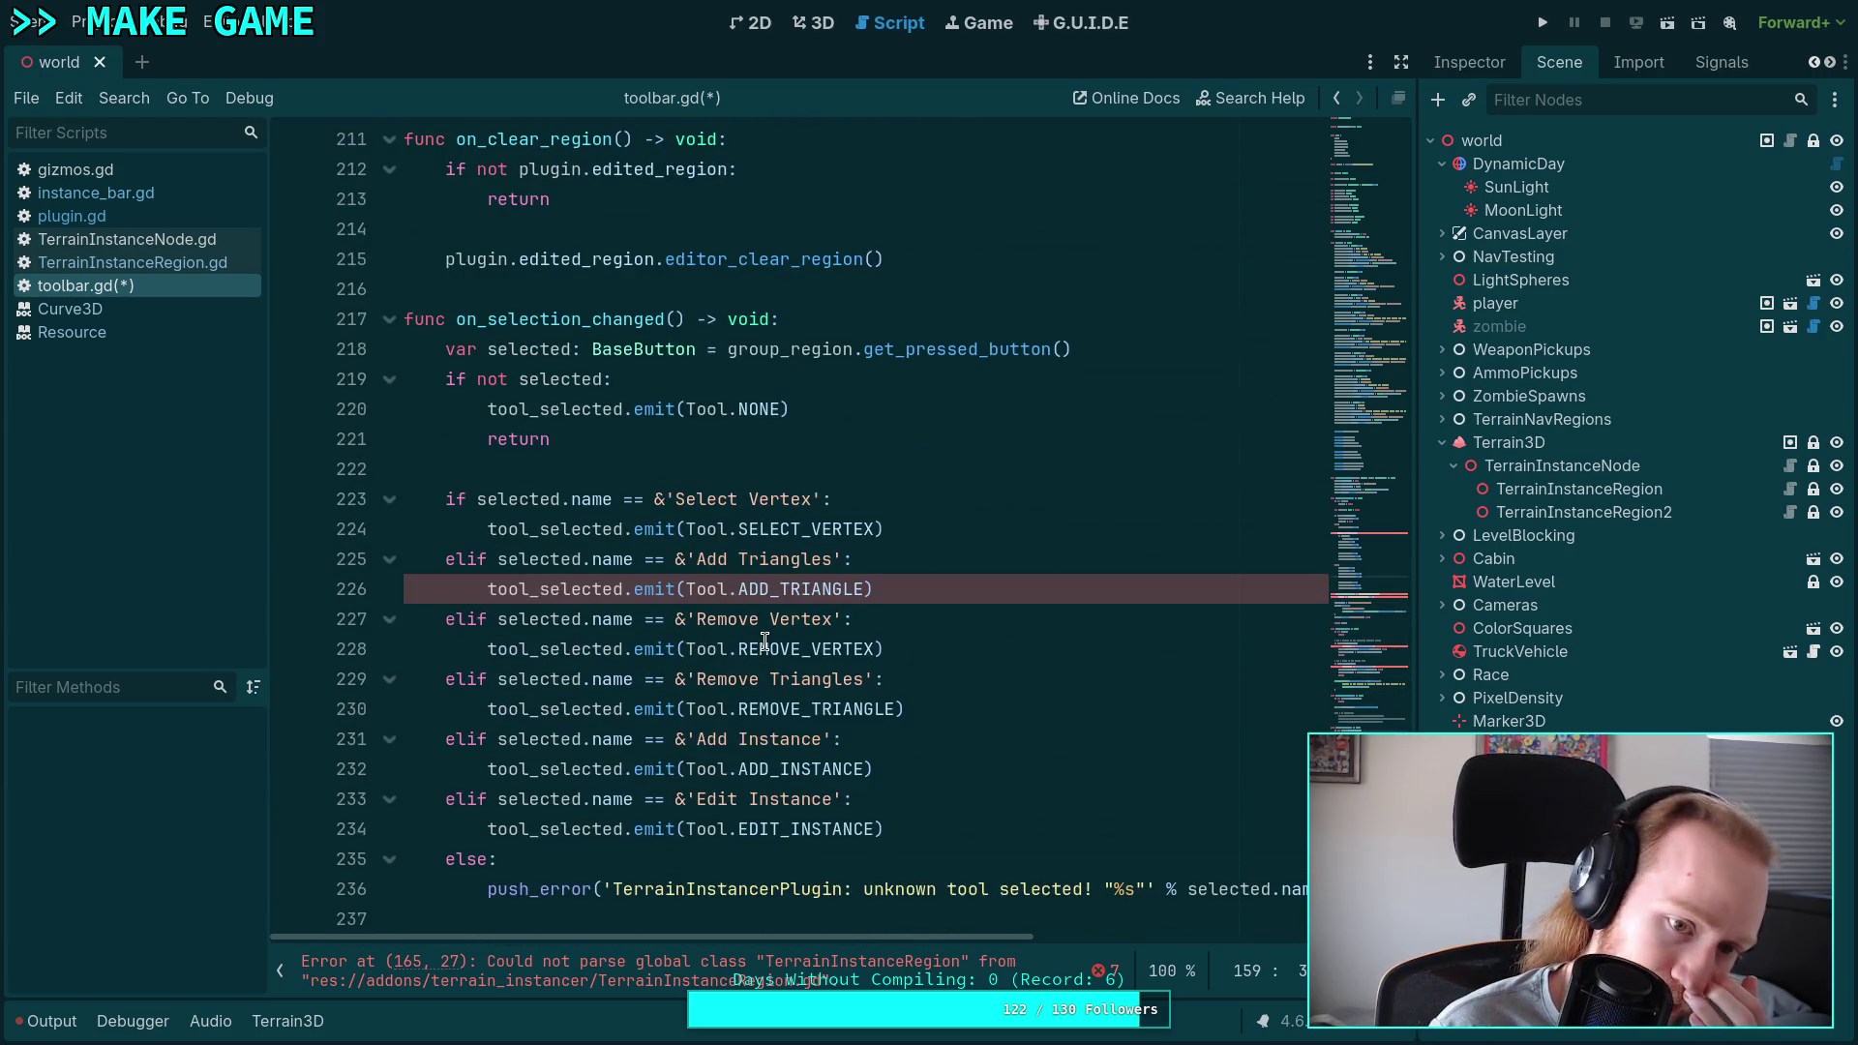
double_click(757, 558)
text(V)
drag(779, 587, 864, 589)
text(VERTEX)
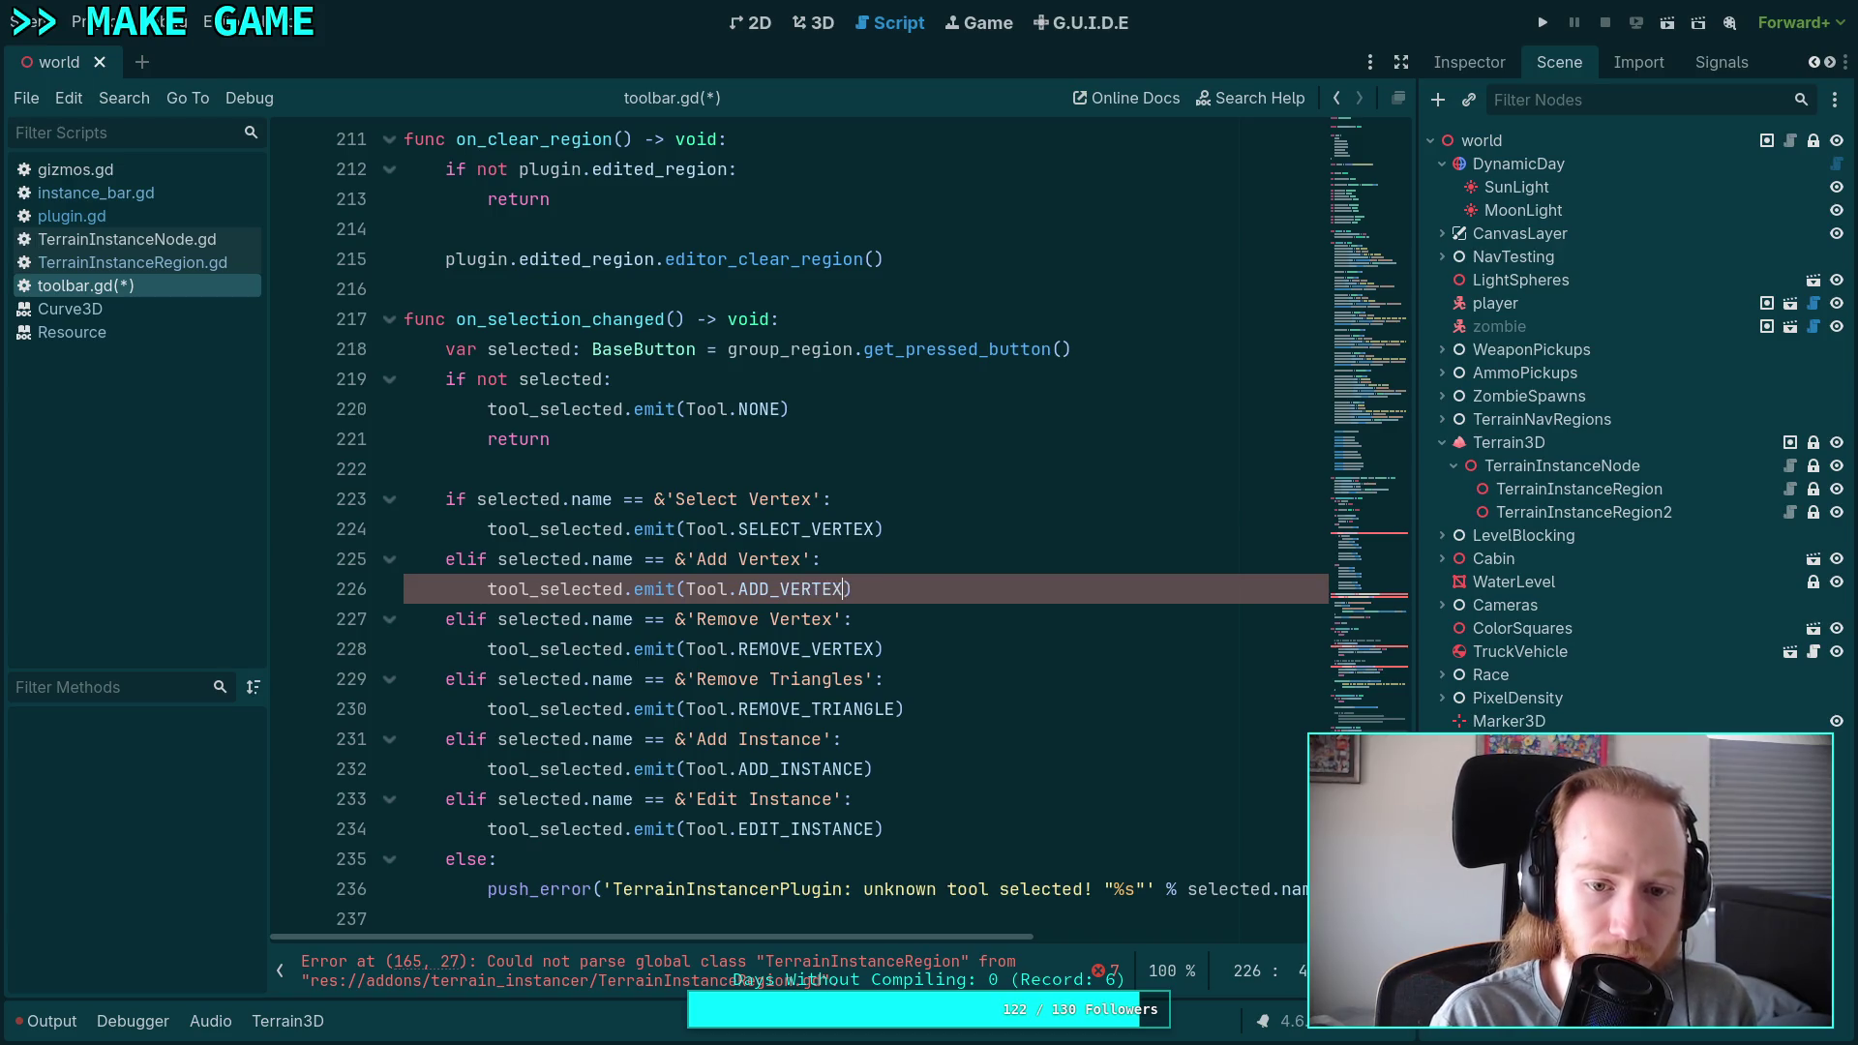
key(ctrl+s)
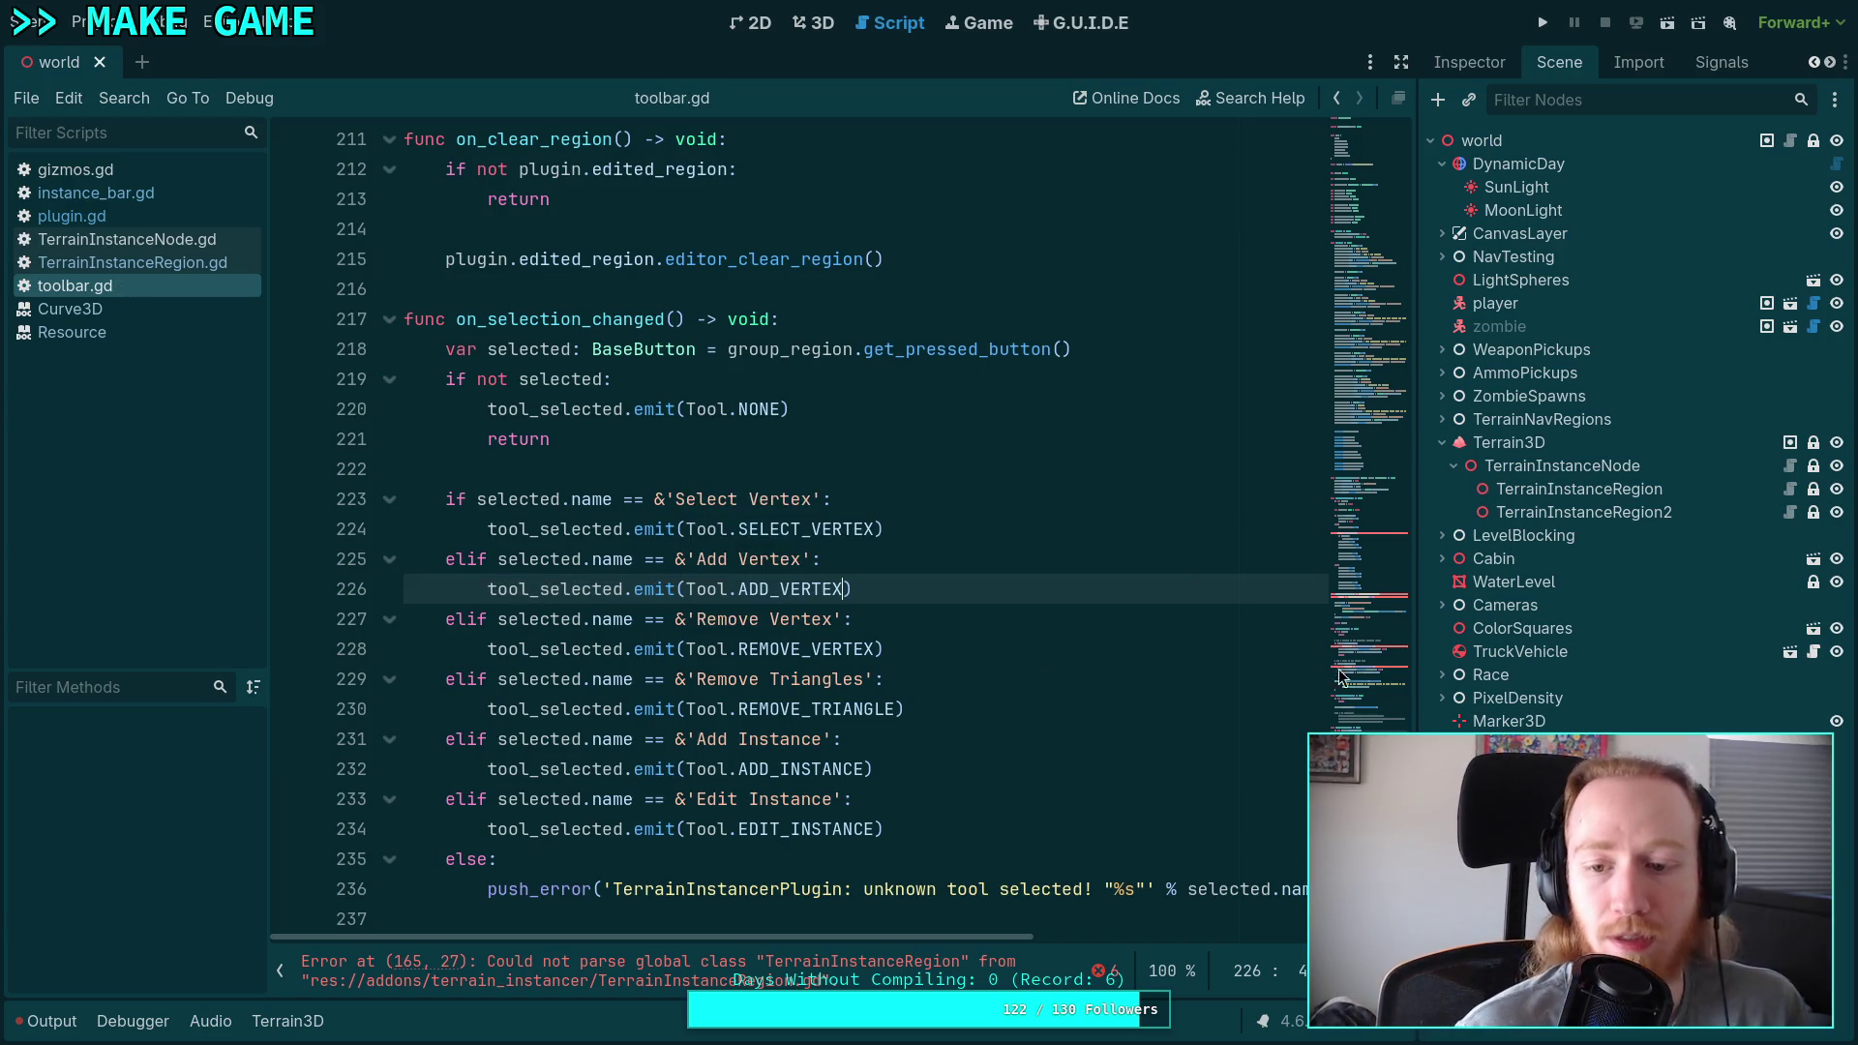
drag(1333, 668, 1373, 209)
scroll(1373, 209, up, 5)
Step: In plugin.gd, change the ADD_TRIANGLE tool check to ADD_VERTEX
click(145, 263)
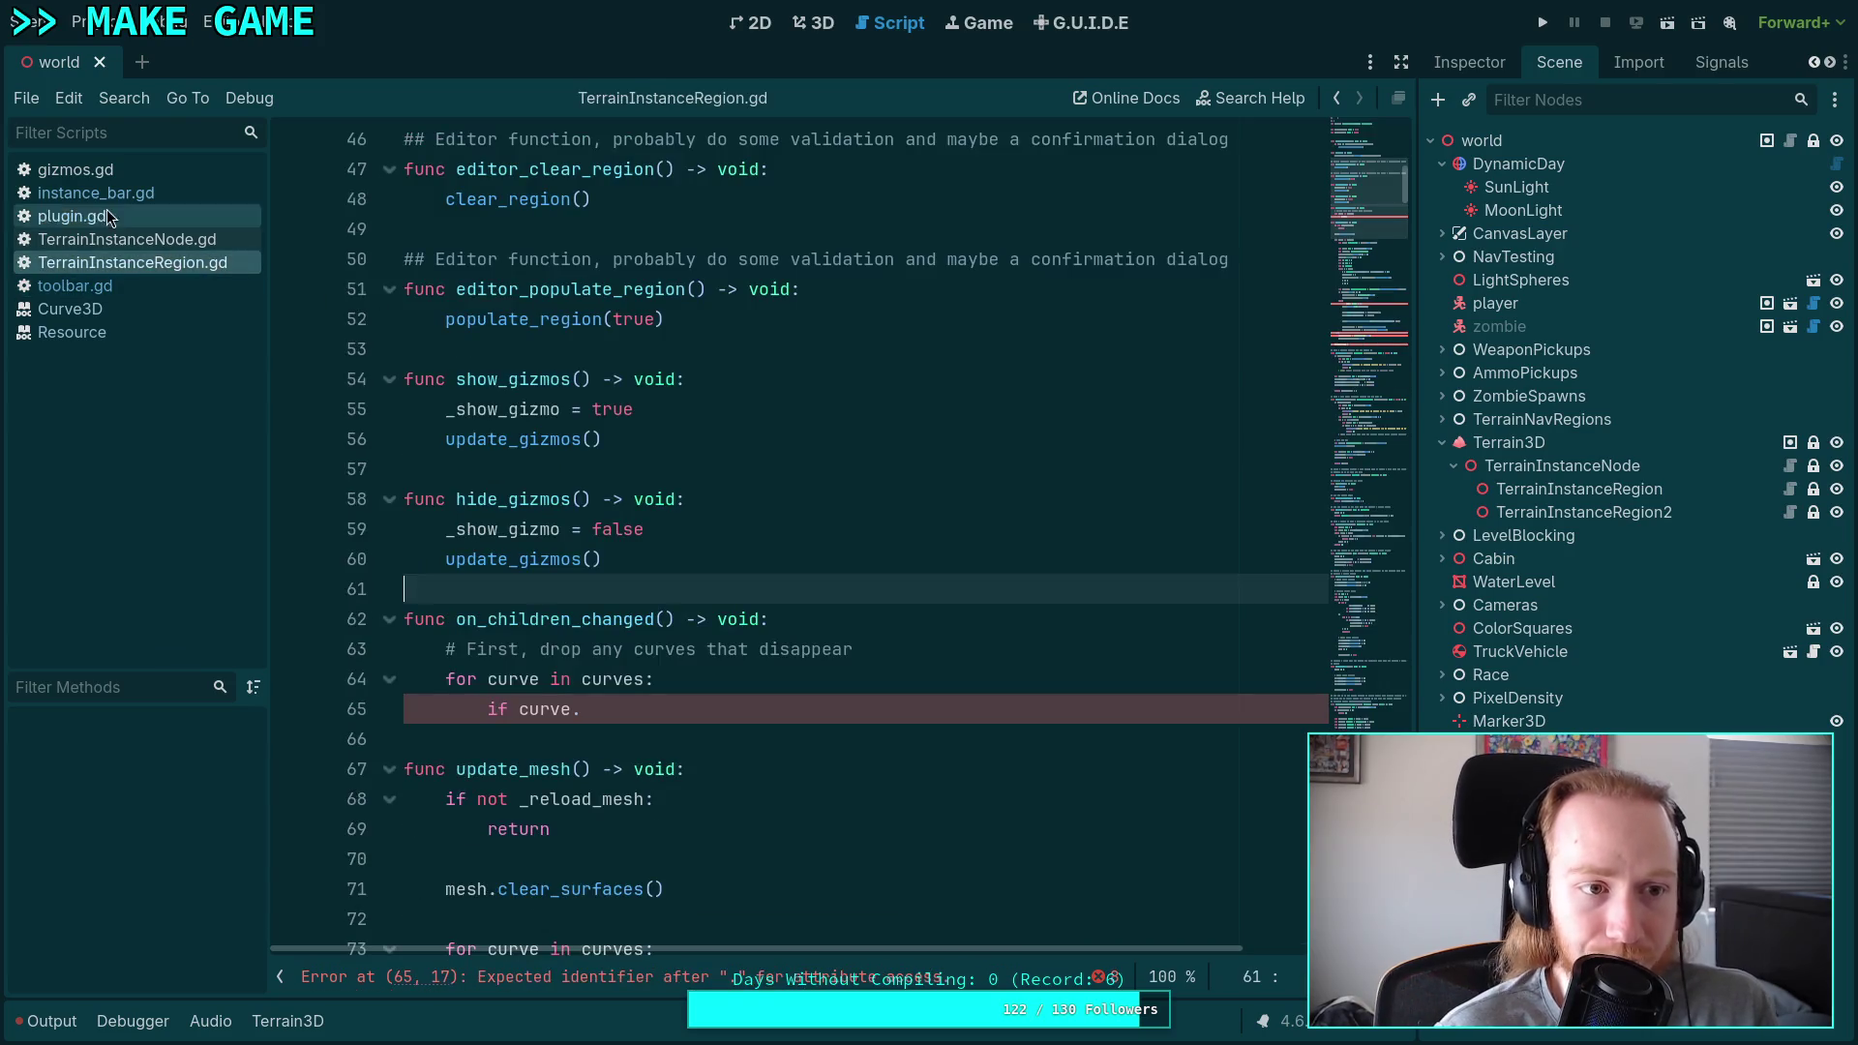
click(112, 217)
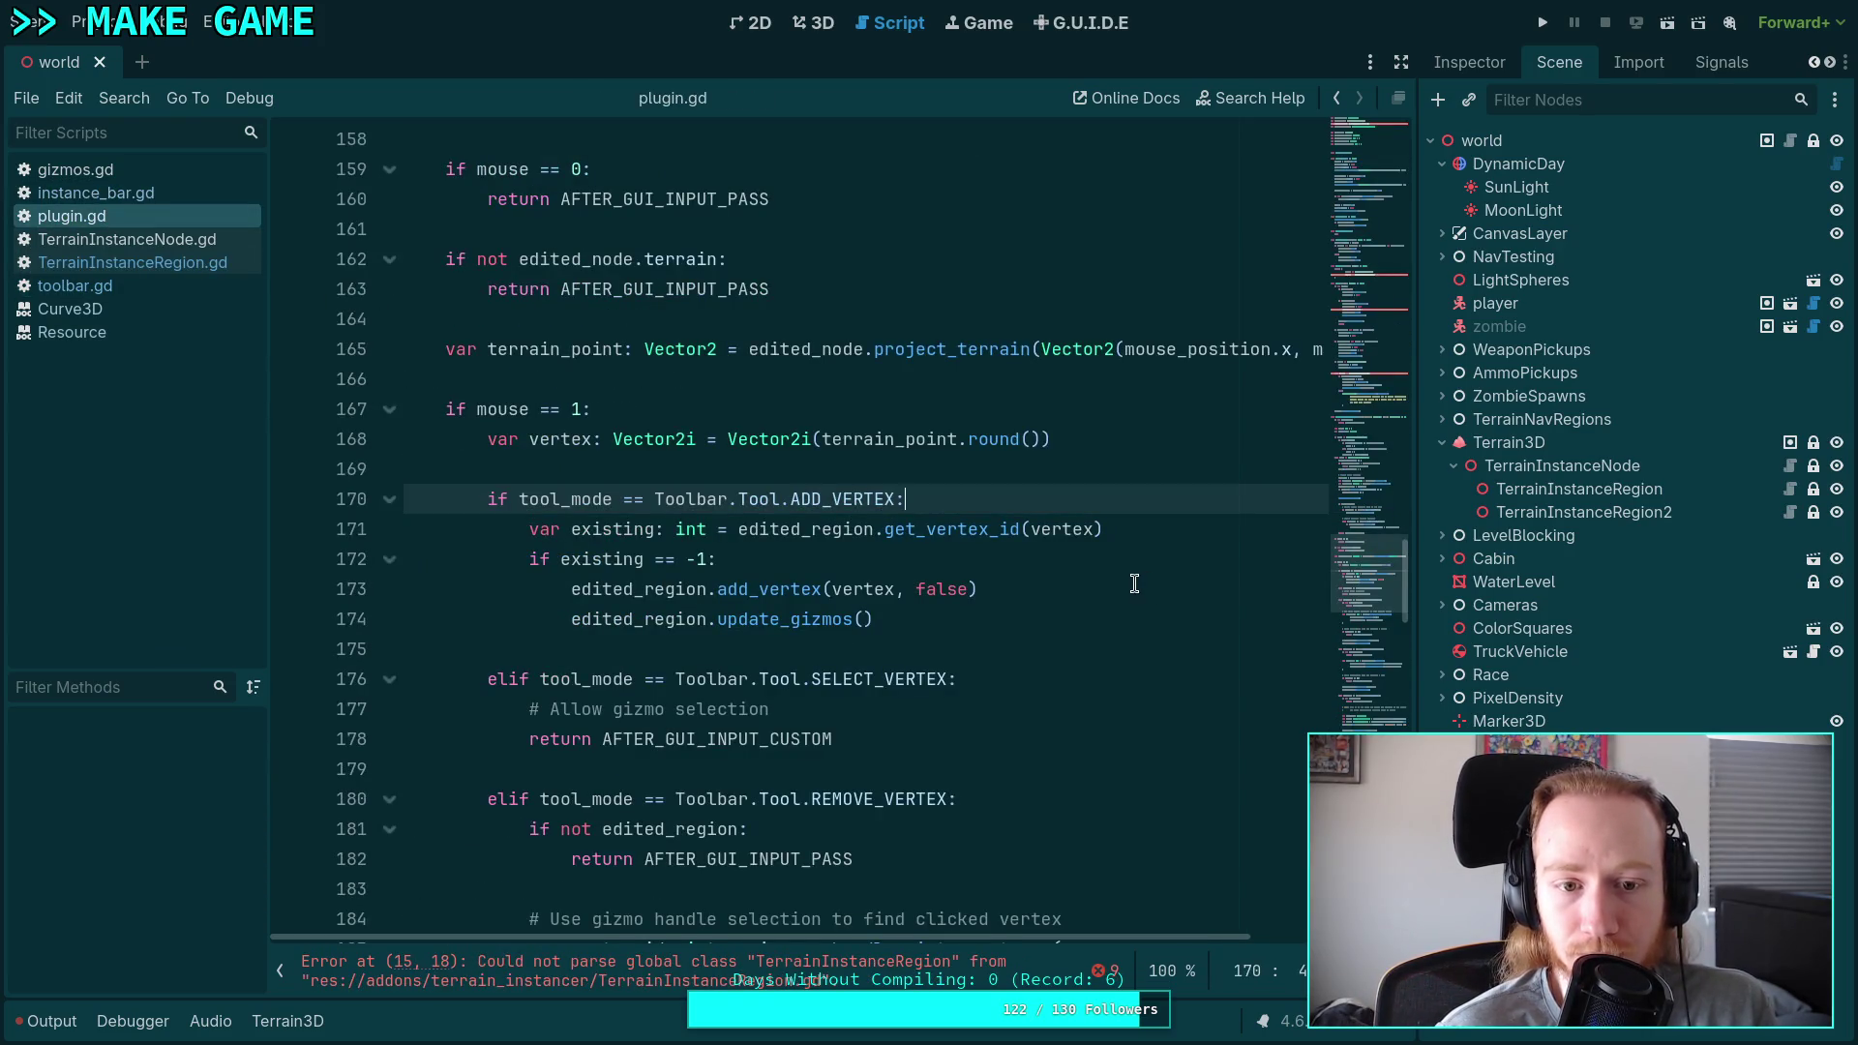
scroll(1135, 584, down, 8)
scroll(1132, 582, down, 20)
scroll(958, 550, up, 2)
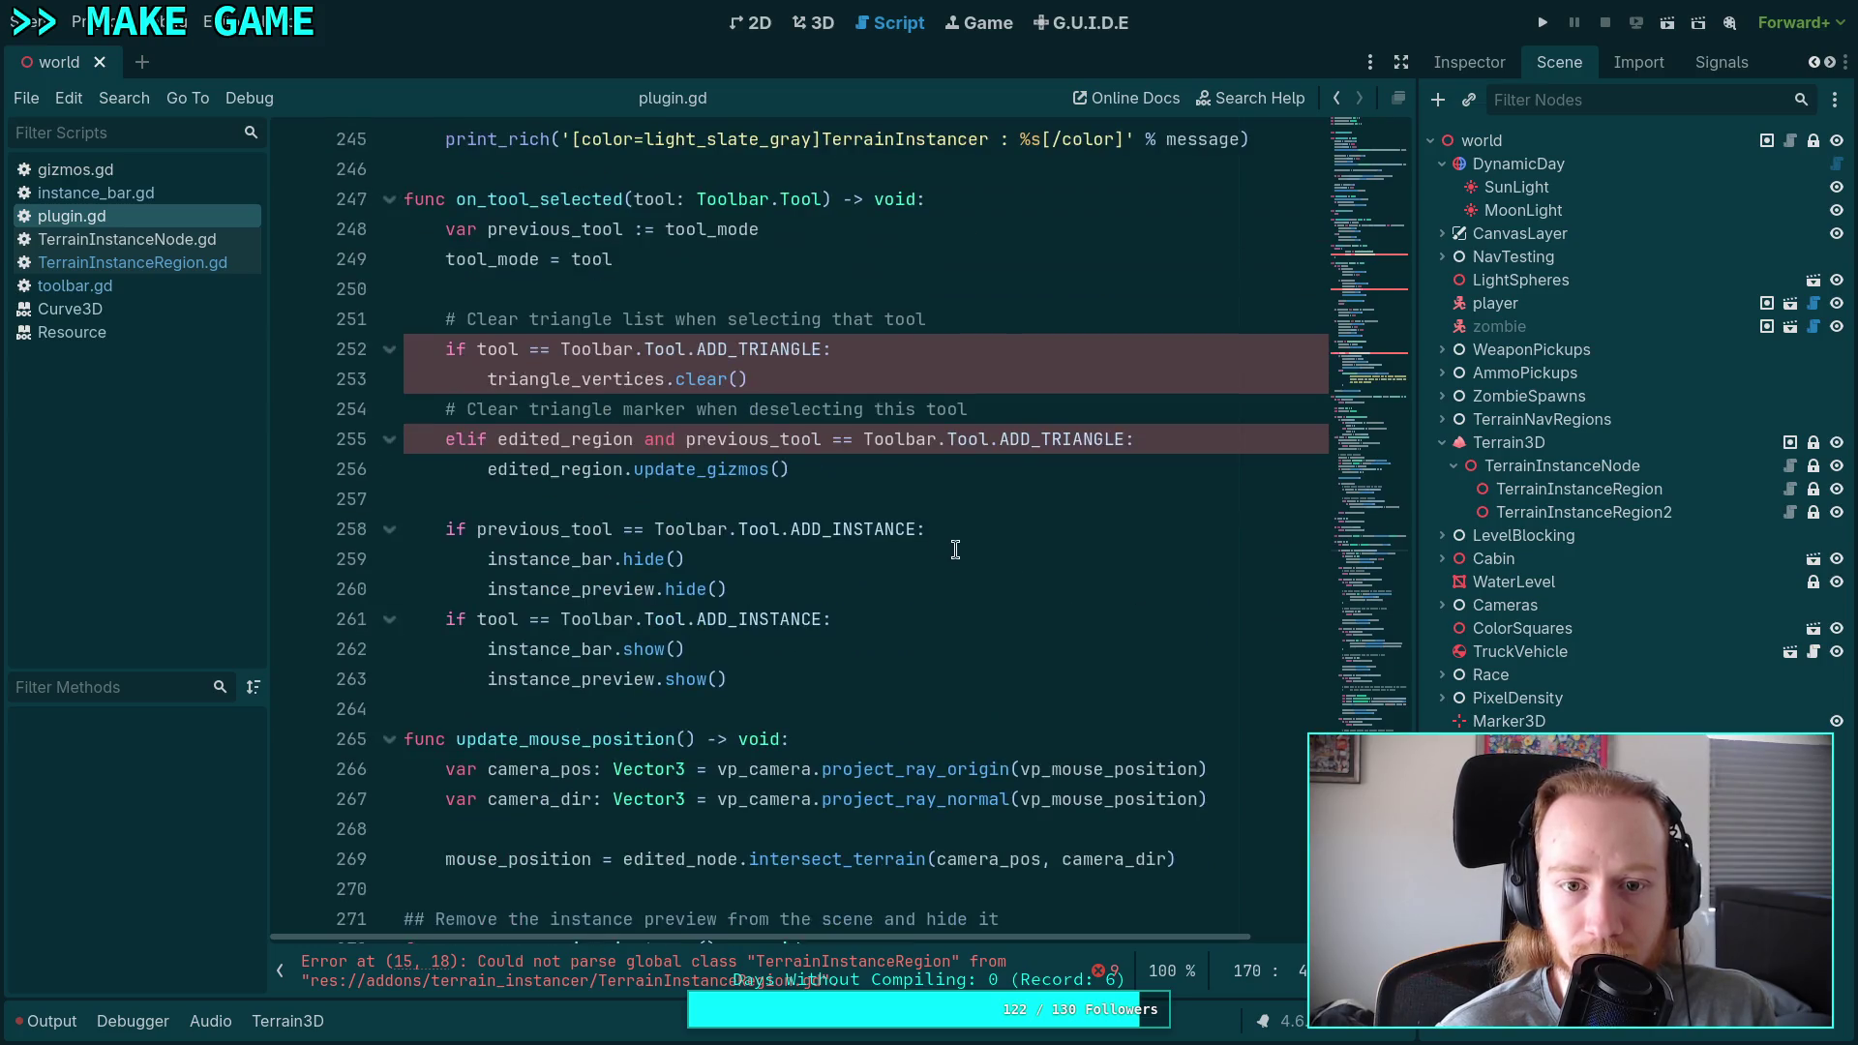
drag(743, 349, 821, 339)
text(VERTEX)
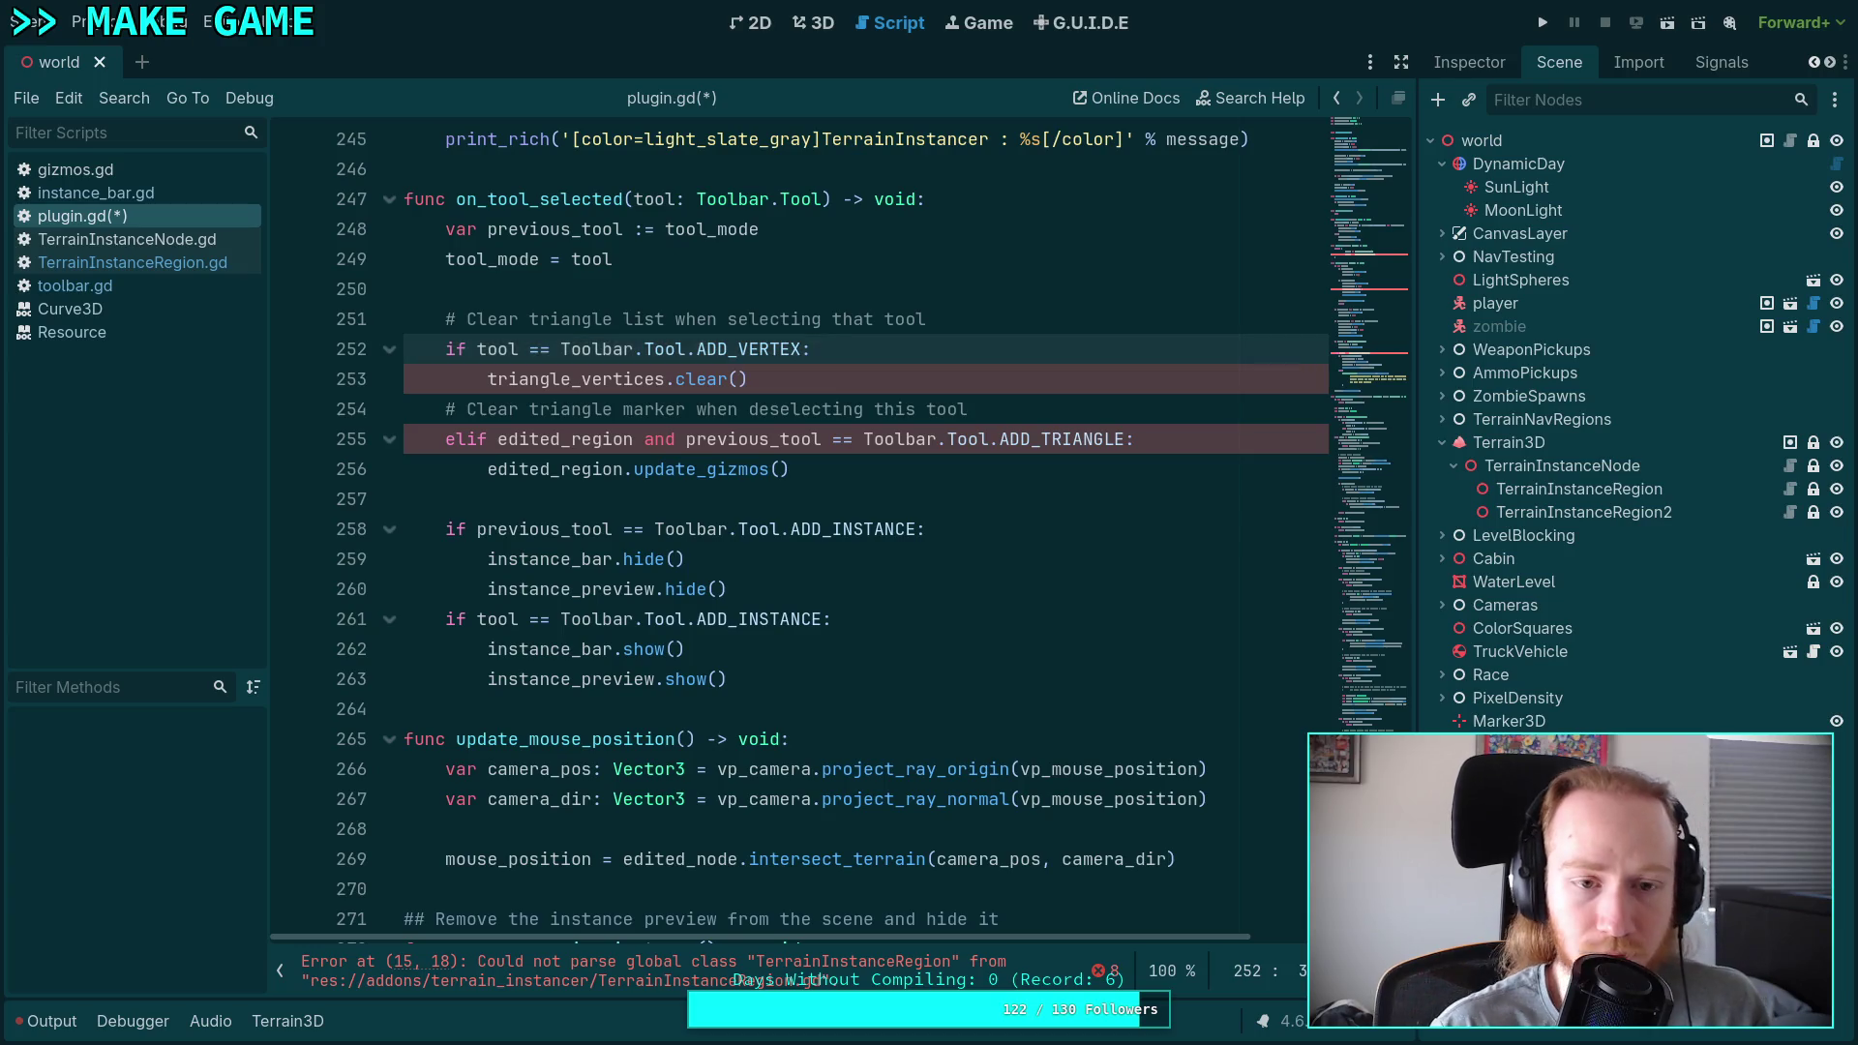
Step: Delete the triangle-list clearing code, turn the elif into an if, and check the previous tool for VERTEX
click(654, 377)
scroll(579, 466, up, 1)
mouse_move(795, 470)
mouse_down()
mouse_move(256, 426)
mouse_move(219, 390)
mouse_up()
key(BackSpace)
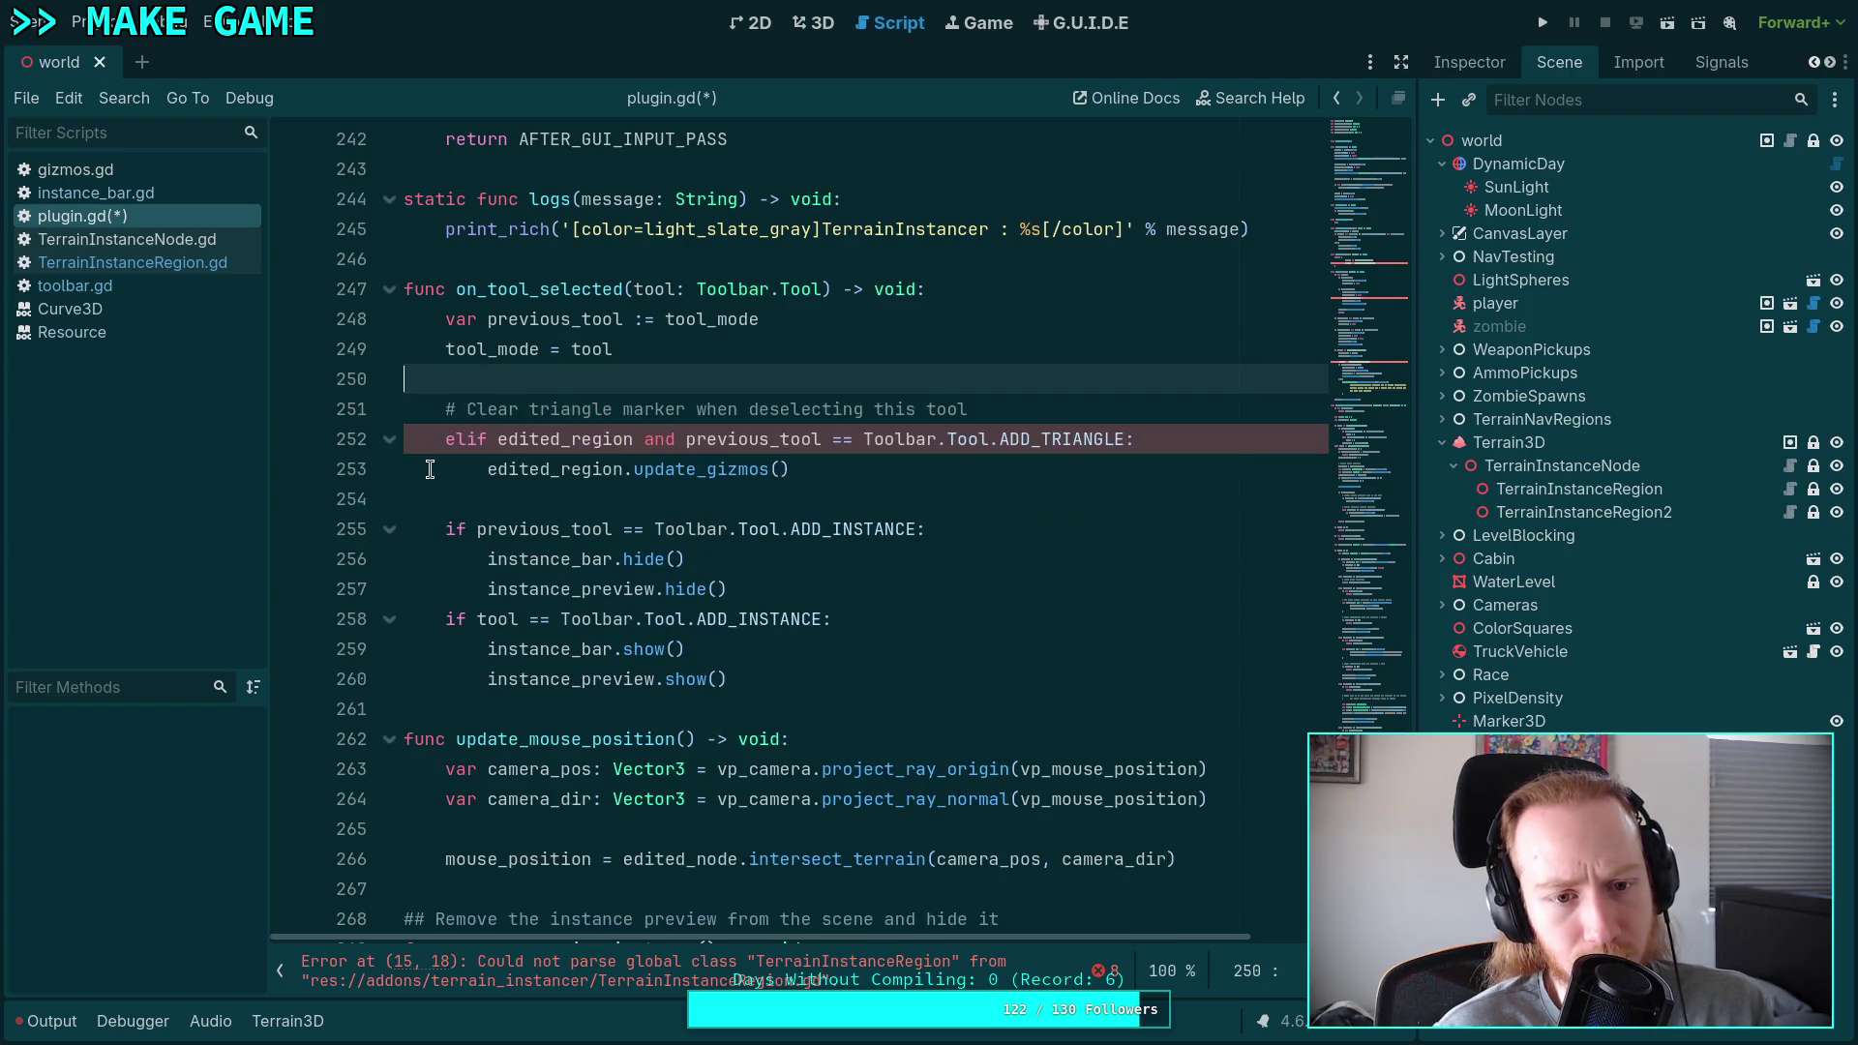
click(449, 436)
key(Delete)
key(Delete)
drag(1021, 439, 1106, 439)
text(VERTEX)
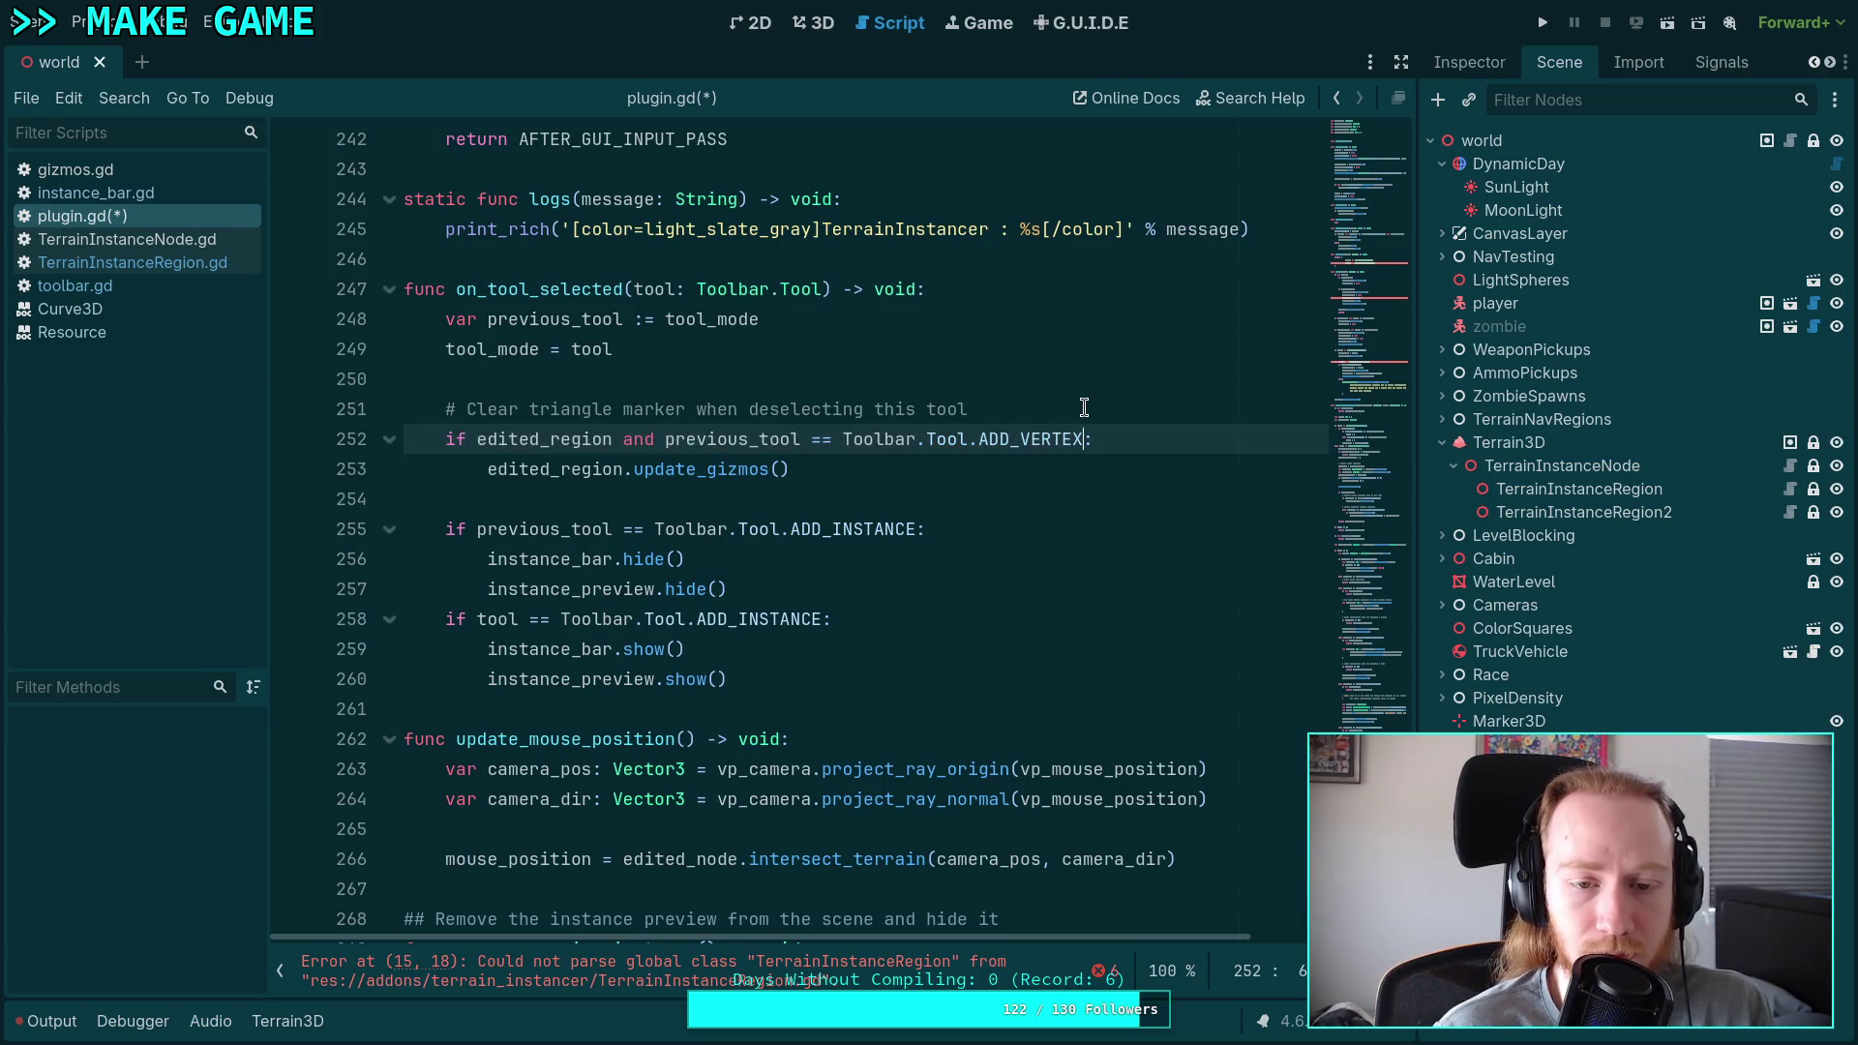
Step: Change 'triangle' to 'vertex' in the comment and save plugin.gd
double_click(566, 409)
text(w)
key(BackSpace)
text(vertex)
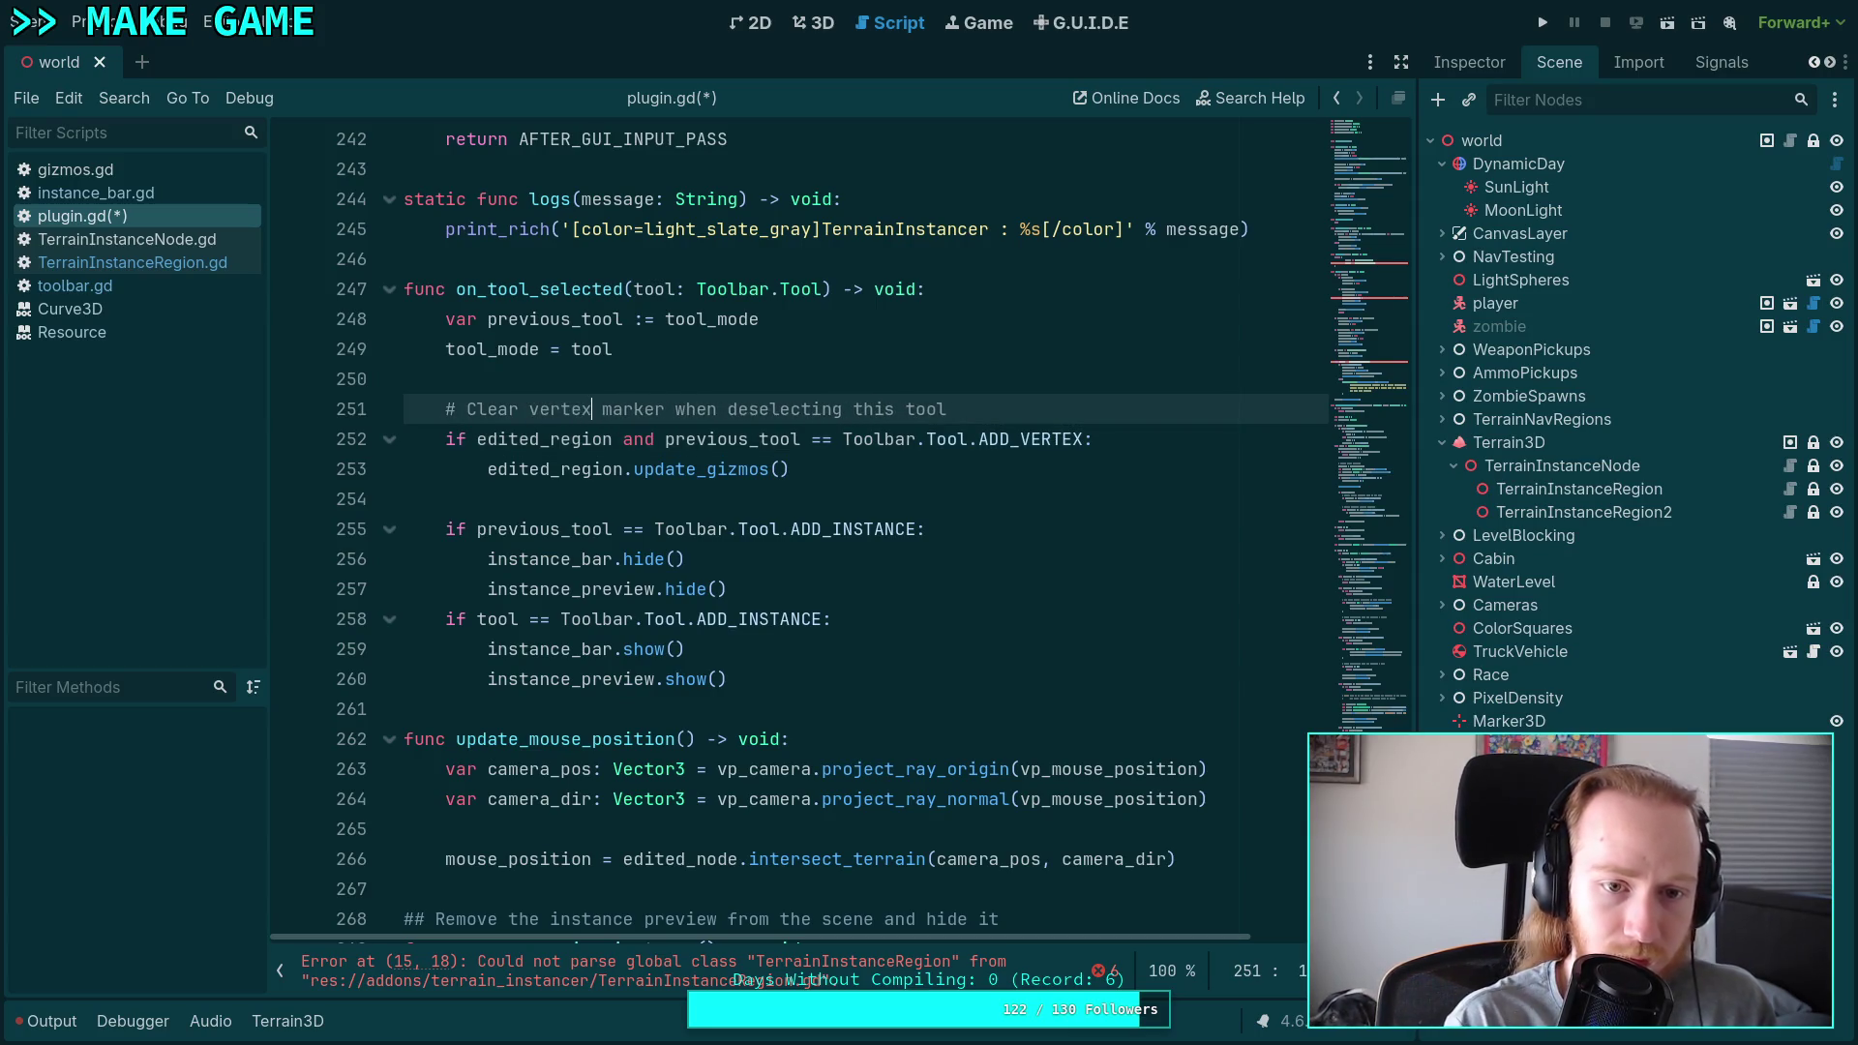
click(752, 353)
key(ctrl+s)
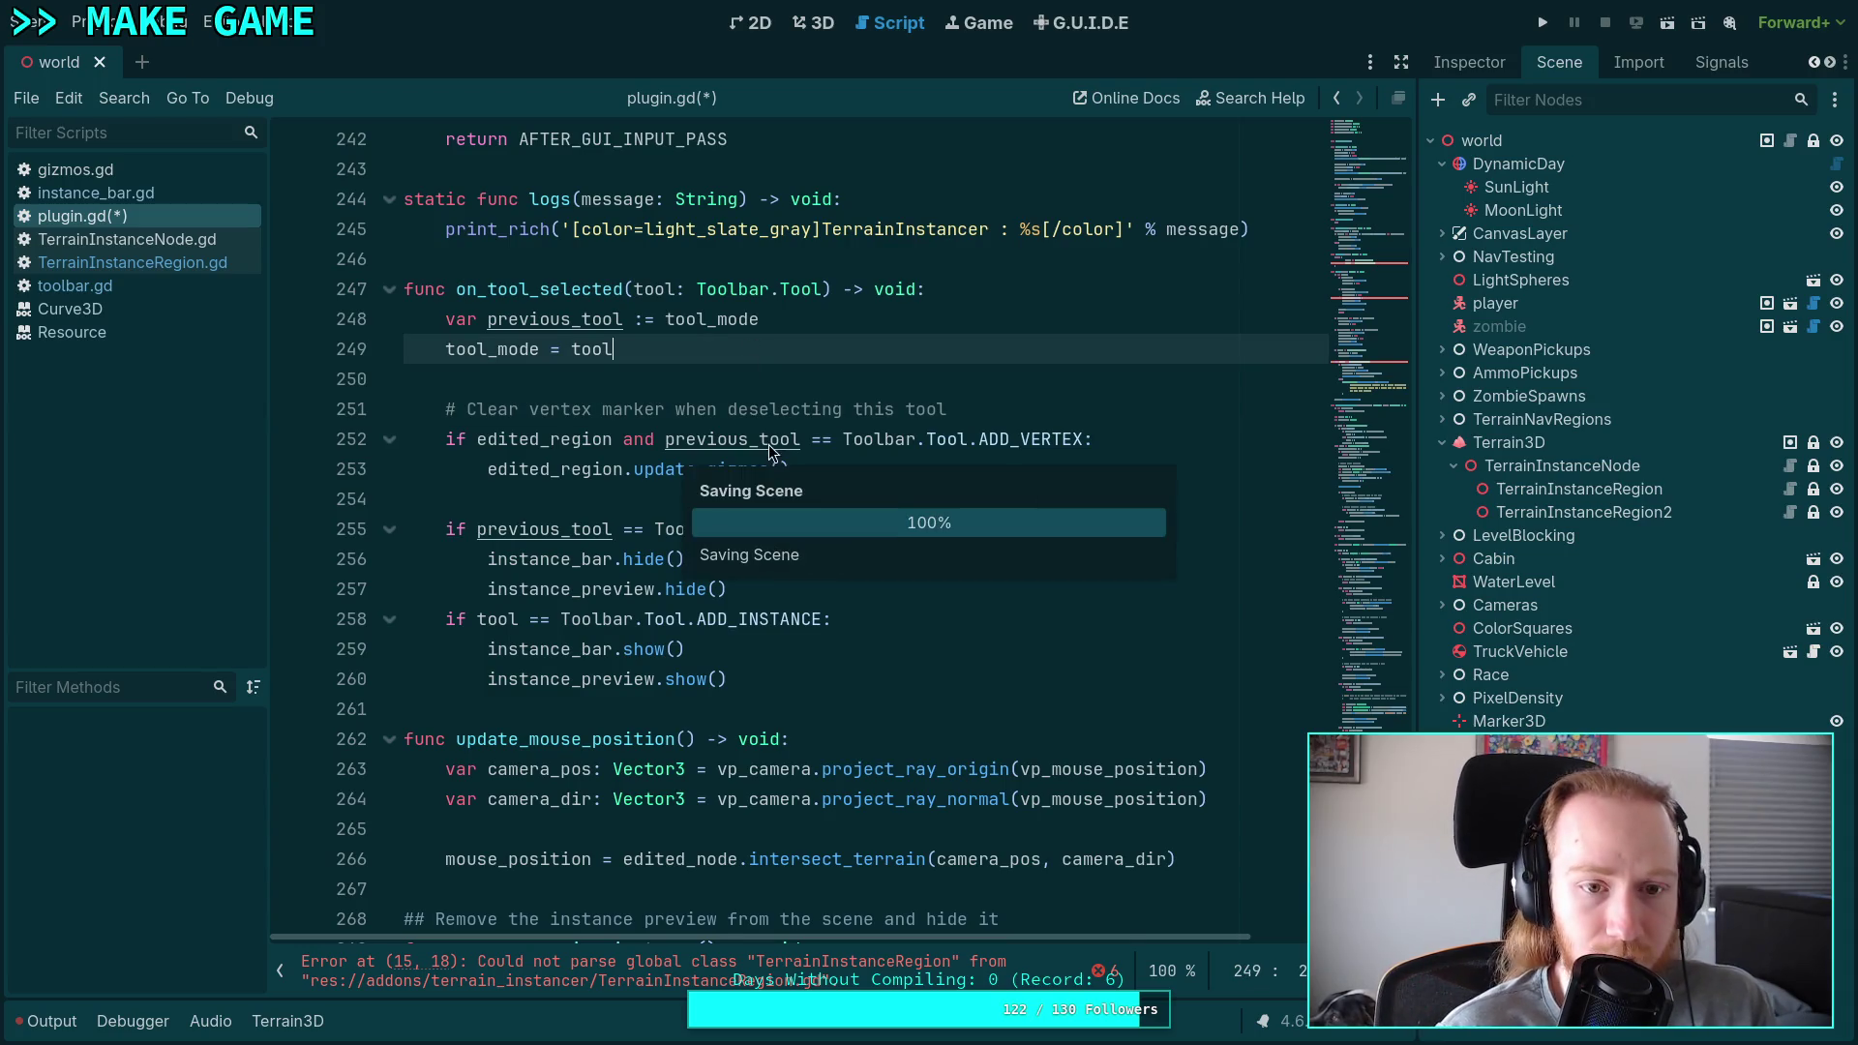
Step: Save again, open TerrainInstanceRegion.gd, and select the unfinished loop on lines 64–65
scroll(551, 493, down, 6)
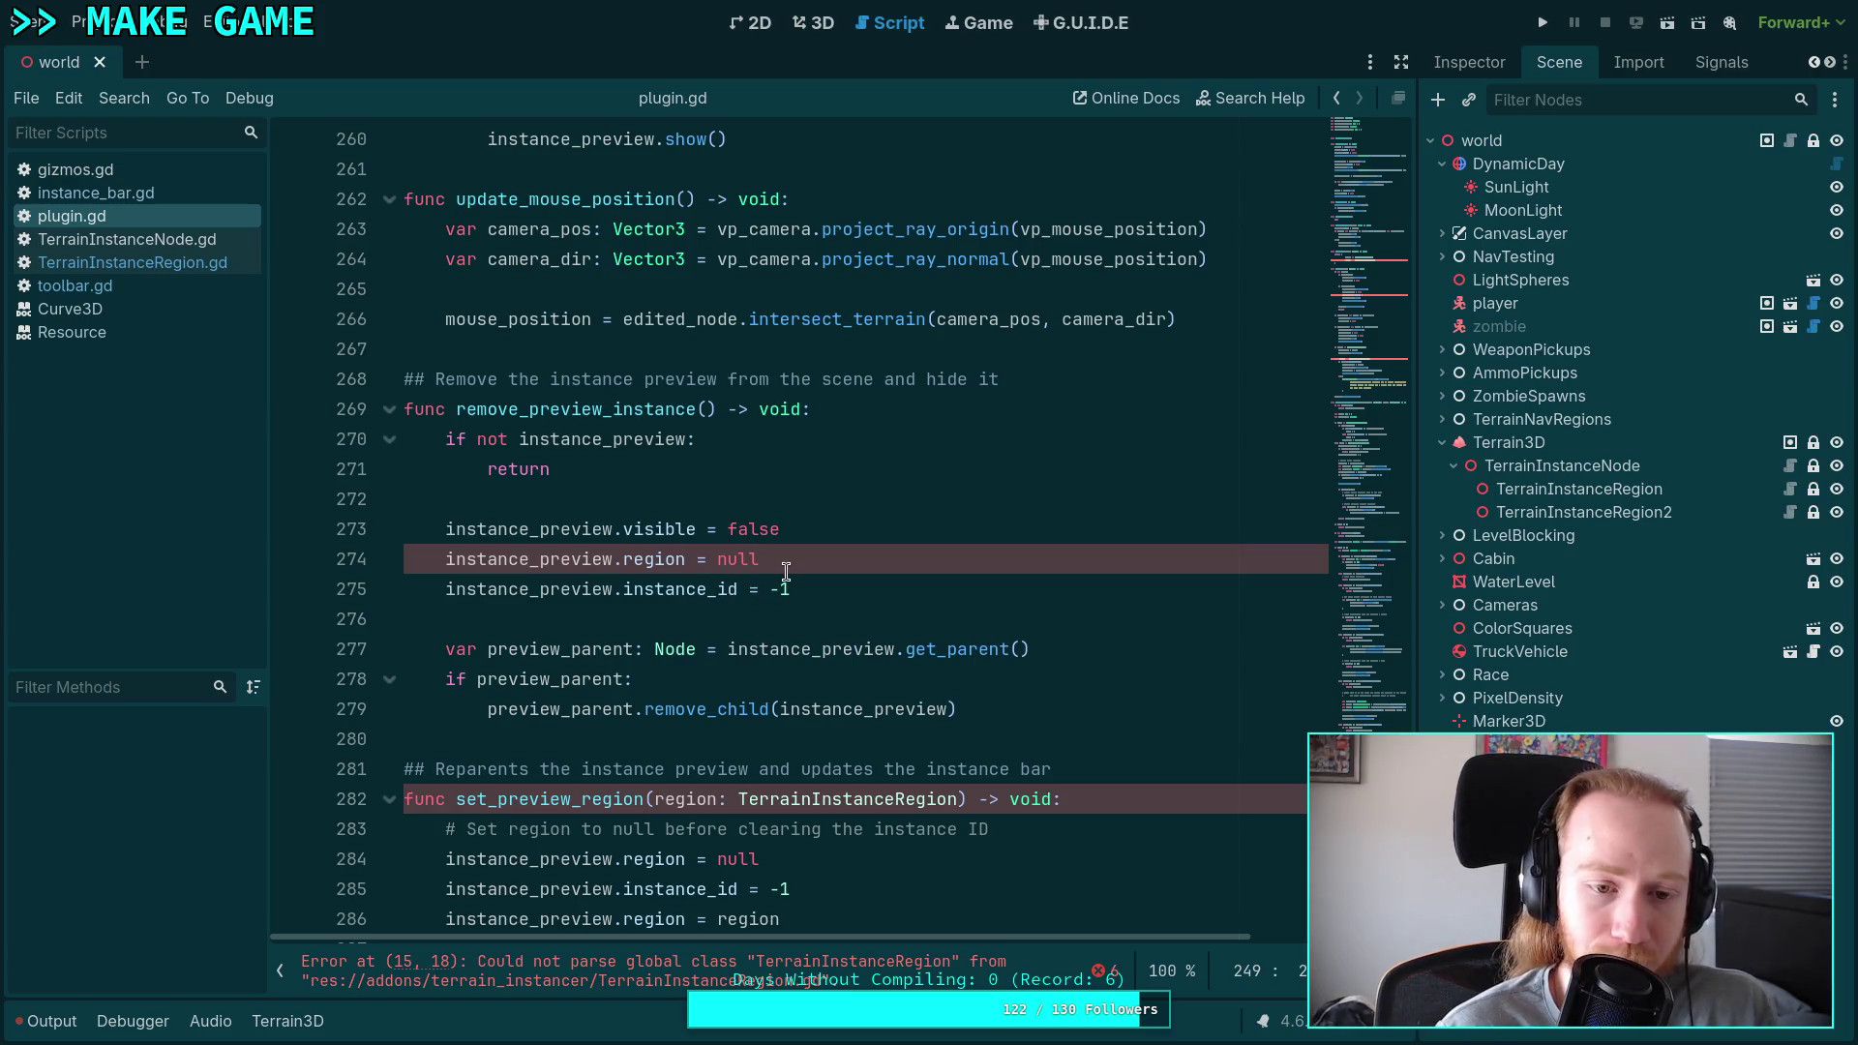
scroll(786, 571, down, 4)
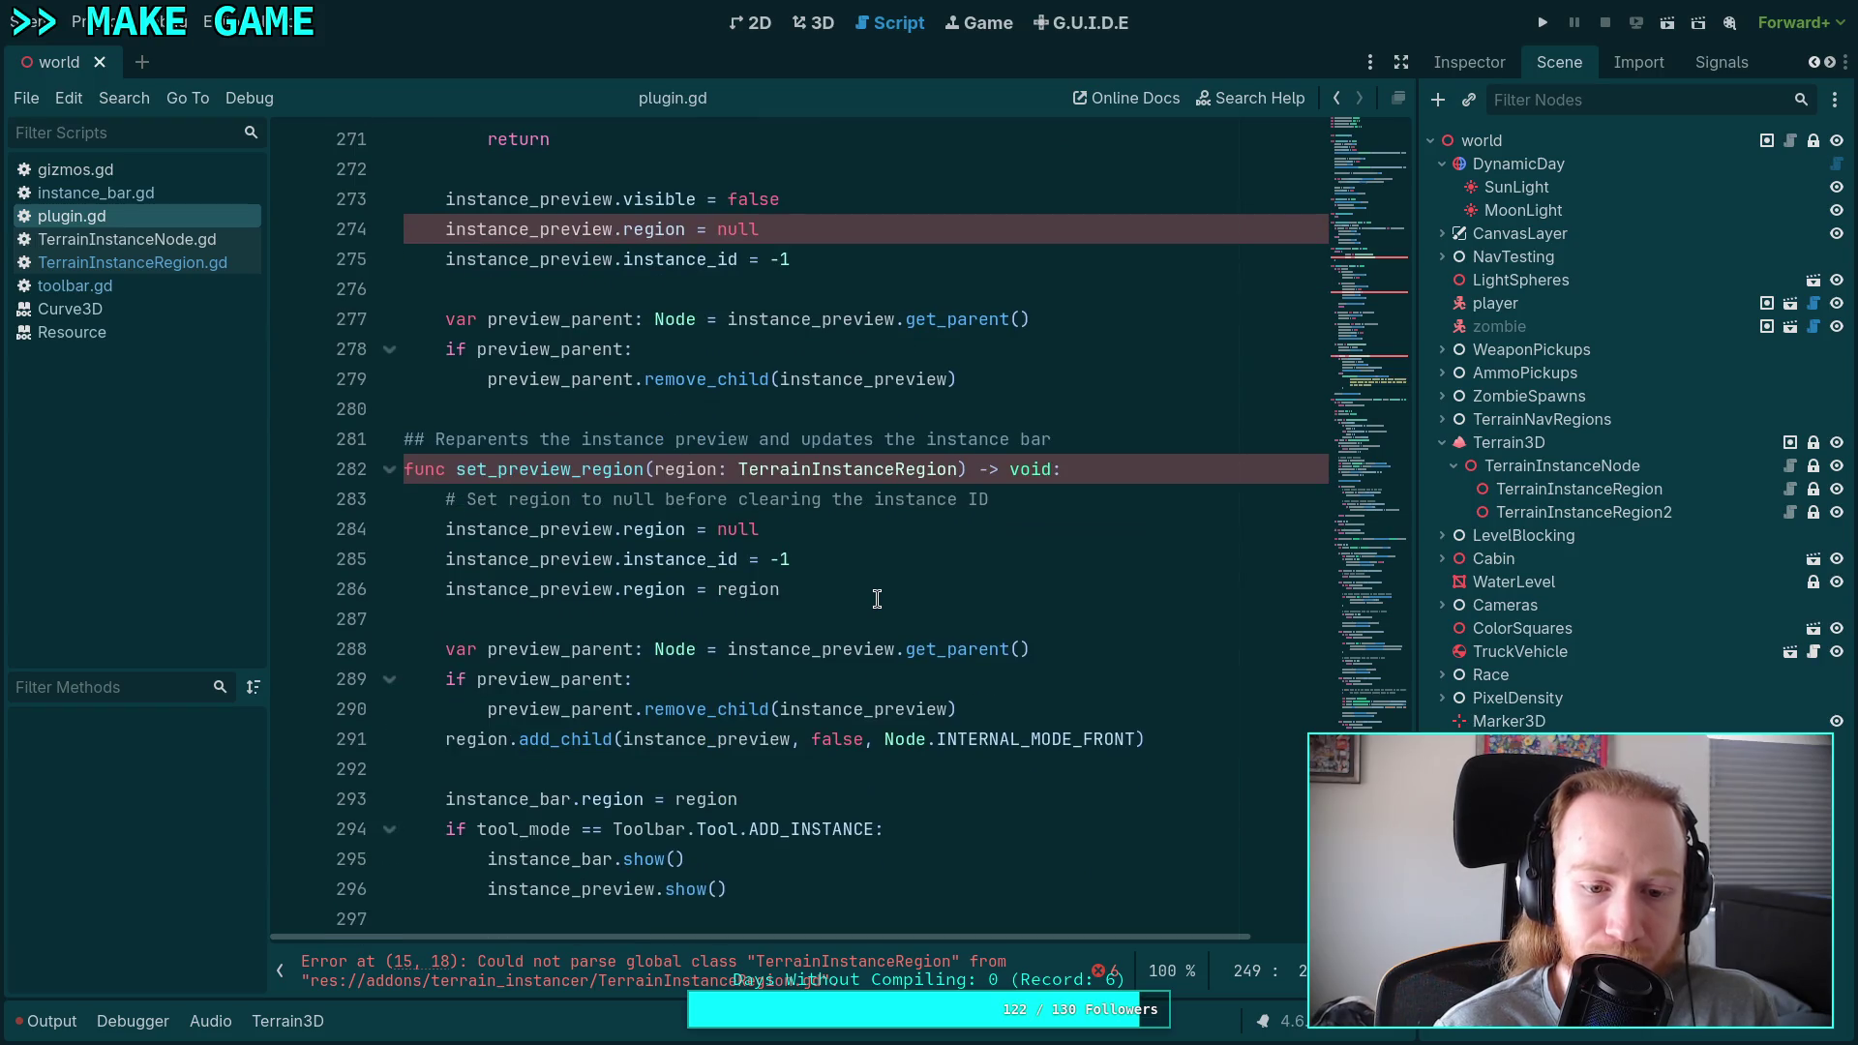
key(ctrl+s)
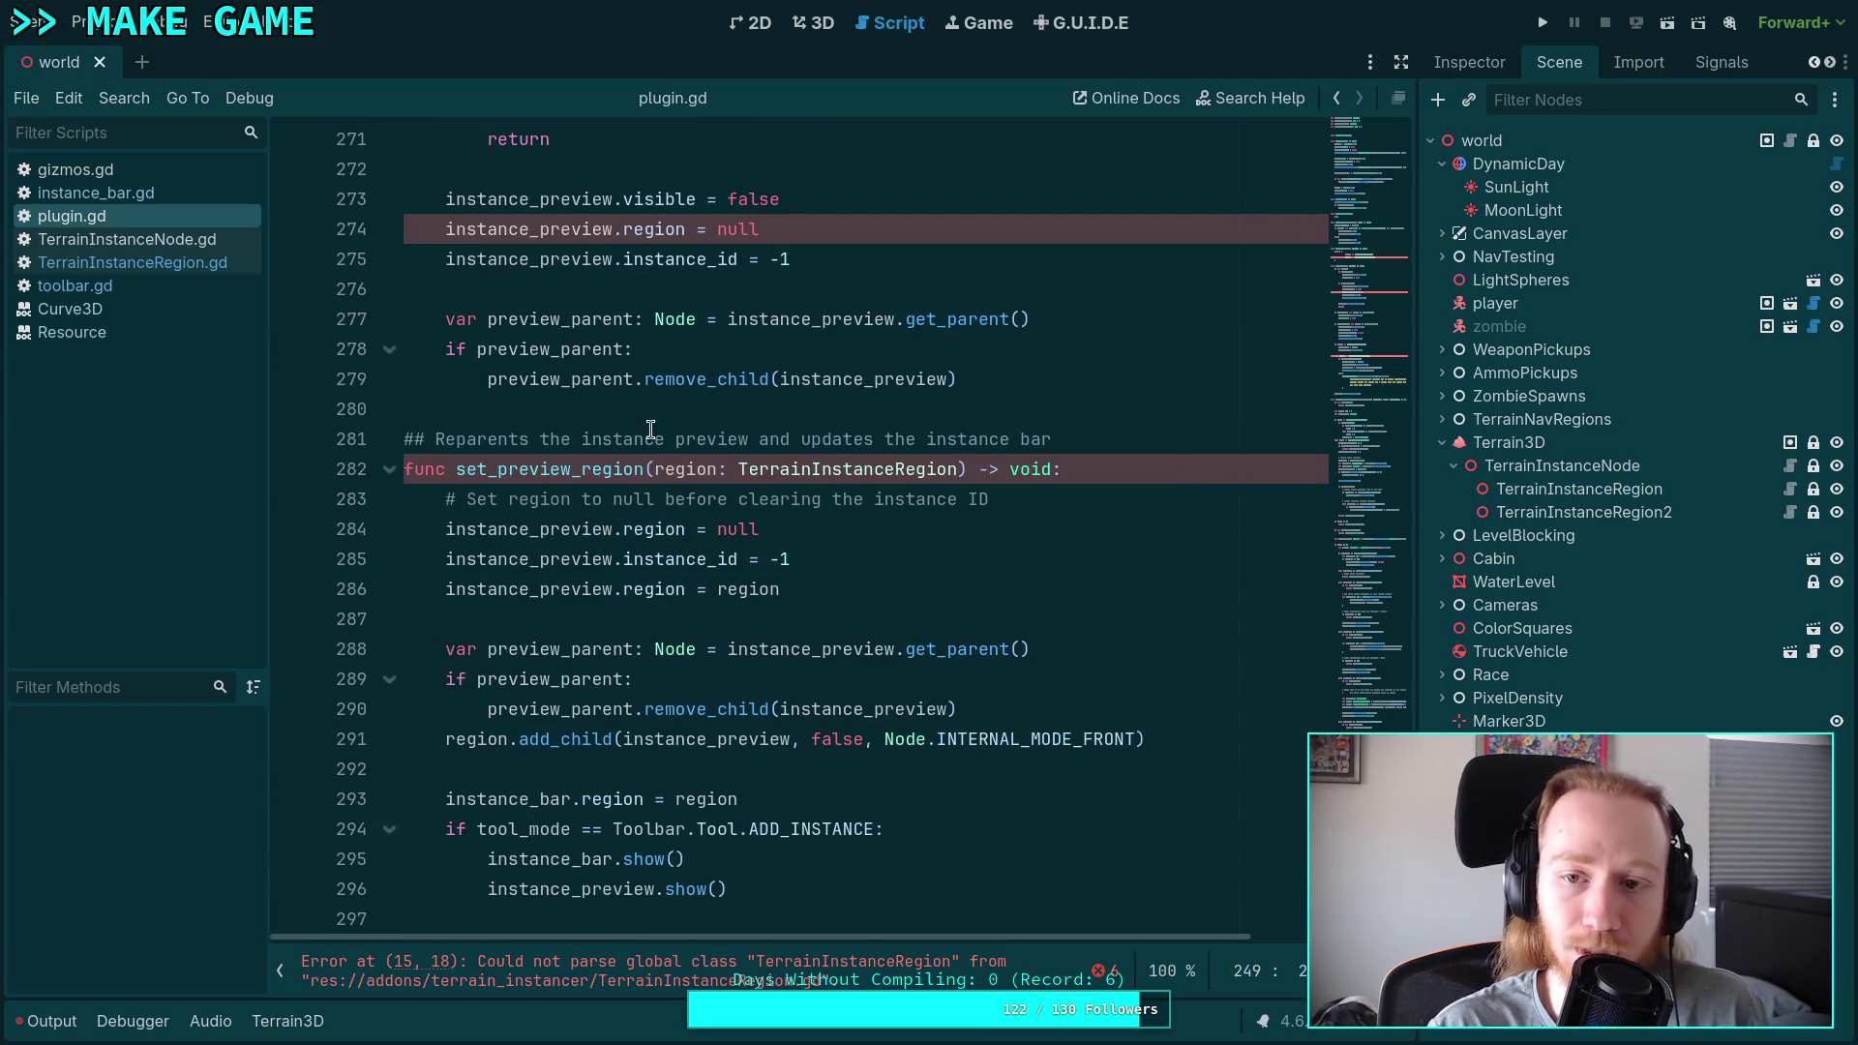
drag(1347, 600, 1369, 178)
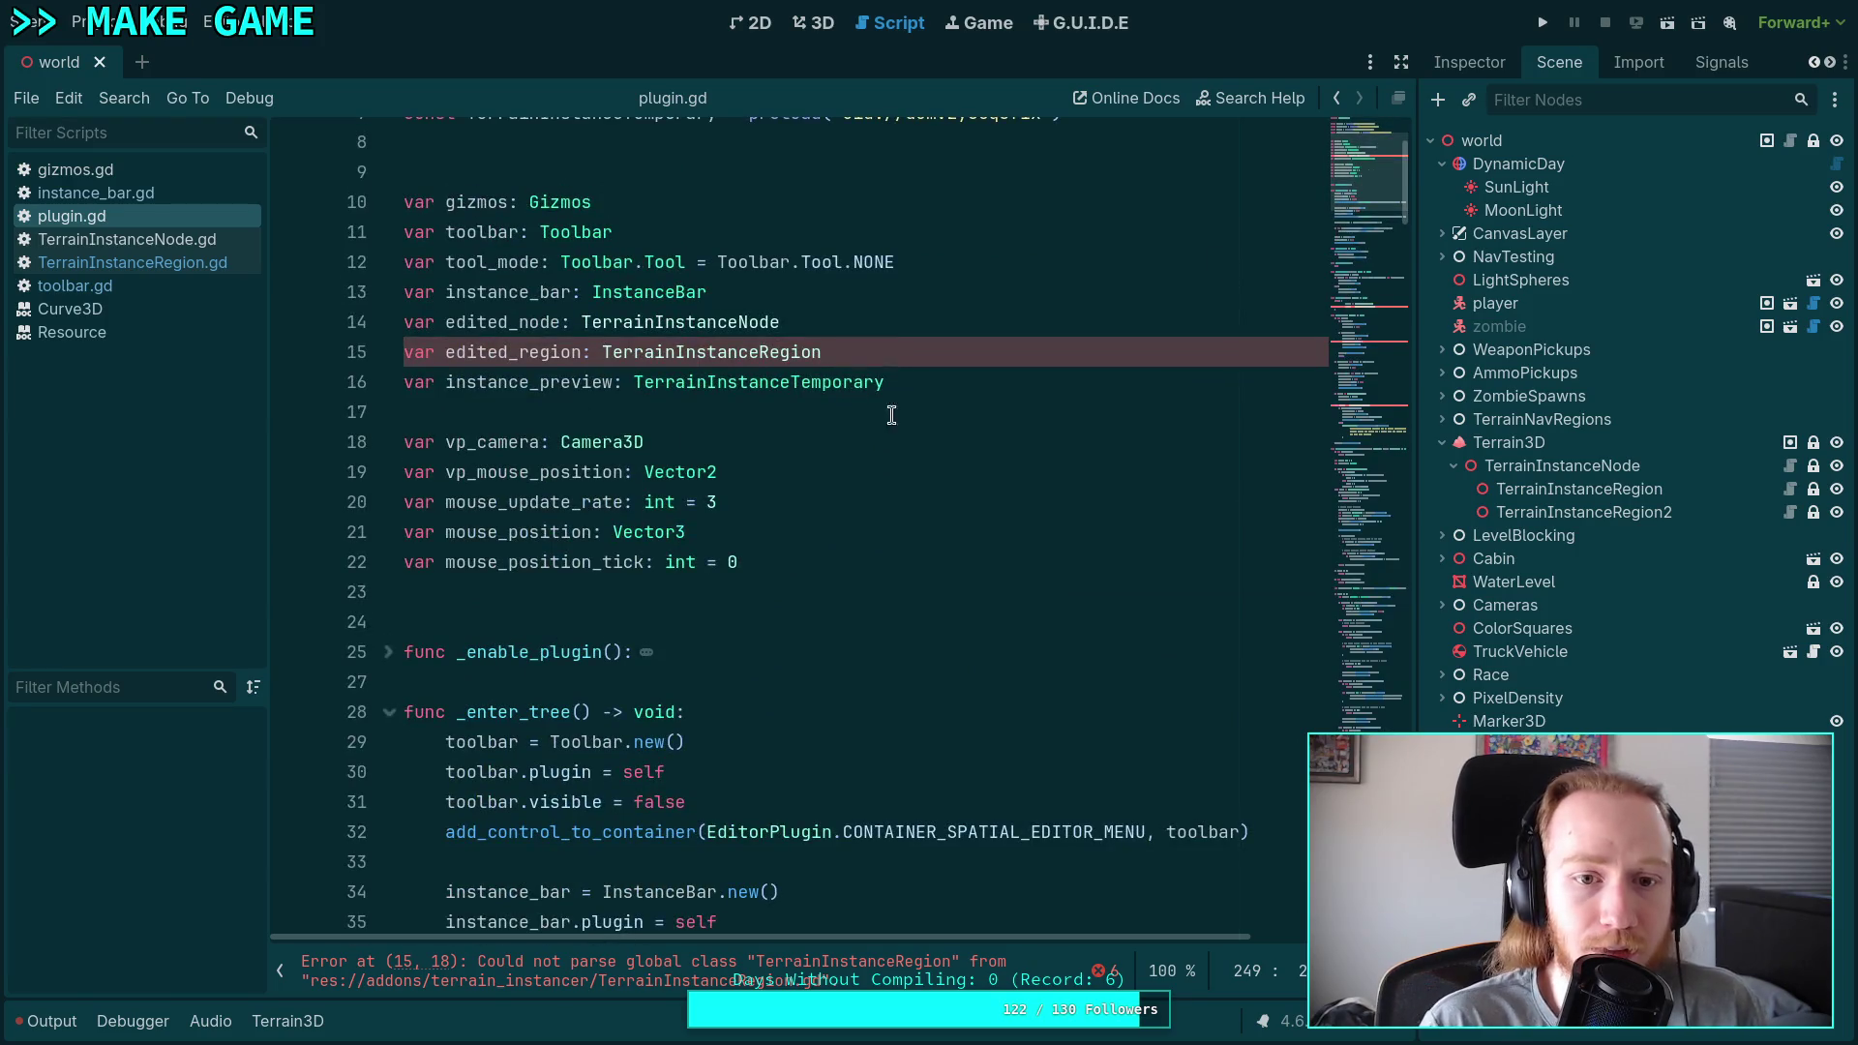
click(122, 262)
mouse_move(663, 696)
mouse_down()
mouse_move(426, 648)
mouse_move(290, 595)
mouse_move(348, 668)
mouse_move(441, 677)
mouse_up()
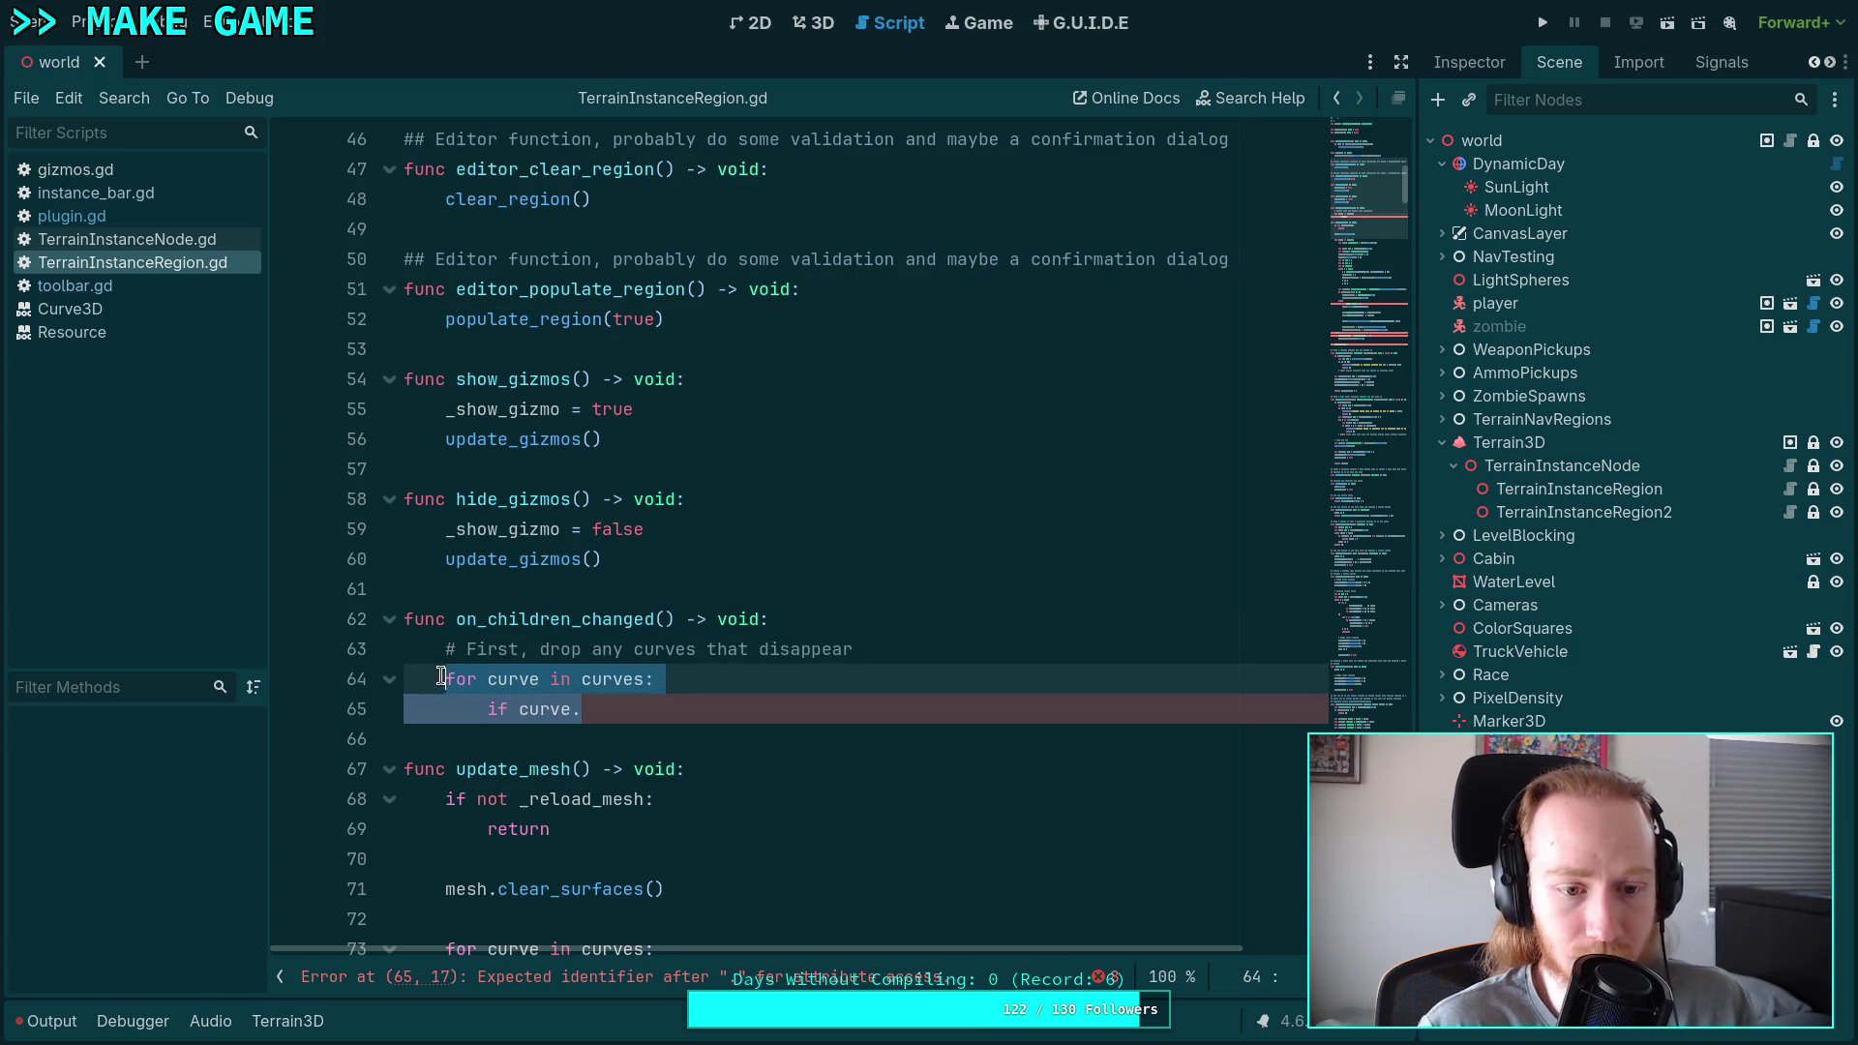
Step: Replace on_children_changed's lines 63–65 with a 'pass' stub and save
key(ctrl+k)
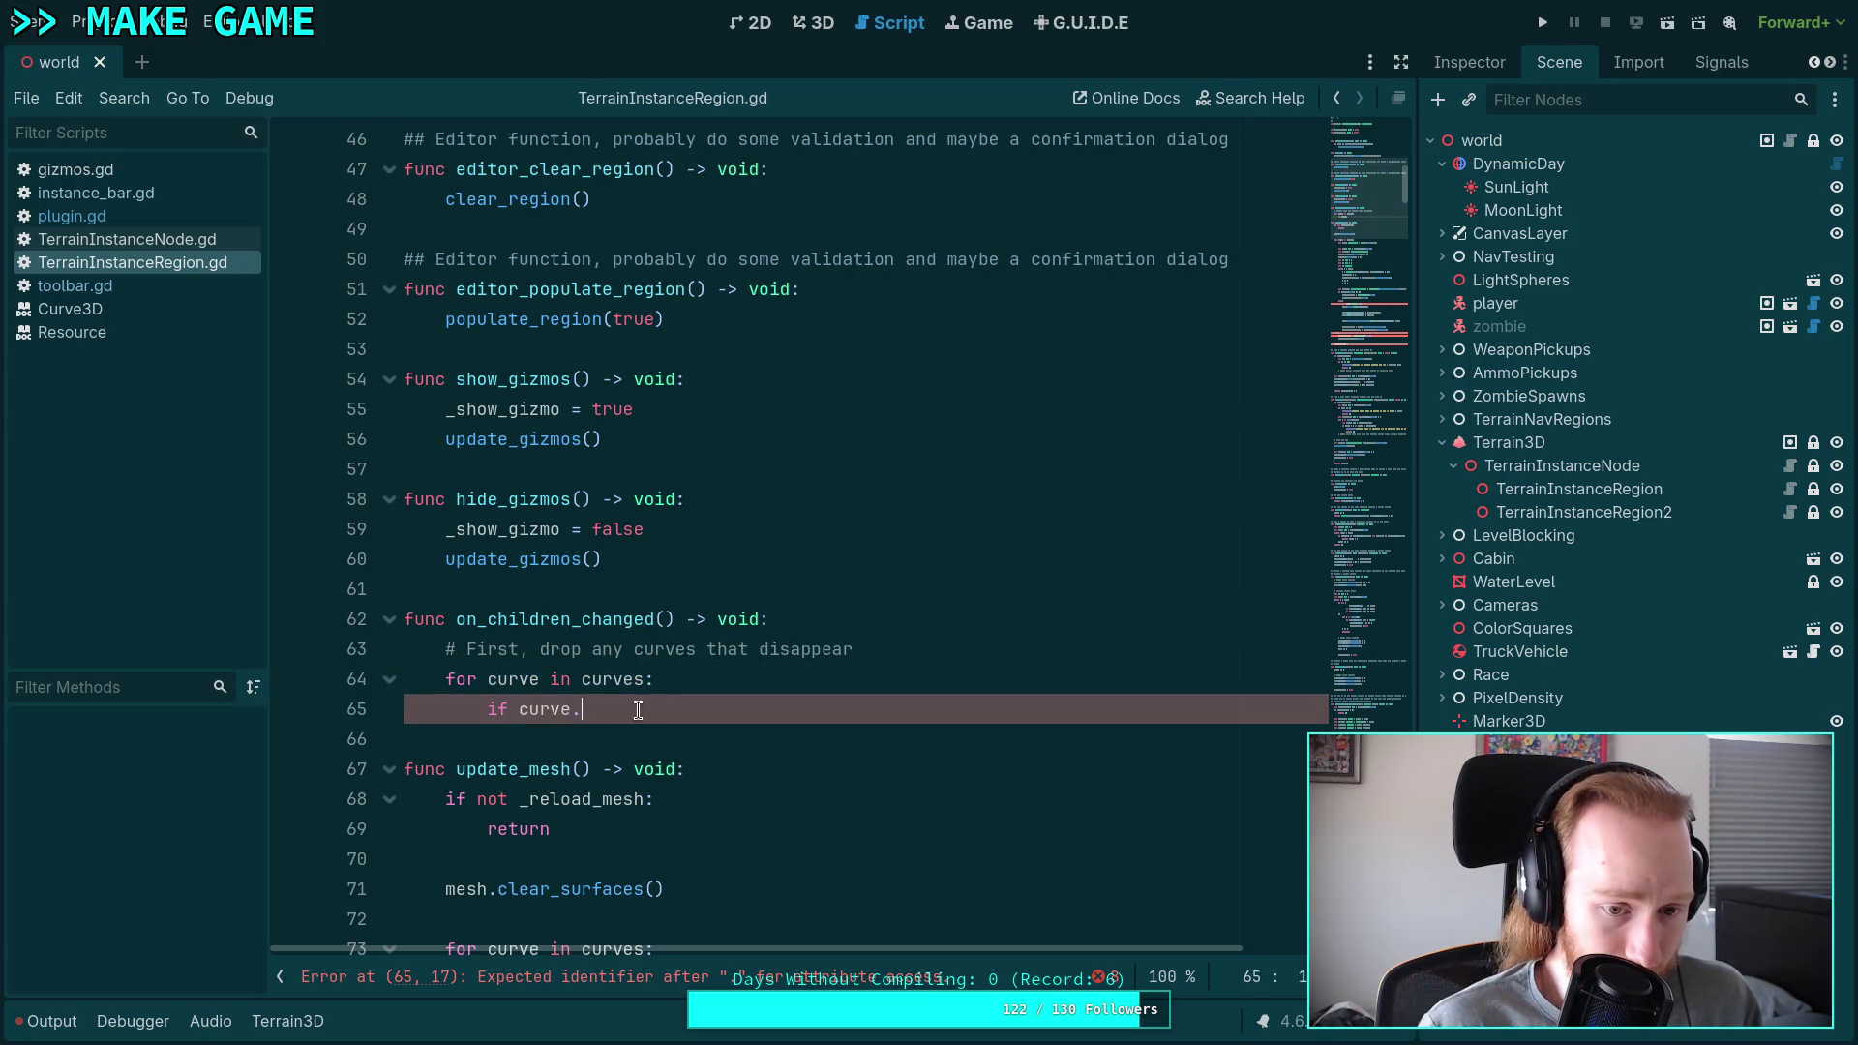
key(ctrl+k)
drag(456, 673, 438, 647)
text(pass)
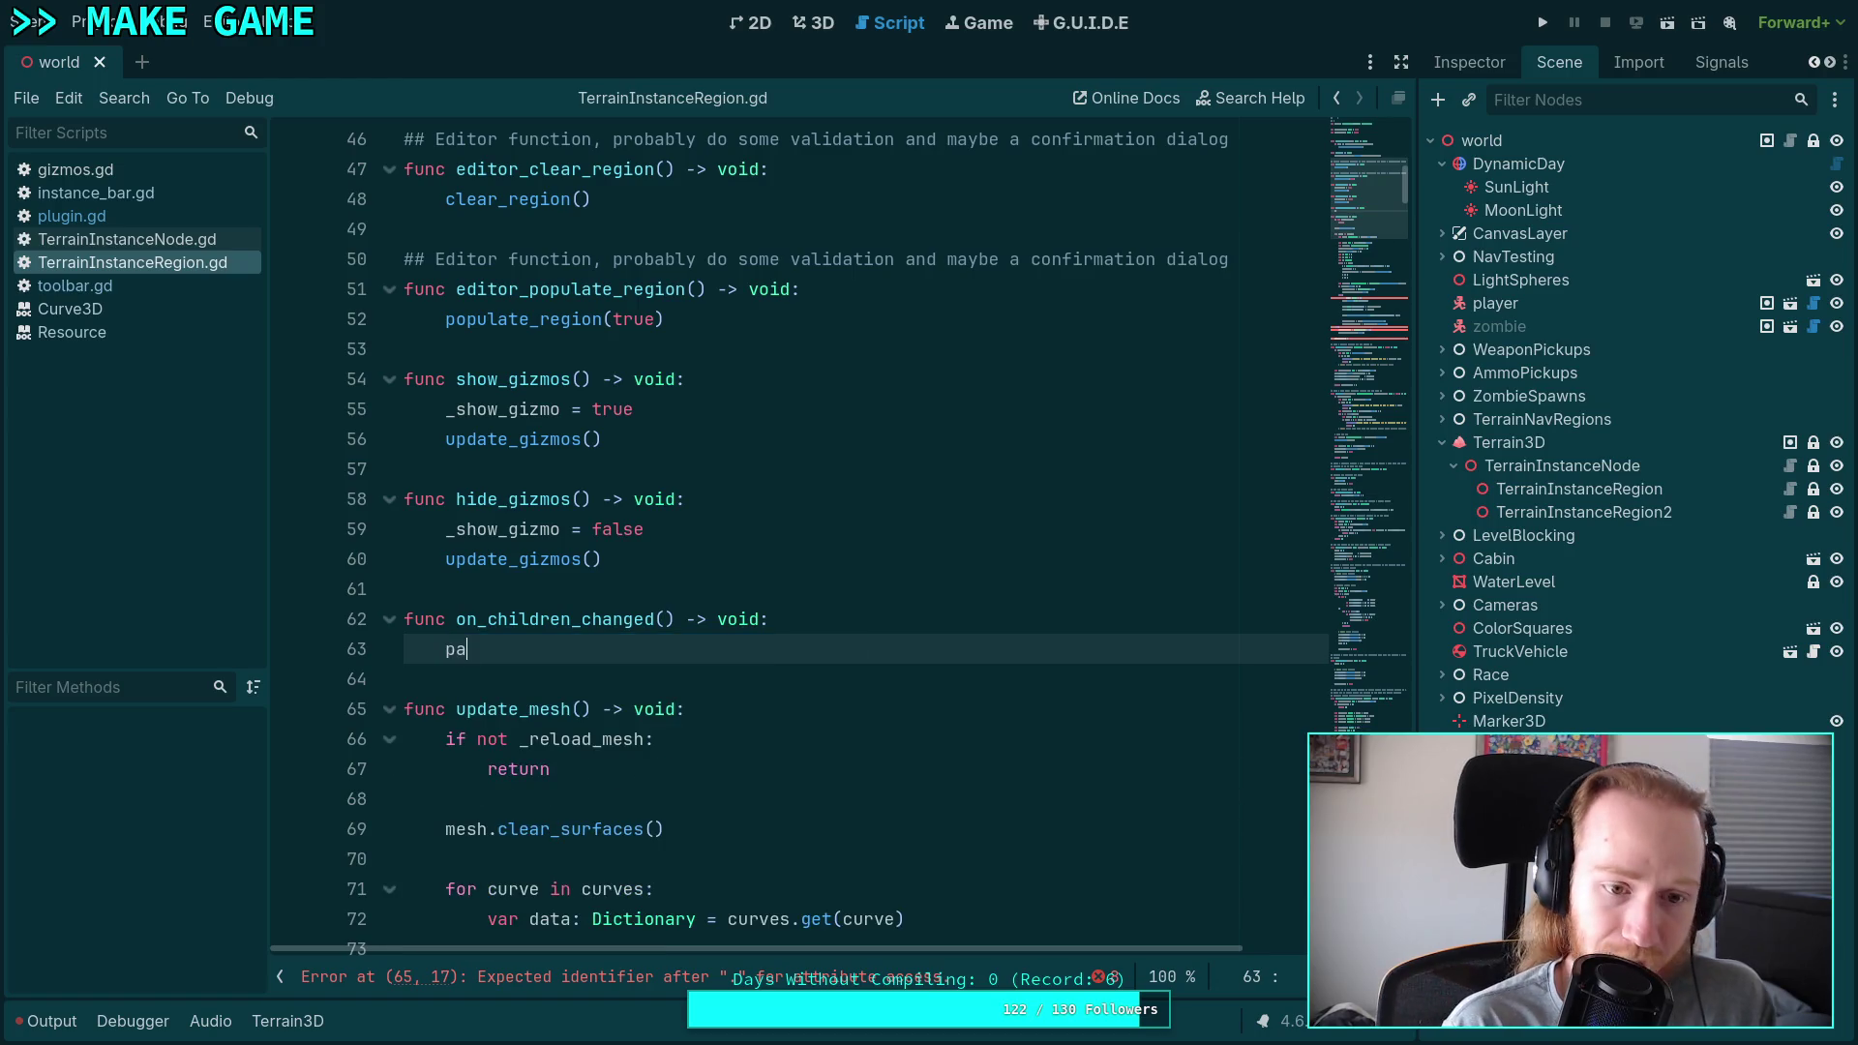
key(ctrl+s)
Step: Review the result, undo the stub to restore the original lines, save, and go to the terminal
scroll(500, 680, down, 10)
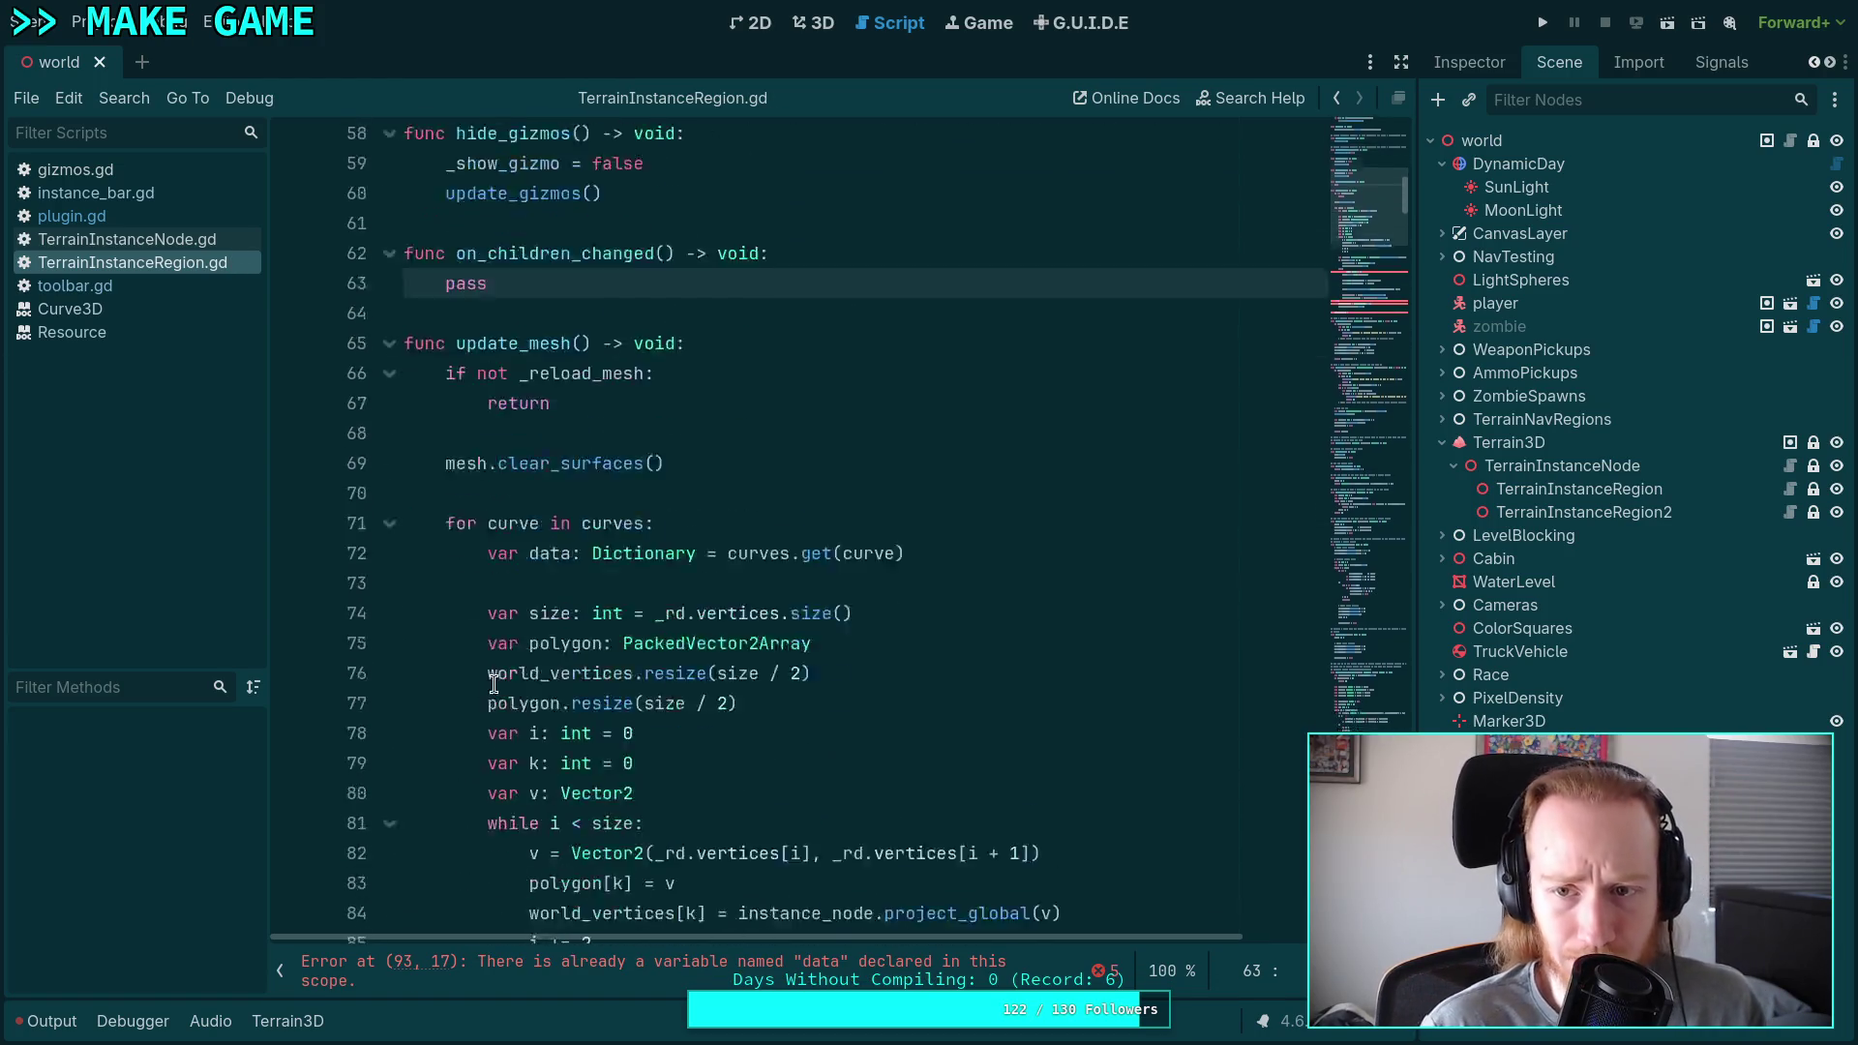
scroll(585, 685, down, 3)
scroll(610, 678, up, 8)
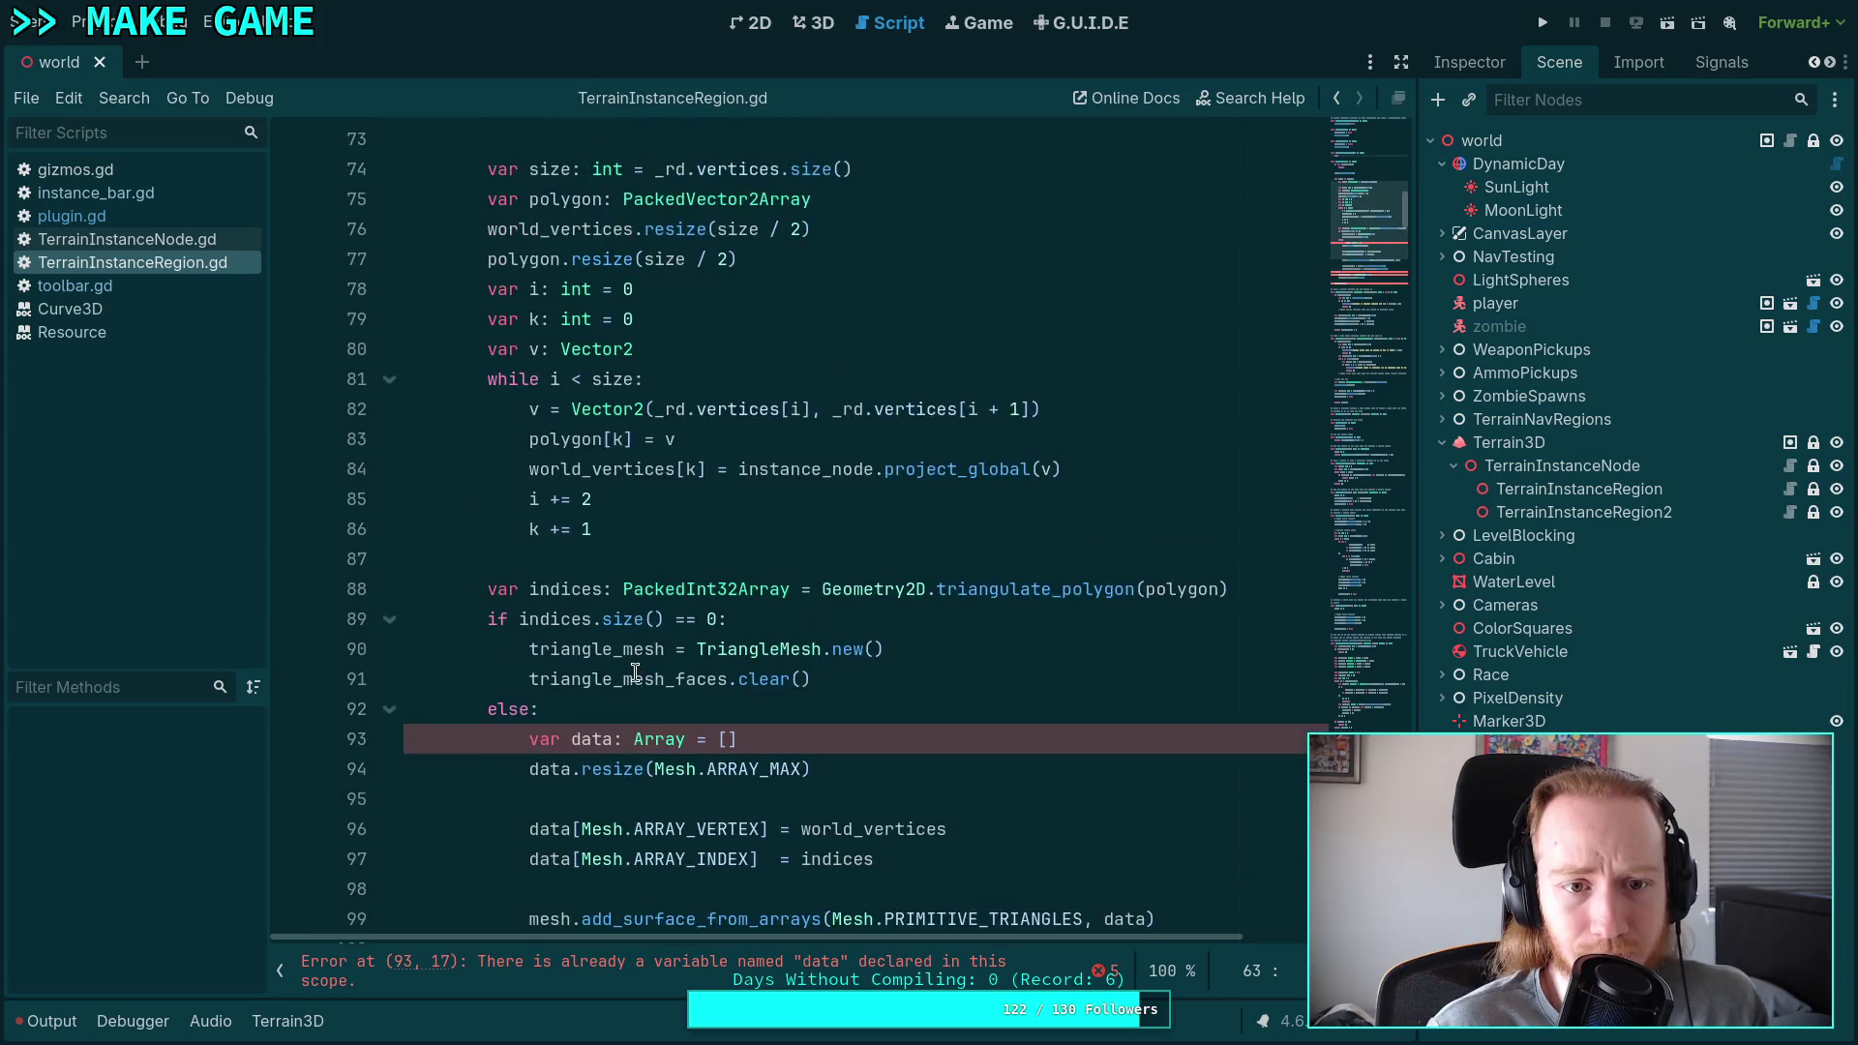
scroll(634, 672, down, 10)
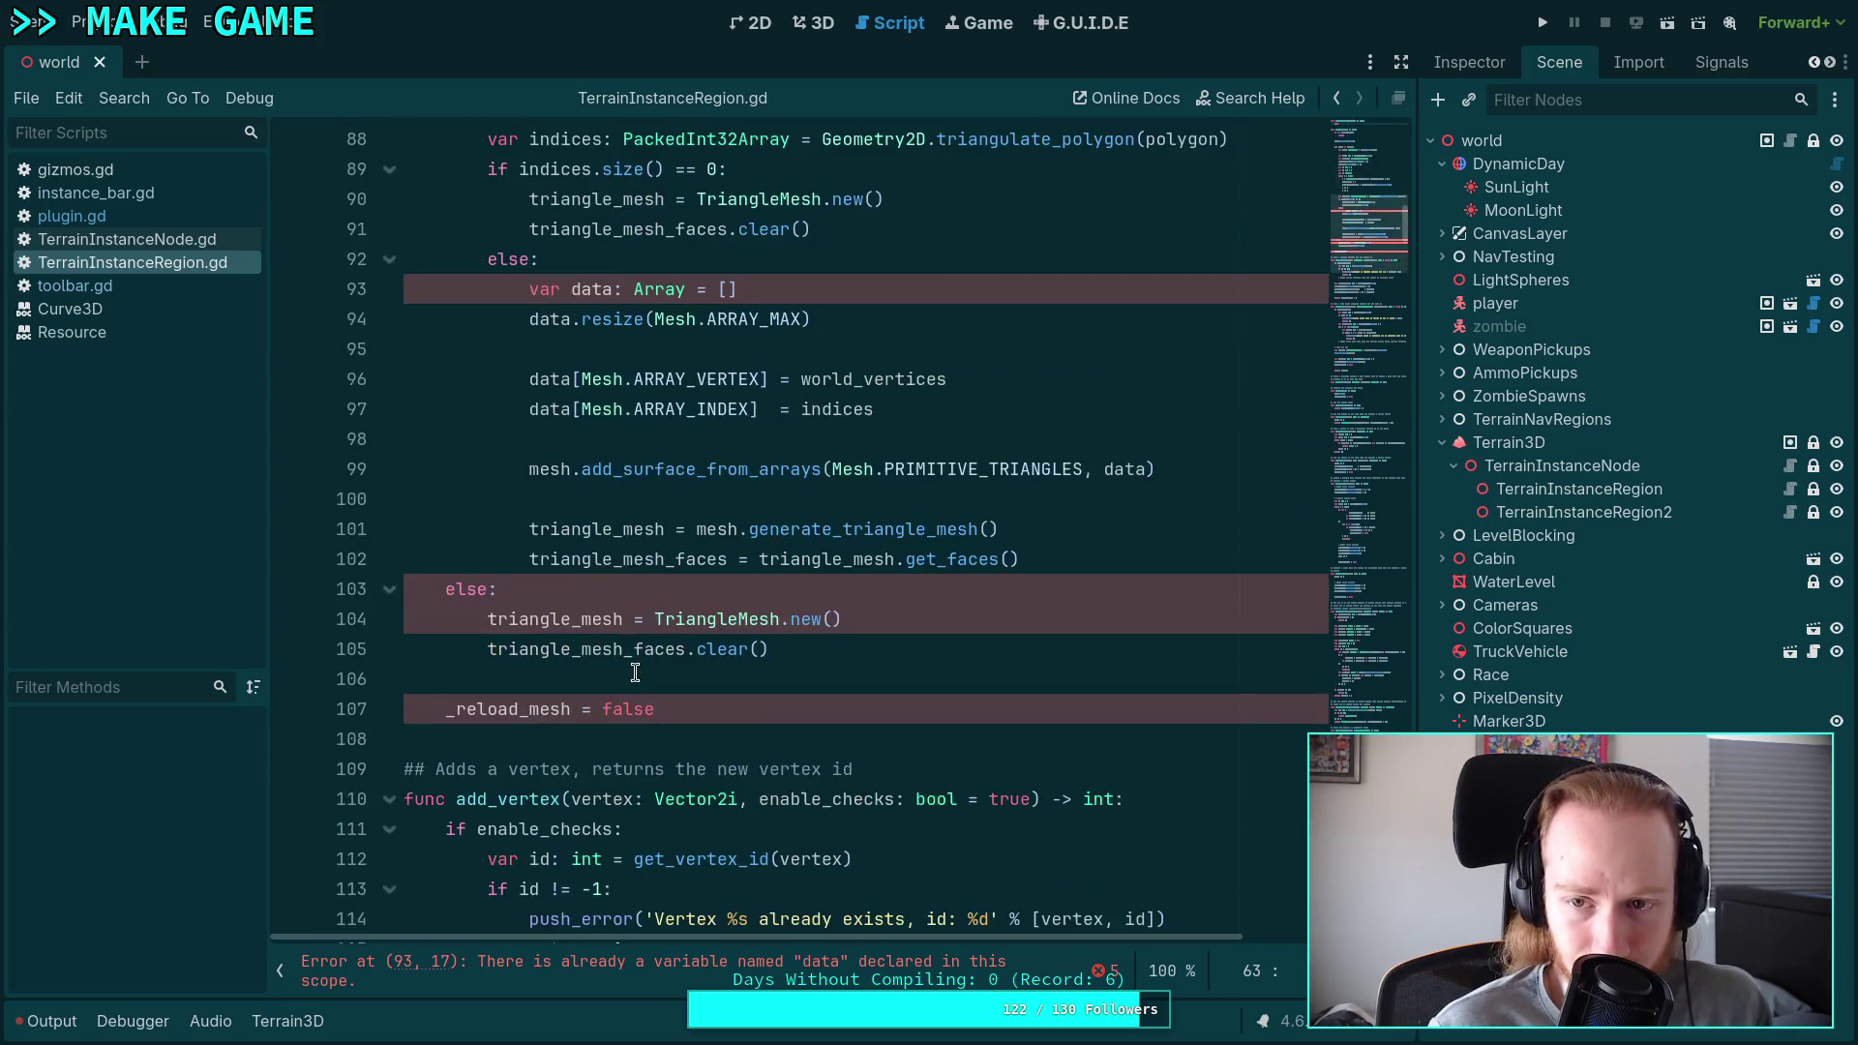
scroll(615, 619, up, 20)
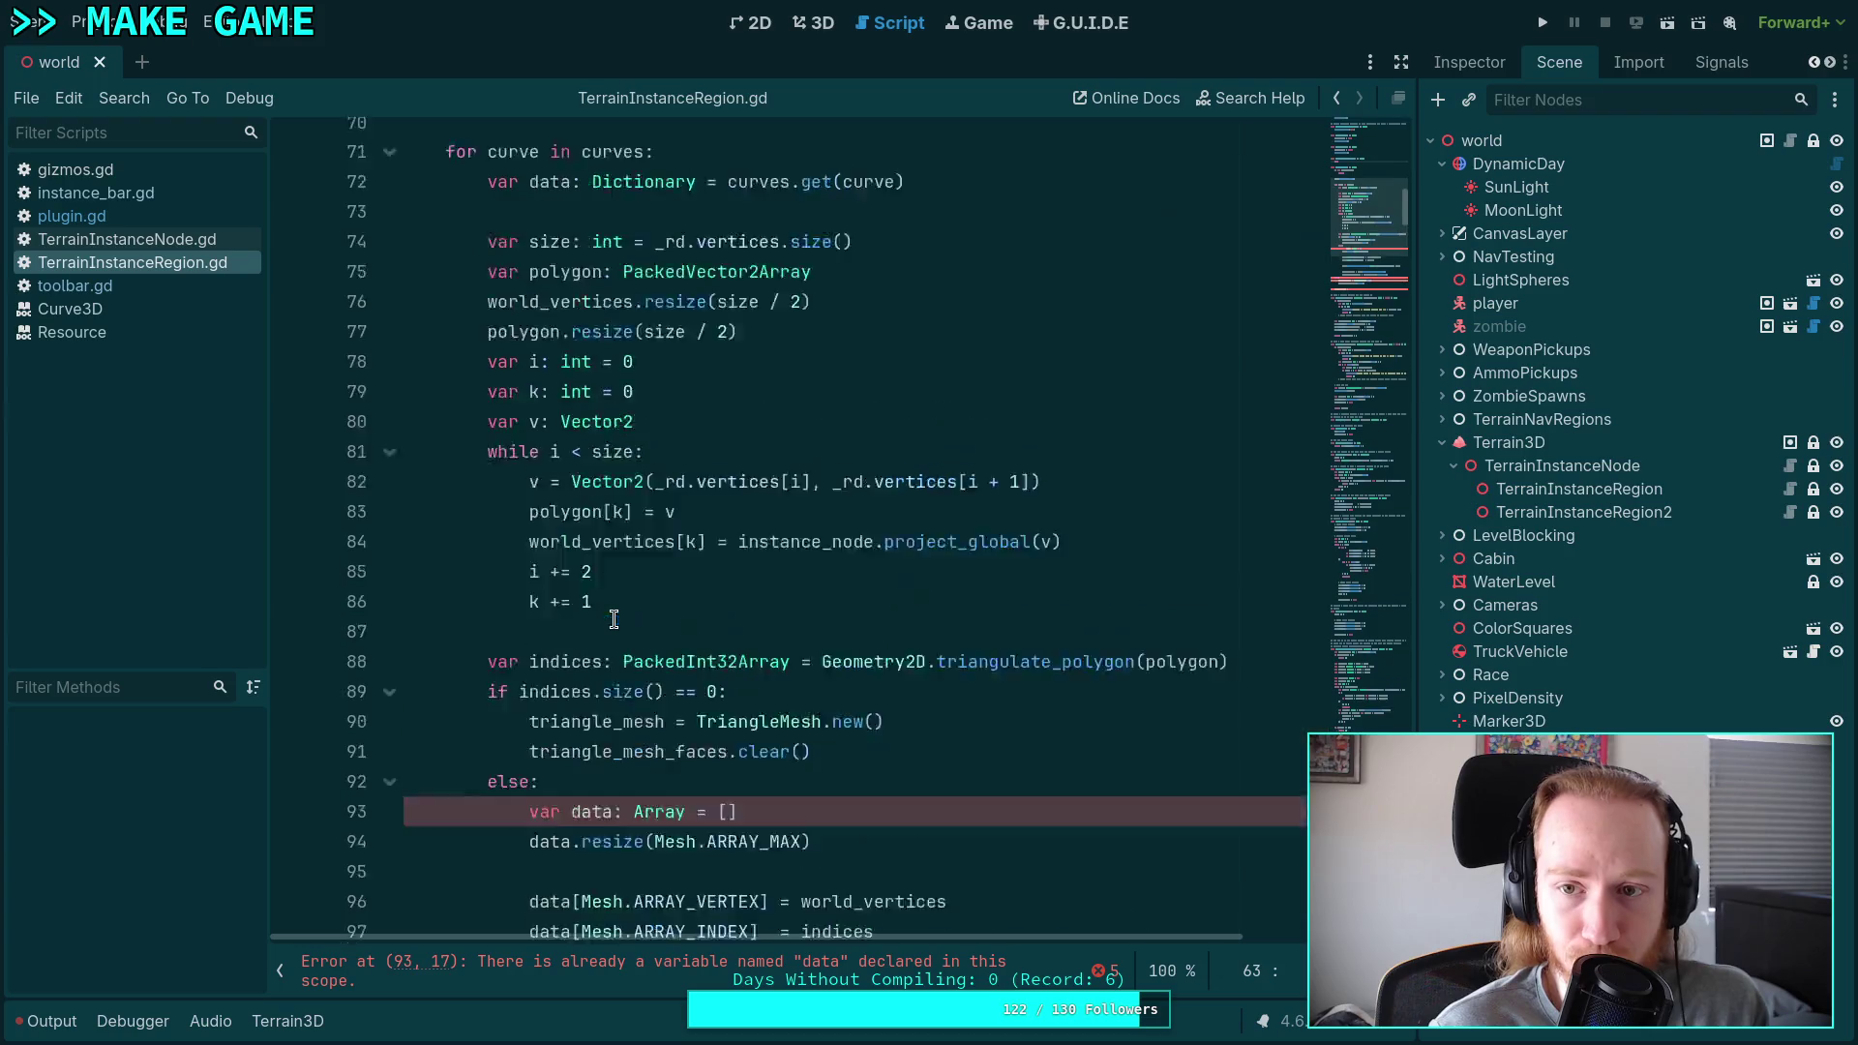
scroll(614, 620, up, 2)
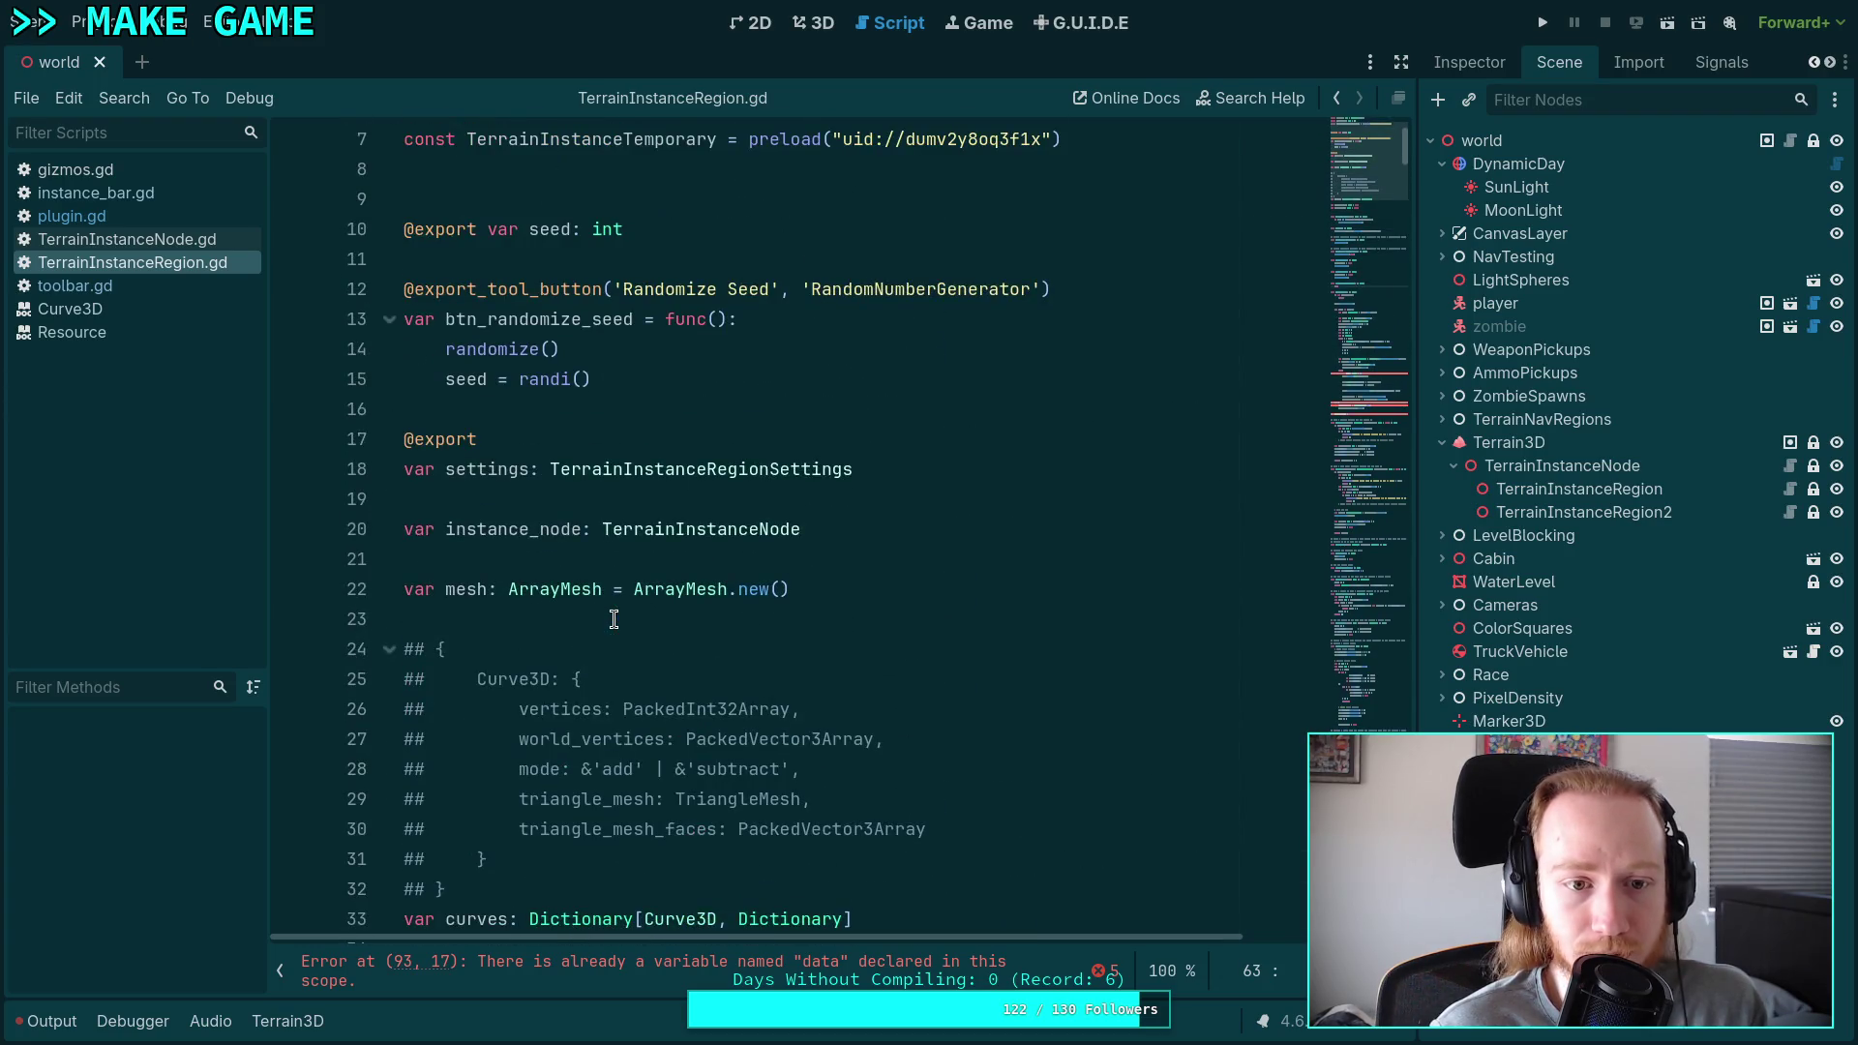
scroll(683, 544, down, 6)
scroll(808, 542, down, 5)
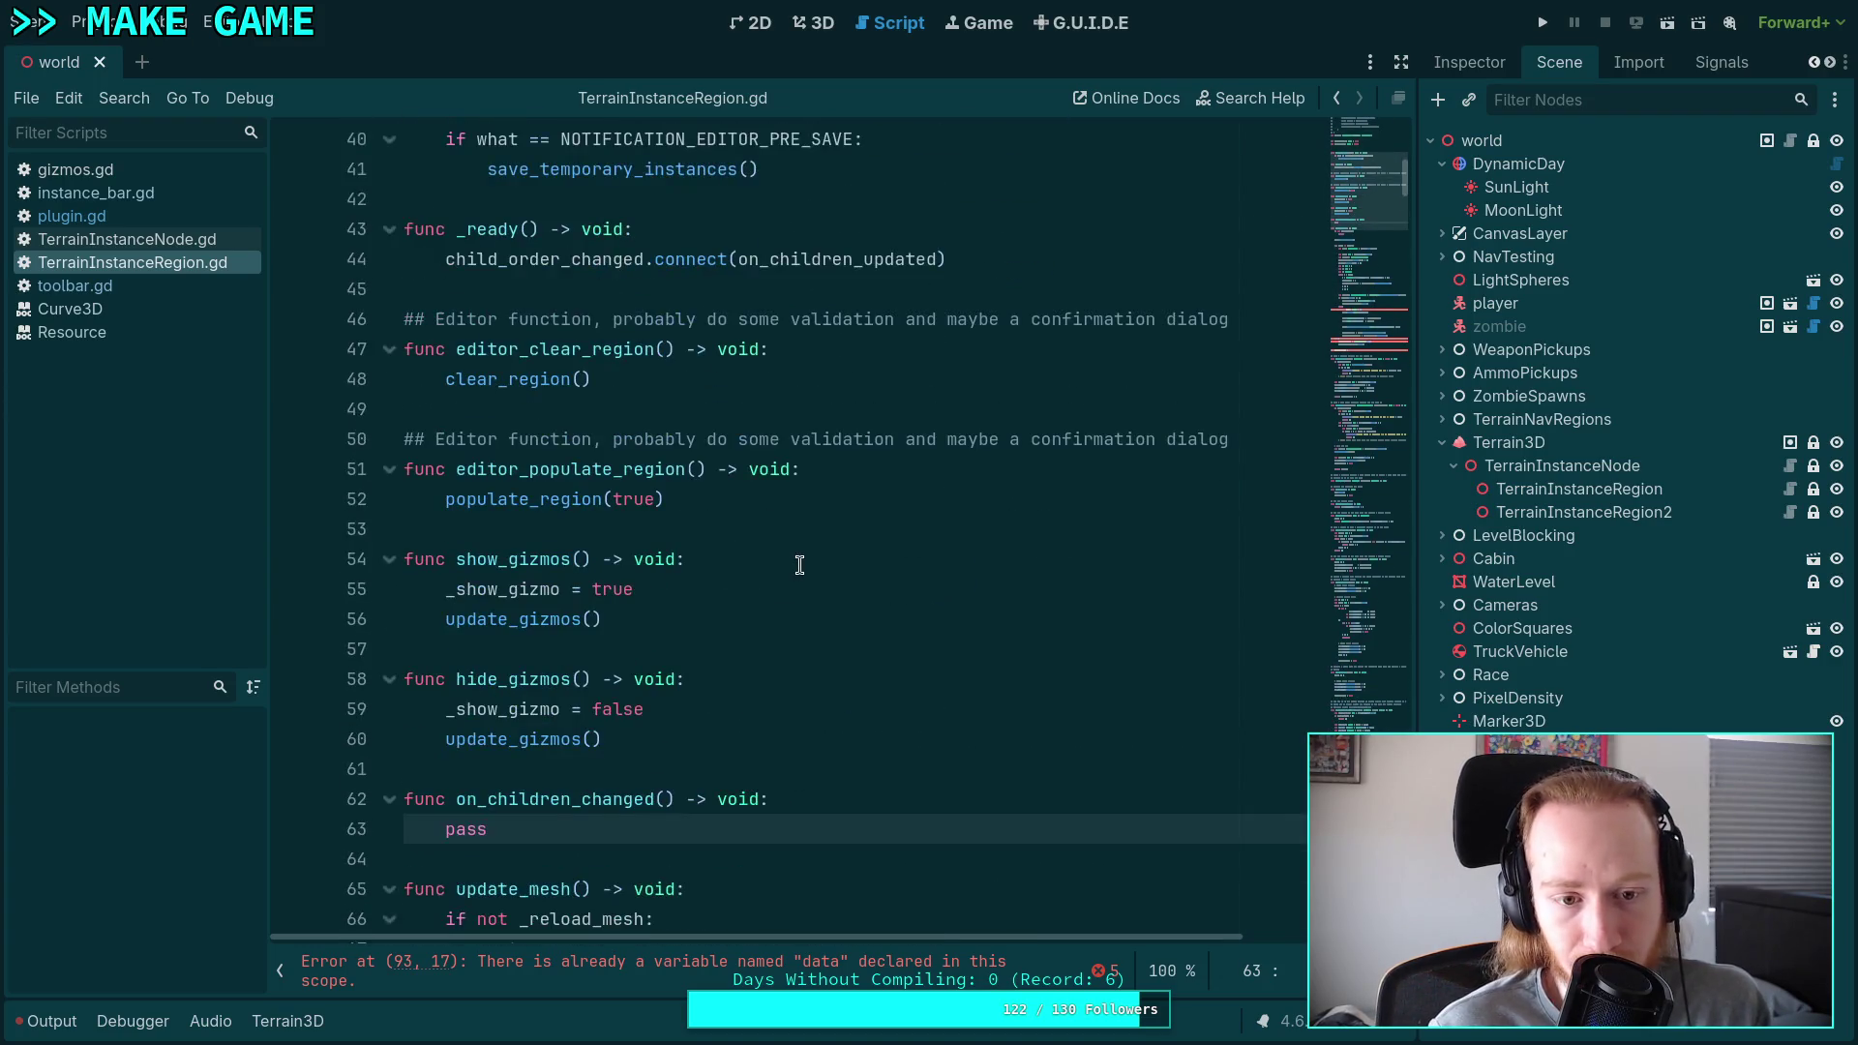
key(ctrl+z)
key(ctrl+s)
click(678, 717)
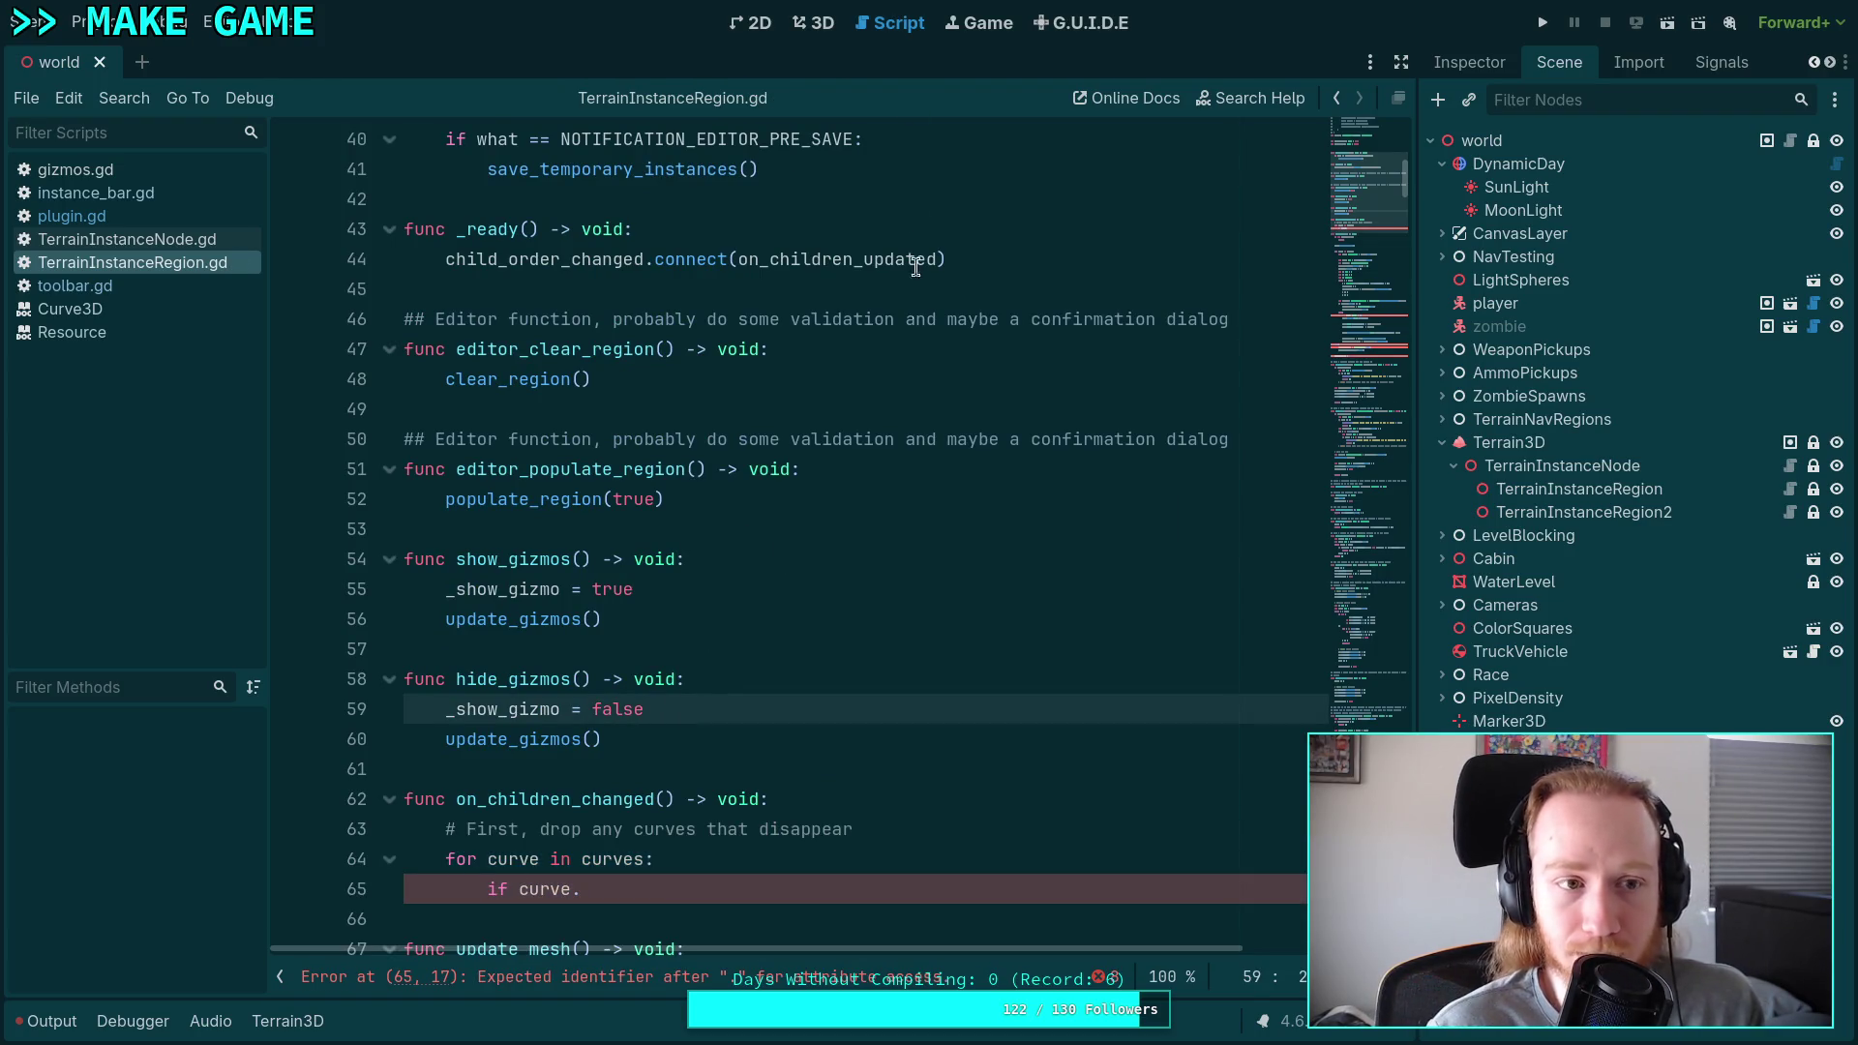
key(super+1)
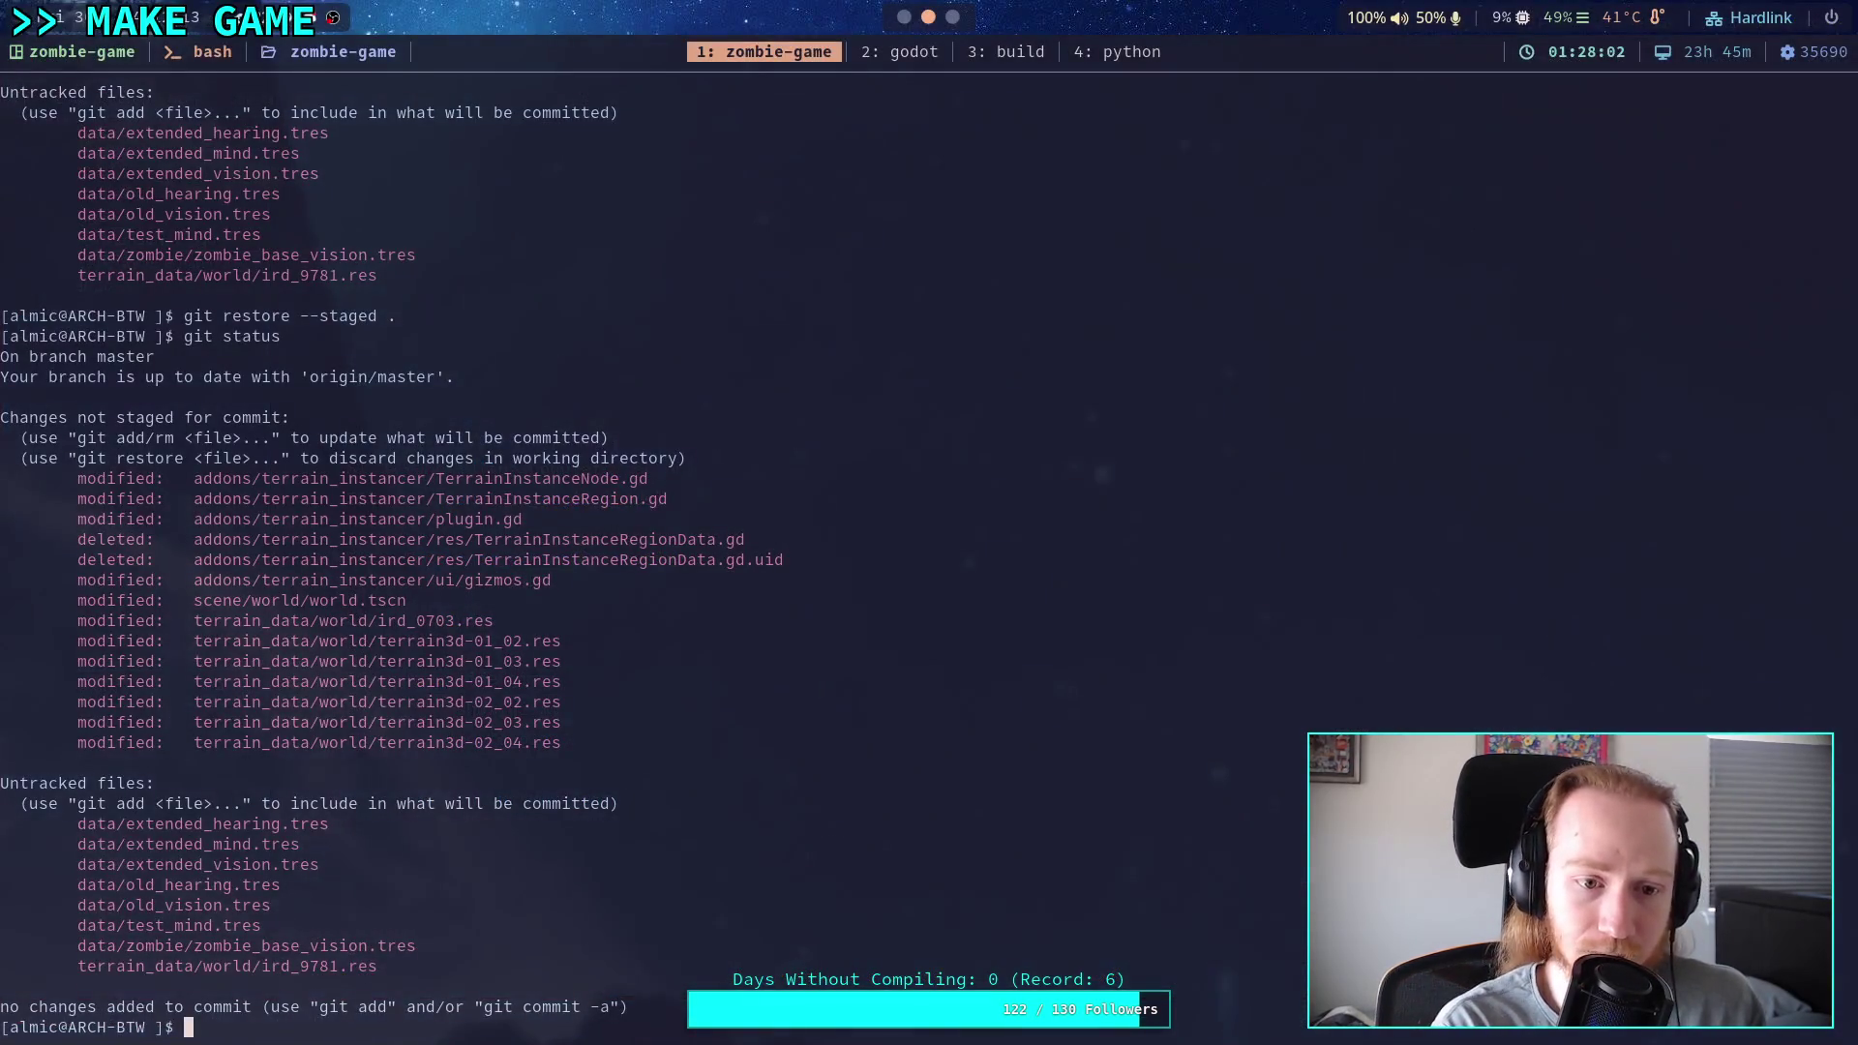
Step: Run git status, stage the addon with 'git add addons/', then go back to the Godot editor
text(git status)
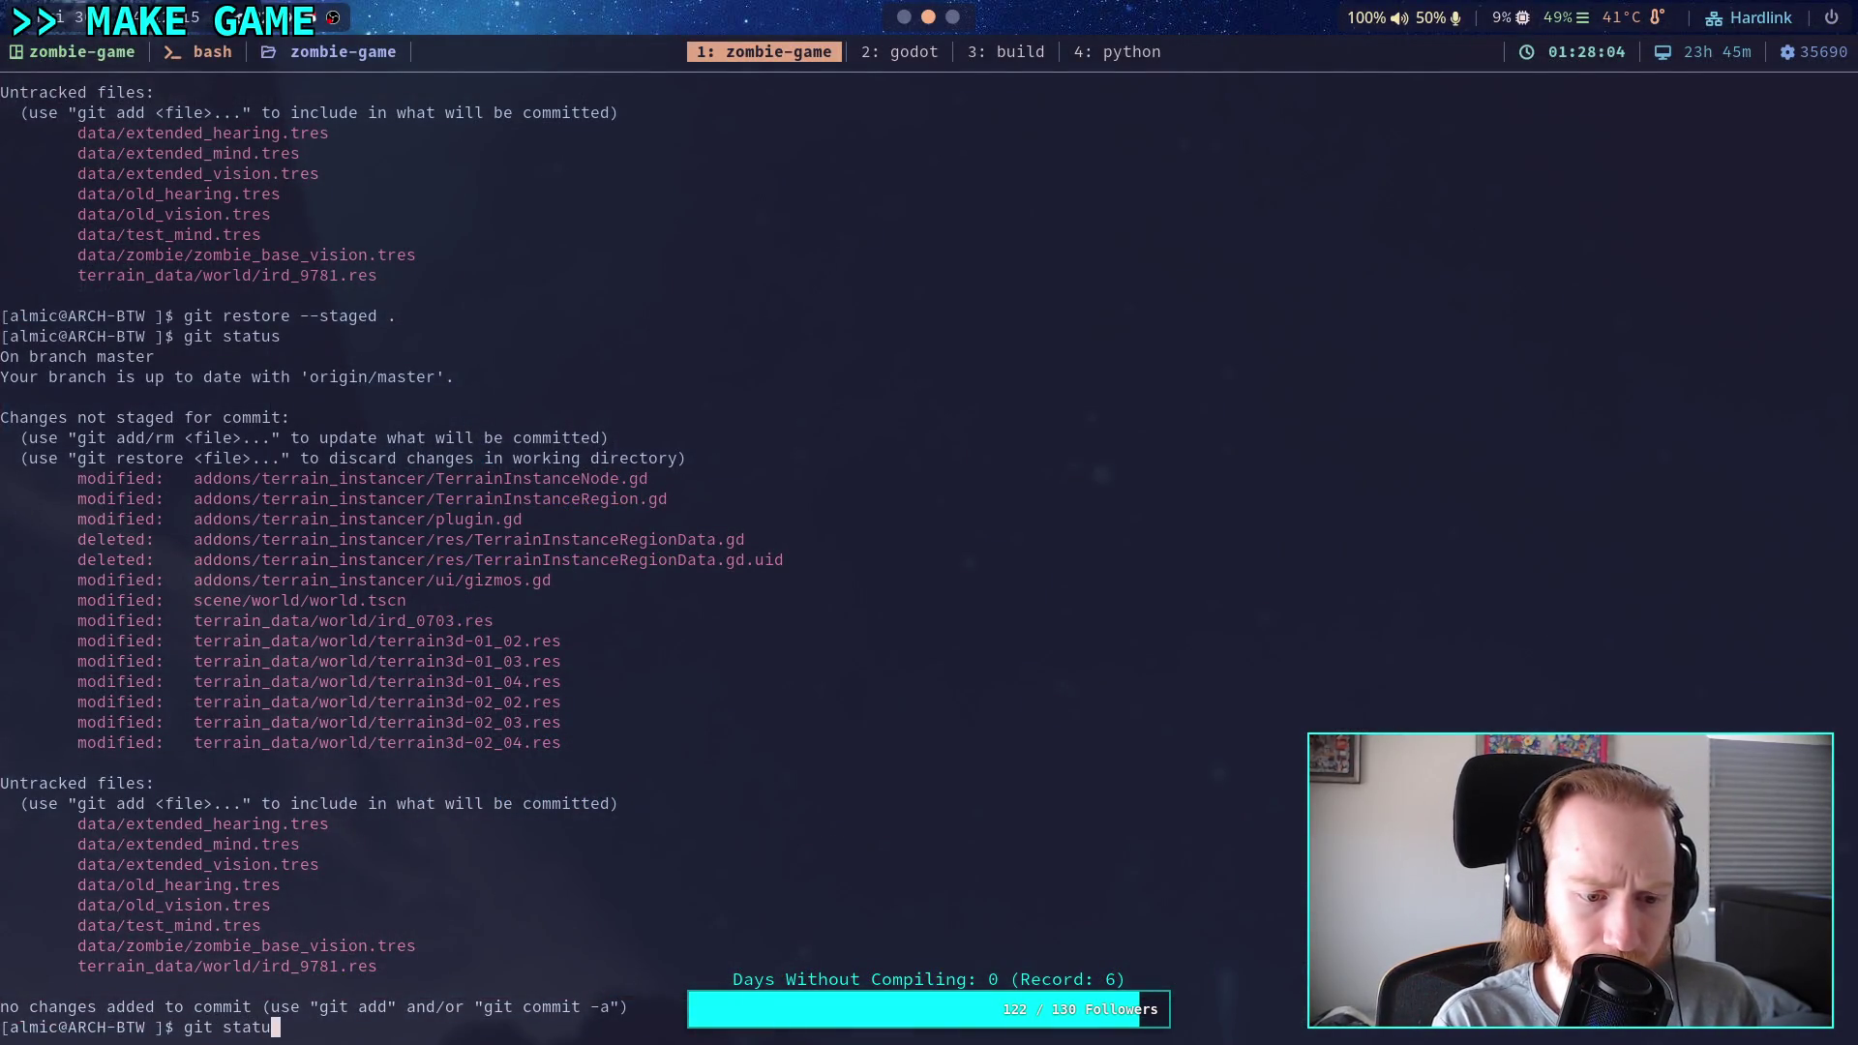
key(Return)
text(git add addons/)
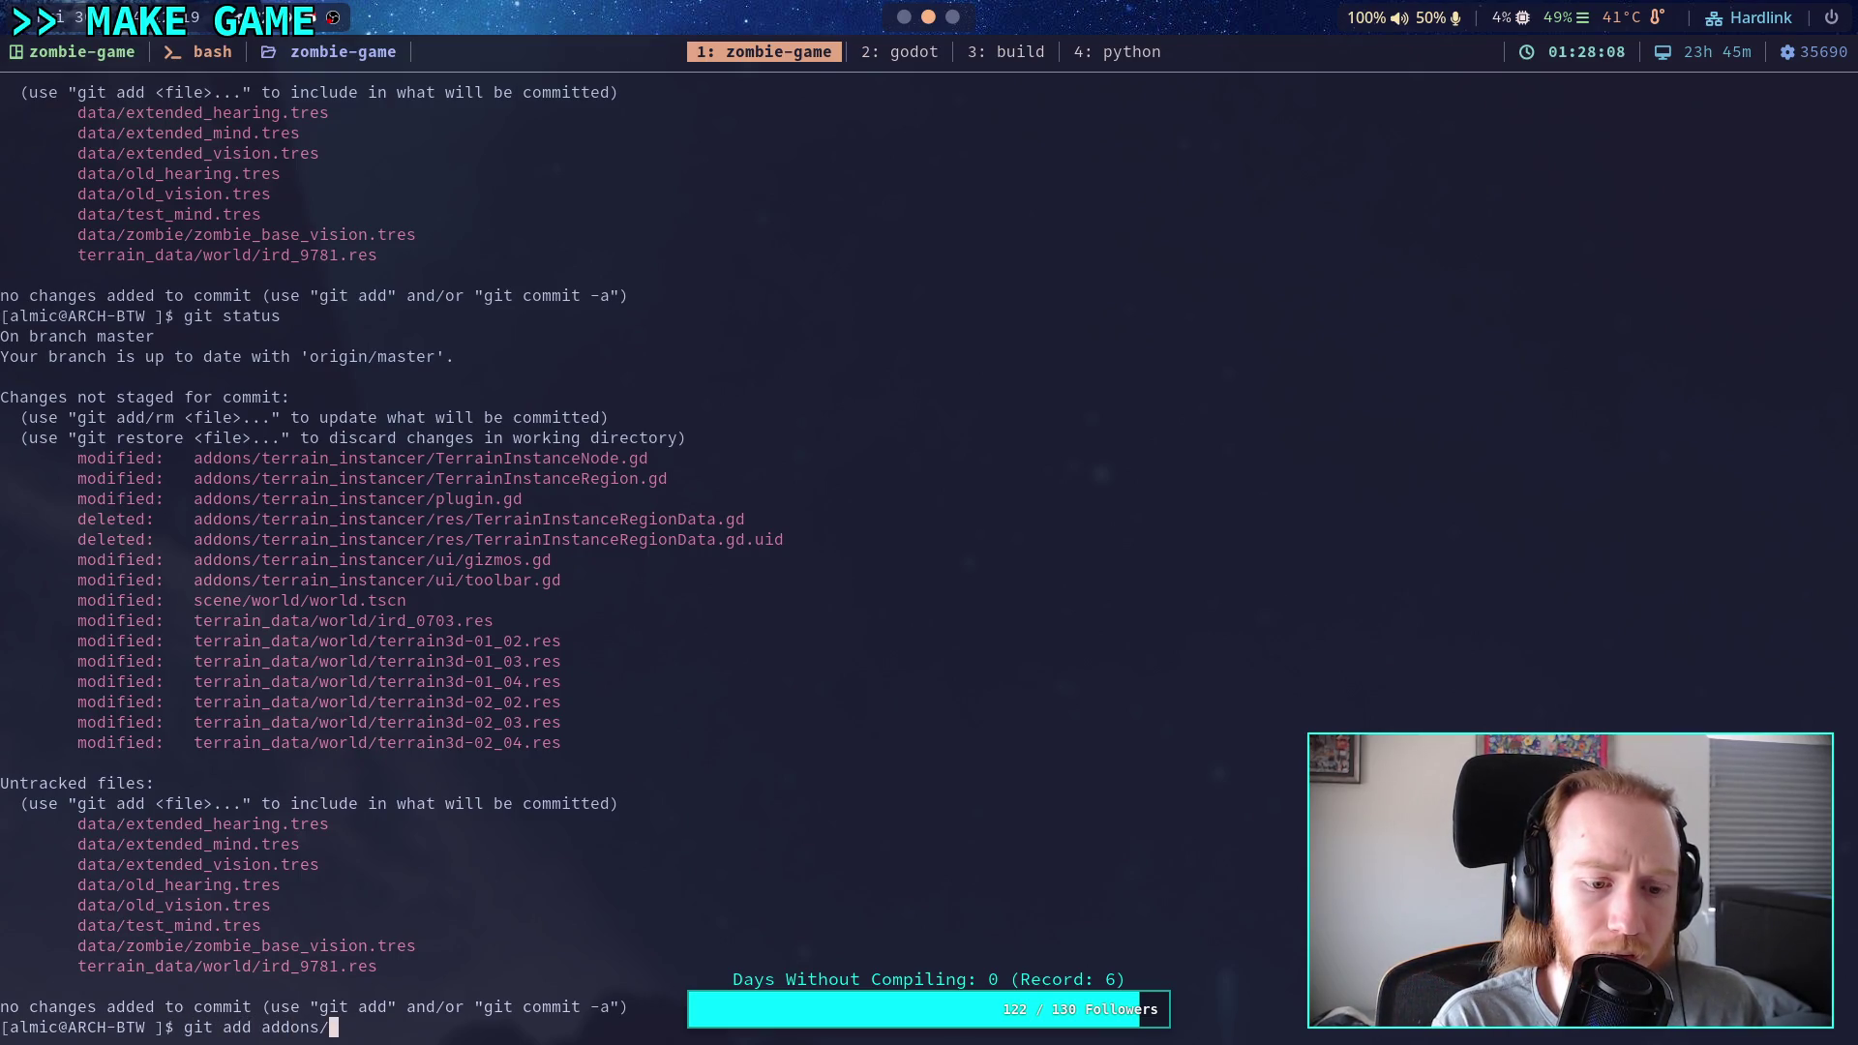
key(Return)
text(git add)
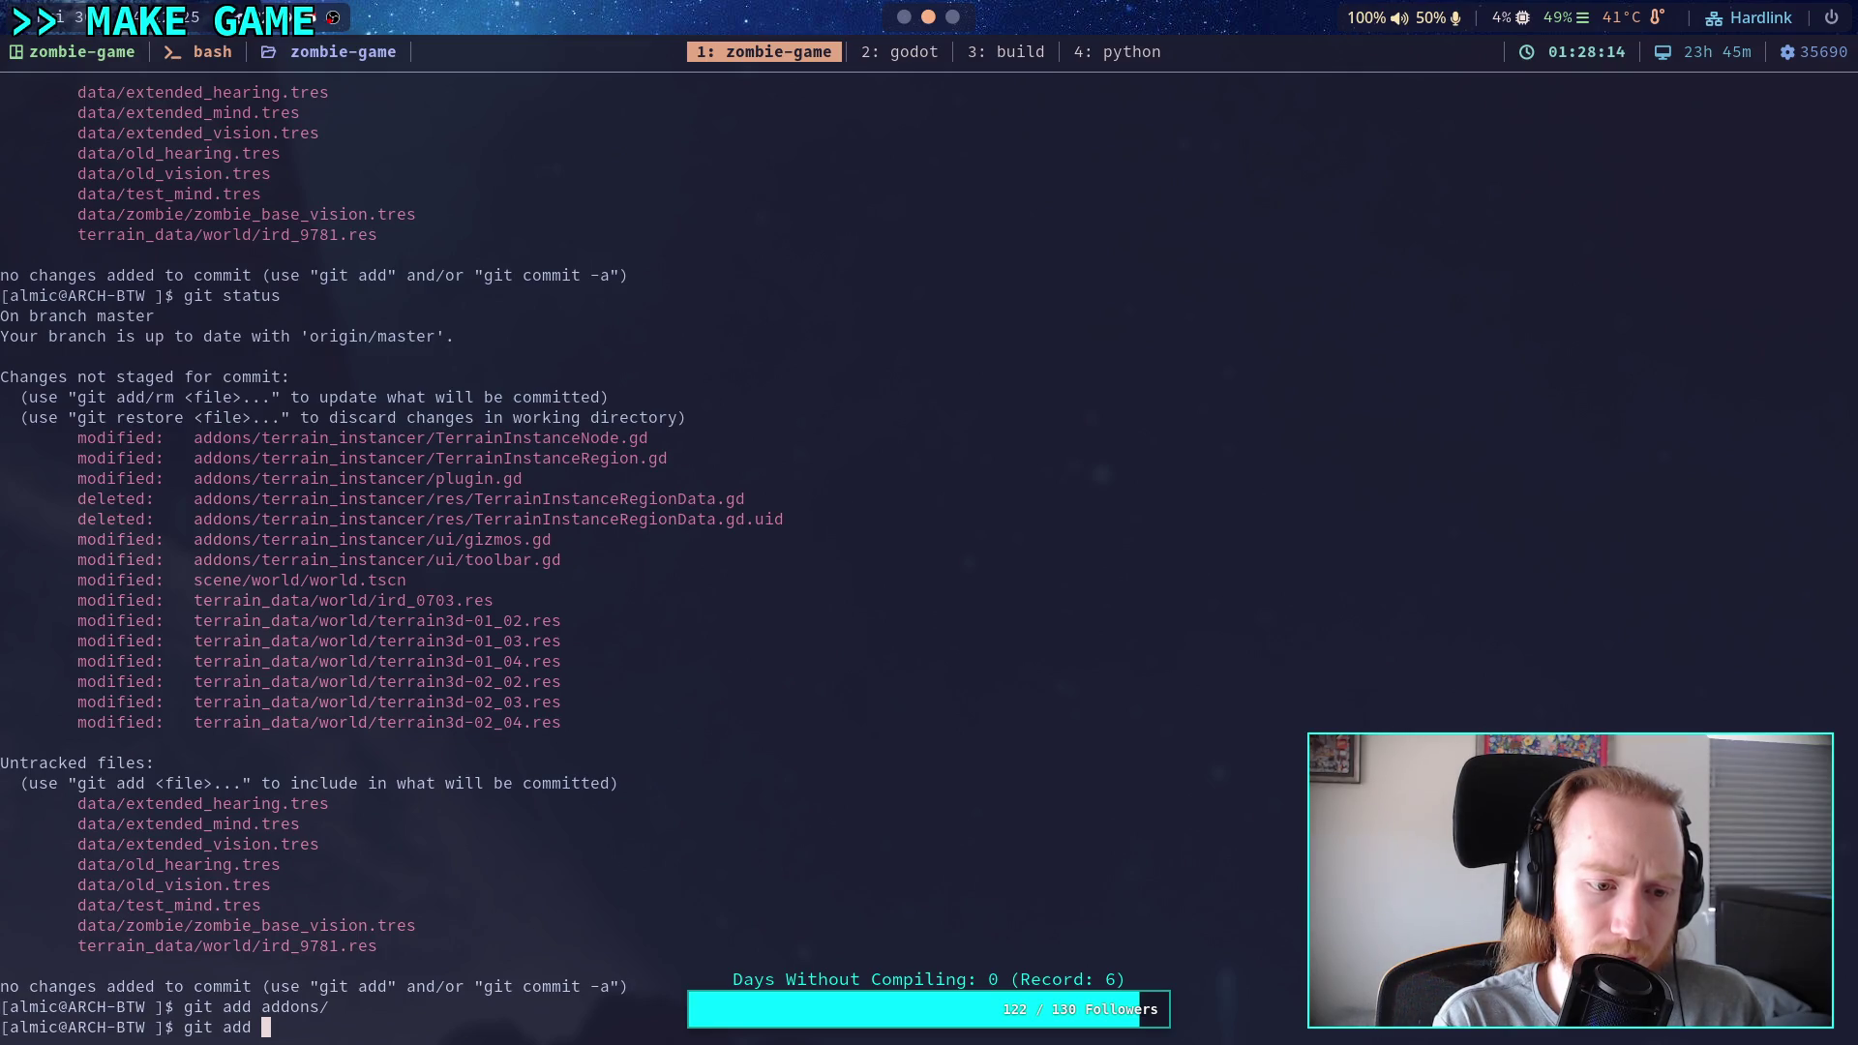
key(BackSpace)
key(BackSpace)
key(BackSpace)
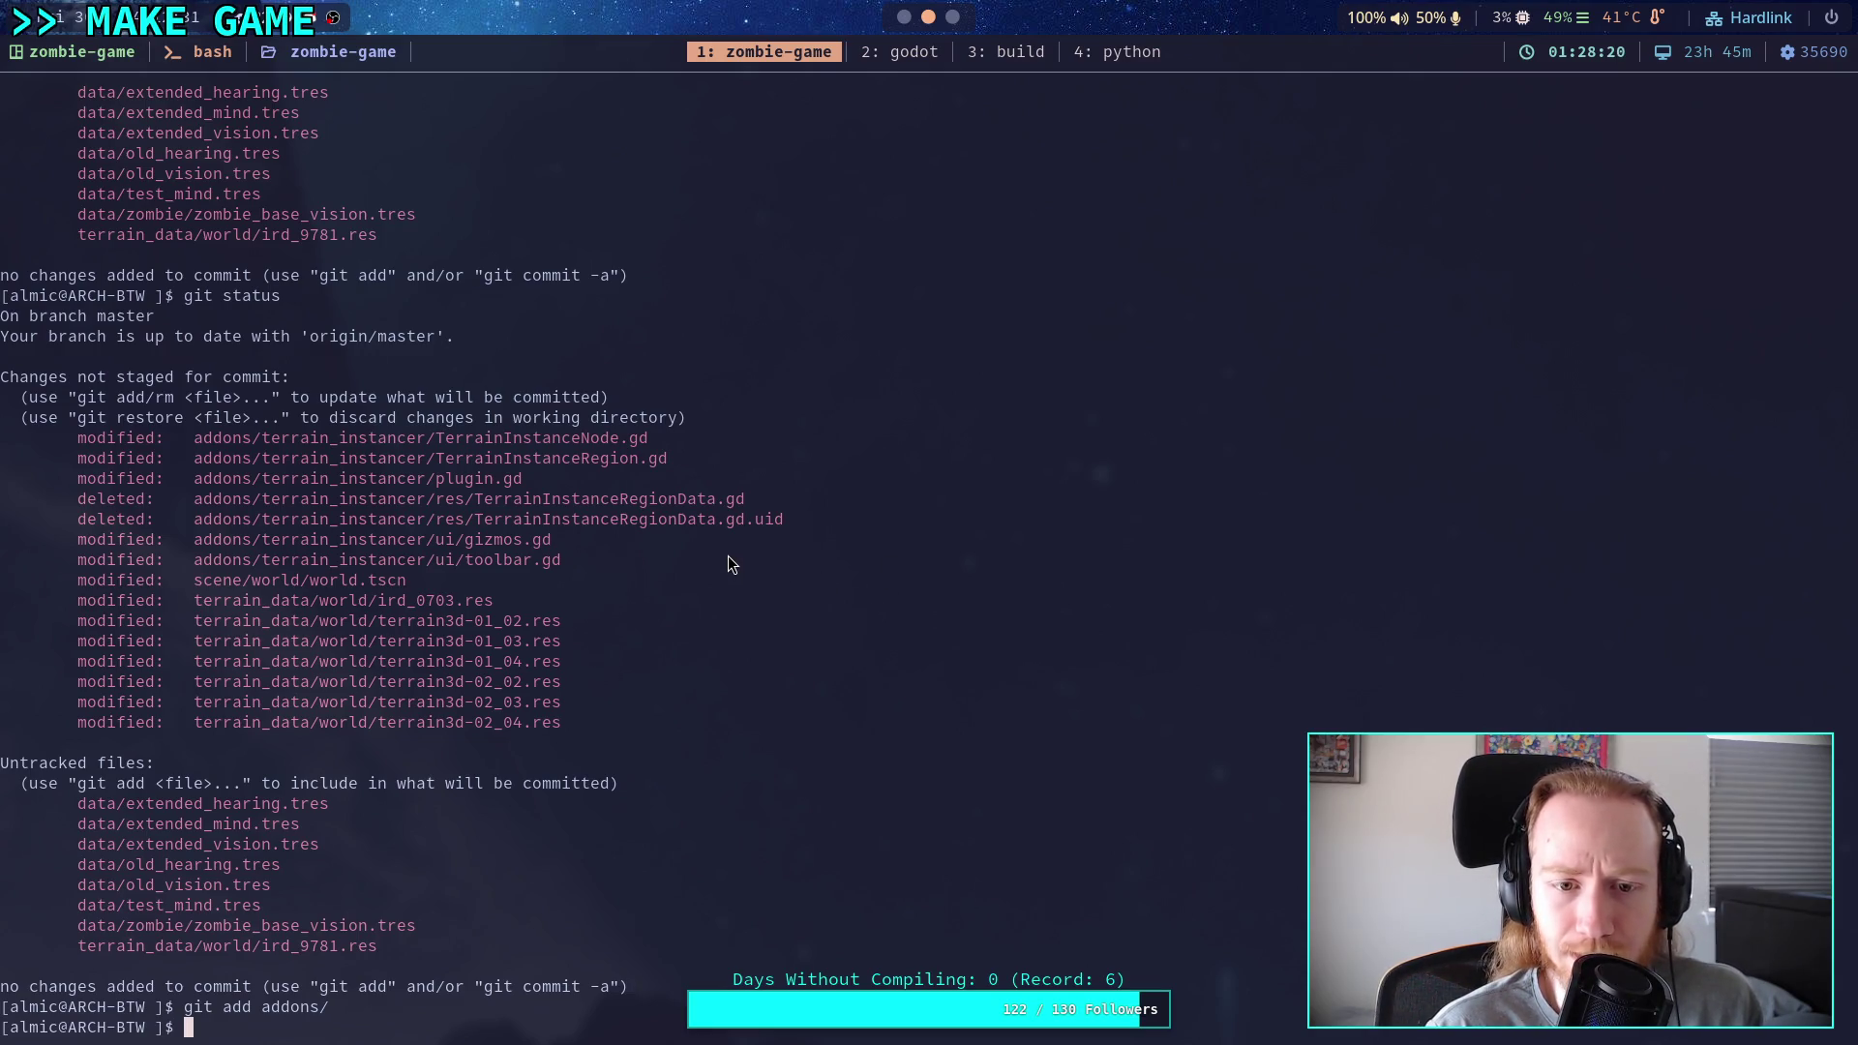
click(931, 47)
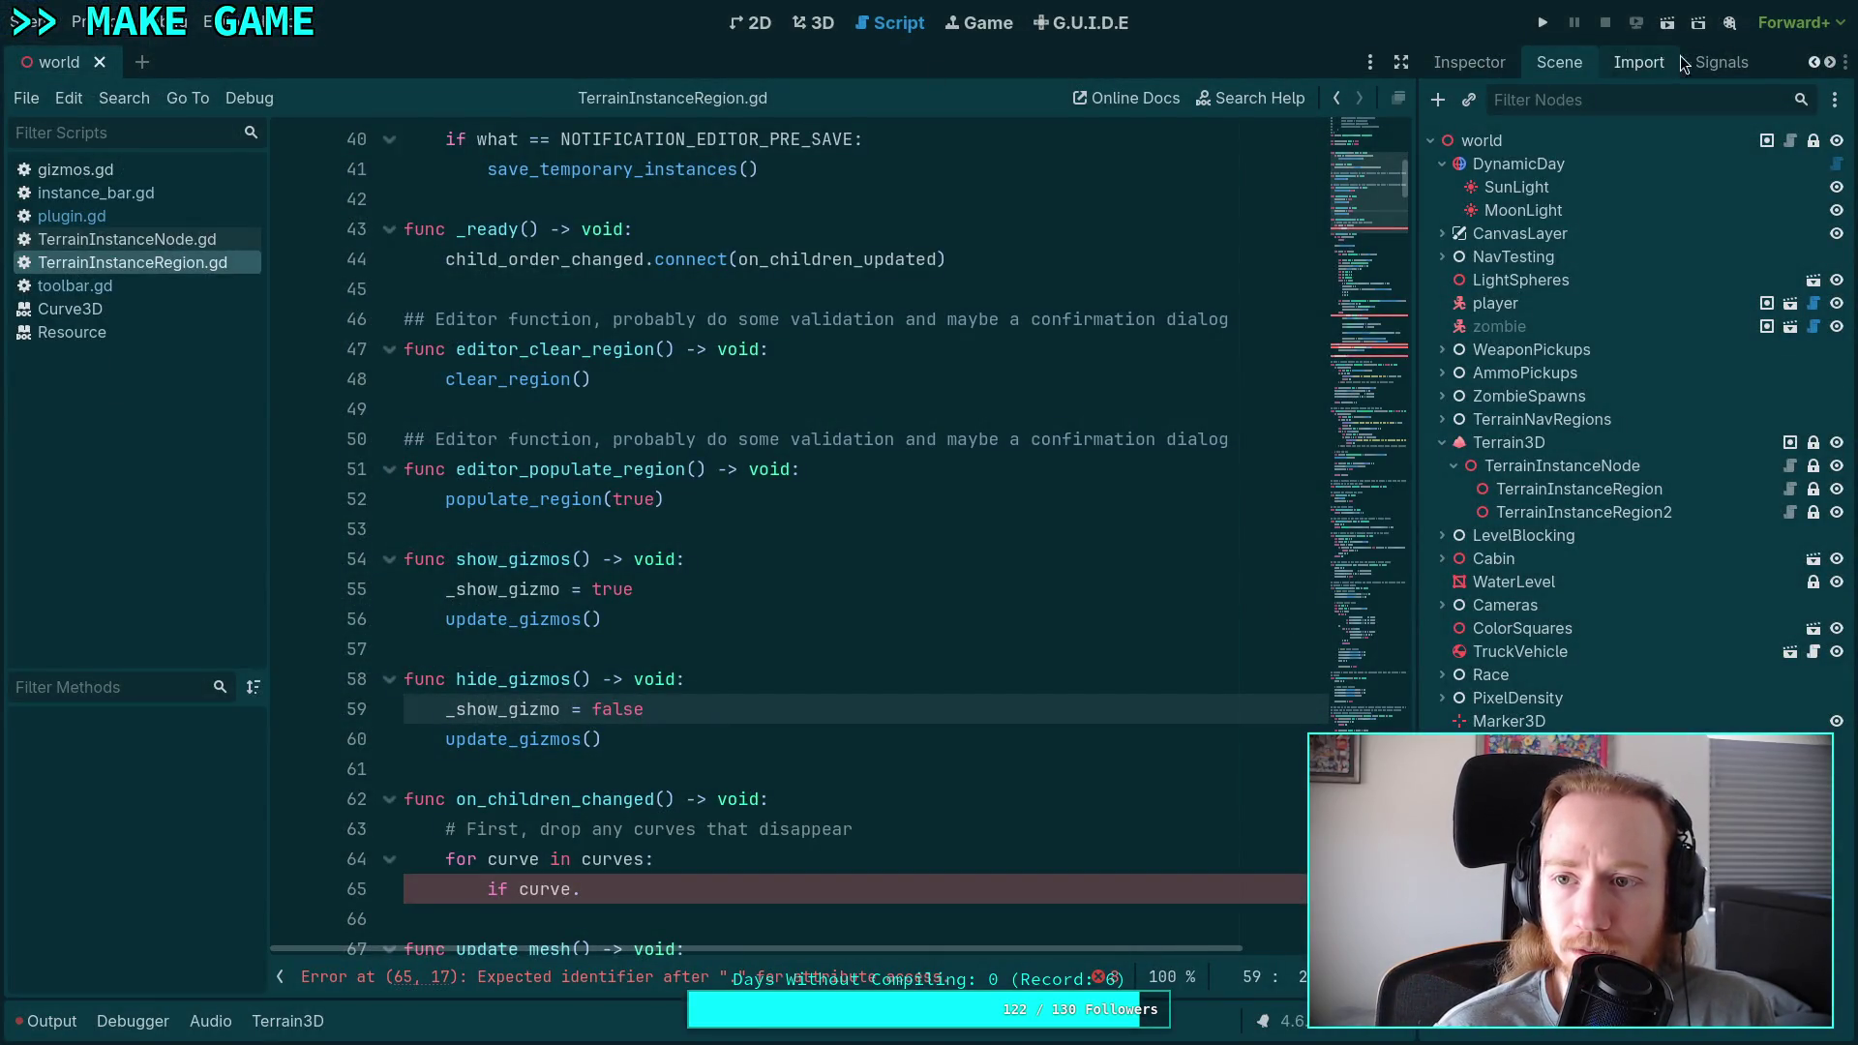
Step: Close the Signals and Groups docks while browsing the FileSystem, Scene and Inspector tabs
scroll(1771, 56, up, 1)
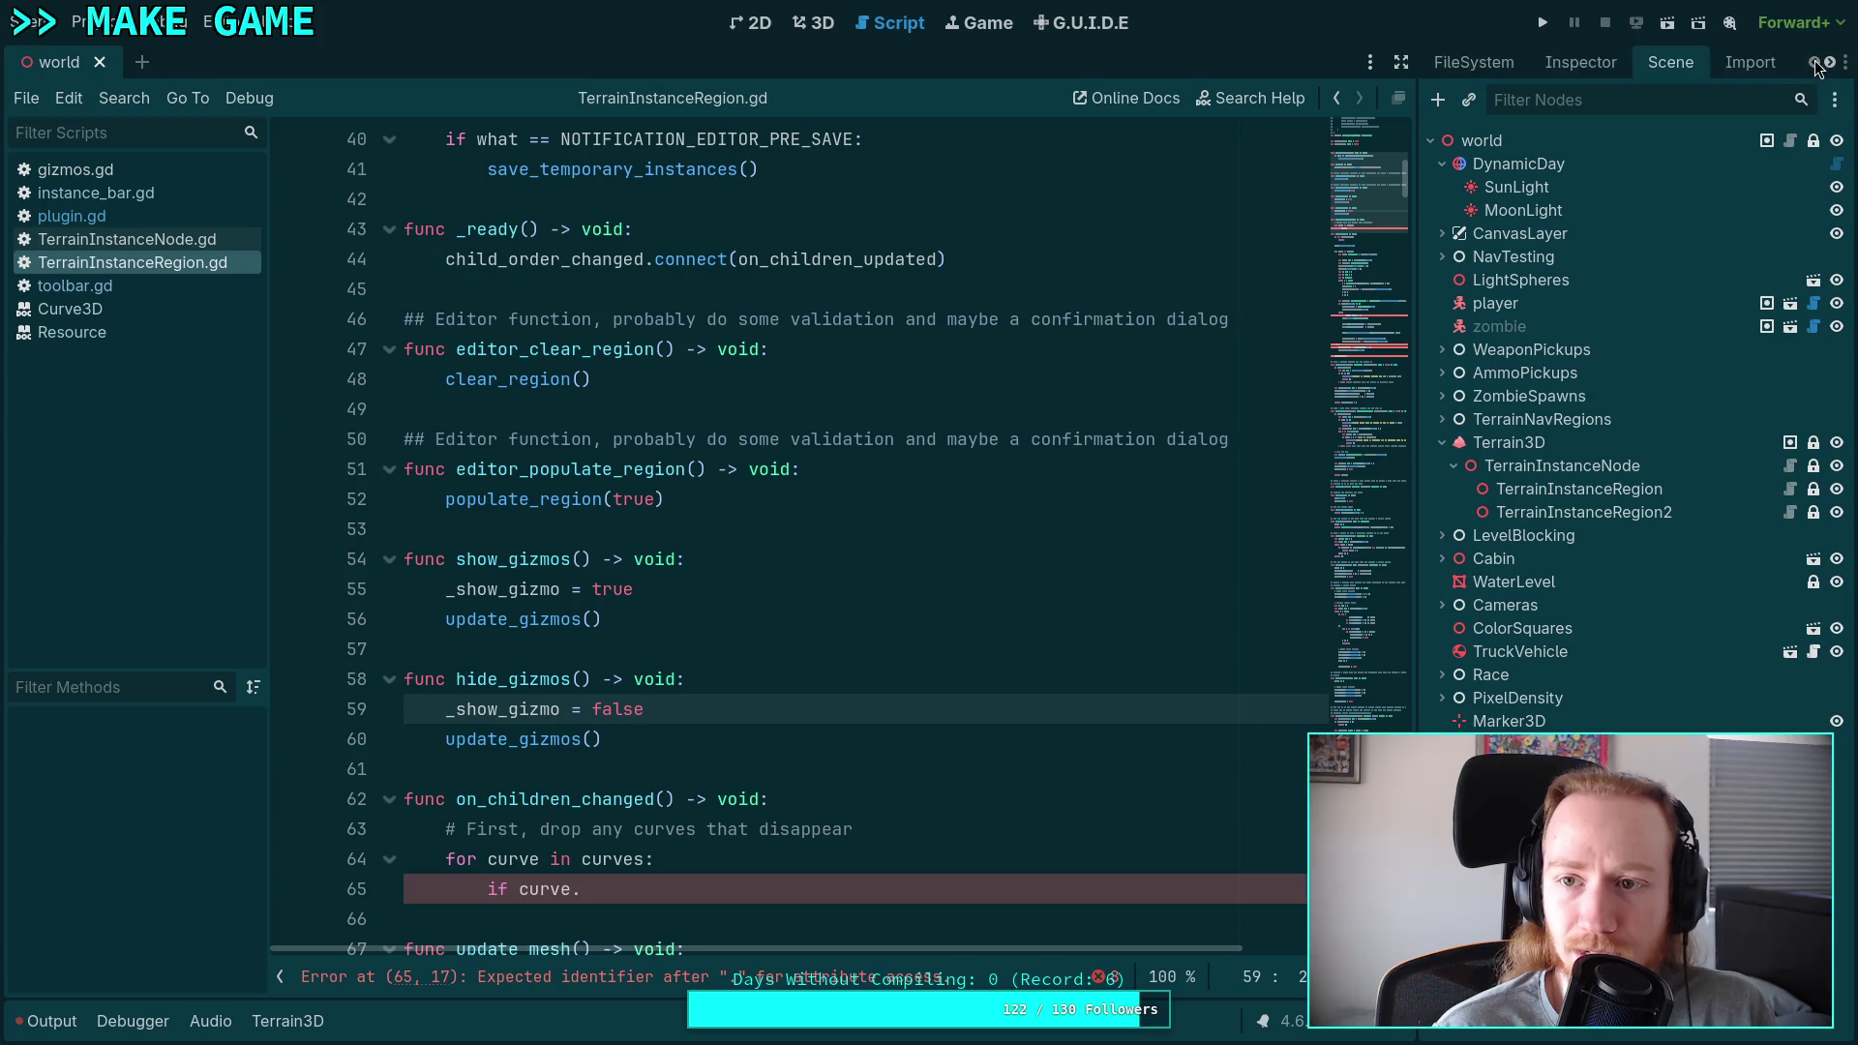
click(1475, 62)
scroll(1584, 577, down, 5)
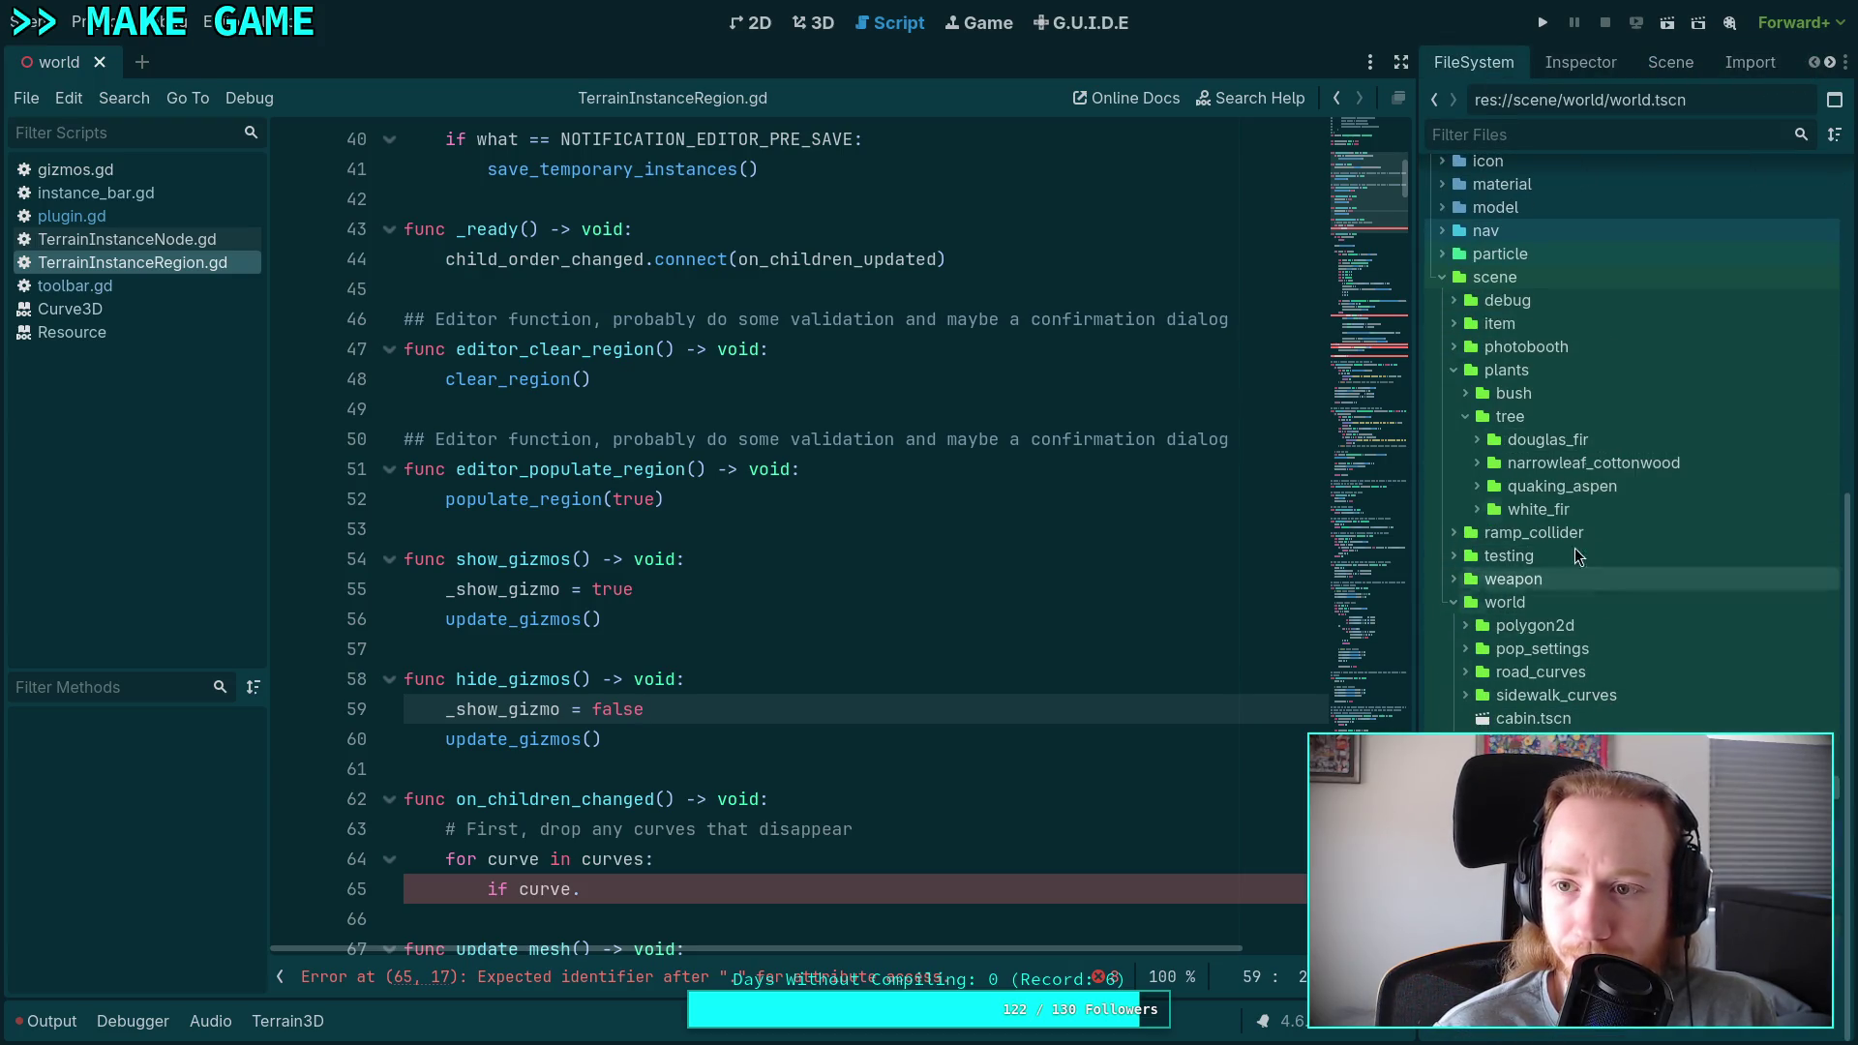
scroll(1715, 67, down, 2)
click(1619, 62)
click(1846, 62)
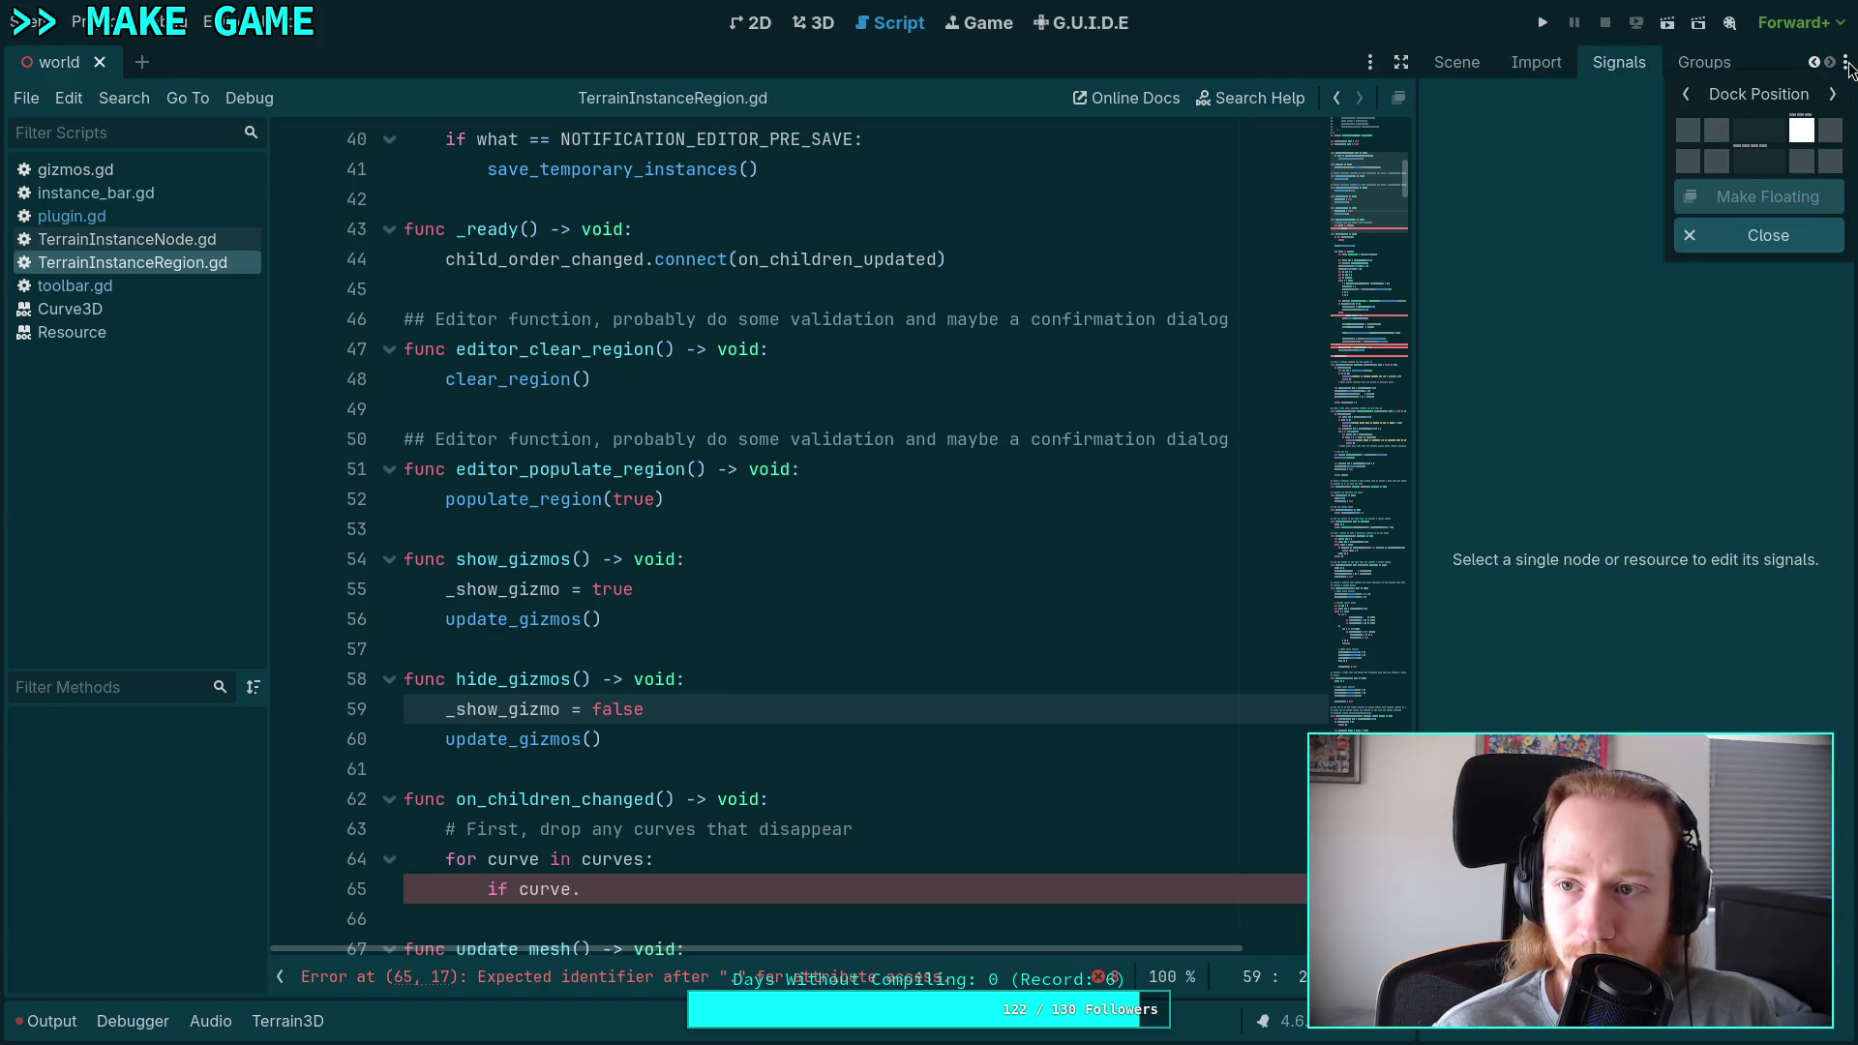
click(1757, 223)
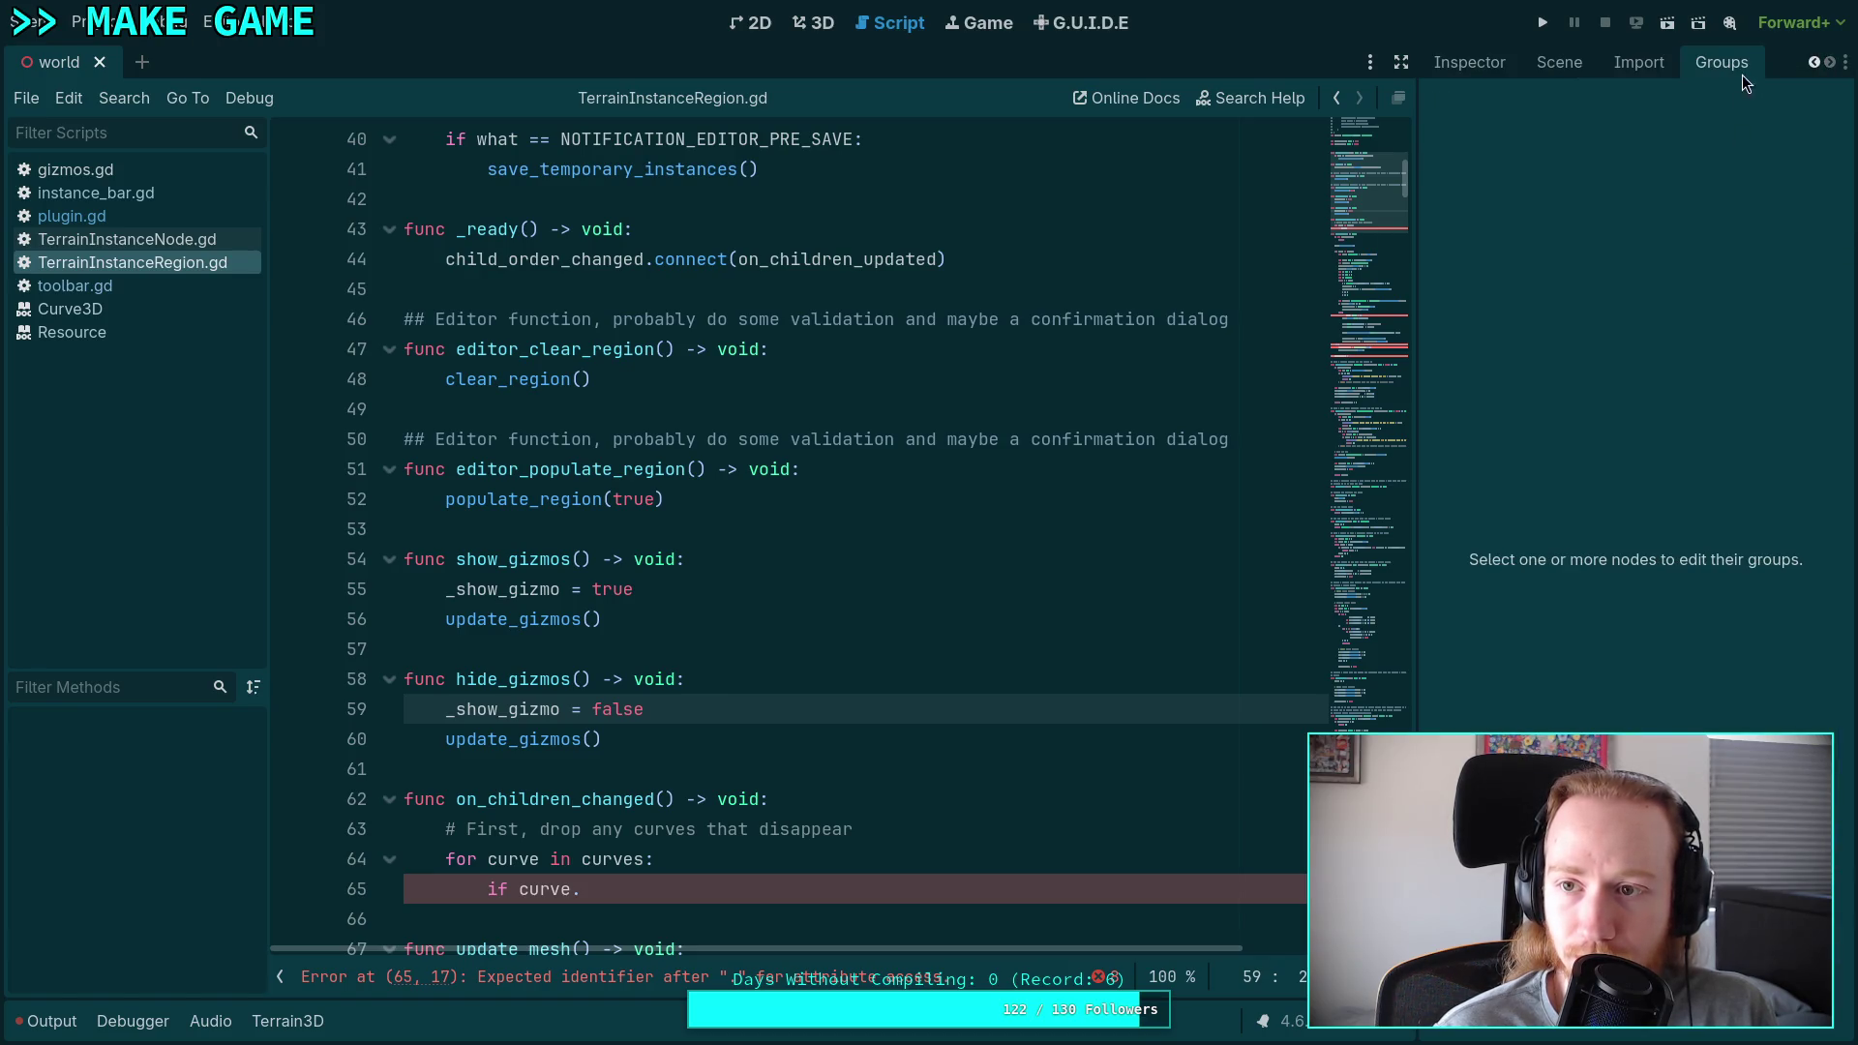
click(1635, 72)
click(1572, 69)
click(1516, 63)
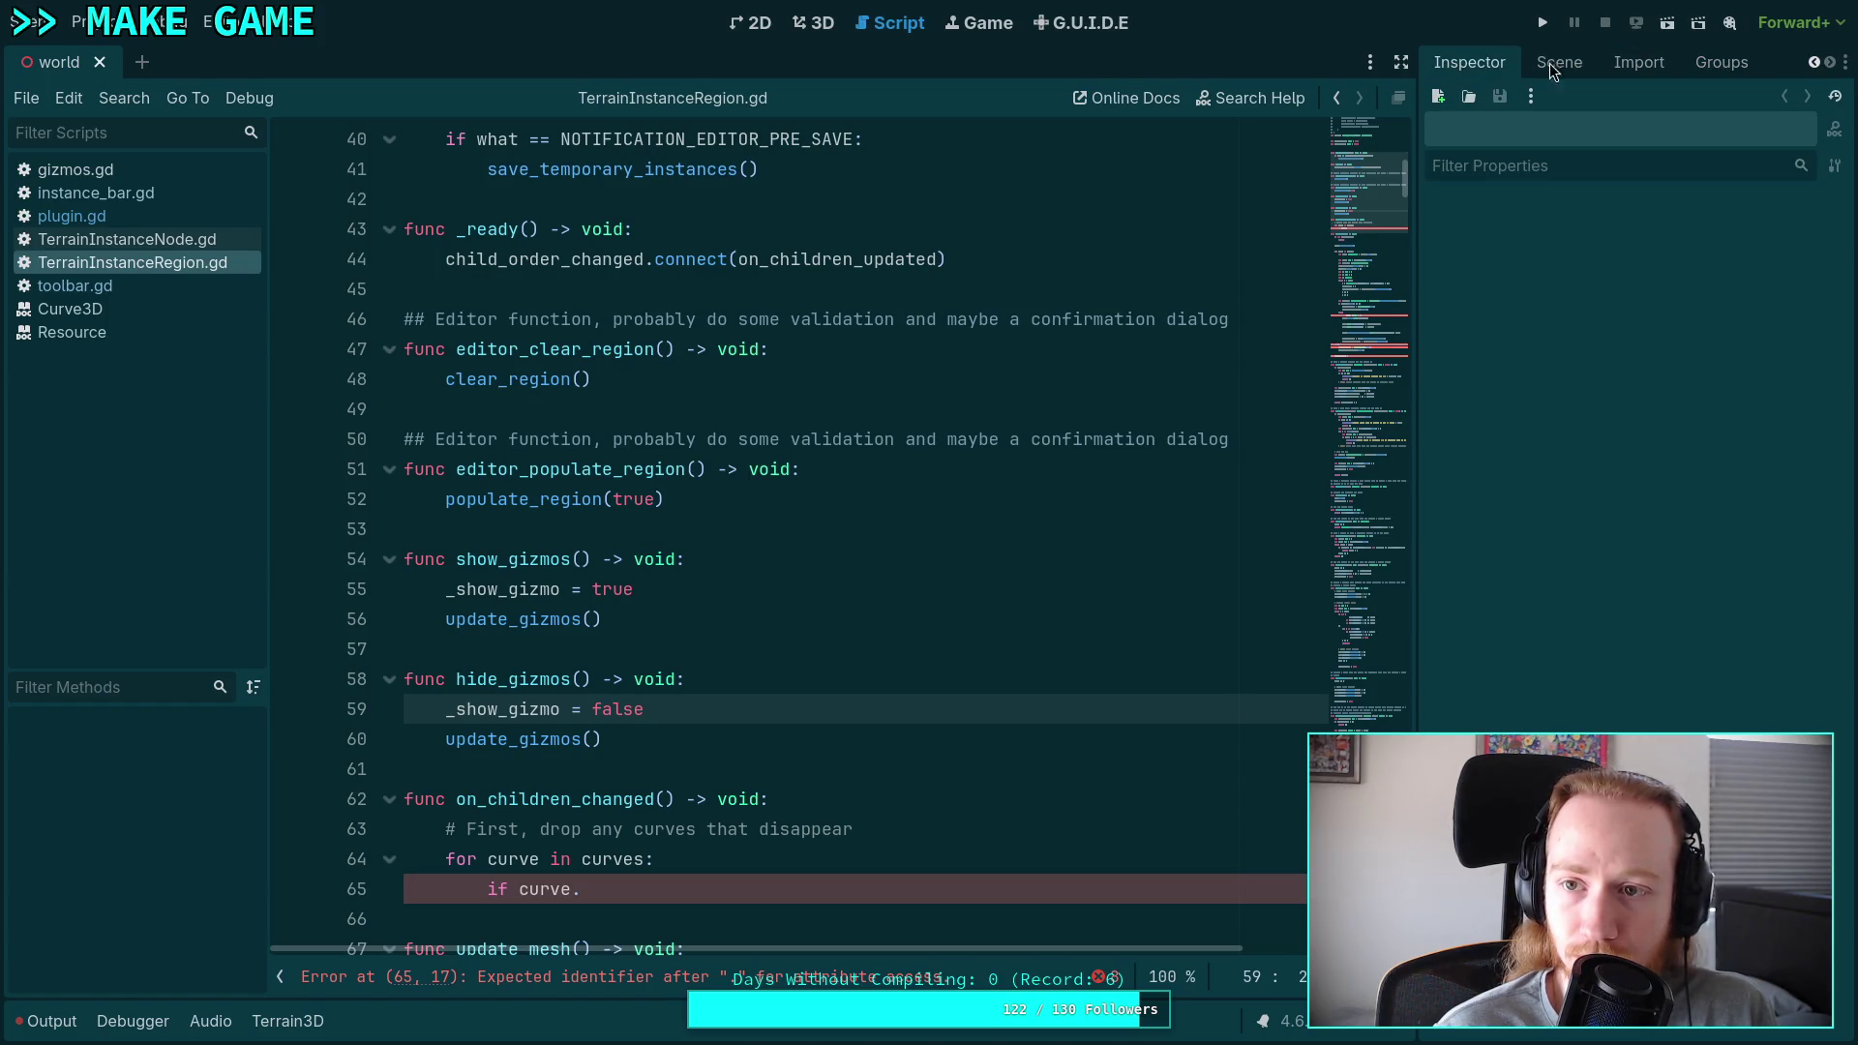
click(1743, 62)
click(1846, 62)
click(1760, 236)
click(1472, 62)
click(1583, 66)
click(1473, 61)
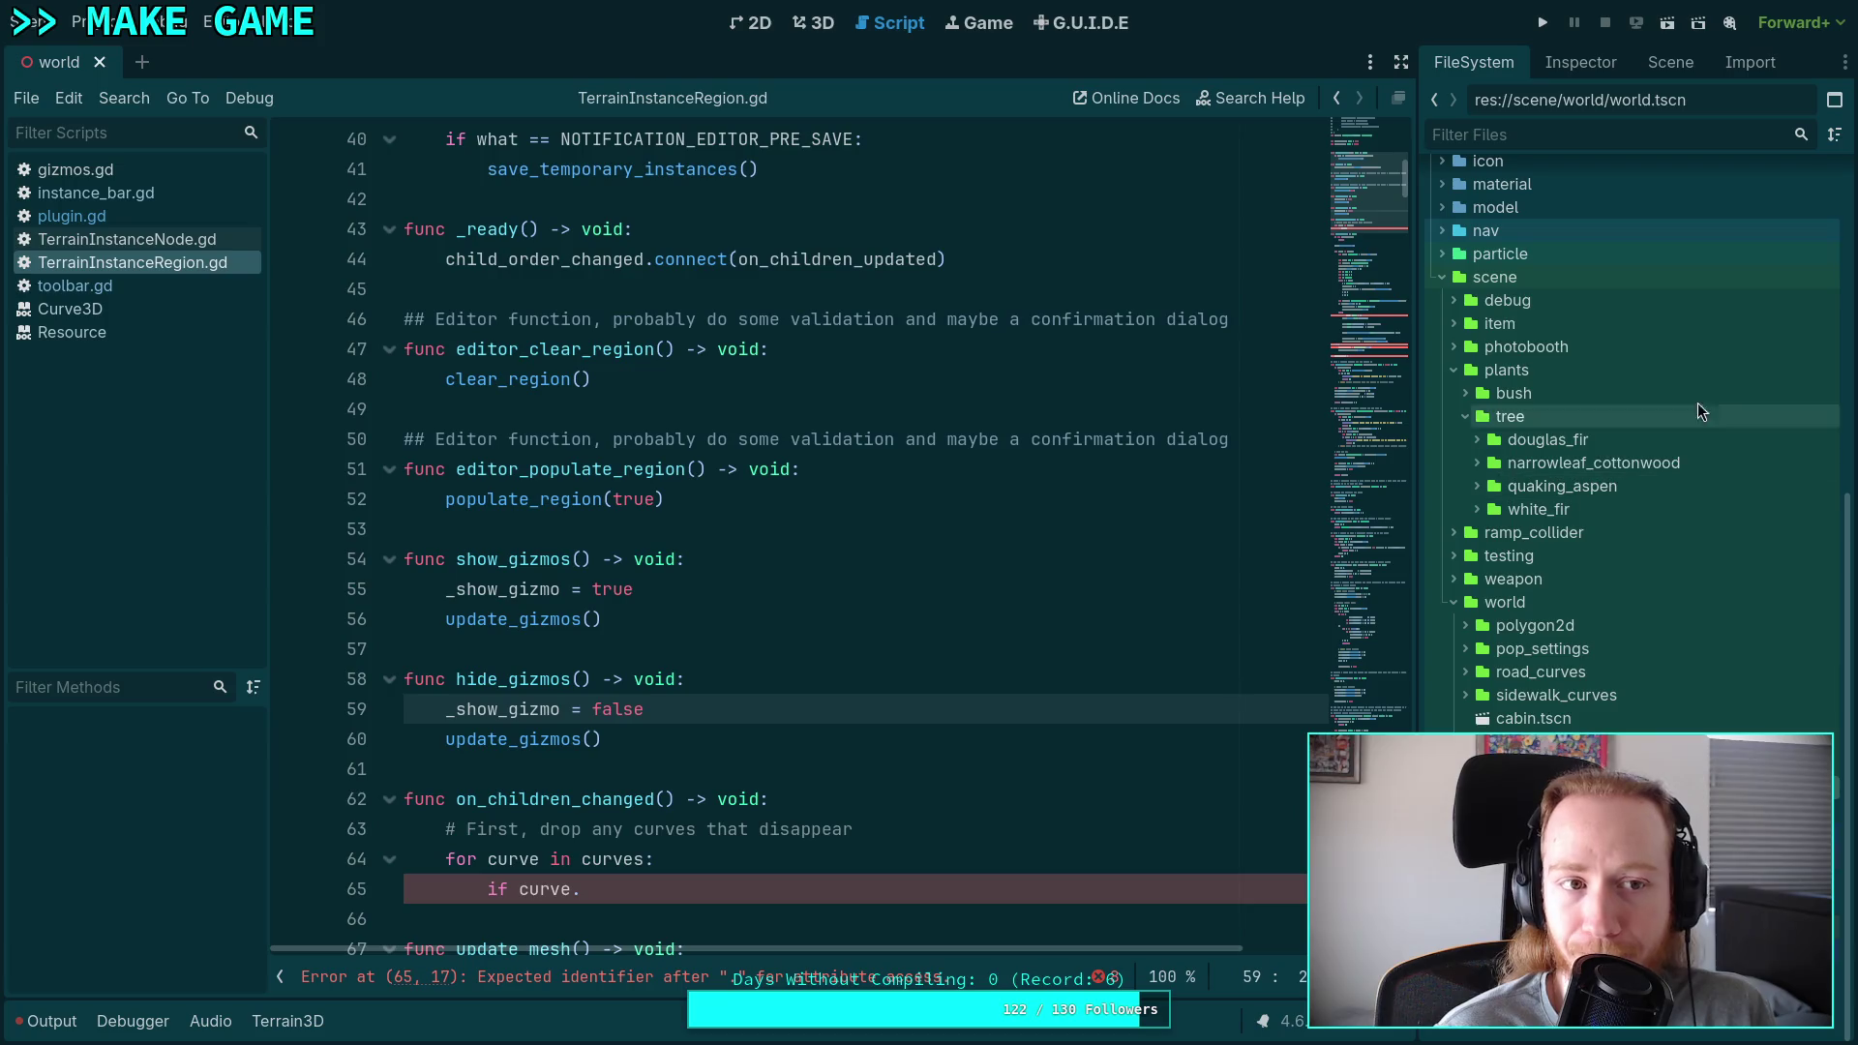
Step: Close the Import dock and apply the saved Code editor layout
click(1734, 74)
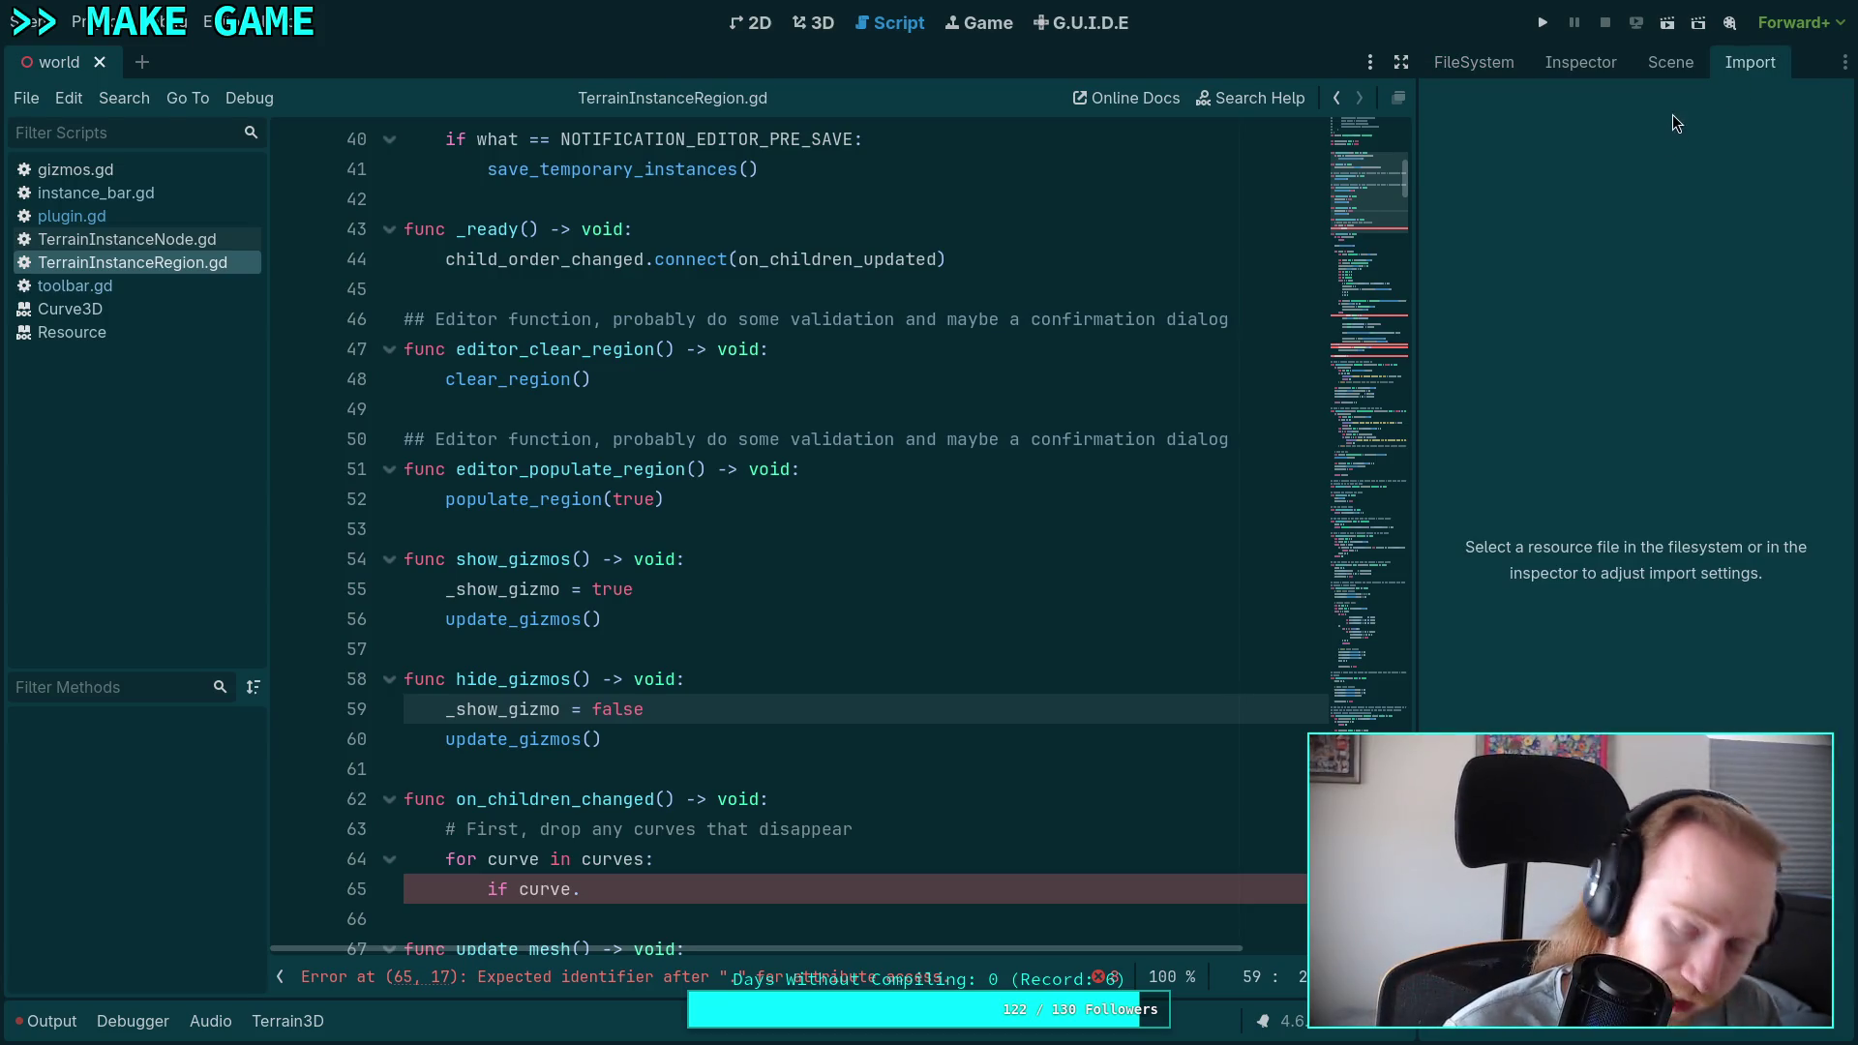
click(1840, 74)
click(1757, 234)
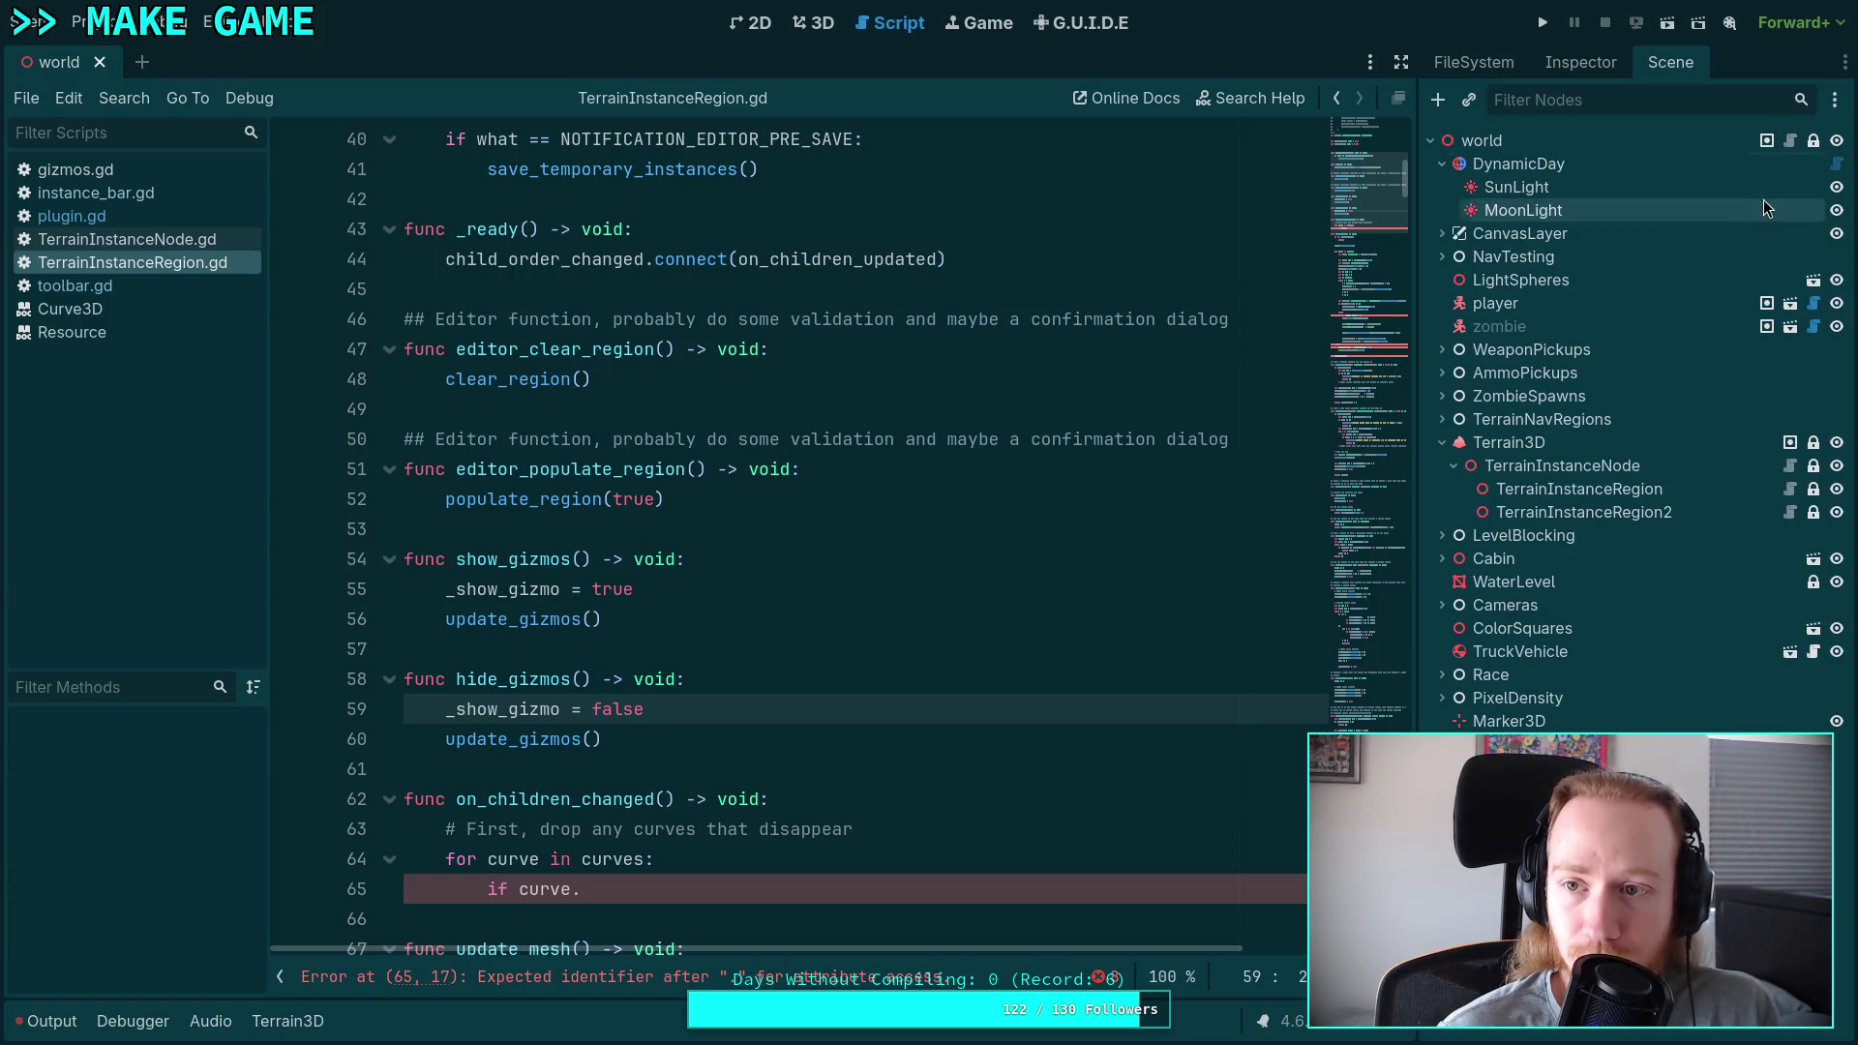
click(1839, 74)
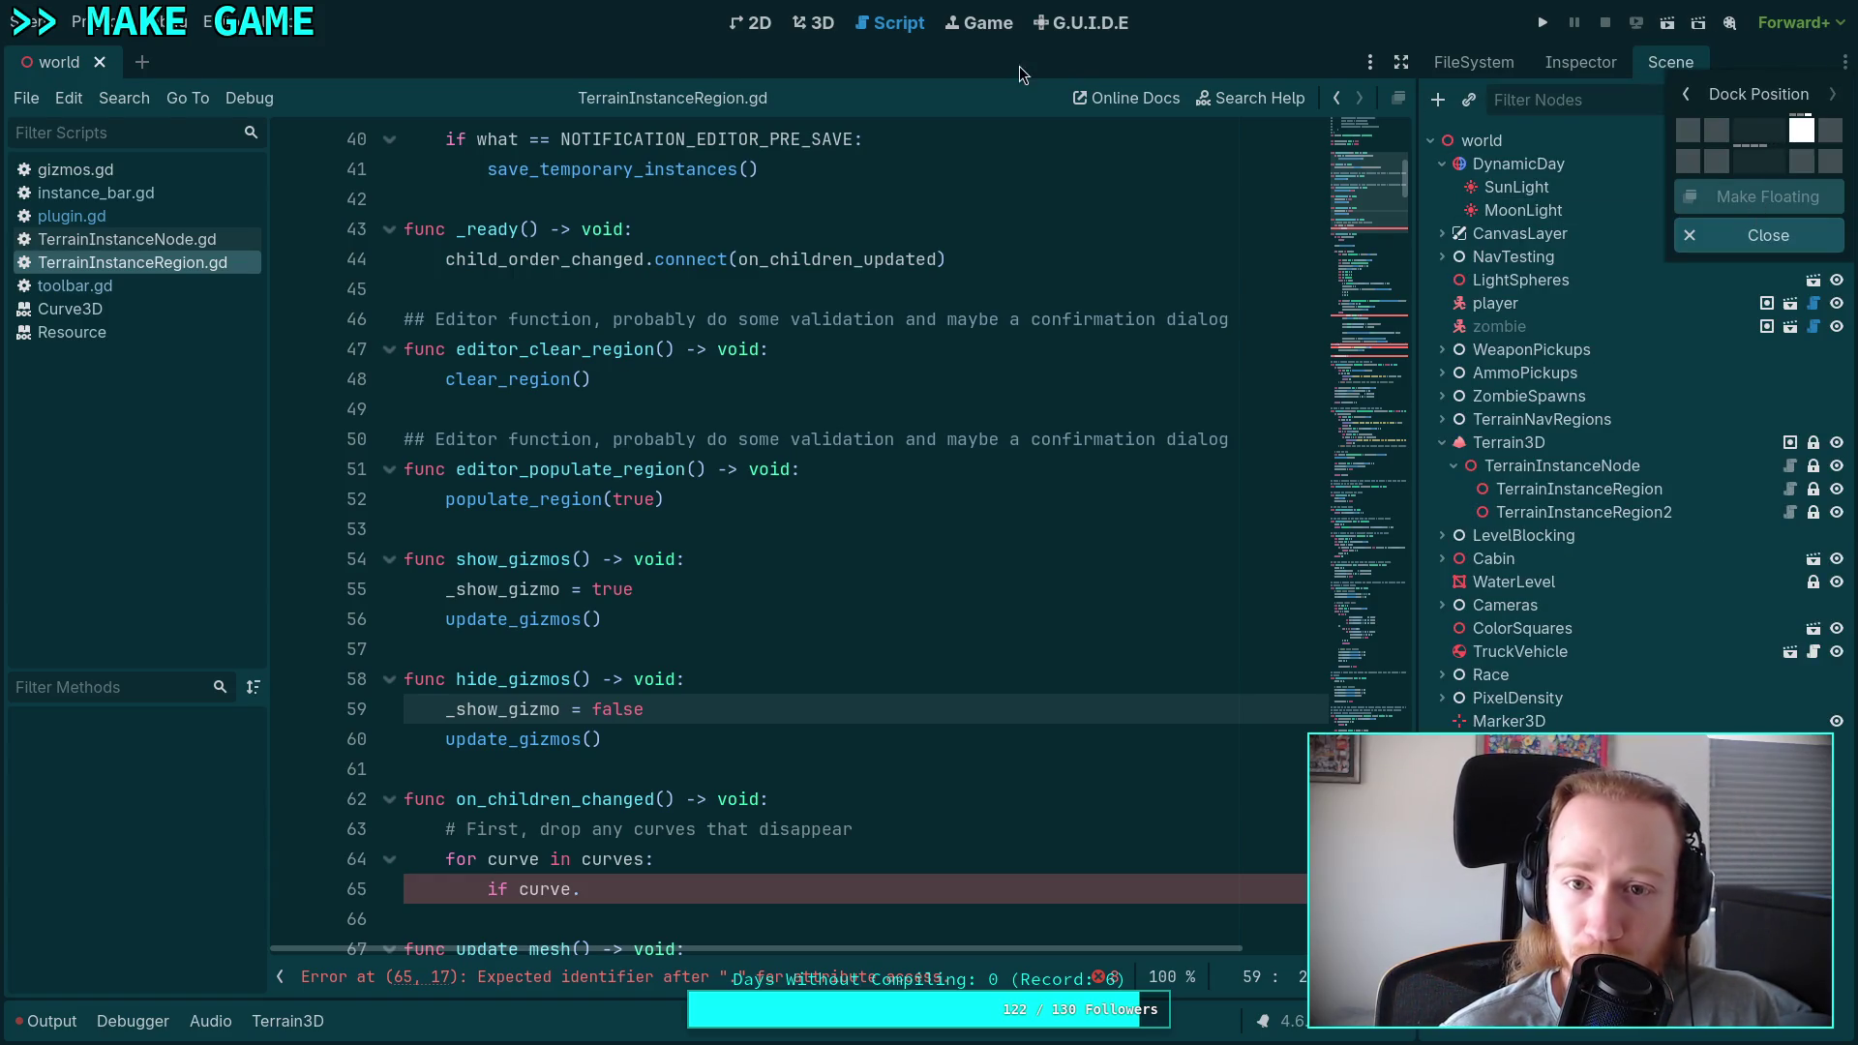
click(235, 29)
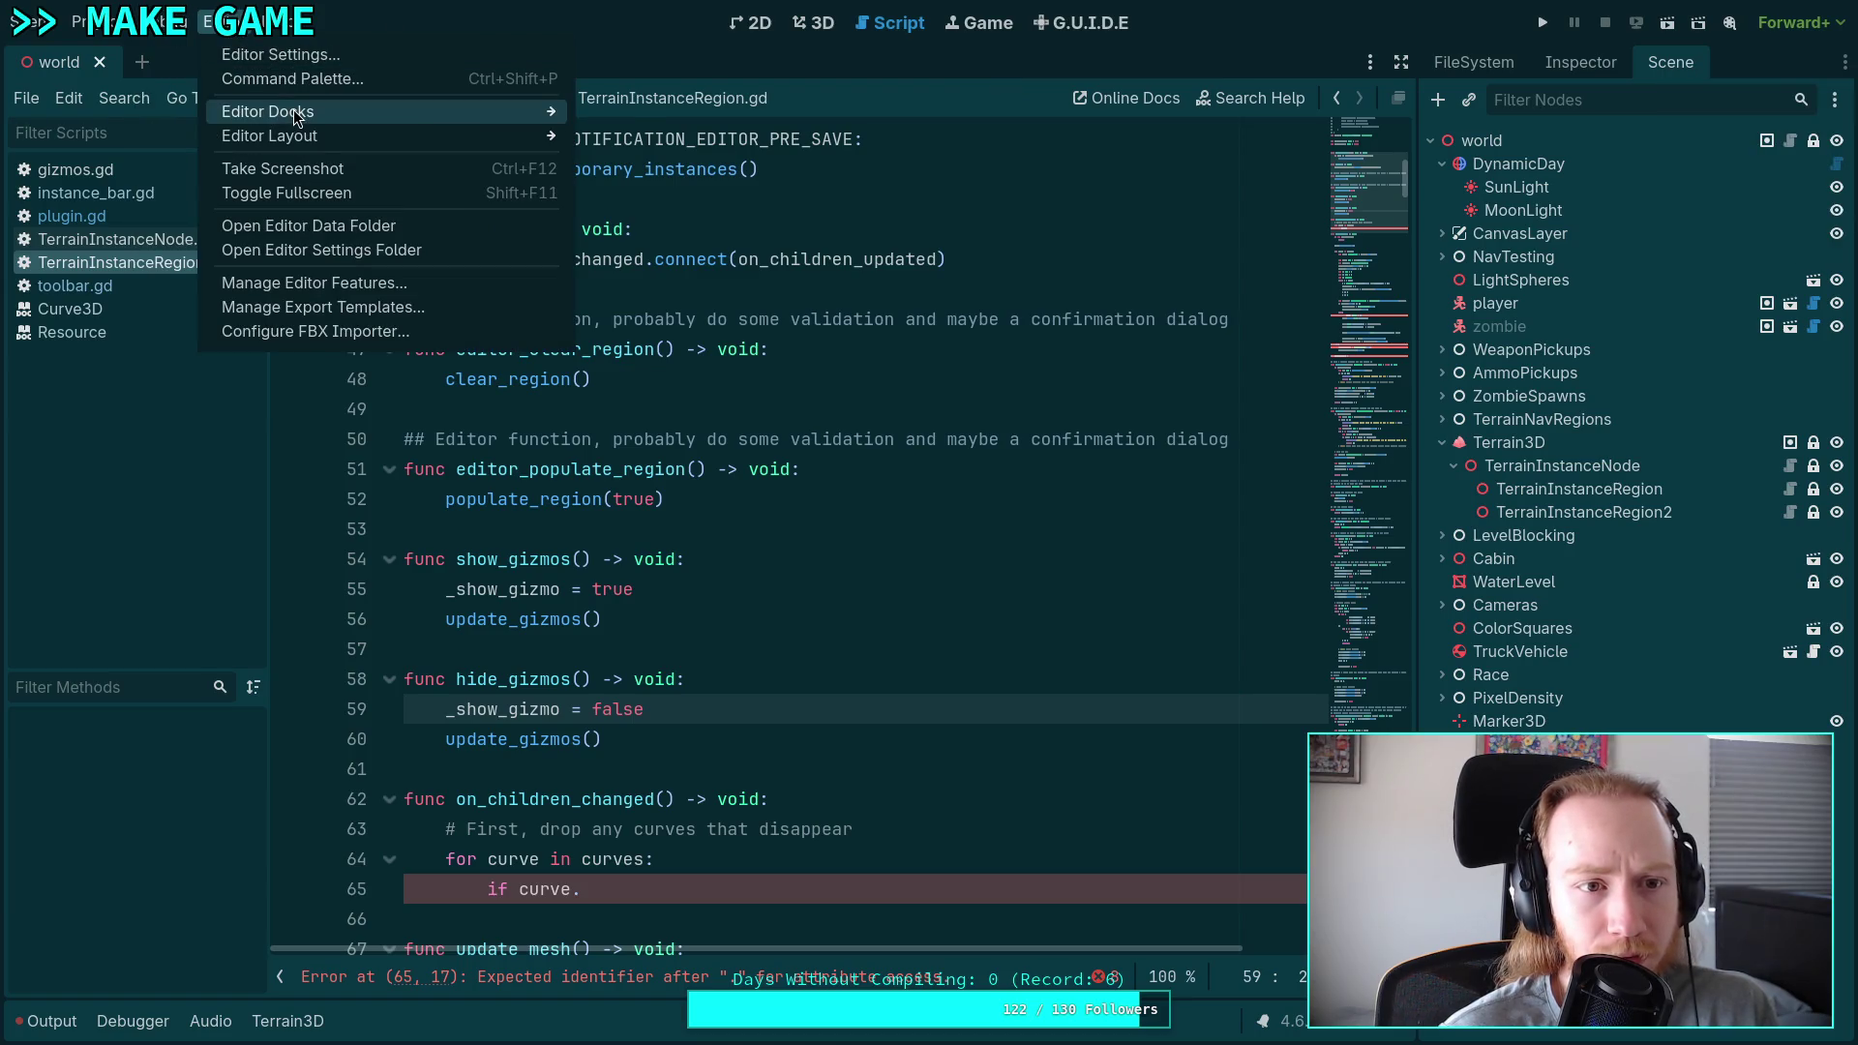
mouse_move(427, 141)
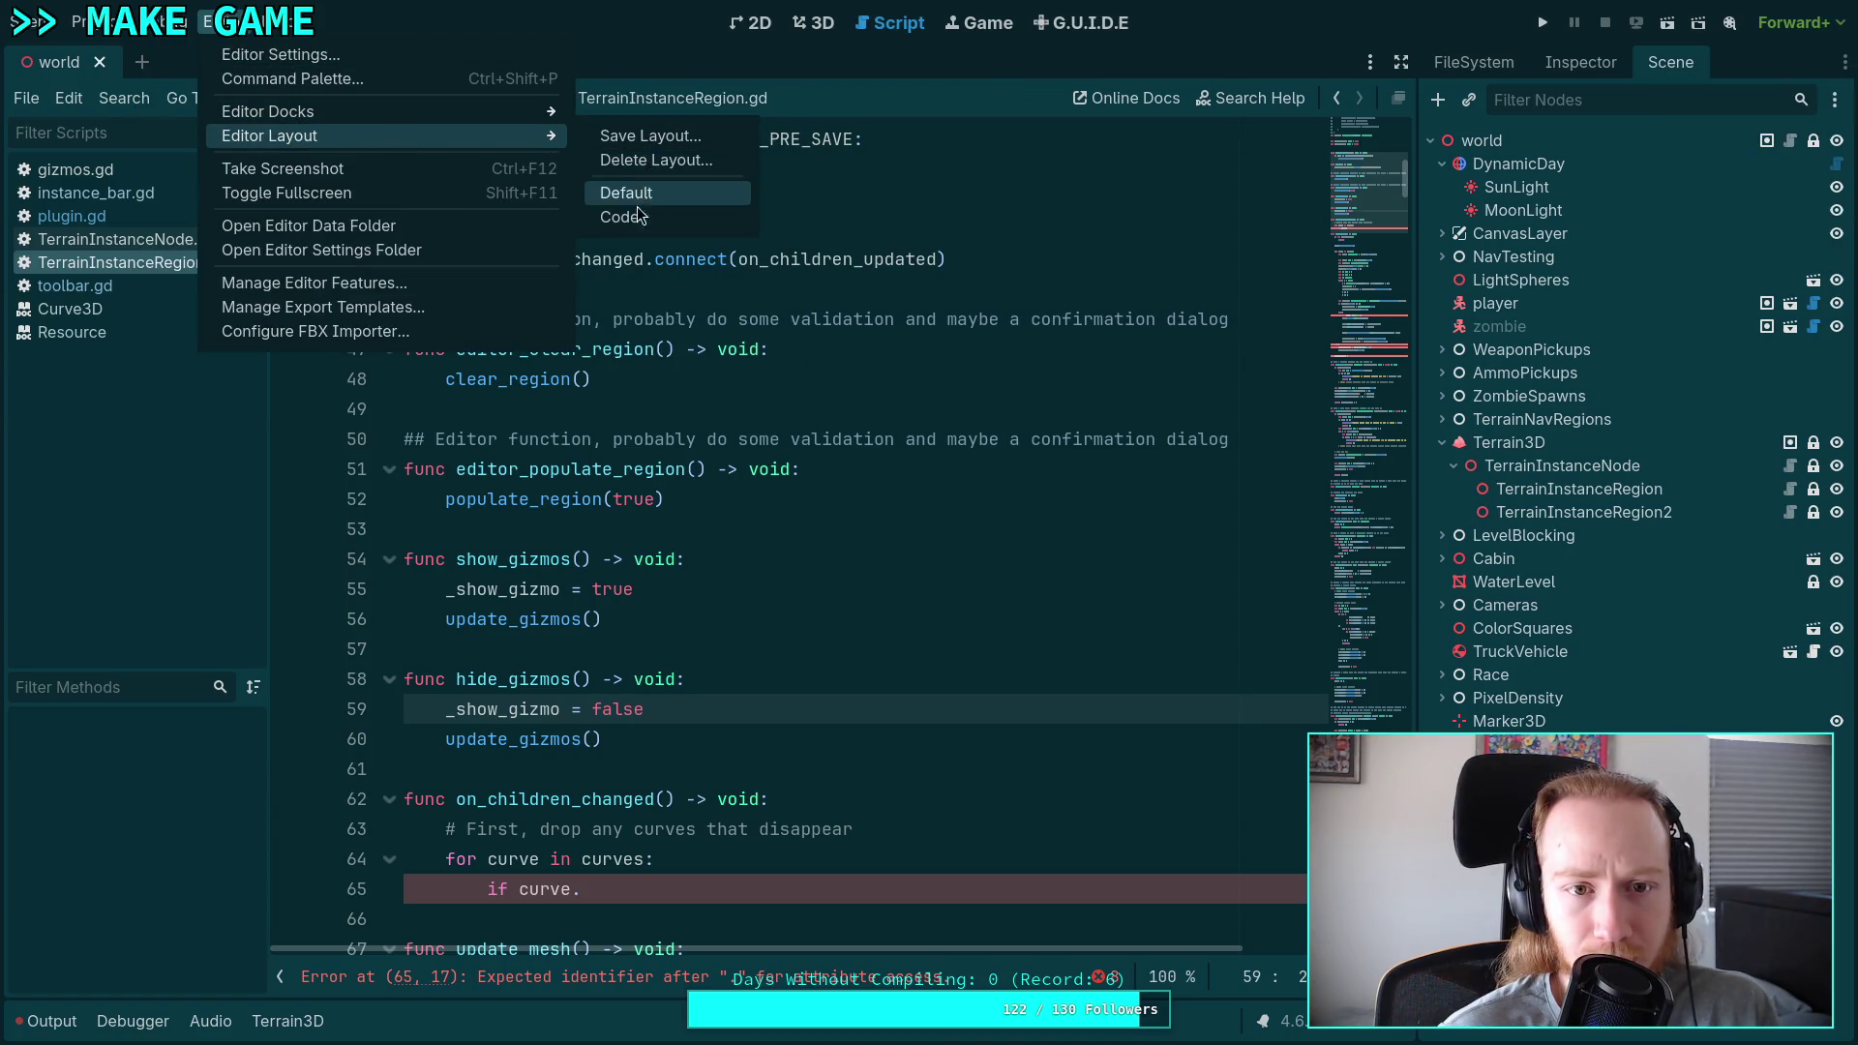
click(635, 217)
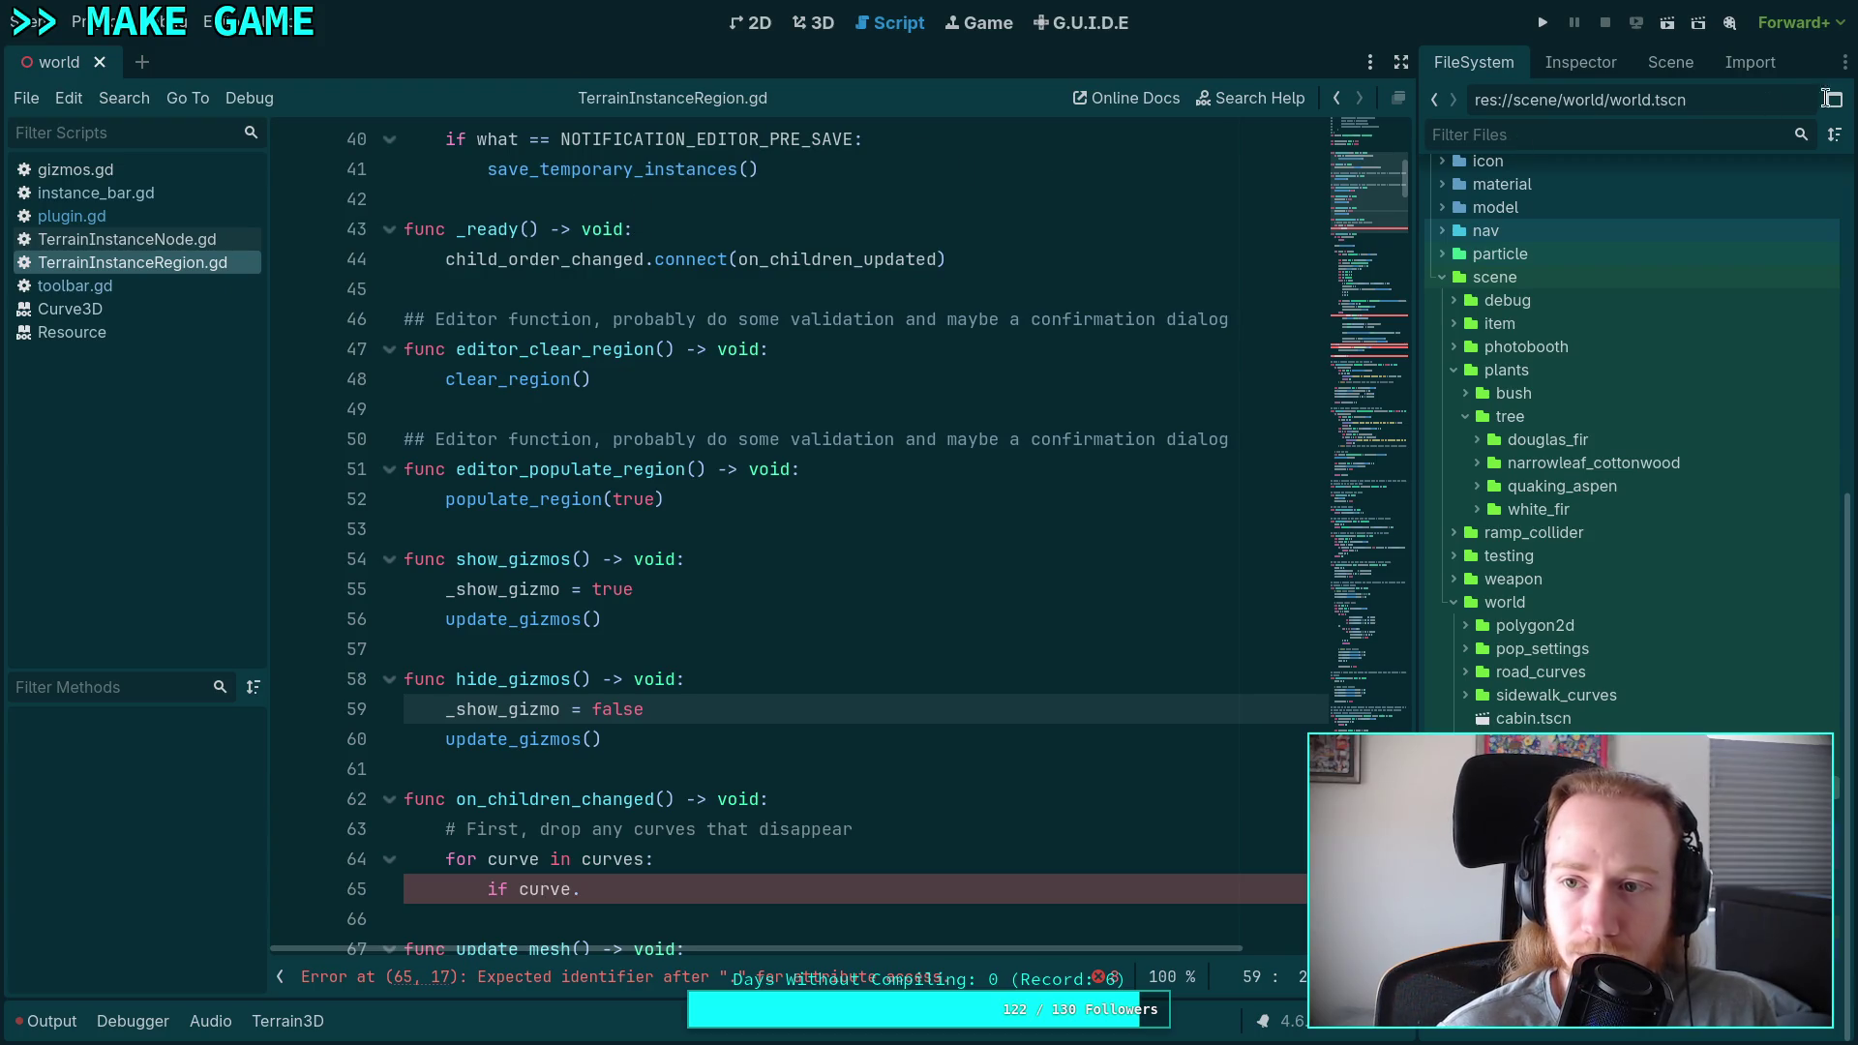
Step: Close the Import dock that the Code layout brought back
click(1845, 62)
click(1754, 62)
click(1845, 61)
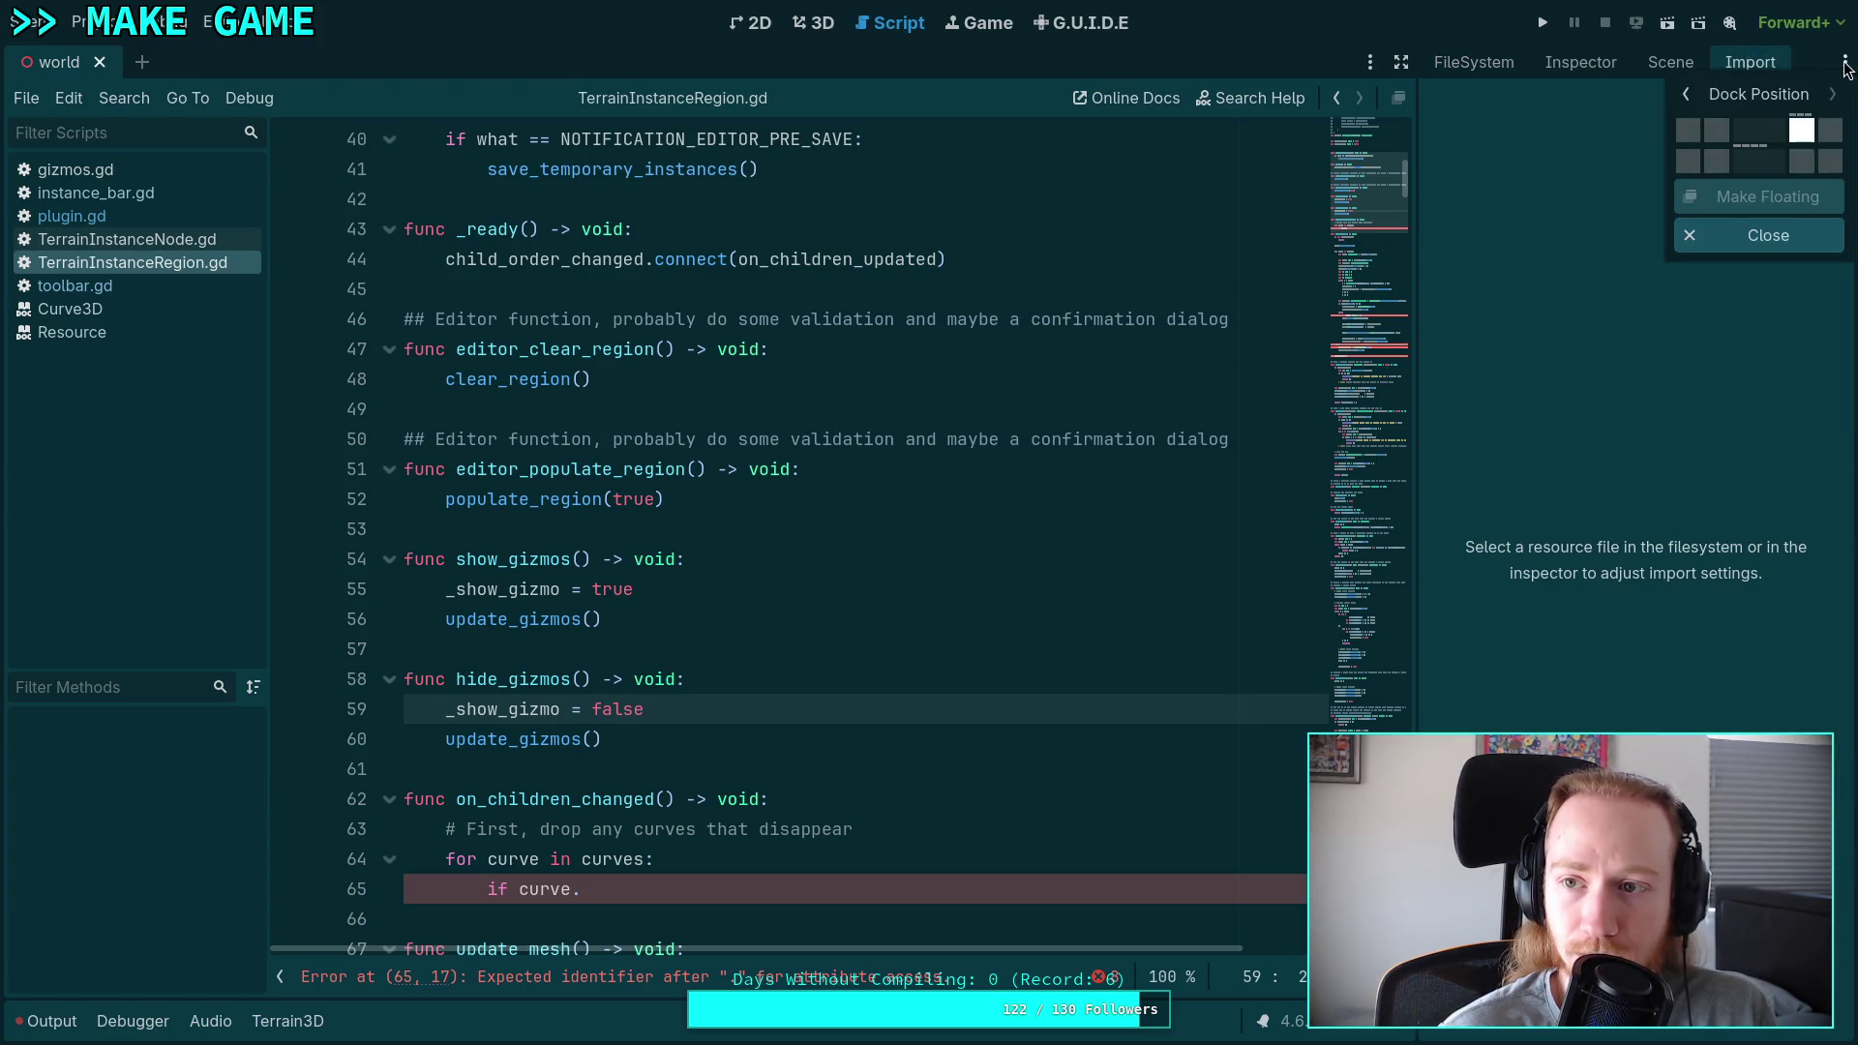
click(1770, 235)
click(1535, 66)
click(1483, 66)
click(1671, 64)
click(1845, 62)
click(1768, 51)
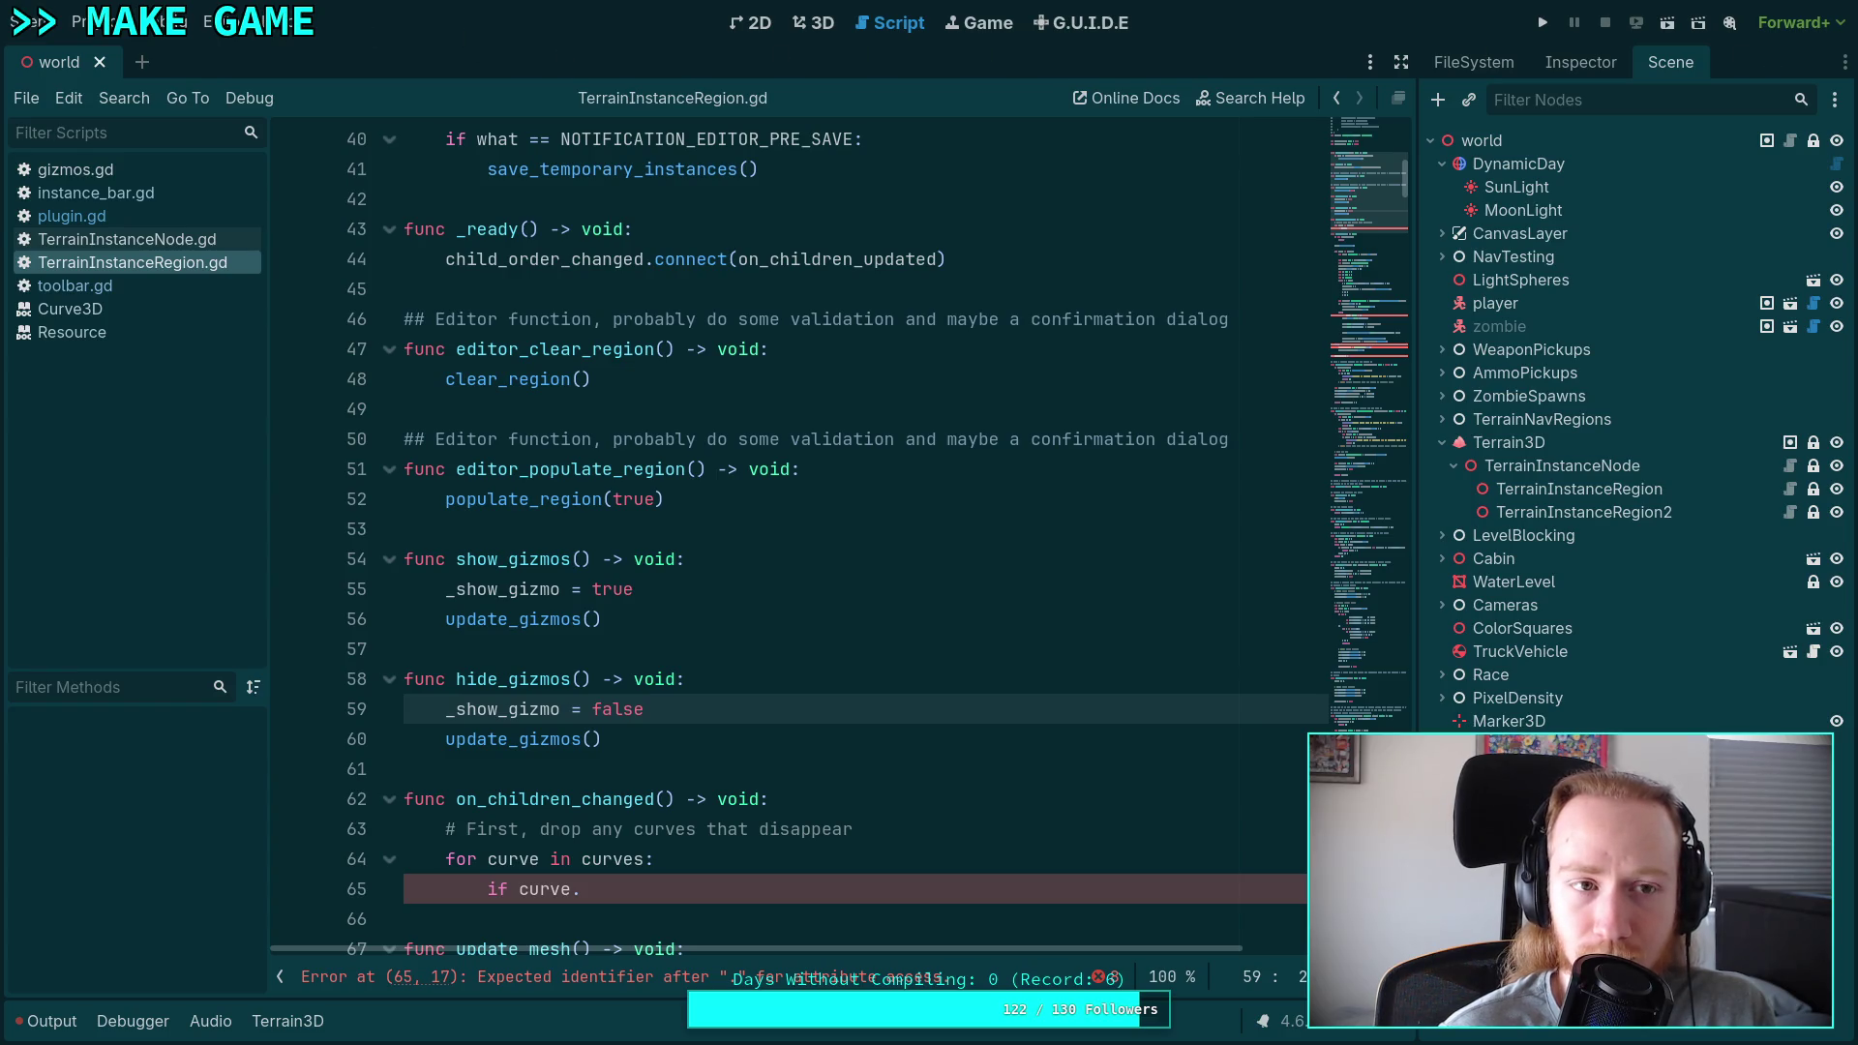
Step: Add a Groups dock via Editor Docks, show FileSystem, and bring up the Save Layout dialog
click(159, 31)
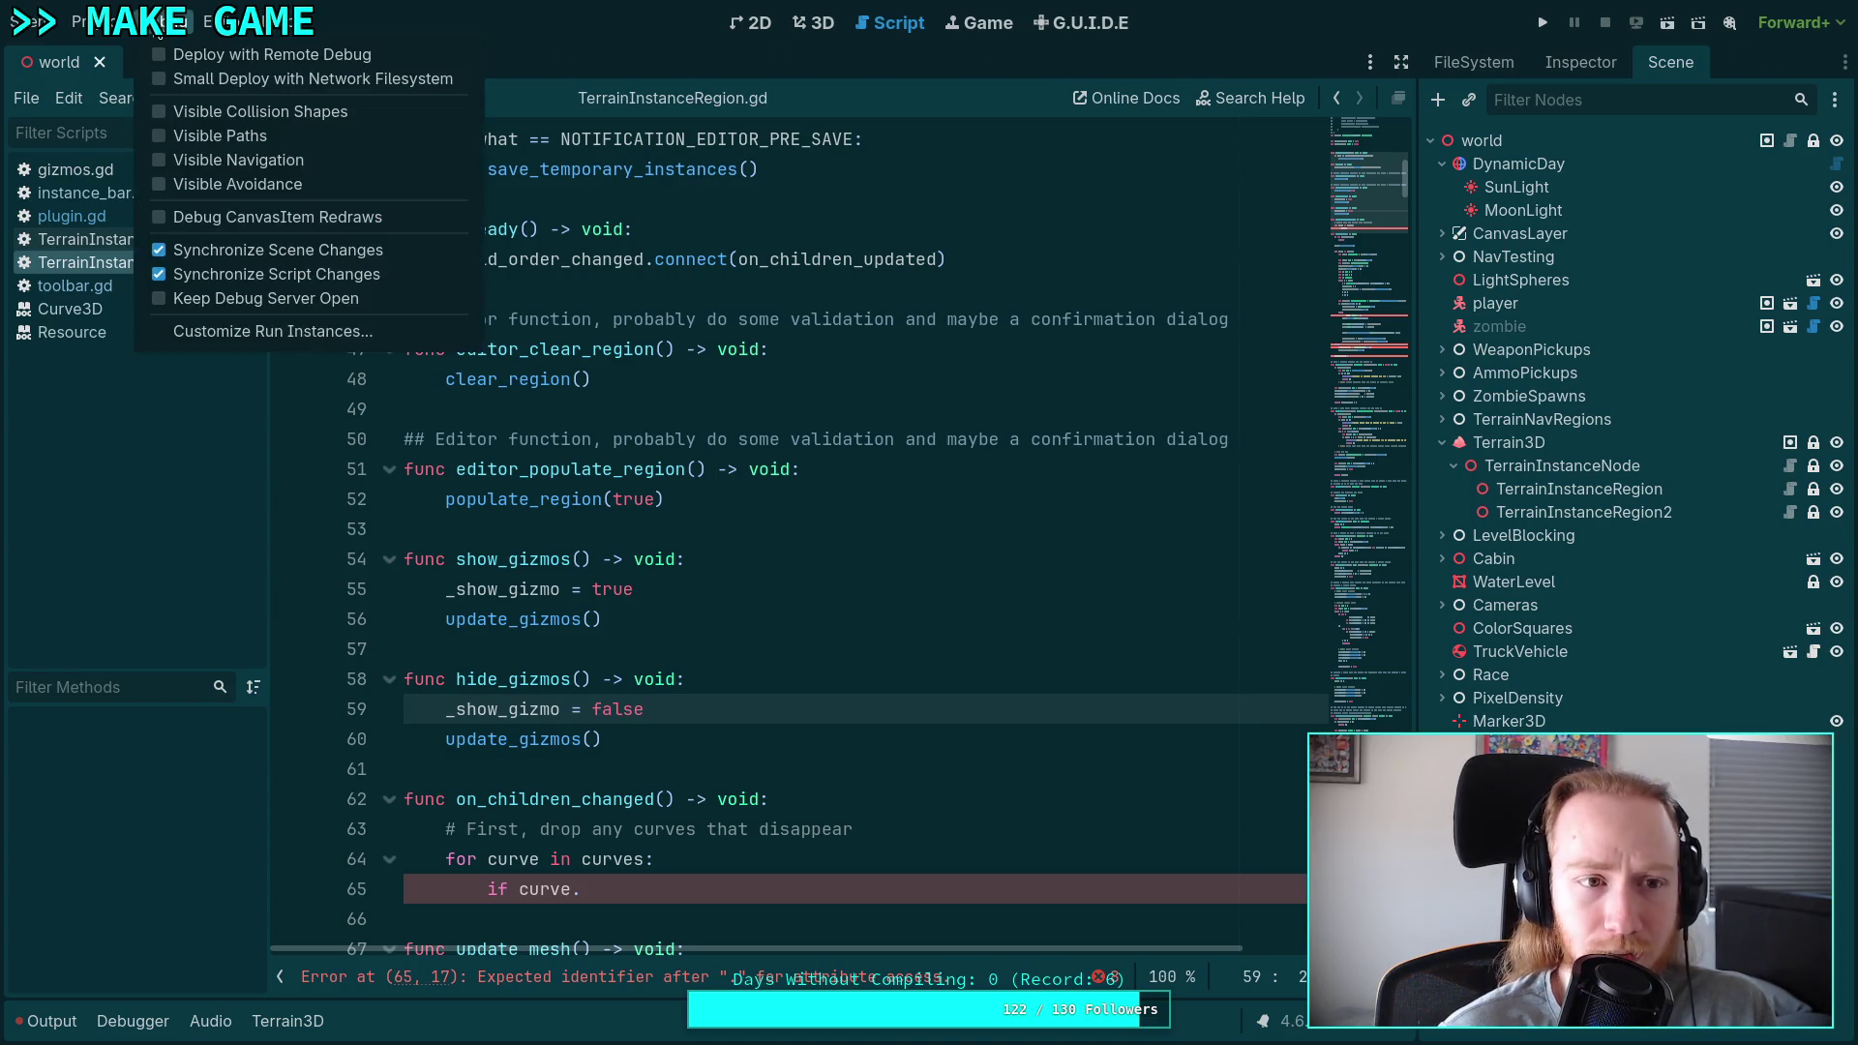
mouse_move(208, 24)
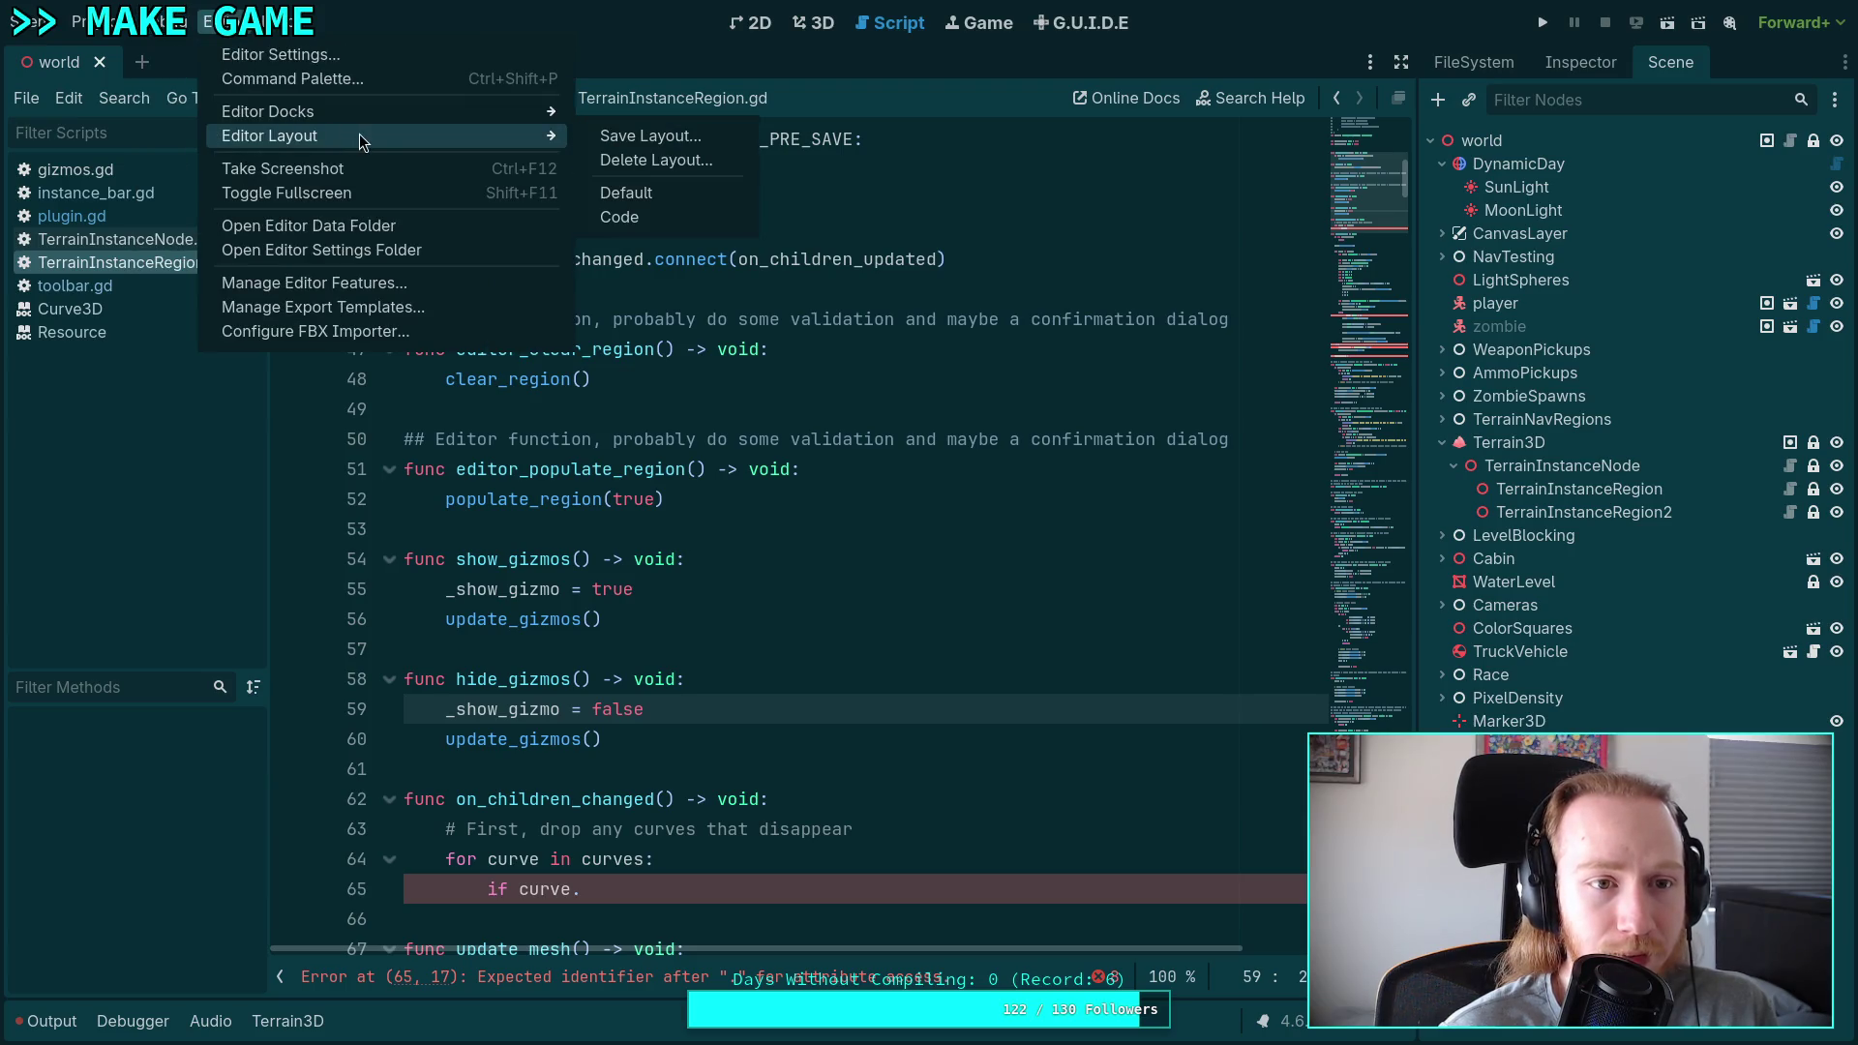
mouse_move(565, 109)
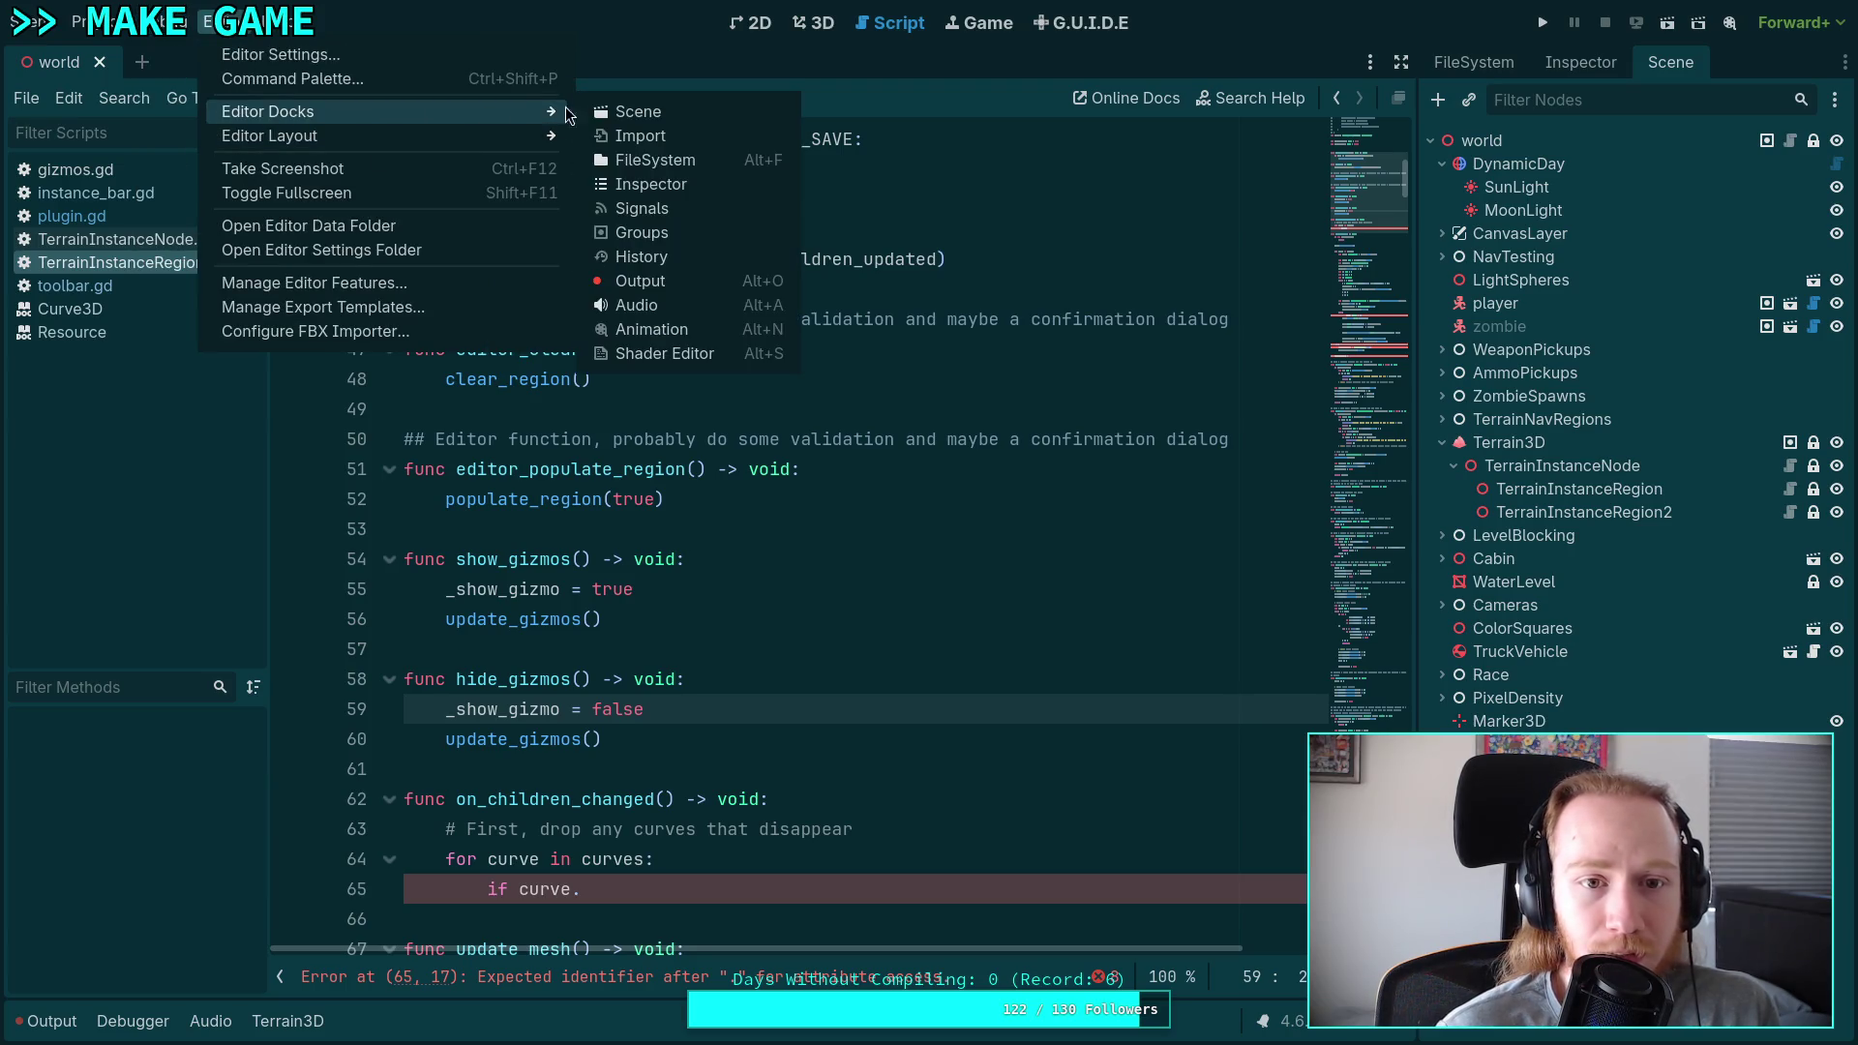
click(681, 234)
click(1577, 153)
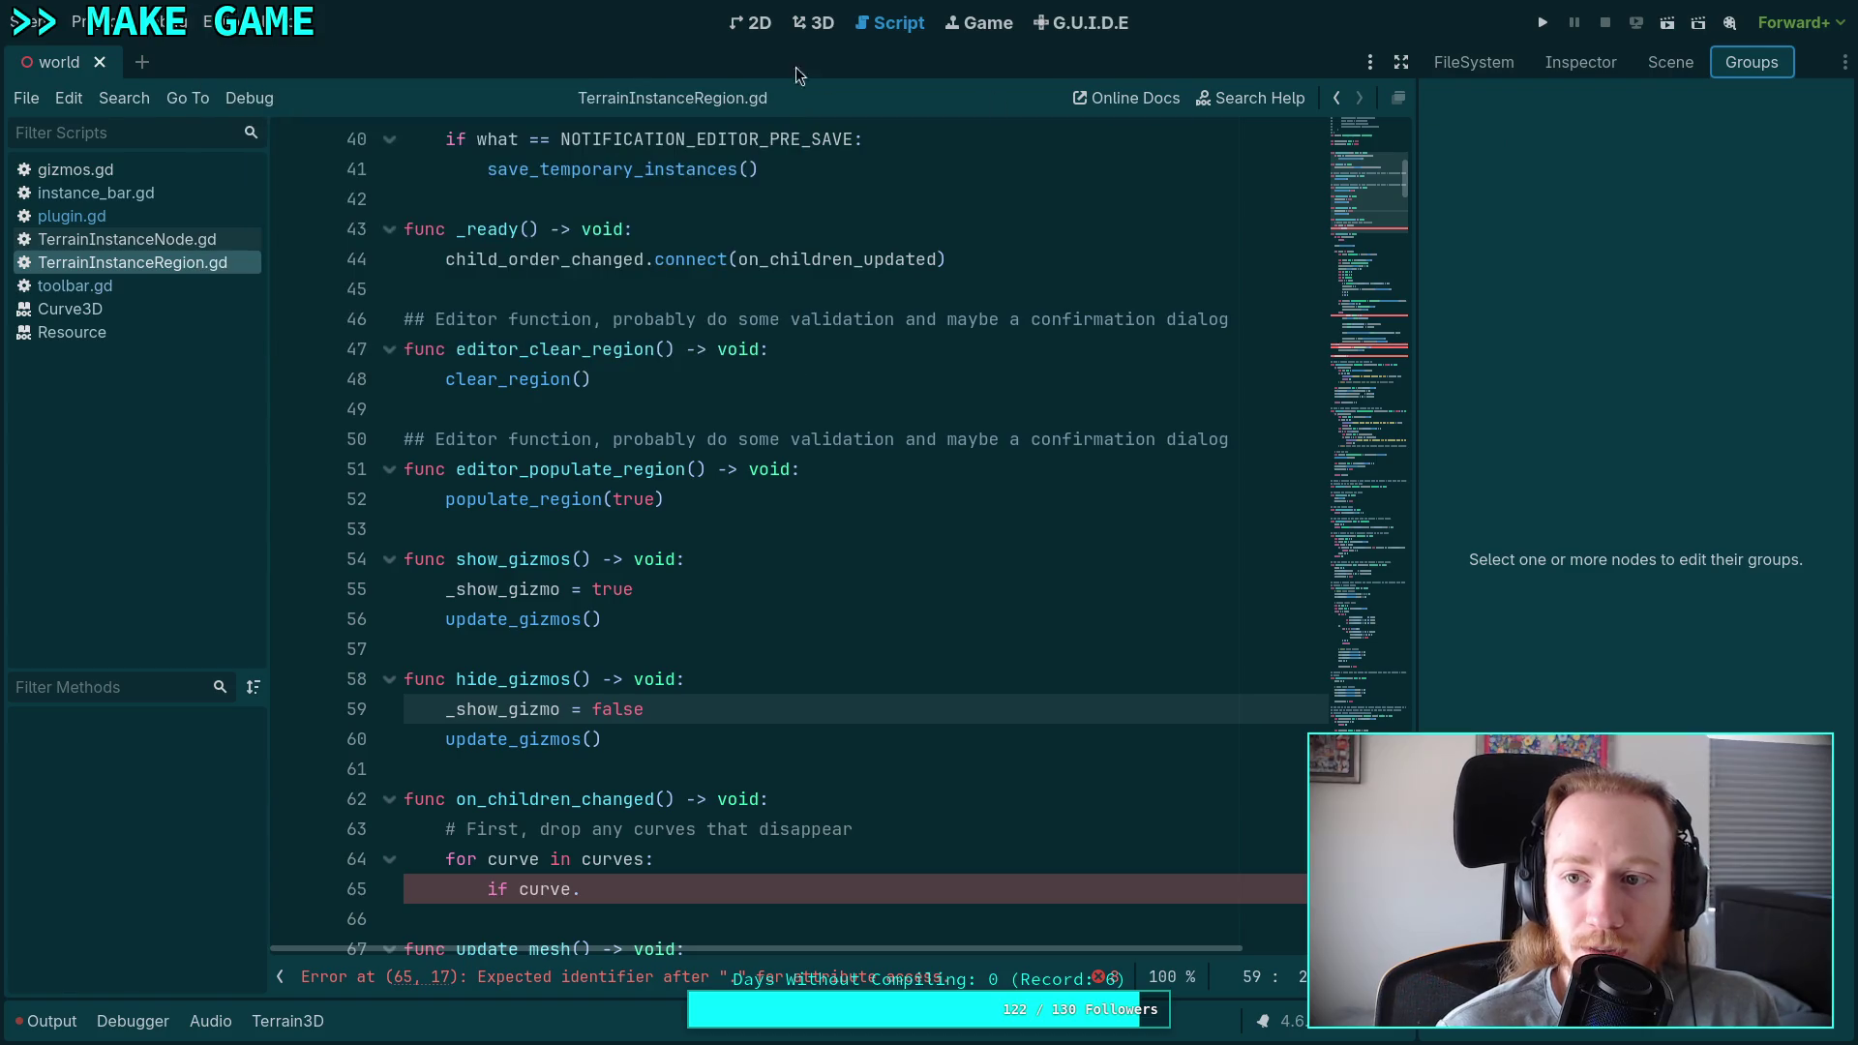
click(1653, 65)
click(1479, 62)
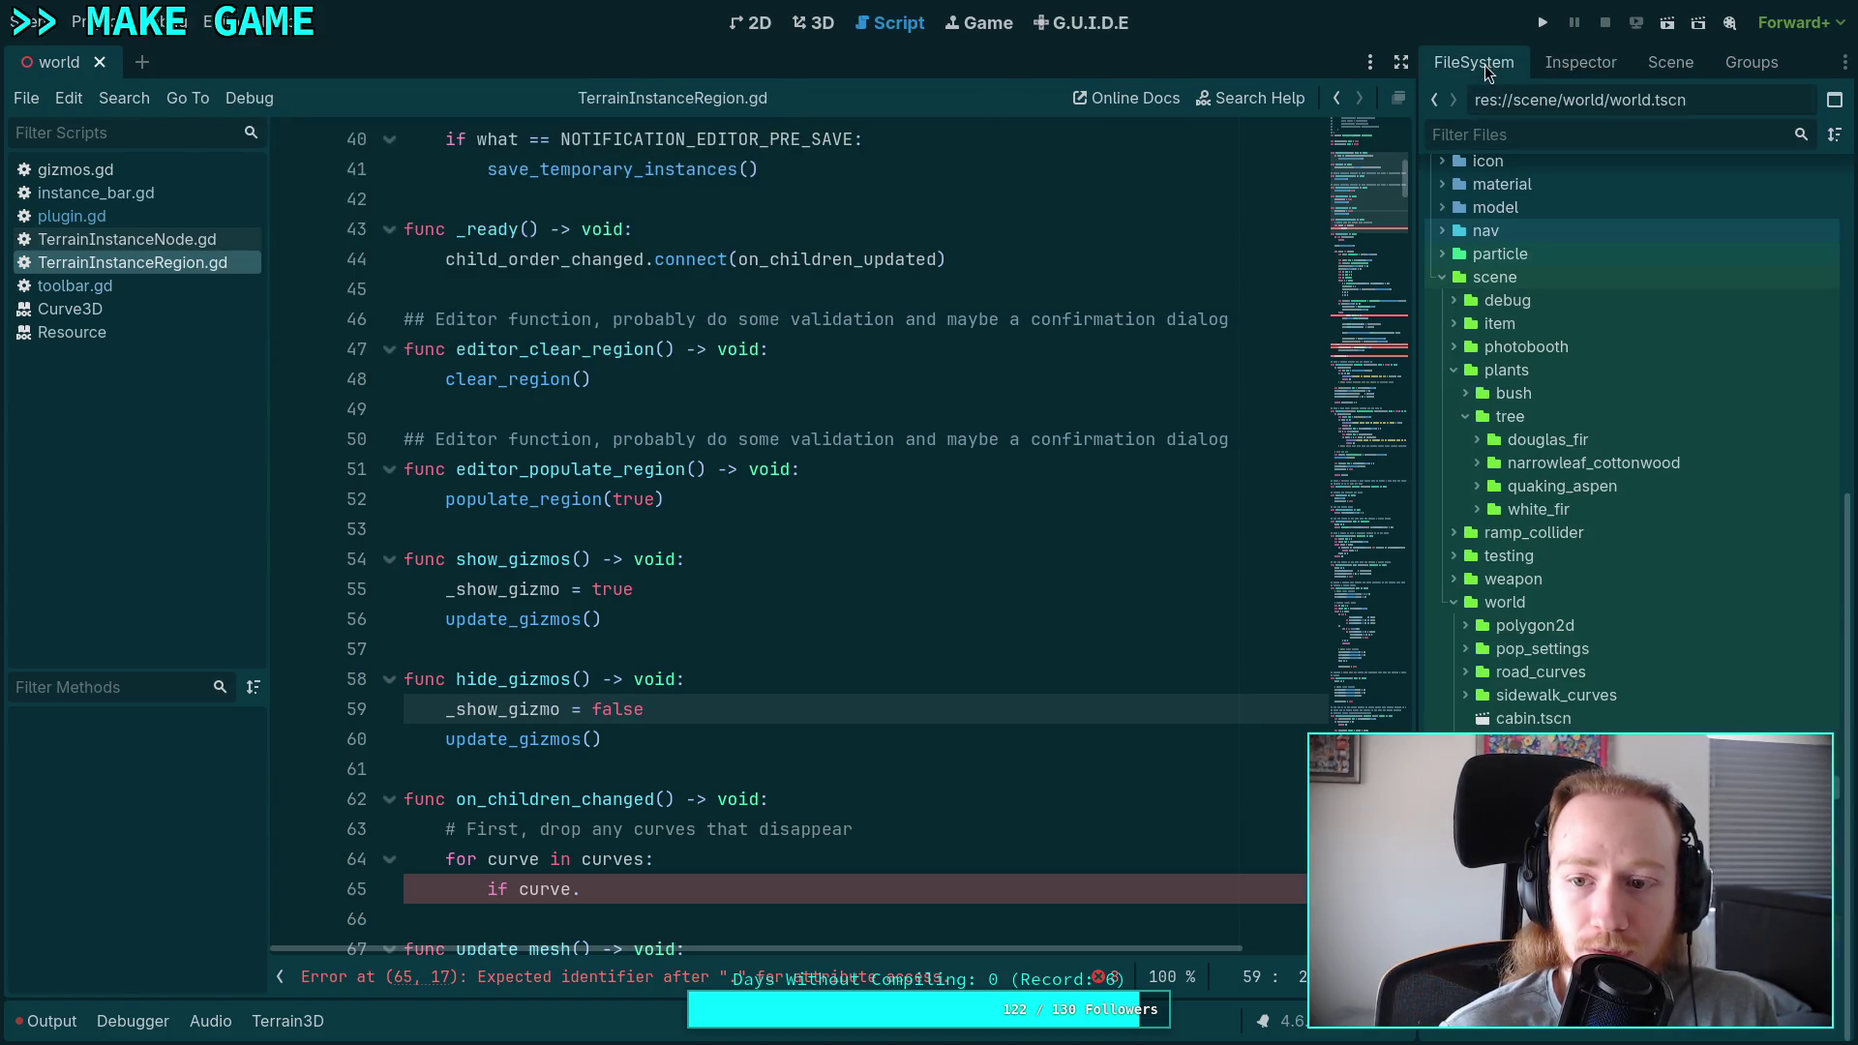
click(215, 21)
mouse_move(350, 133)
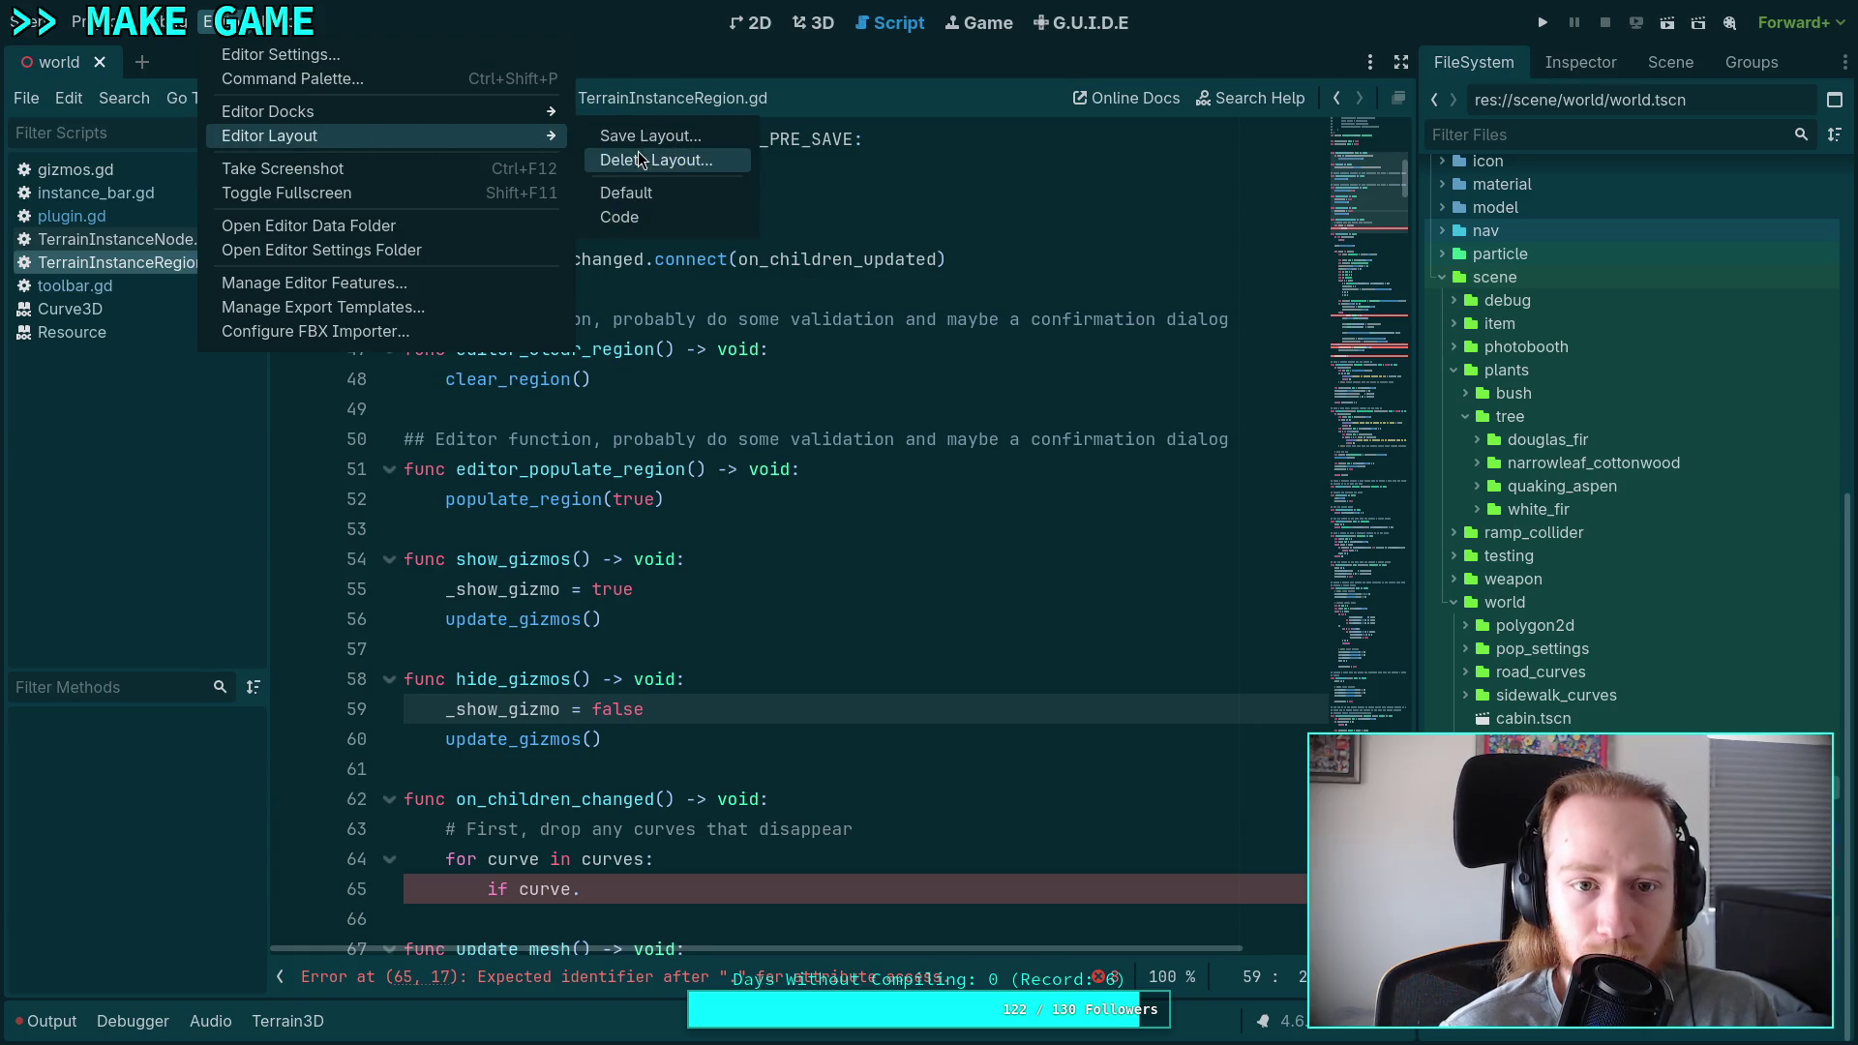
click(682, 140)
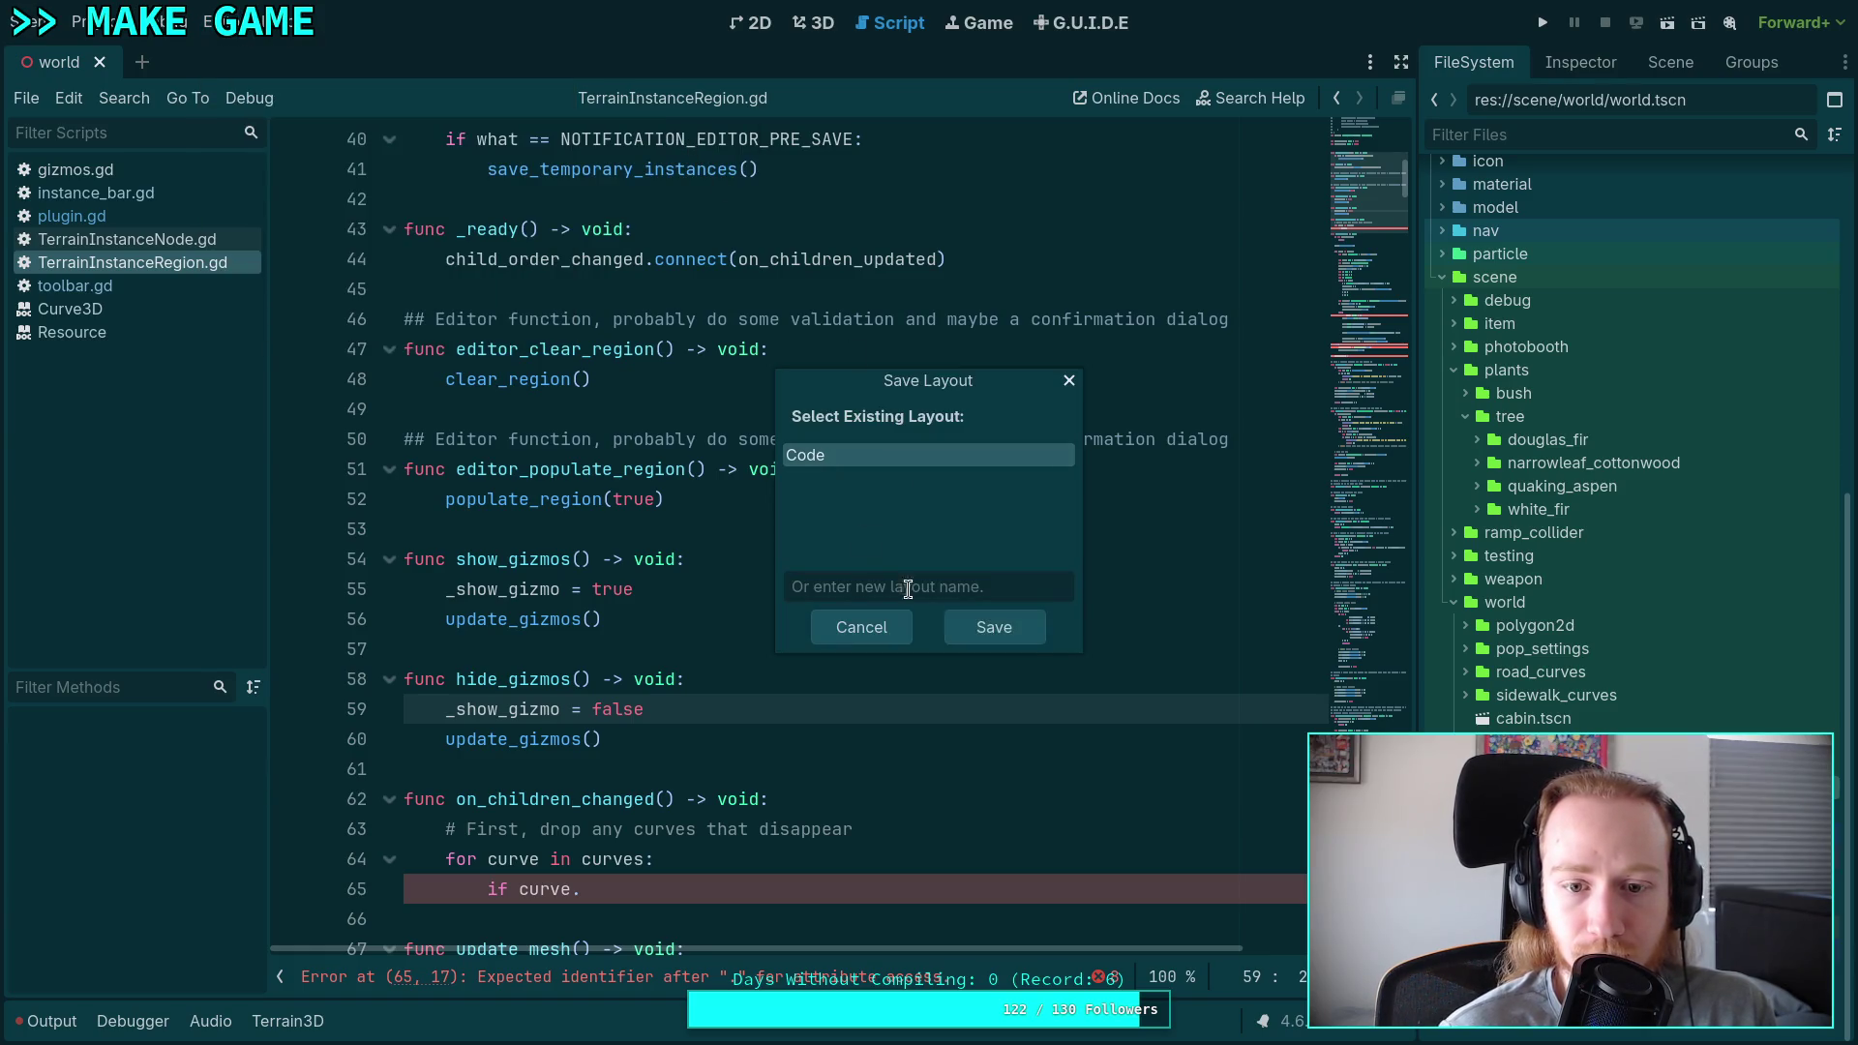
Step: Overwrite the Code layout with the current docks, save the world scene, and return to the terminal
click(992, 637)
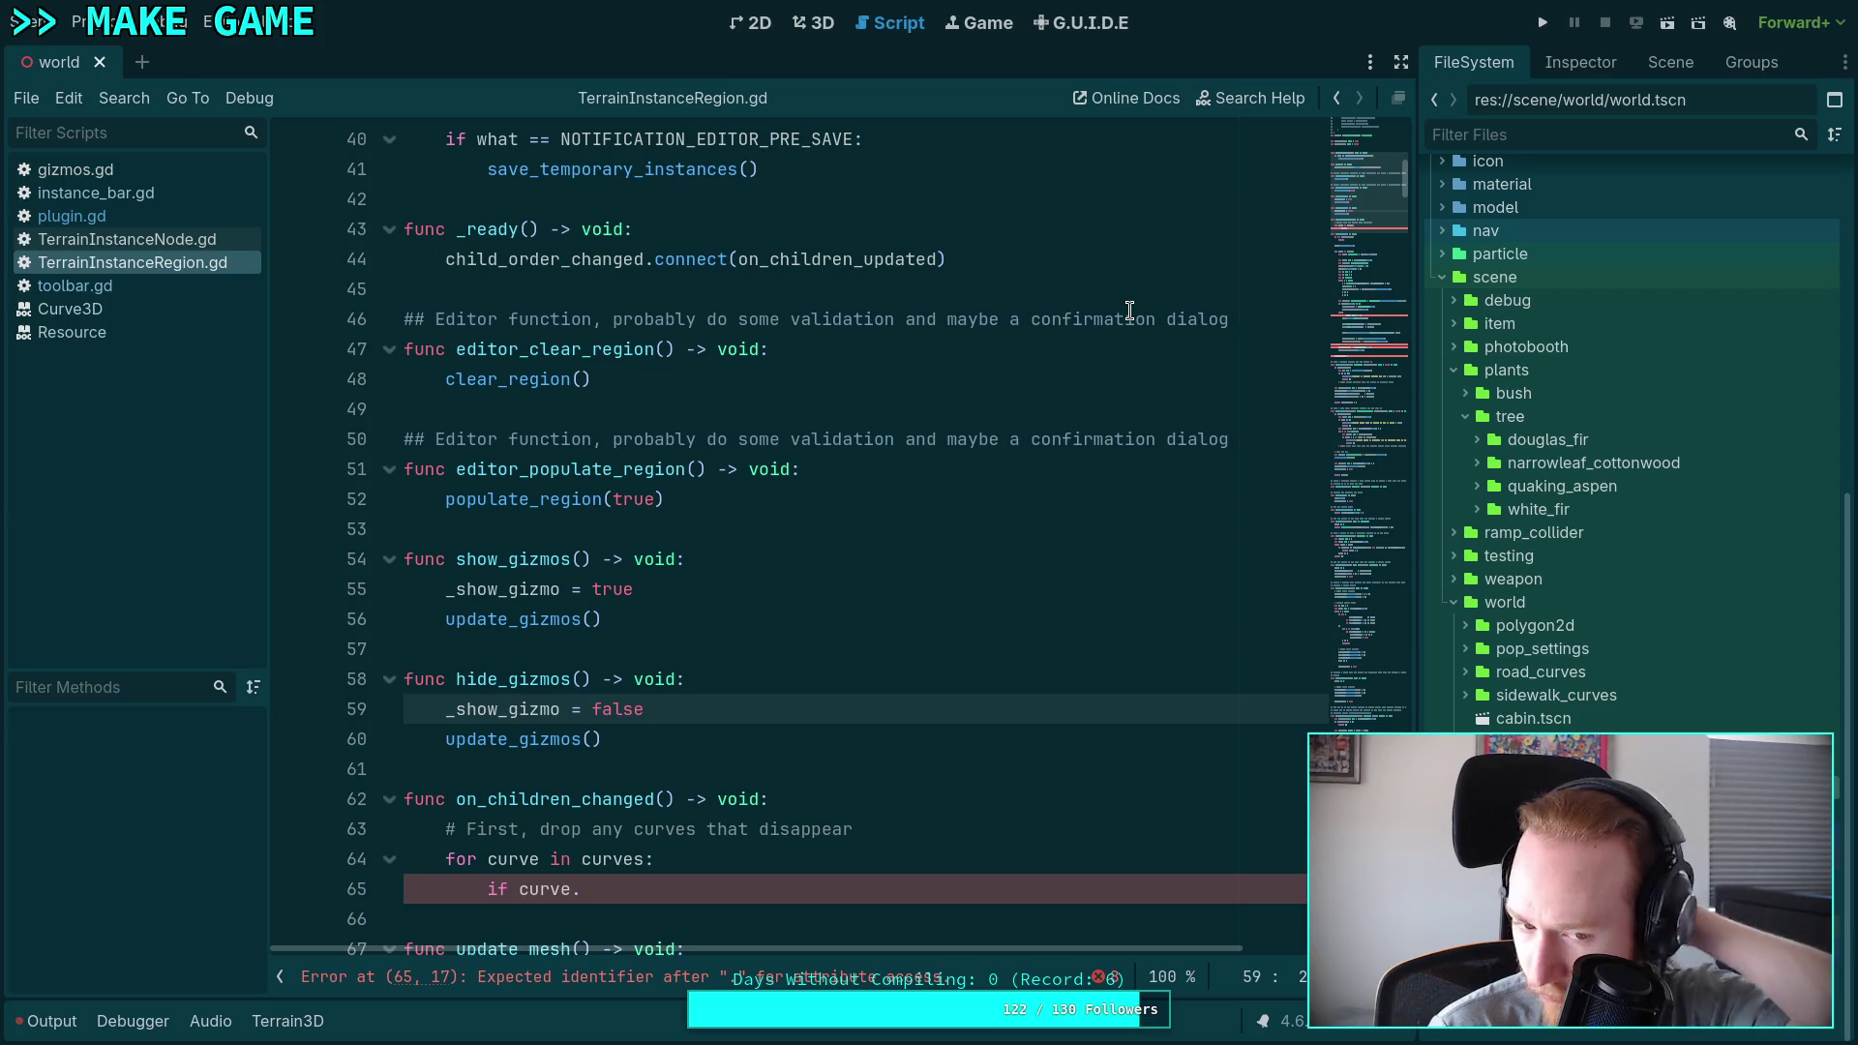
key(Up)
key(Up)
key(Up)
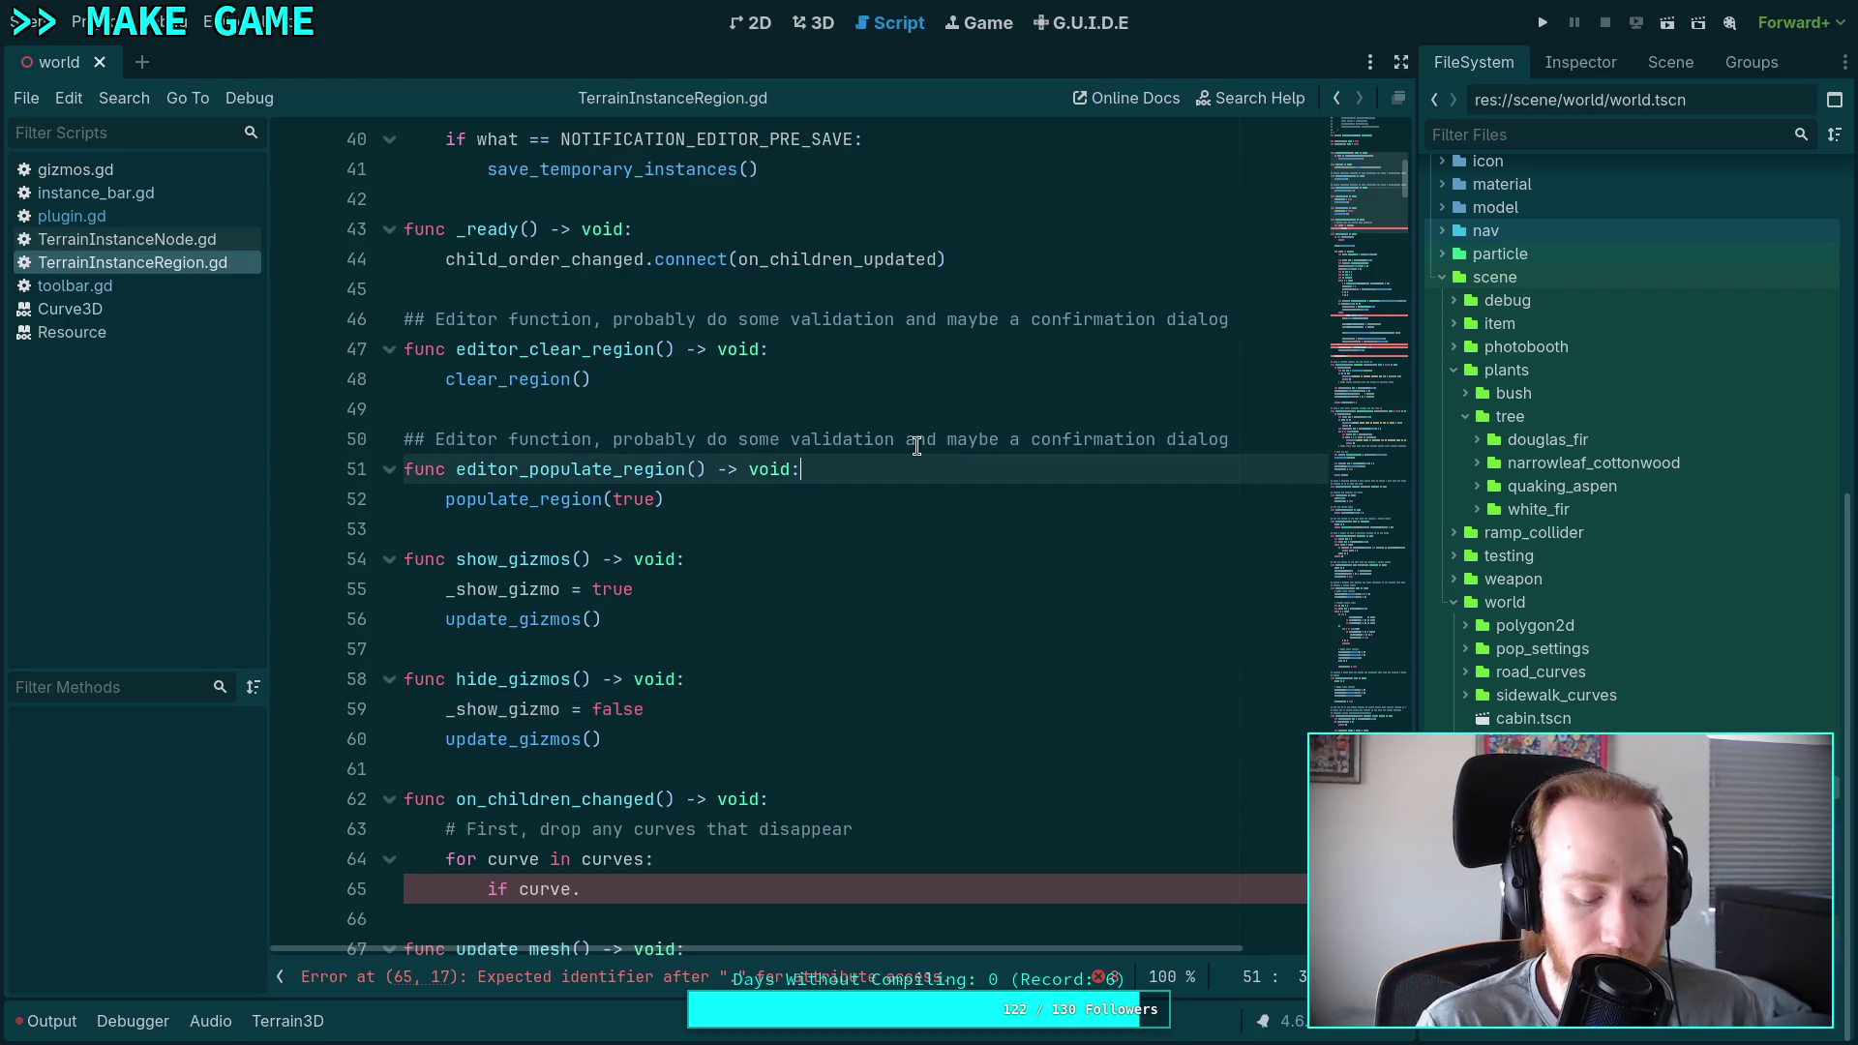
key(ctrl+s)
key(super+1)
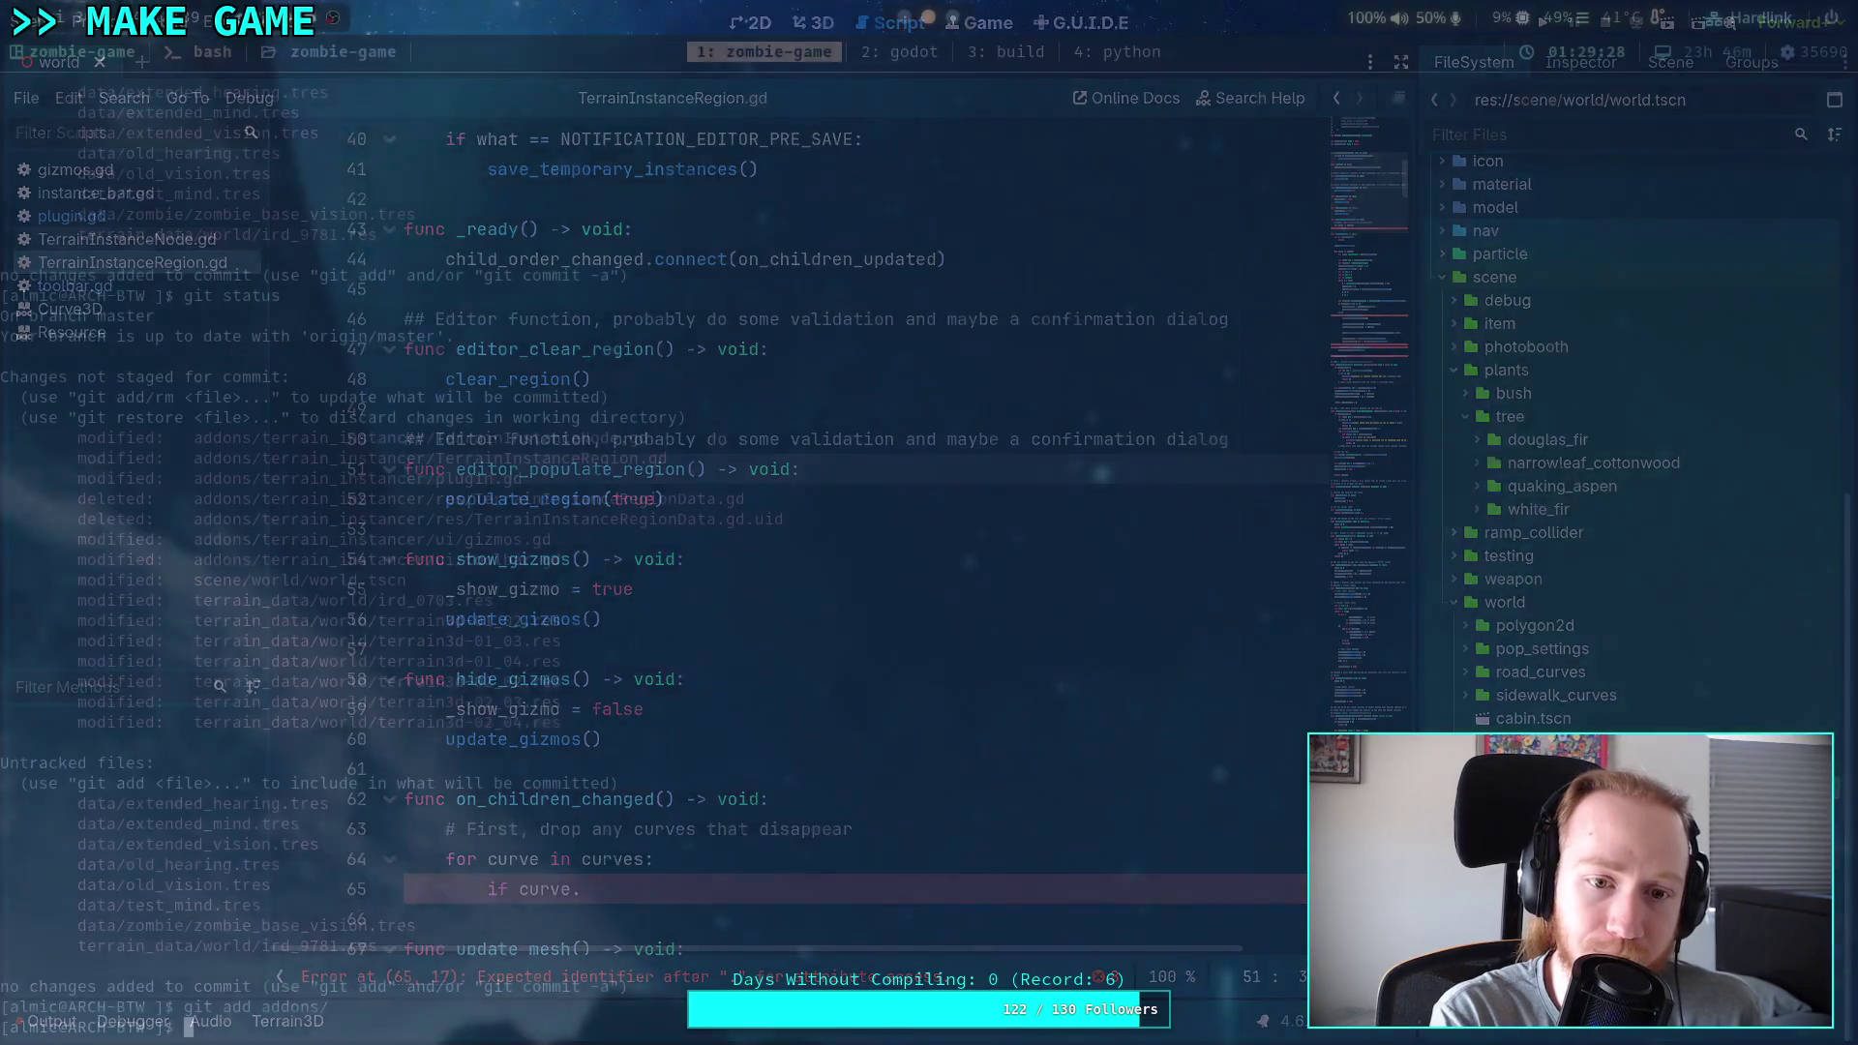
Step: Run git status to confirm the staged addon changes, then return to Godot
text(git stat)
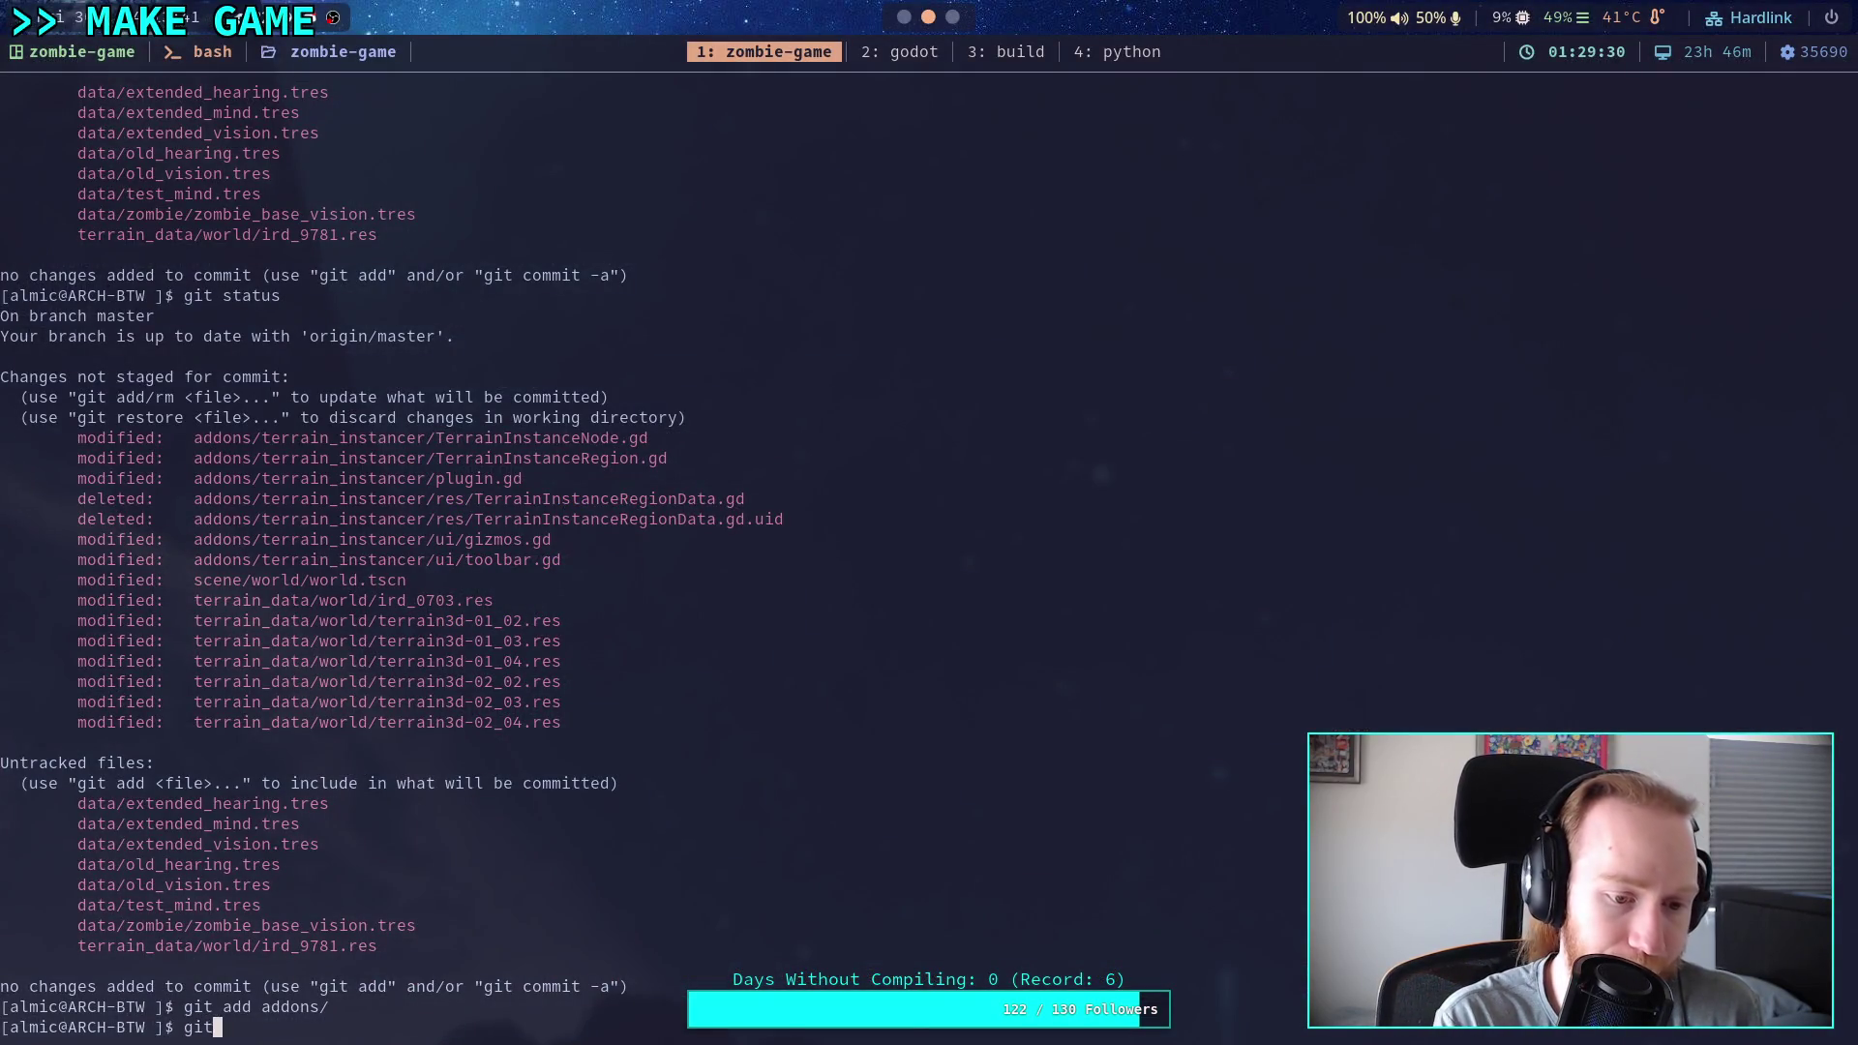
text(us)
key(Return)
key(super+2)
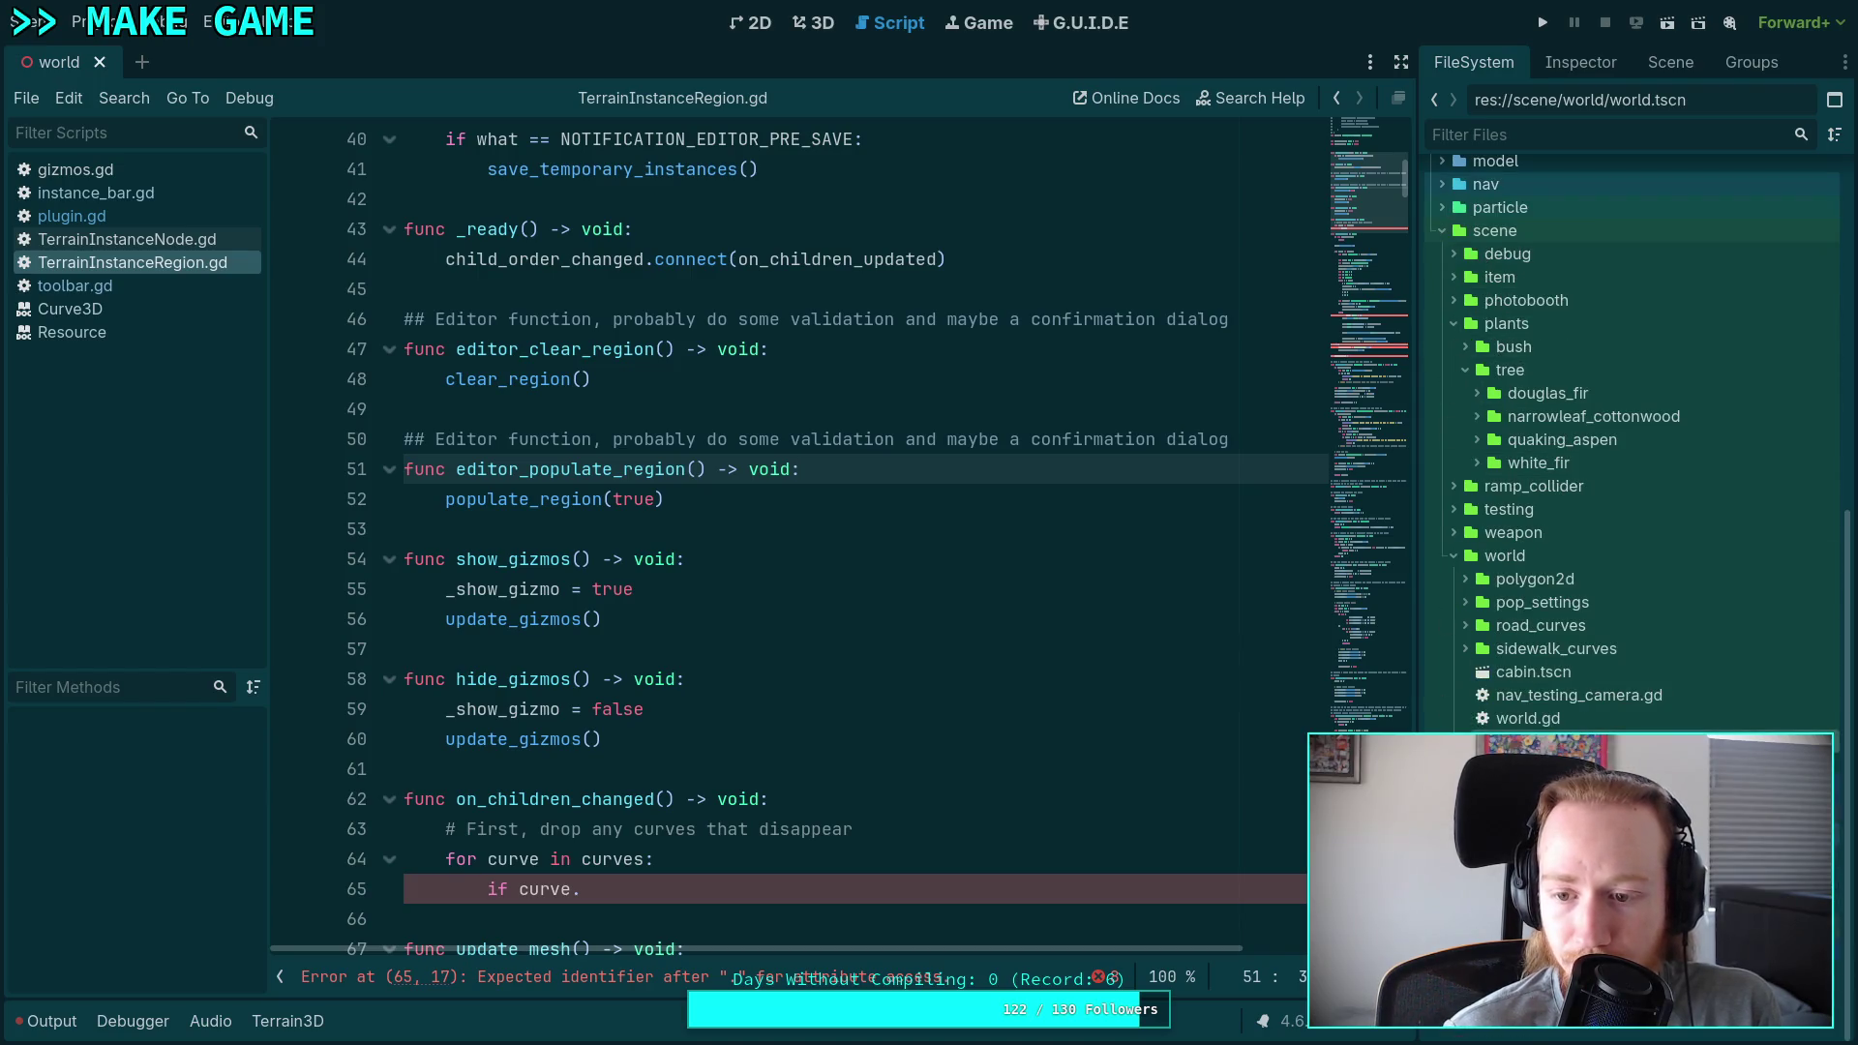
Step: Remove ird_0703.res and ird_9781.res from the terrain_data/world folder in the FileSystem dock
click(1615, 581)
key(Delete)
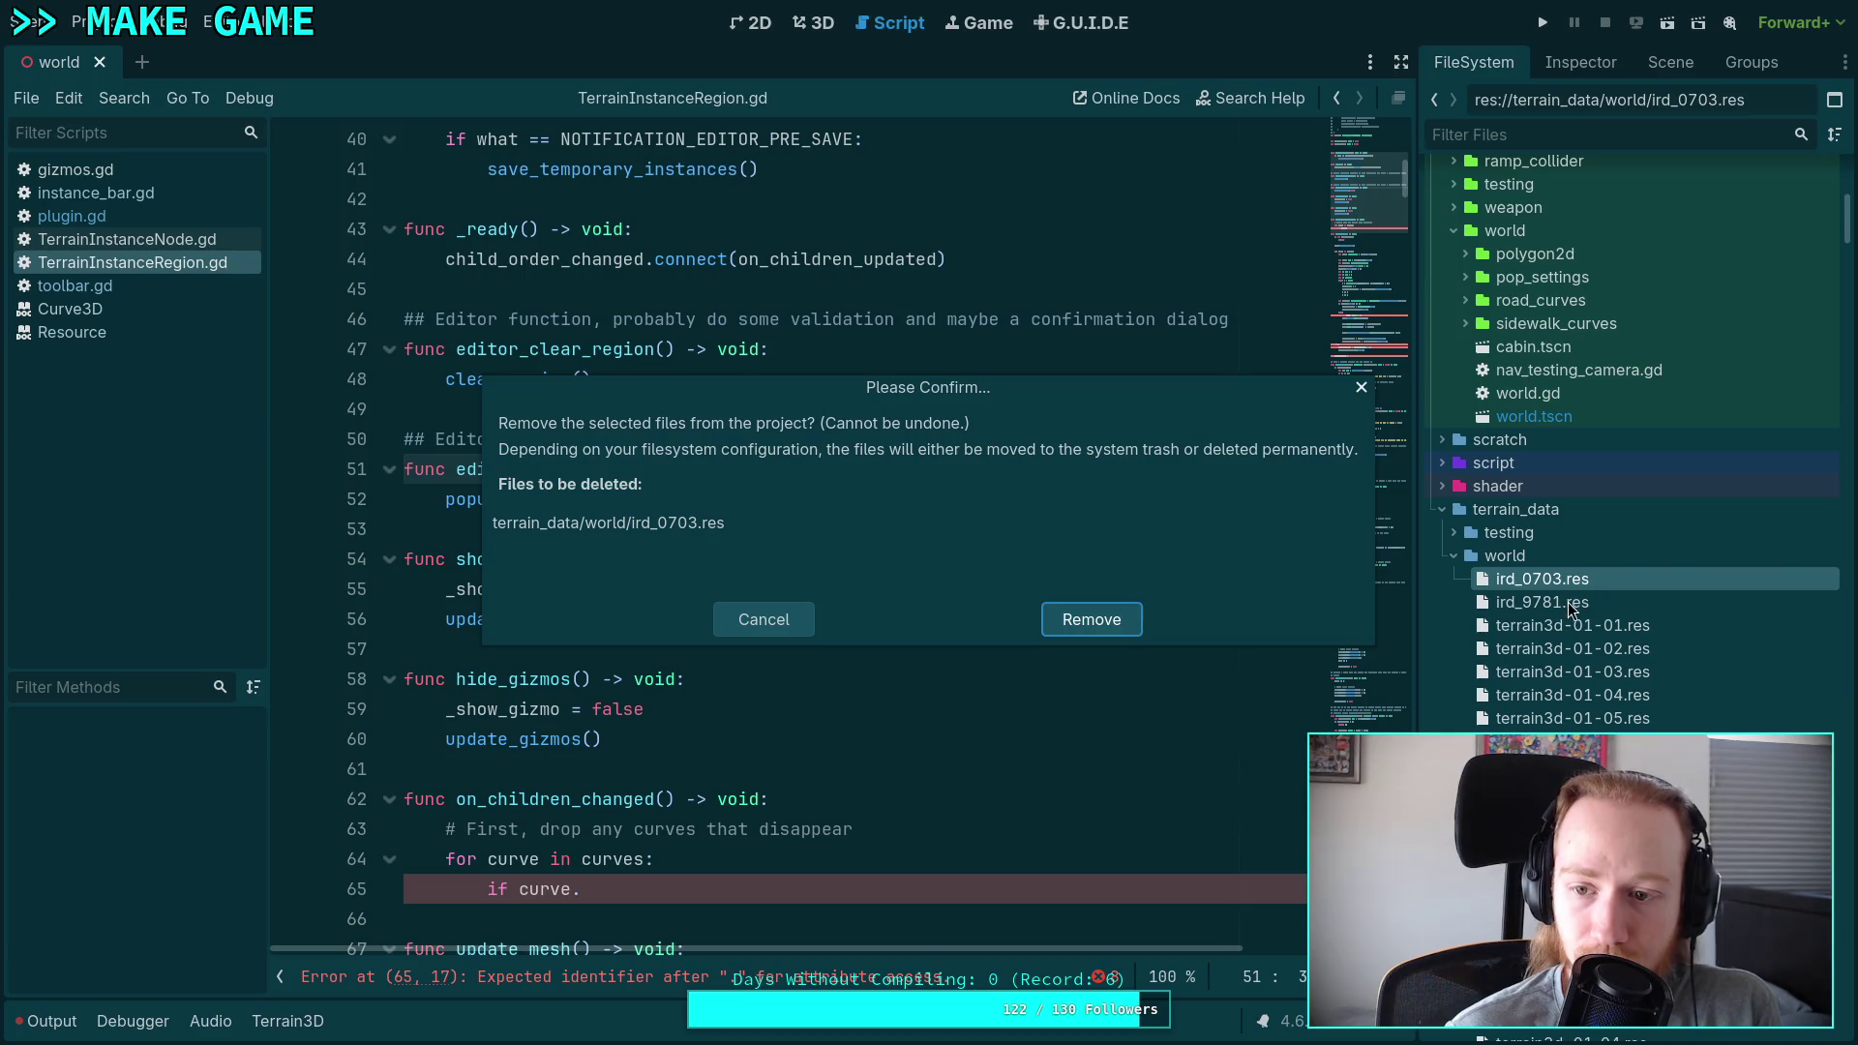
key(Return)
click(1553, 577)
key(Delete)
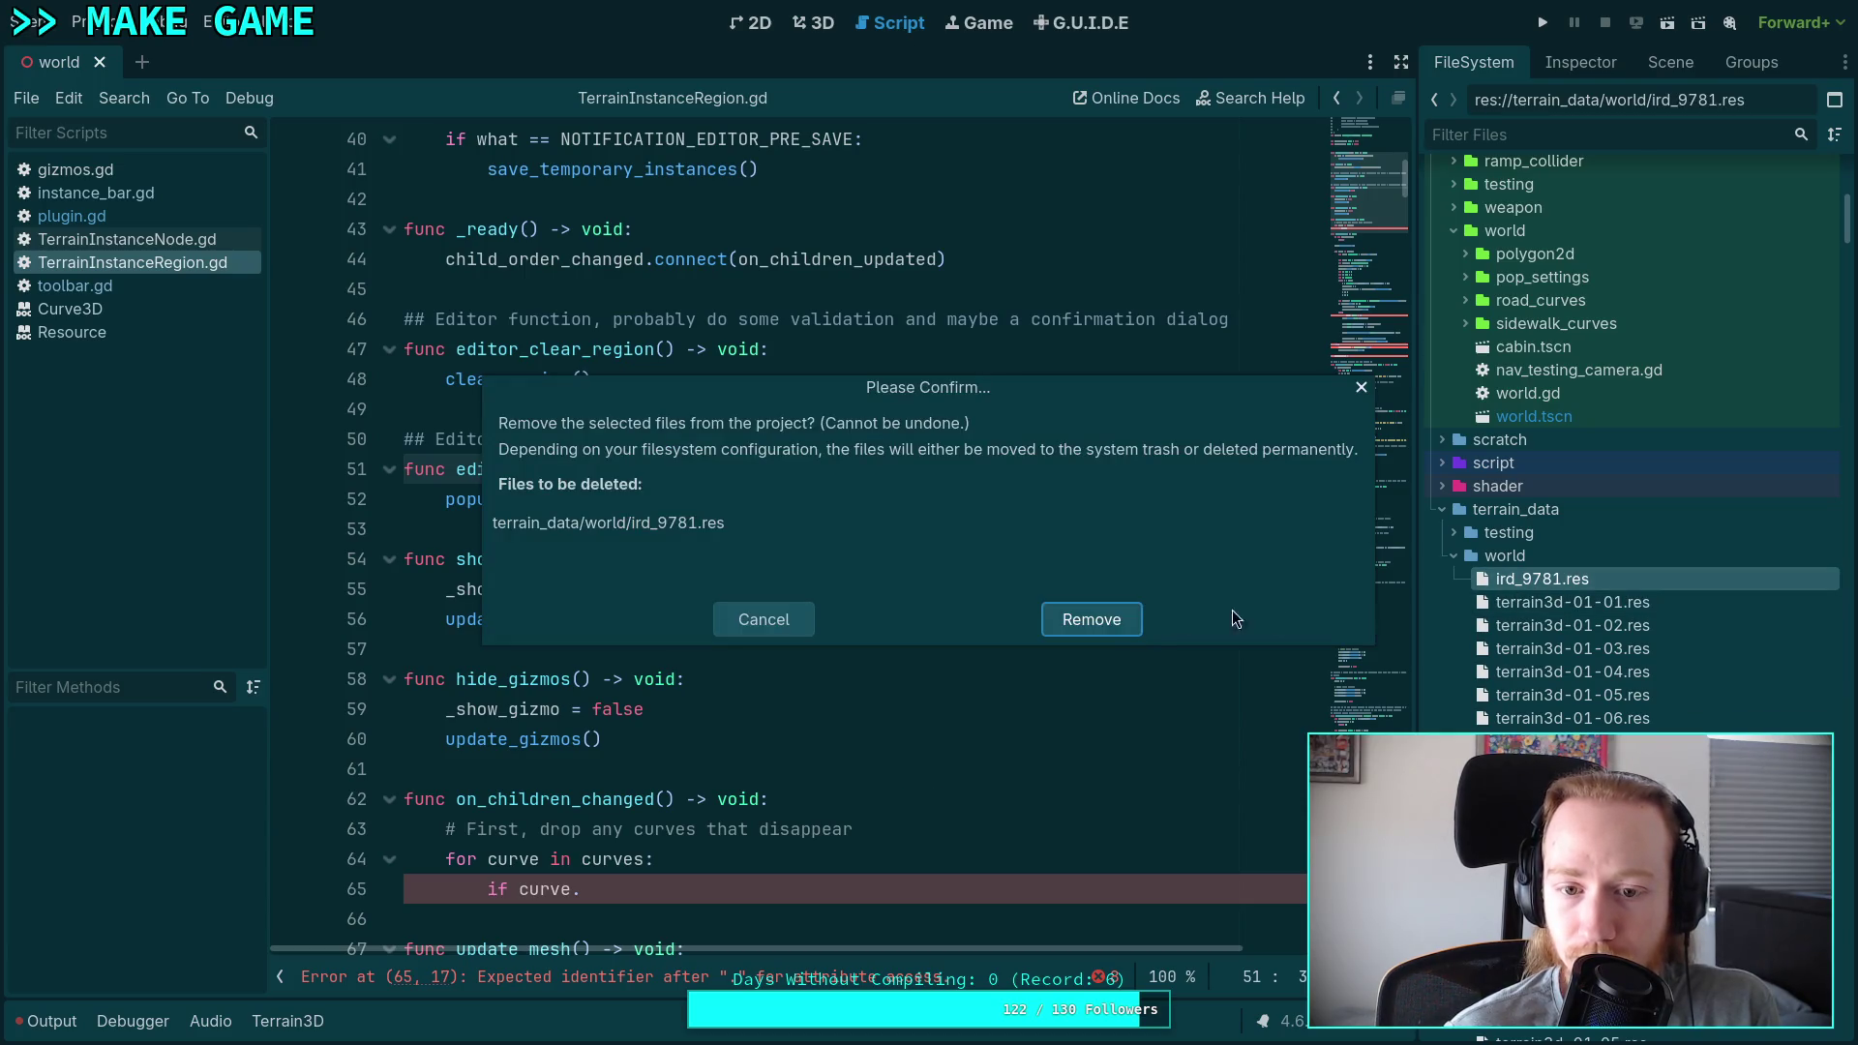
key(Return)
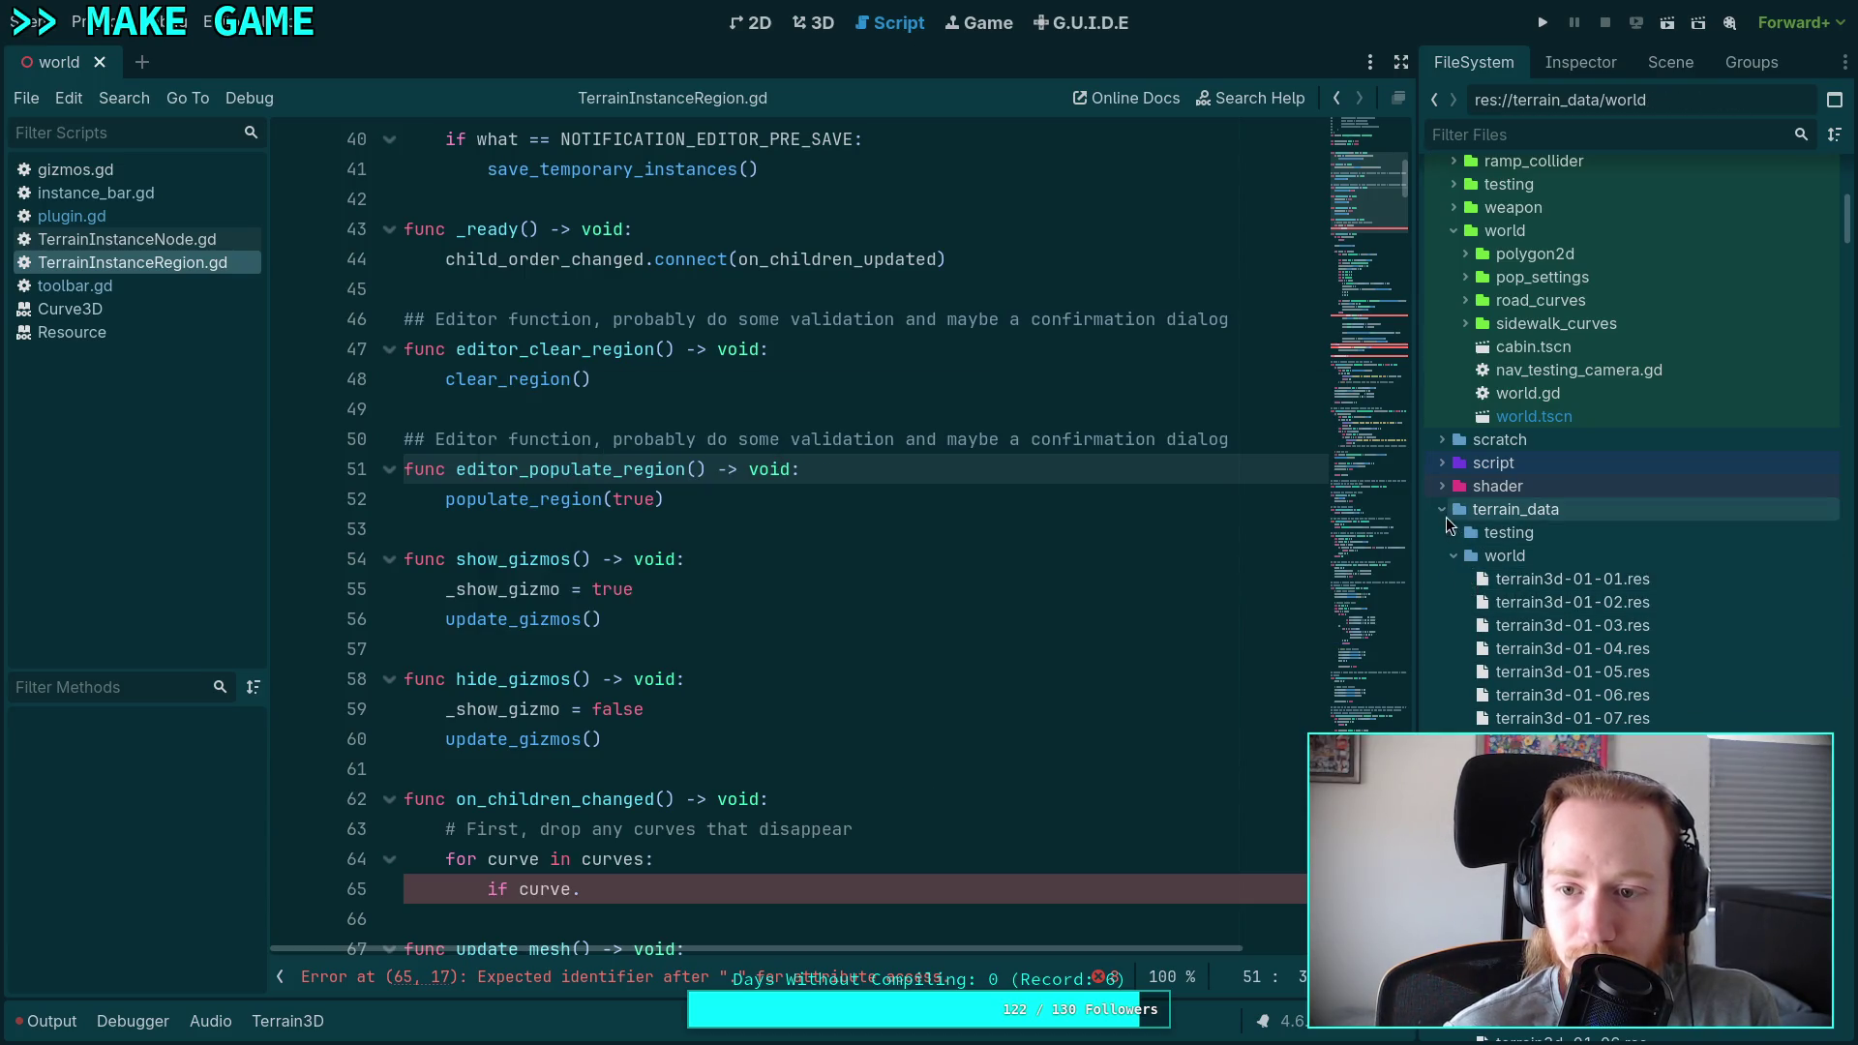
key(super+1)
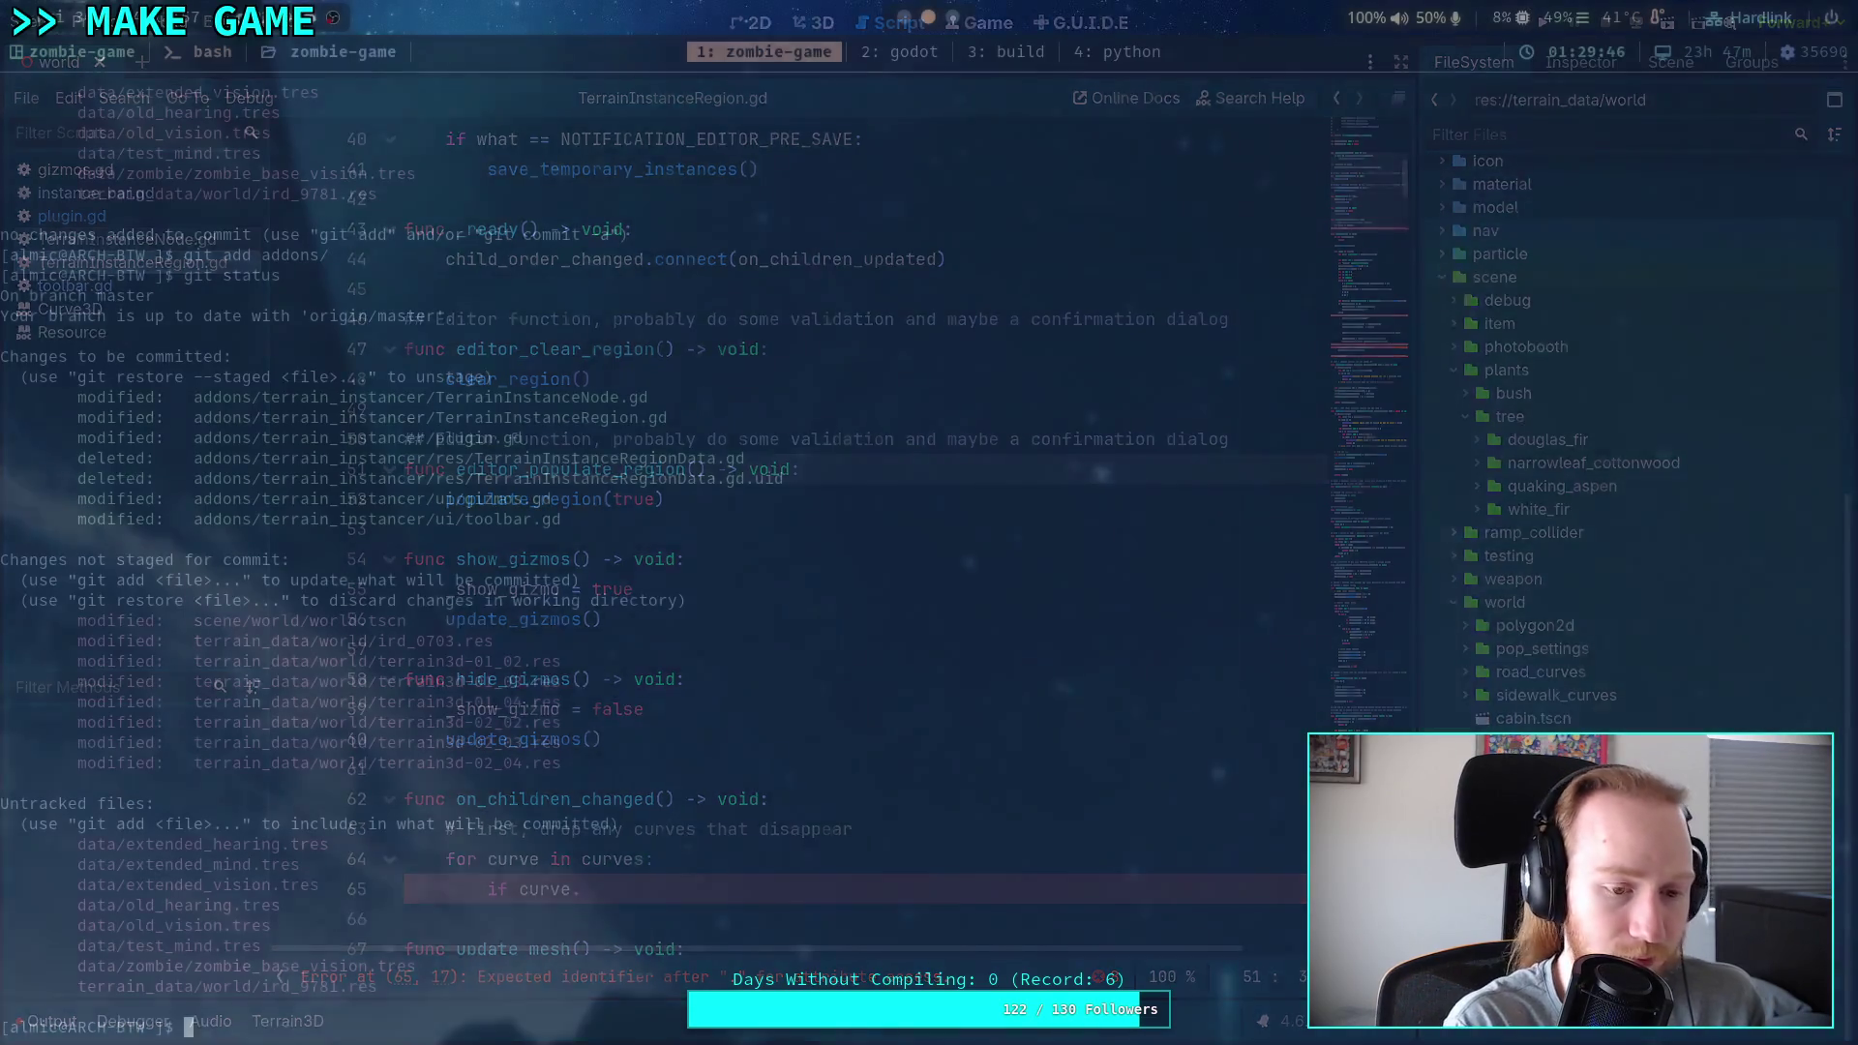
Step: Check git status and stage the deleted terrain_data/world/ird_0703.res with git add
text(git status)
key(Return)
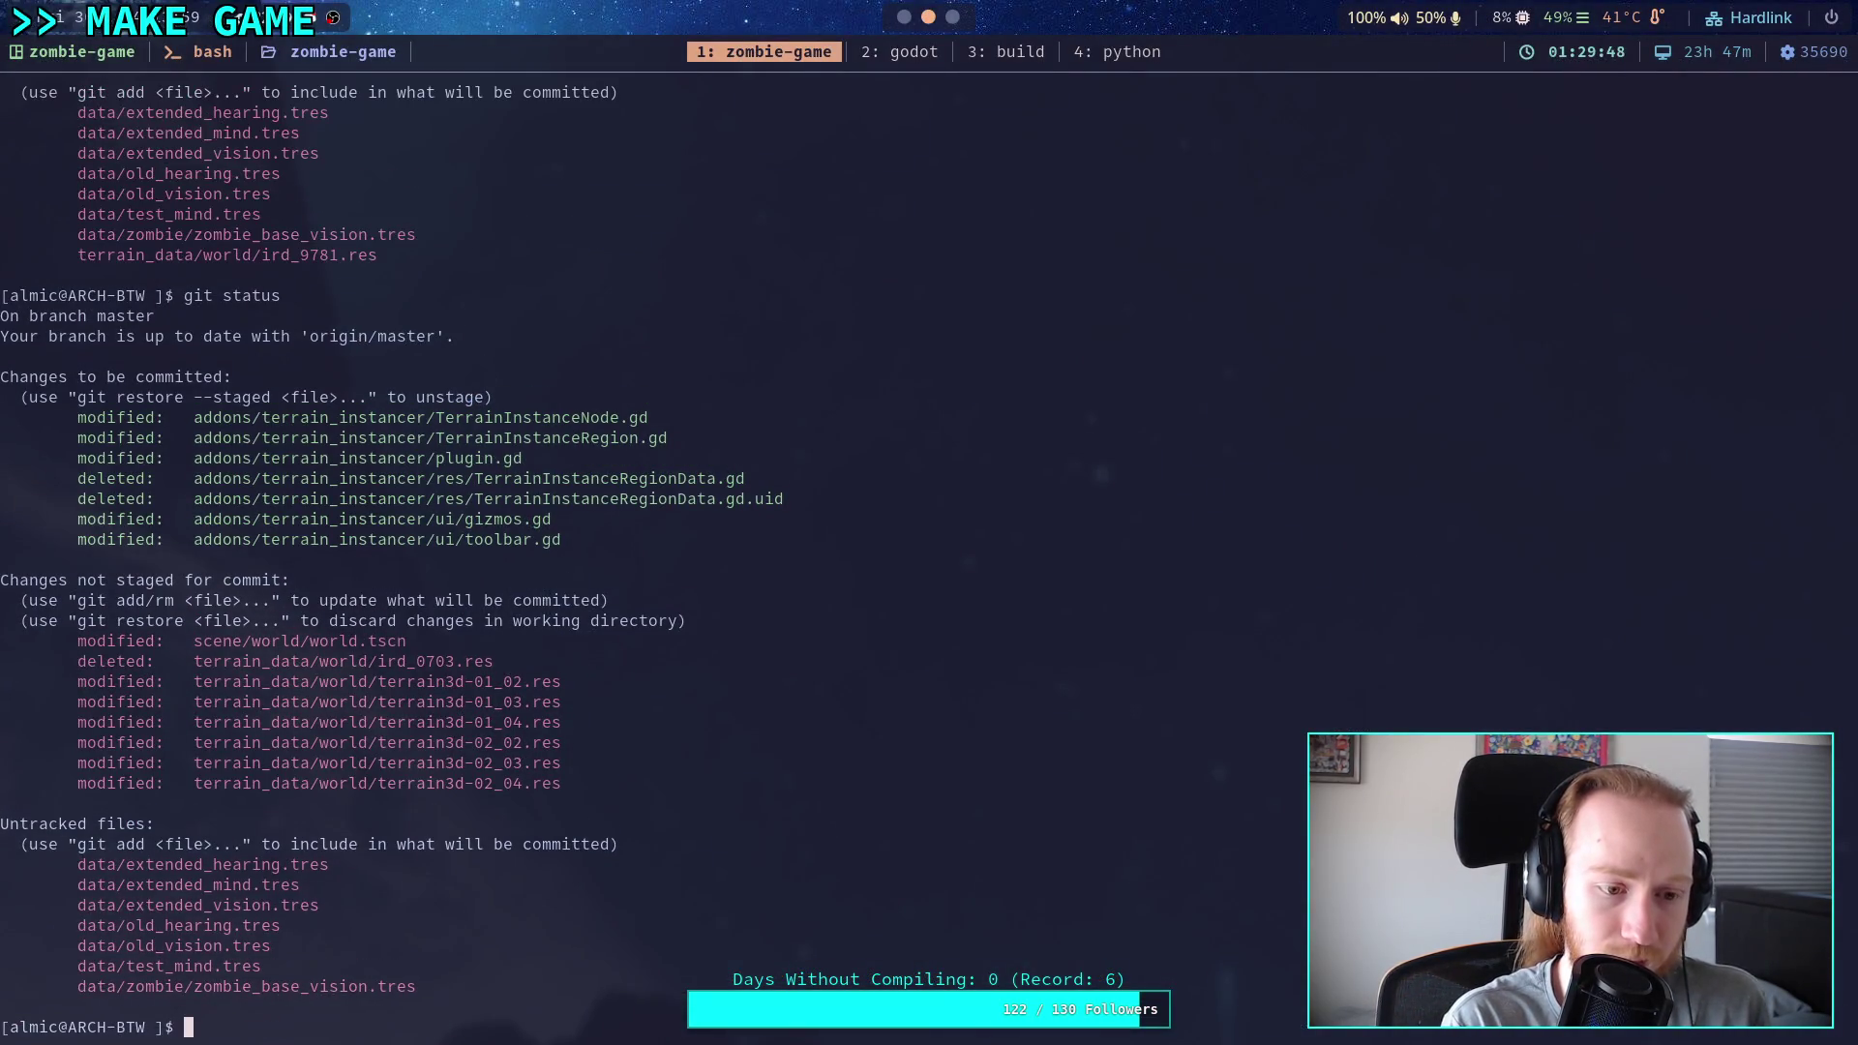
text(git add terrain_data/)
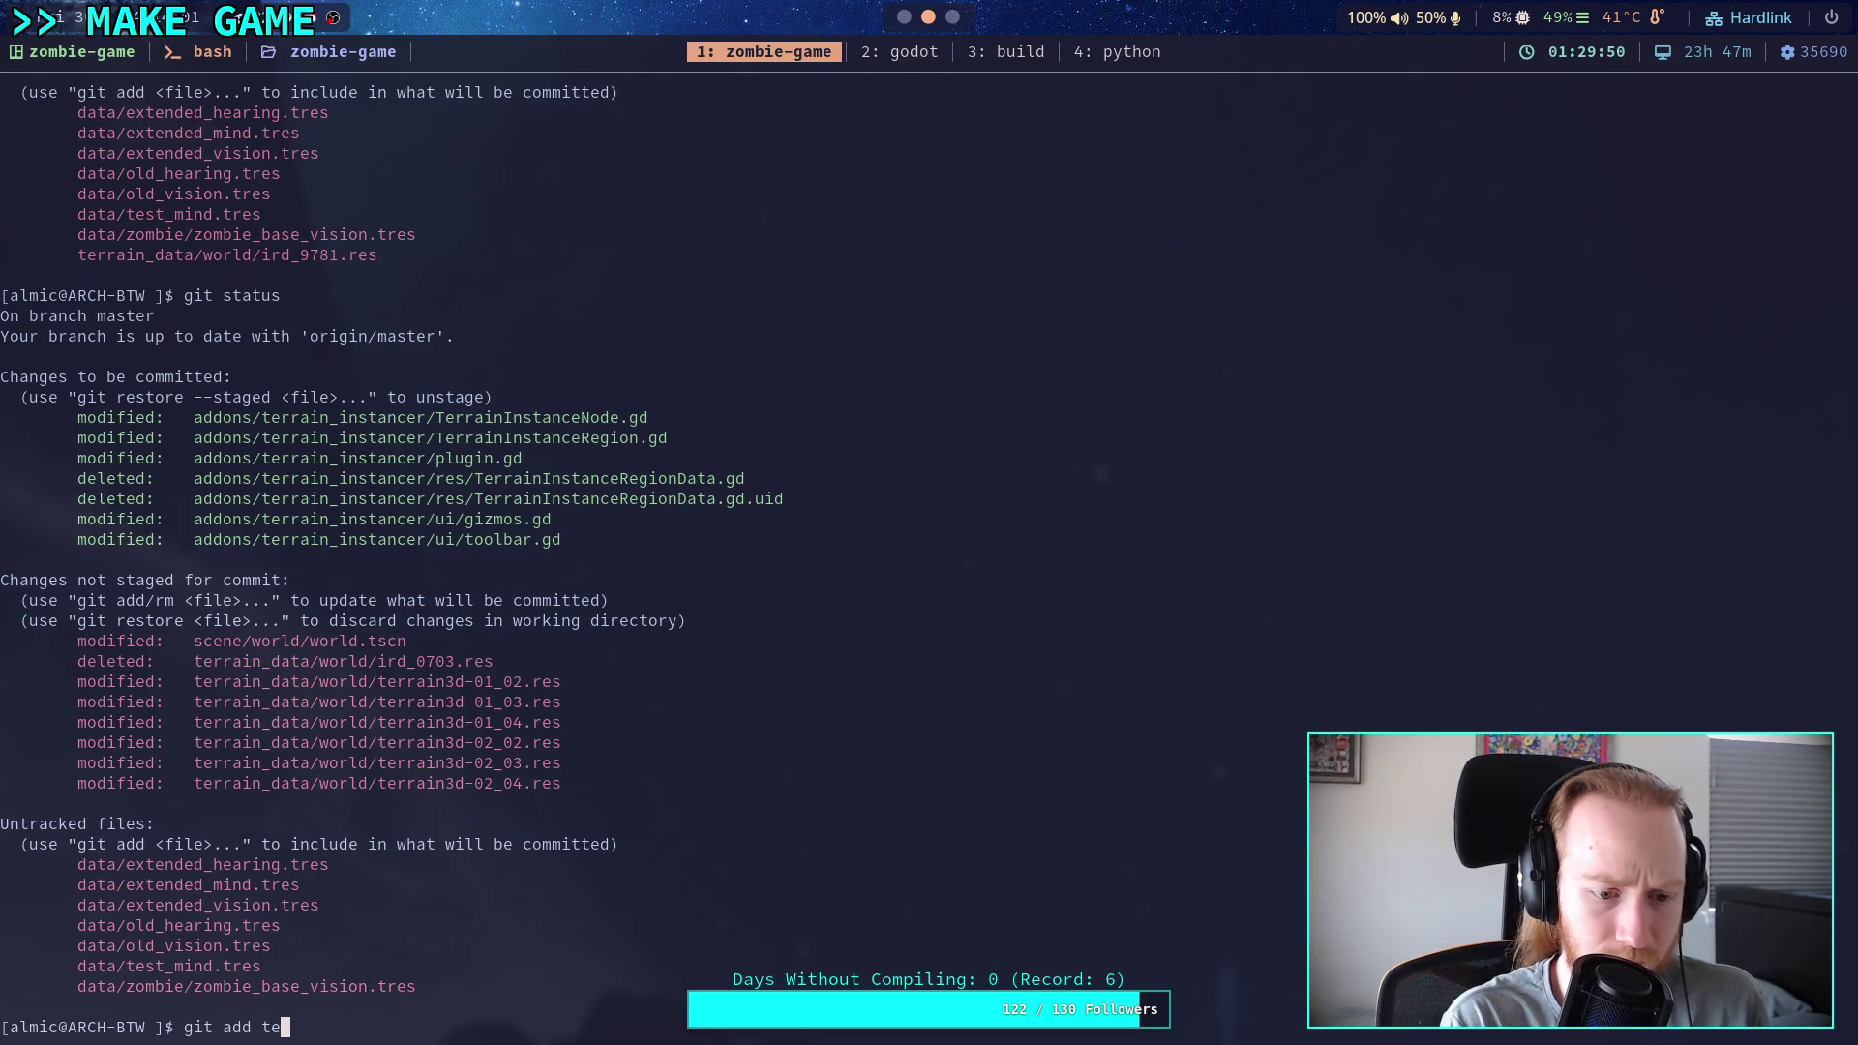
text(wo)
key(Tab)
text(ird_08)
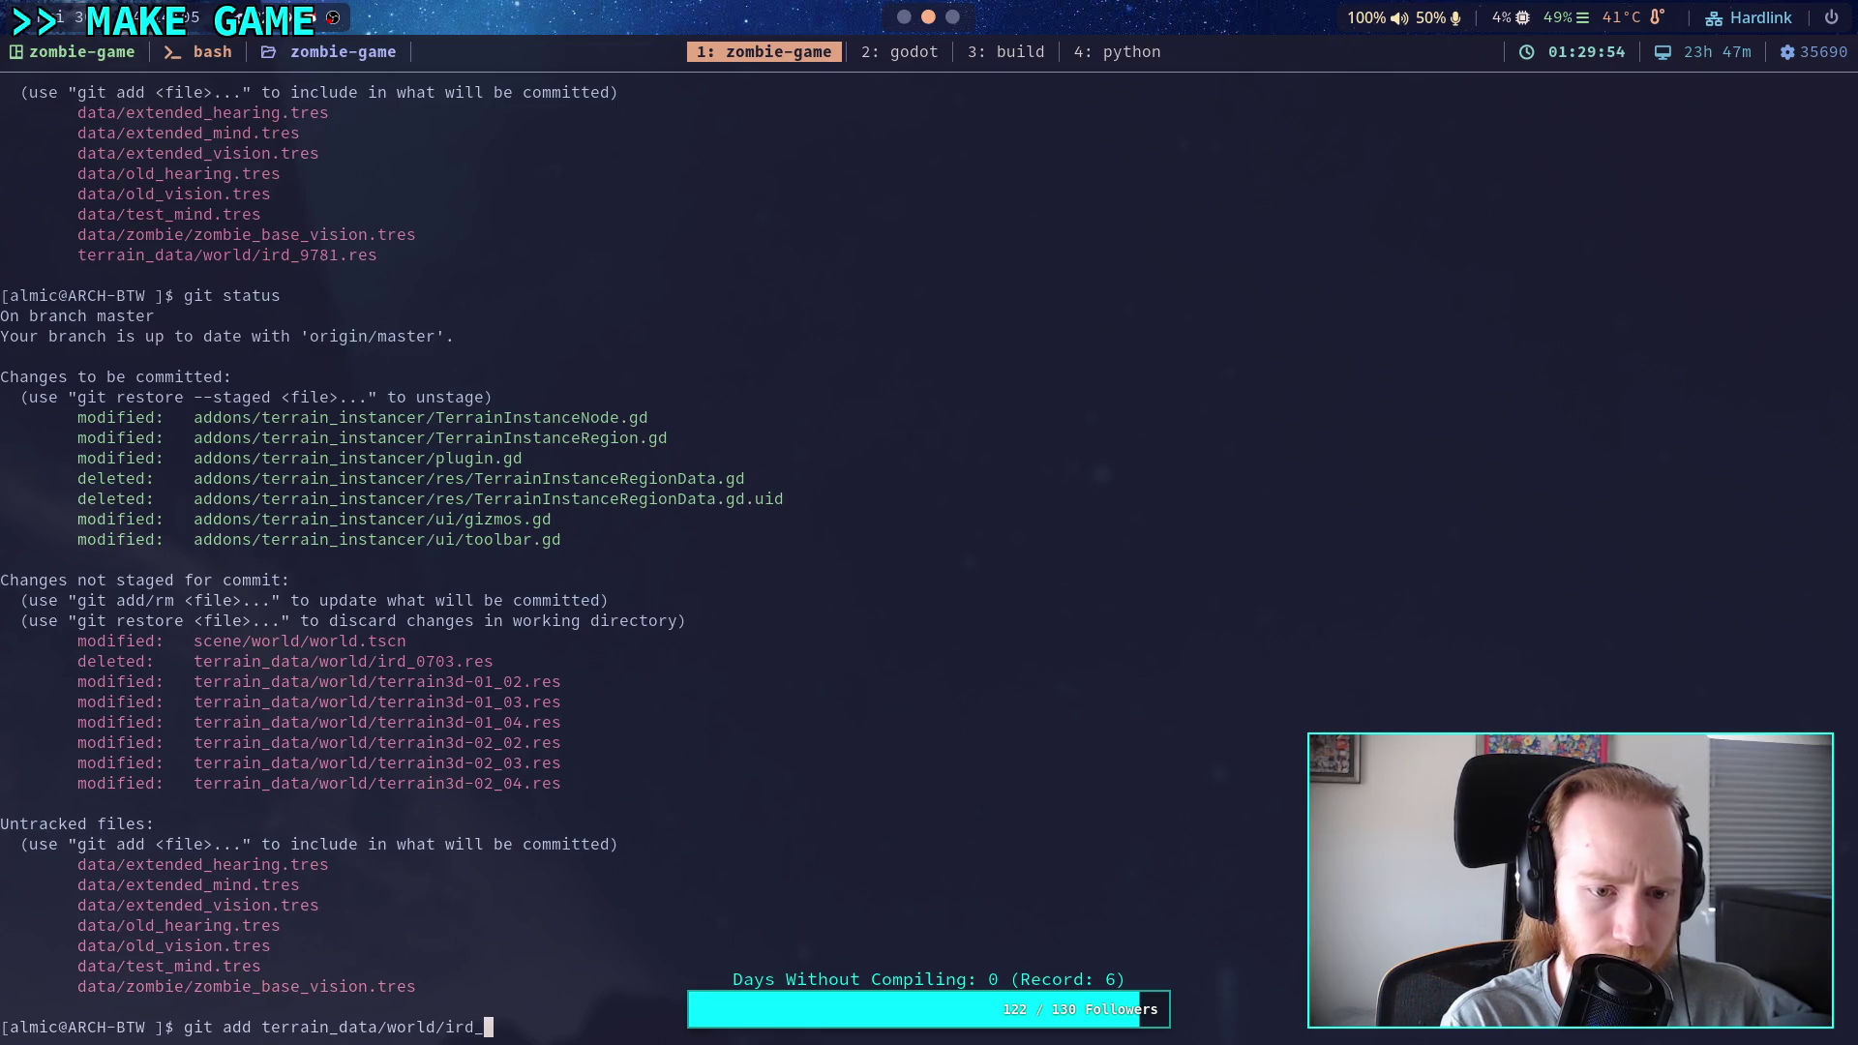
key(BackSpace)
text(703.)
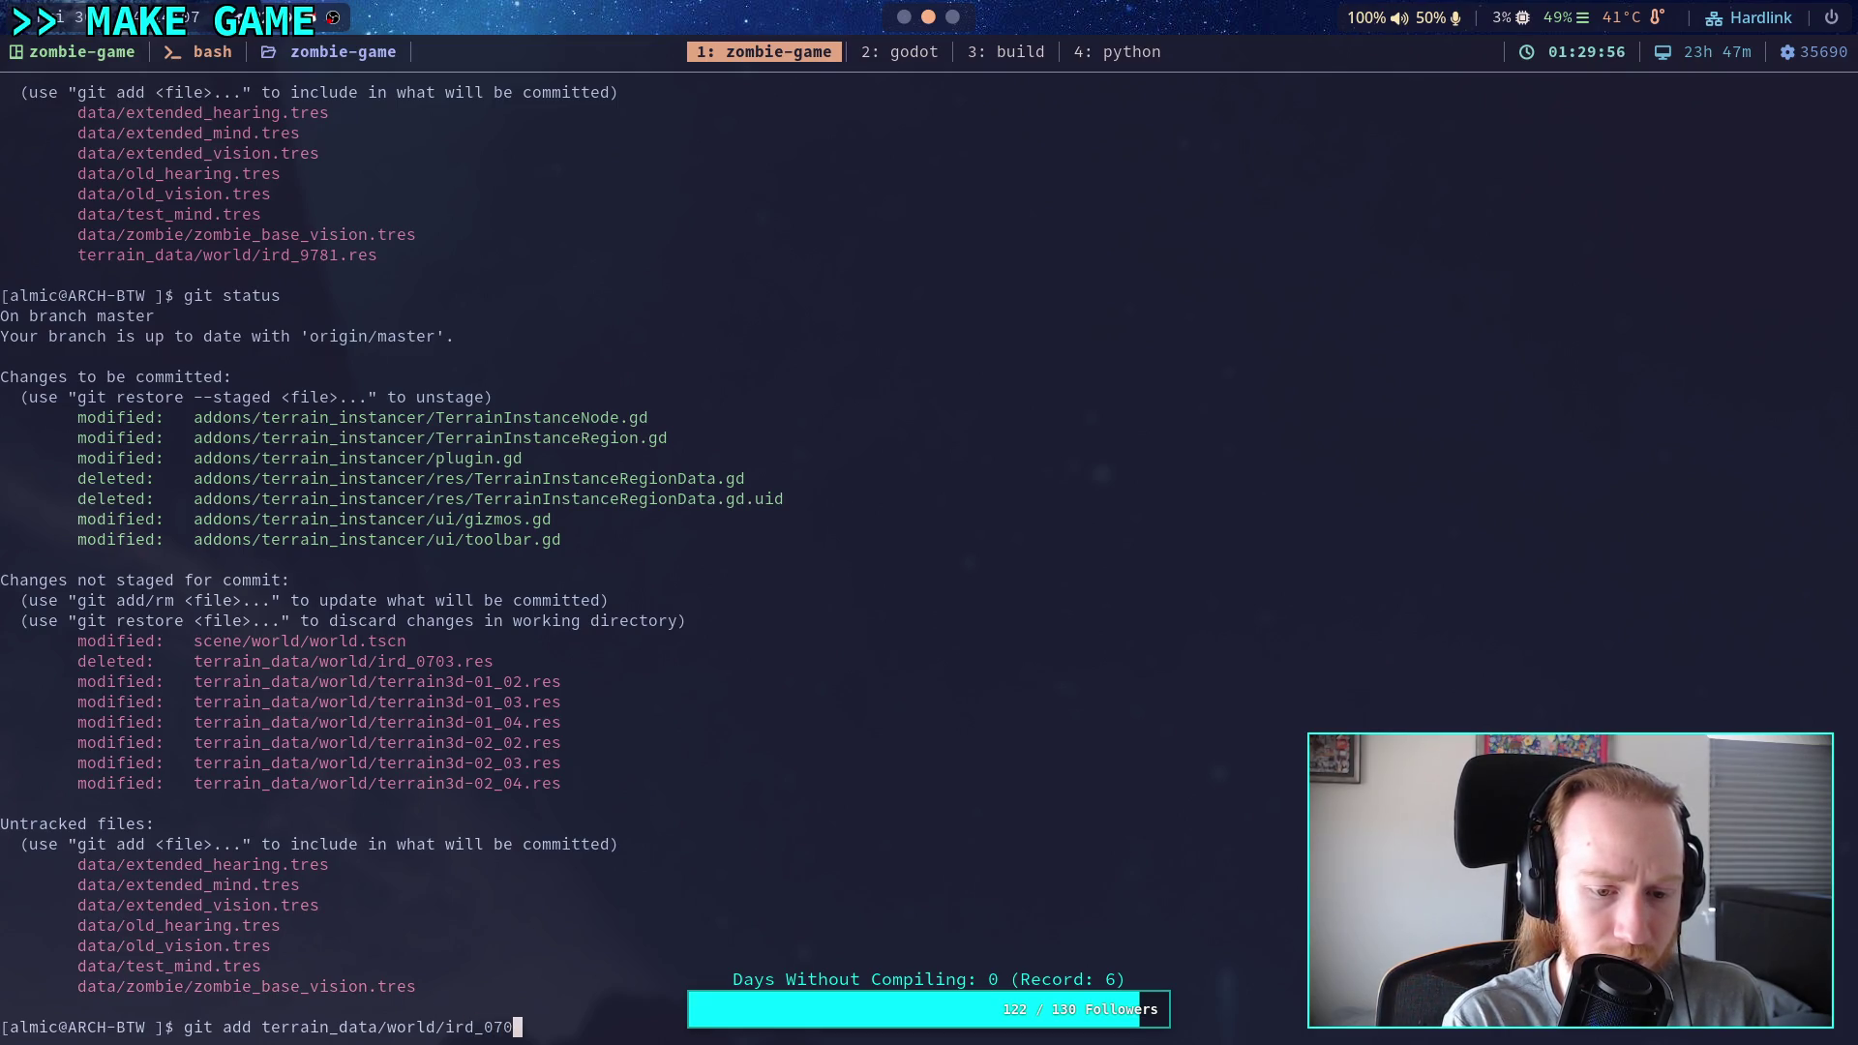
text(res)
key(Return)
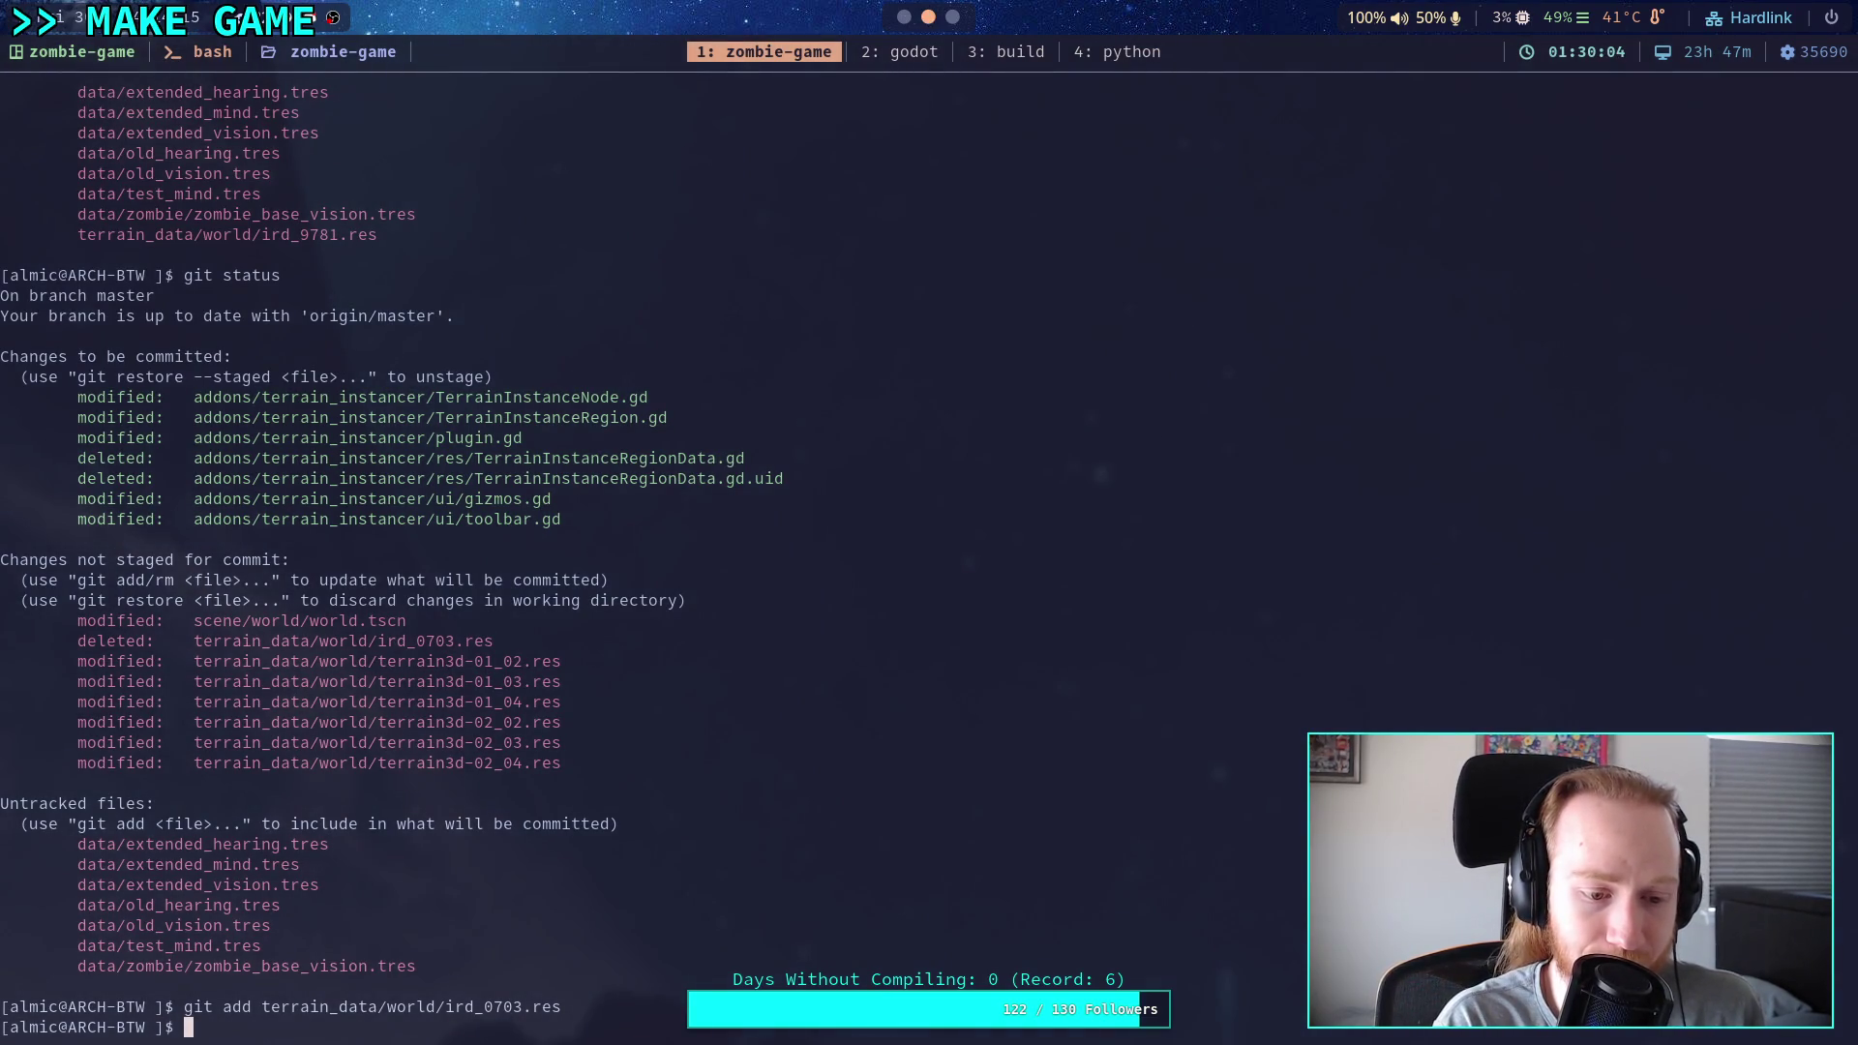
Step: Run git status again to confirm the ird_0703.res deletion is staged
text(git)
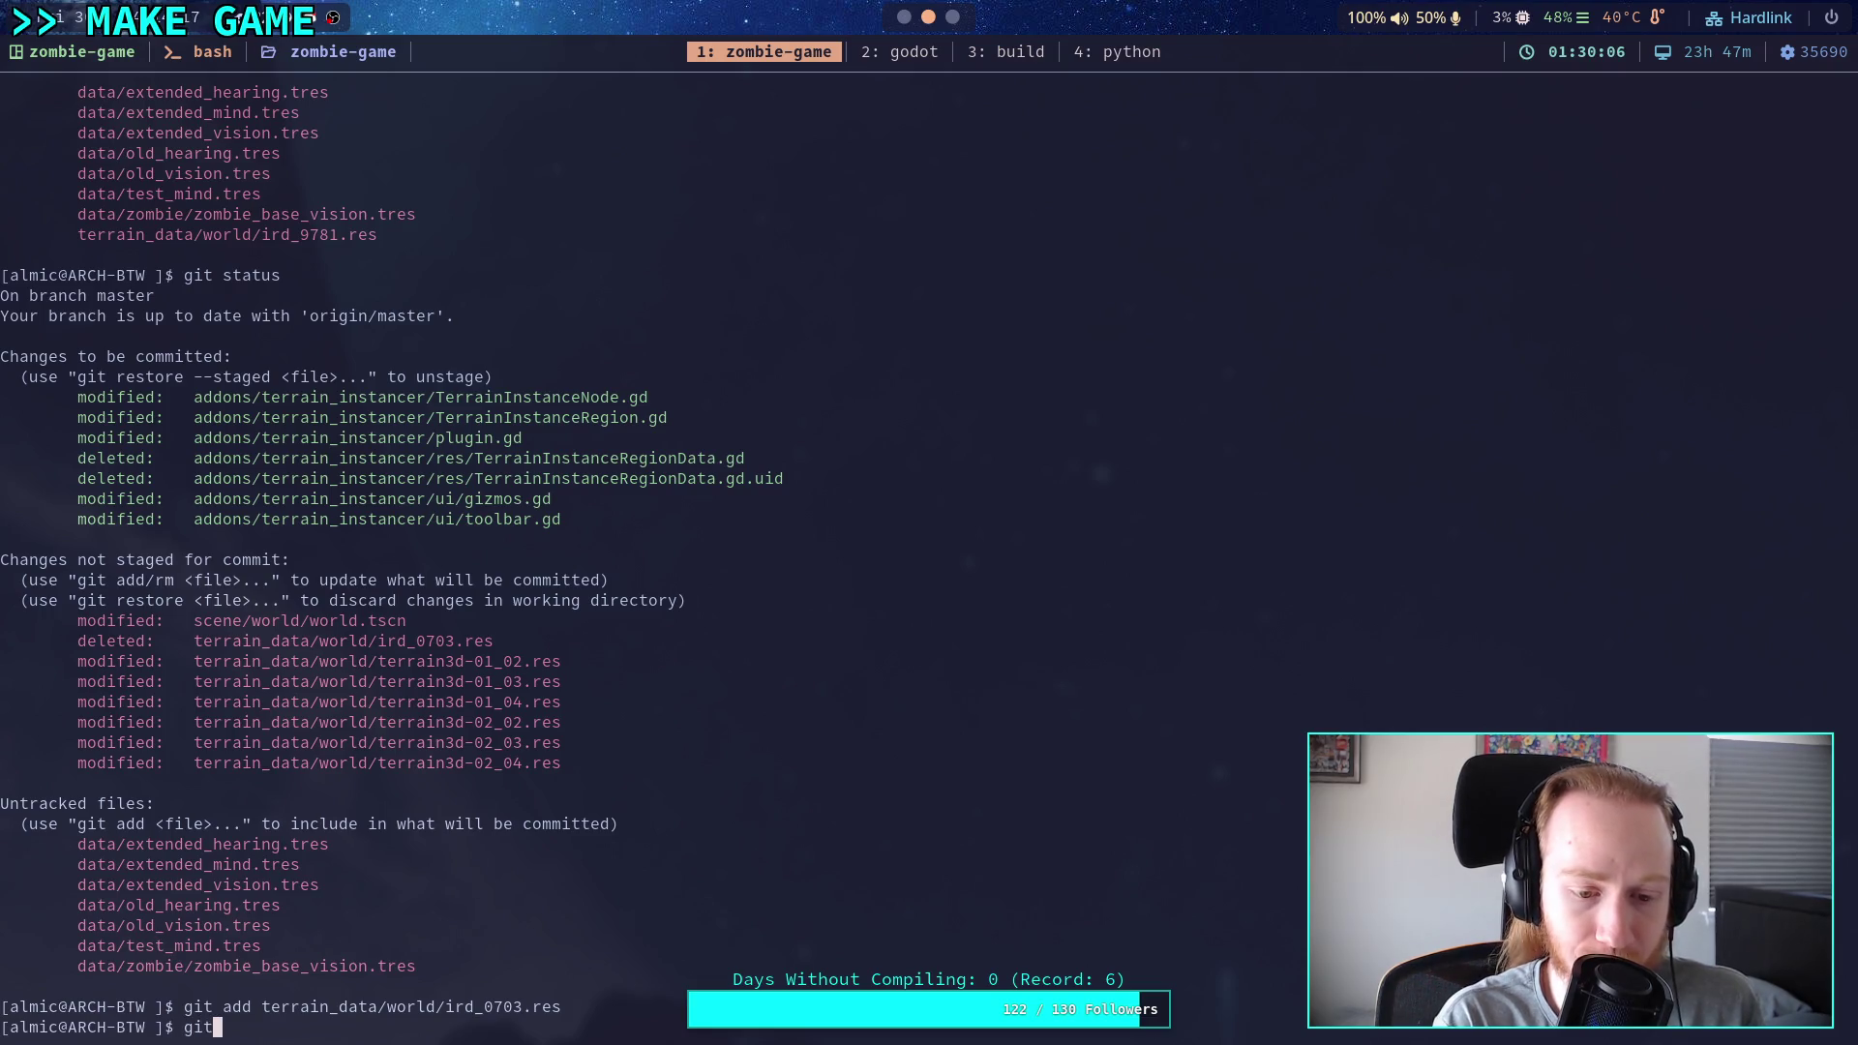
key(BackSpace)
key(BackSpace)
key(BackSpace)
text(git status)
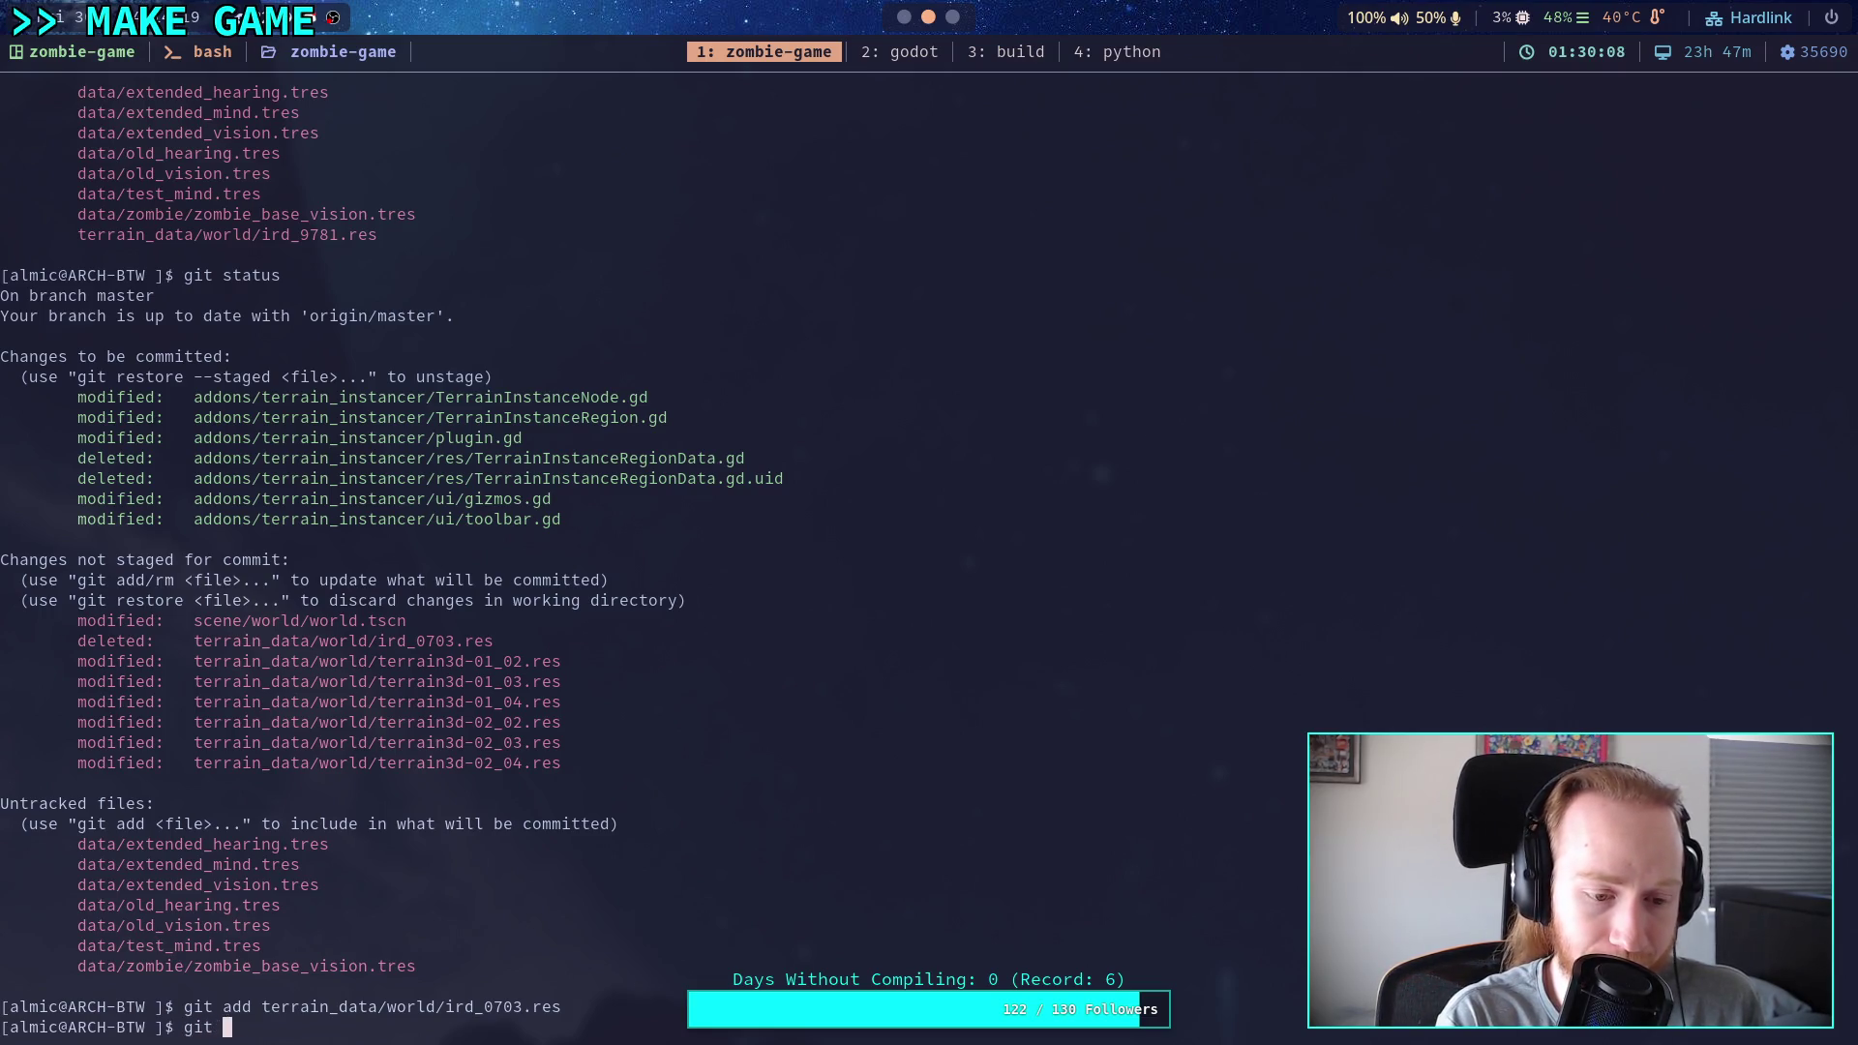
key(Return)
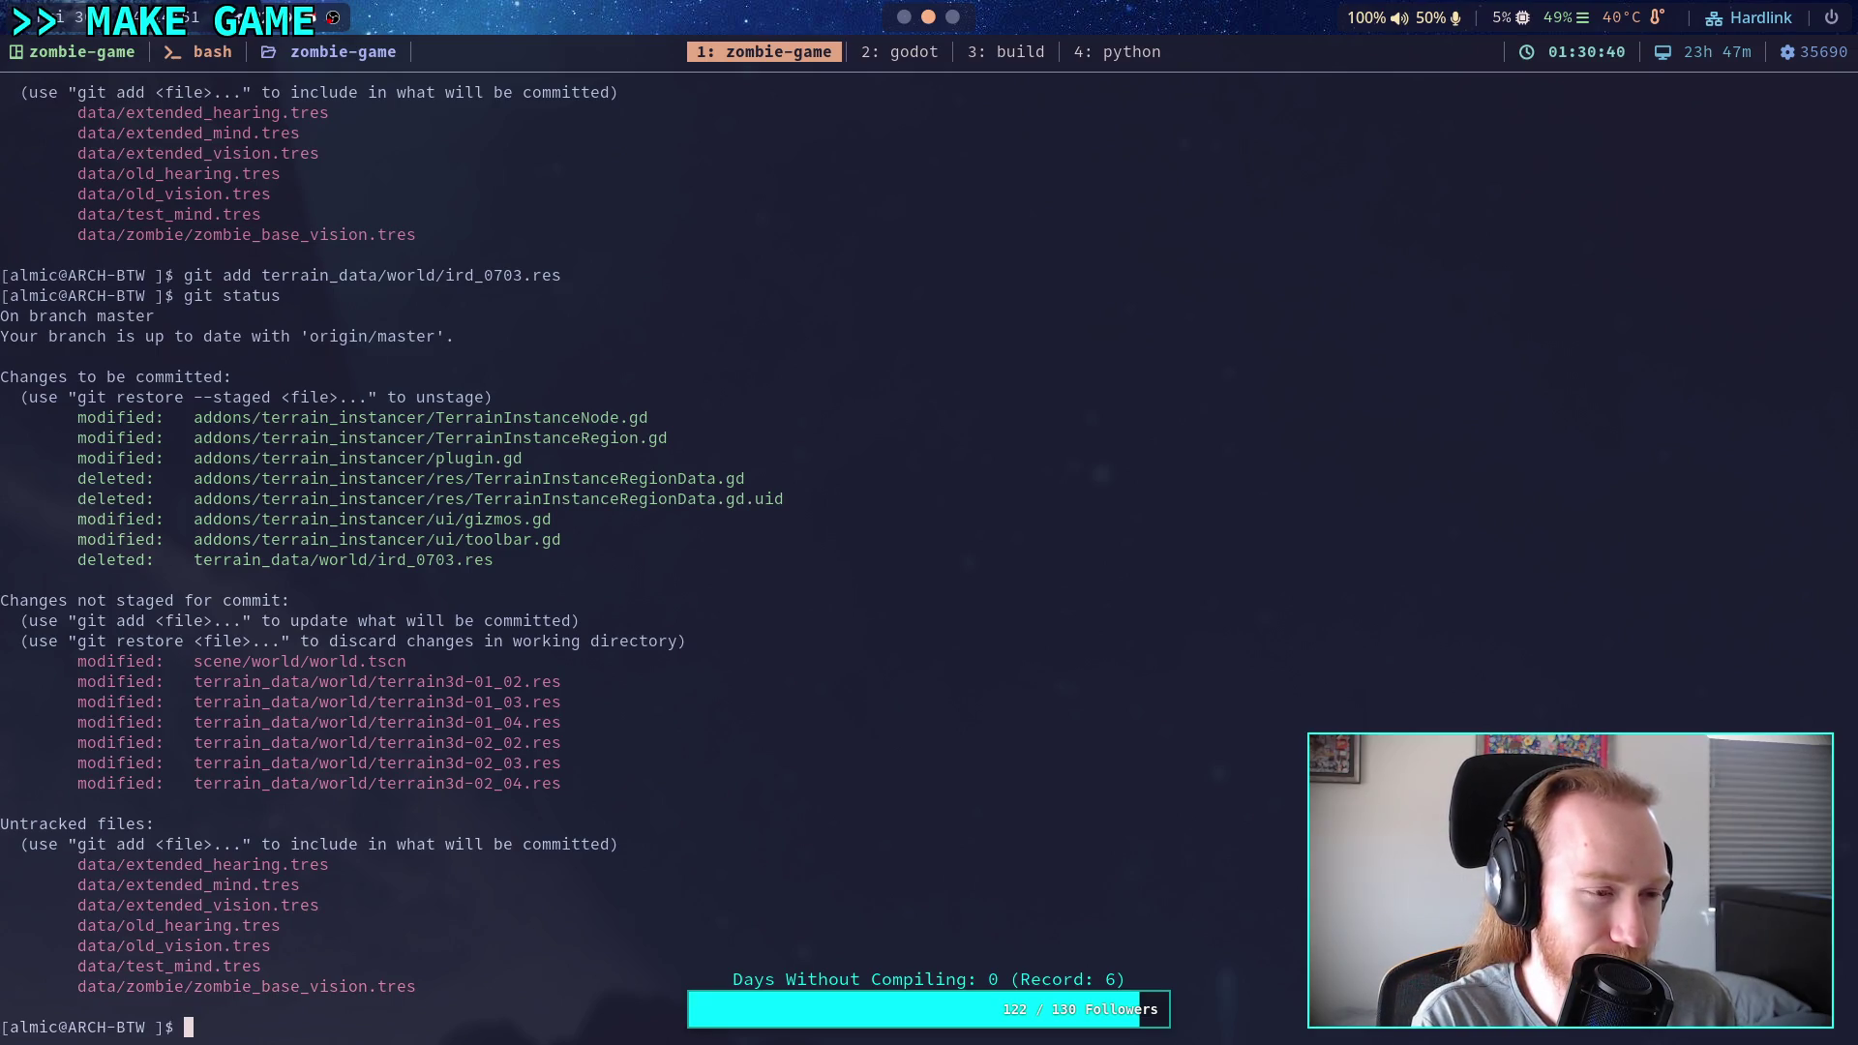
key(super+3)
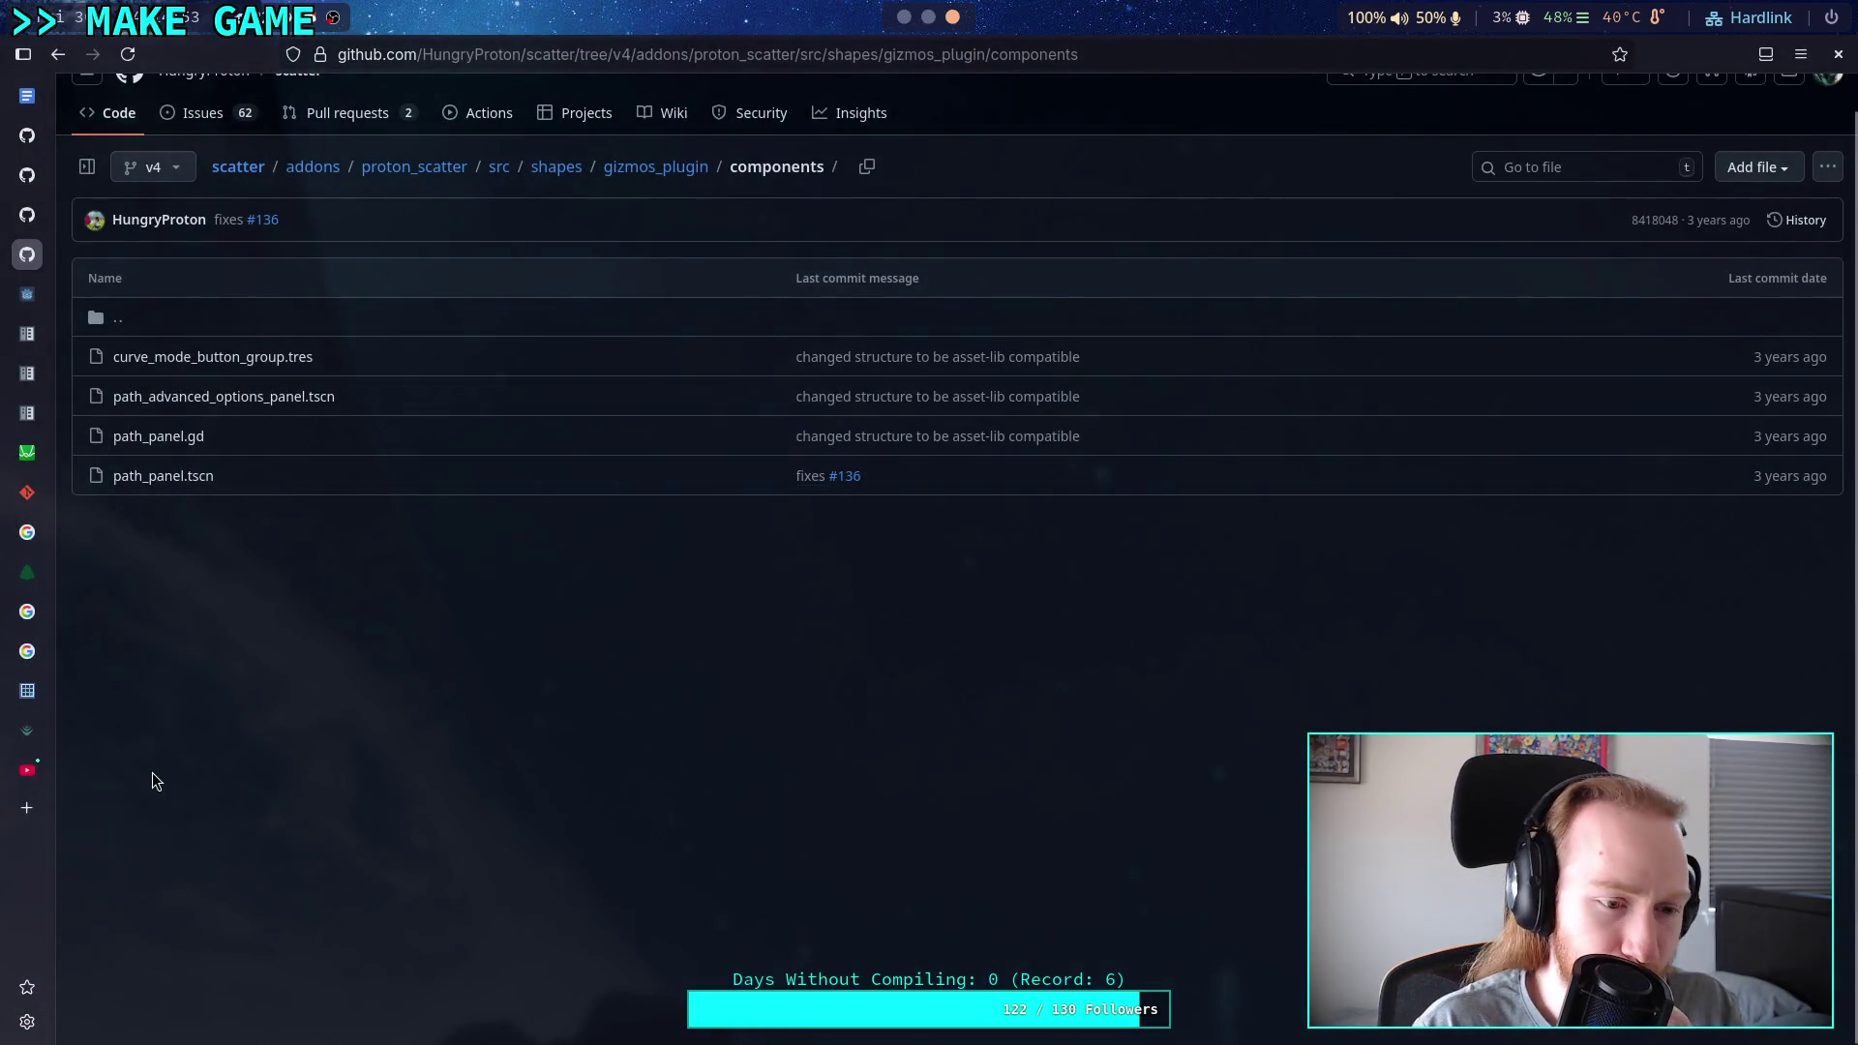
Step: Open YouTube in a new tab and search for the creator's channel
click(27, 808)
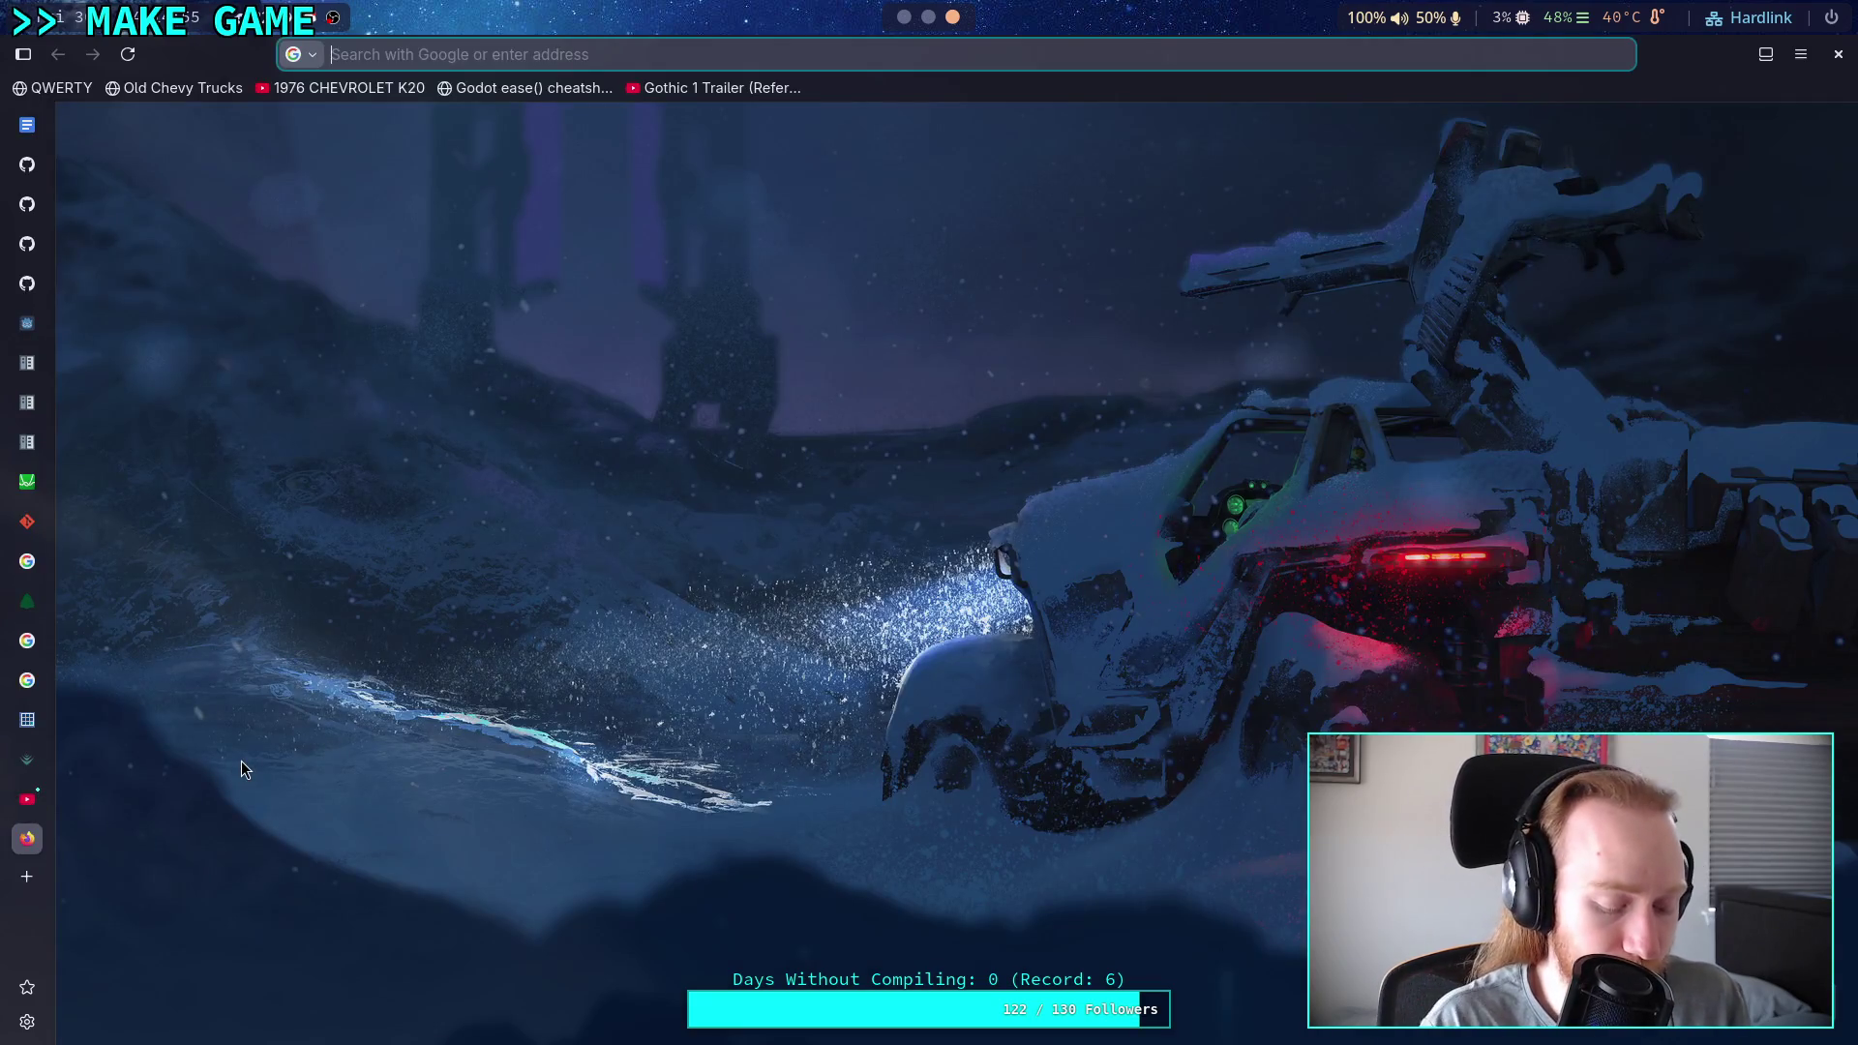
text(youtube)
key(Return)
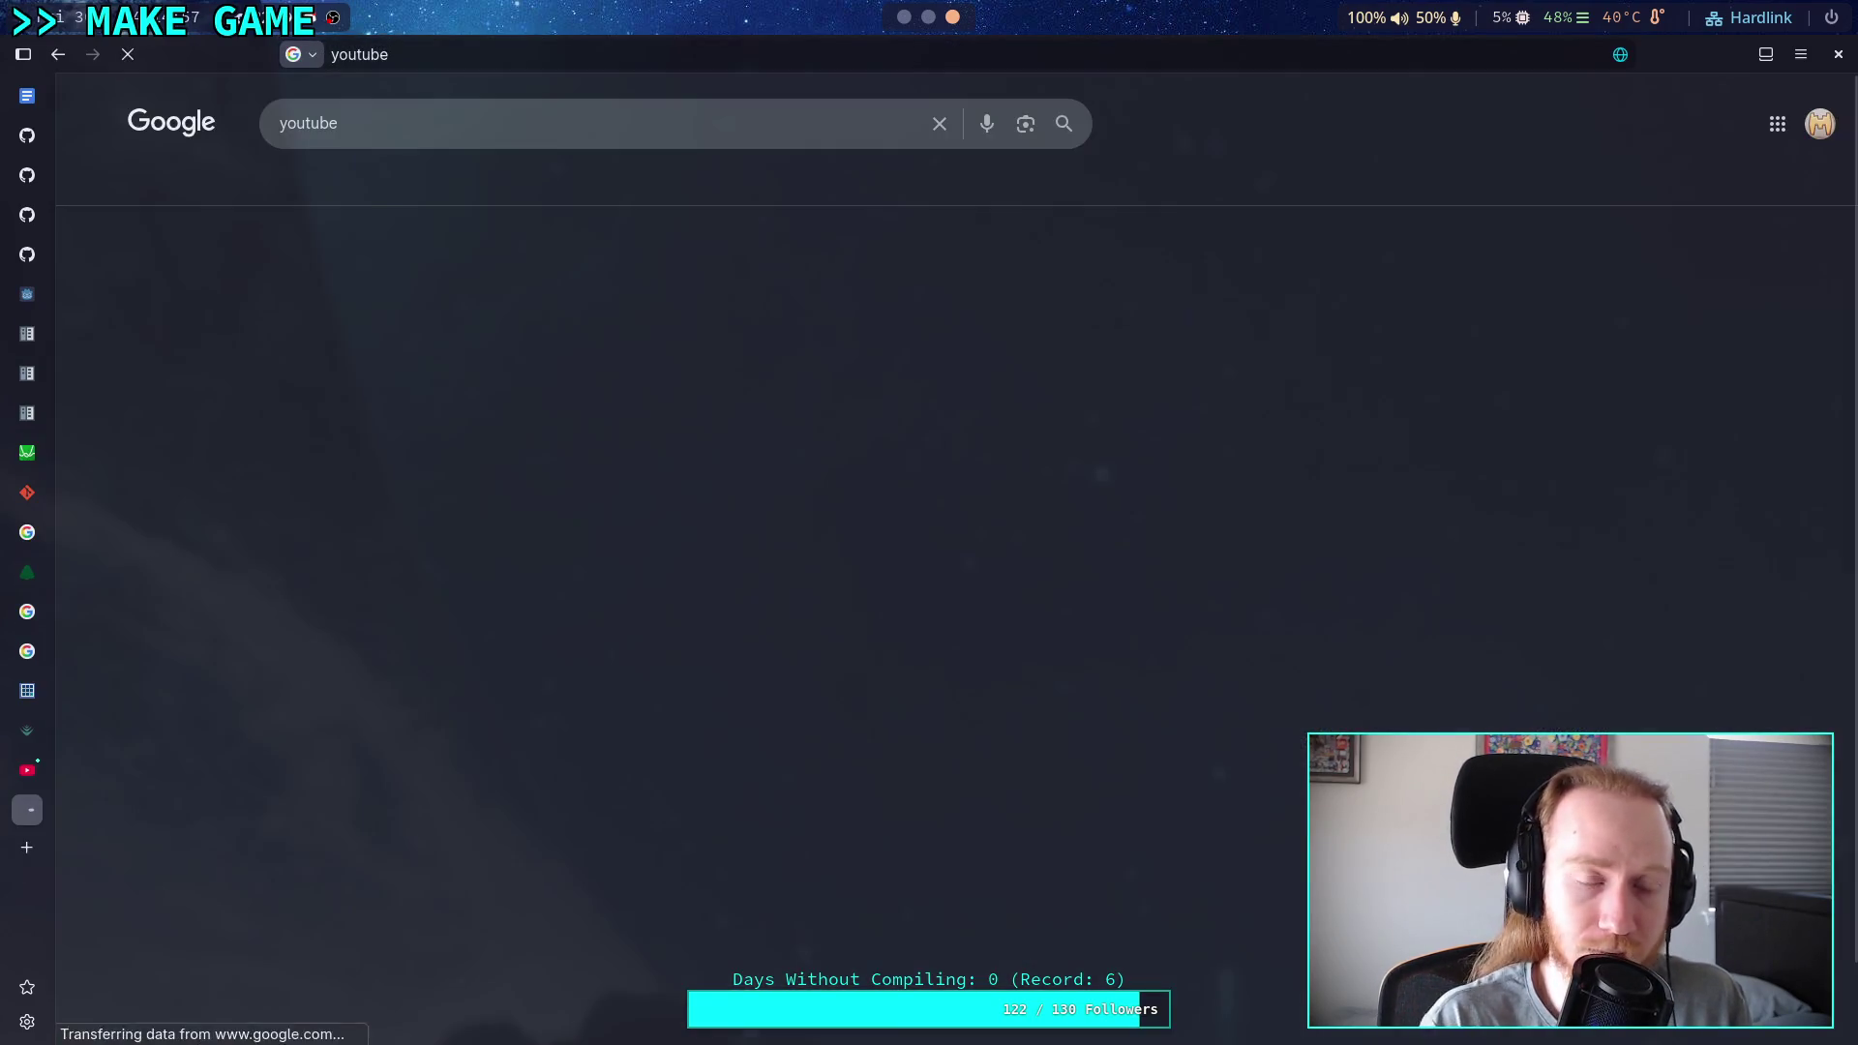
click(327, 289)
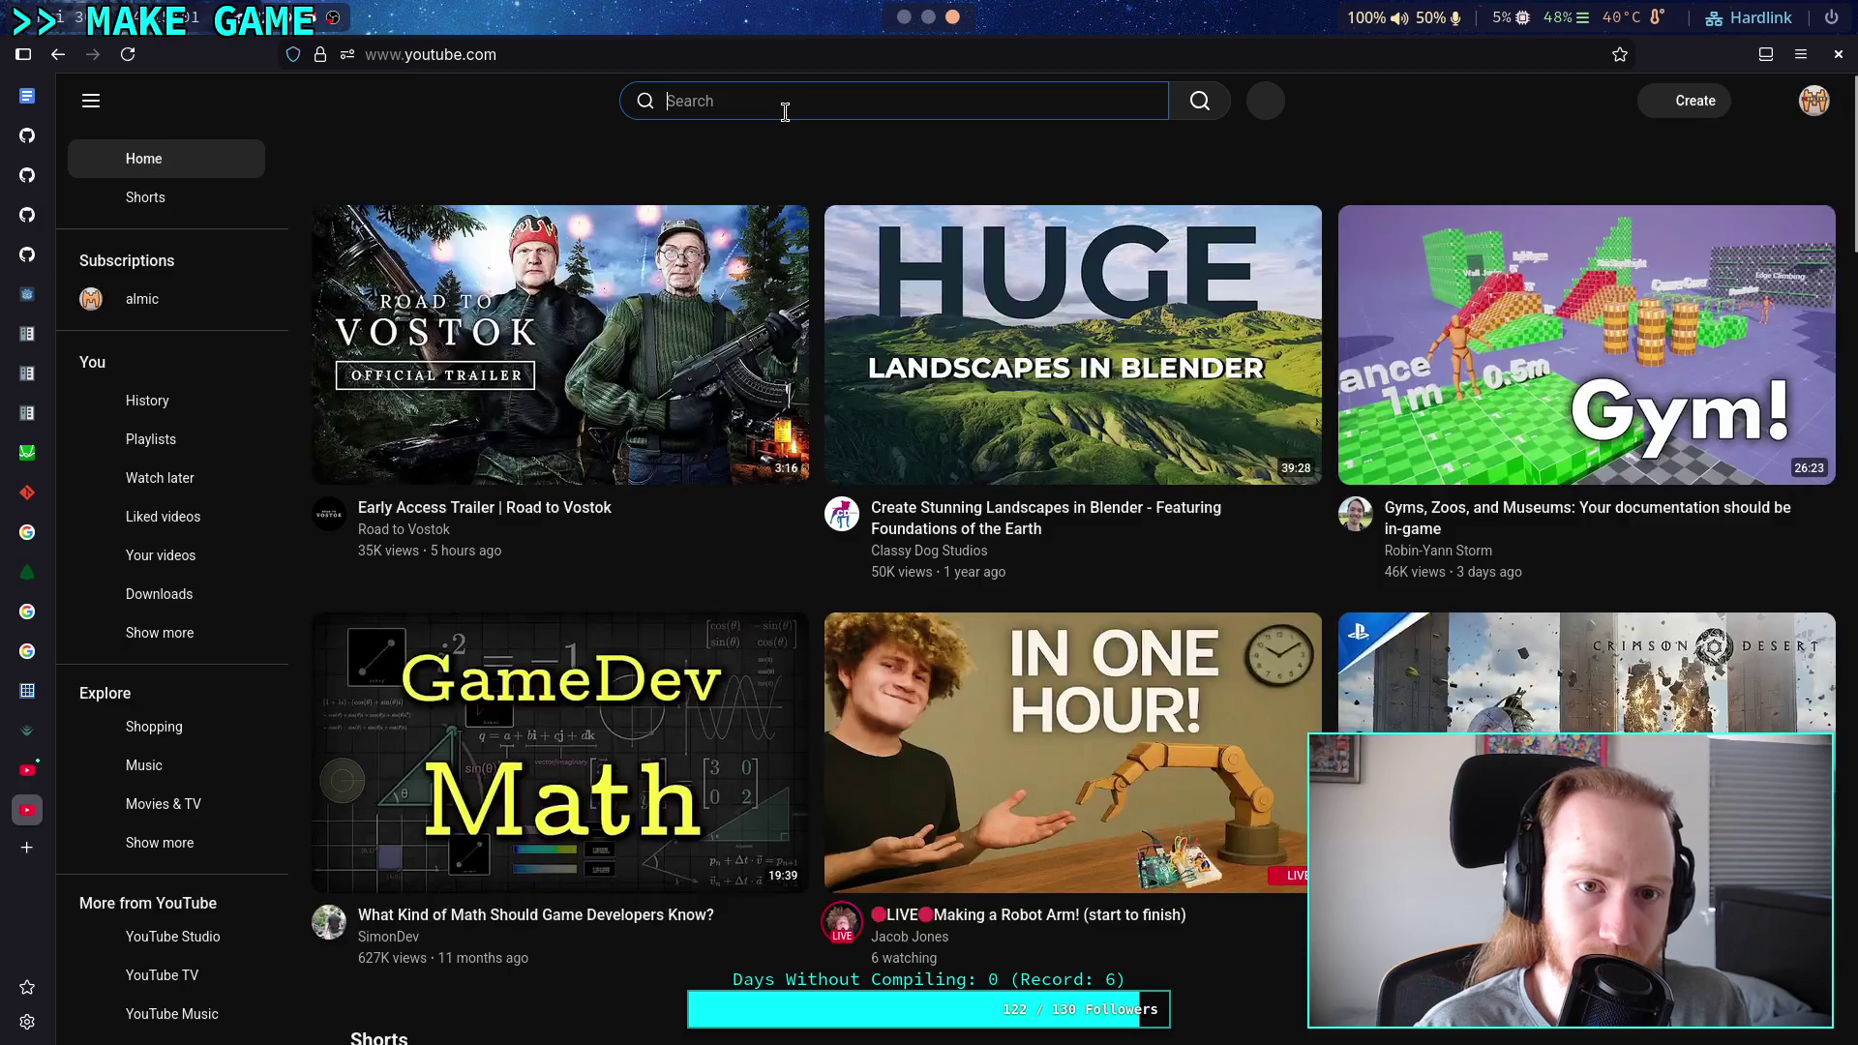
text(almic)
key(Return)
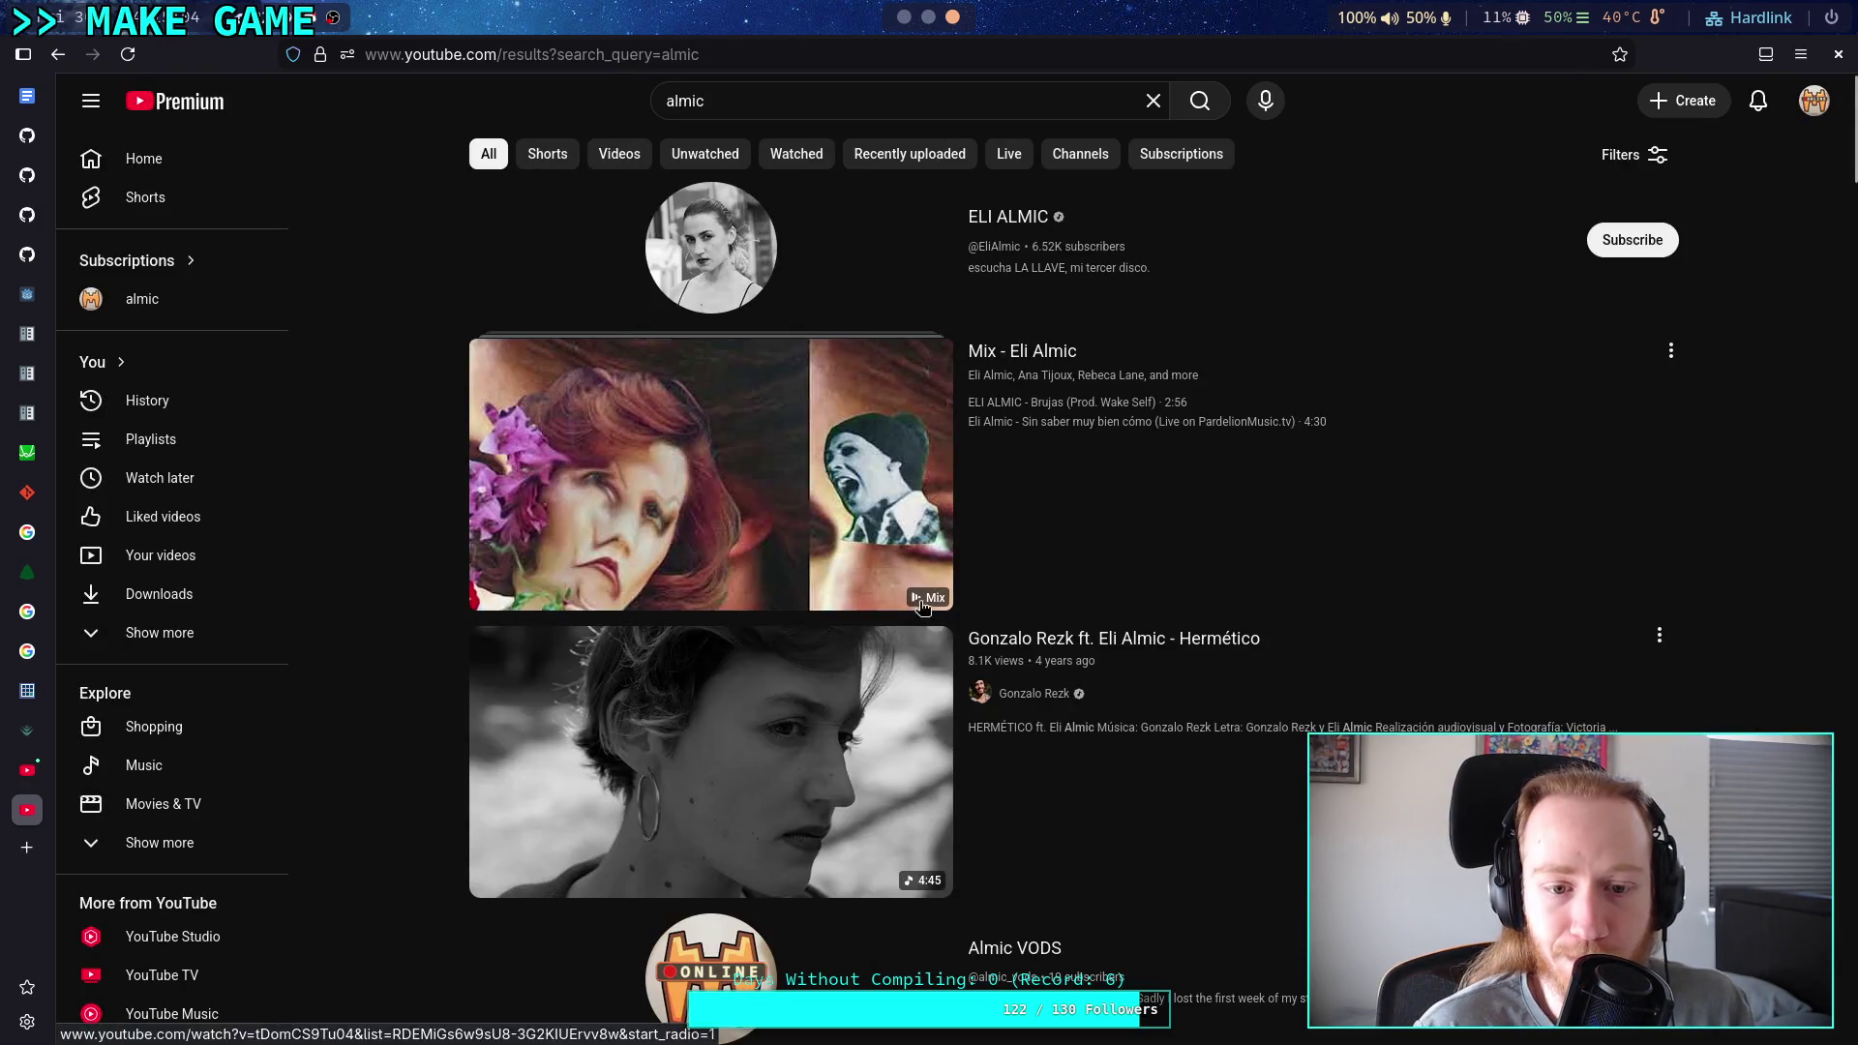
Step: Open the channel's page and scroll through its Videos list
scroll(1006, 489, down, 5)
click(1007, 489)
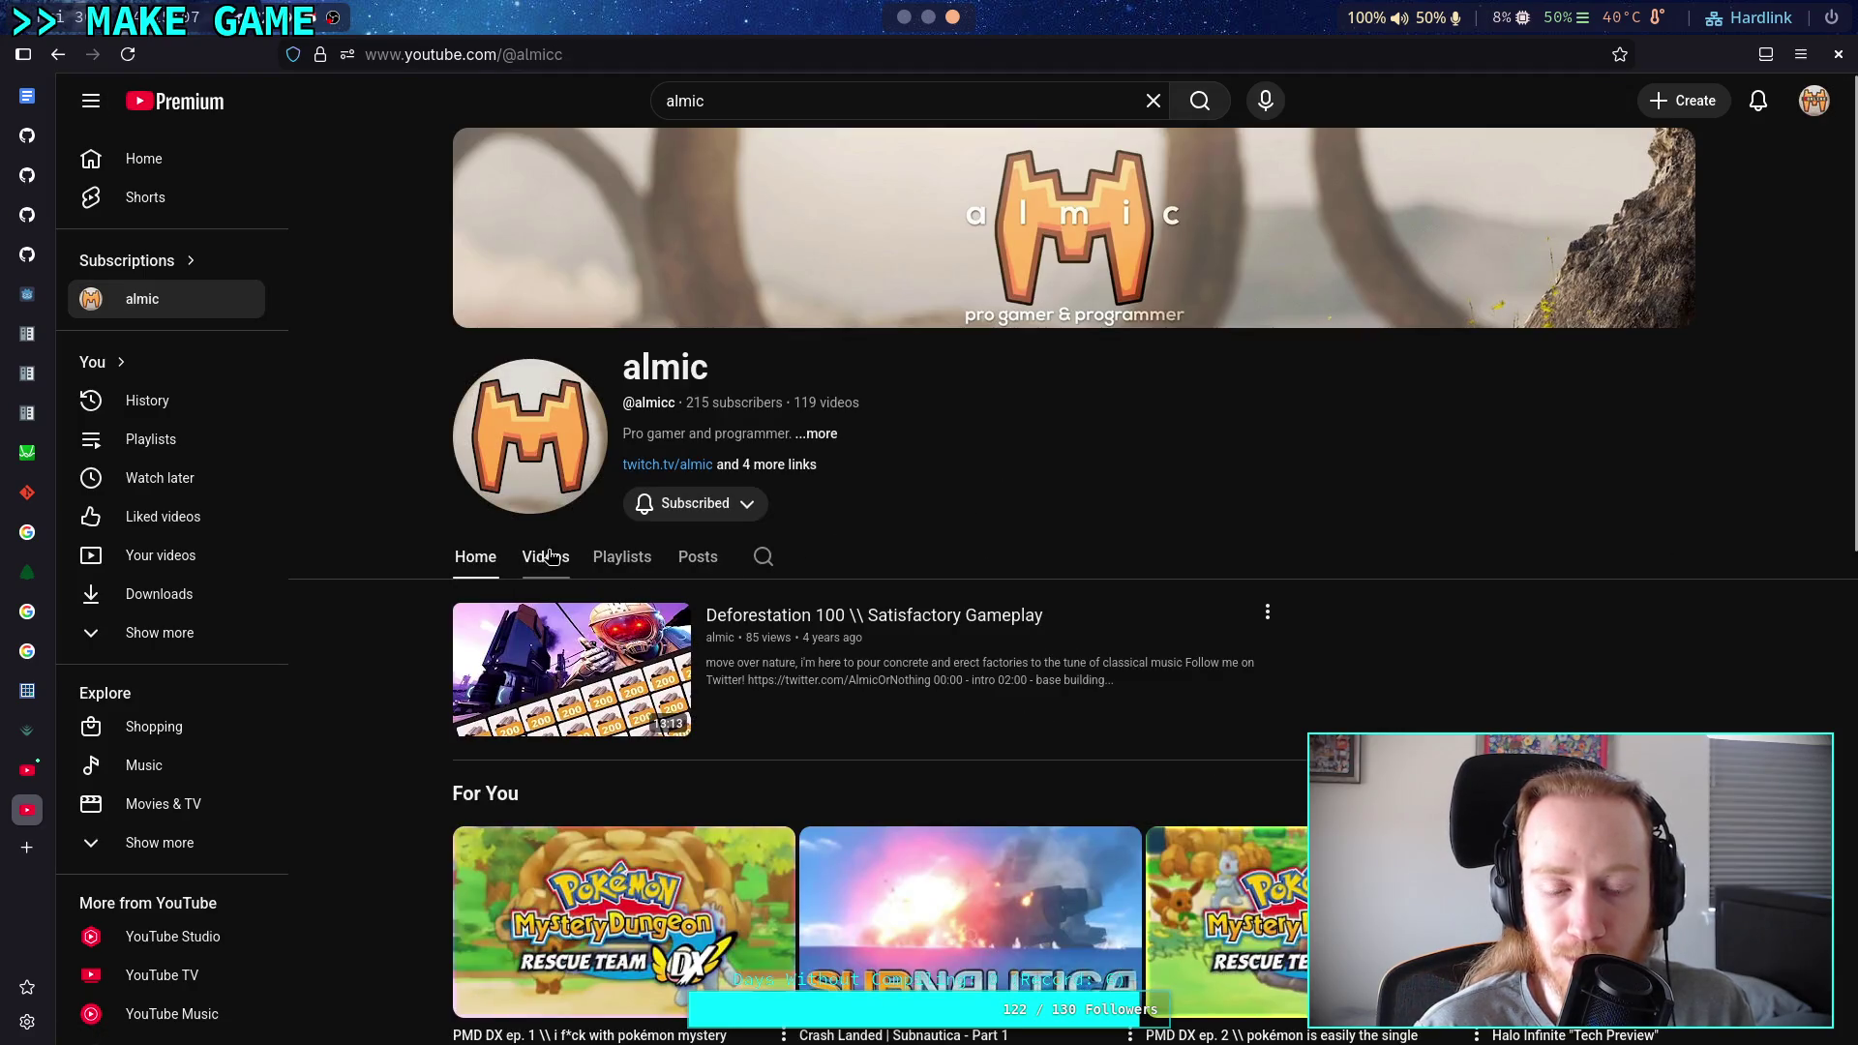
click(548, 557)
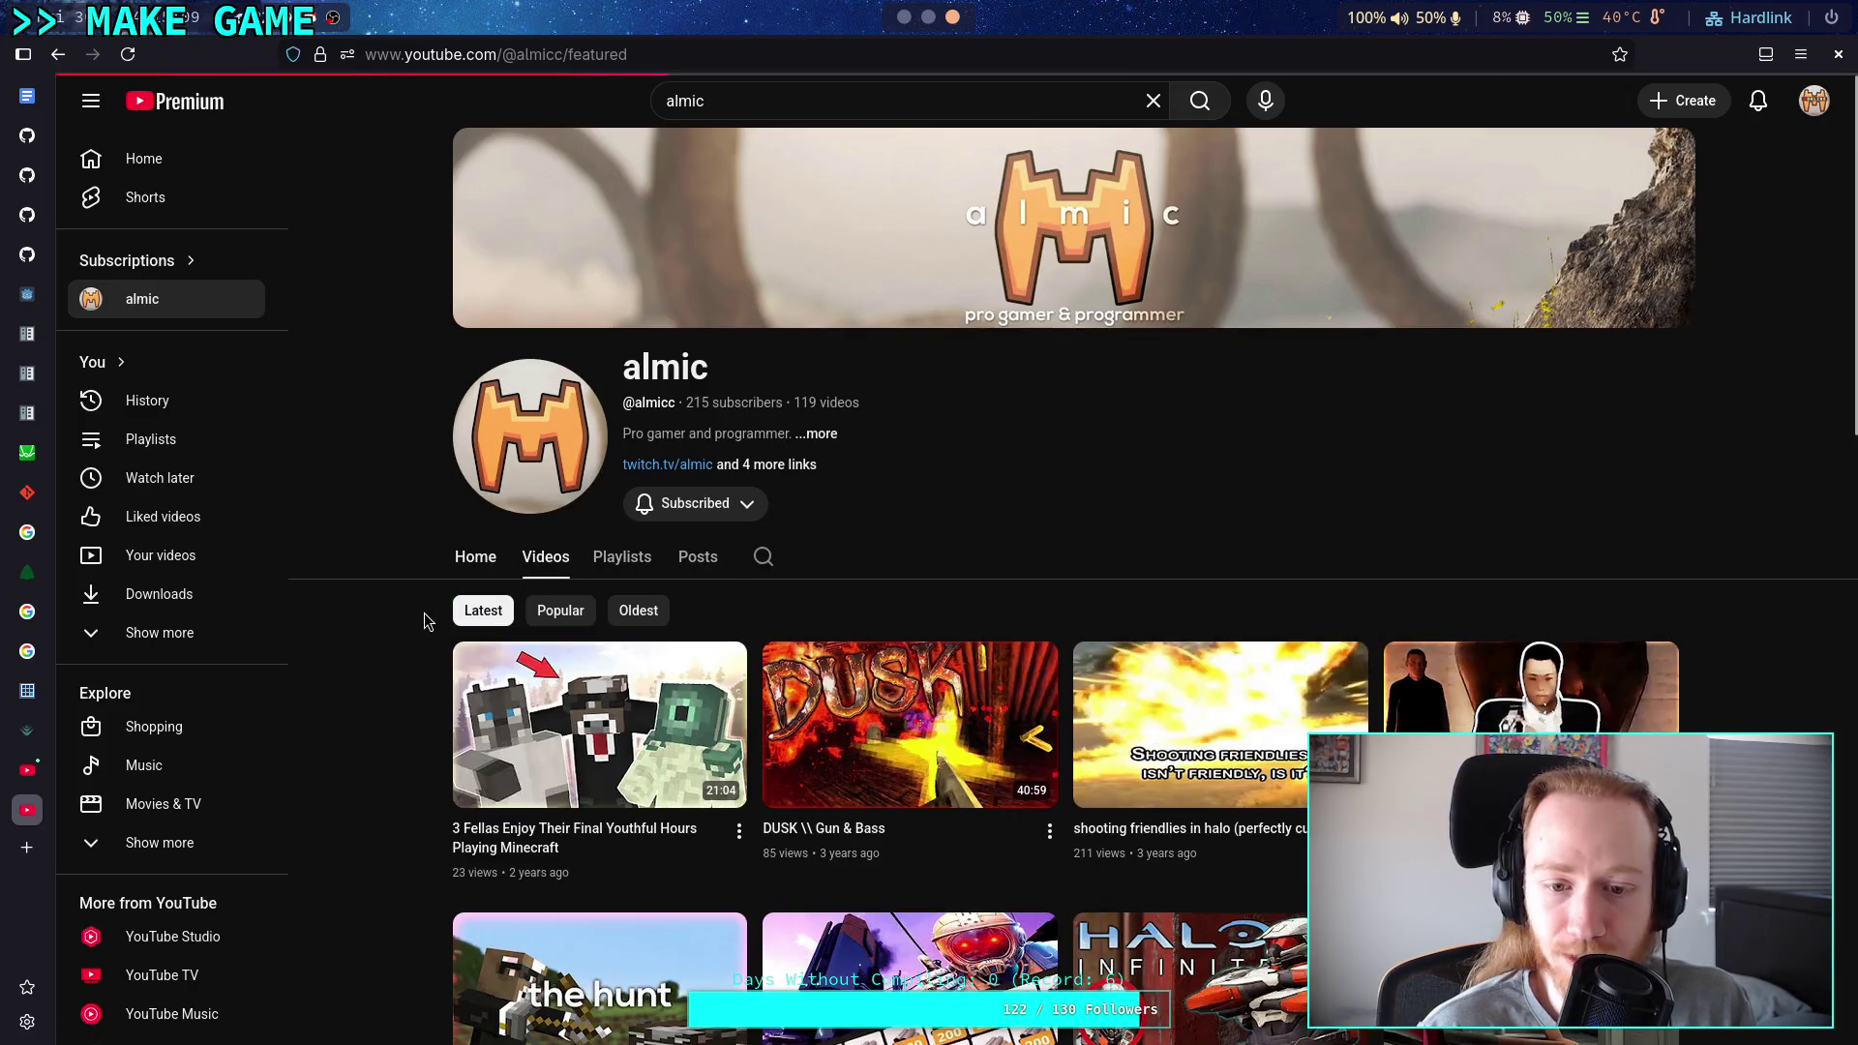
key(alt+Left)
scroll(455, 635, up, 3)
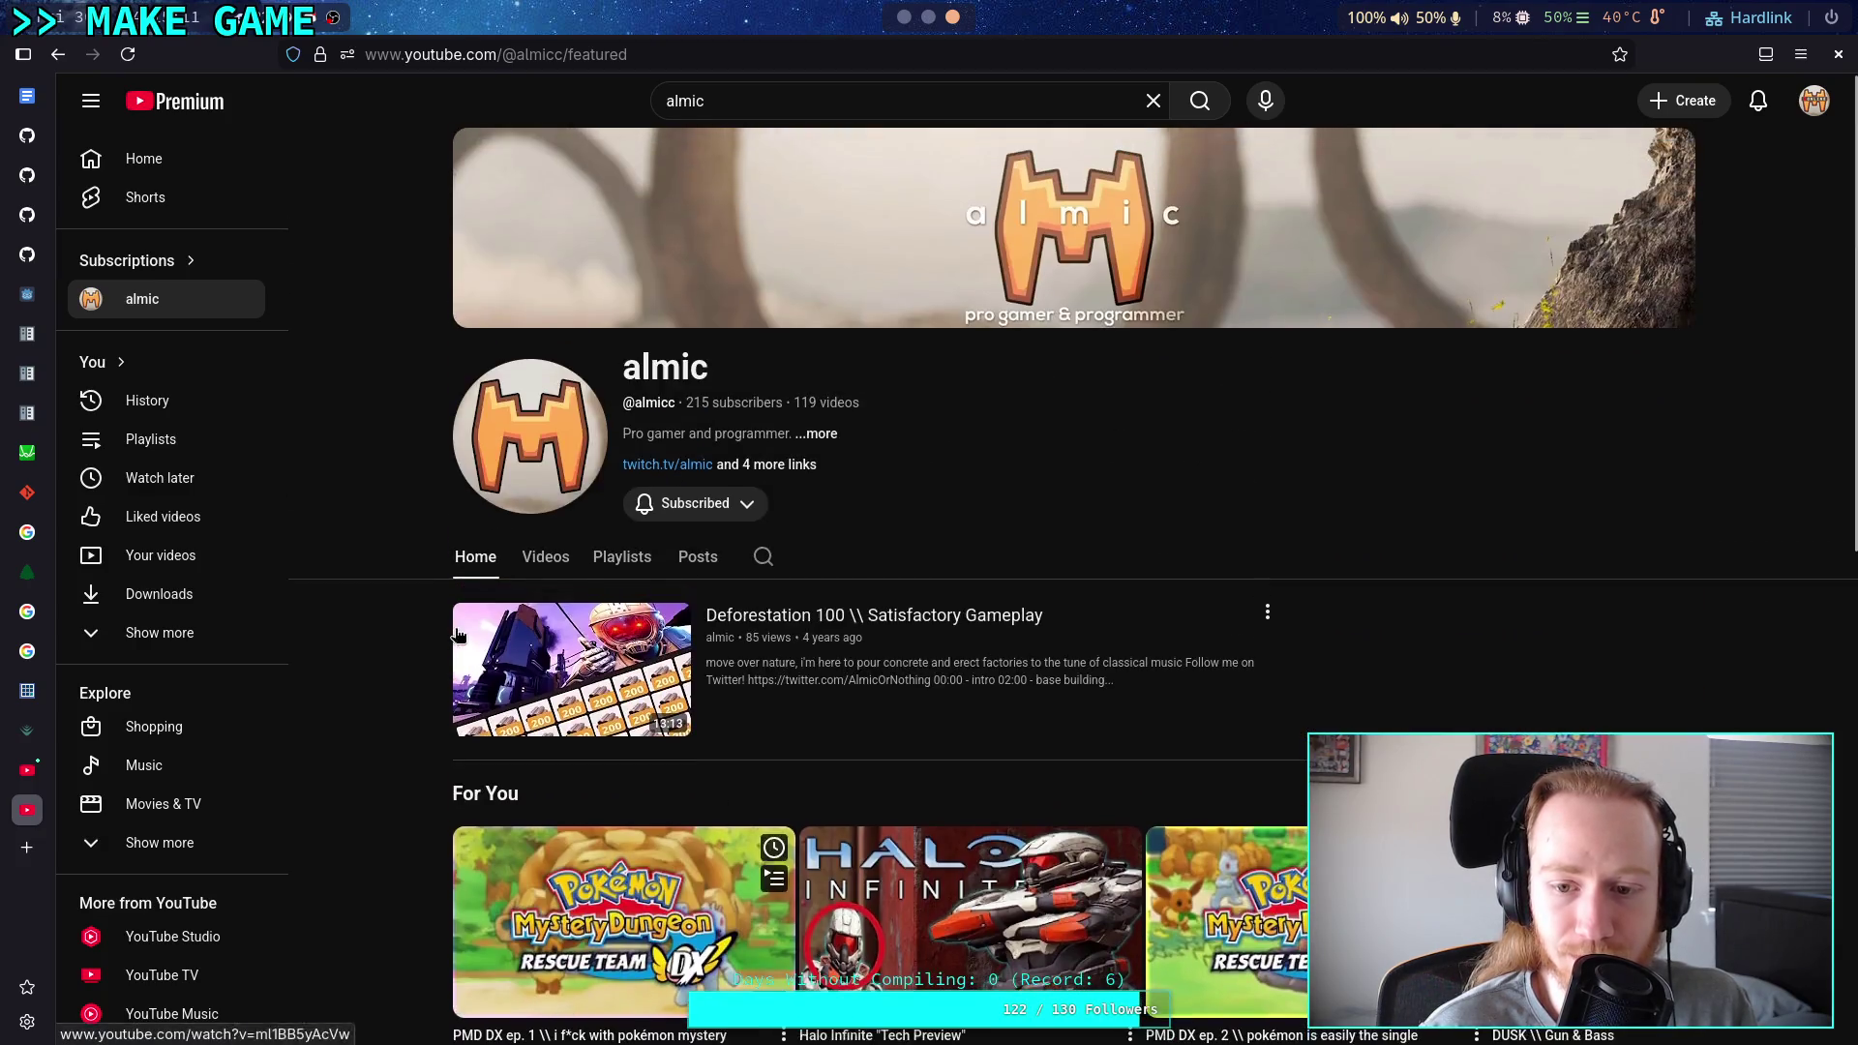
click(546, 558)
scroll(409, 643, down, 5)
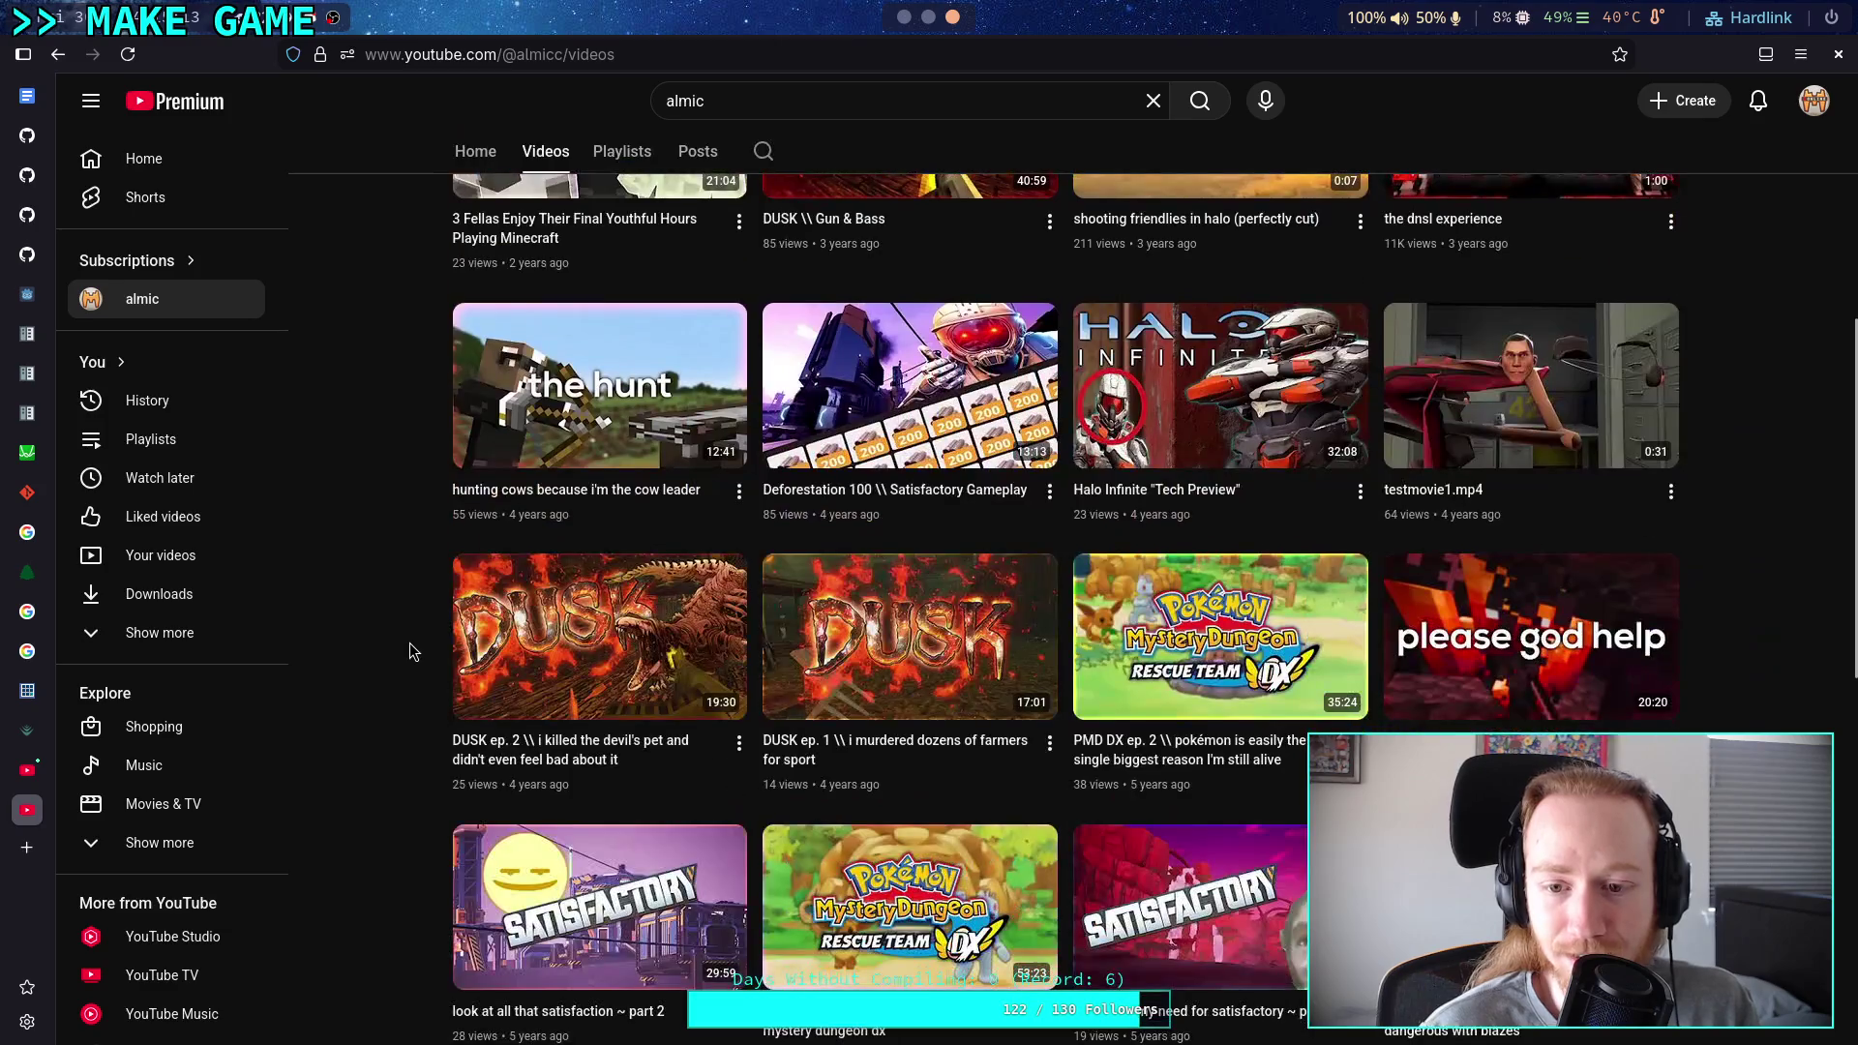
scroll(409, 643, down, 2)
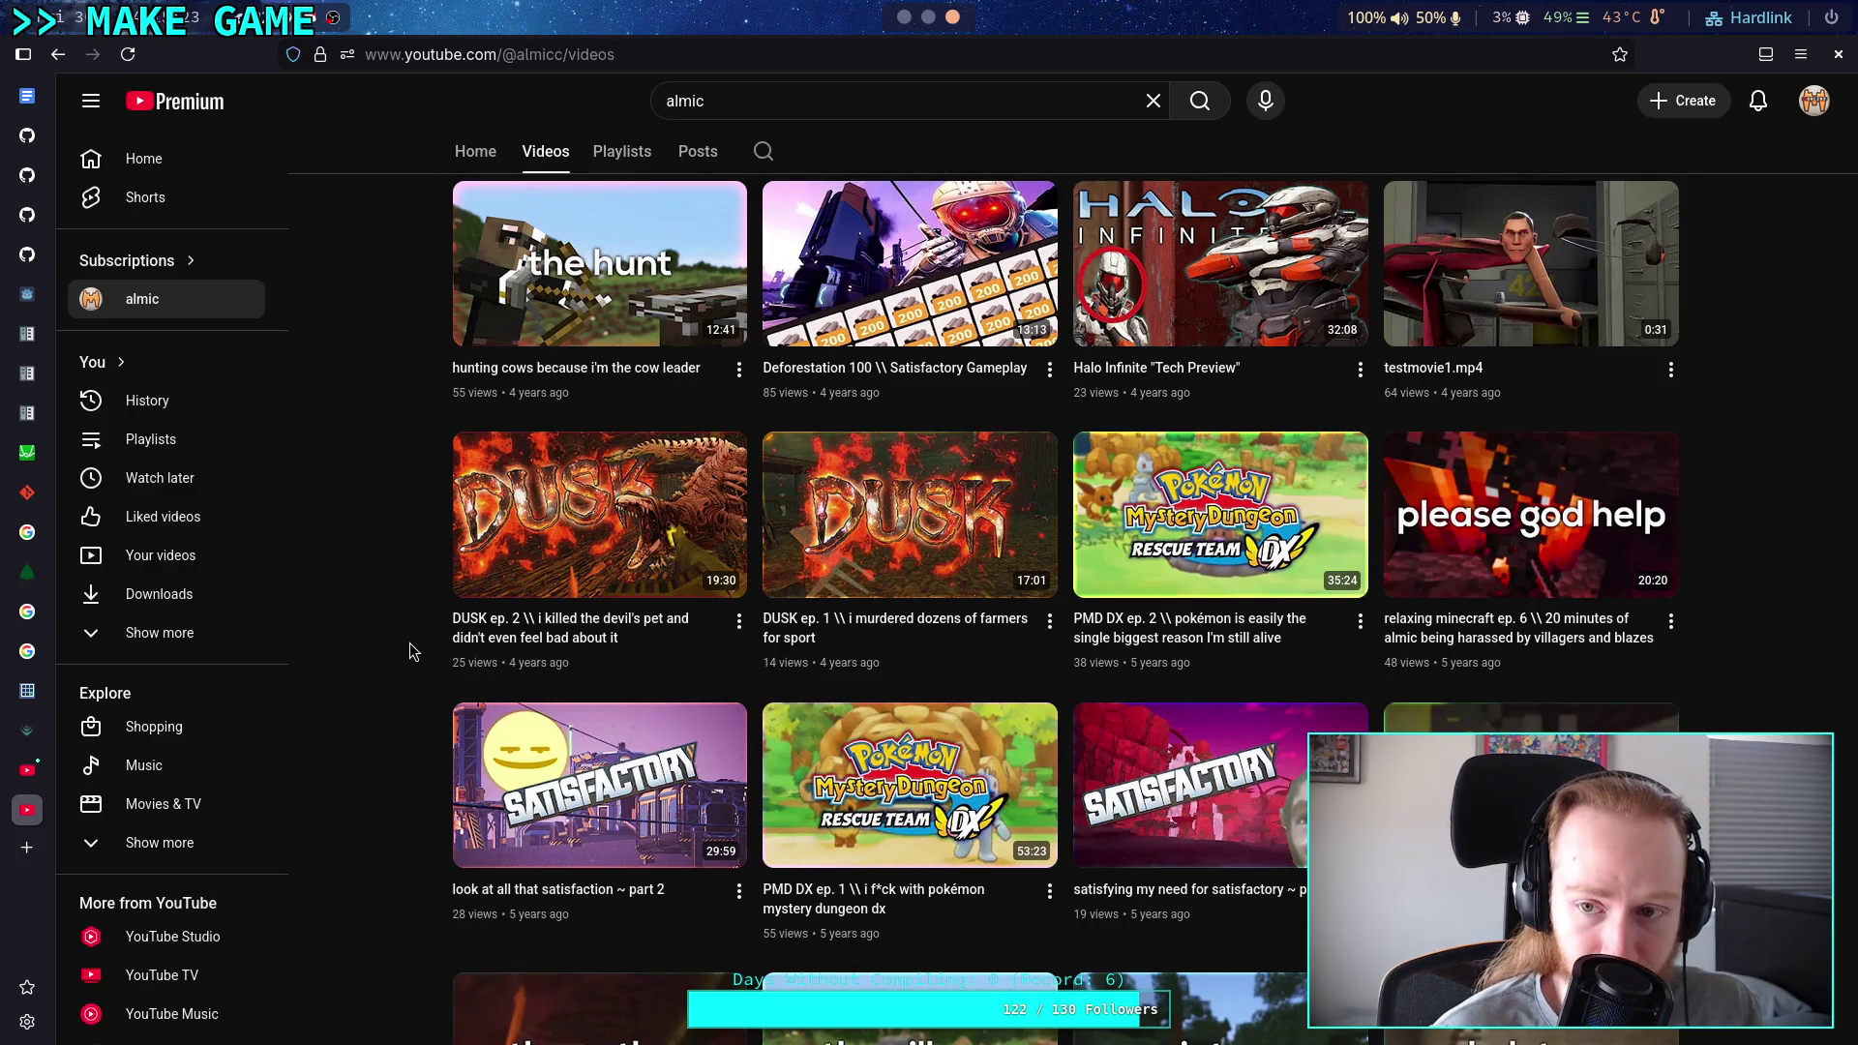
scroll(410, 643, up, 5)
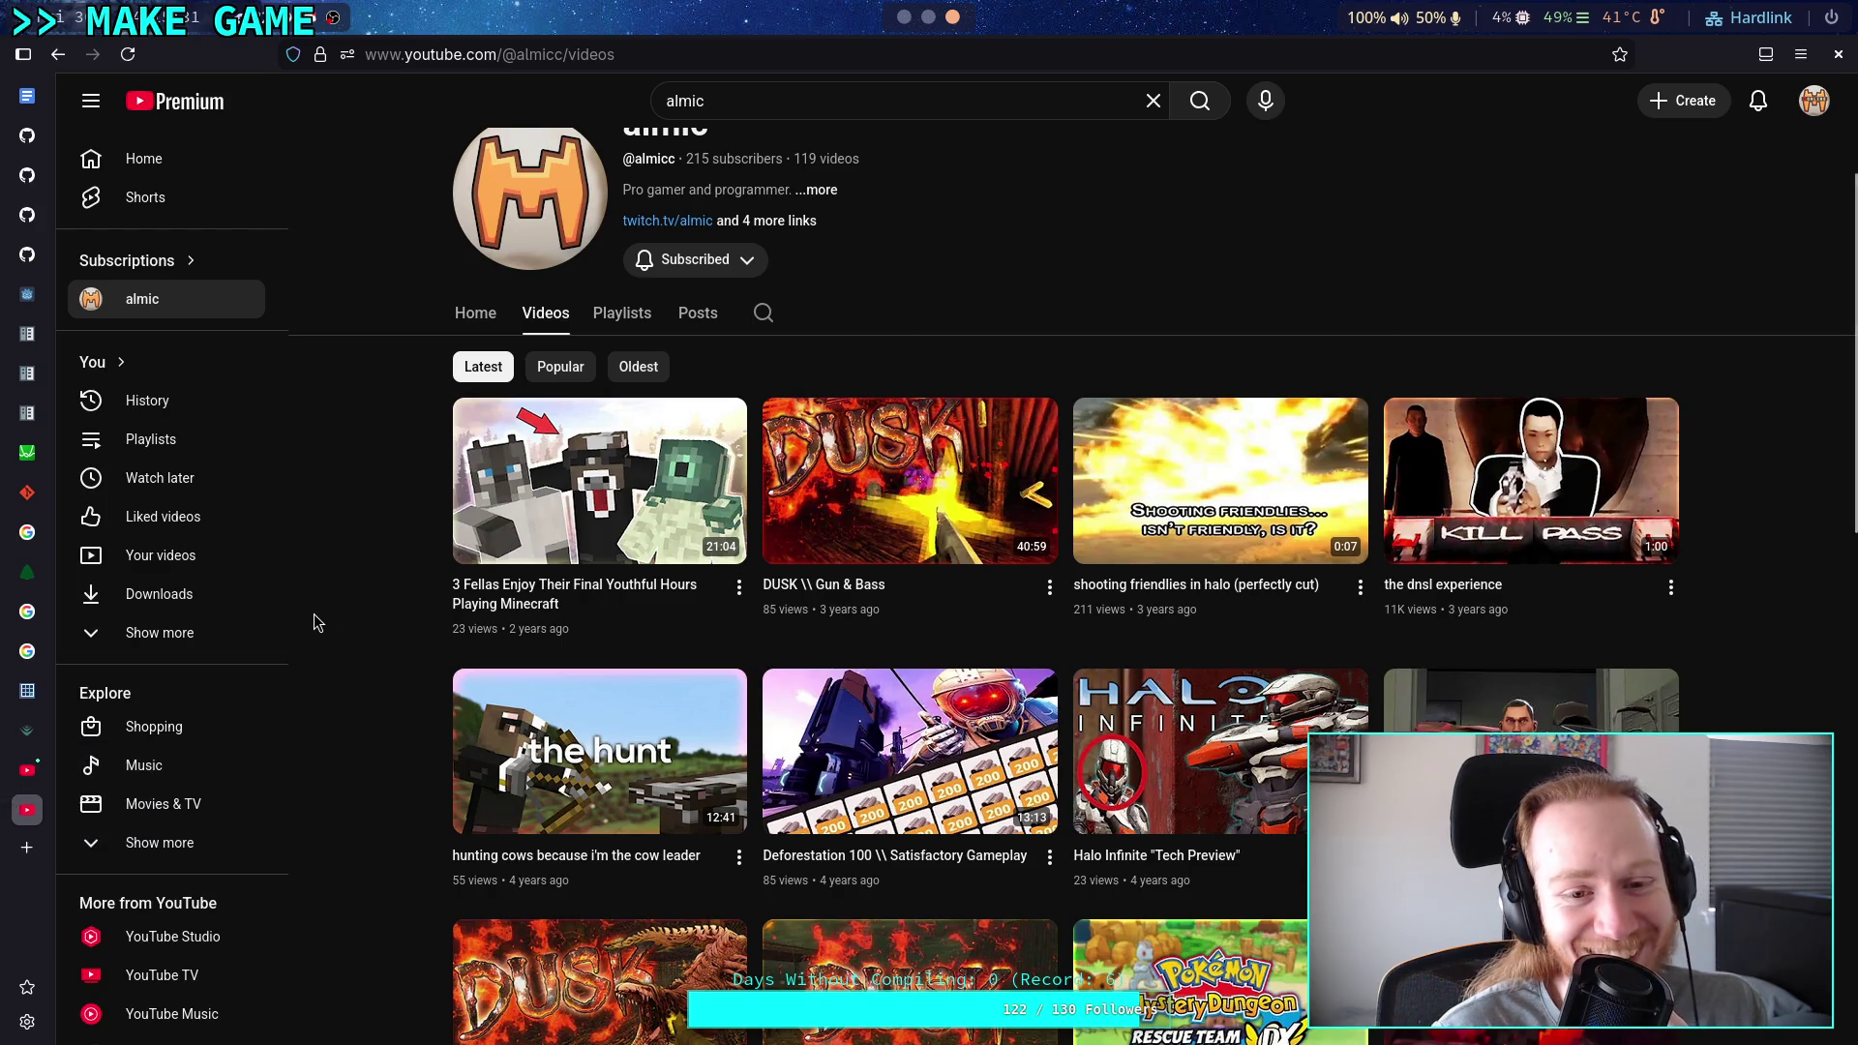
scroll(319, 619, up, 2)
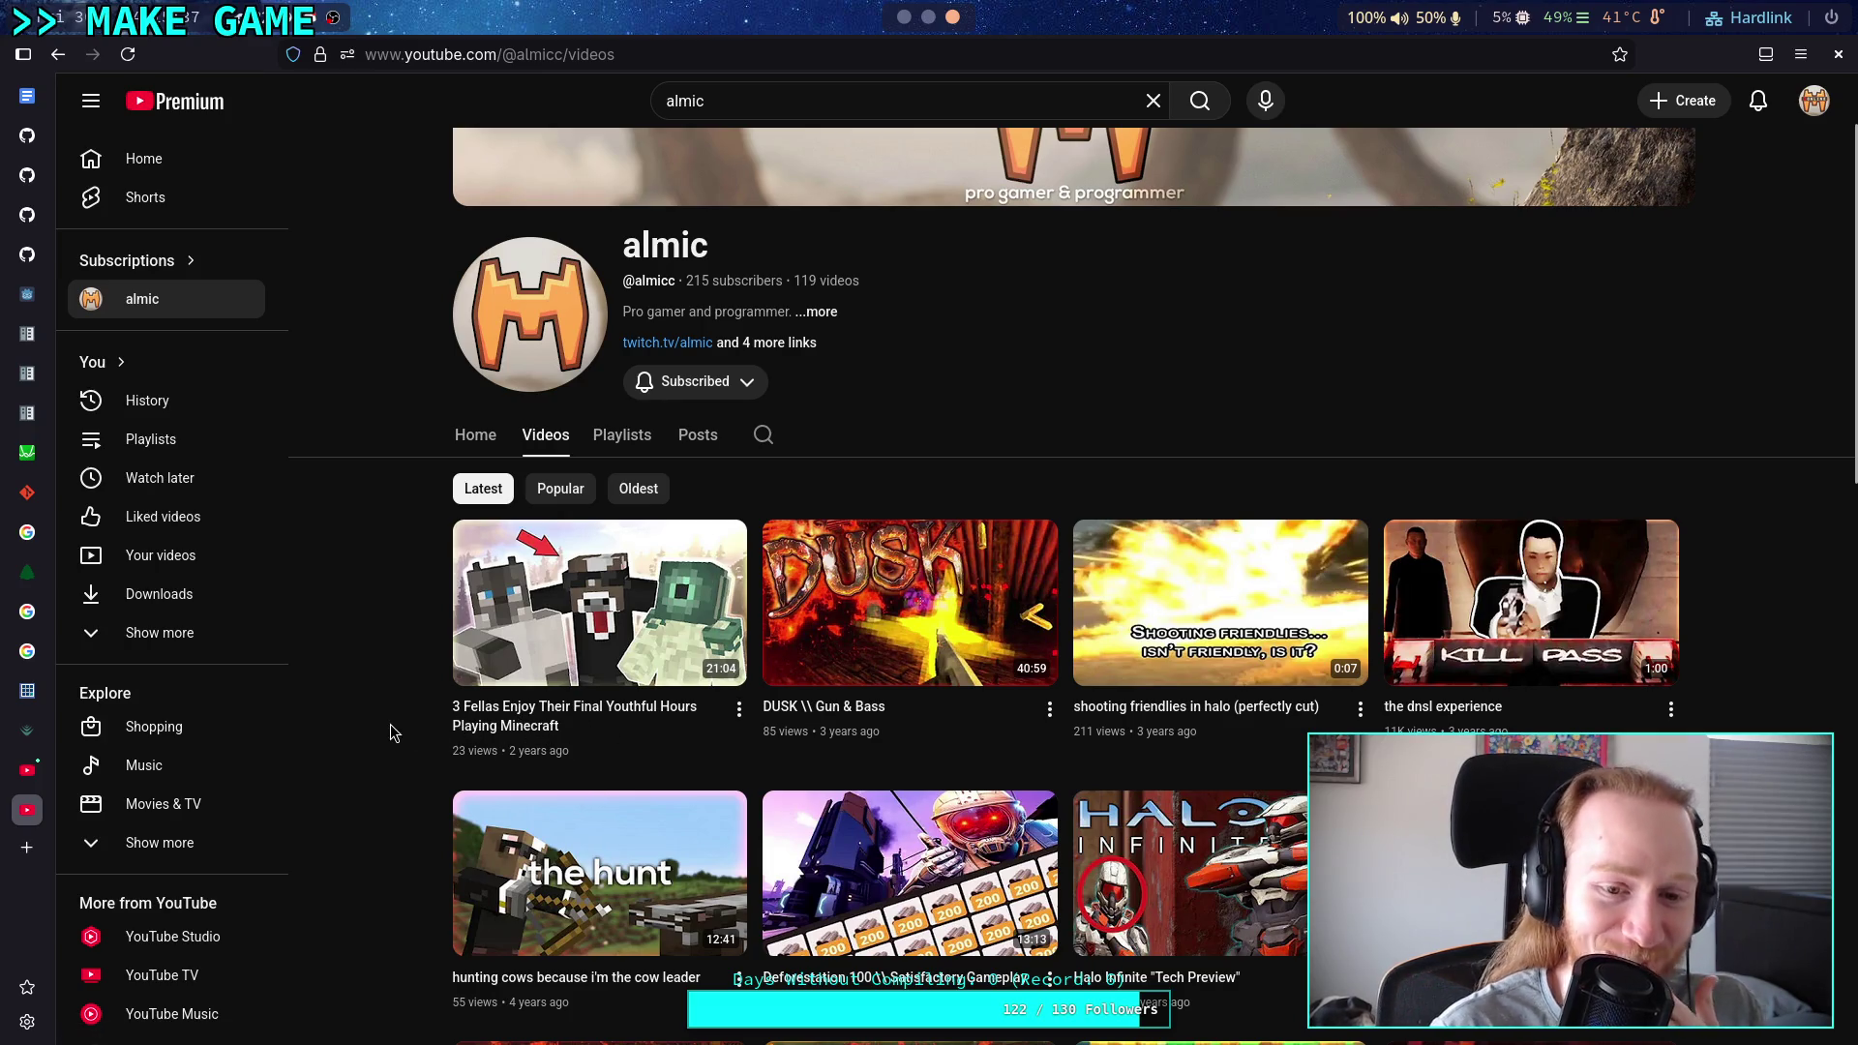
Step: Close the YouTube tab and rerun git status in the project terminal
middle_click(10, 809)
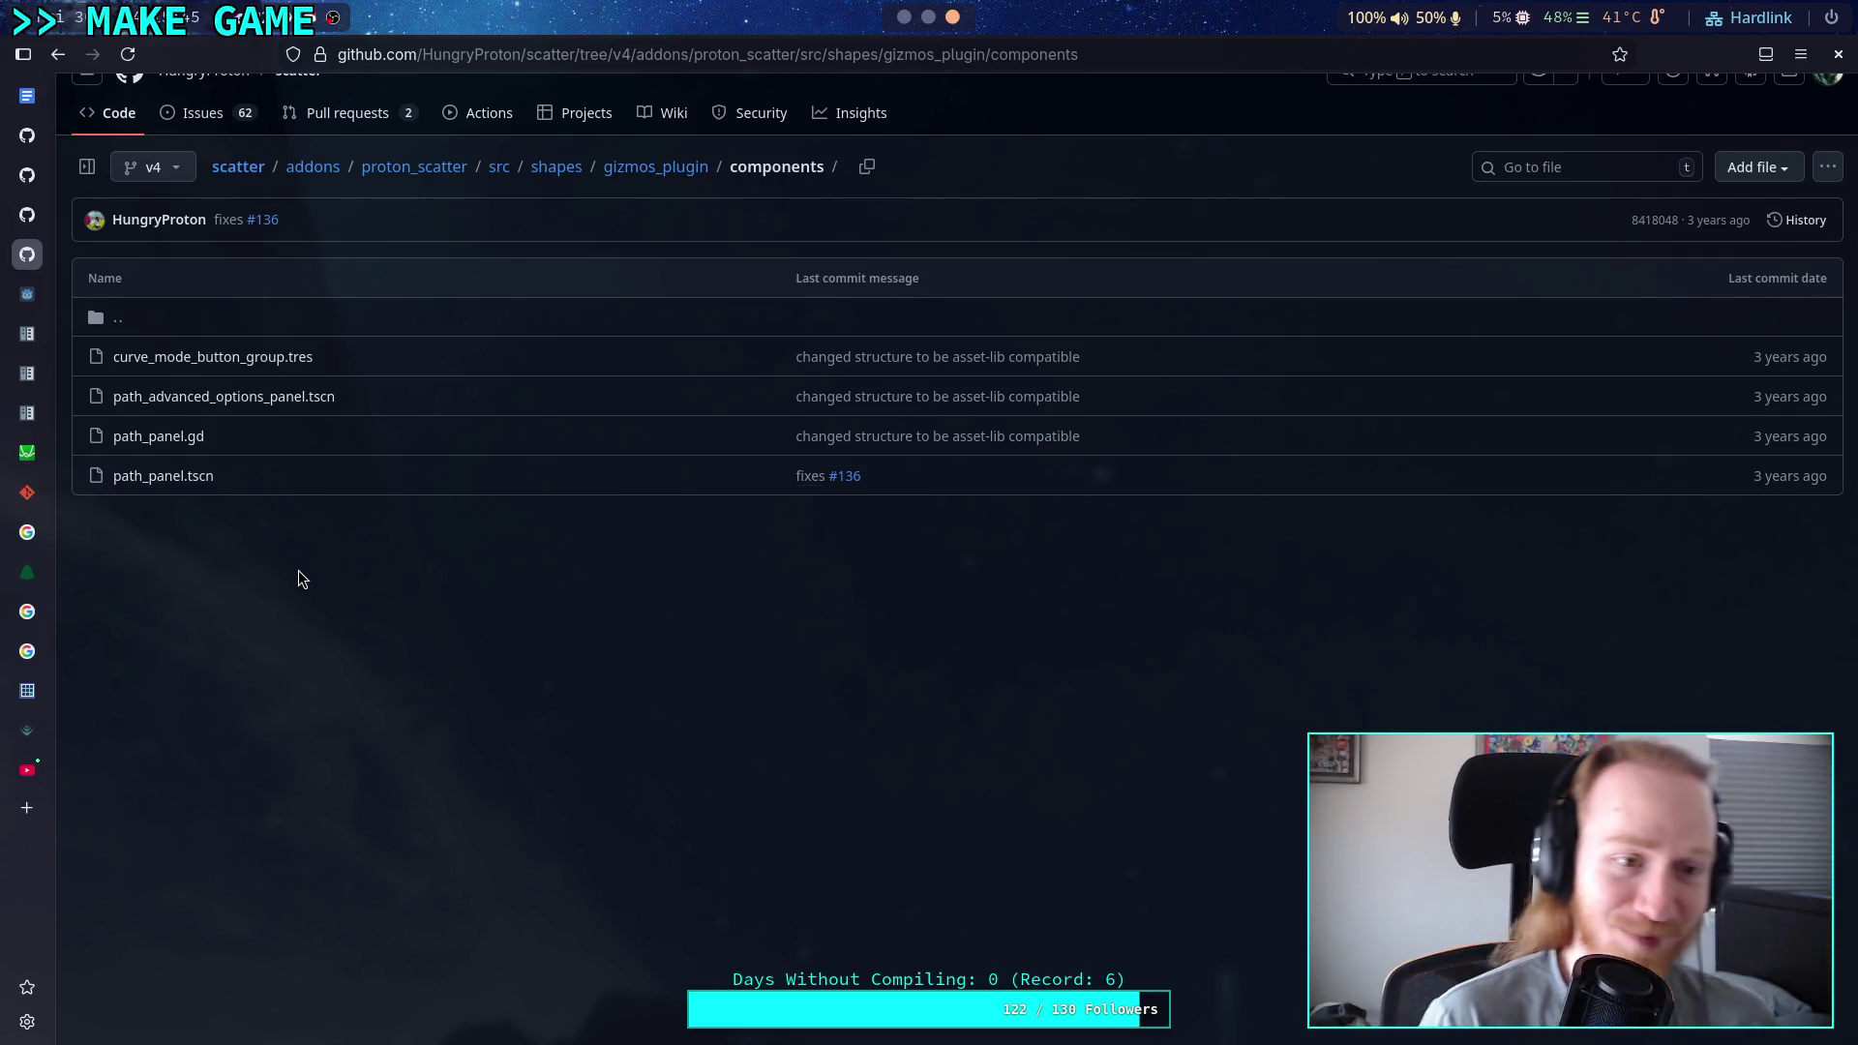
key(super+1)
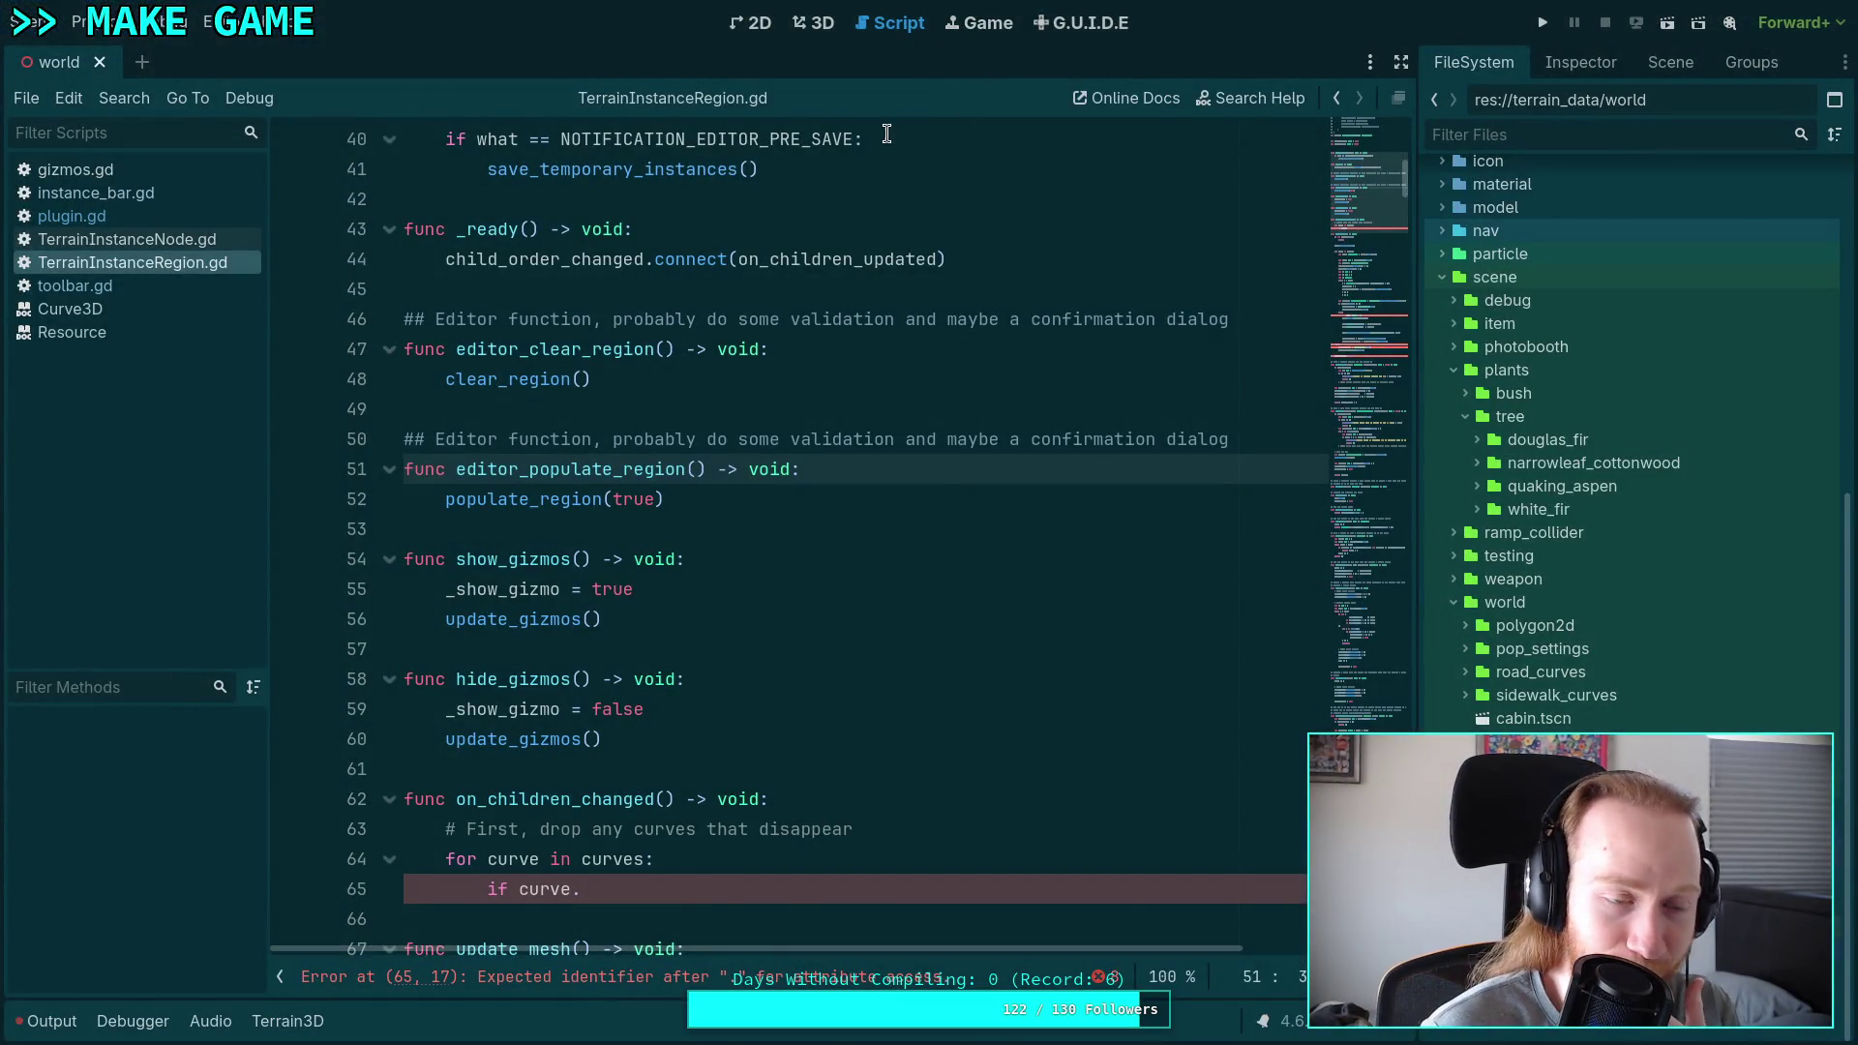
key(super+1)
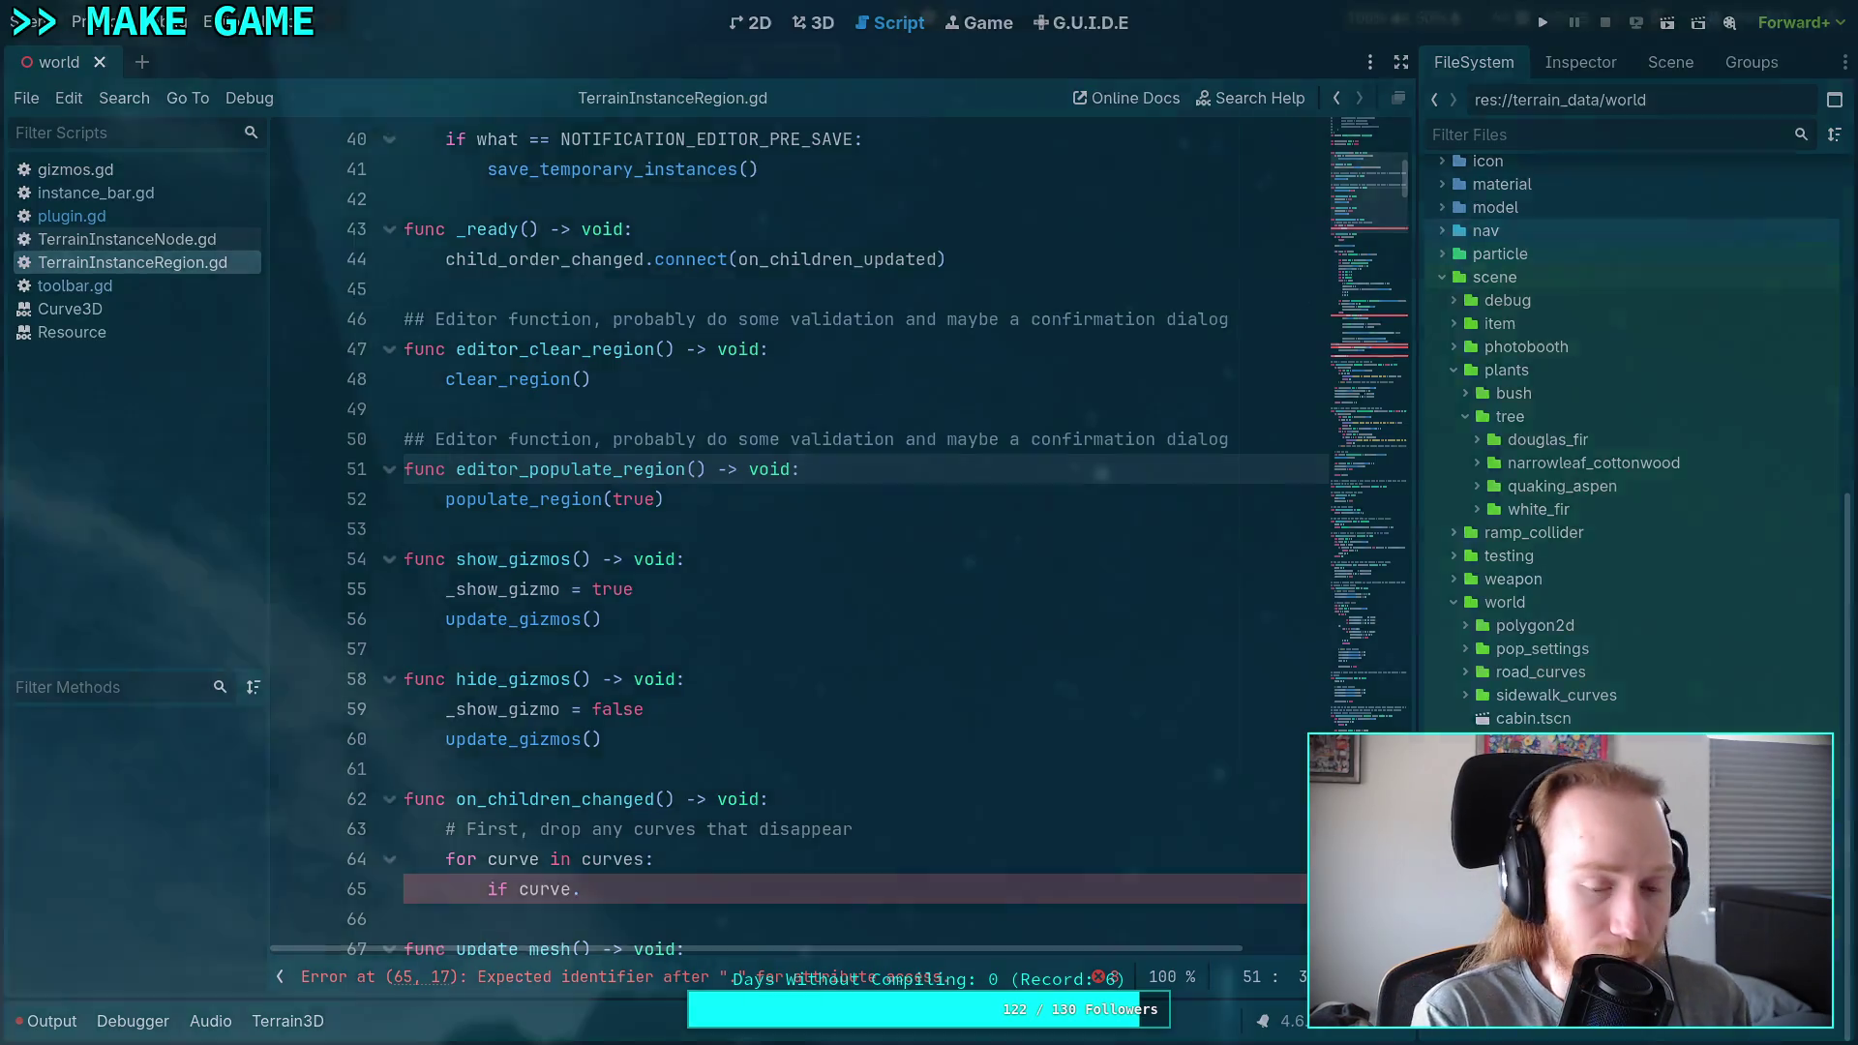
text(git stat)
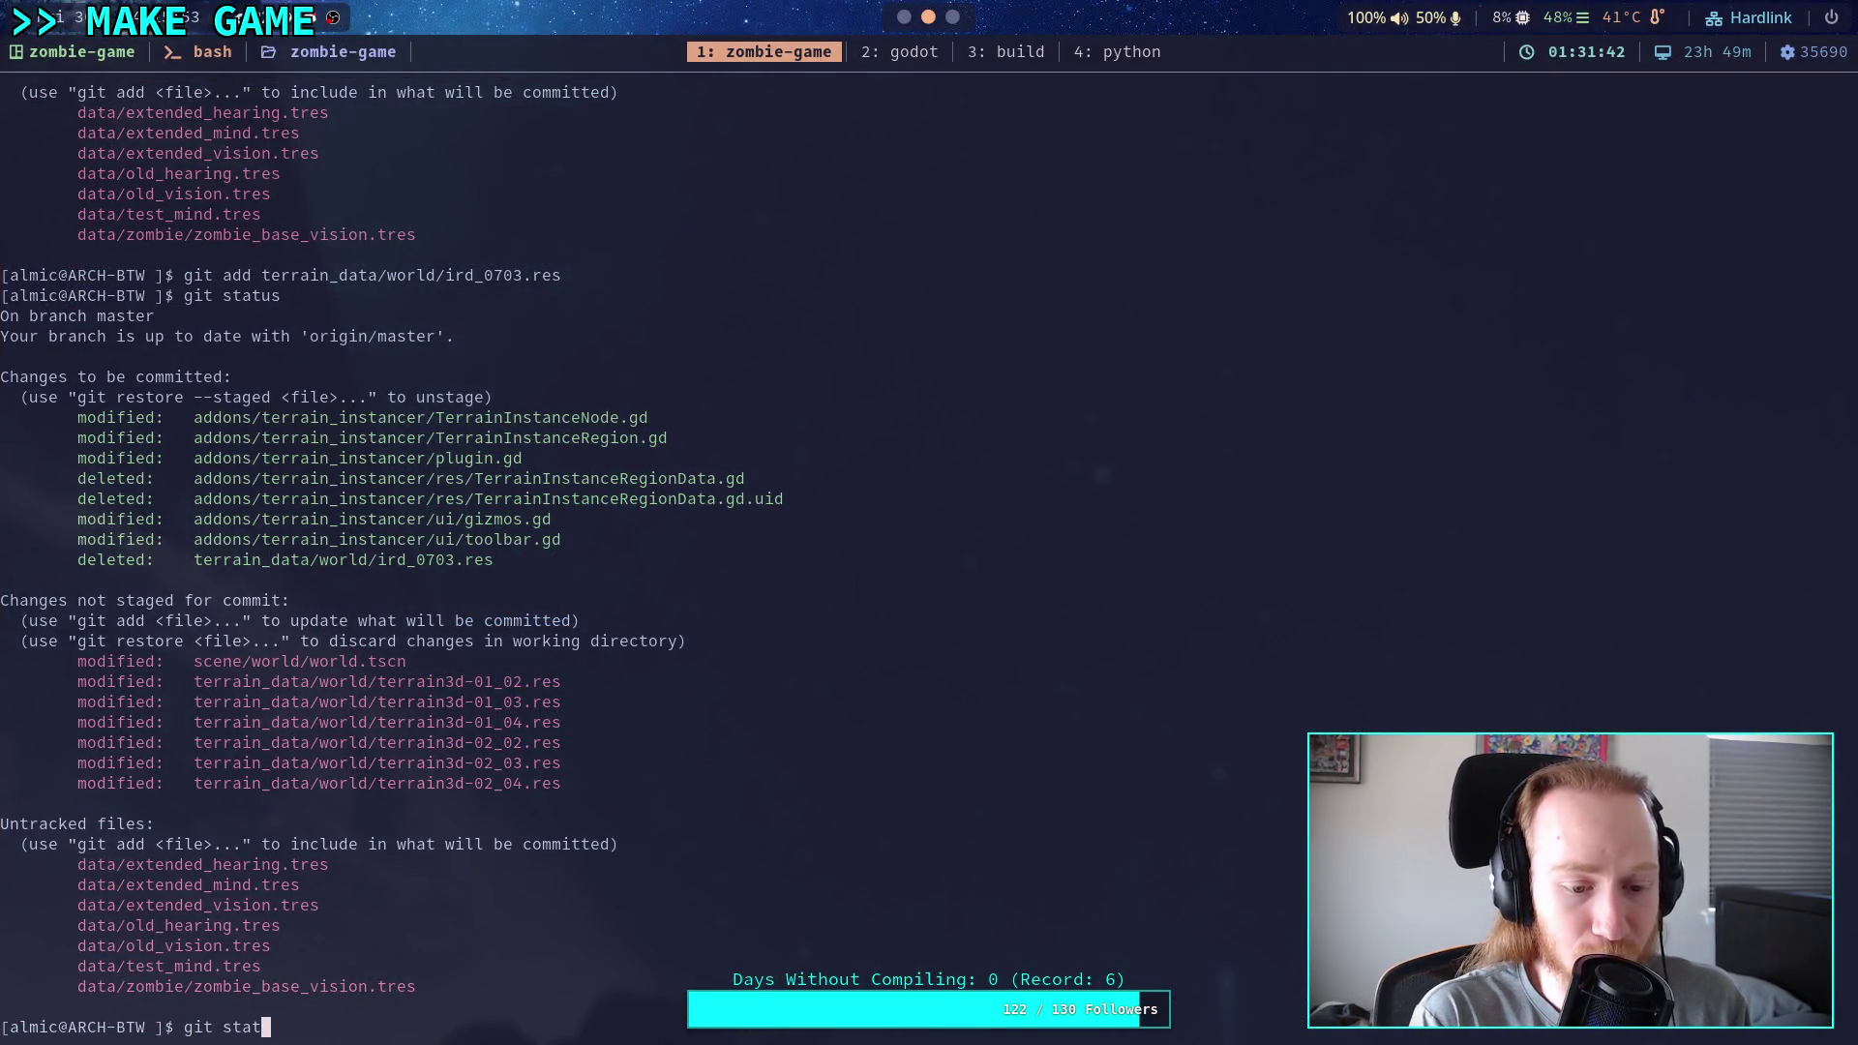
text(us)
key(Return)
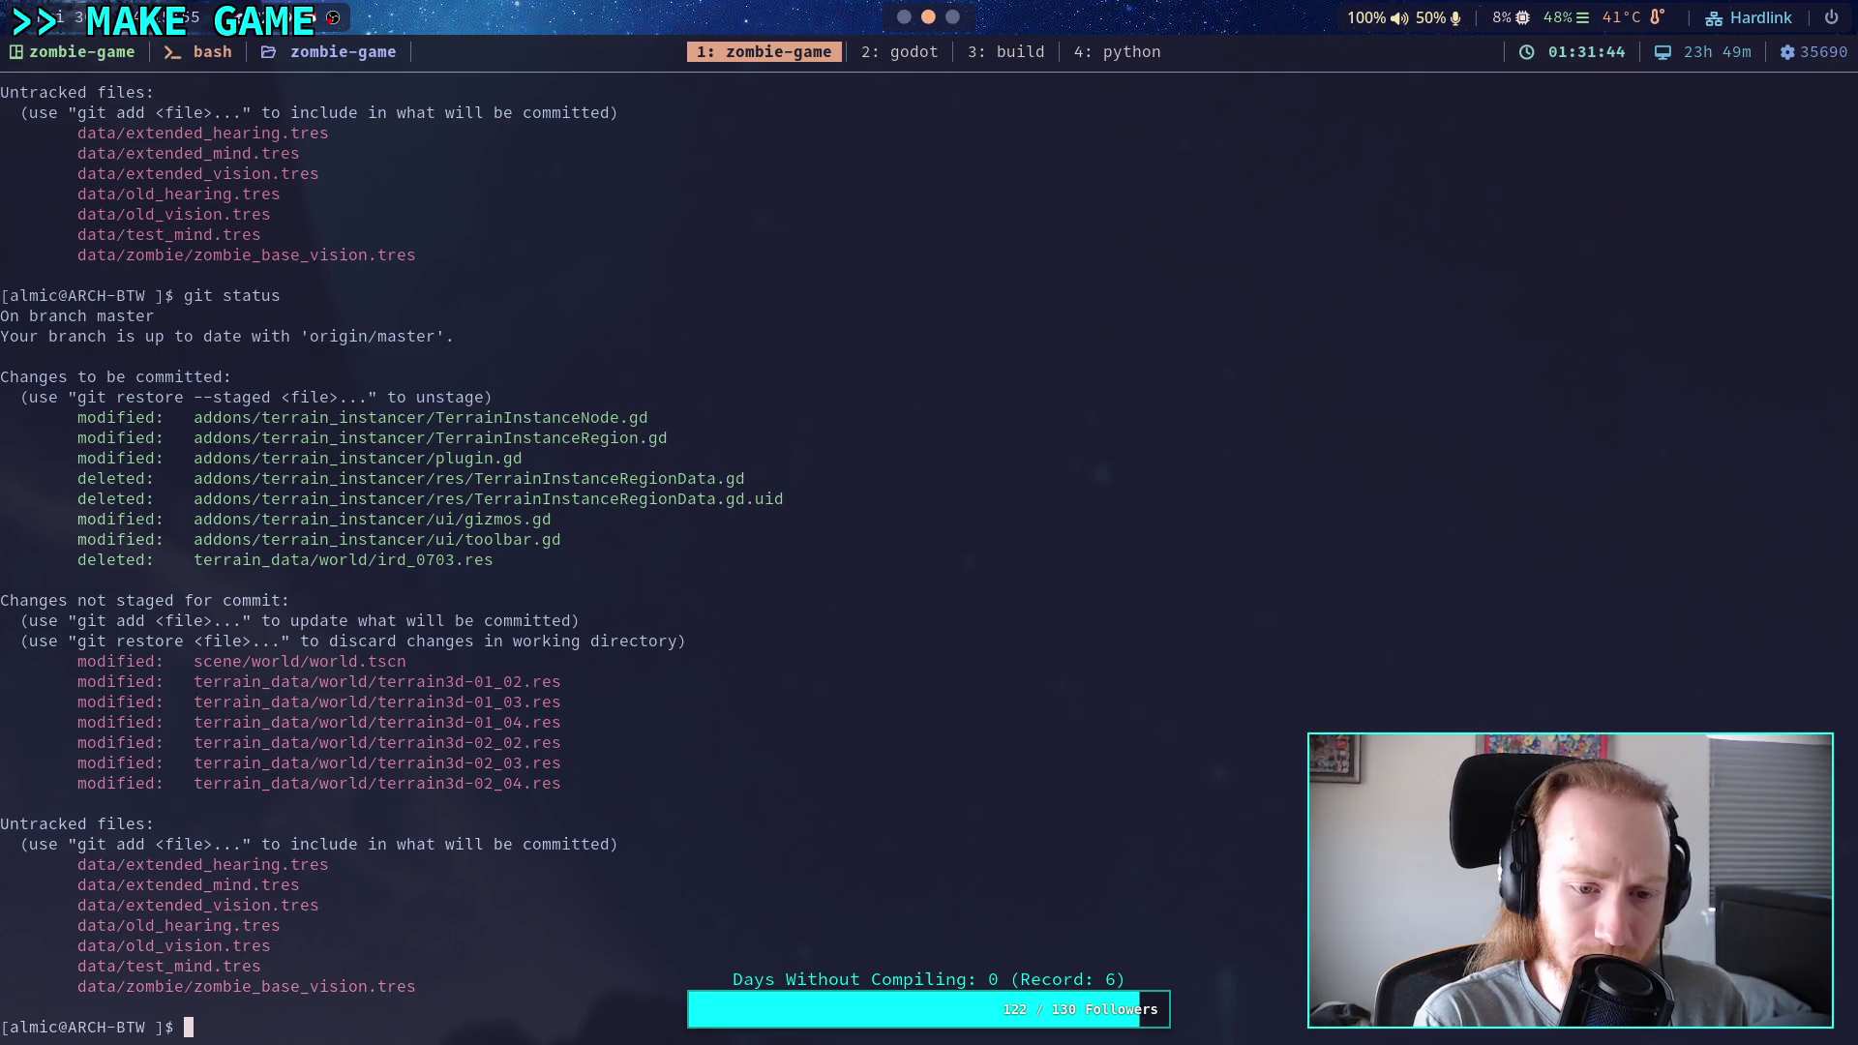
Step: Show git diff --staged and read through the TerrainInstanceNode.gd and TerrainInstanceRegion.gd changes
text(git diff --staged)
key(Return)
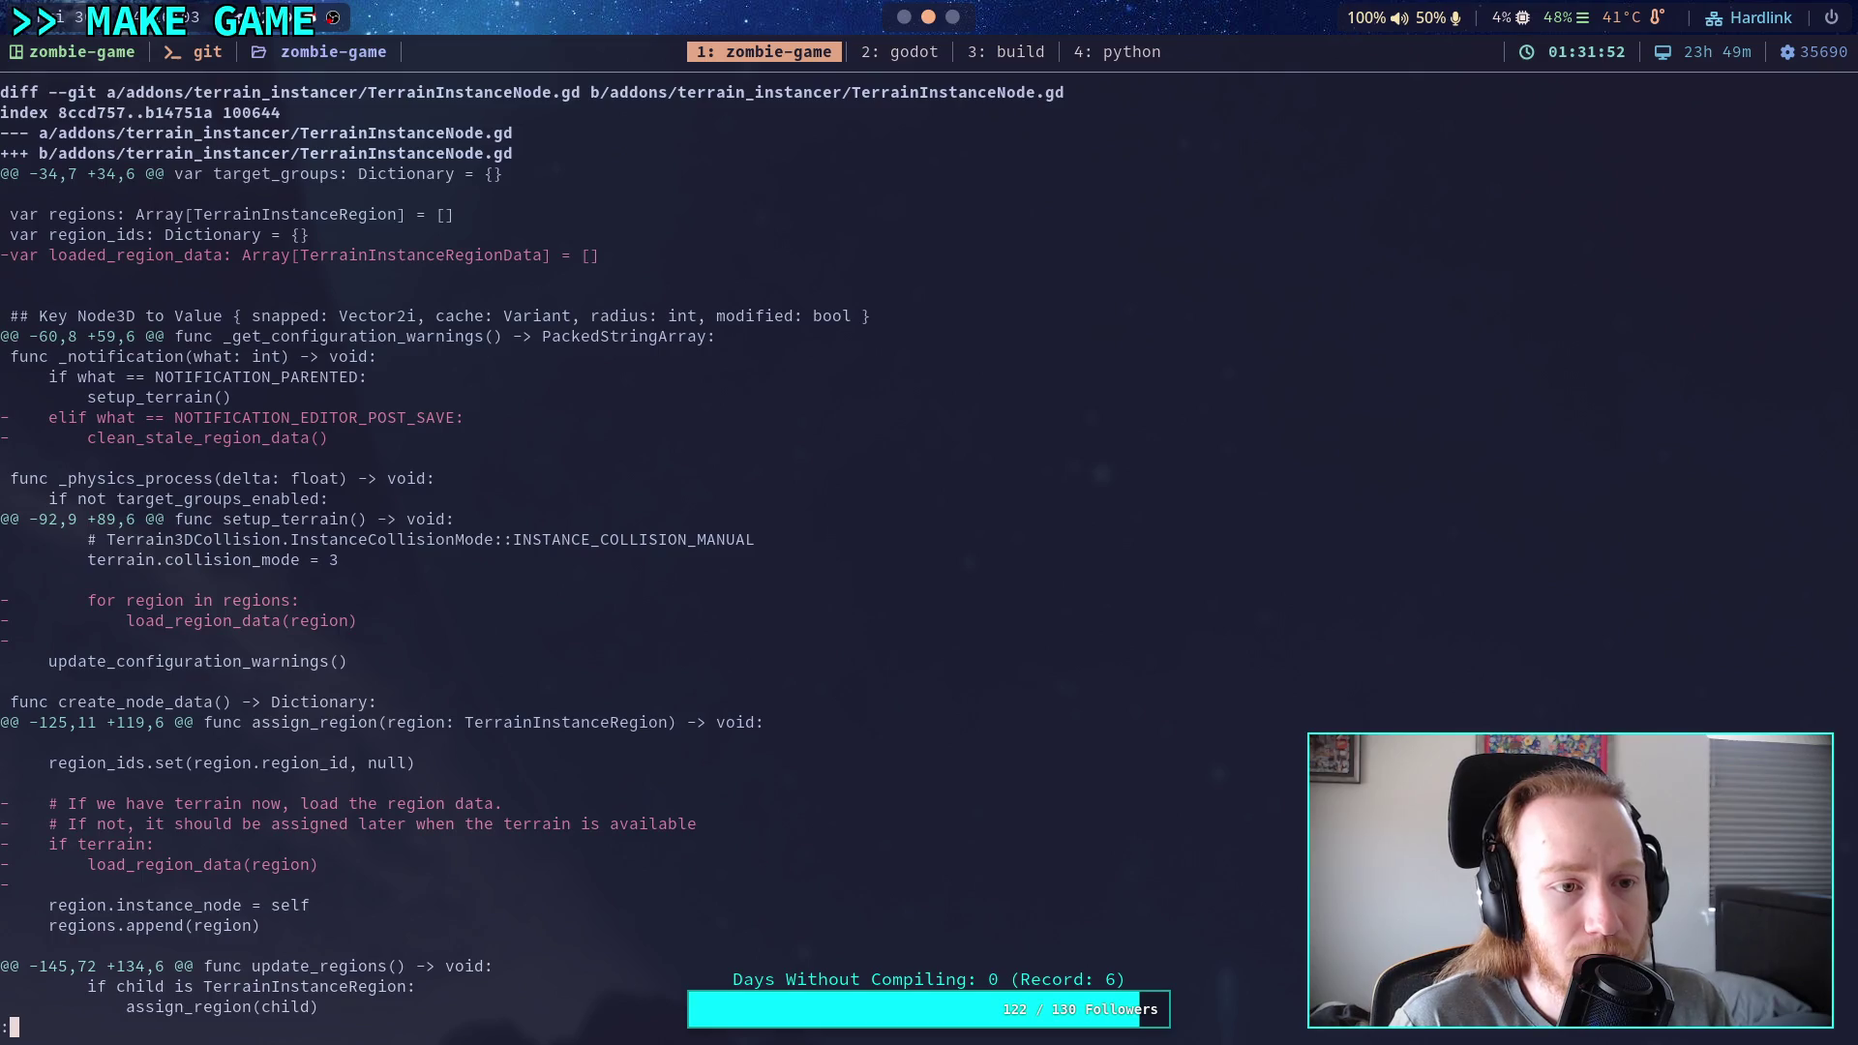
key(j)
key(j)
key(j)
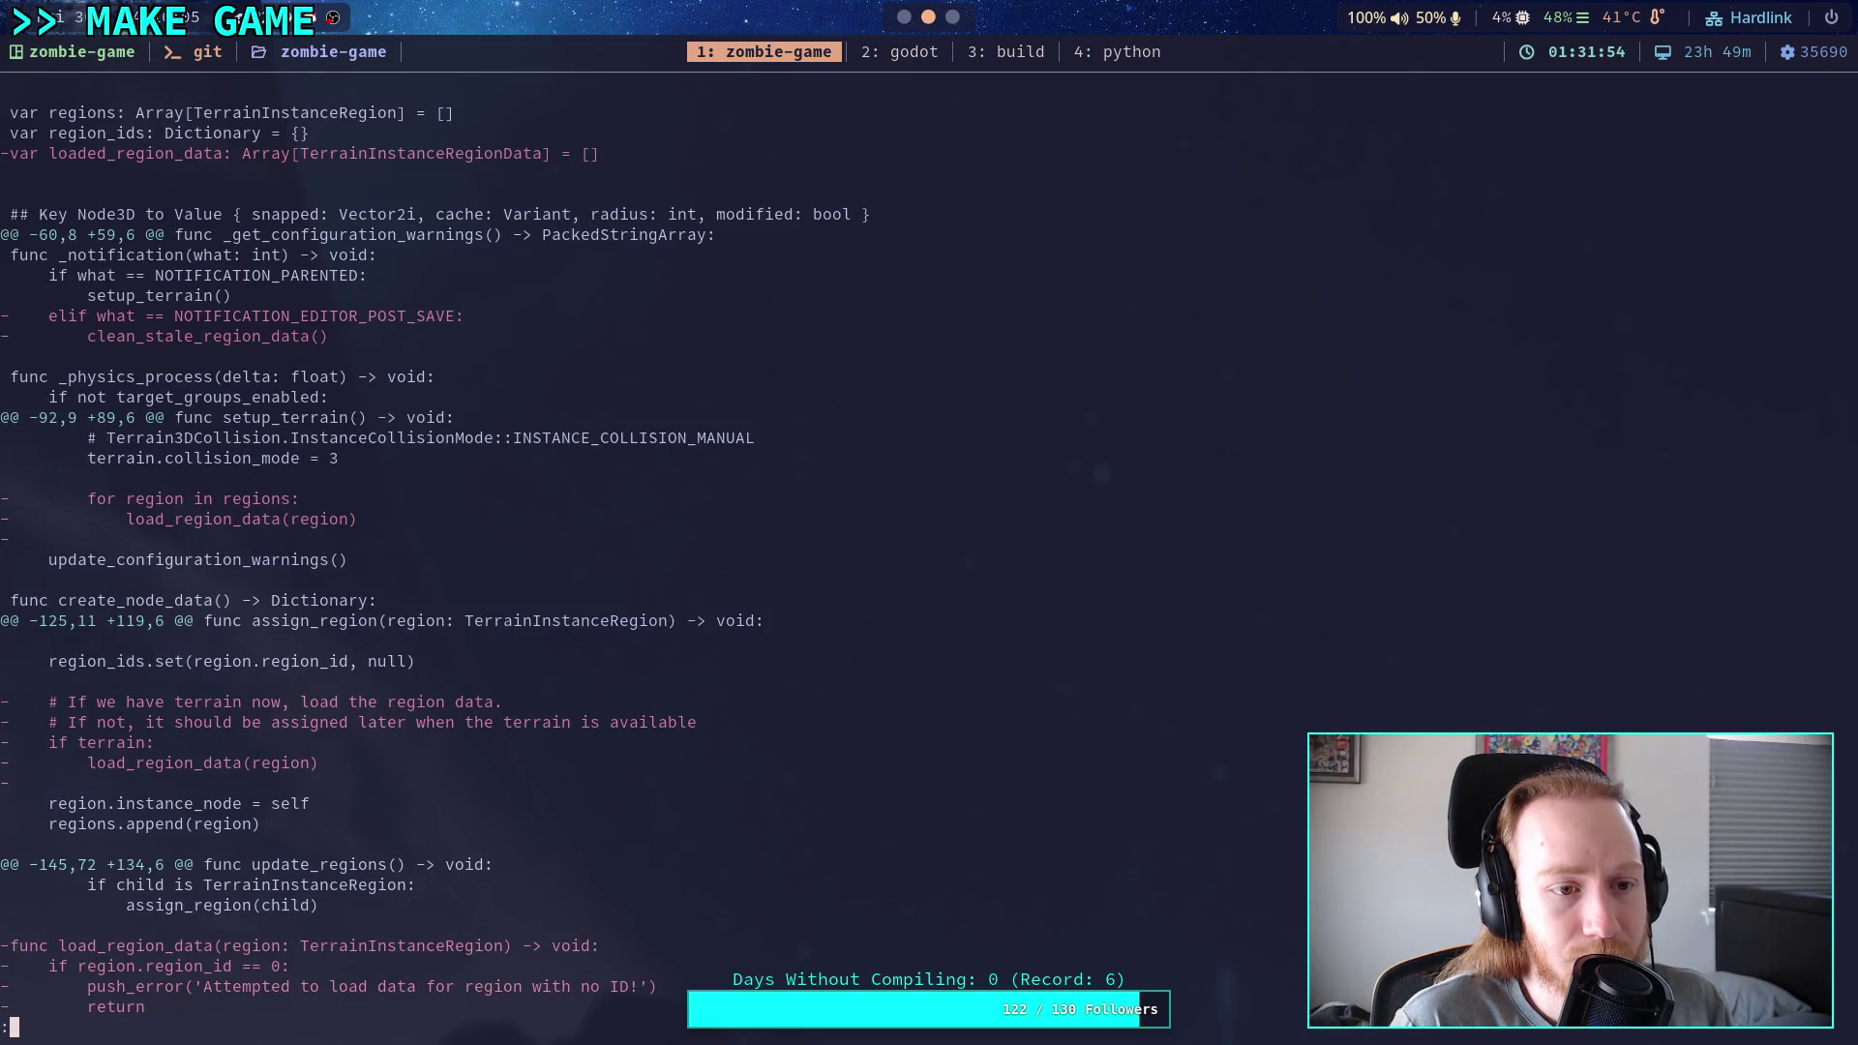
key(j)
key(j)
key(j)
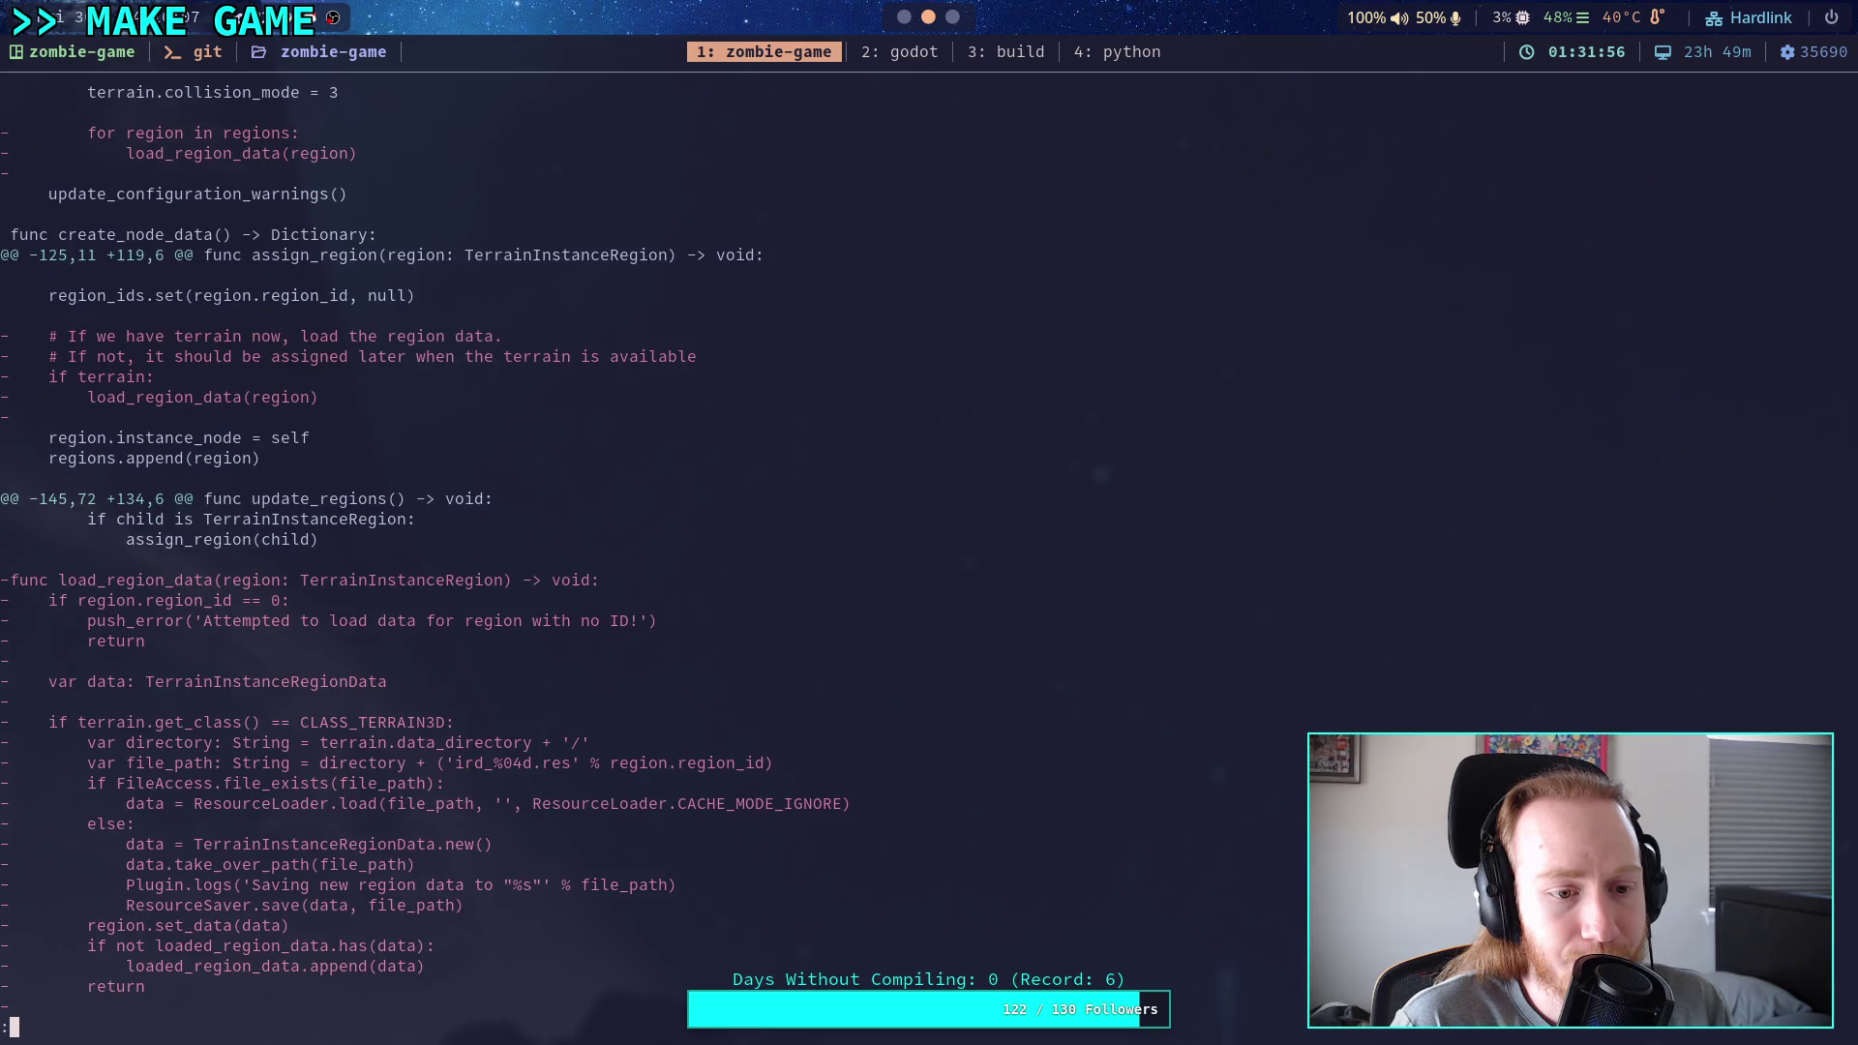
key(j)
key(j)
key(j)
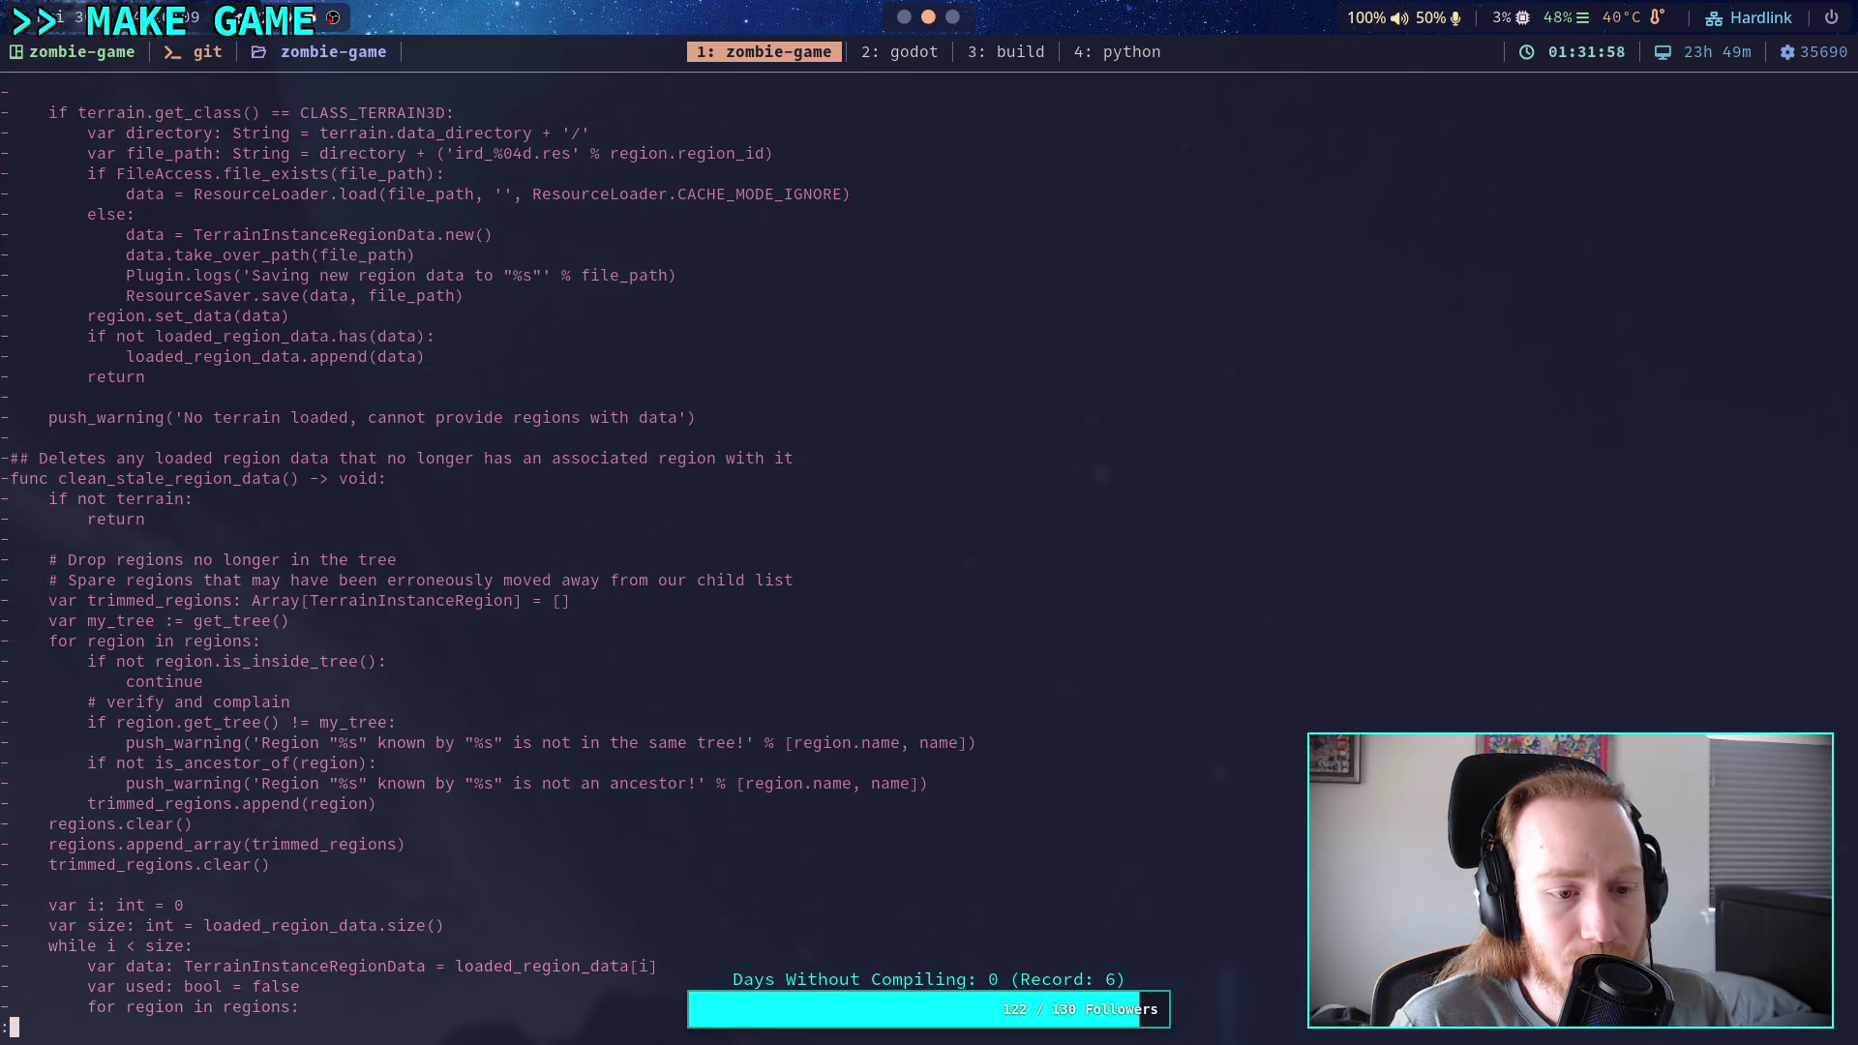
key(j)
key(j)
key(j)
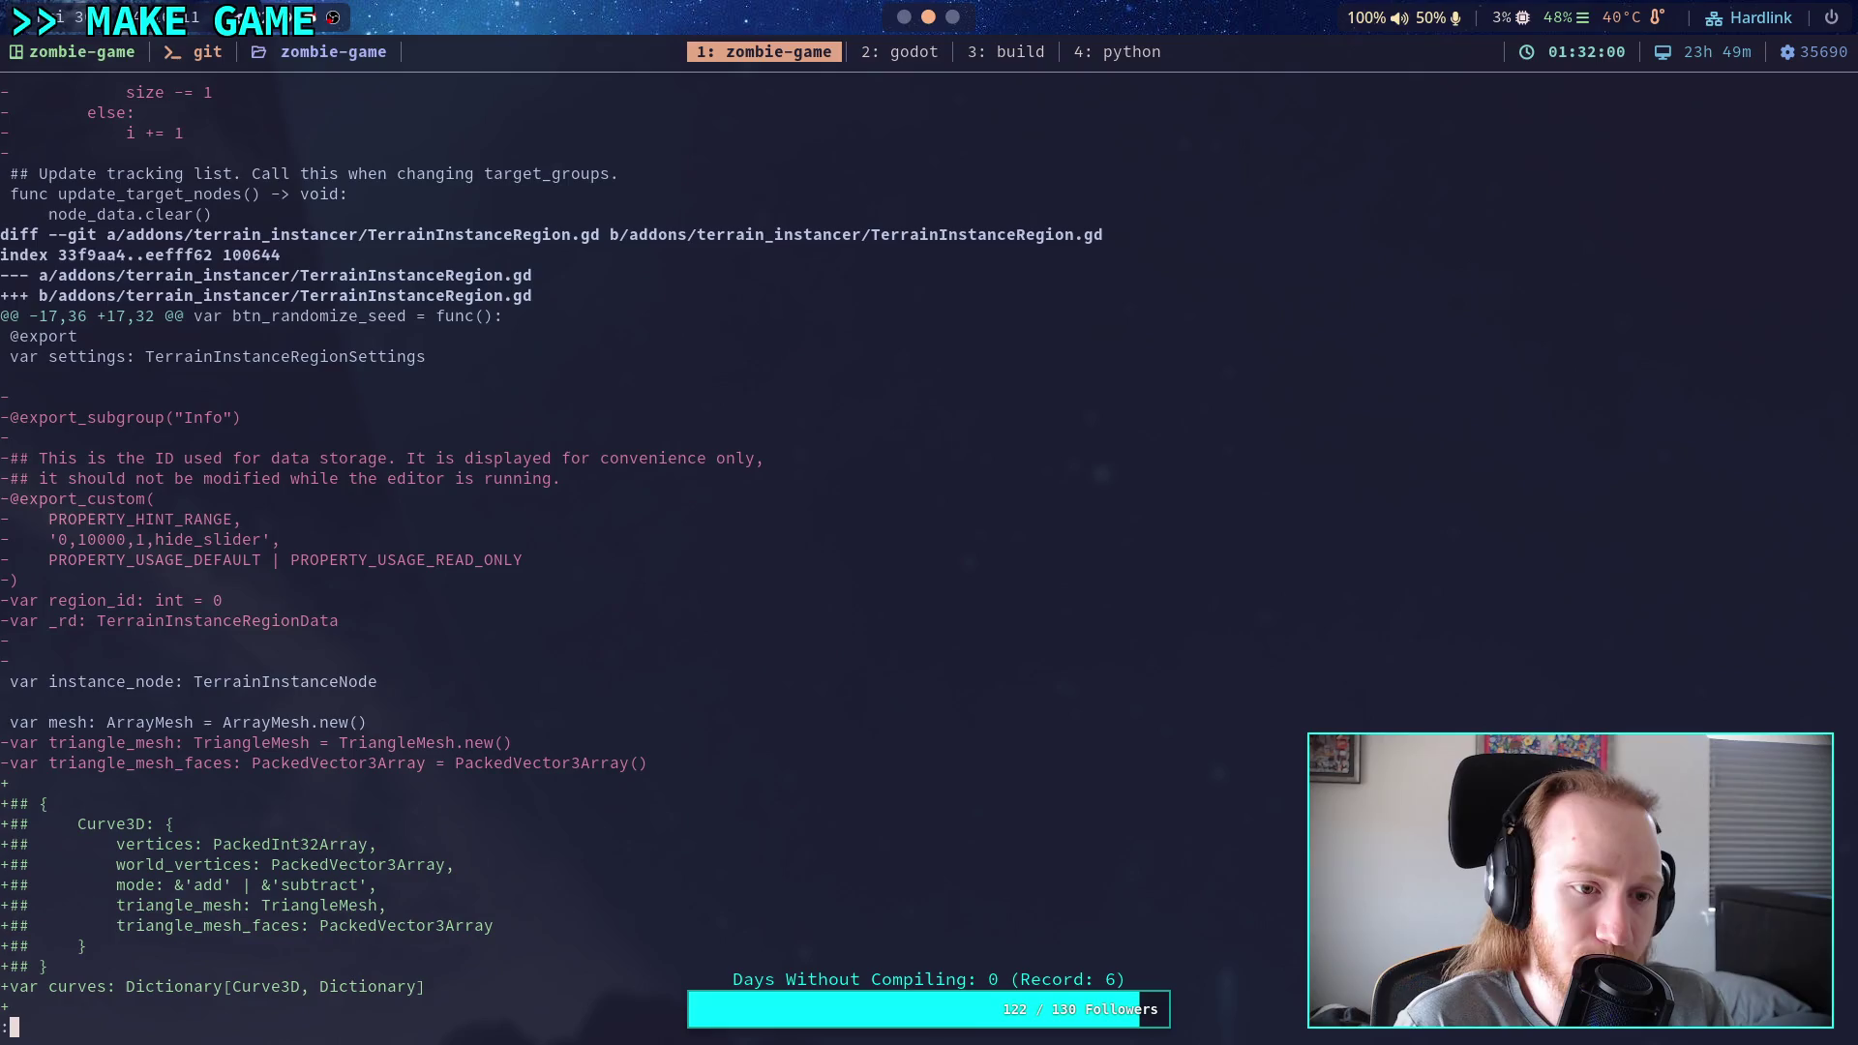
key(j)
key(j)
key(j)
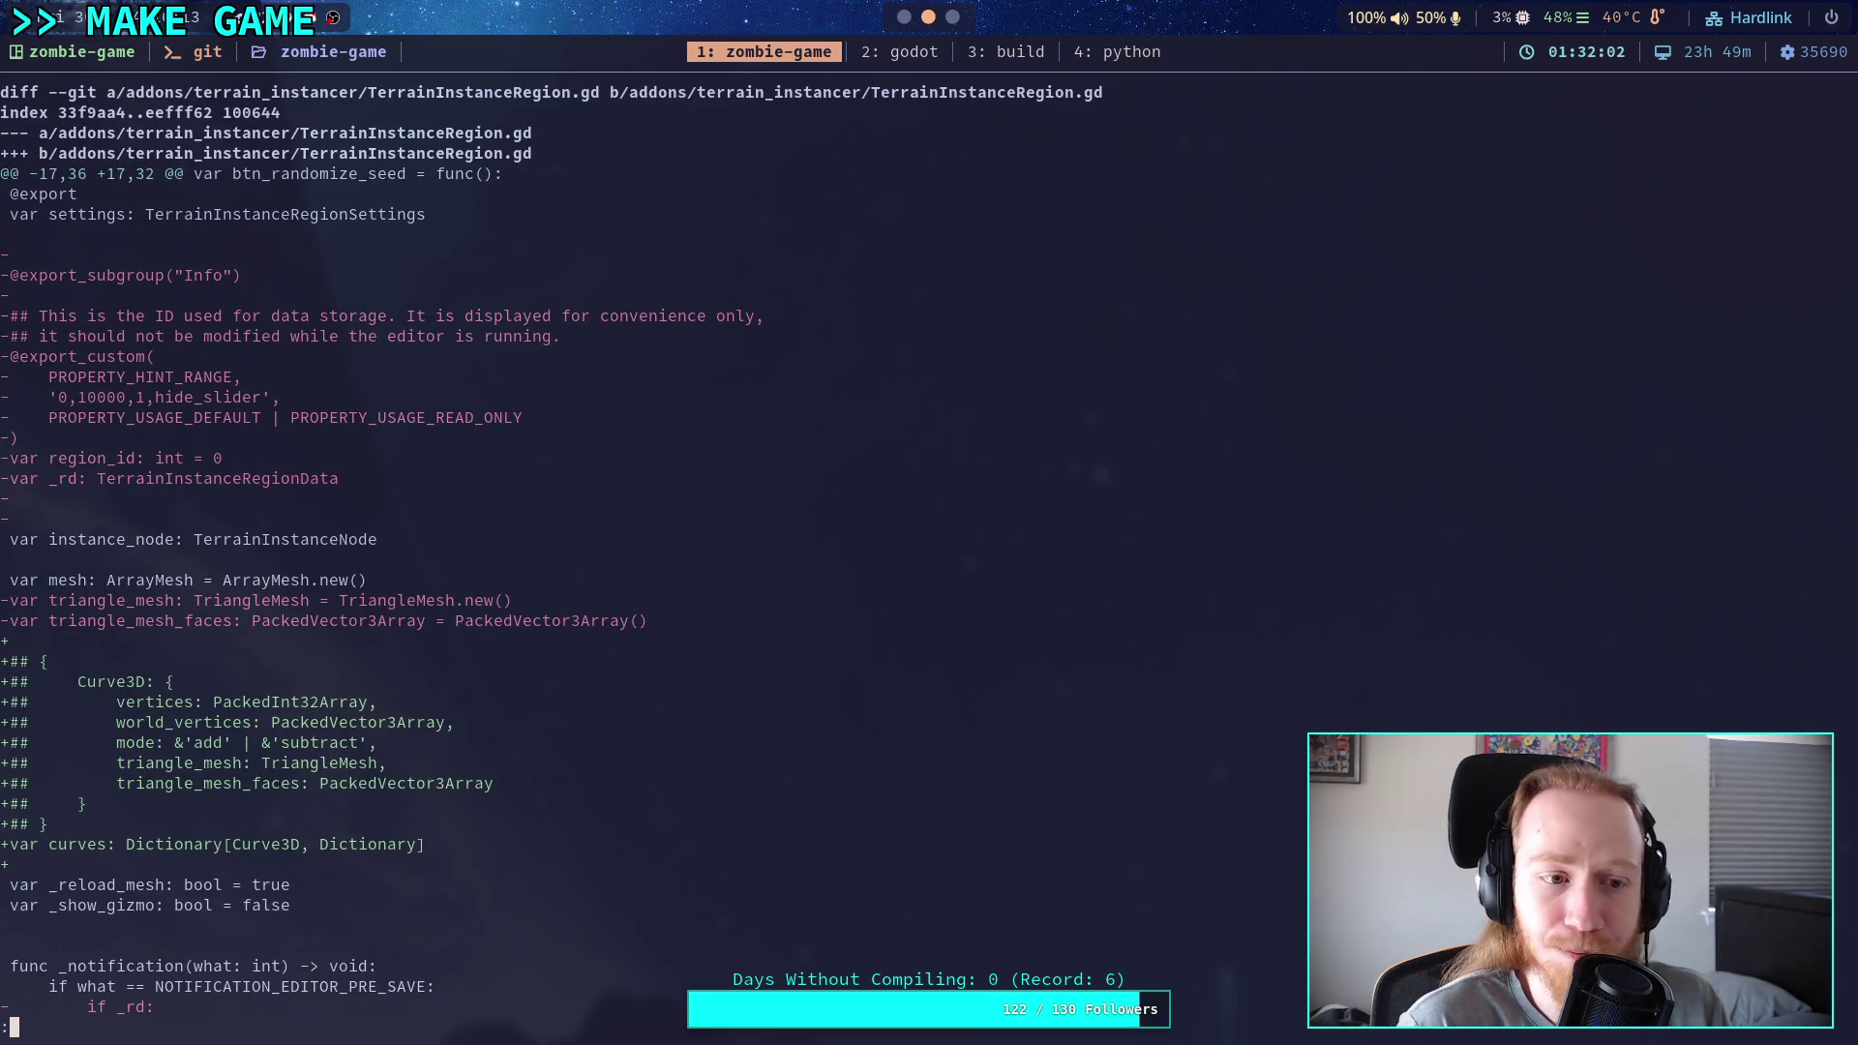
key(j)
key(j)
key(j)
key(j)
key(j)
key(j)
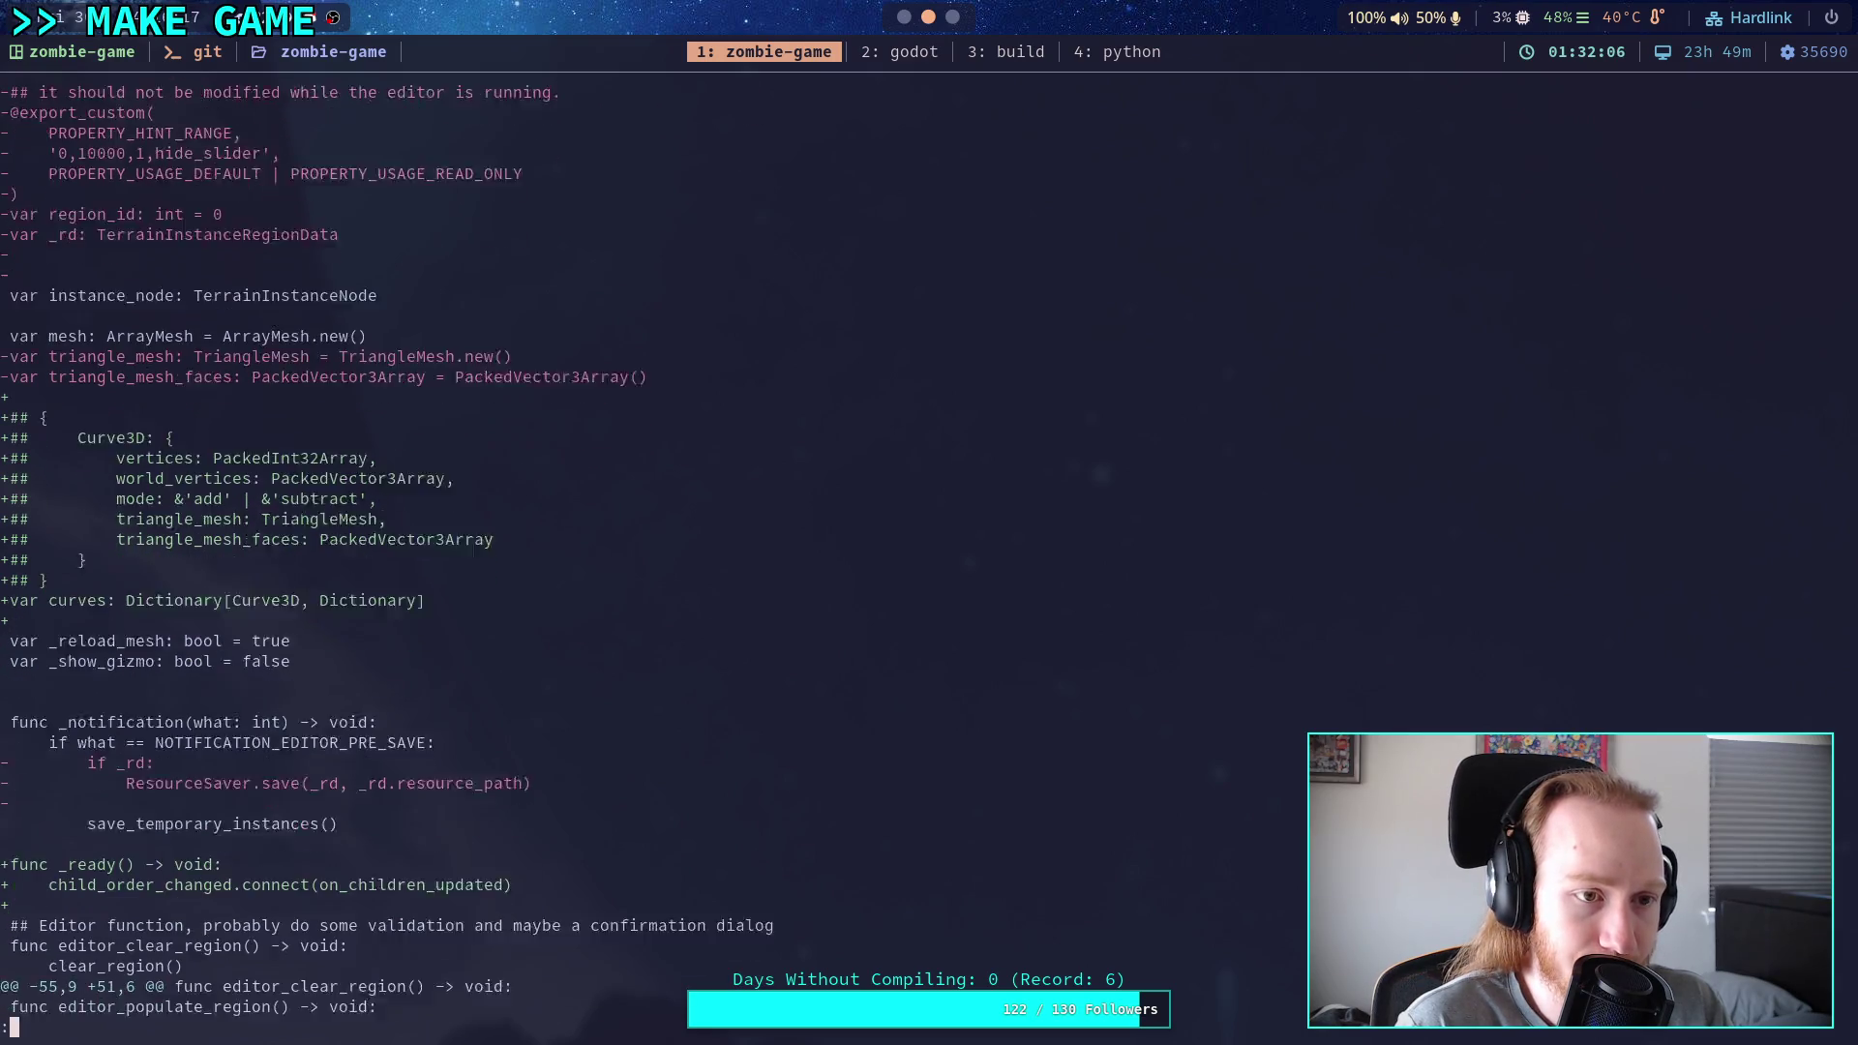
key(j)
key(j)
key(j)
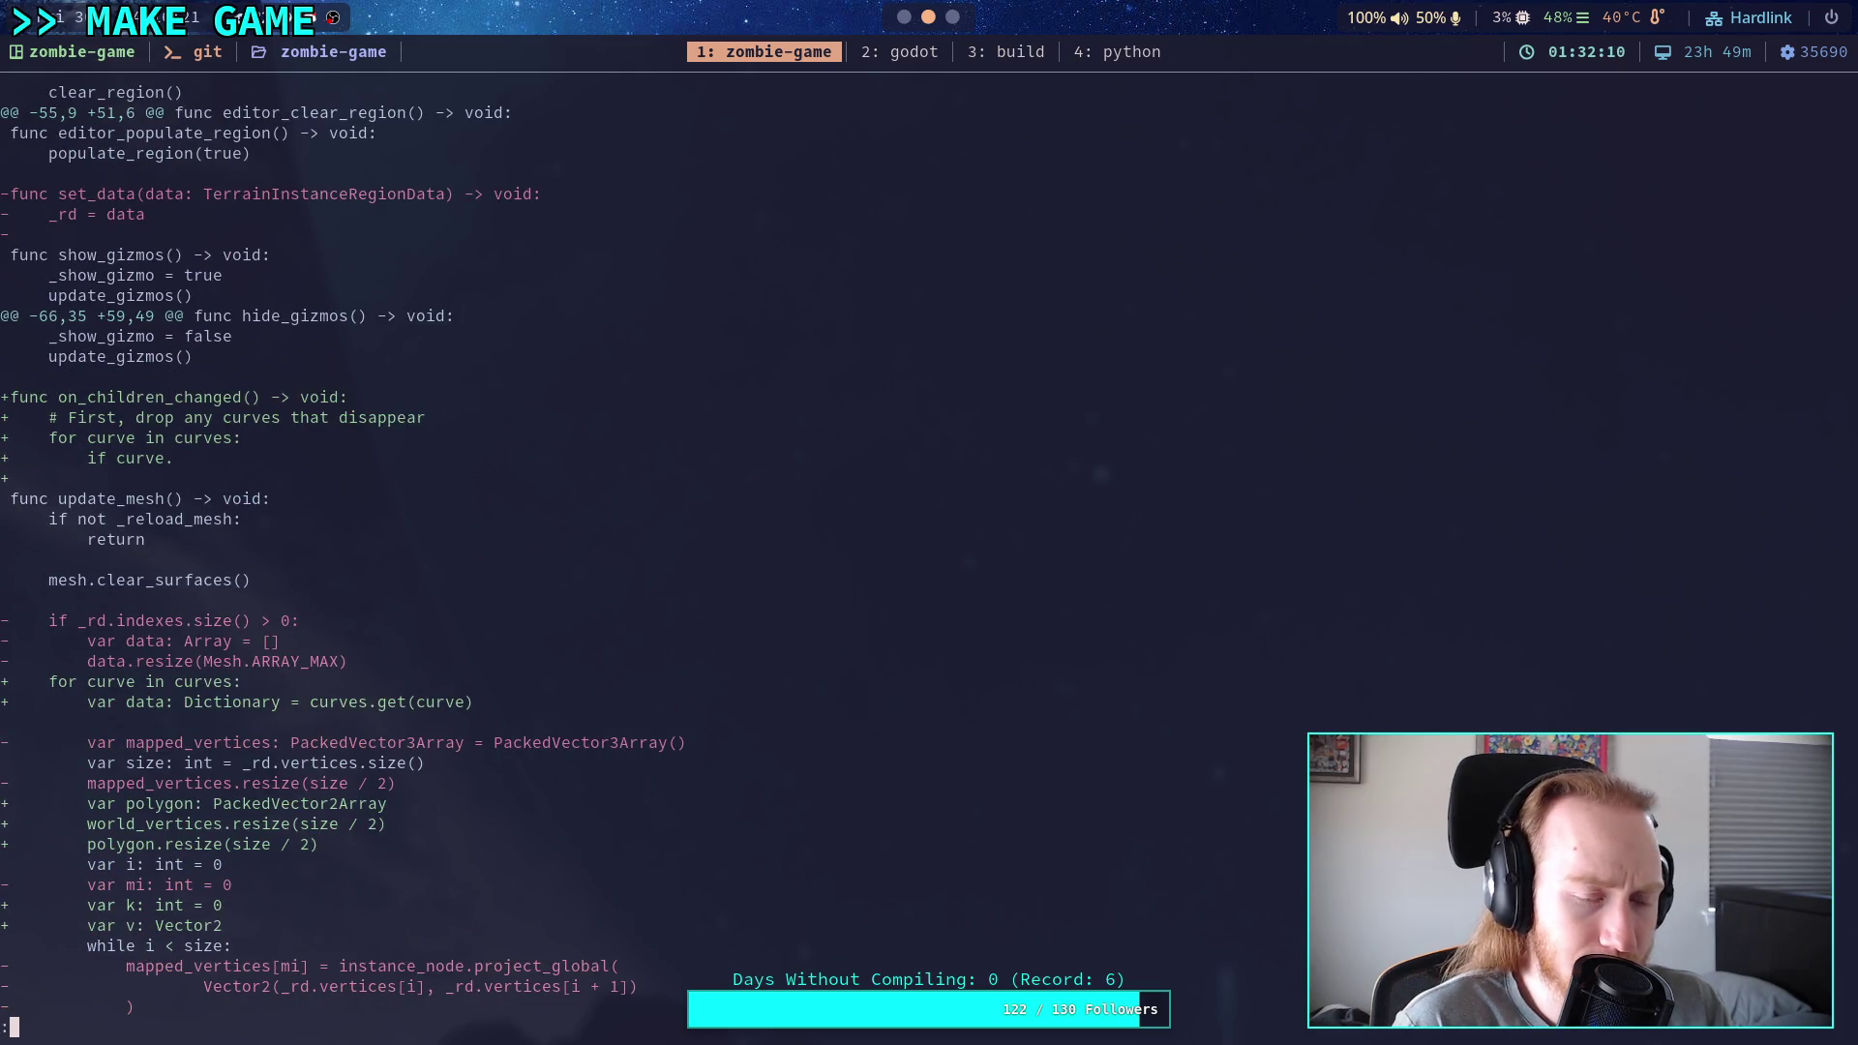
key(j)
key(j)
key(j)
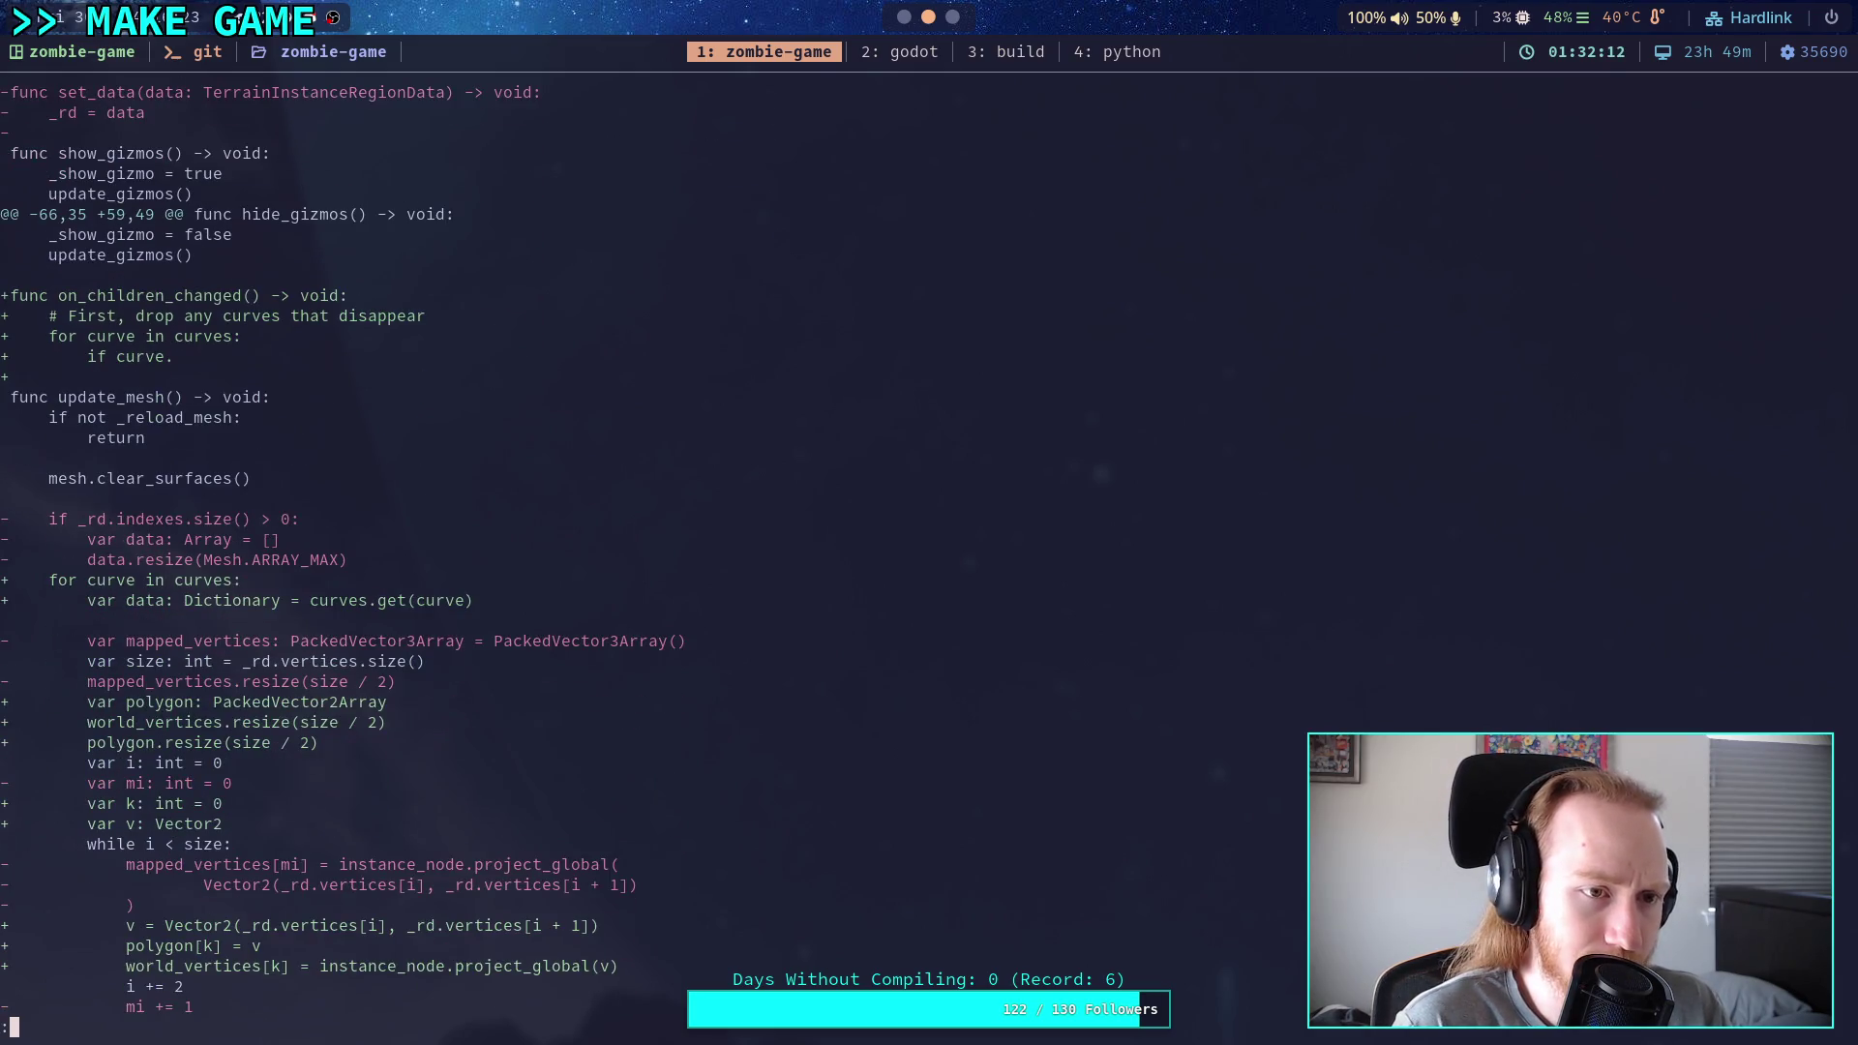
Step: Page through plugin.gd's rewritten mesh building to the deleted TerrainInstanceRegionData.gd script
key(space)
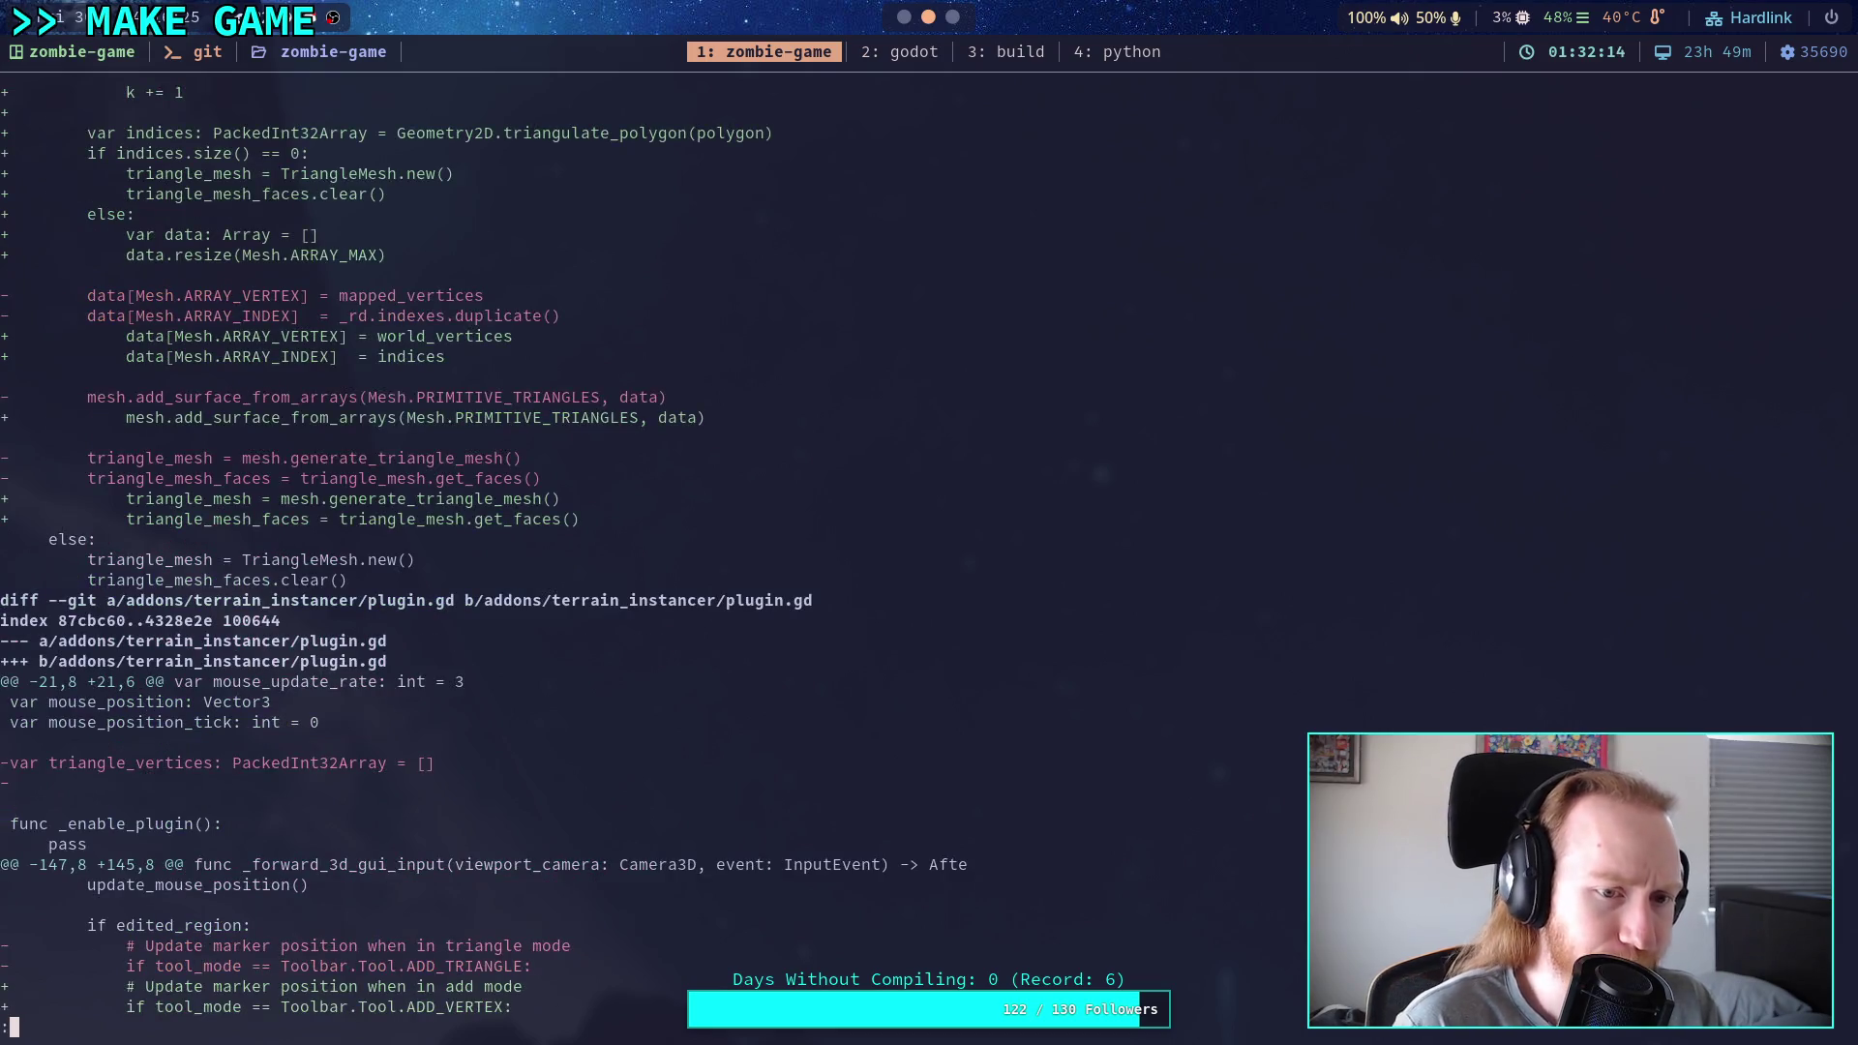
key(k)
key(k)
key(k)
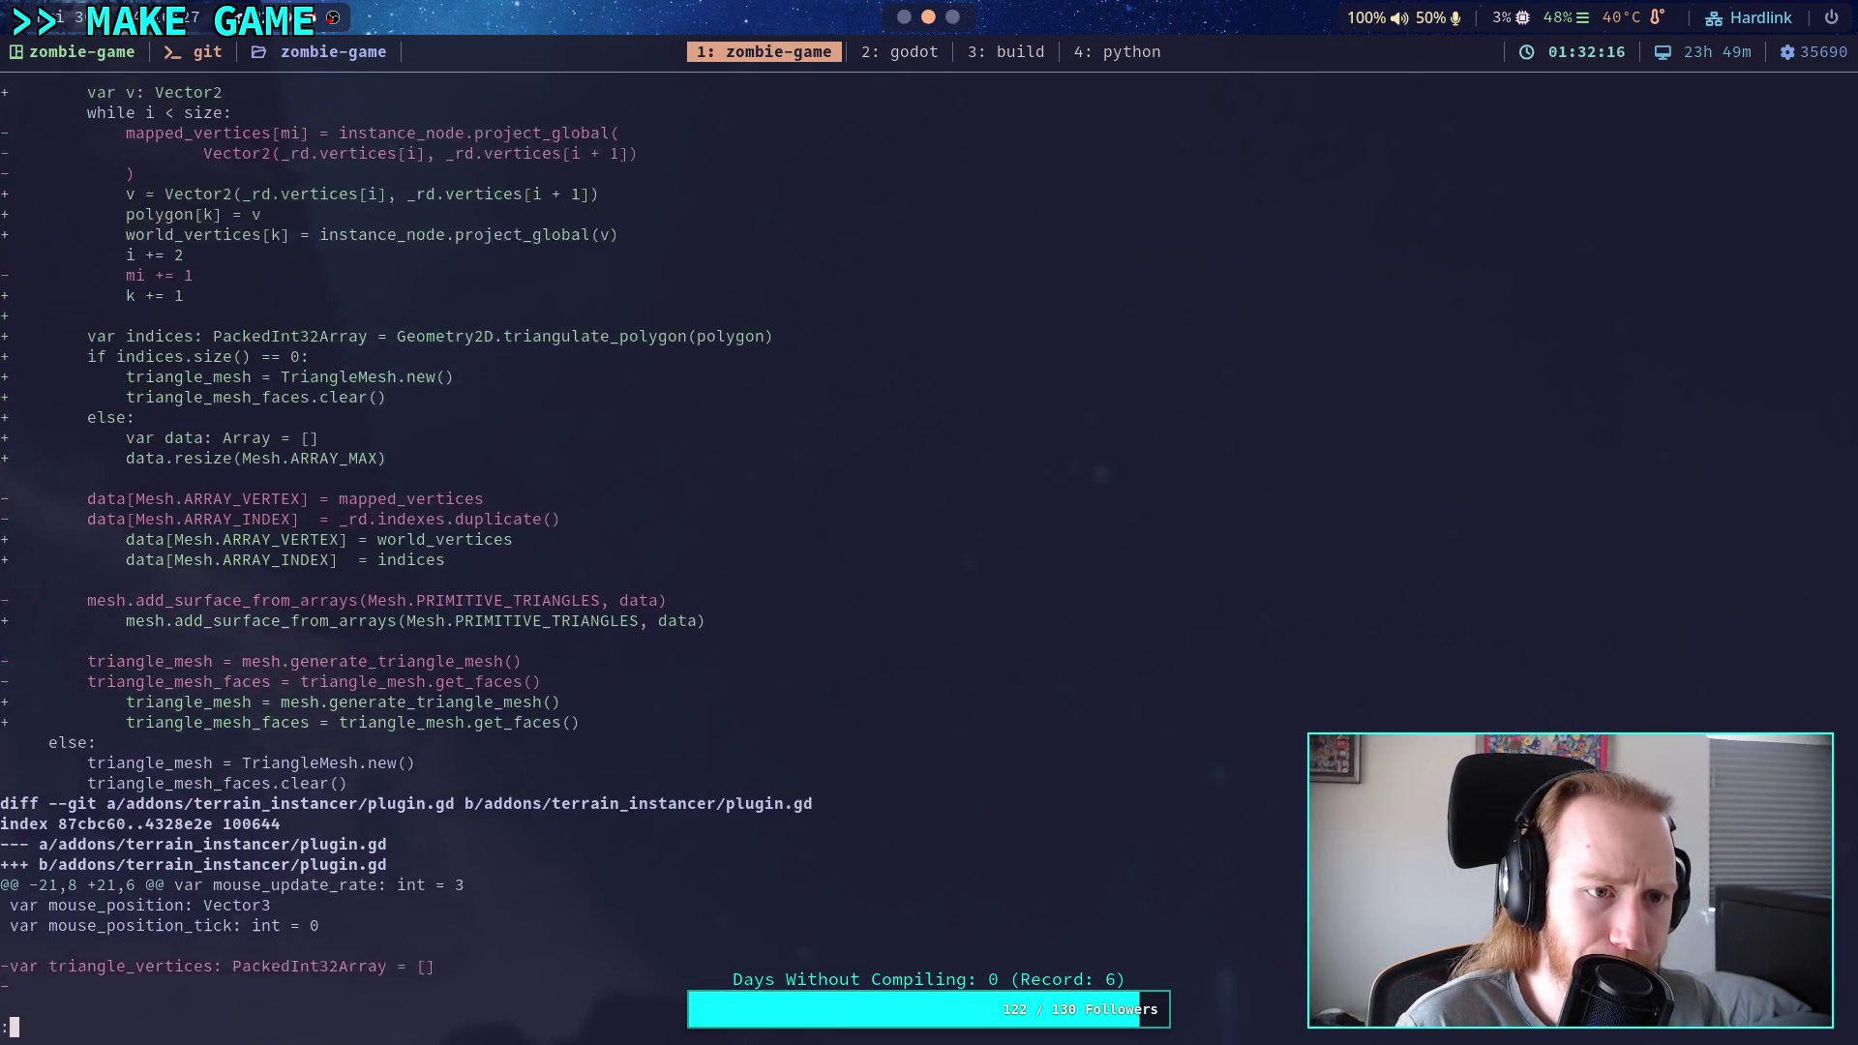
key(j)
key(j)
key(j)
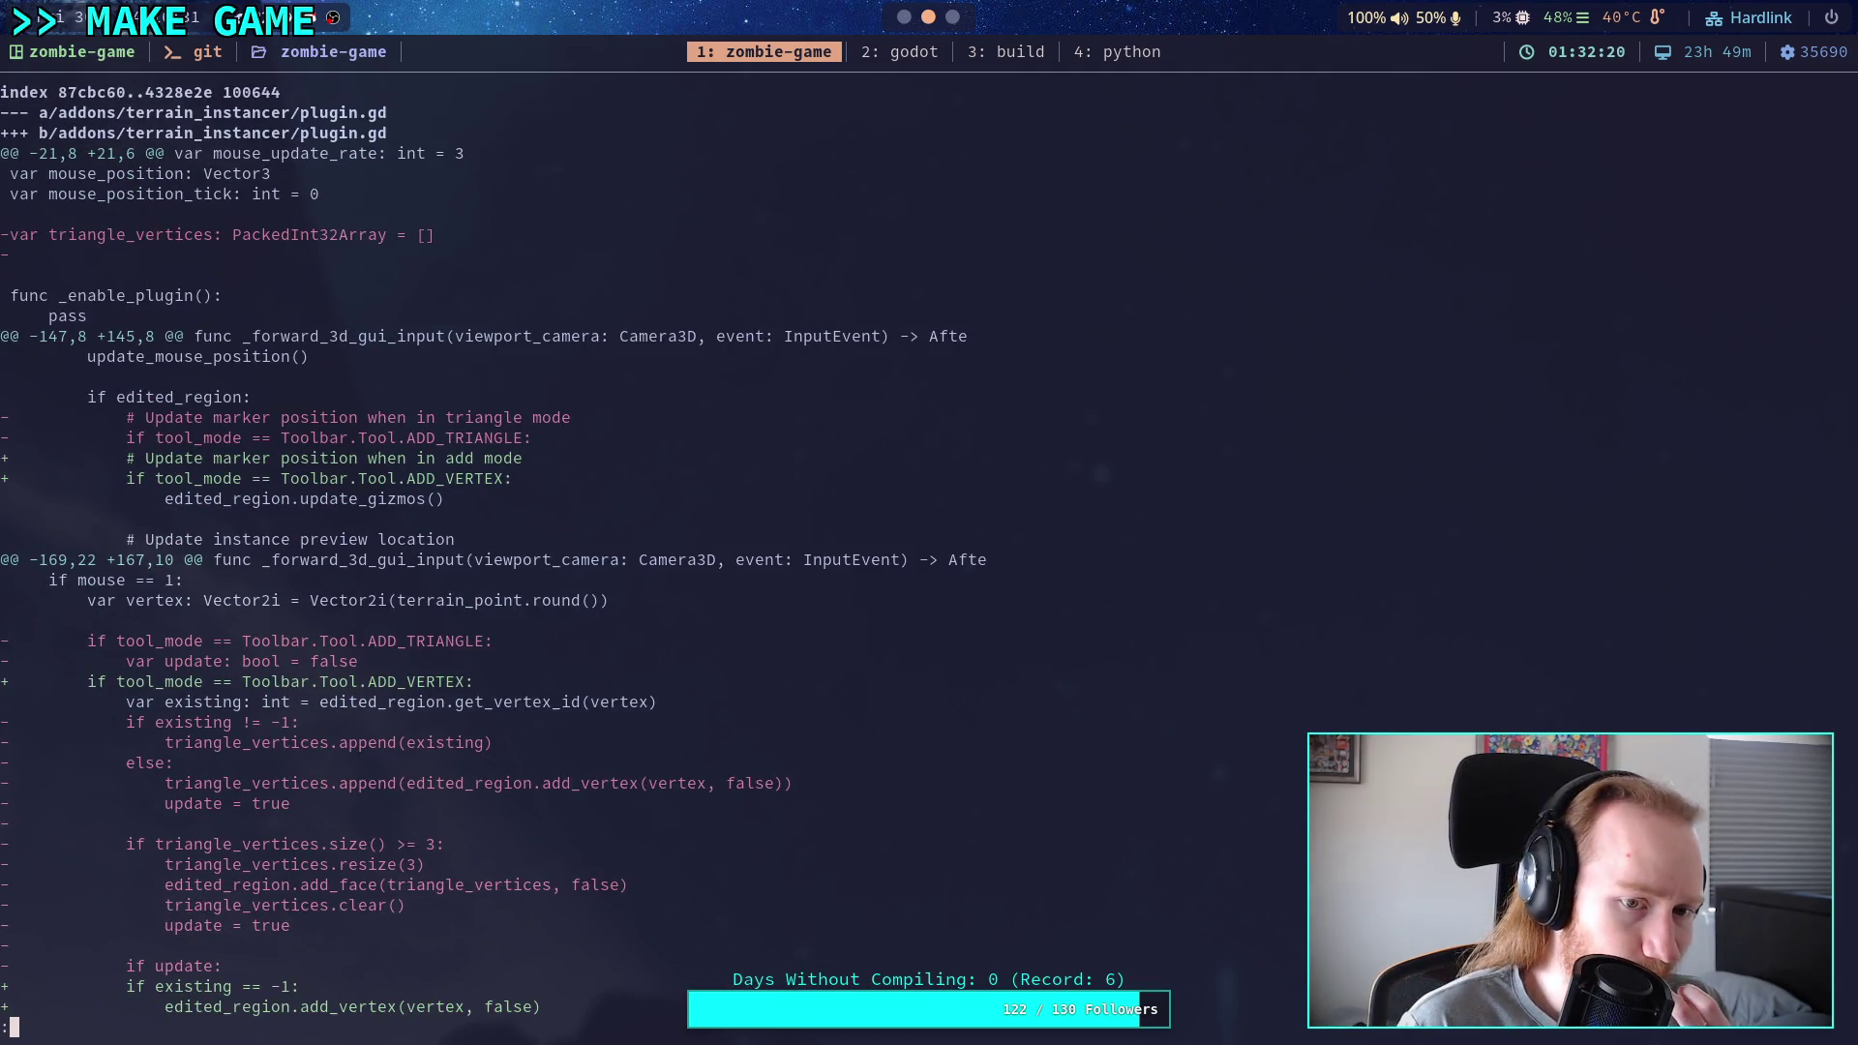
key(space)
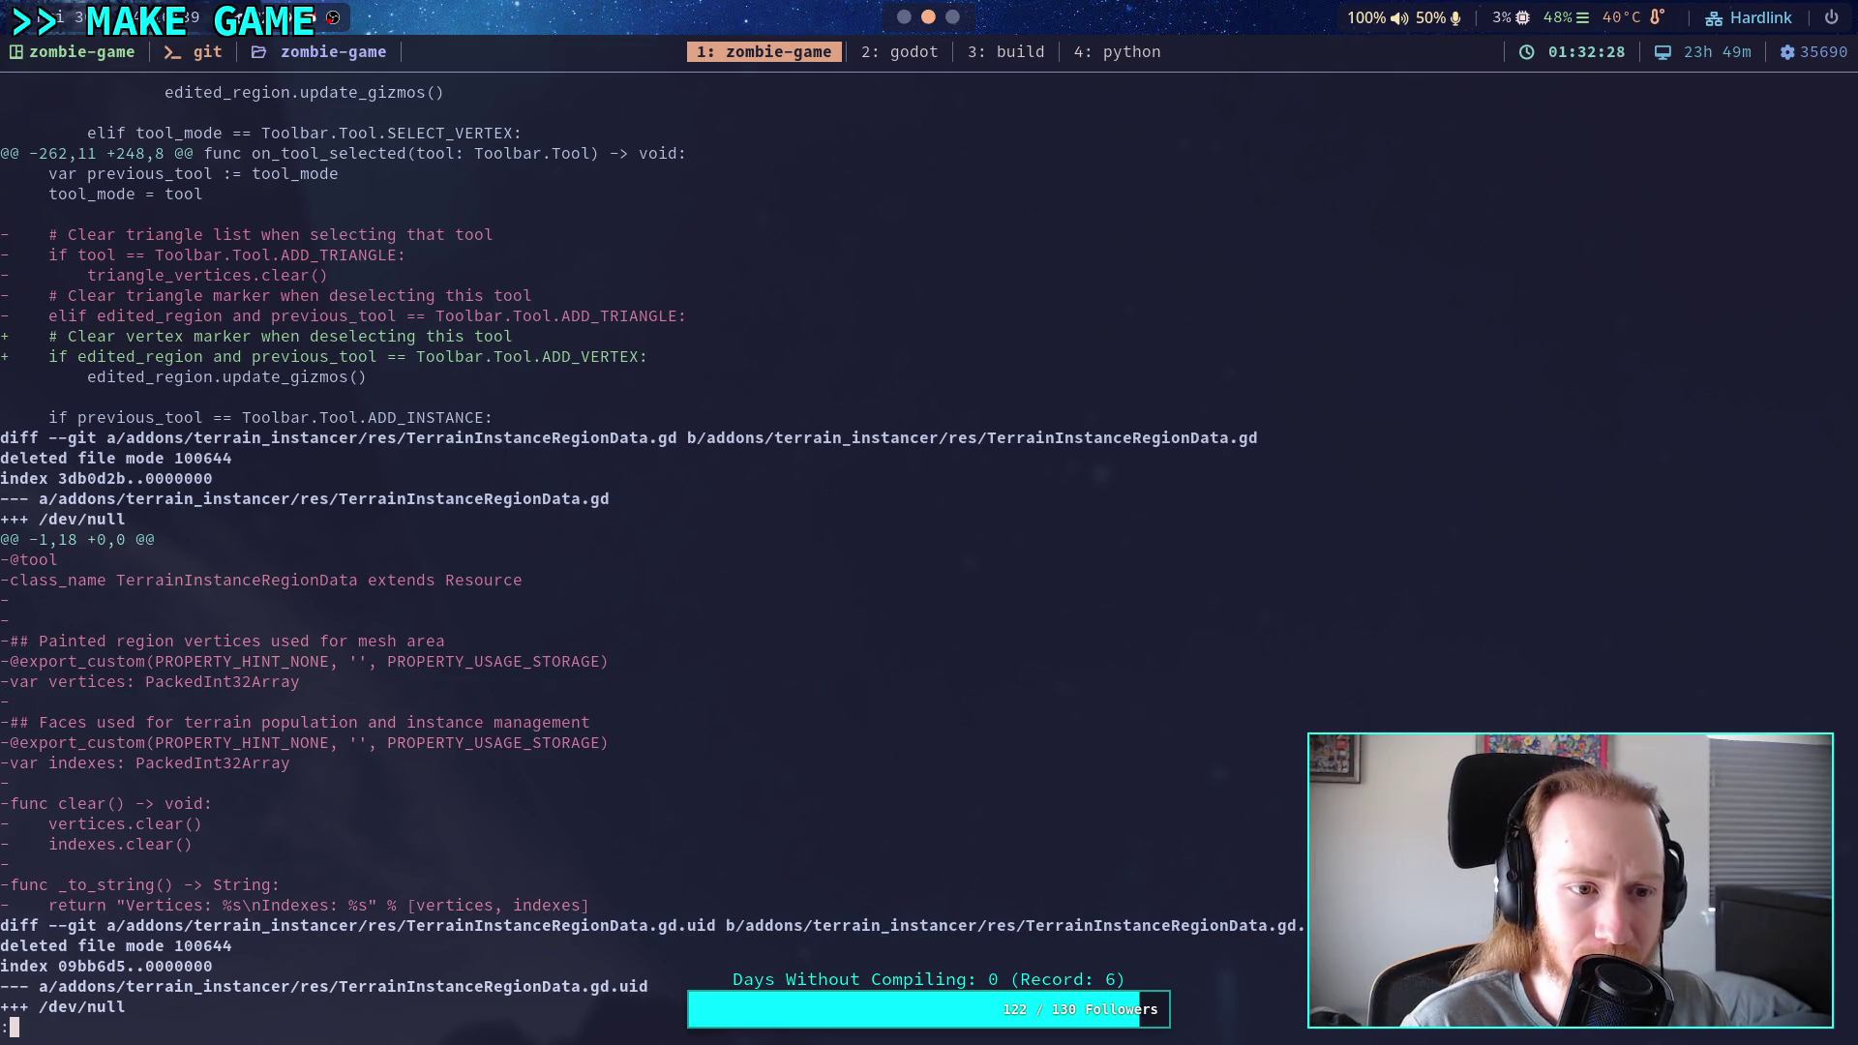
Step: Page ahead to gizmos.gd's PATH_MATERIAL drawing and toolbar.gd's ADD_VERTEX Tool enum change
key(space)
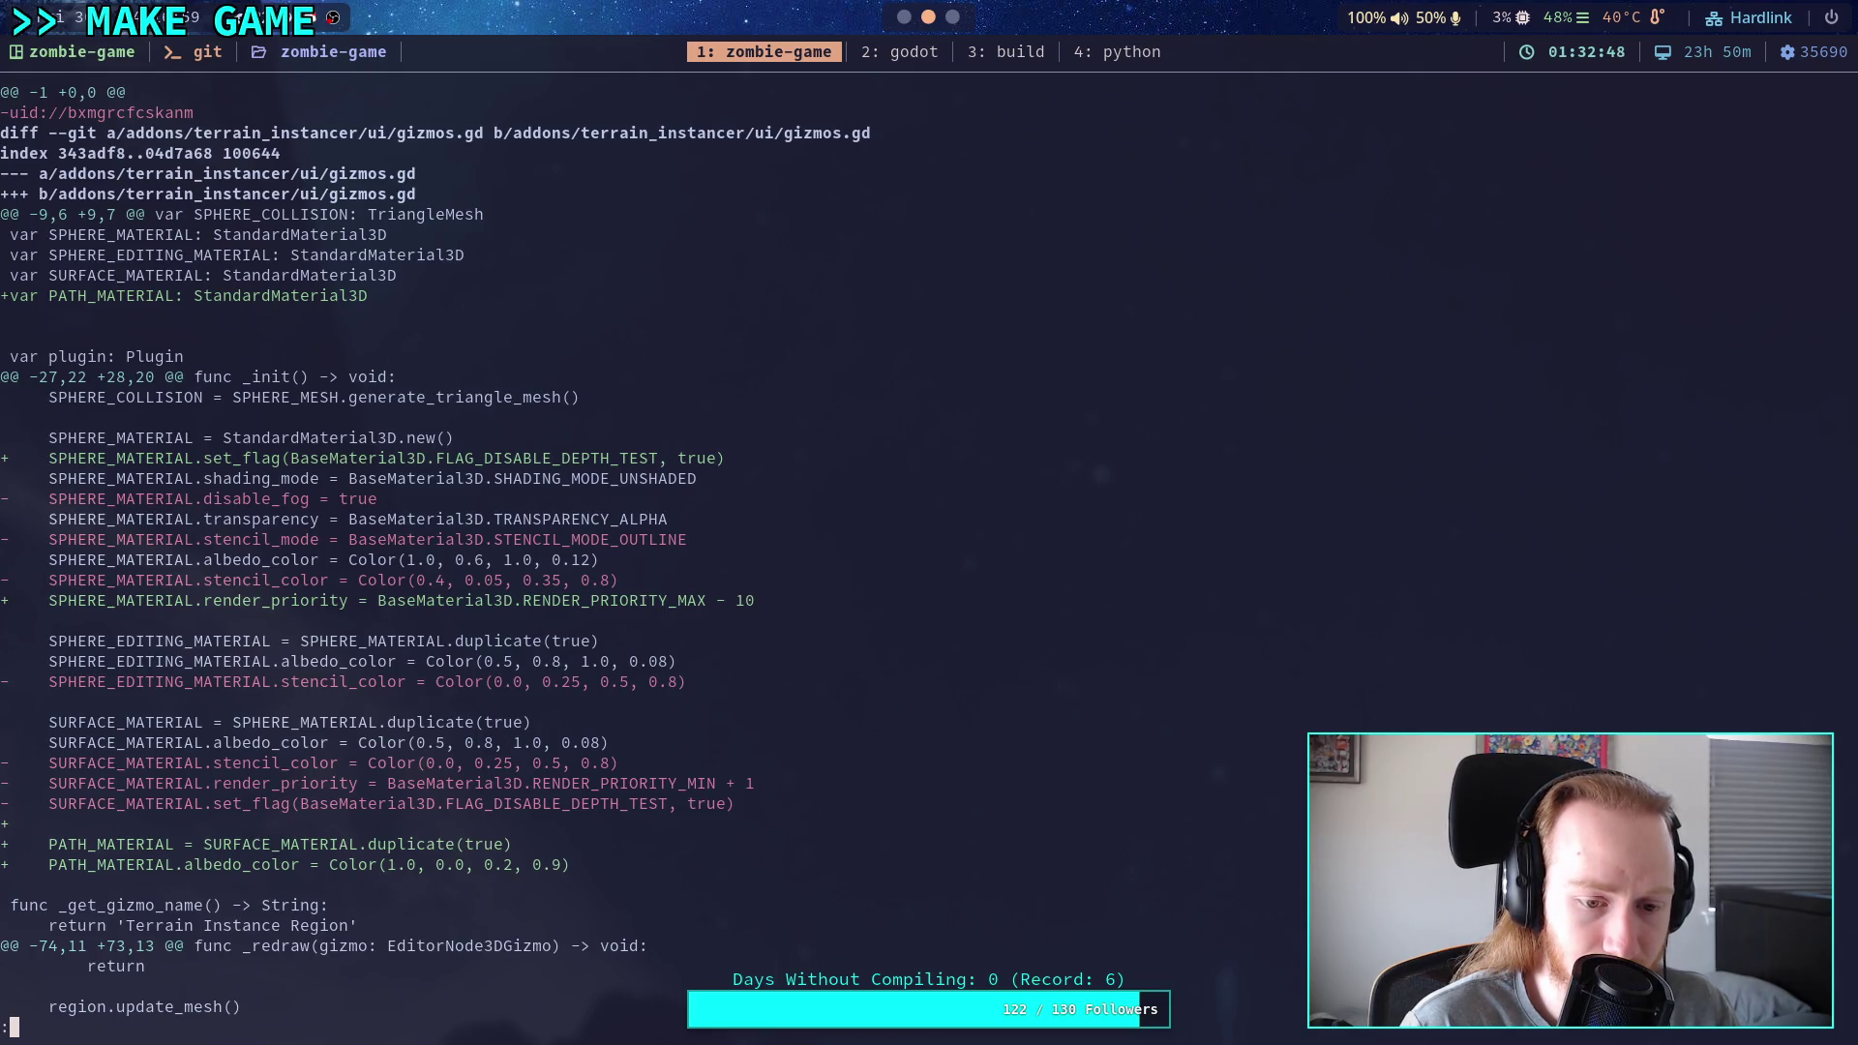
key(space)
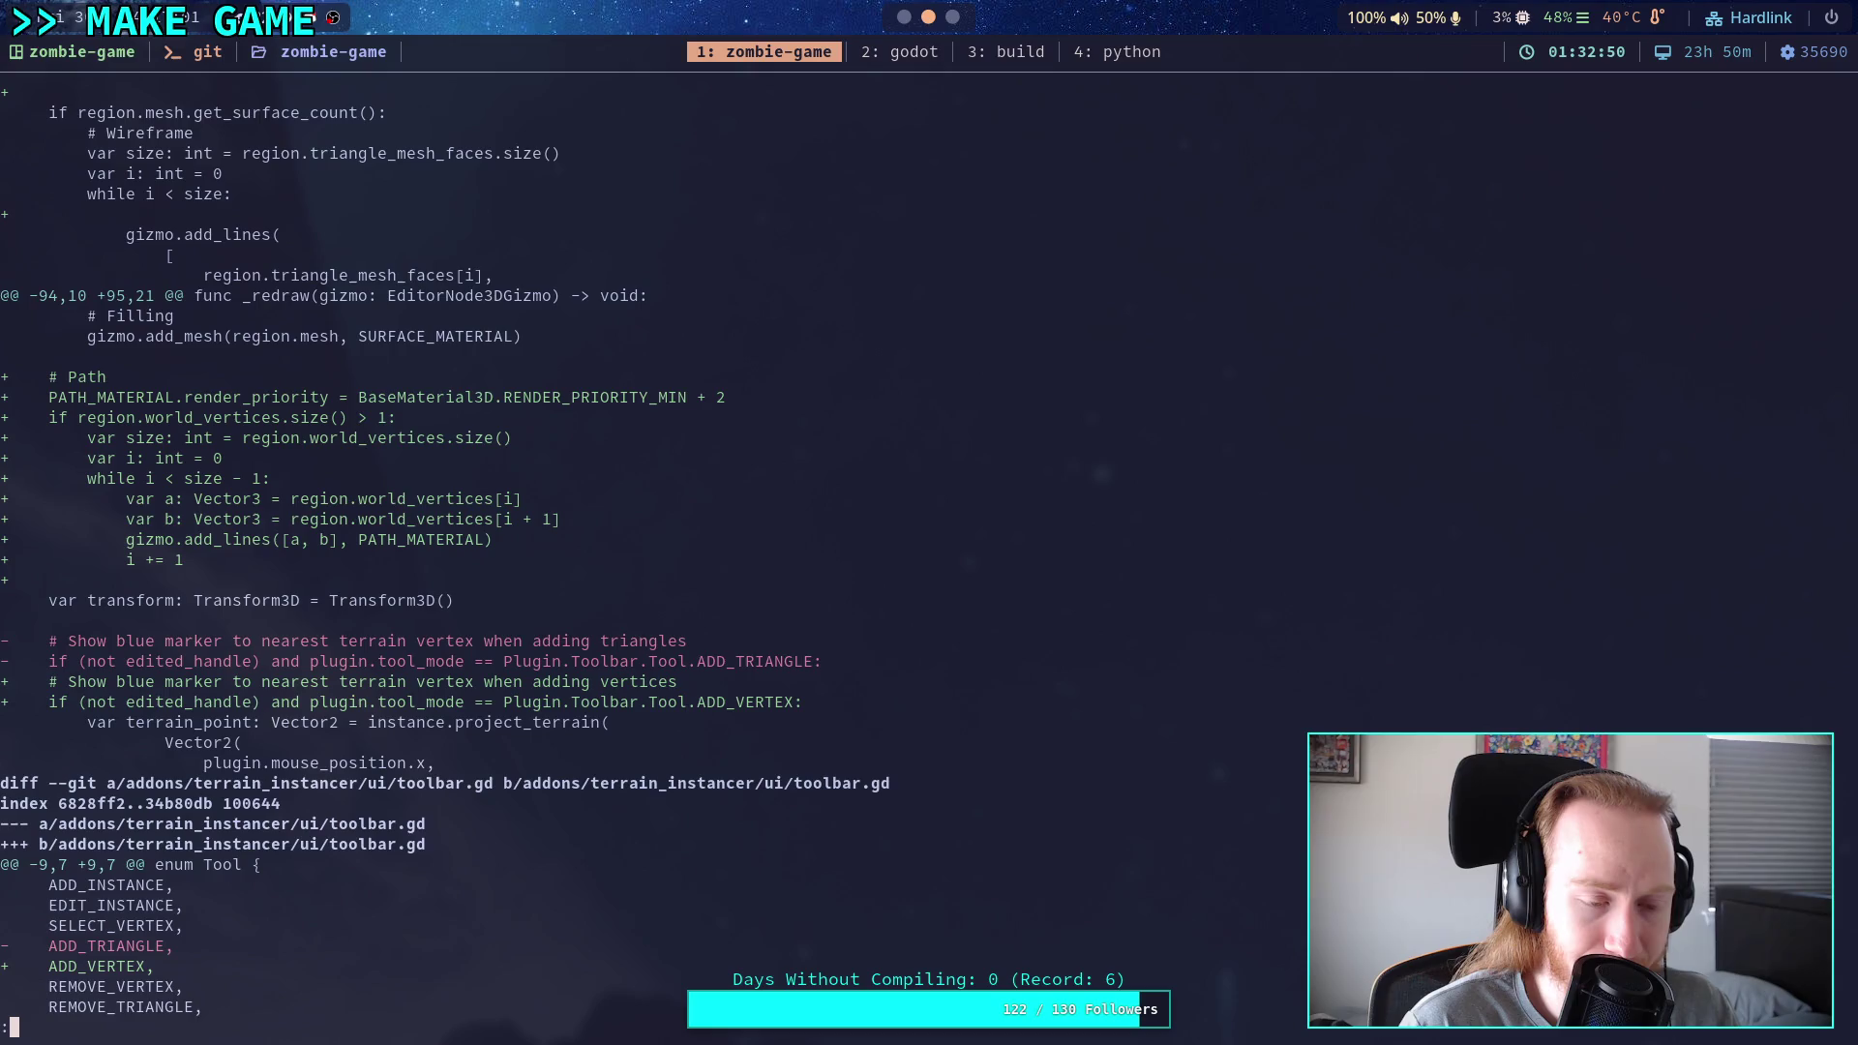
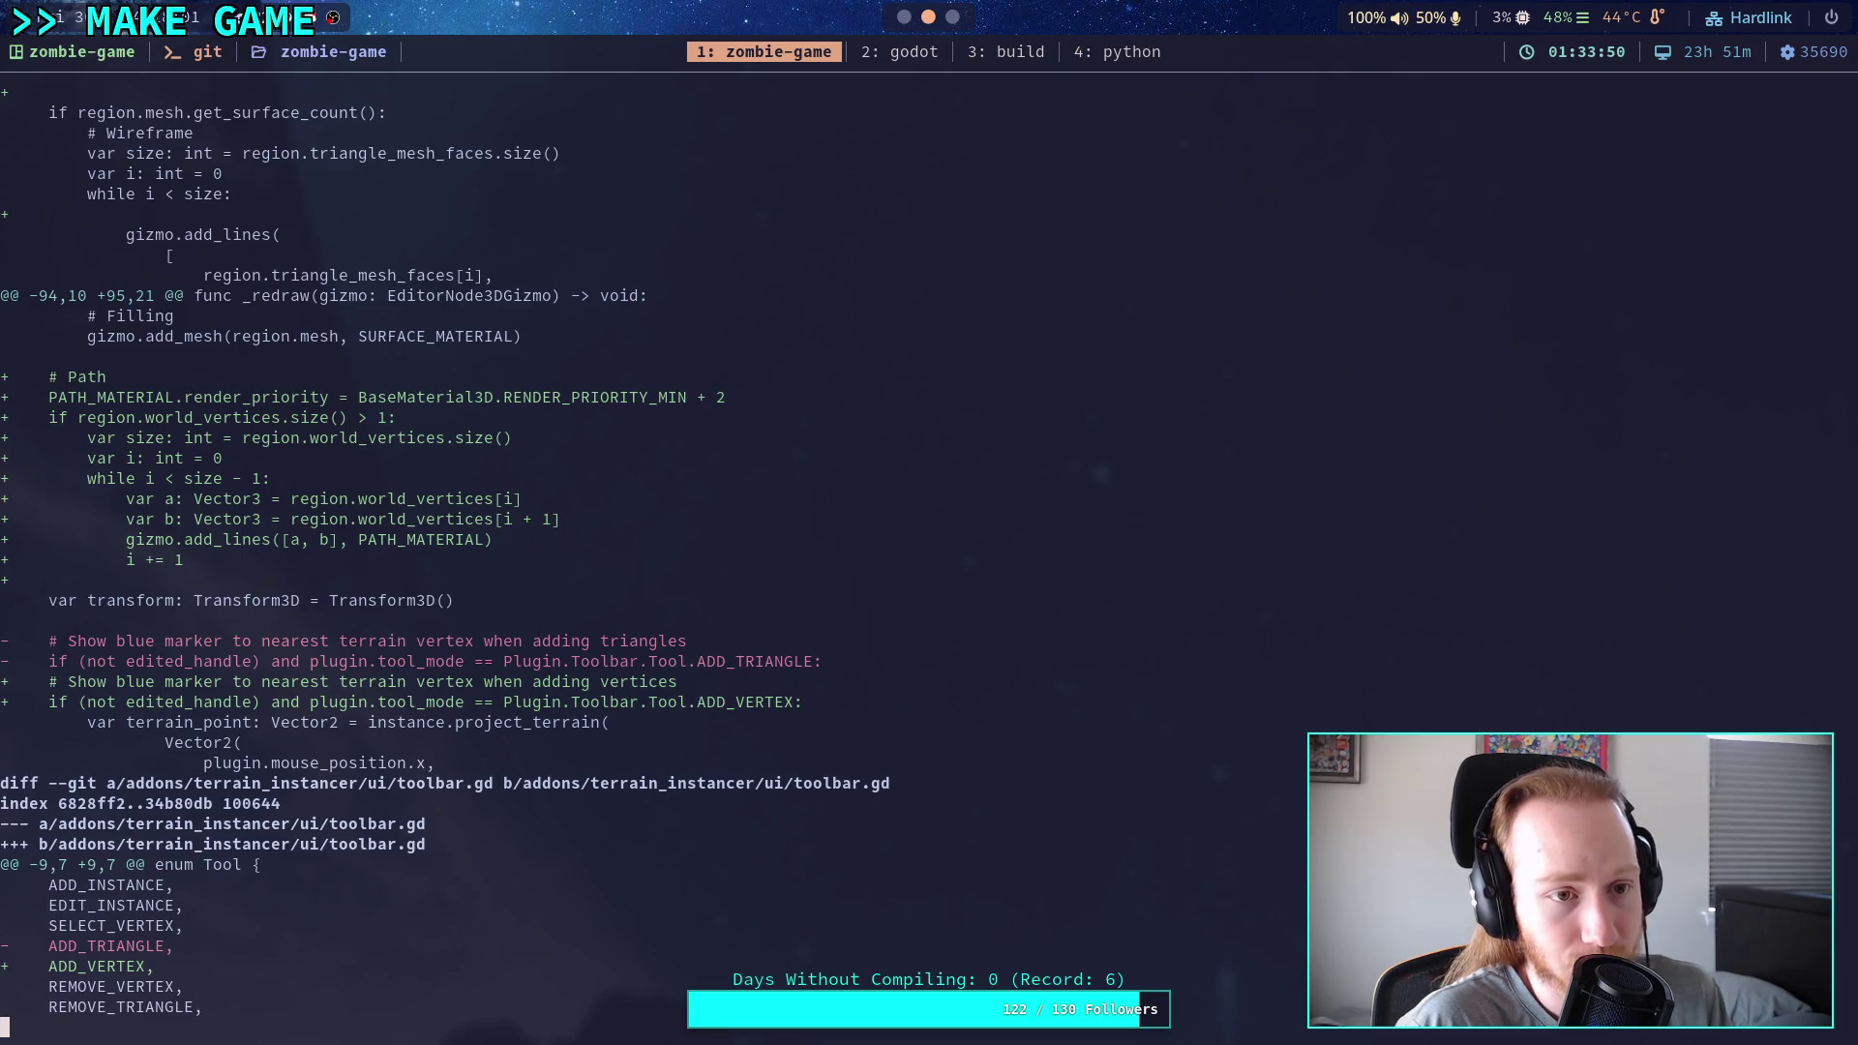
Step: Page through the rest of the staged diff to its end
key(space)
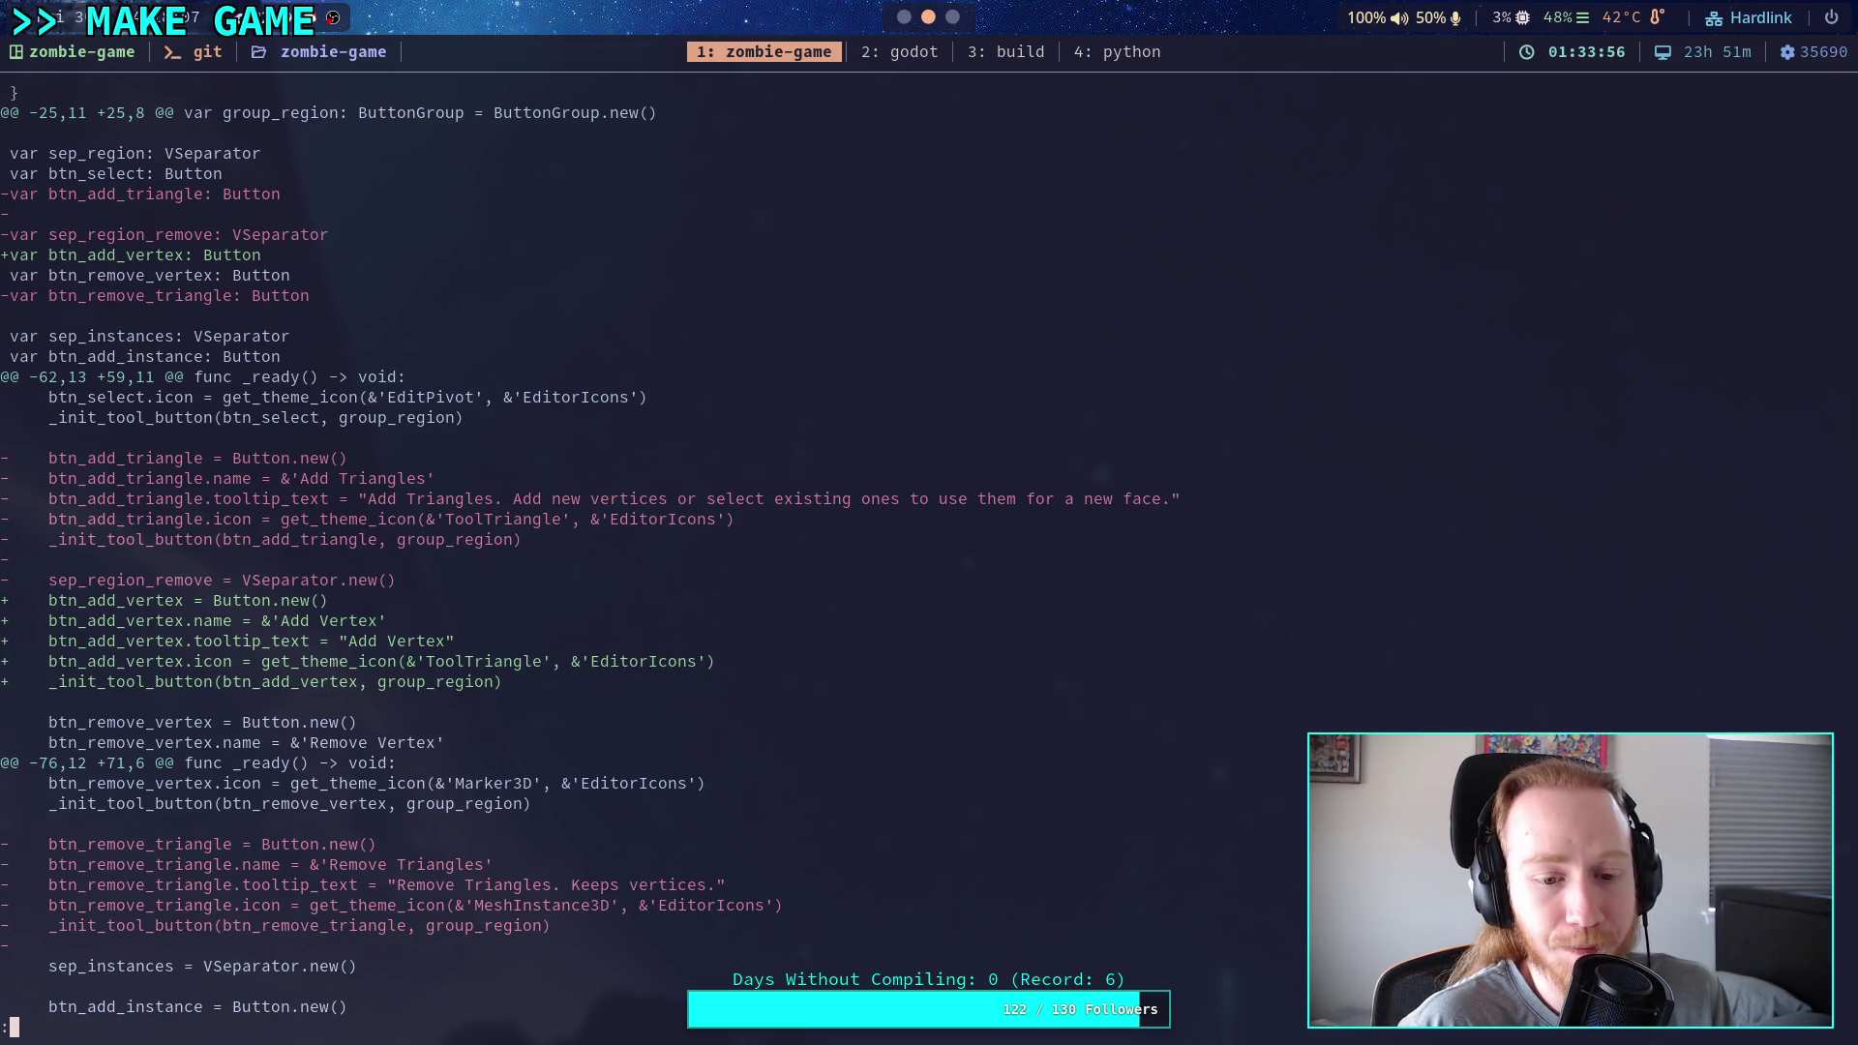
key(space)
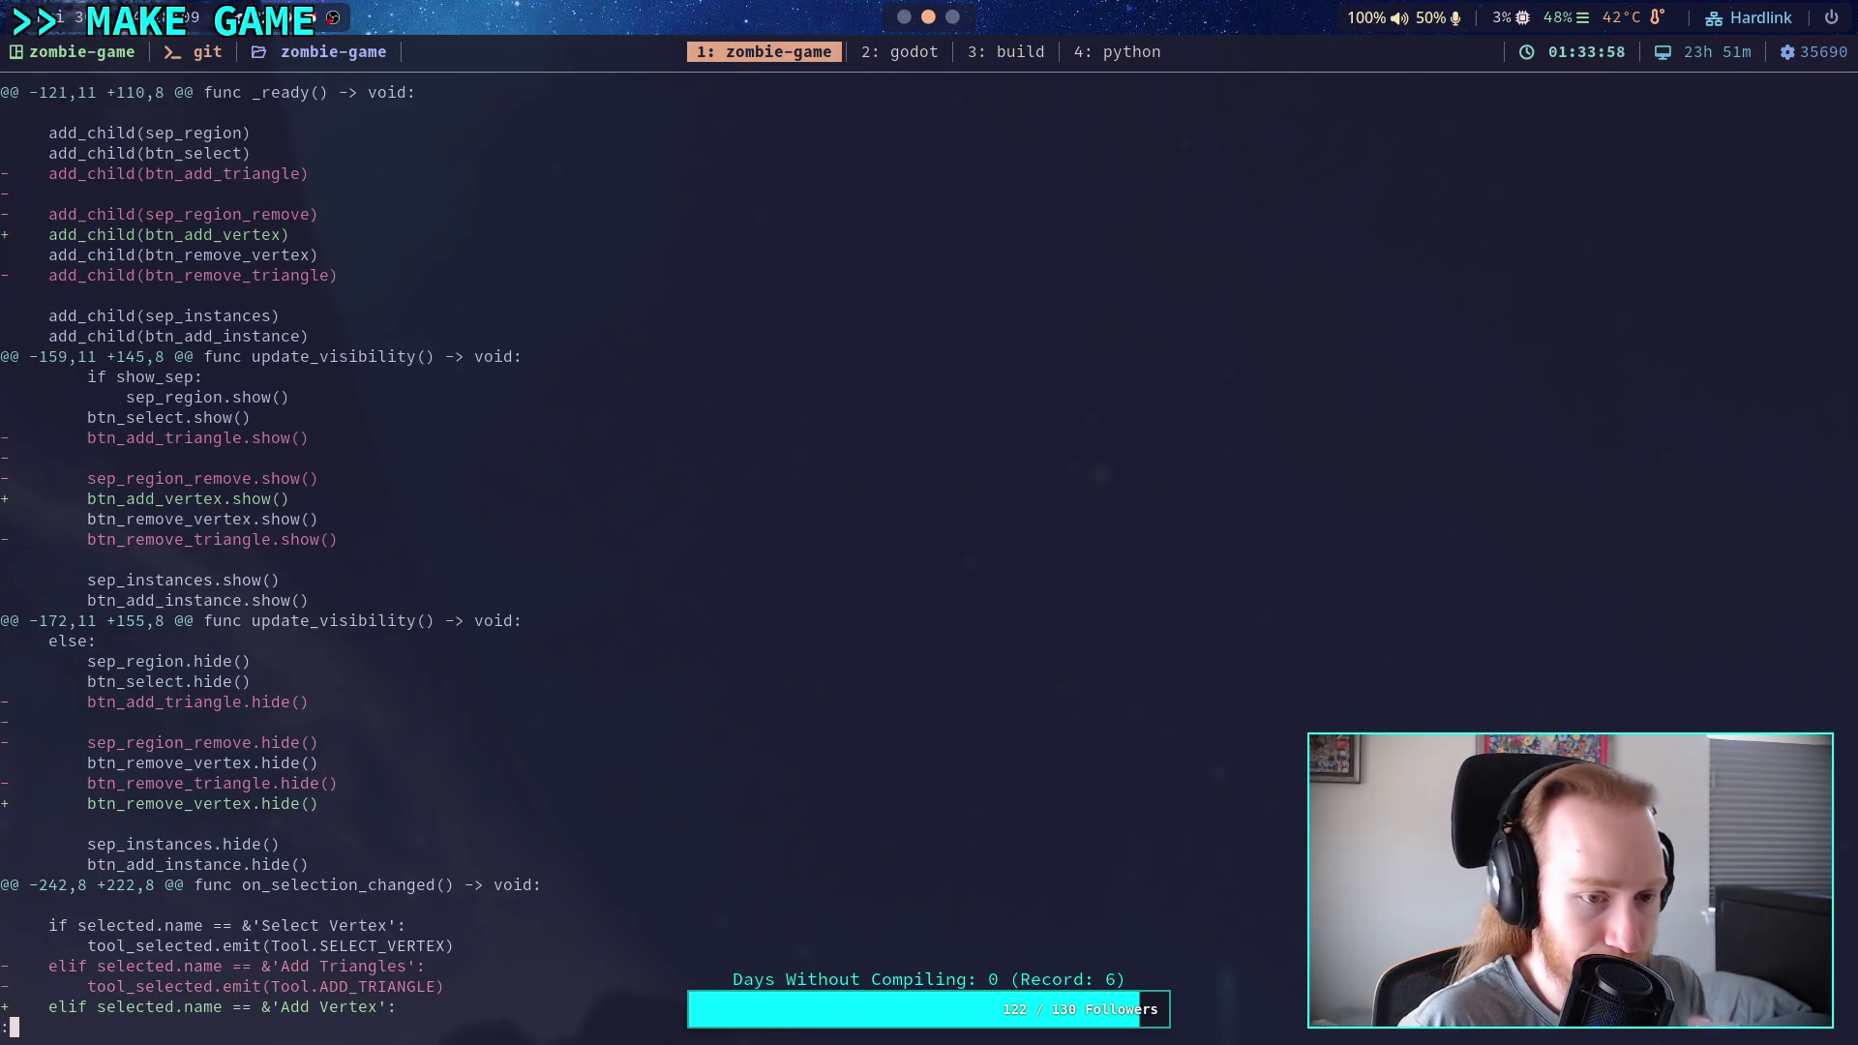
key(space)
Step: Quit the pager, check git status, and start a git commit
text(qgit status)
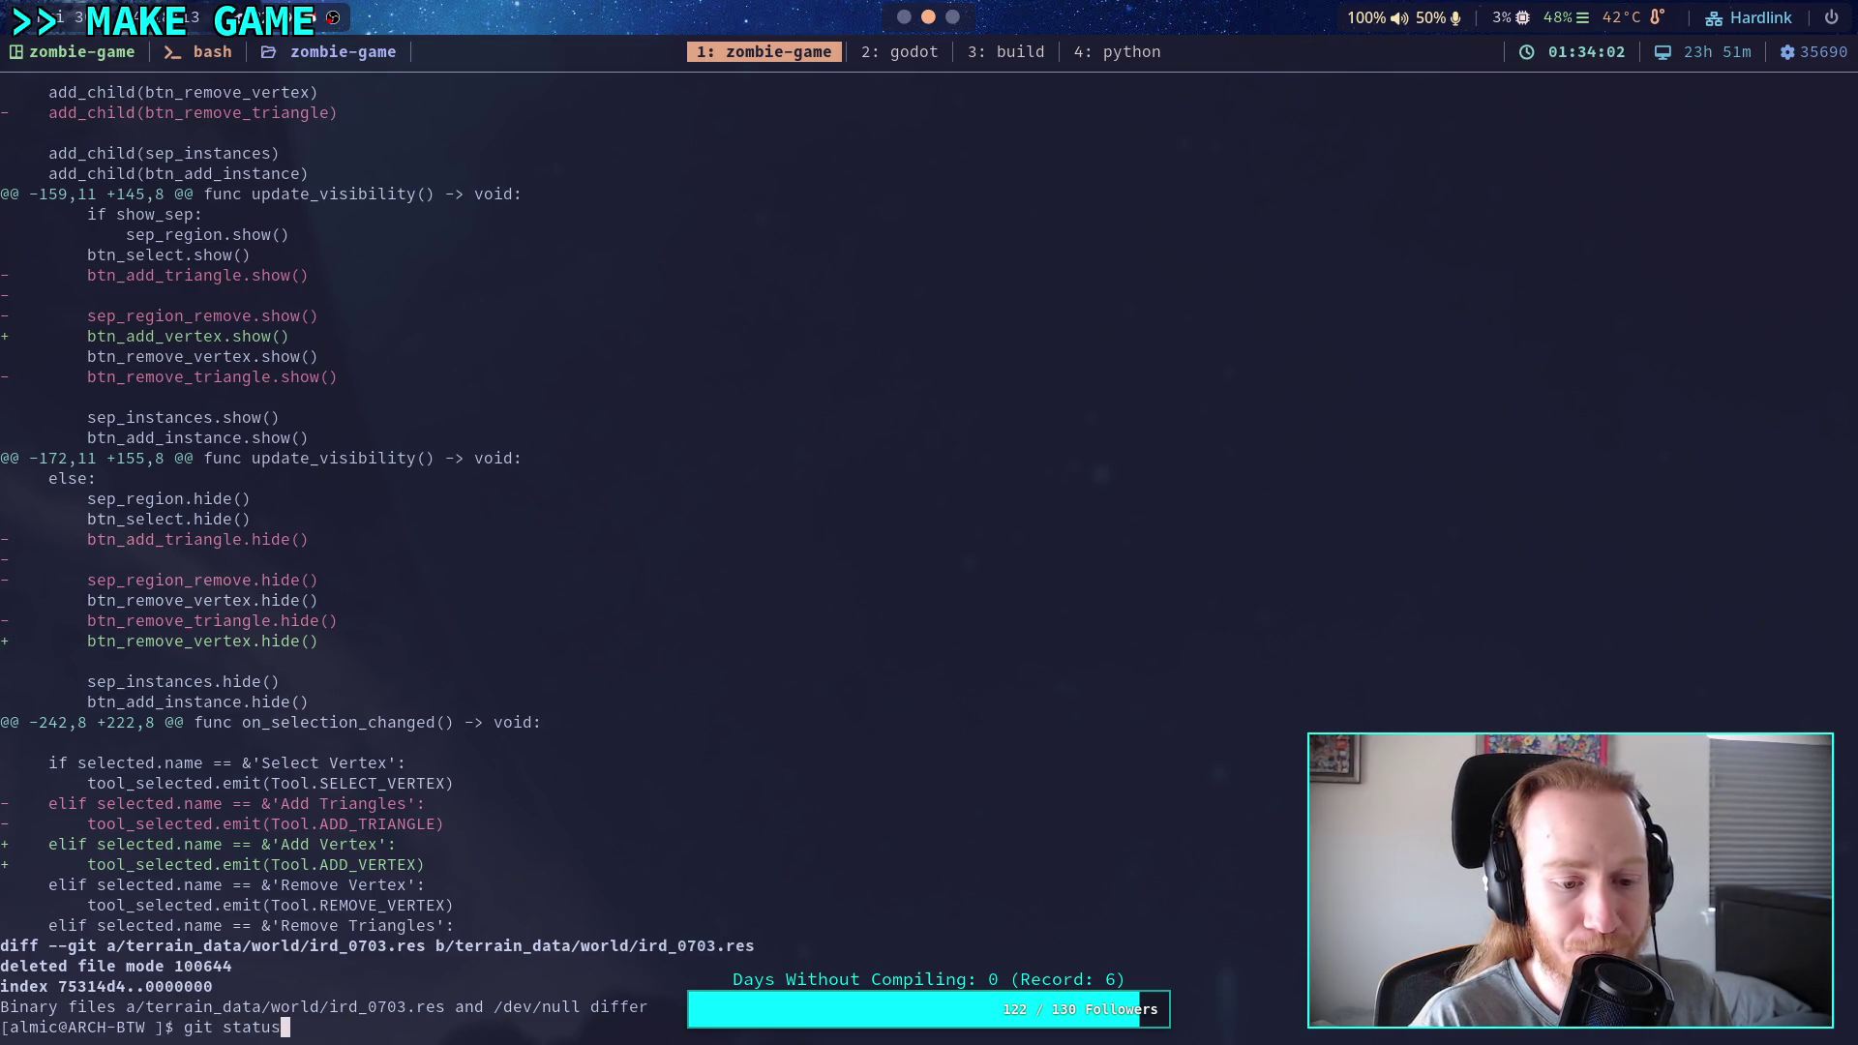
key(Return)
text(git commit)
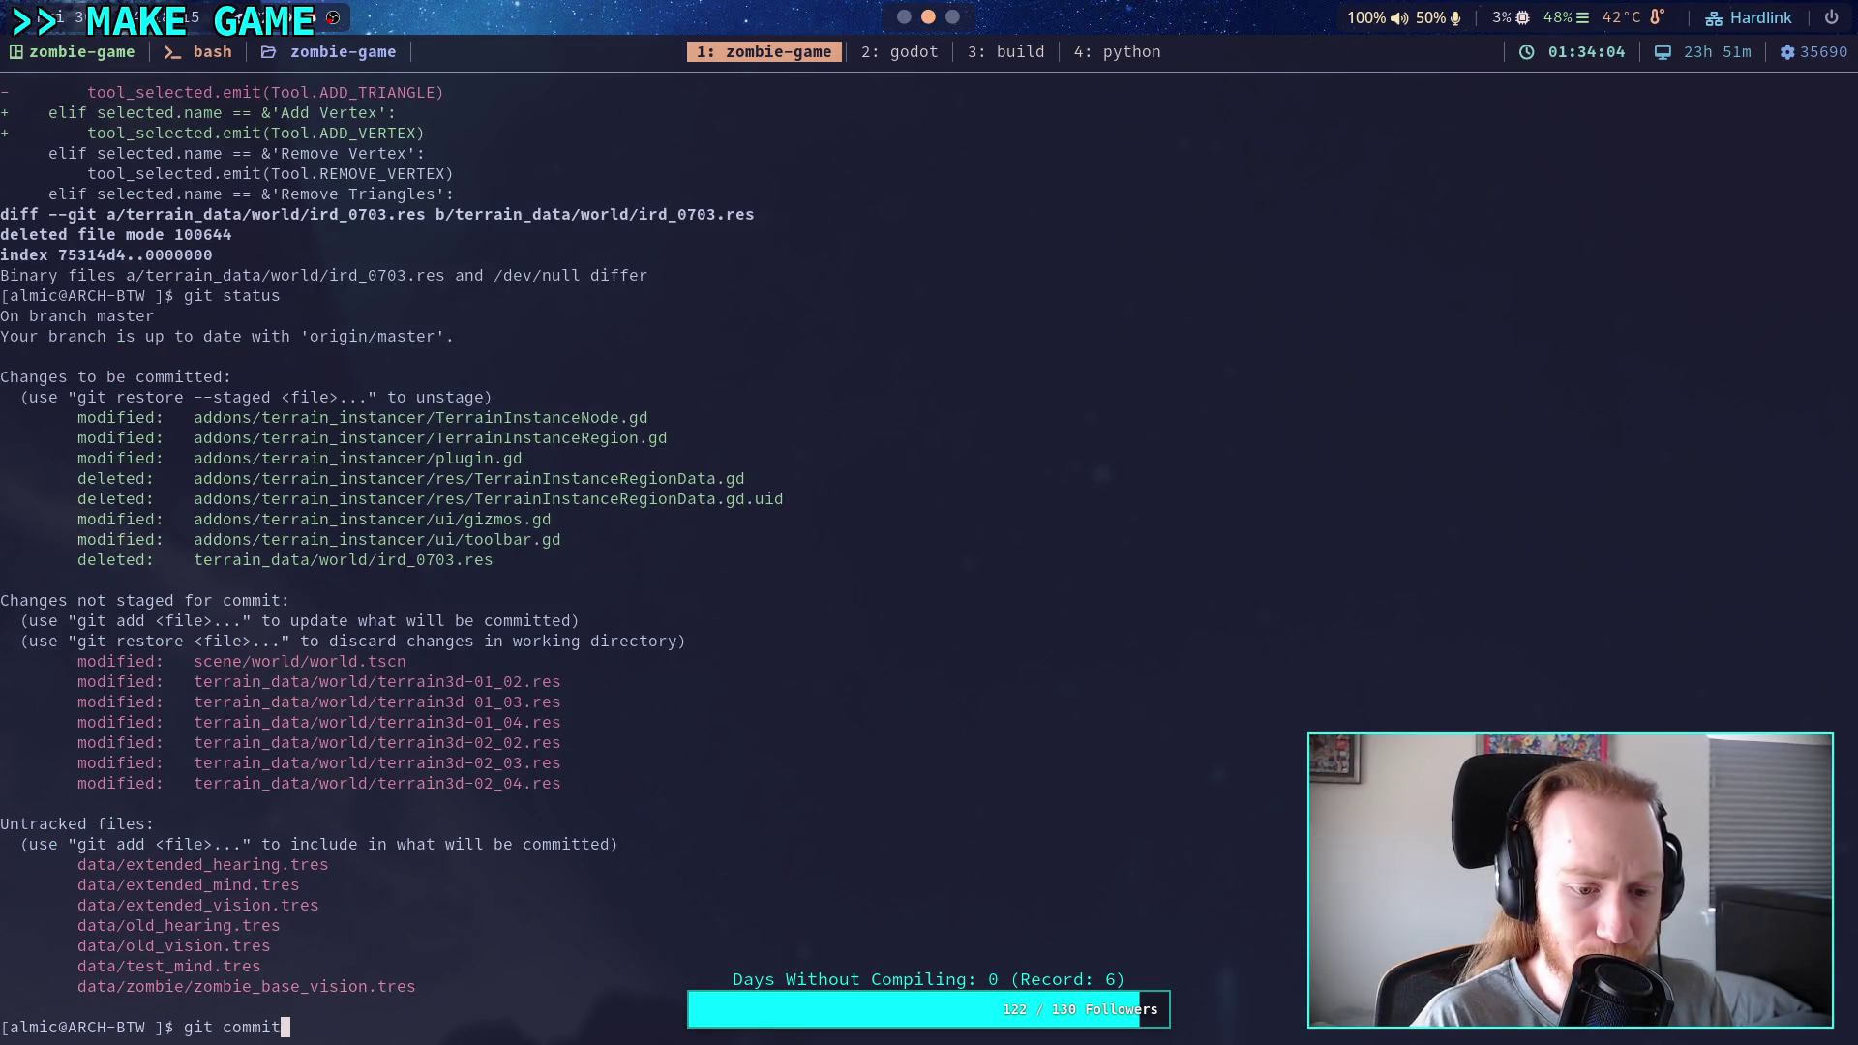
key(Return)
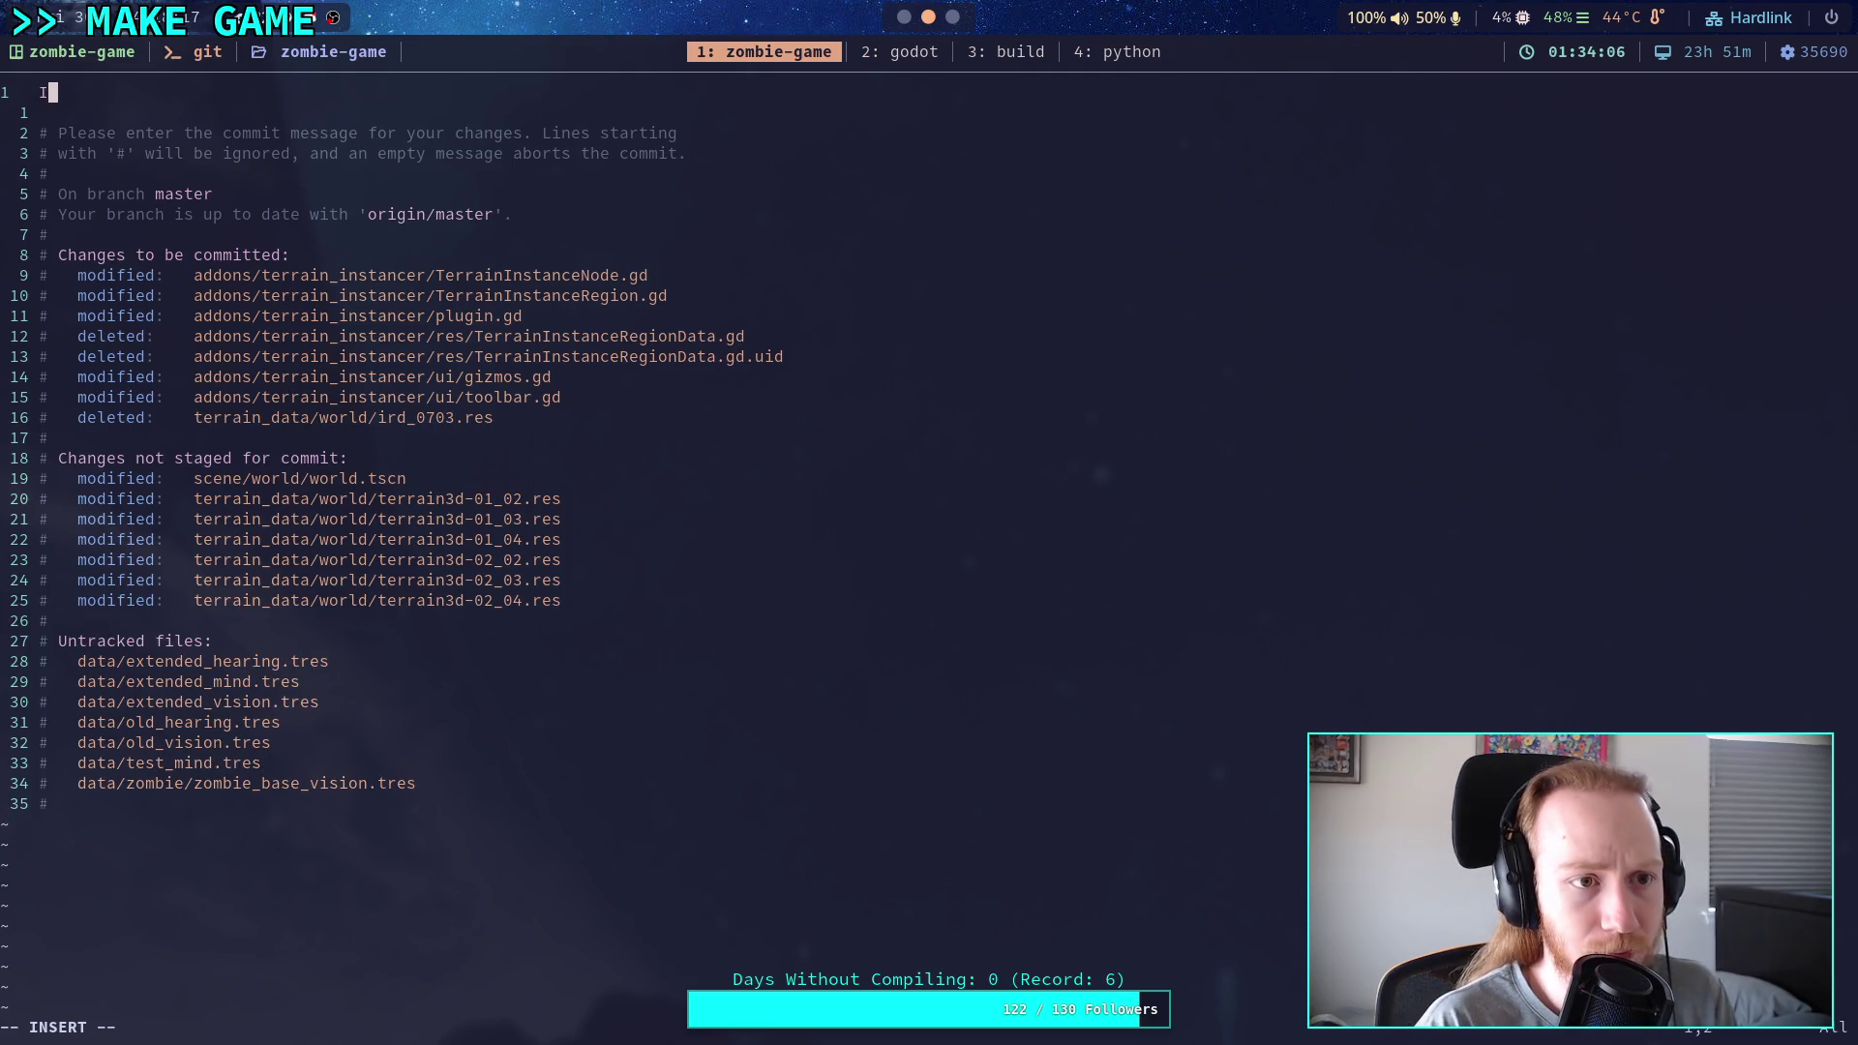
Step: Write the title 'WIP instancer region changes' and a bullet about using vertices as polygon points to triangulate
text(WIP)
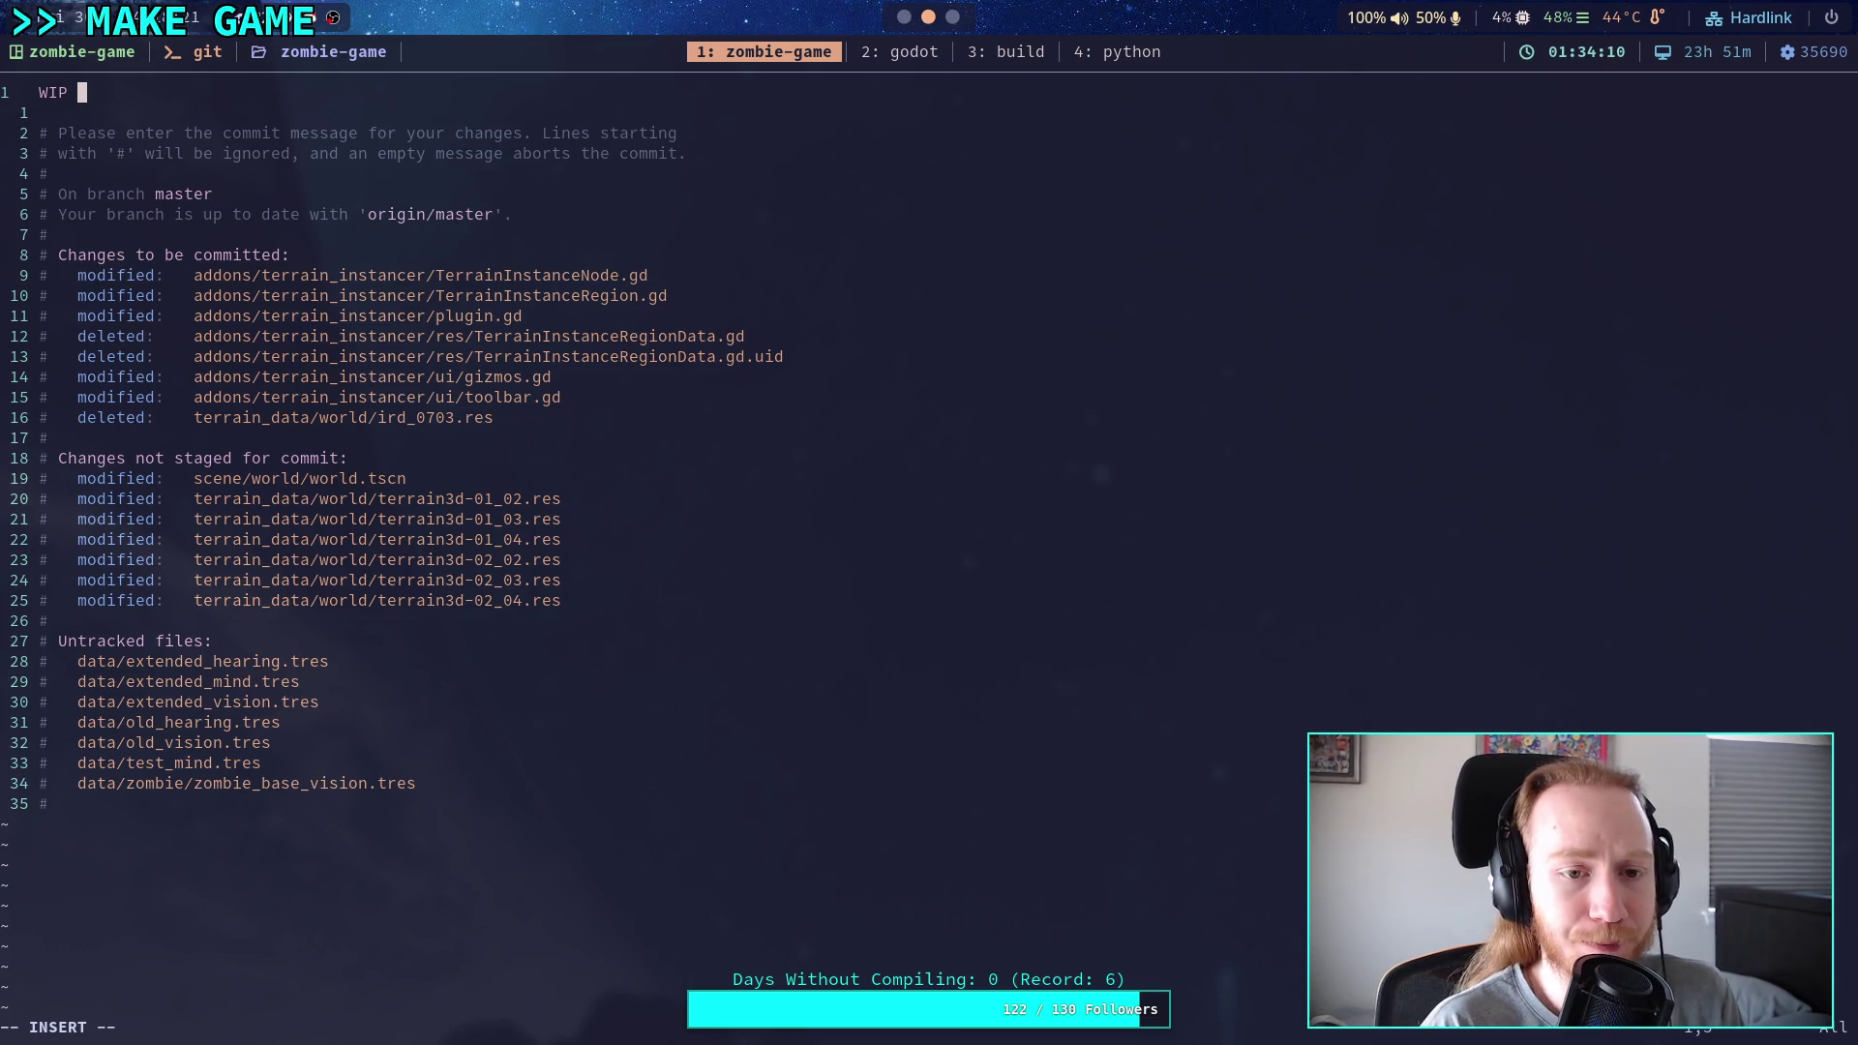
text( instance)
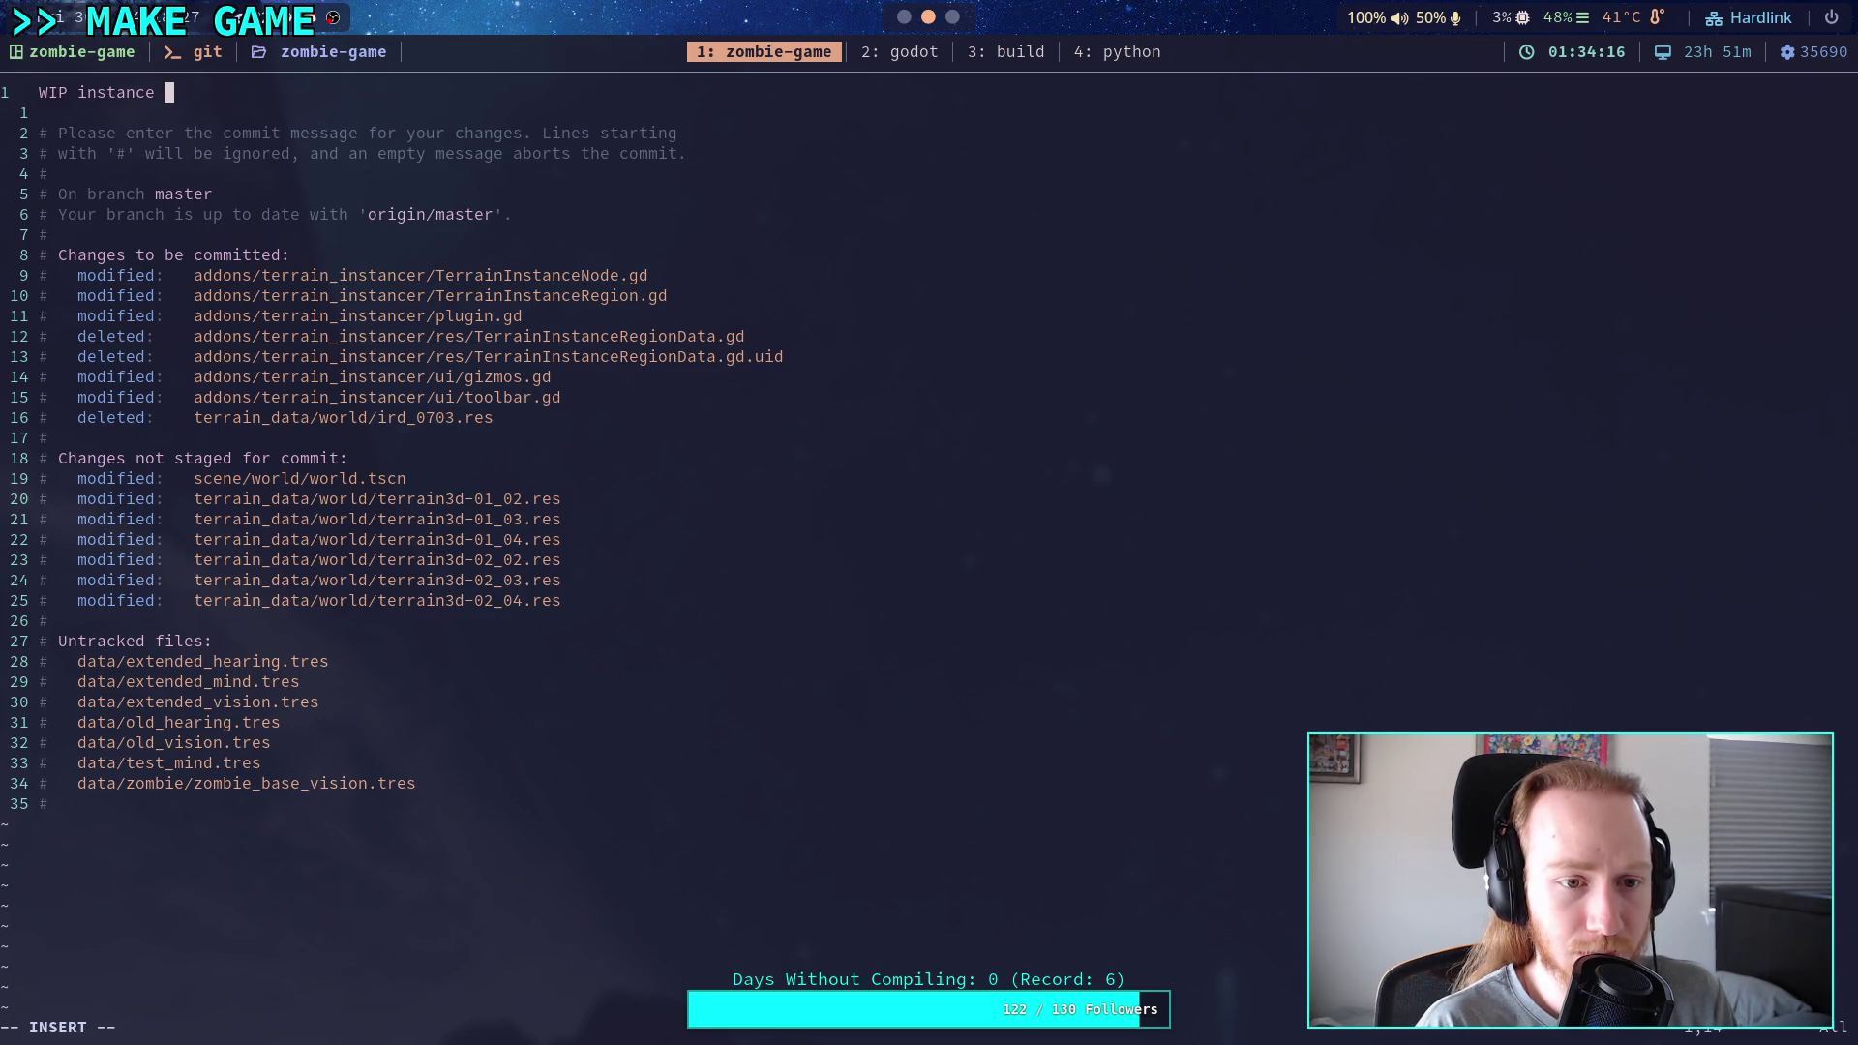
key(BackSpace)
text(r )
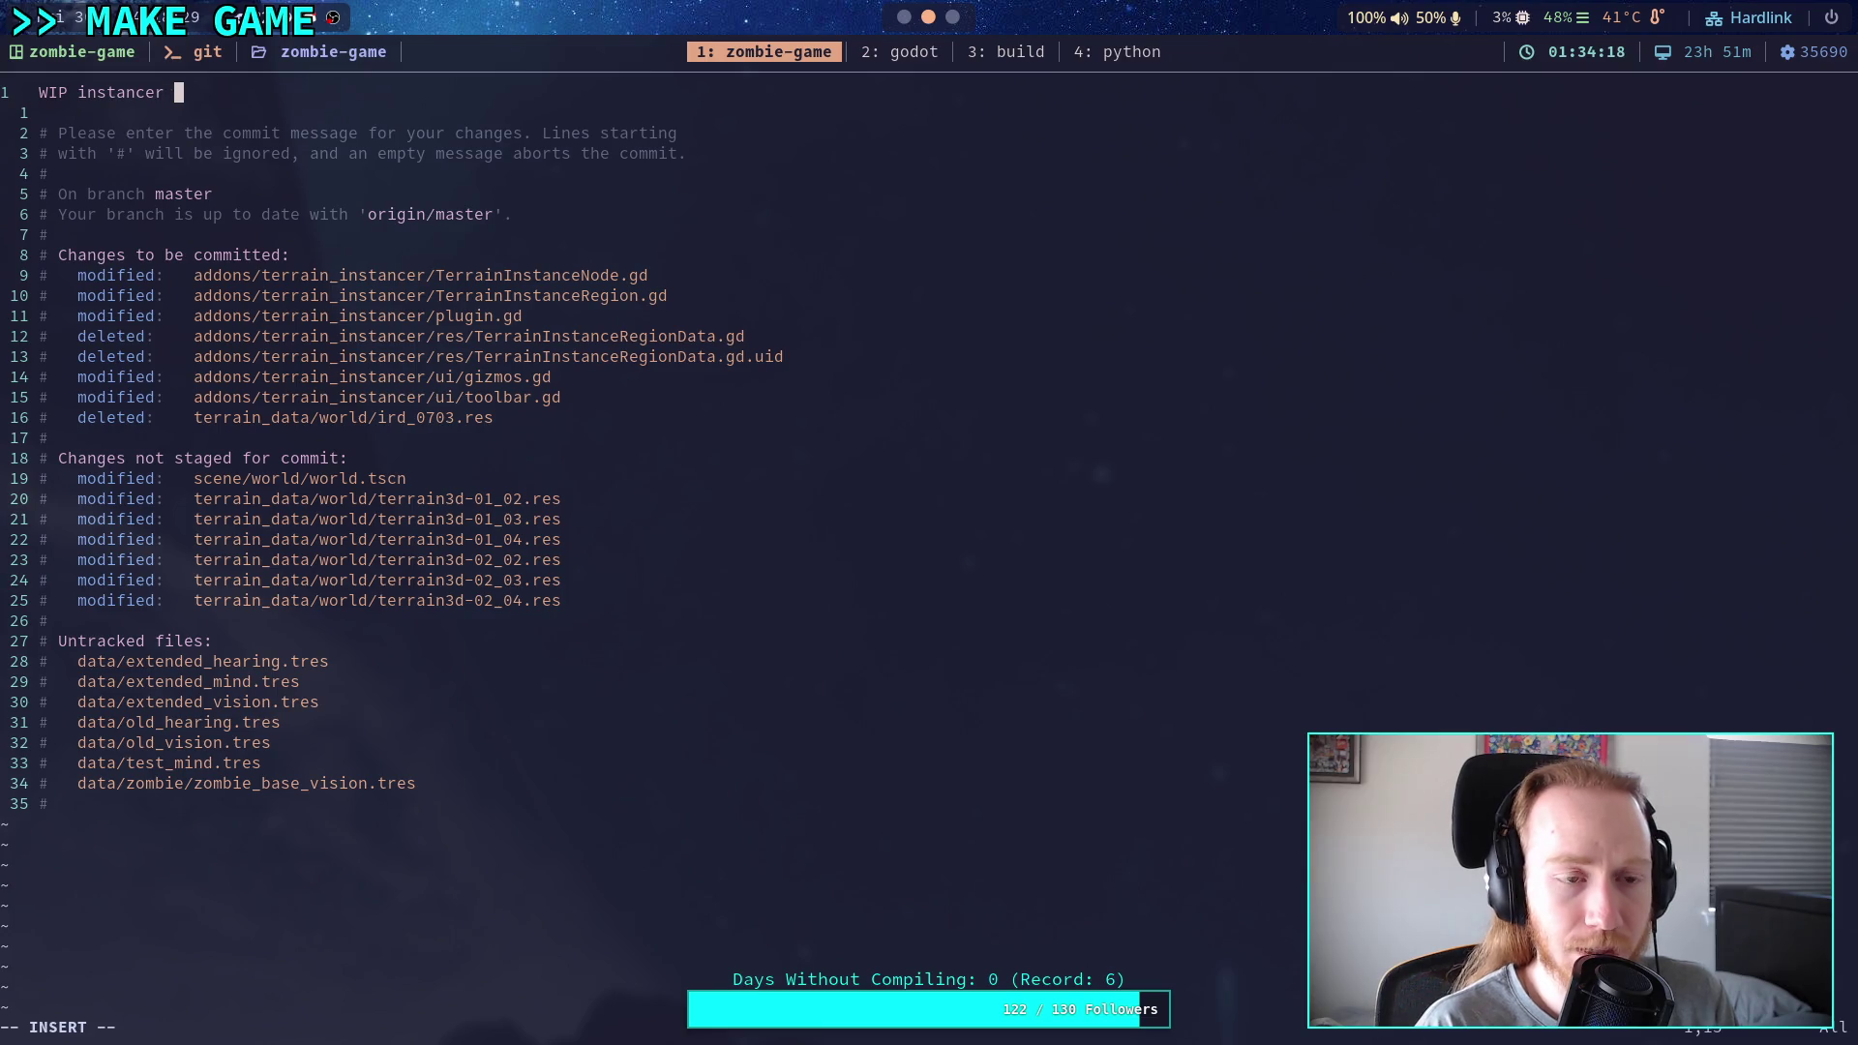
text(region cha)
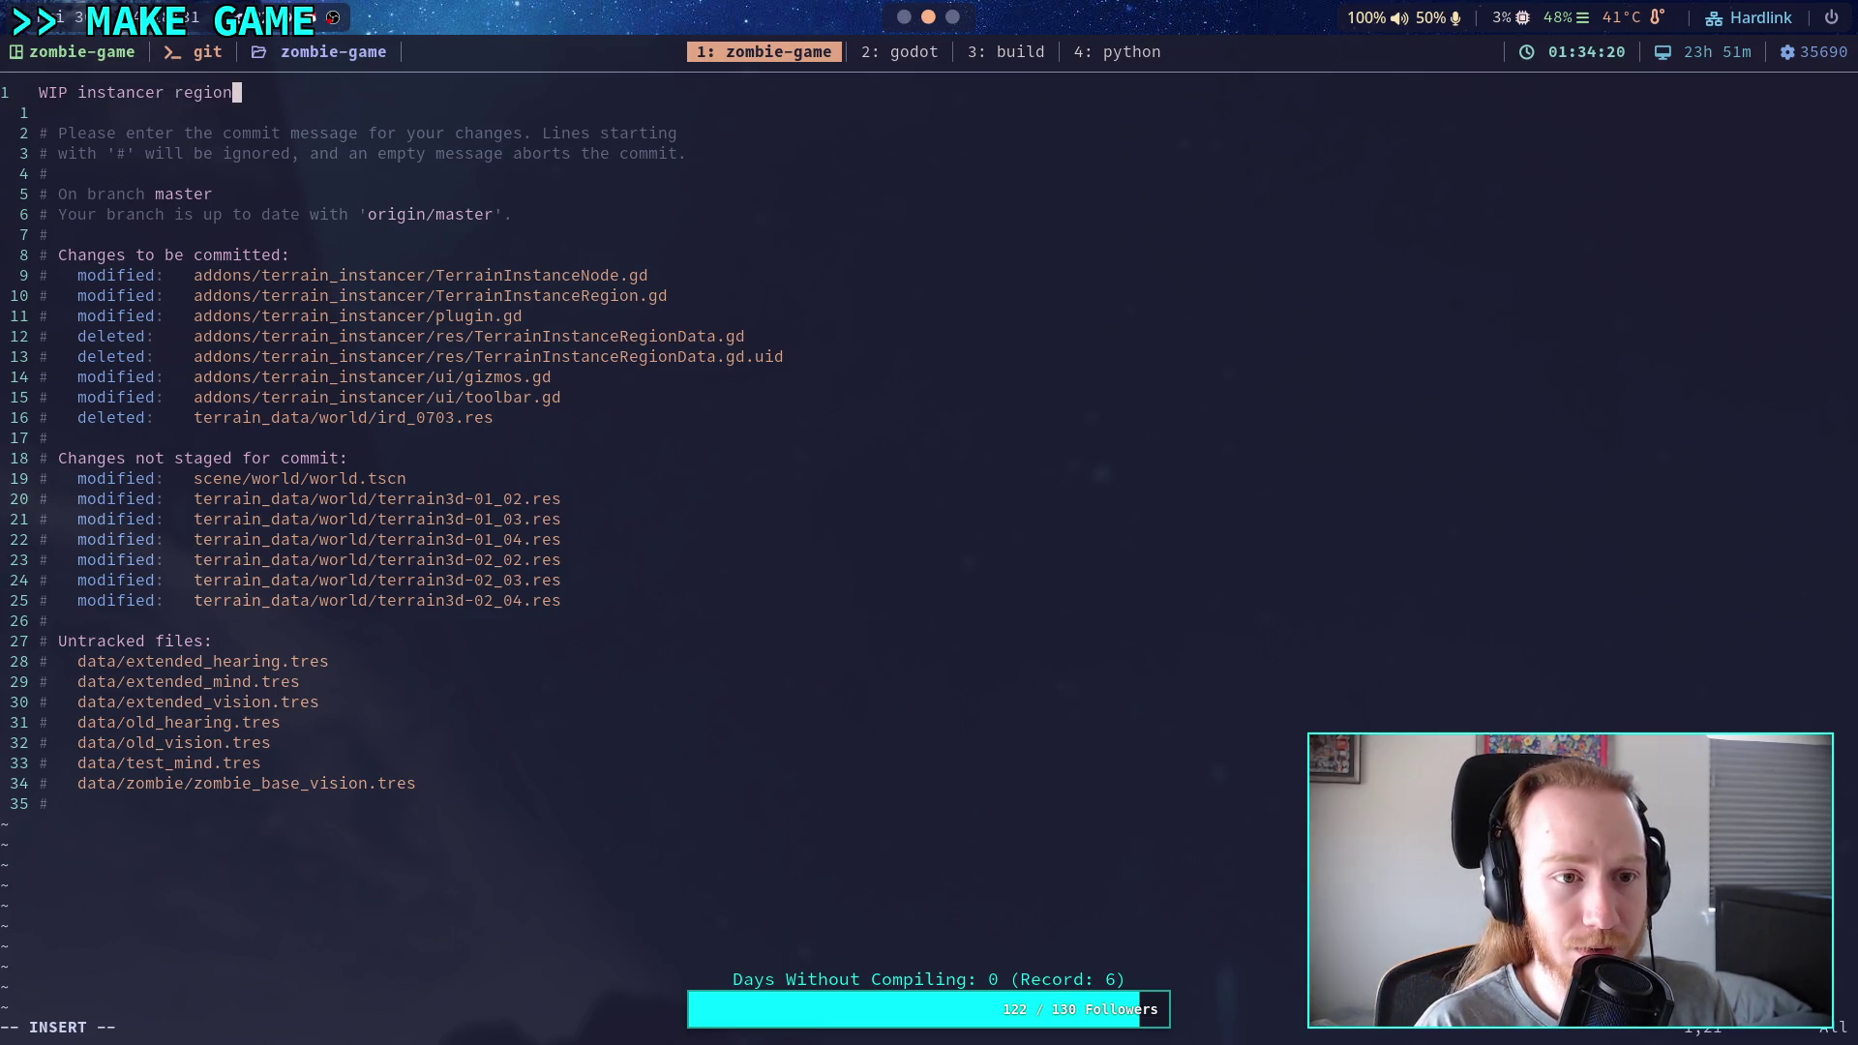
text(nges)
key(Return)
key(Return)
text(- )
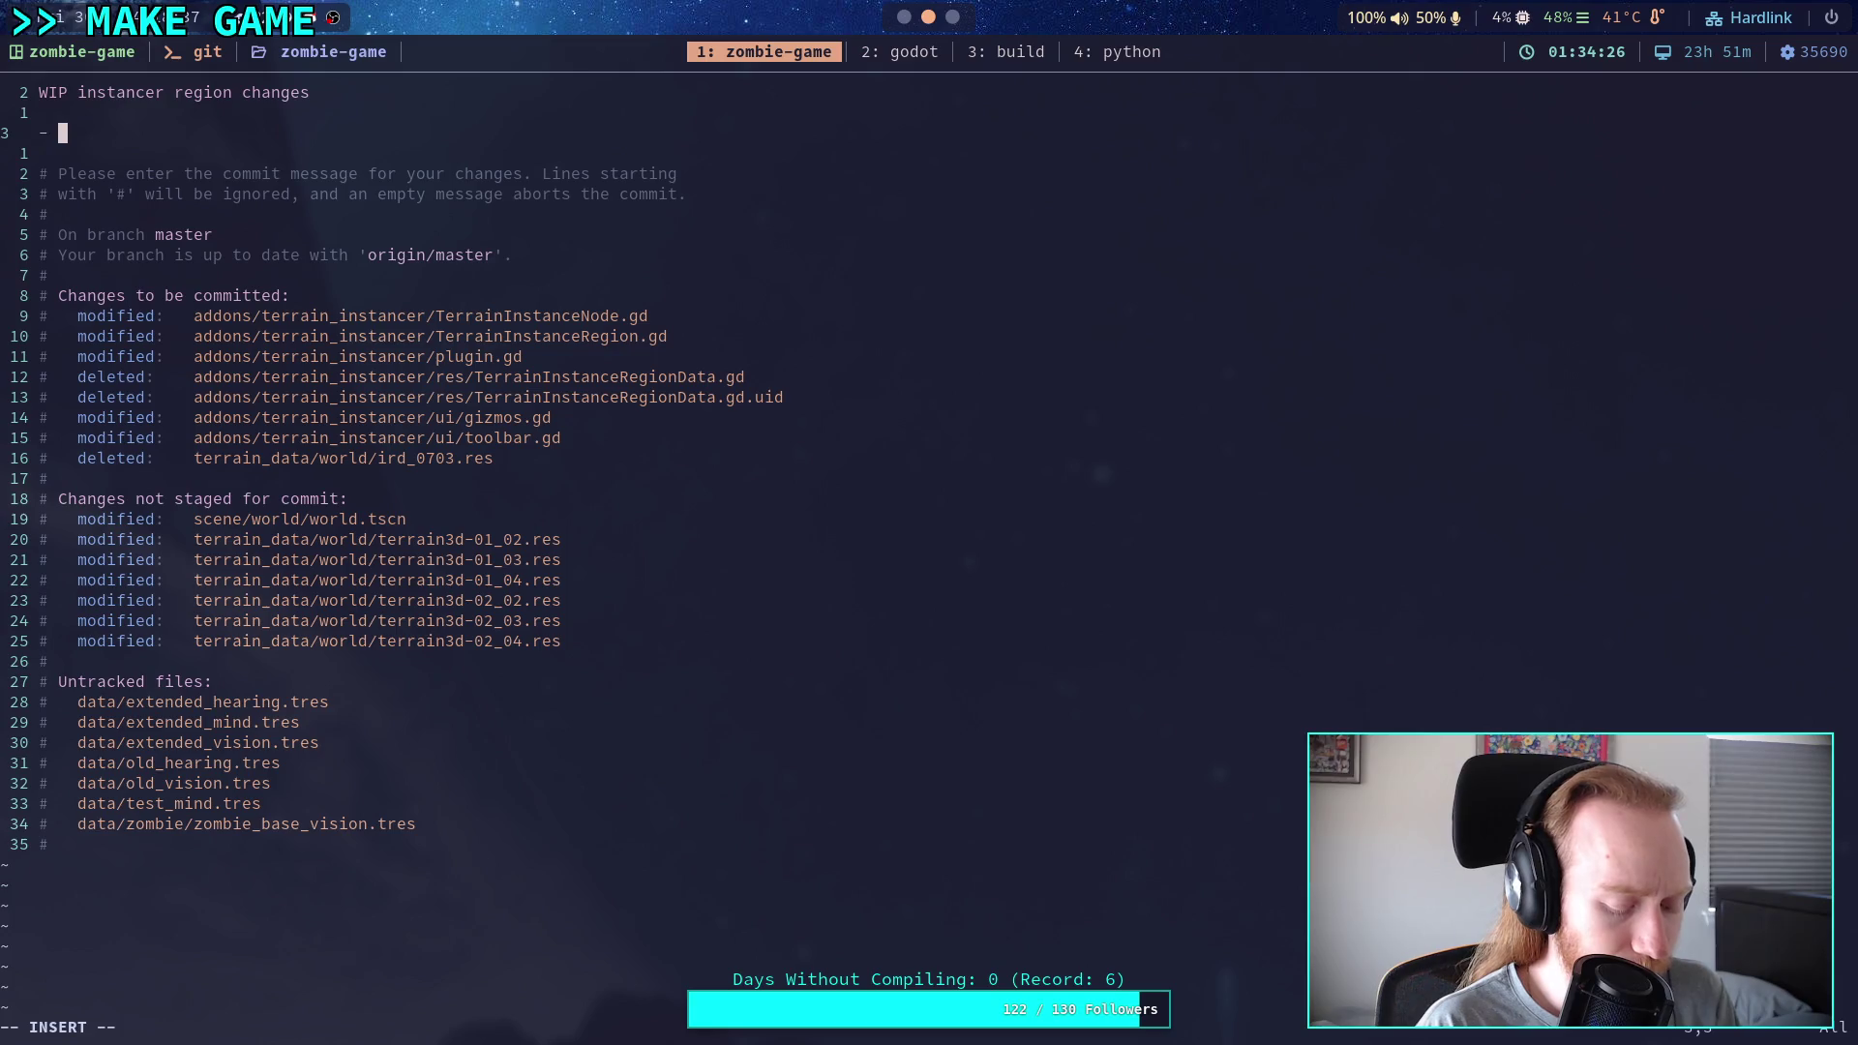
text(Now)
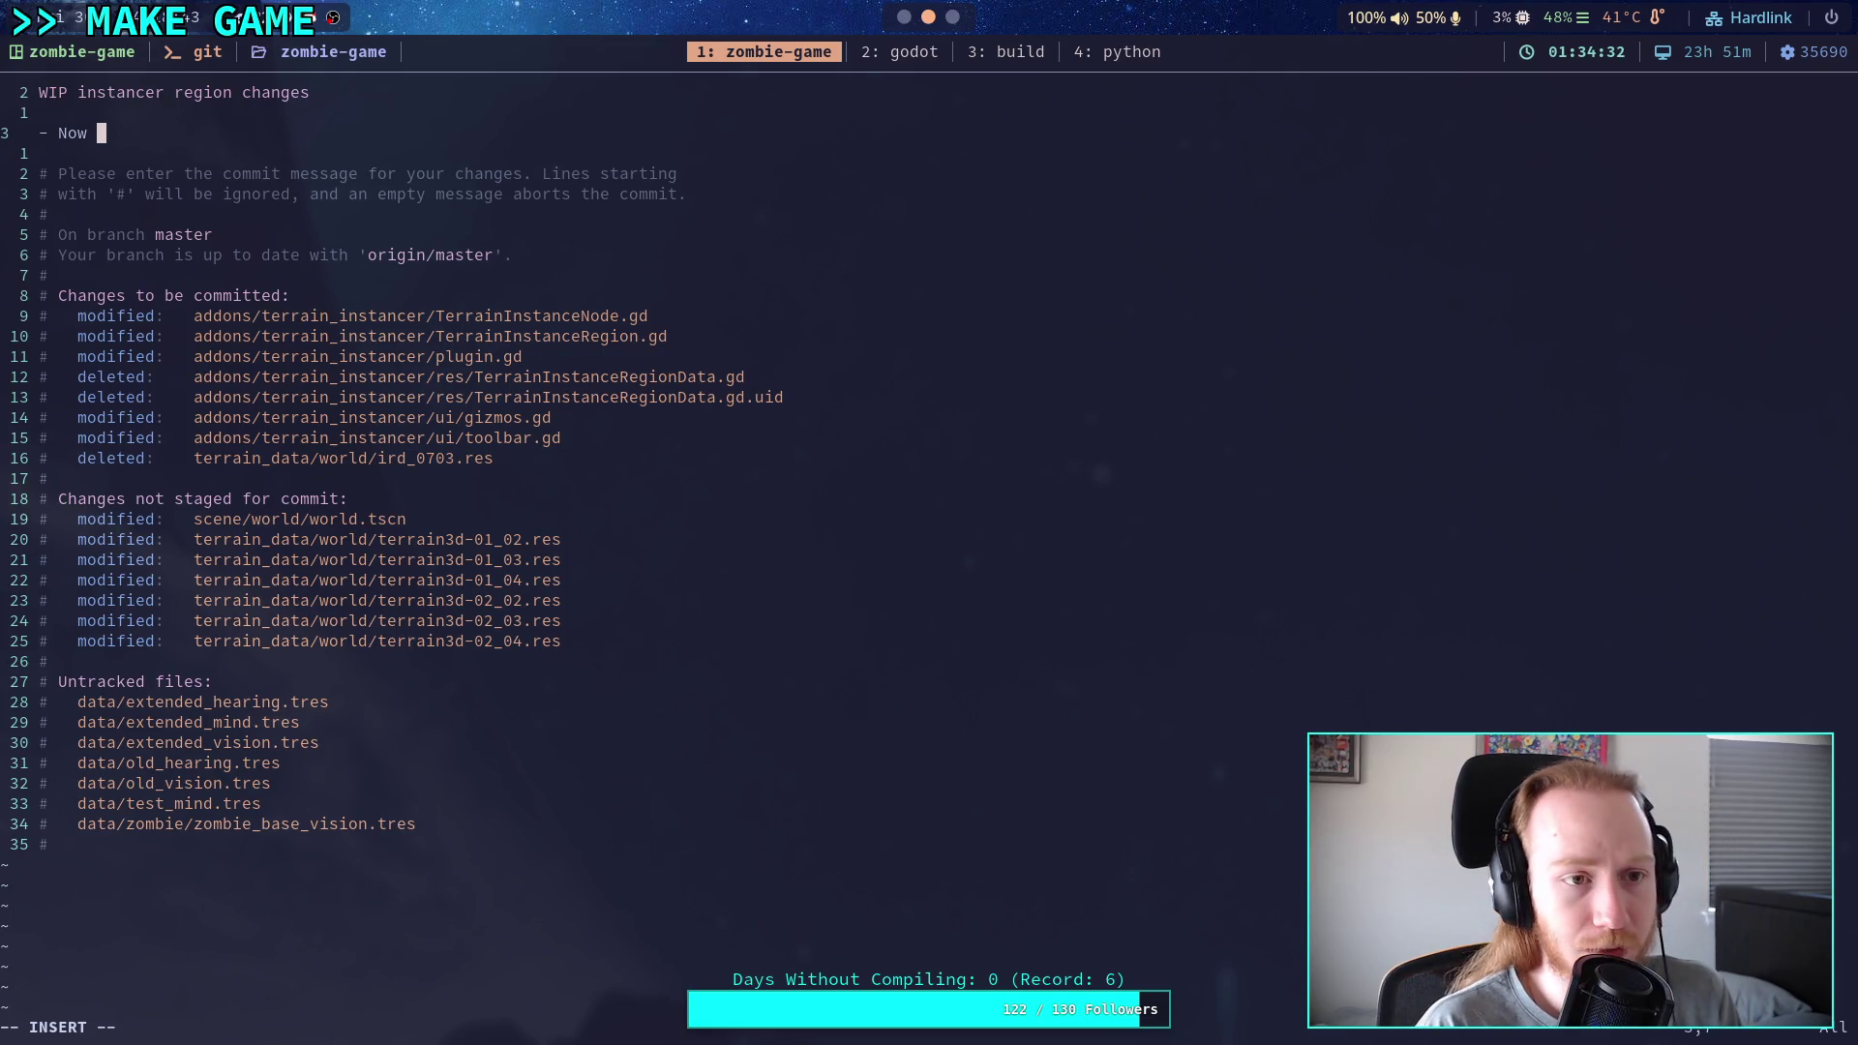
text(usus vertices )
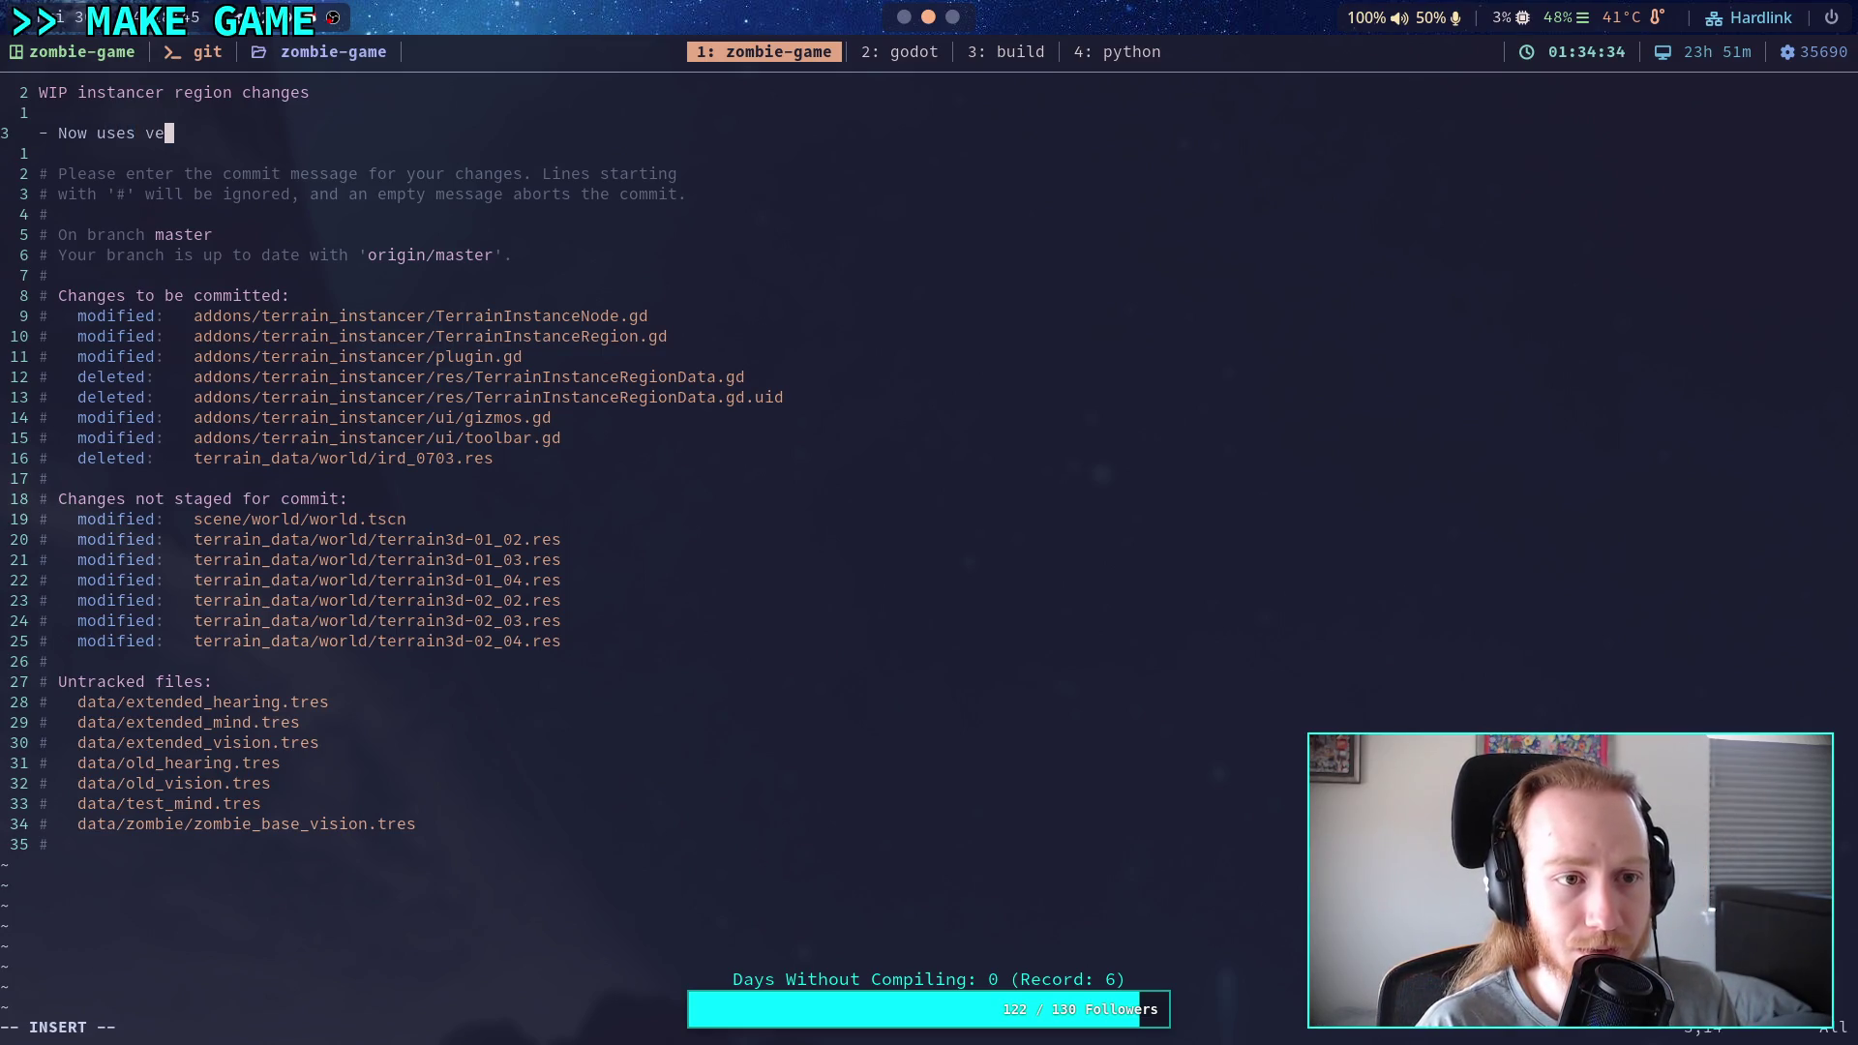
text(as the )
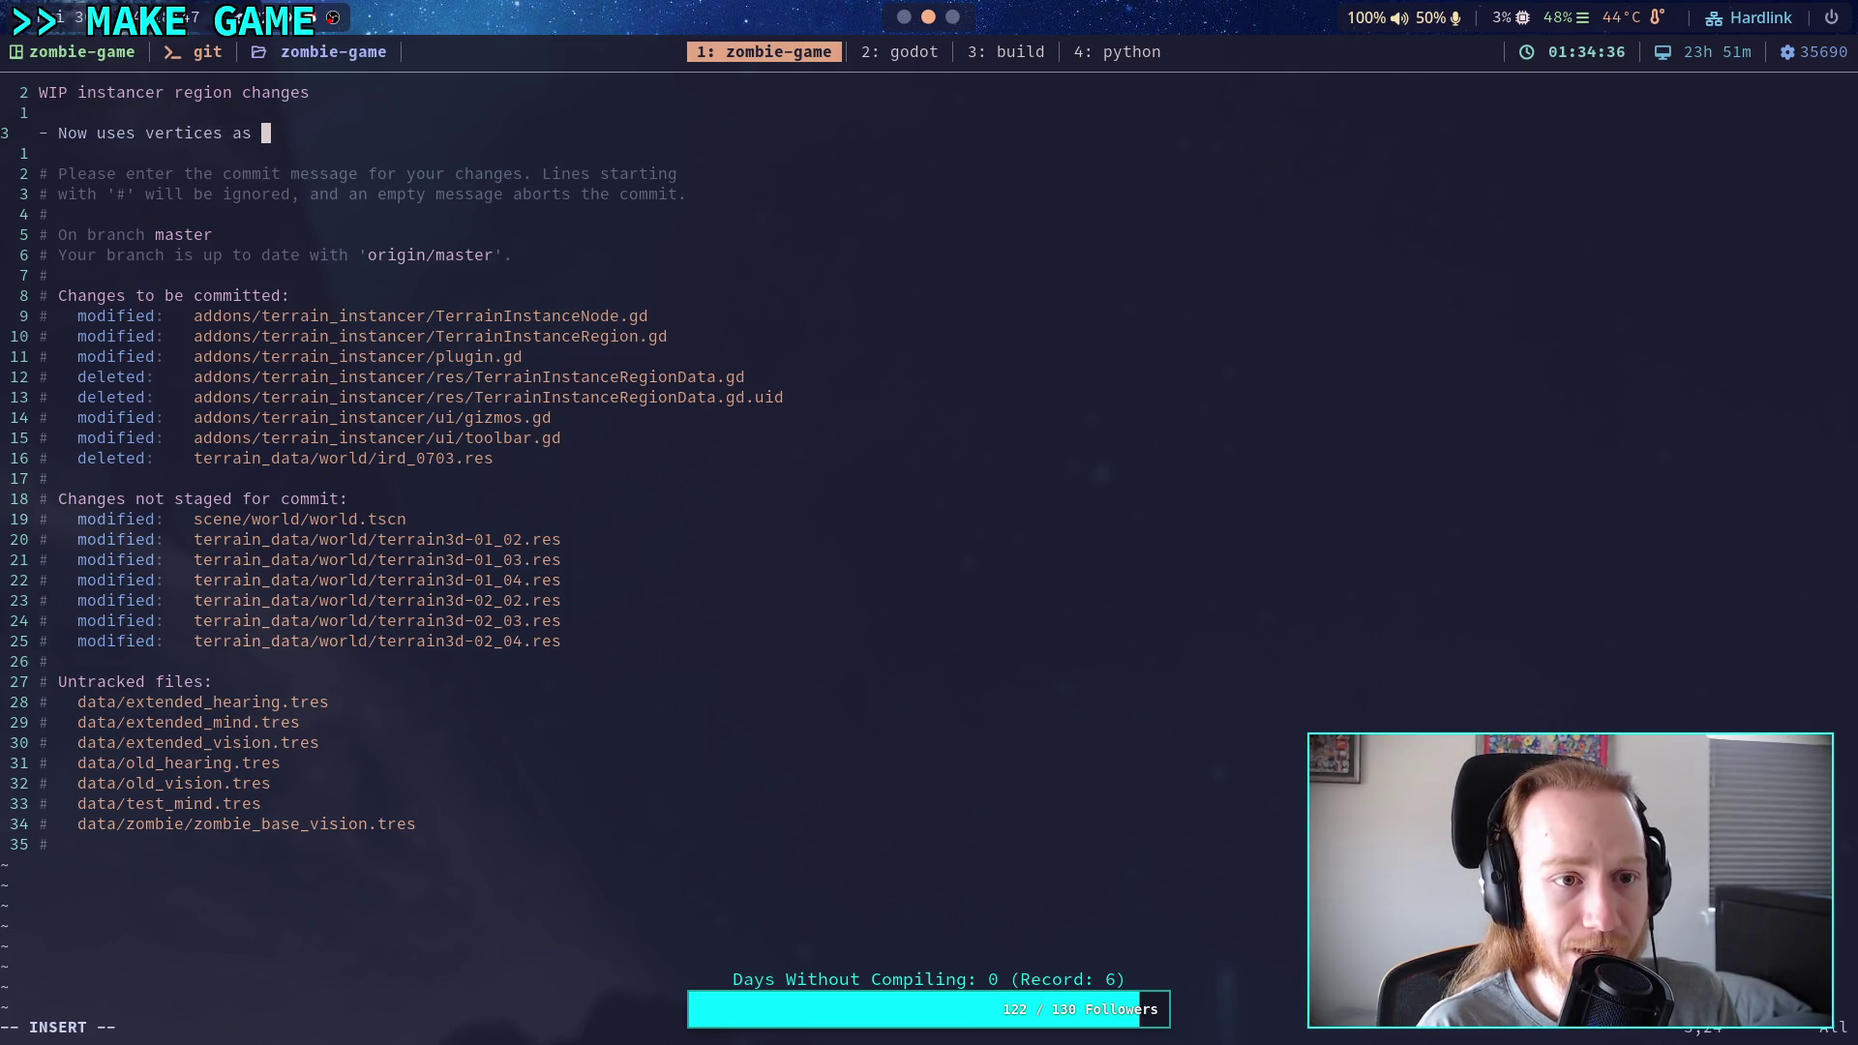
text(points of )
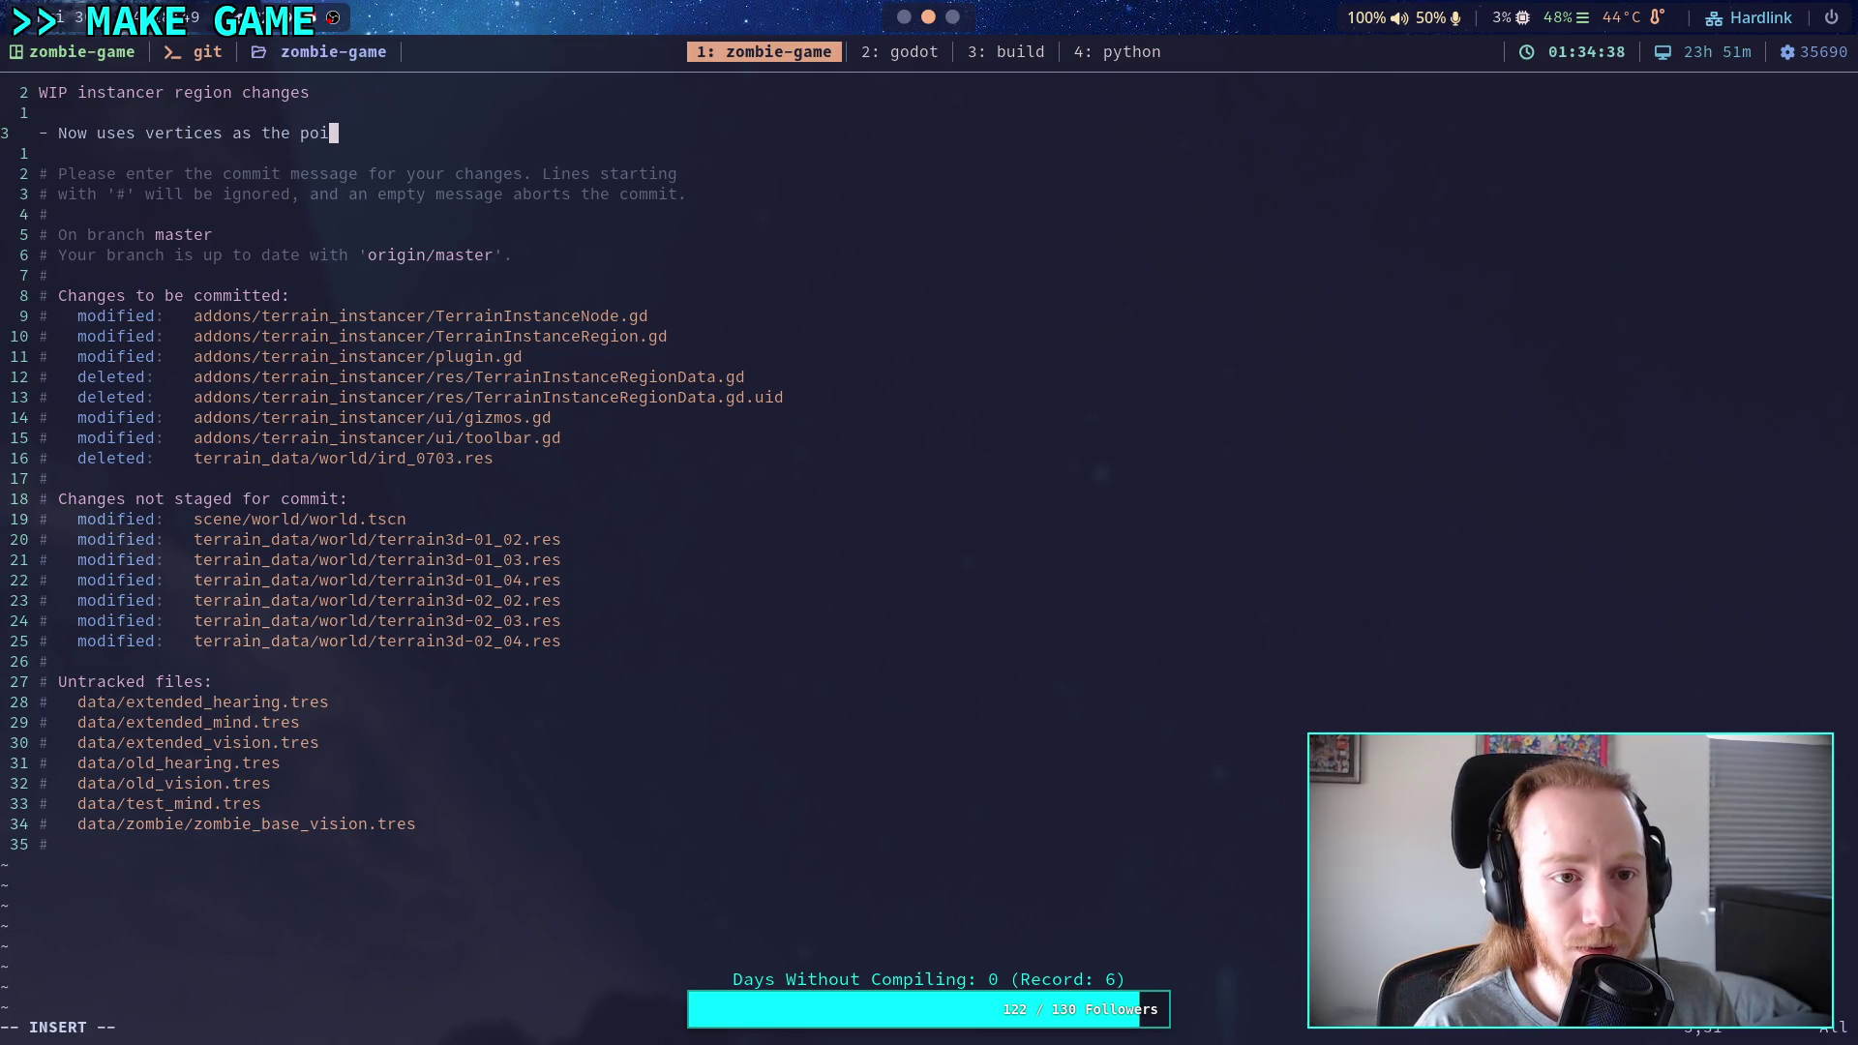
text(a polygo)
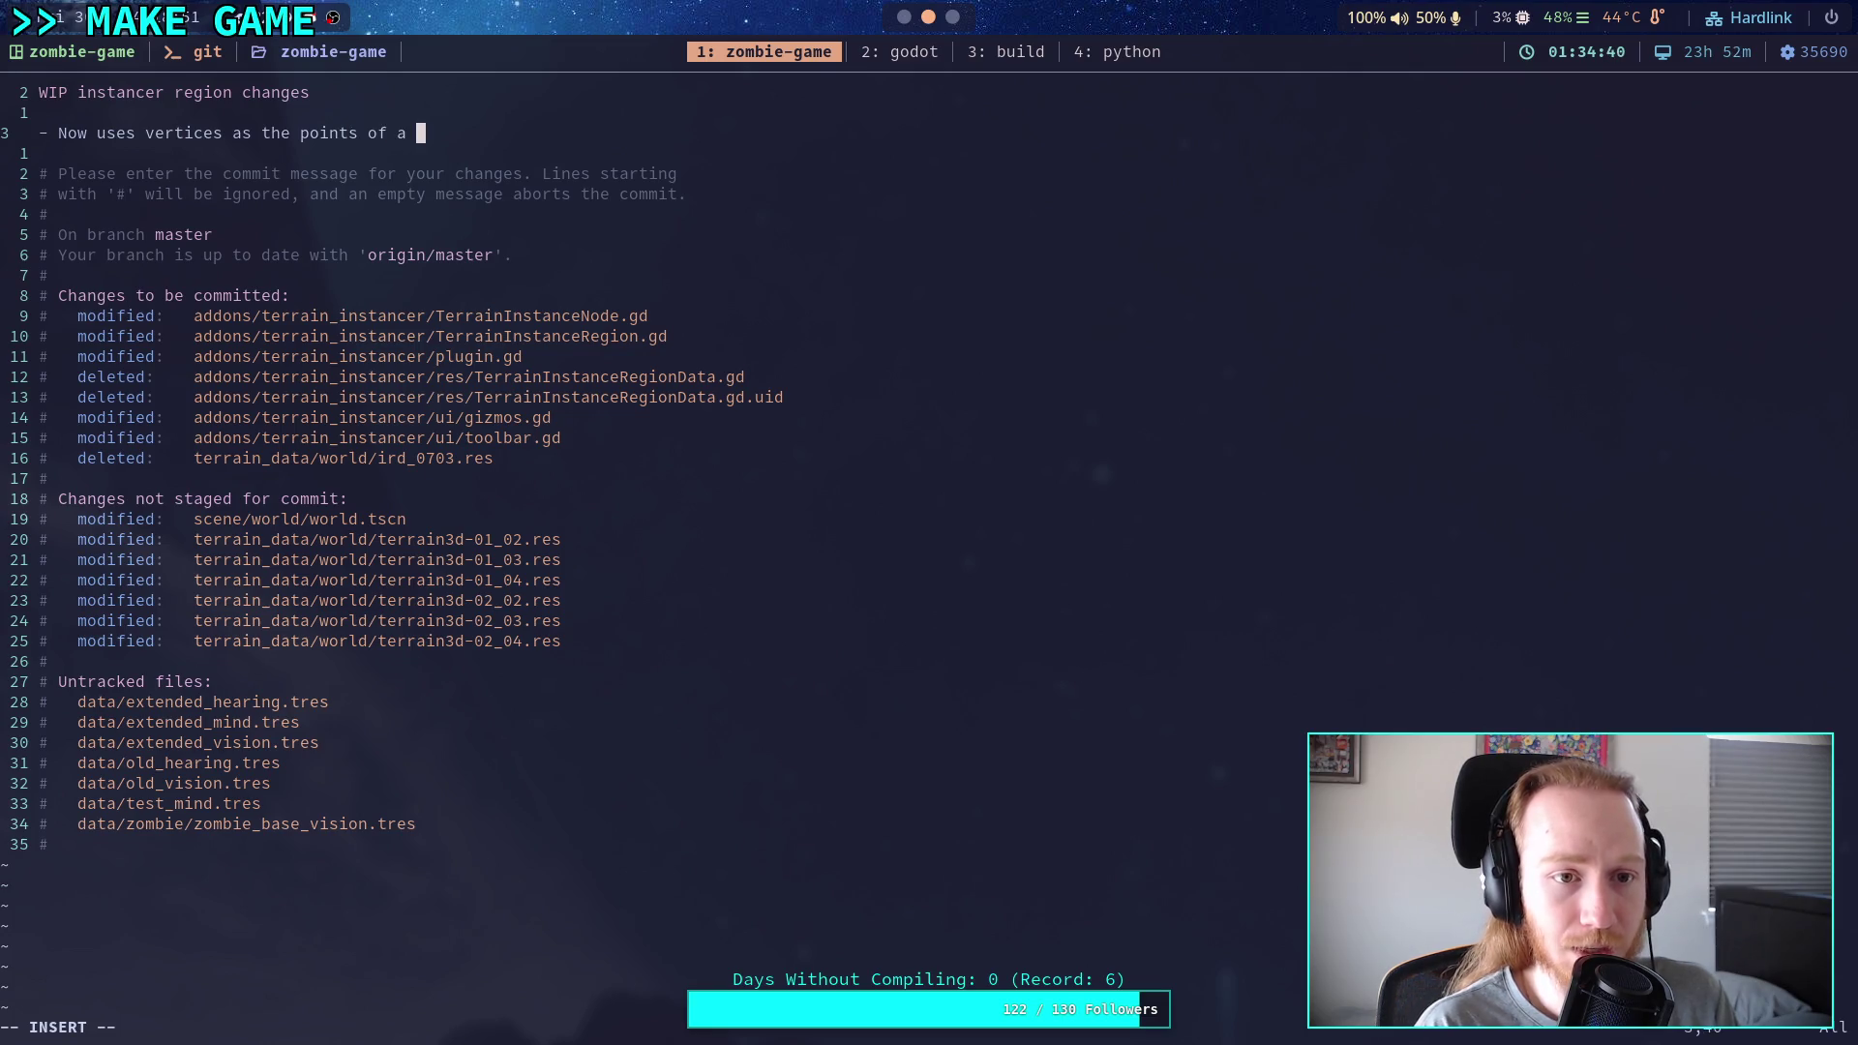
text(n to tr)
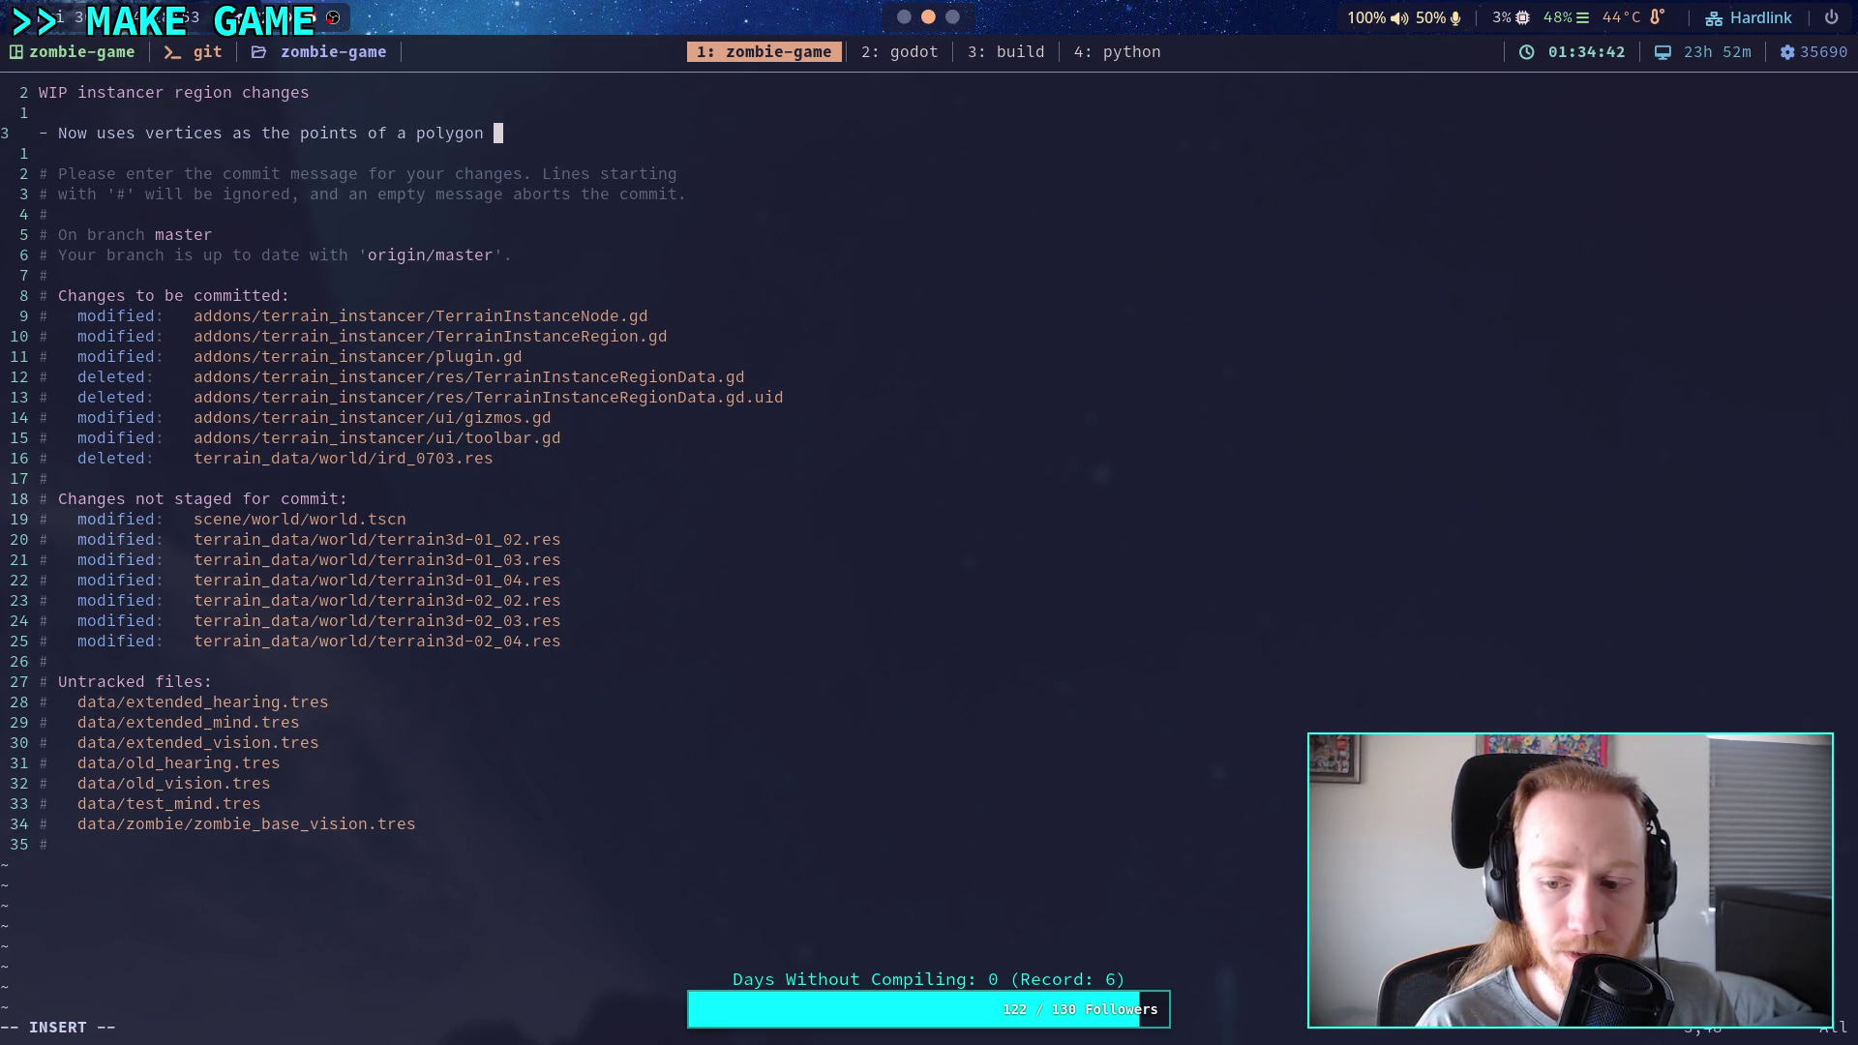
text(iangulate)
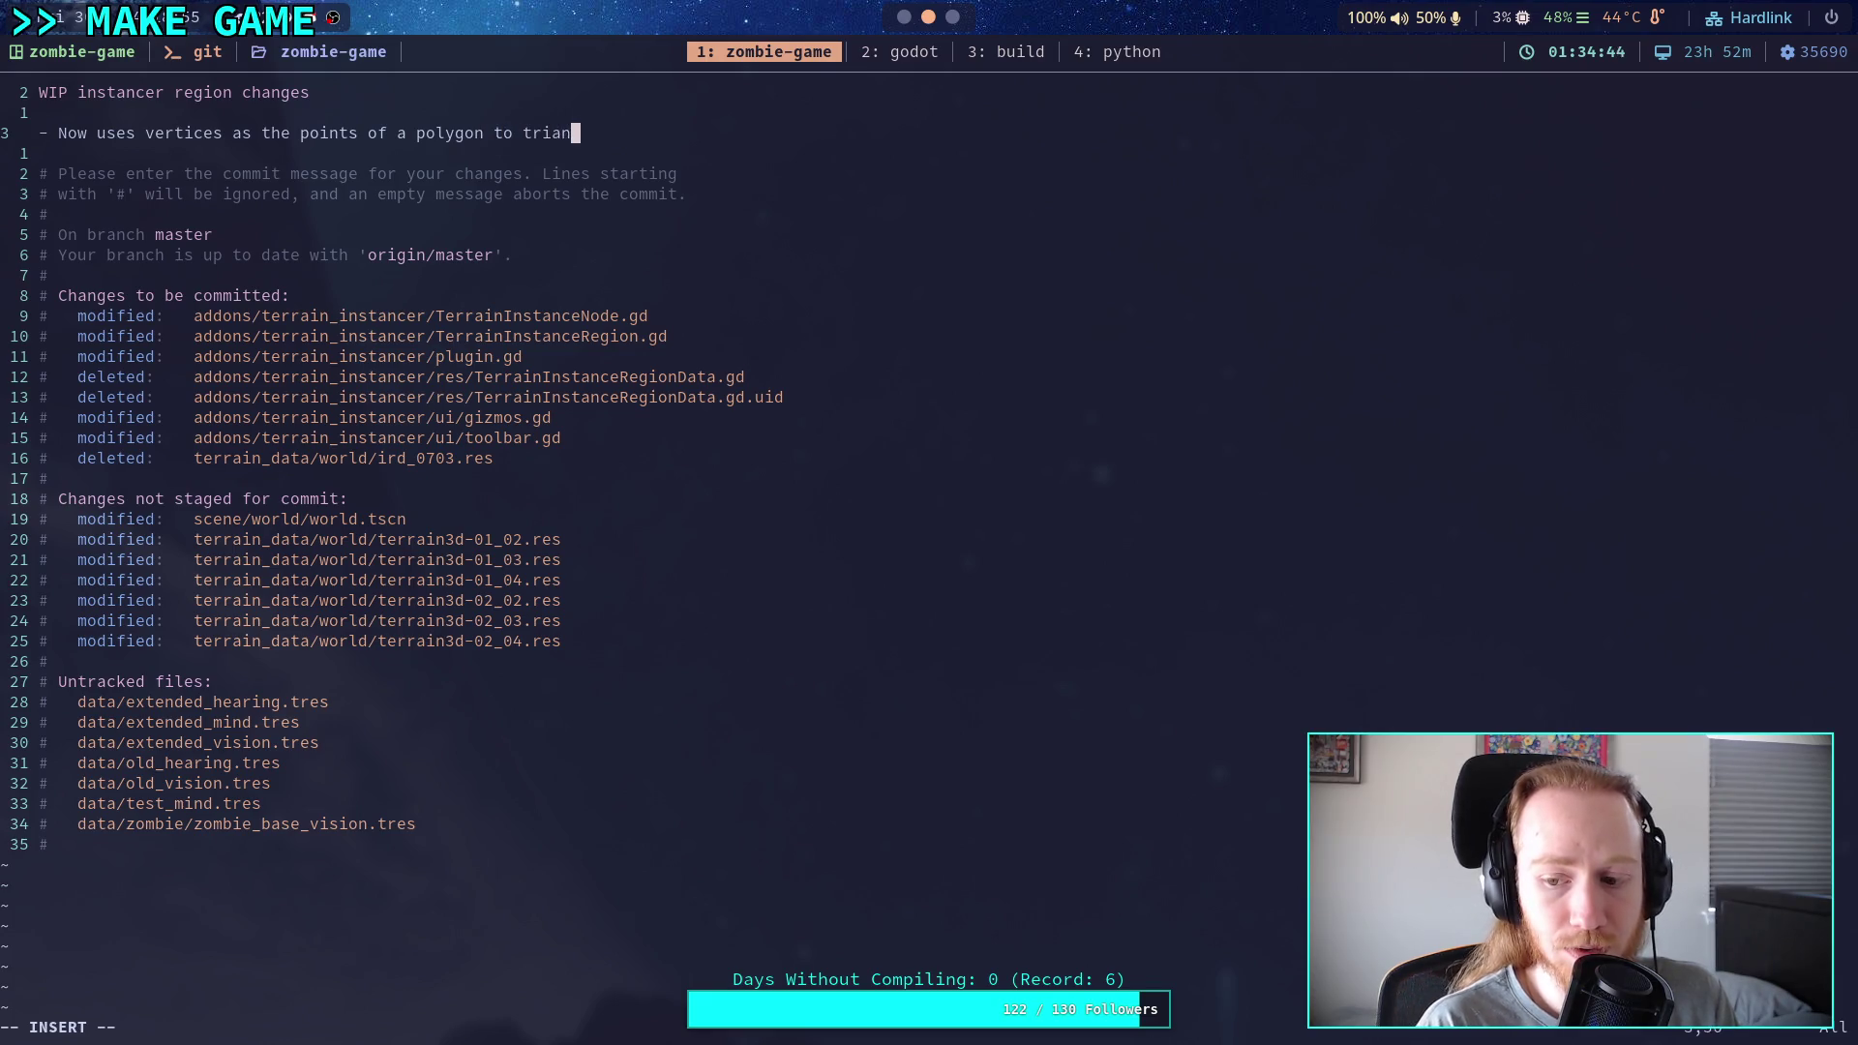
key(Left)
key(Left)
key(Left)
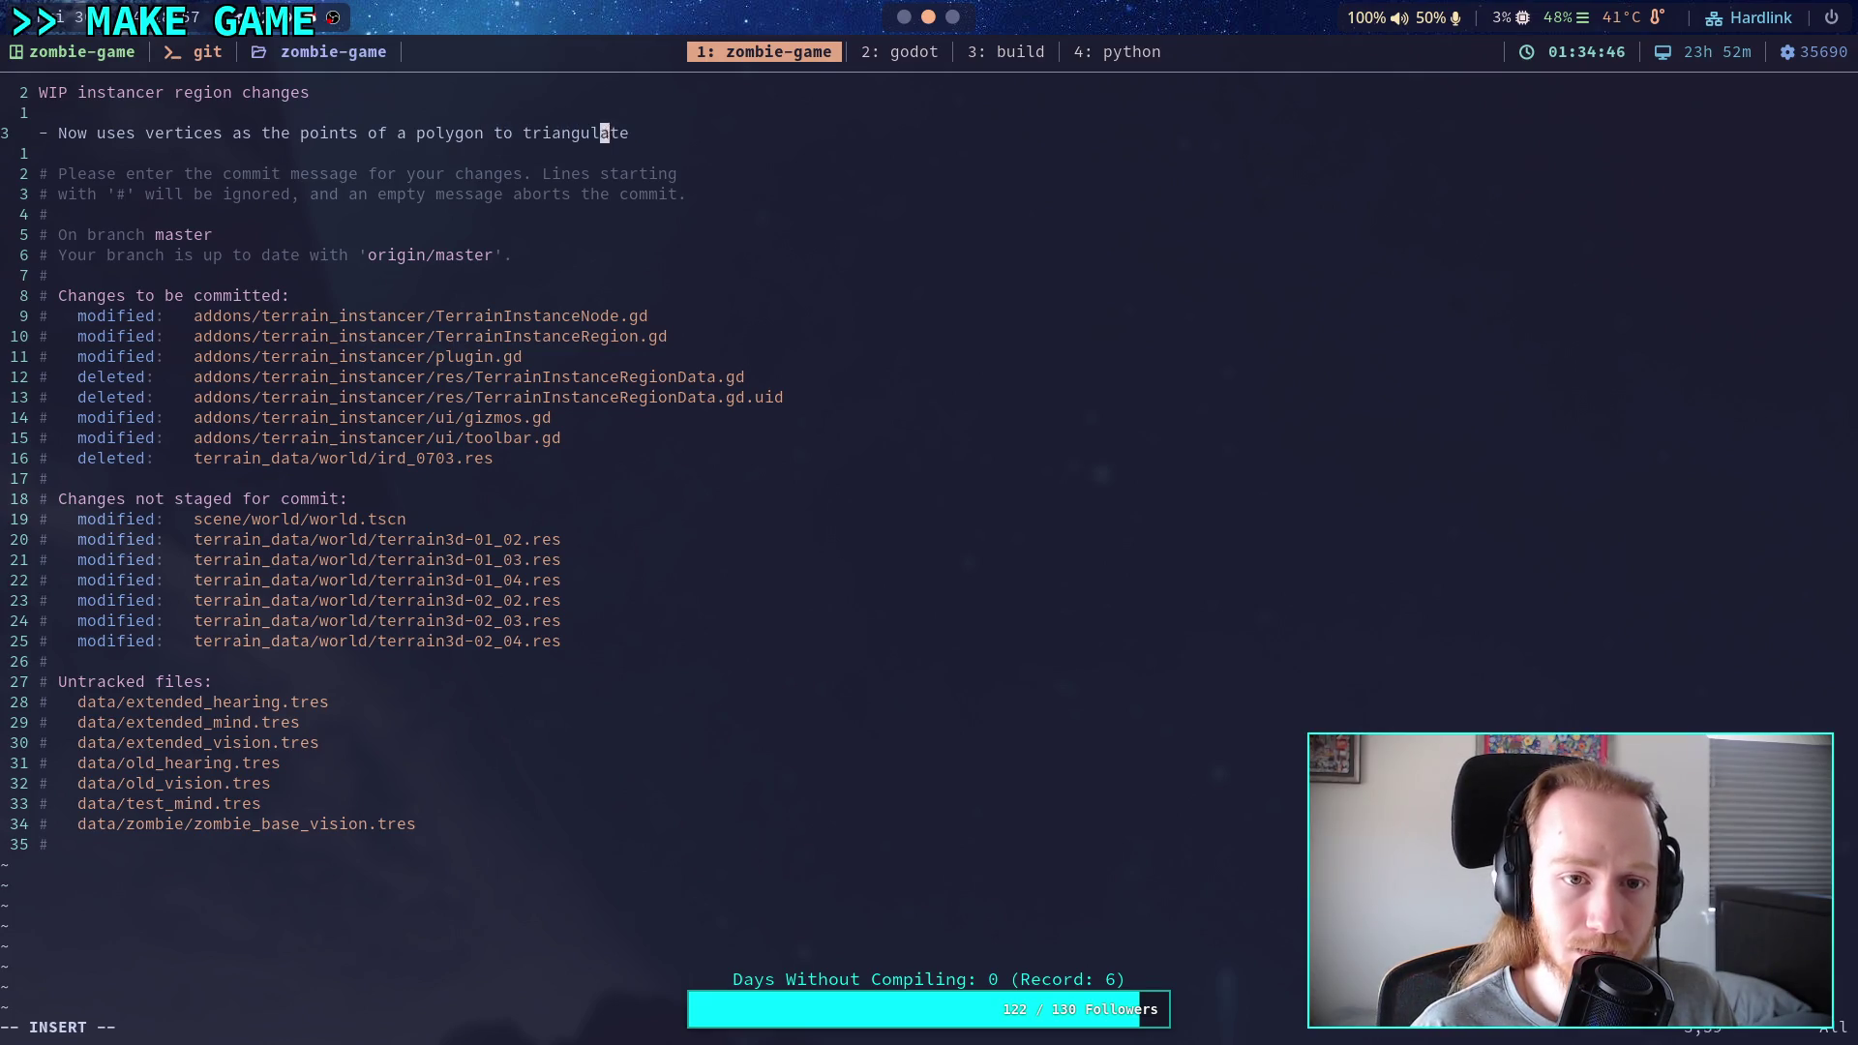
key(Return)
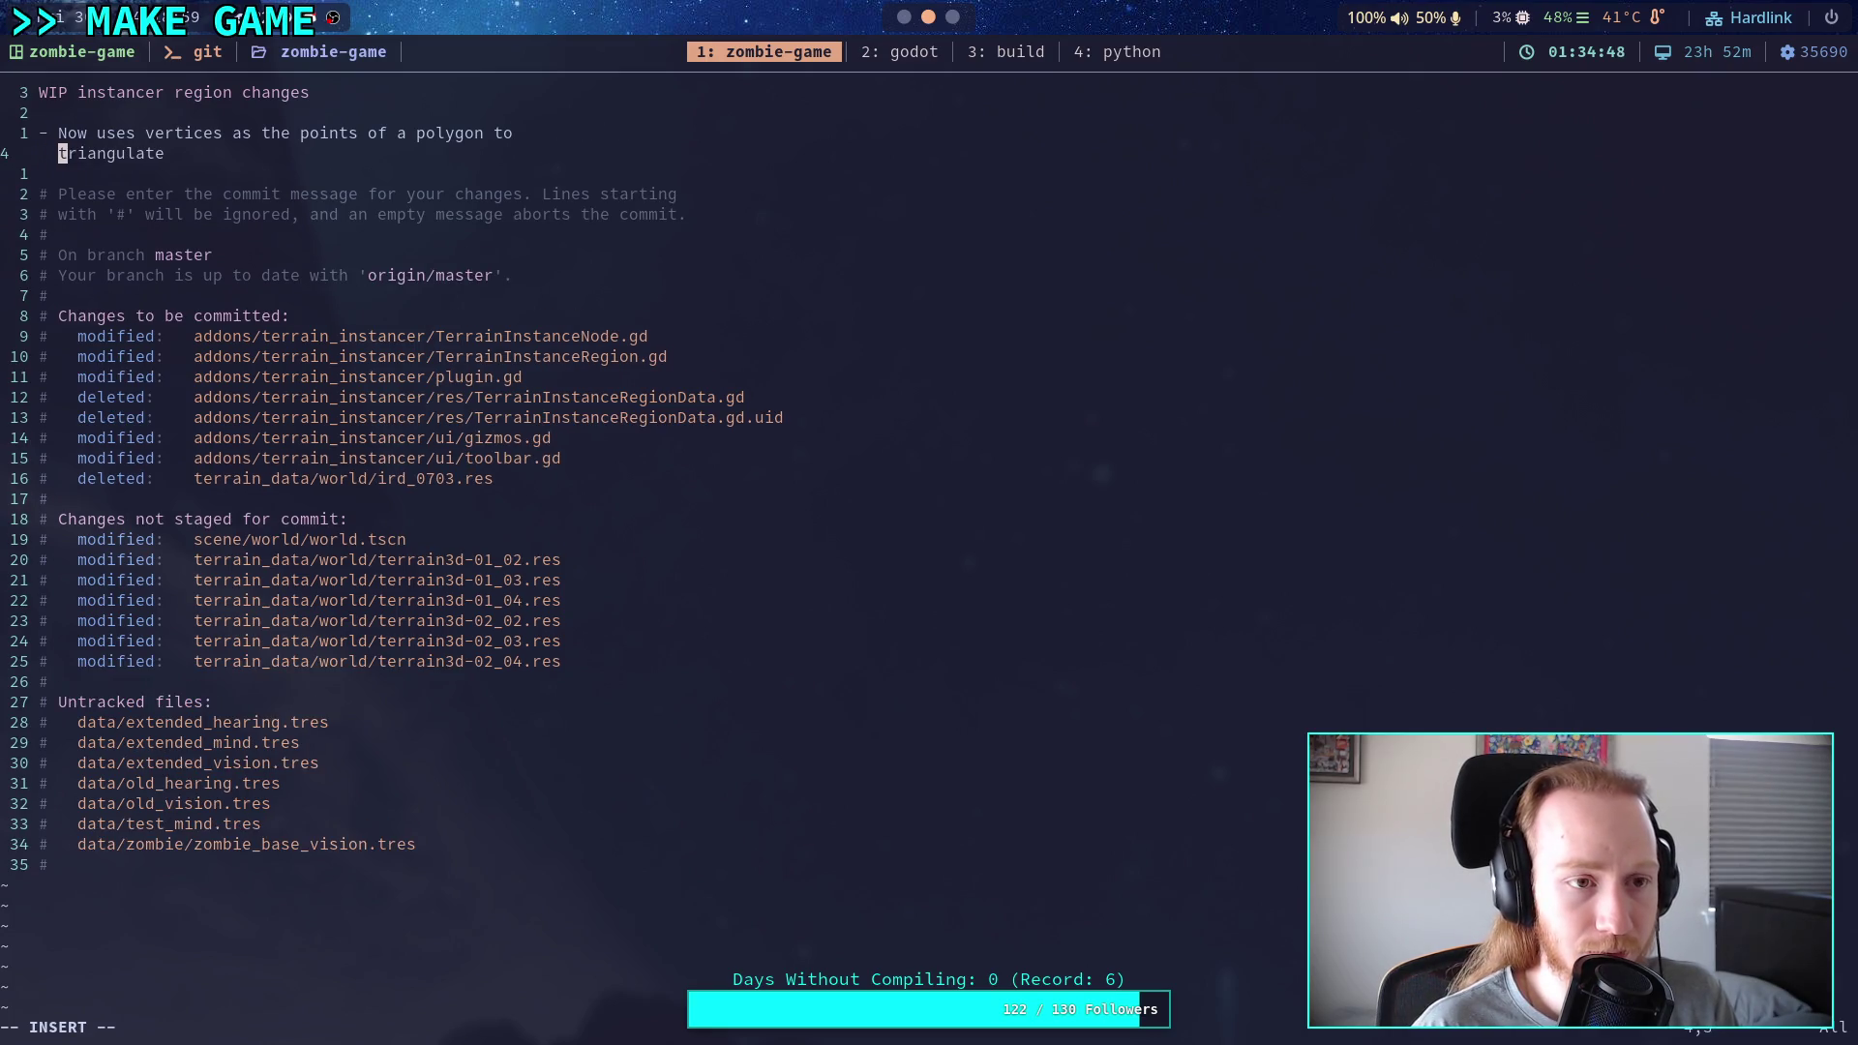
Step: Finish the first bullet so it ends with 'triangulate automatically'
key(Escape)
key(numbersign)
key(dollar)
text(ate automatial)
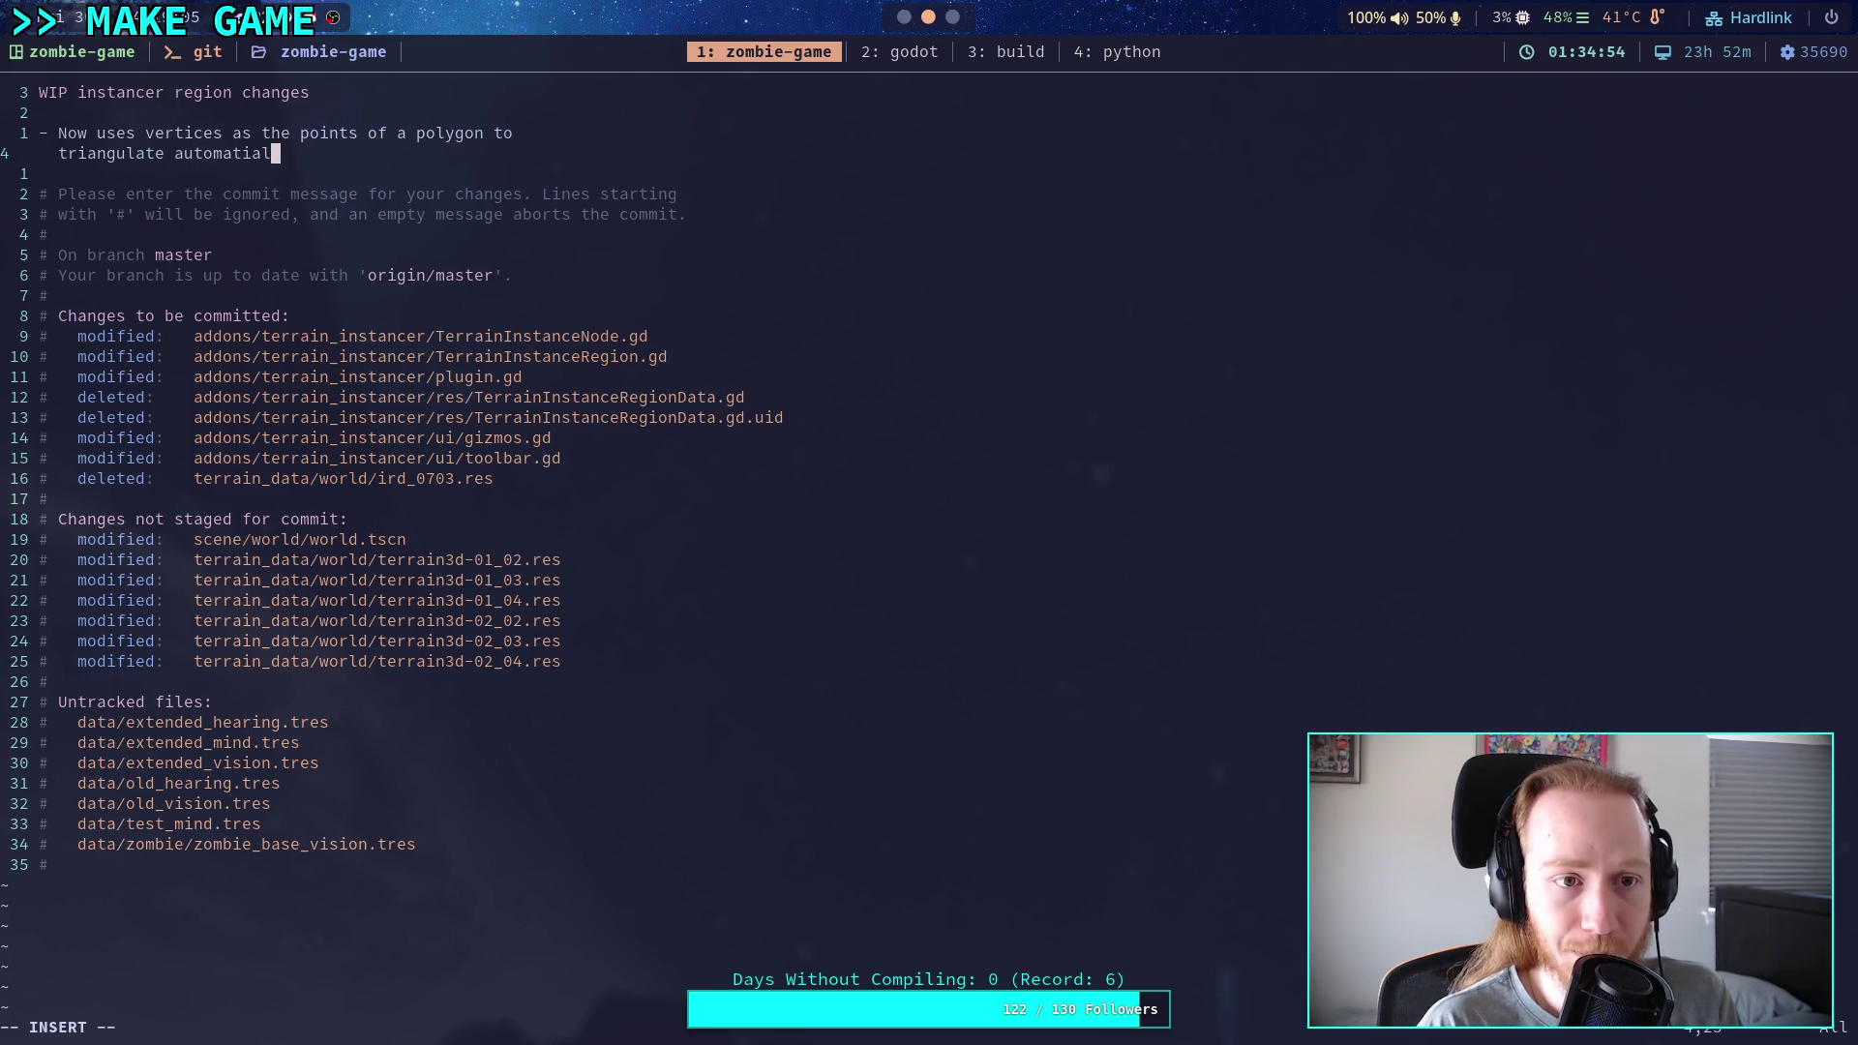
key(BackSpace)
key(BackSpace)
text(cally)
Step: Begin a second bullet about removing data storage in favour of area shapes
key(Return)
text(-)
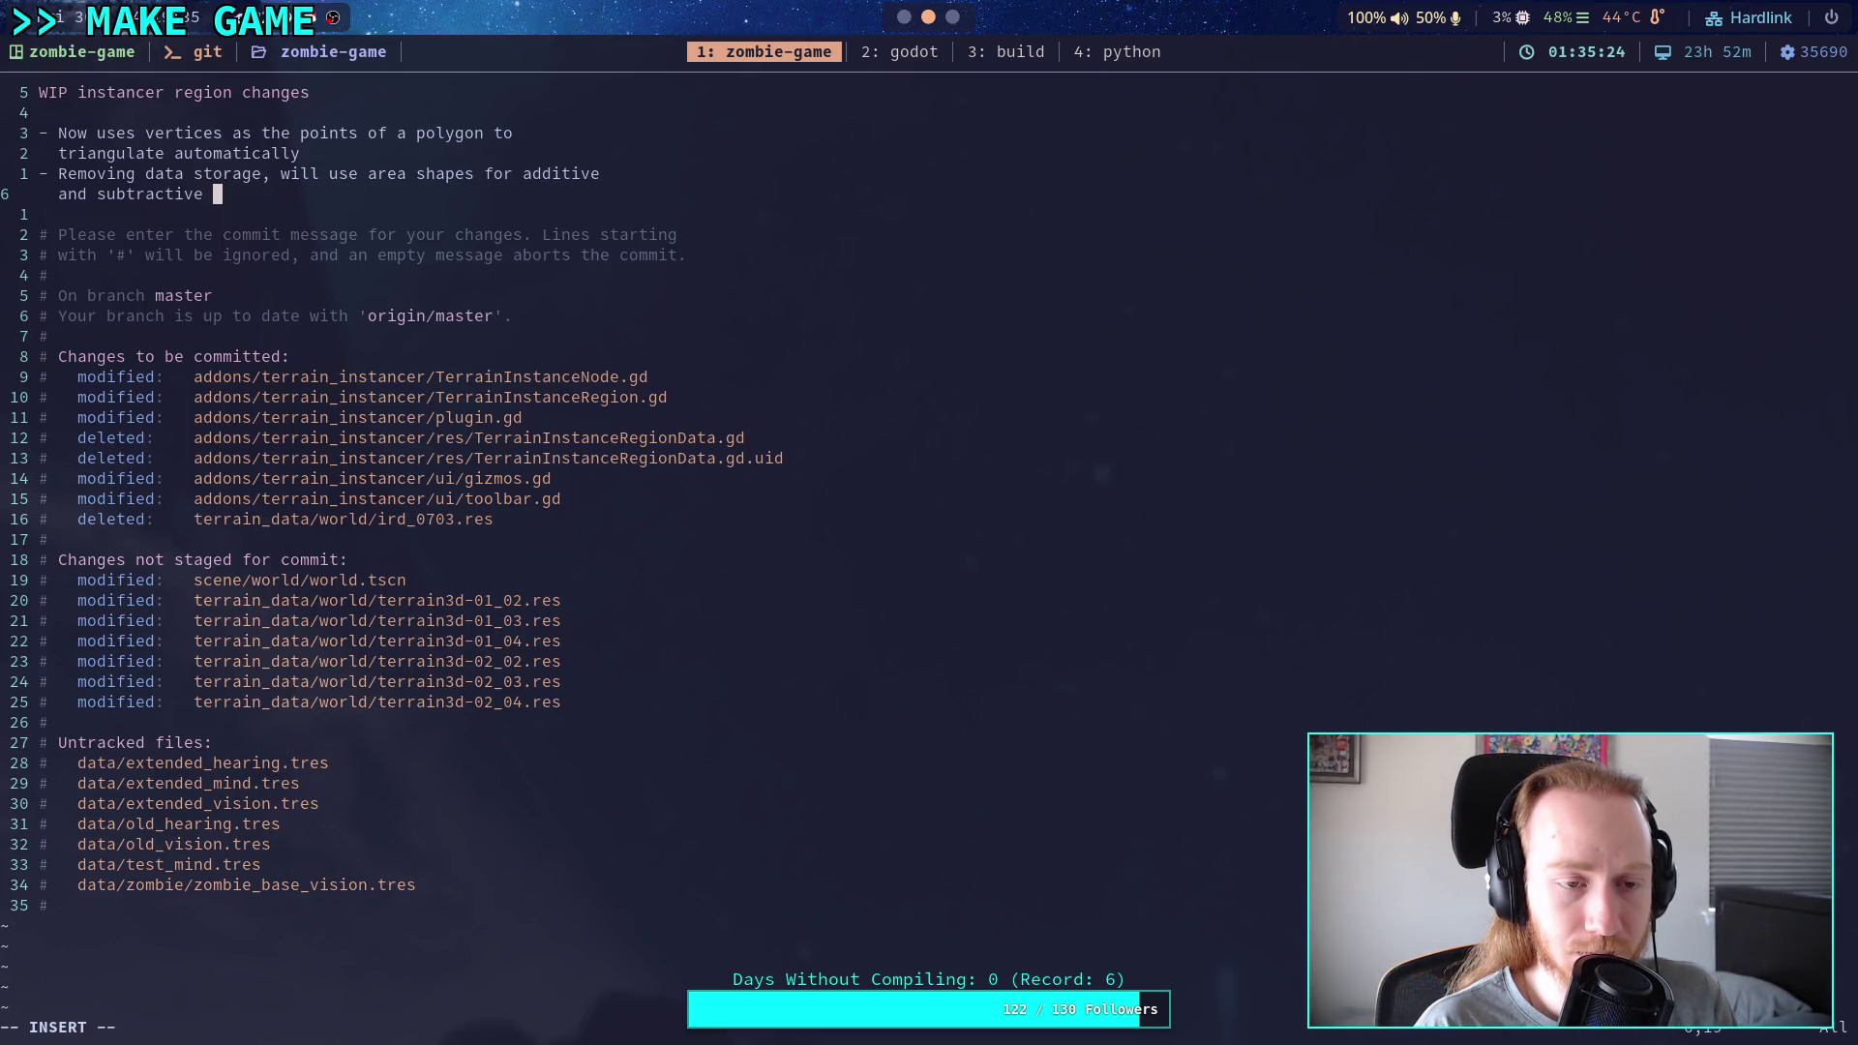
text(region)
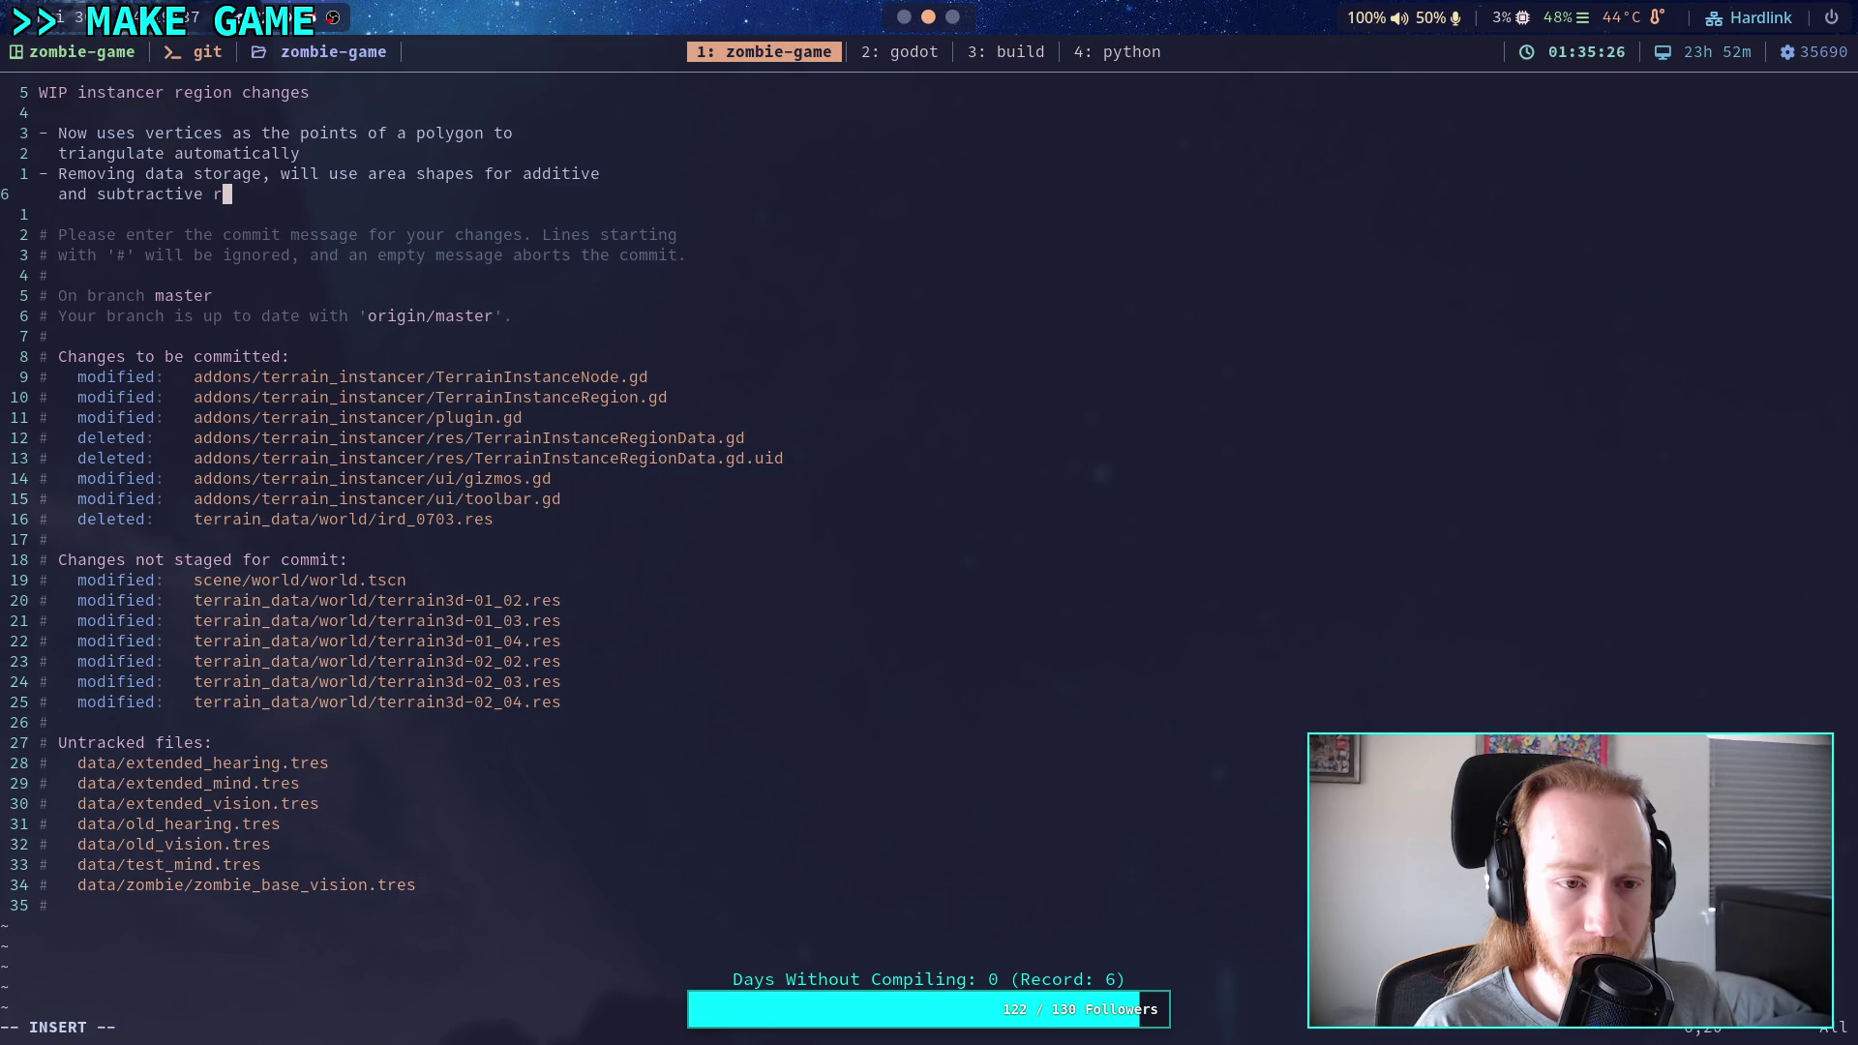
key(BackSpace)
text(shaps)
key(BackSpace)
text(es)
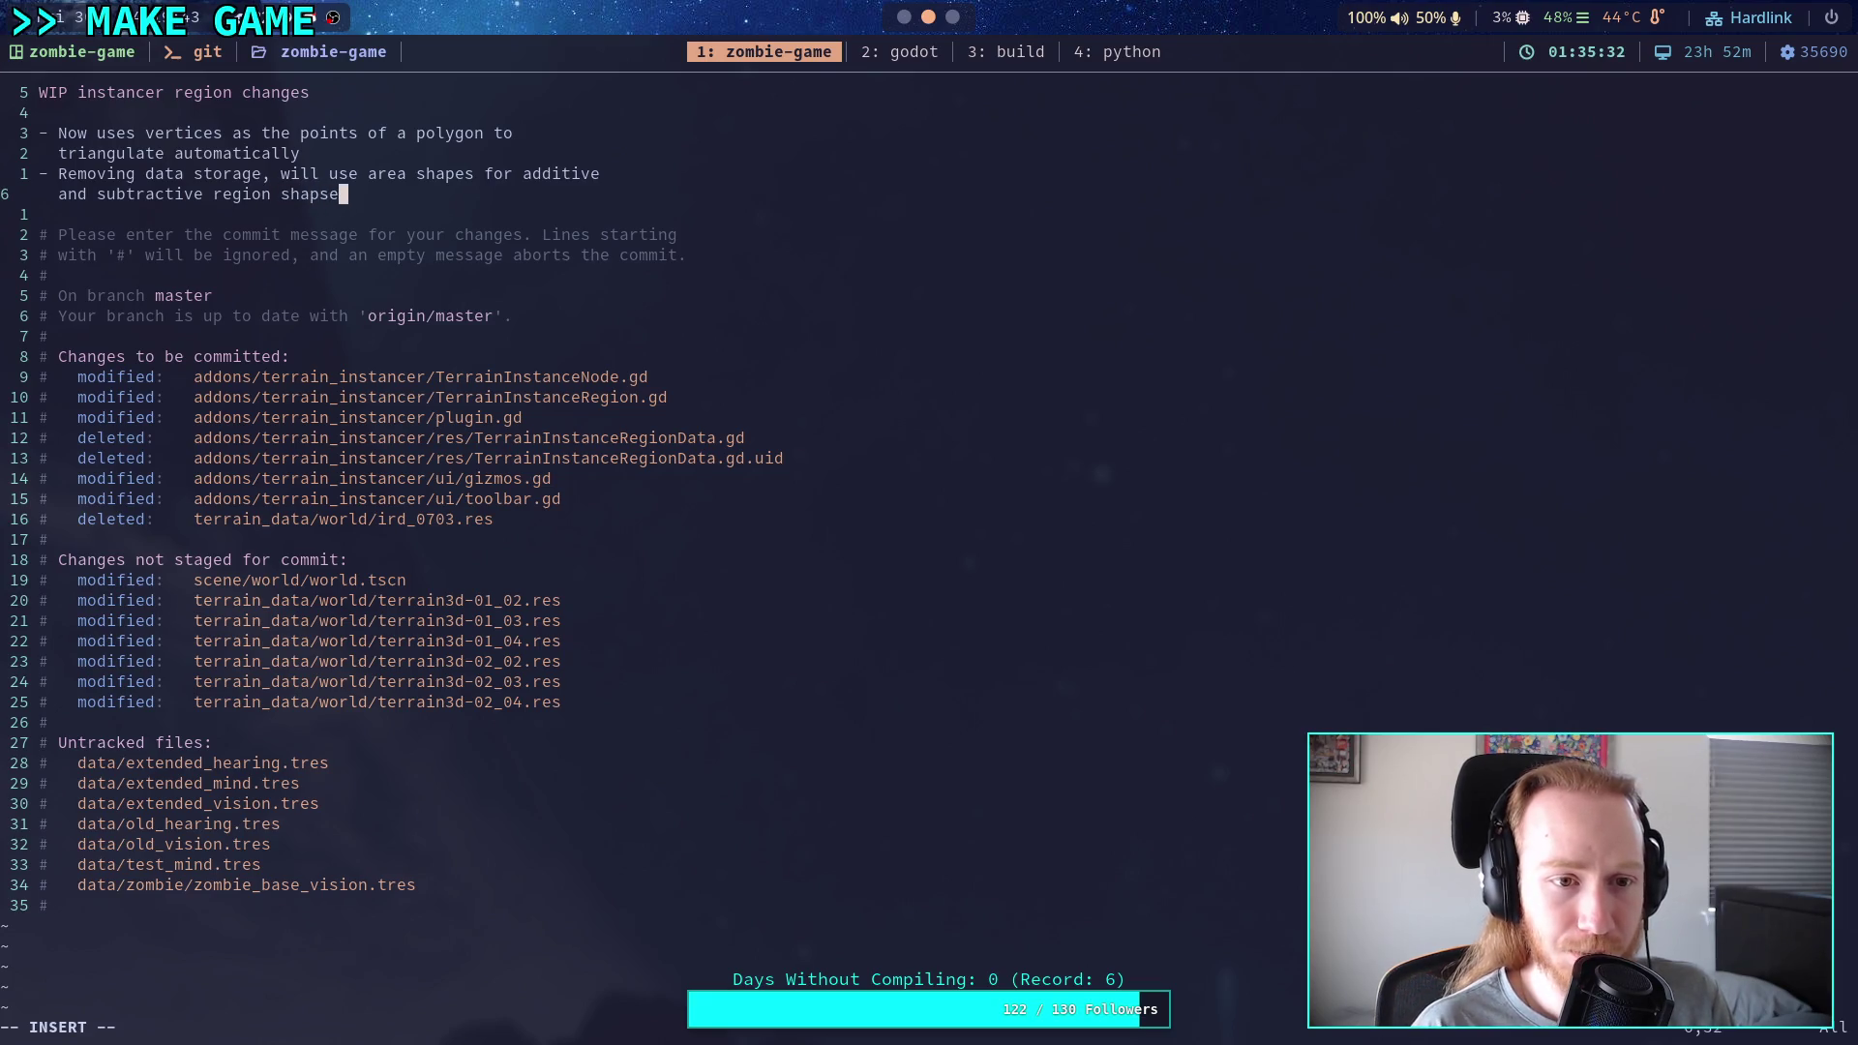
key(BackSpace)
key(BackSpace)
key(BackSpace)
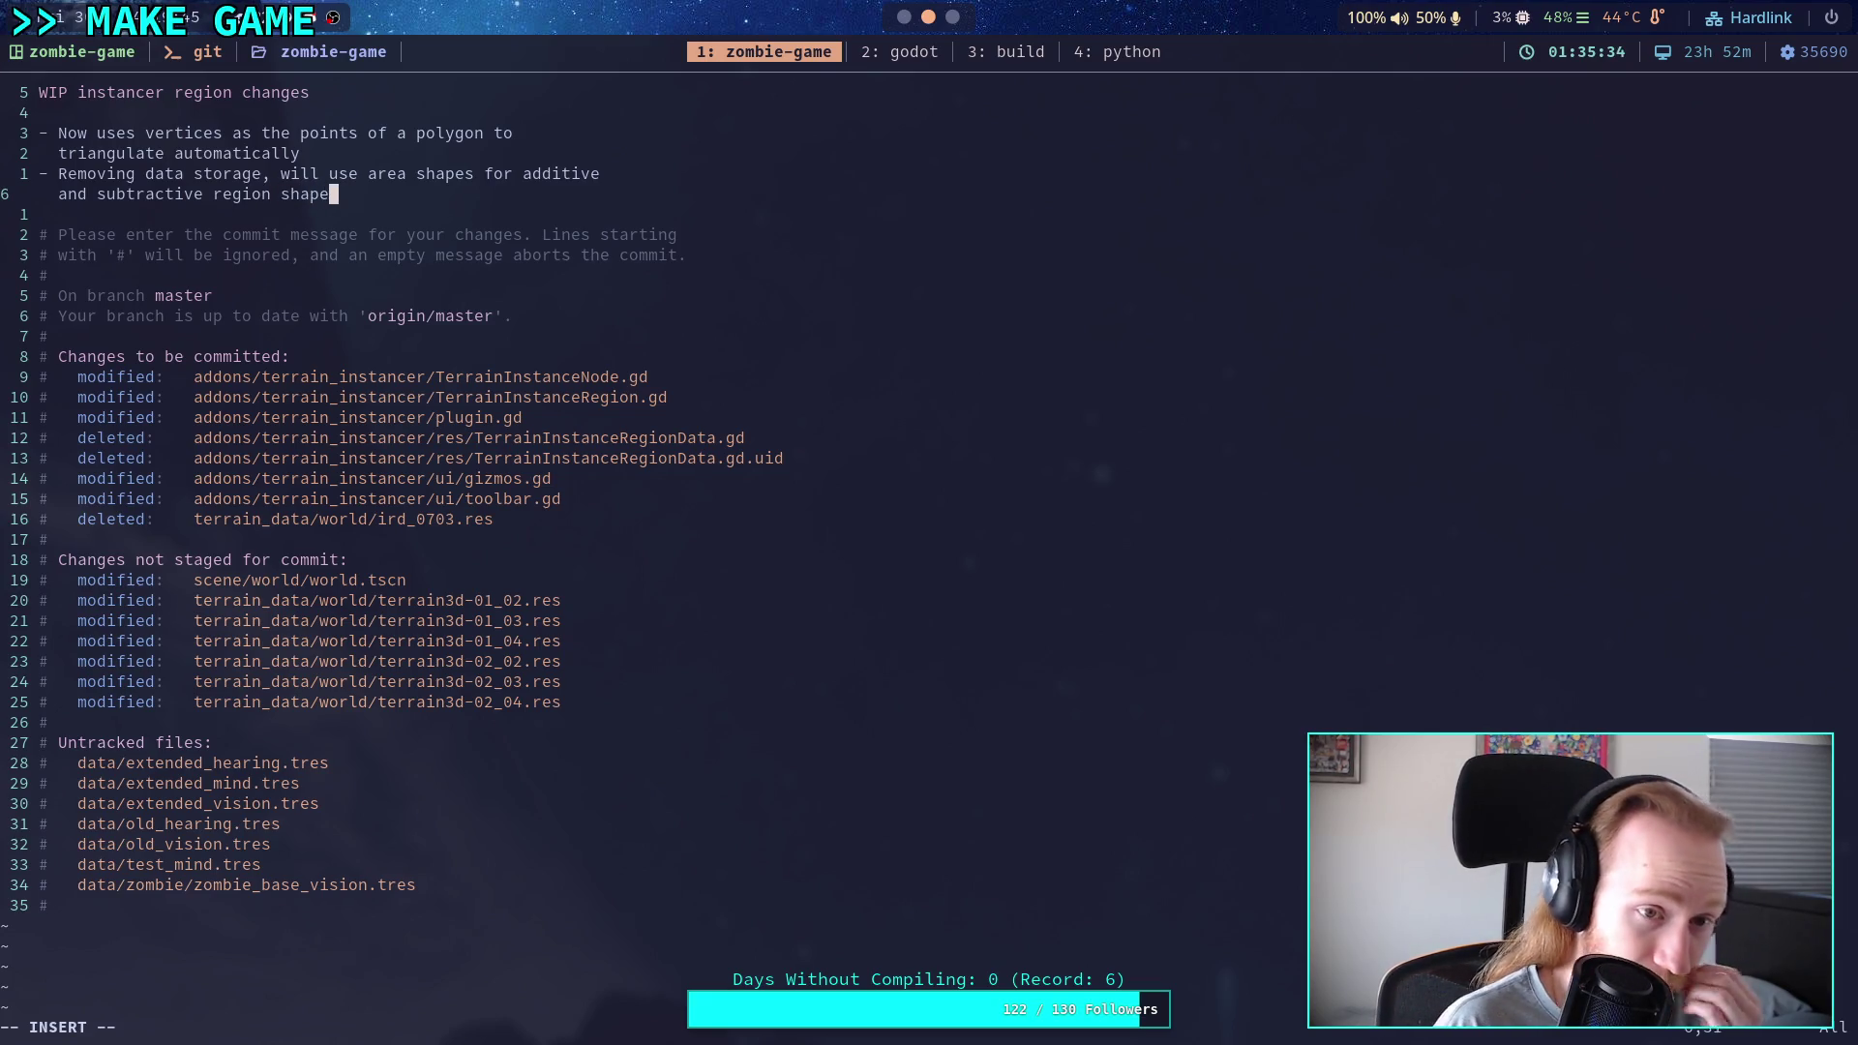
key(BackSpace)
key(BackSpace)
key(BackSpace)
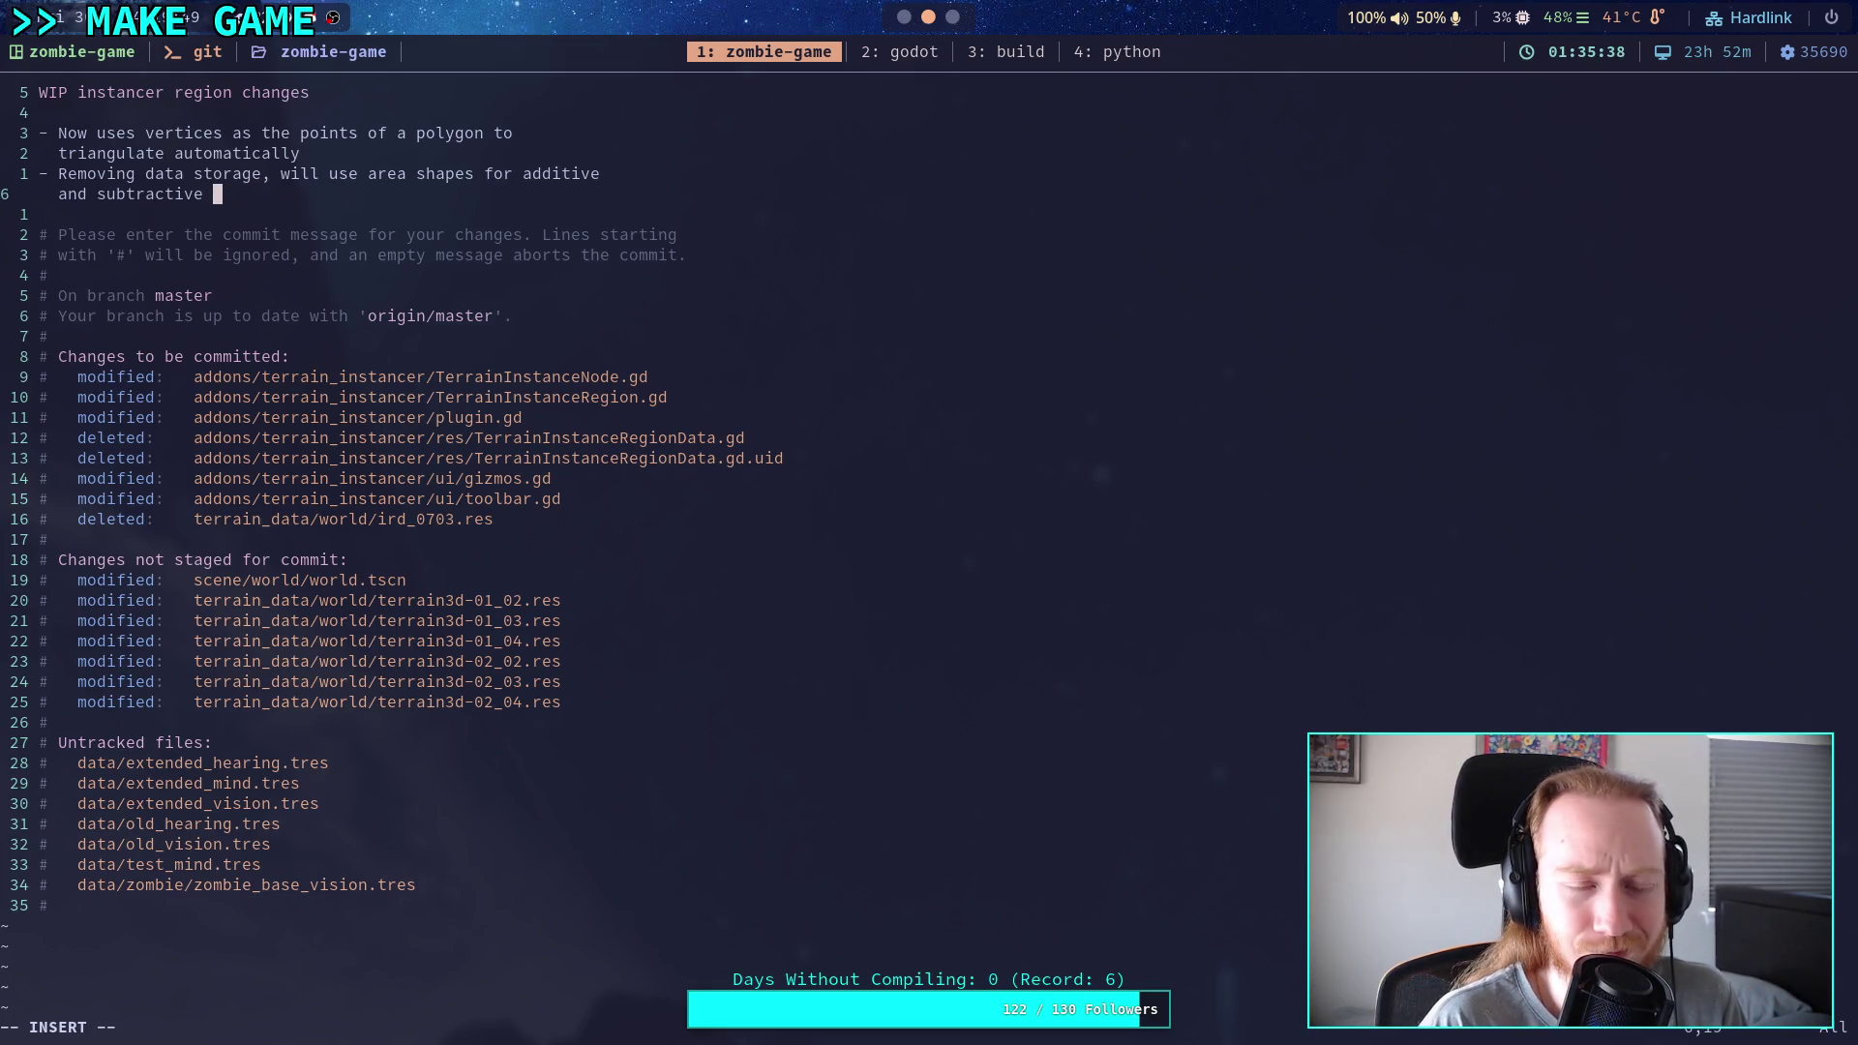
Step: End the second bullet with 'additive and subtractive boolean logic', inserting 'boolean' before 'logic'
text(logic)
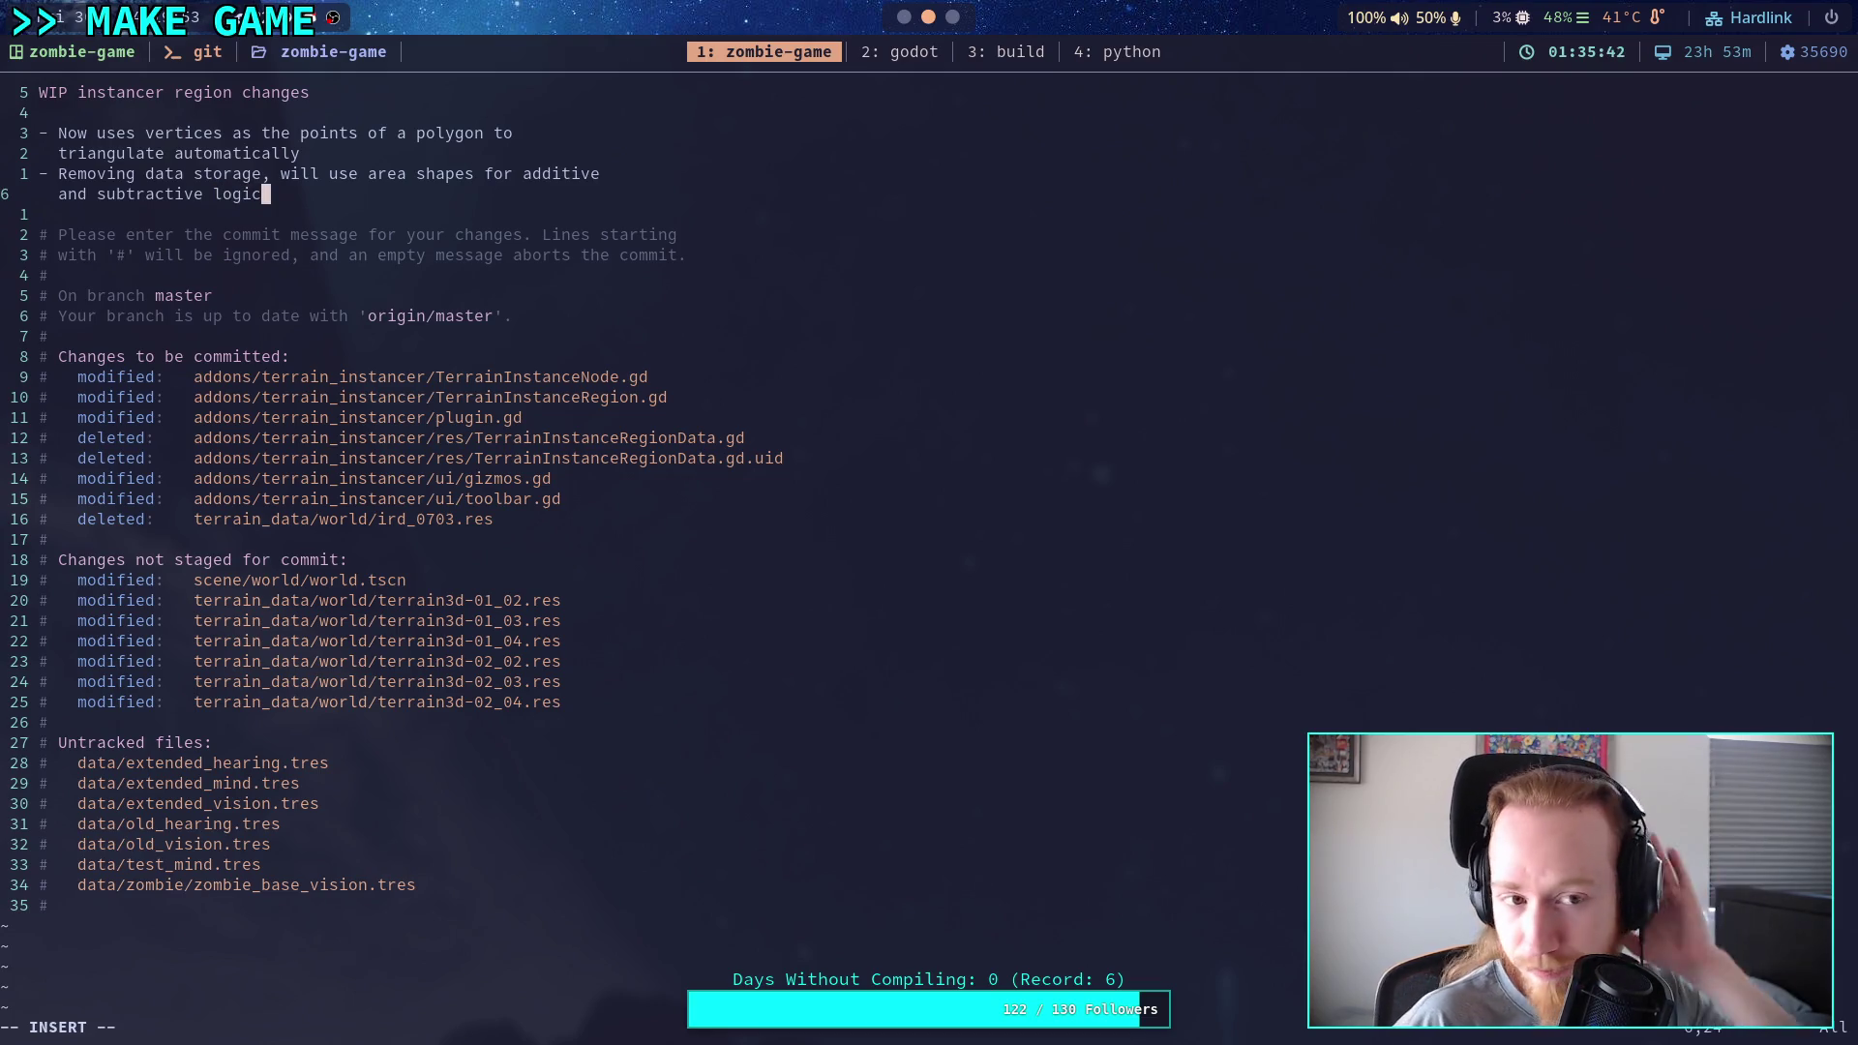
key(Left)
key(ctrl+Left)
key(Left)
text(boolean)
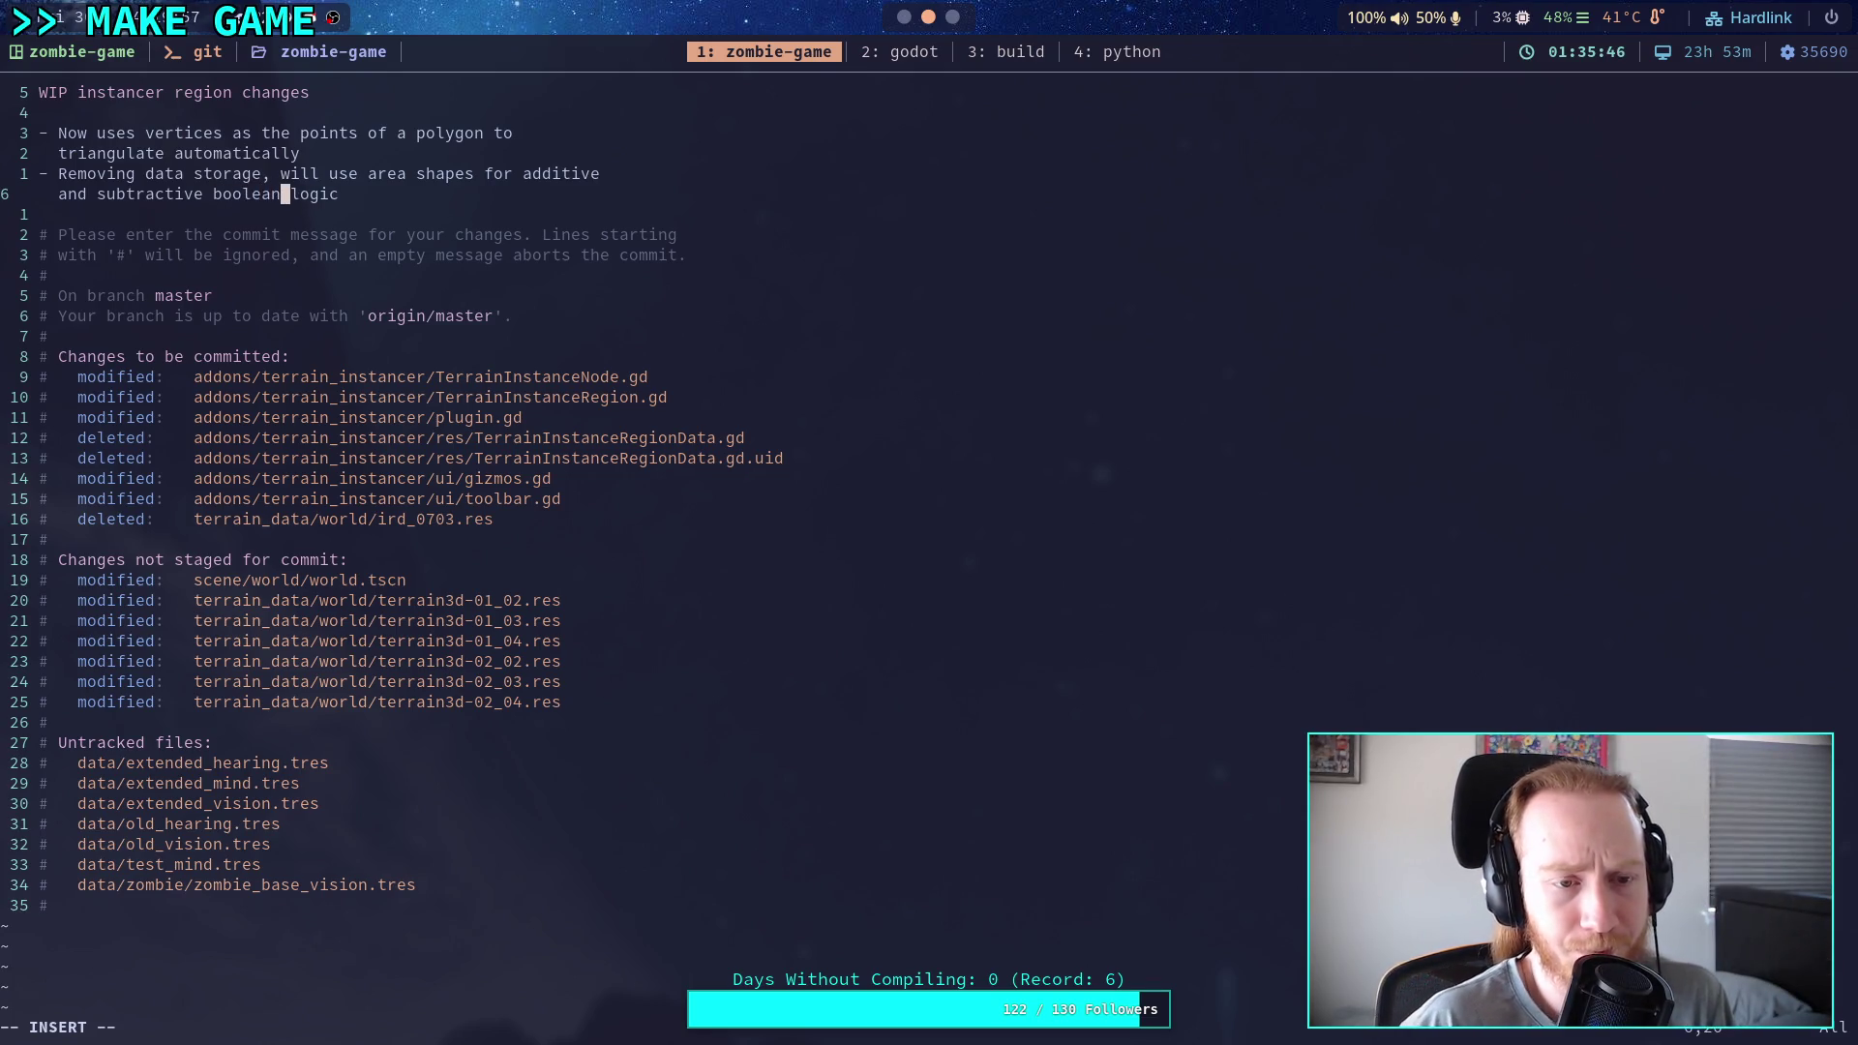
key(ctrl+Right)
key(End)
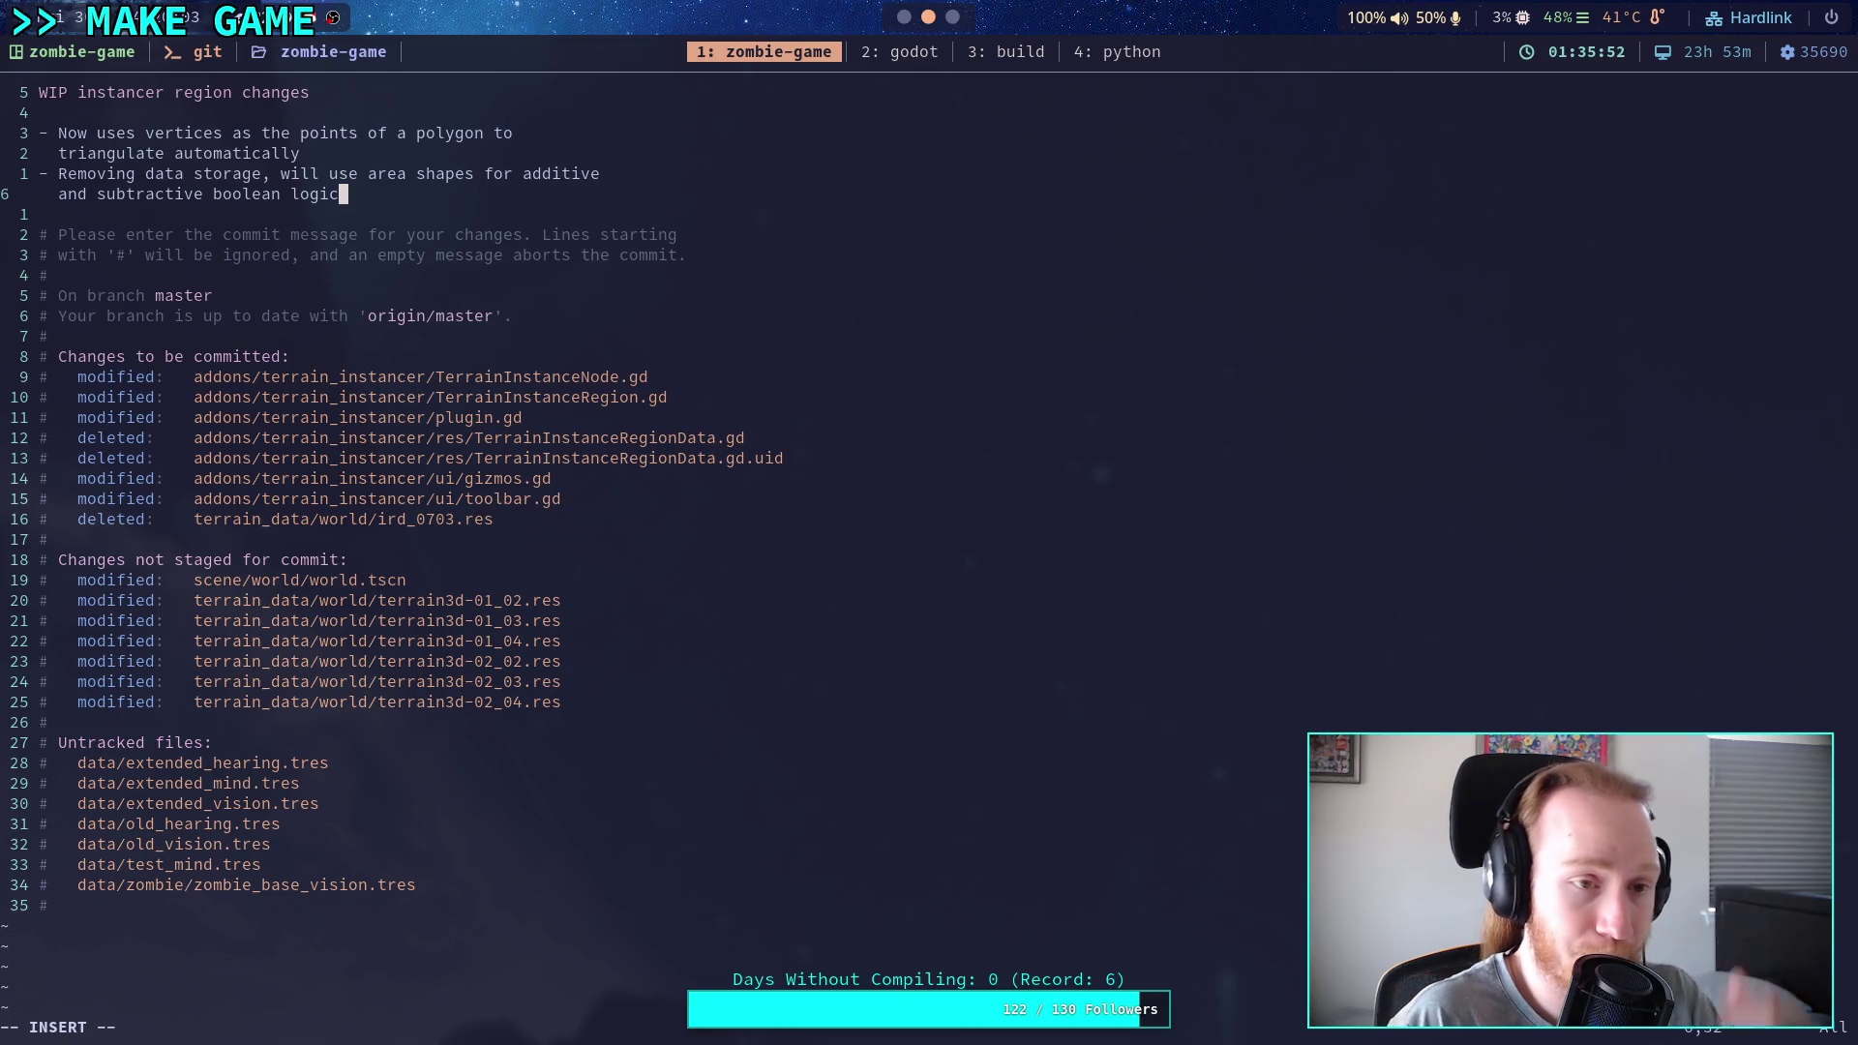
Step: Leave insert mode, abandon the :wq, and return to the end of the title line
key(Escape)
text(:wq)
key(Escape)
text(o-)
key(BackSpace)
key(BackSpace)
key(BackSpace)
key(Up)
key(Up)
key(Up)
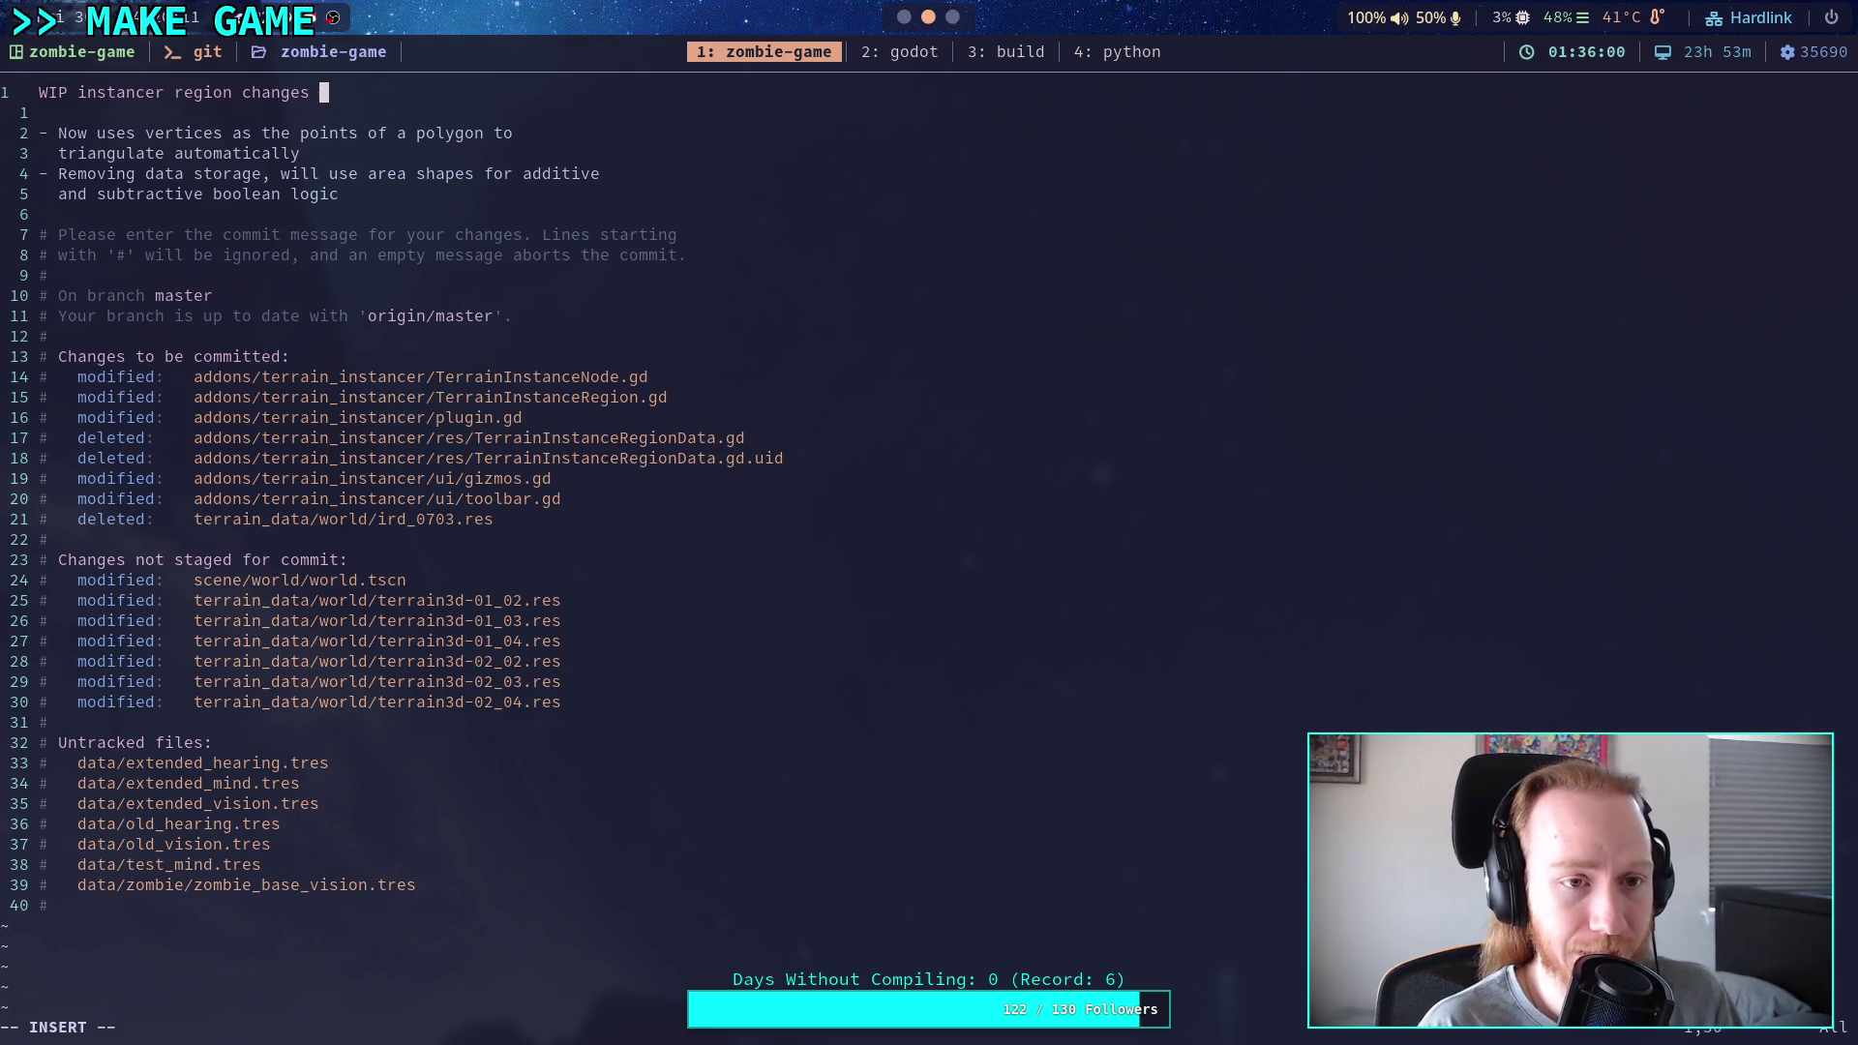
Step: Append '(bugged)' to the commit title and save the message with :wq
text((non-bu)
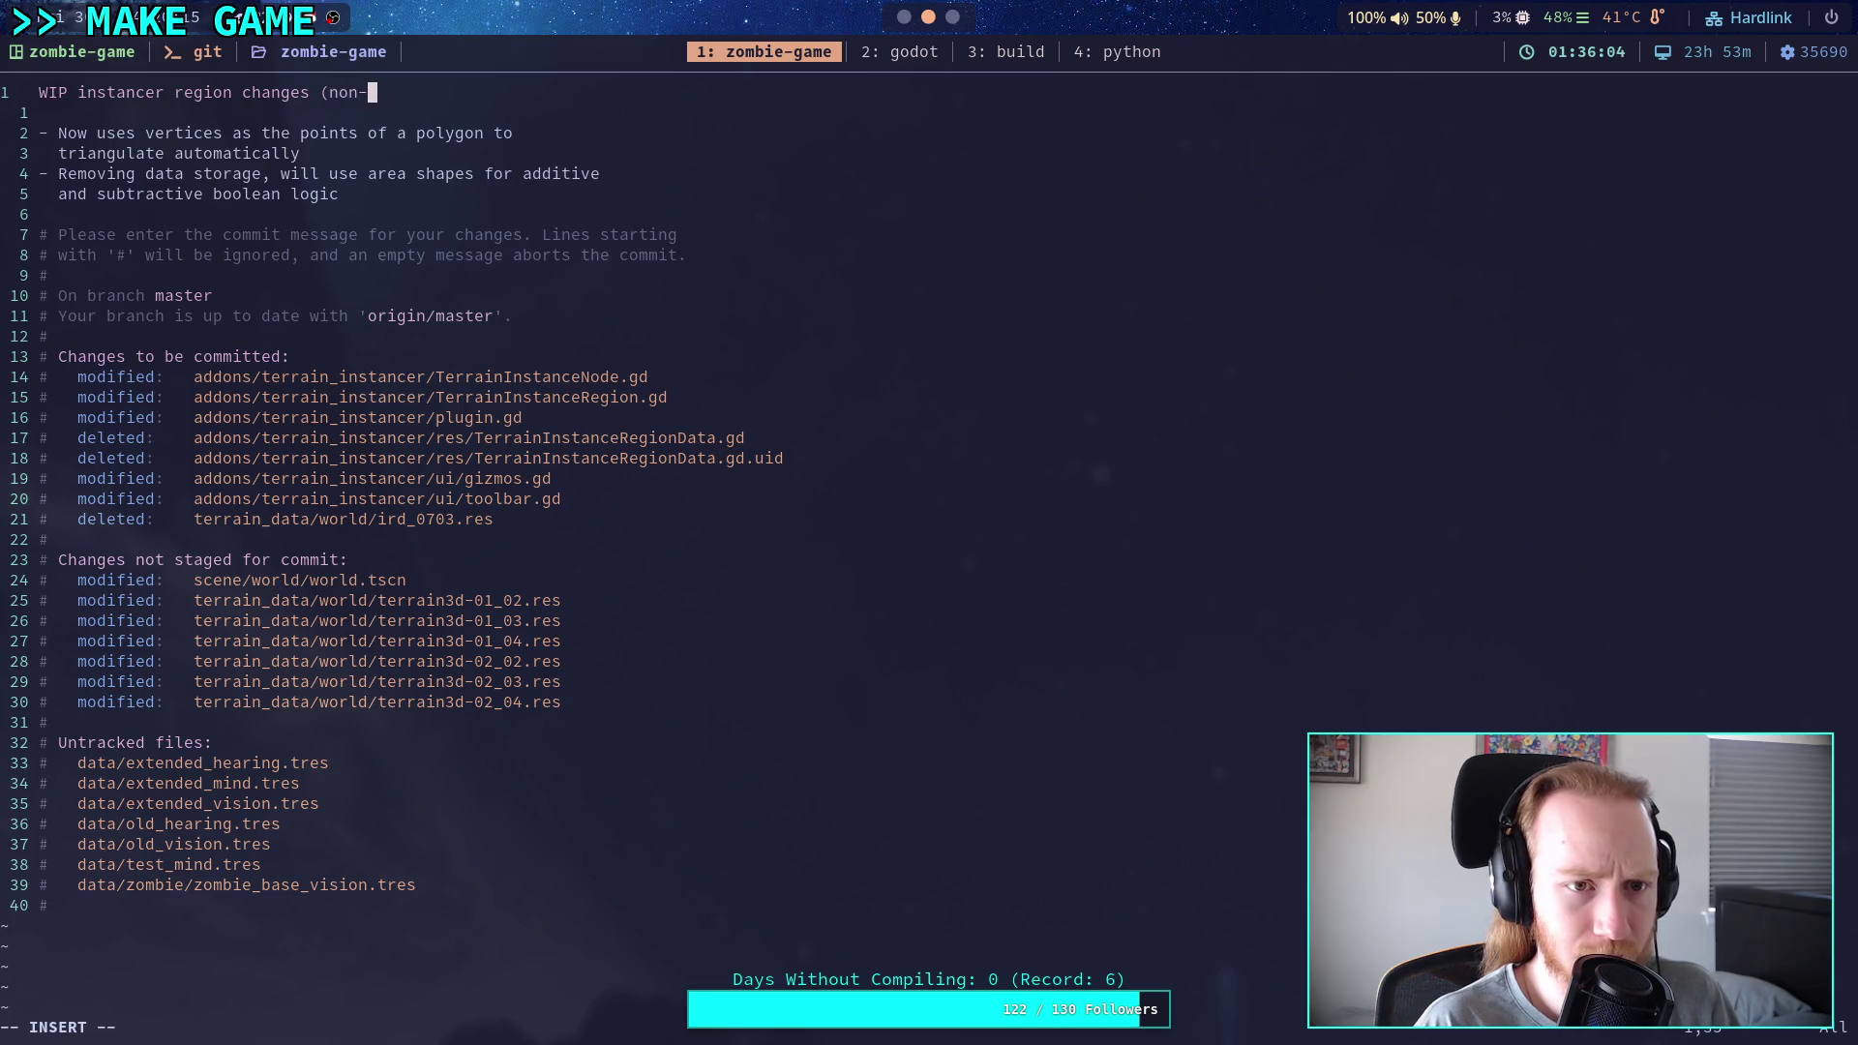
text(ilding)
key(BackSpace)
key(BackSpace)
key(BackSpace)
text(fu)
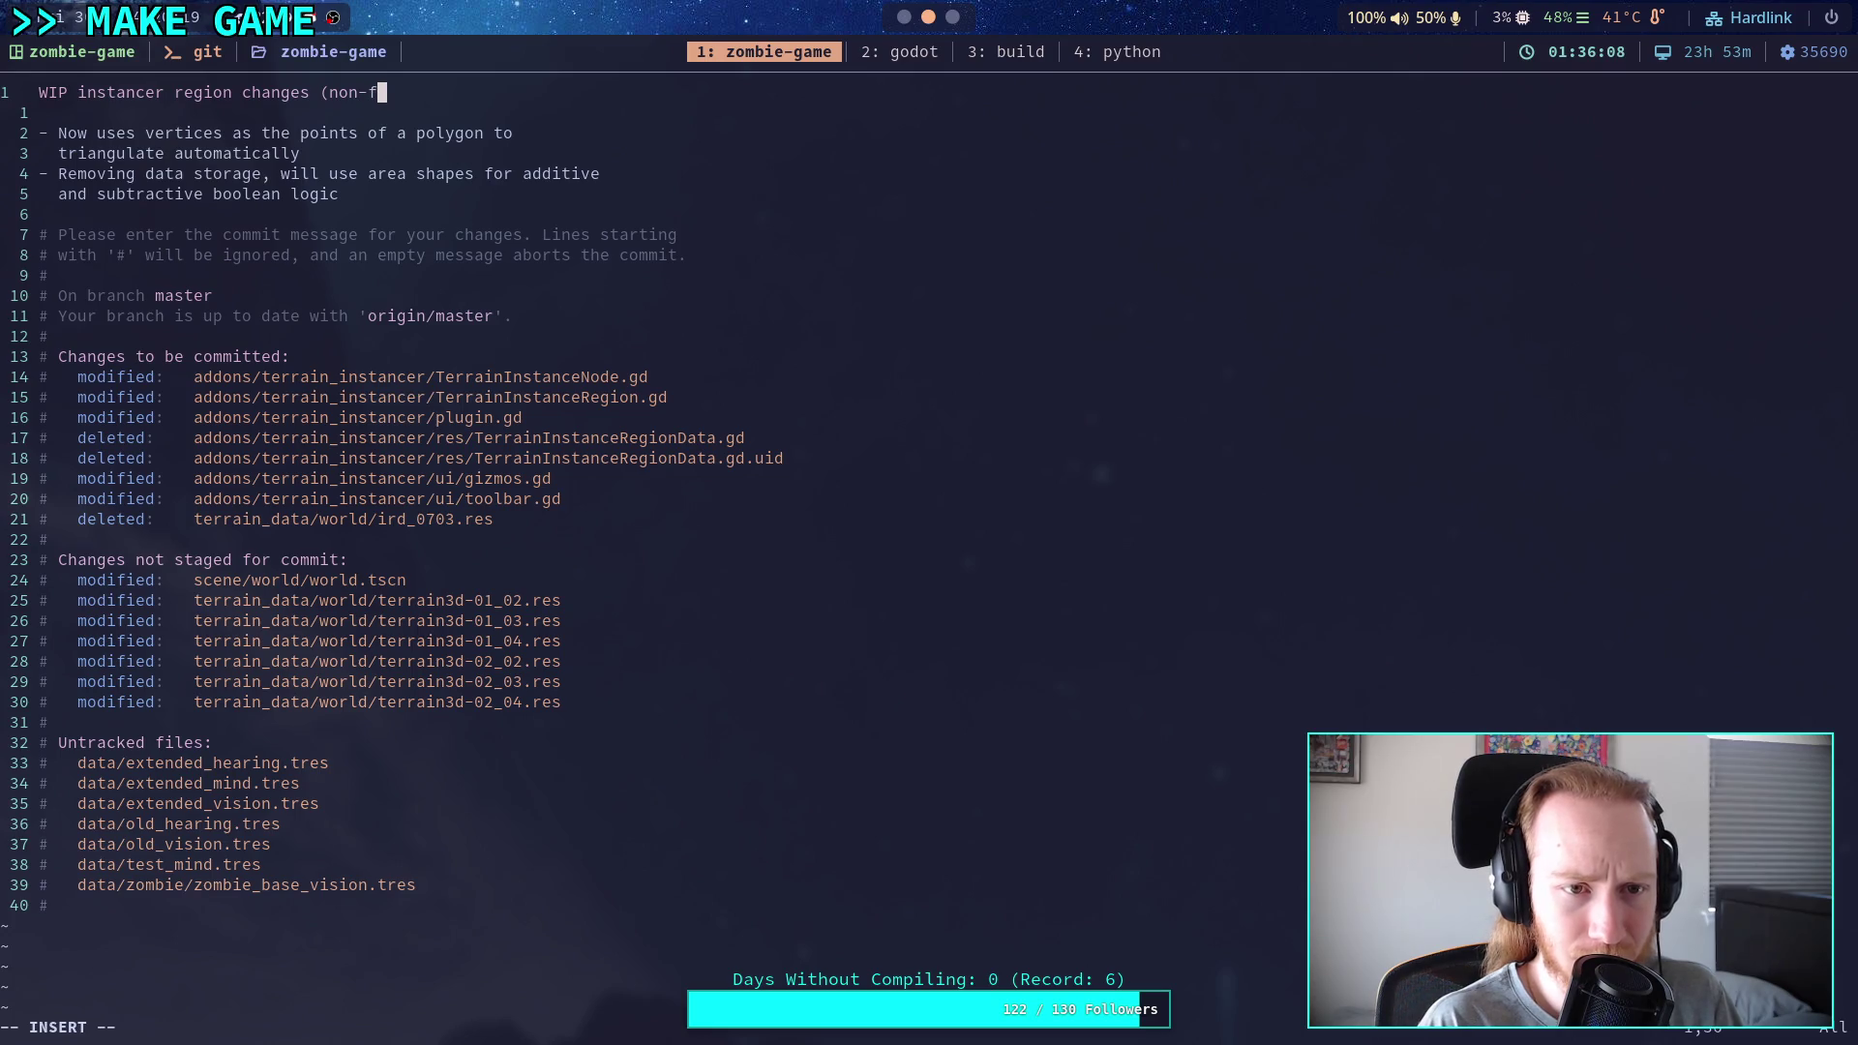
key(BackSpace)
key(BackSpace)
key(BackSpace)
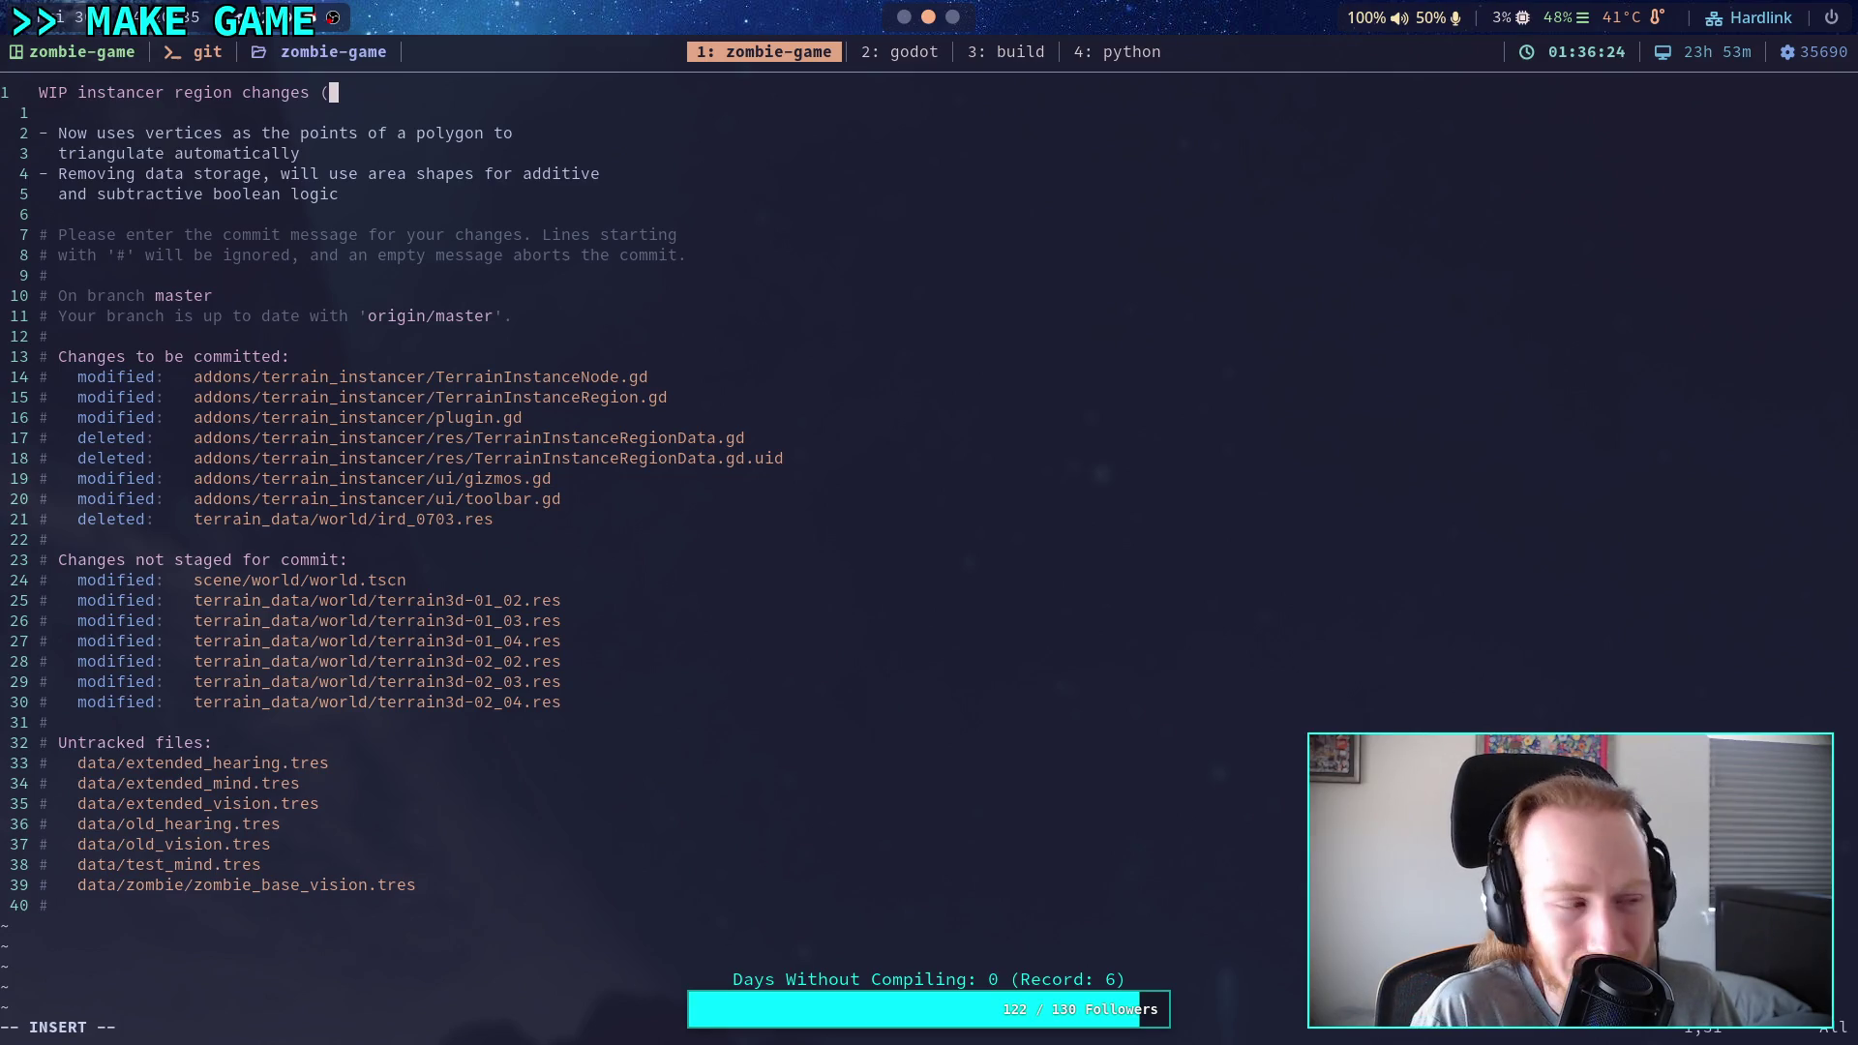
text(bu8)
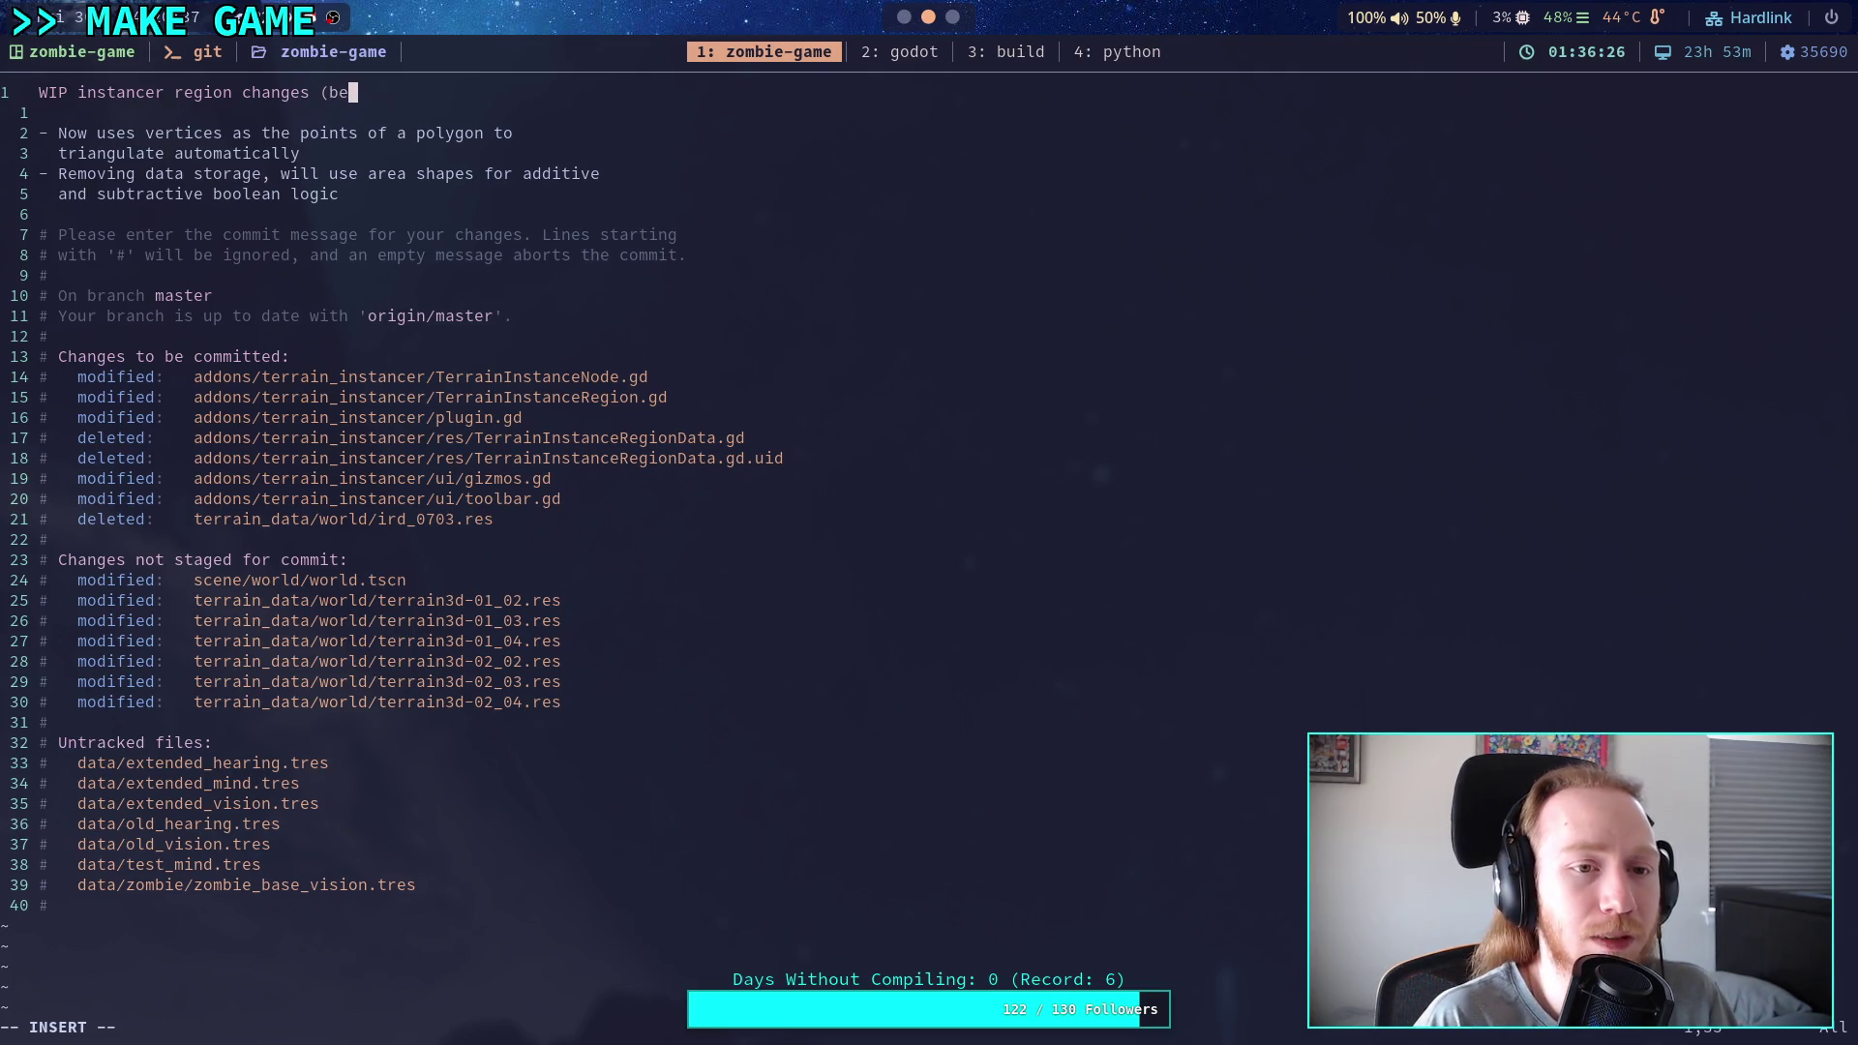
key(BackSpace)
text(gged))
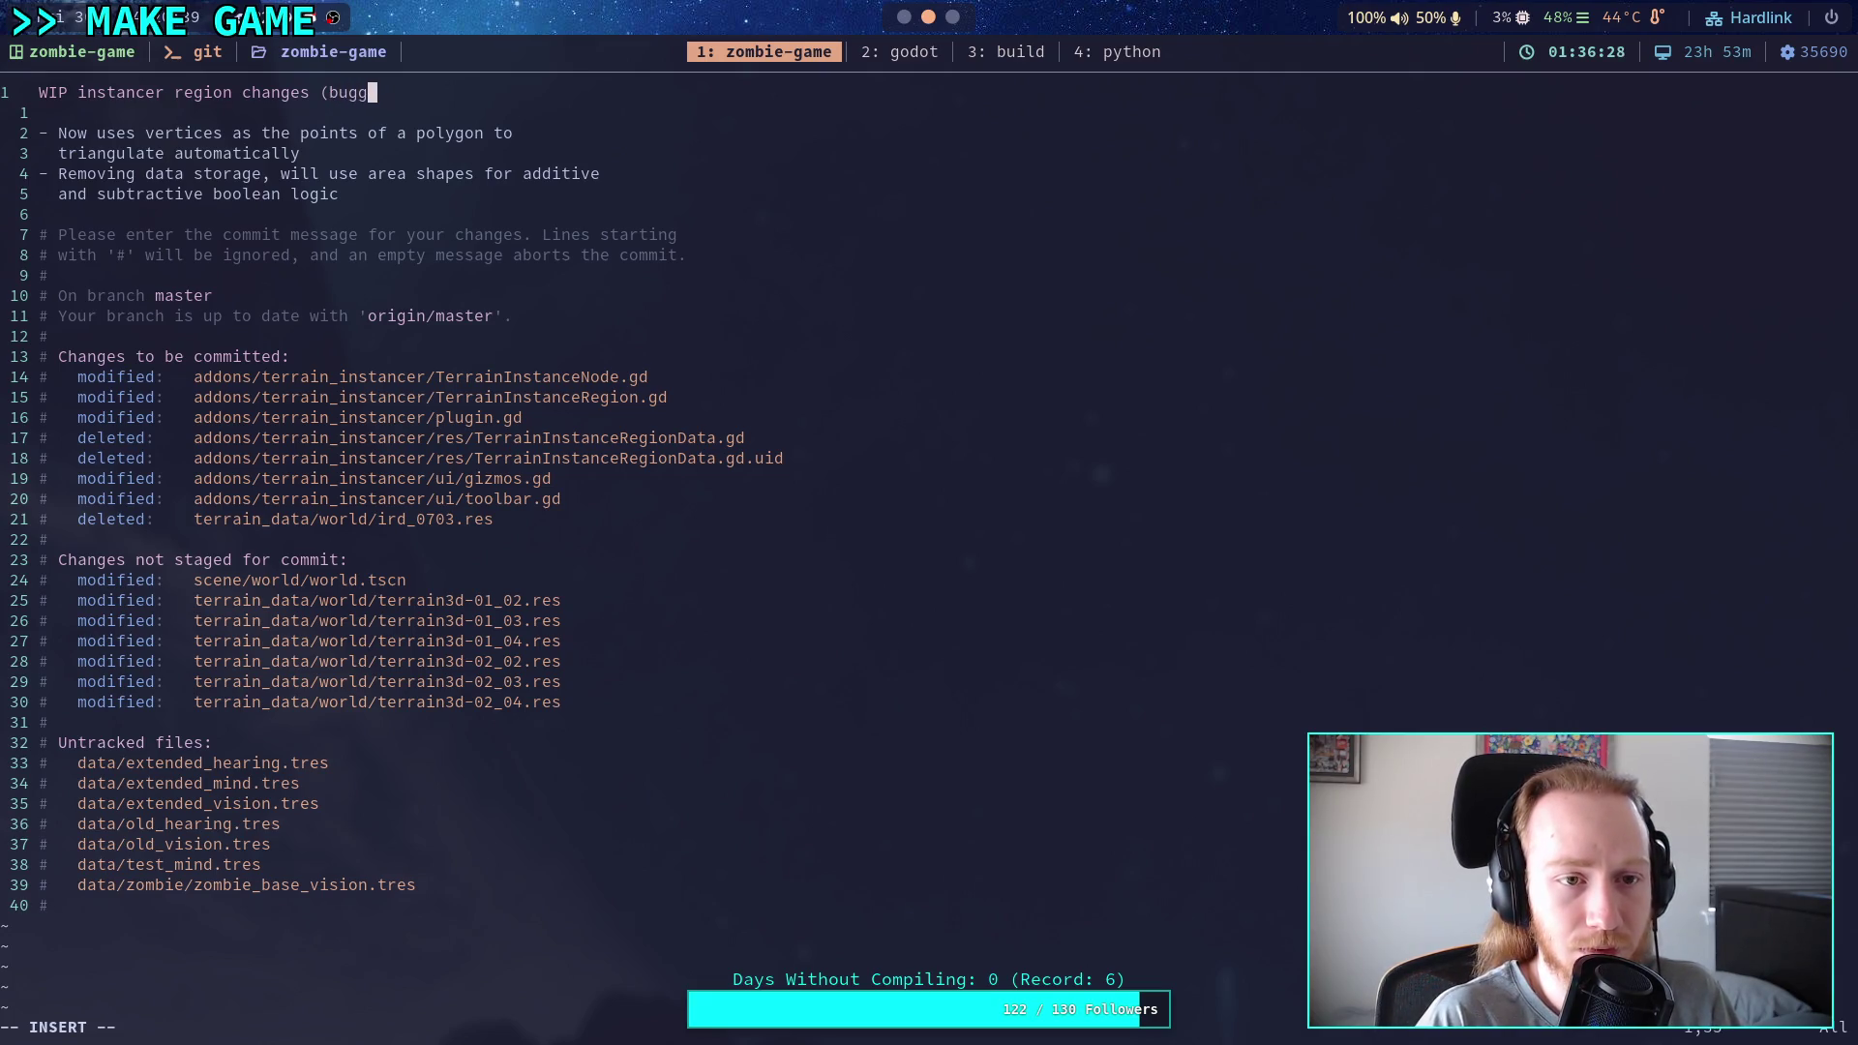
key(Escape)
text(:wq)
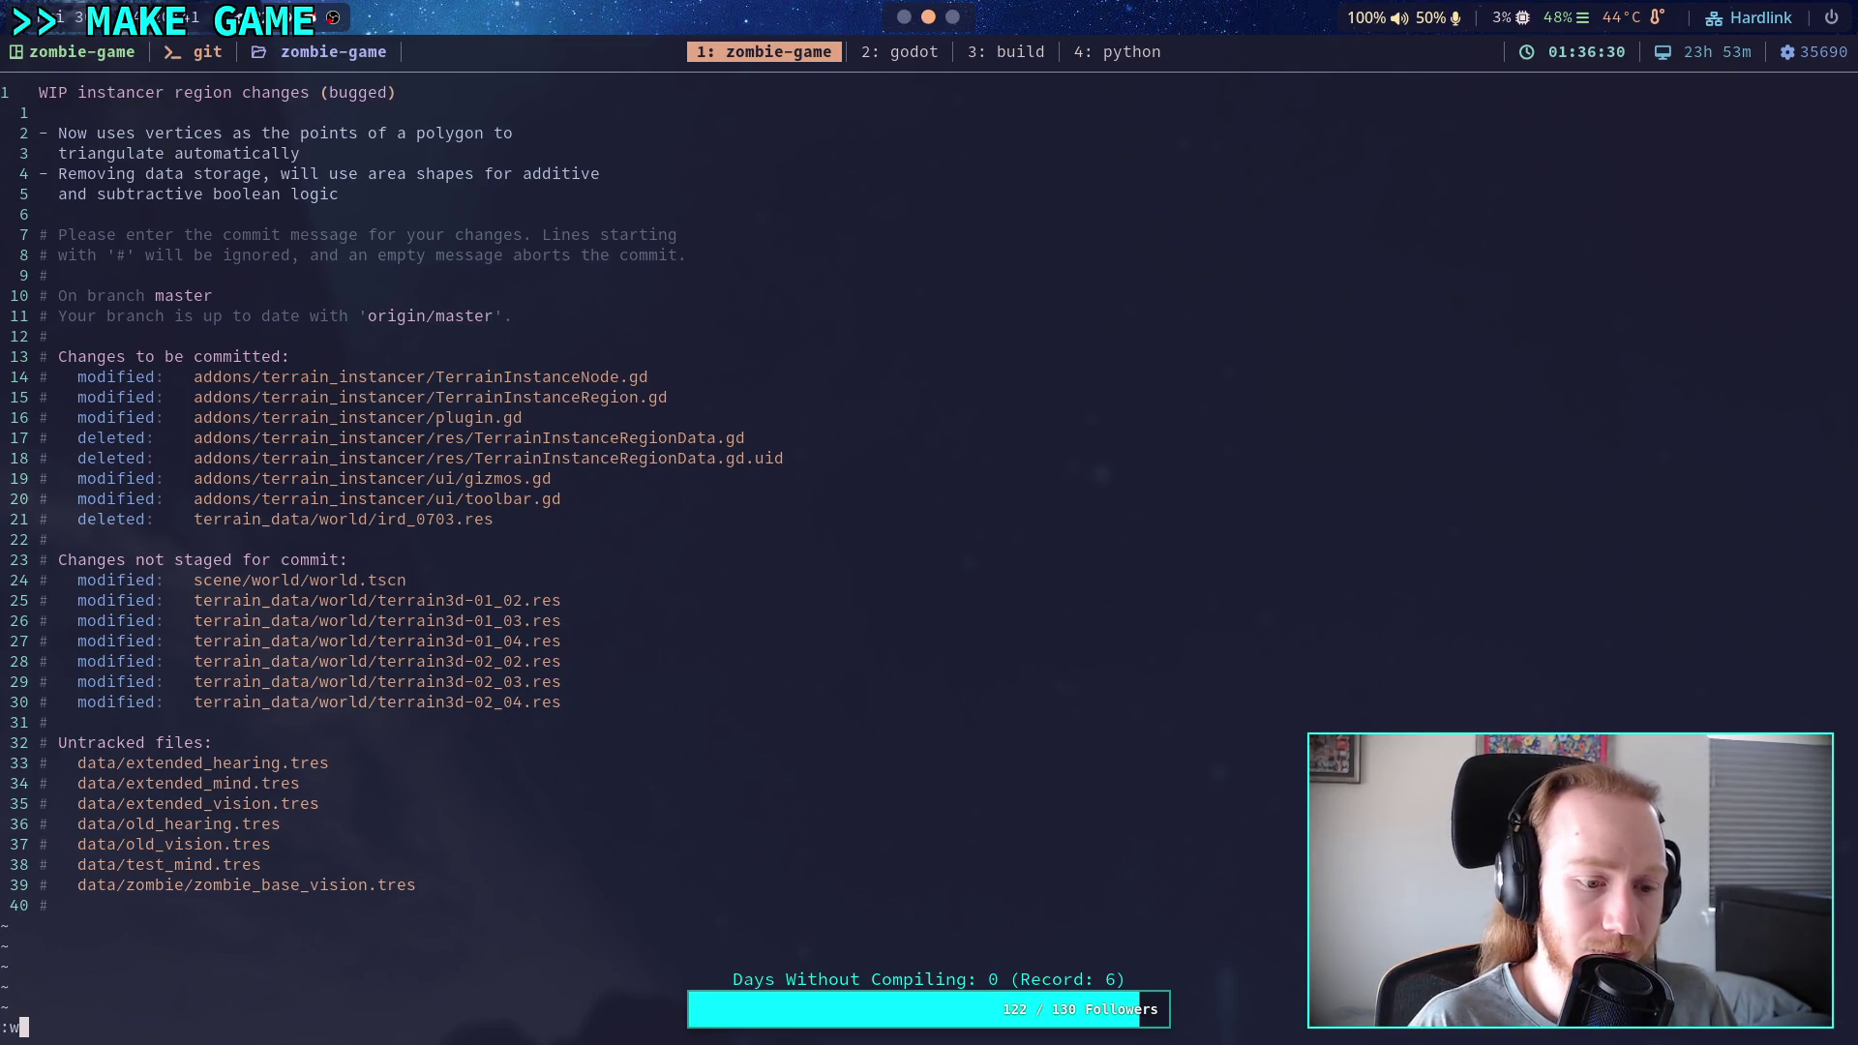
key(Return)
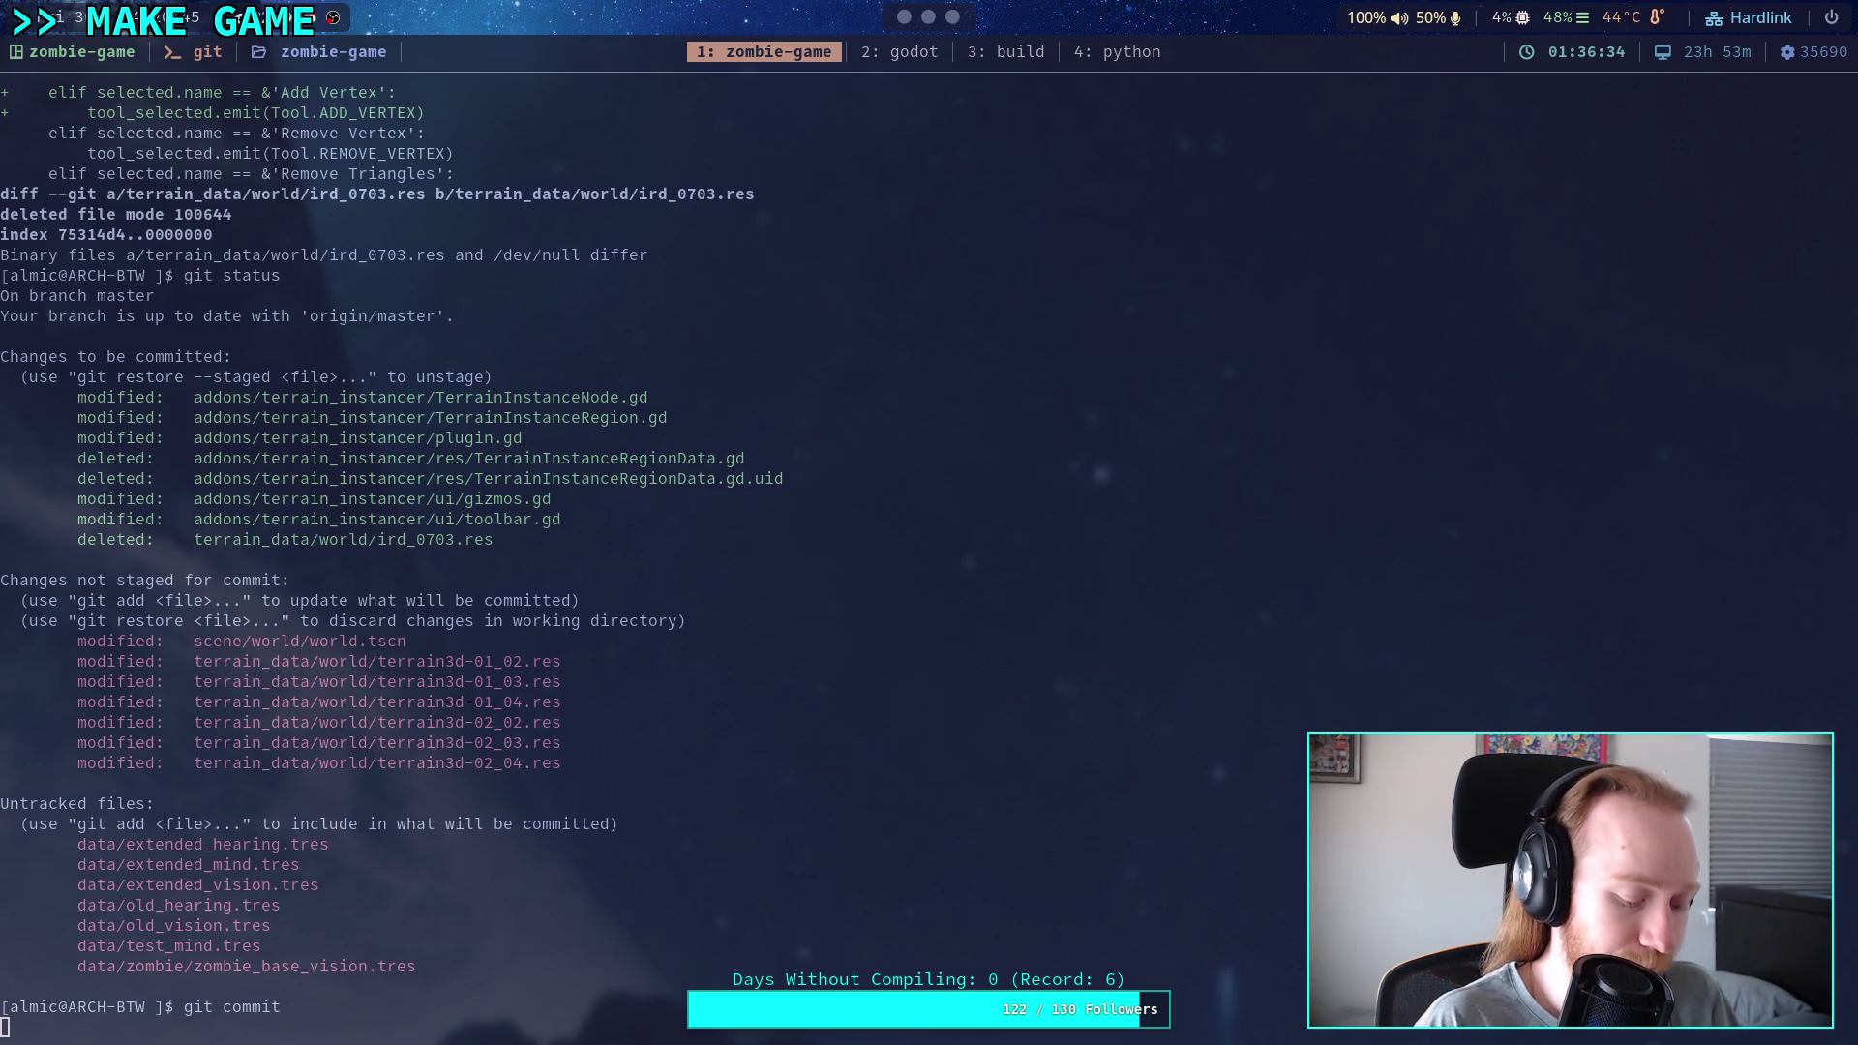
Step: Push the commit to master with git push and go back to the home directory
text(git push)
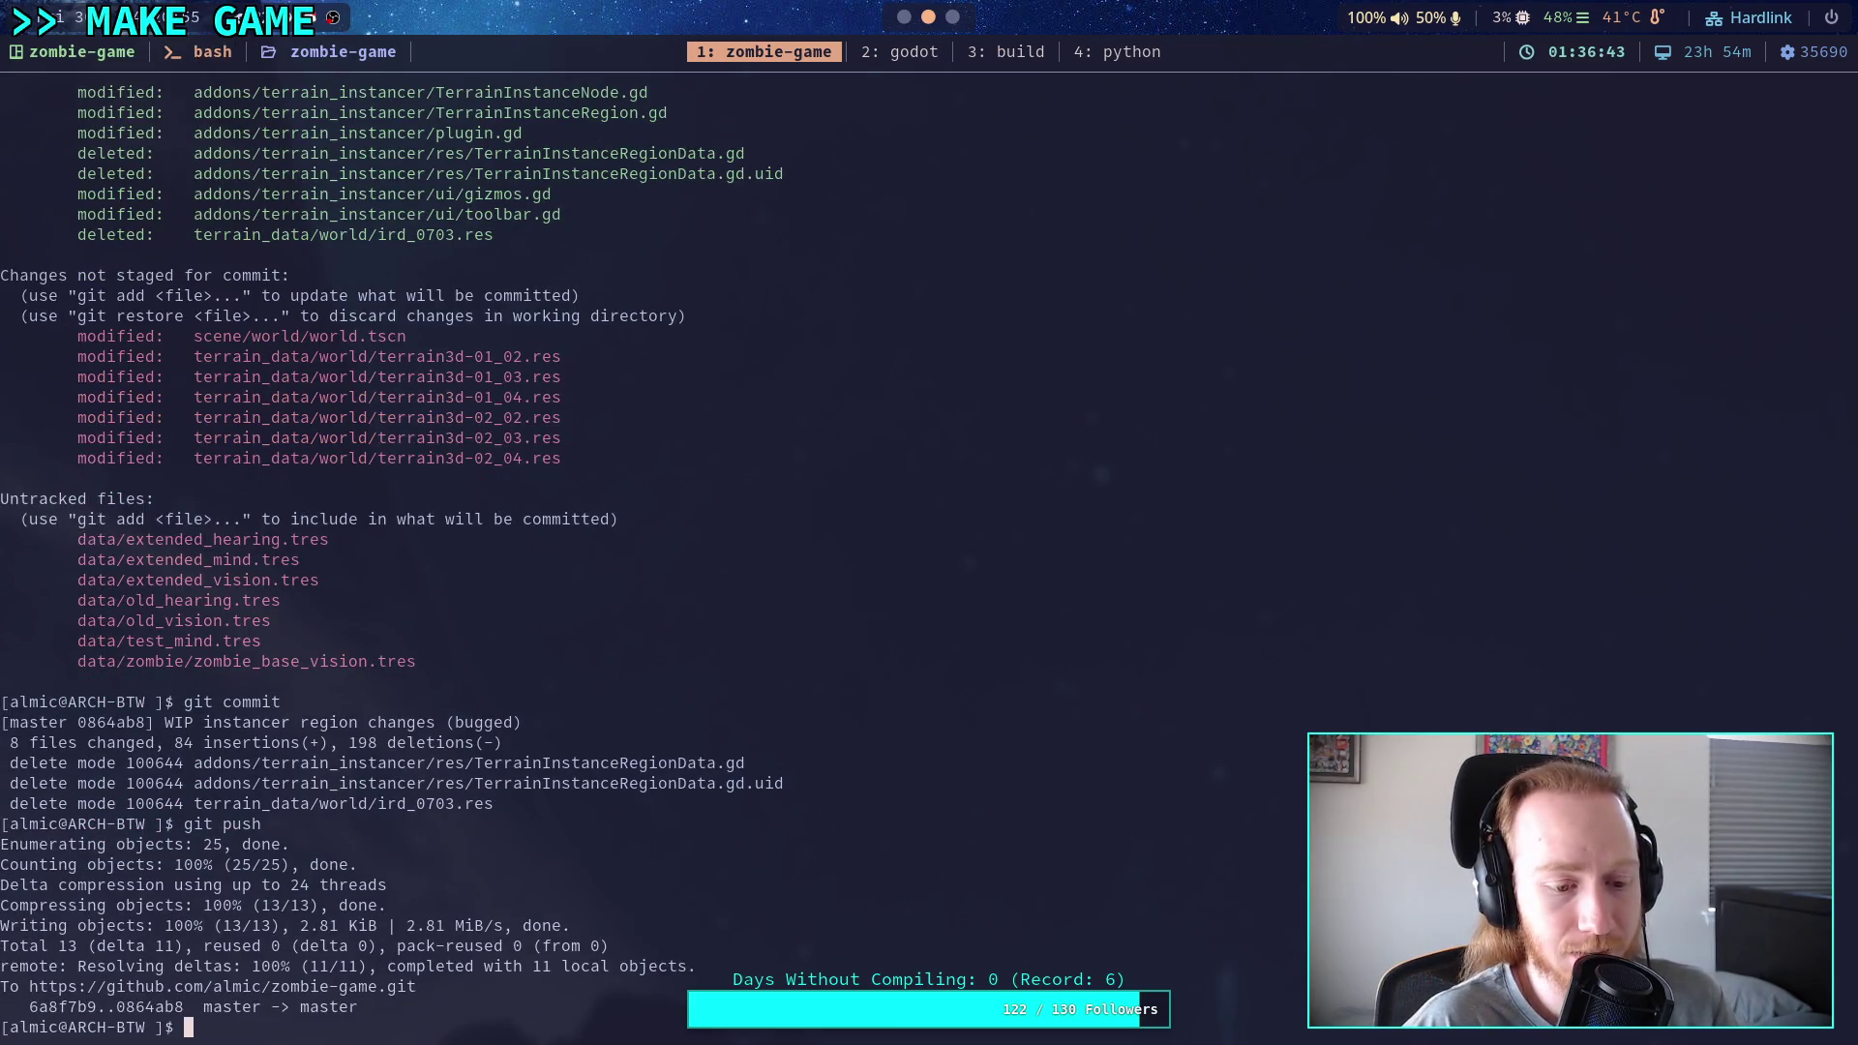
text(cd)
key(Return)
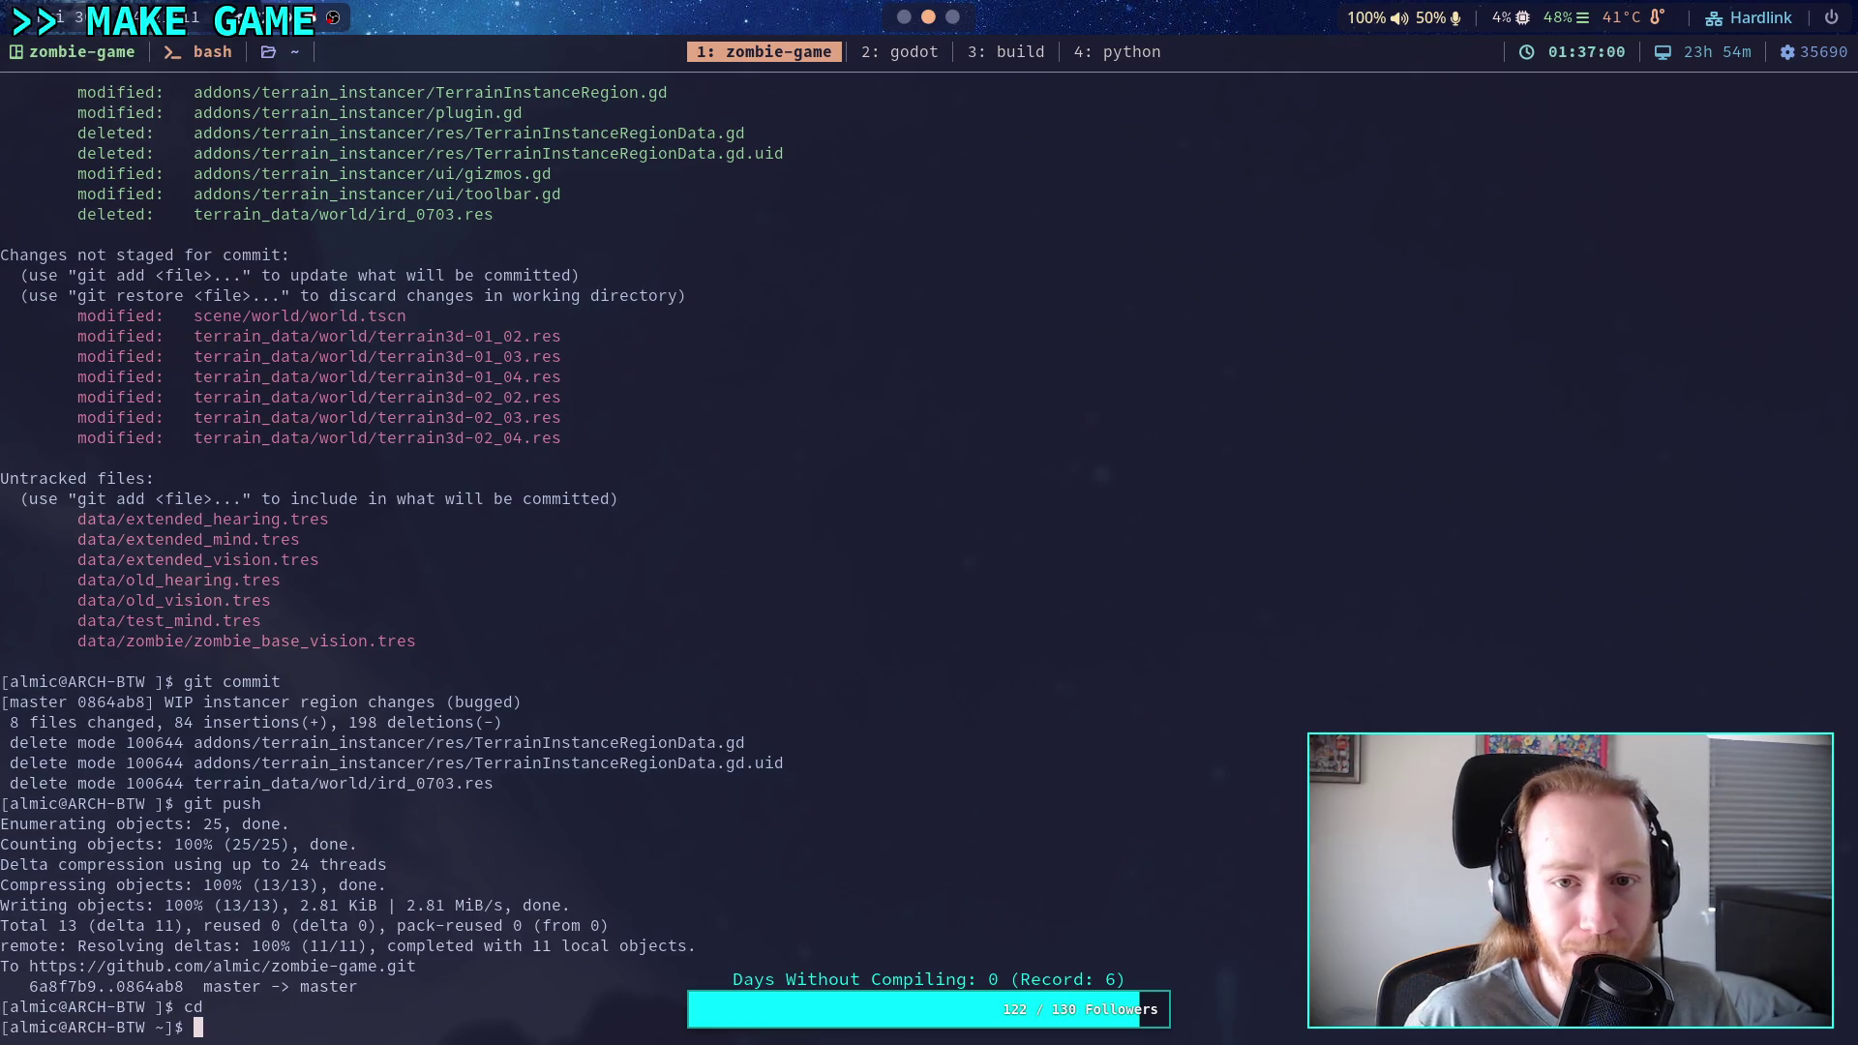
Step: Clear the screen and launch Neovim from the home folder
text(c)
key(Return)
text(nvim)
key(Return)
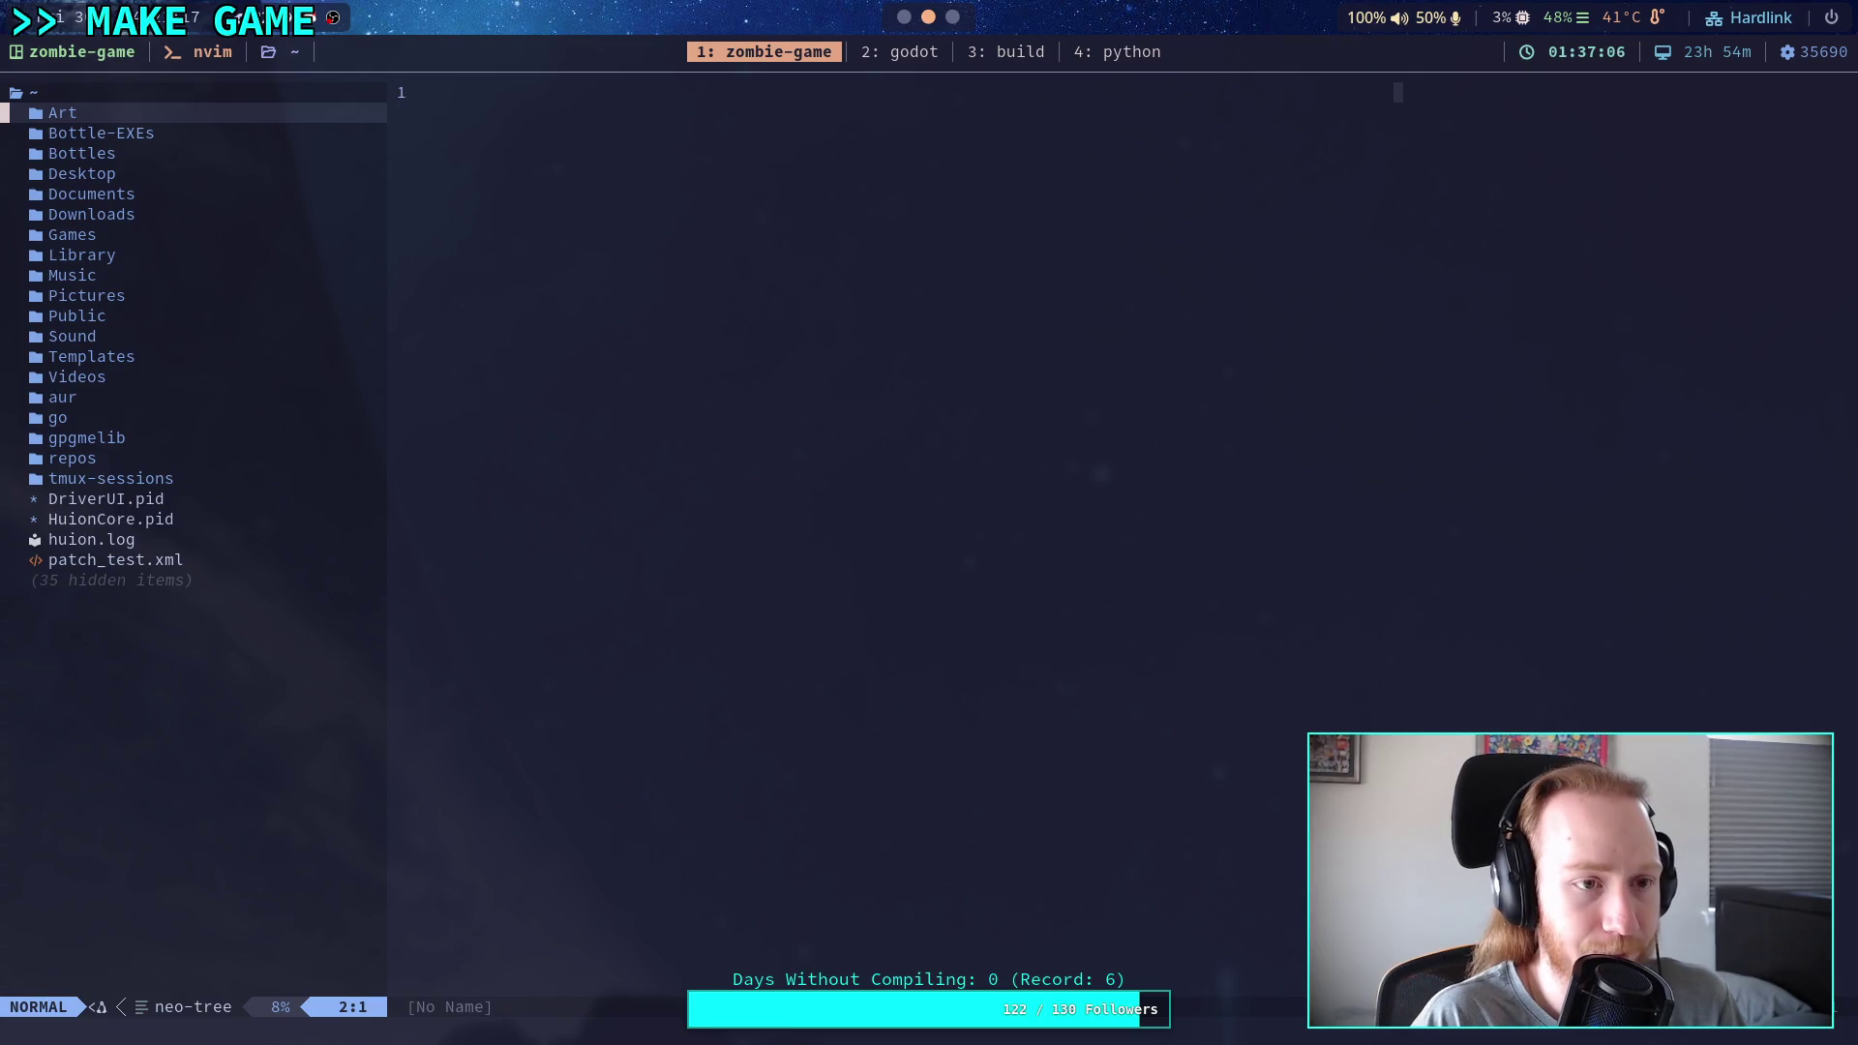
Step: Show hidden files in neo-tree, expand tmux-sessions, and open zombie-game.sh
key(H)
key(j)
key(j)
key(j)
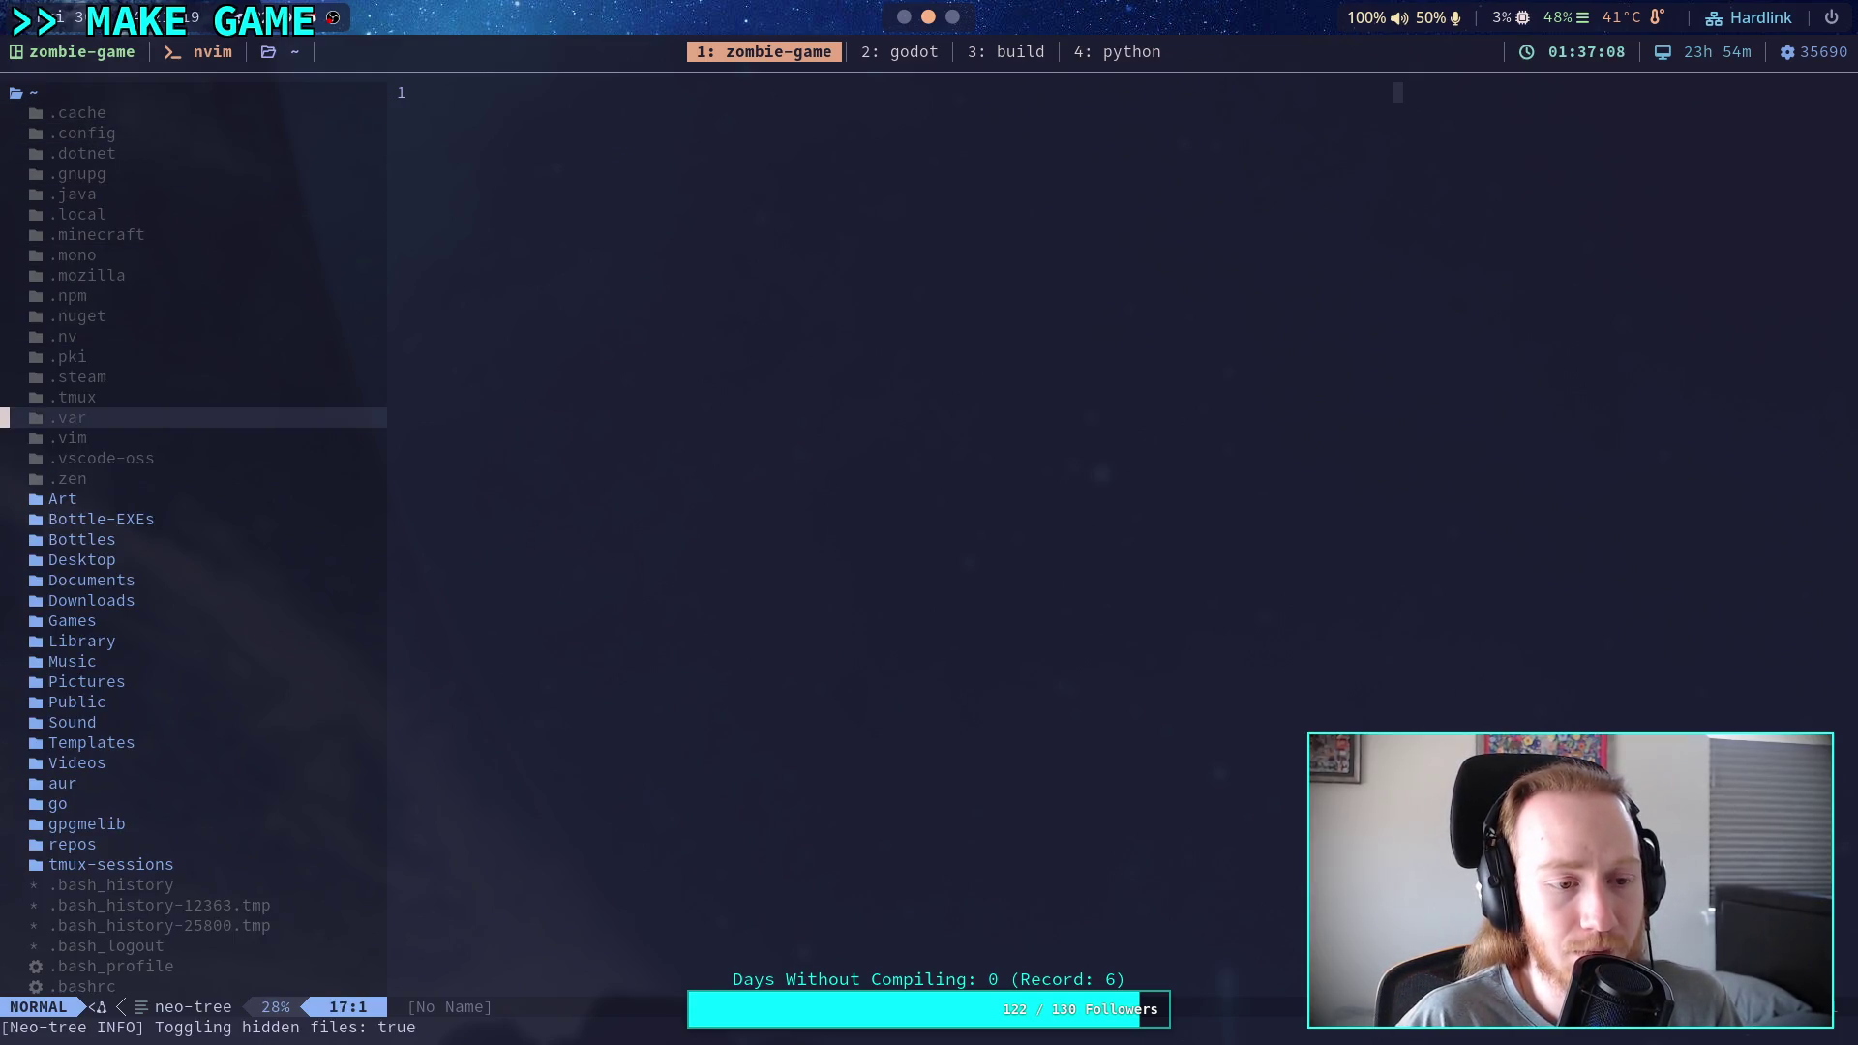
key(k)
key(k)
key(k)
key(j)
key(j)
key(j)
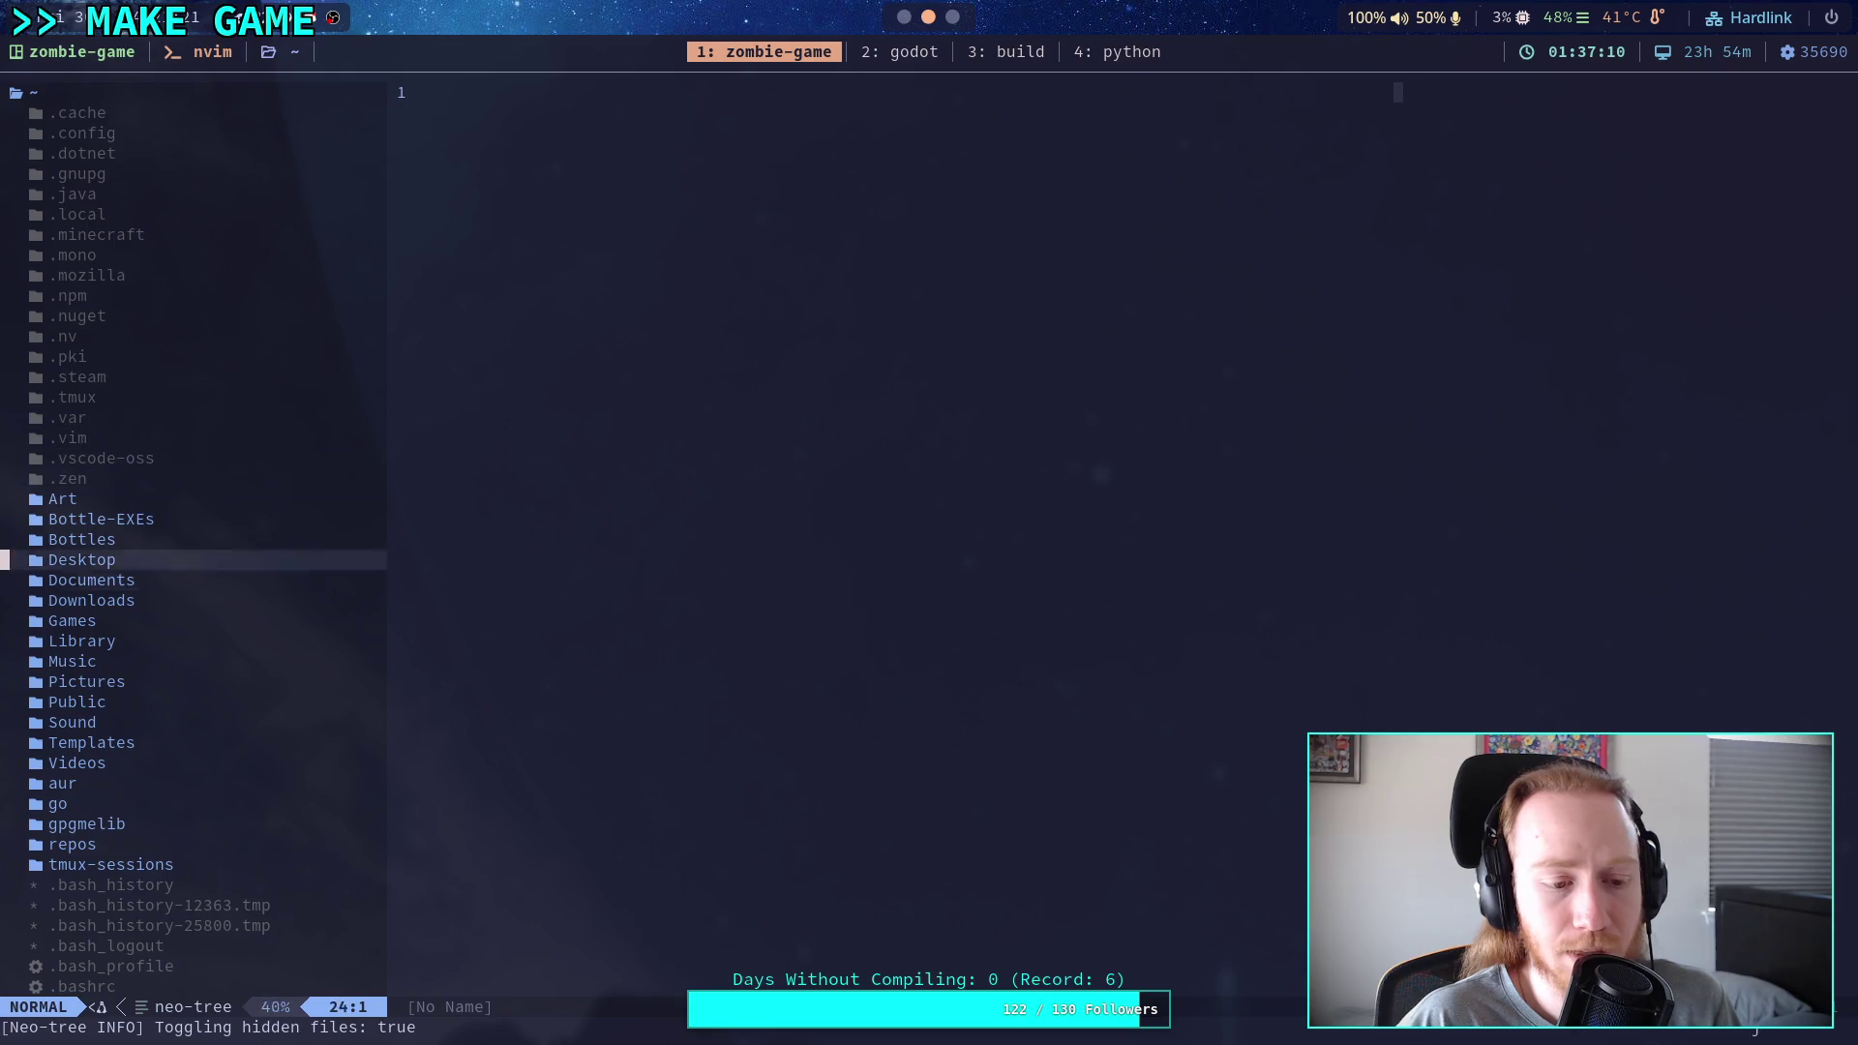
key(j)
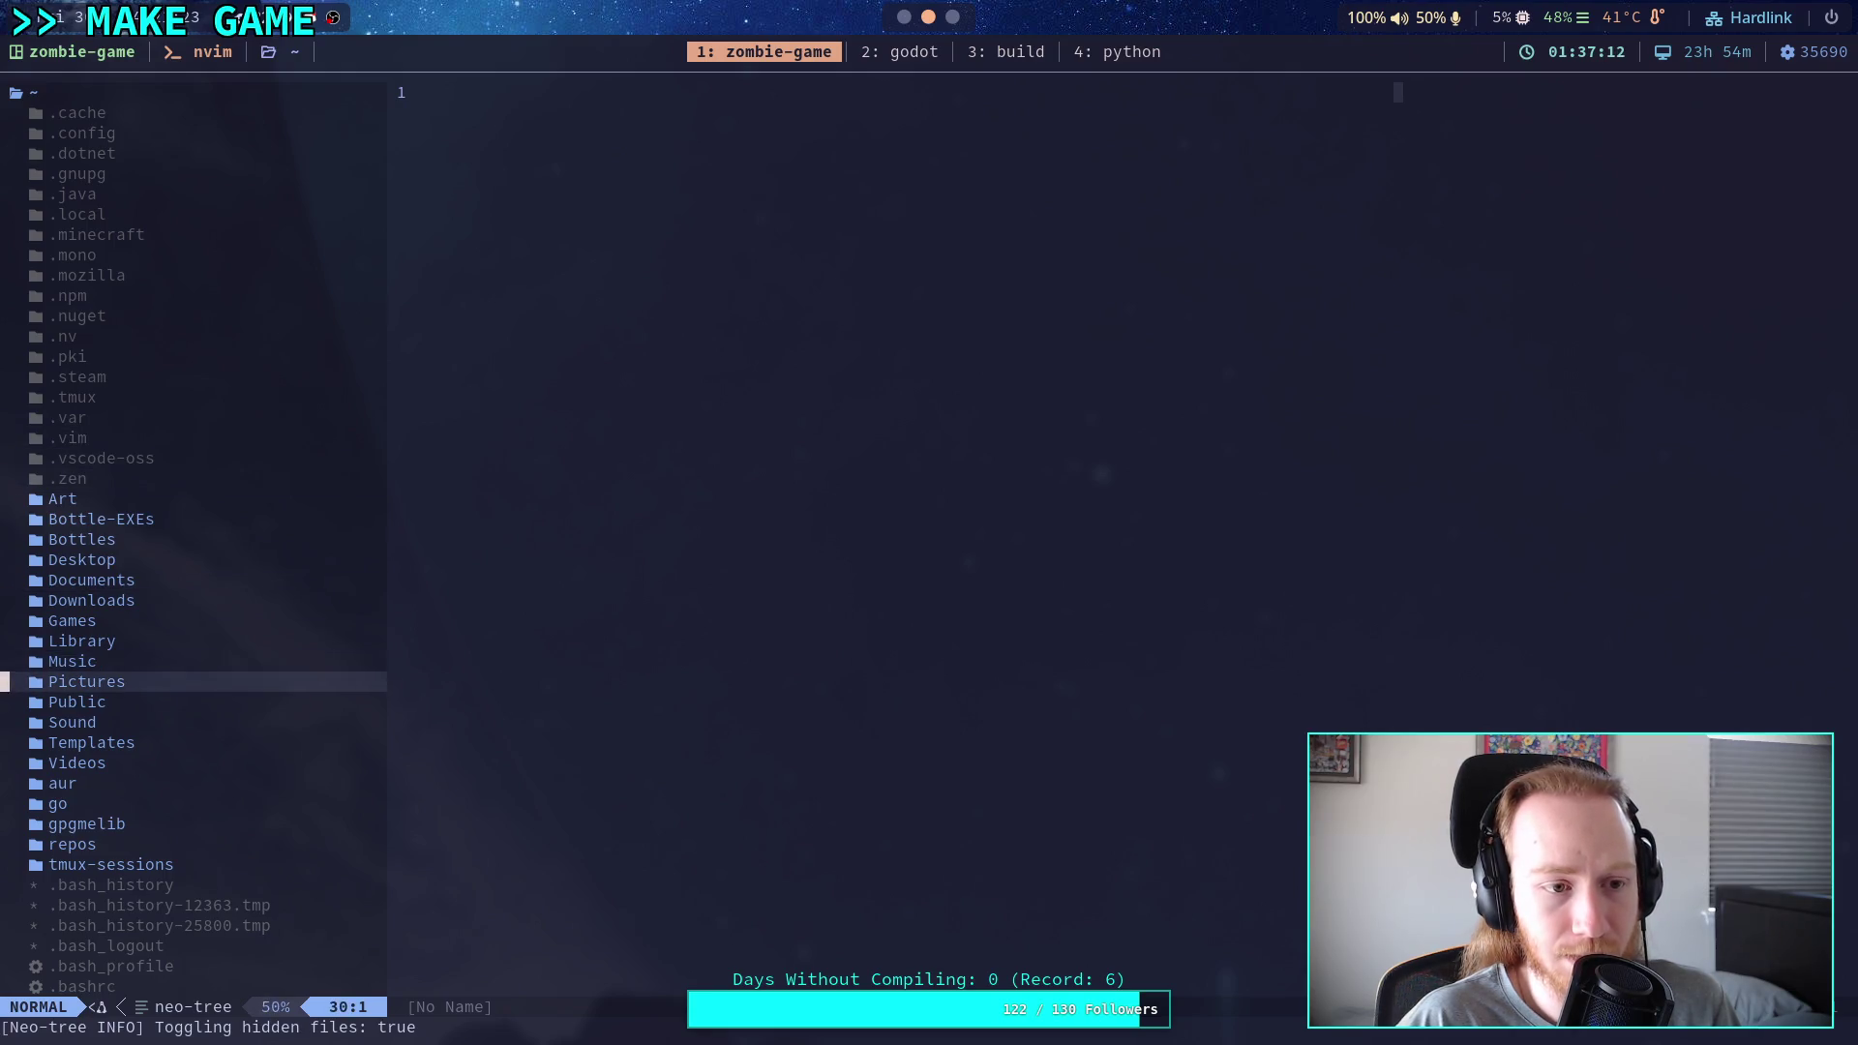
key(j)
key(j)
key(j)
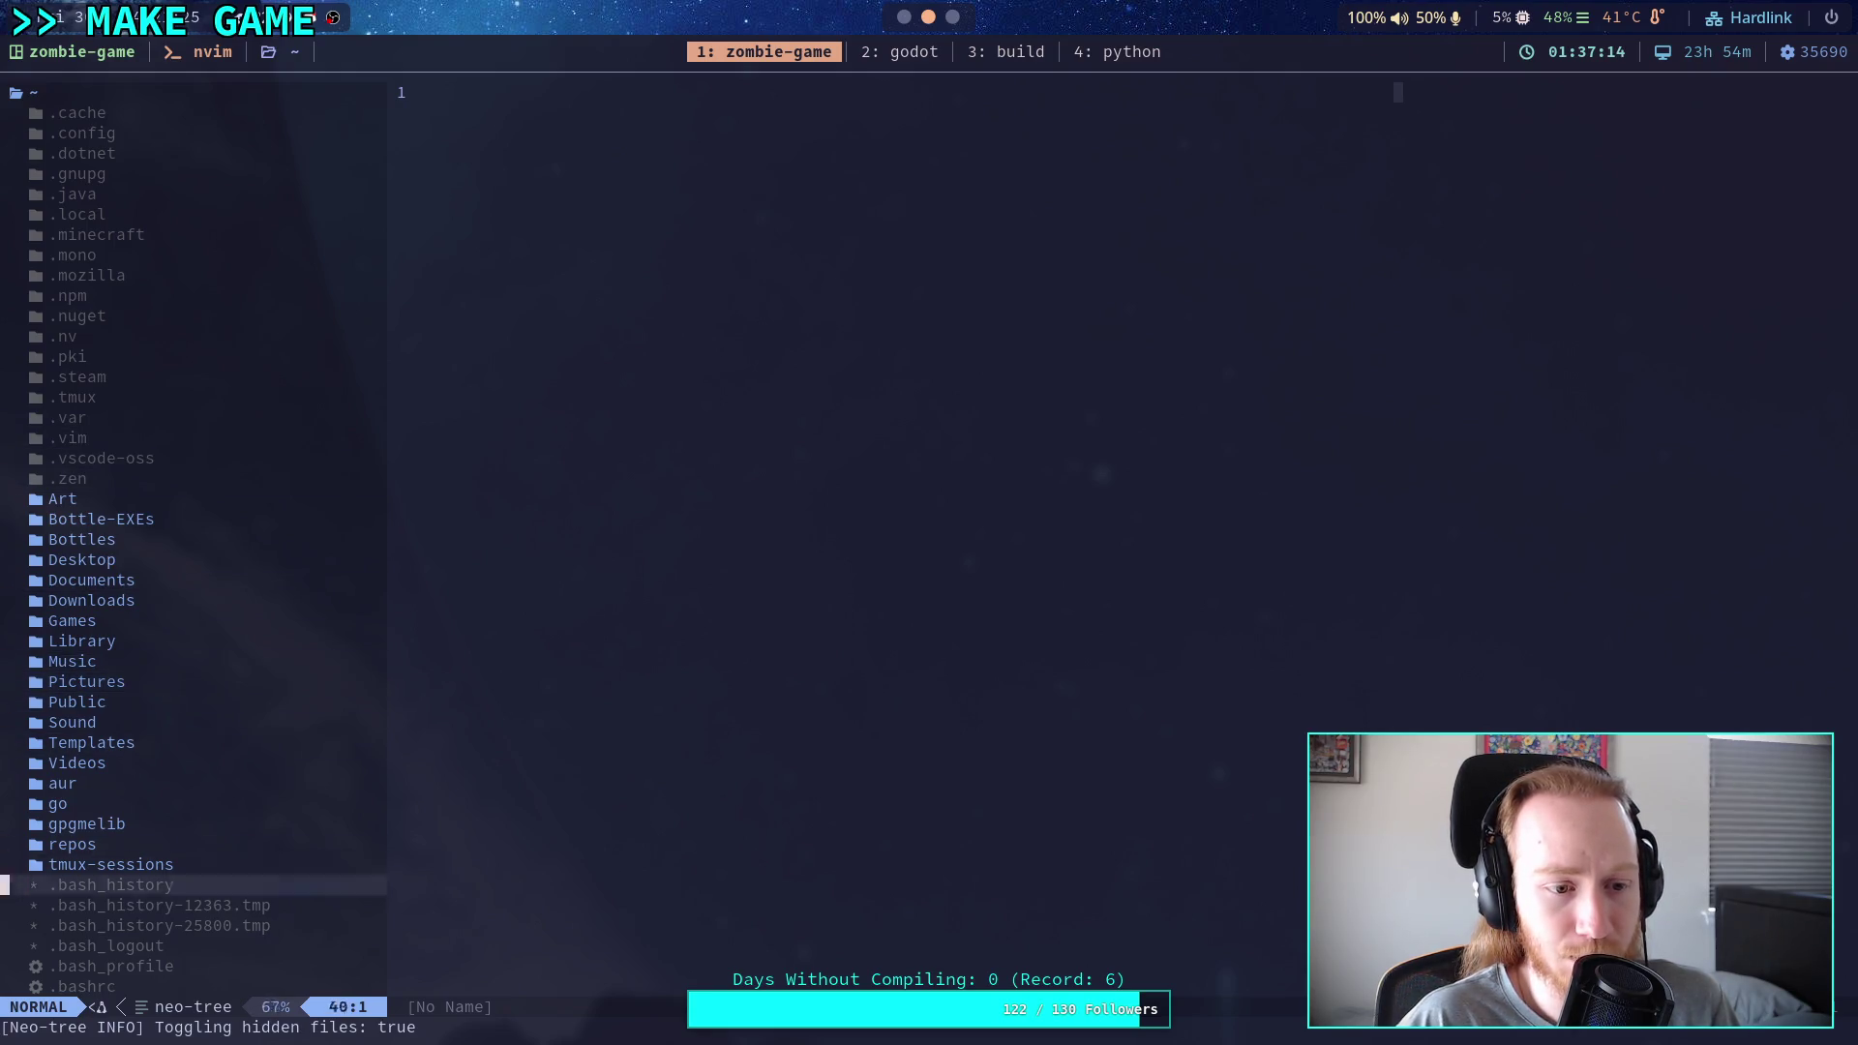
key(k)
key(k)
key(k)
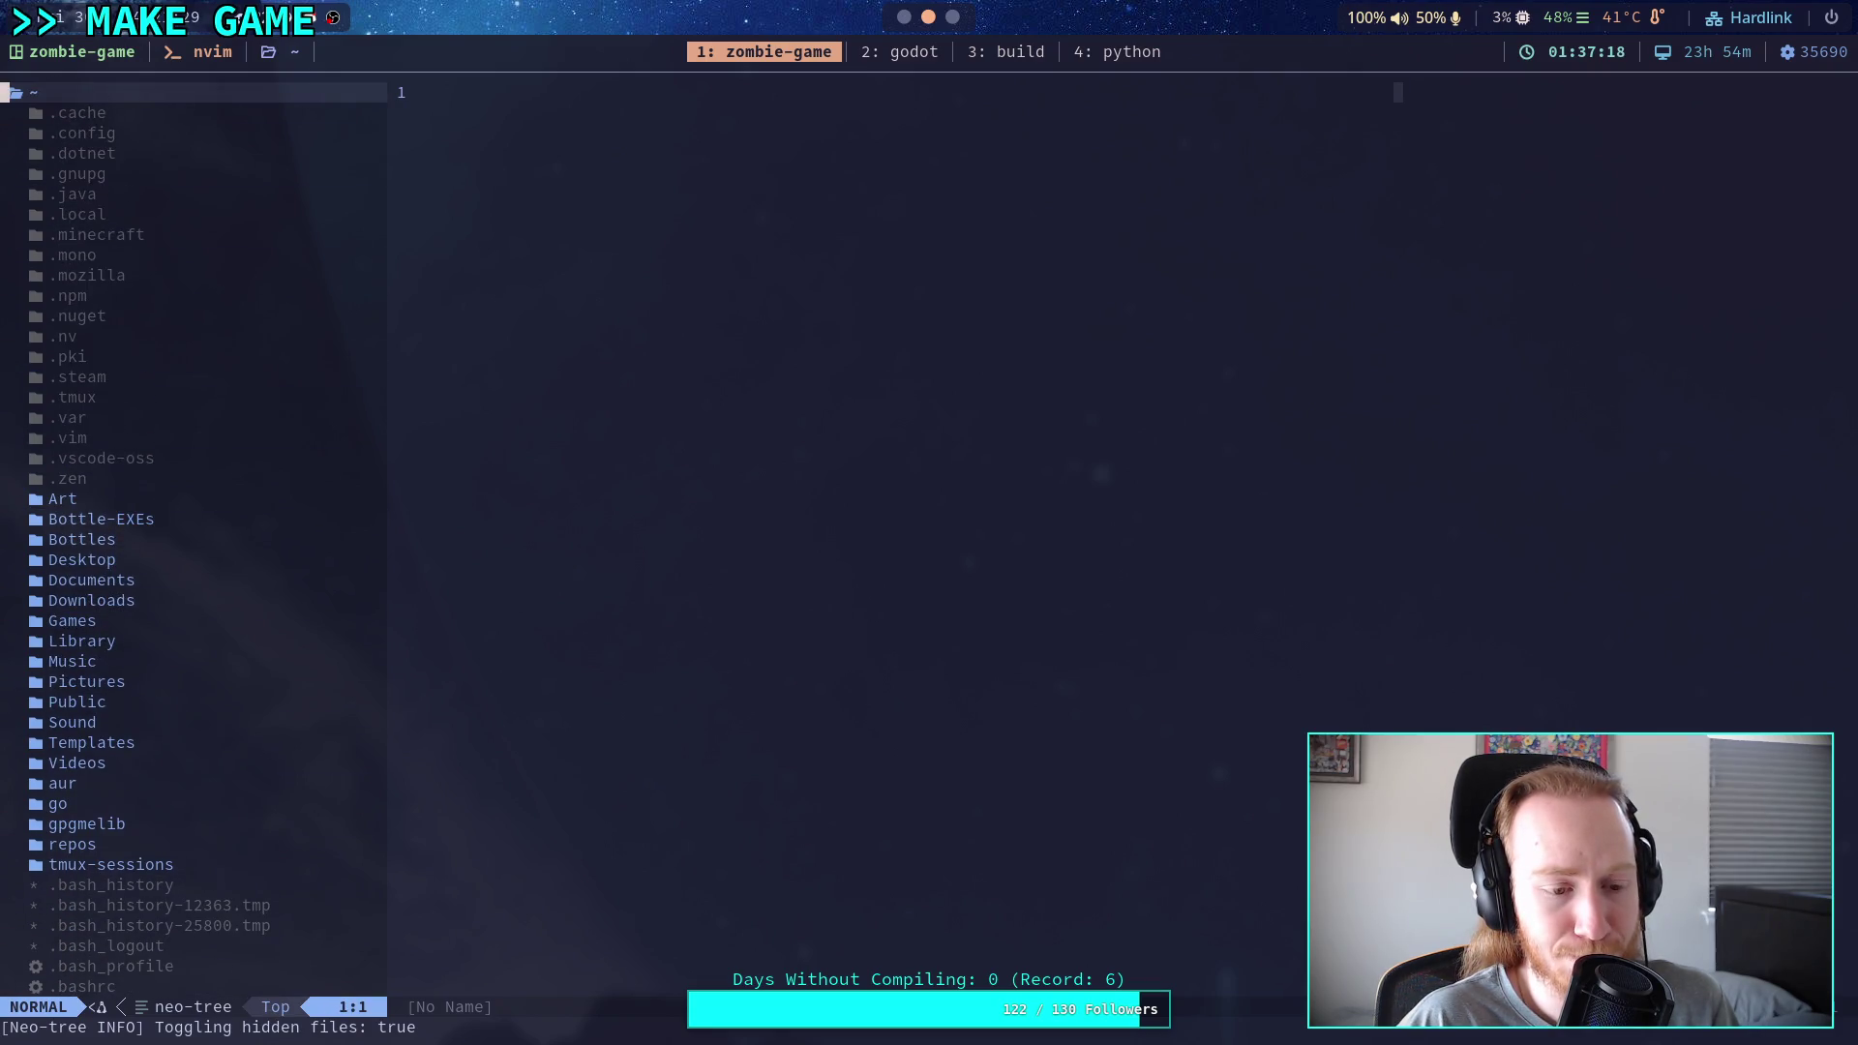
key(j)
key(j)
key(j)
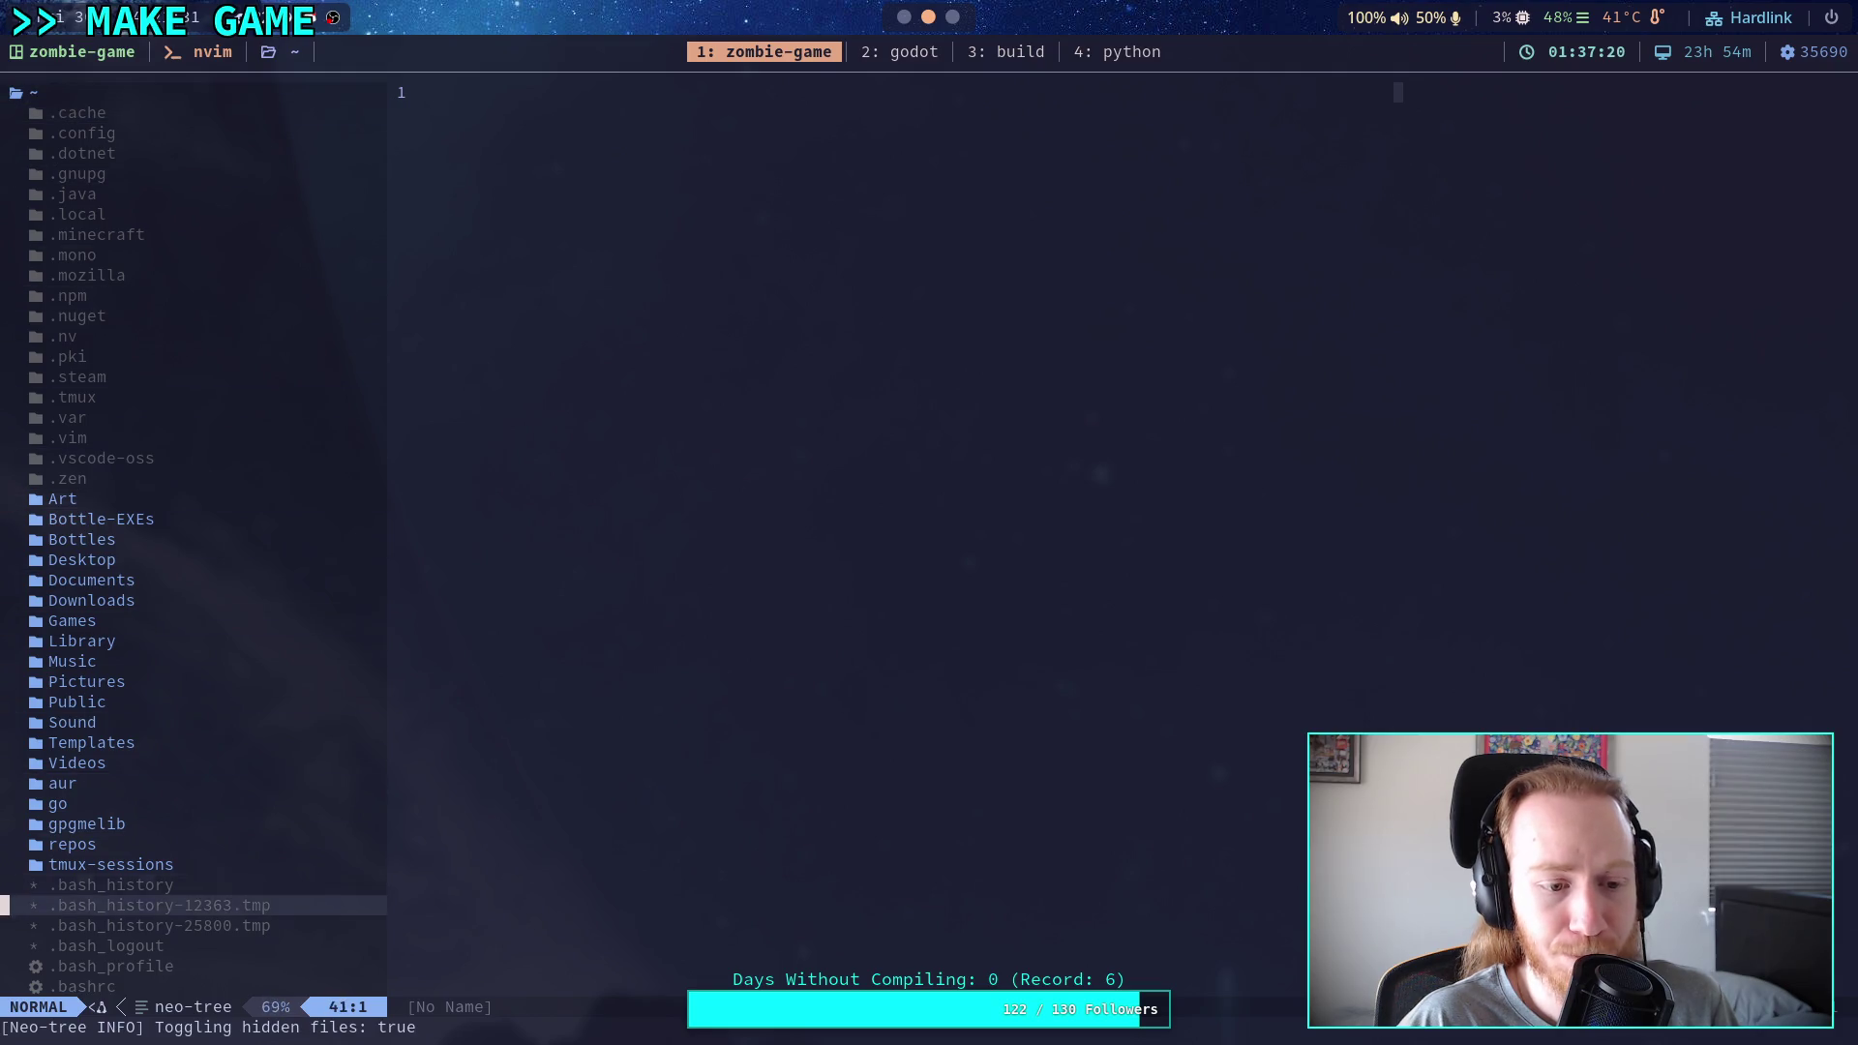
key(k)
key(Return)
key(j)
key(j)
key(Return)
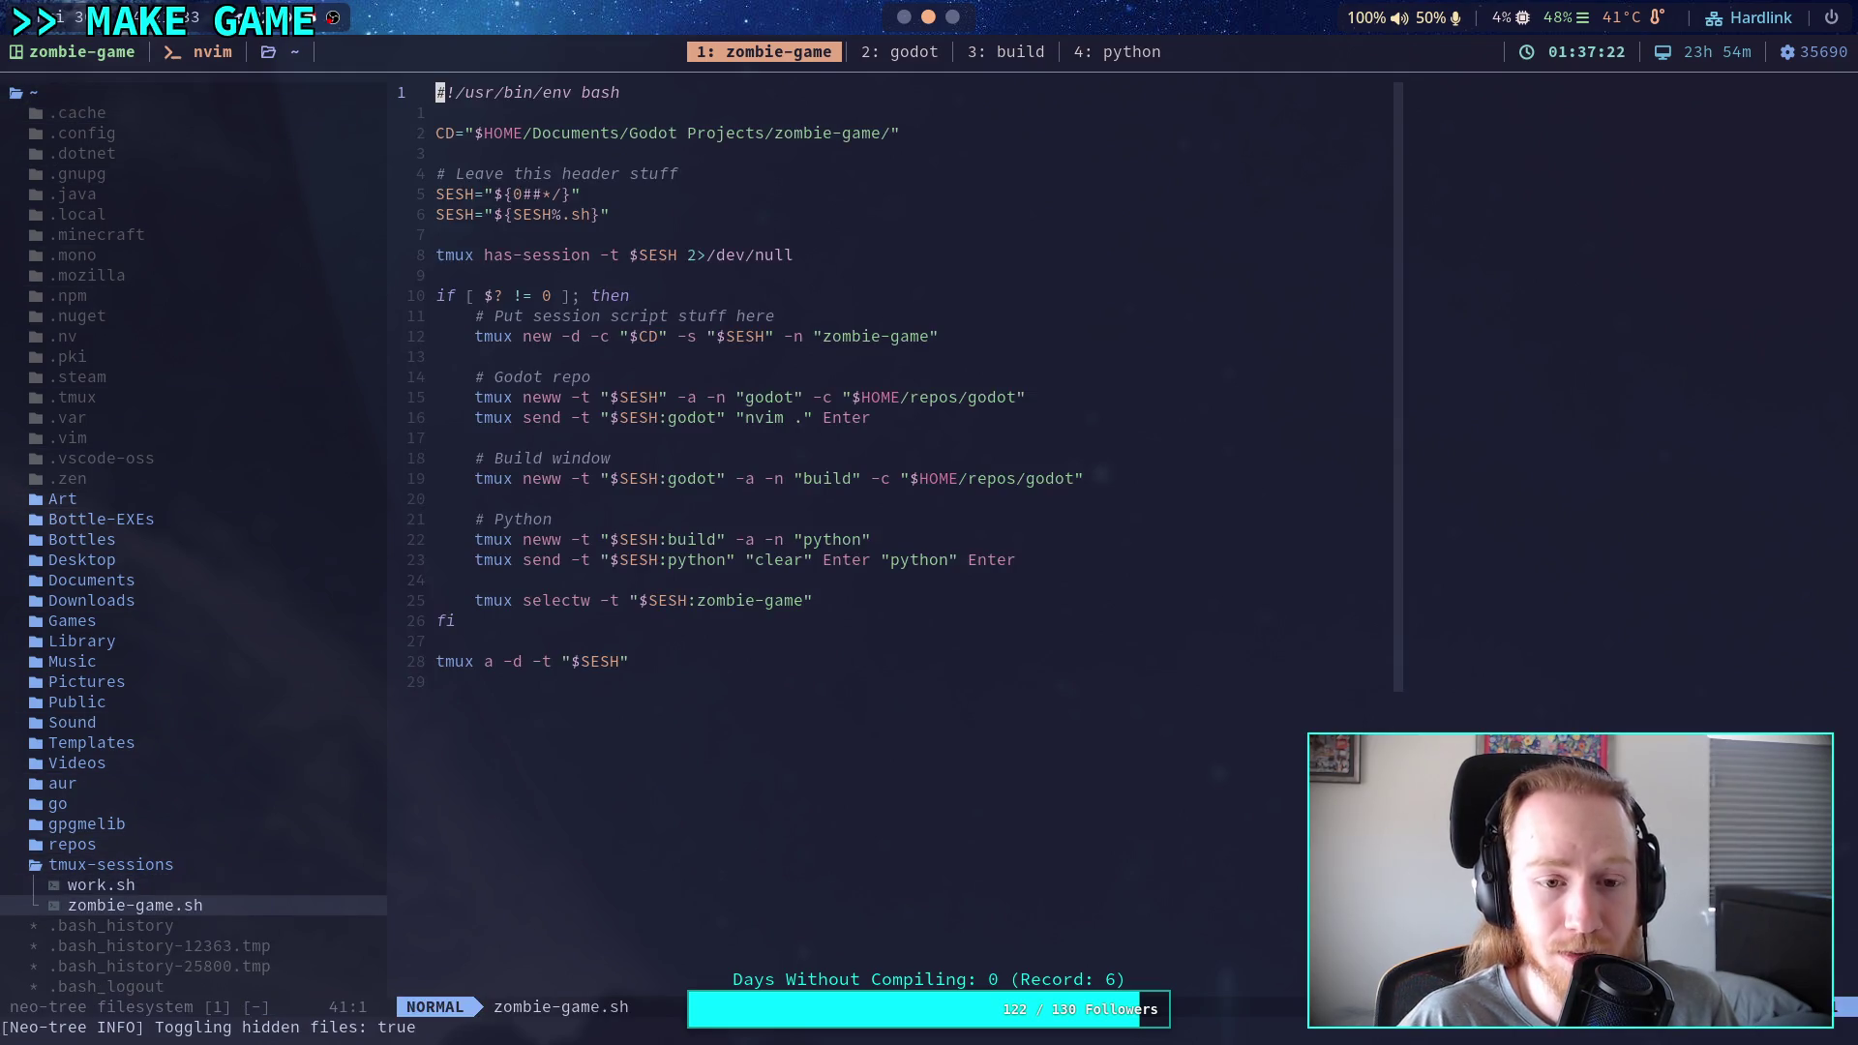
key(j)
key(j)
key(j)
key(l)
key(l)
key(l)
key(l)
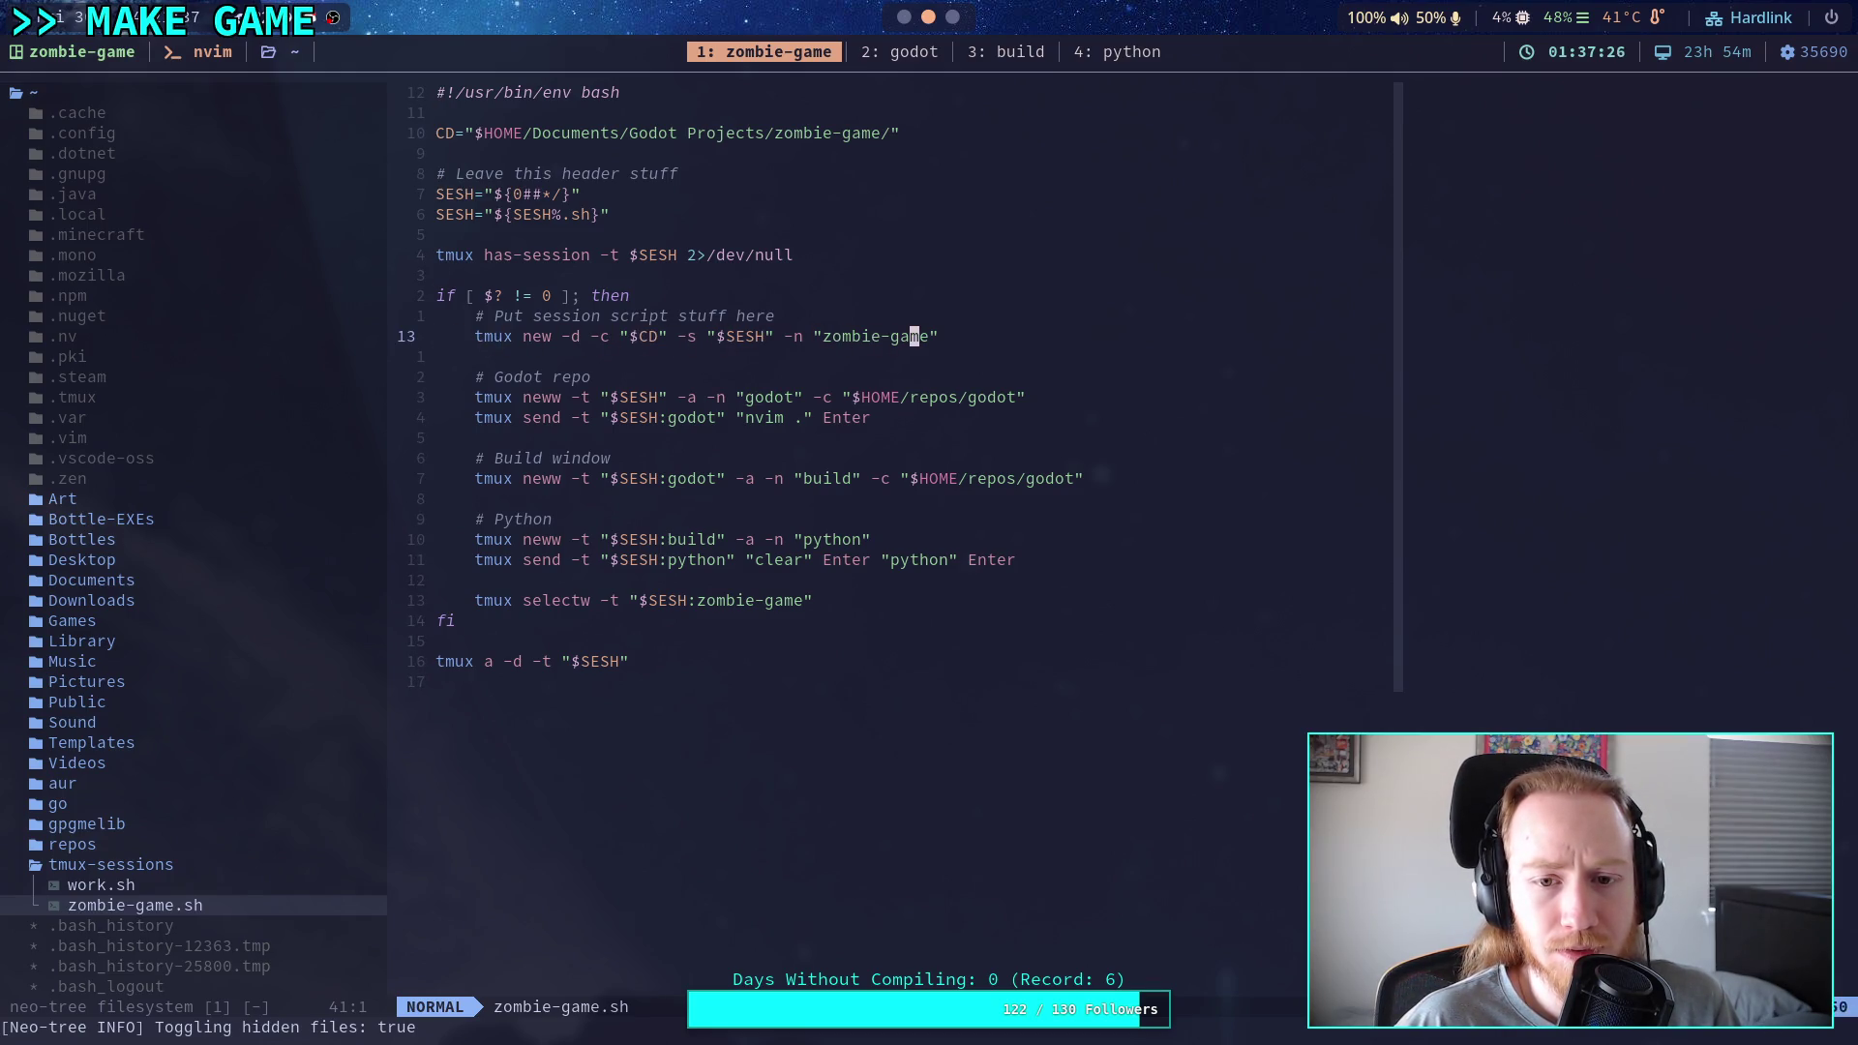
key(h)
key(h)
key(h)
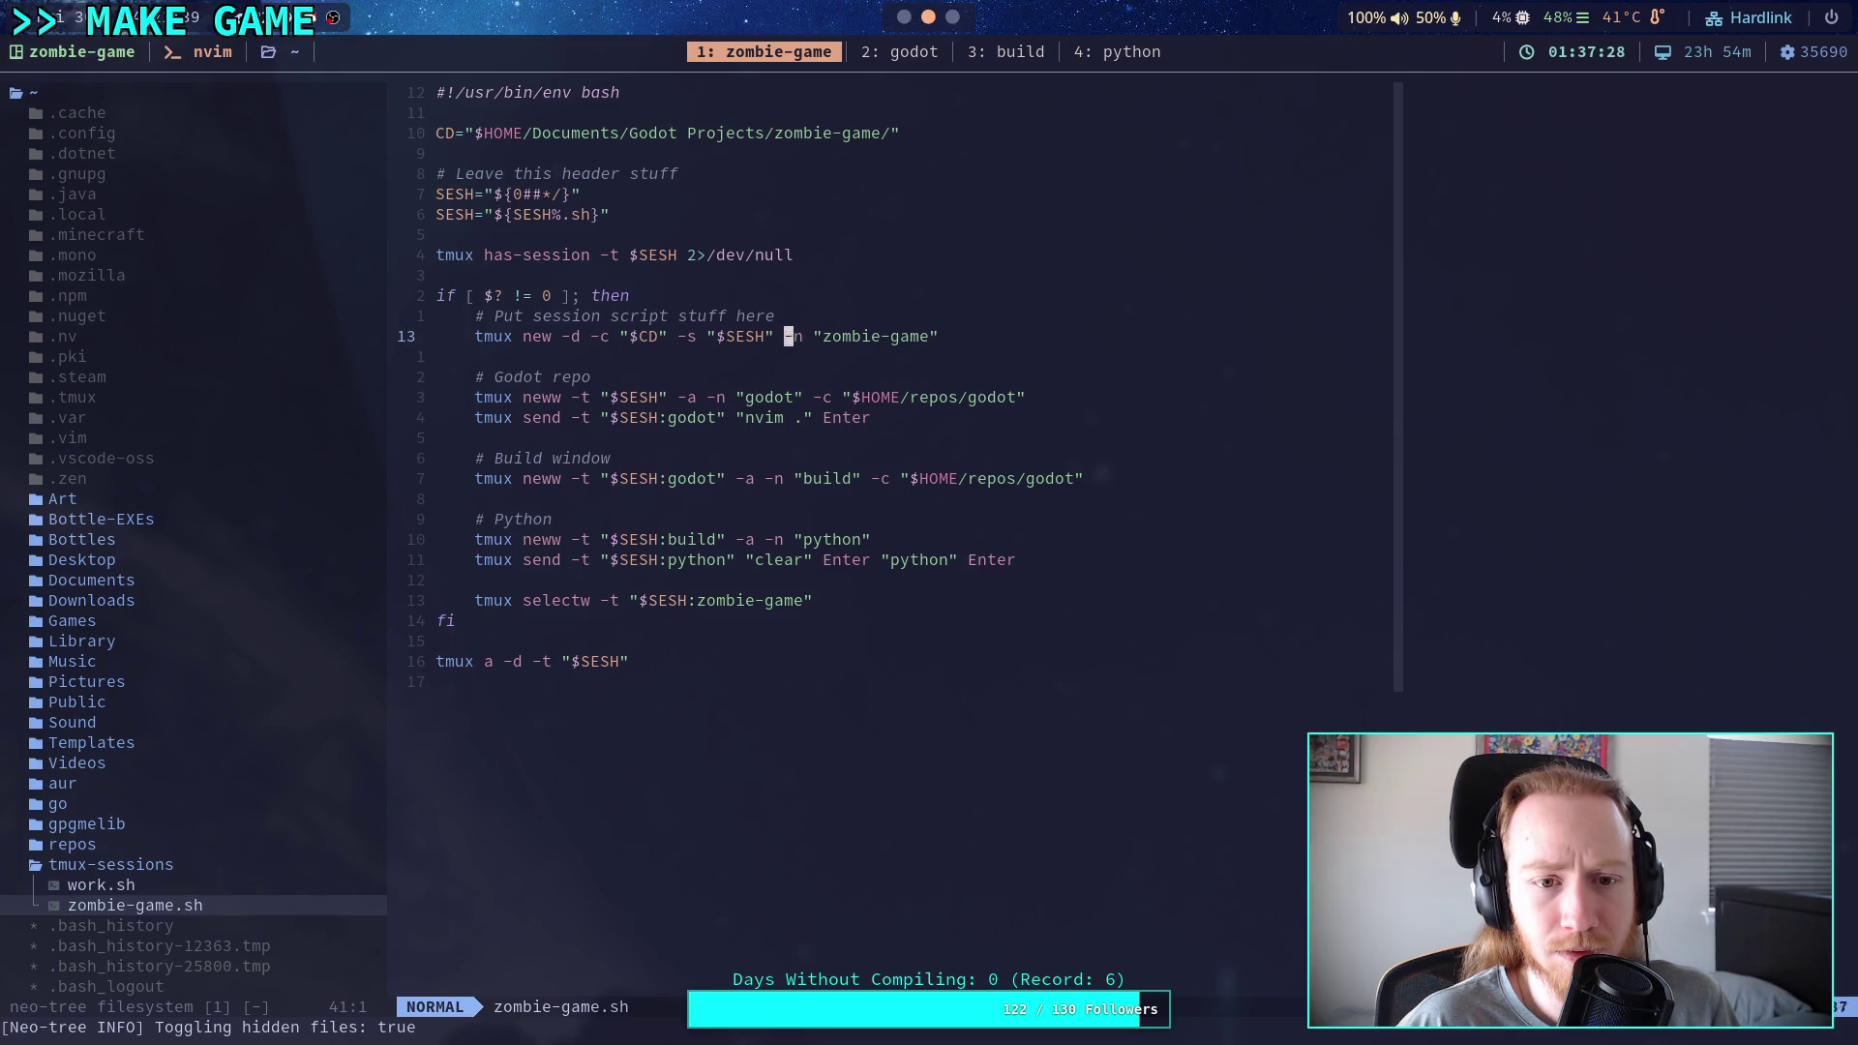
key(l)
key(l)
key(l)
key(l)
key(l)
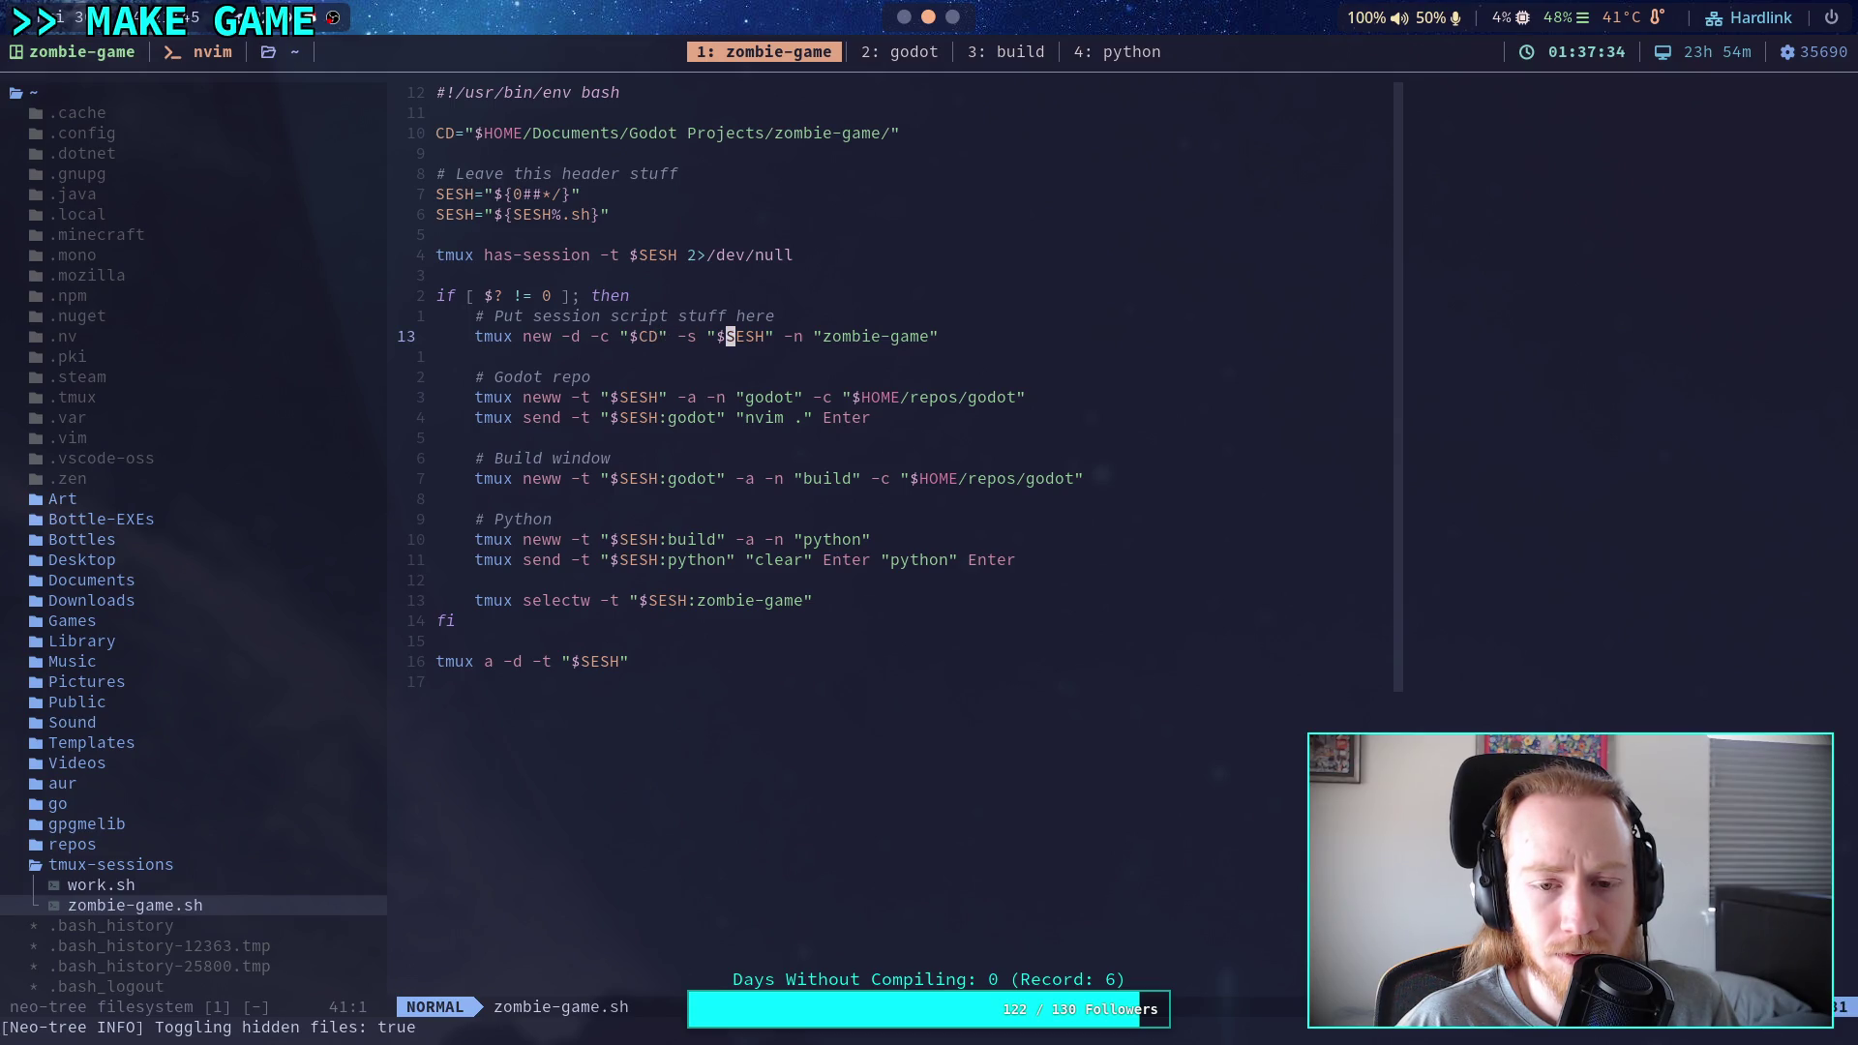
key(B)
key(B)
key(B)
key(B)
key(l)
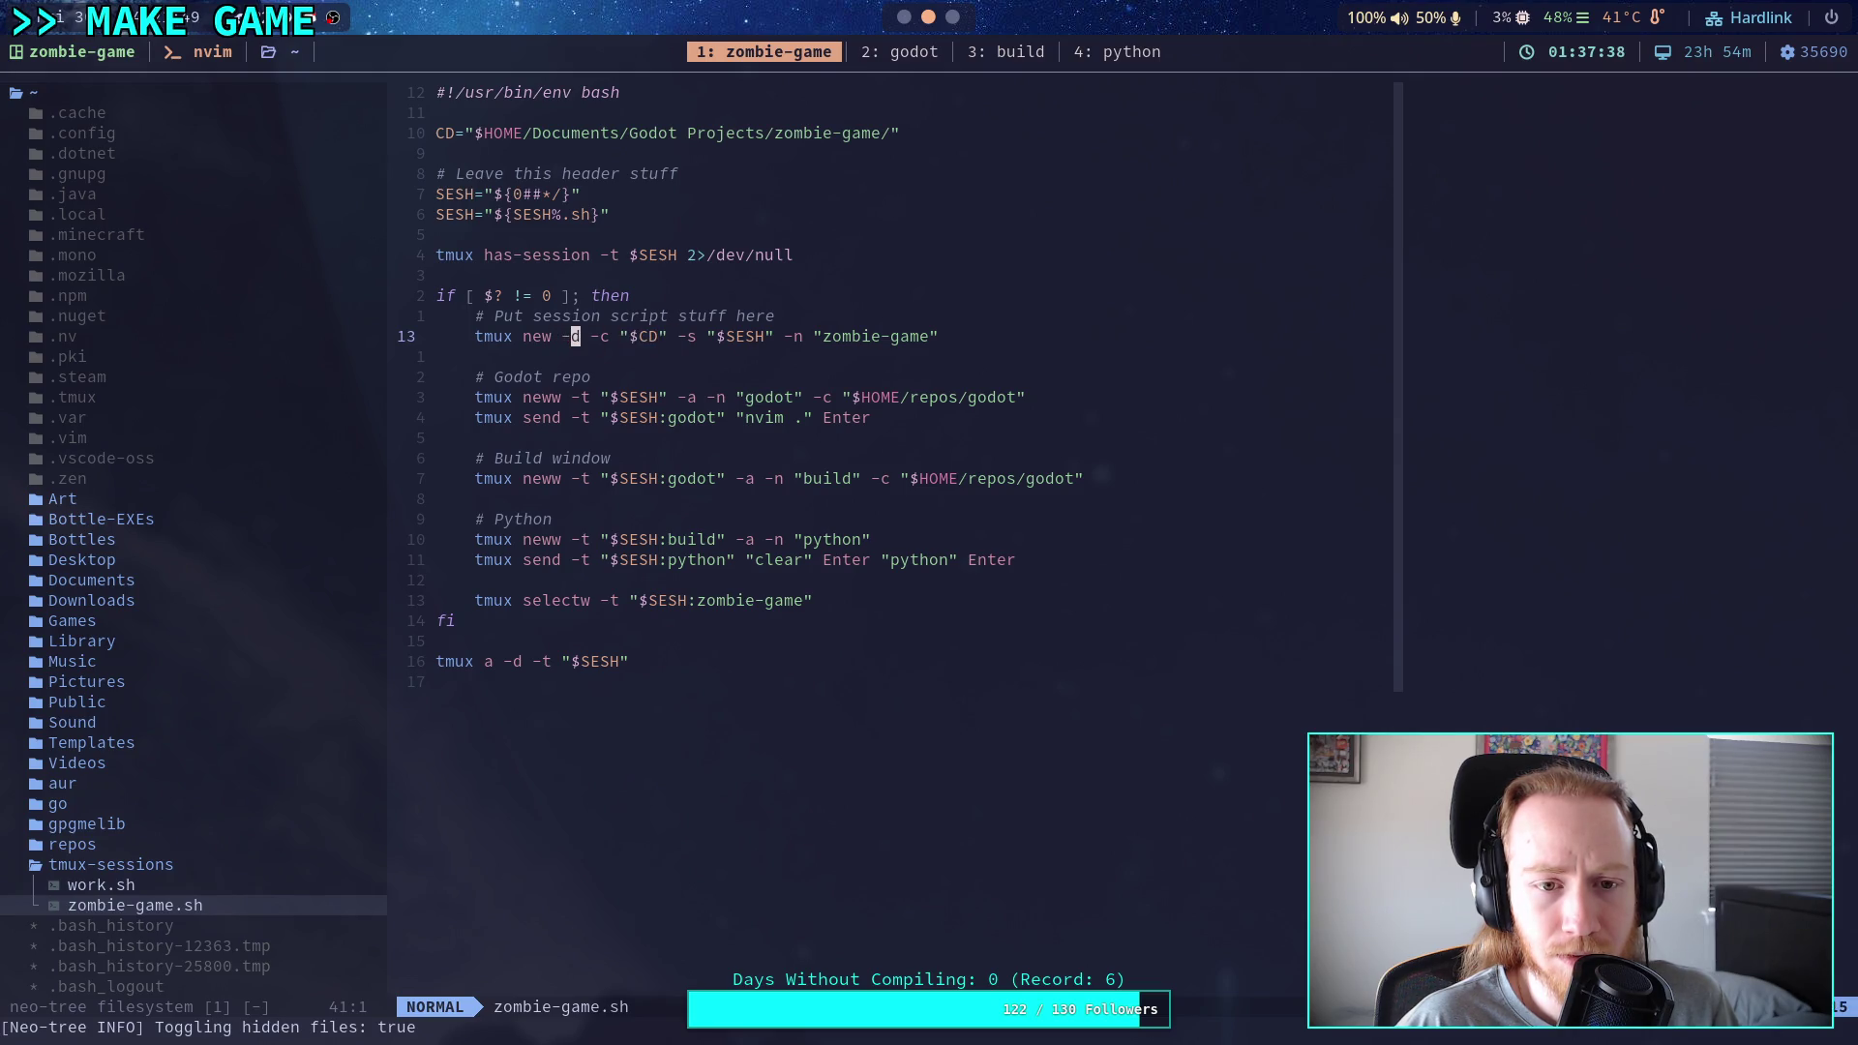
key(l)
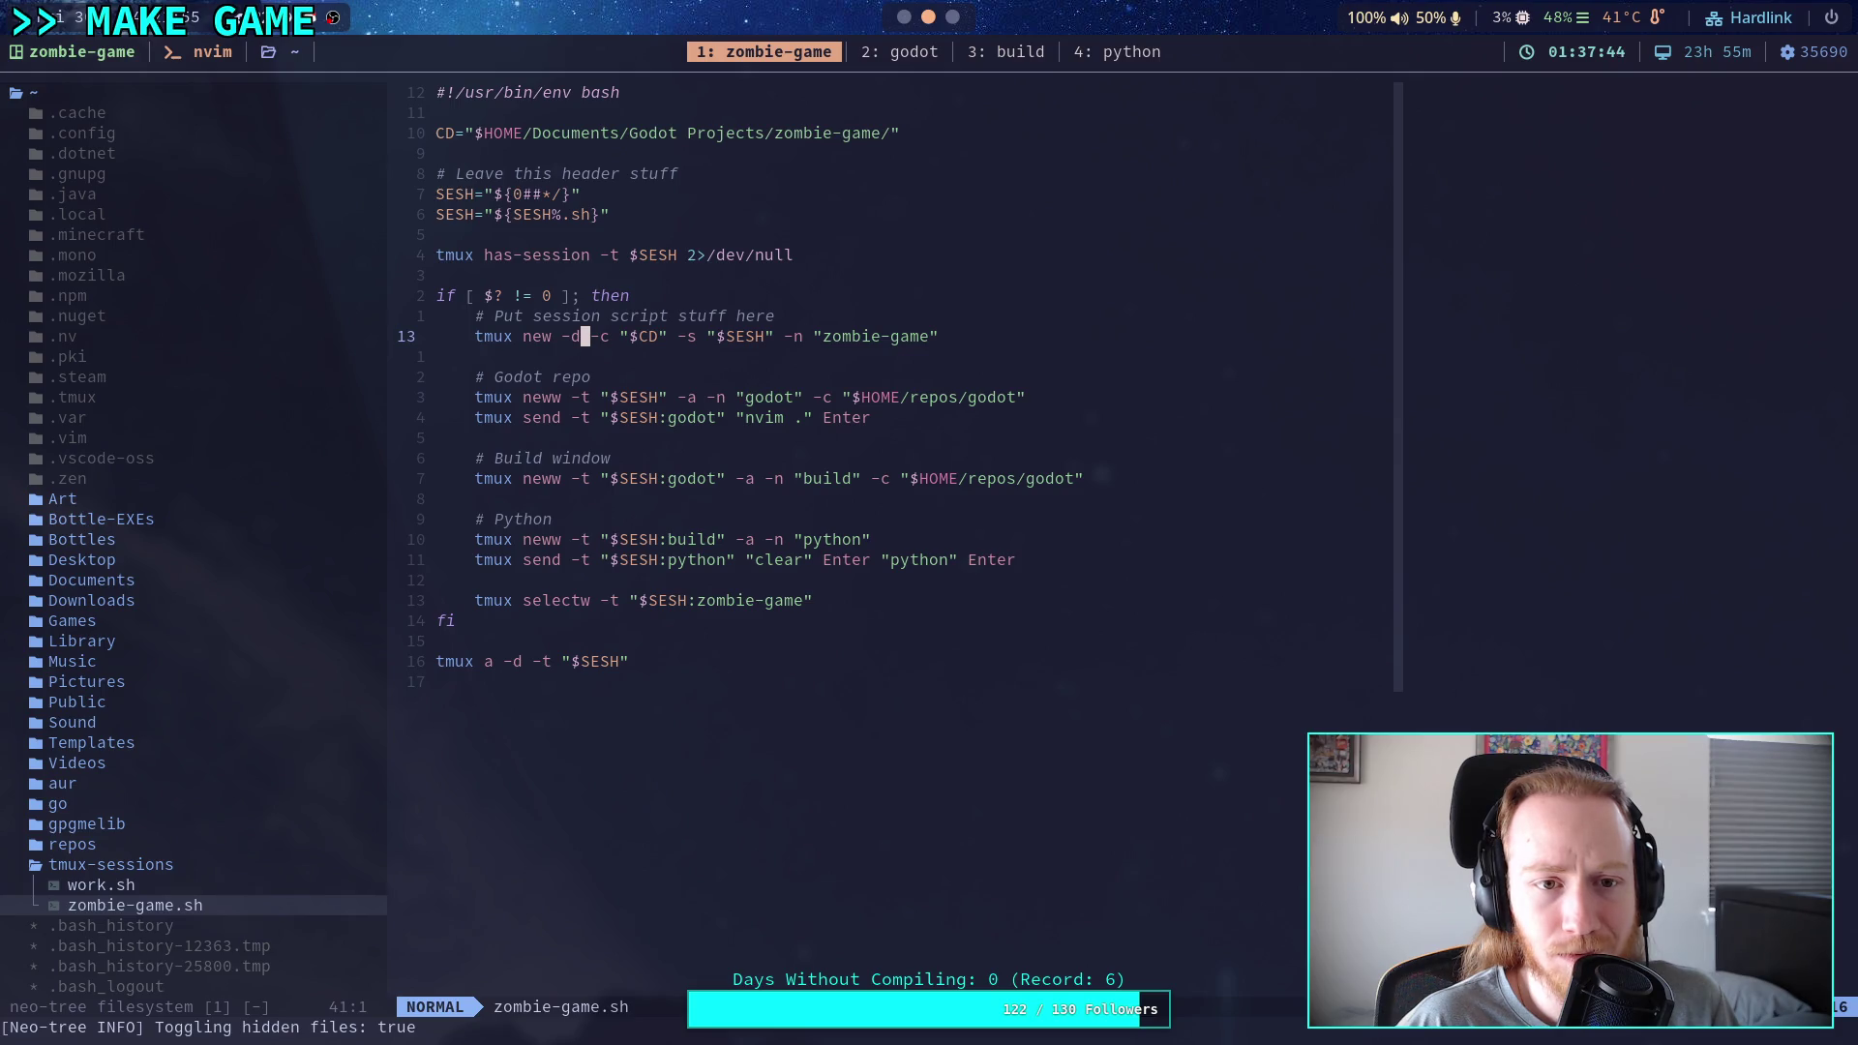
key(k)
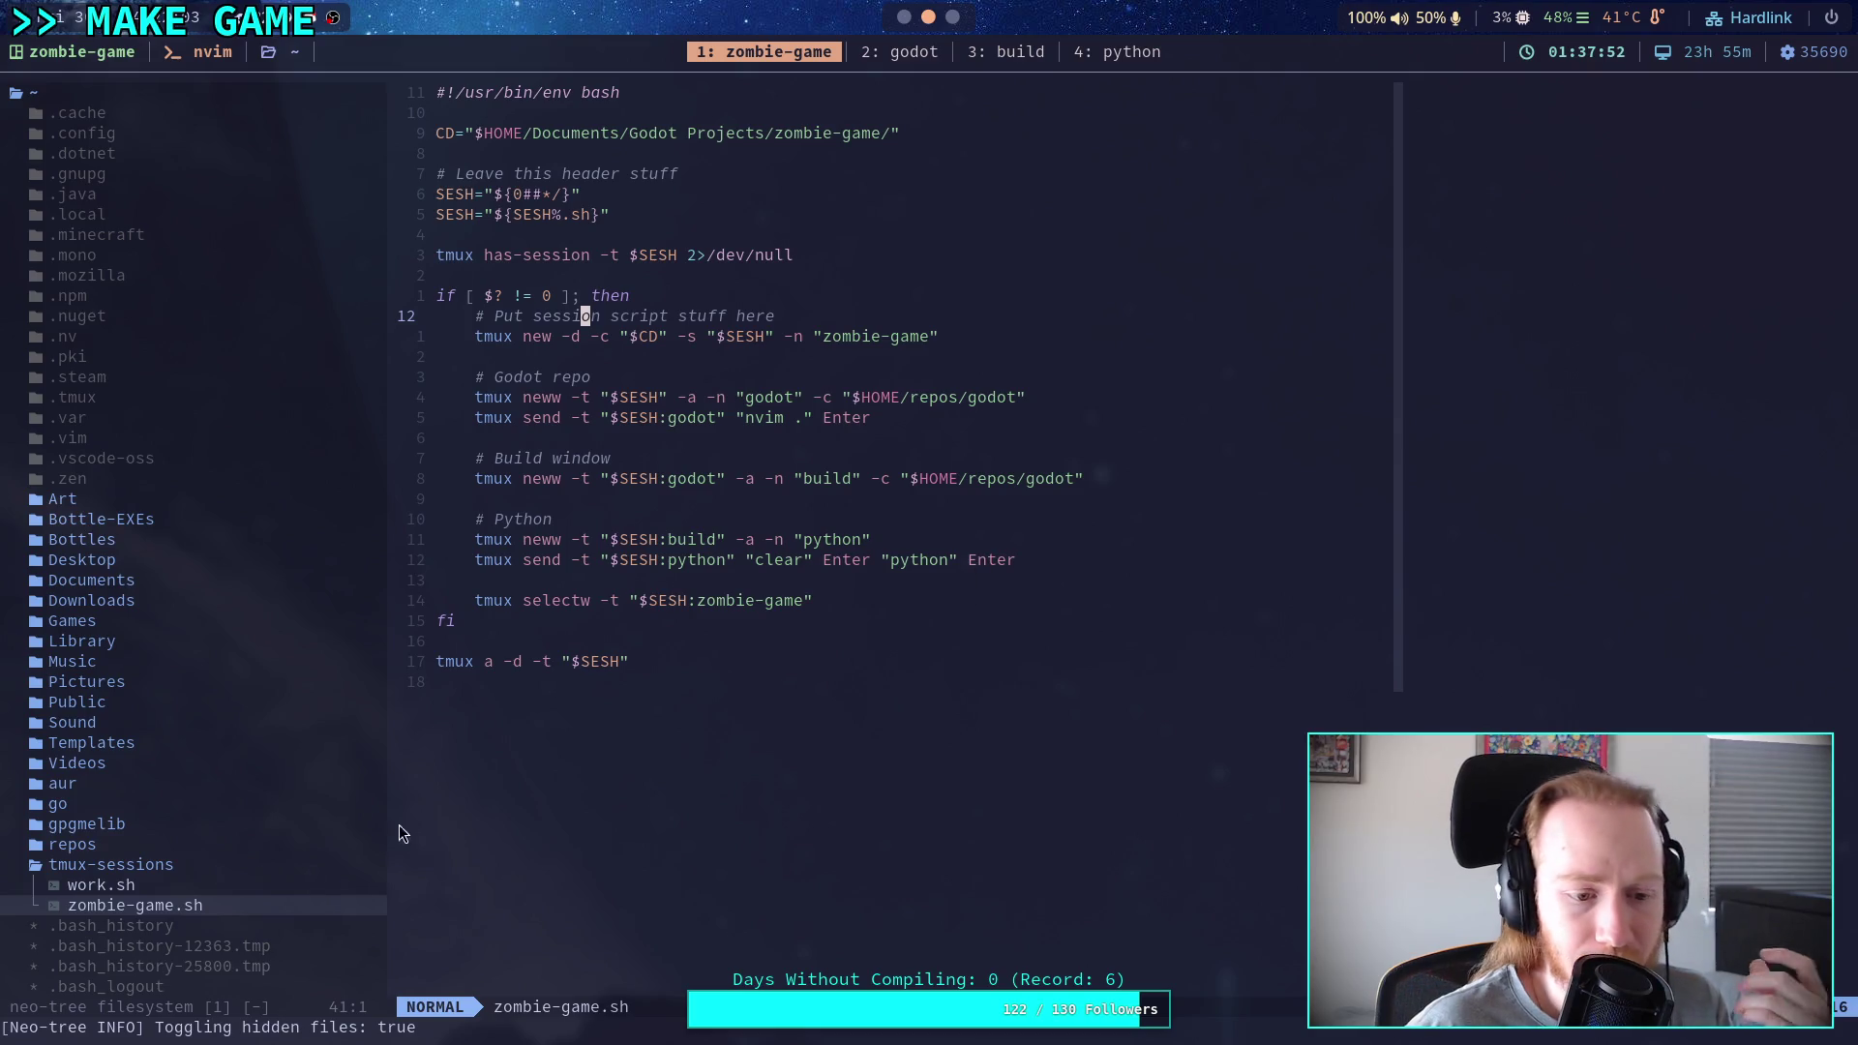
double_click(126, 884)
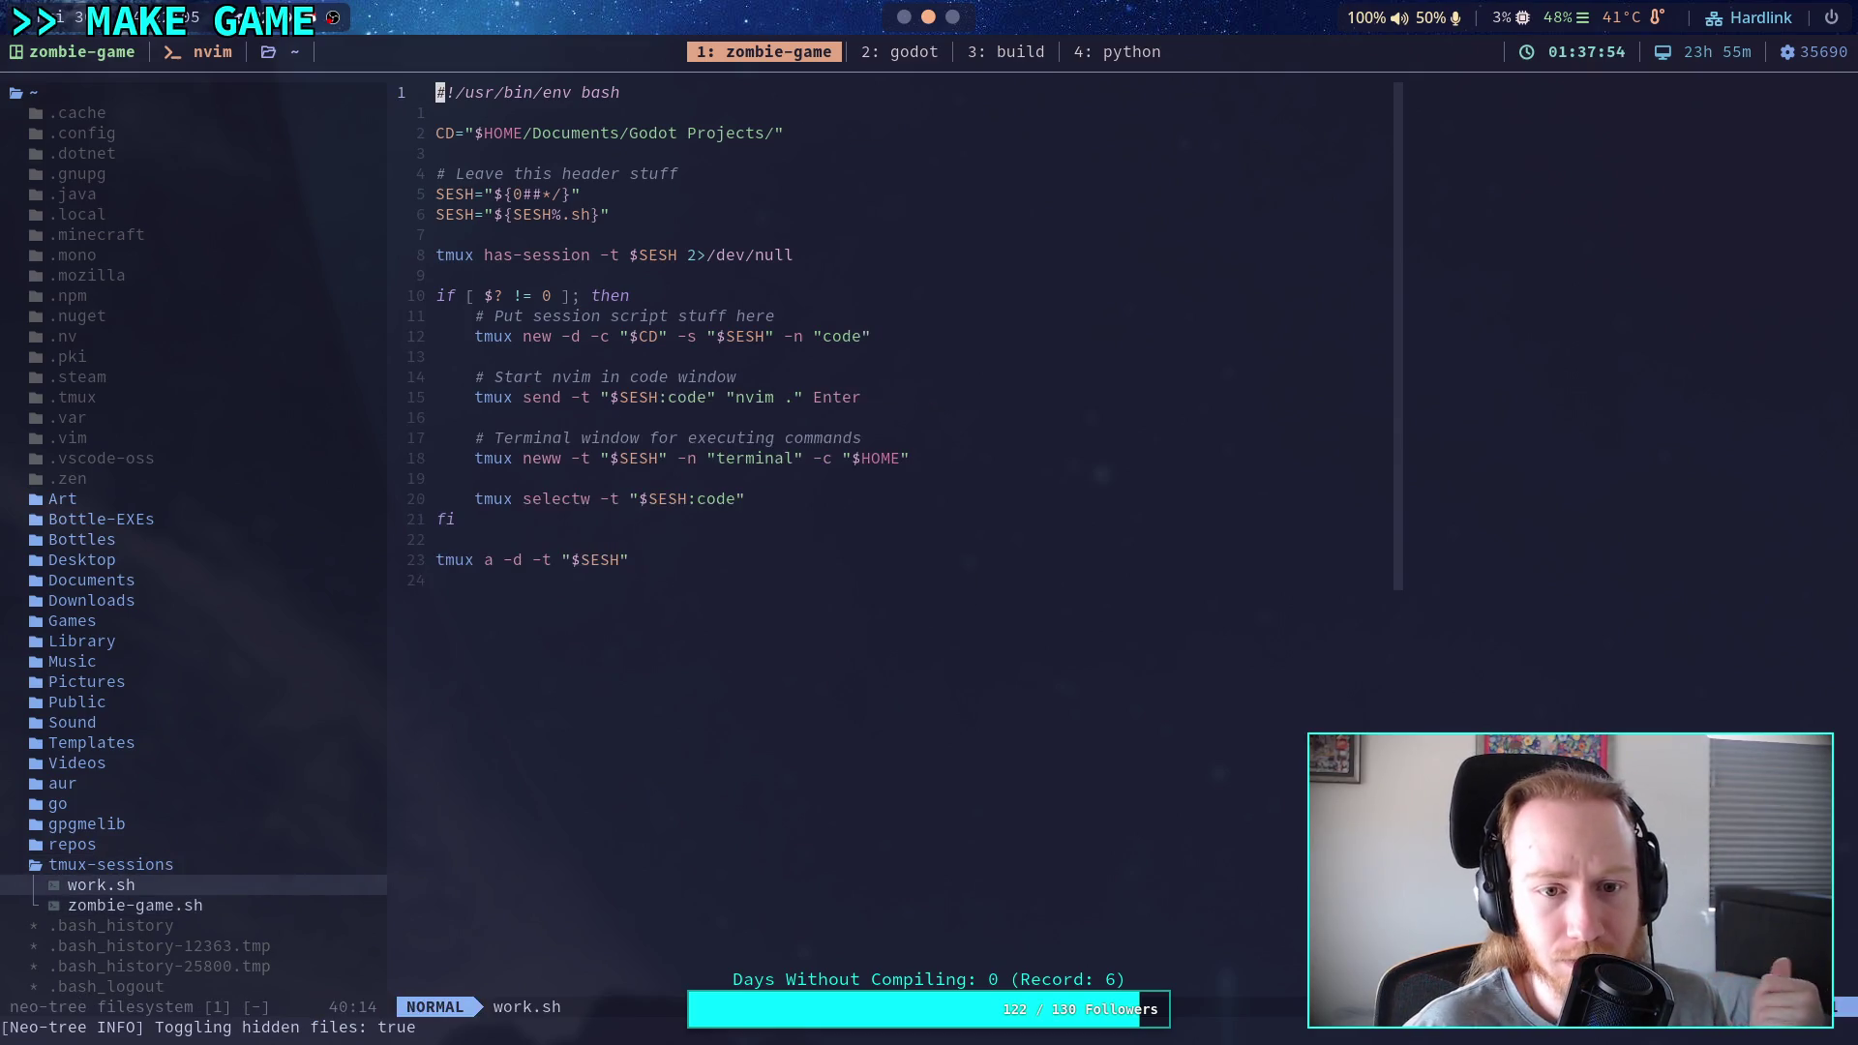
click(234, 905)
double_click(234, 905)
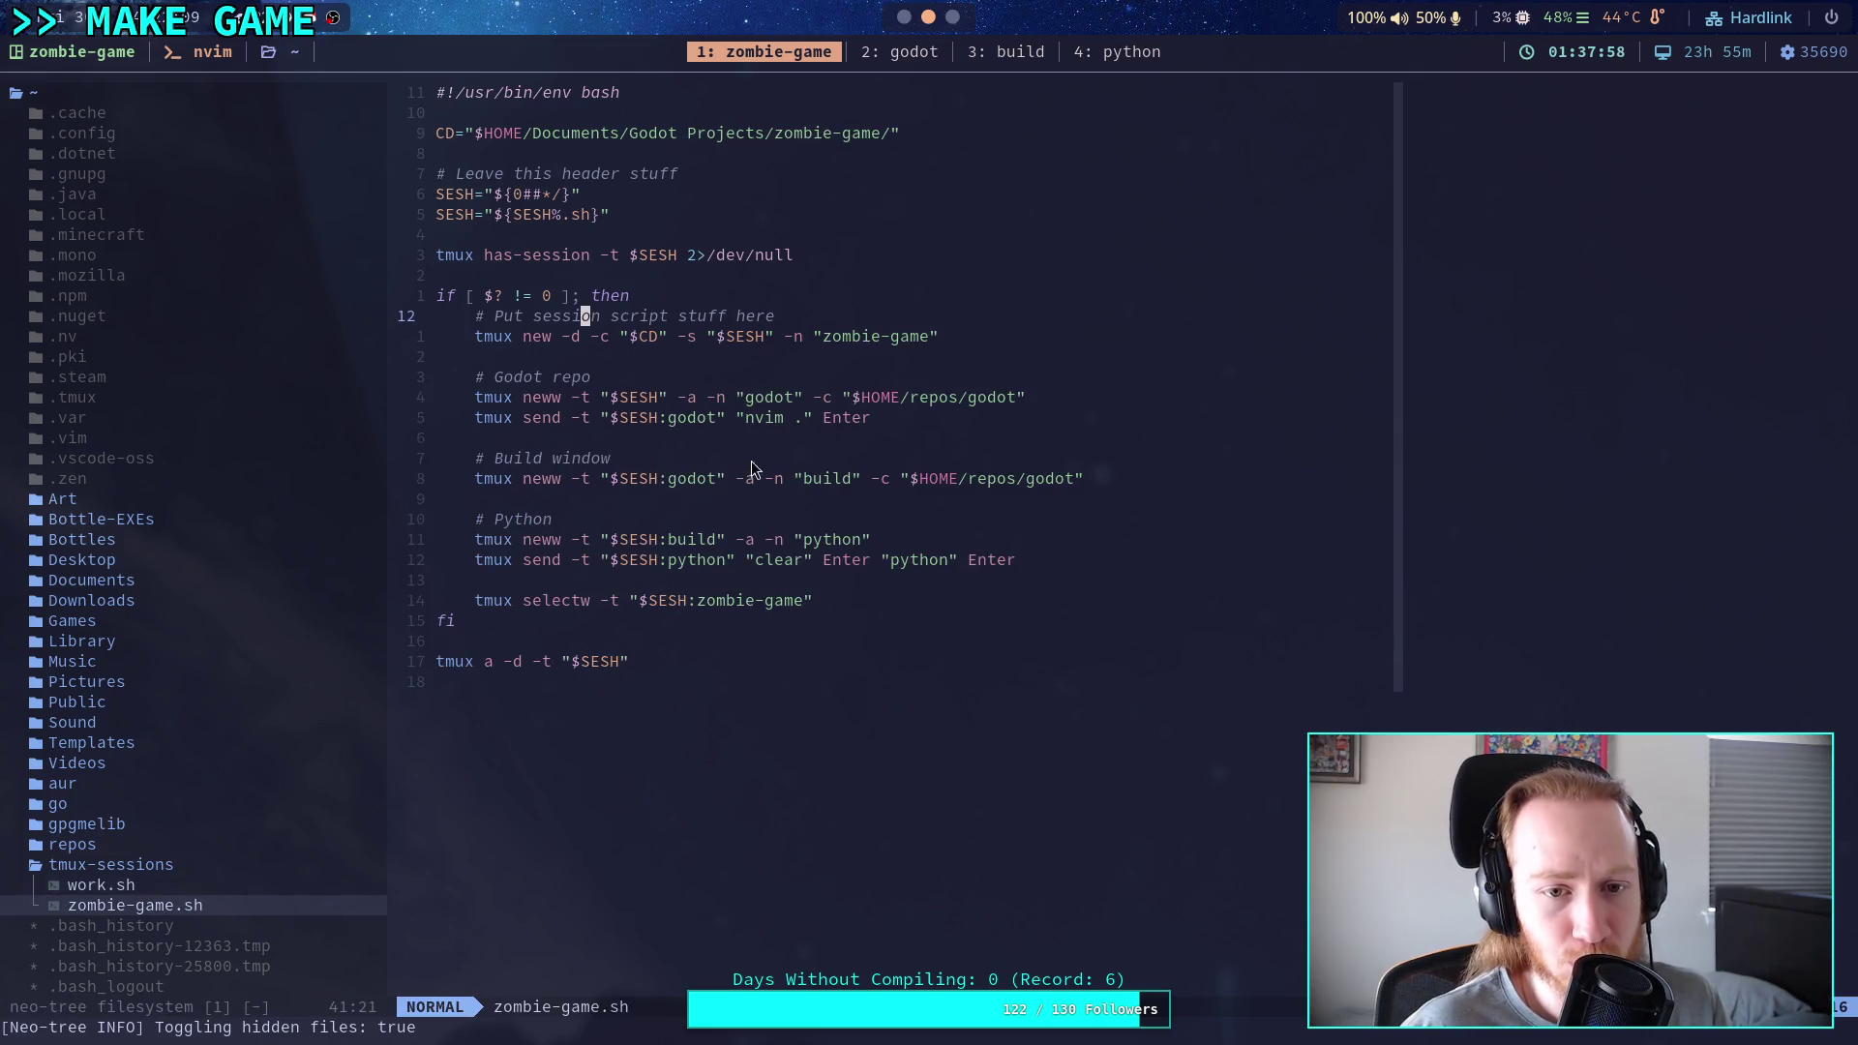
click(985, 345)
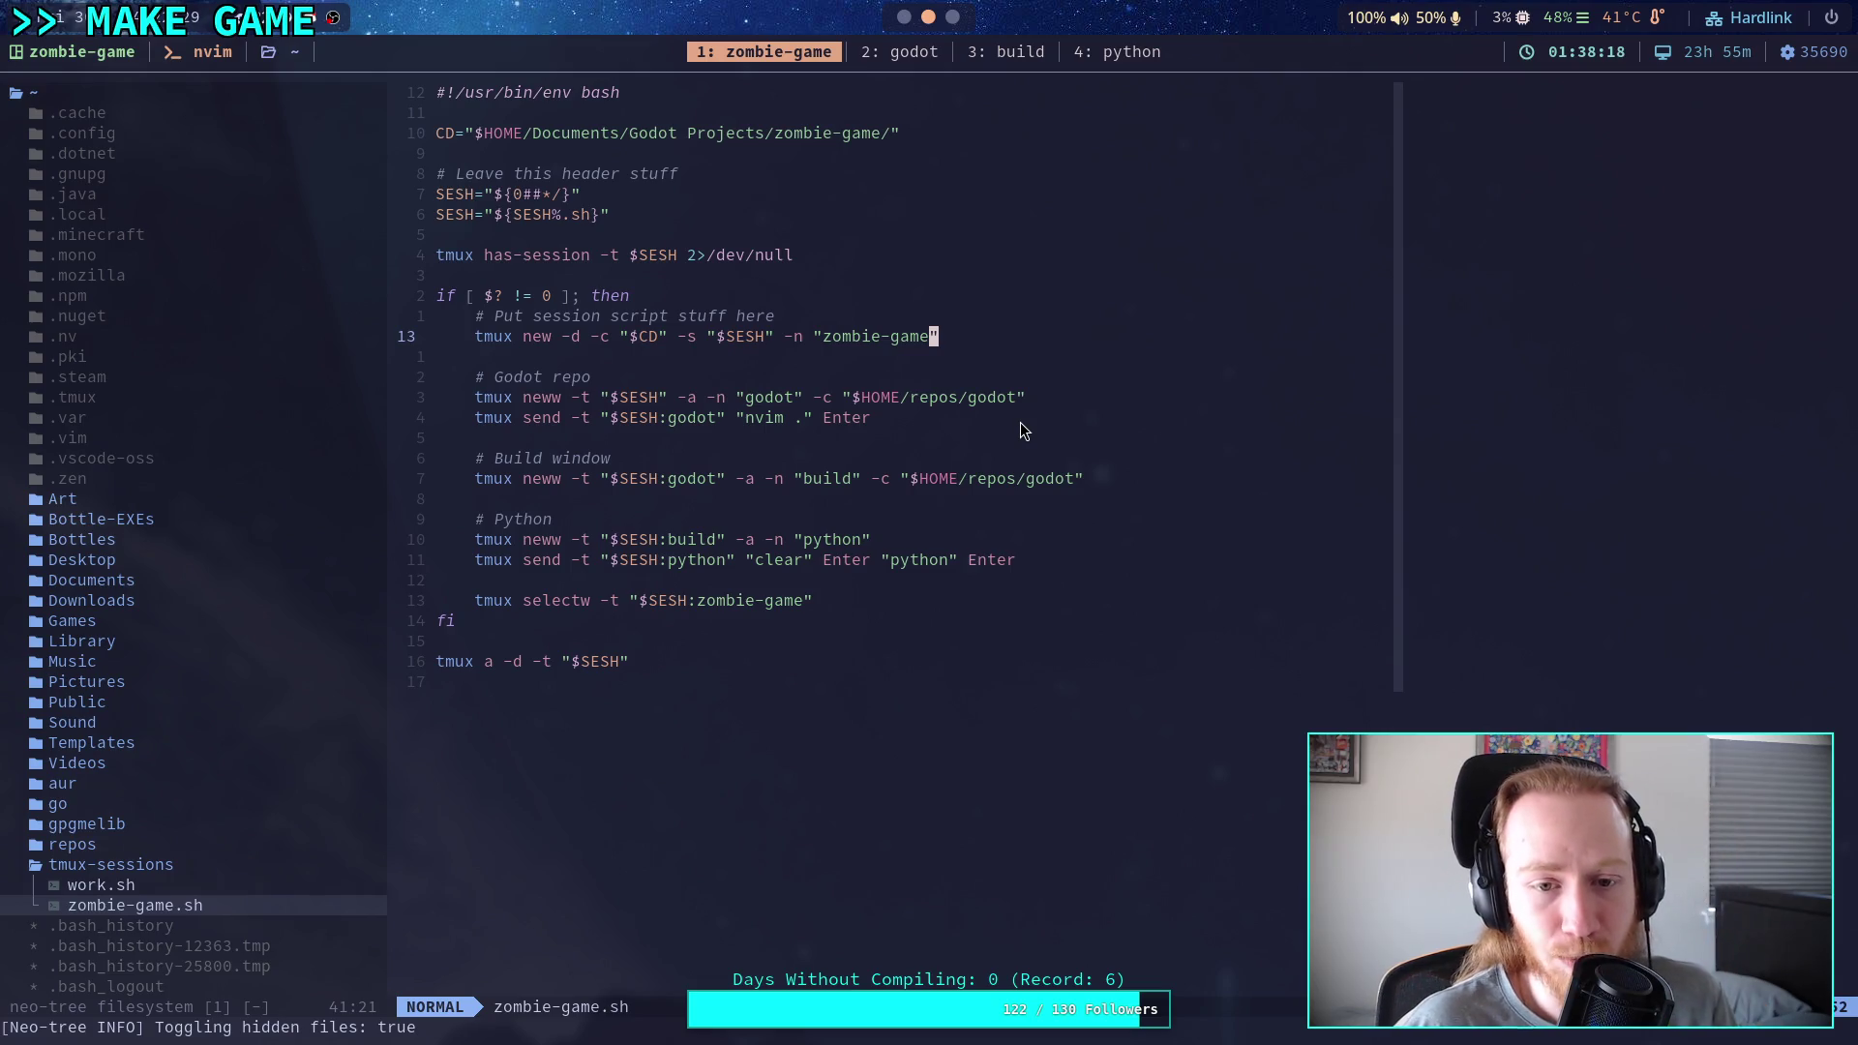
key(a)
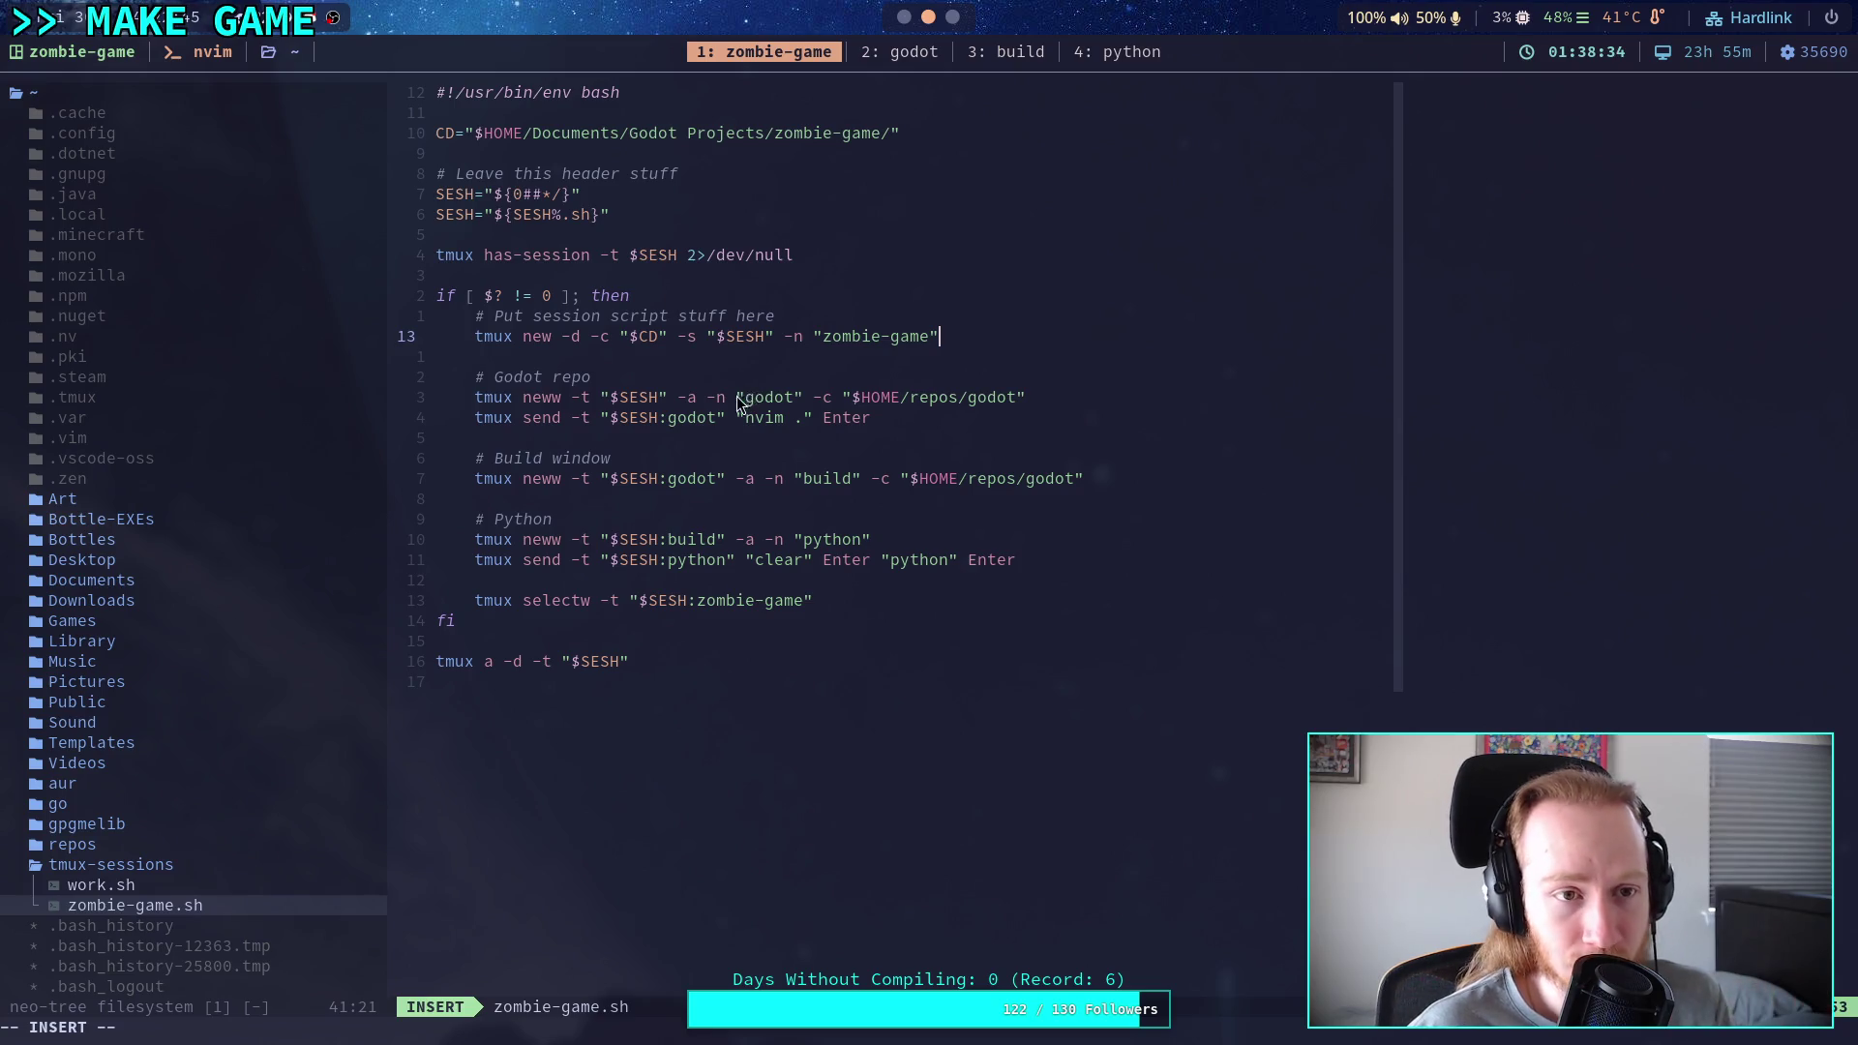
Step: In the build tmux window, change the shell's directory to repos/godot
click(911, 50)
click(1023, 45)
text(cd)
key(Return)
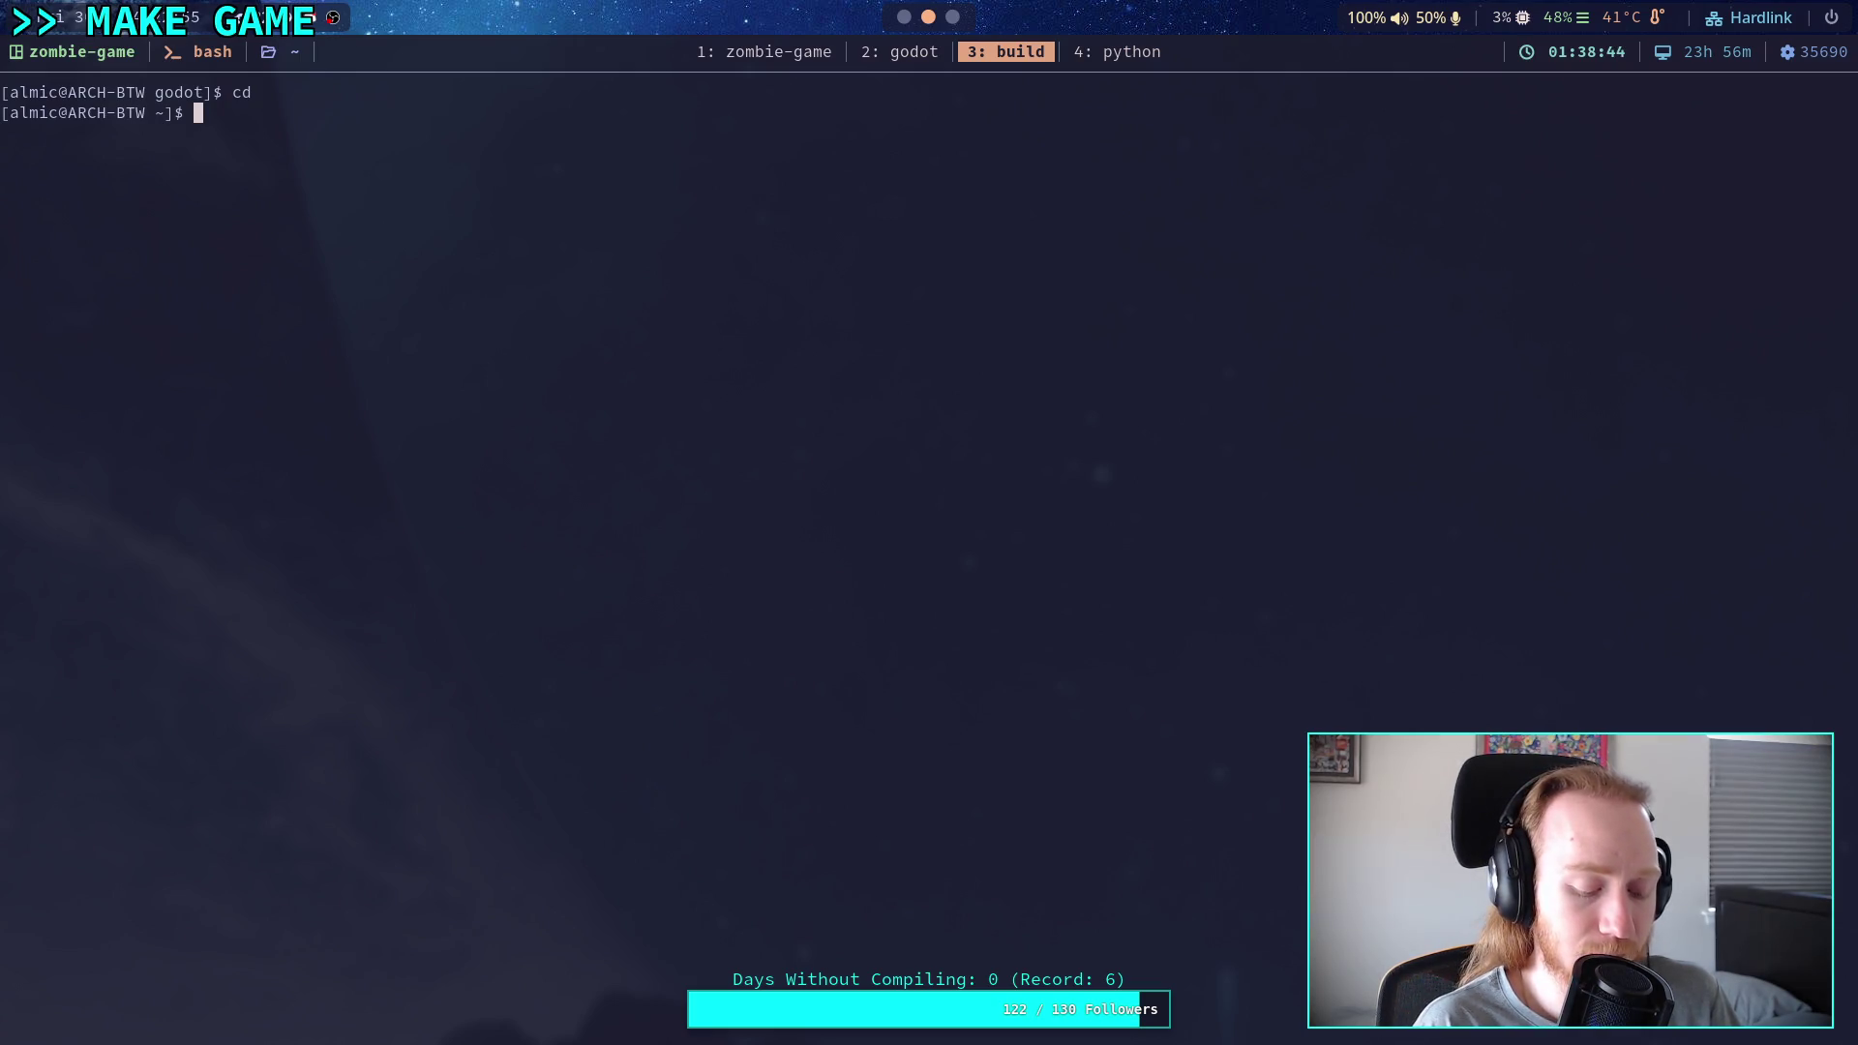
text(cd )
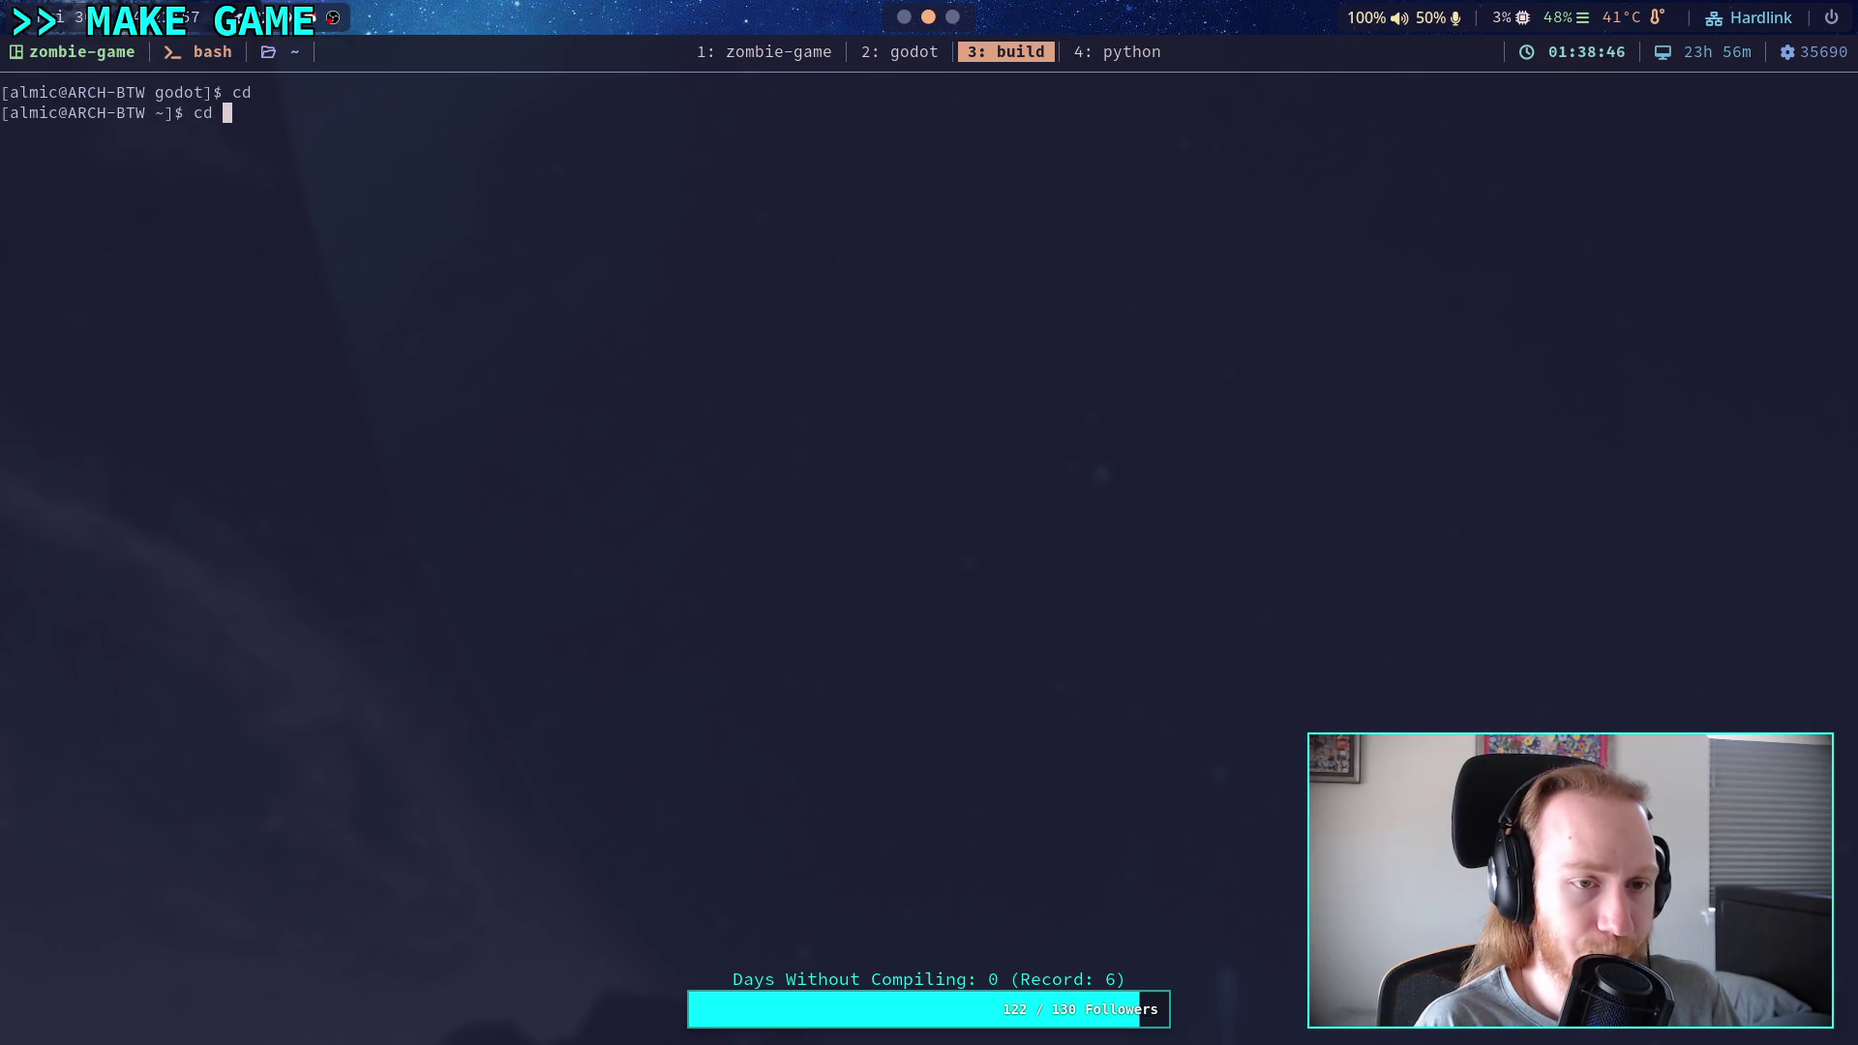
text(repos/)
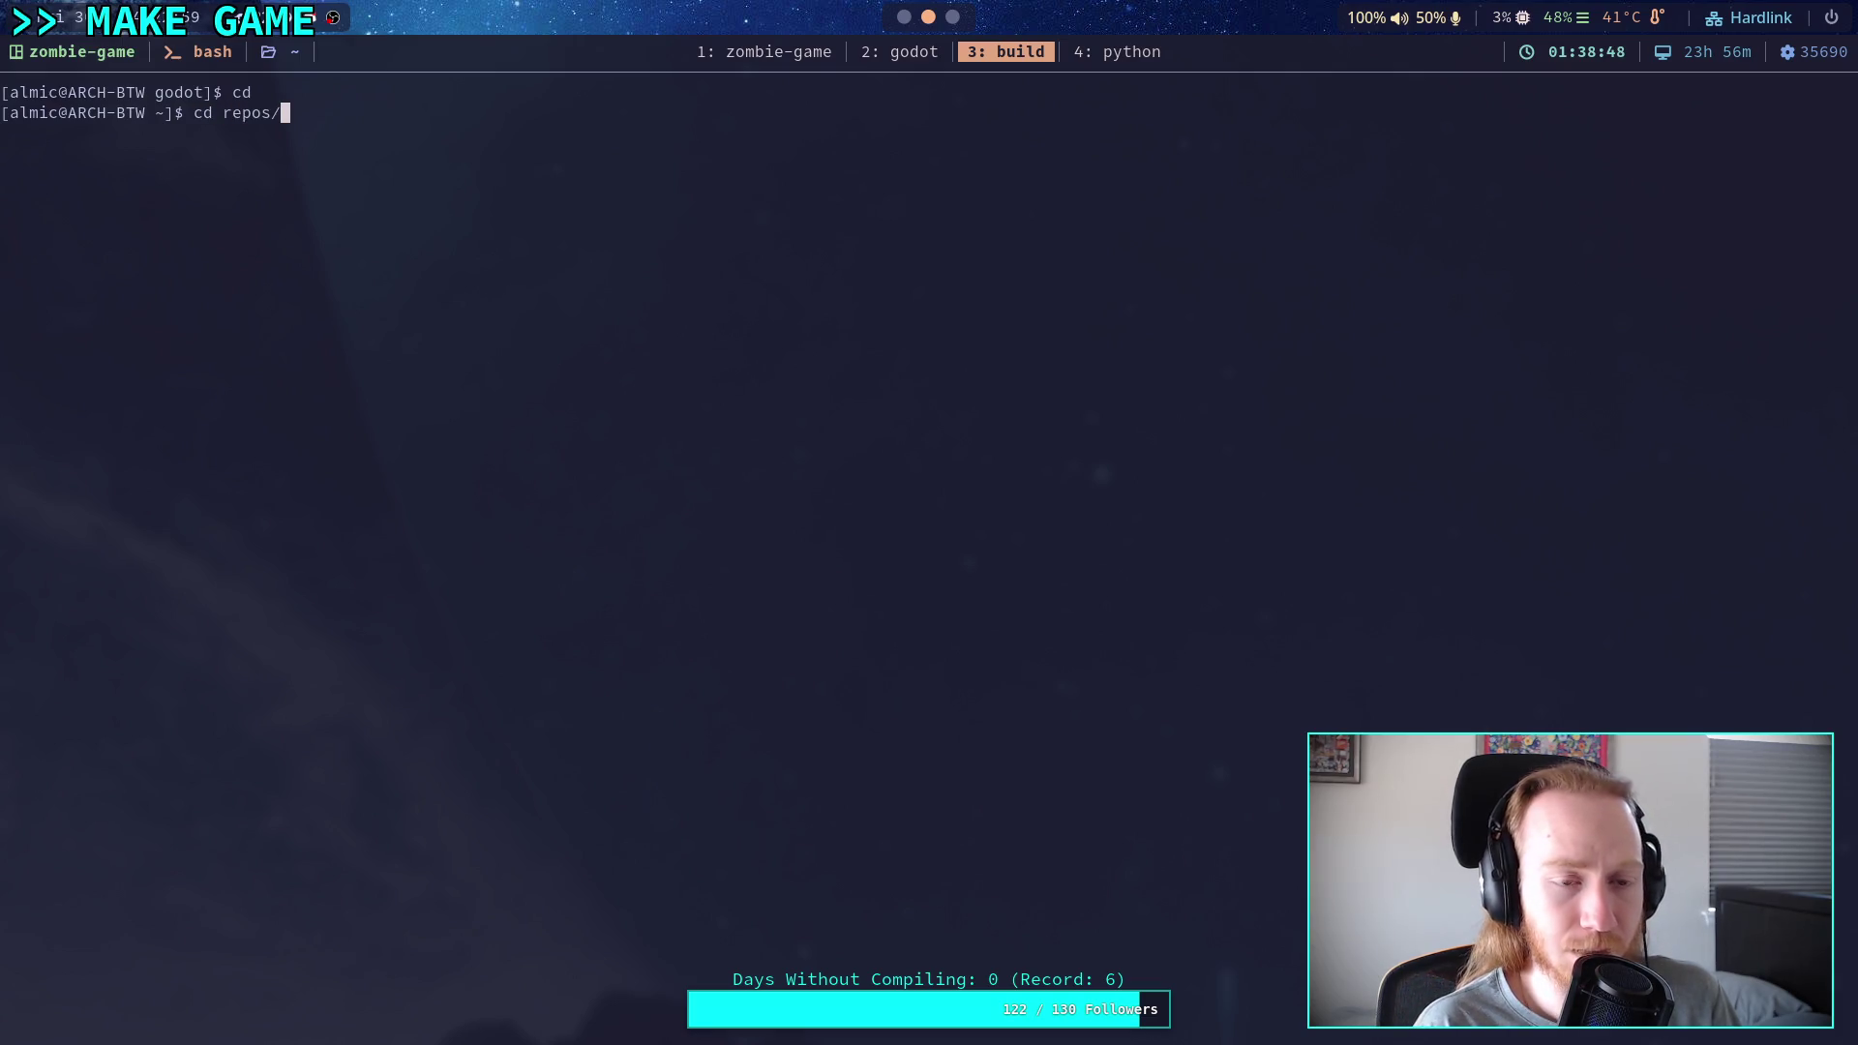
text(godot)
key(Return)
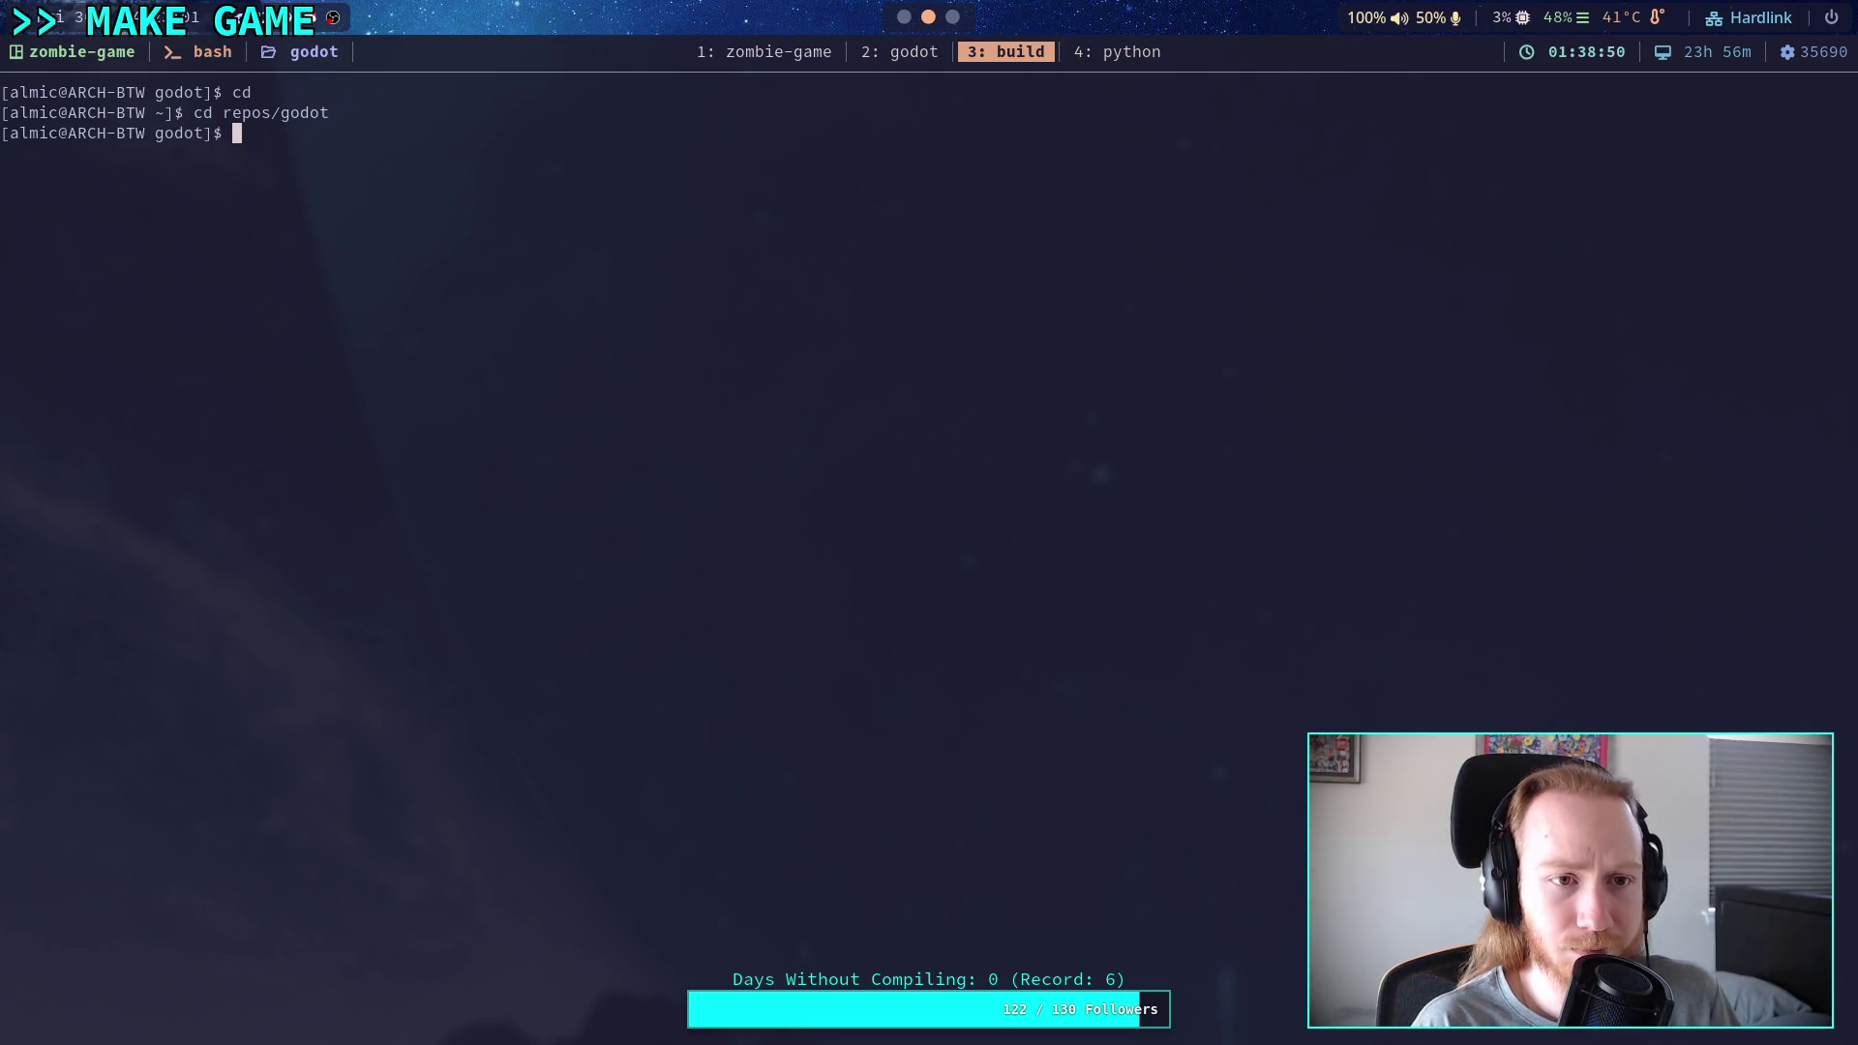
Step: Check the Godot script editor, then go back to the zombie-game tmux window
key(super+2)
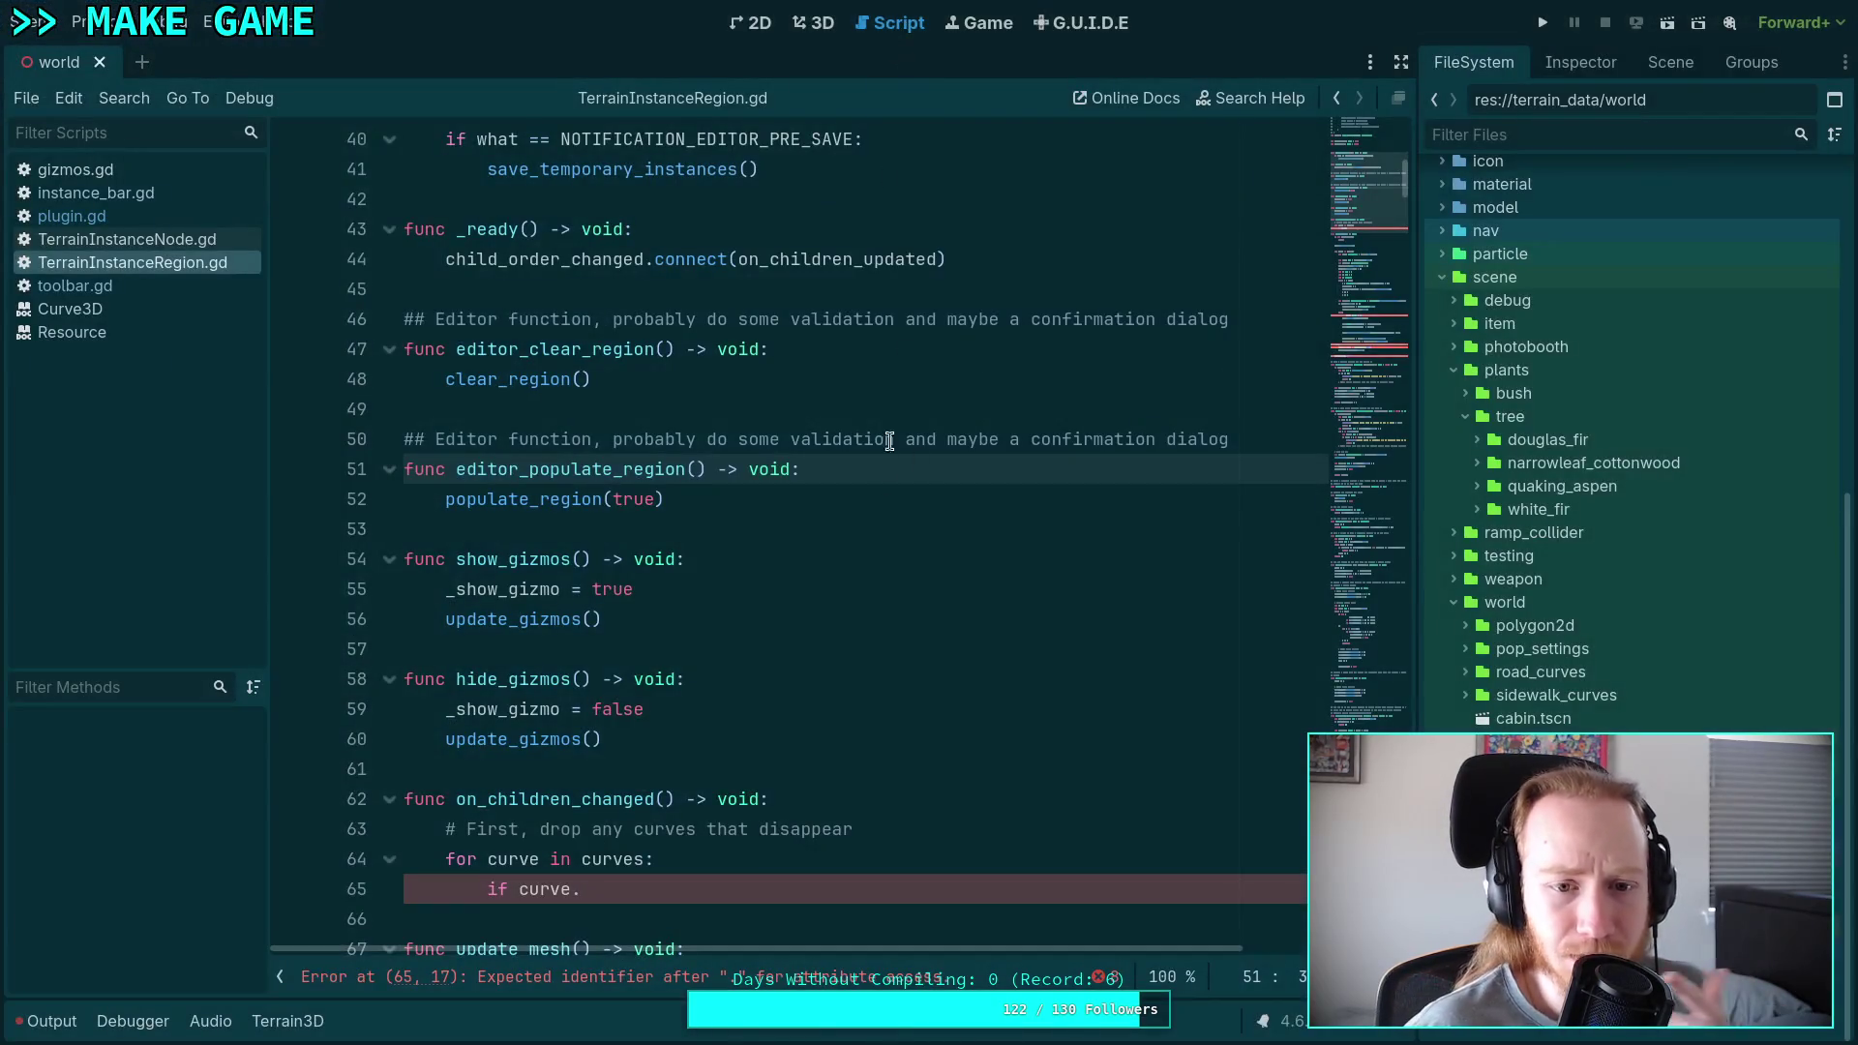
key(super+3)
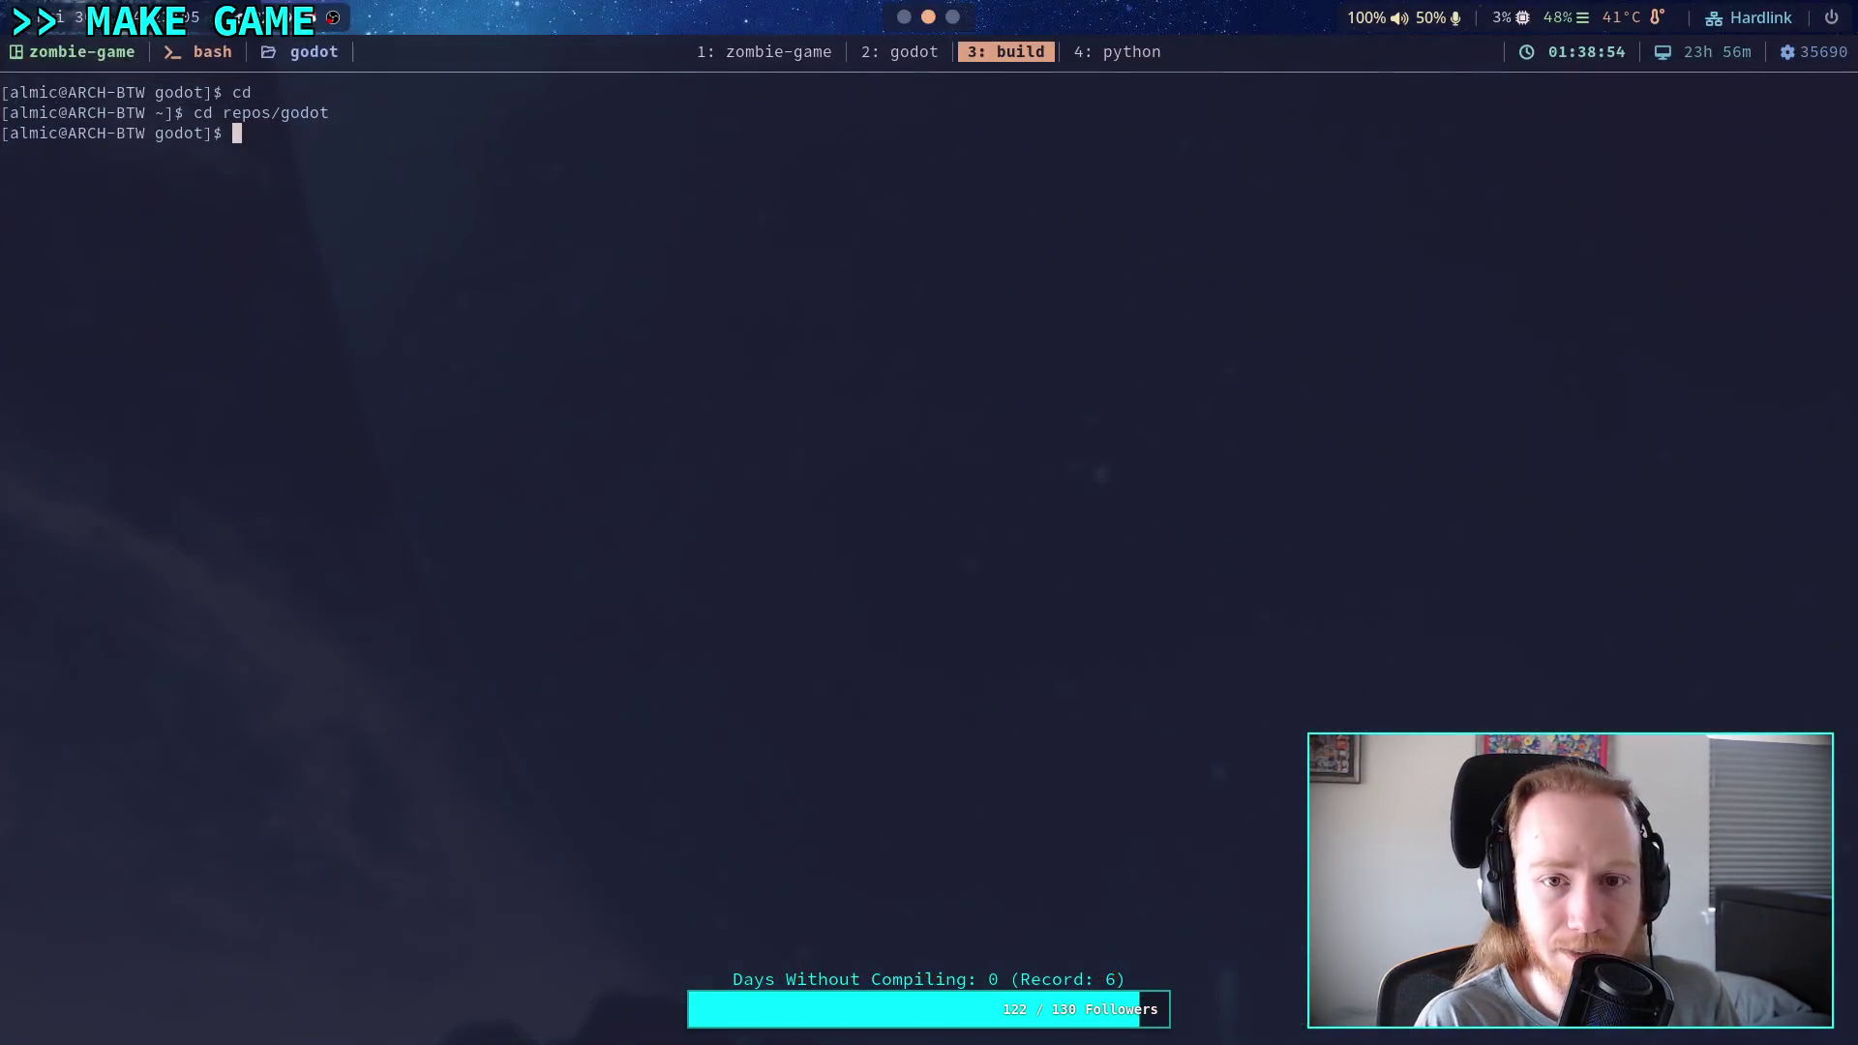
click(770, 54)
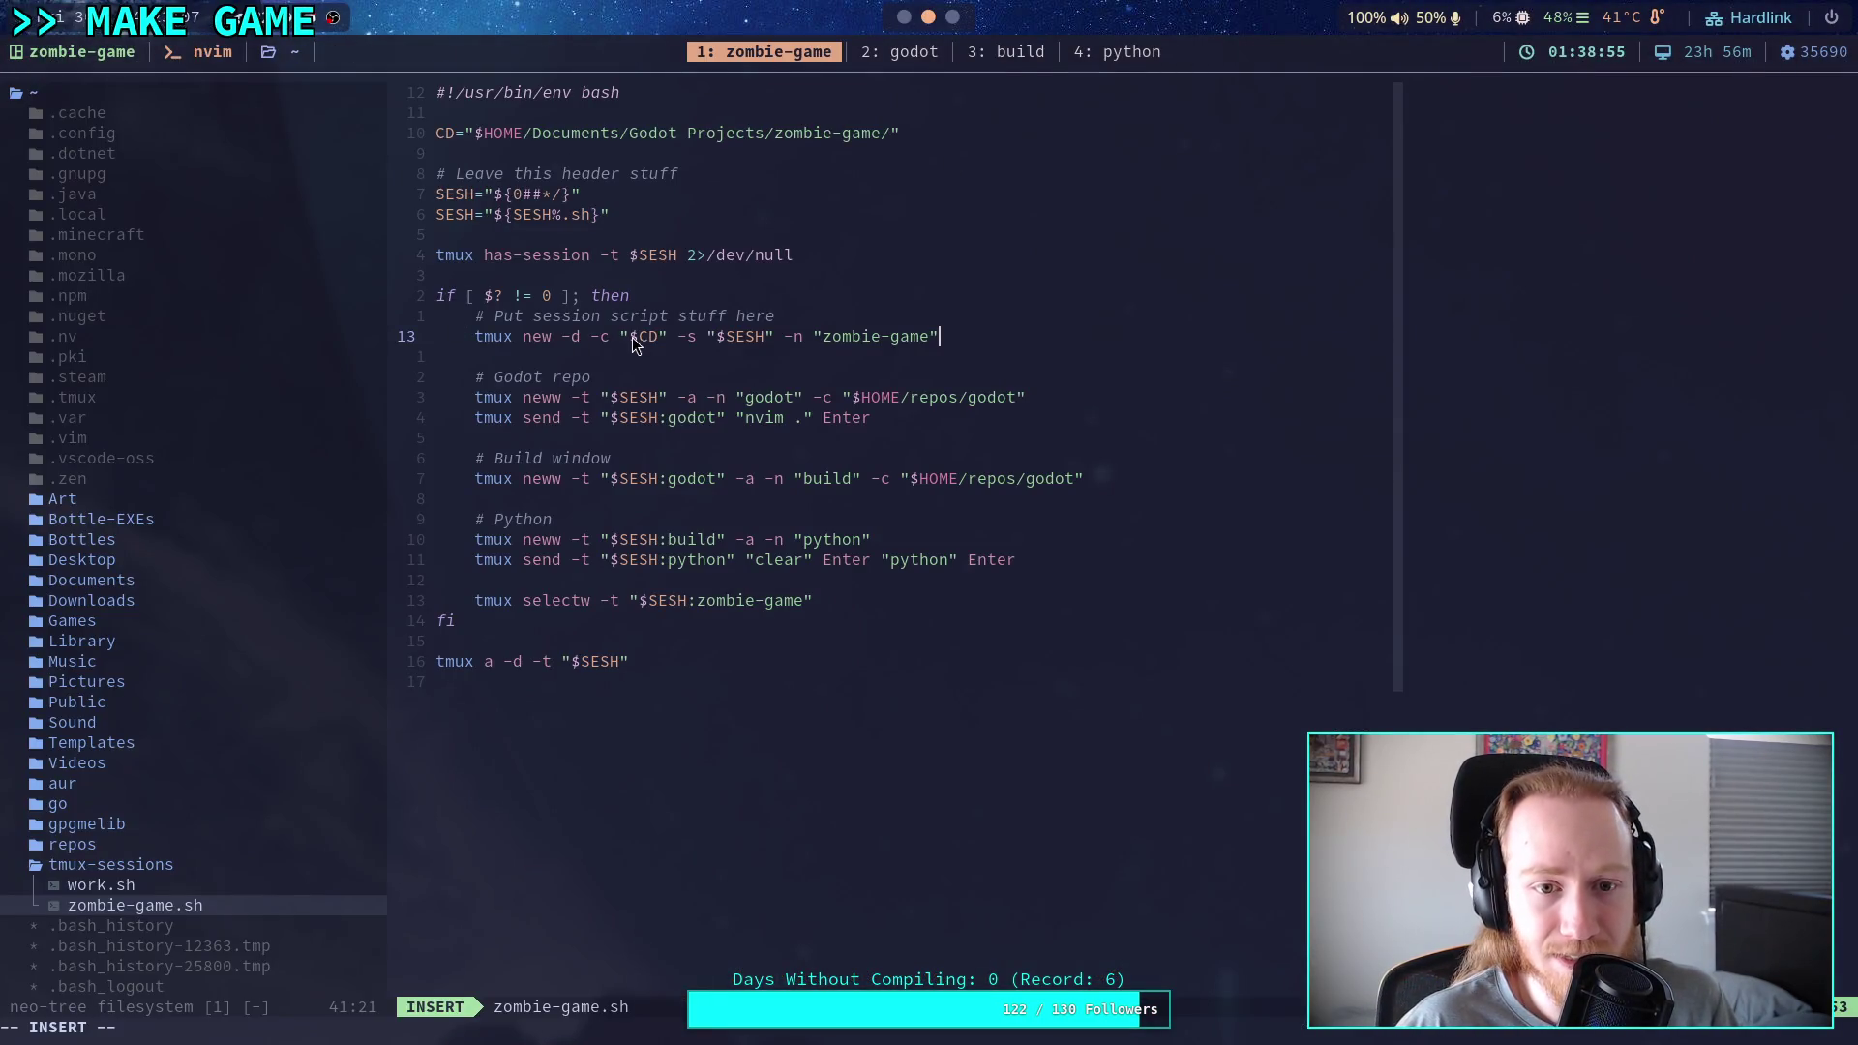
Step: Add a new 'tmux send' line below the selectw command in zombie-game.sh
click(659, 250)
click(974, 348)
click(1041, 338)
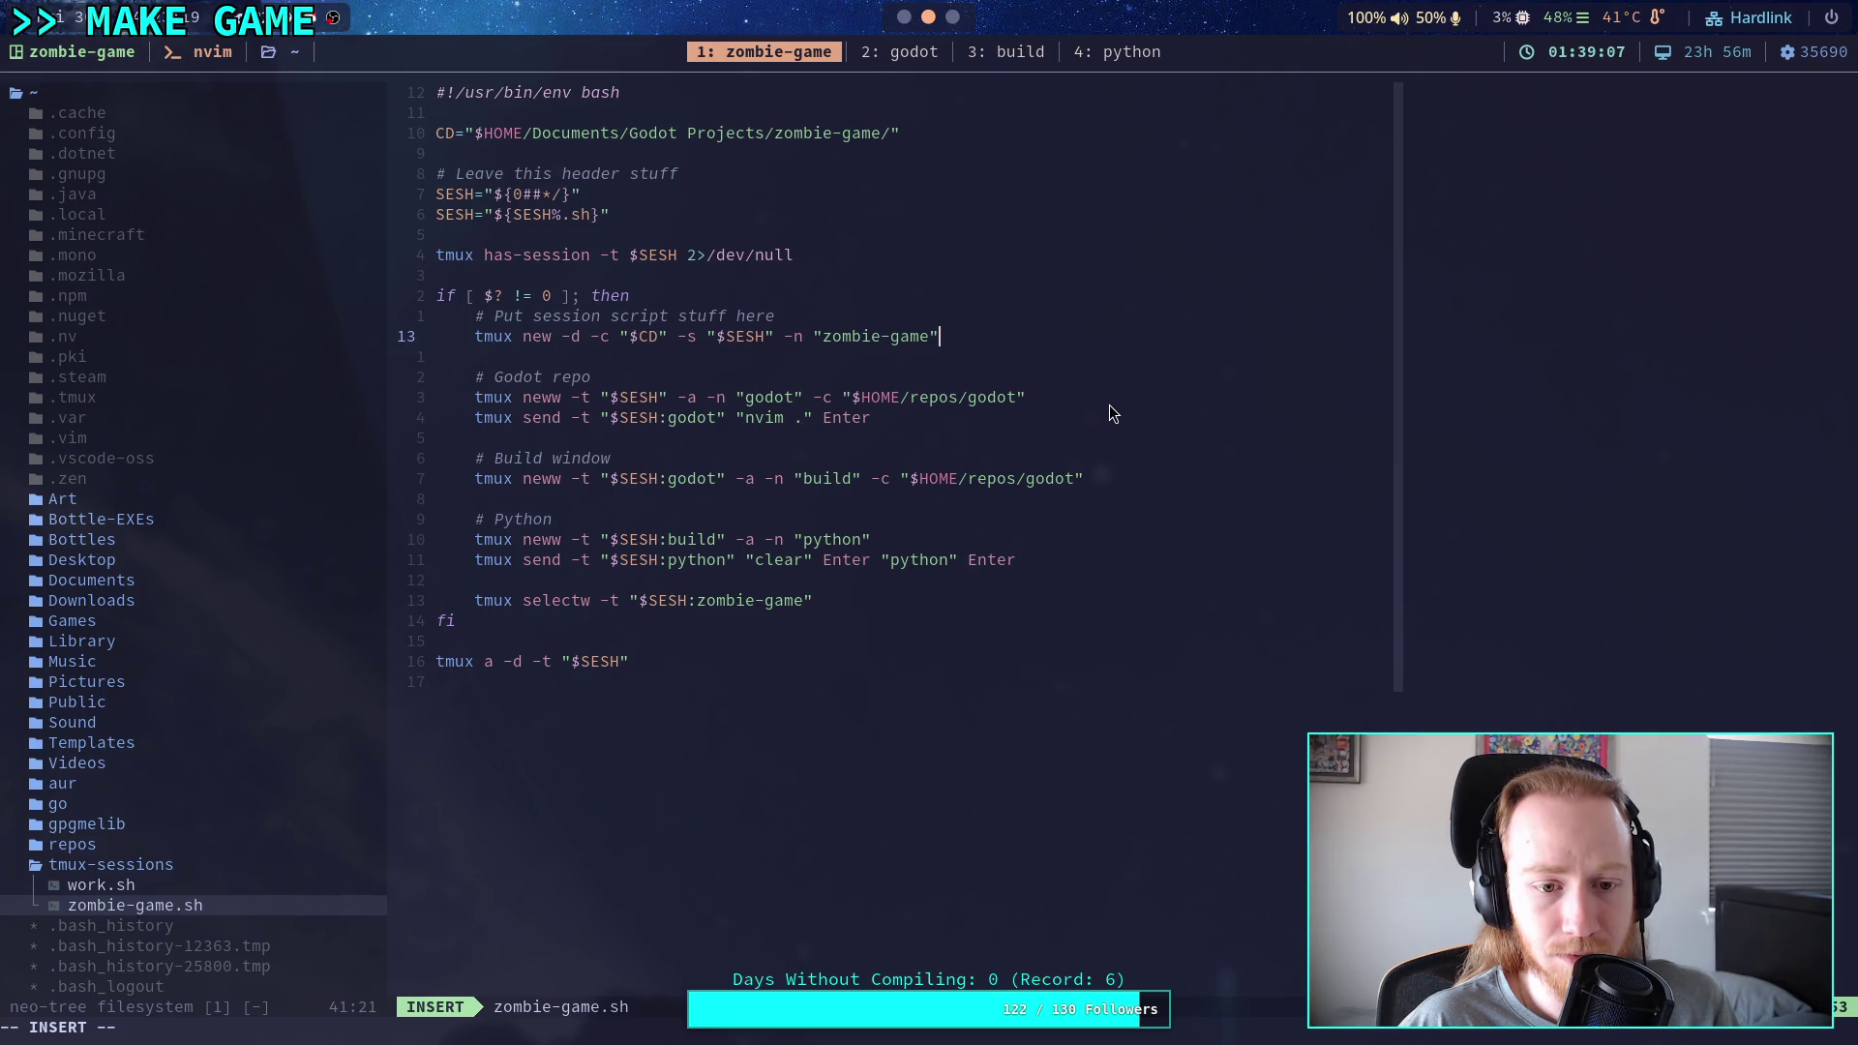
click(909, 598)
key(Return)
text(tmu)
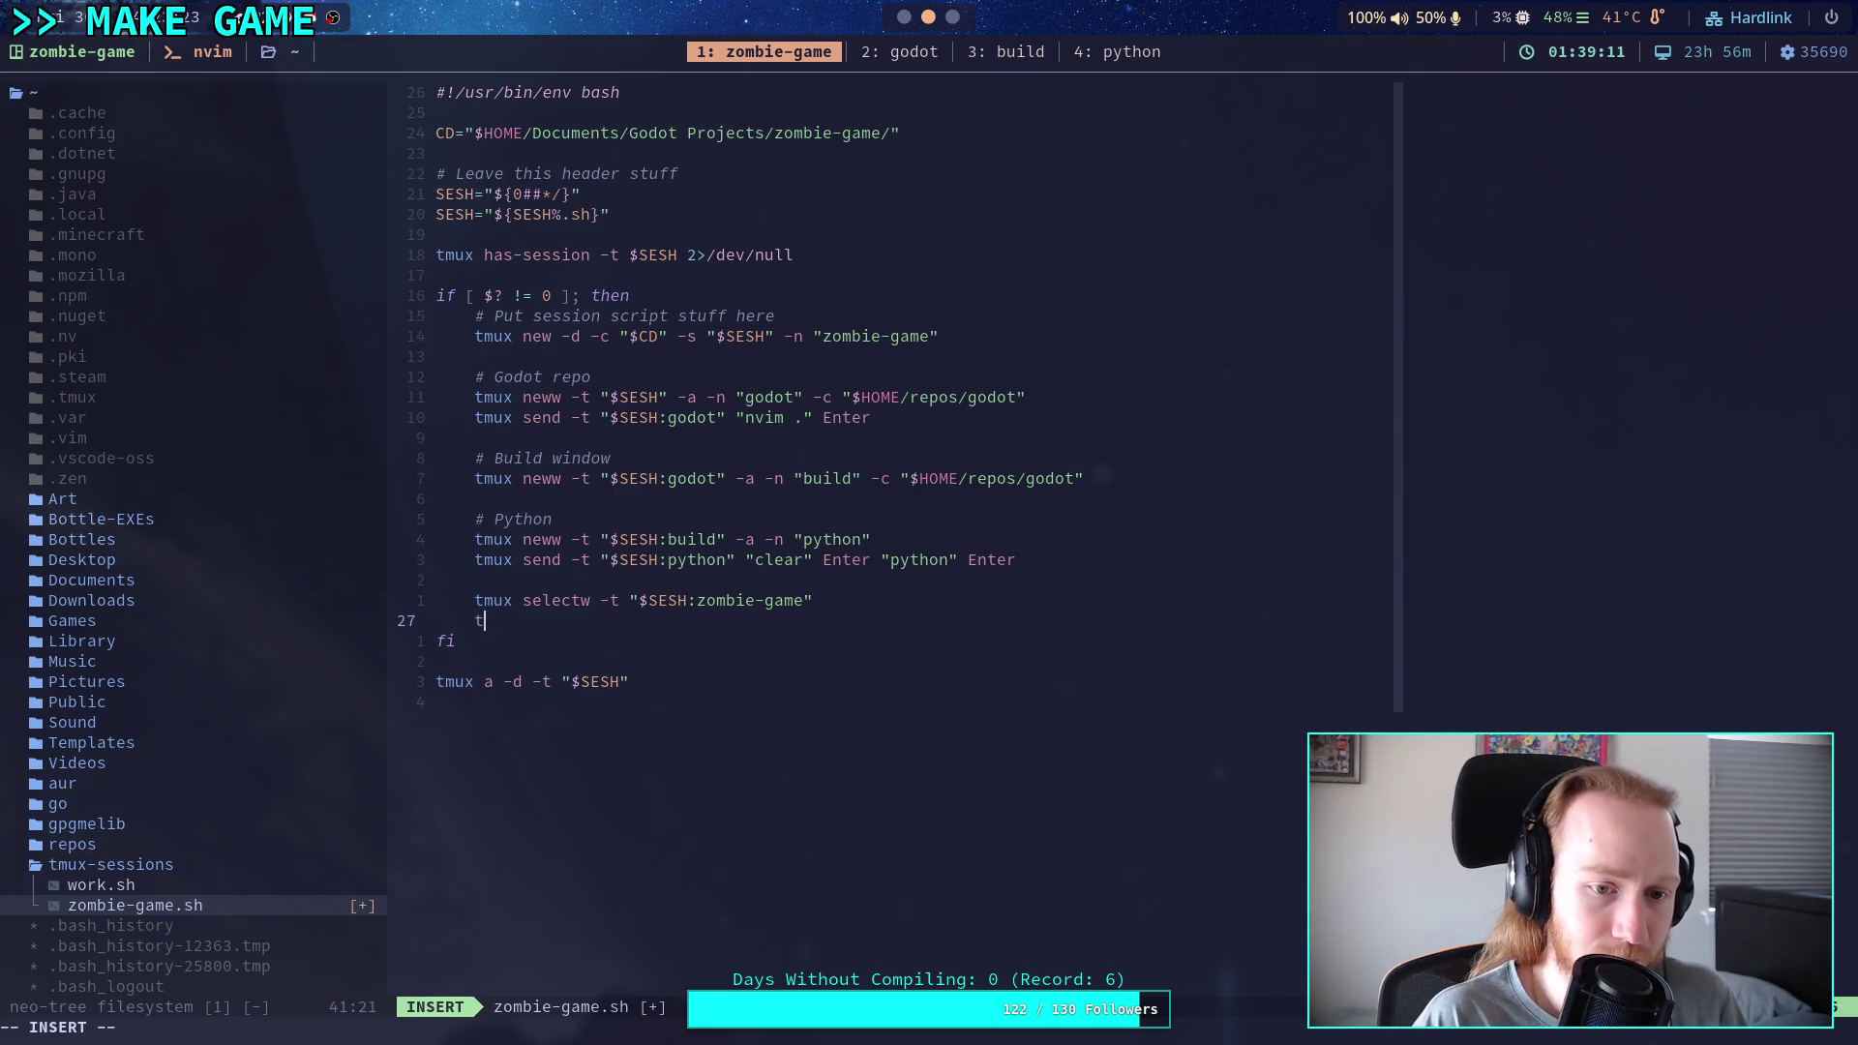
text(x send)
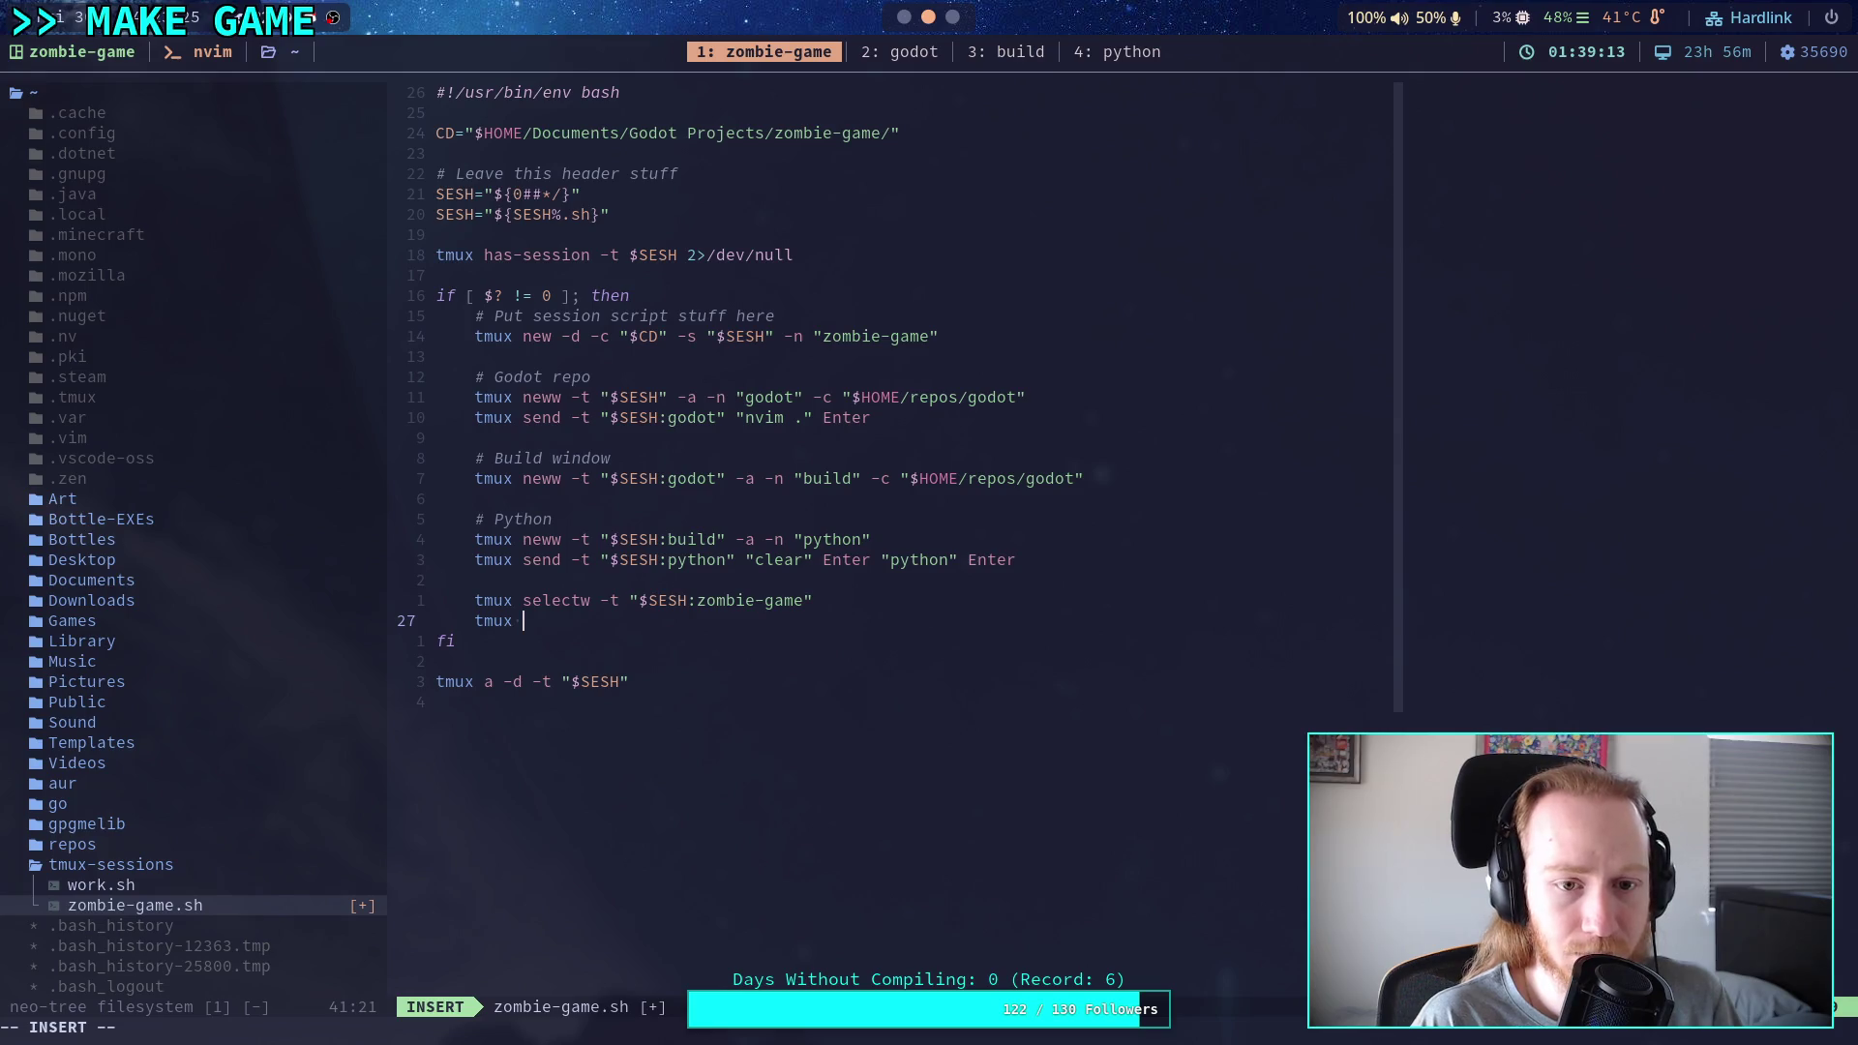
Step: Correct the "$CD" text before -s on the tmux new line, then switch to the python window
click(679, 336)
key(BackSpace)
key(BackSpace)
key(BackSpace)
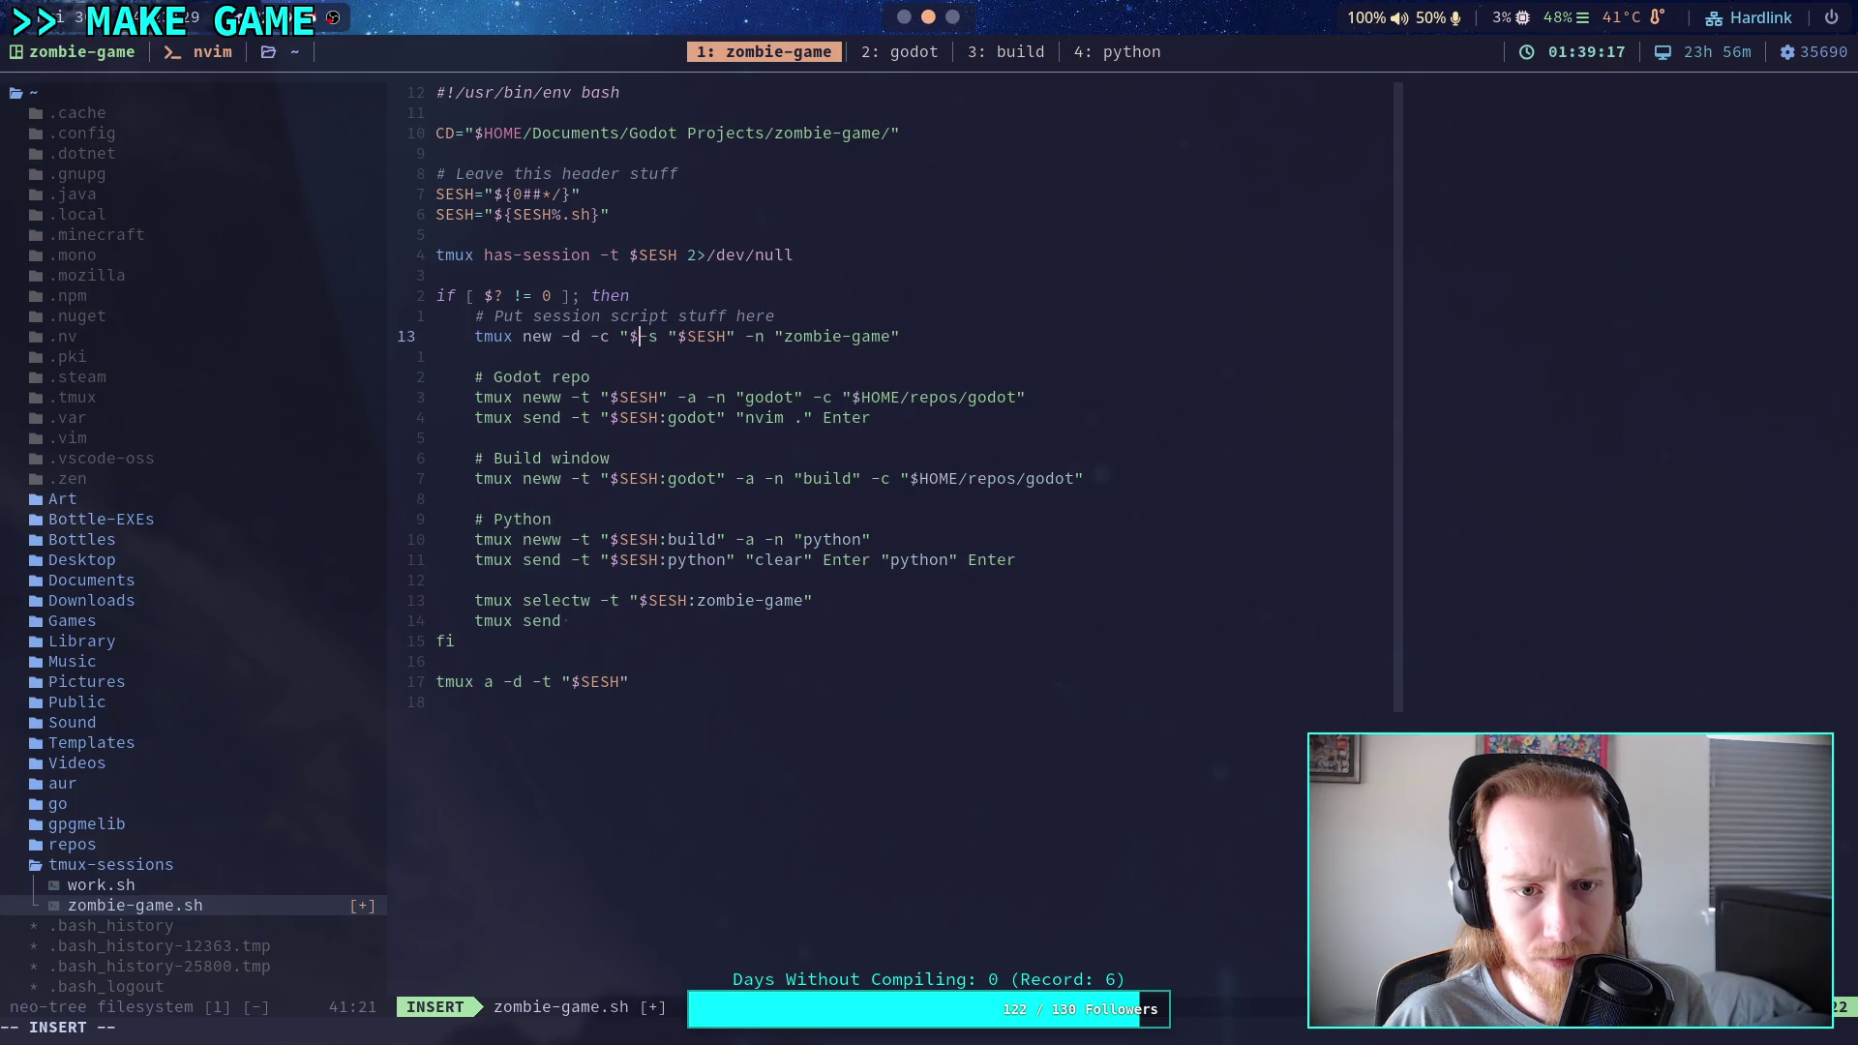
text(CD")
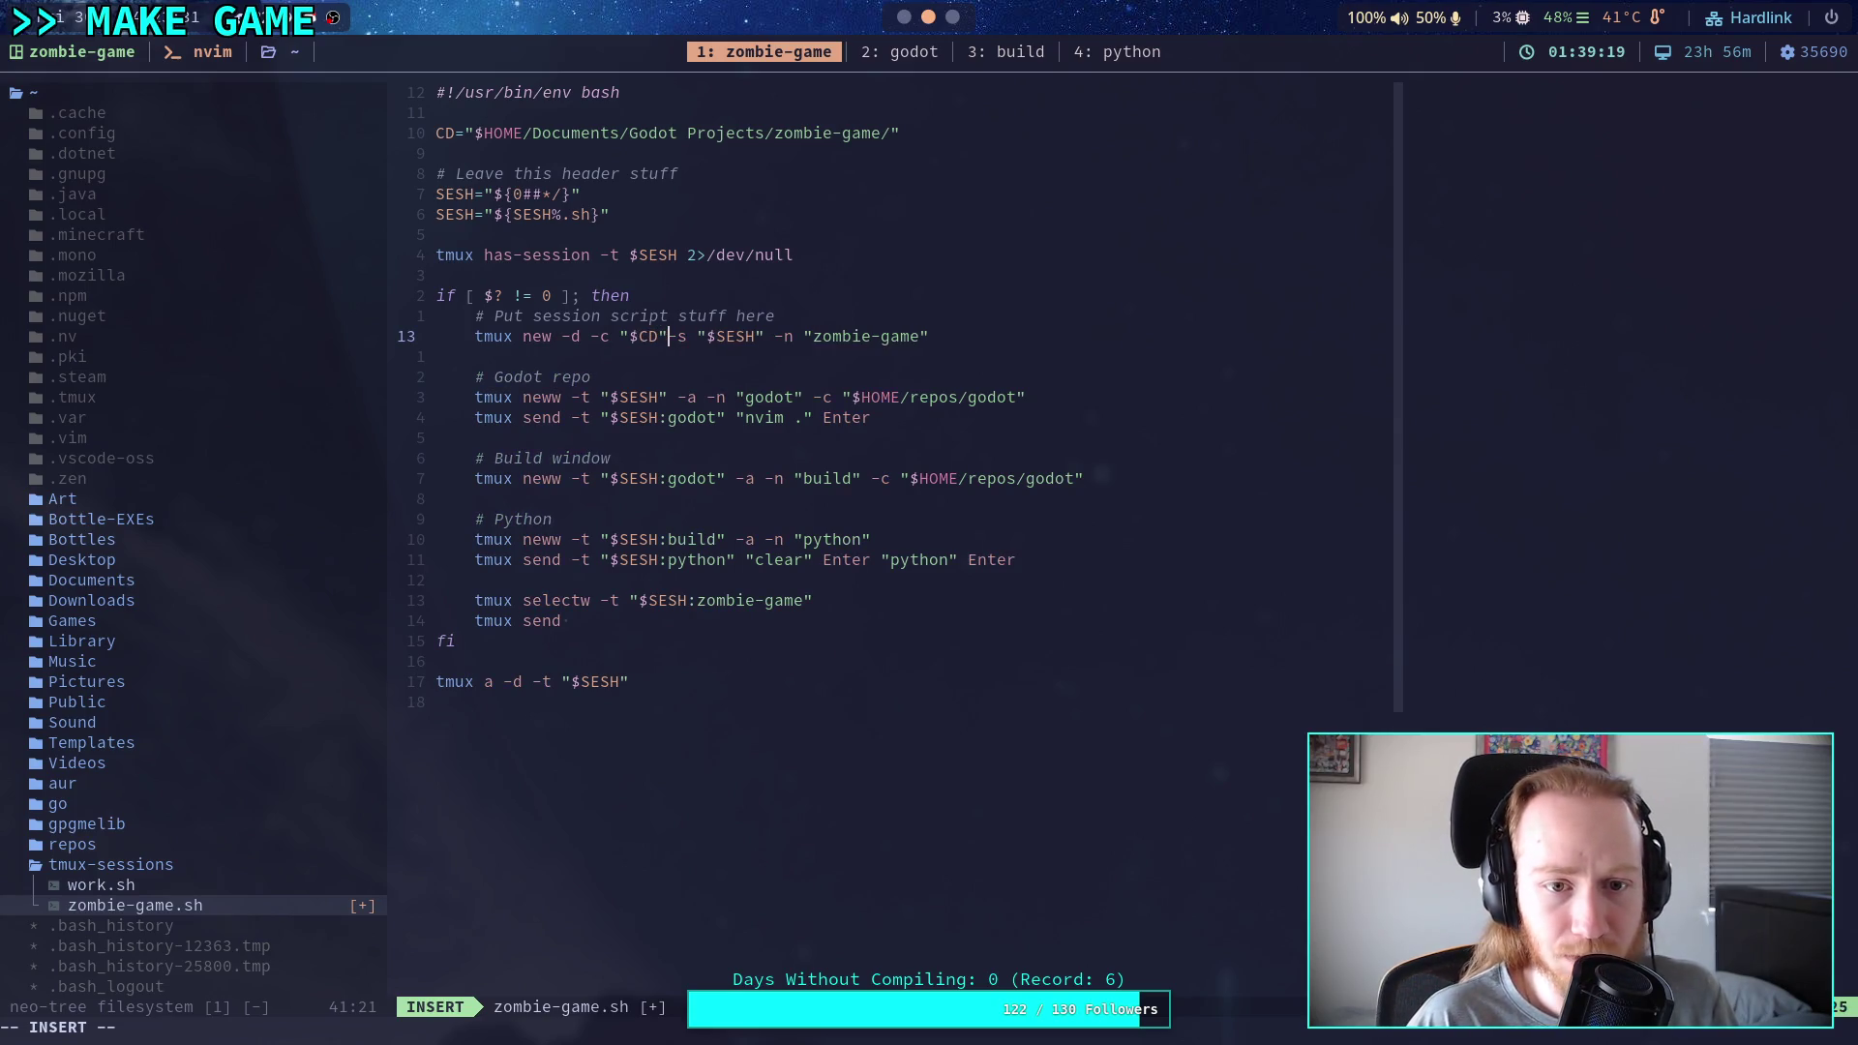
click(1103, 54)
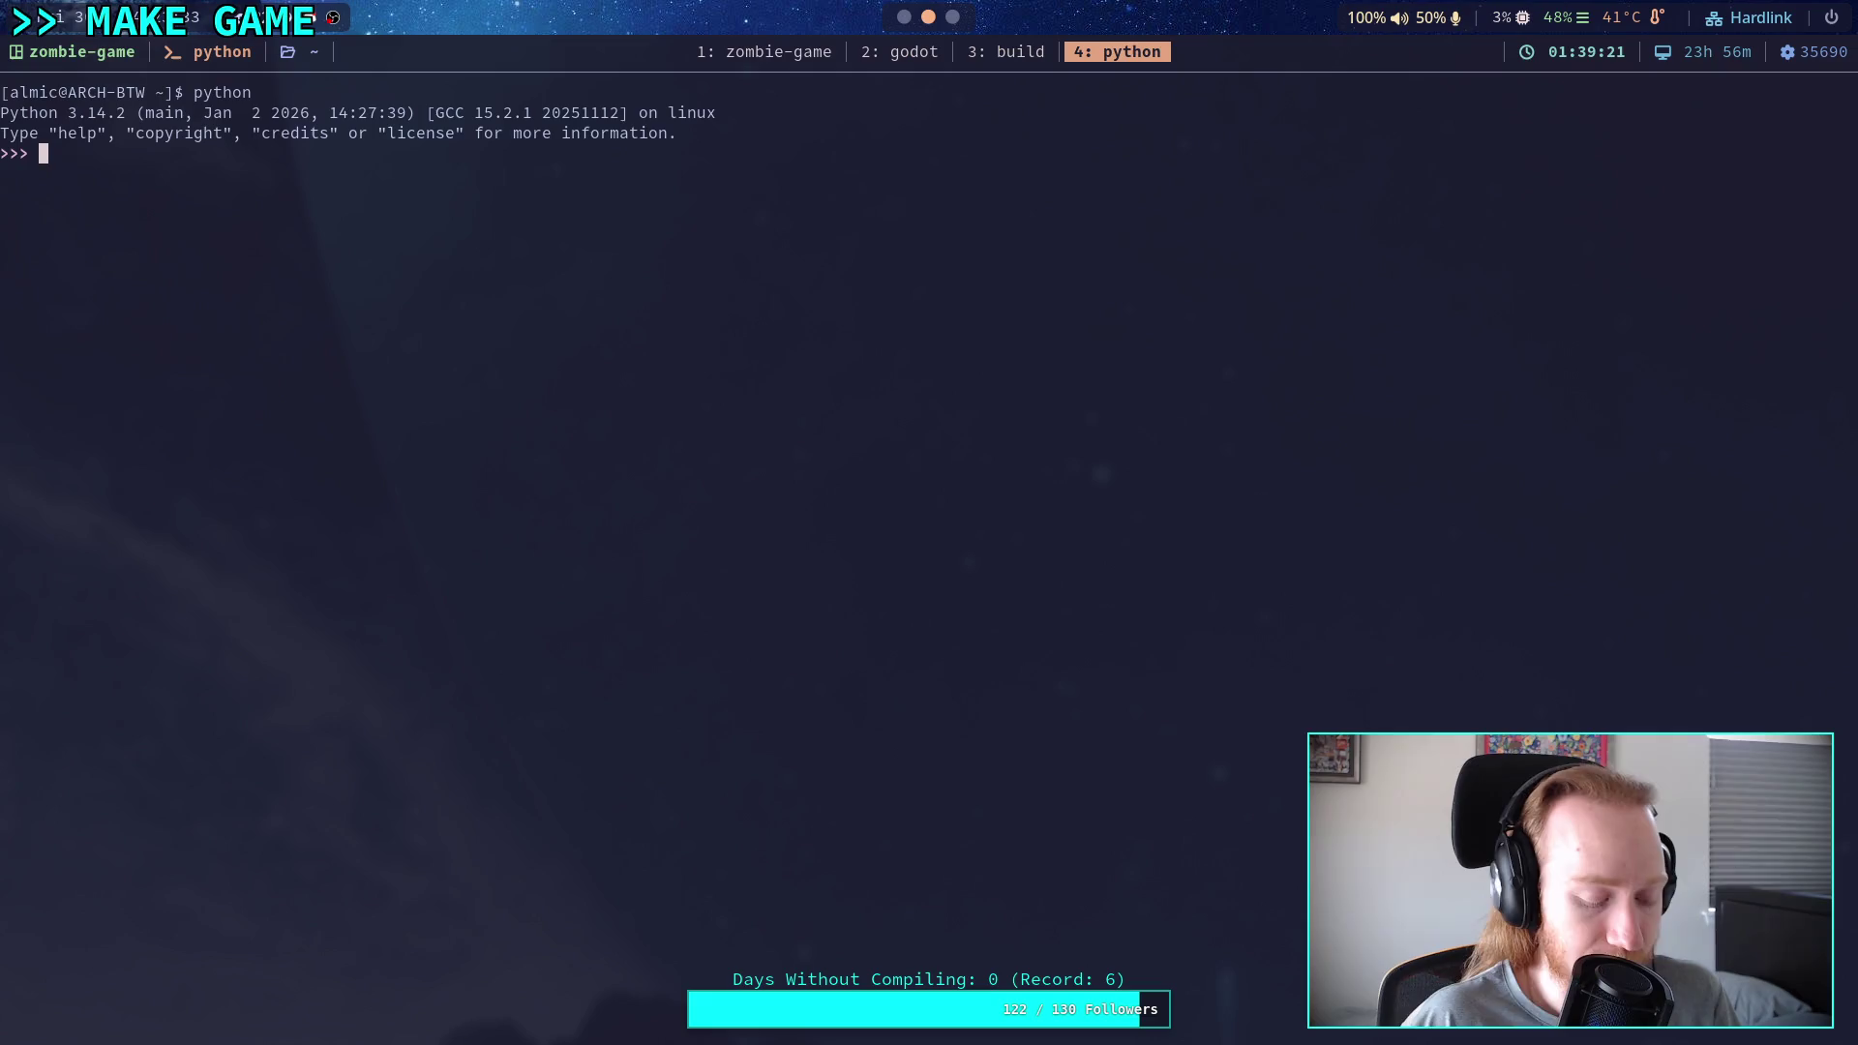
Step: Open a fifth tmux window, list the zombie-game project files, then switch to the browser
key(ctrl+b)
key(c)
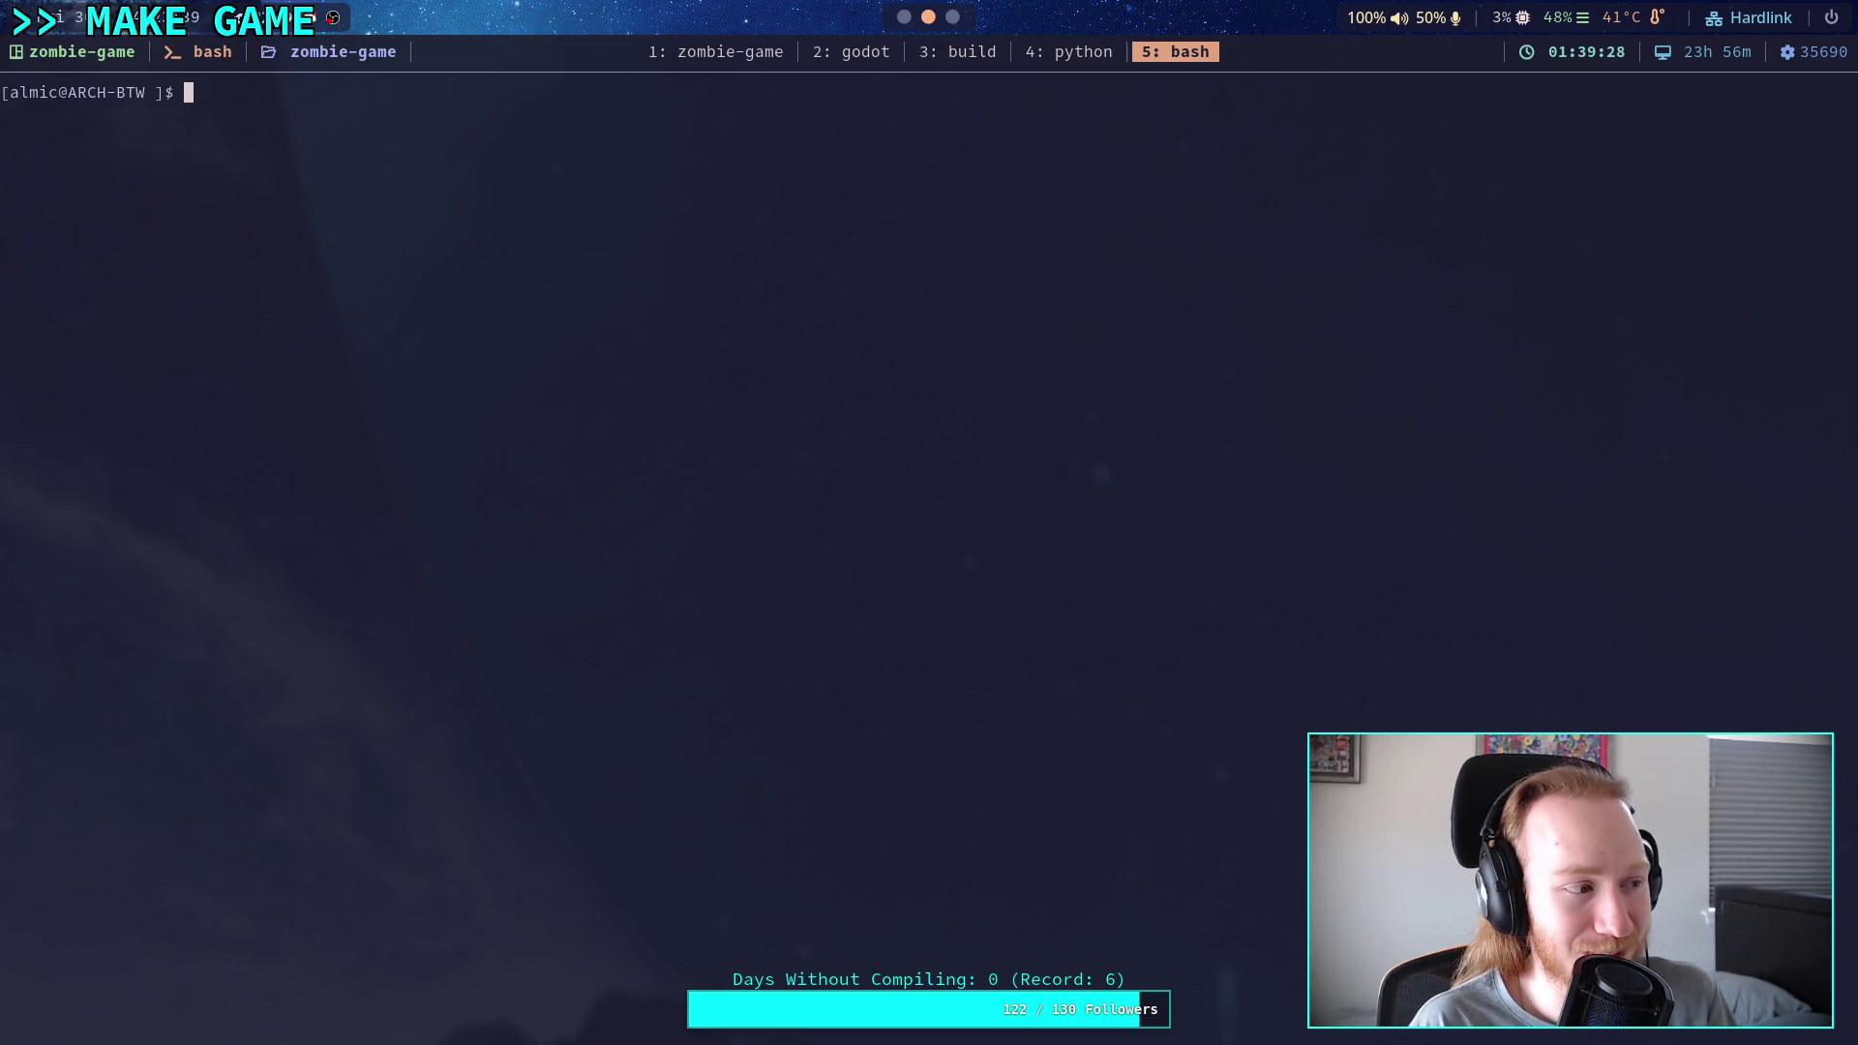
text(l)
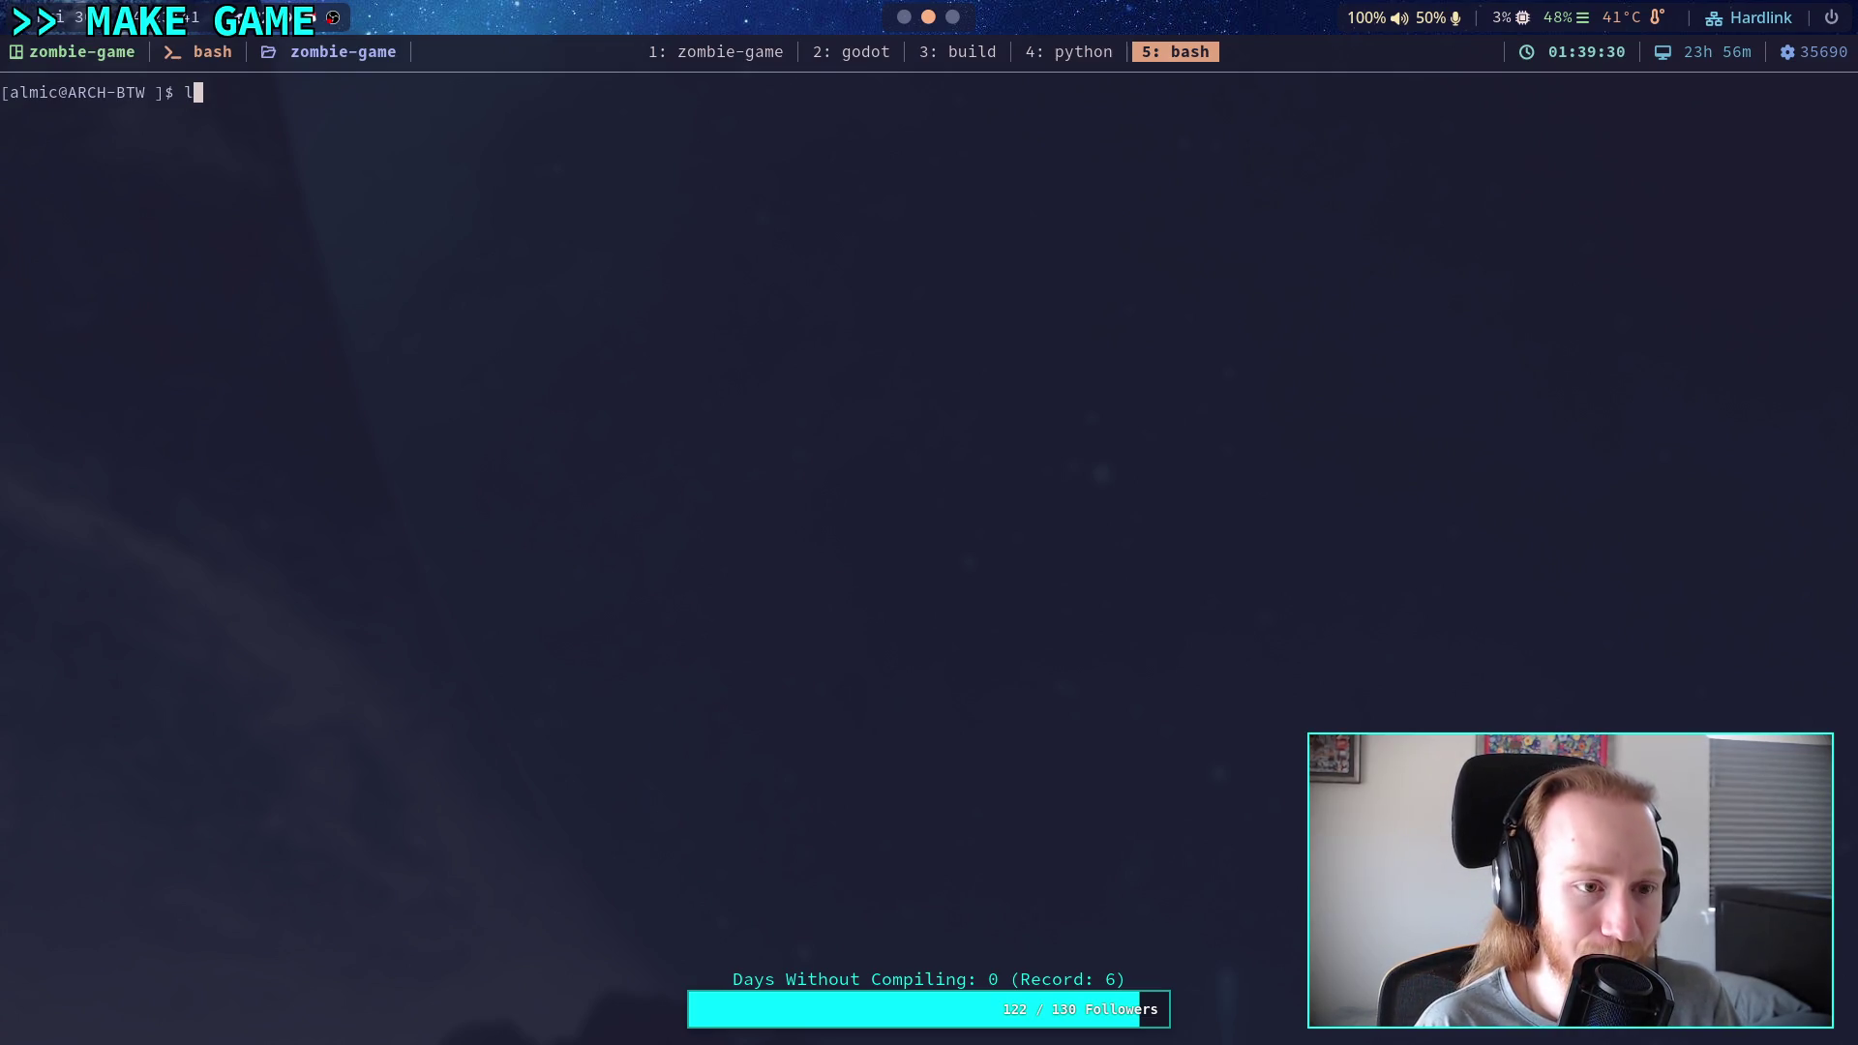
text(s)
key(Return)
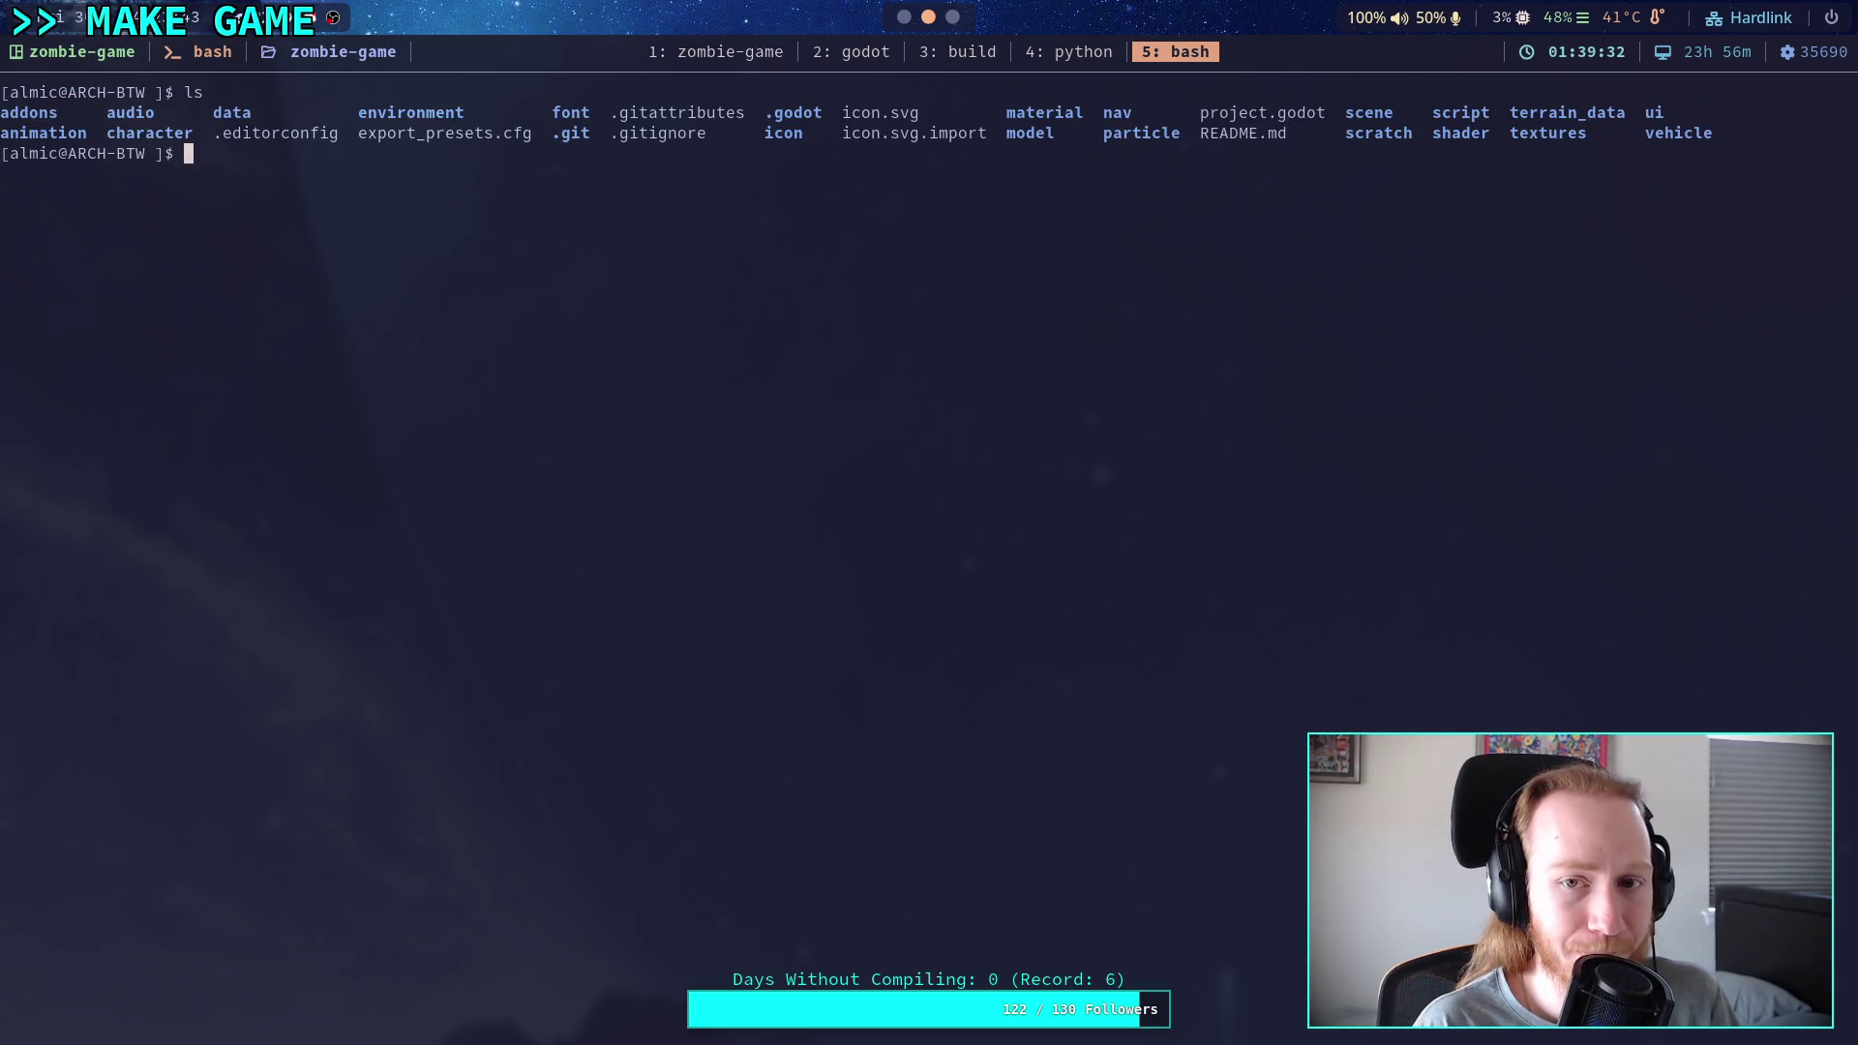
key(ctrl+c)
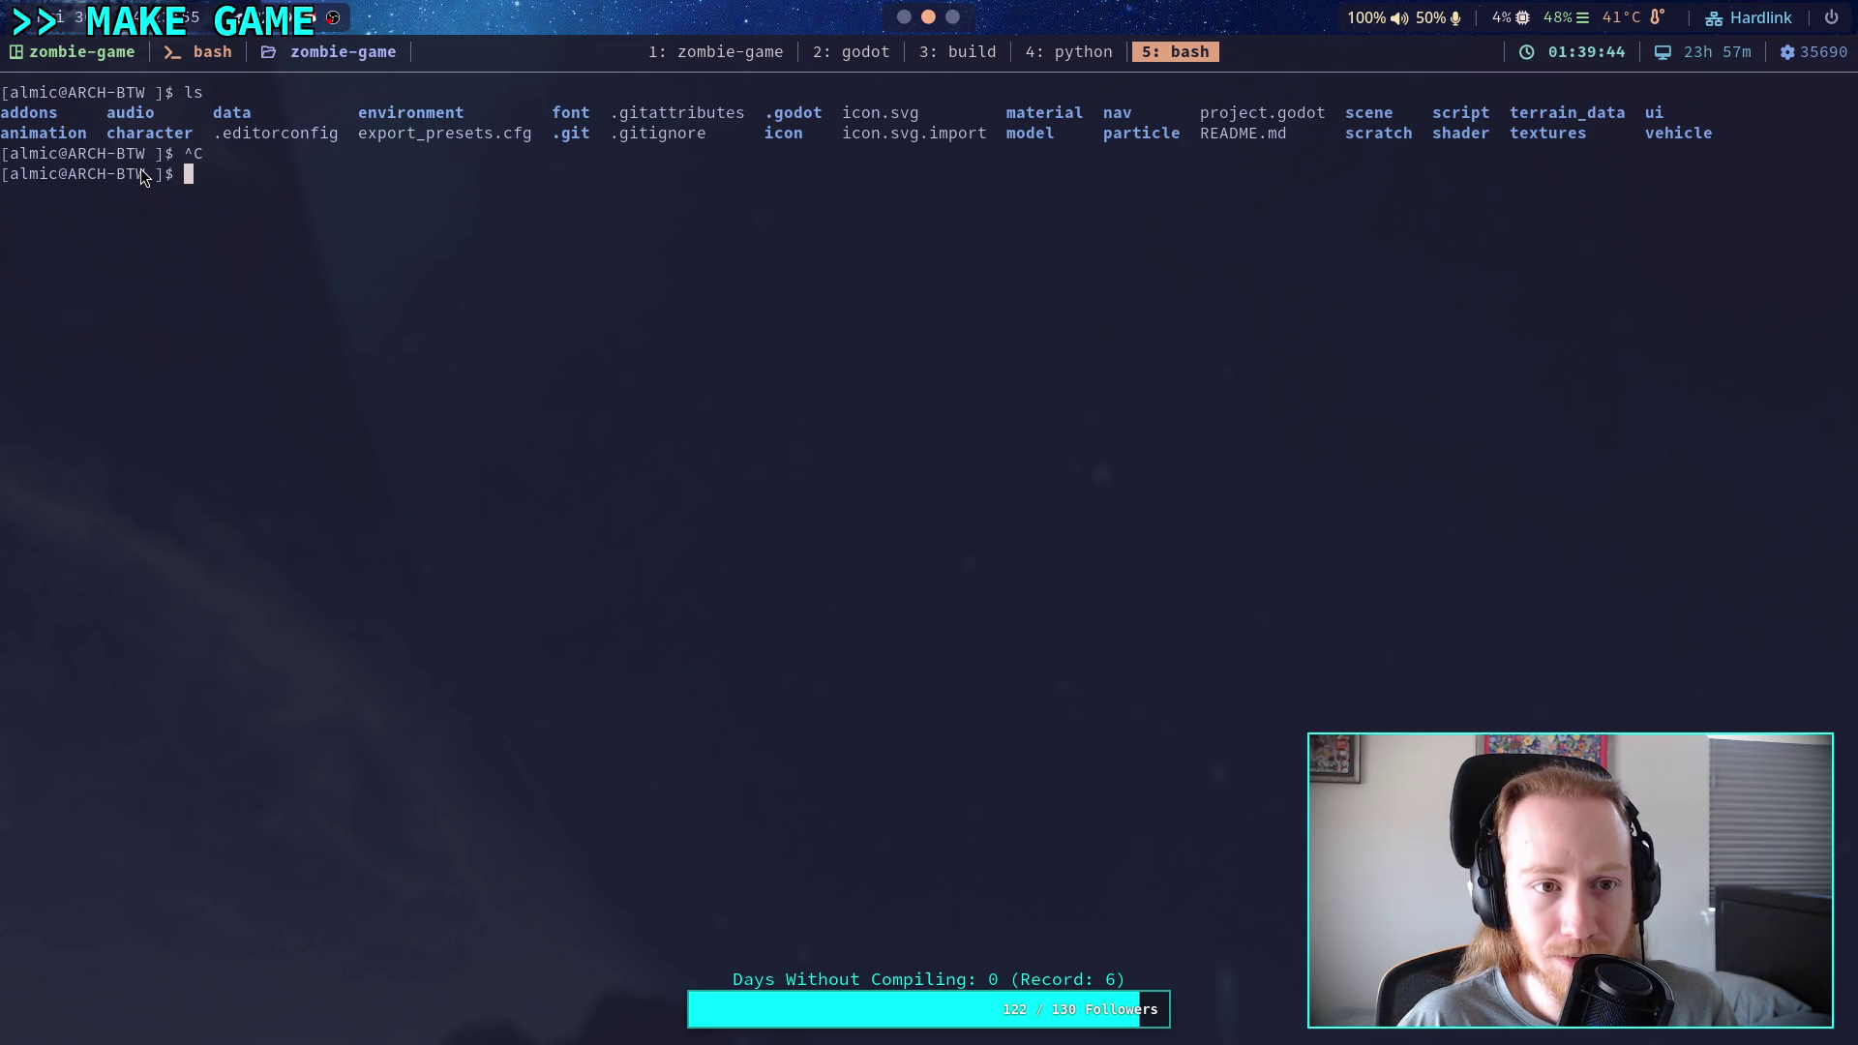
key(super+3)
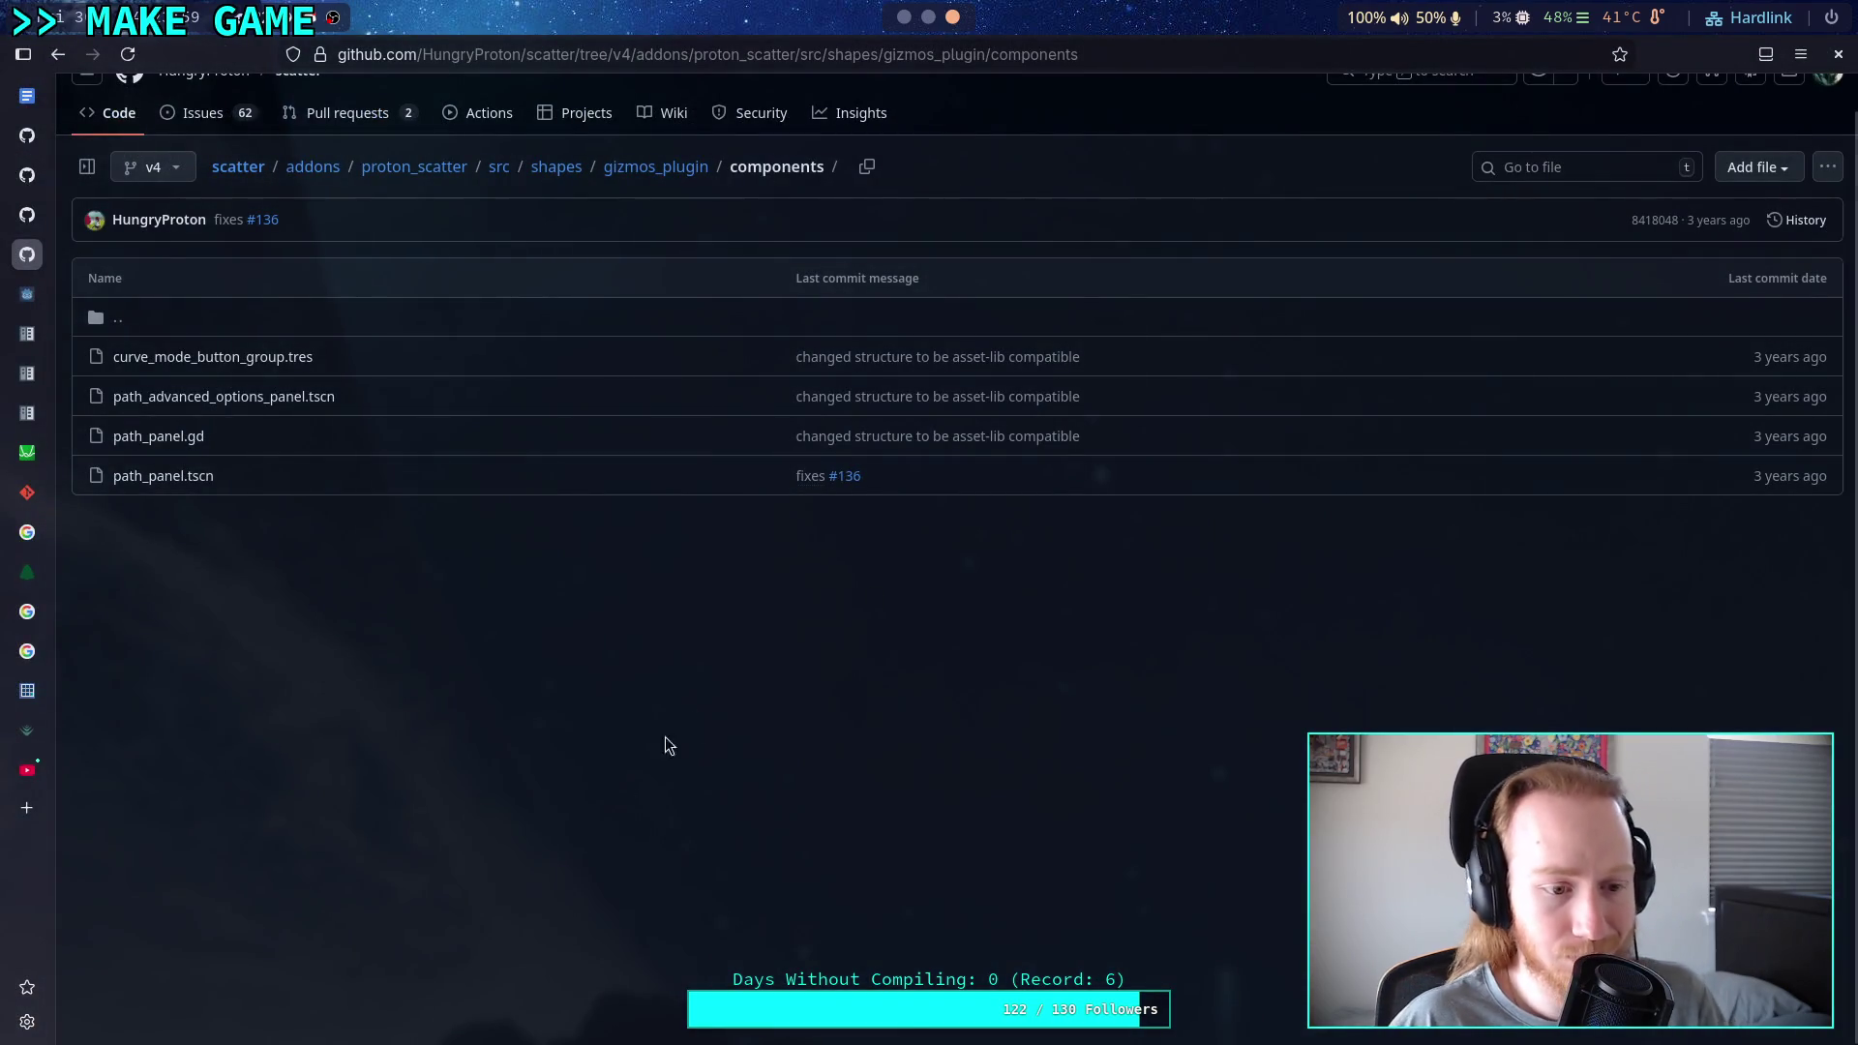
Step: Search 'tmux new session not showing path in terminal' in a new tab
click(36, 815)
text(tmux new session )
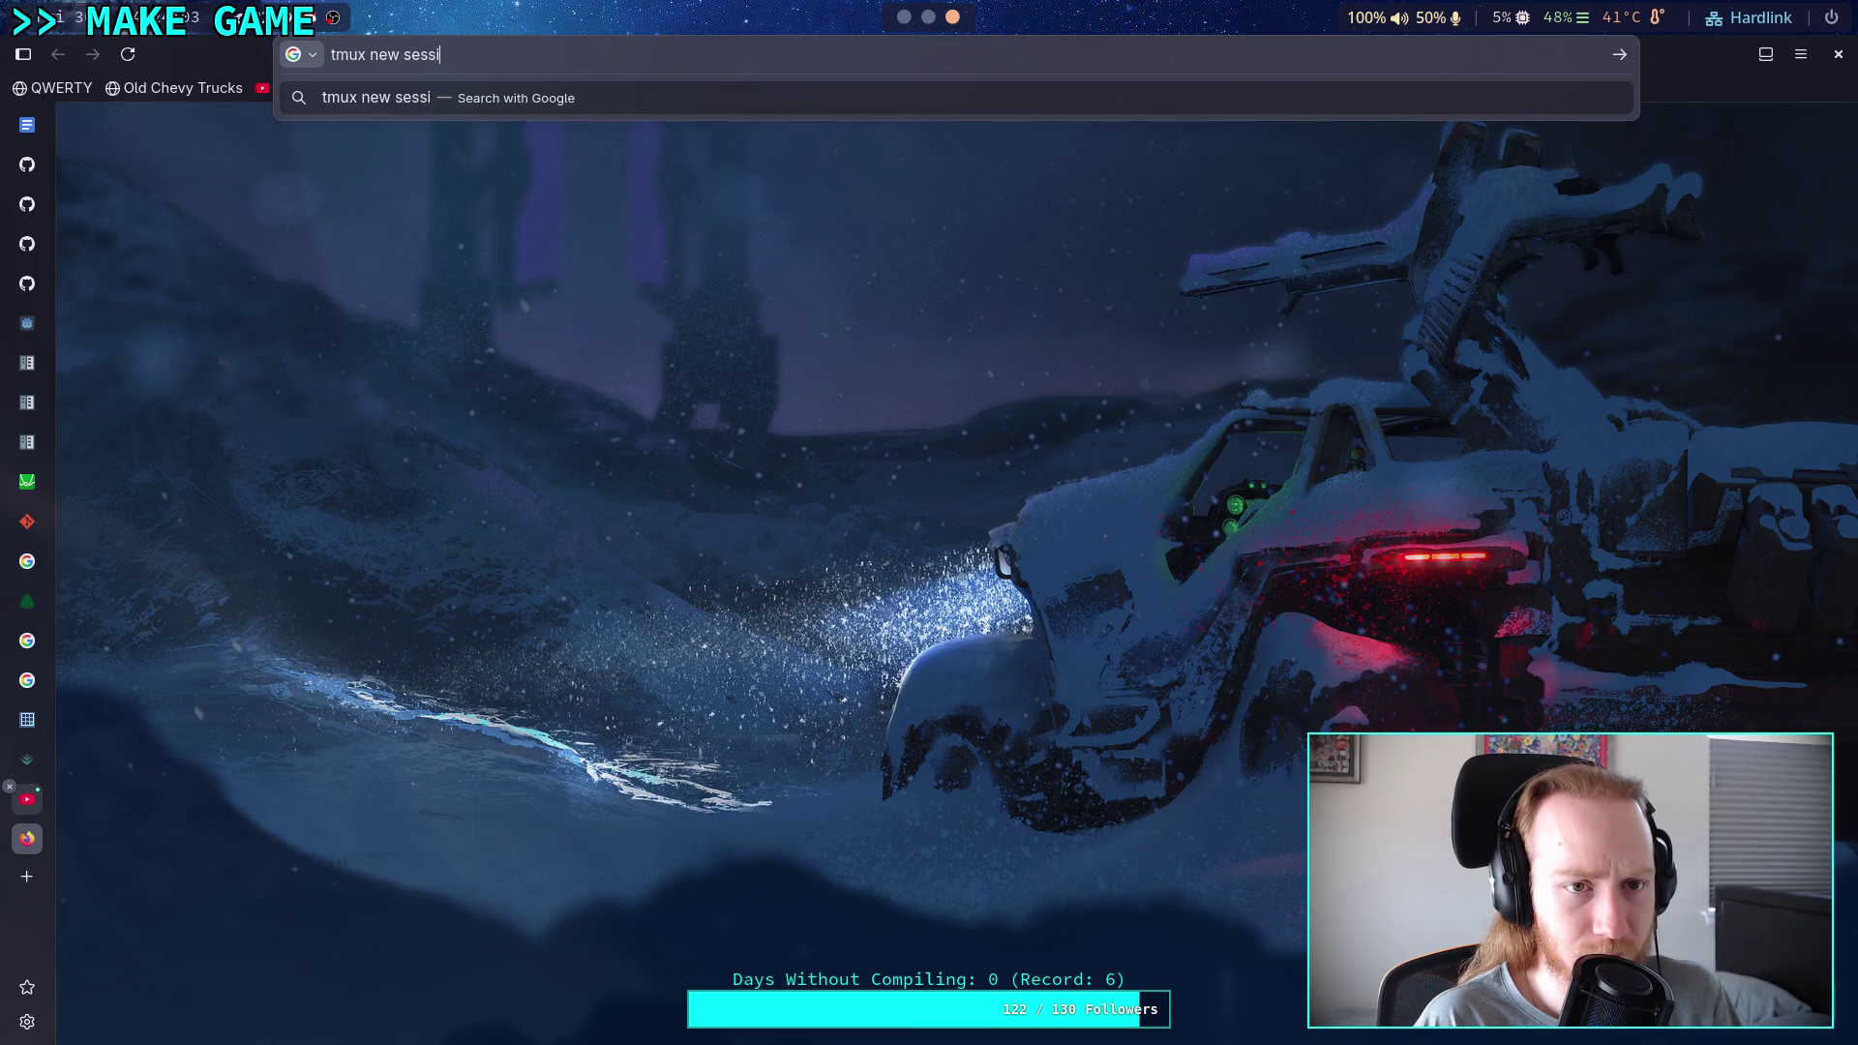
text(not showing)
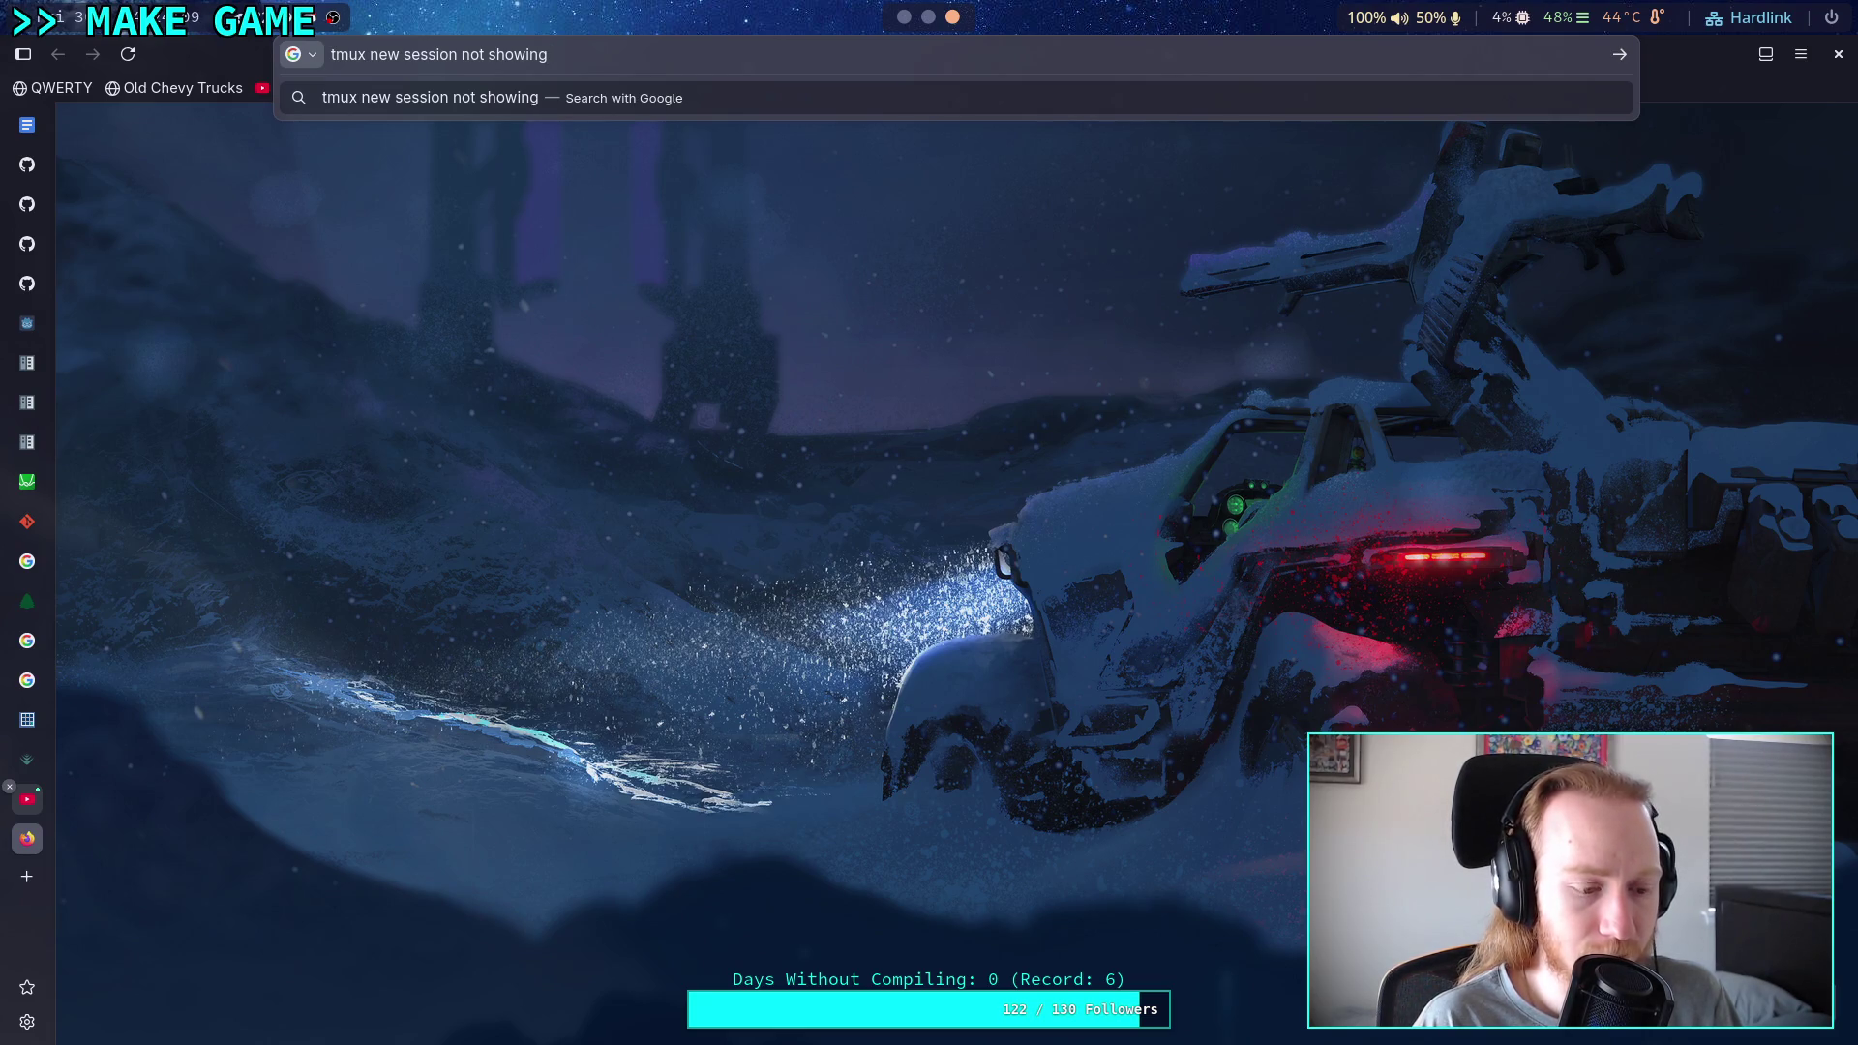
text(path in )
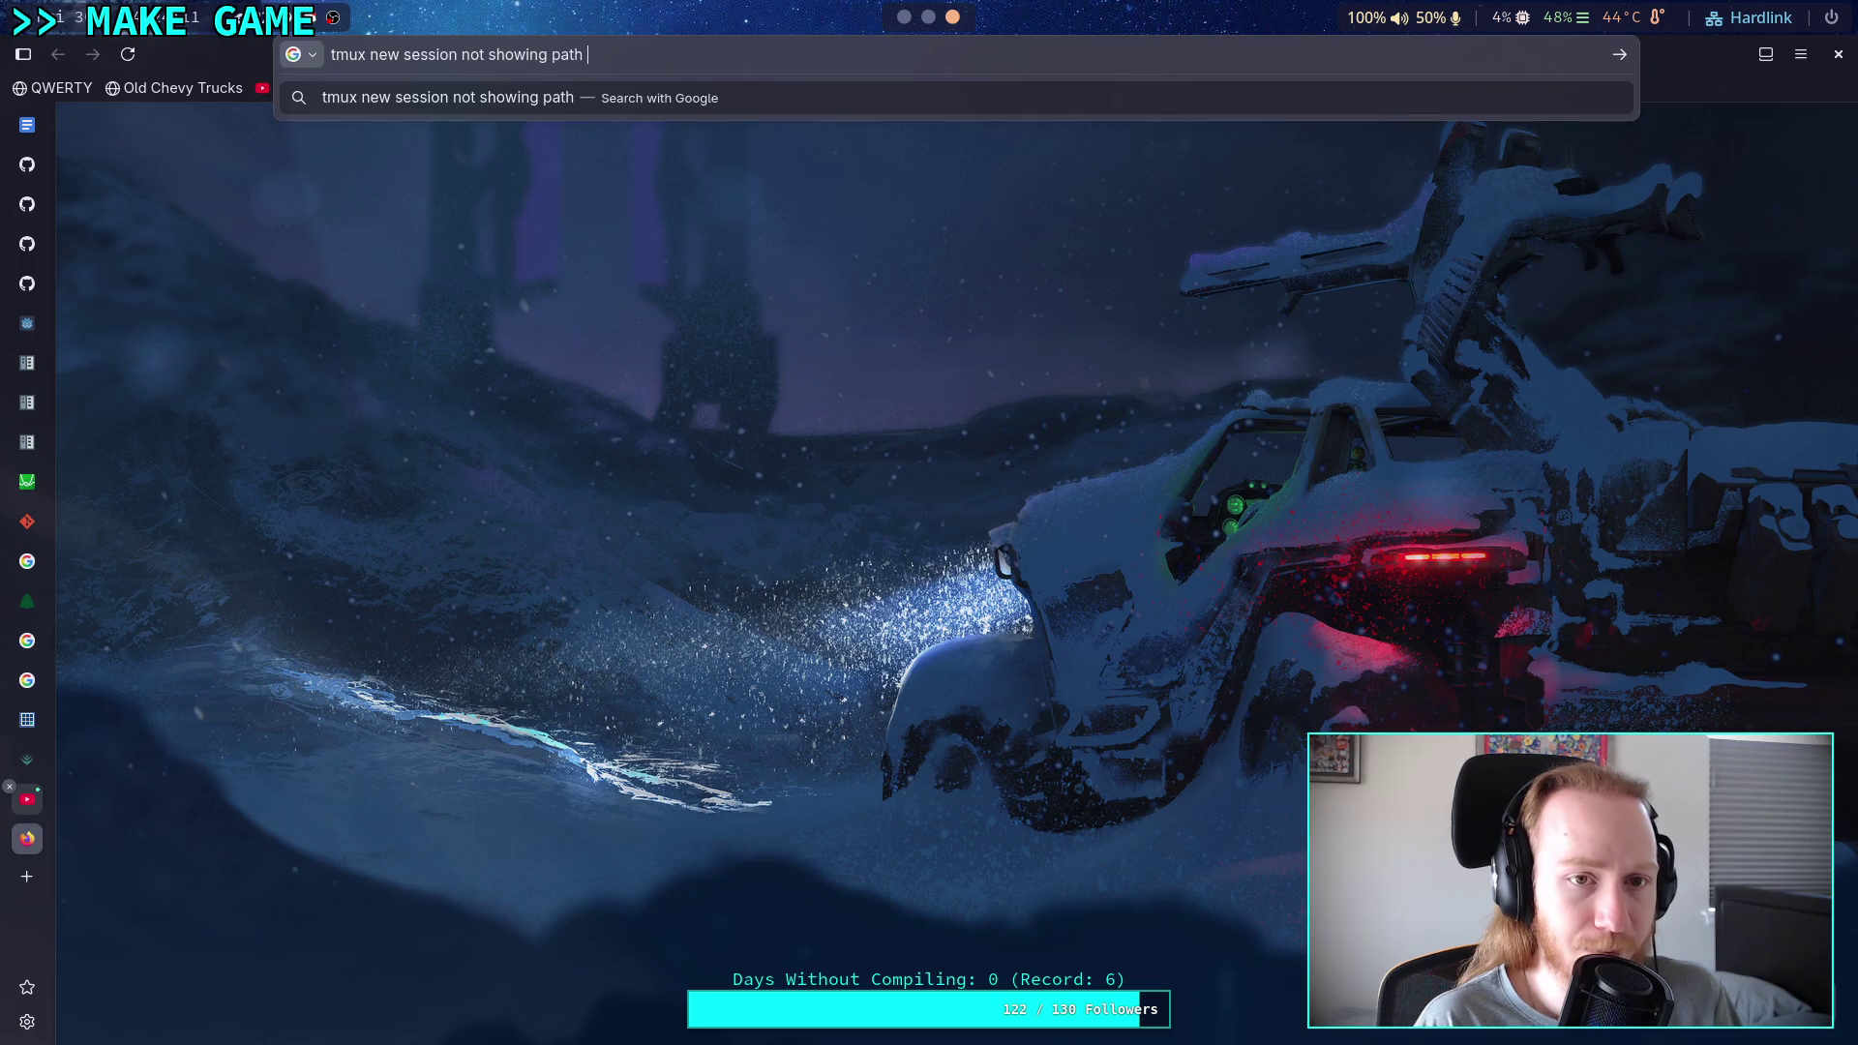
text(terminal)
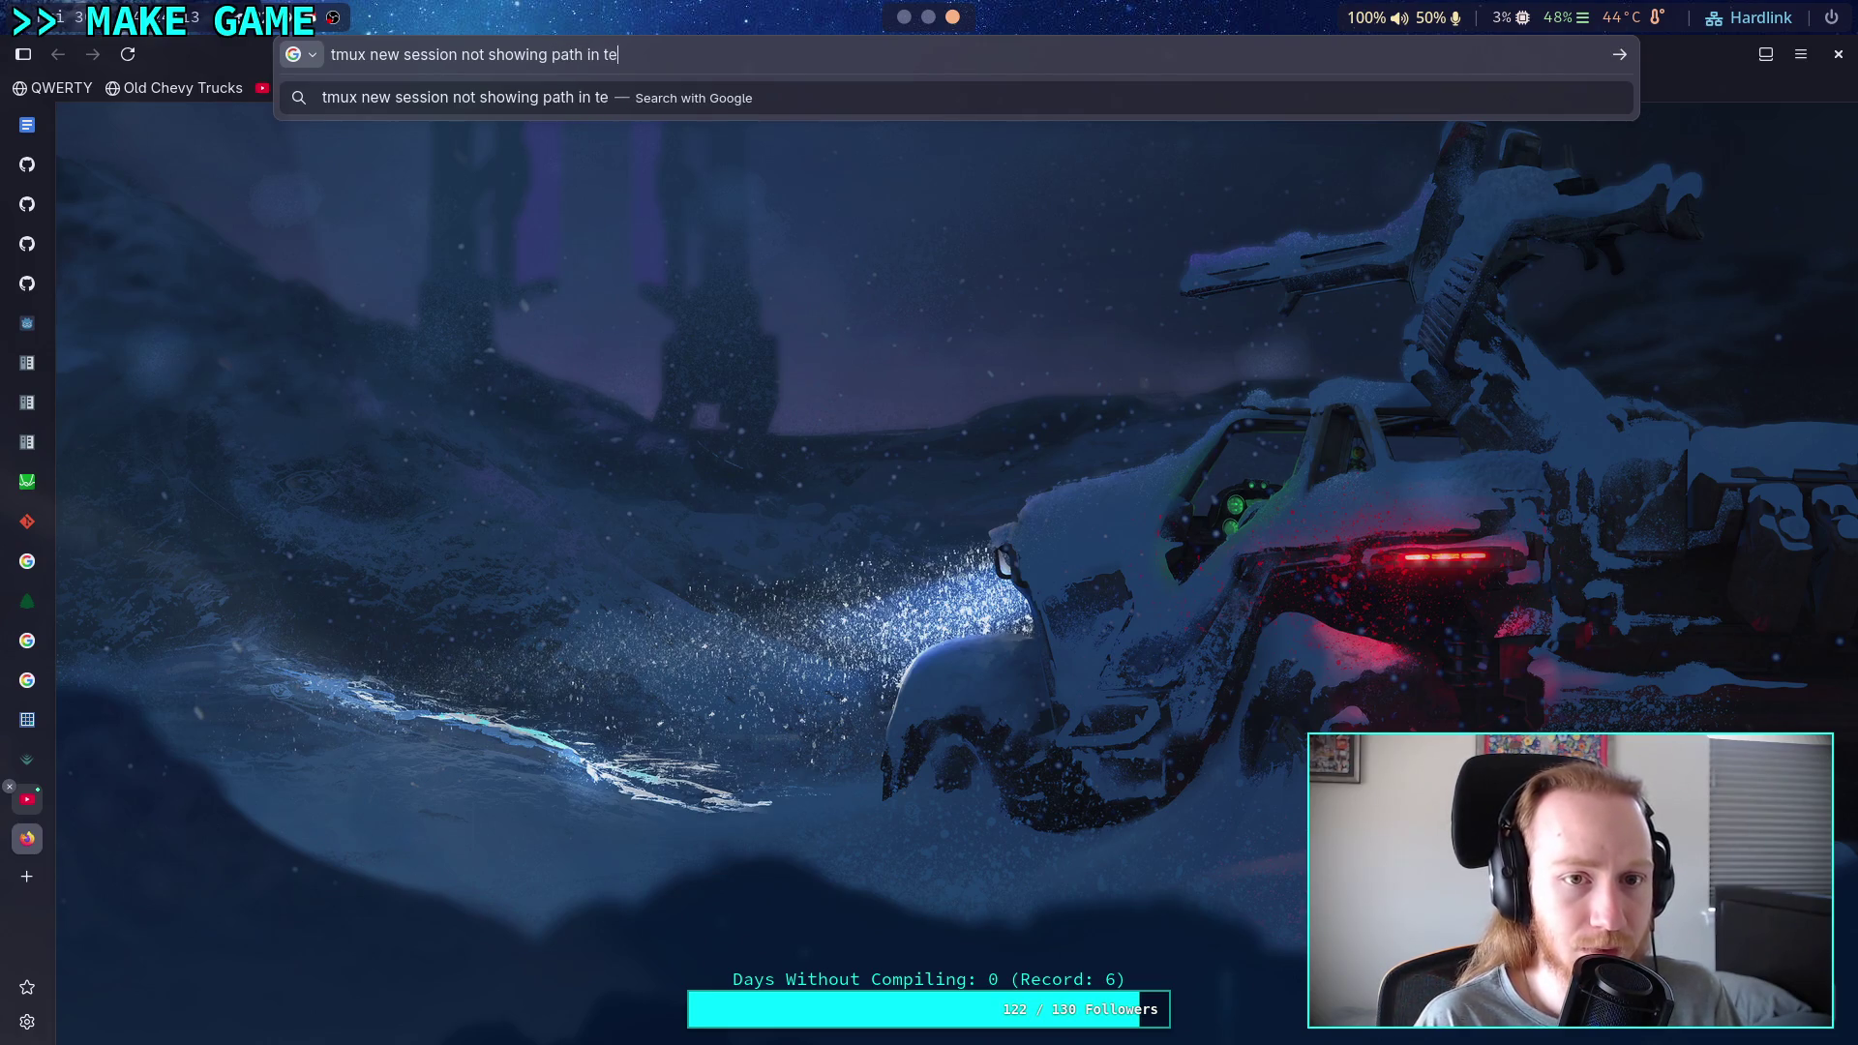
key(Return)
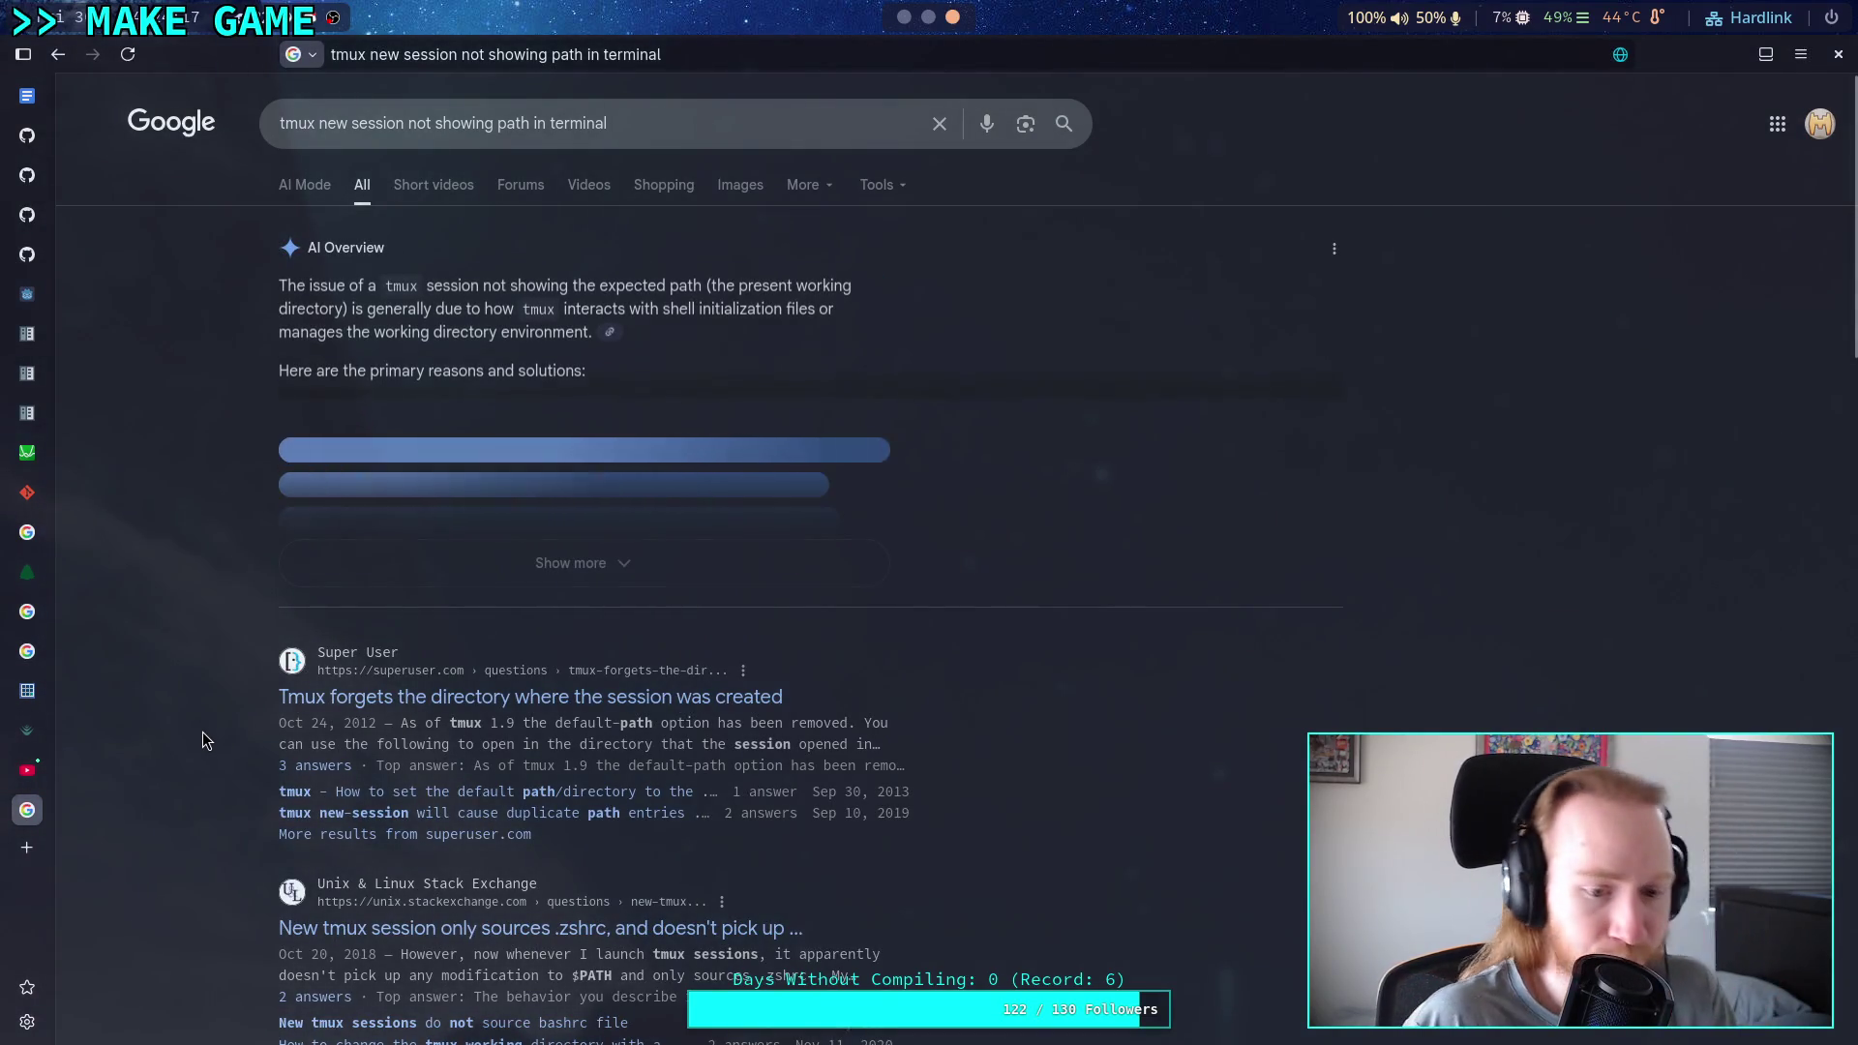
Step: Open the Stack Overflow question on a tmux session's starting directory and scroll to the answer
scroll(171, 733, down, 2)
scroll(171, 724, up, 2)
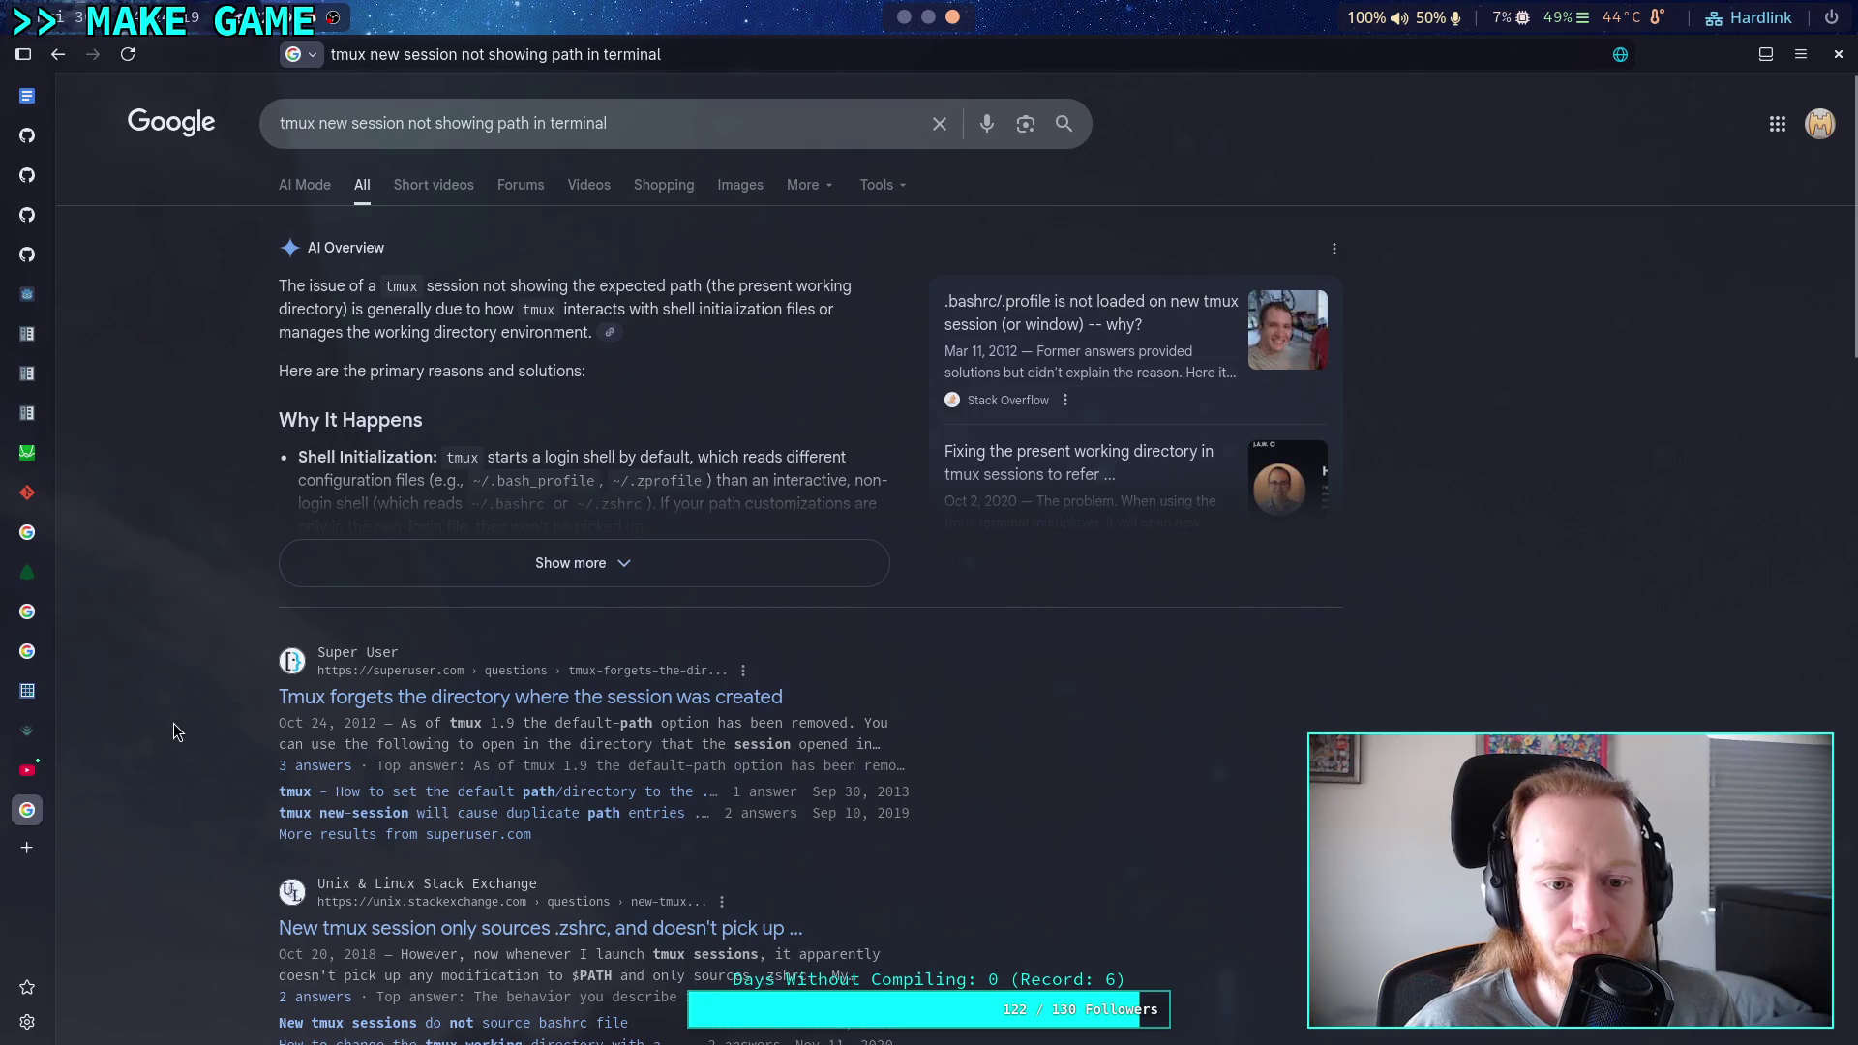
scroll(173, 723, down, 4)
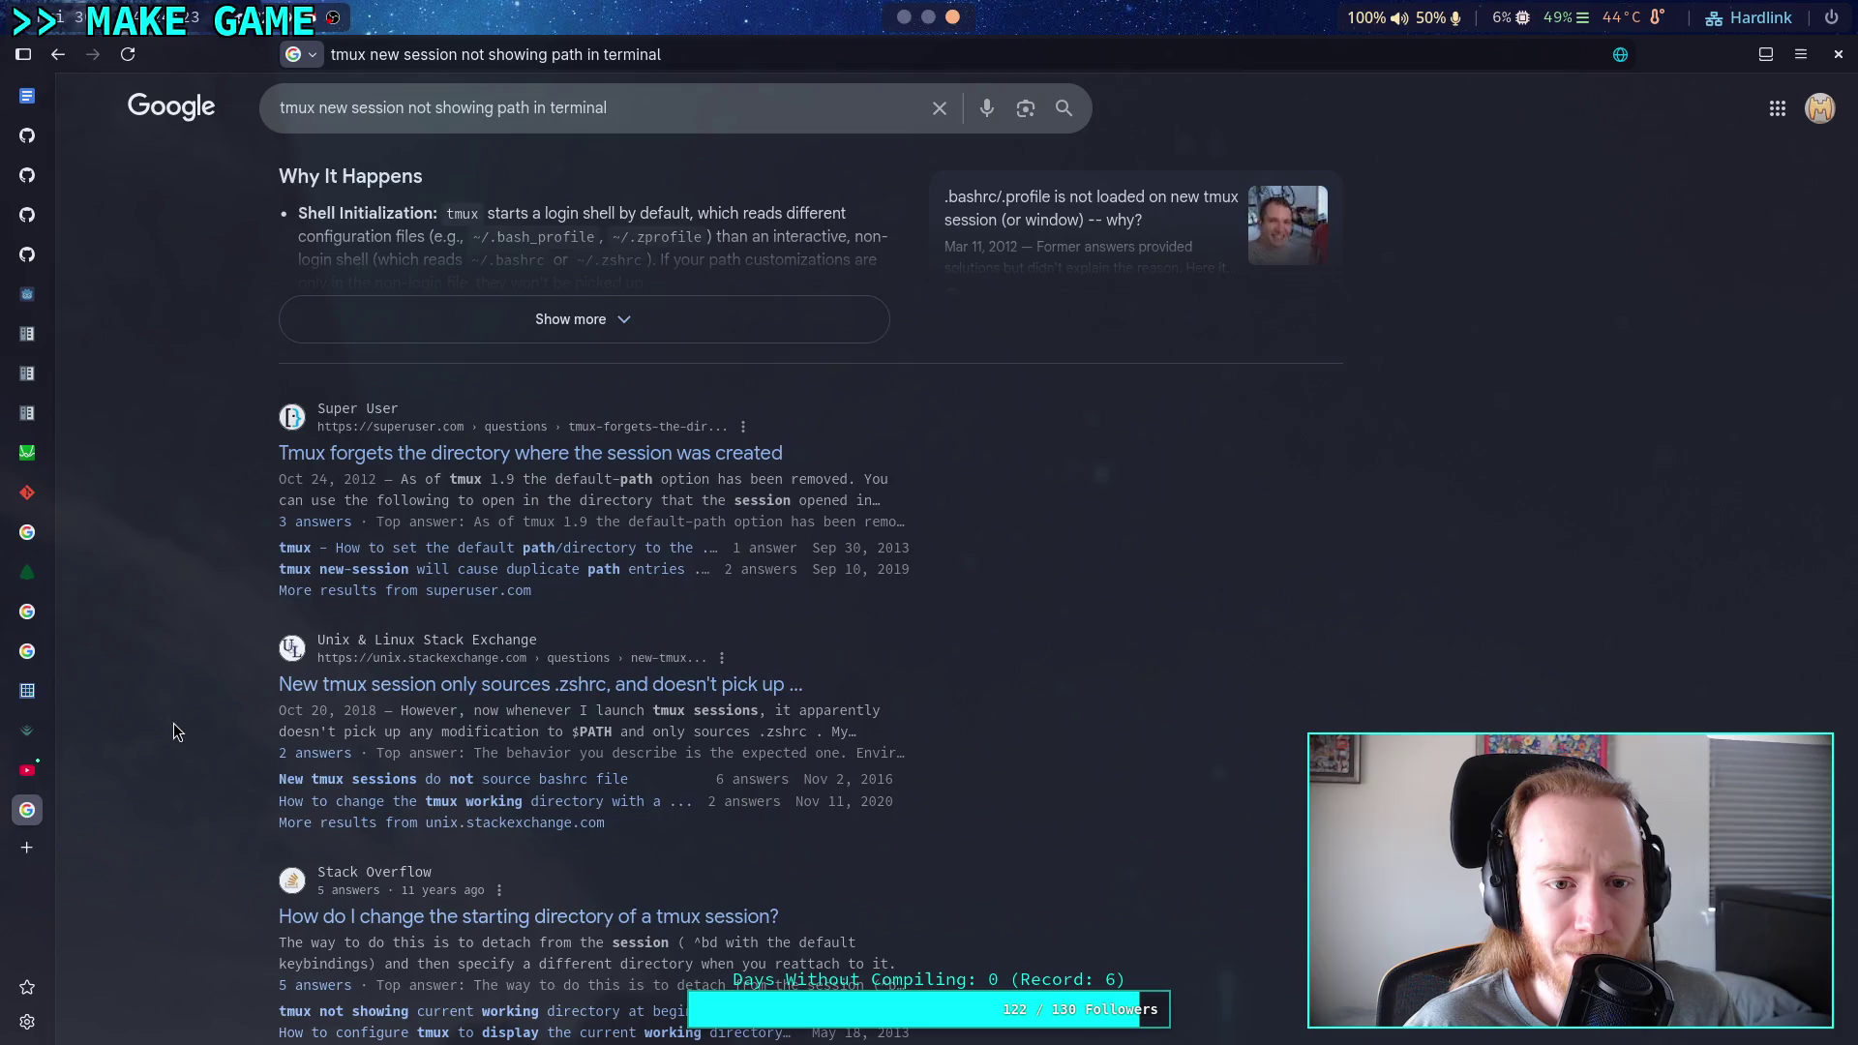
scroll(173, 723, down, 4)
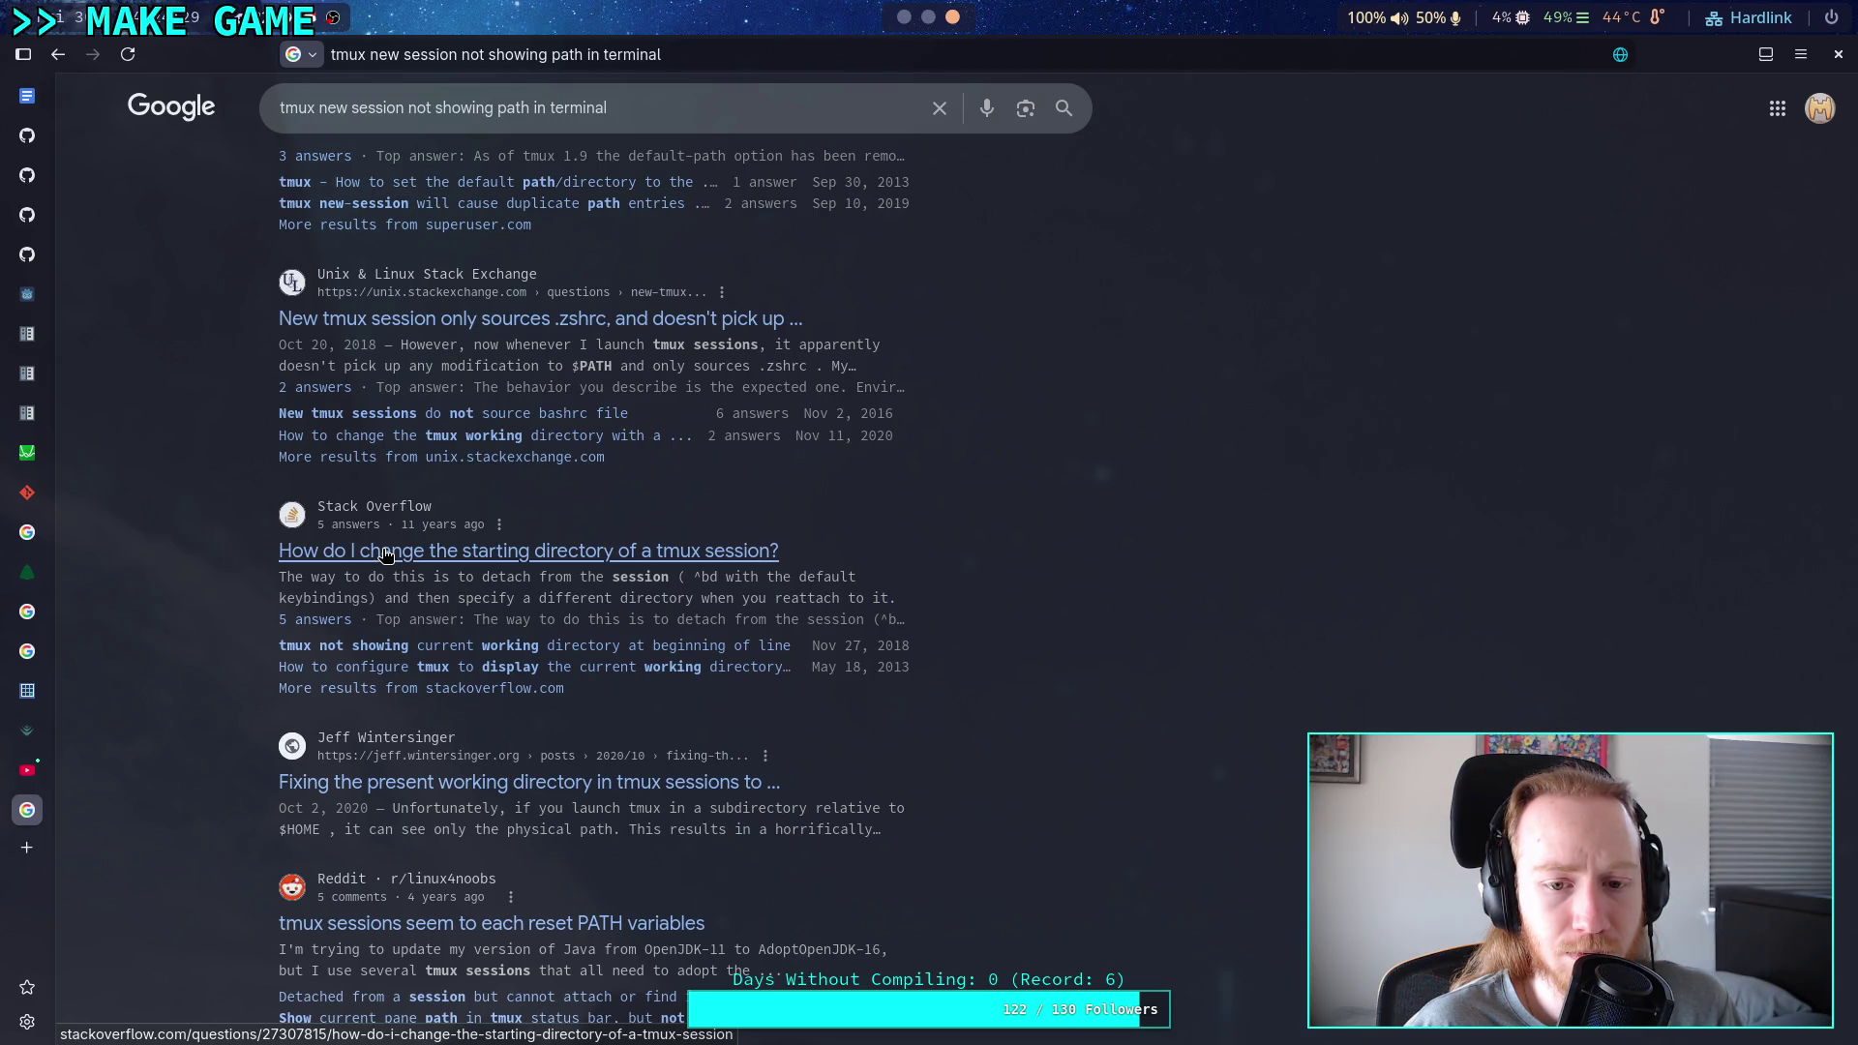
click(385, 552)
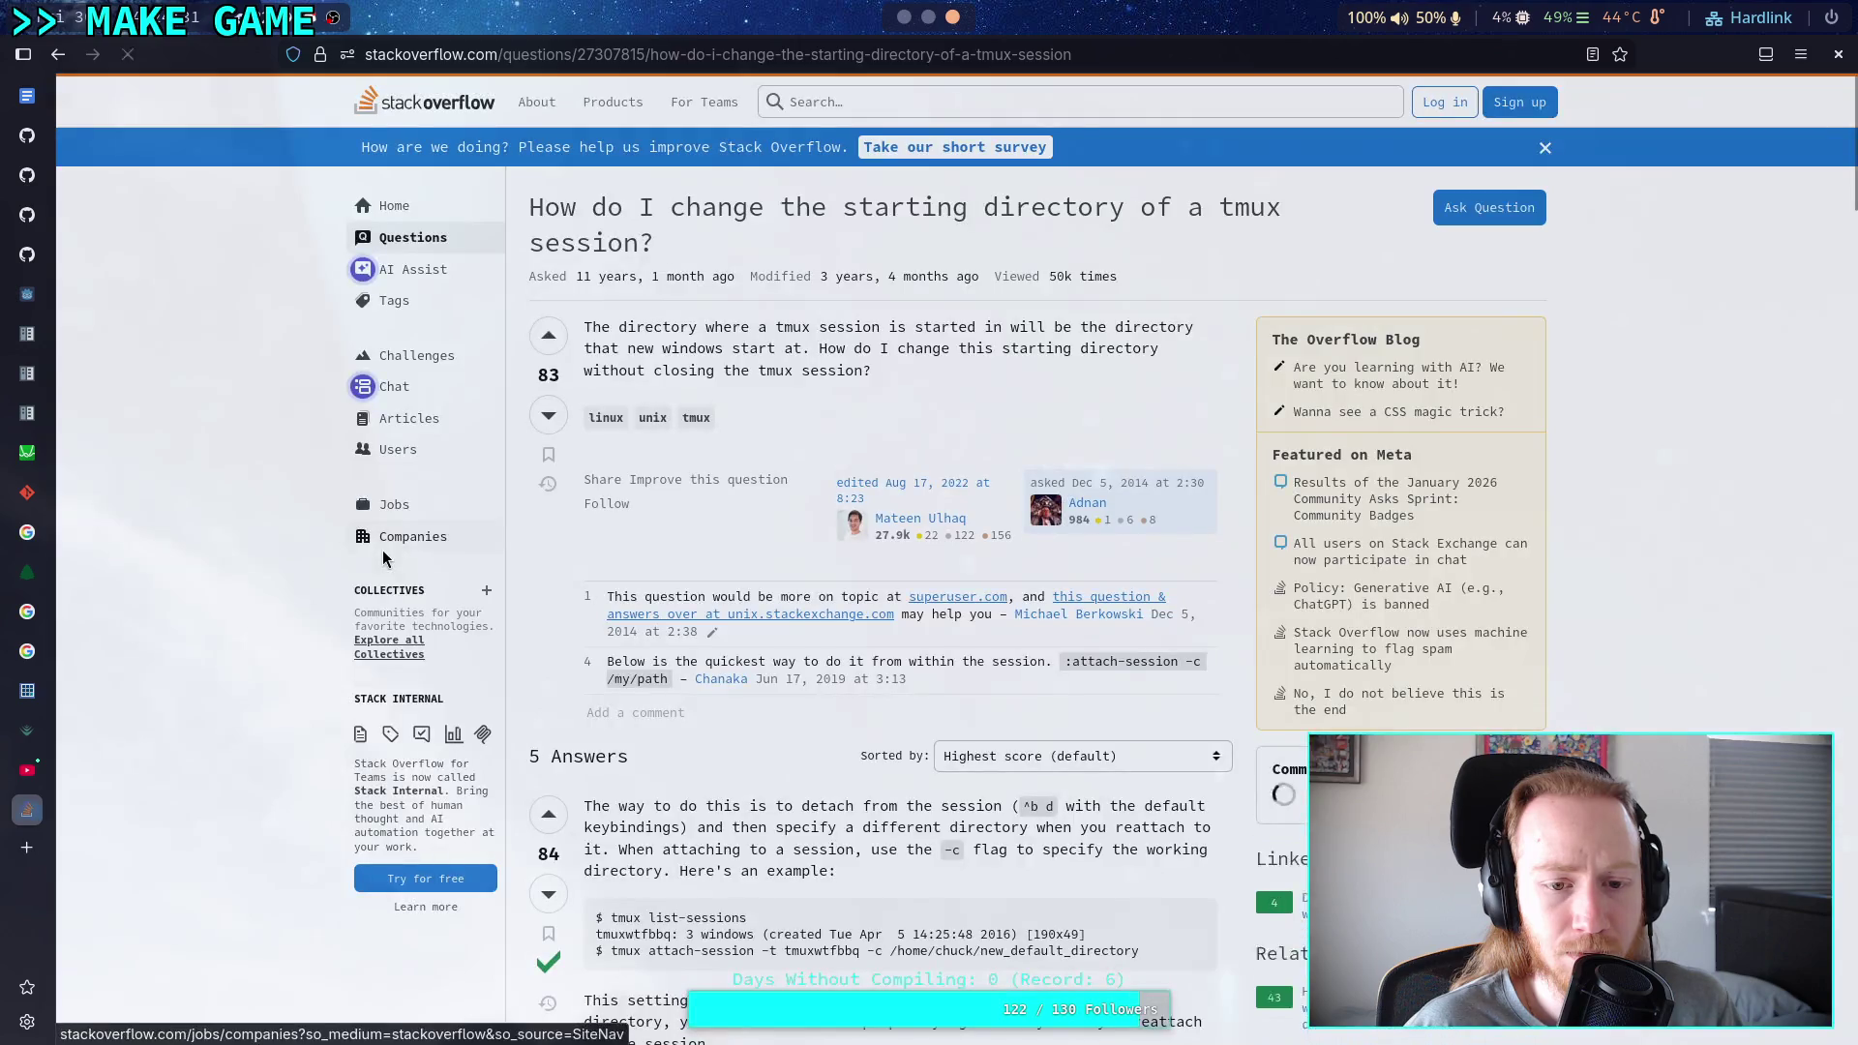
scroll(612, 538, down, 5)
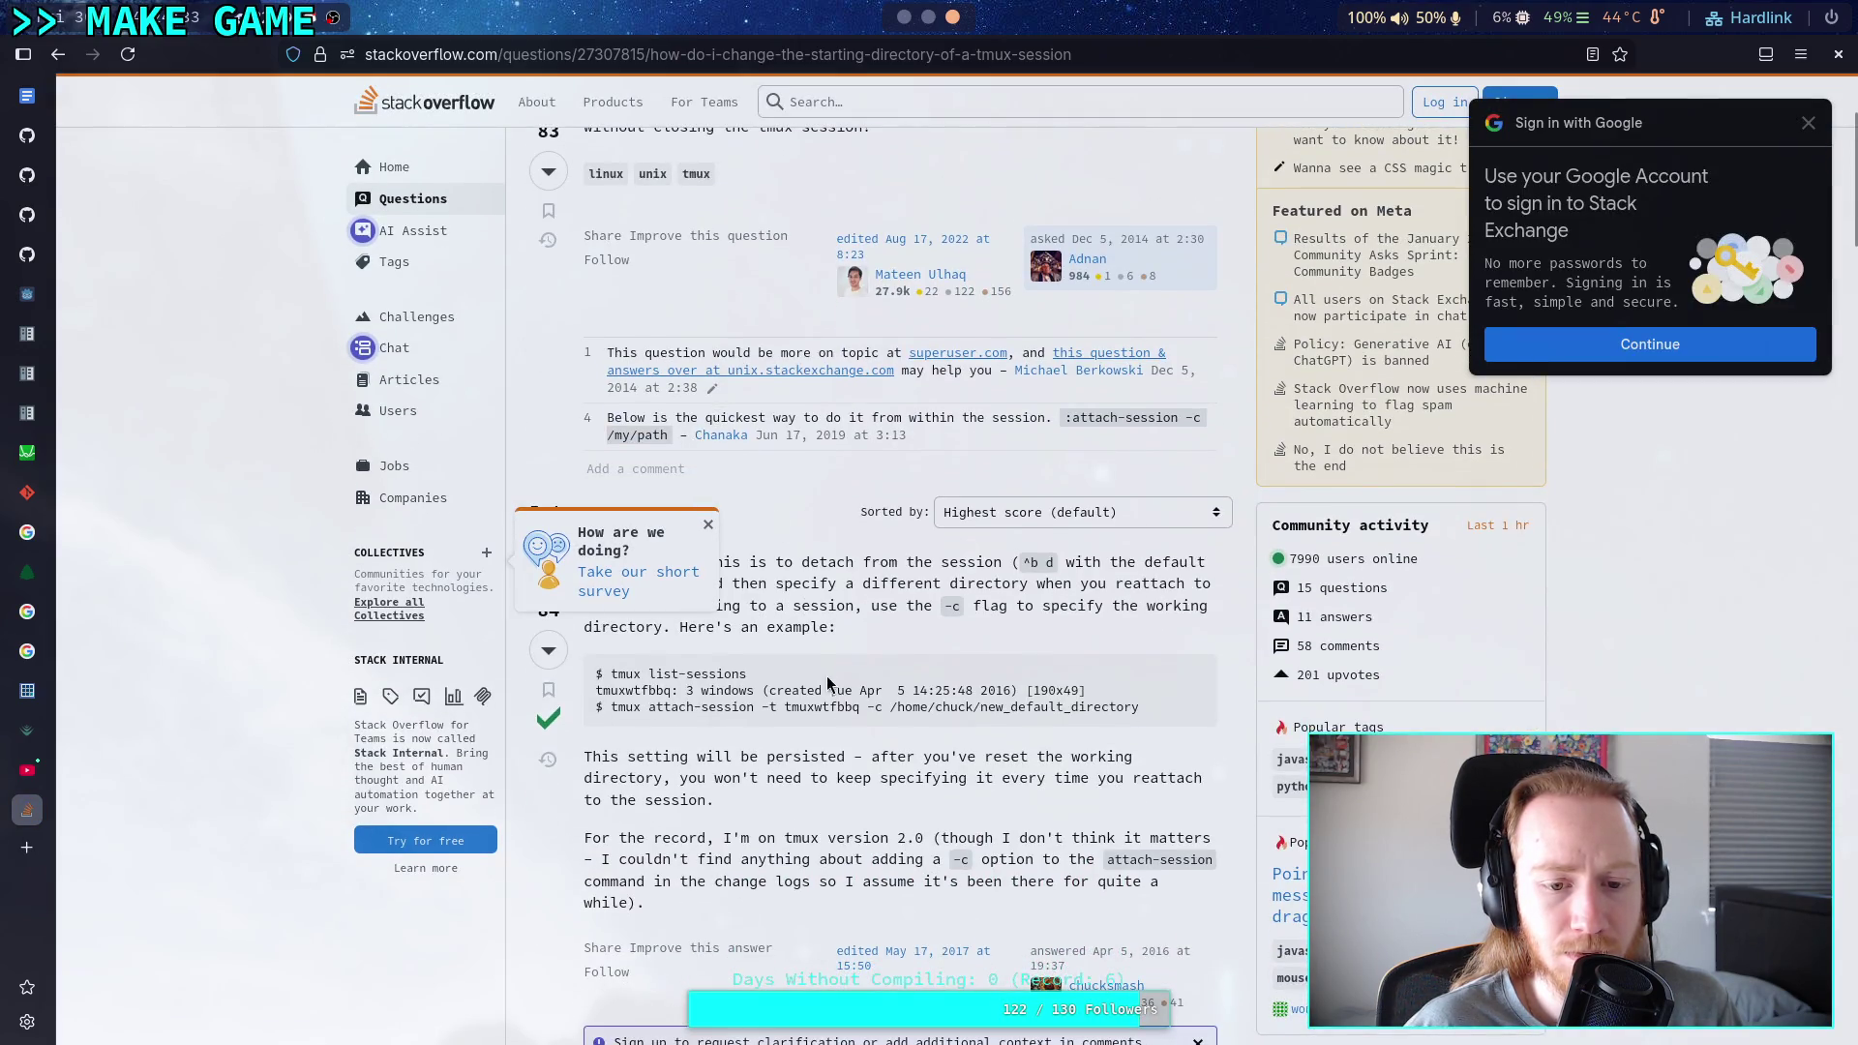
scroll(736, 571, down, 5)
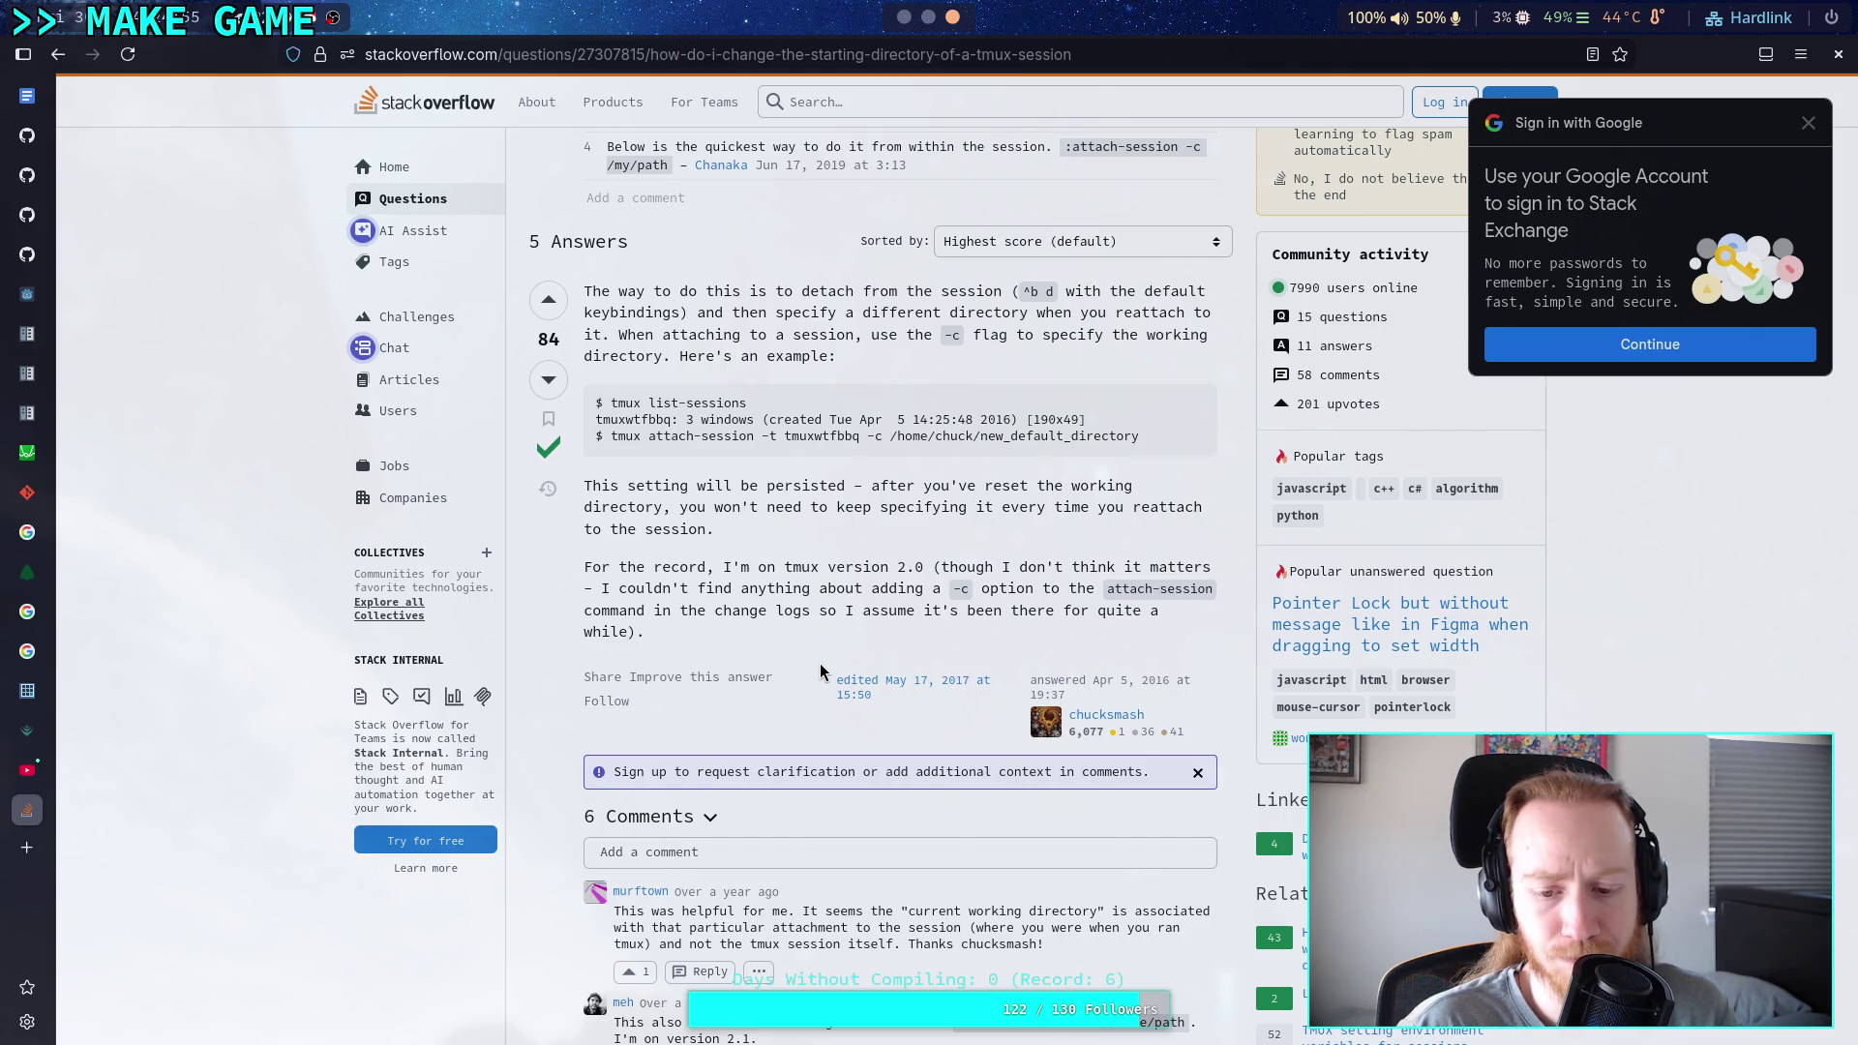
Step: Search Google for 'tmux terminal not showing directory'
click(736, 59)
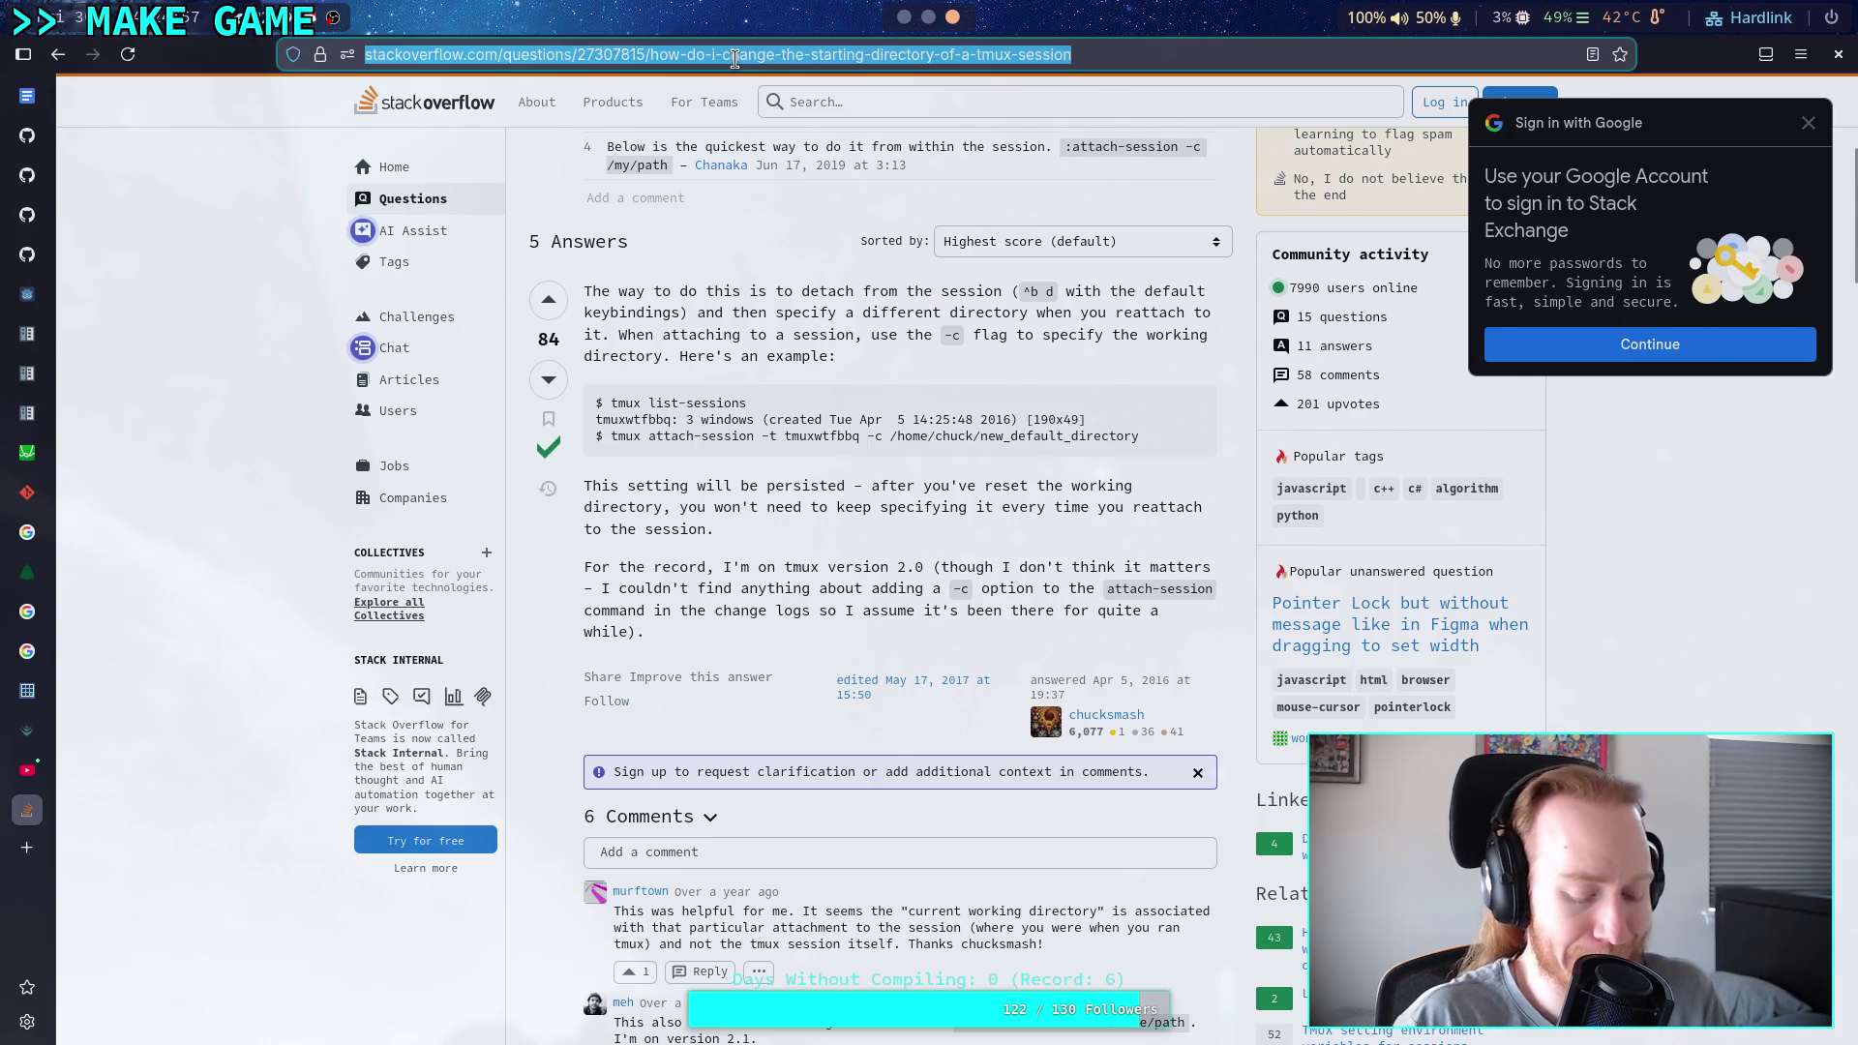
text(tmux term)
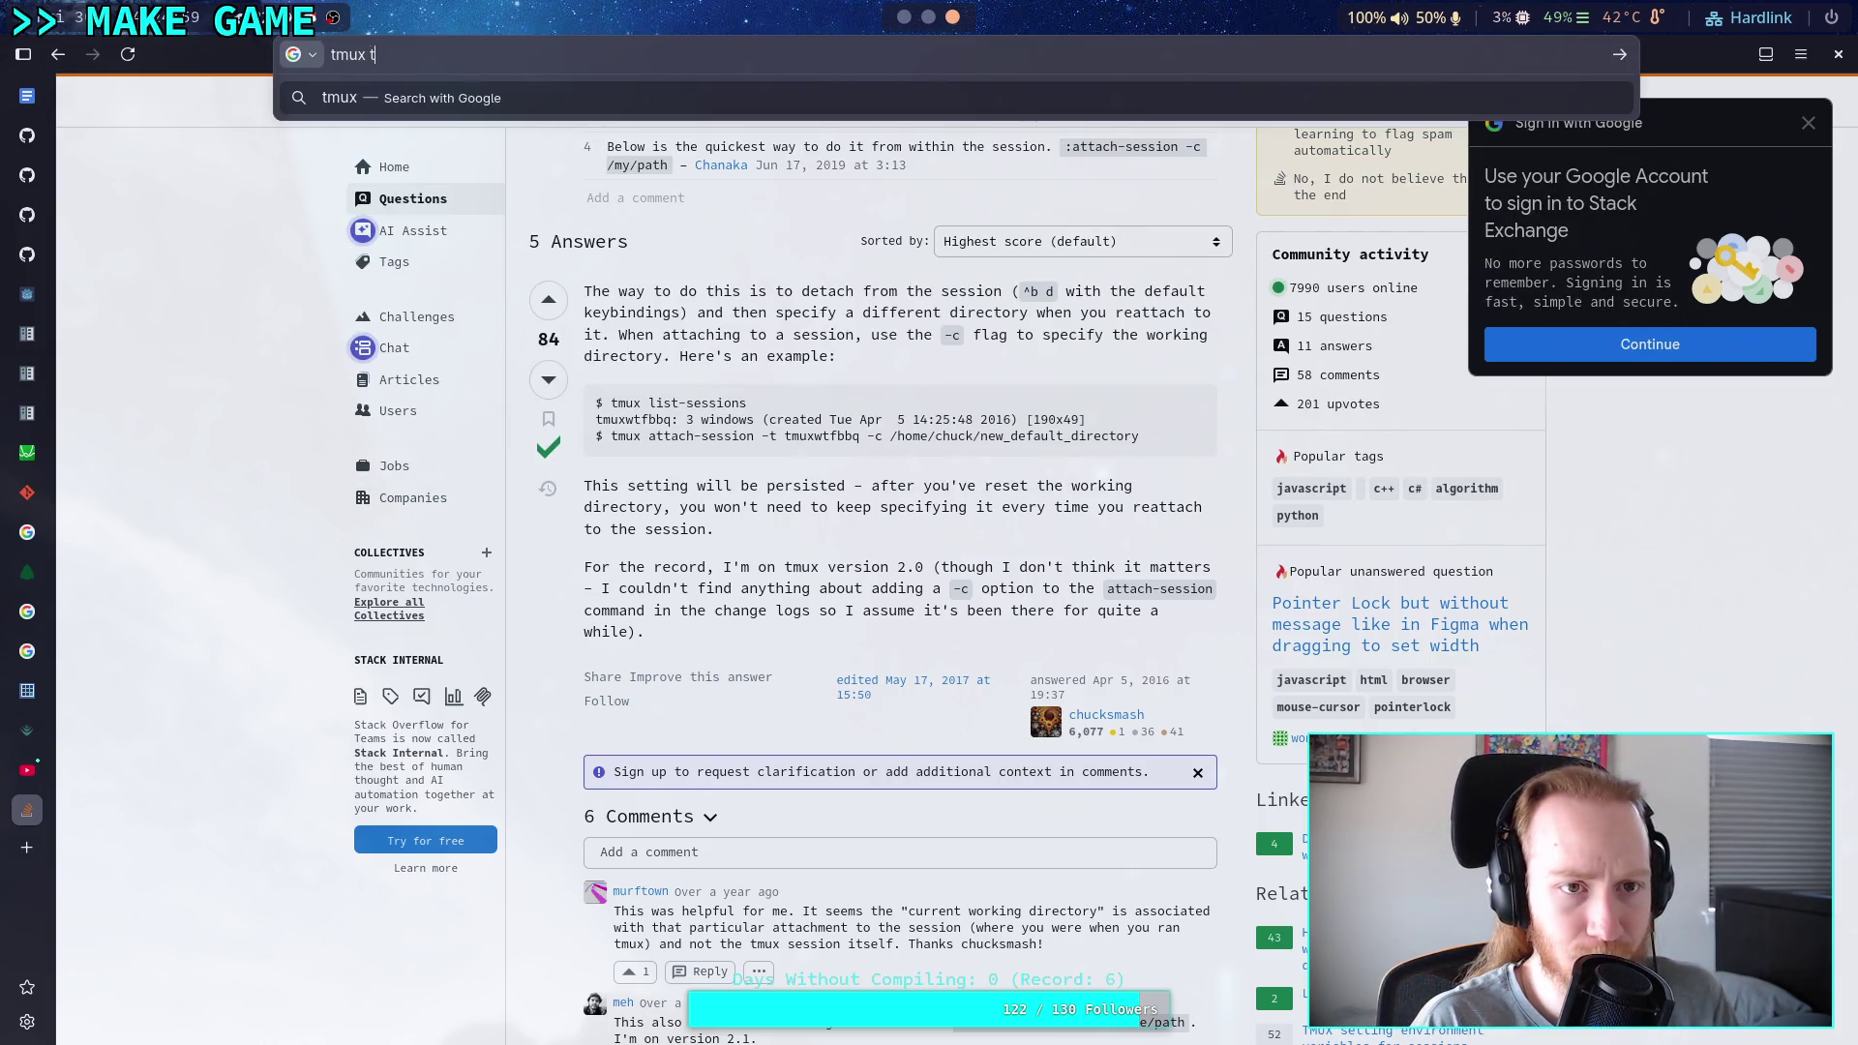
text(inal not show)
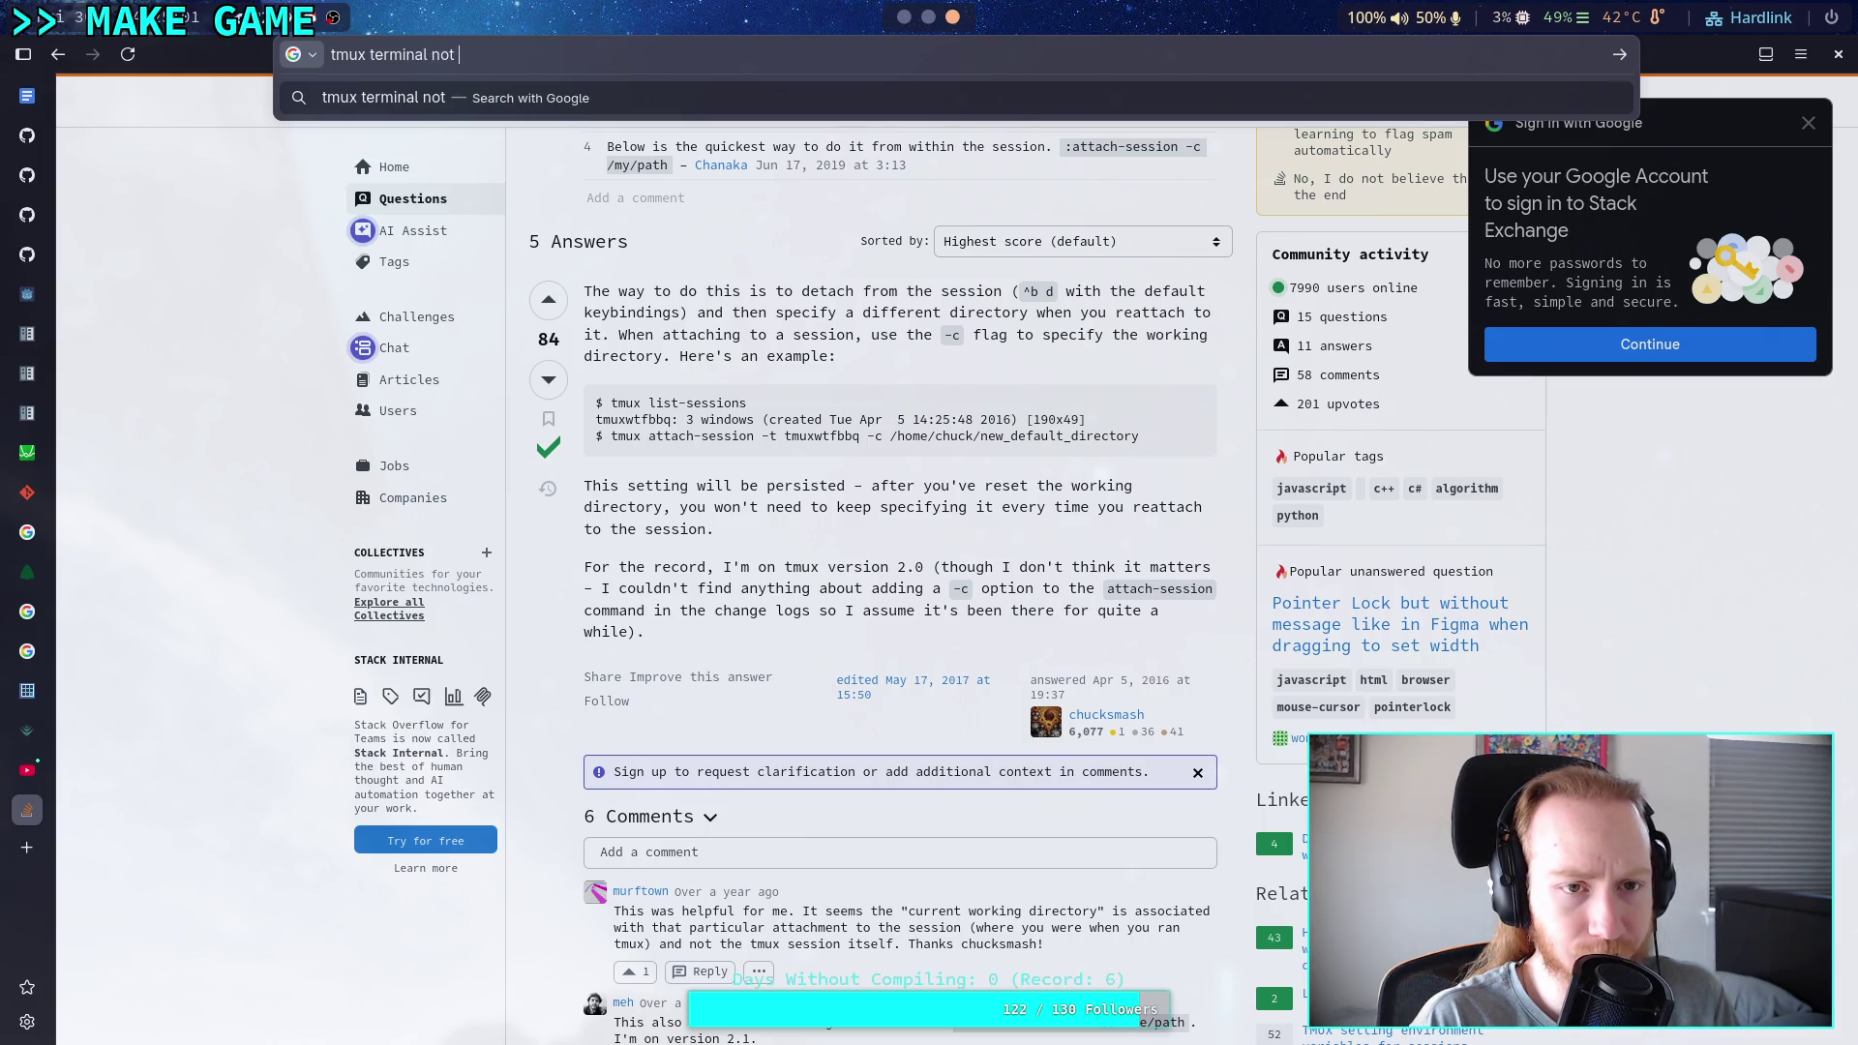
text(ing directior)
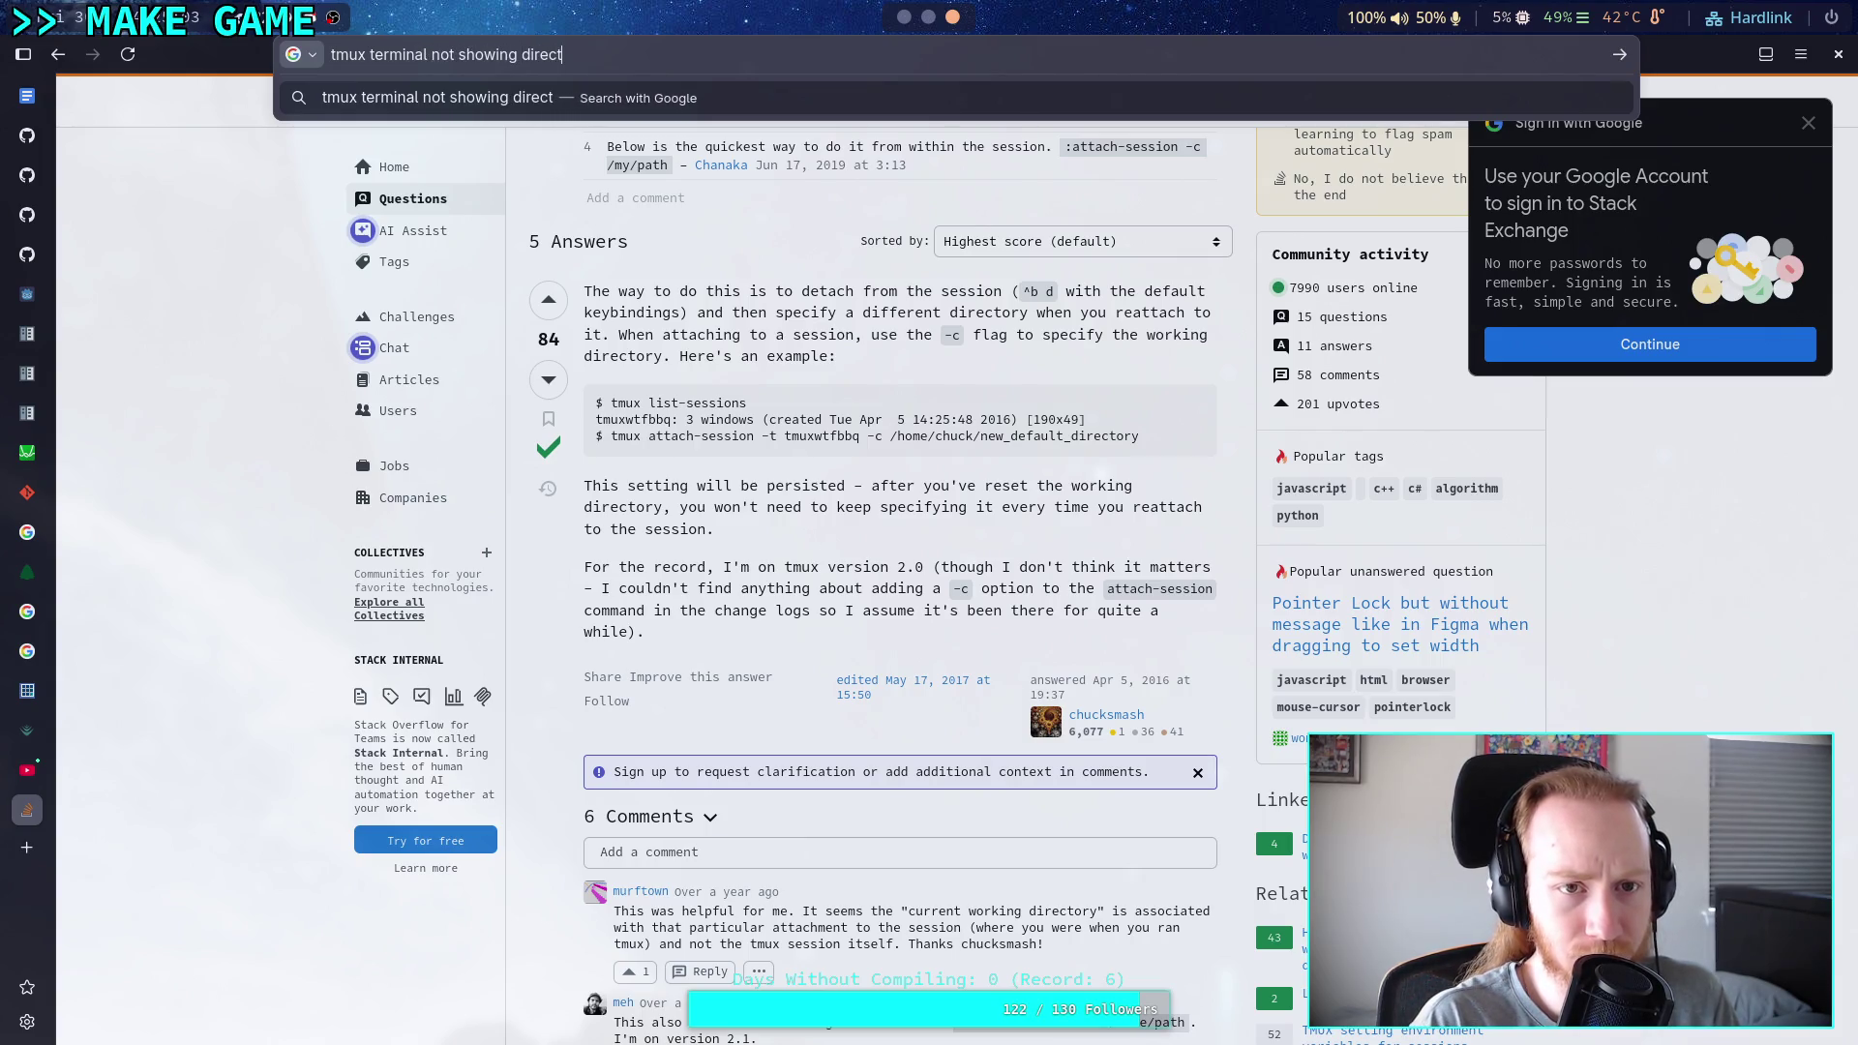
key(BackSpace)
key(BackSpace)
key(BackSpace)
text(ory)
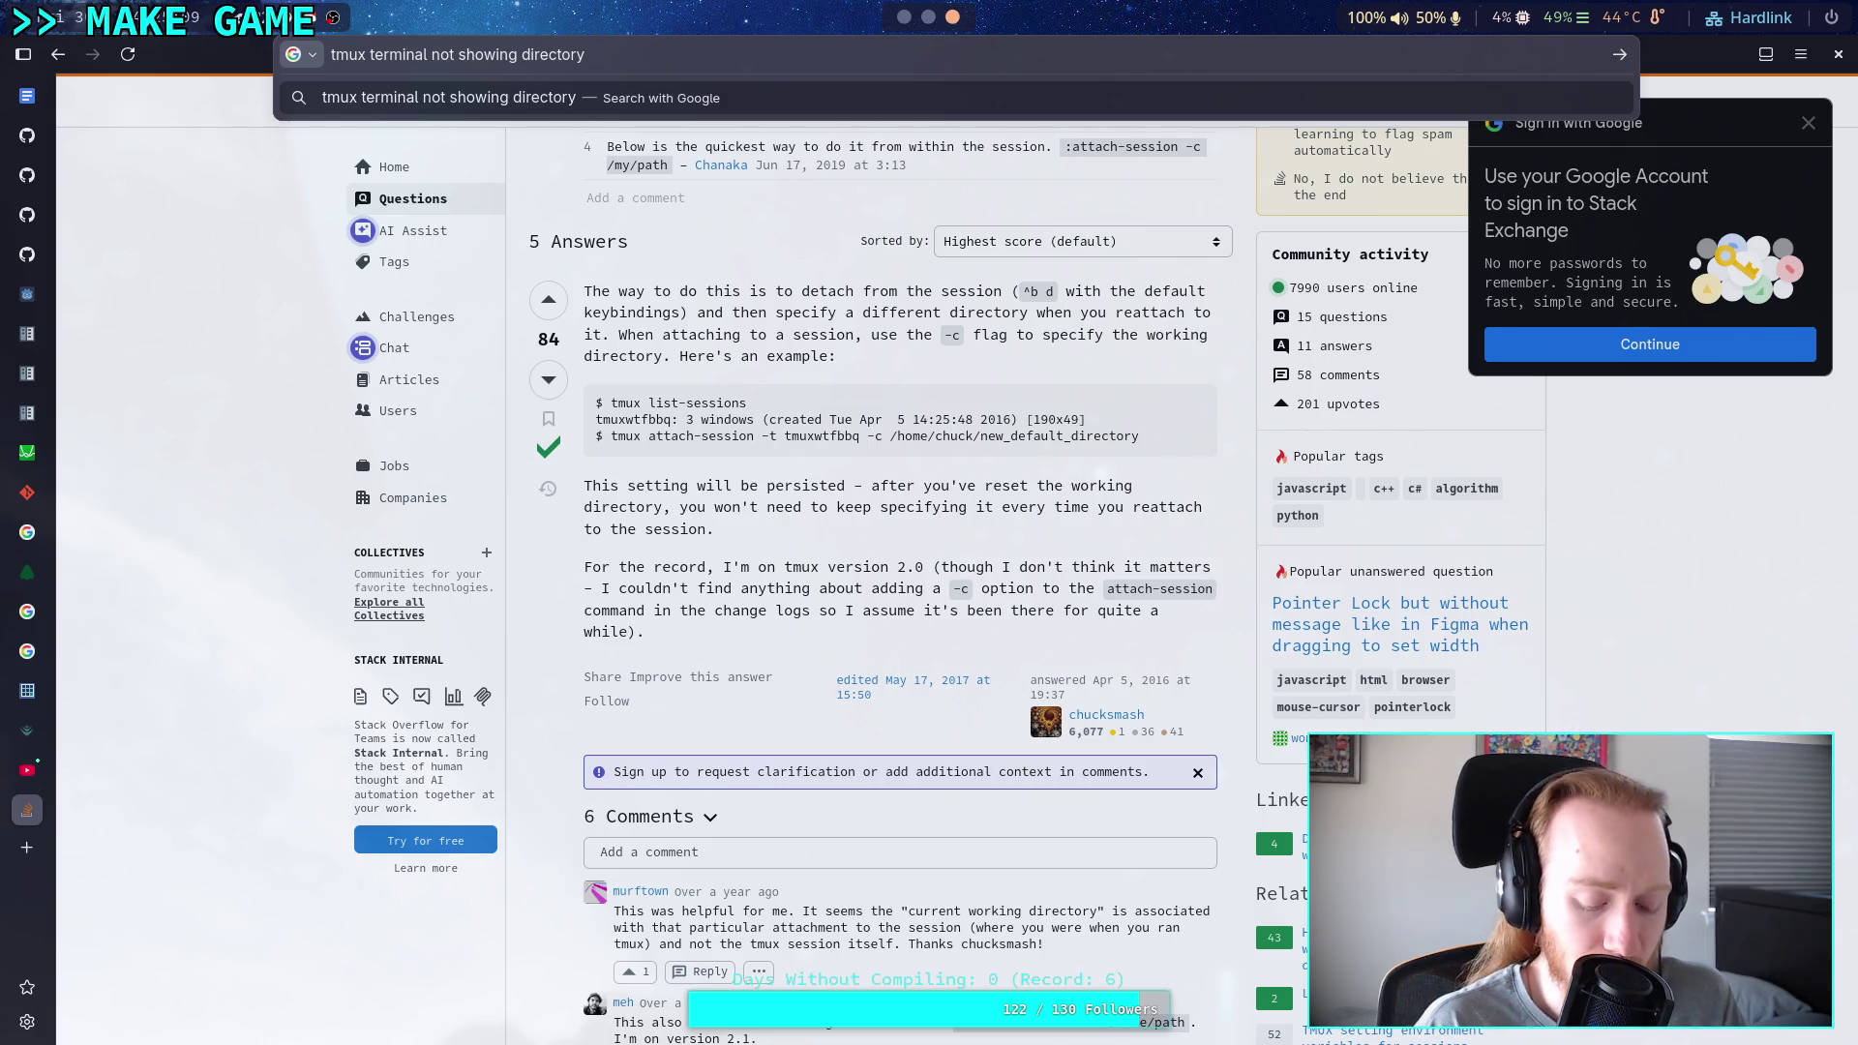
key(Return)
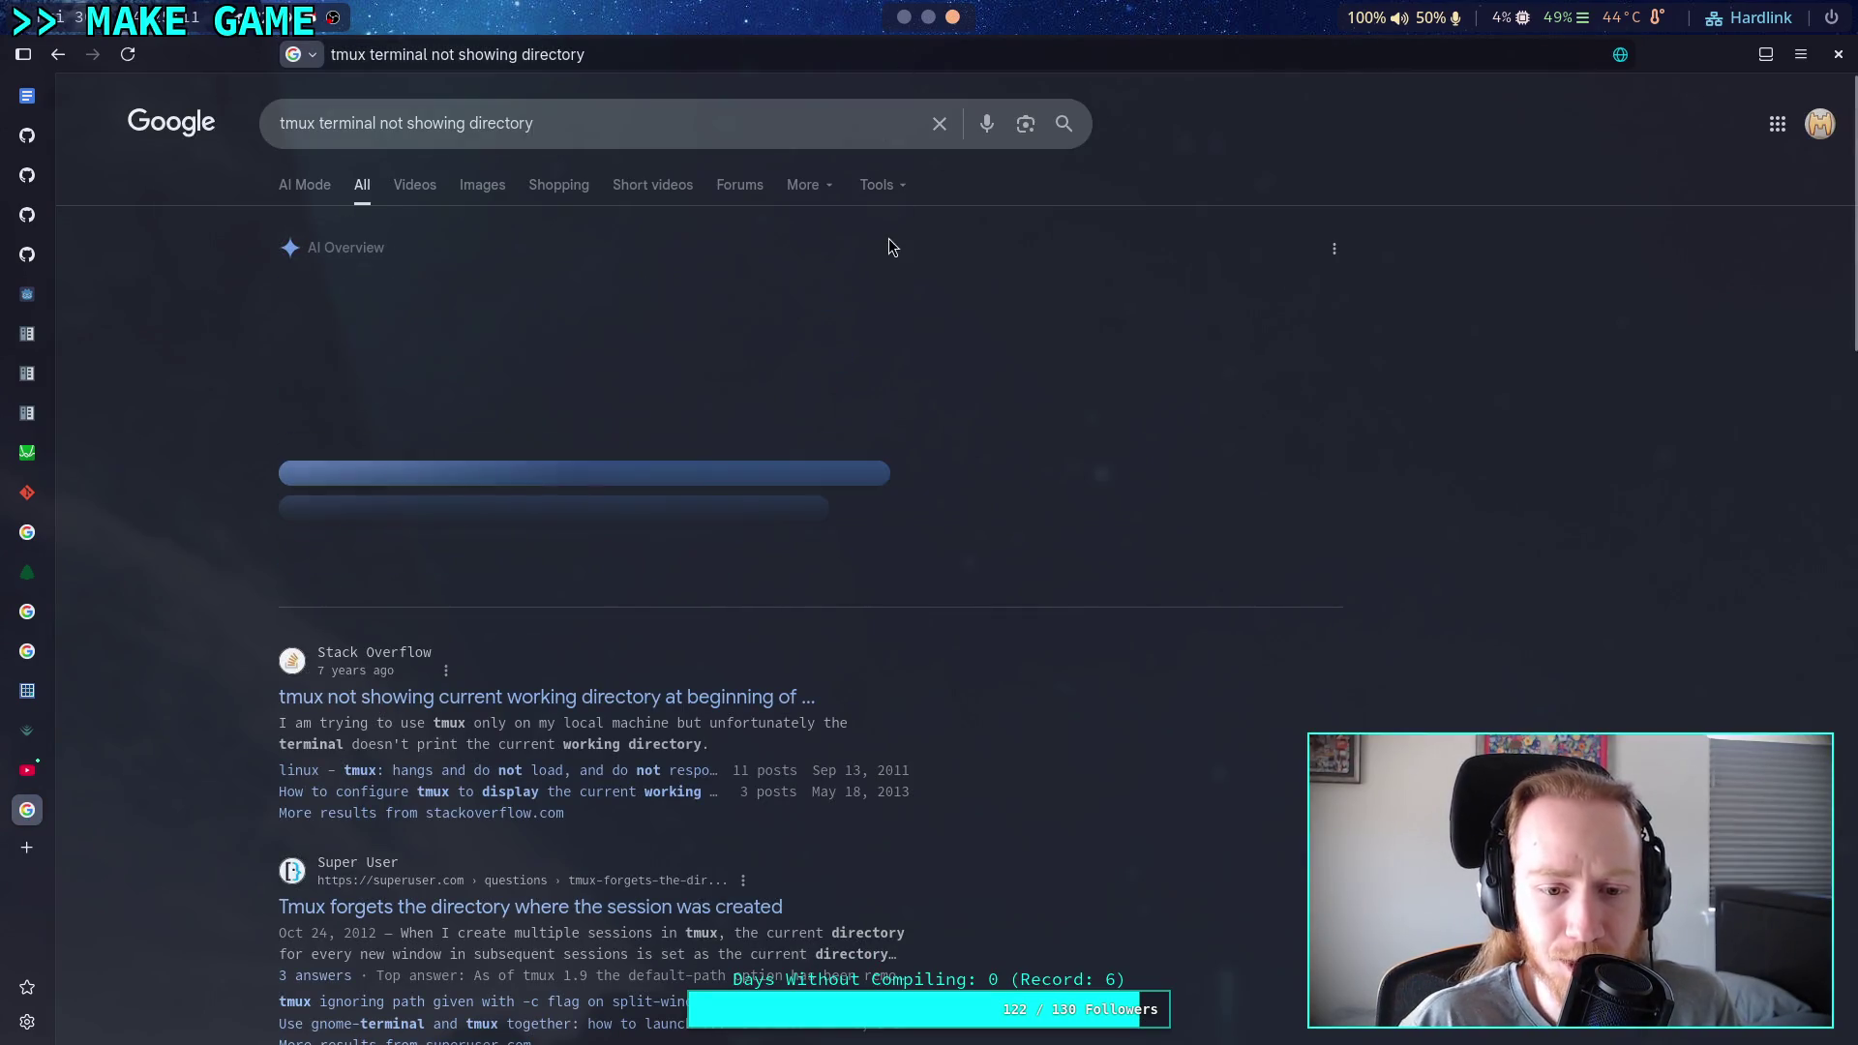
Step: Open the first Stack Overflow result, dismiss the Google sign-in popup, and read the question
click(927, 20)
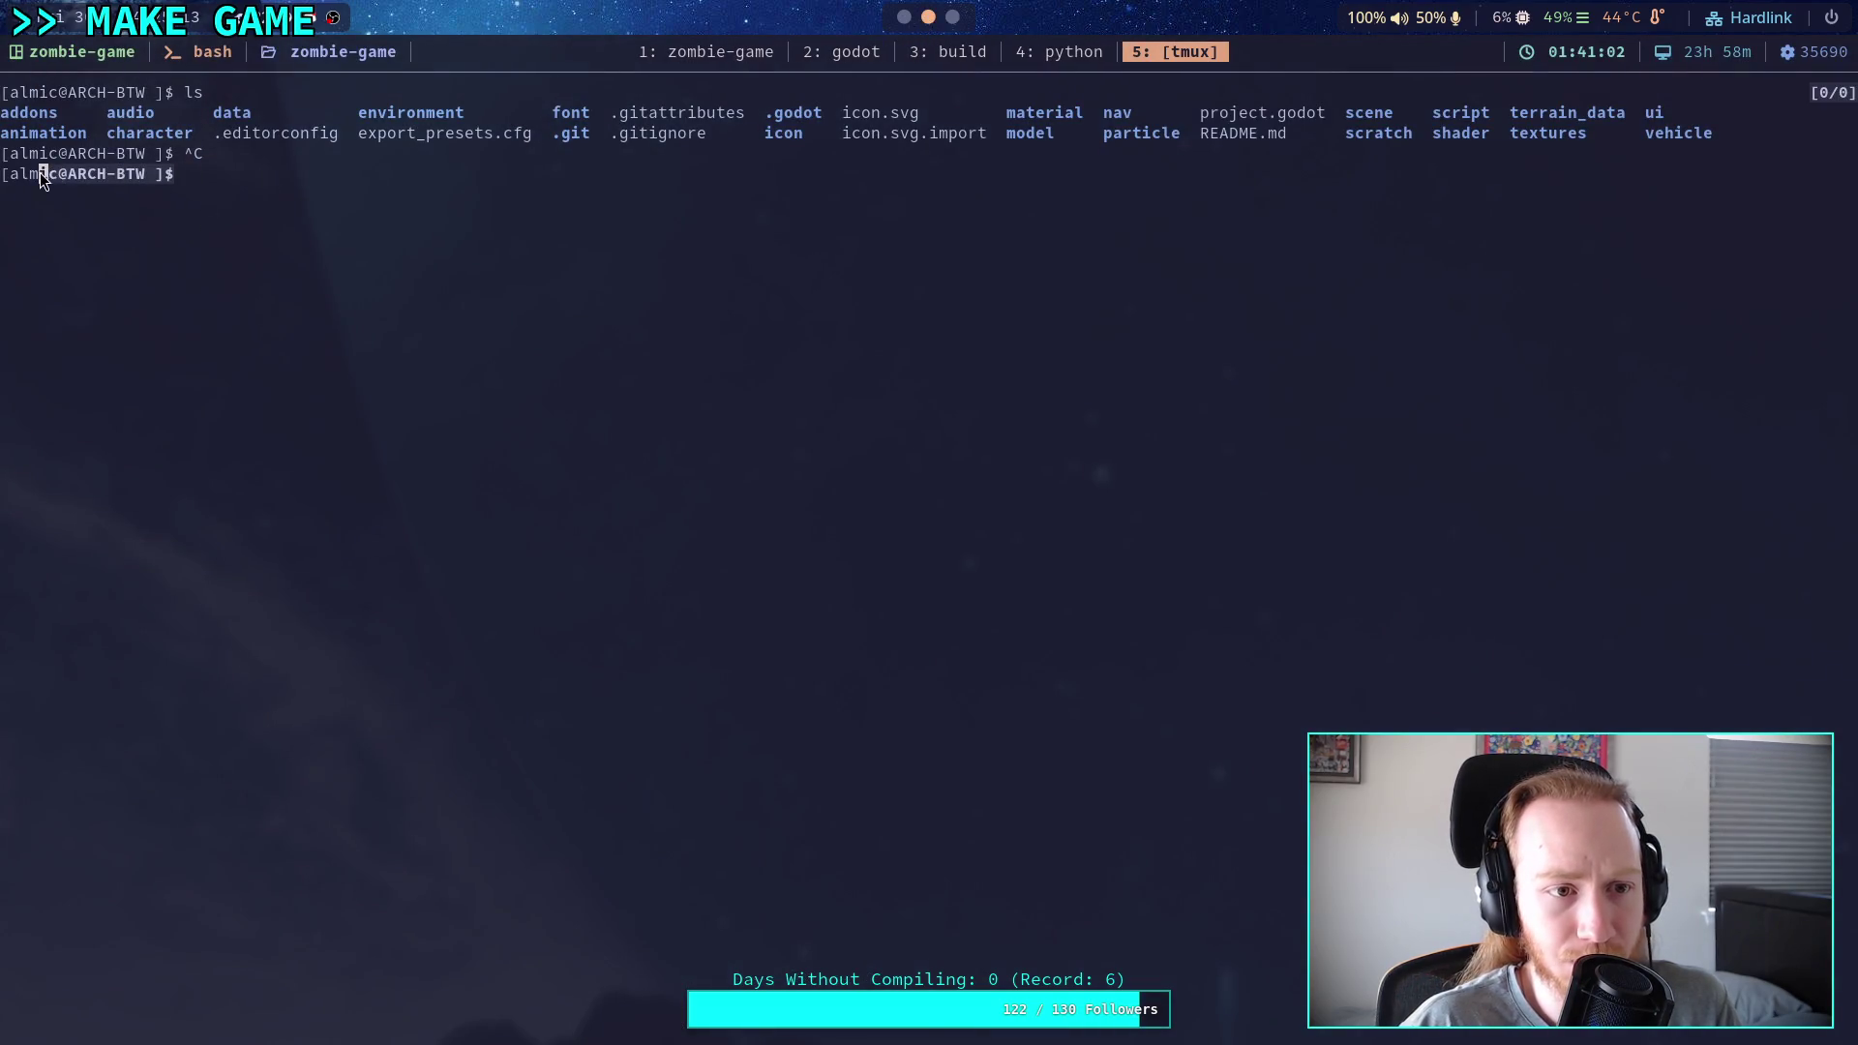
key(super+3)
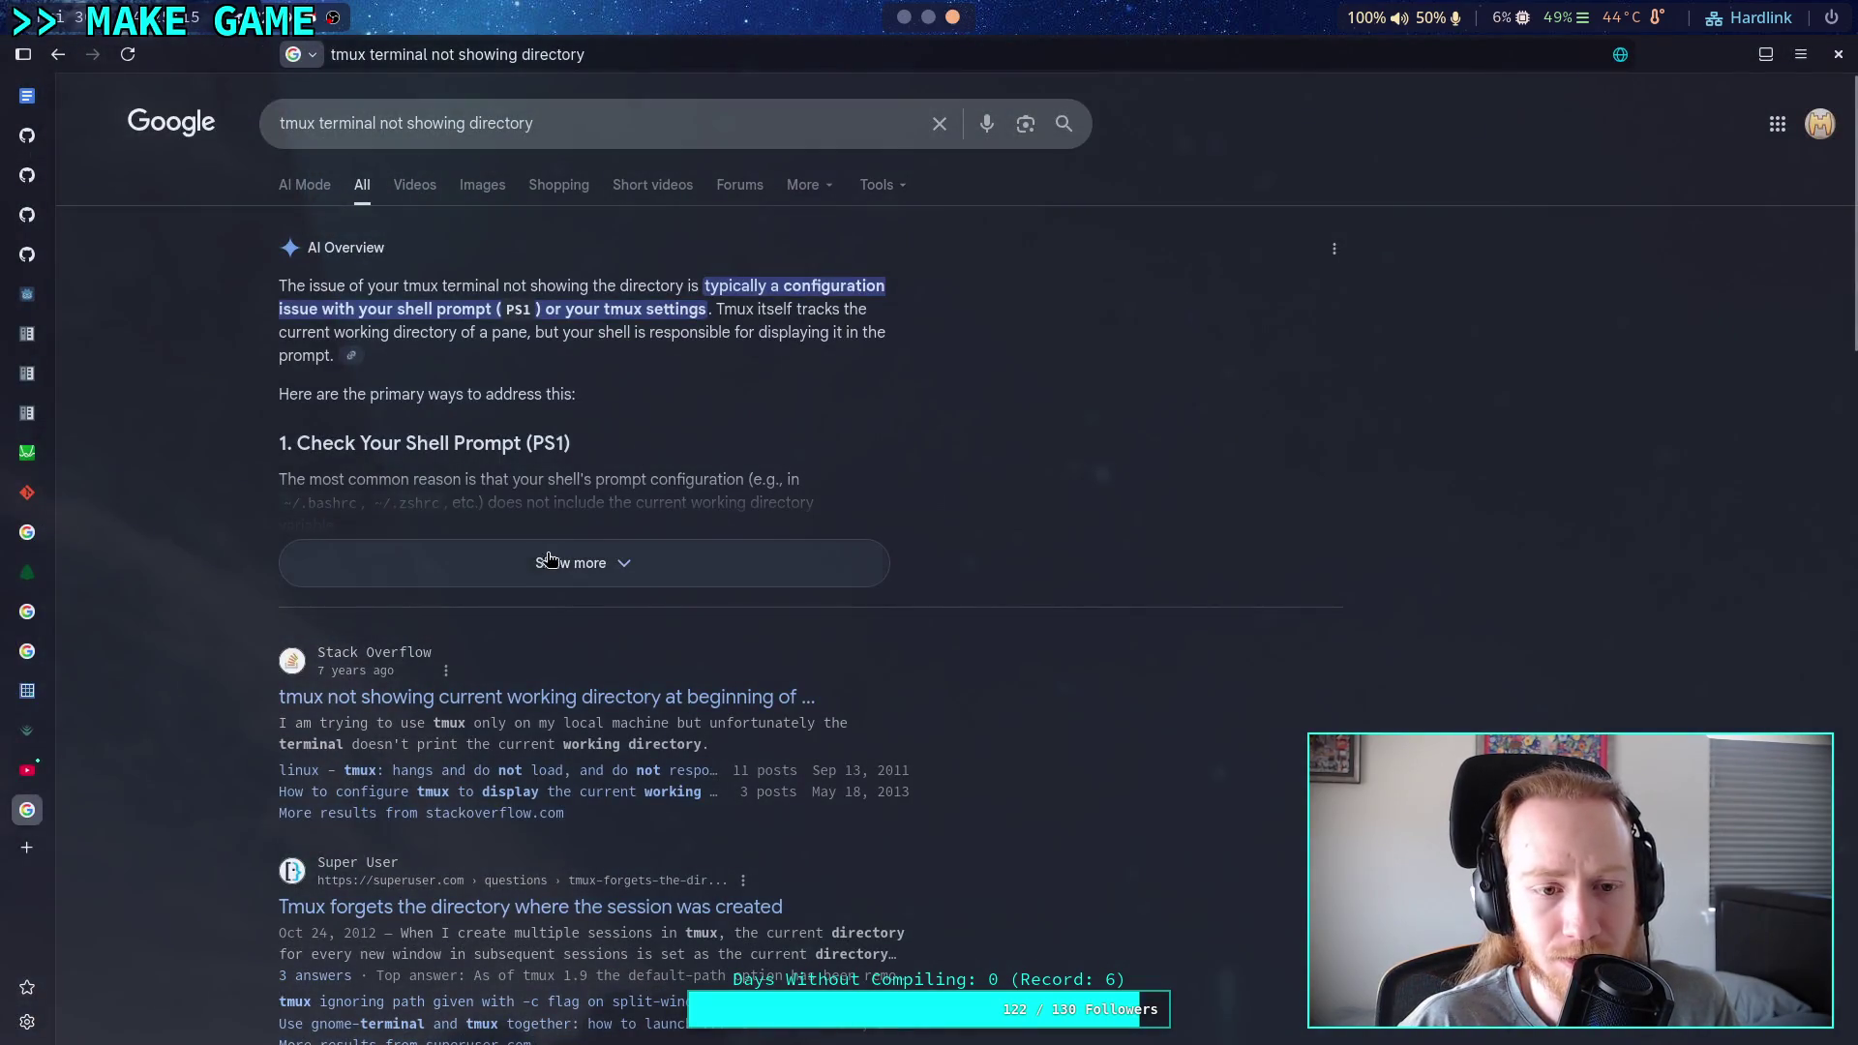
click(503, 768)
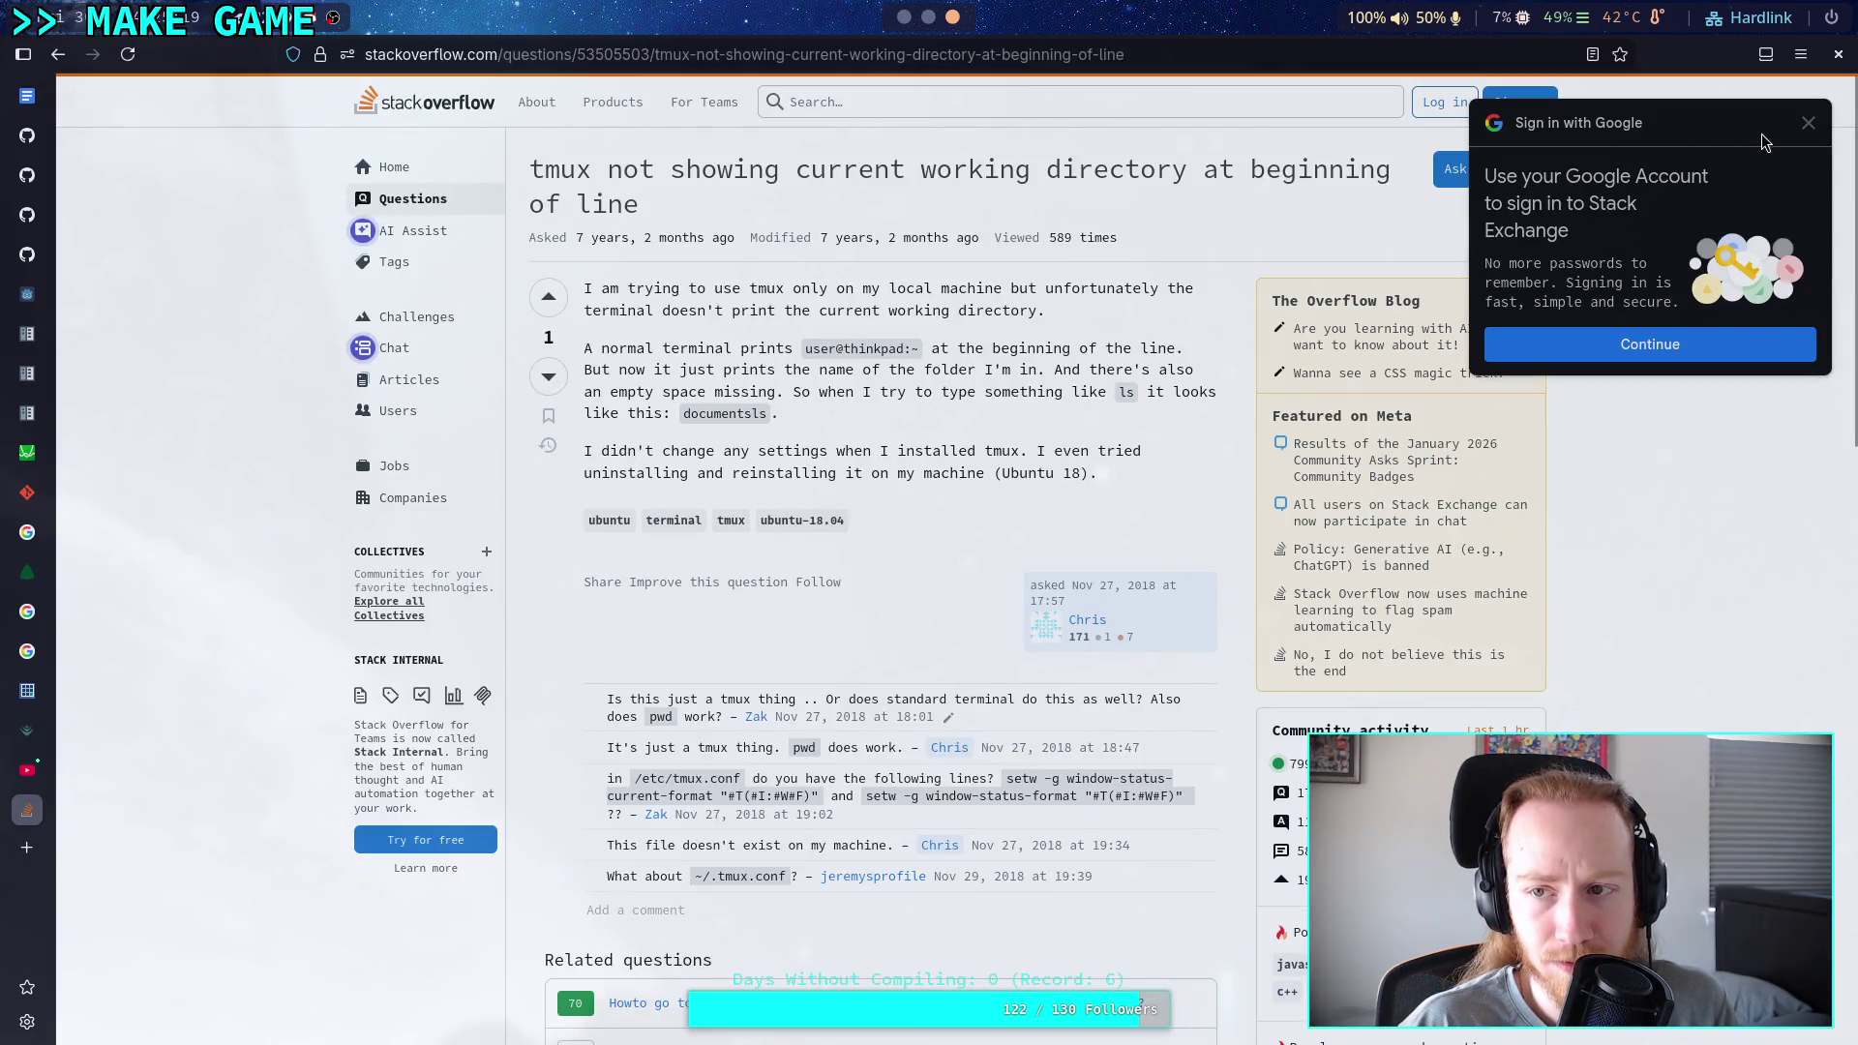
click(1806, 126)
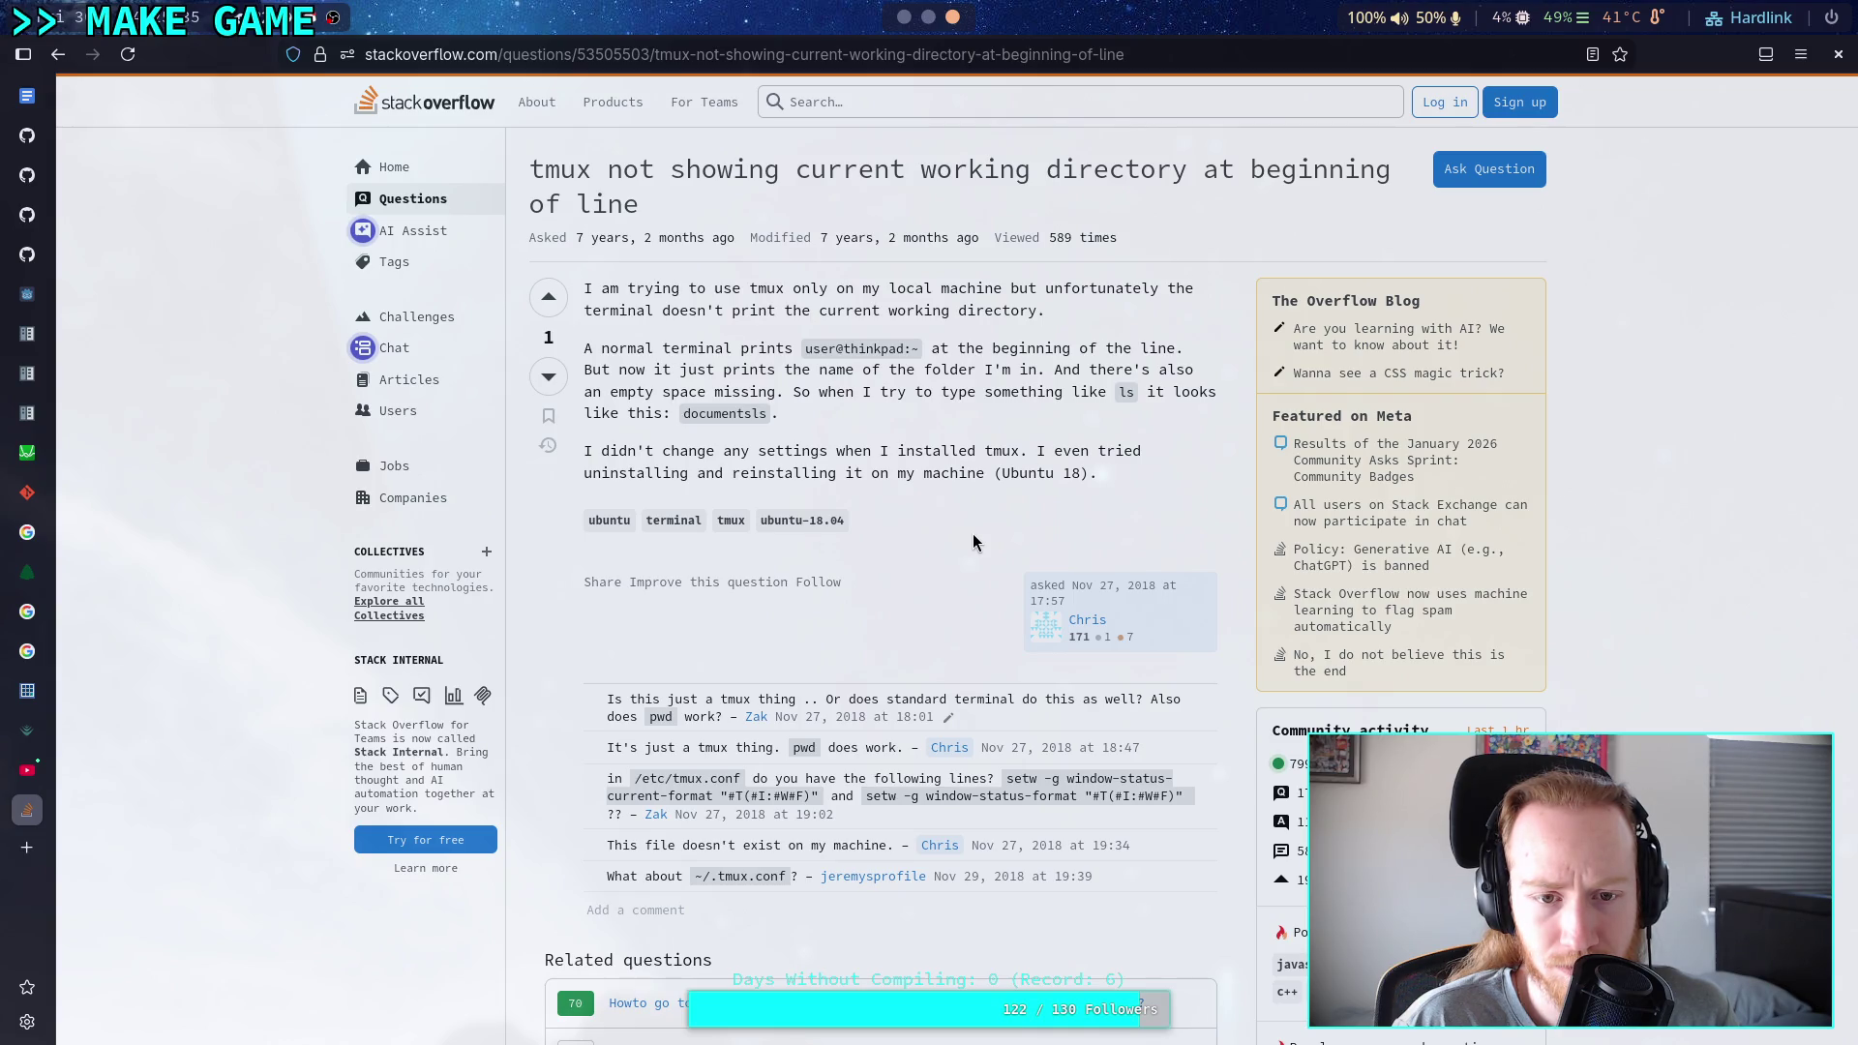
scroll(973, 534, down, 2)
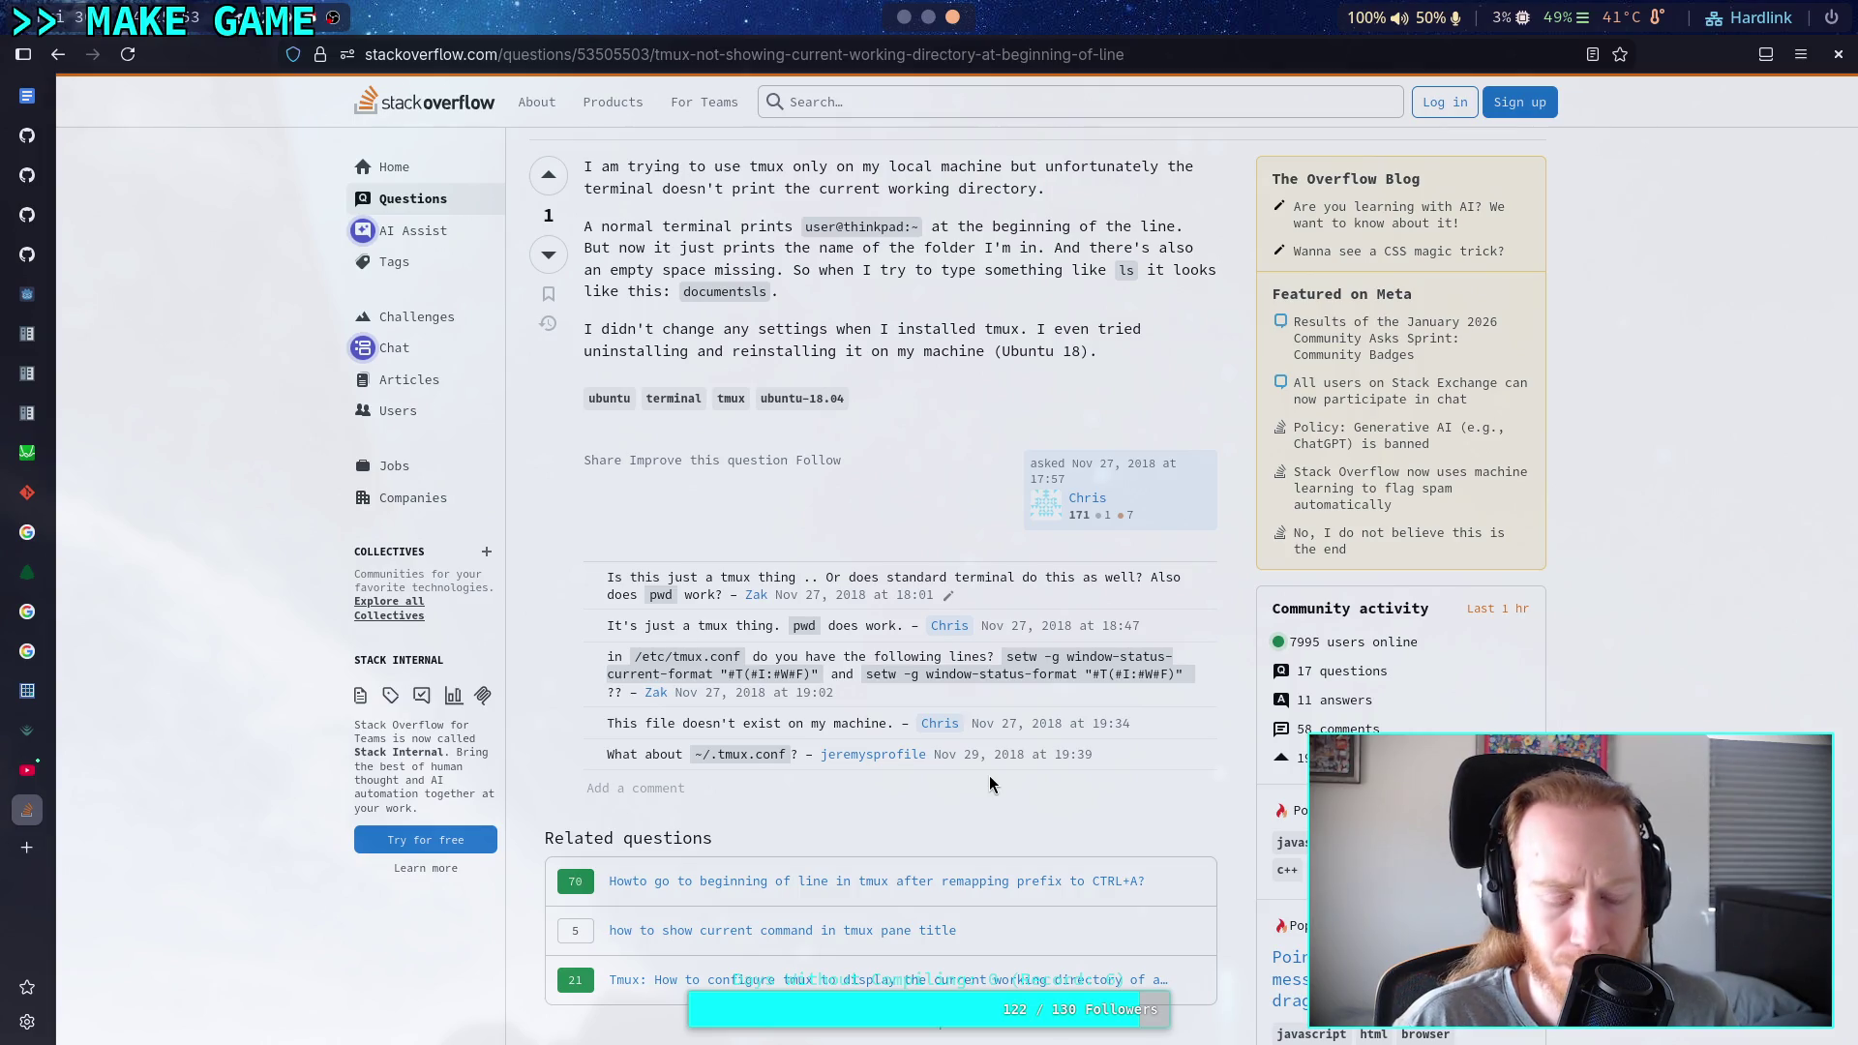
key(super+1)
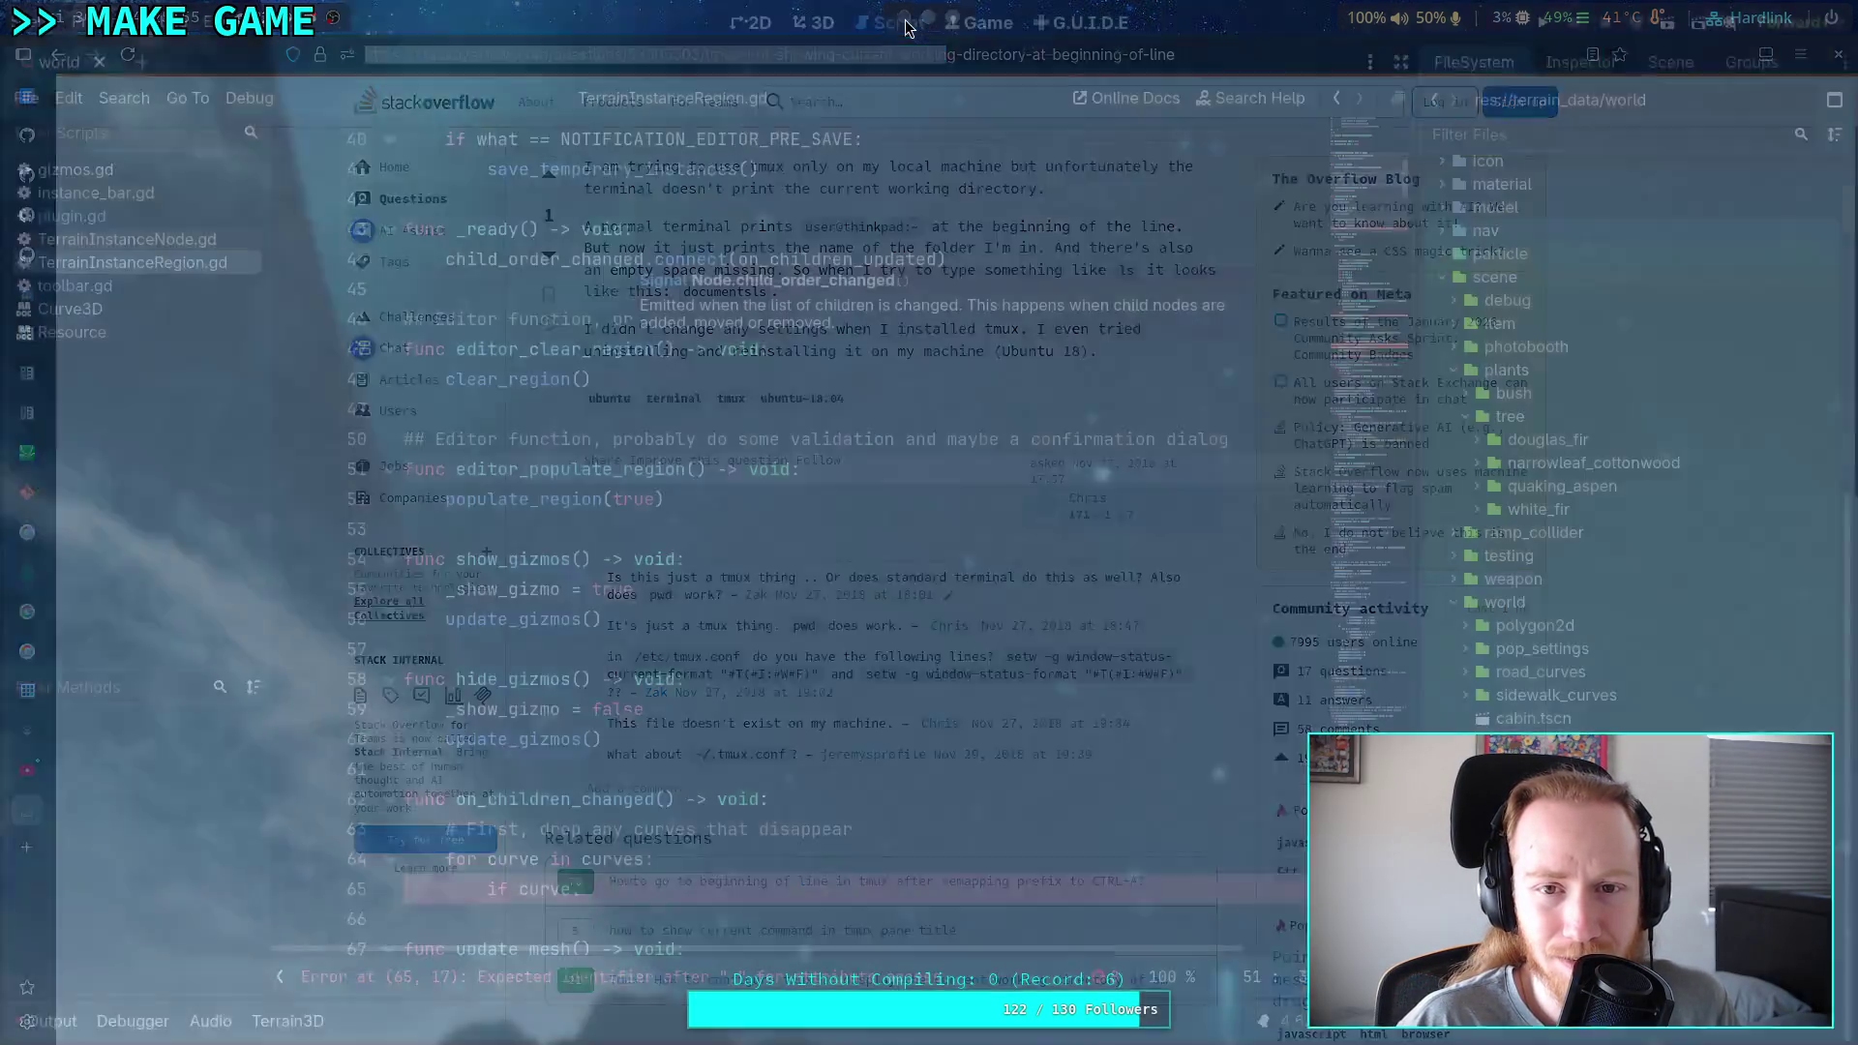
Step: Open .tmux.conf from neo-tree in Neovim in the zombie-game tmux window 1
key(super+2)
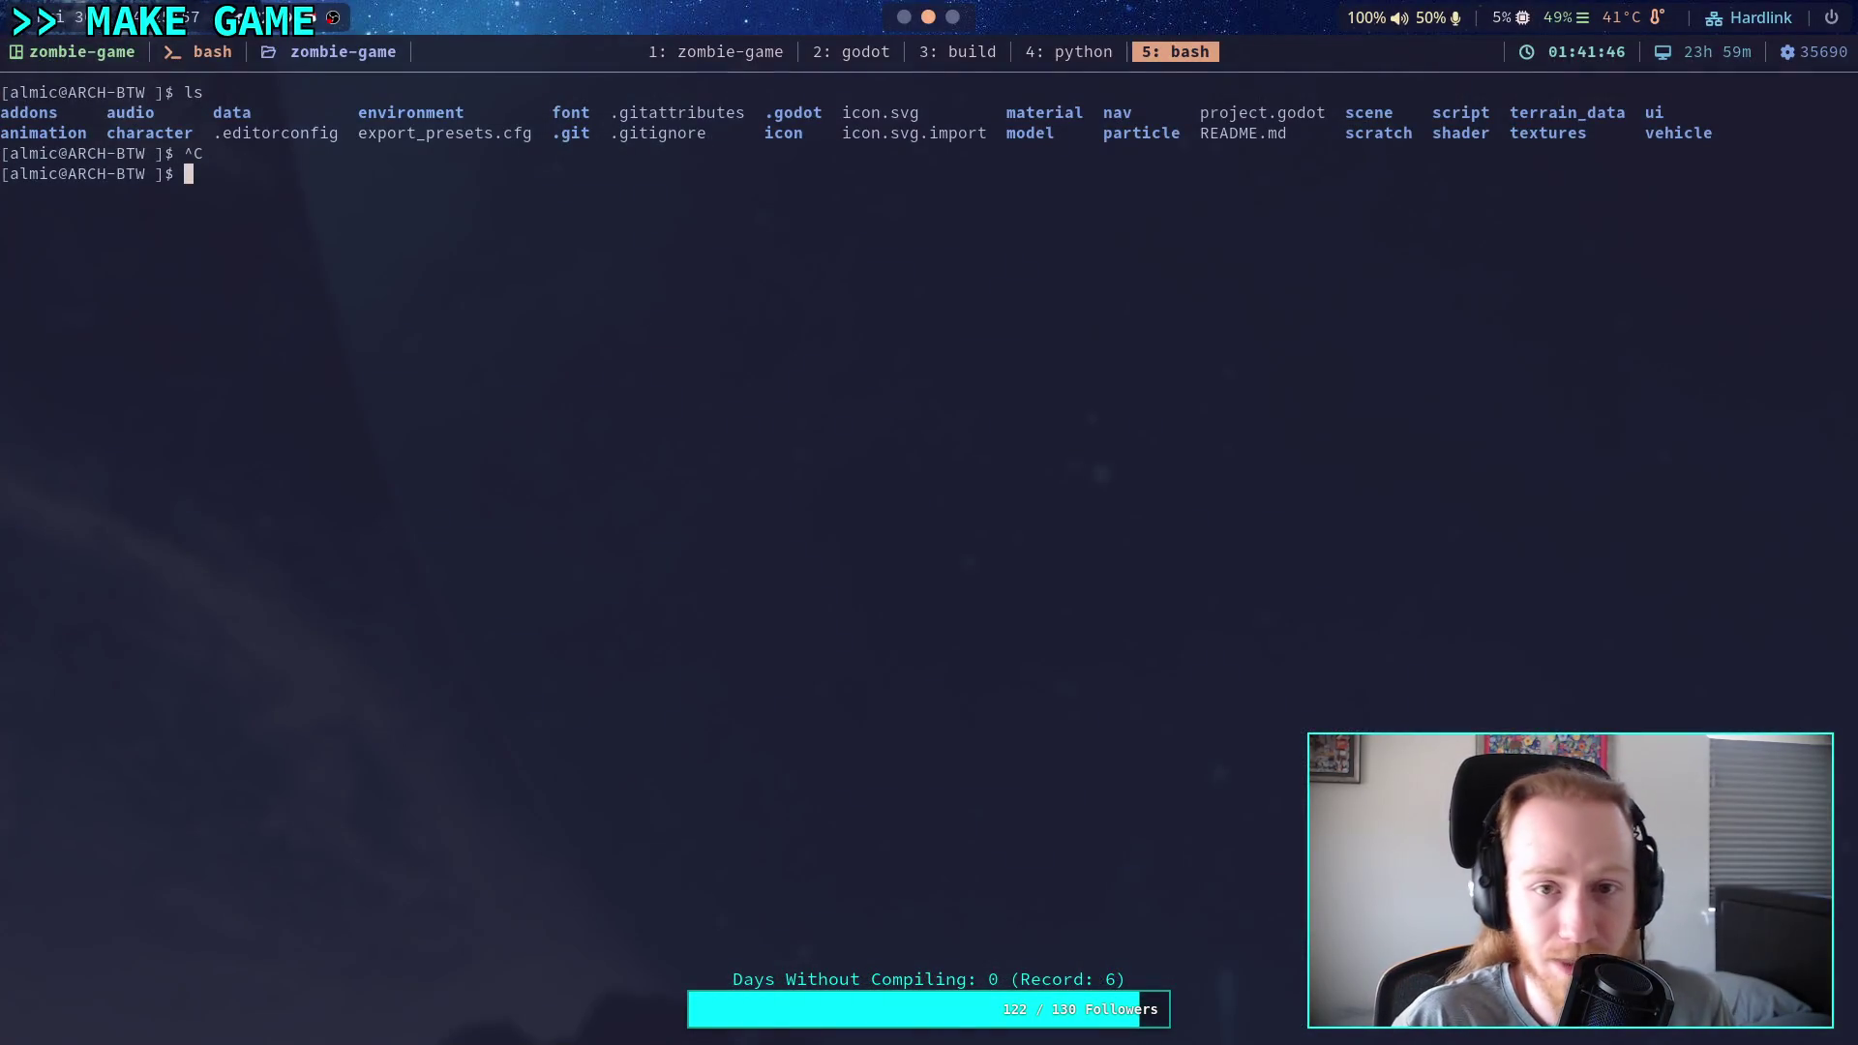
key(ctrl+b)
key(1)
scroll(146, 580, down, 10)
click(155, 505)
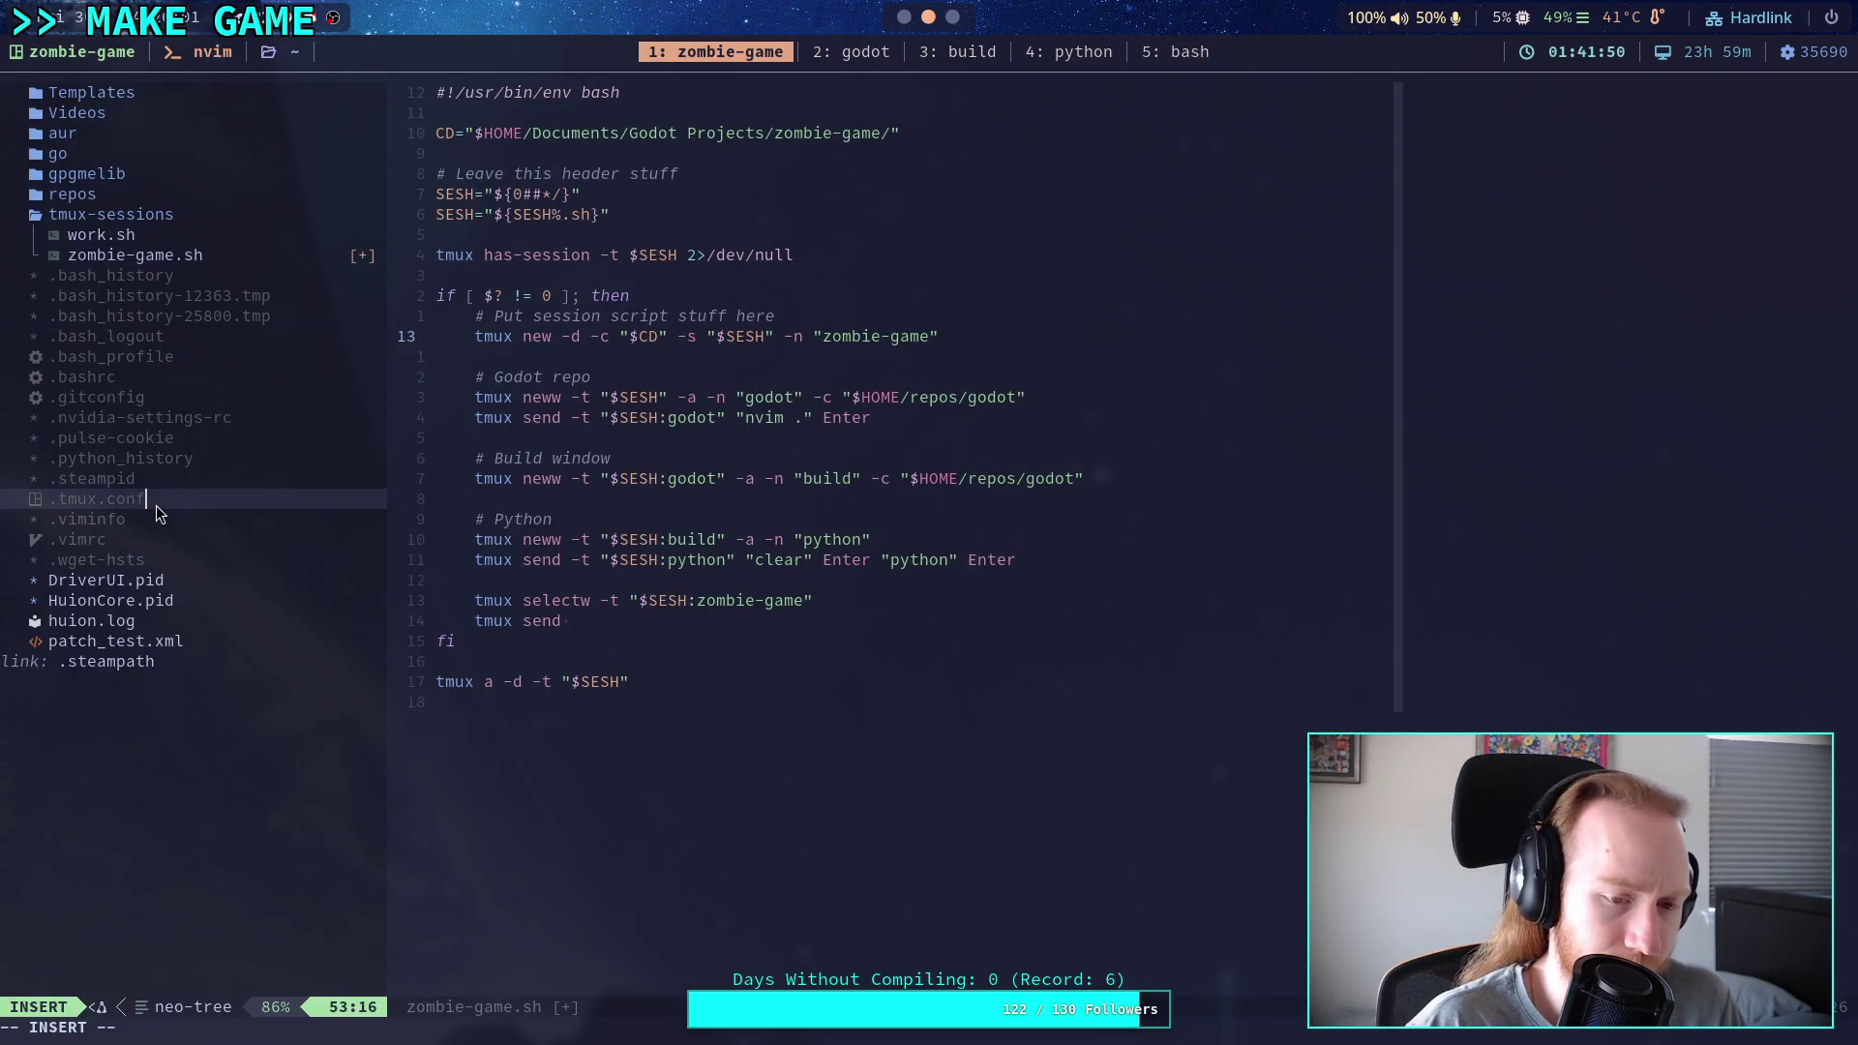
key(Return)
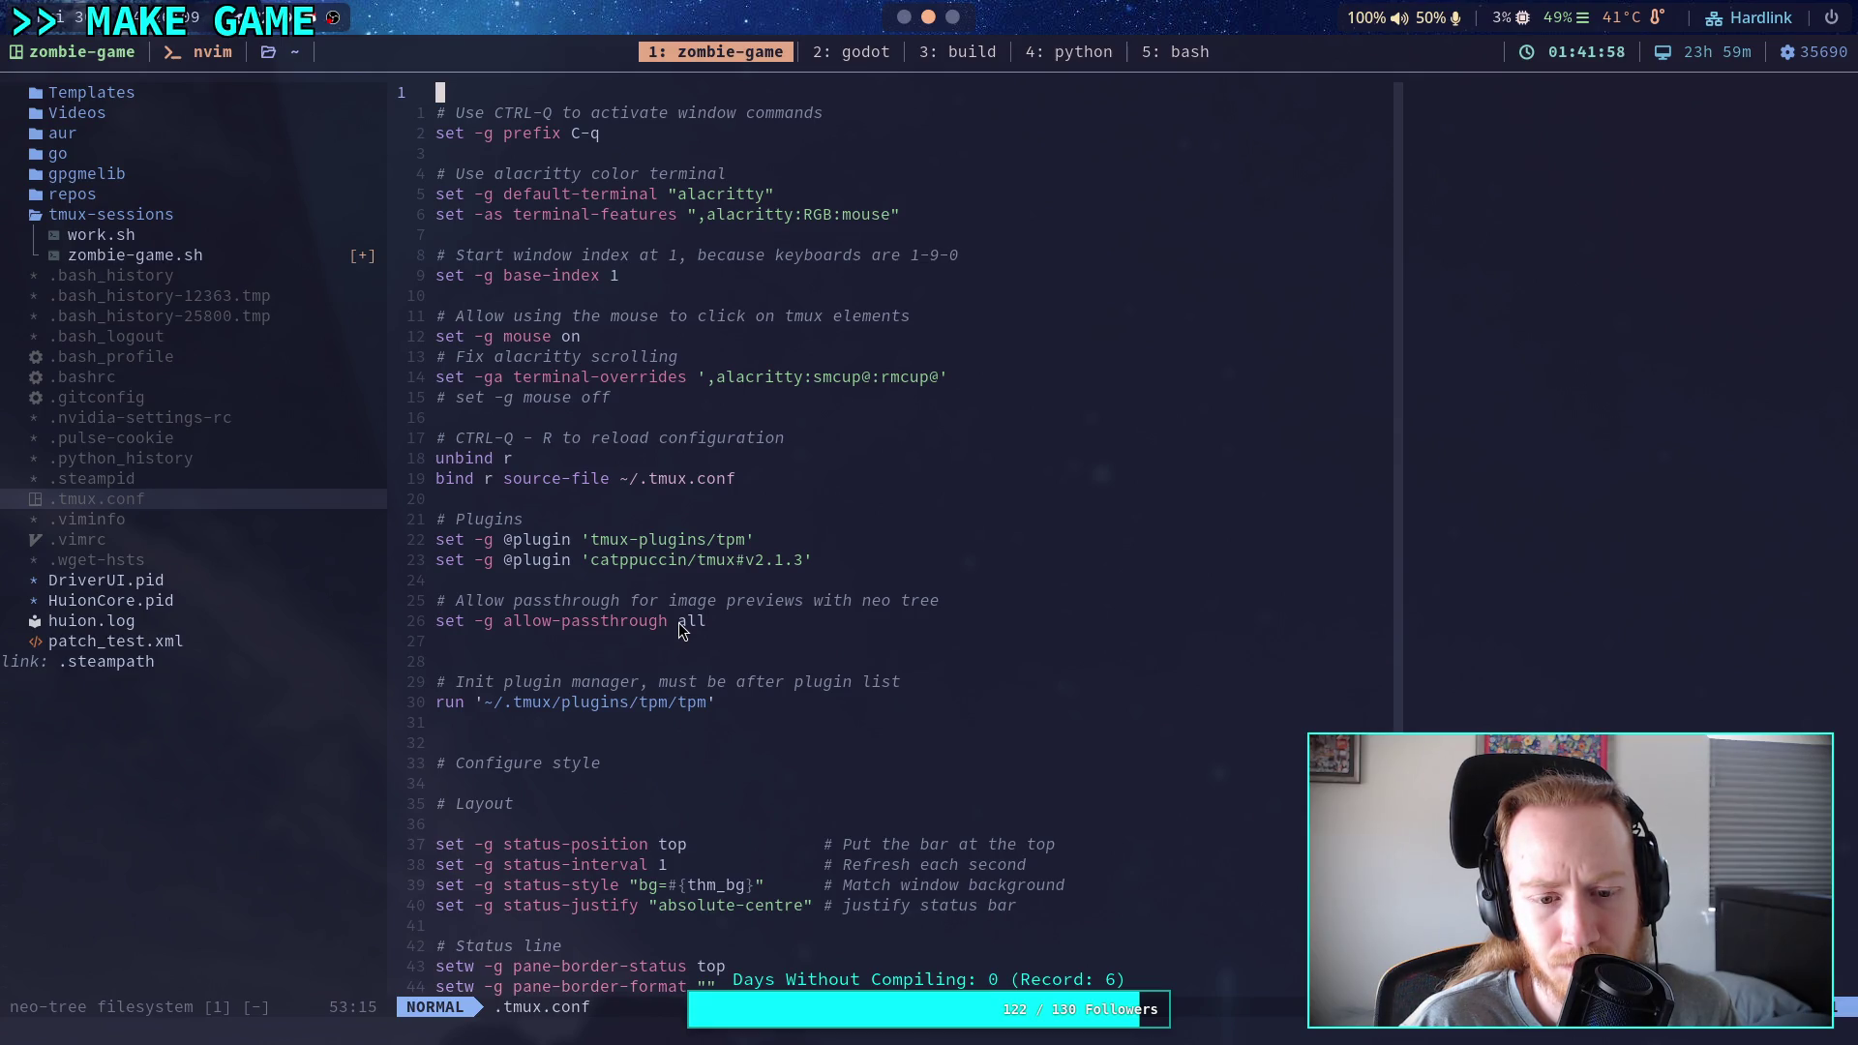
Step: Scroll through the .tmux.conf status-line and catppuccin settings, then go back to Stack Overflow
scroll(683, 629, down, 3)
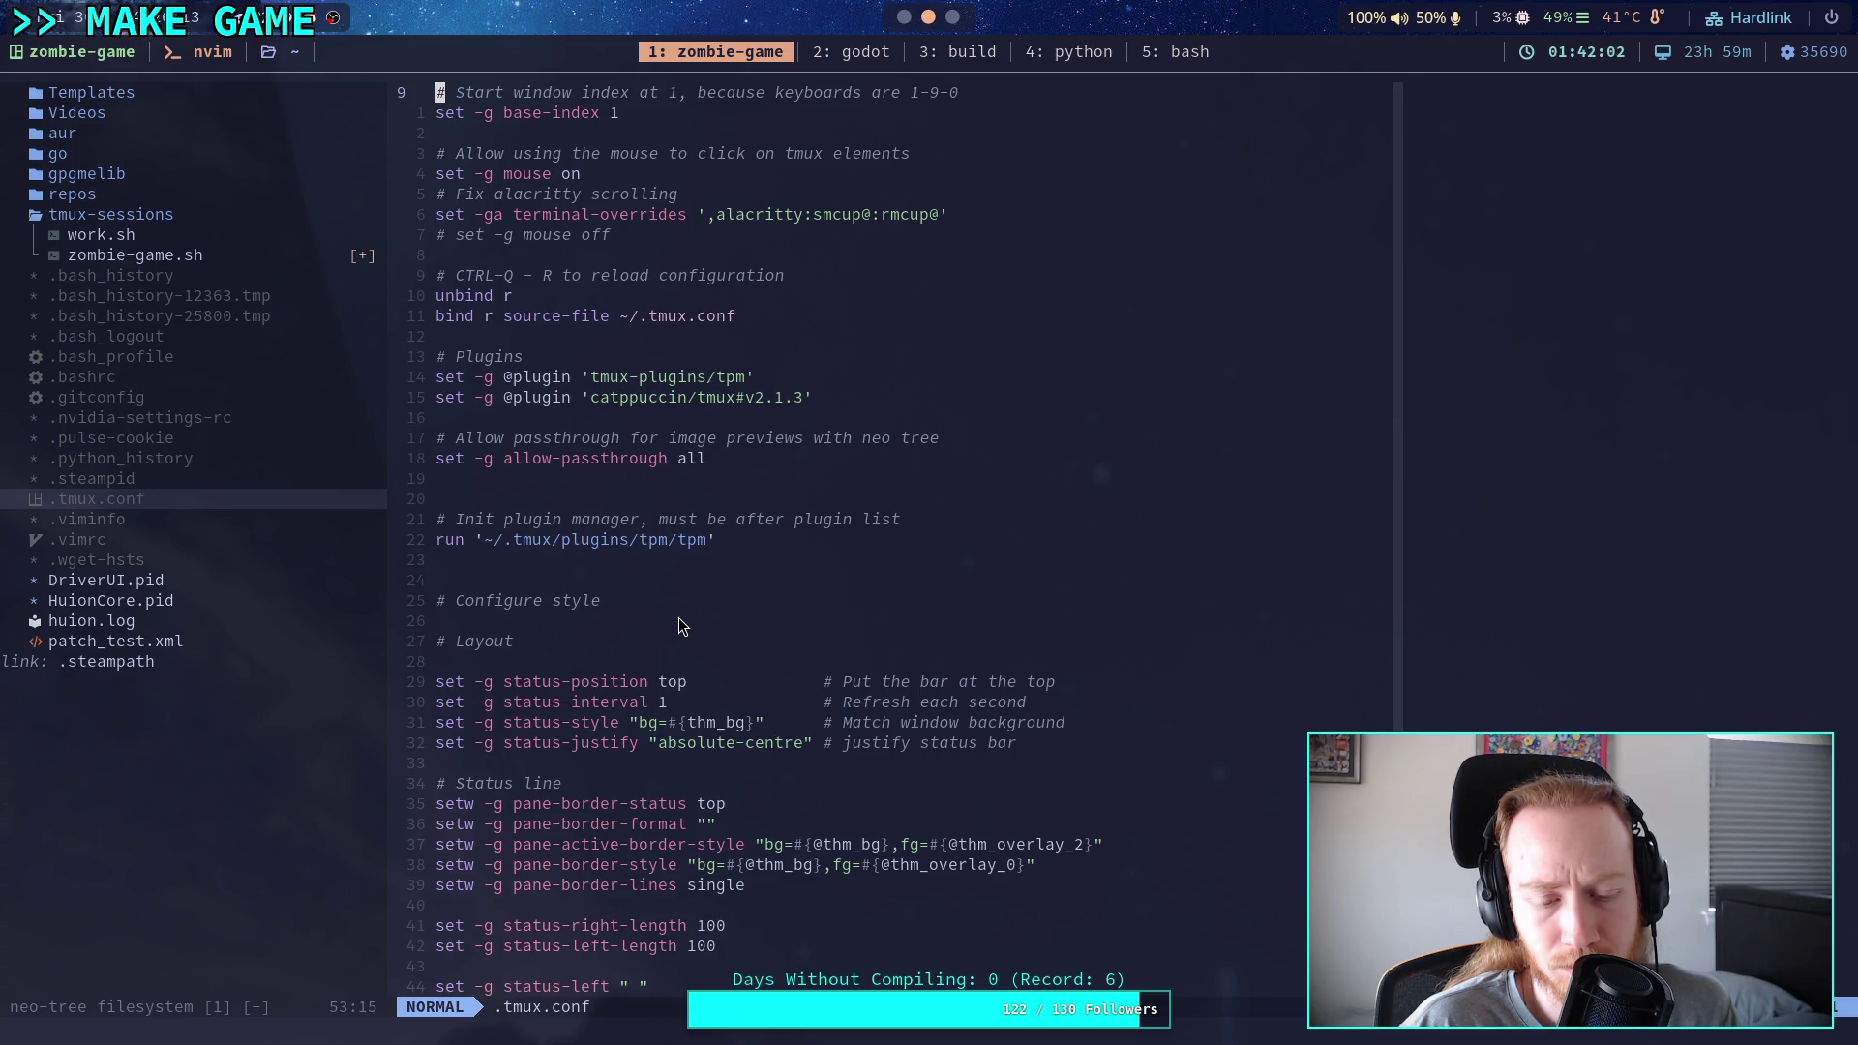
scroll(678, 619, down, 4)
scroll(679, 620, down, 3)
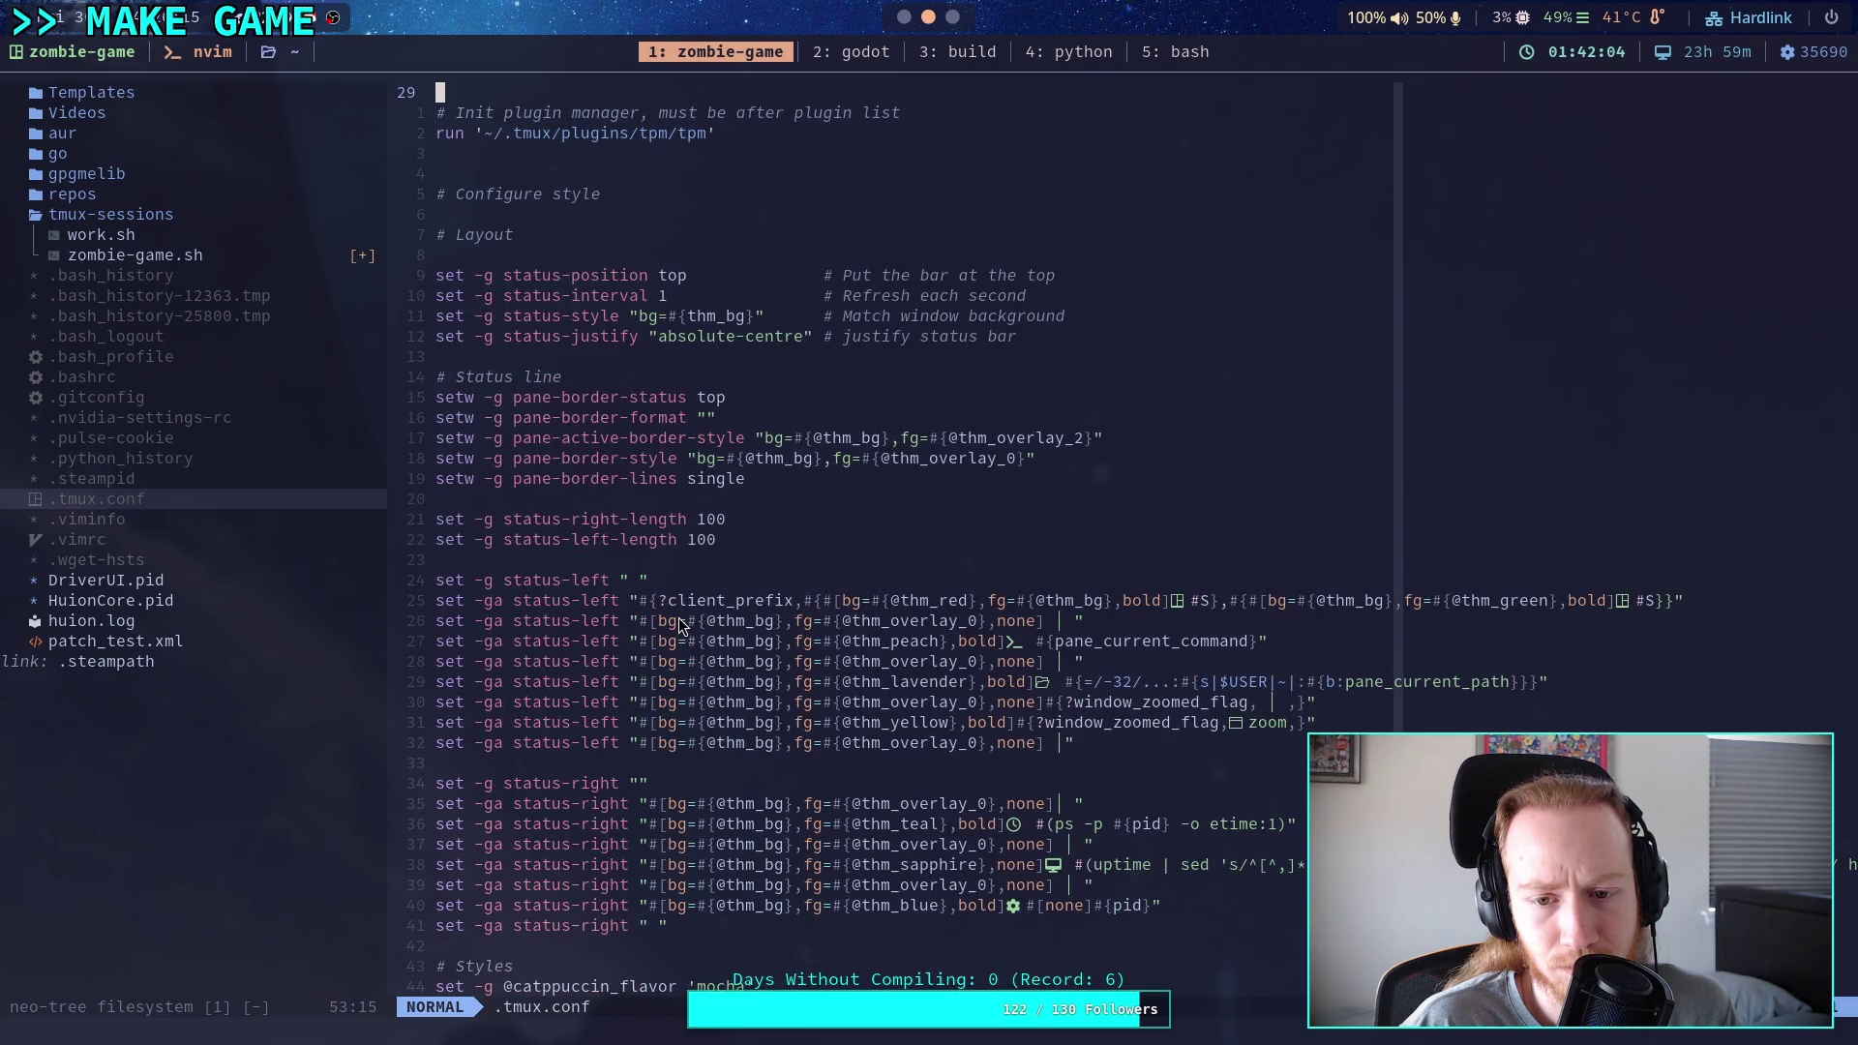
scroll(677, 618, down, 13)
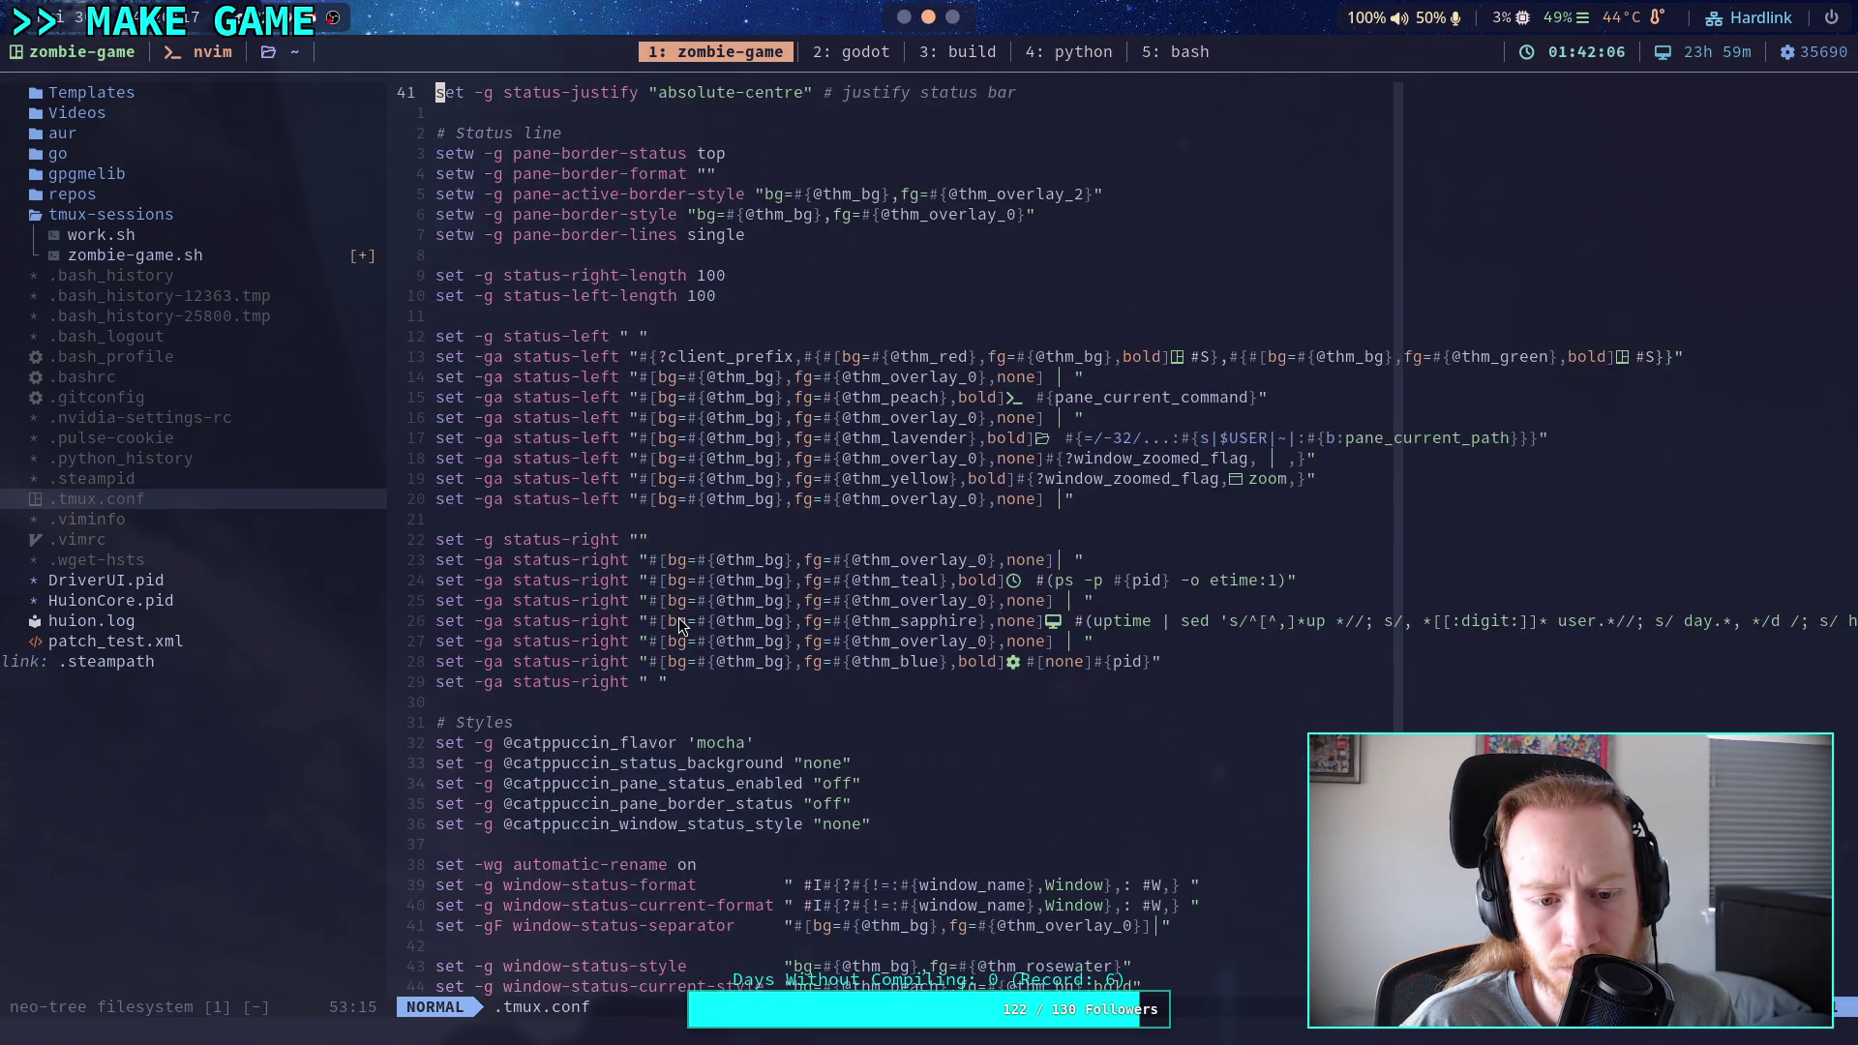
scroll(678, 618, up, 20)
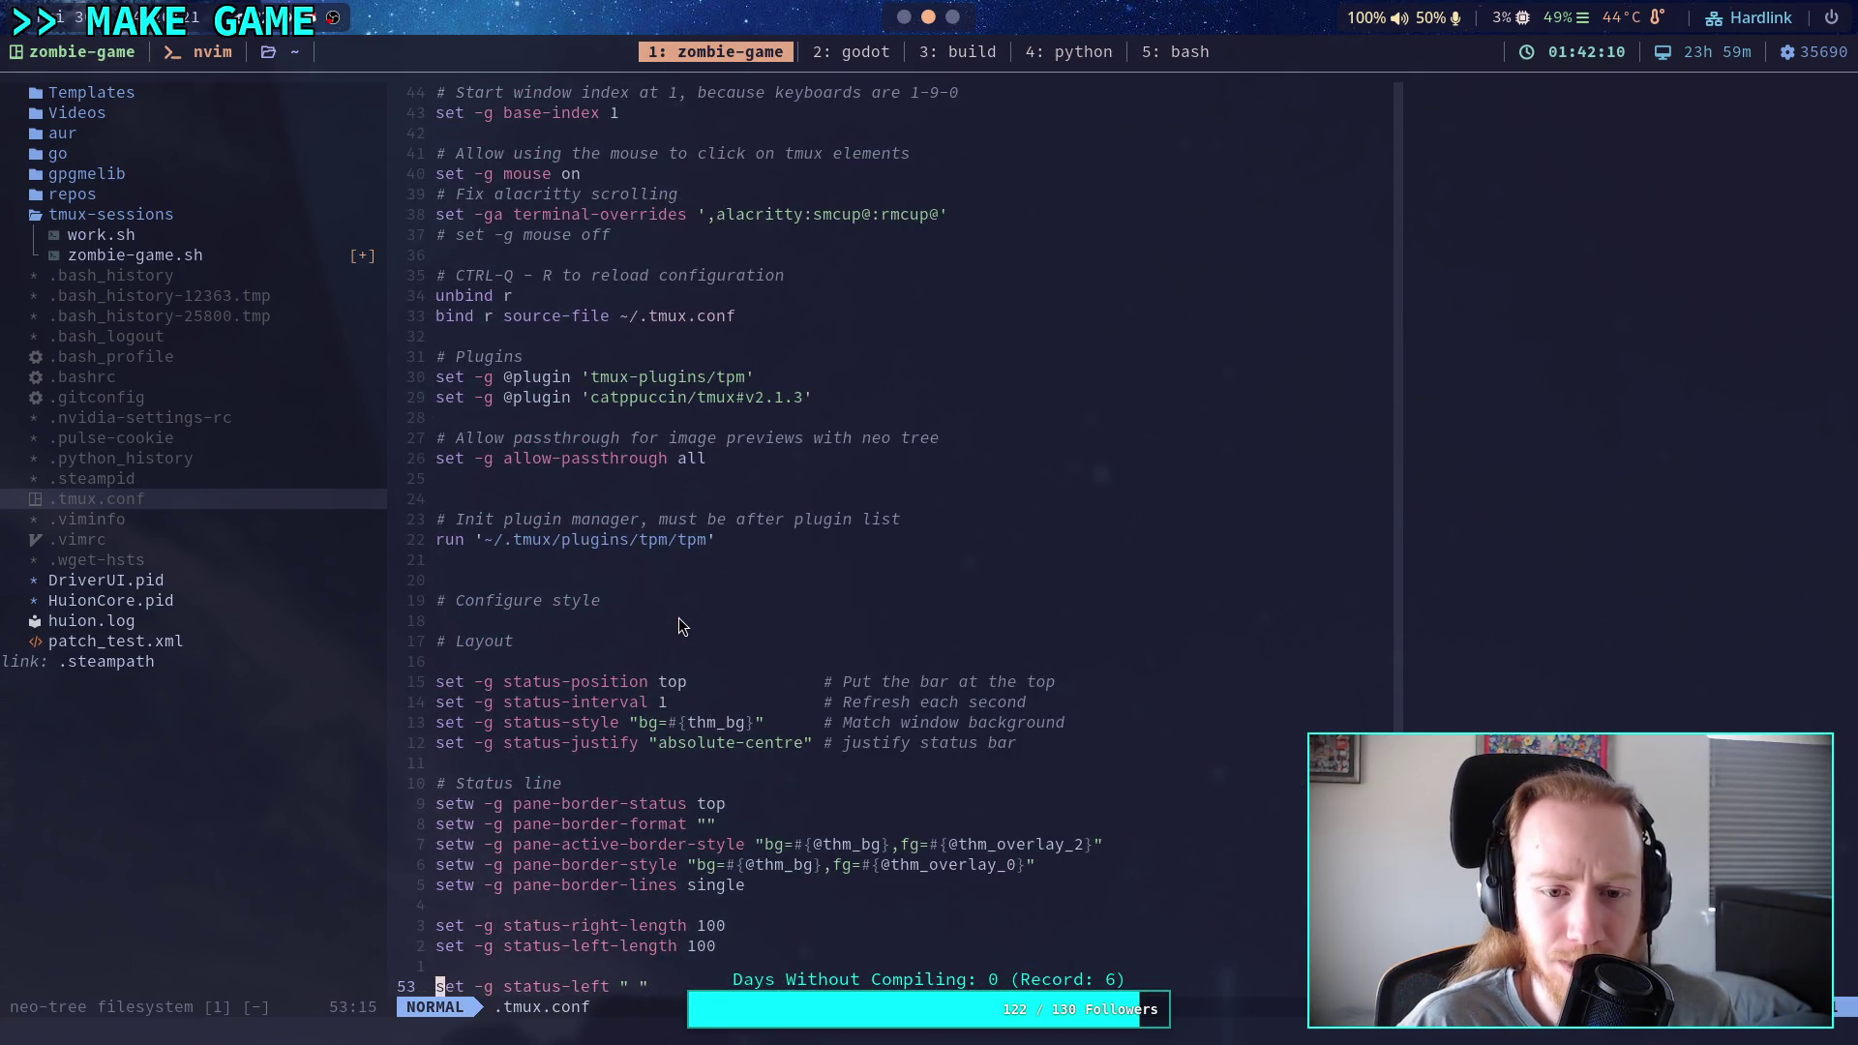
scroll(678, 618, up, 3)
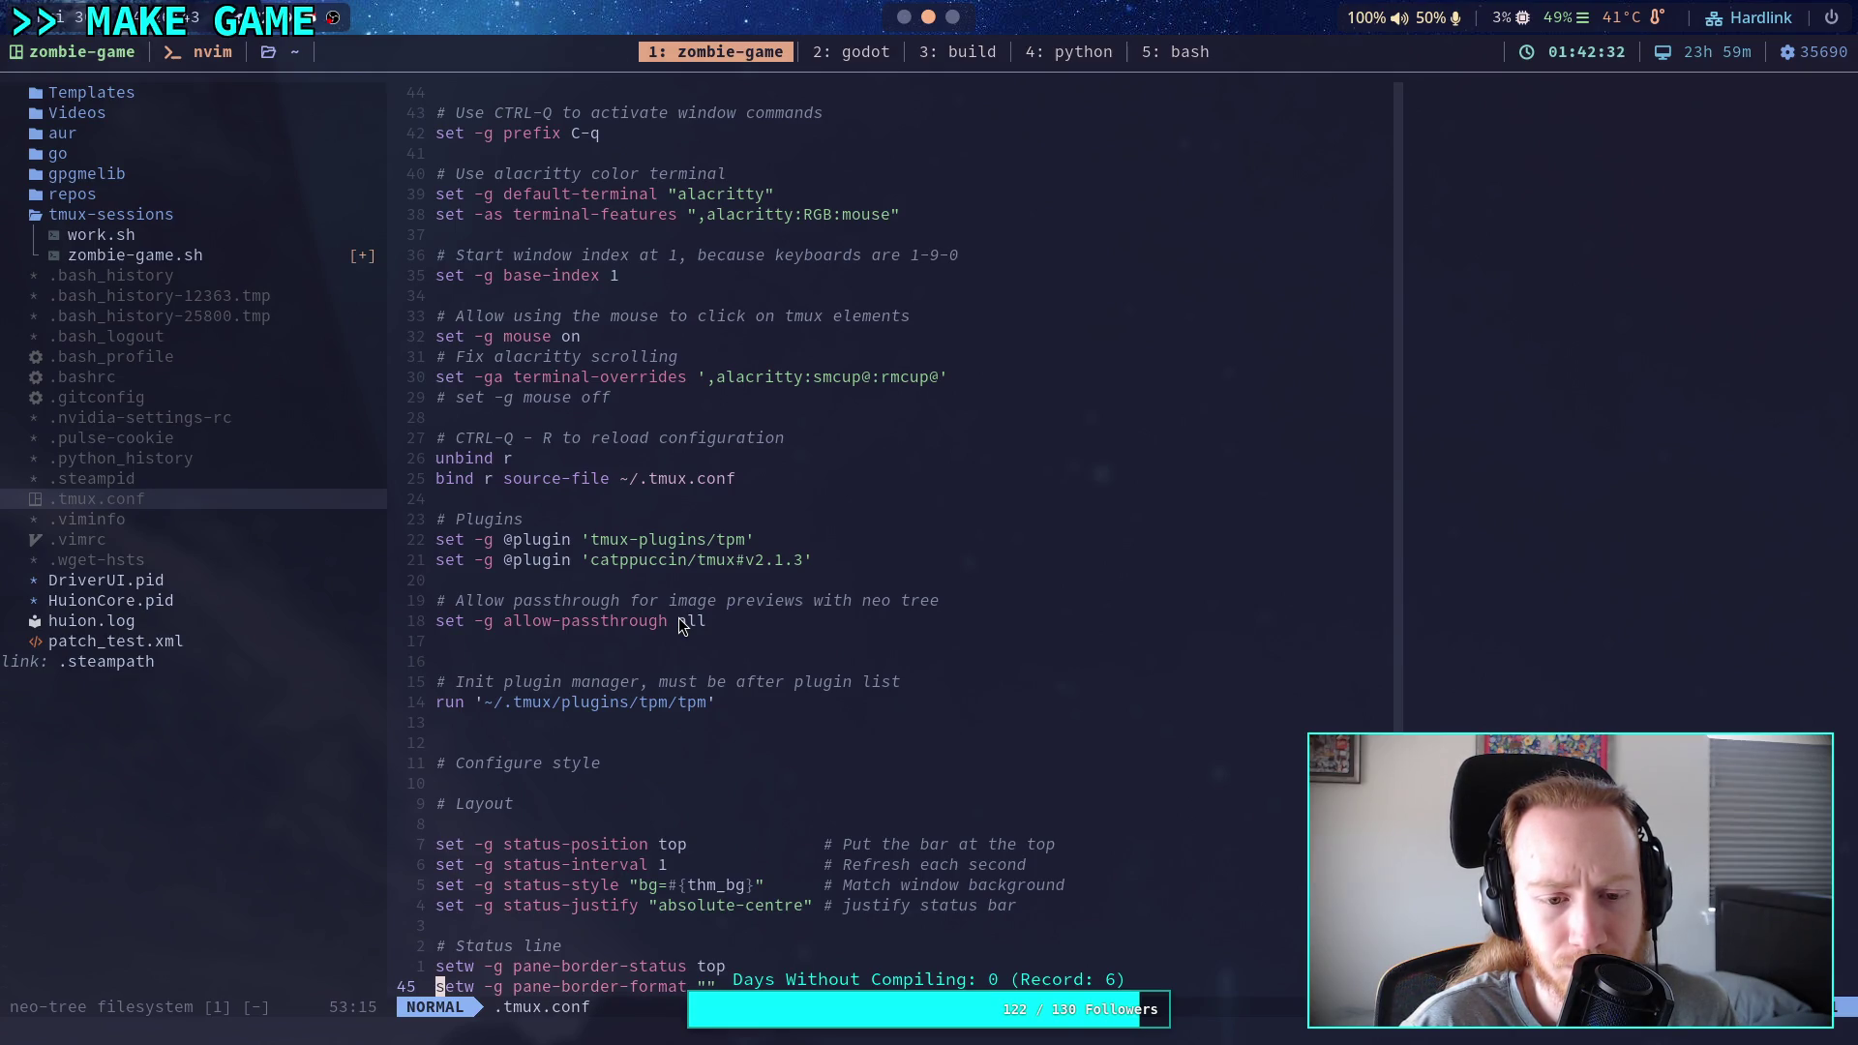
scroll(678, 619, down, 5)
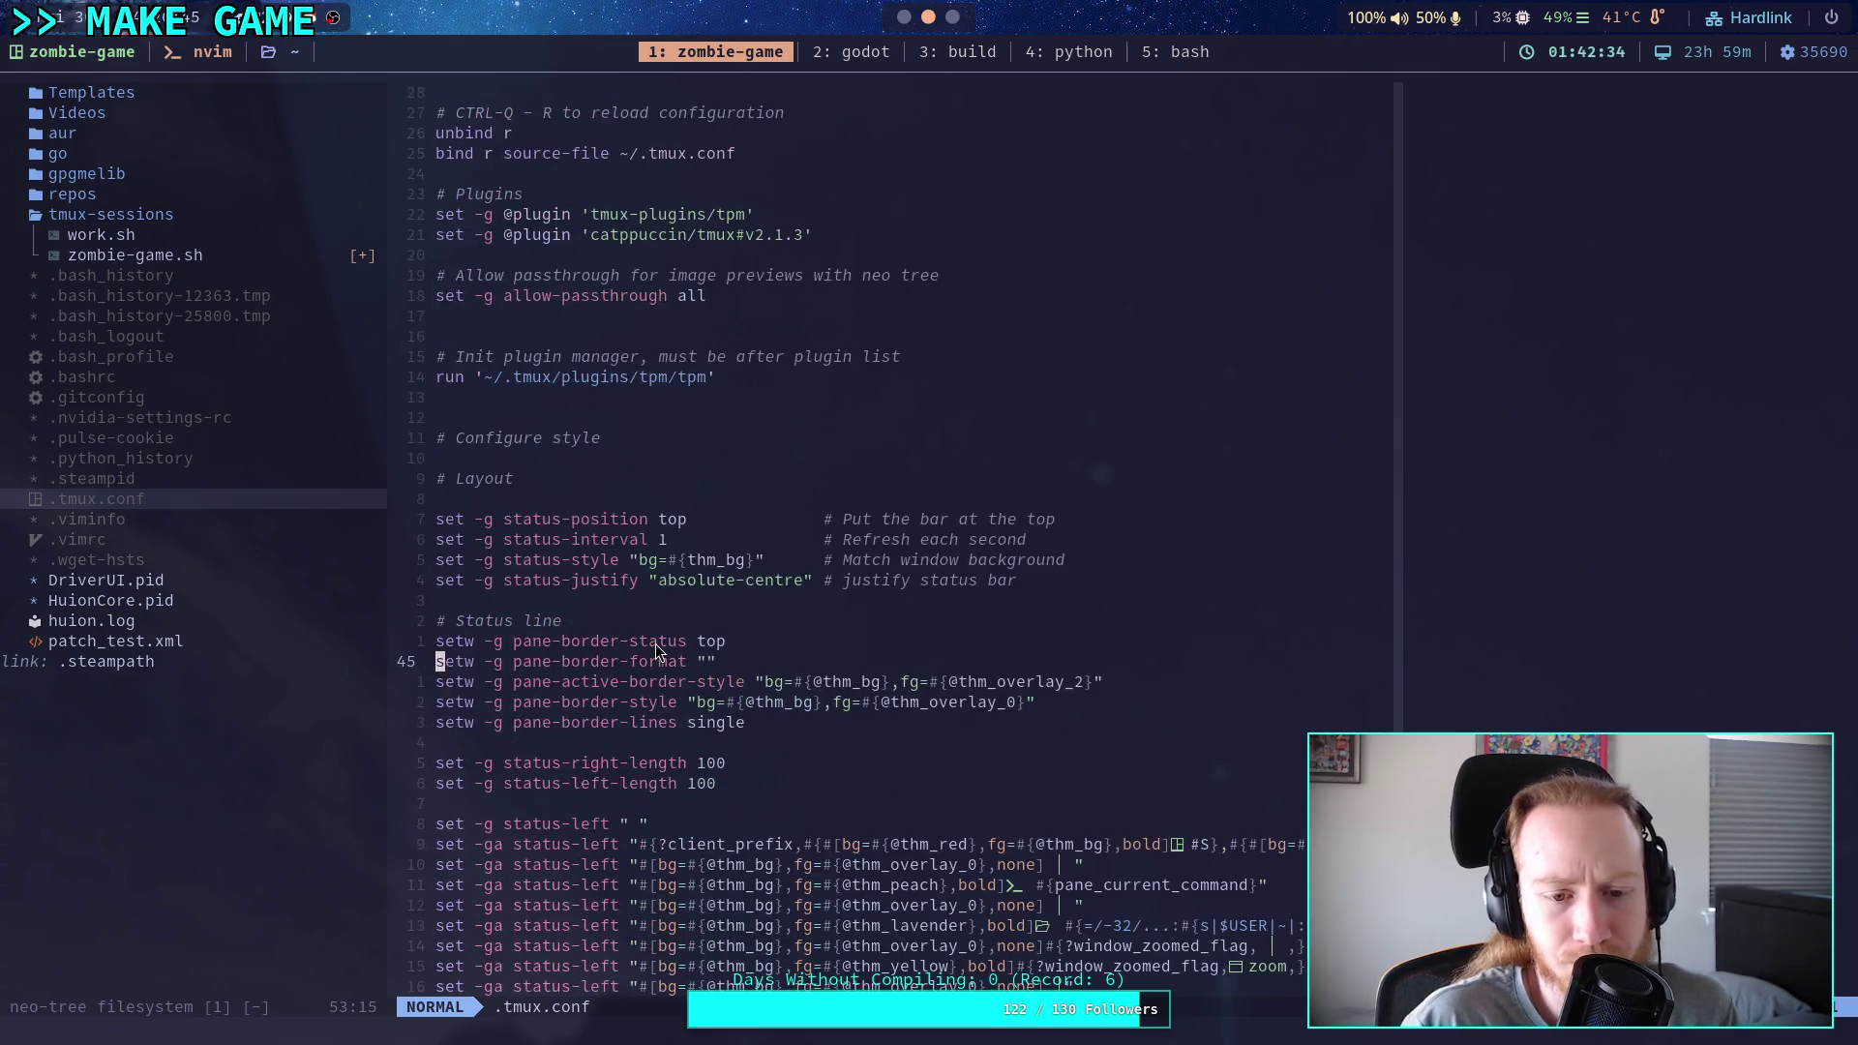
scroll(665, 631, down, 12)
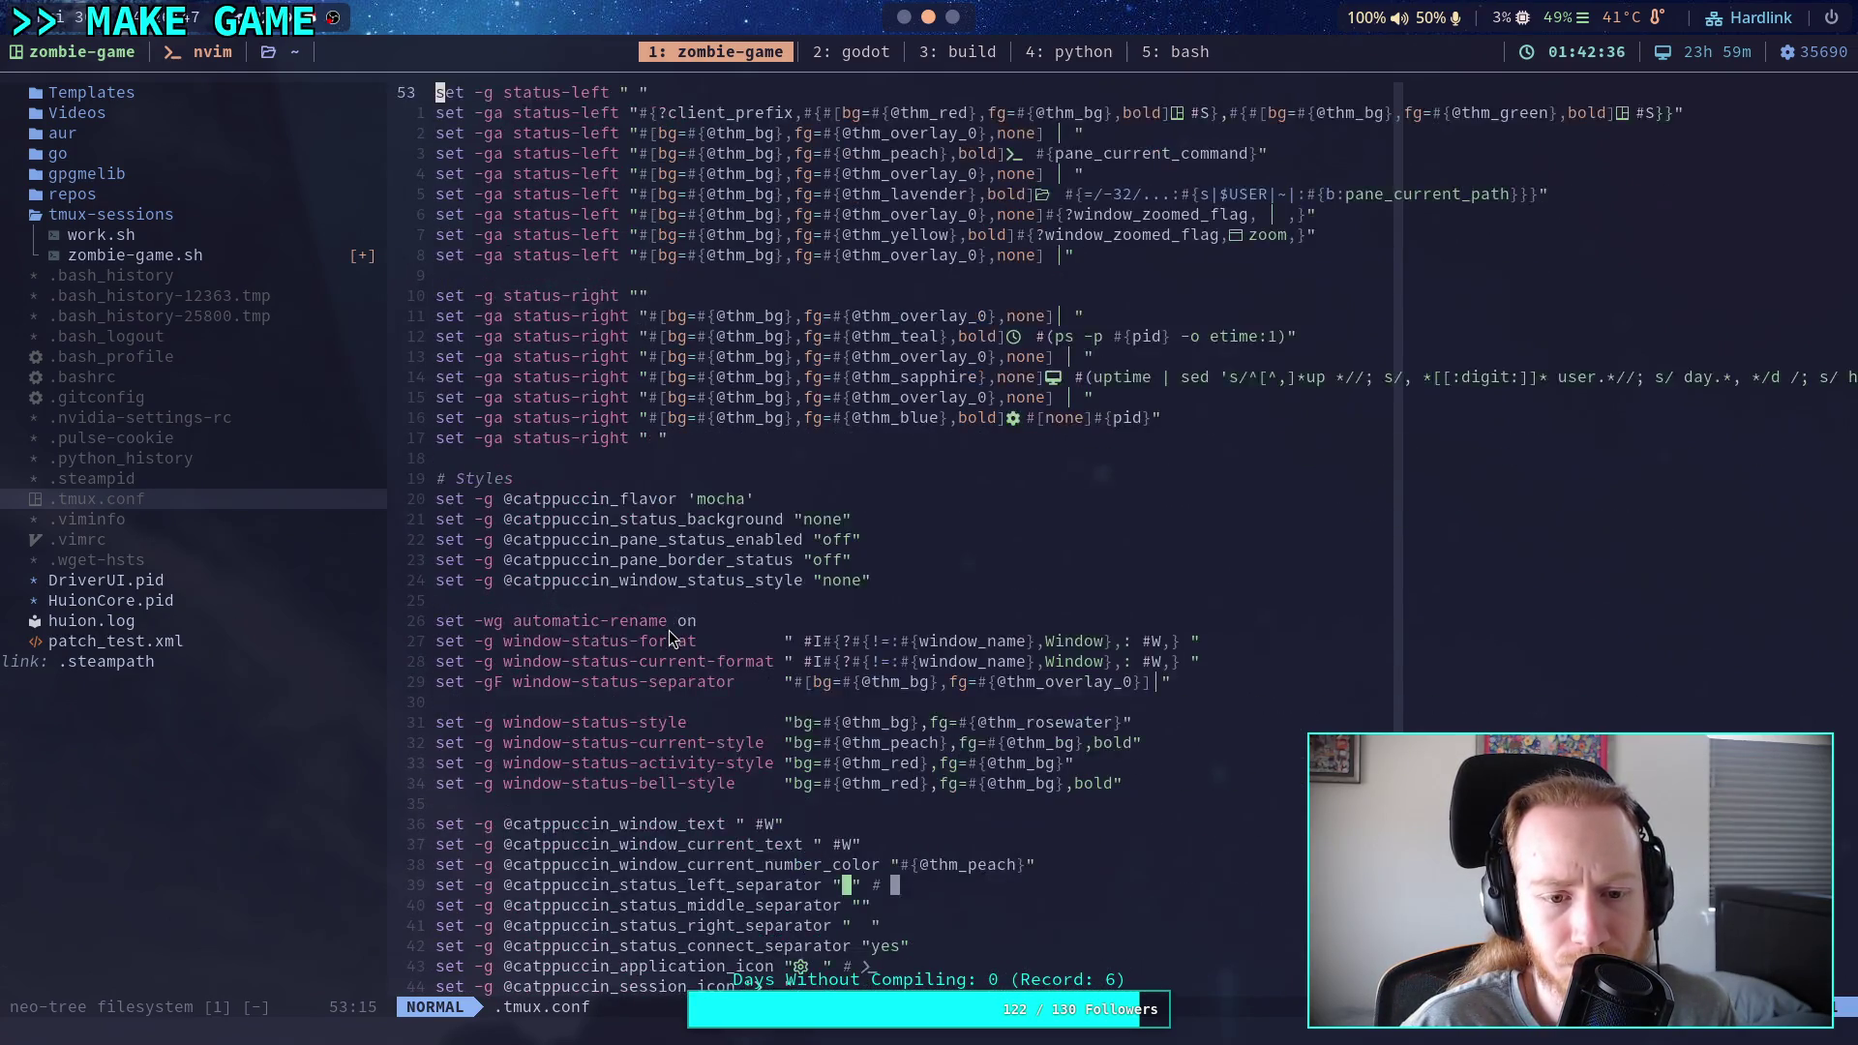
scroll(670, 630, down, 4)
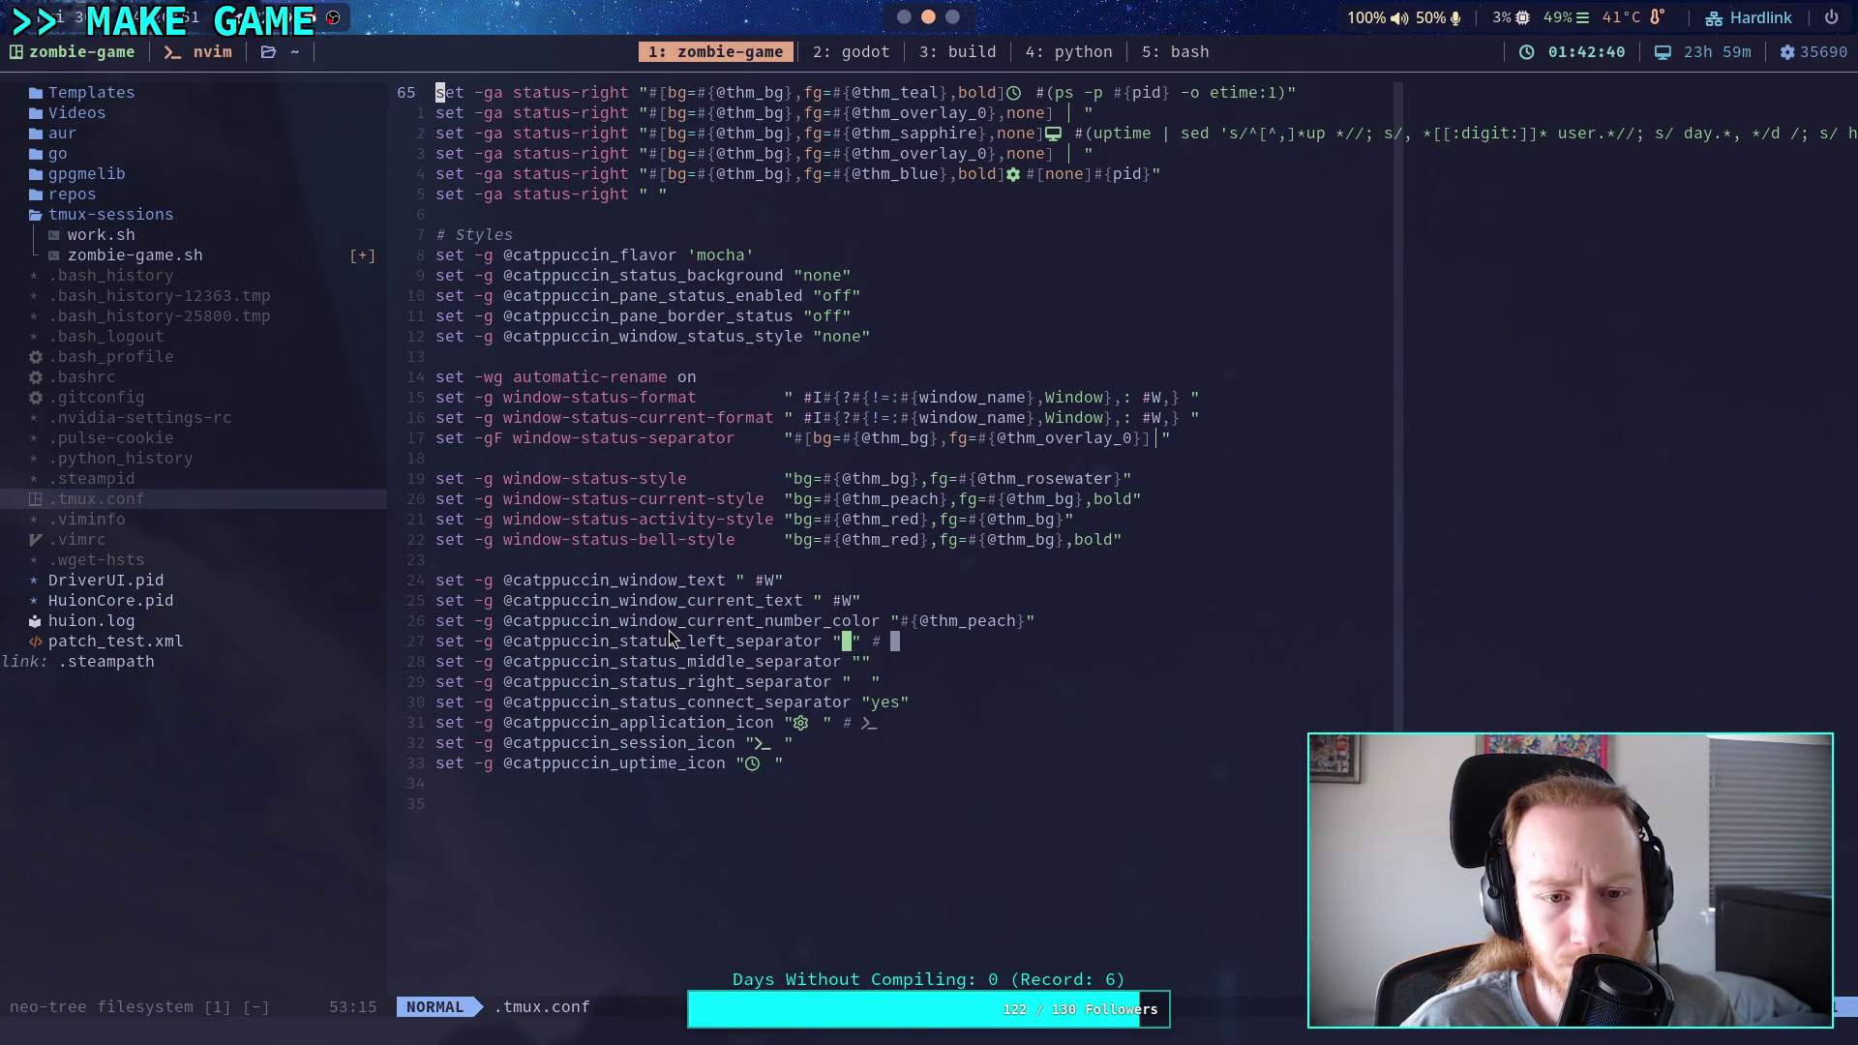
click(955, 19)
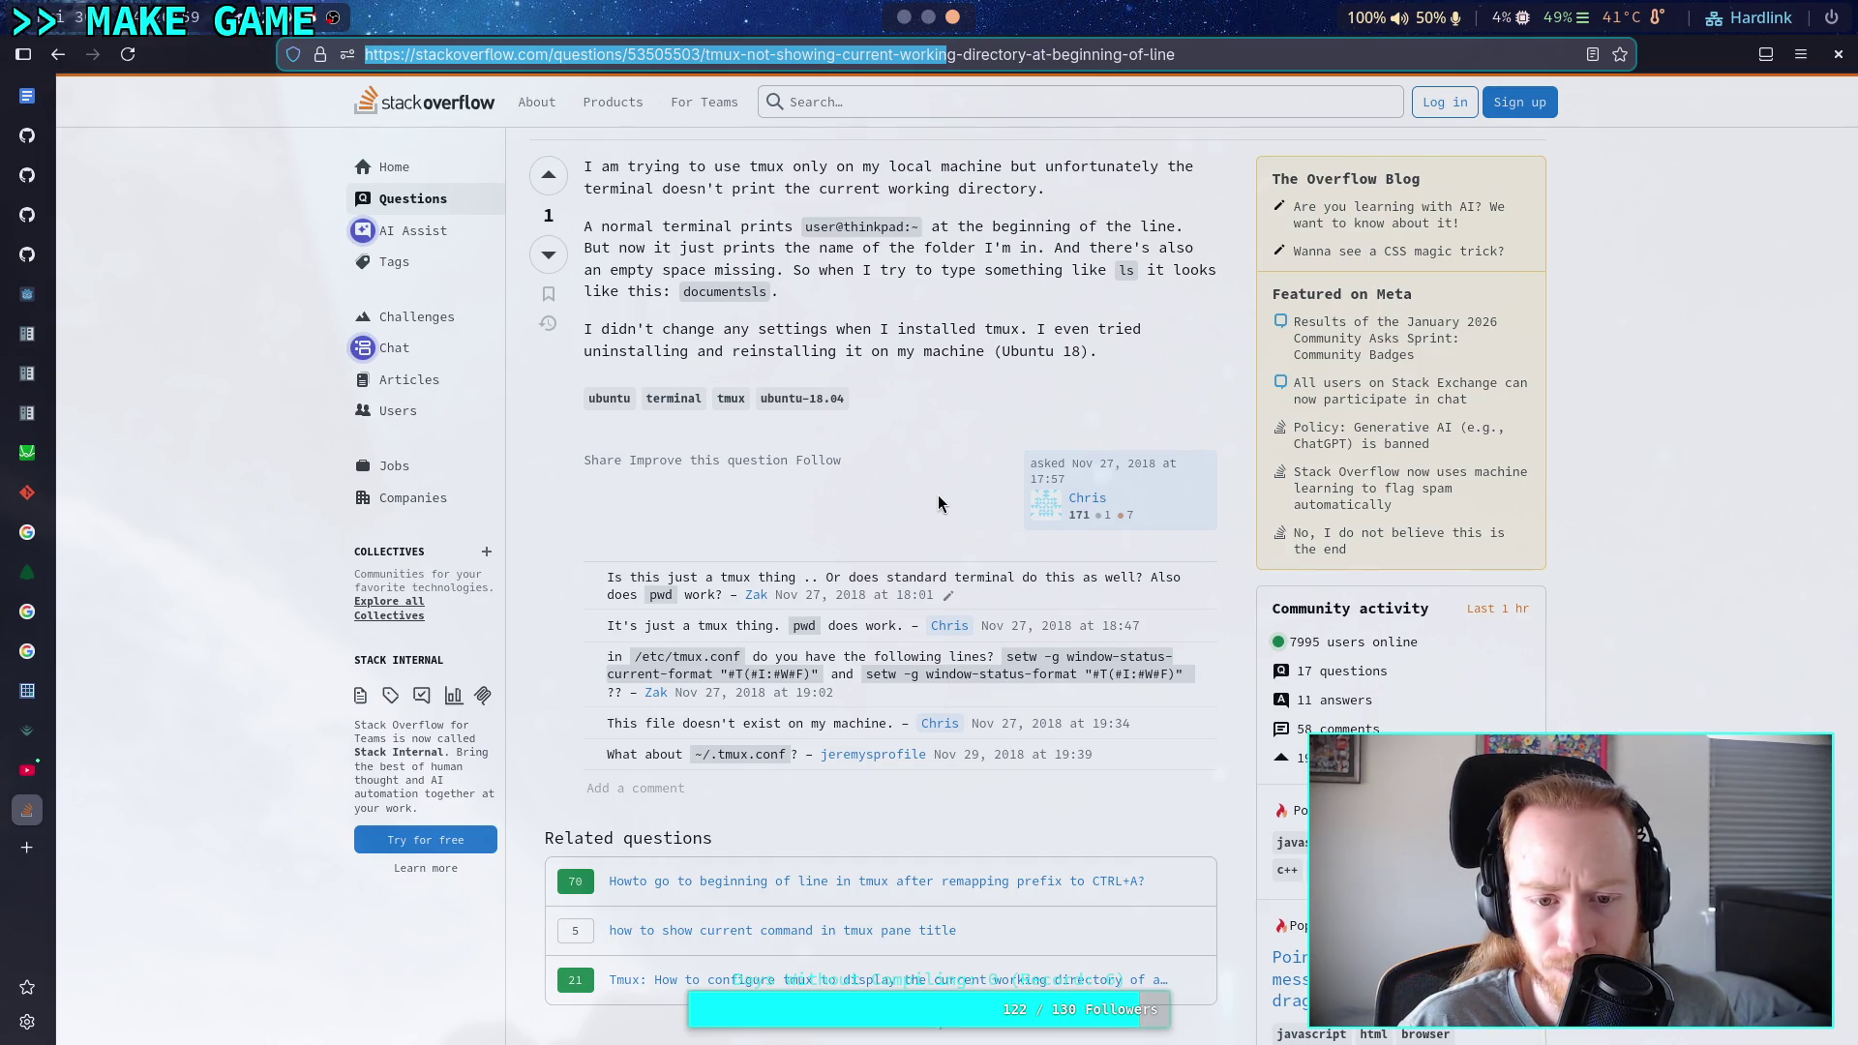
Step: Skim the Google results for 'tmux terminal not showing directory', then close that tab
scroll(630, 451, down, 5)
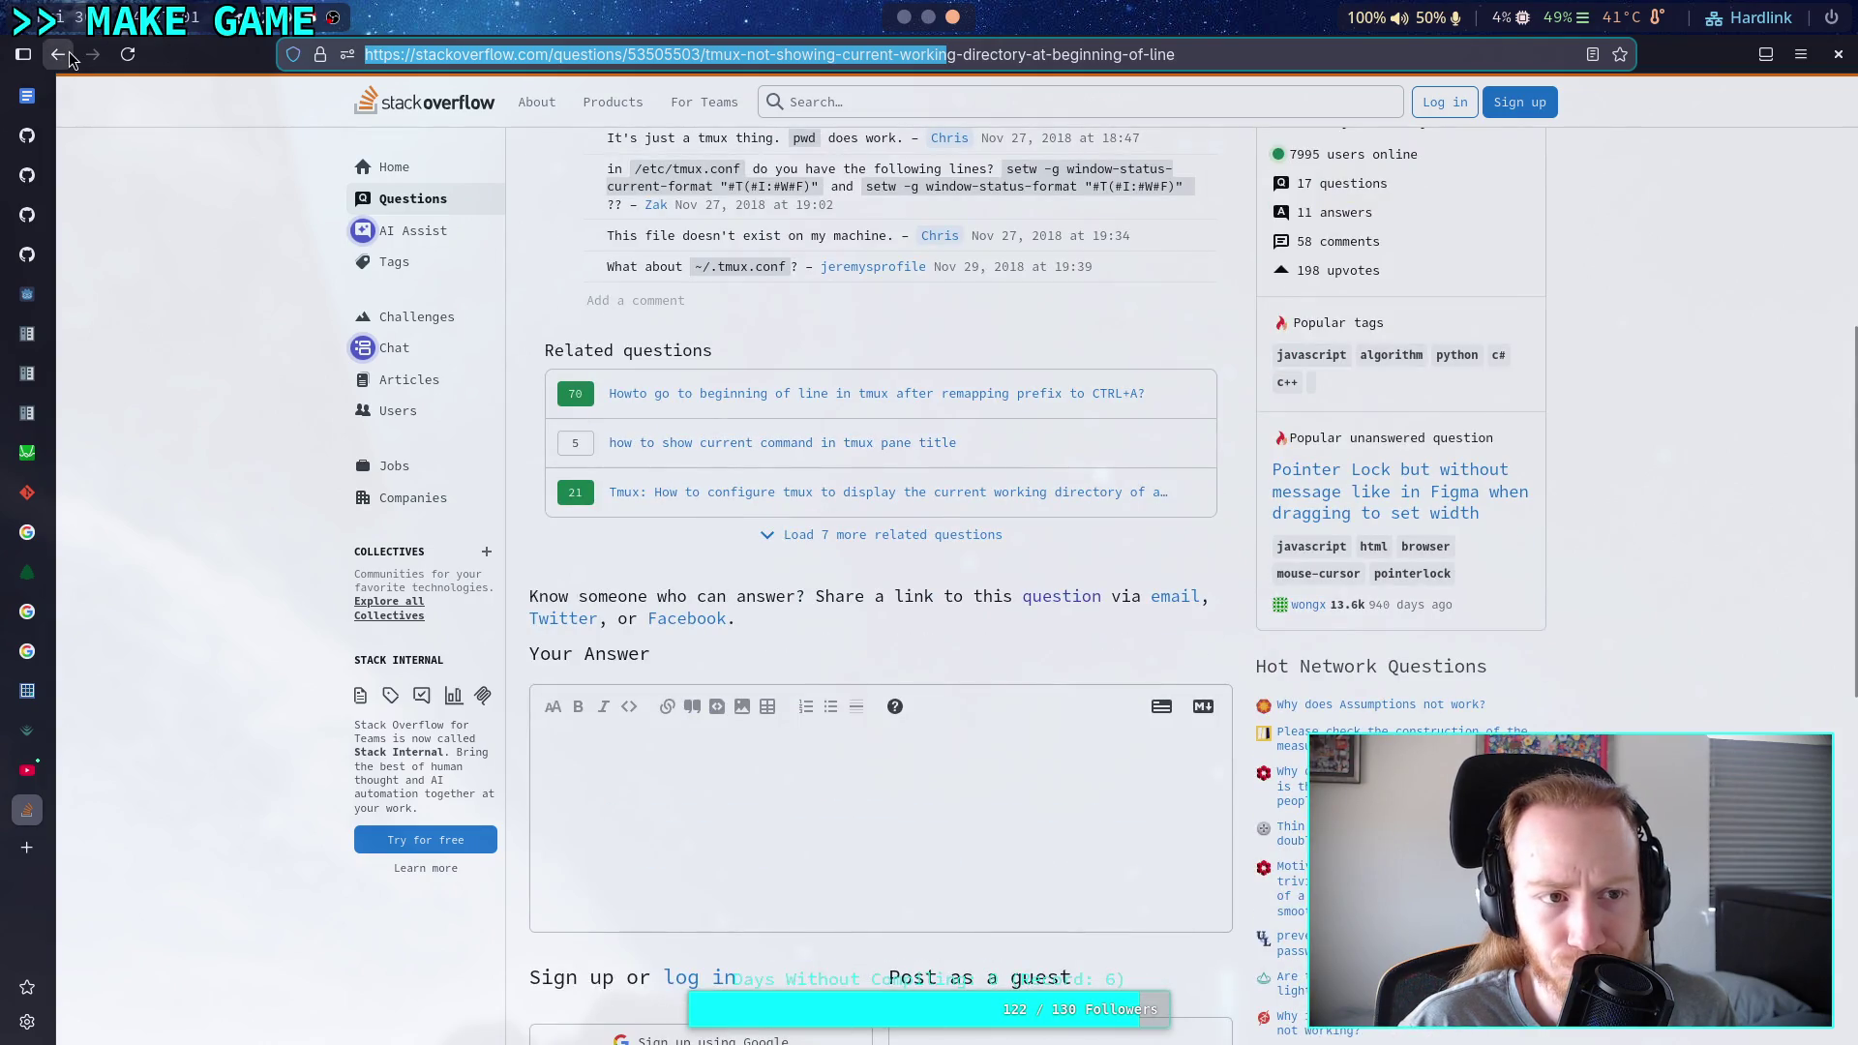
click(71, 56)
scroll(201, 521, down, 3)
scroll(239, 540, down, 2)
scroll(238, 540, down, 1)
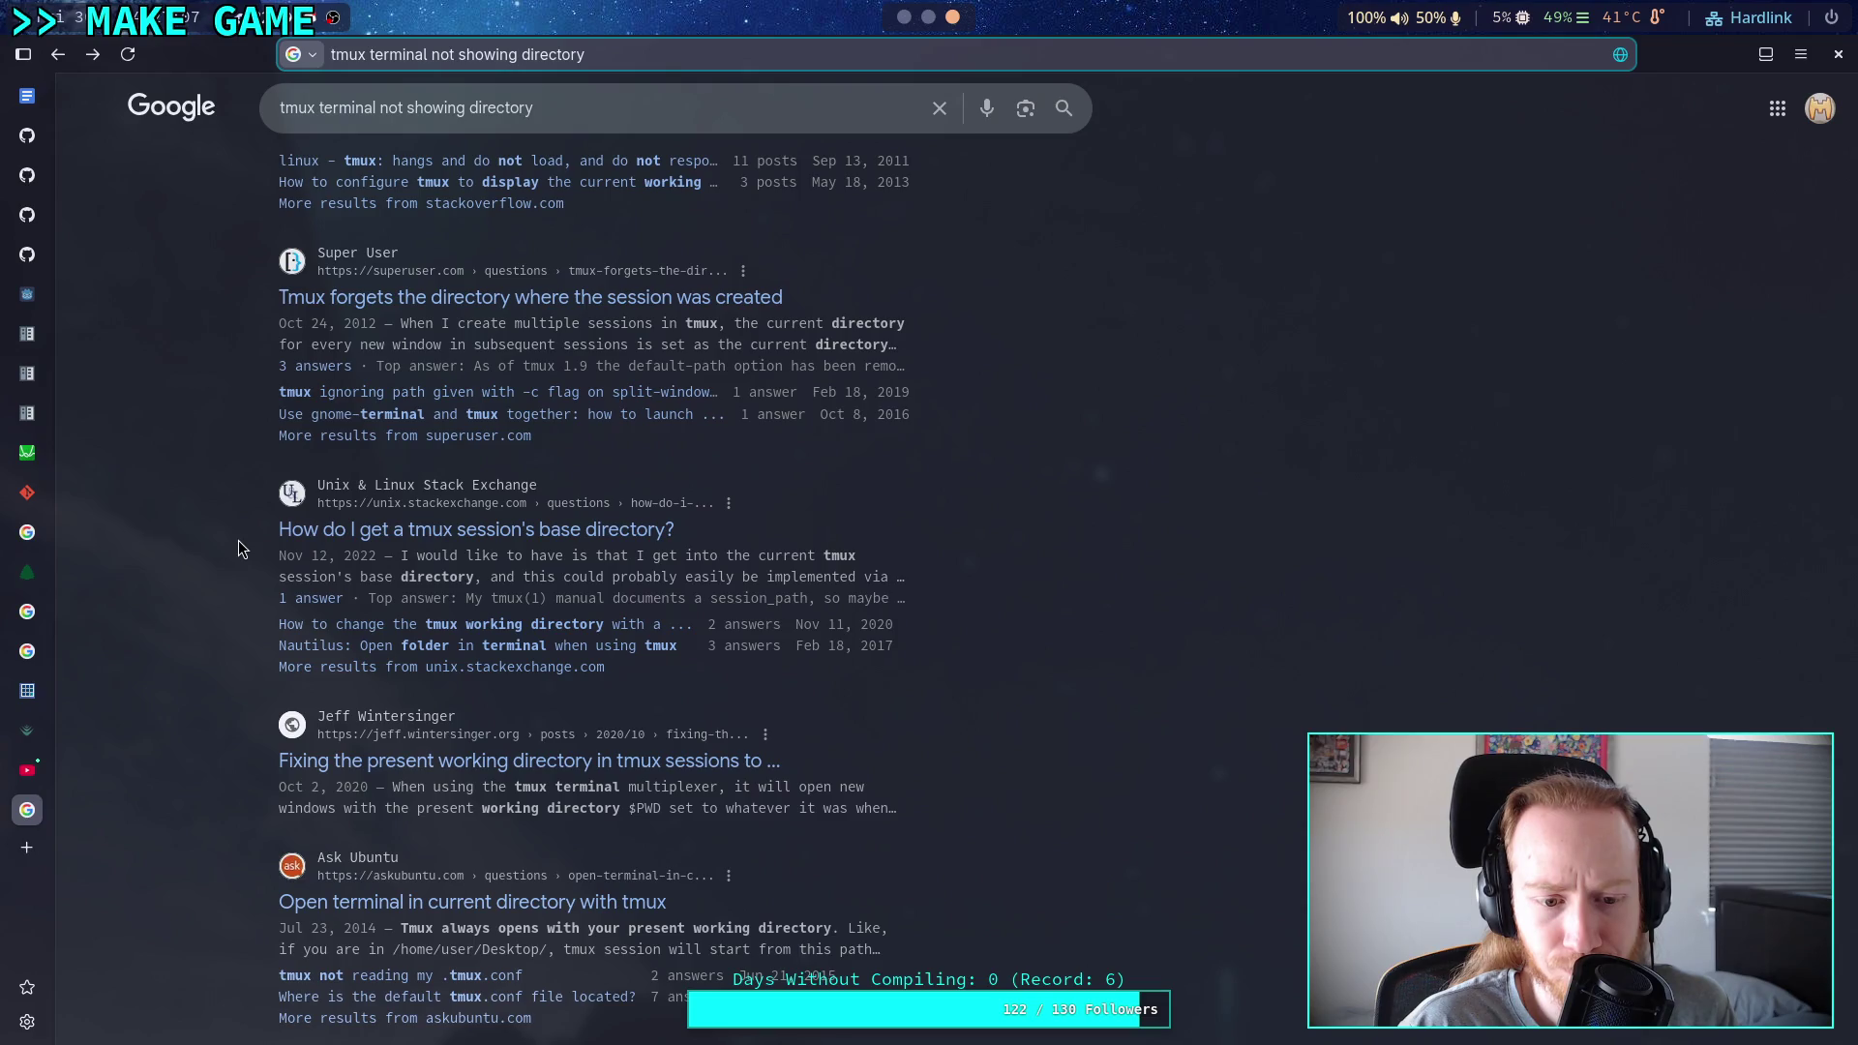
scroll(238, 540, down, 6)
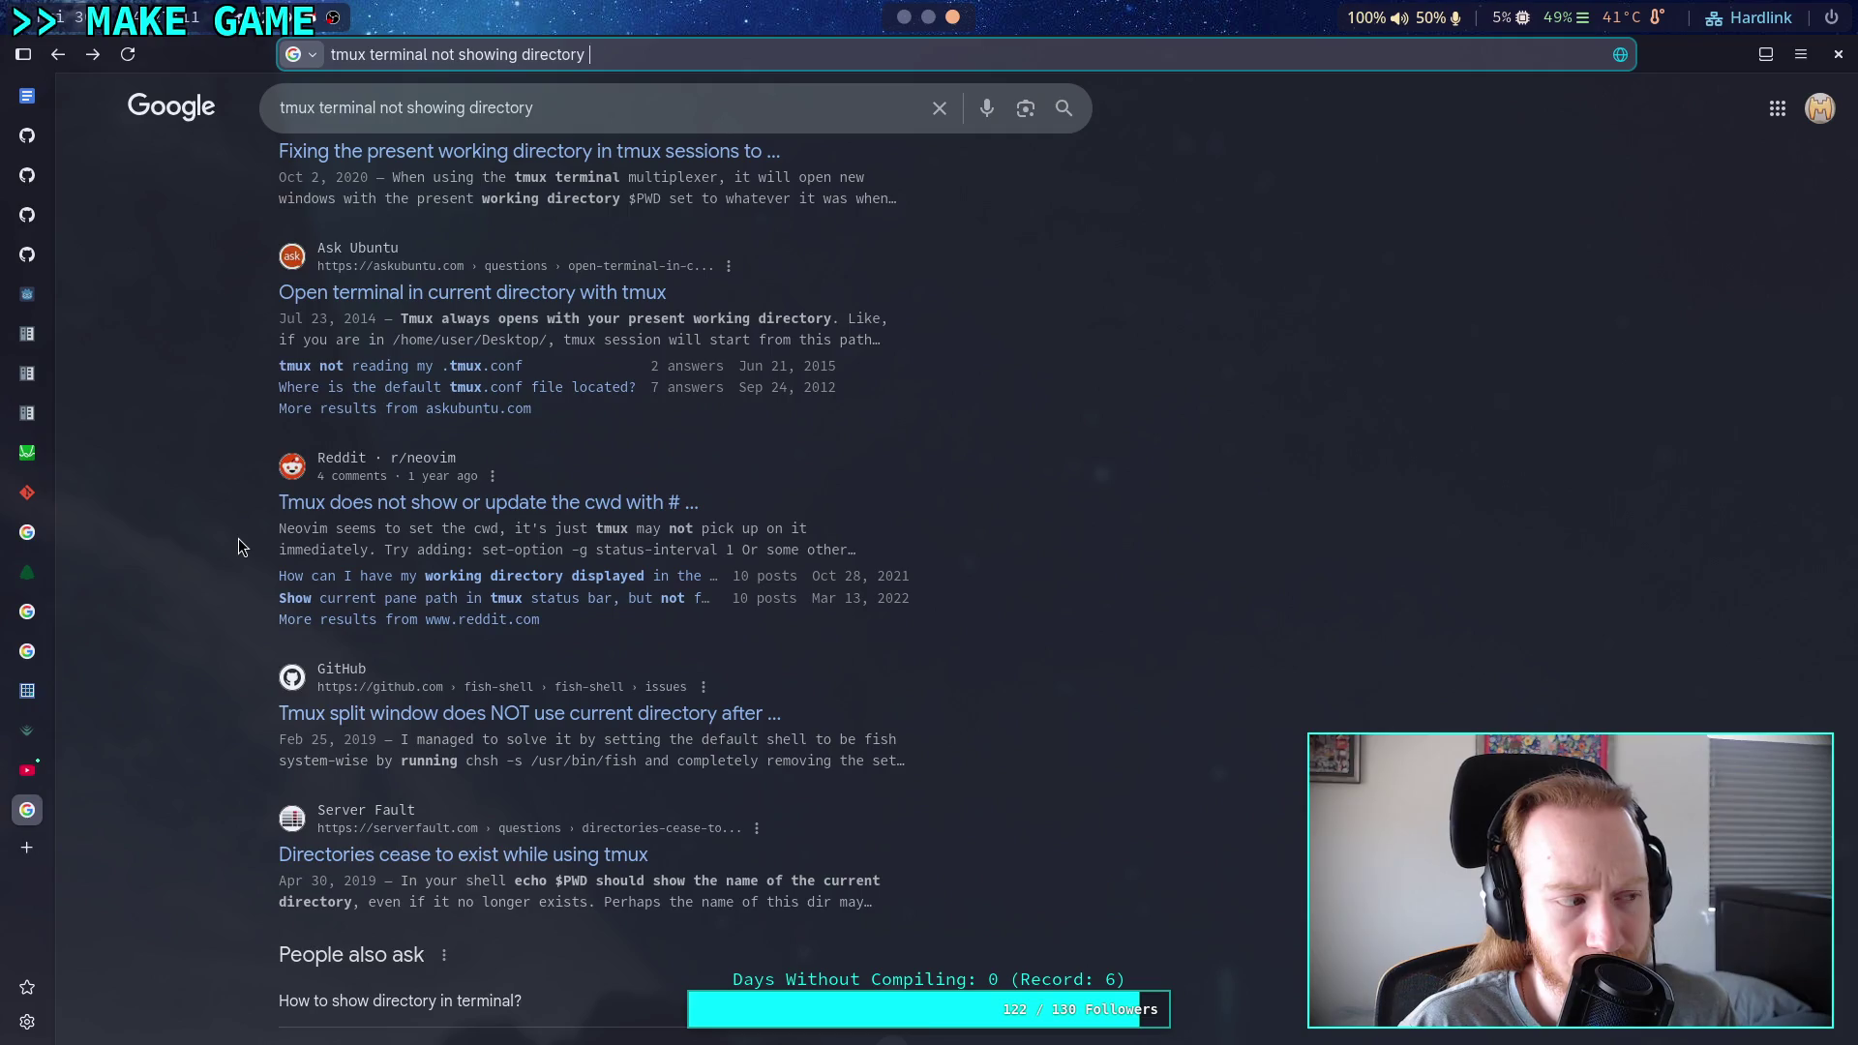
middle_click(14, 807)
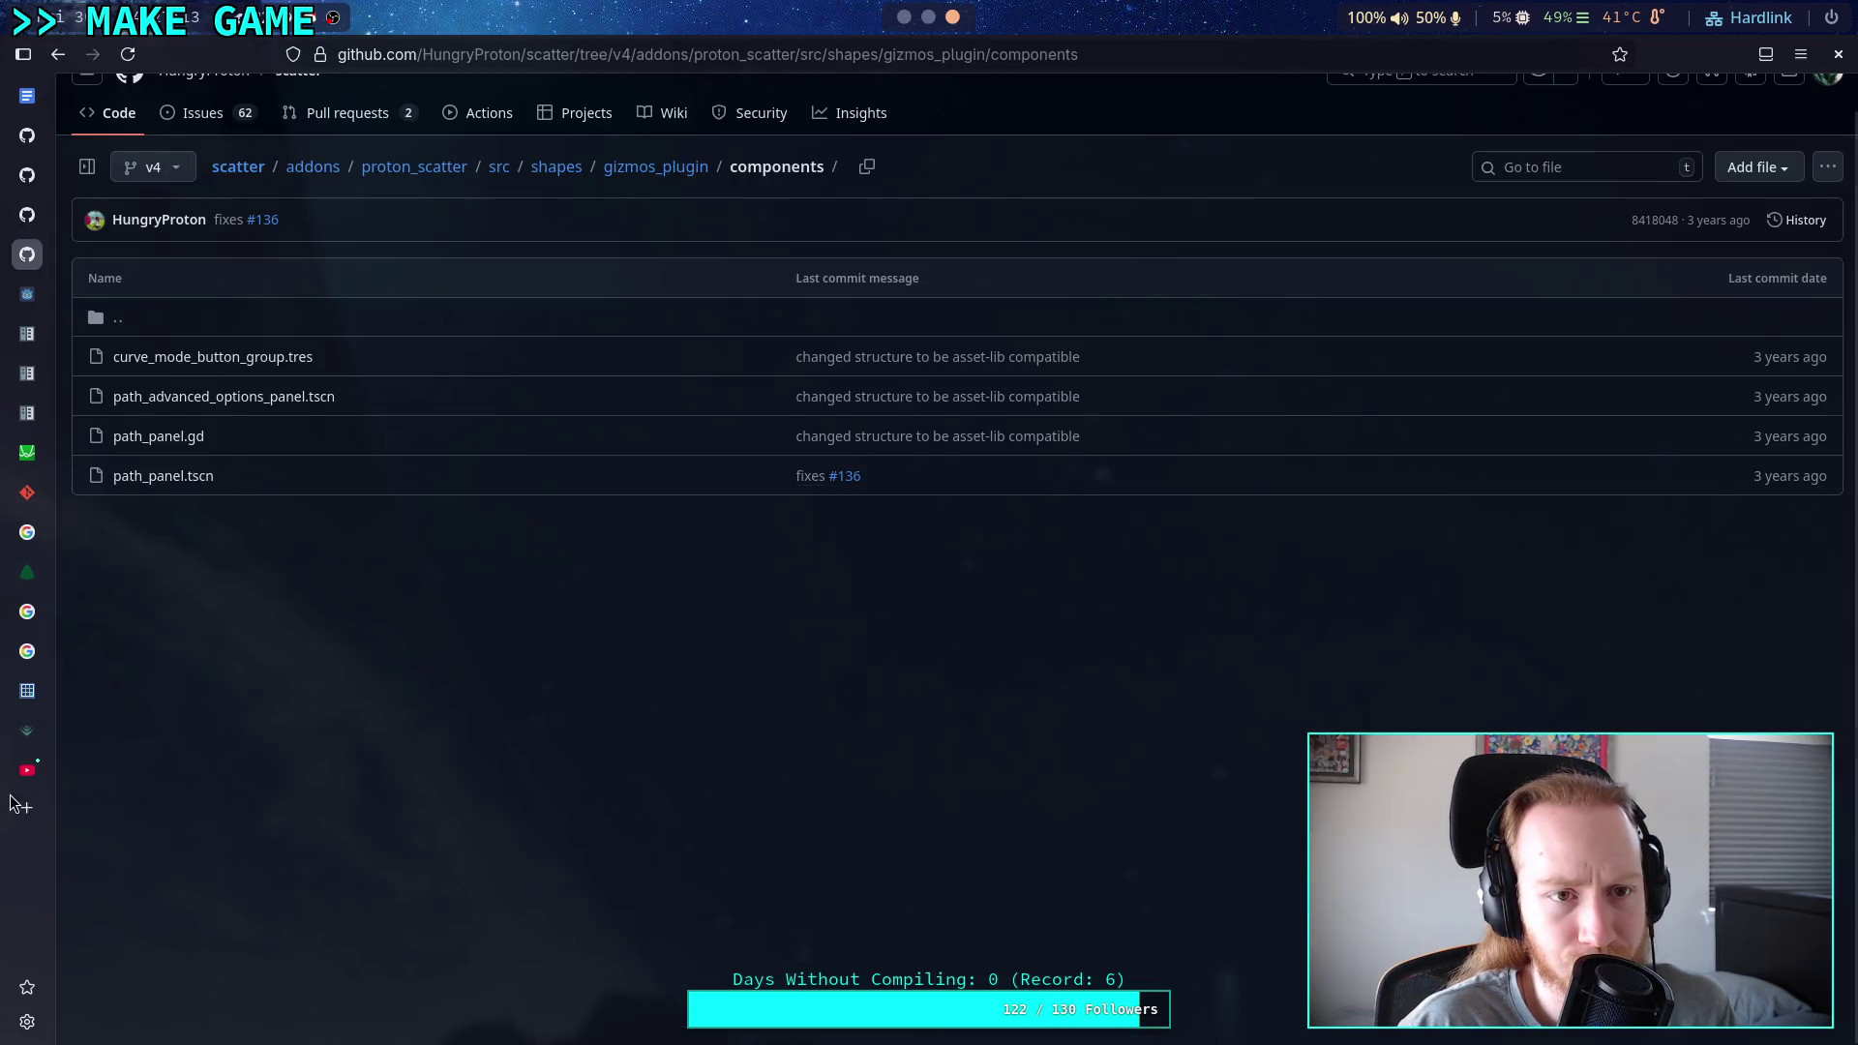
click(927, 18)
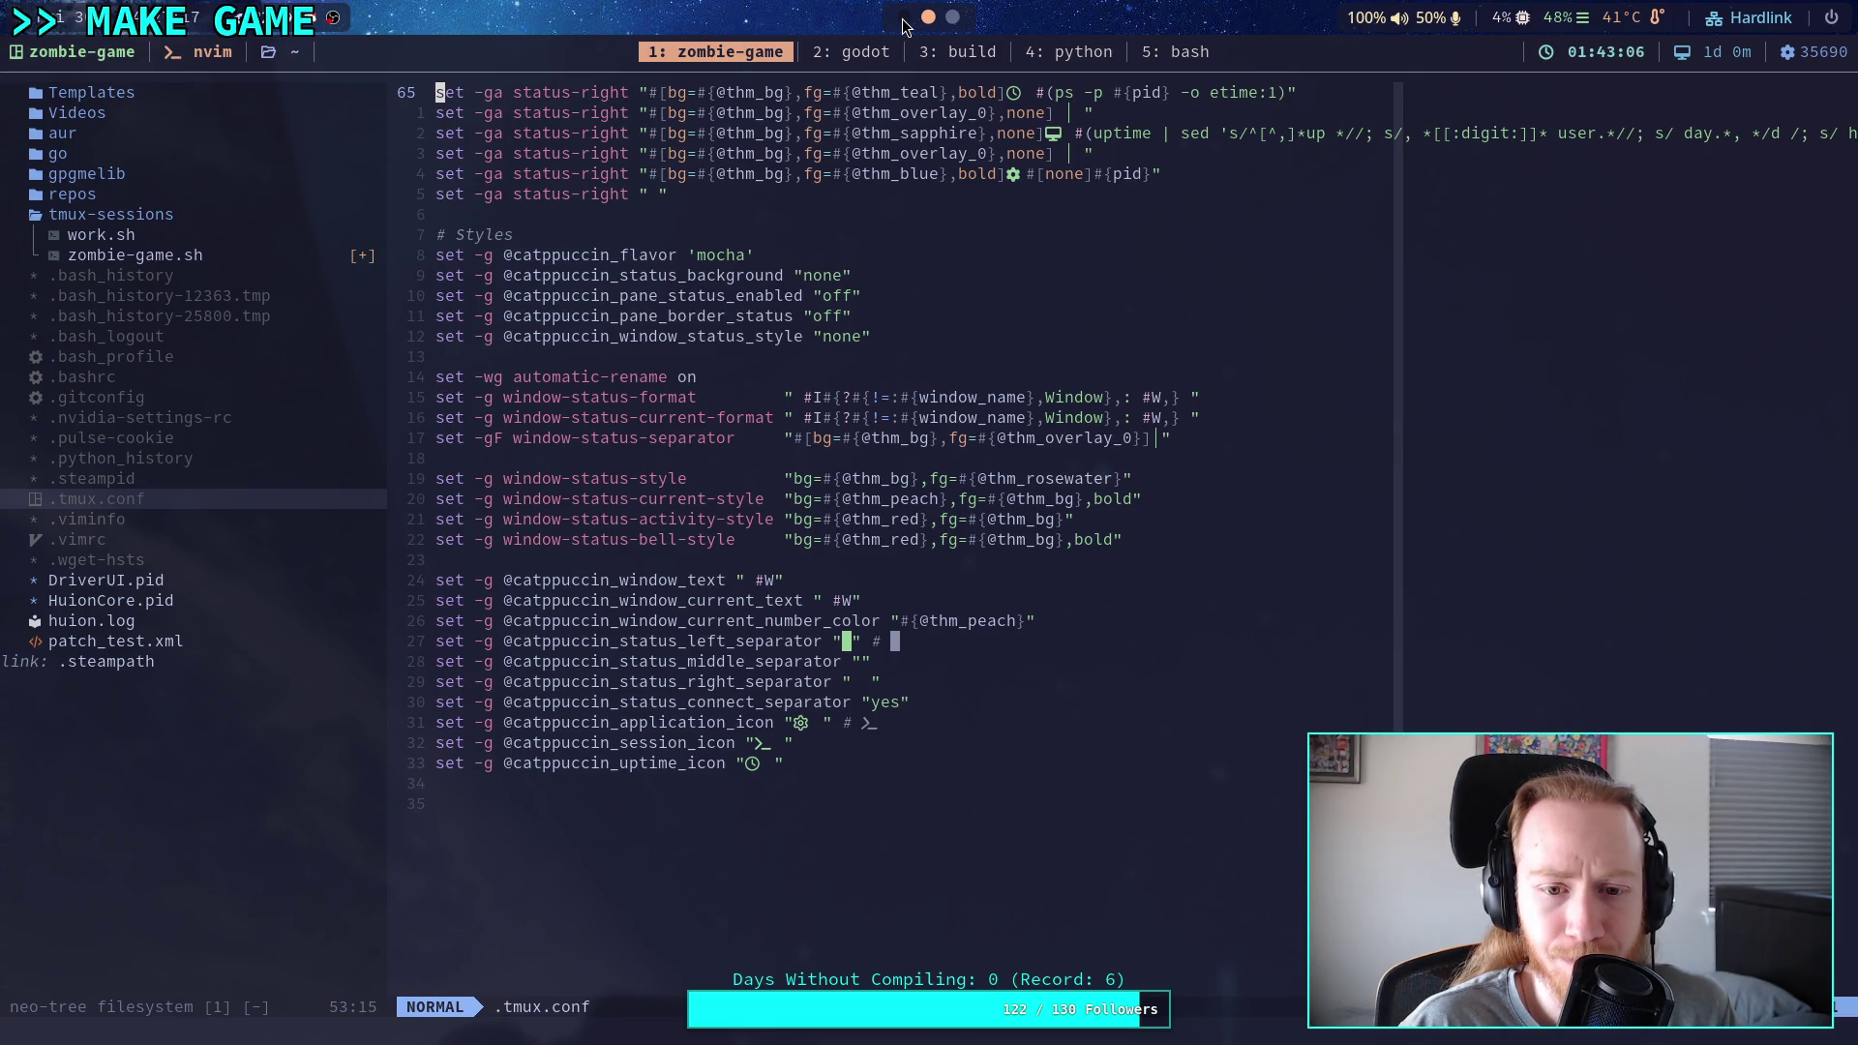
Step: Quit Neovim with :q
scroll(147, 443, up, 11)
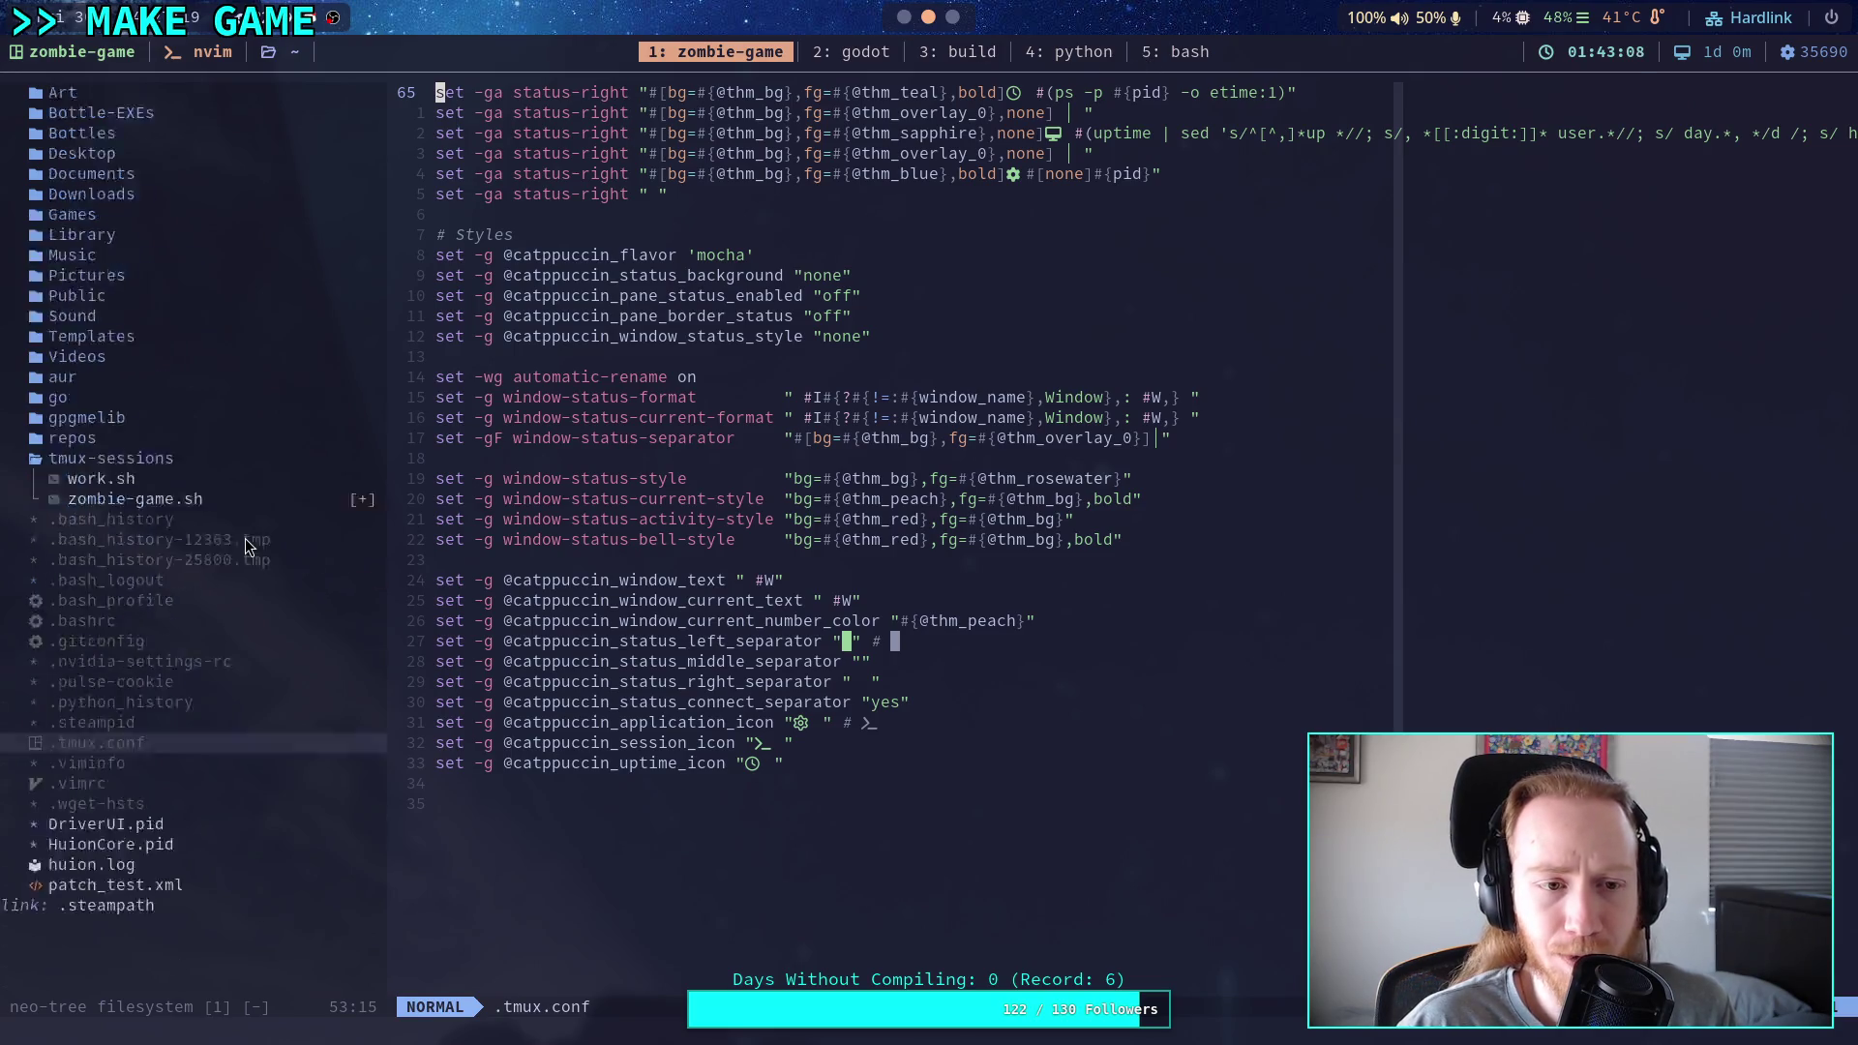
click(617, 478)
text(:q!)
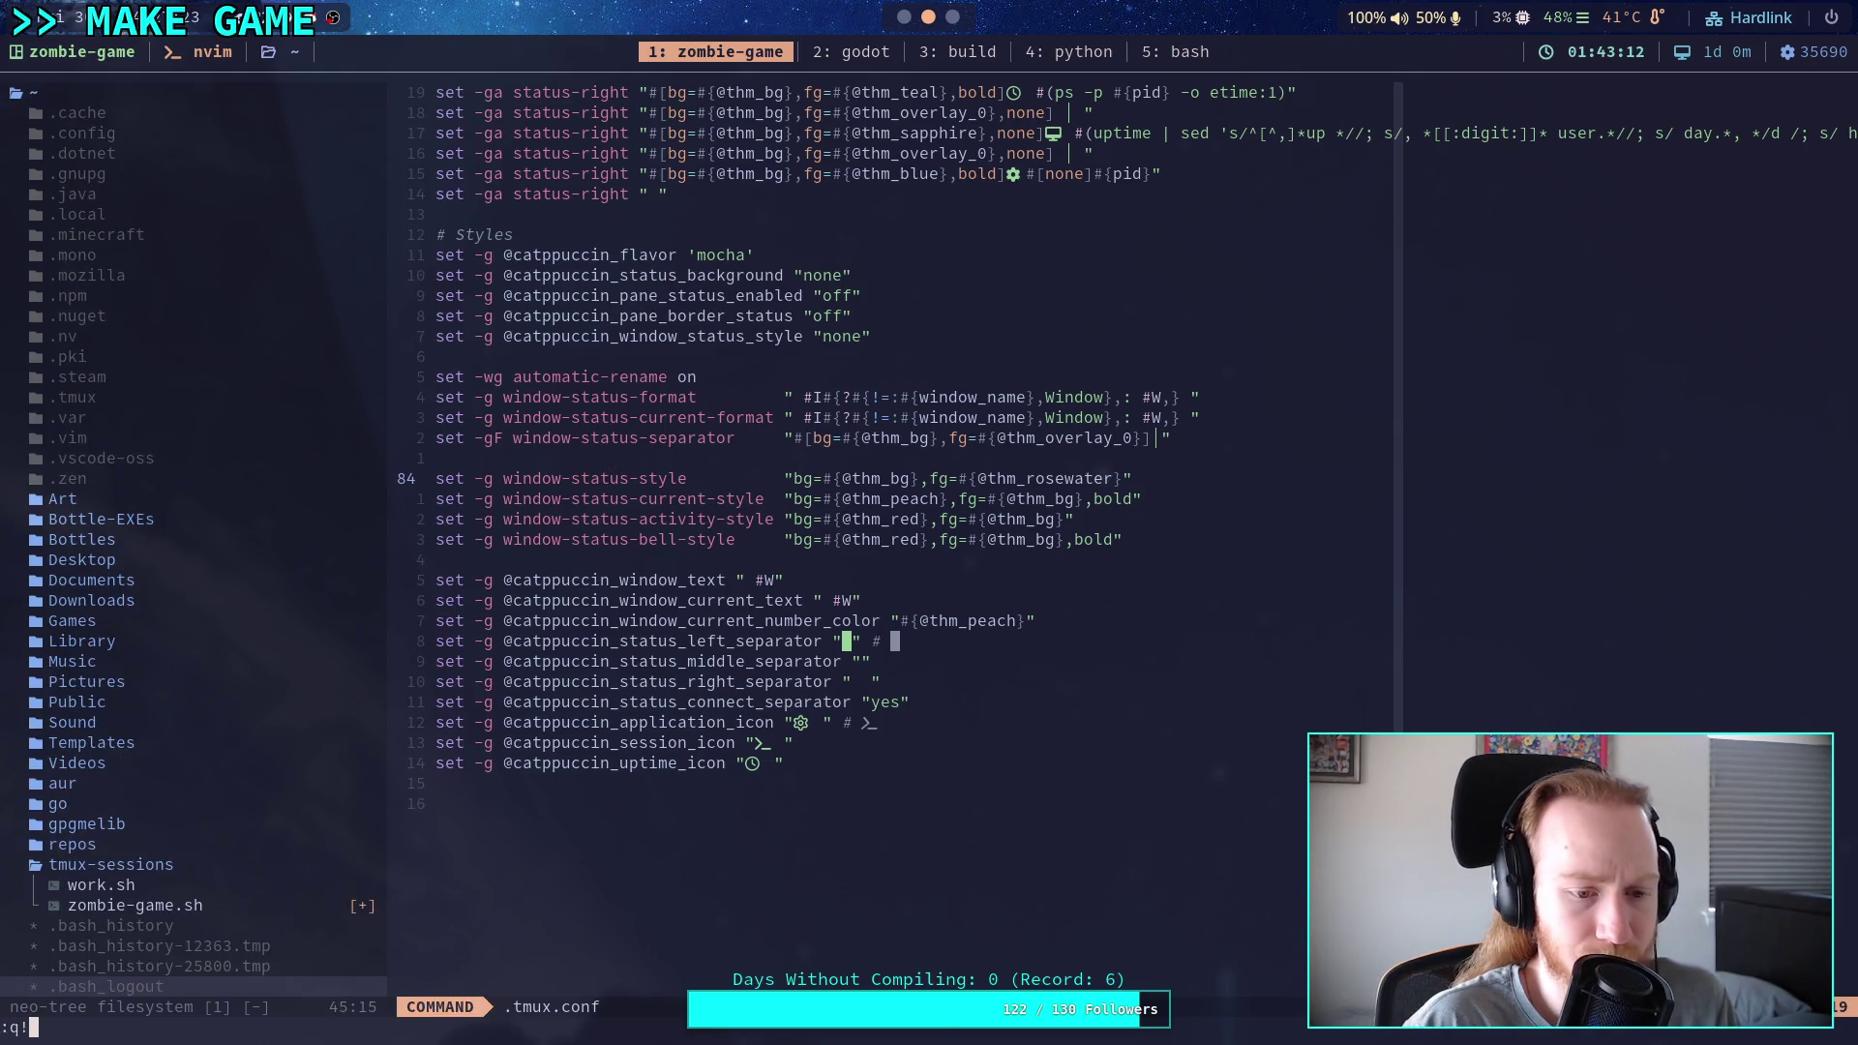
key(Return)
key(Return)
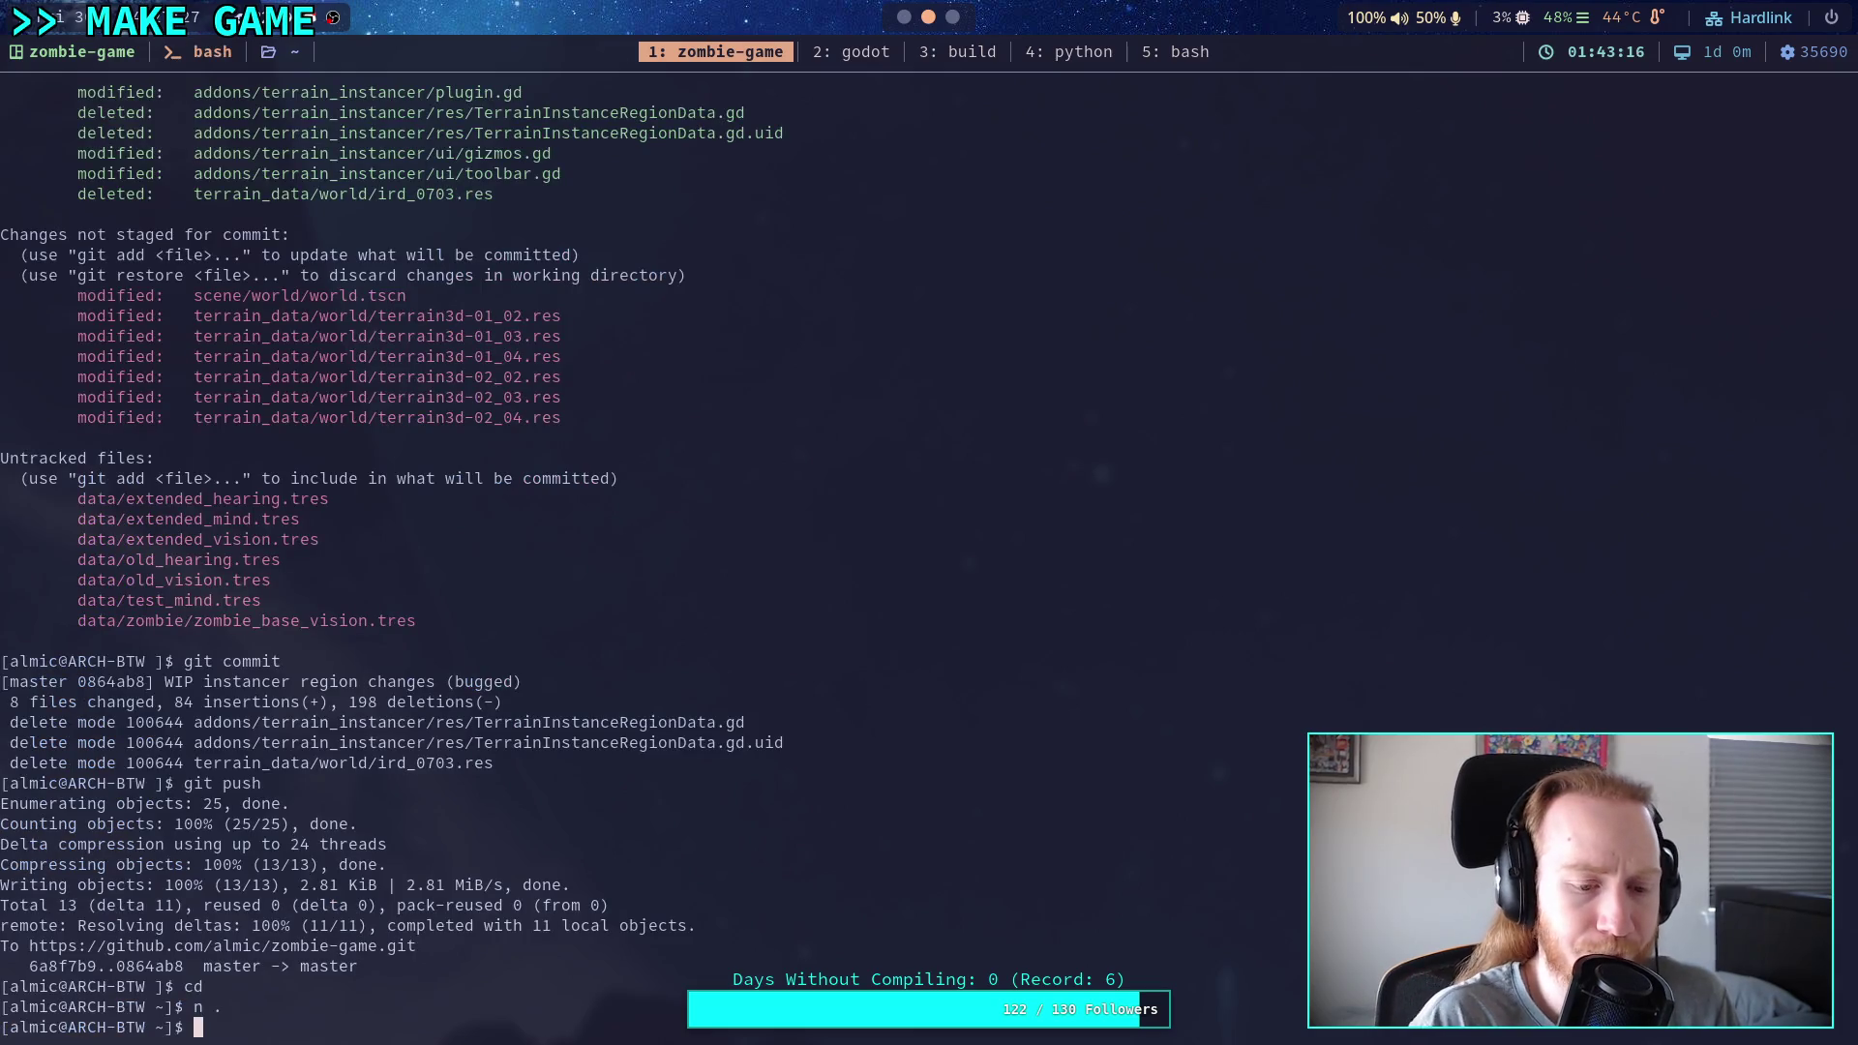
Step: Change into Documents/Godot Projects/zombie-game, run git status, then switch to tmux window 5
text(d)
text(cd )
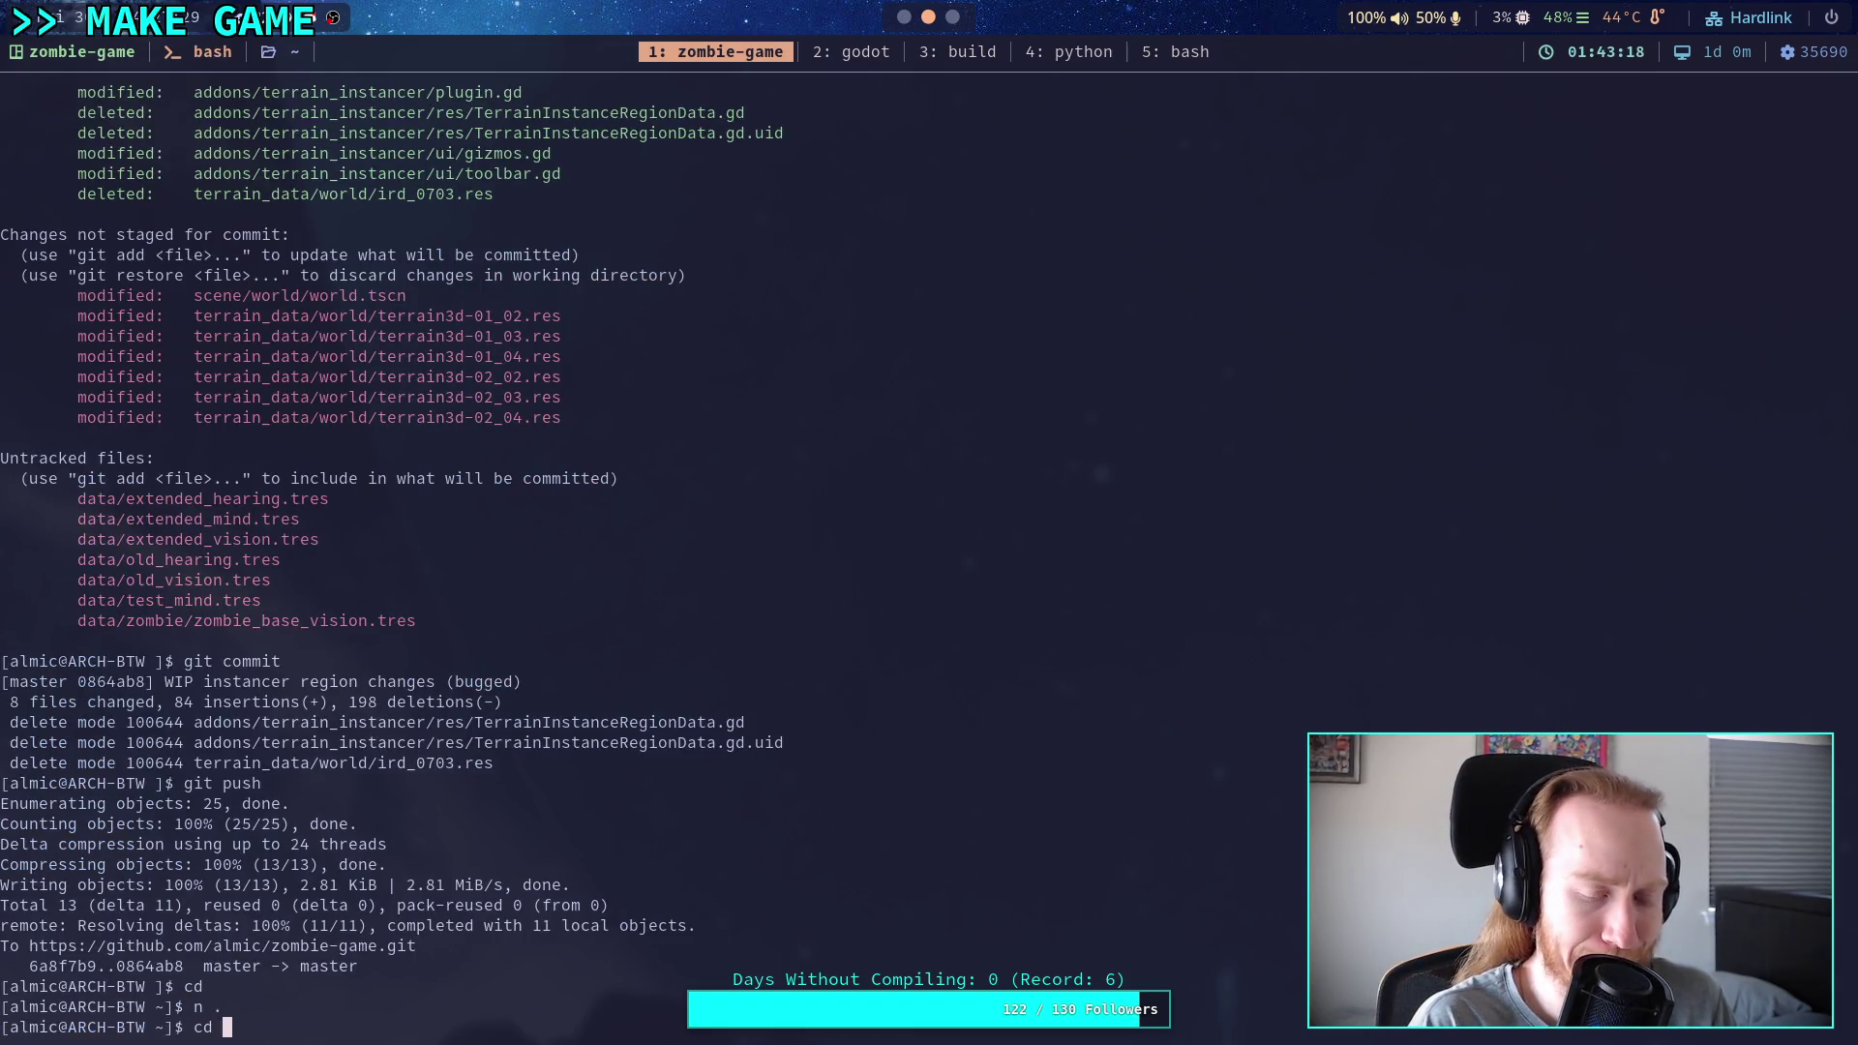
text(Do)
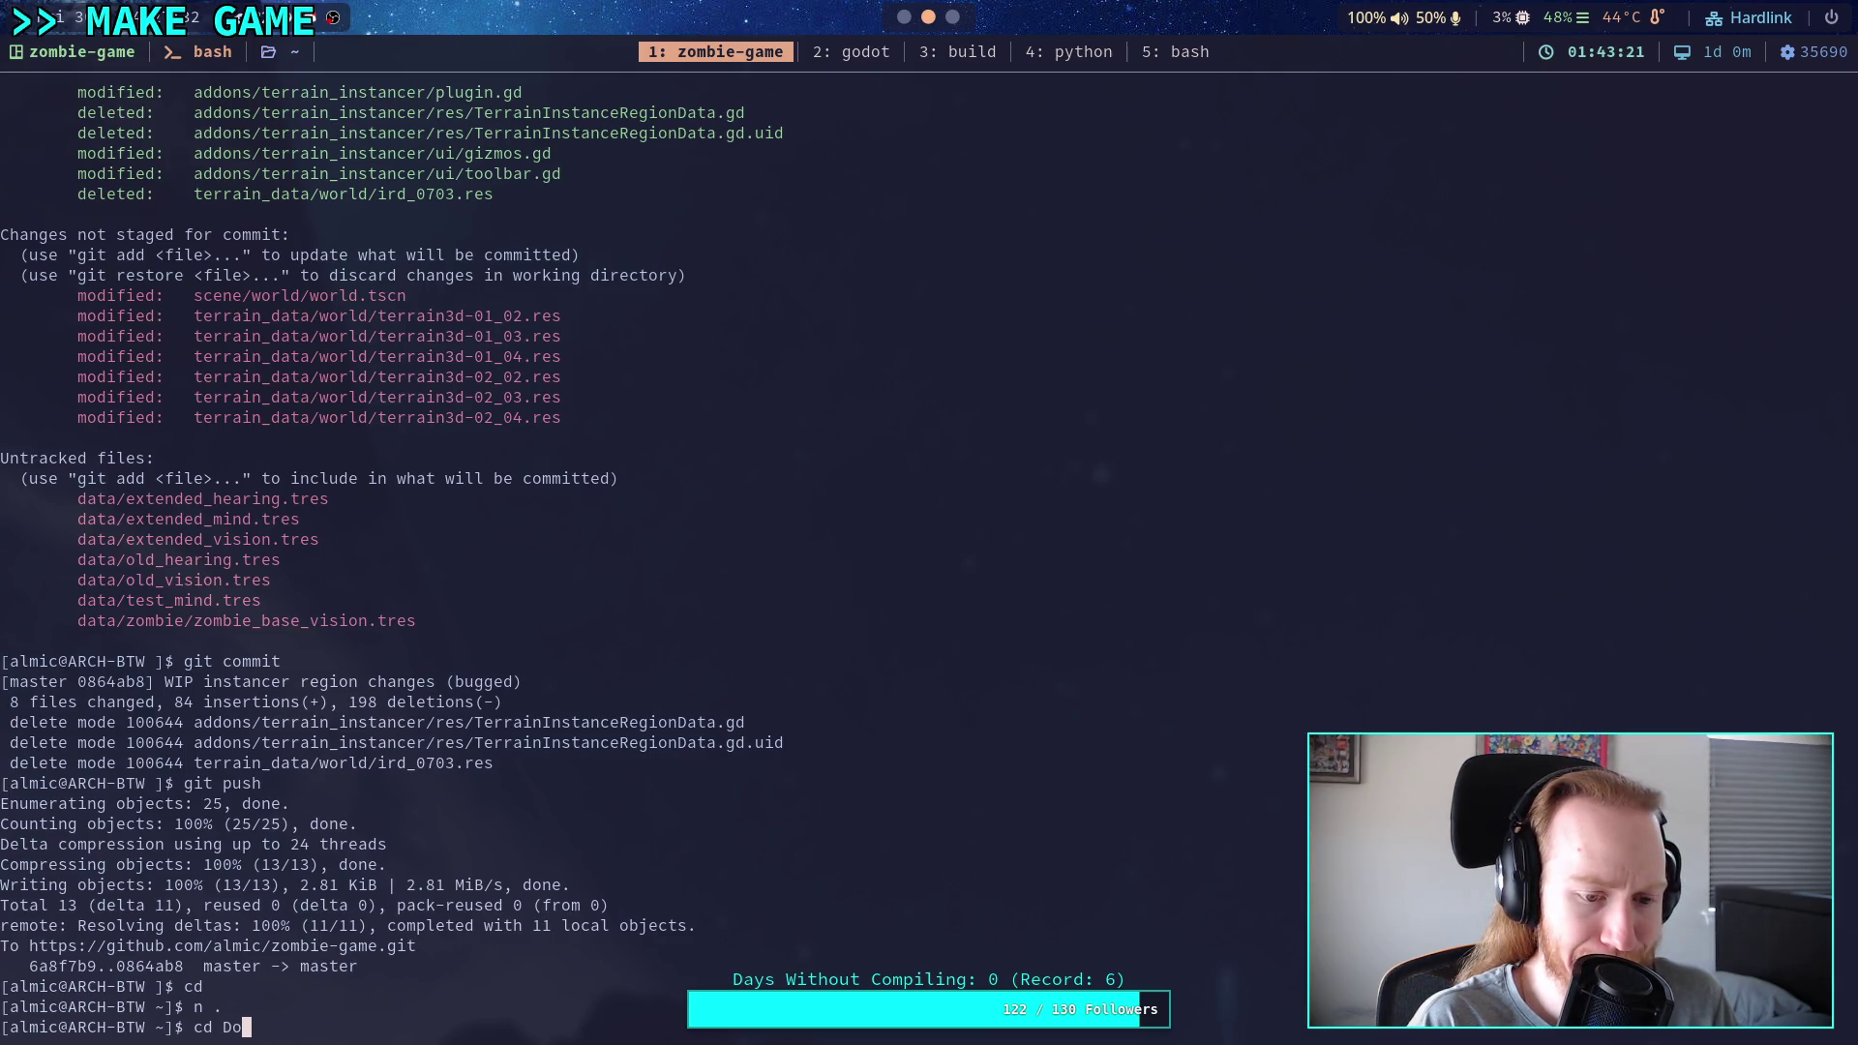
key(Tab)
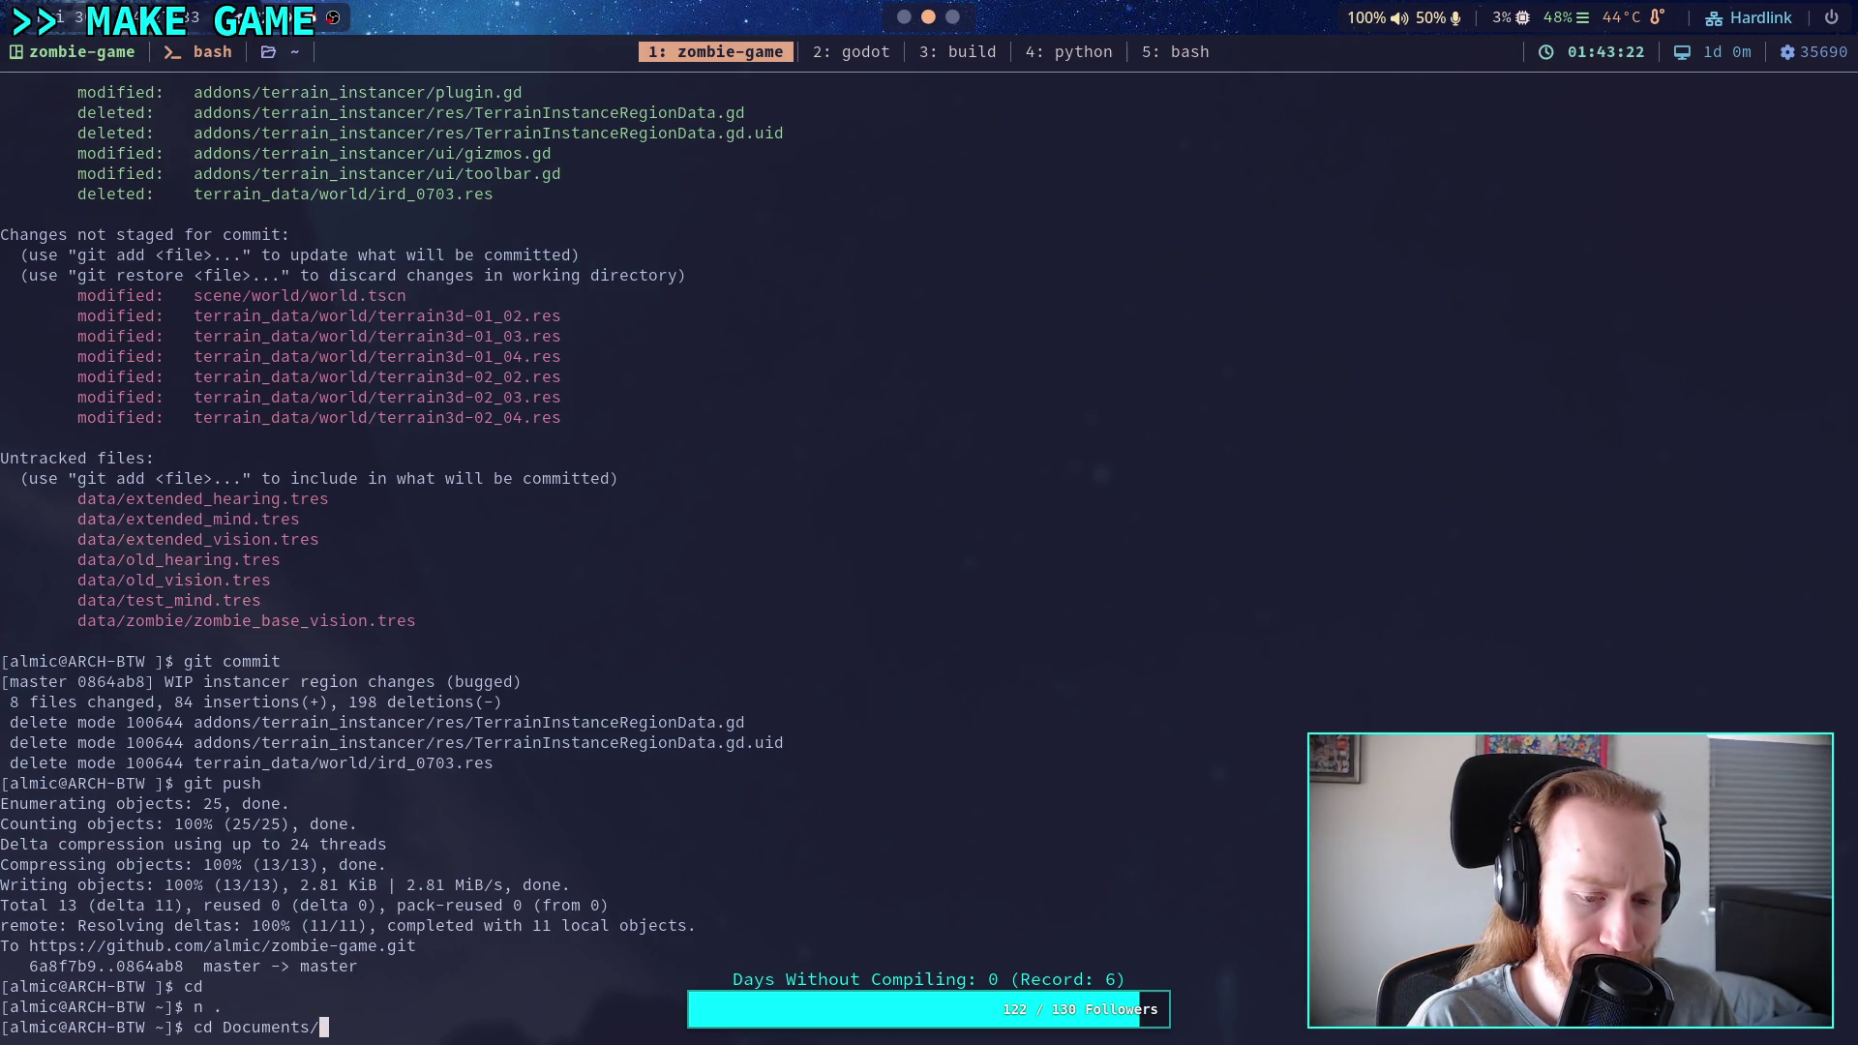
text(o)
key(Tab)
text(zo)
key(Tab)
key(Return)
text(git status)
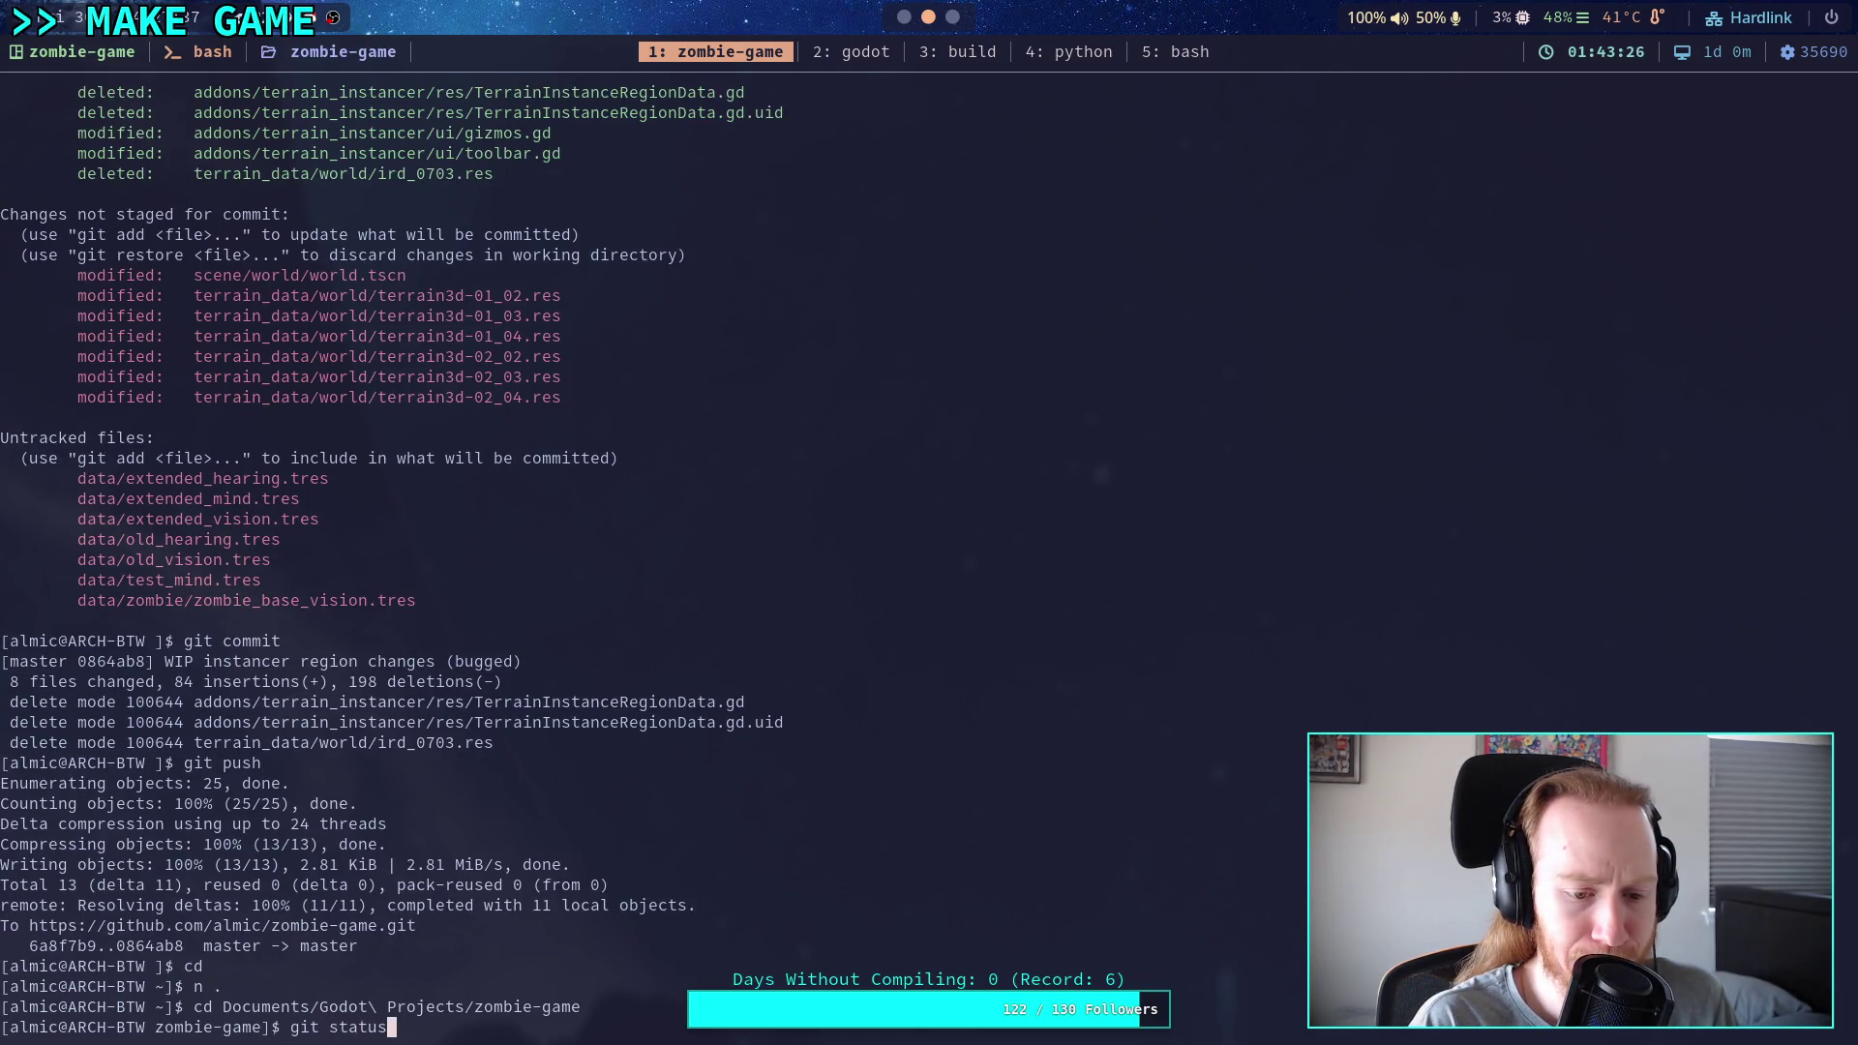
key(Return)
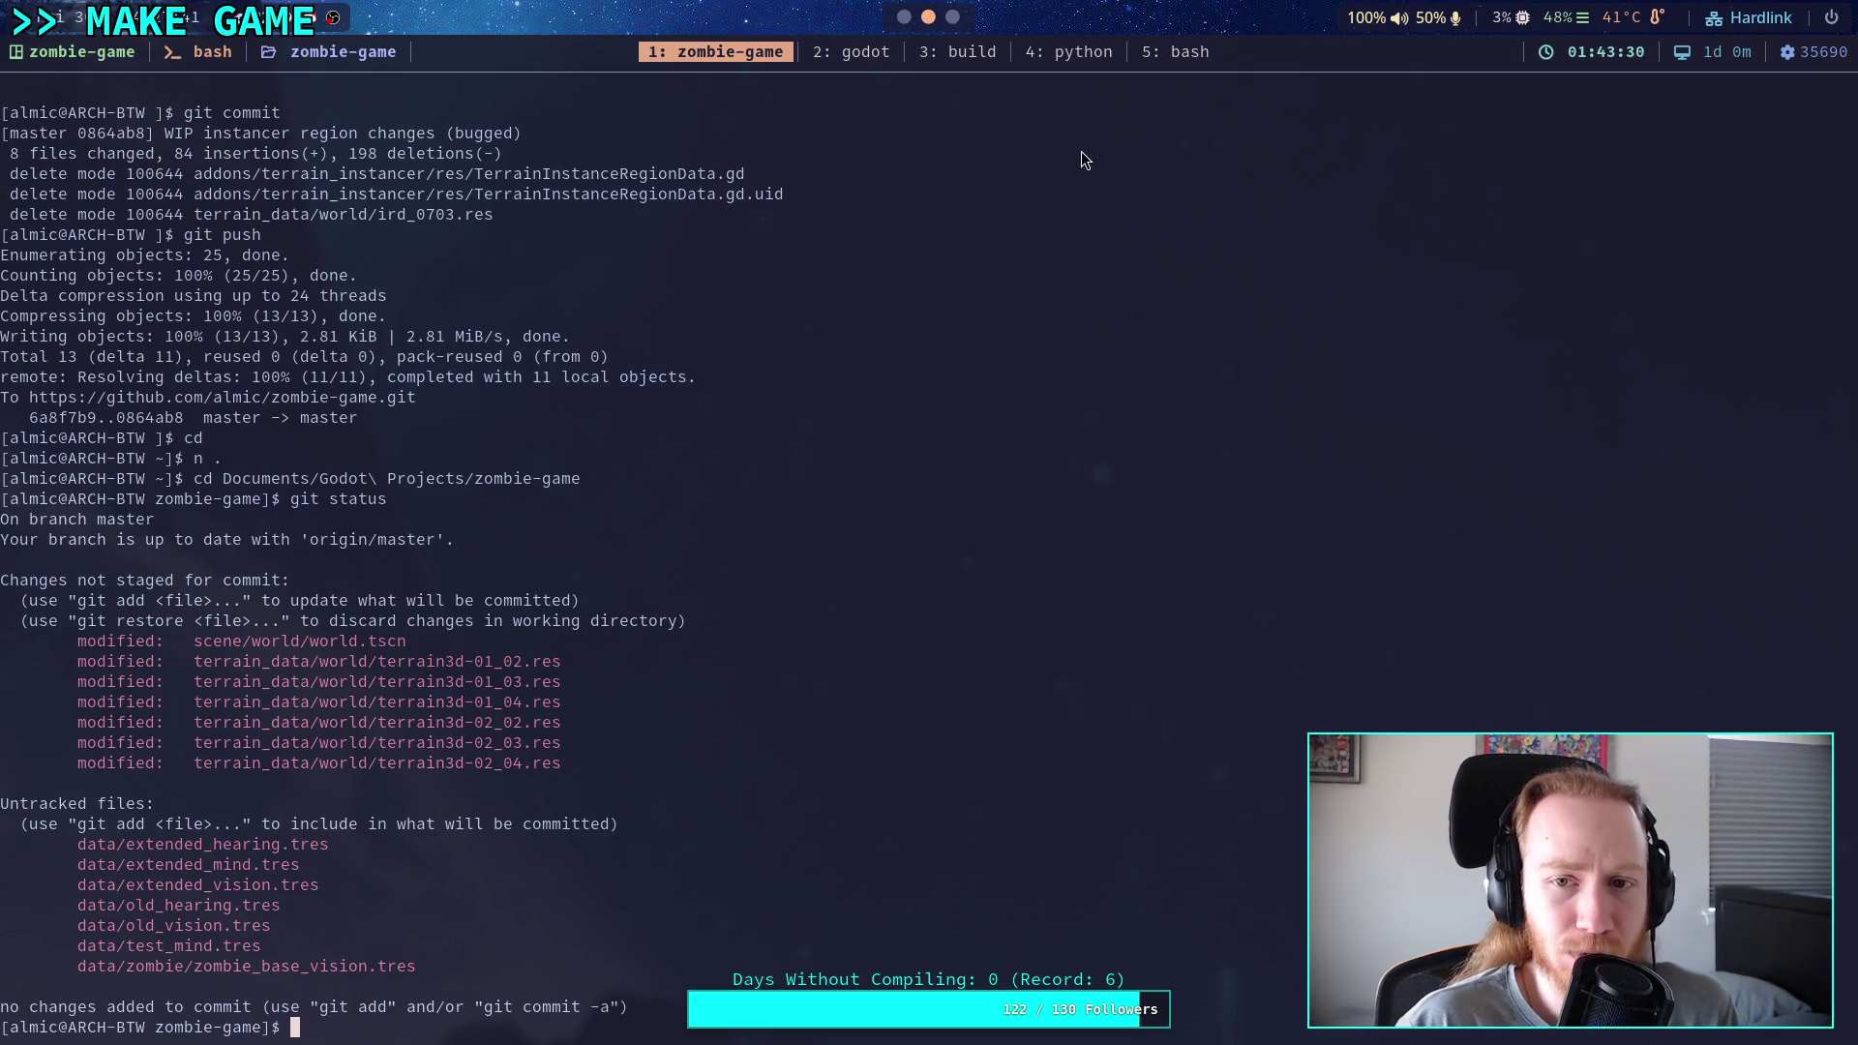
key(super+5)
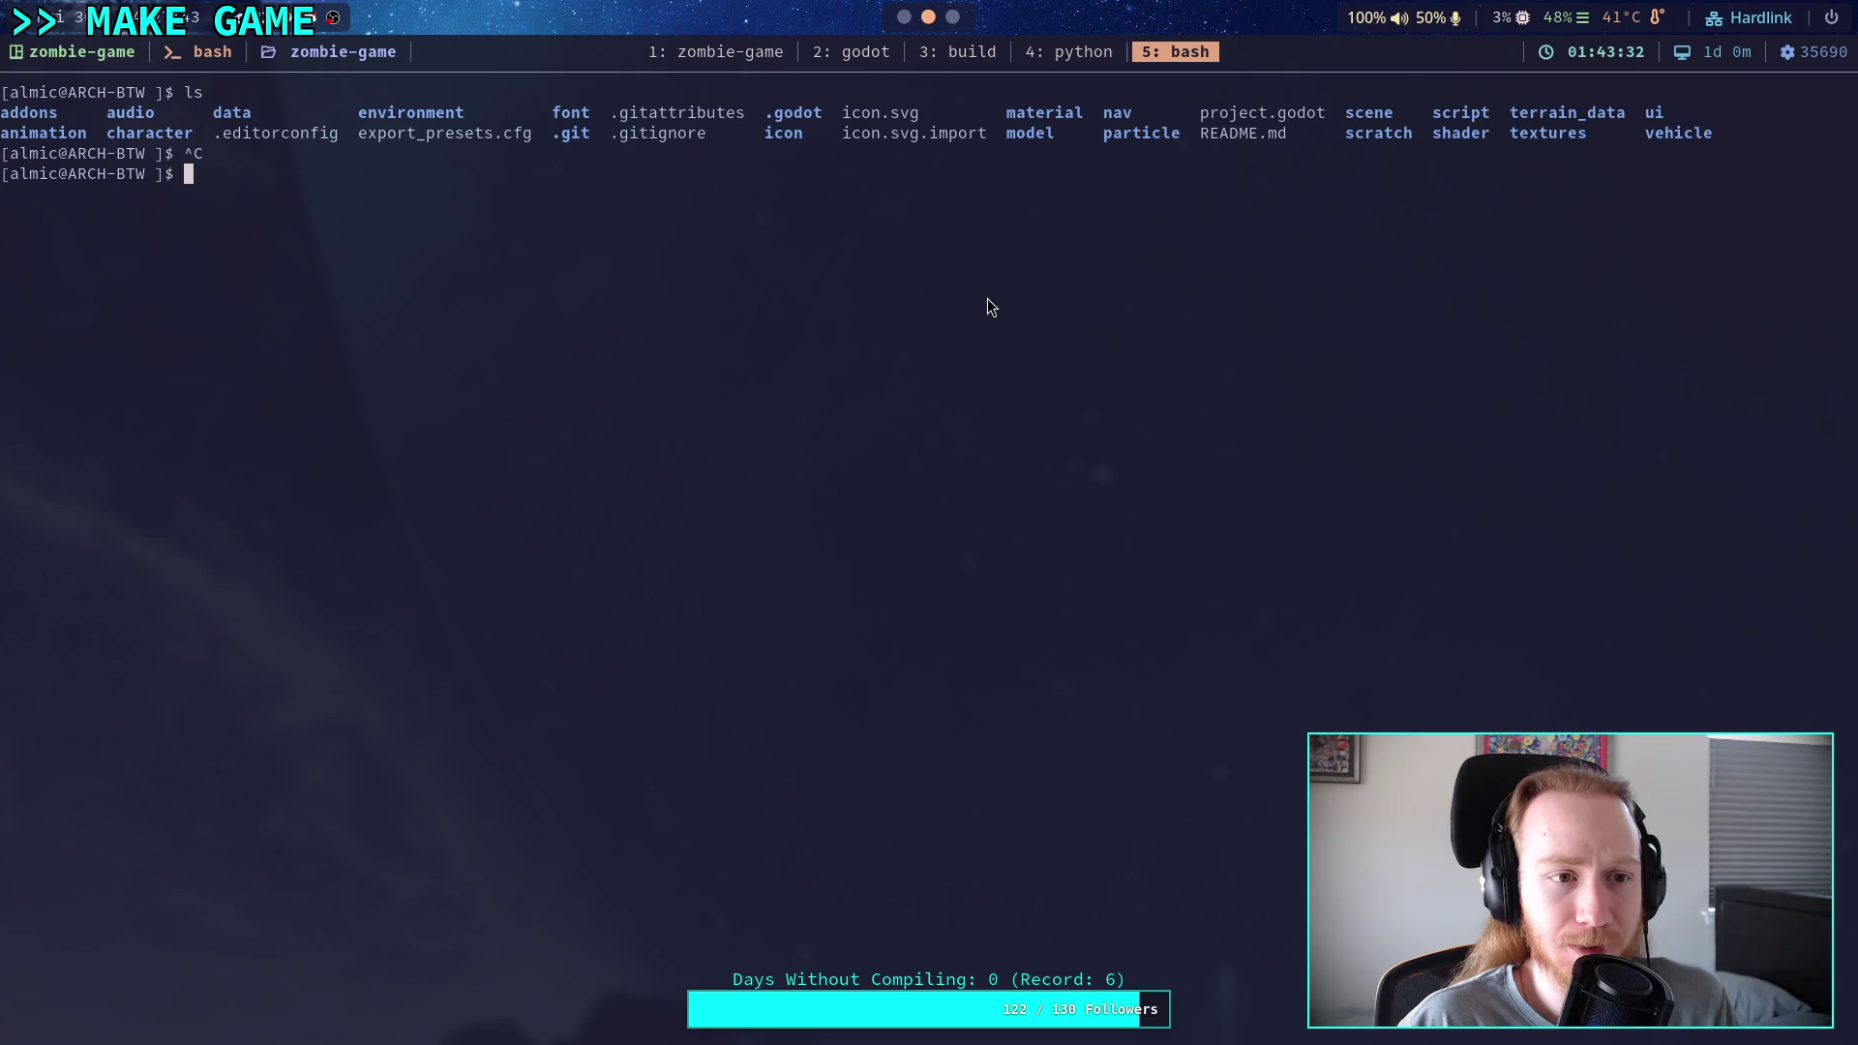
Step: Search Google in a new Firefox tab for 'tmux not showing directory in new window'
key(super+6)
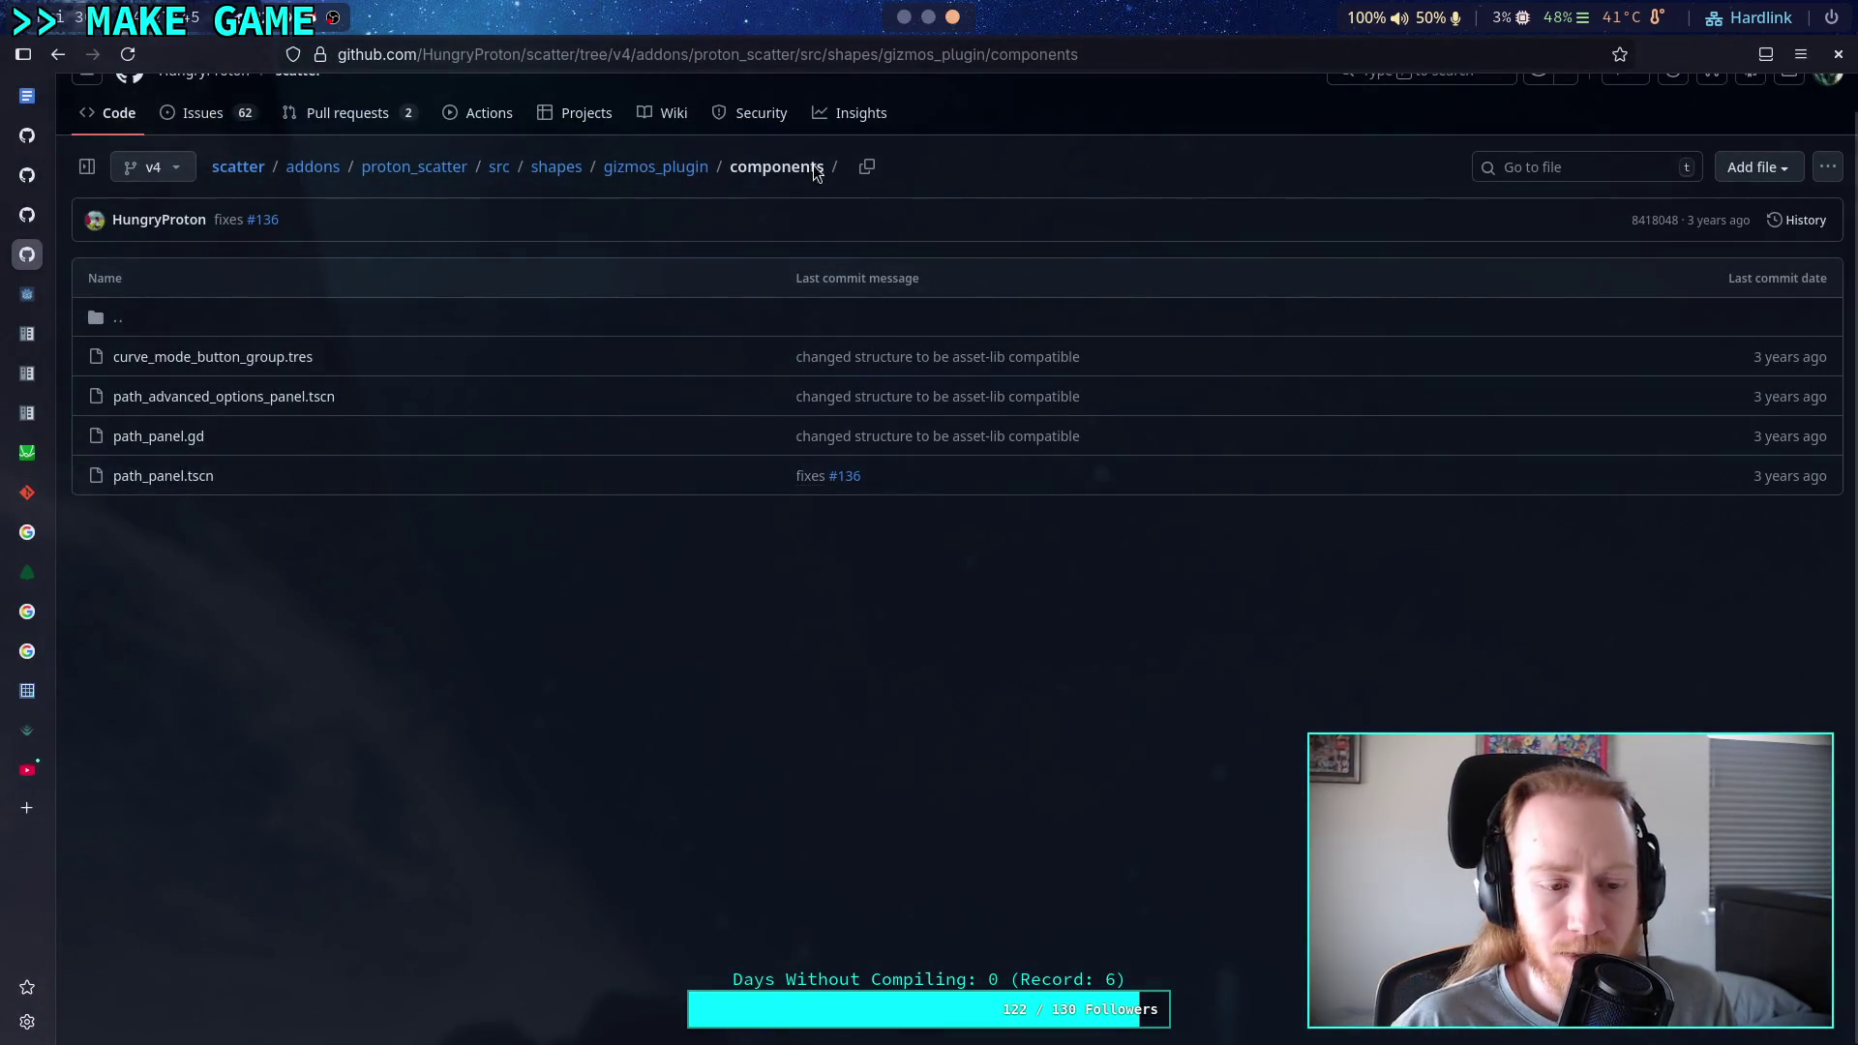
click(520, 55)
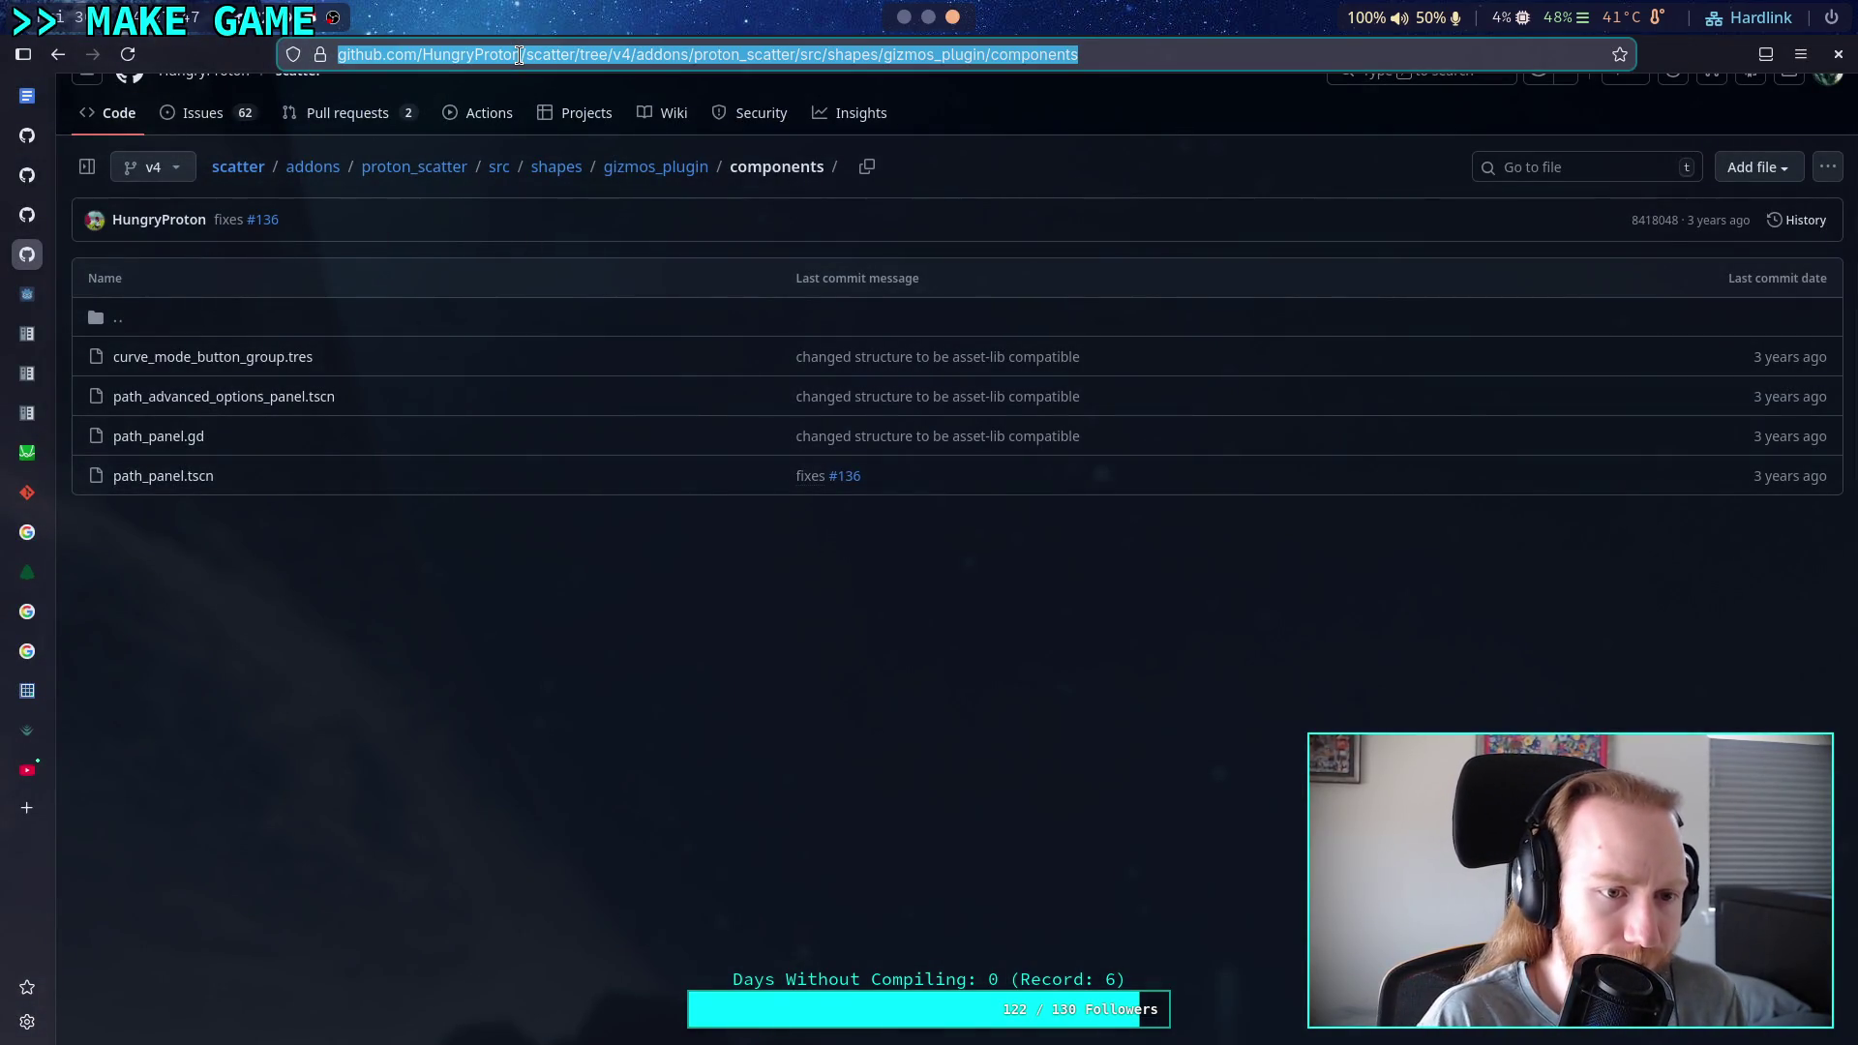
click(27, 808)
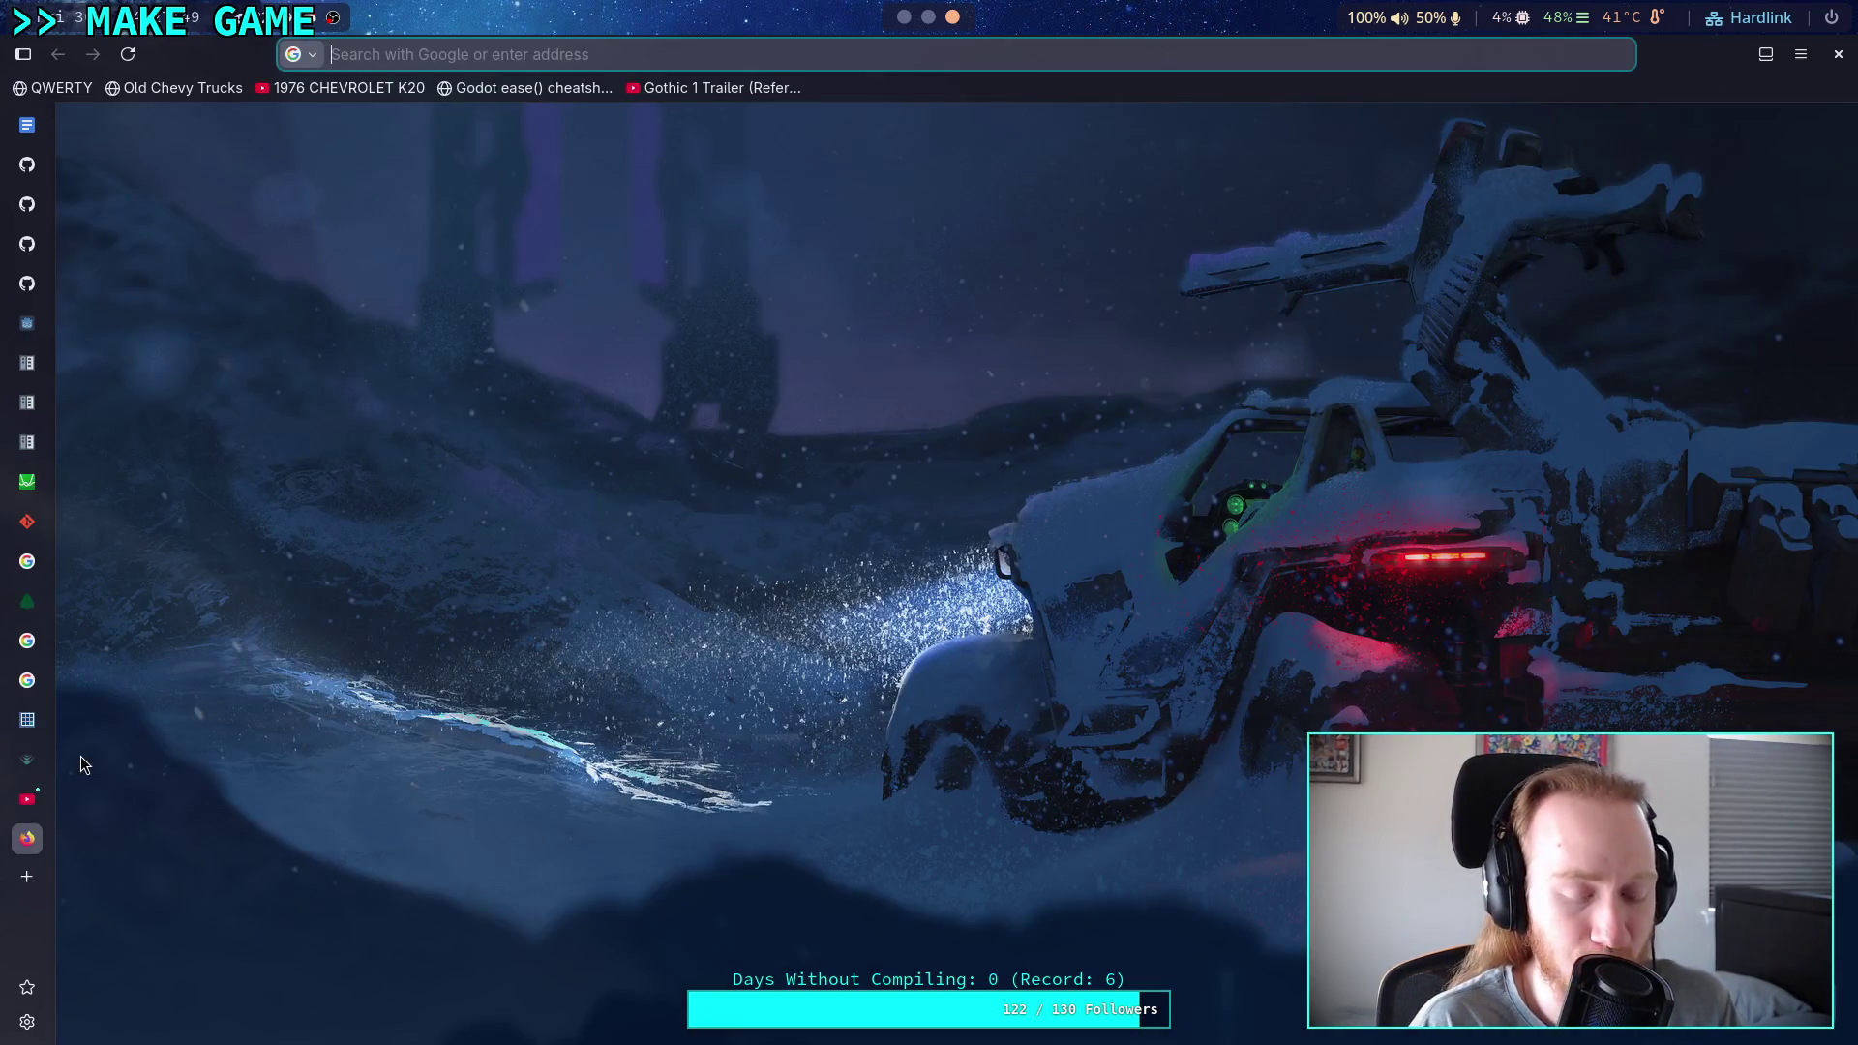
text(tmux)
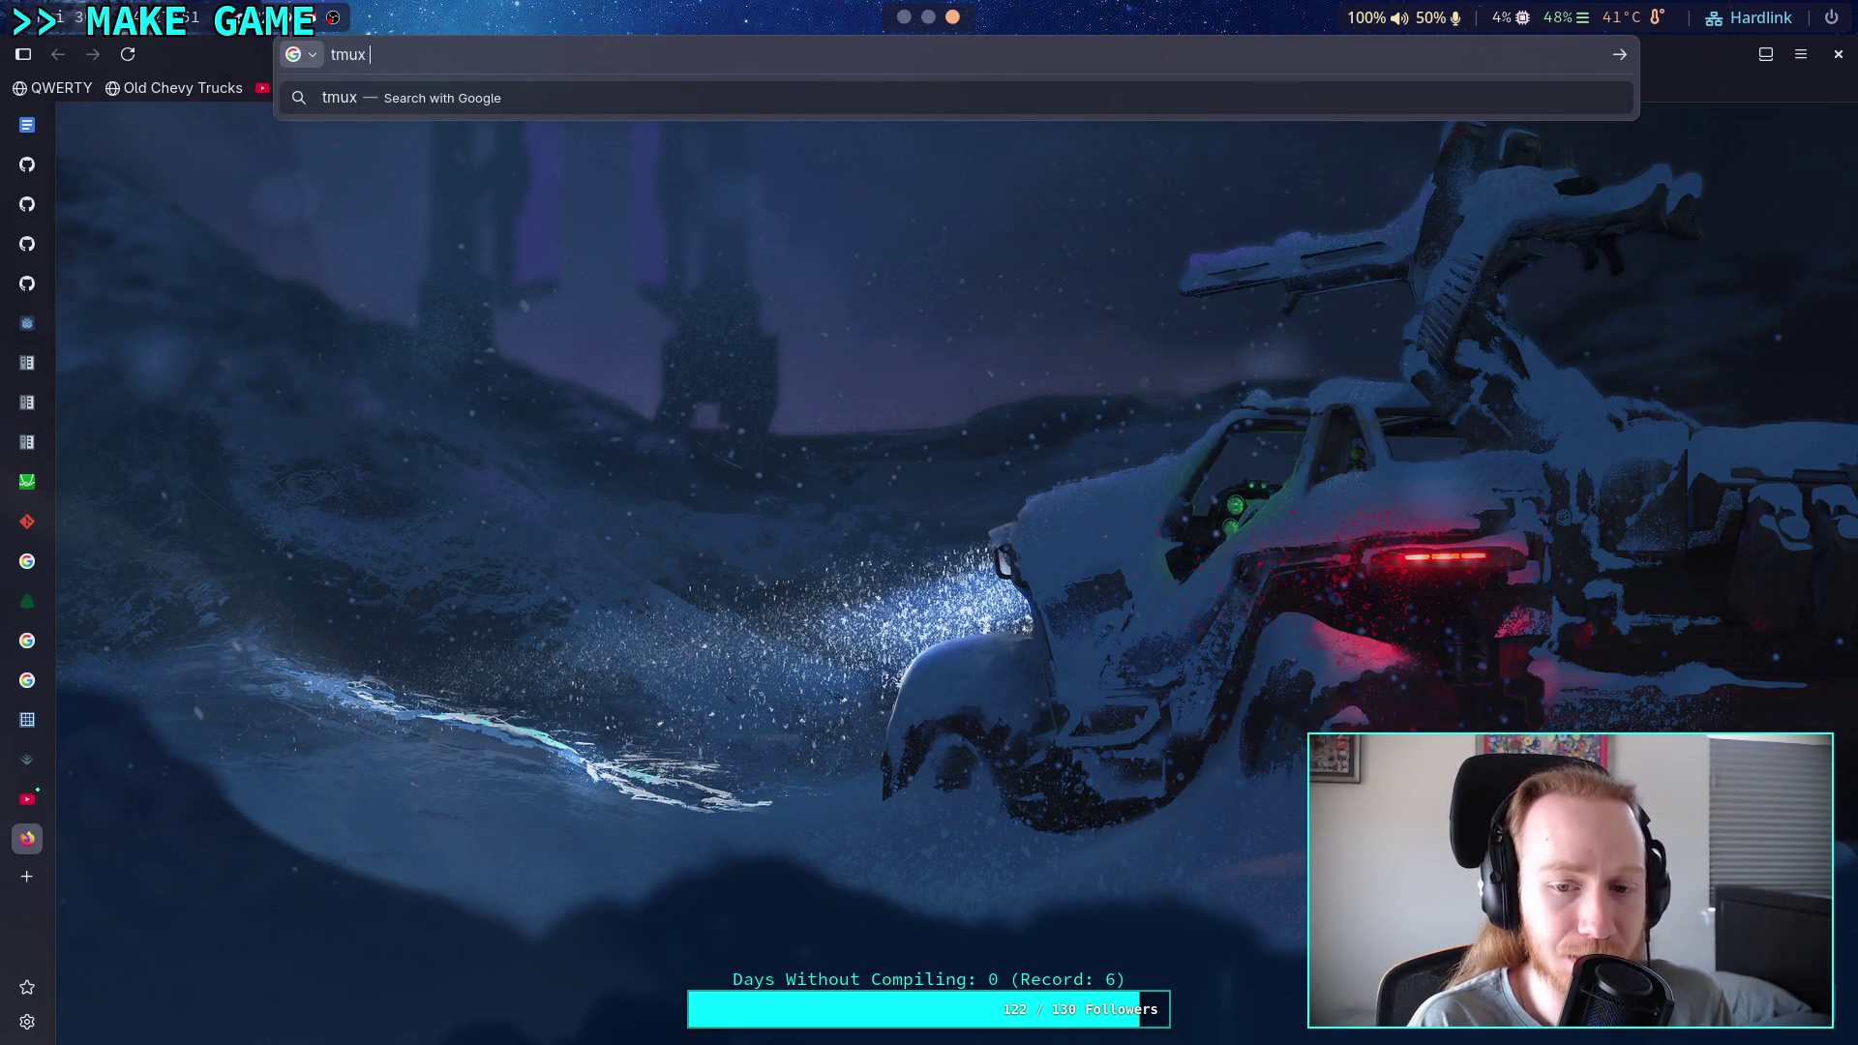
text(not showing d)
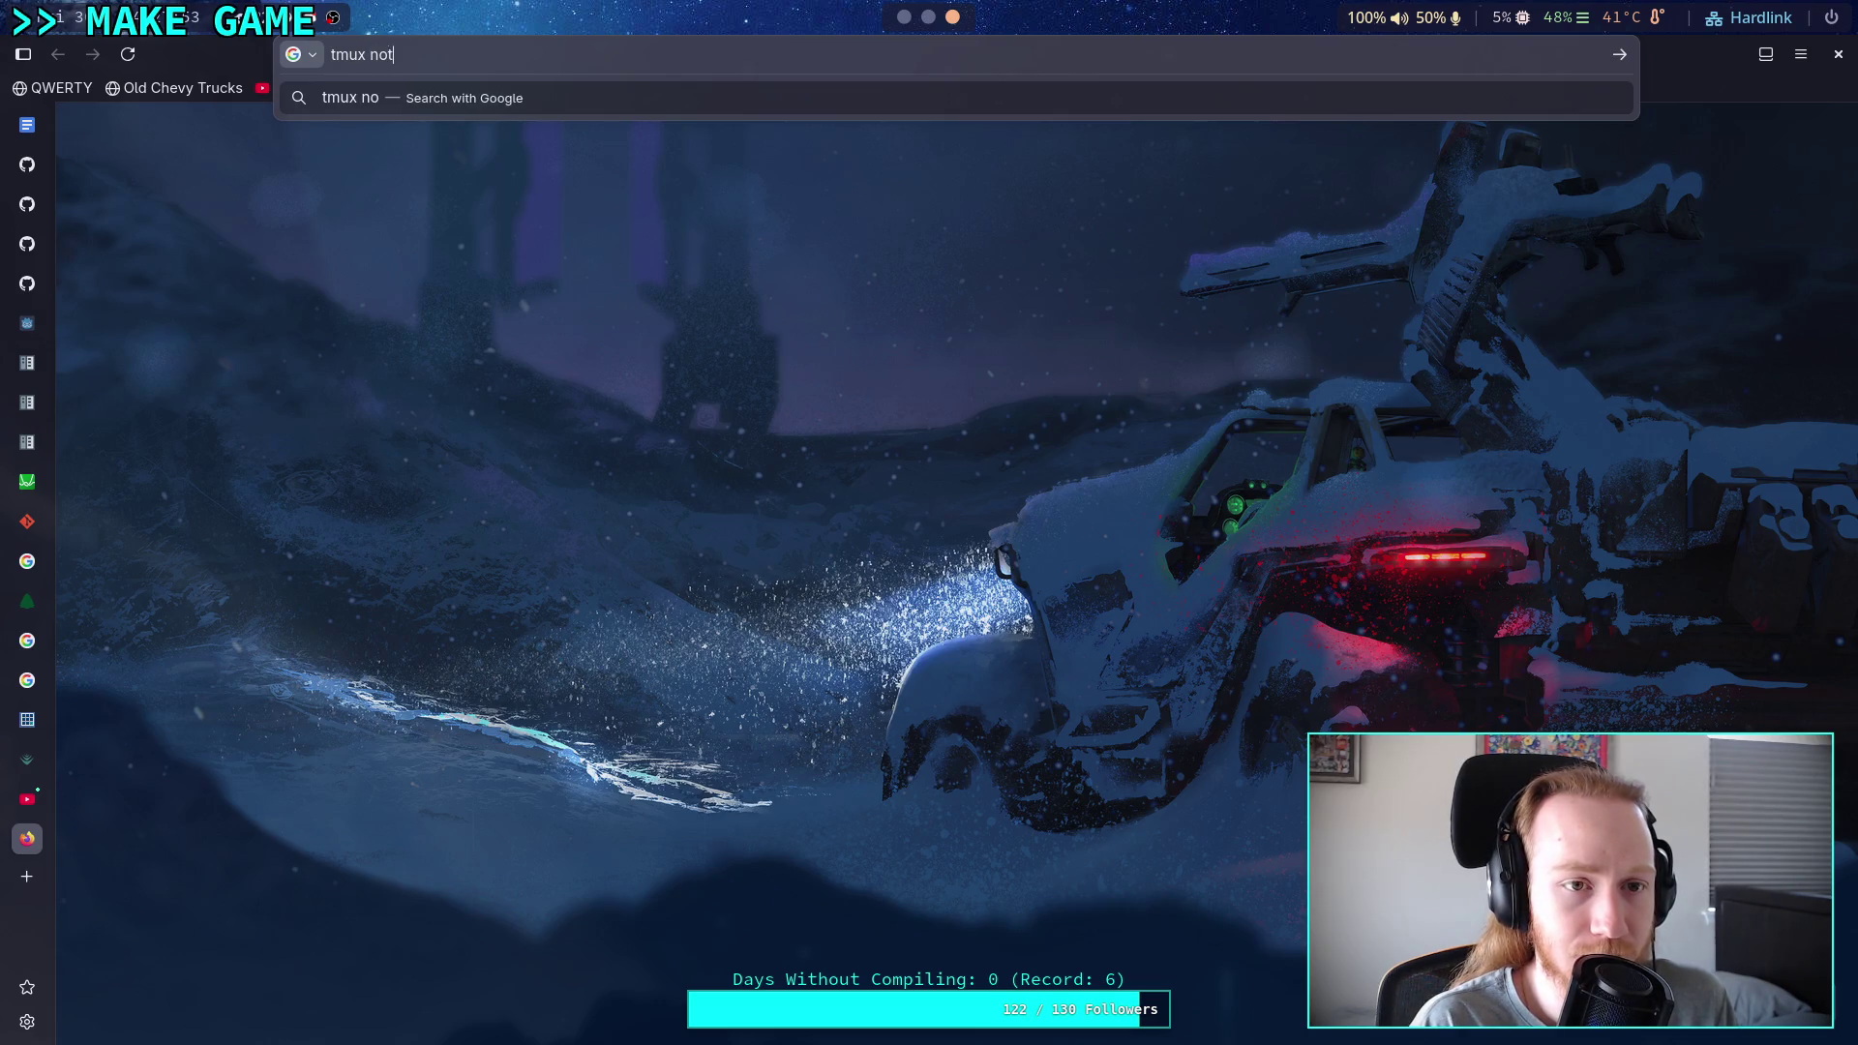
text(irectio)
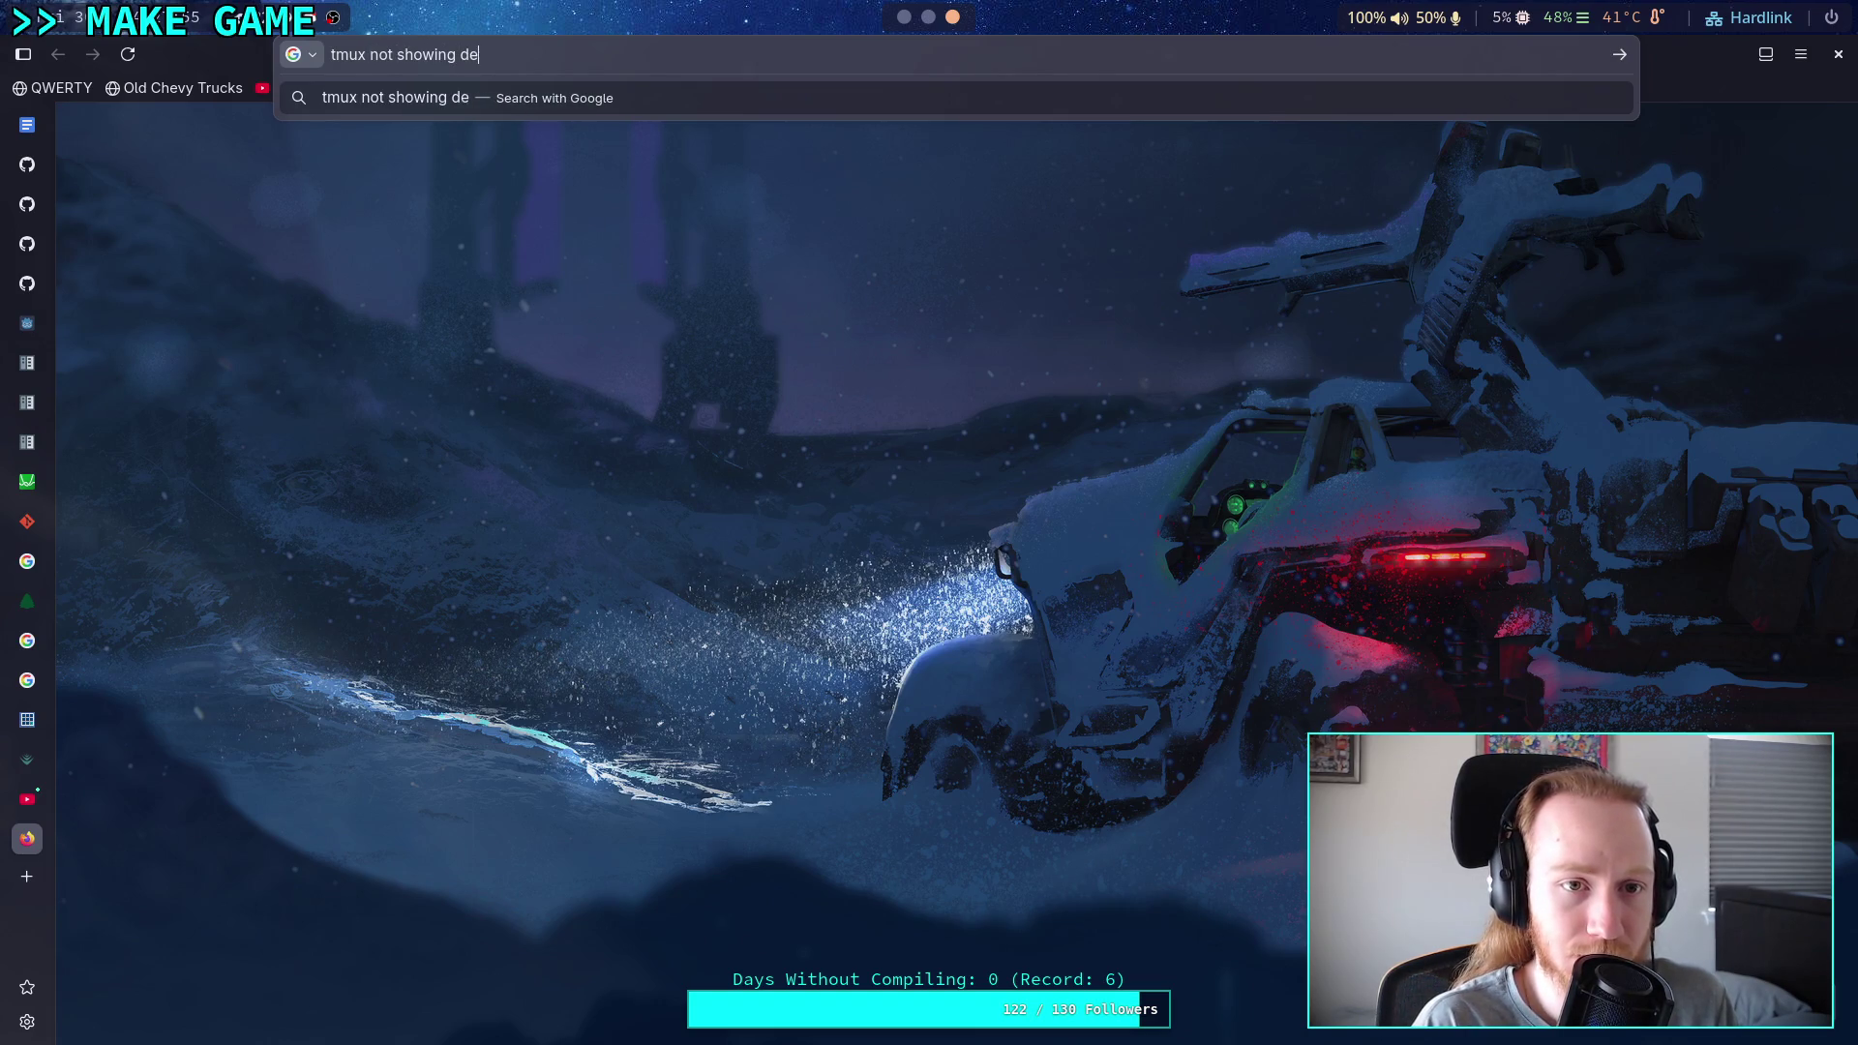
text(ry in no)
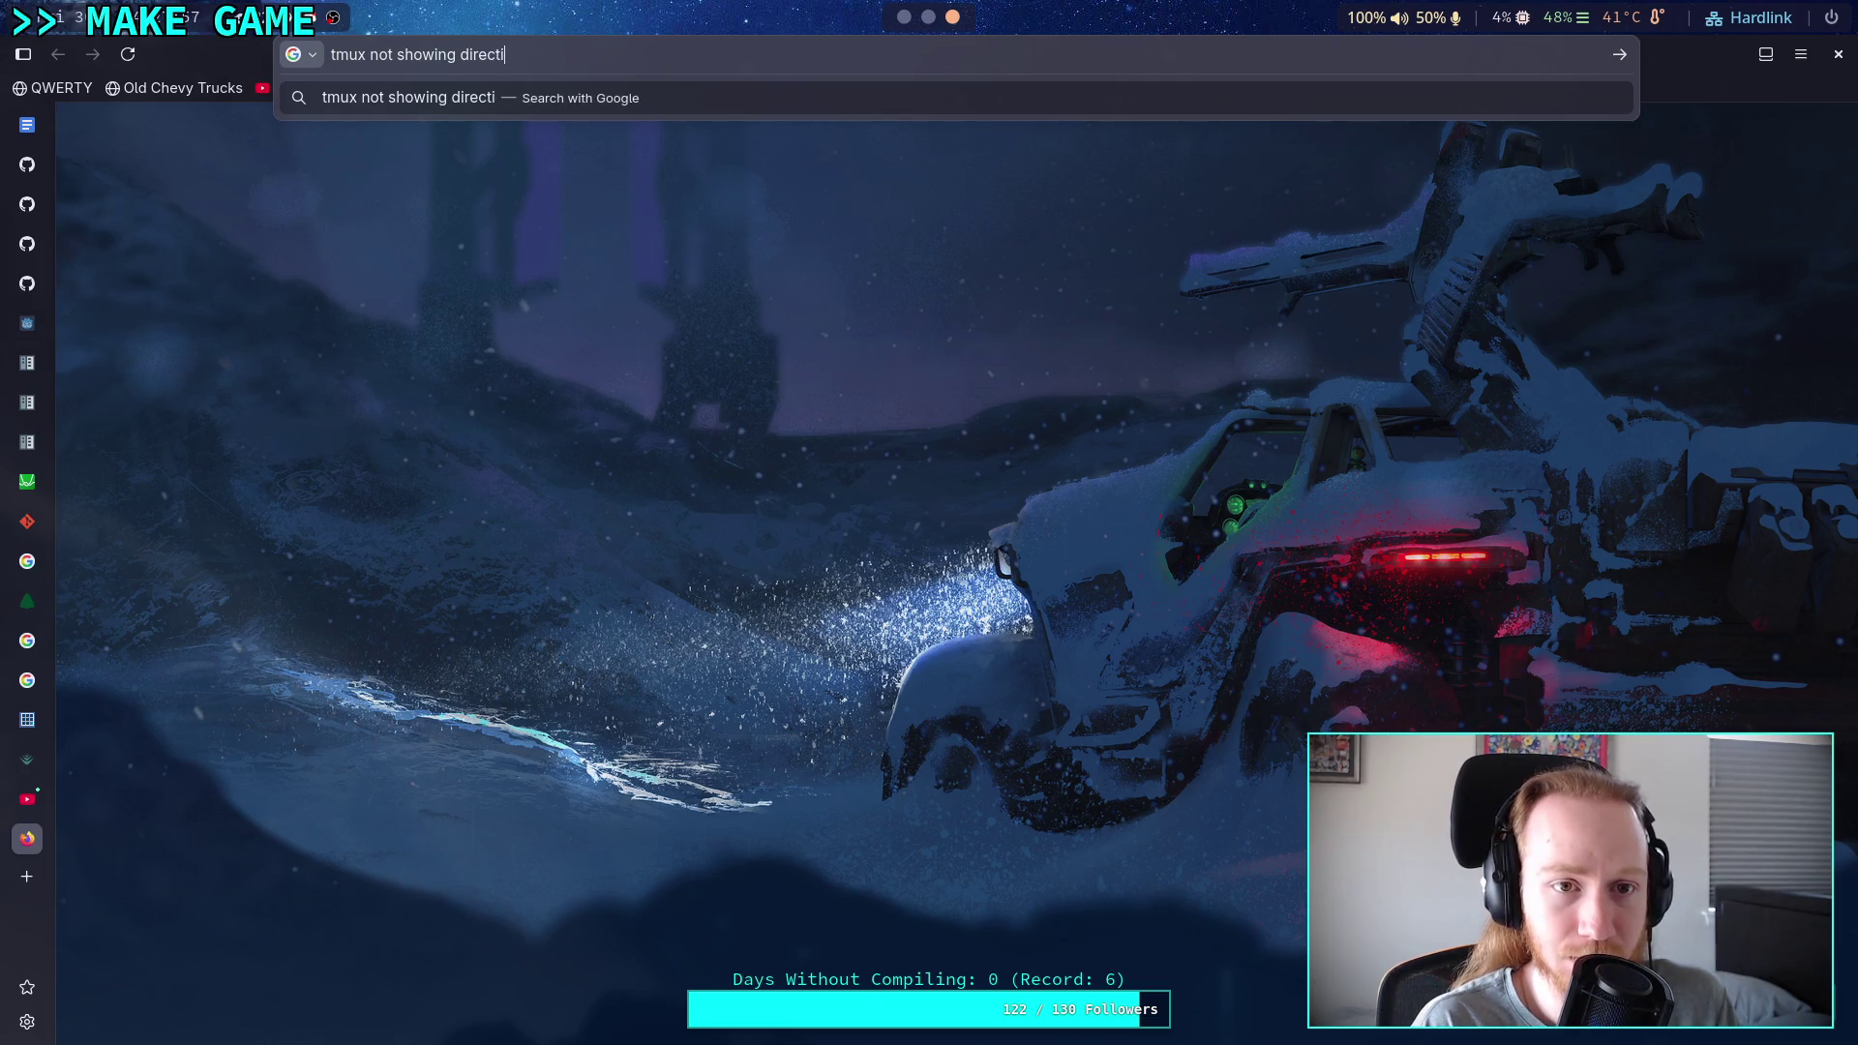
key(BackSpace)
text(ew wend)
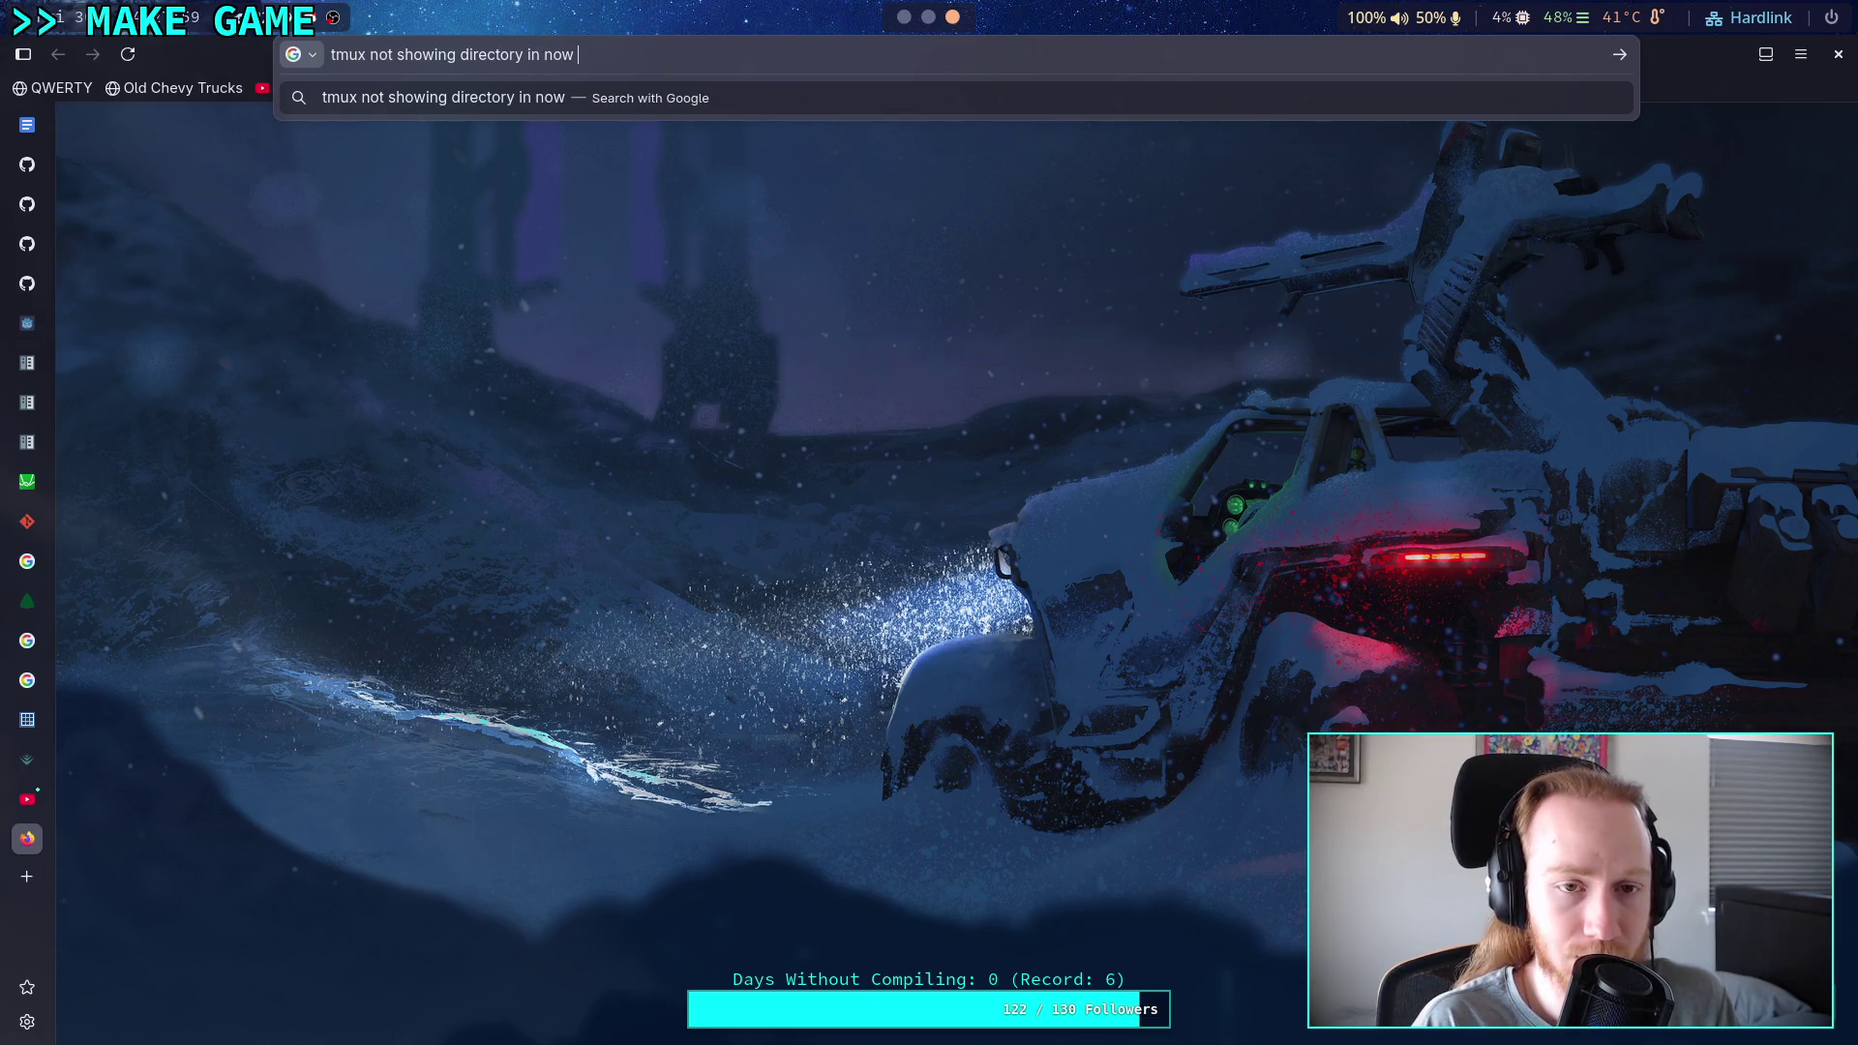
key(BackSpace)
key(BackSpace)
key(BackSpace)
text(index)
key(BackSpace)
key(BackSpace)
text(ok)
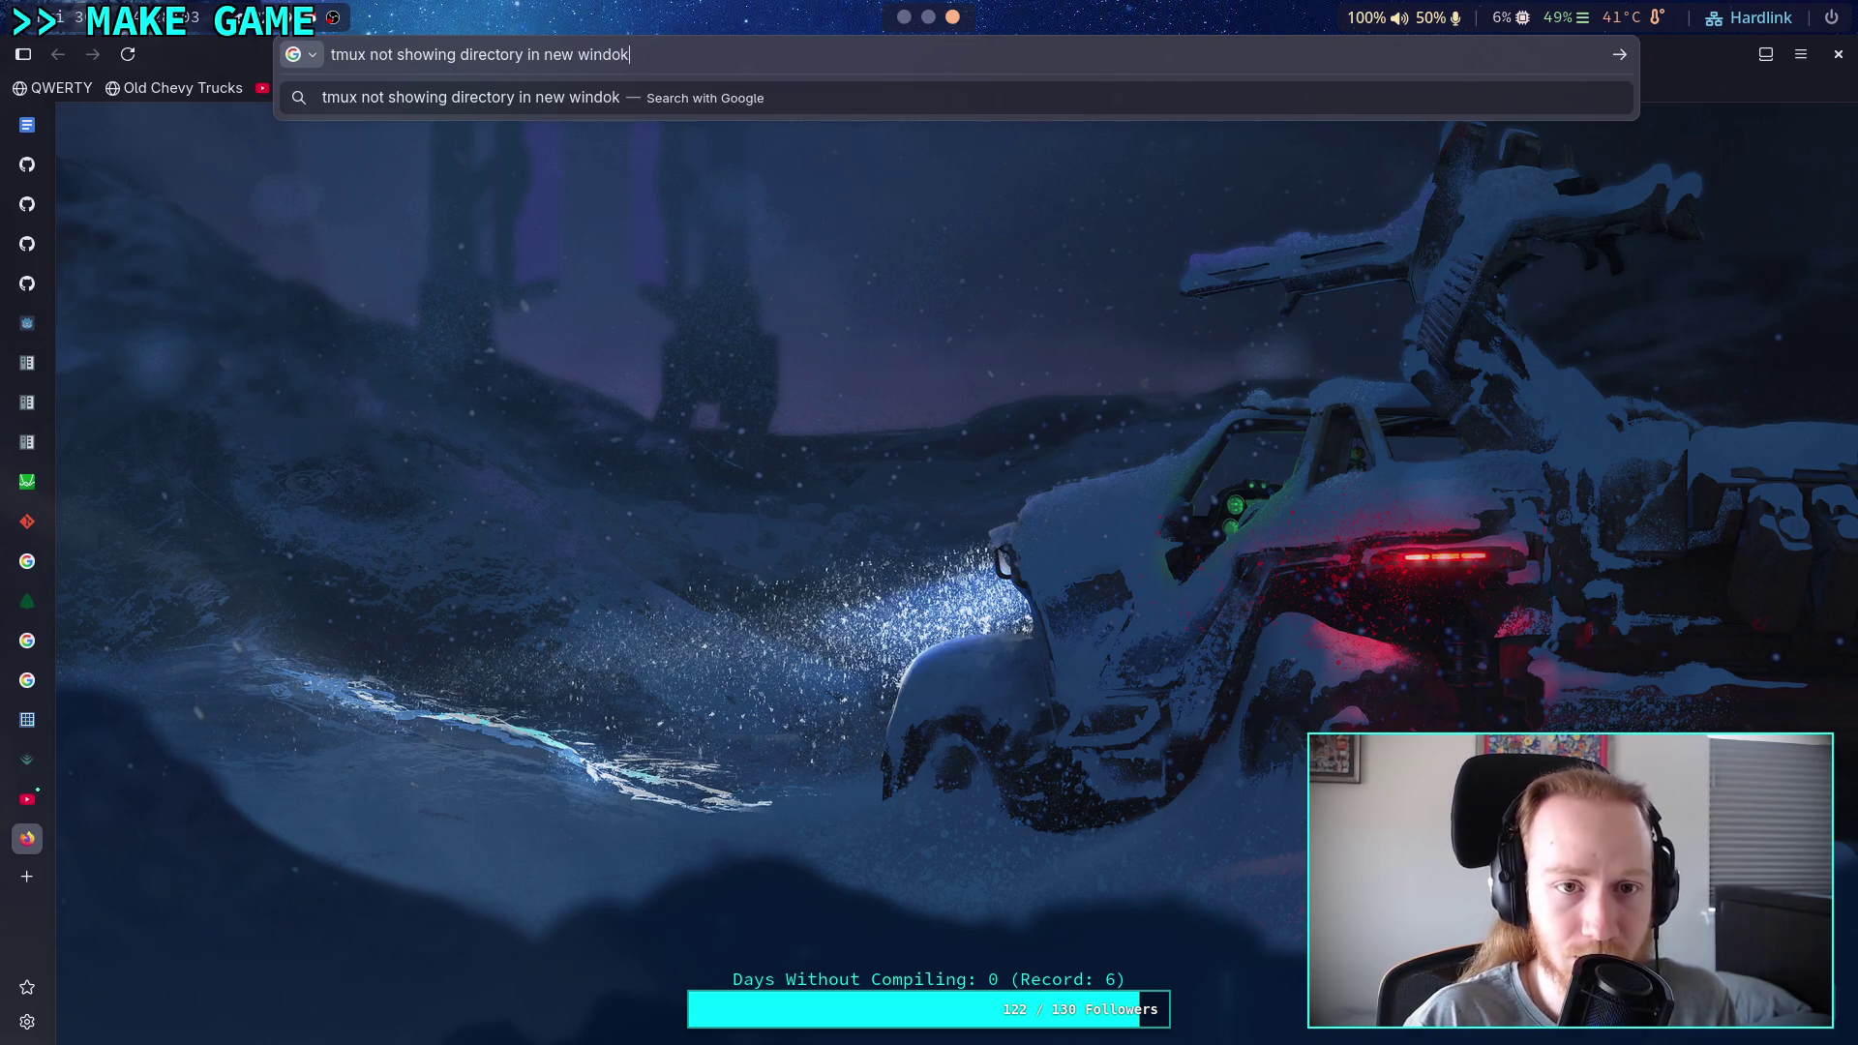
key(BackSpace)
text(w)
key(Return)
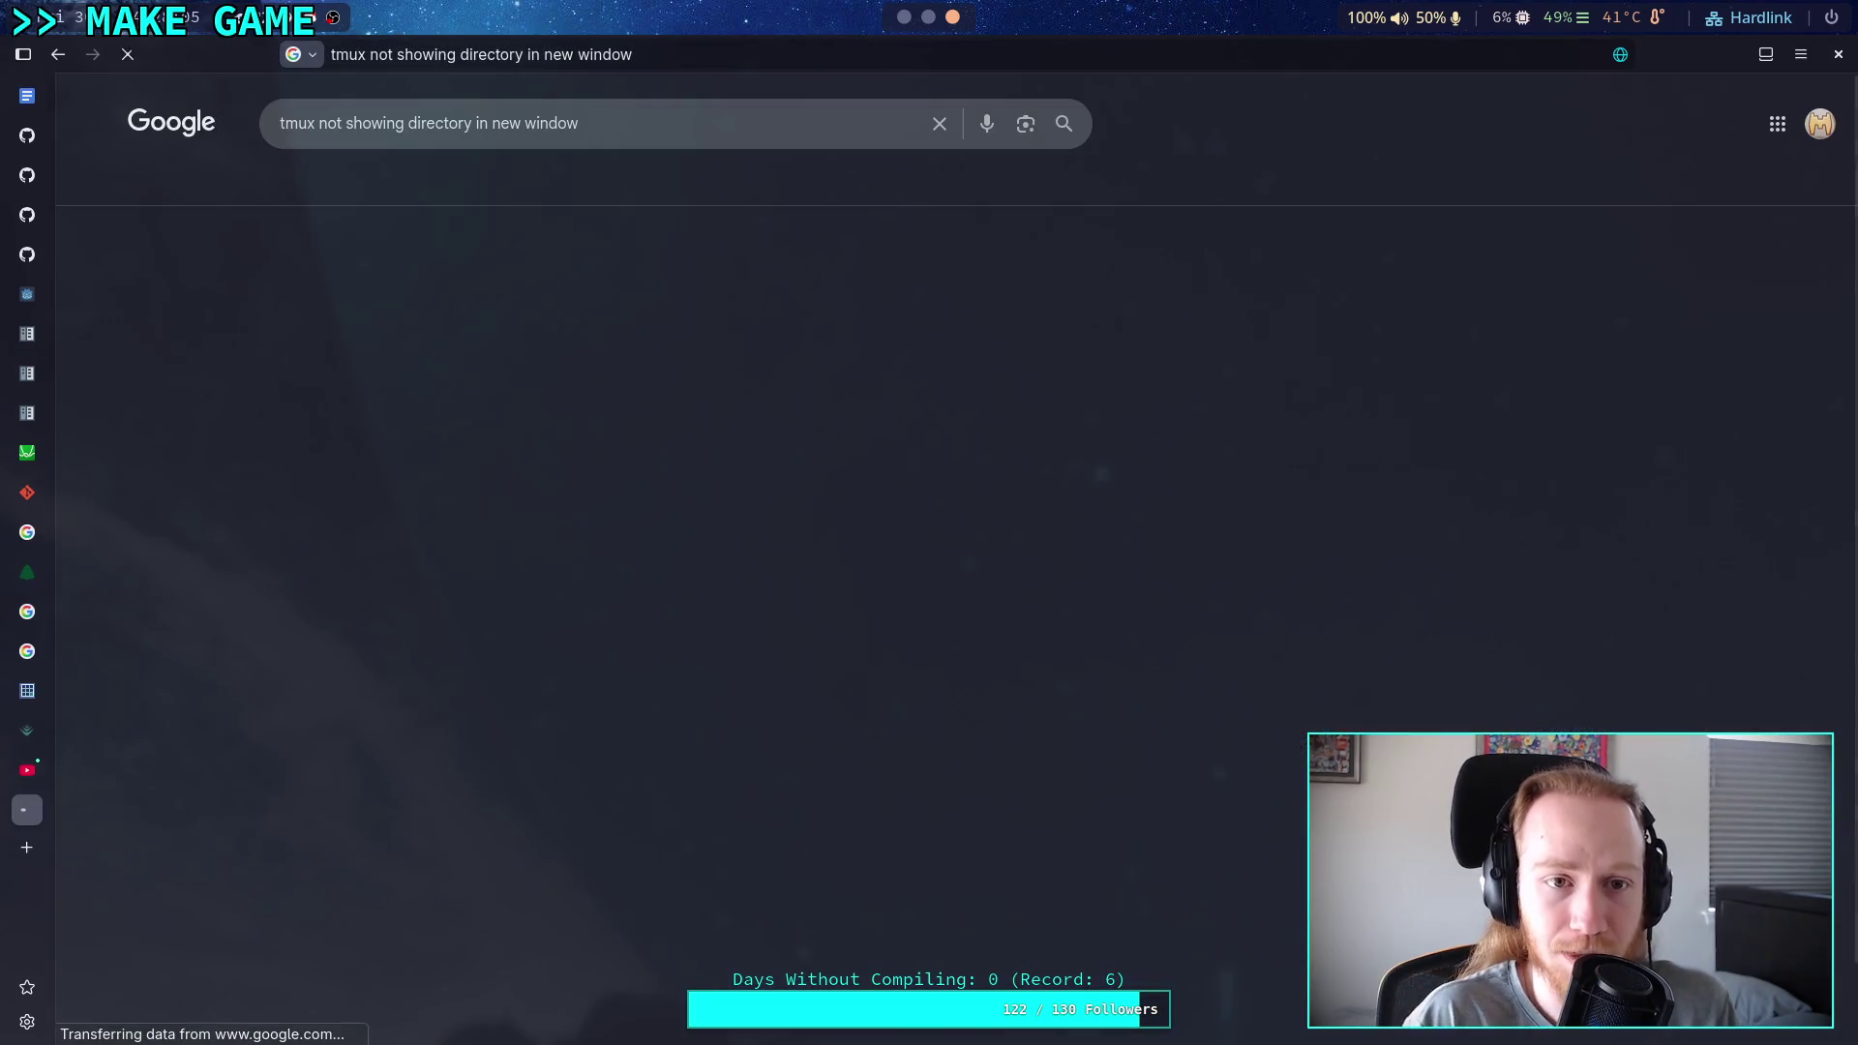
Step: Expand the AI Overview and read its new-window -c '#{pane_current_path}' ~/.tmux.conf fix
scroll(184, 599, down, 4)
scroll(157, 602, down, 5)
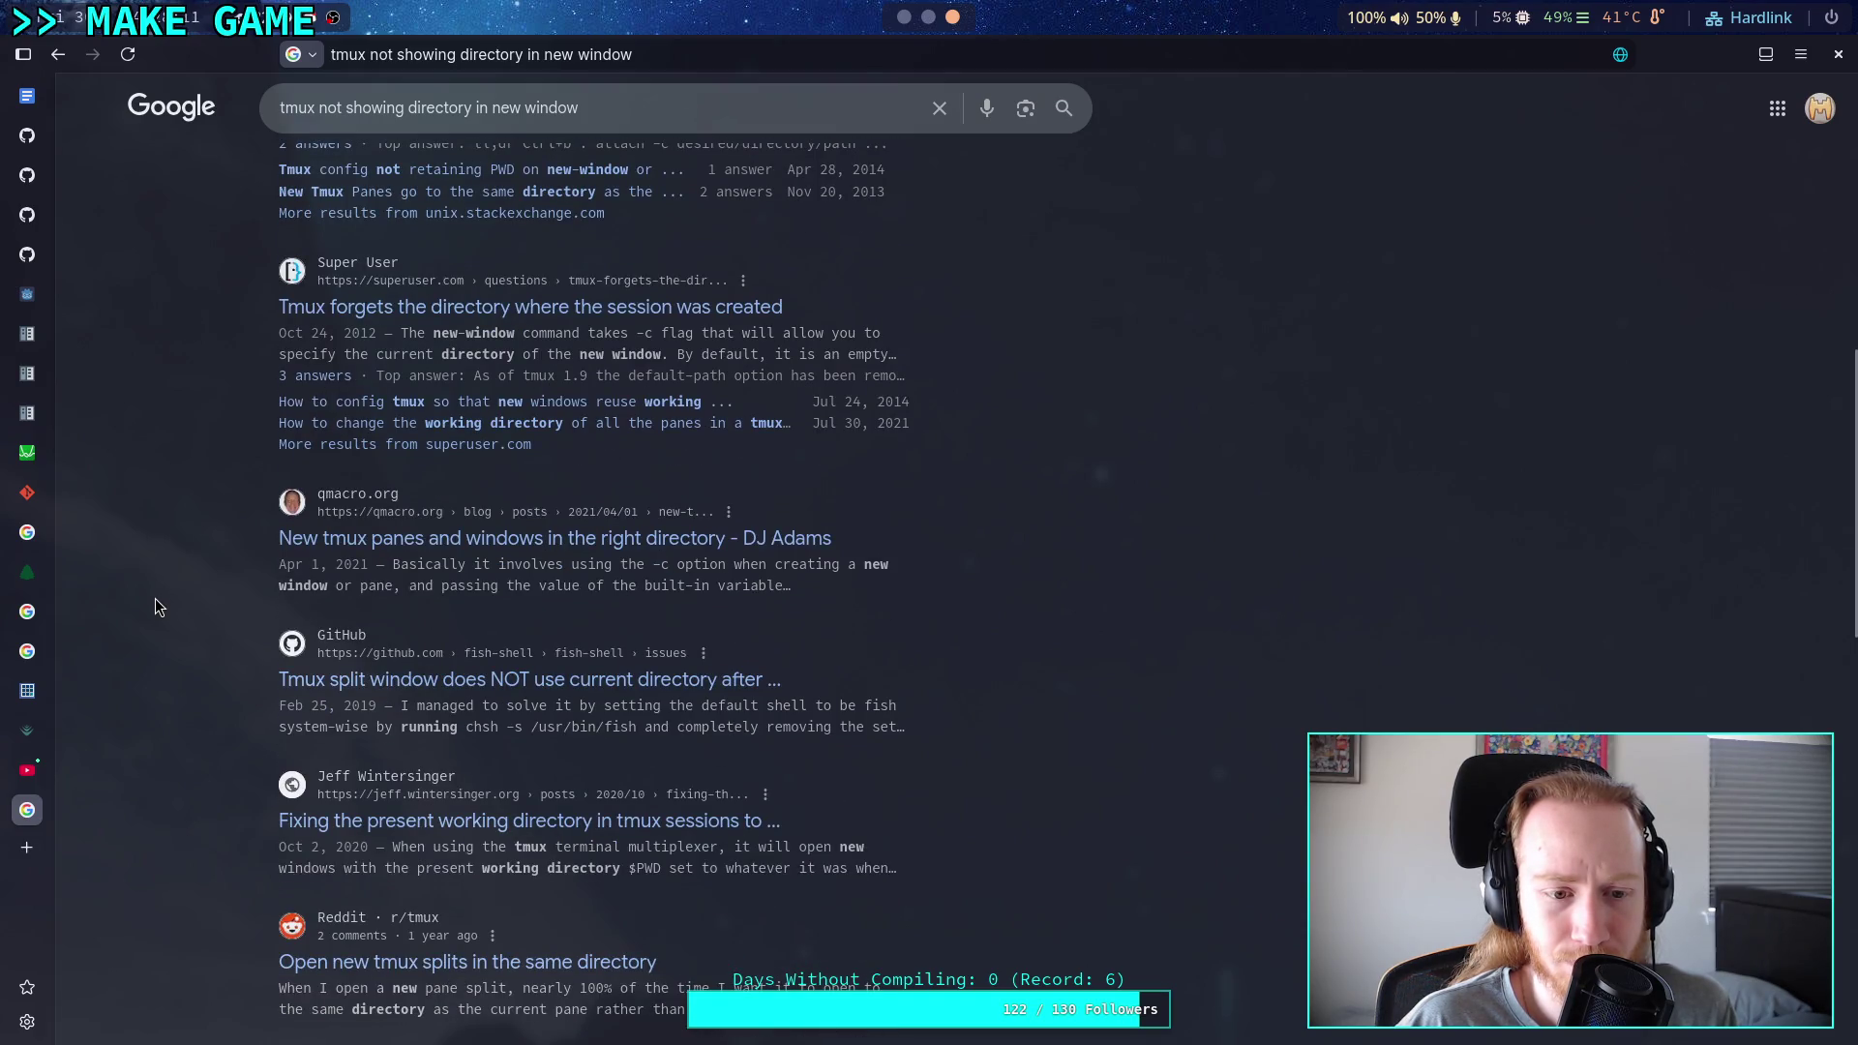
scroll(156, 601, down, 2)
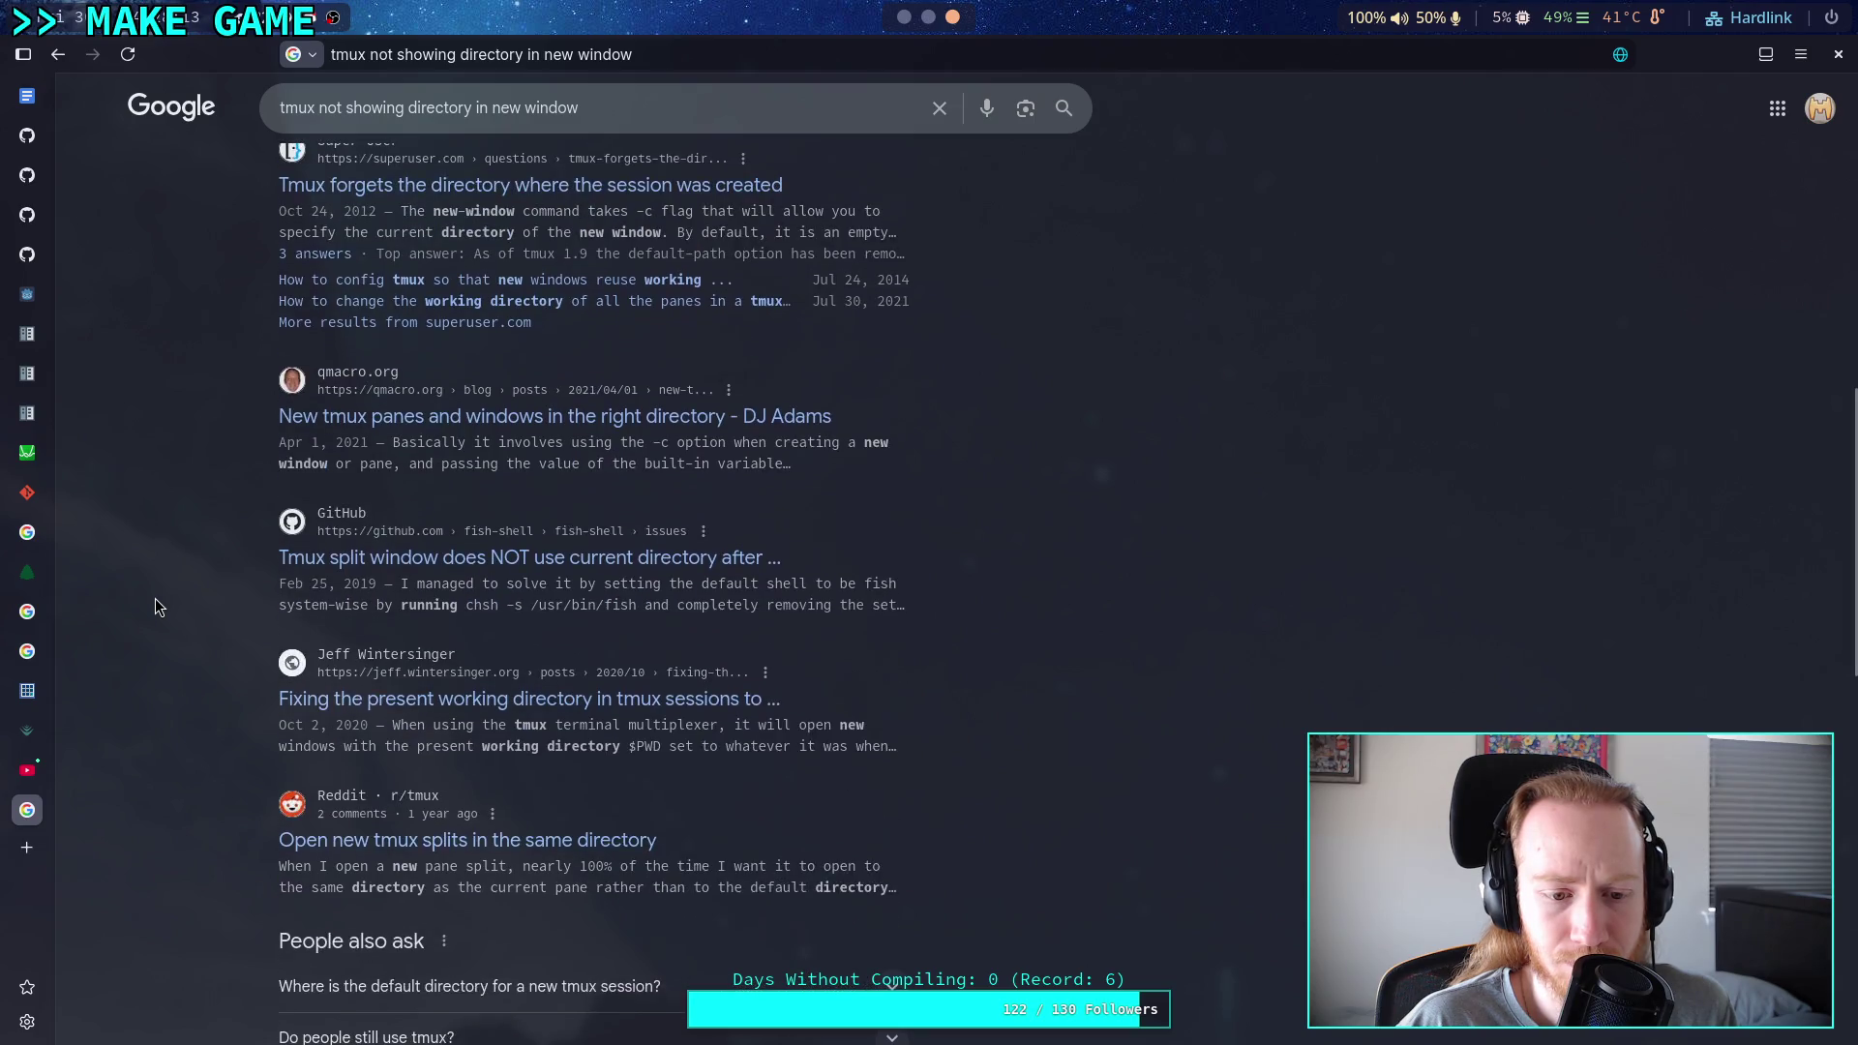
scroll(156, 601, up, 9)
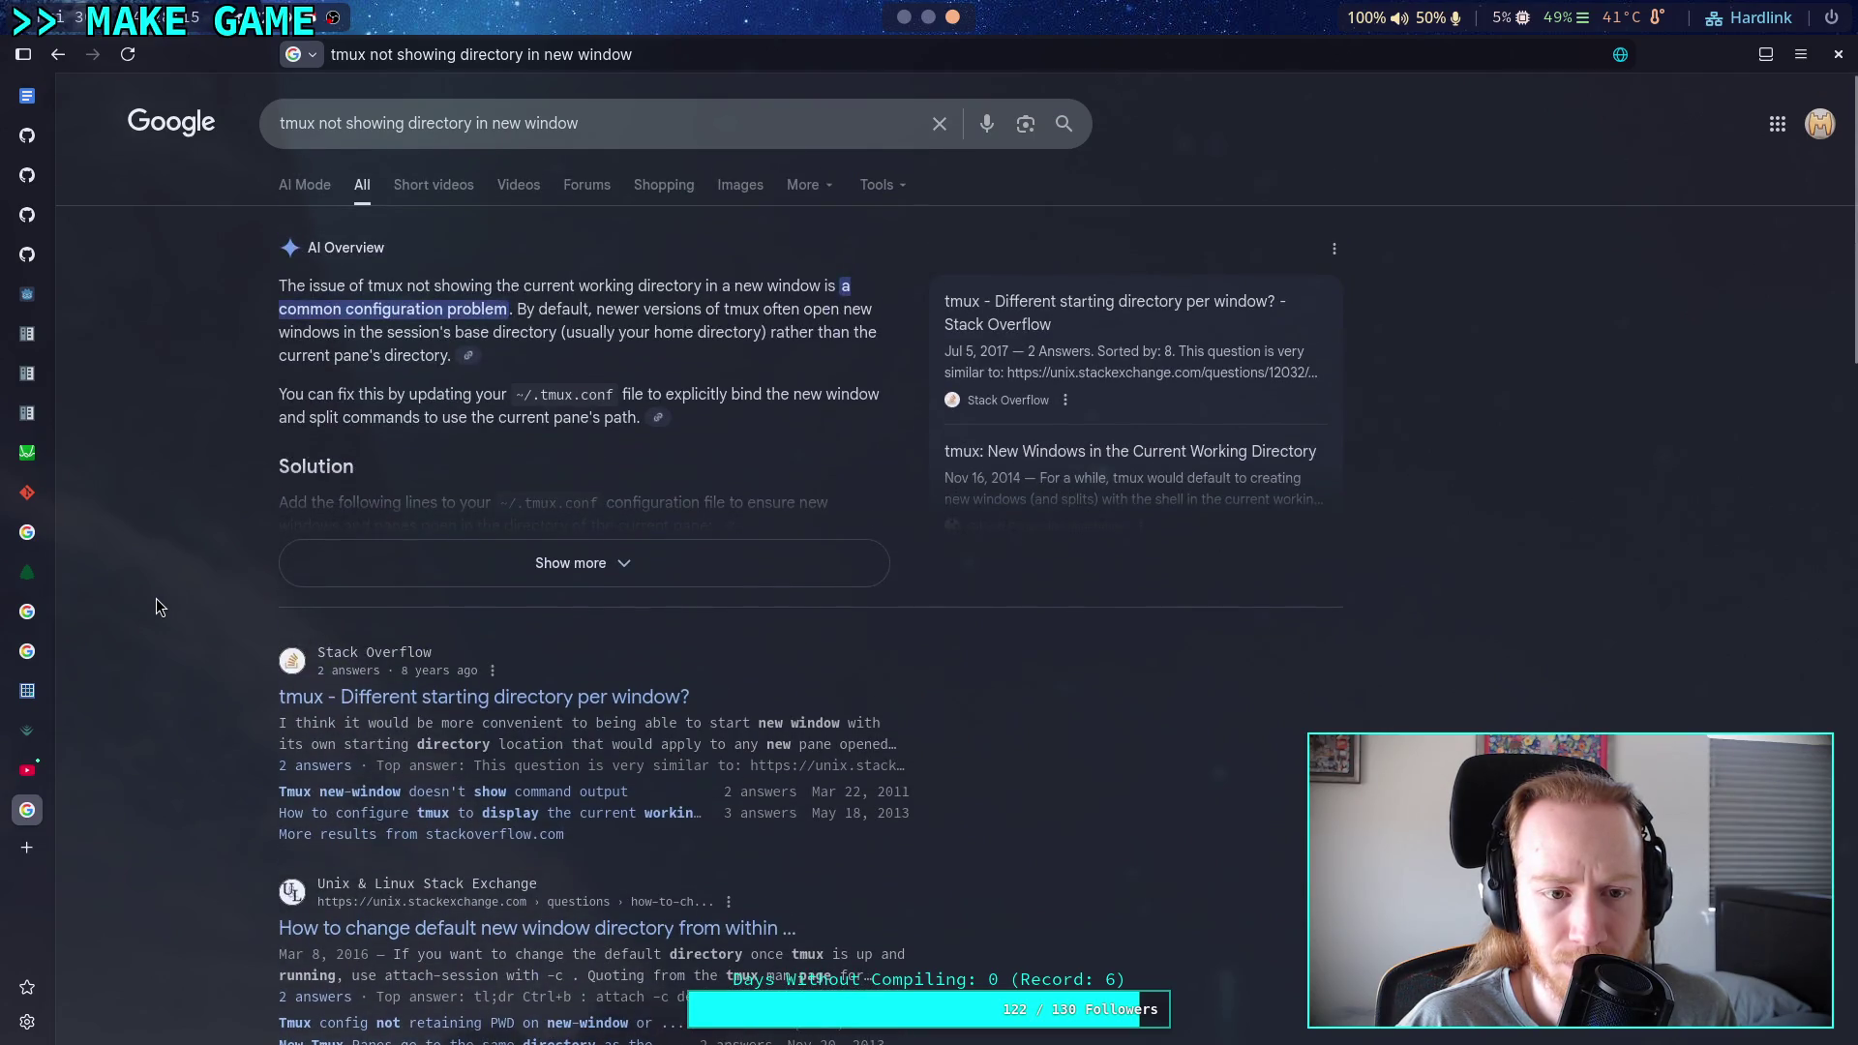
click(441, 581)
scroll(207, 537, down, 2)
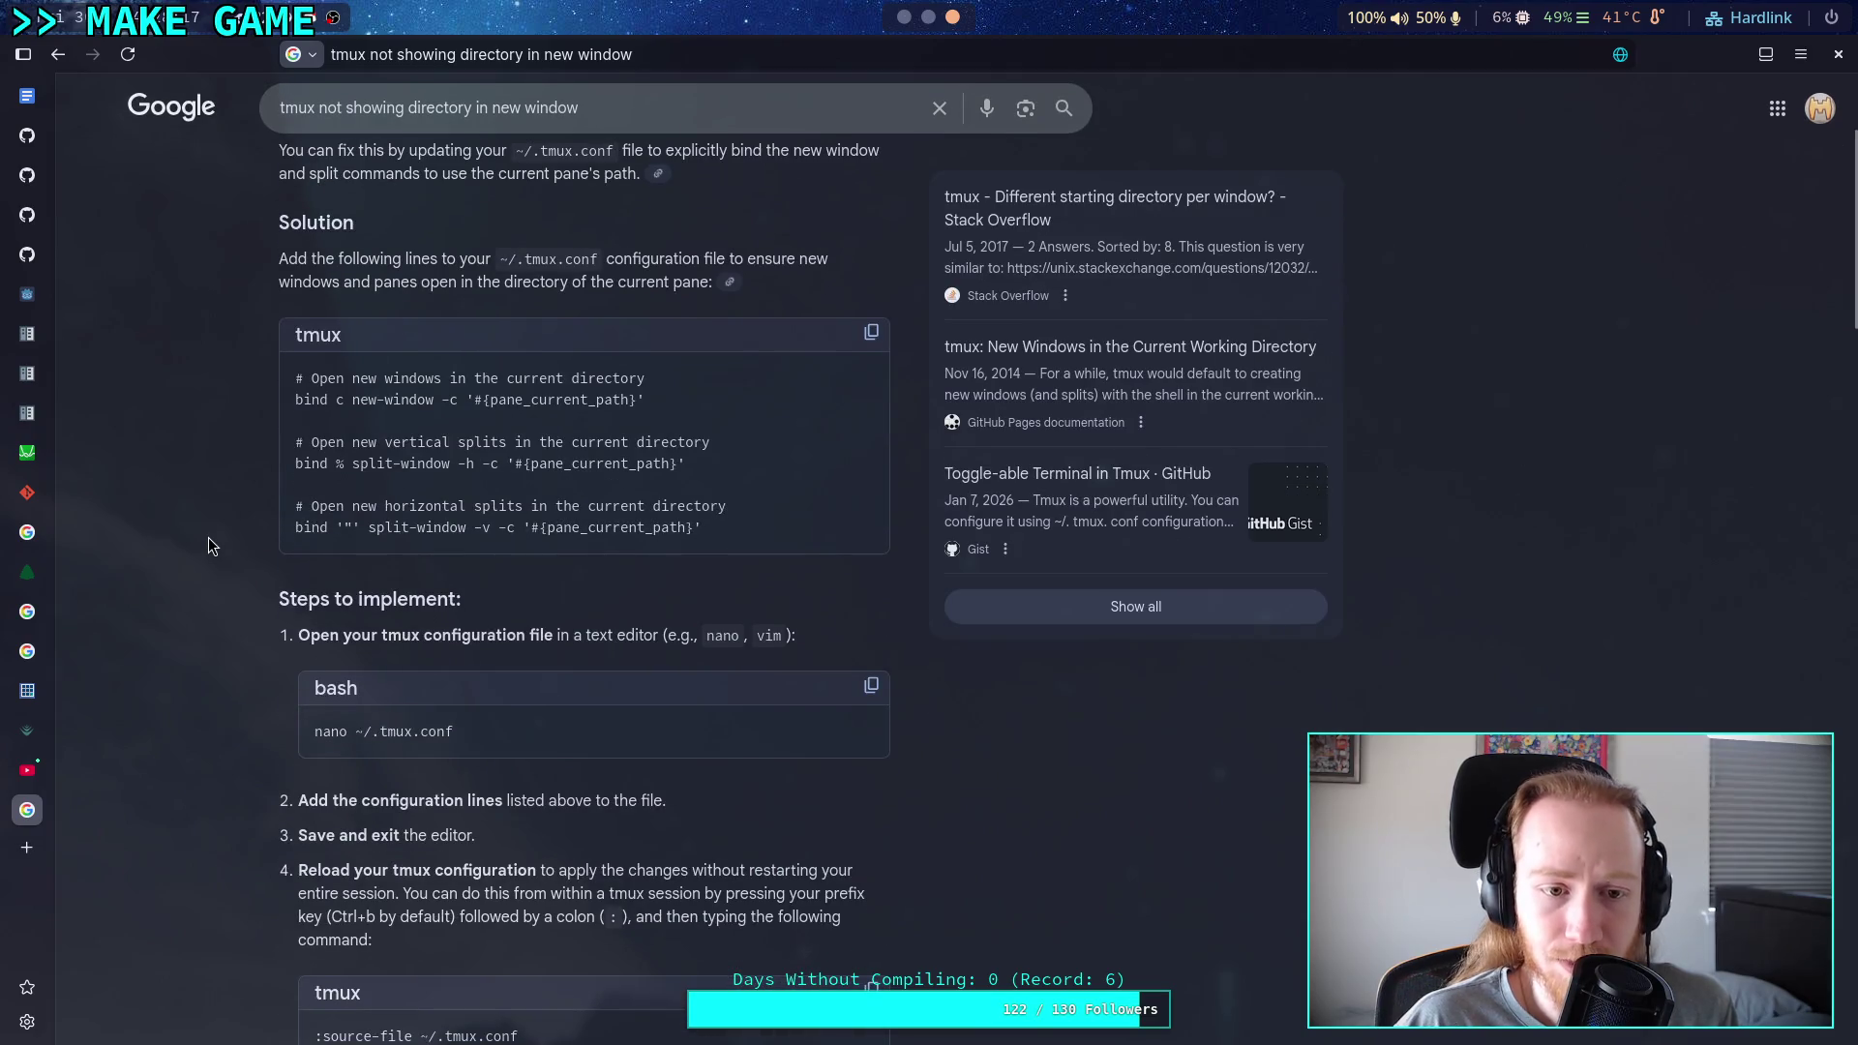
scroll(207, 537, down, 5)
scroll(208, 545, down, 2)
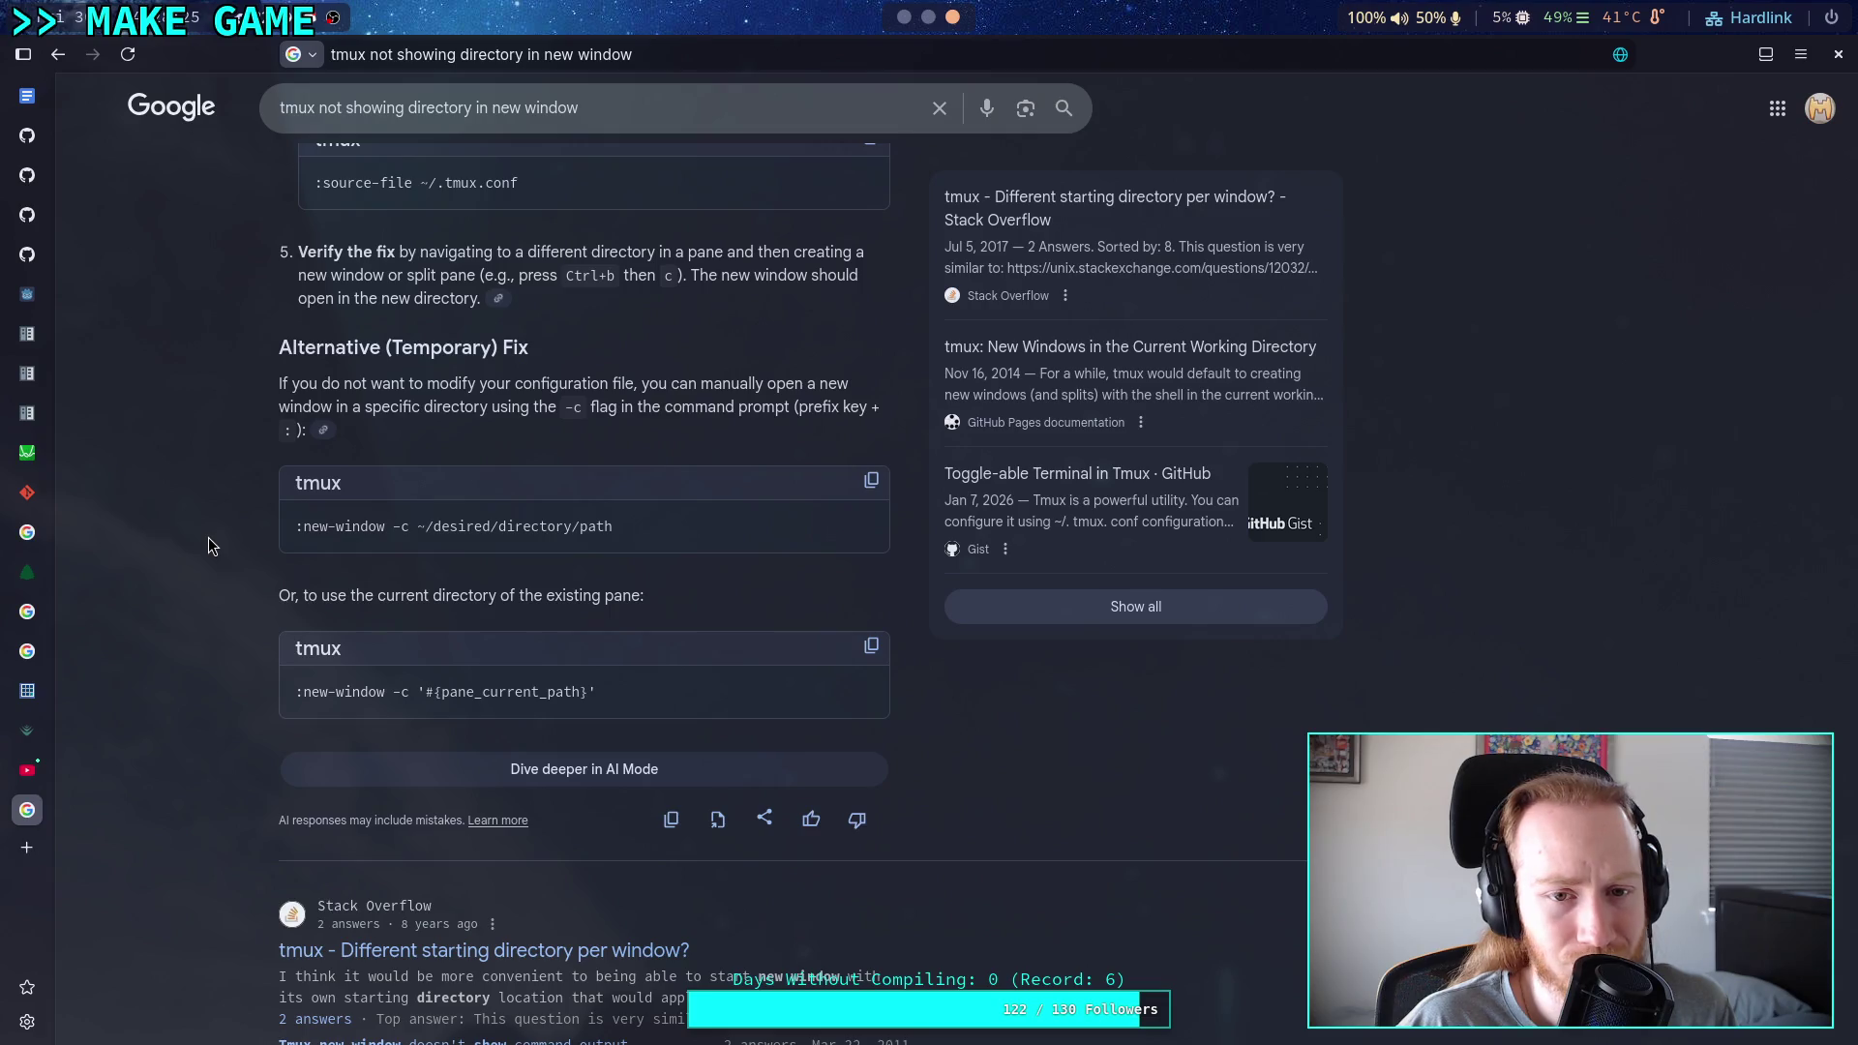
scroll(208, 537, down, 6)
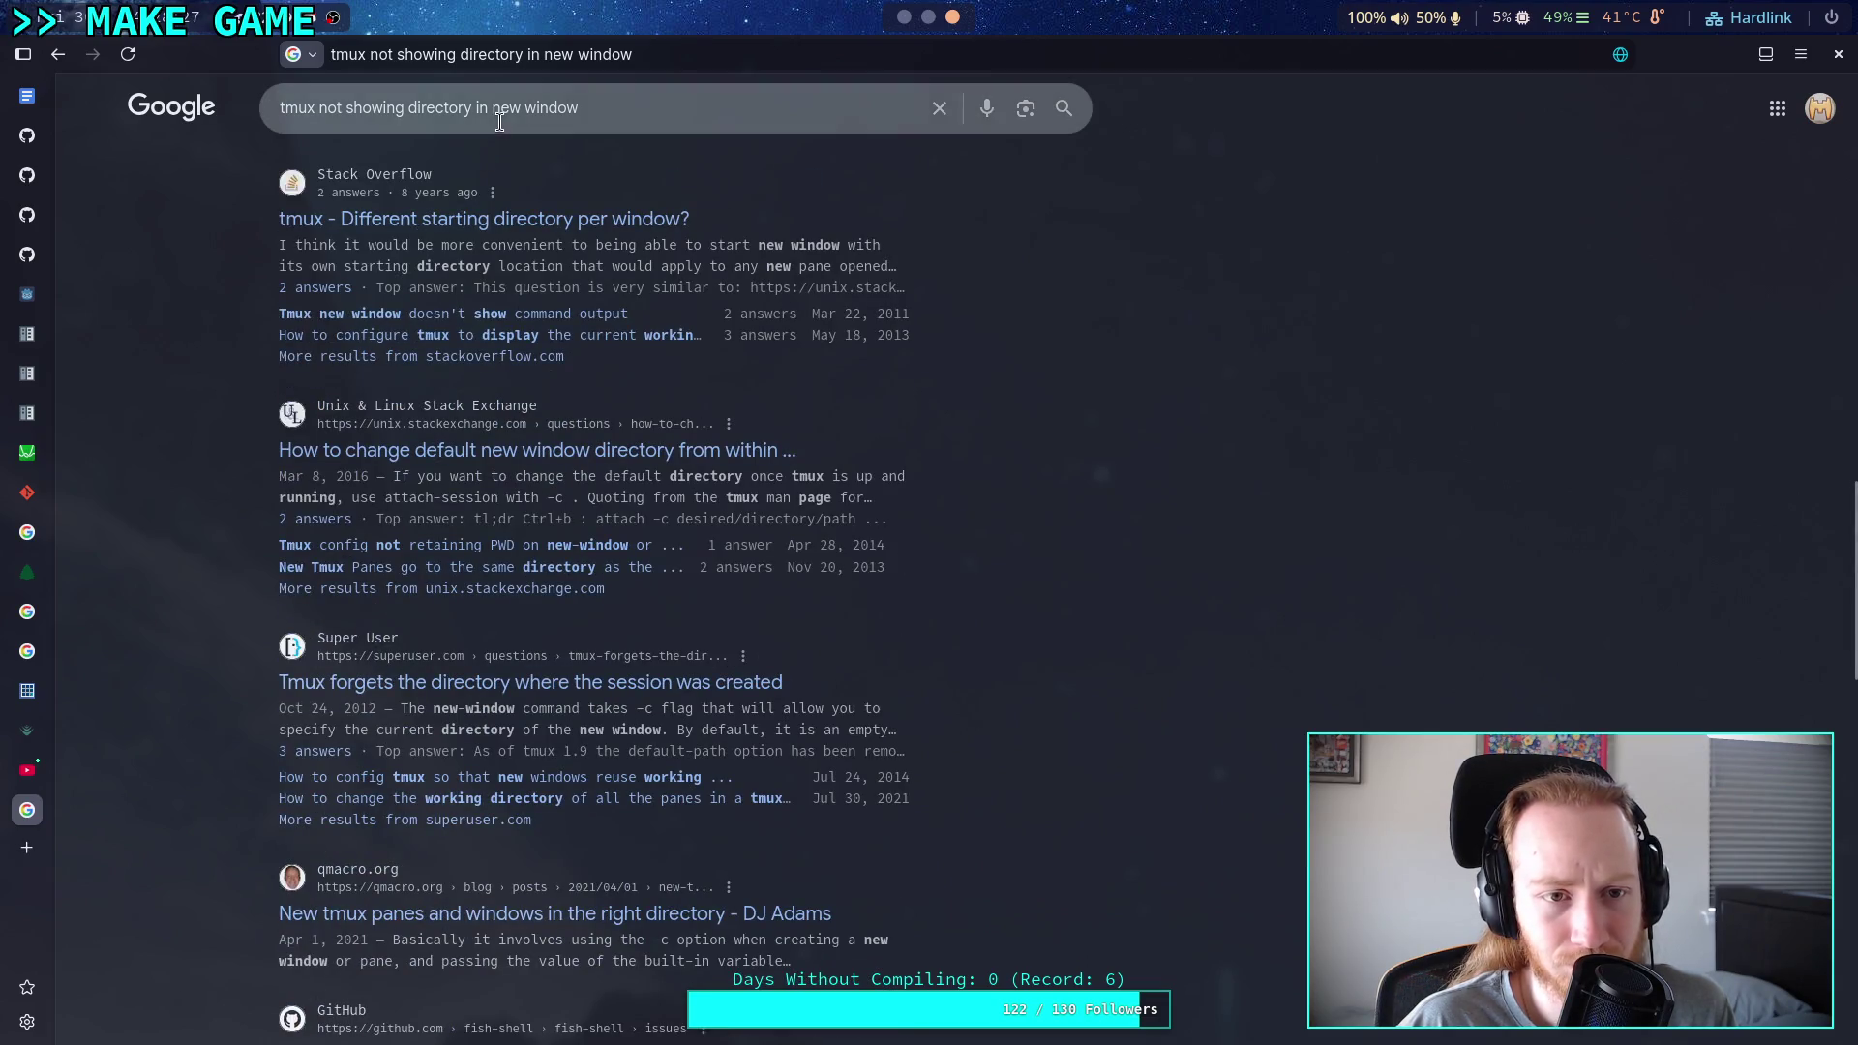
Step: Refine the query to 'tmux not showing directory in terminal new window'
click(471, 97)
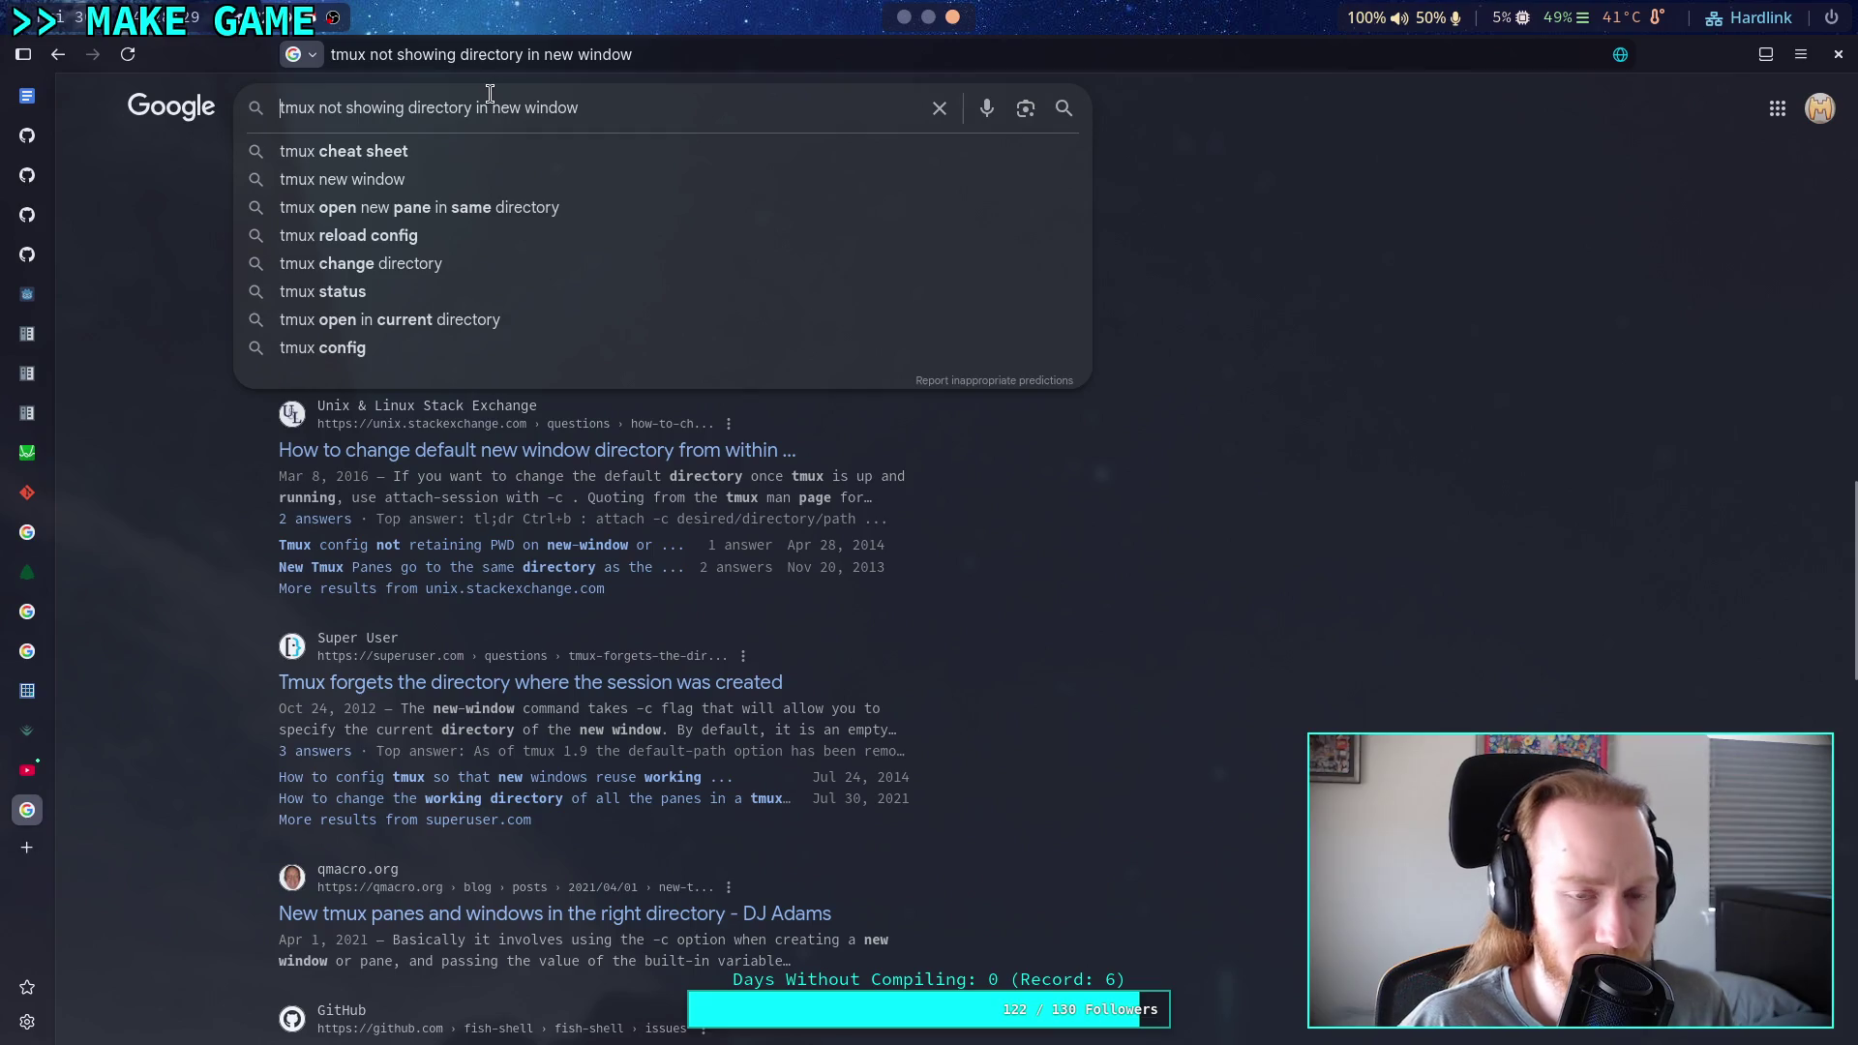
click(494, 106)
text(termin)
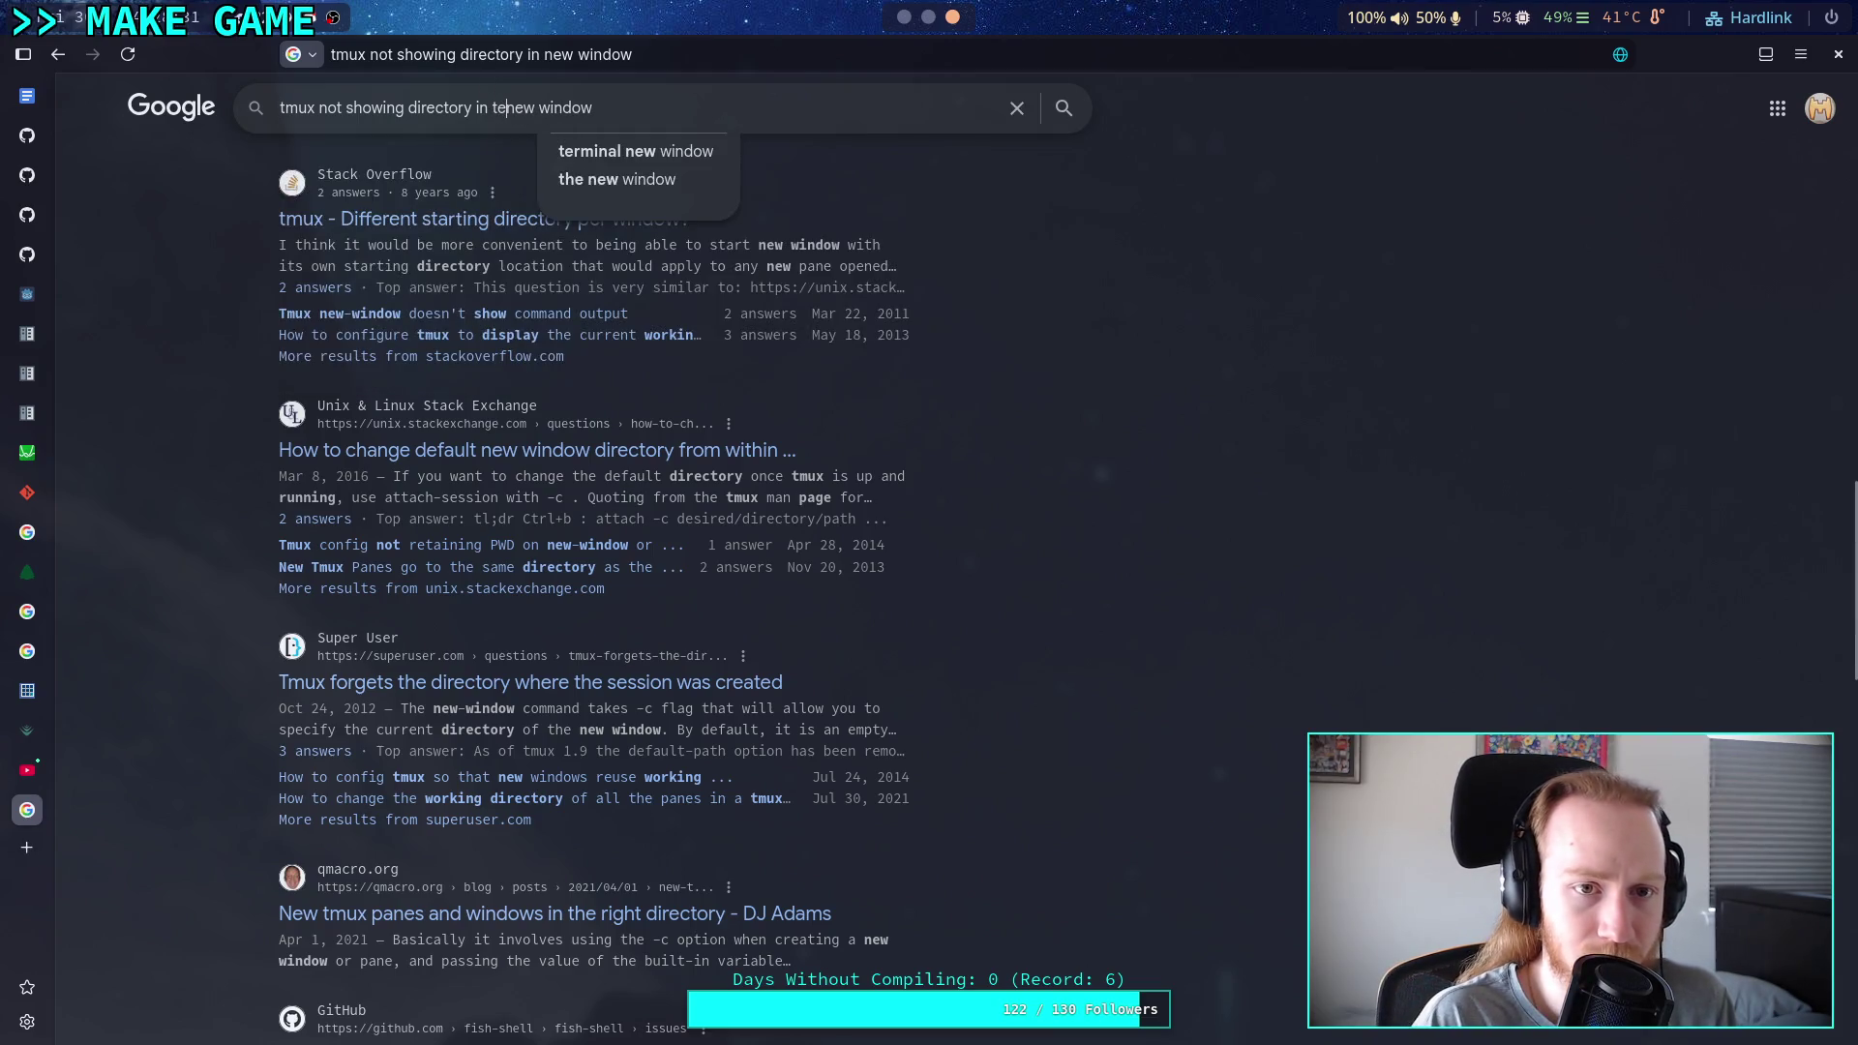
text(al)
key(Return)
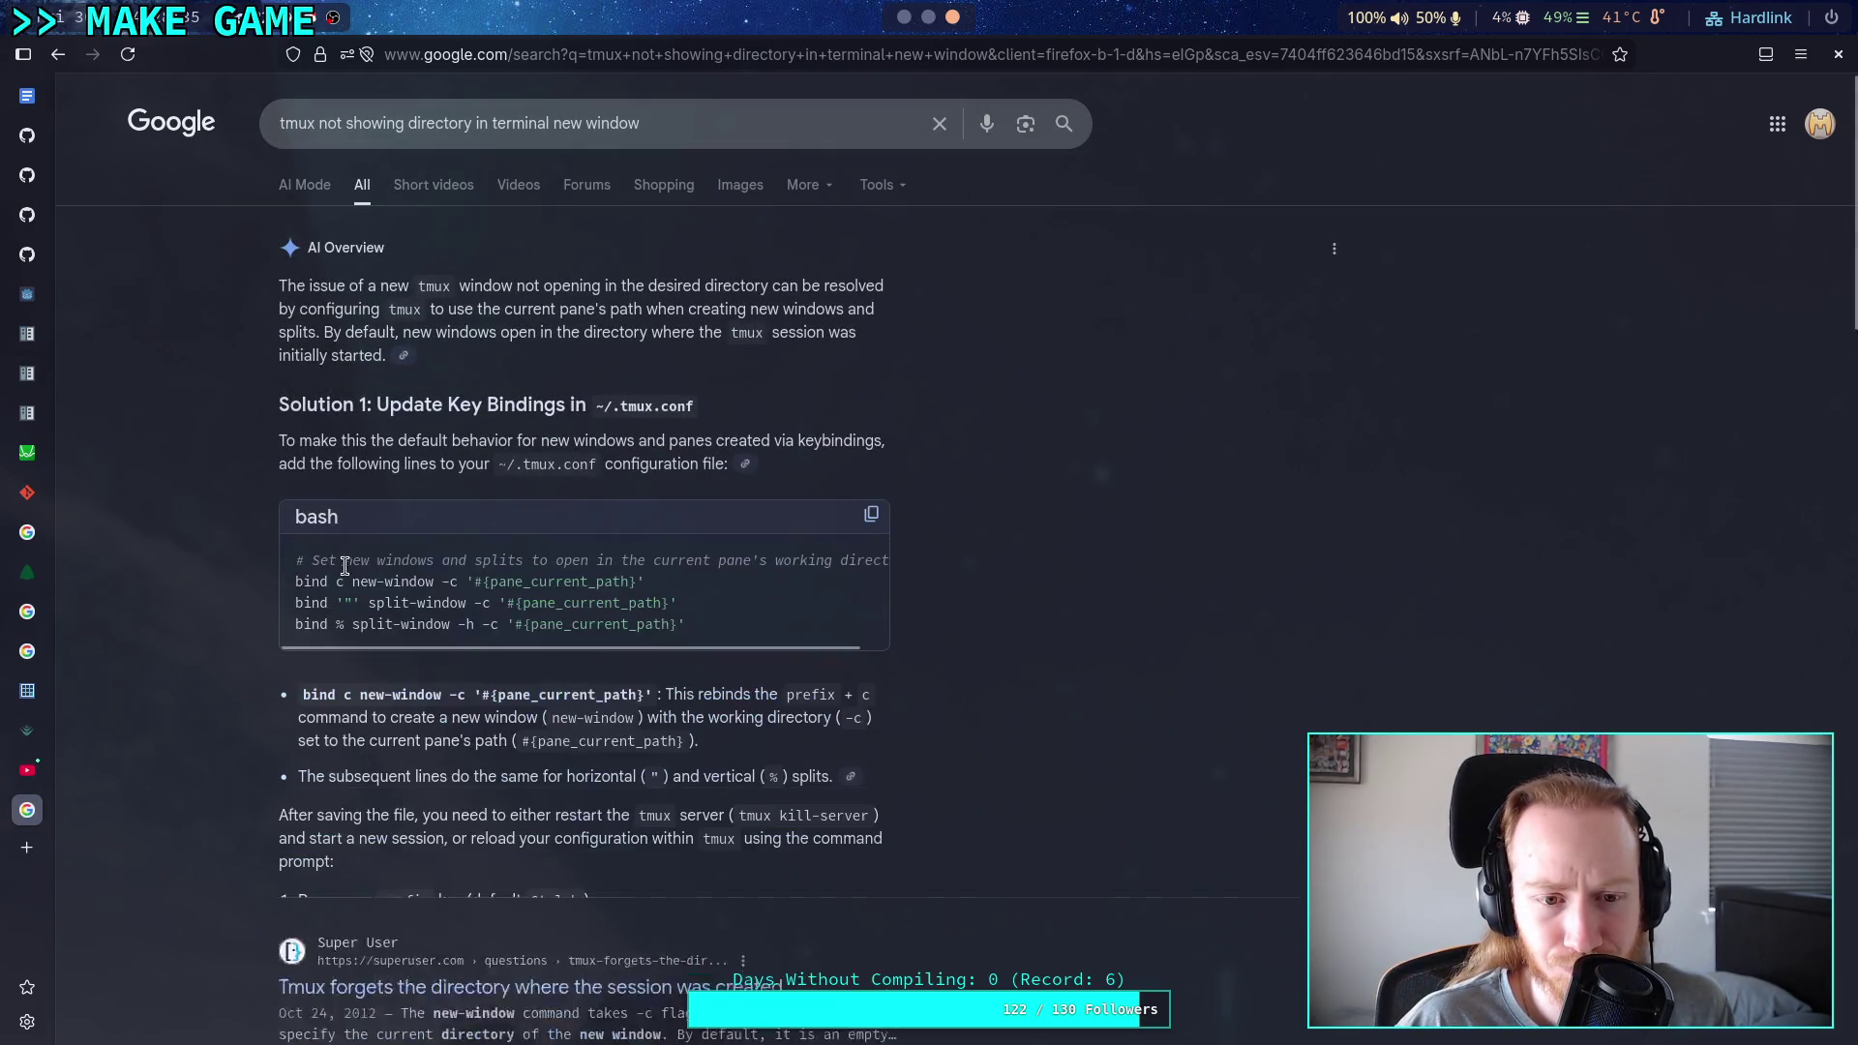
Step: Look through the Super User, Stack Overflow, Unix & Linux and Reddit answers
scroll(266, 571, down, 3)
scroll(266, 573, down, 4)
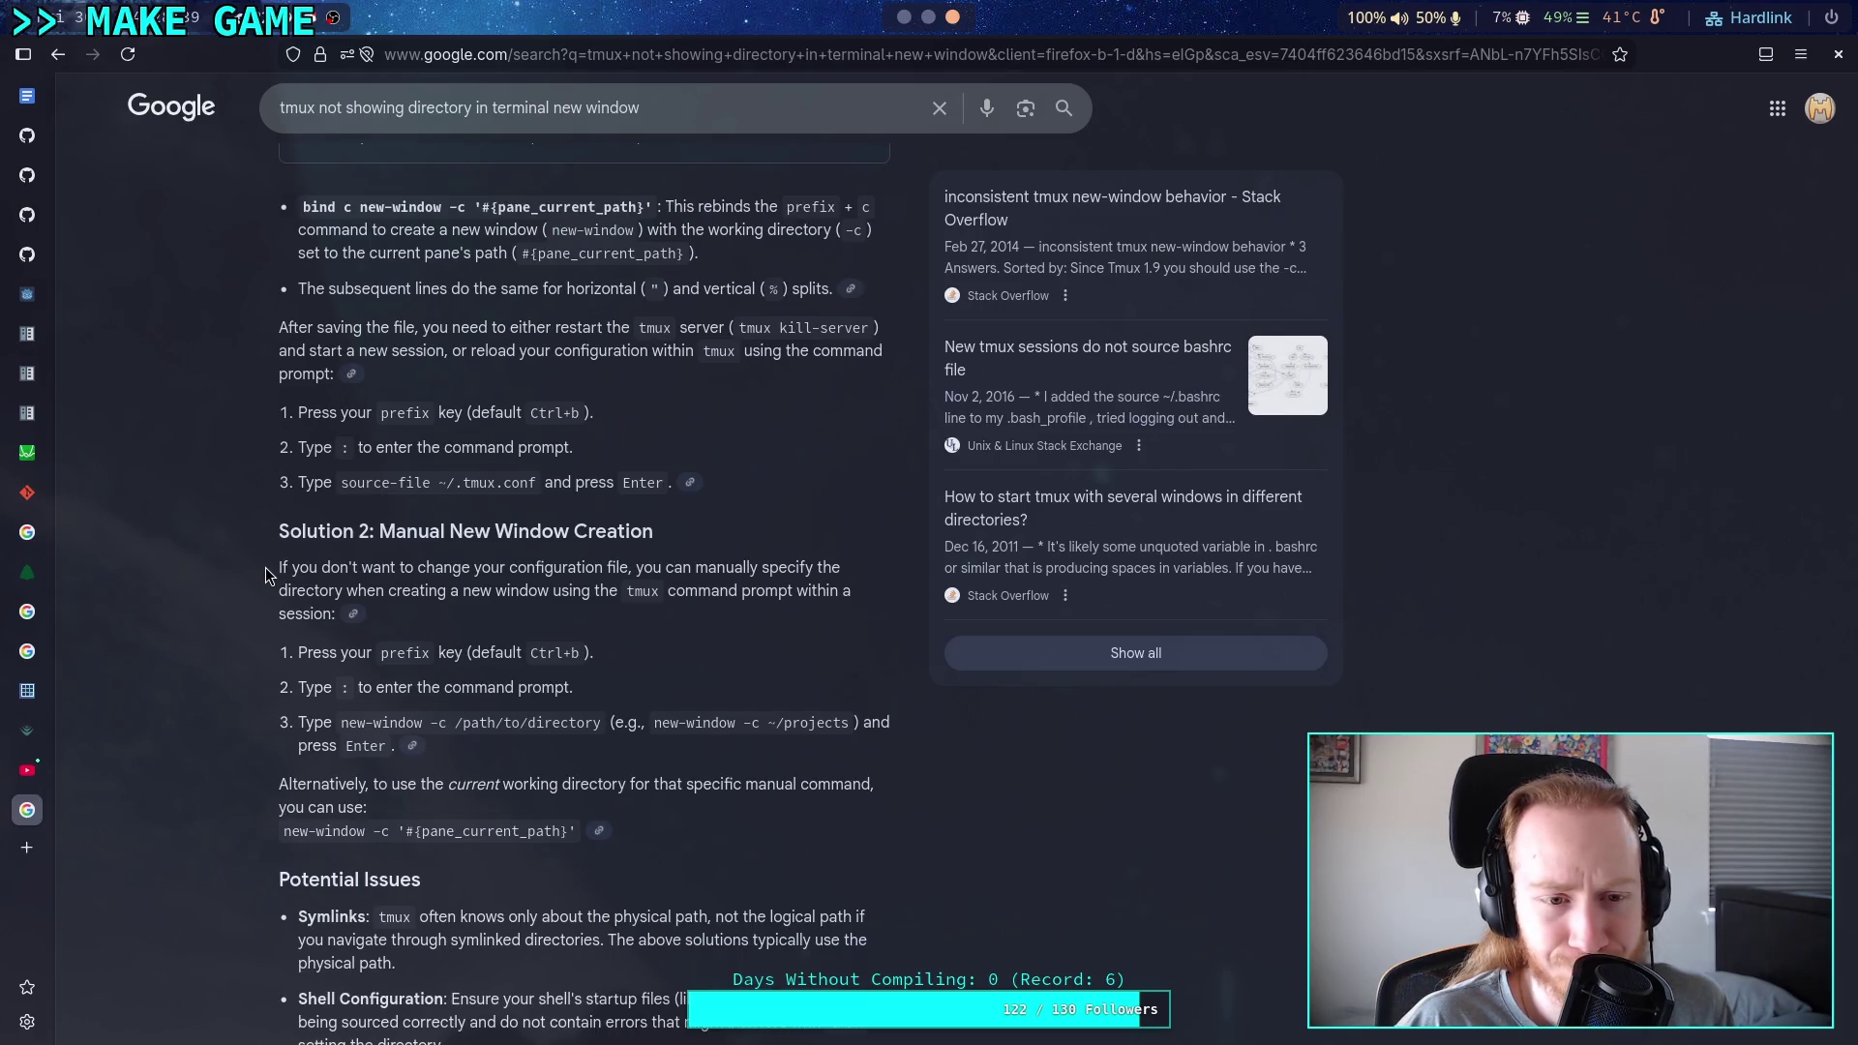
scroll(265, 567, down, 3)
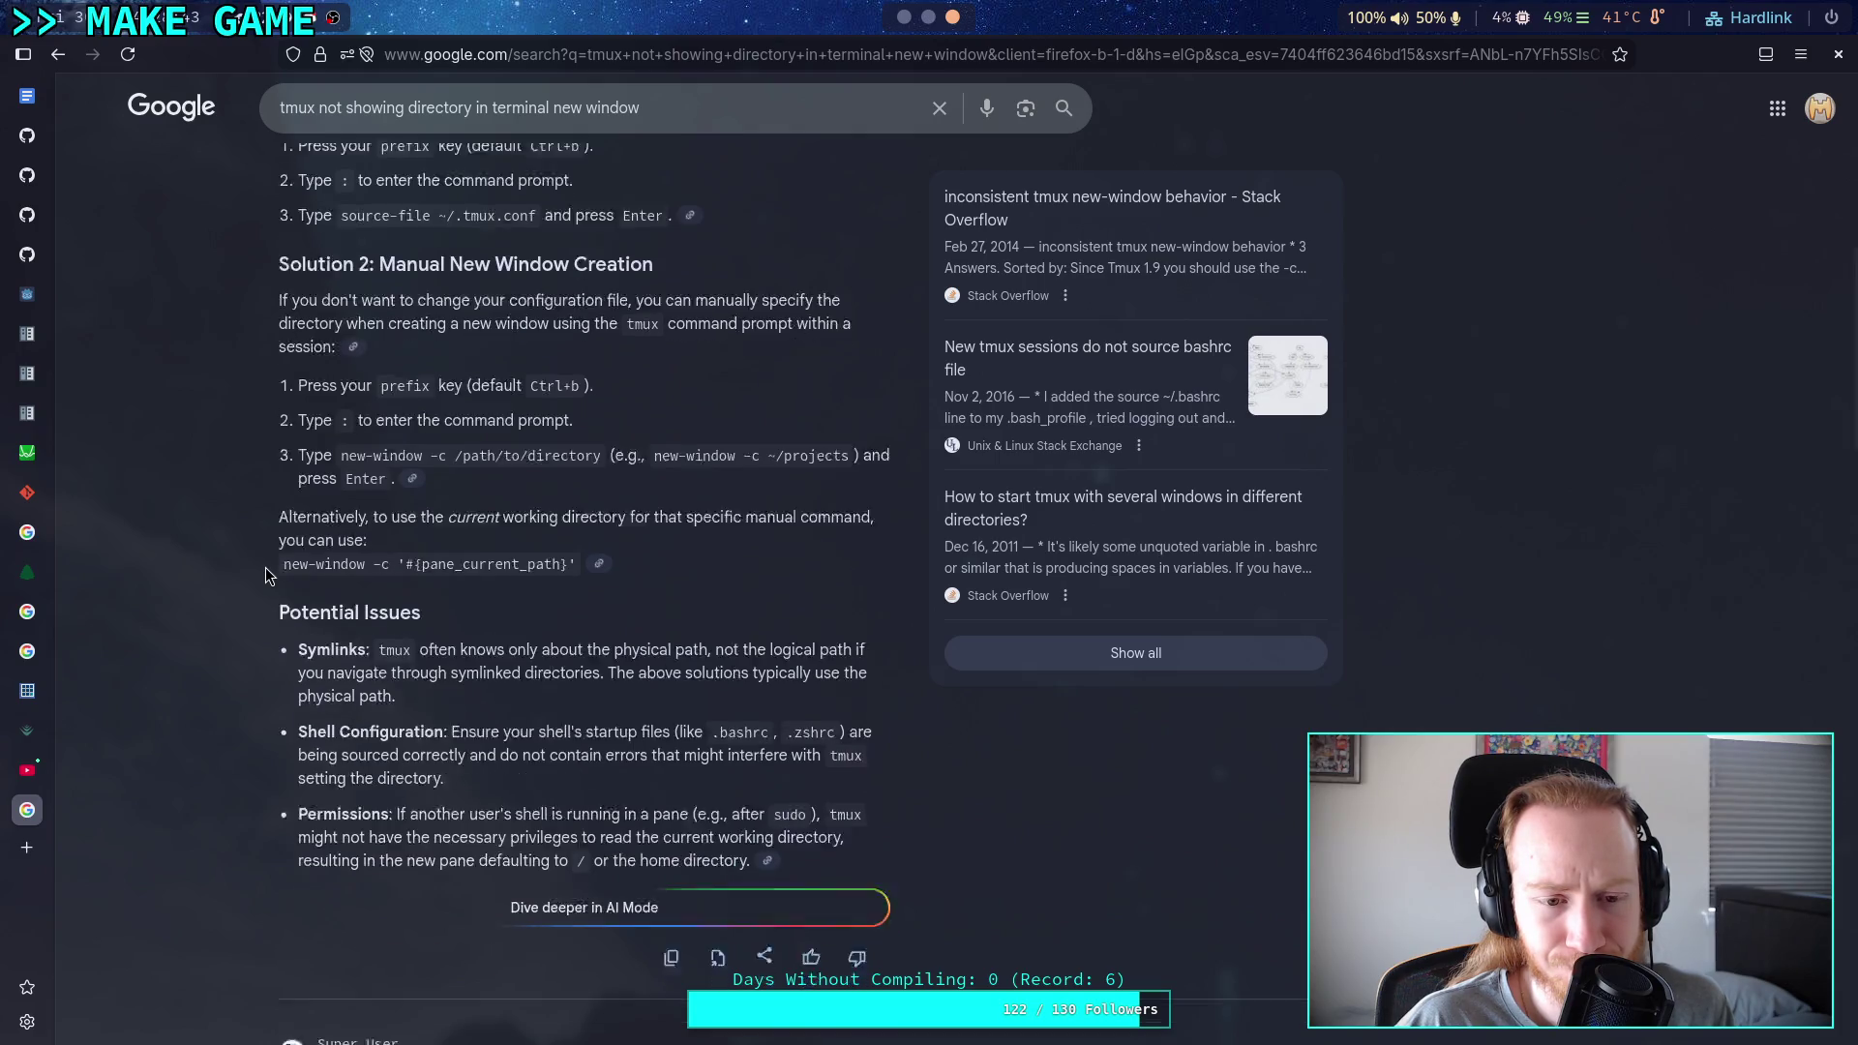
scroll(265, 567, down, 10)
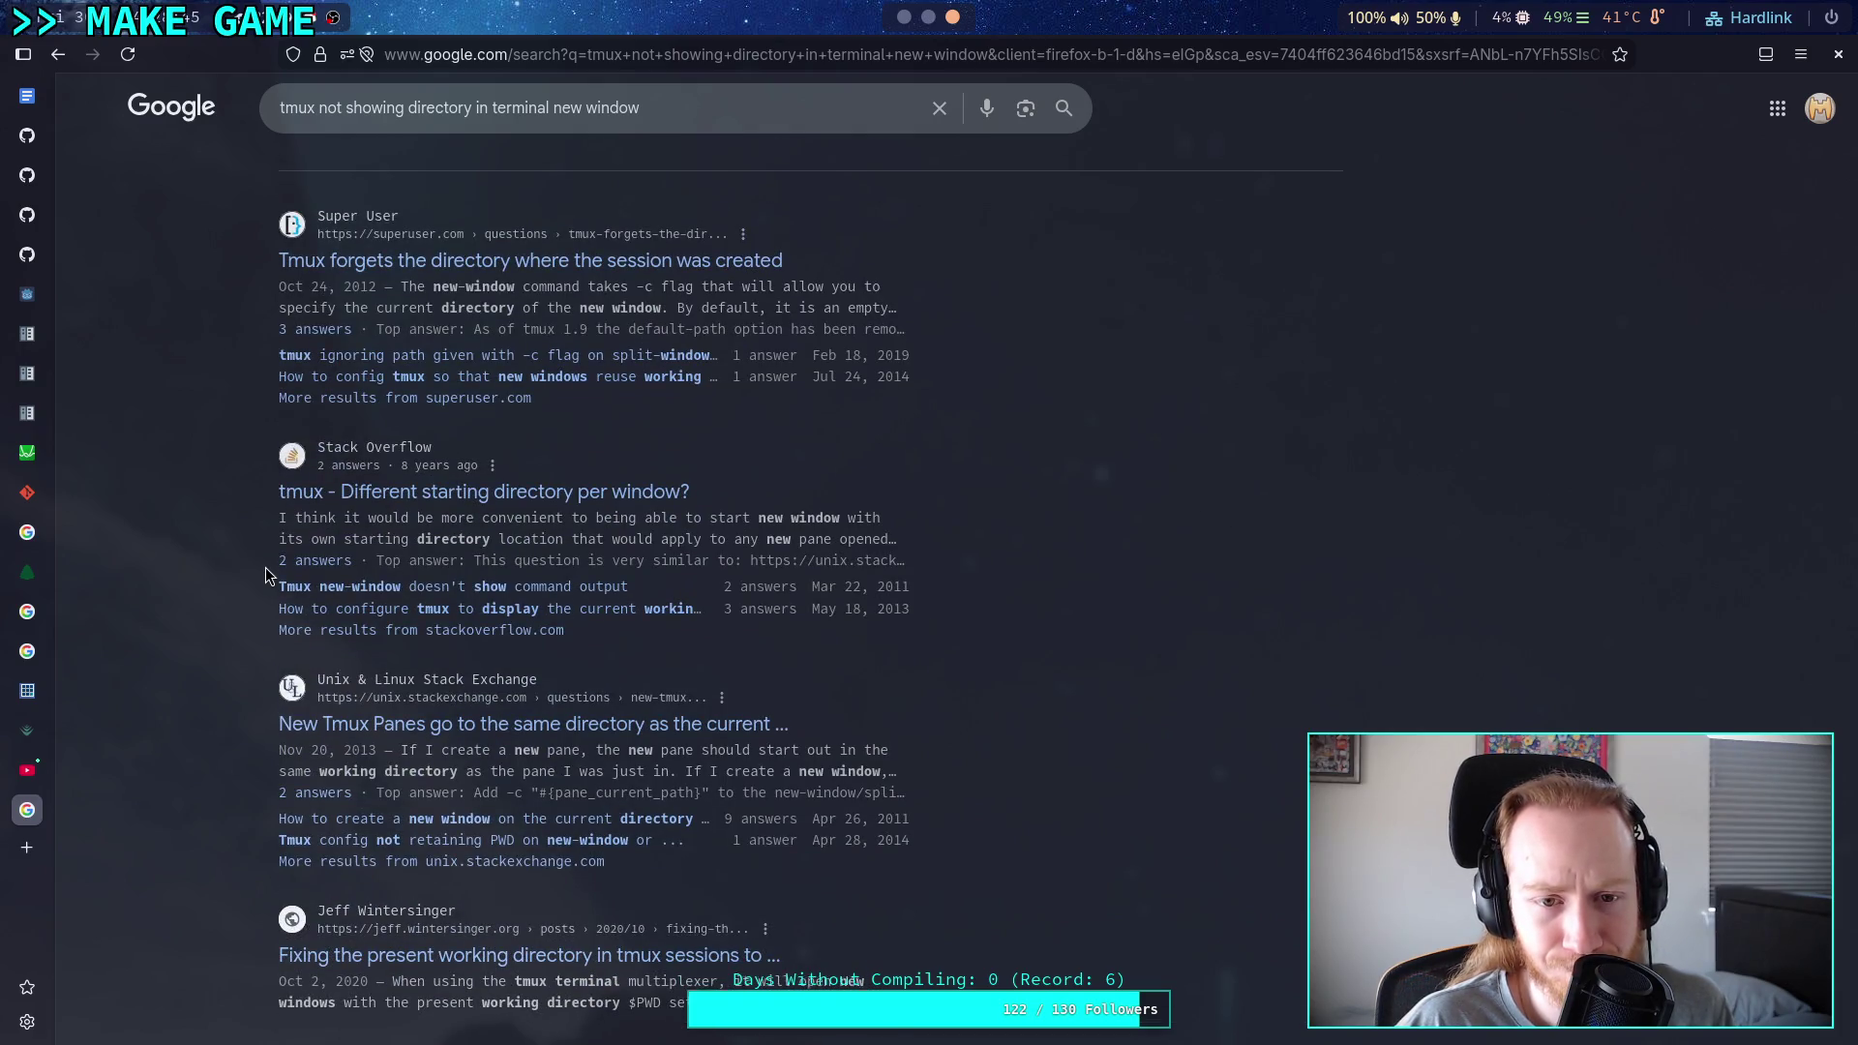
scroll(265, 574, up, 10)
scroll(265, 574, up, 2)
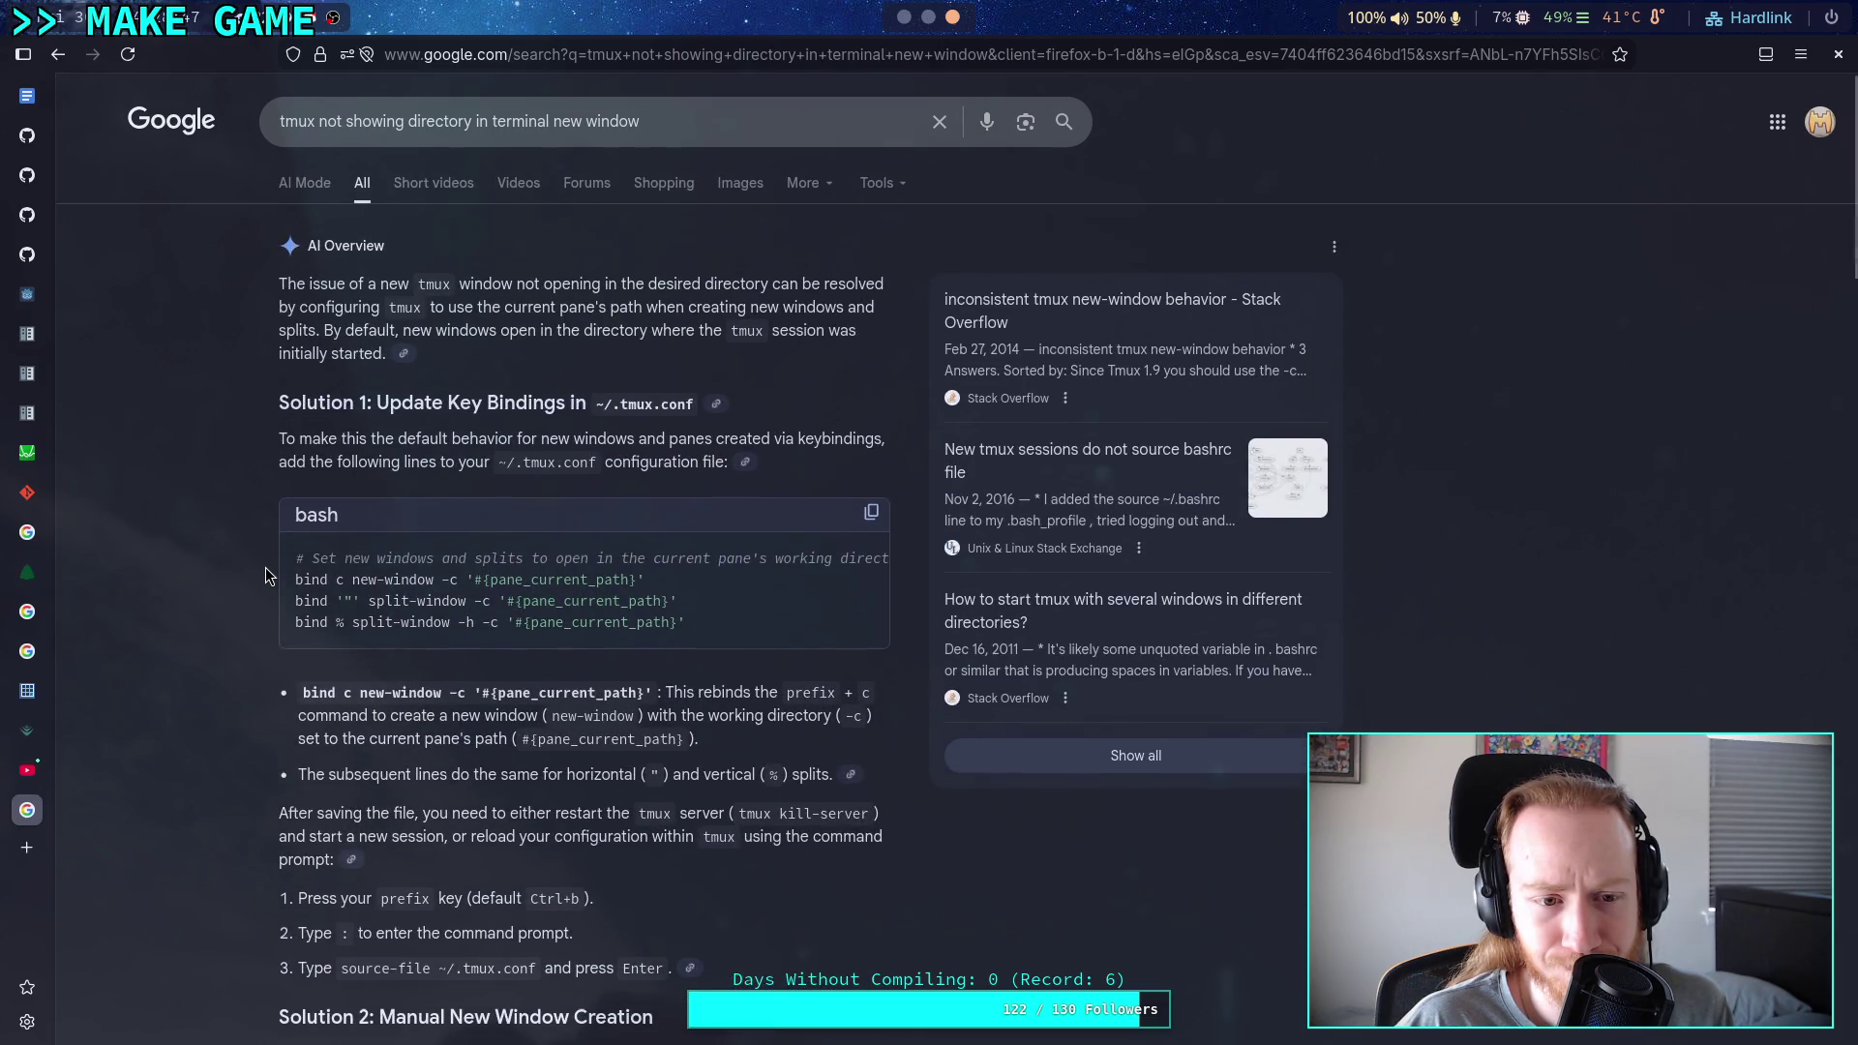
scroll(265, 574, down, 10)
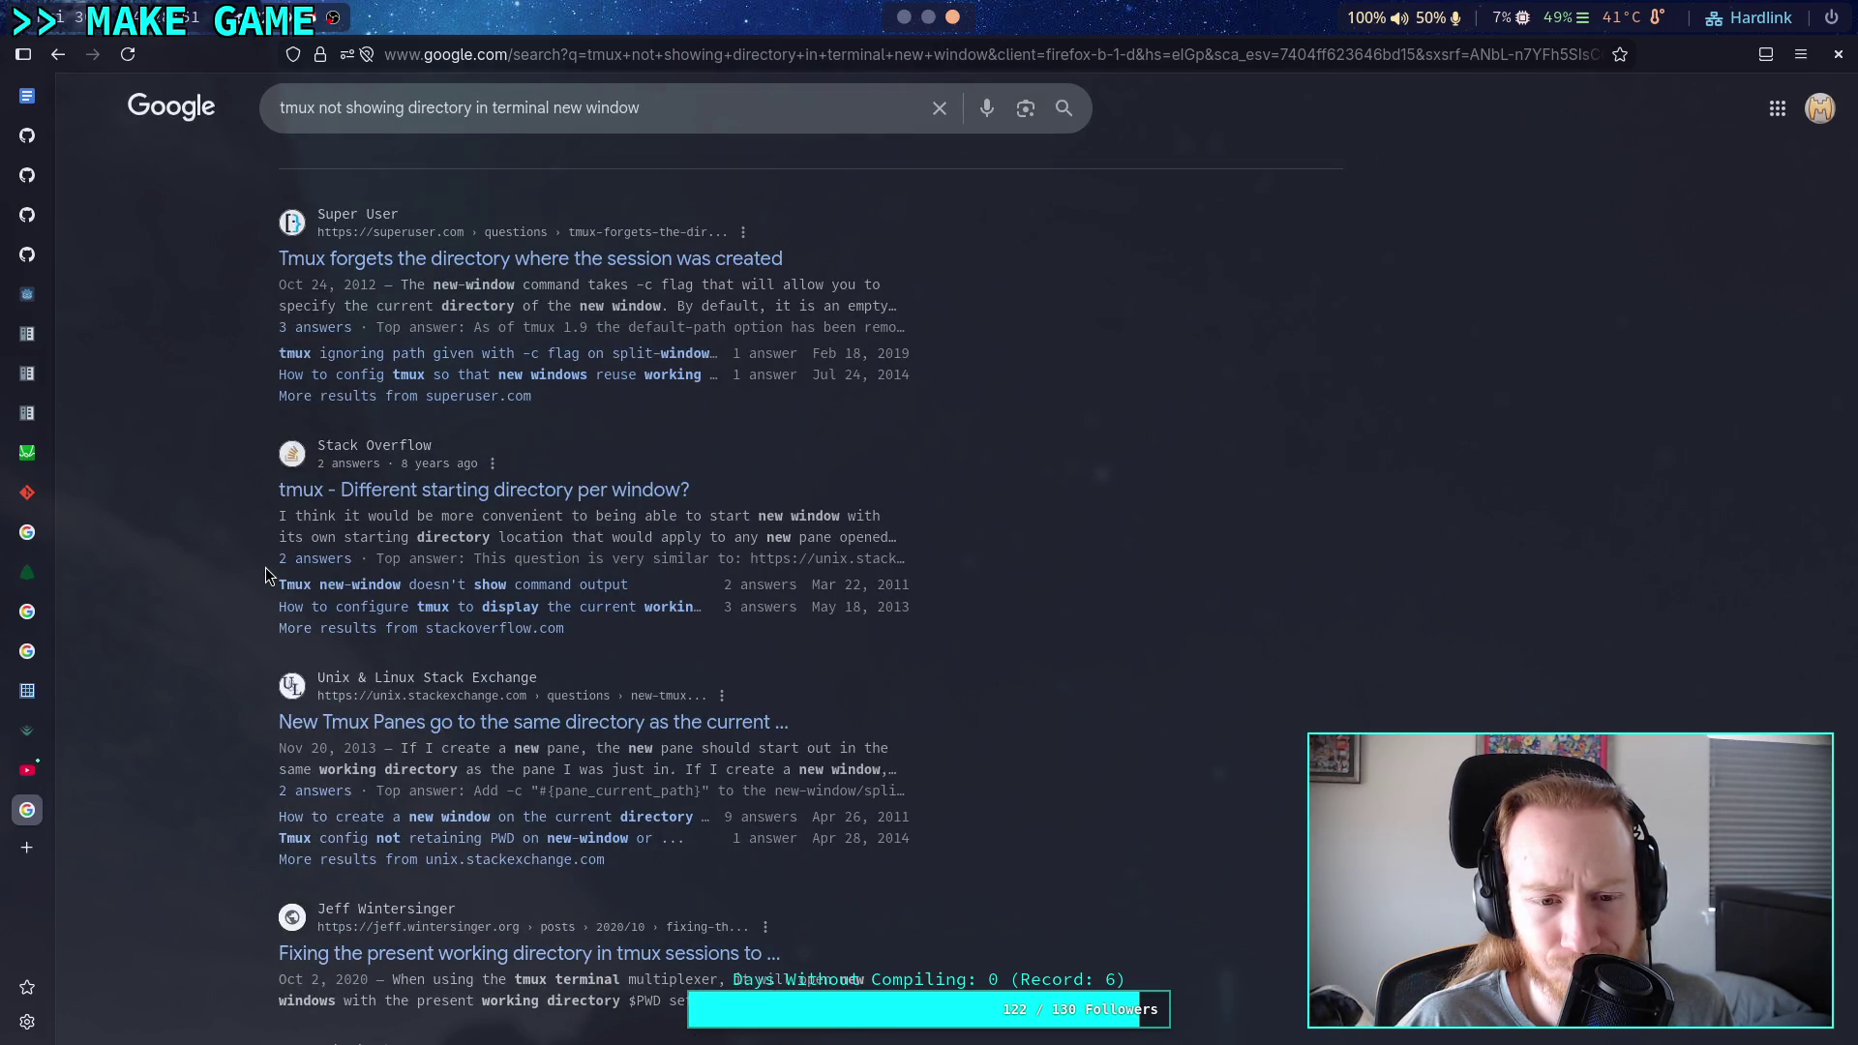
scroll(265, 574, down, 5)
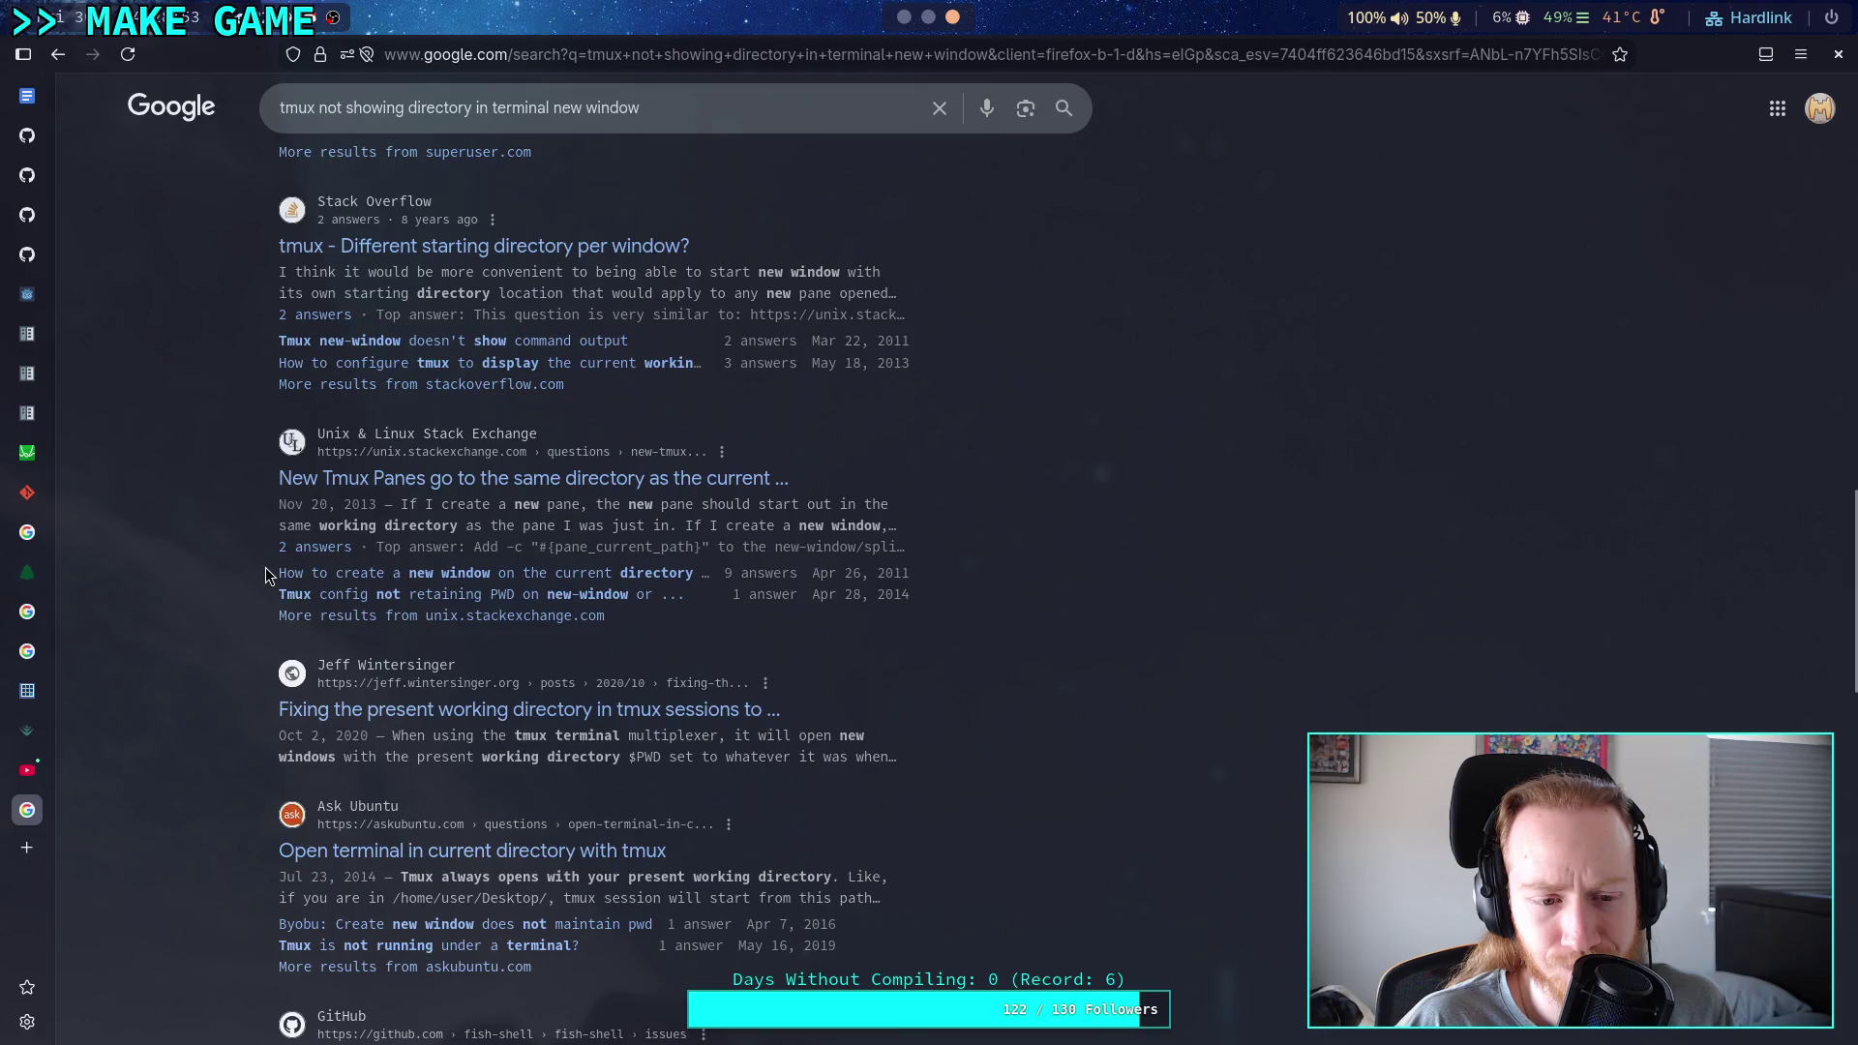
scroll(266, 573, down, 6)
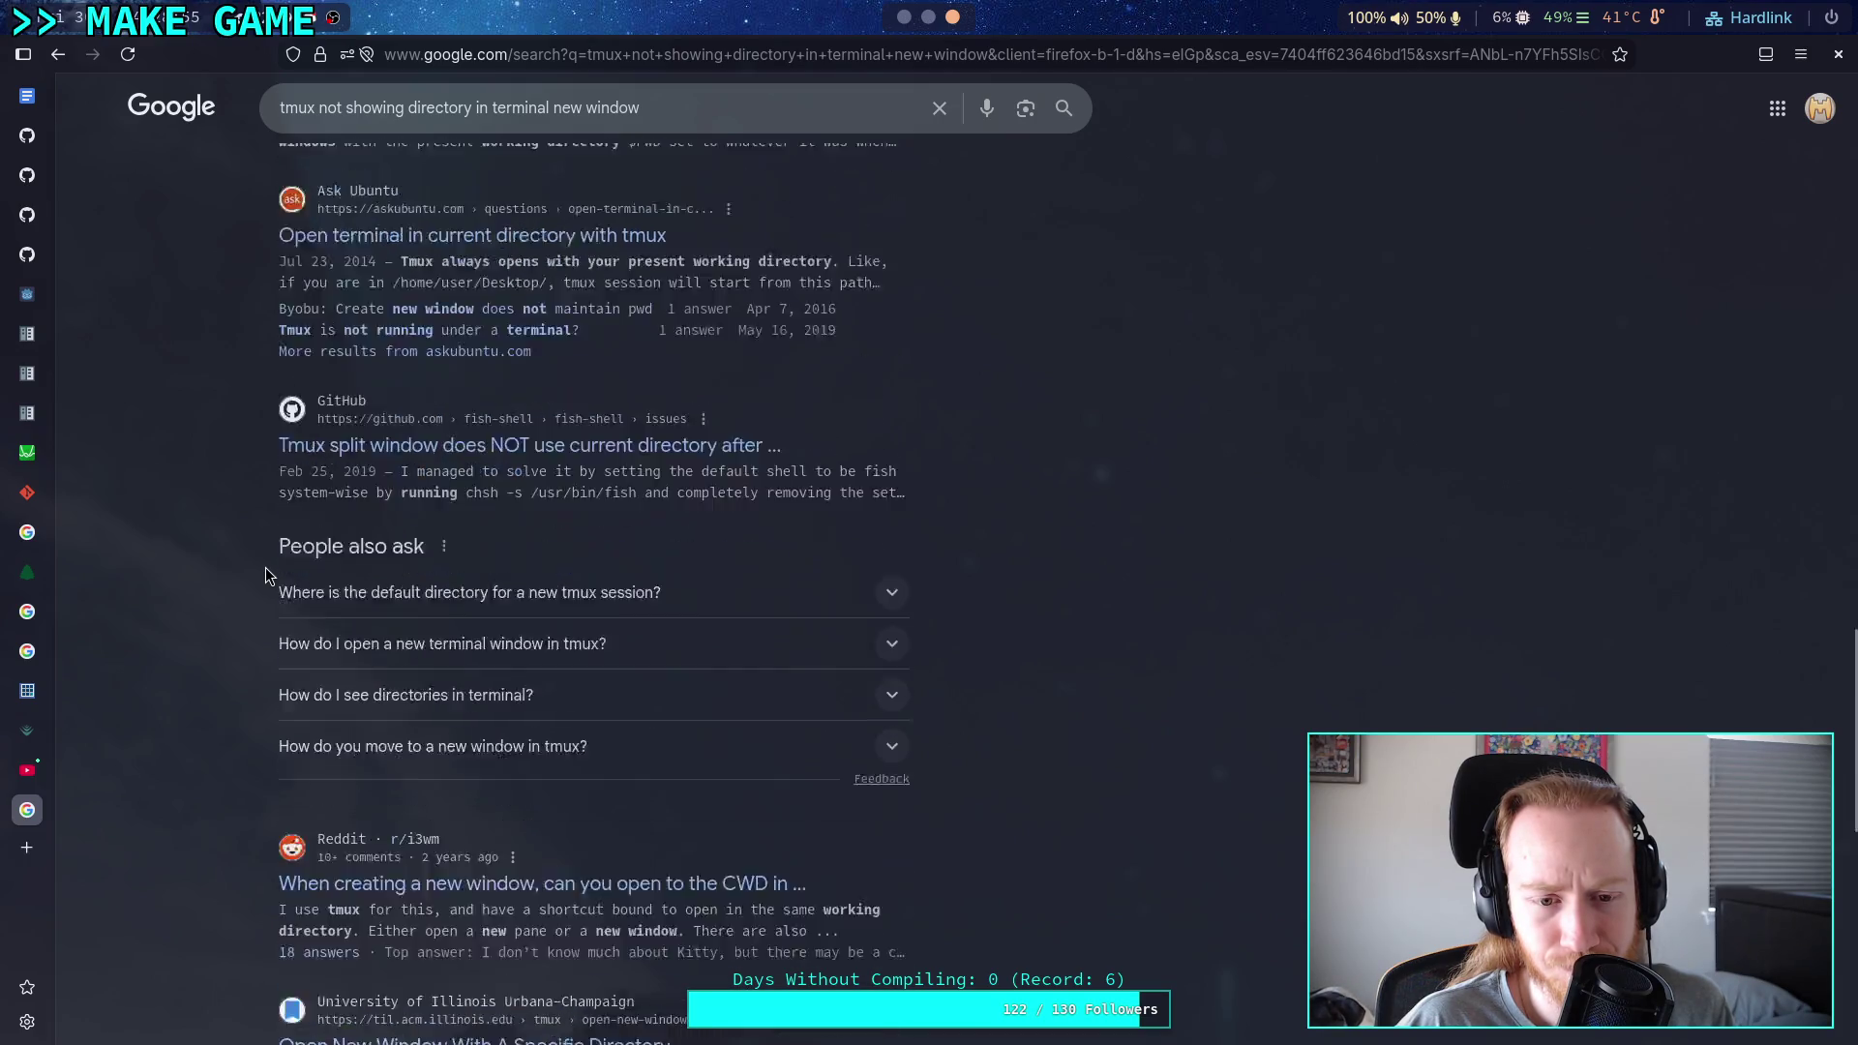
key(slash)
key(ctrl+shift+Left)
key(ctrl+shift+Left)
key(ctrl+shift+Left)
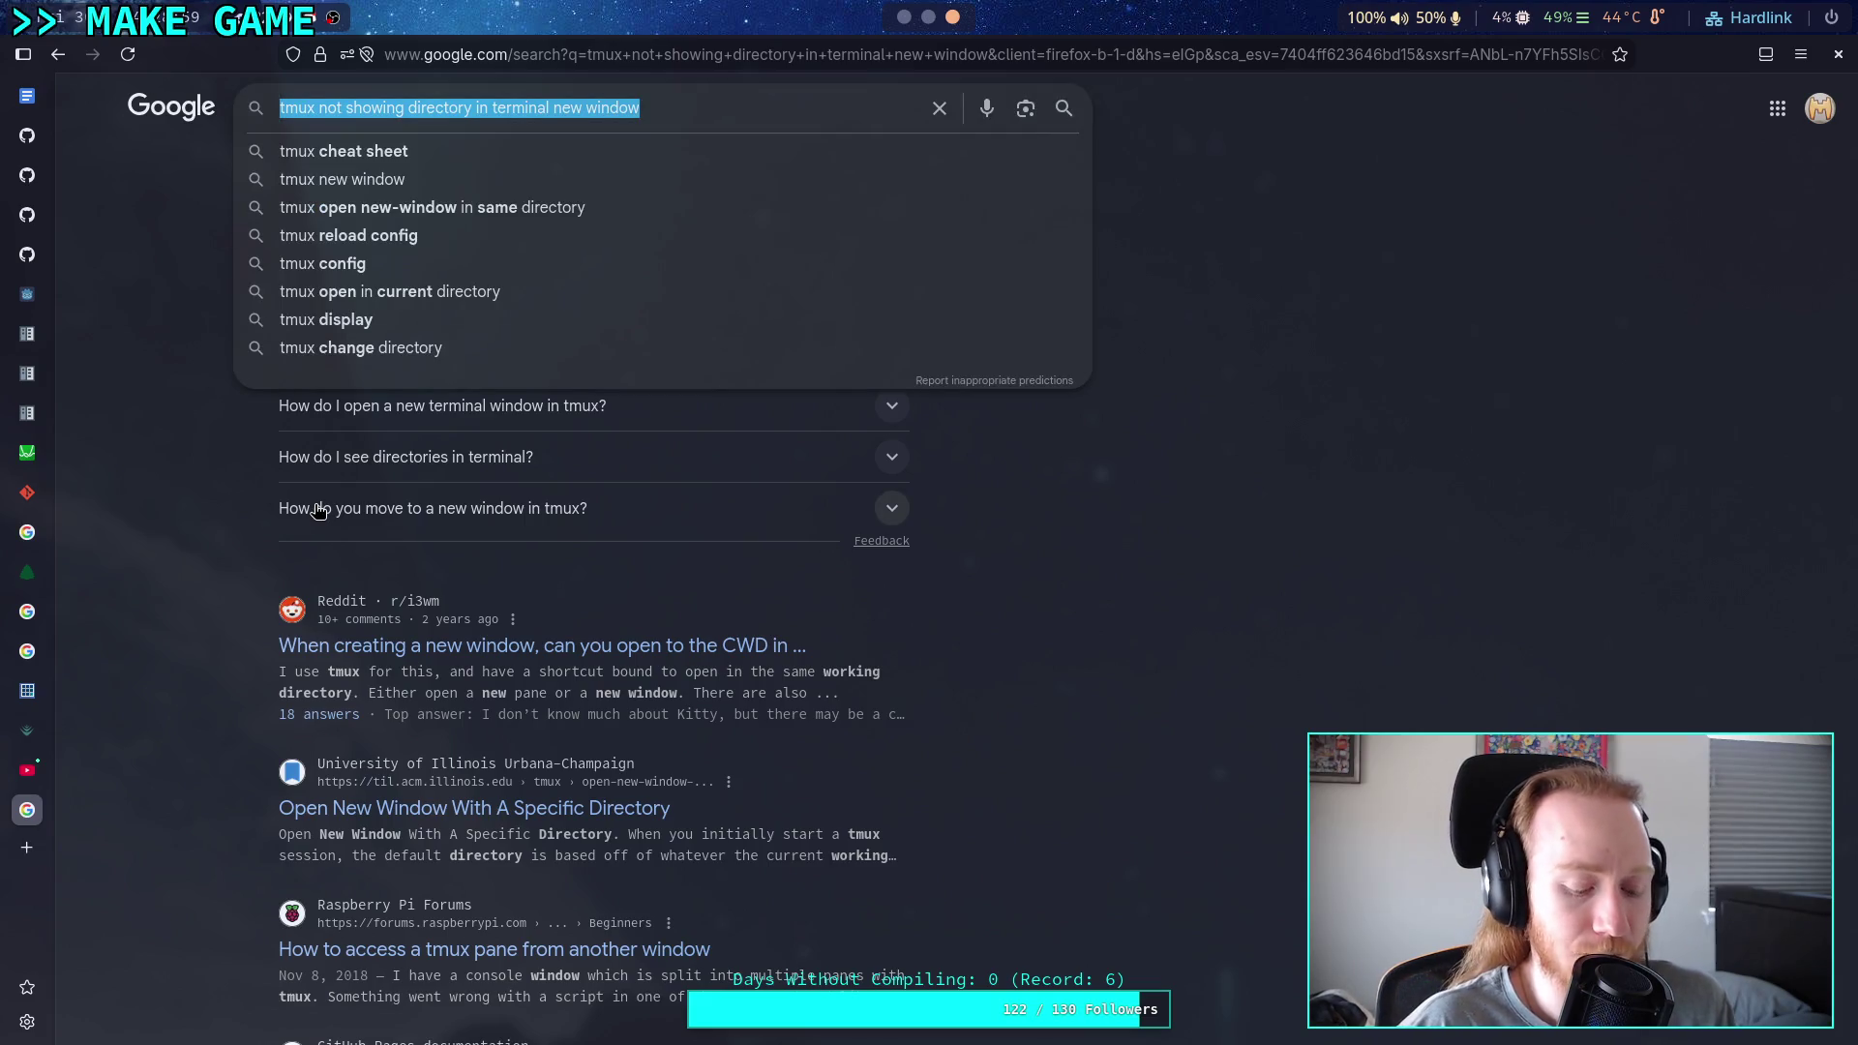
Step: Search 'name of terminal line before commands' and expand the AI Overview naming the command prompt
text(name of )
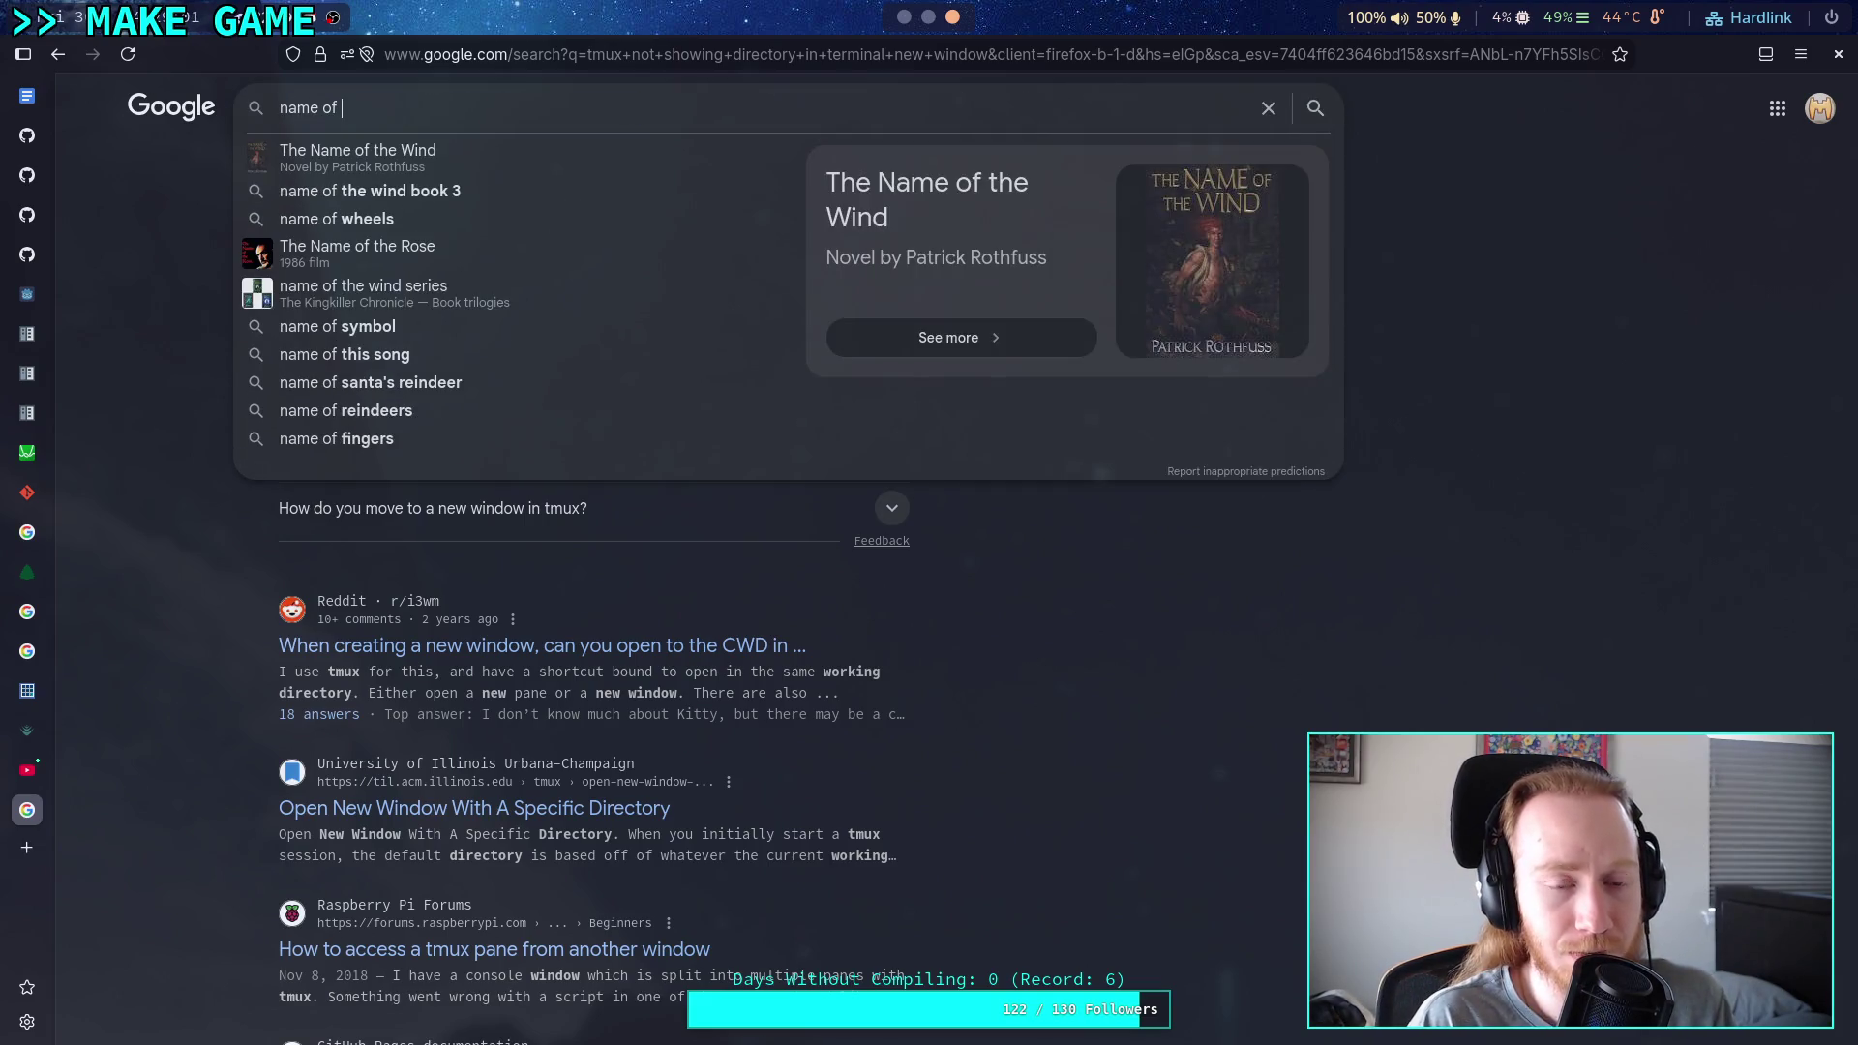
text(terminal )
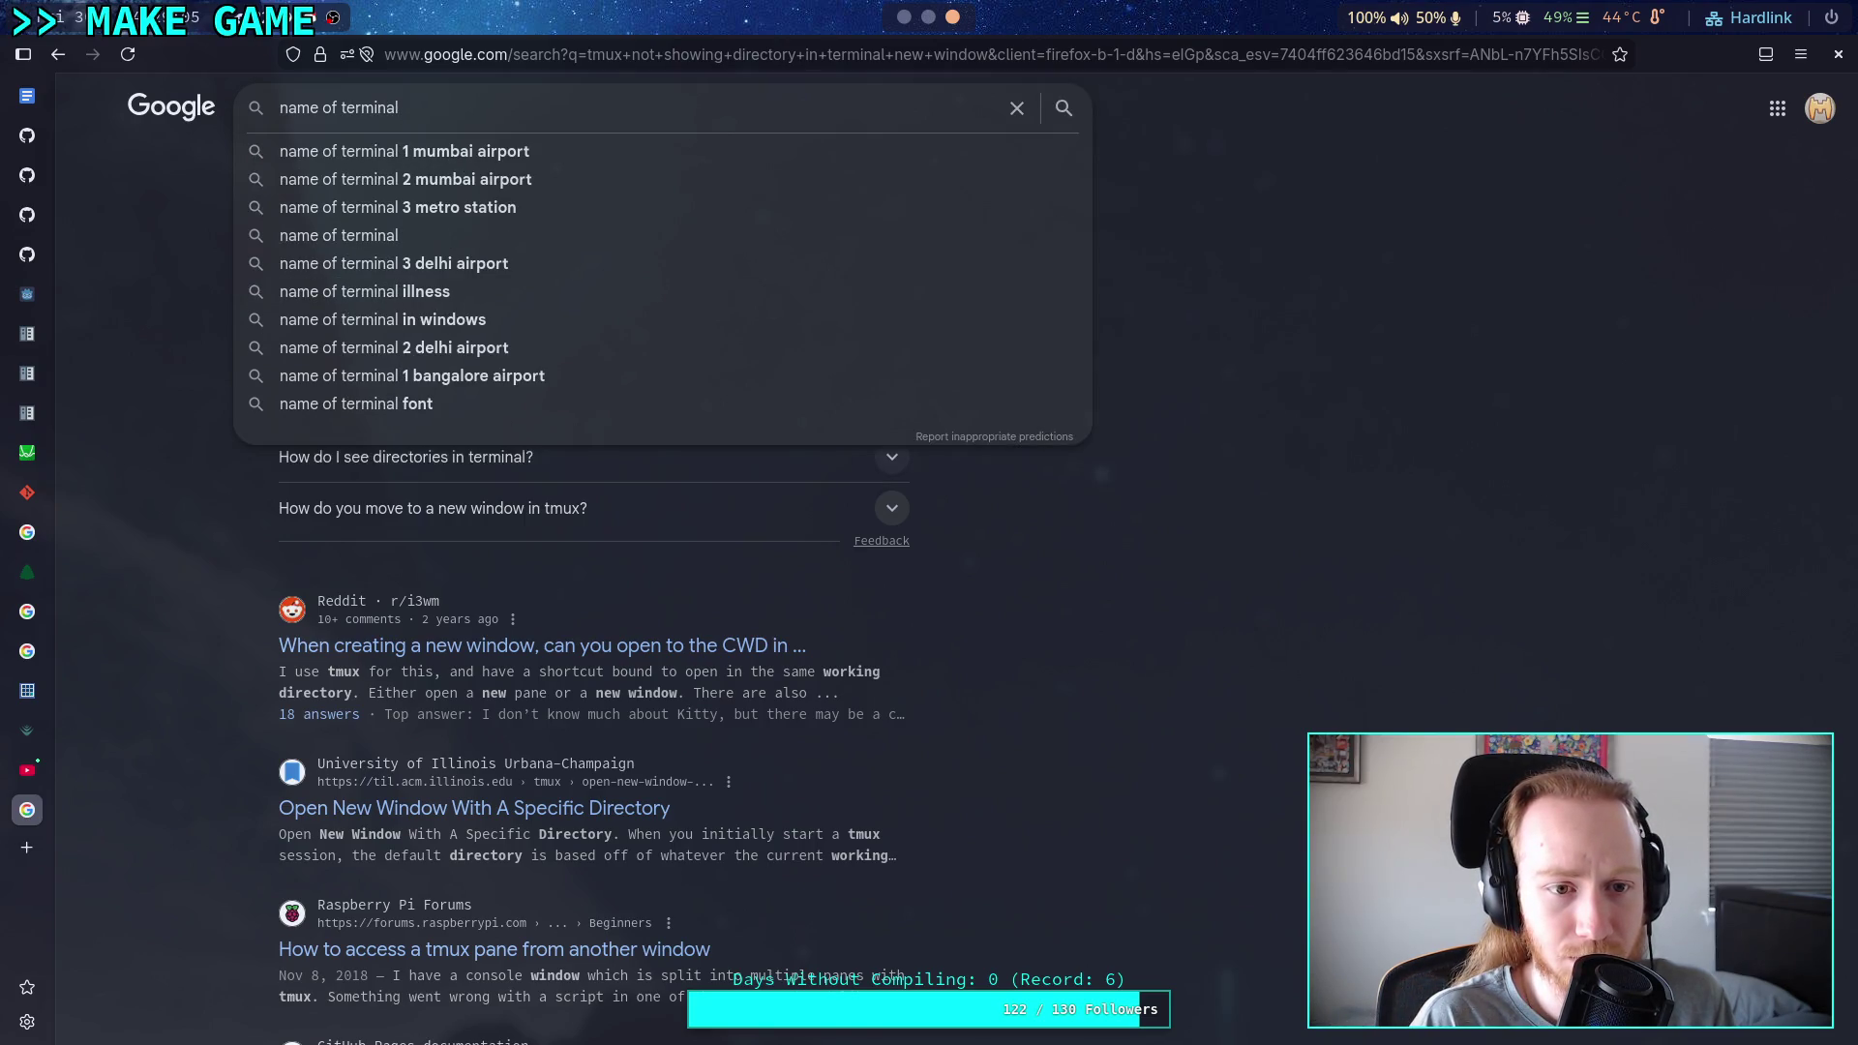
text(line )
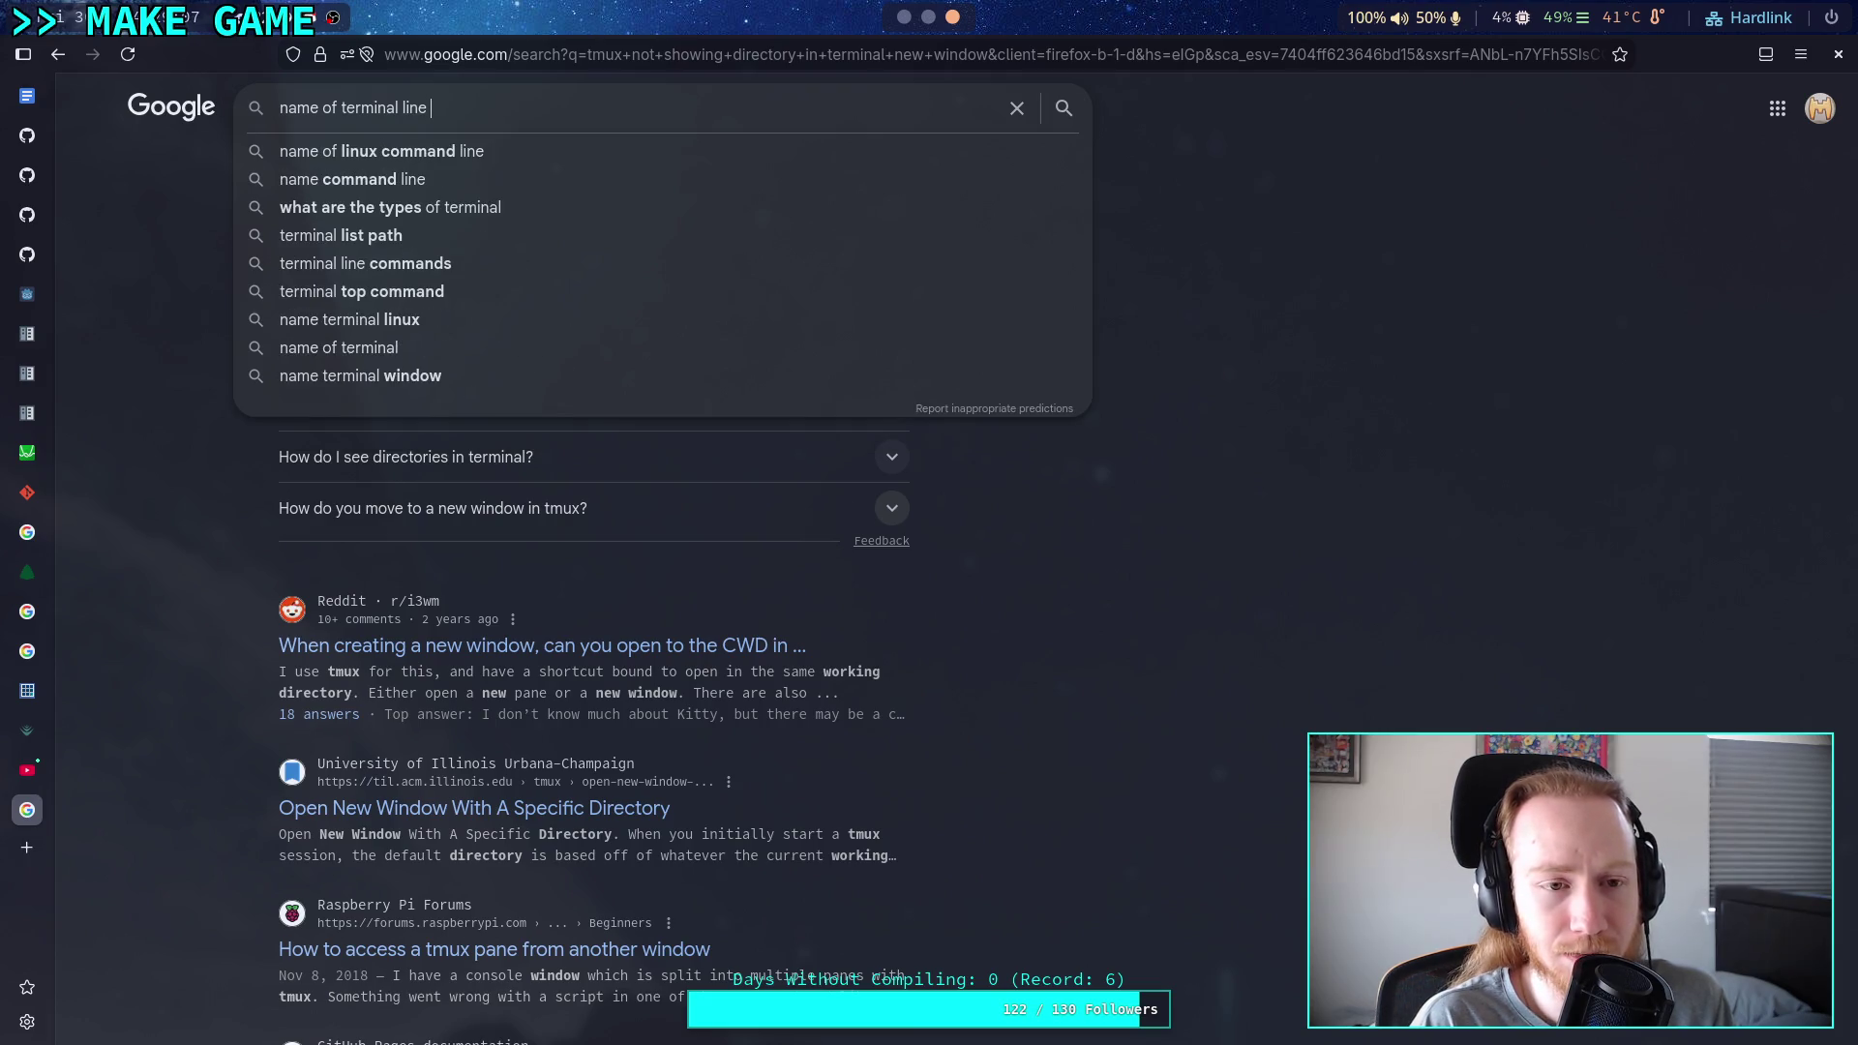
text(before comma)
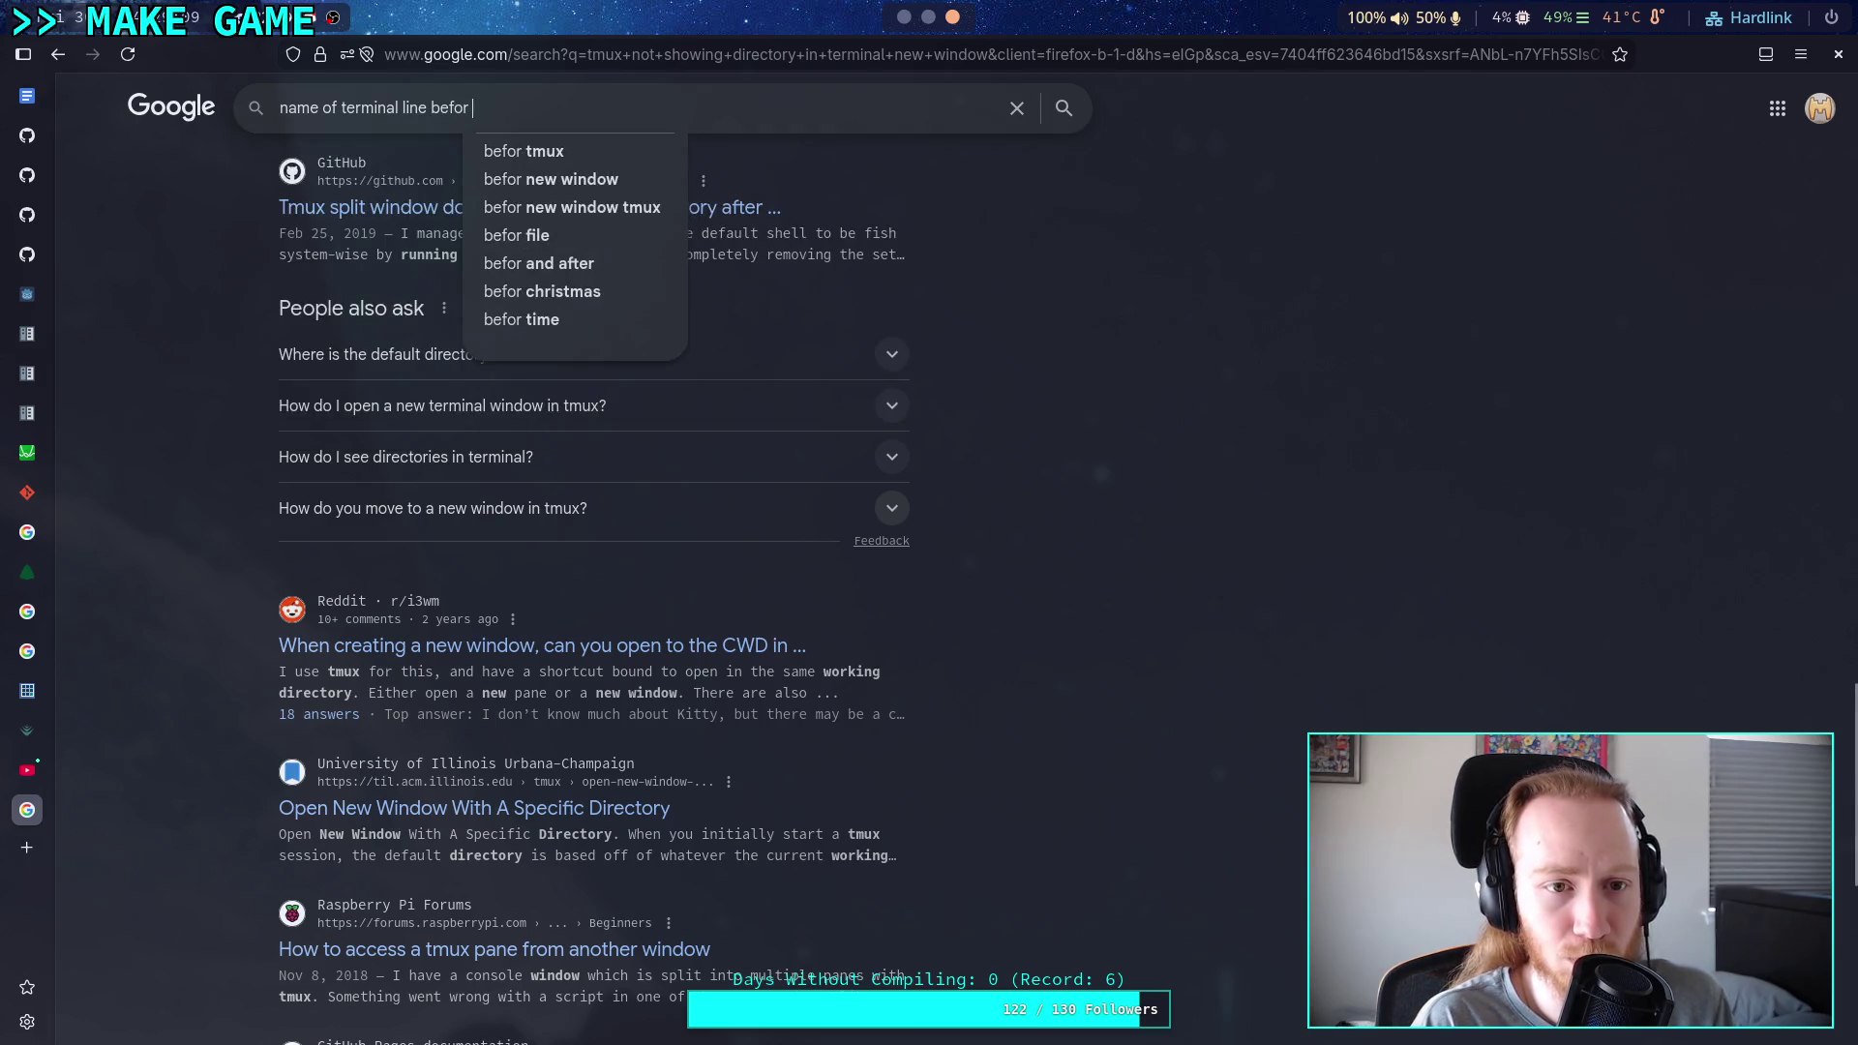
text(nds)
key(Return)
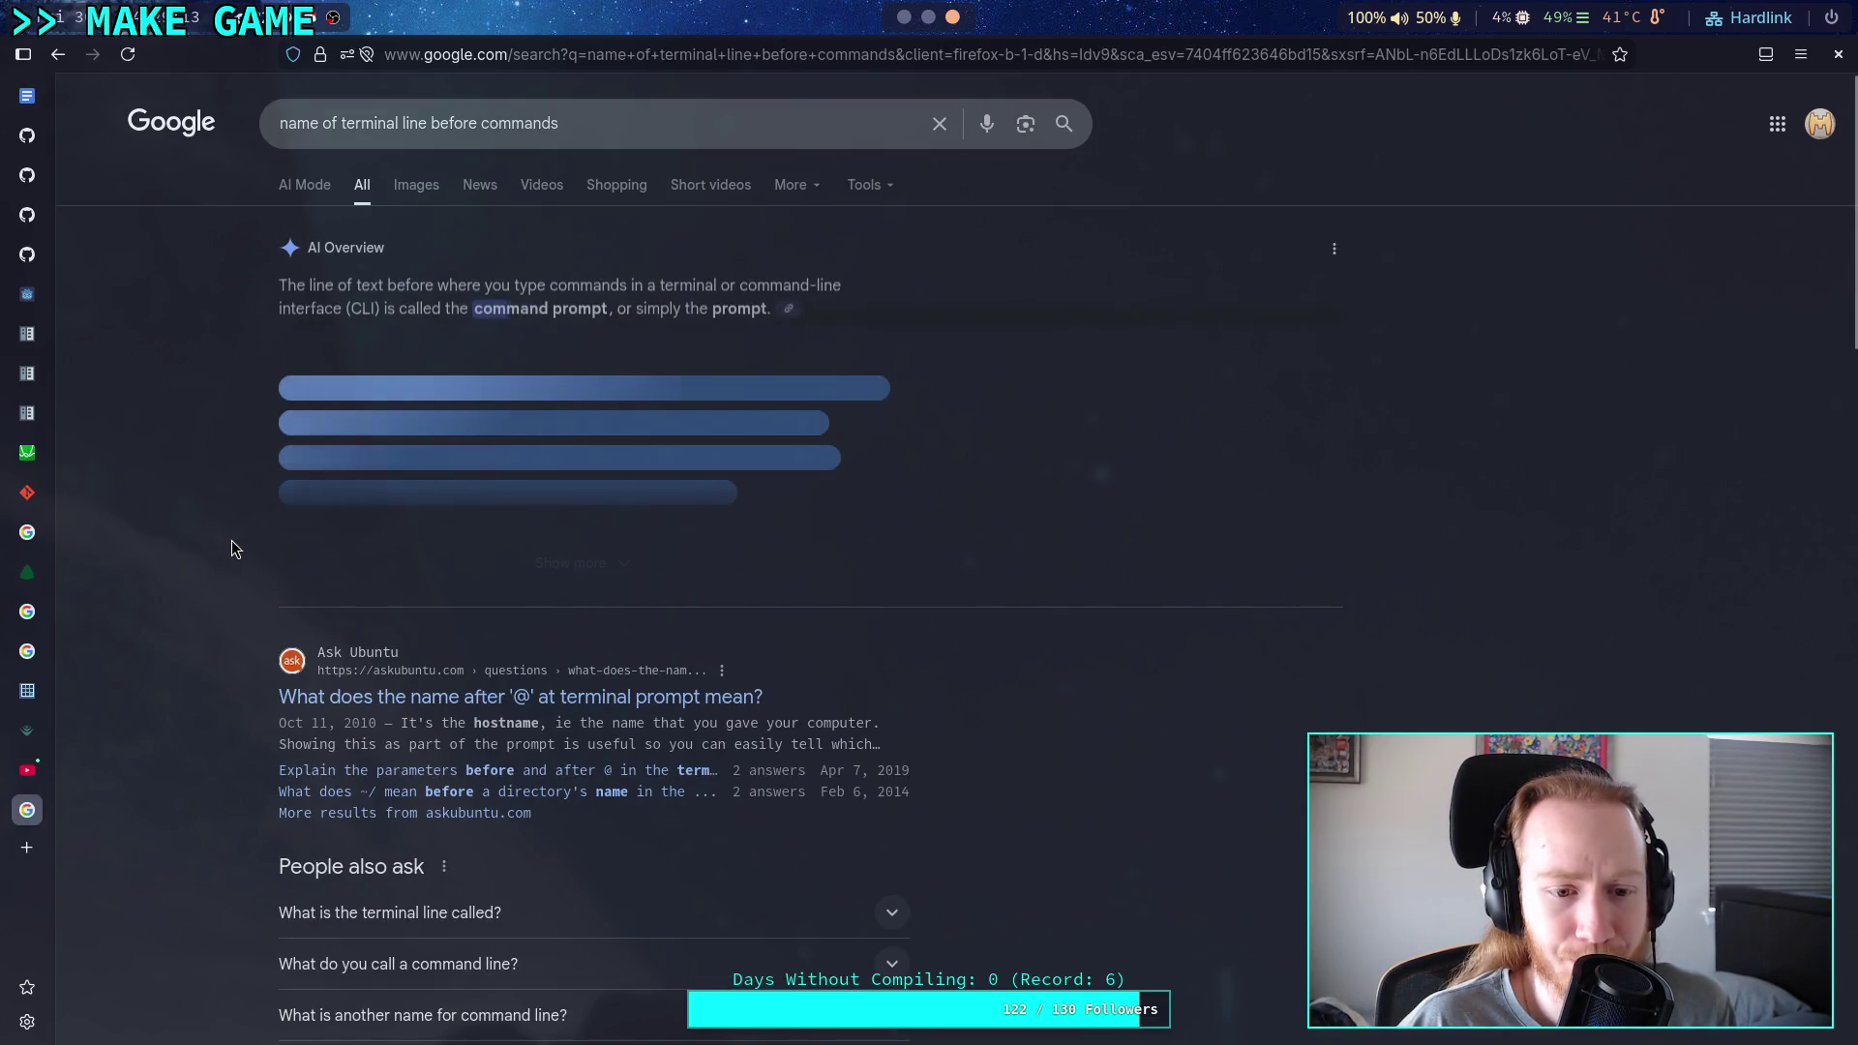
click(389, 562)
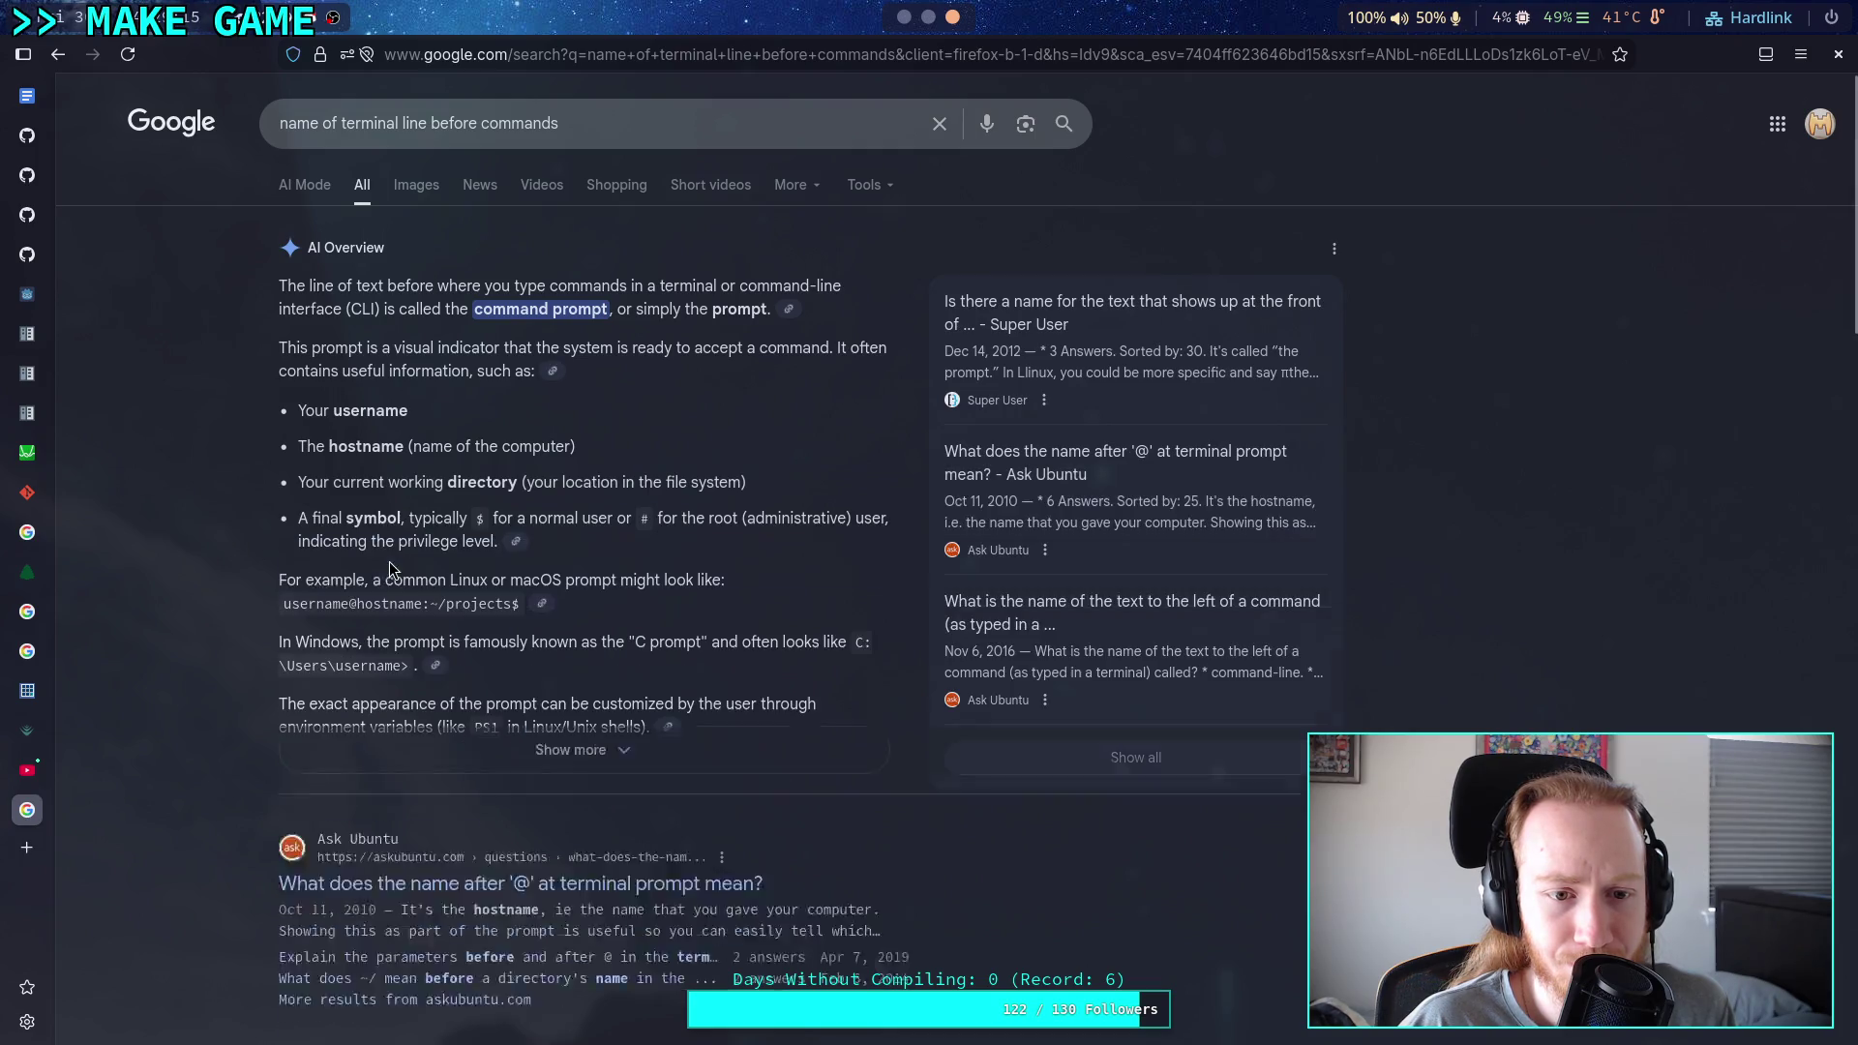
scroll(246, 555, down, 3)
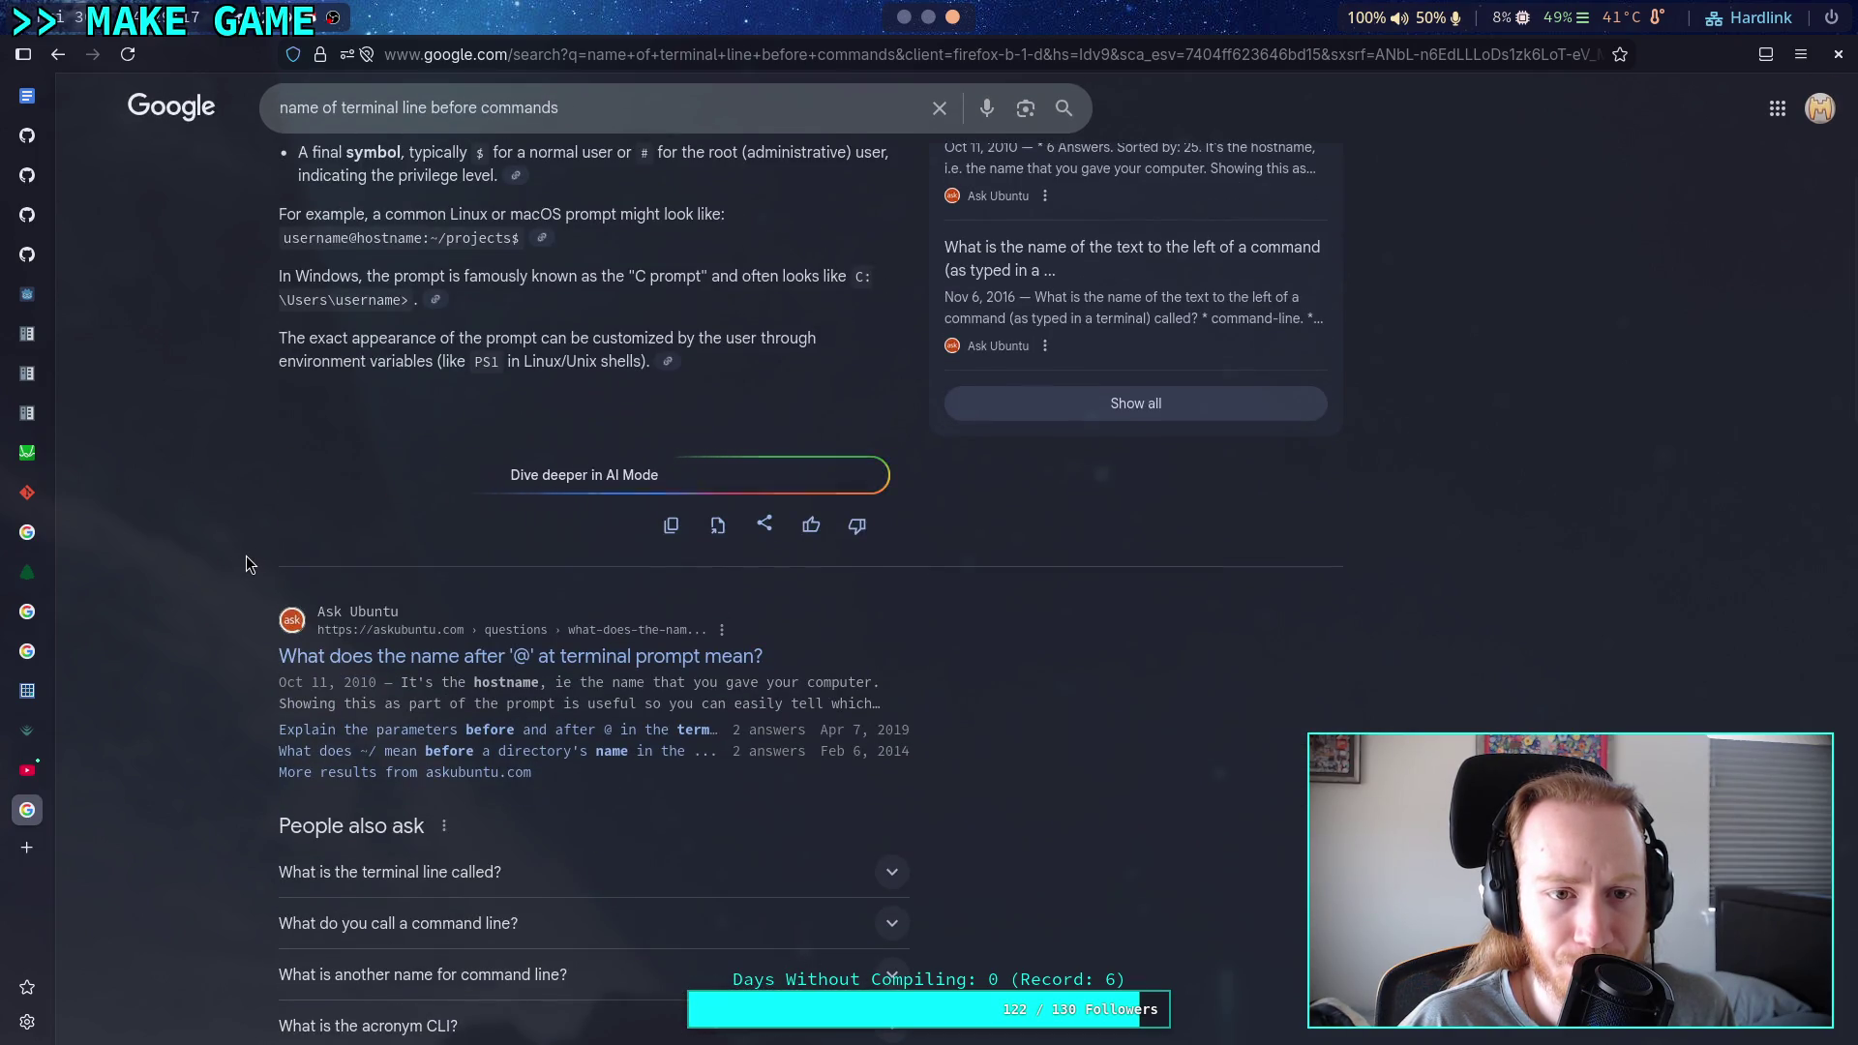
triple_click(522, 108)
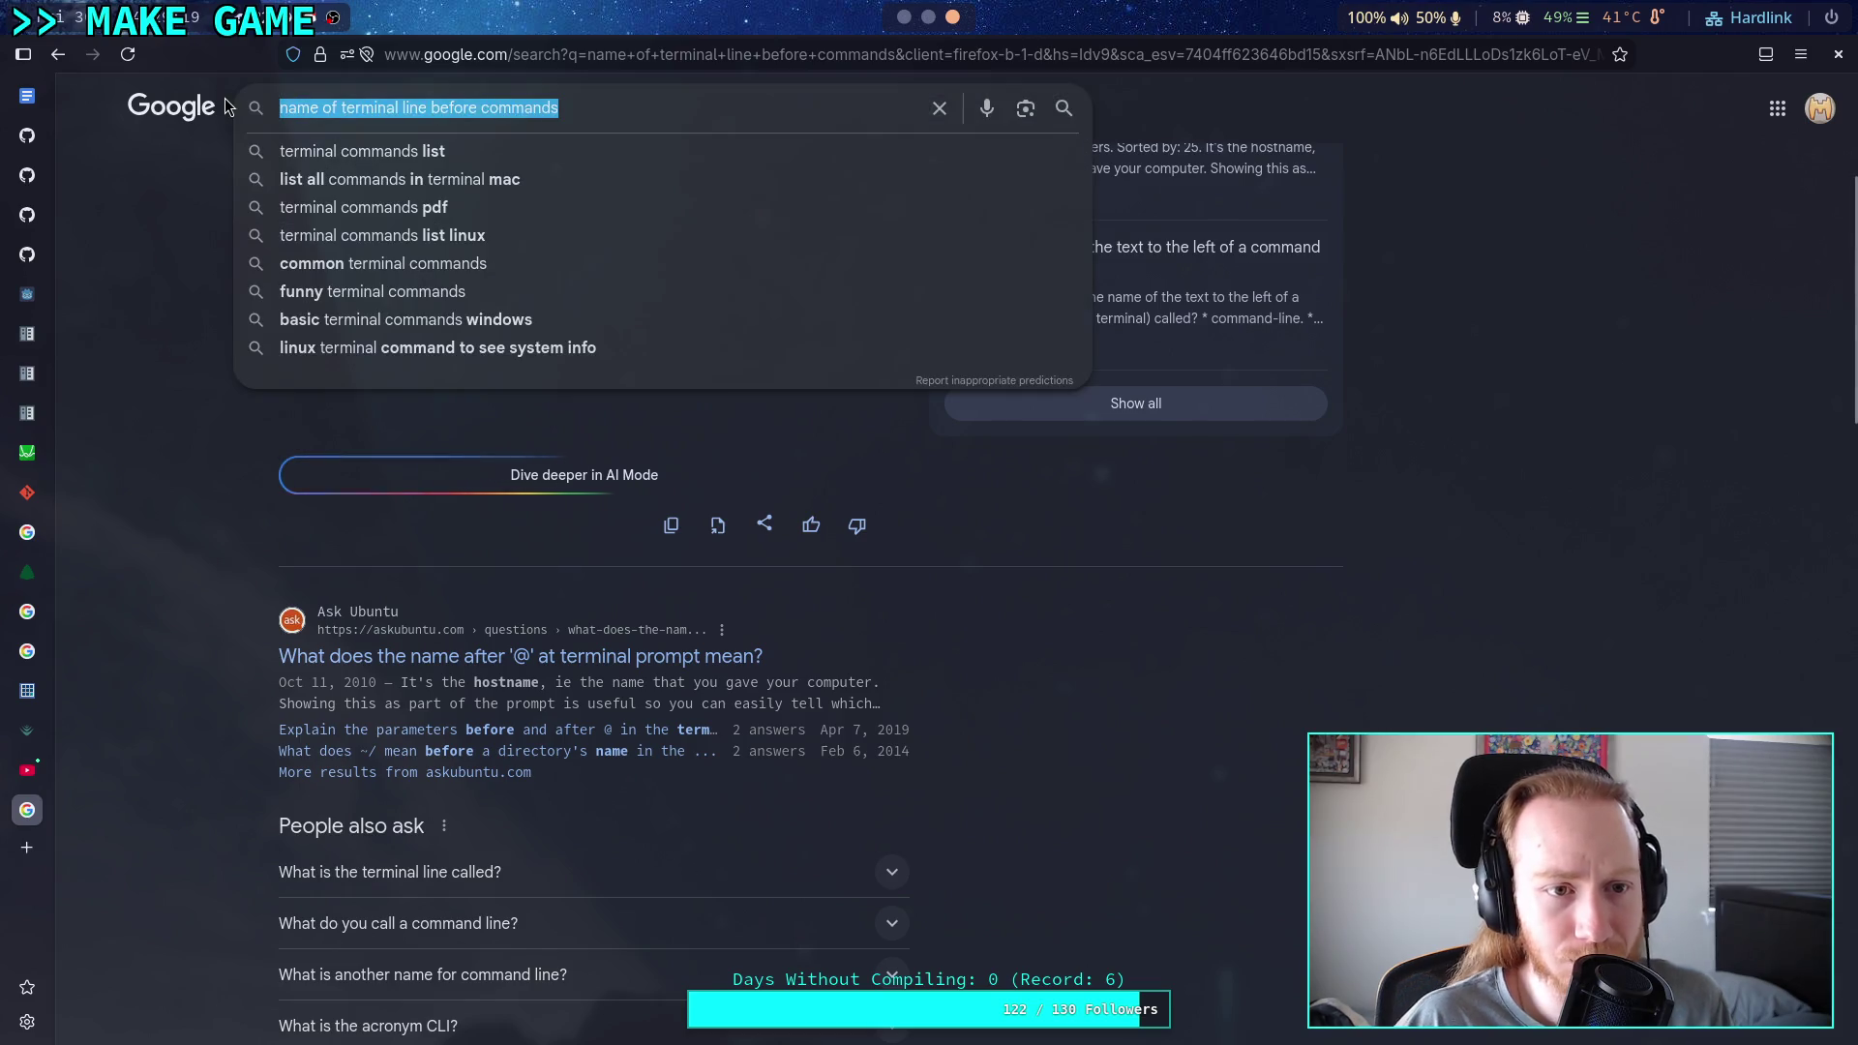
Step: Search 'tmux directory not in prompt for new windows' and read the expanded AI Overview
text(tmux directio)
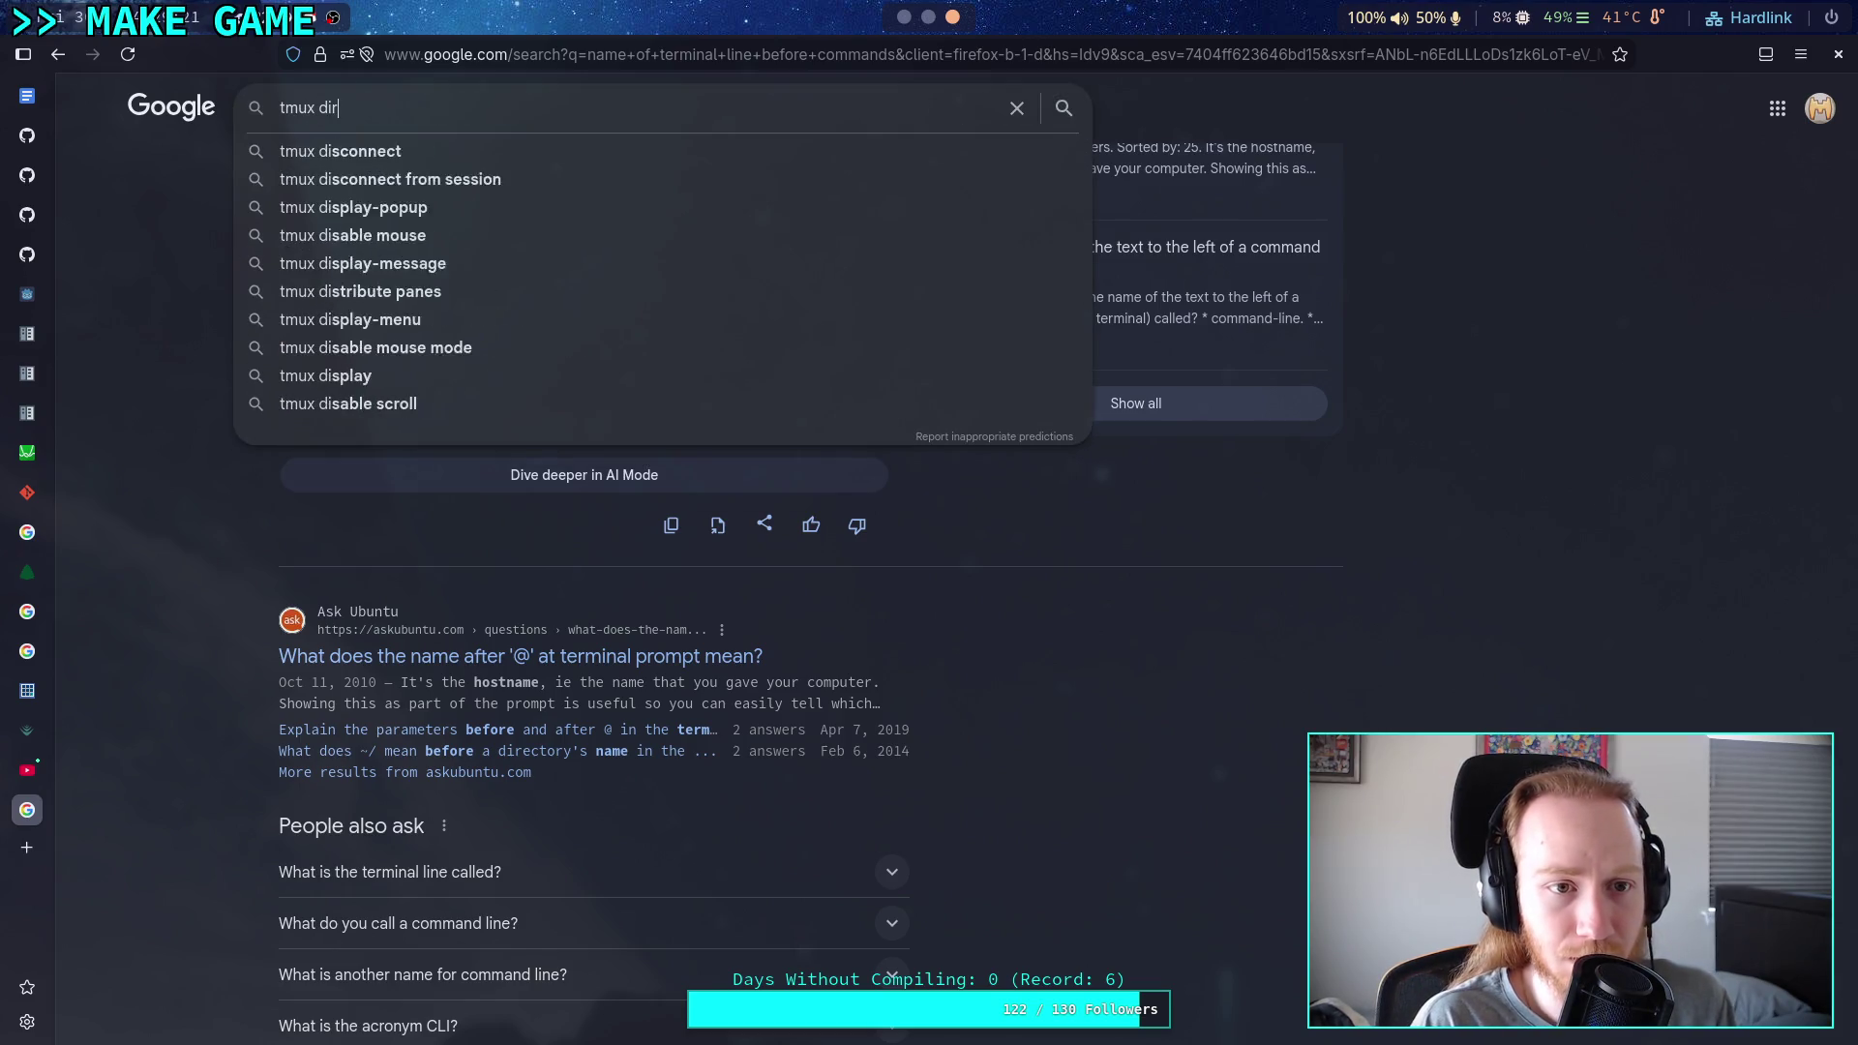
text(ry not in pr)
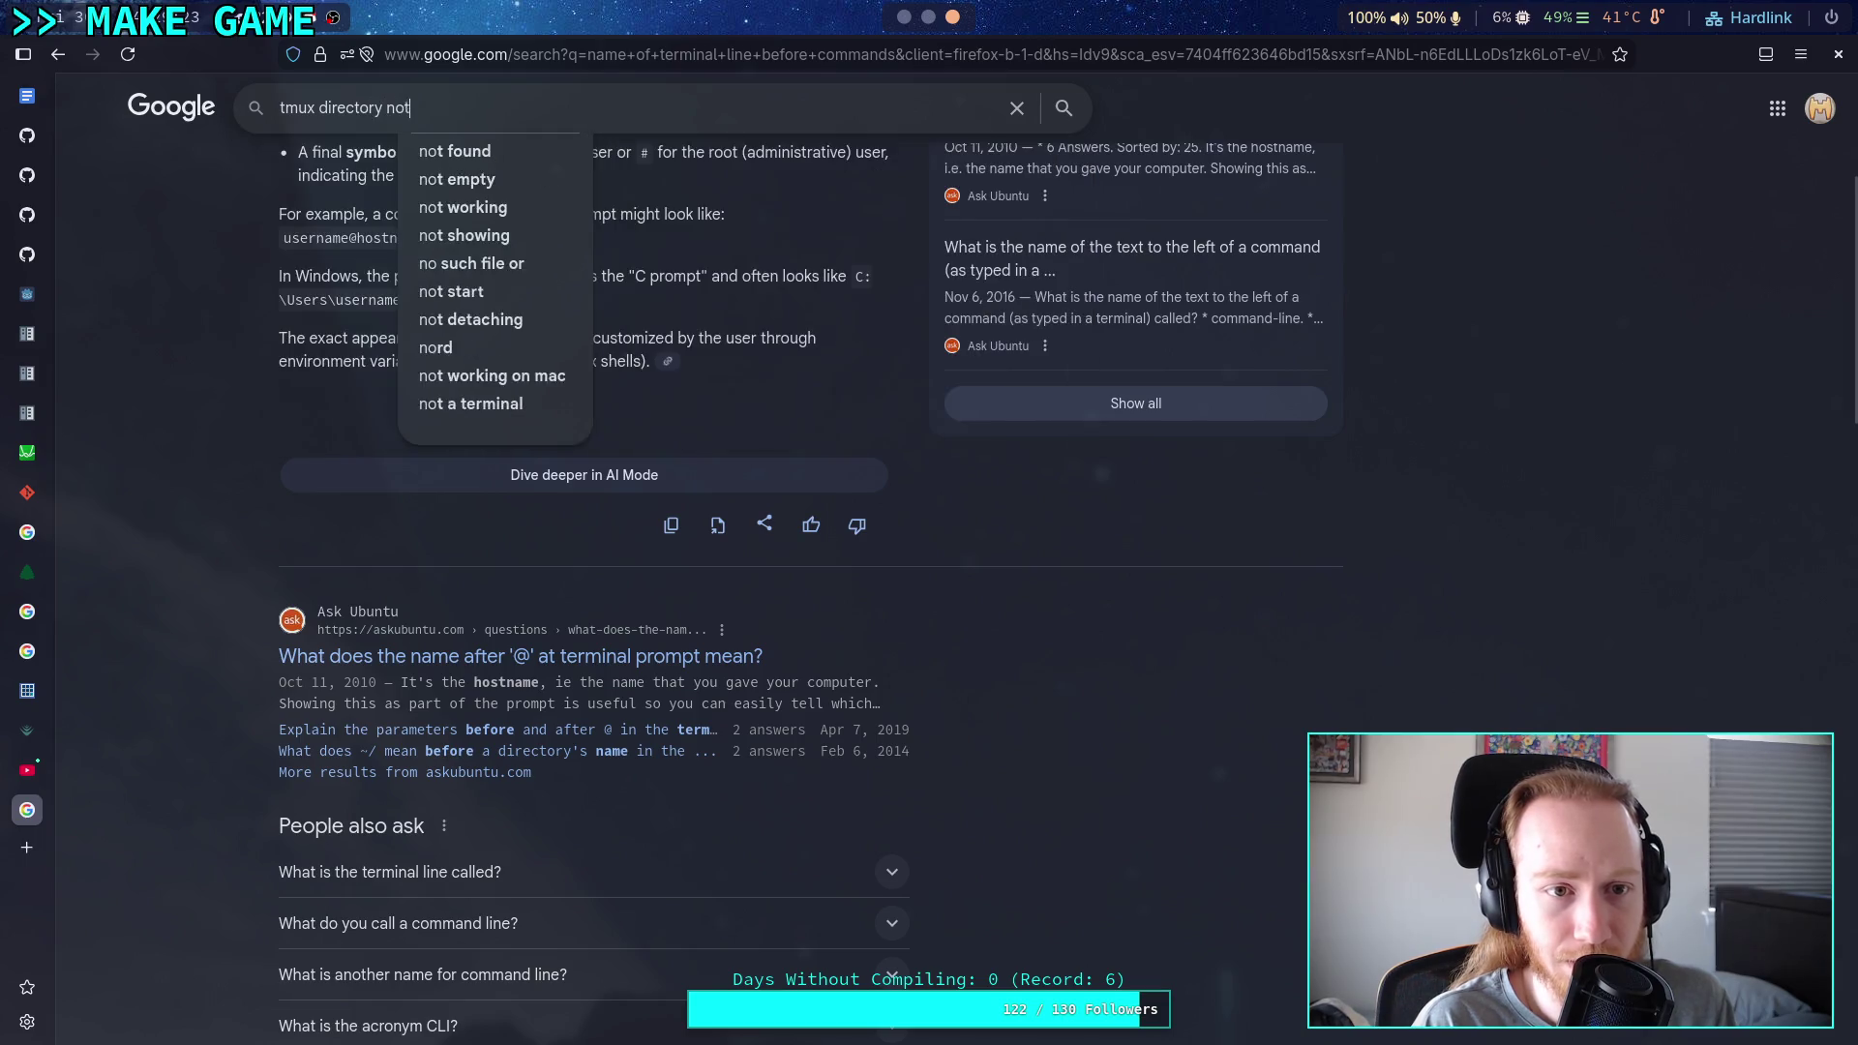
text(ompt )
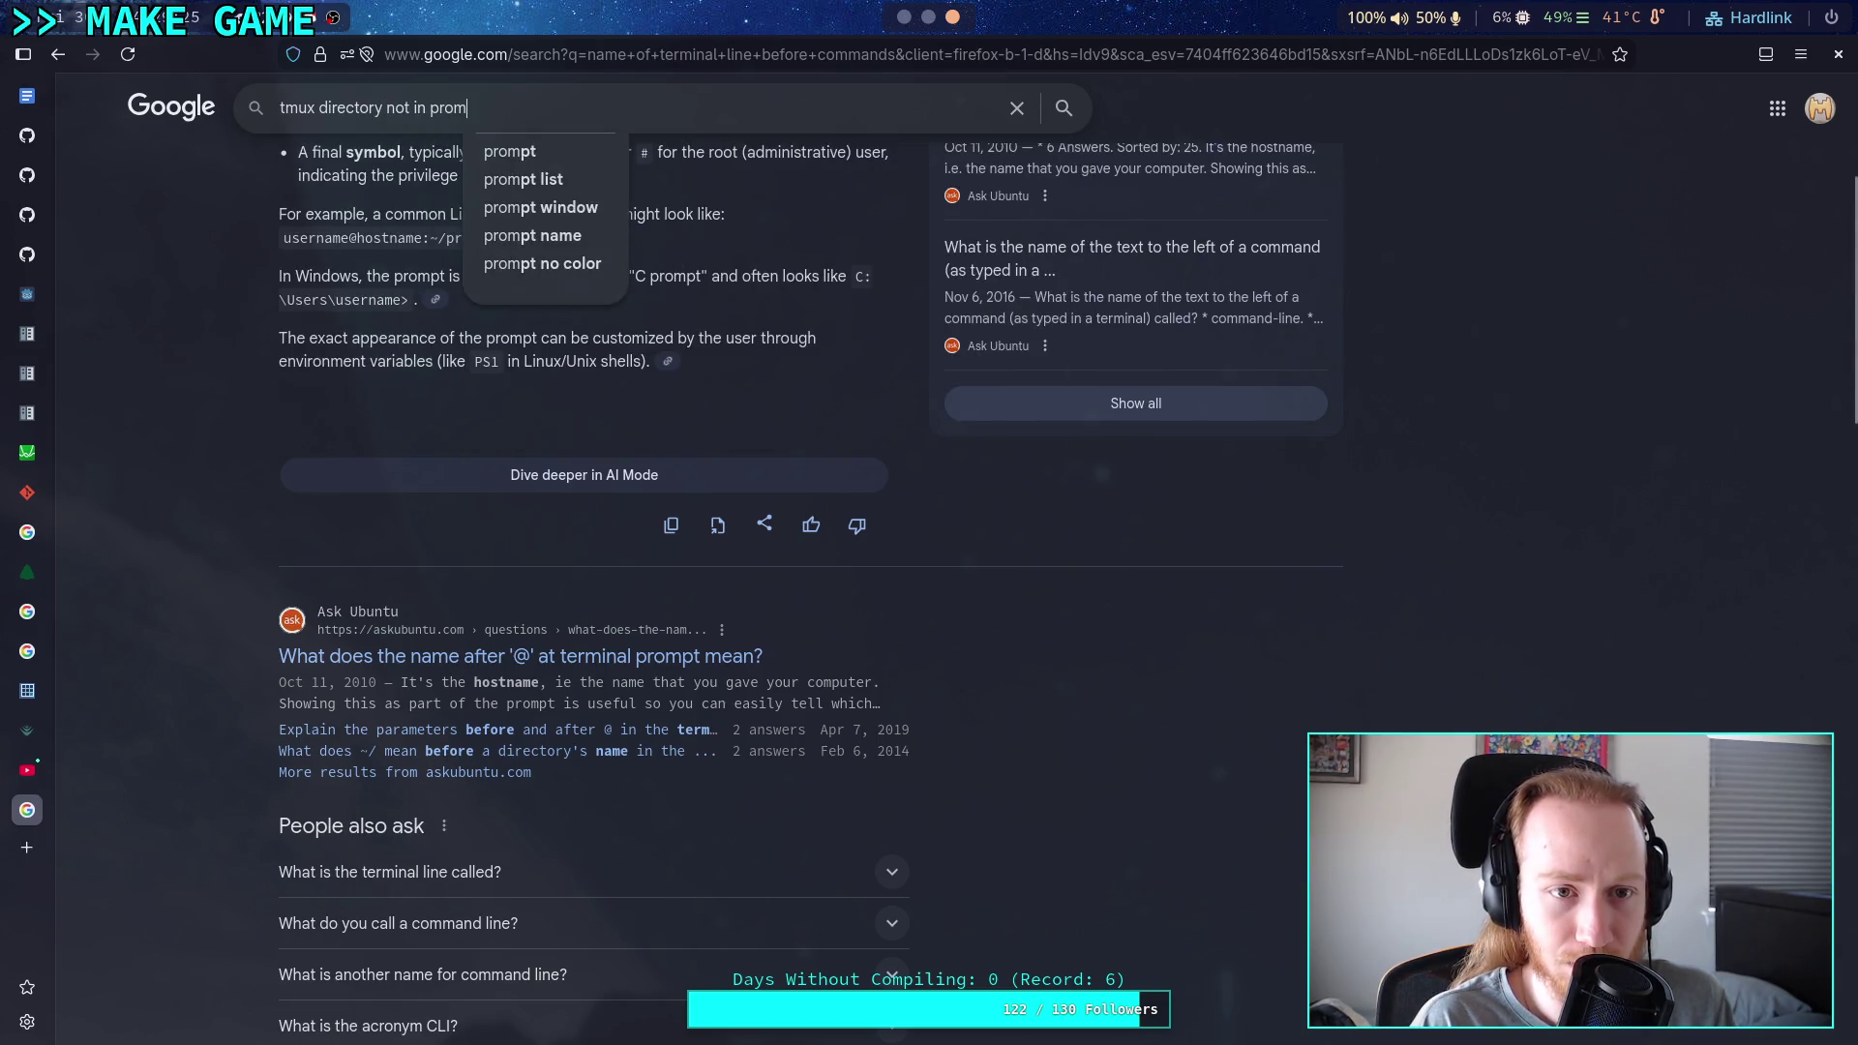
text(for new win)
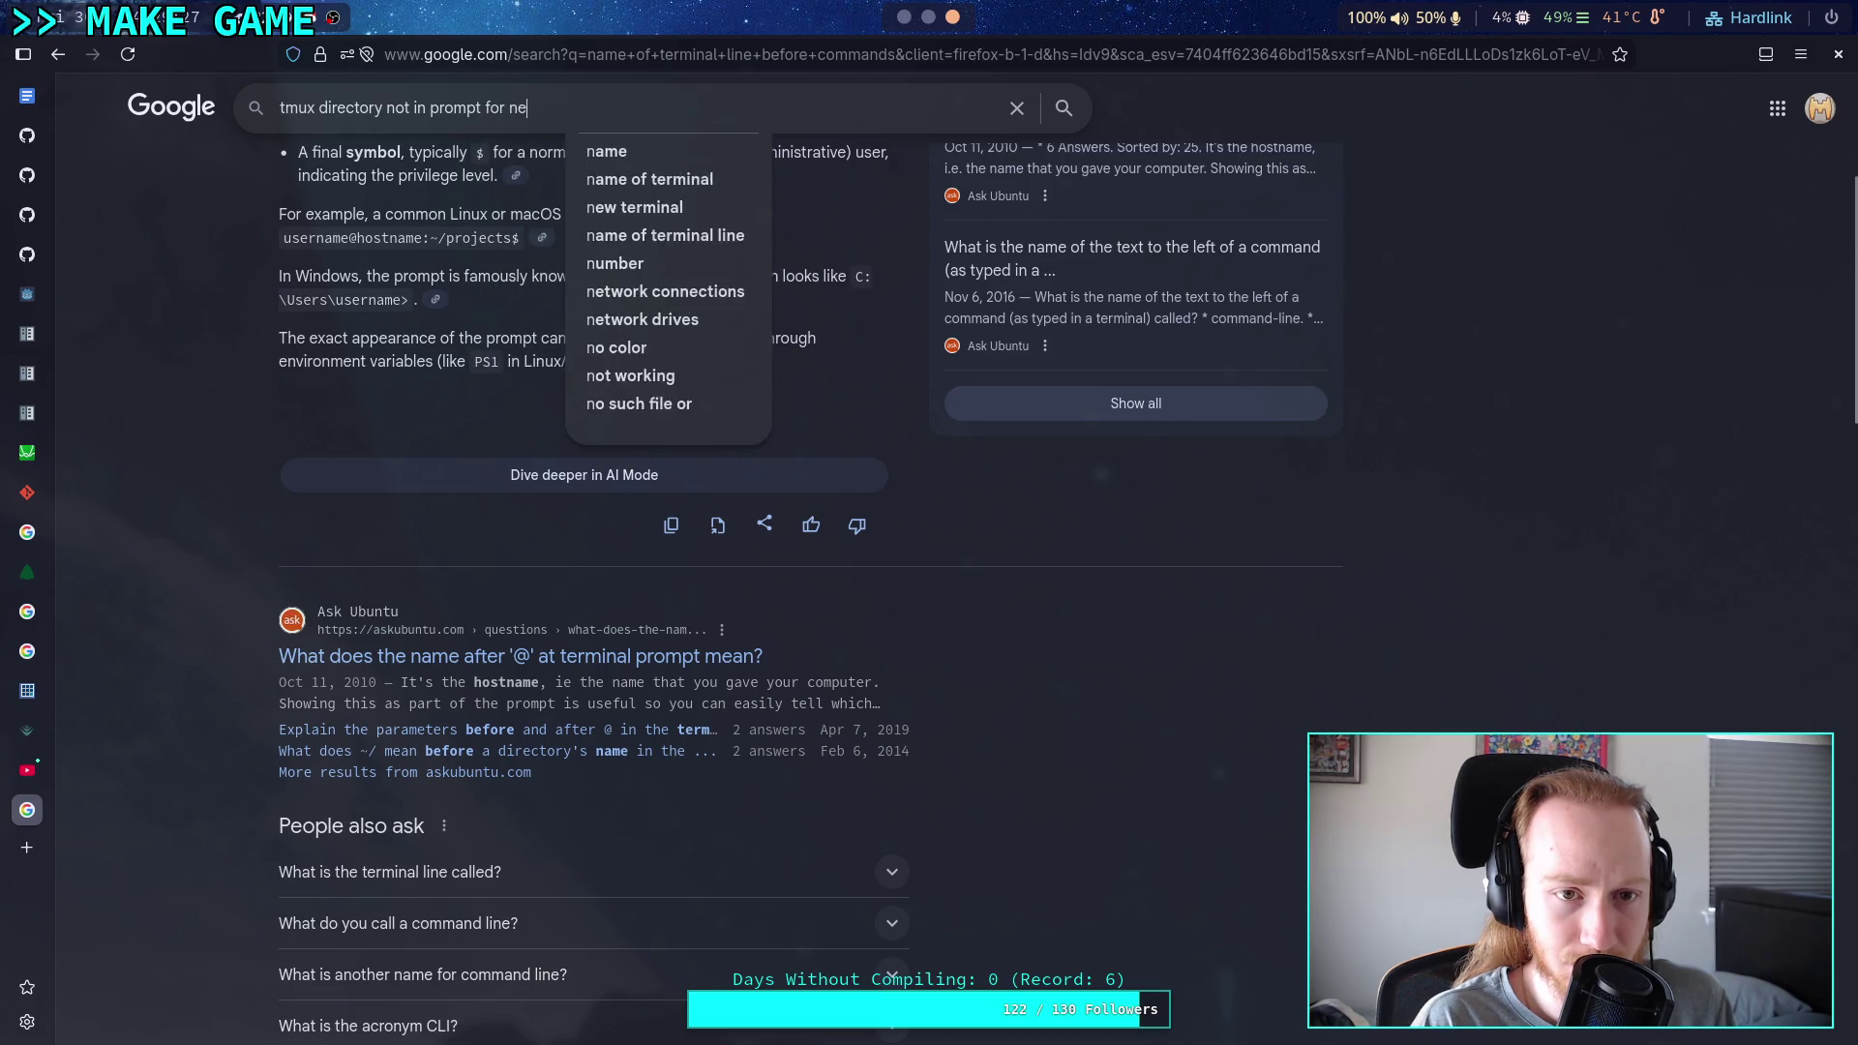
text(dows)
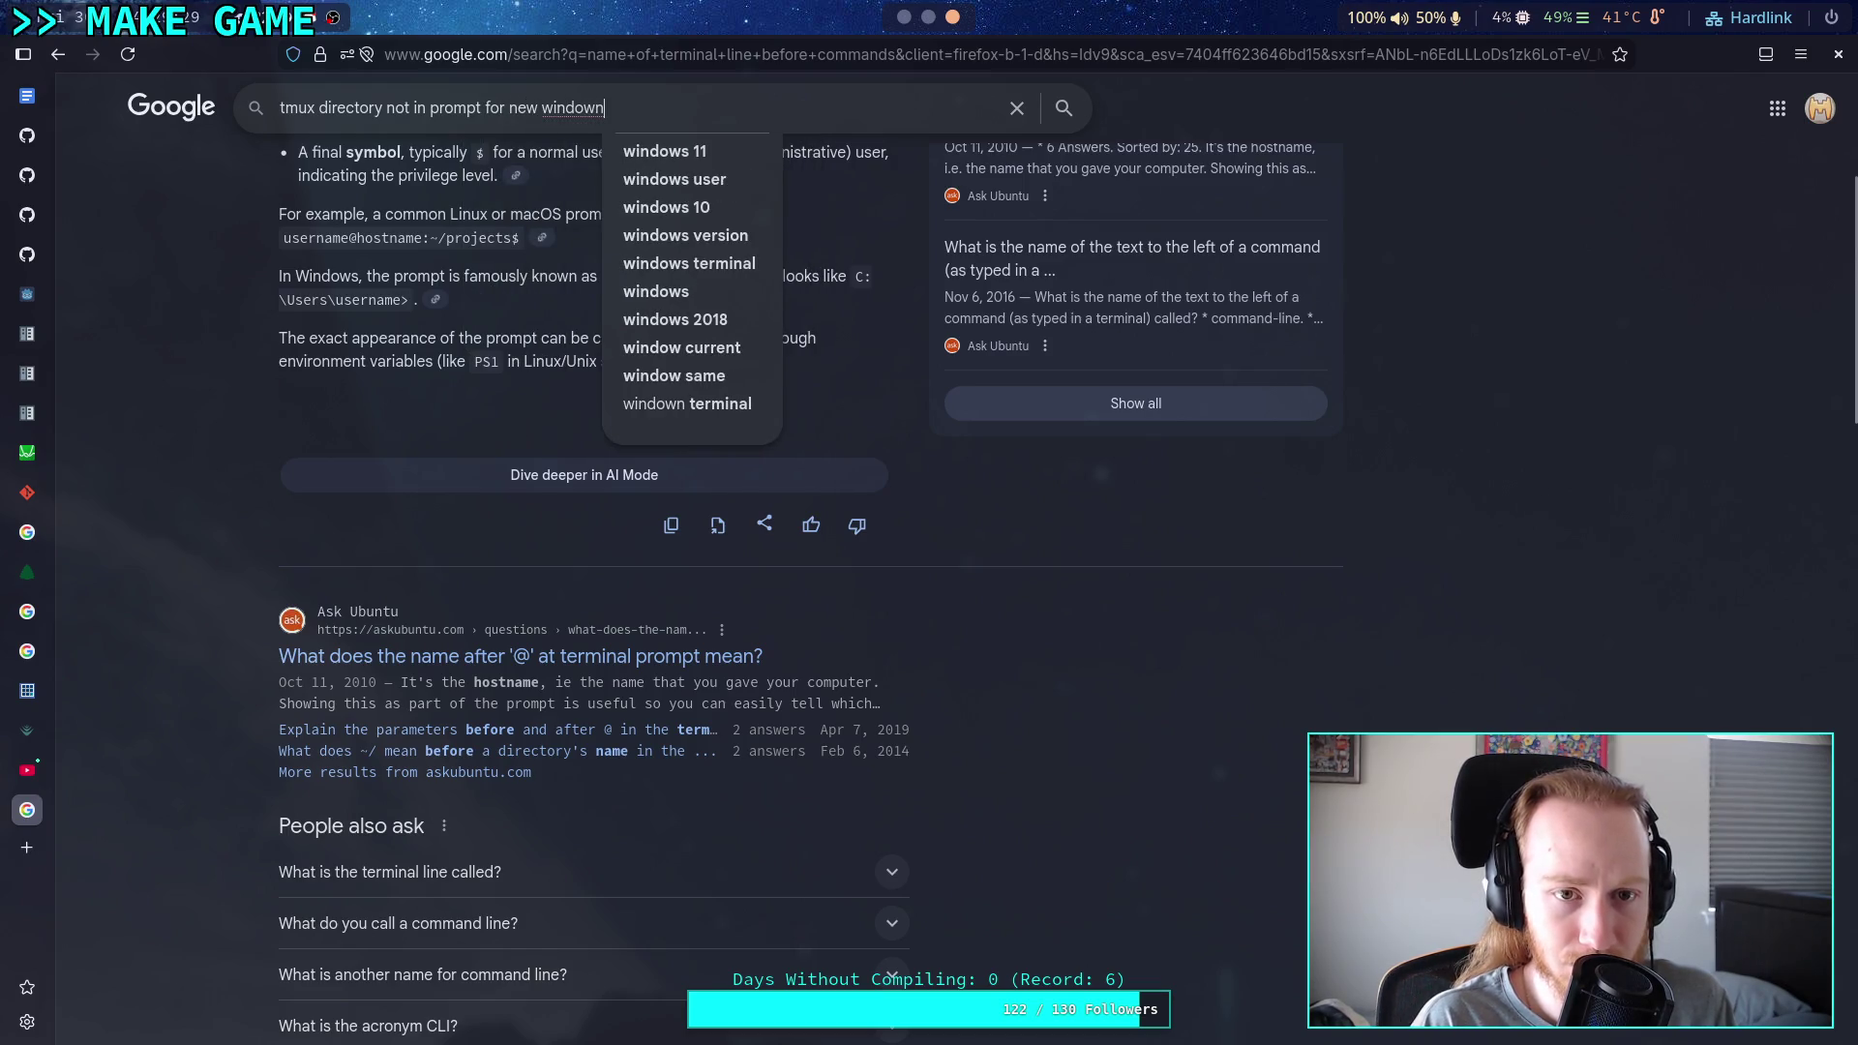
key(Return)
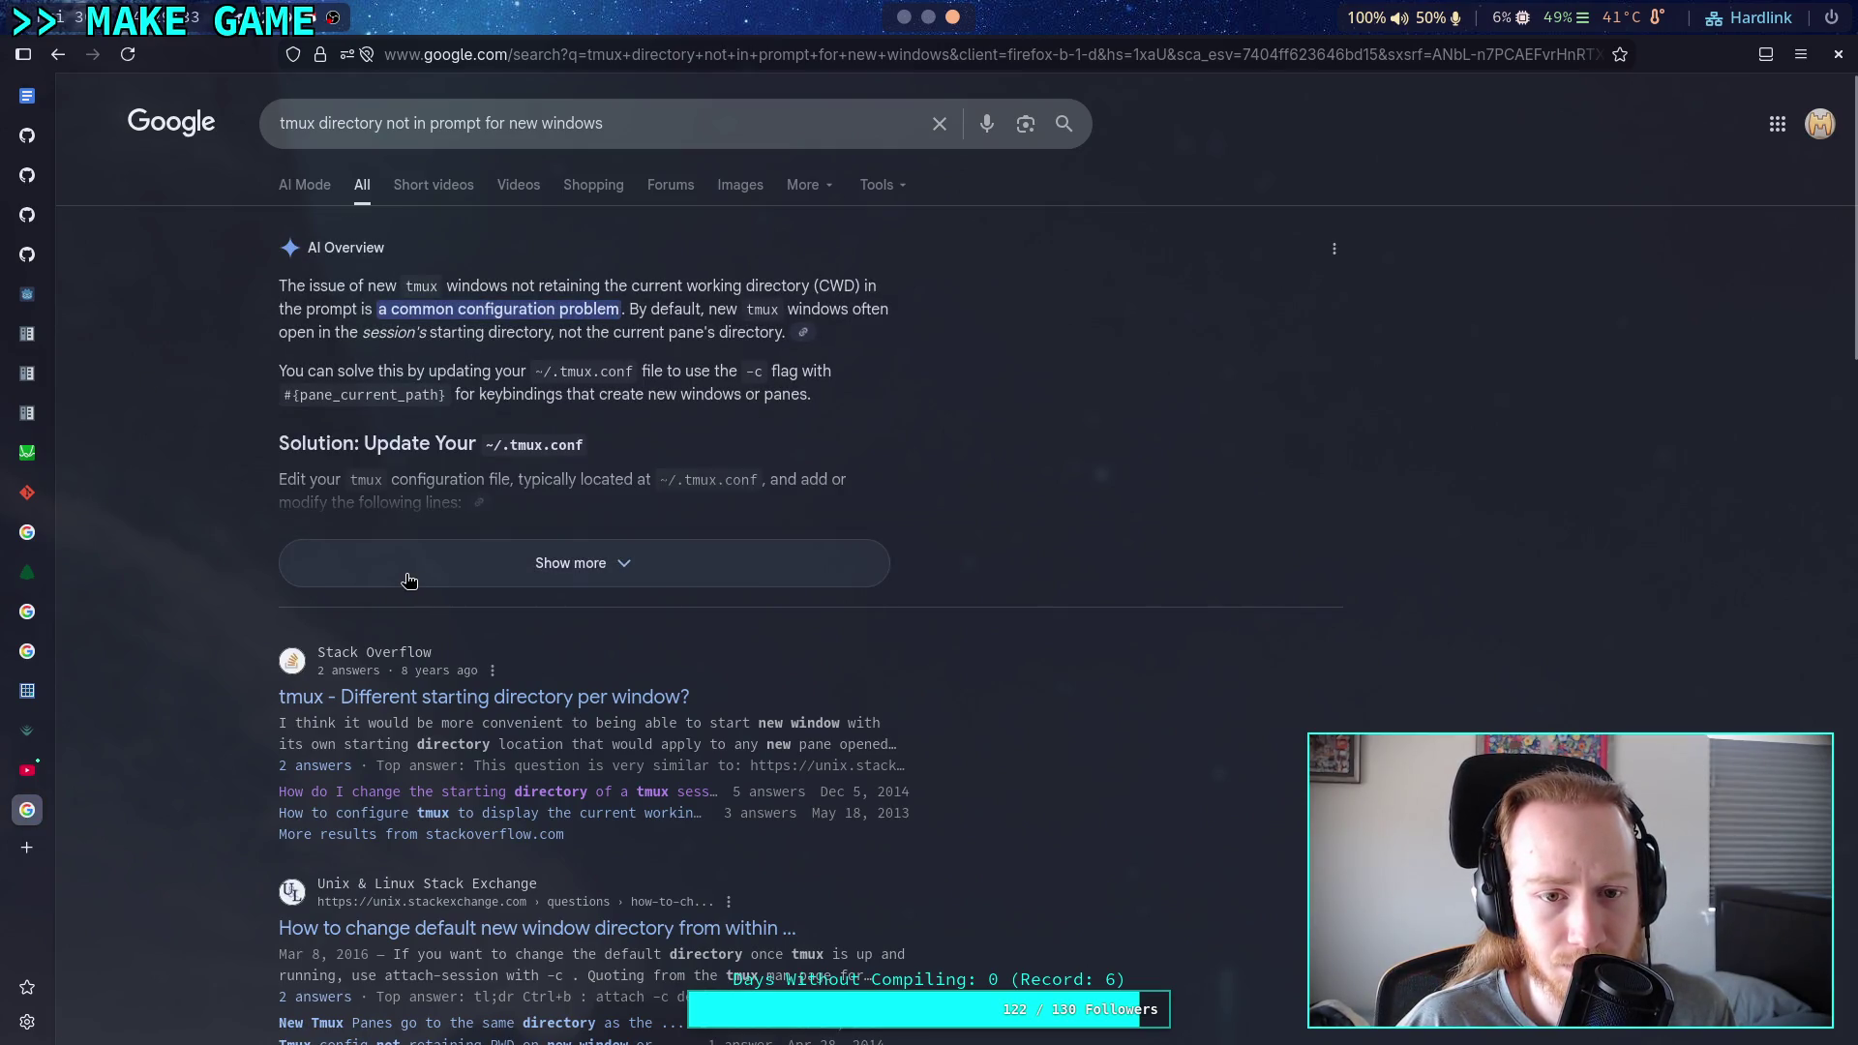
click(406, 578)
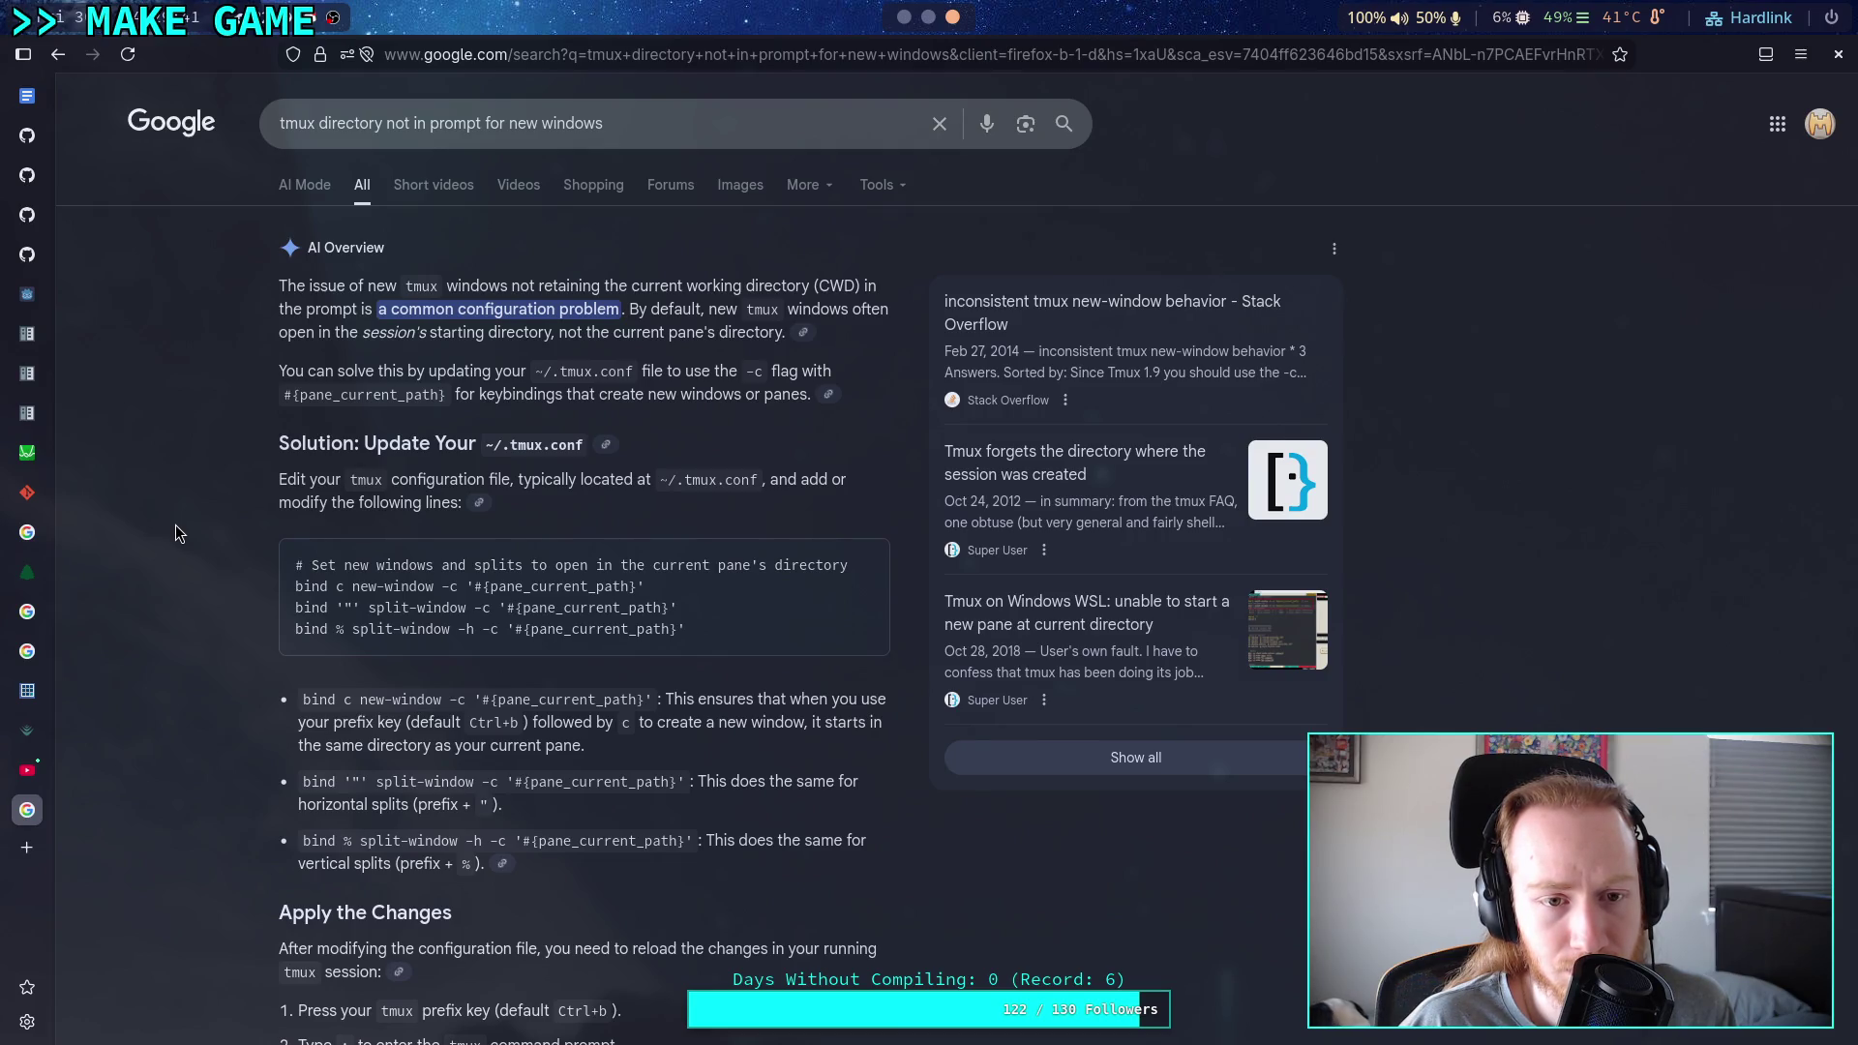
scroll(176, 524, down, 5)
scroll(176, 524, down, 9)
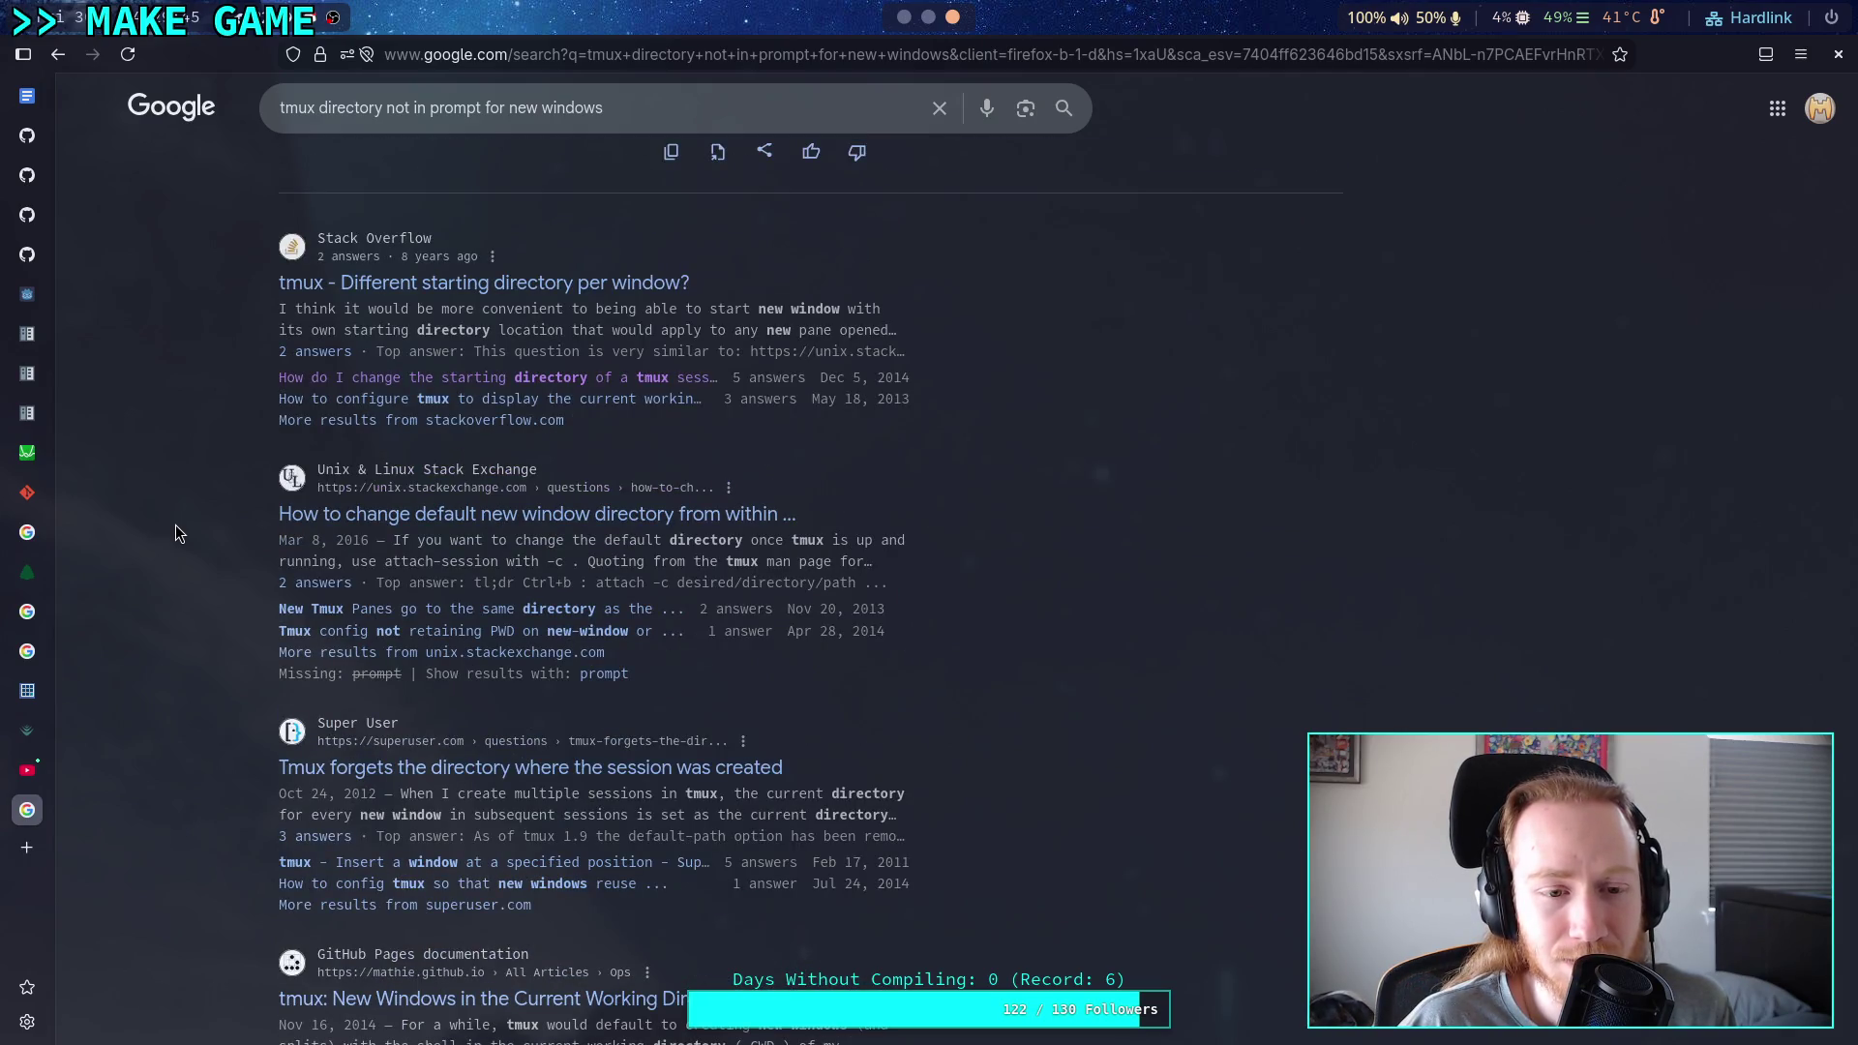
scroll(177, 524, down, 5)
scroll(176, 524, down, 8)
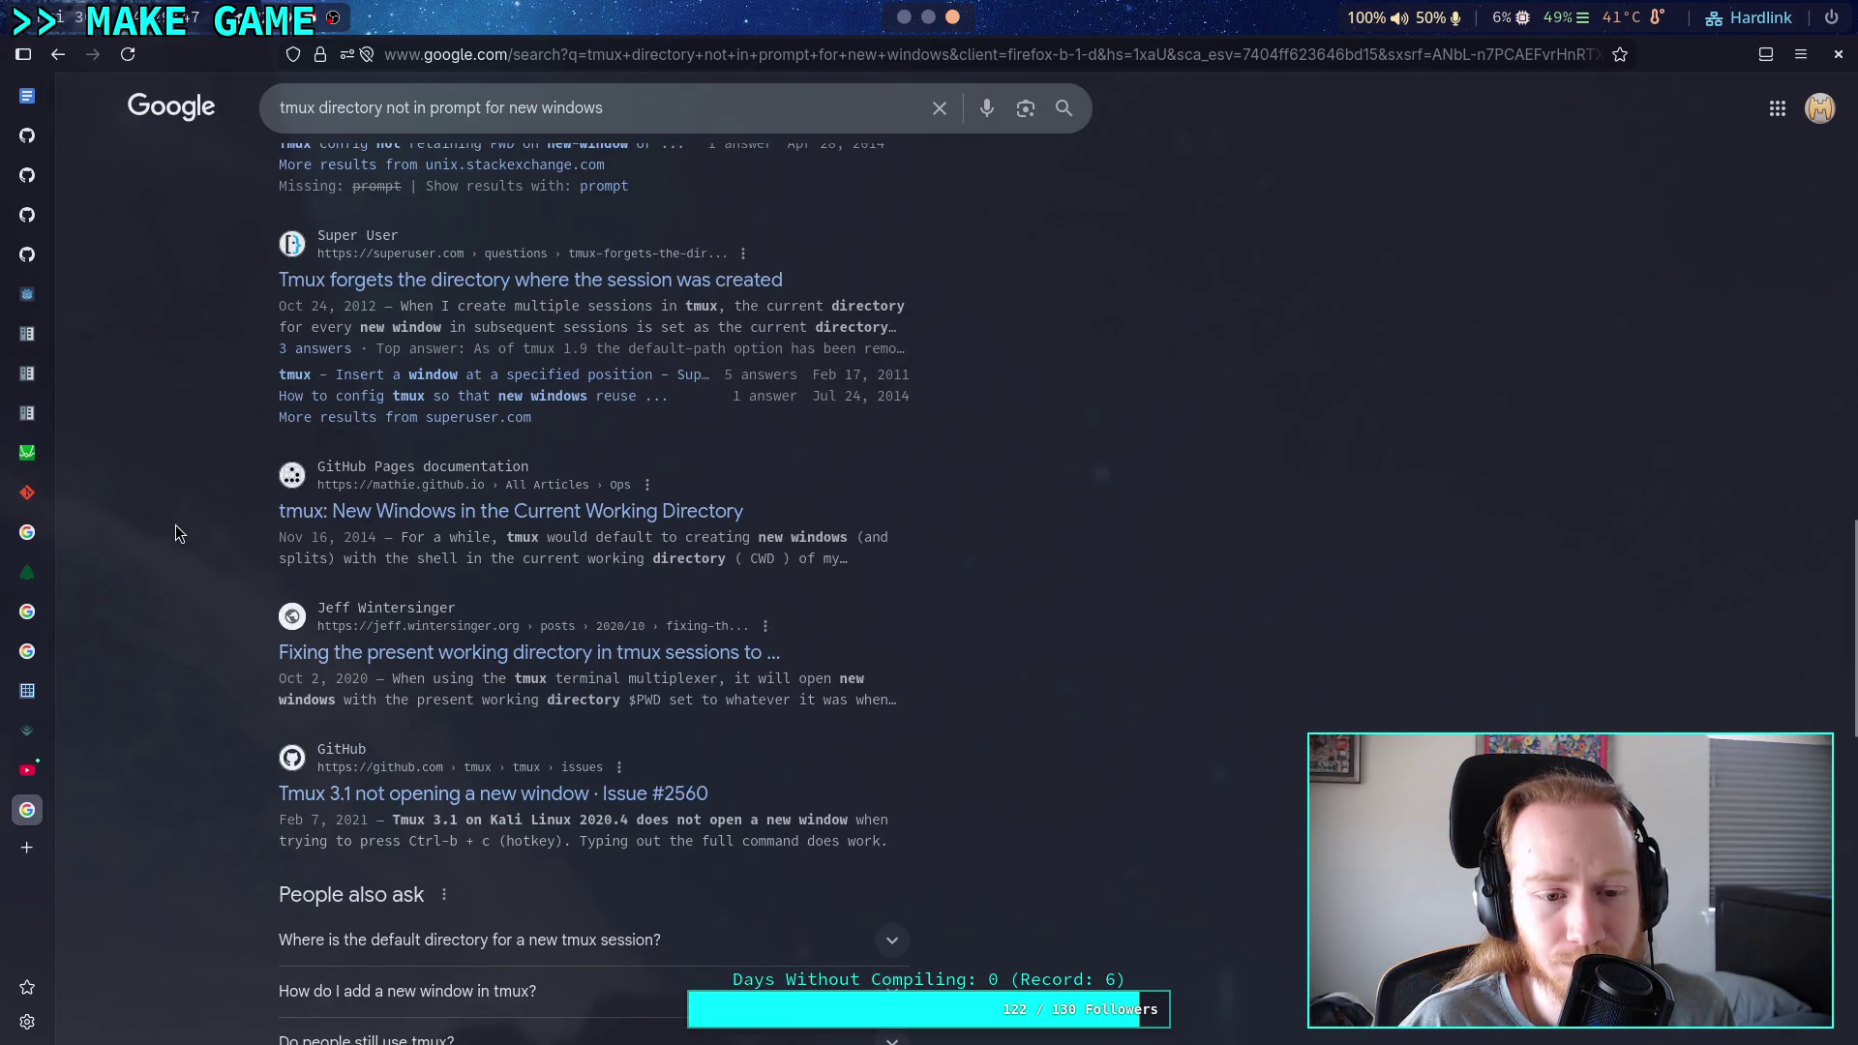
scroll(176, 525, down, 4)
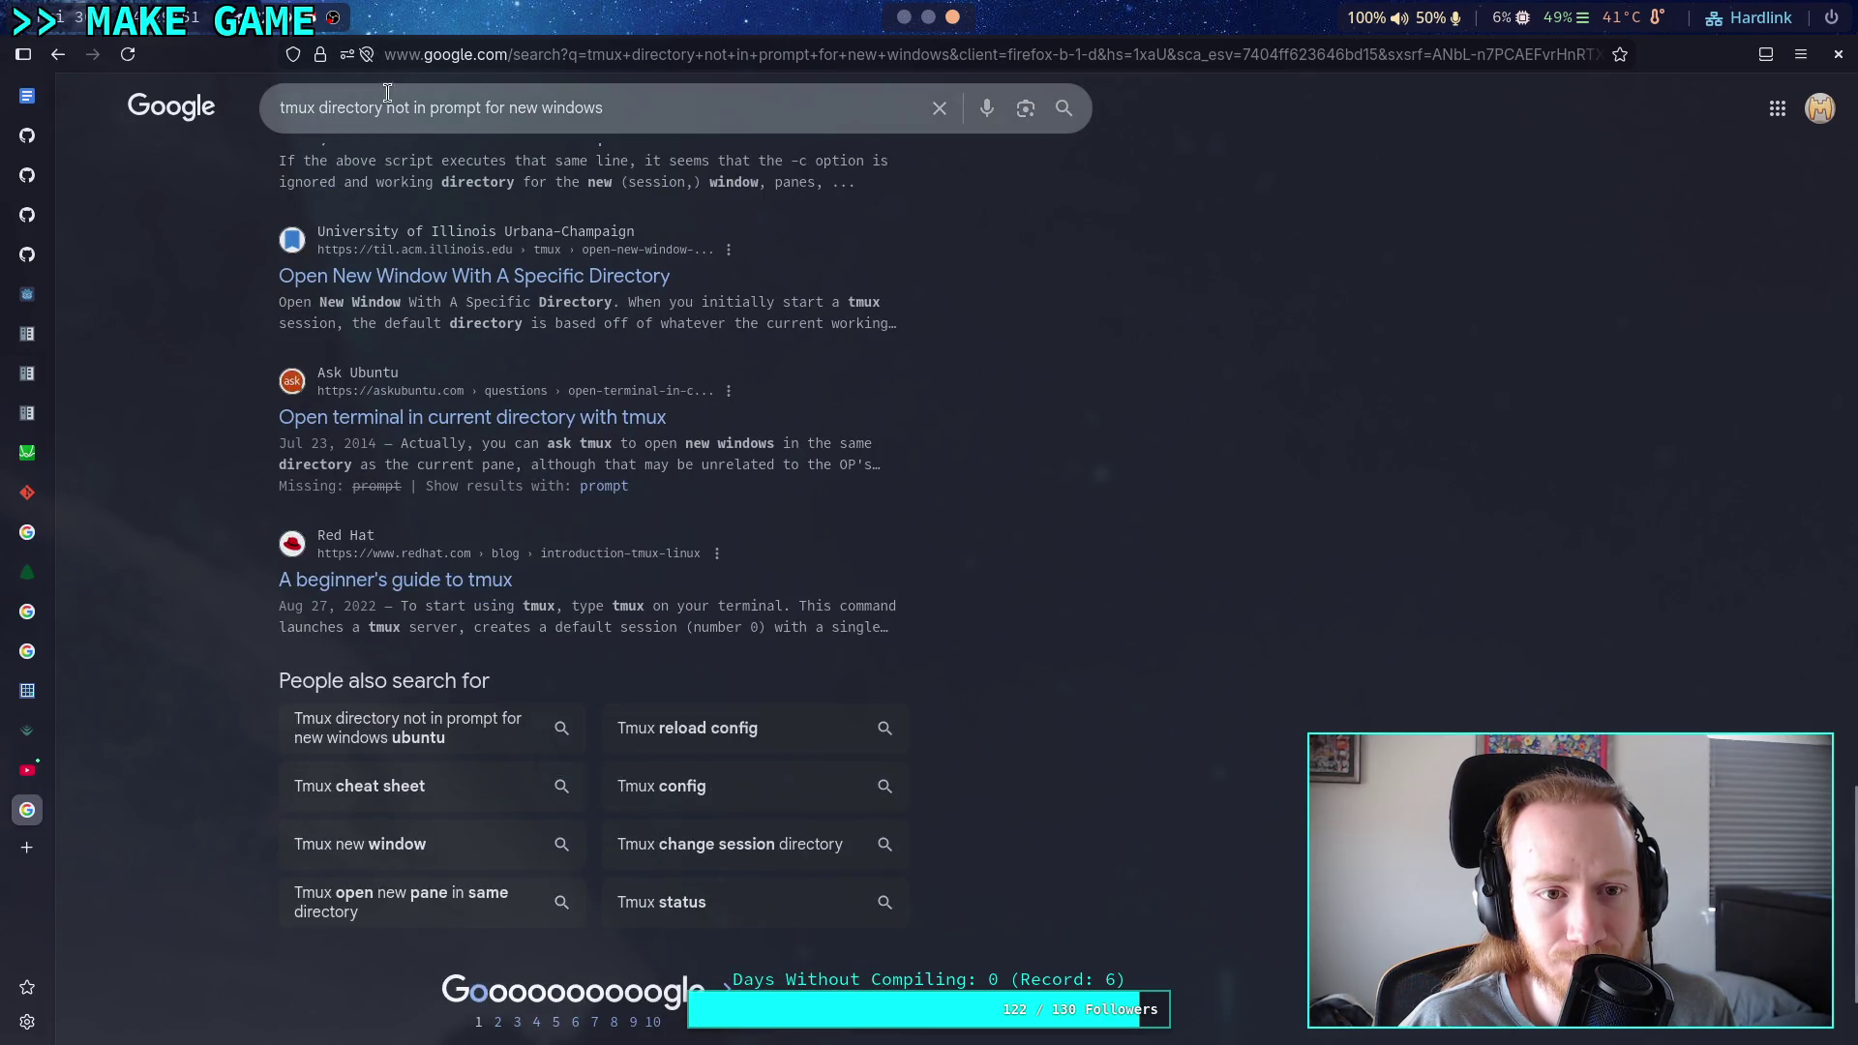
Step: Change the query to 'tmux prompt not working for new windows' and open the Stack Overflow question
drag(325, 109, 420, 109)
key(BackSpace)
key(BackSpace)
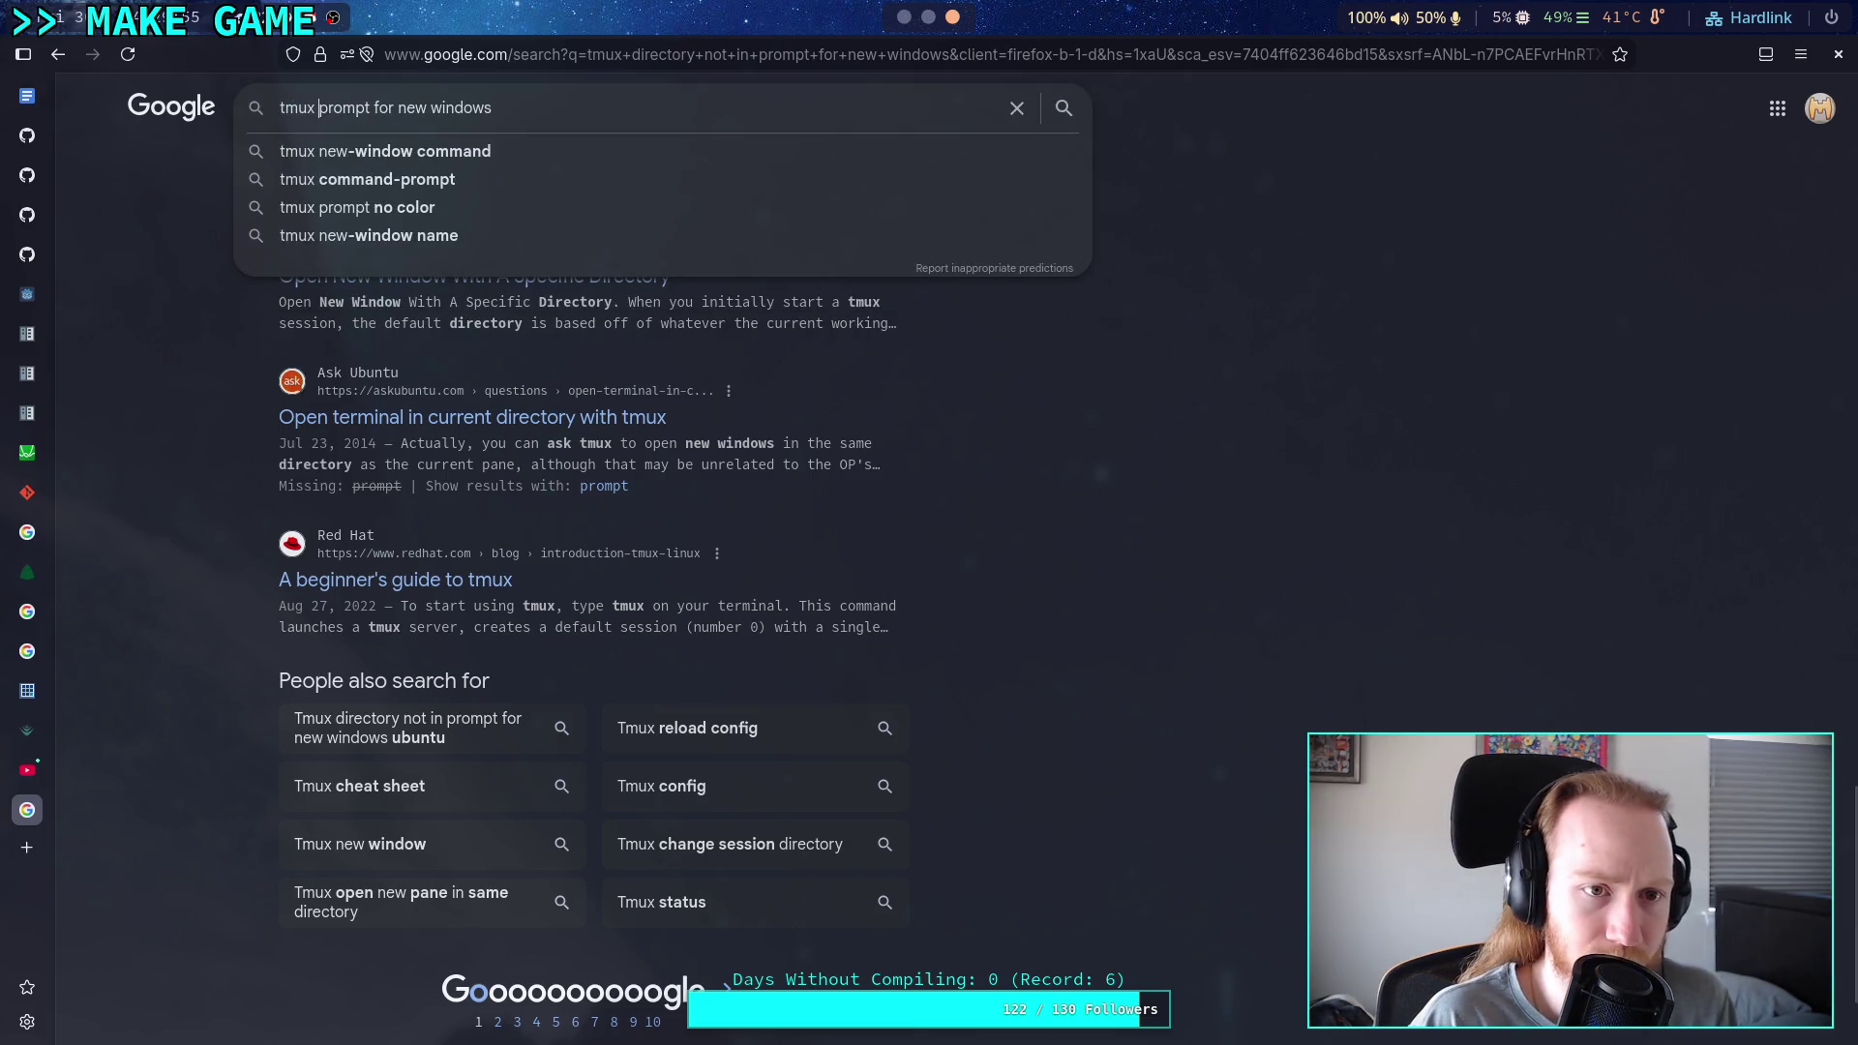
text(not)
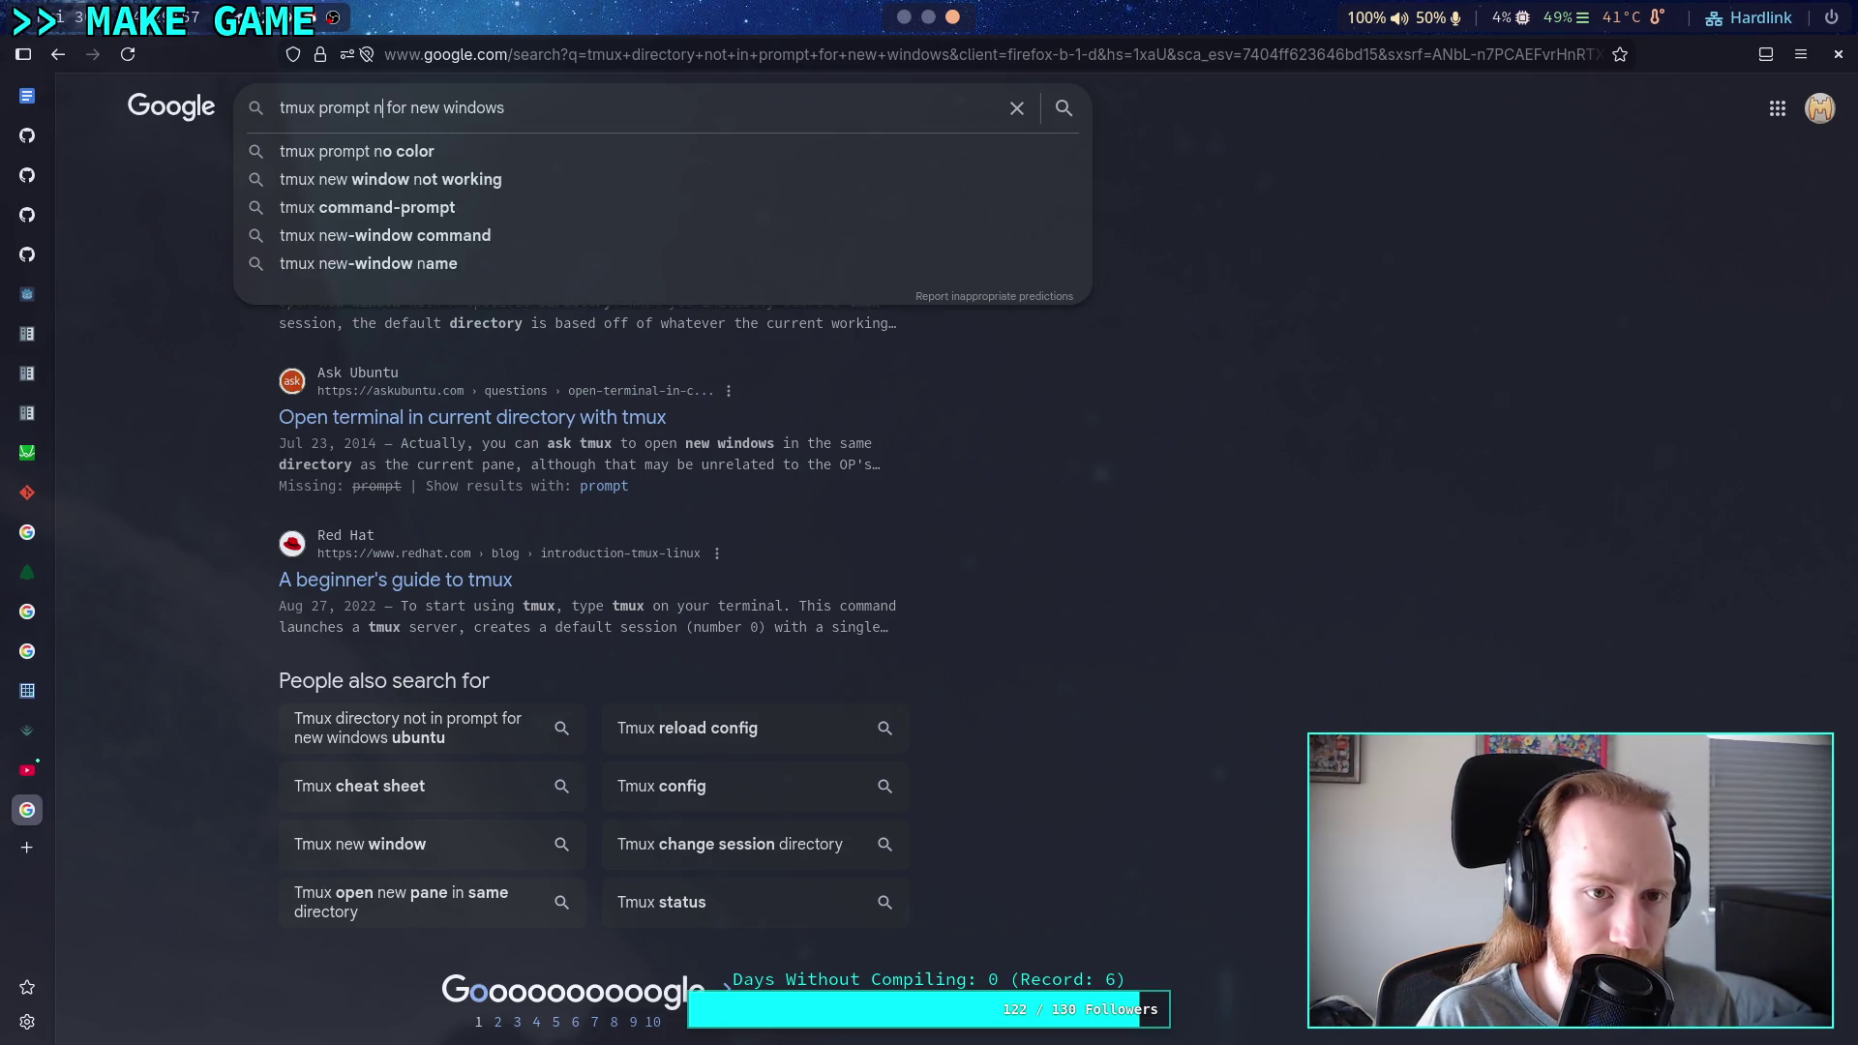
text( working)
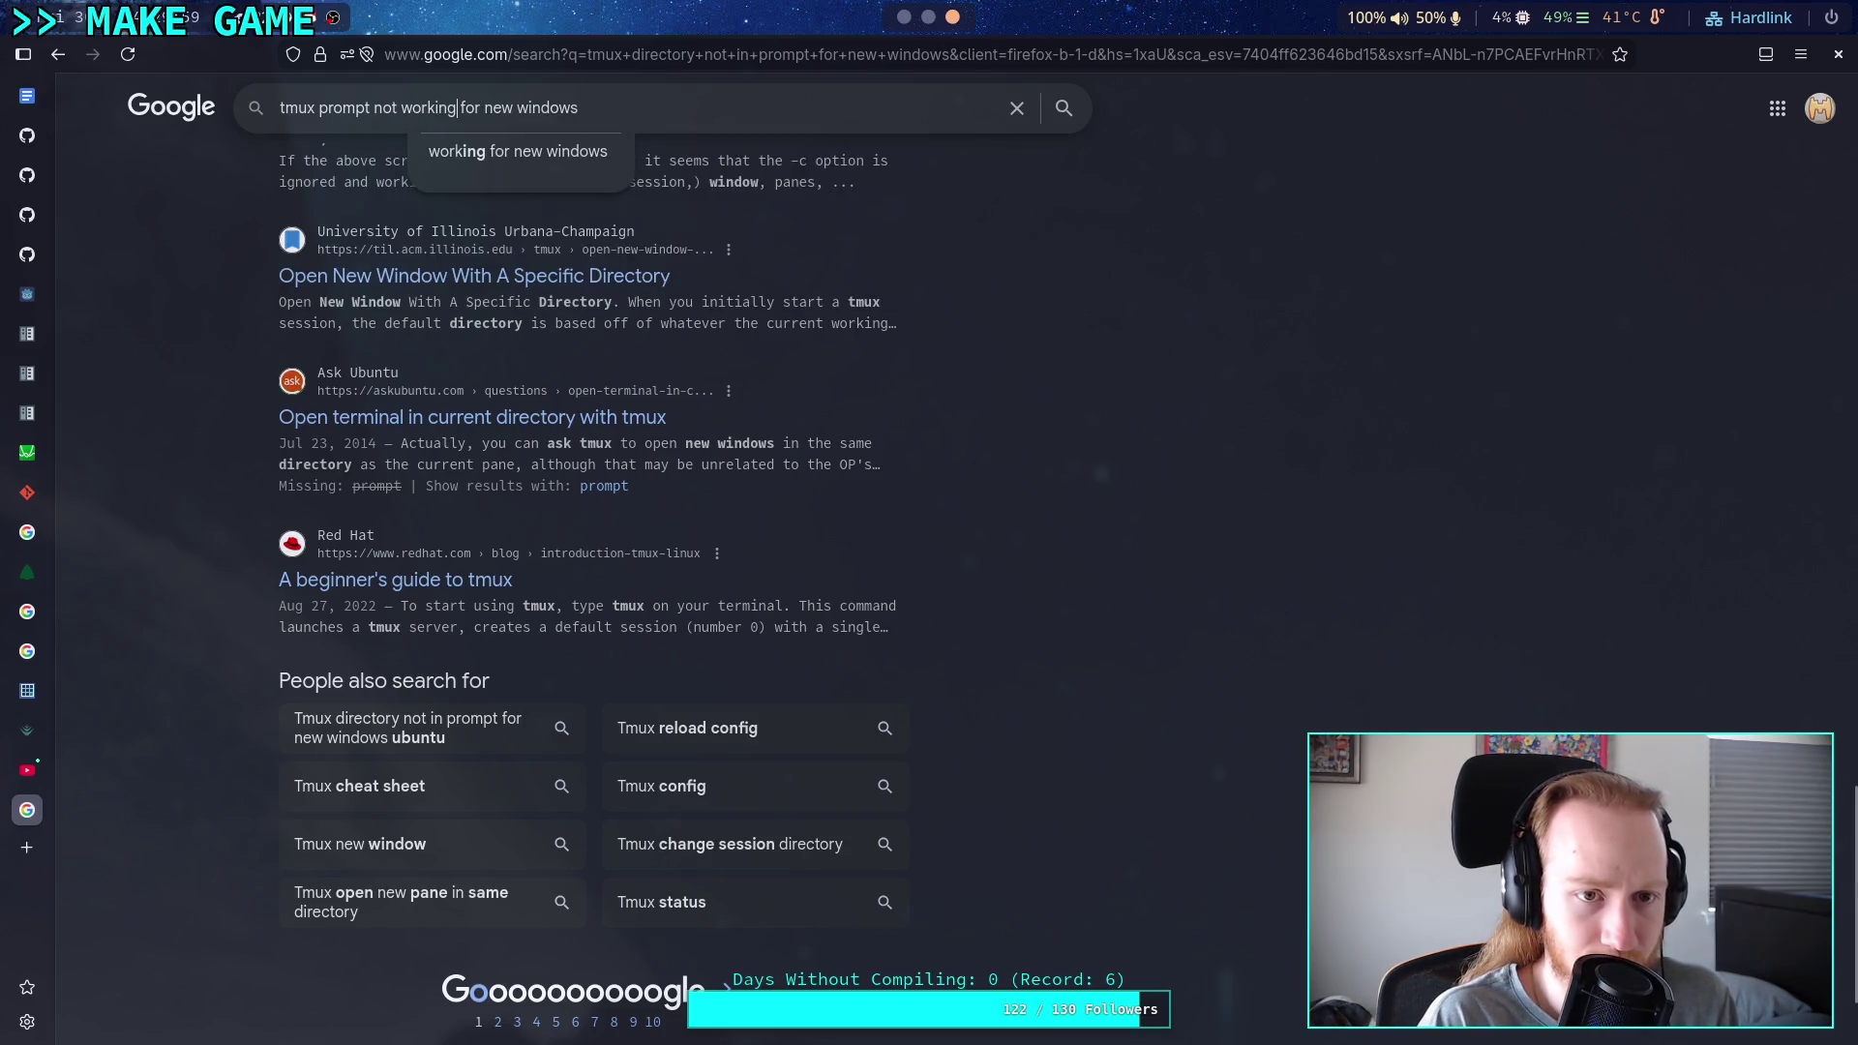
key(Return)
scroll(234, 530, down, 6)
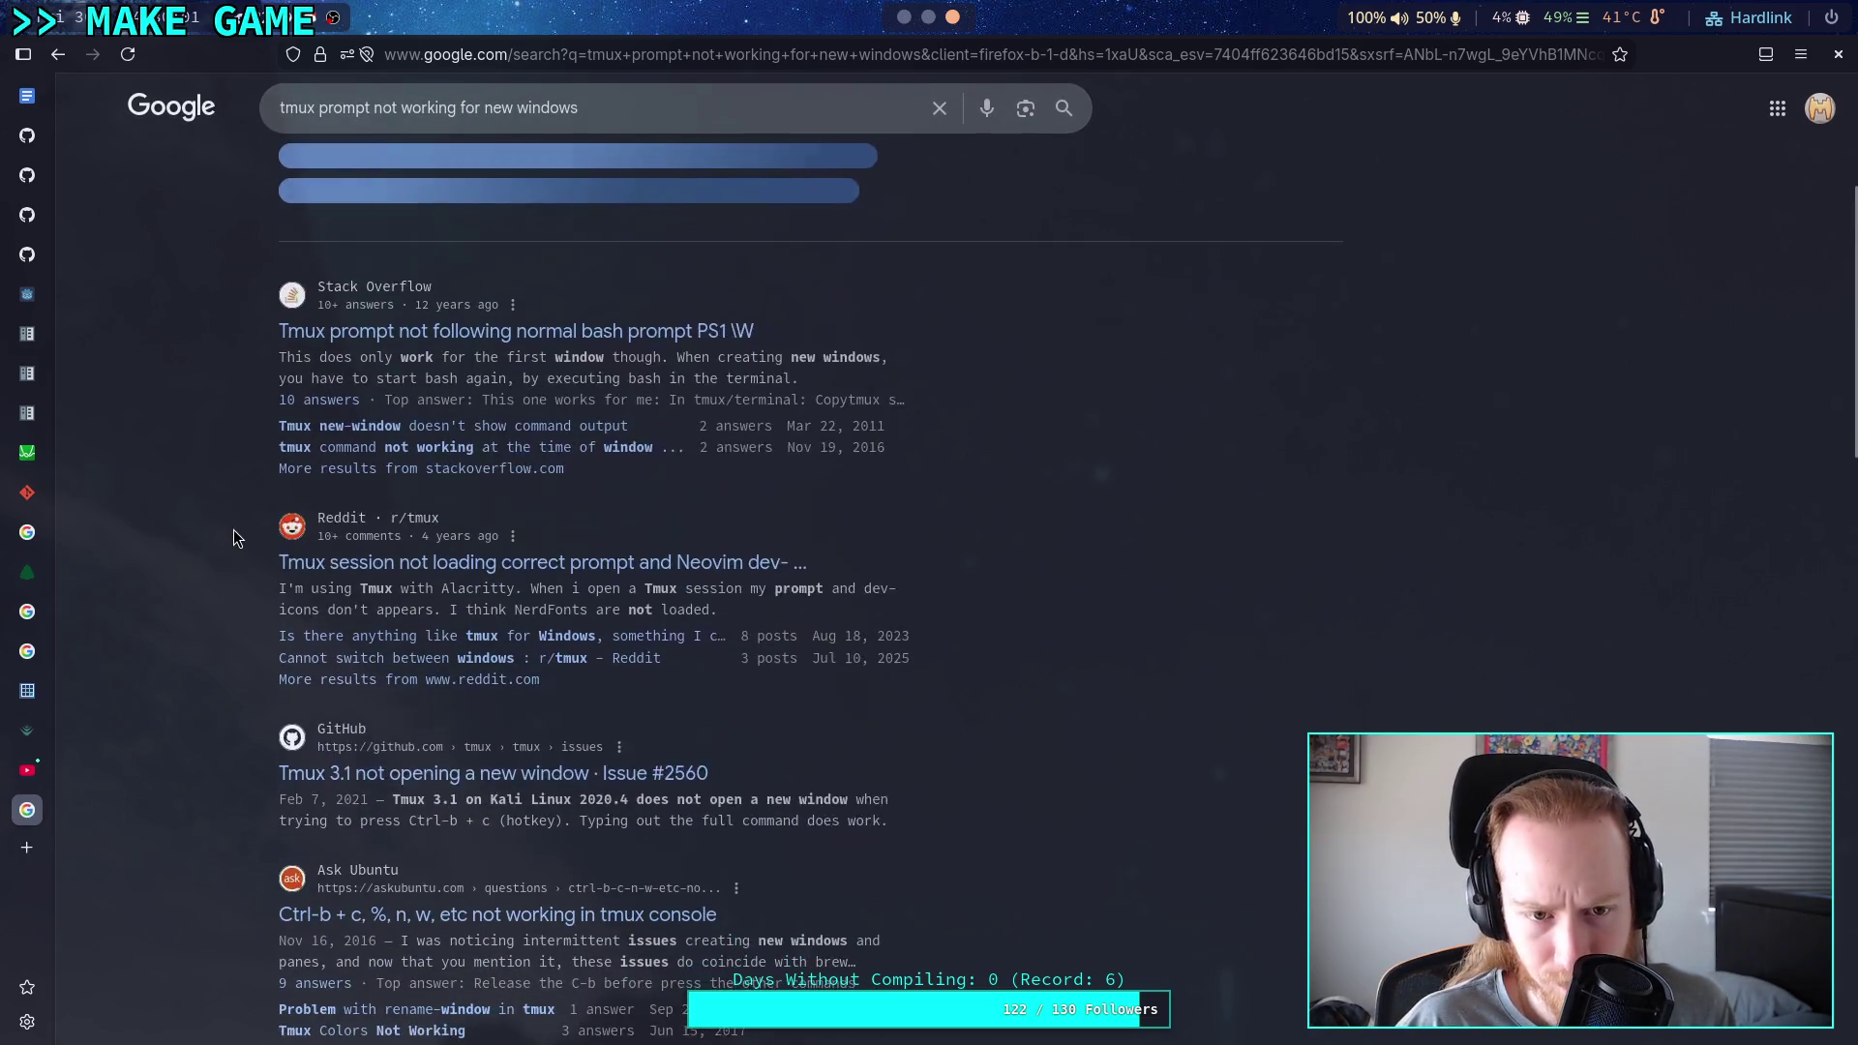
scroll(447, 304, up, 3)
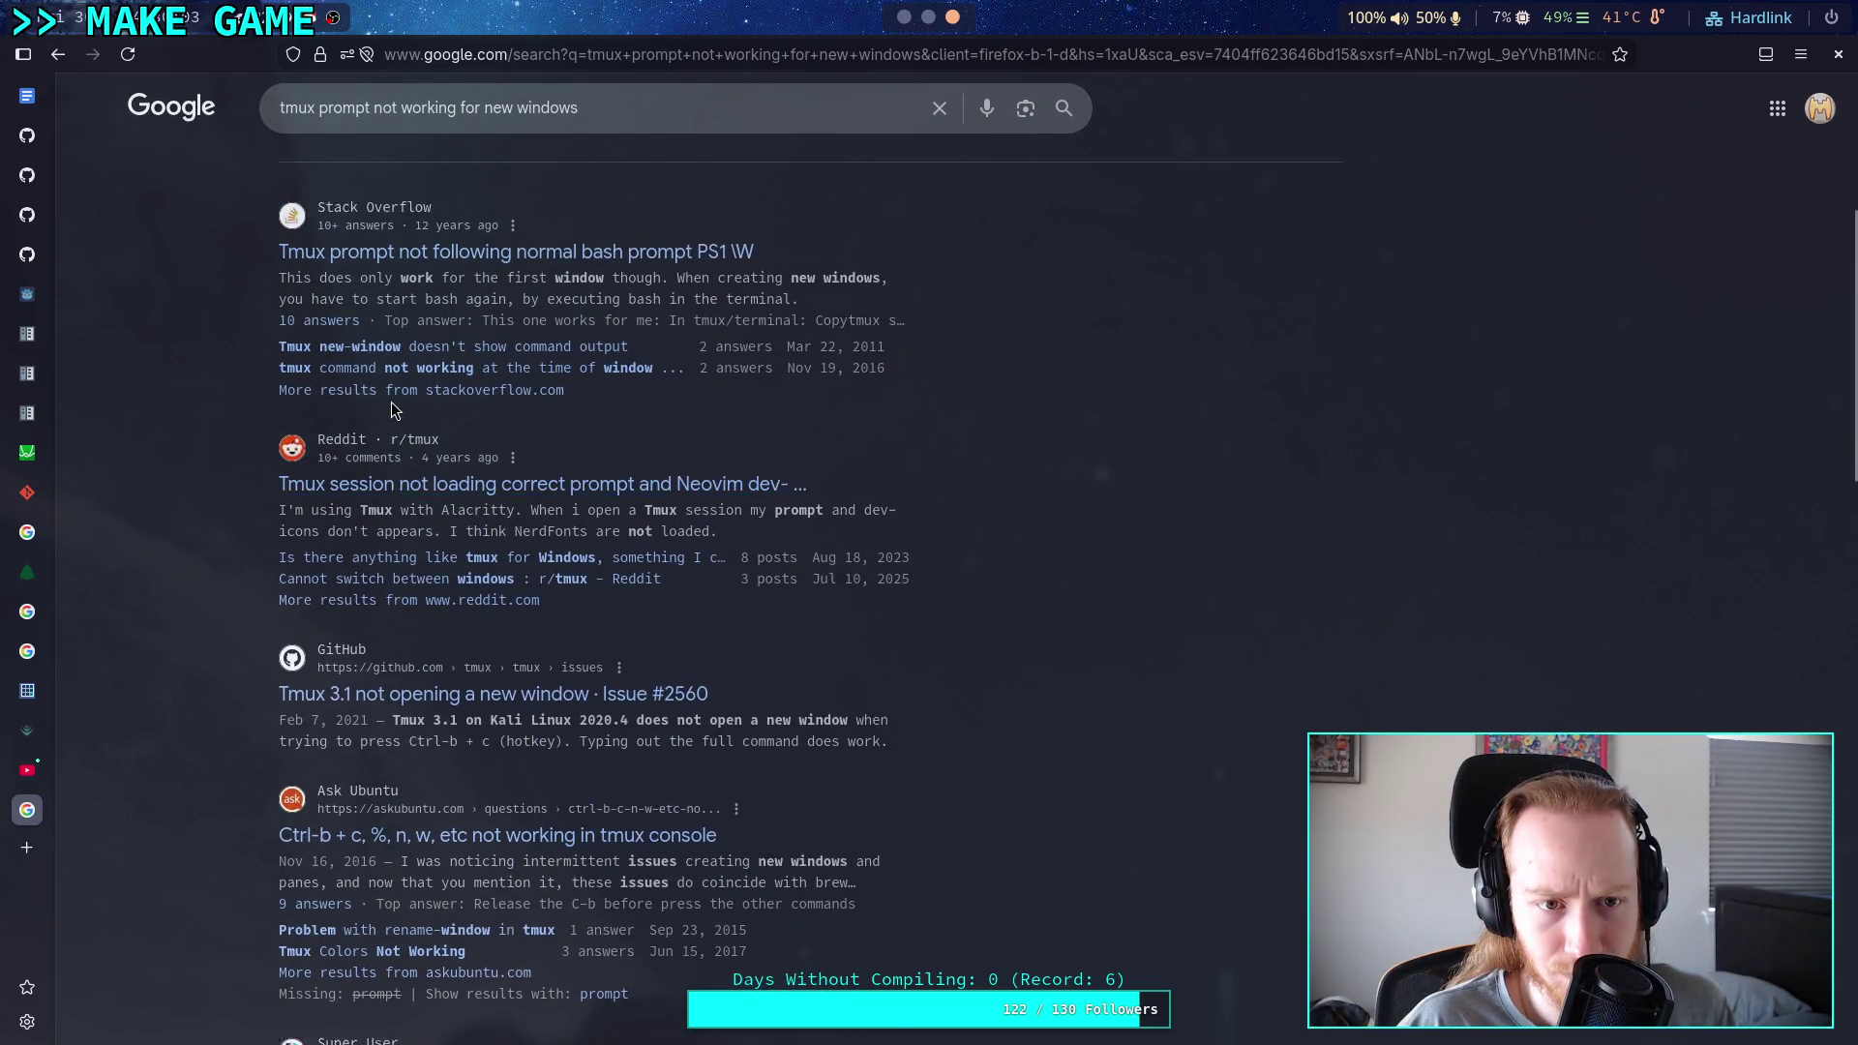
click(465, 278)
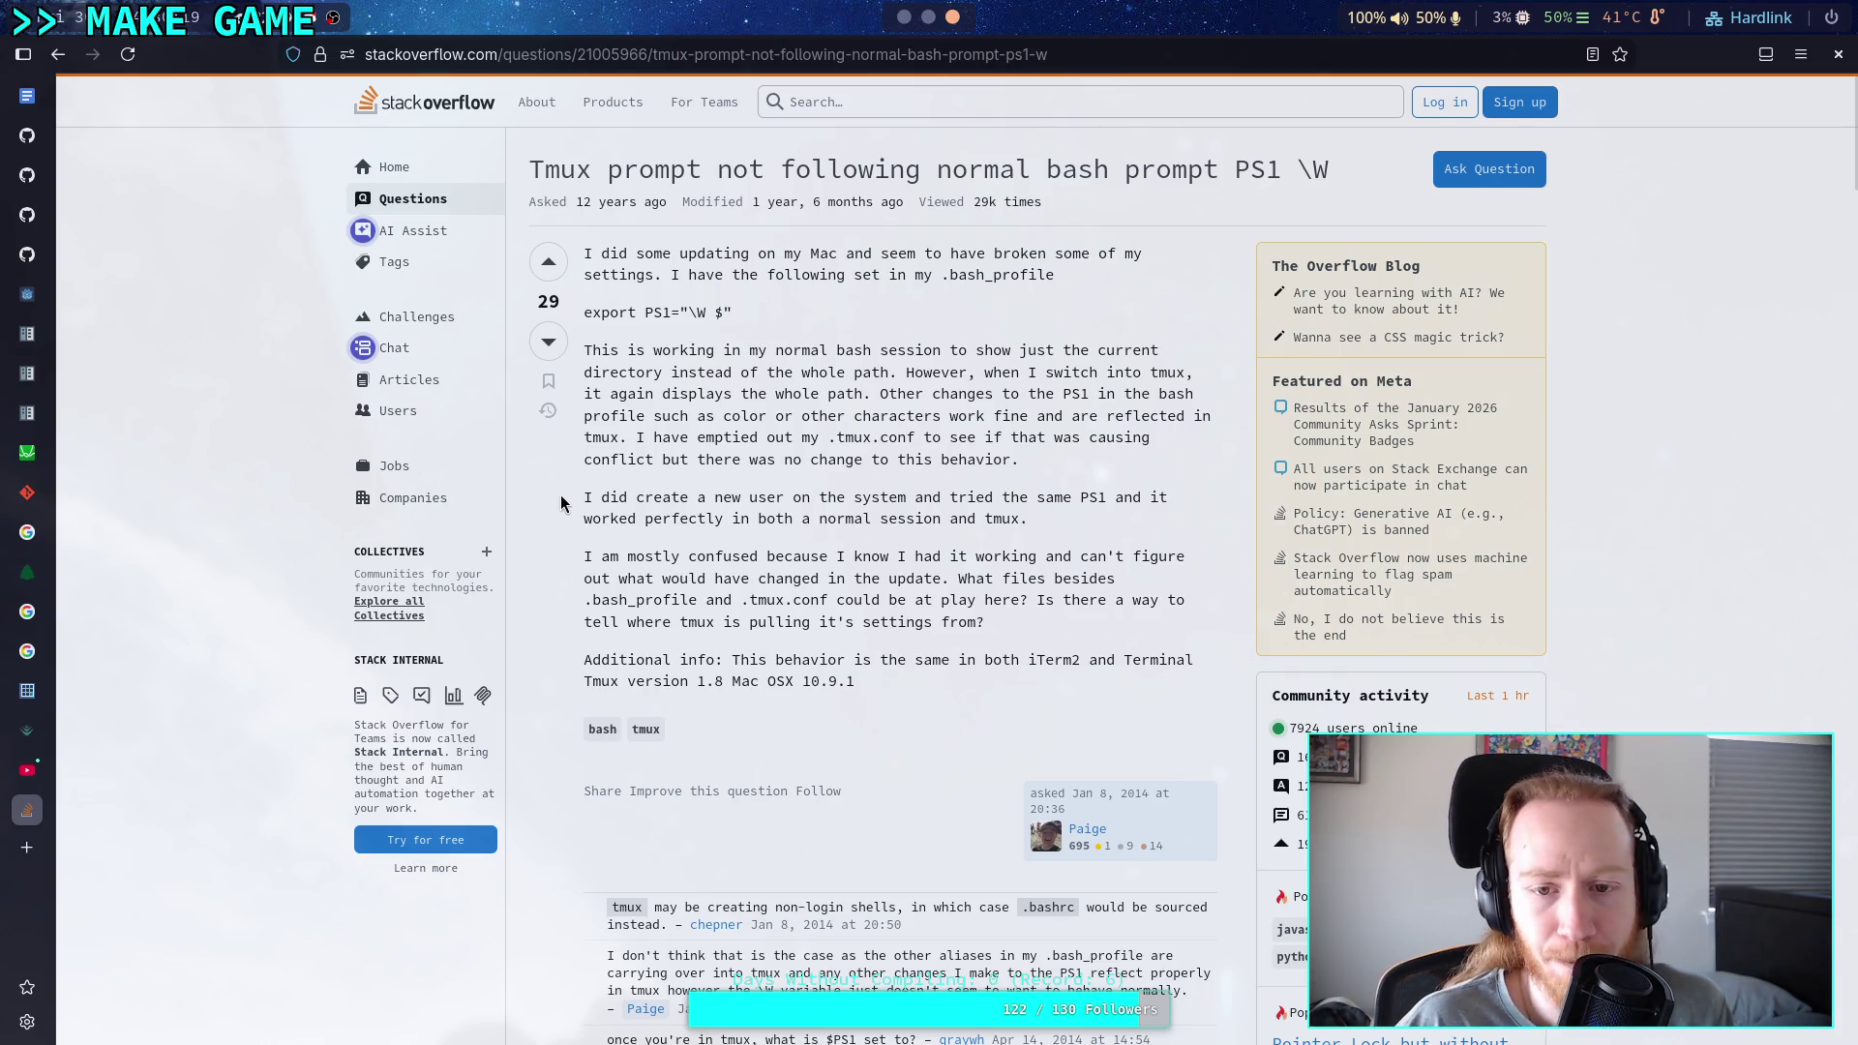
Step: Read the answers on 'Tmux prompt not following normal bash prompt PS1 \W', then return to the terminal
scroll(569, 520, down, 3)
scroll(567, 519, down, 4)
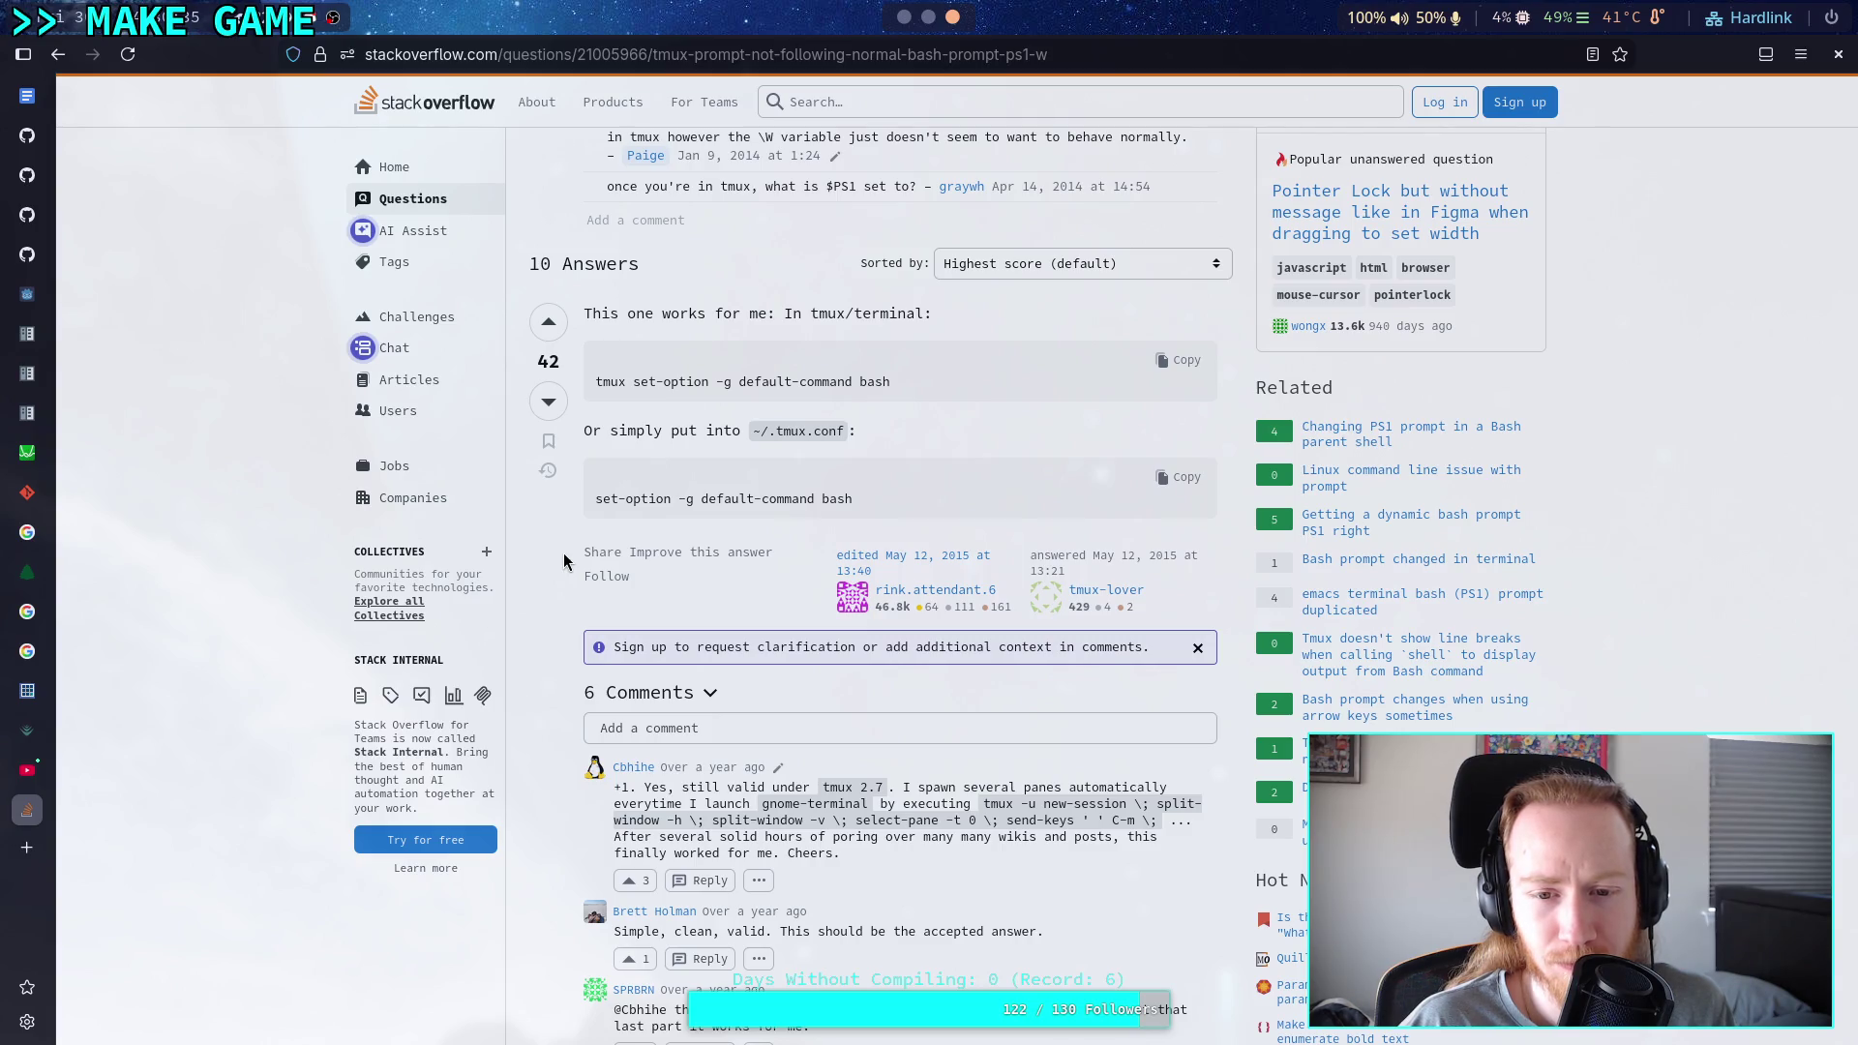
scroll(564, 561, down, 1)
scroll(564, 561, down, 1)
scroll(565, 561, down, 7)
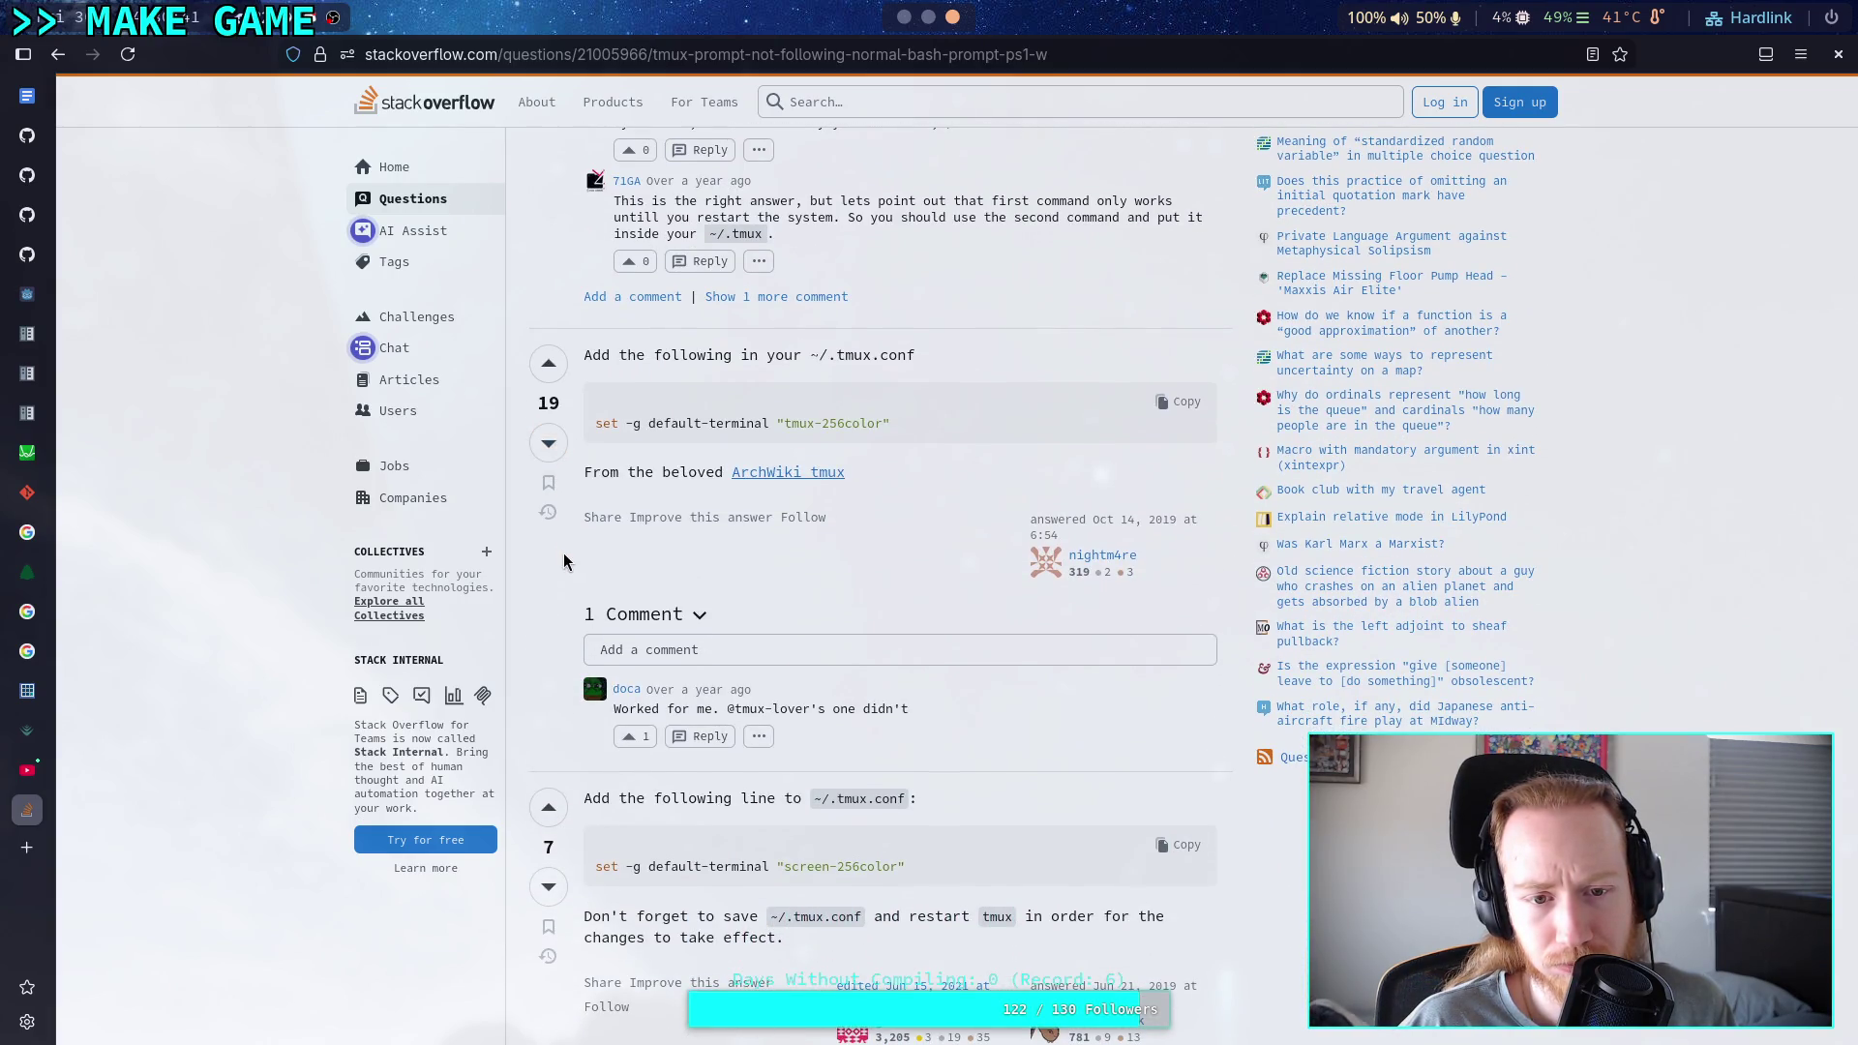
scroll(565, 561, down, 3)
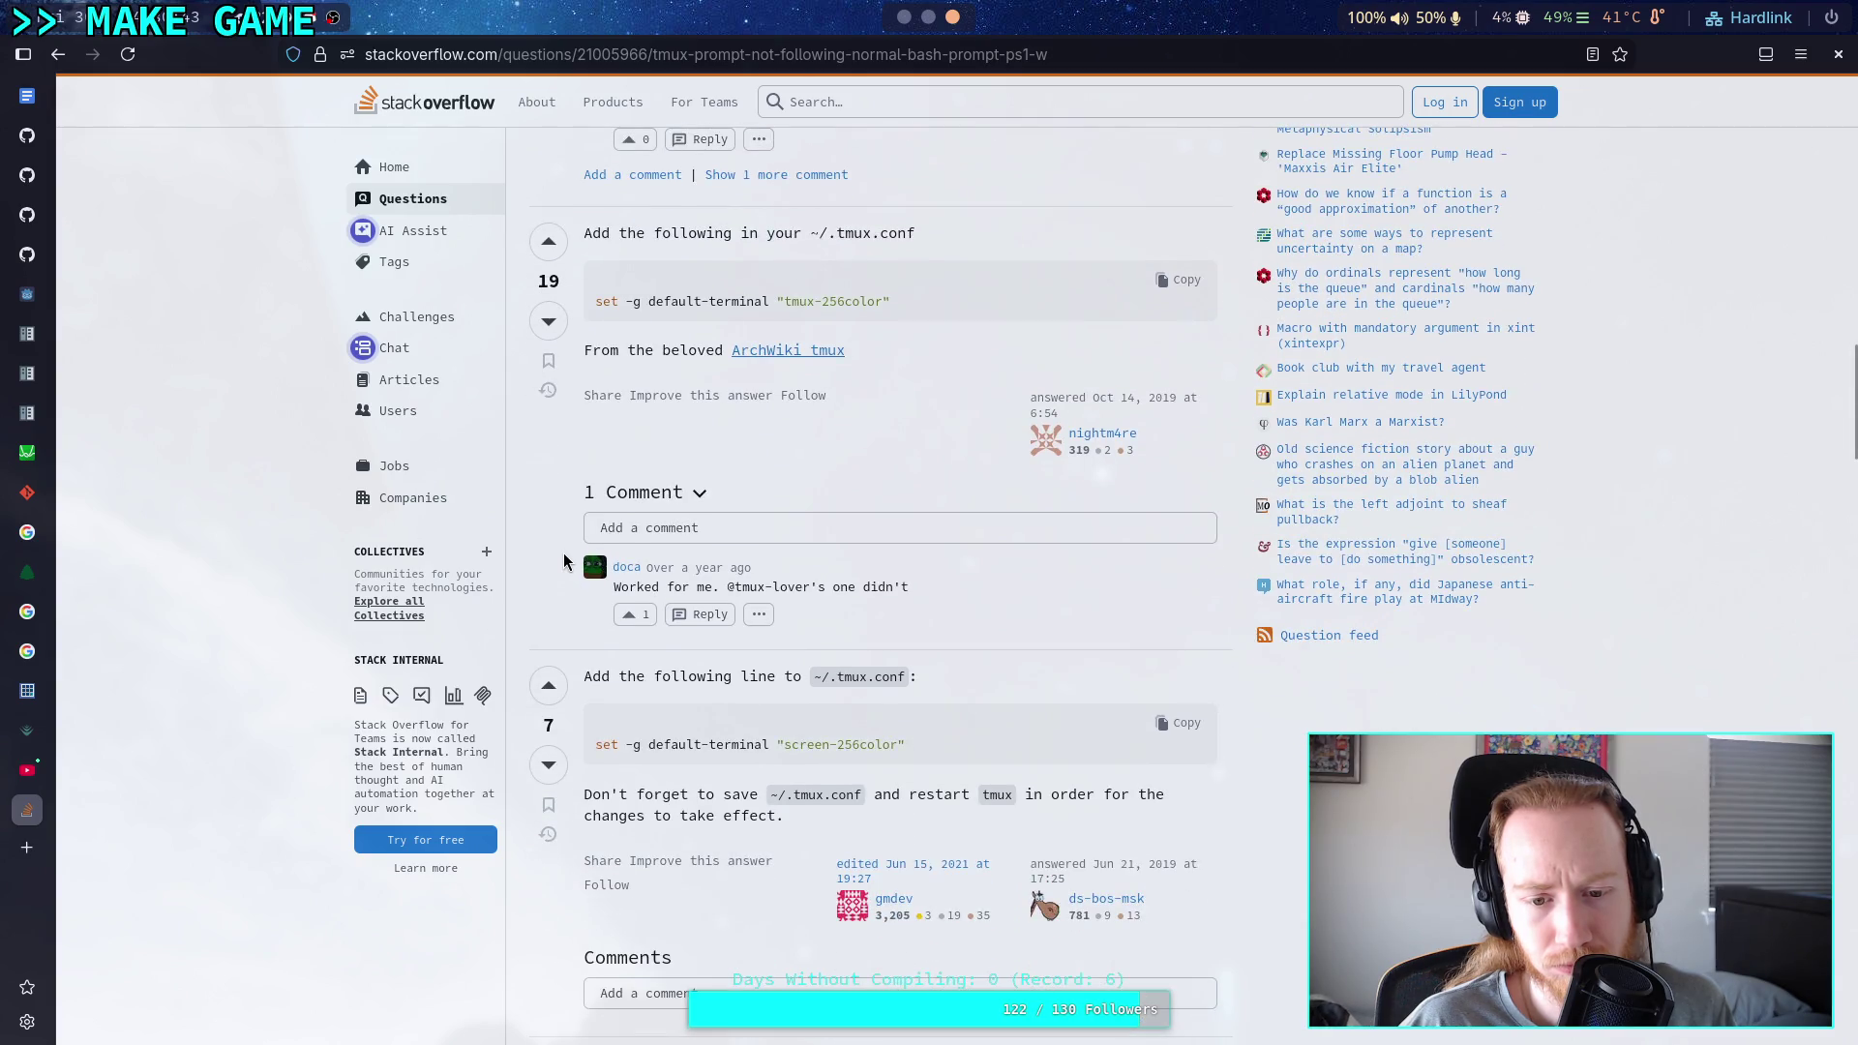
scroll(564, 561, down, 5)
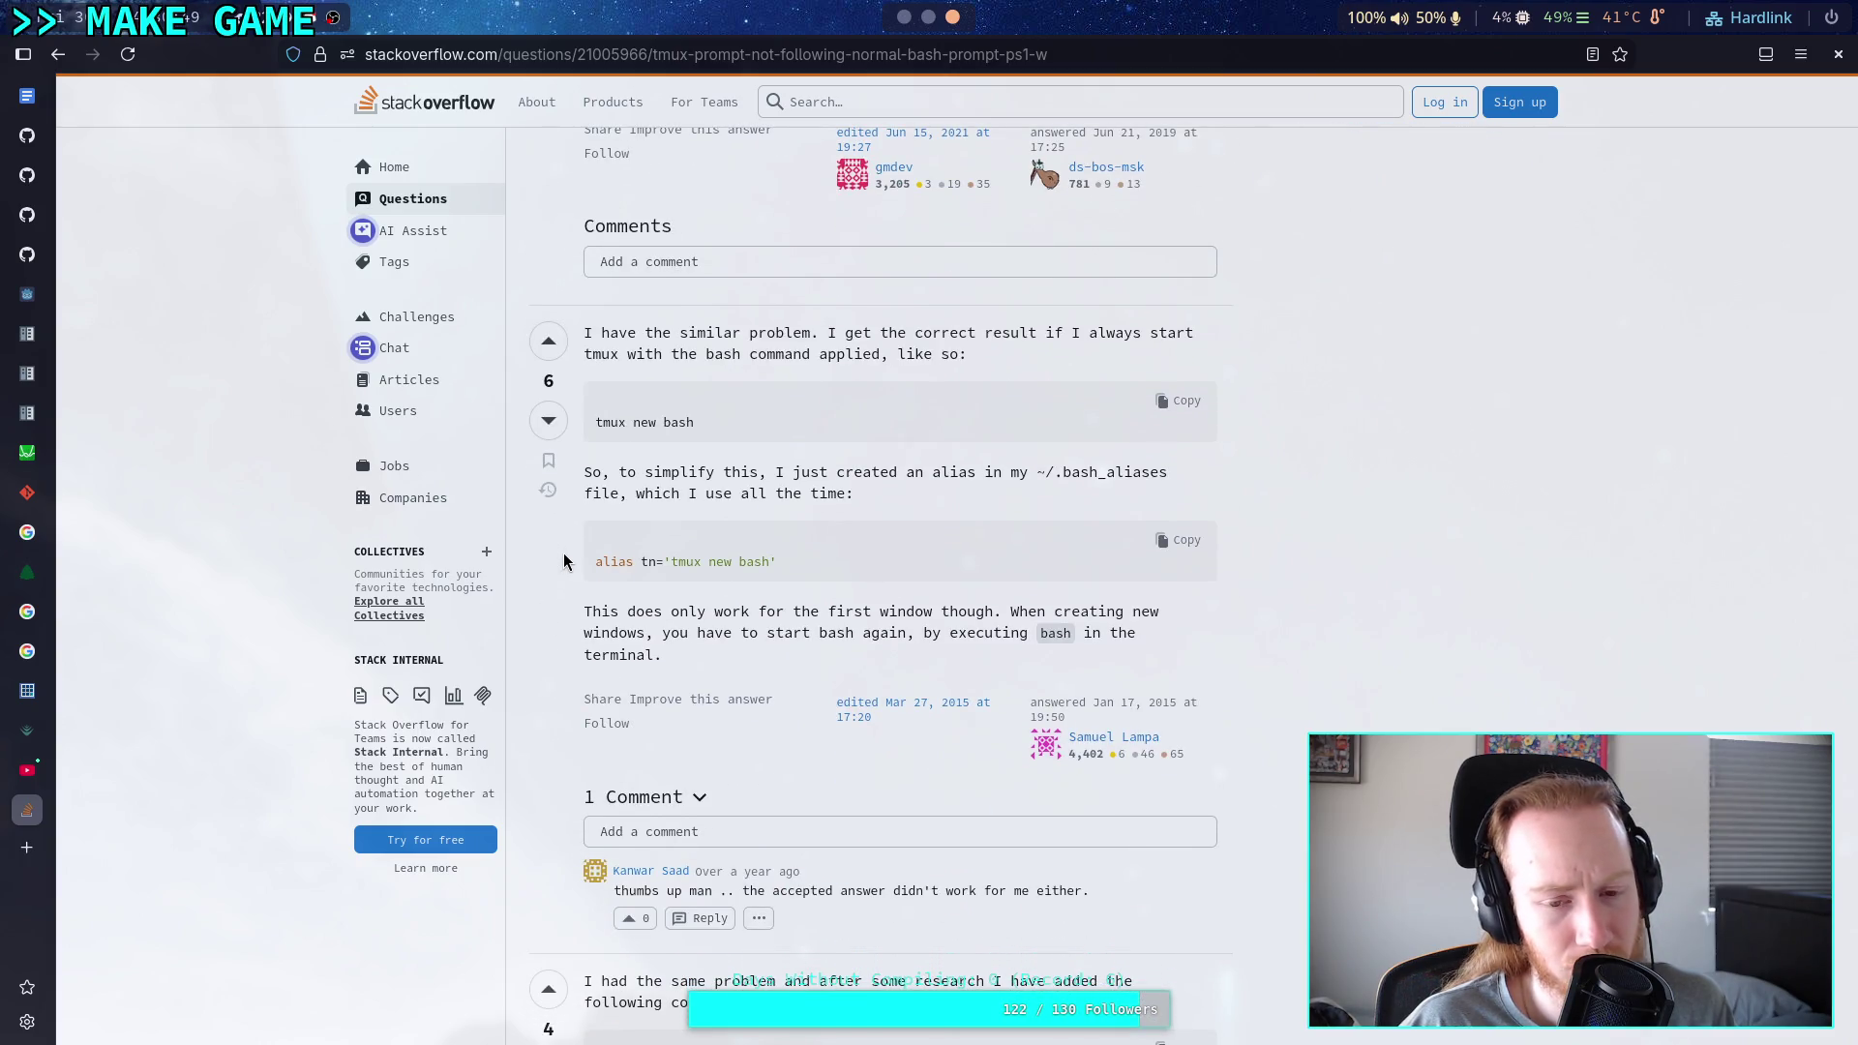
scroll(565, 562, down, 5)
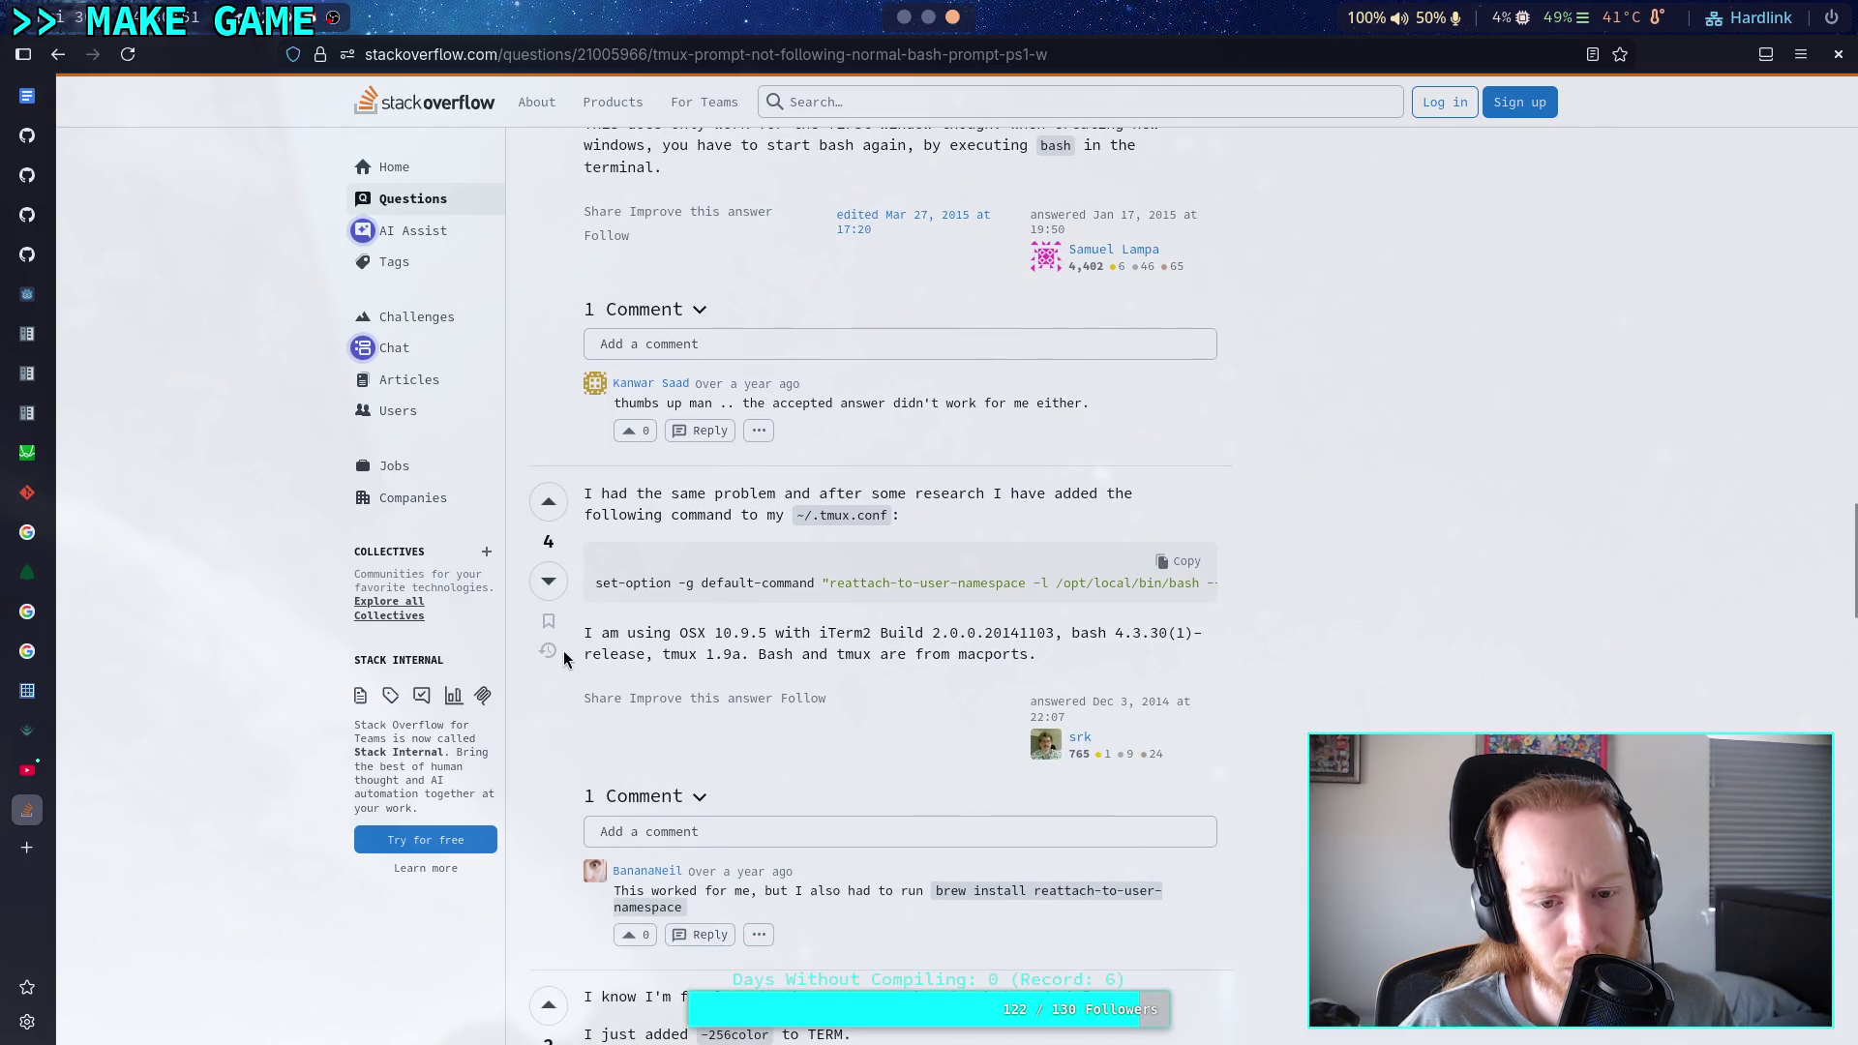
scroll(533, 693, down, 3)
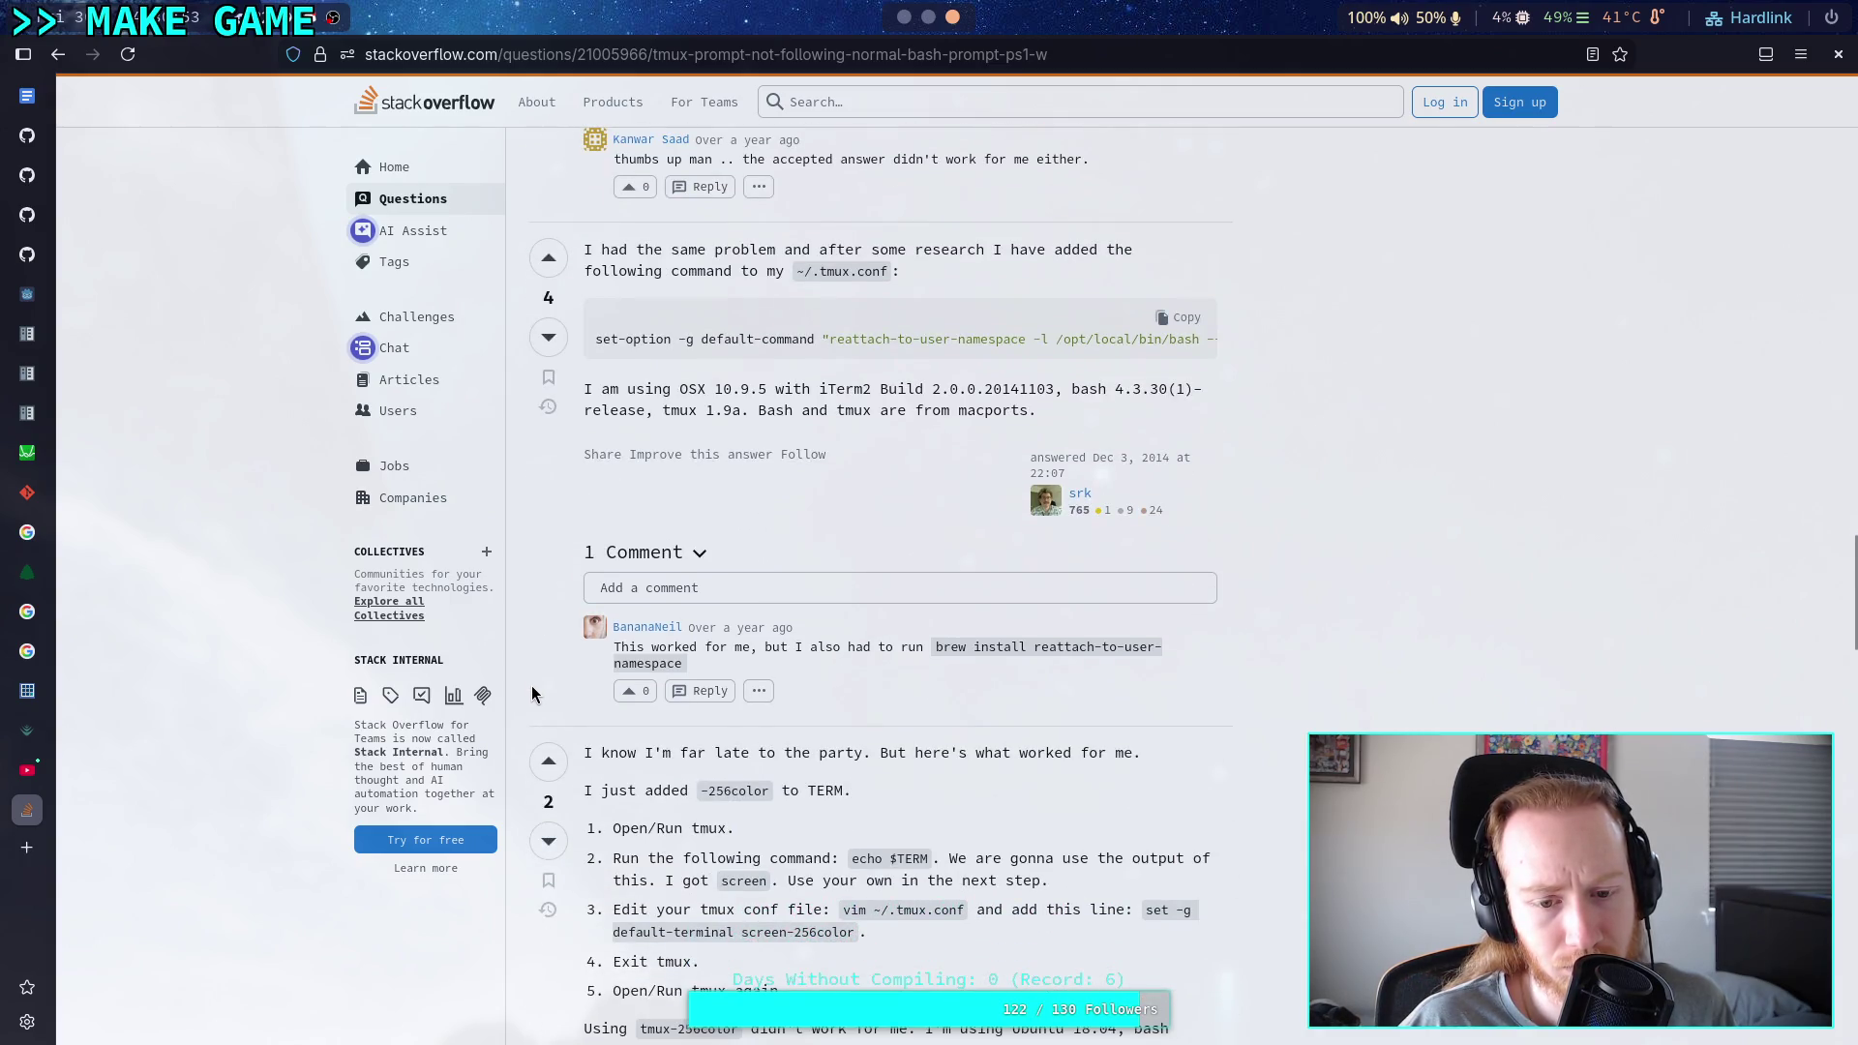
click(917, 20)
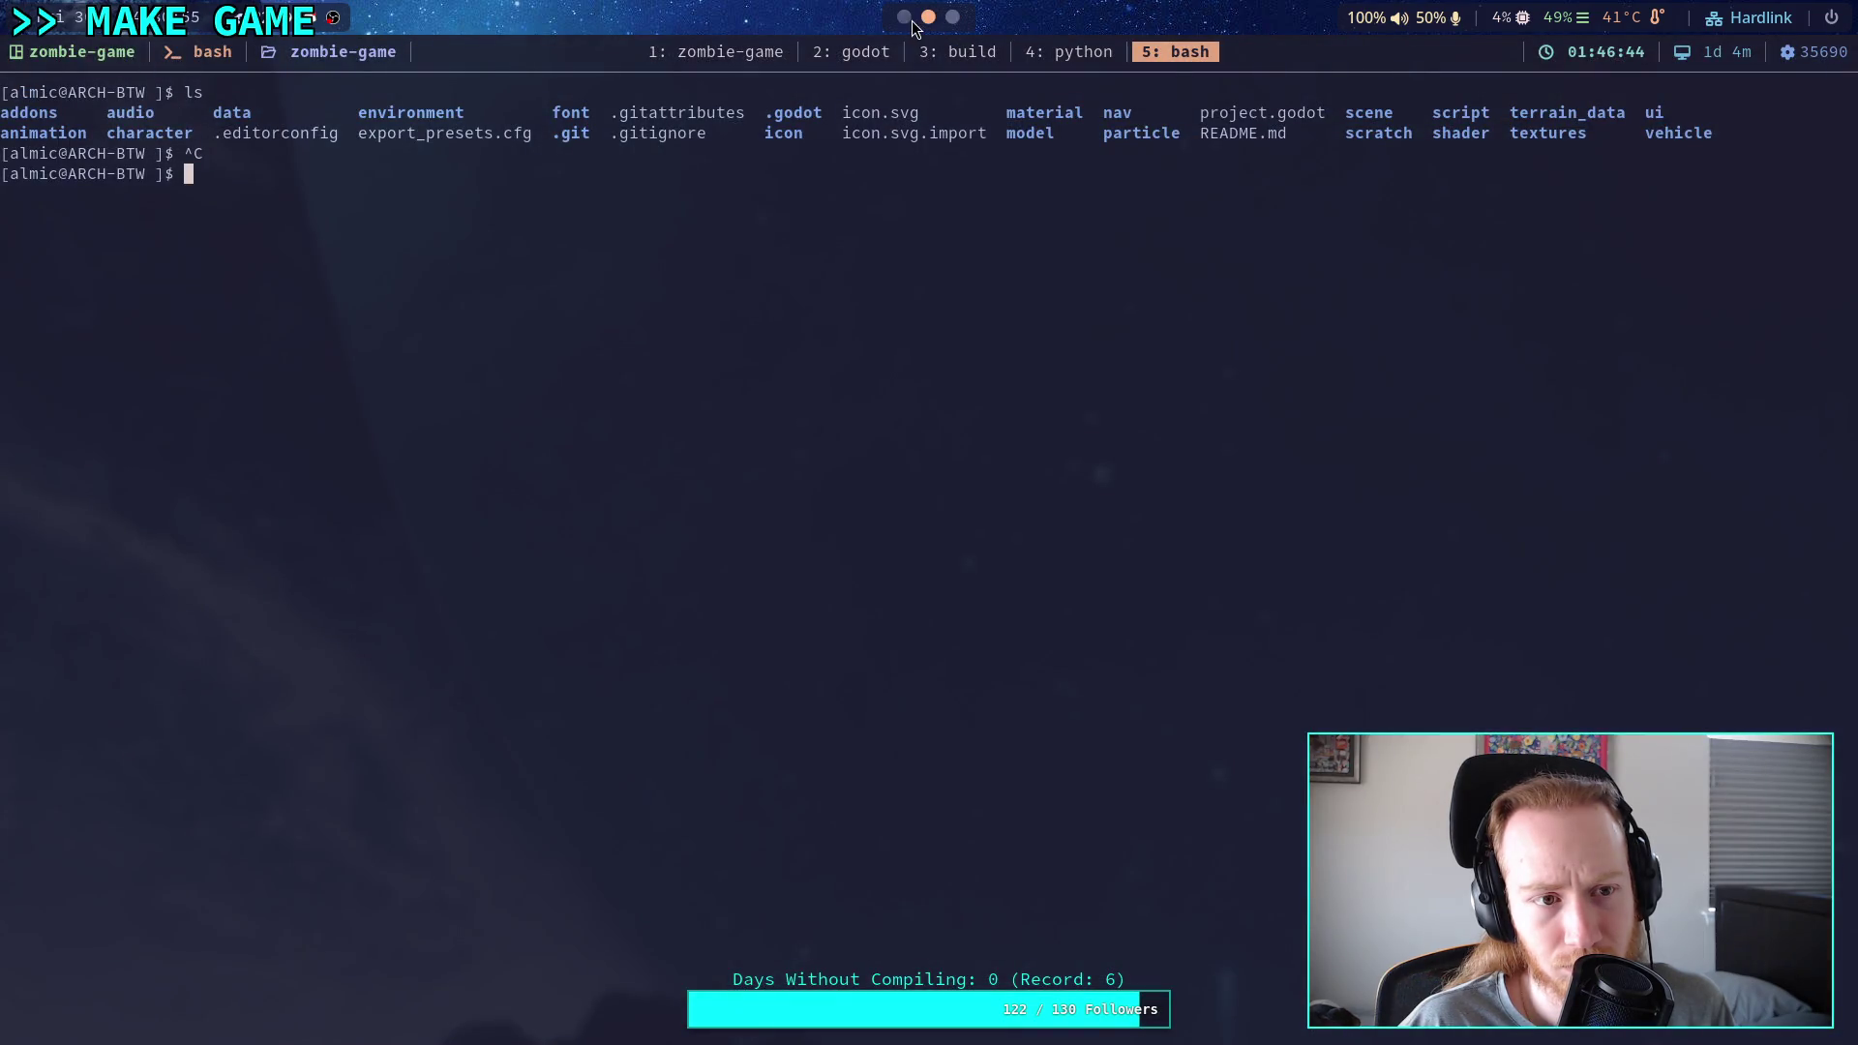
Step: Start a nested bash shell in the tmux bash window, then return to the Stack Overflow answers
click(904, 18)
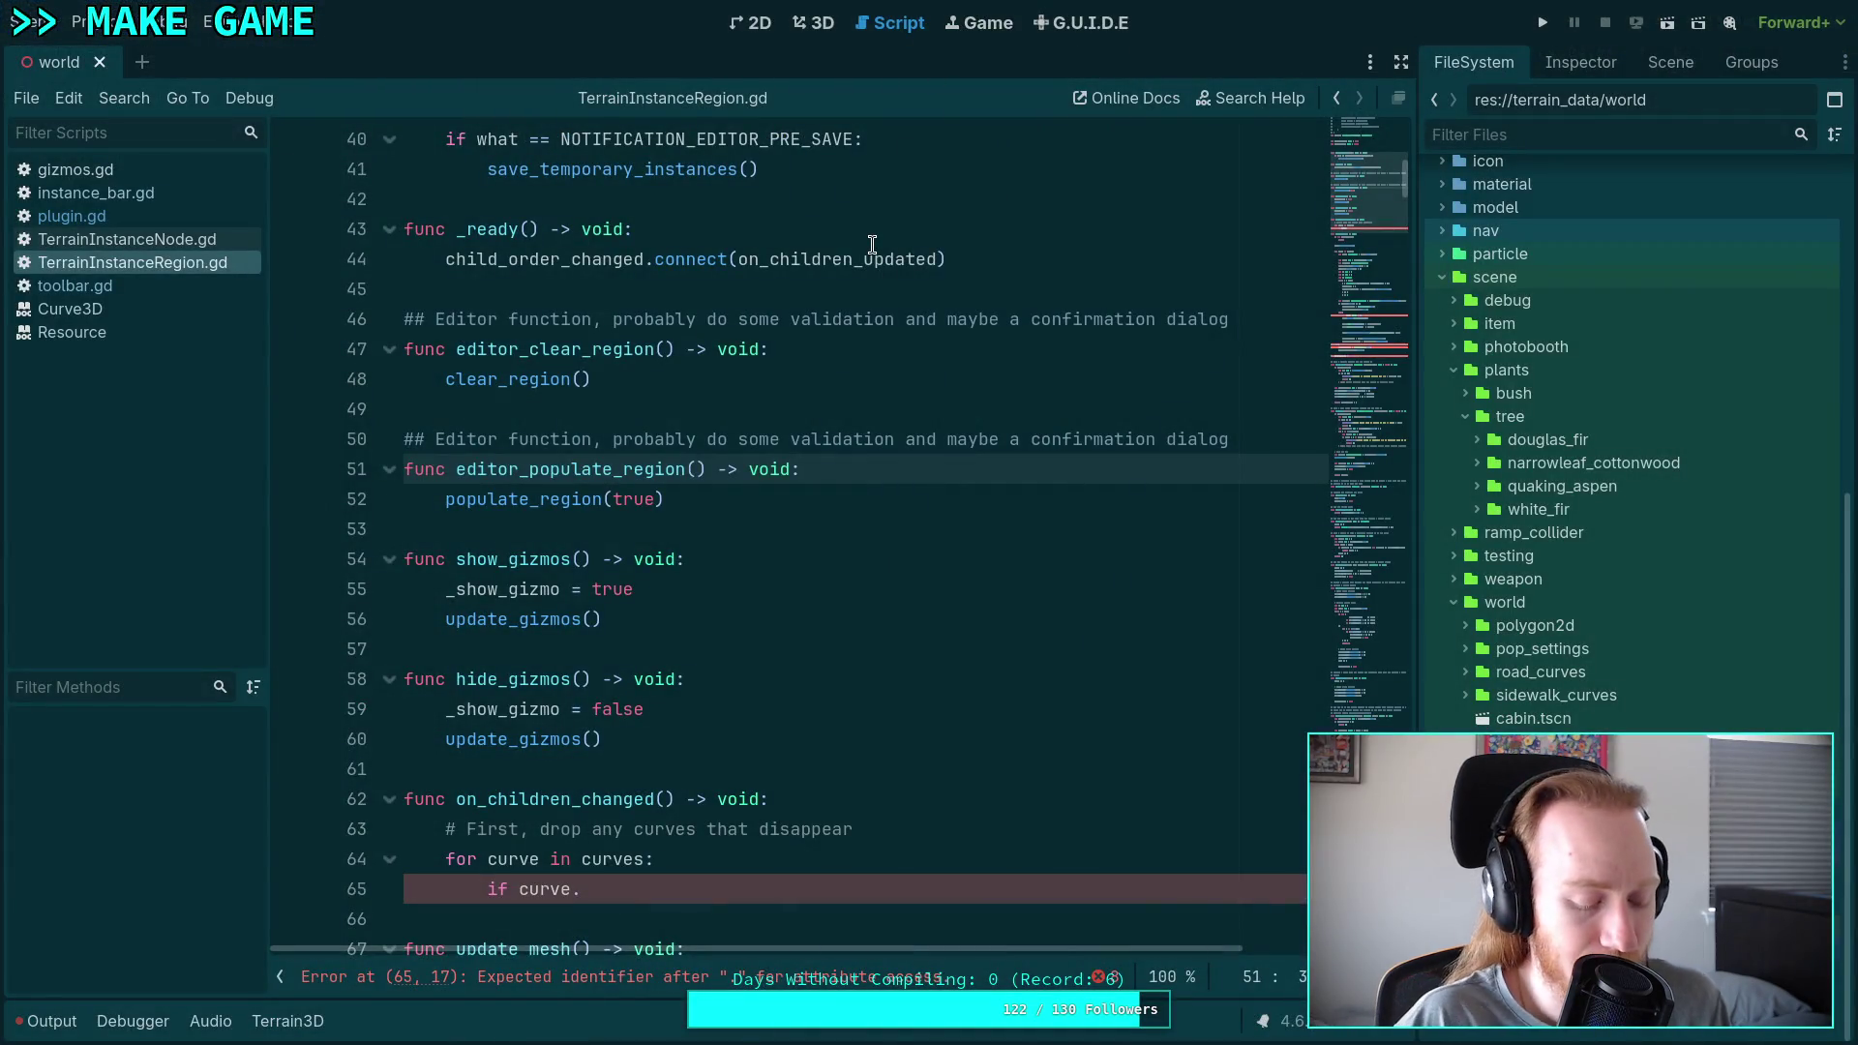
key(super+2)
text(ba)
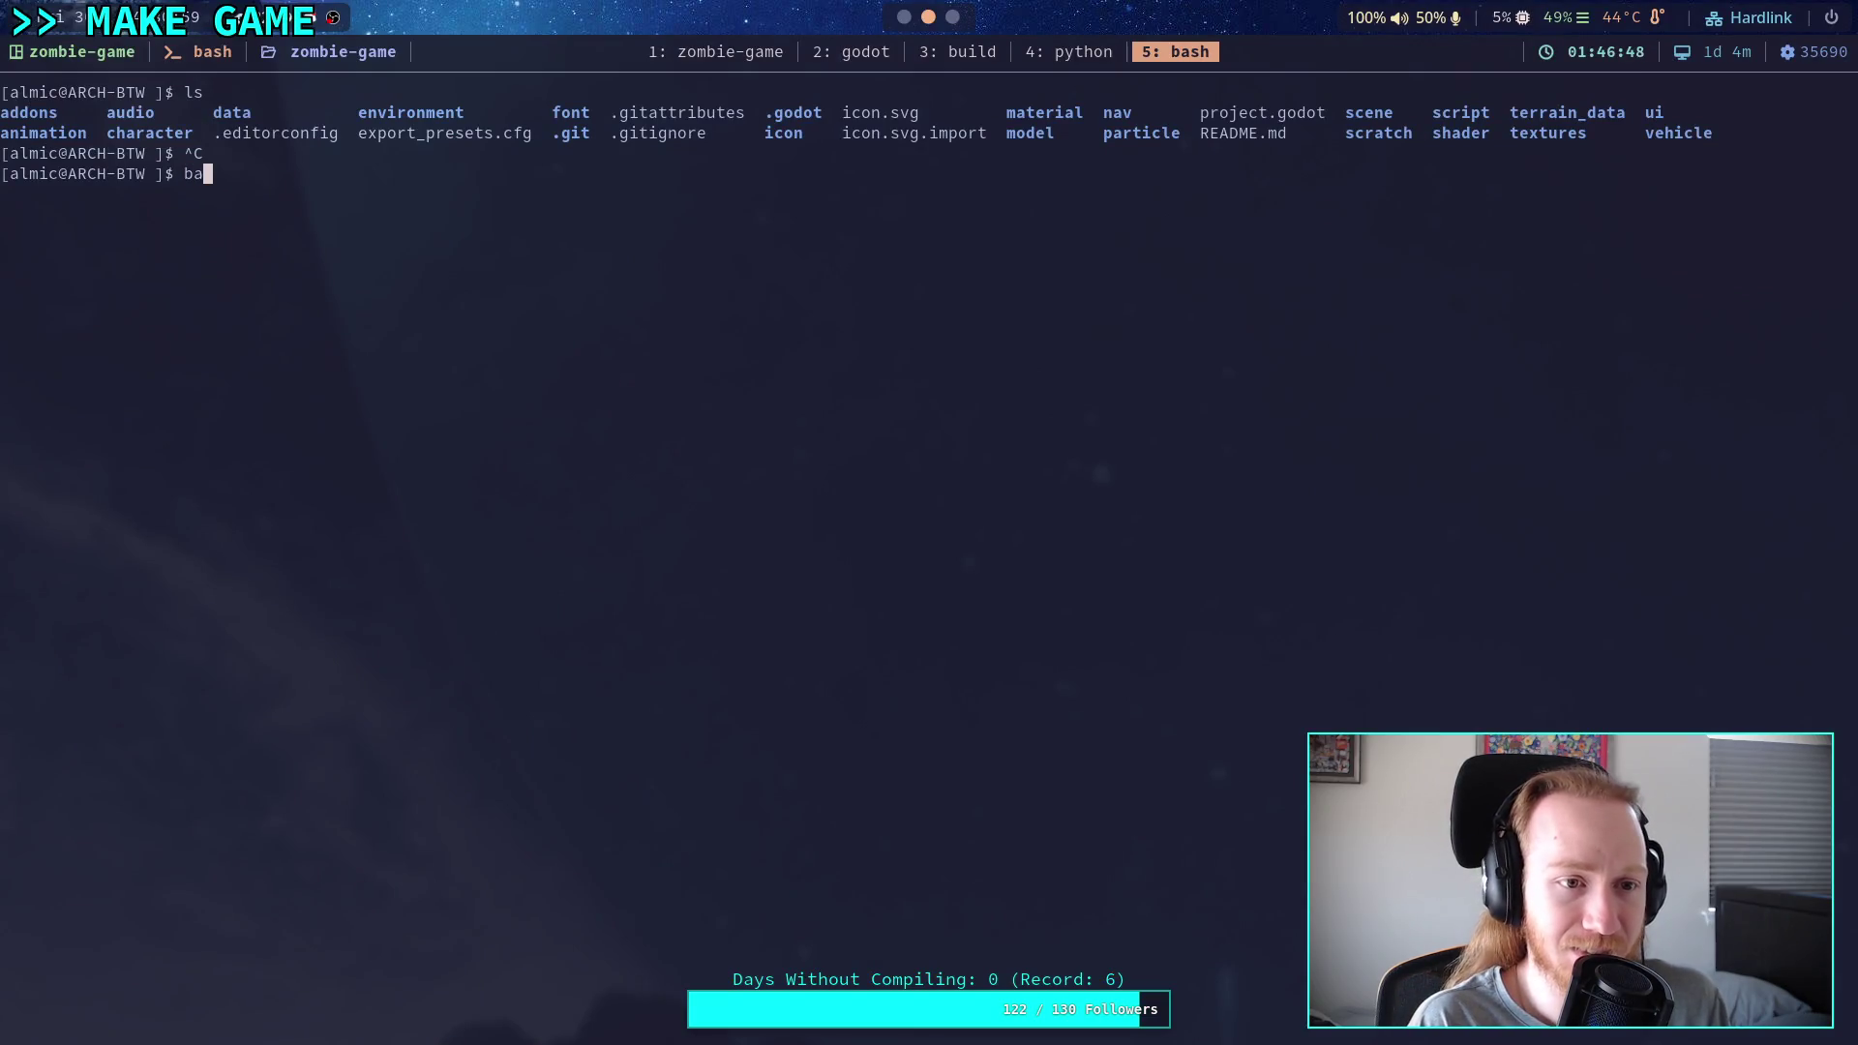
text(sh)
key(Return)
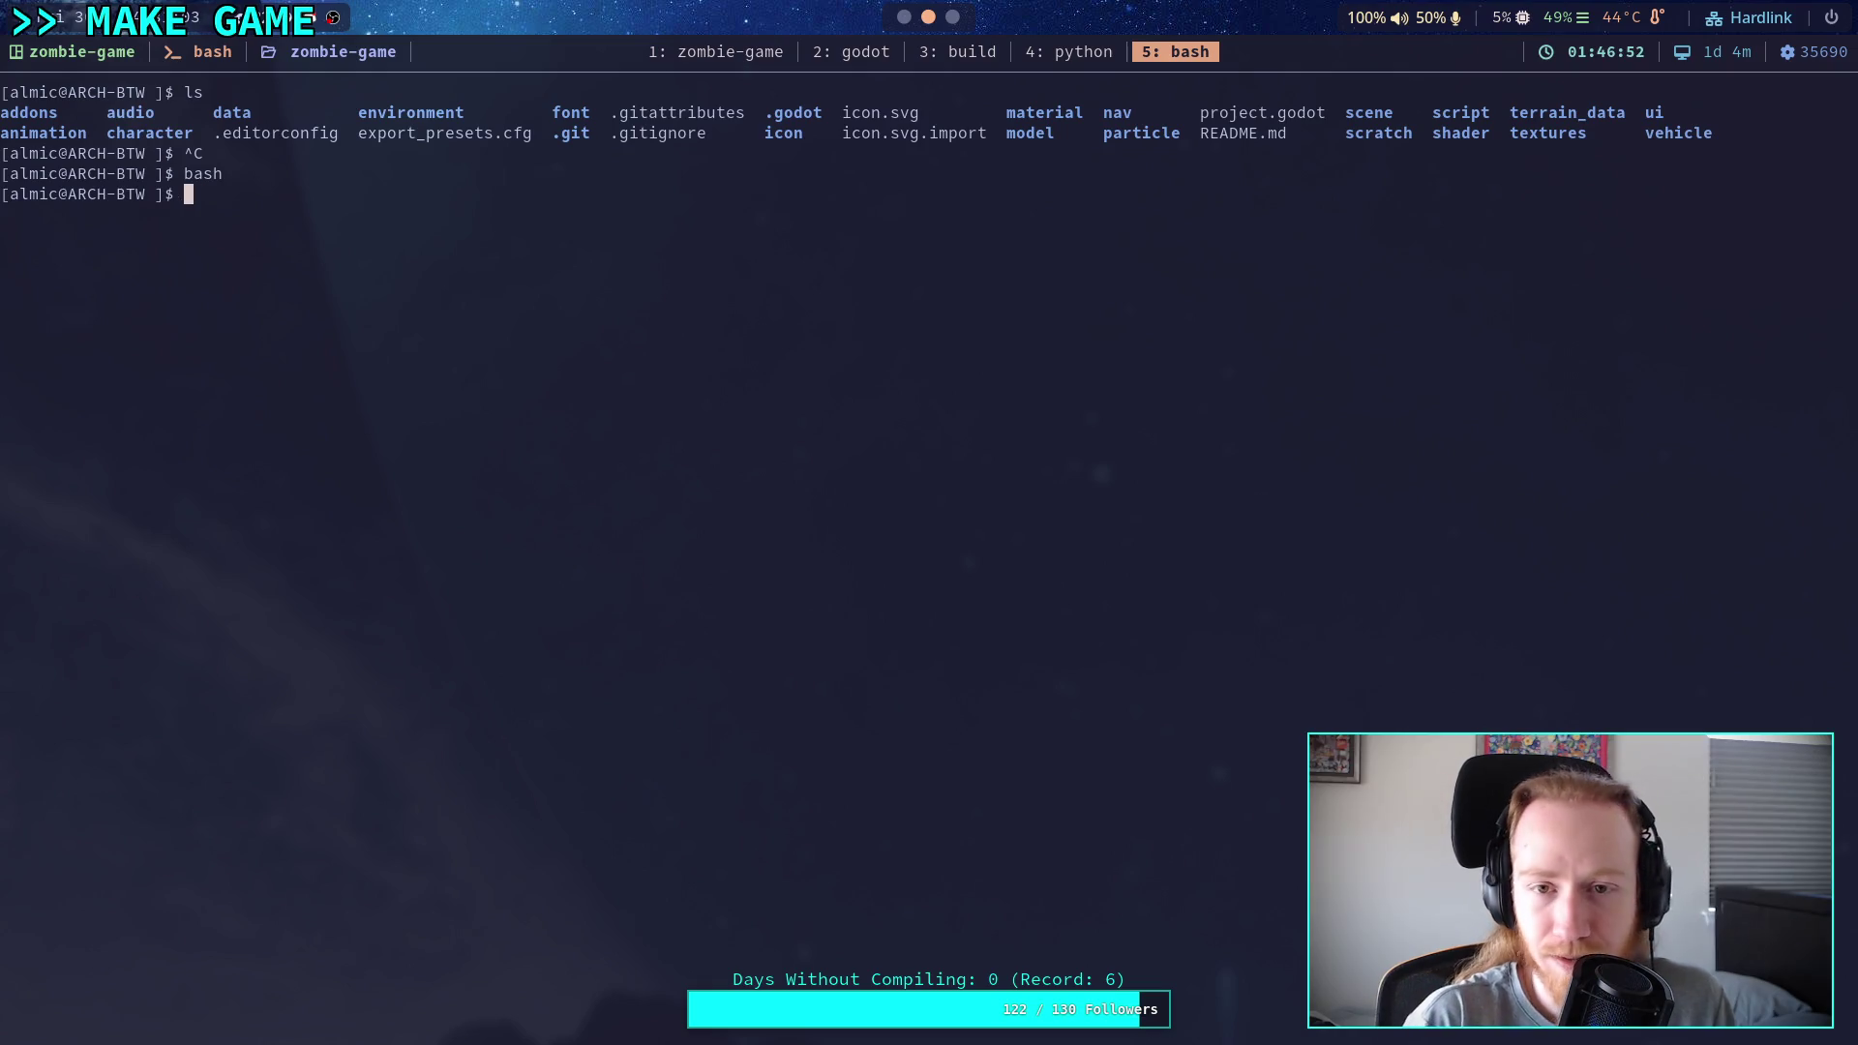
click(962, 19)
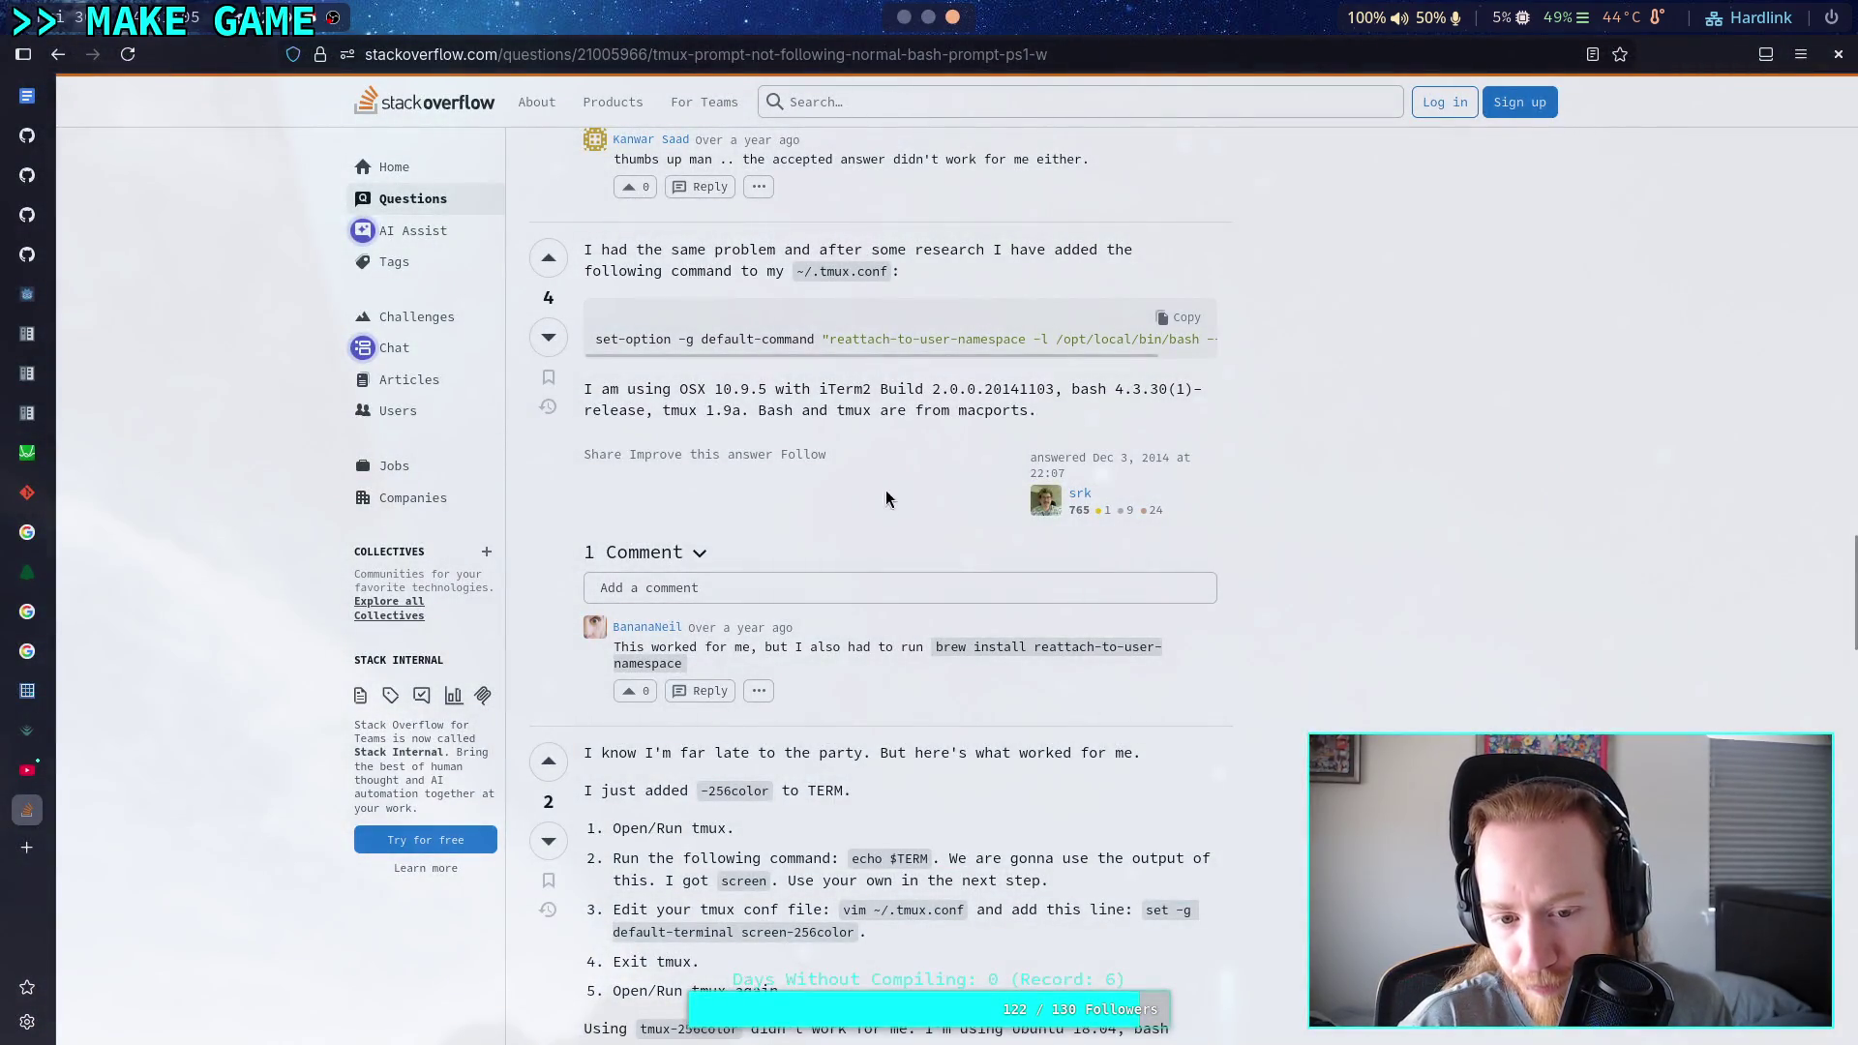
Step: Reread the 'Tmux prompt not following normal bash prompt PS1 \W' question, then return to the terminal
scroll(885, 492, down, 2)
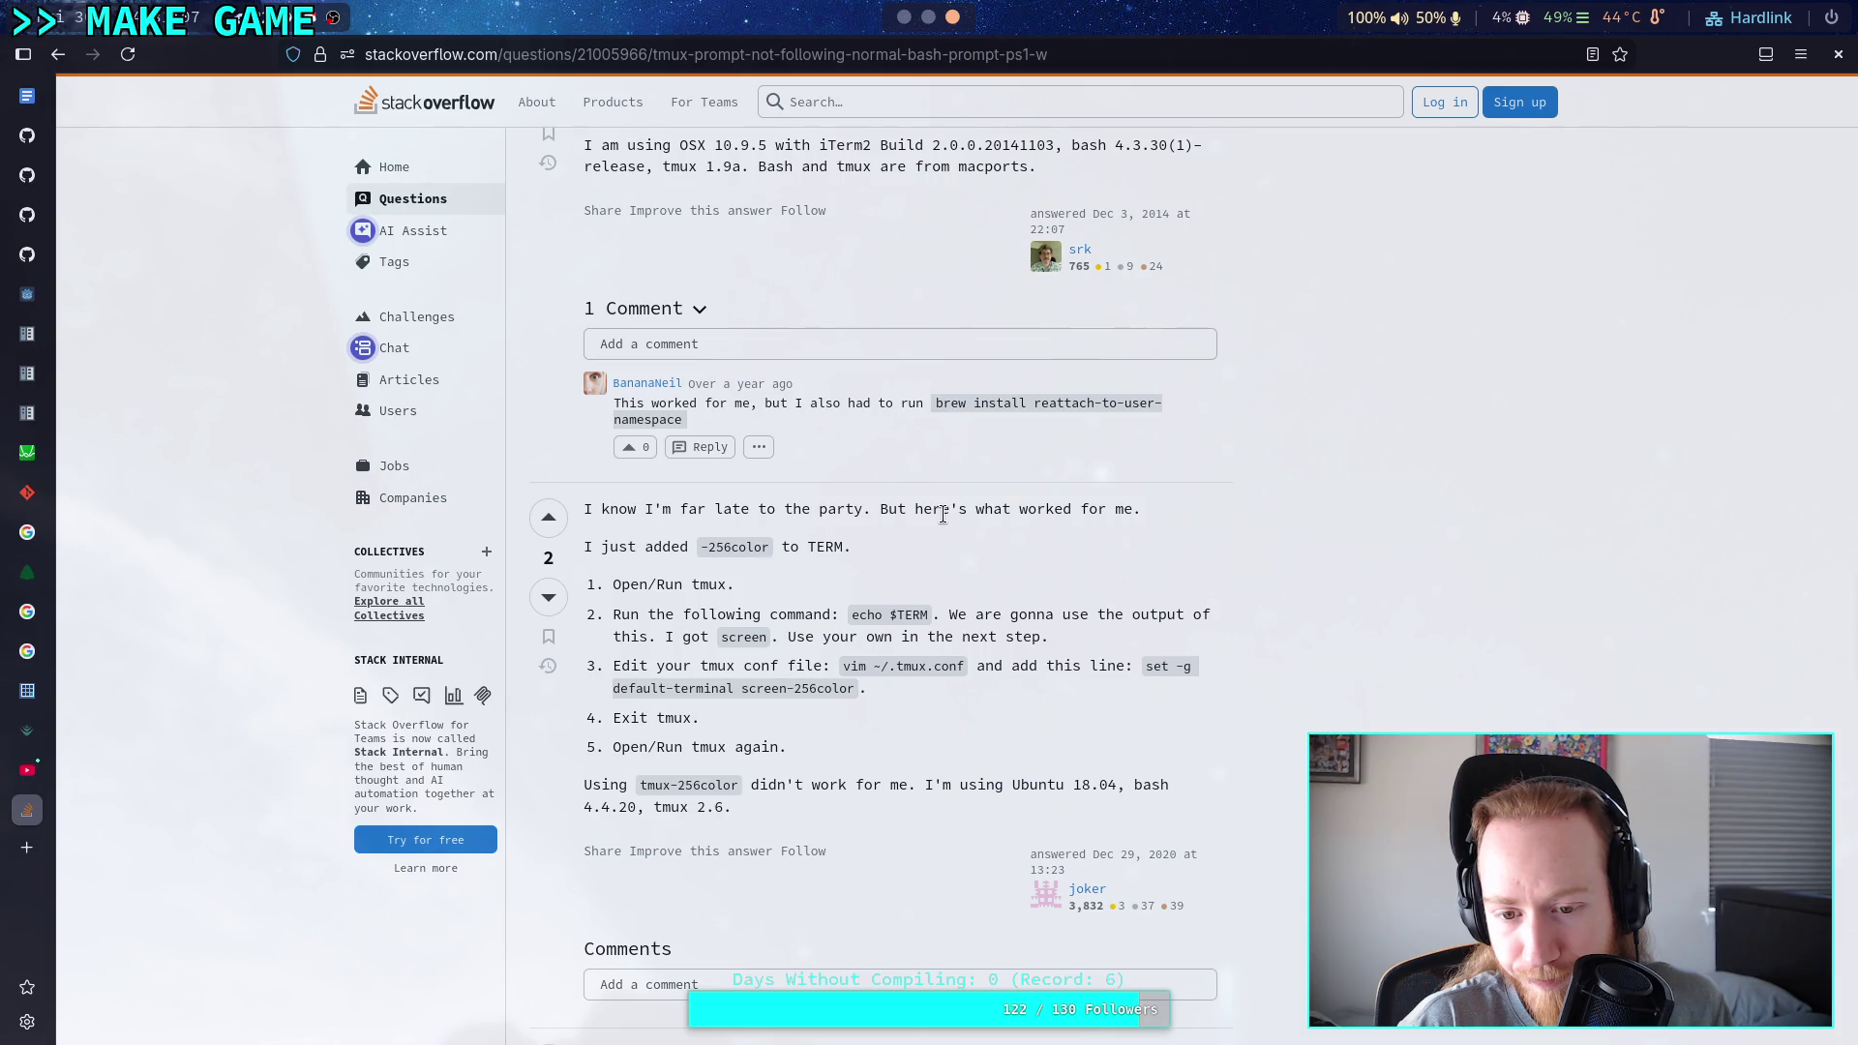
scroll(944, 515, up, 10)
scroll(944, 524, up, 3)
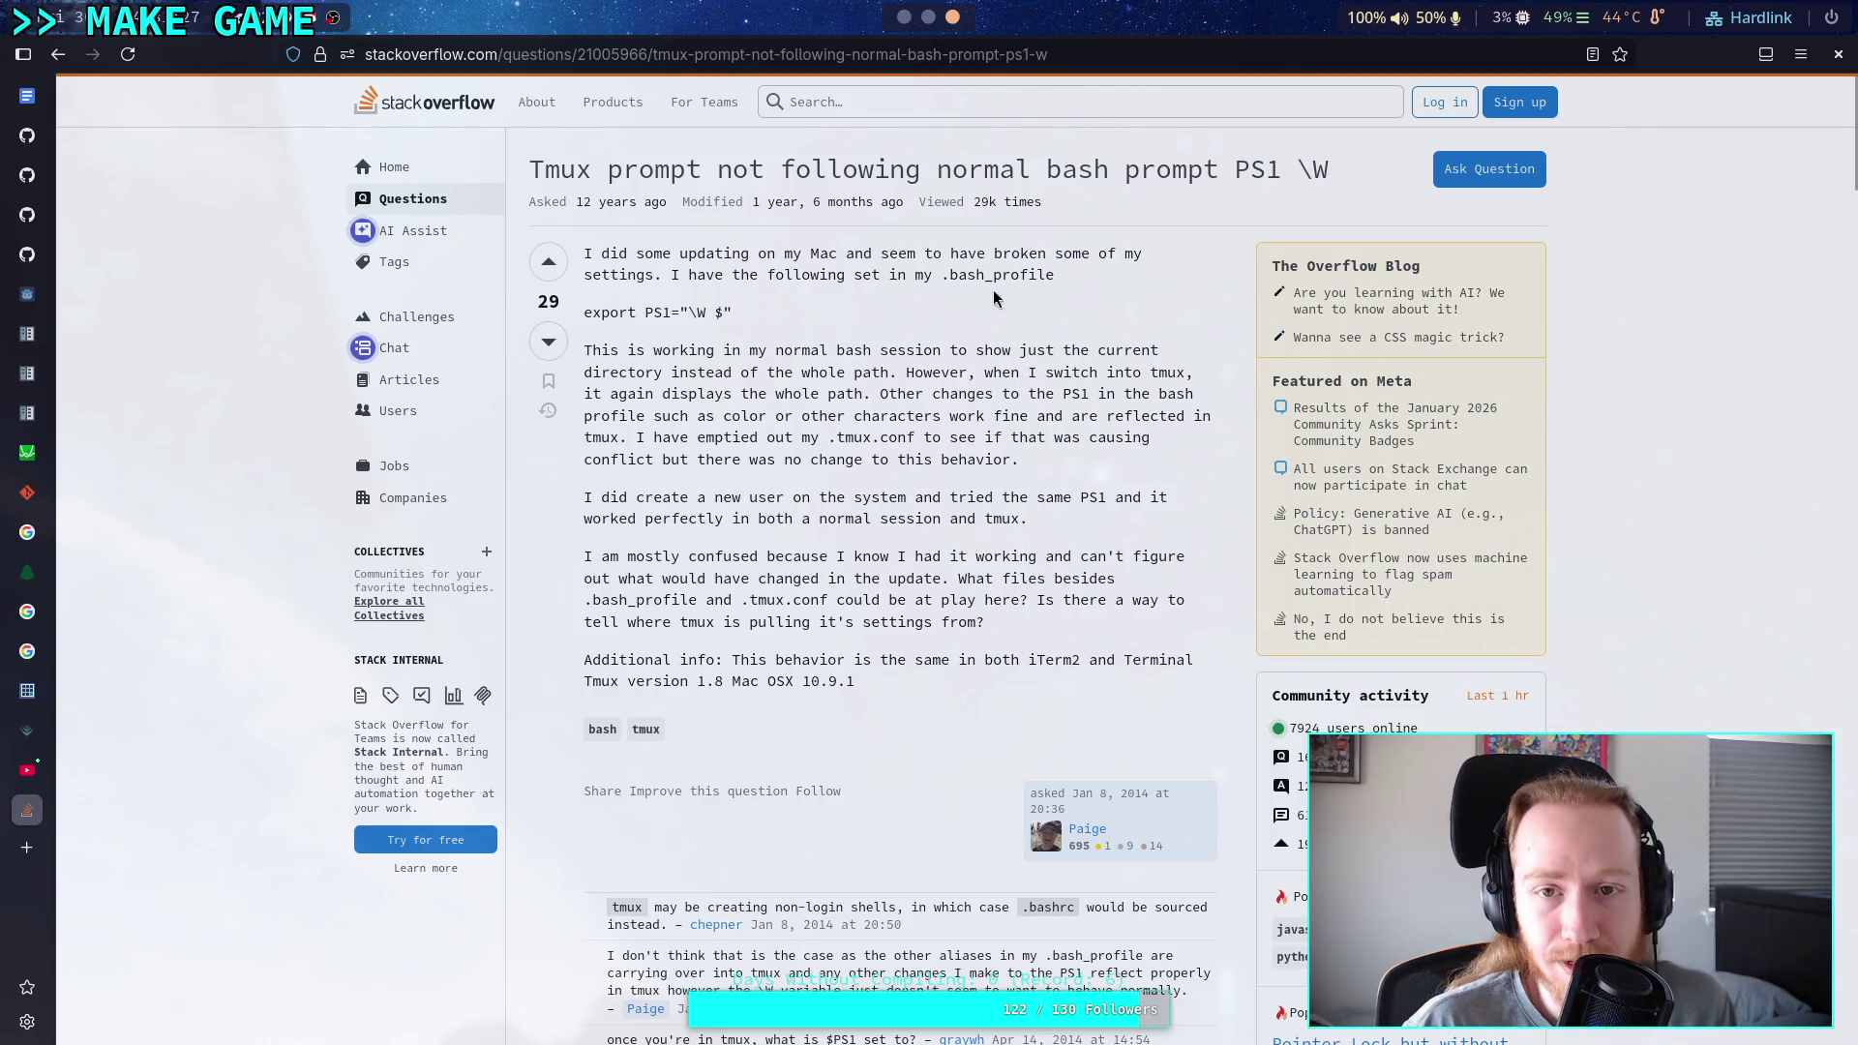
click(928, 17)
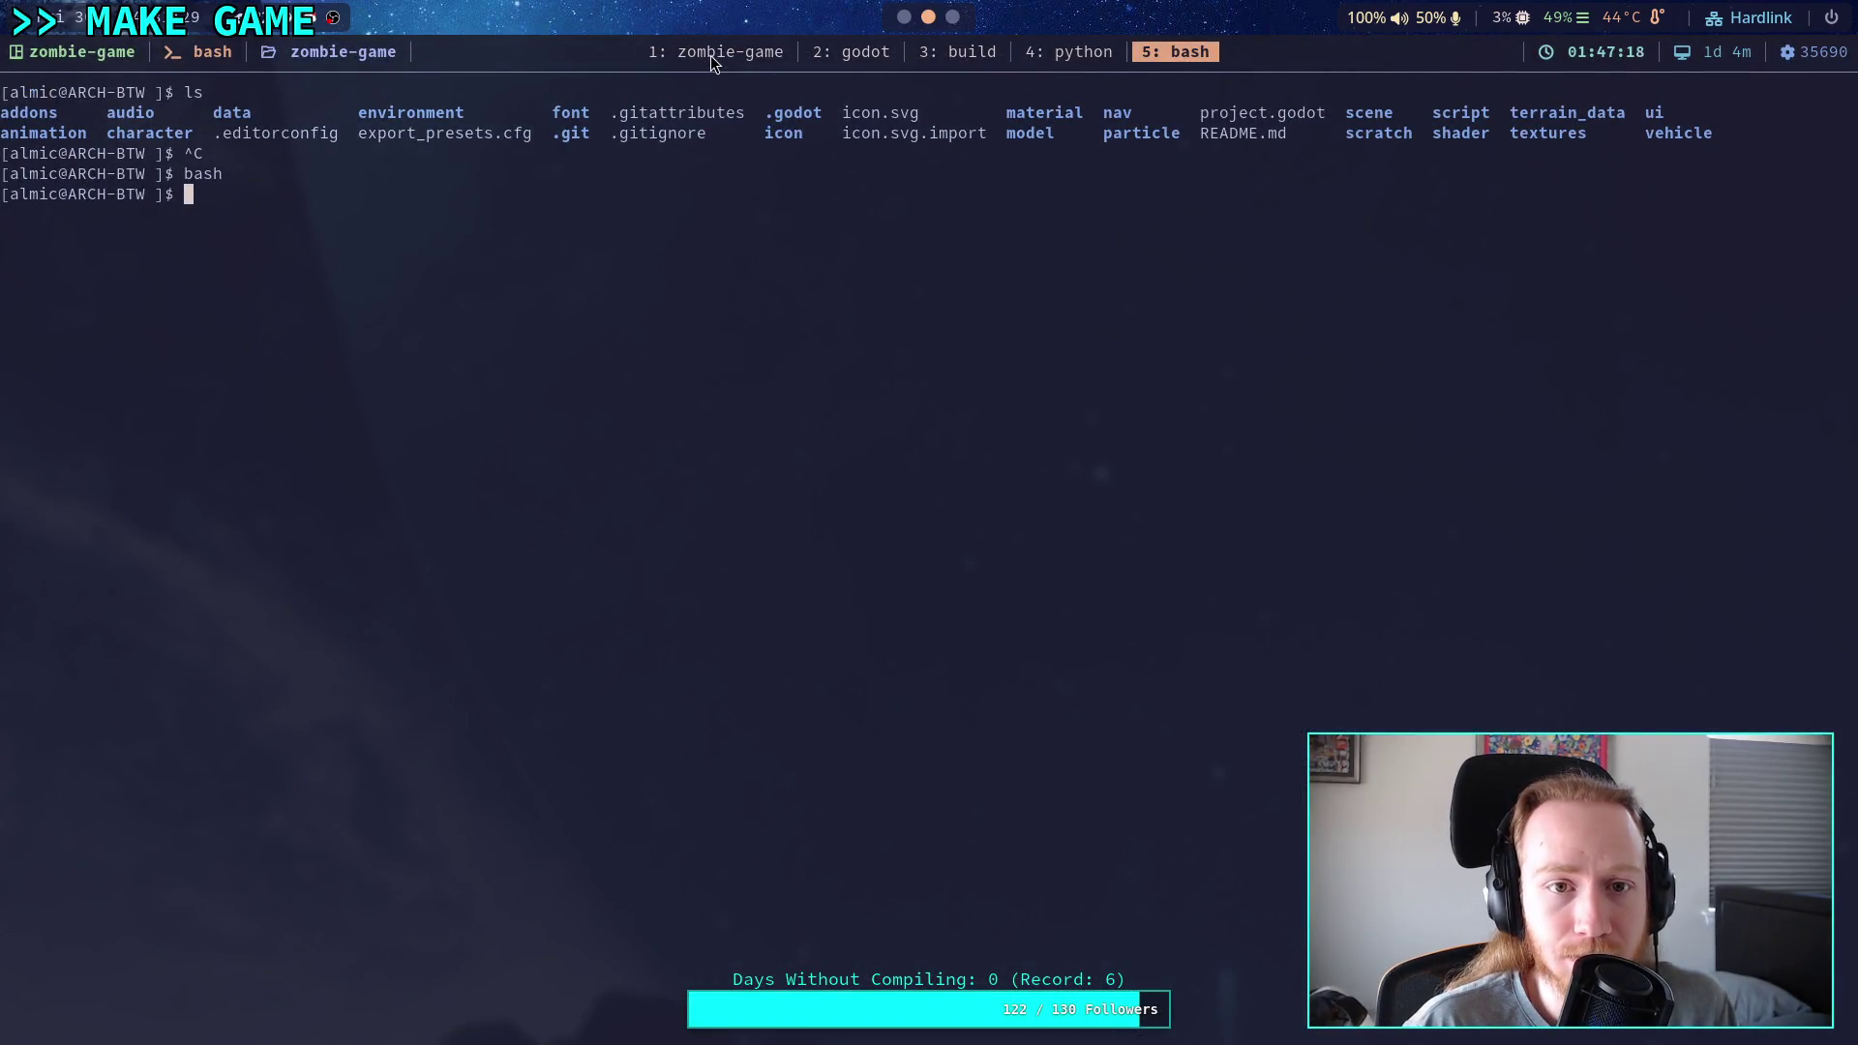
Step: Open ~/.tmux.conf in Neovim from the zombie-game window and move down to line 6
click(711, 55)
text(n ~)
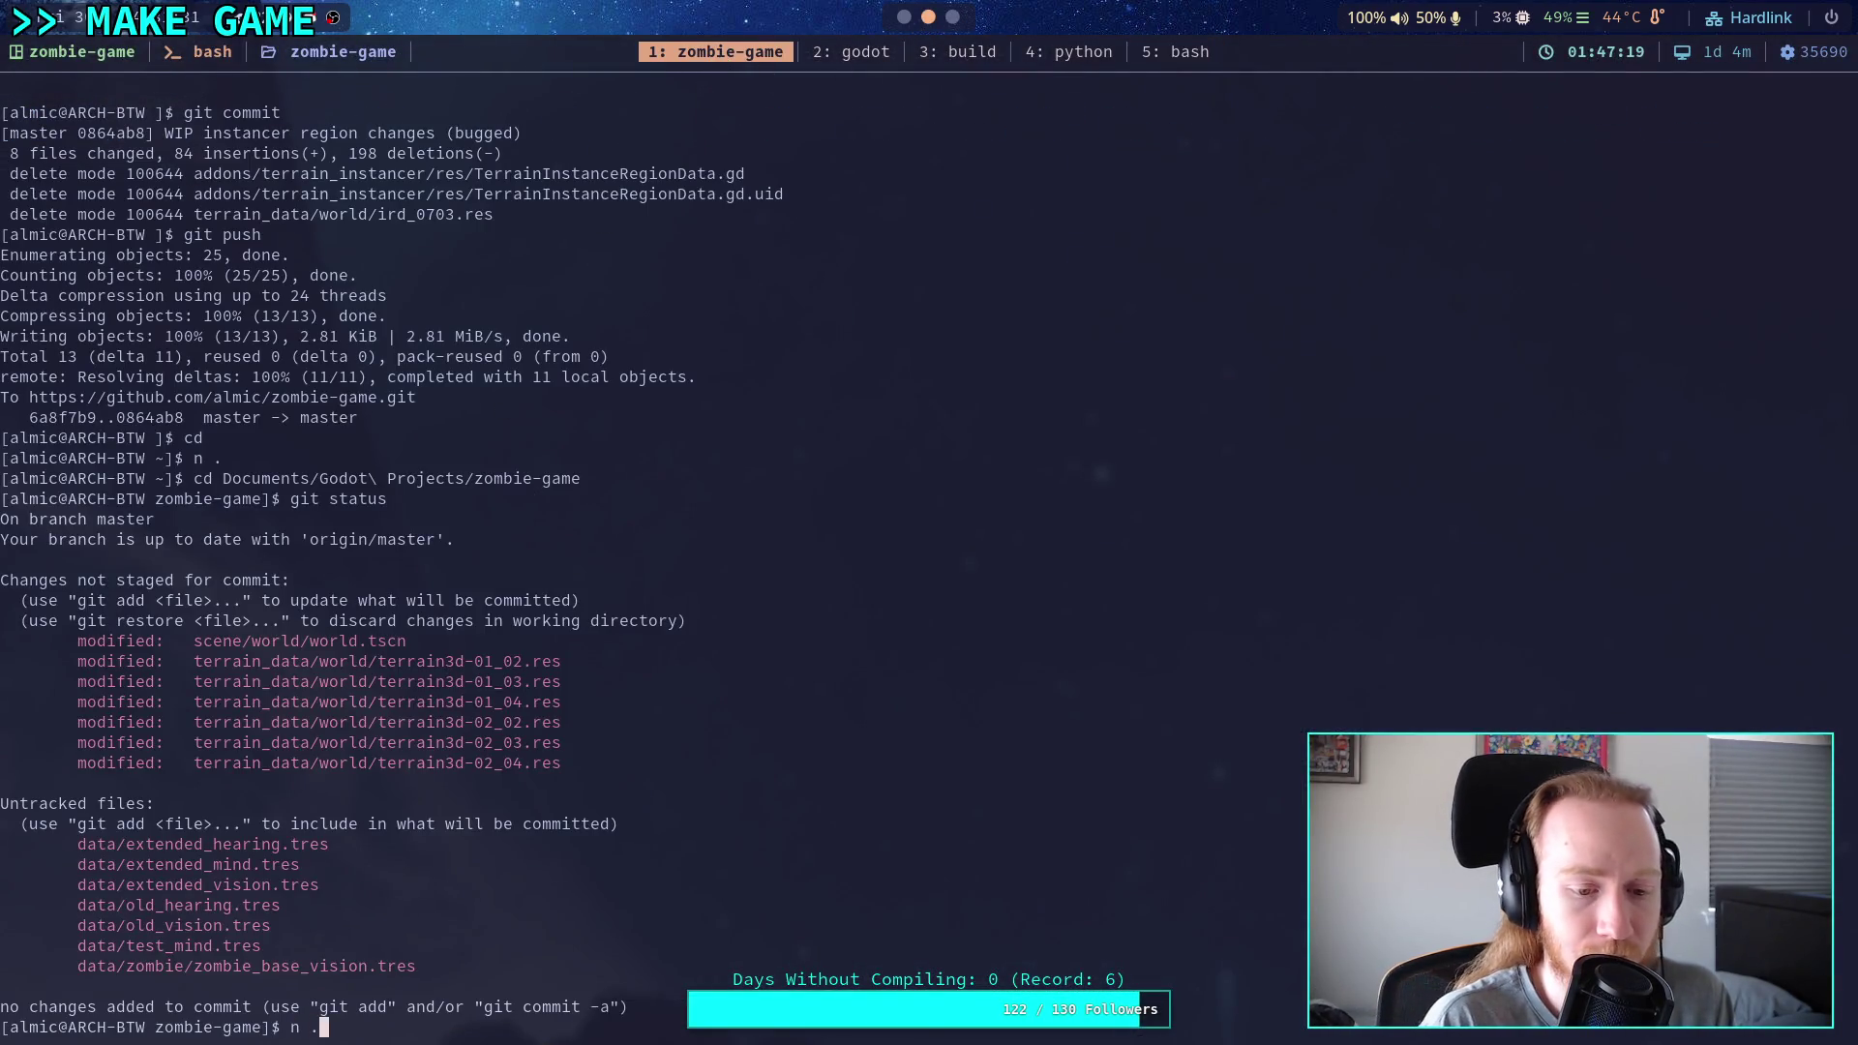
text(/.)
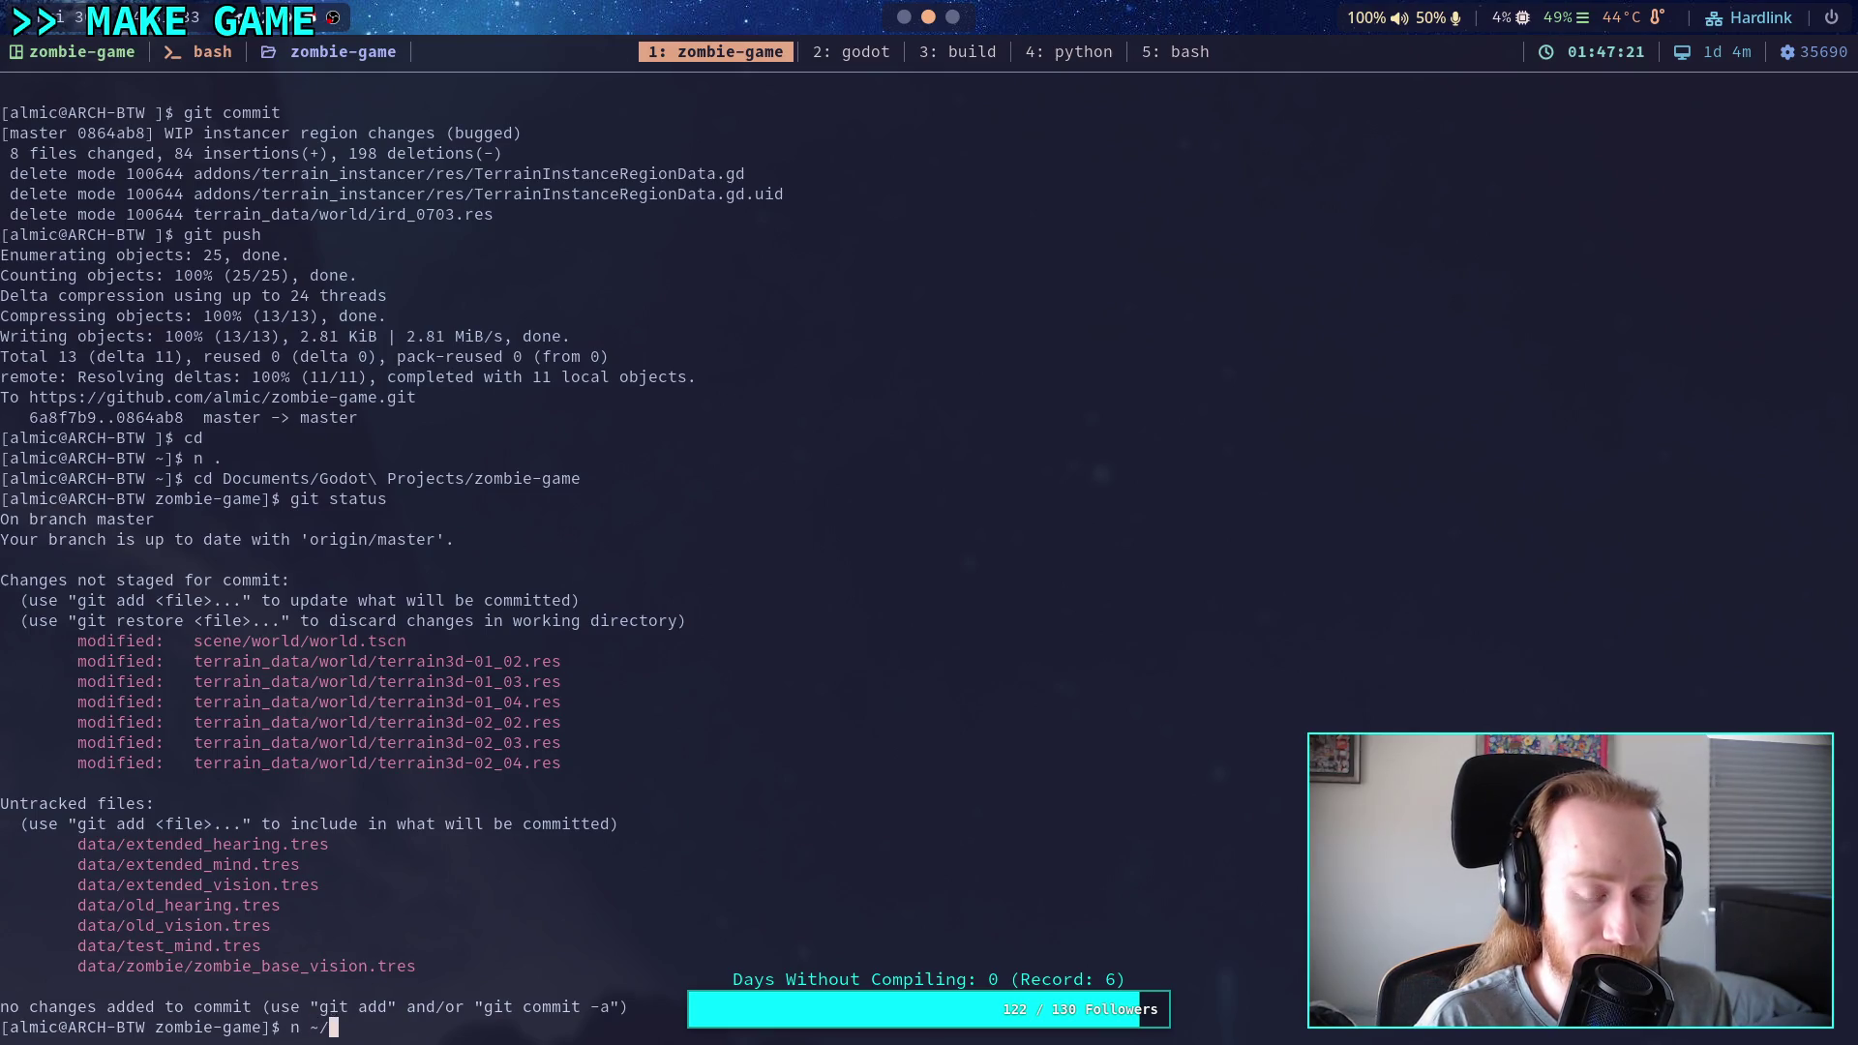
text(tmux.)
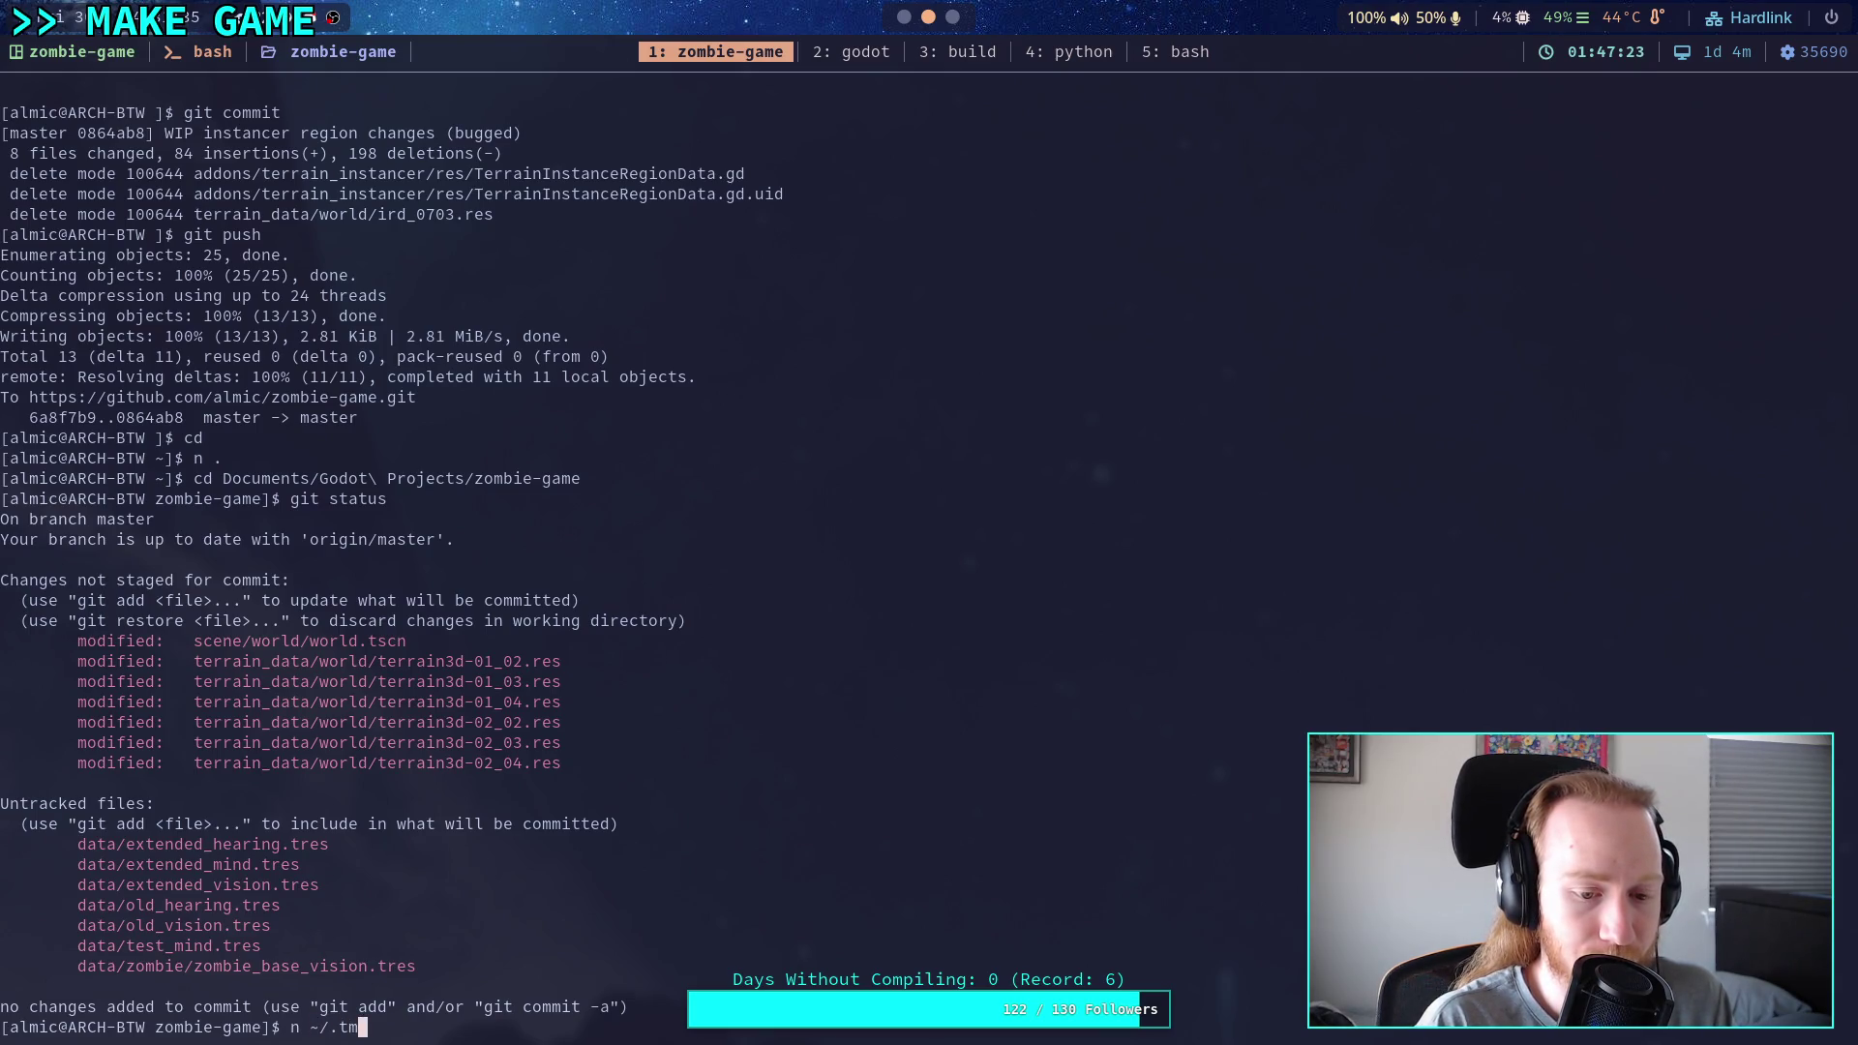
key(Tab)
key(Return)
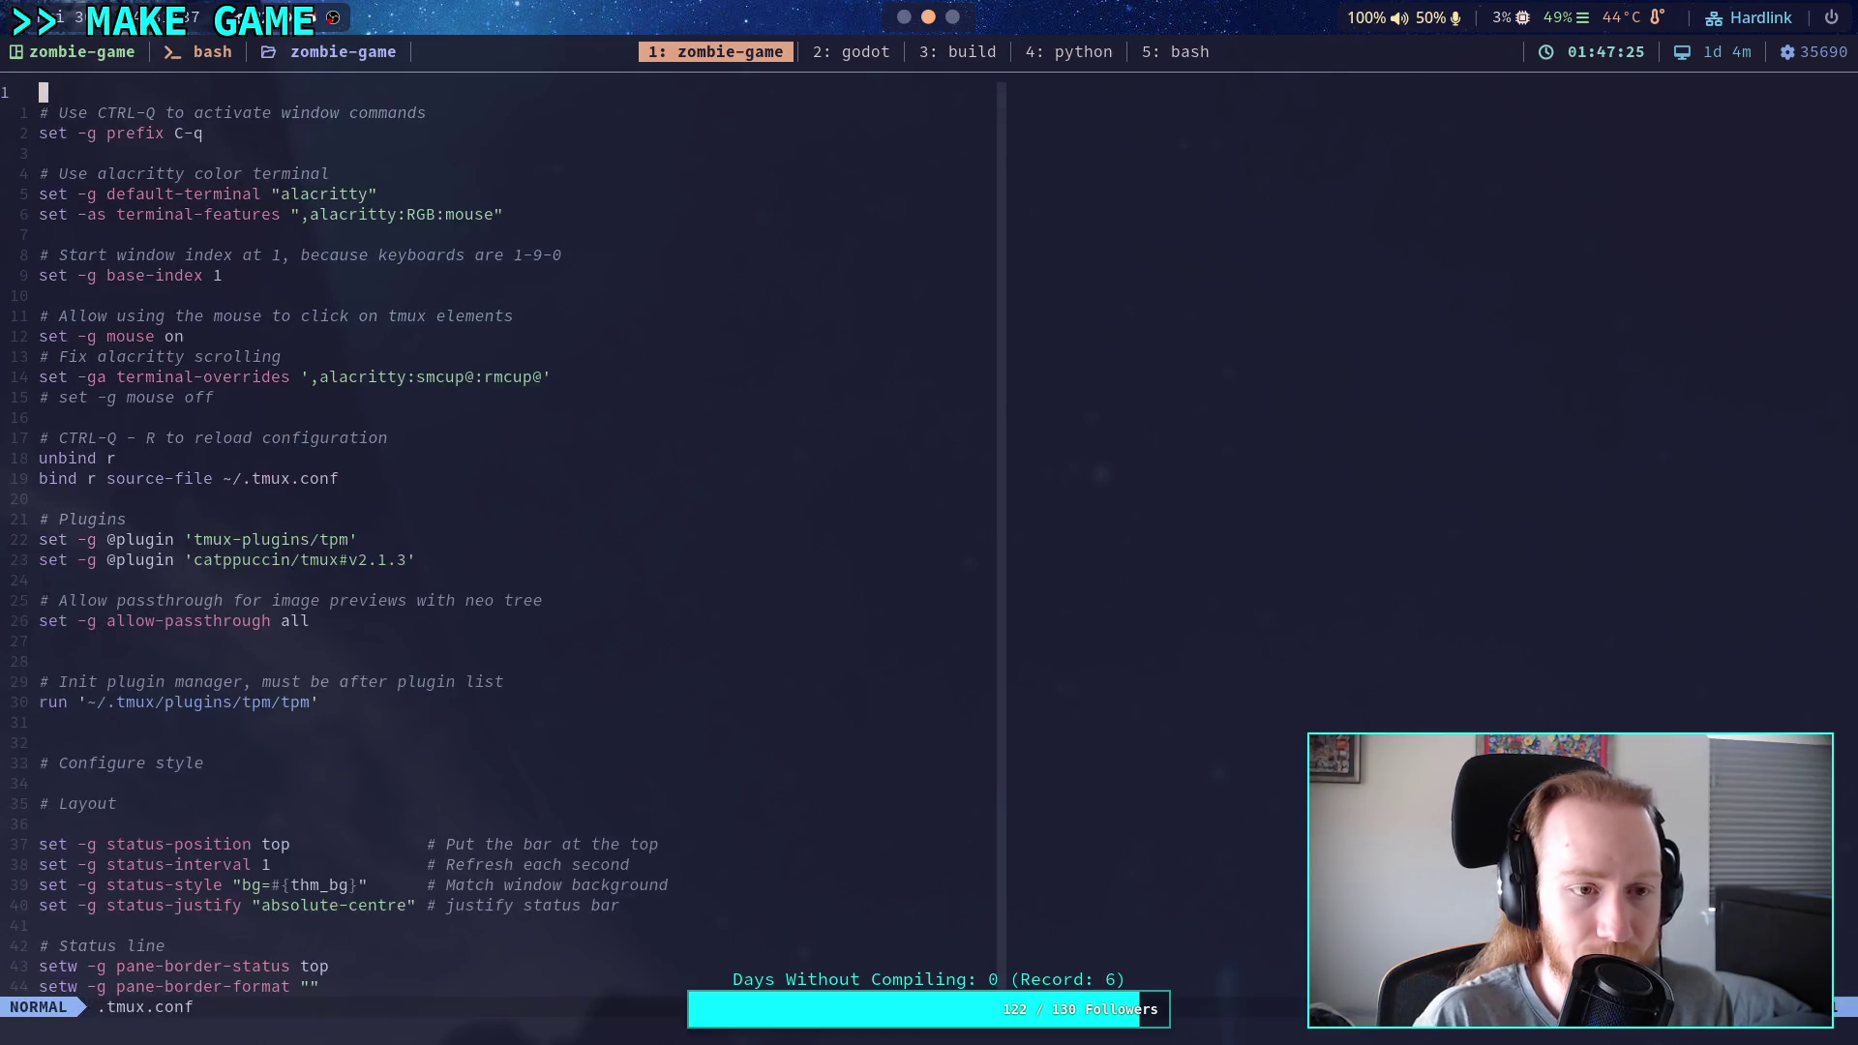
key(j)
key(j)
key(j)
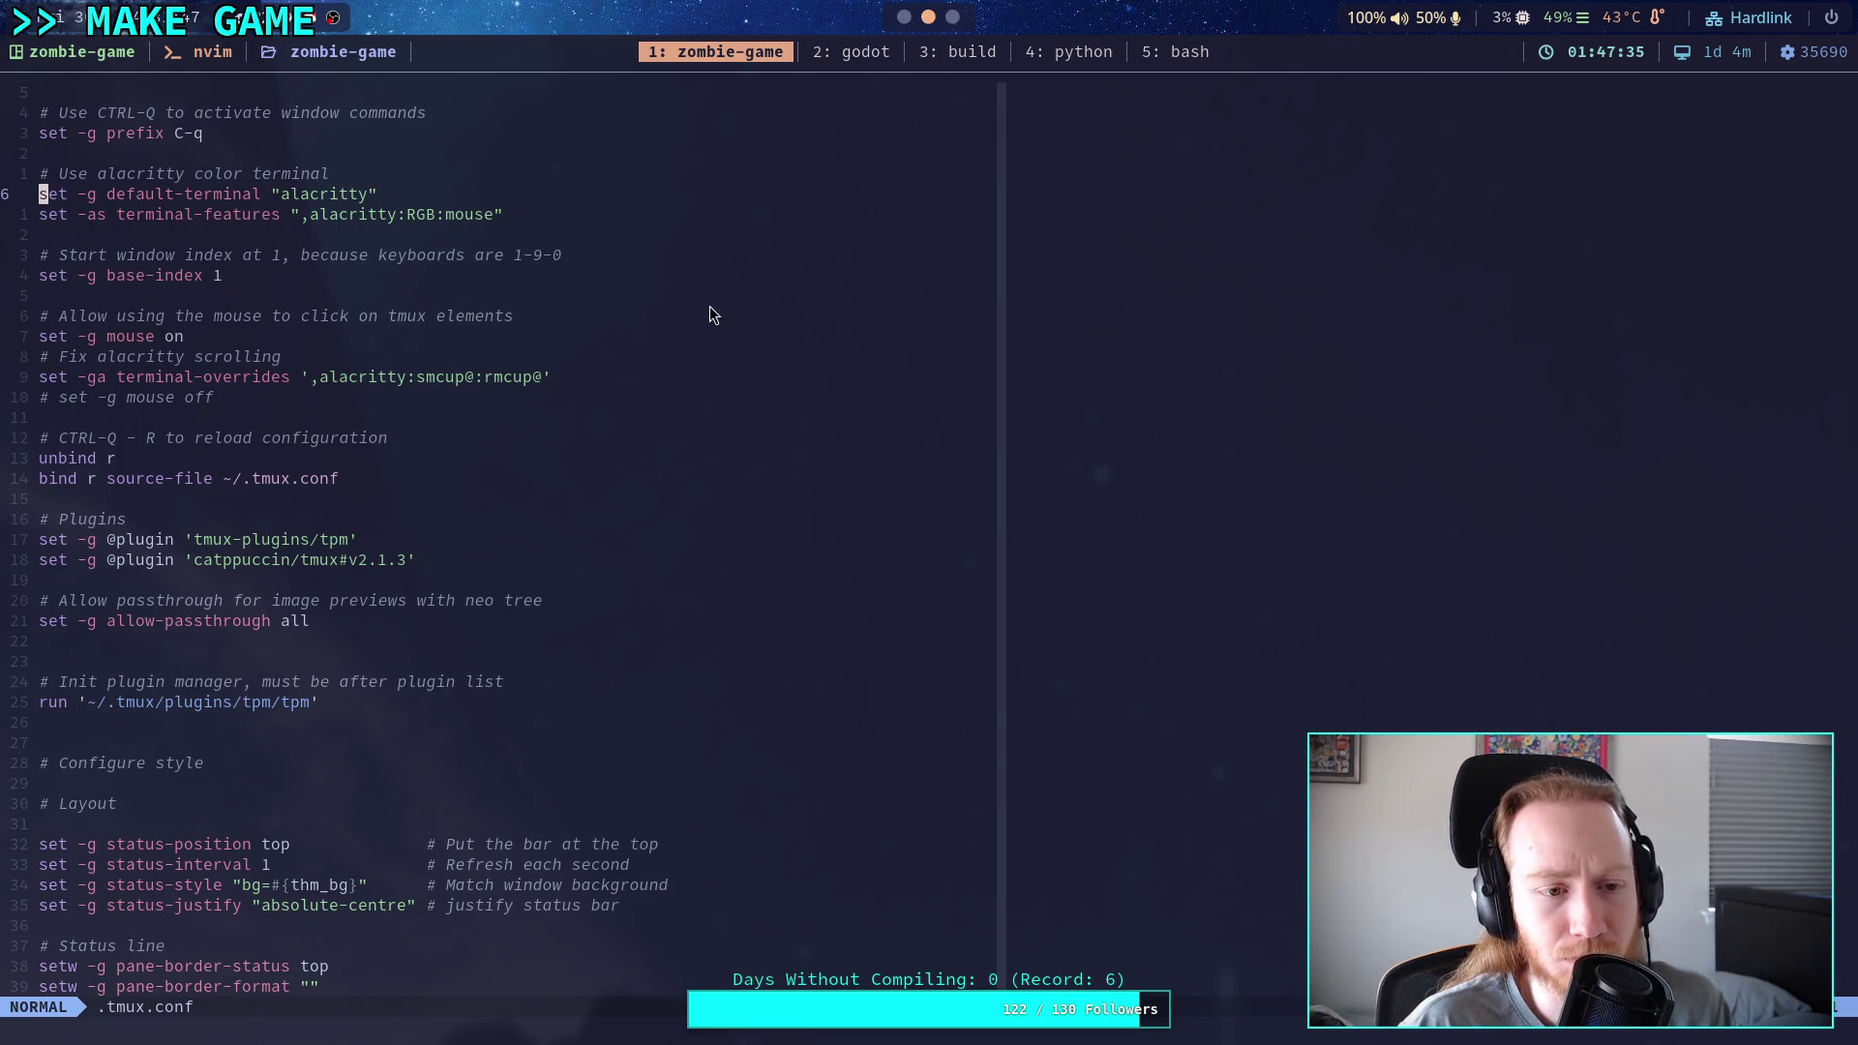
Step: Check the Stack Overflow answer recommending set-option -g default-command bash, then return to Neovim
click(960, 19)
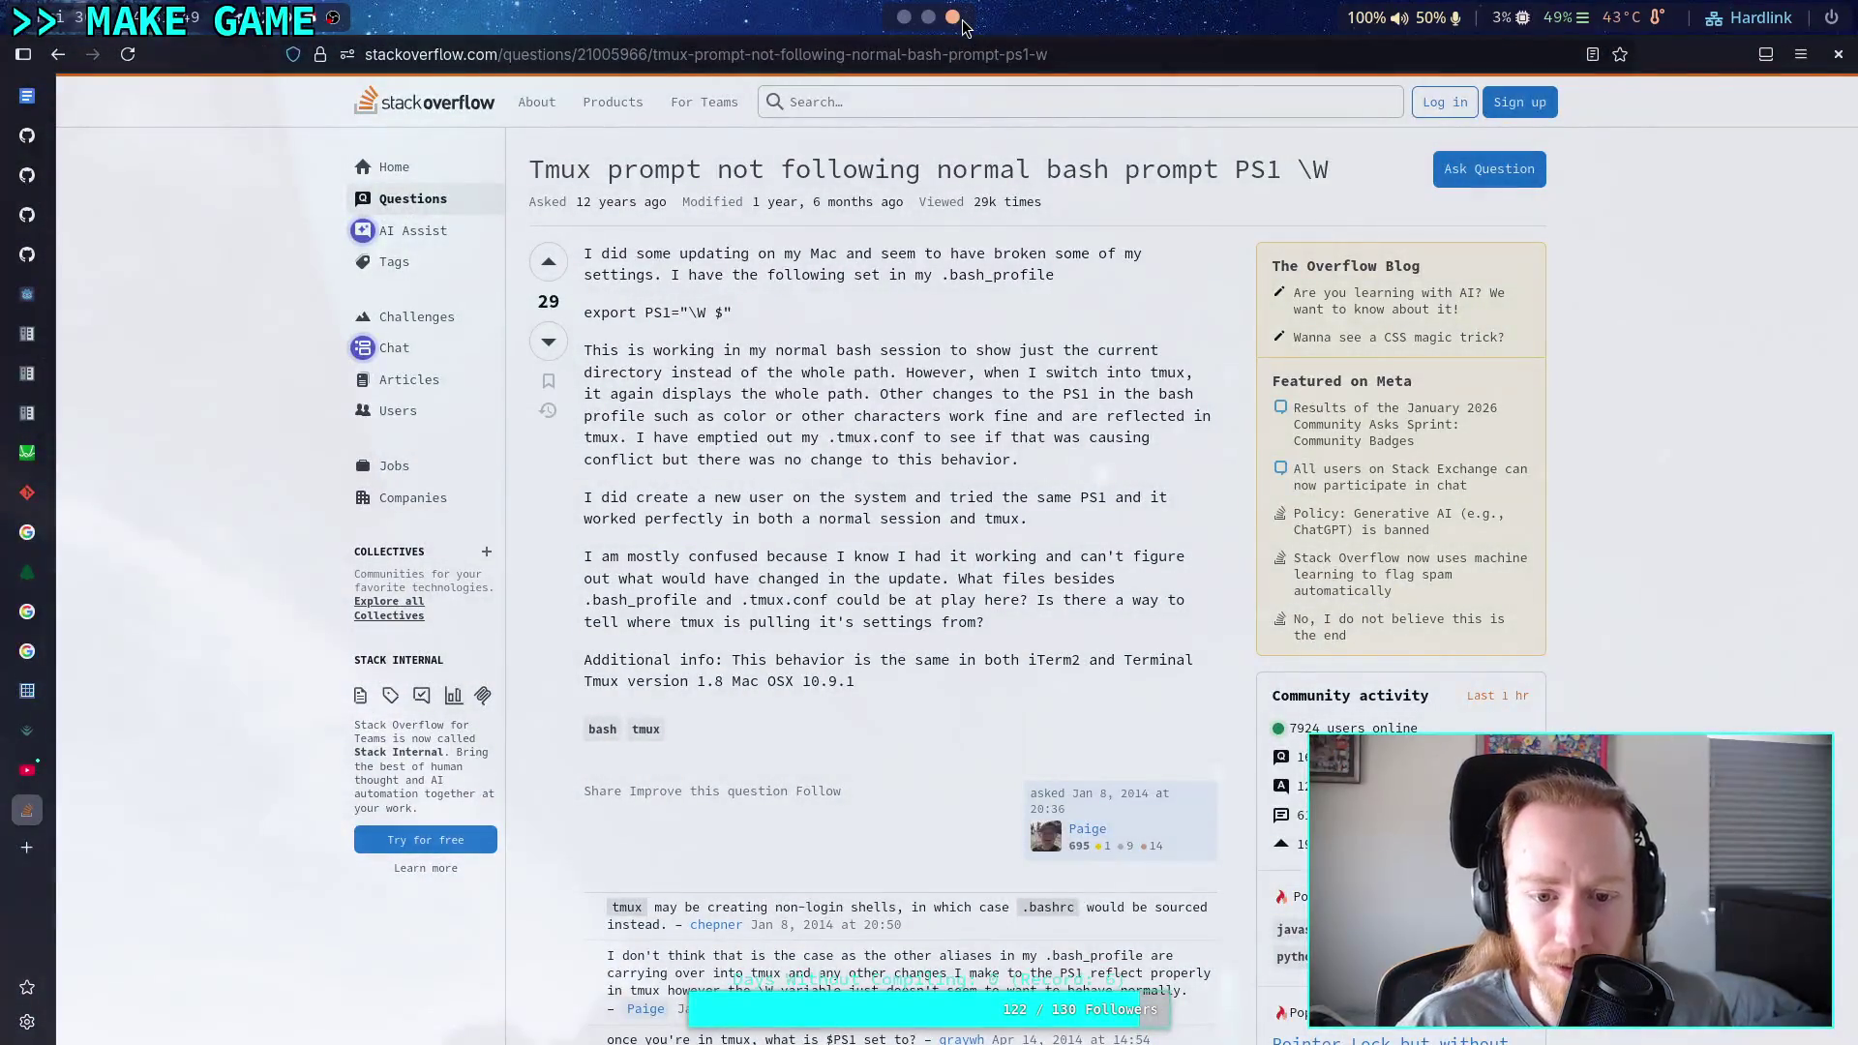
scroll(989, 600, down, 6)
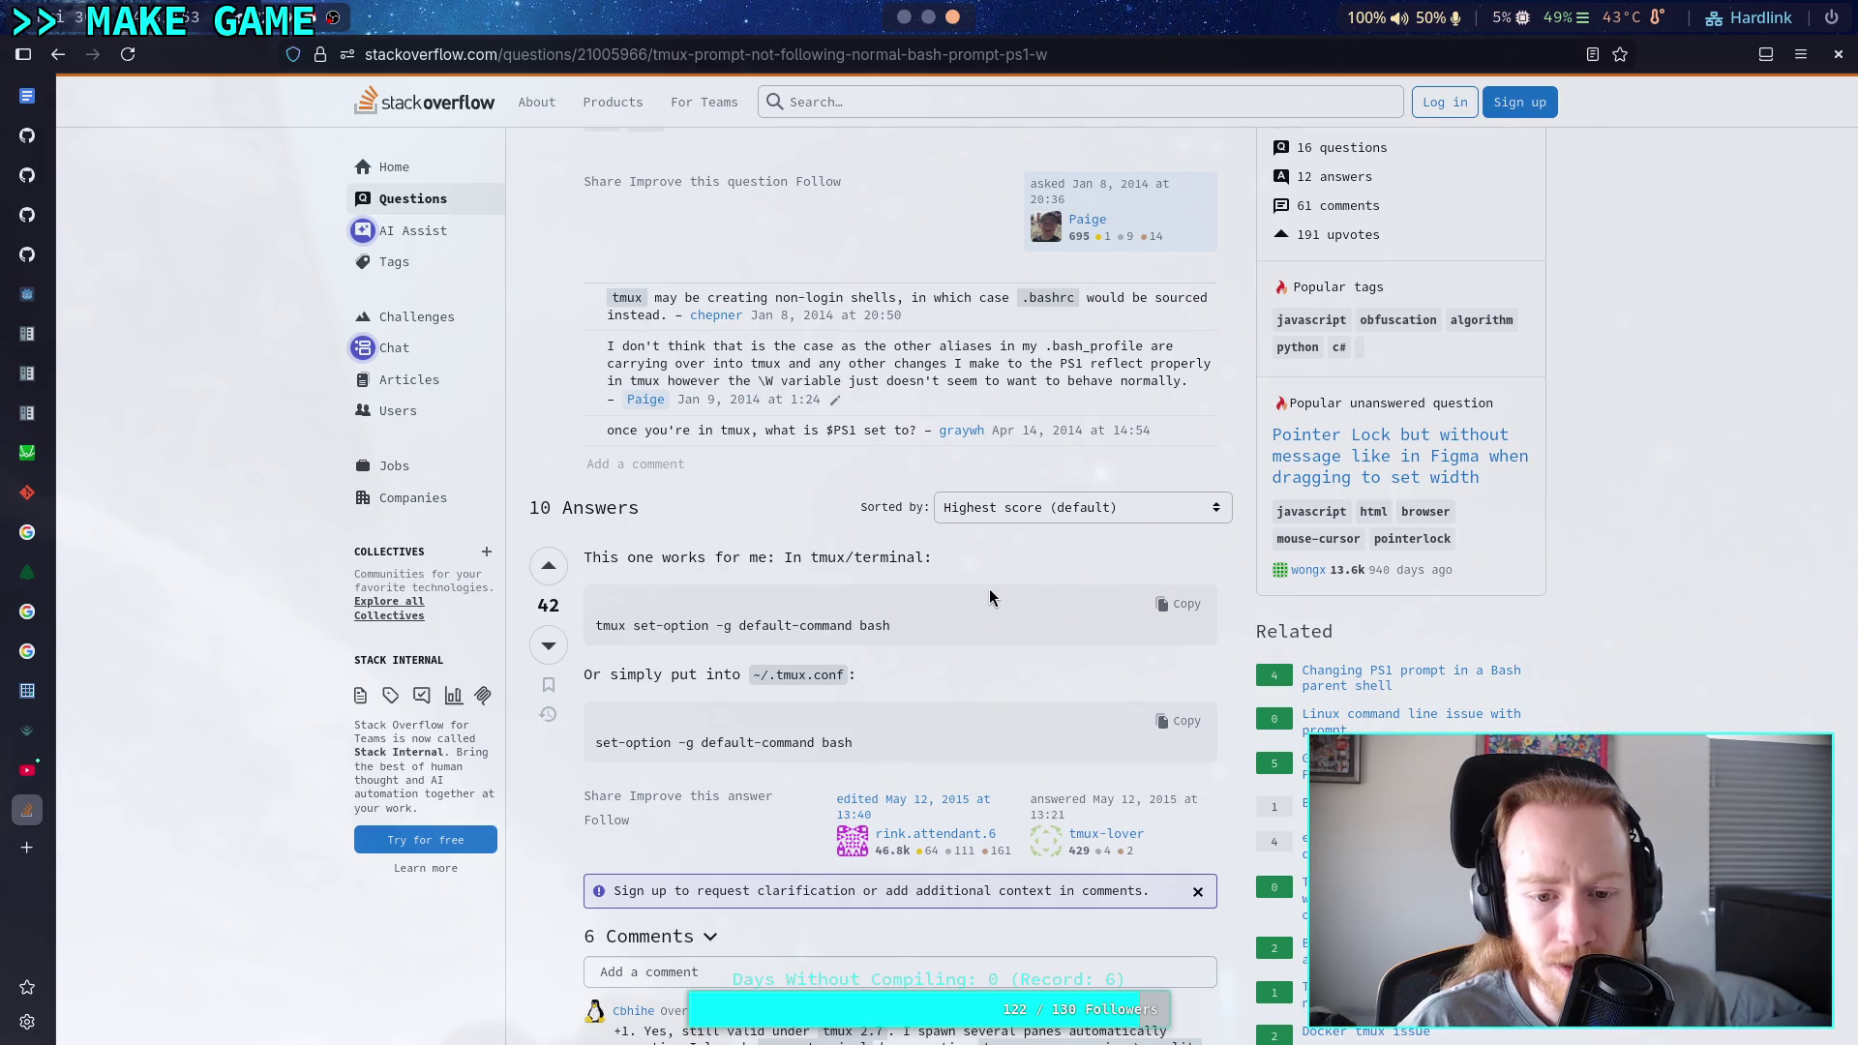
click(931, 17)
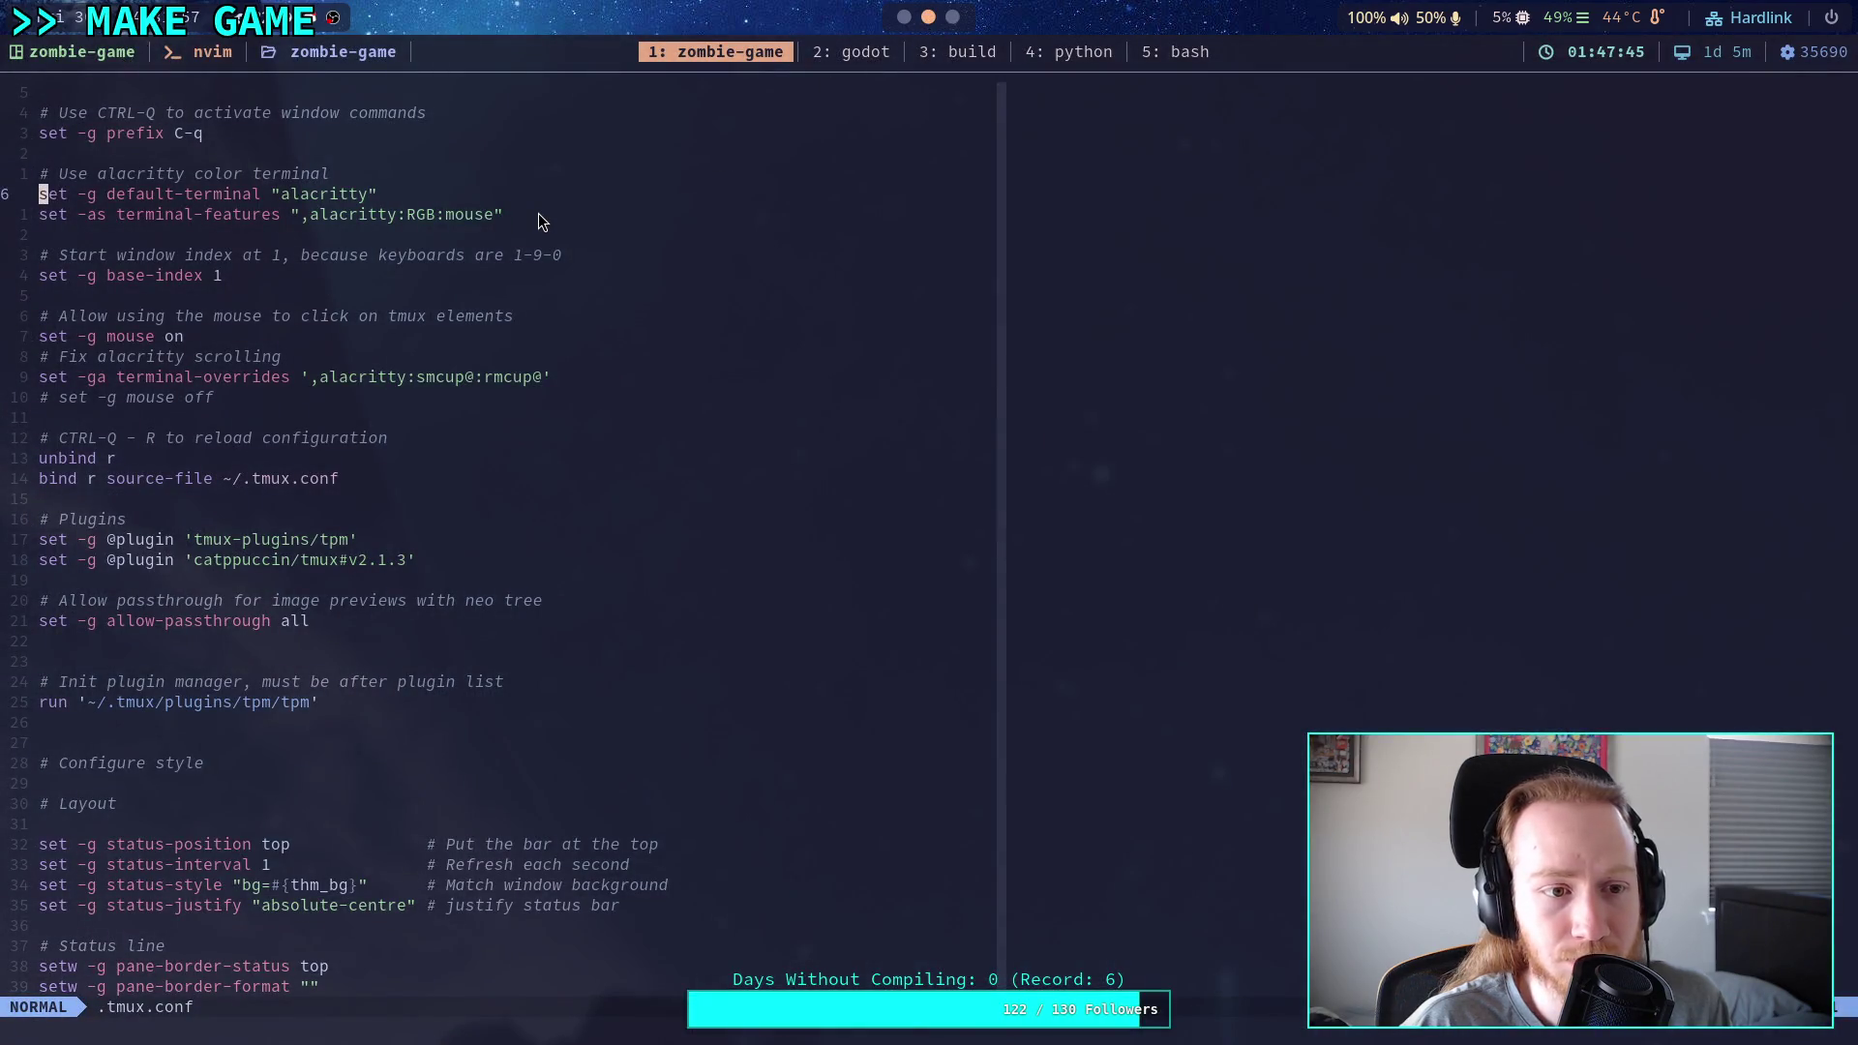
Step: Add the line set -g default-command 'bash' to .tmux.conf and save it
text(oset -g defail)
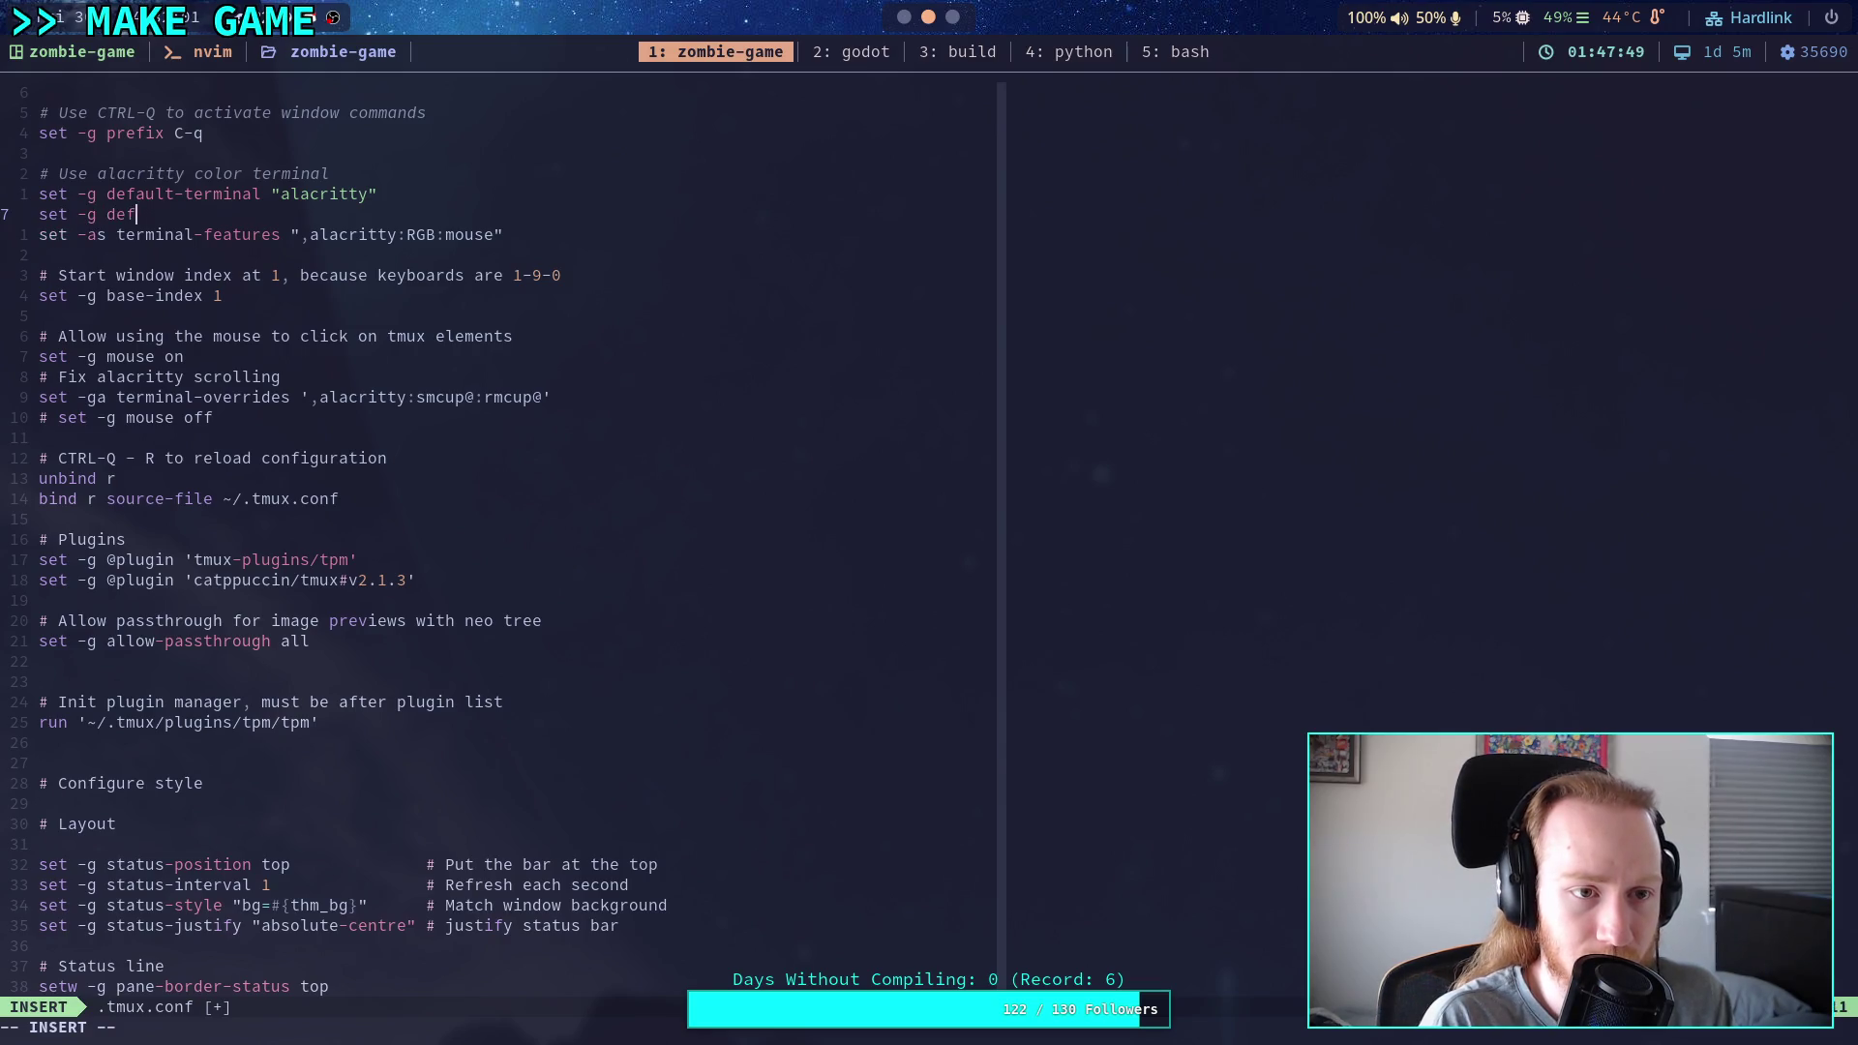
key(BackSpace)
key(BackSpace)
text(ult-comma)
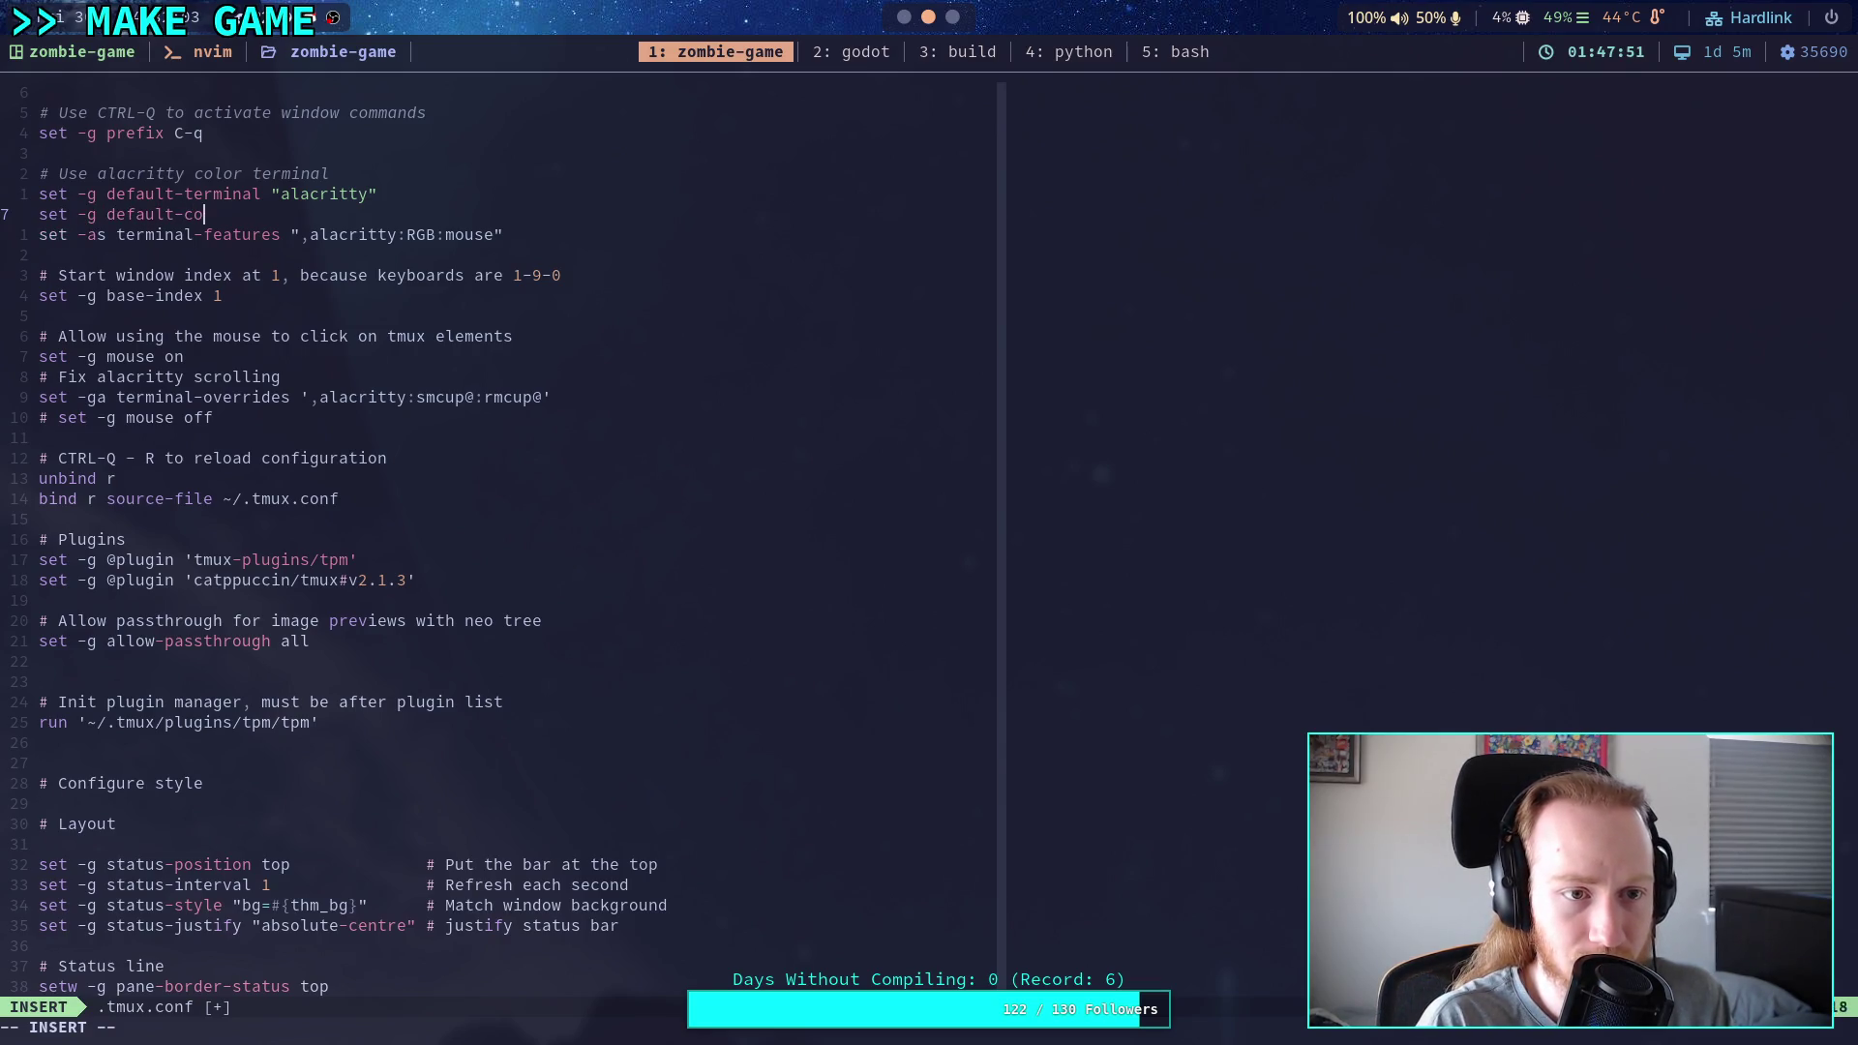
text(nd "bash")
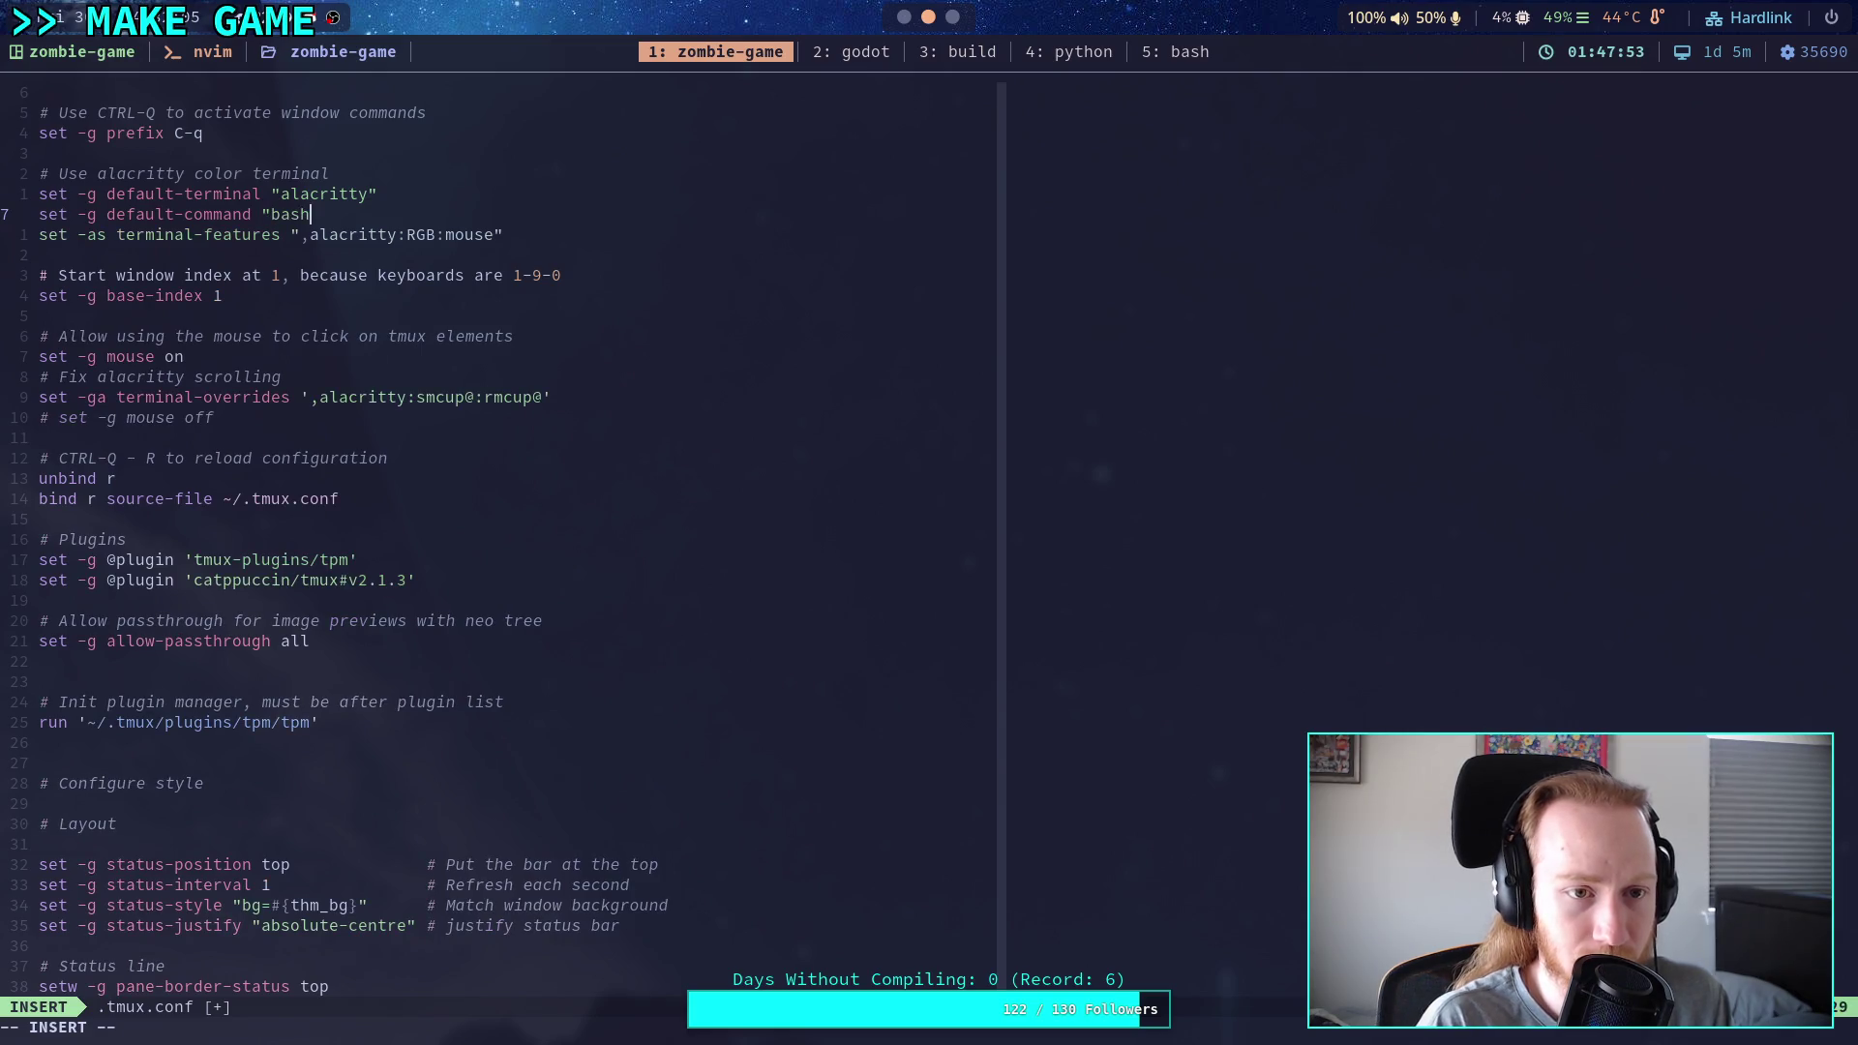
key(Escape)
text(:w)
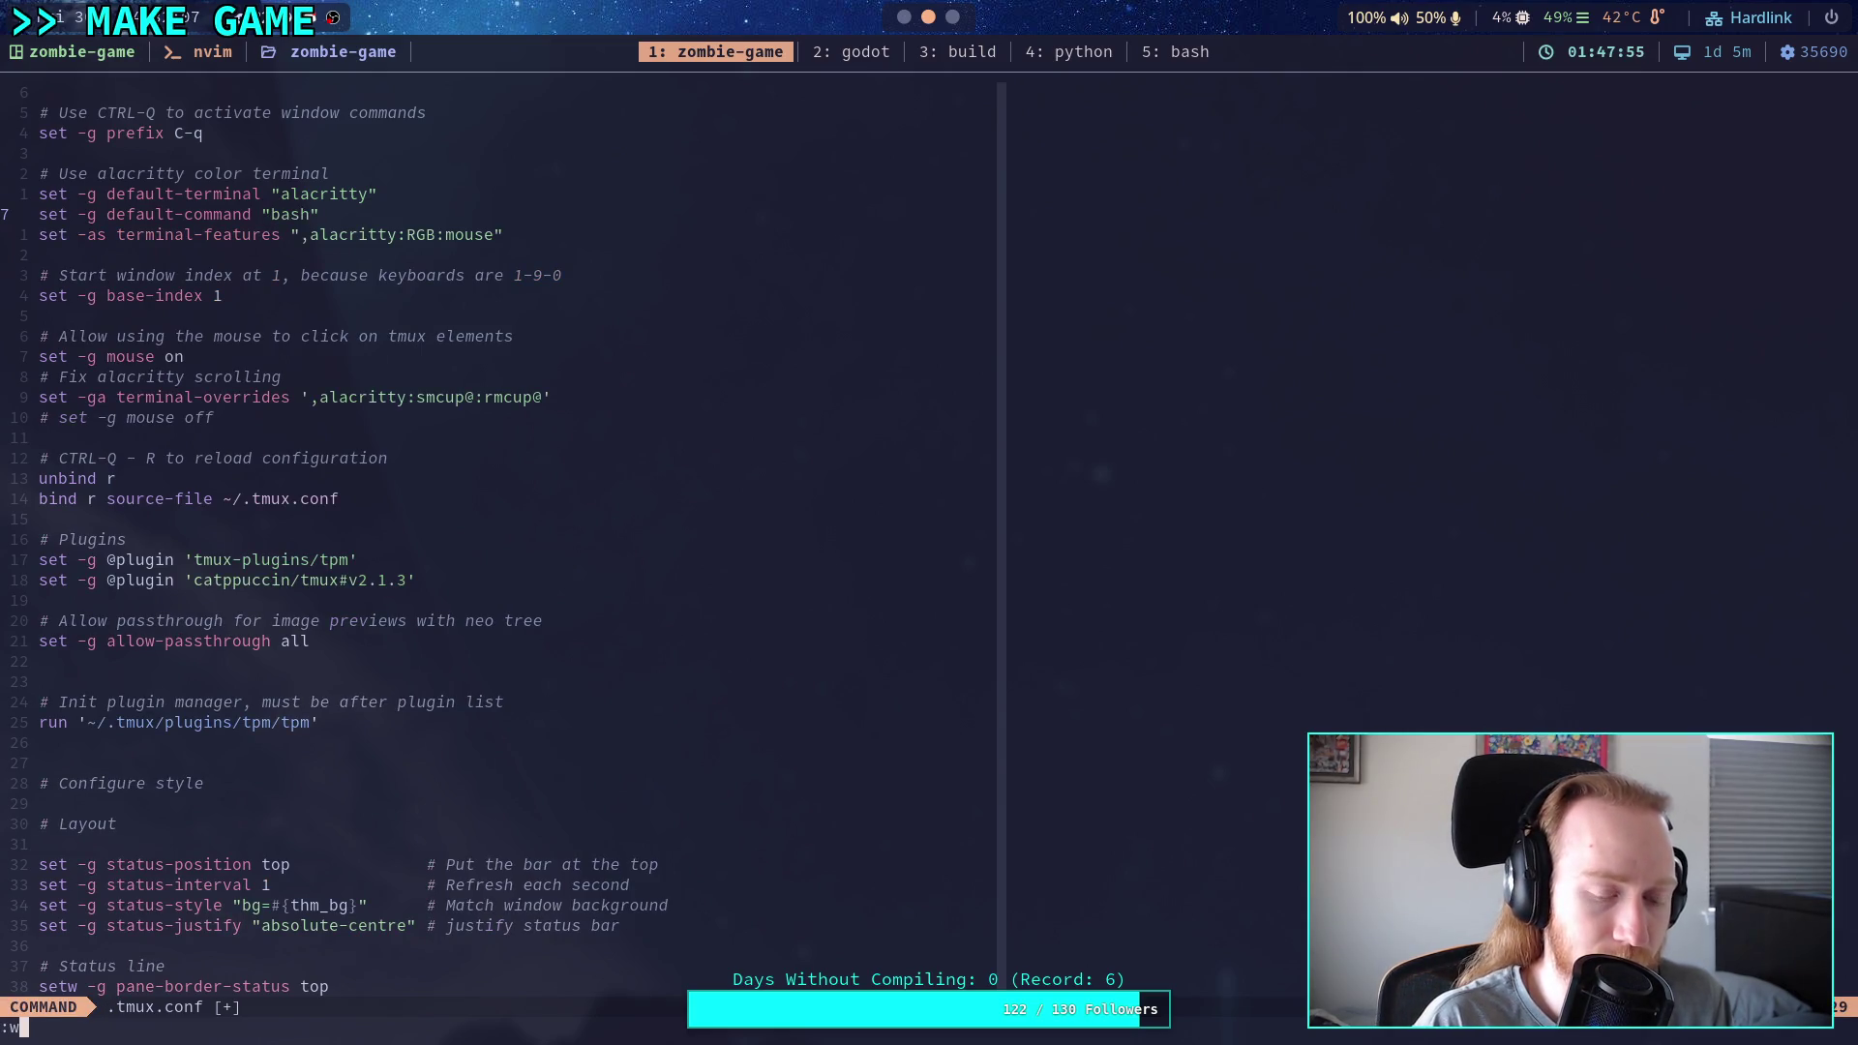
key(Return)
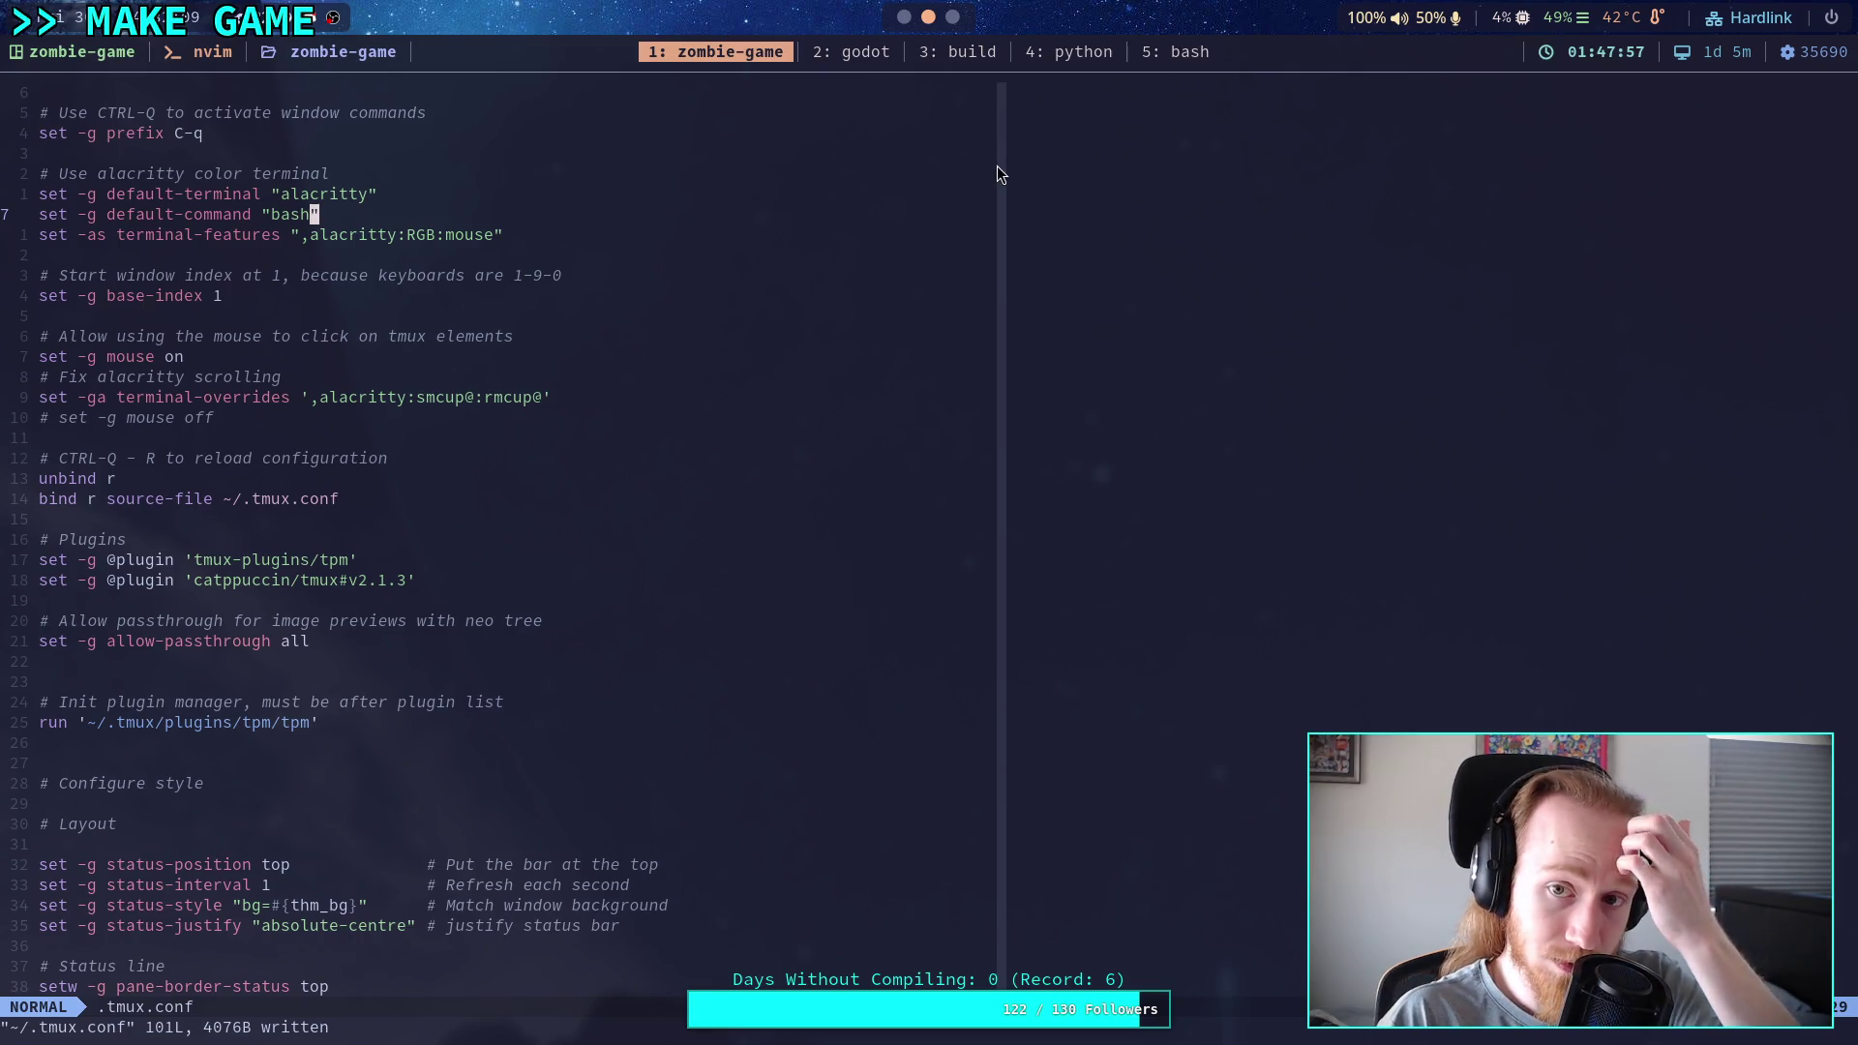
Step: Kill the extra bash tmux window, confirming with y
click(1170, 53)
key(ctrl+b)
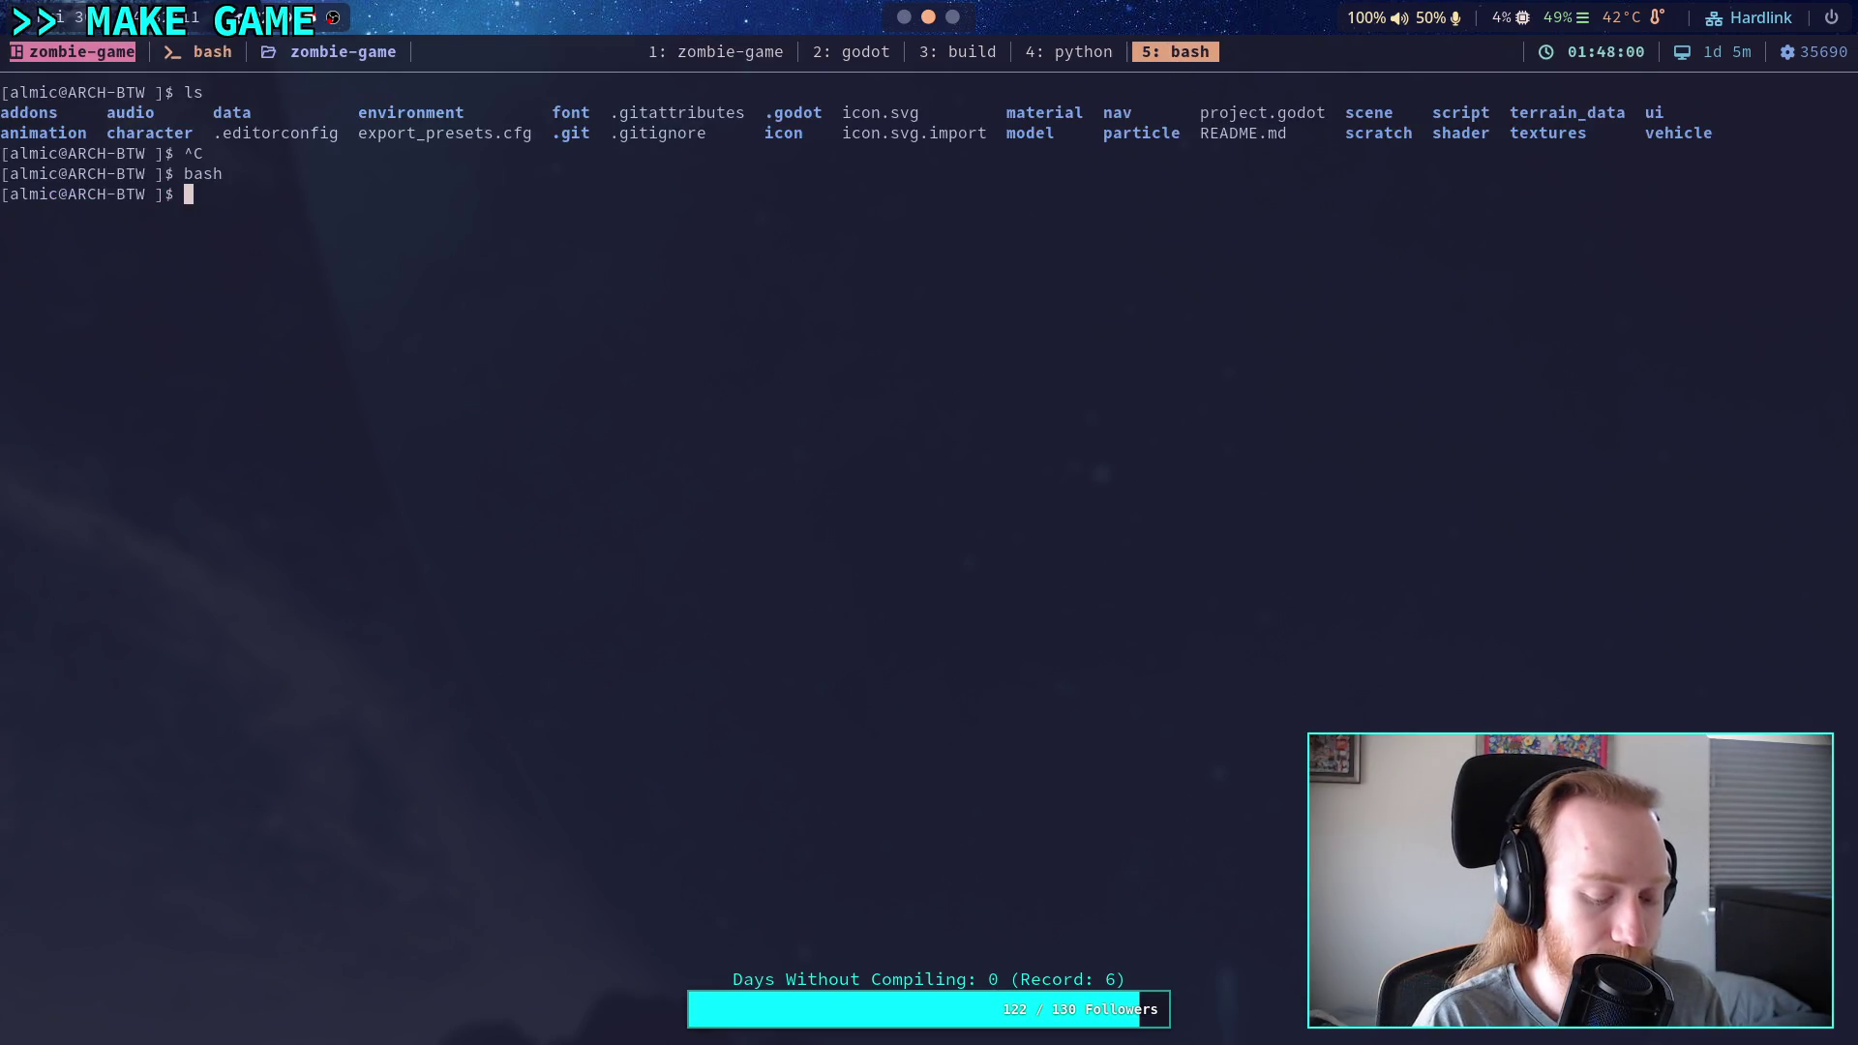
key(ampersand)
key(y)
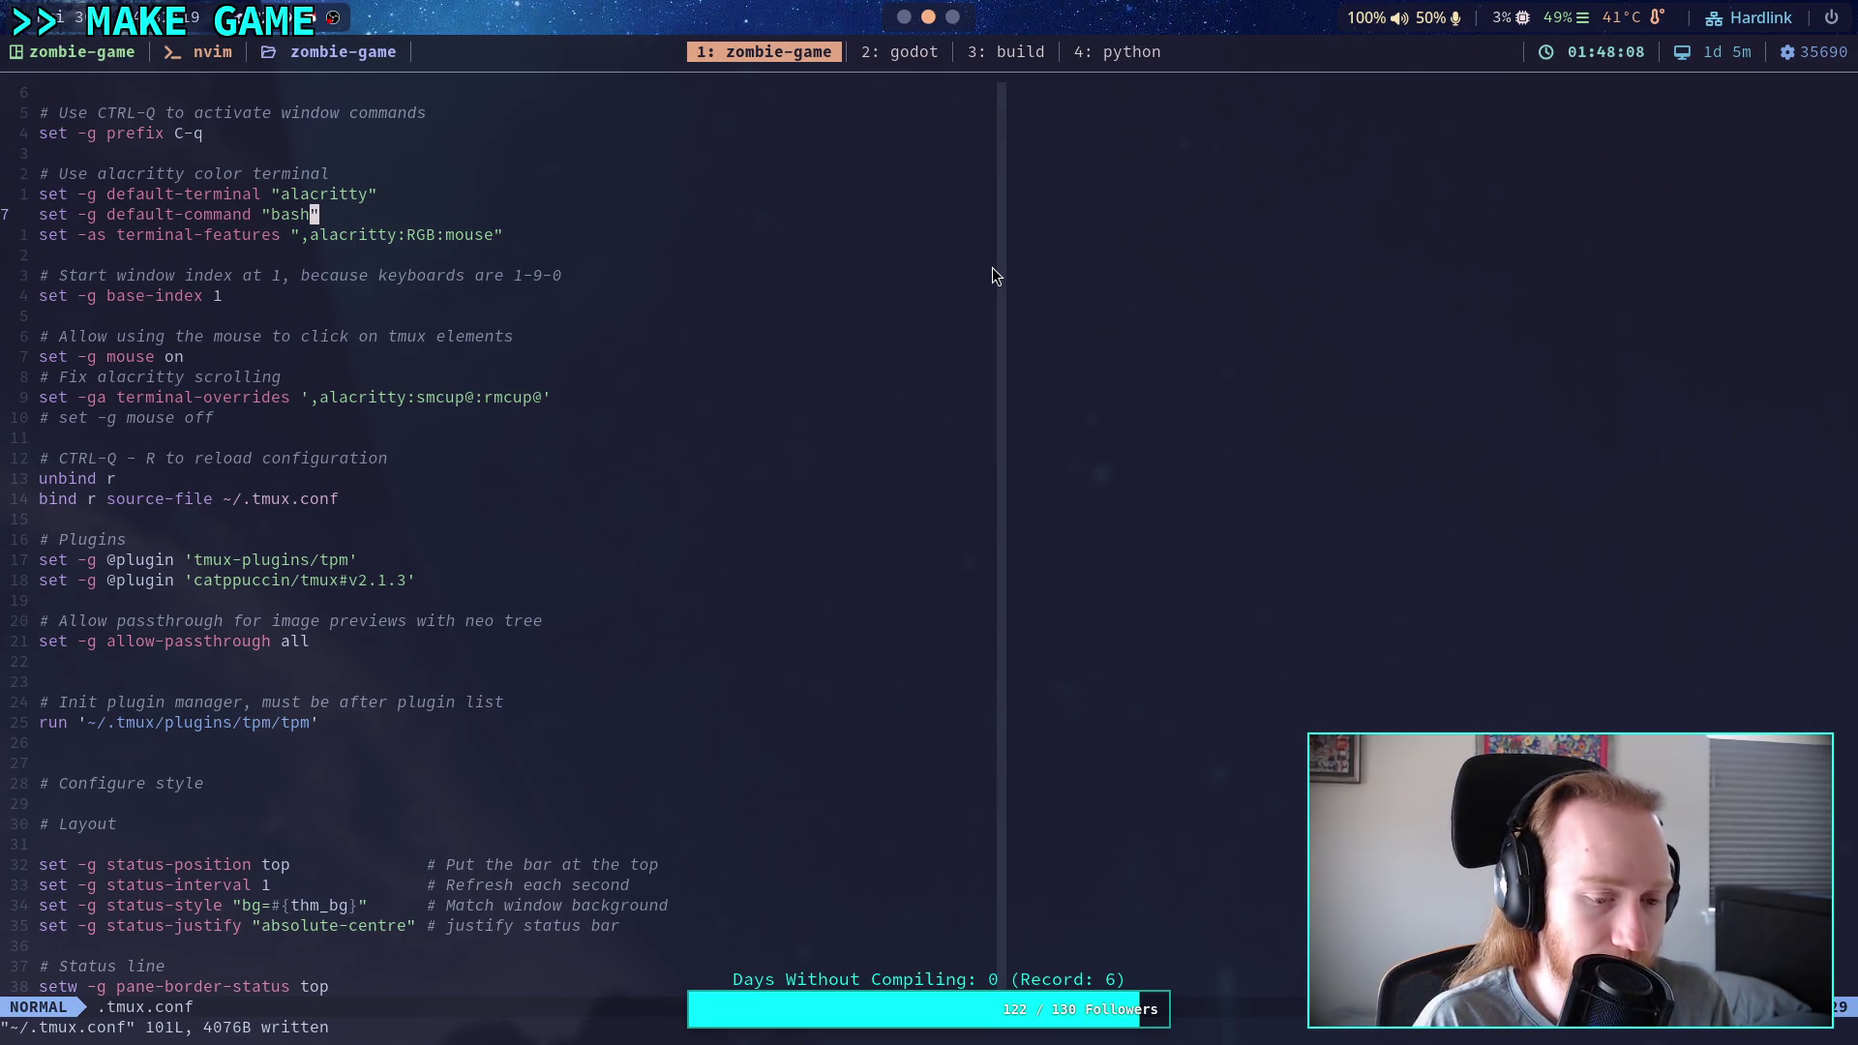
Step: Reload the tmux configuration and open two new tmux windows to test the prompt
key(ctrl+q)
key(r)
key(ctrl+q)
key(c)
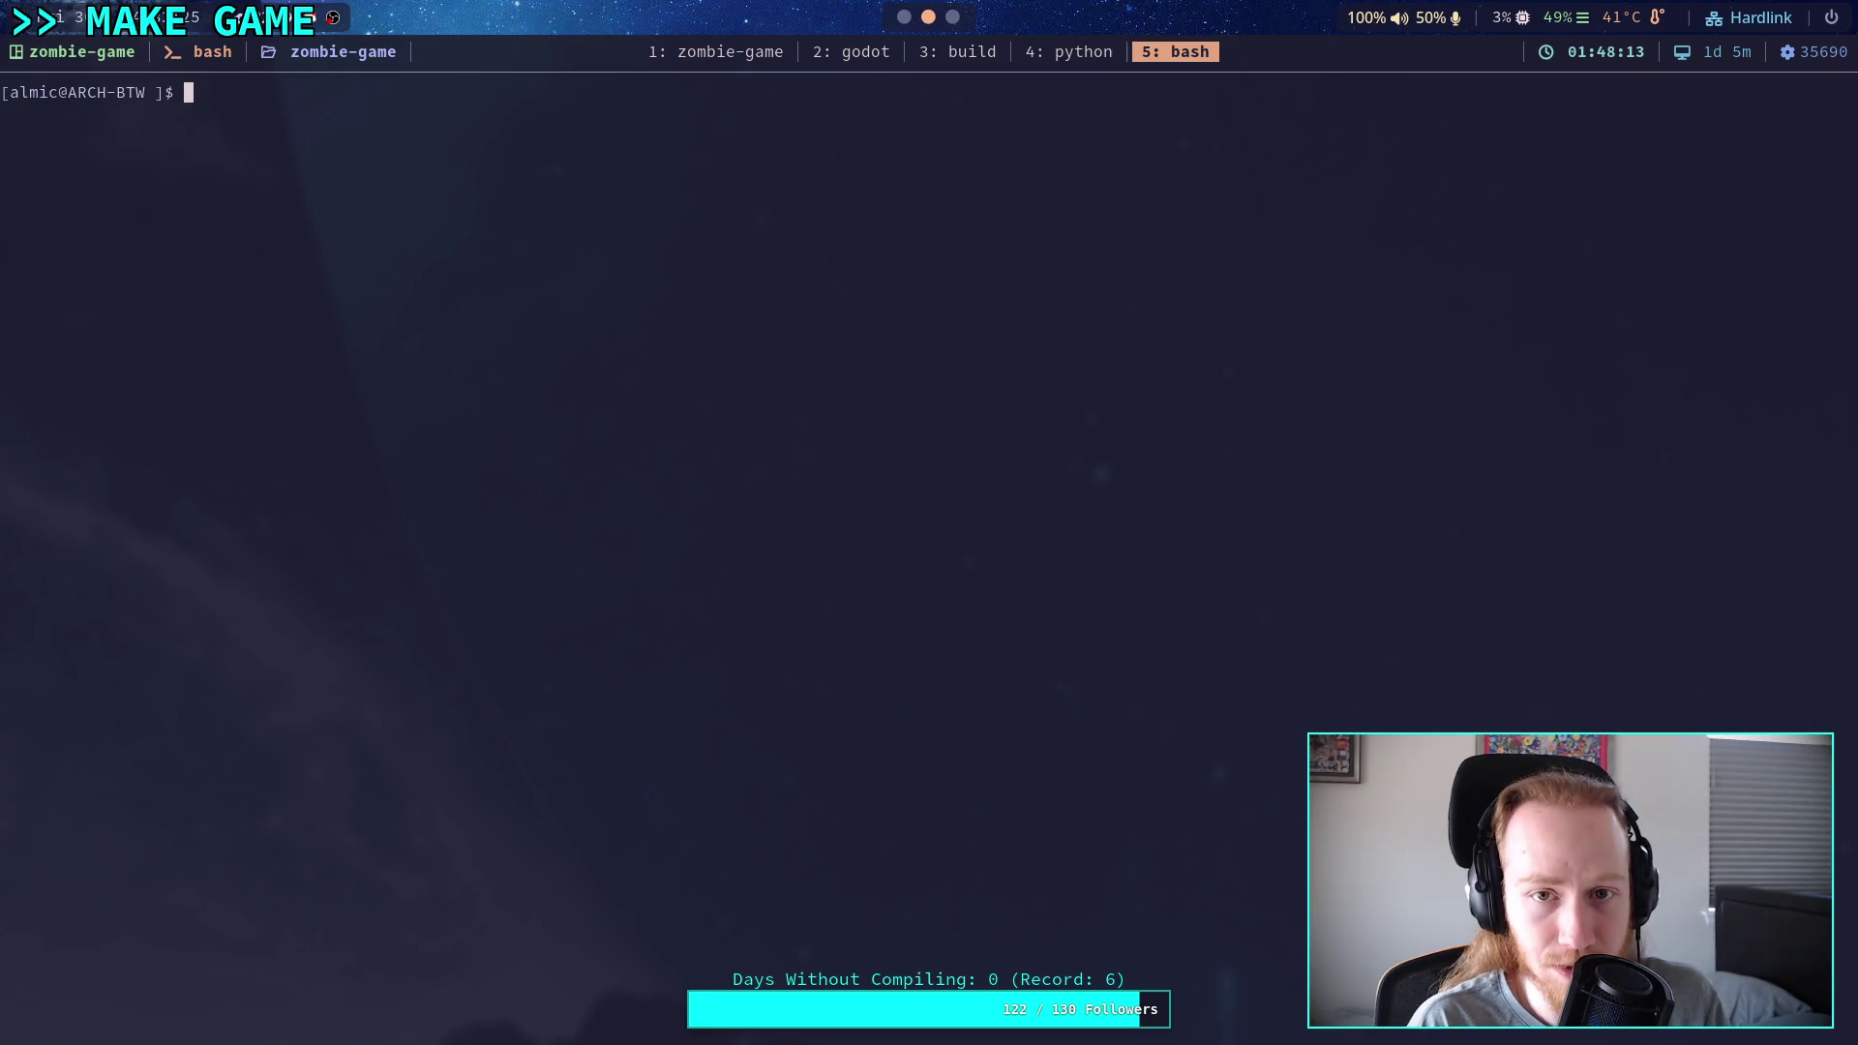
key(ctrl+q)
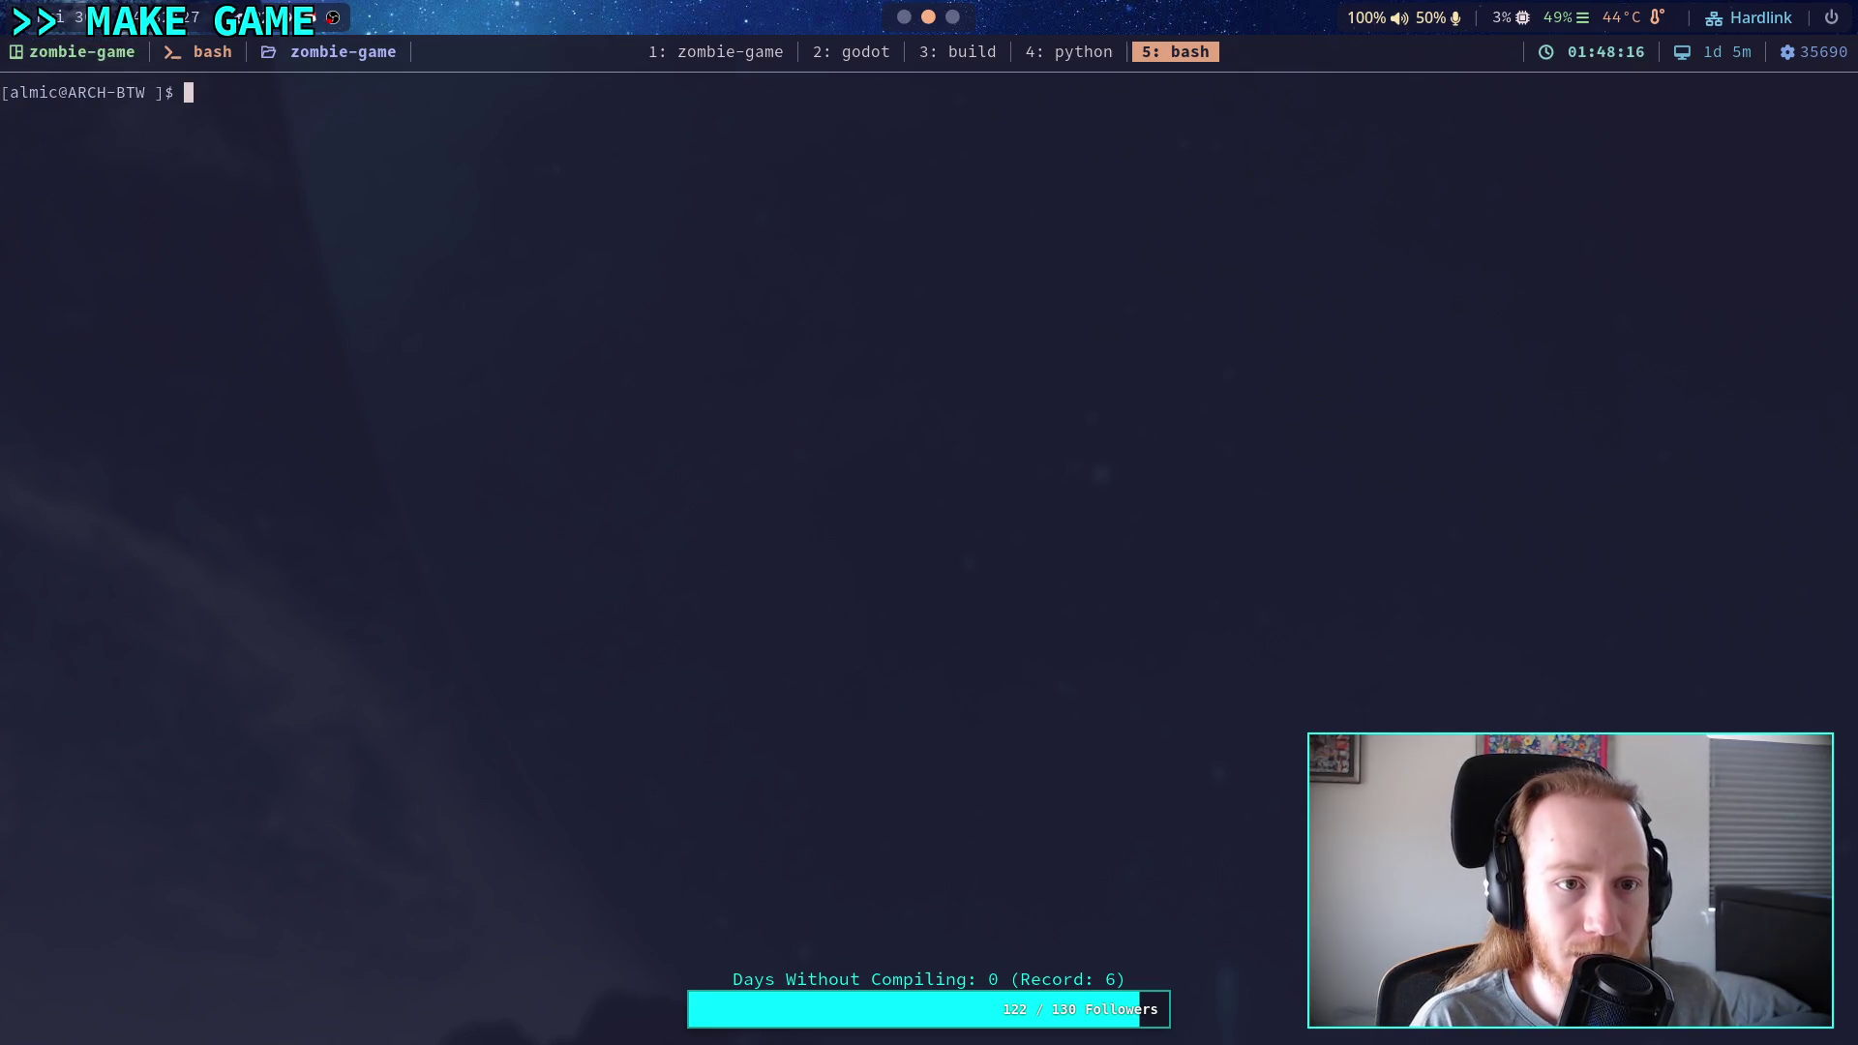
key(ctrl+q)
key(c)
Step: Close window 6, try switching windows, and open another fresh tmux window
key(ctrl+q)
key(ampersand)
key(y)
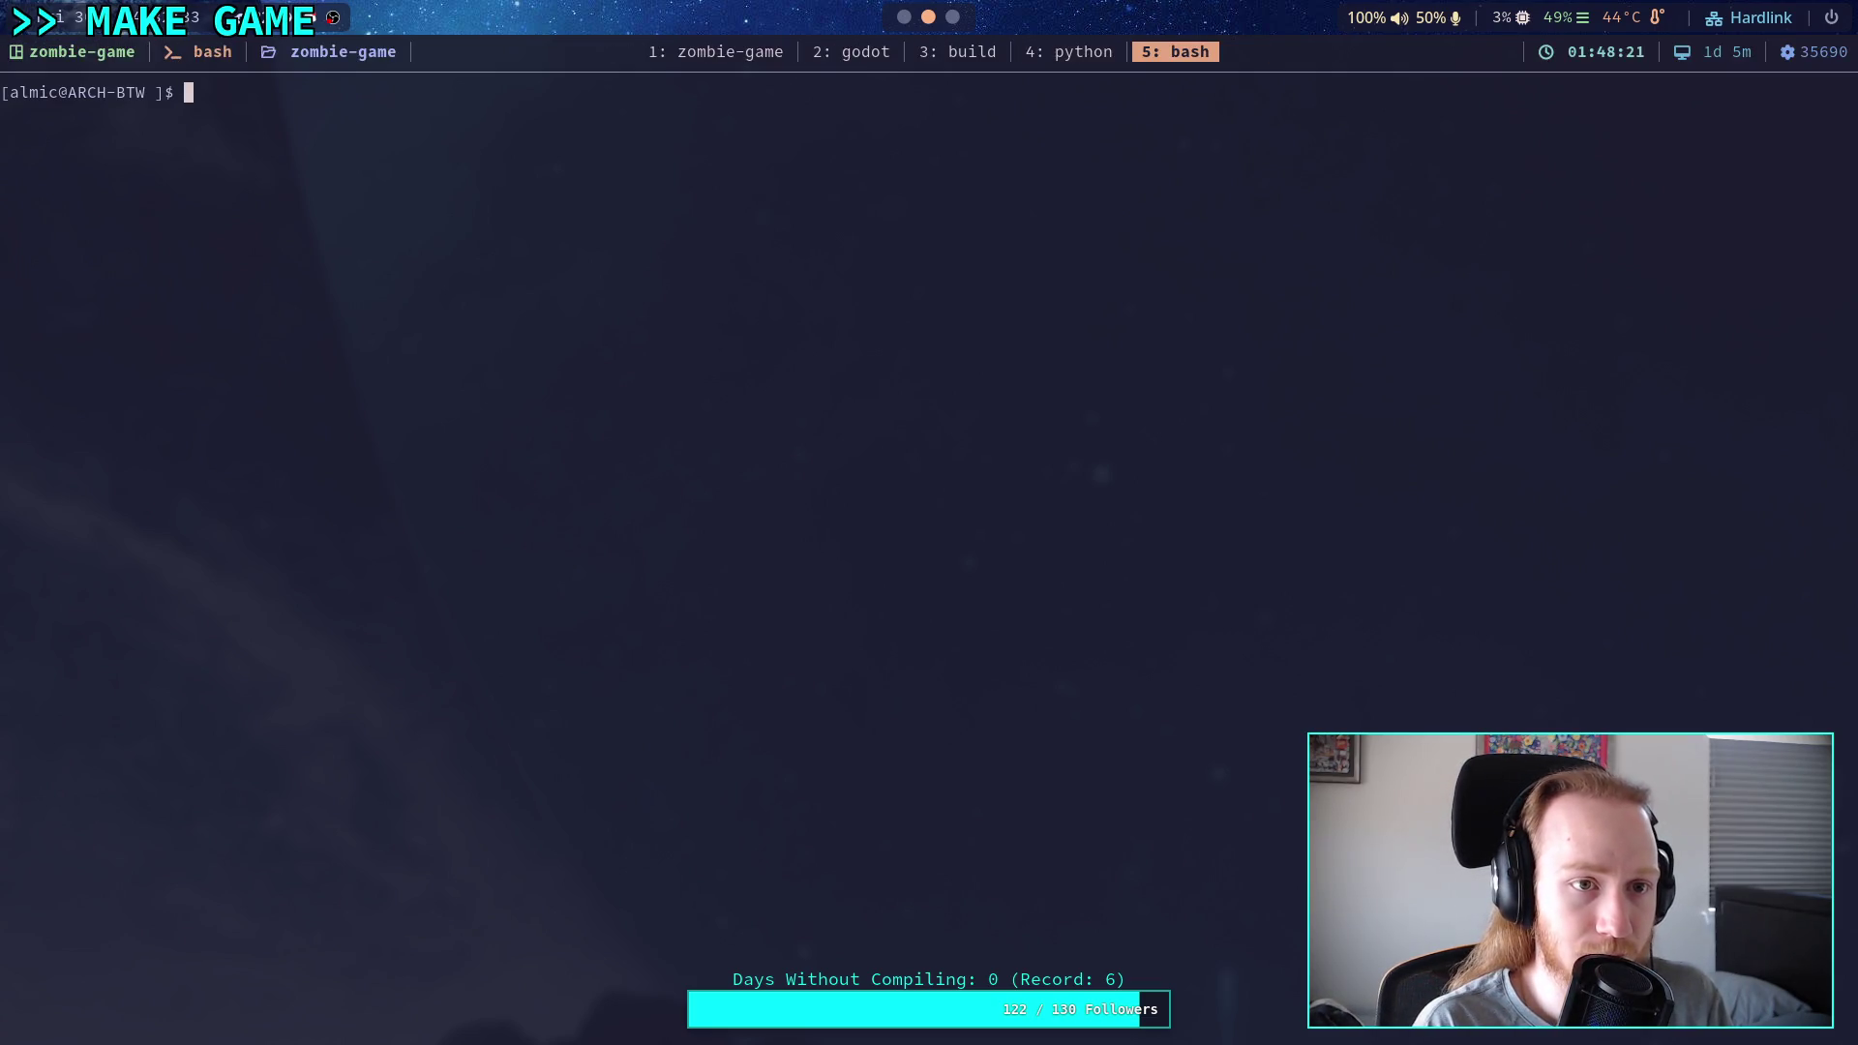
key(ctrl+q)
key(6)
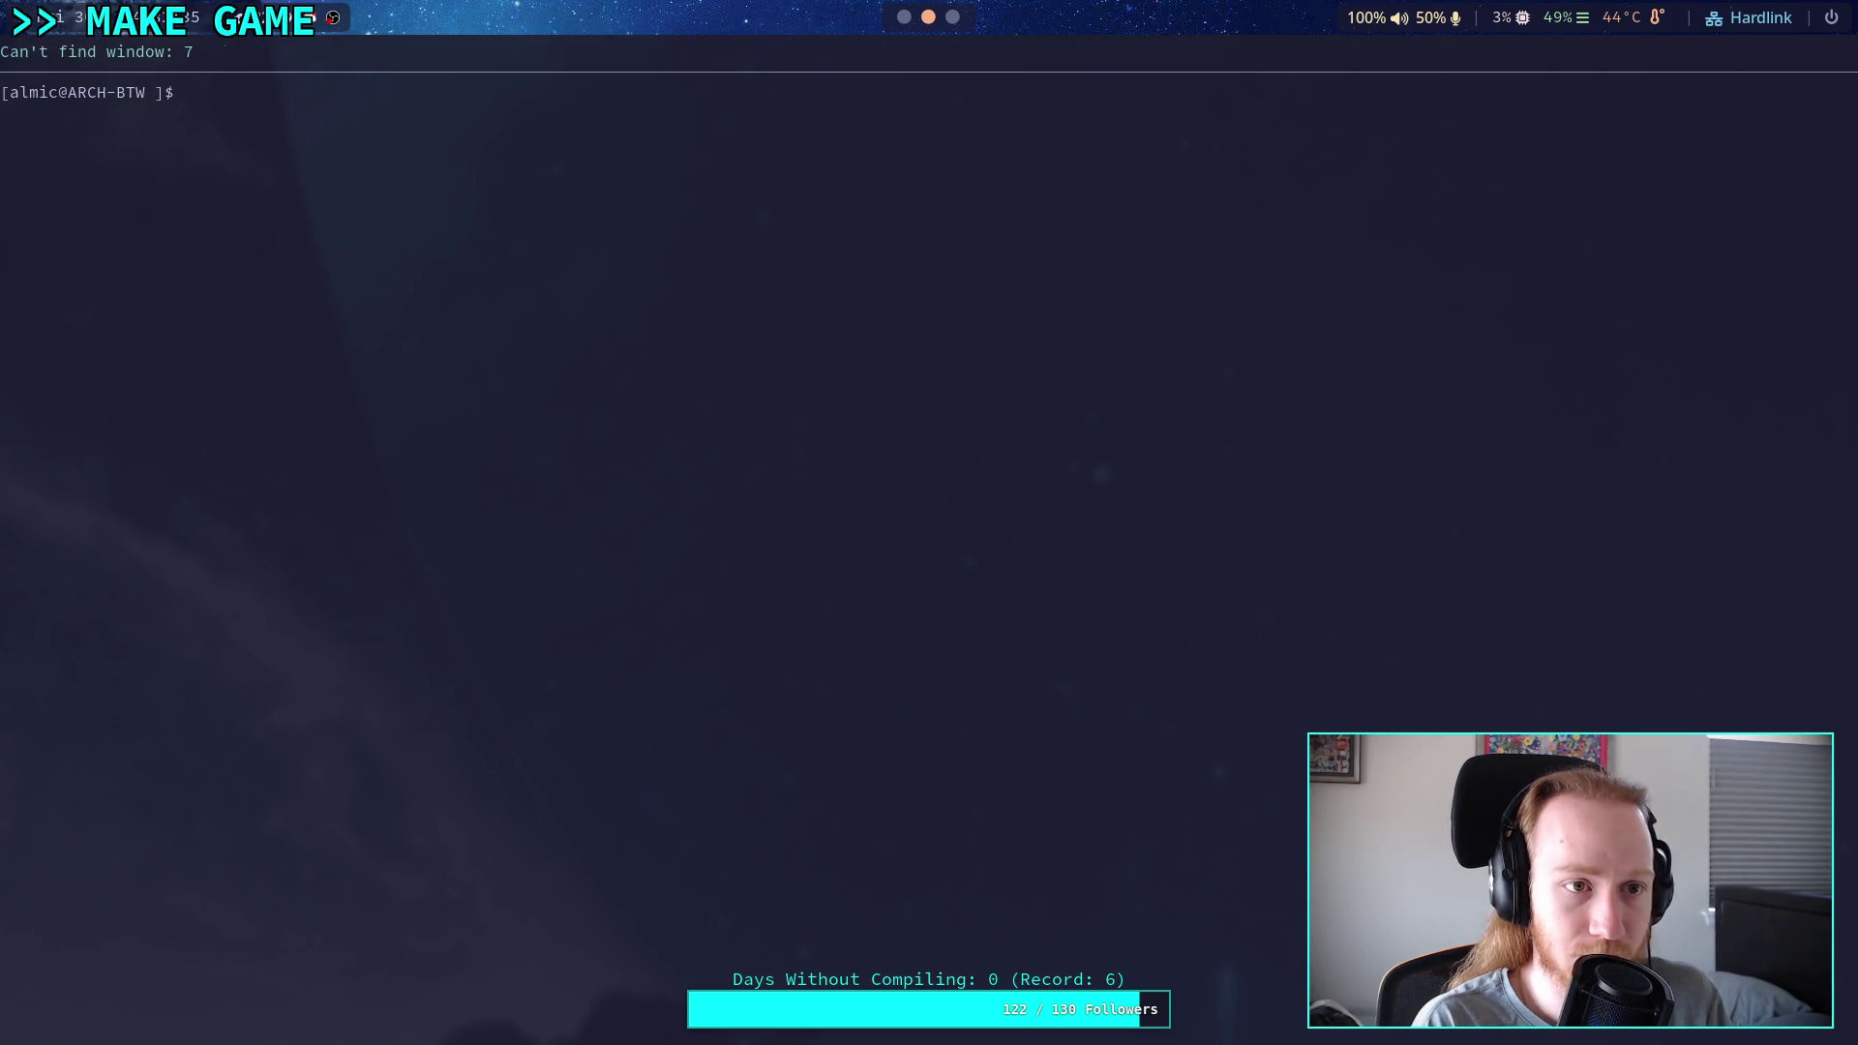
key(ctrl+q)
key(c)
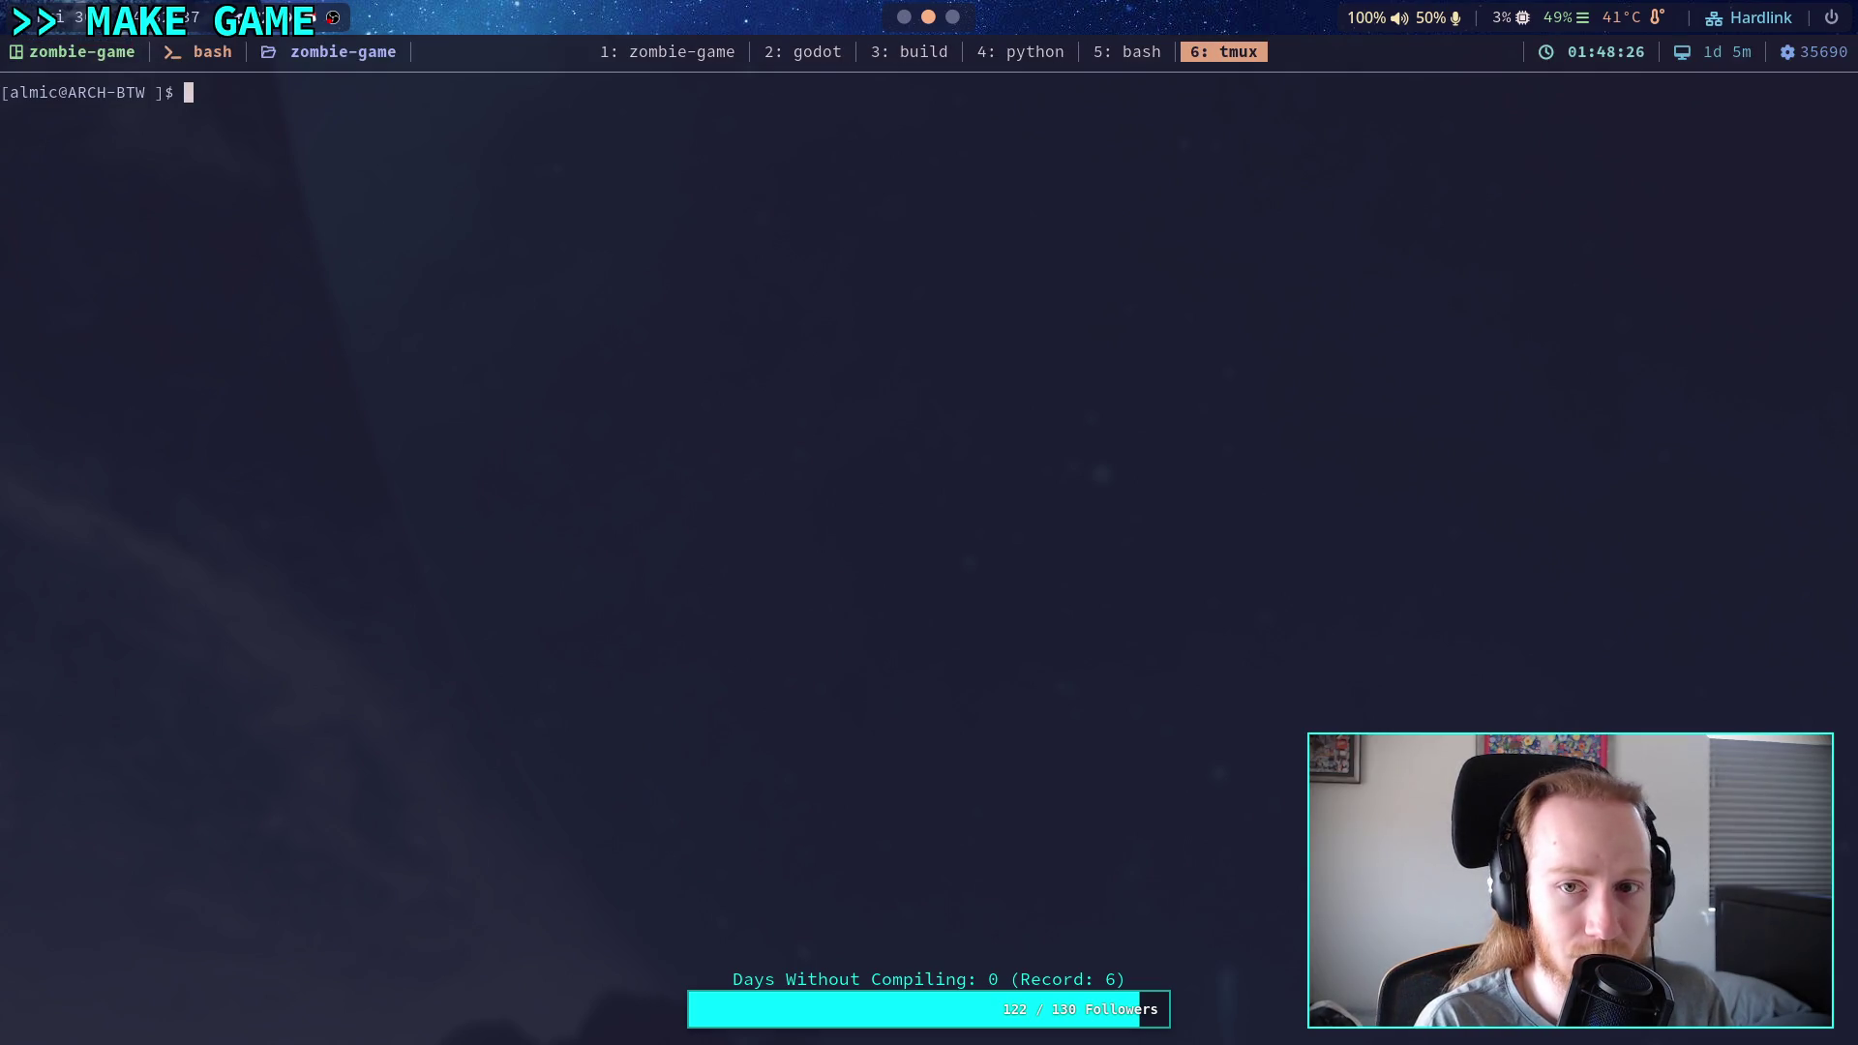
Step: Request closing the current tmux window several times, declining each kill-window prompt
key(ctrl+q)
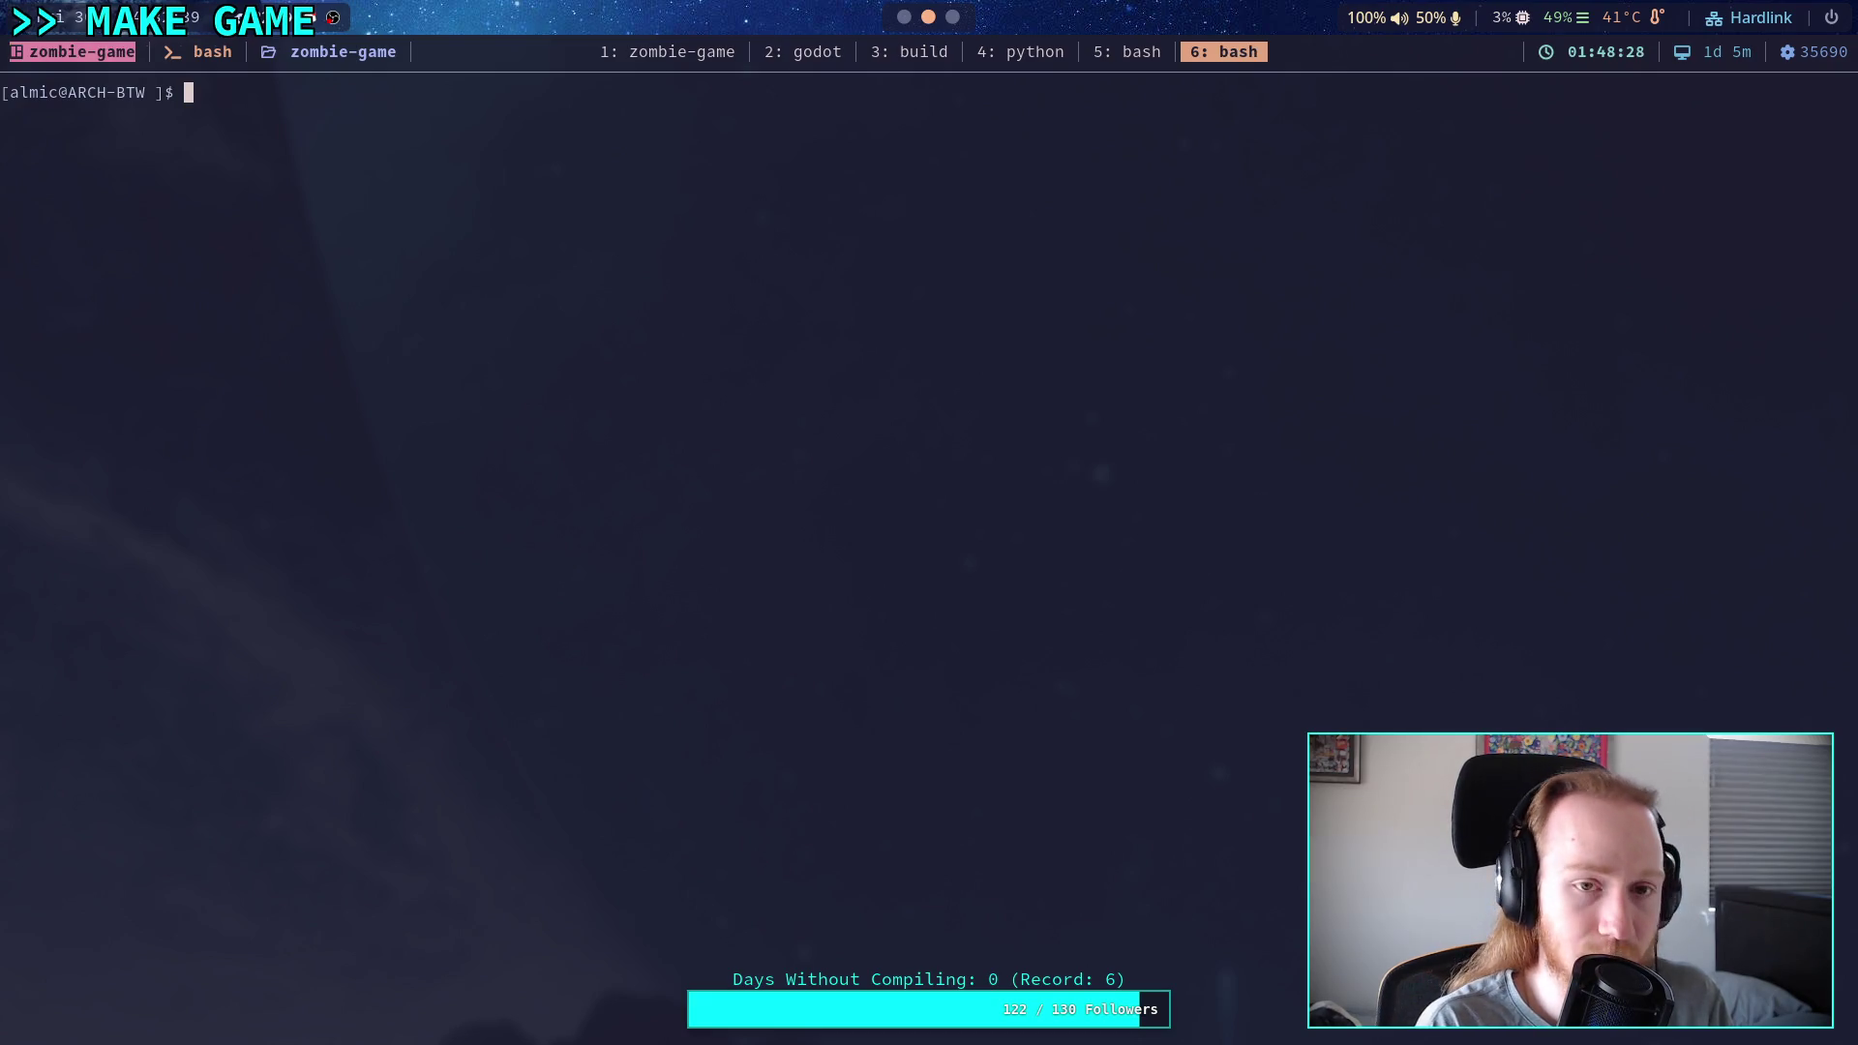
key(ampersand)
key(n)
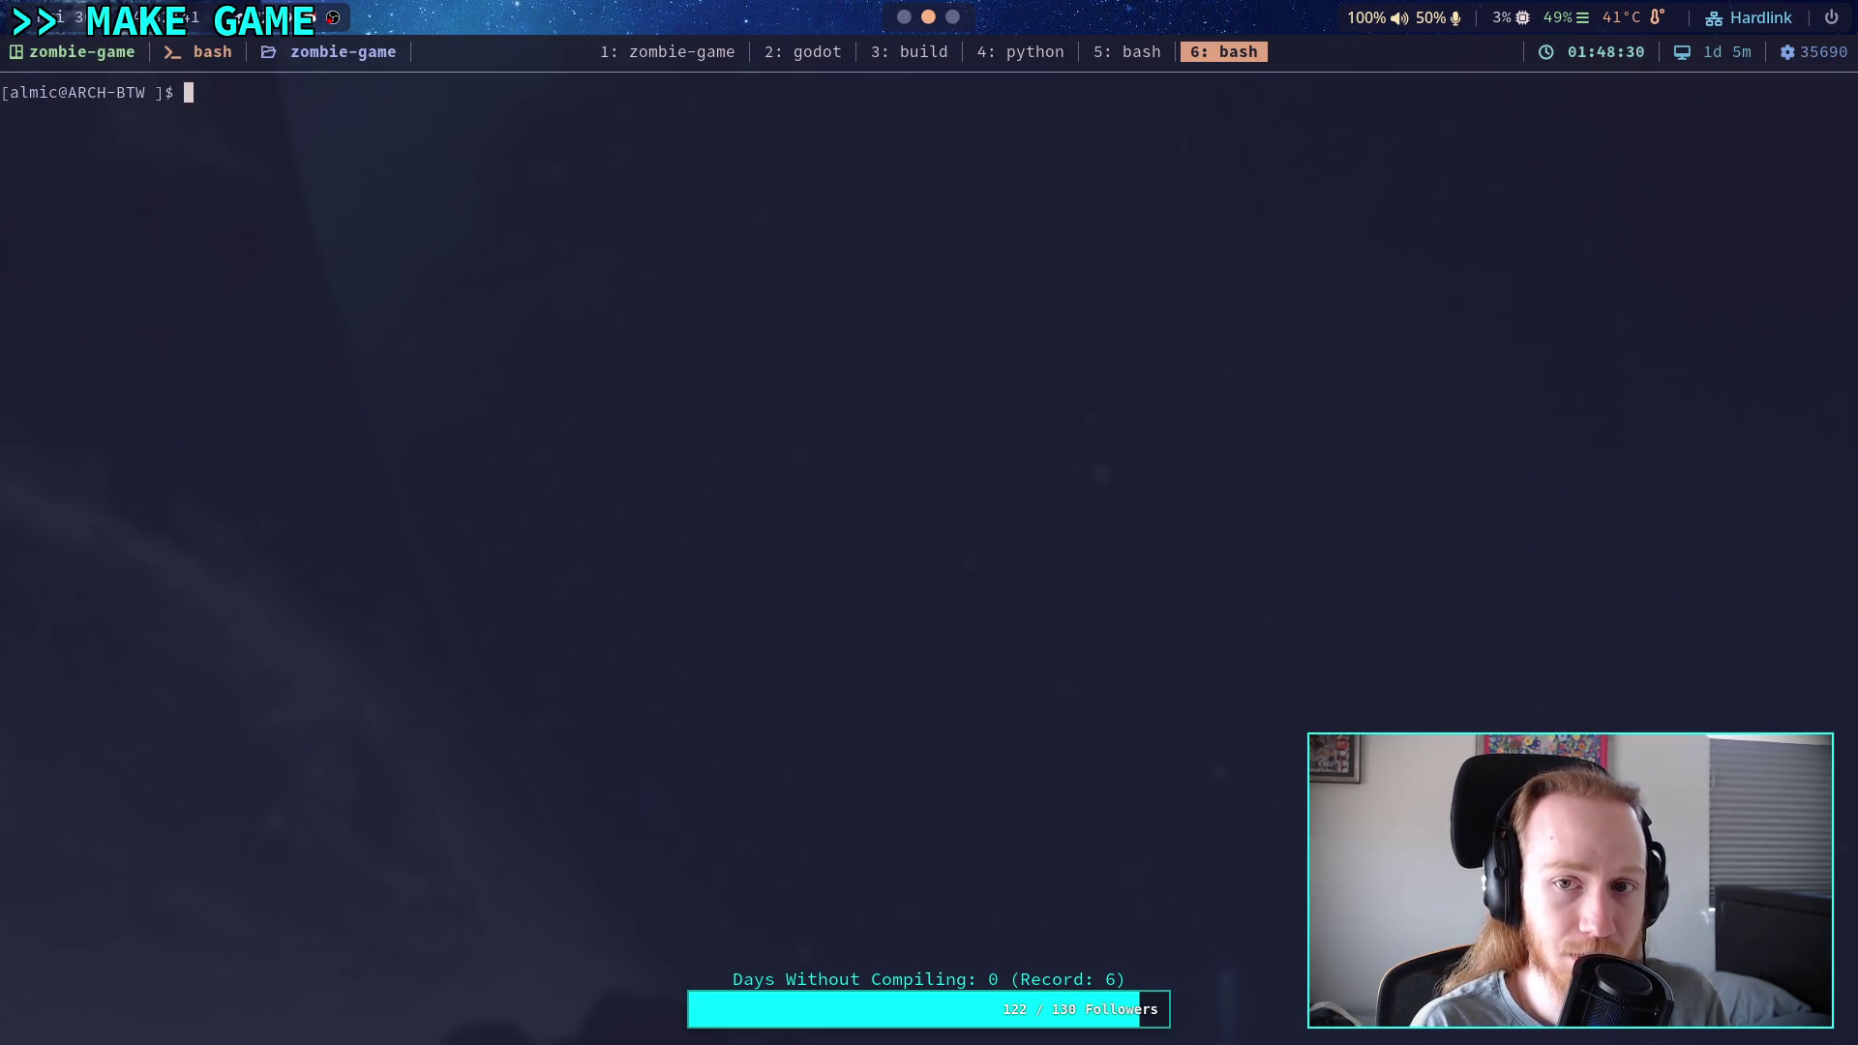
key(ctrl+b)
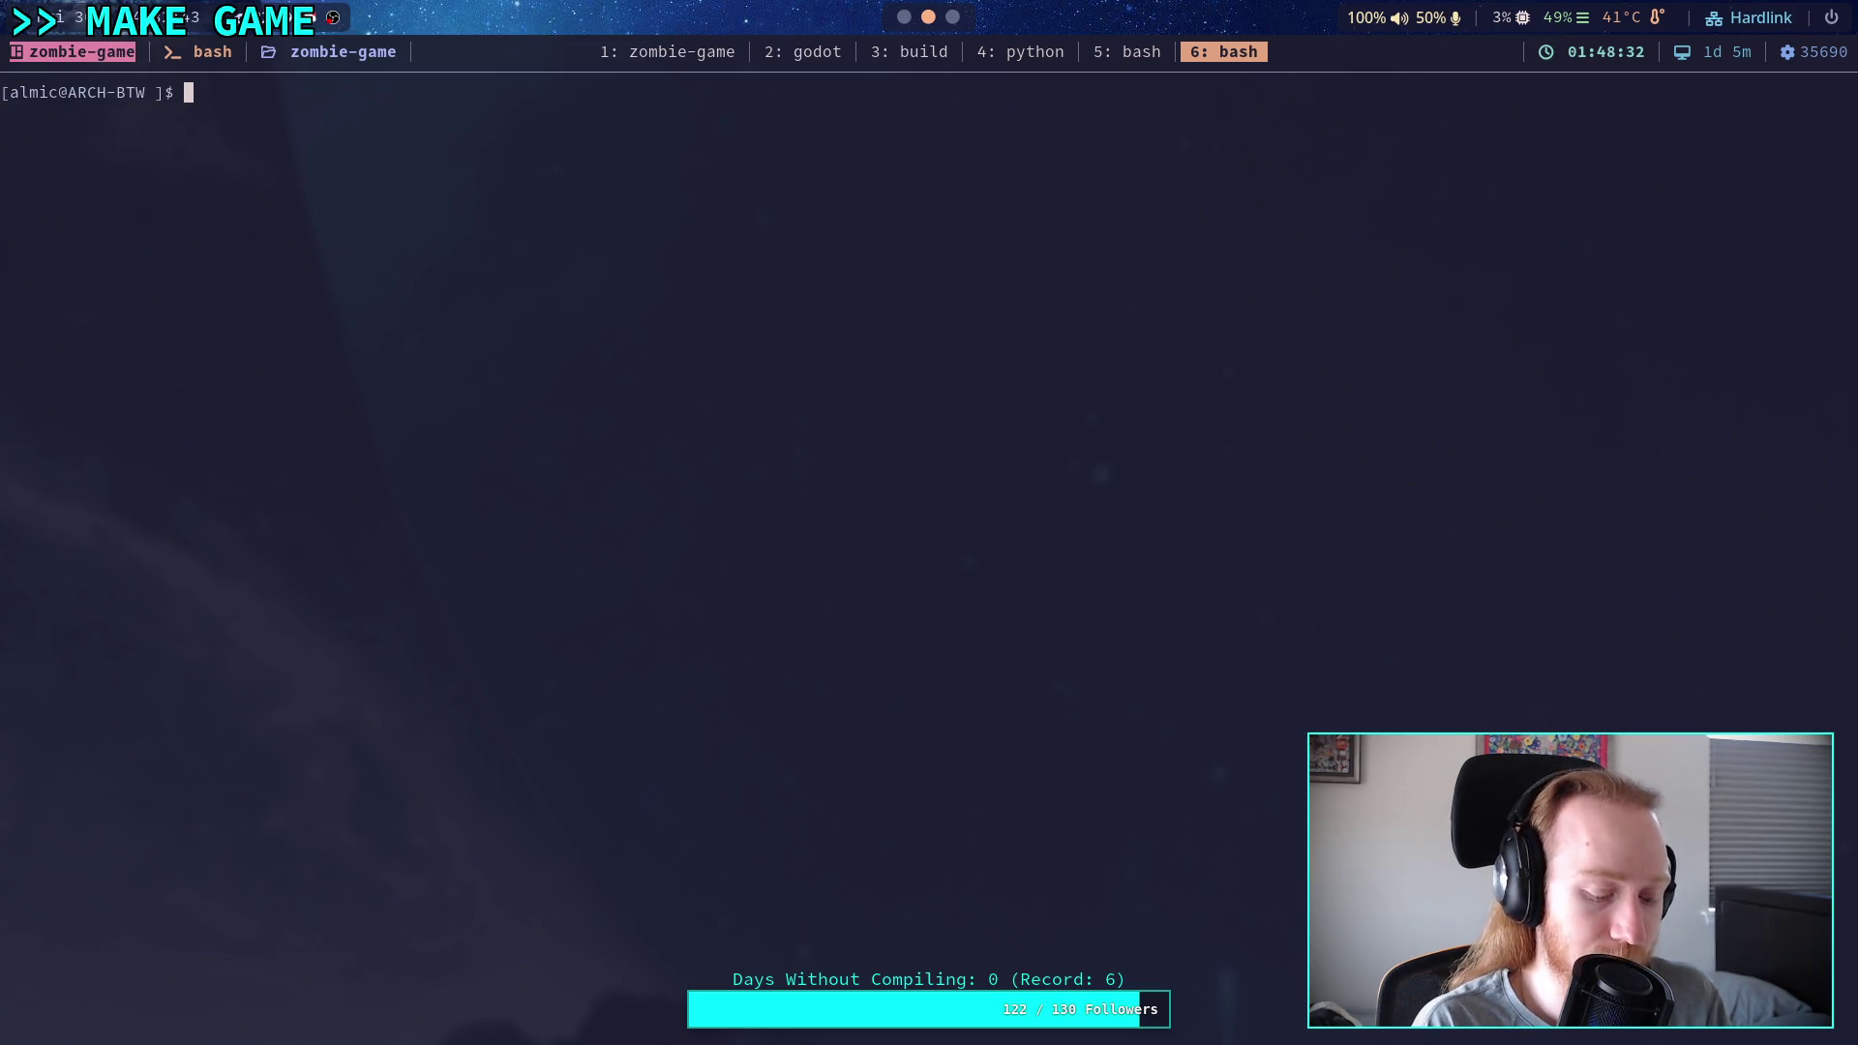
key(ampersand)
key(n)
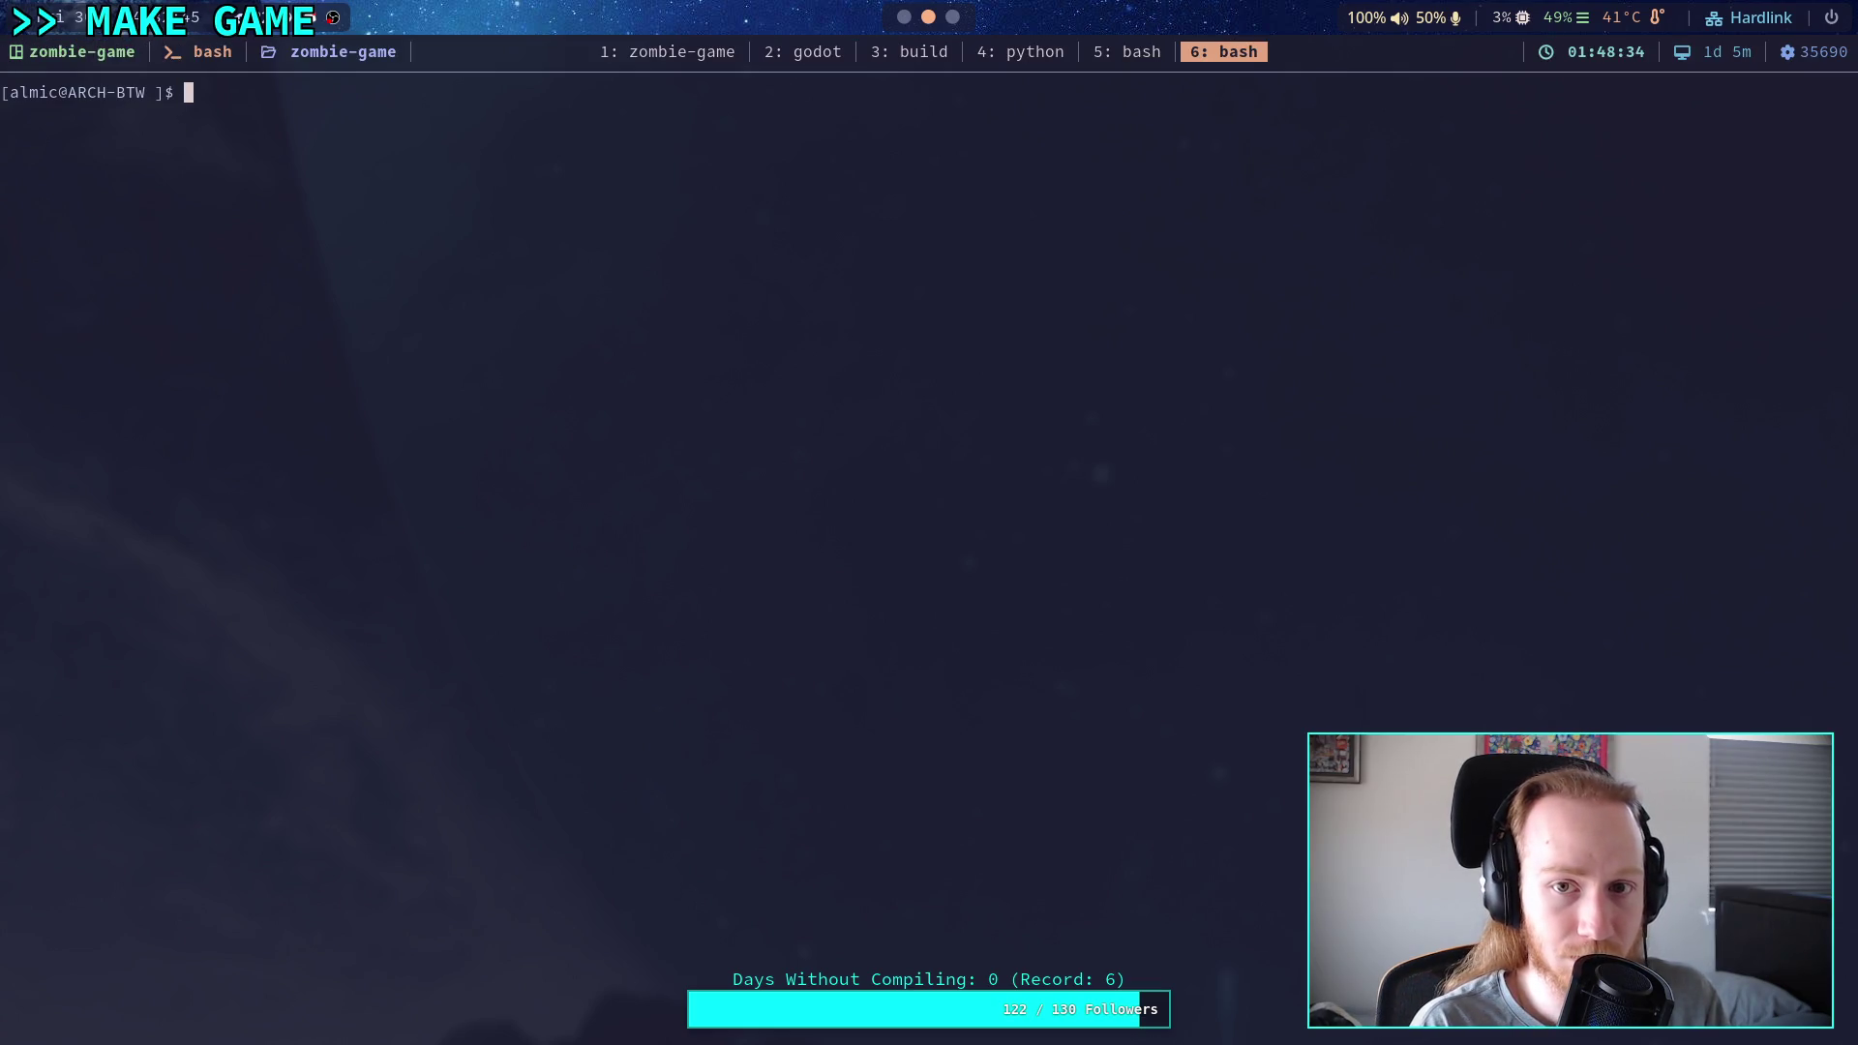
key(ctrl+b)
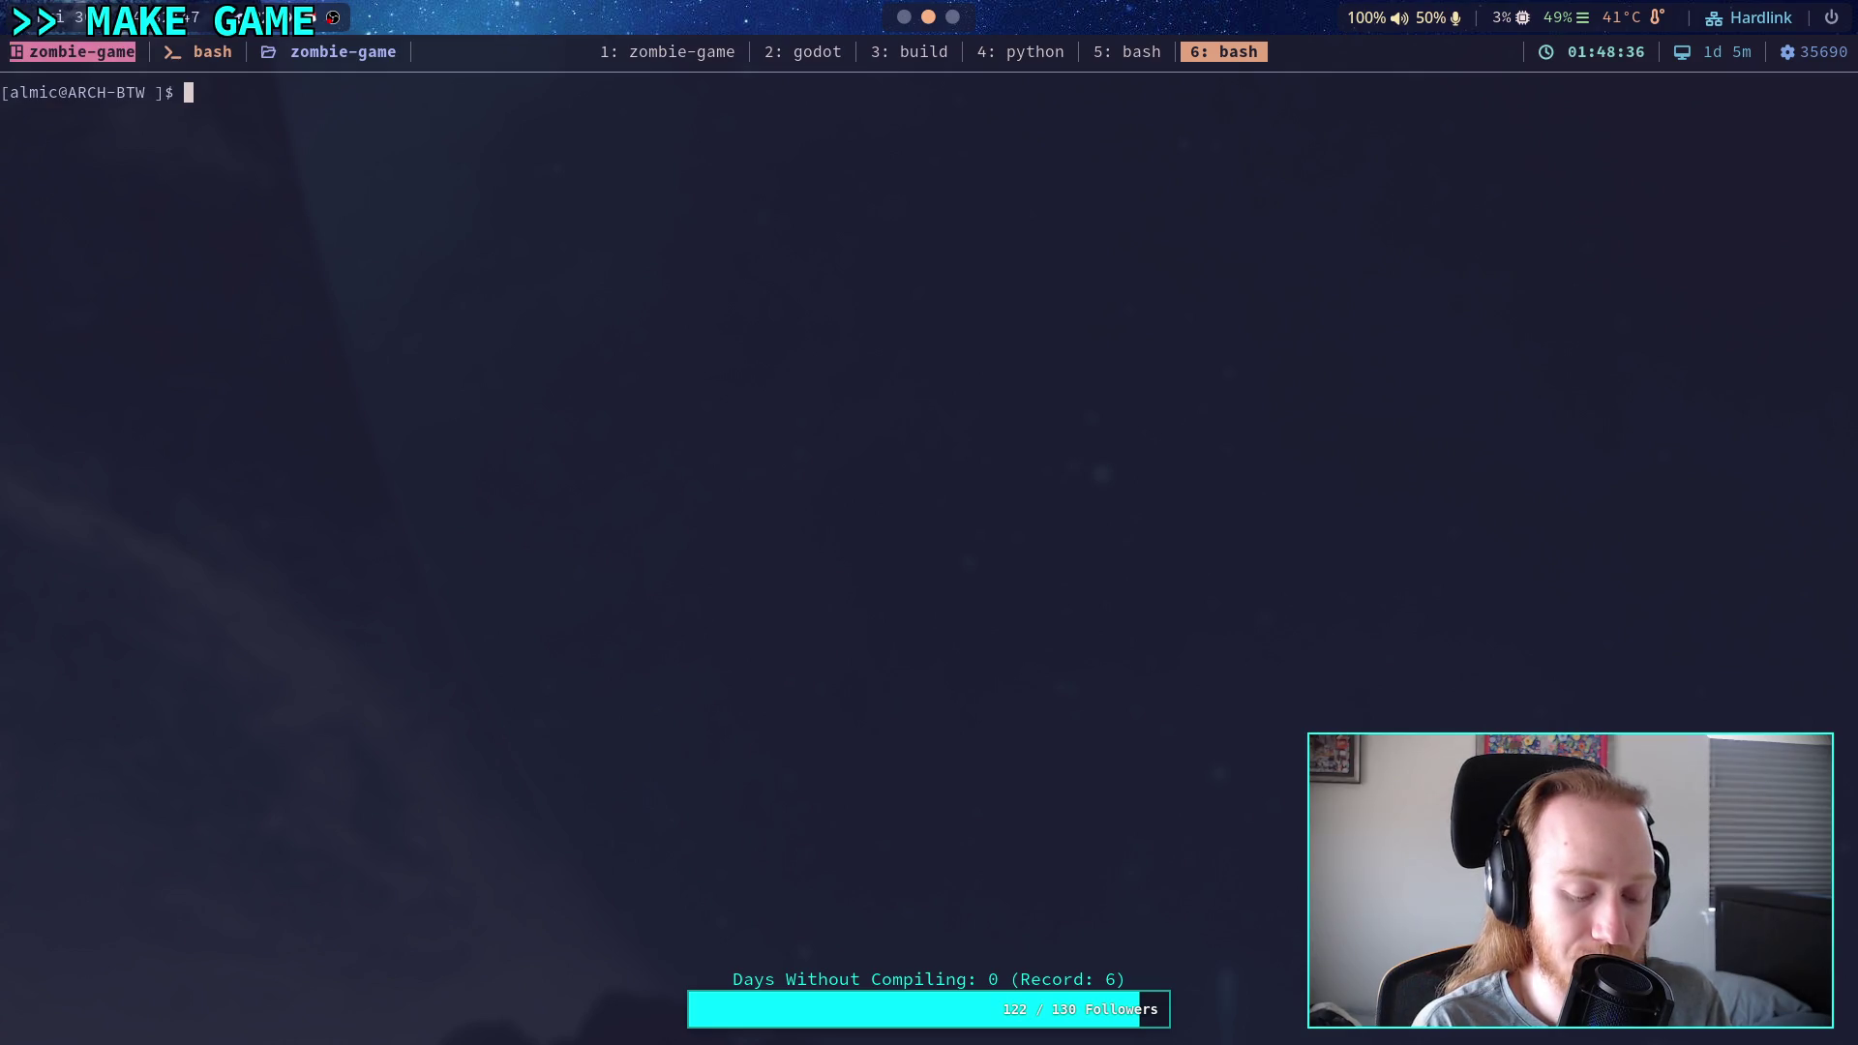
key(ampersand)
key(n)
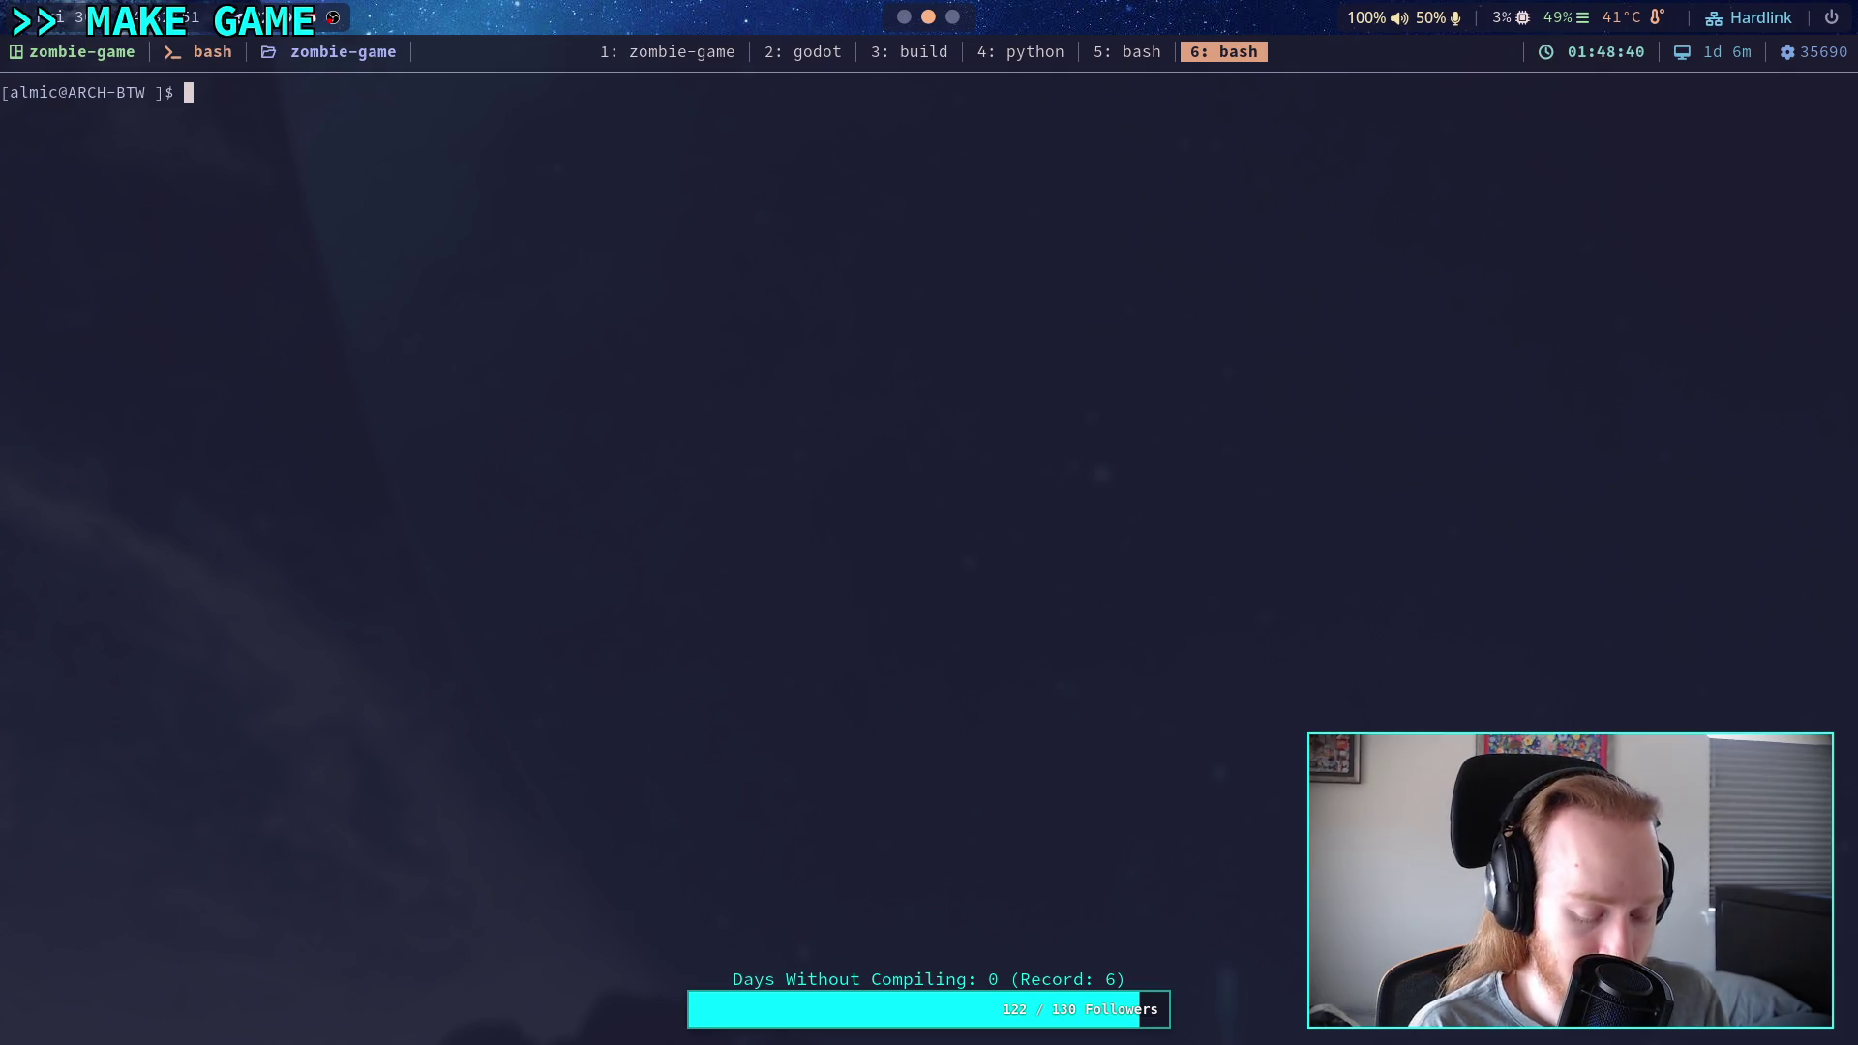
key(ctrl+b)
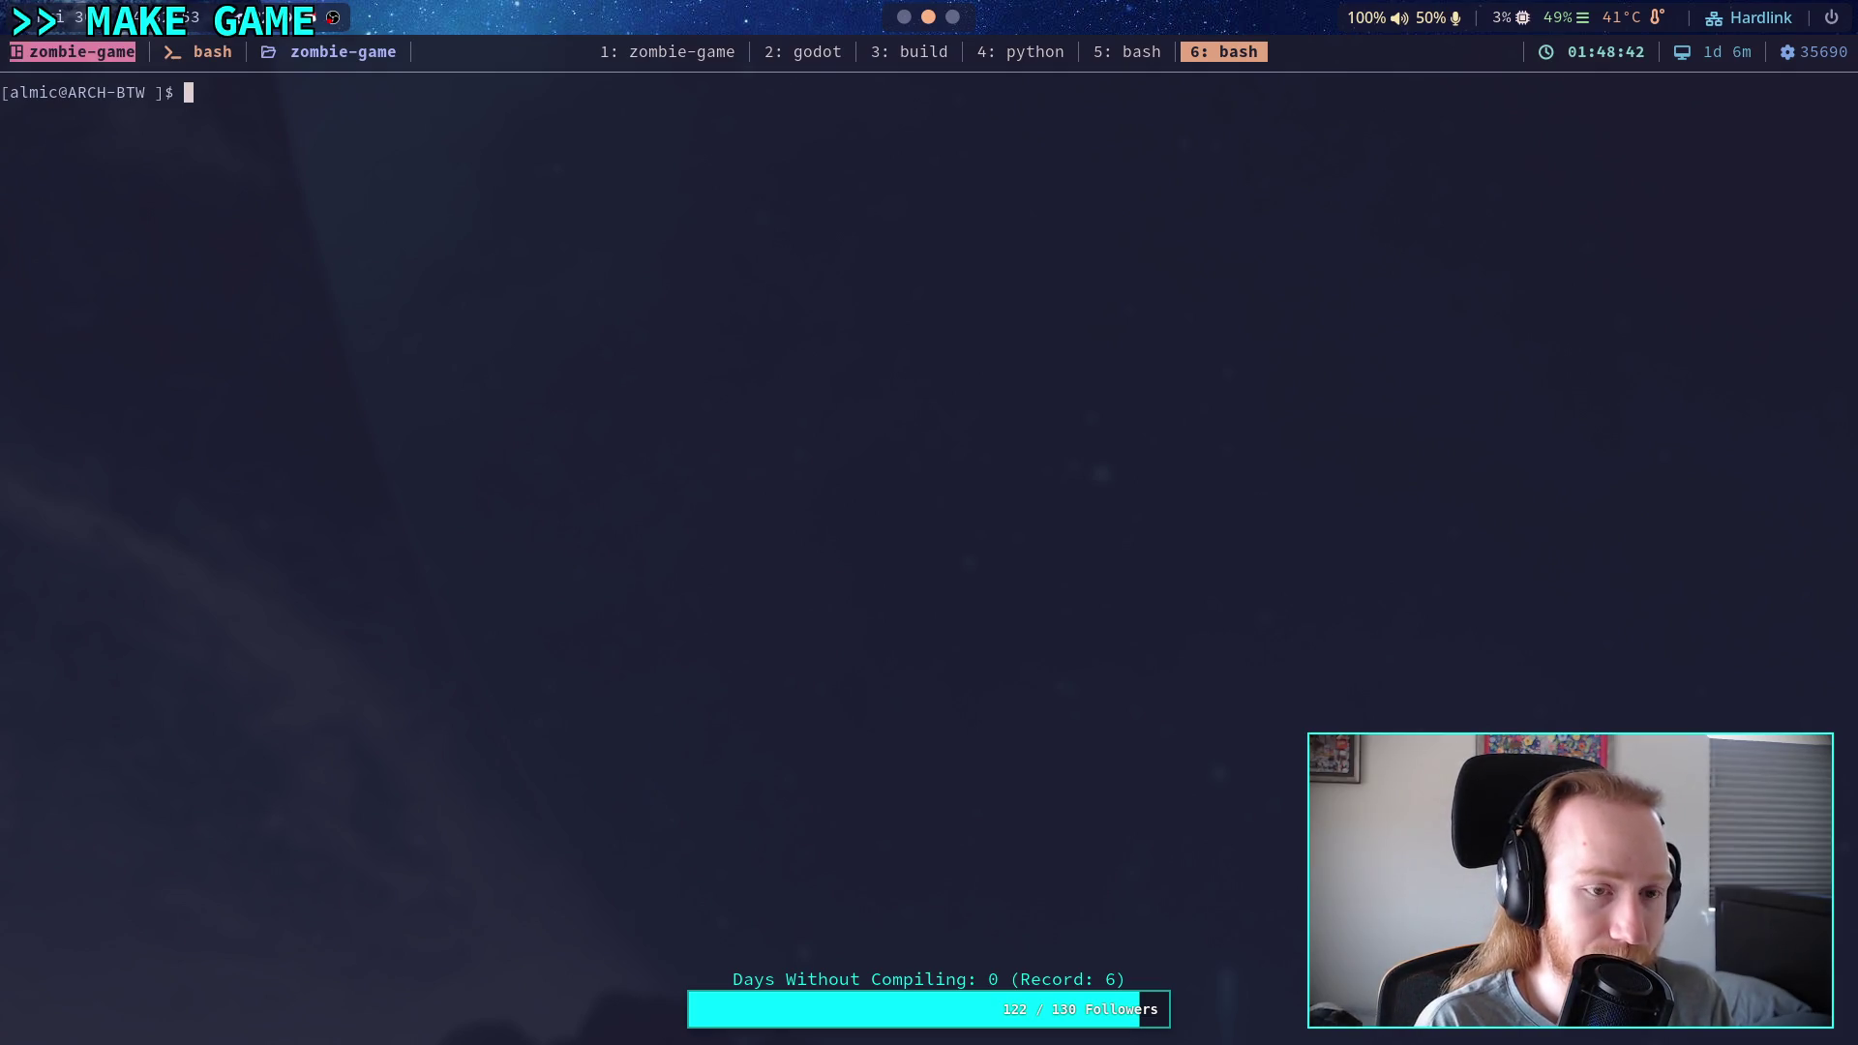
key(ampersand)
key(n)
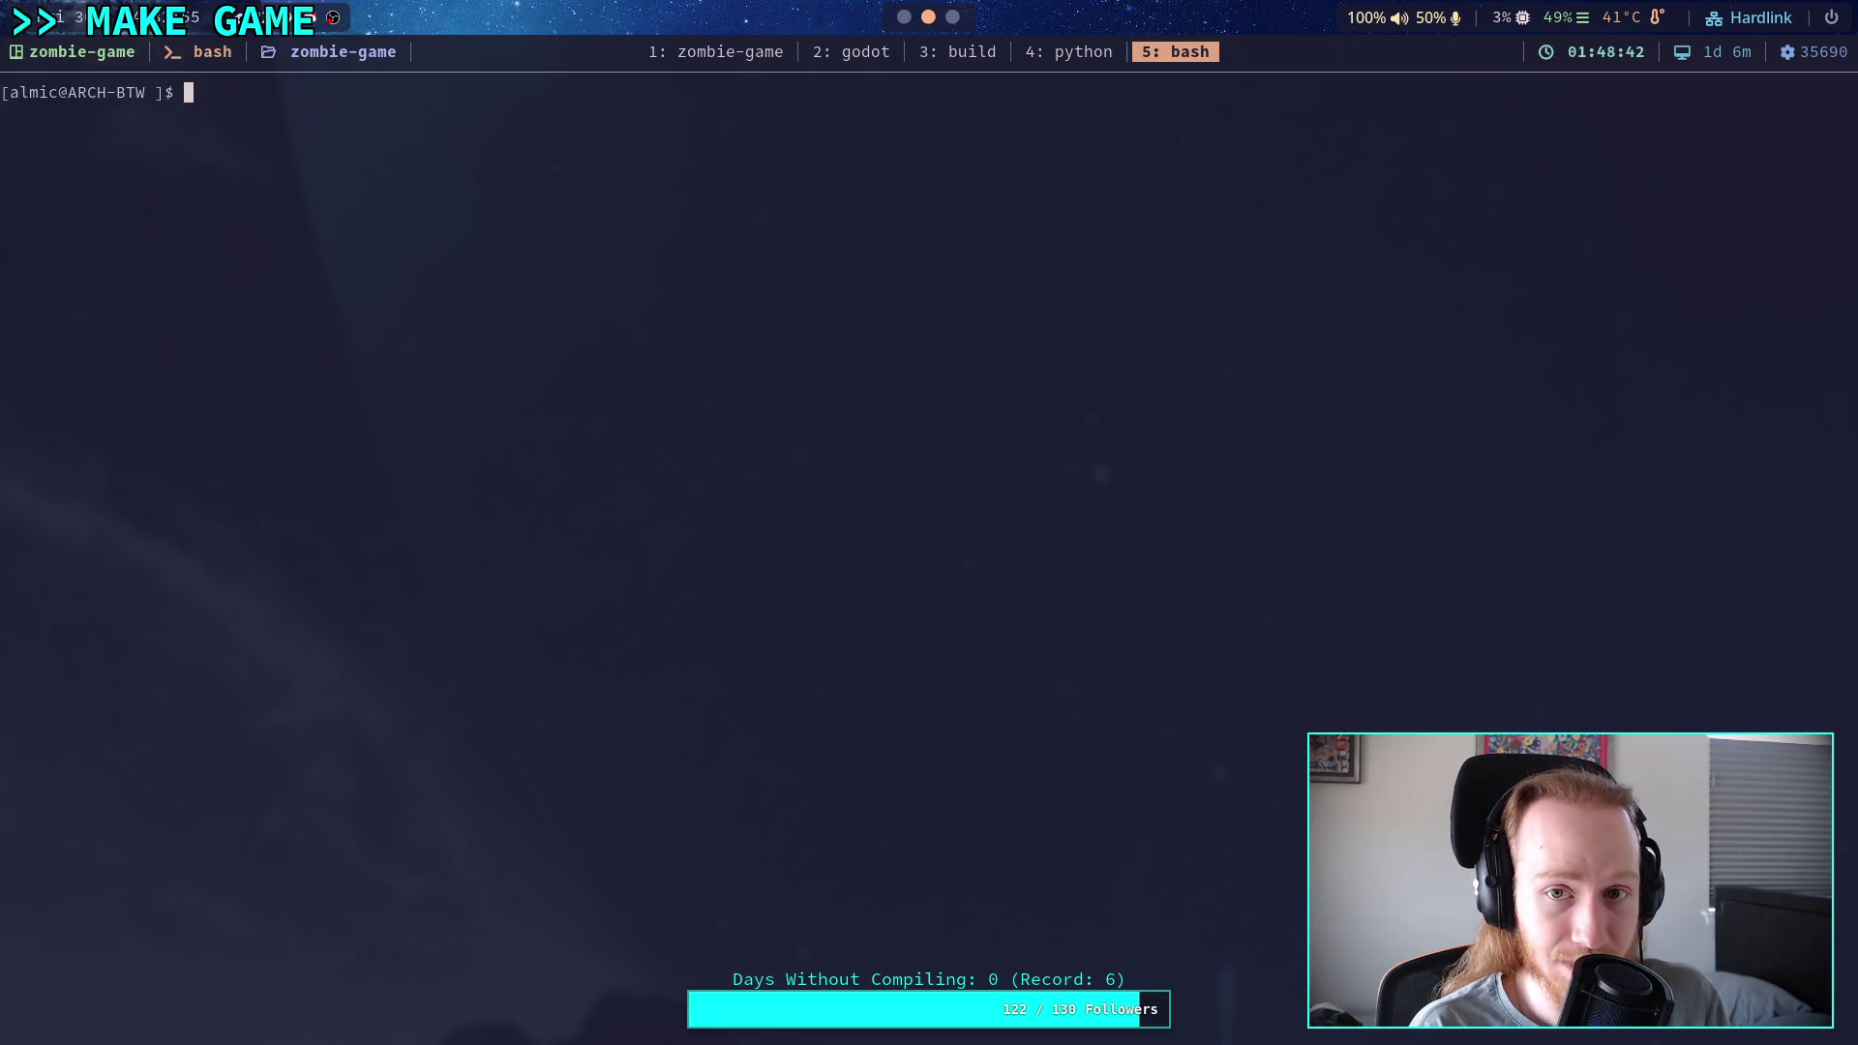
Step: Close the current bash window with the & kill-window command and confirm with y
key(ctrl+b)
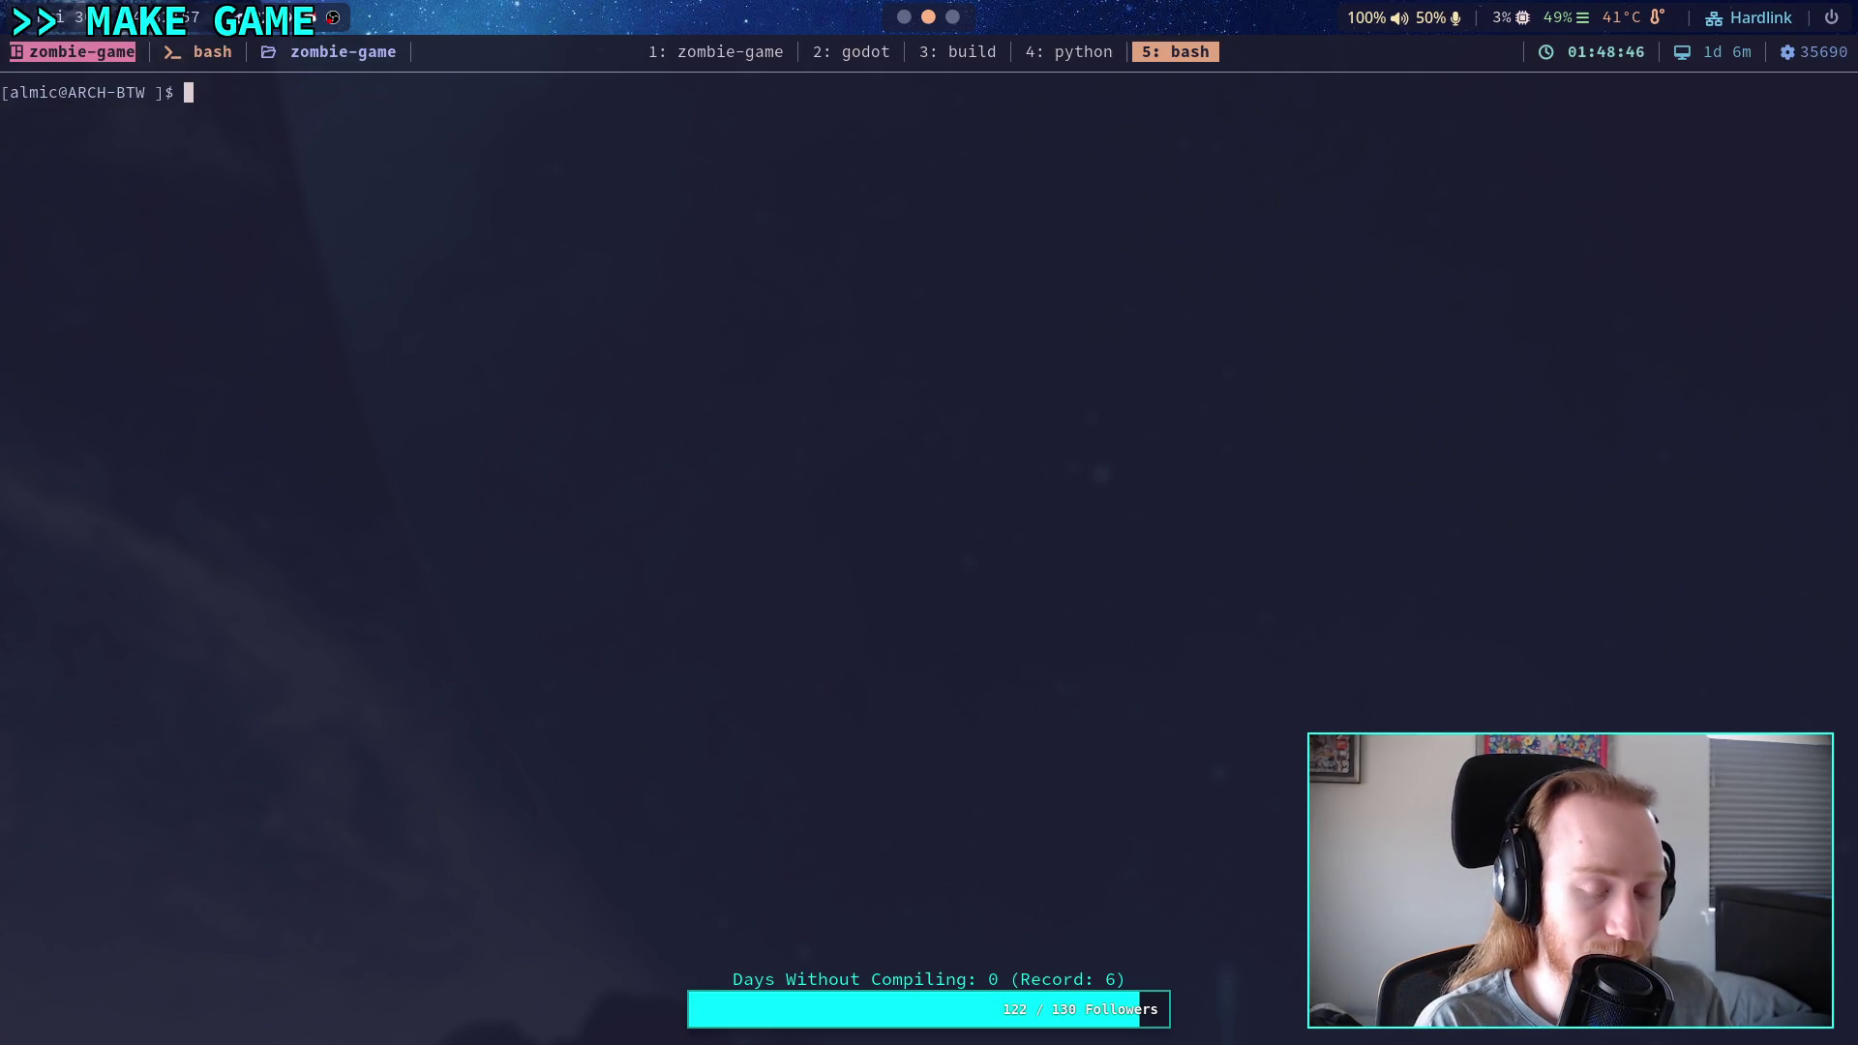
key(ampersand)
key(y)
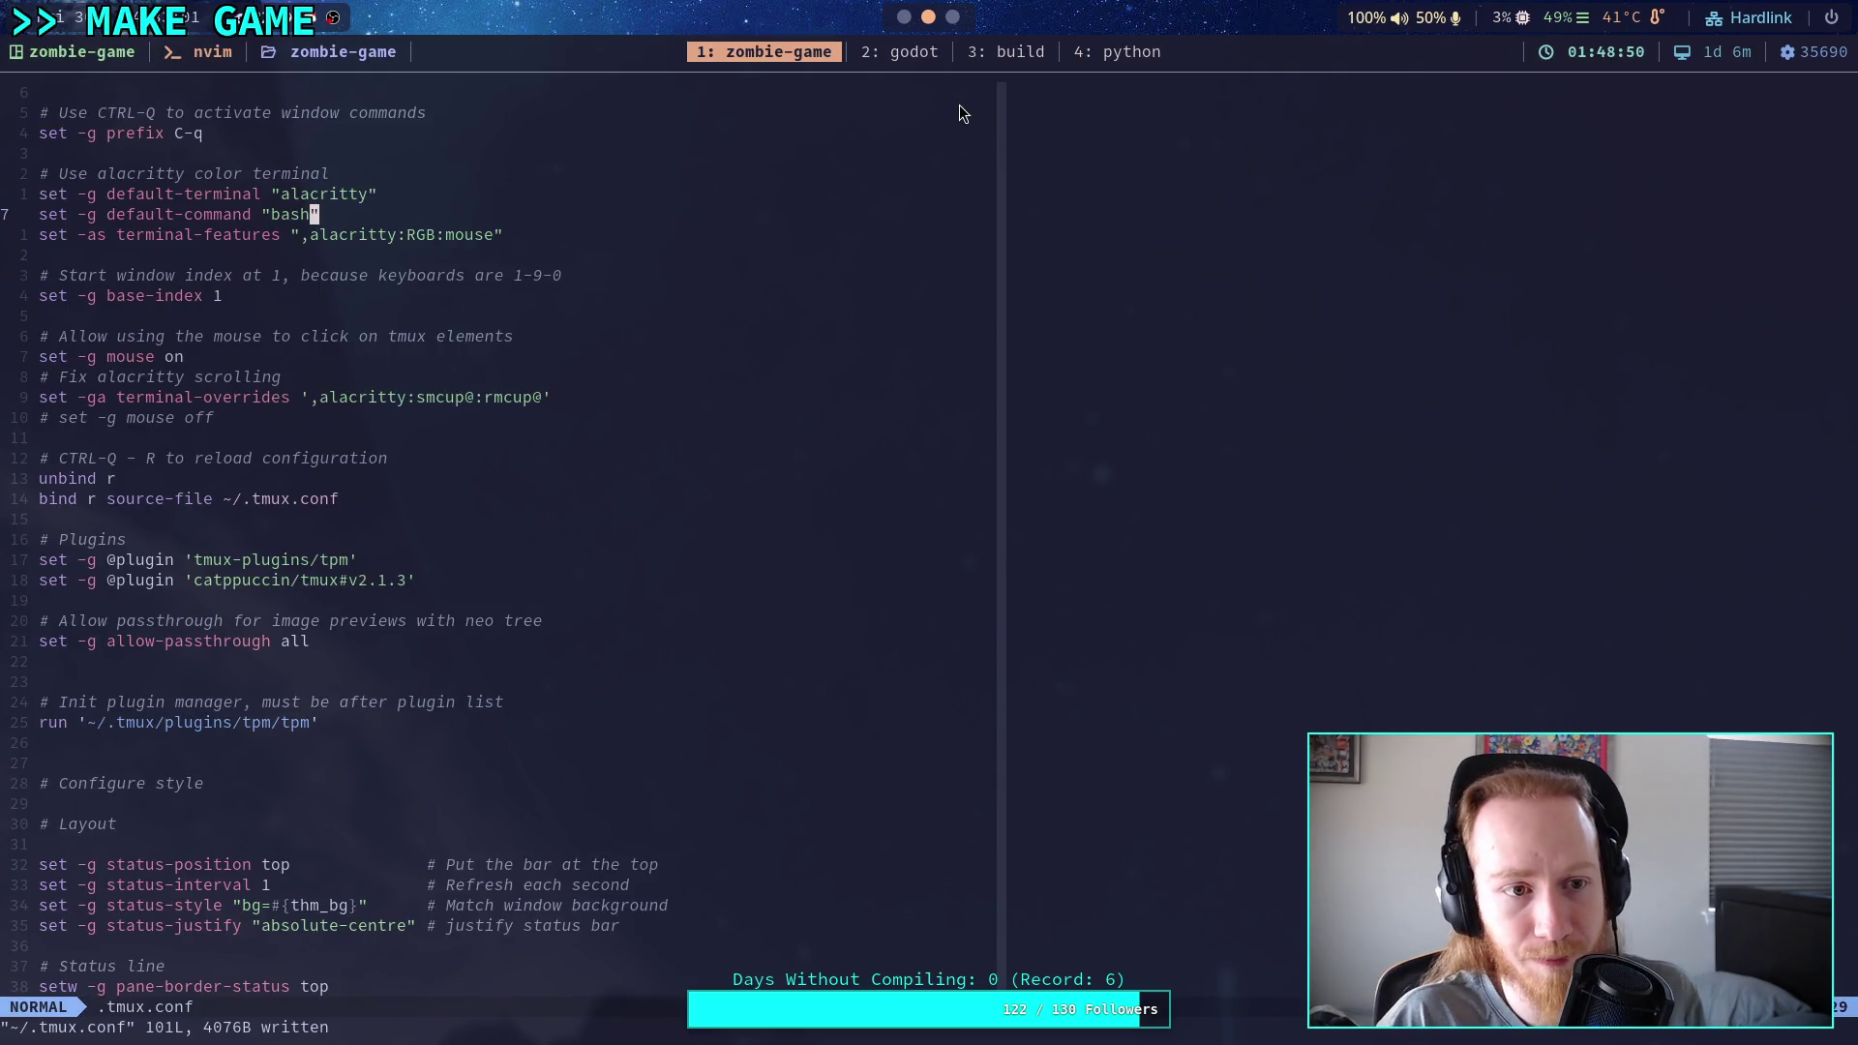
Step: Delete the default-command 'bash' line with dd, save with :w, and return to Stack Overflow
text(ii)
key(Escape)
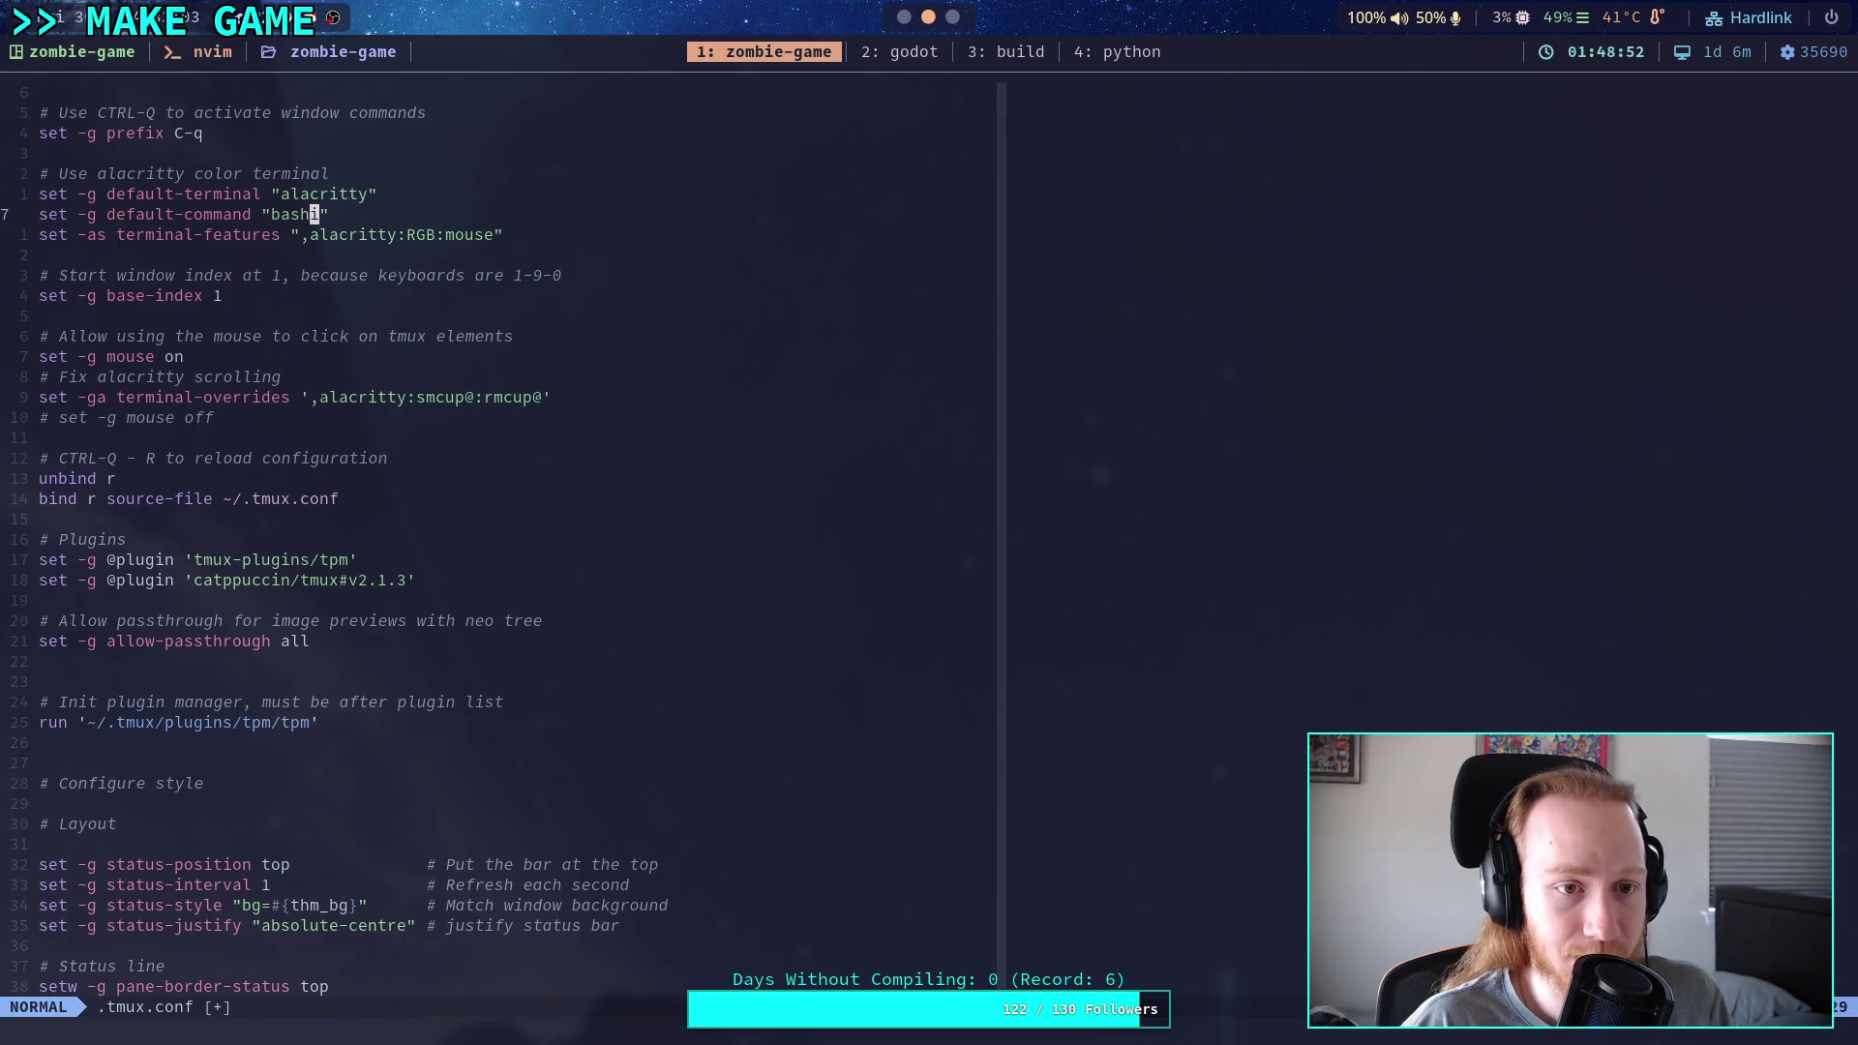
key(c)
key(Escape)
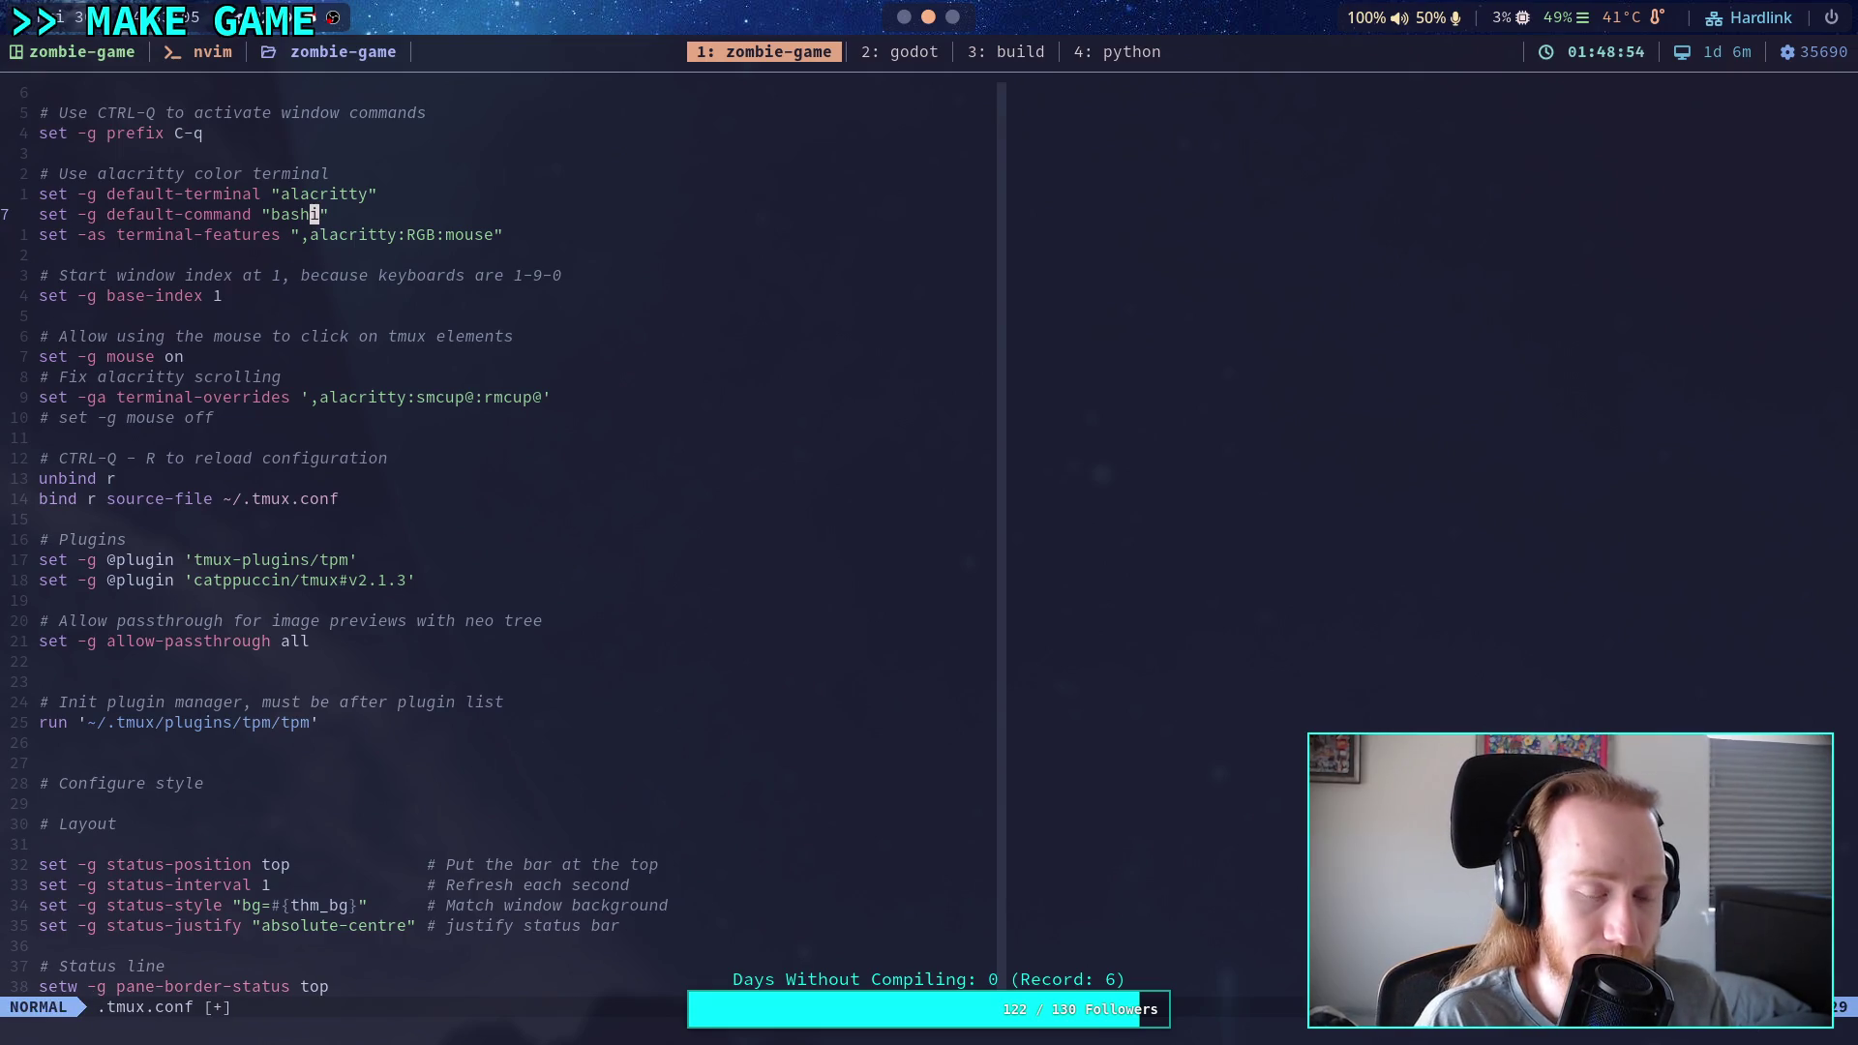
key(d)
key(d)
key(colon)
text(w)
key(Return)
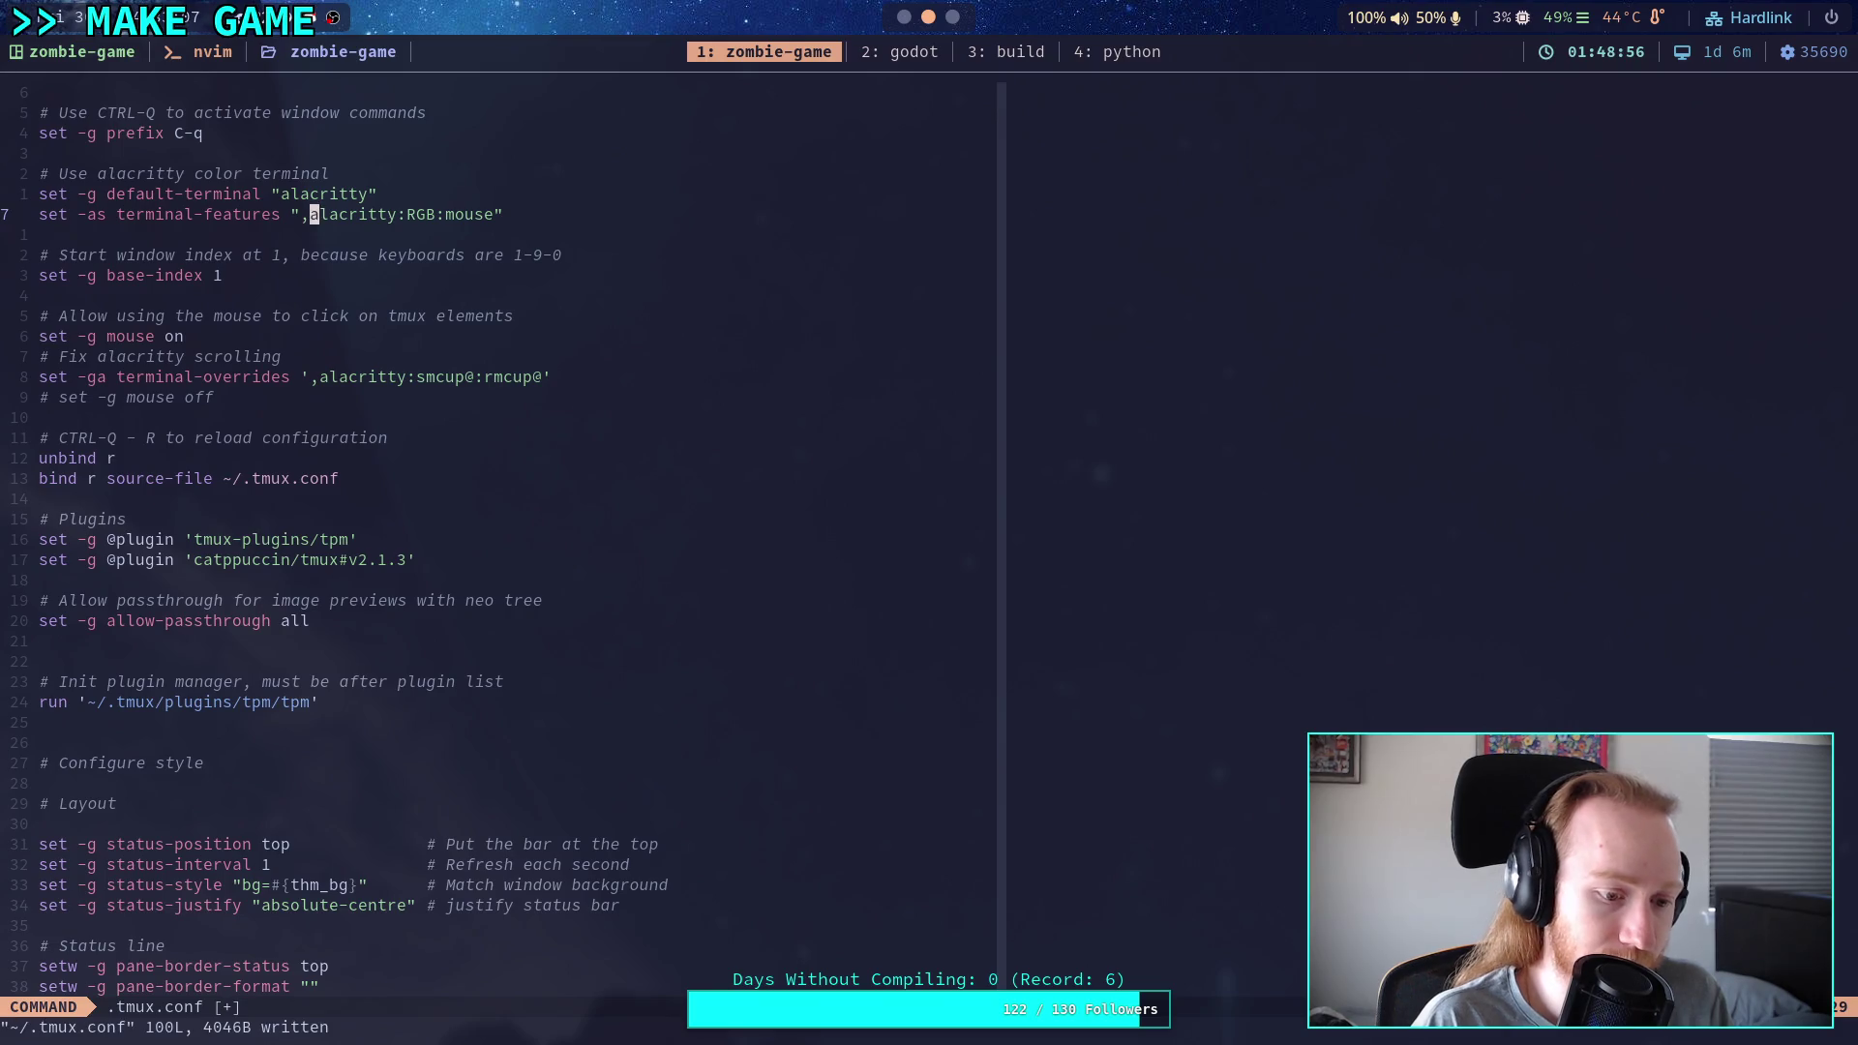
key(super+3)
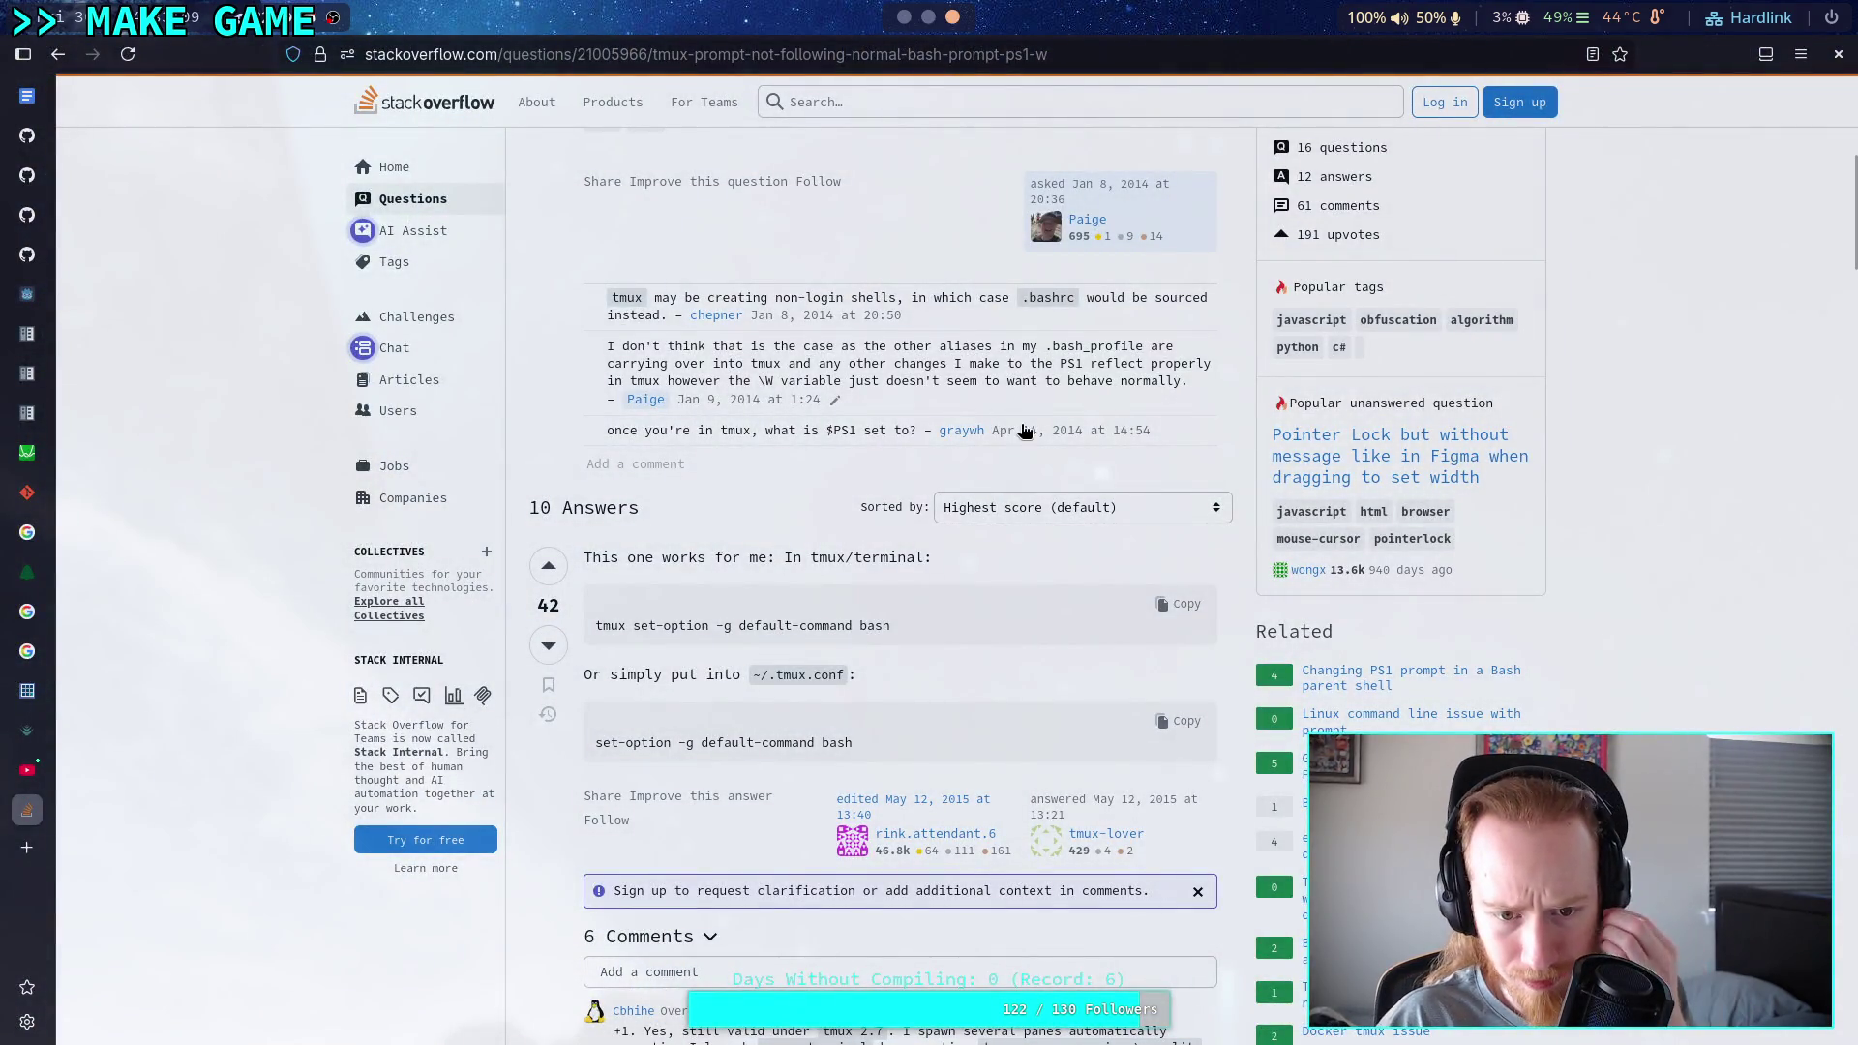
Step: Scroll through all remaining Stack Overflow answers, then go back to the Google results
scroll(1031, 543, down, 5)
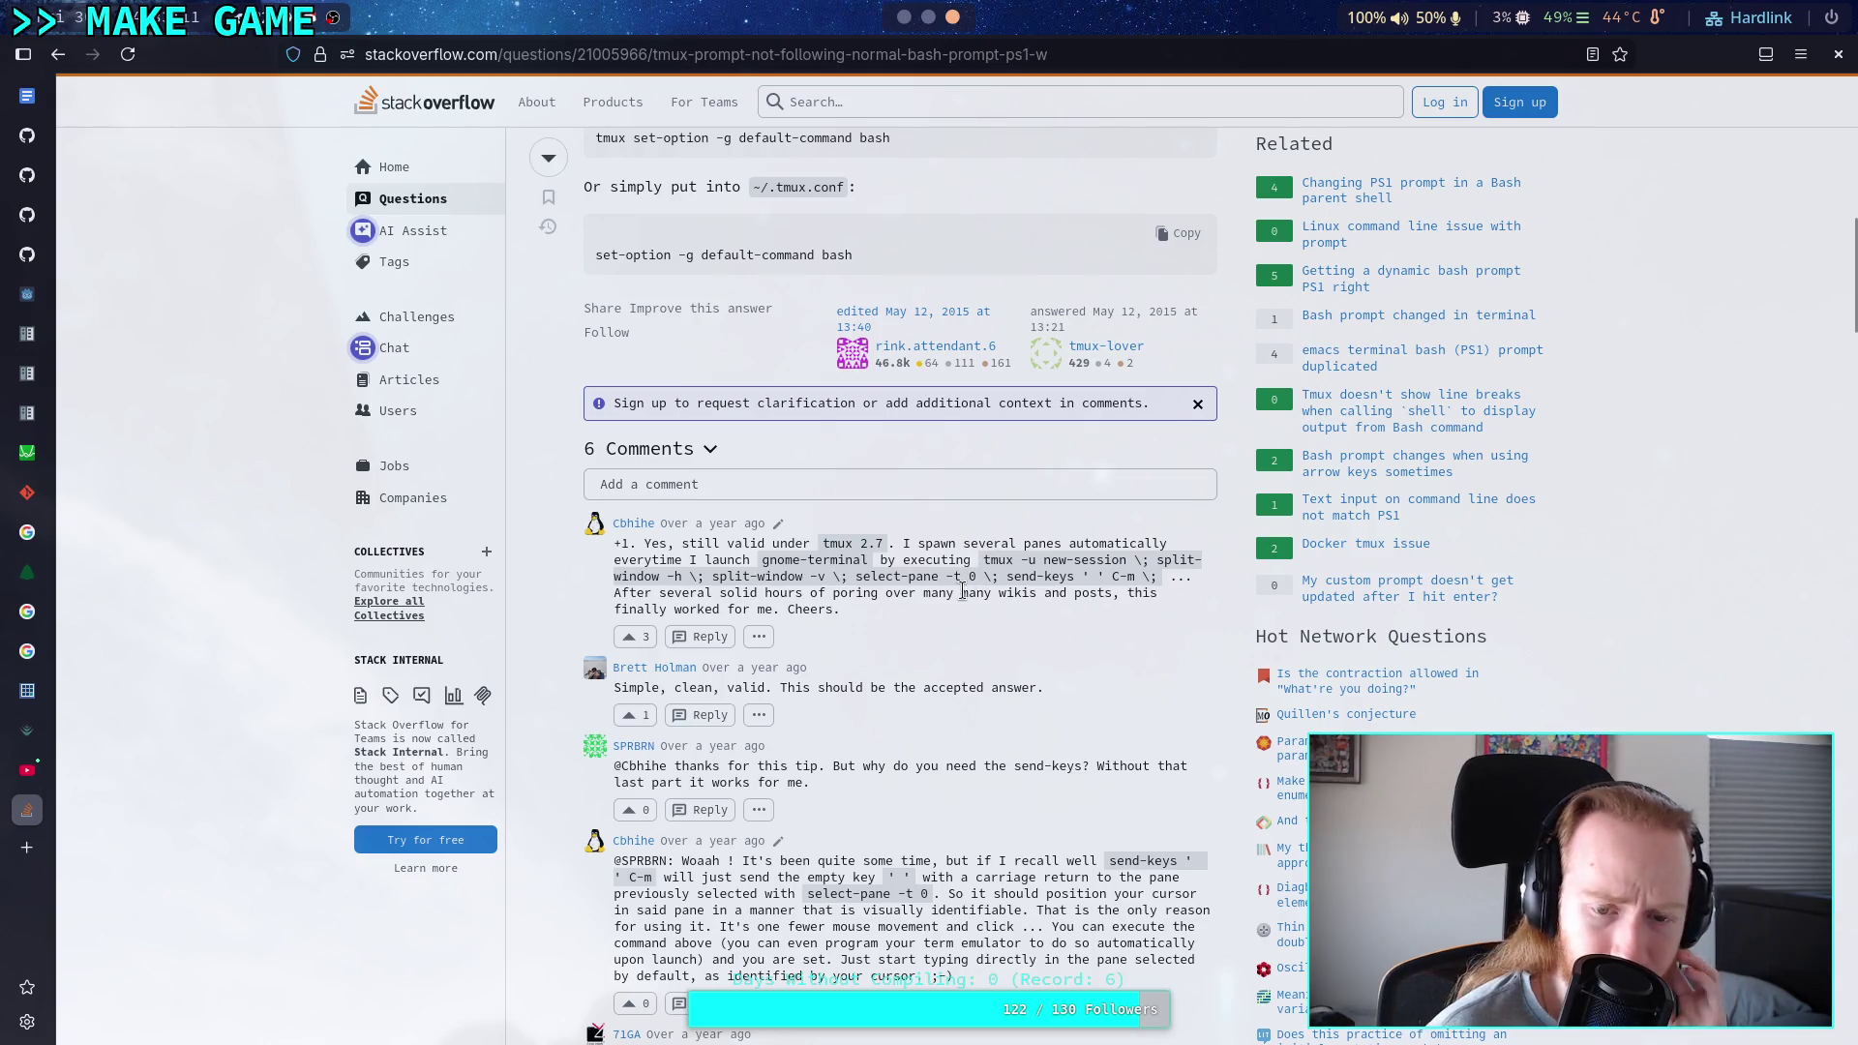
scroll(921, 649, down, 5)
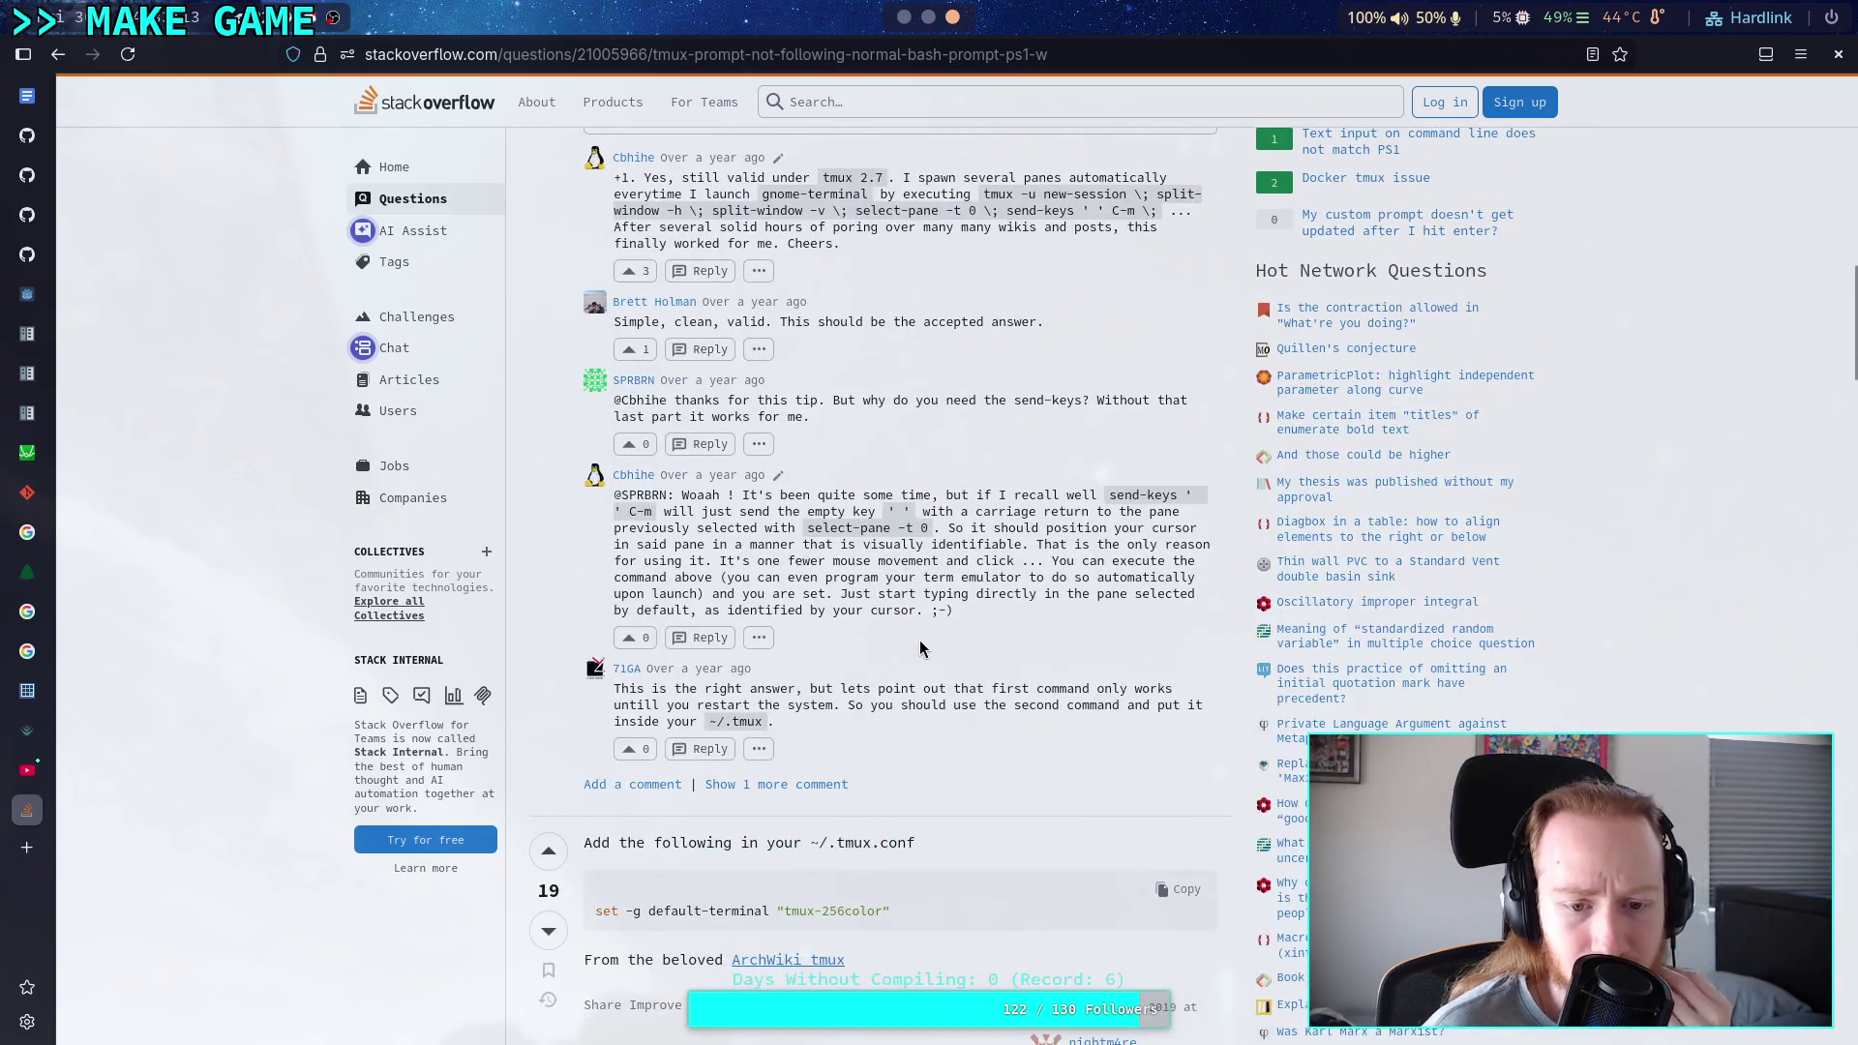
scroll(921, 649, down, 3)
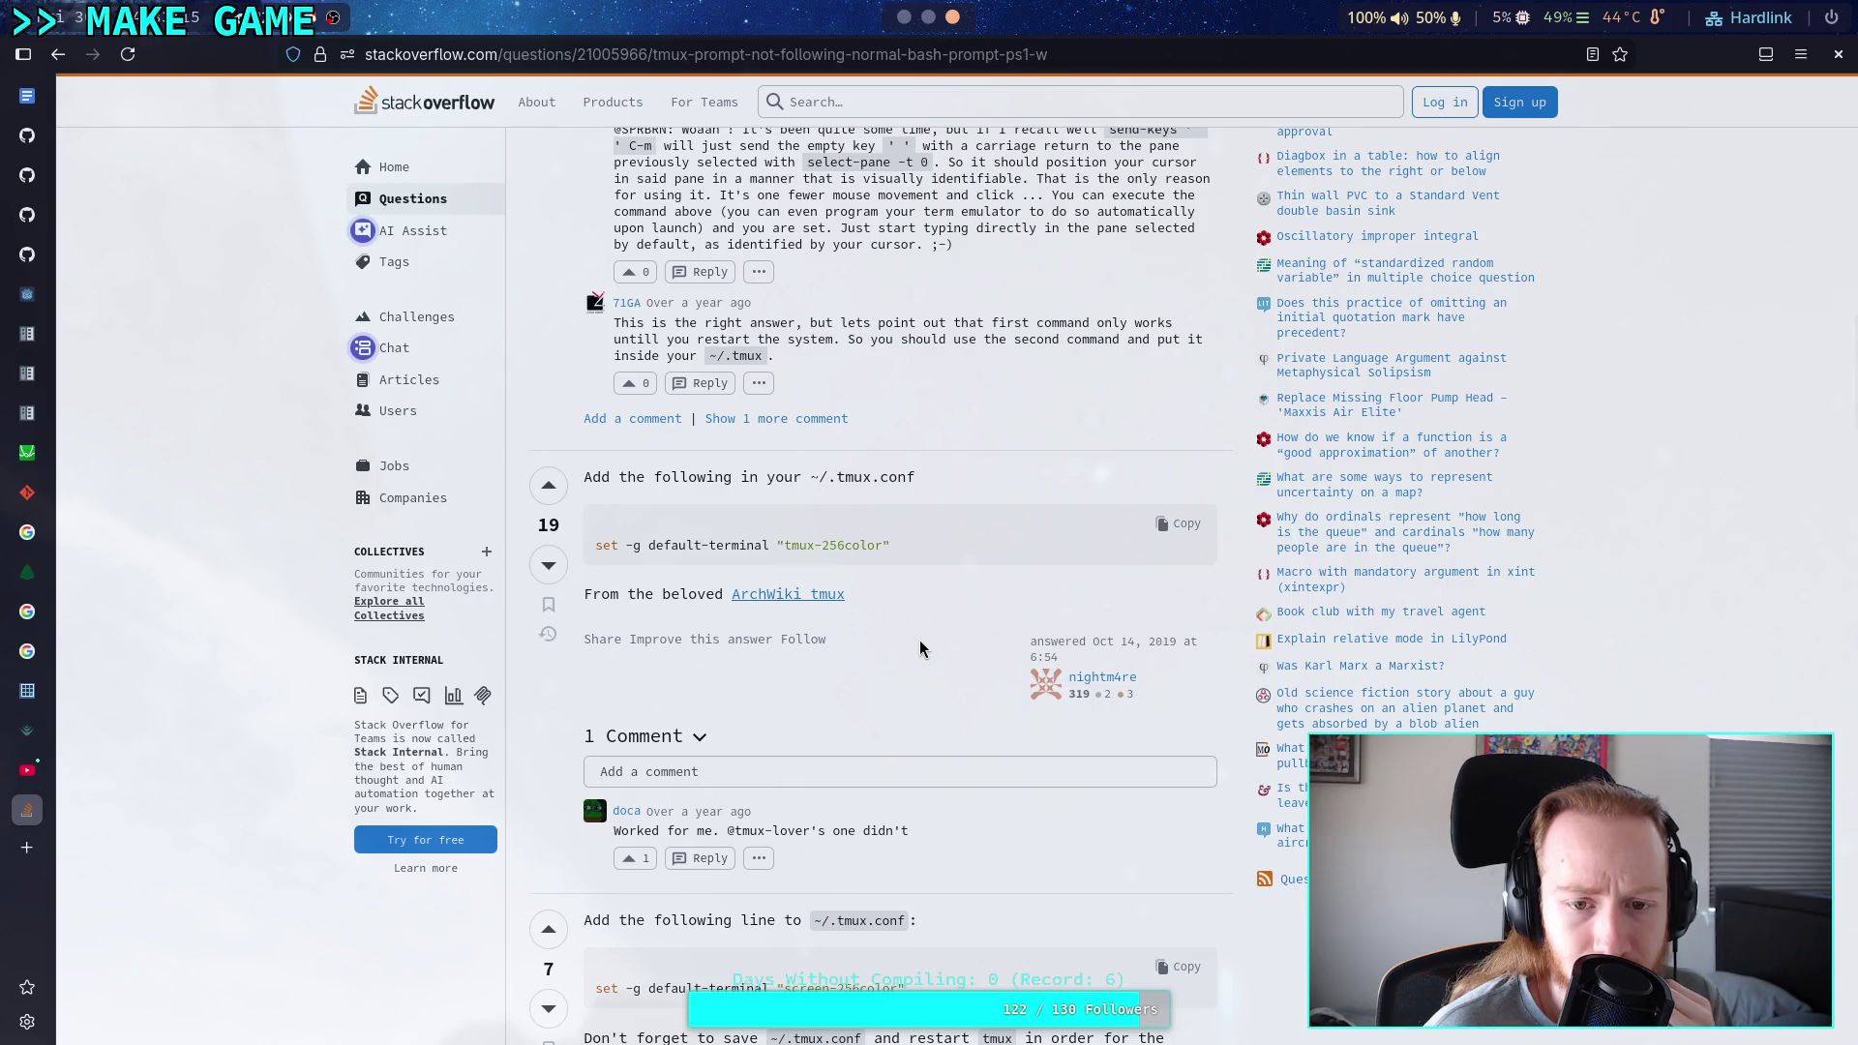
scroll(920, 649, down, 5)
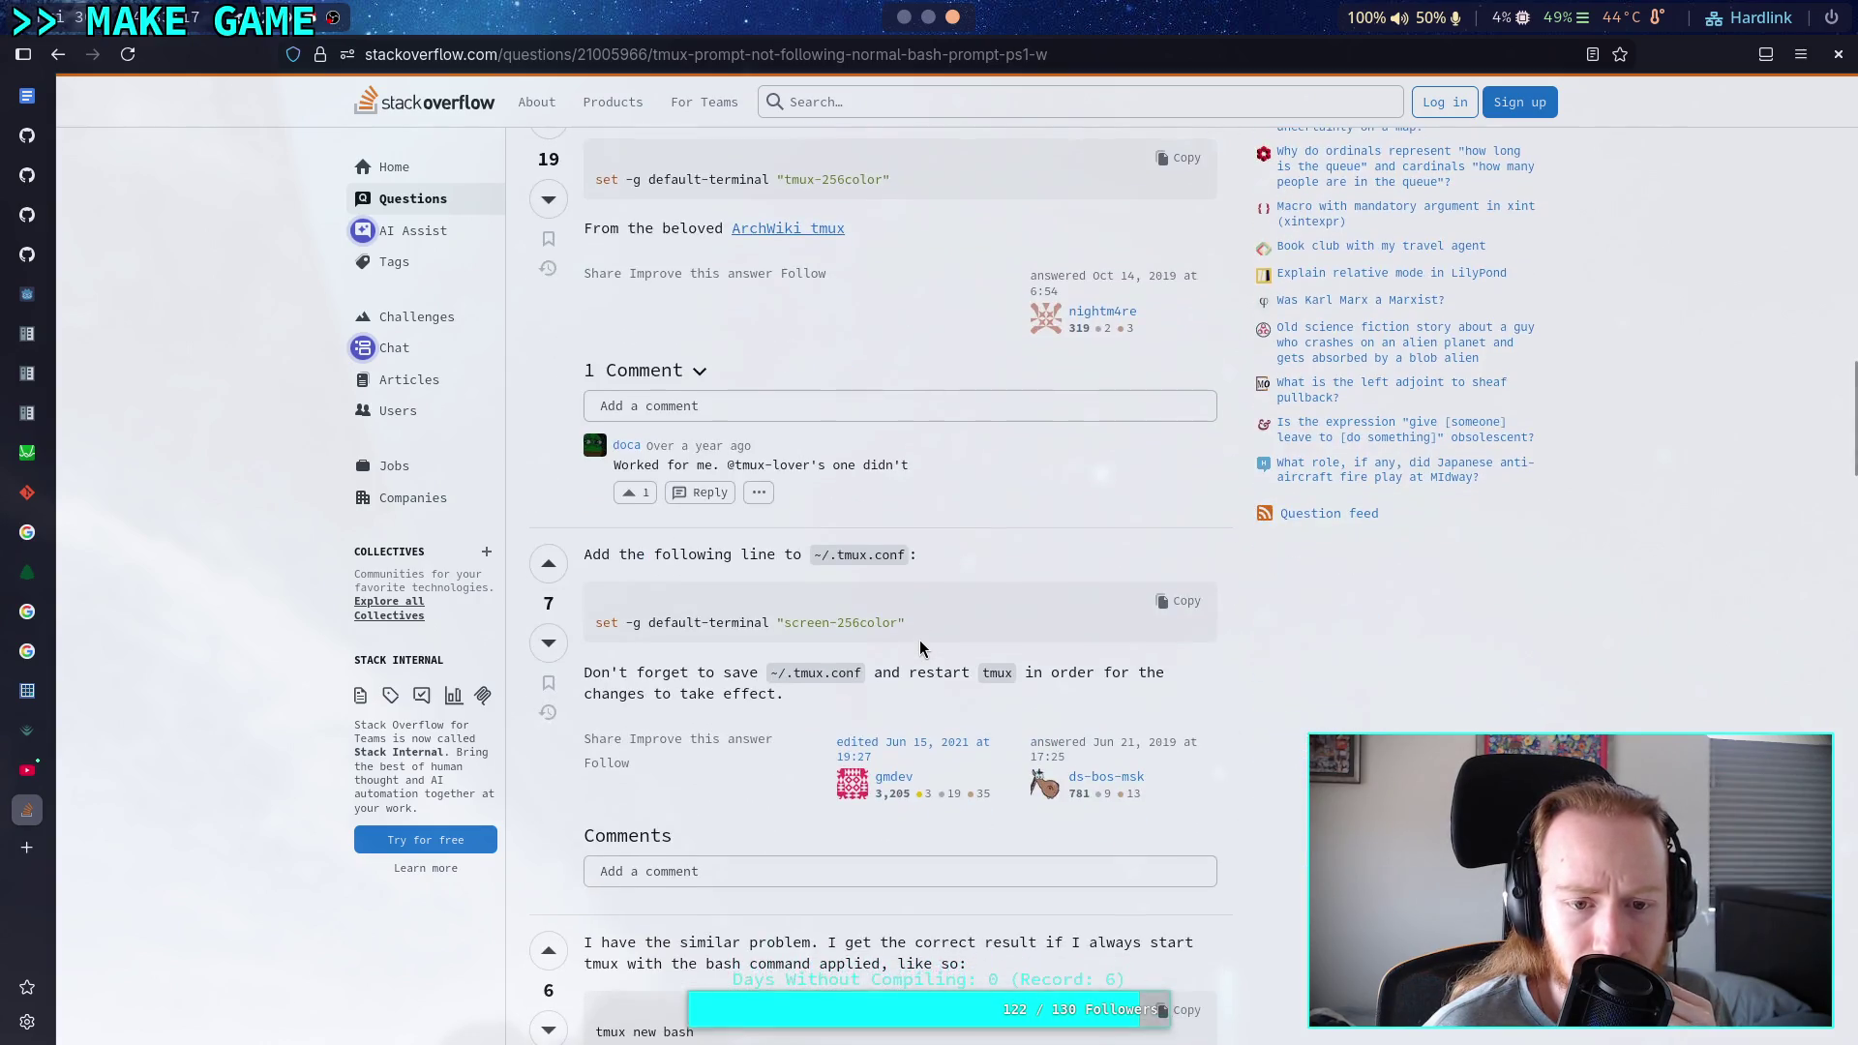
scroll(920, 648, down, 5)
scroll(921, 649, down, 1)
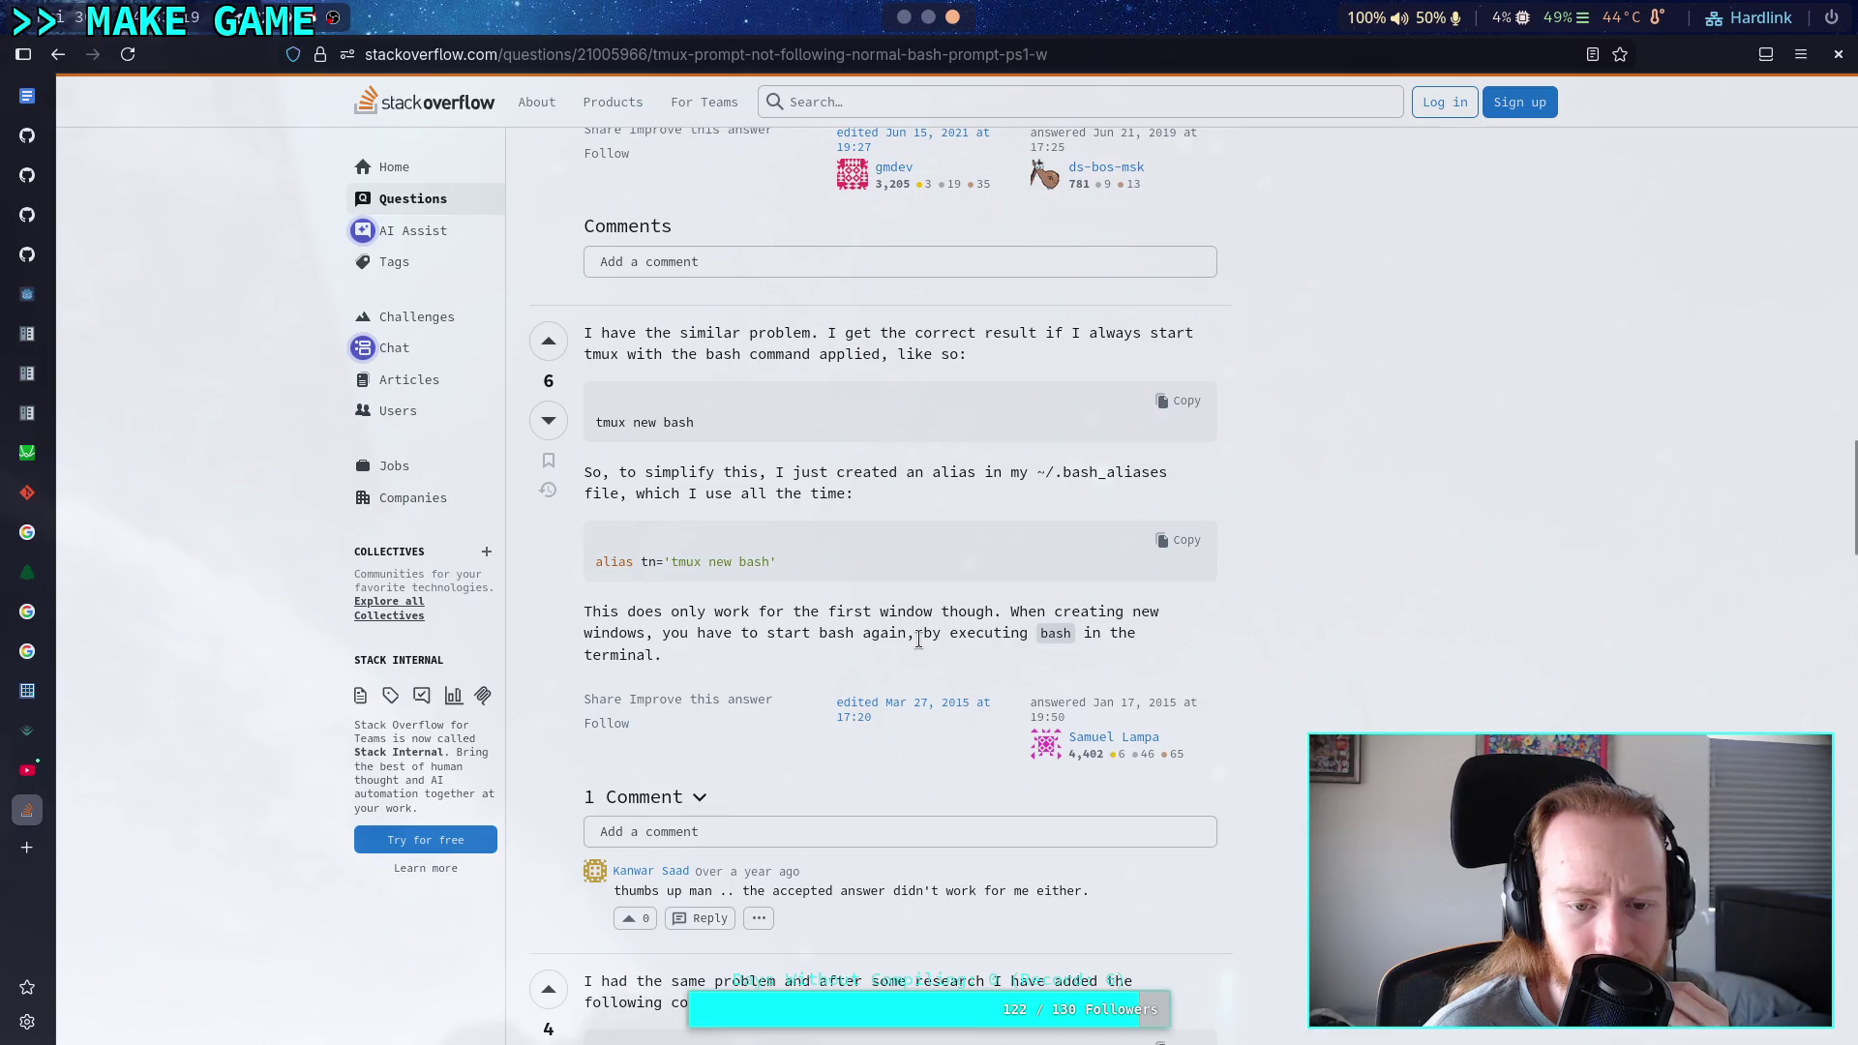
scroll(920, 643, down, 3)
scroll(919, 644, down, 3)
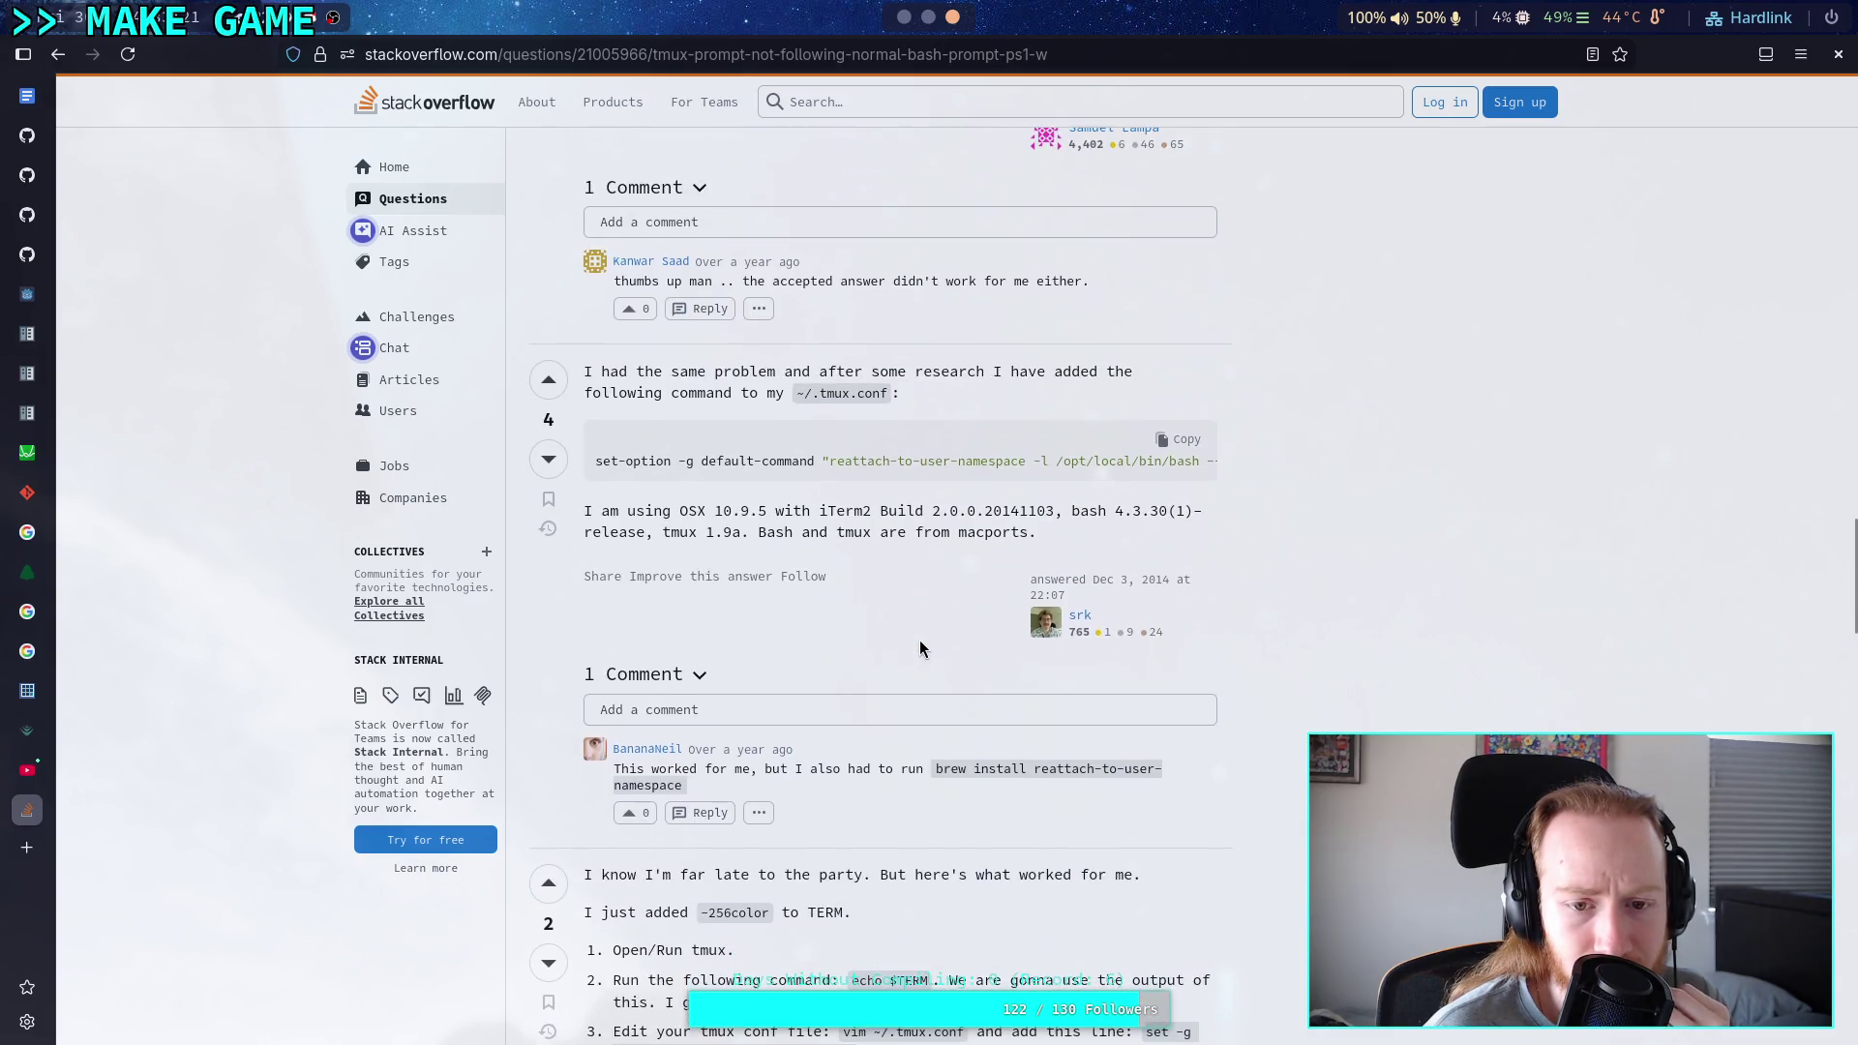
scroll(920, 649, down, 3)
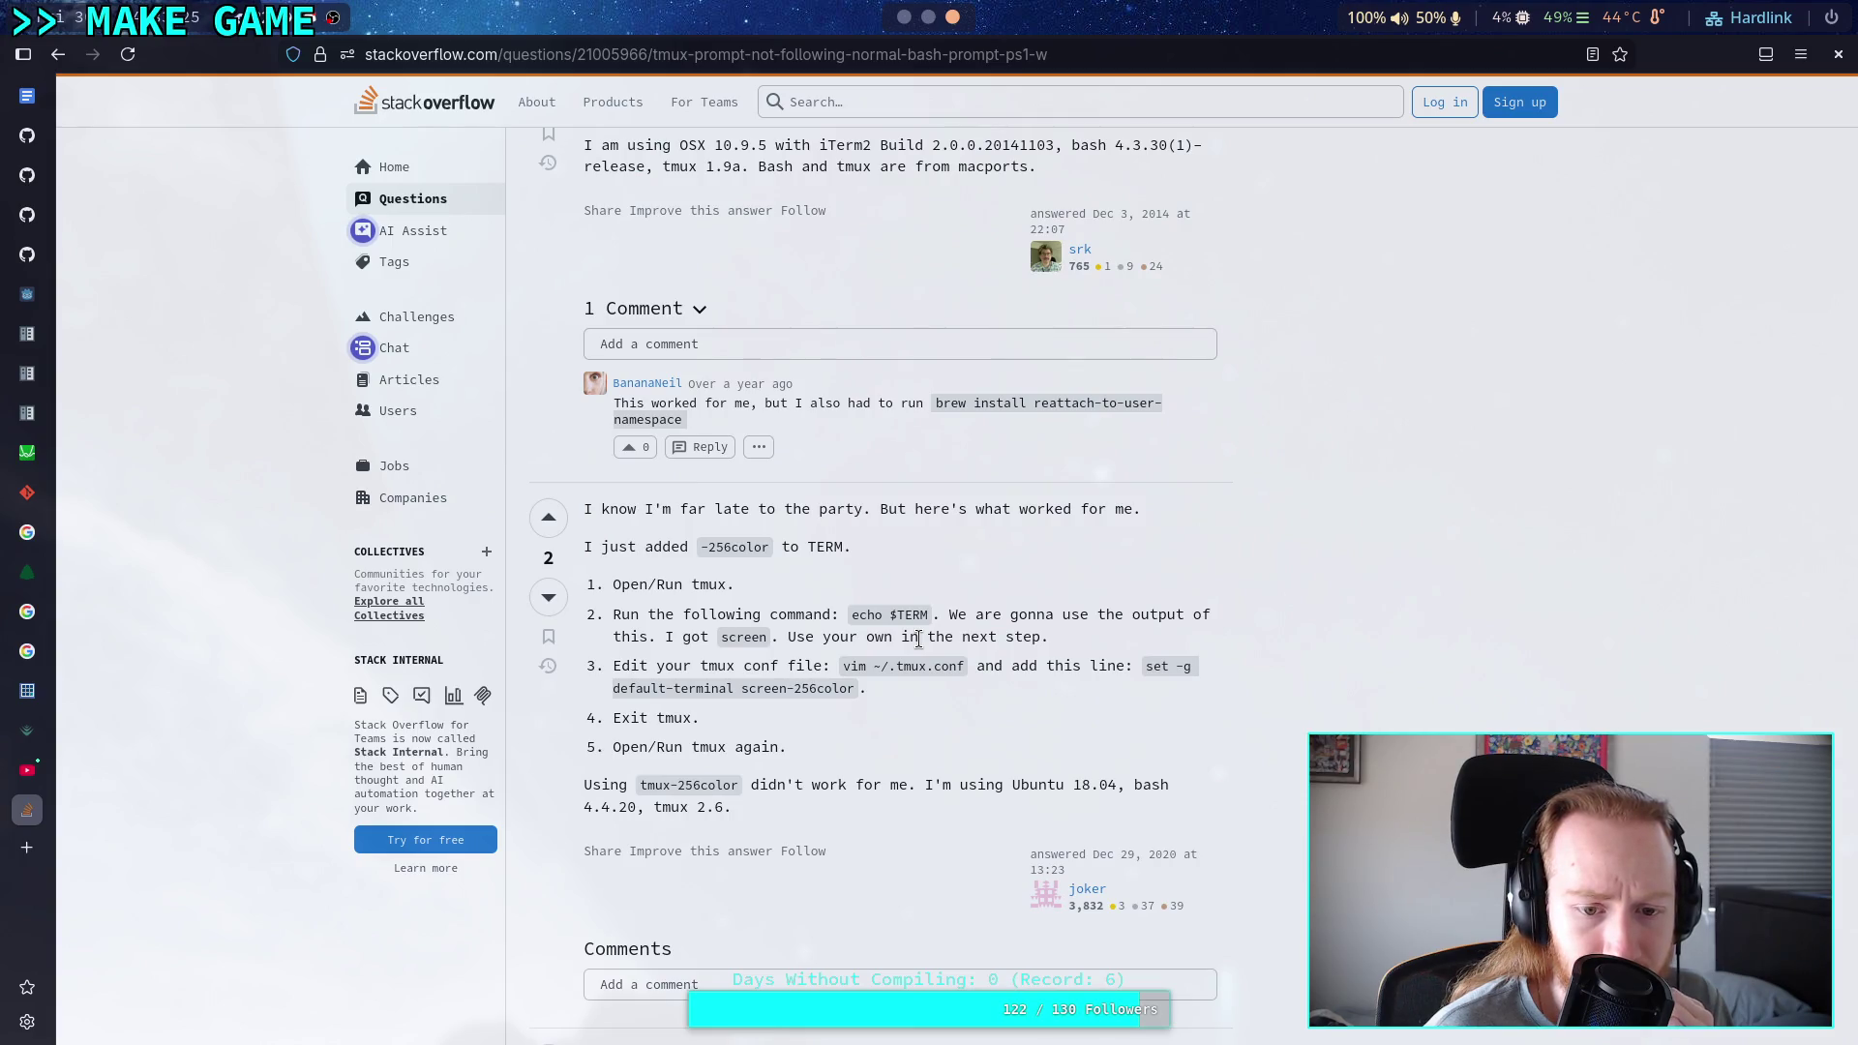
scroll(919, 643, down, 5)
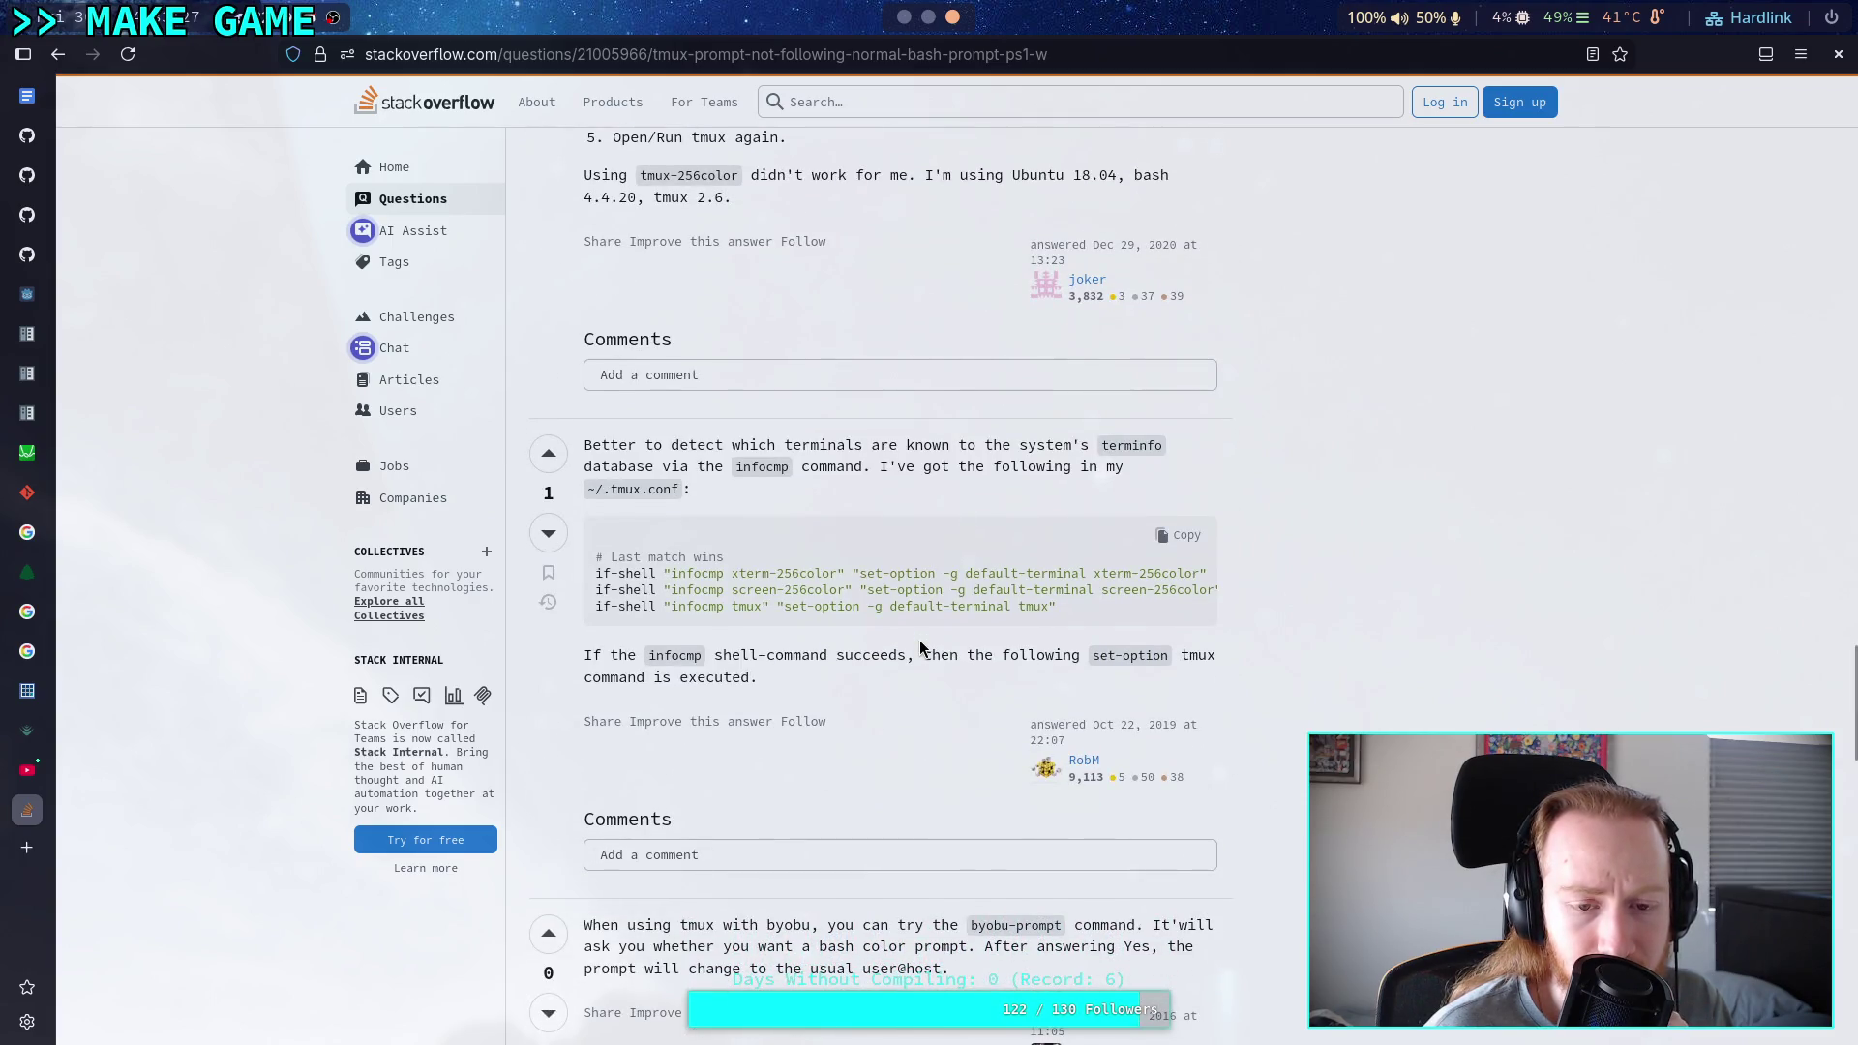
scroll(920, 645, down, 2)
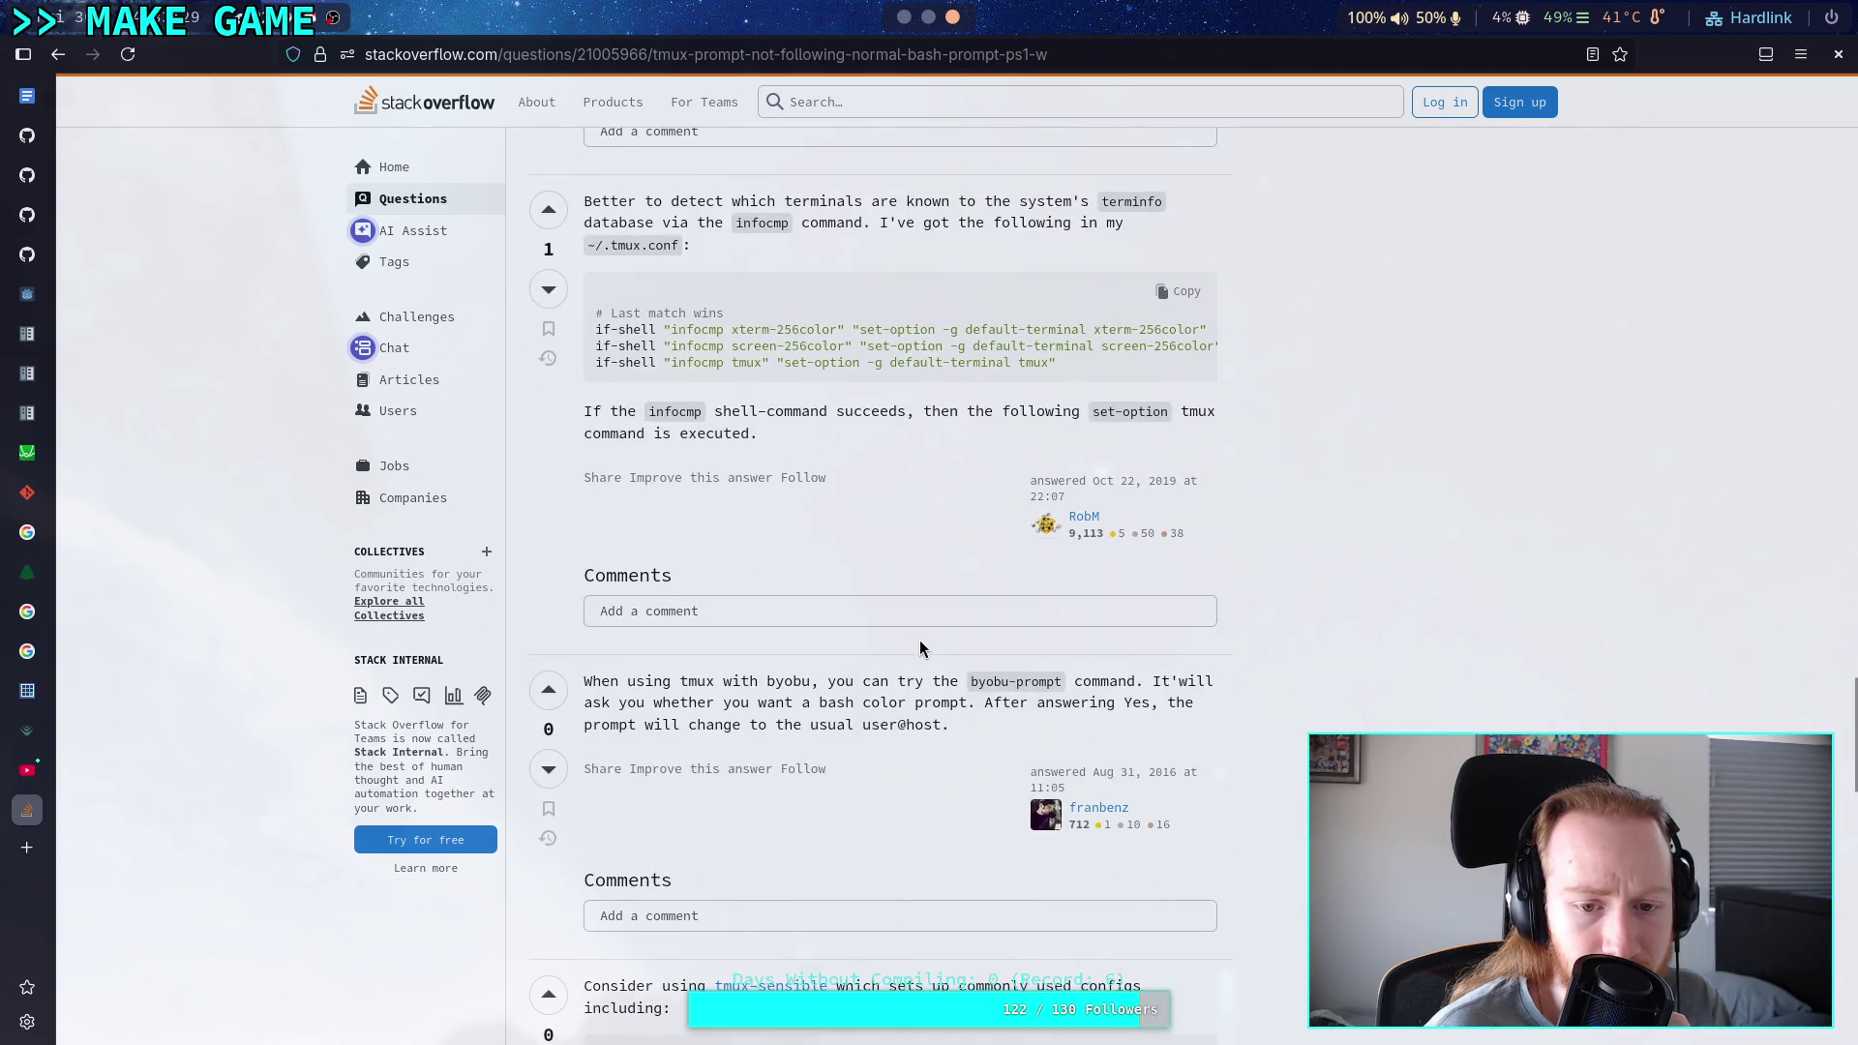
scroll(921, 645, down, 2)
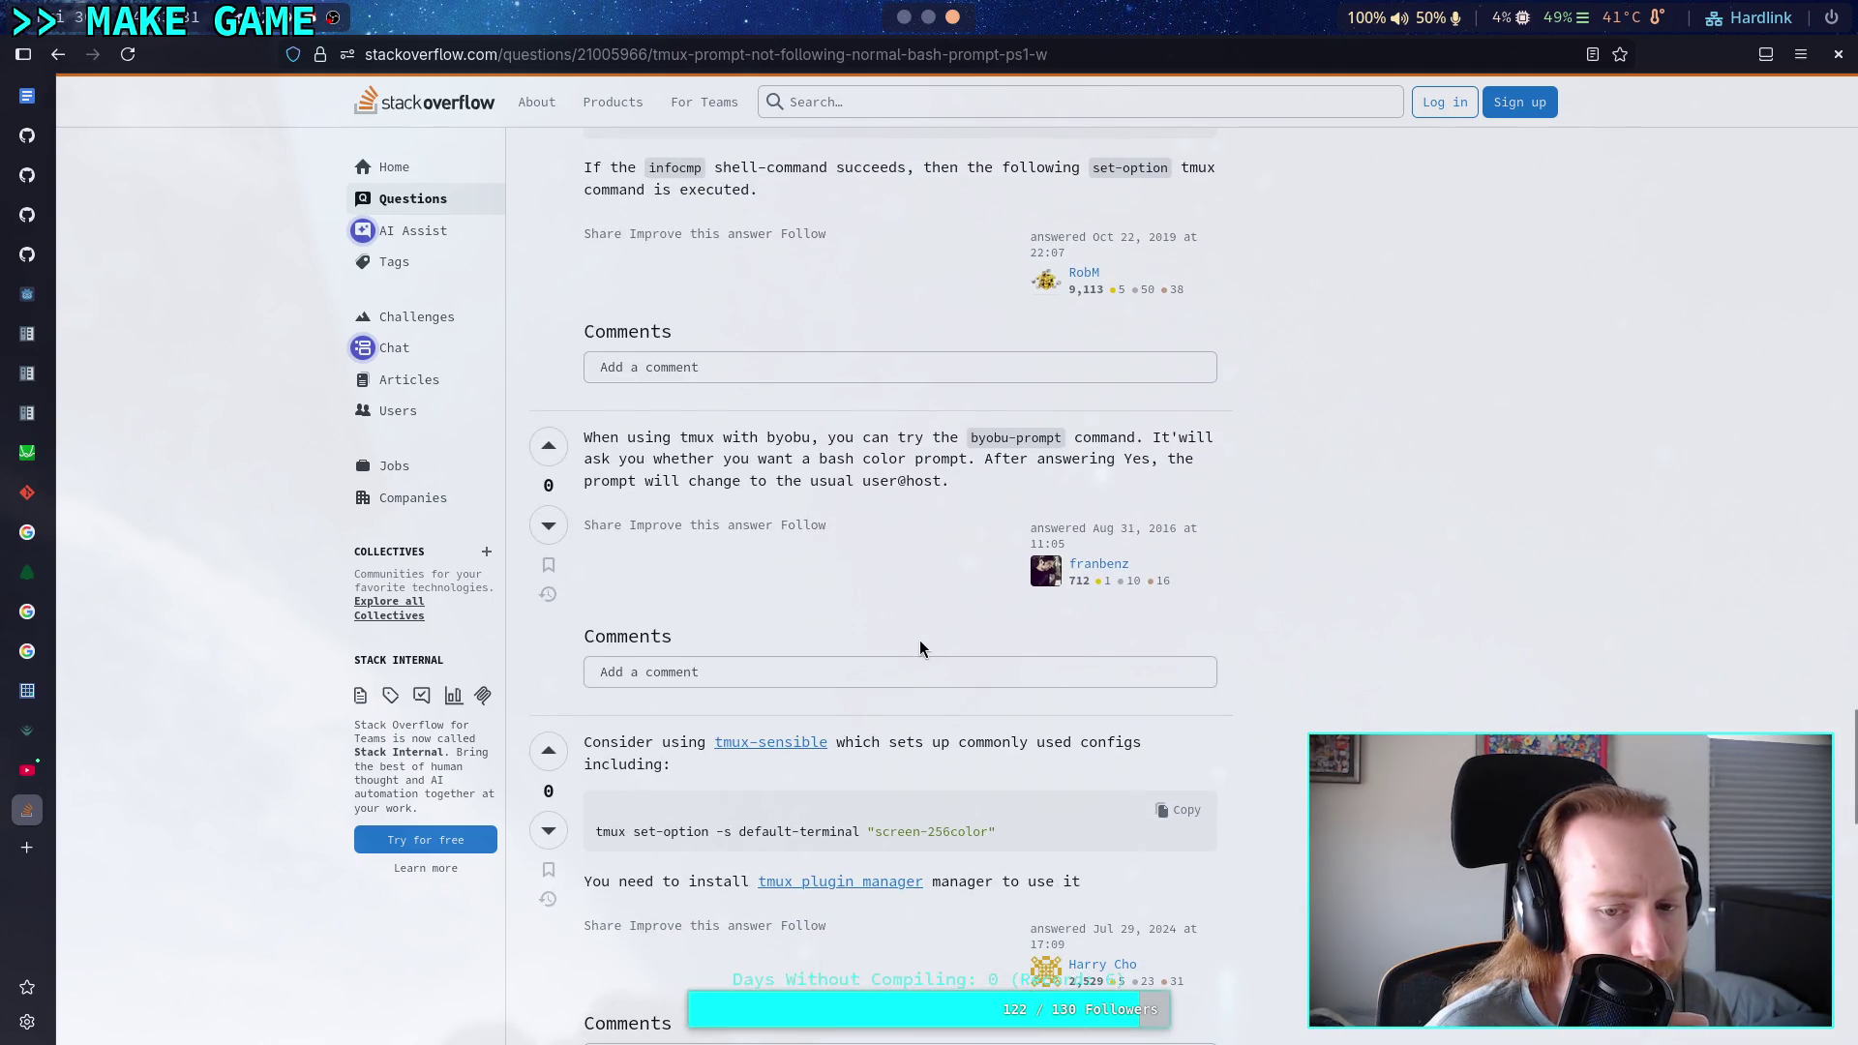
scroll(920, 643, down, 5)
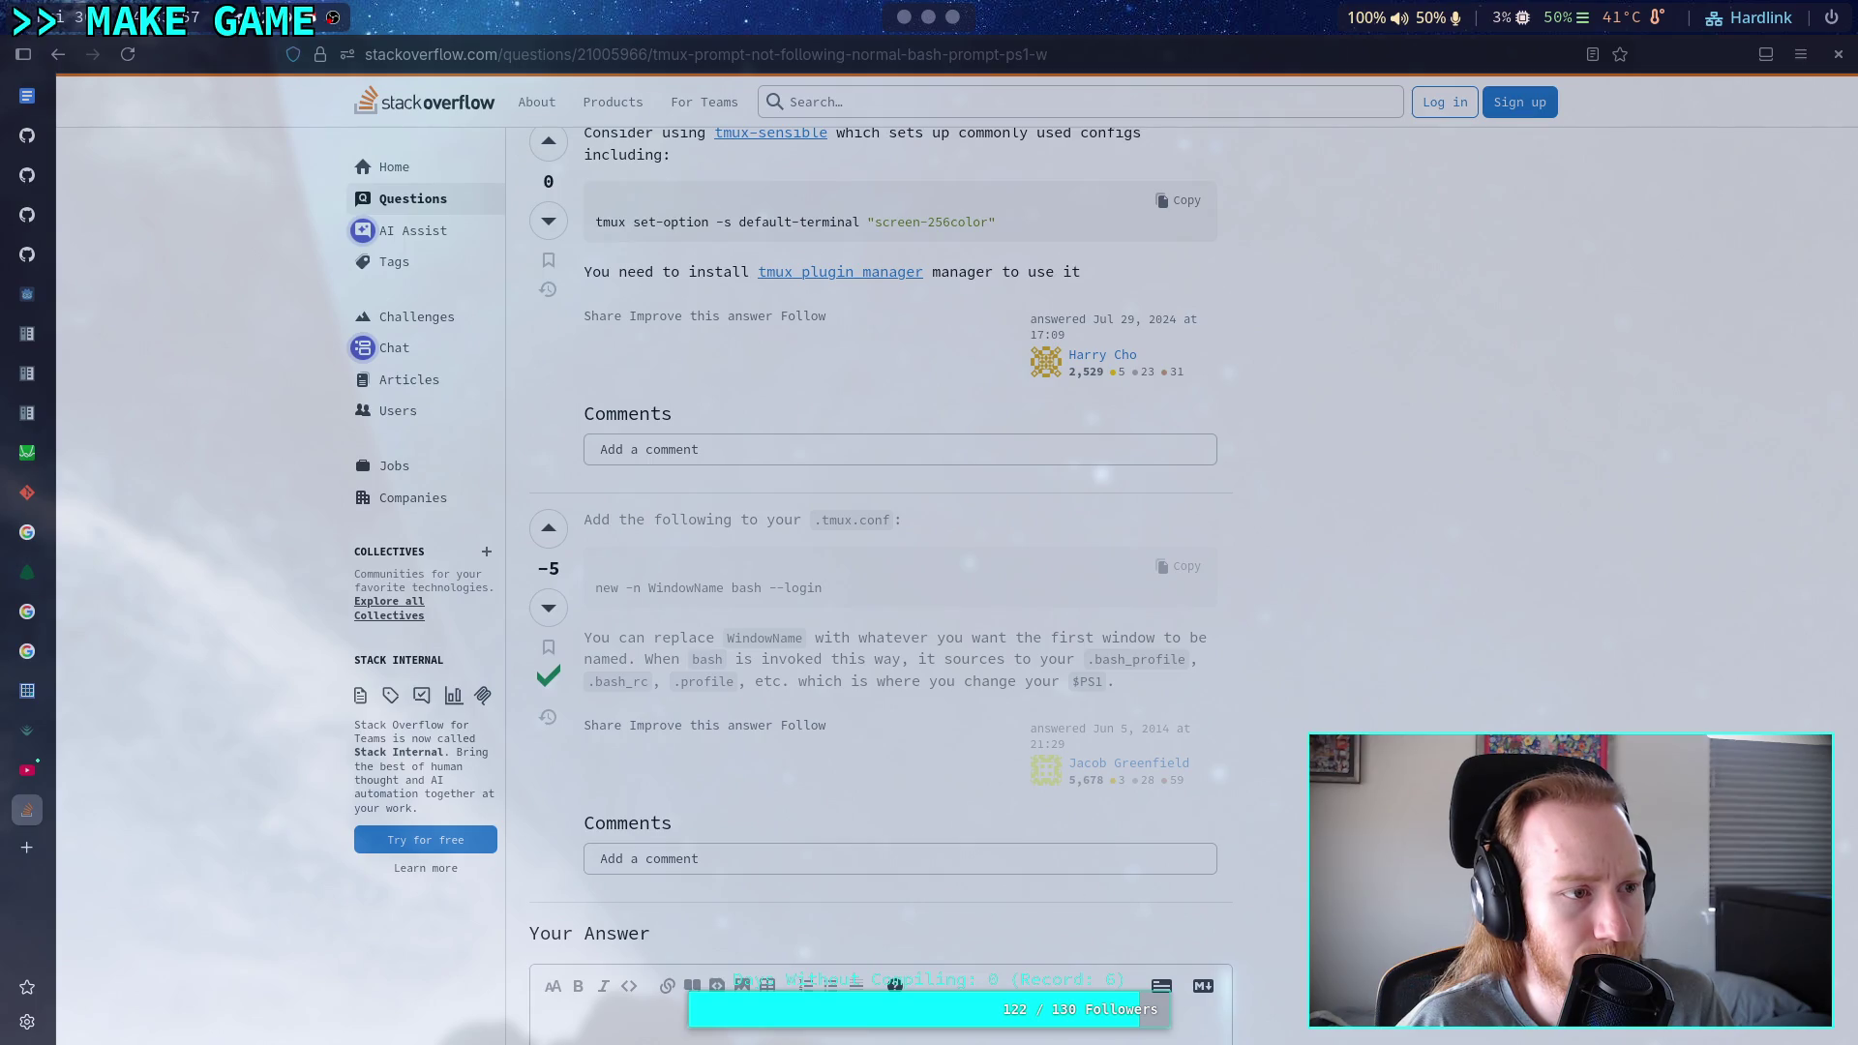
key(alt+Left)
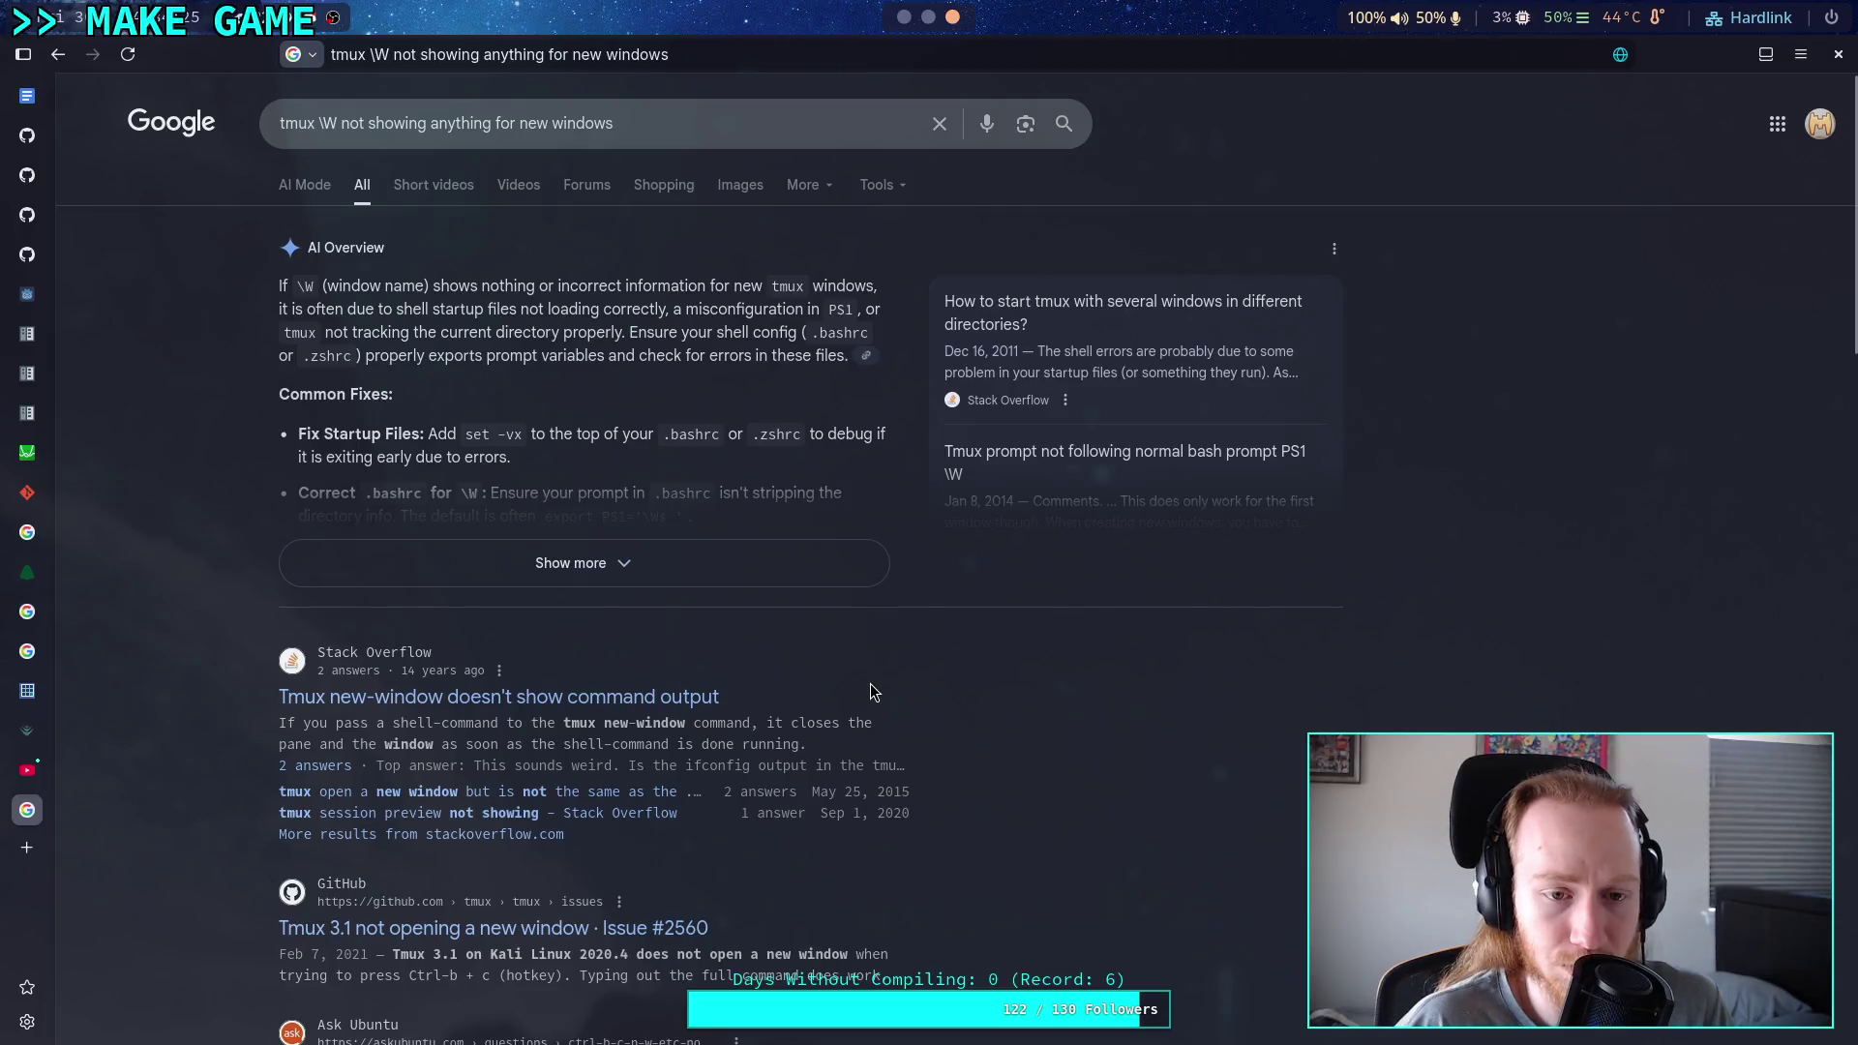
Step: Skim the results for 'tmux \W not showing anything for new windows' and expand the AI Overview
scroll(842, 639, down, 2)
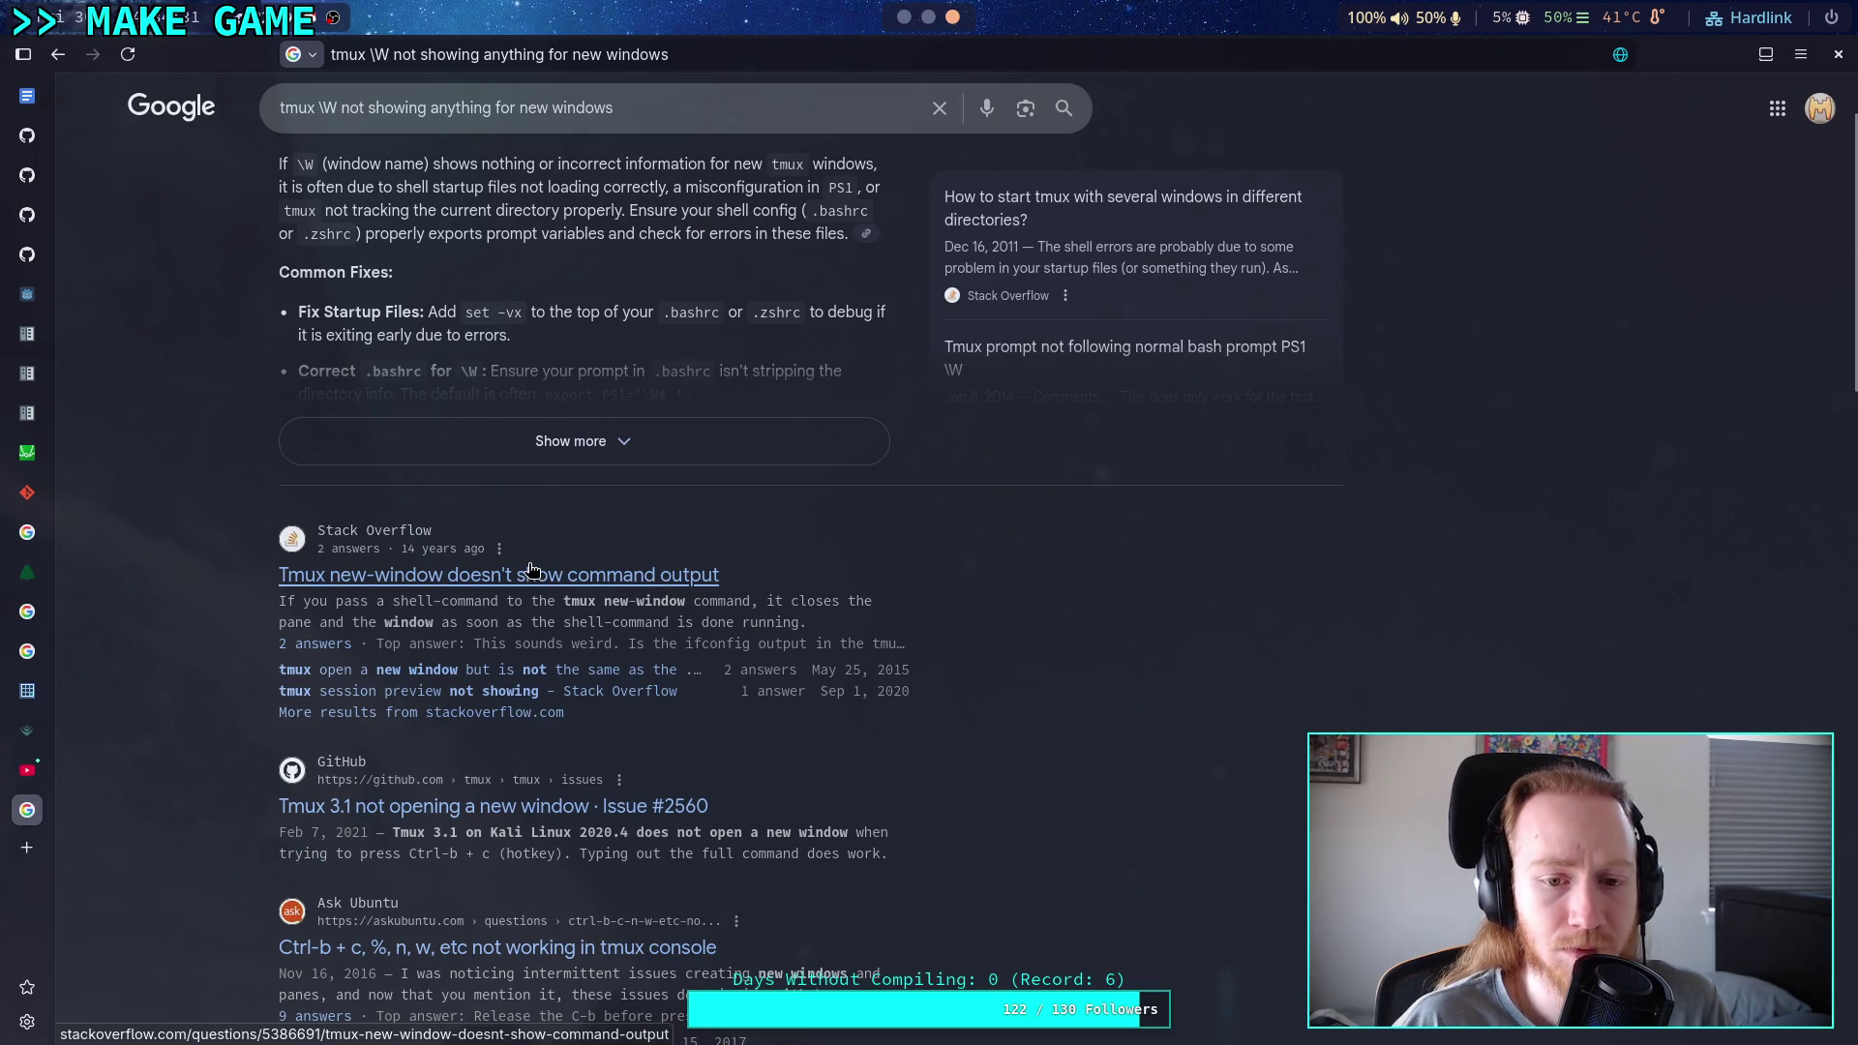
scroll(532, 570, down, 2)
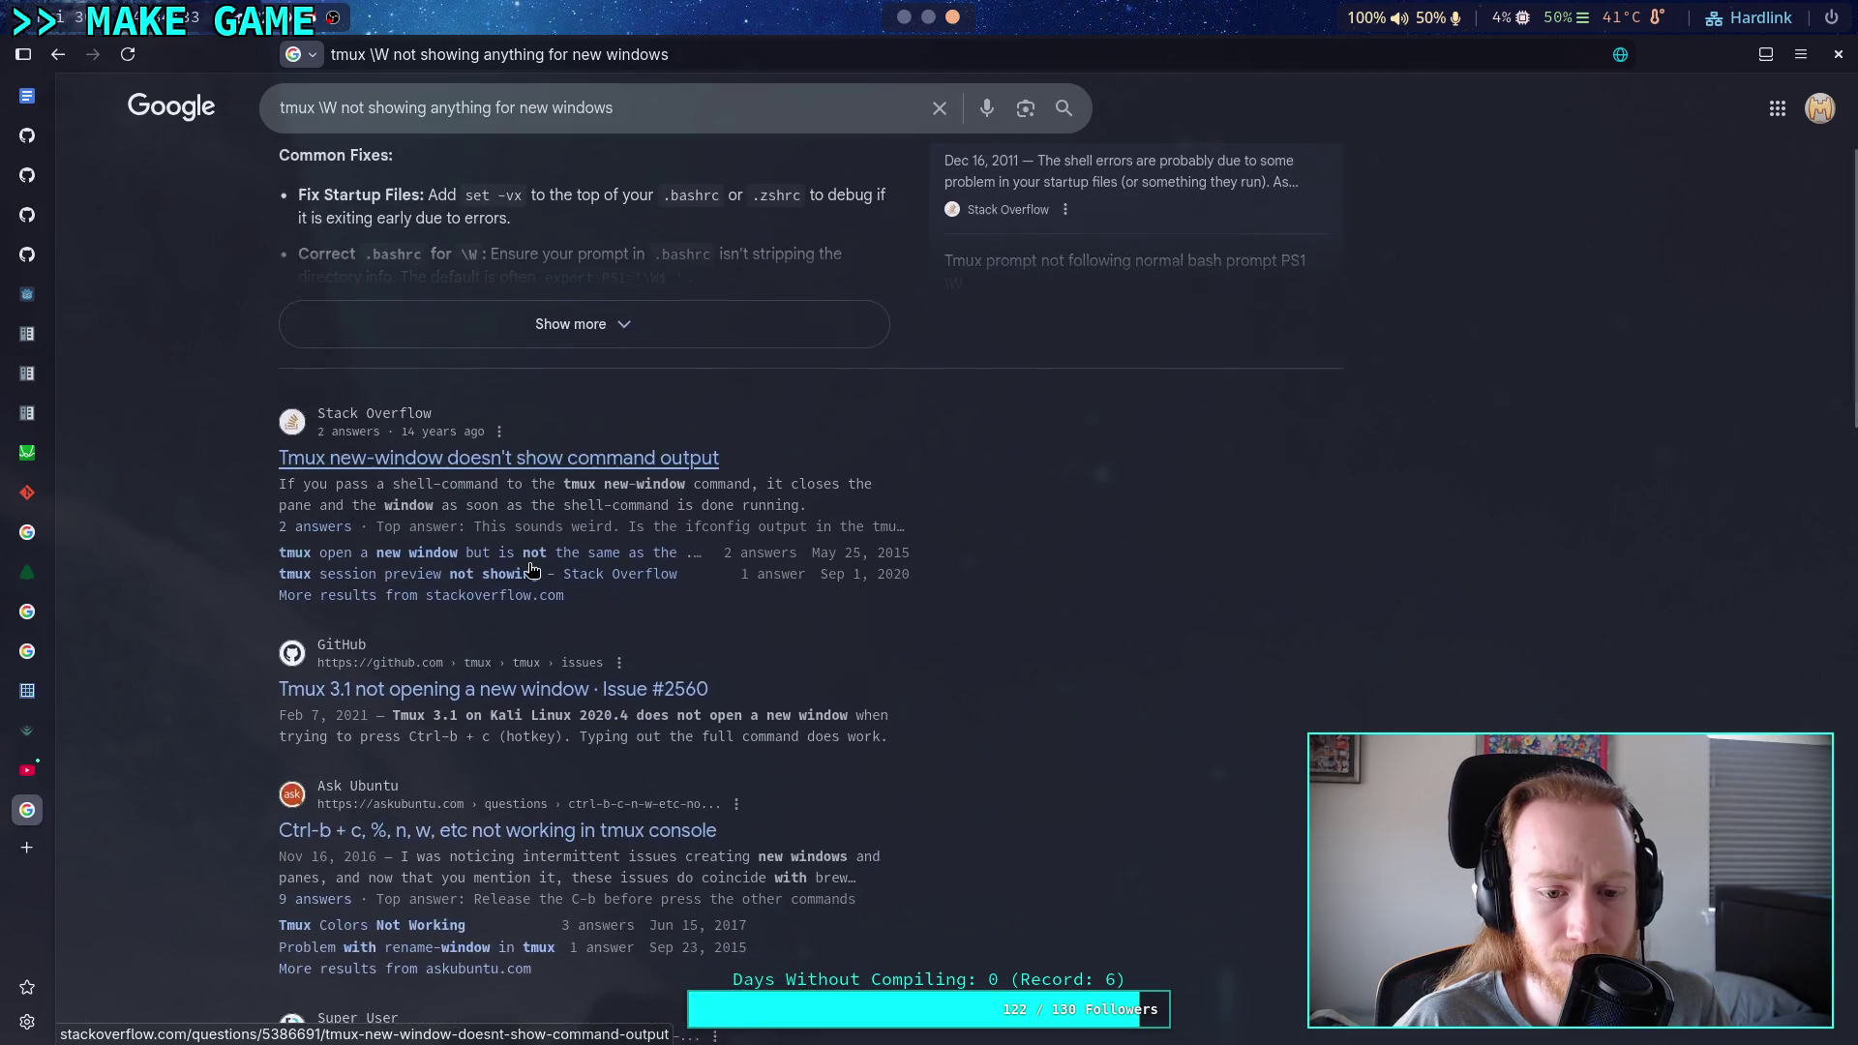
scroll(534, 569, down, 2)
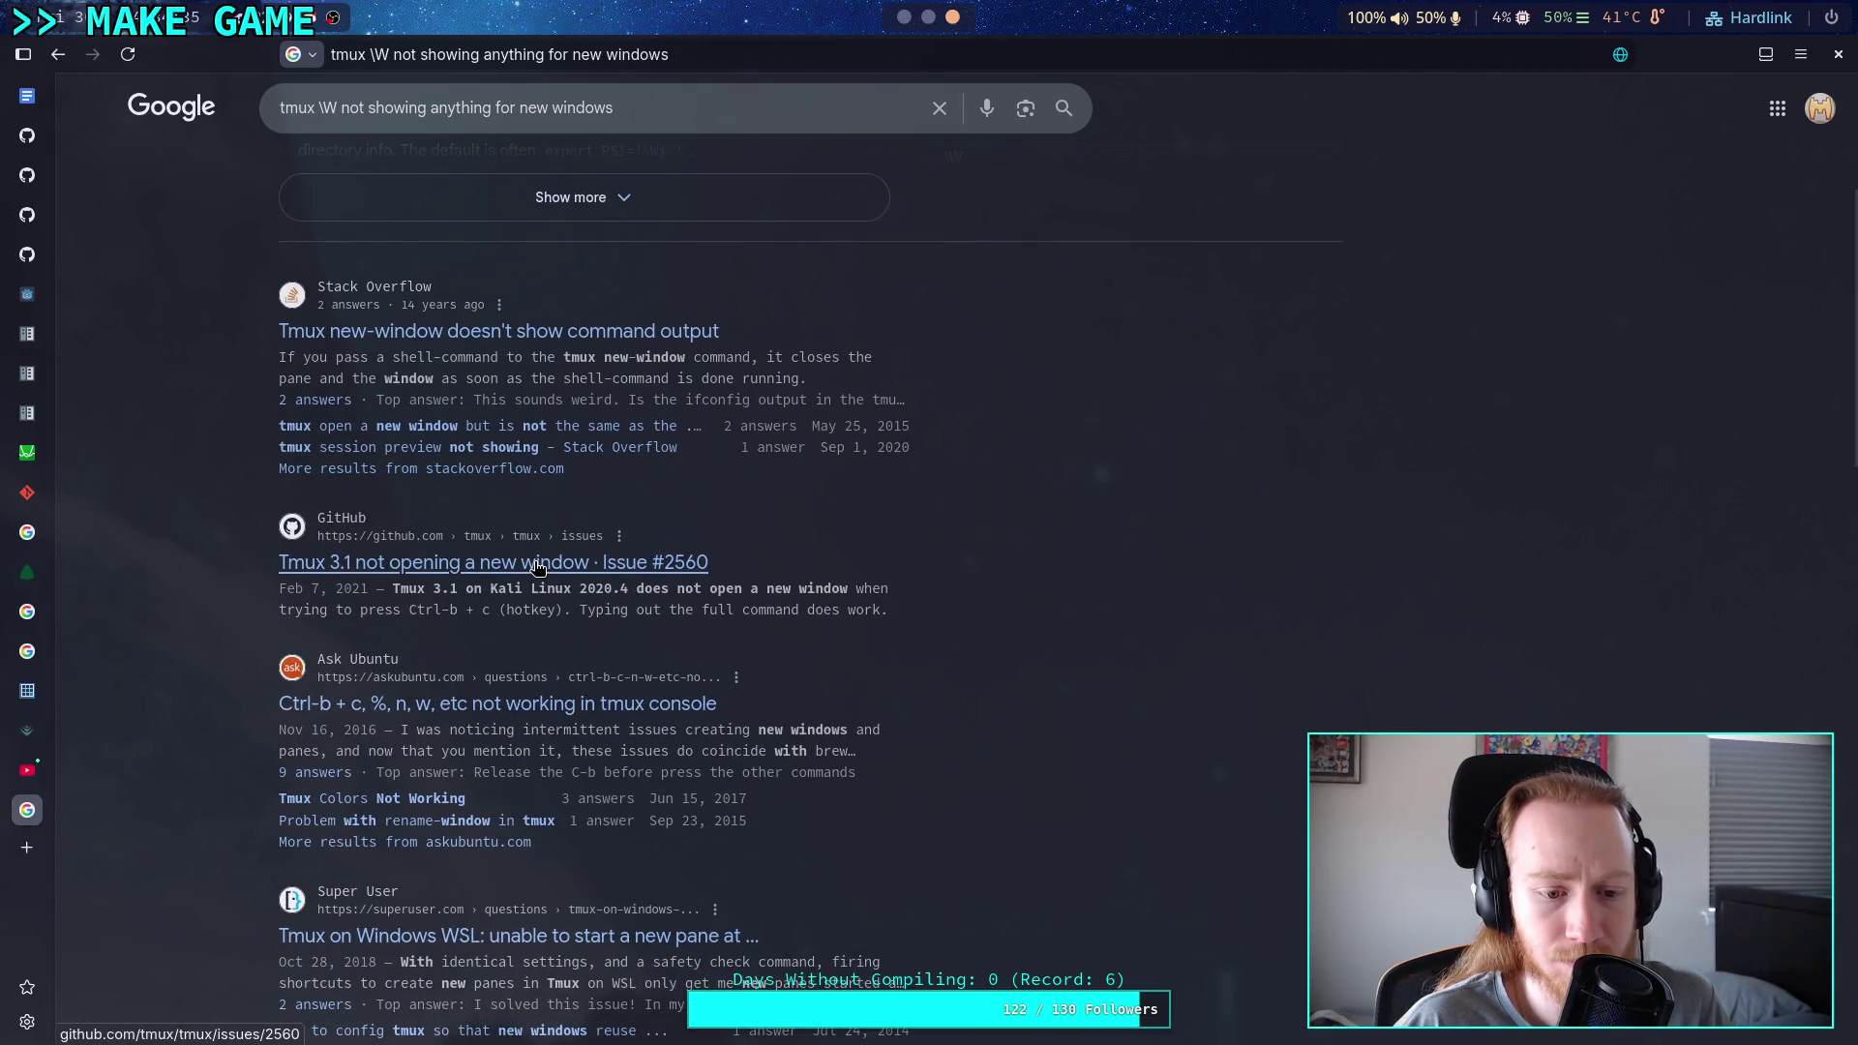
scroll(538, 568, down, 5)
scroll(538, 569, down, 4)
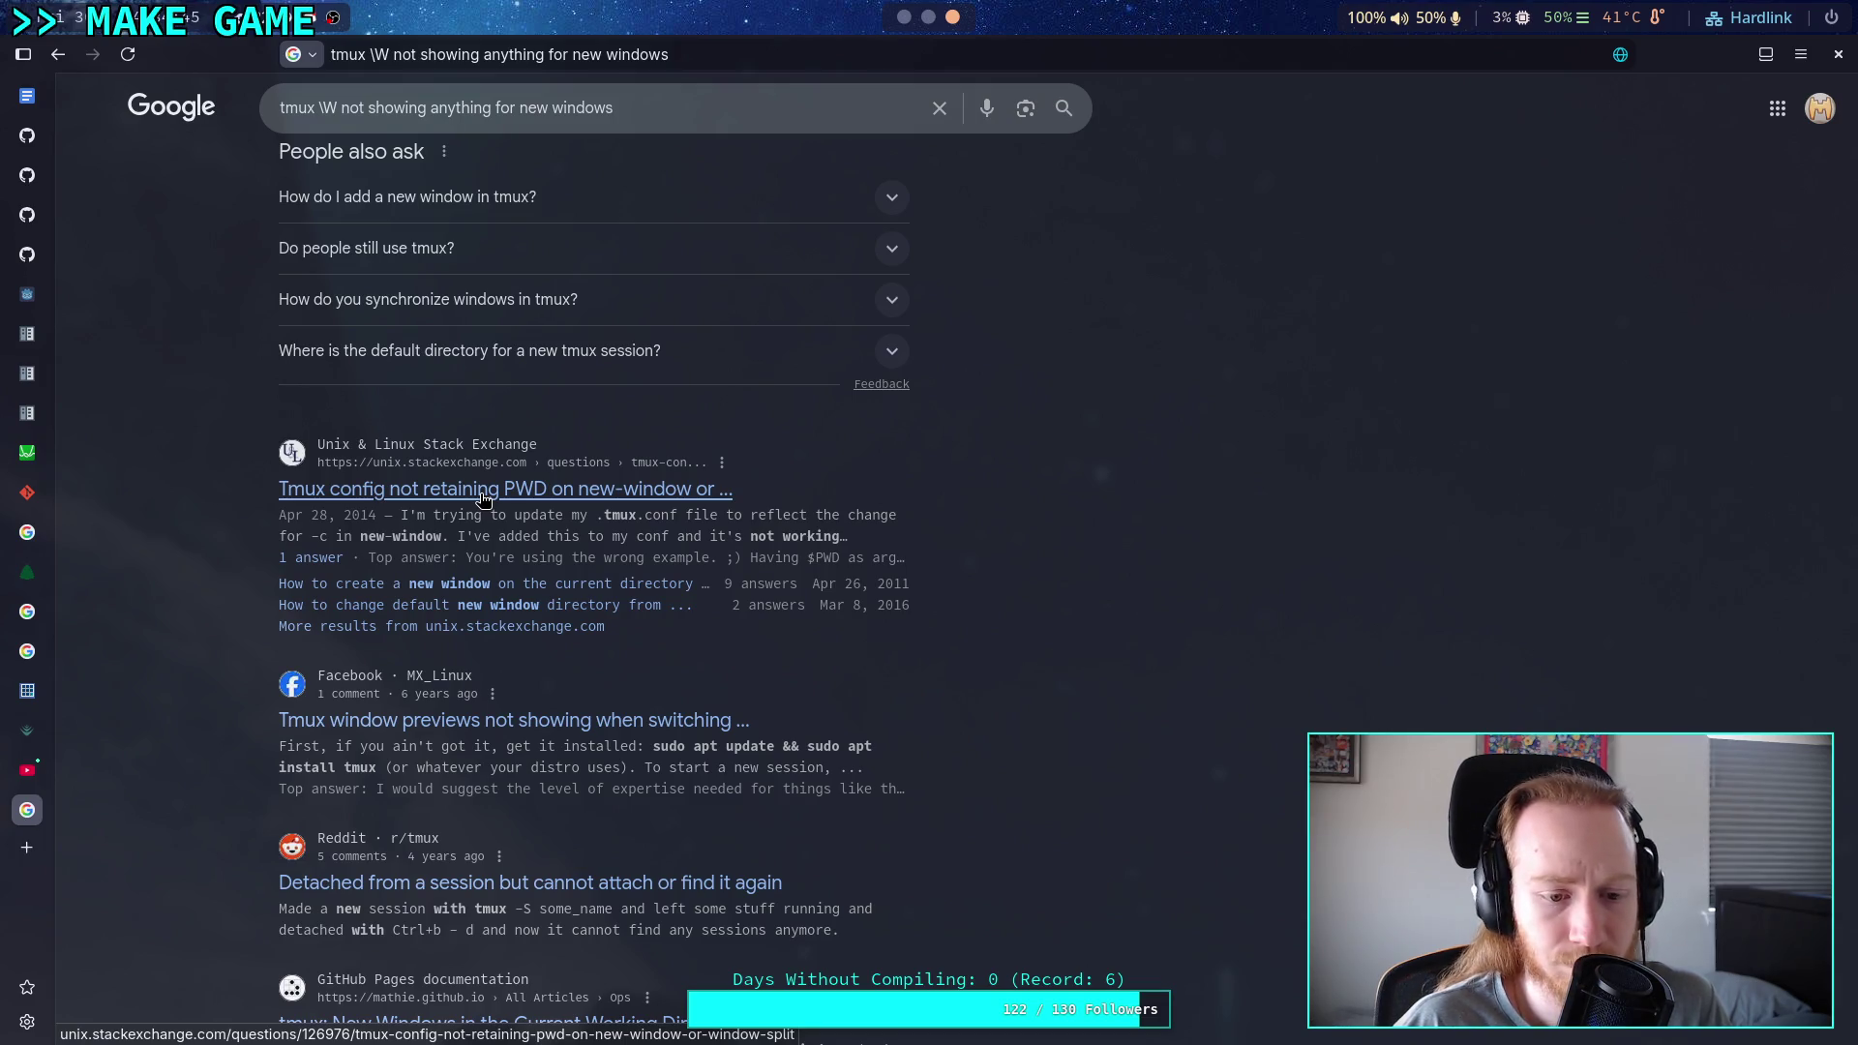
scroll(484, 498, down, 4)
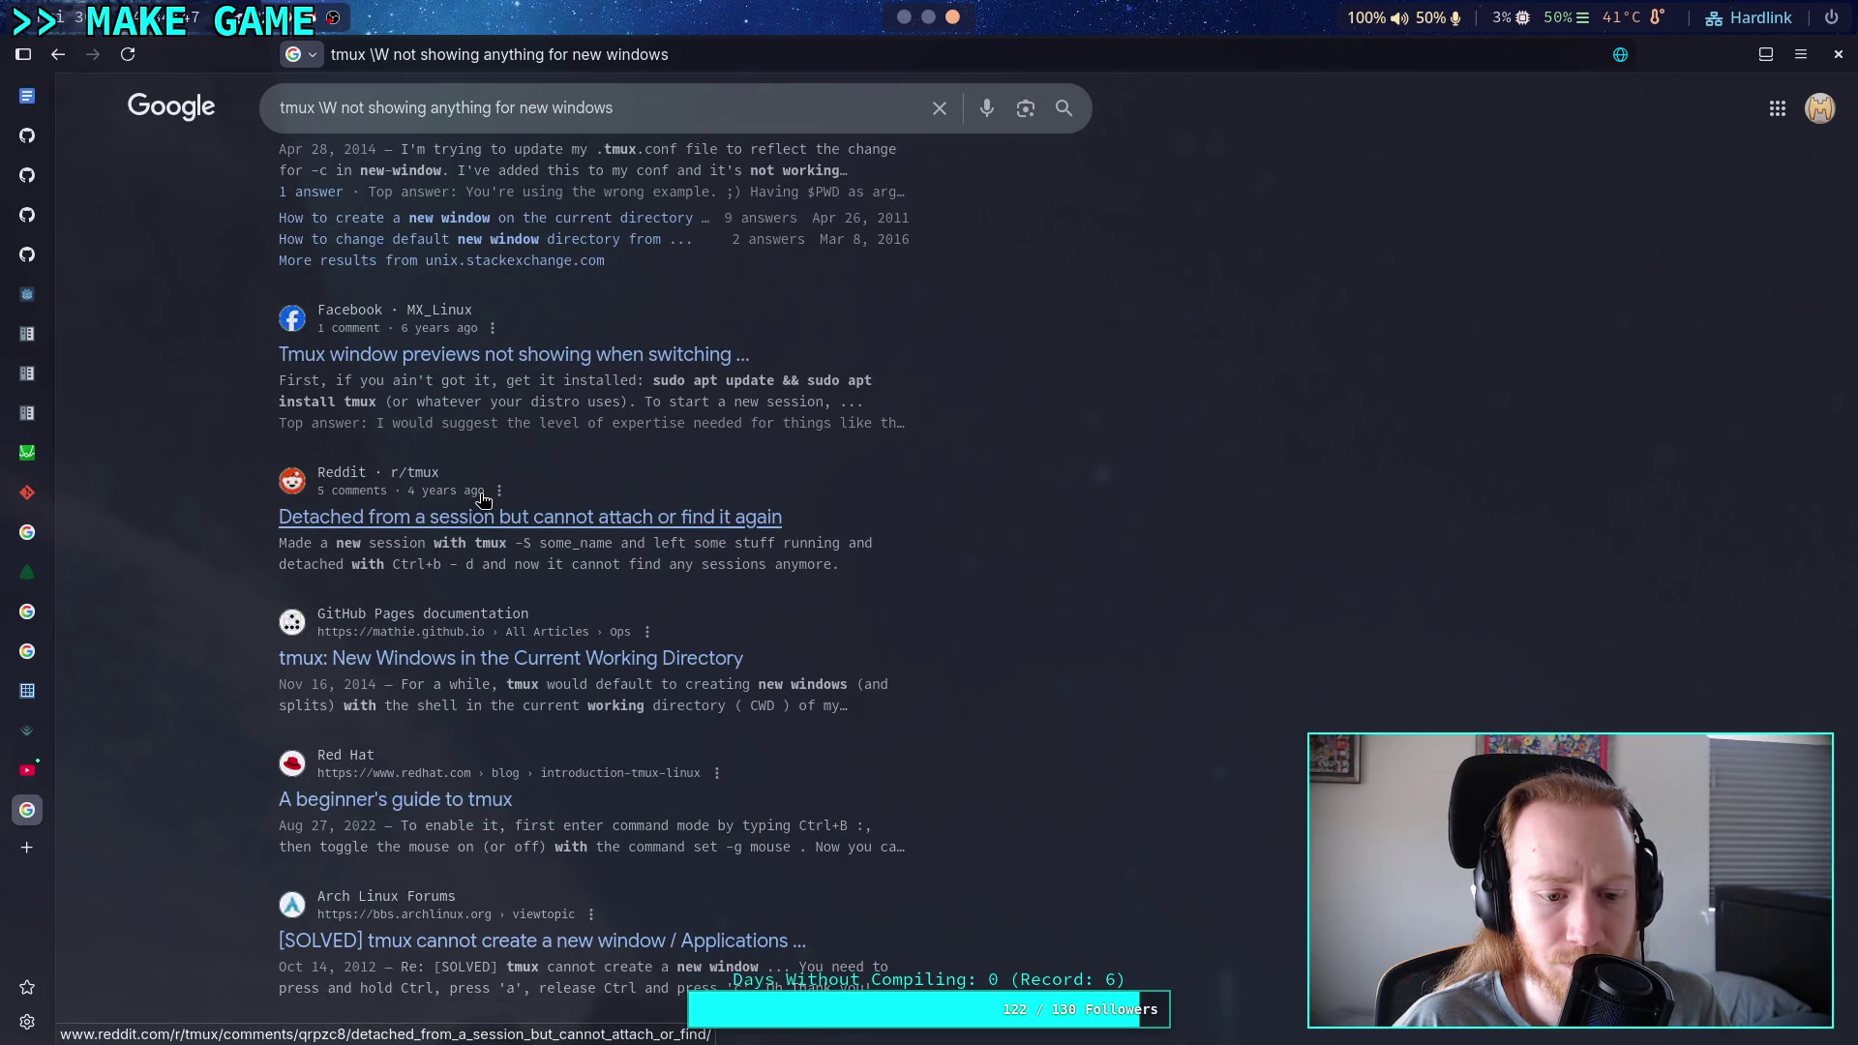
scroll(484, 499, down, 6)
scroll(480, 498, up, 15)
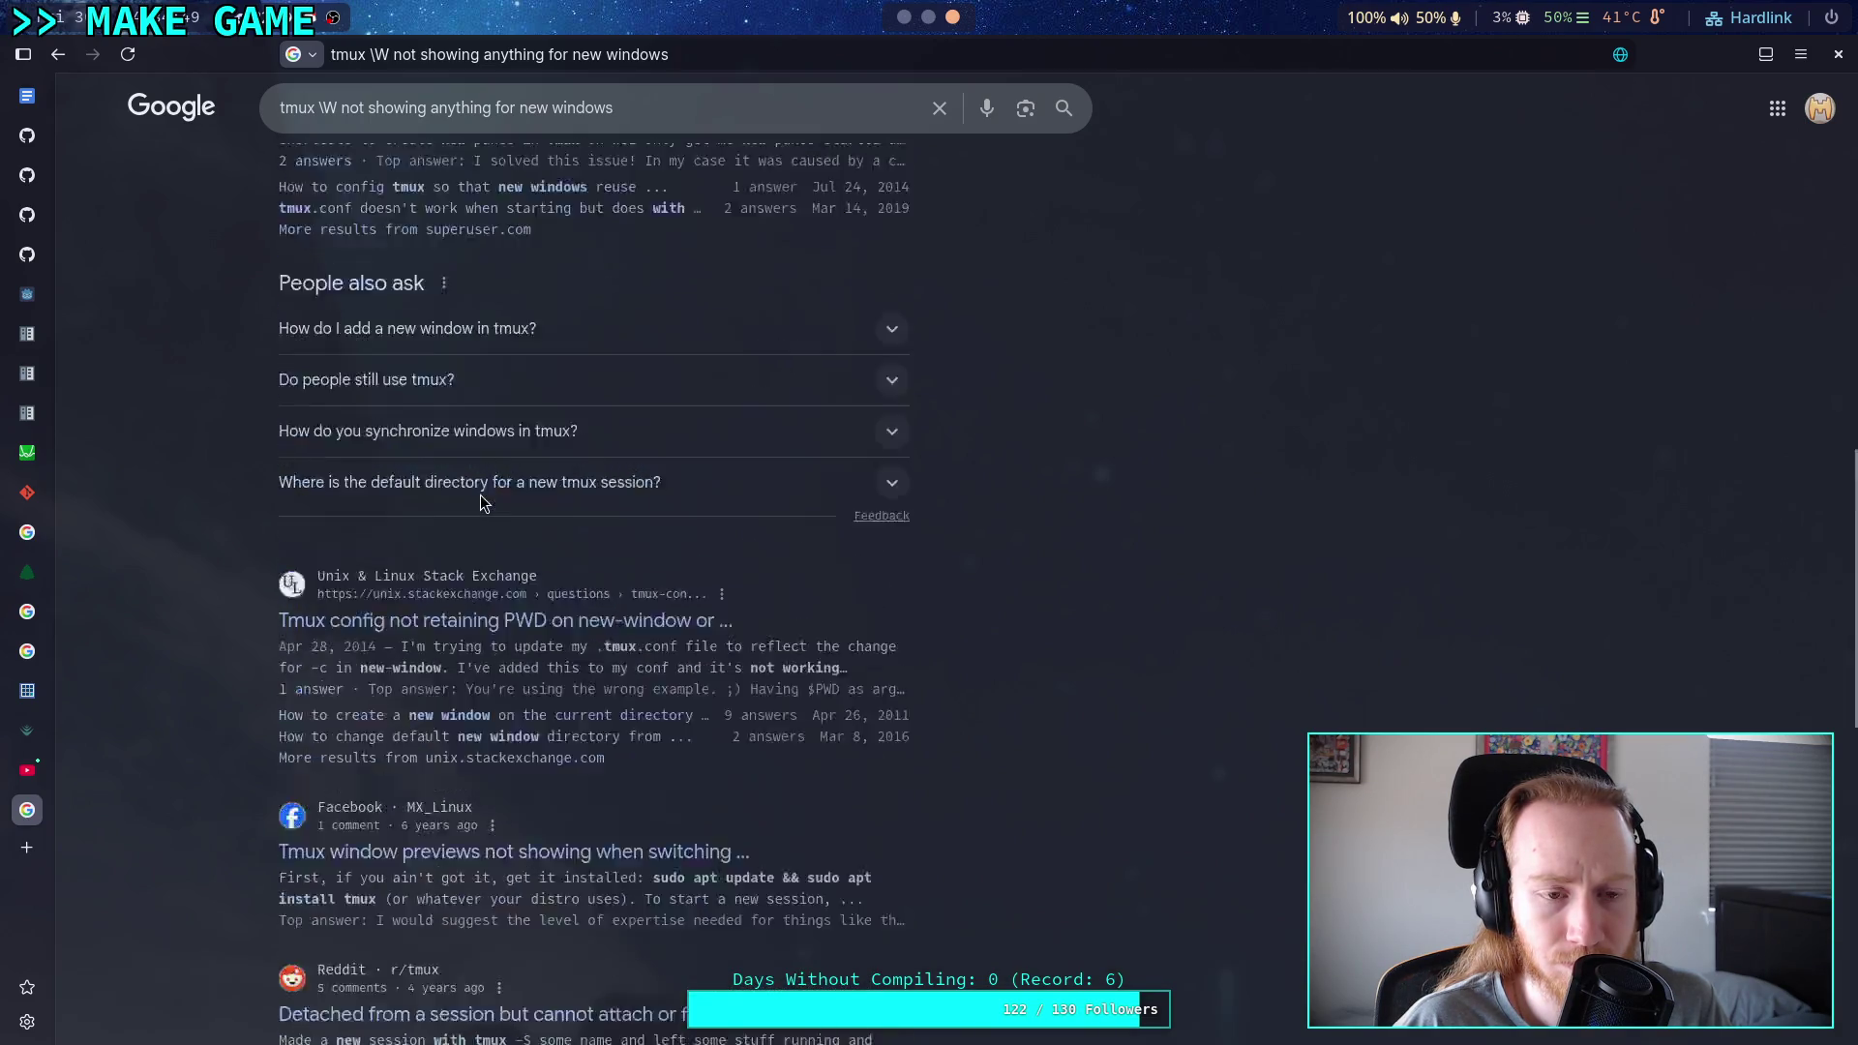
scroll(480, 496, up, 6)
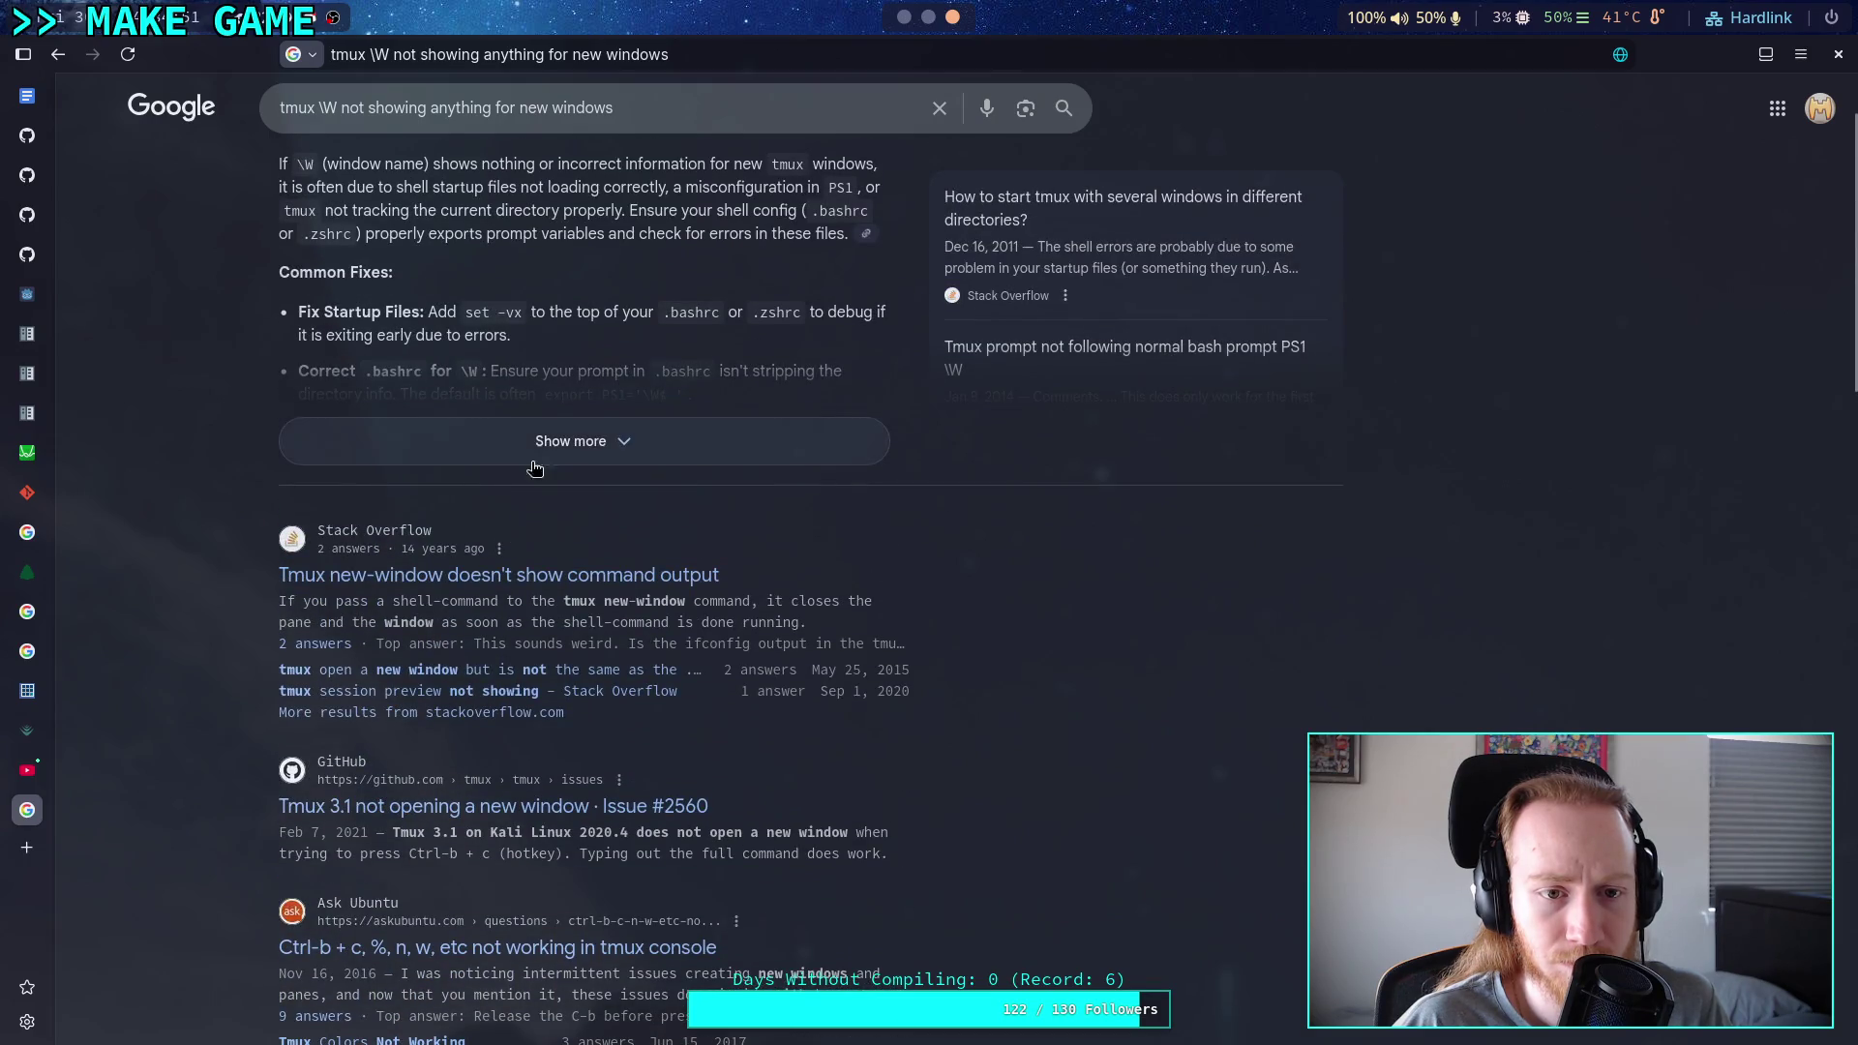
click(521, 457)
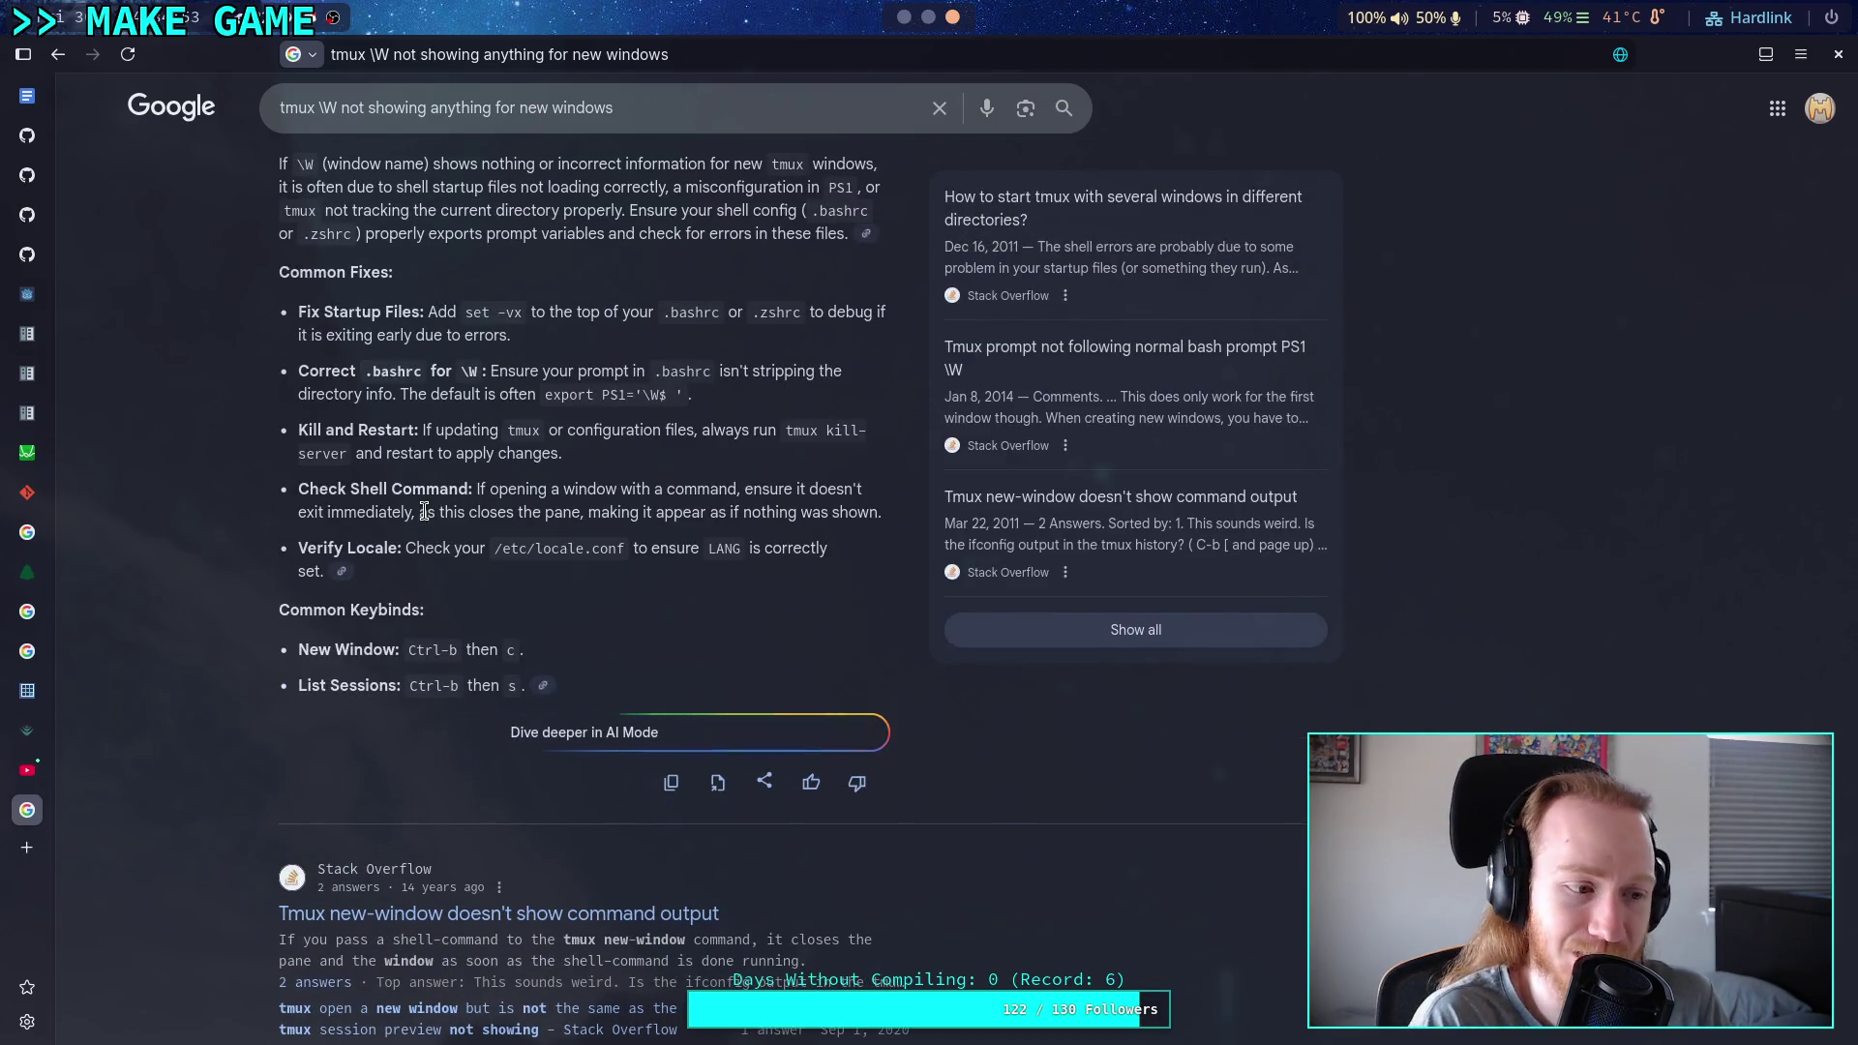
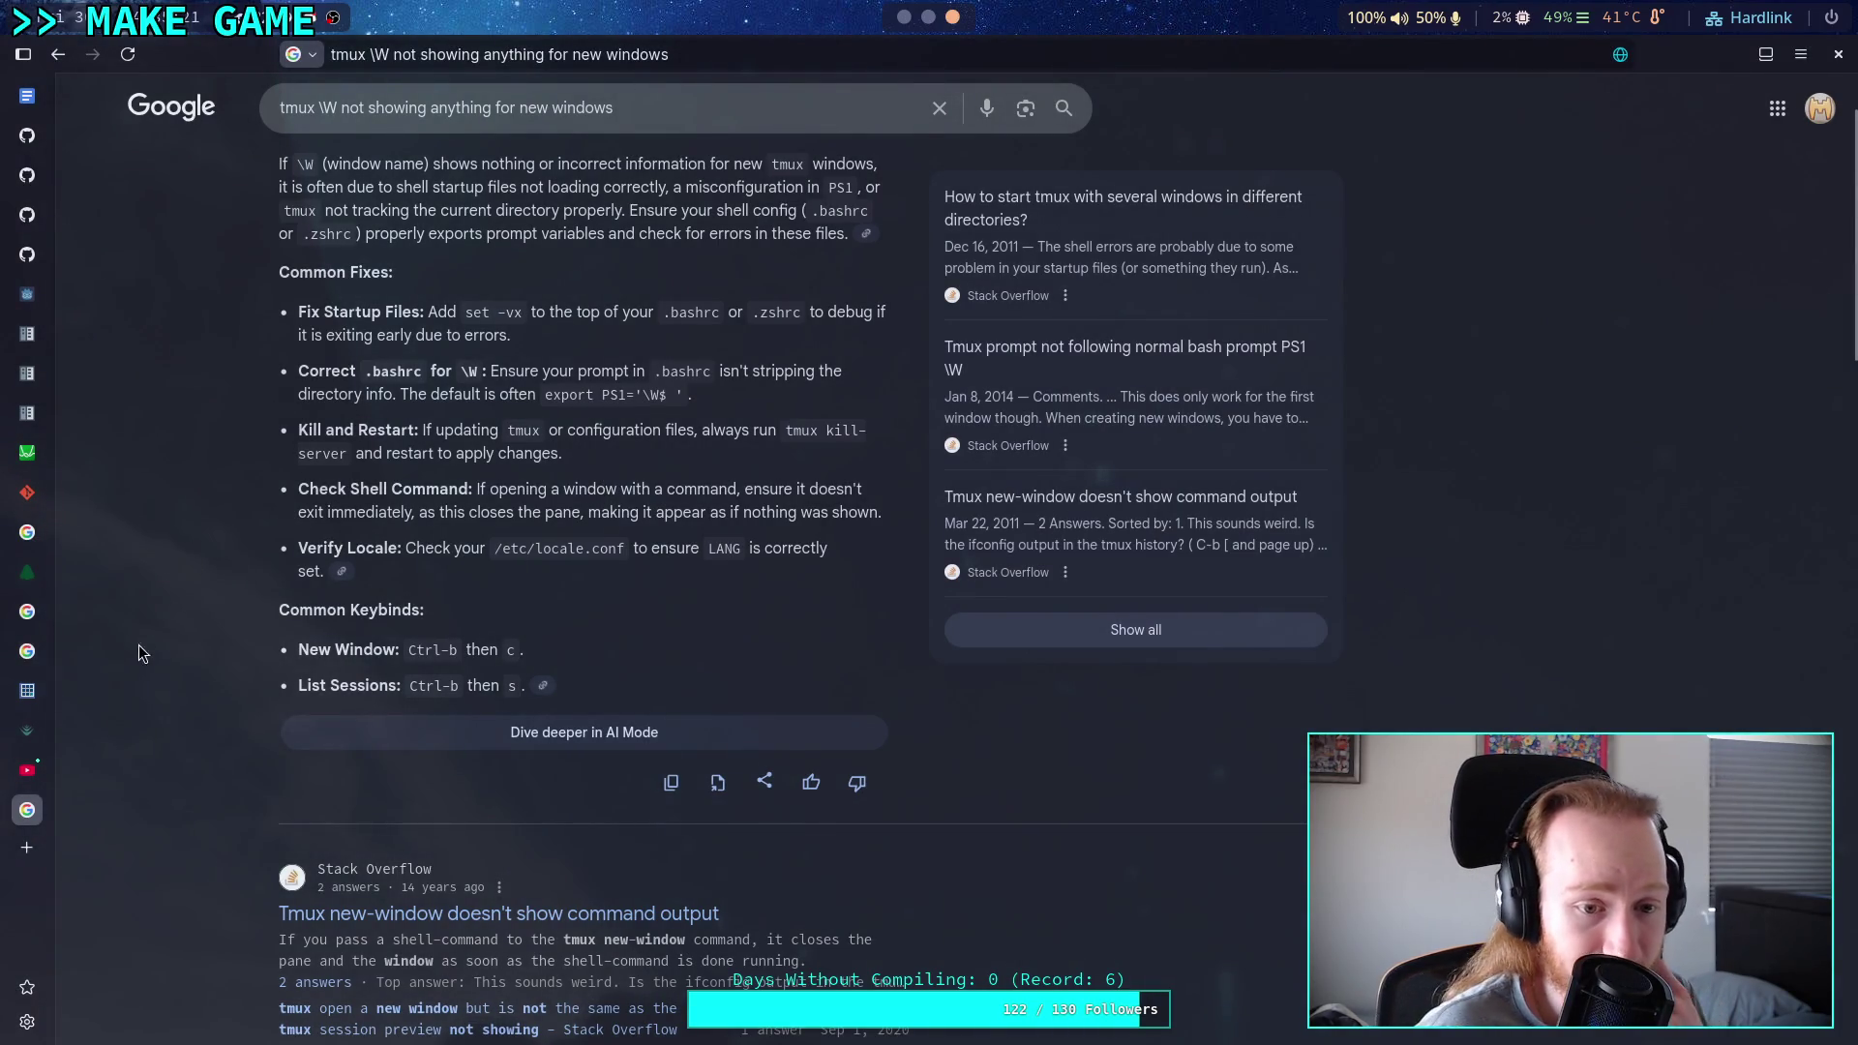
Step: Go back to the Stack Overflow question on tmux ignoring the bash PS1 prompt and scroll to its top
click(57, 55)
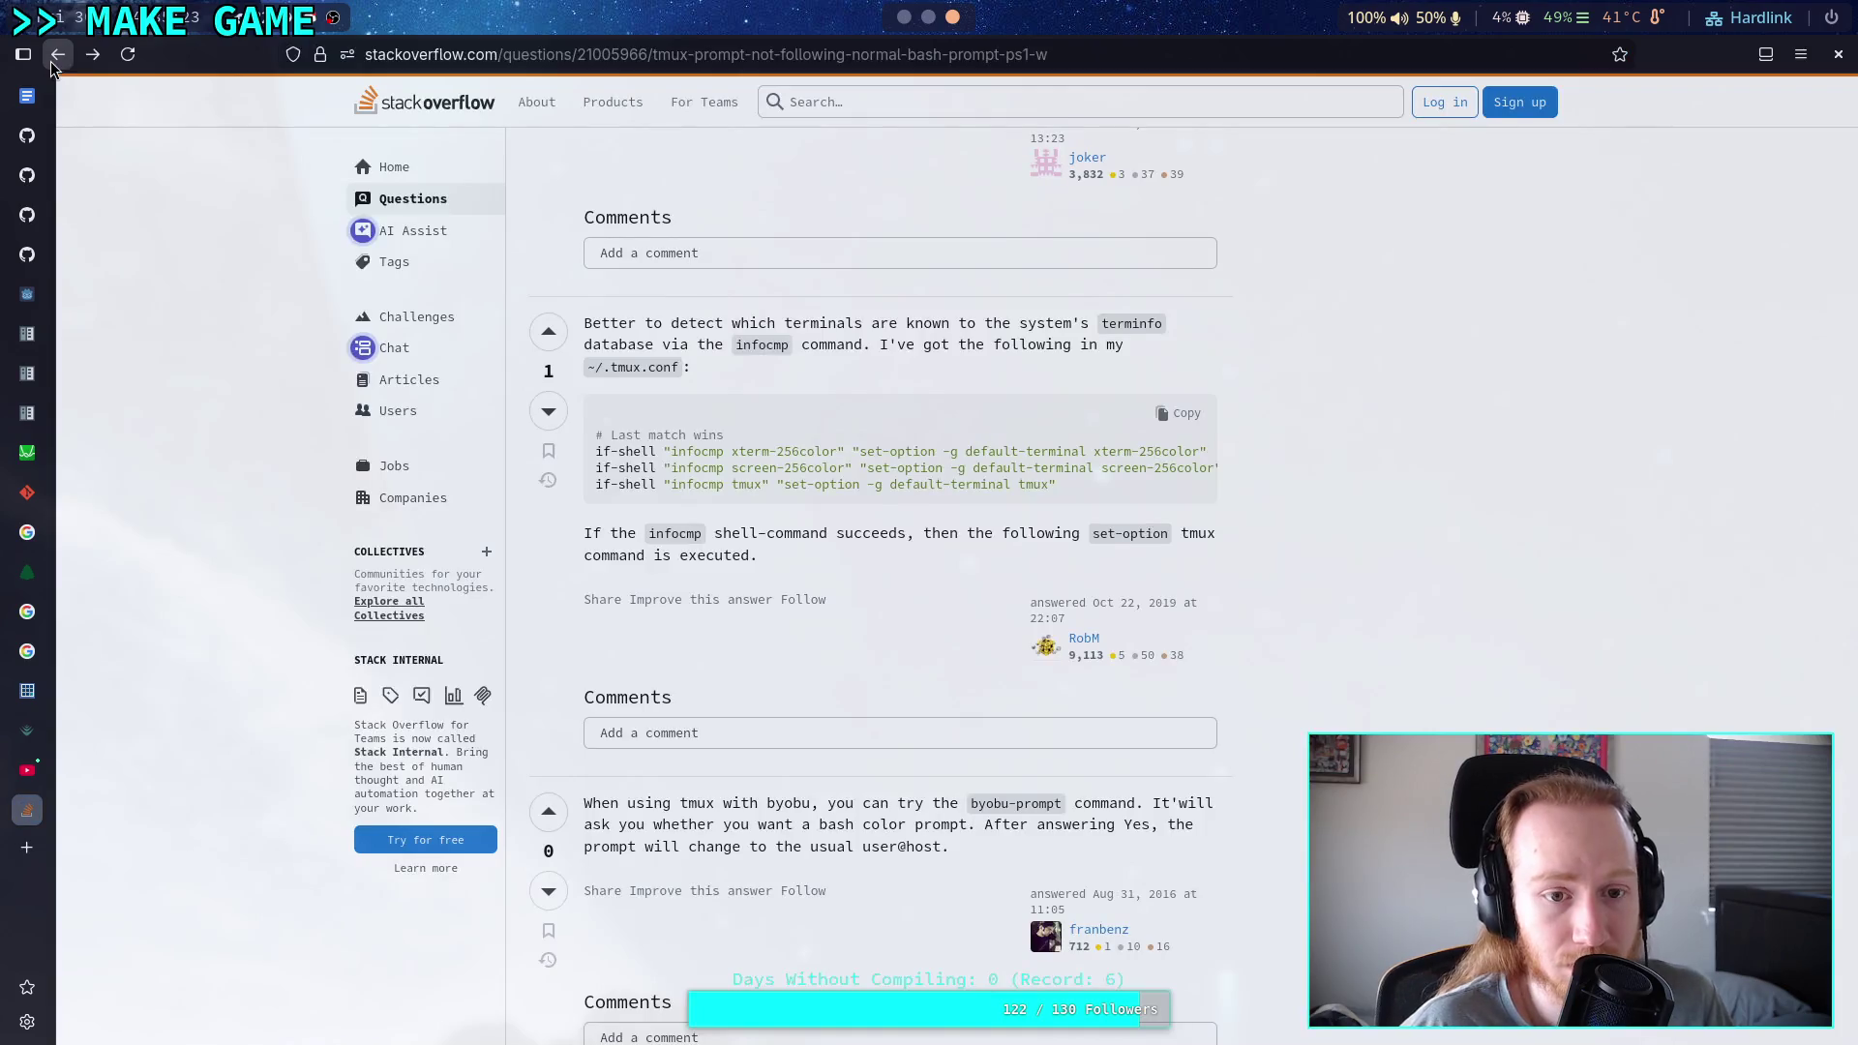
scroll(668, 537, up, 15)
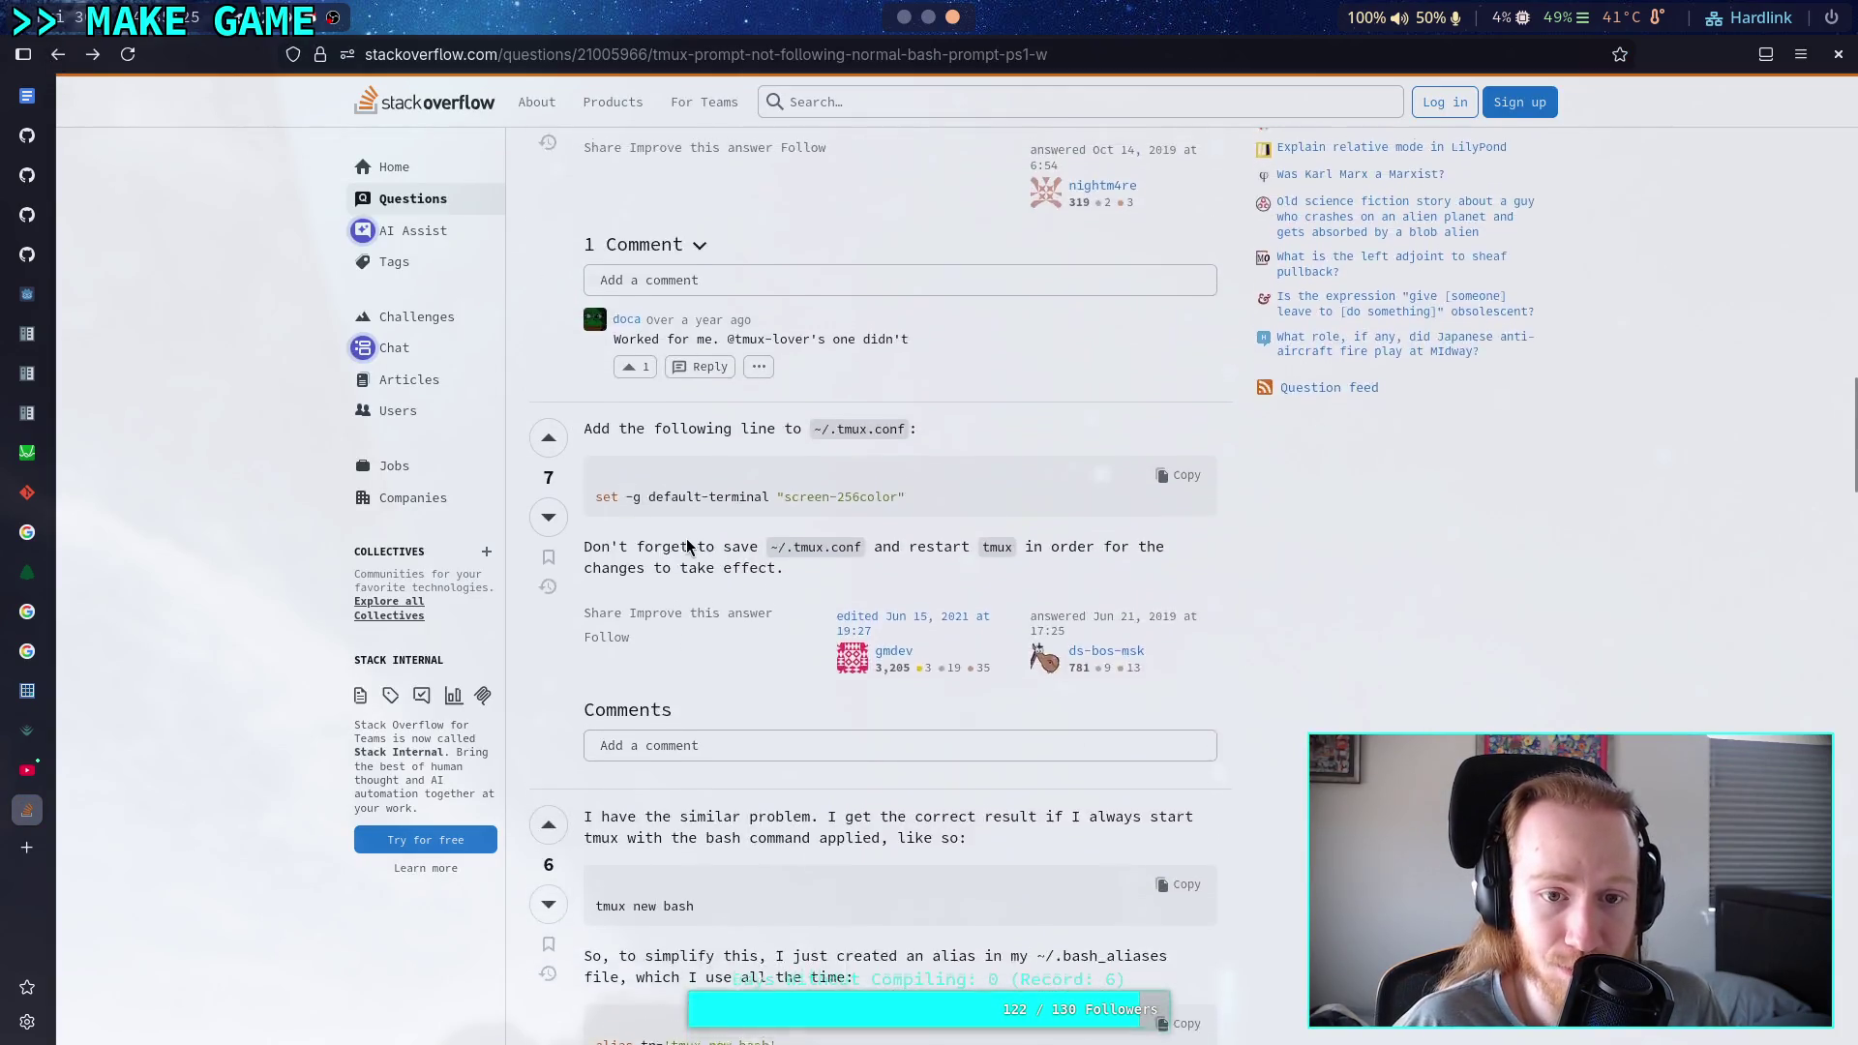
scroll(688, 547, up, 15)
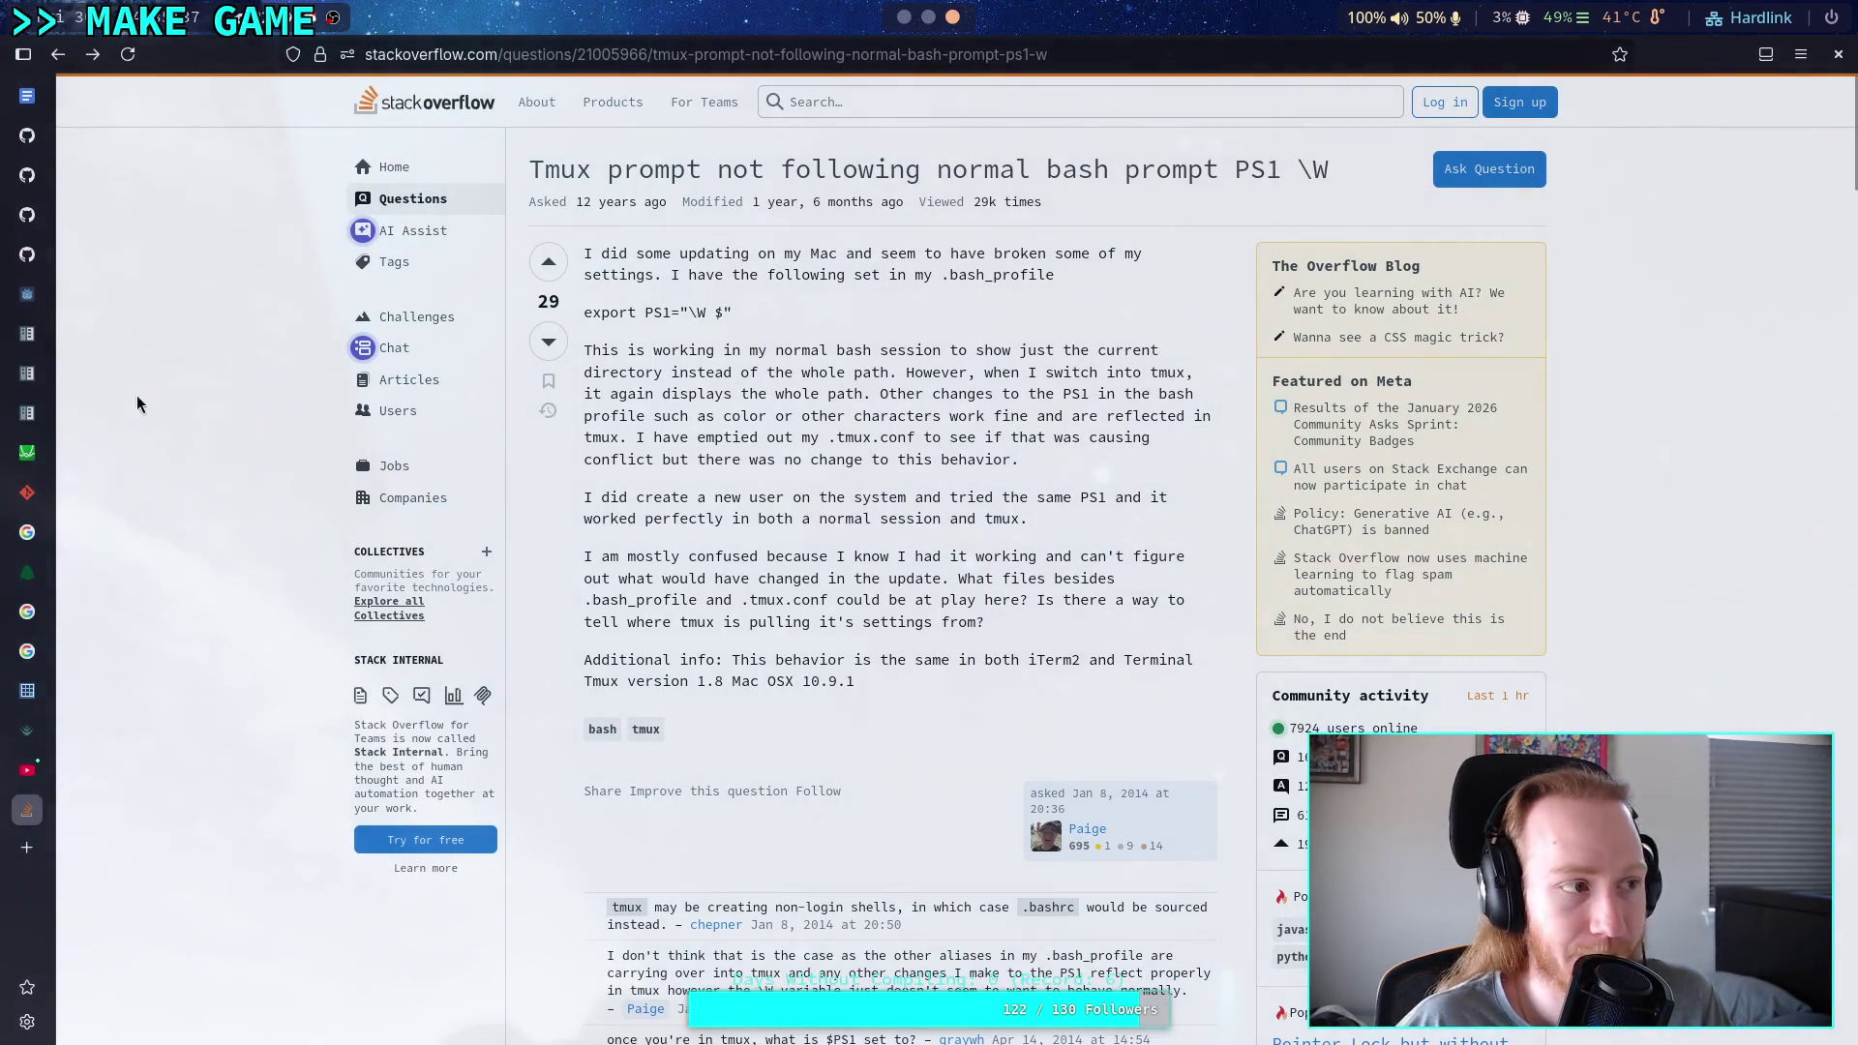
key(super+q)
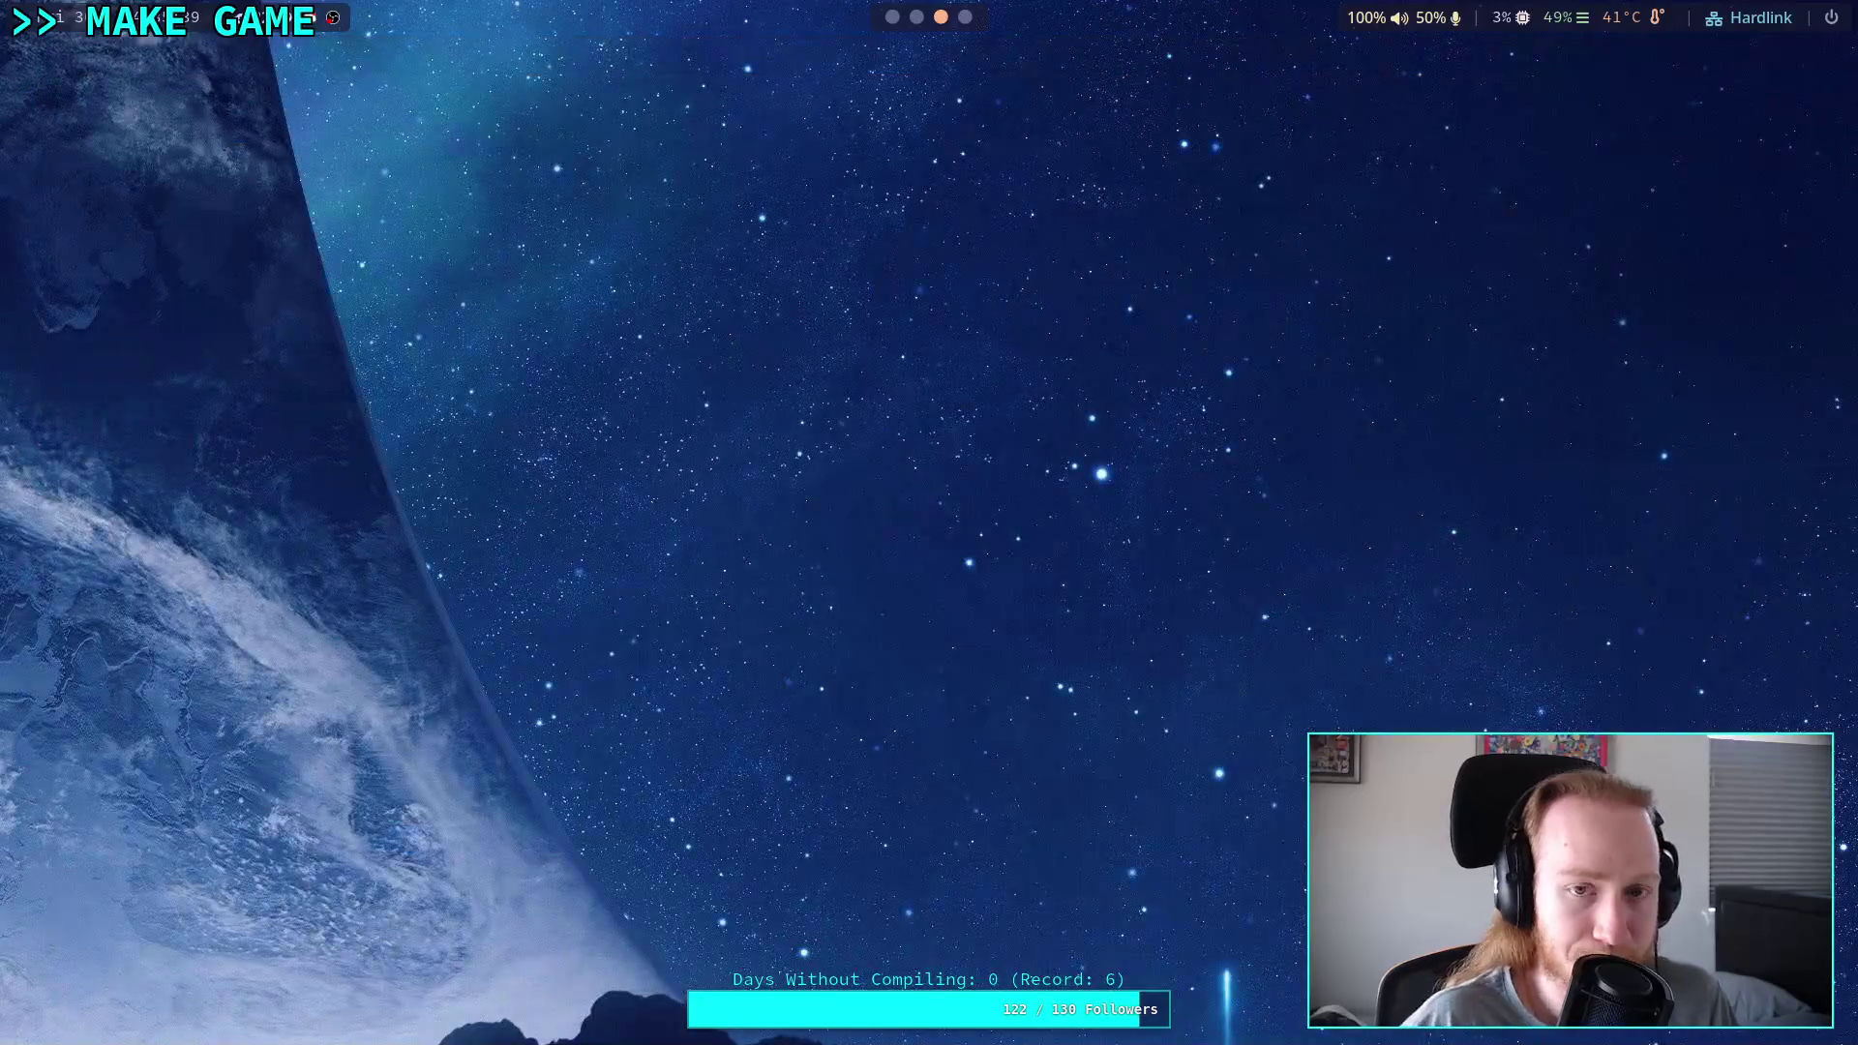
Step: In the terminal workspace, open a new bash tmux window, then close it again
key(super+2)
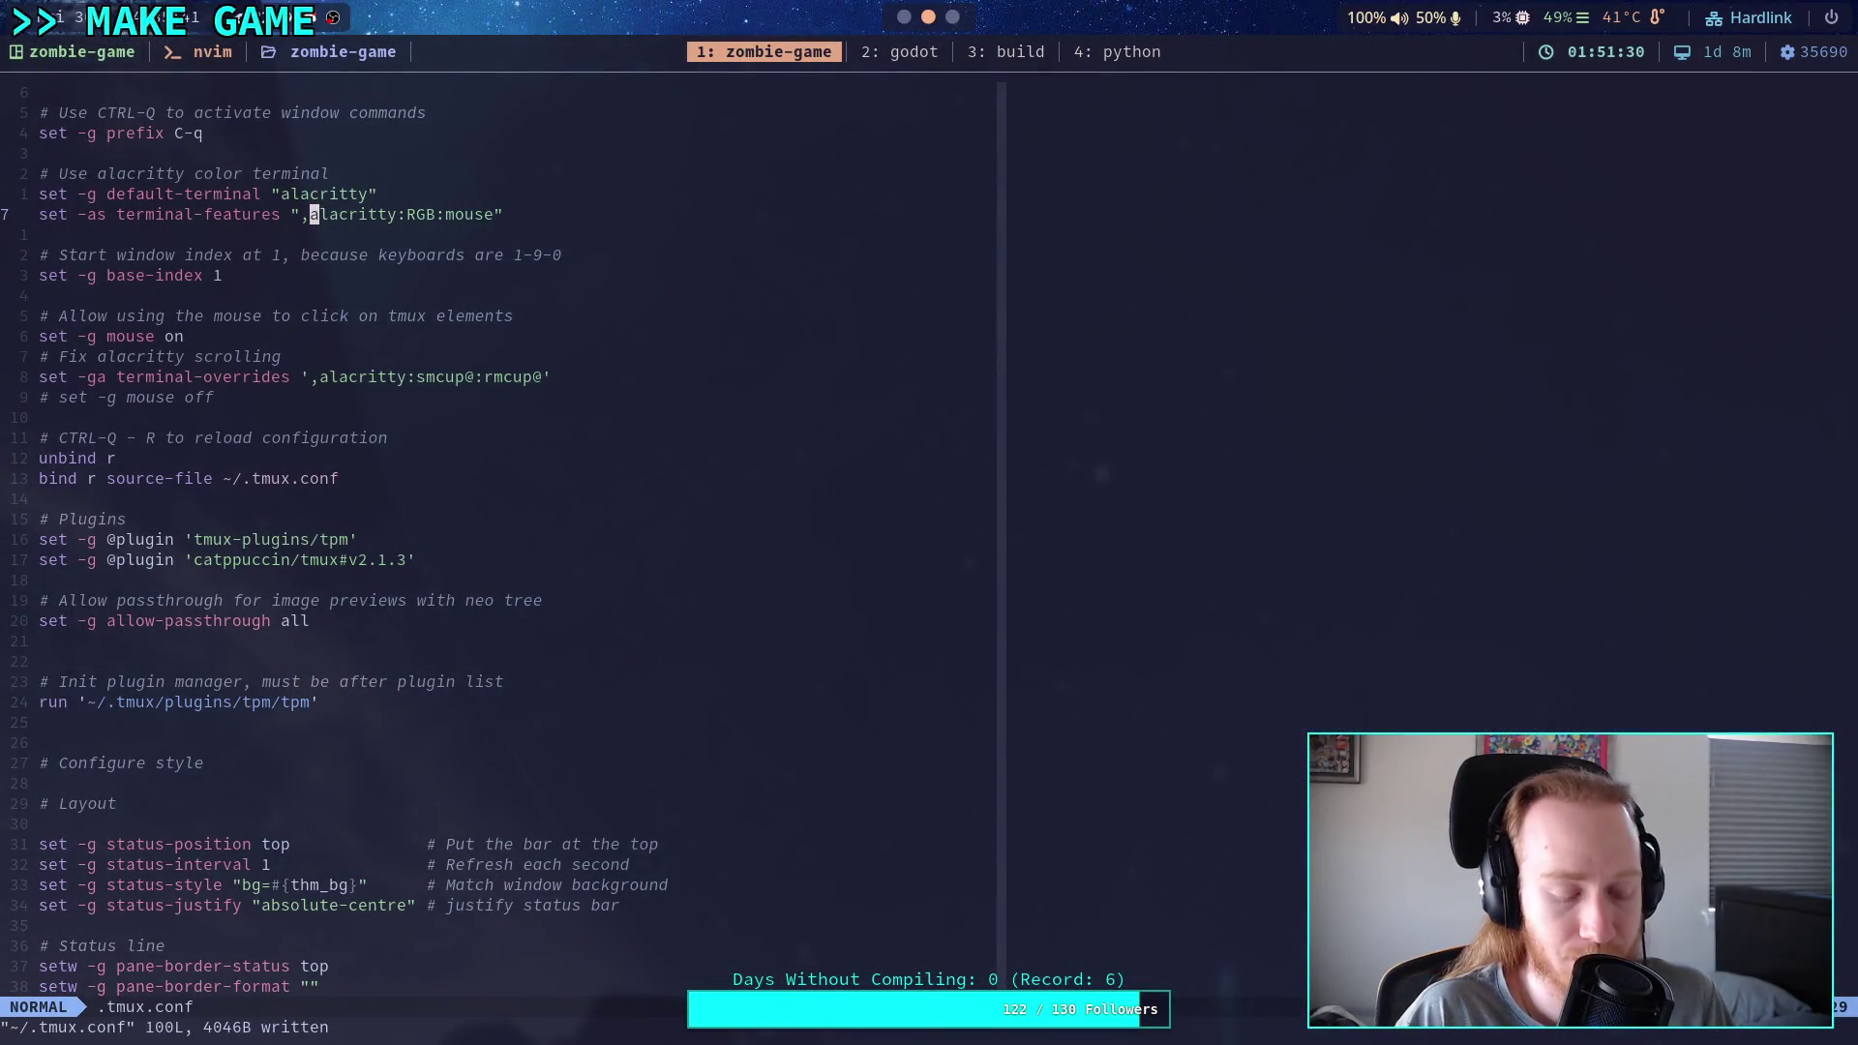
key(ctrl+q)
key(c)
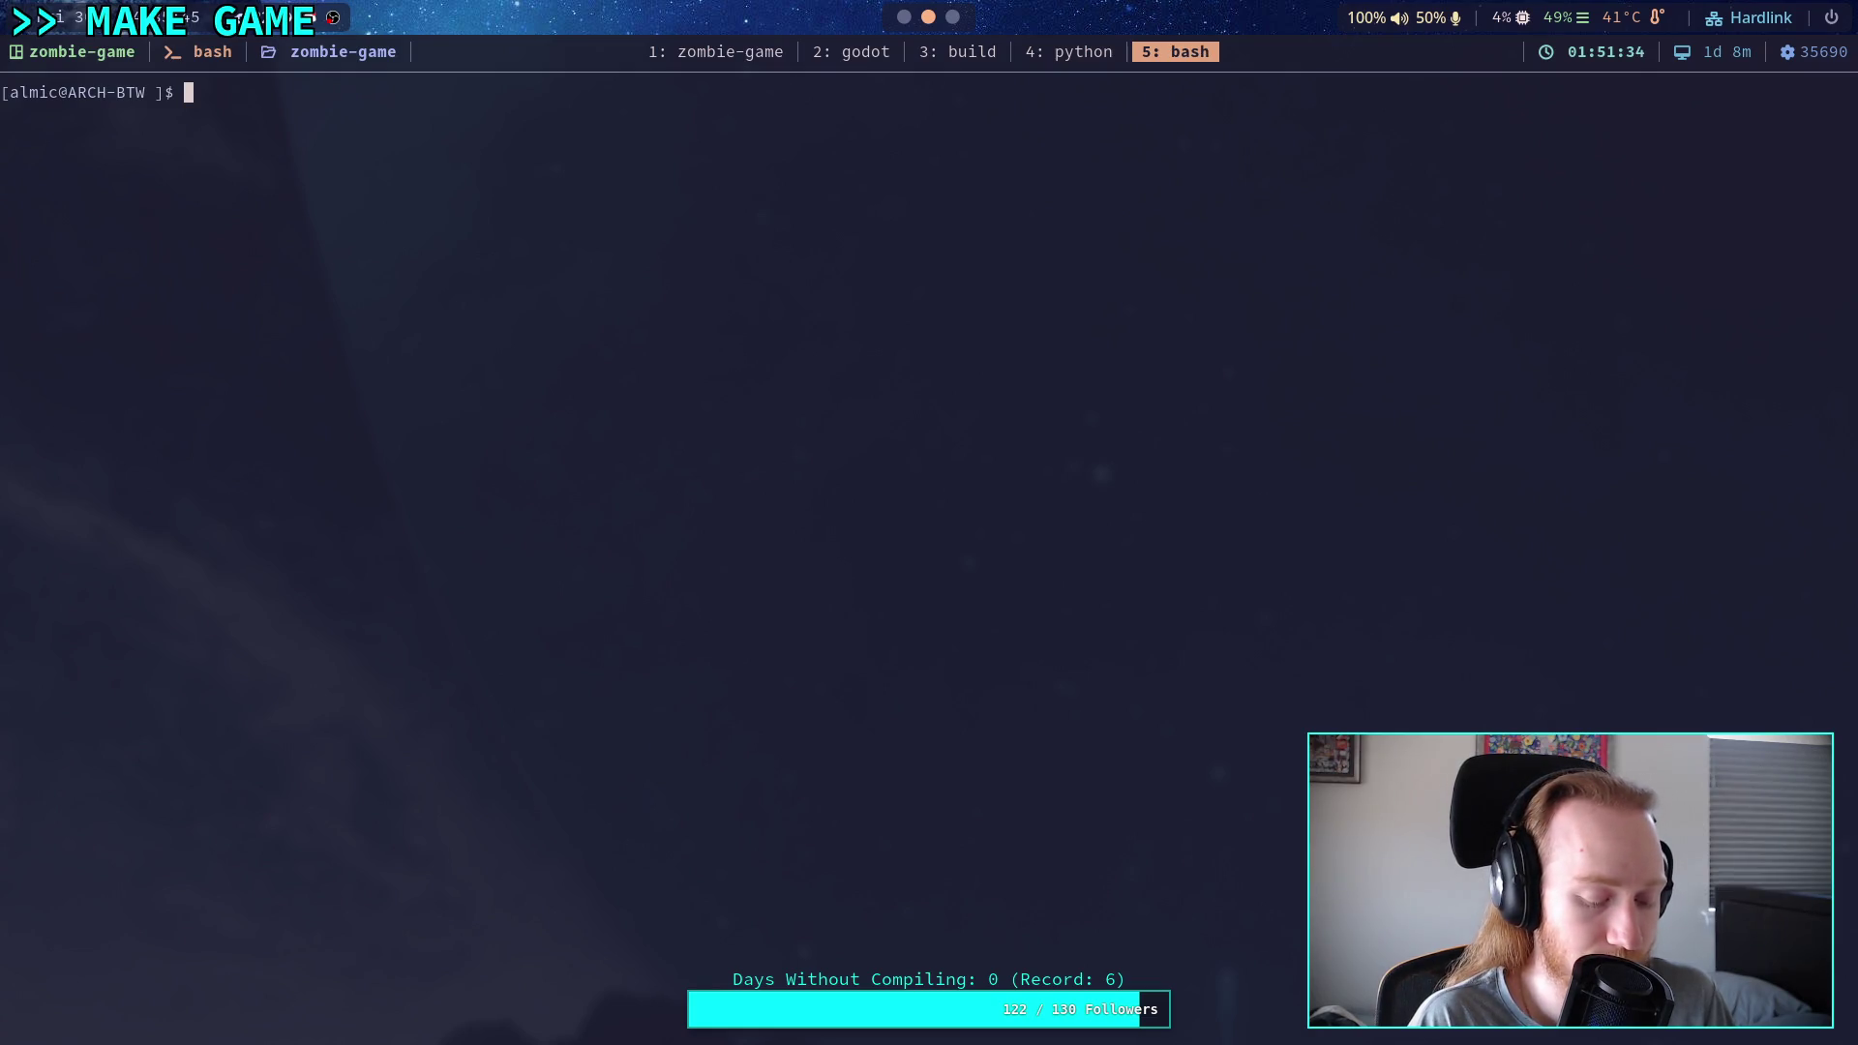
key(ctrl+q)
key(ampersand)
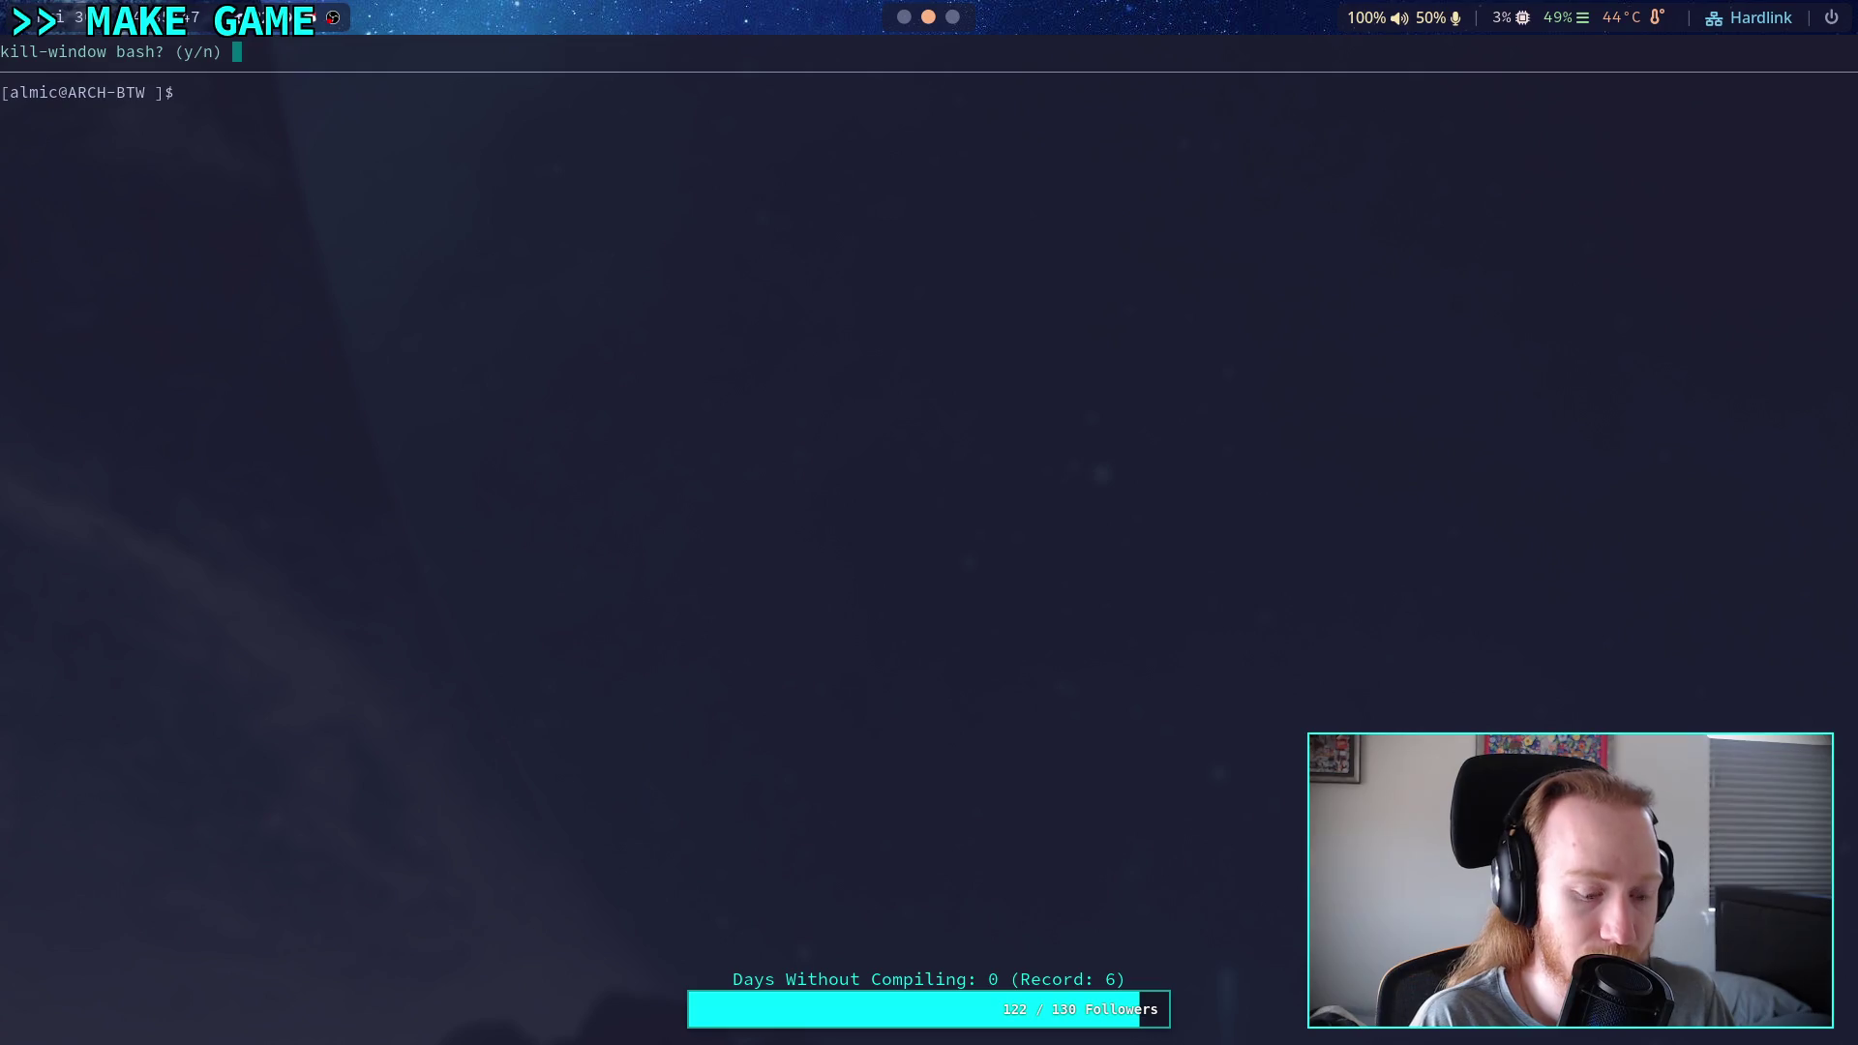
key(y)
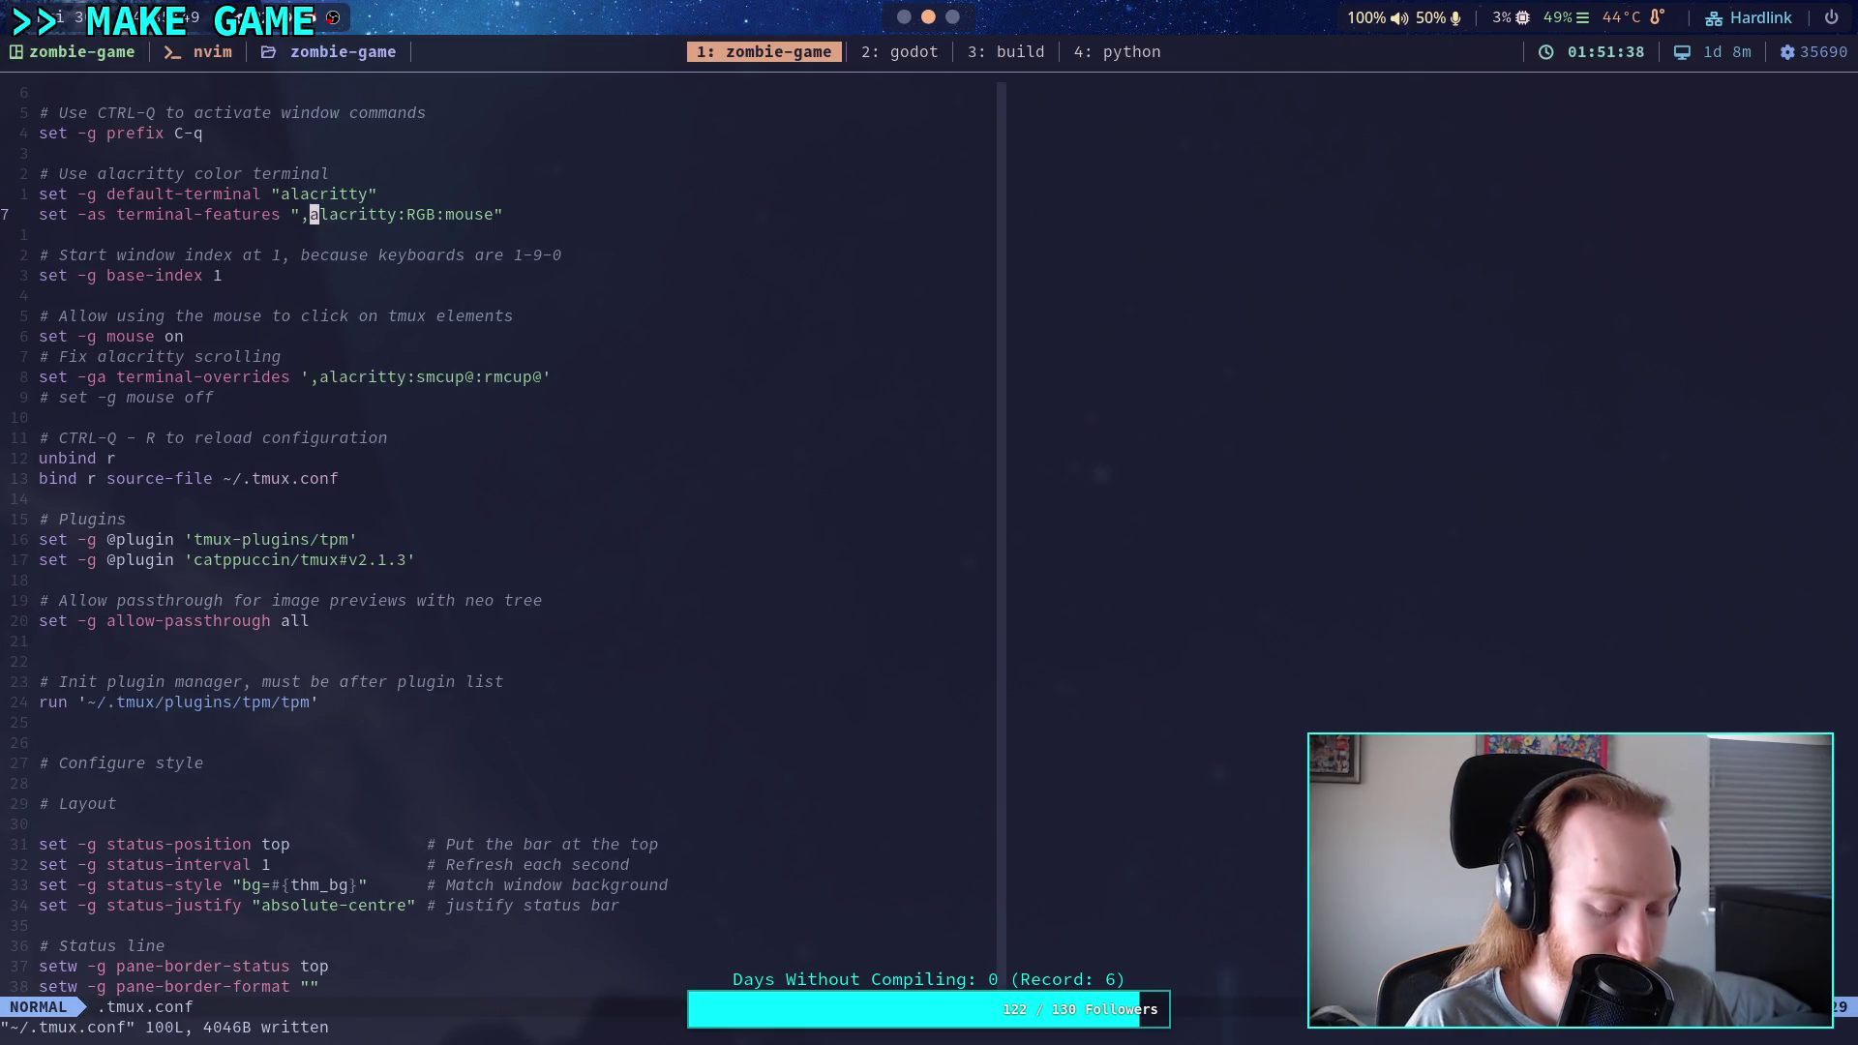
Step: Open a fresh bash window 5 in the tmux session
key(ctrl+q)
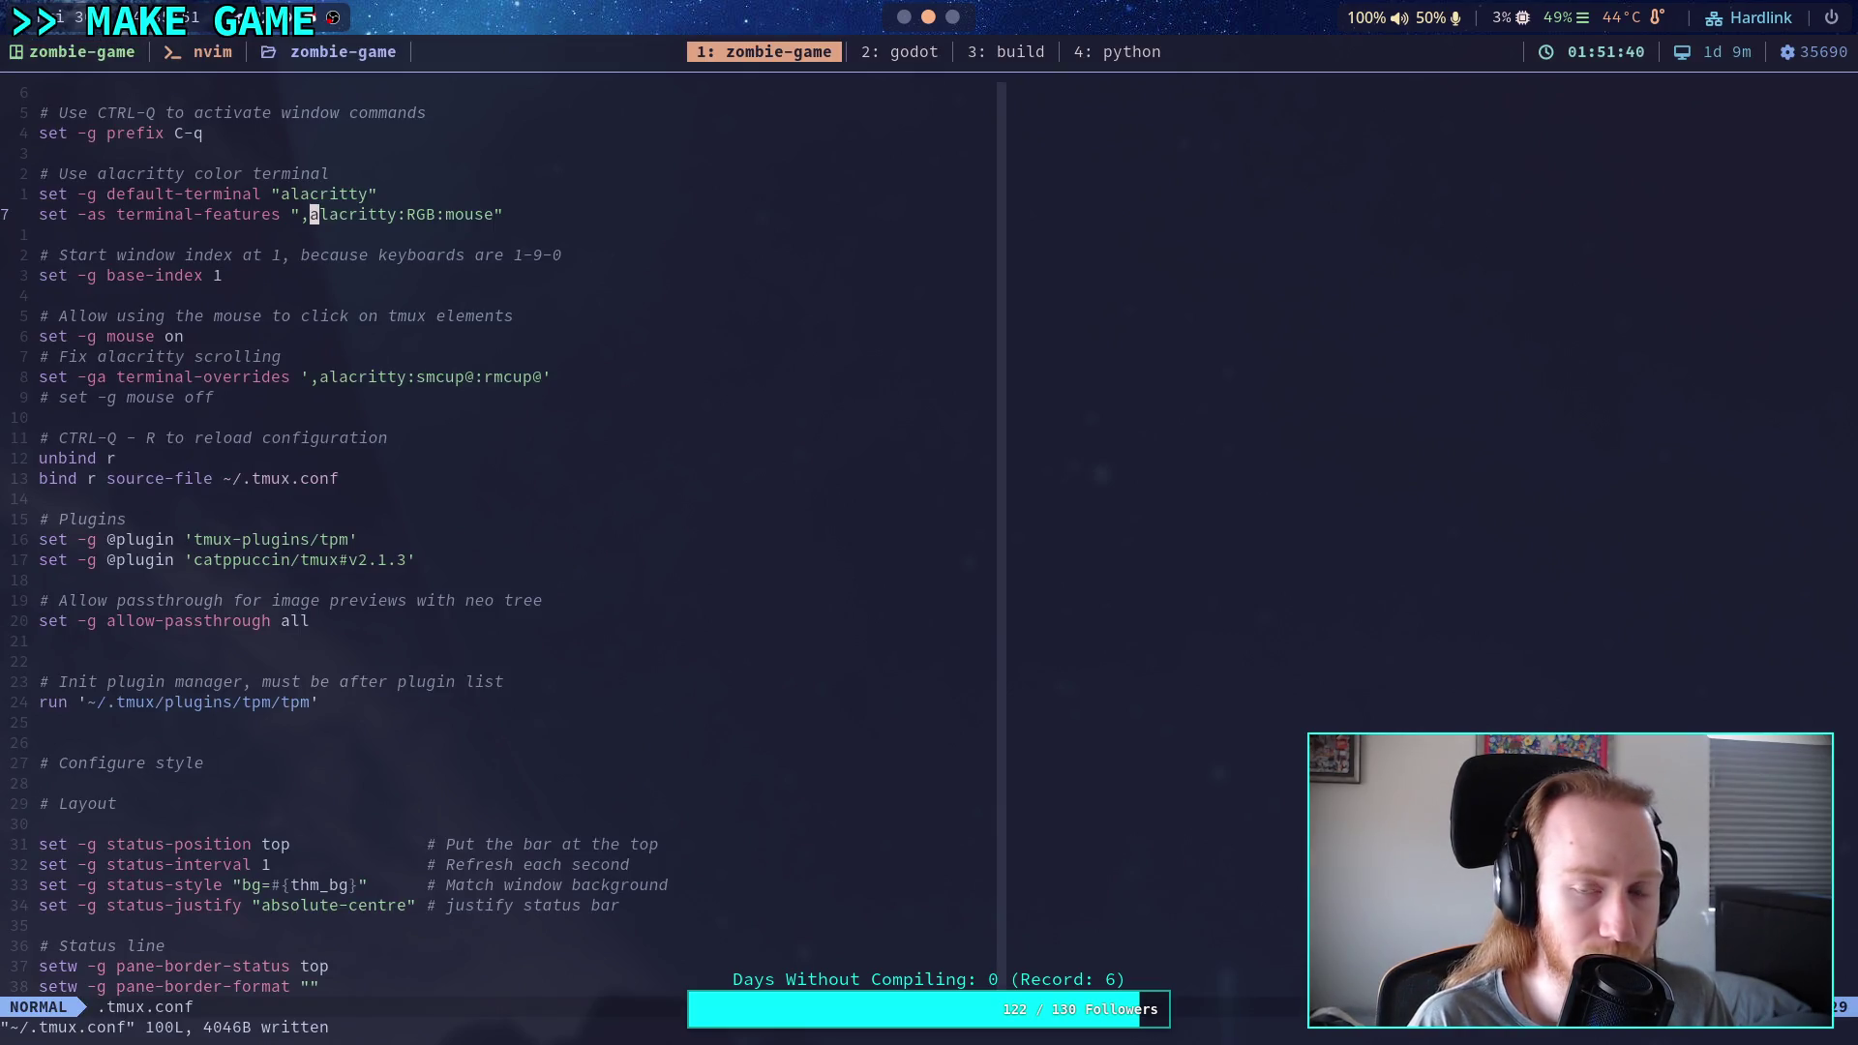
key(ctrl+q)
key(c)
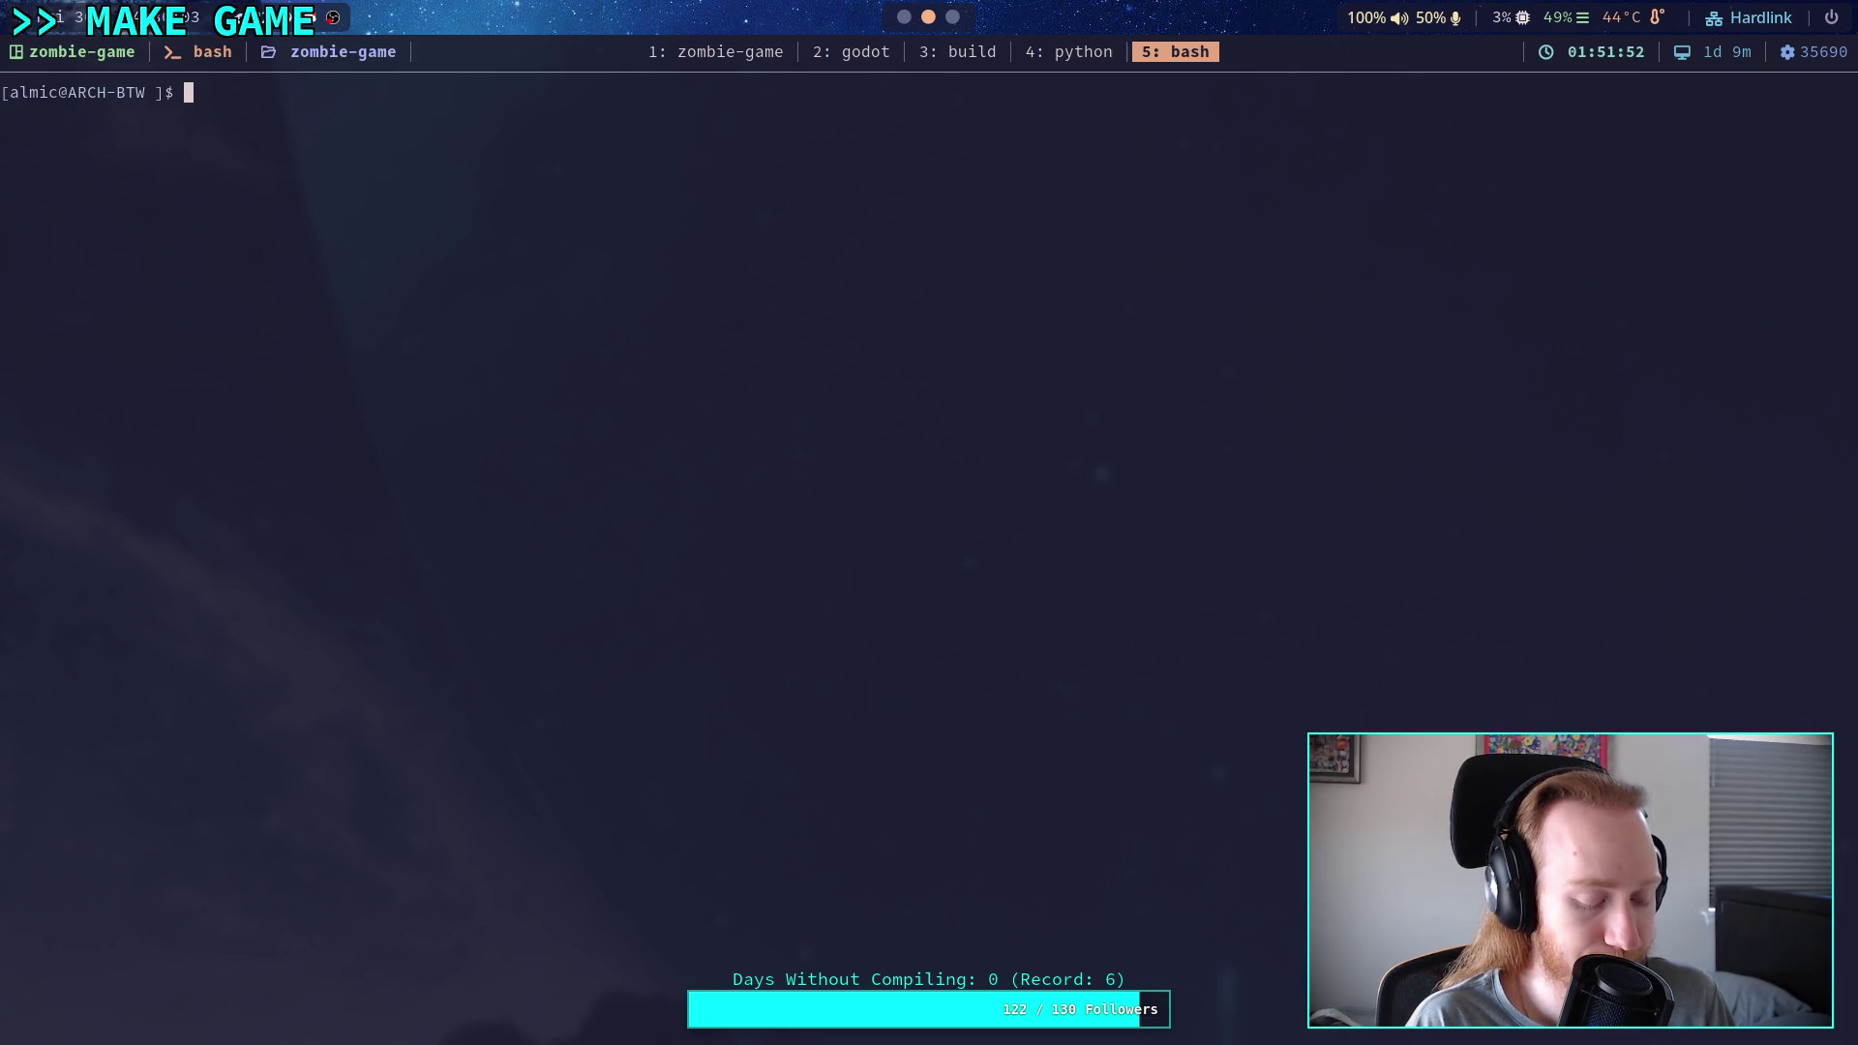
key(ctrl+q)
Step: Quit Neovim's .tmux.conf in window 1 and open ~/.bashrc with n
key(1)
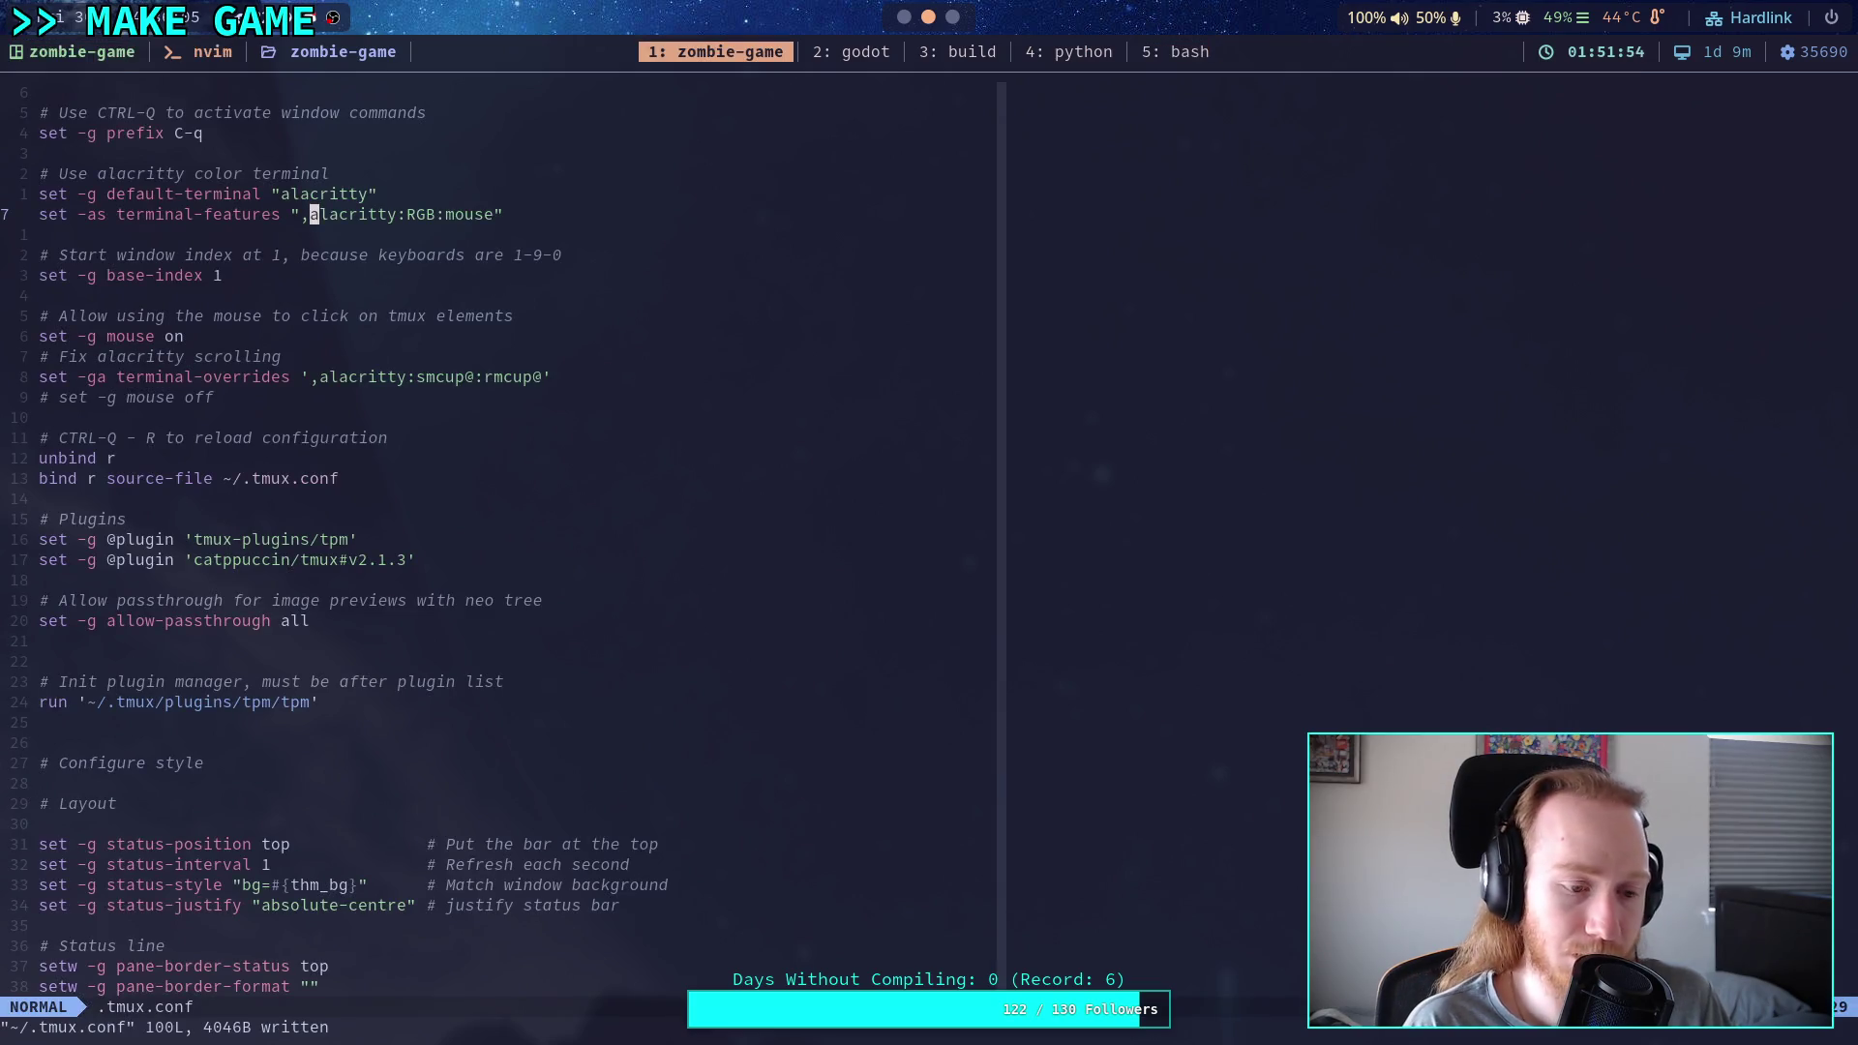
text(:q)
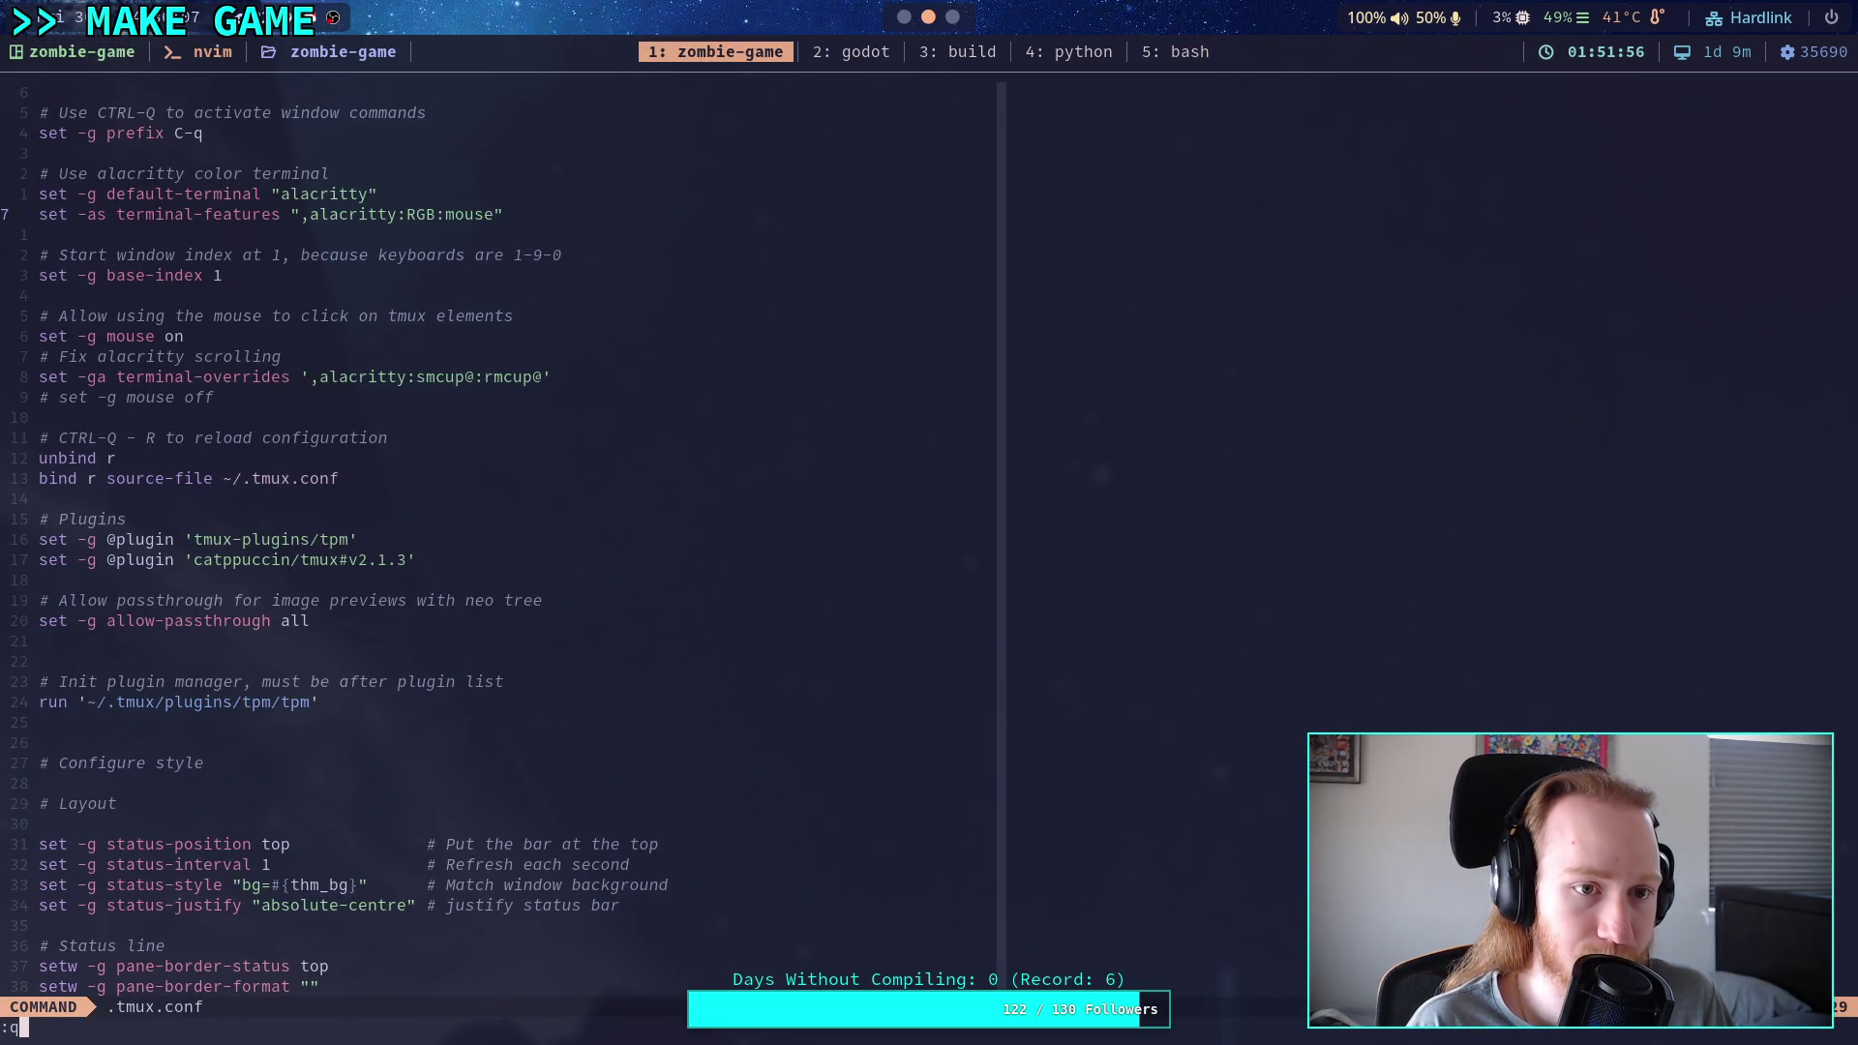
key(Return)
text(n )
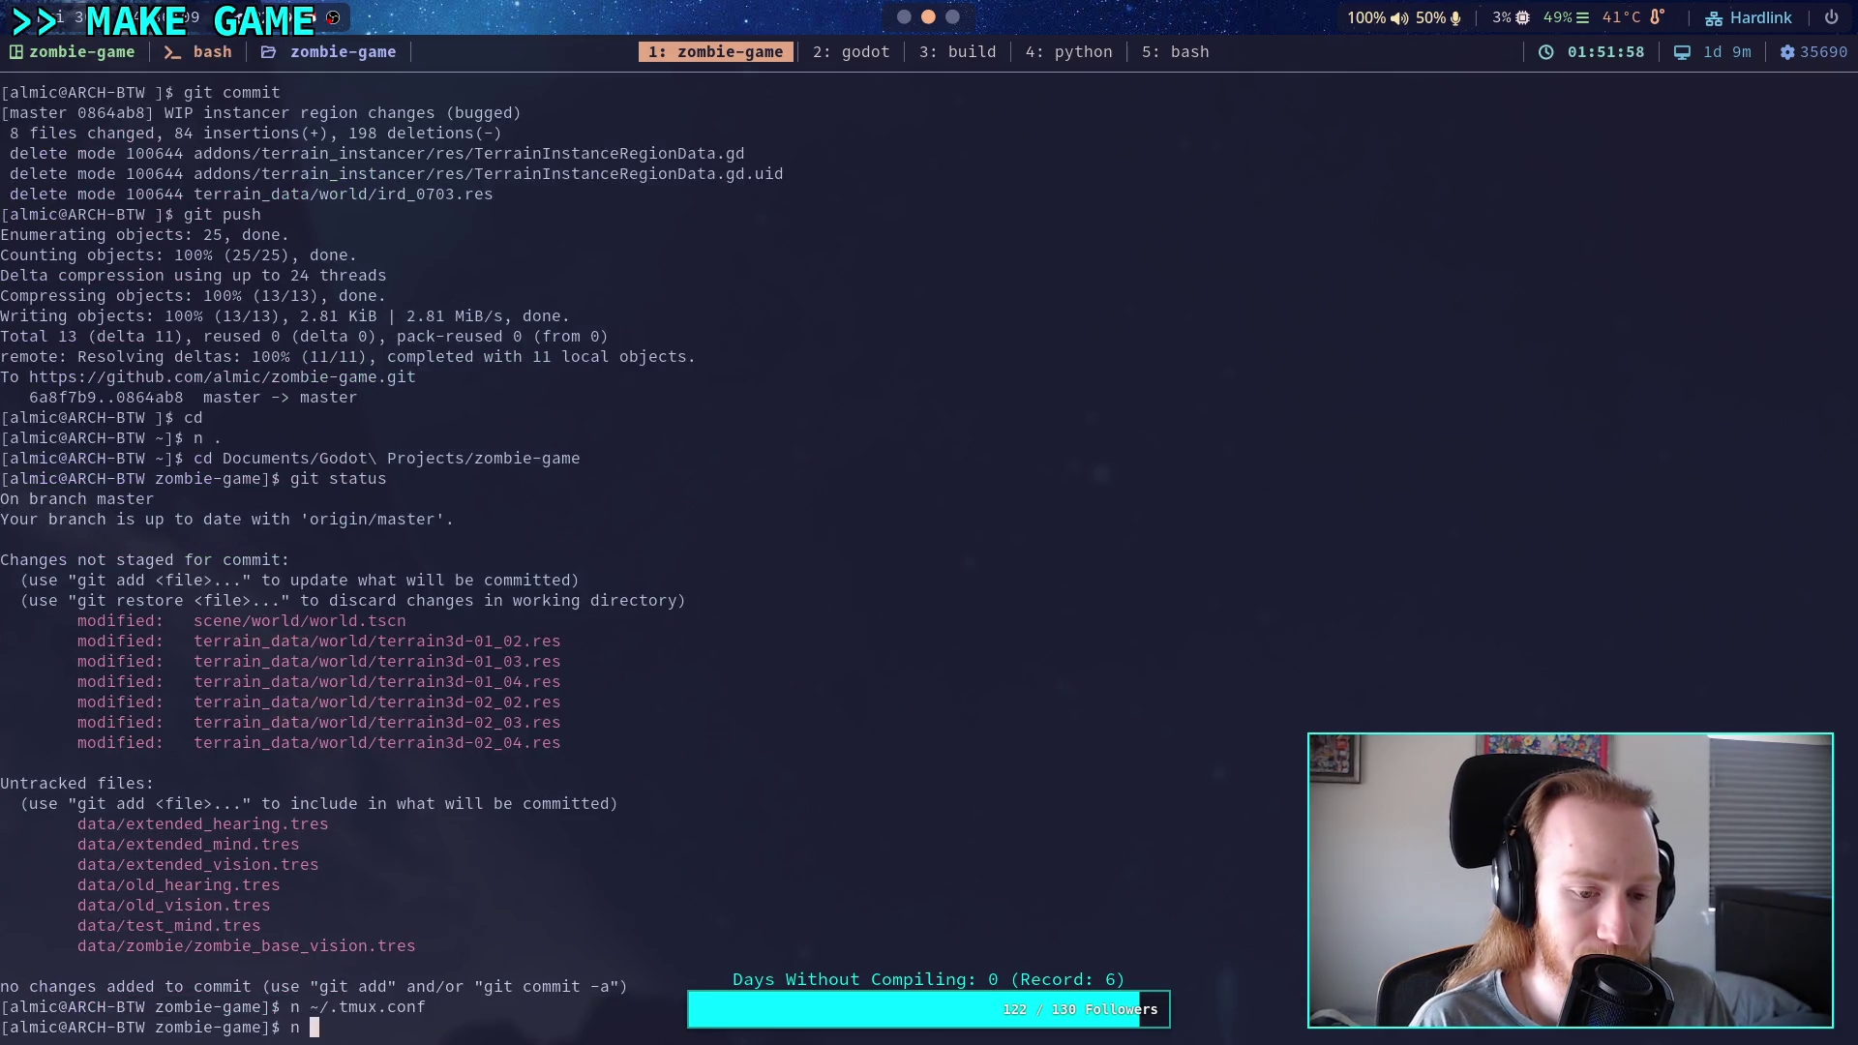
text(~/.bo)
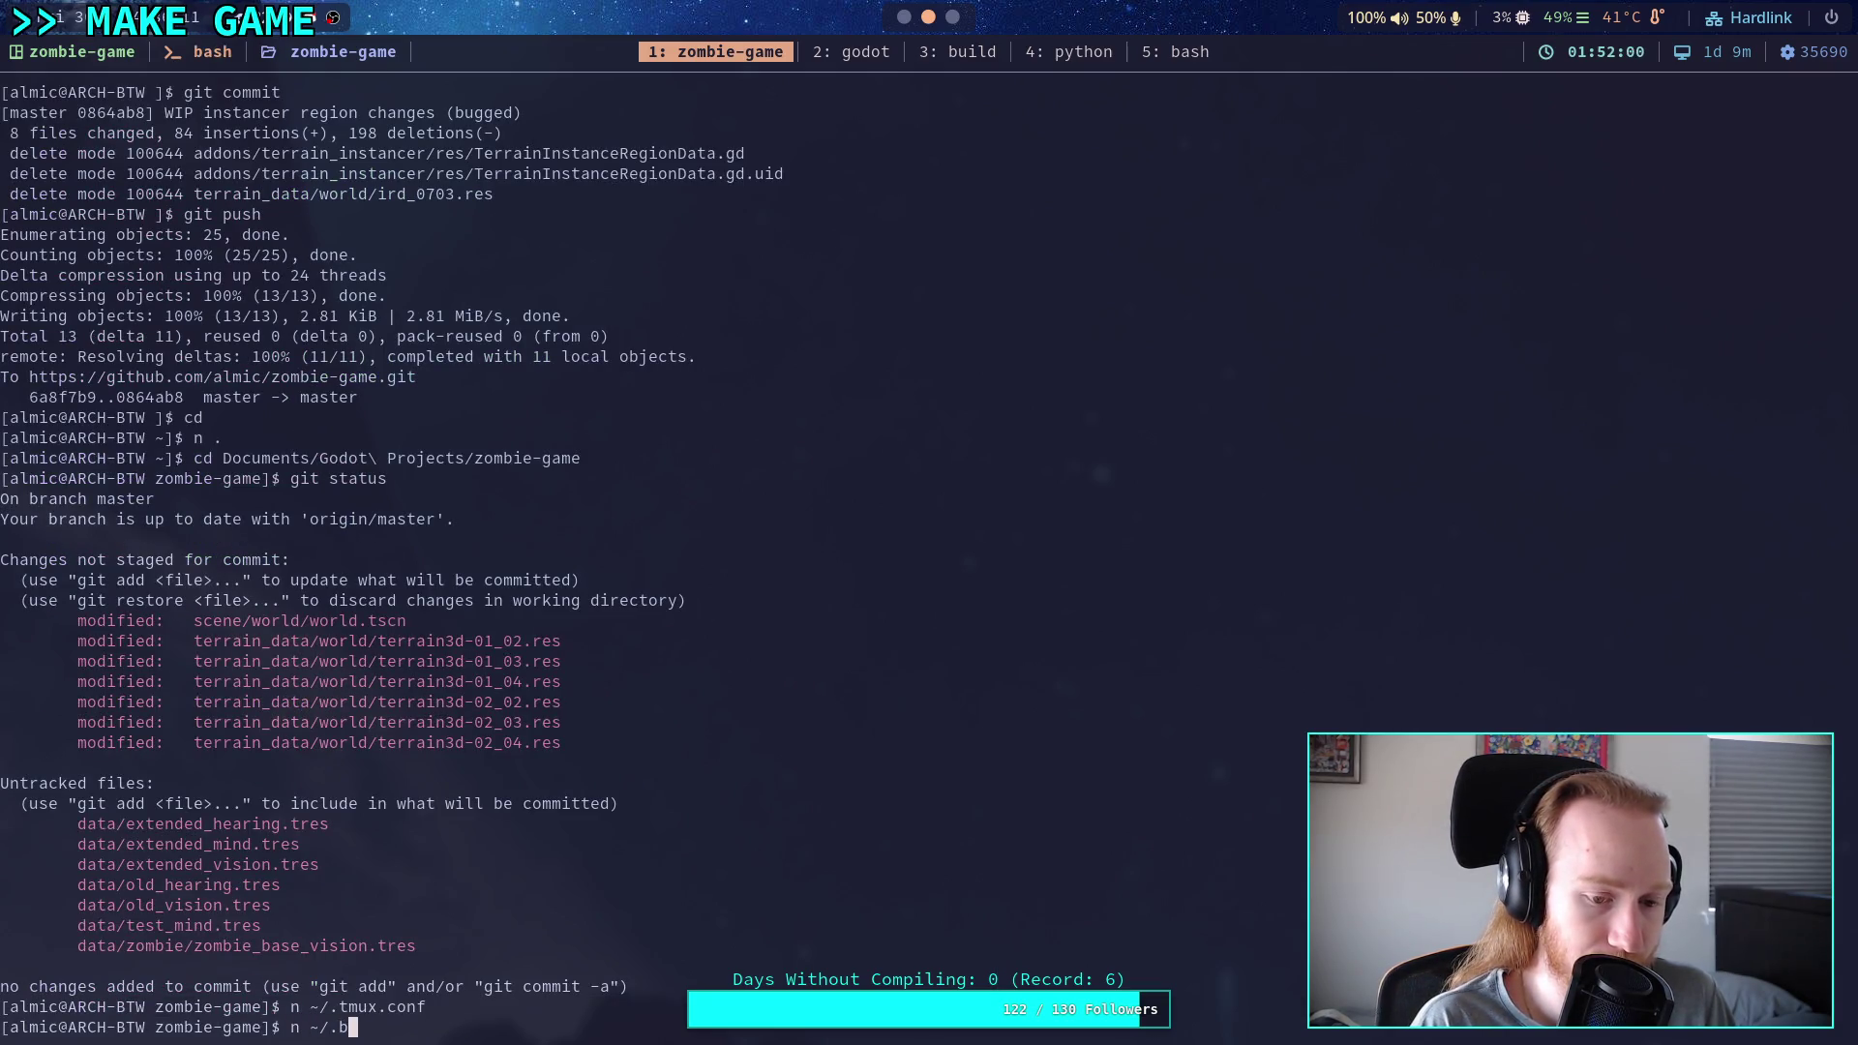
key(BackSpace)
text(ashrc)
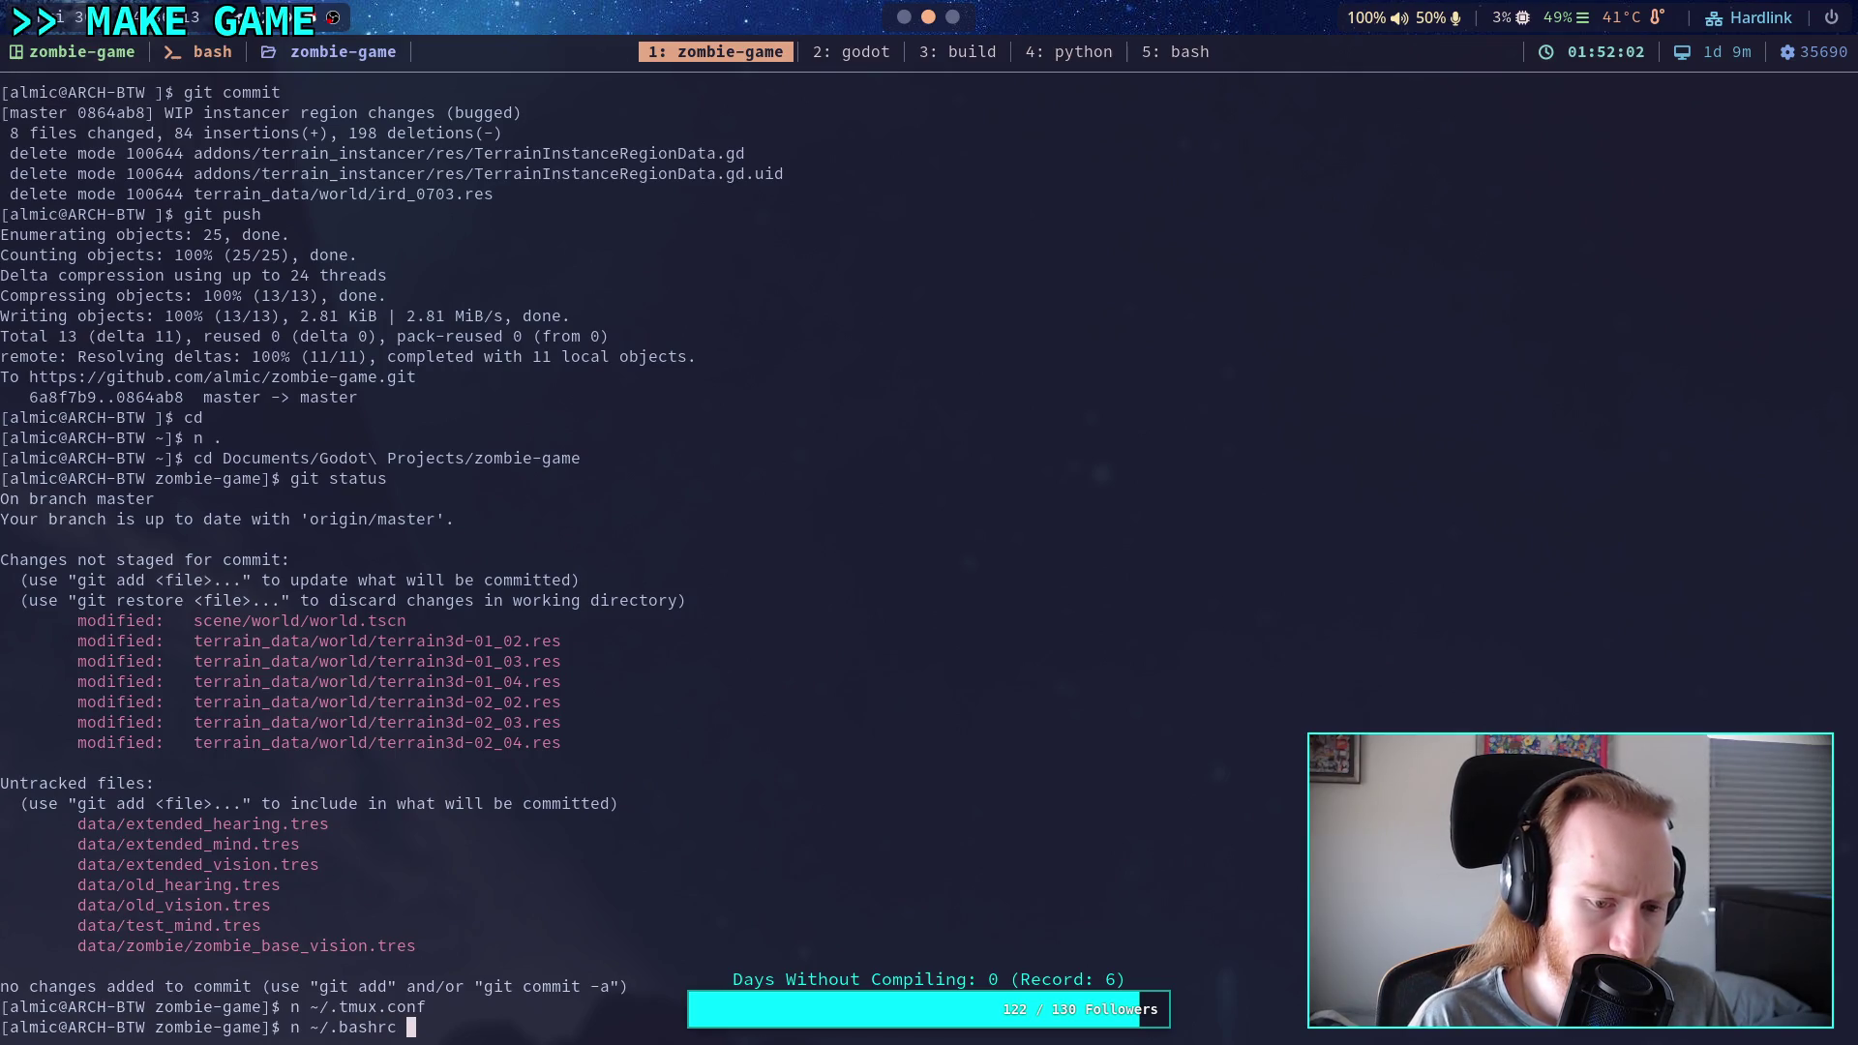
key(BackSpace)
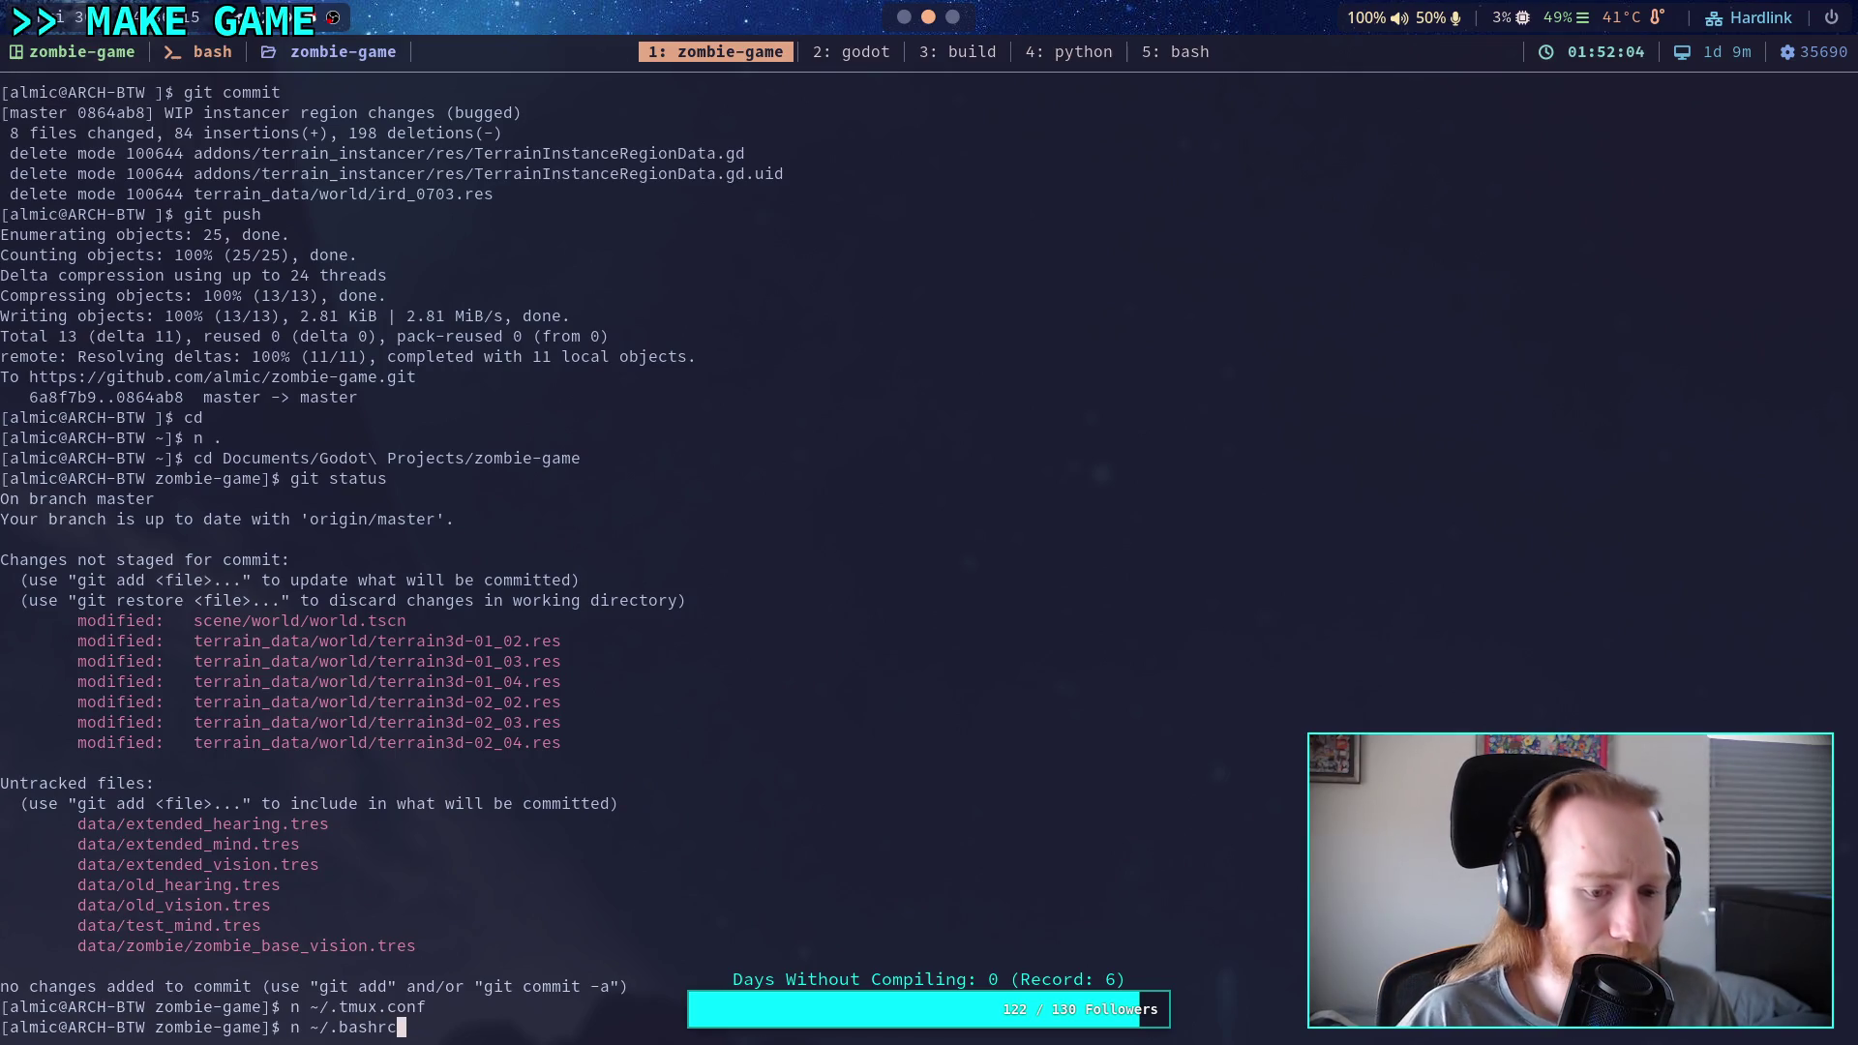
key(Return)
Step: Insert 'ahhhh' before \W in the export PS1 line, save .bashrc, and open a new bash window
key(ctrl+f)
key(k)
key(k)
key(k)
key(j)
key(j)
key(j)
key(j)
key(j)
key(w)
key(f)
key(backslash)
key(semicolon)
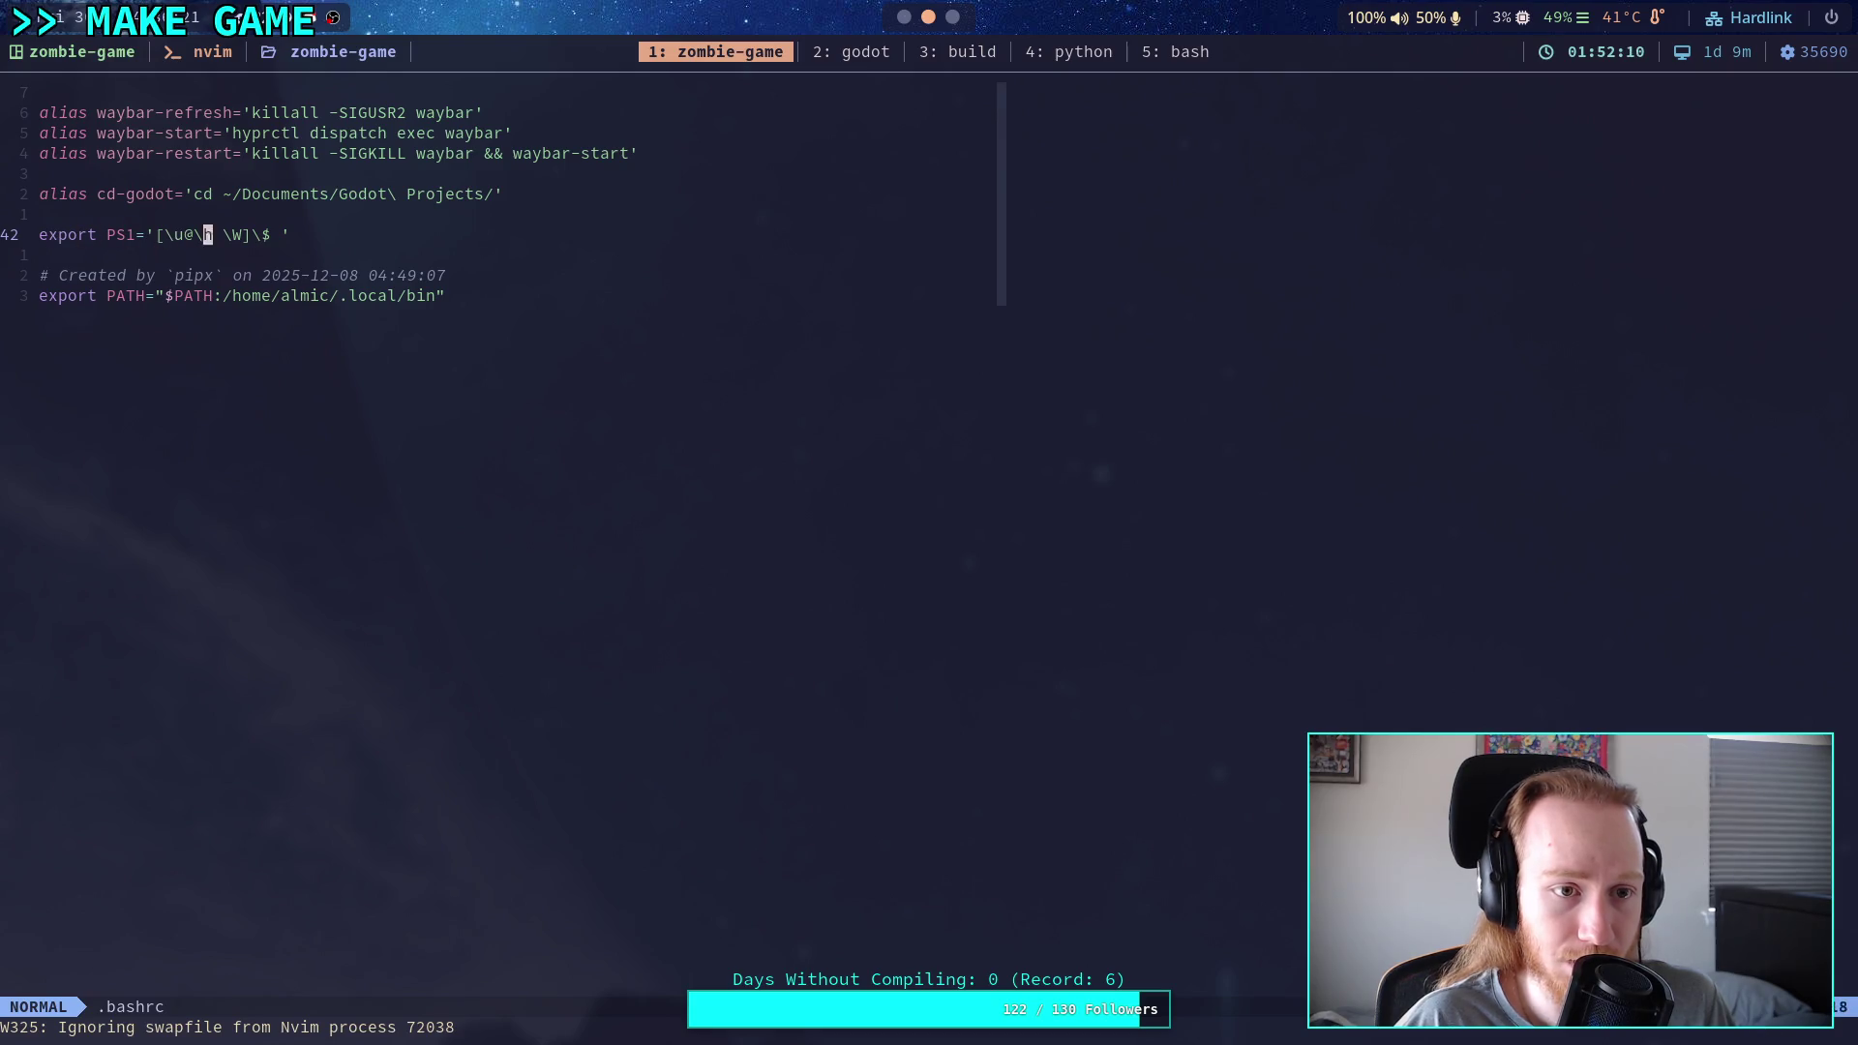
key(semicolon)
text(i)
text(ahhhh)
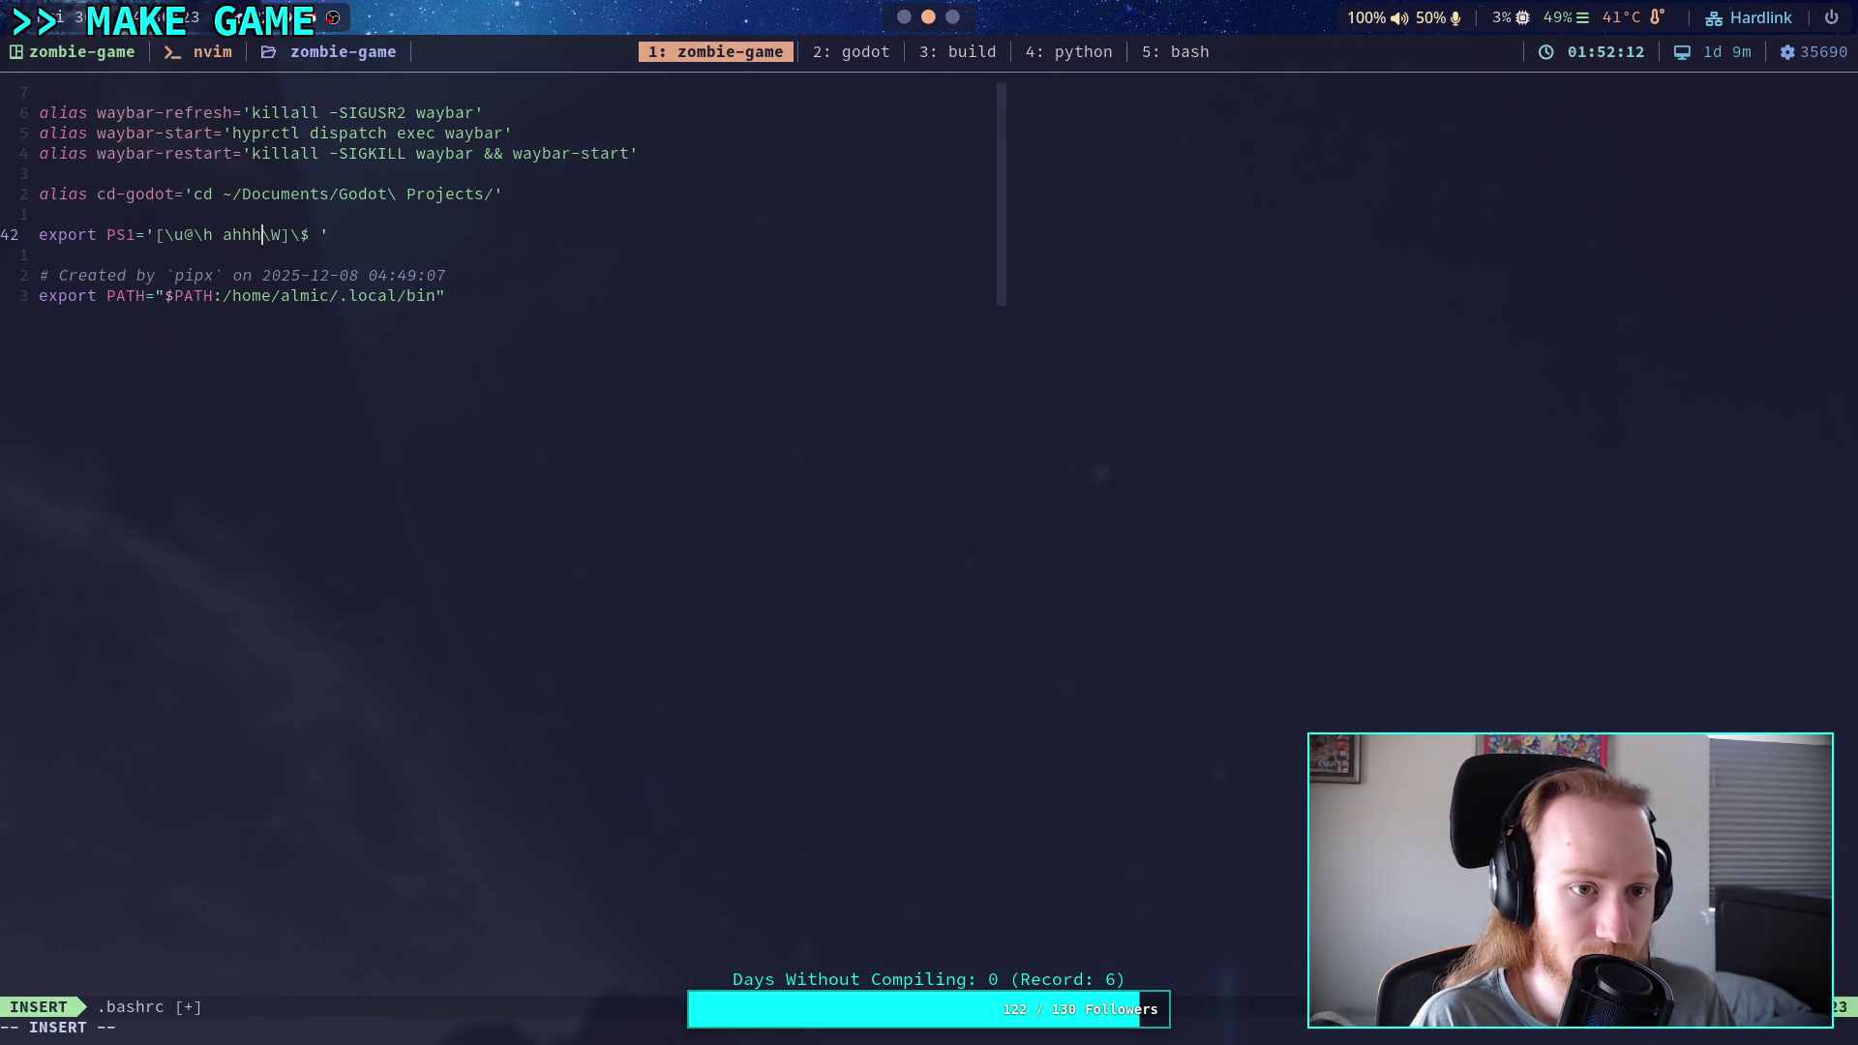
key(Escape)
text(:w)
key(Return)
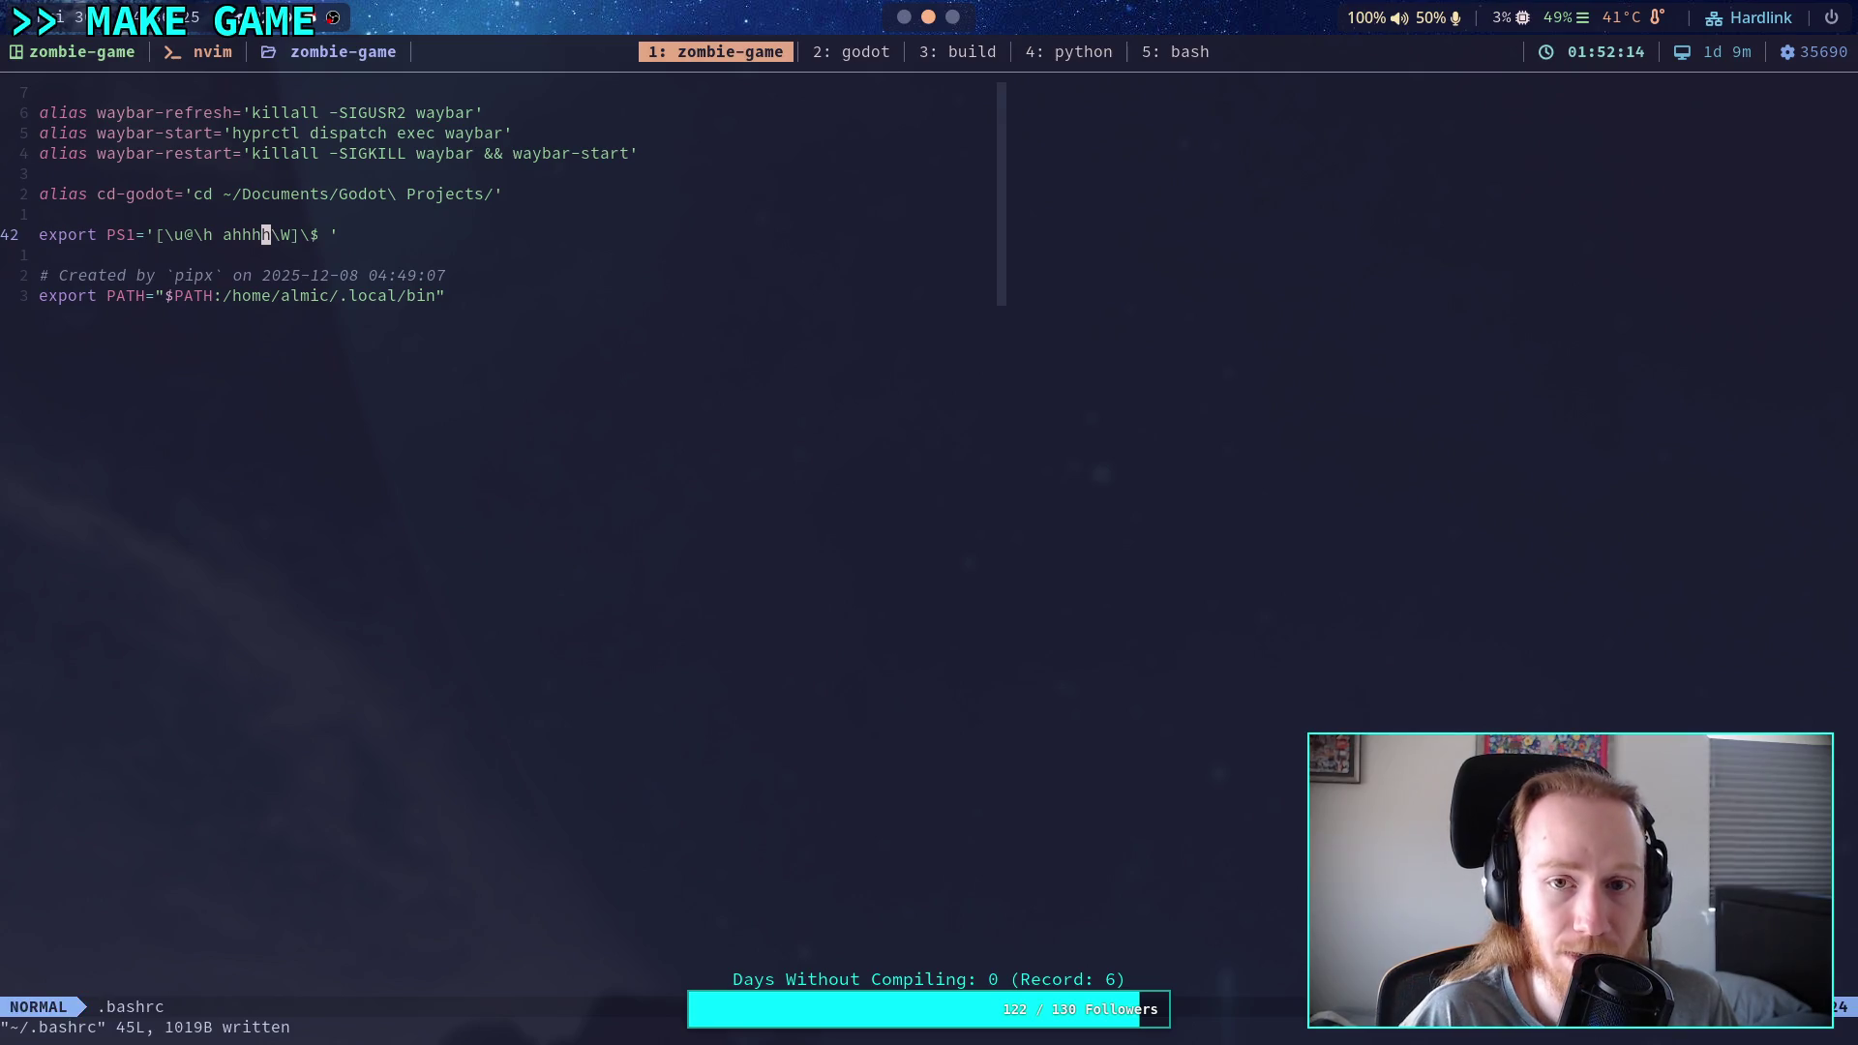
key(ctrl+b)
key(c)
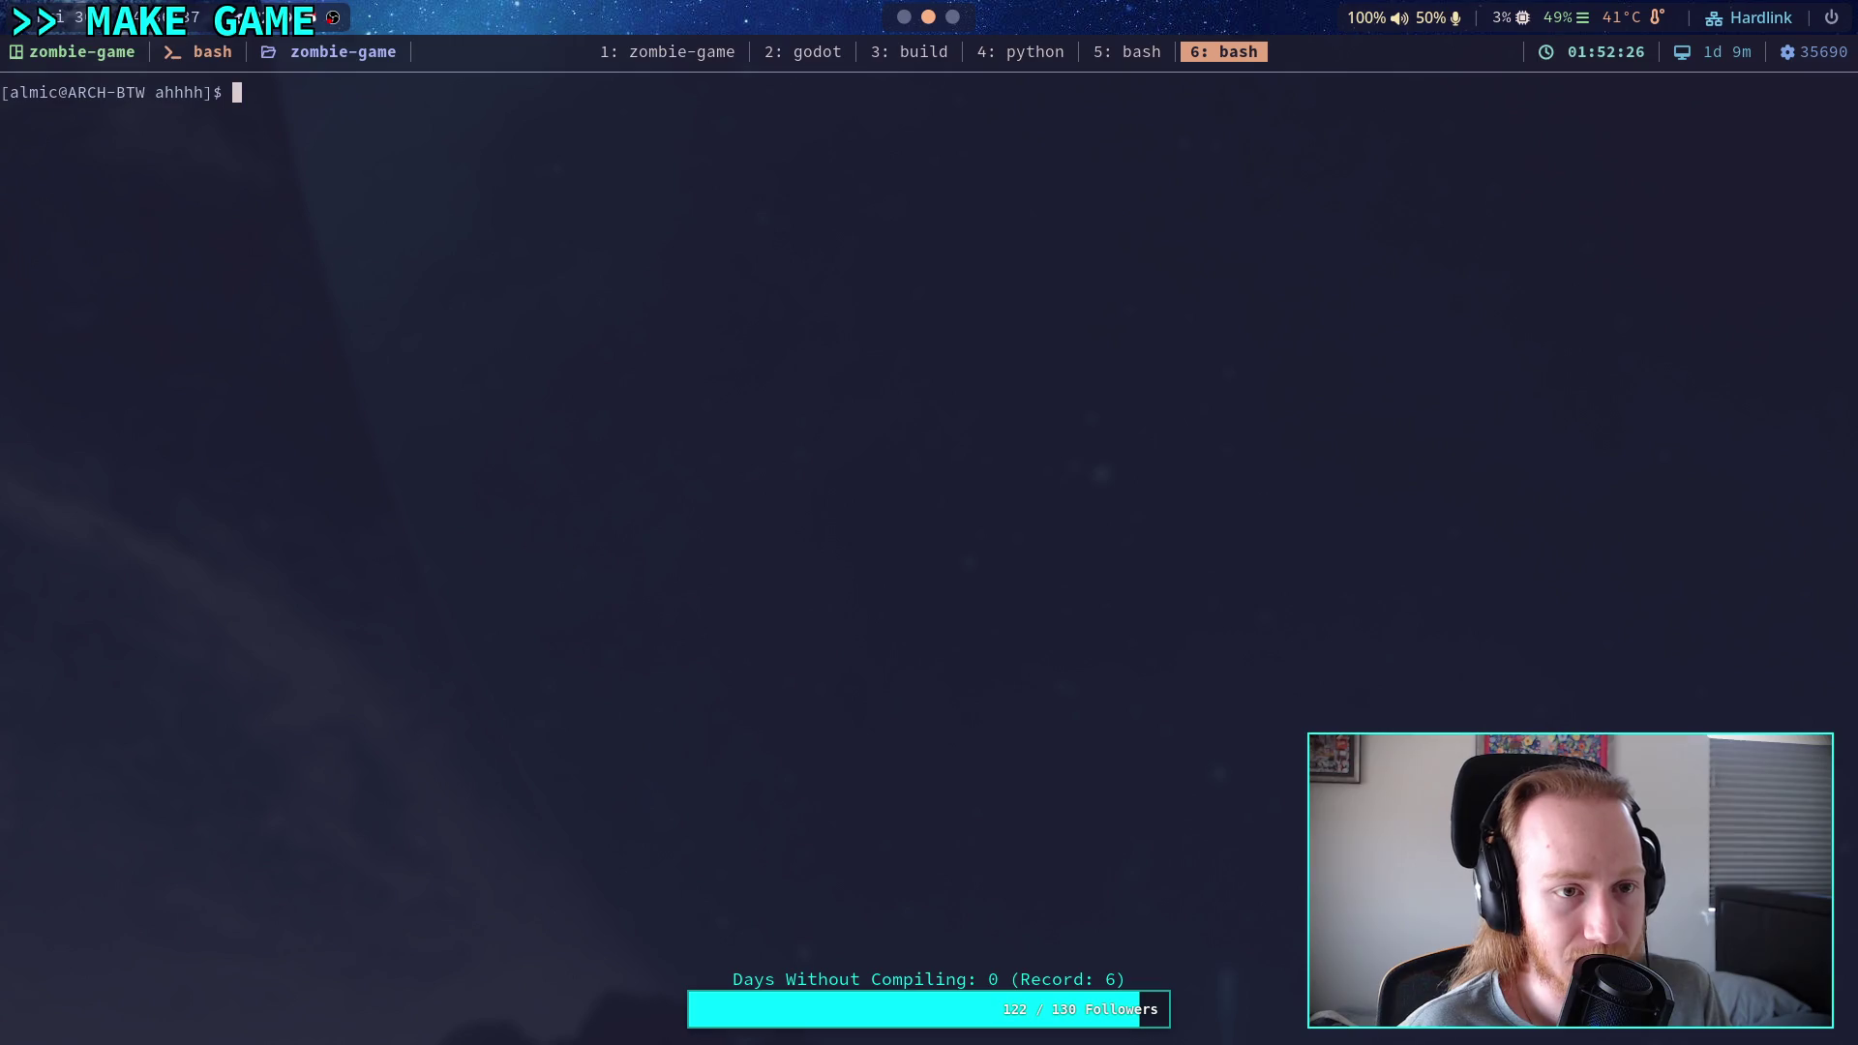
Step: Run cd ../zombie-game so the prompt shows ahhhhzombie-game, then switch back to the browser
text(cd ..)
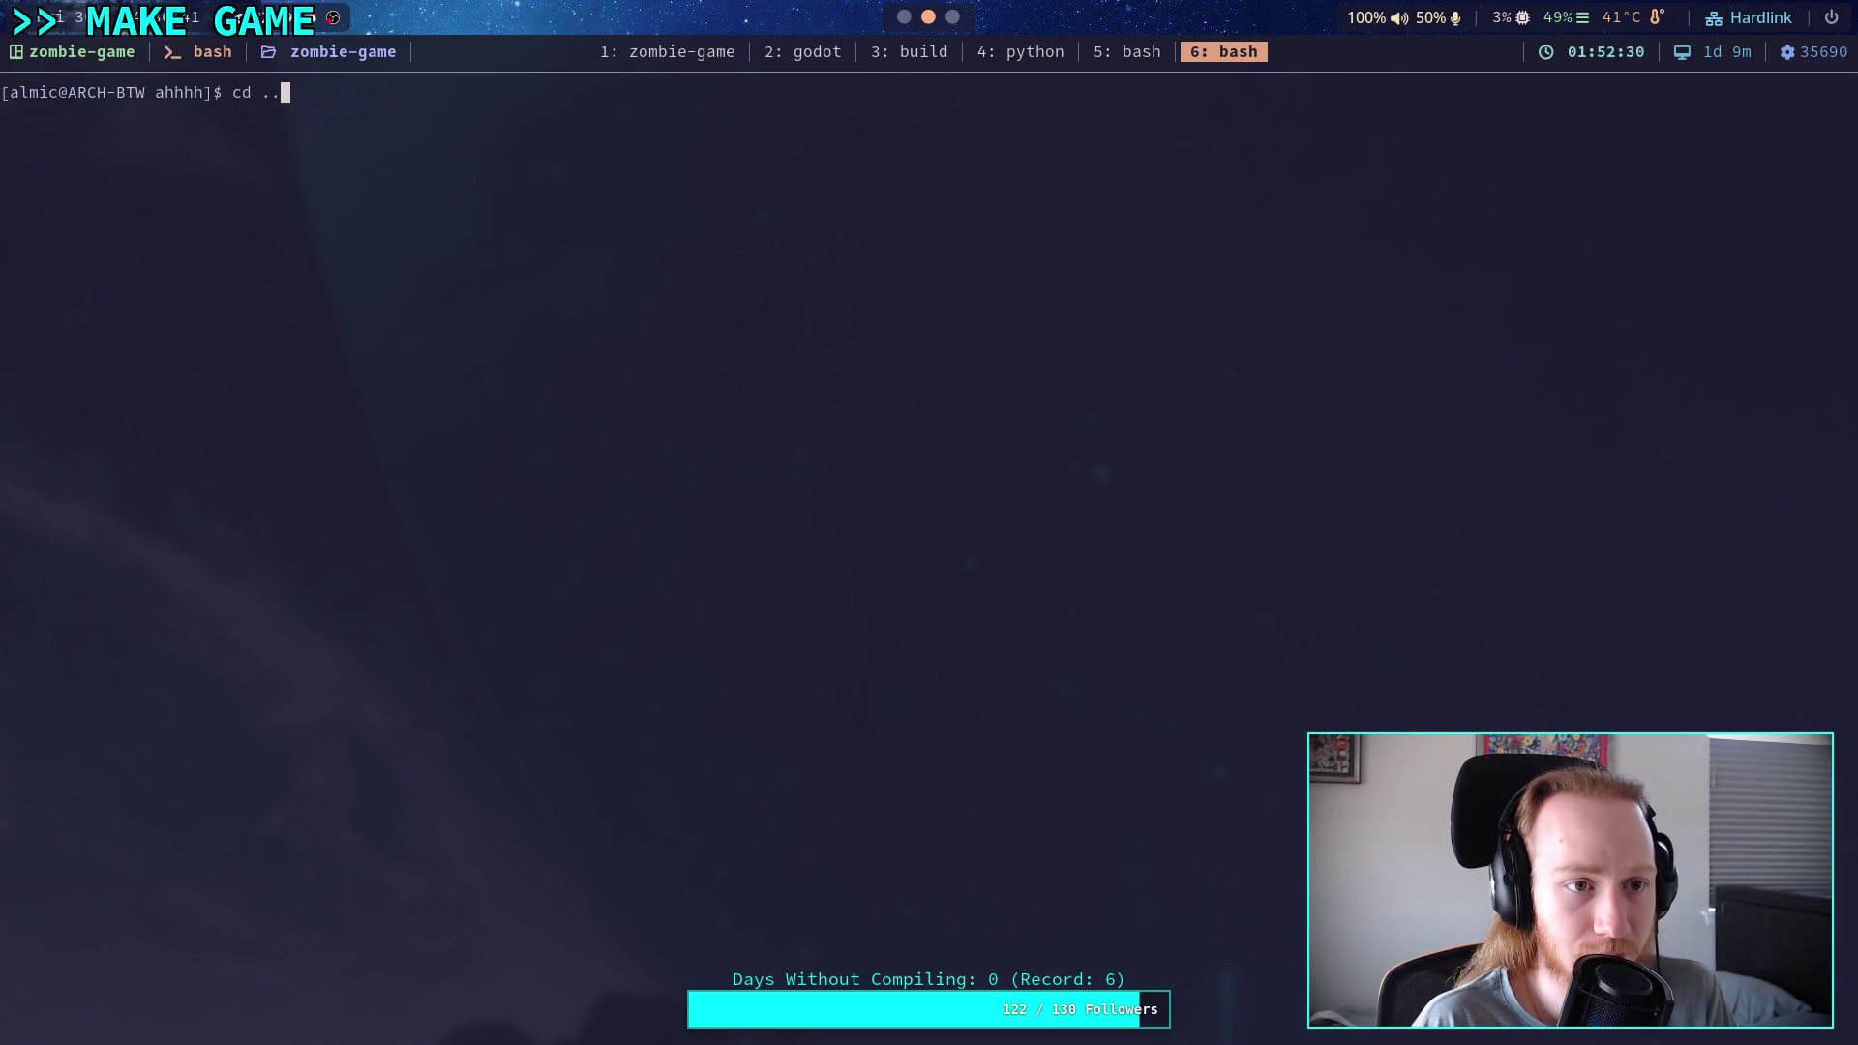
text(/zom)
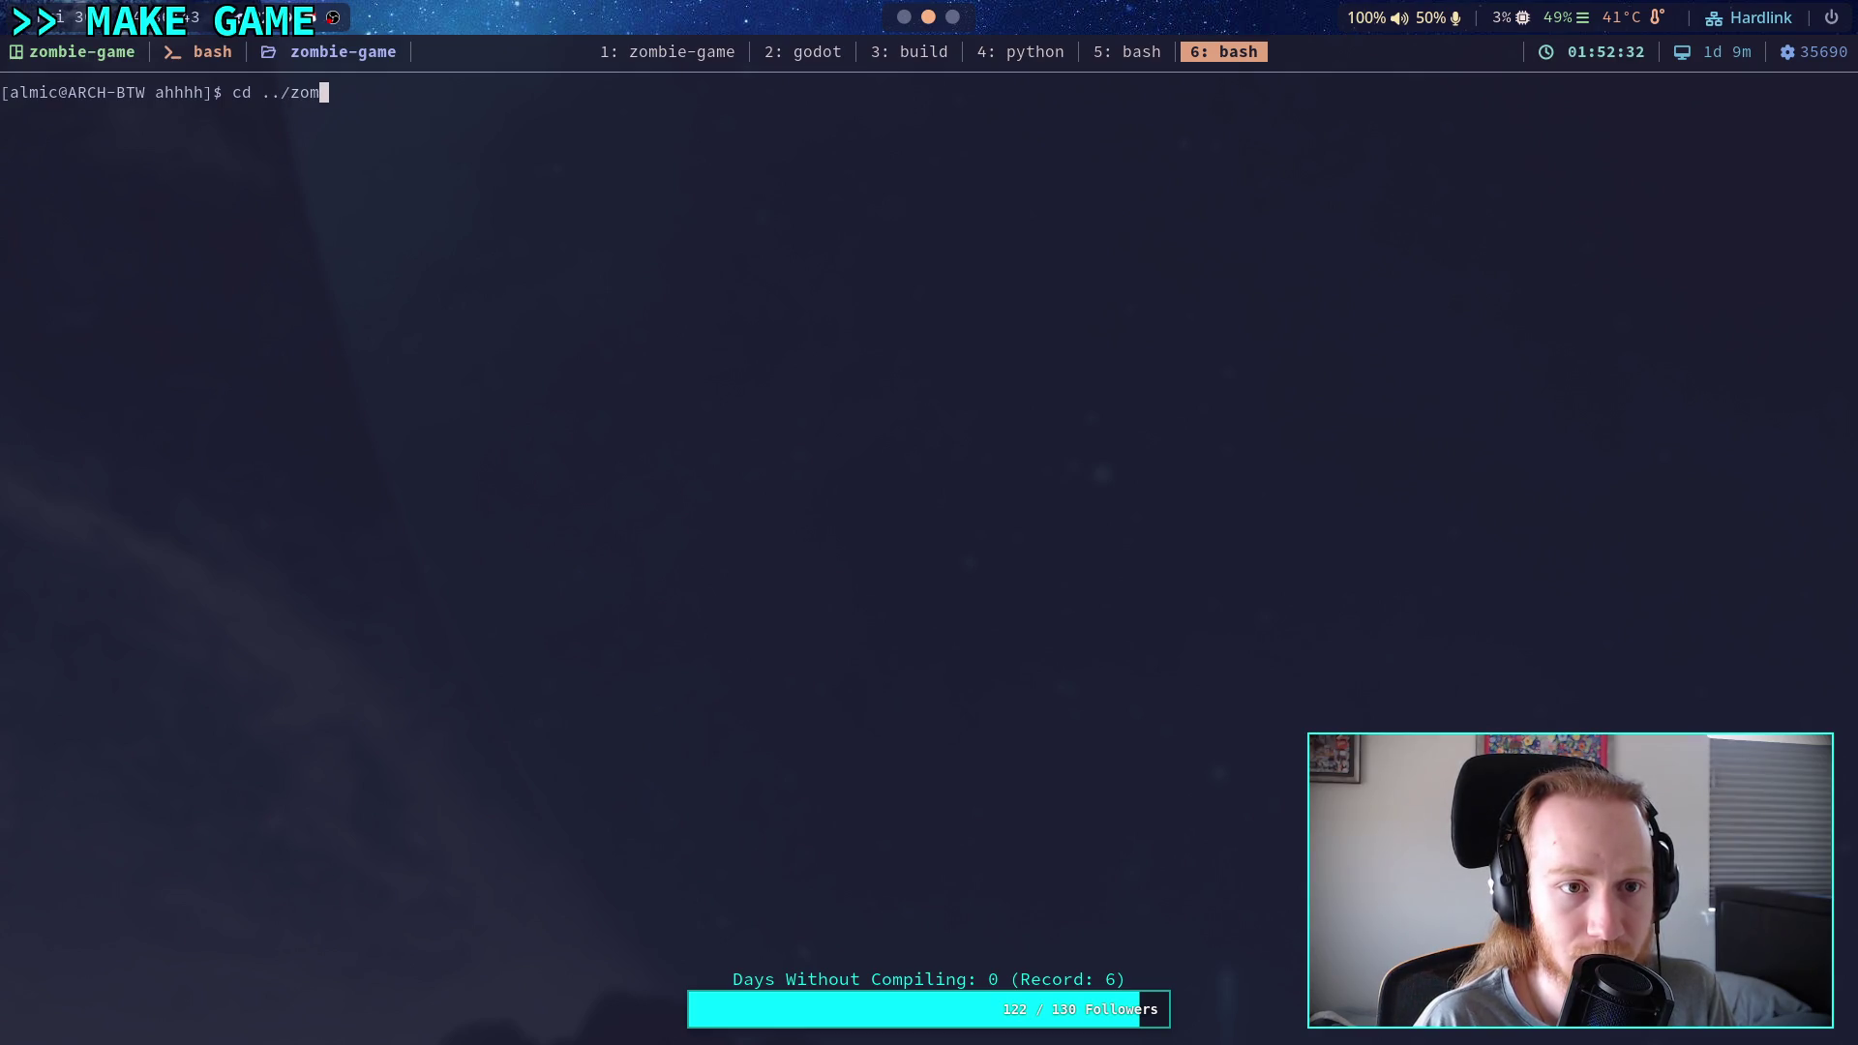
key(Tab)
key(Return)
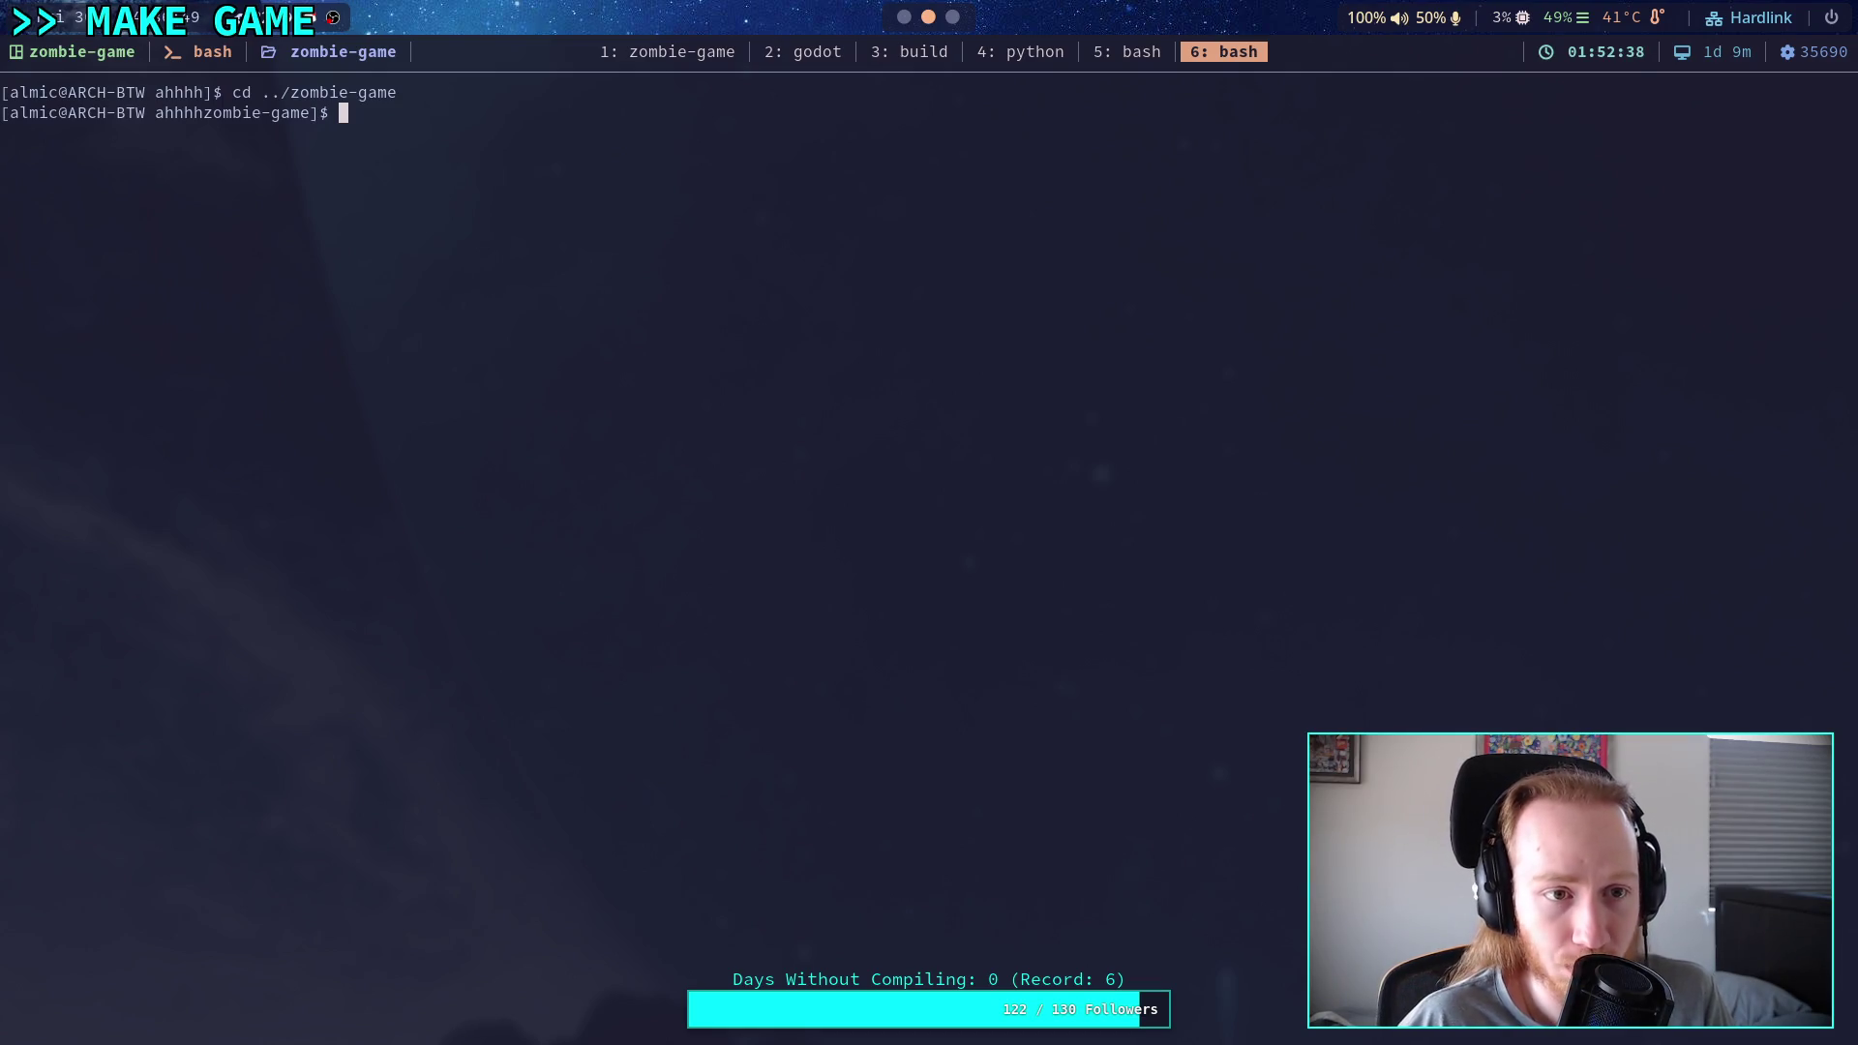
click(953, 18)
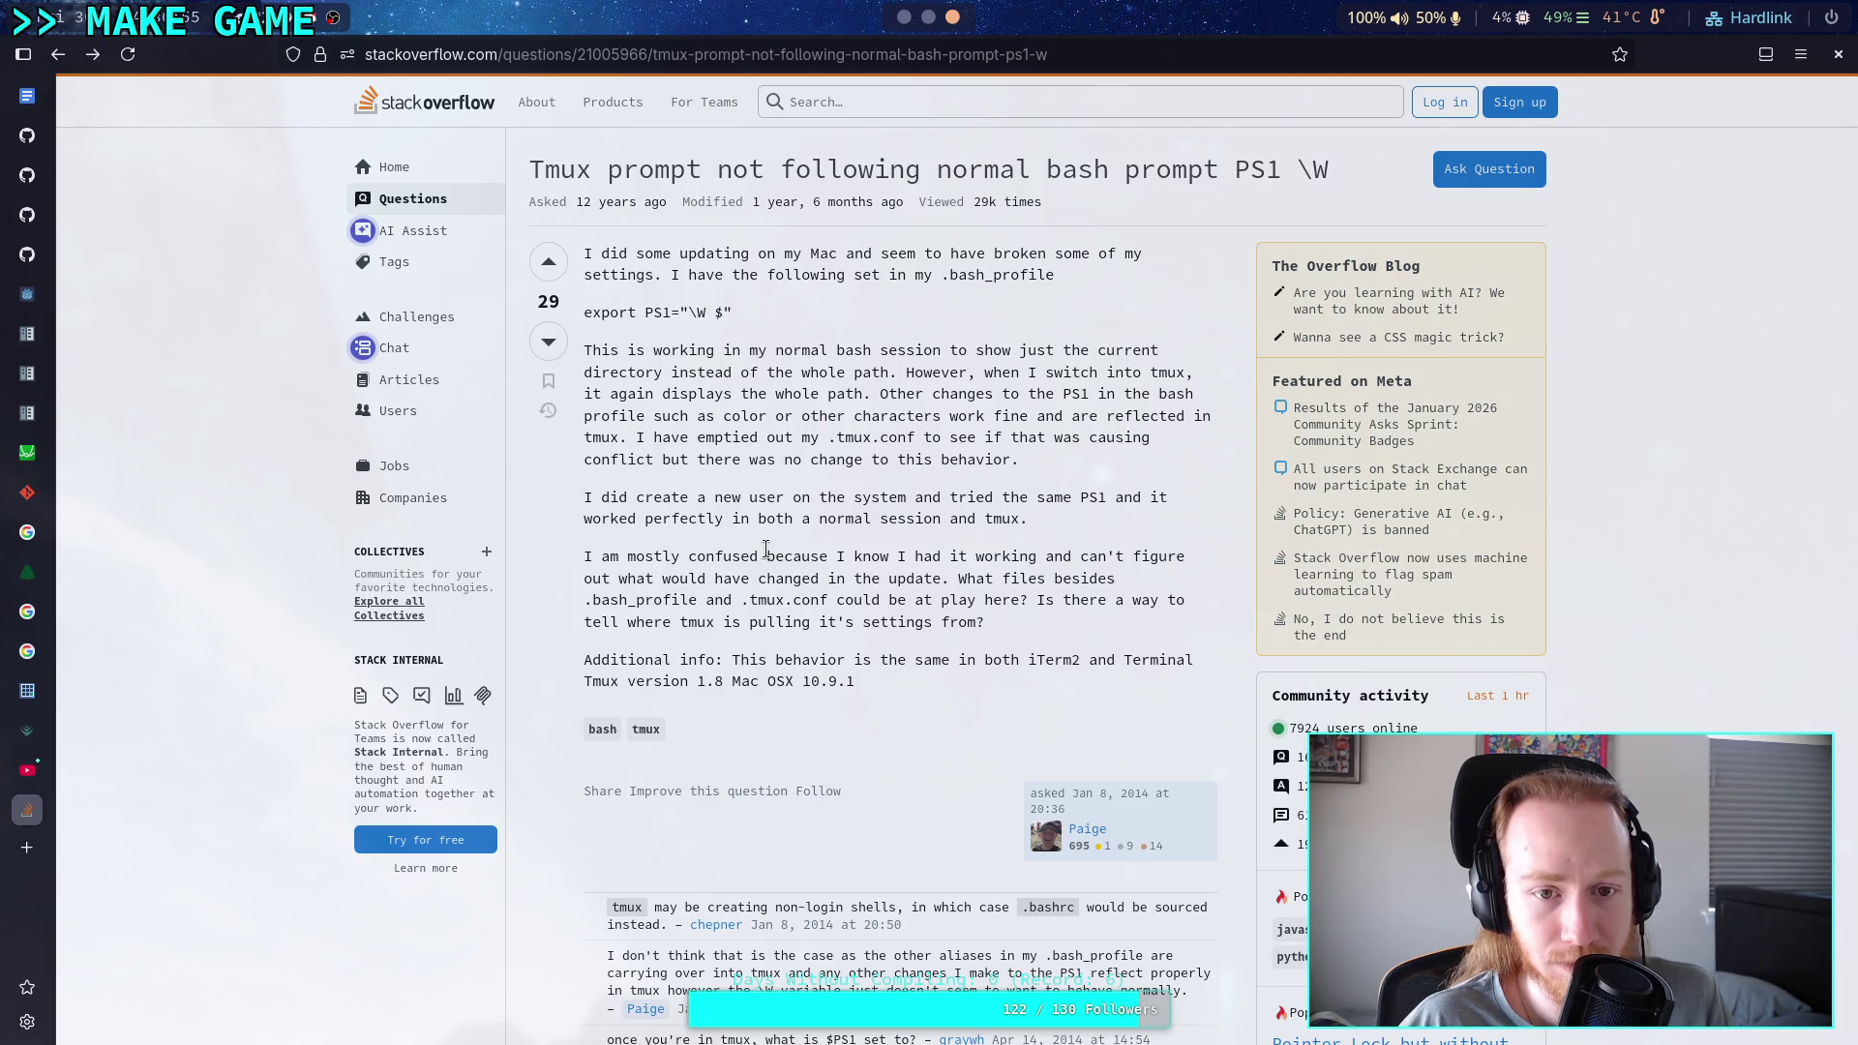
Step: Google 'tmux not rendering working directory in prompt until cd is run' and scroll the results
click(537, 53)
text(tmux not r)
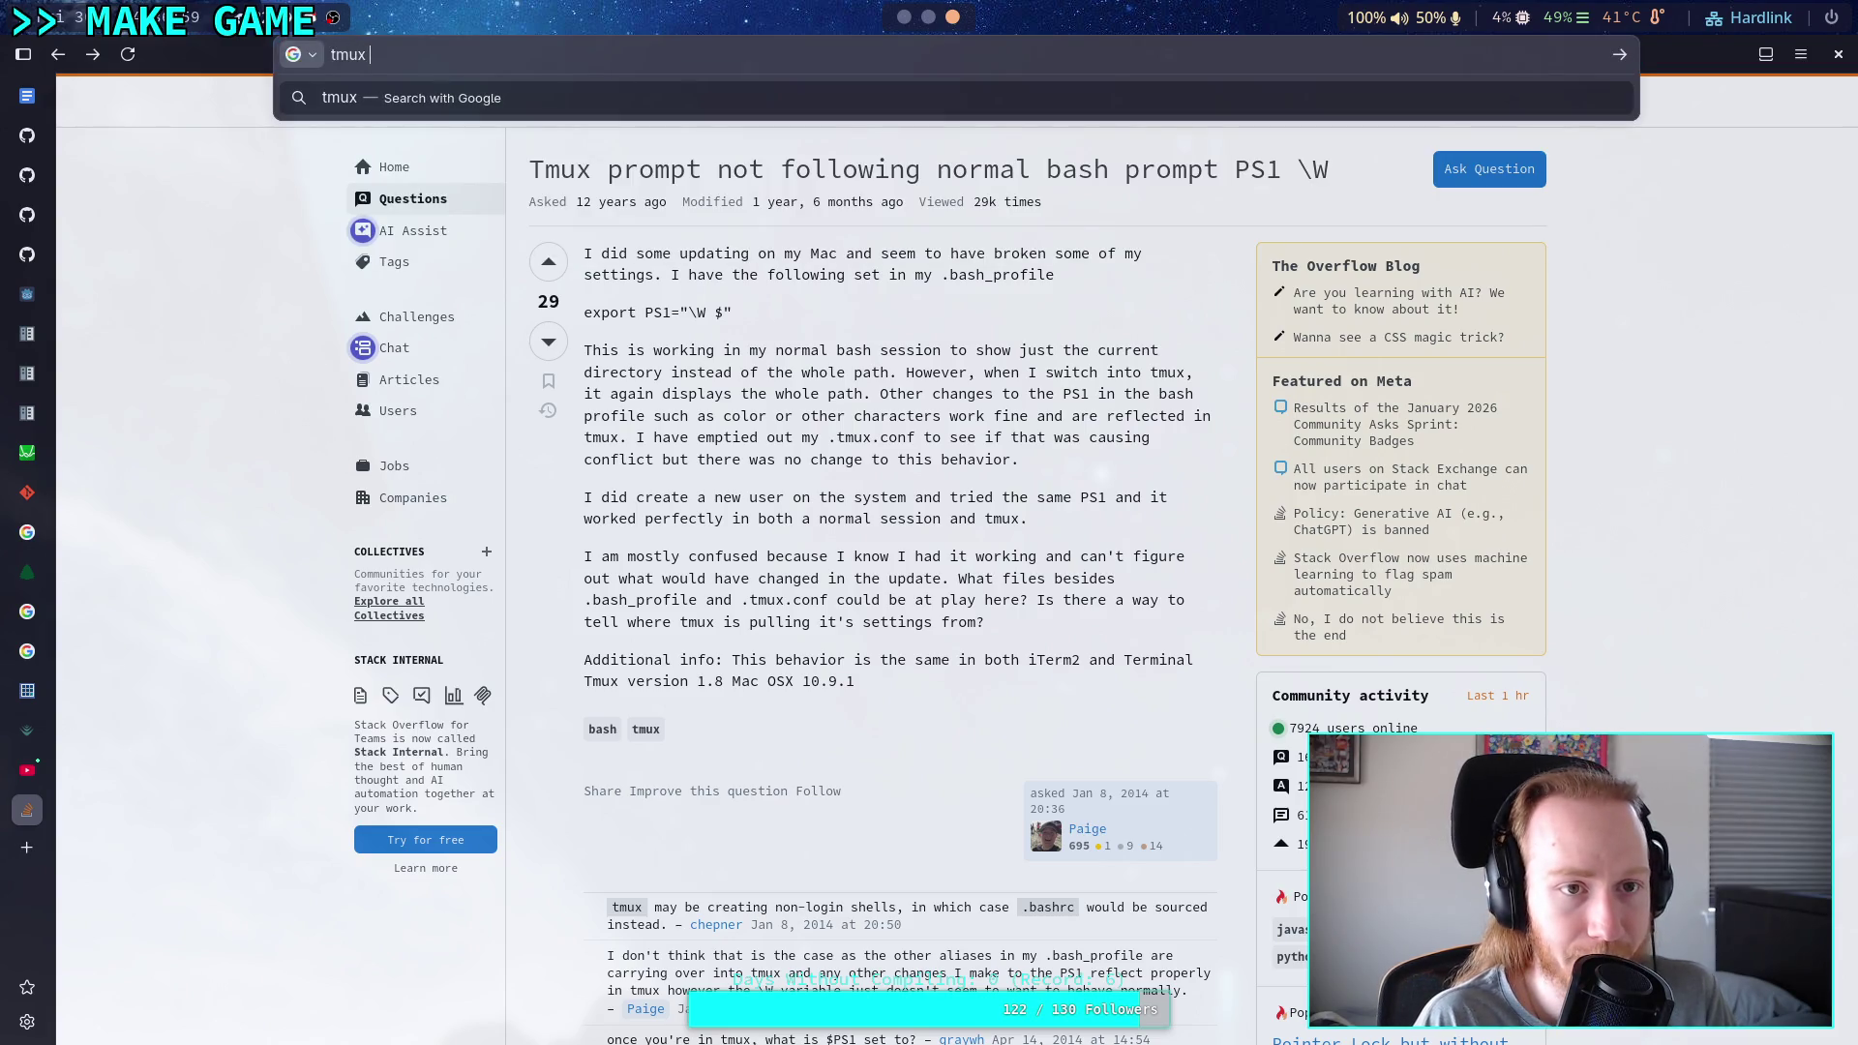
text(endering )
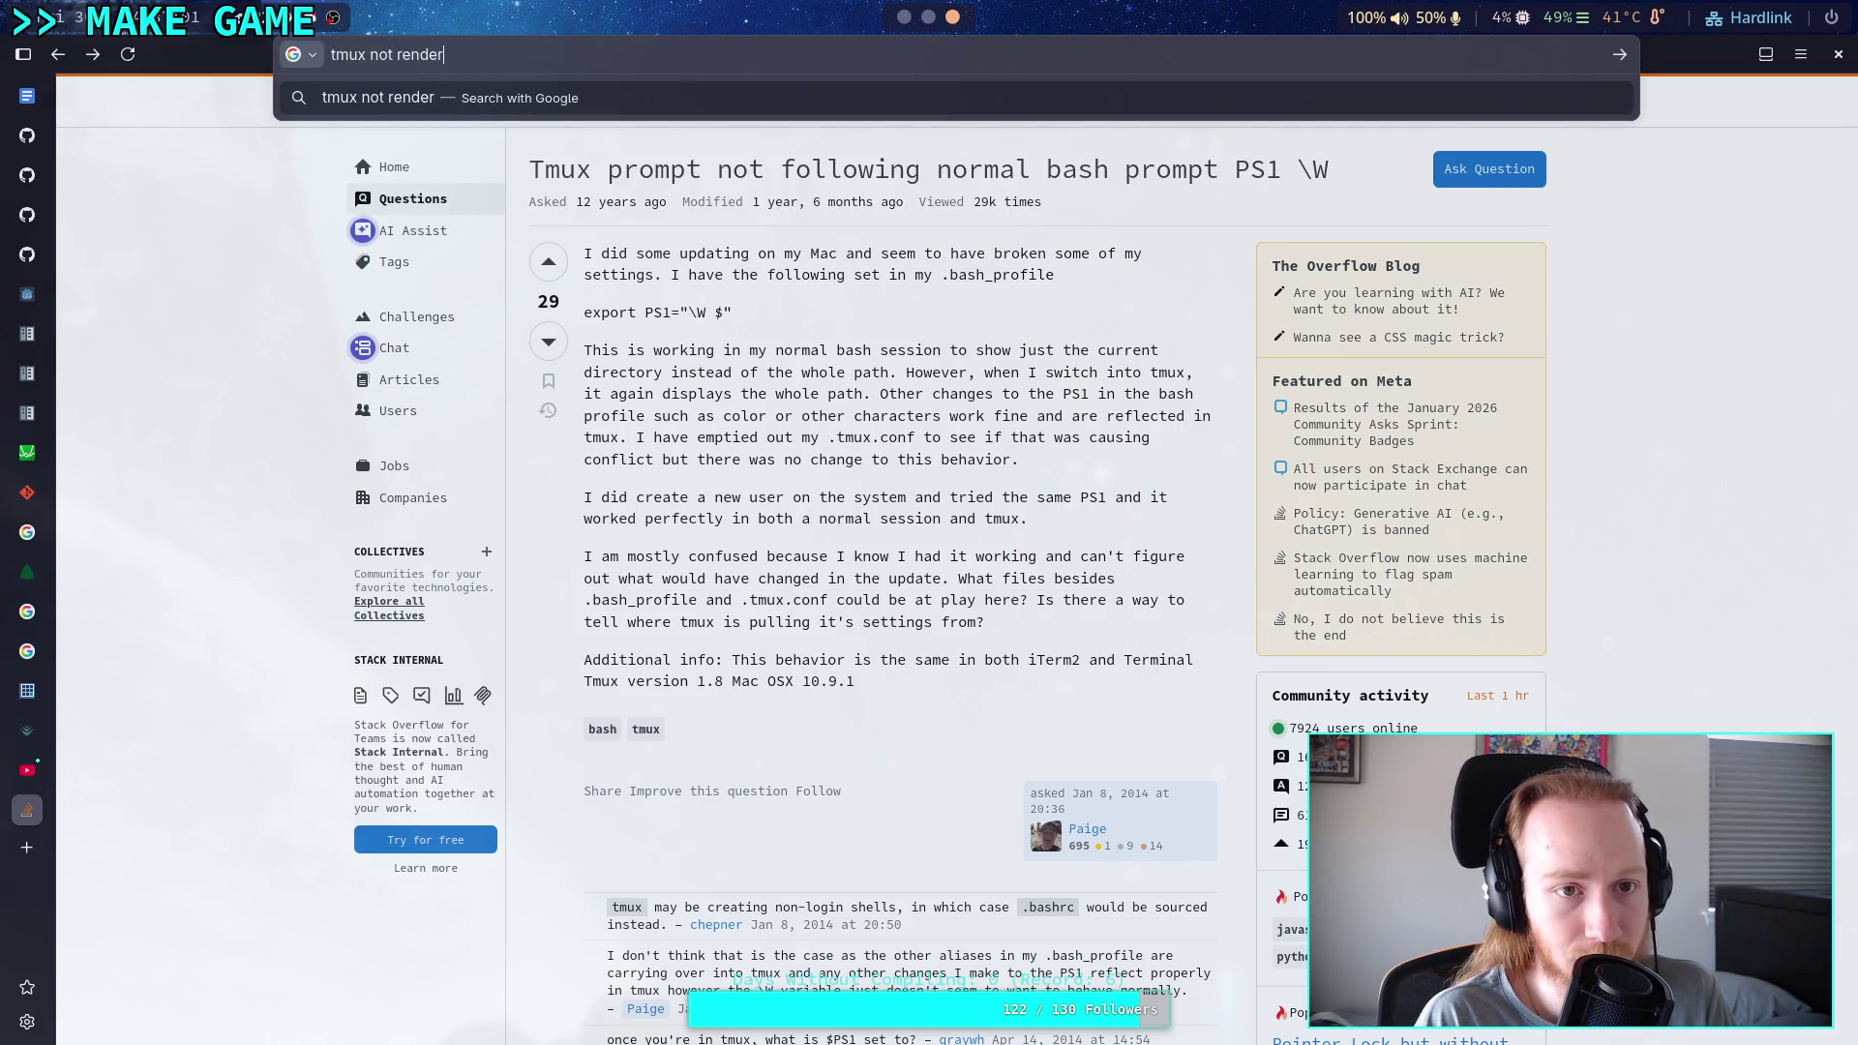
text(working di)
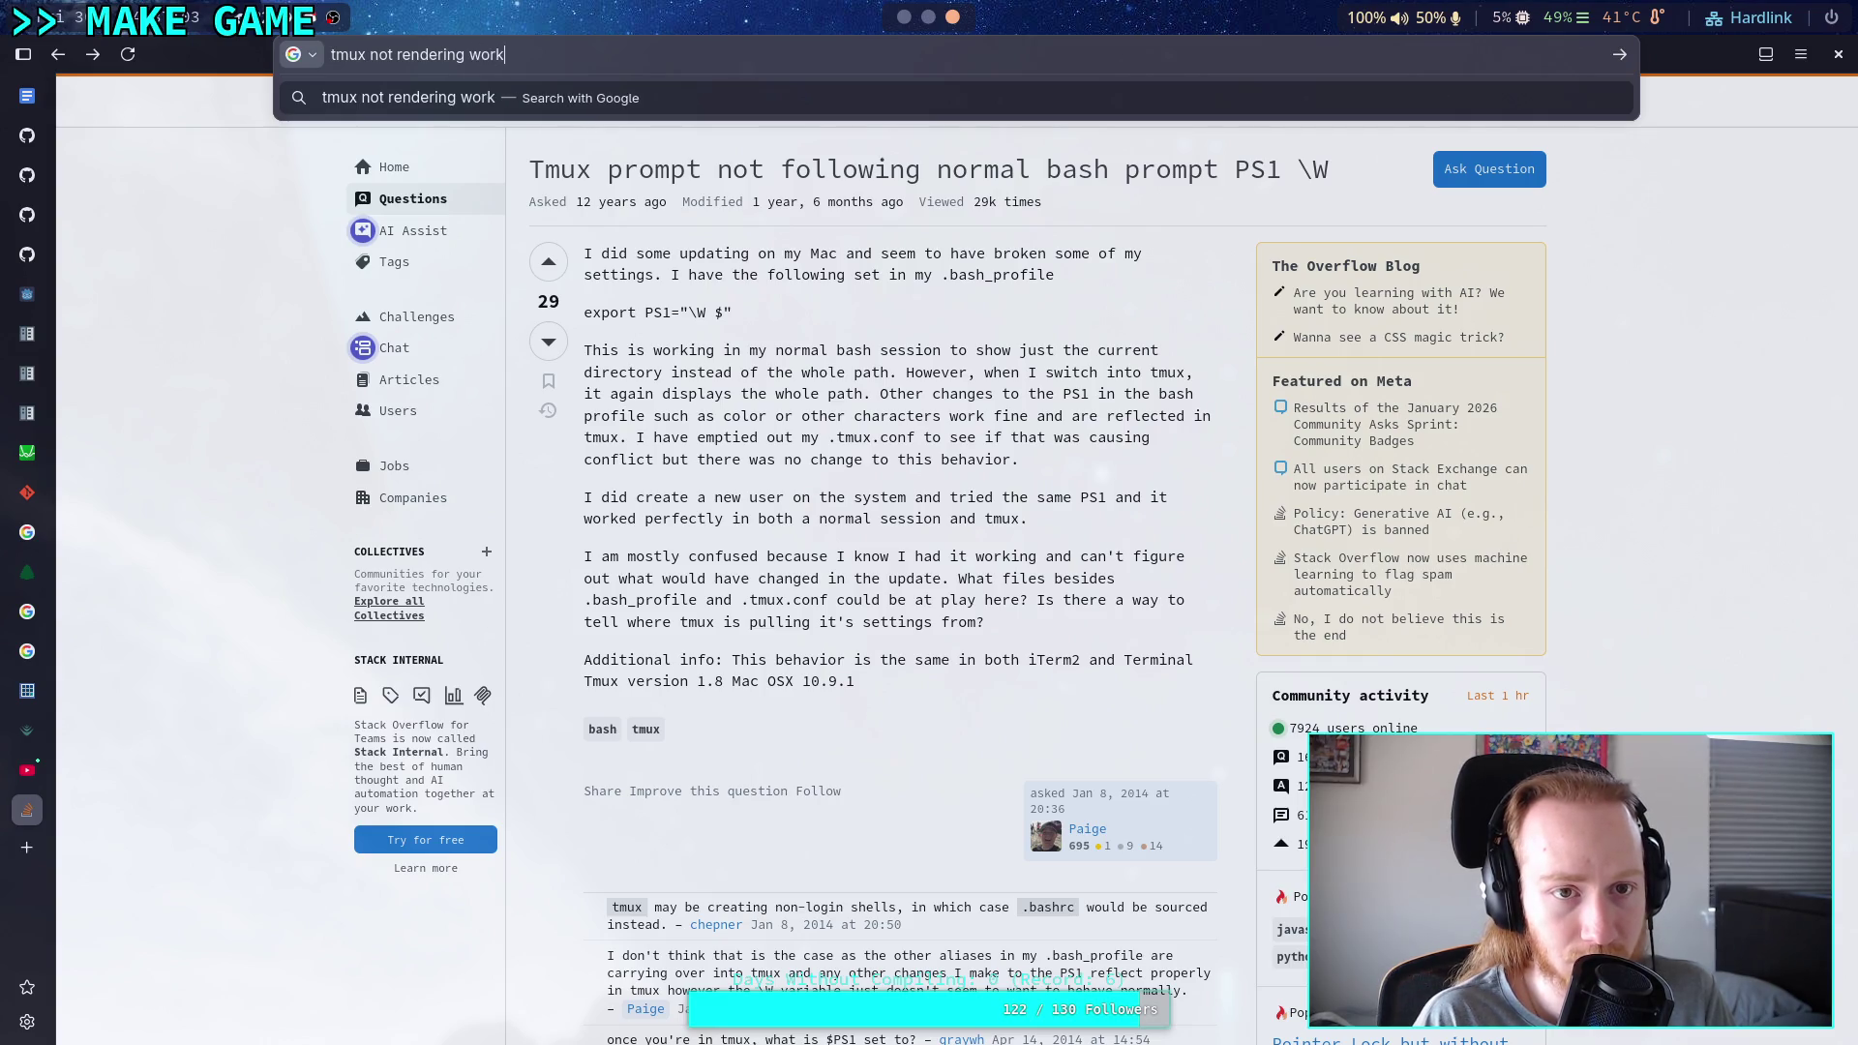
text(rectory in pr)
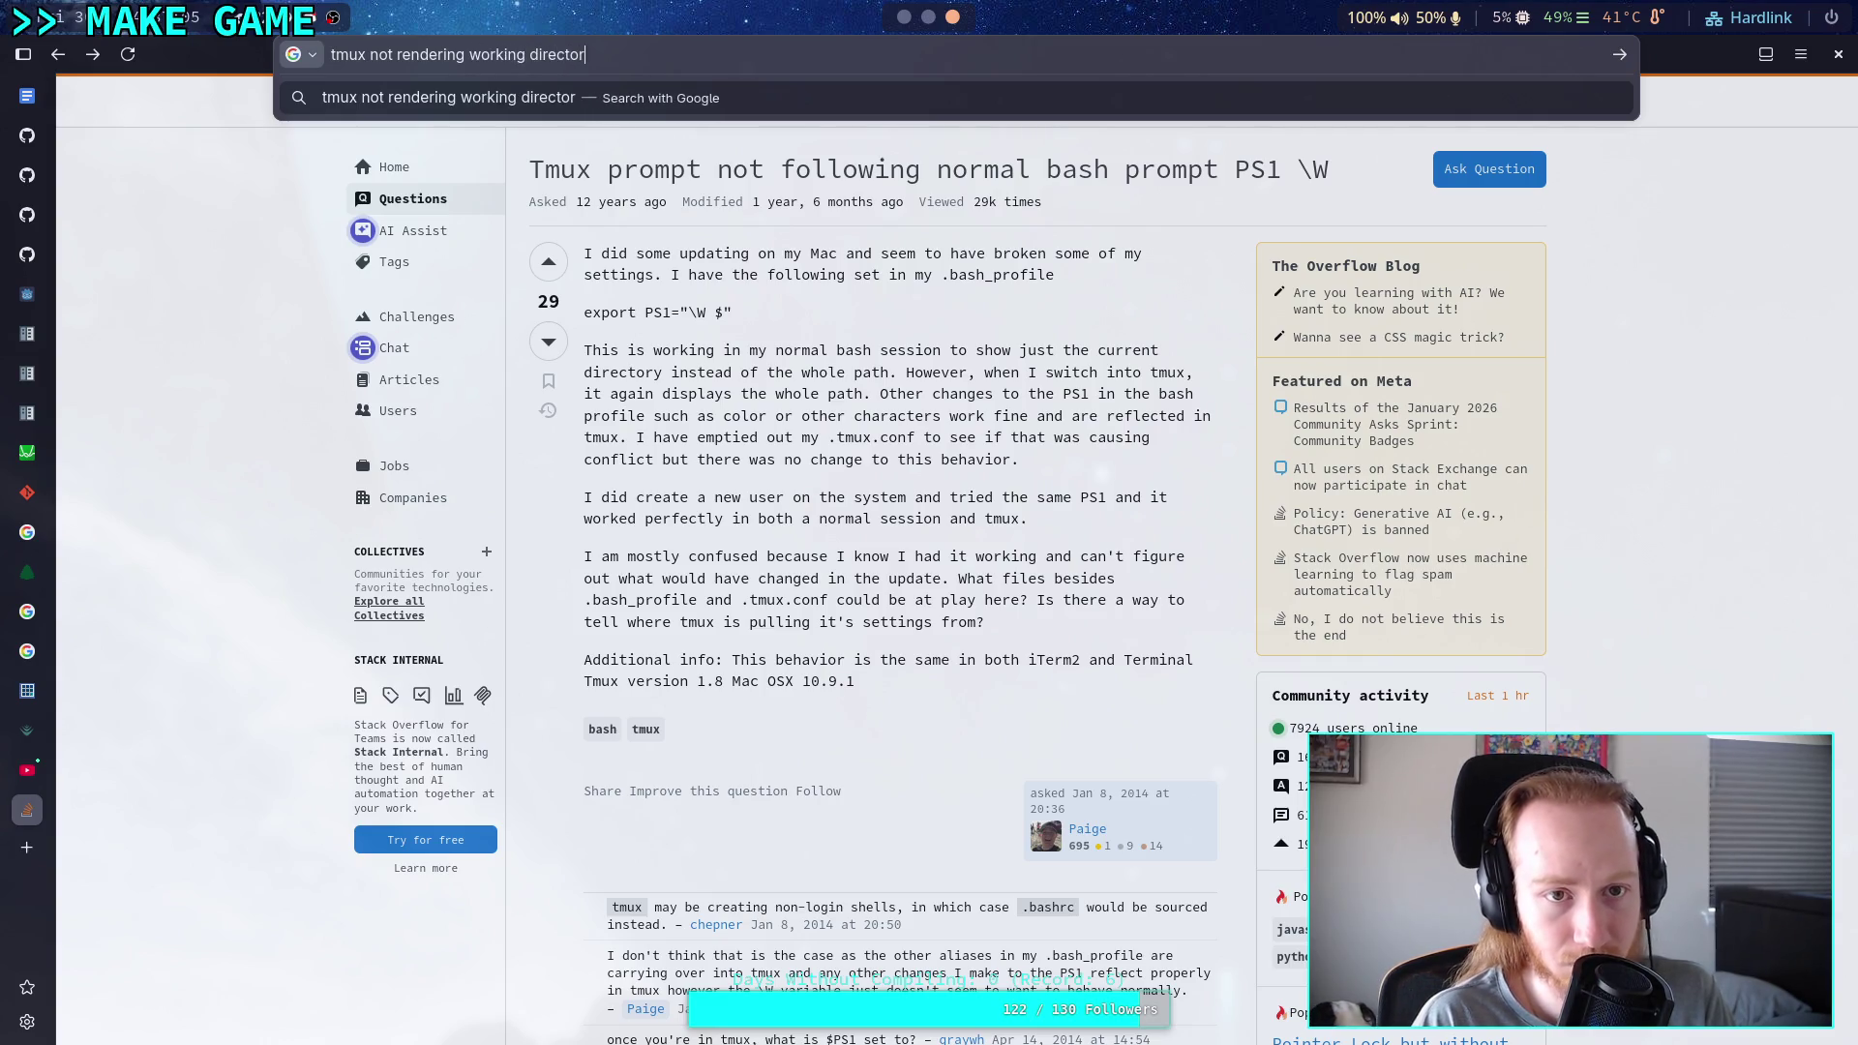
text(ompt until )
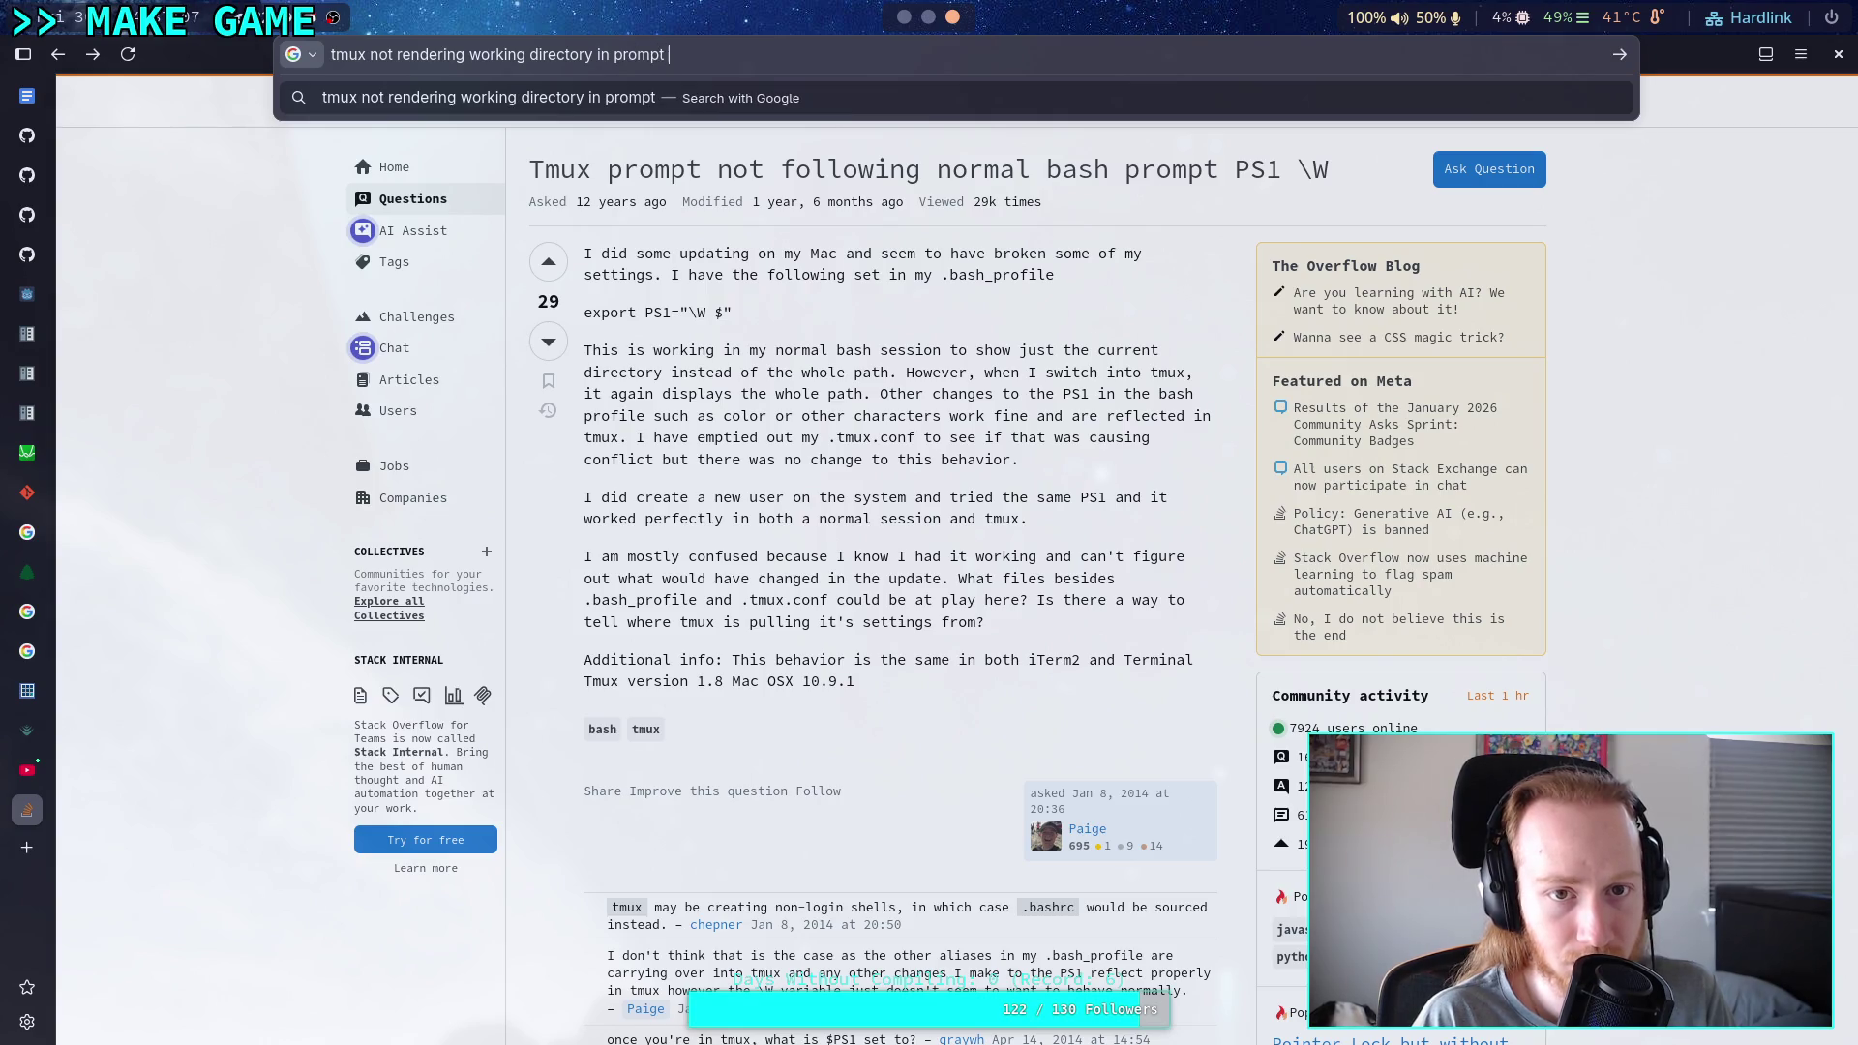
text(cd i)
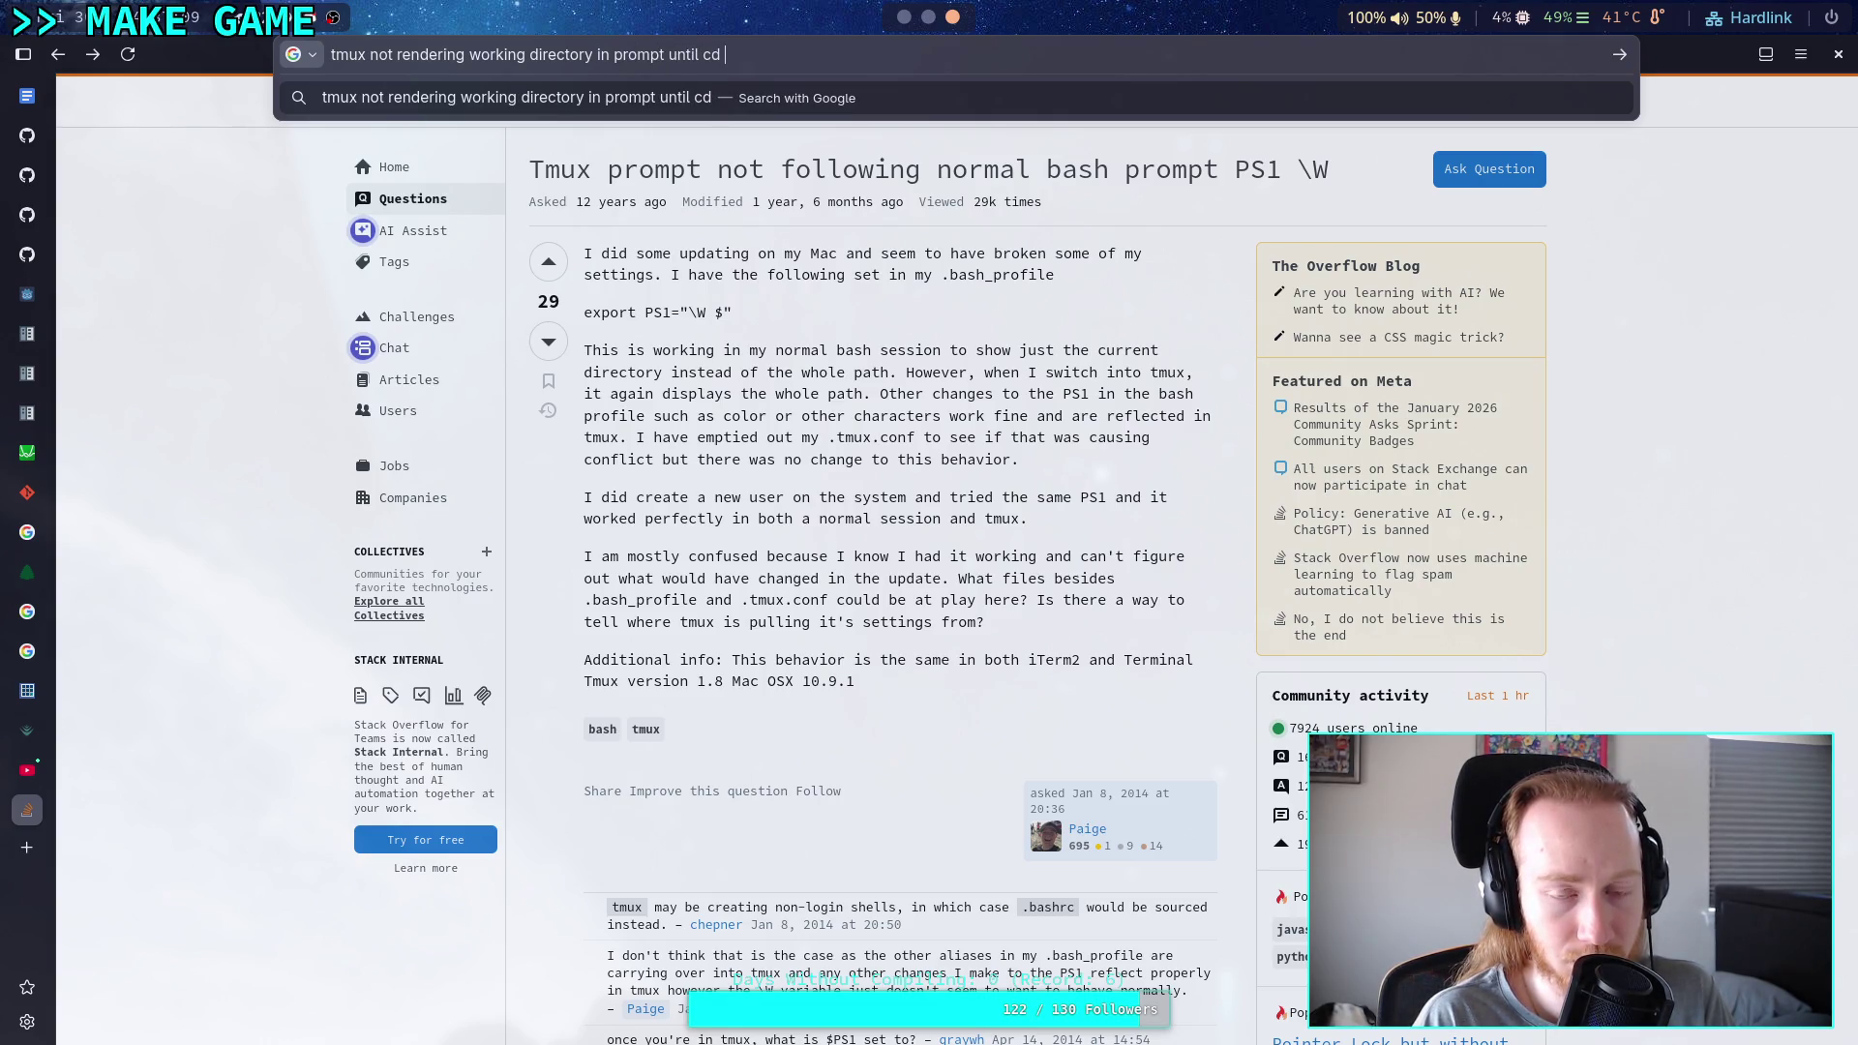
text(s run)
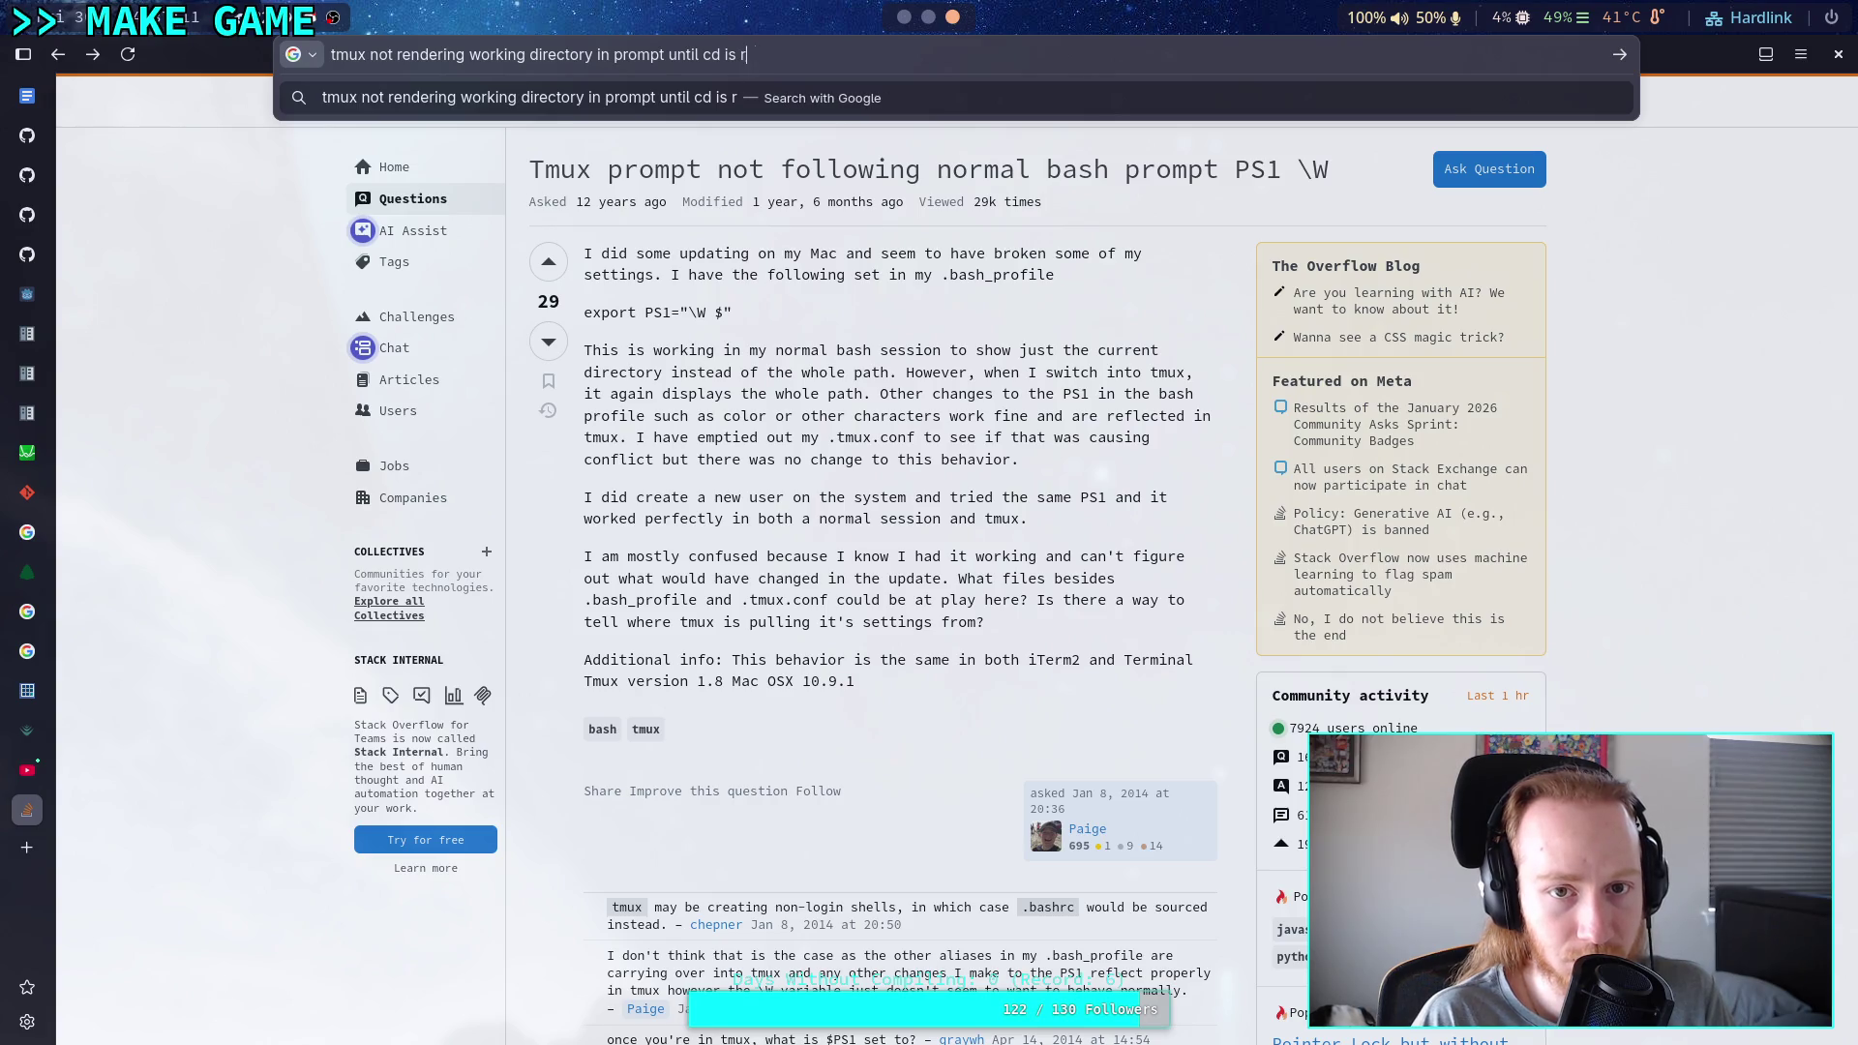
key(Return)
scroll(219, 532, down, 2)
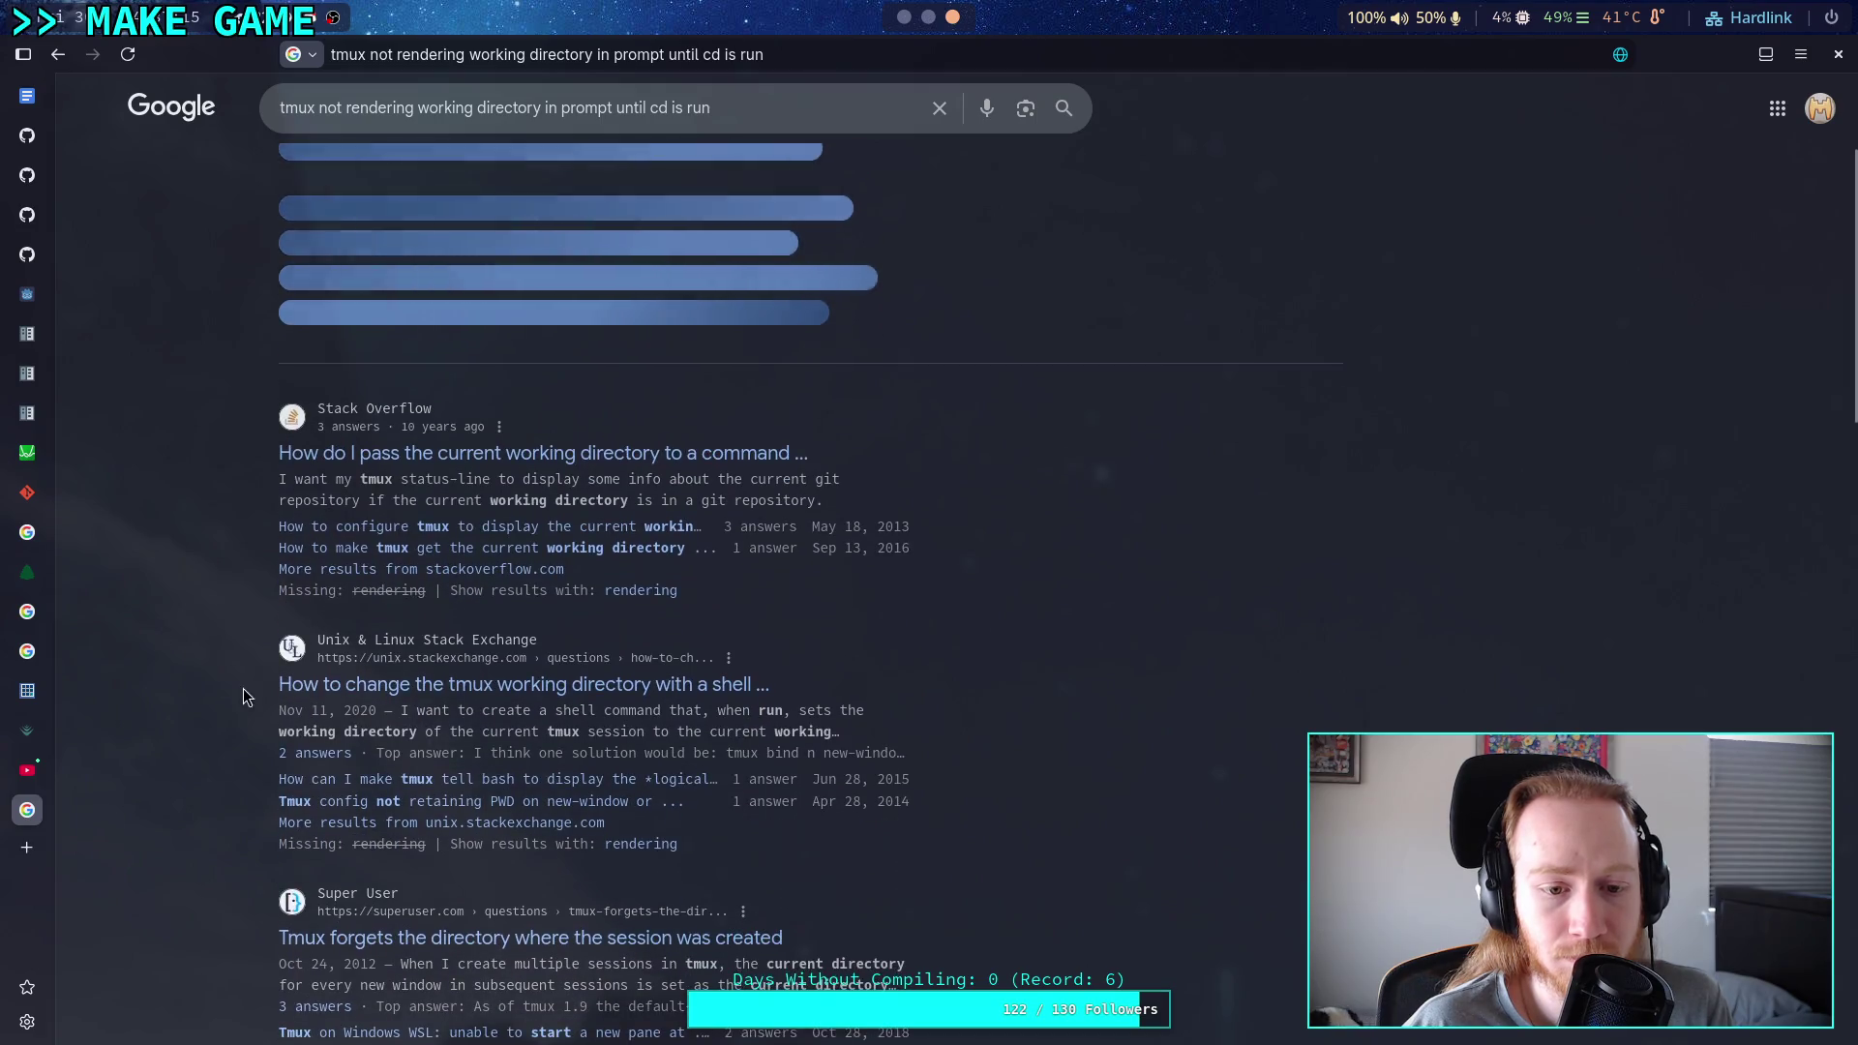
scroll(252, 668, down, 5)
scroll(224, 567, down, 2)
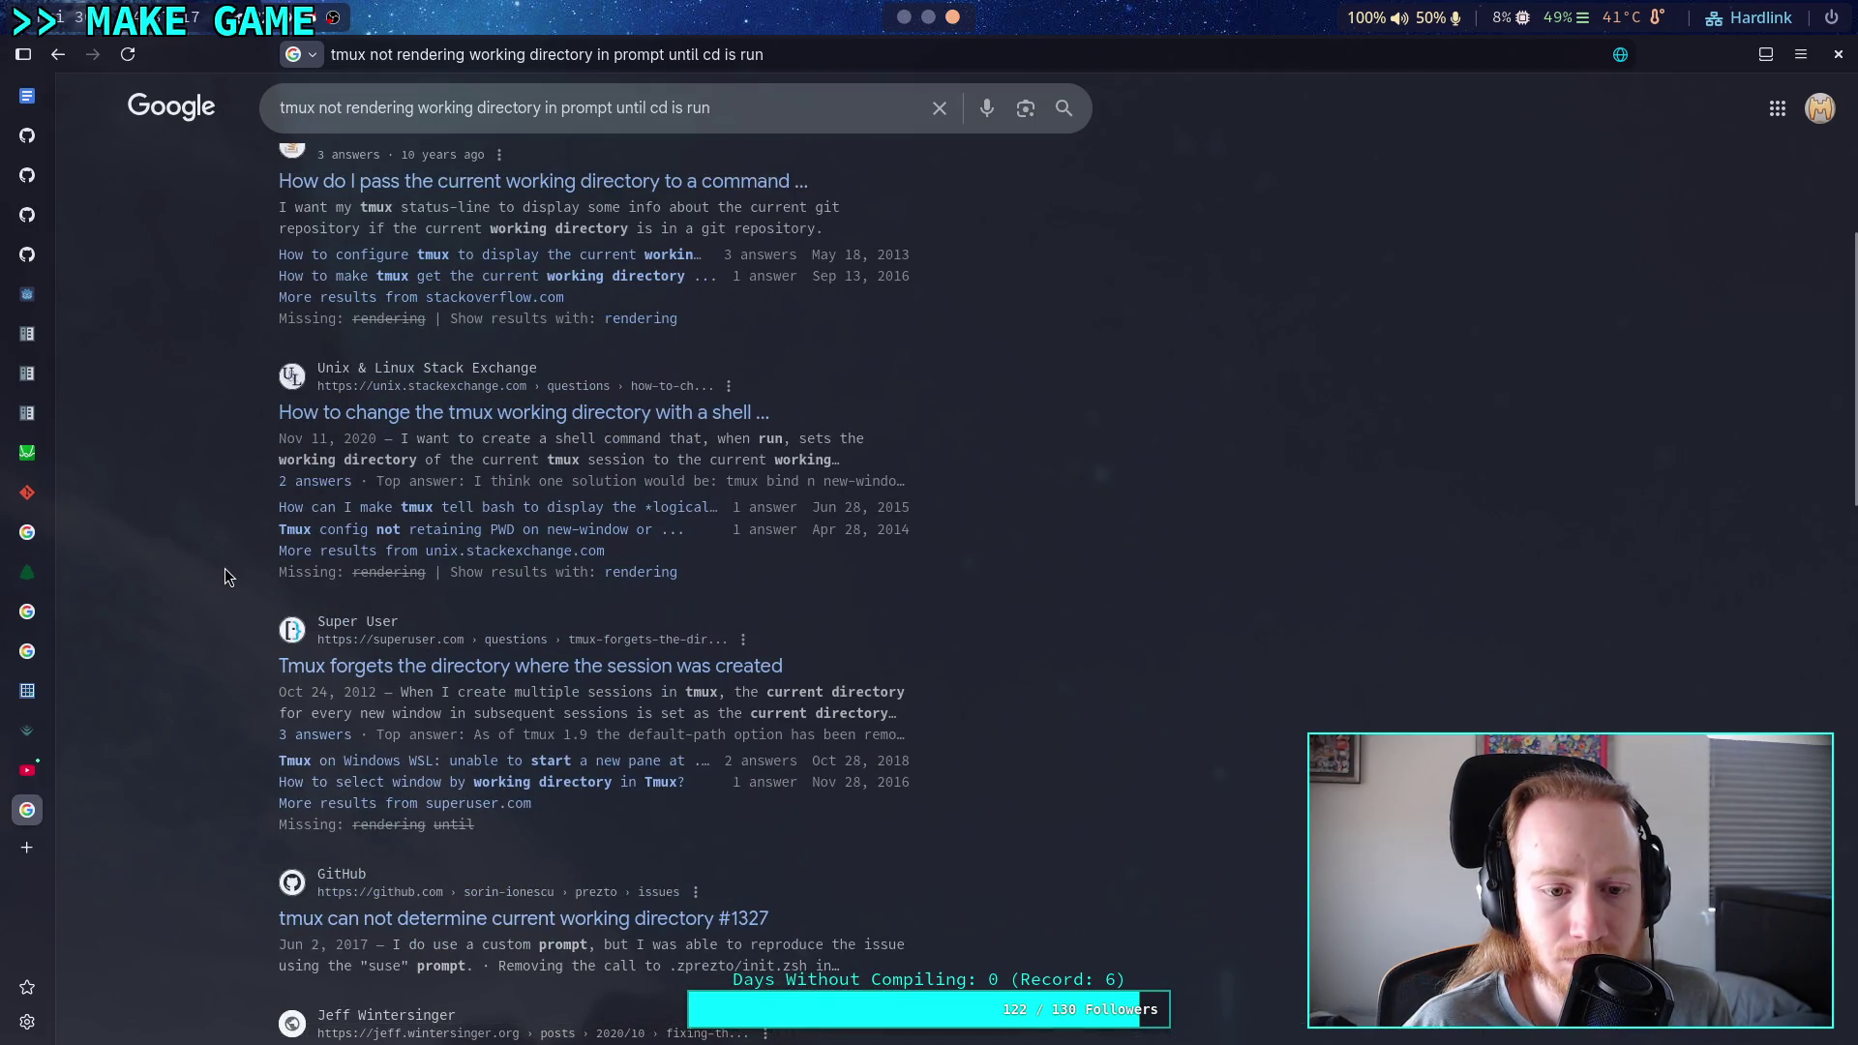
scroll(224, 567, down, 2)
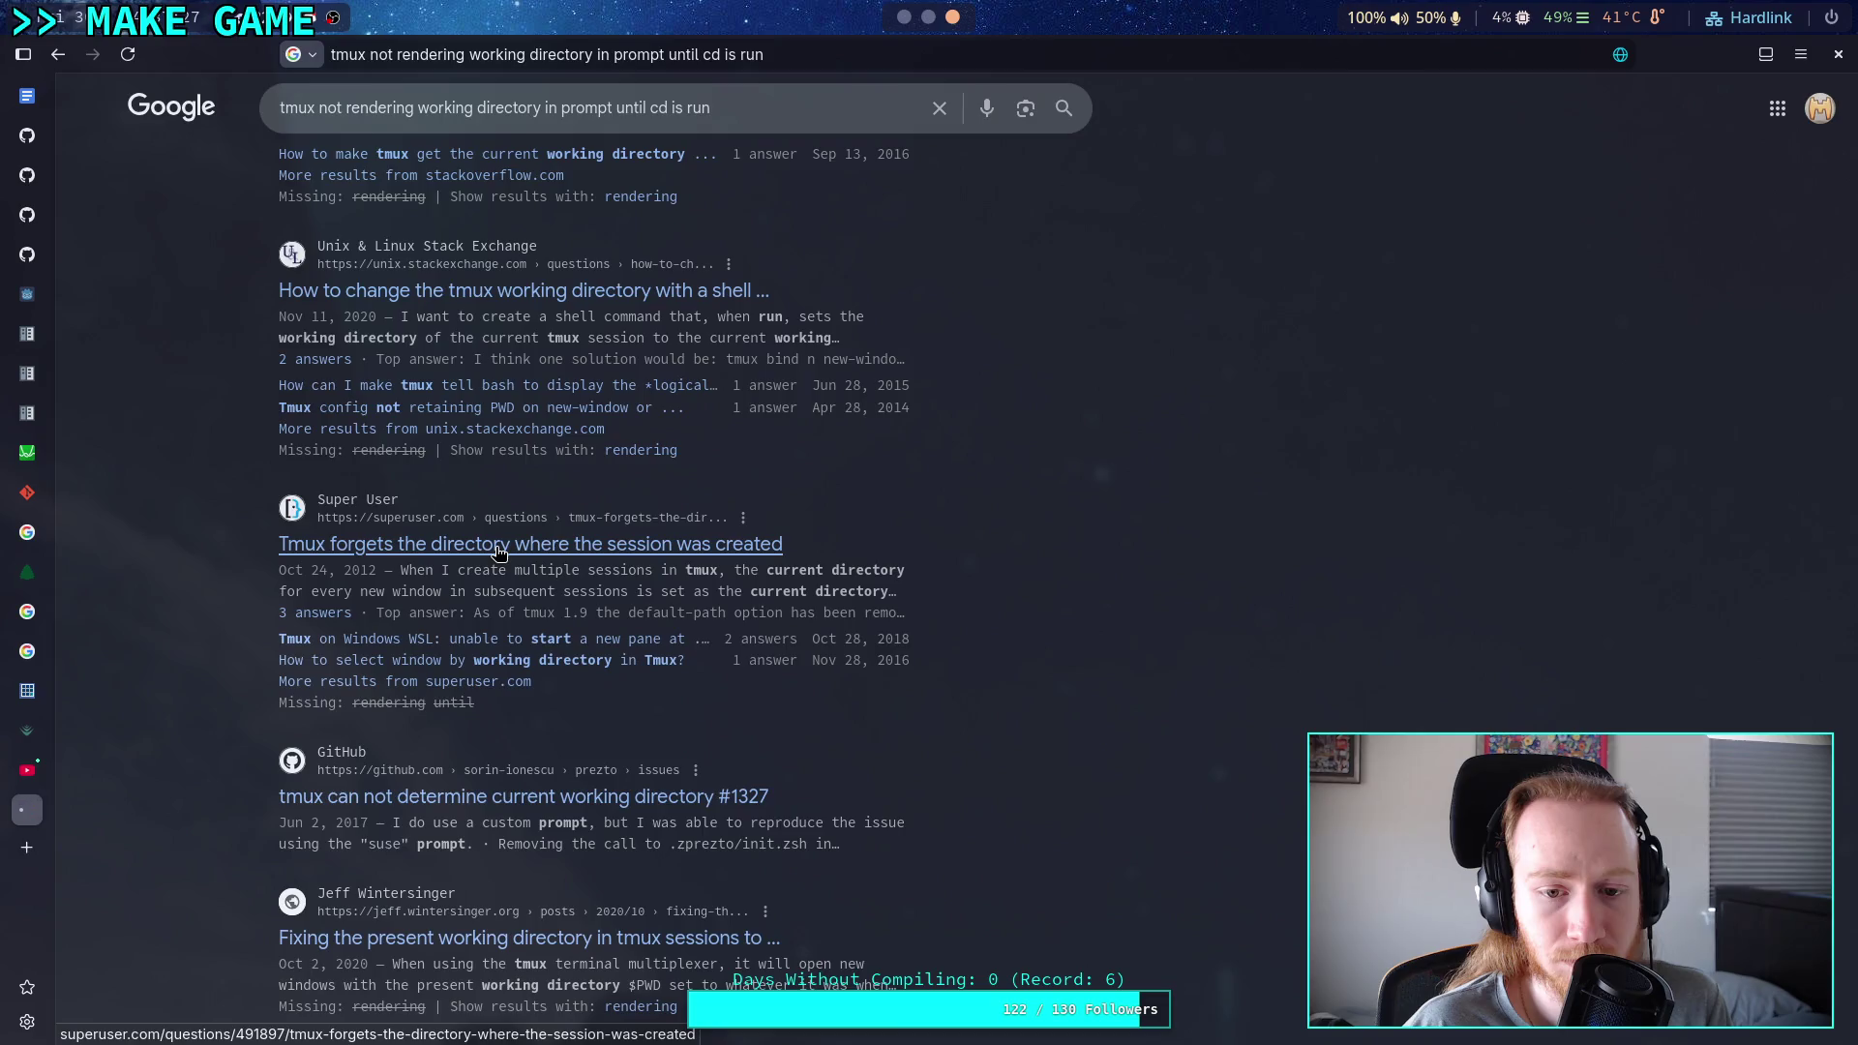
click(499, 553)
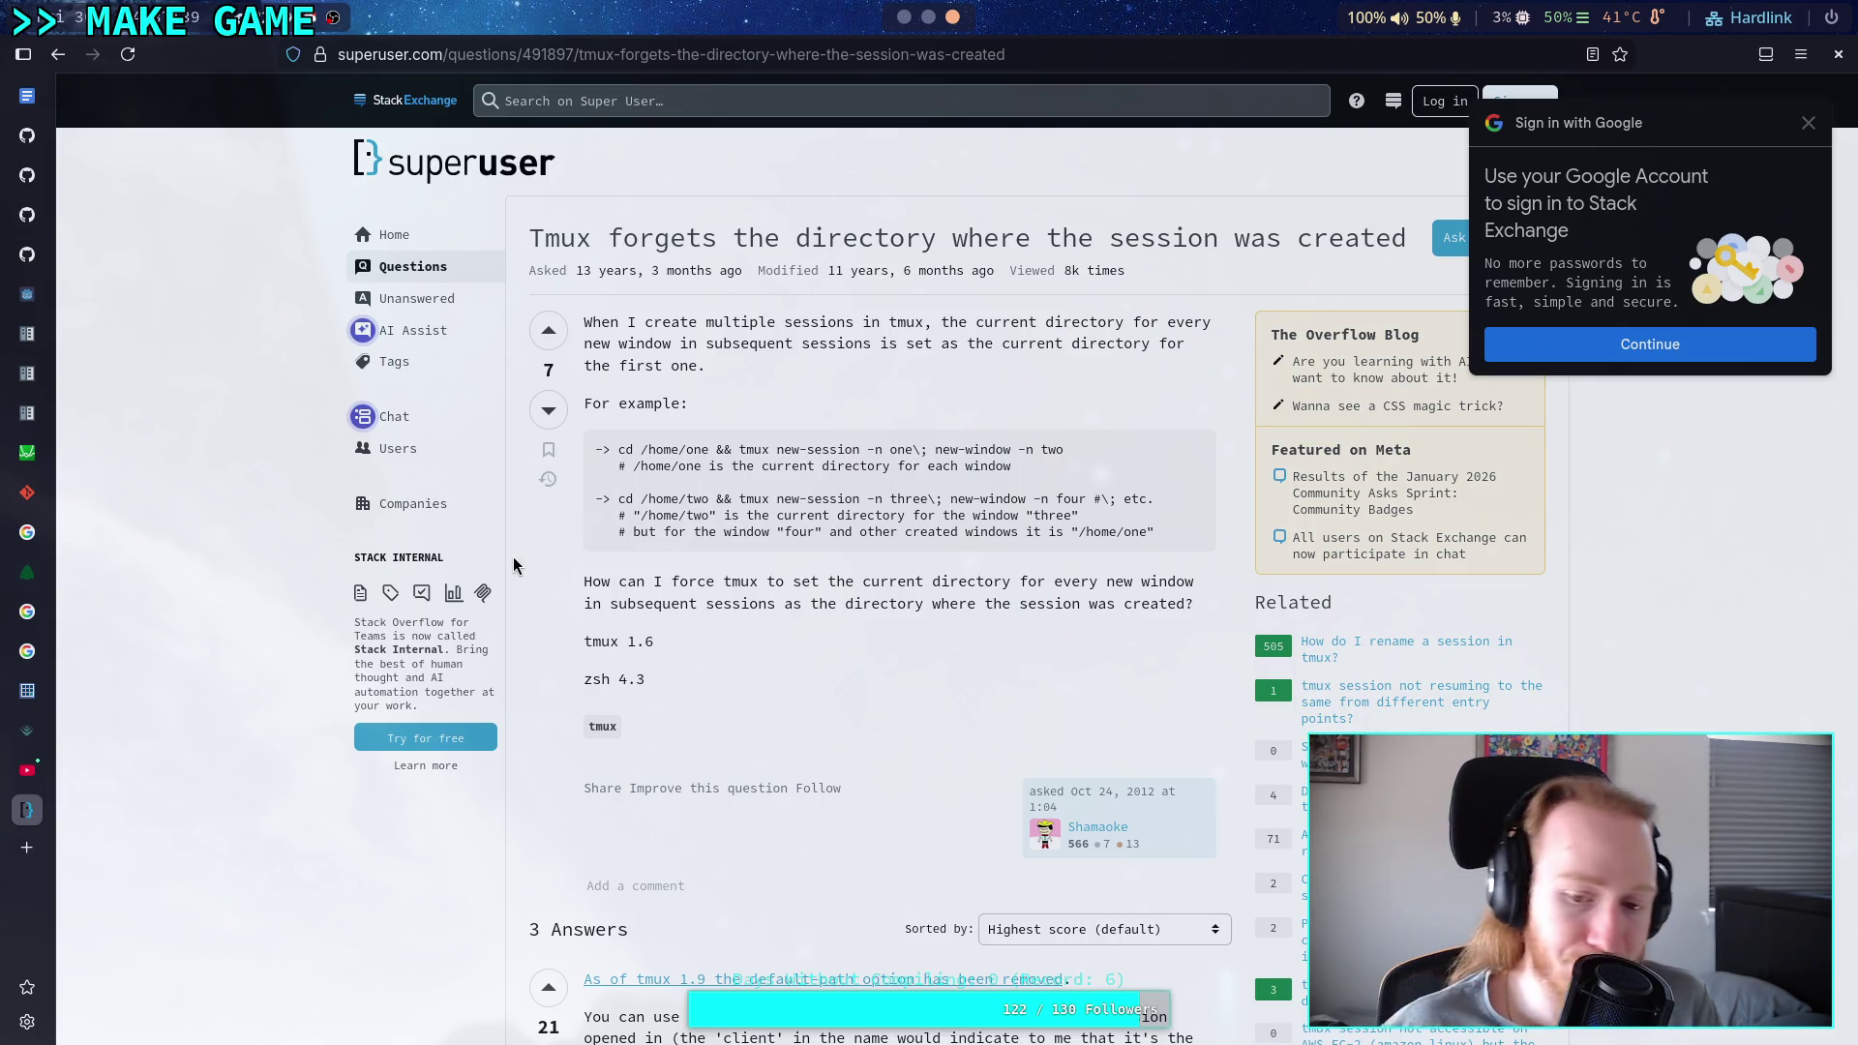
key(alt+Left)
scroll(267, 631, down, 3)
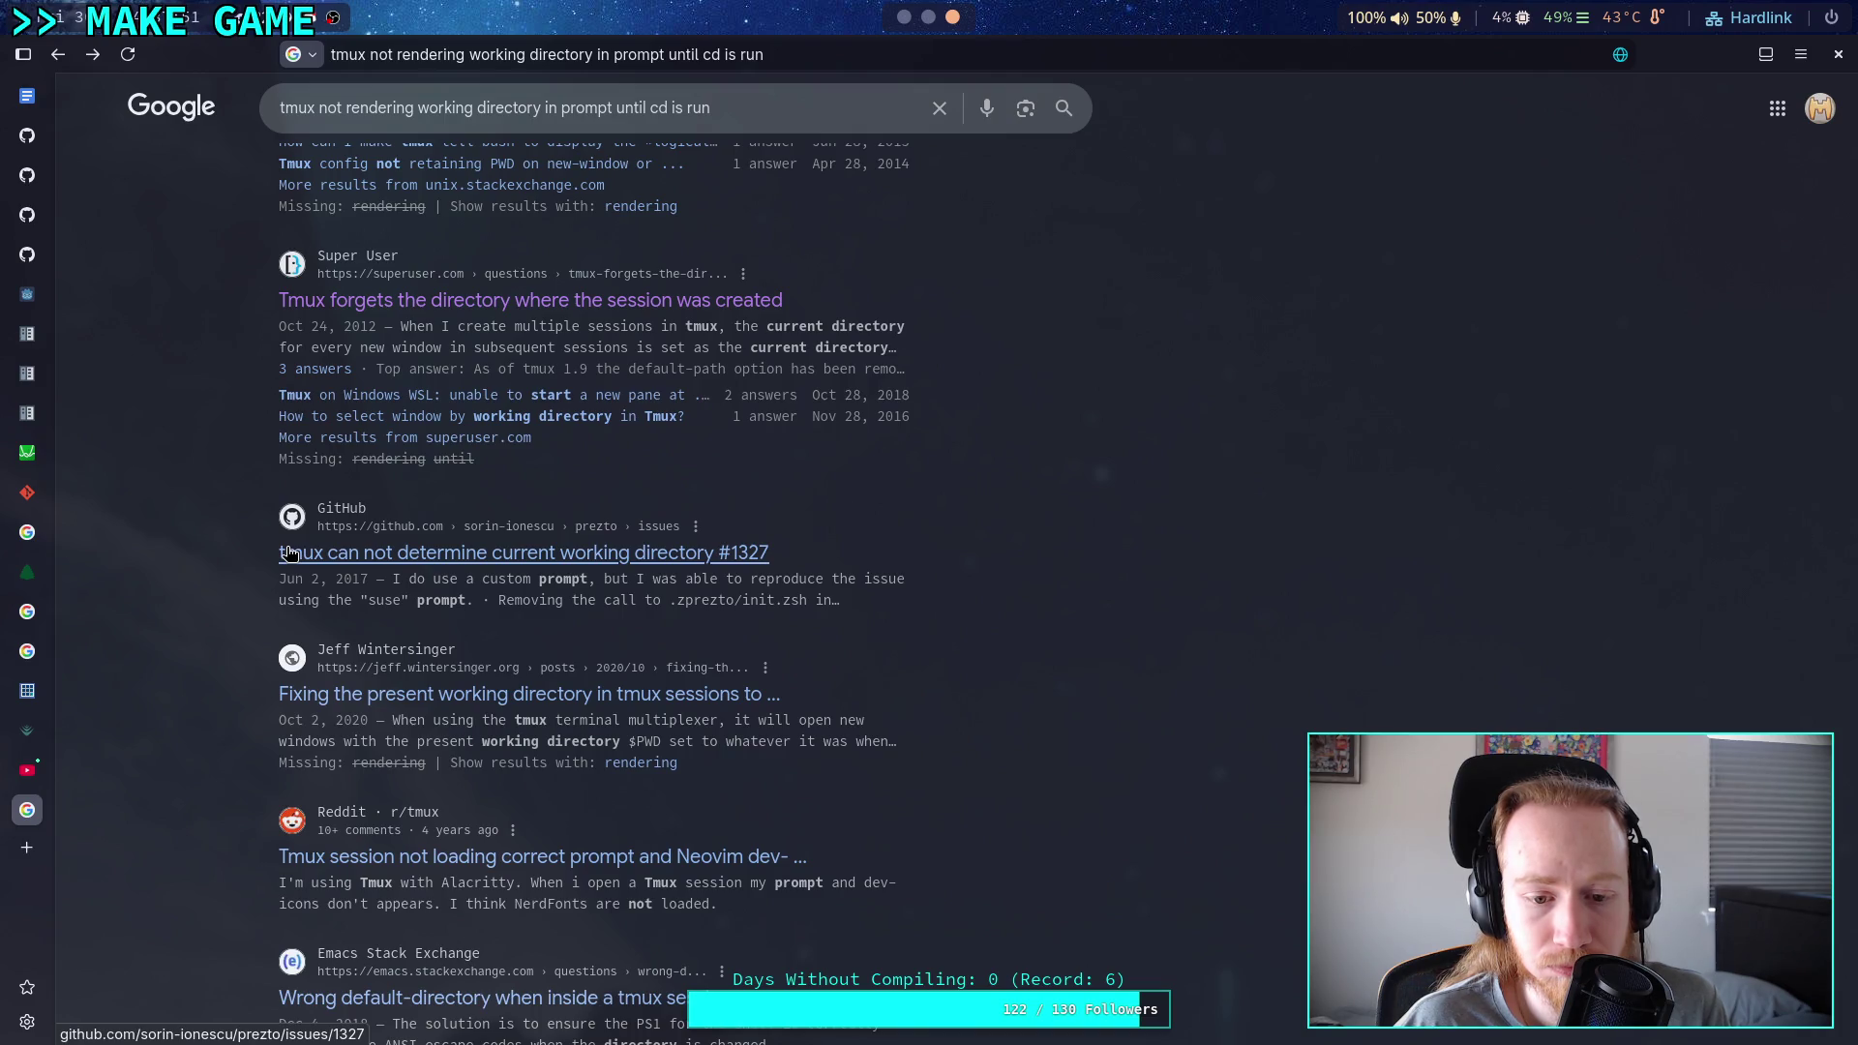
click(288, 553)
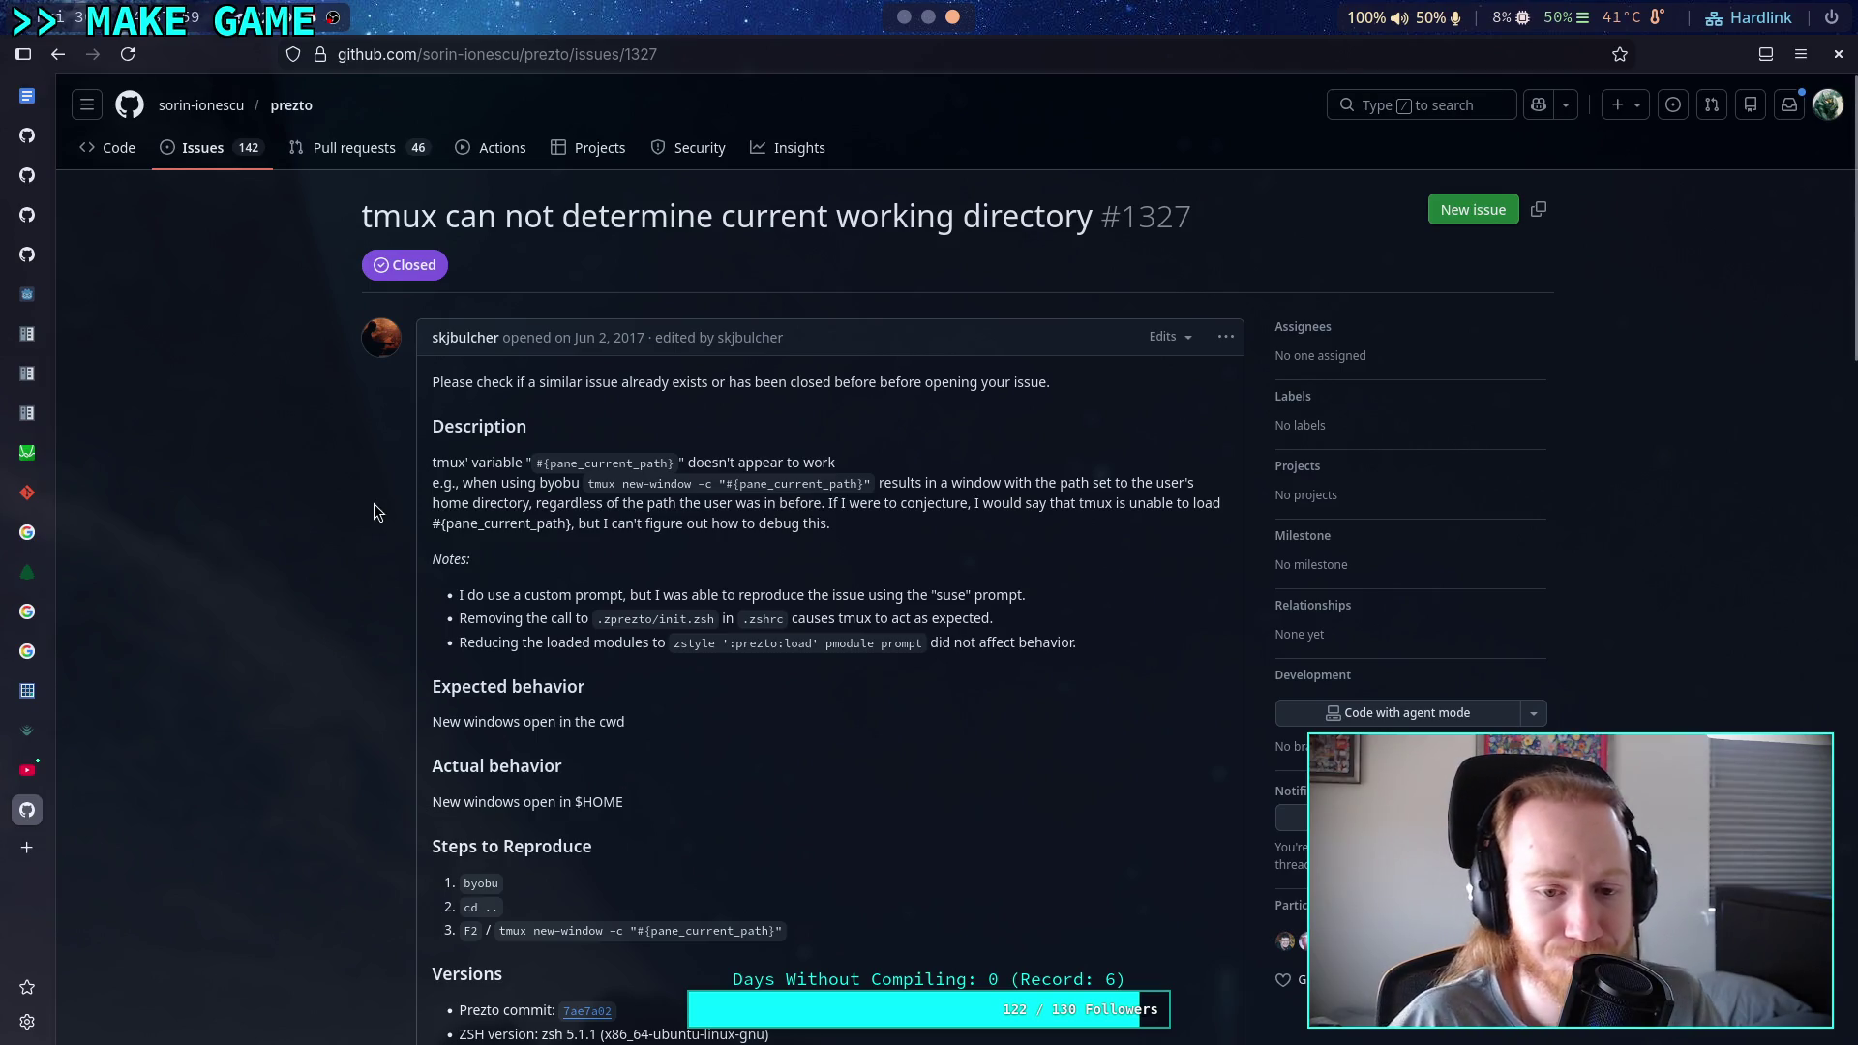
scroll(352, 467, down, 5)
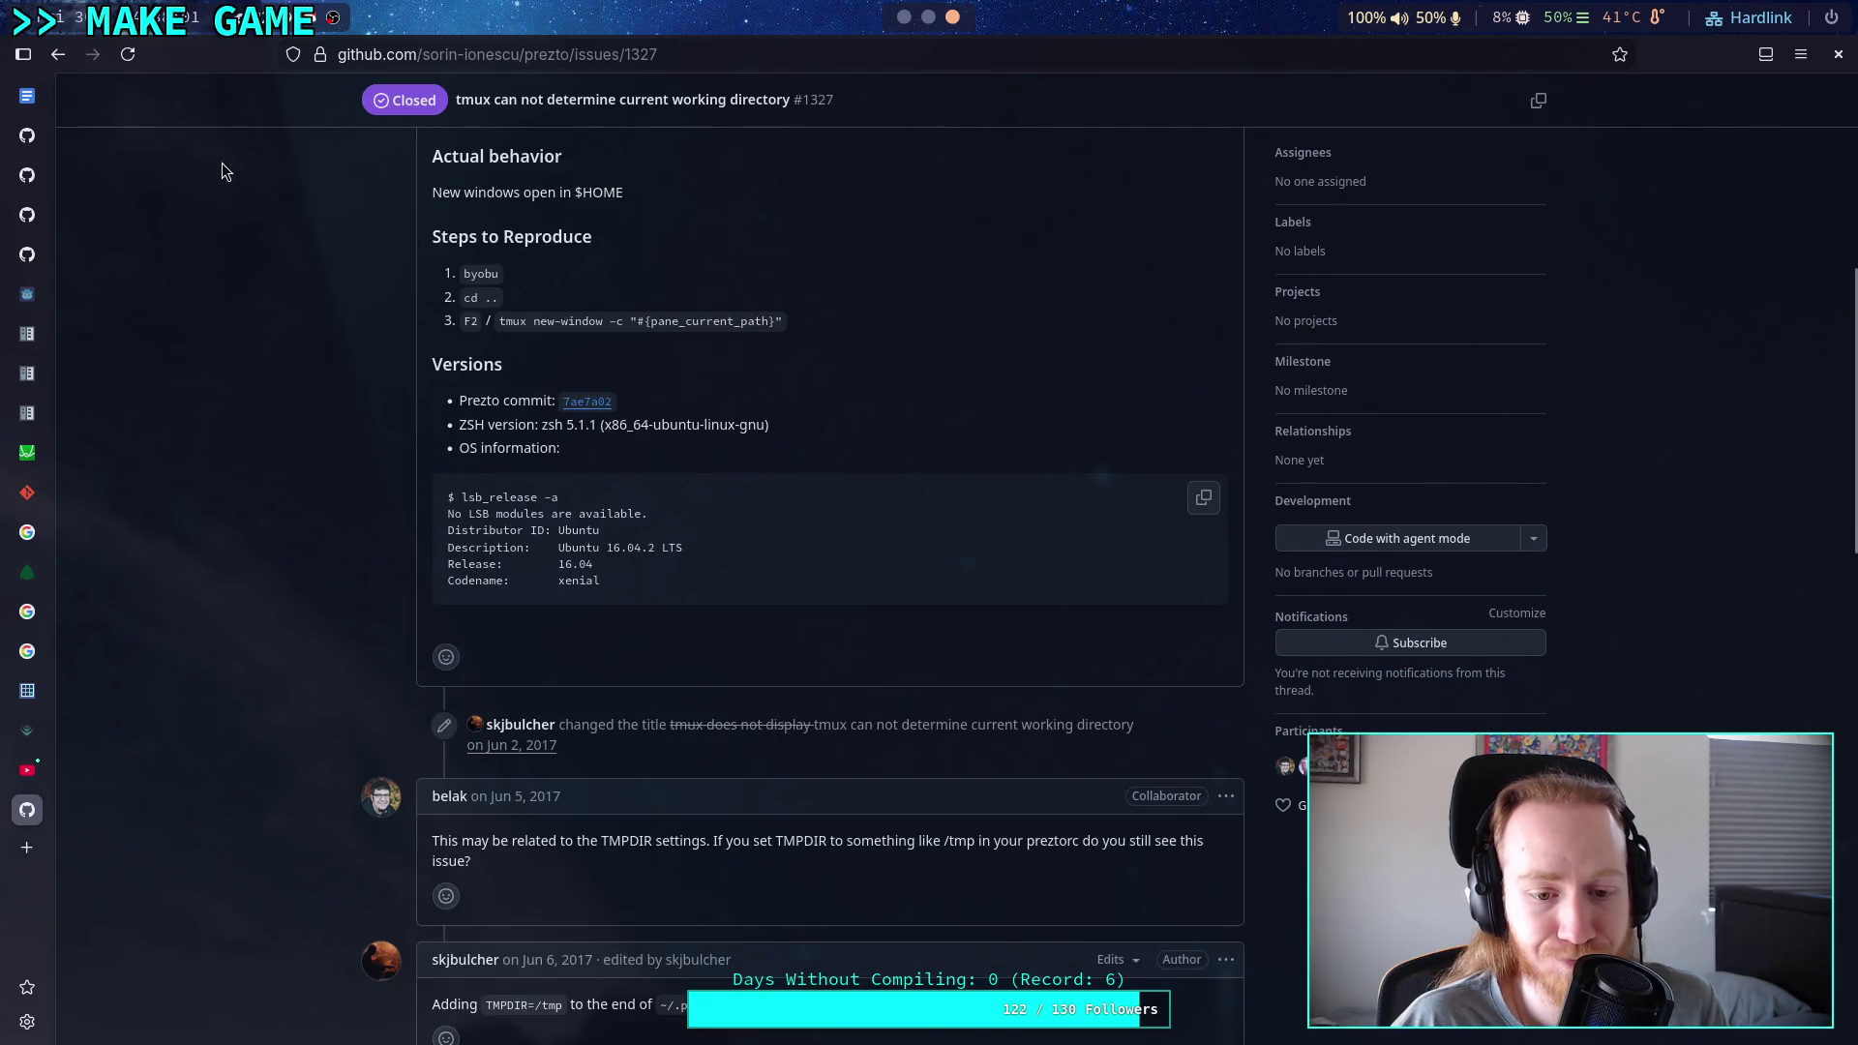
click(58, 54)
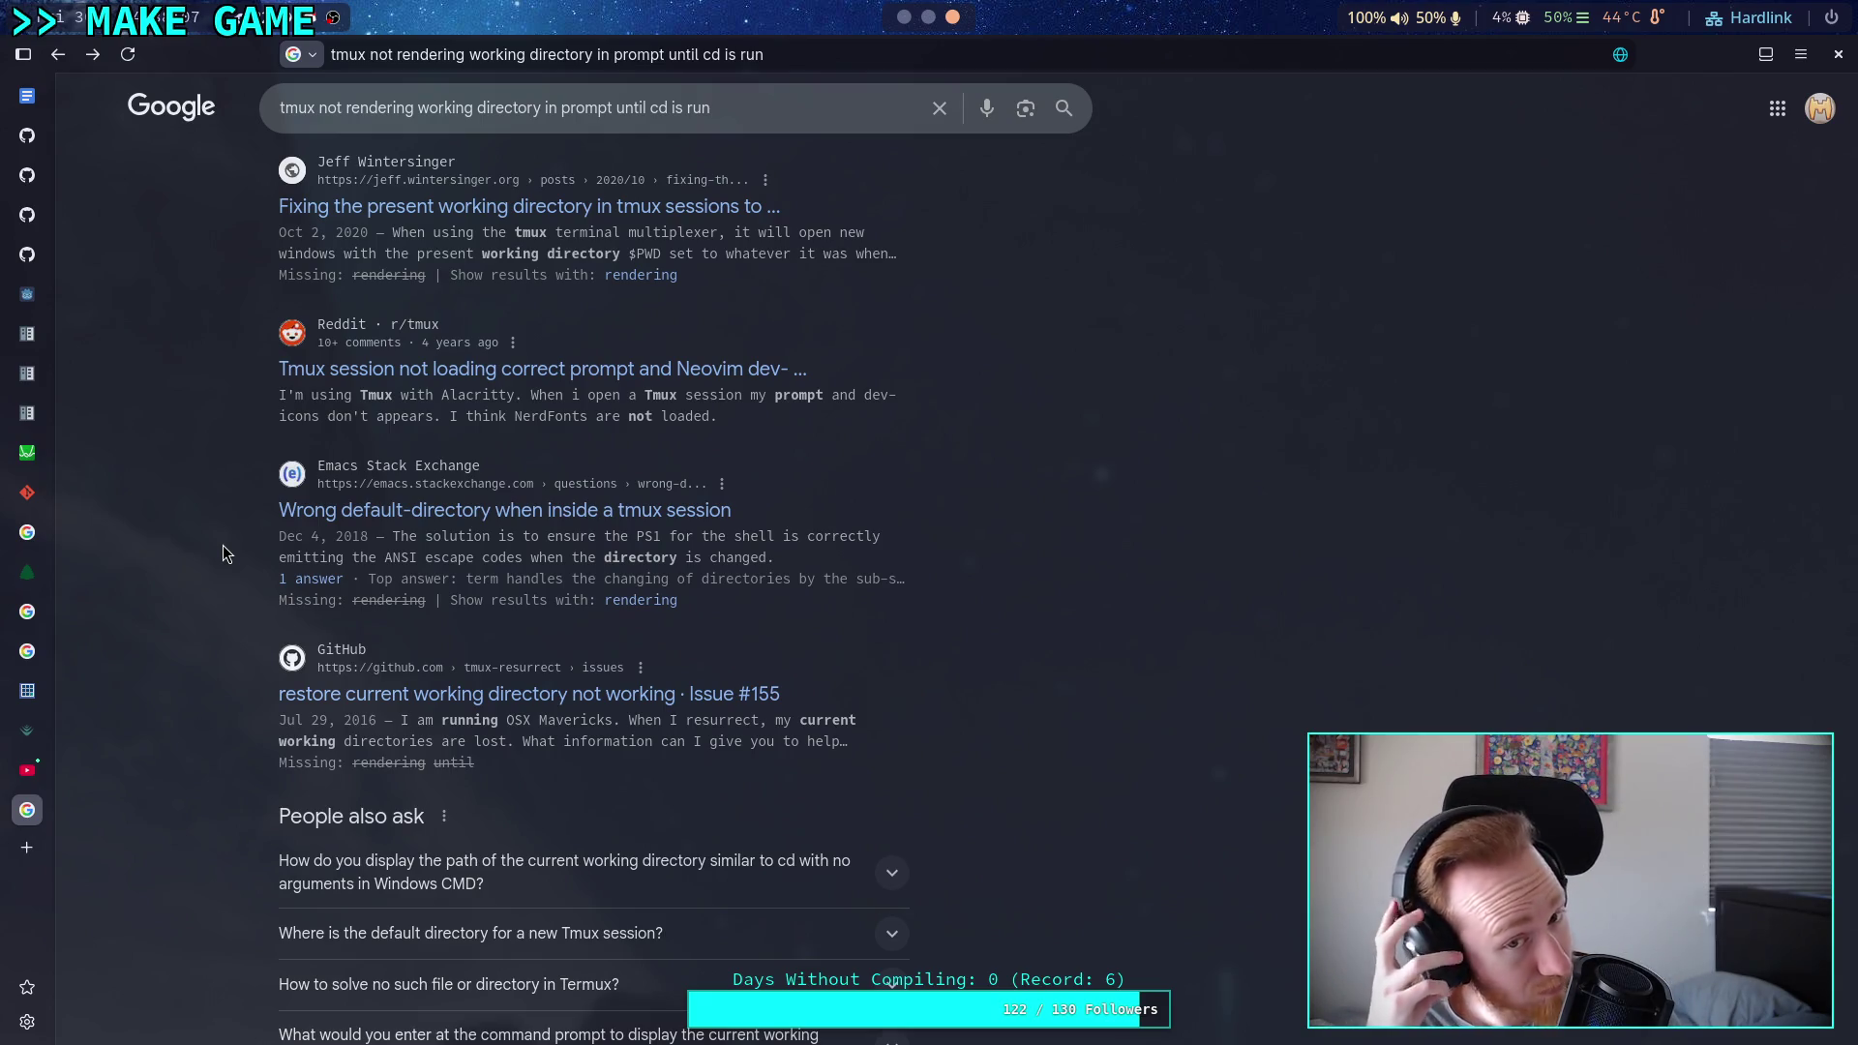
click(459, 370)
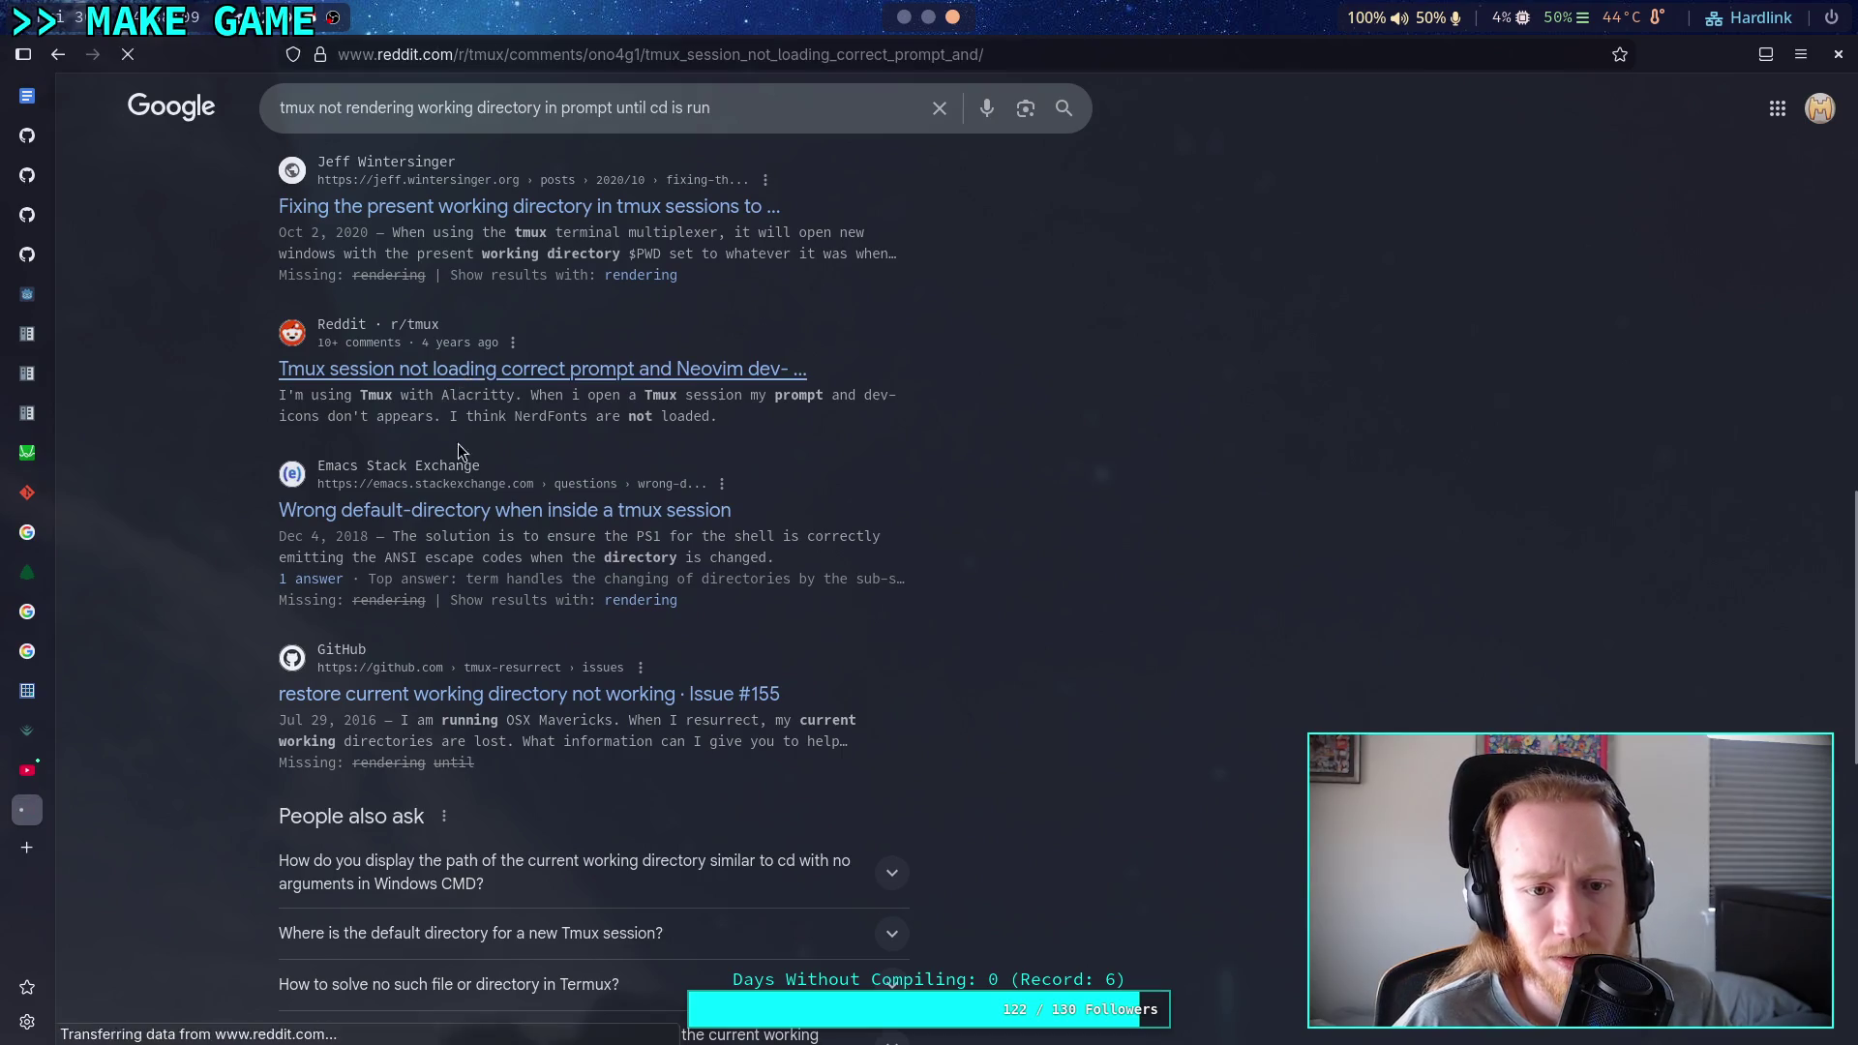
drag(571, 260, 905, 271)
click(900, 290)
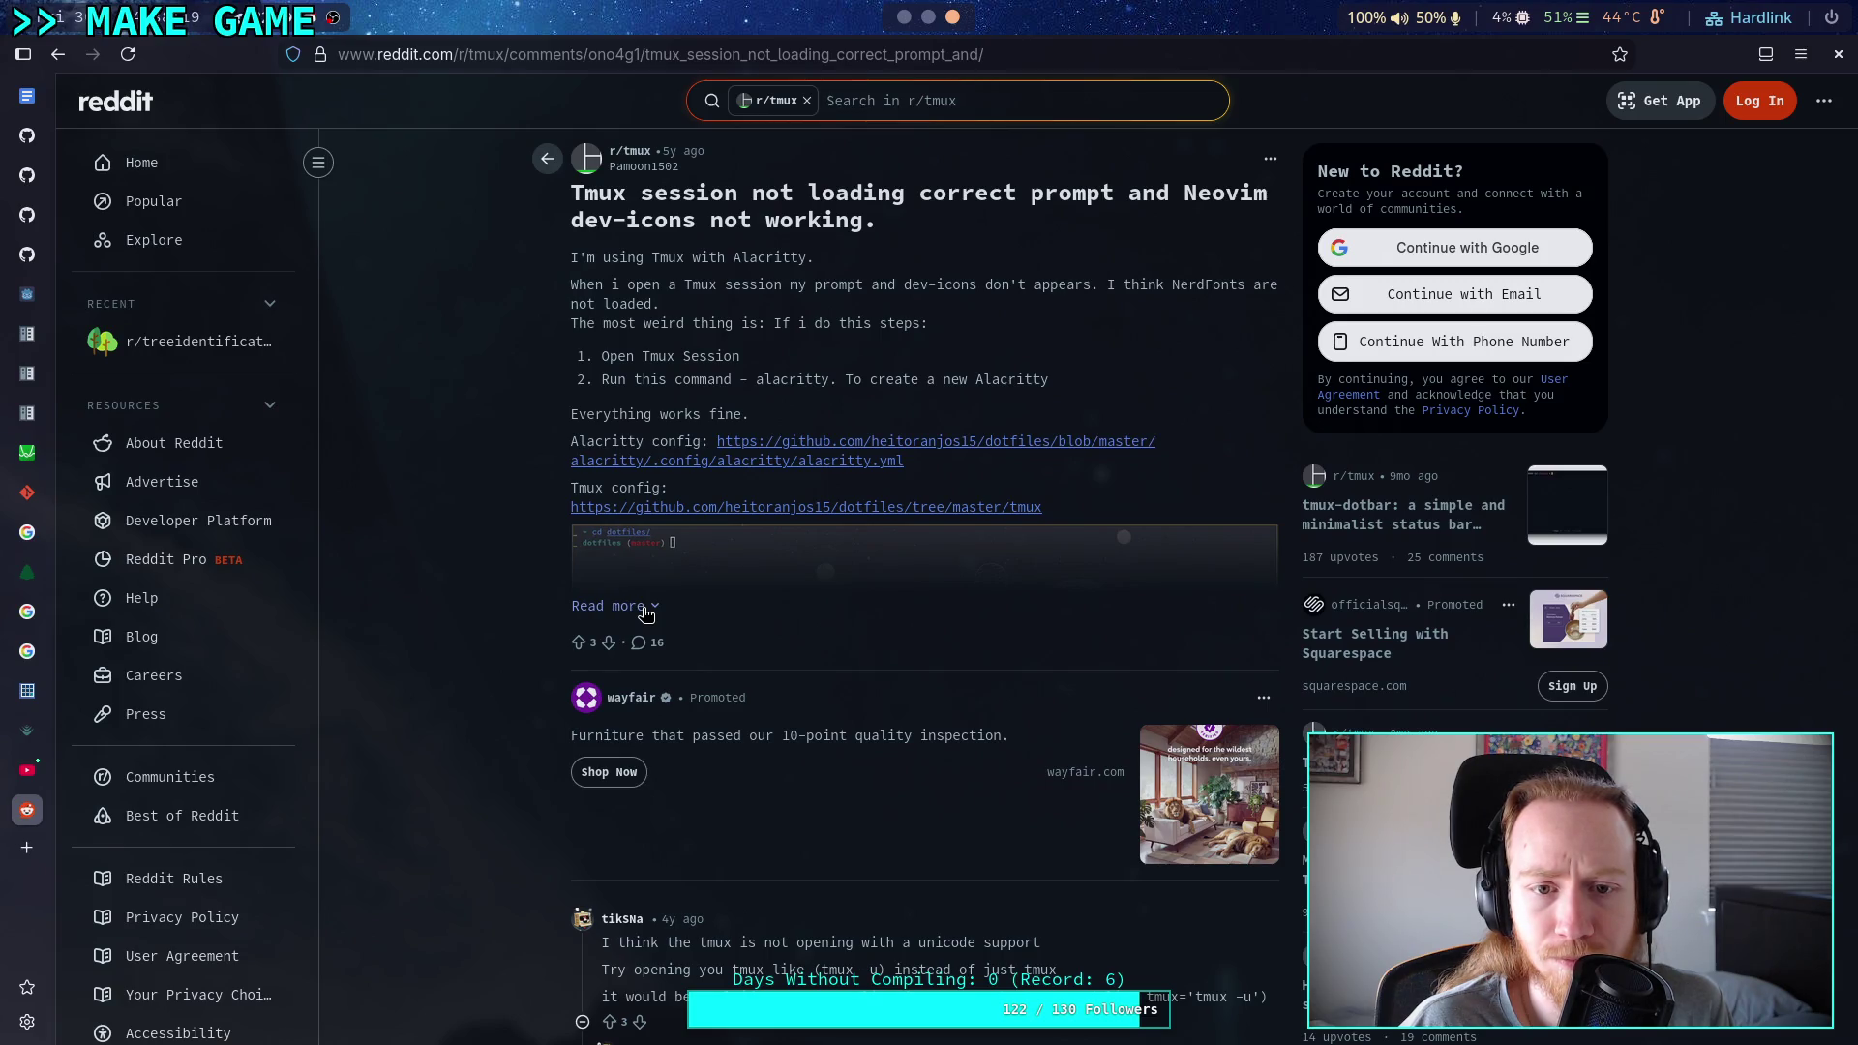
click(645, 606)
scroll(517, 577, down, 3)
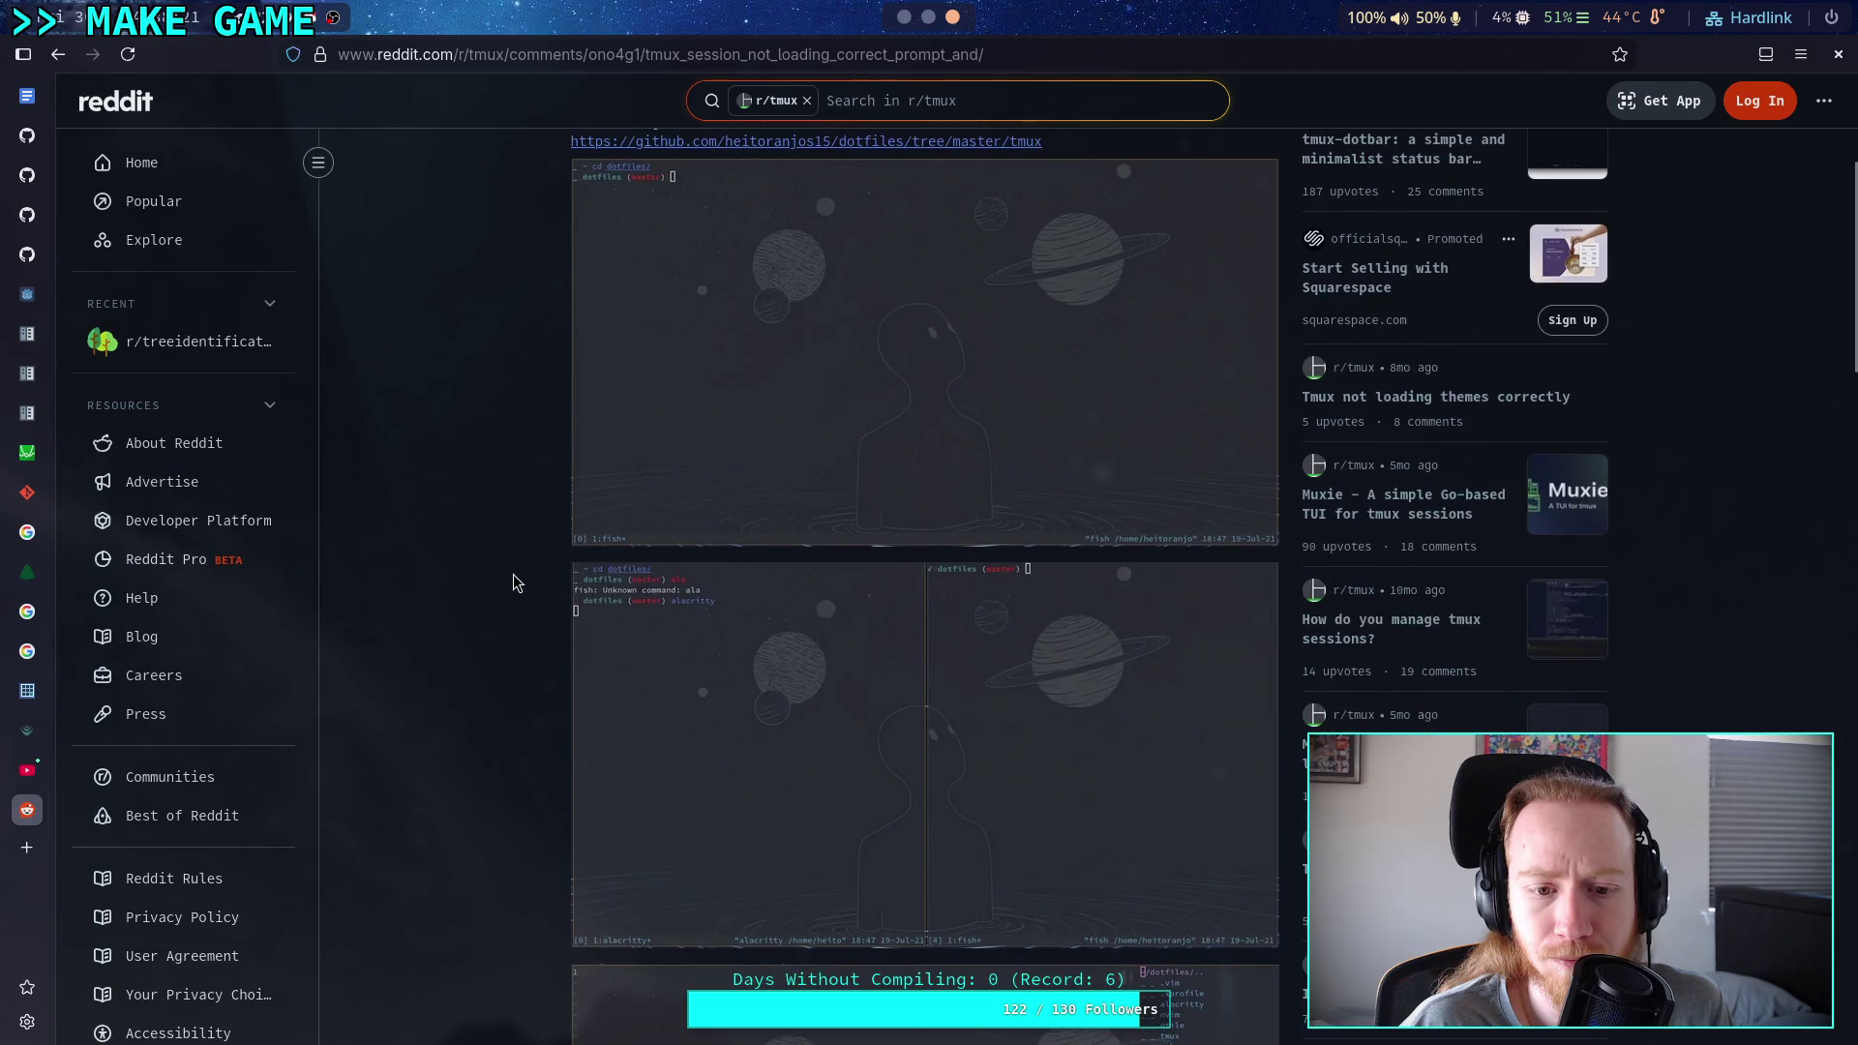
scroll(513, 581, up, 1)
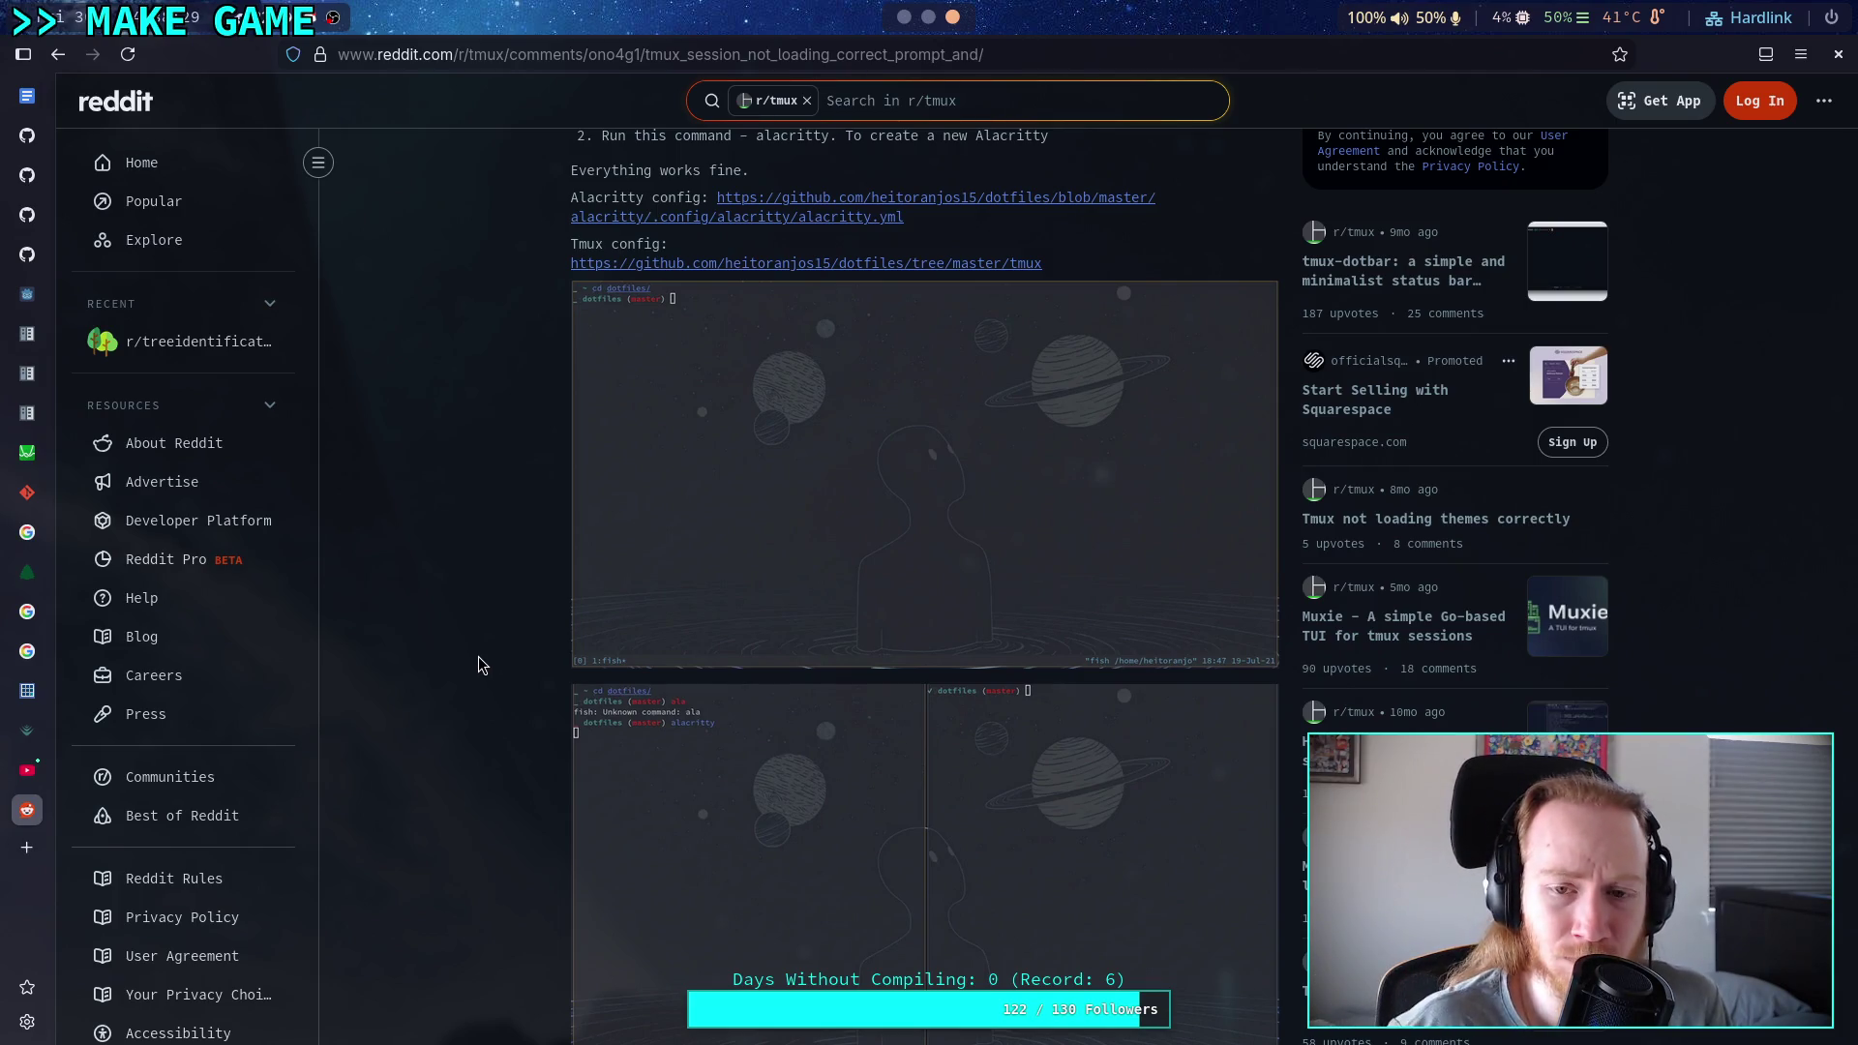
scroll(478, 657, down, 7)
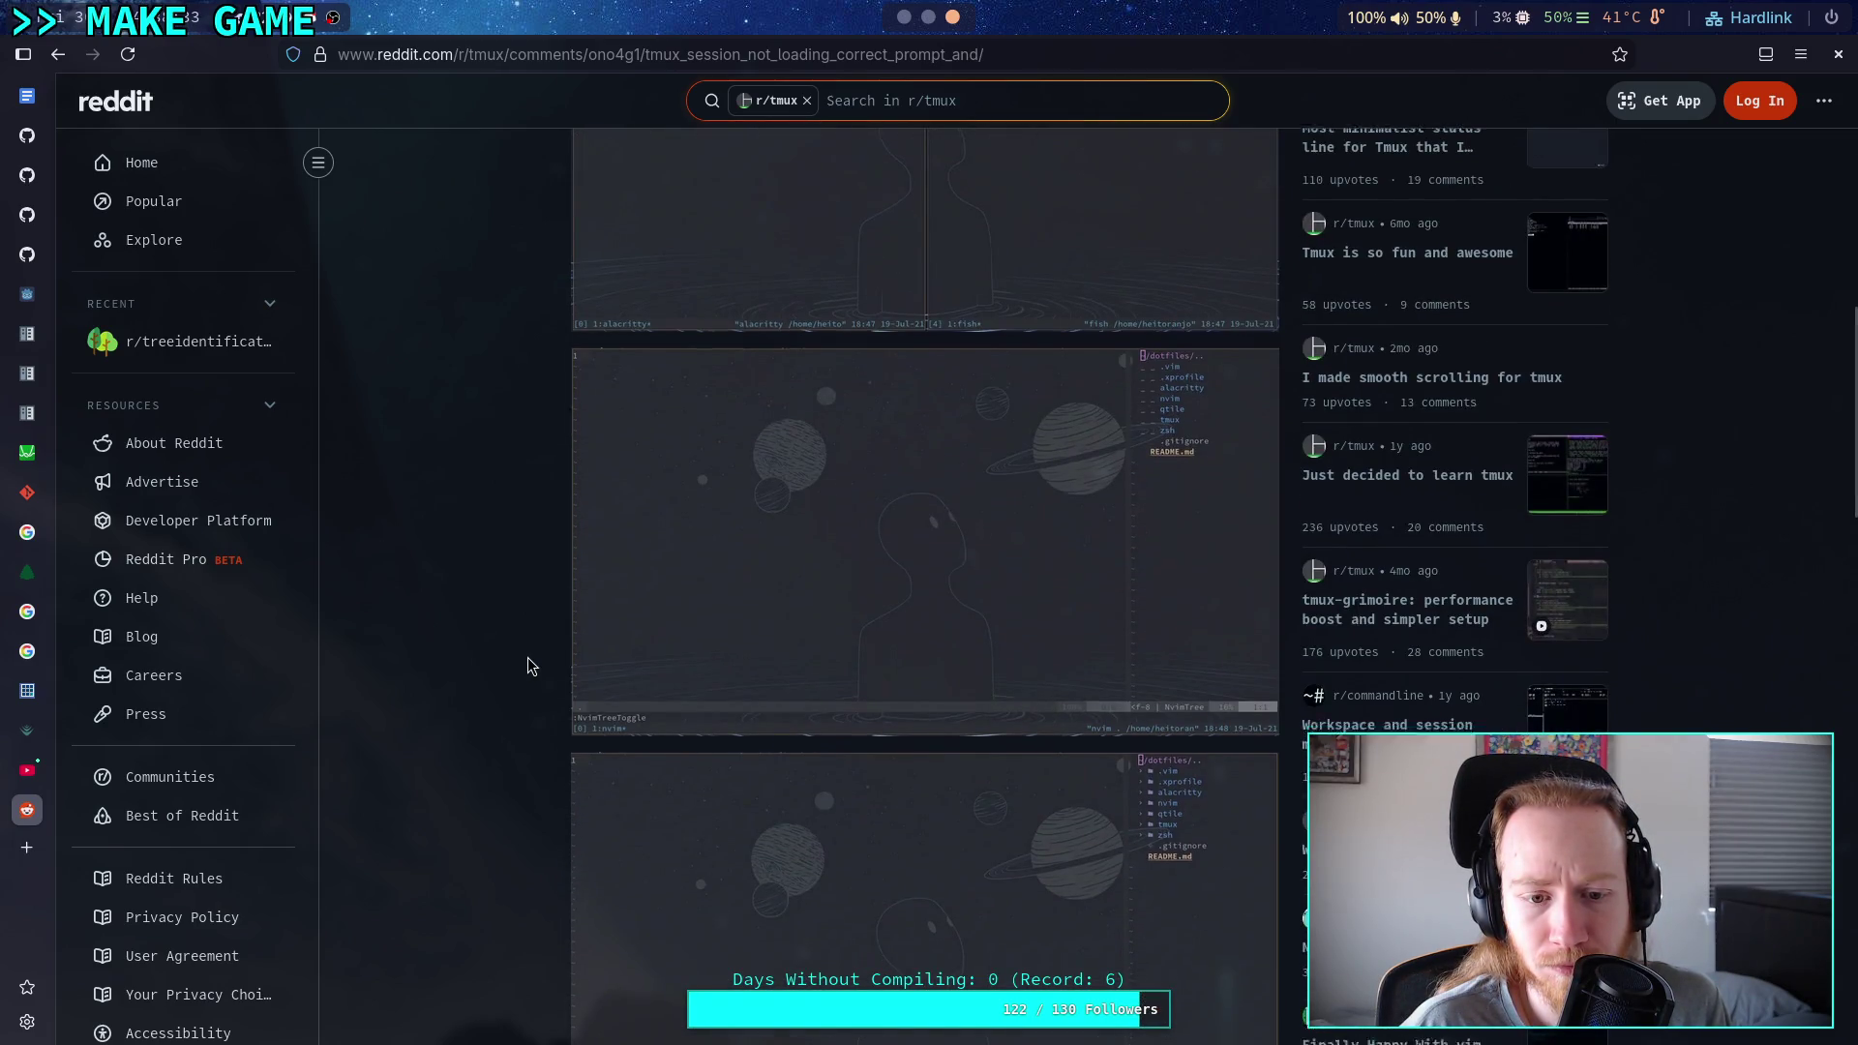
scroll(526, 658, down, 2)
scroll(526, 658, up, 3)
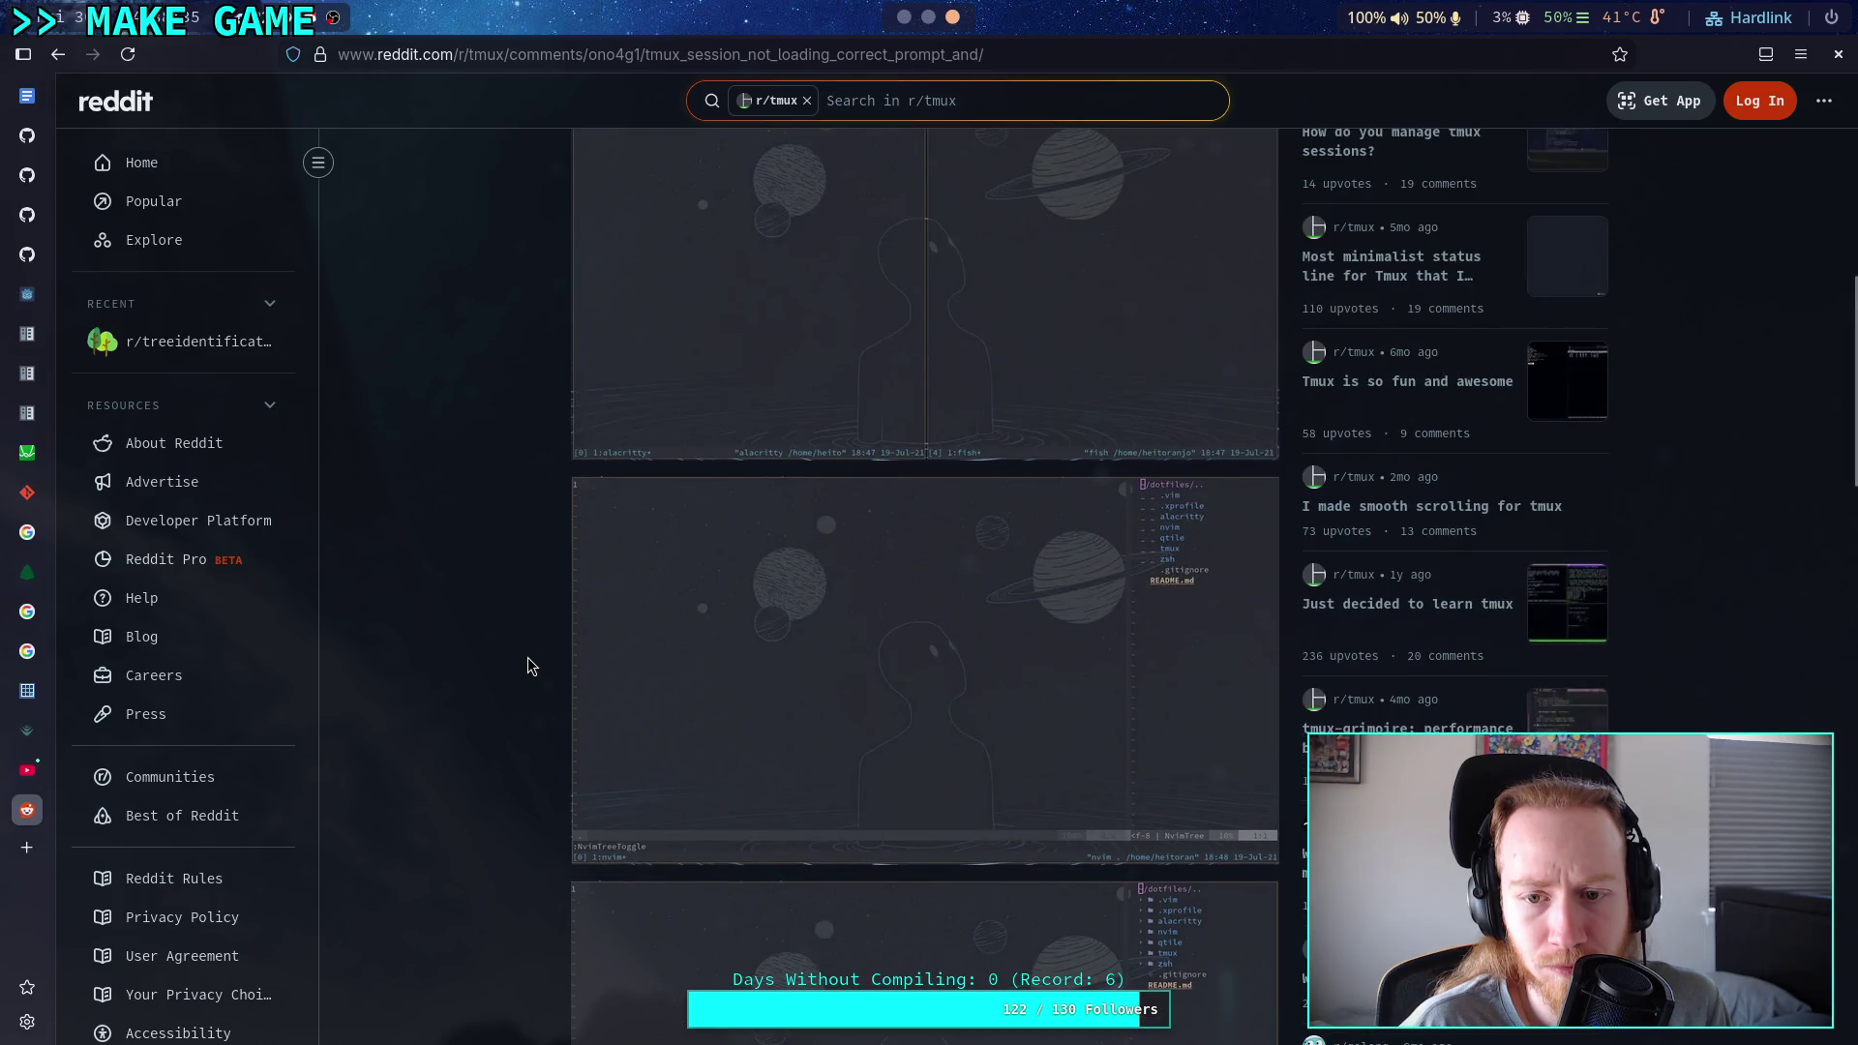
scroll(527, 658, down, 2)
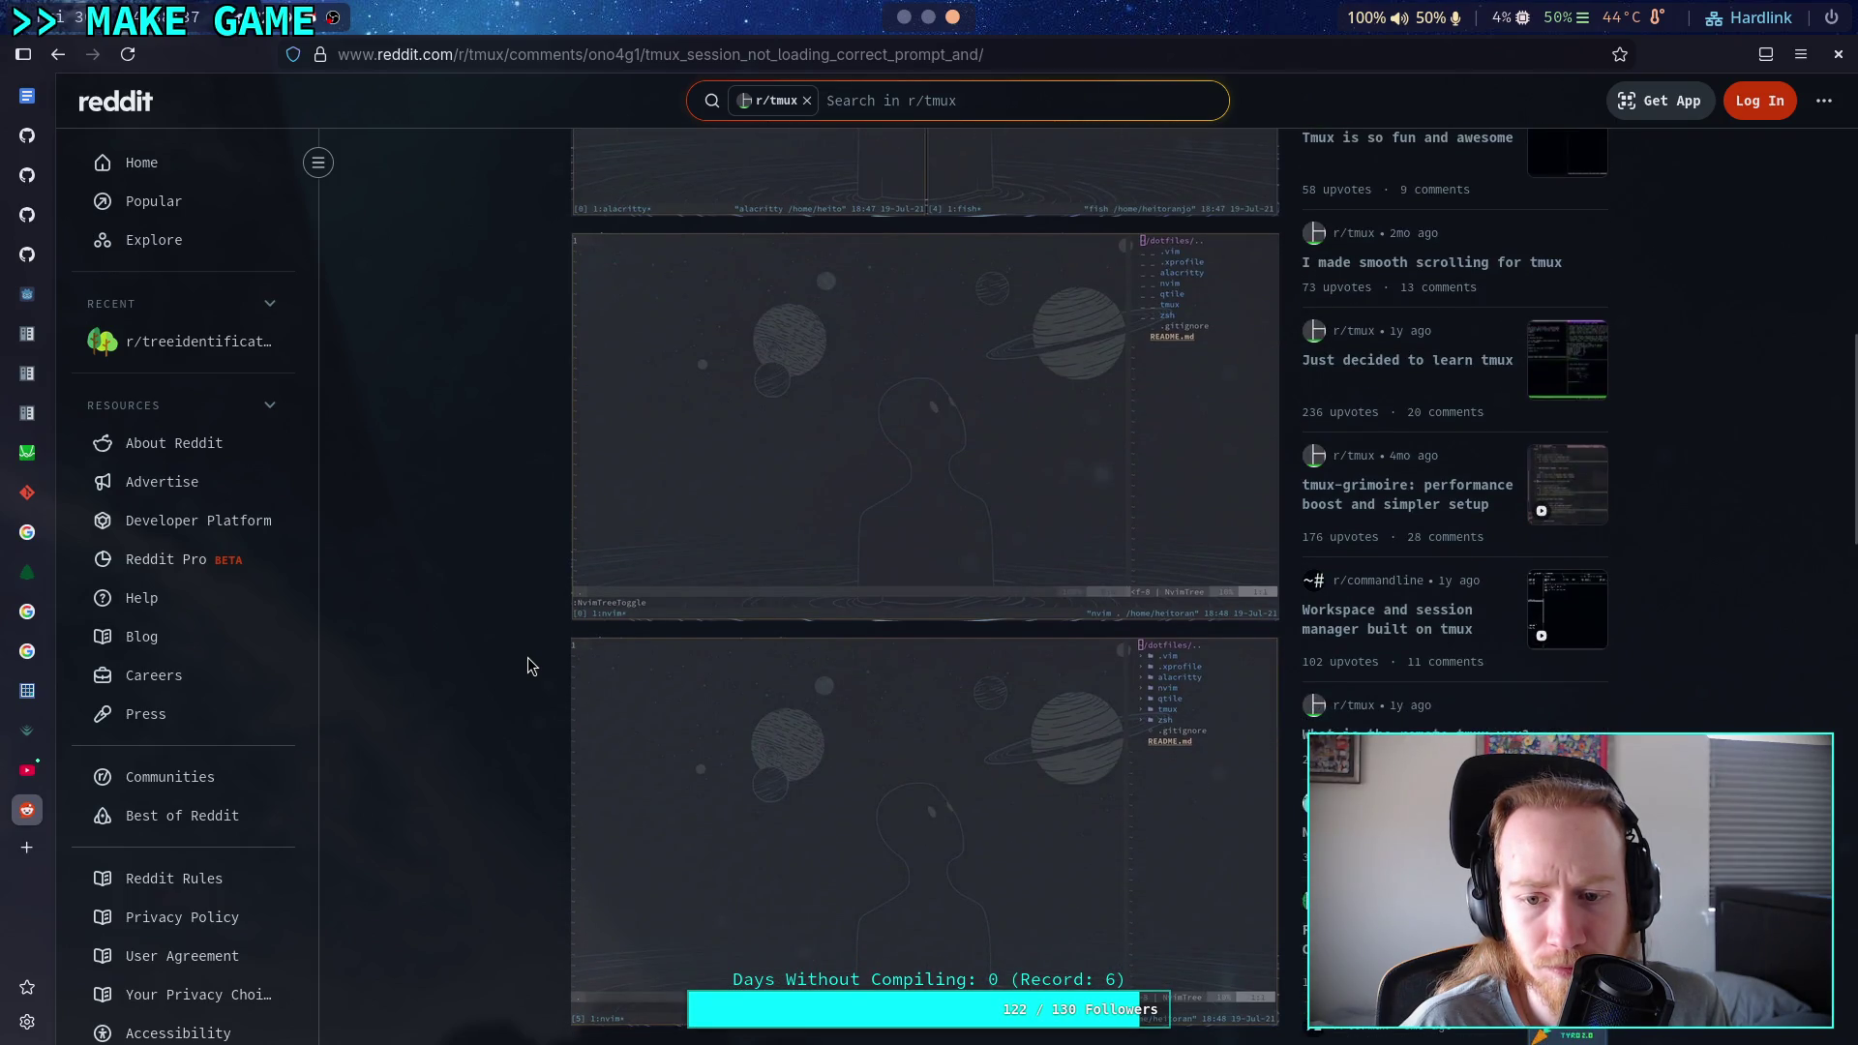
scroll(526, 658, down, 5)
scroll(526, 658, down, 2)
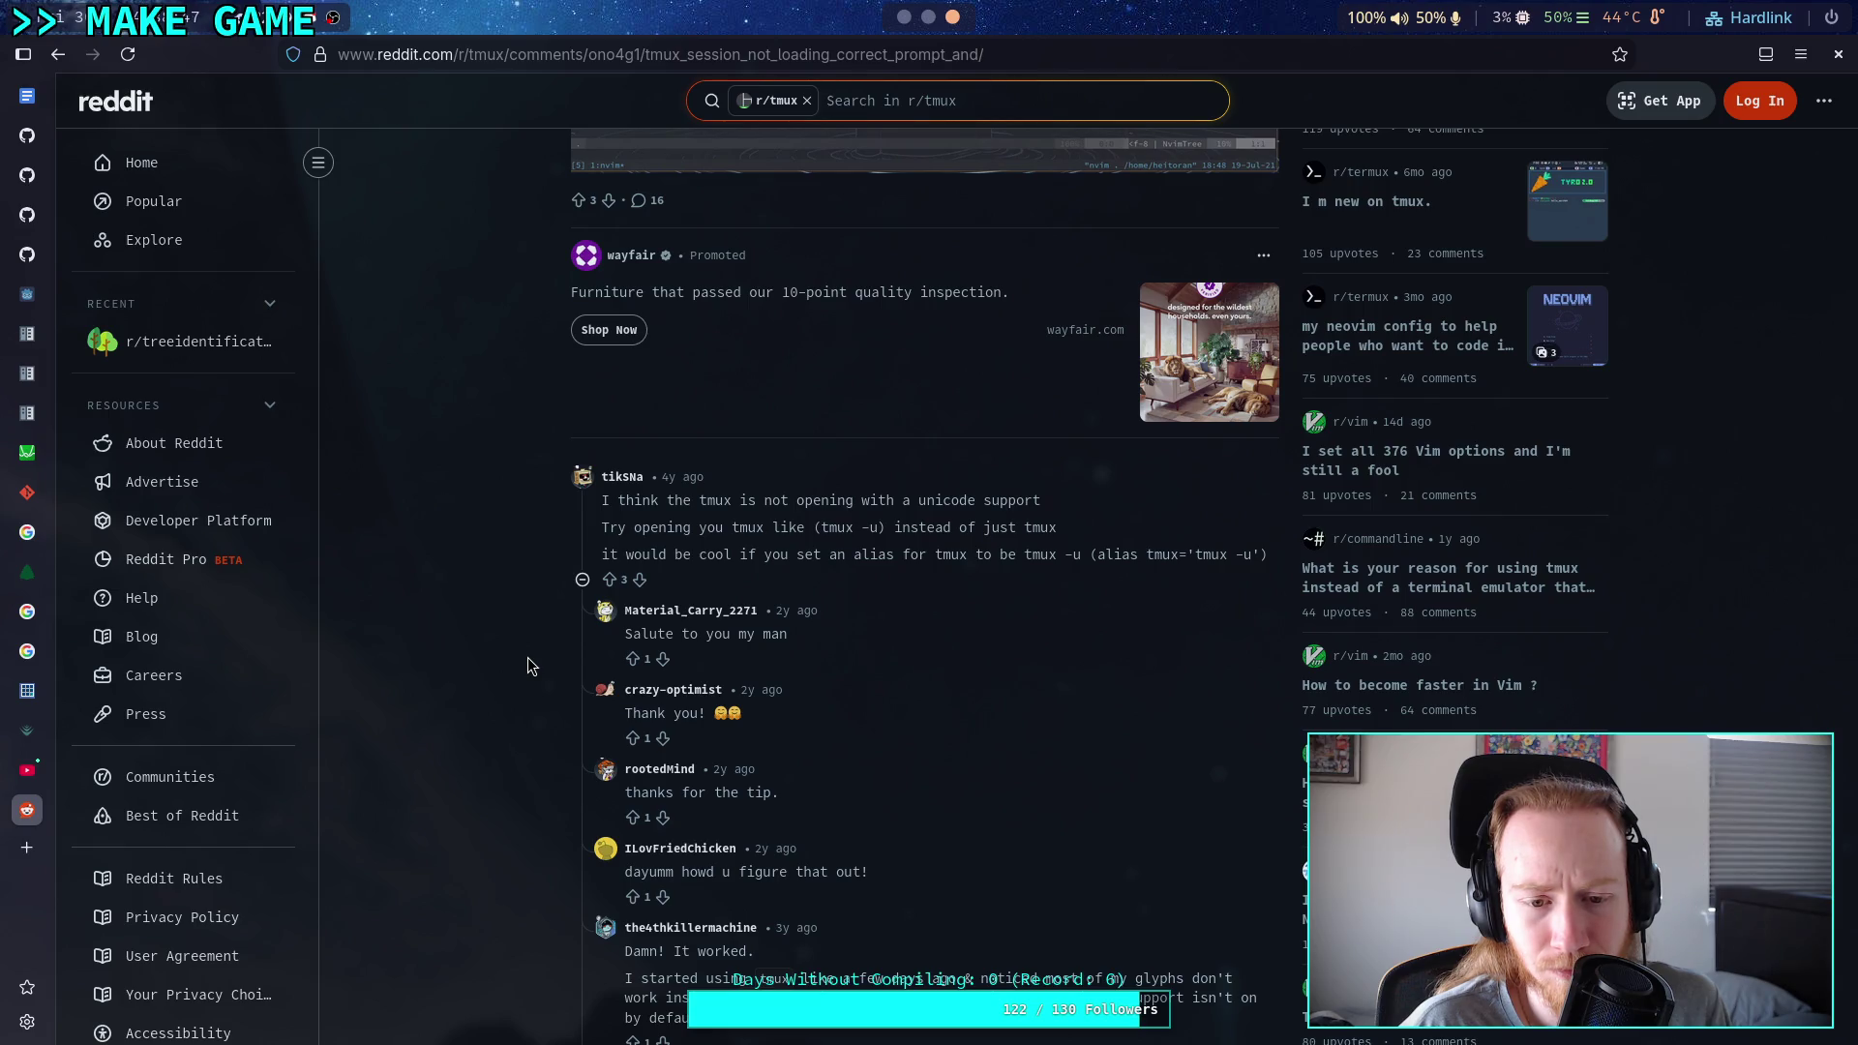
scroll(530, 666, down, 1)
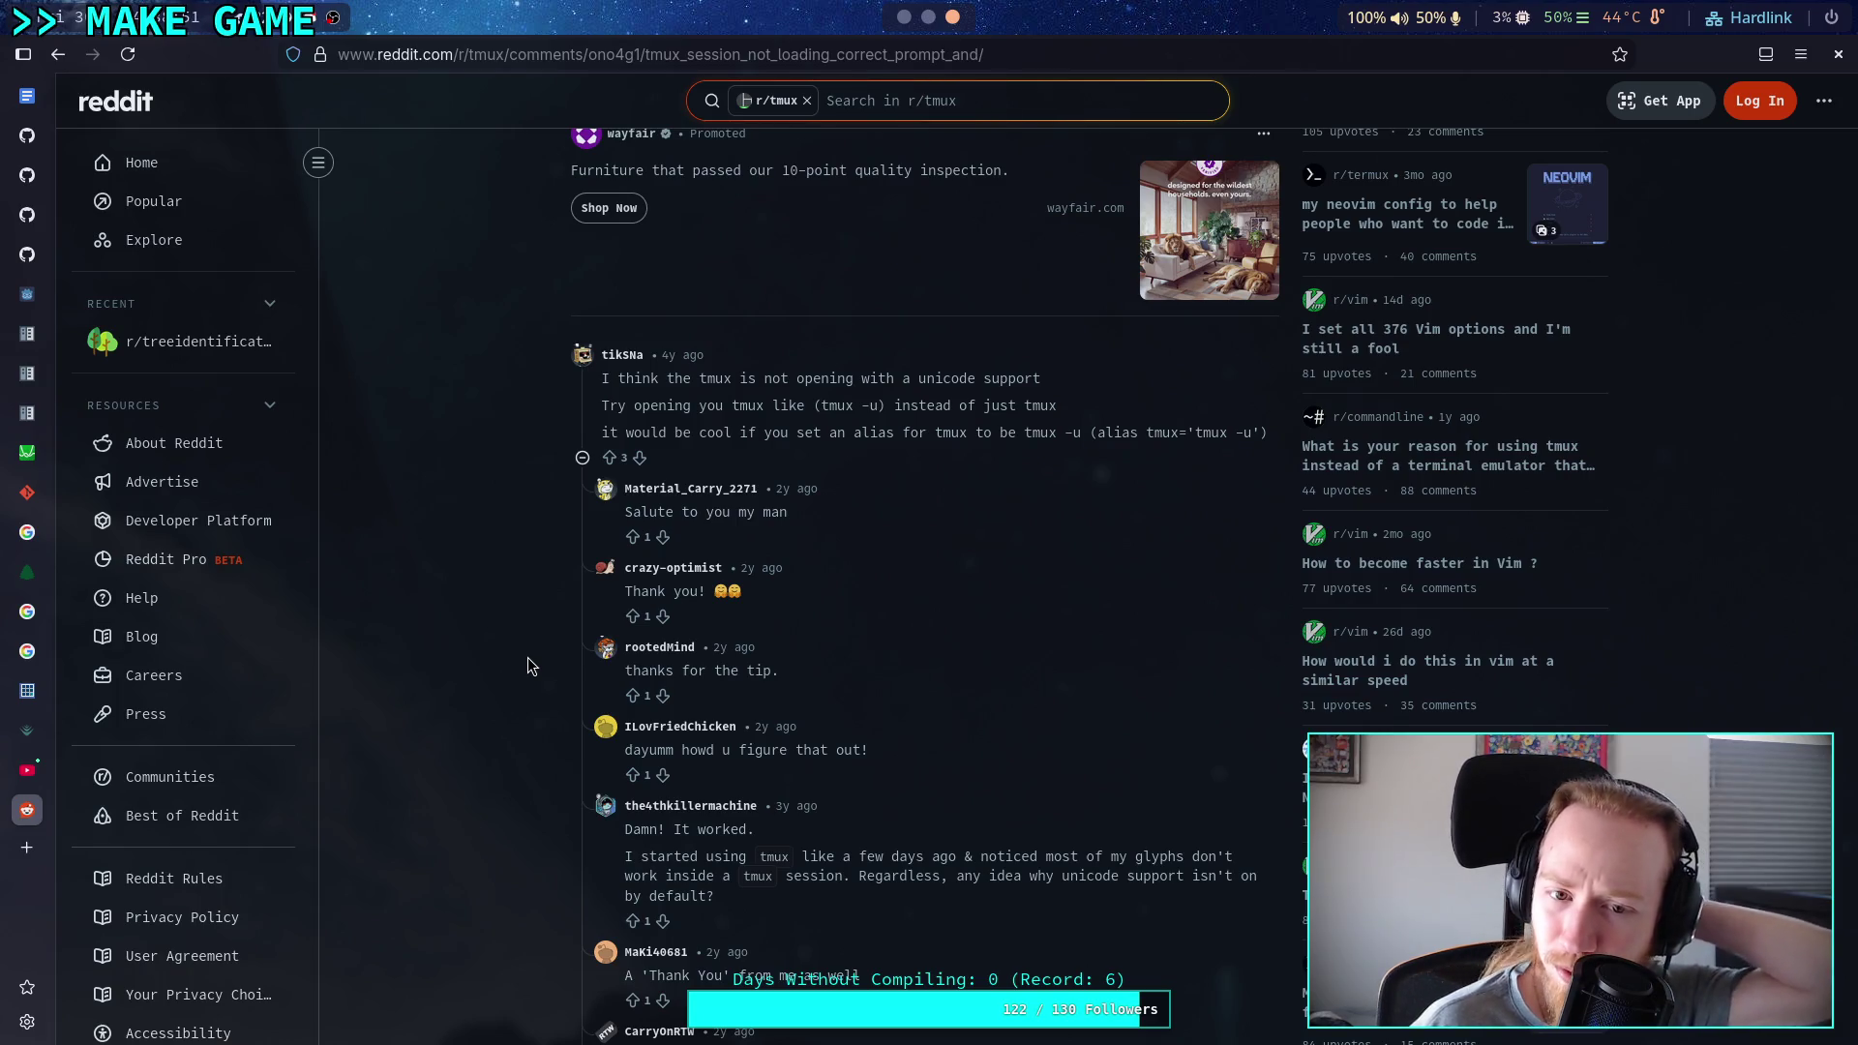
scroll(528, 664, down, 5)
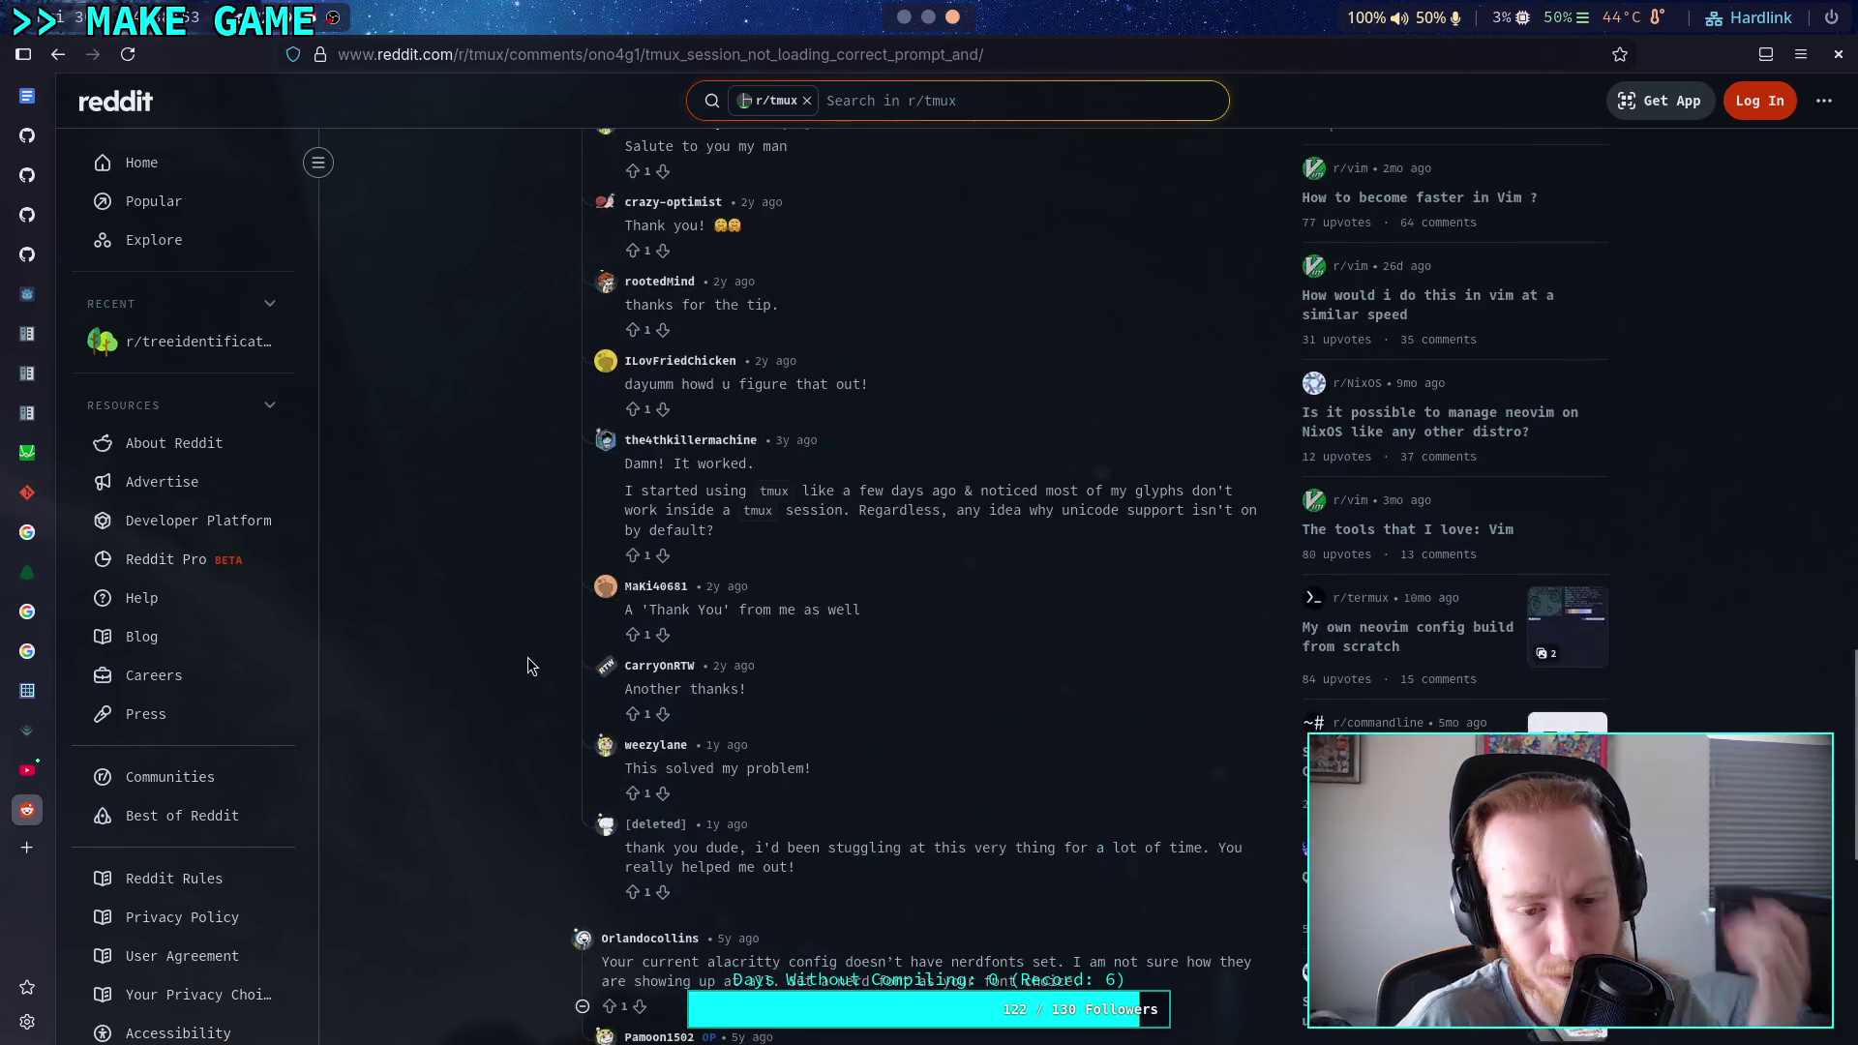
scroll(528, 665, down, 2)
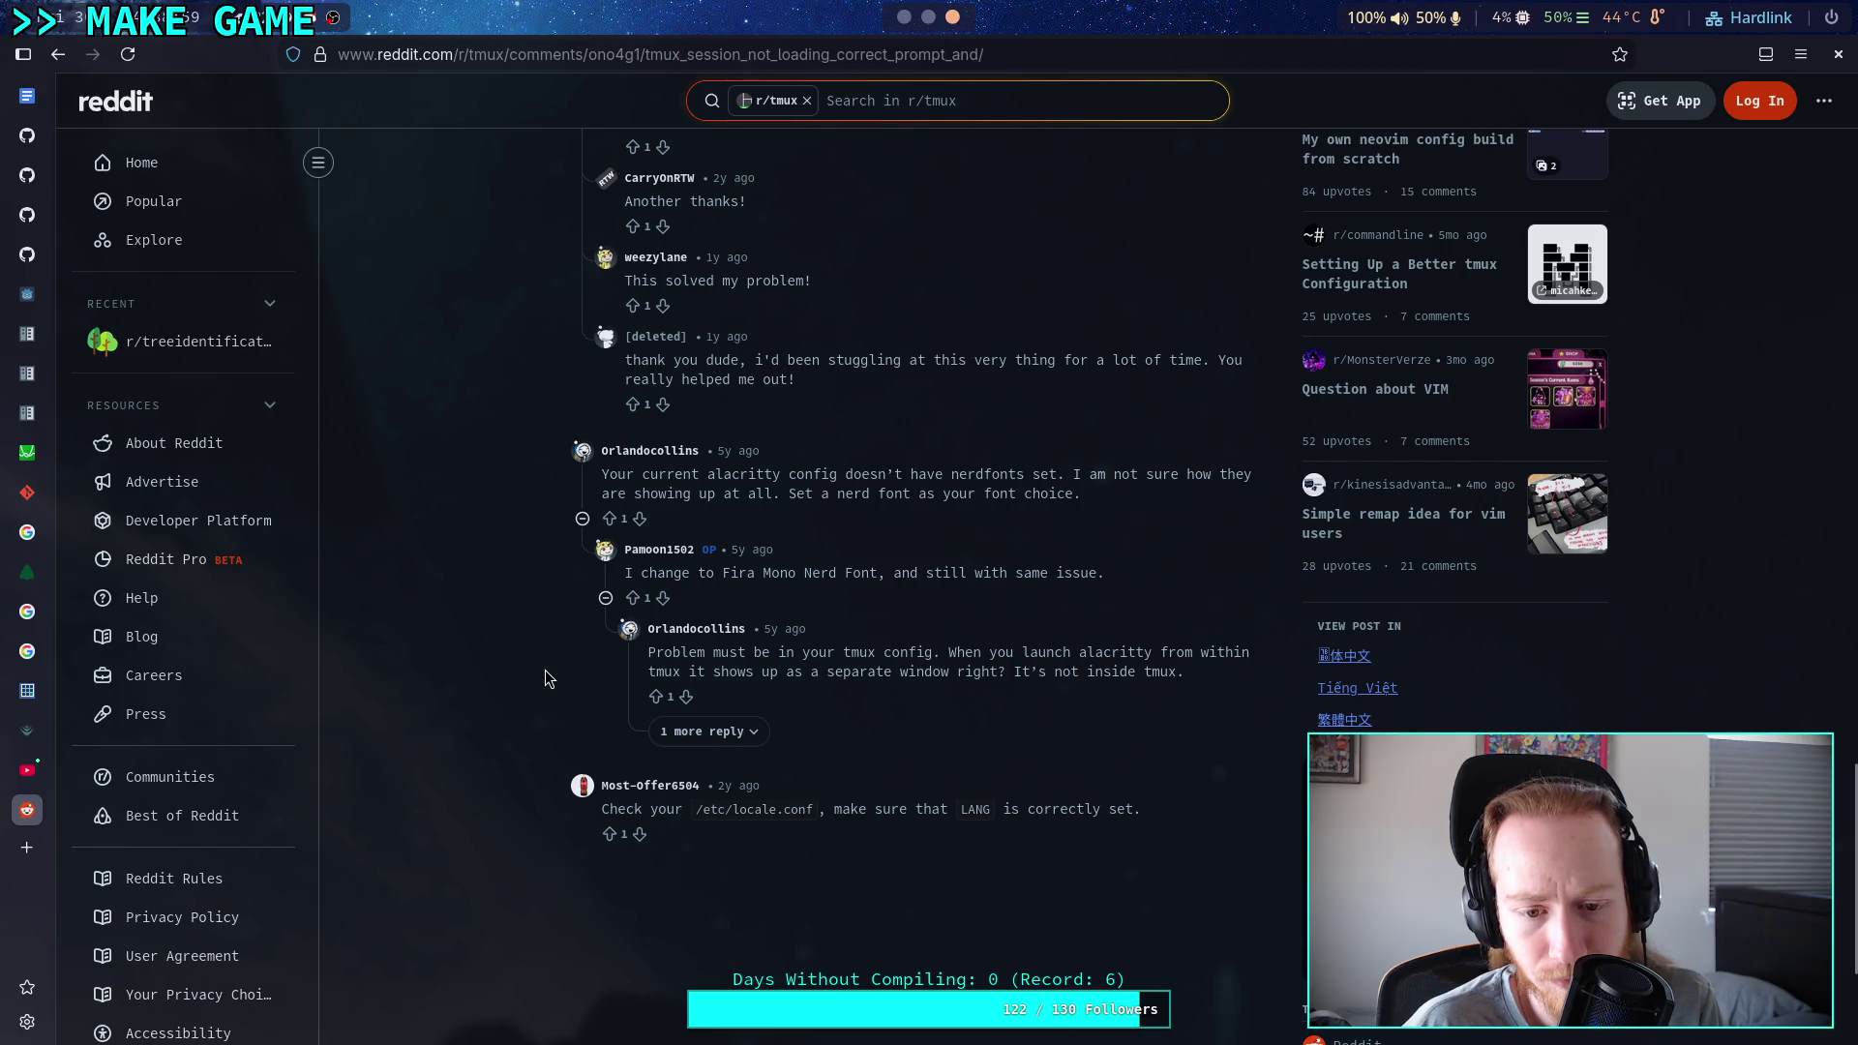
scroll(544, 669, up, 15)
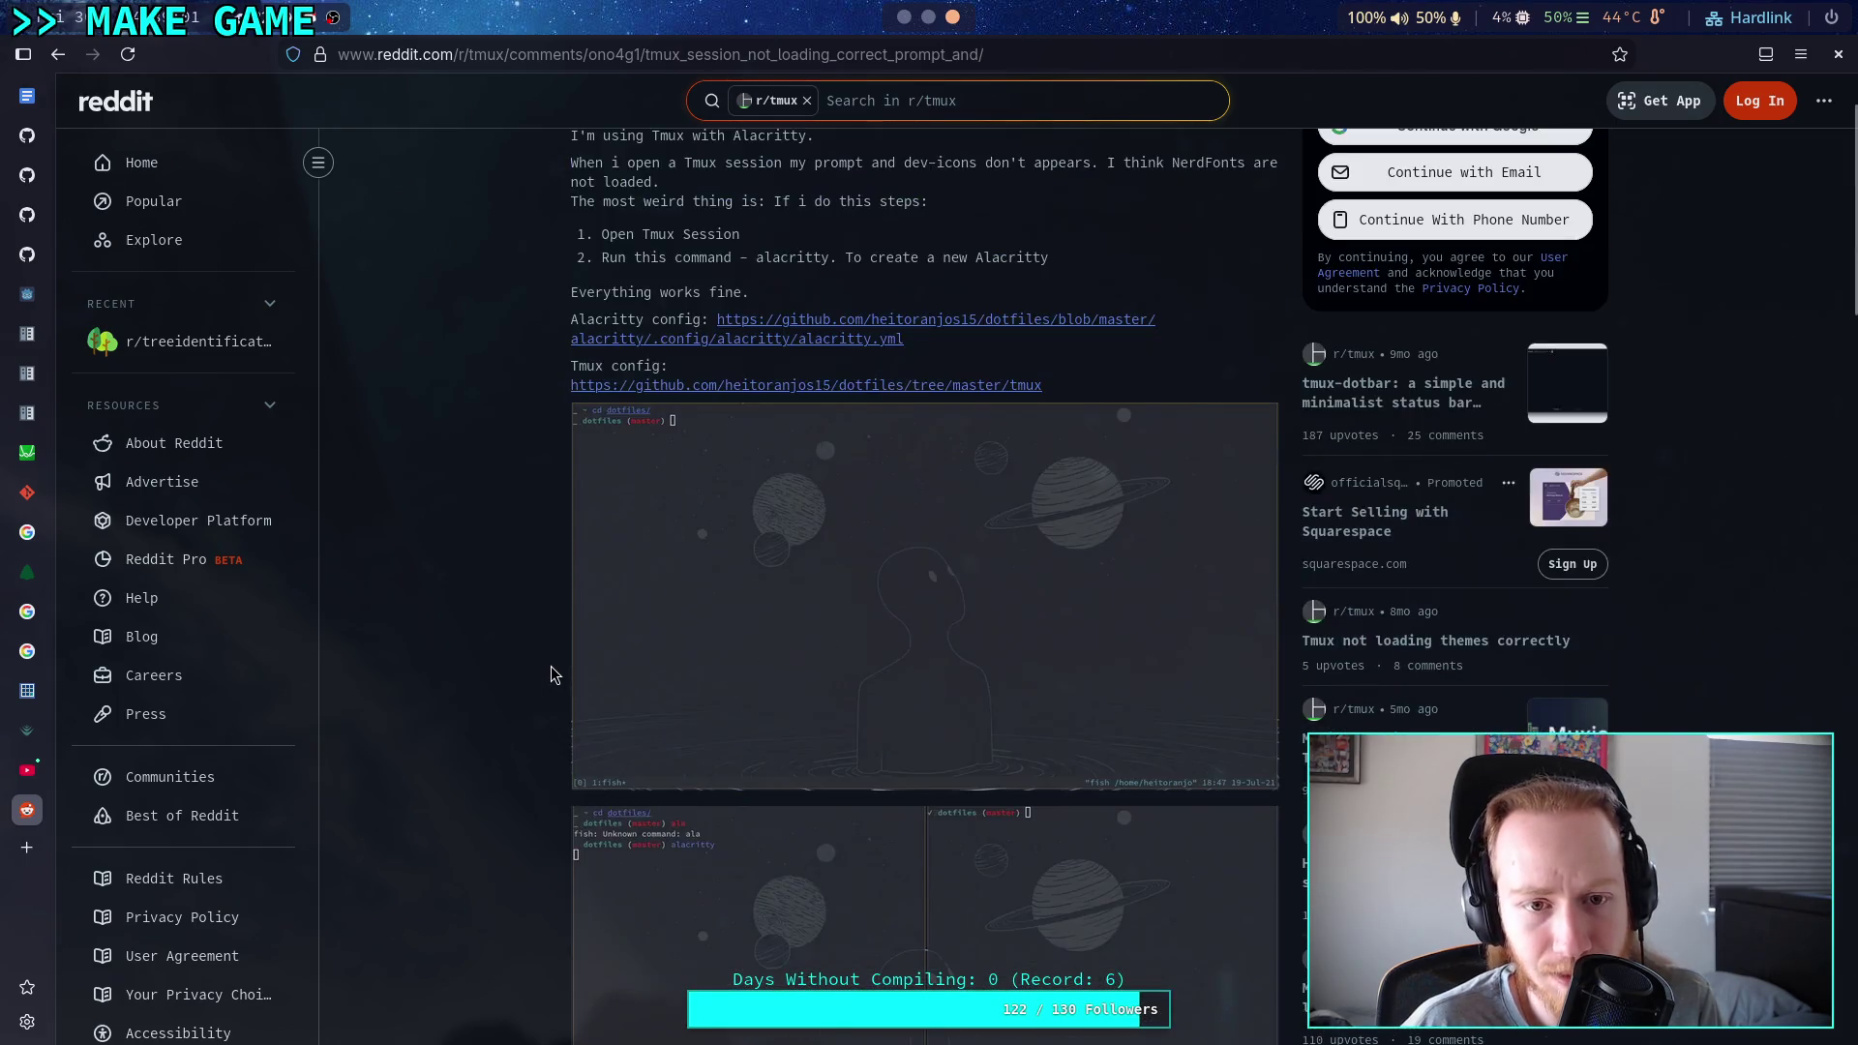
scroll(581, 594, down, 9)
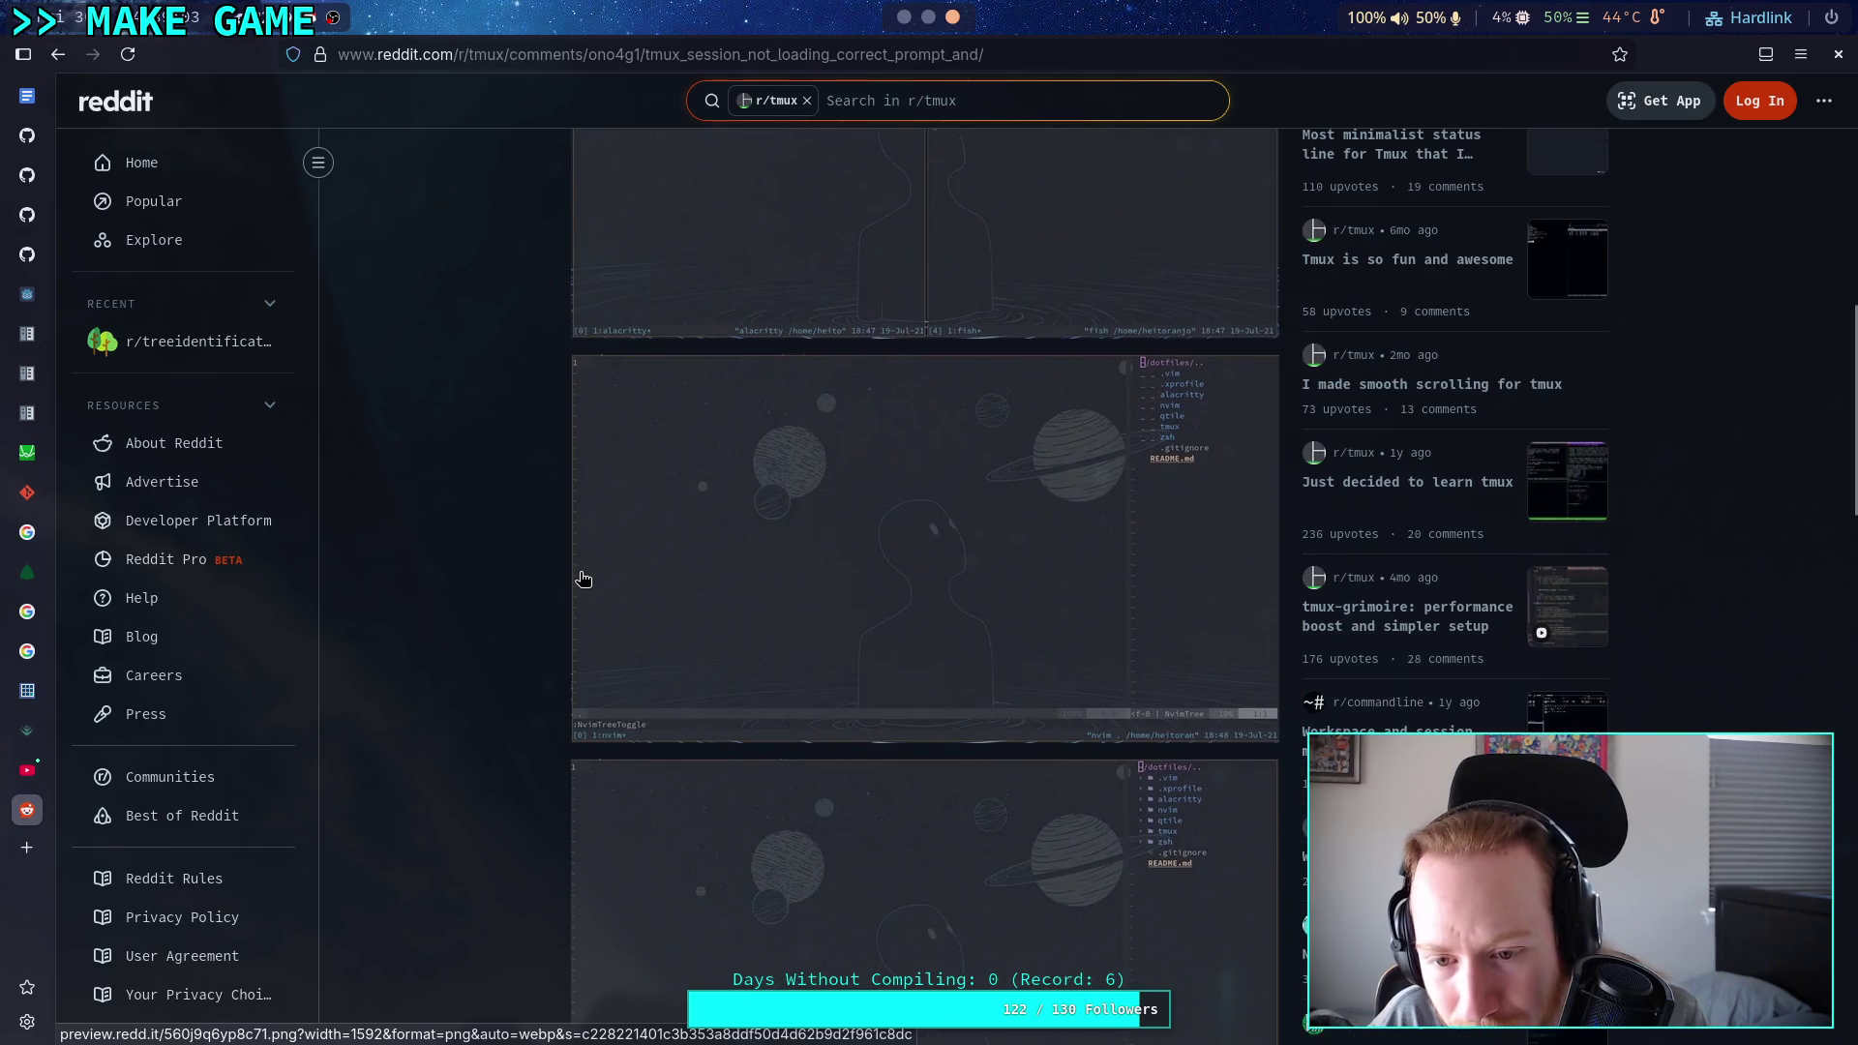
scroll(542, 561, up, 4)
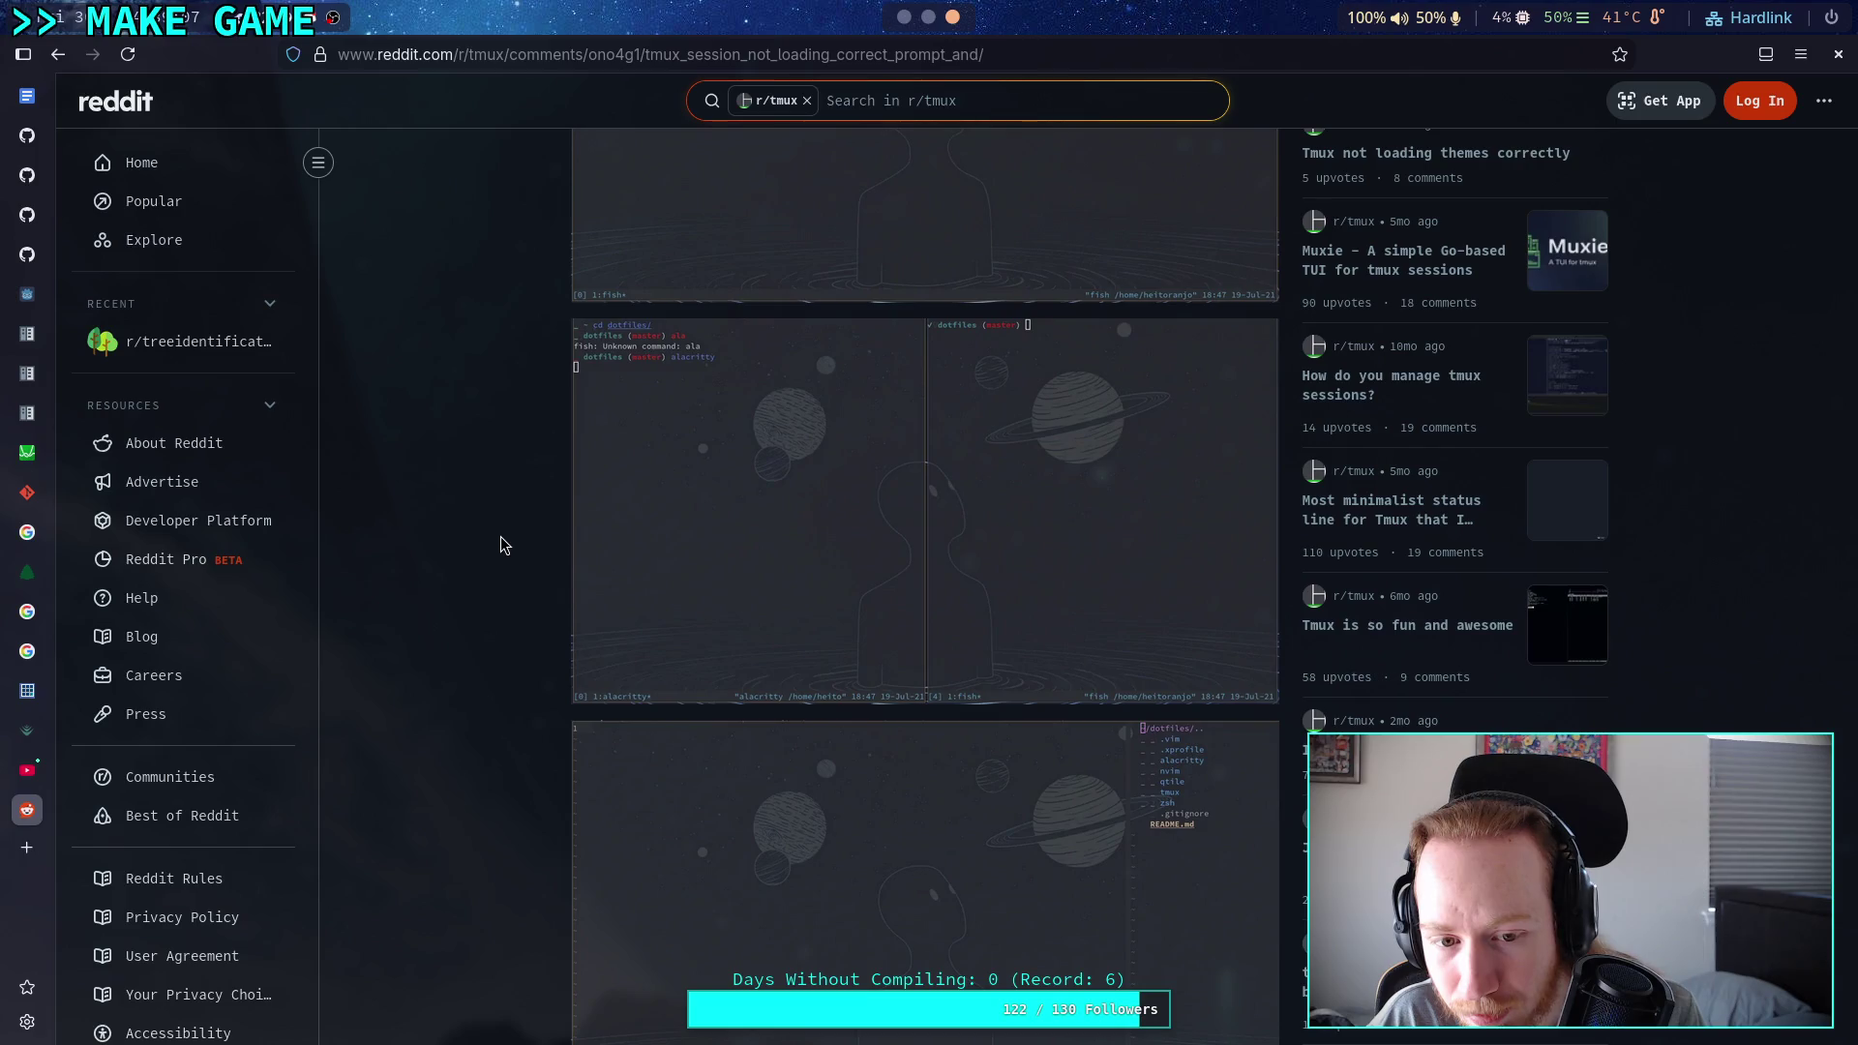
scroll(502, 542, up, 5)
click(58, 54)
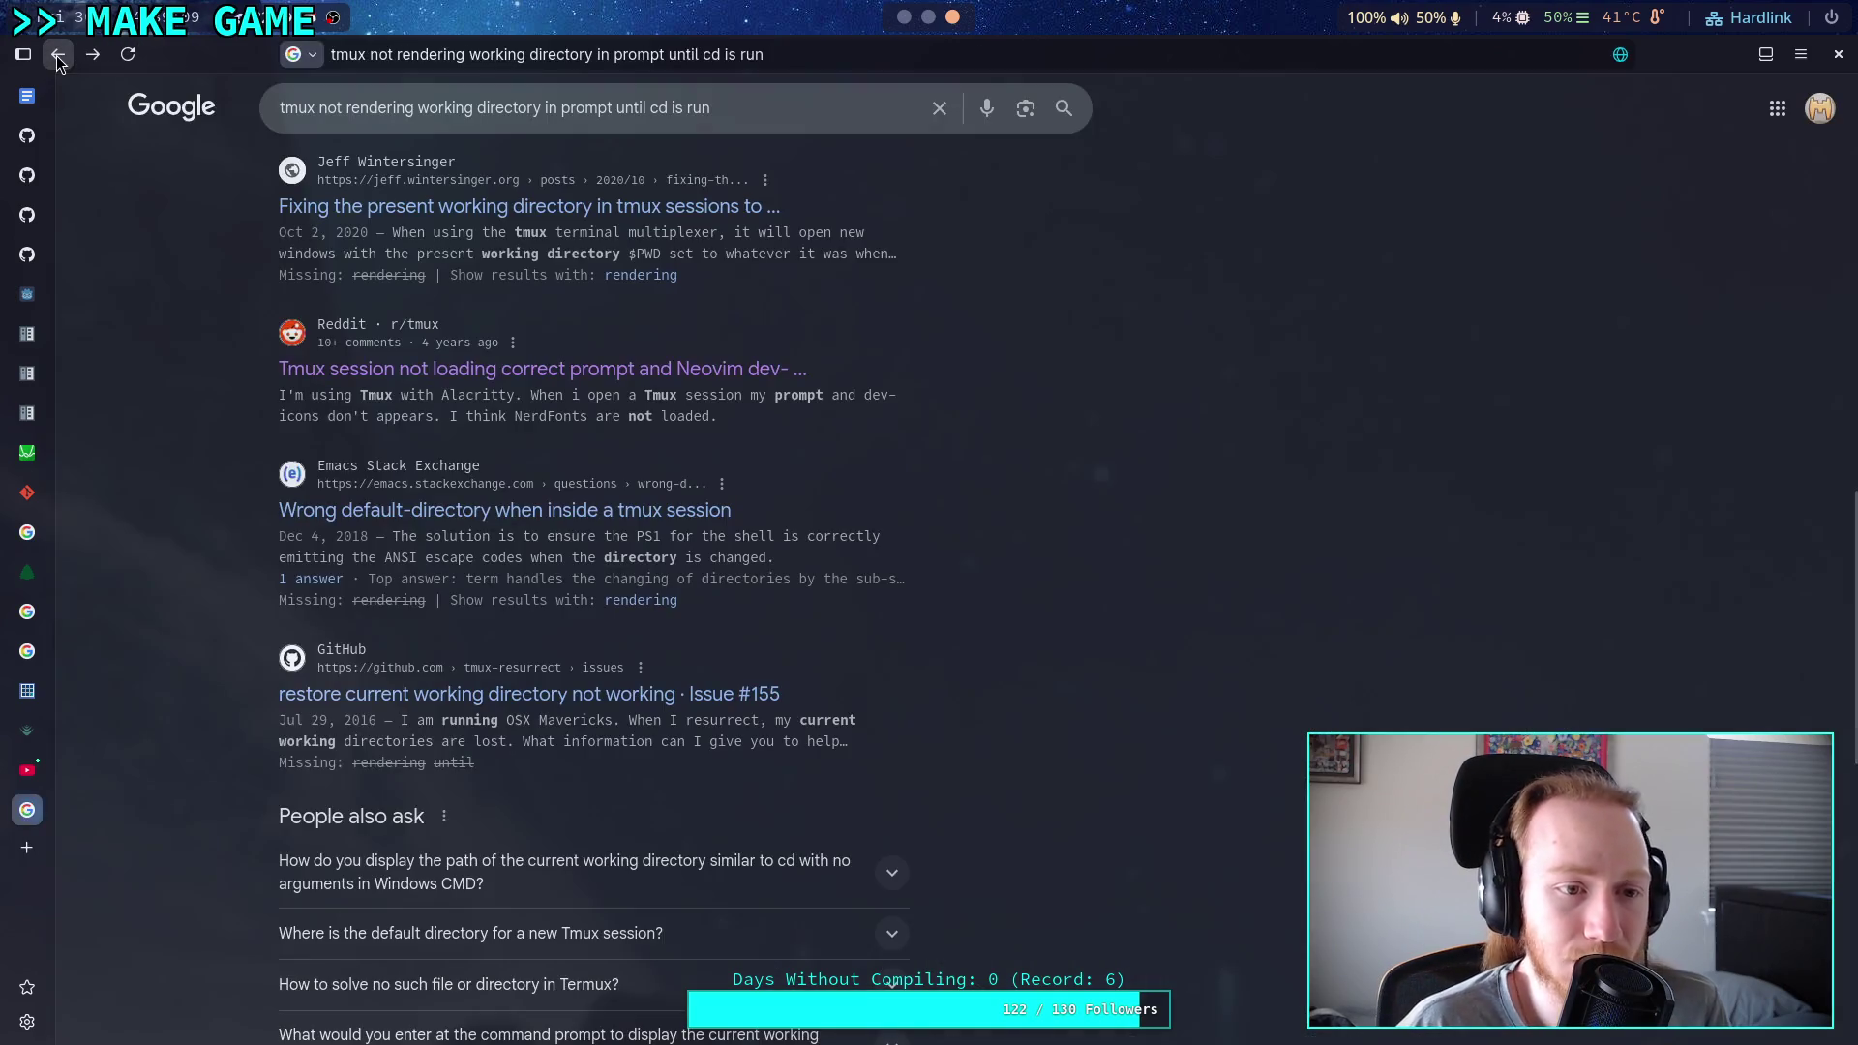
scroll(211, 432, up, 4)
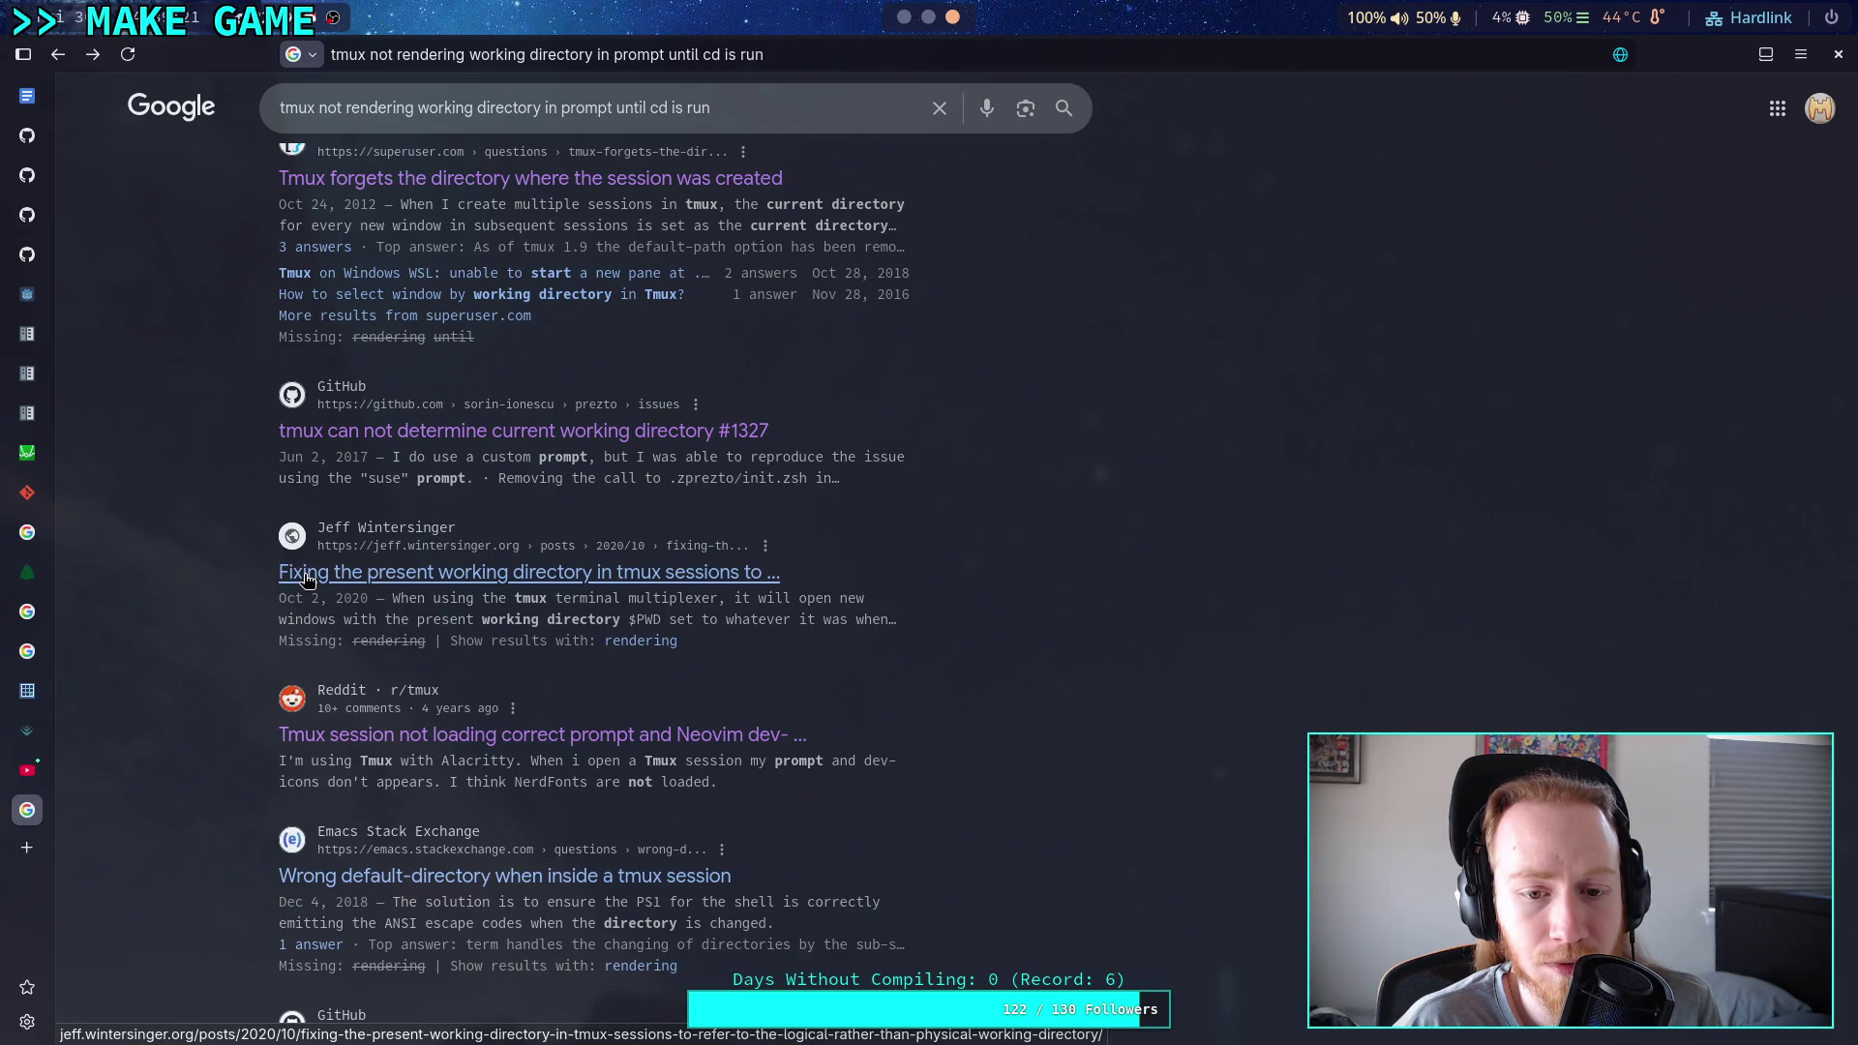
click(306, 579)
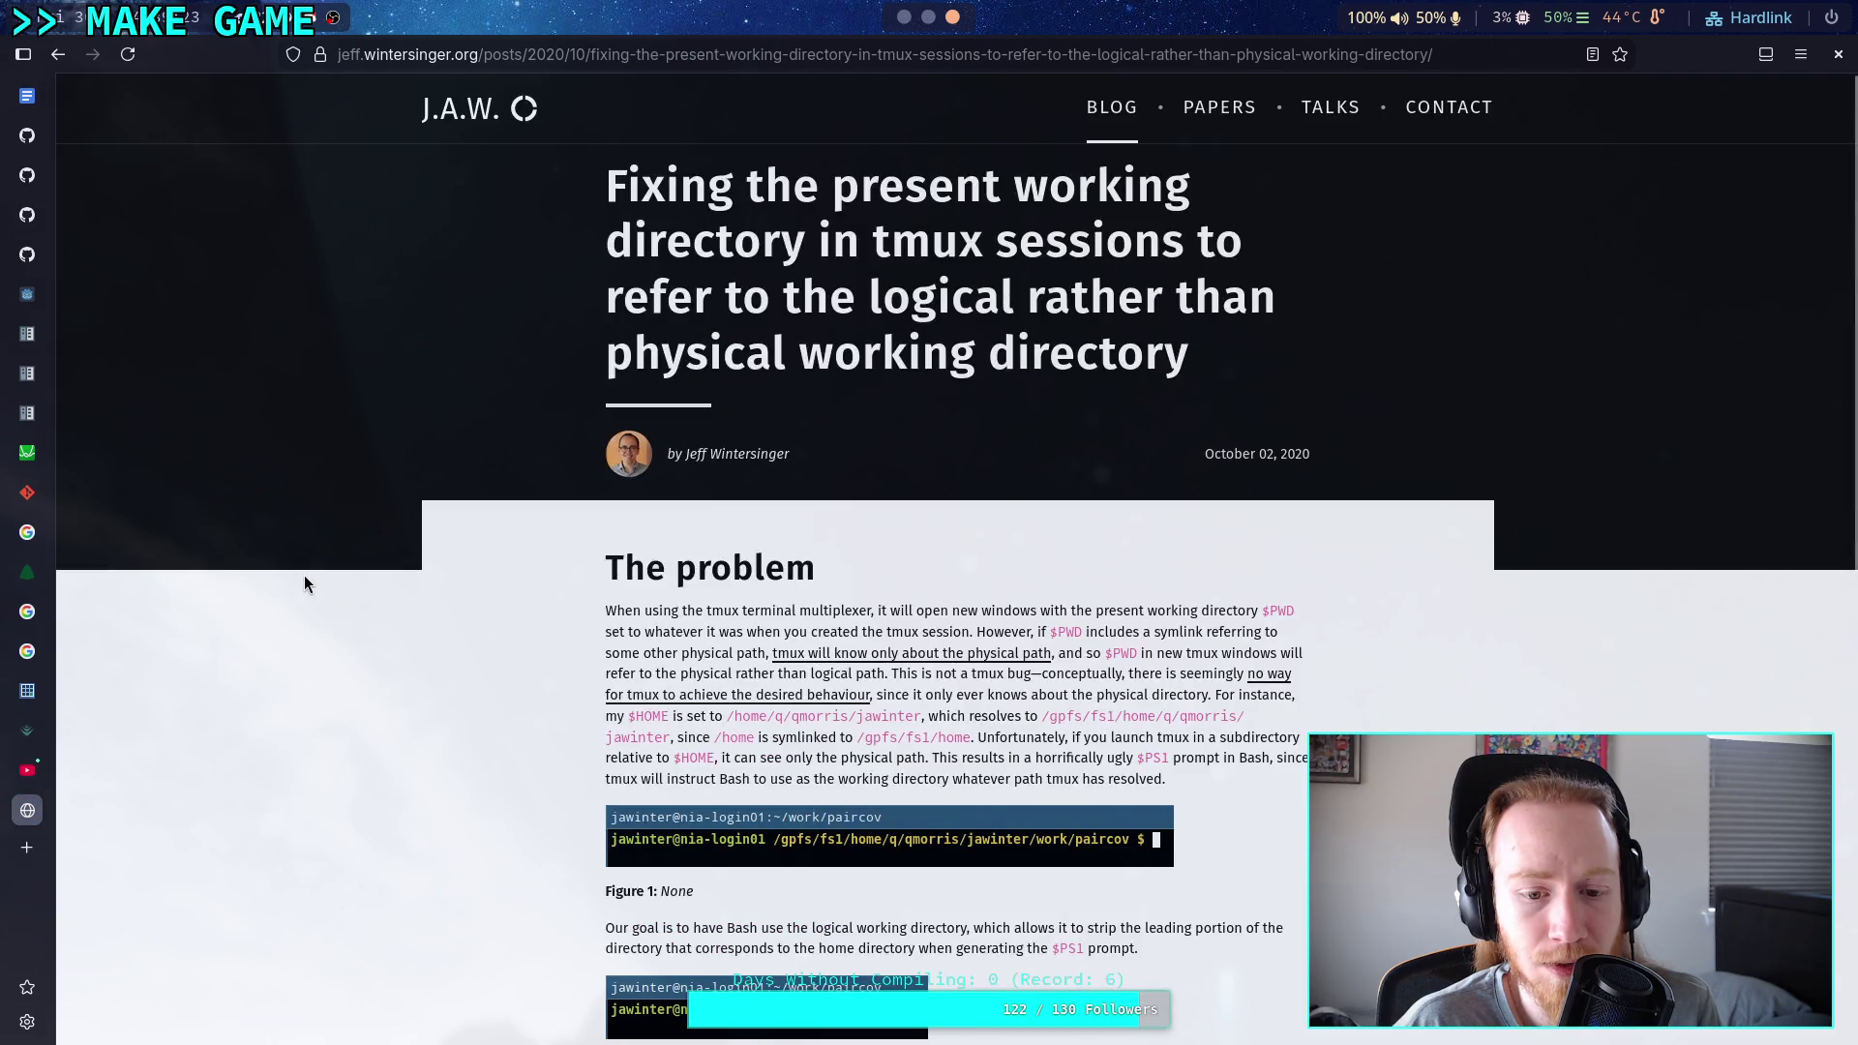
scroll(304, 575, down, 5)
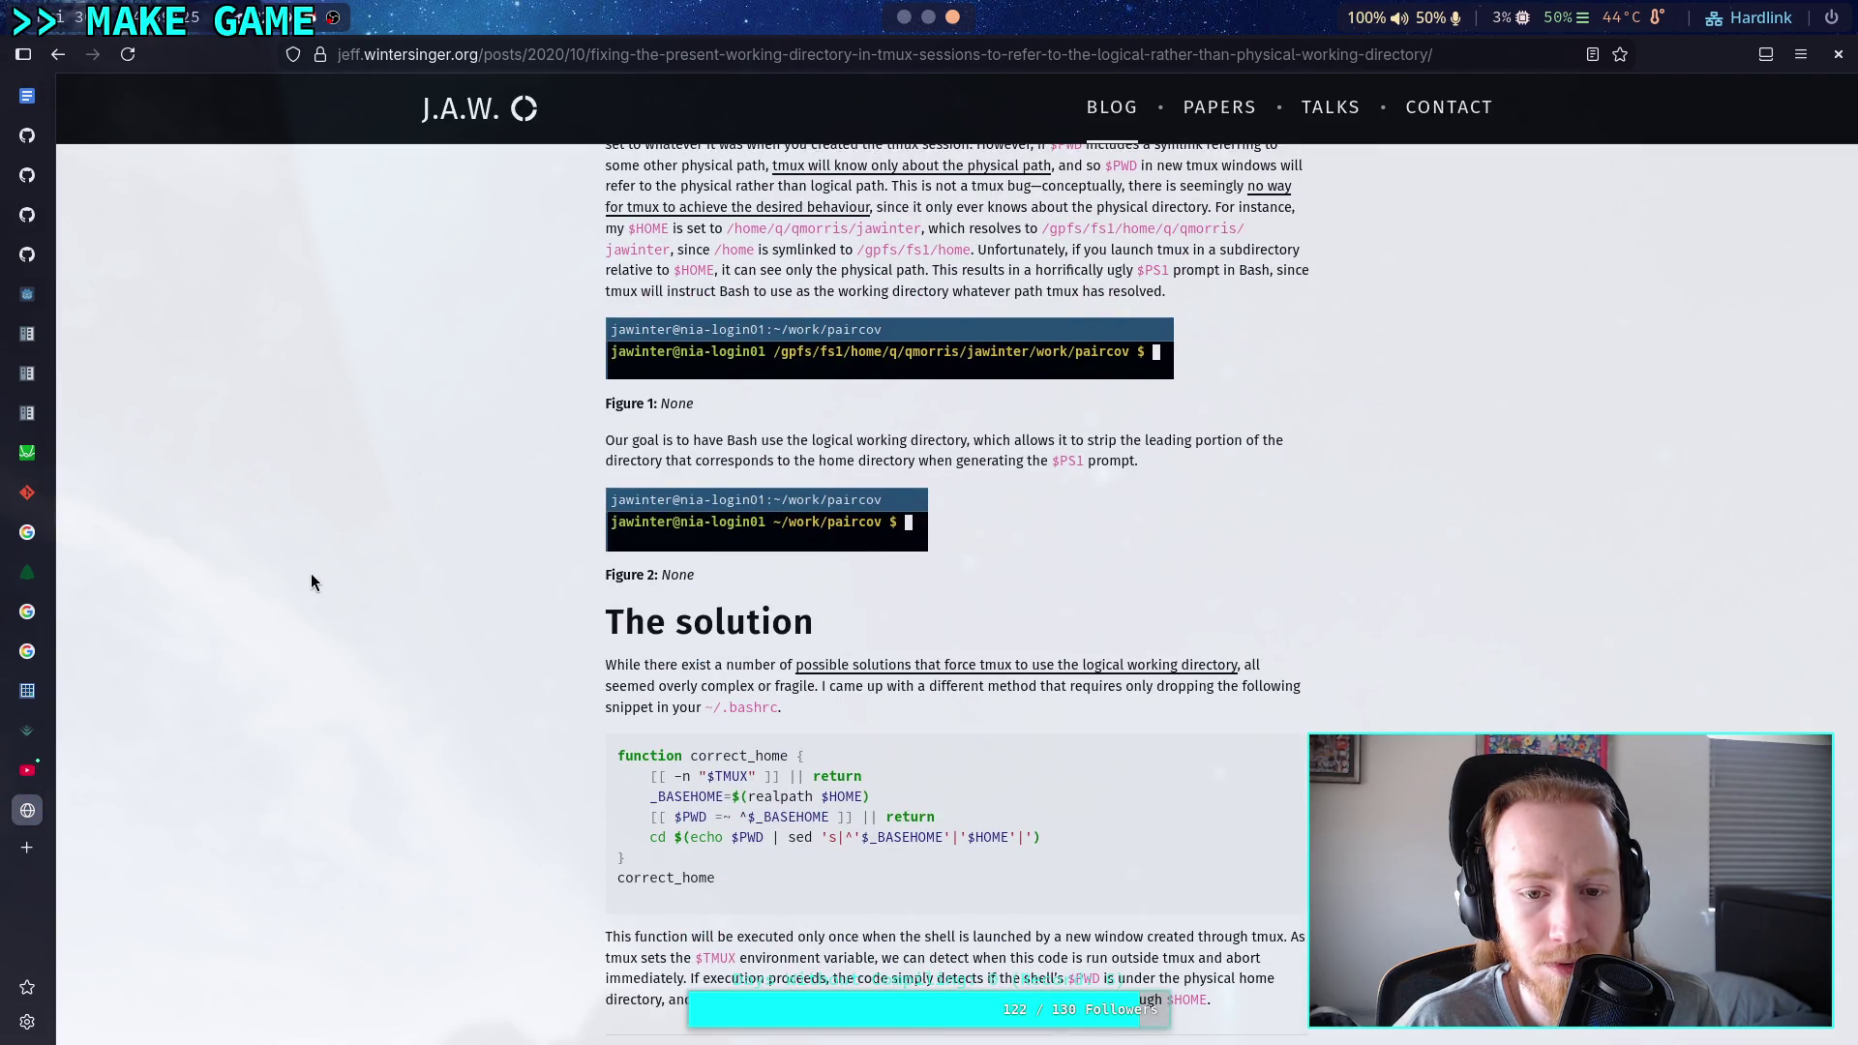
scroll(315, 574, down, 2)
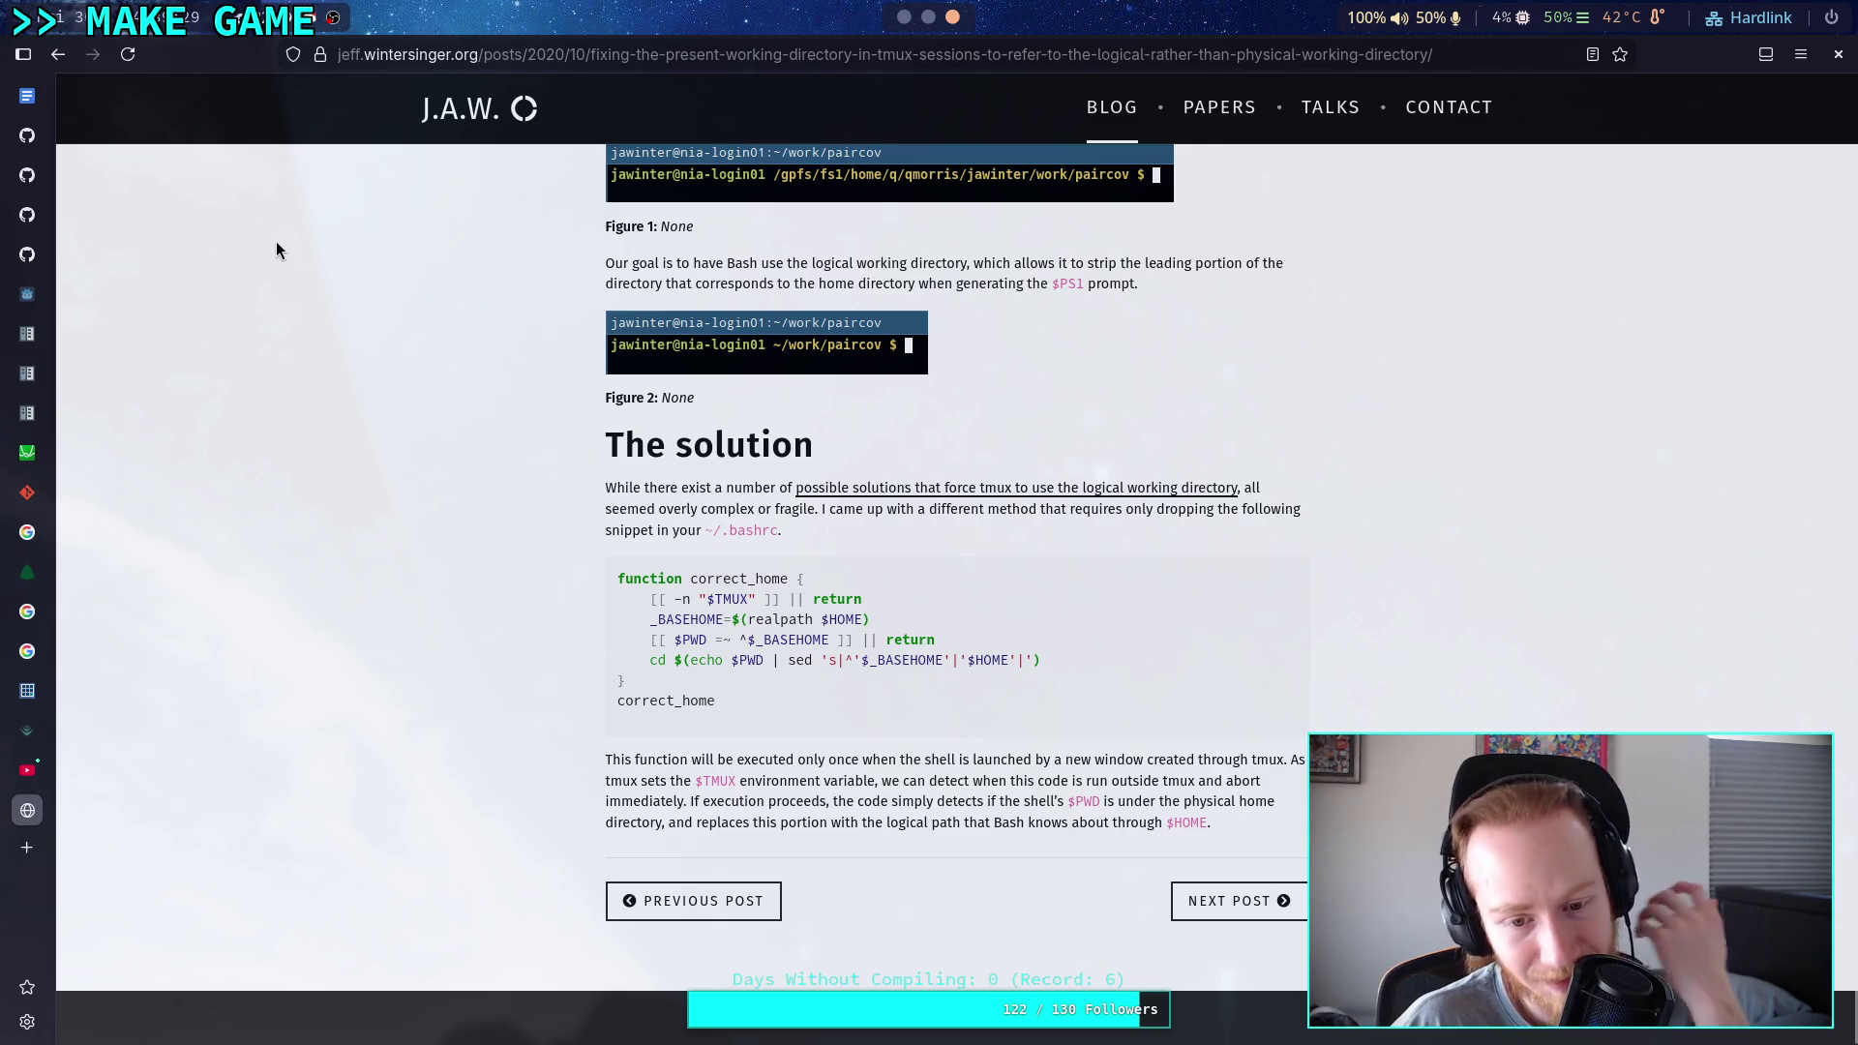
click(50, 46)
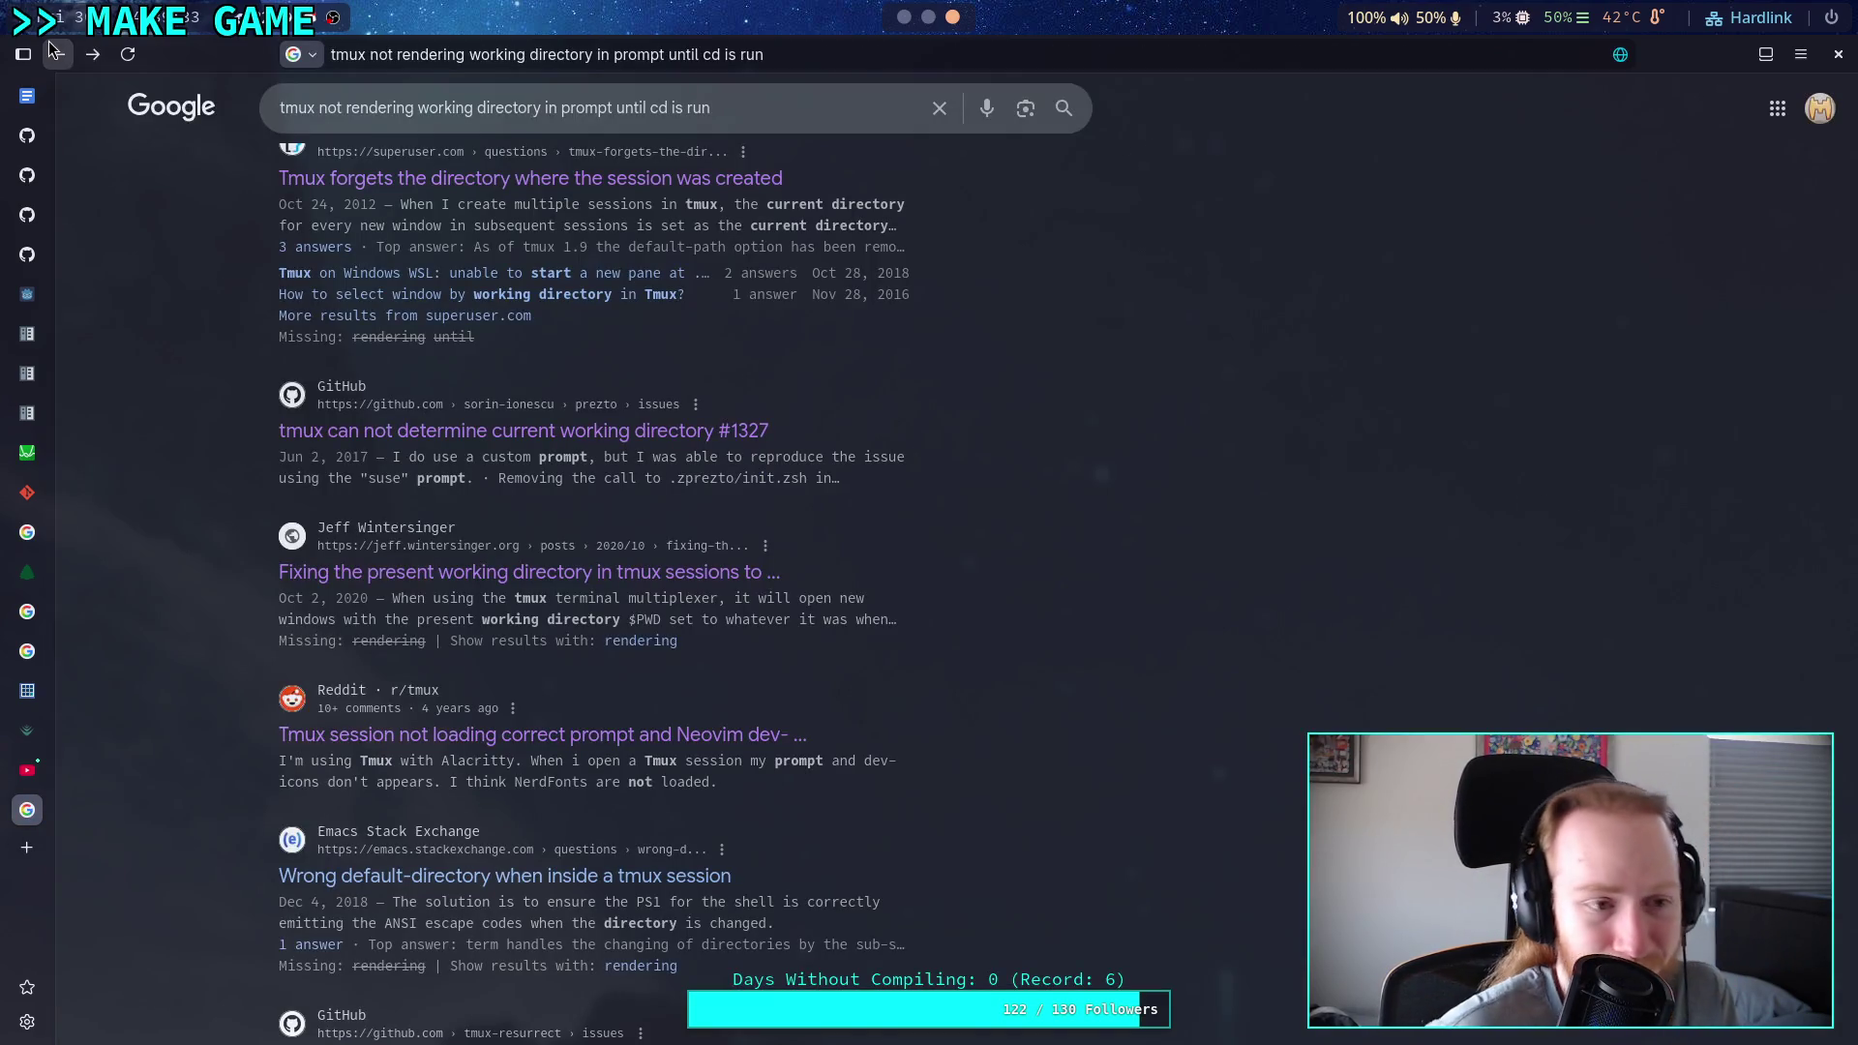
Step: Expand and read the AI Overview's PROMPT_COMMAND tmux setenv fix, then close the Google tab
scroll(335, 478, up, 10)
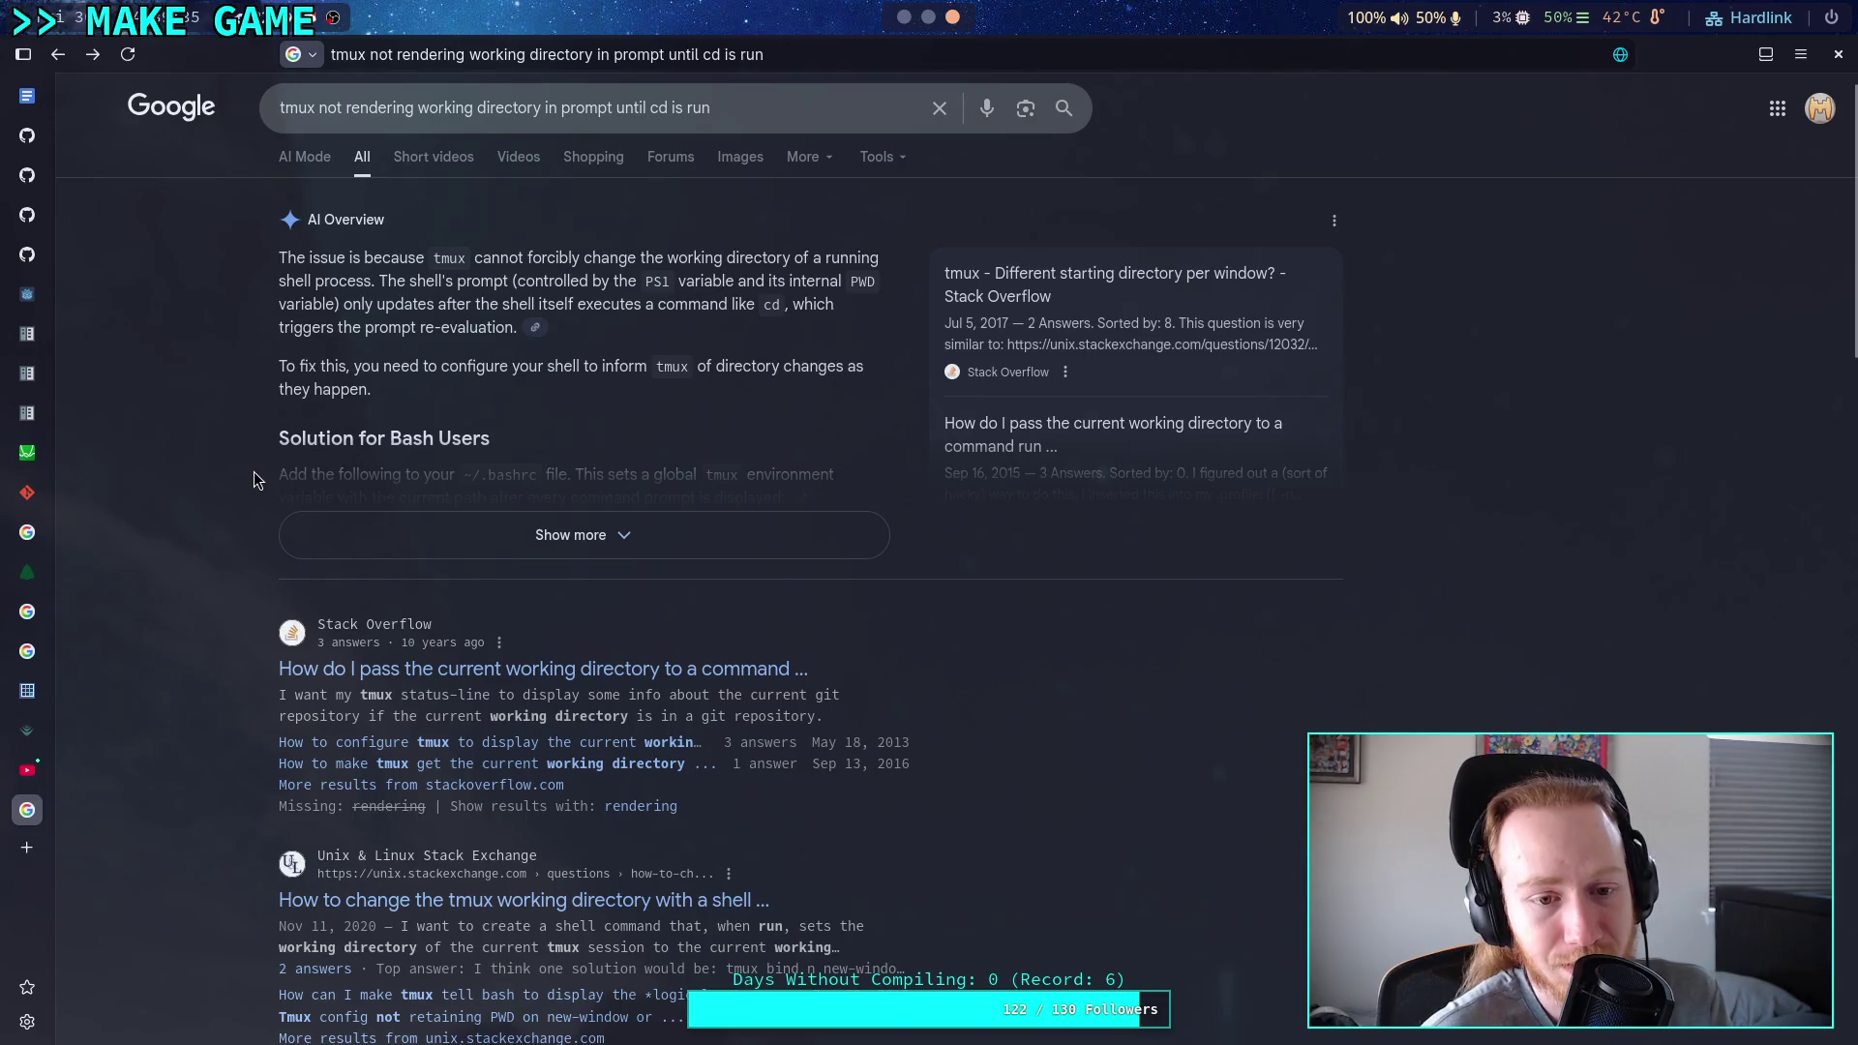
click(444, 521)
scroll(227, 585, down, 3)
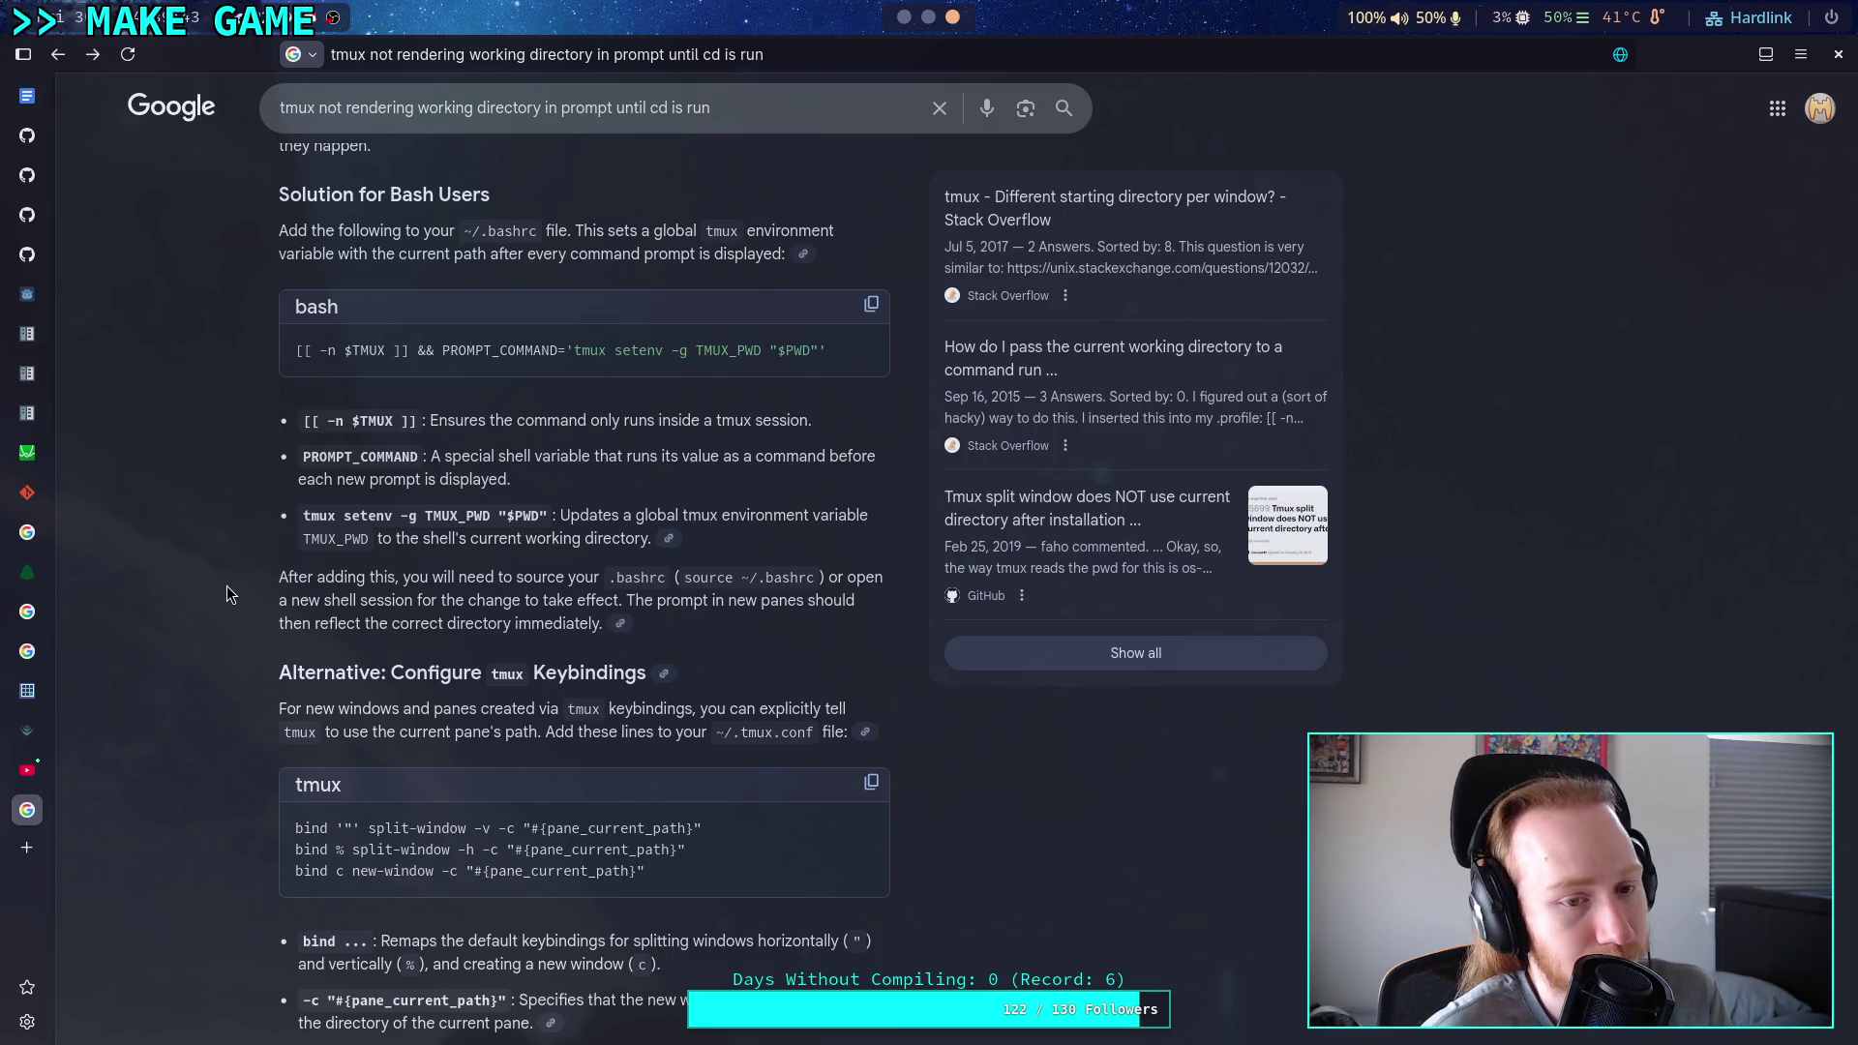
scroll(227, 585, down, 5)
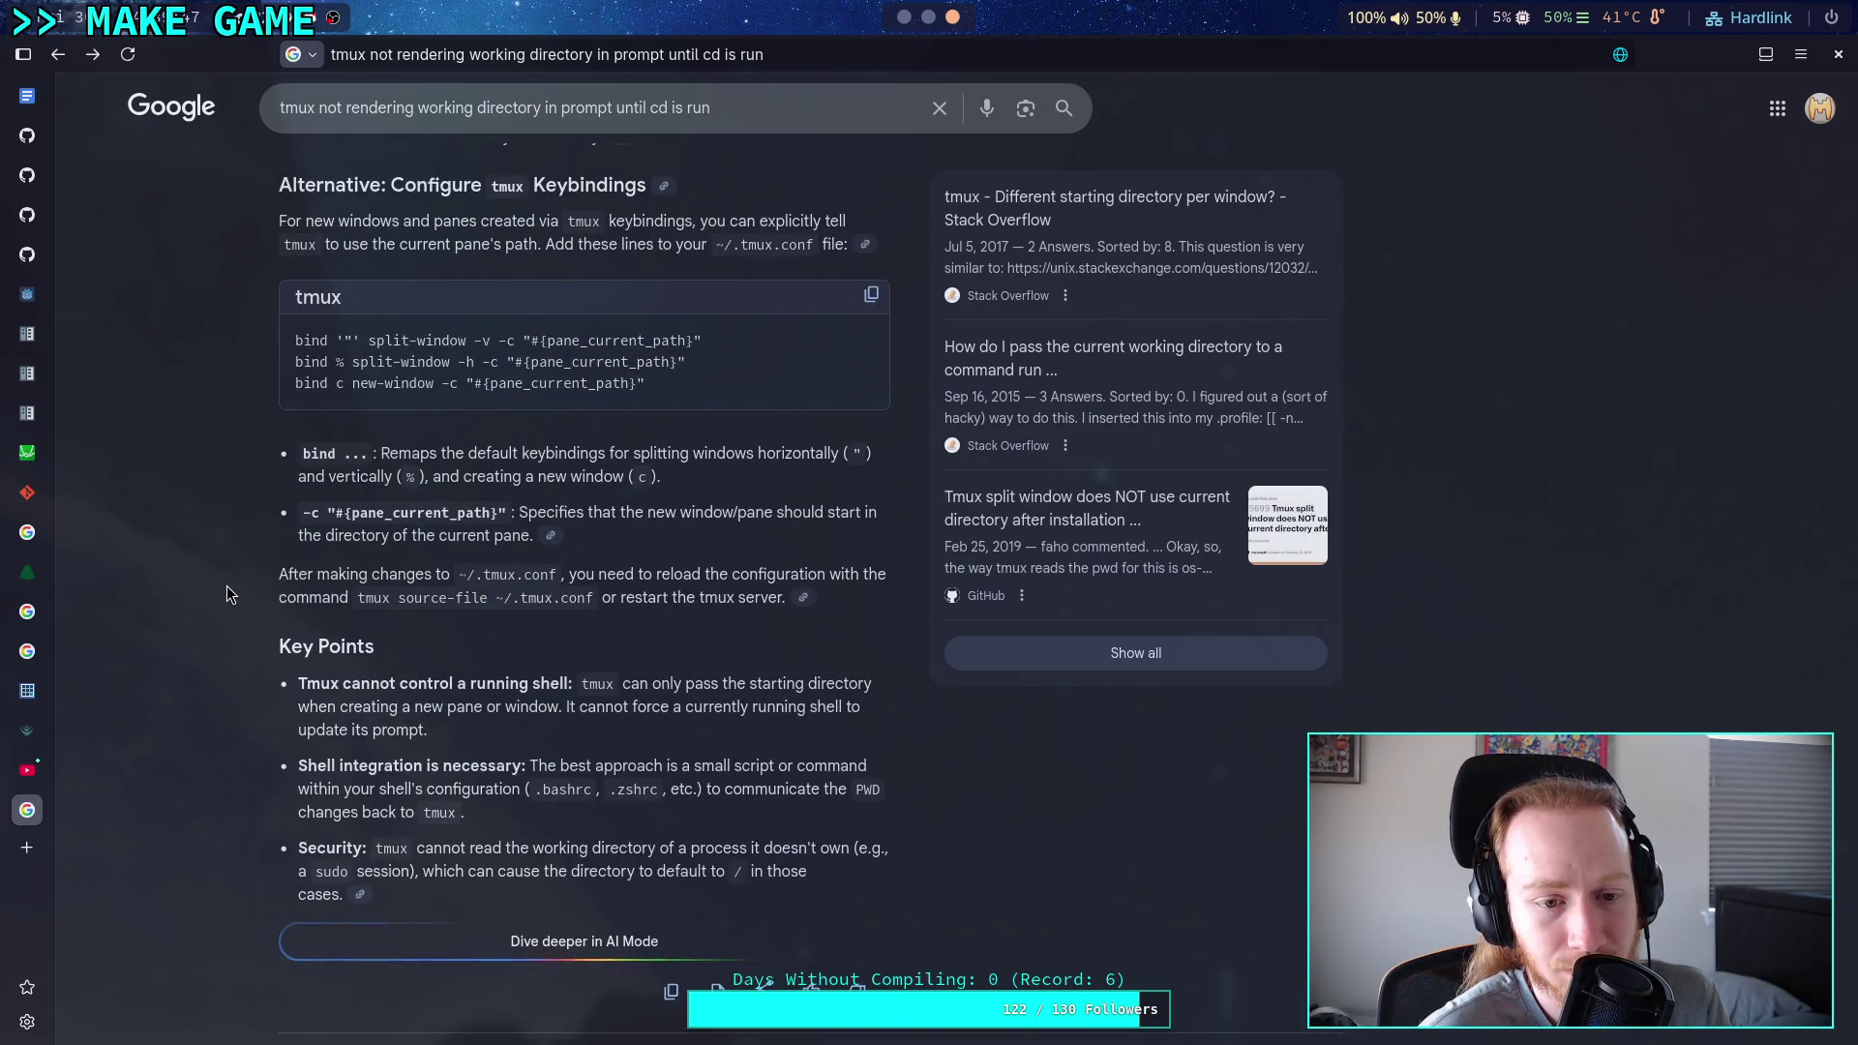
scroll(226, 584, down, 3)
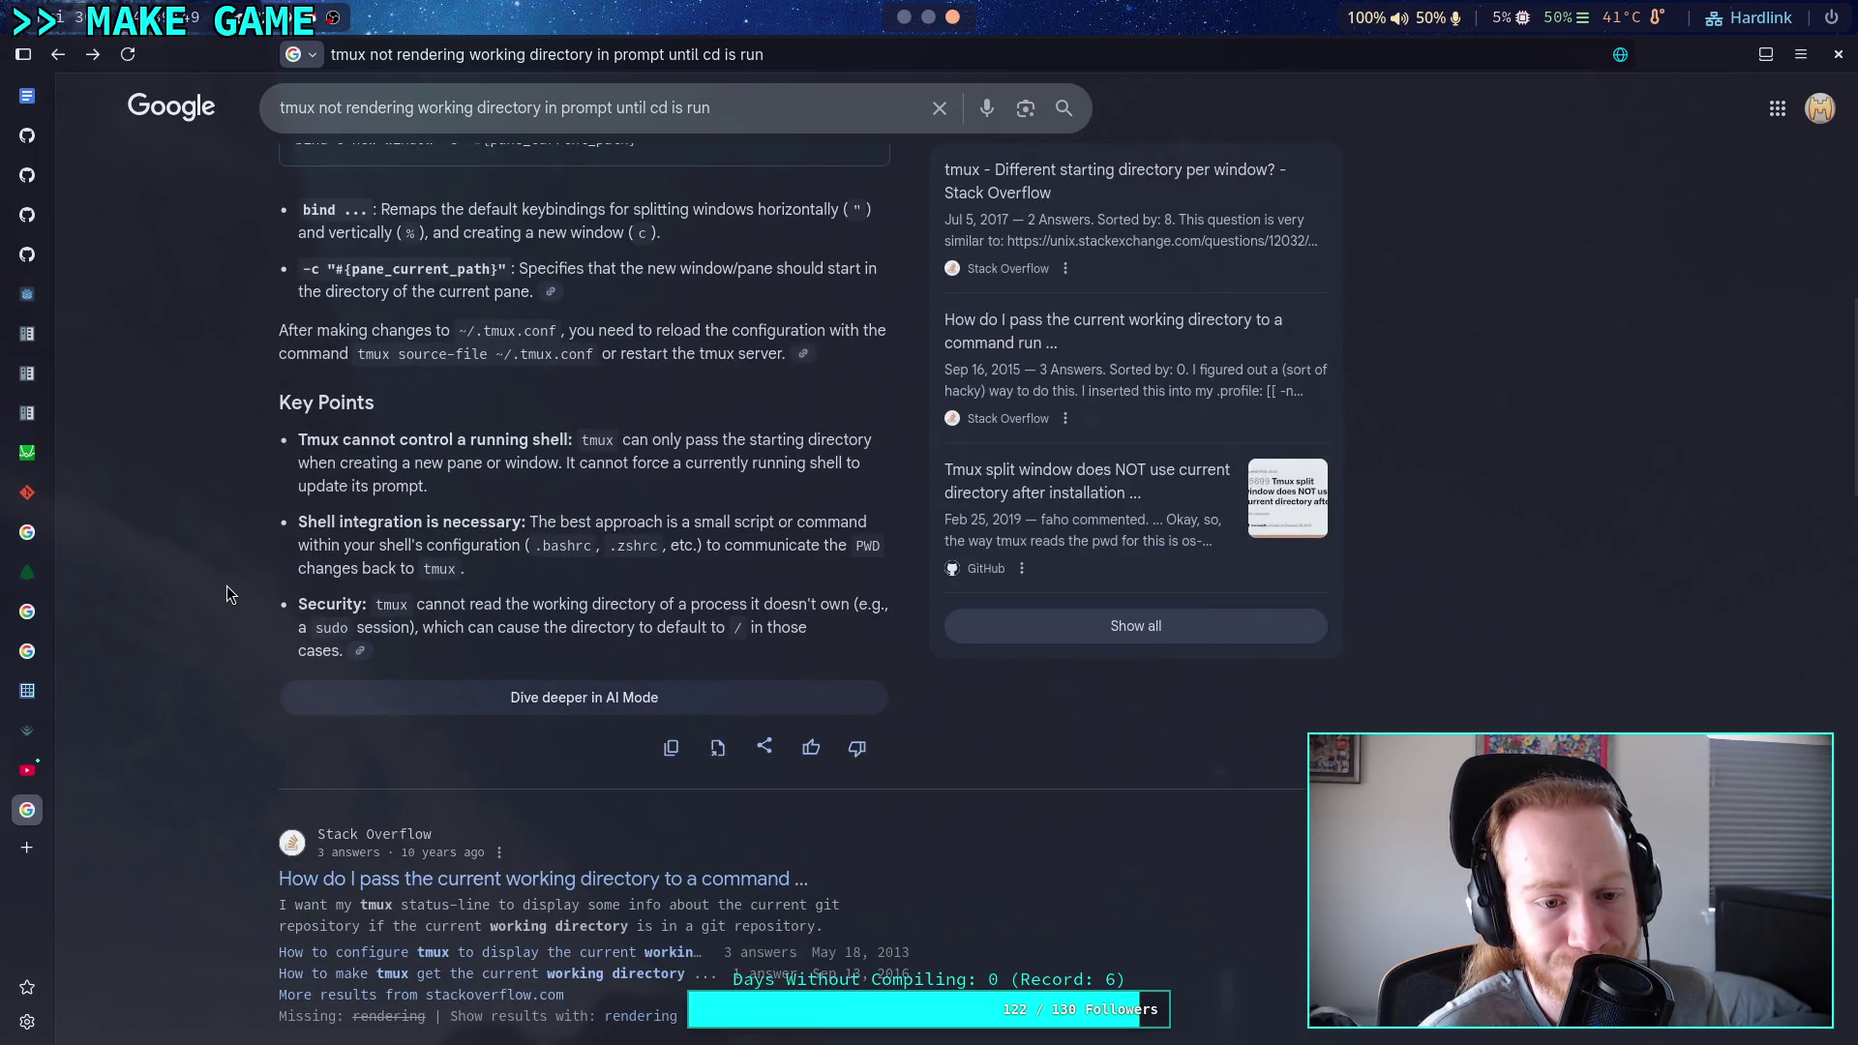
middle_click(17, 810)
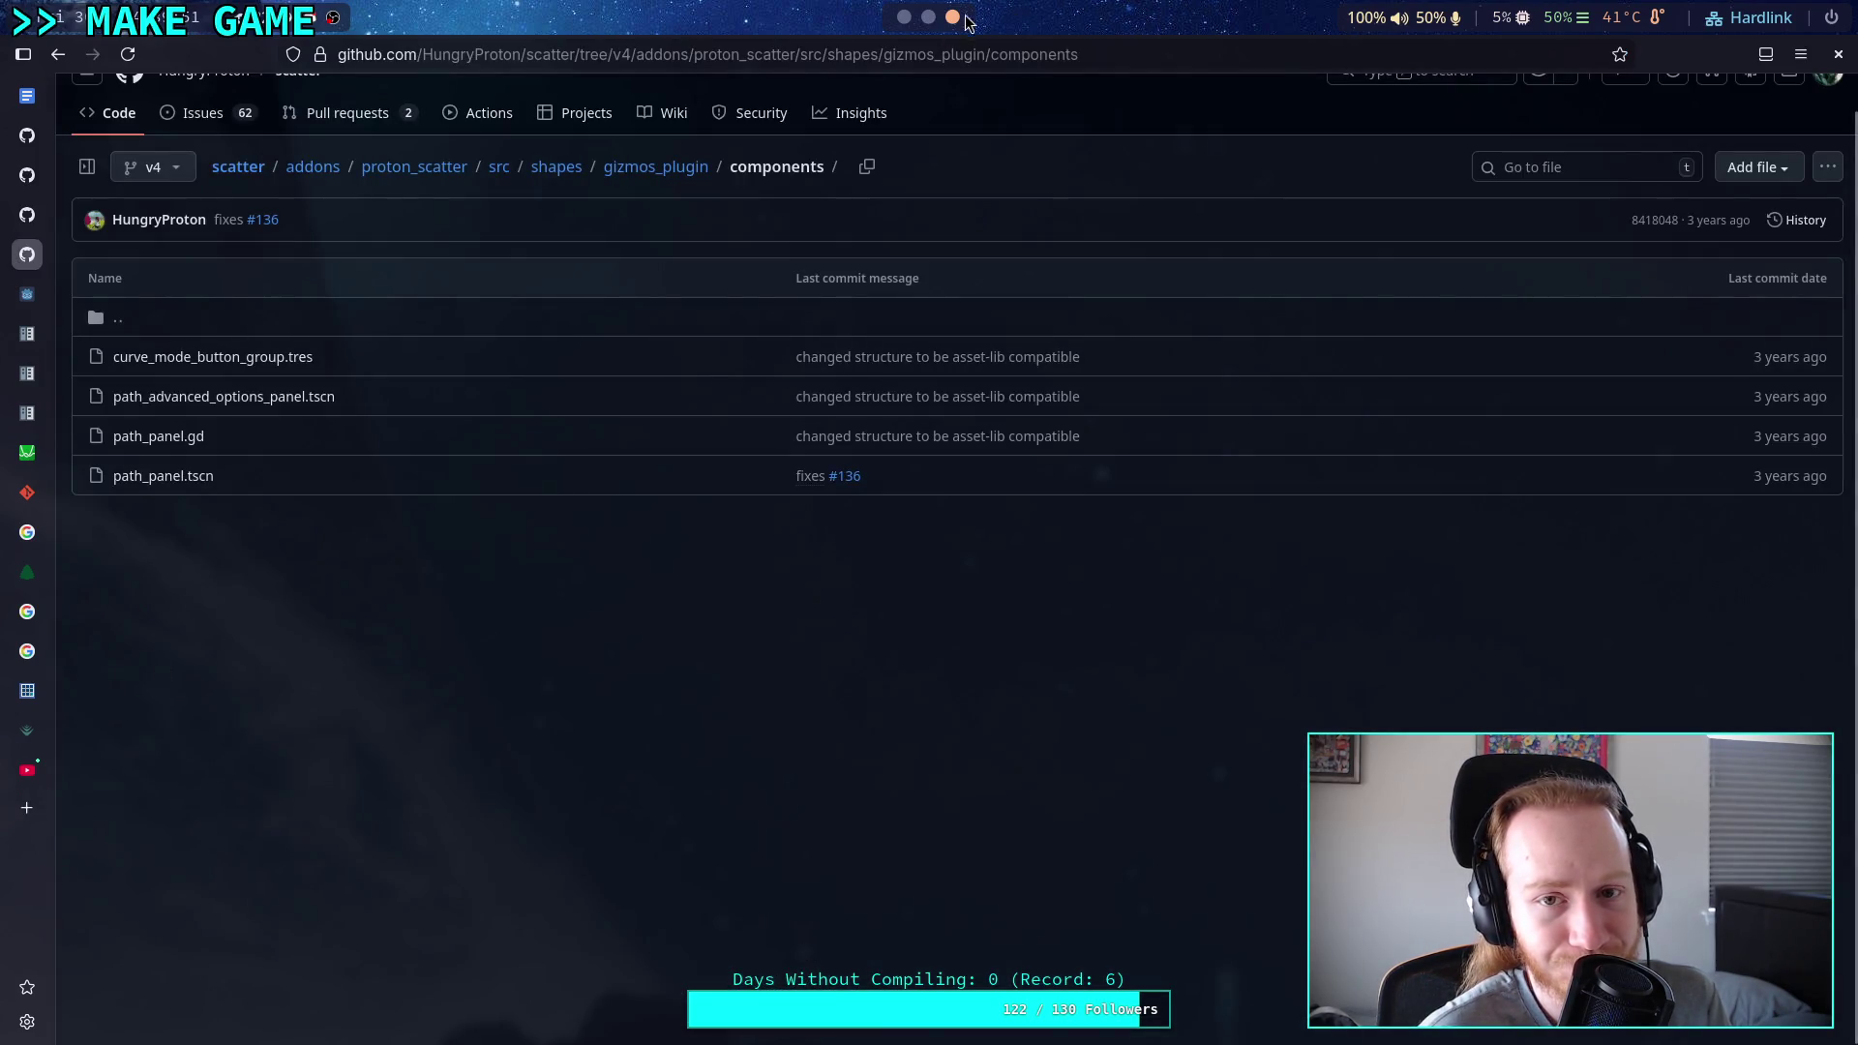
Step: Delete the stray 'ahhhh' from the .bashrc PS1 line, save the file, and quit Neovim
click(929, 16)
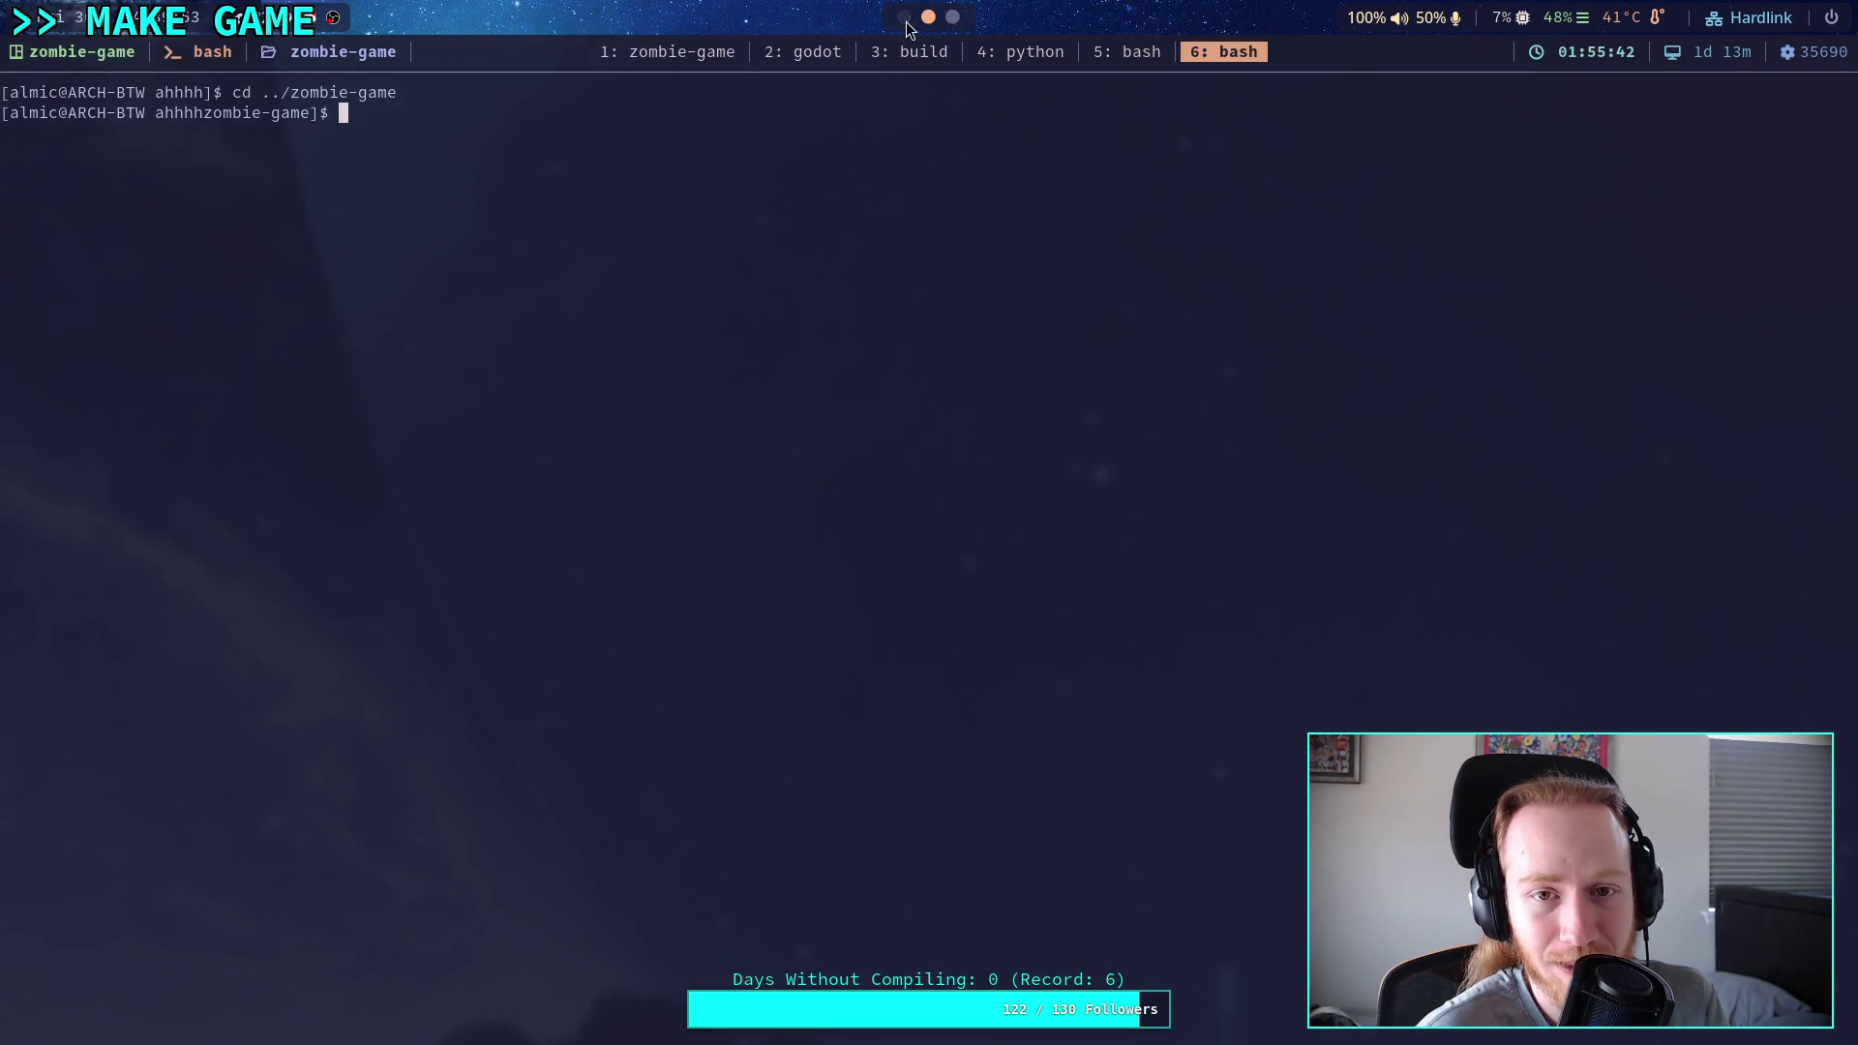
click(654, 57)
key(a)
key(BackSpace)
key(BackSpace)
key(BackSpace)
key(Escape)
text(:w)
key(Return)
scroll(410, 262, up, 10)
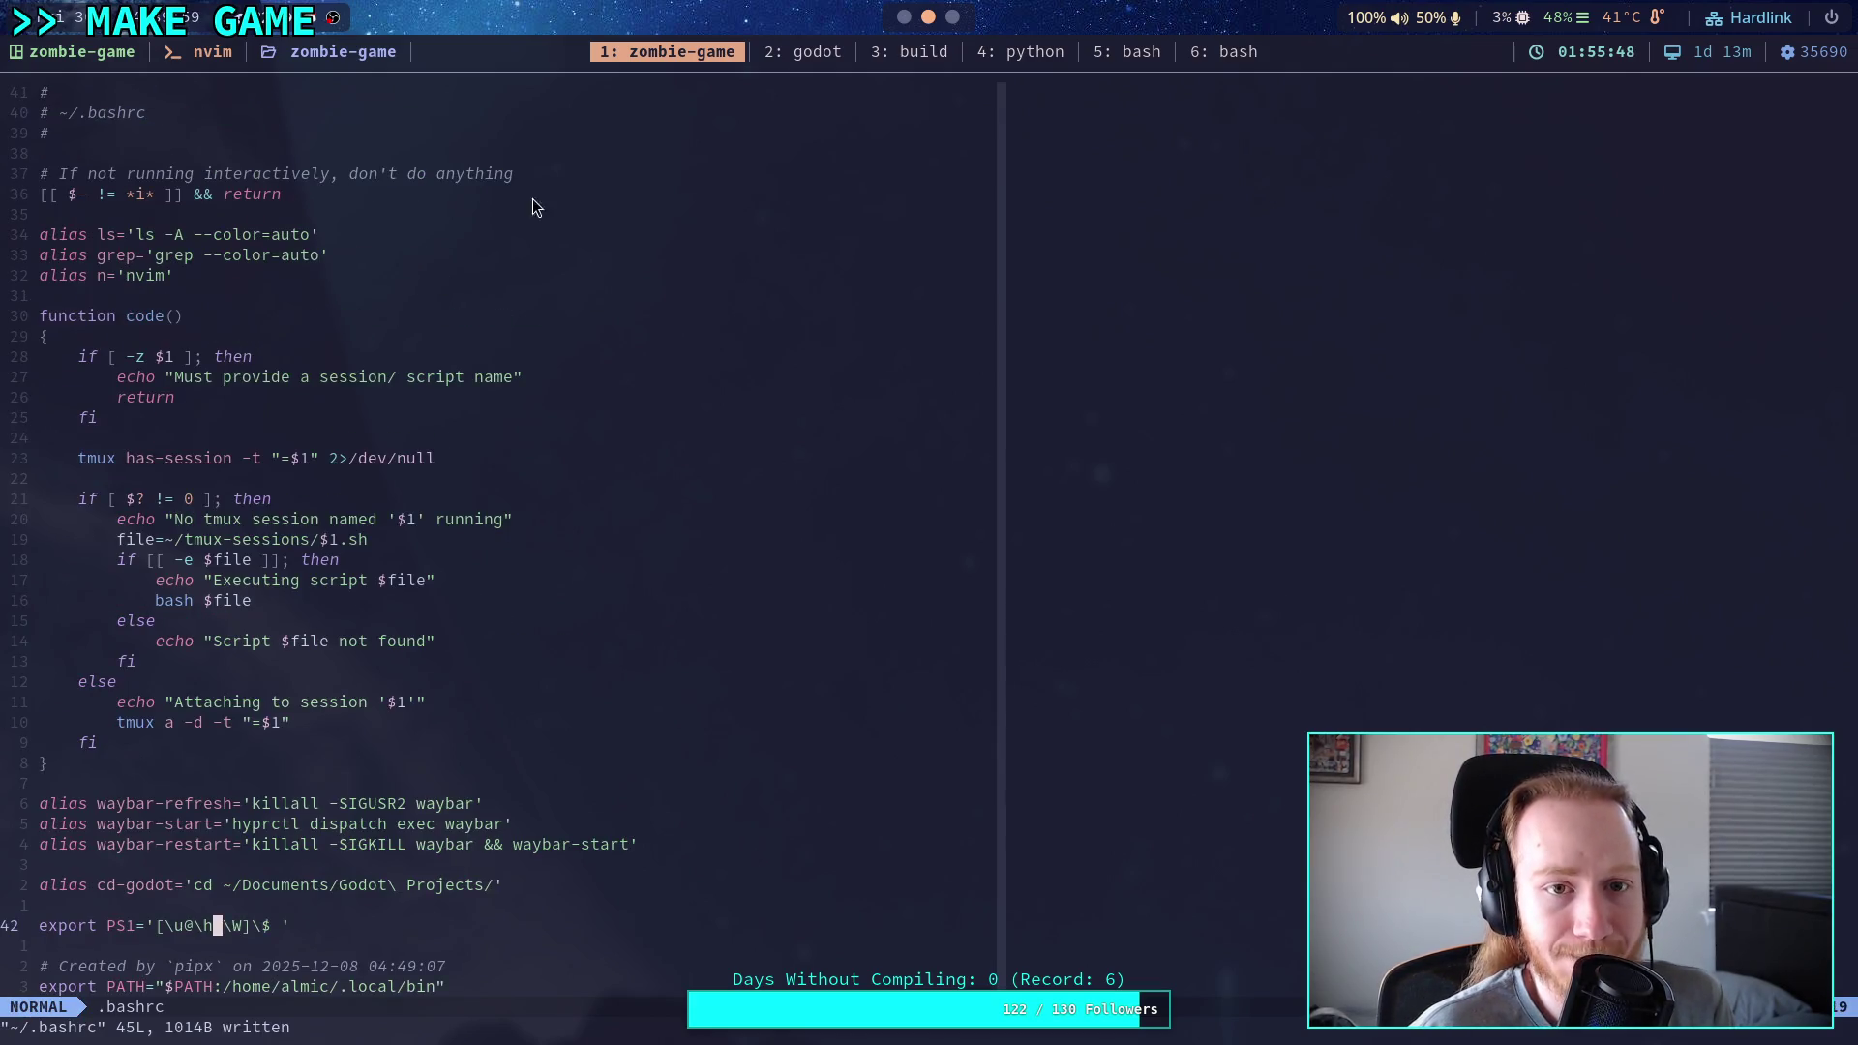
text(:q)
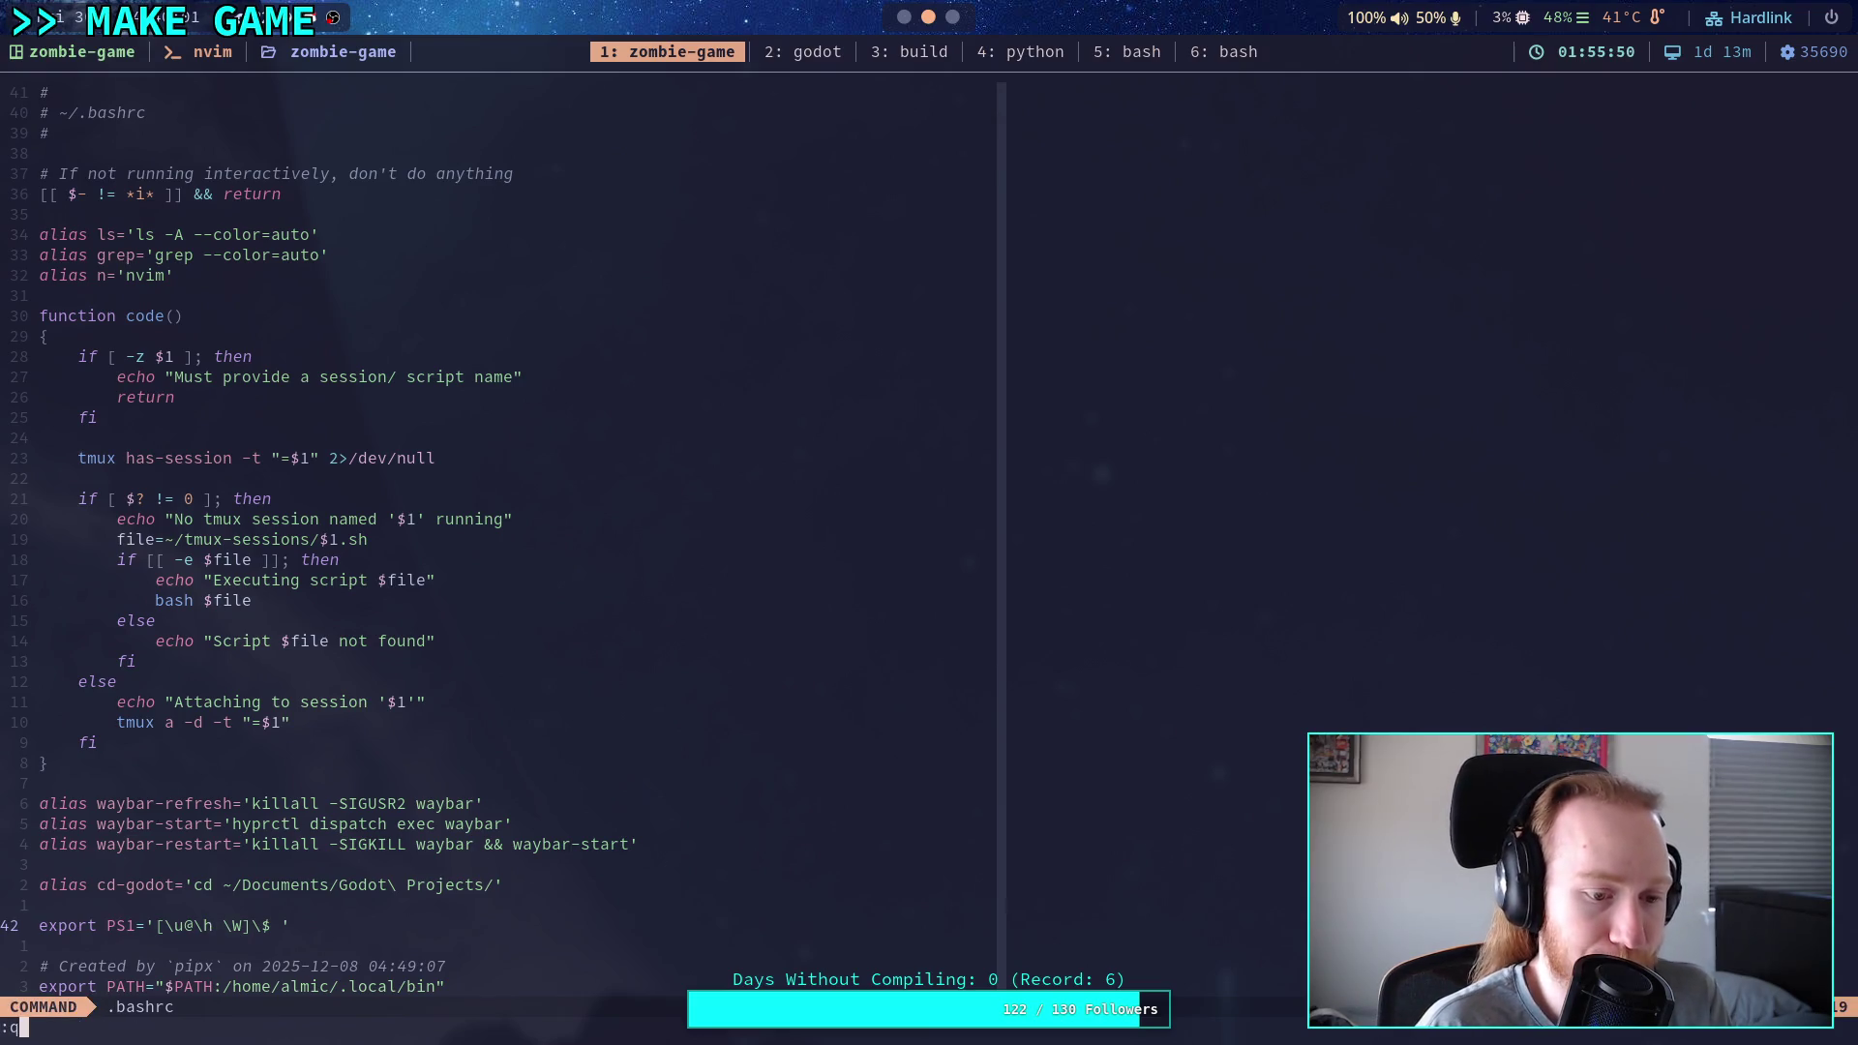
key(Return)
Step: Open ~/tmux-sessions/zombie-game.sh in Neovim by editing a recalled n command
key(Up)
key(Up)
key(Up)
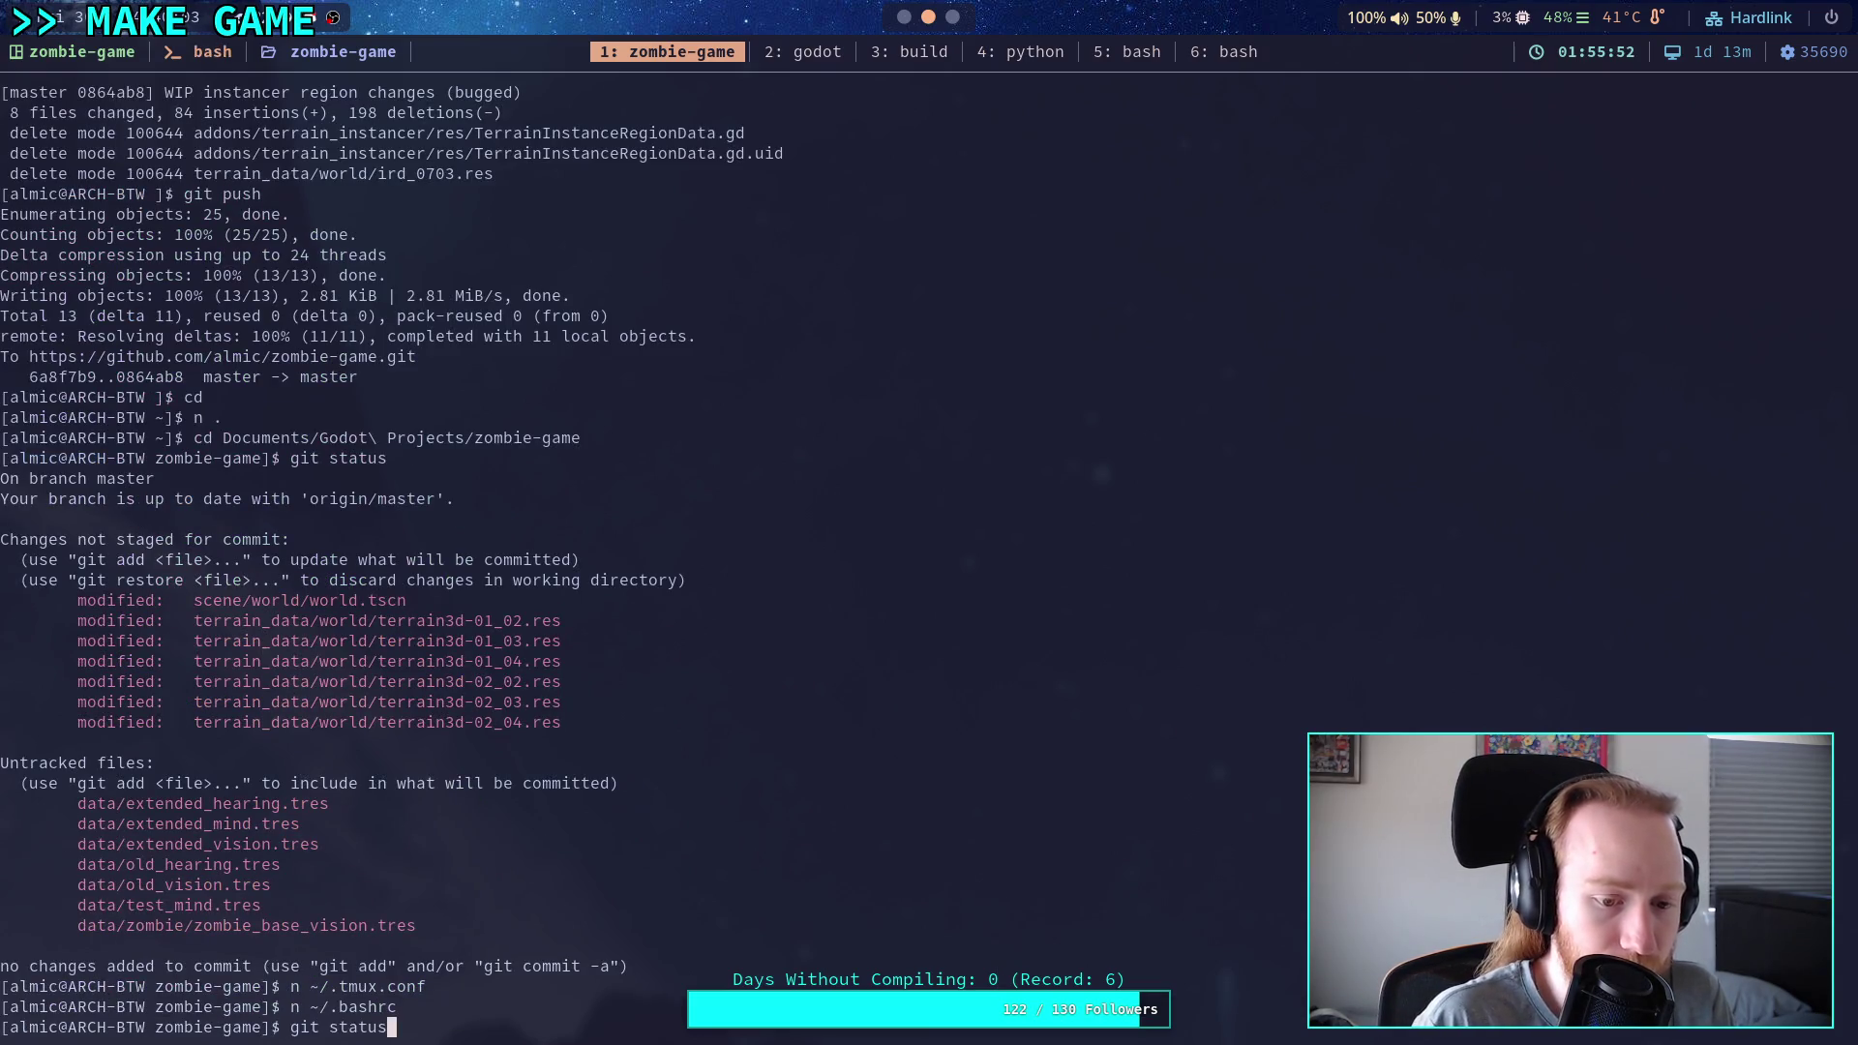
key(Up)
key(Up)
key(Up)
key(Up)
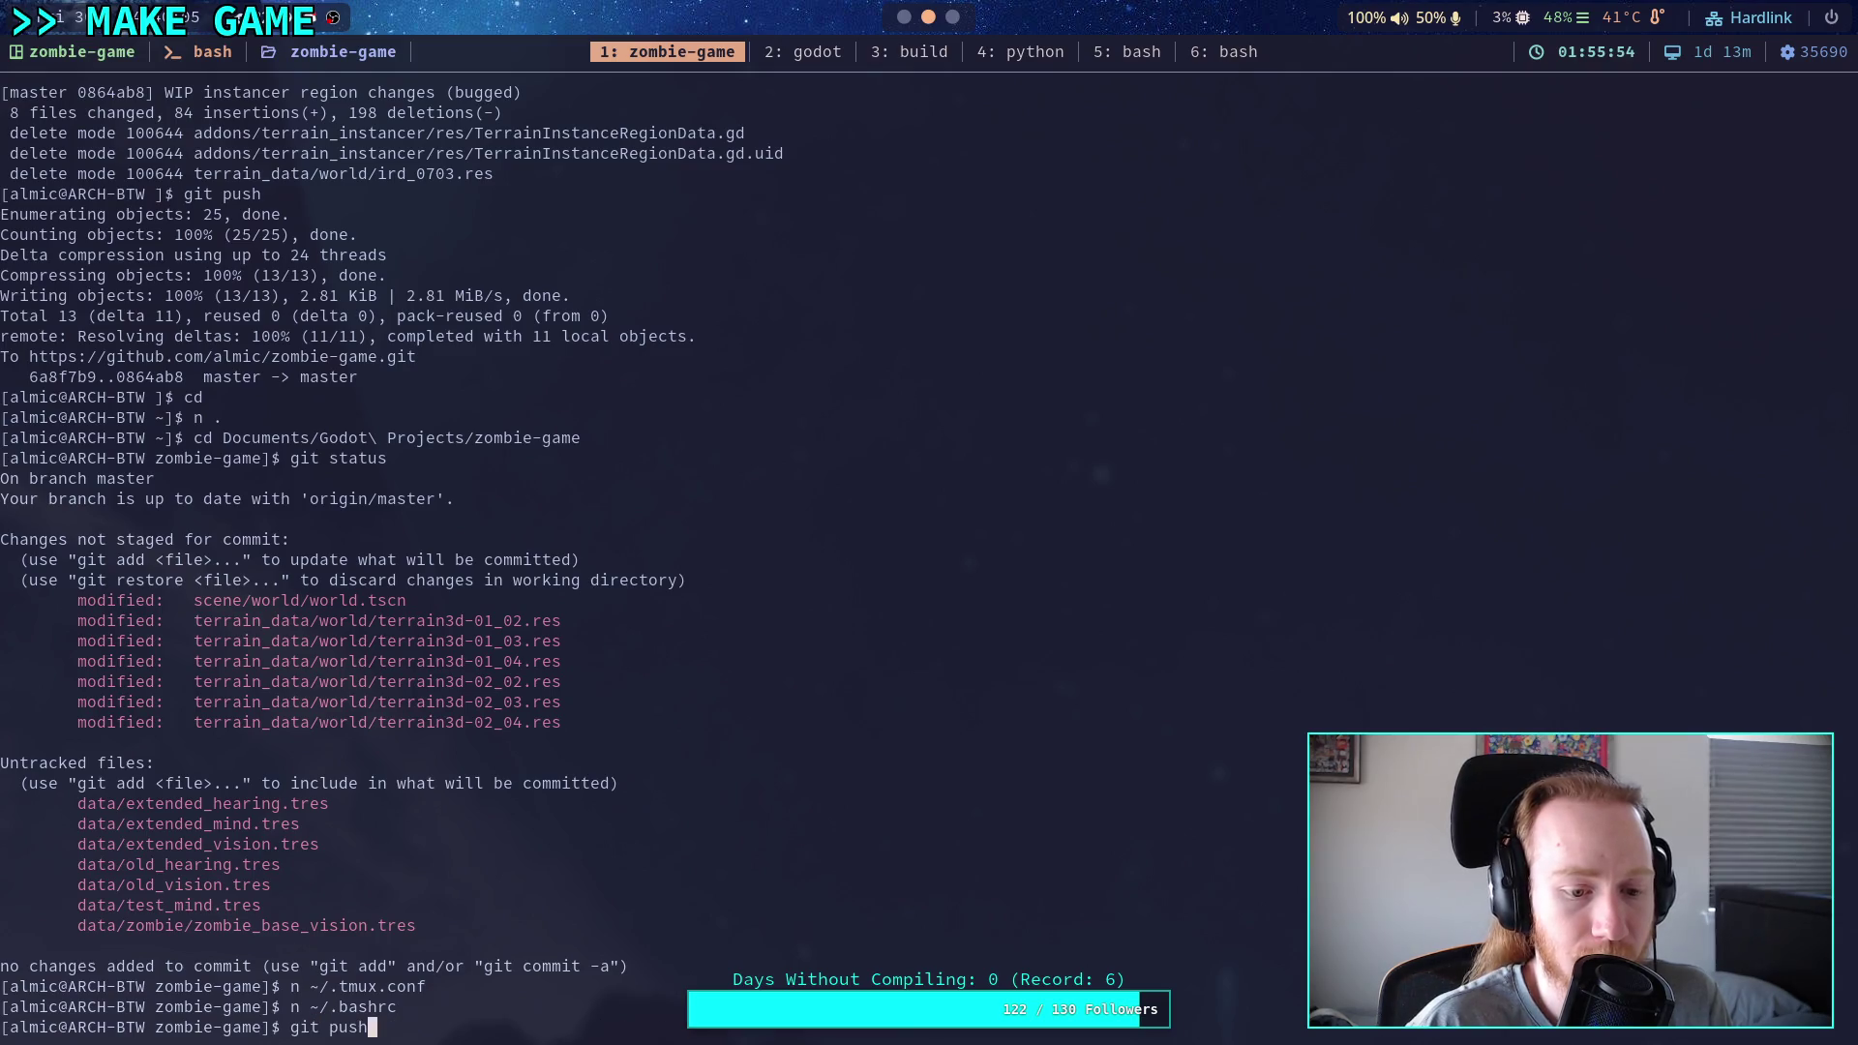
key(Down)
key(Down)
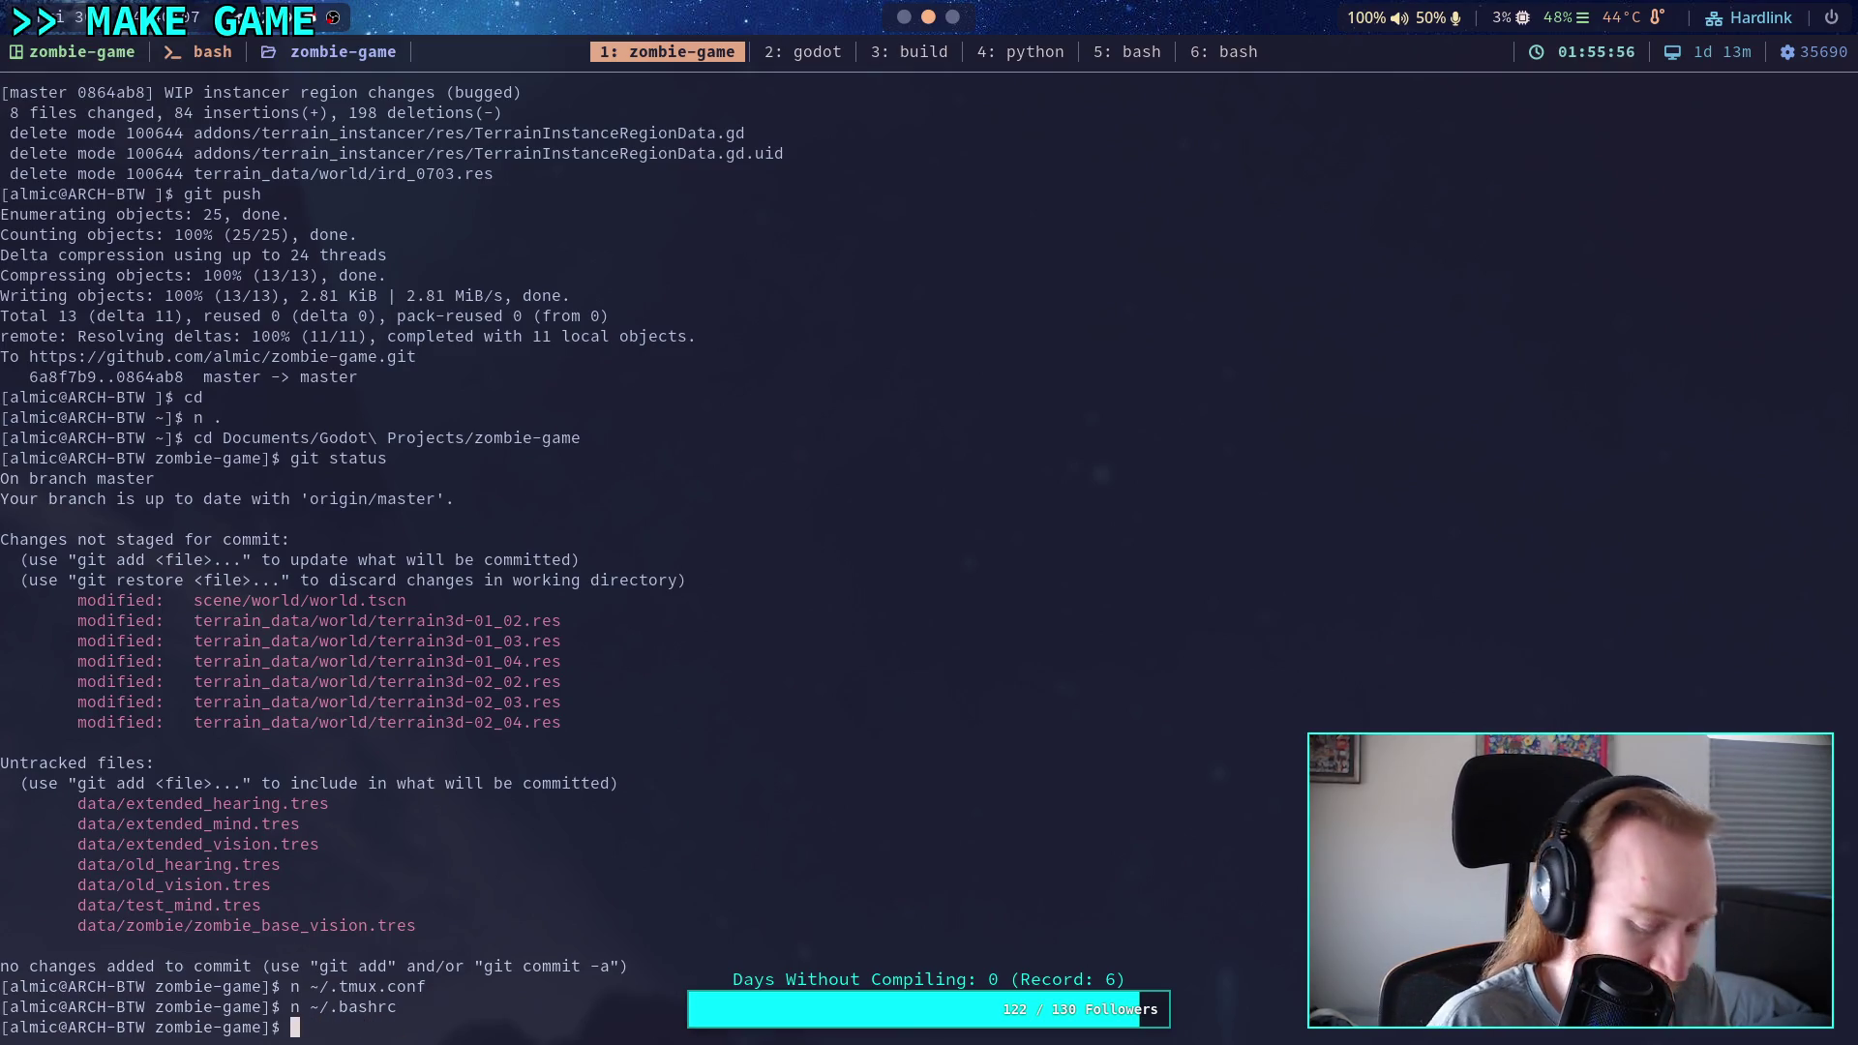
key(BackSpace)
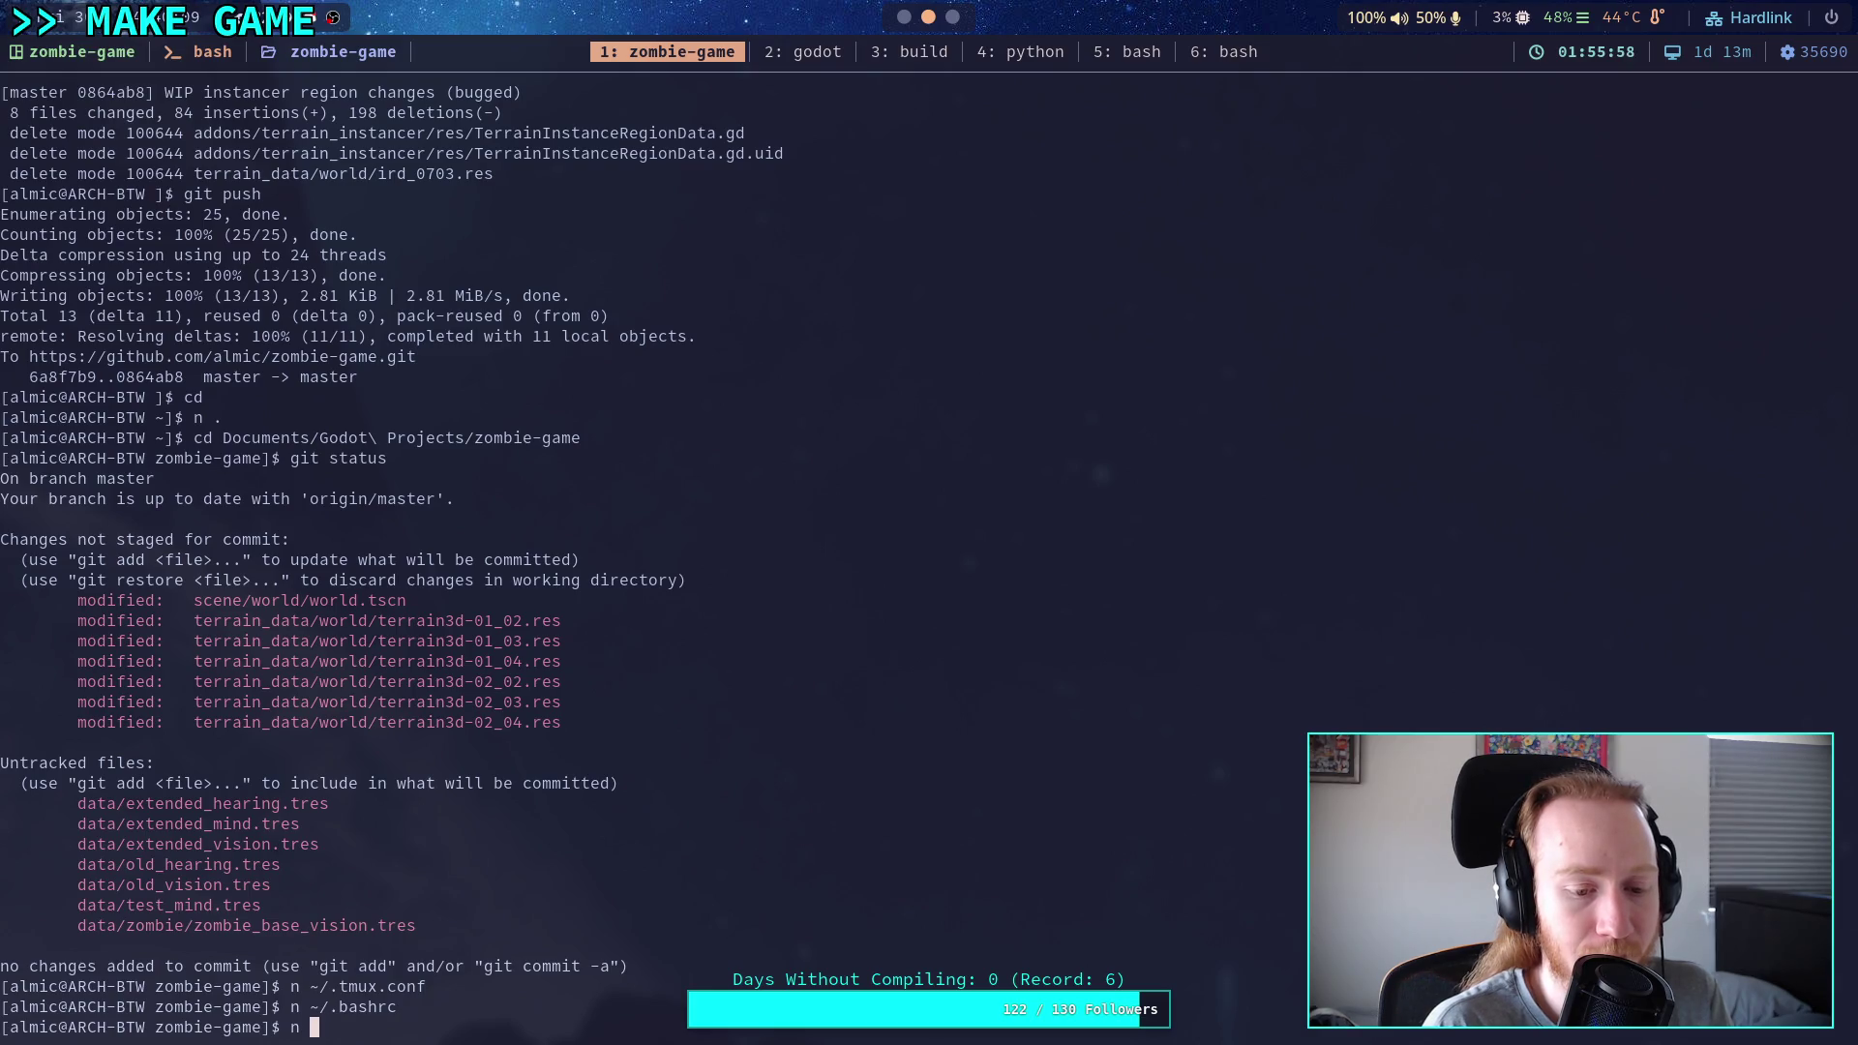
text(~)
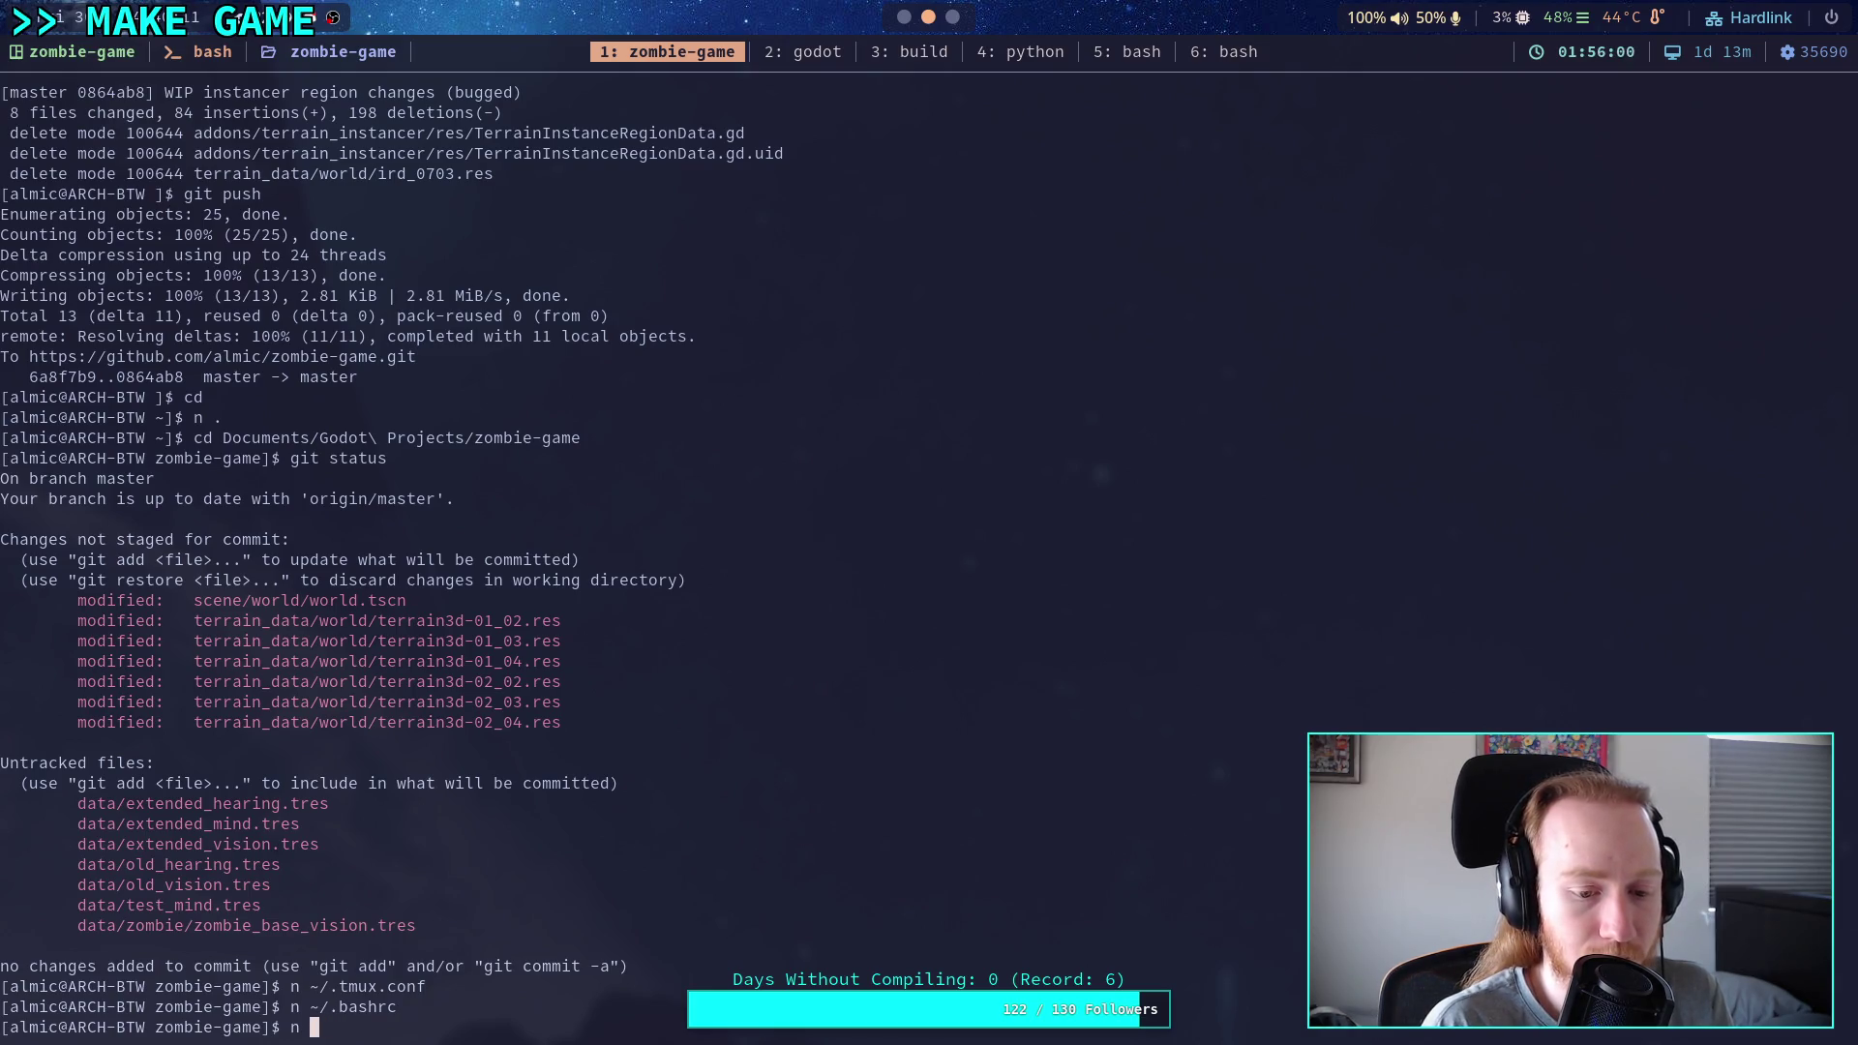
text(/tme)
key(Tab)
text(zo)
key(Tab)
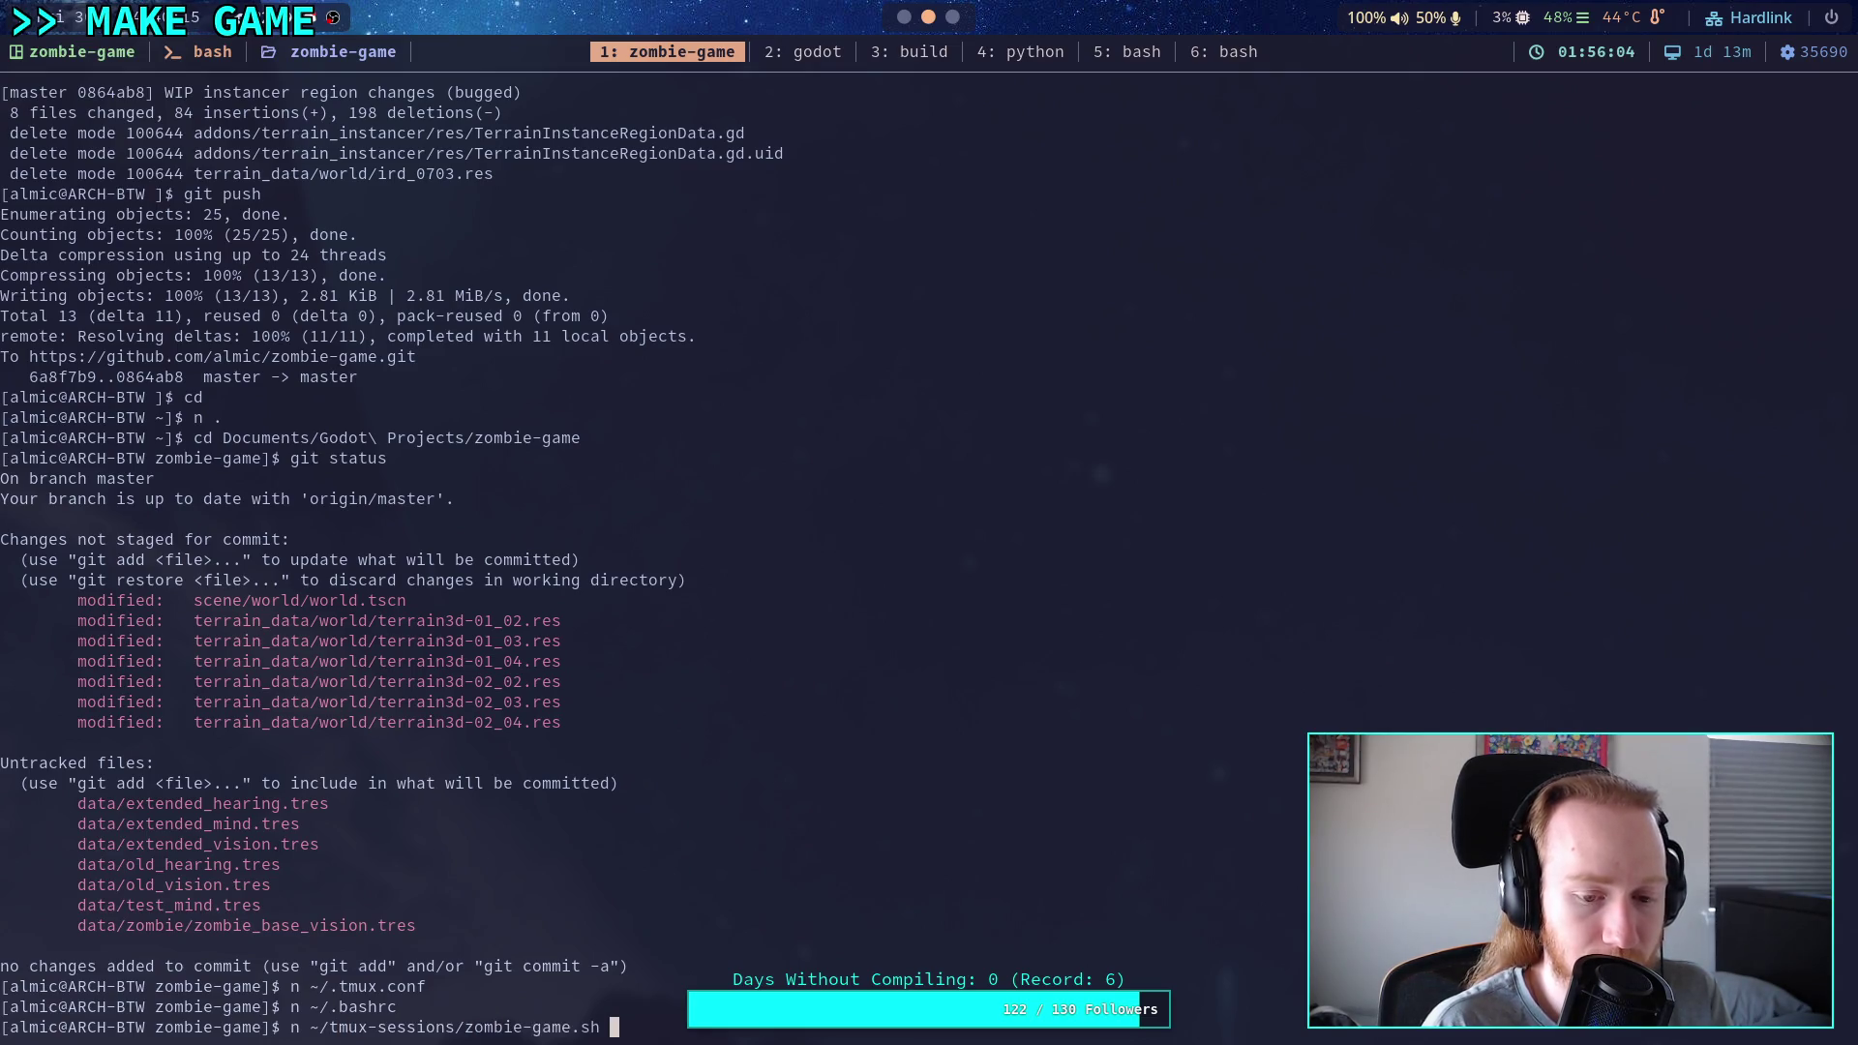
key(Return)
Step: Open a blank line below the 'tmux new -d' line in zombie-game.sh
key(6)
key(j)
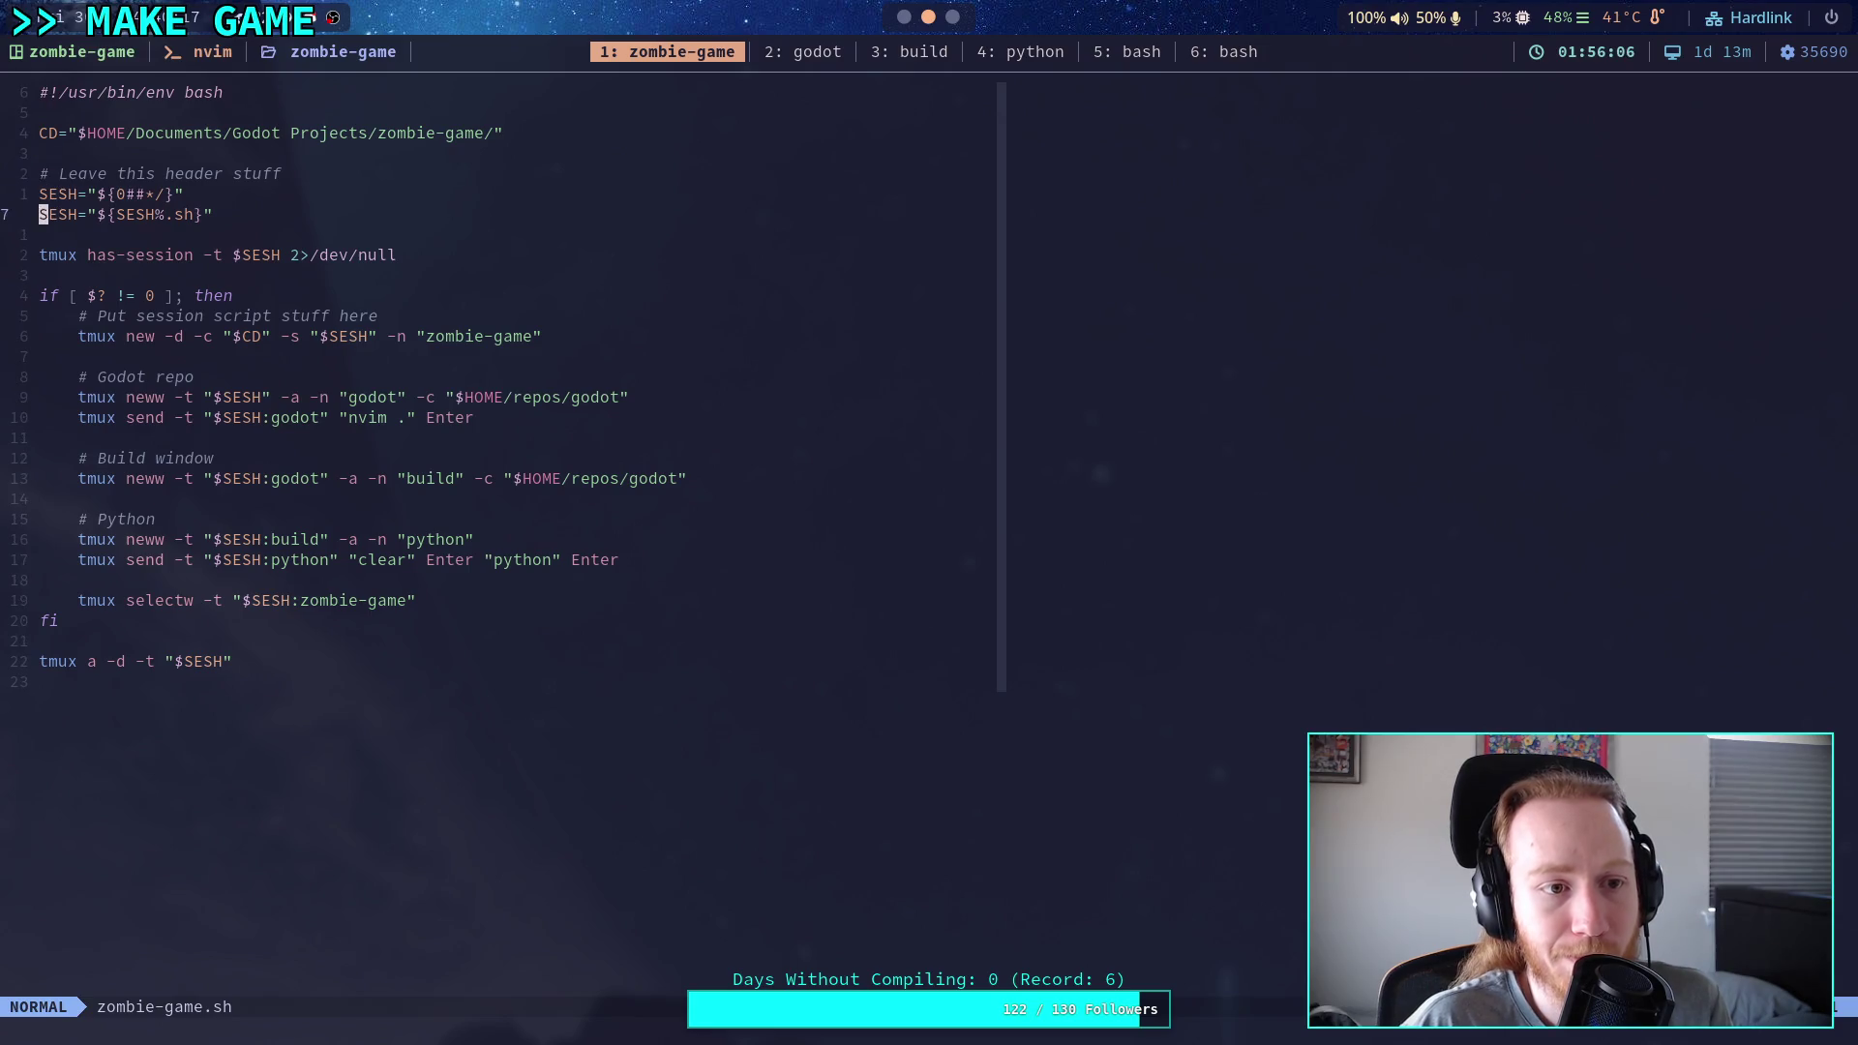
key(j)
key(j)
key(j)
key(o)
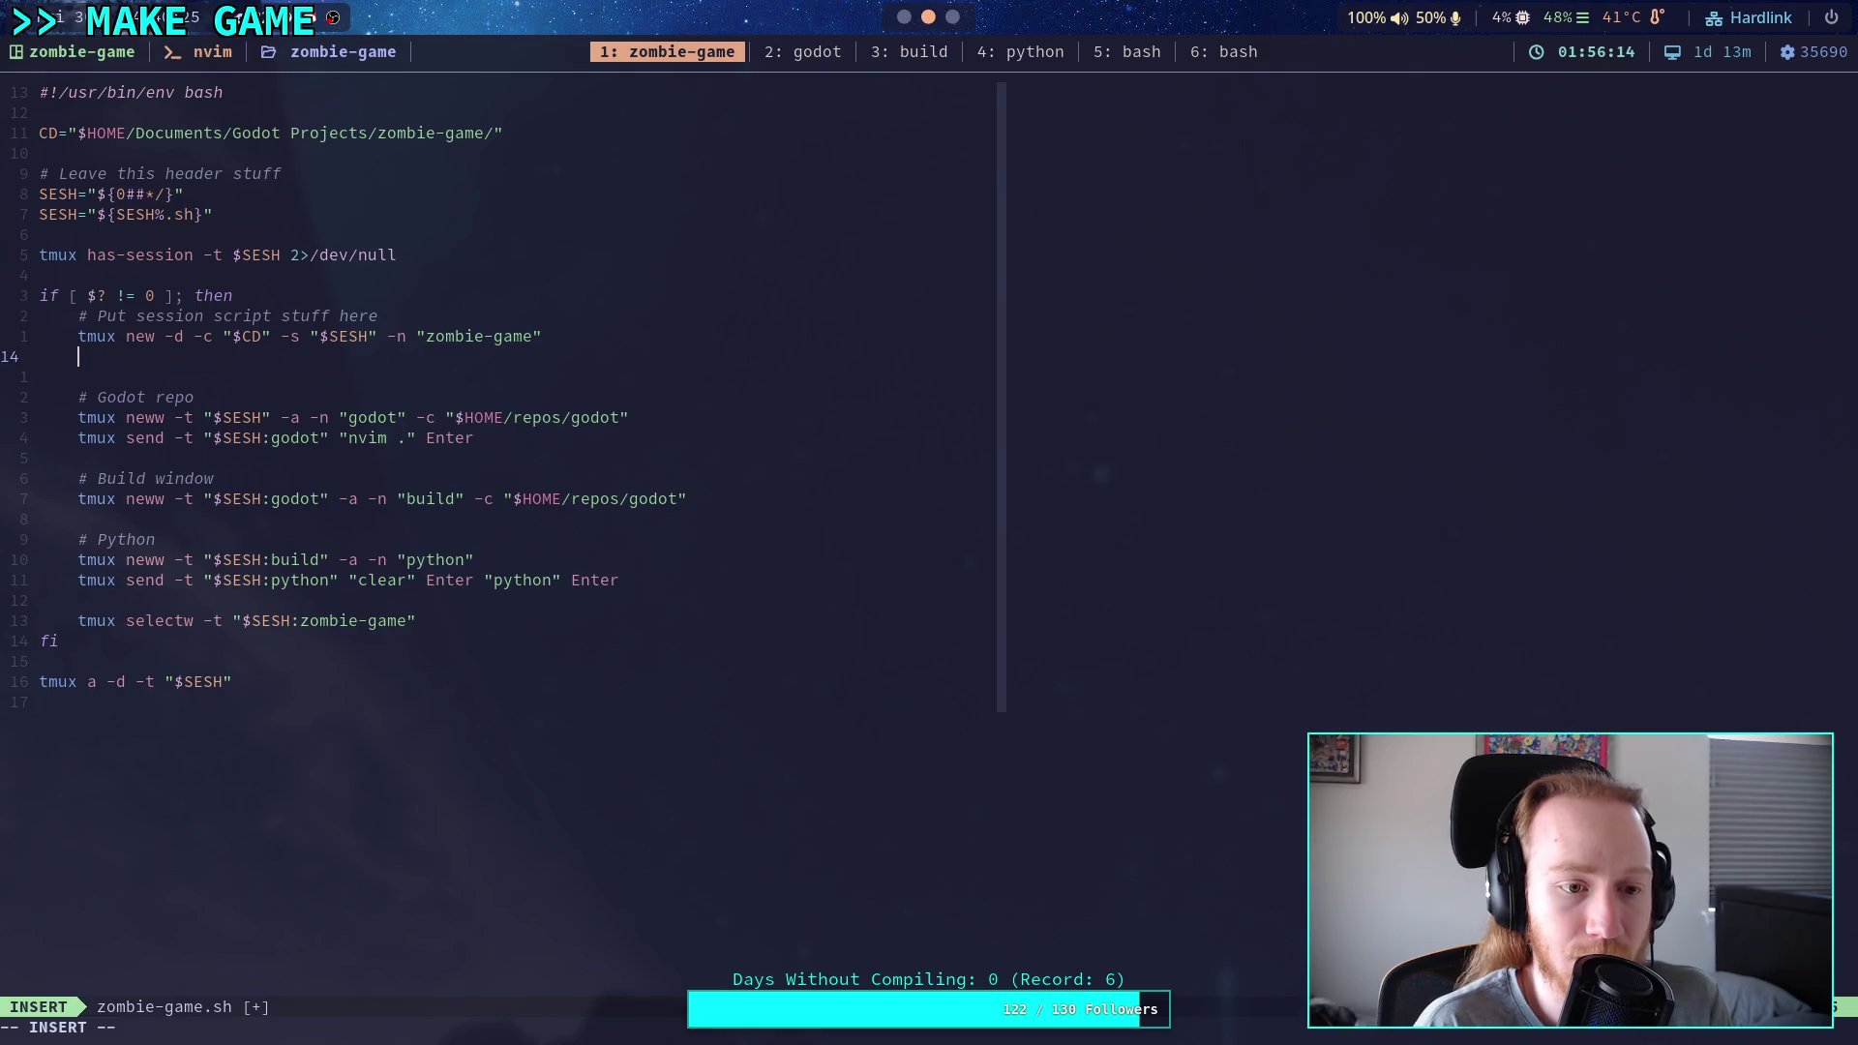
drag(232, 499, 715, 495)
click(735, 471)
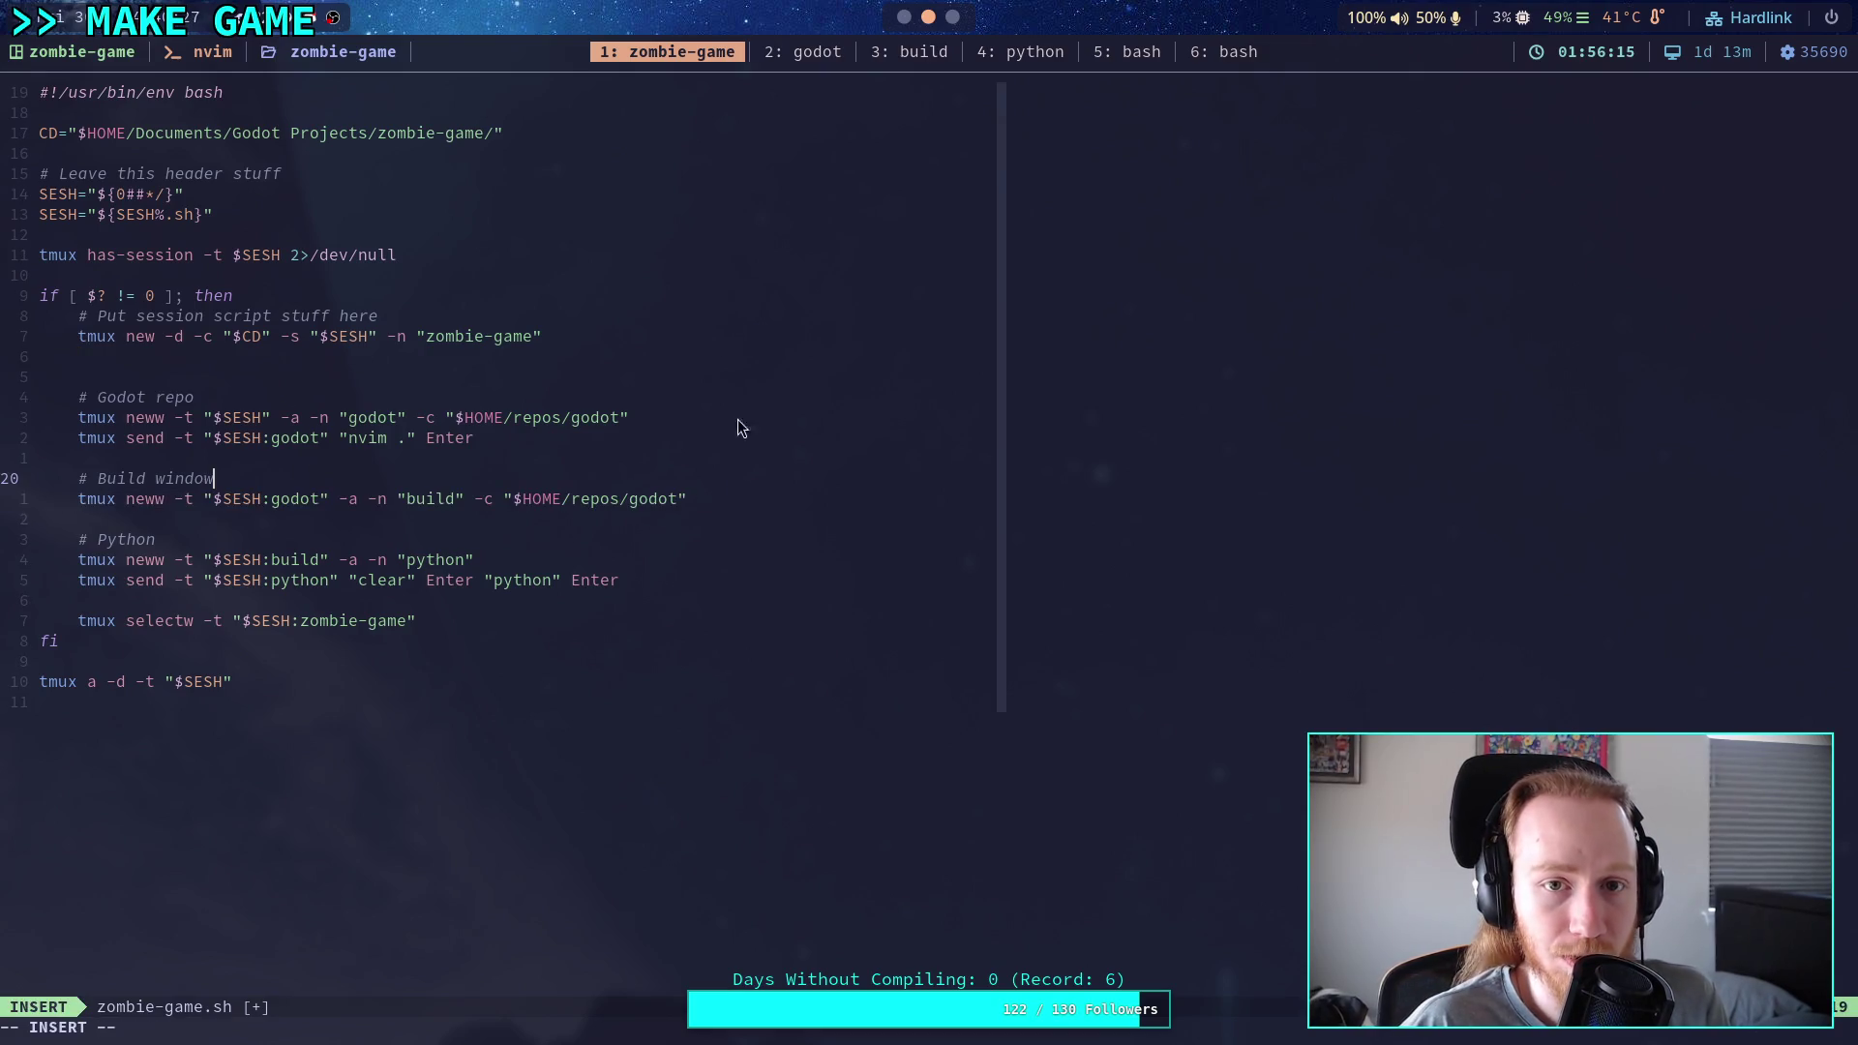
Step: Quit Neovim in the godot tmux window back to its shell
click(790, 56)
text(:q)
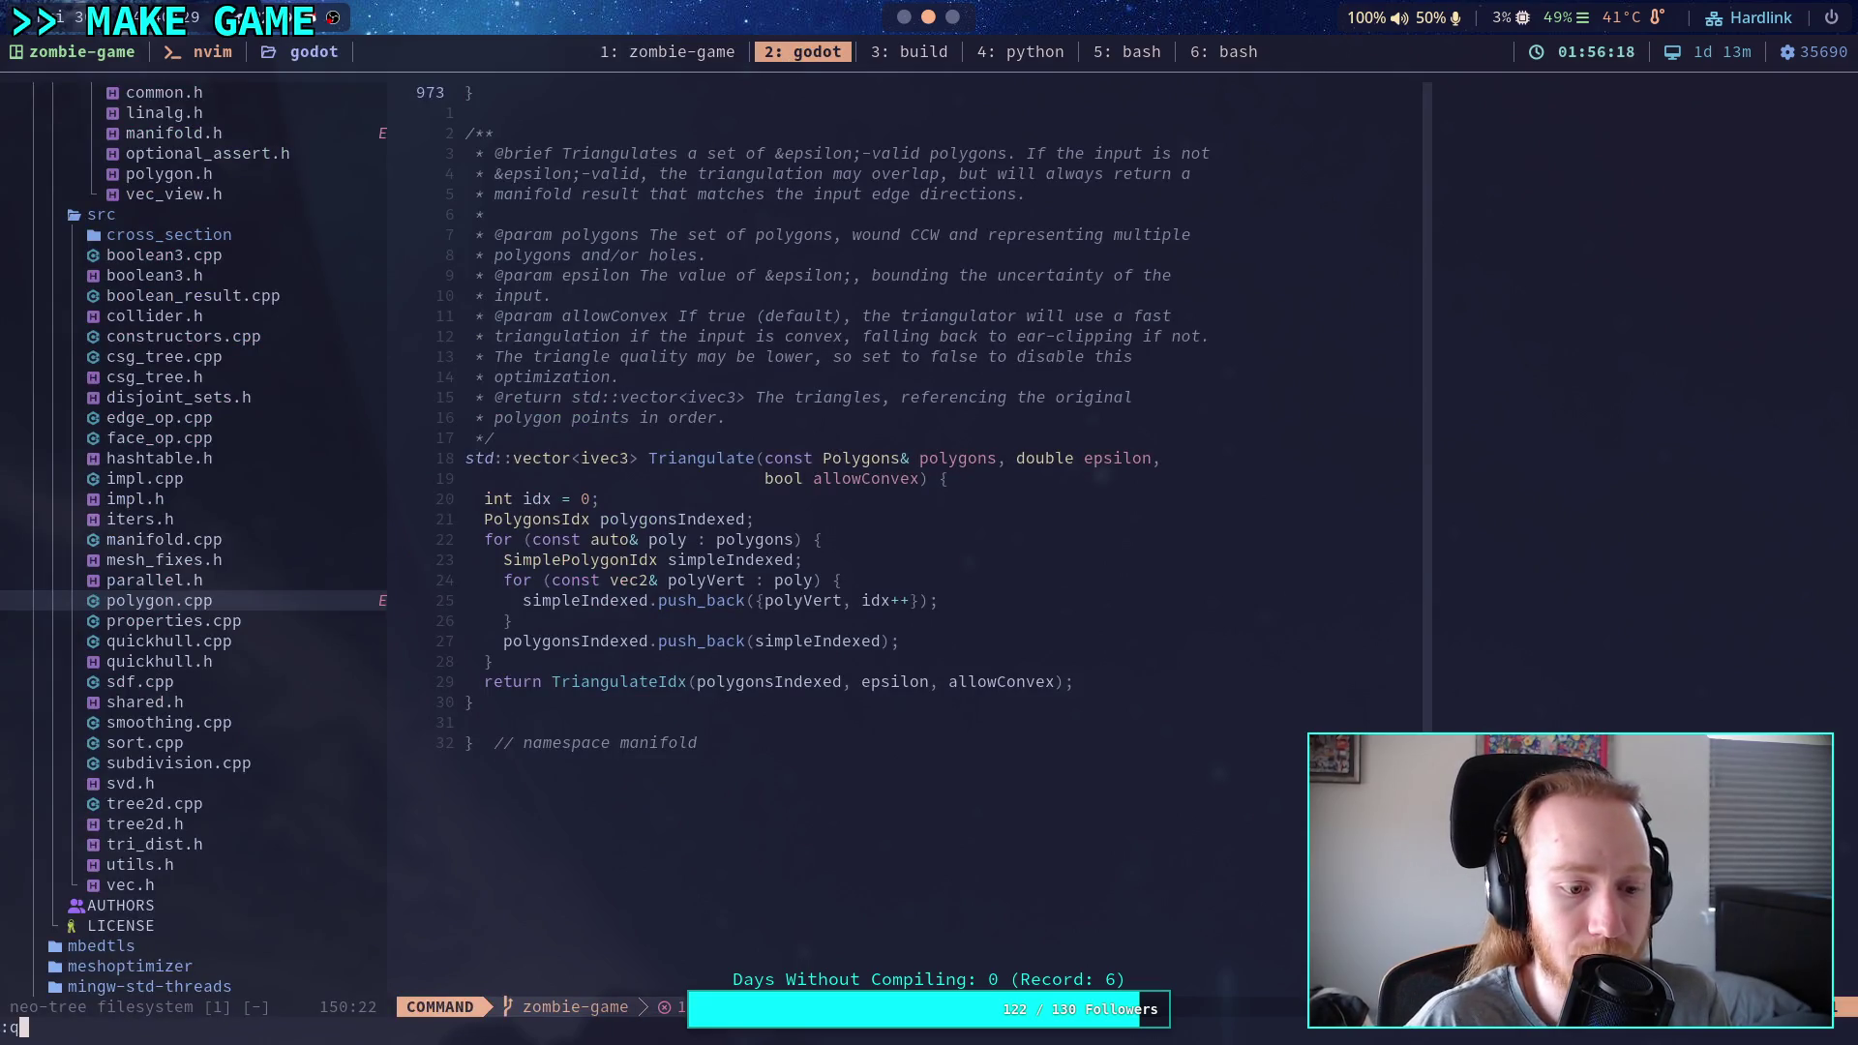
key(Return)
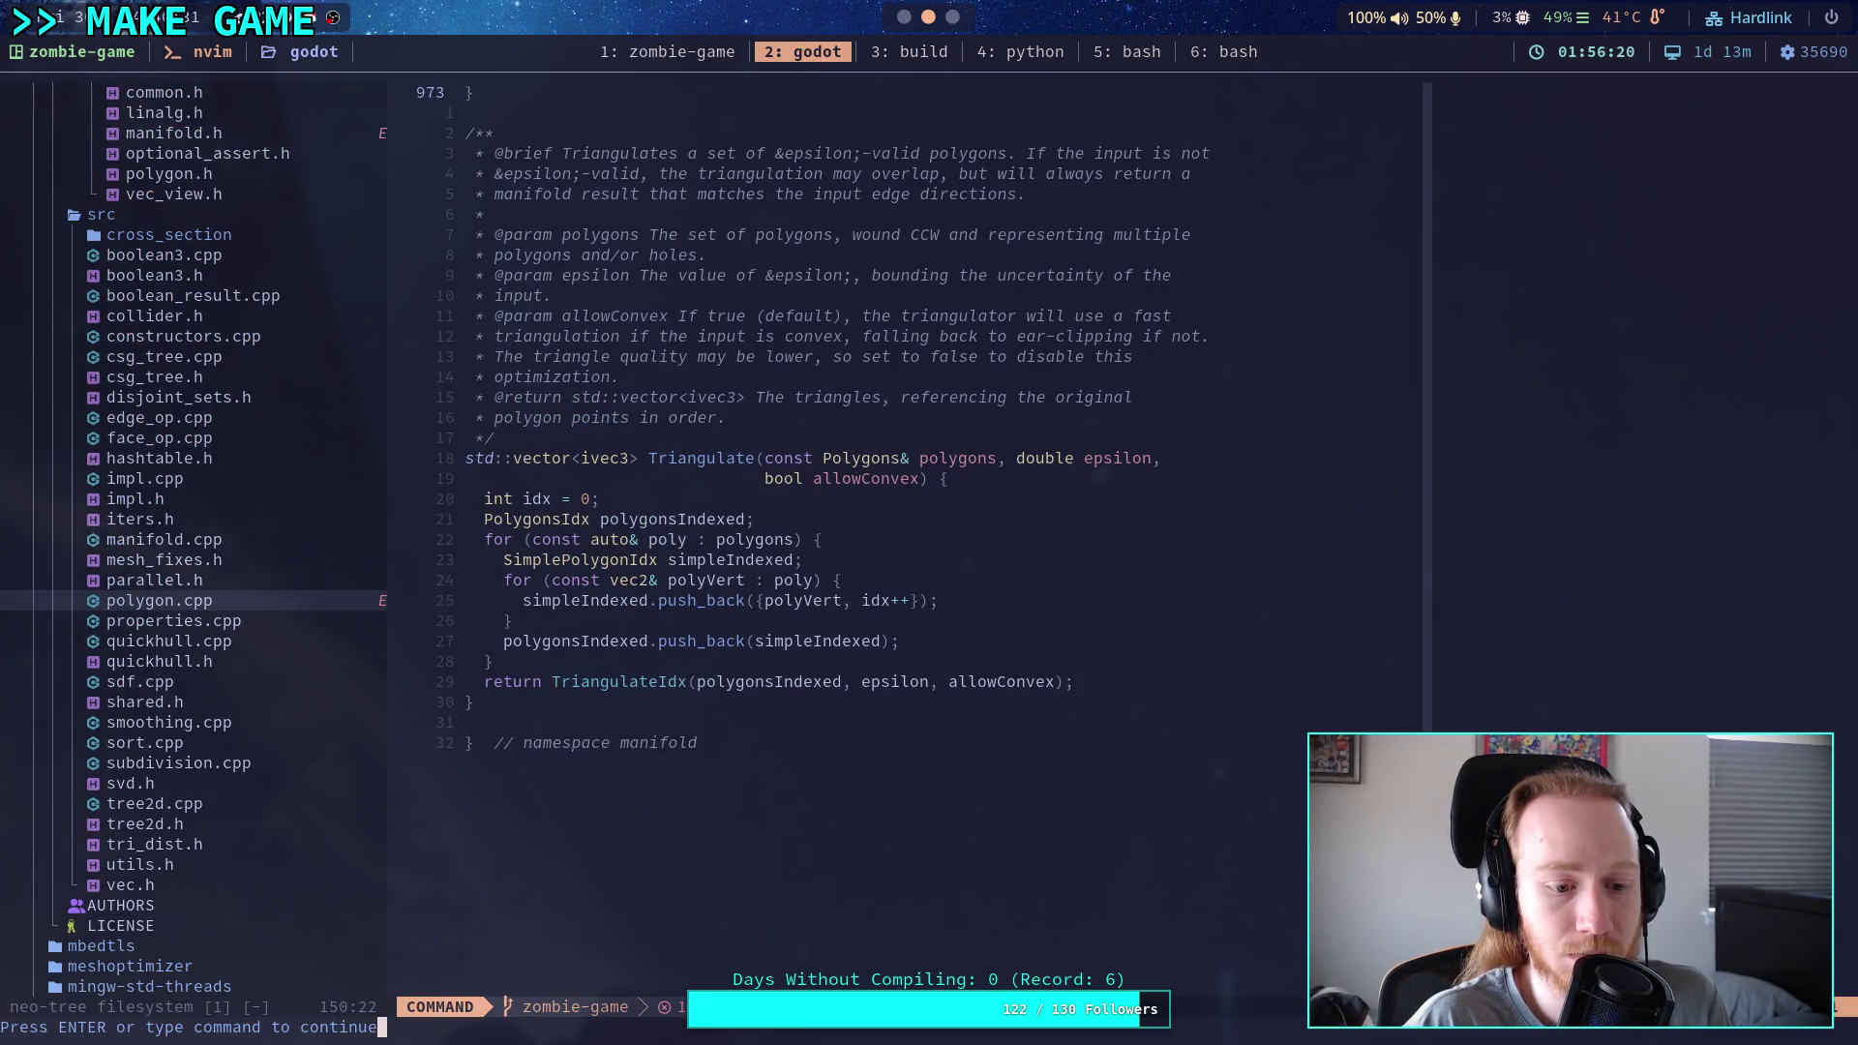
key(Return)
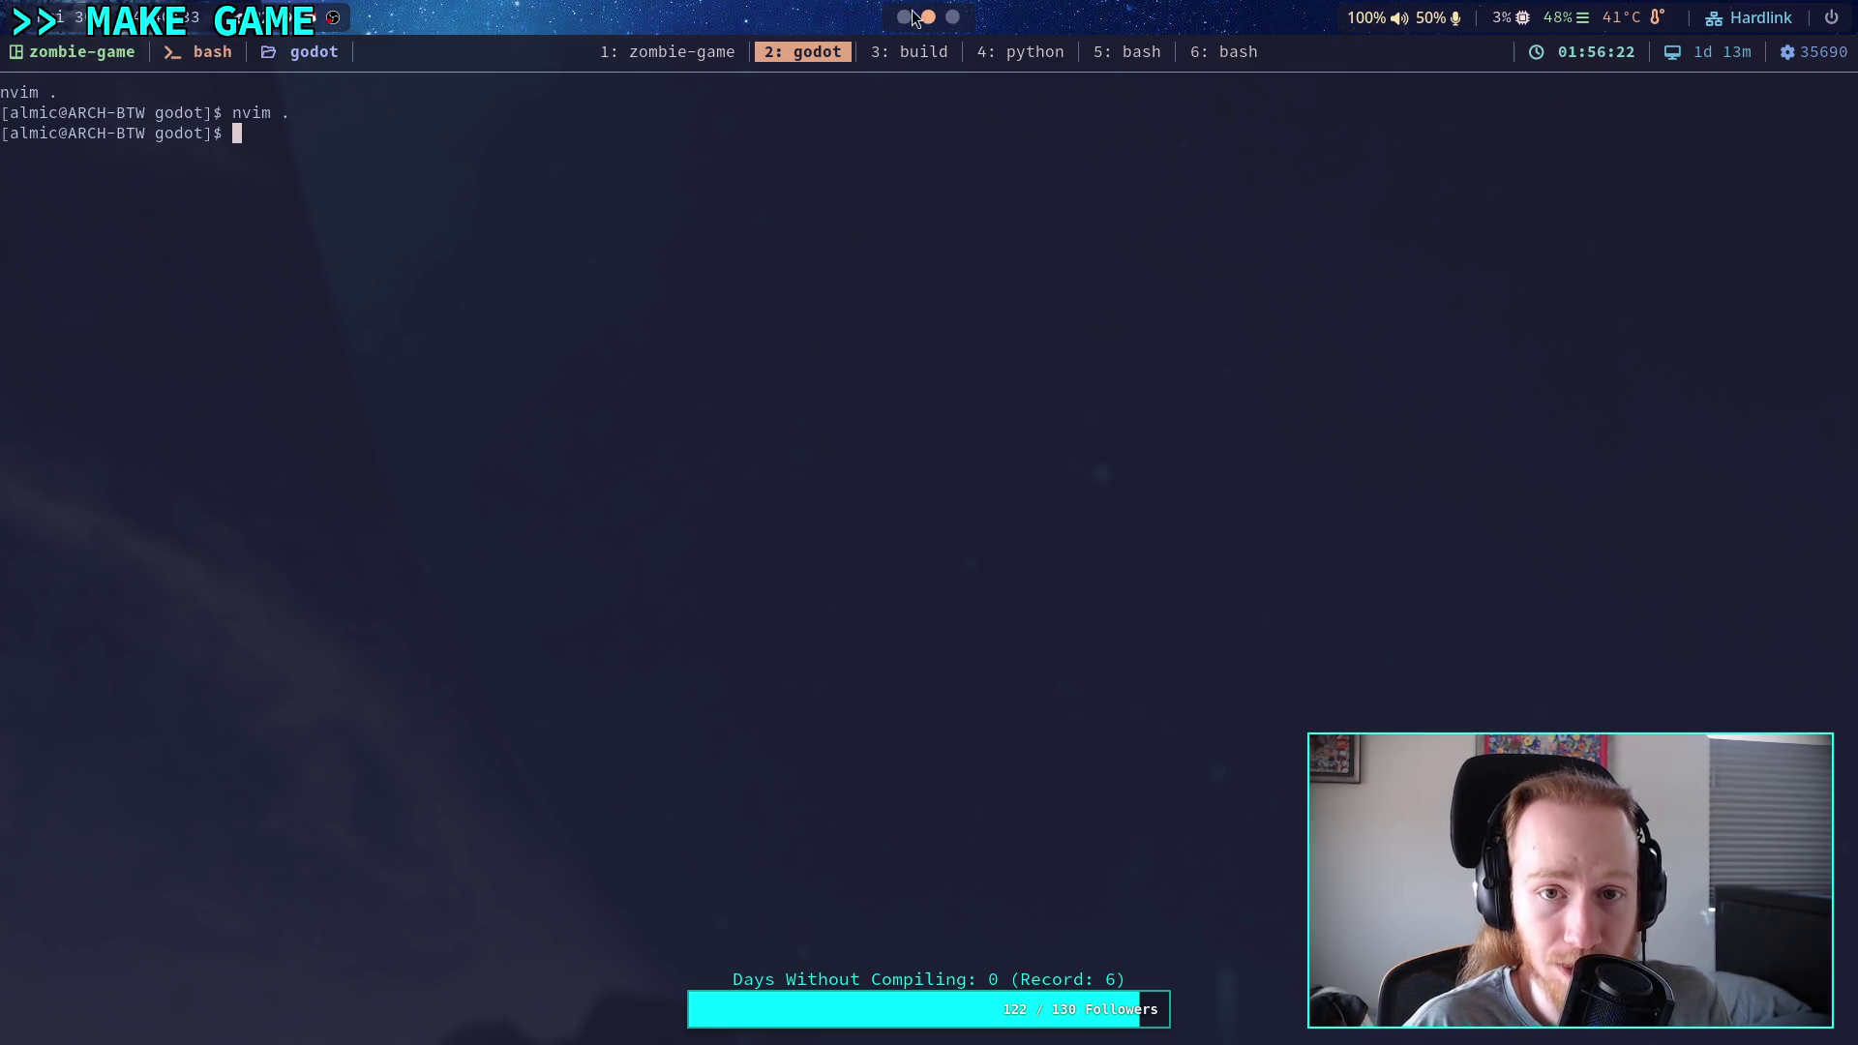
Step: Check the build and python windows, then indent the new blank line in zombie-game.sh
click(898, 52)
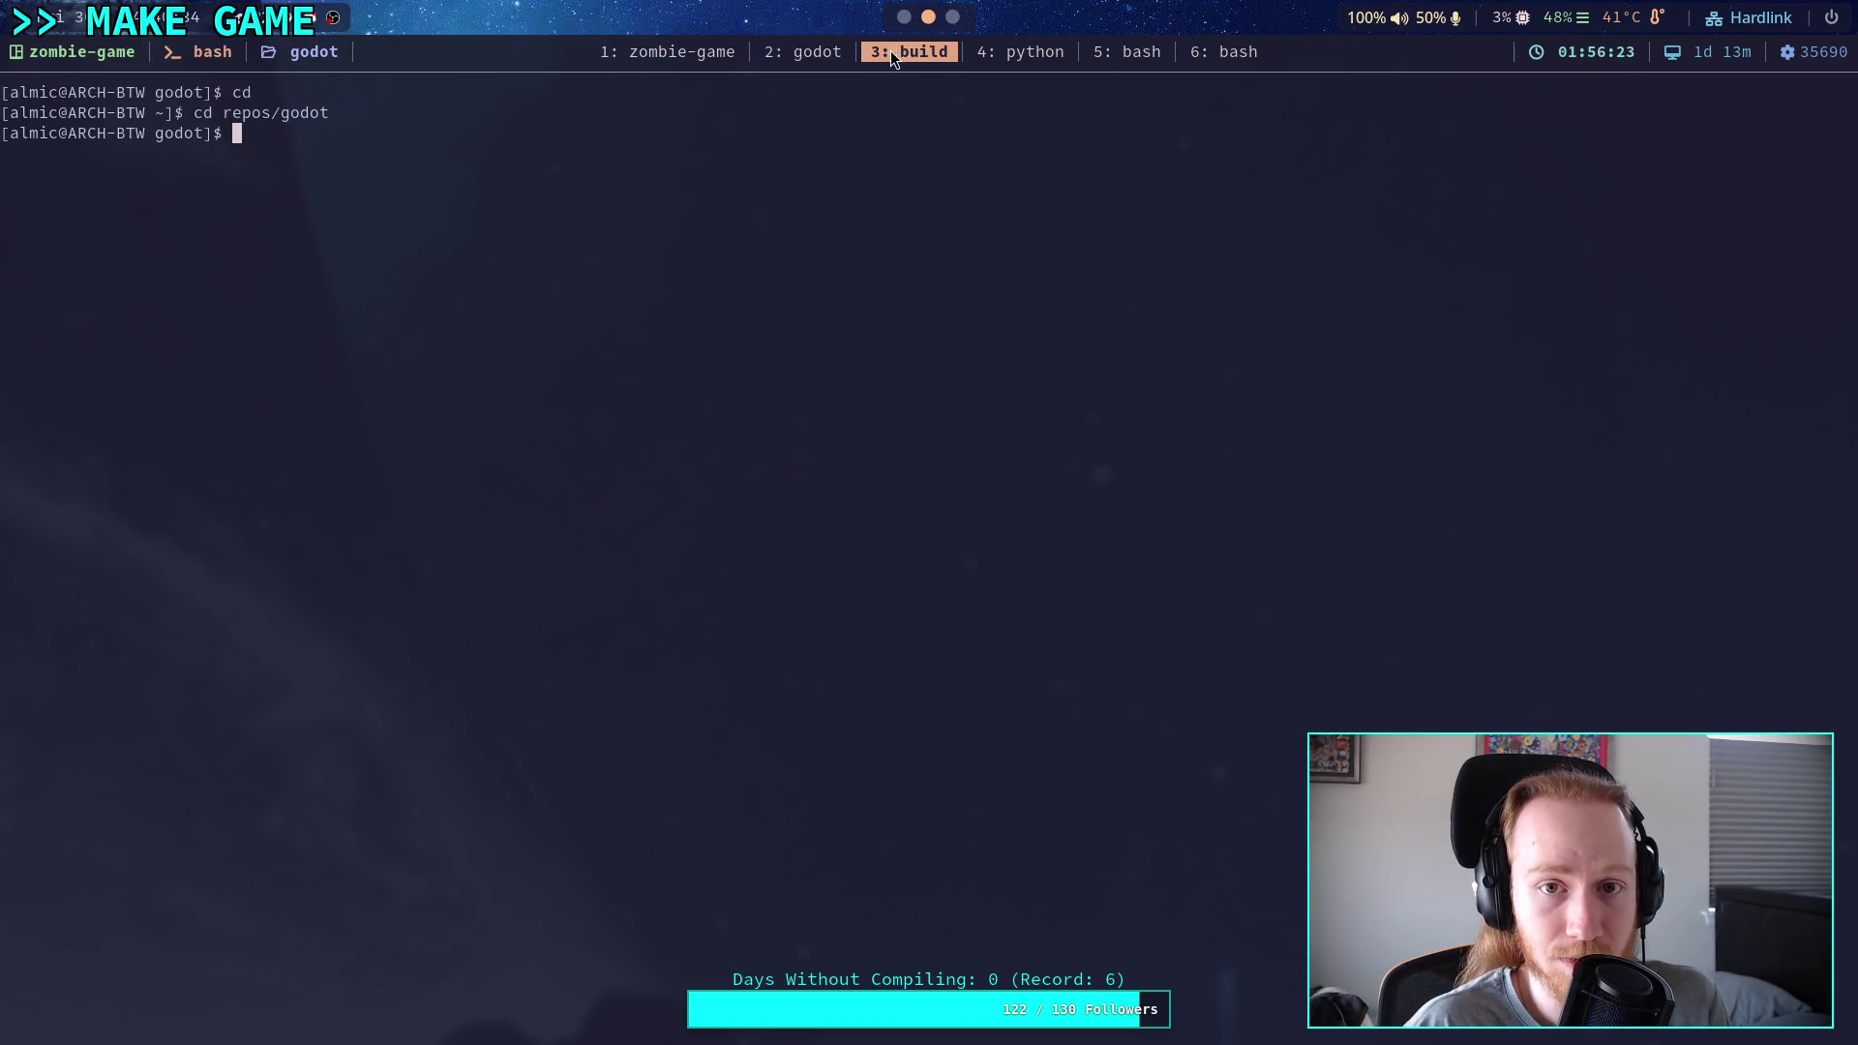
click(770, 53)
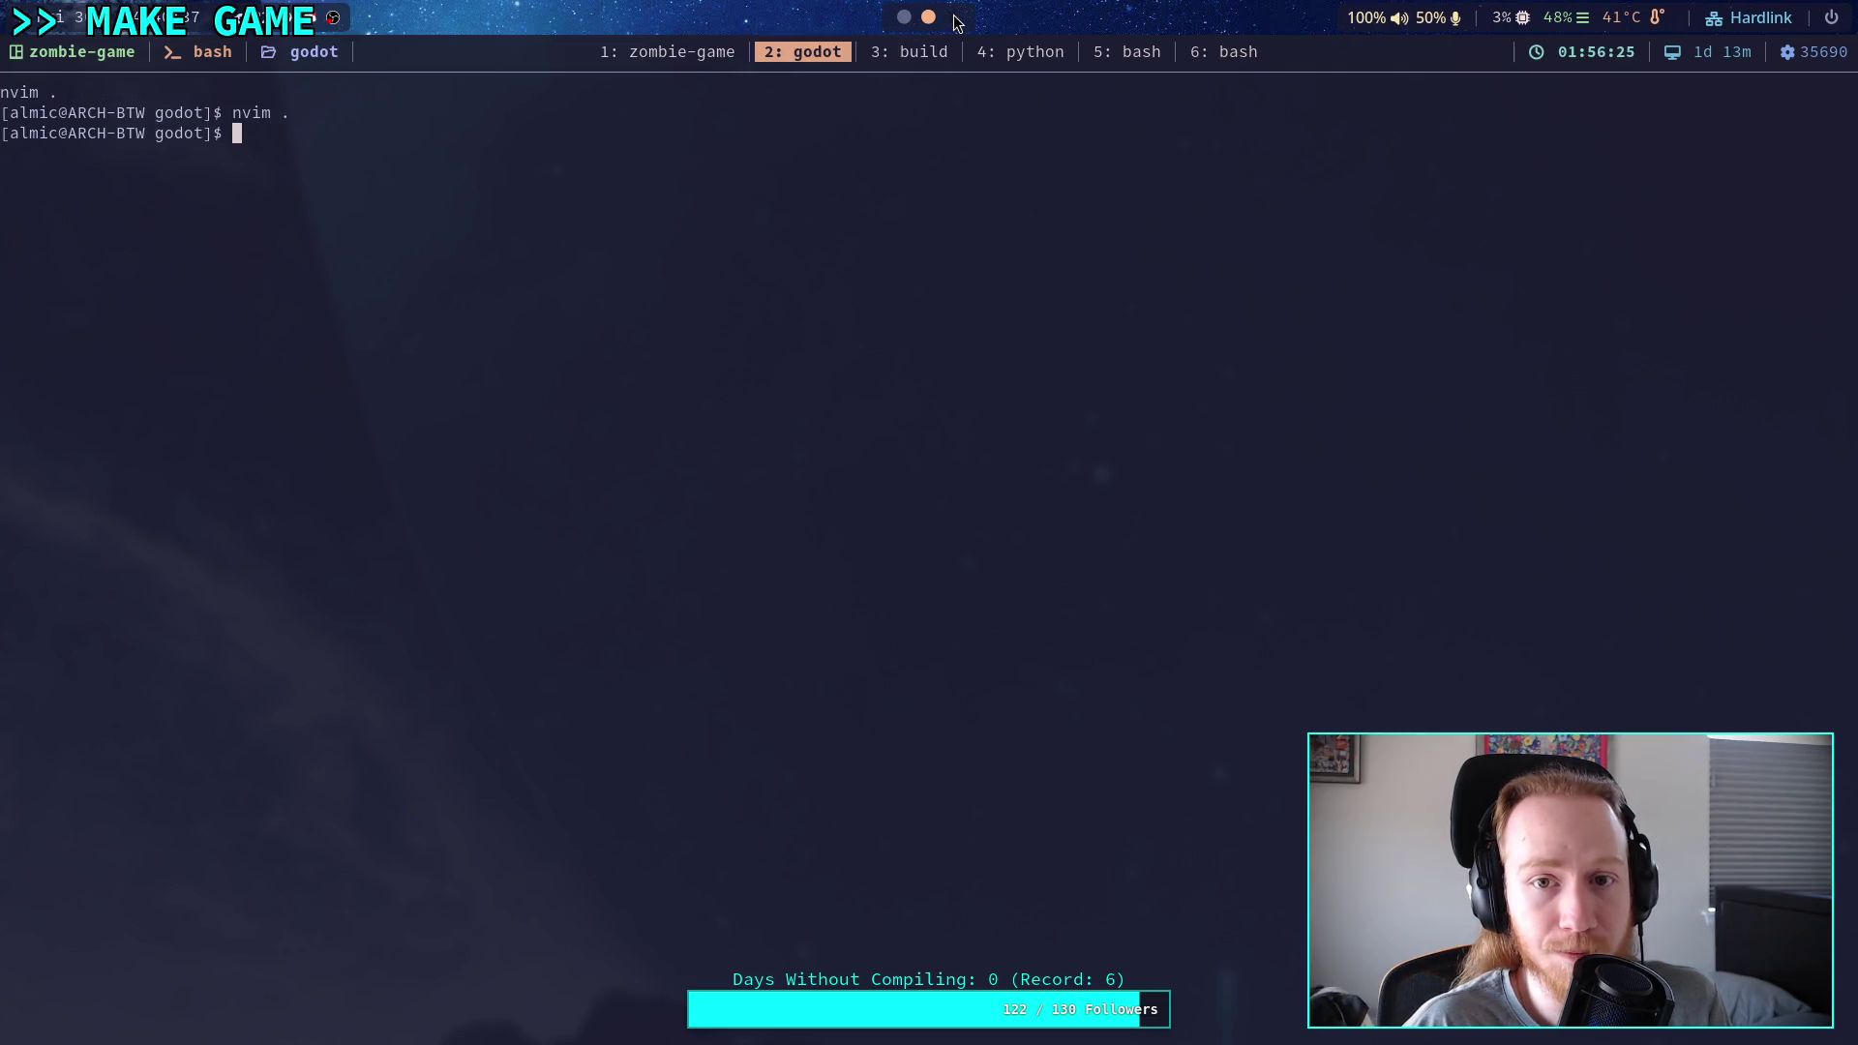
click(1032, 53)
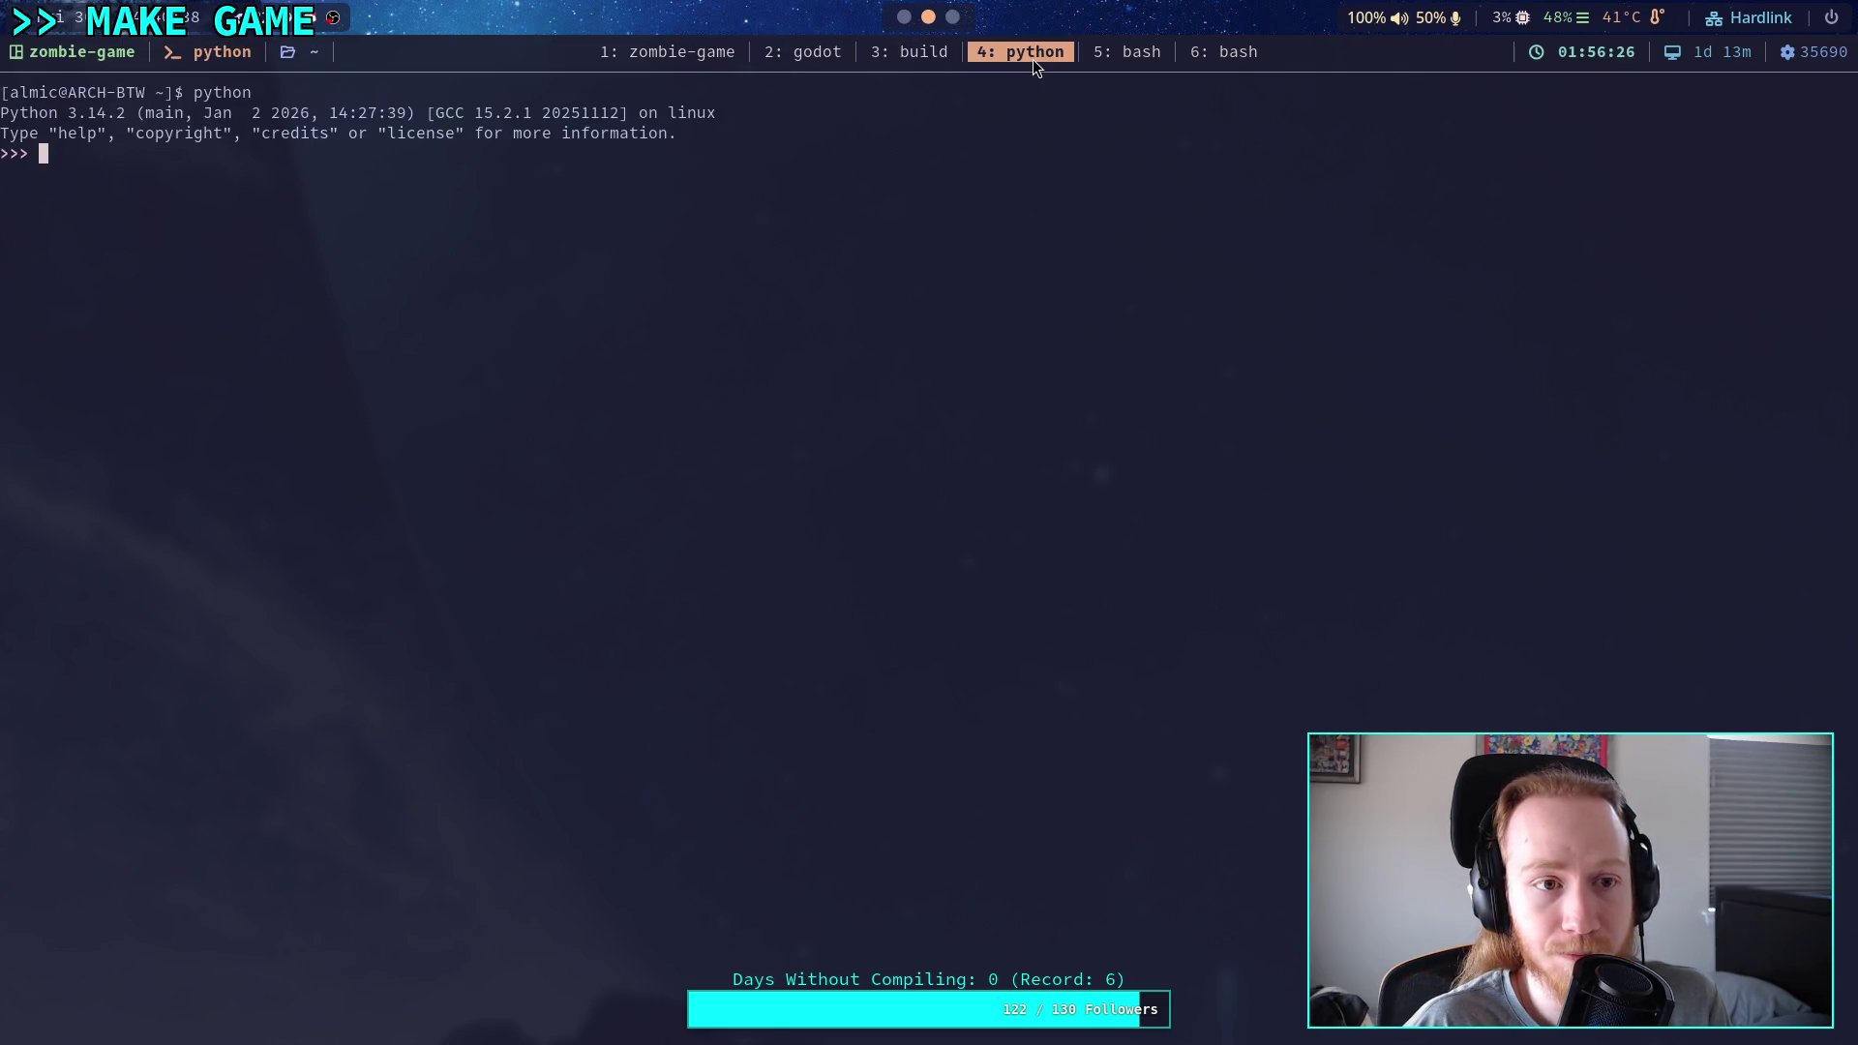
click(948, 16)
click(903, 17)
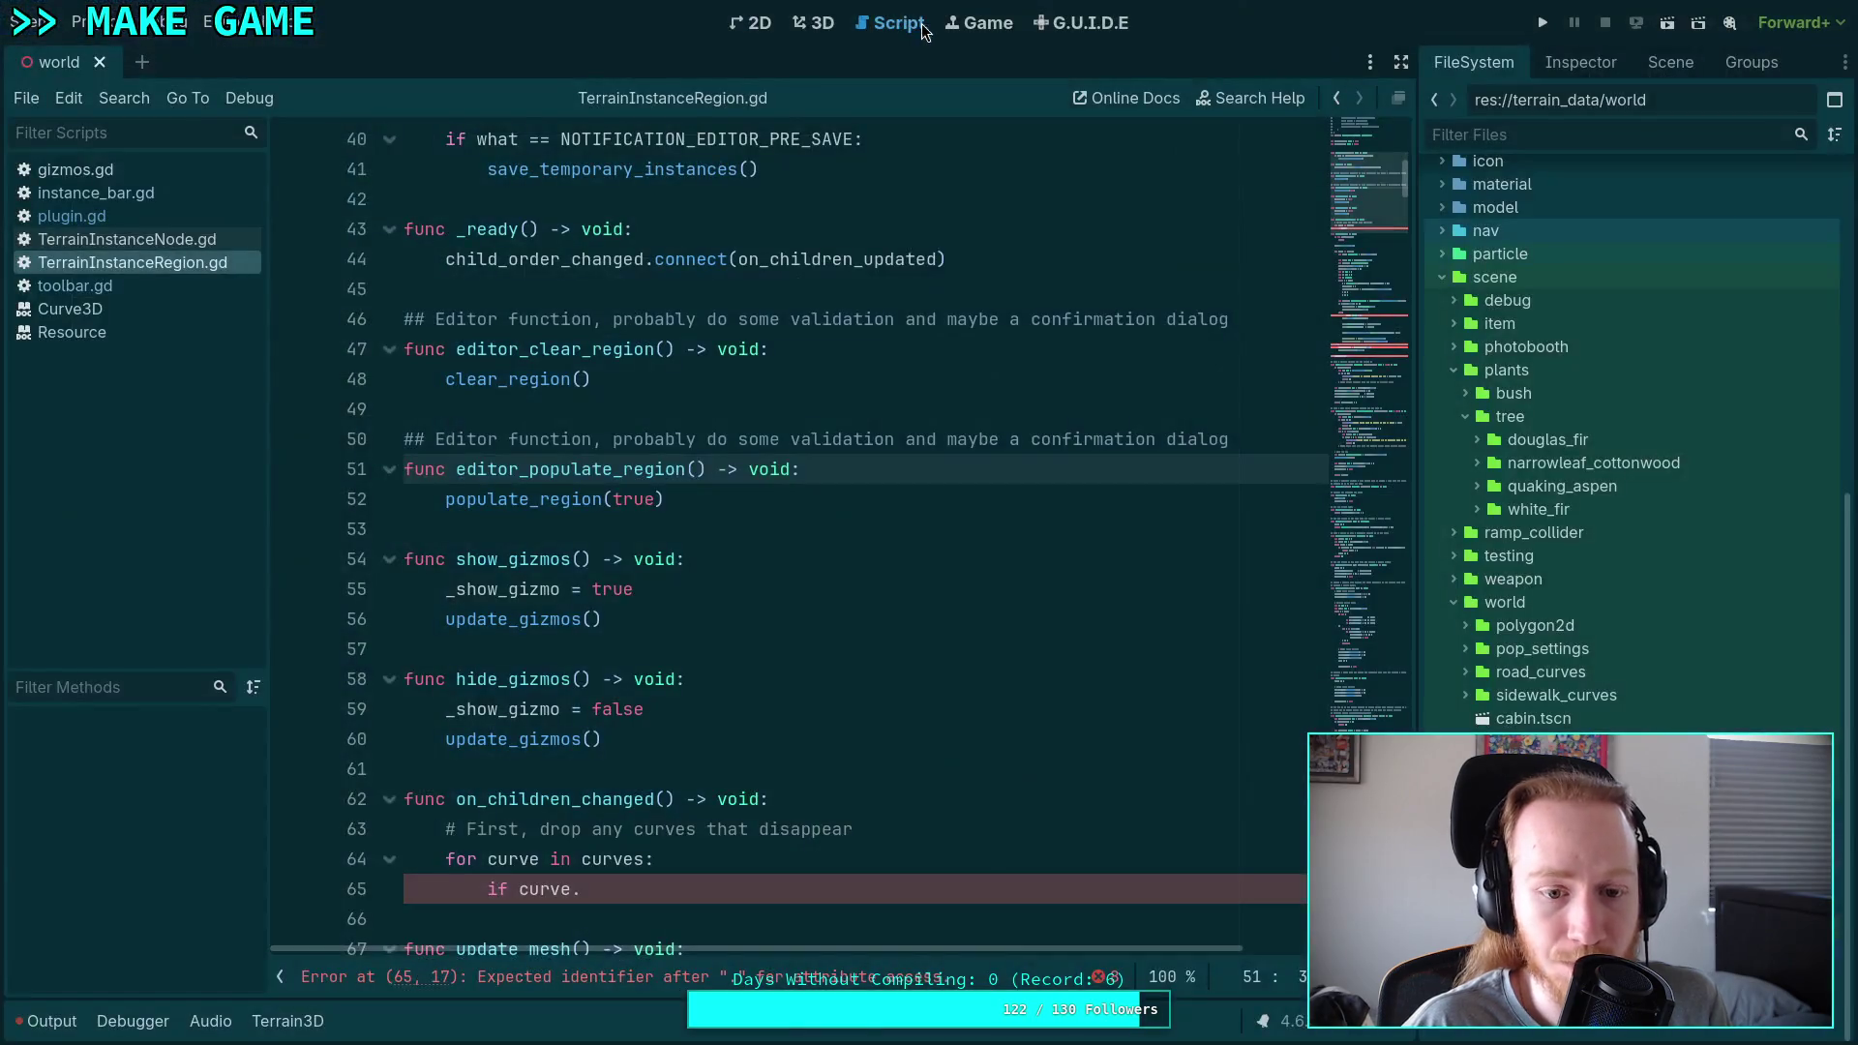
key(super+2)
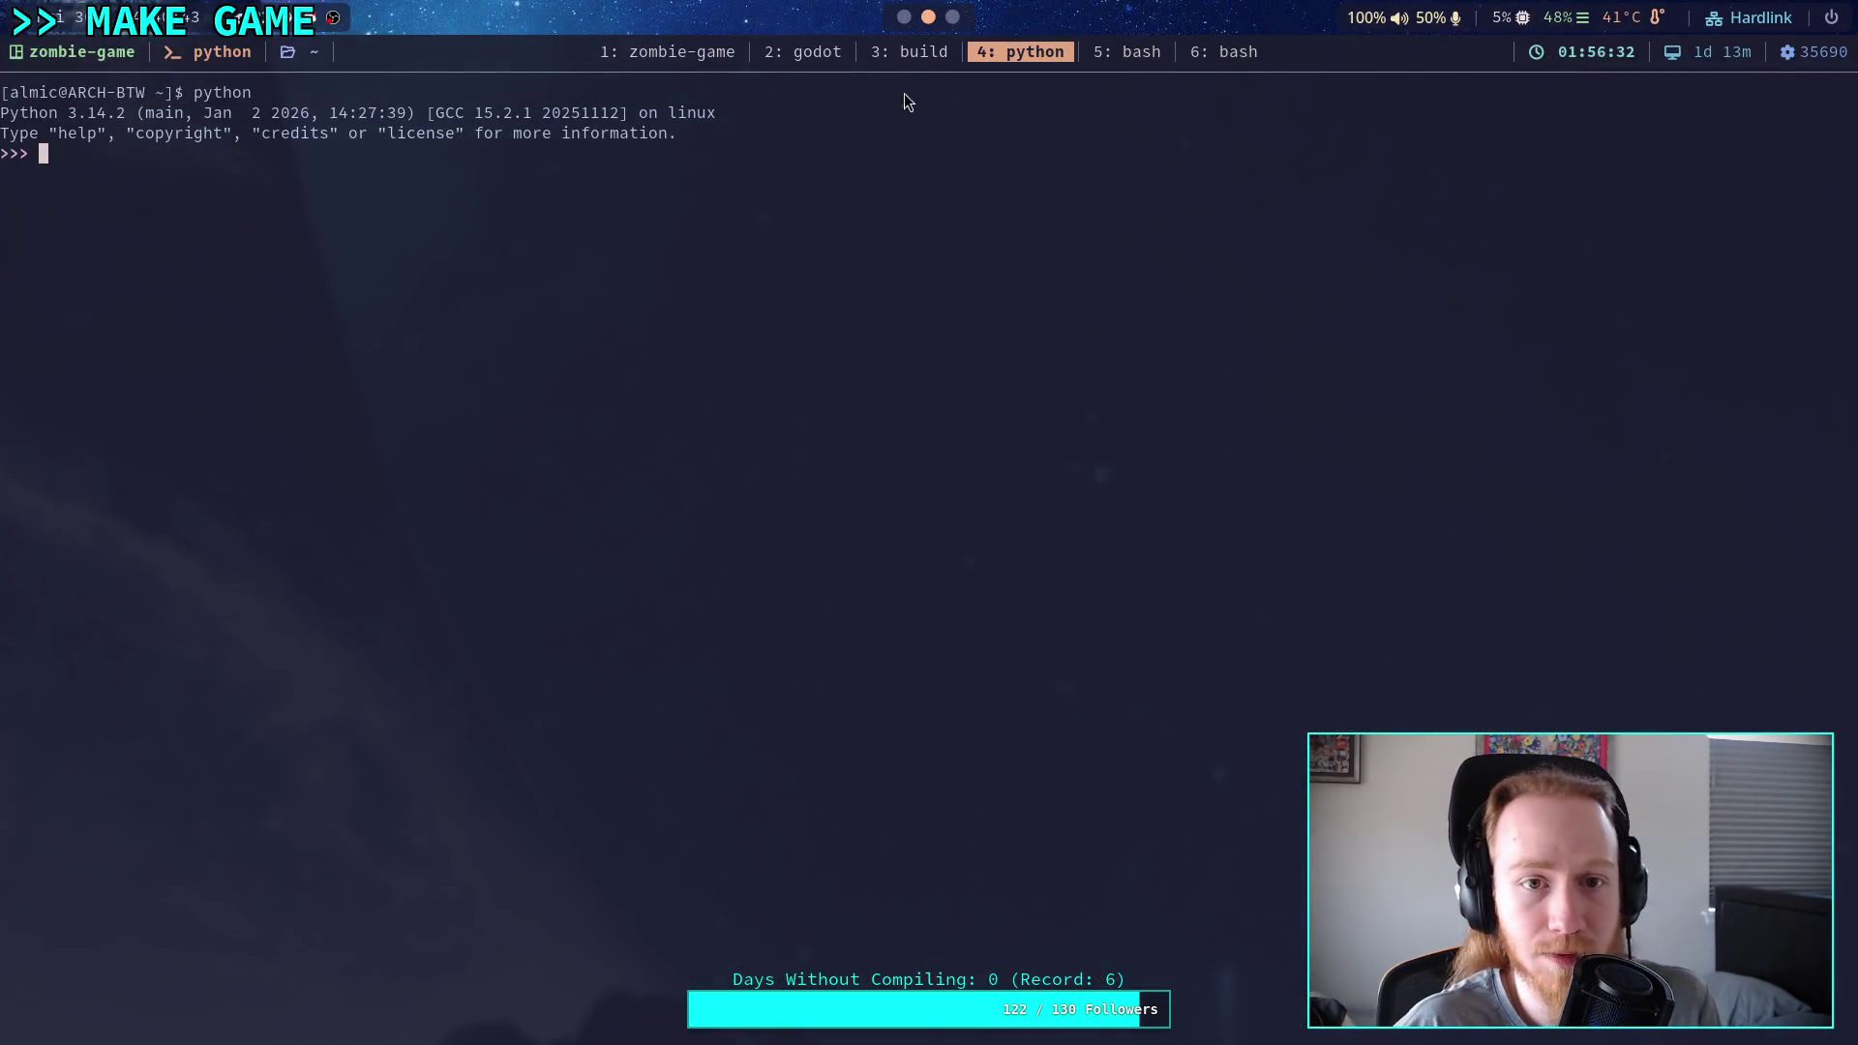
click(718, 50)
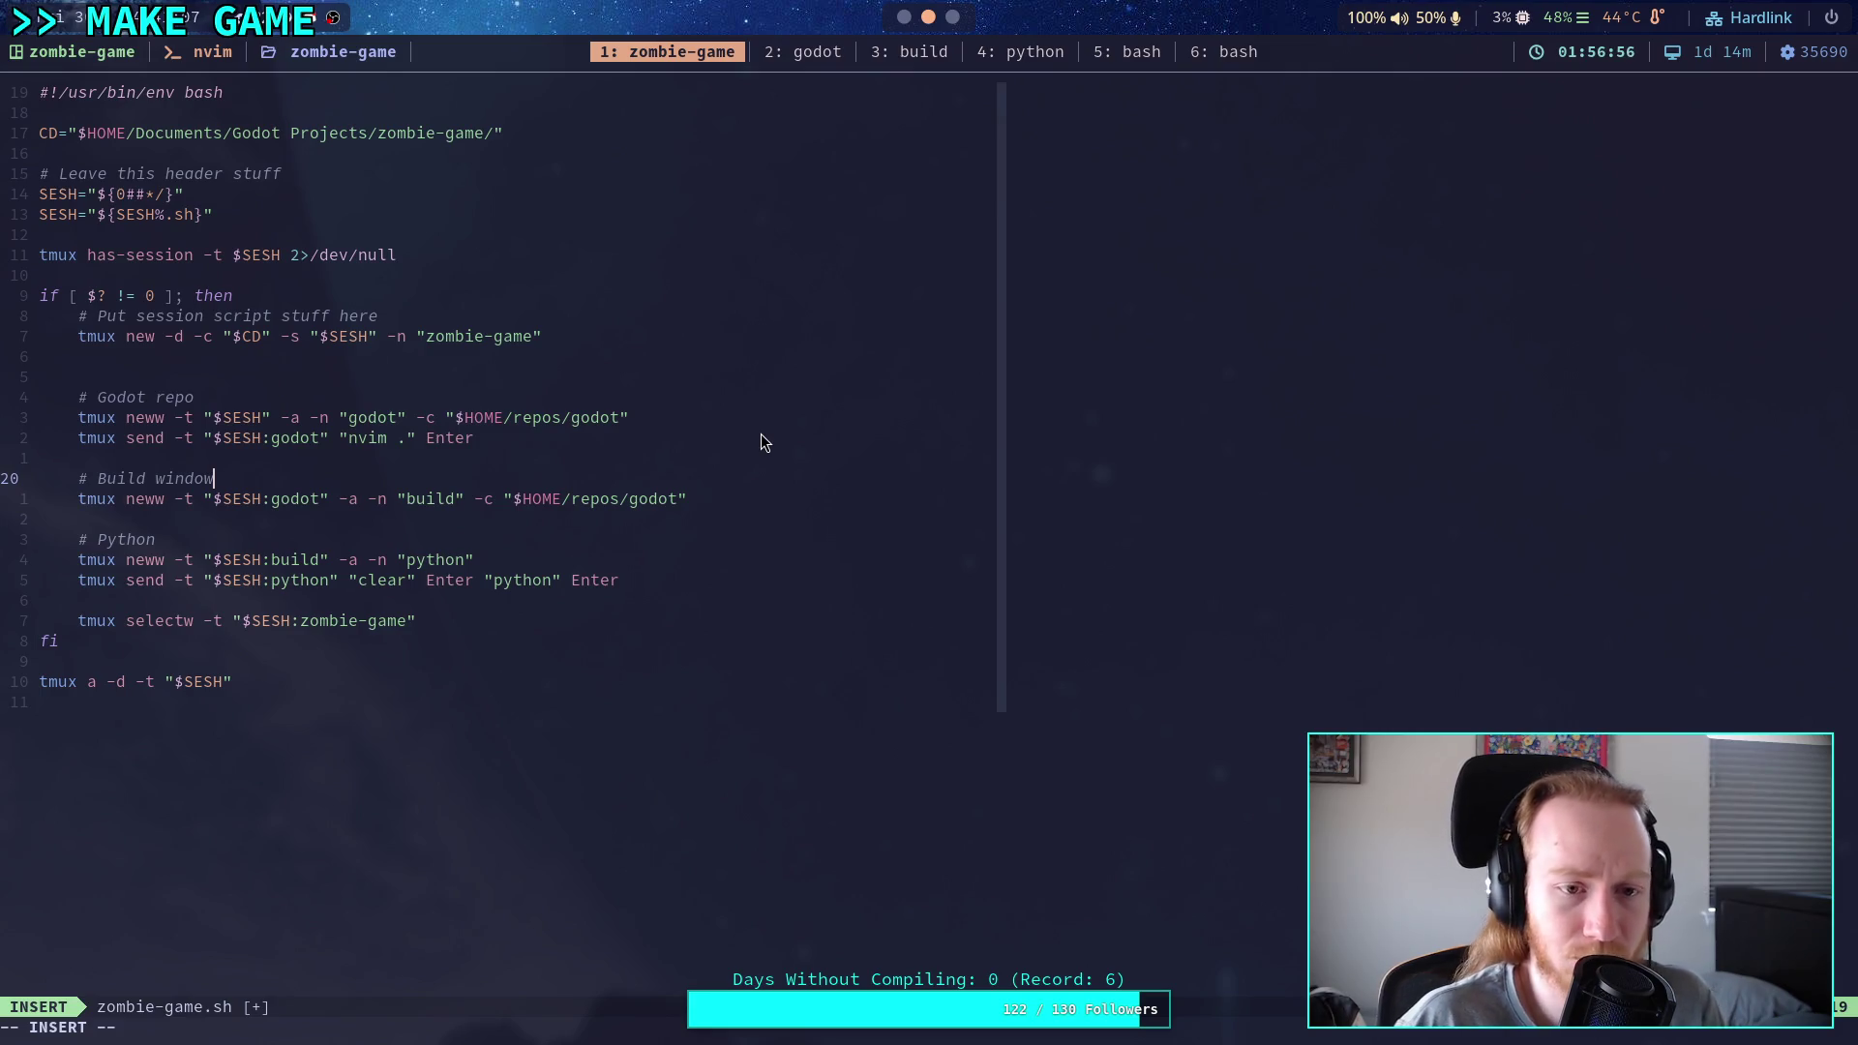
click(641, 356)
key(Tab)
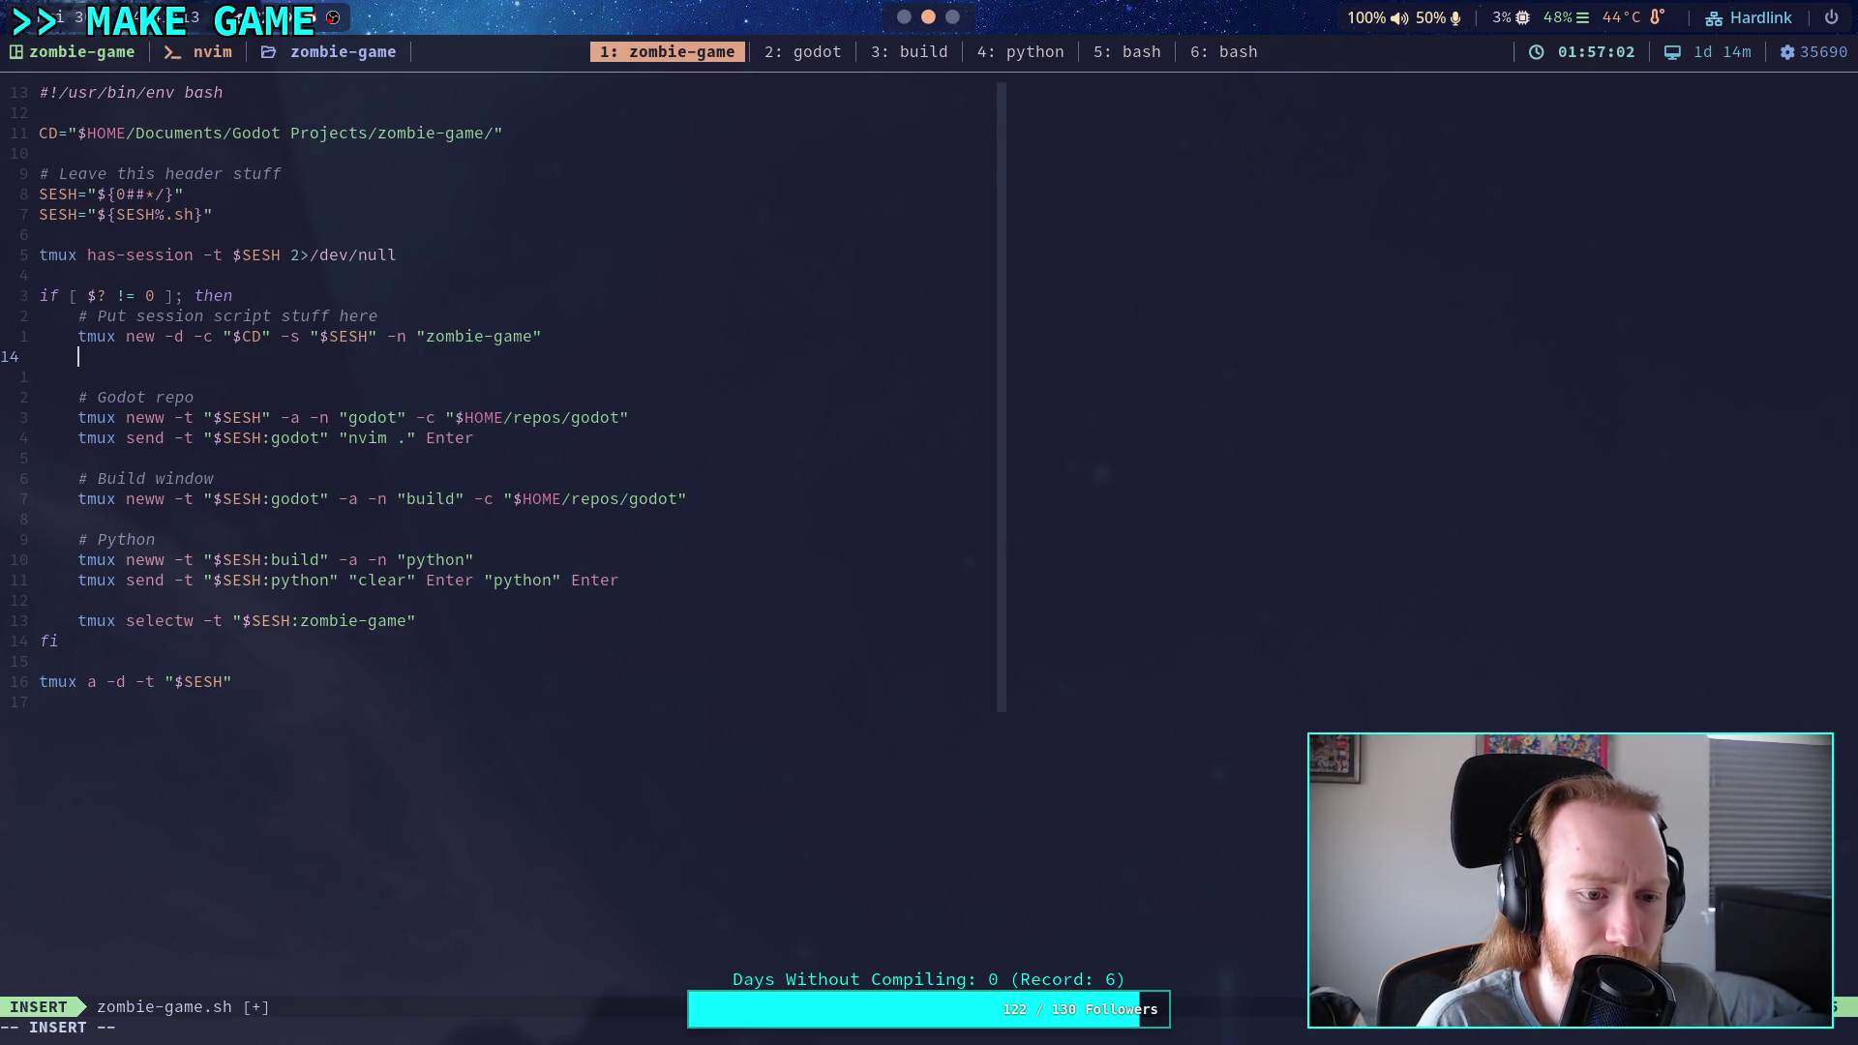
click(829, 54)
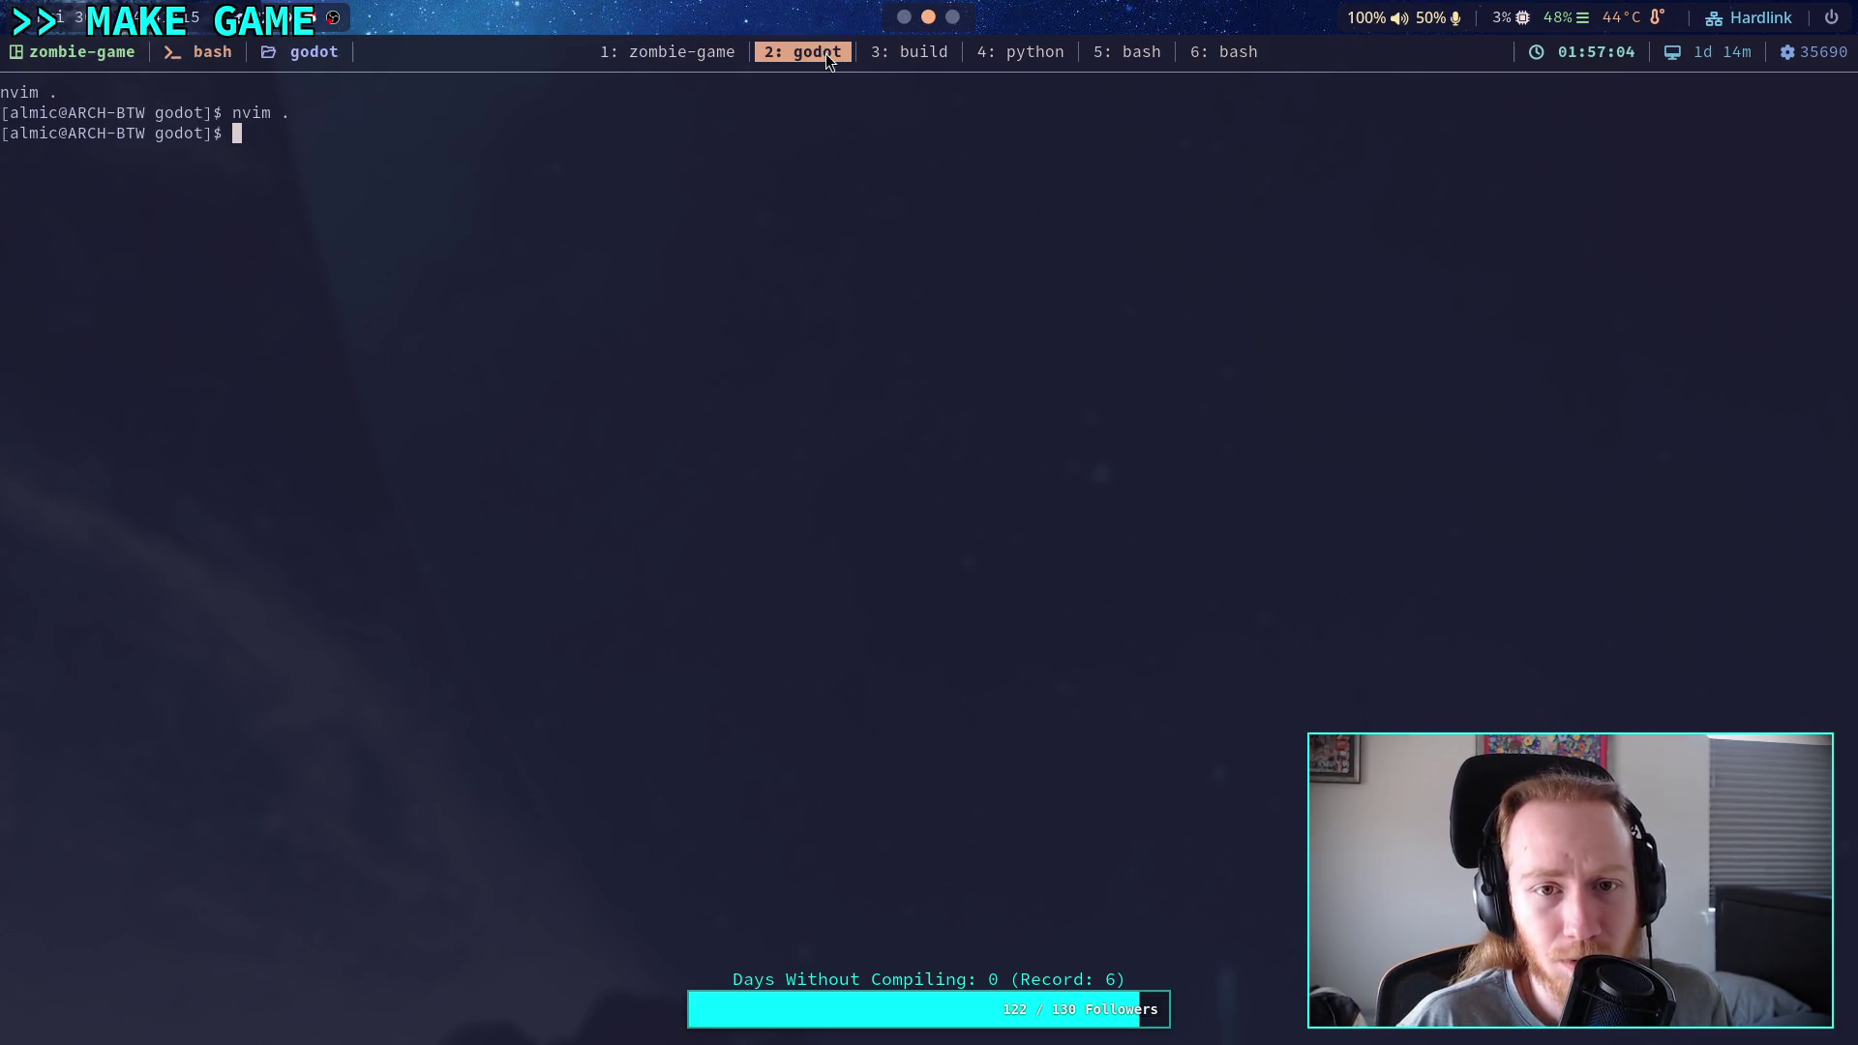
Step: Print the working directory with pwd and $PWD in the godot window's shell
text(pwd)
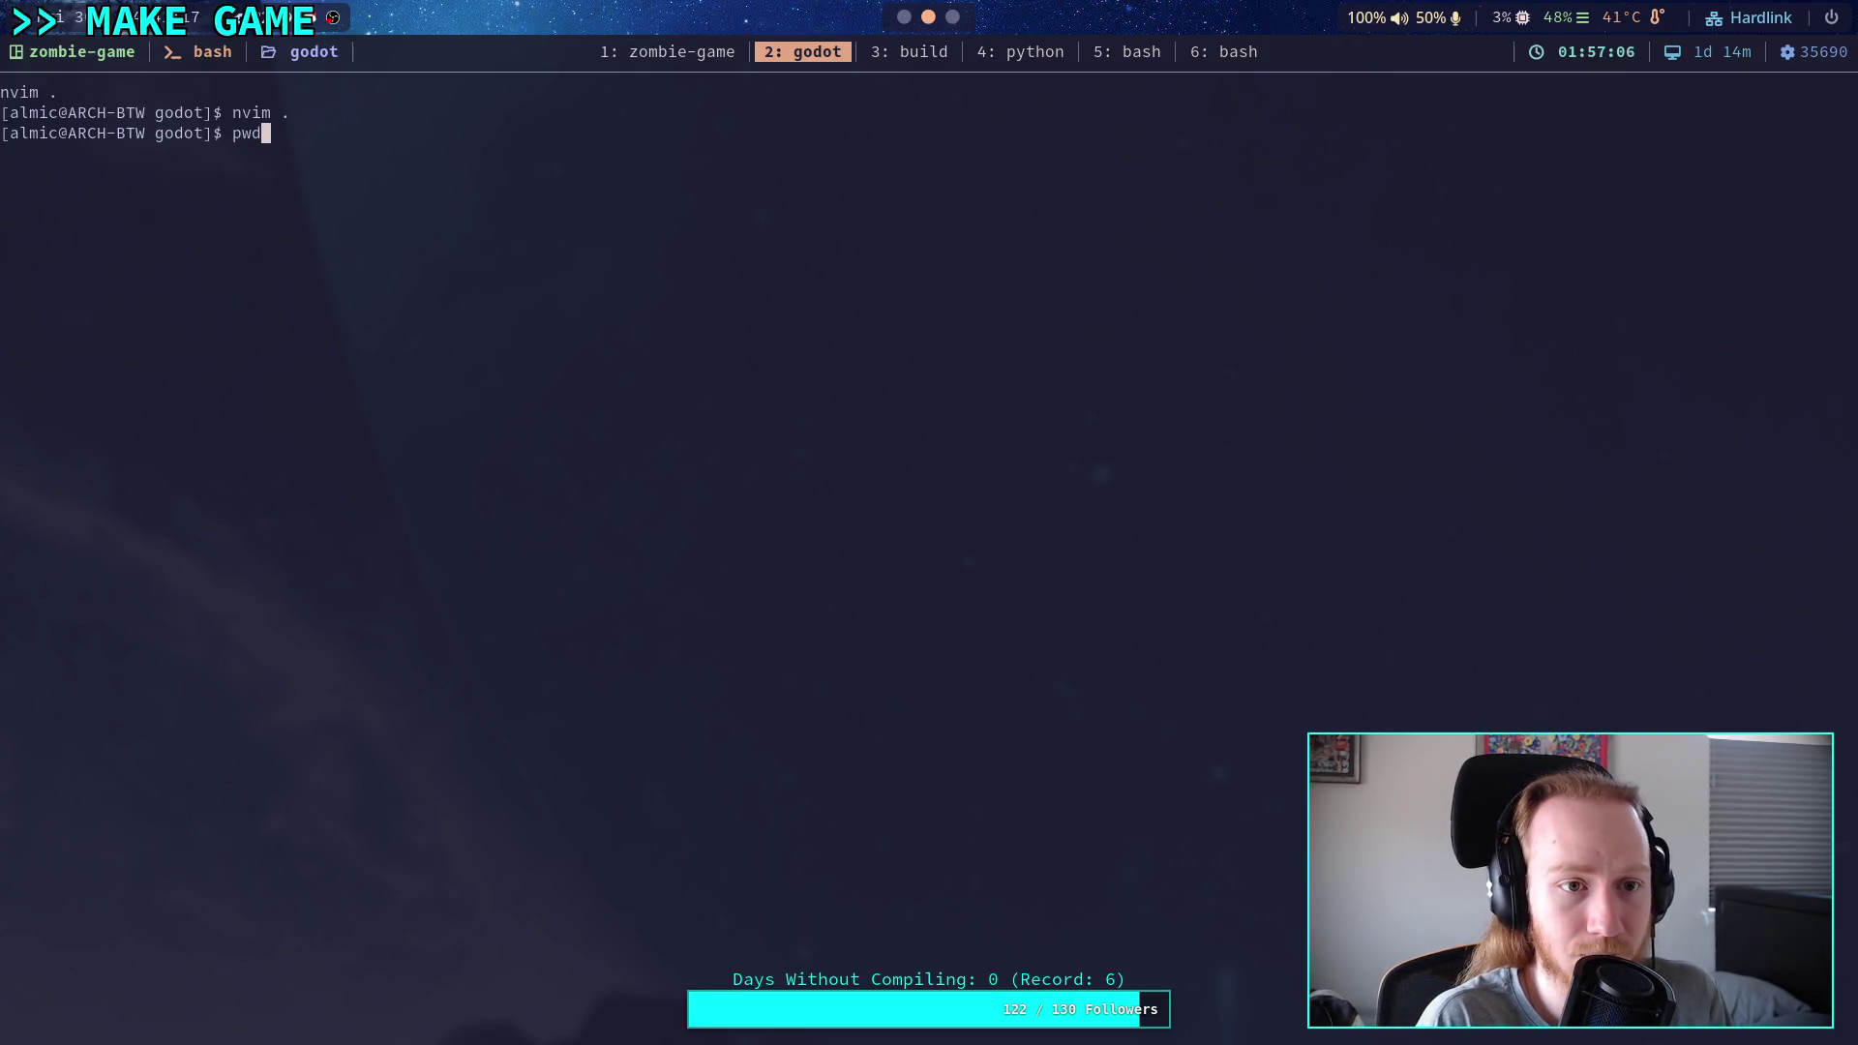
key(Return)
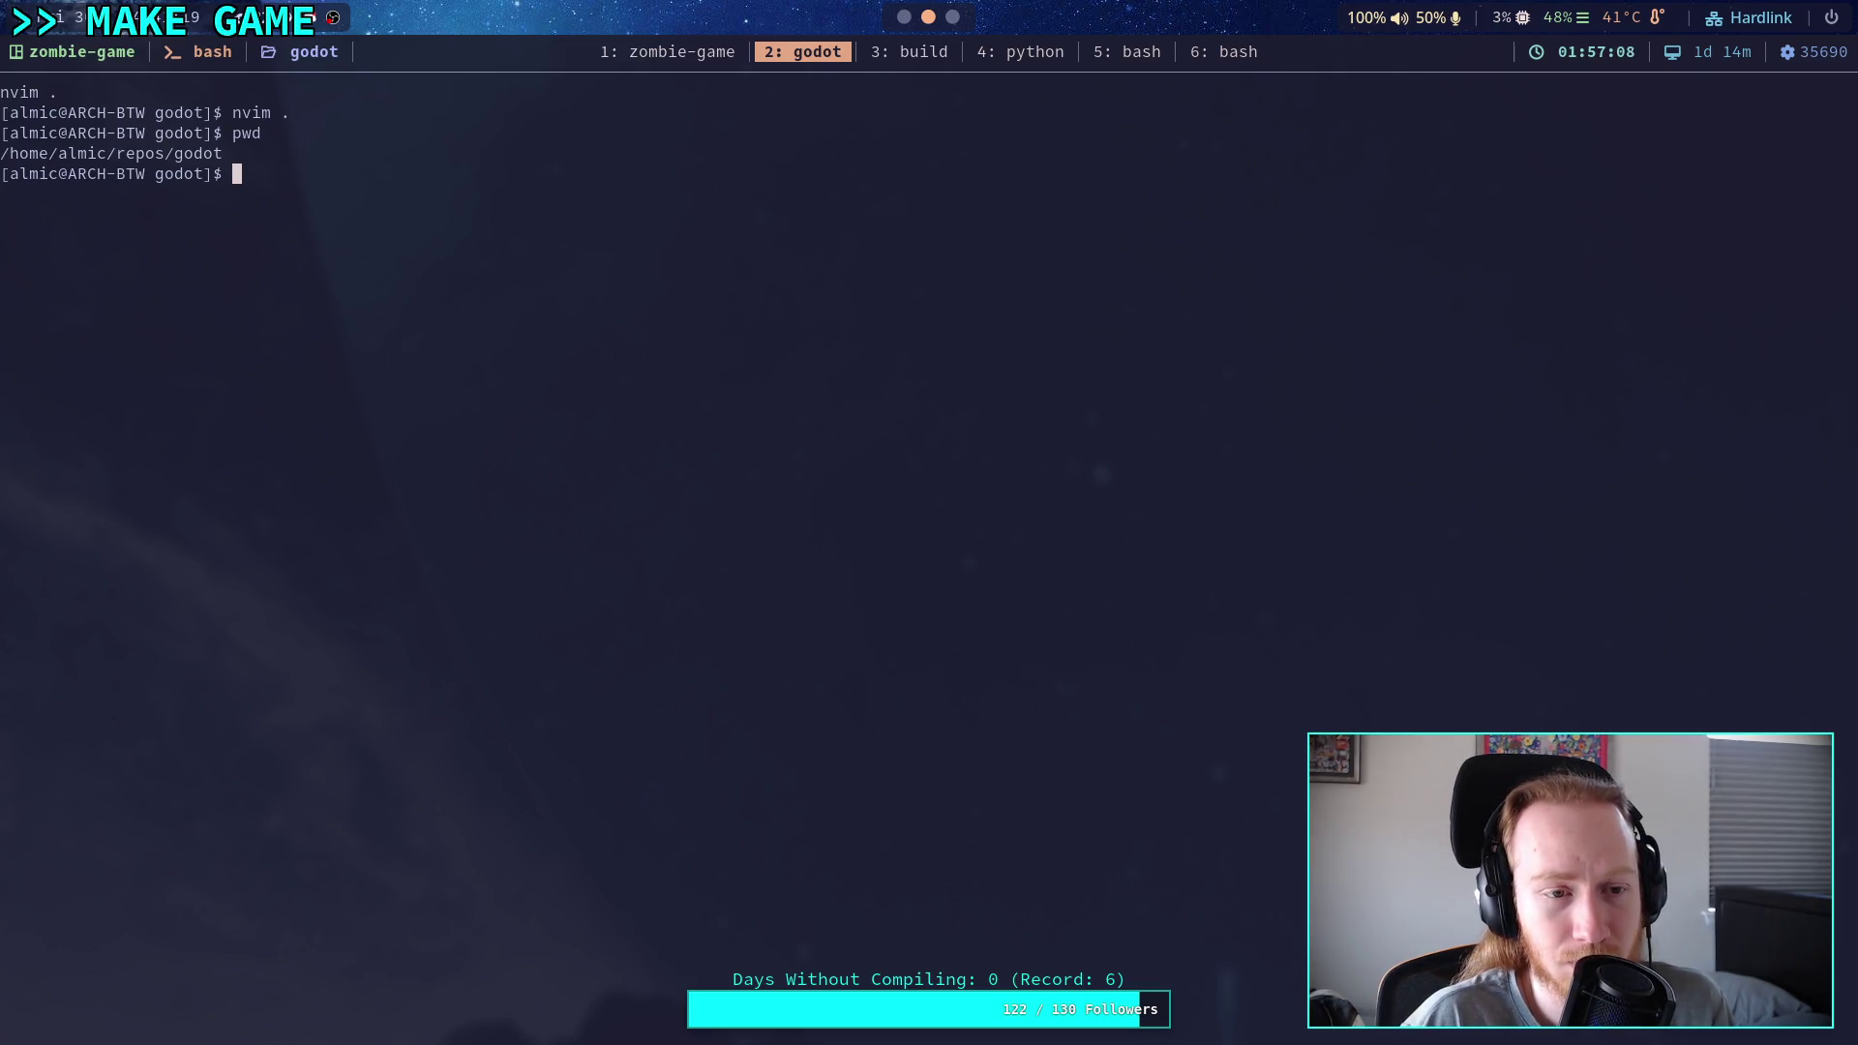
text($)
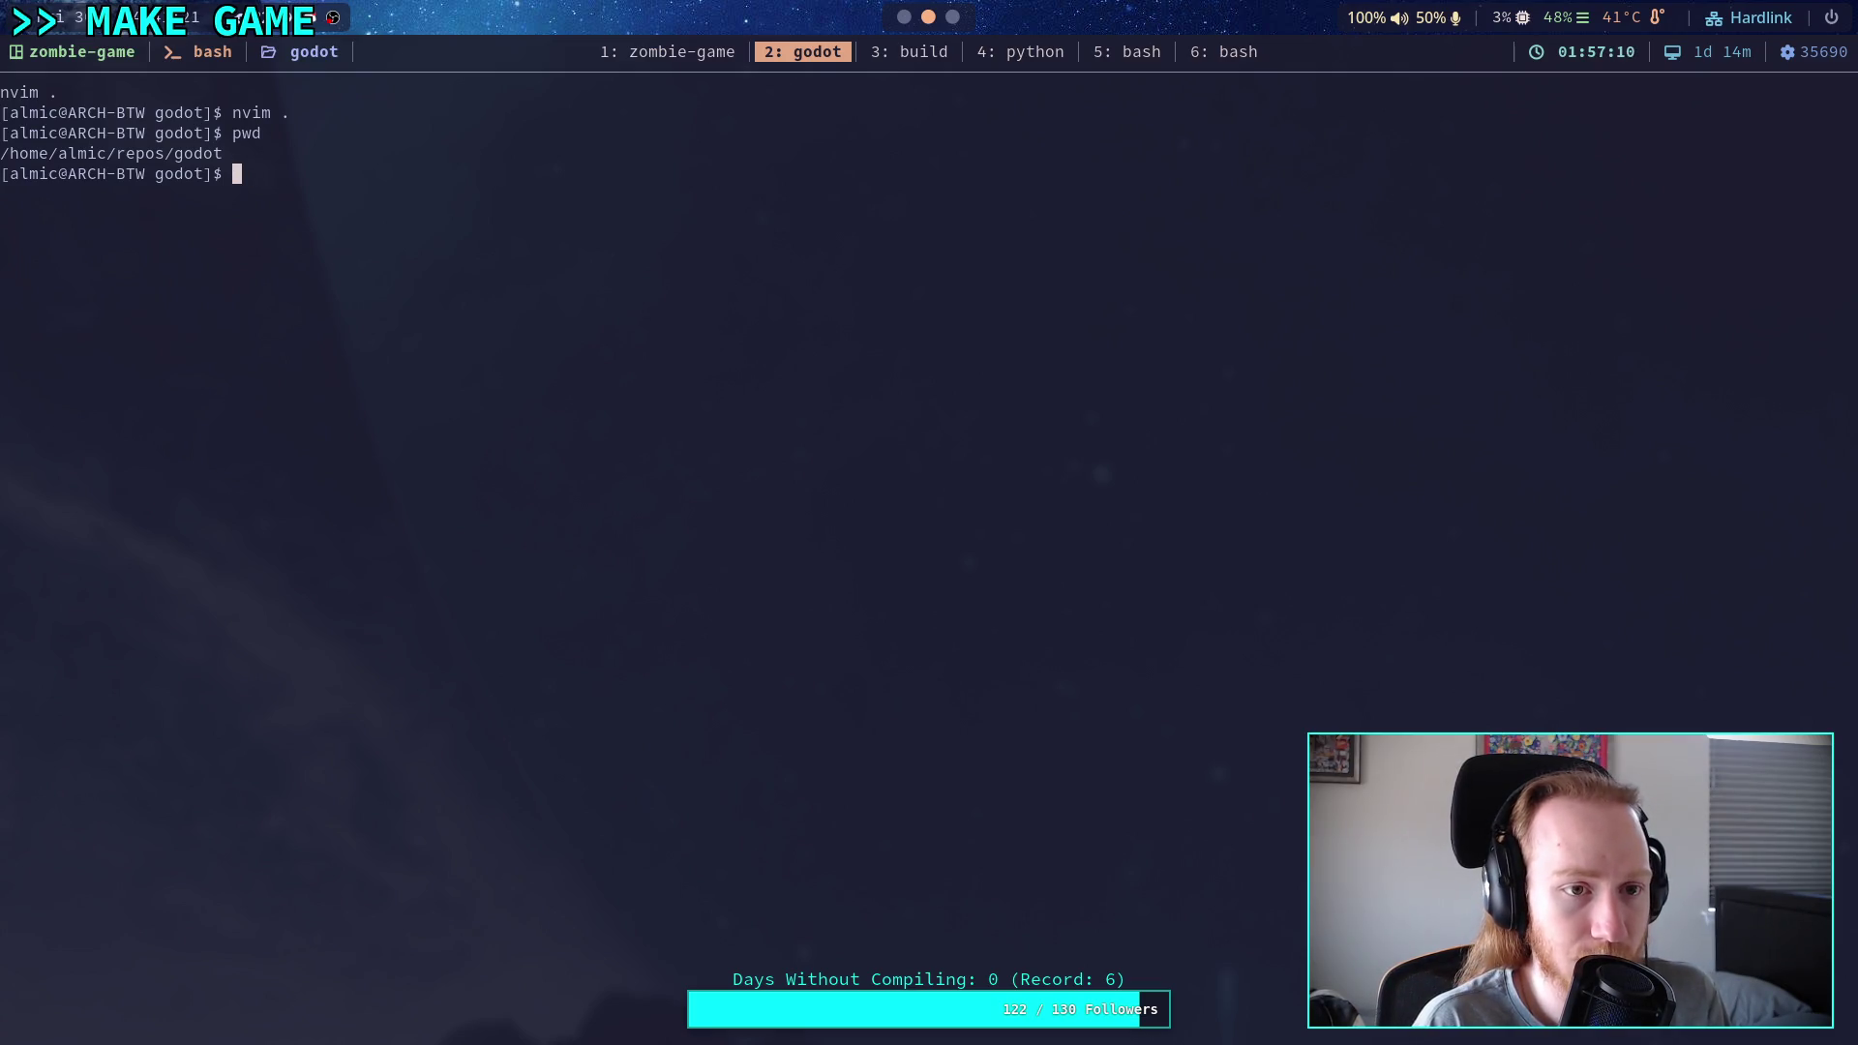
text(PWD)
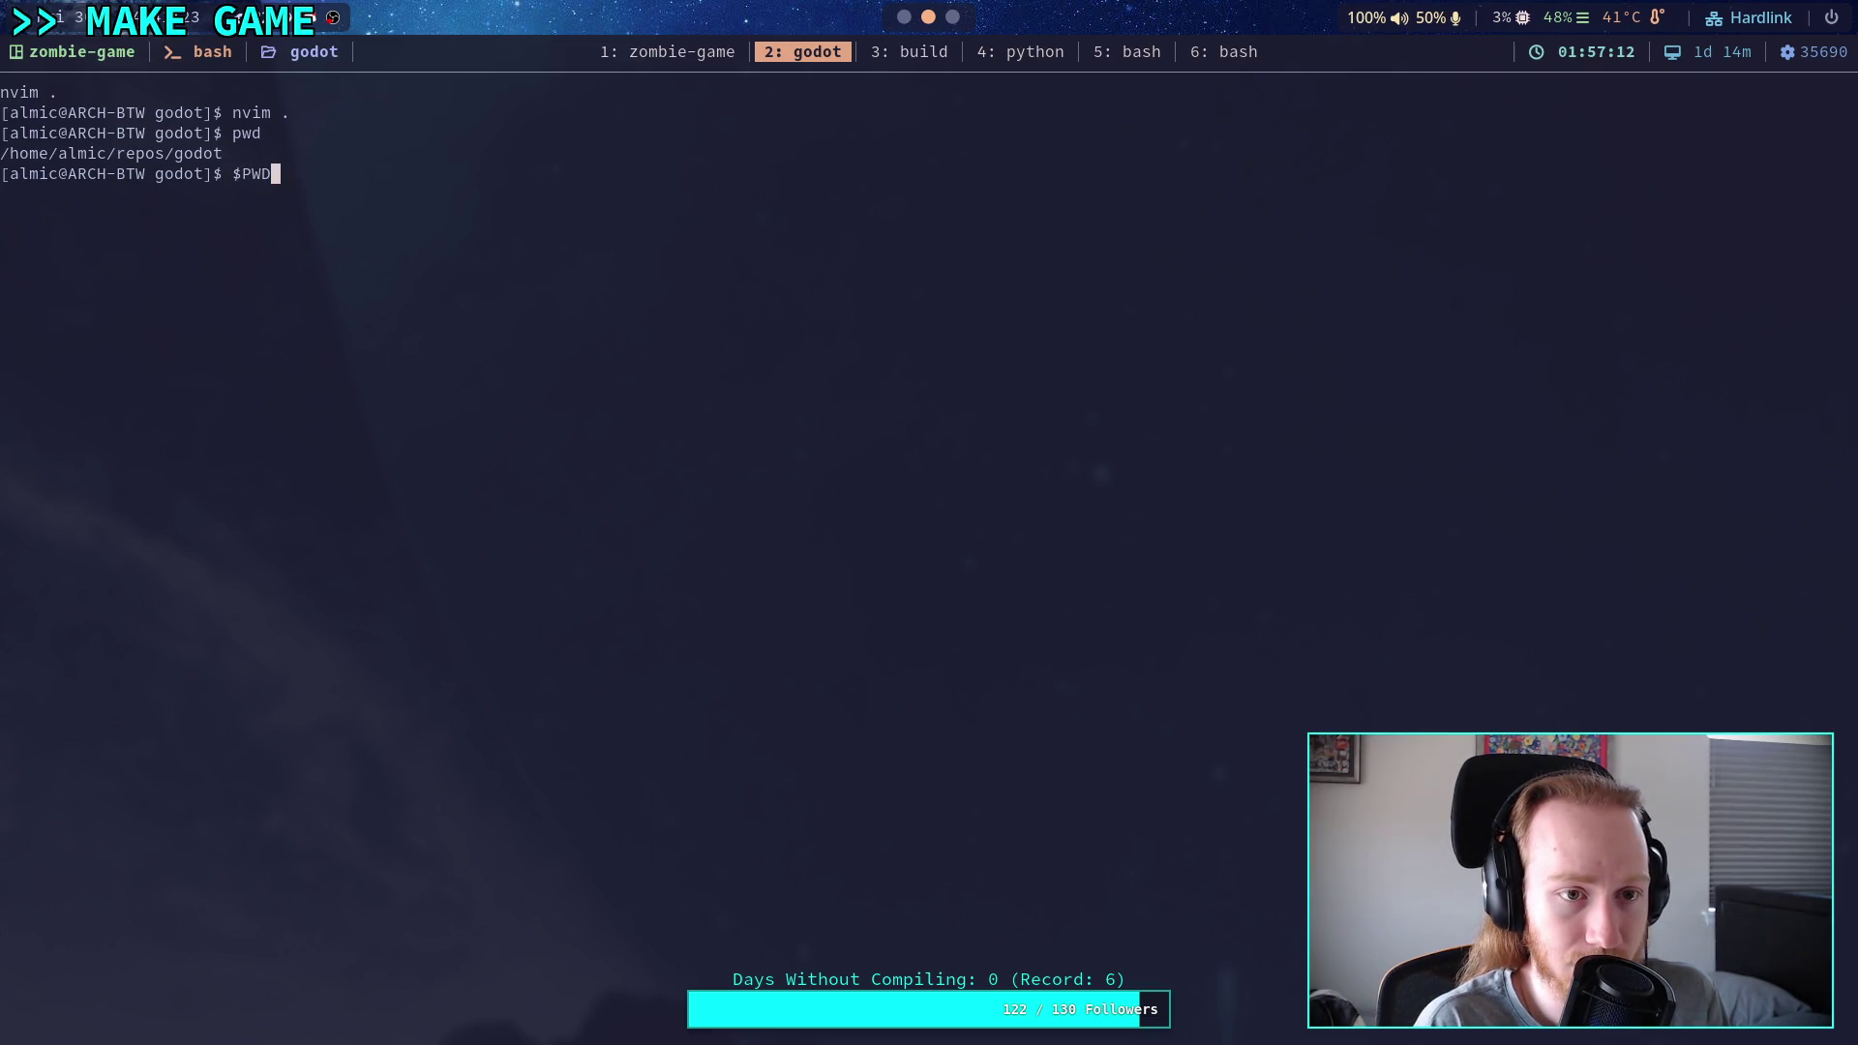
key(Return)
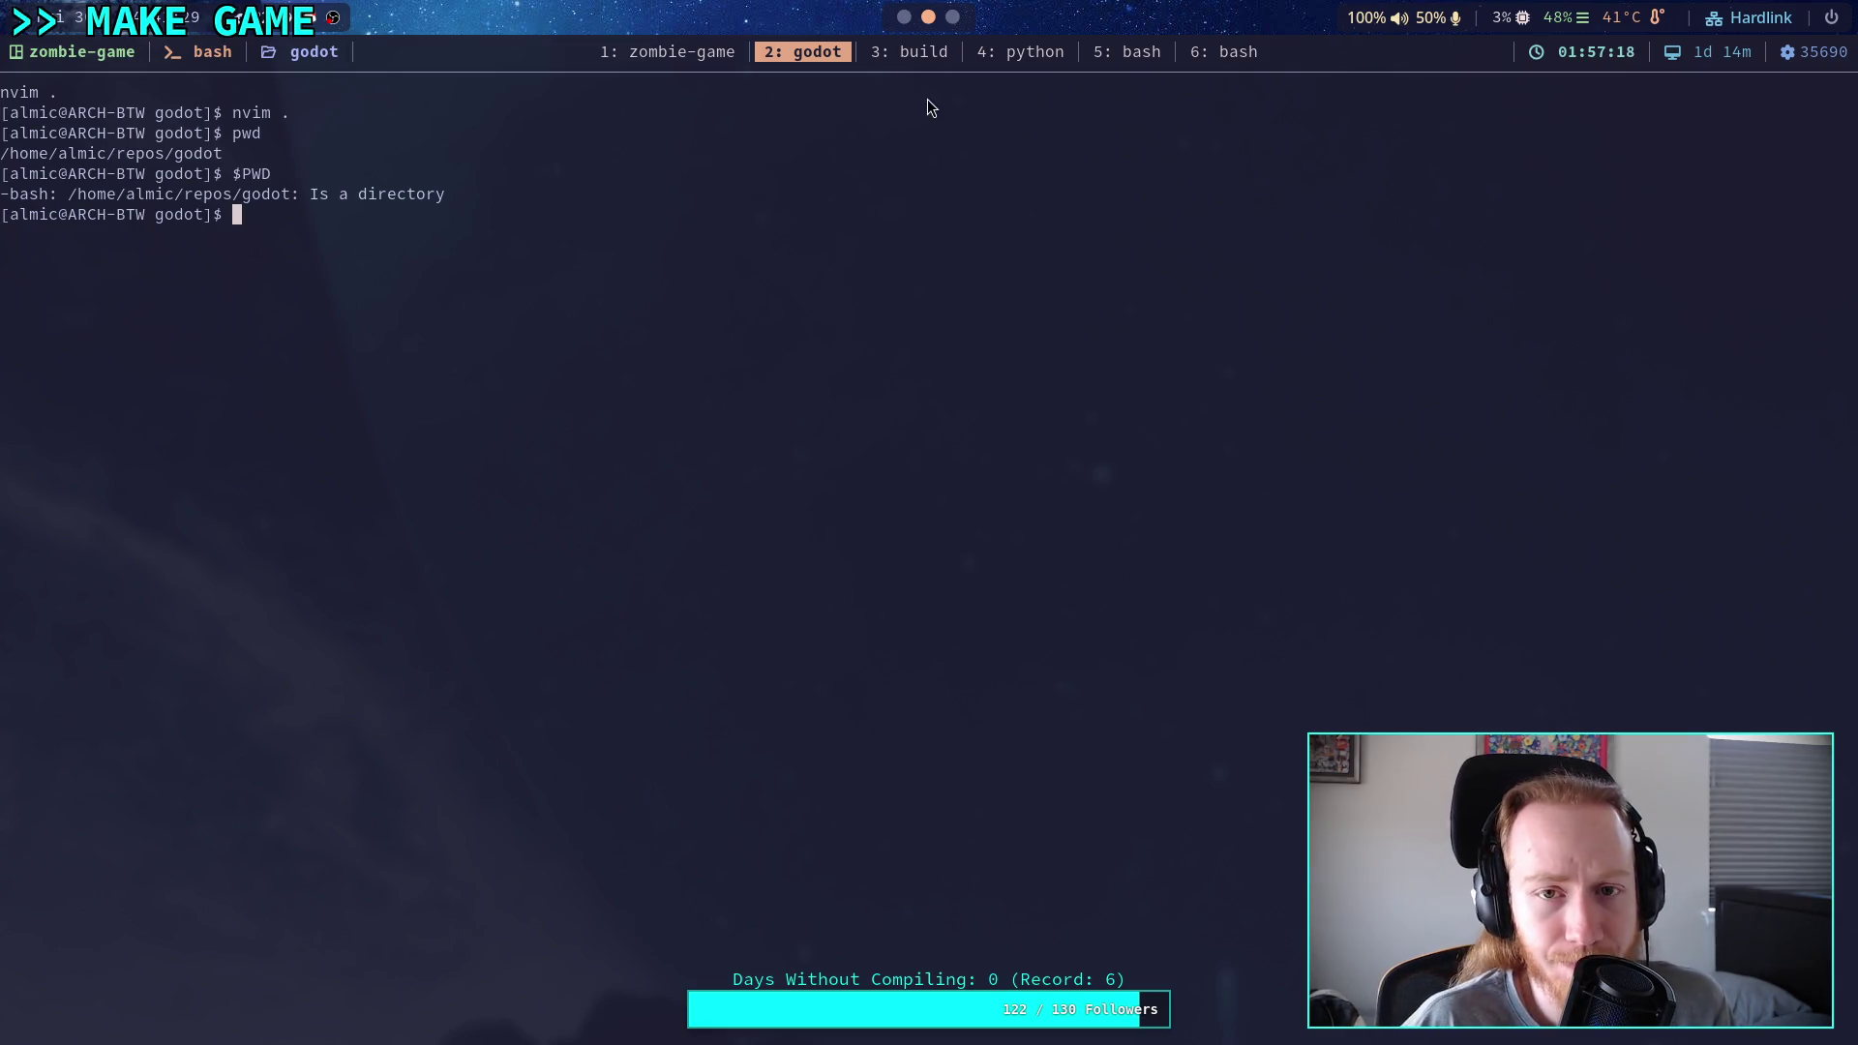
Step: Return to zombie-game.sh in Neovim and place the cursor at the -c option on line 13
click(697, 51)
click(952, 18)
click(904, 18)
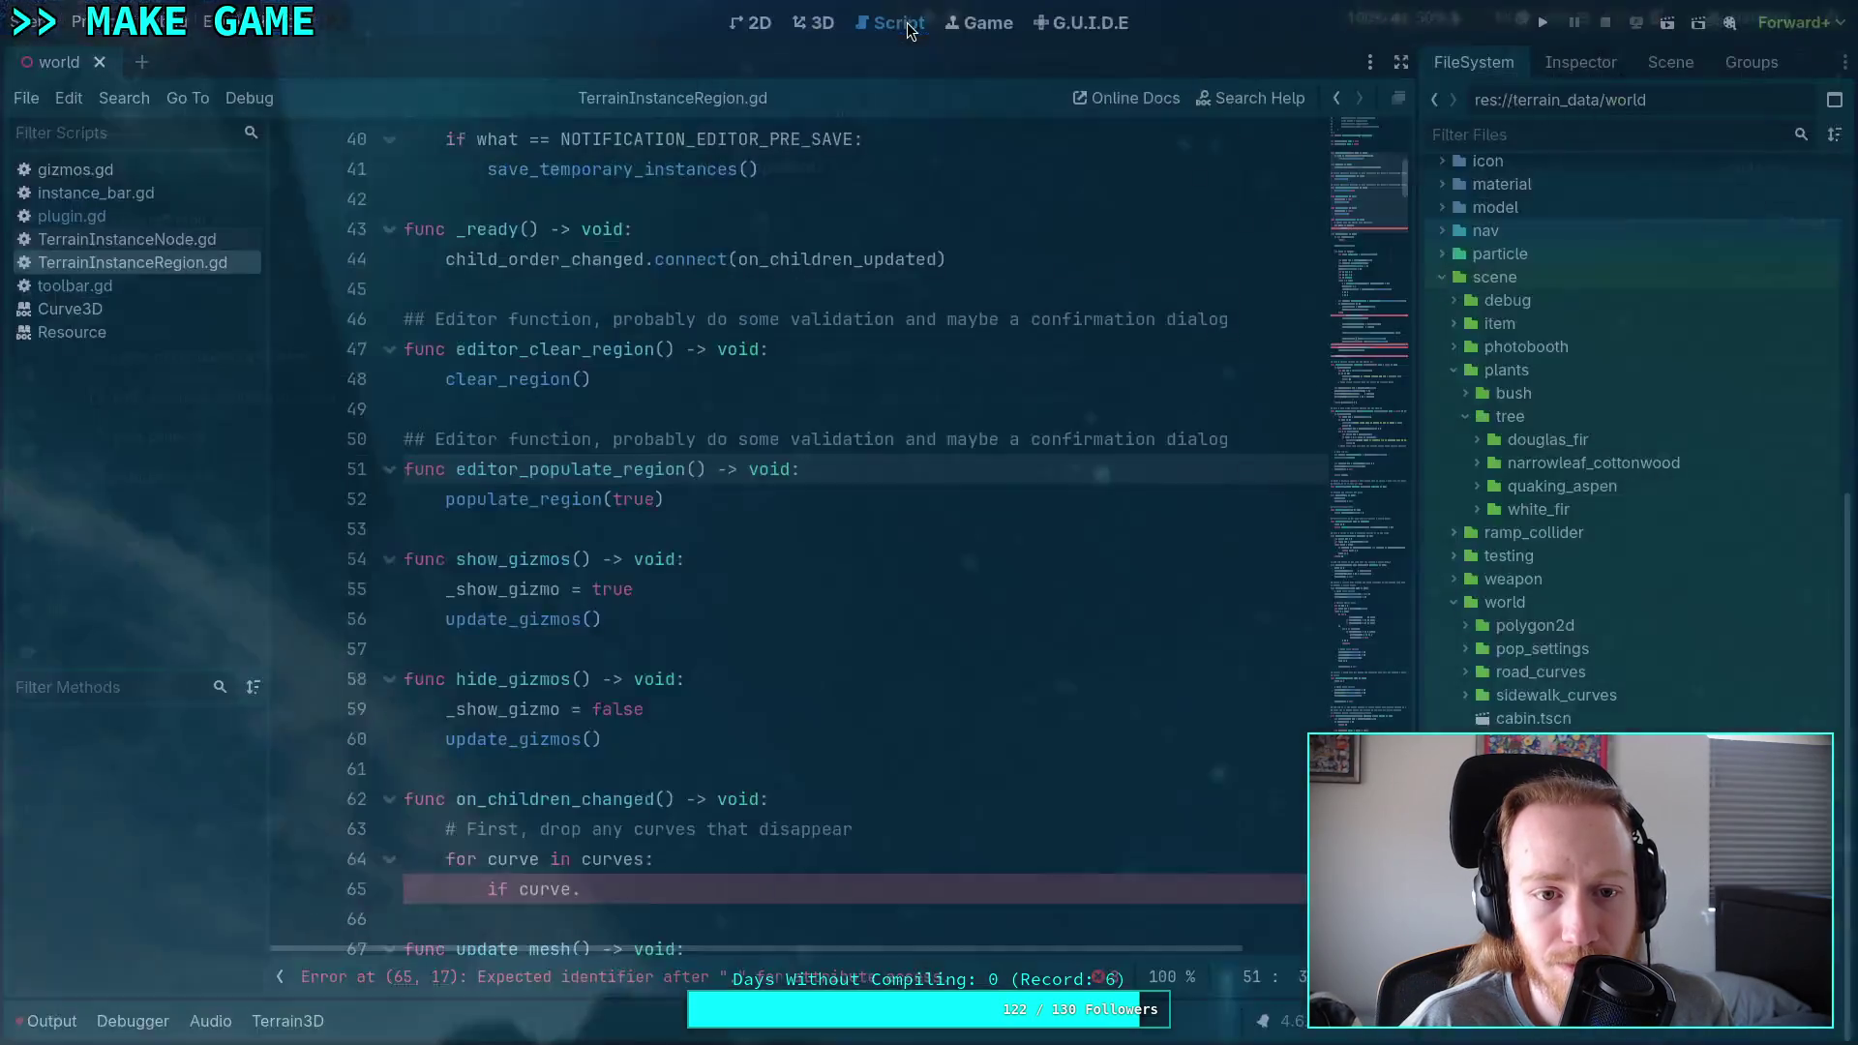
click(958, 23)
key(super+2)
key(super+3)
key(super+1)
key(super+2)
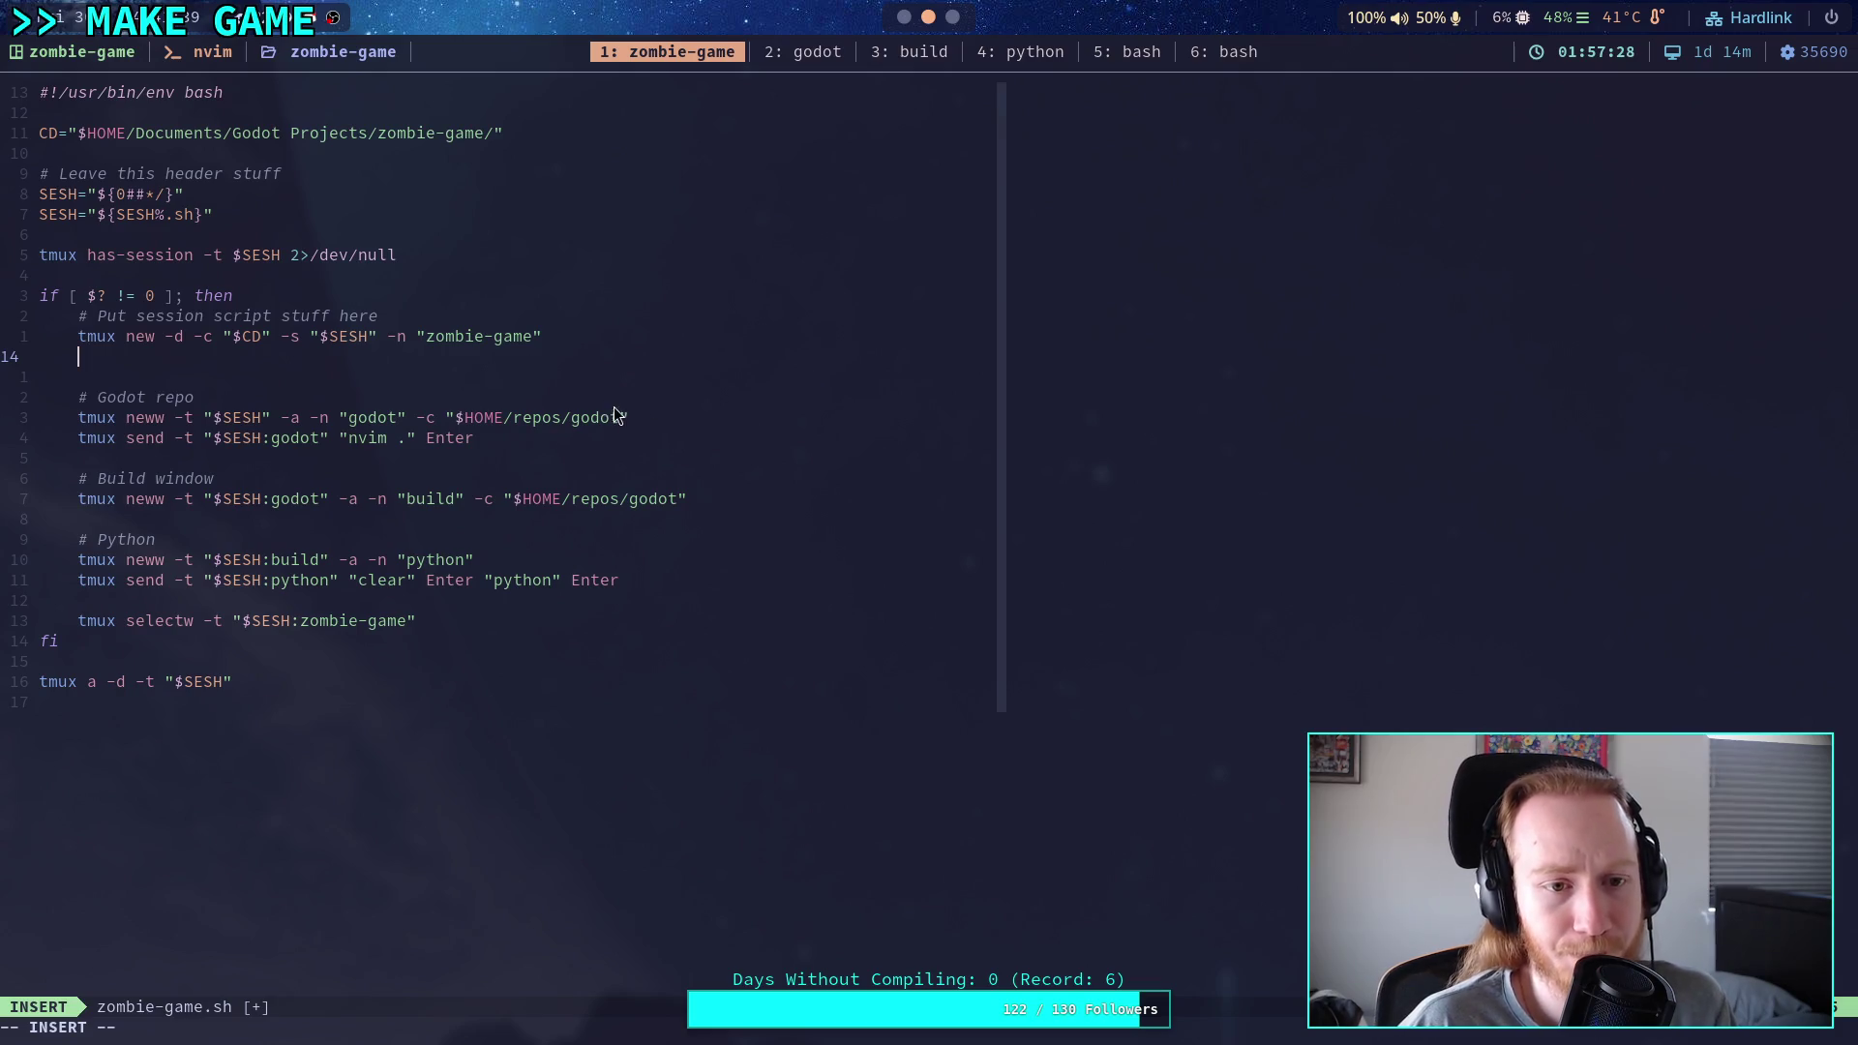
click(197, 339)
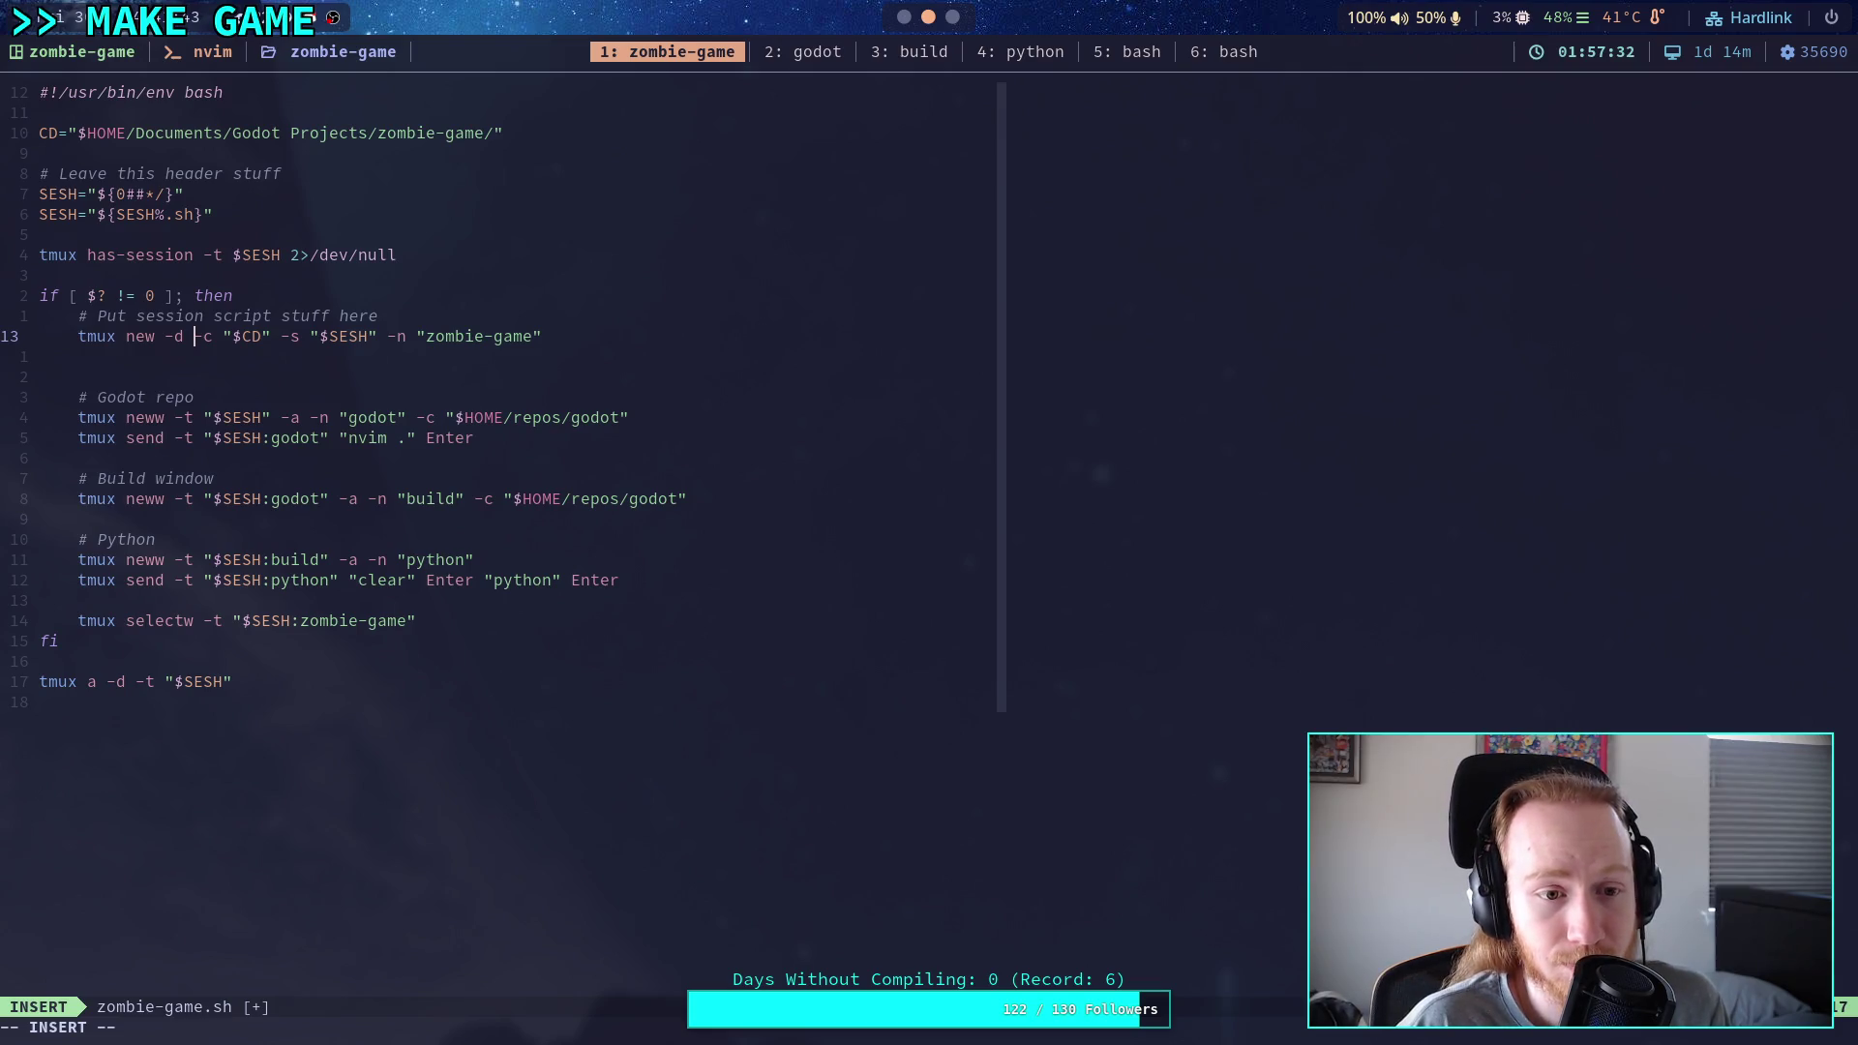
drag(513, 417, 232, 438)
click(534, 417)
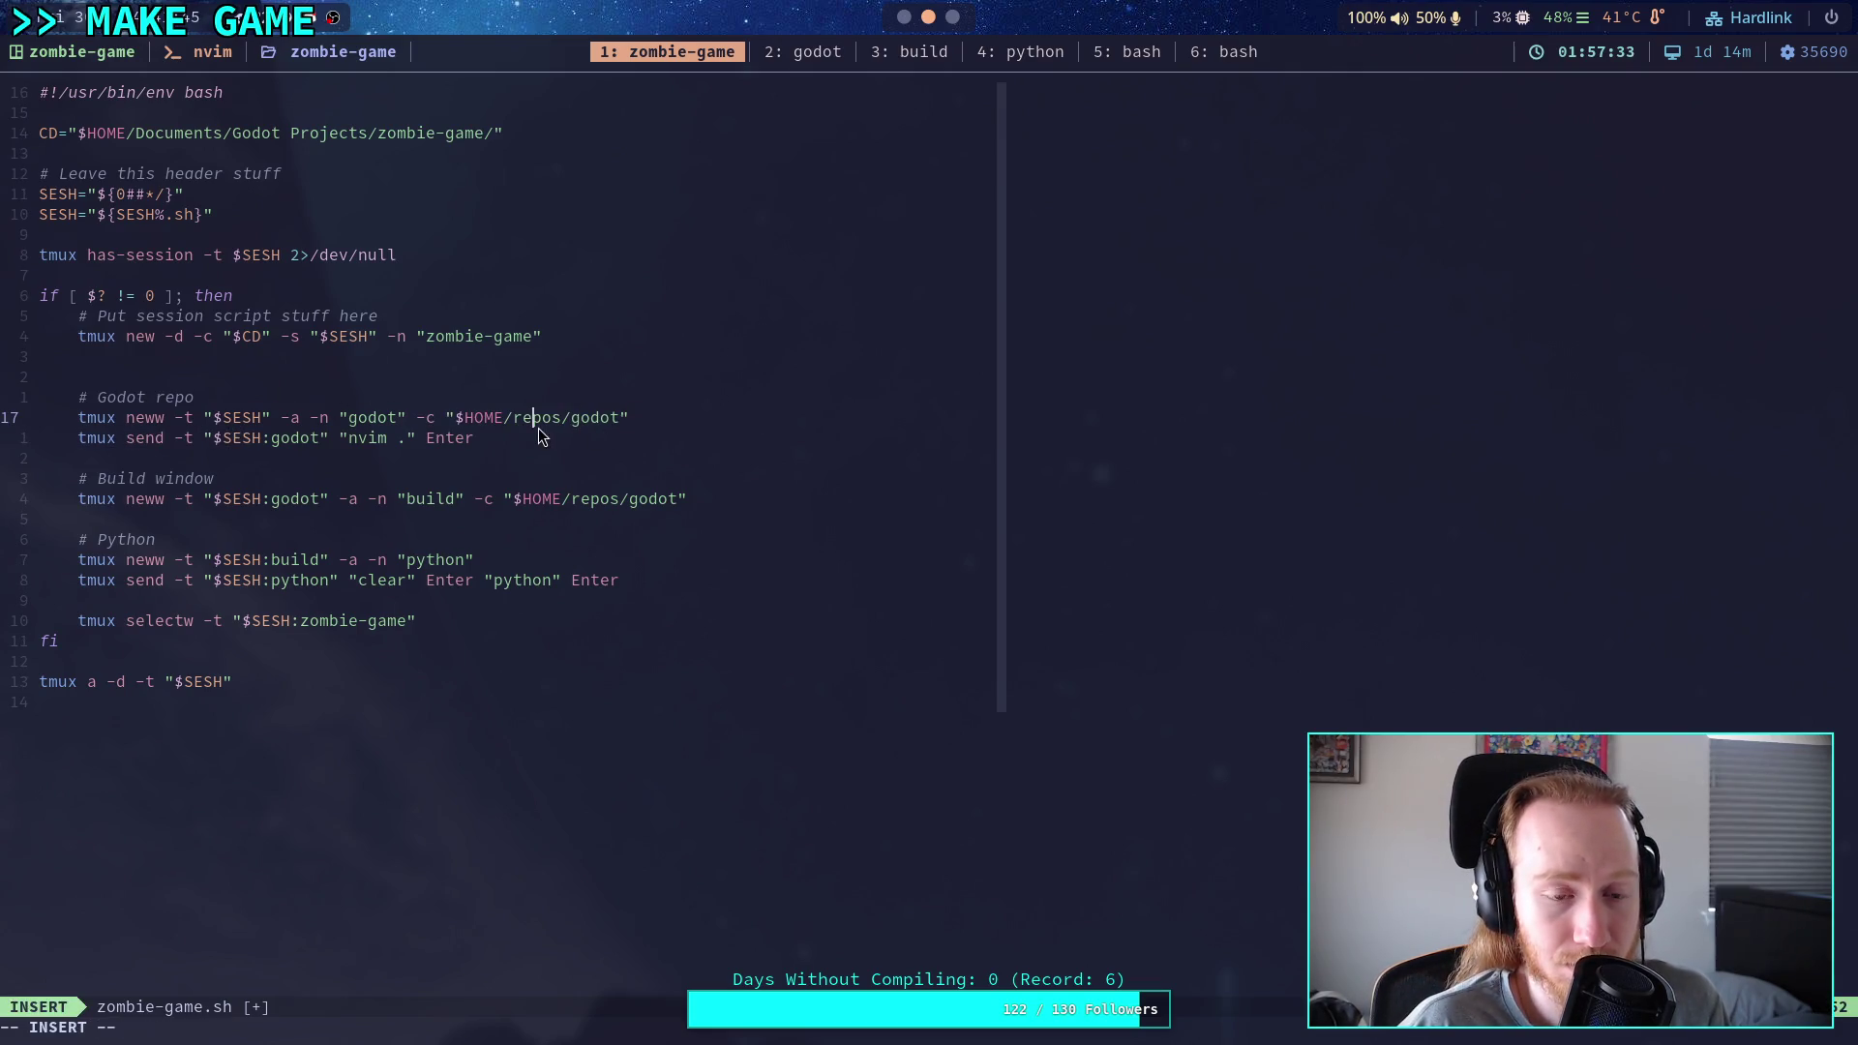
Step: Move the -c "$CD" option to the end of the tmux new line on line 13
click(221, 341)
key(Left)
key(Left)
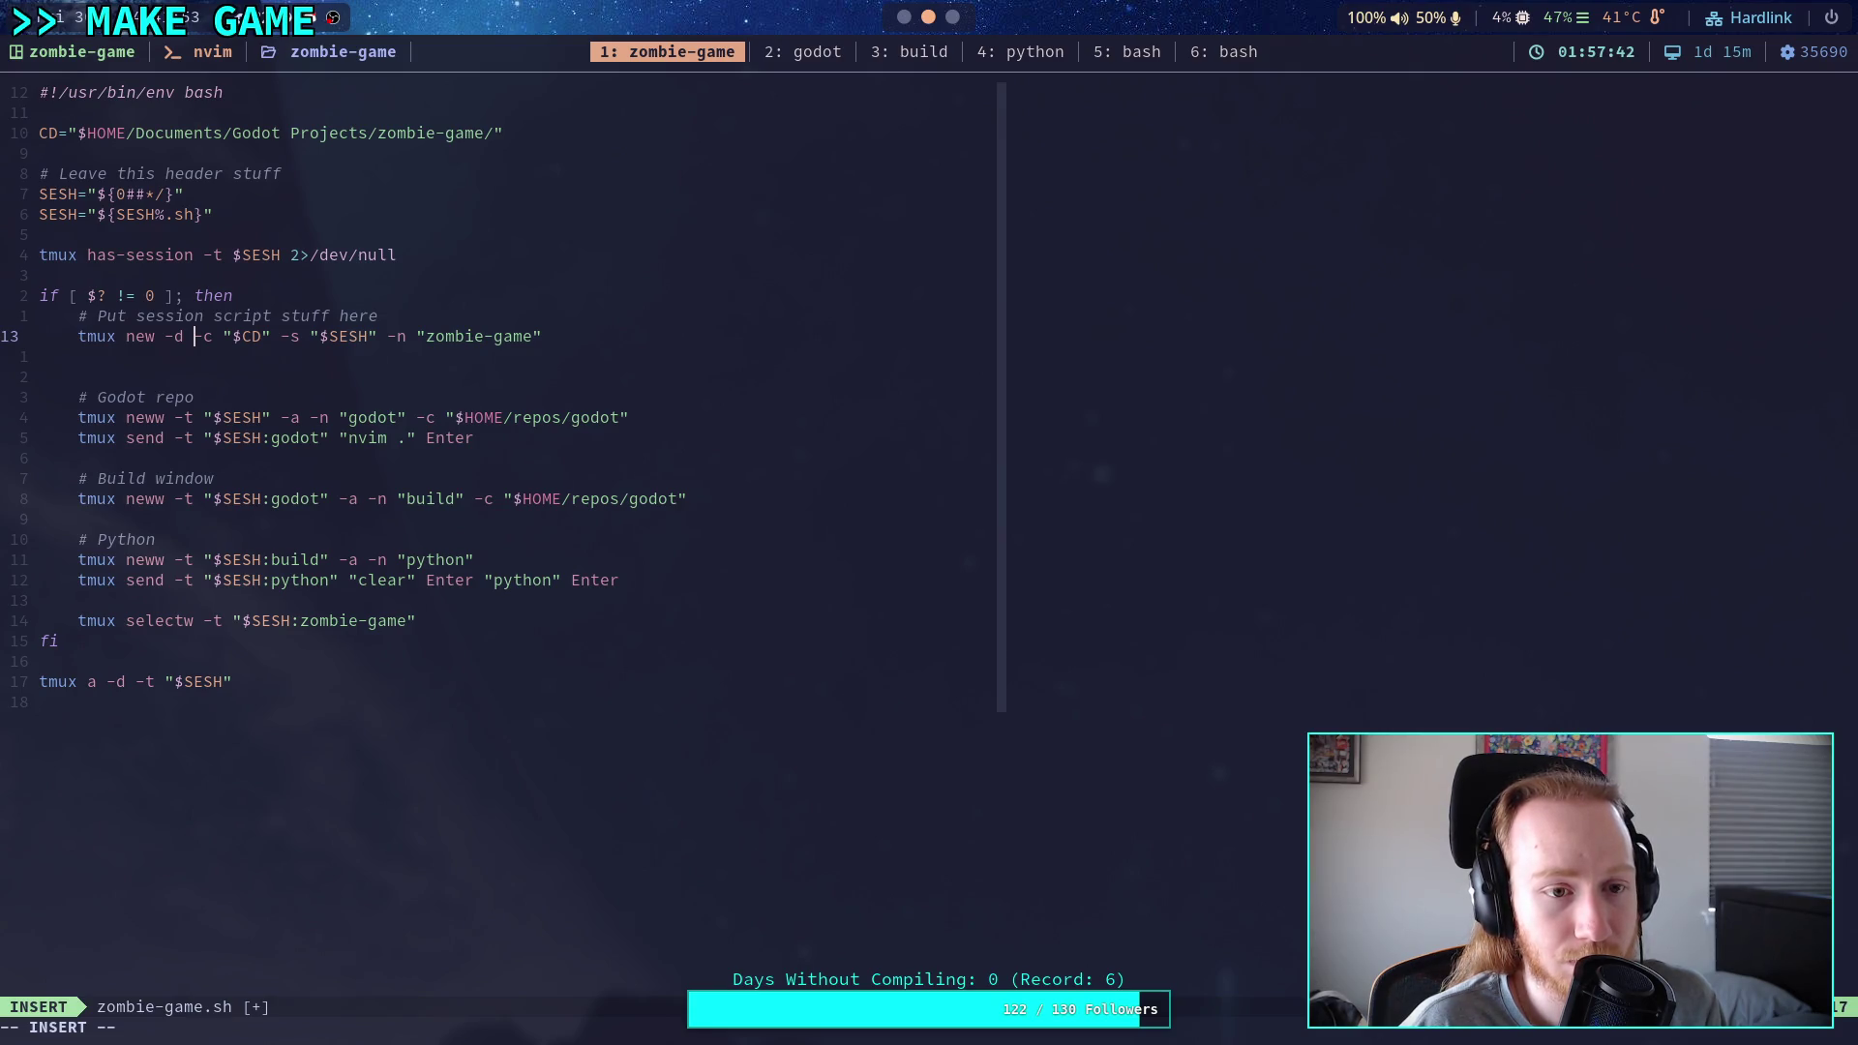
key(Delete)
key(Delete)
key(Delete)
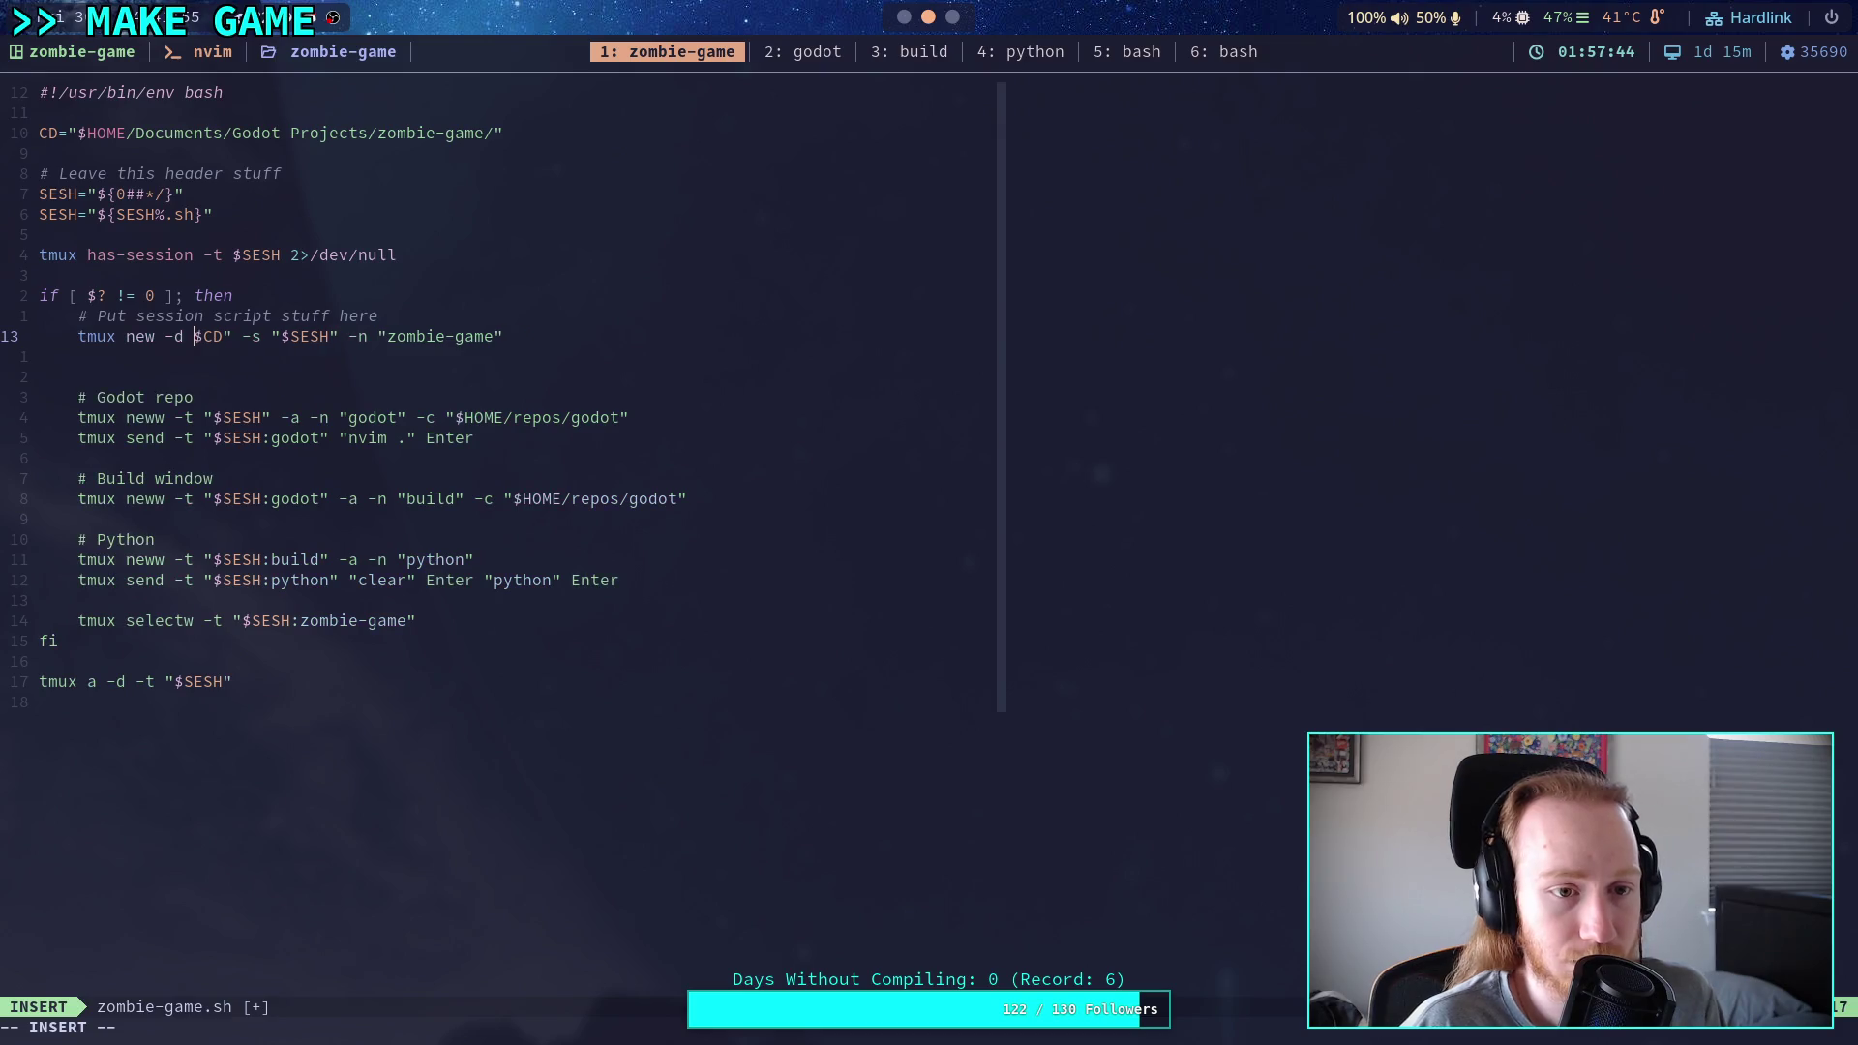
key(Right)
key(Right)
key(Right)
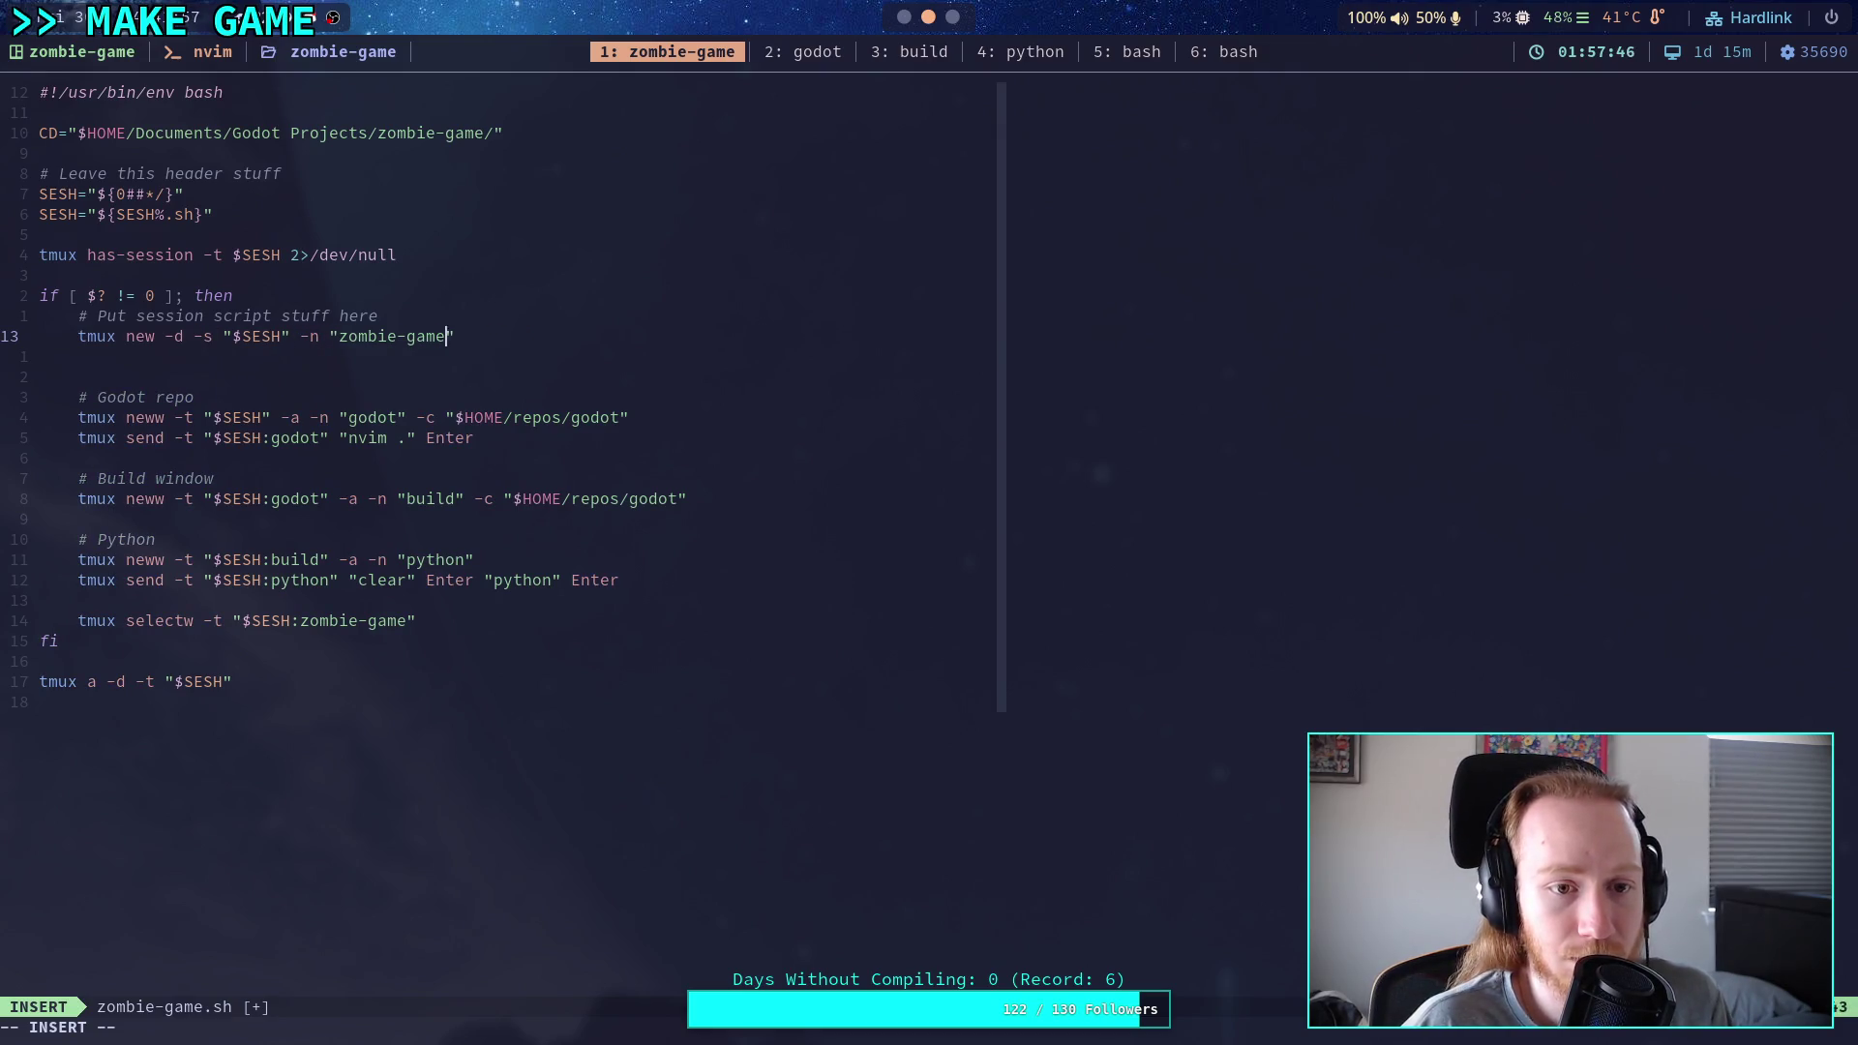
text(-)
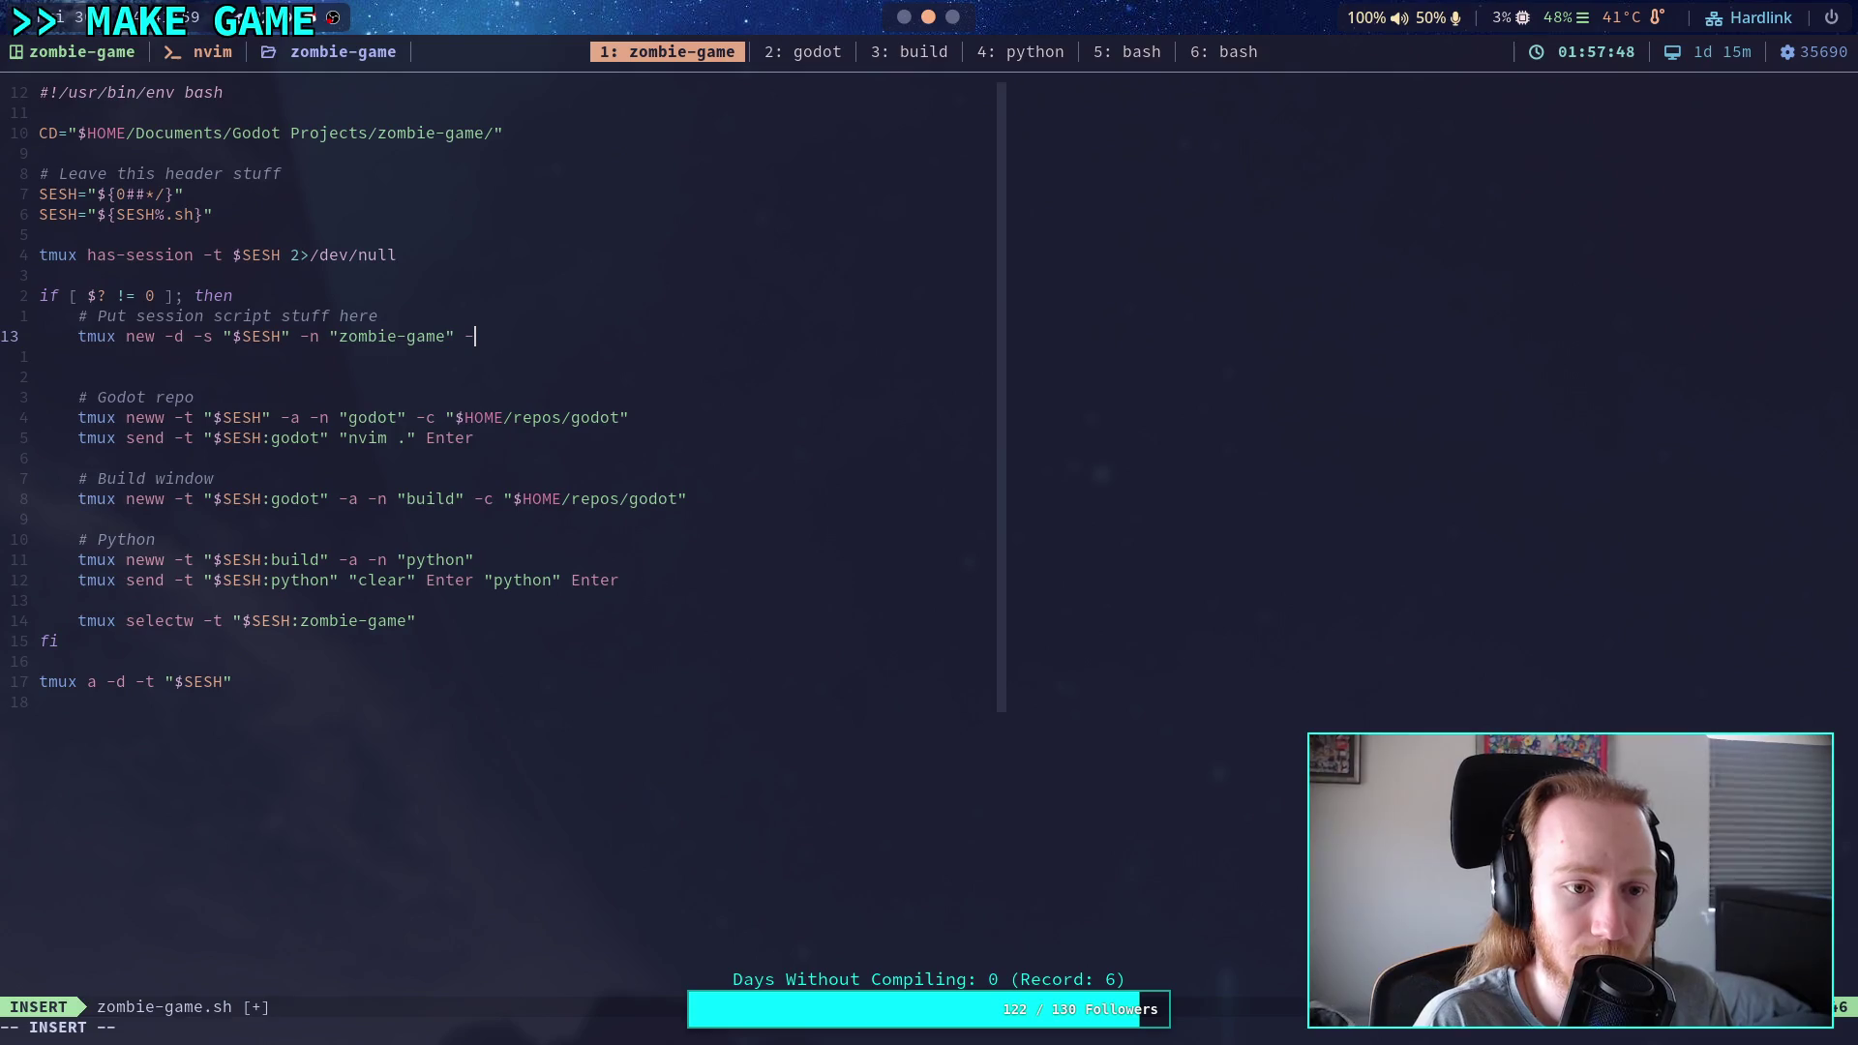
text(c)
text( "$)
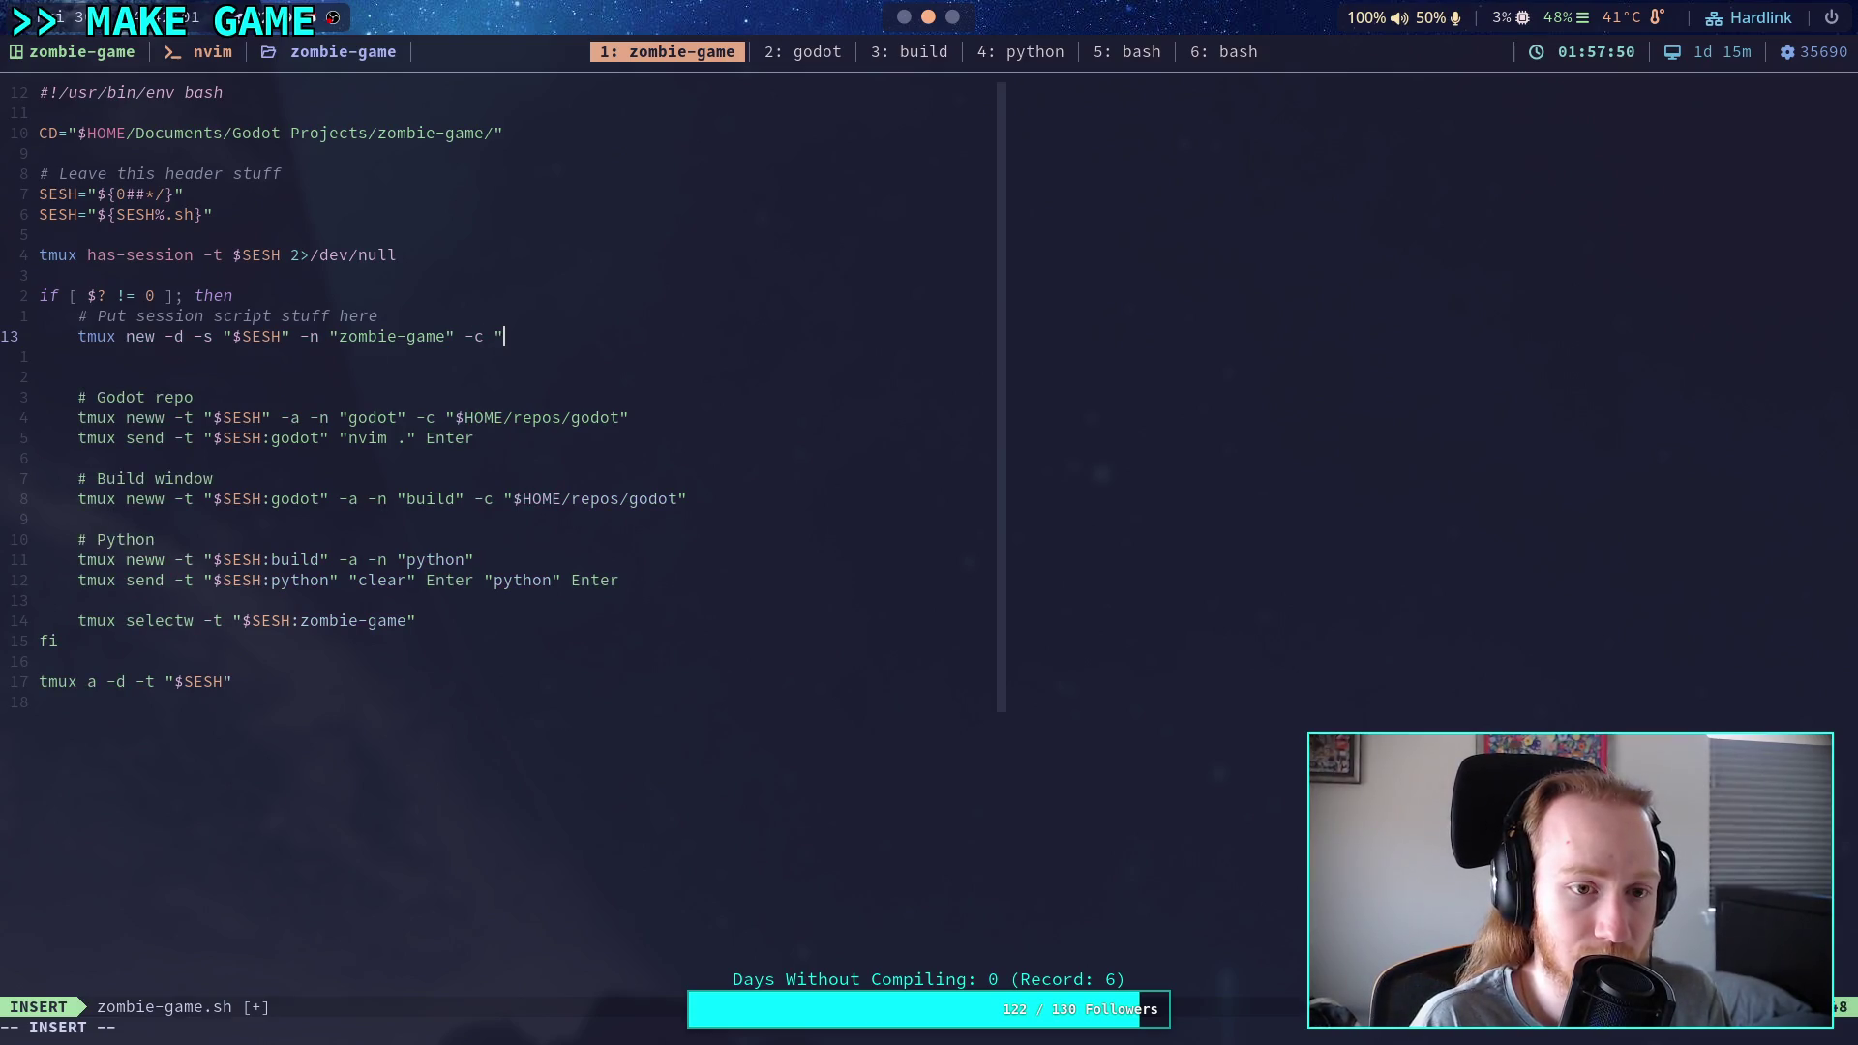
text(CH)
key(BackSpace)
text(D")
key(Escape)
Step: Delete the extra blank line below and save zombie-game.sh
key(j)
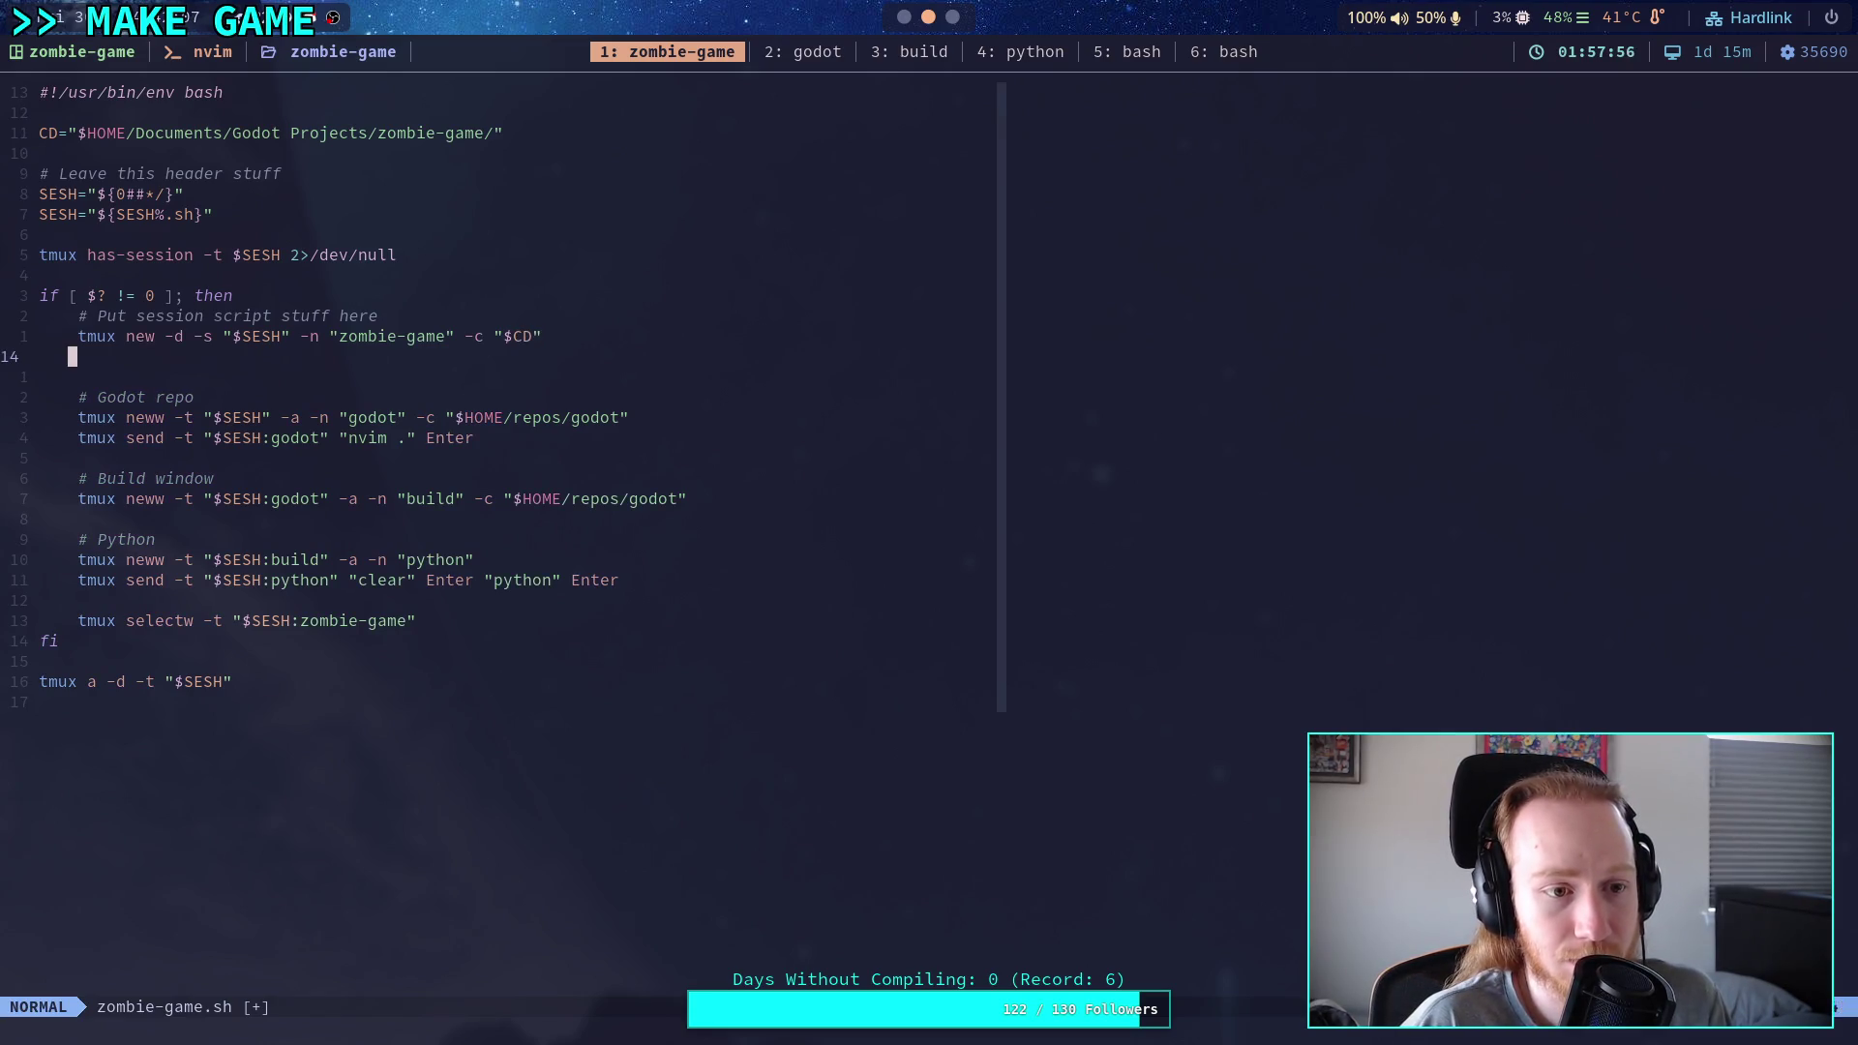
key(d)
key(d)
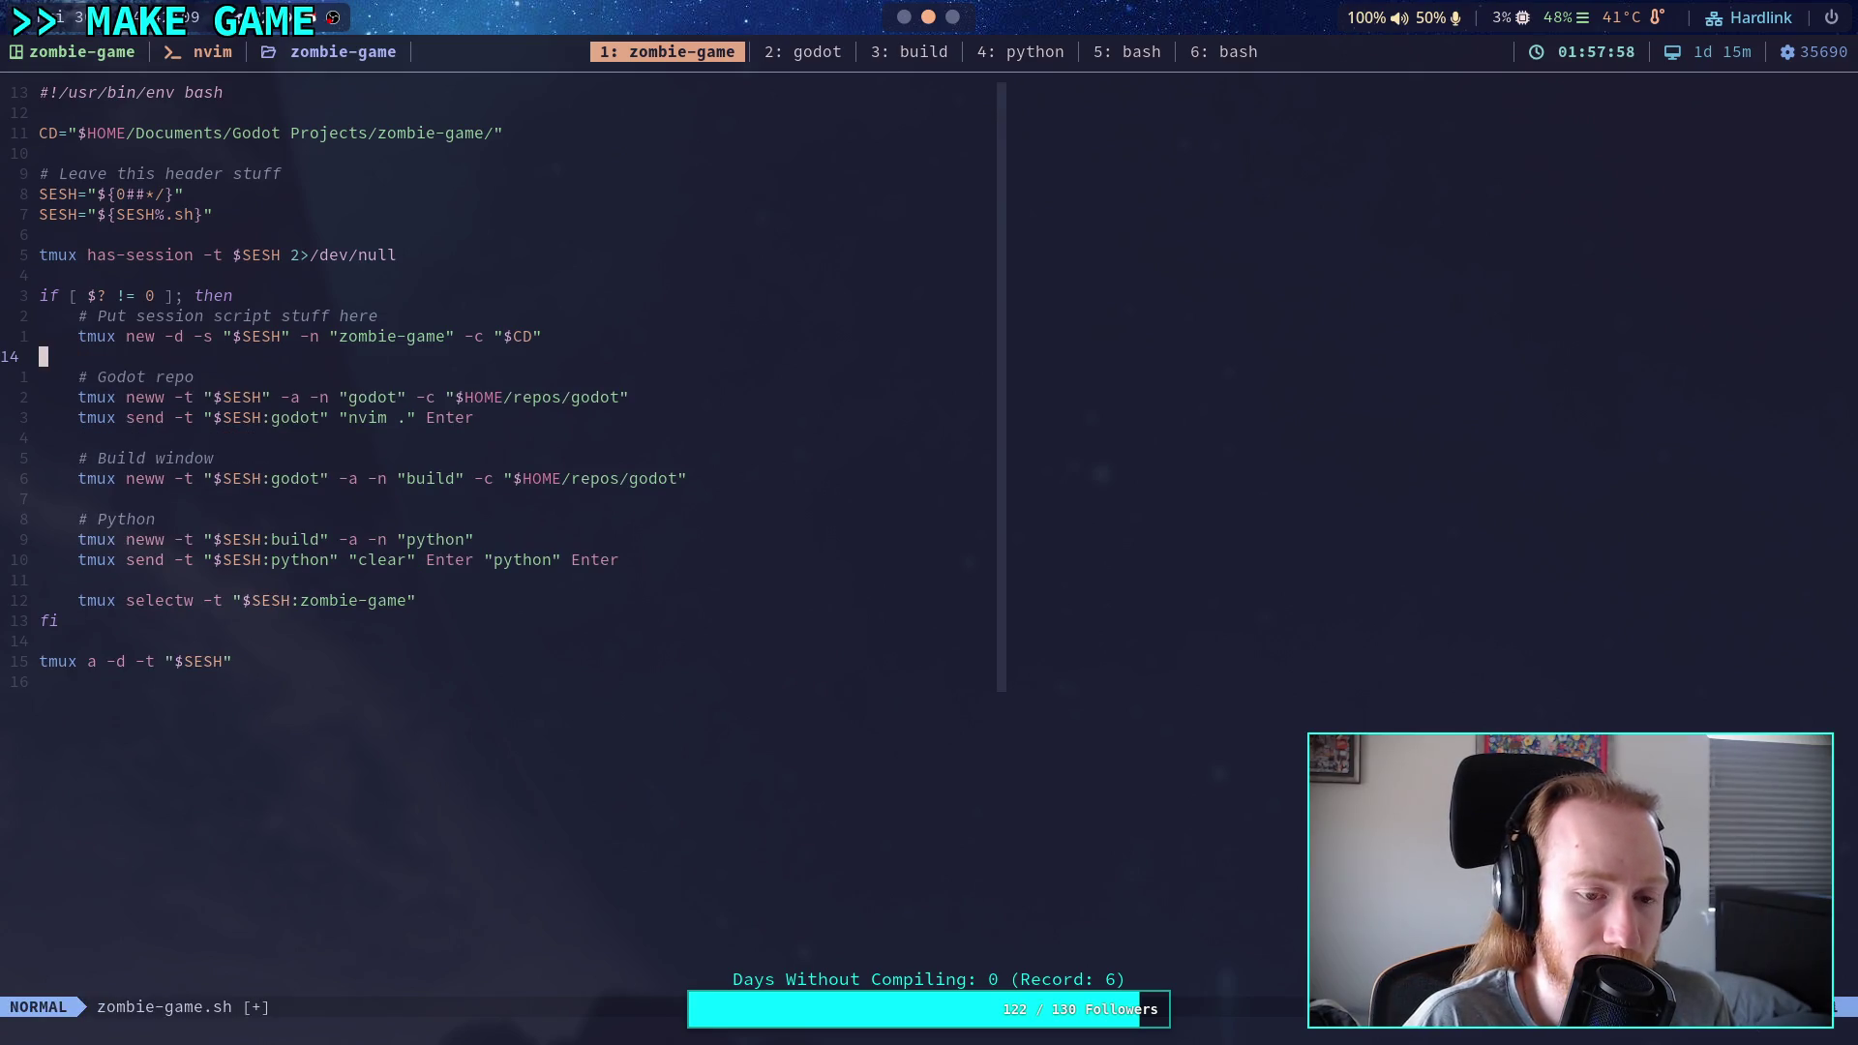
text(:w)
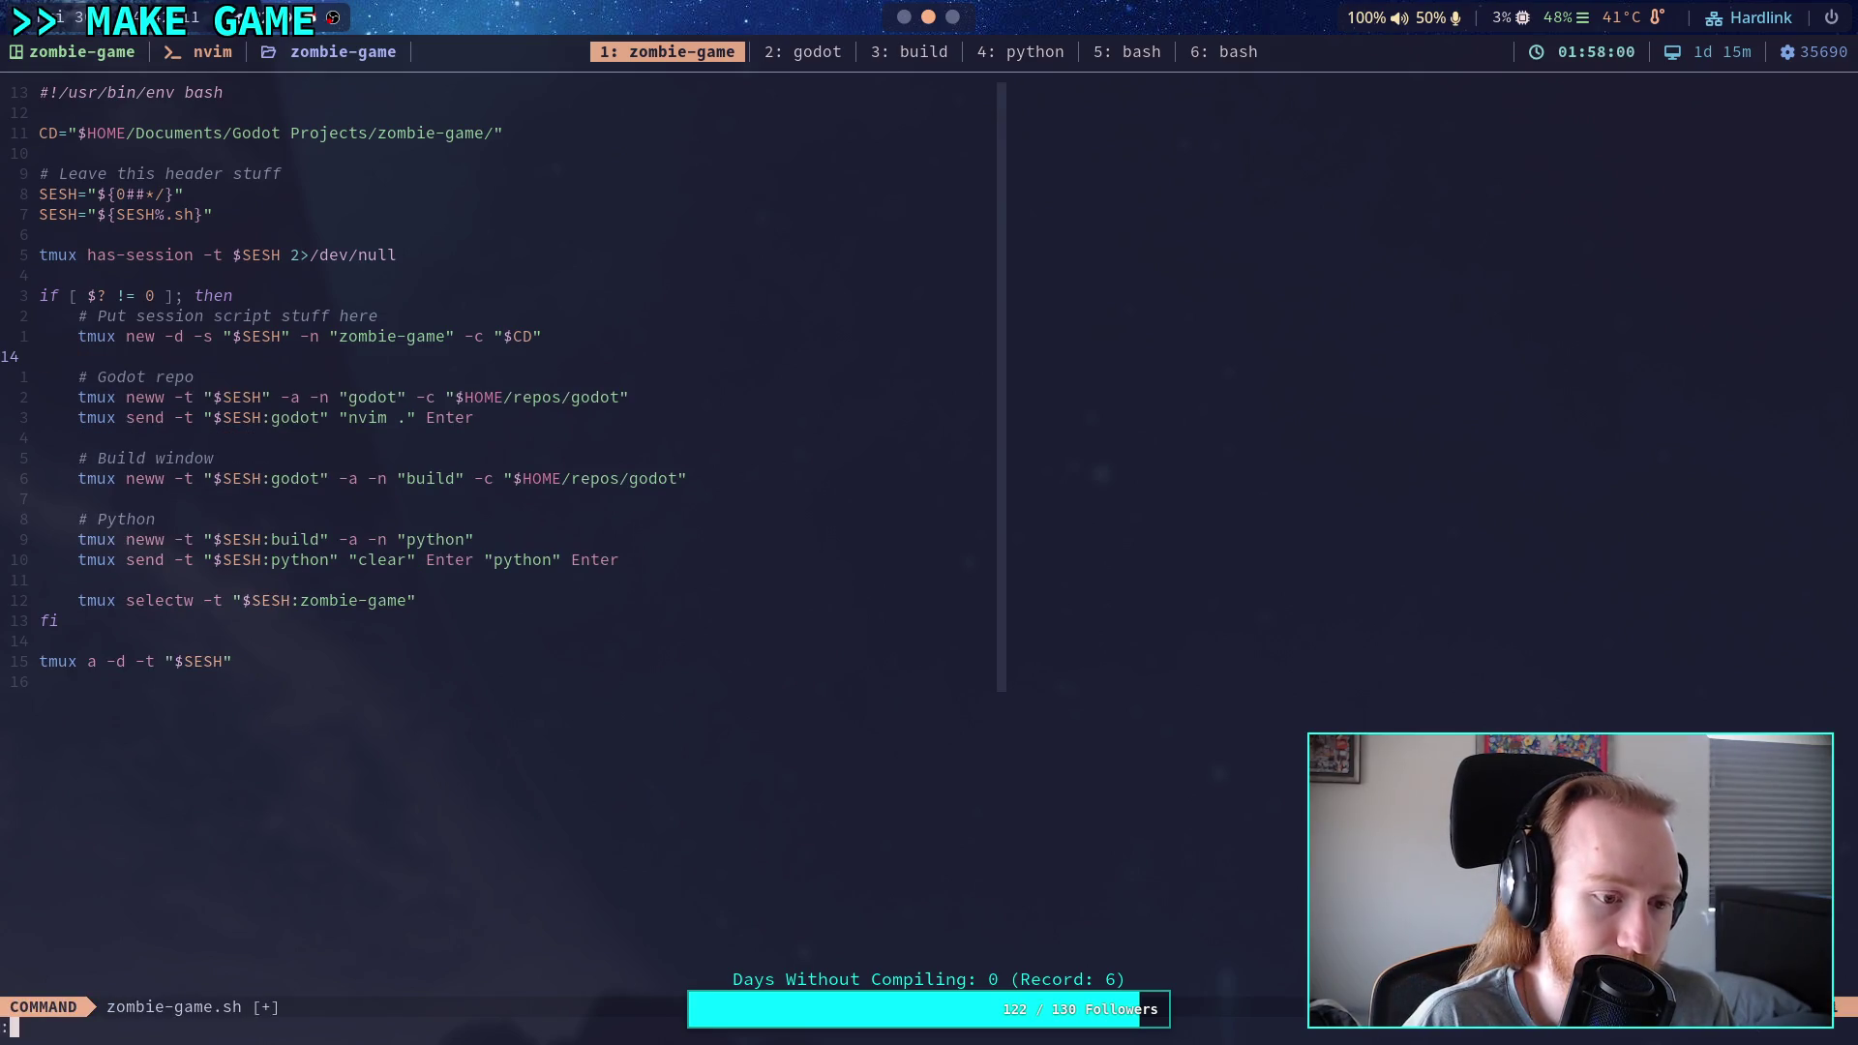
key(Return)
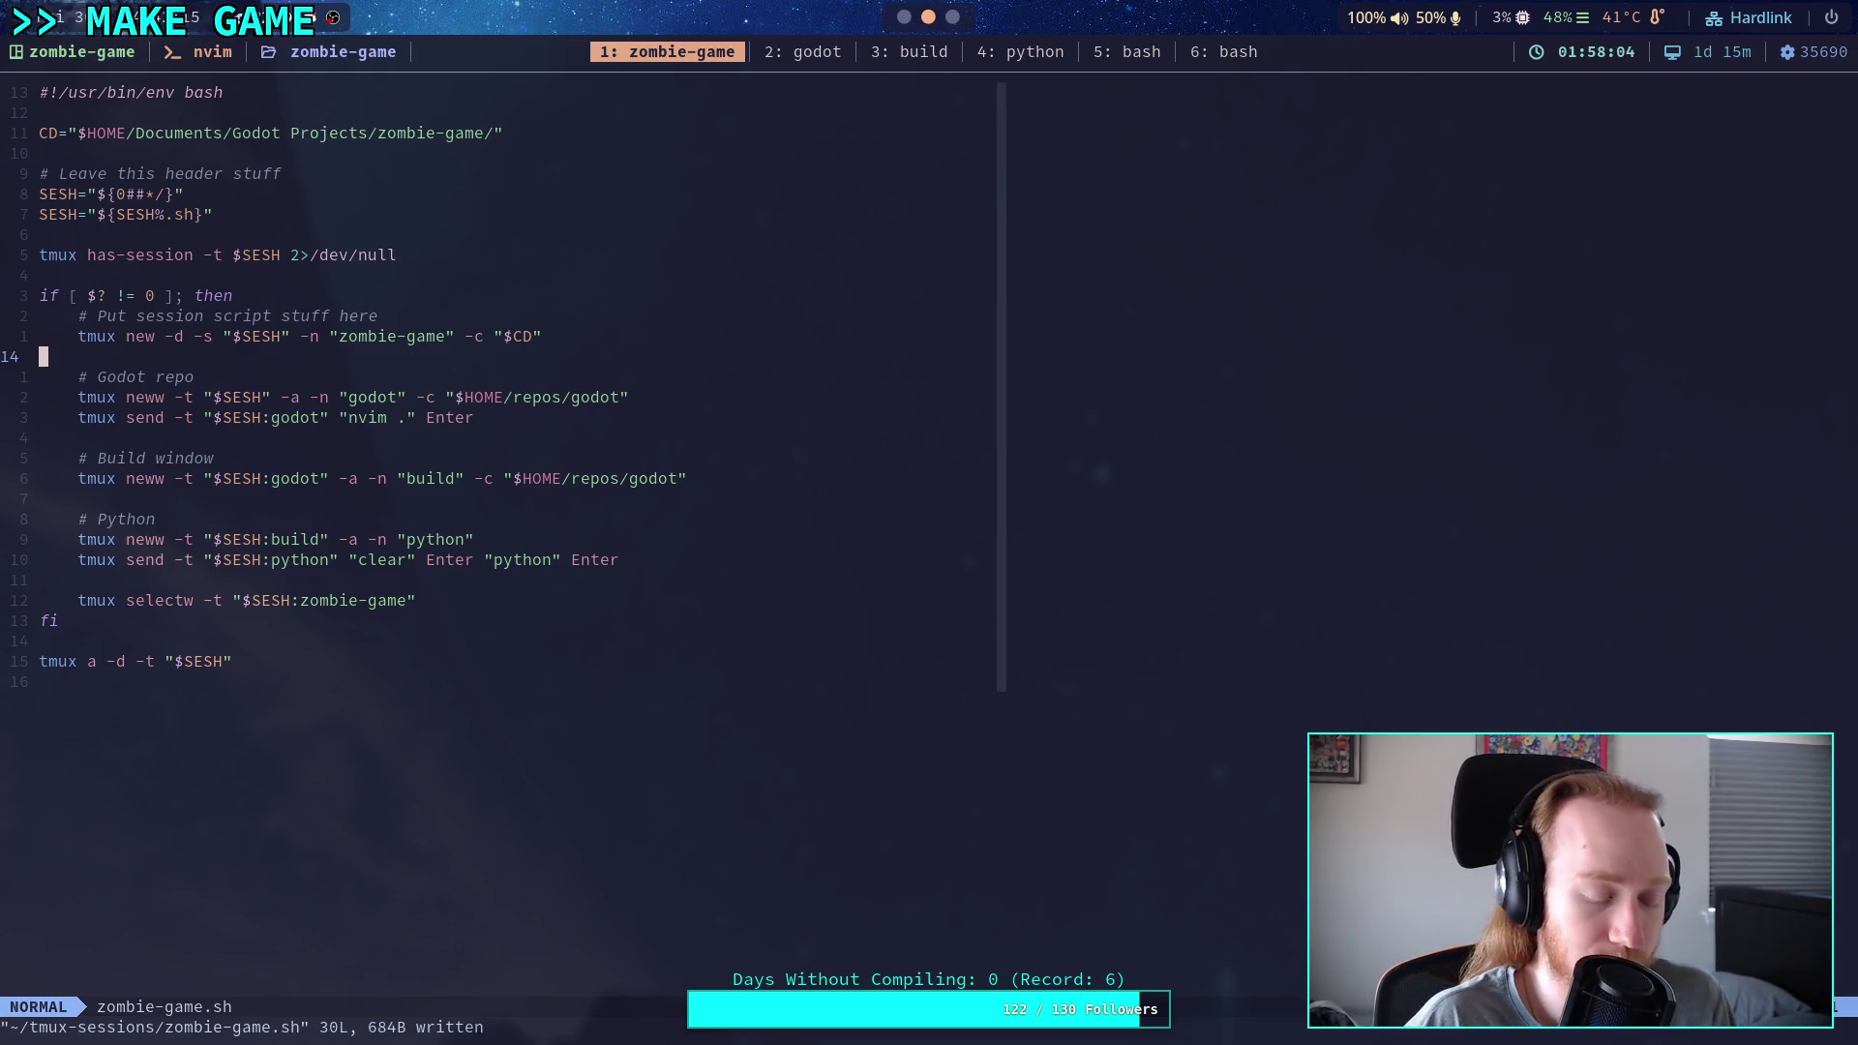
text(:)
key(Escape)
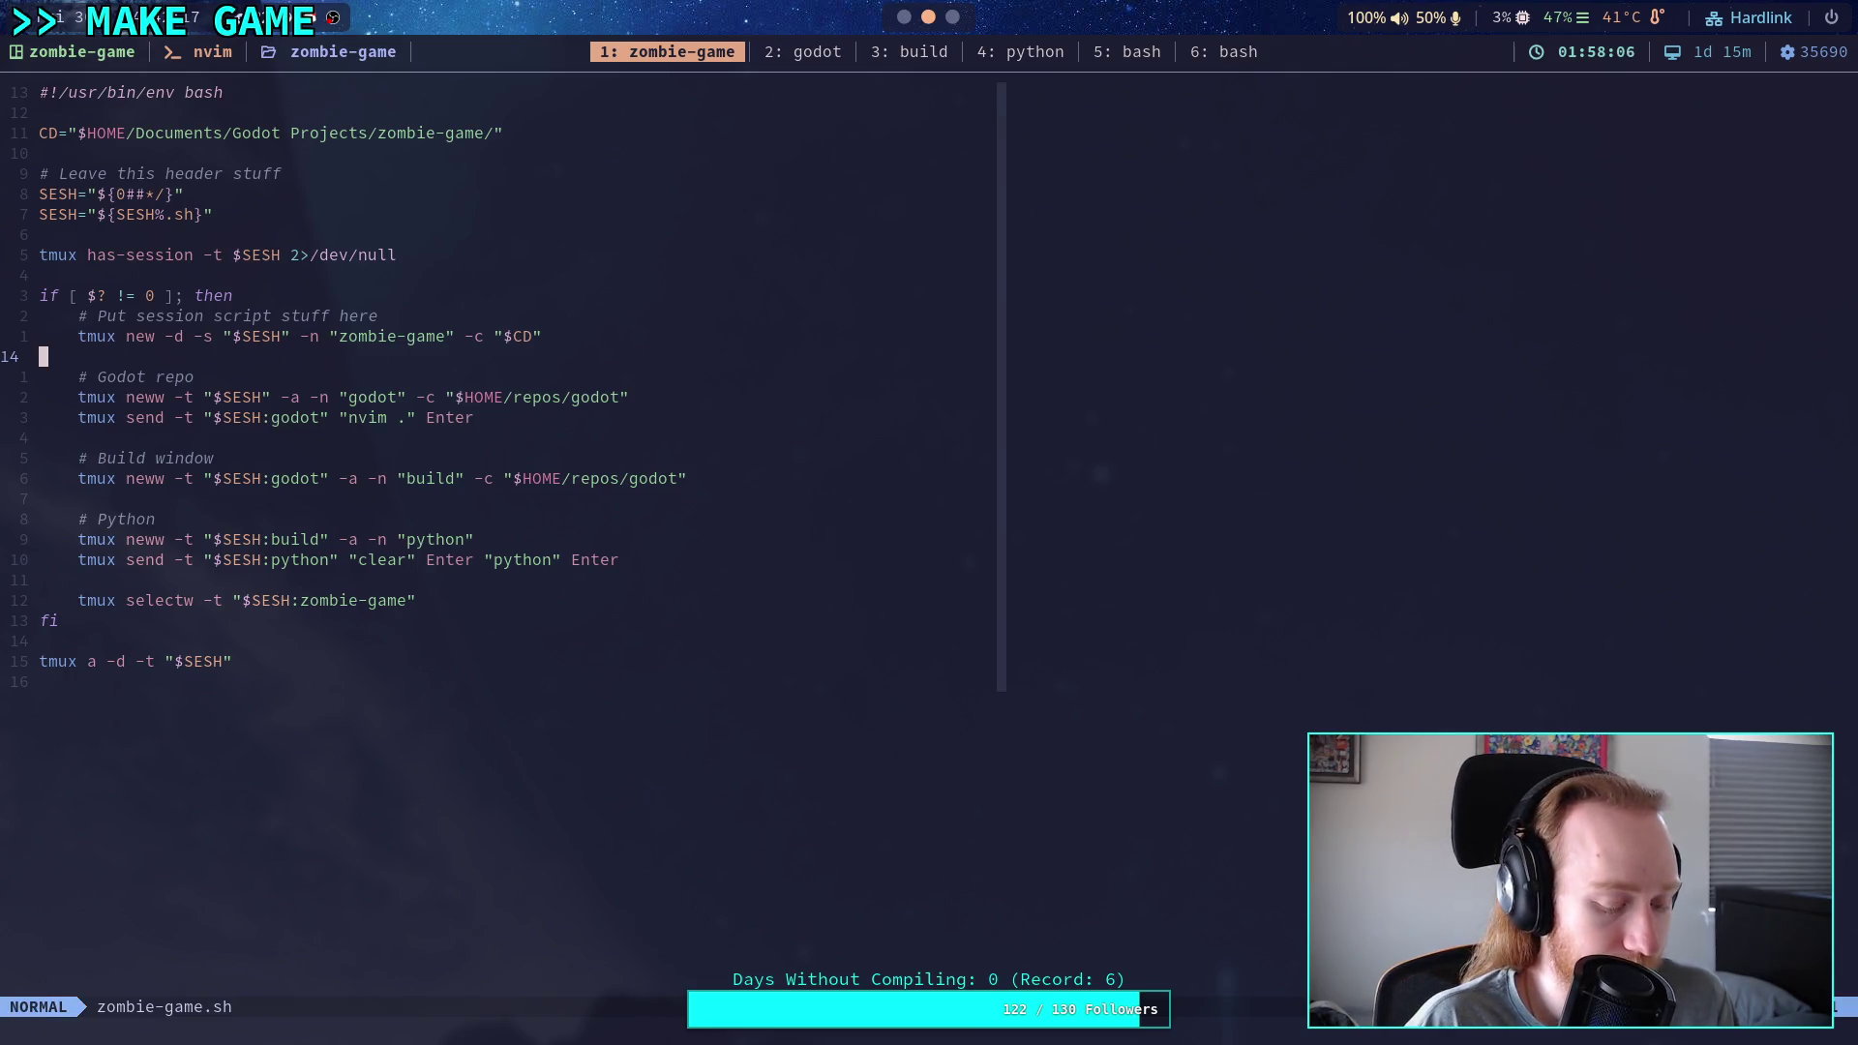
key(ctrl+a)
Step: Detach from the zombie-game session and kill it with tmux kill-session -t zombie-game
key(d)
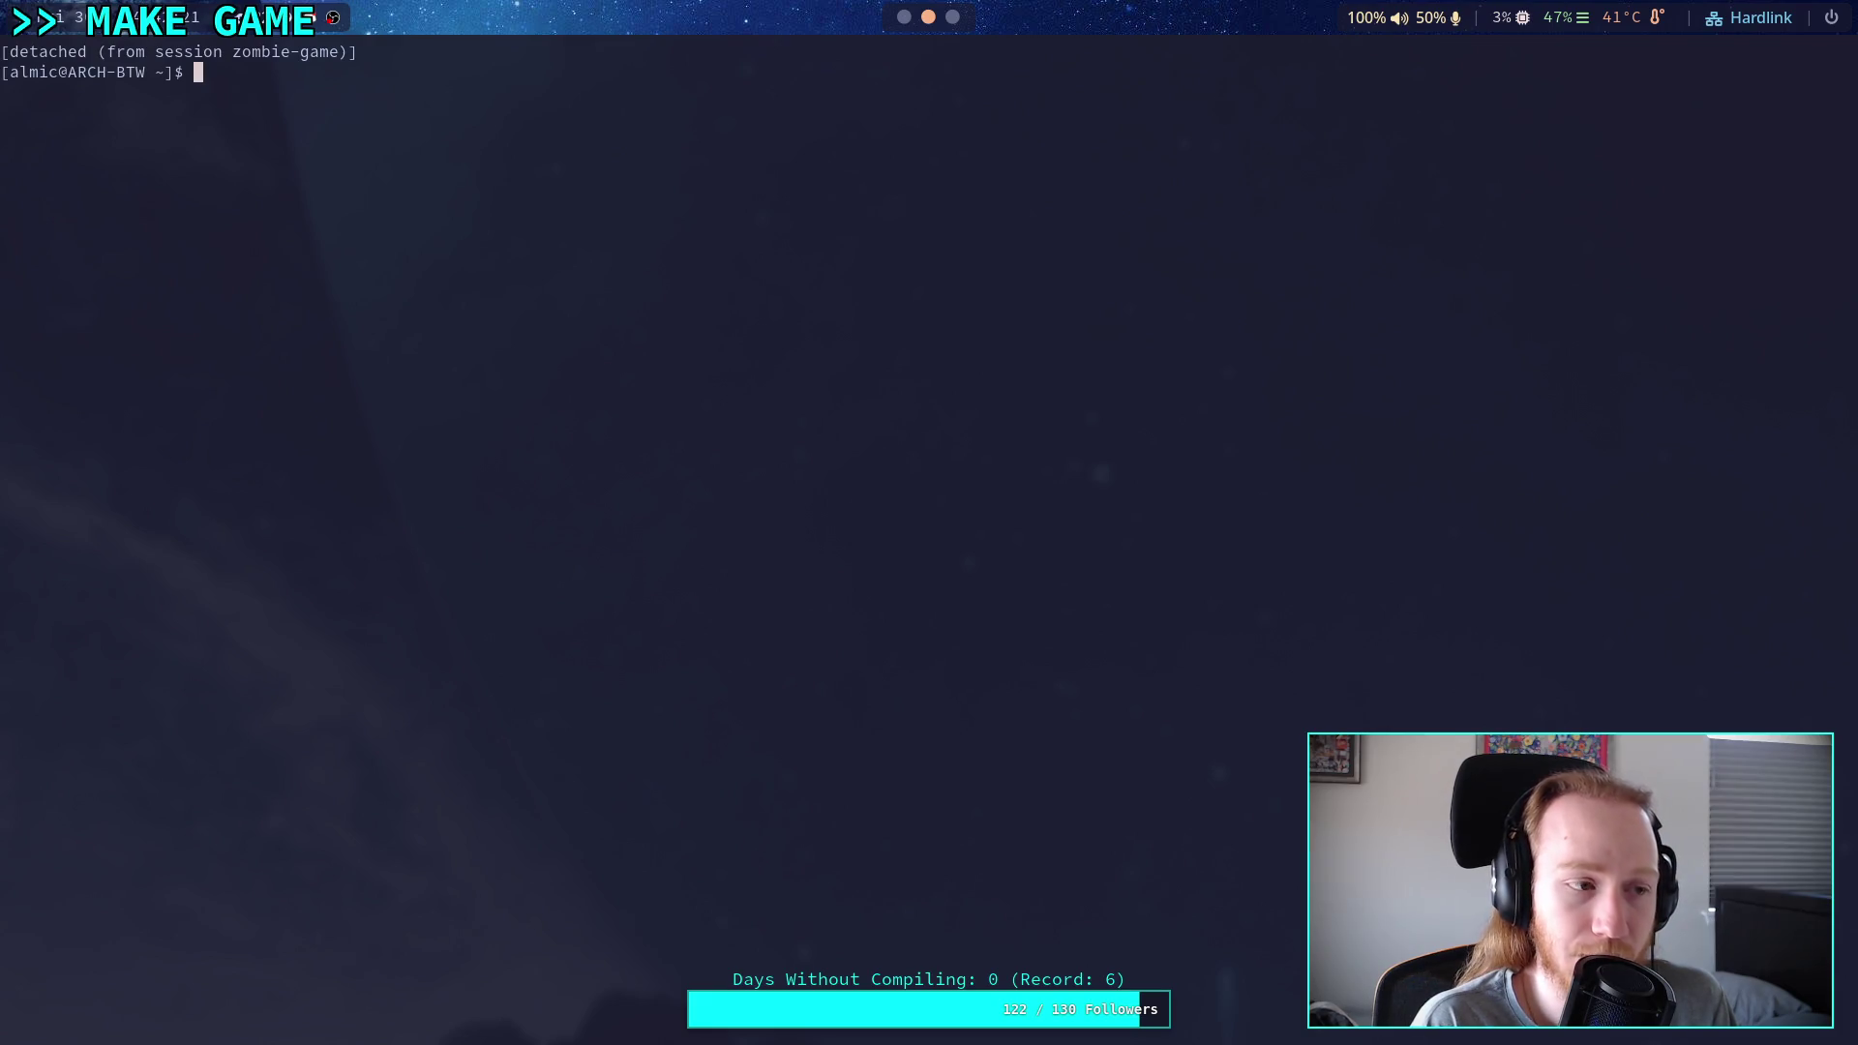
text(tmux )
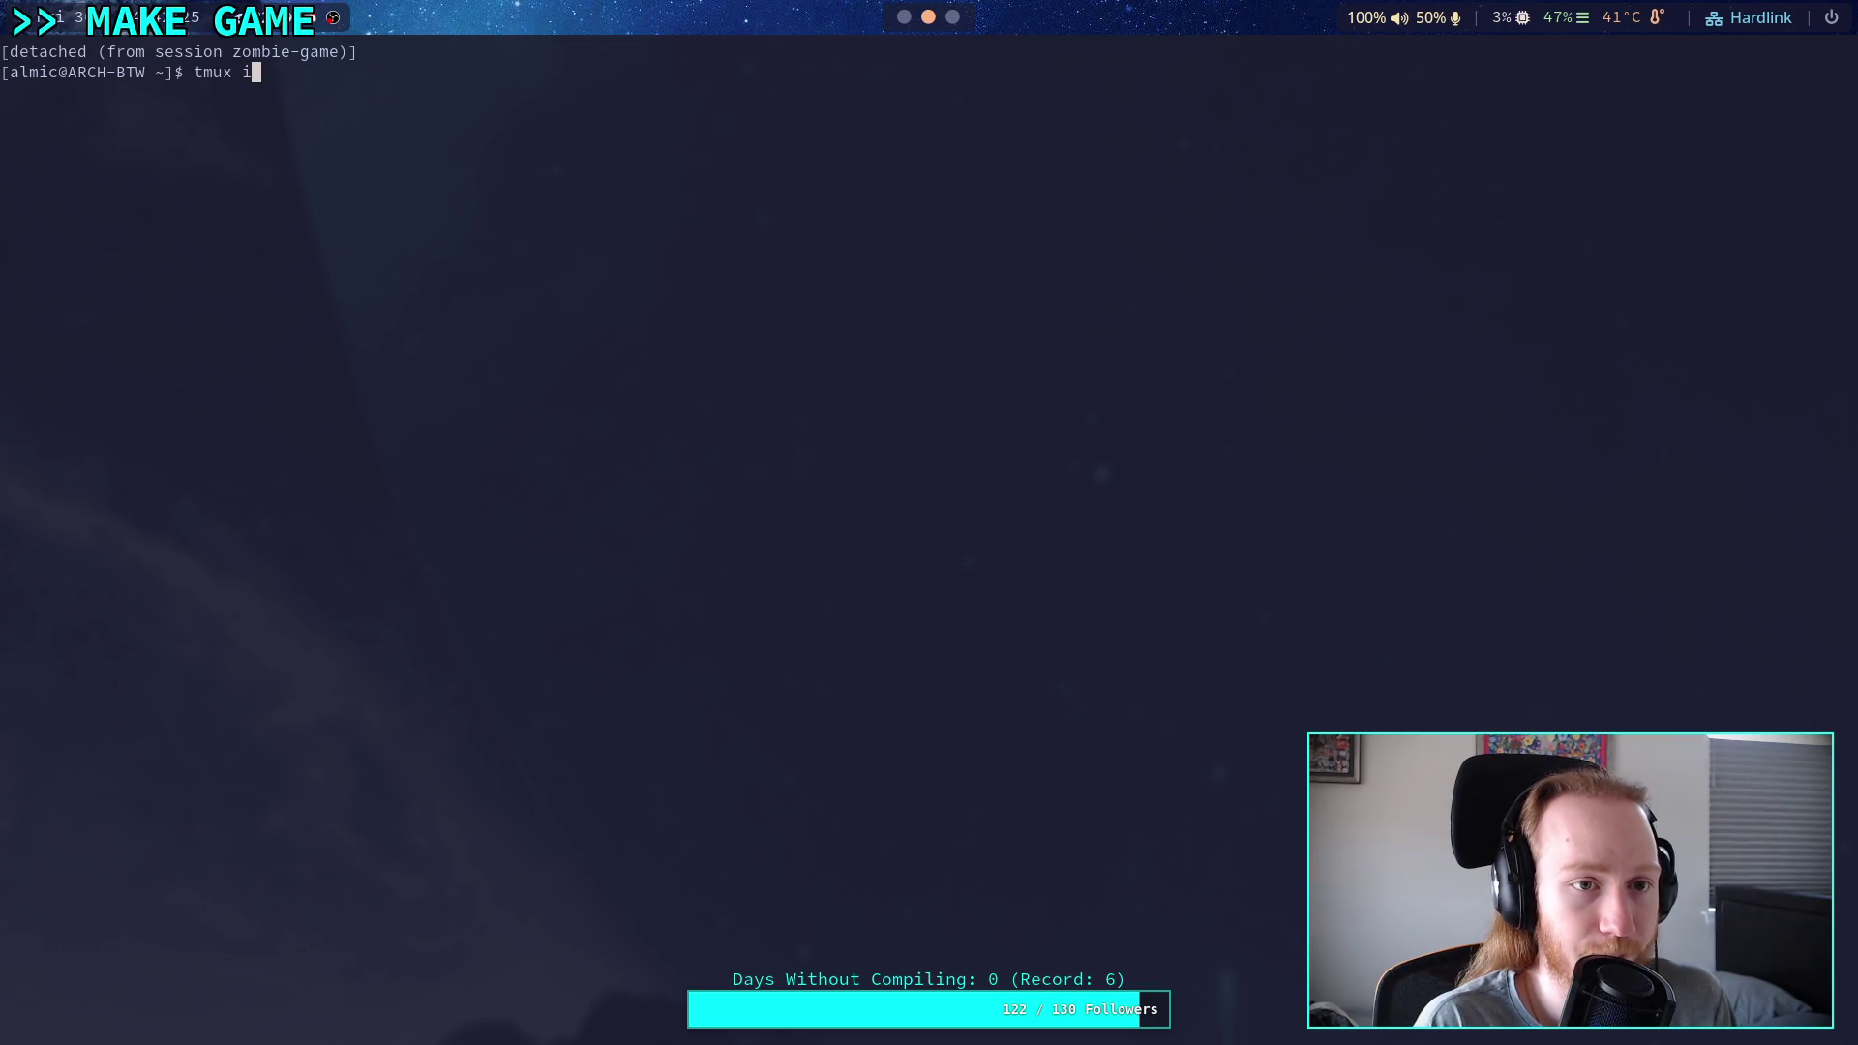
text(kill zombie-game)
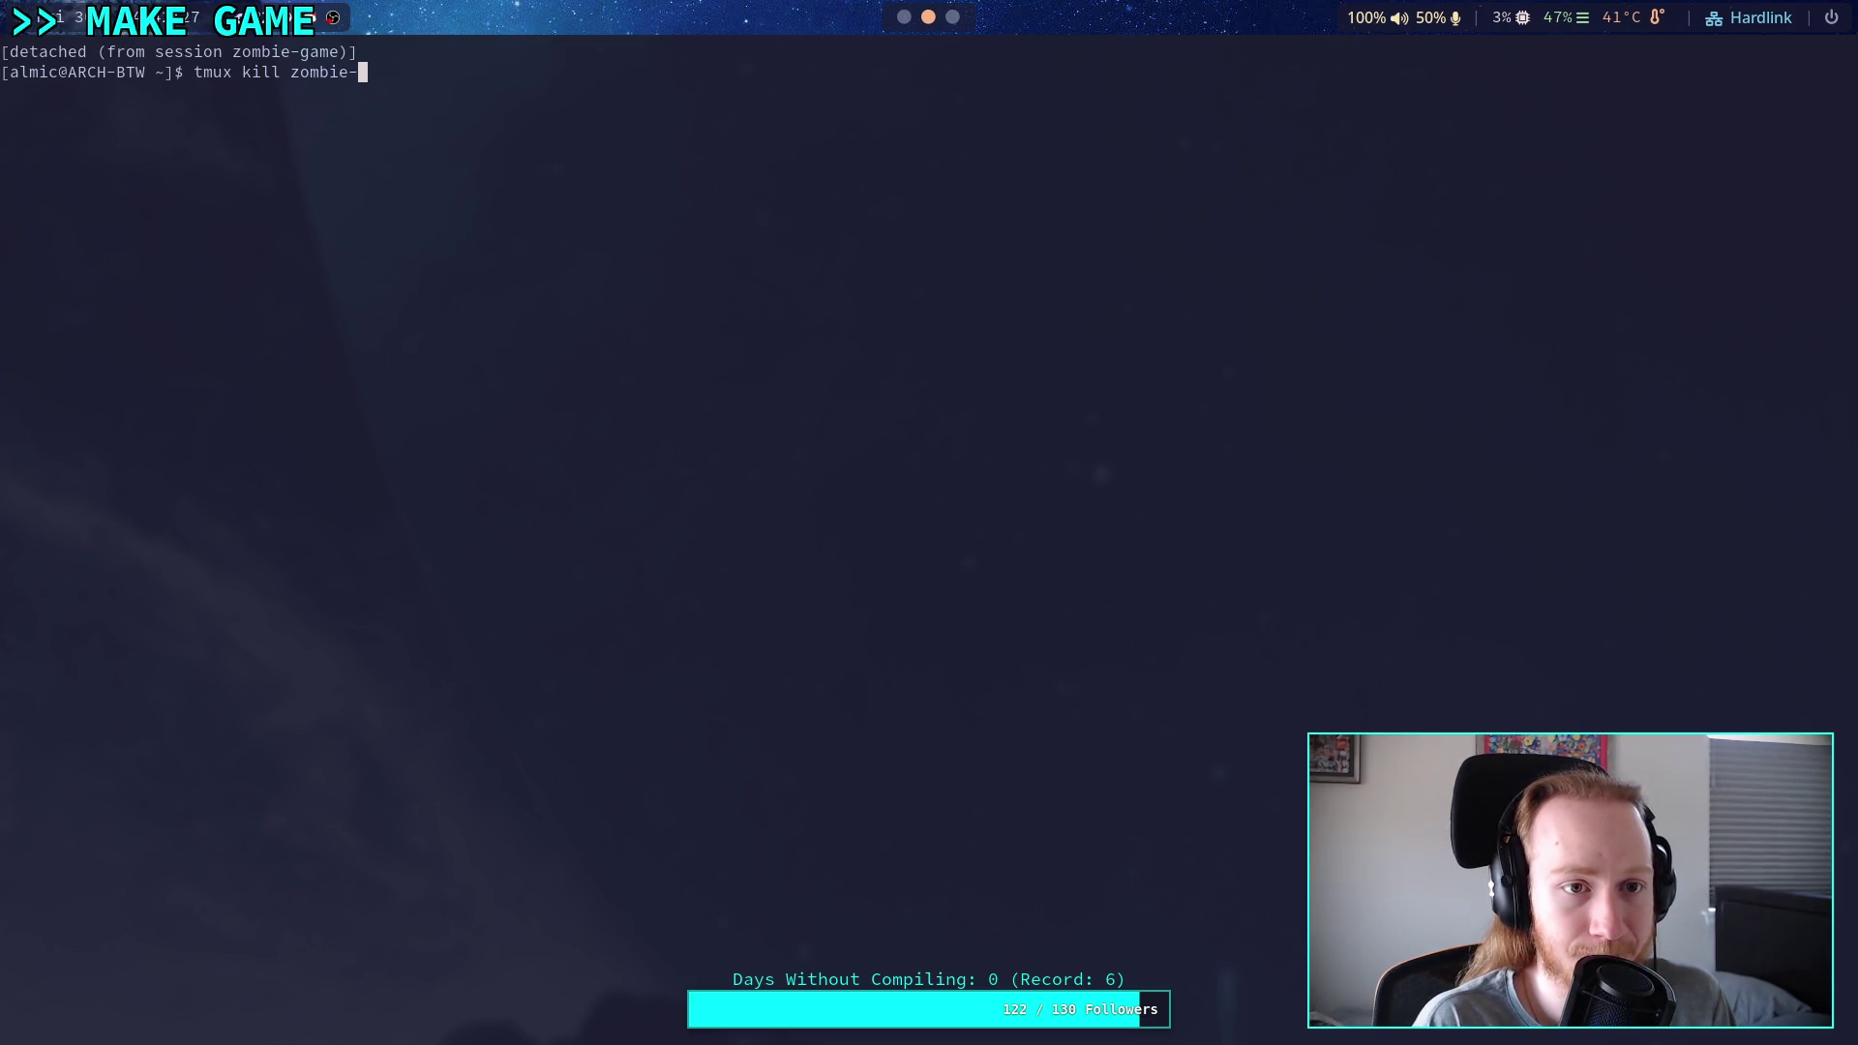
key(Return)
key(Up)
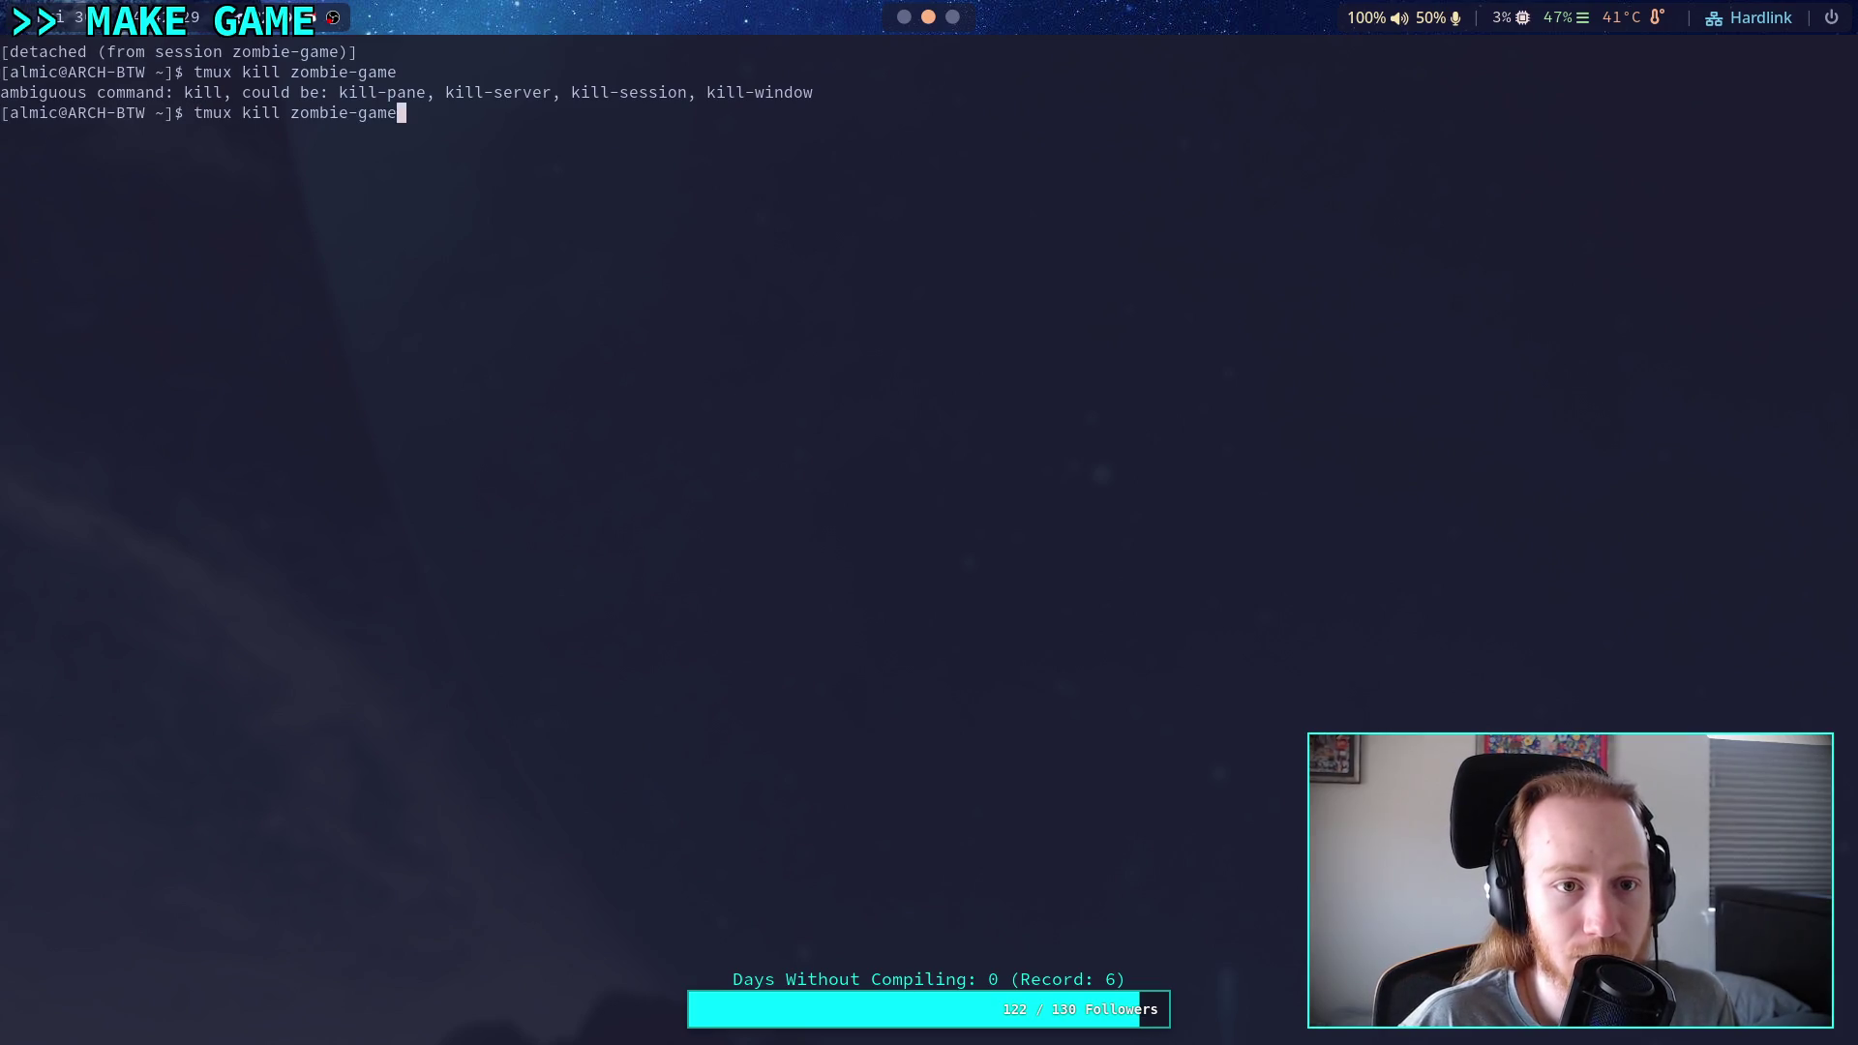
key(Left)
key(Left)
key(Left)
text(-session -th)
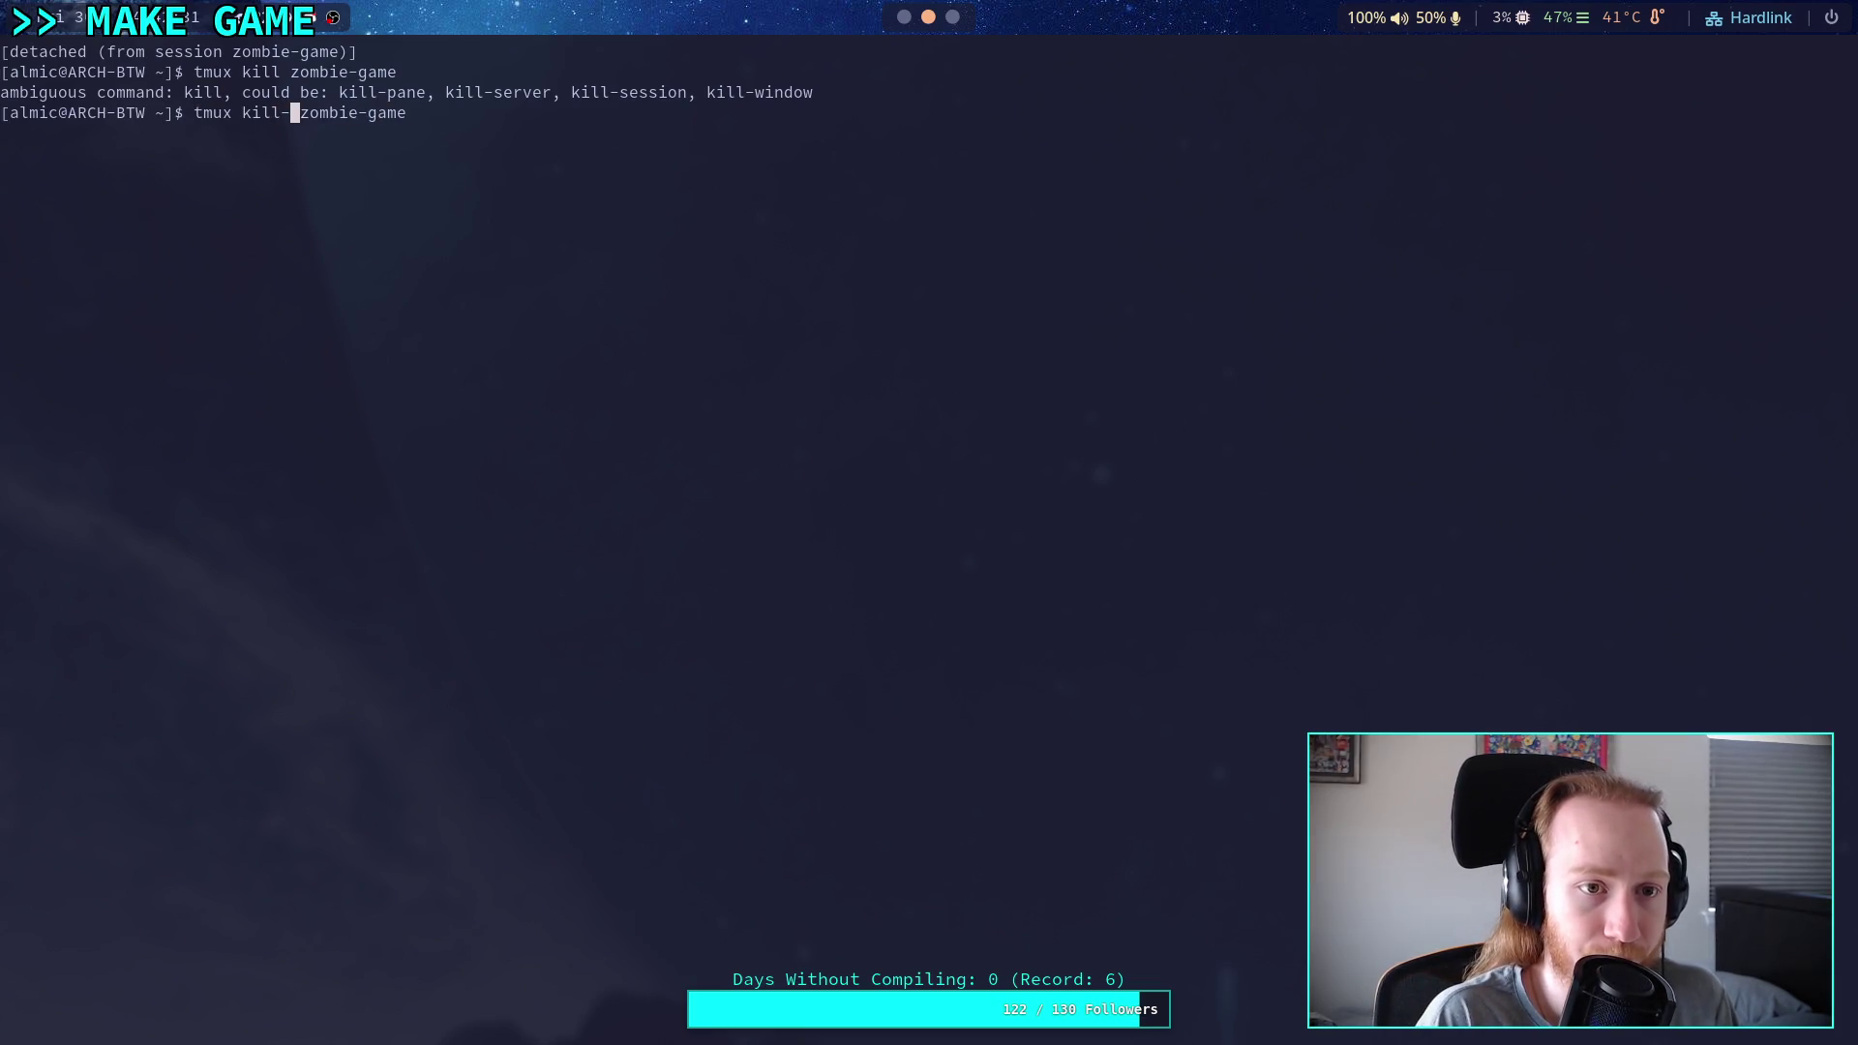
key(BackSpace)
key(Return)
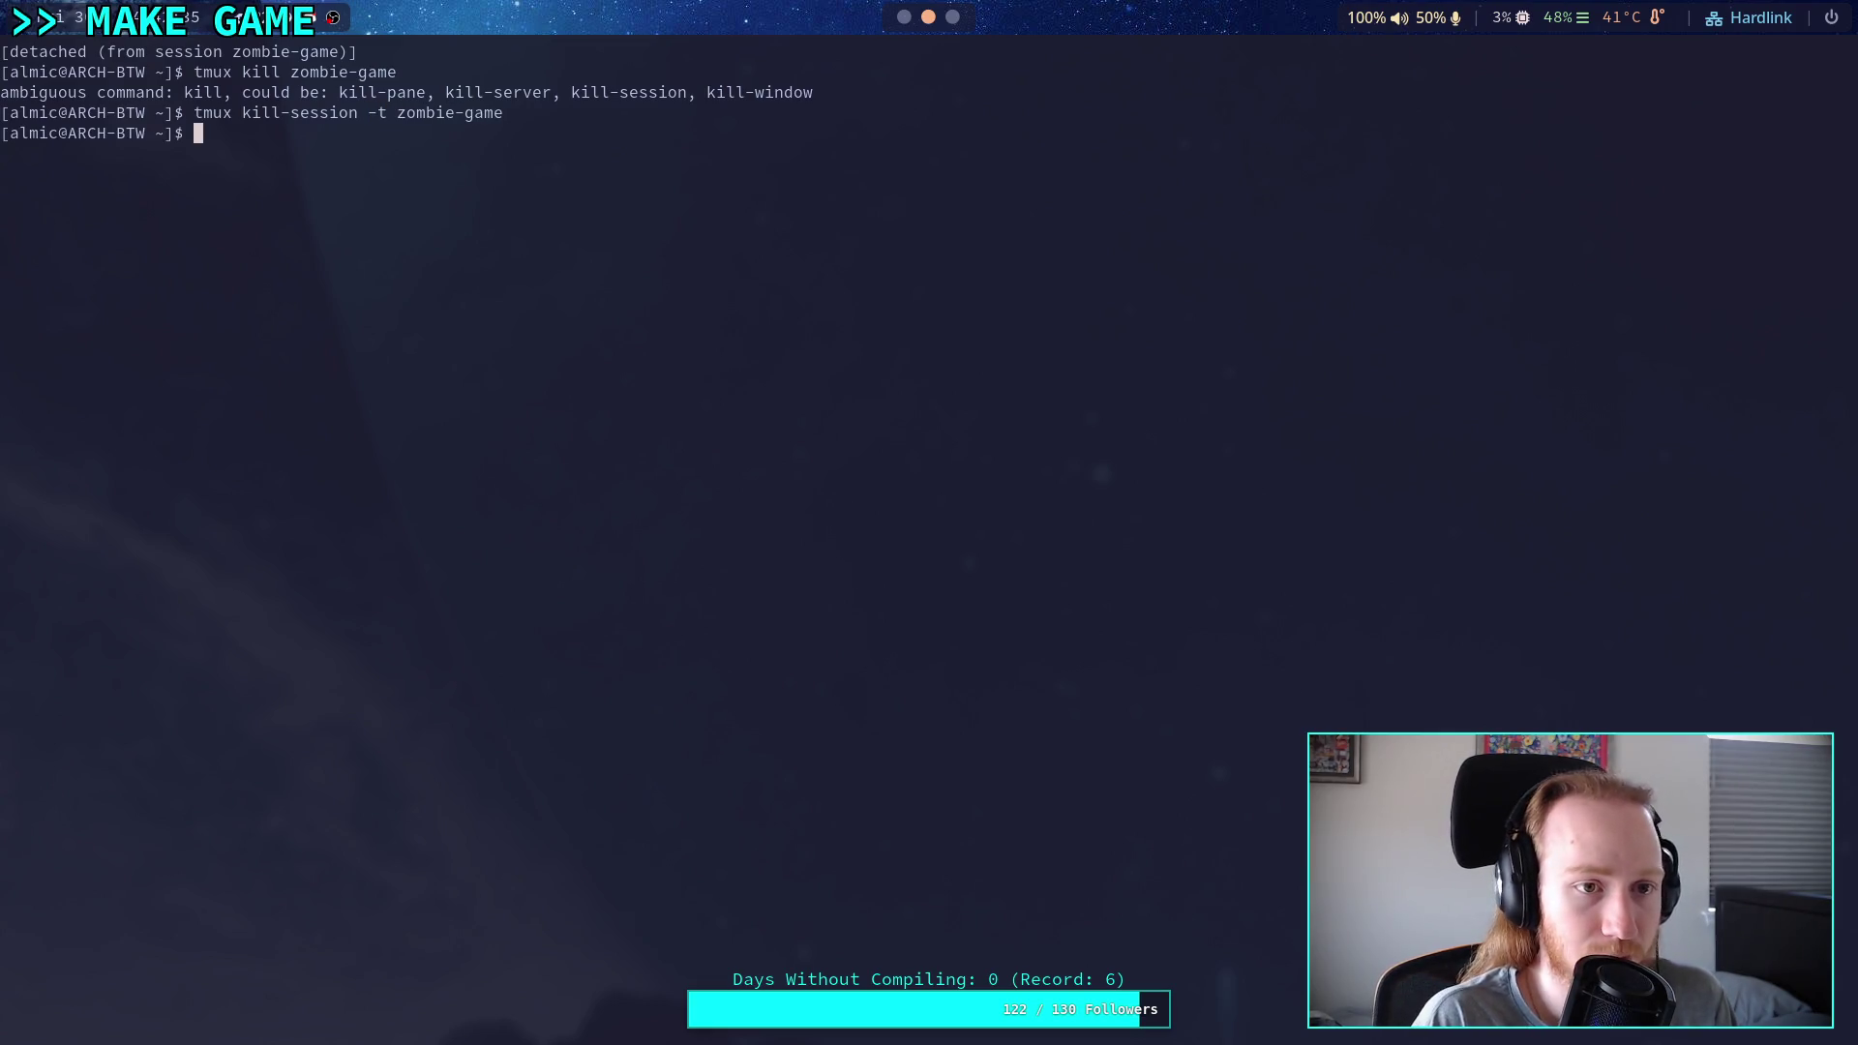
Step: Relaunch the session by running code zombie-game
text(code zomw)
key(BackSpace)
text(bie-gme)
key(BackSpace)
key(BackSpace)
text(ame)
key(Return)
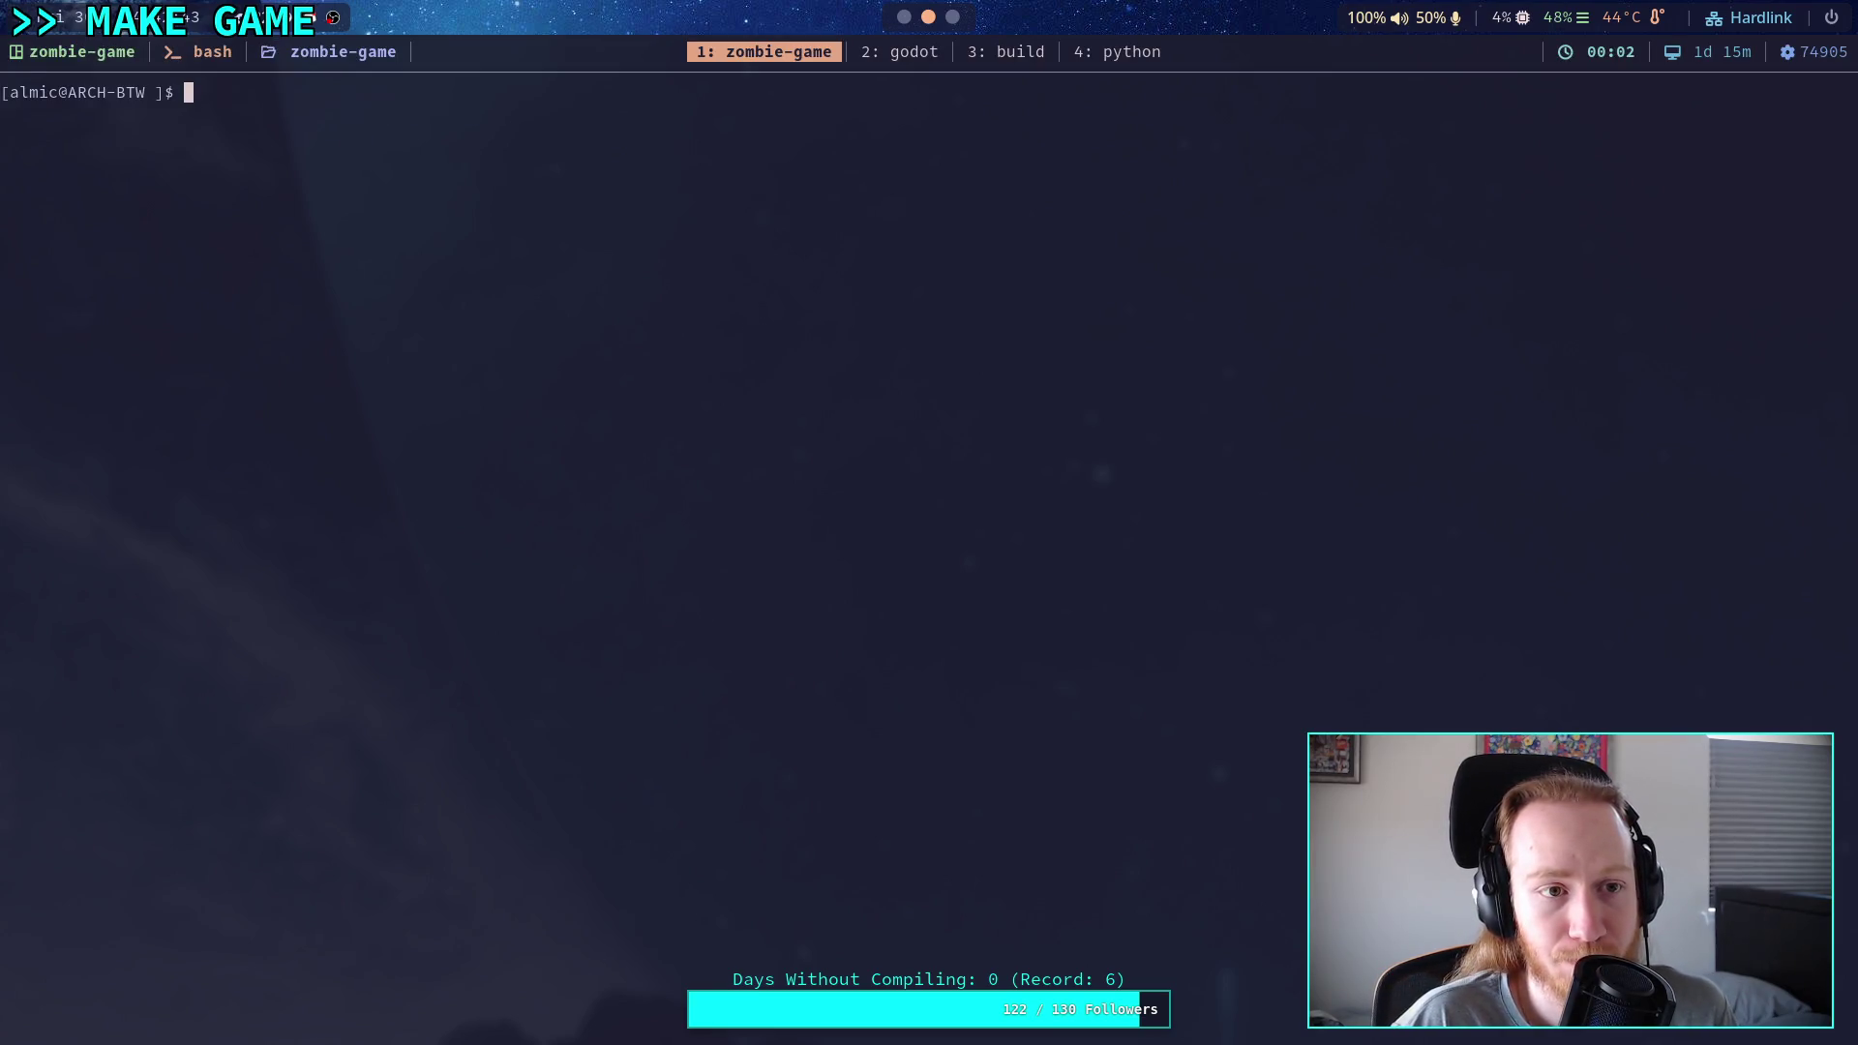
Step: Look through the godot, build and python windows, then return to the zombie-game window
click(902, 54)
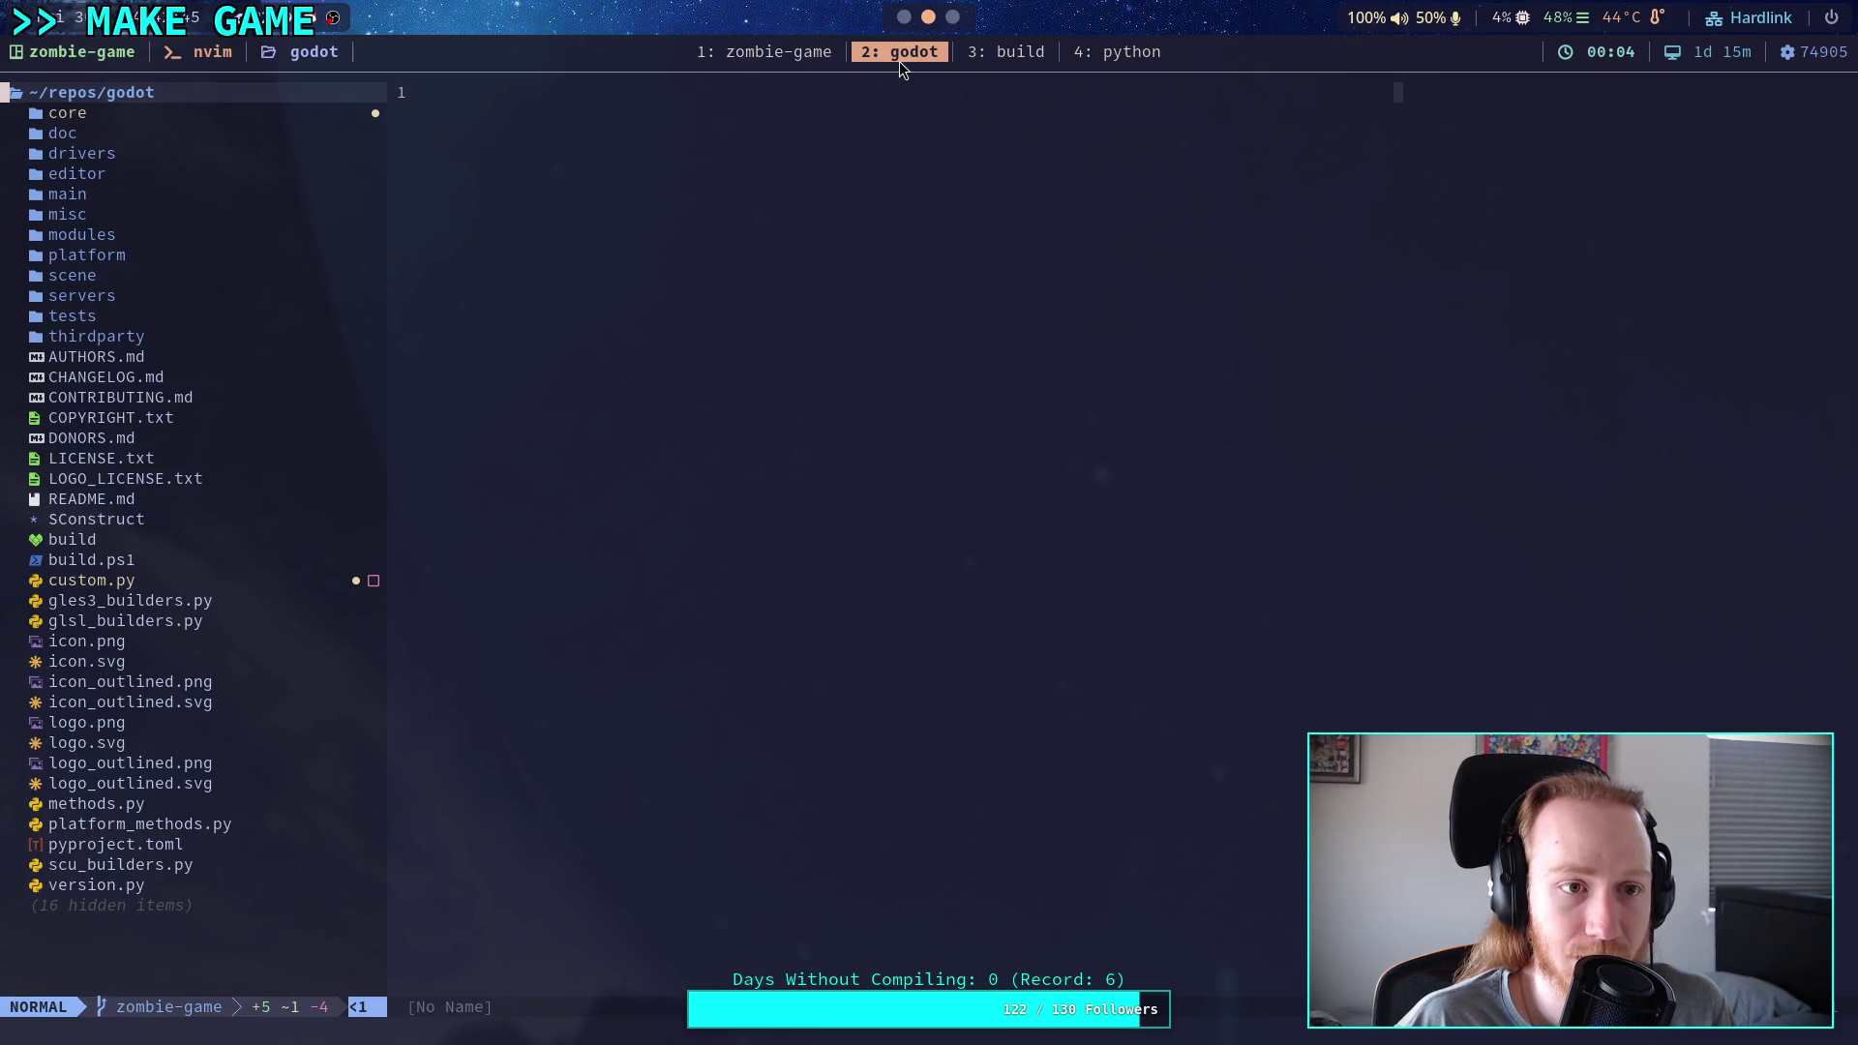
click(1024, 57)
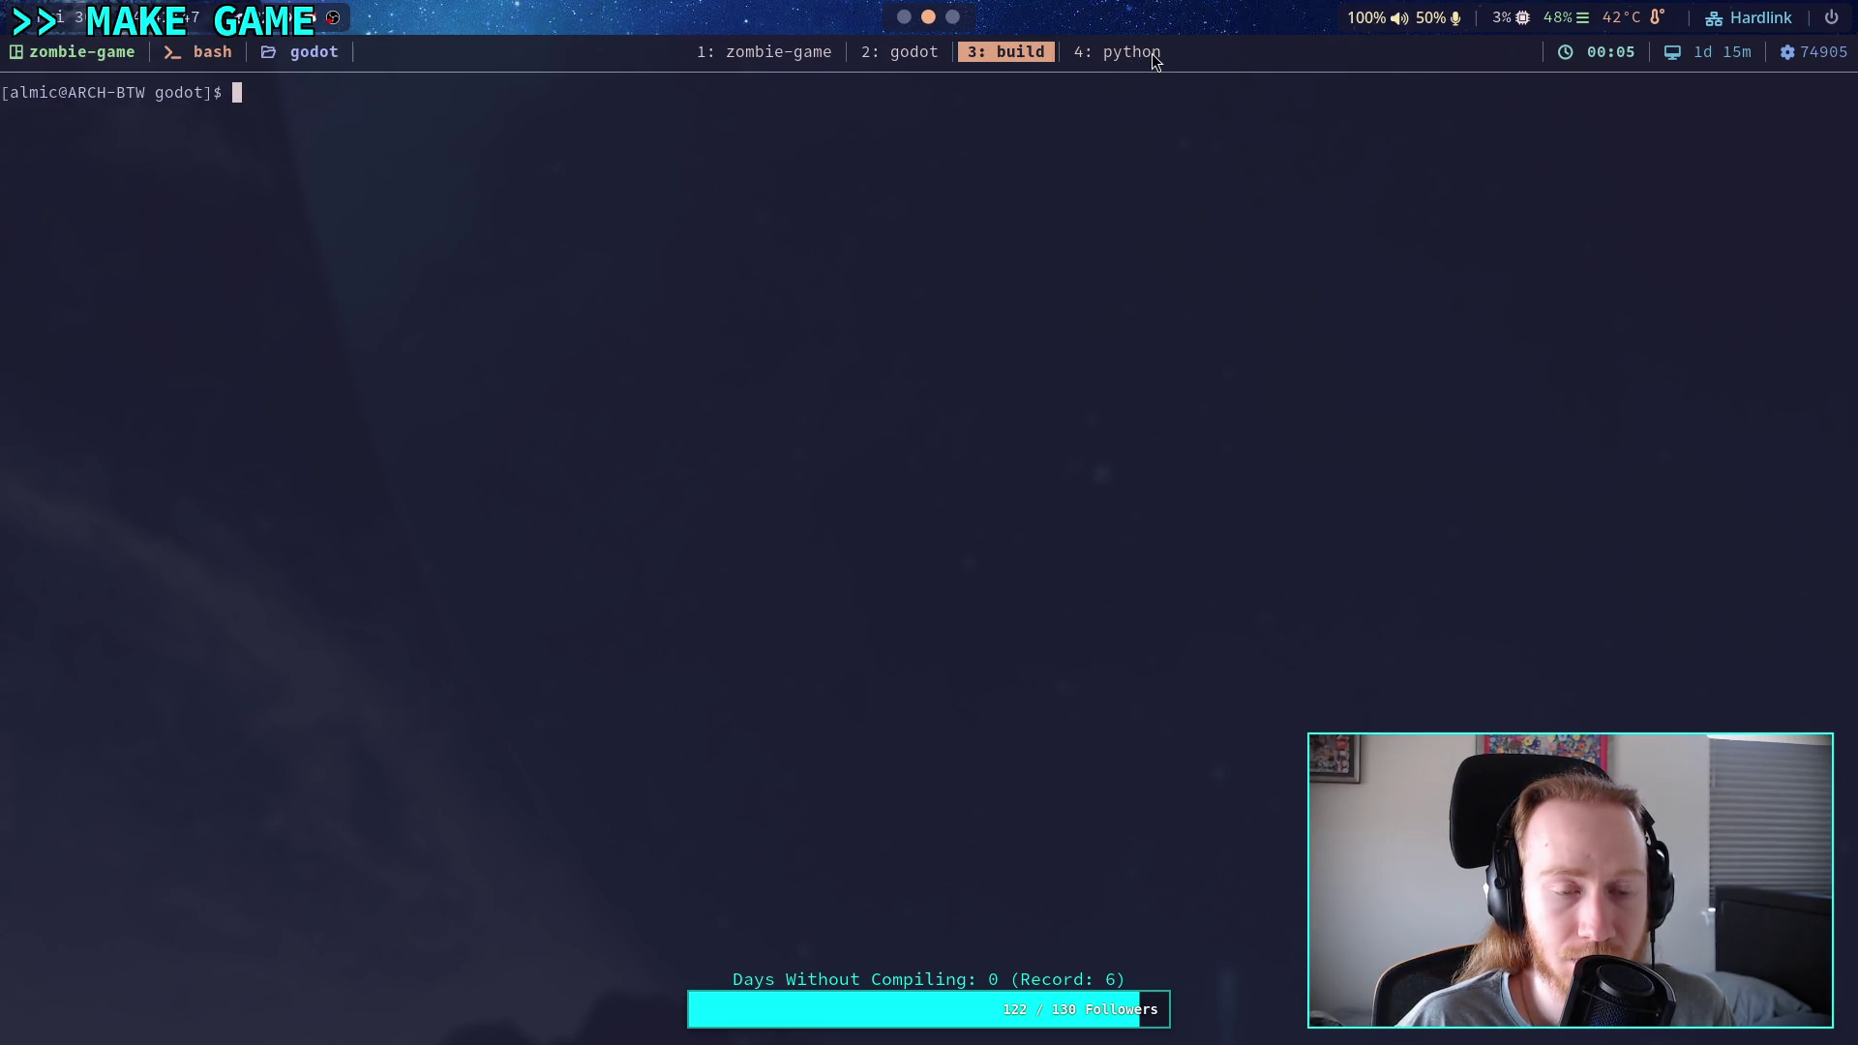
click(1152, 56)
click(1028, 58)
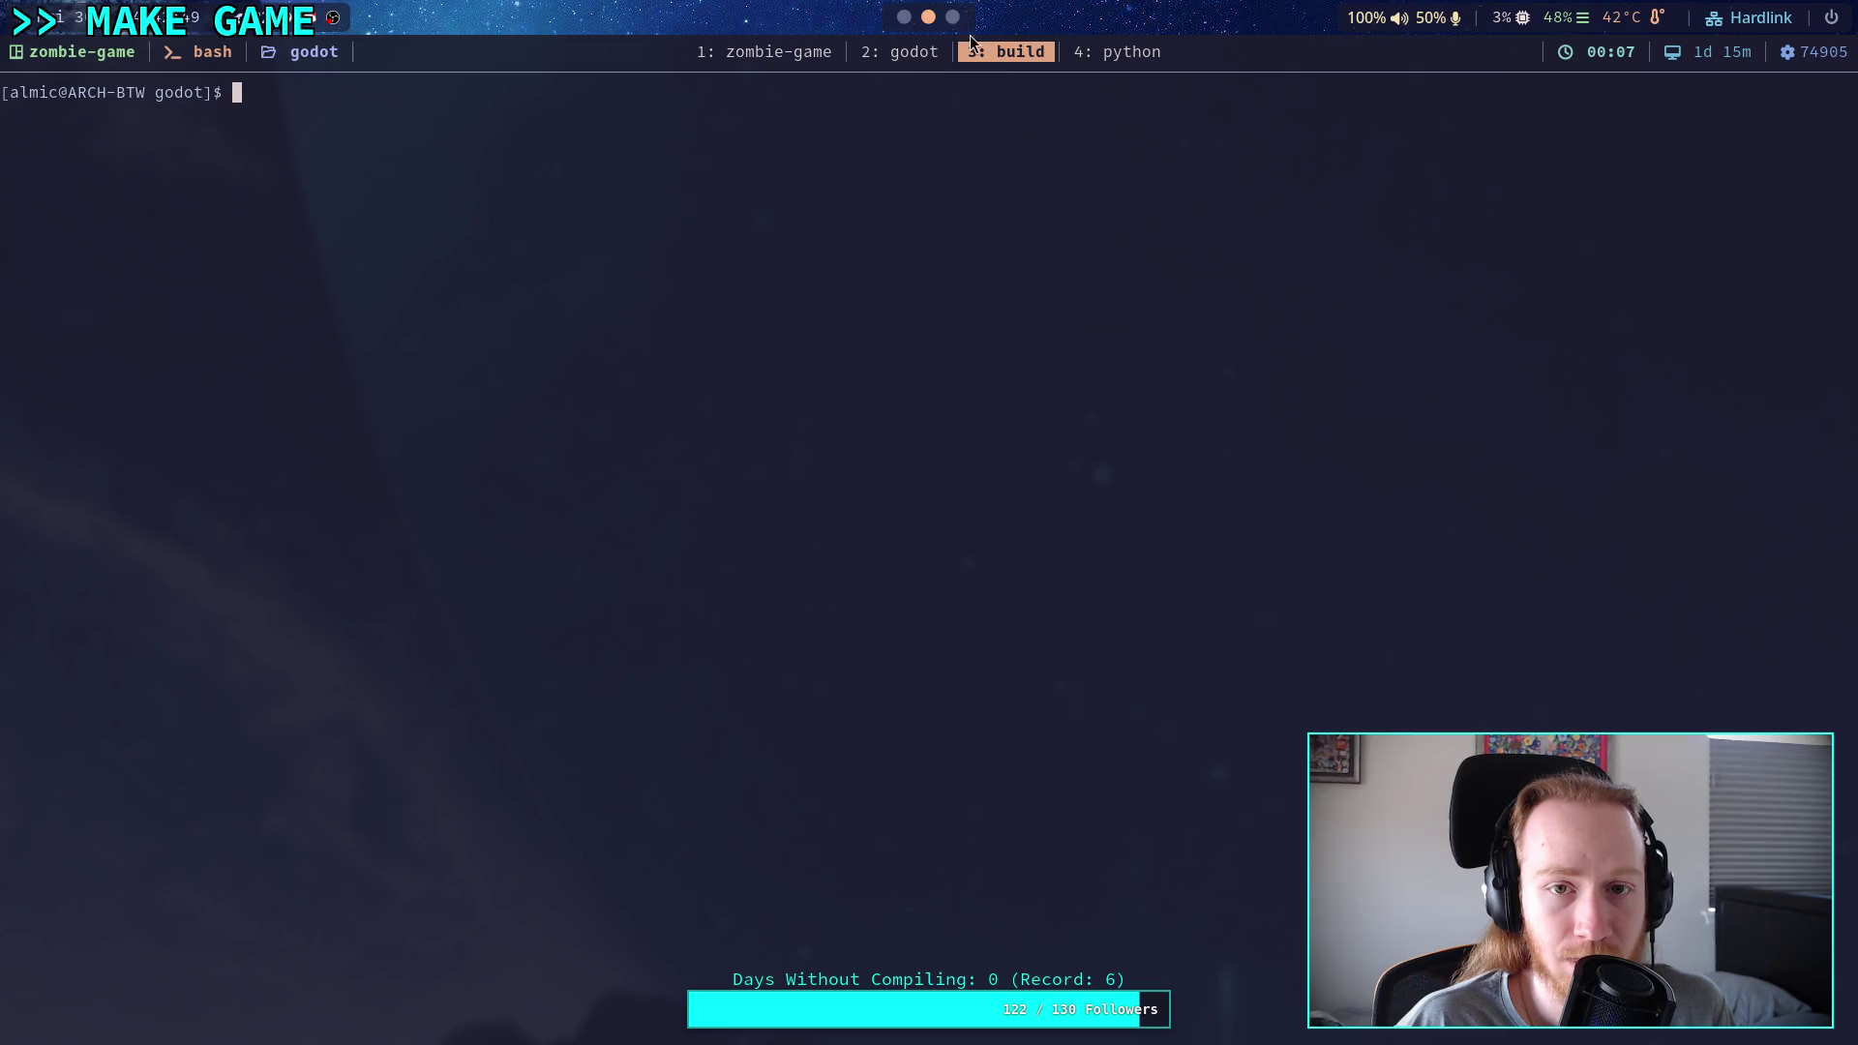
click(904, 17)
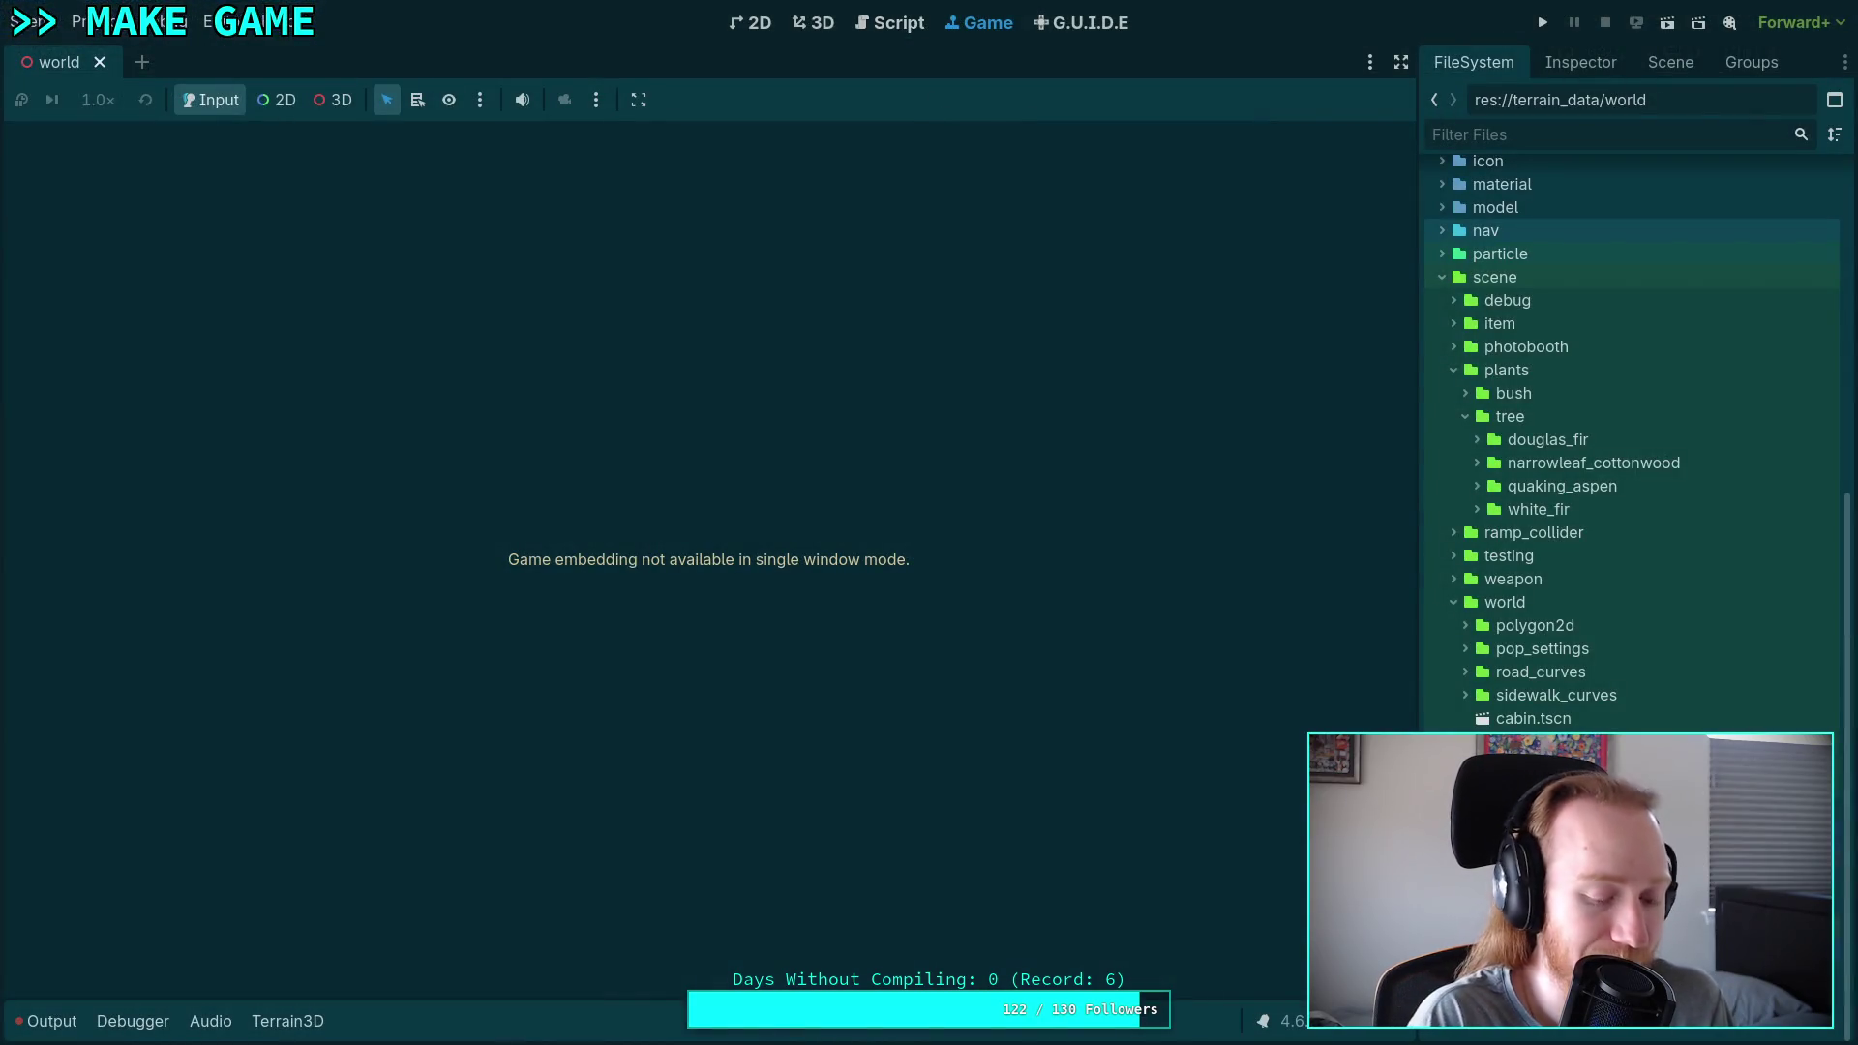
key(super+2)
click(817, 54)
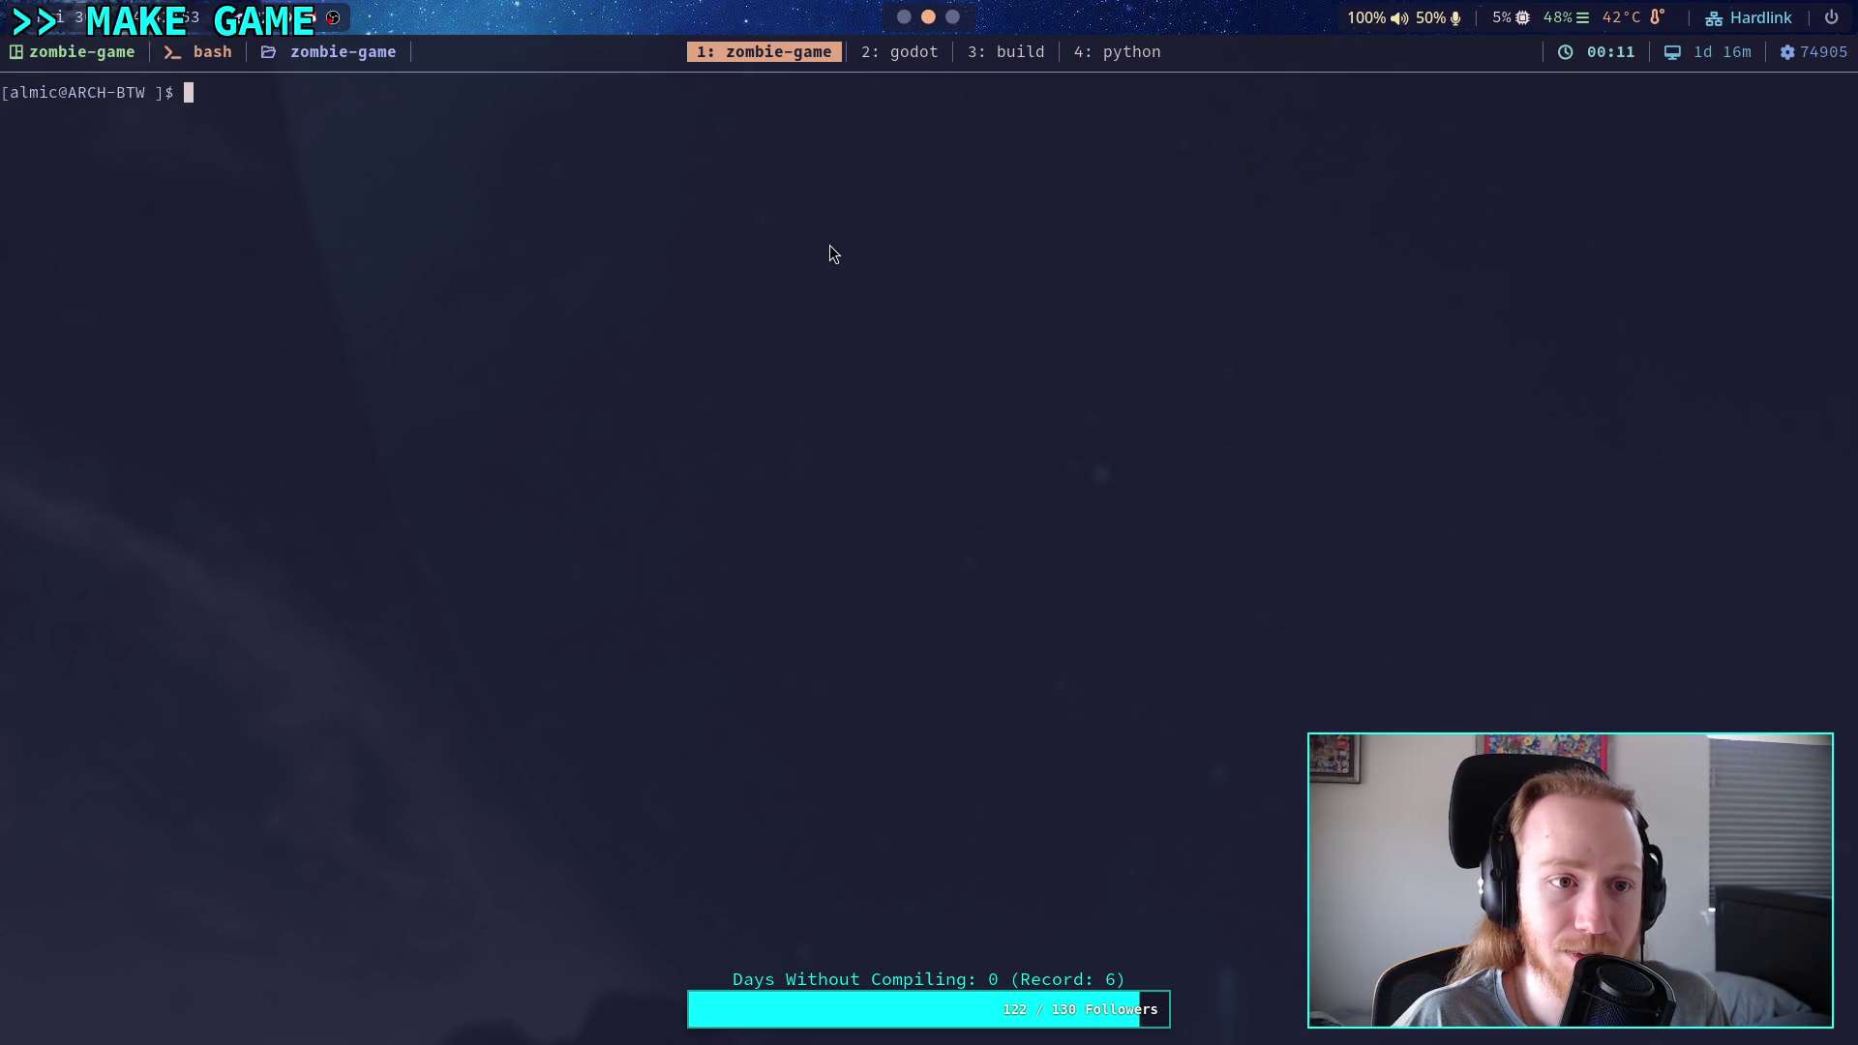
Step: Open ~/tmux-sessions/zombie-game.sh in Neovim with the n command
text(n )
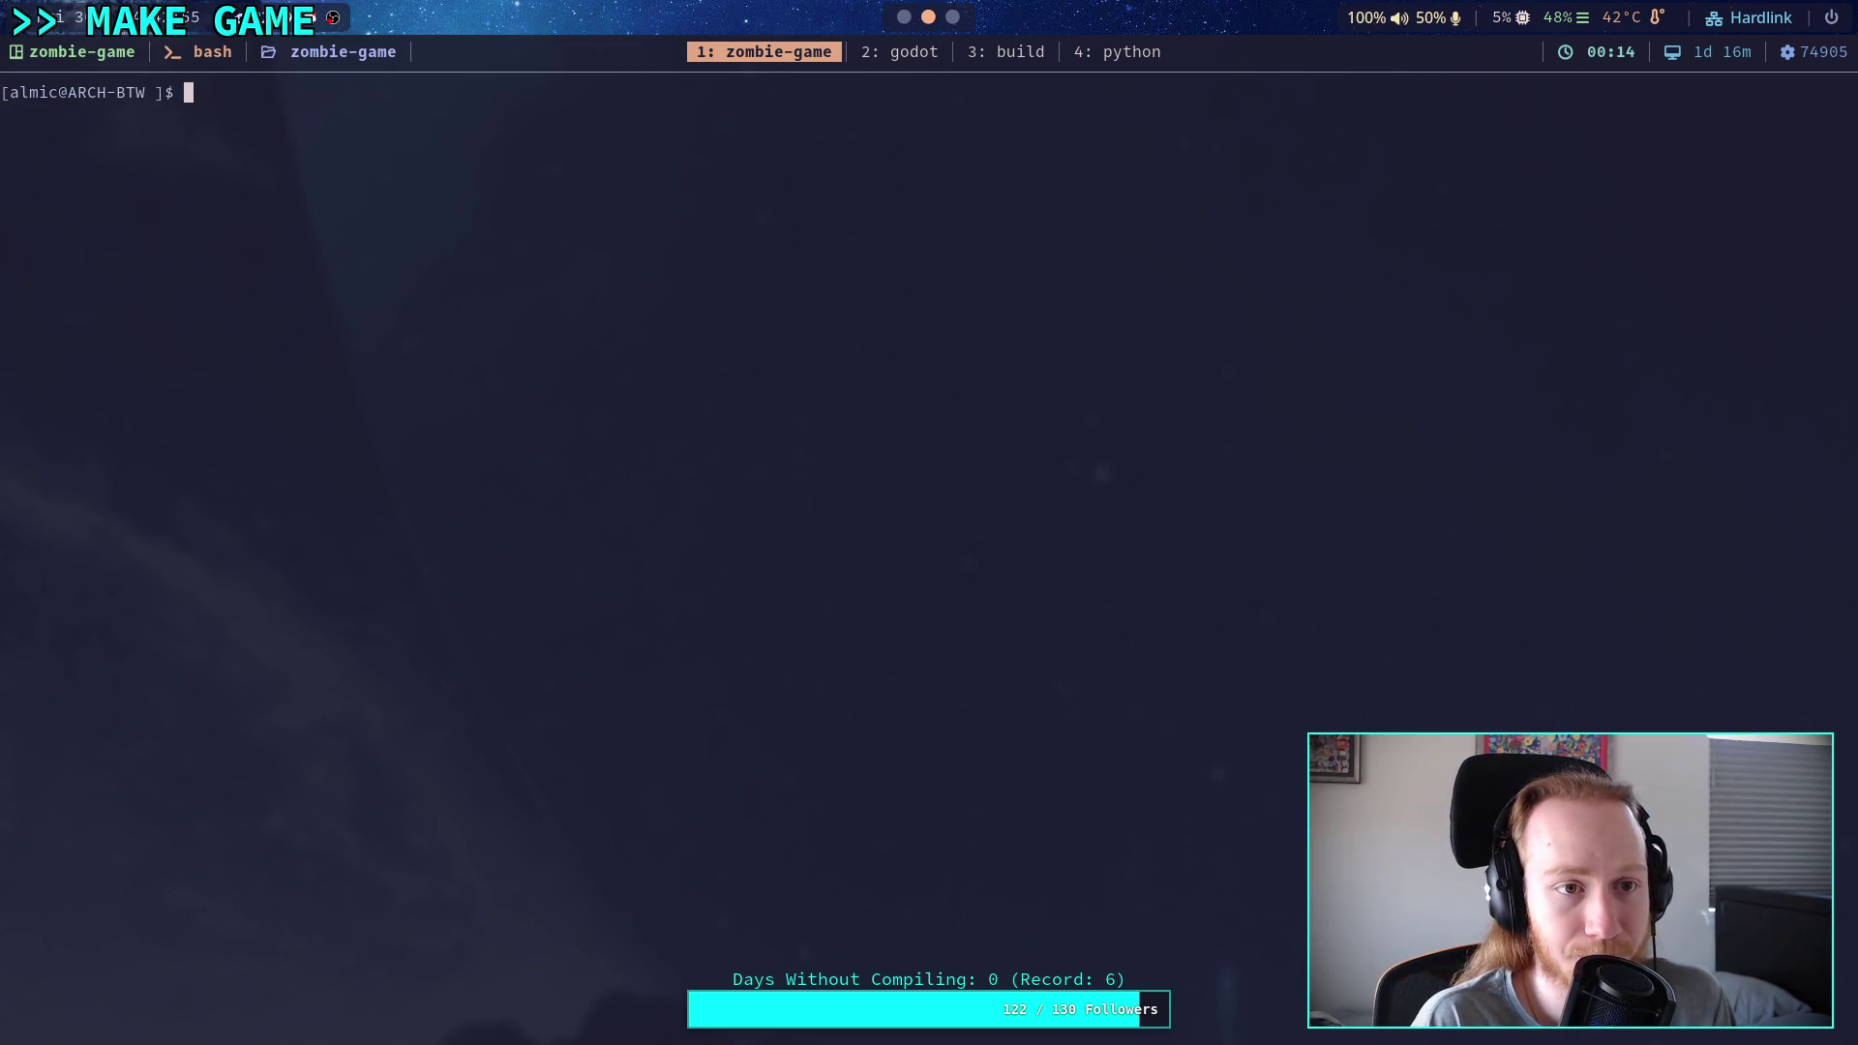
text(./)
key(BackSpace)
key(BackSpace)
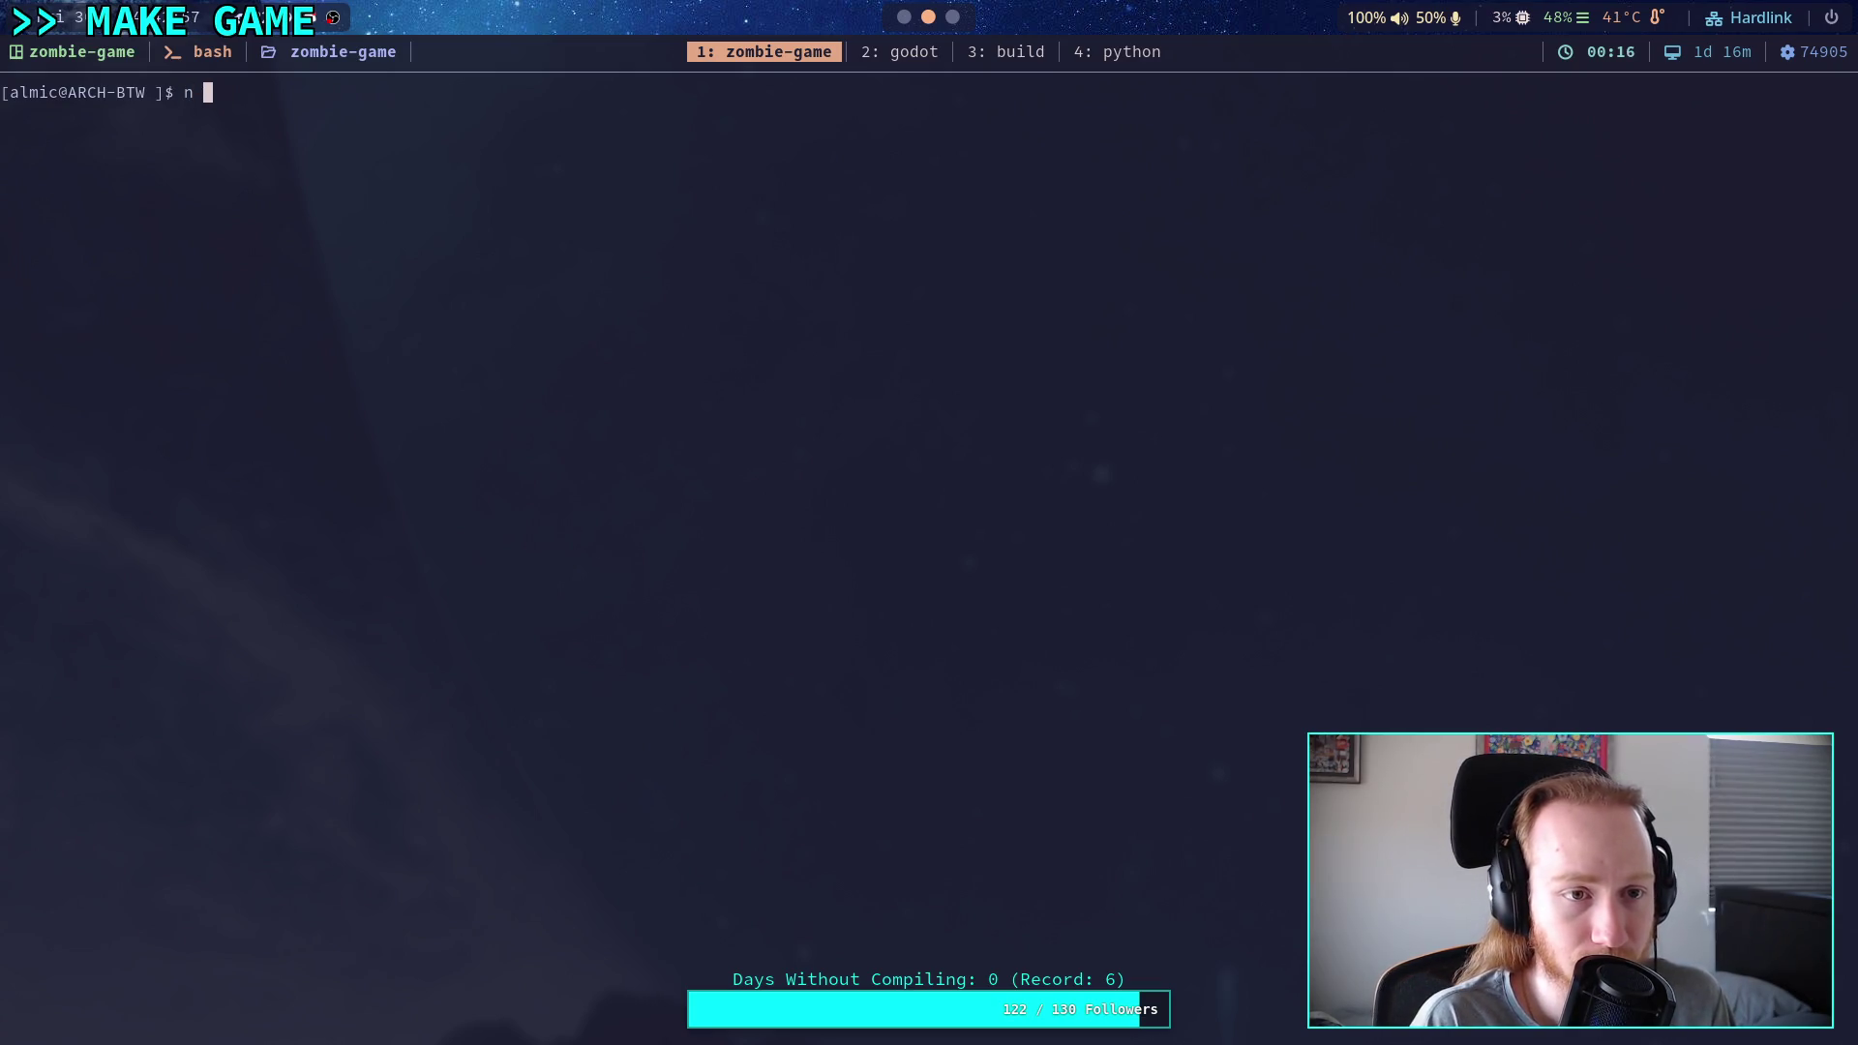
text(~/)
text(tmu)
key(Tab)
text(zom)
key(Tab)
key(Return)
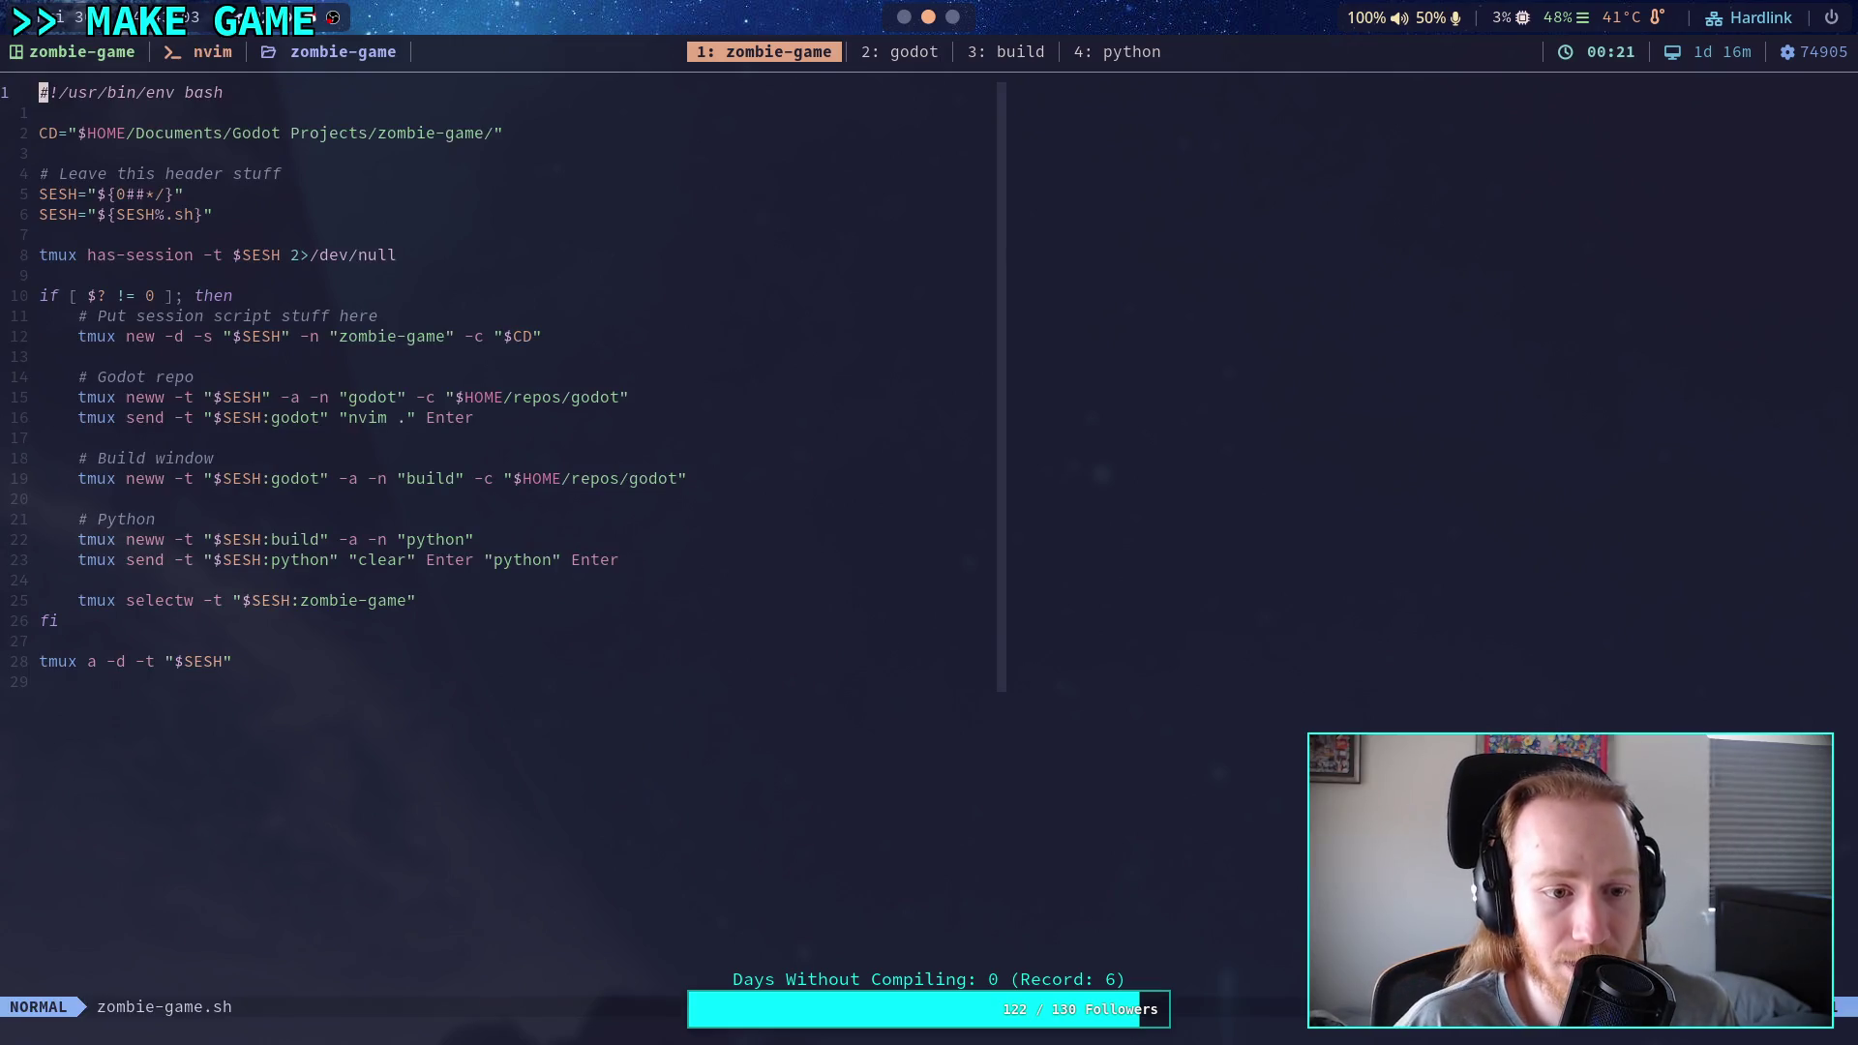
Step: Inspect the build window's command line and its -a flag in zombie-game.sh
mouse_move(713, 482)
mouse_down()
mouse_move(46, 503)
mouse_move(81, 479)
mouse_up()
click(982, 54)
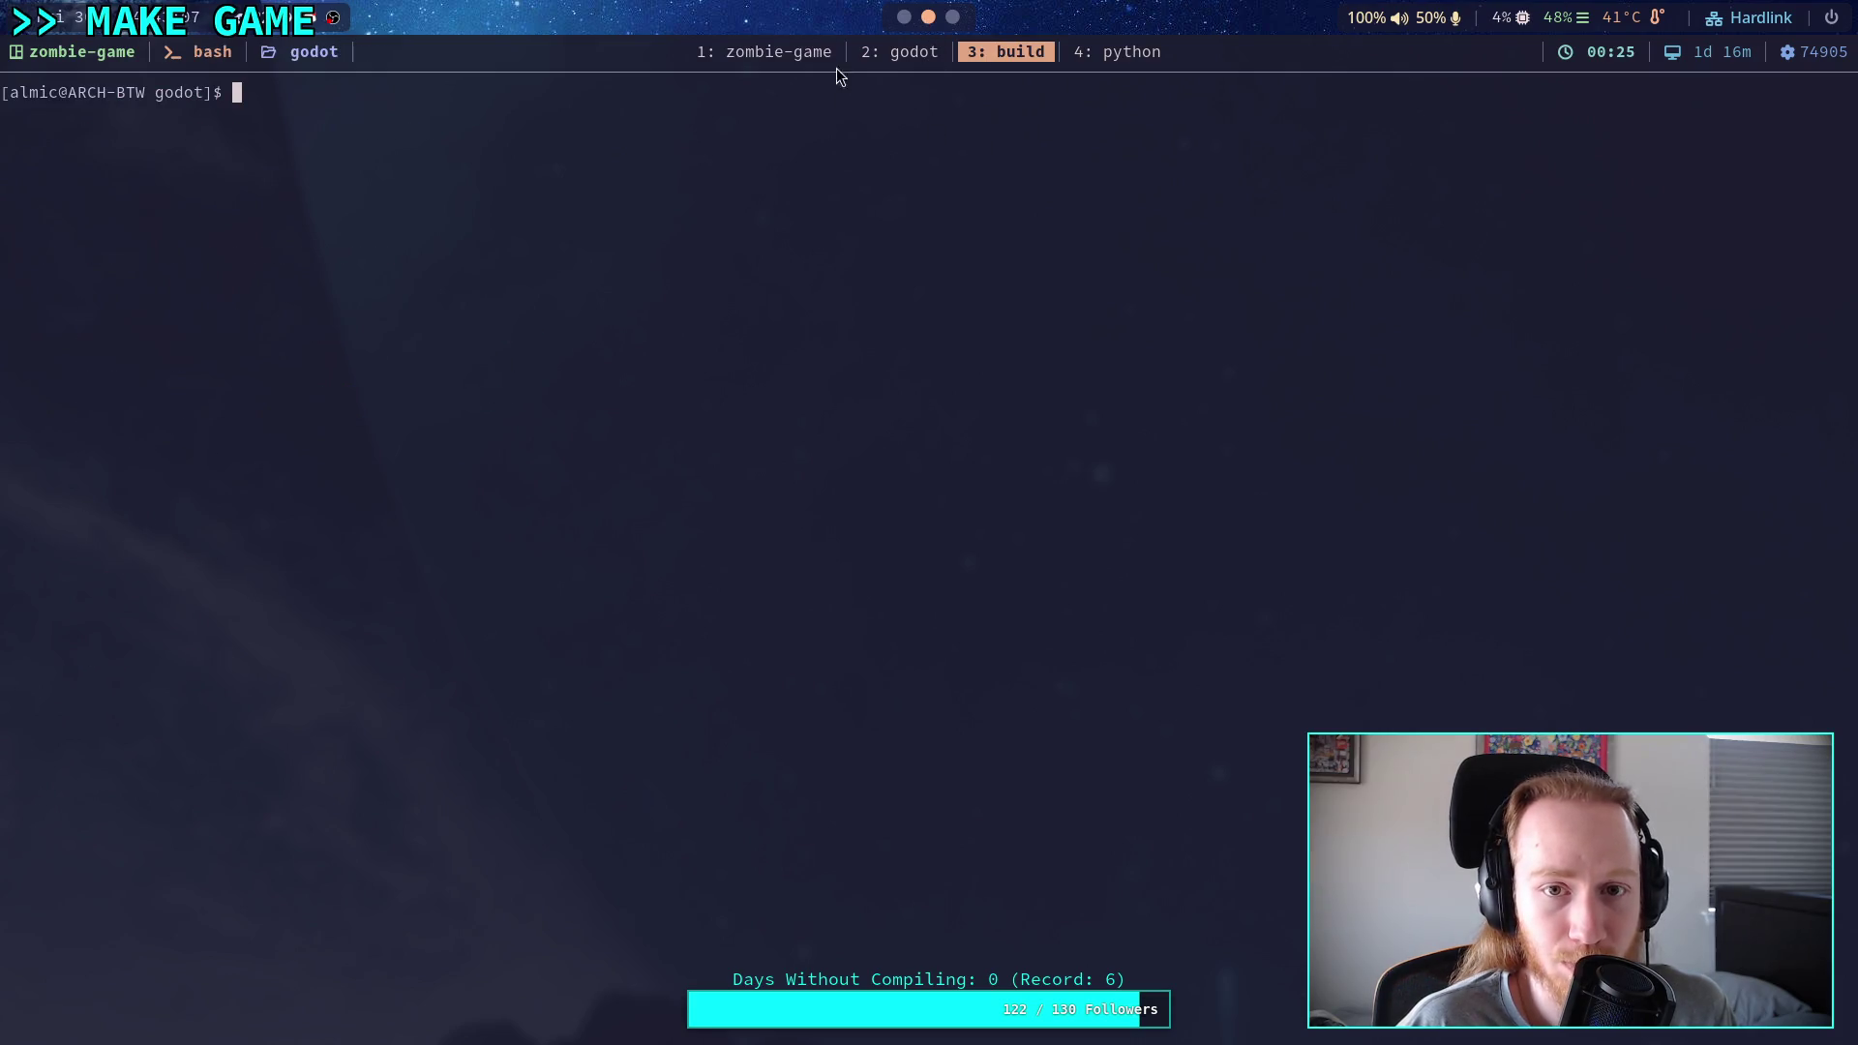
click(799, 53)
click(486, 498)
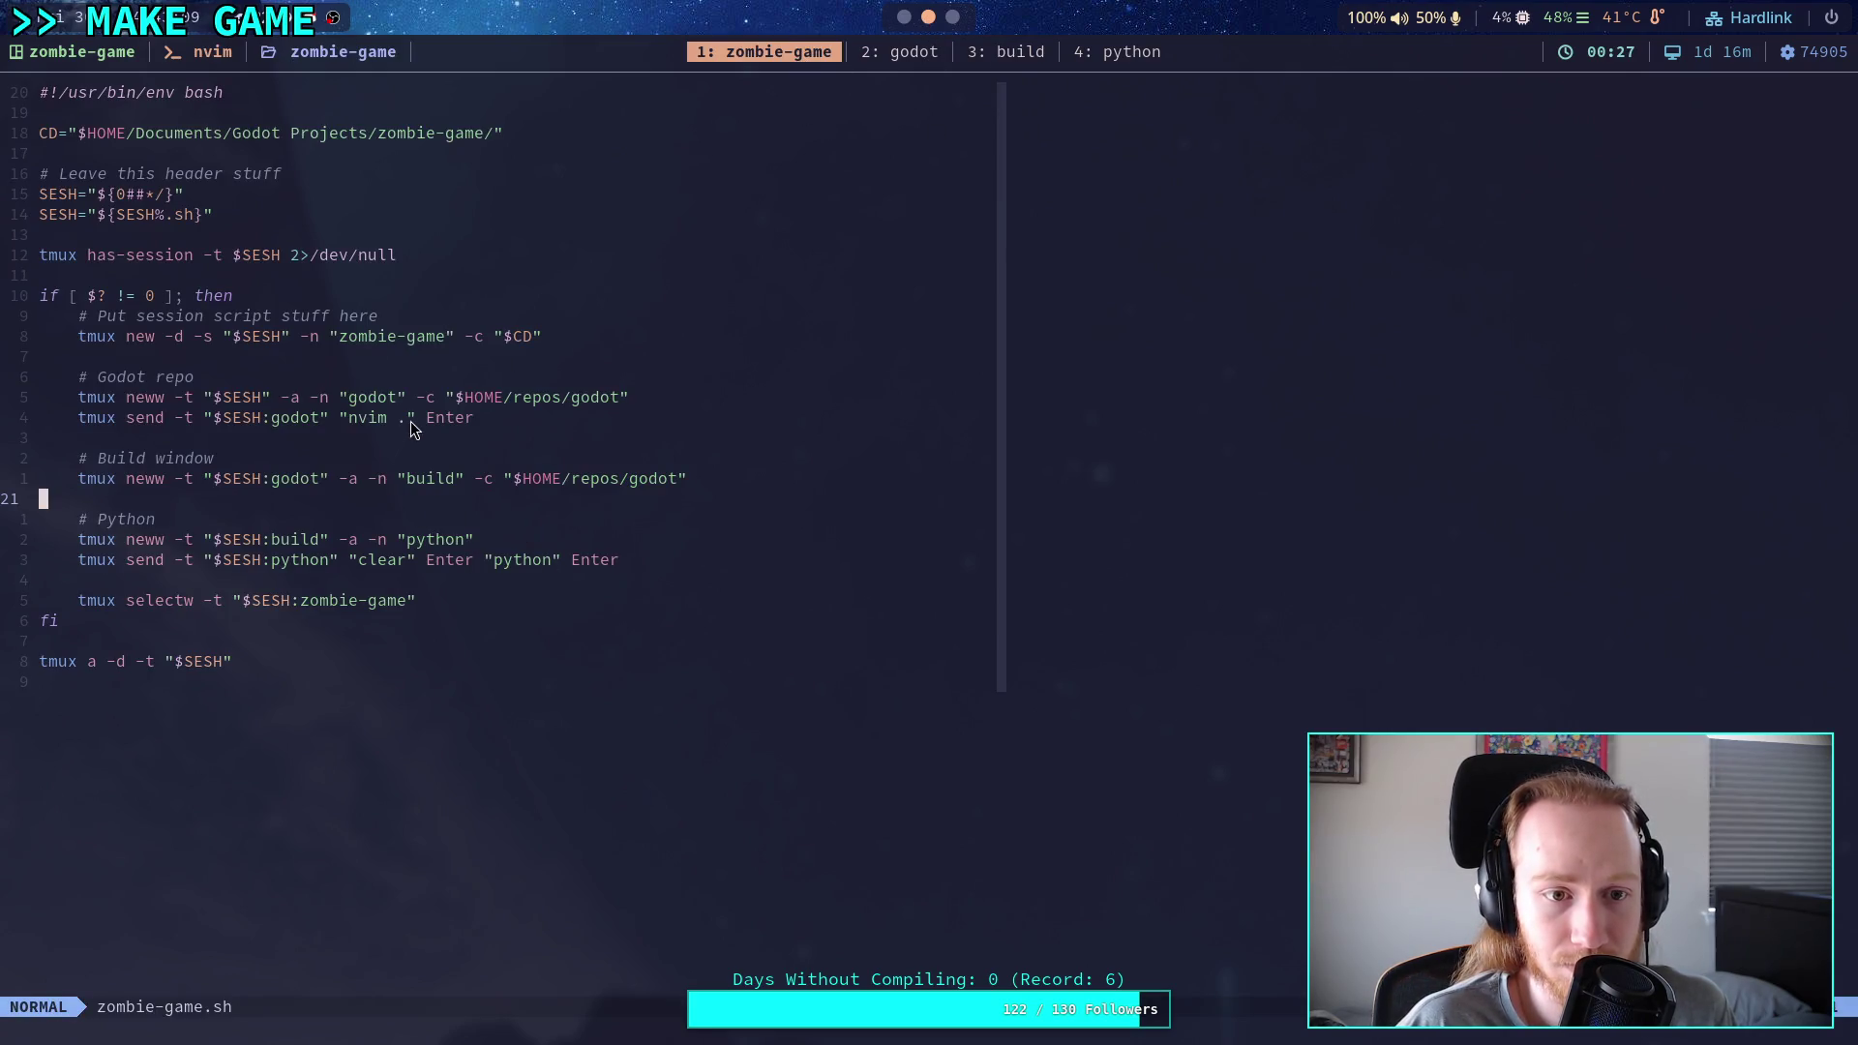
drag(340, 481, 681, 484)
click(411, 502)
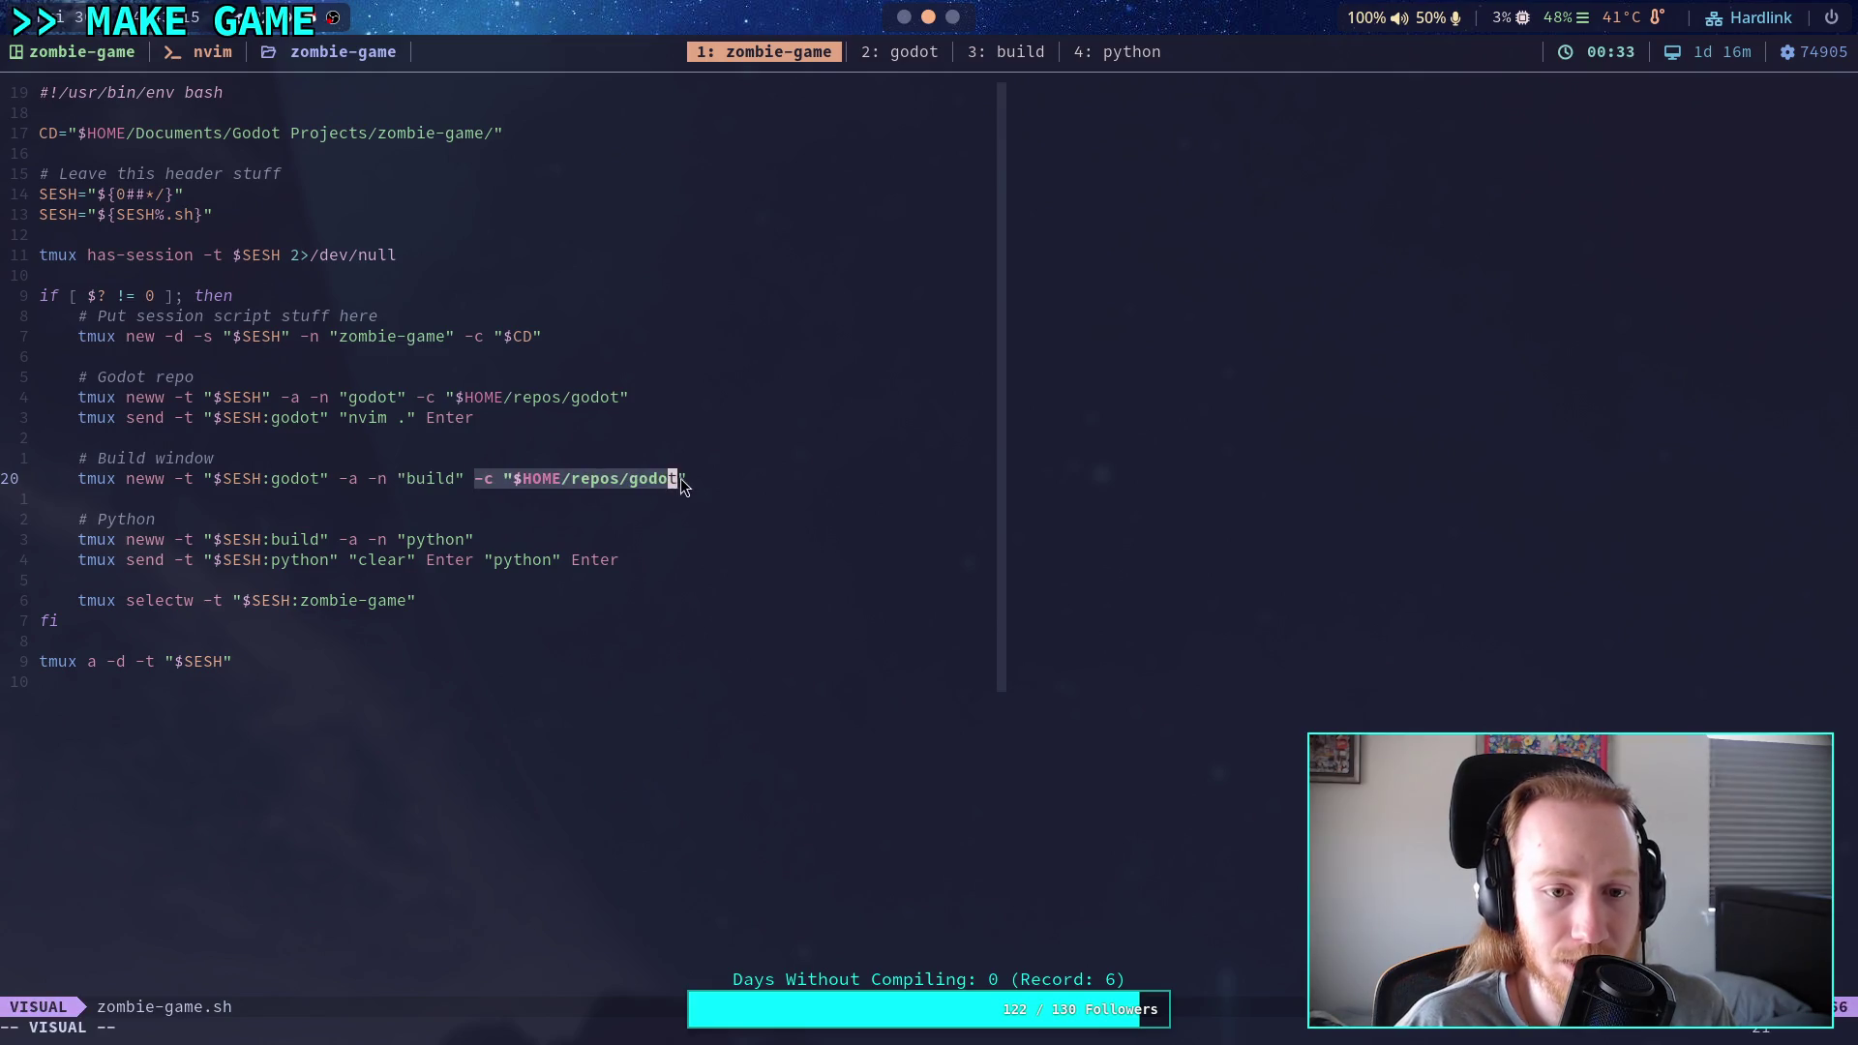
click(697, 482)
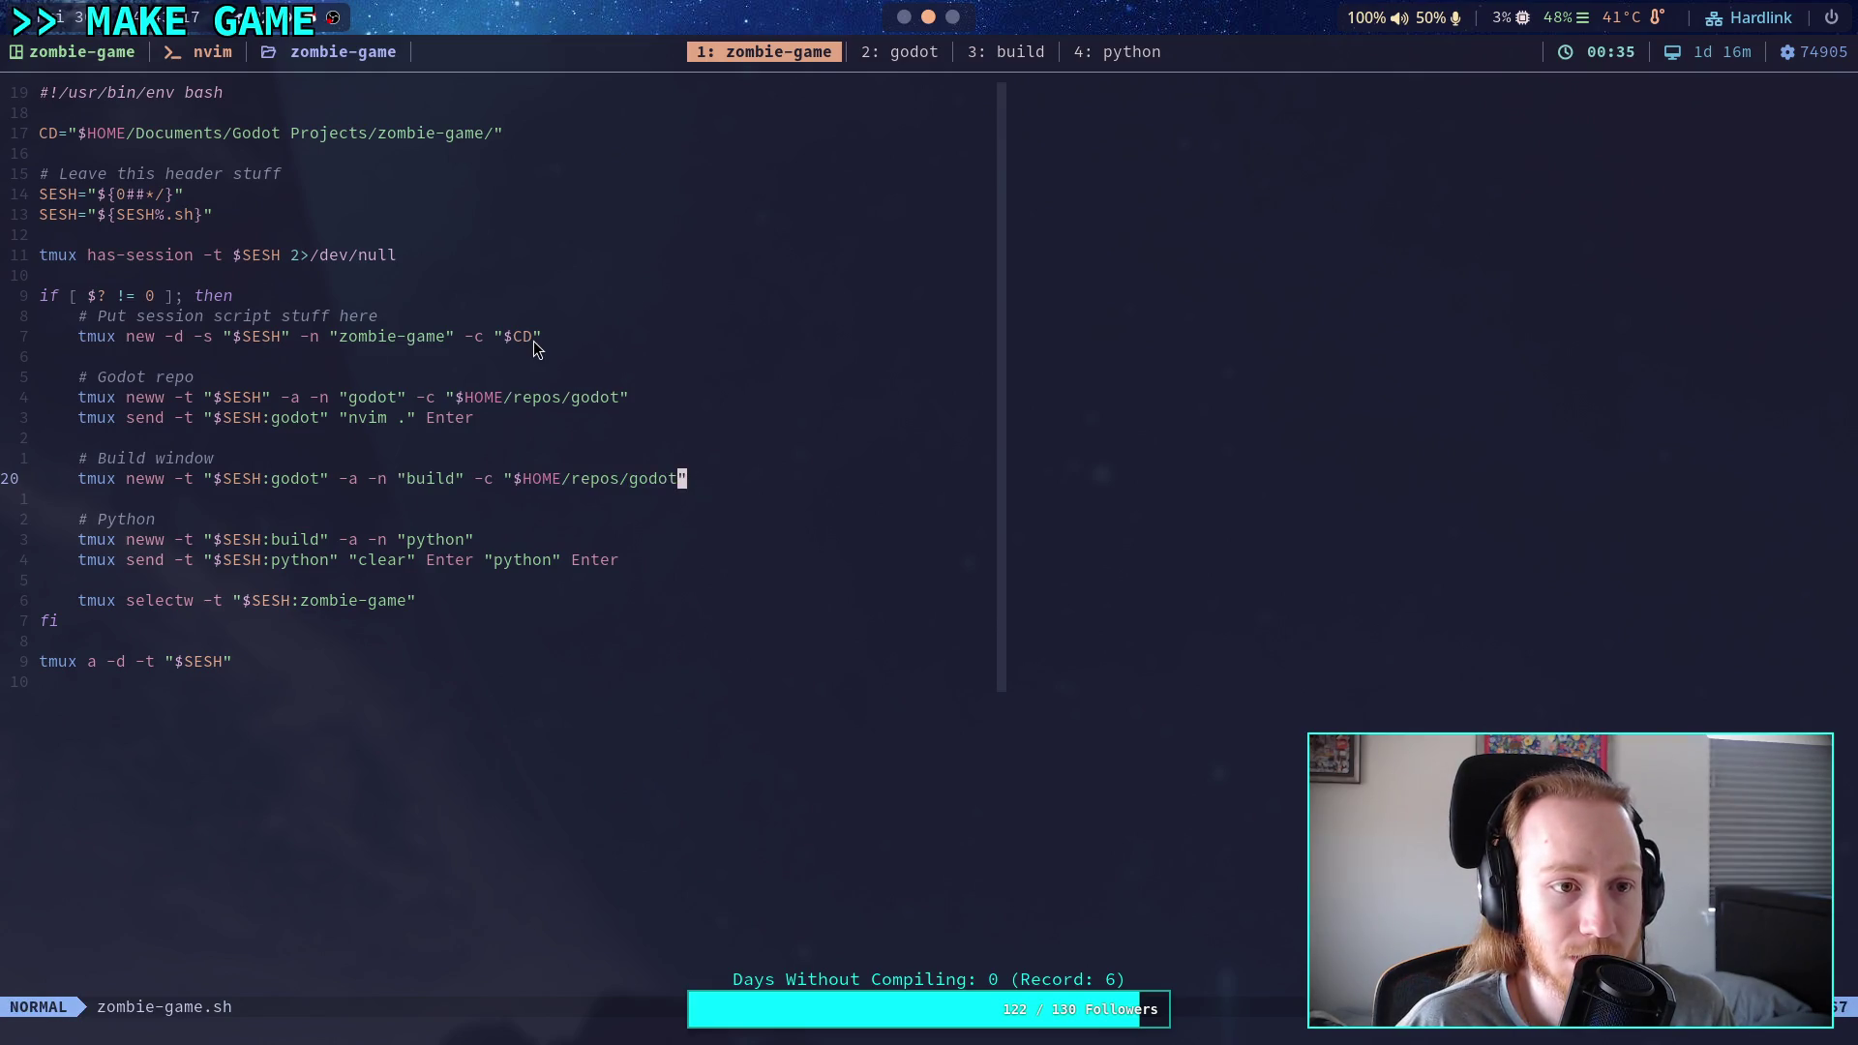
Step: Delete the trailing slash from the CD path and save zombie-game.sh
click(492, 143)
key(i)
key(BackSpace)
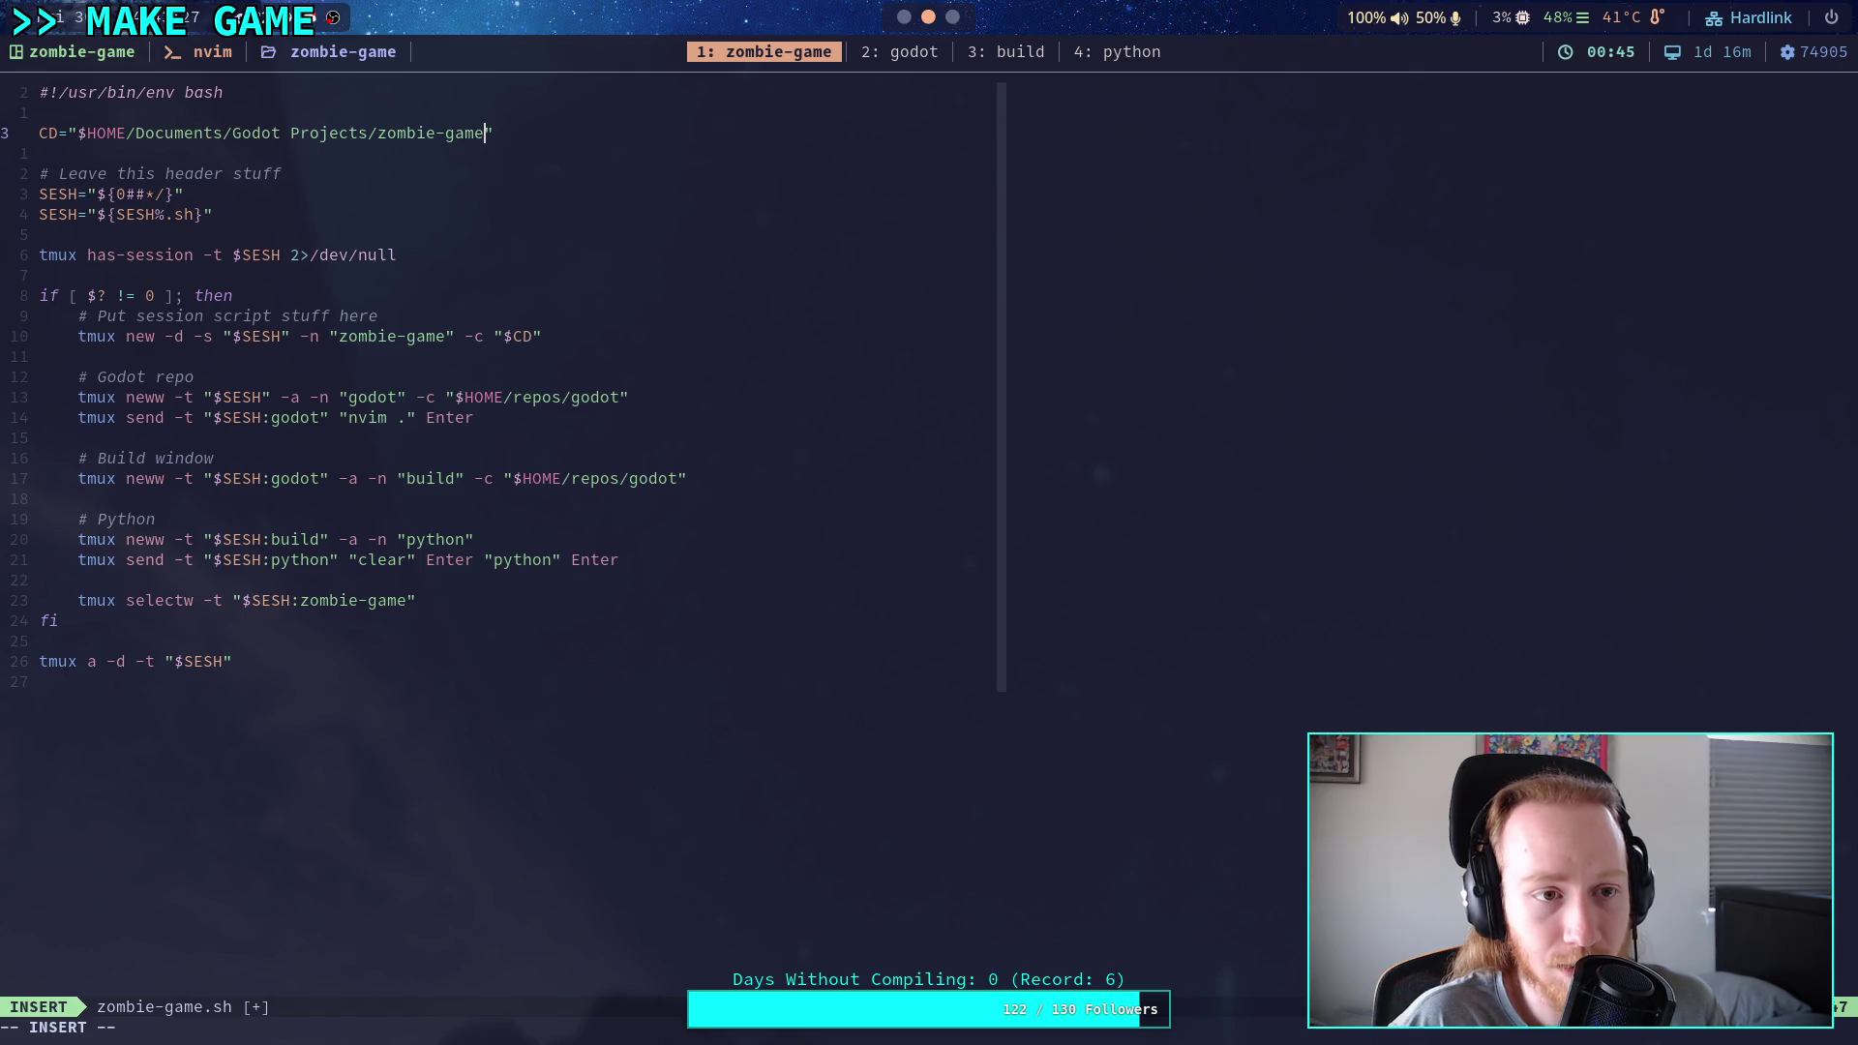
key(Escape)
key(colon)
text(w)
key(Return)
Step: Start a :q quit twice but cancel it, keeping Neovim open
key(colon)
text(q)
key(Escape)
key(colon)
text(q)
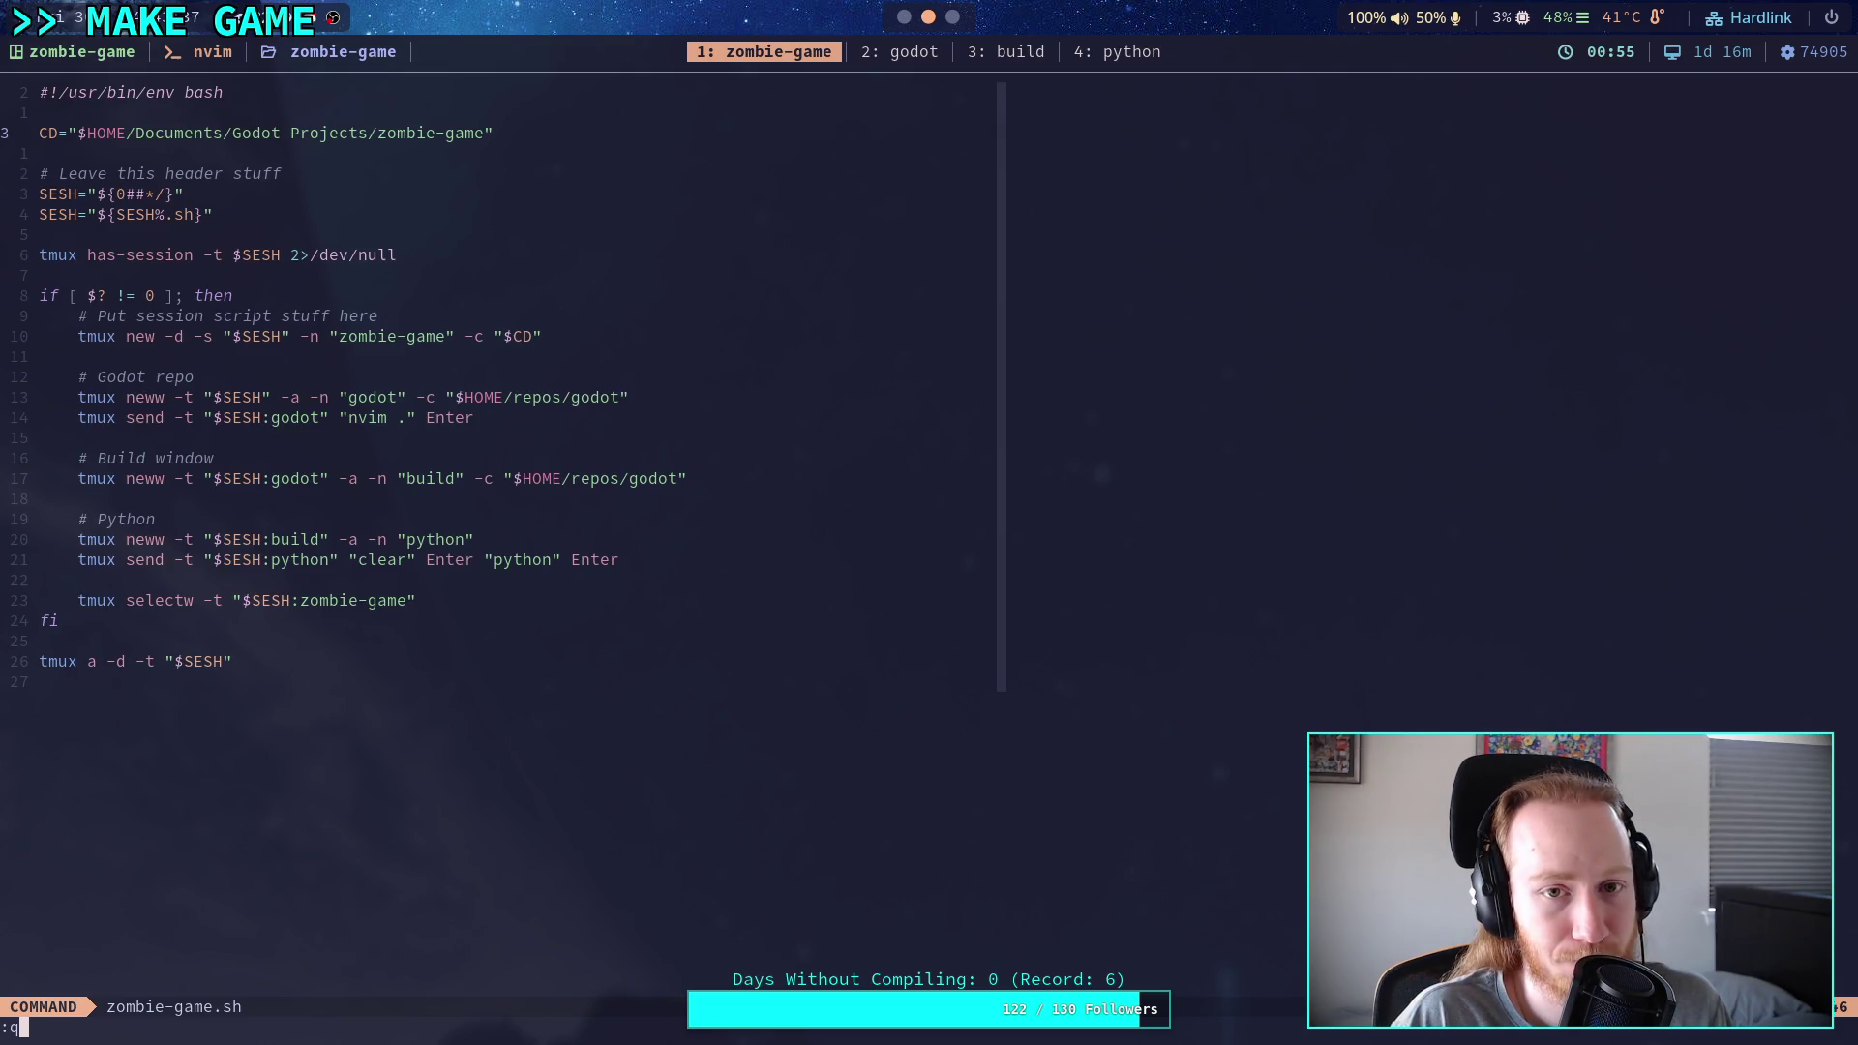
key(Escape)
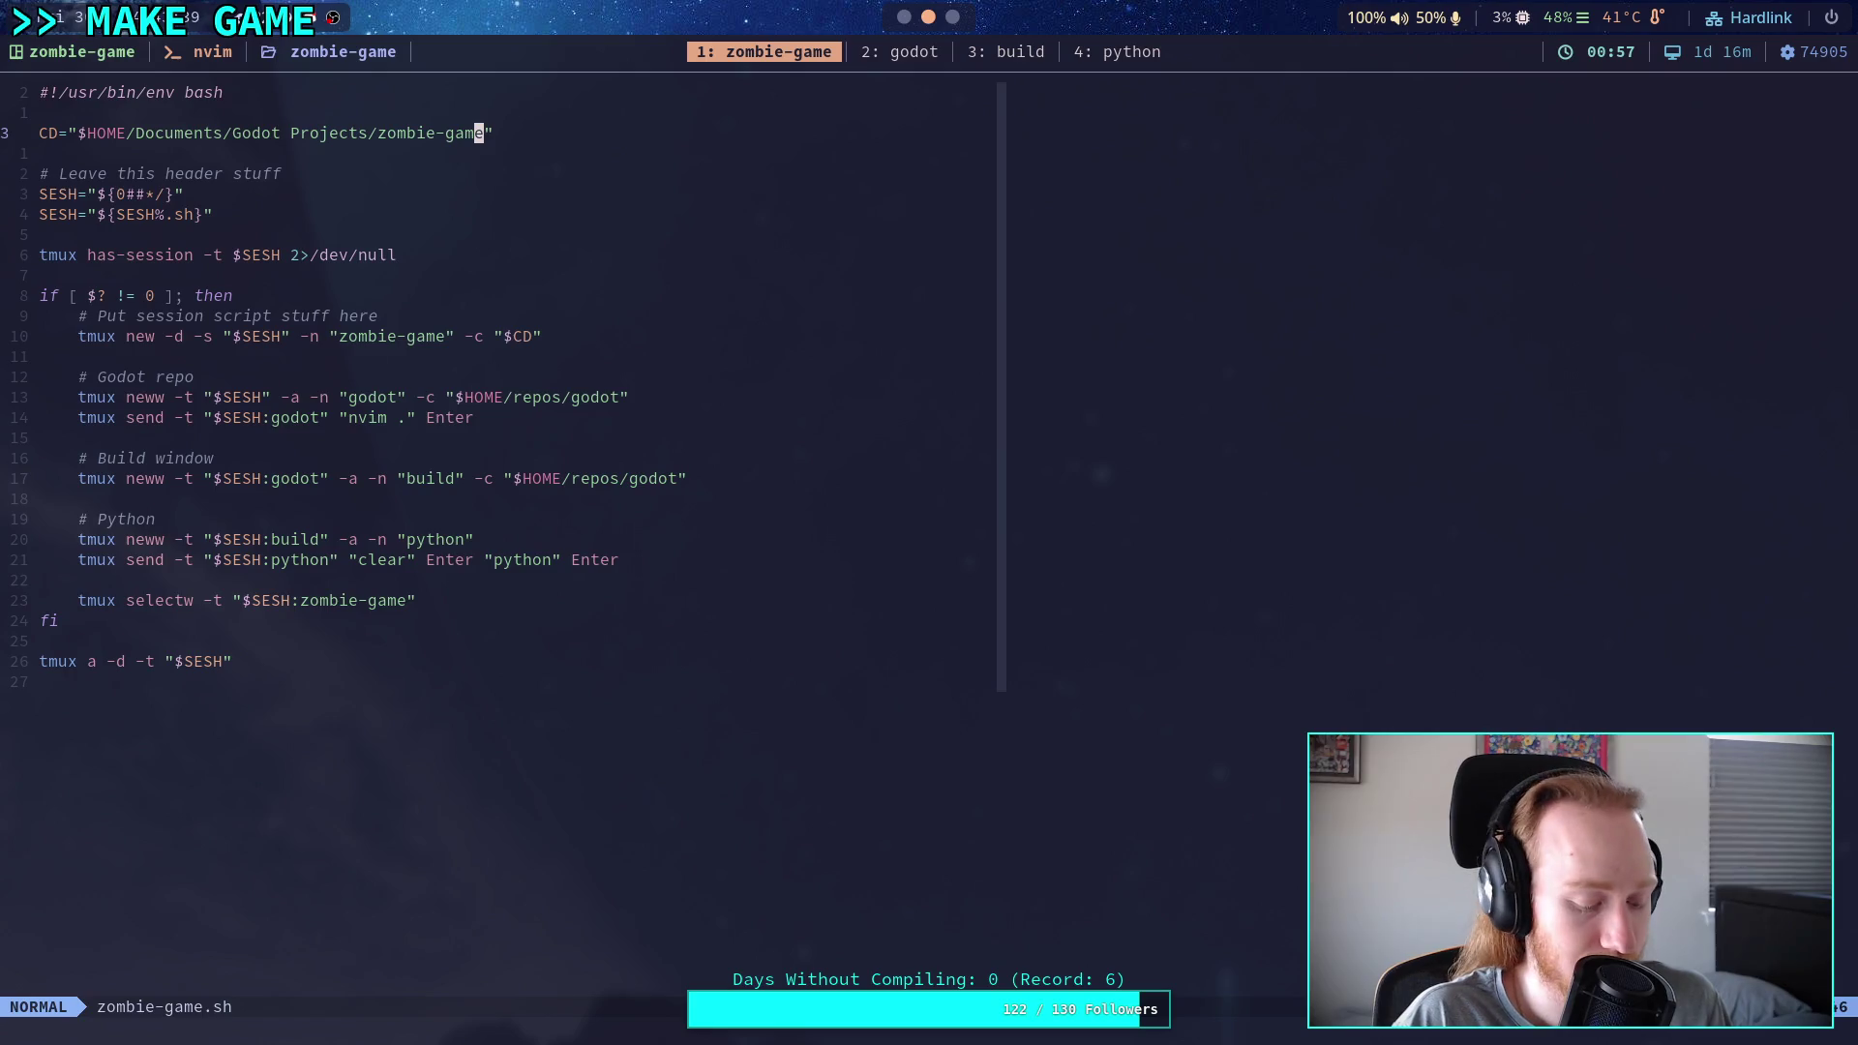
Step: Detach from tmux, kill the zombie-game session, and recall the session start command
key(ctrl+b)
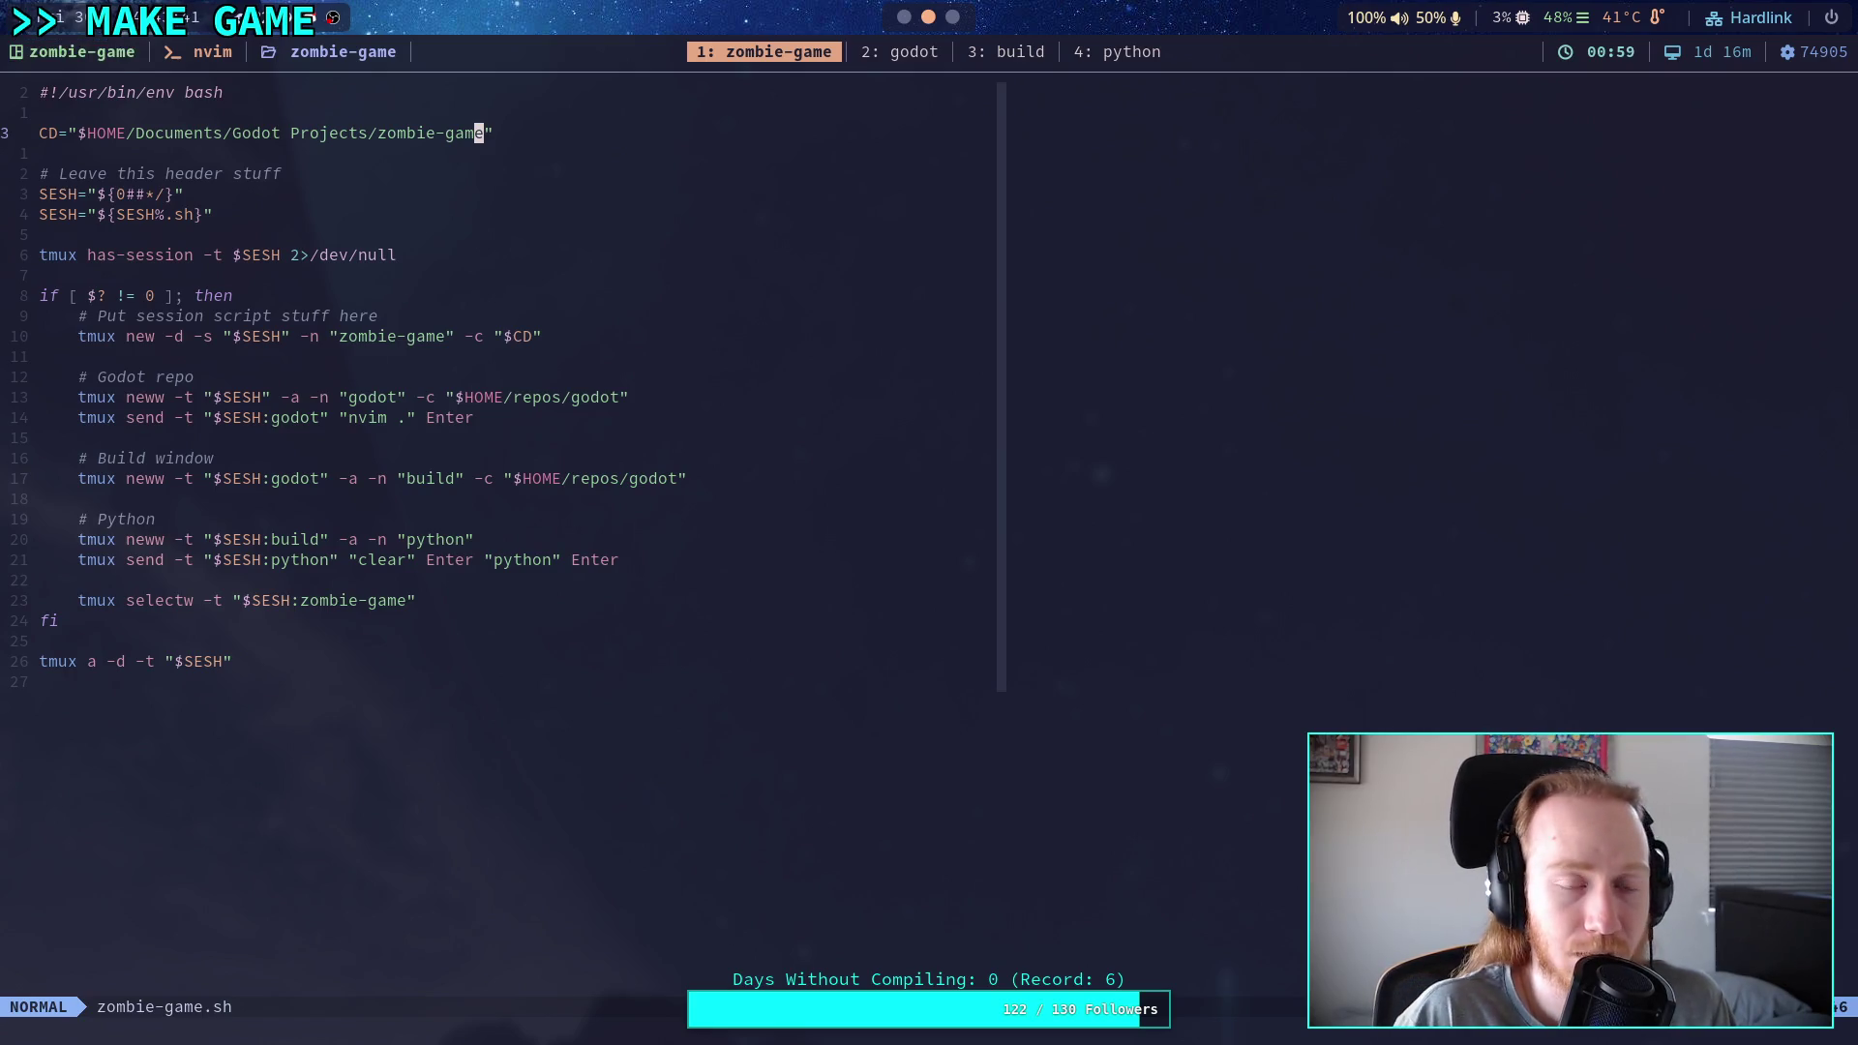
key(ctrl+b)
key(d)
key(Up)
key(Up)
key(Return)
key(Up)
key(Up)
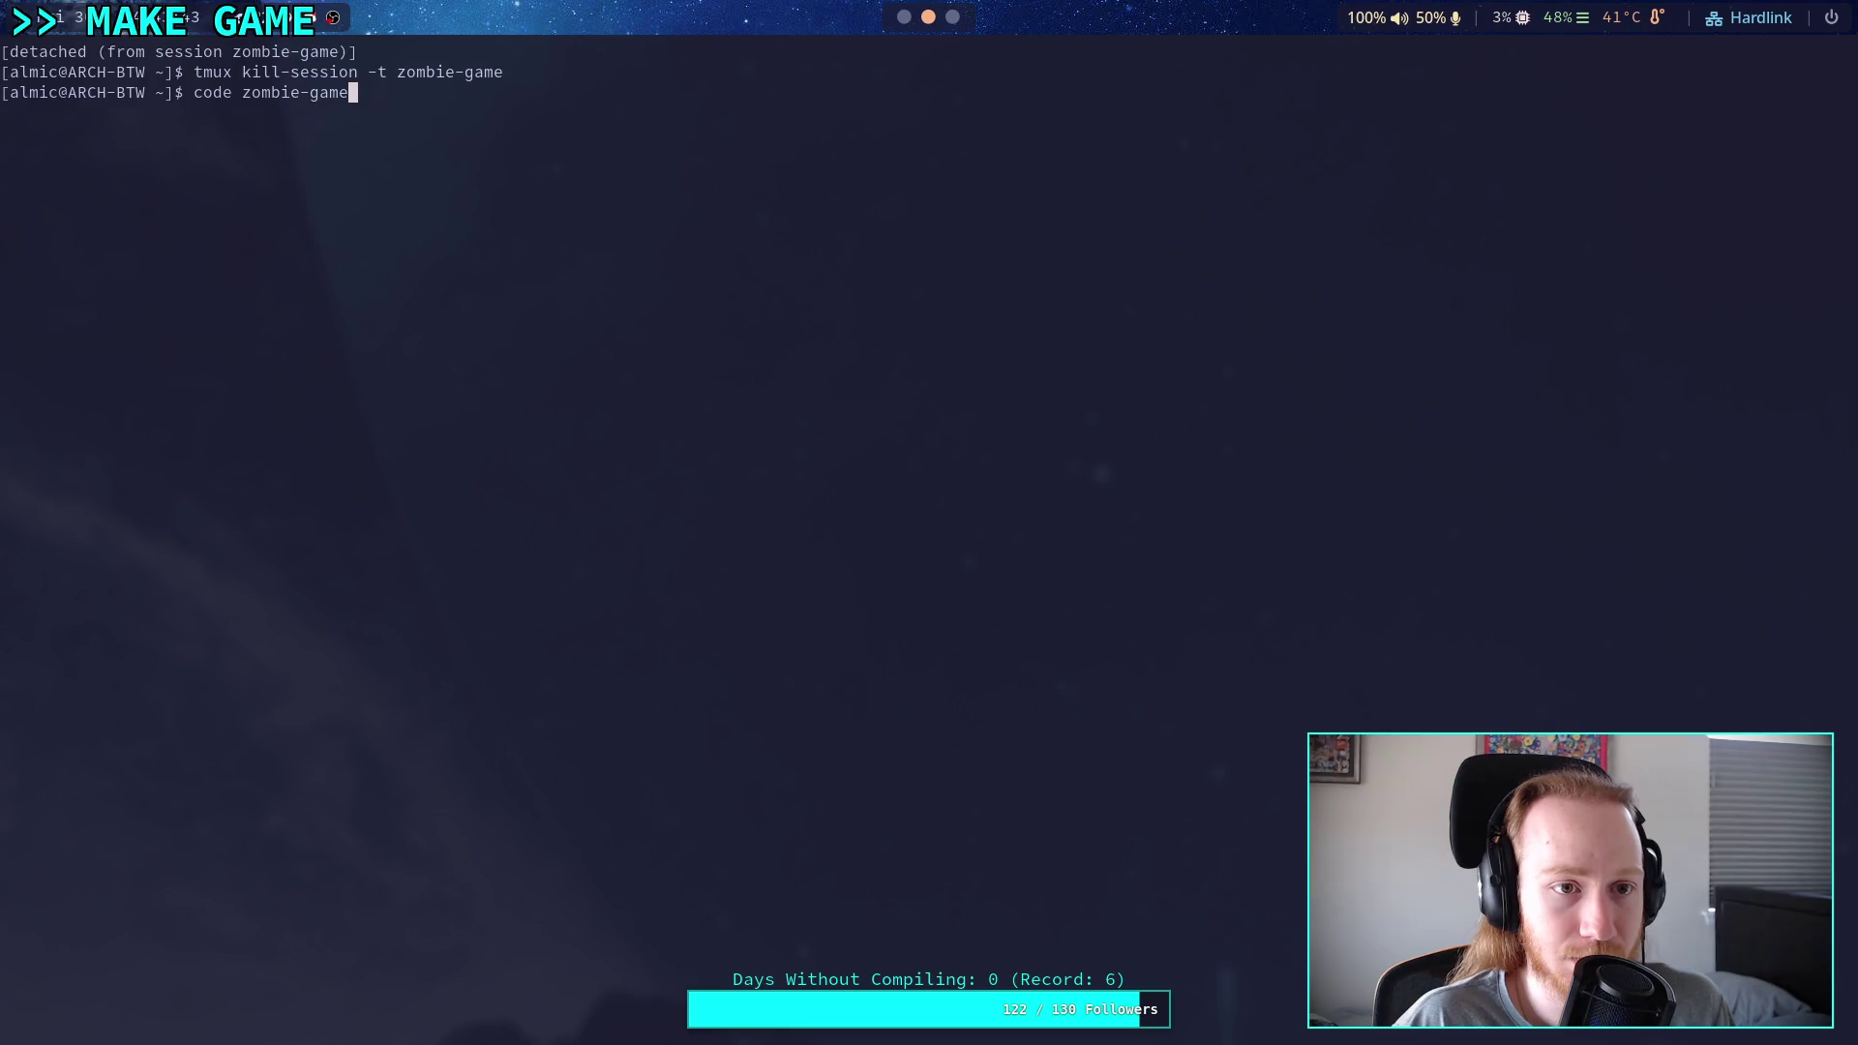
Step: Restart the zombie-game session, then create and close a test tmux window
key(Return)
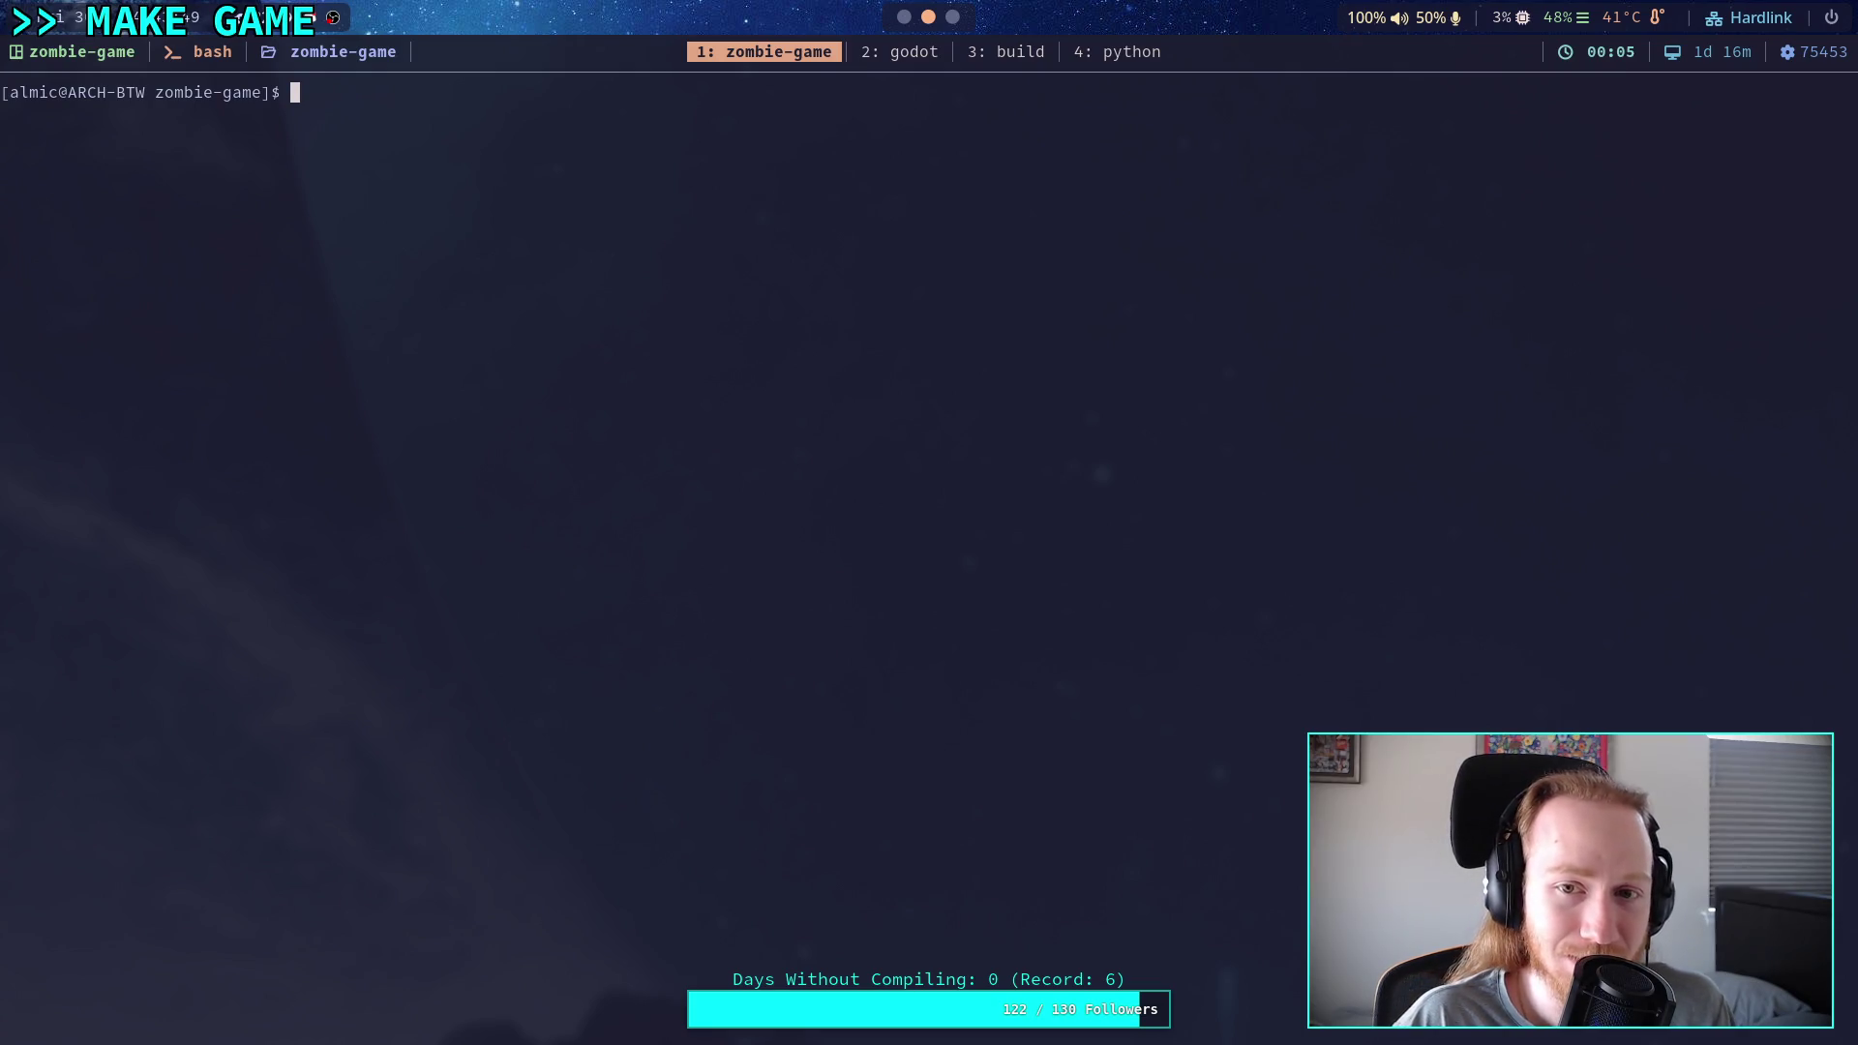
key(ctrl+b)
key(c)
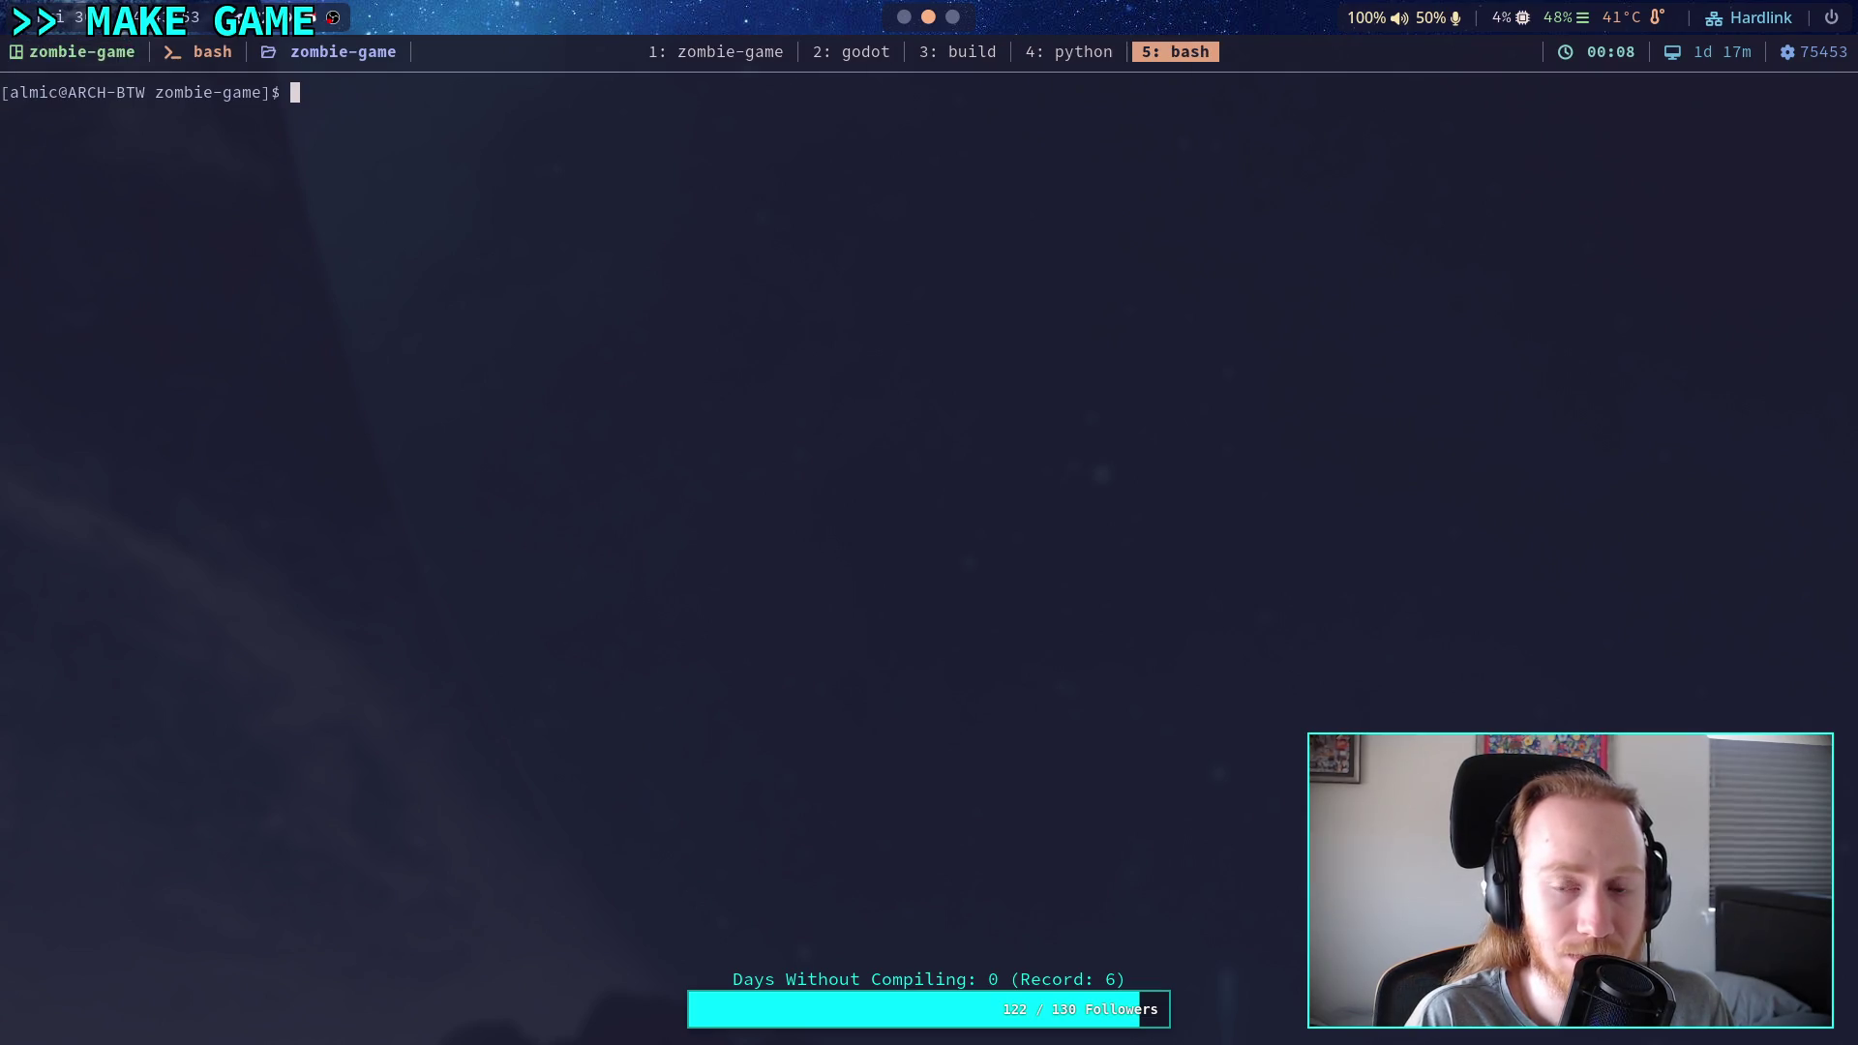
key(ctrl+b)
key(ampersand)
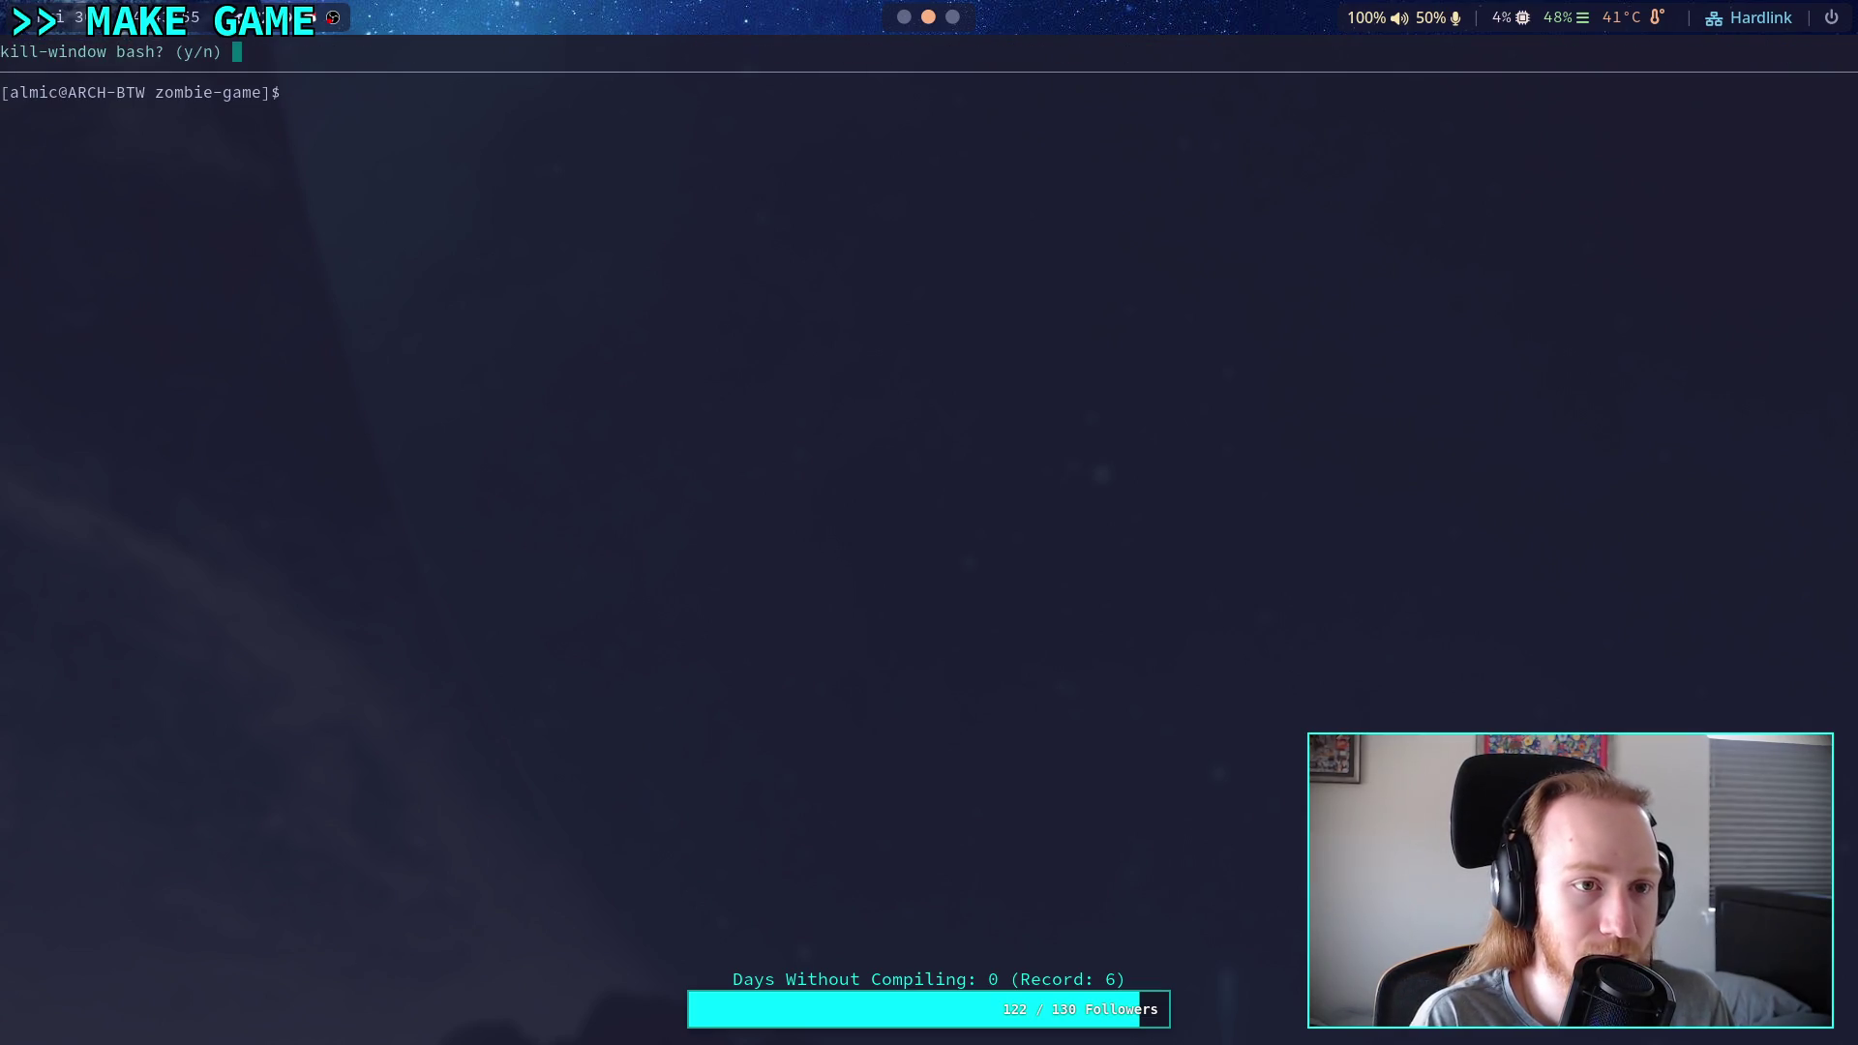
key(y)
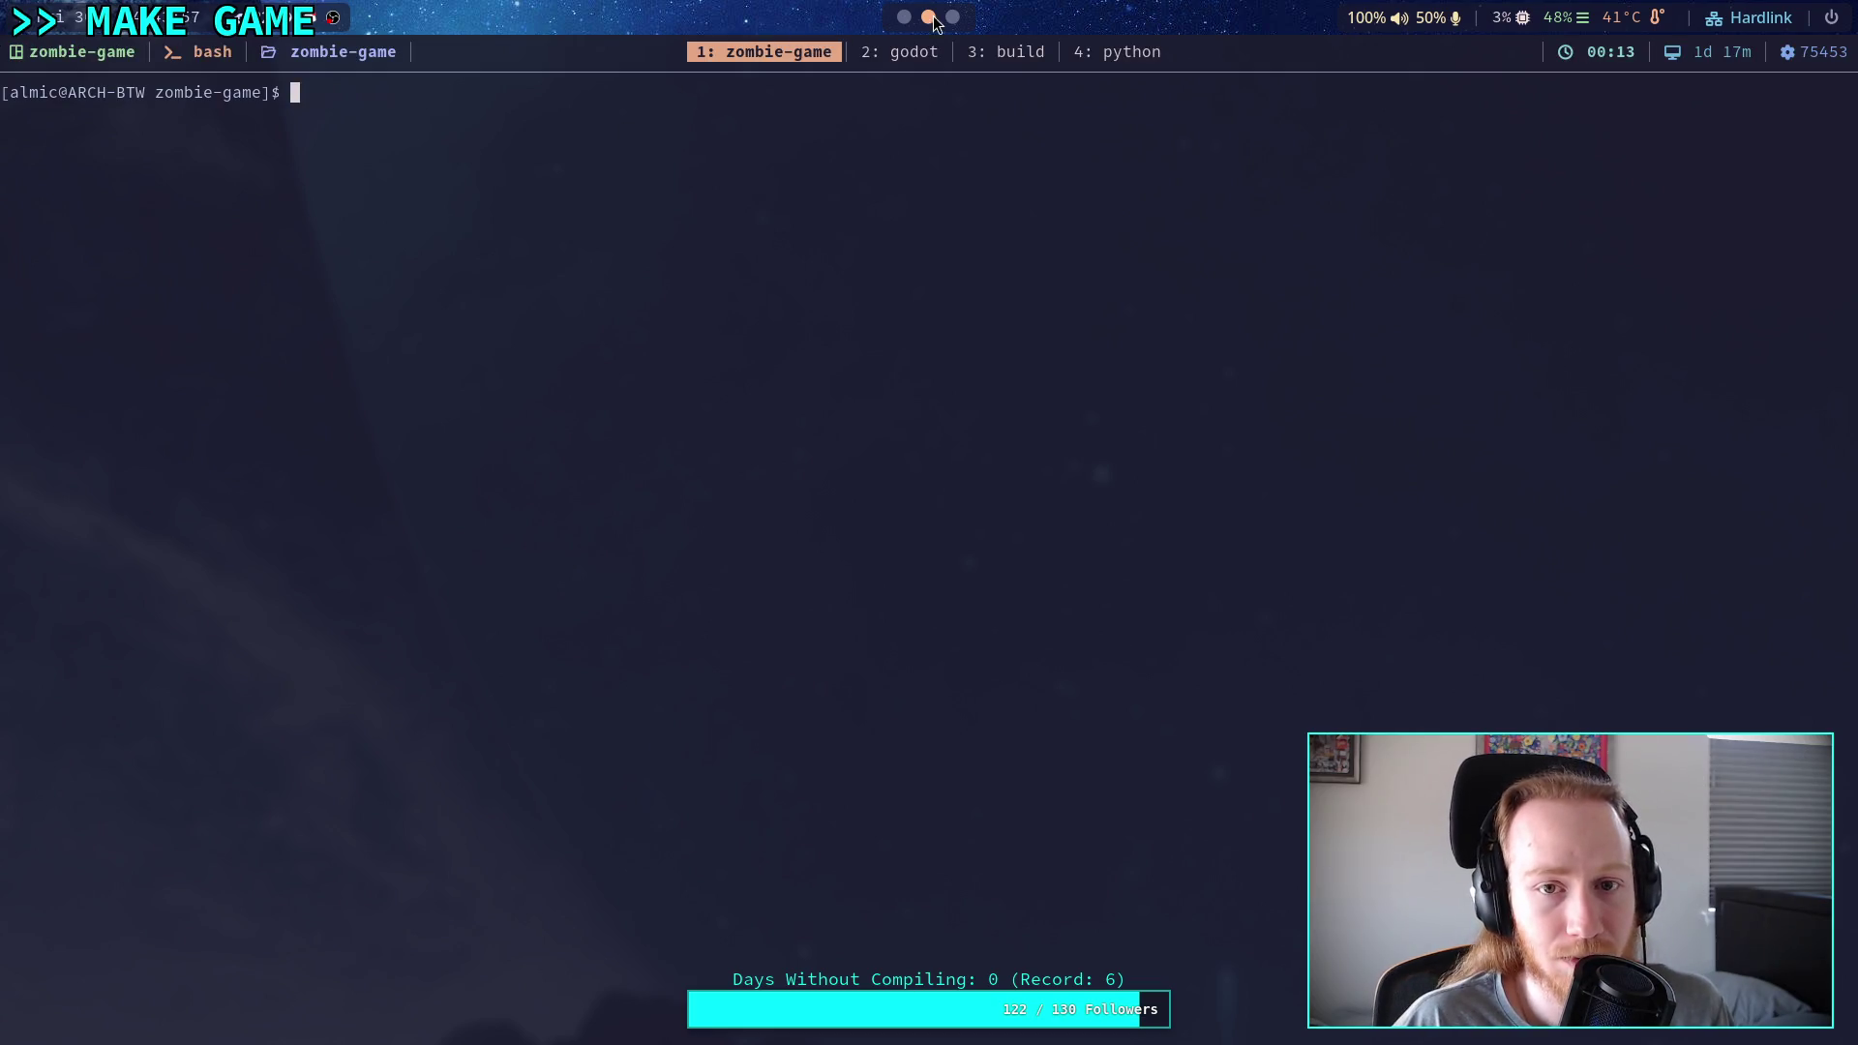
Step: Cycle through the godot, build and python windows, then recall n ~/tmux-sessions/zombie-game.sh
click(900, 52)
click(1015, 58)
click(1128, 58)
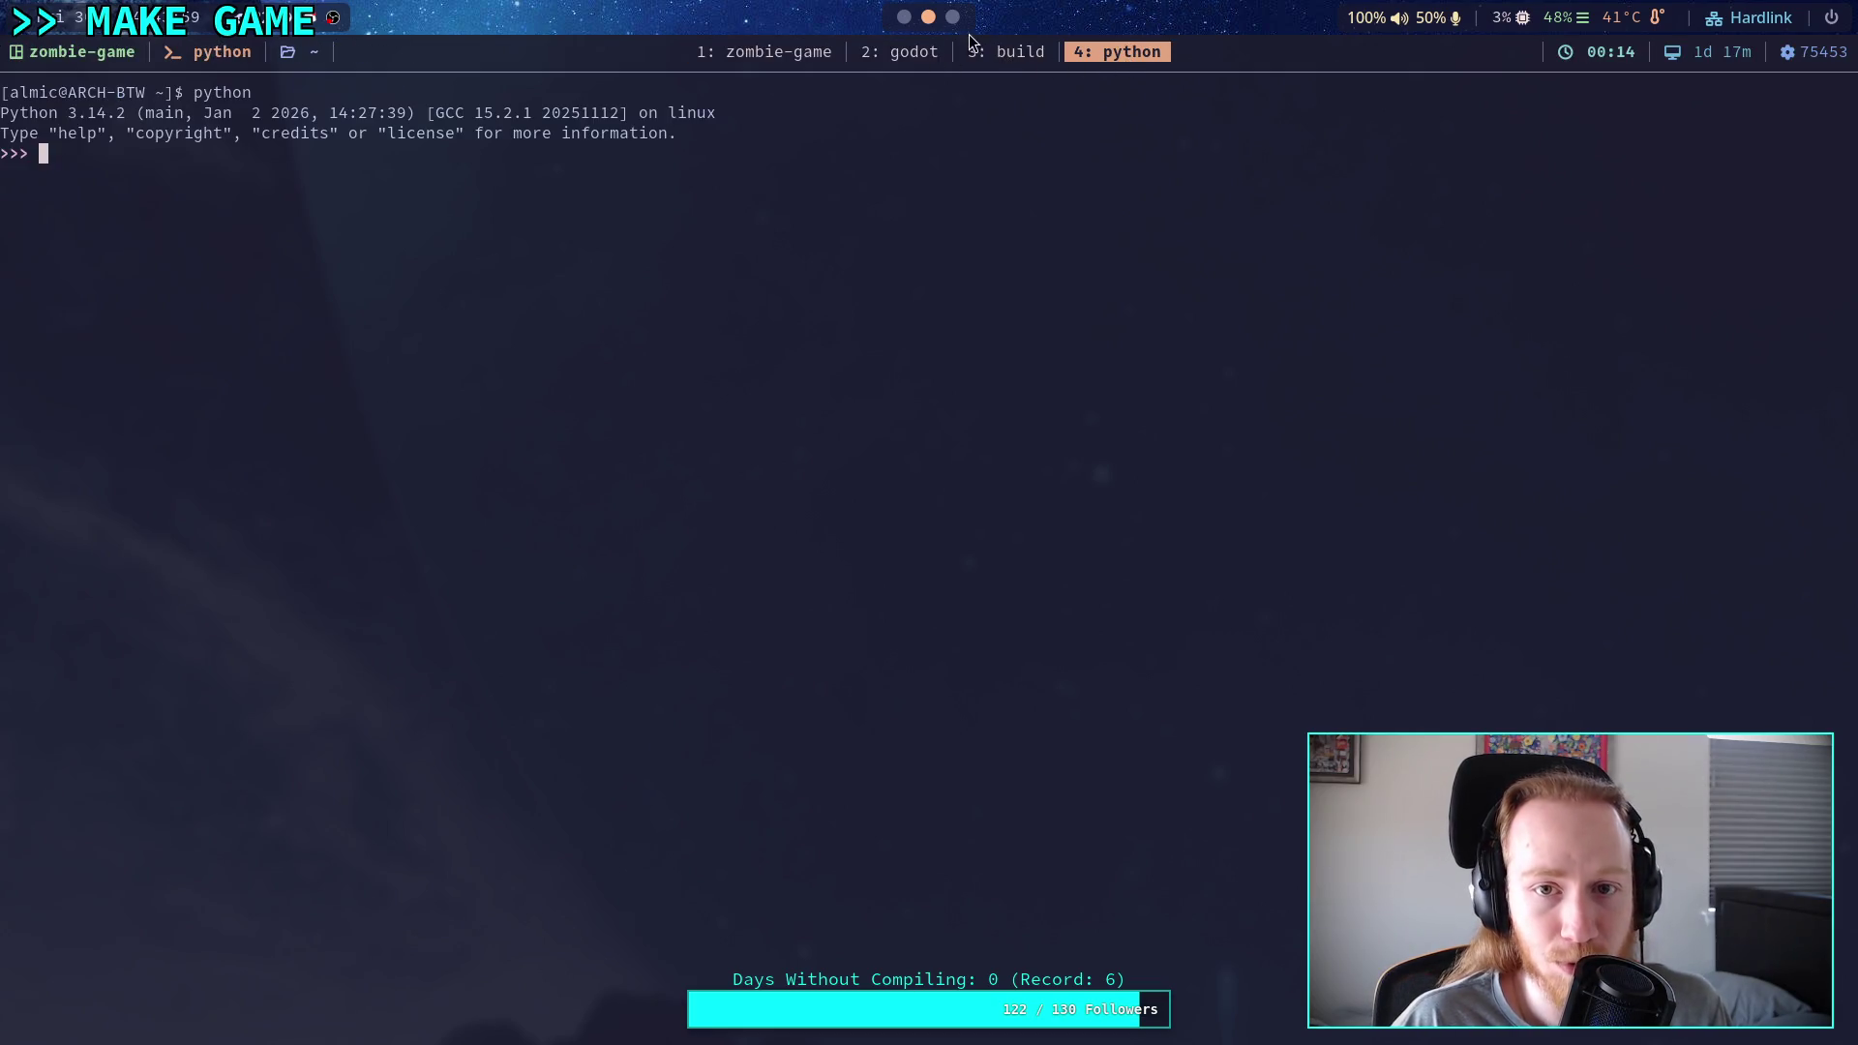
click(799, 56)
key(Up)
key(Up)
key(Up)
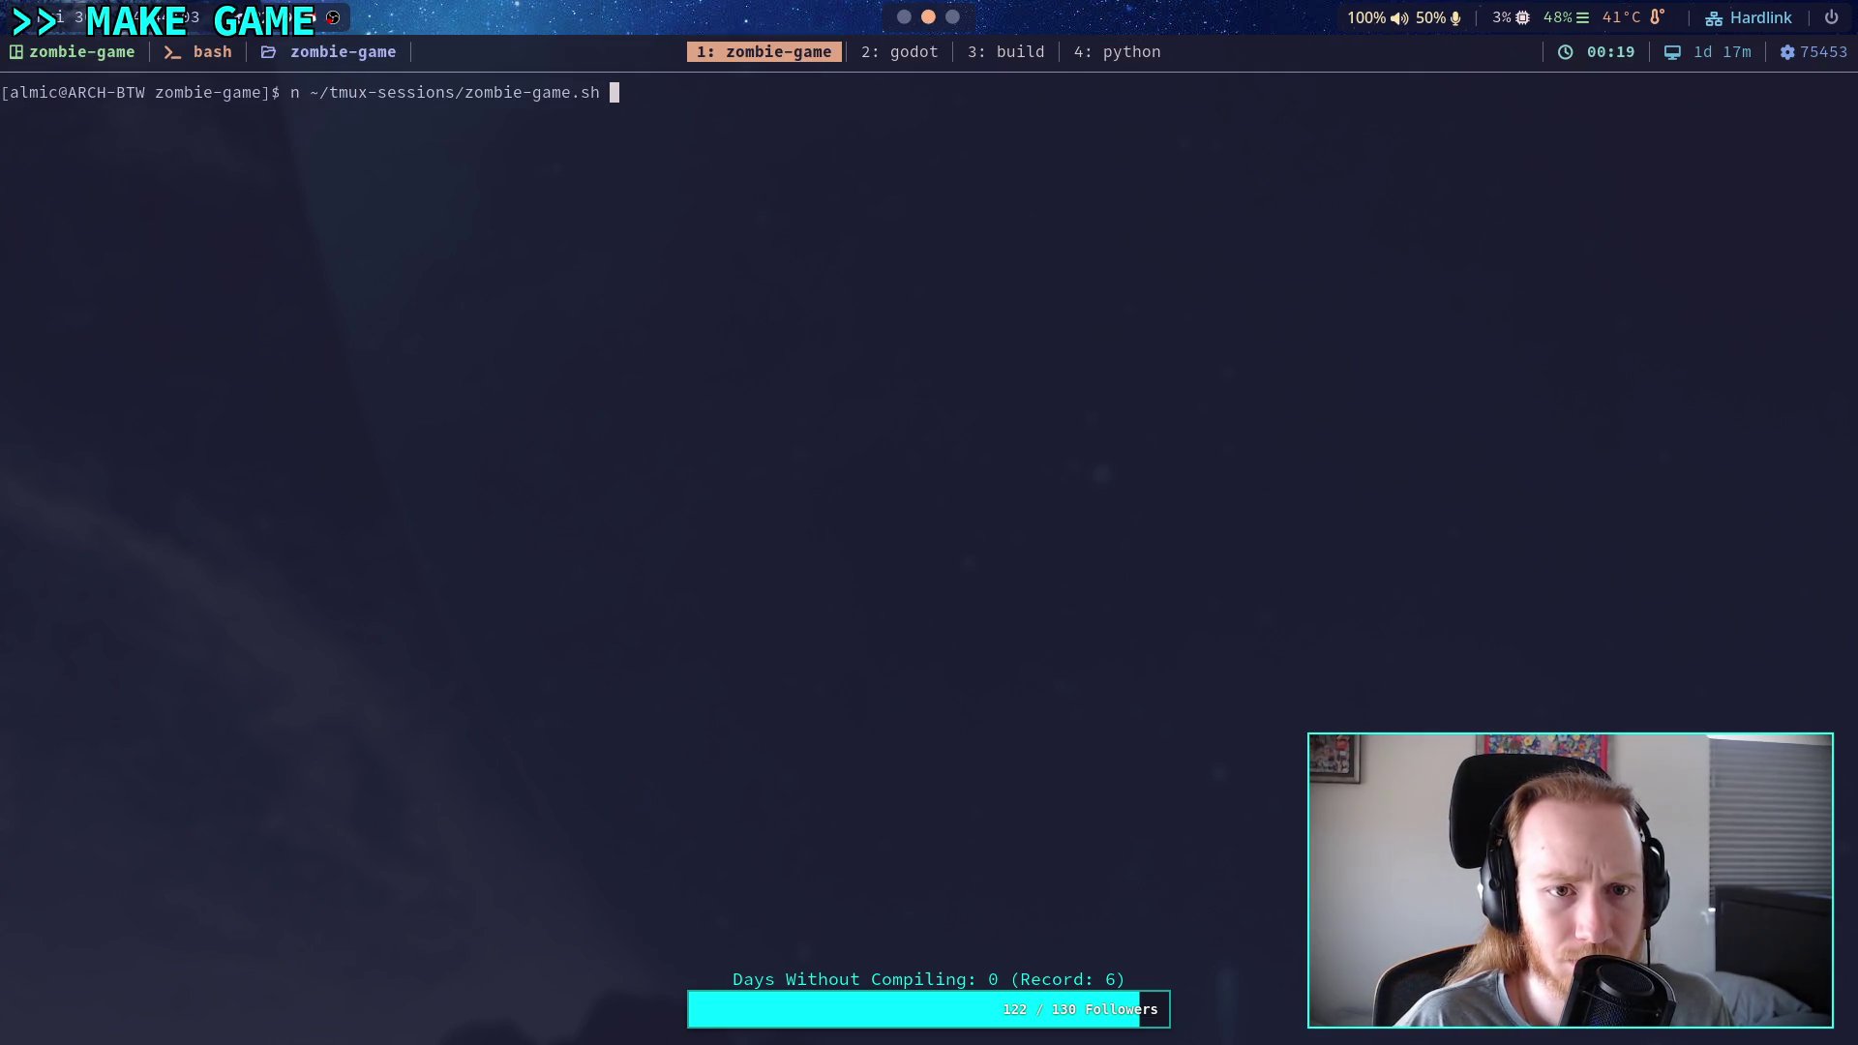
Step: Move the -c "$CD" option before the -s flag on line 13 and save zombie-game.sh
key(Return)
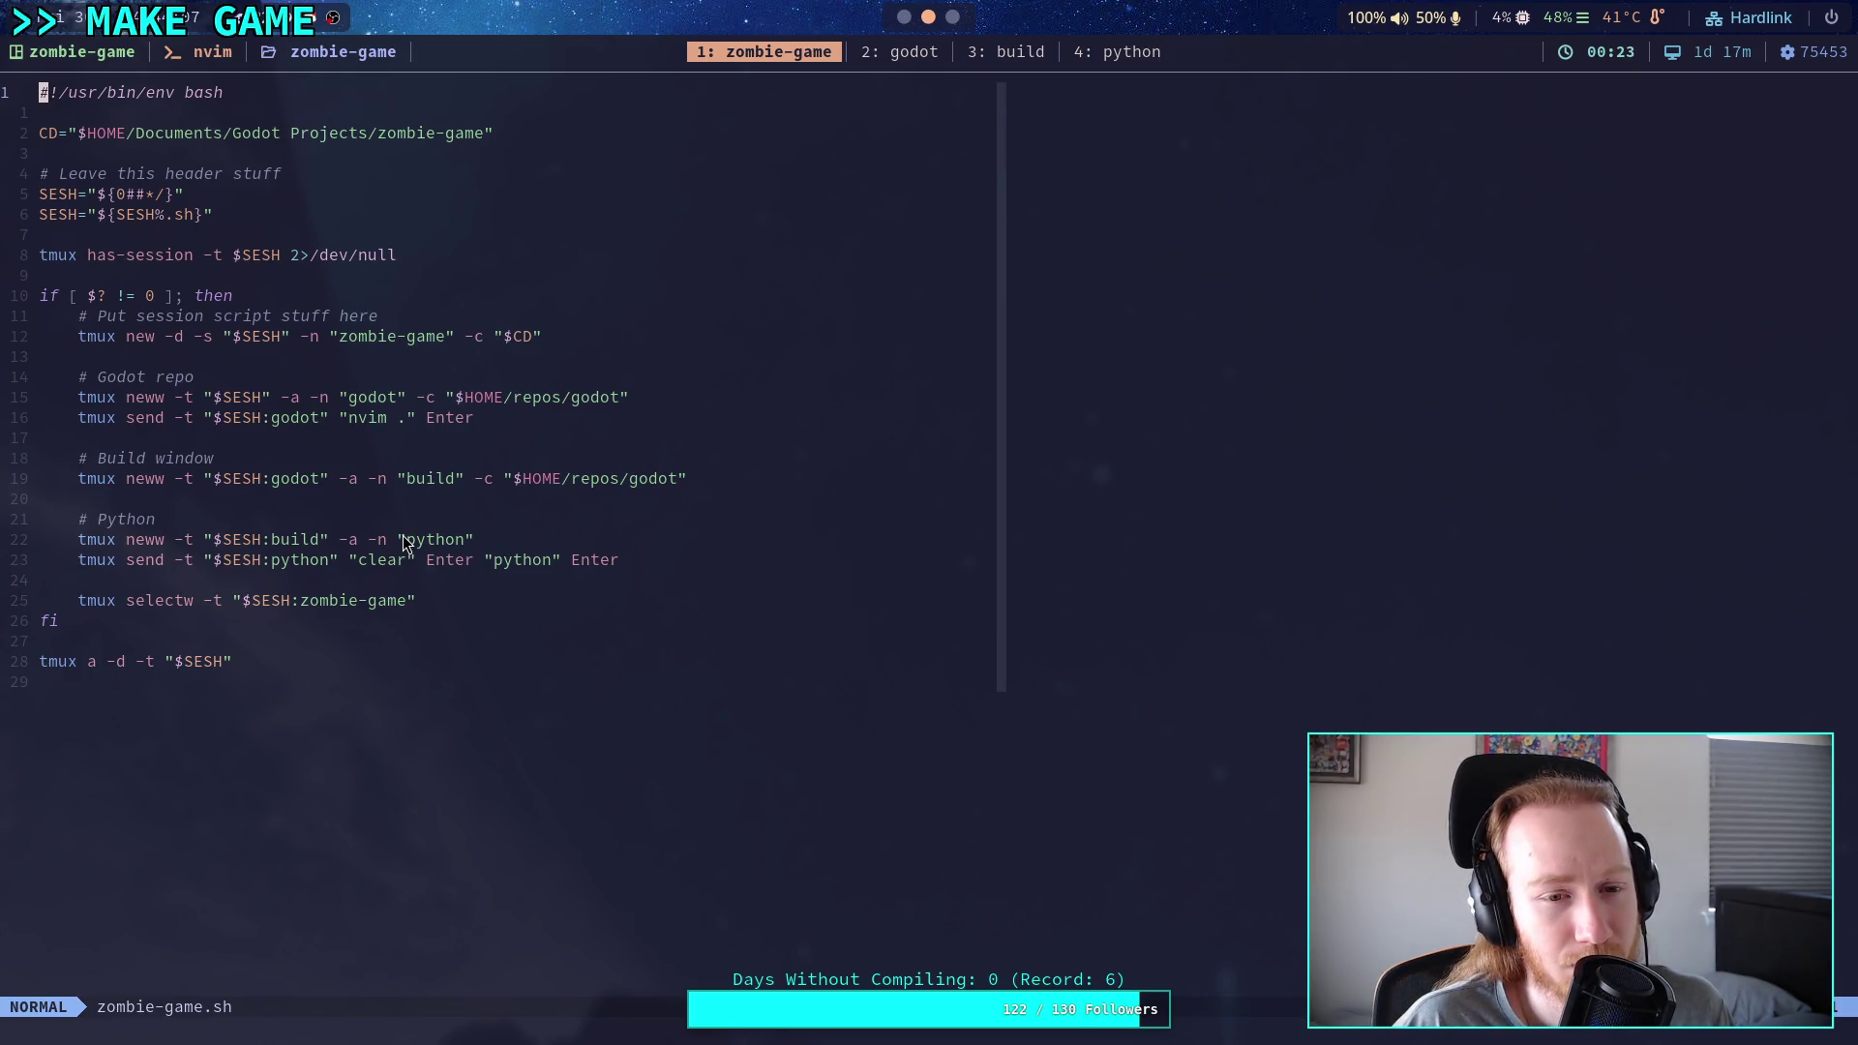
click(542, 462)
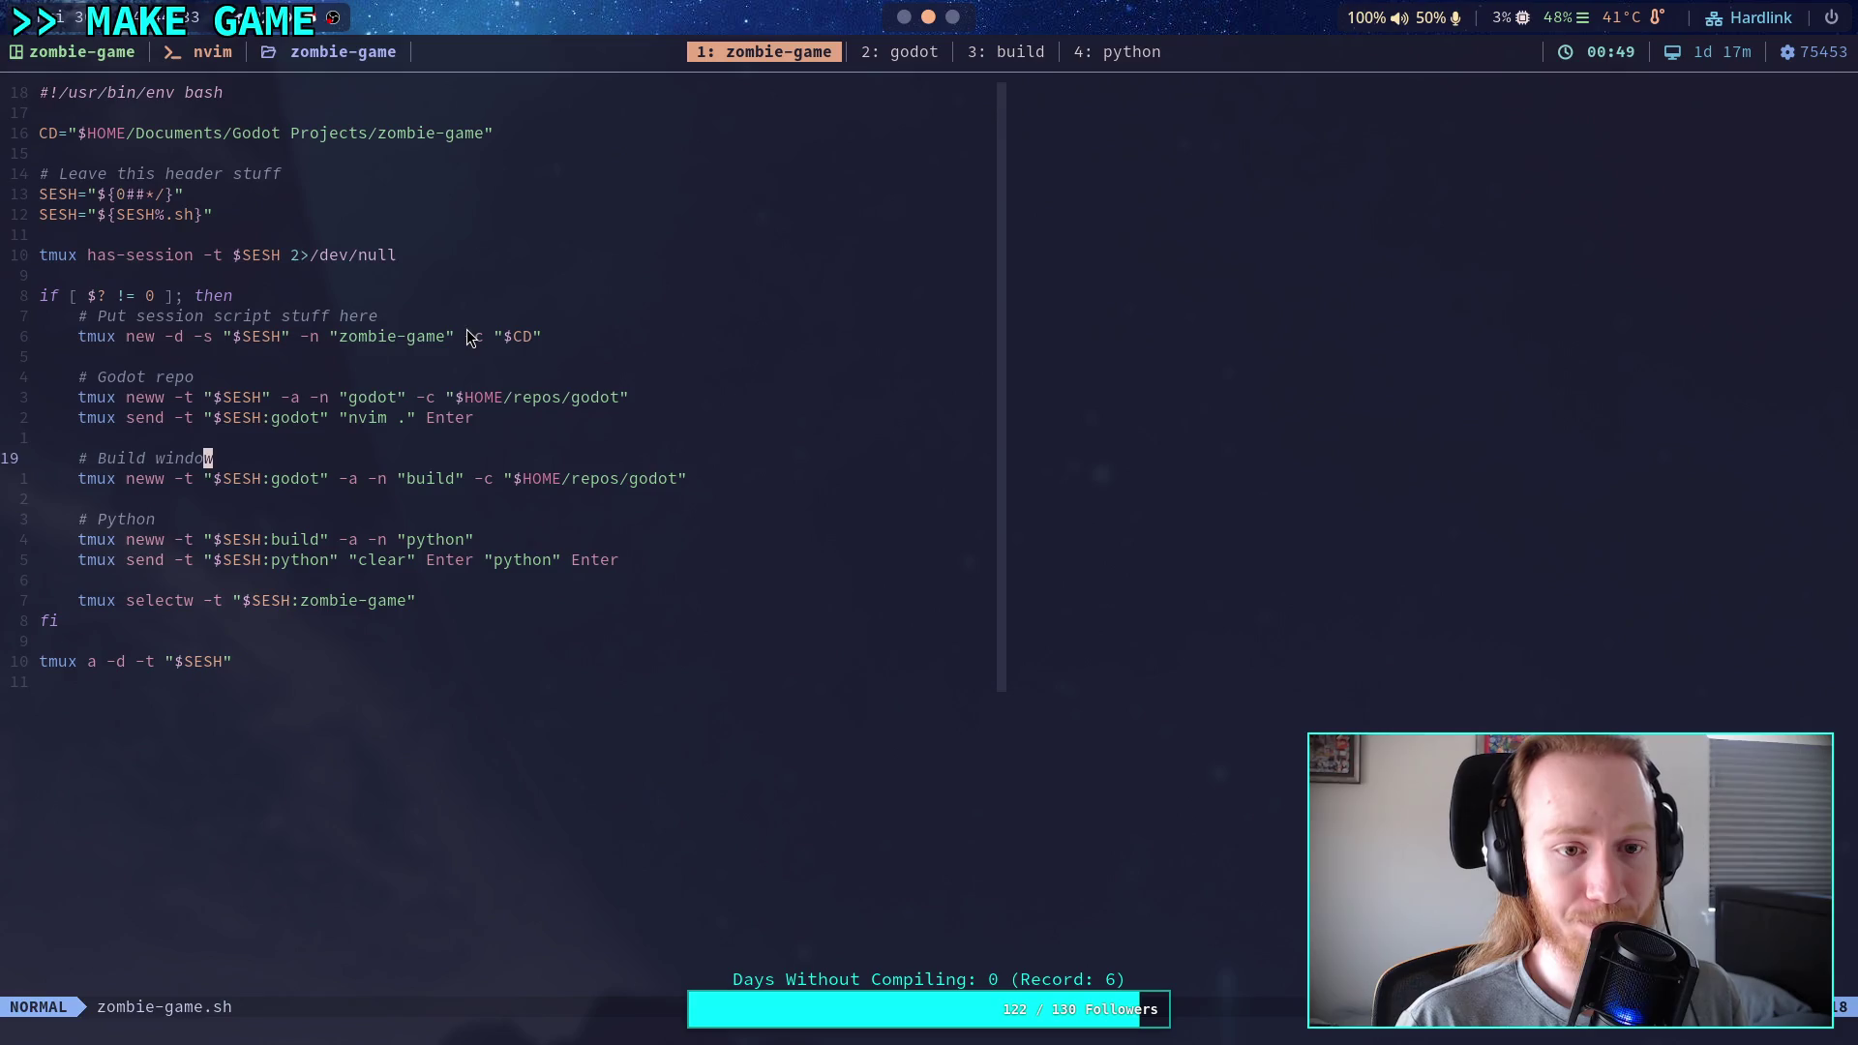
drag(466, 337, 566, 346)
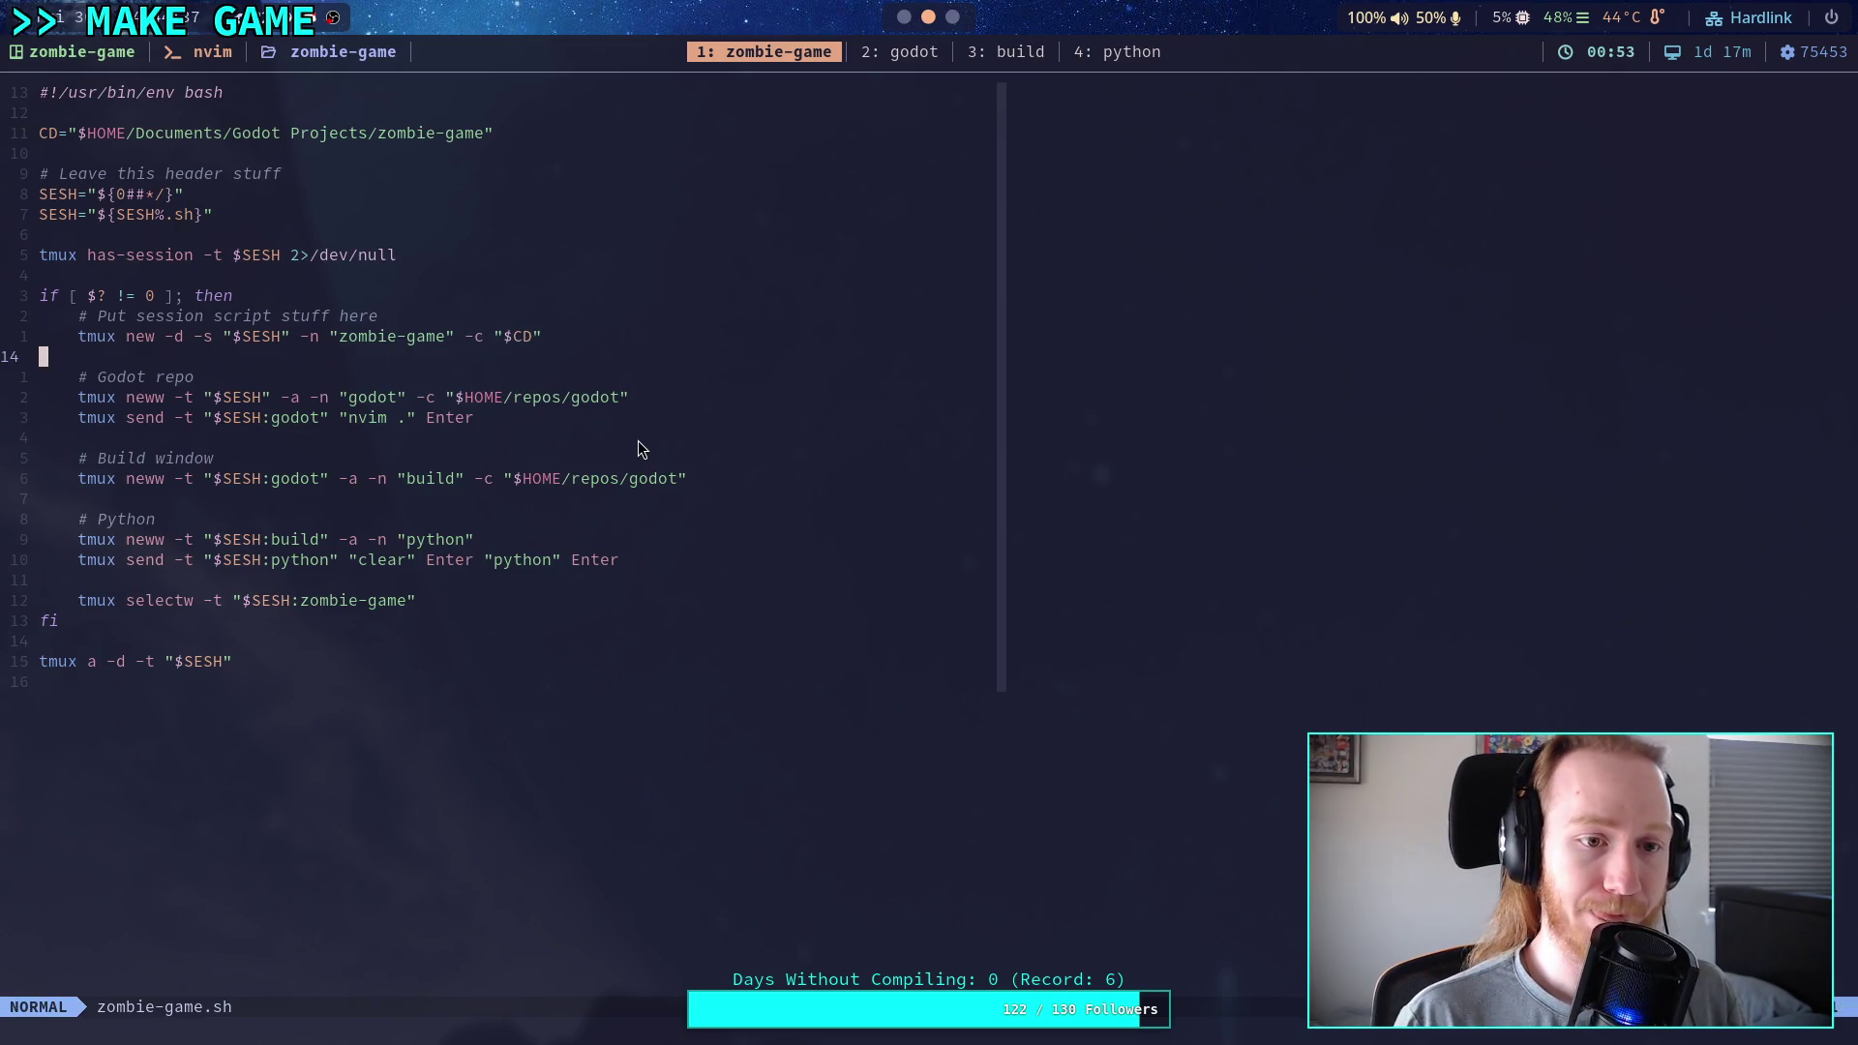
drag(461, 340, 546, 333)
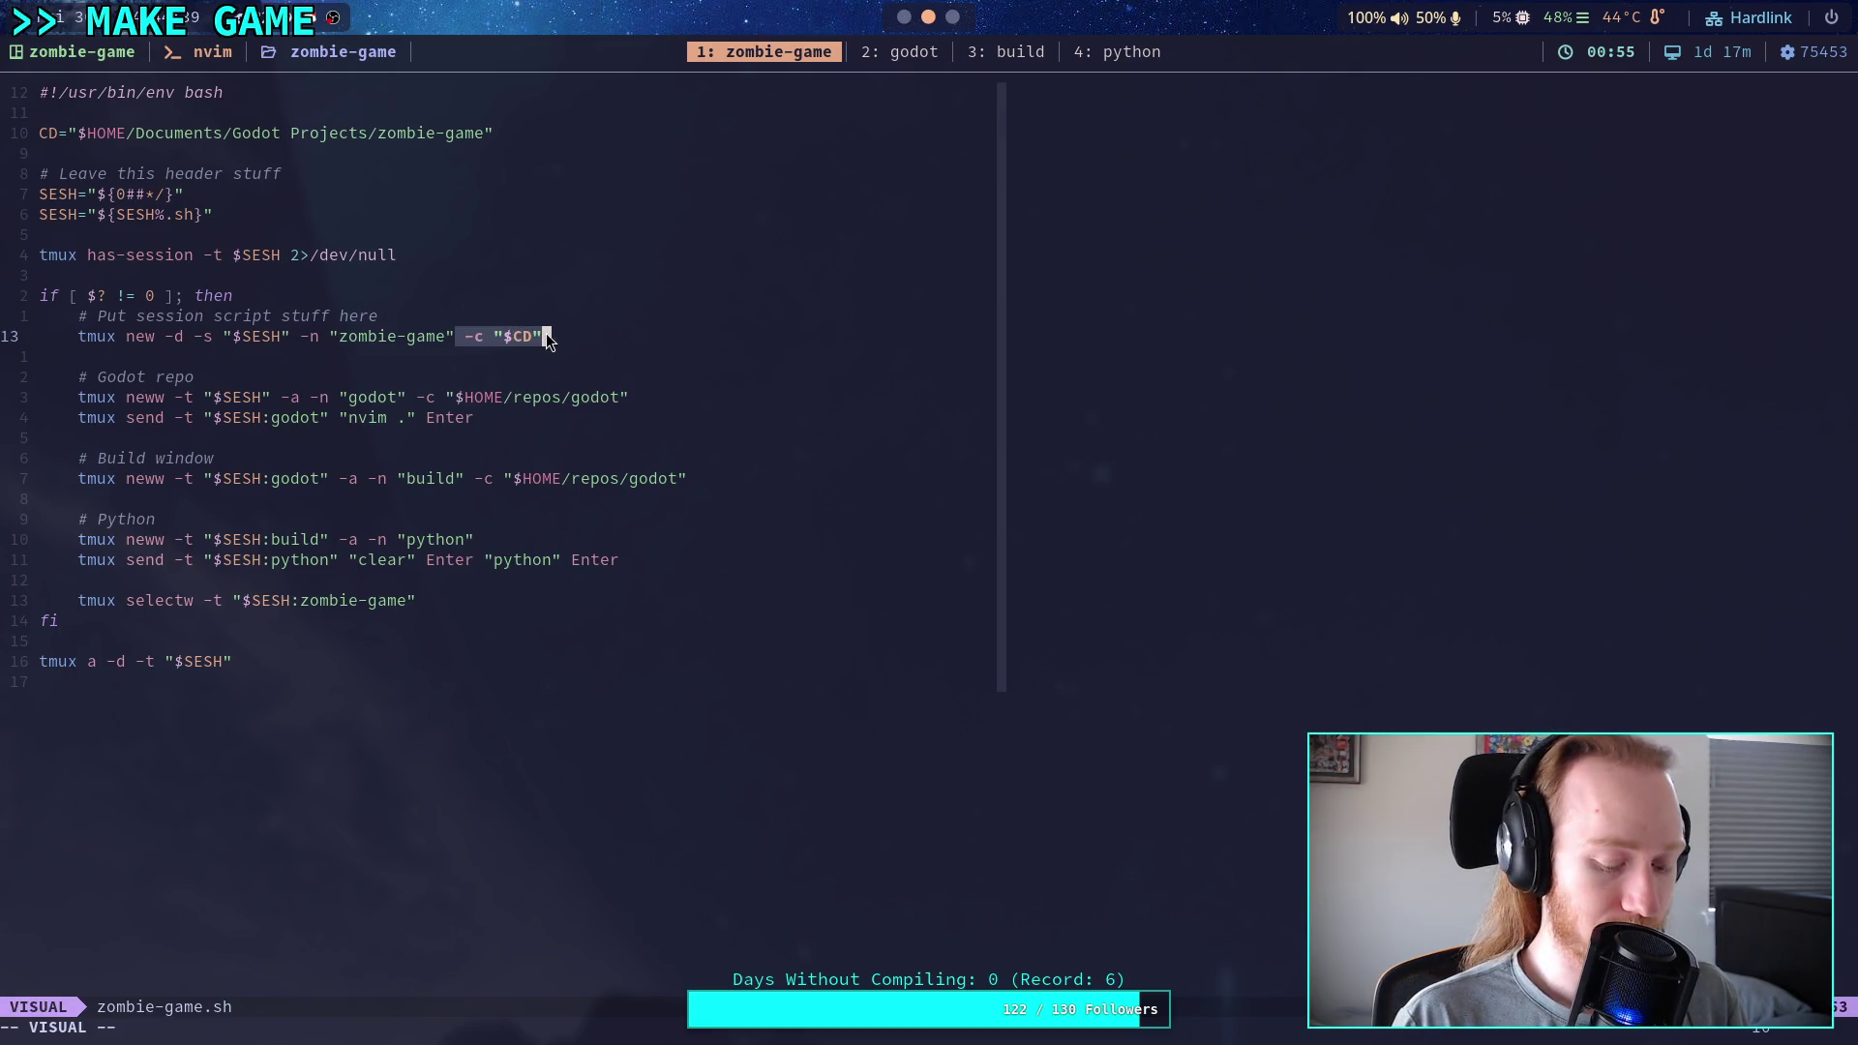
key(d)
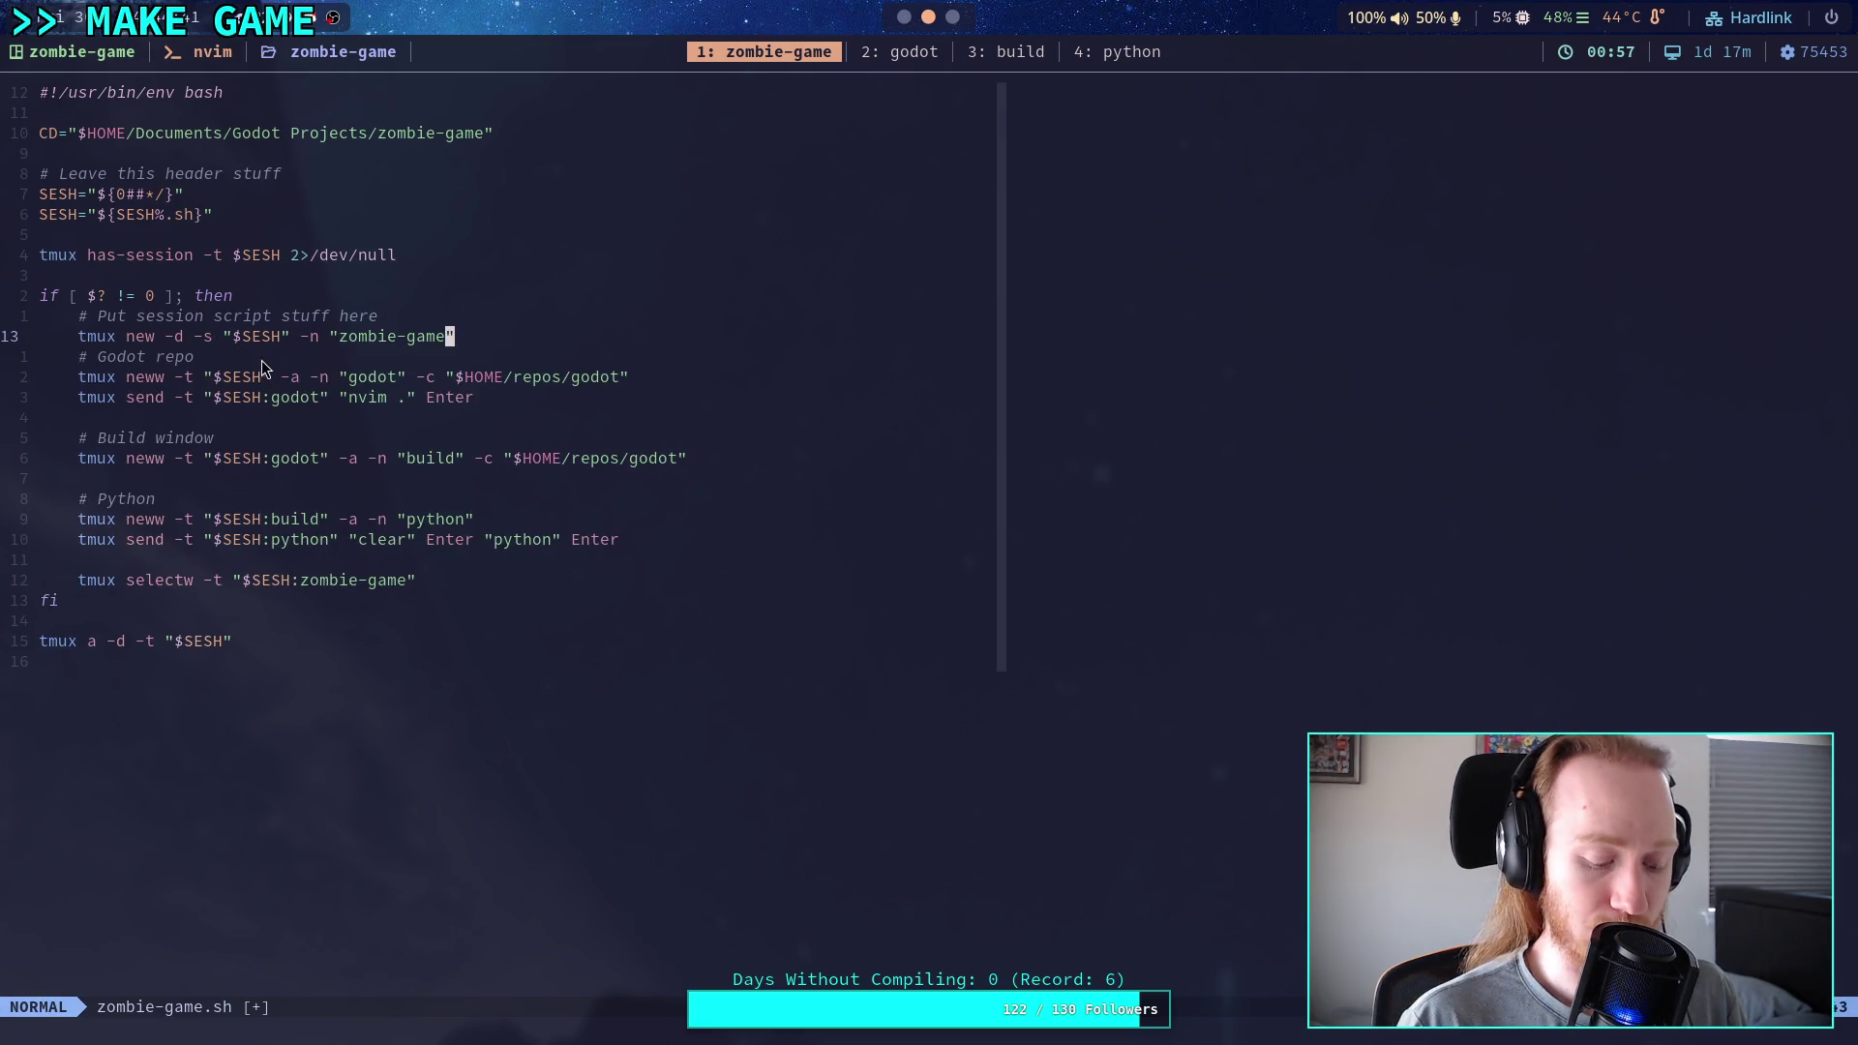
key(u)
drag(458, 336, 538, 334)
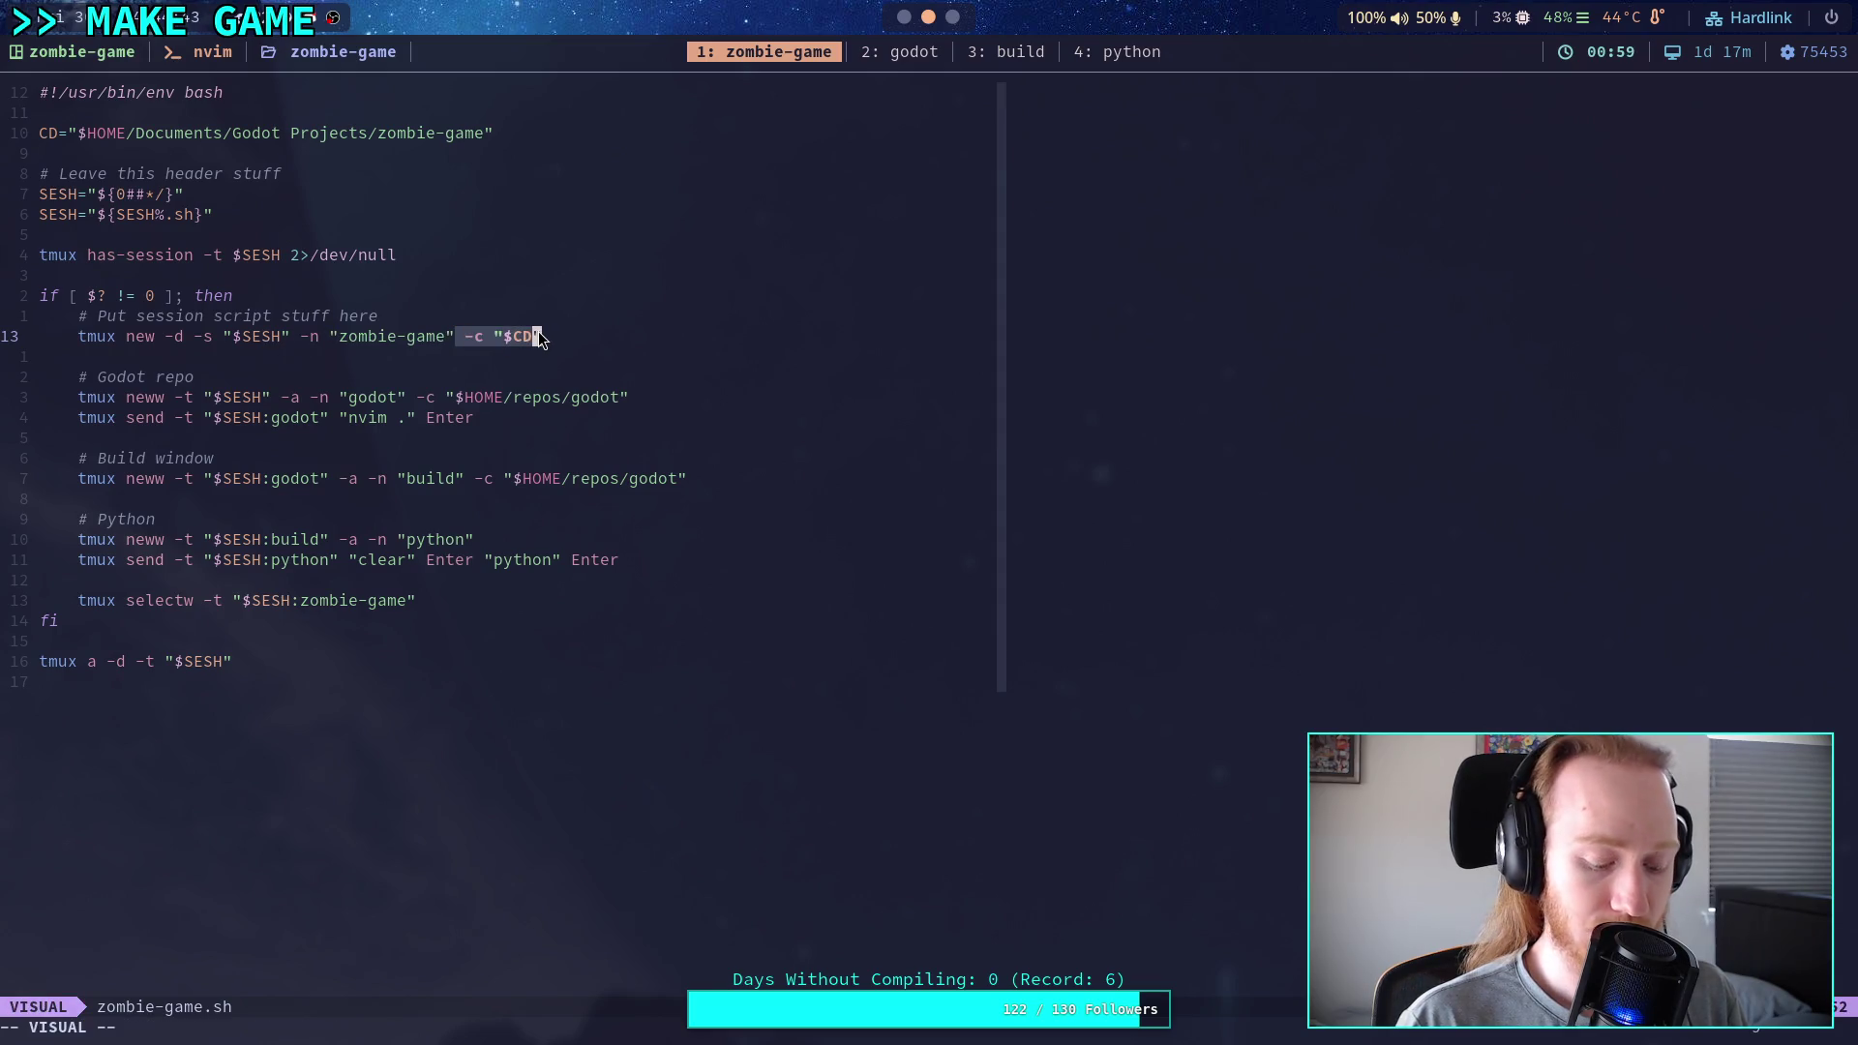
key(d)
click(199, 337)
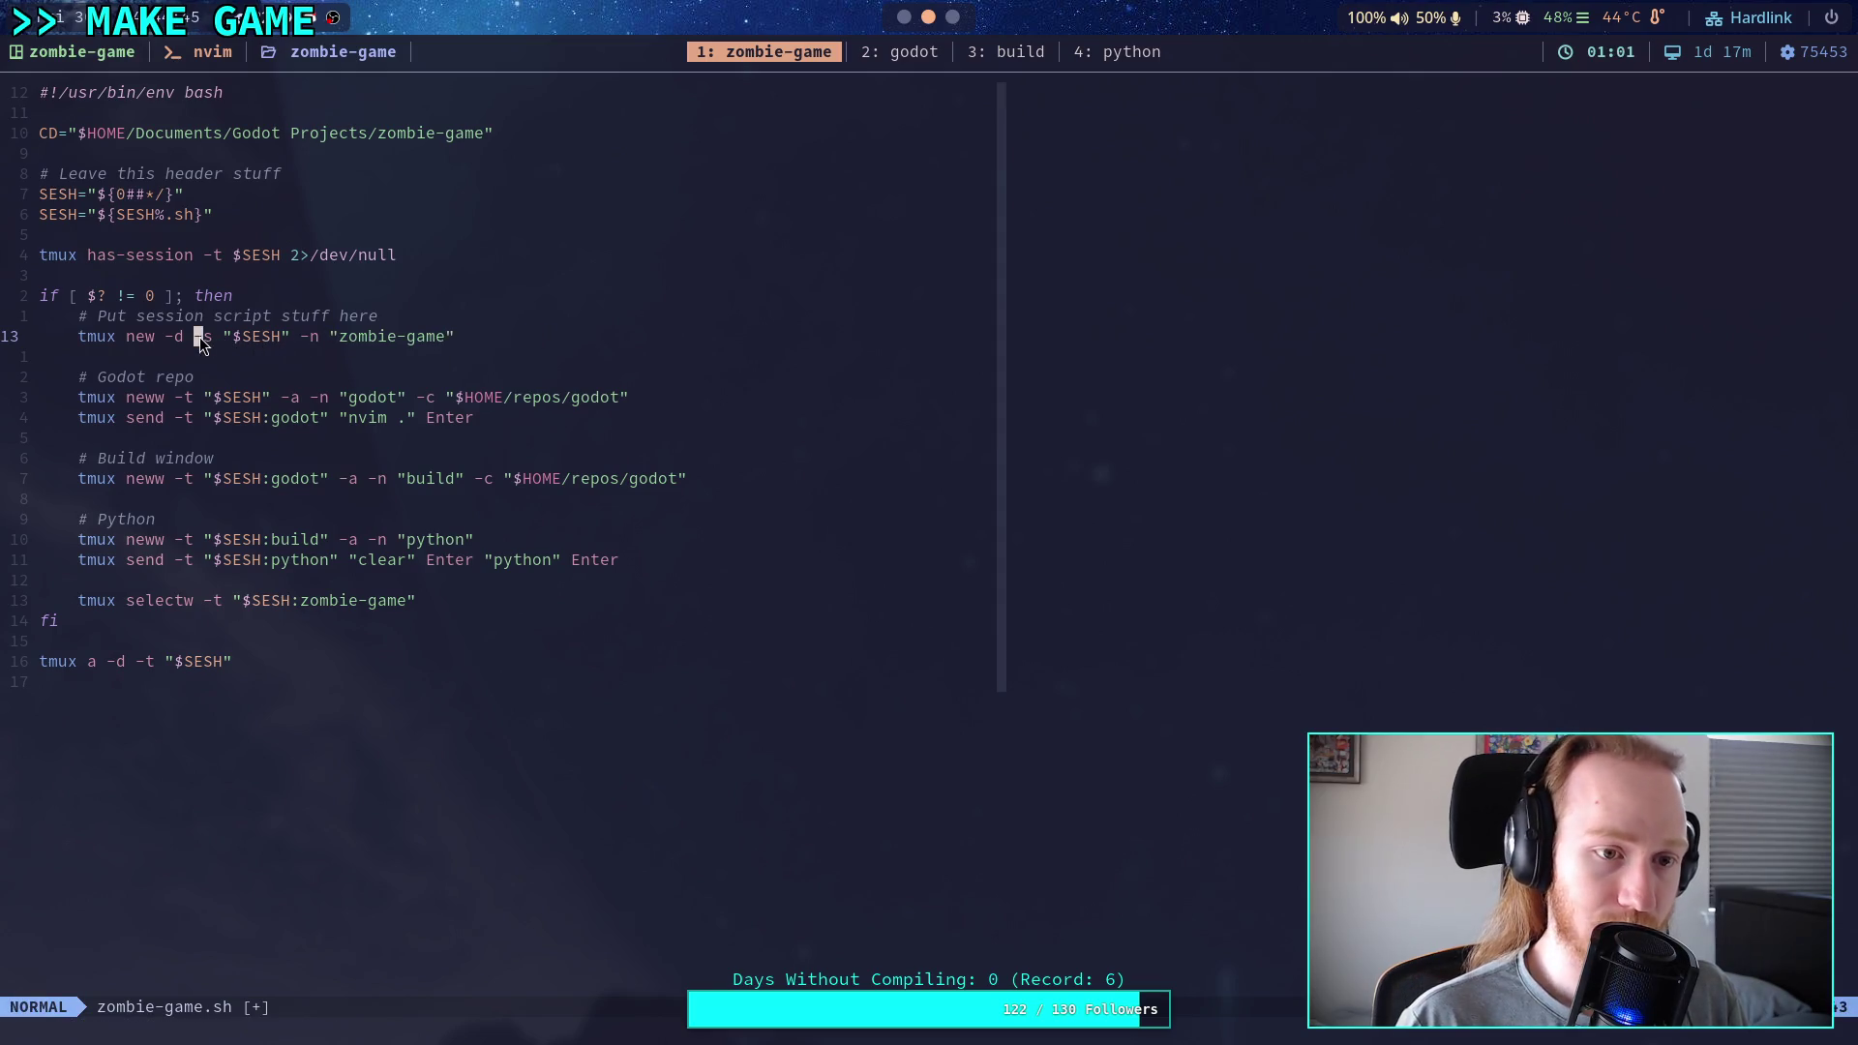
text(i-c "$CD")
click(188, 339)
key(Escape)
text(:w)
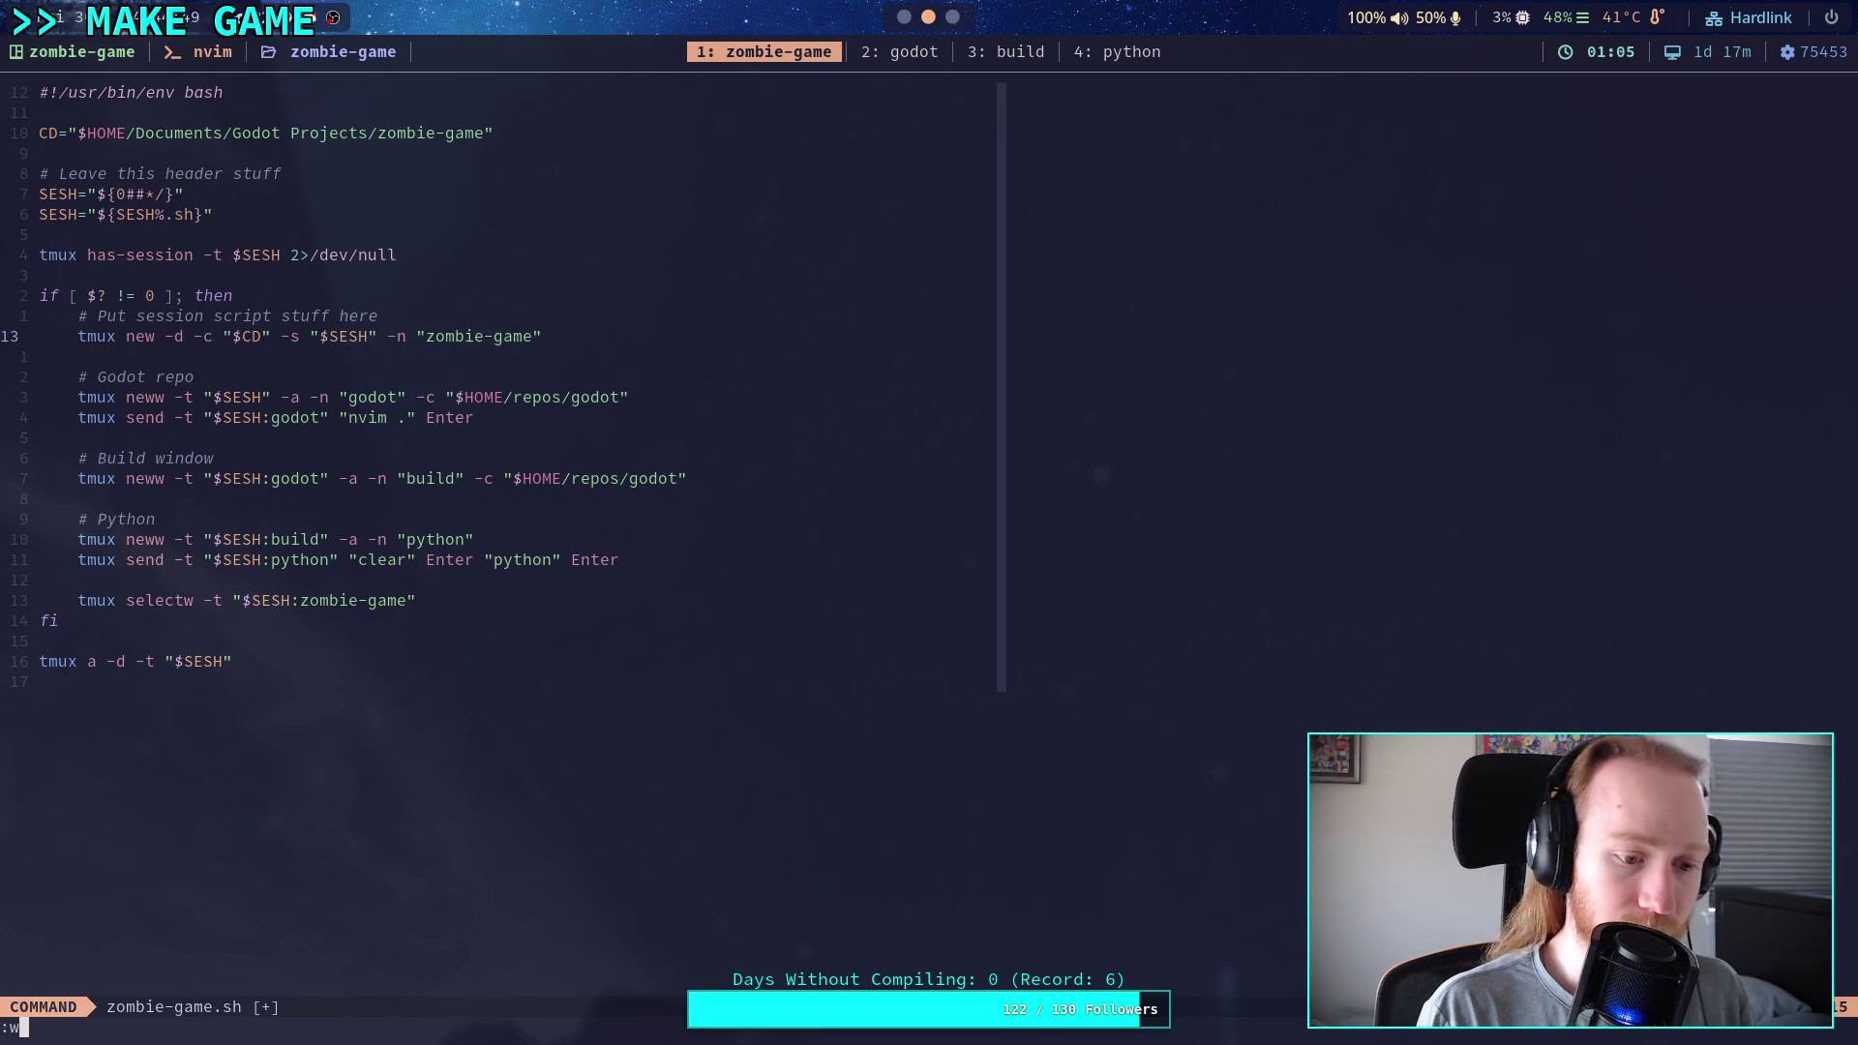
key(Return)
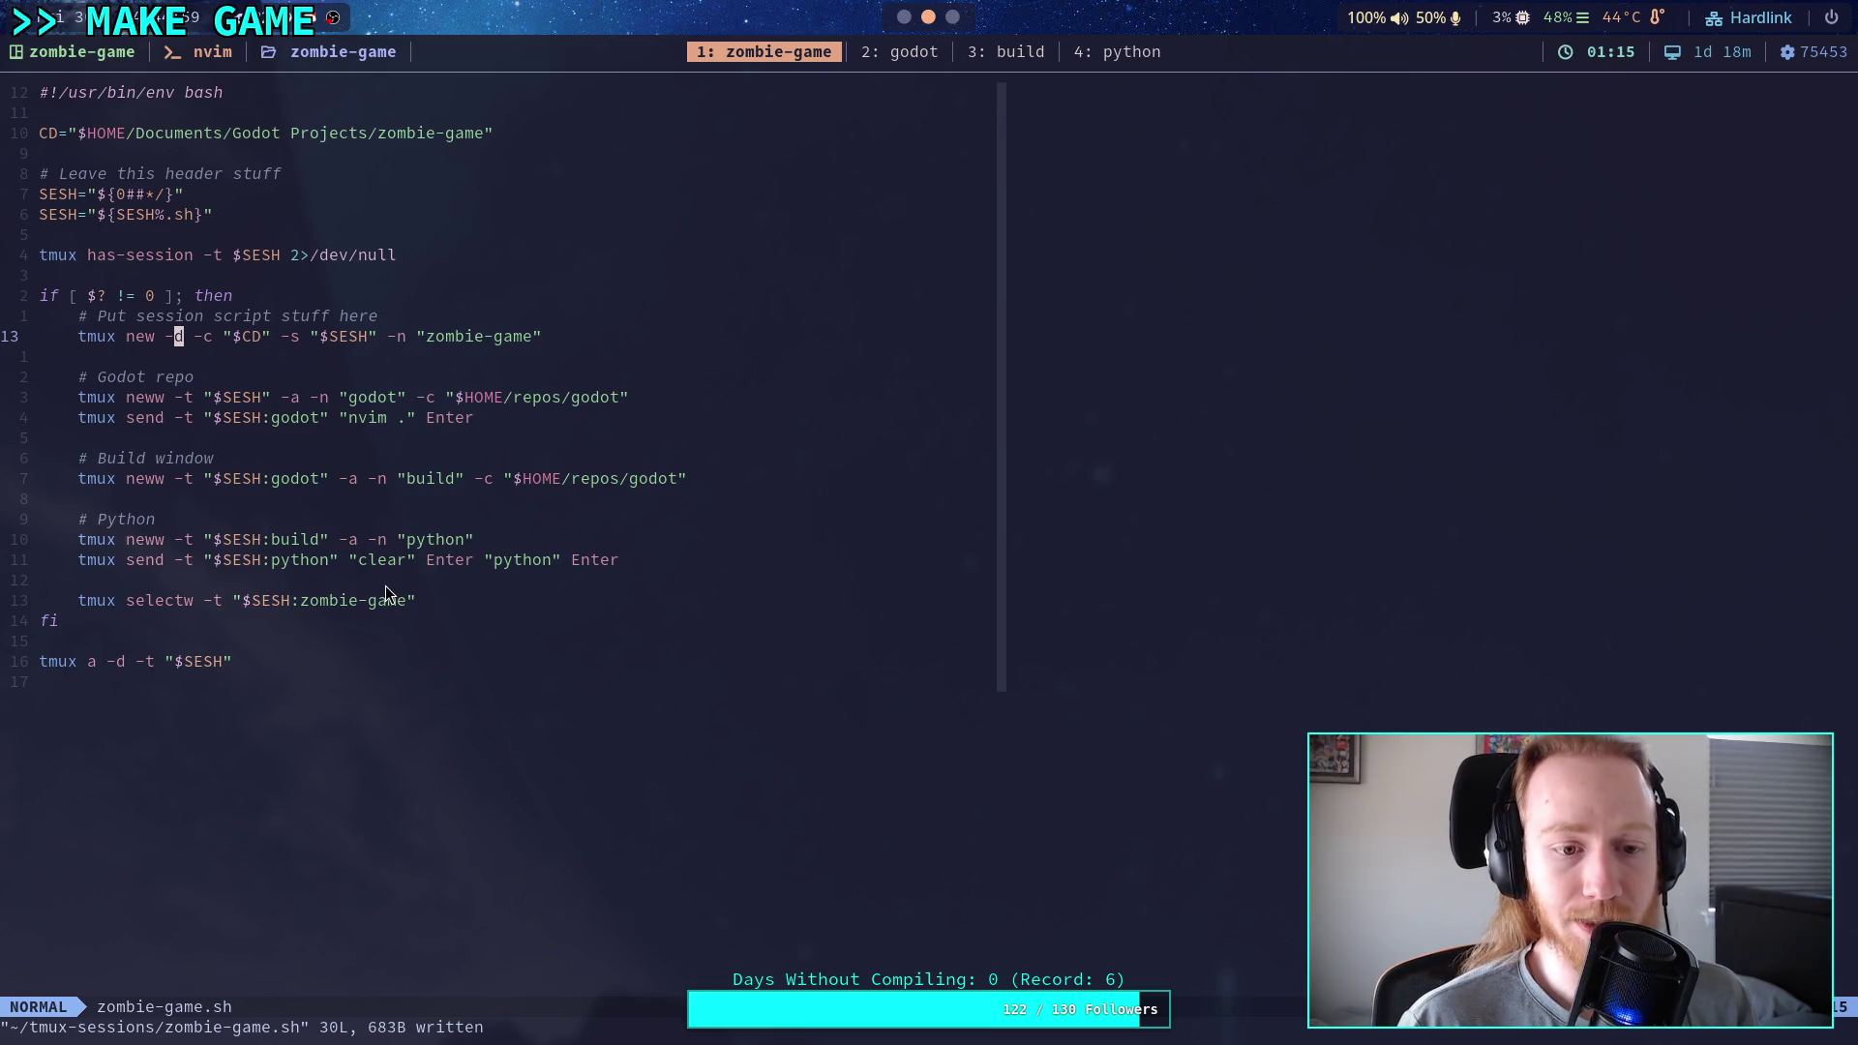
Step: Try deleting the clear command on line 24, then undo to restore it
click(353, 560)
key(d)
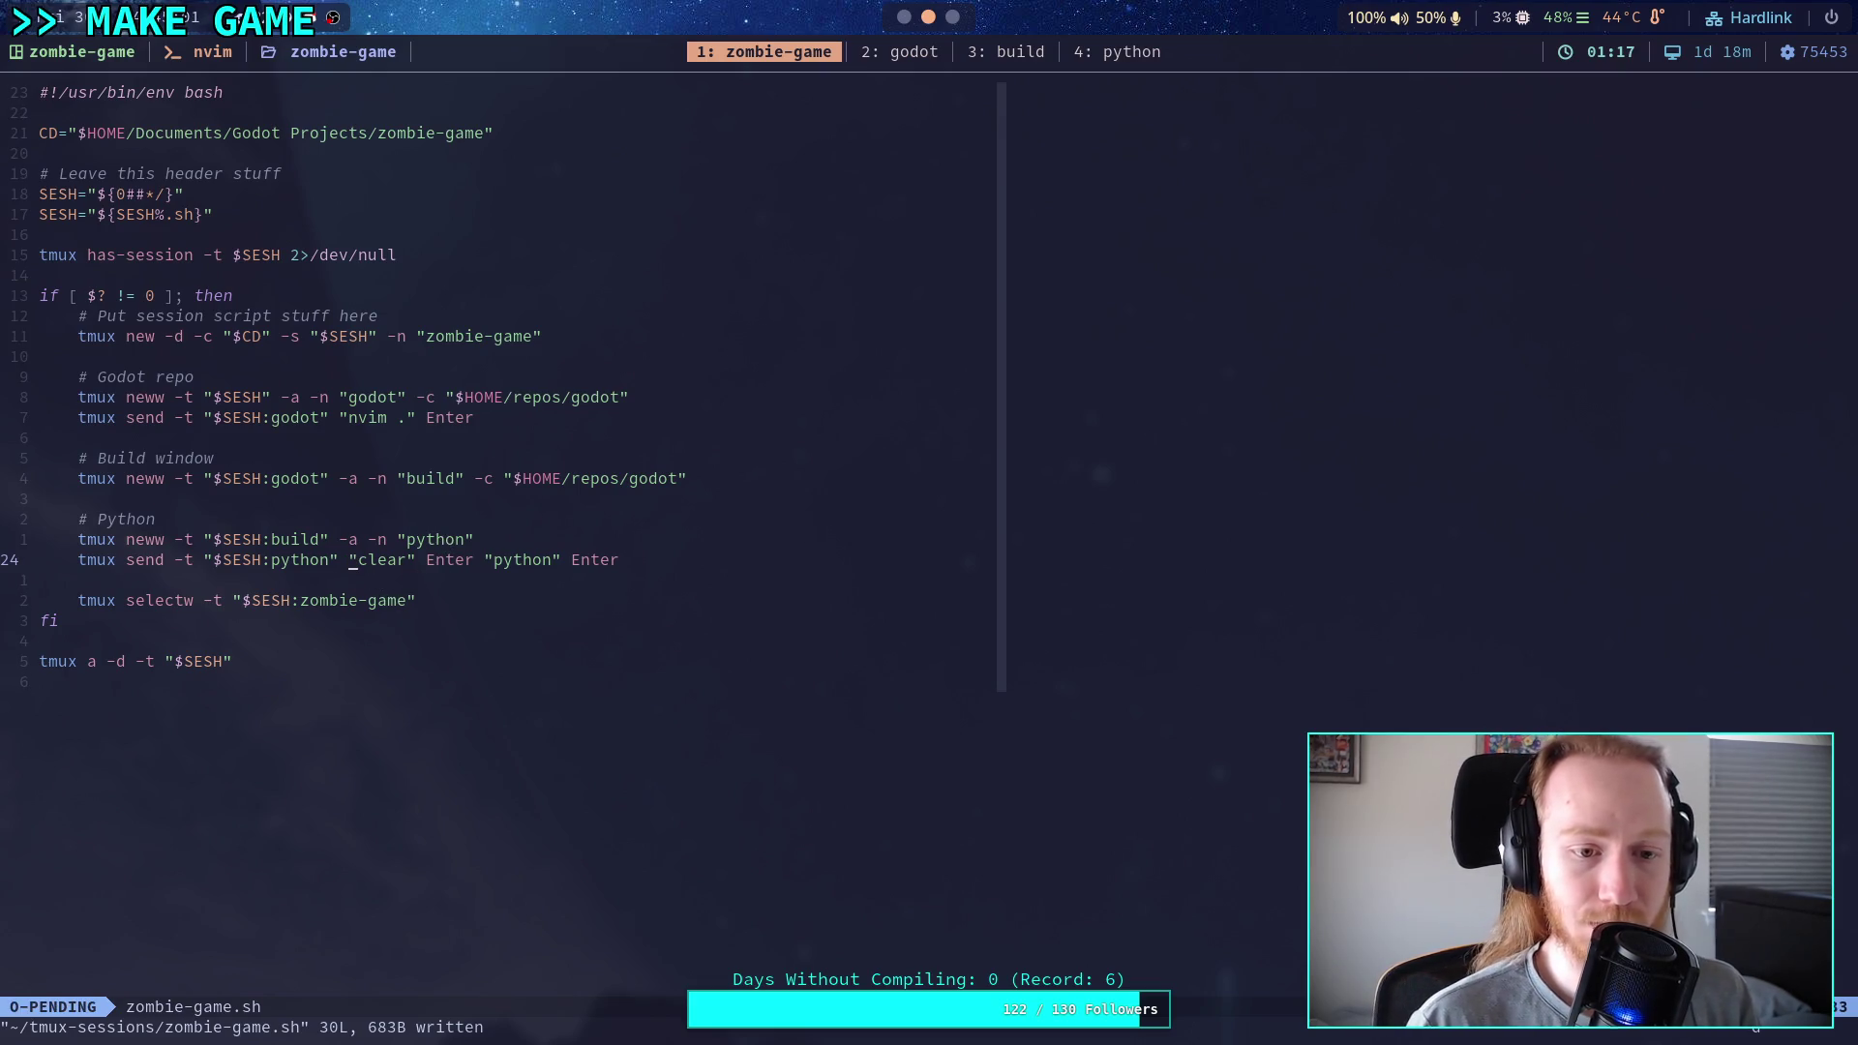
key(Escape)
key(i)
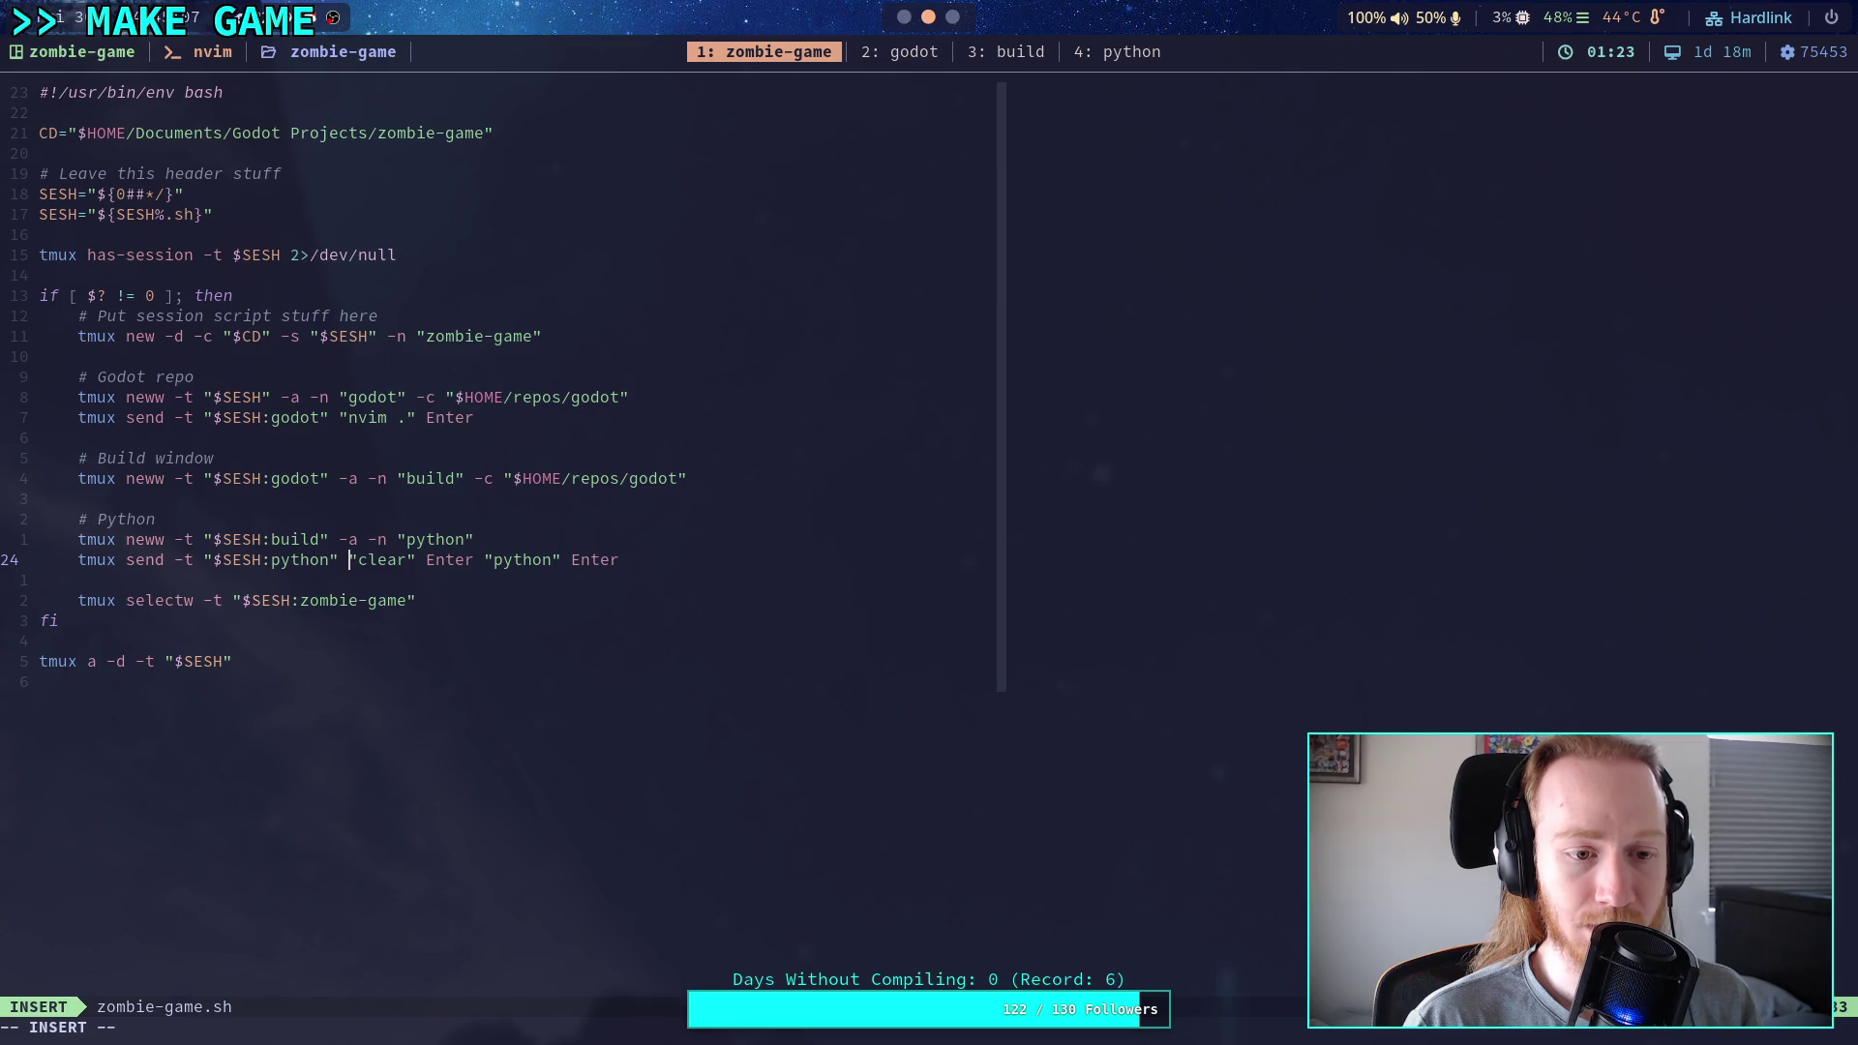
key(Delete)
key(Delete)
key(Delete)
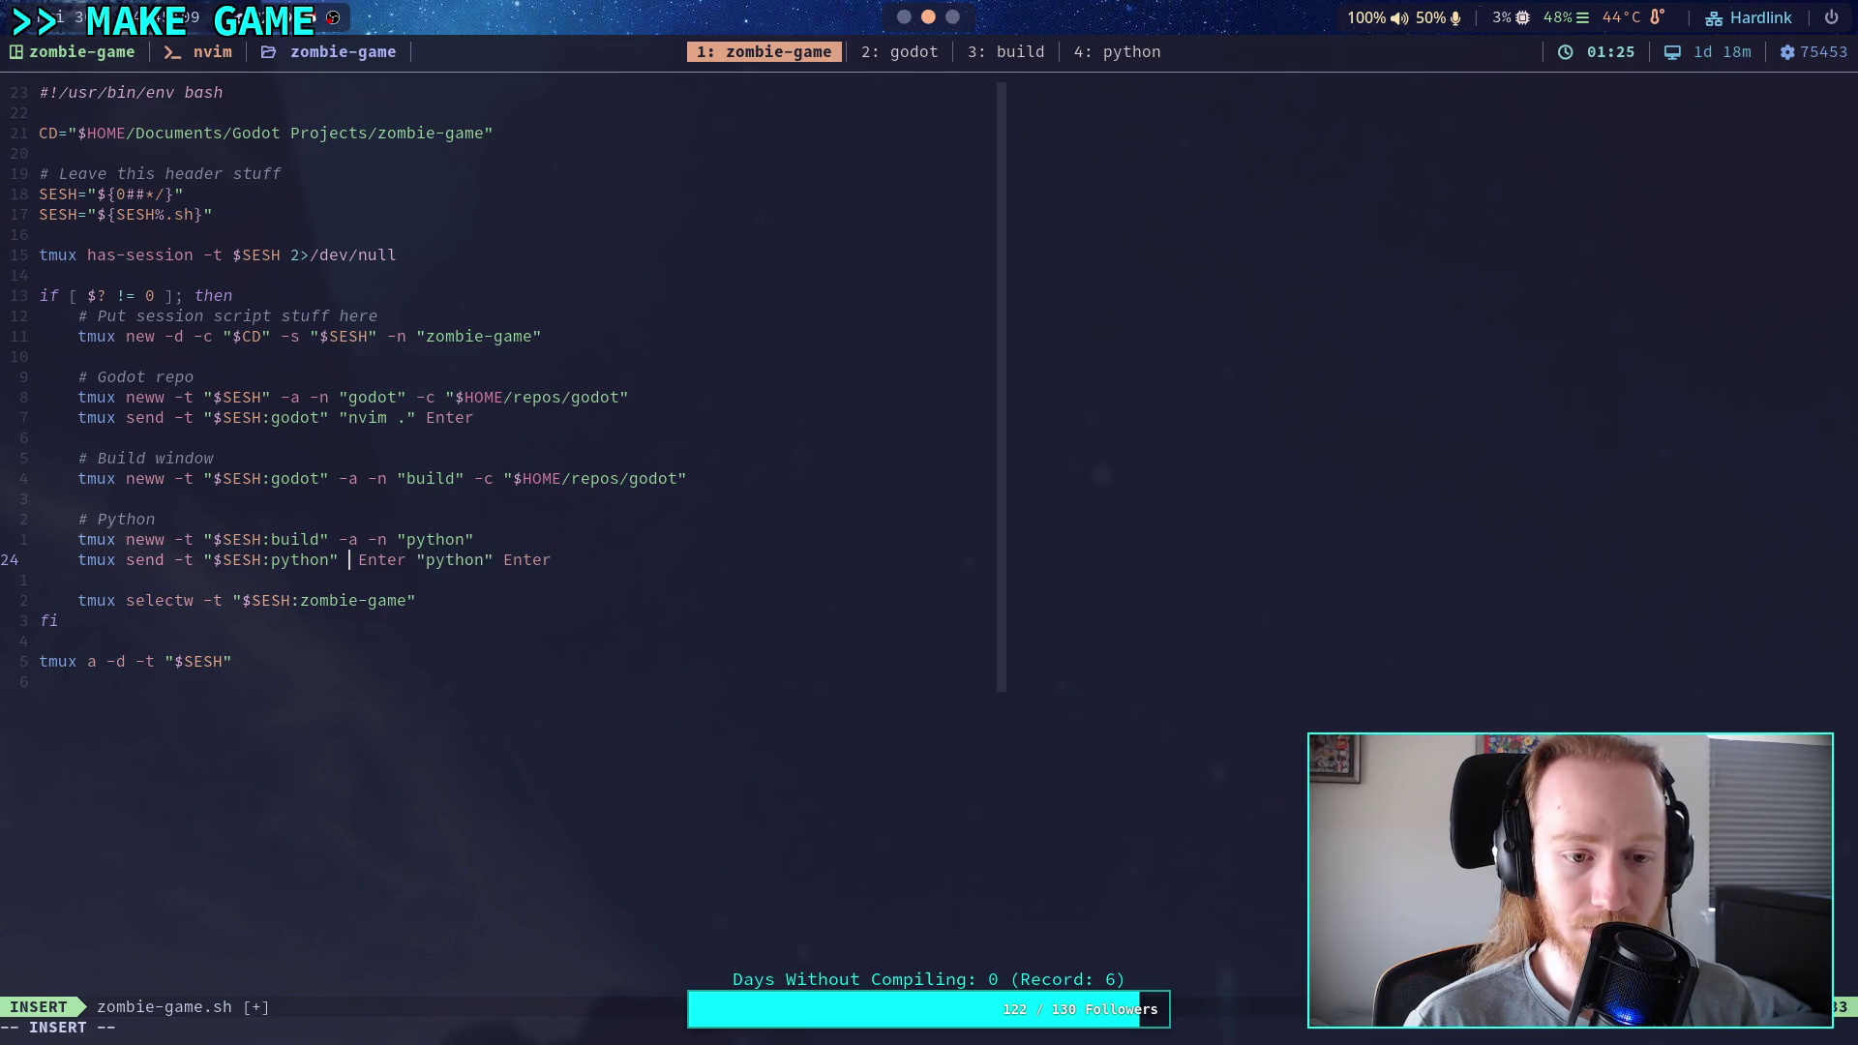
key(Delete)
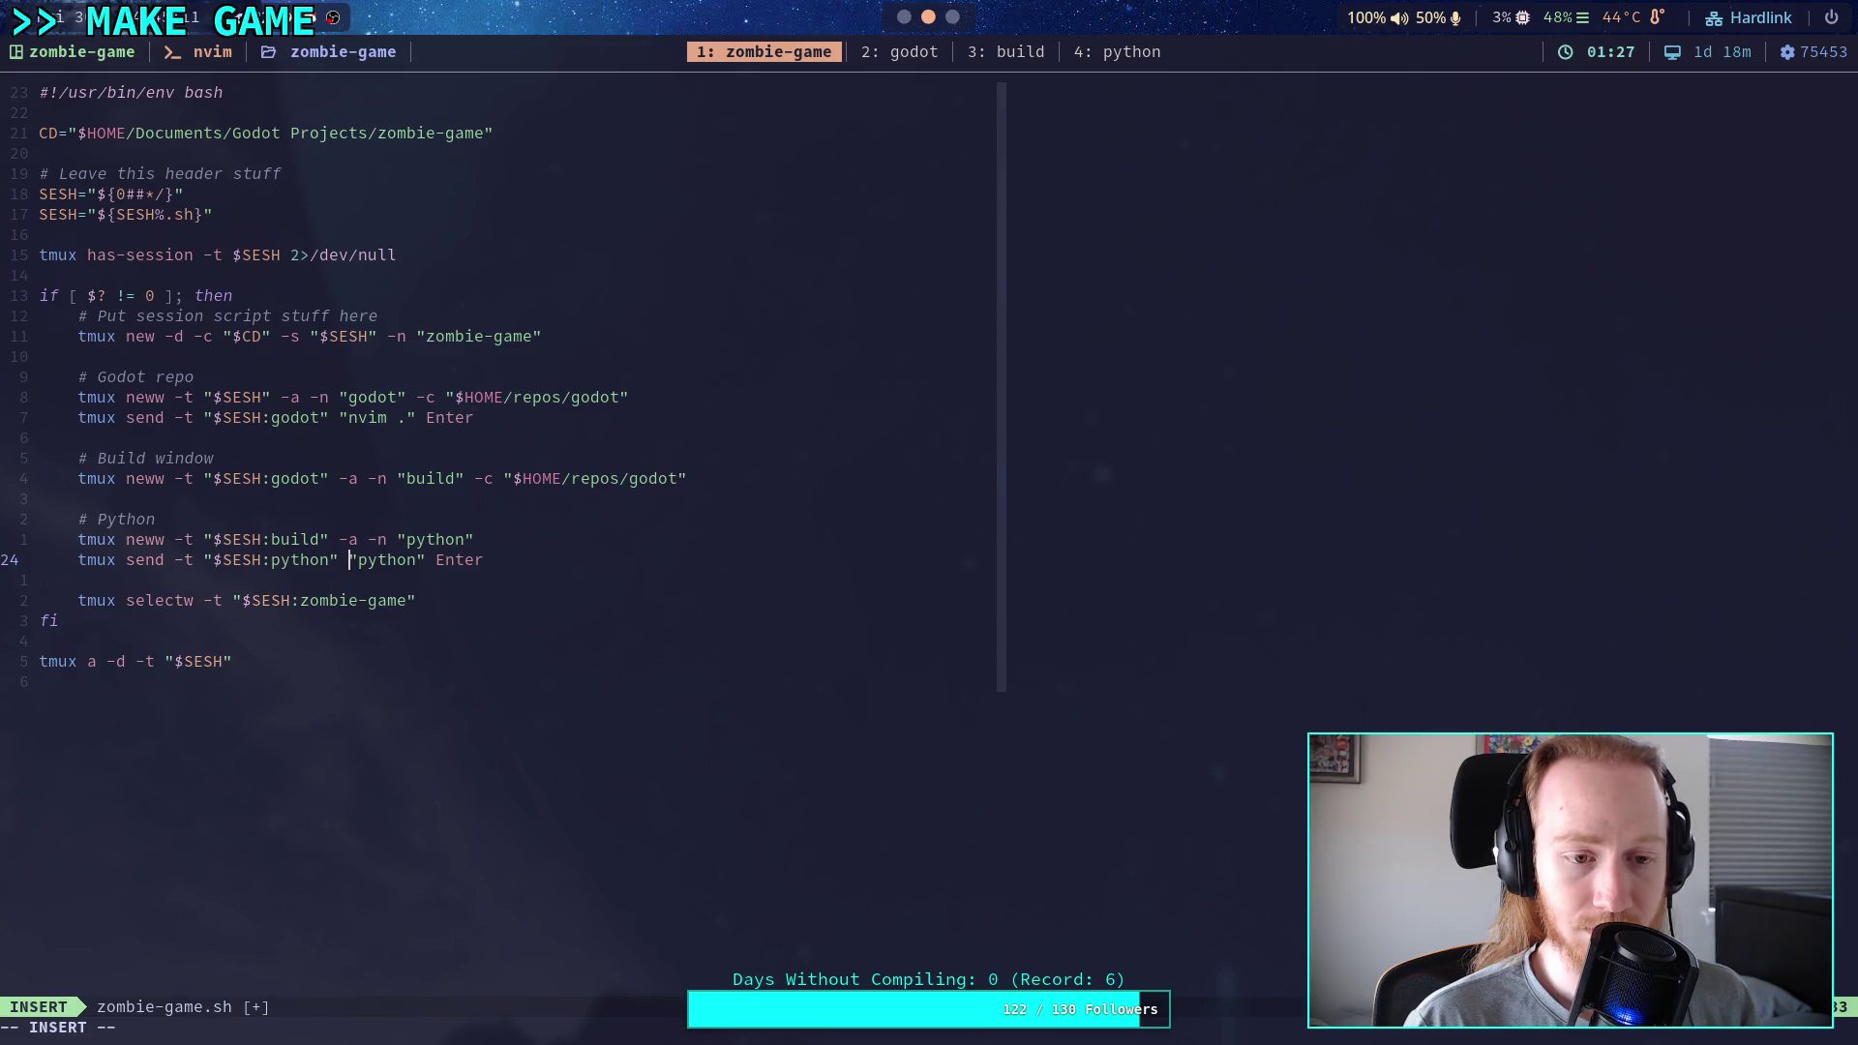
key(Escape)
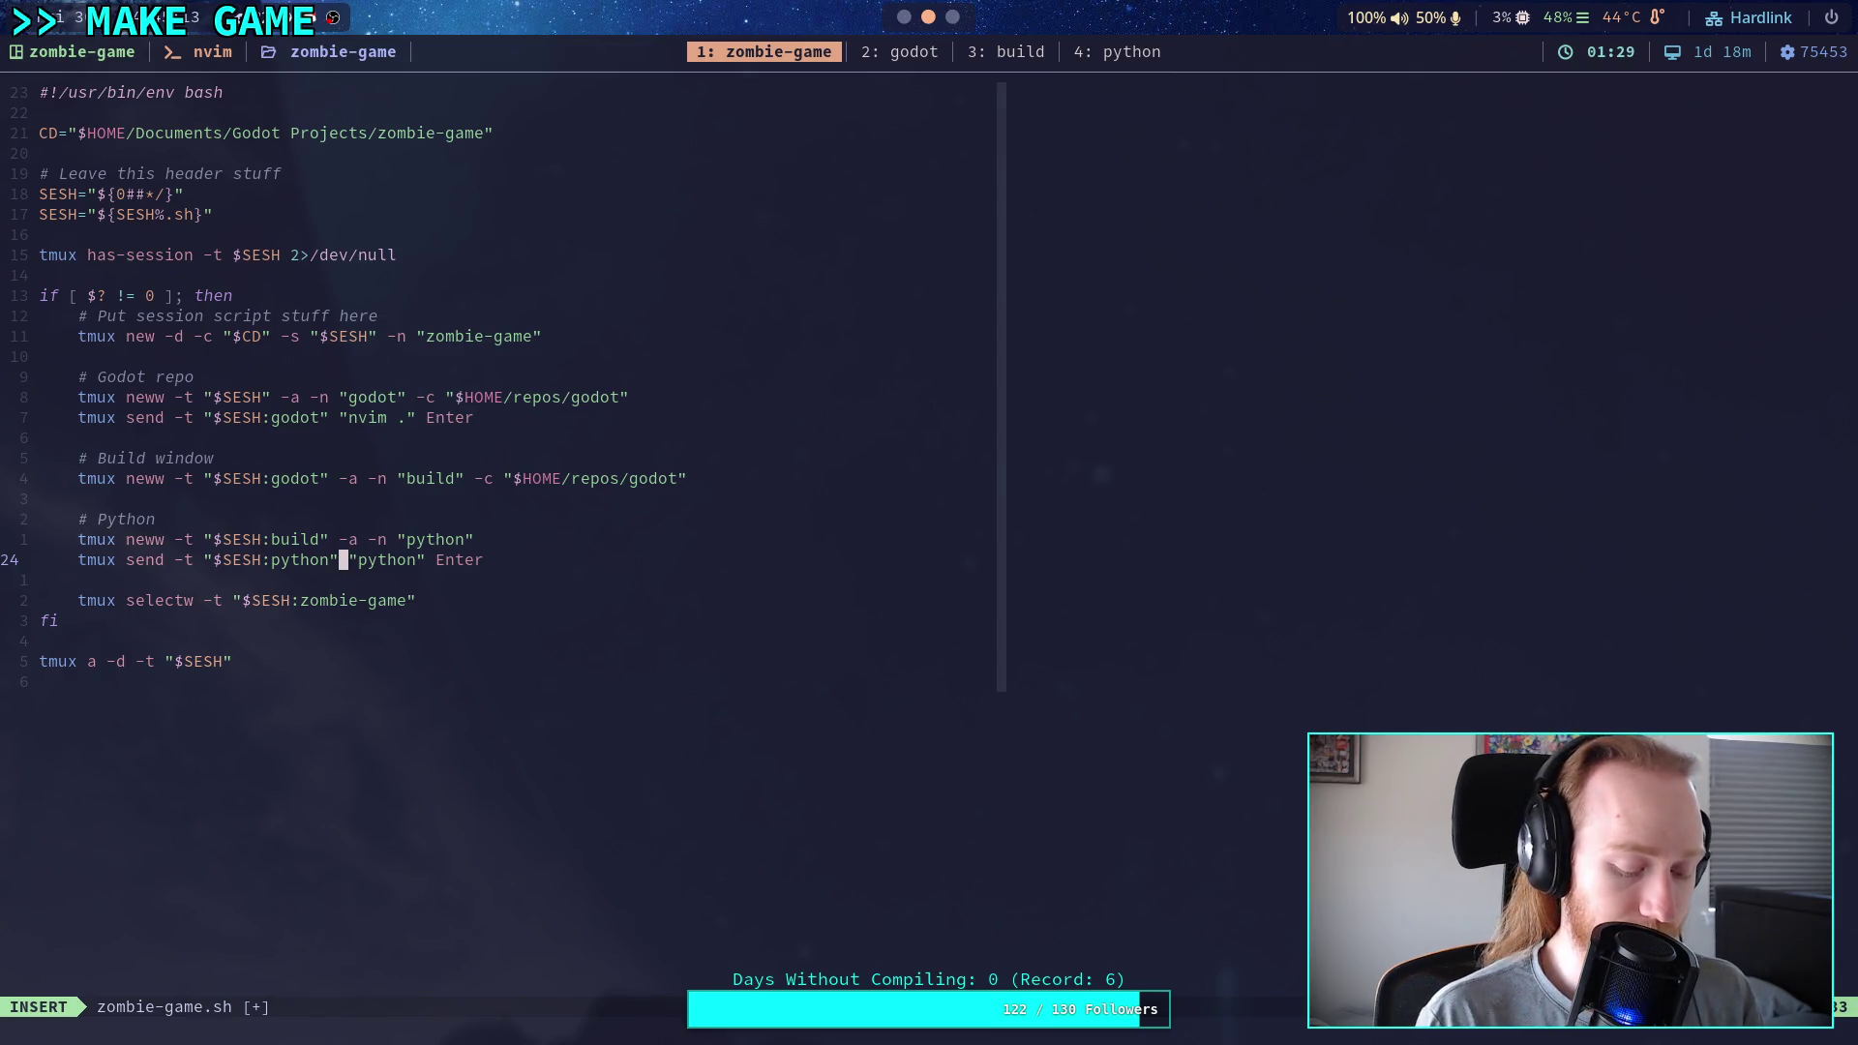
key(h)
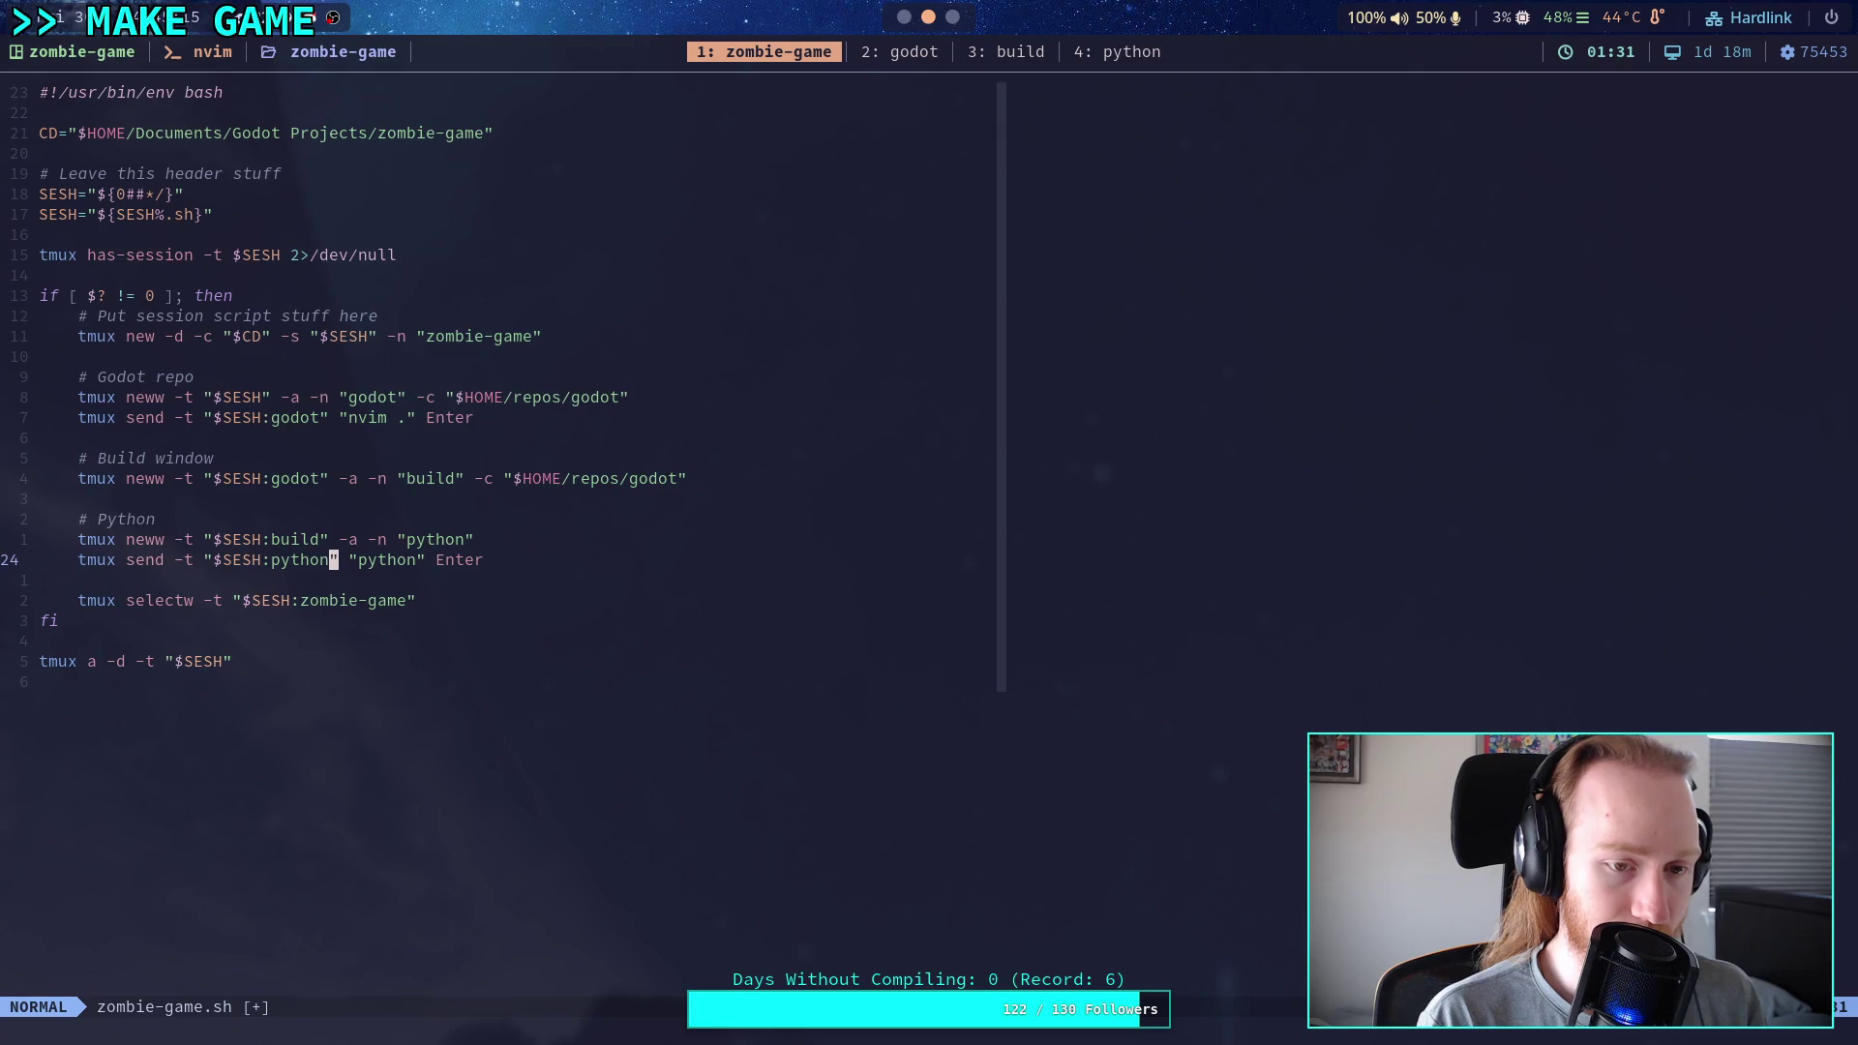
key(u)
key(u)
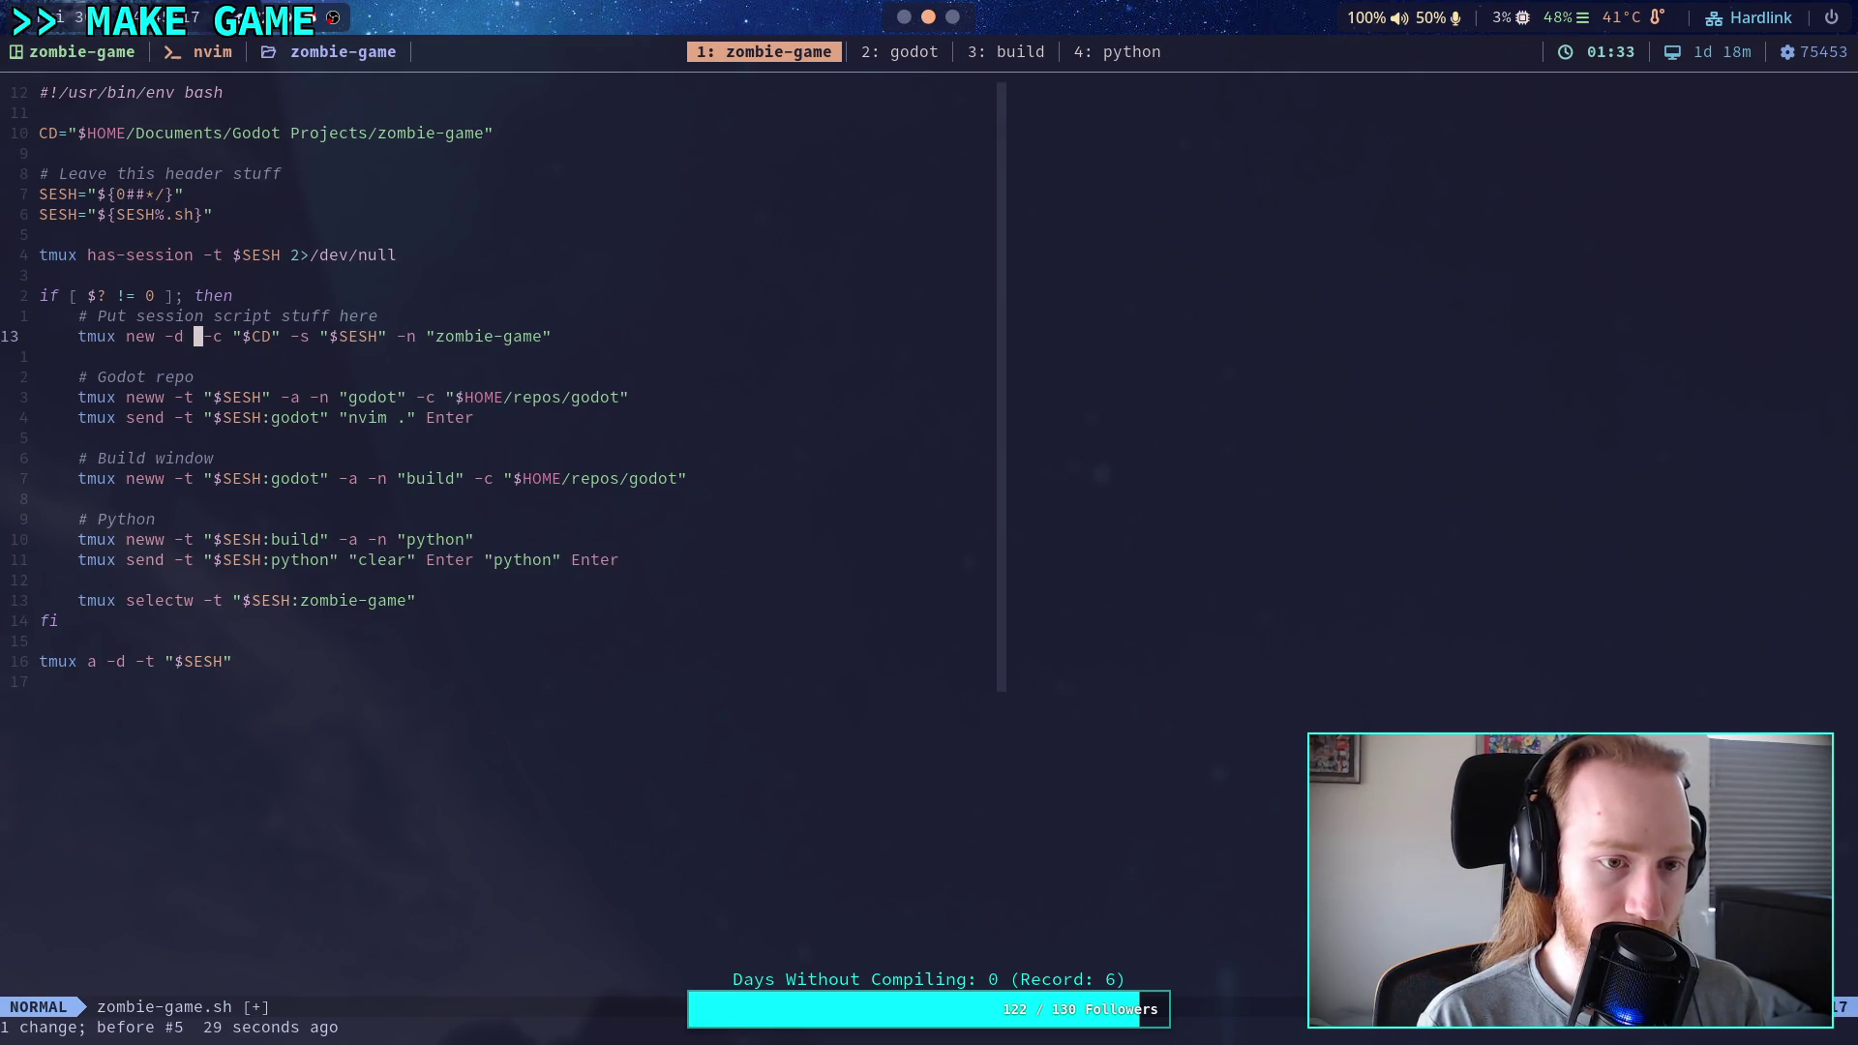
Step: Remove the stray space on line 13, save with :w, and quit Neovim
text(x:w)
key(Return)
text(:q!)
key(Return)
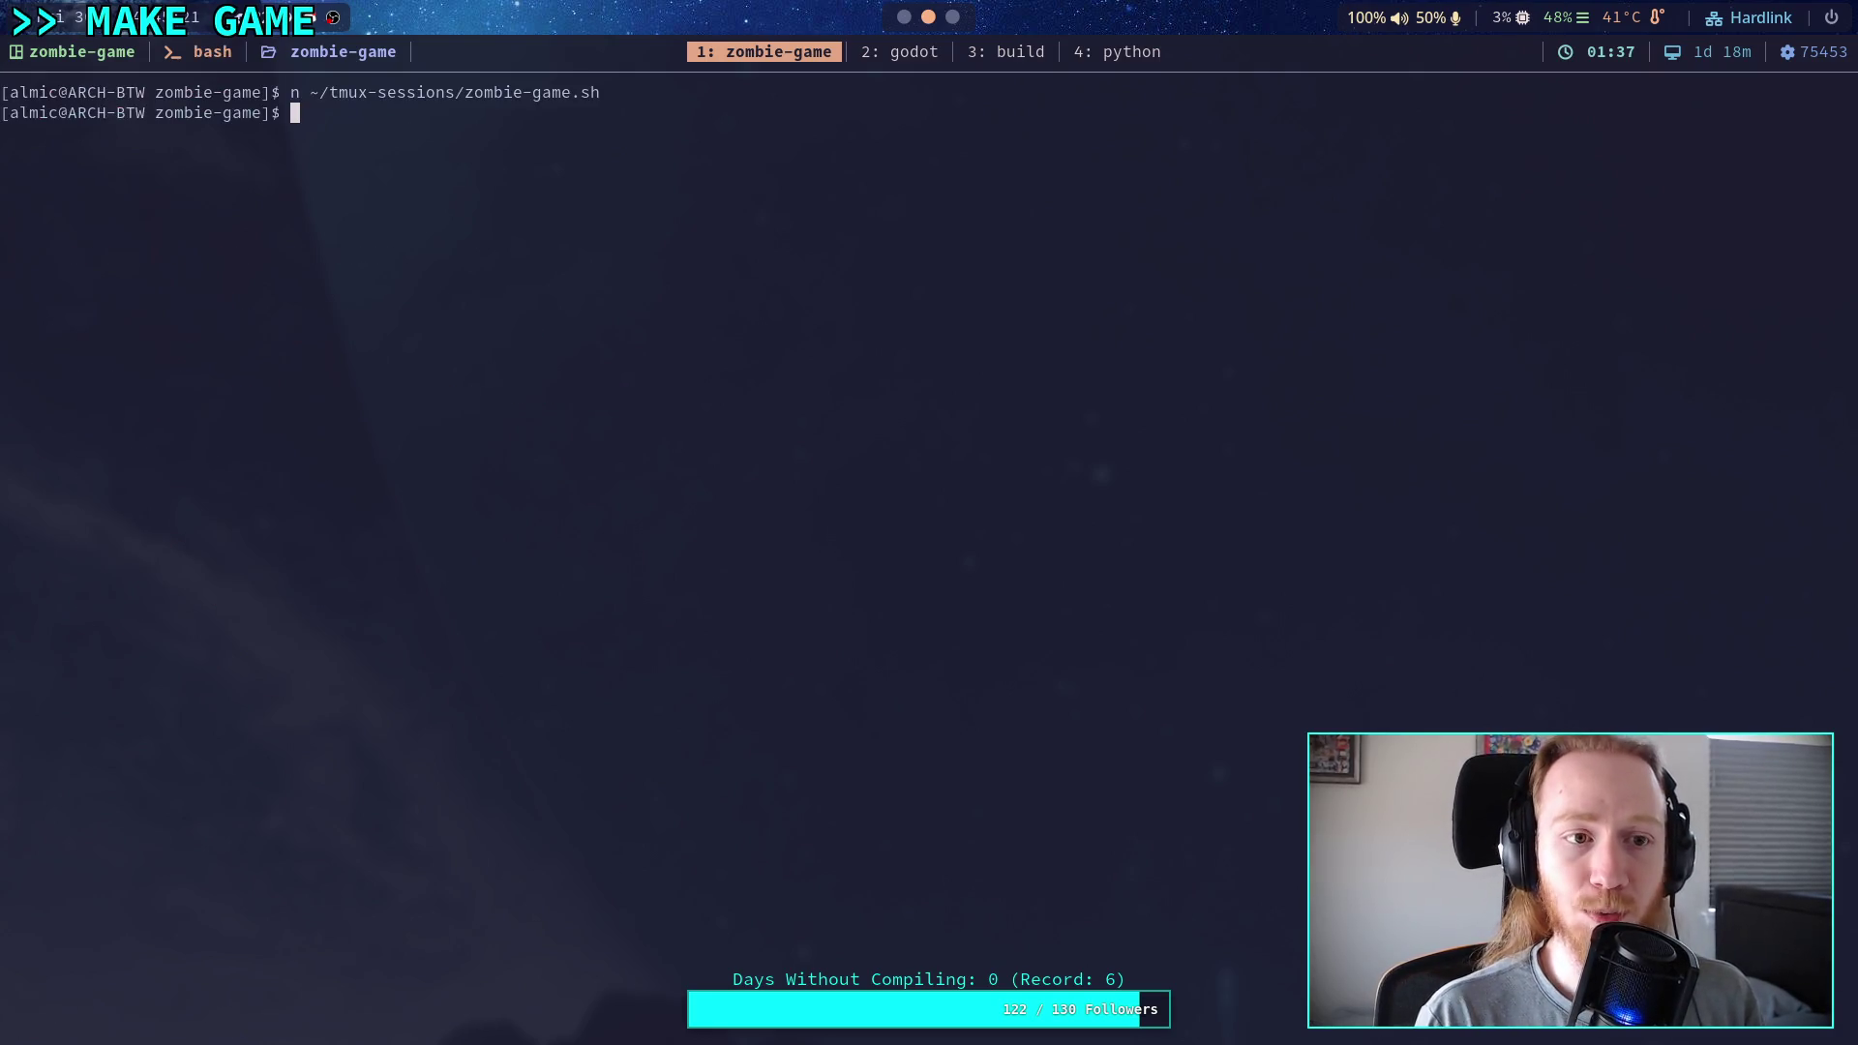
Step: Clear the terminal, run git status, and switch back to Godot's script editor
text(clear)
key(Return)
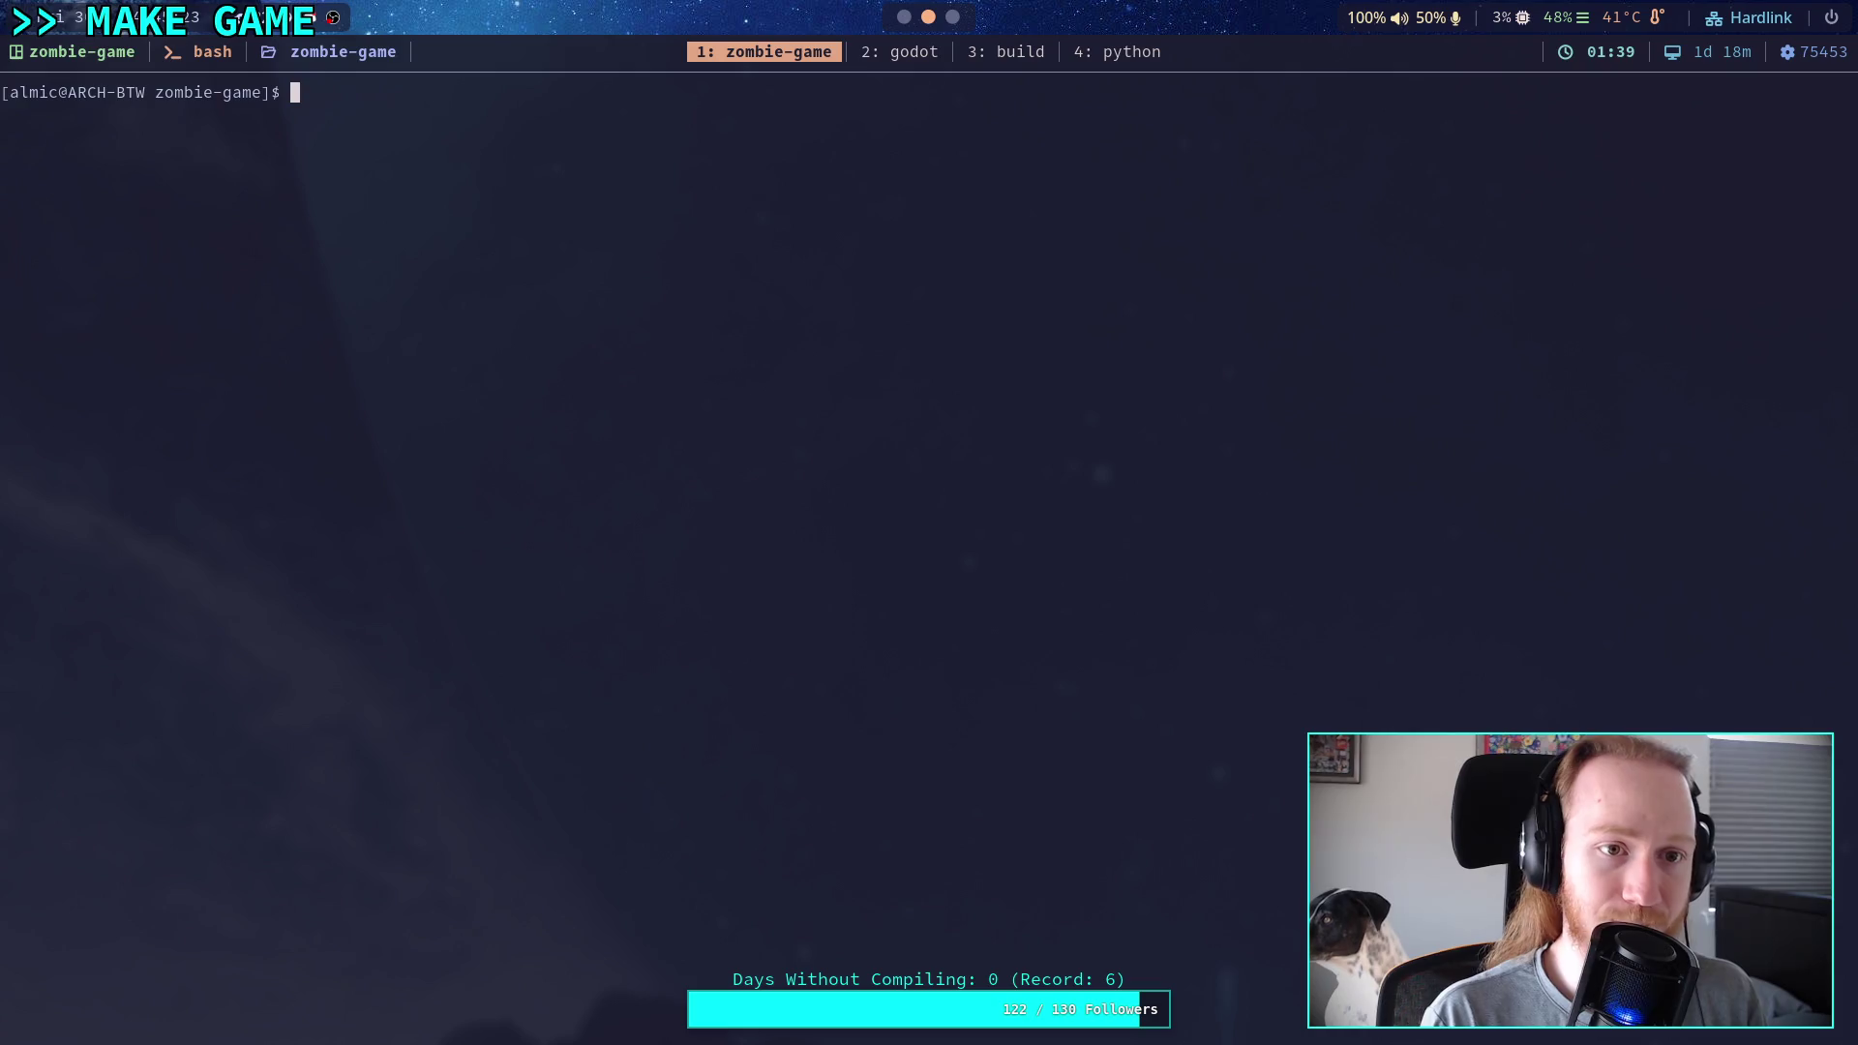
key(super+3)
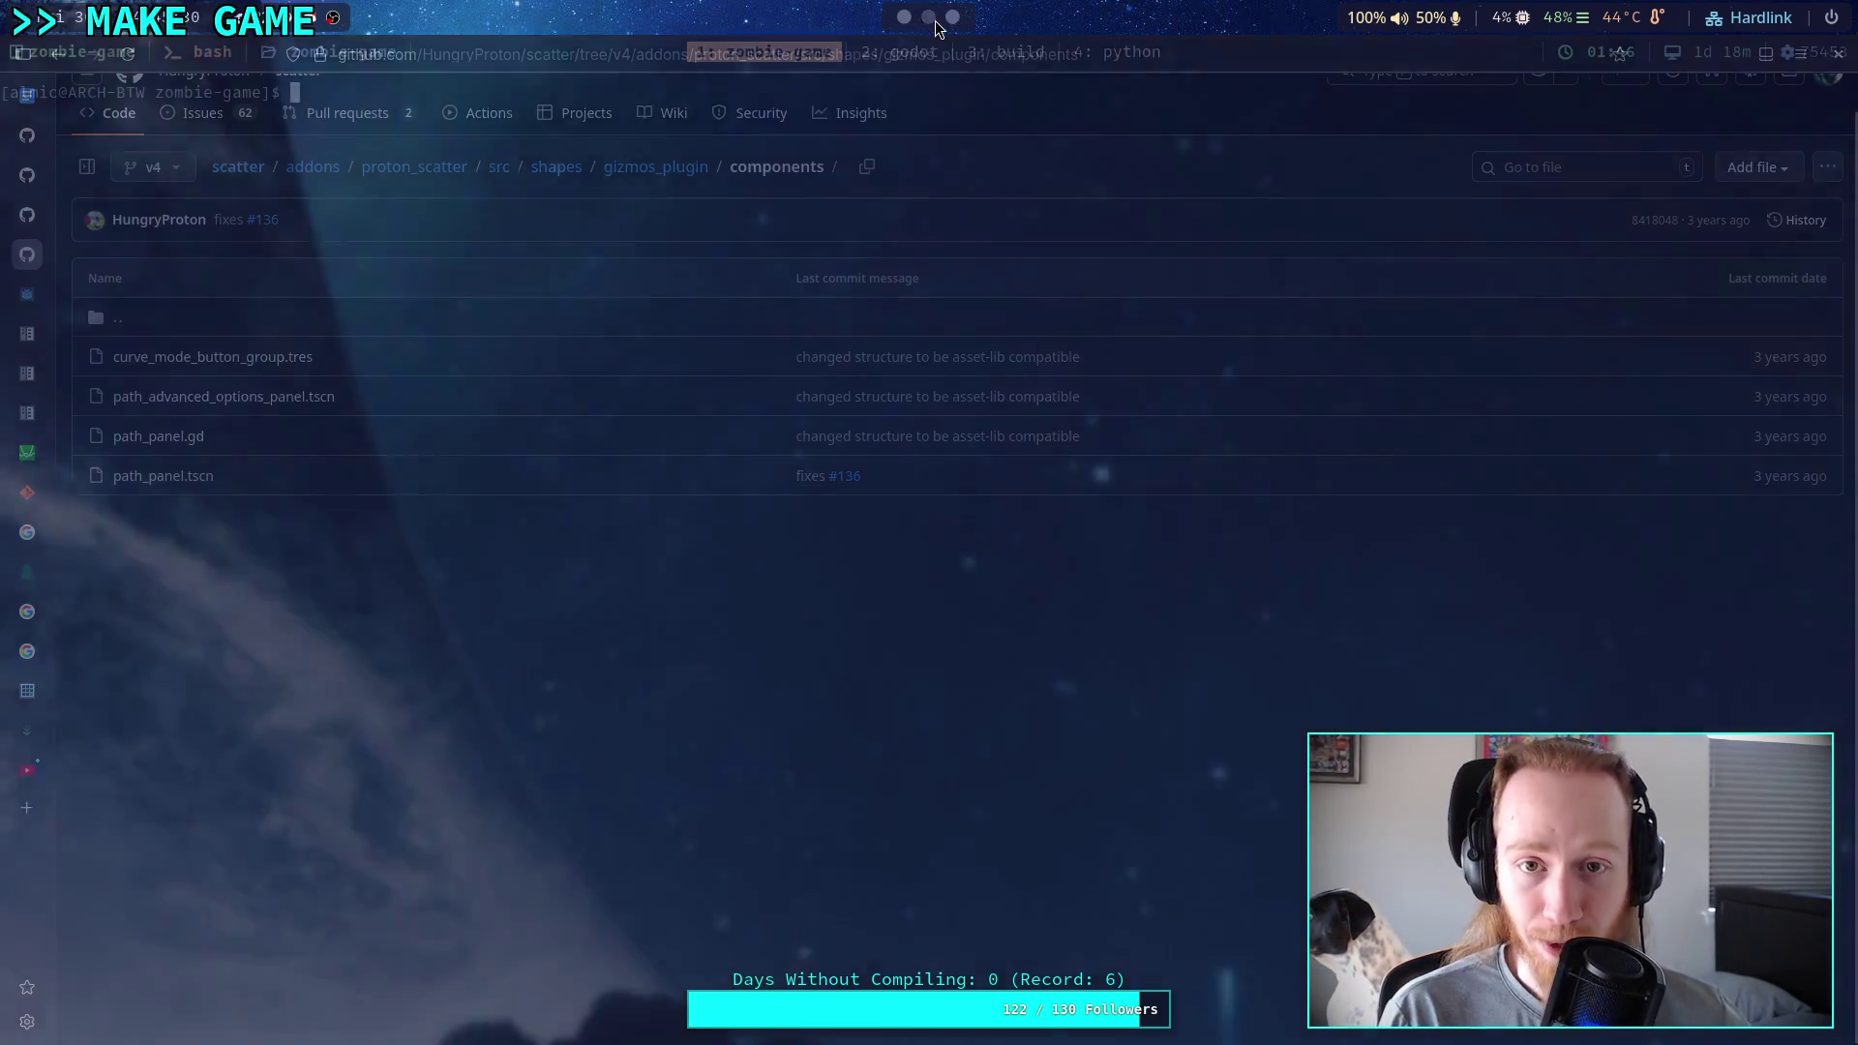
click(928, 20)
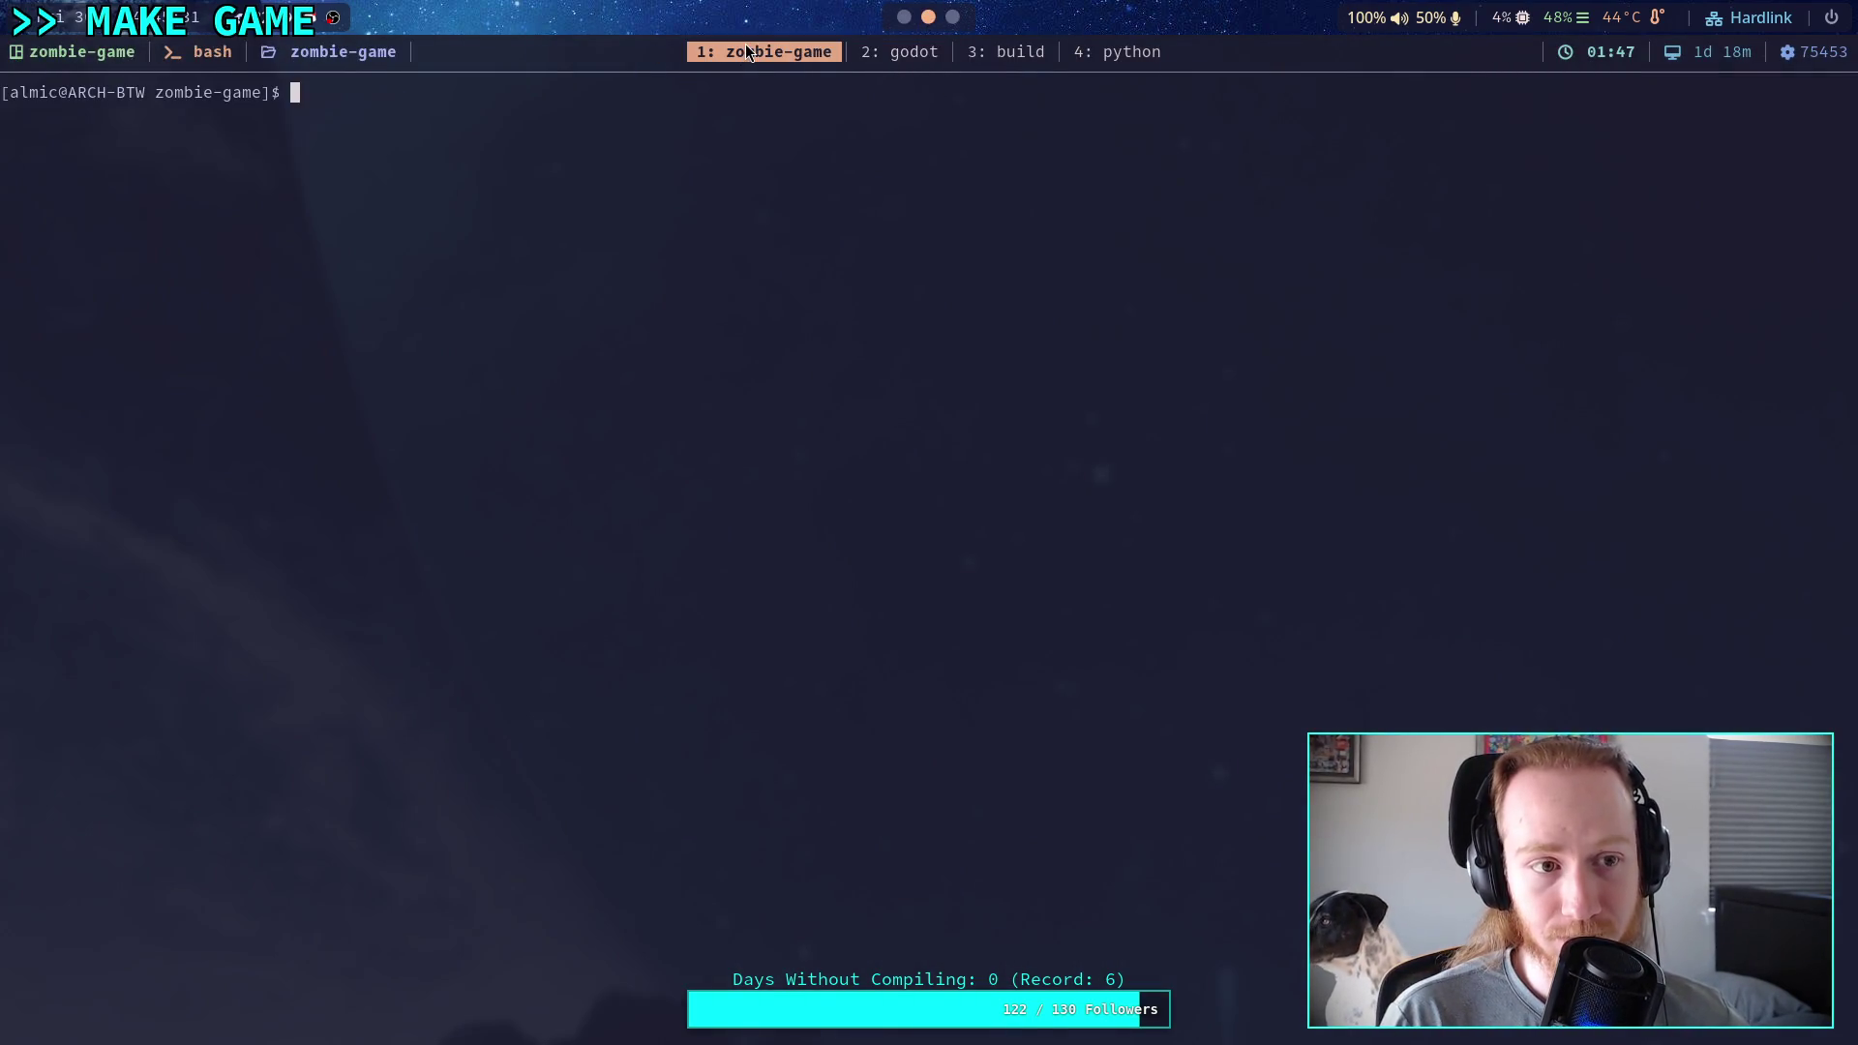
text(git status)
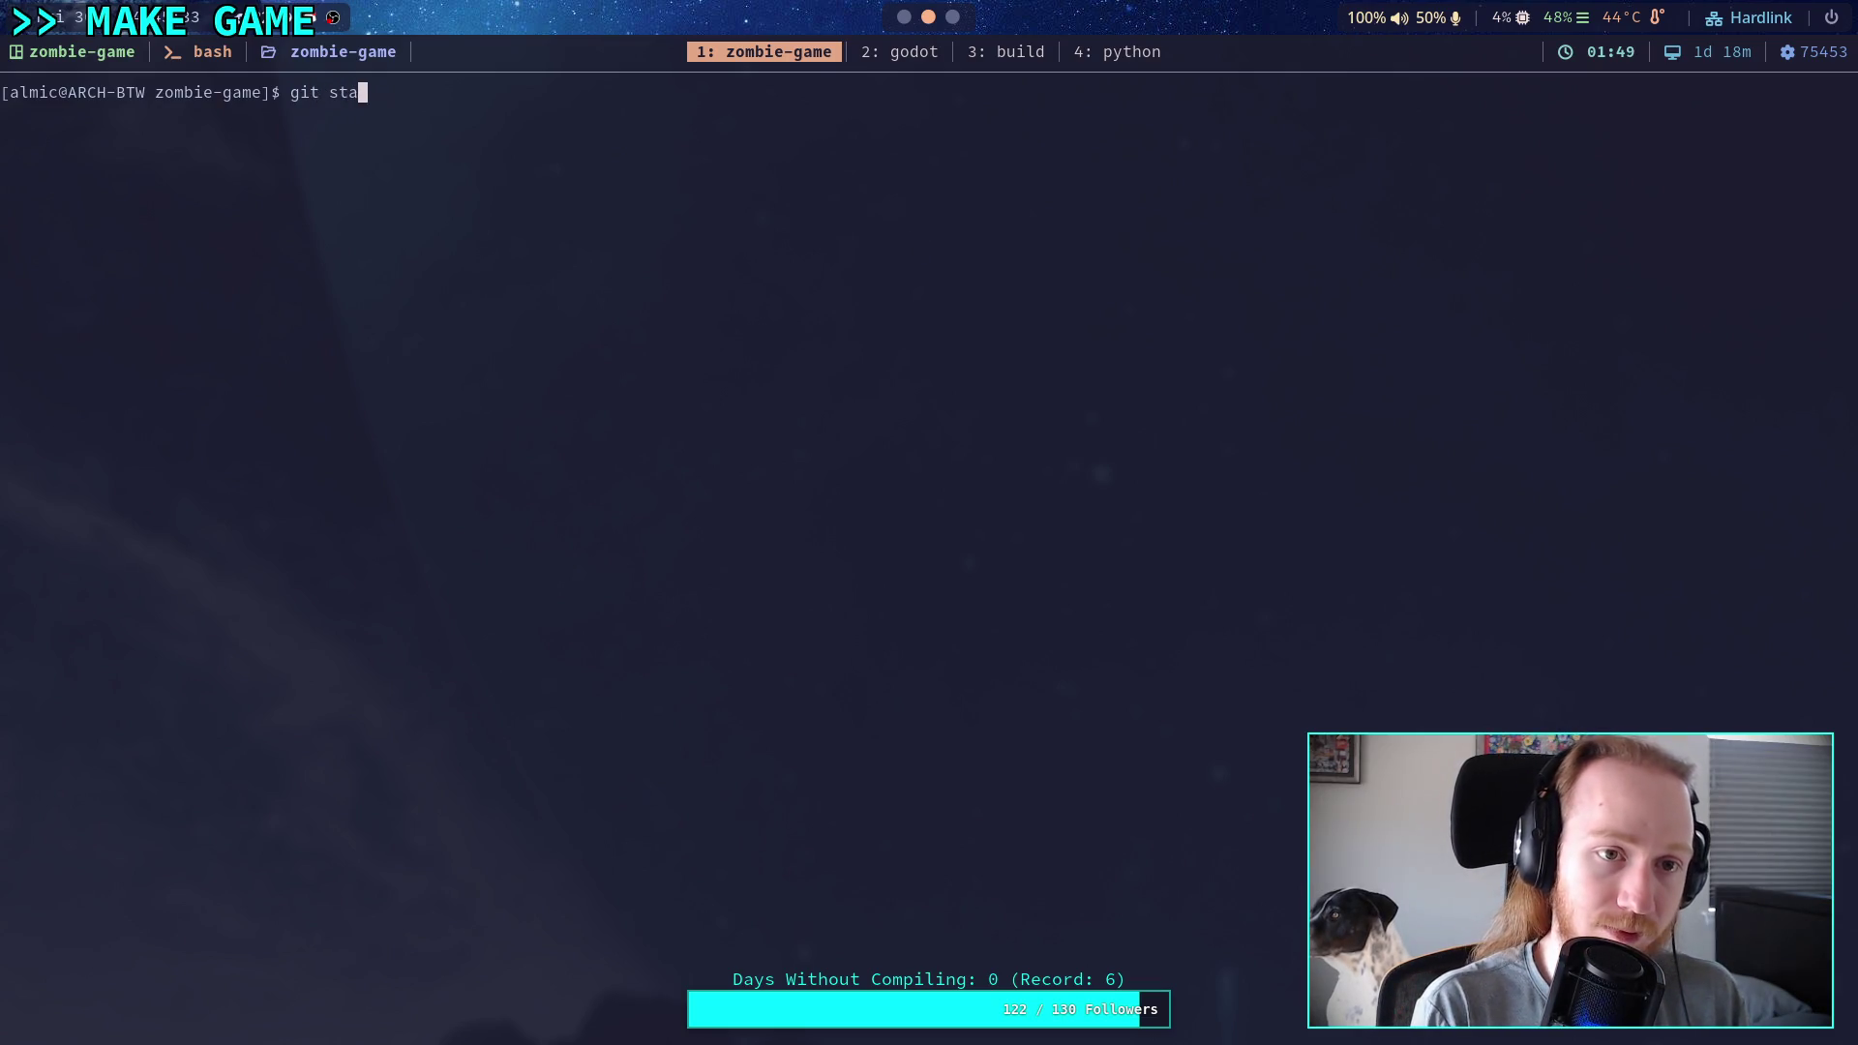
key(Return)
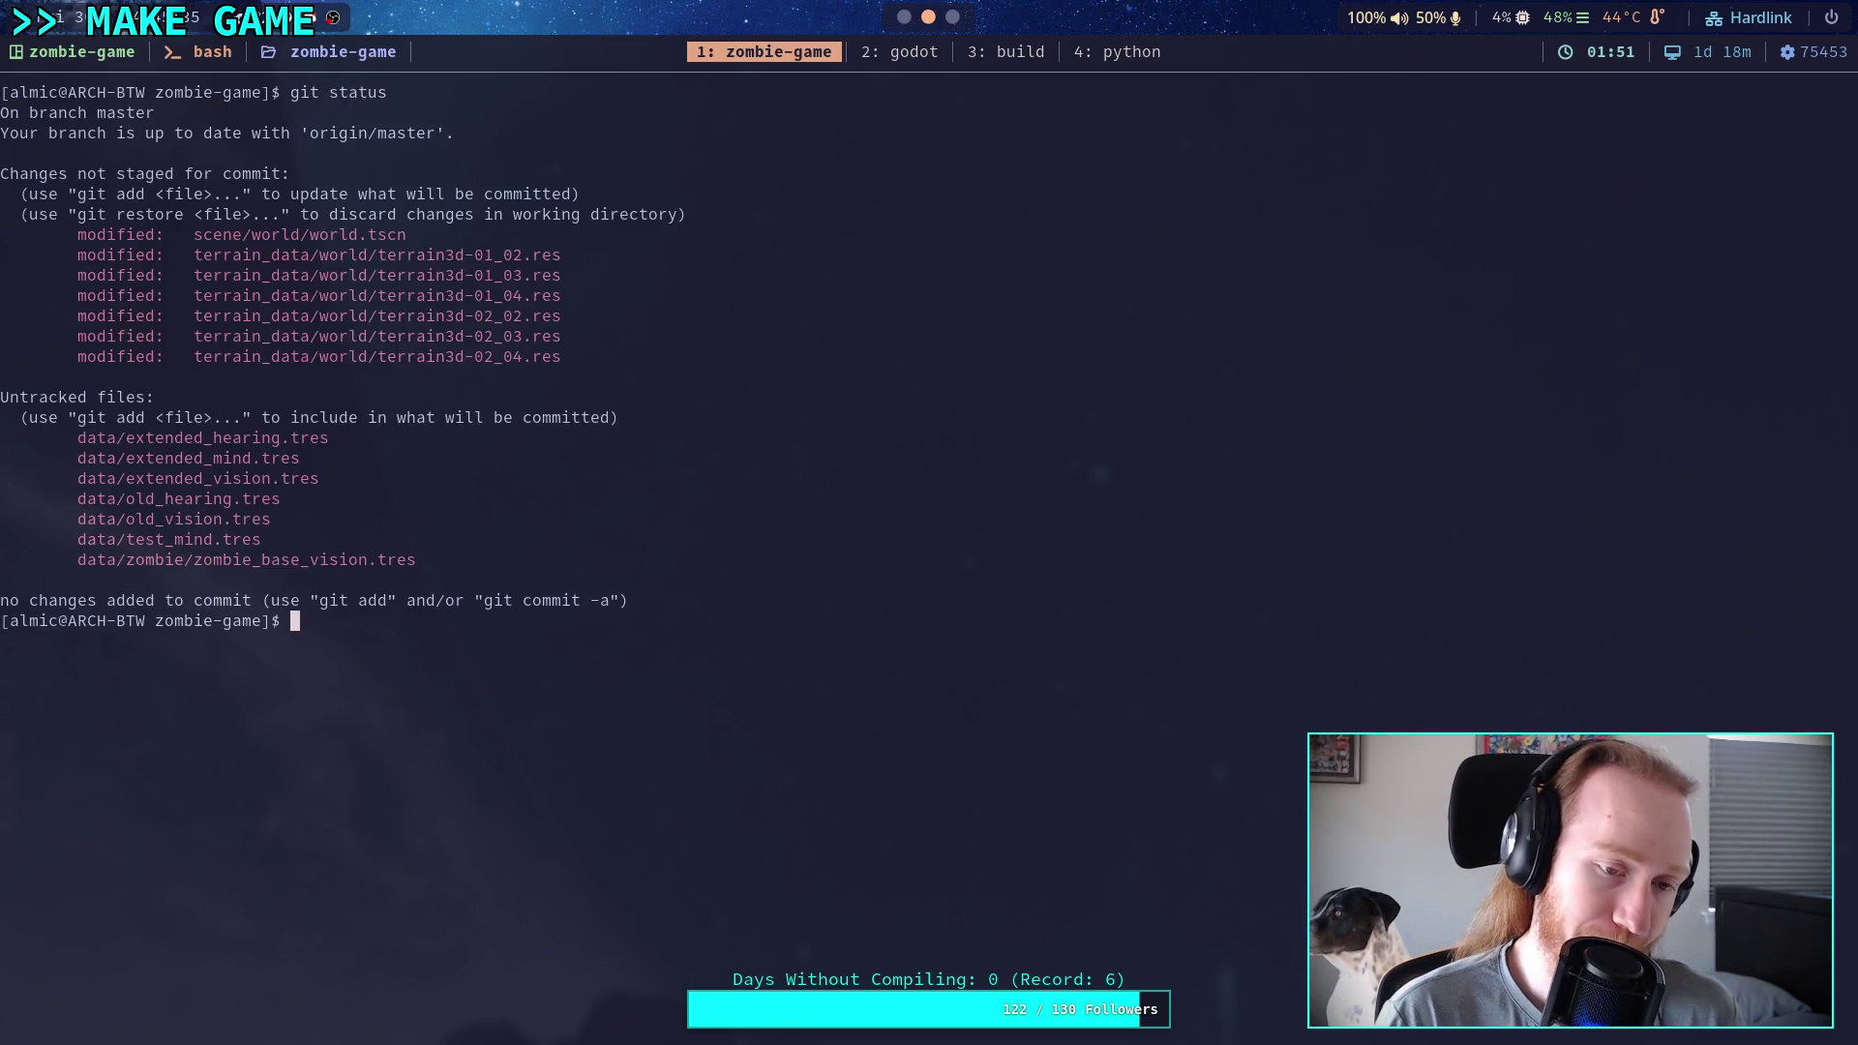
key(super+2)
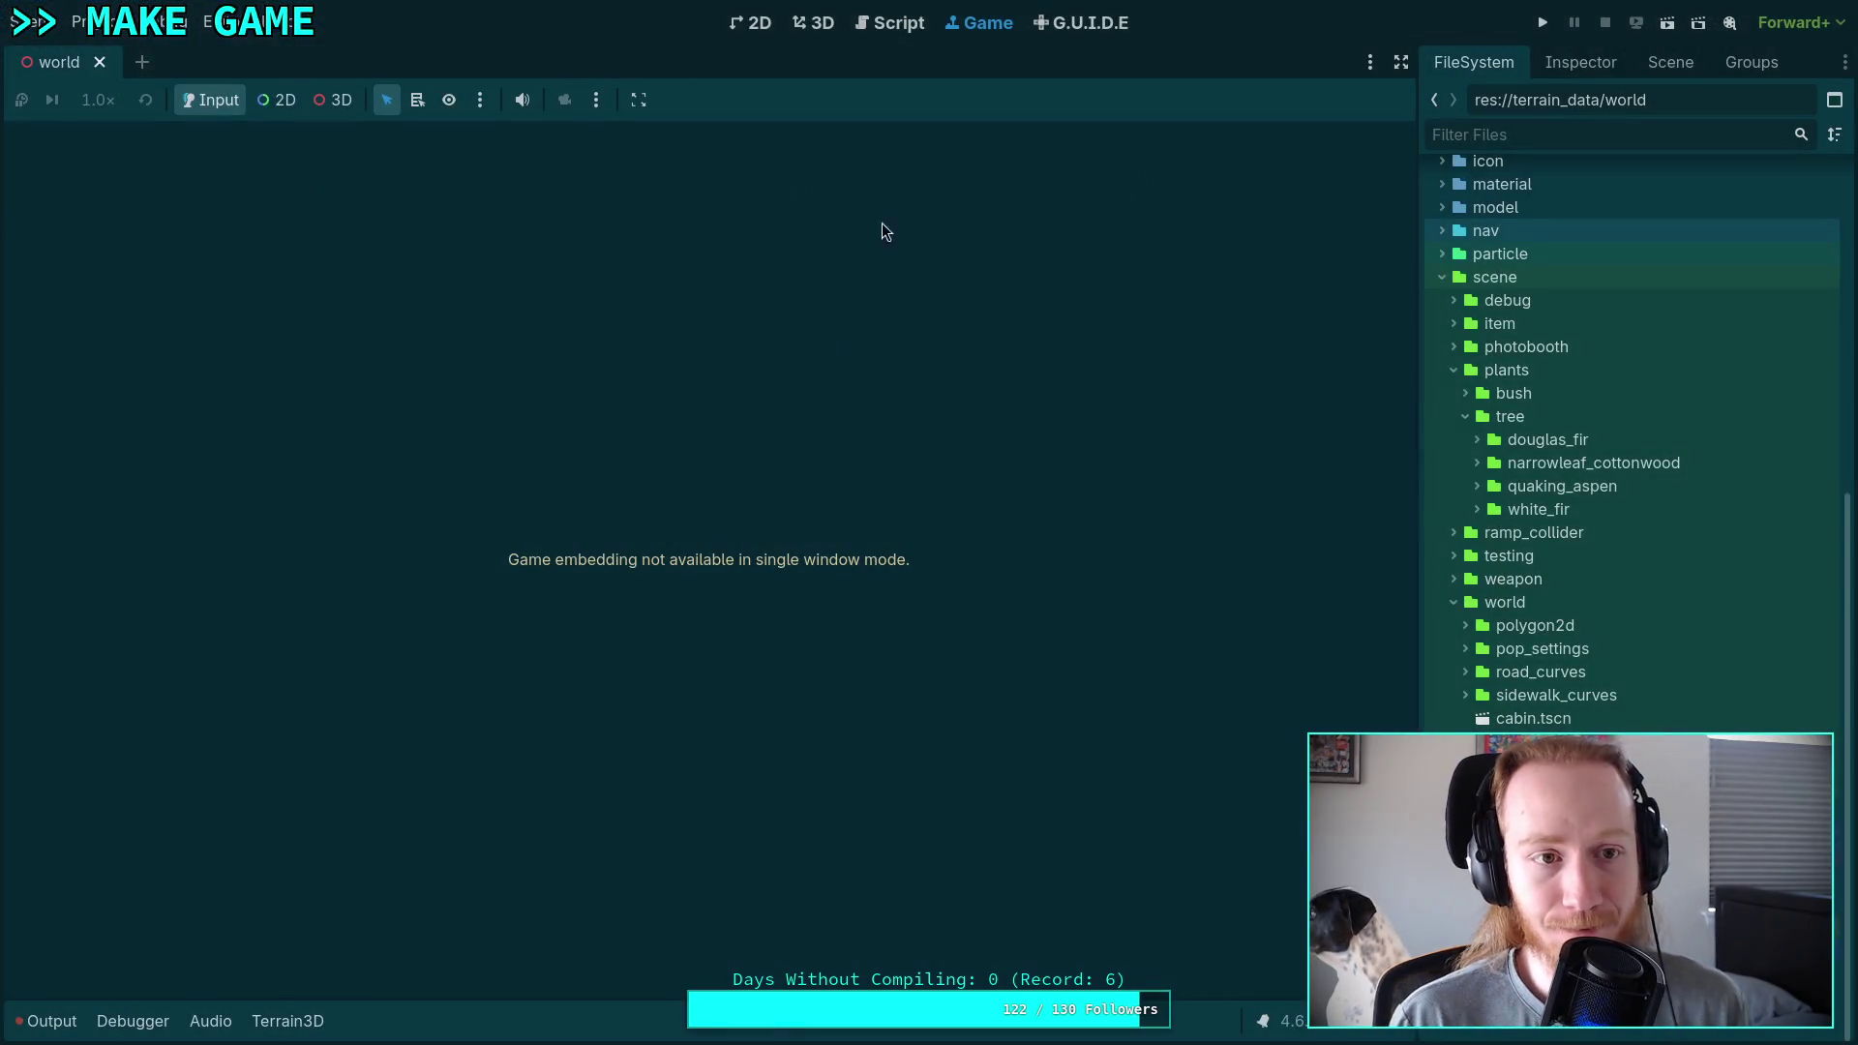
click(871, 29)
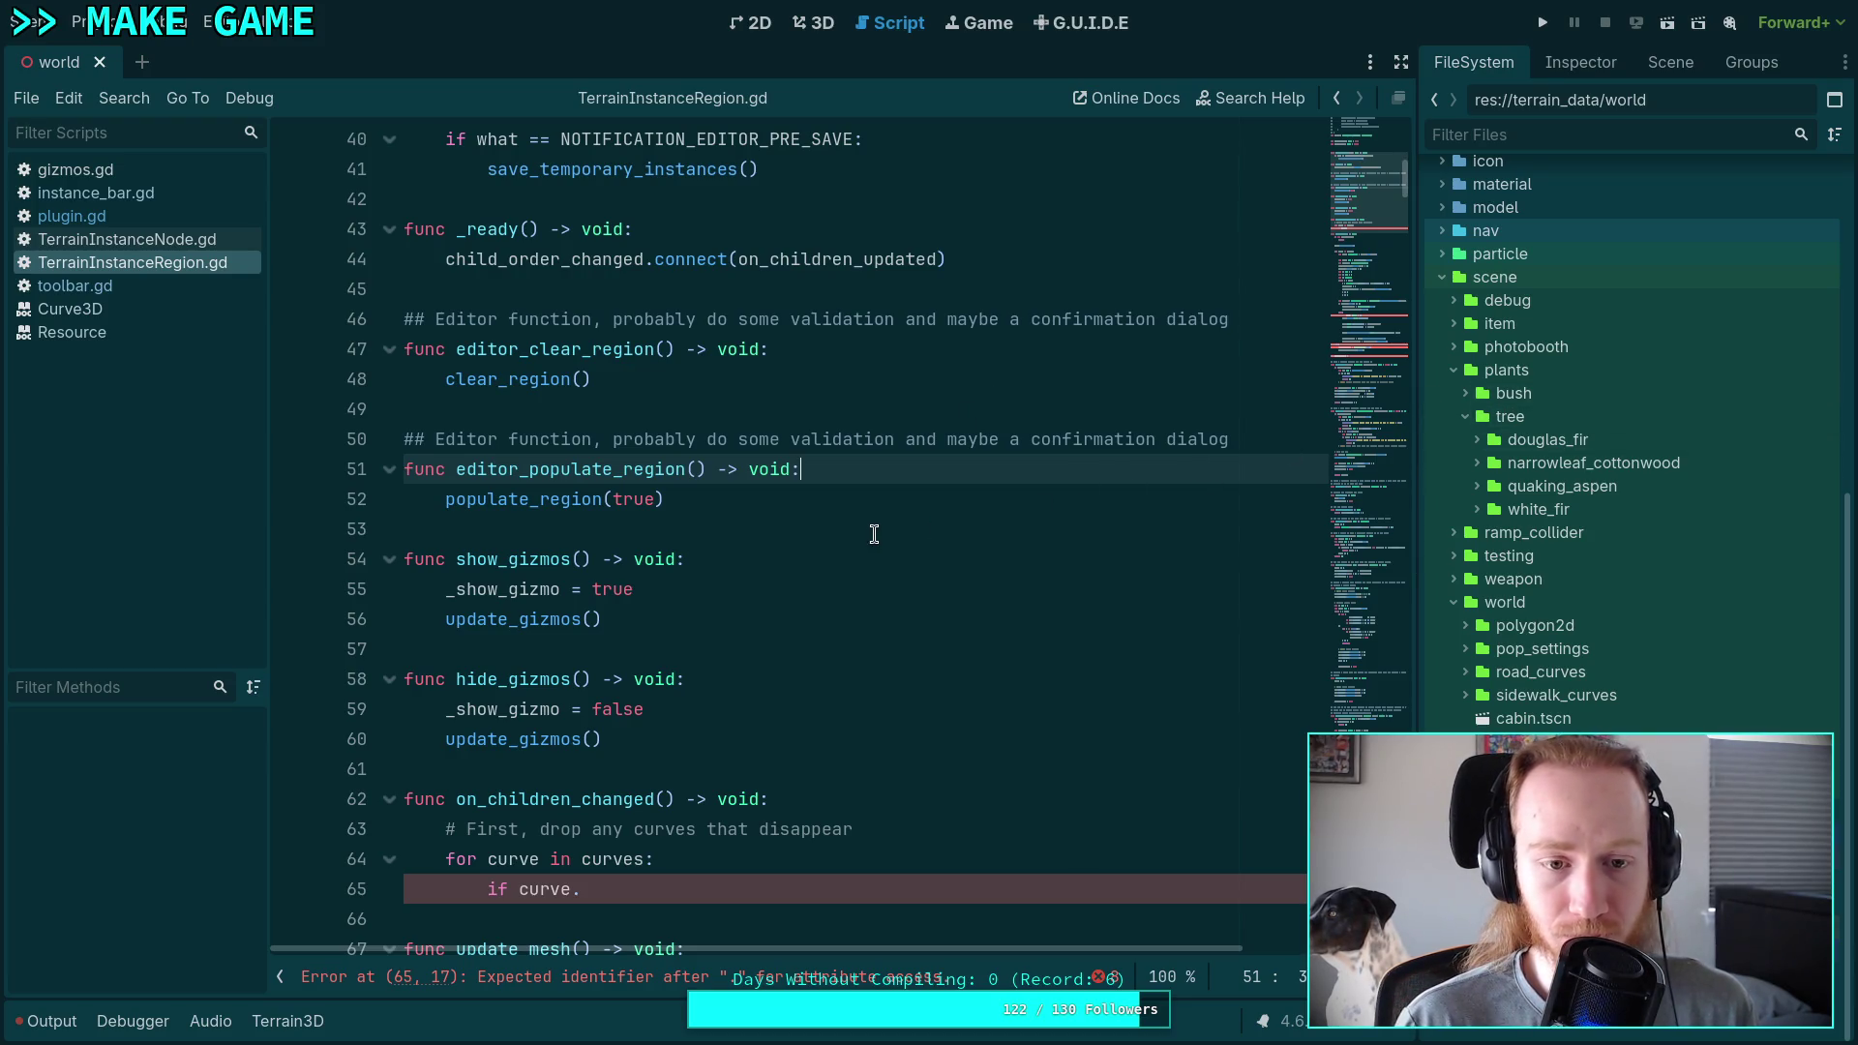
Step: Scroll through TerrainInstanceRegion.gd from the top down to add_vertex and add_face
scroll(874, 533, up, 9)
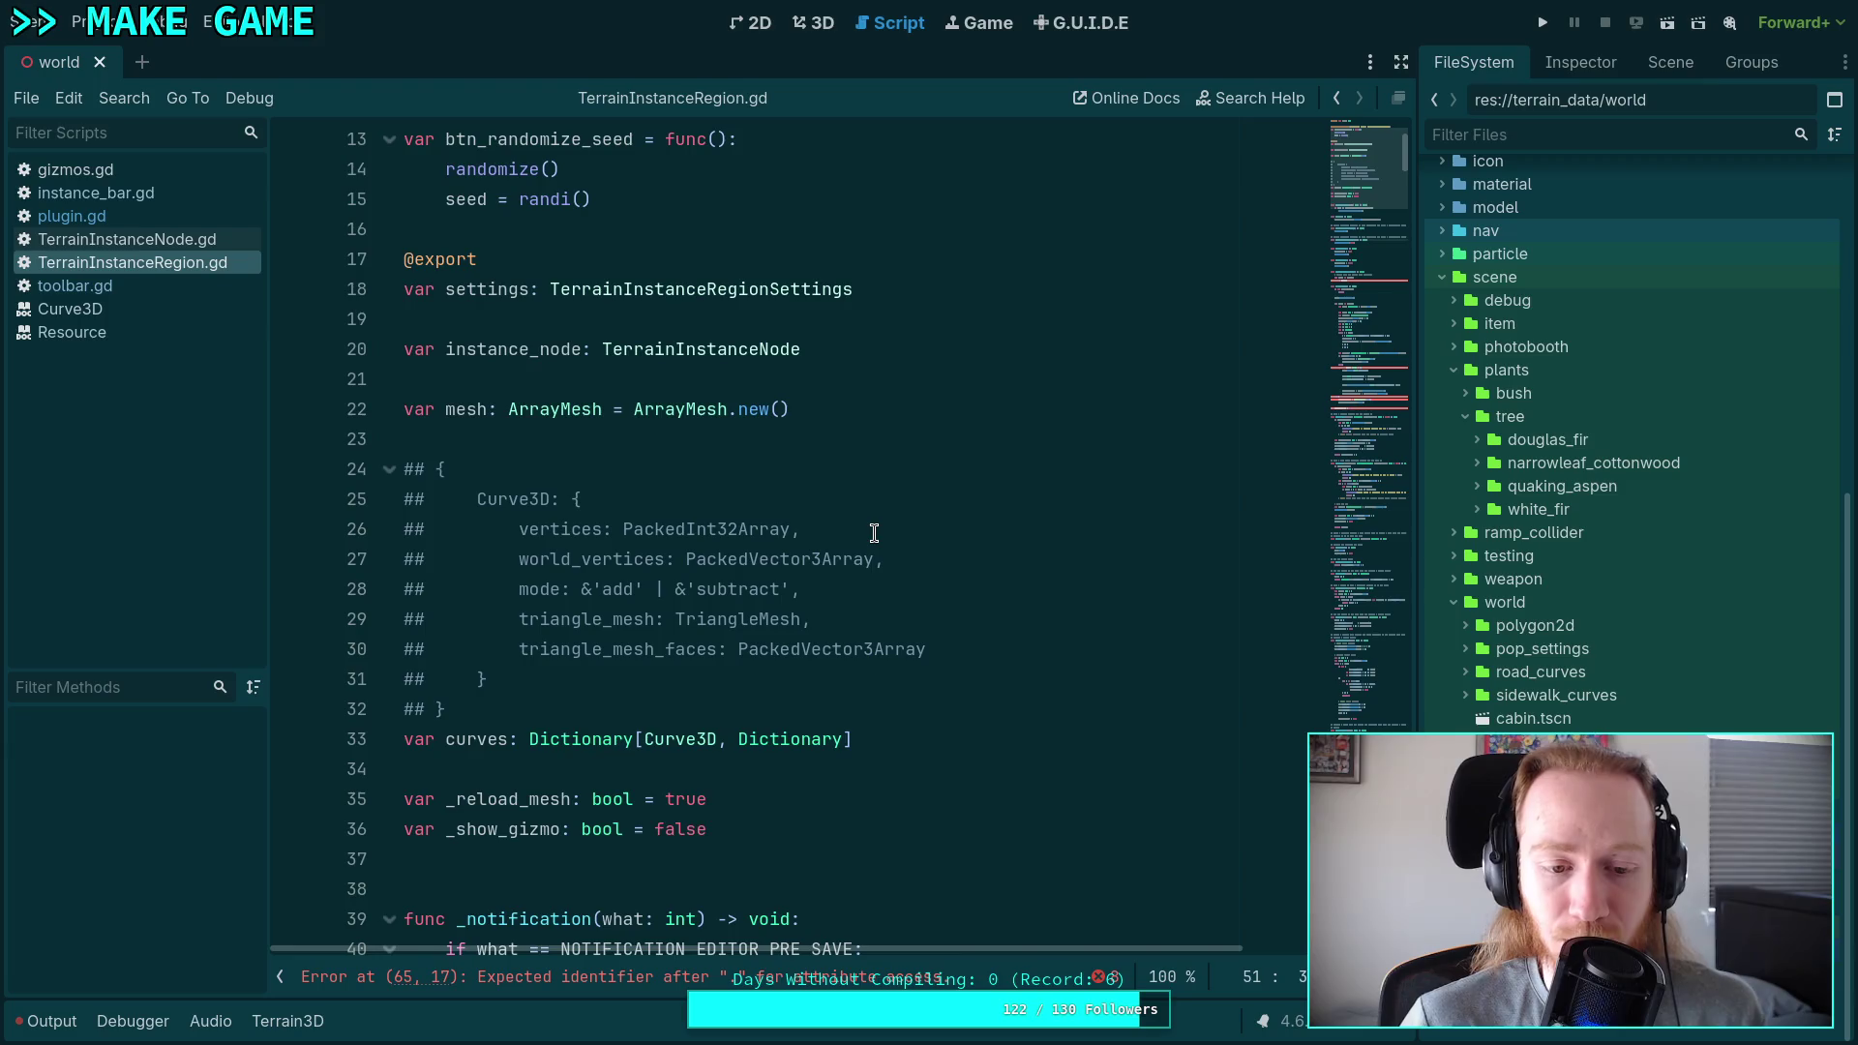
scroll(890, 703, up, 4)
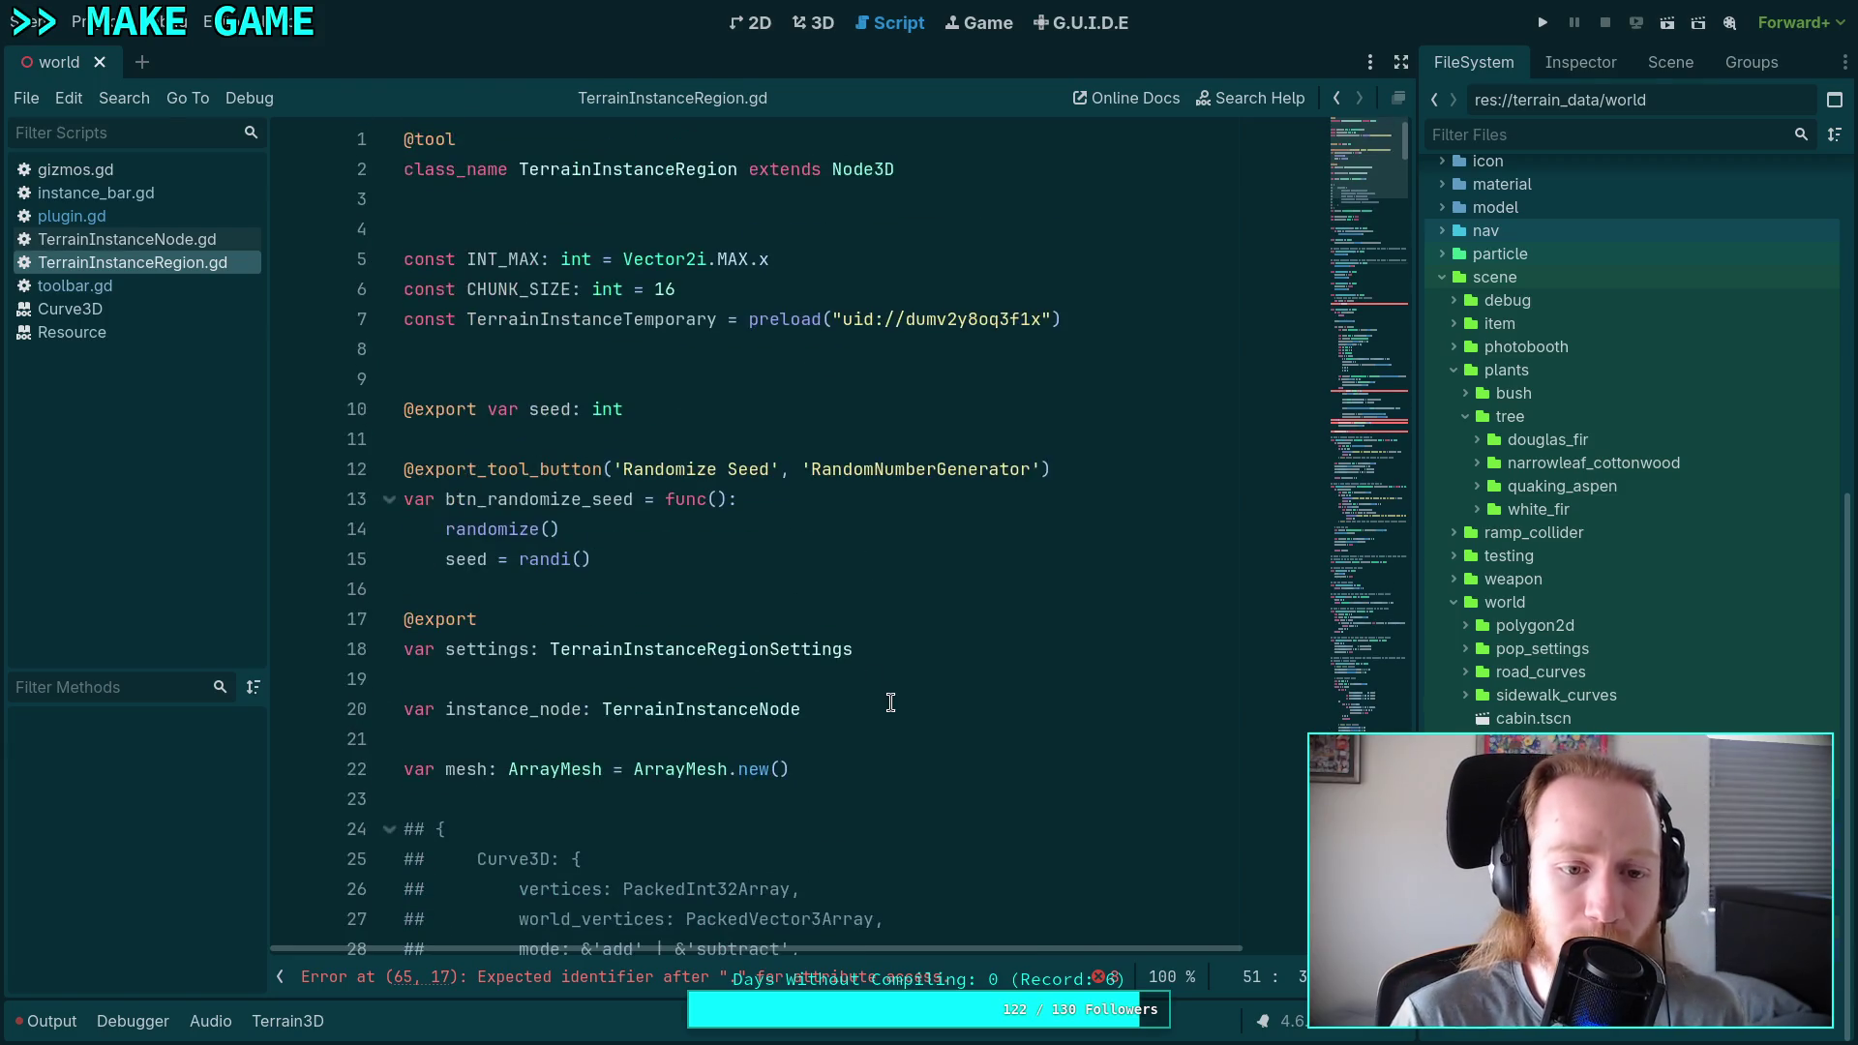
scroll(920, 668, down, 14)
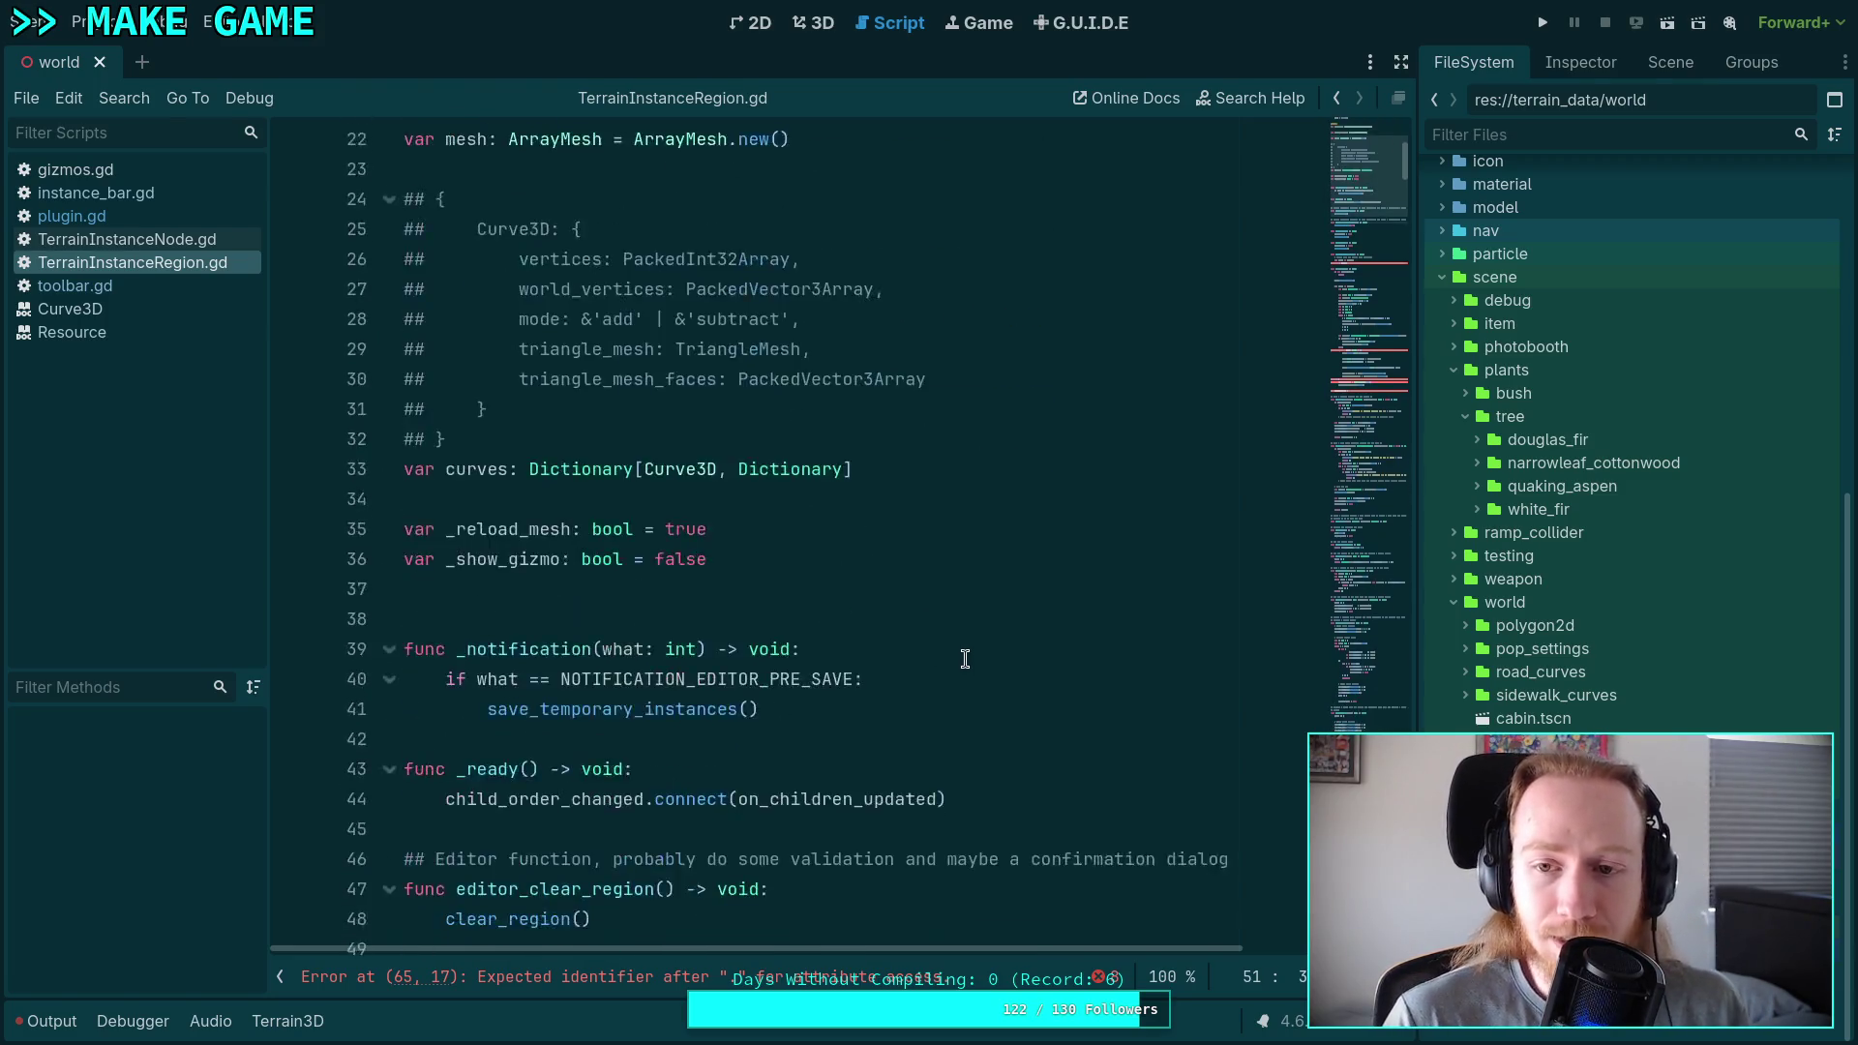
scroll(920, 685, down, 4)
scroll(709, 515, down, 6)
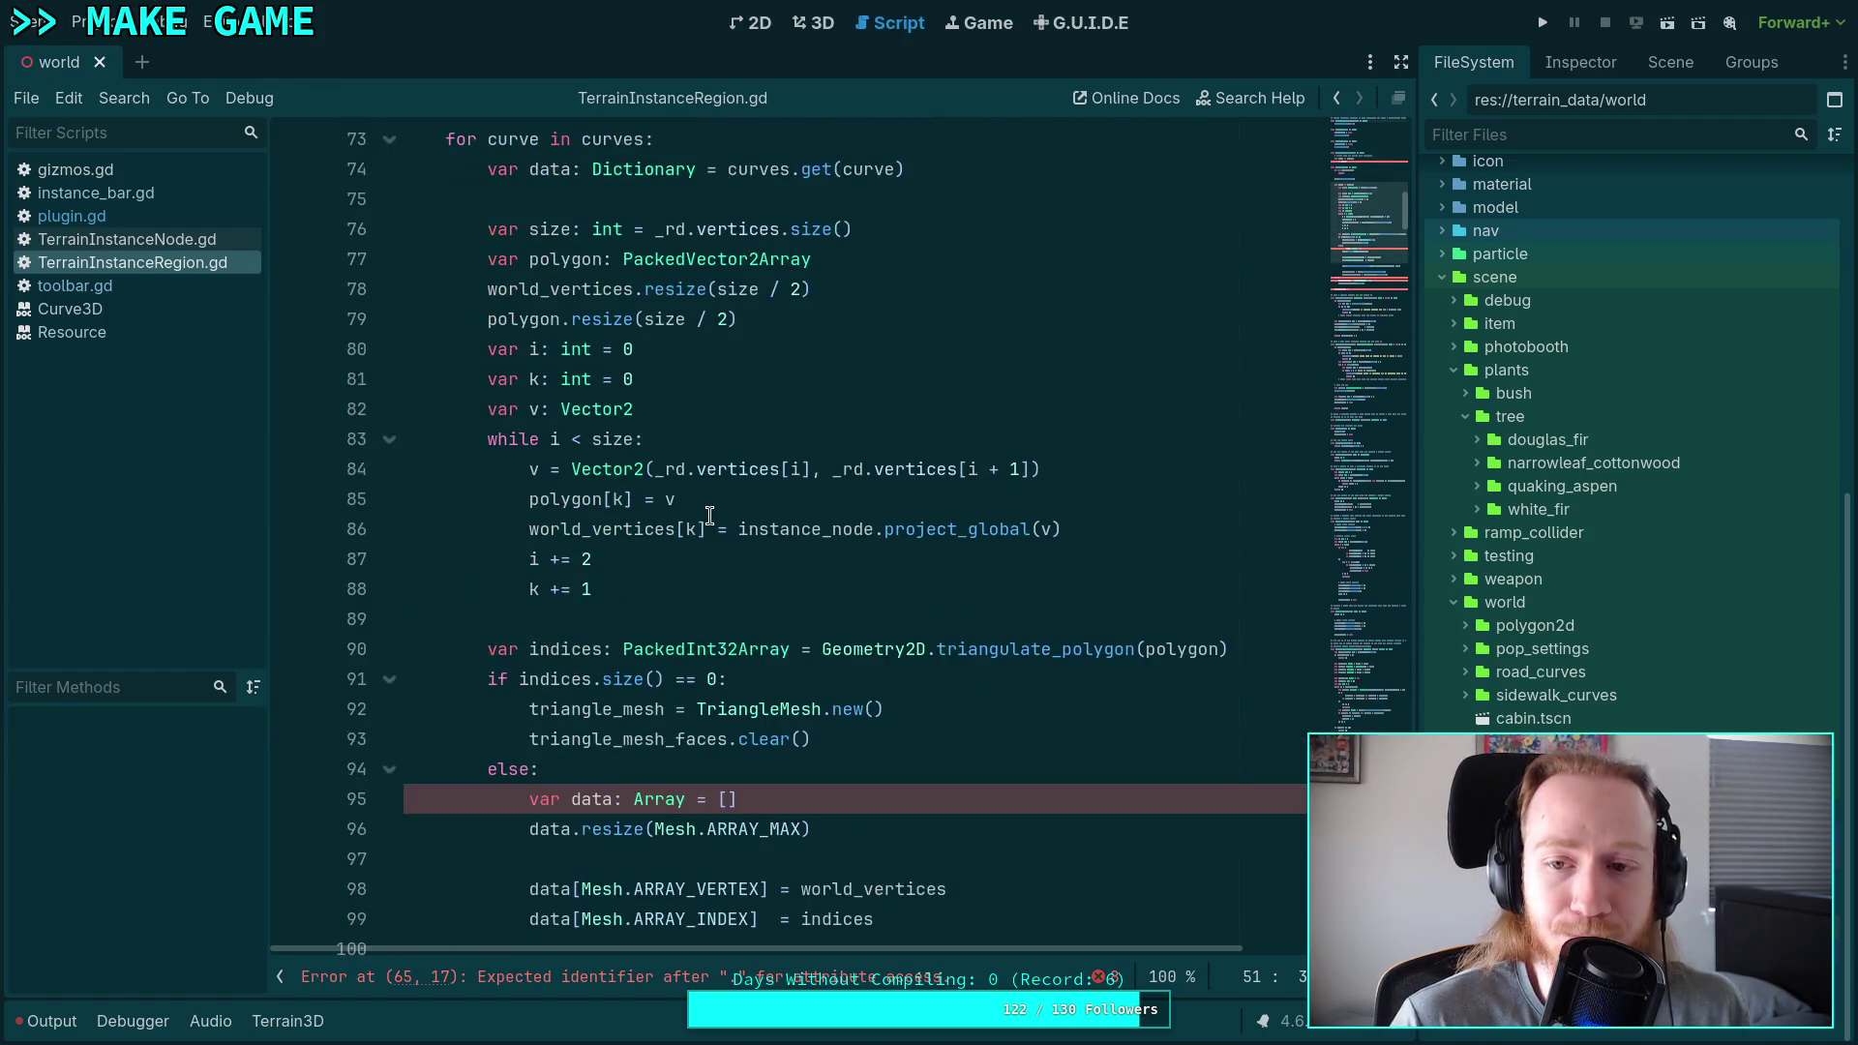
scroll(709, 516, down, 13)
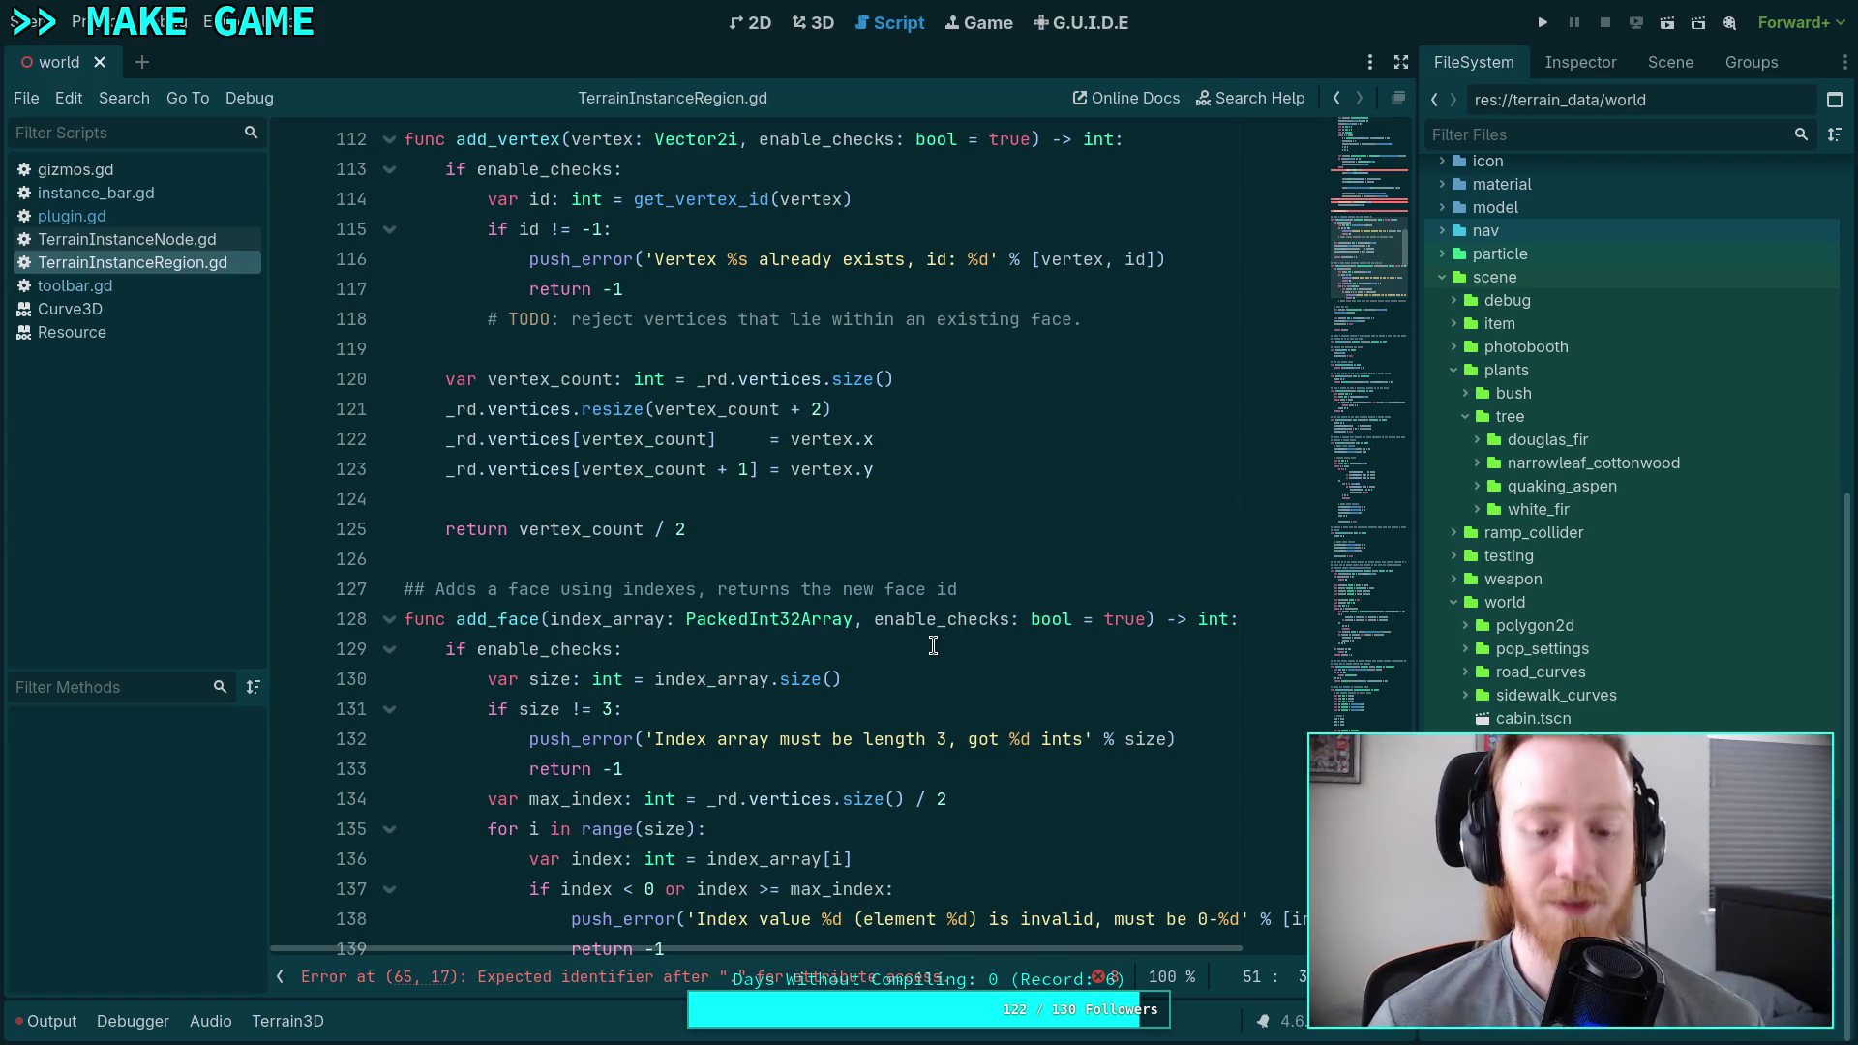
scroll(905, 620, up, 5)
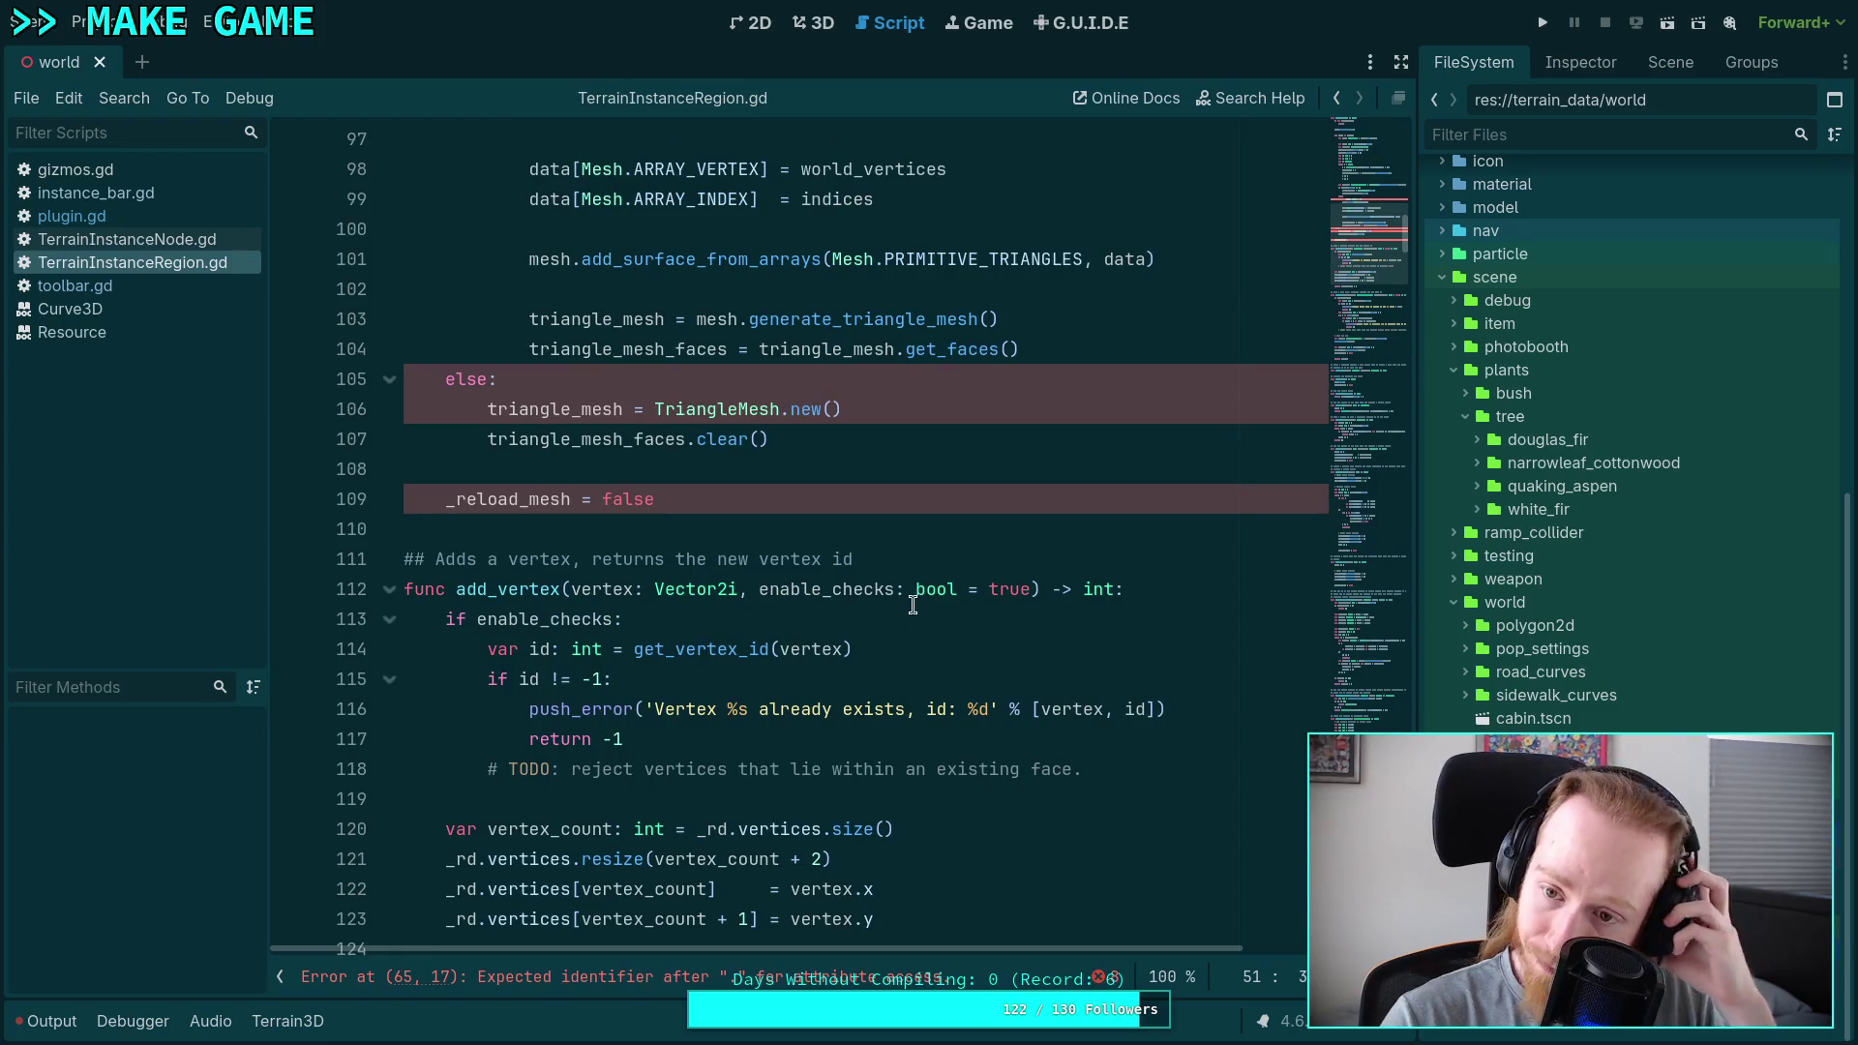
scroll(914, 587, up, 5)
Step: Place the caret on the unfinished line 65 and save the scene with Ctrl+S
click(724, 372)
click(755, 344)
scroll(756, 344, up, 9)
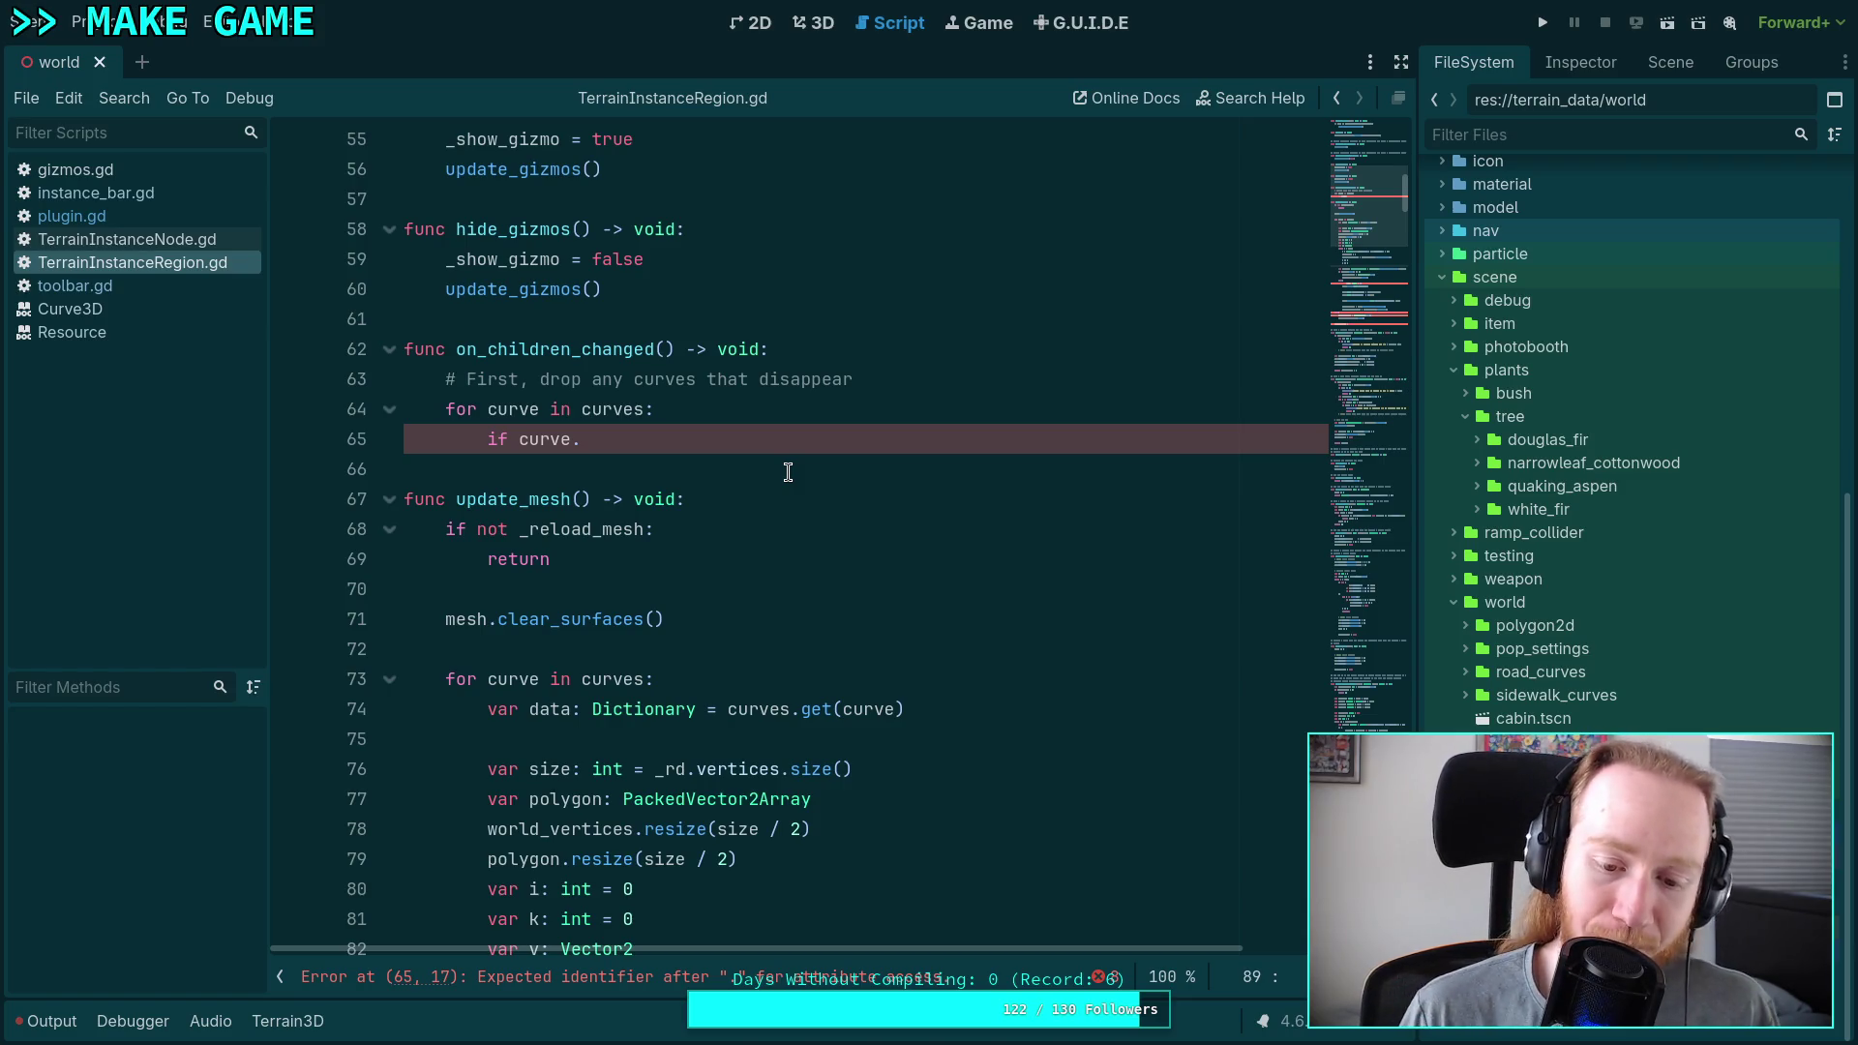
click(619, 471)
click(648, 439)
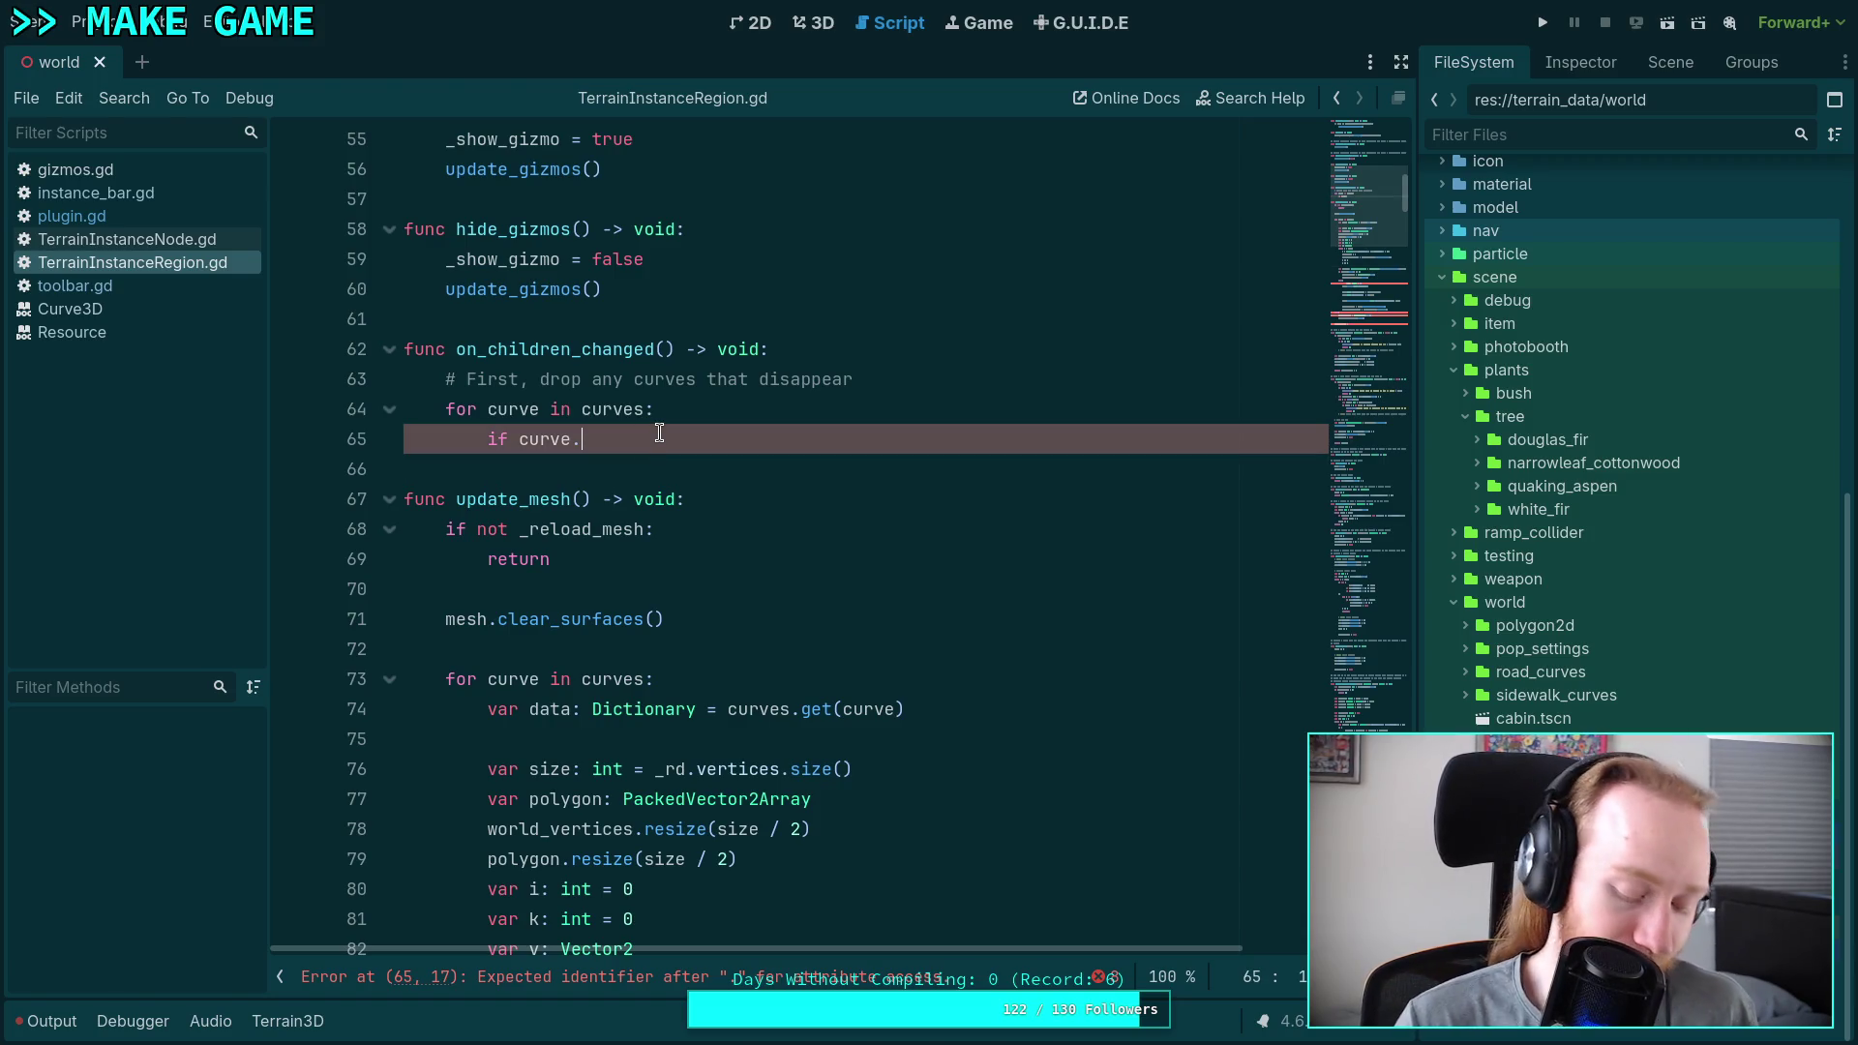
key(ctrl+n)
key(Escape)
key(ctrl+s)
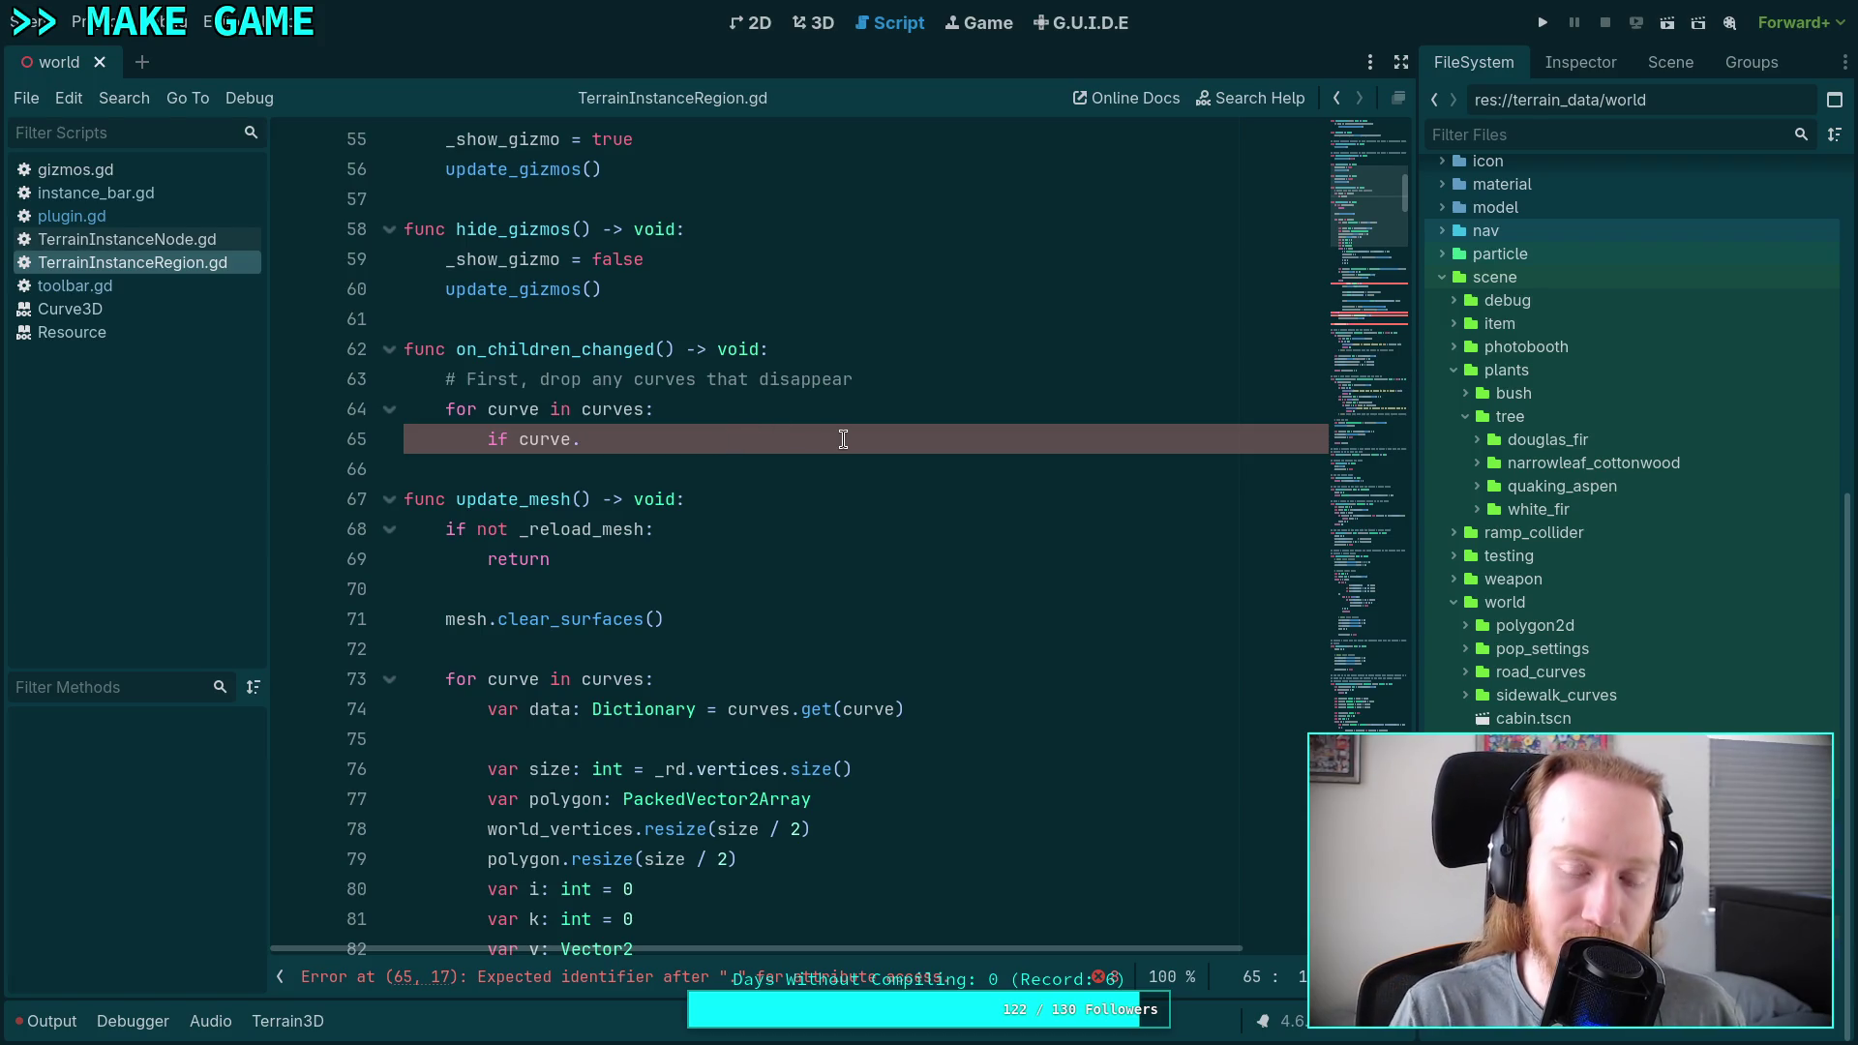
Step: Scroll the FileSystem dock up to res://addons/terrain_instancer and open its context menu
scroll(837, 444, up, 15)
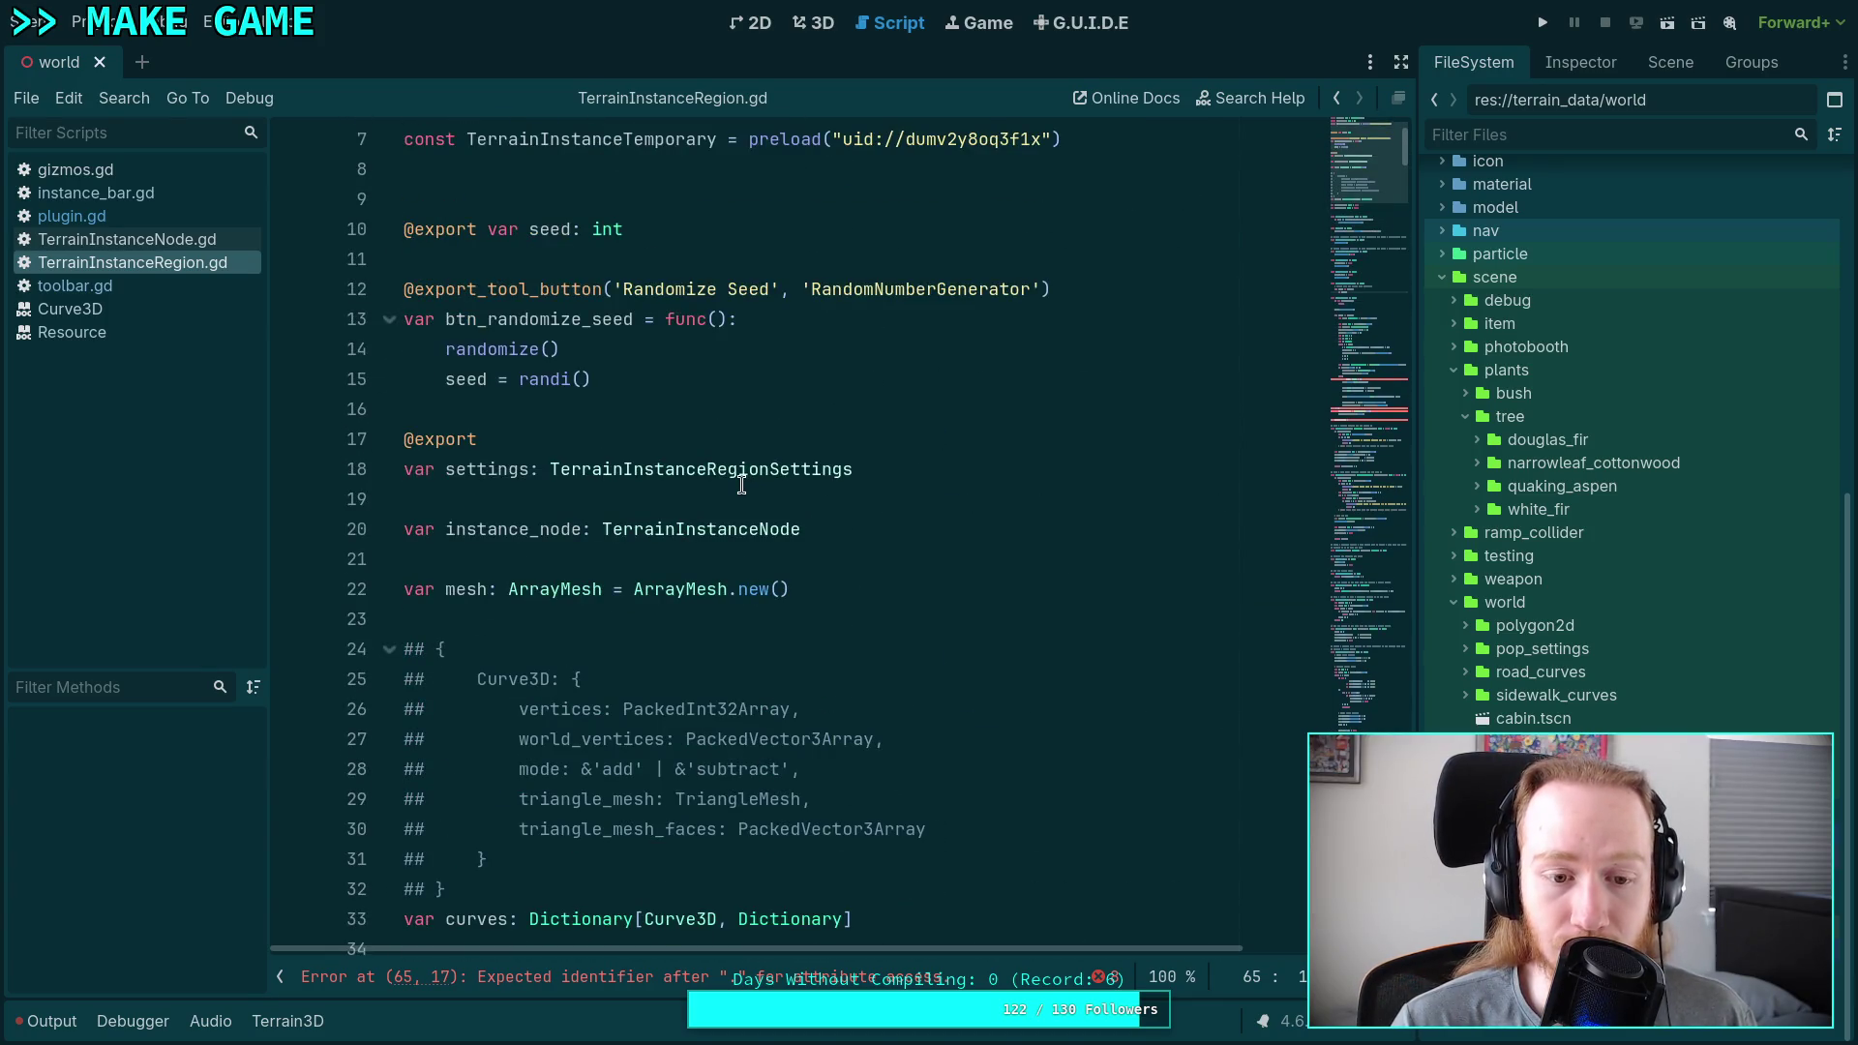
scroll(1578, 436, up, 3)
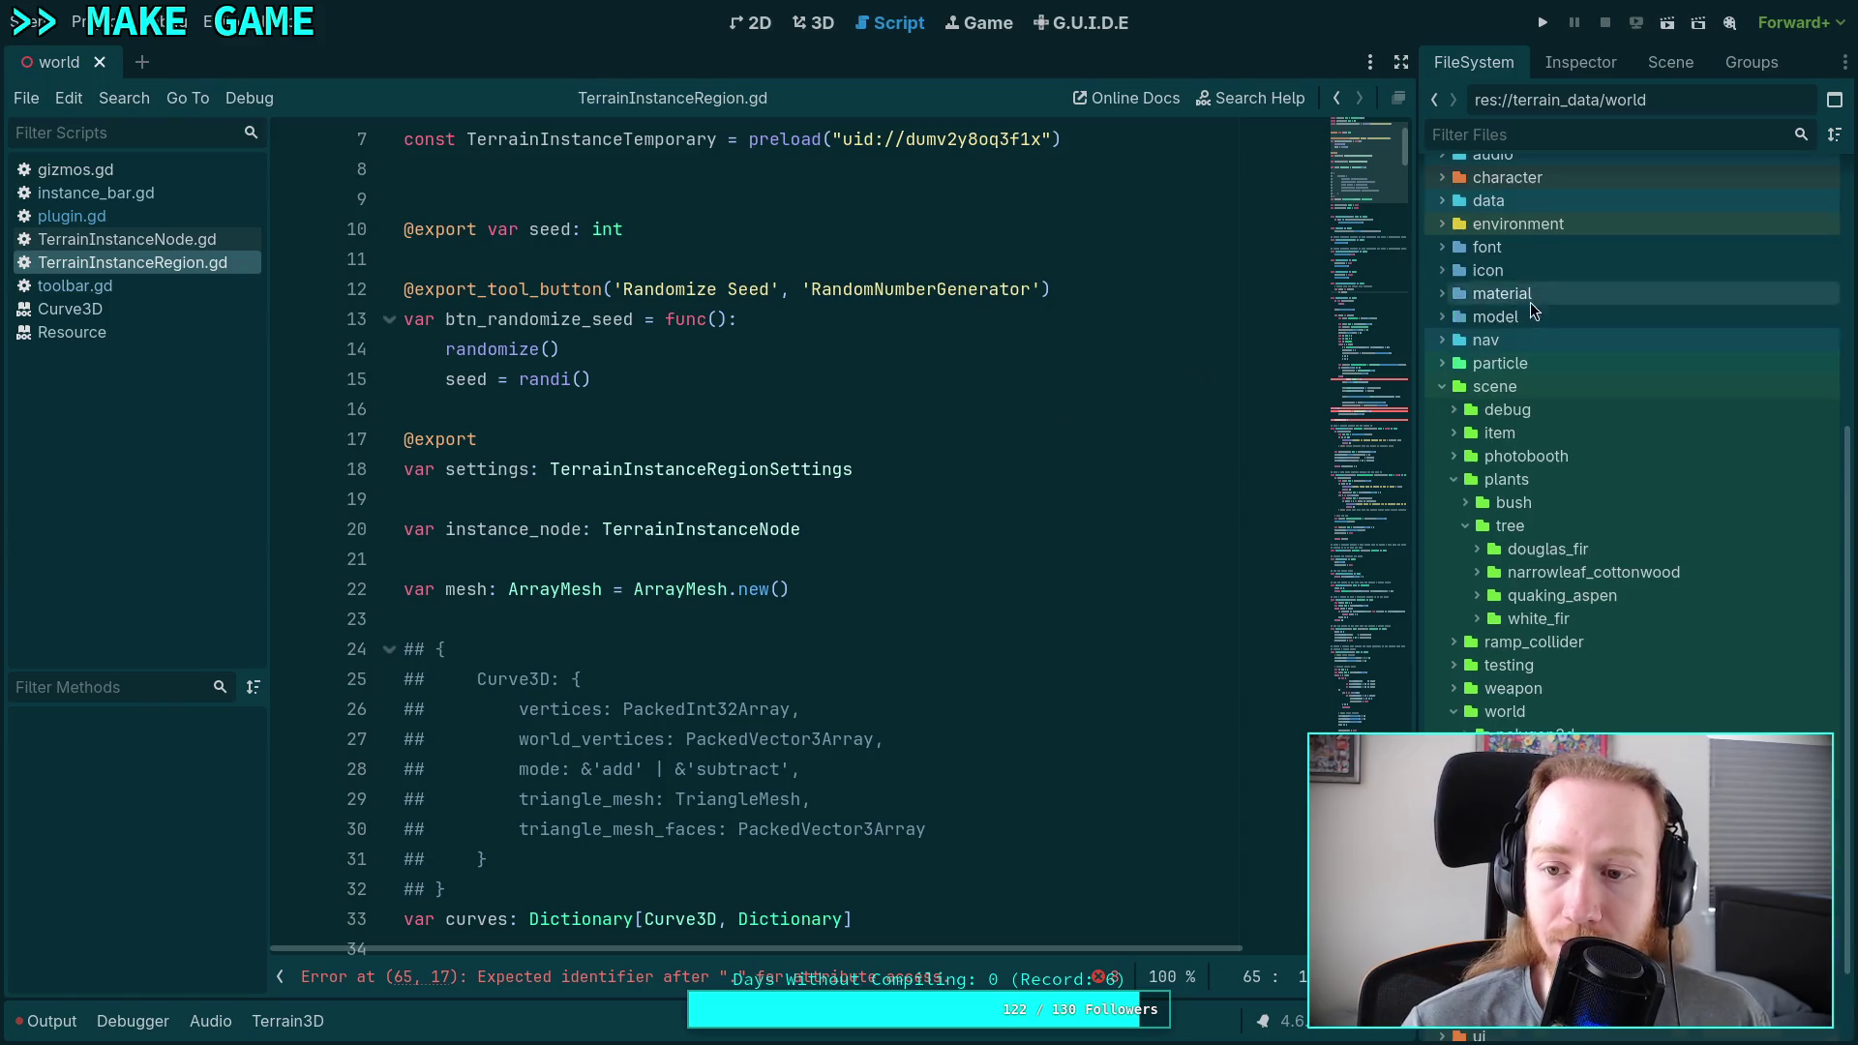
scroll(1580, 443, up, 5)
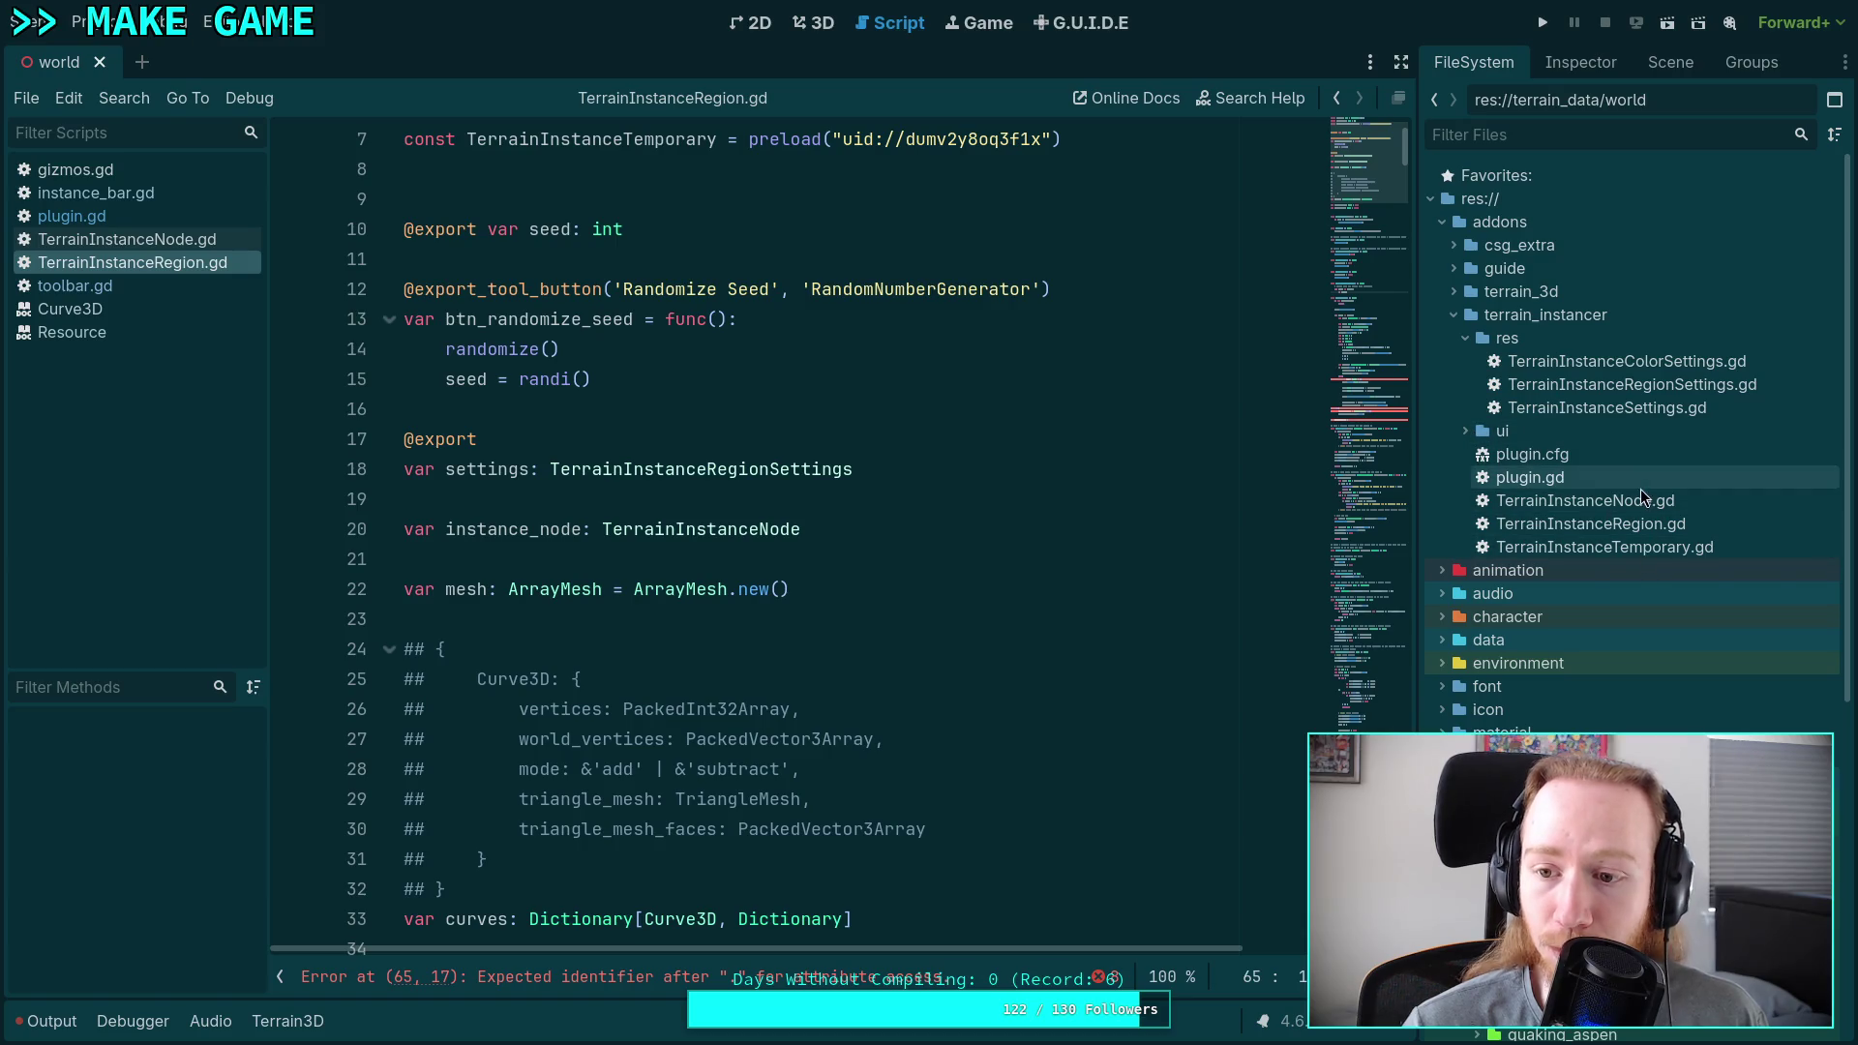
right_click(1524, 313)
Step: Collapse the nested res folder and create a new script inside terrain_instancer
mouse_move(1602, 334)
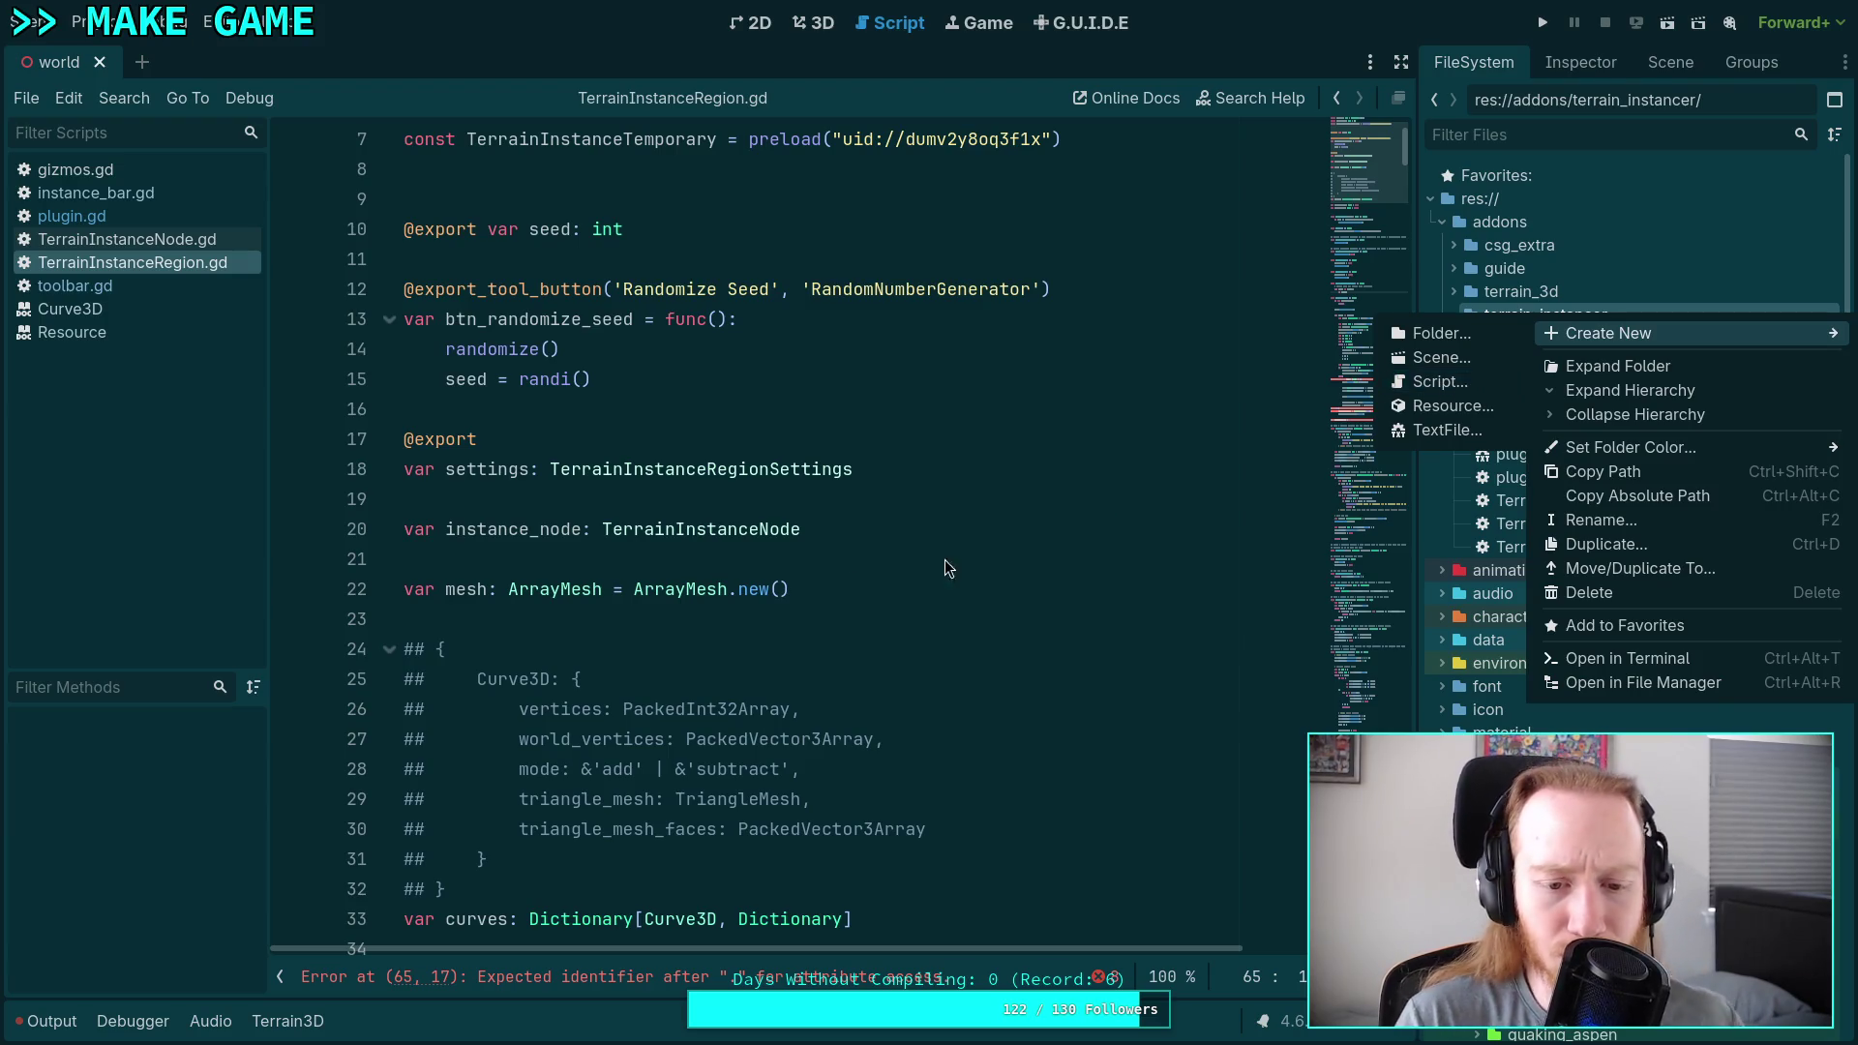
click(775, 620)
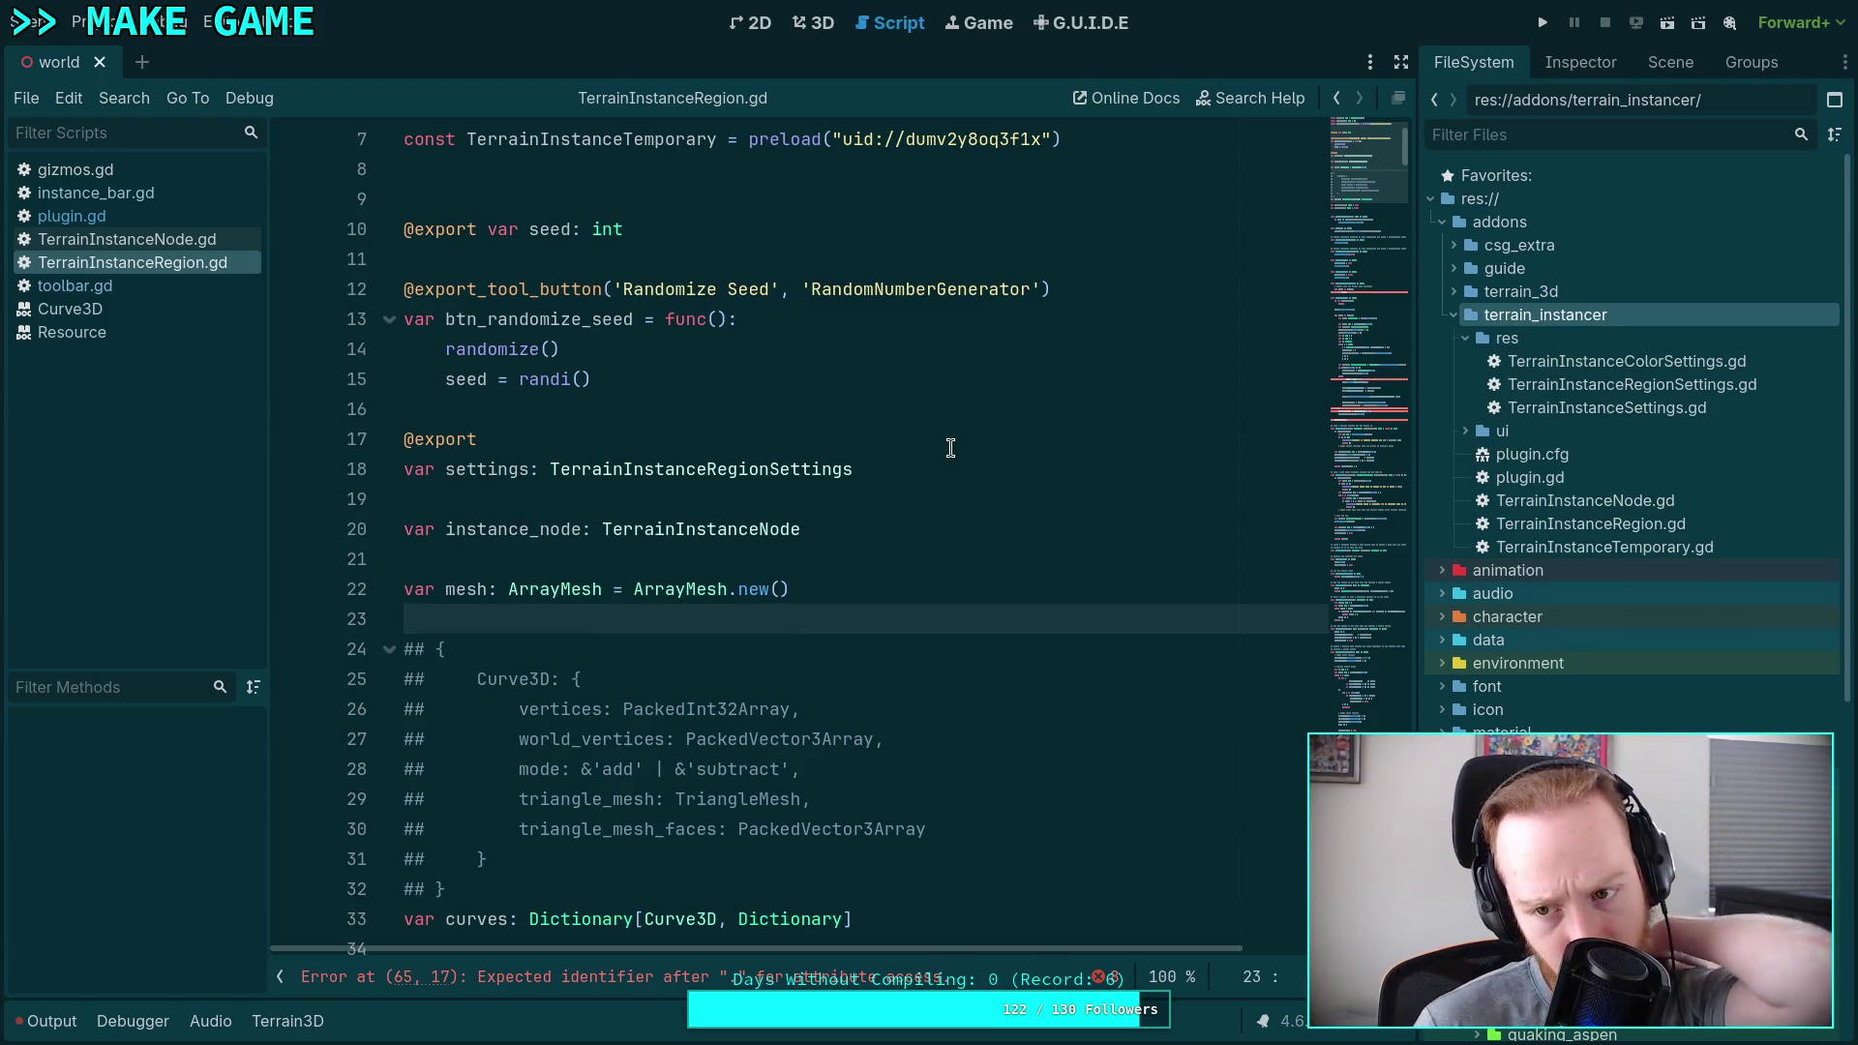
click(1466, 341)
right_click(1524, 321)
mouse_move(1587, 342)
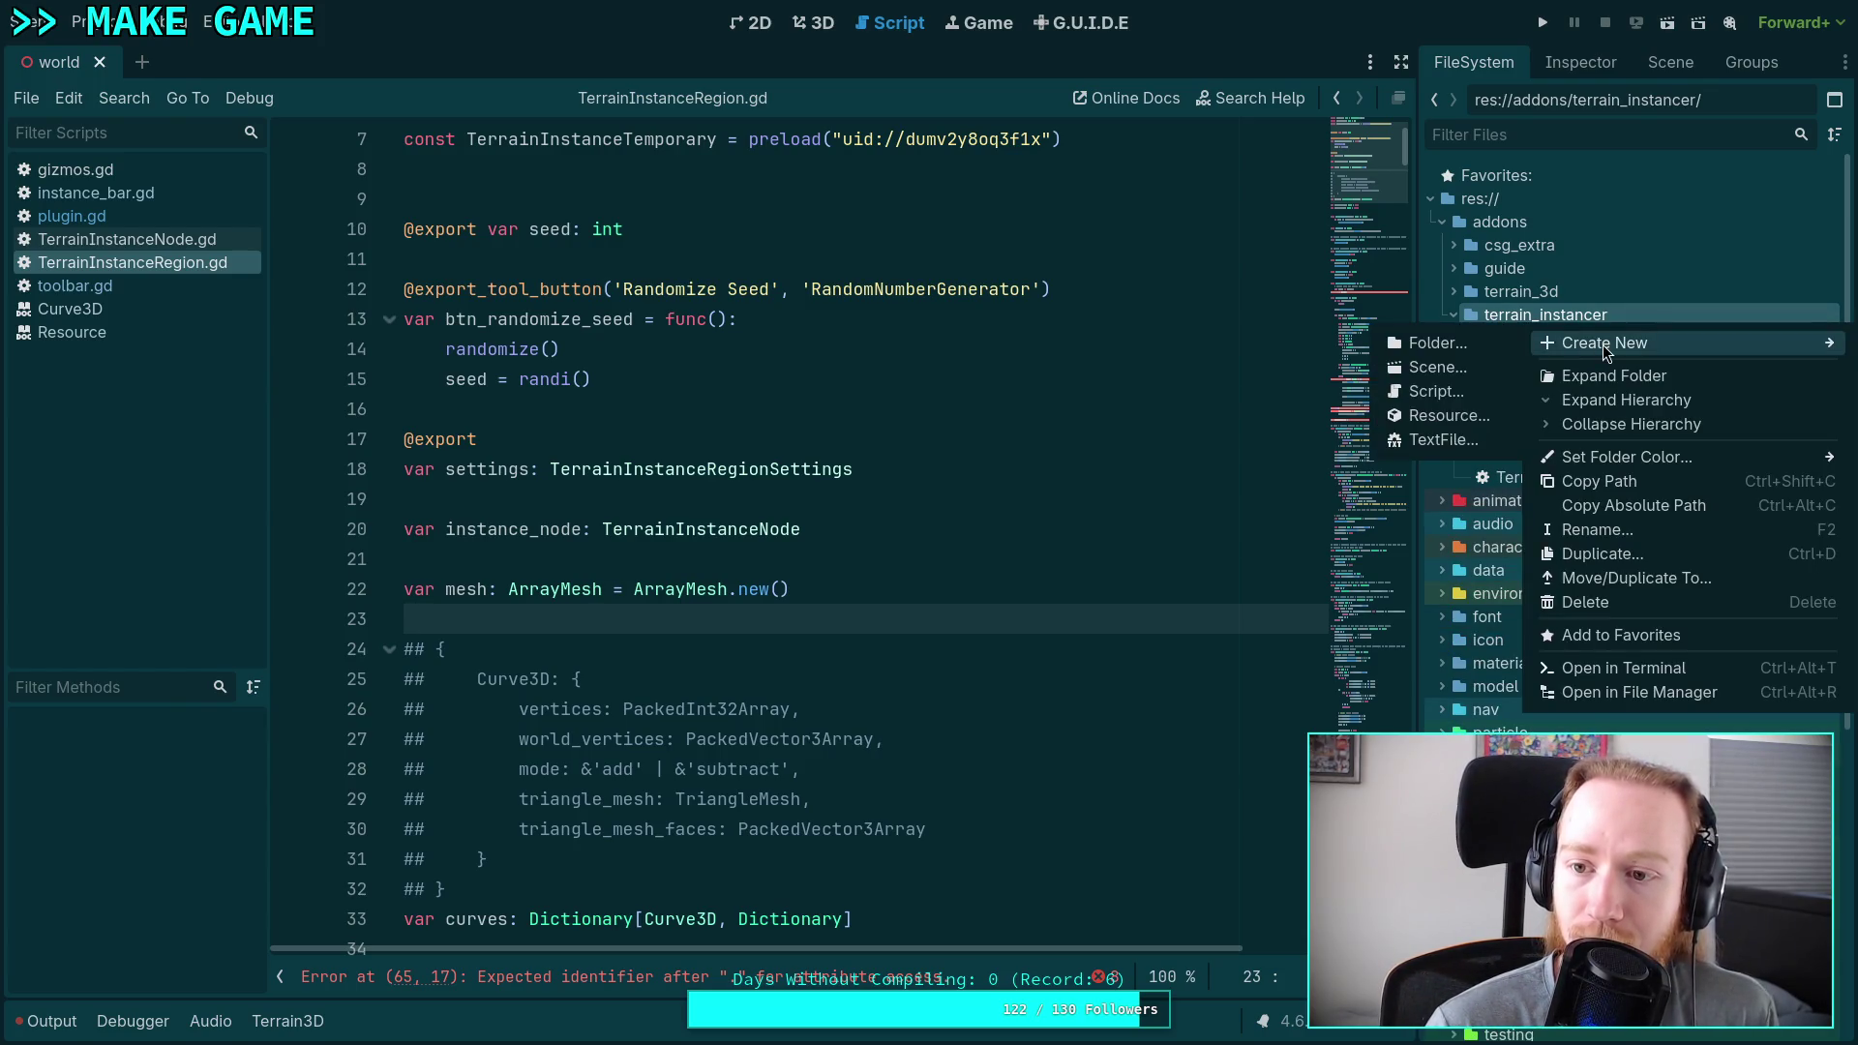
click(1436, 392)
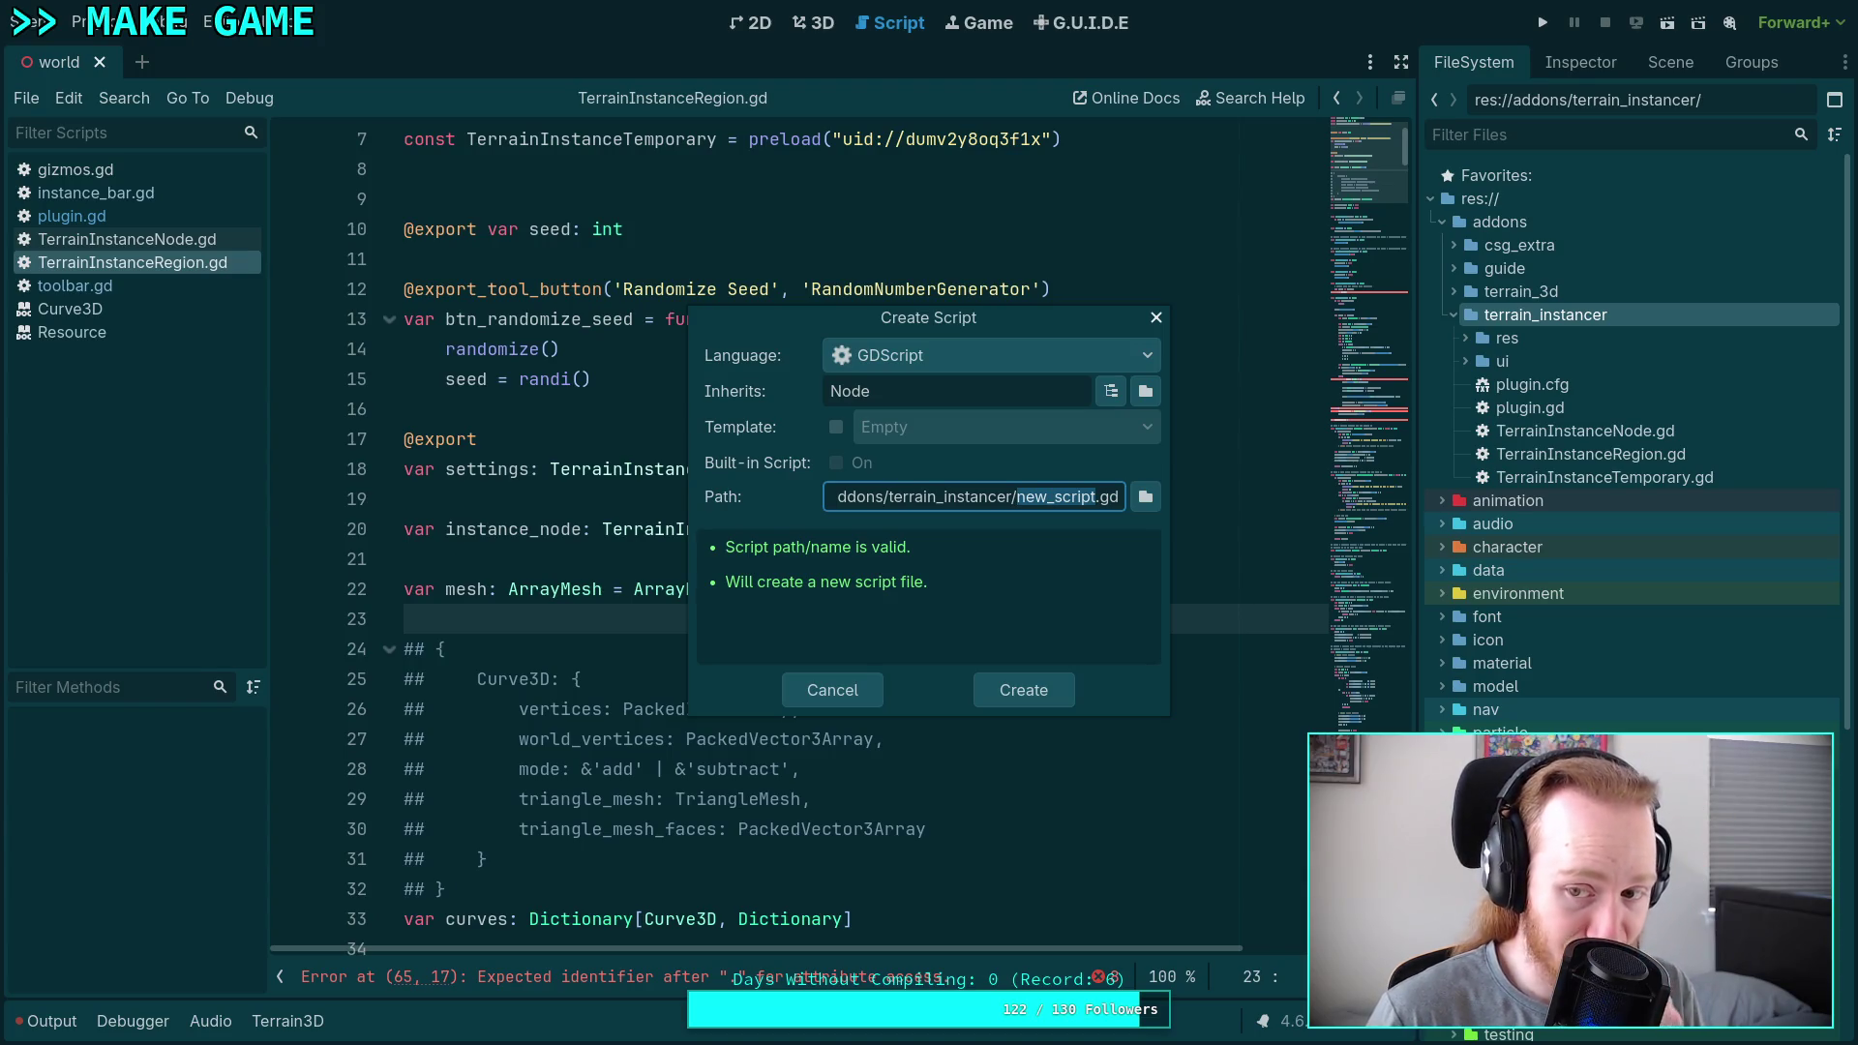
Step: Name the script TerrainRegionPolygon.gd, briefly try Node3D, and keep Node as the base class
text(TerrainINstanc)
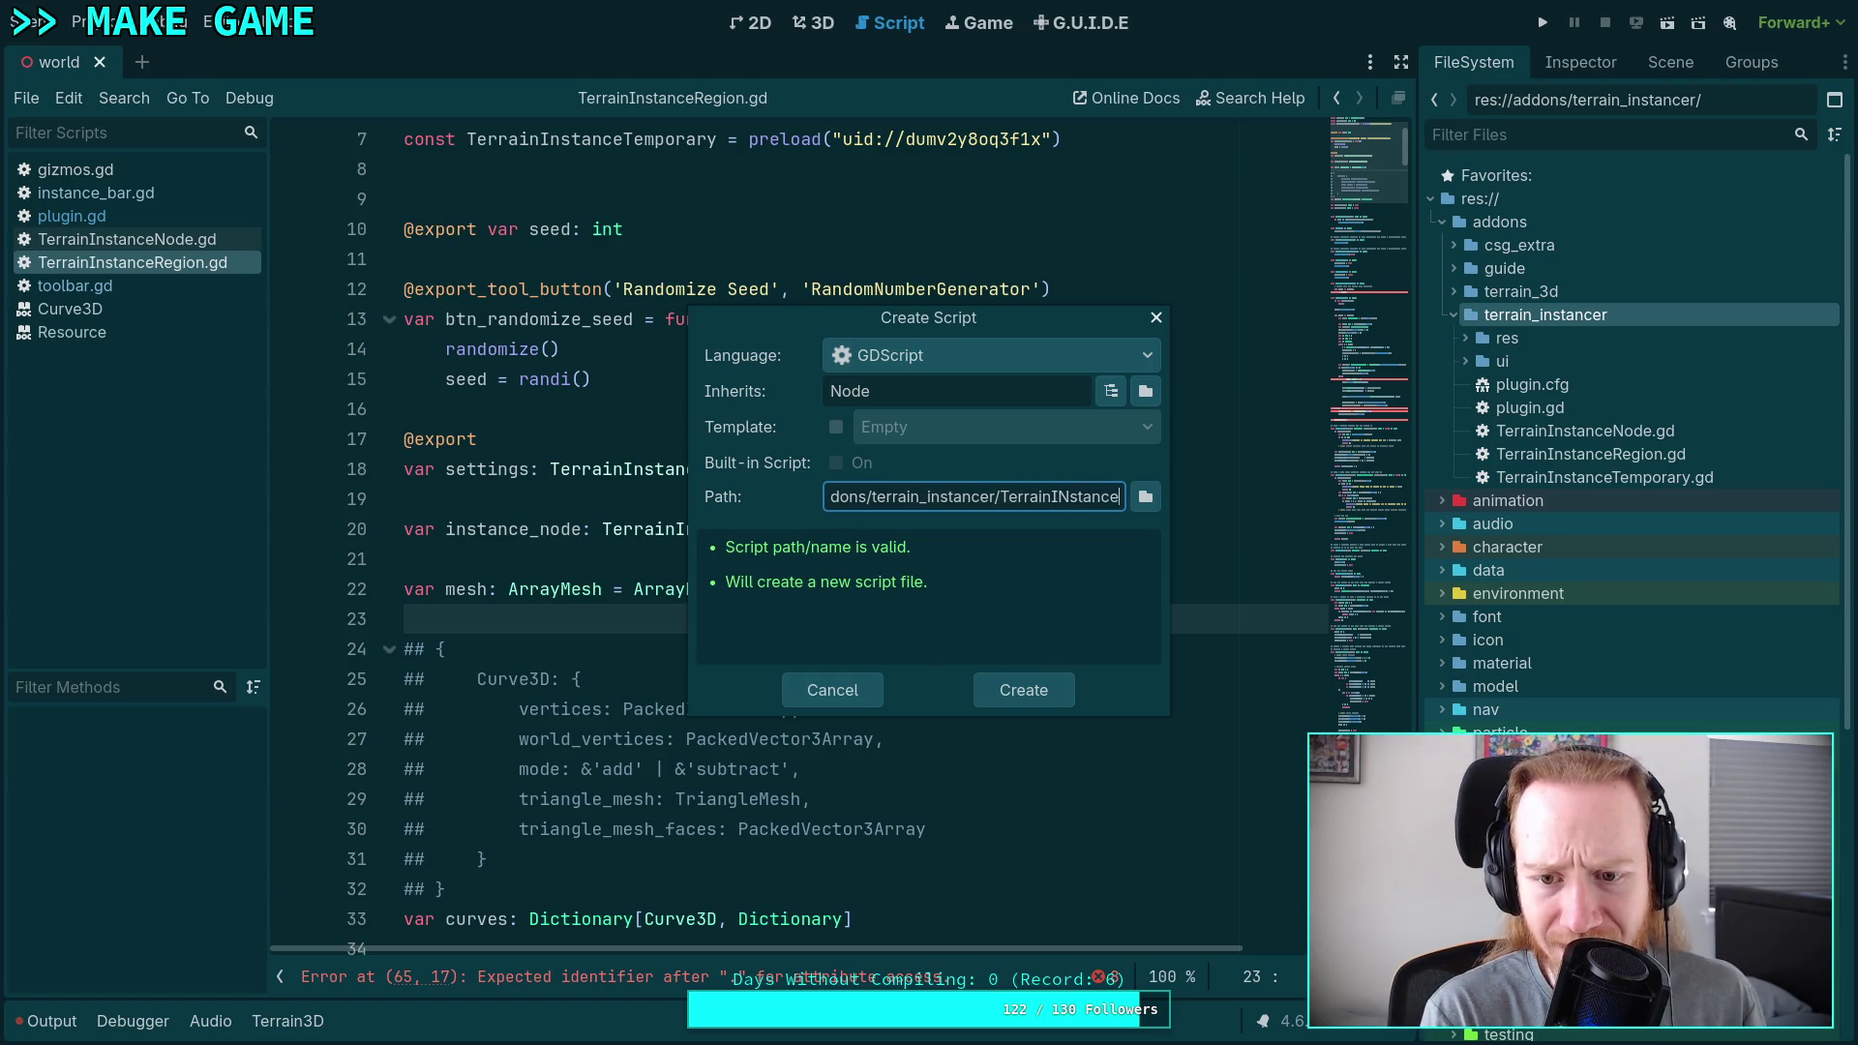
click(1094, 497)
text(In)
key(BackSpace)
key(BackSpace)
text(Region)
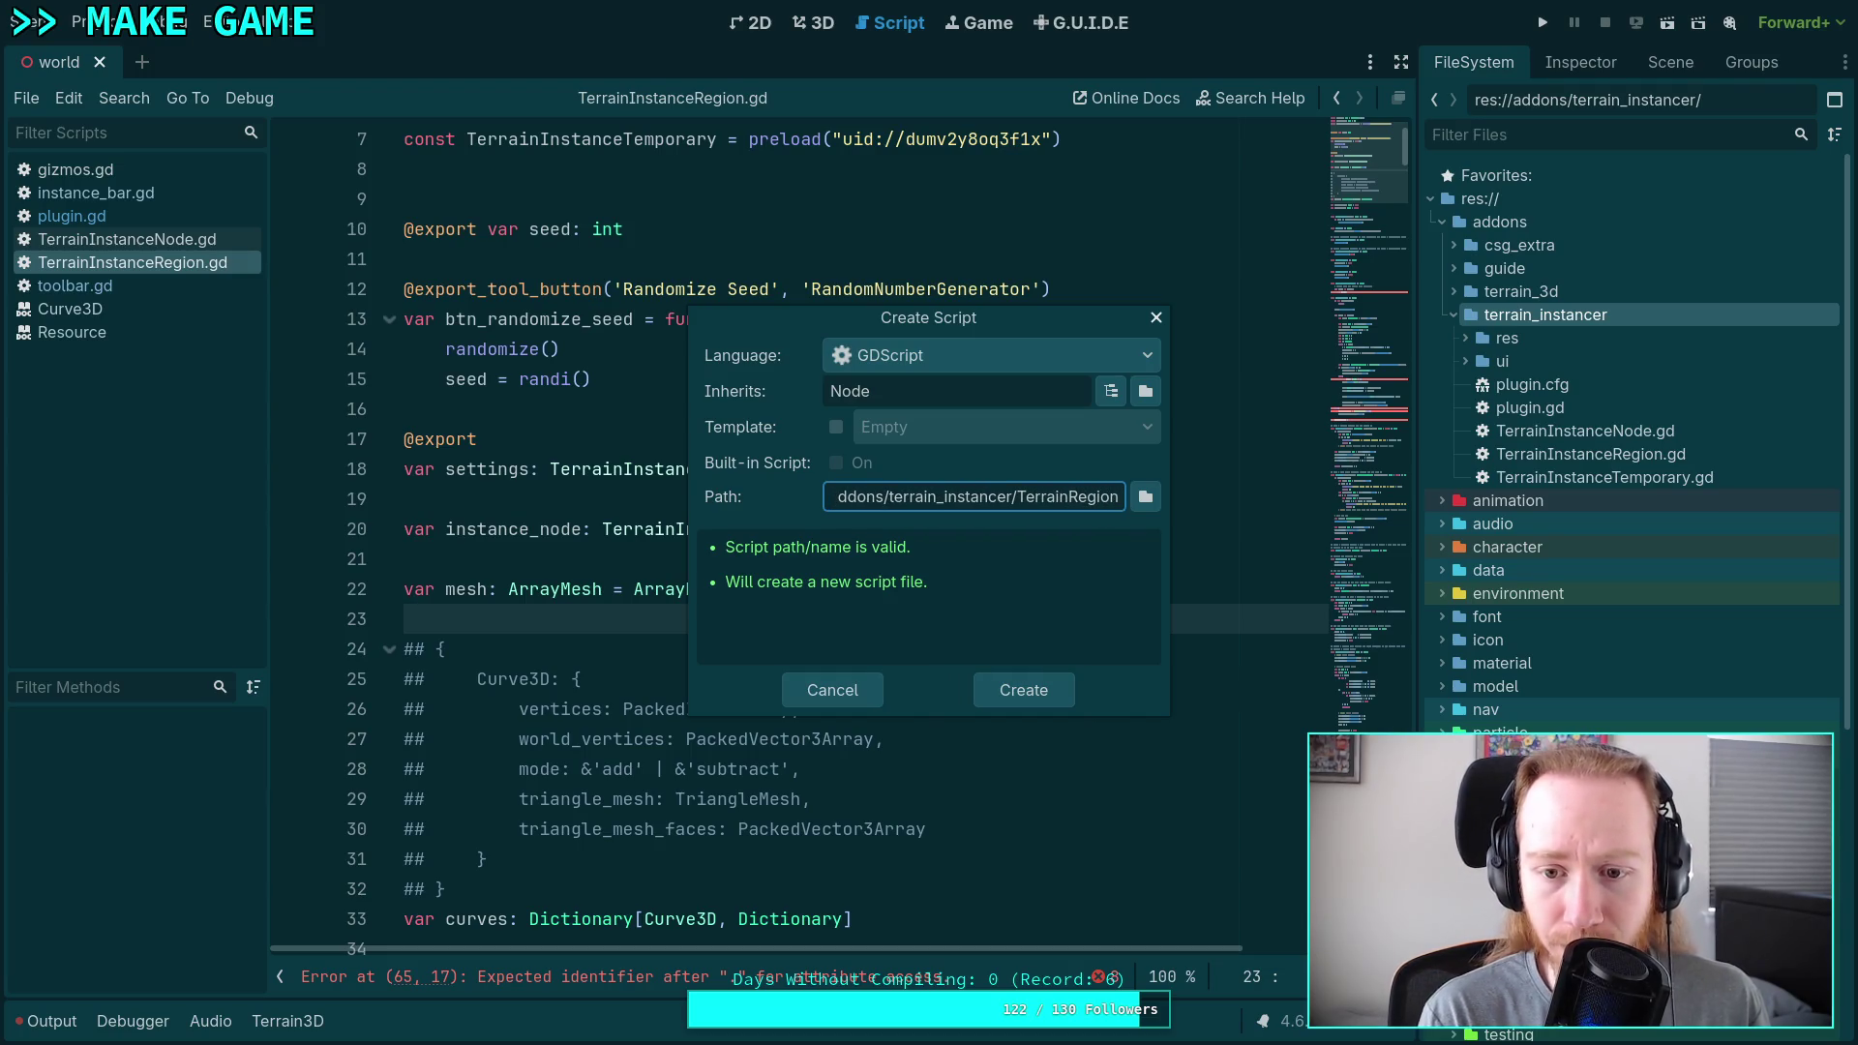
text(P)
key(BackSpace)
text(Polygon)
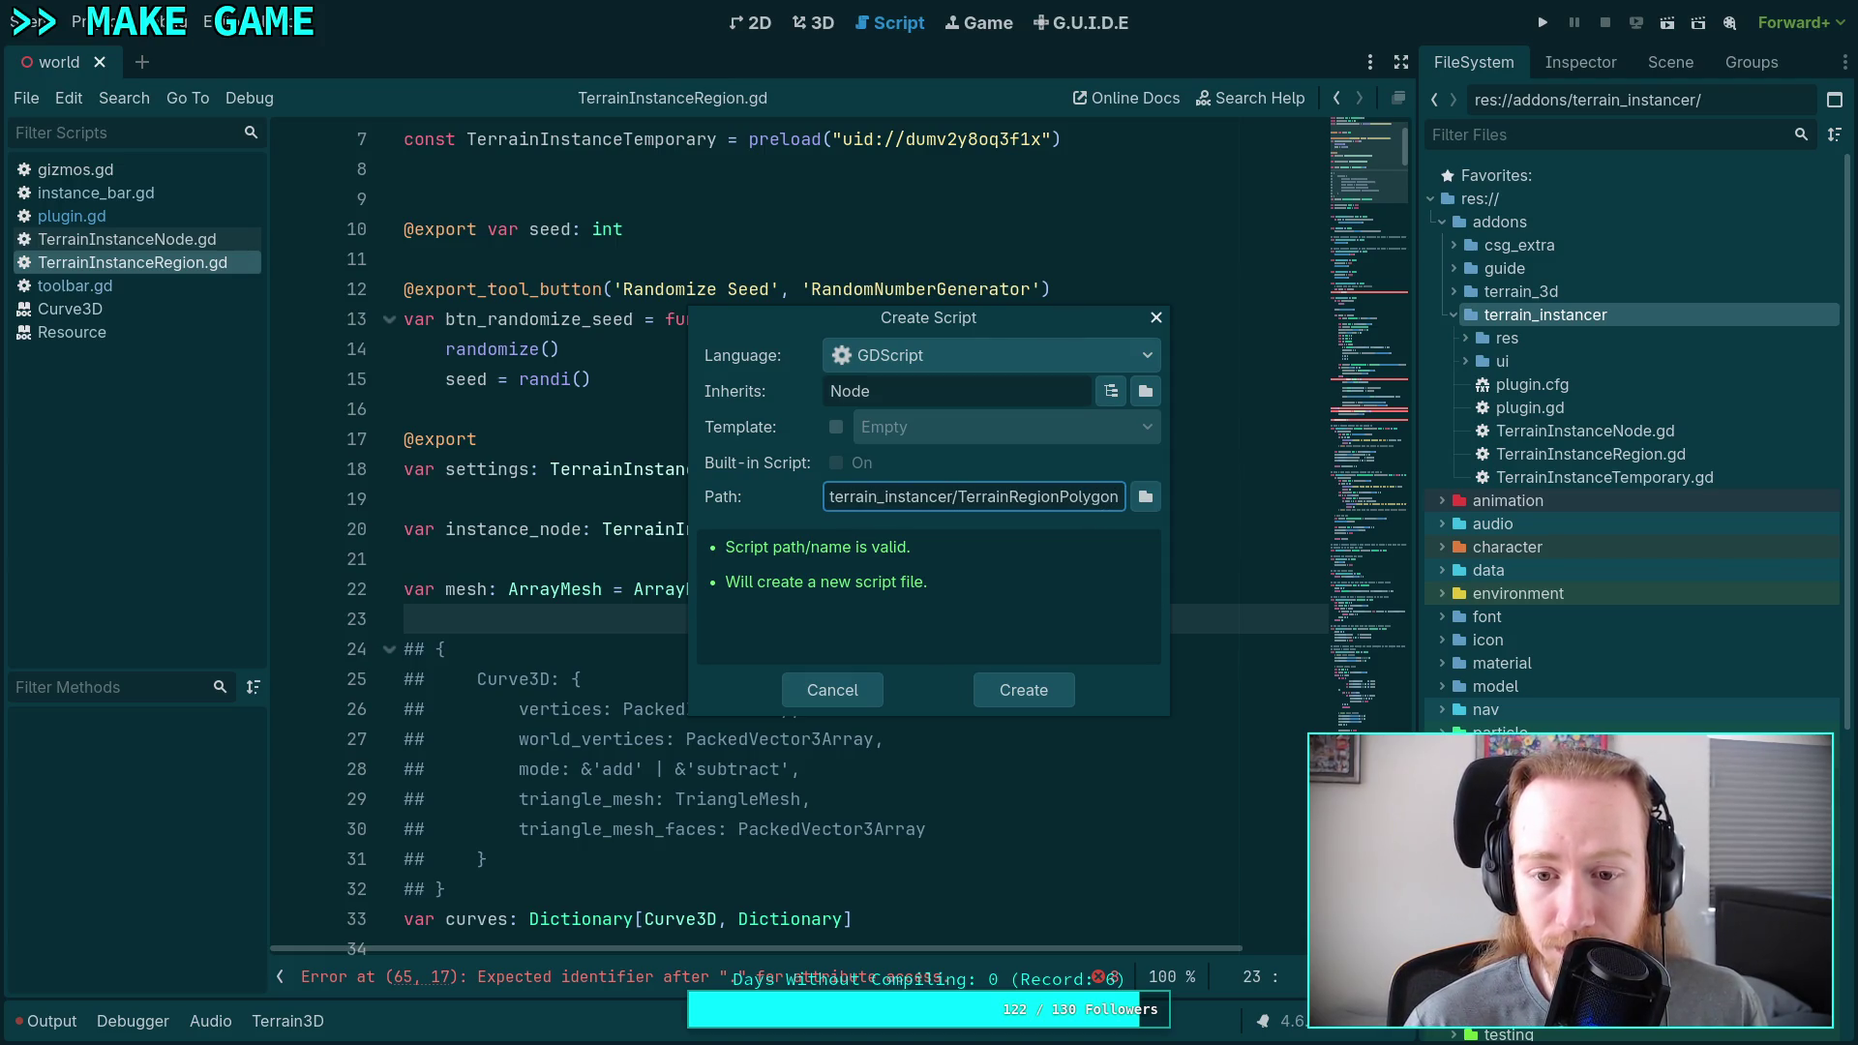
key(Right)
key(Right)
key(Right)
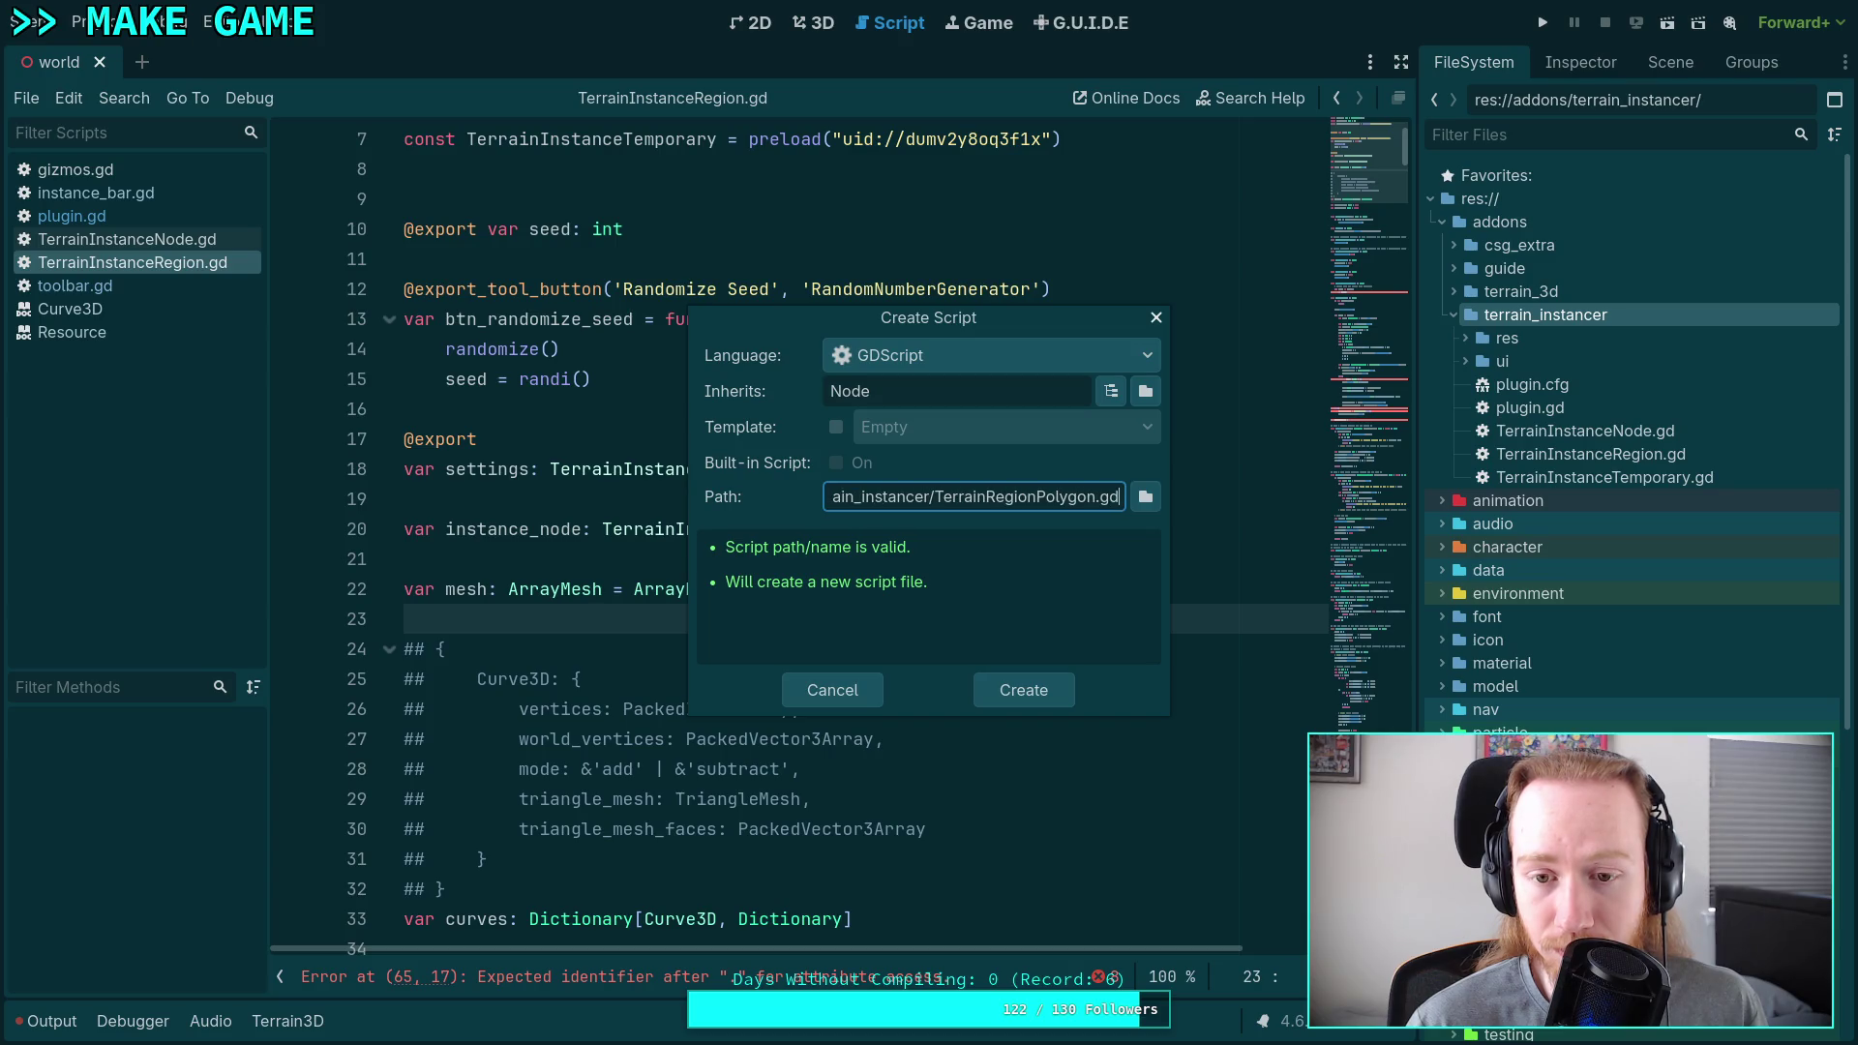
click(920, 393)
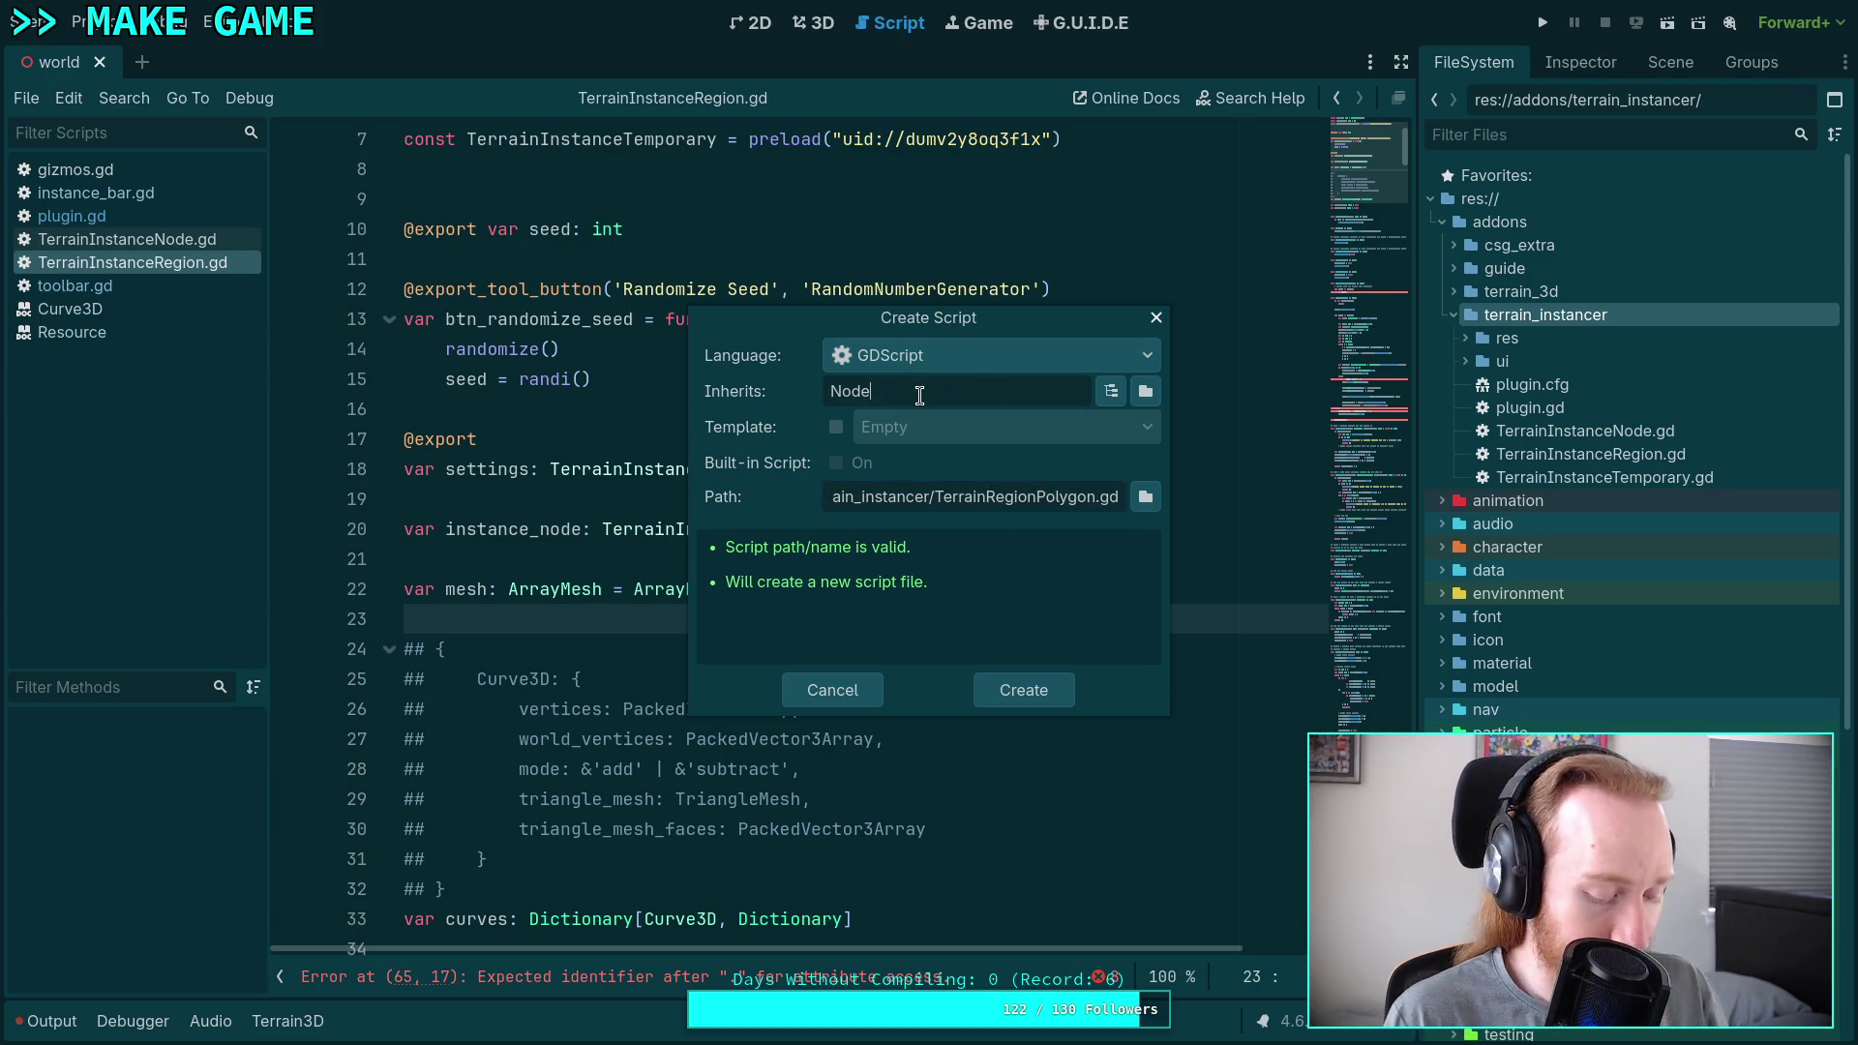
text(3D)
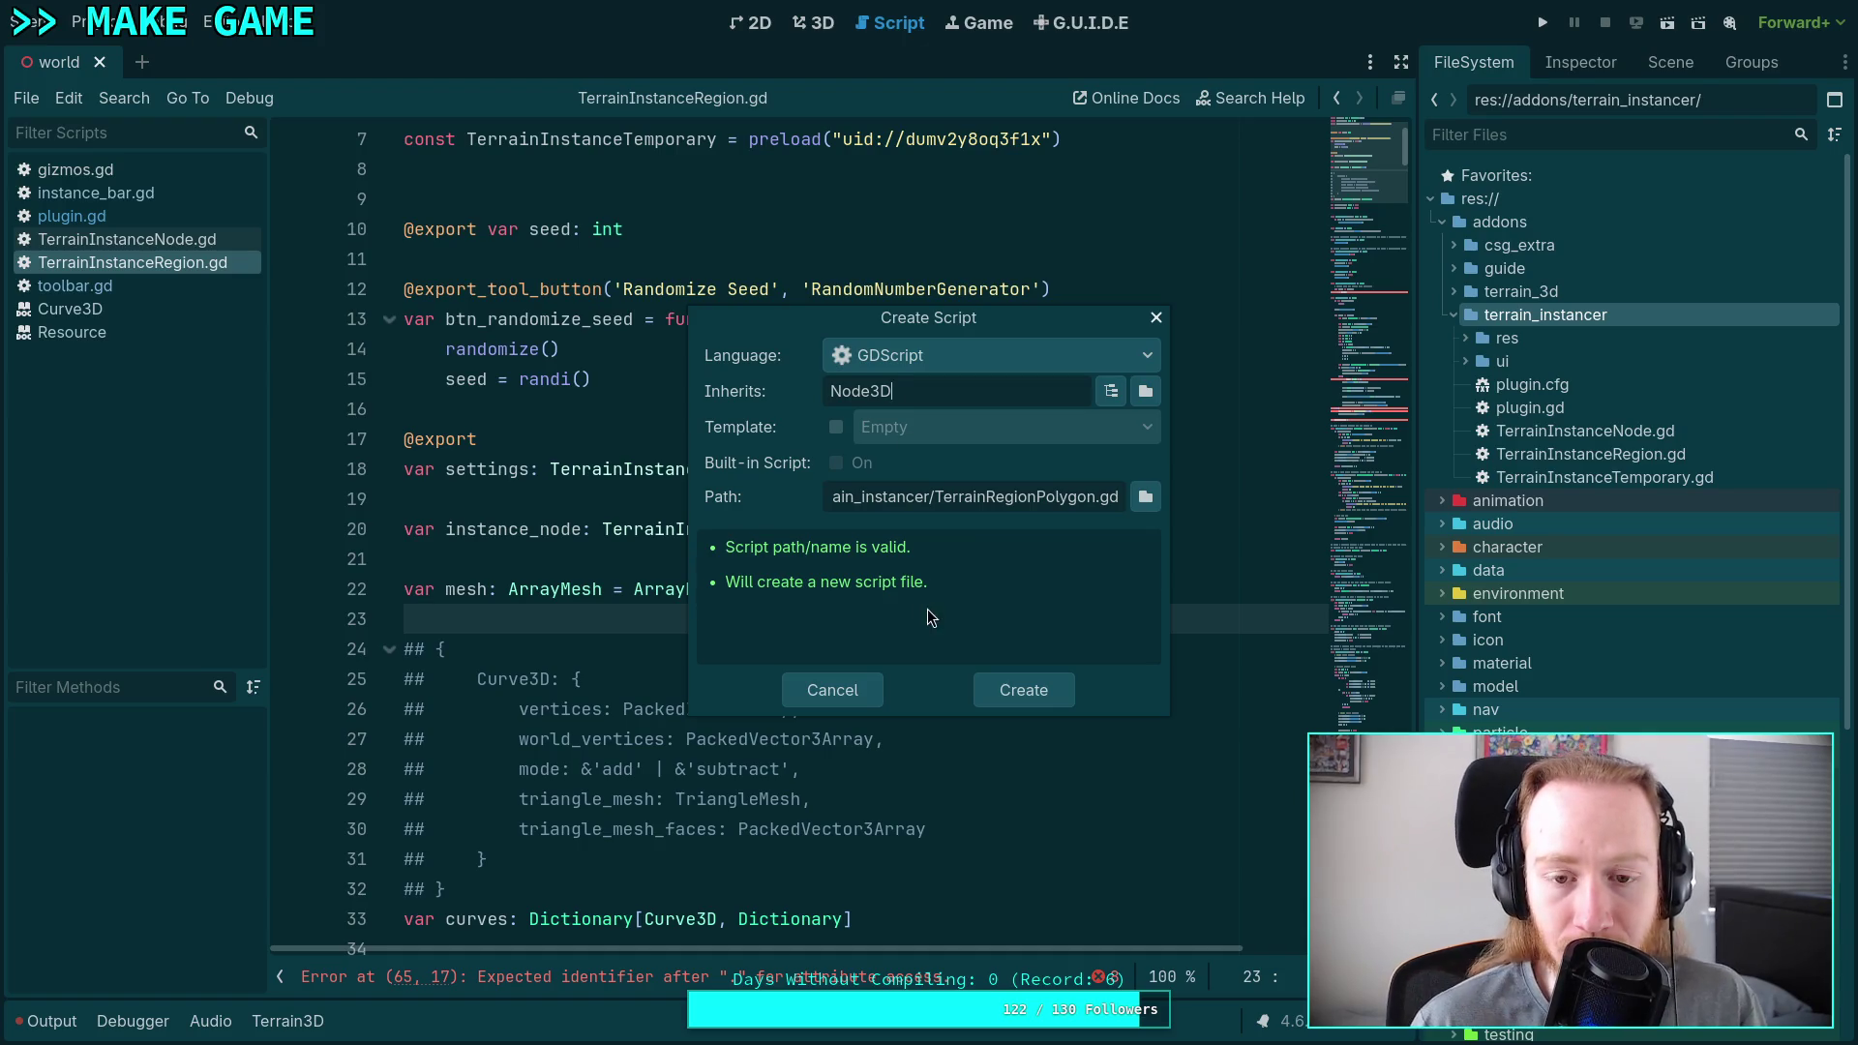
key(BackSpace)
key(BackSpace)
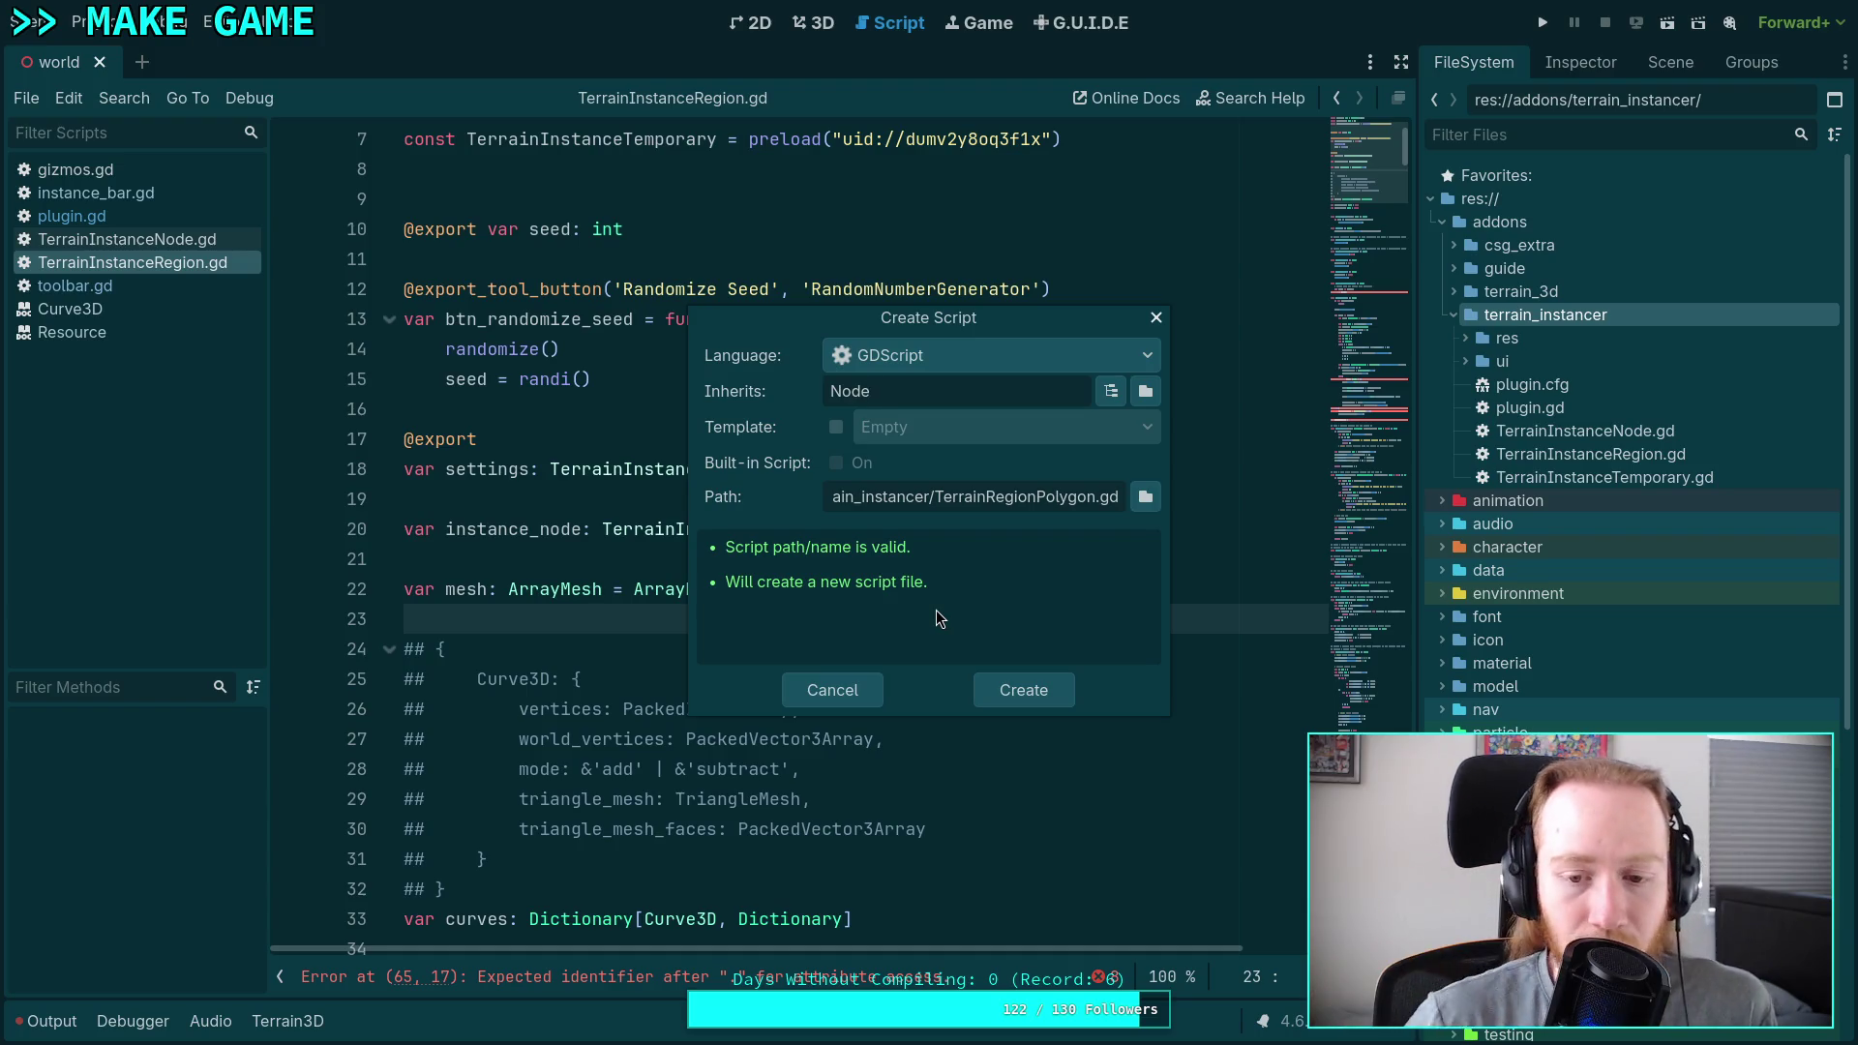
Step: Create the TerrainRegionPolygon.gd script and look up the Node3D class documentation
click(844, 697)
scroll(700, 513, up, 2)
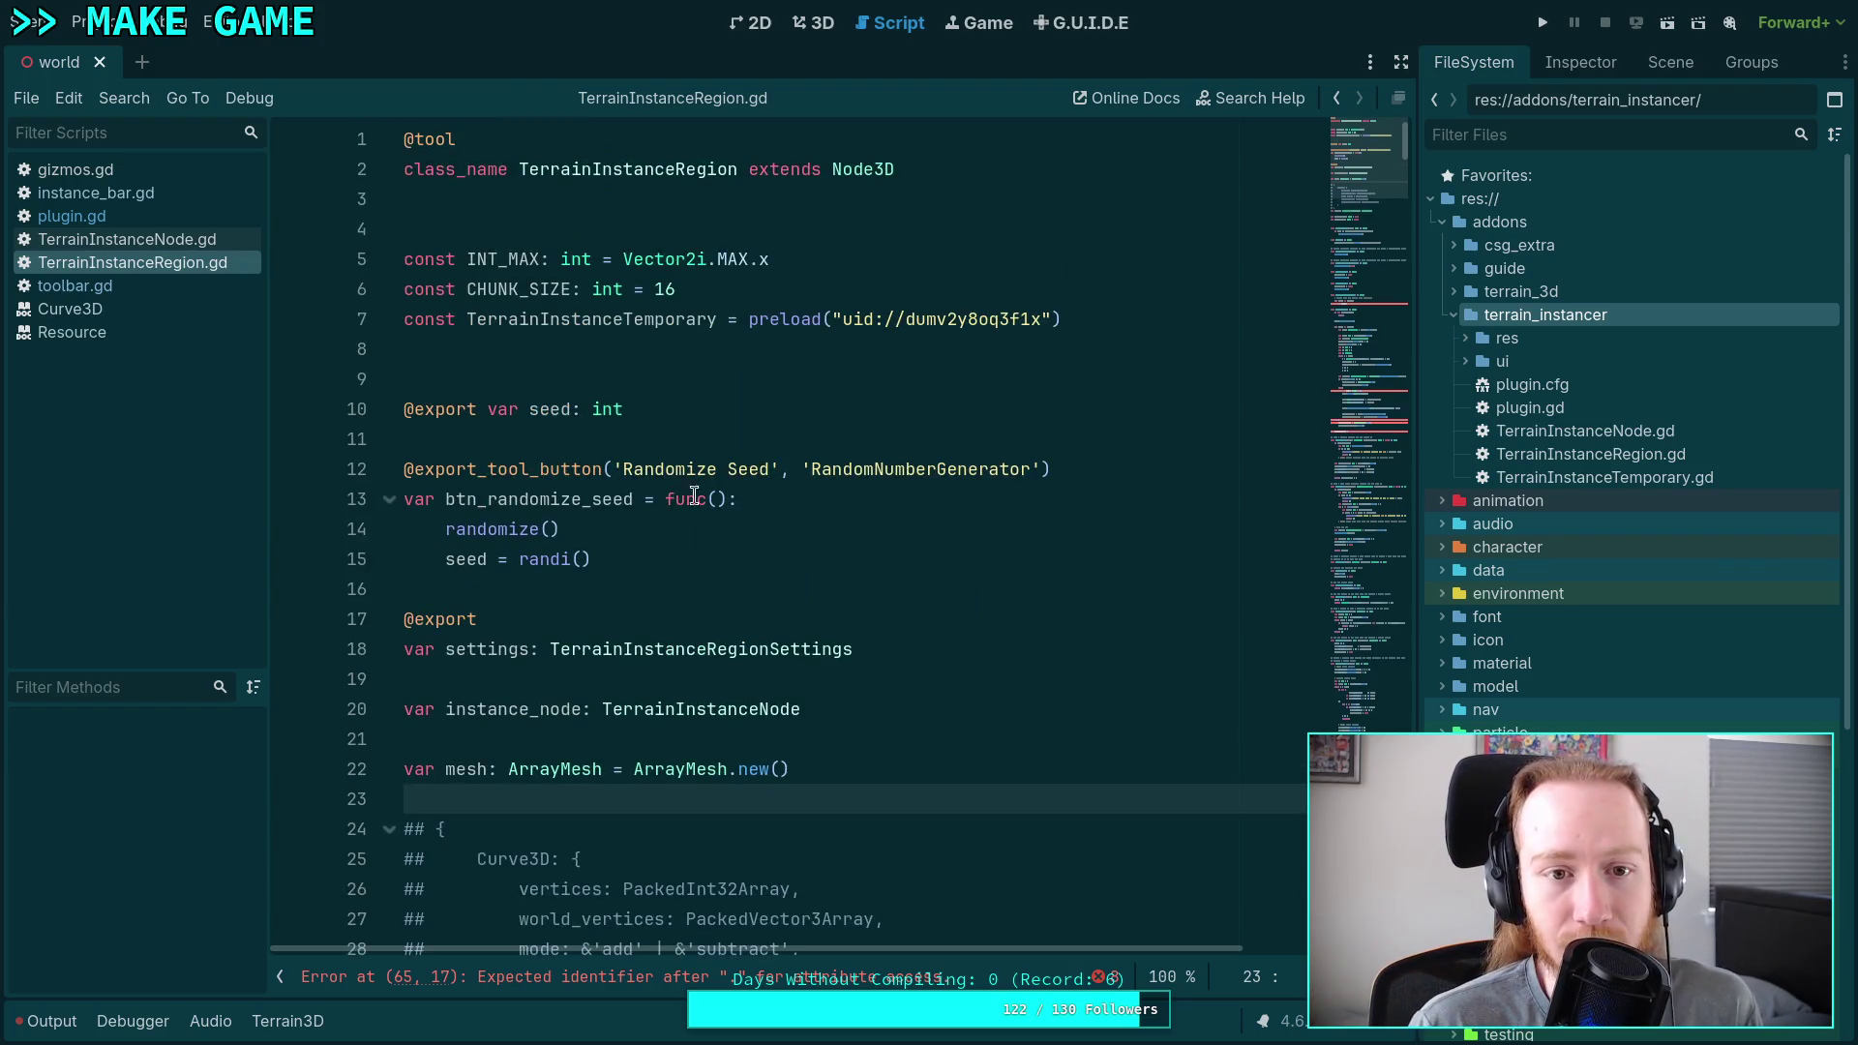
right_click(868, 176)
click(932, 472)
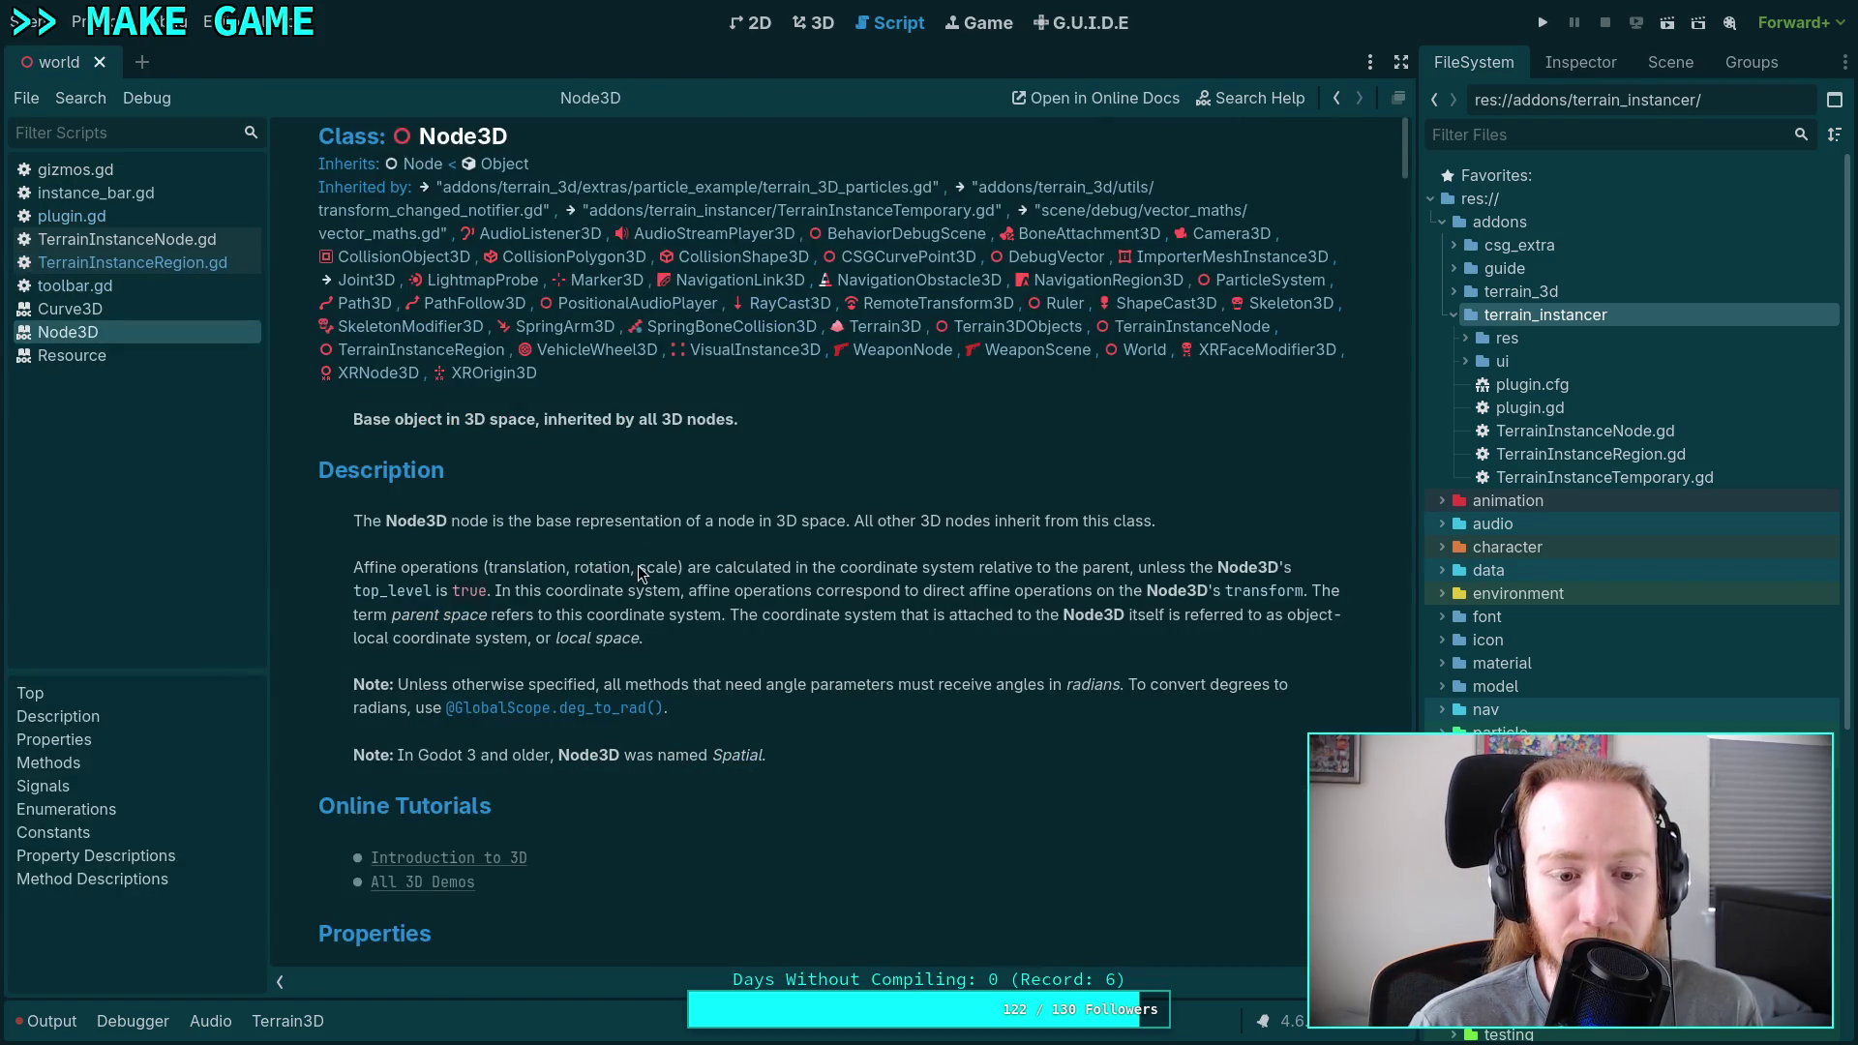
scroll(639, 565, down, 10)
scroll(639, 567, down, 10)
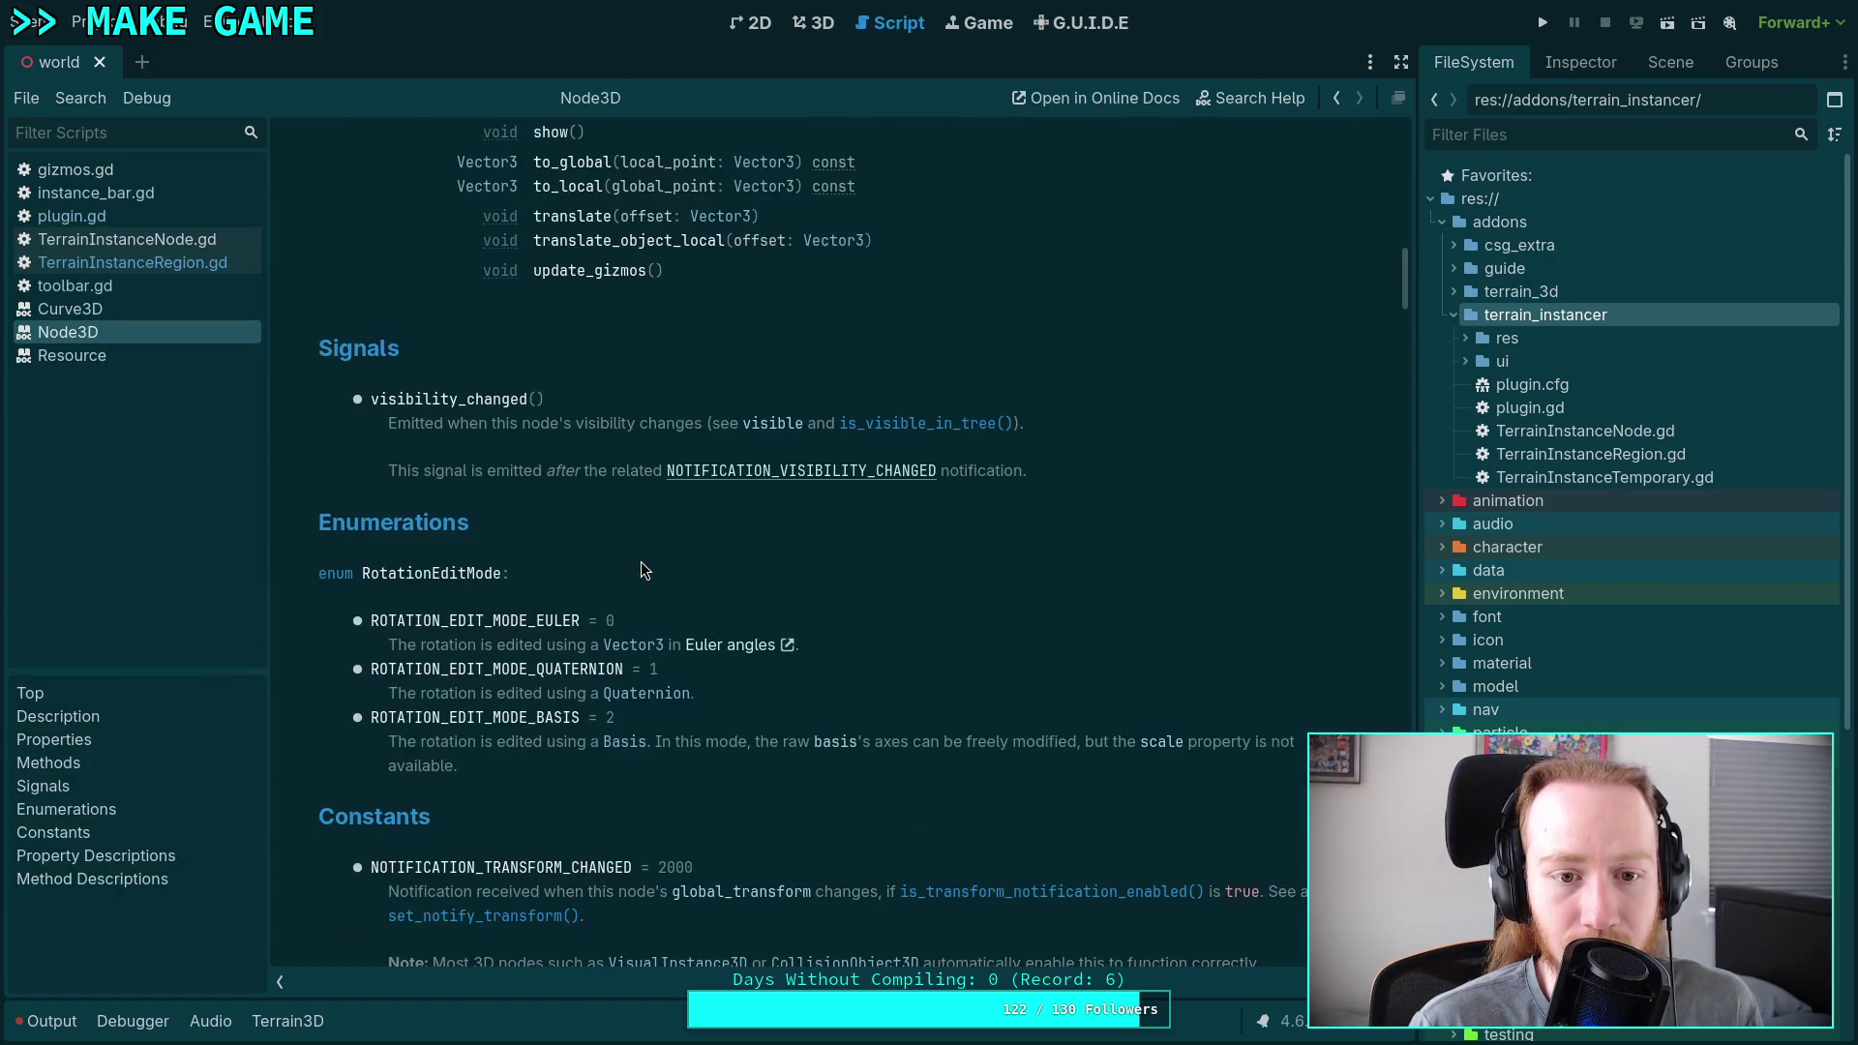
scroll(643, 558, up, 10)
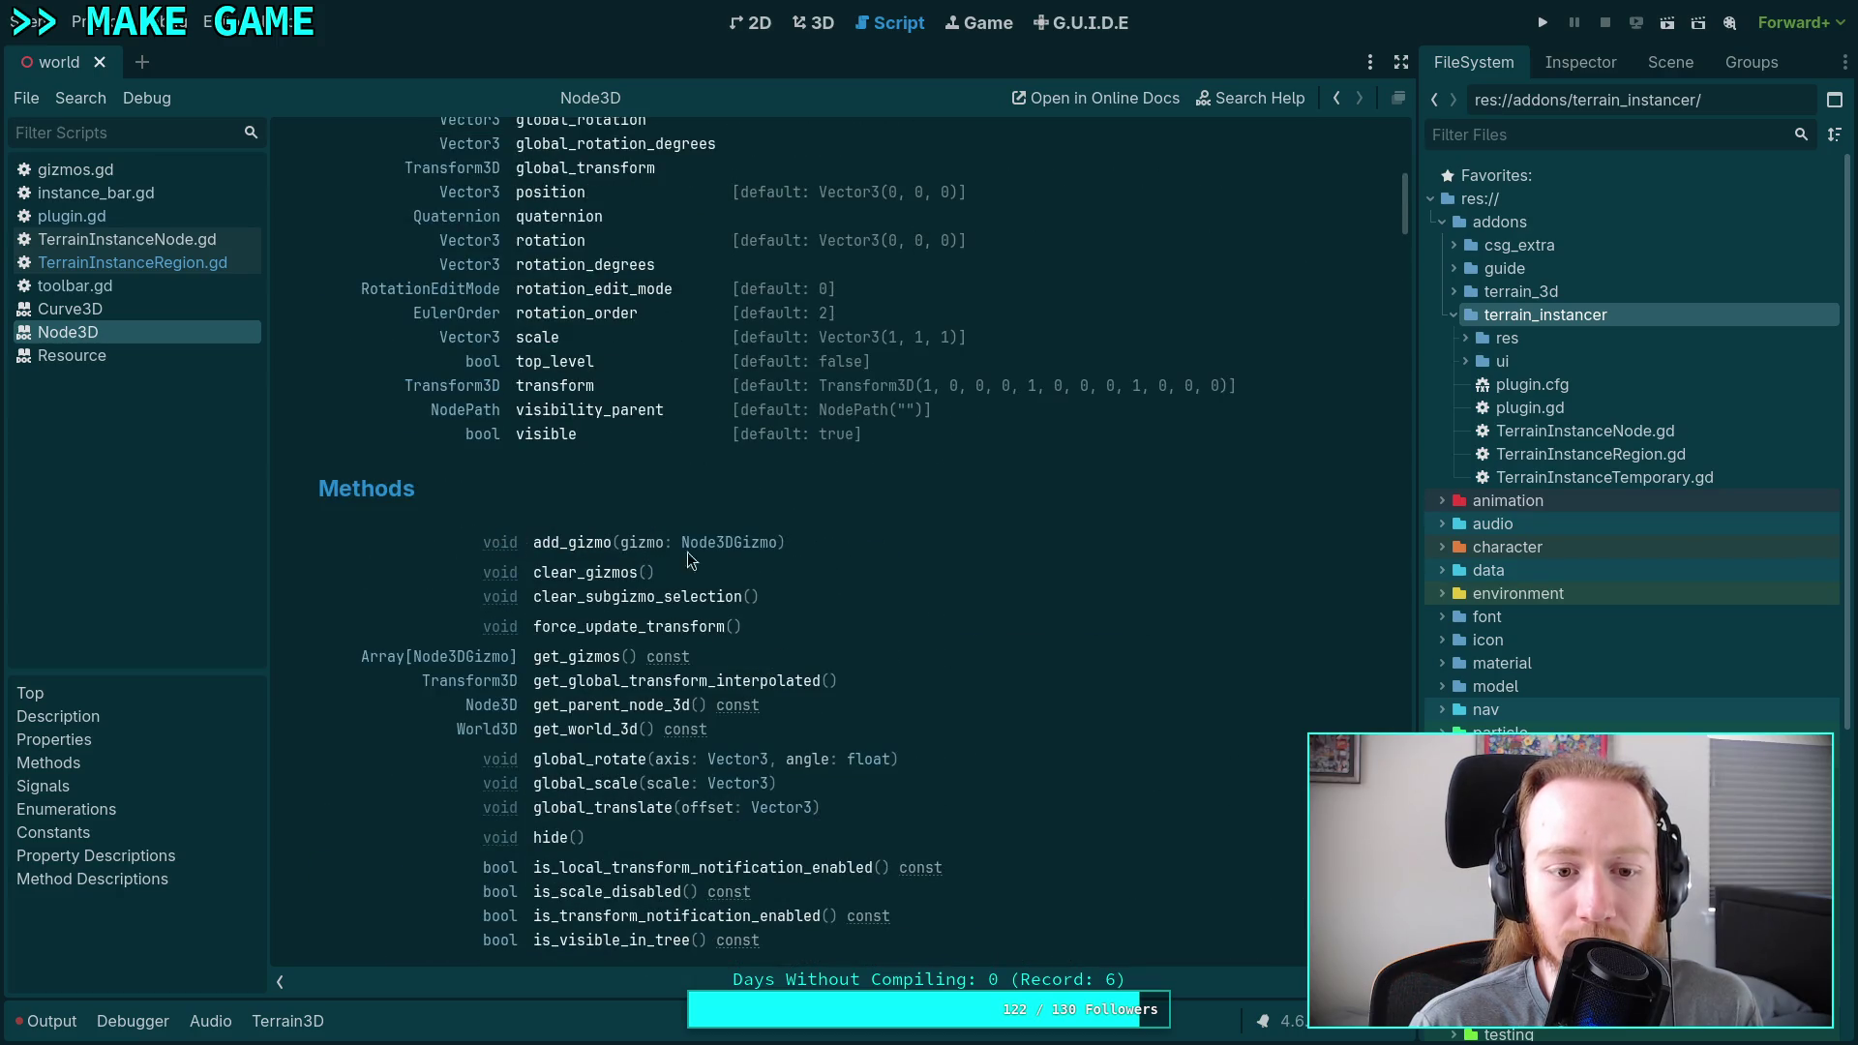
scroll(922, 585, down, 3)
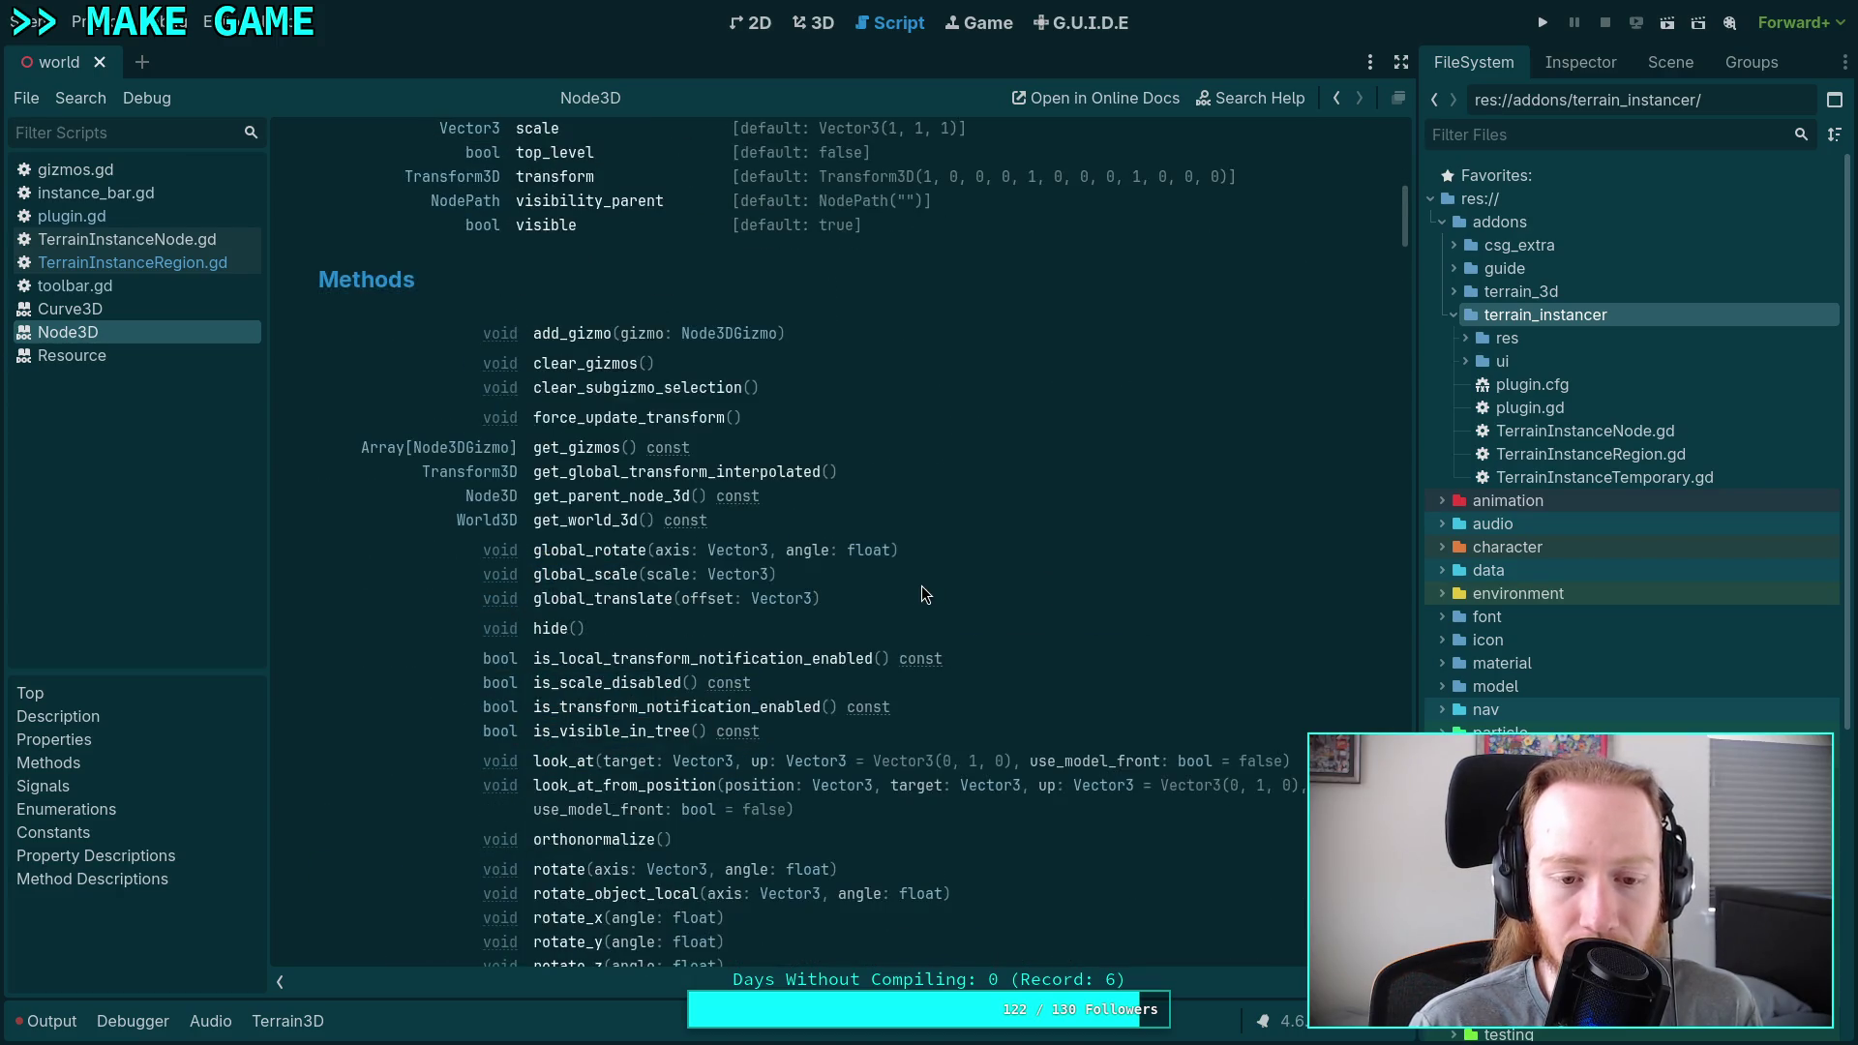
scroll(885, 590, down, 7)
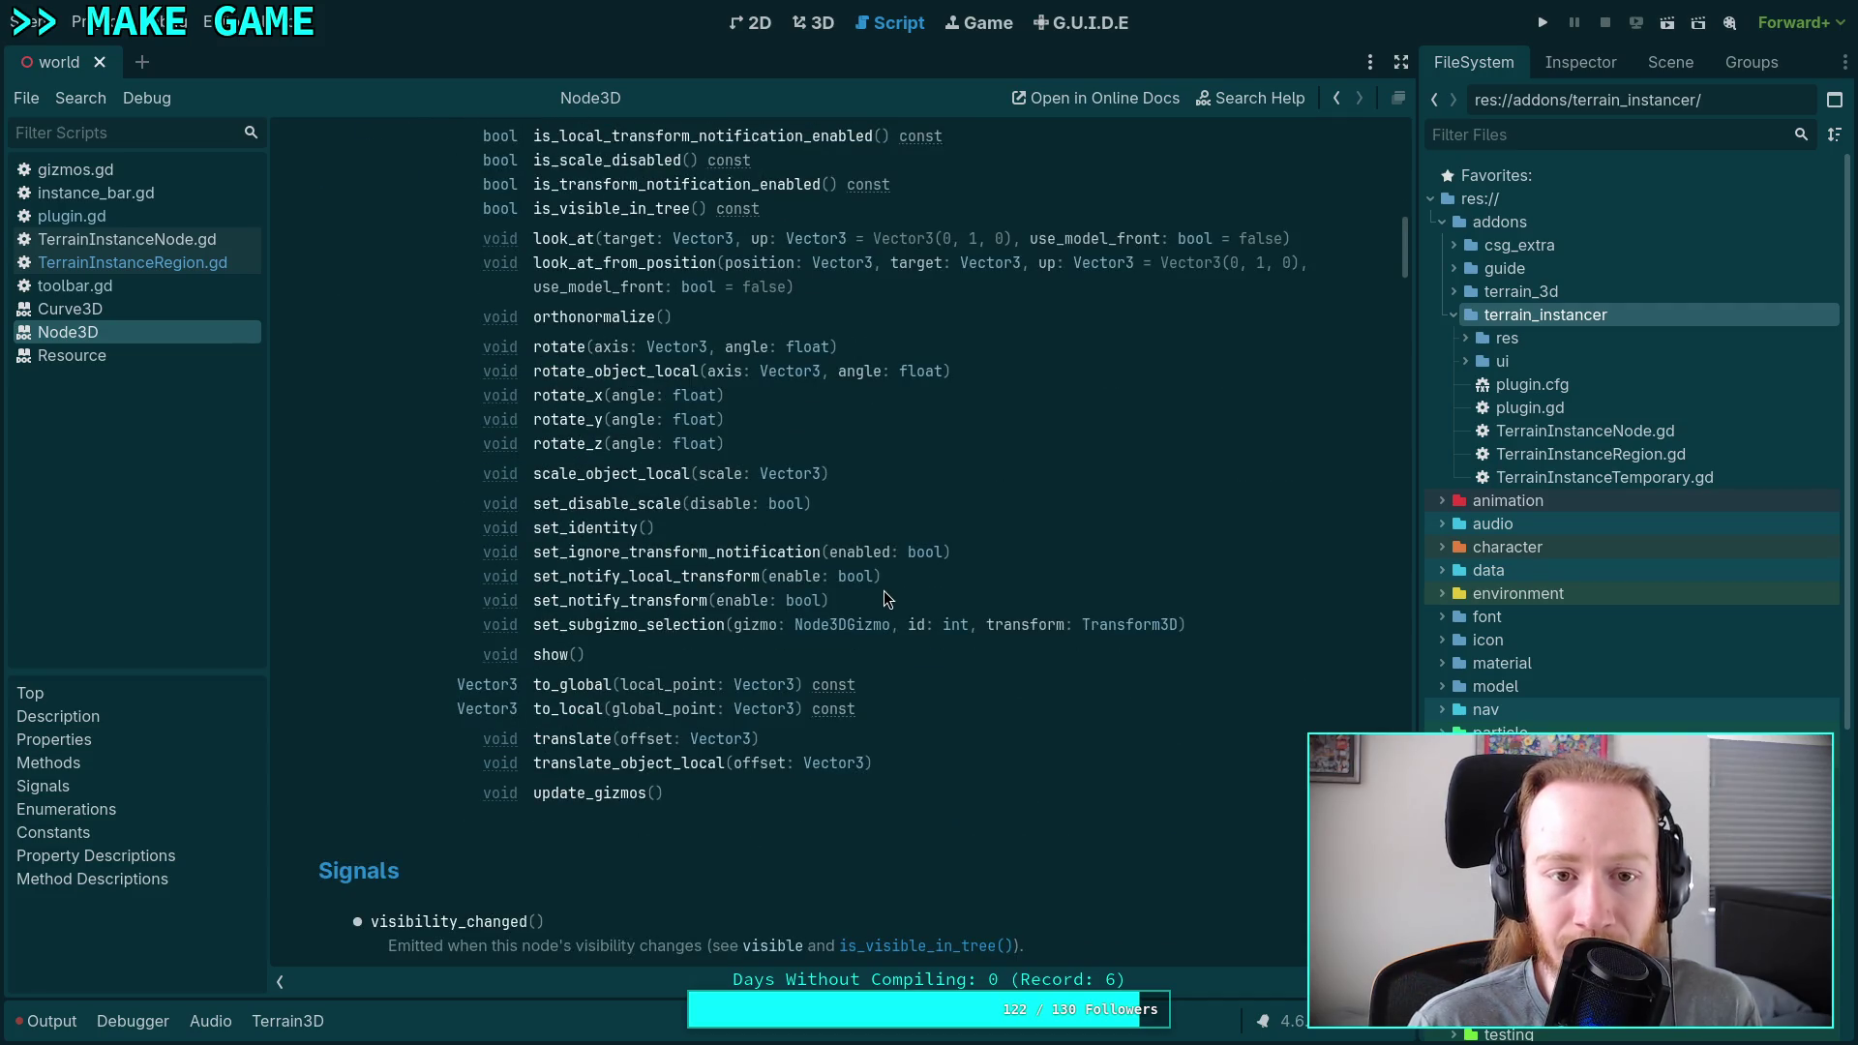
scroll(884, 594, down, 4)
scroll(885, 594, down, 4)
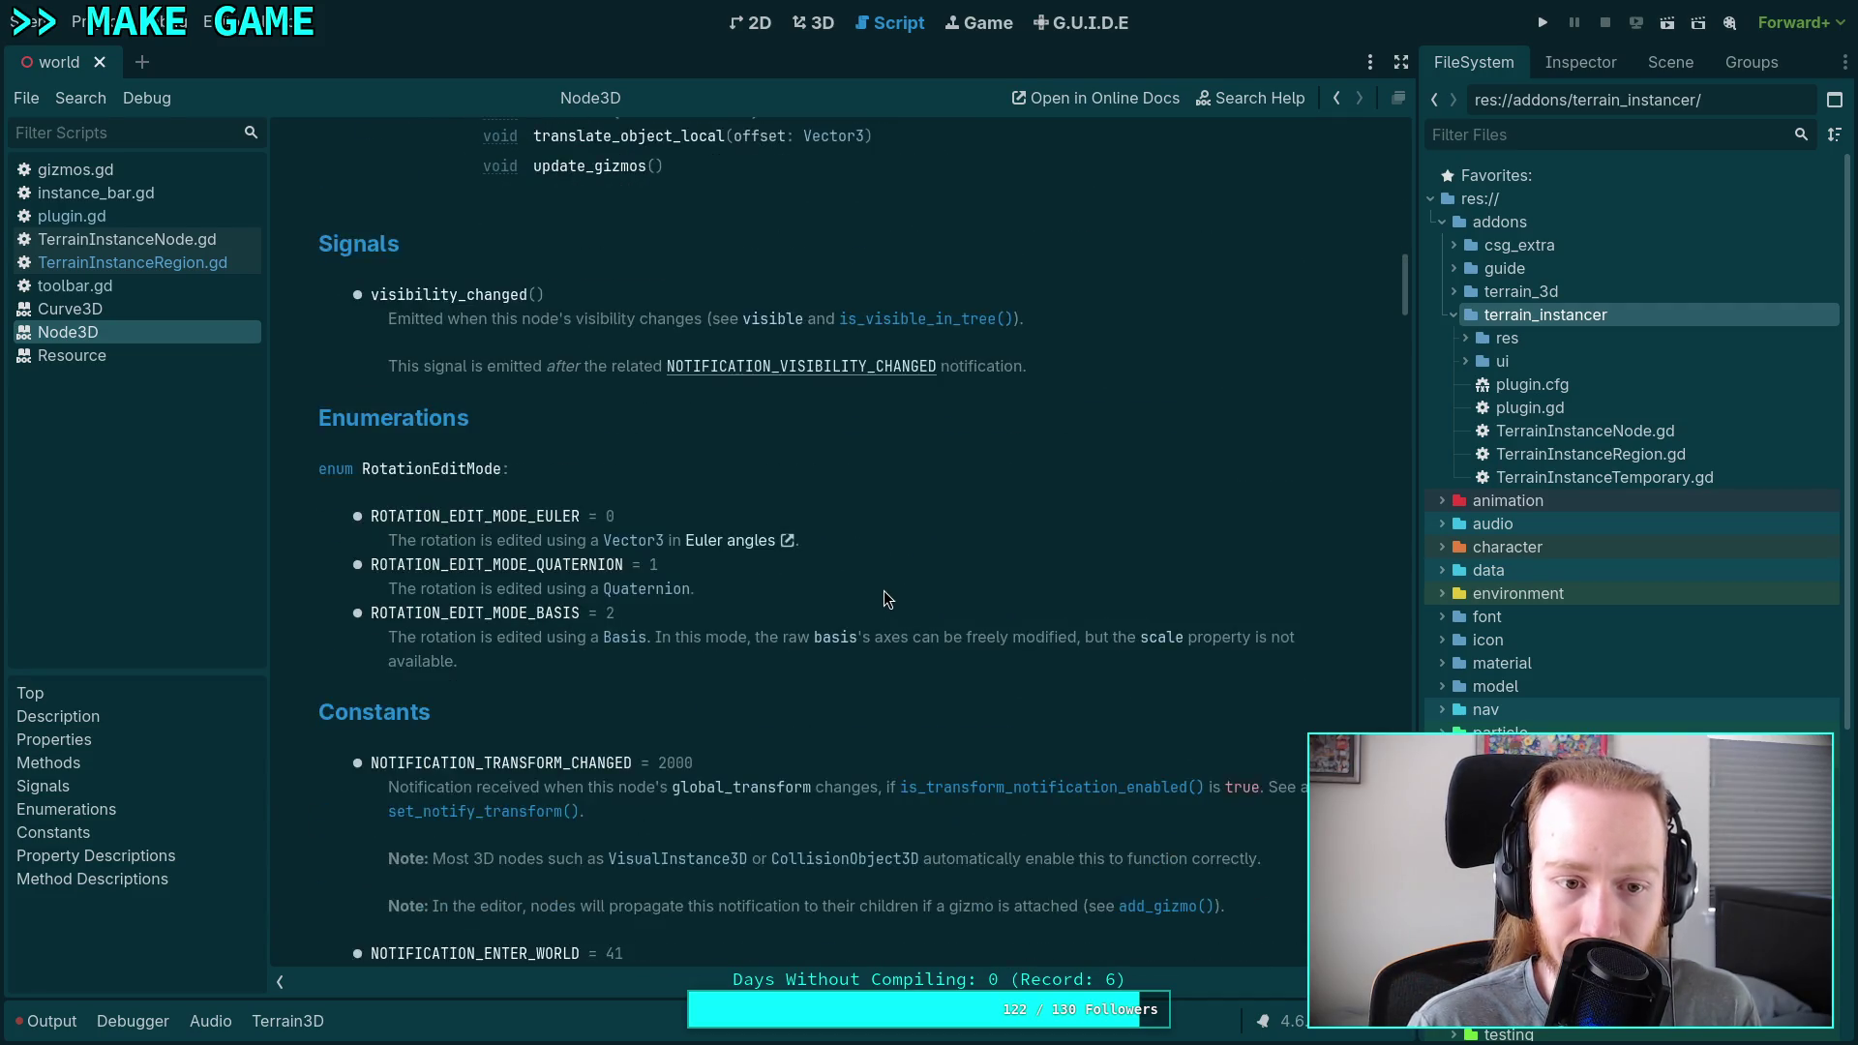
scroll(885, 592, up, 20)
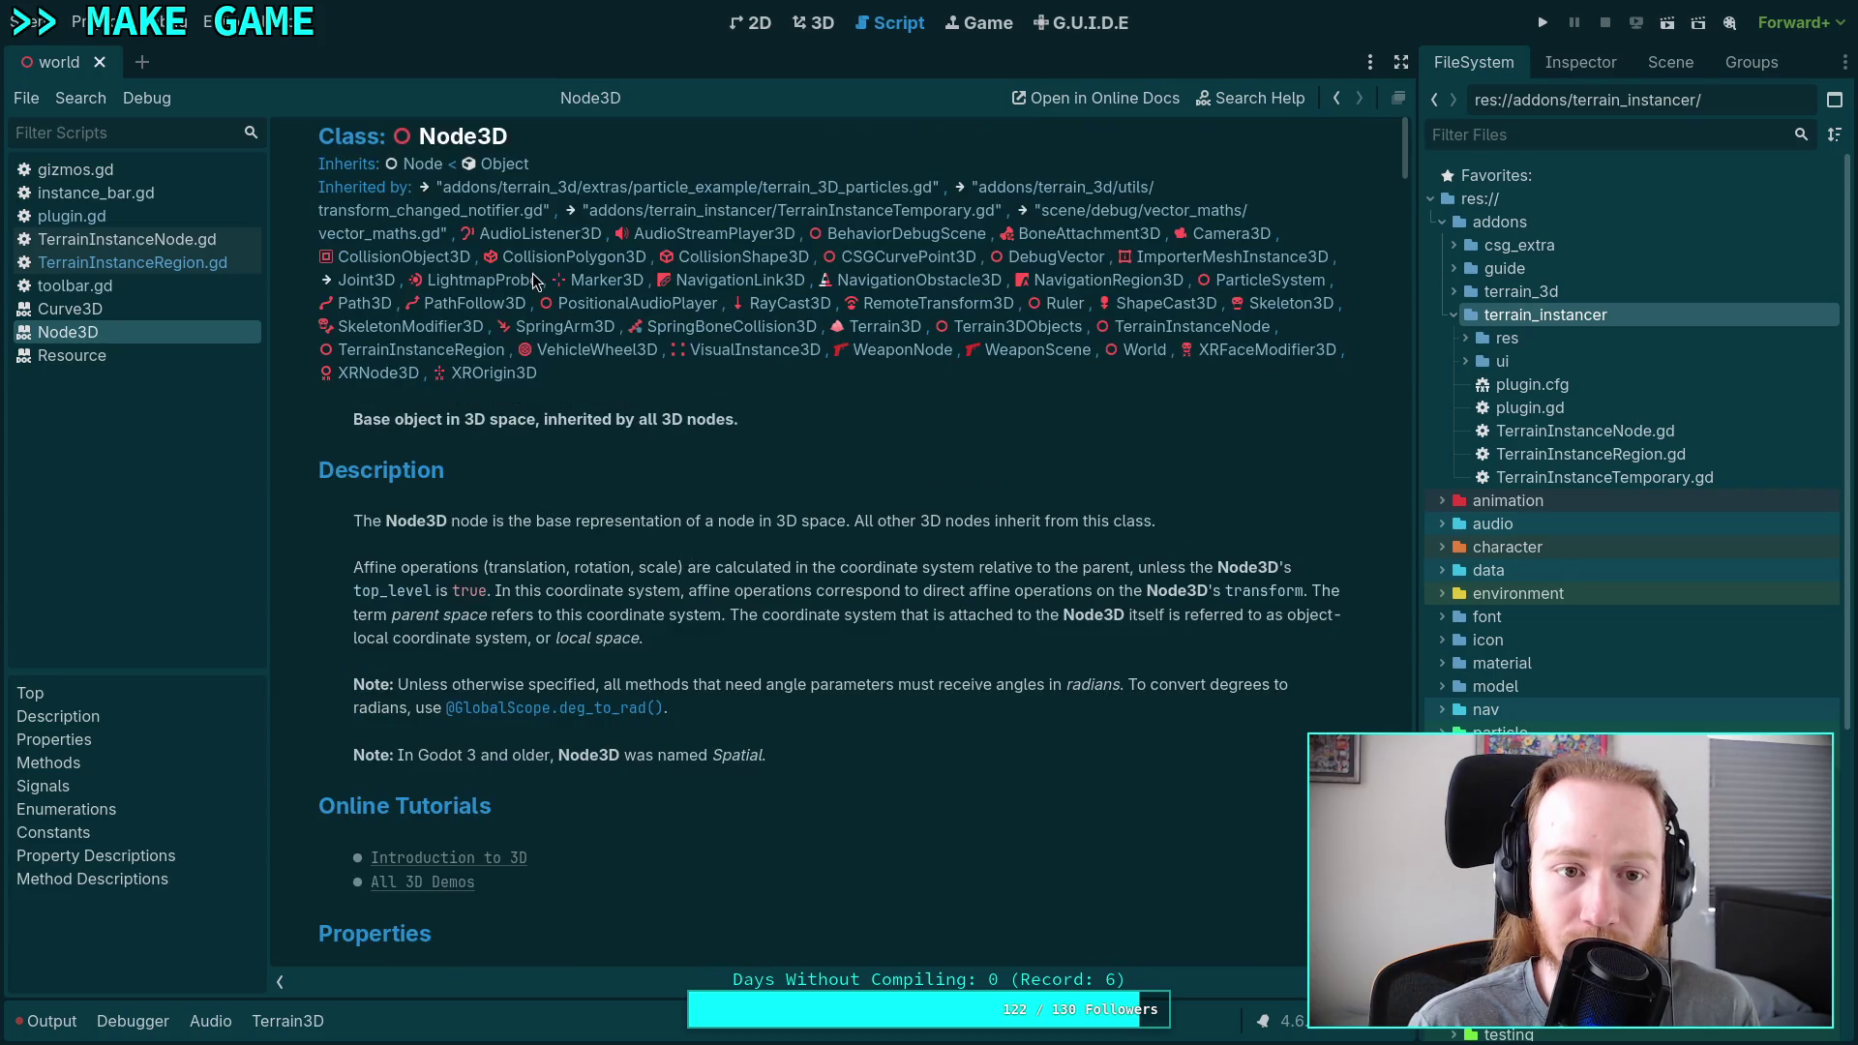
Step: Follow the link to the Node class docs and read through them
click(423, 163)
scroll(831, 613, down, 20)
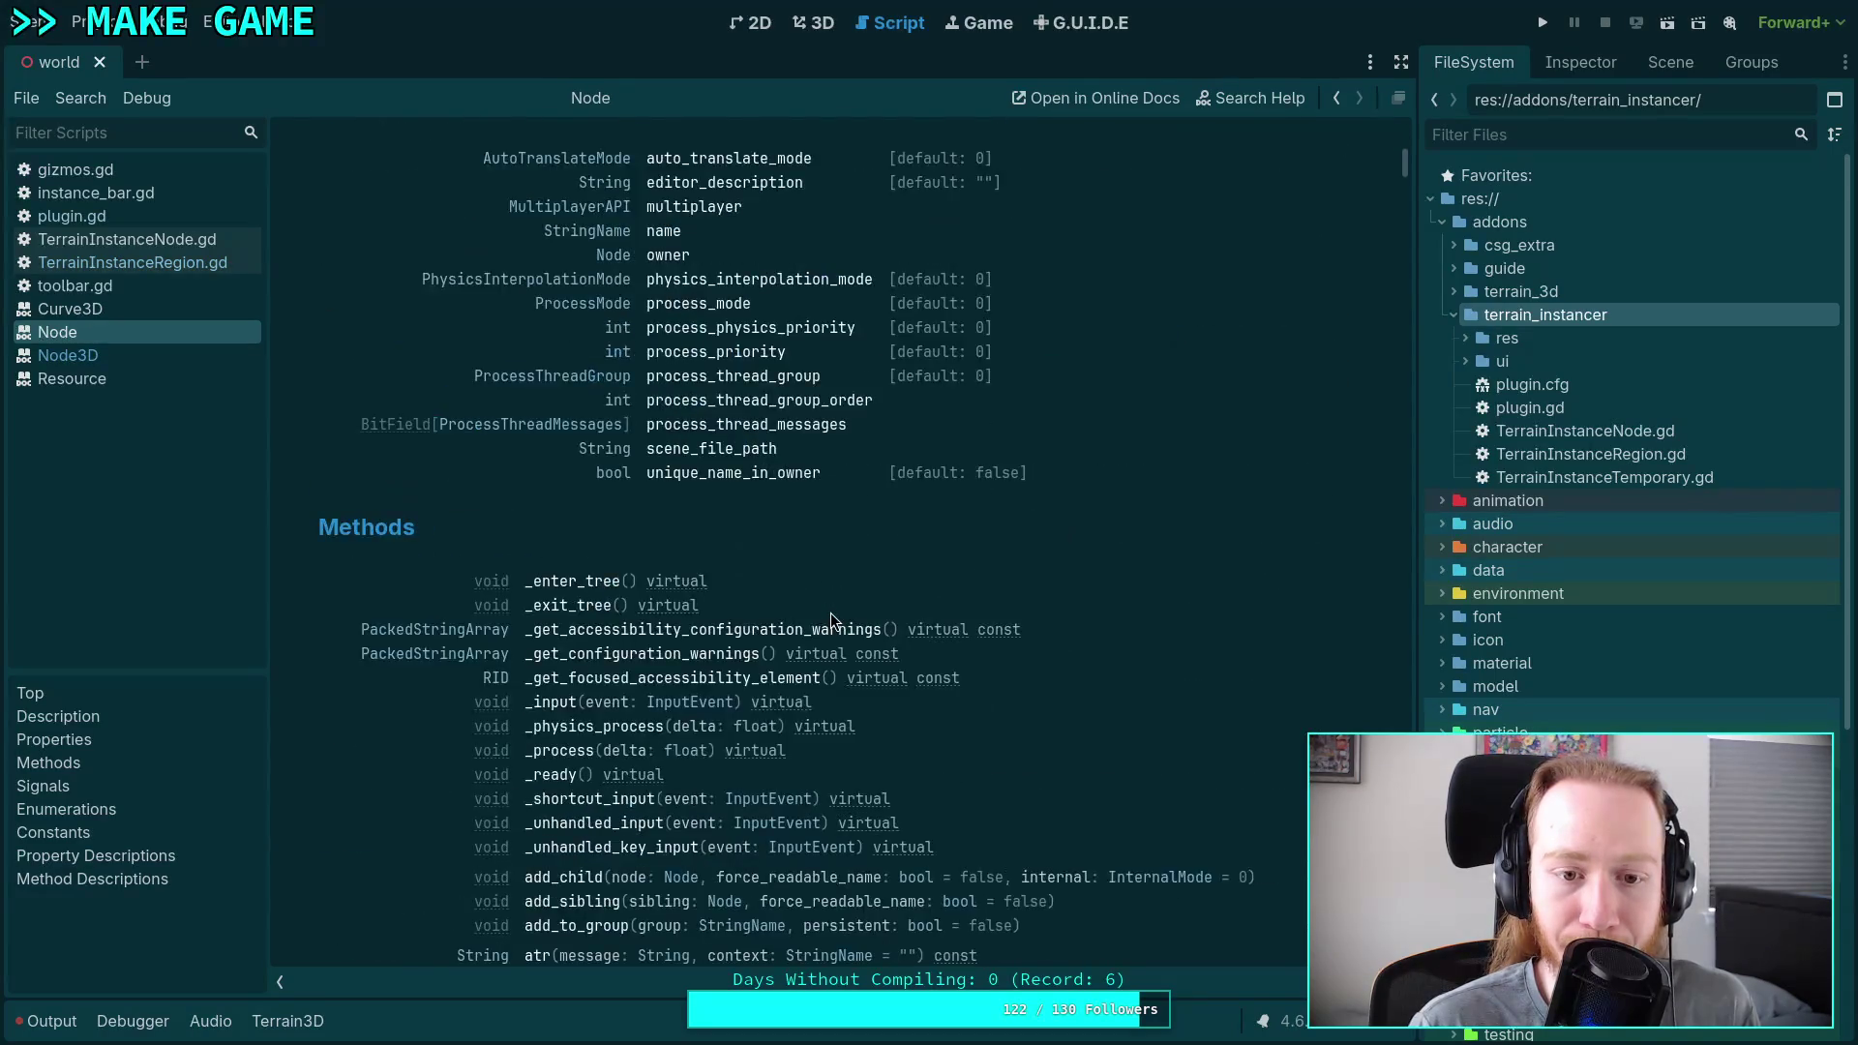
scroll(665, 584, down, 4)
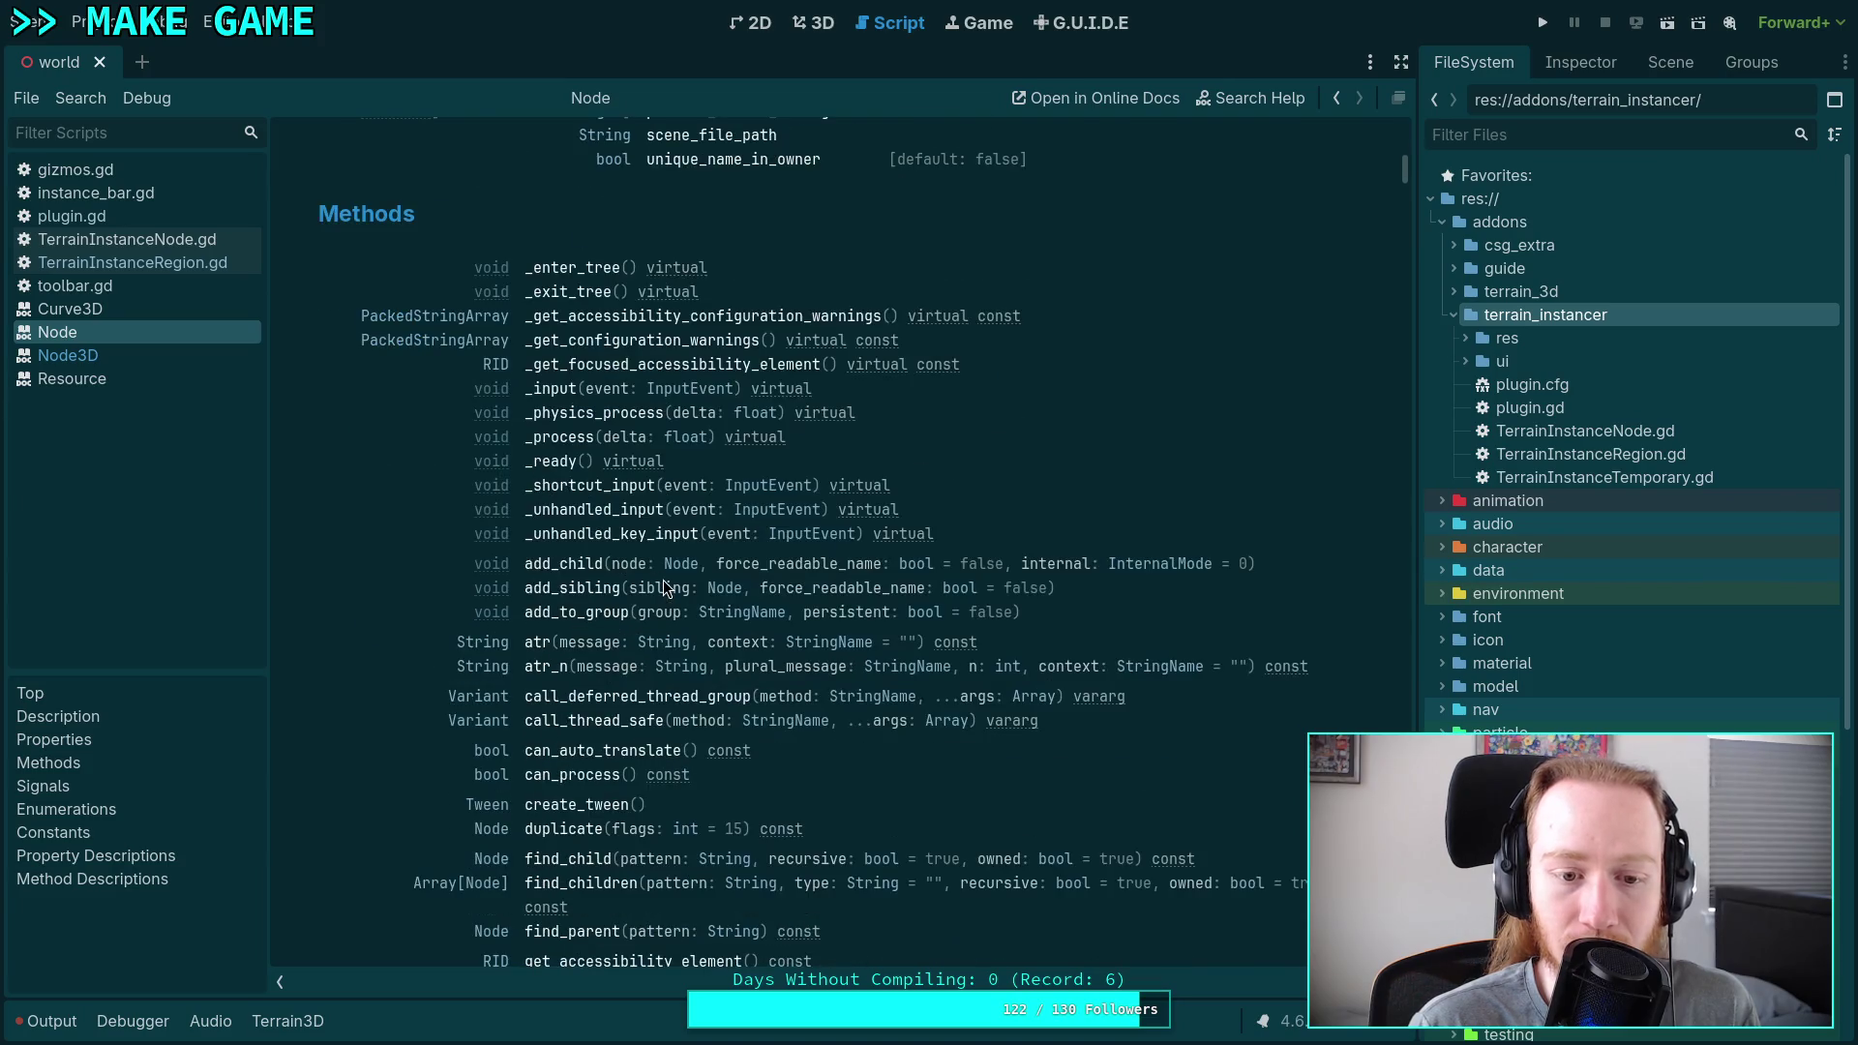
scroll(665, 584, up, 20)
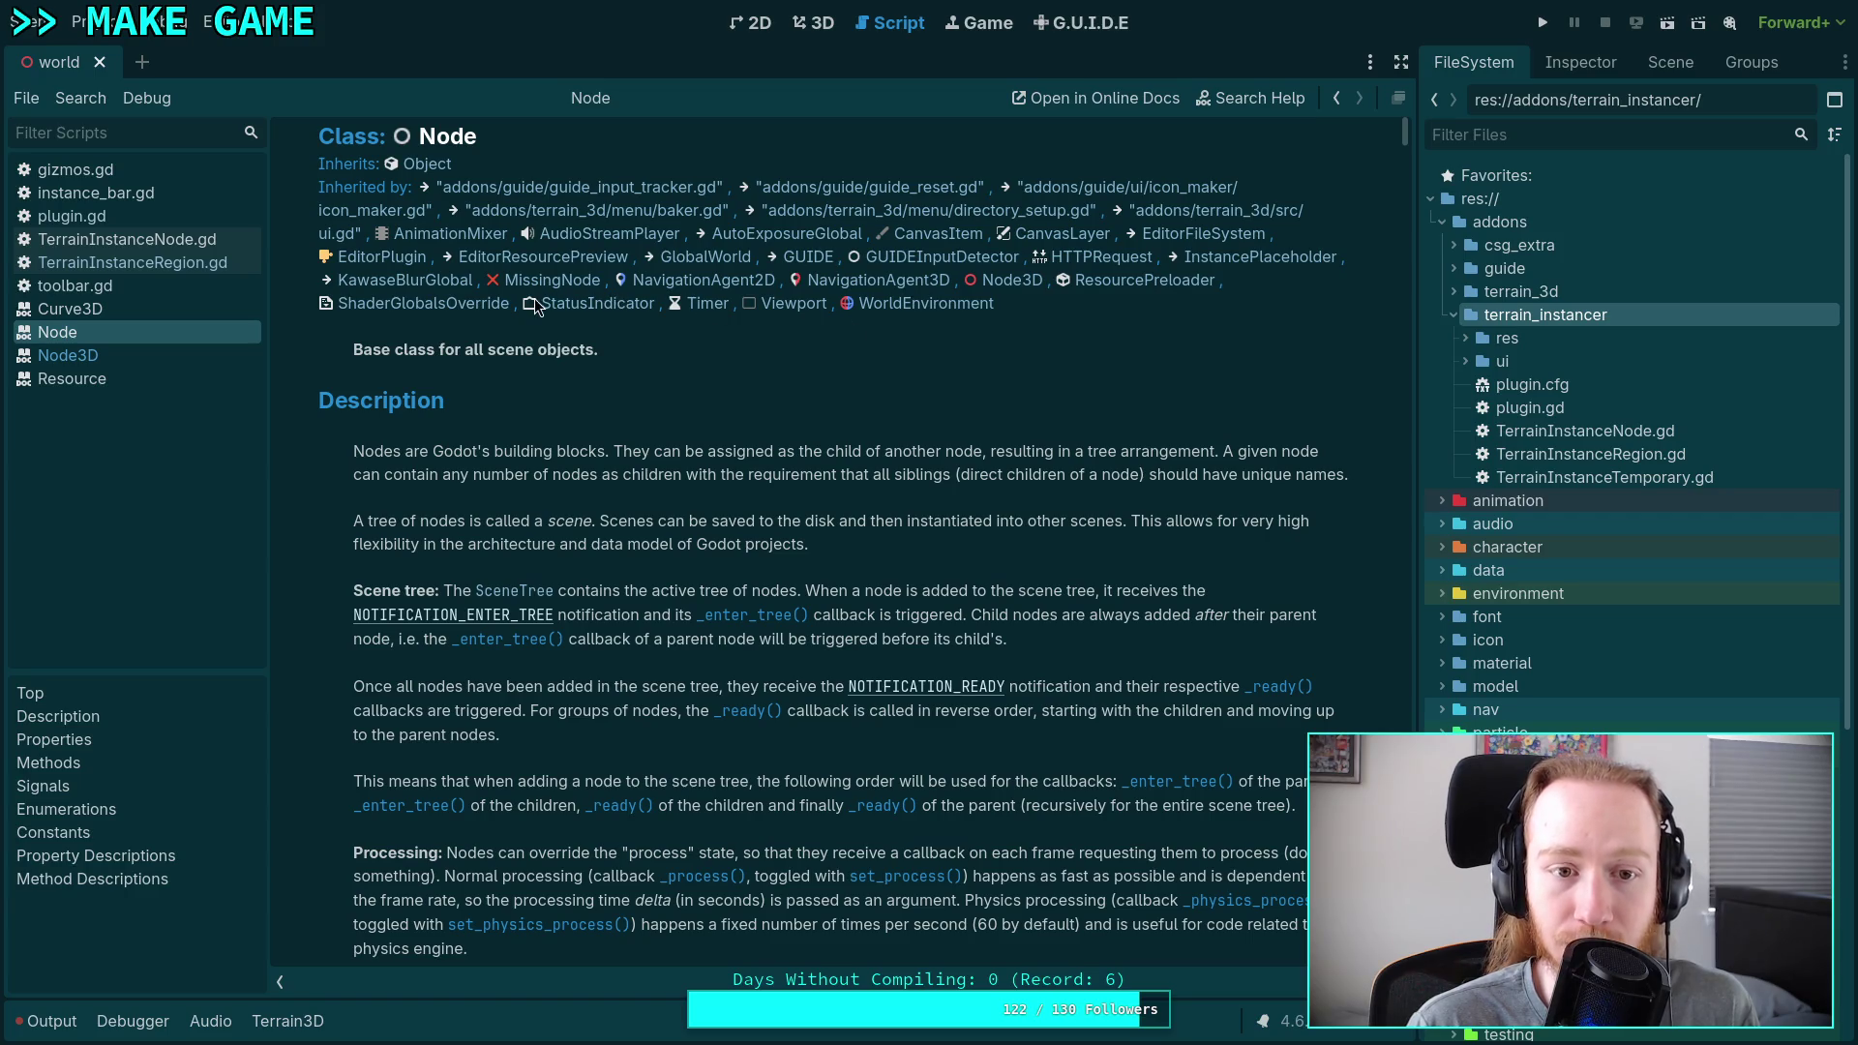
Step: Browse the Node2D class docs, then go back to the CanvasItem docs
click(937, 234)
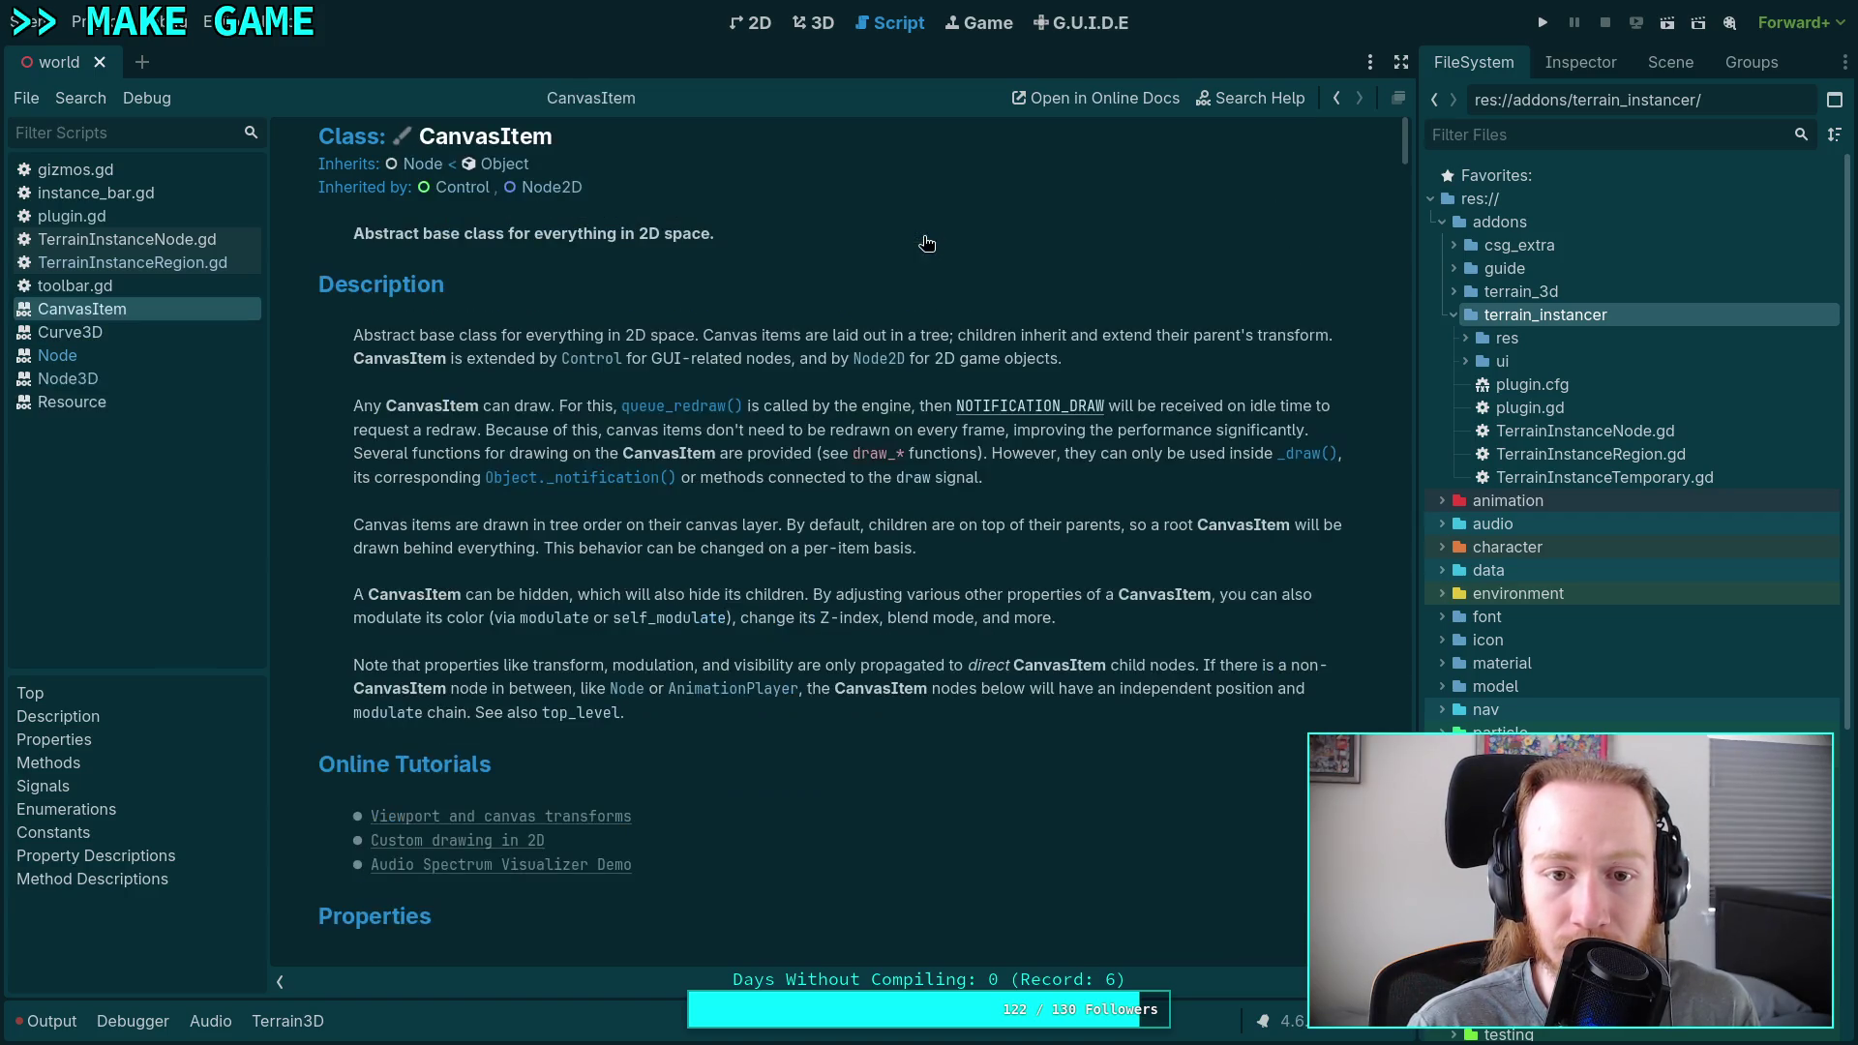
click(539, 187)
scroll(701, 535, down, 5)
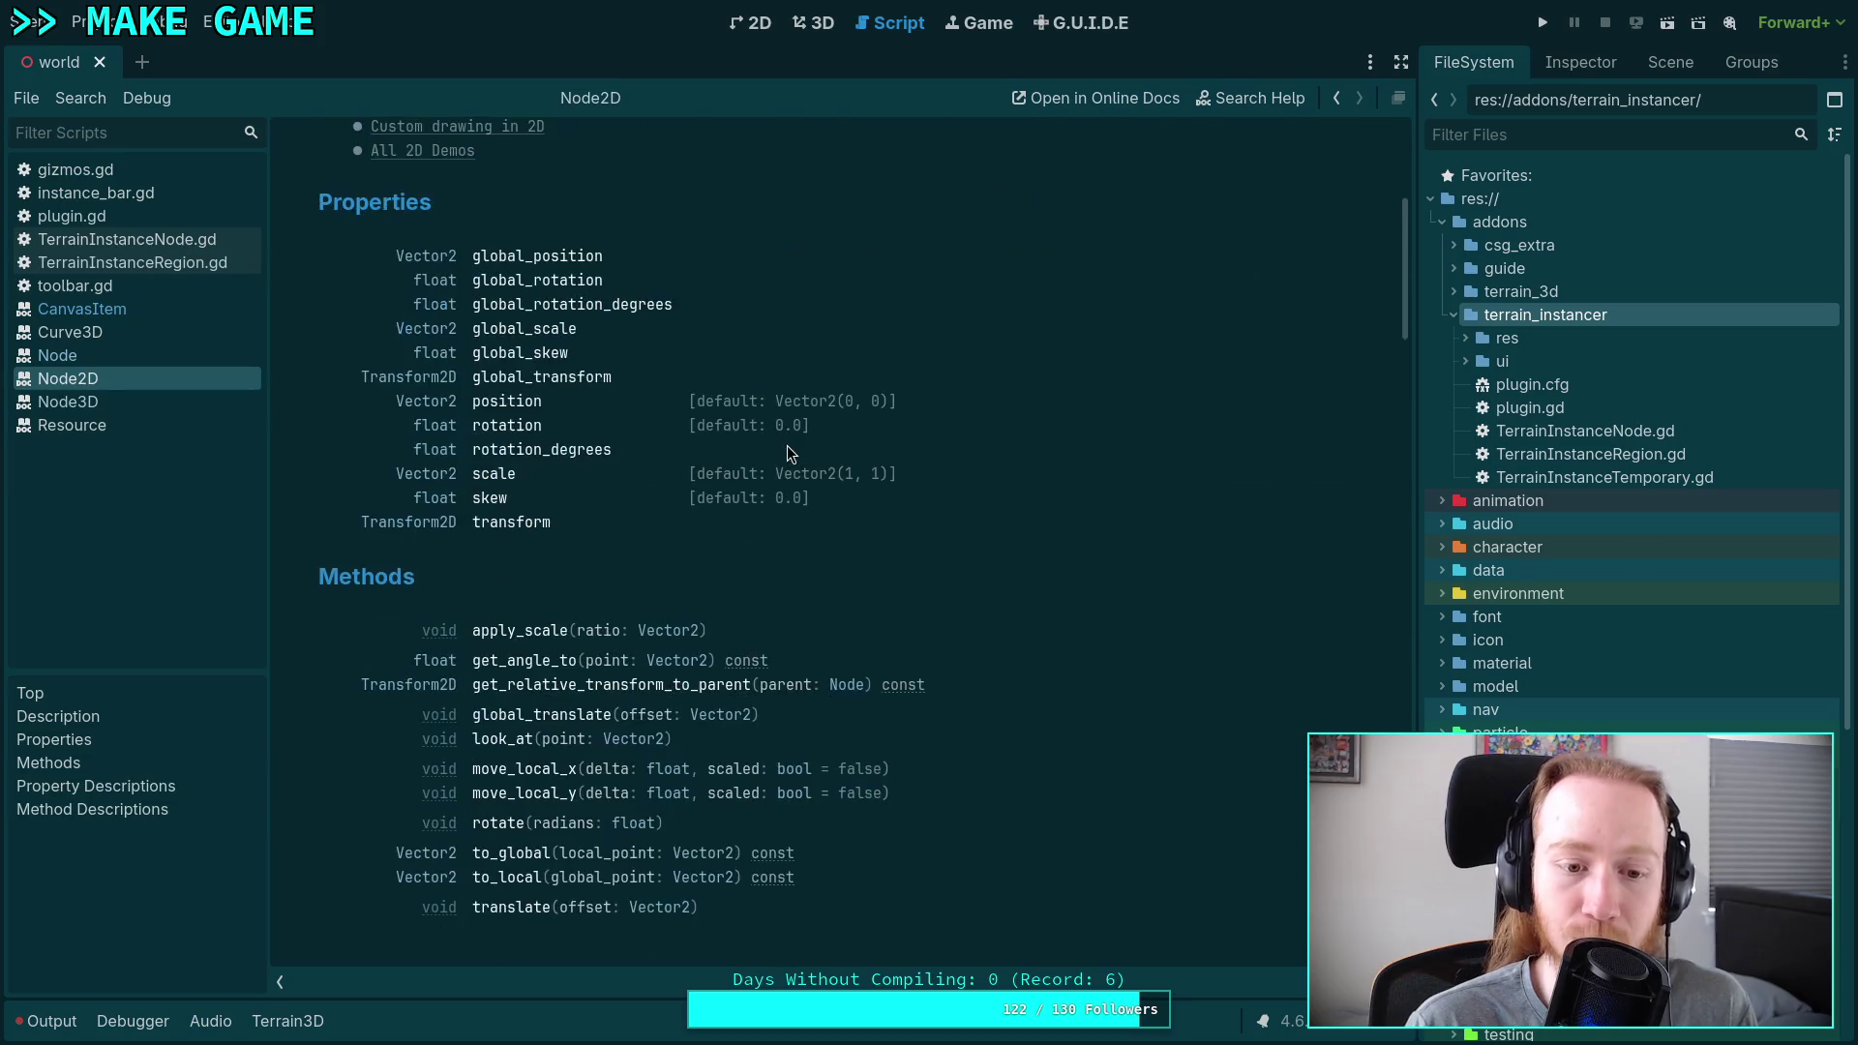
scroll(693, 523, down, 5)
scroll(721, 493, down, 5)
scroll(738, 474, up, 6)
scroll(740, 472, up, 8)
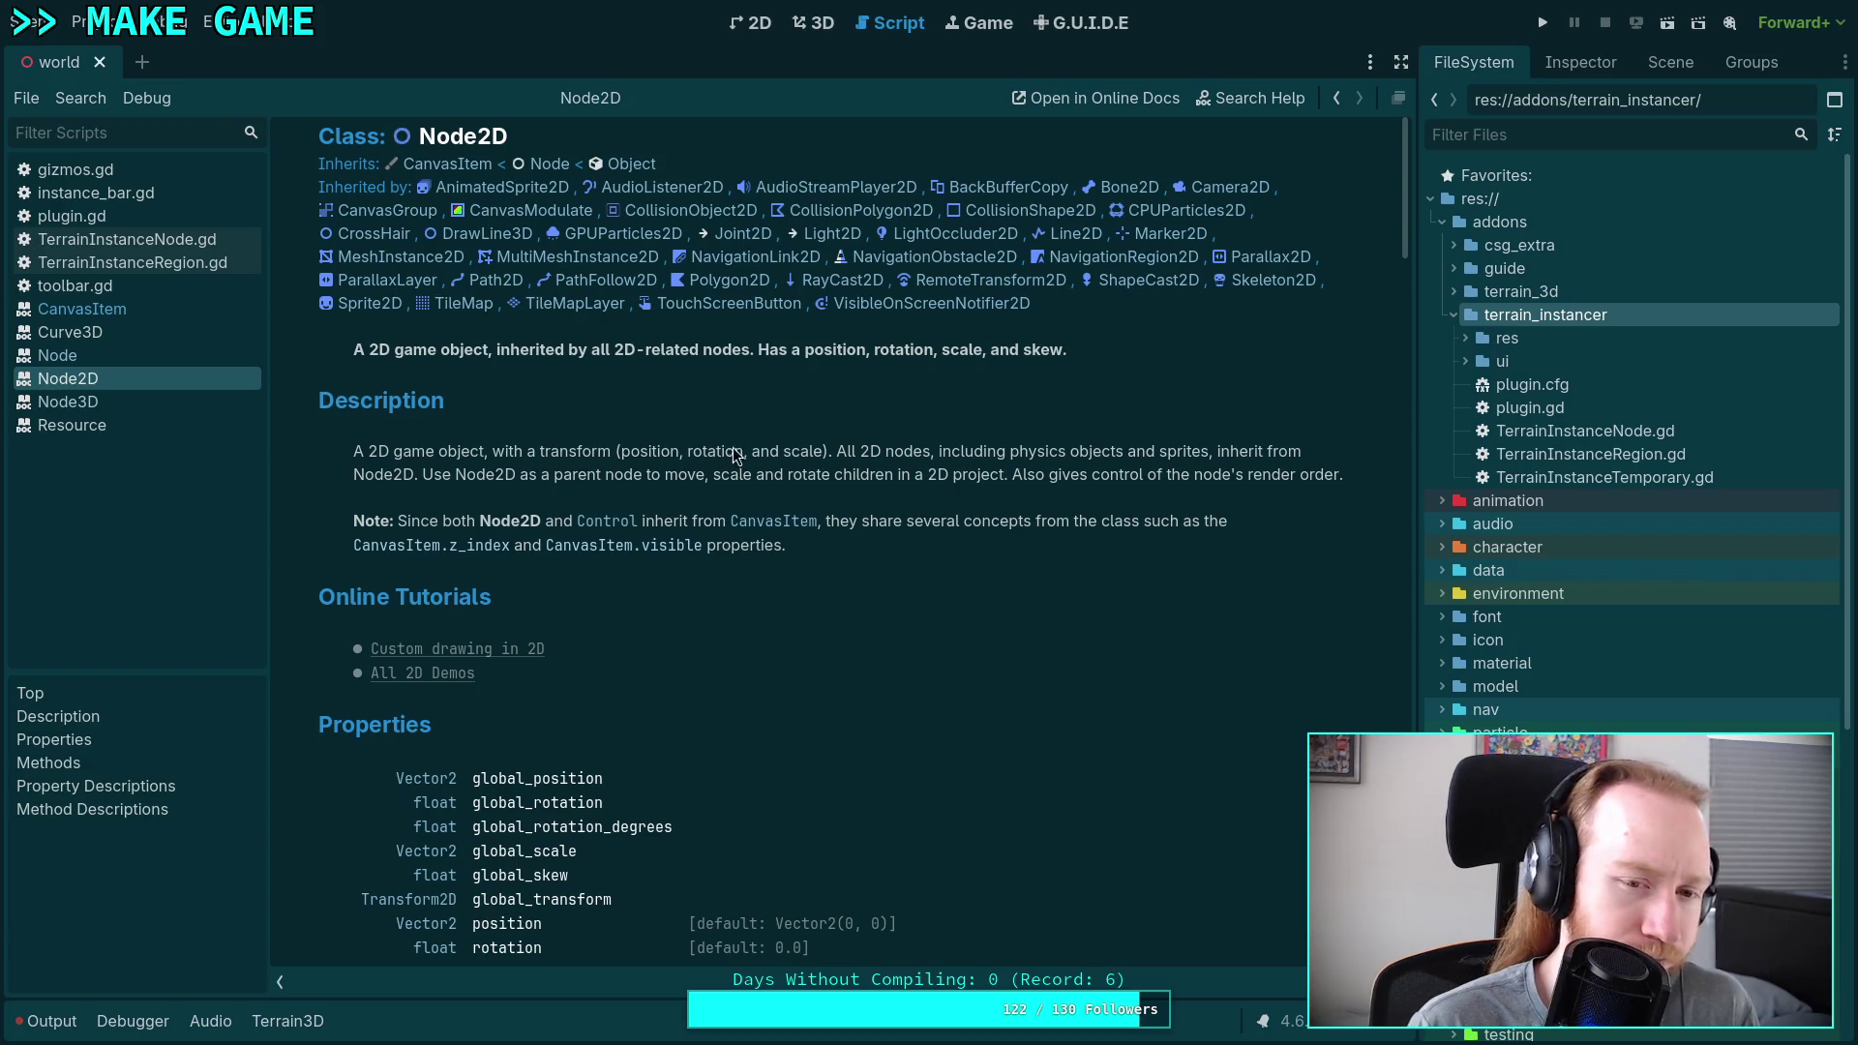
click(484, 167)
scroll(619, 388, down, 5)
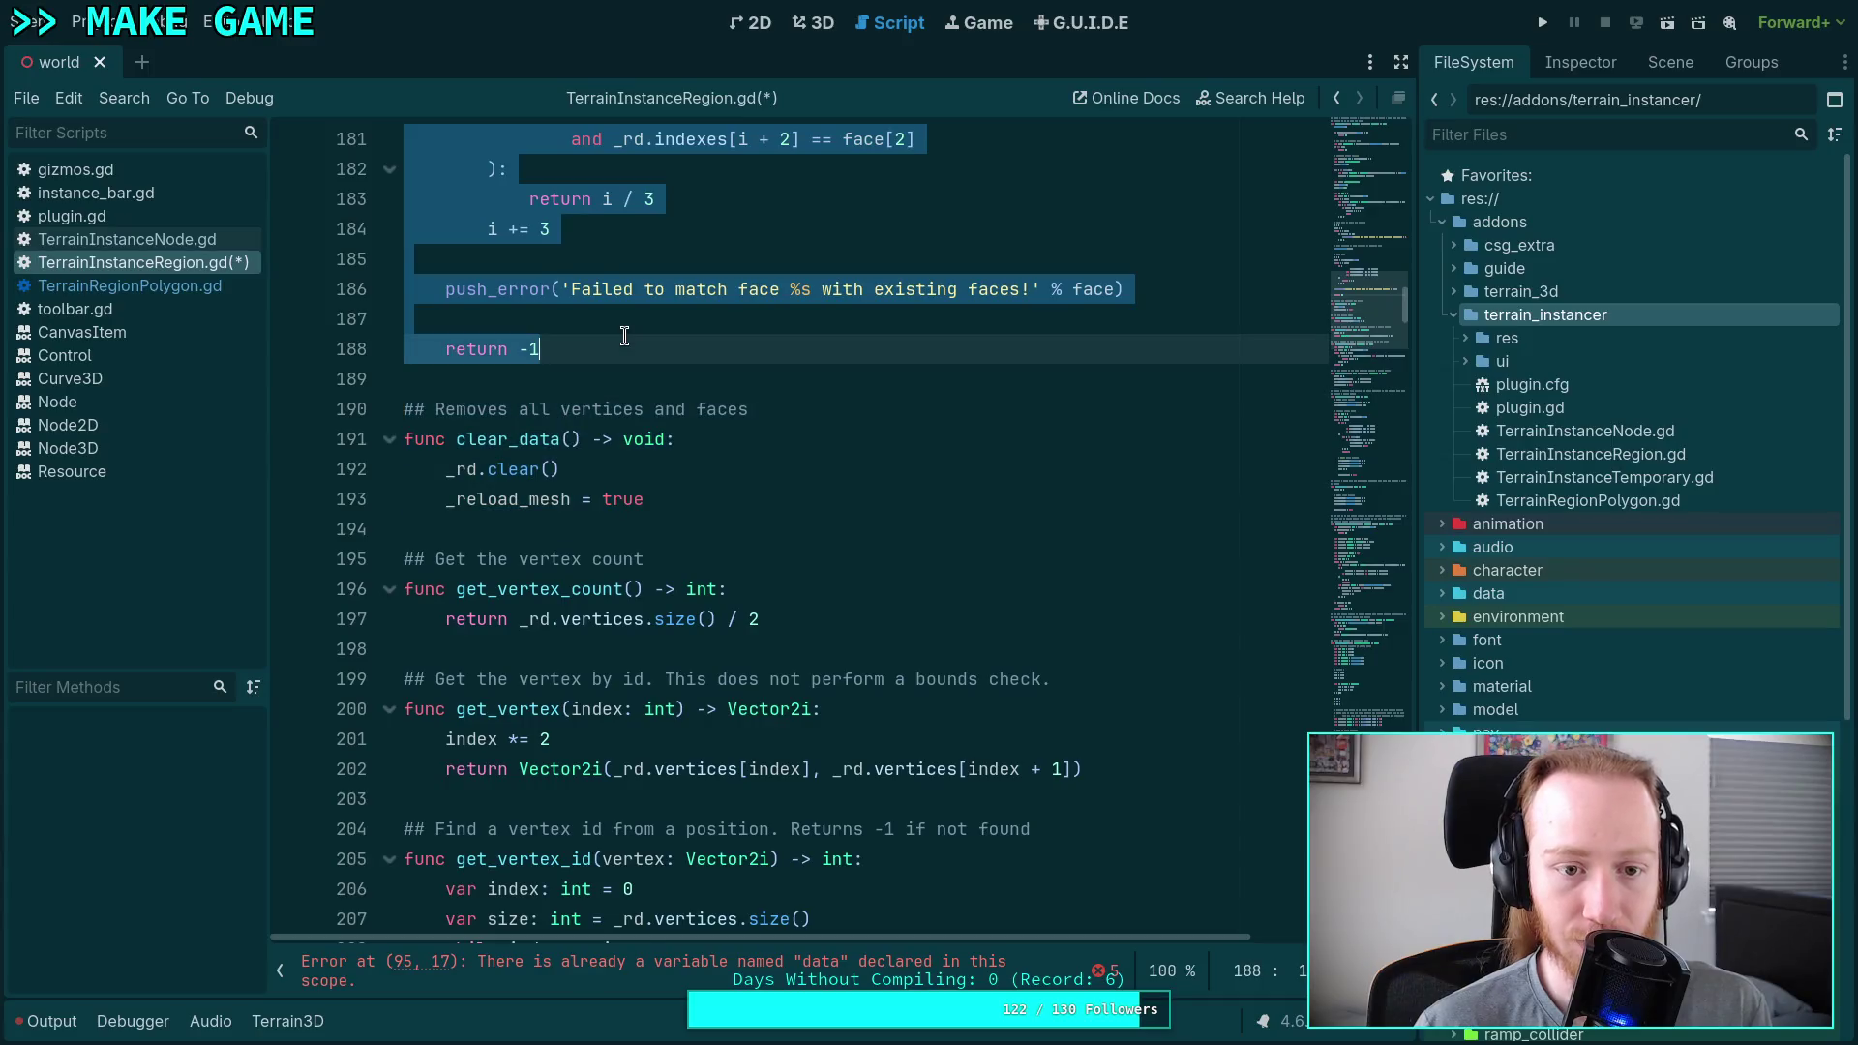
scroll(610, 612, up, 5)
drag(678, 738, 678, 578)
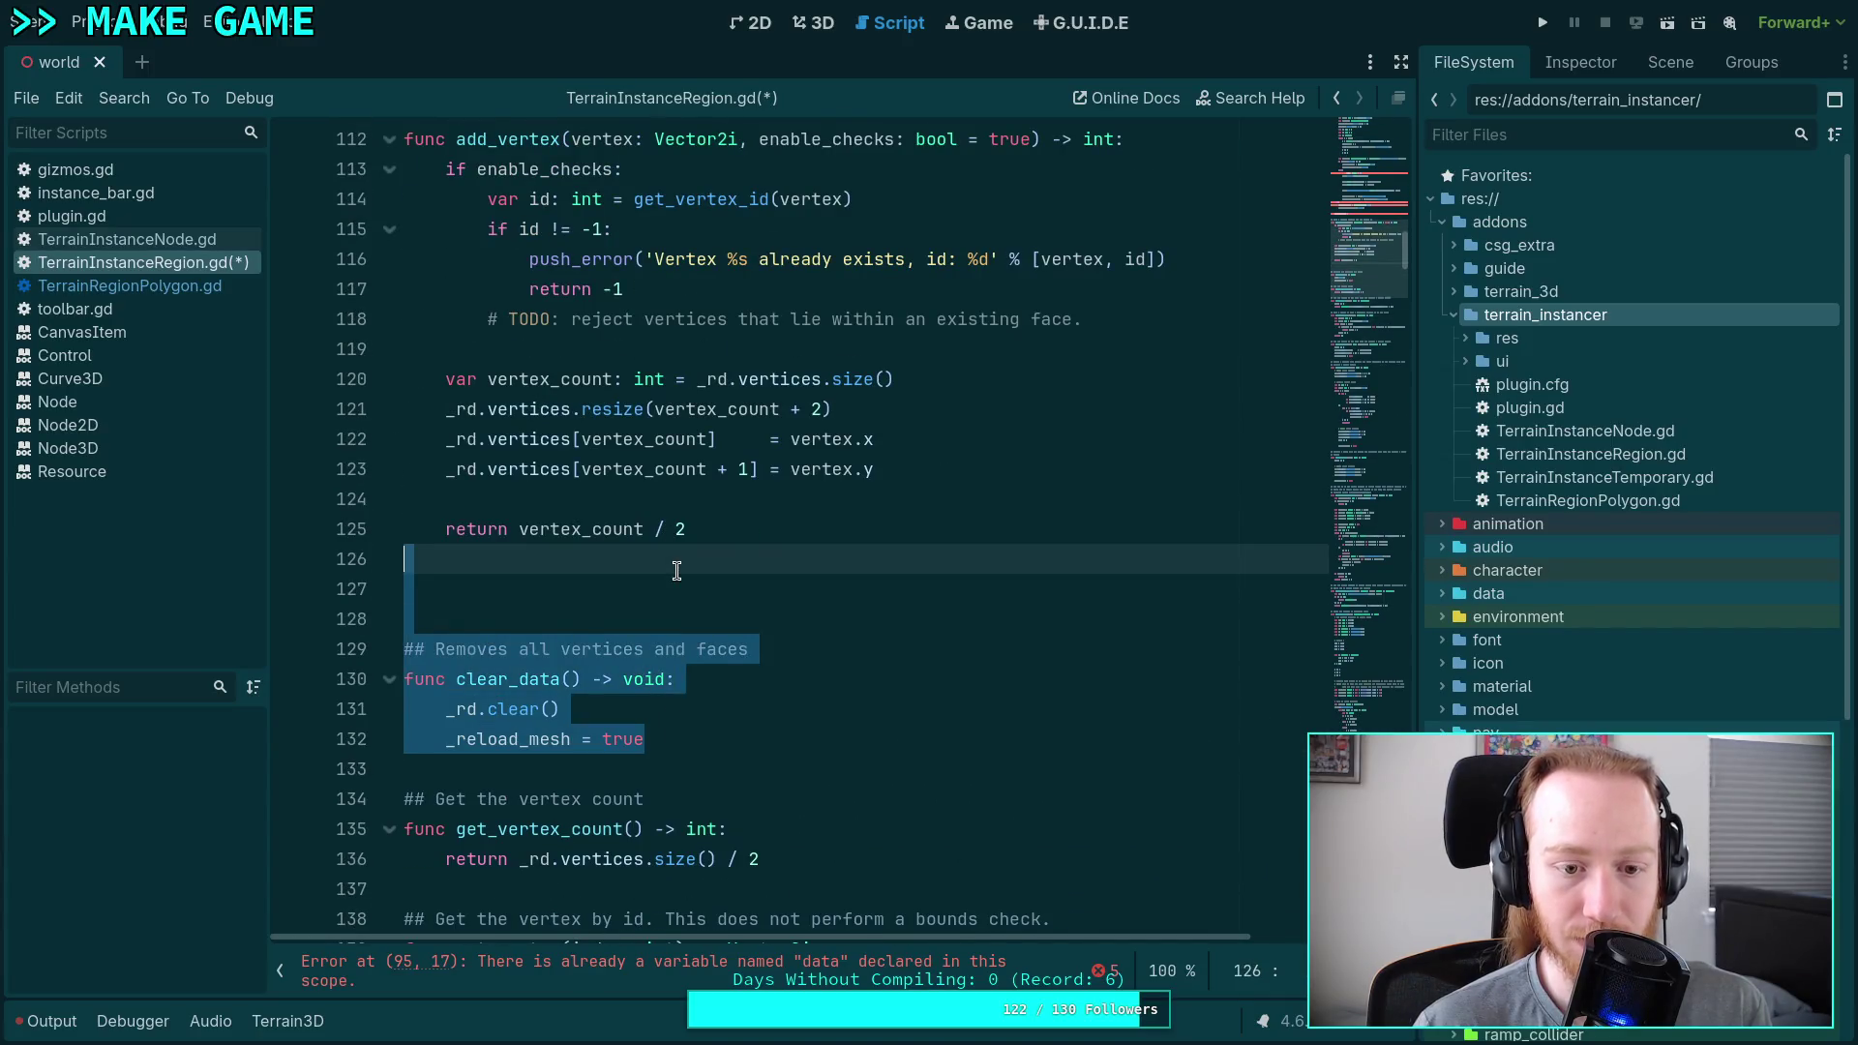
key(BackSpace)
key(BackSpace)
scroll(707, 600, down, 3)
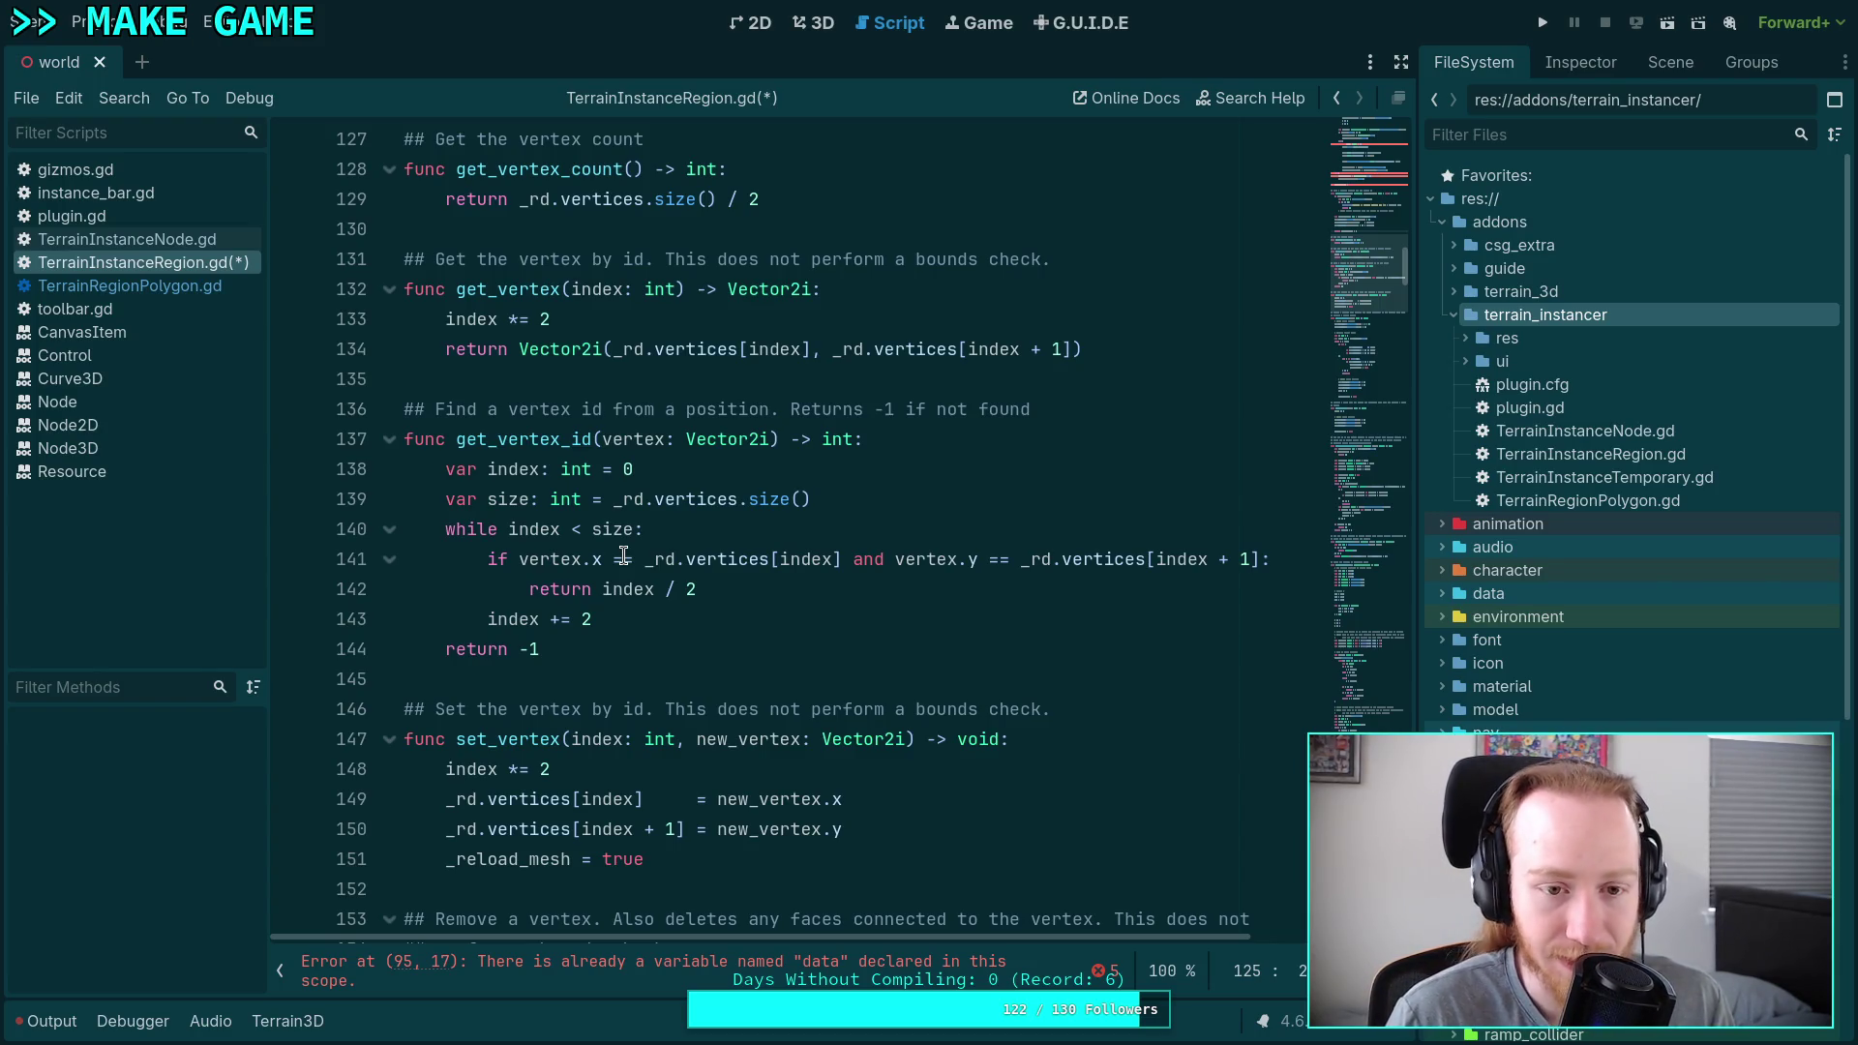
scroll(624, 554, up, 14)
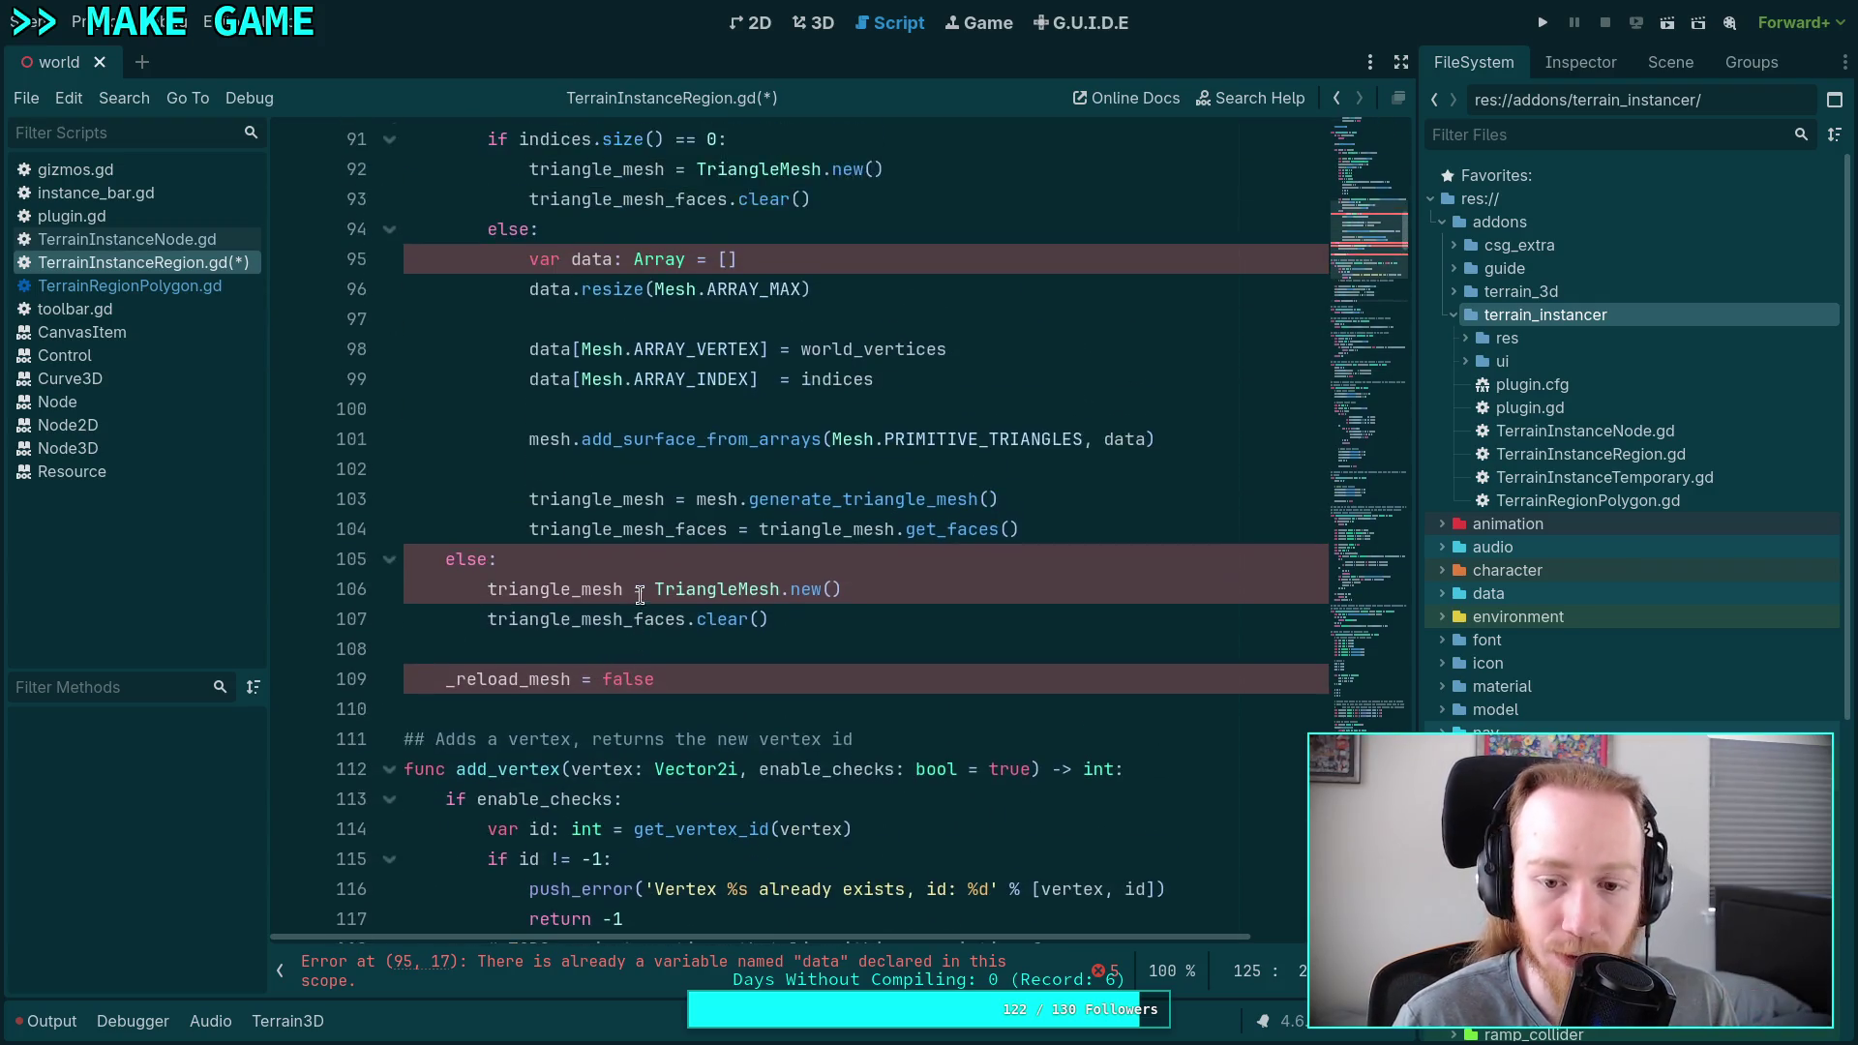
scroll(689, 515, down, 5)
click(759, 499)
drag(765, 498, 1058, 498)
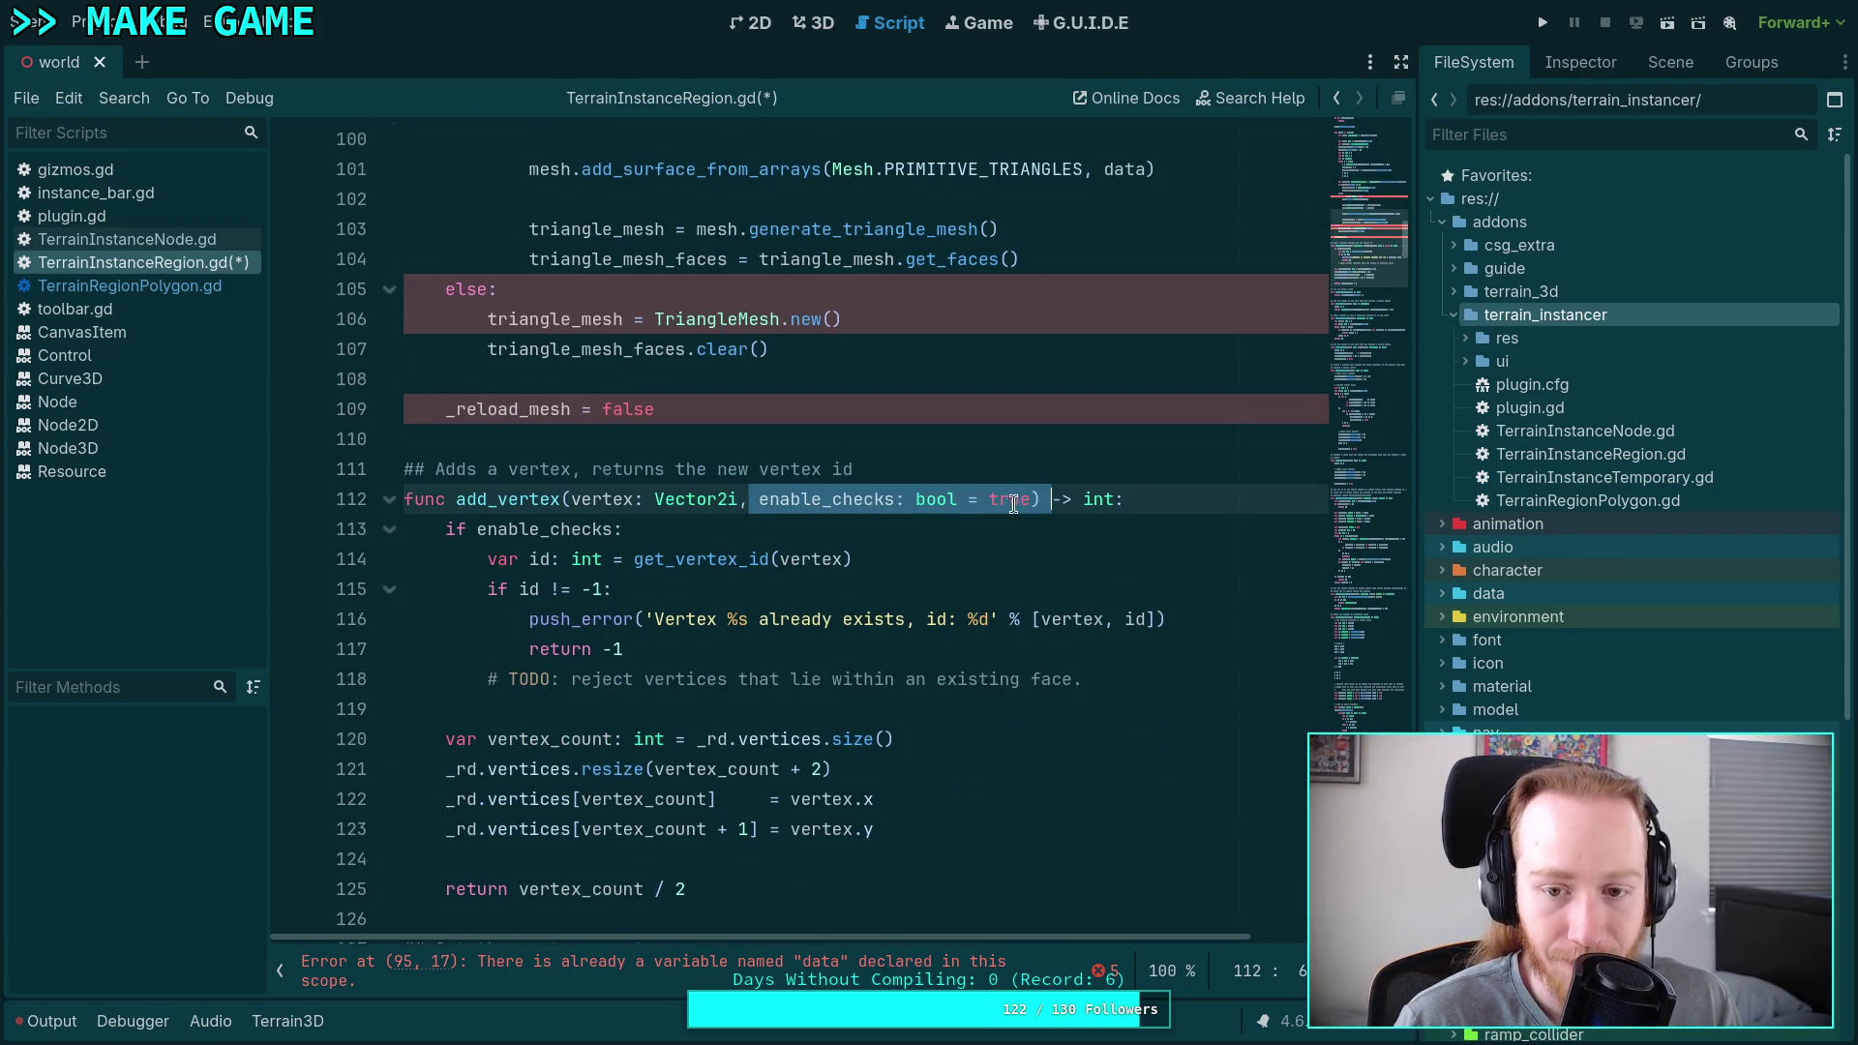
click(914, 533)
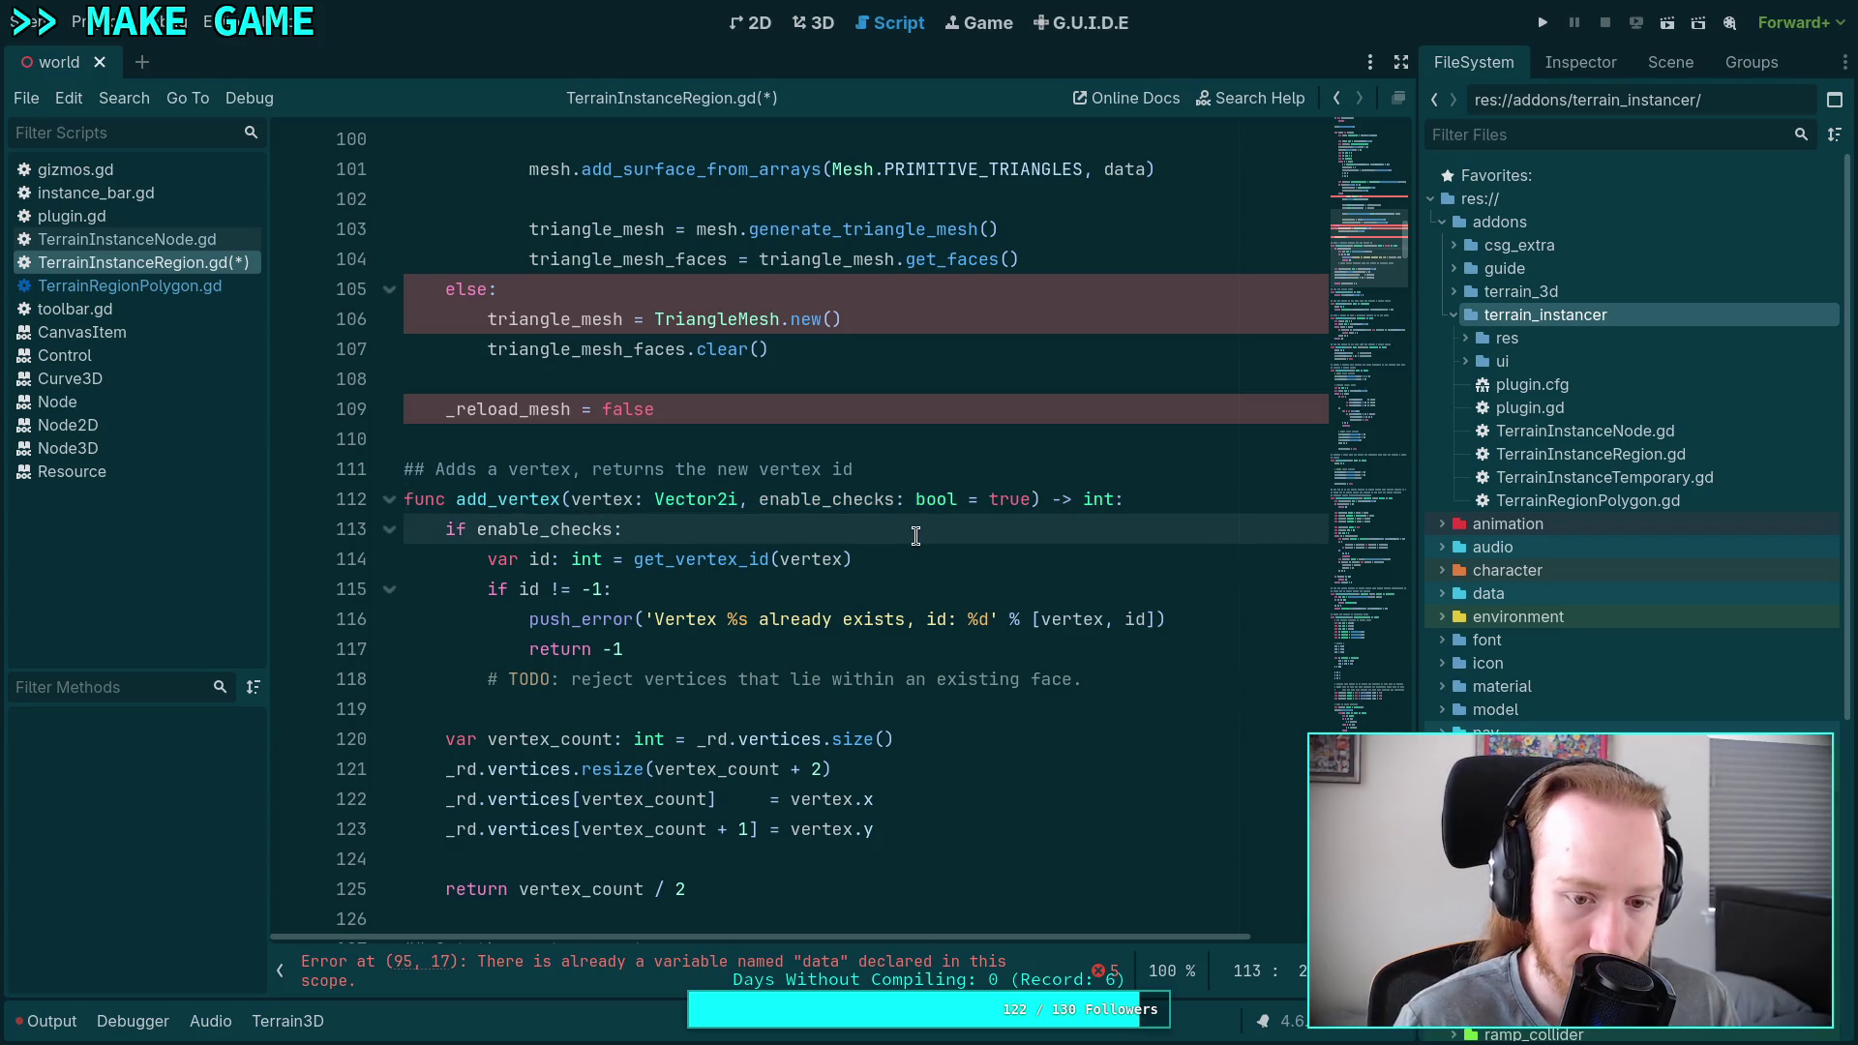
scroll(891, 531, down, 2)
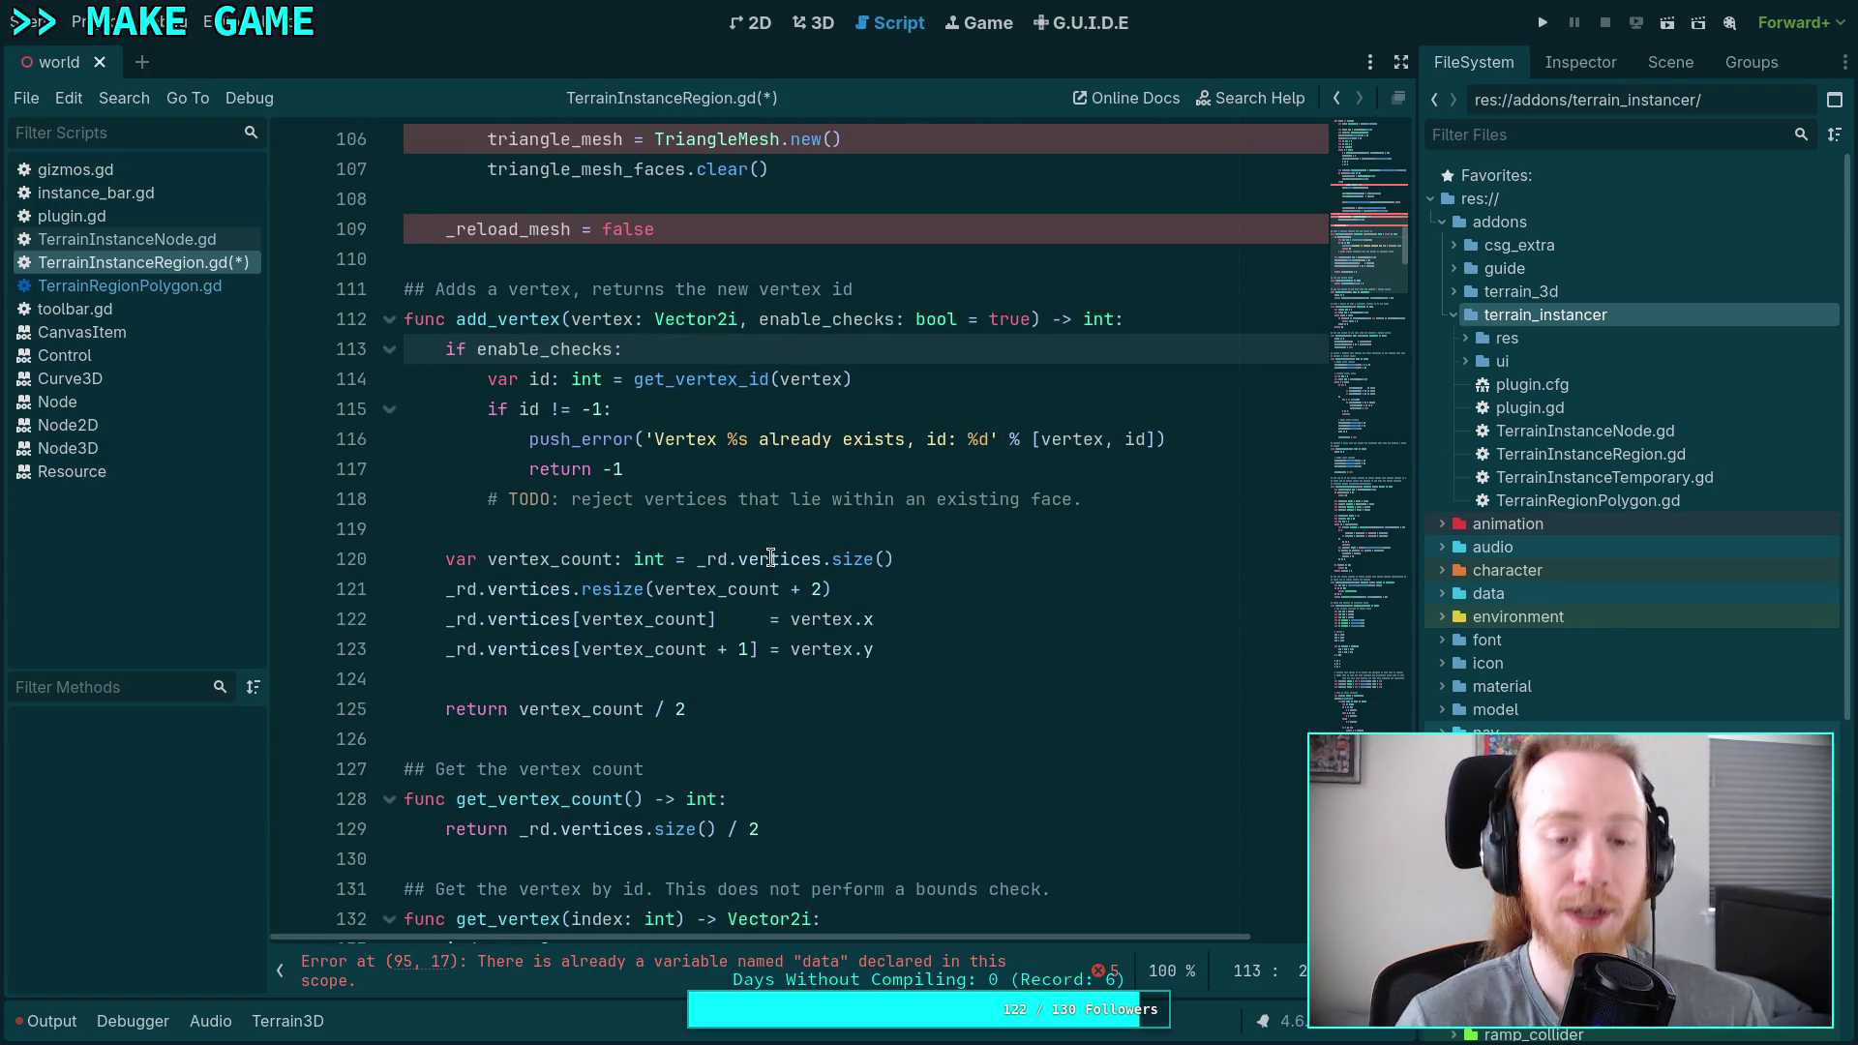
mouse_move(737, 320)
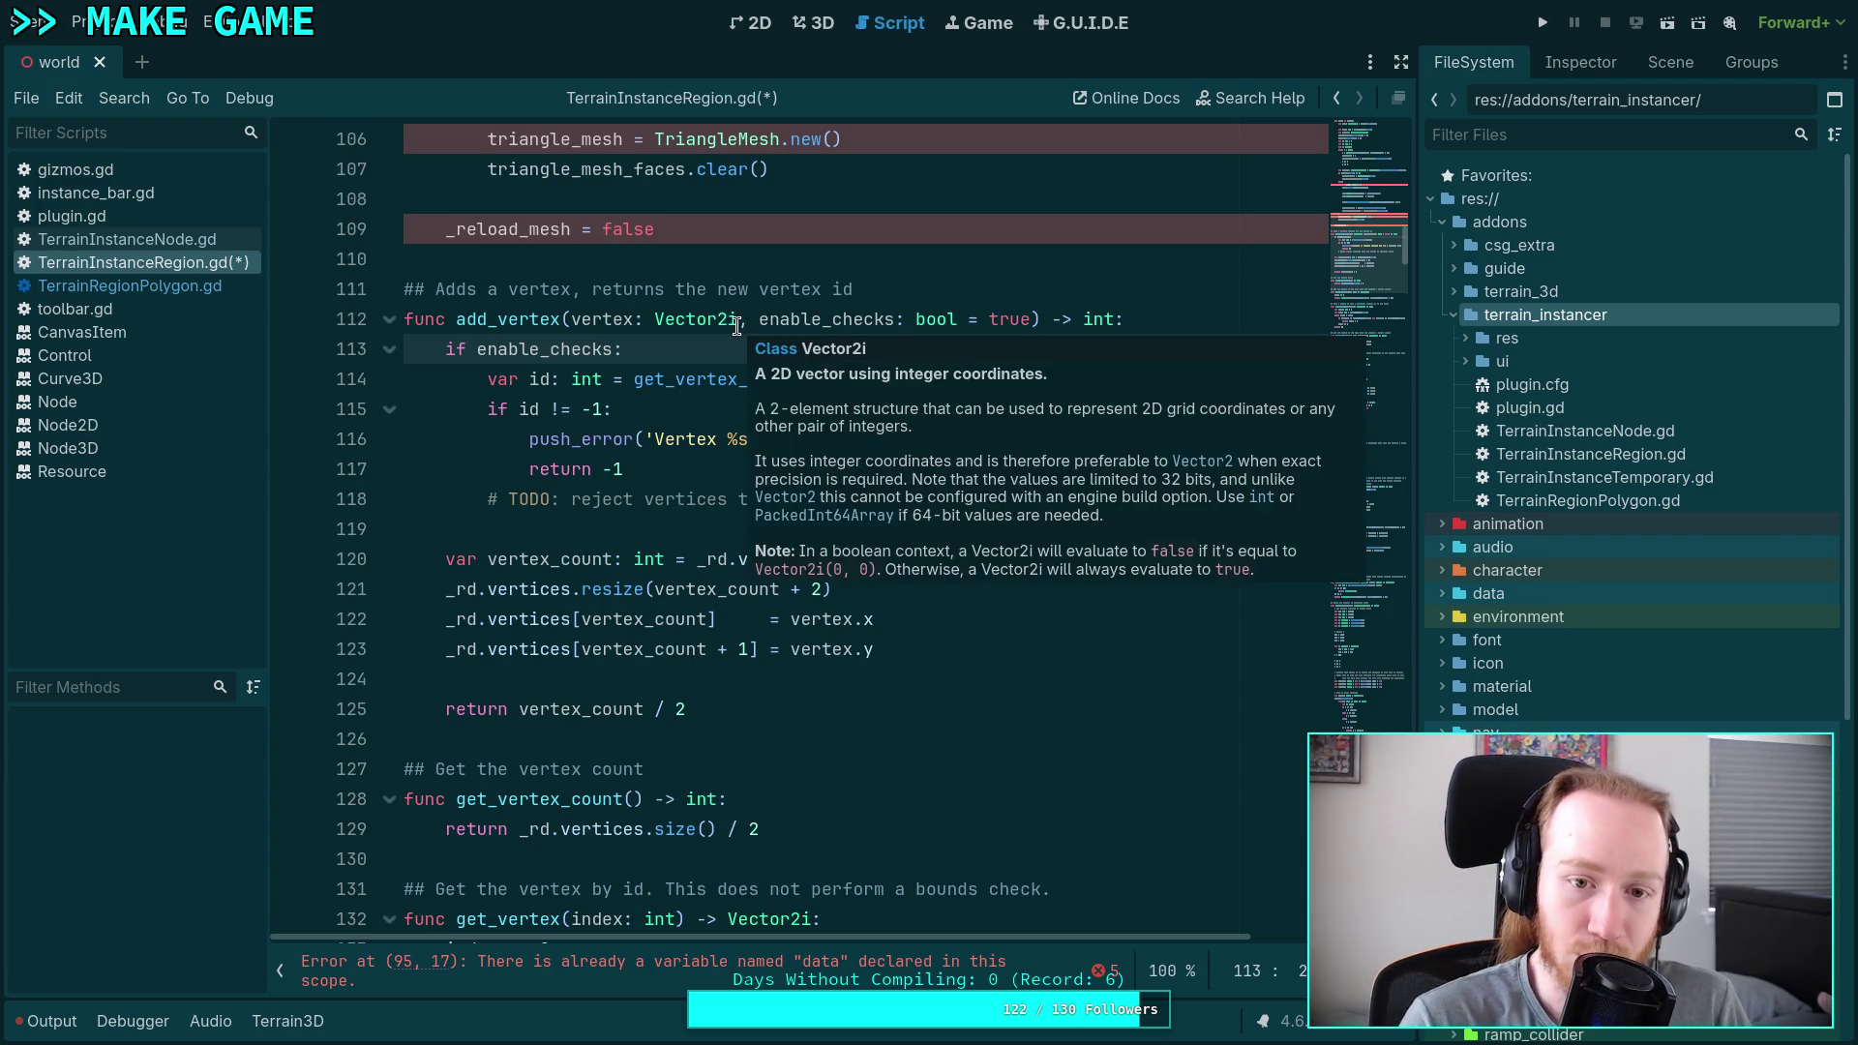
drag(753, 320, 1026, 320)
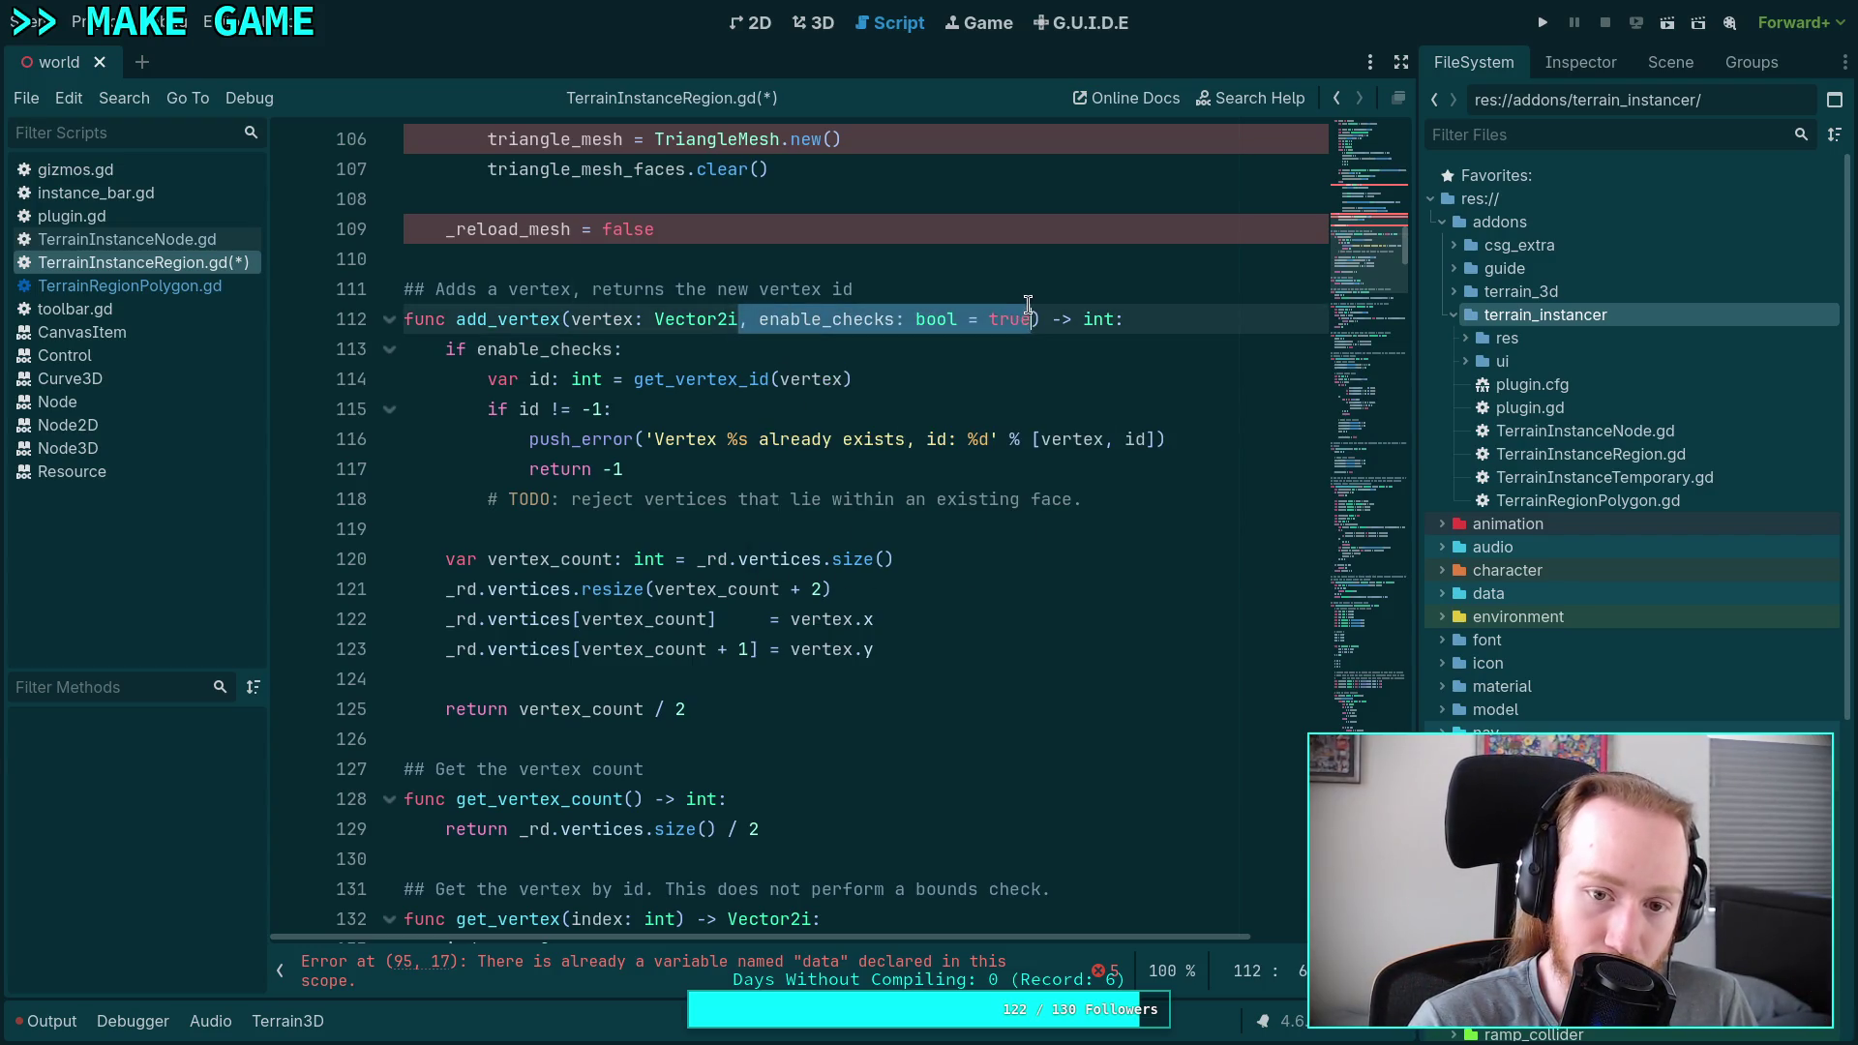
click(710, 443)
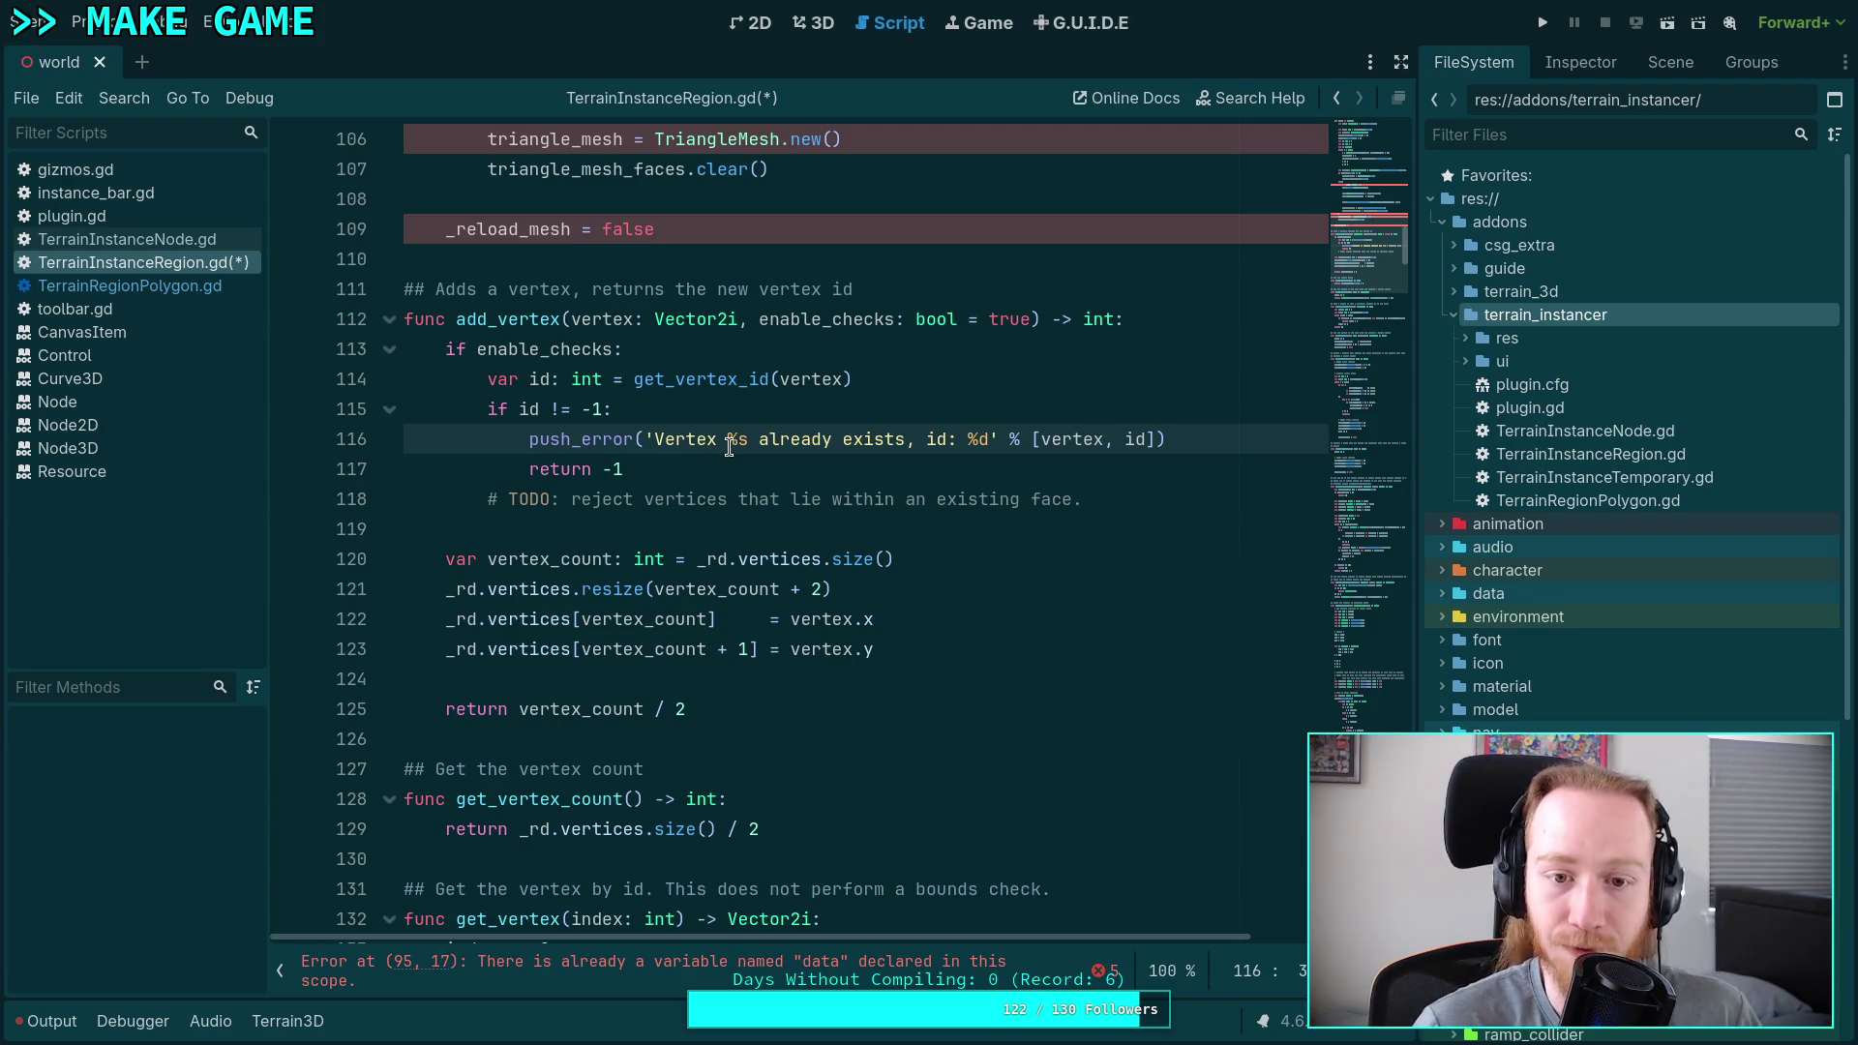
click(711, 377)
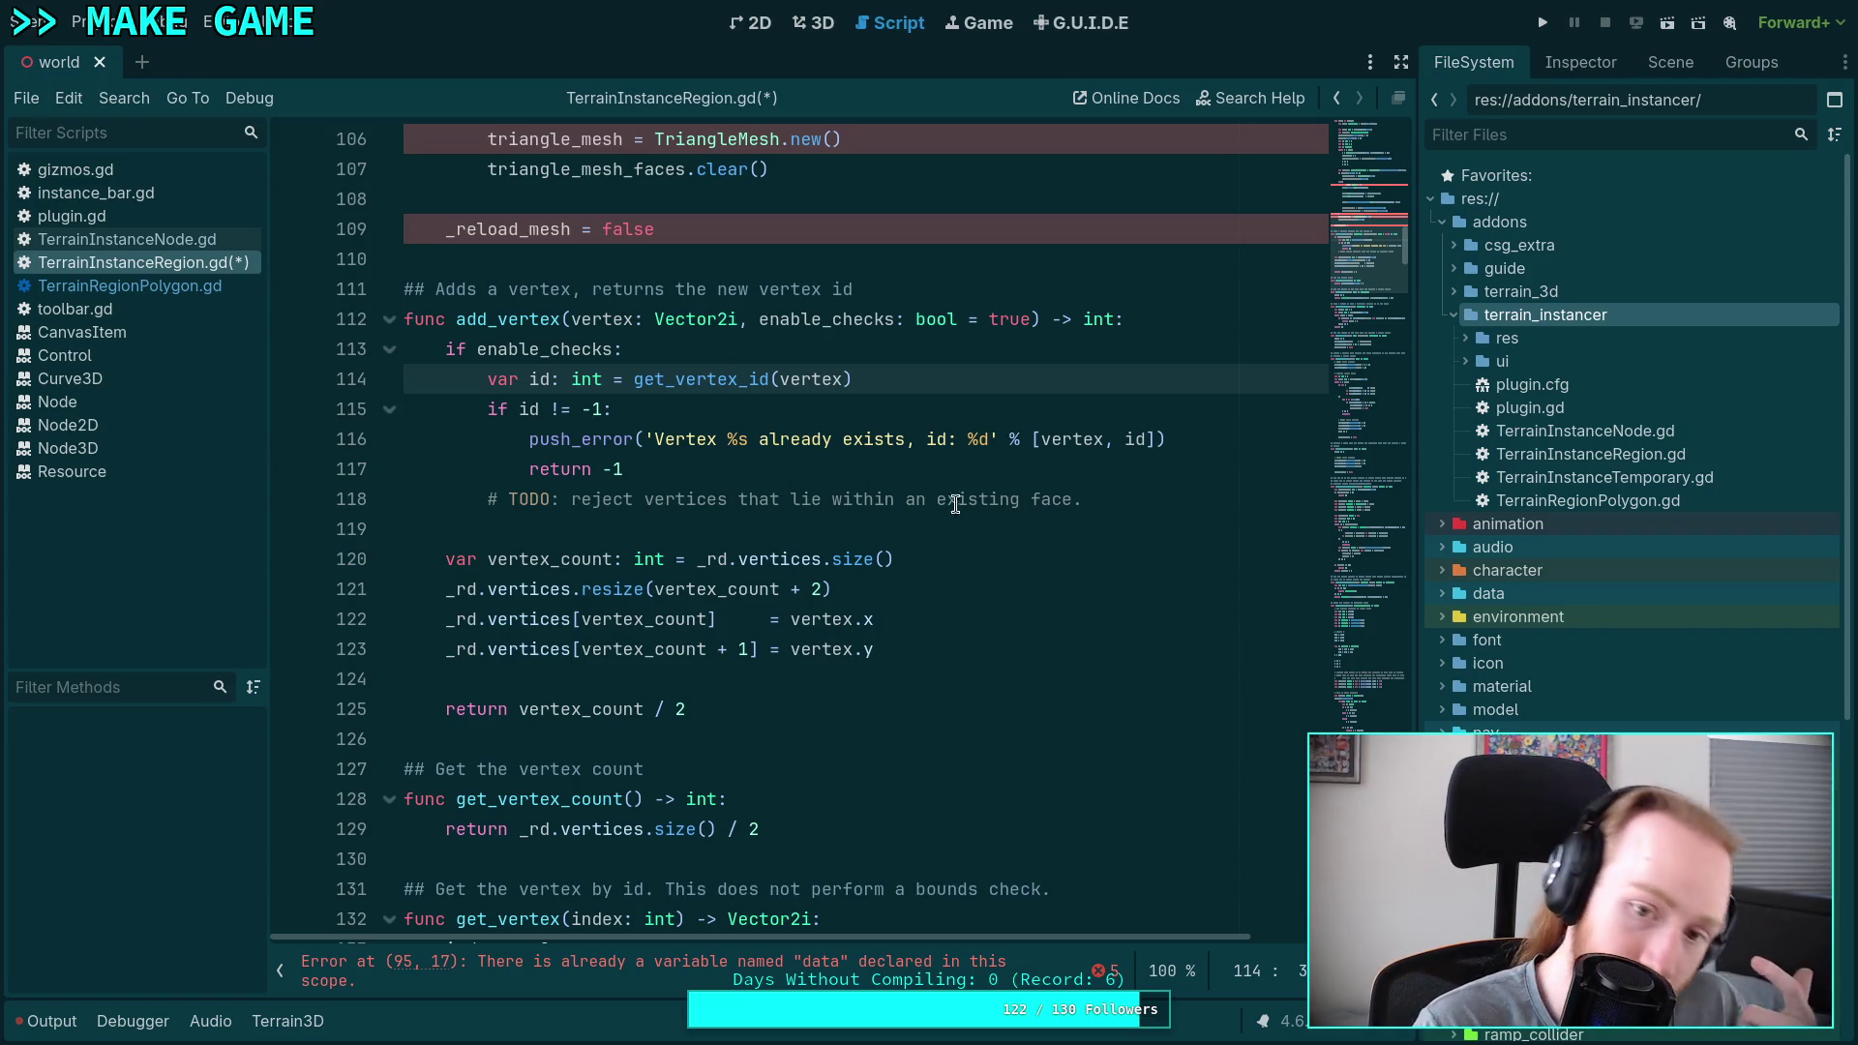
drag(1096, 498, 1091, 472)
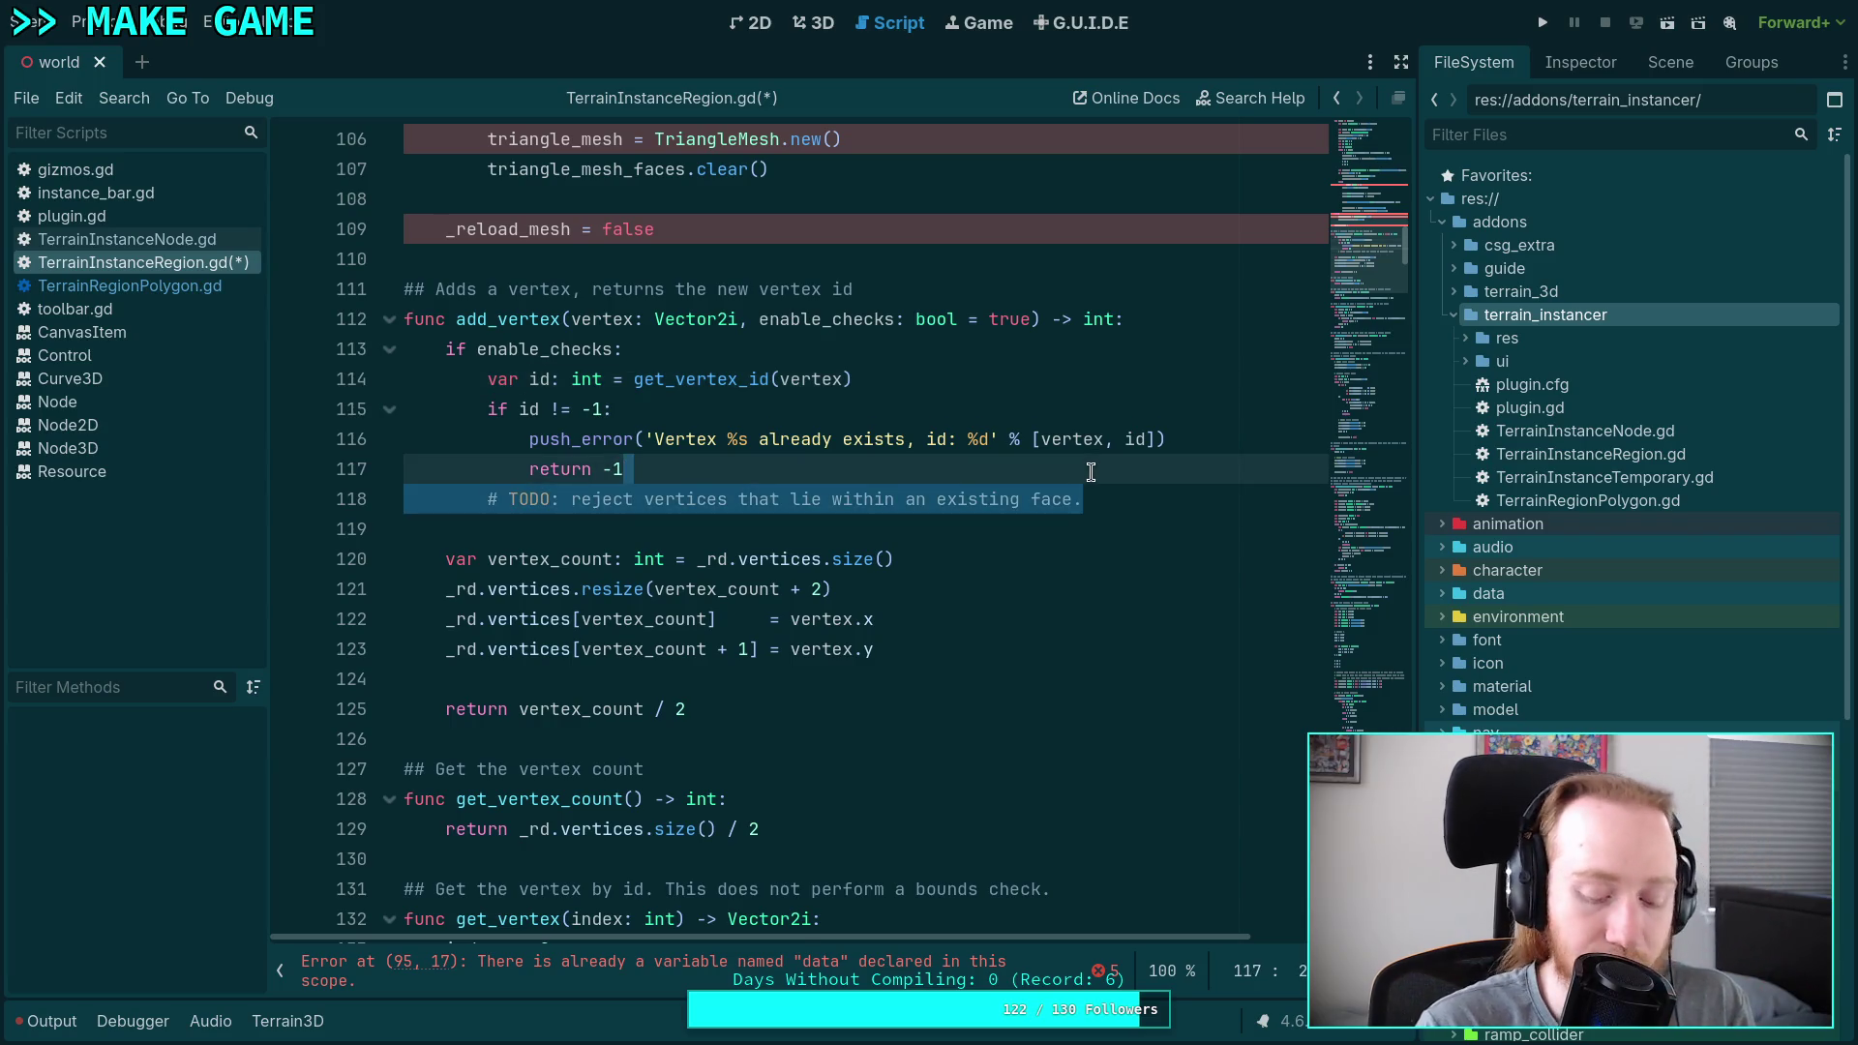
key(BackSpace)
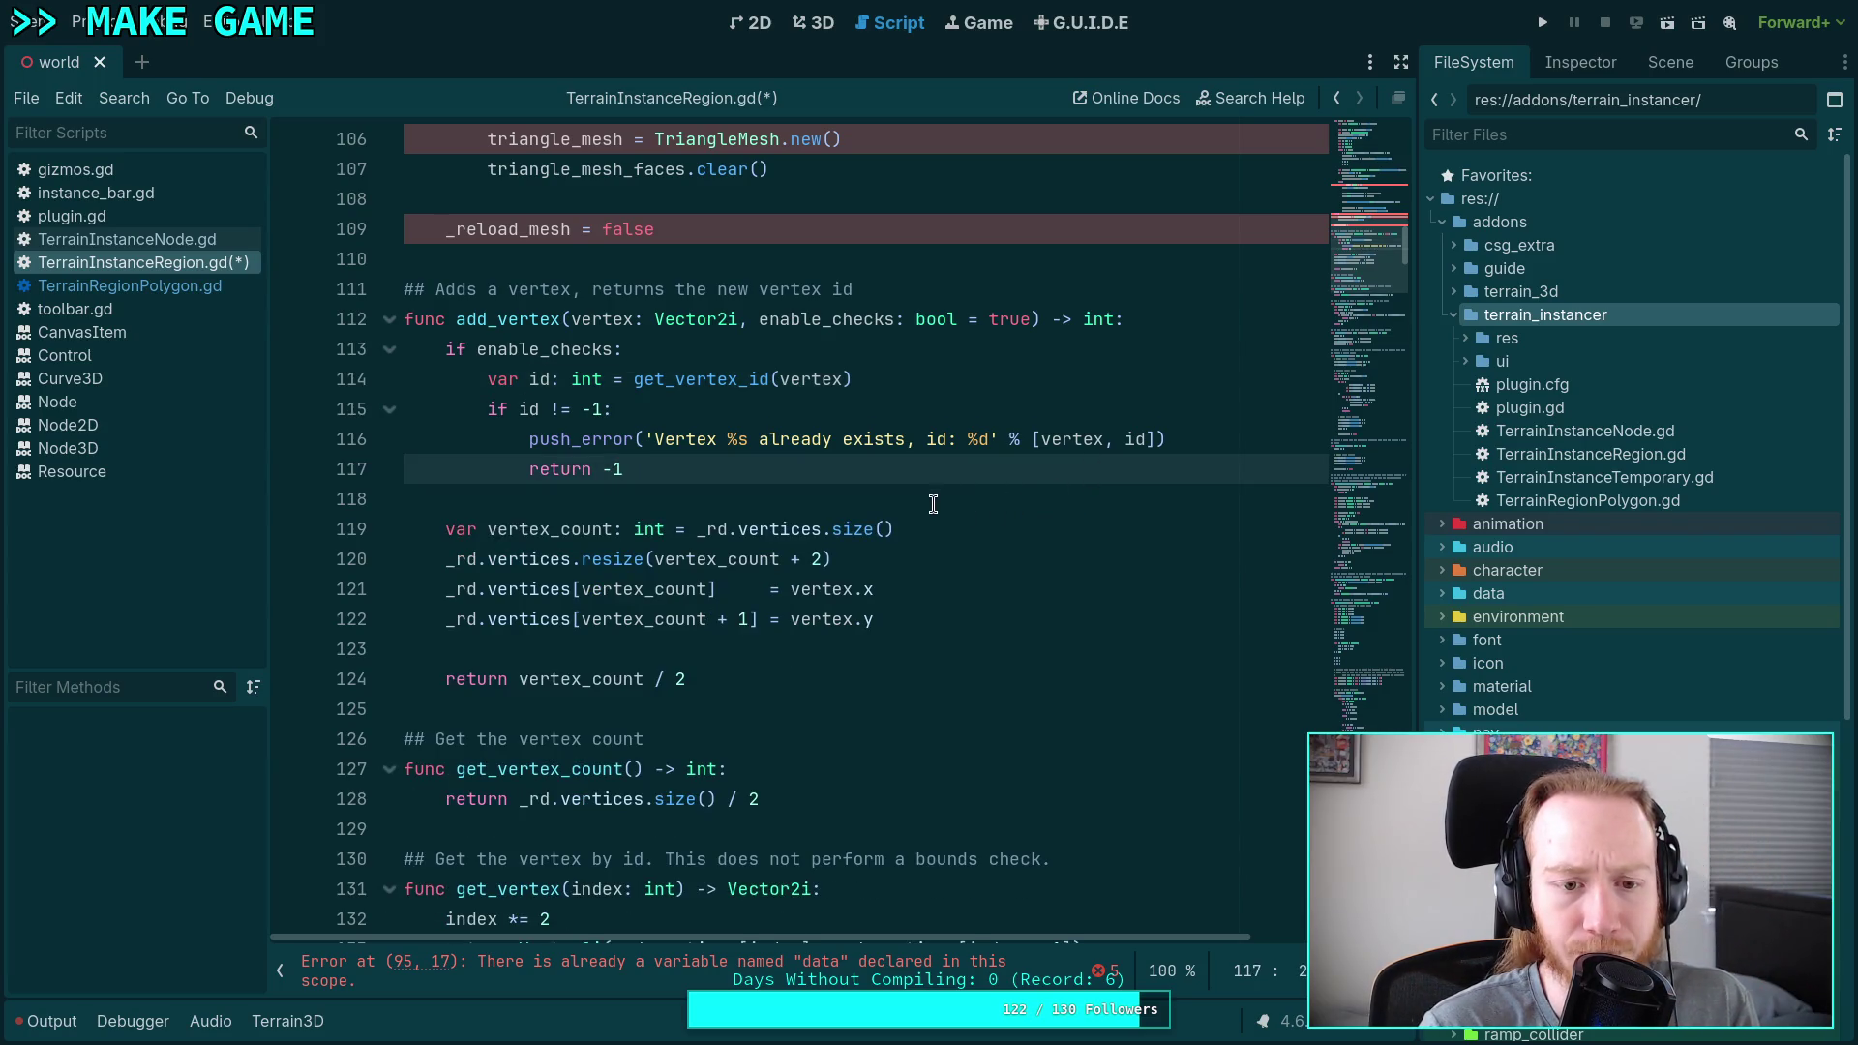
scroll(933, 503, up, 3)
scroll(930, 502, down, 5)
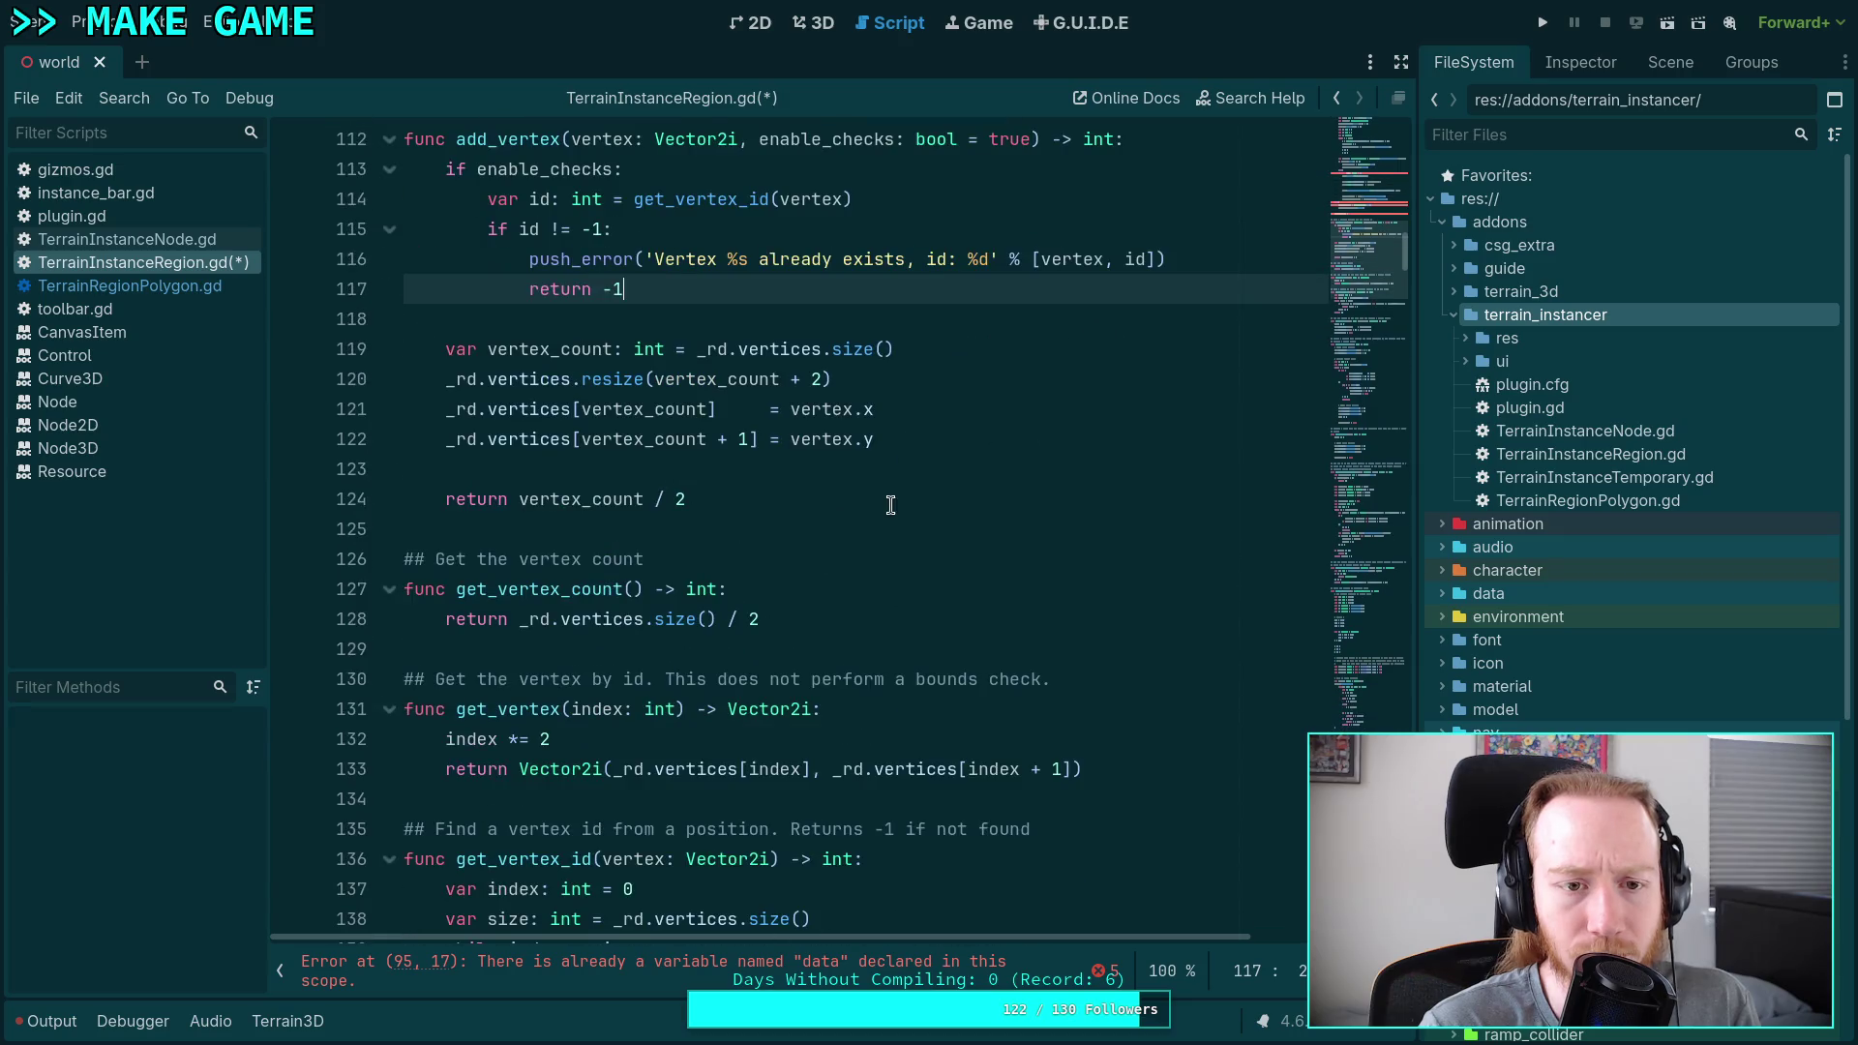
Step: Below the duplicate-vertex check, add '# TODO: insert vertices when selecting near an edge'
click(733, 312)
key(Return)
key(Return)
key(Up)
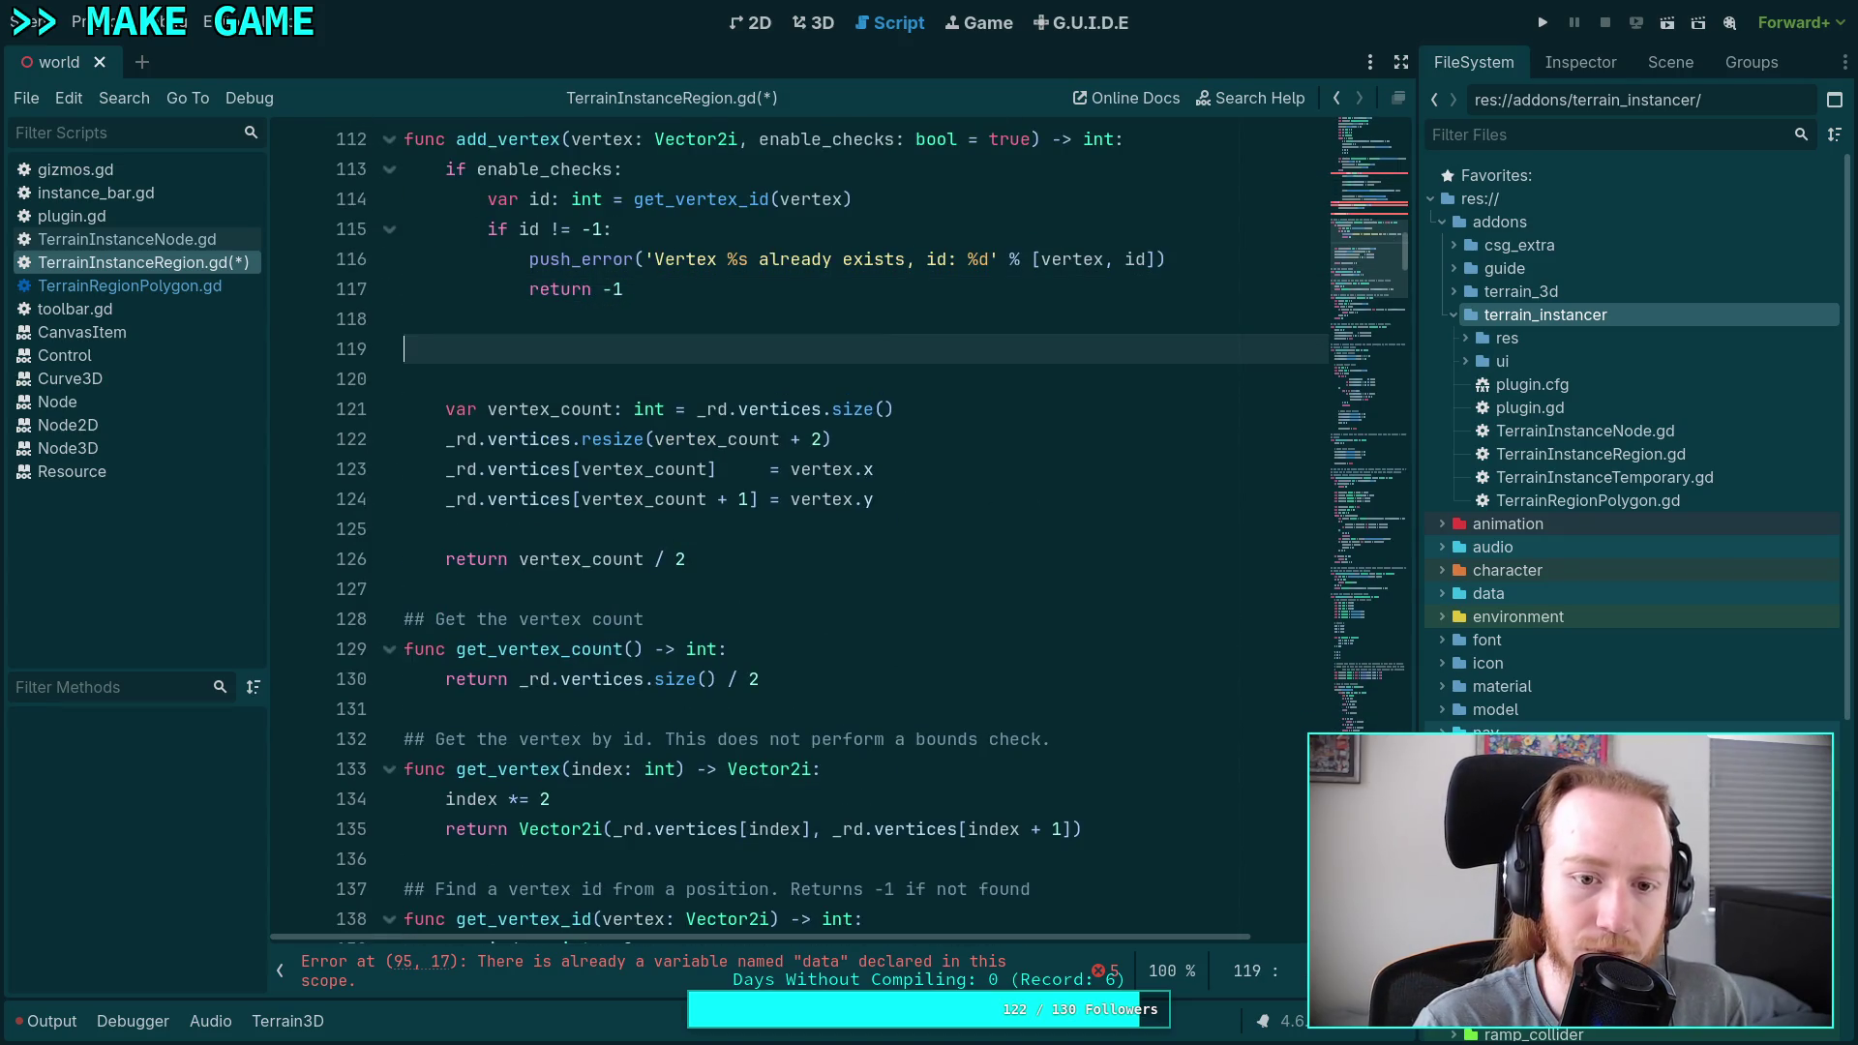
text(# )
text(TODO: )
text(insert v)
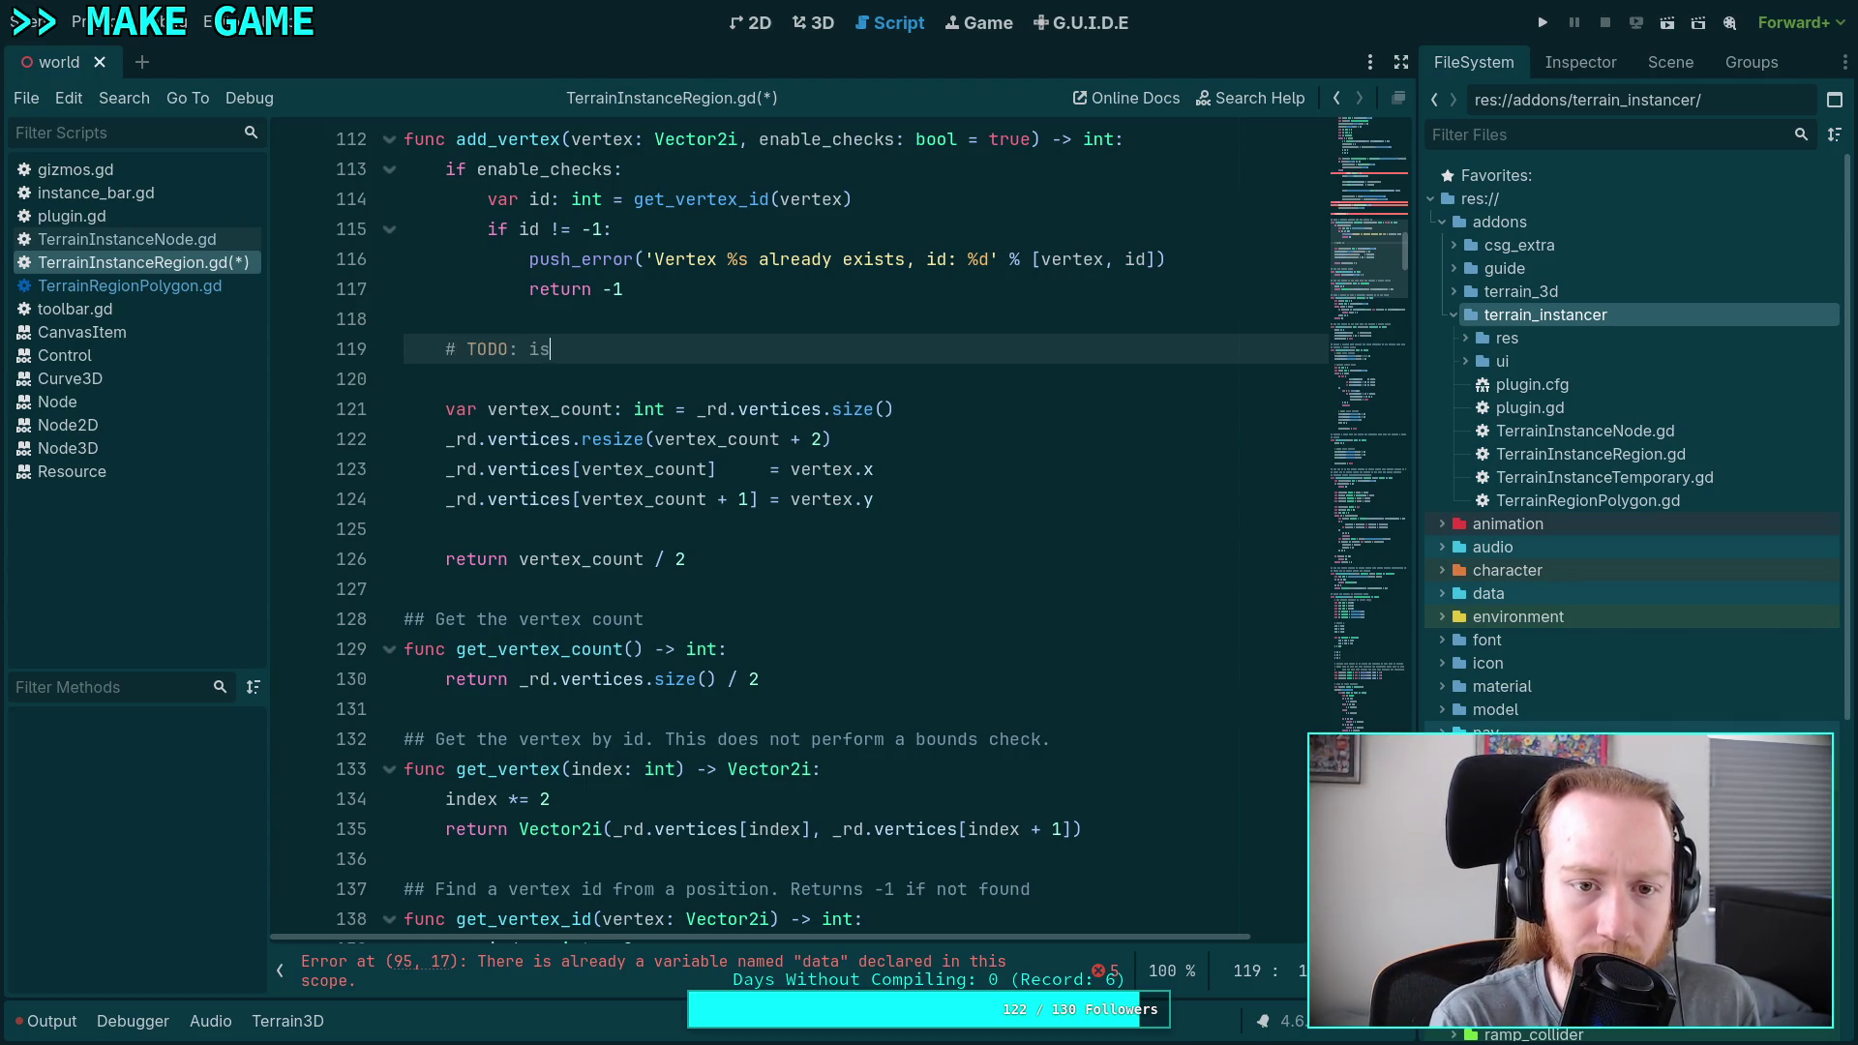
text(ertices )
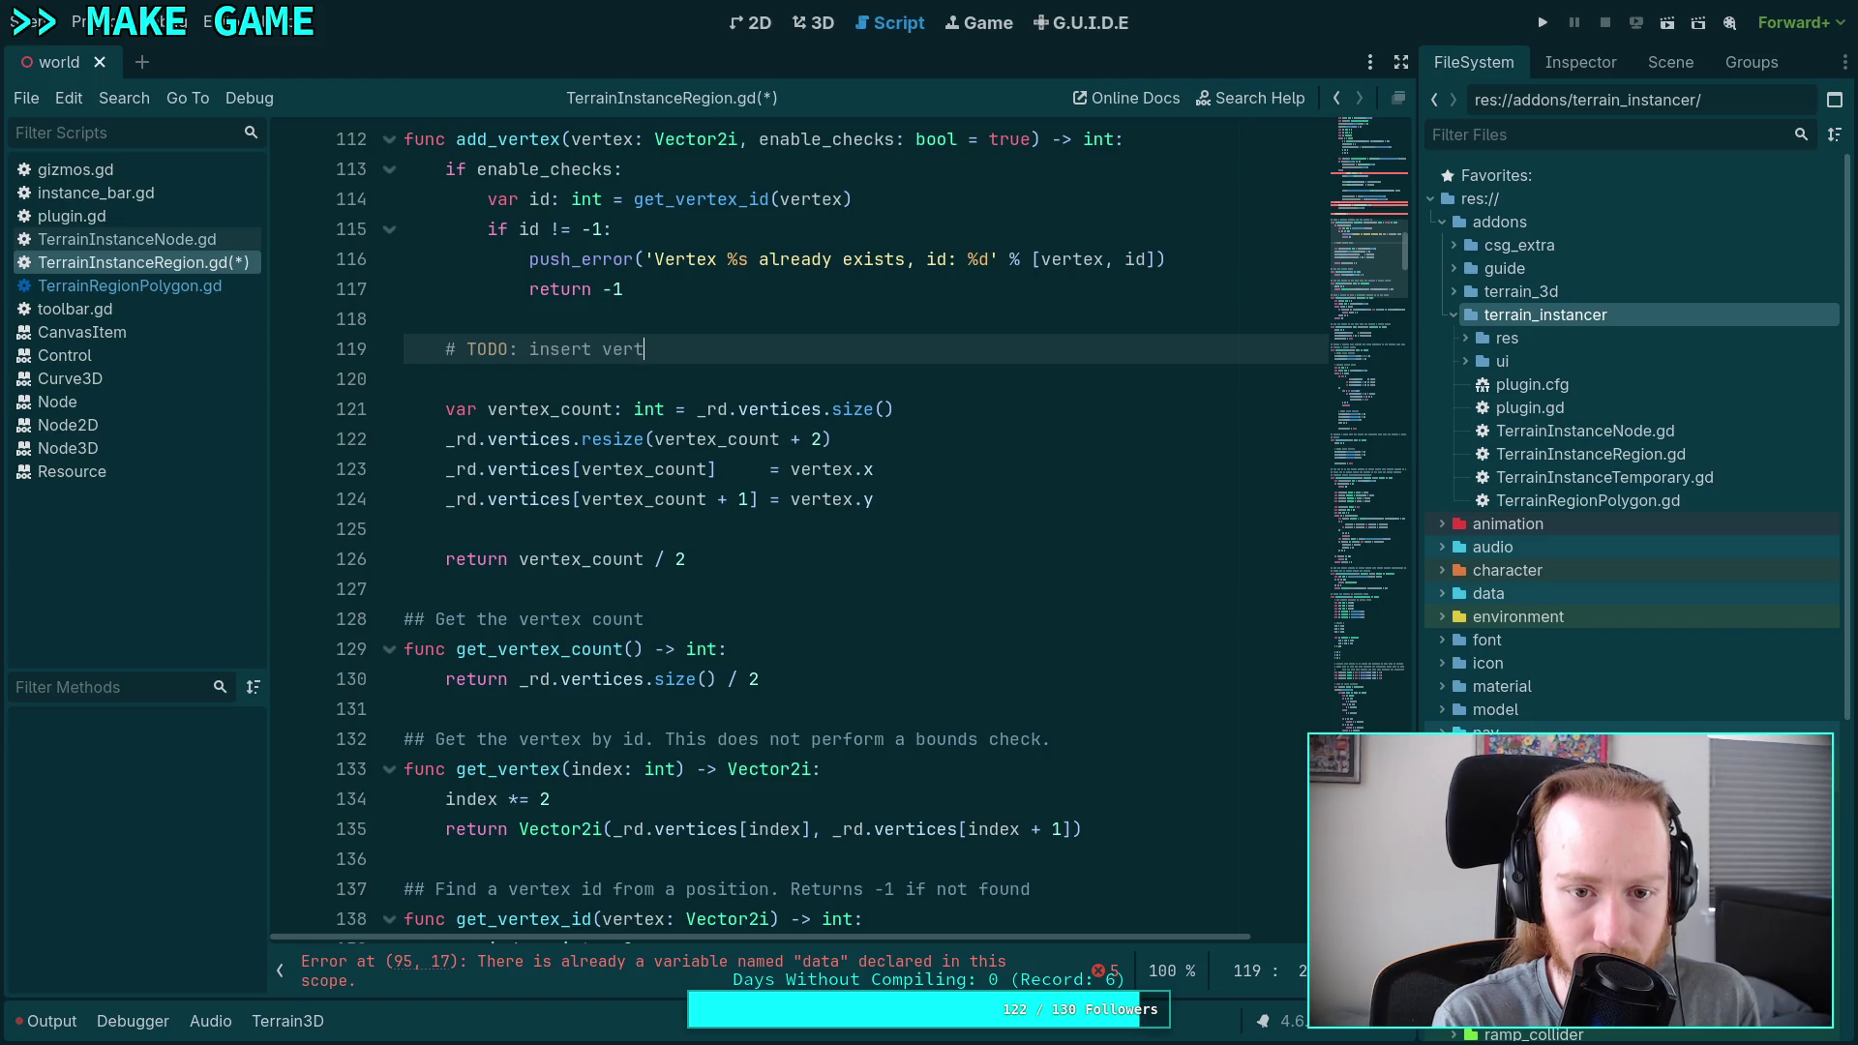
text(between)
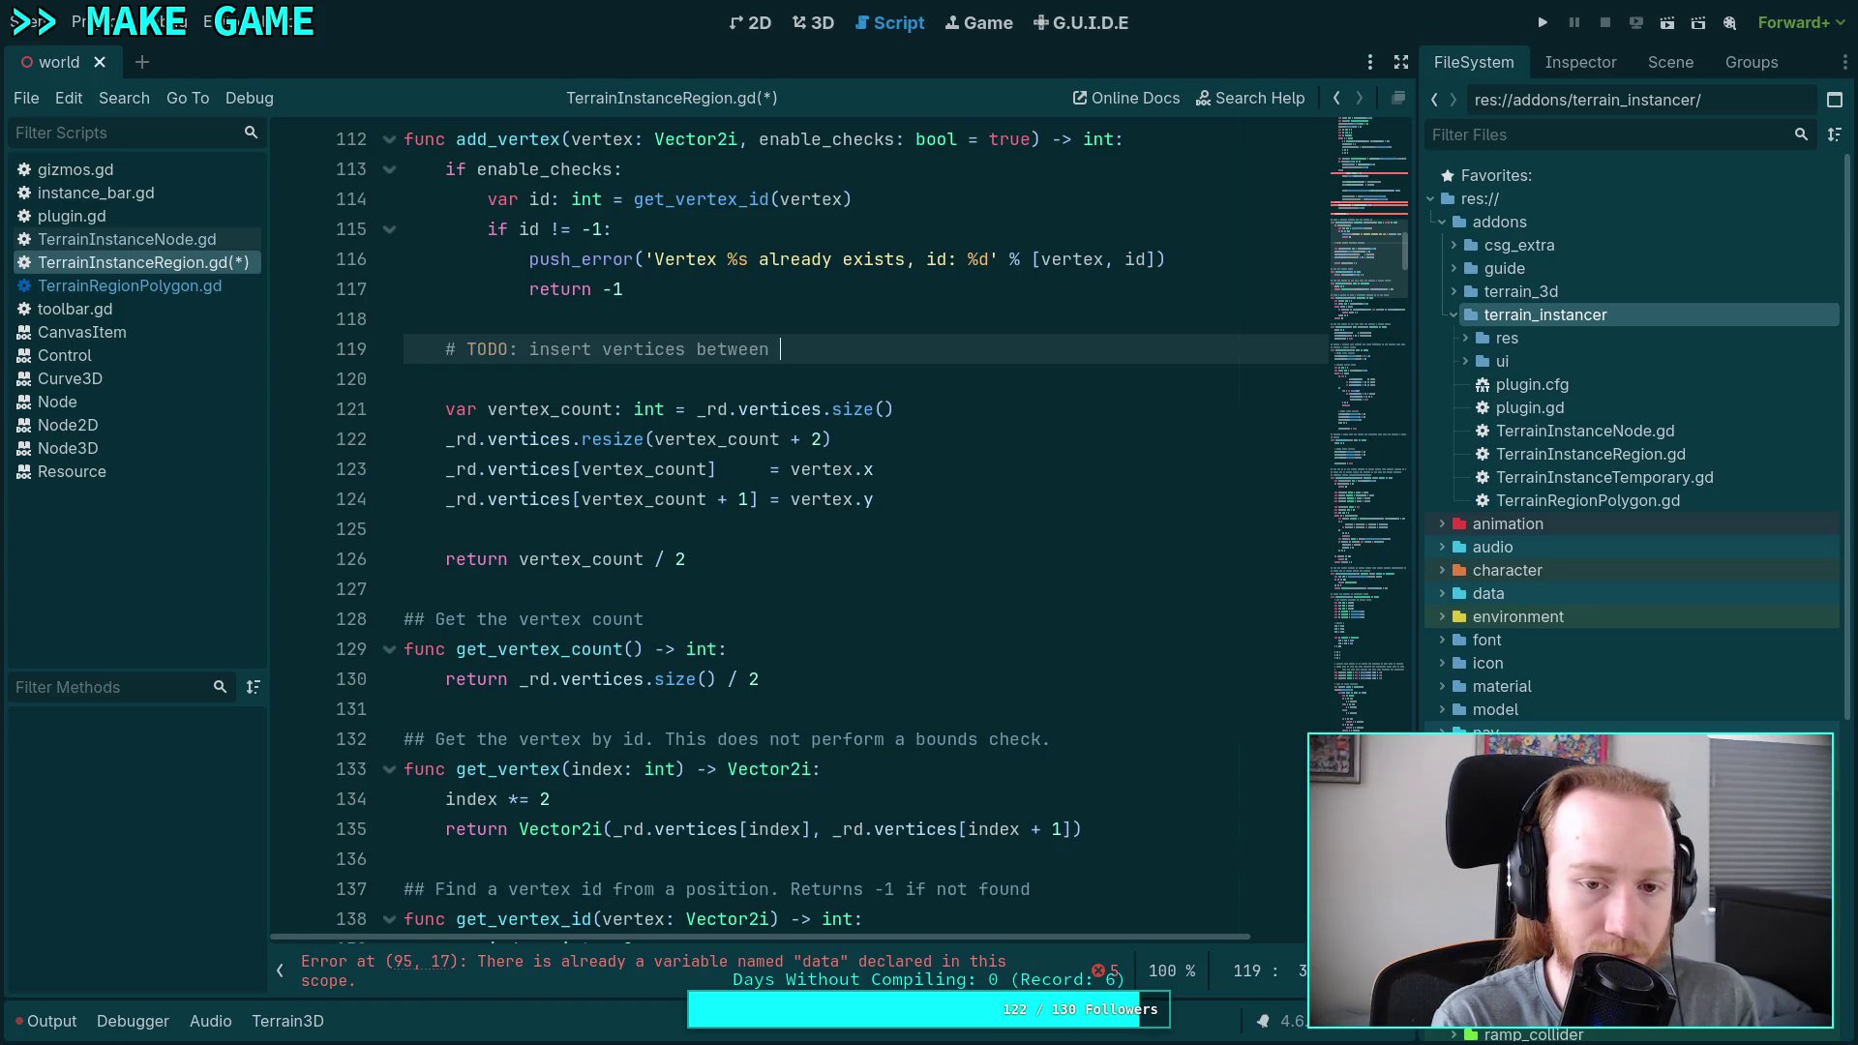
key(BackSpace)
key(BackSpace)
key(BackSpace)
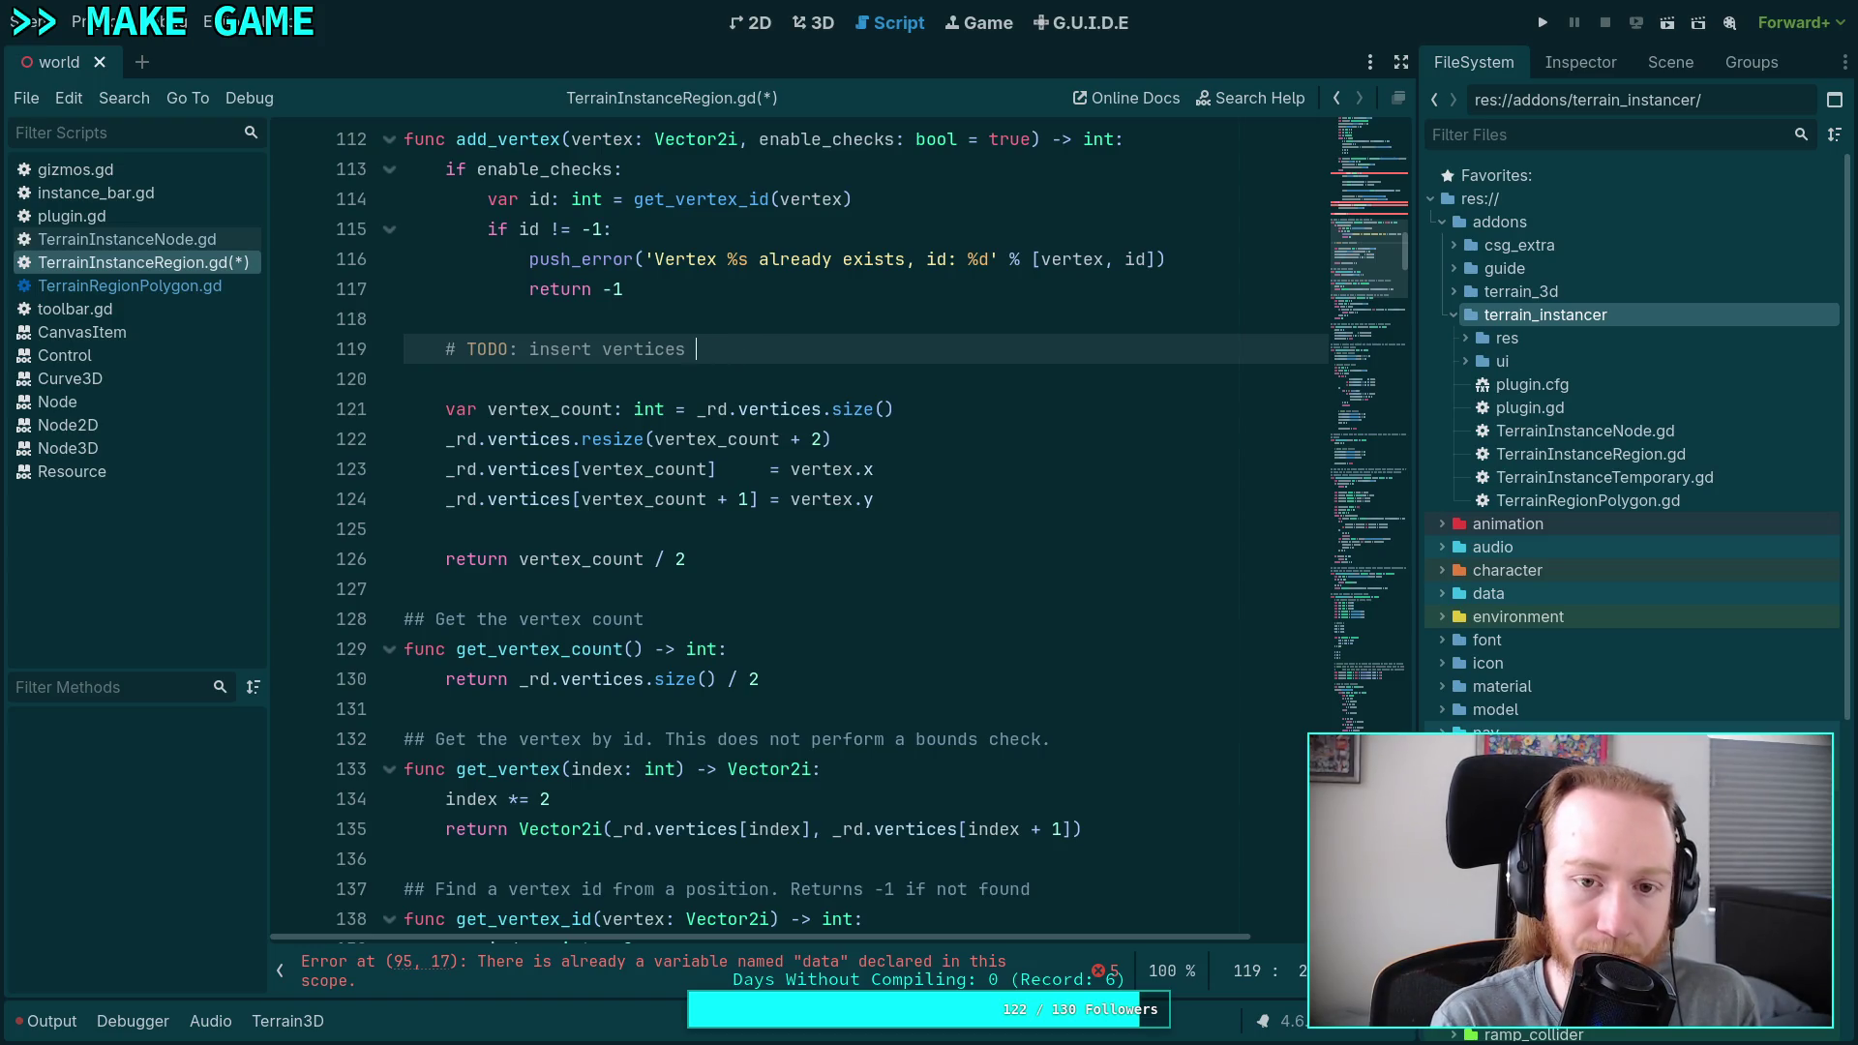
text(when s)
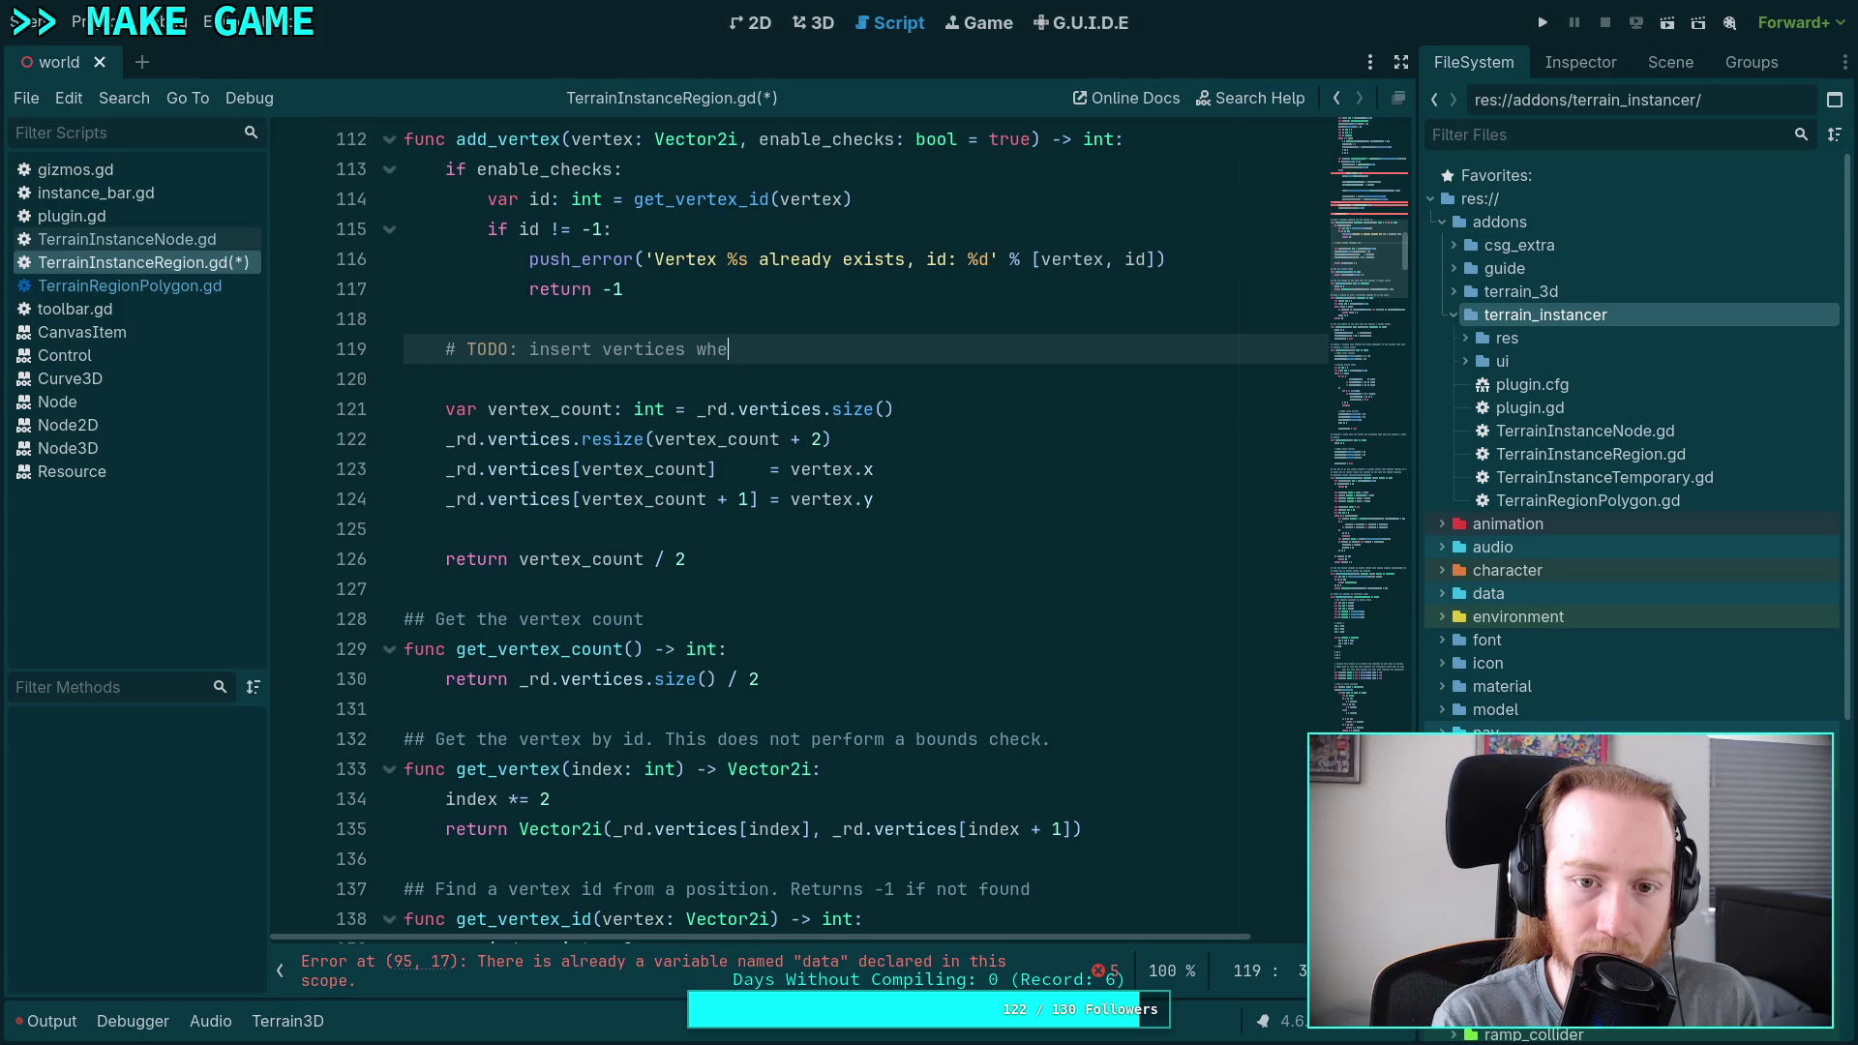
text(electing near a)
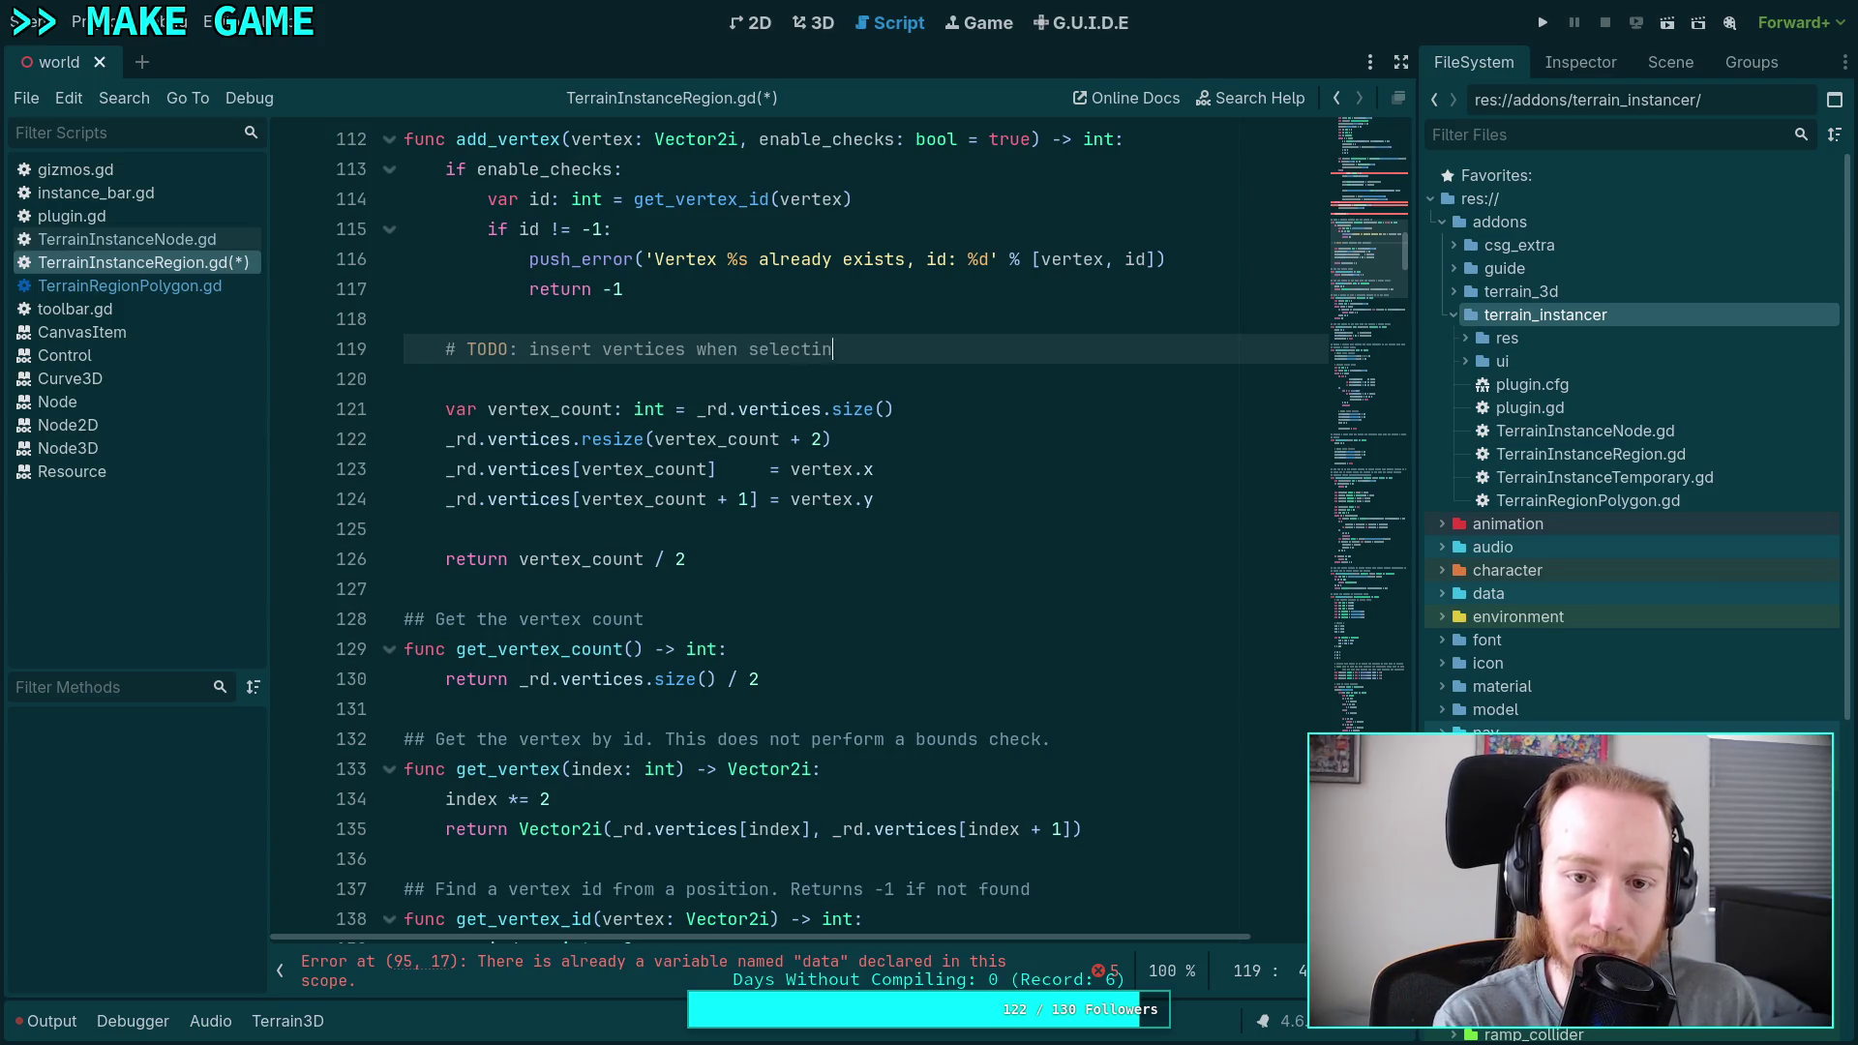
text(n edge)
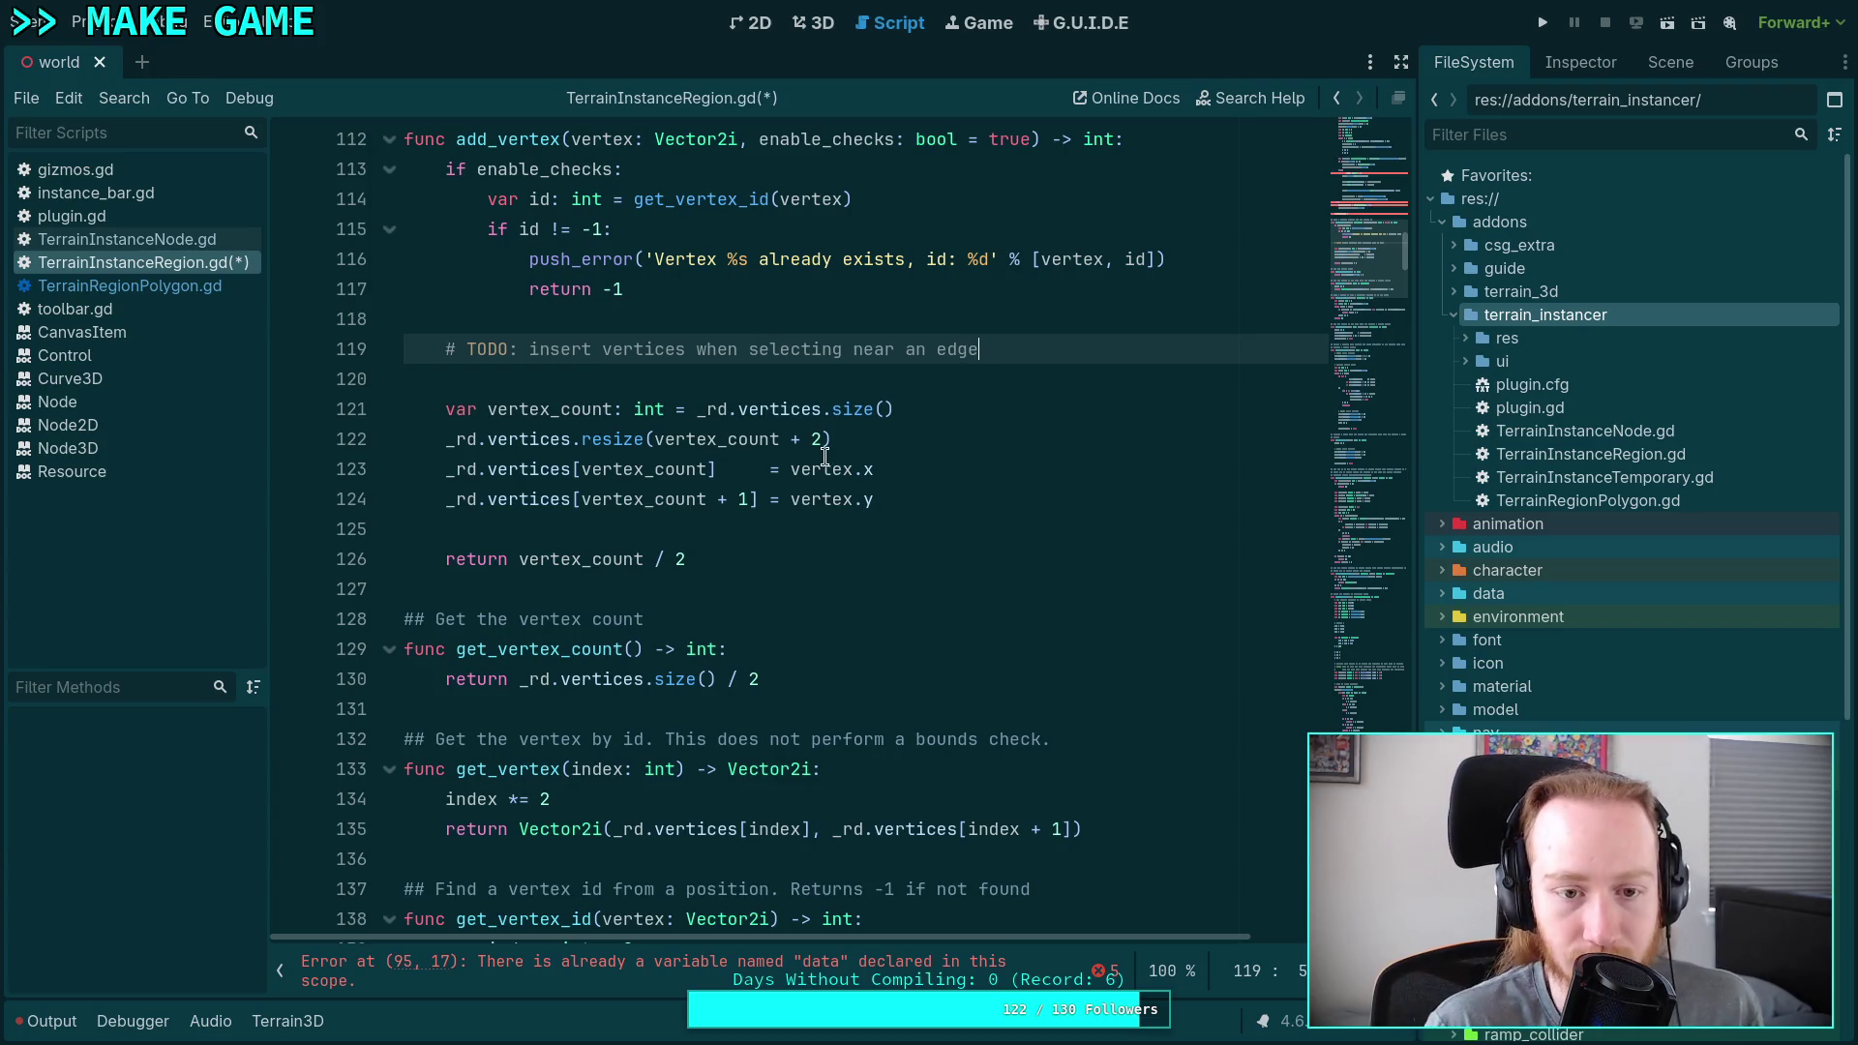
click(763, 519)
Step: Search the script for get_vertex_id to review its call in add_vertex and its definition
scroll(770, 478, down, 1)
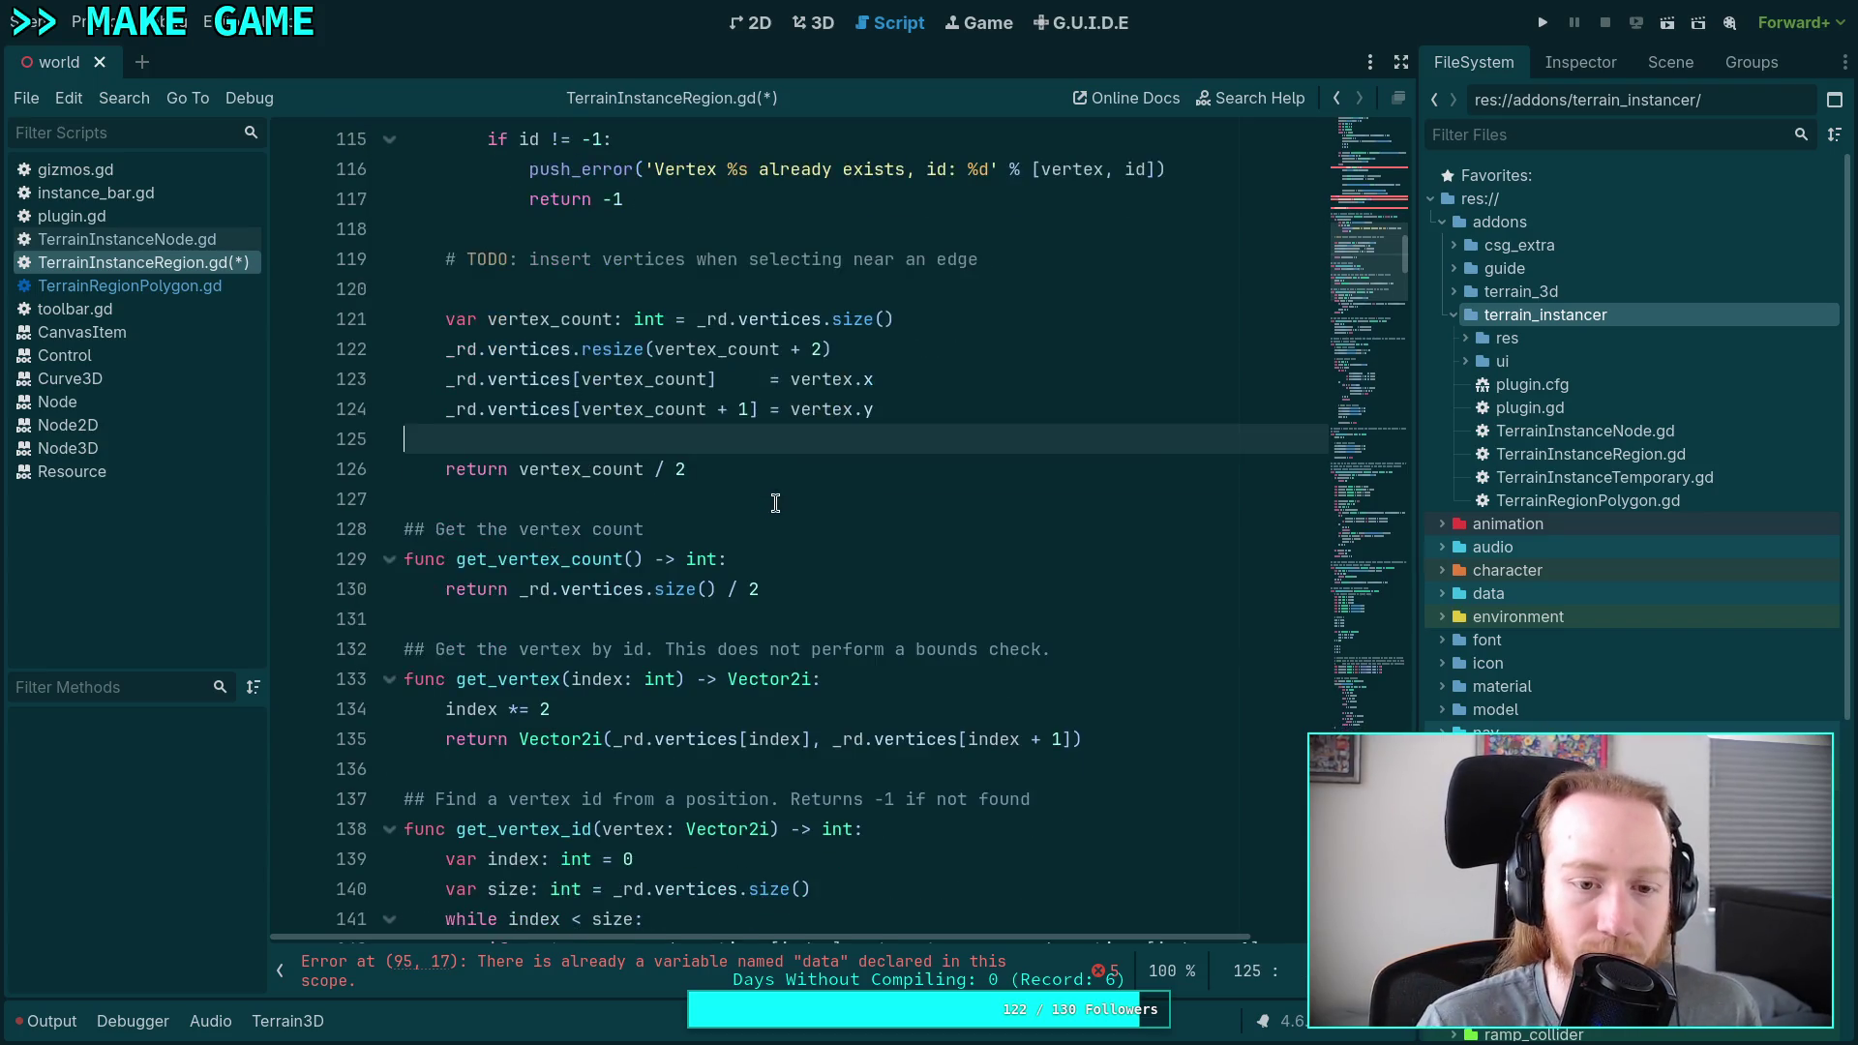
scroll(760, 499, down, 1)
scroll(826, 496, down, 1)
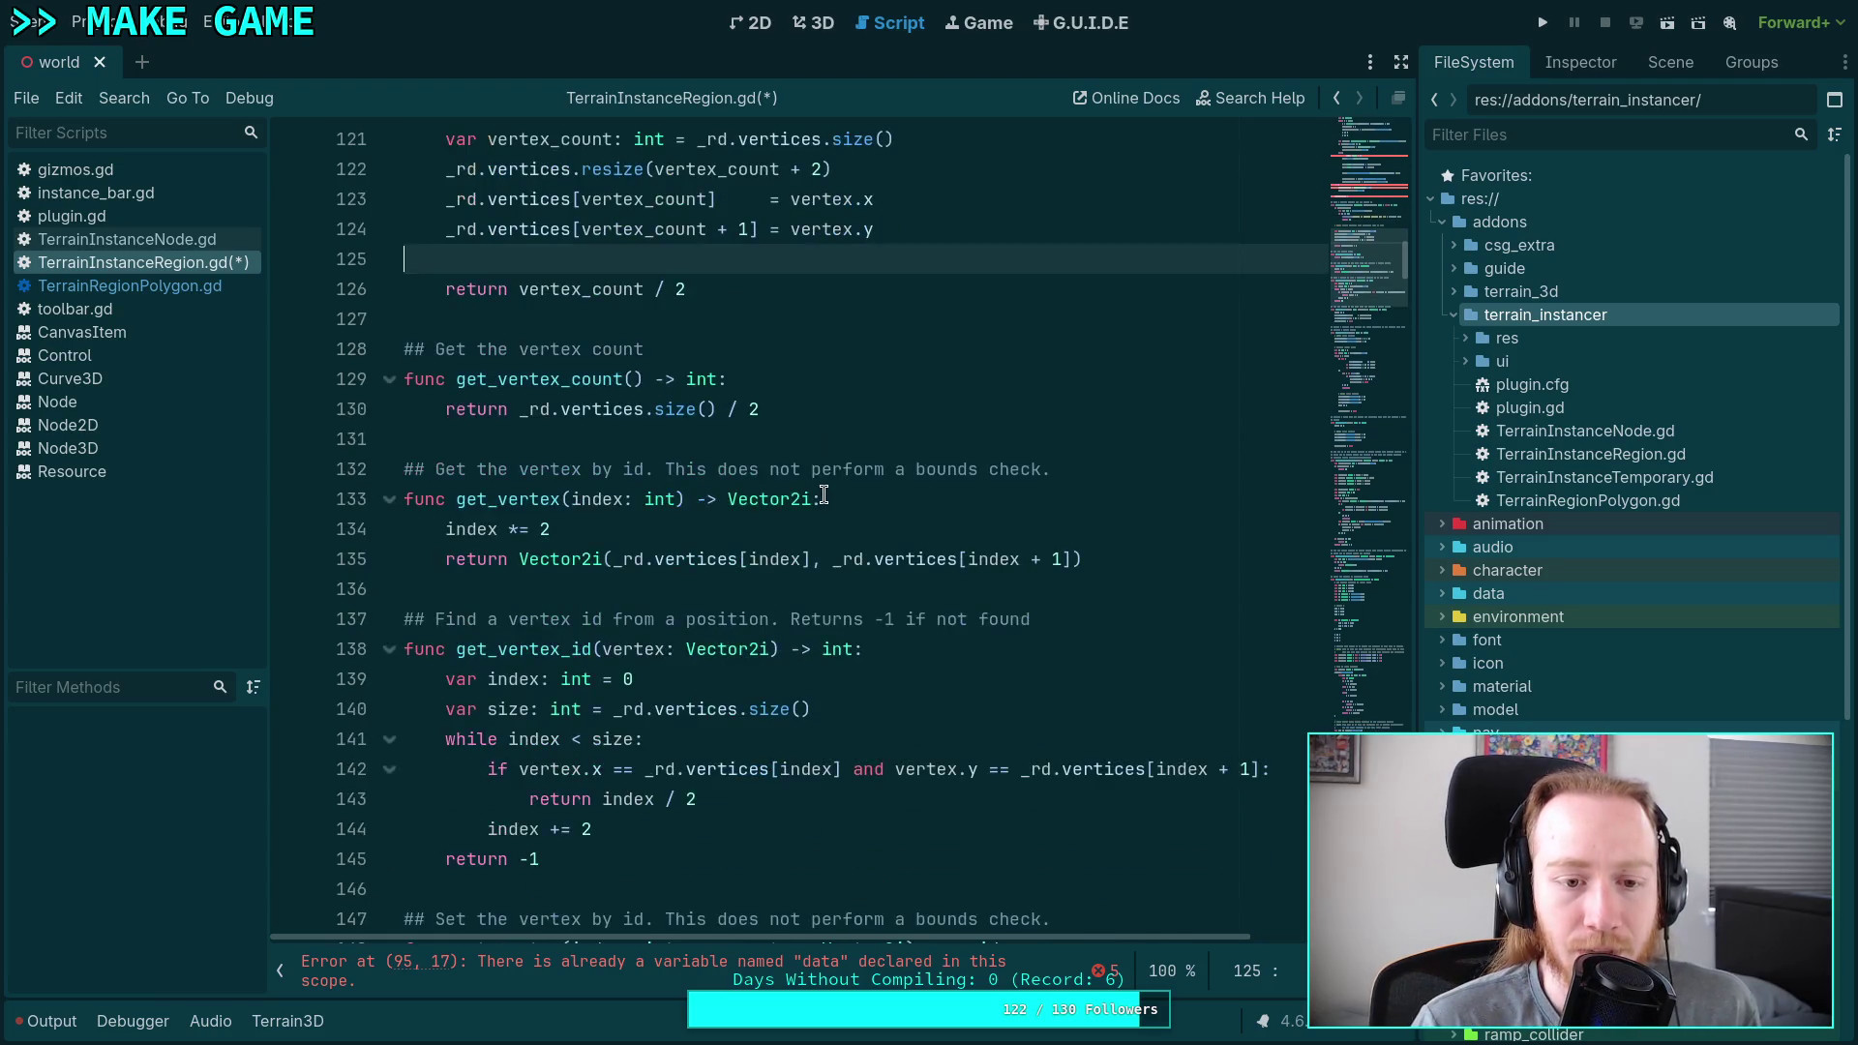
scroll(872, 521, down, 1)
scroll(869, 523, down, 1)
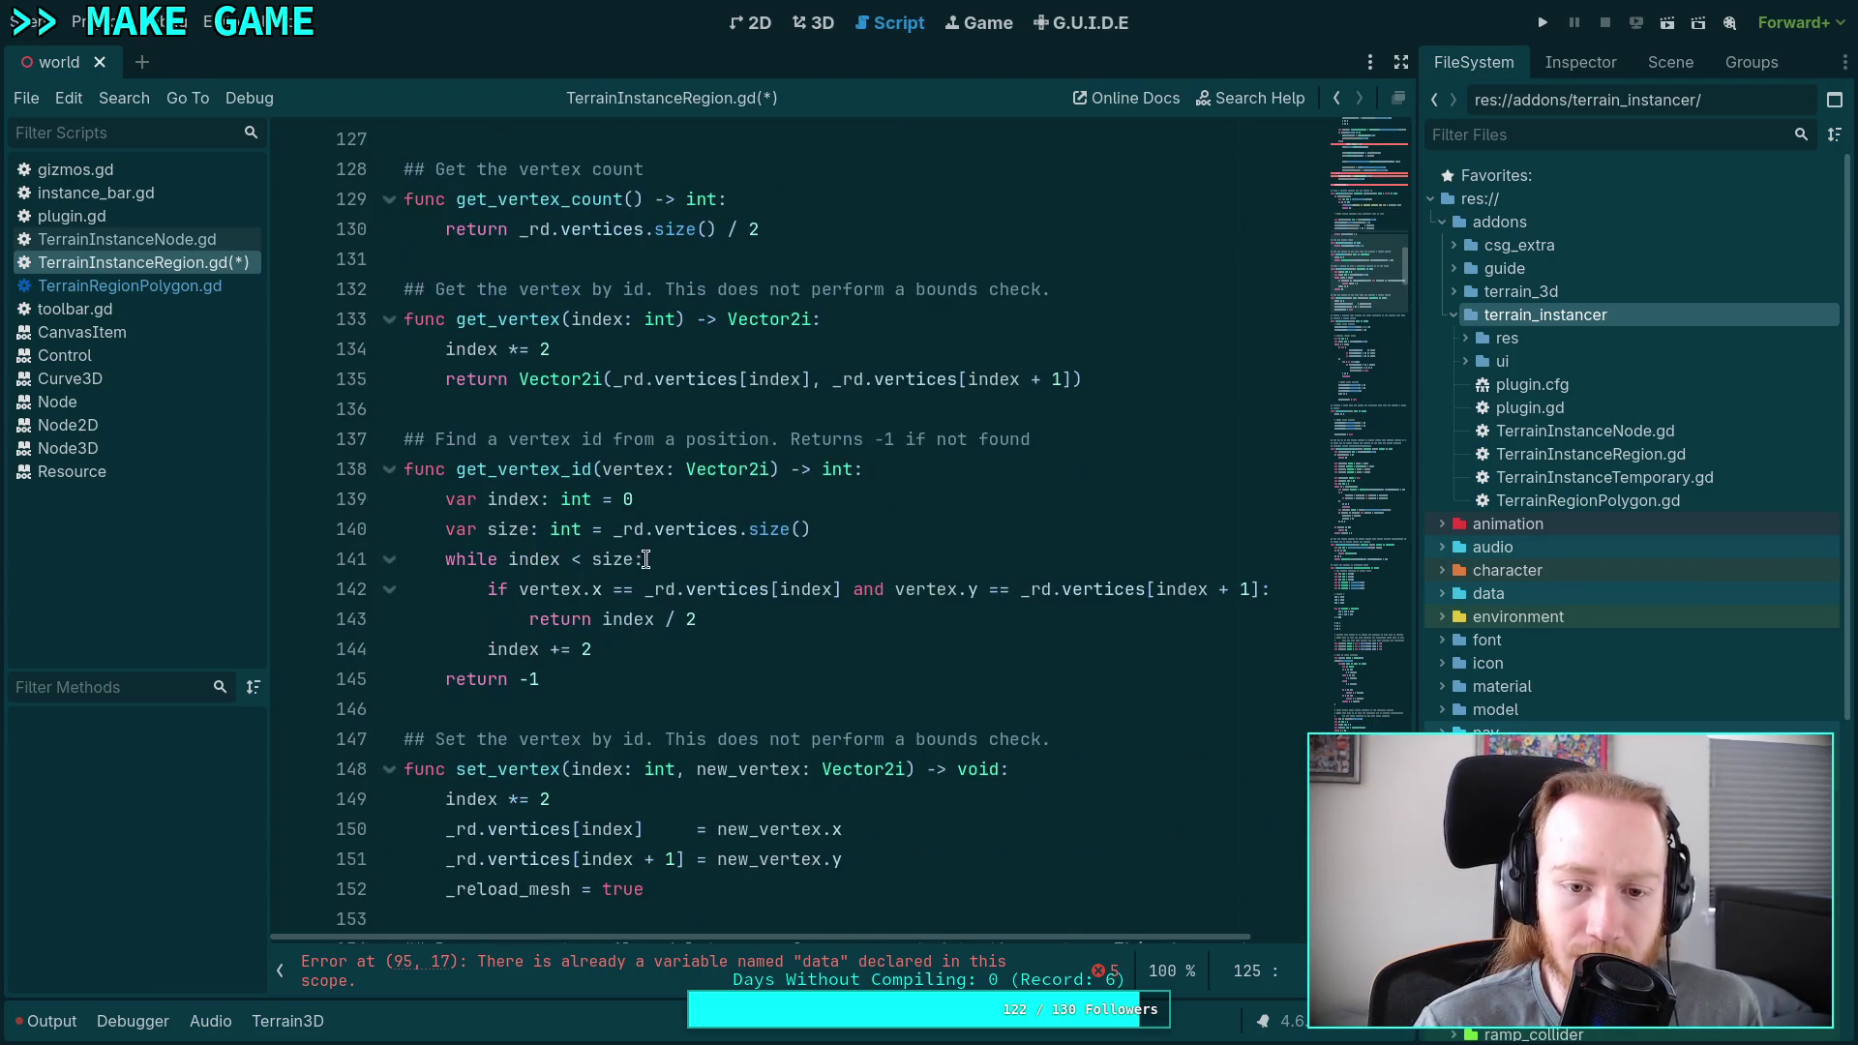
mouse_move(585, 683)
mouse_down()
mouse_move(456, 608)
mouse_move(356, 451)
mouse_up()
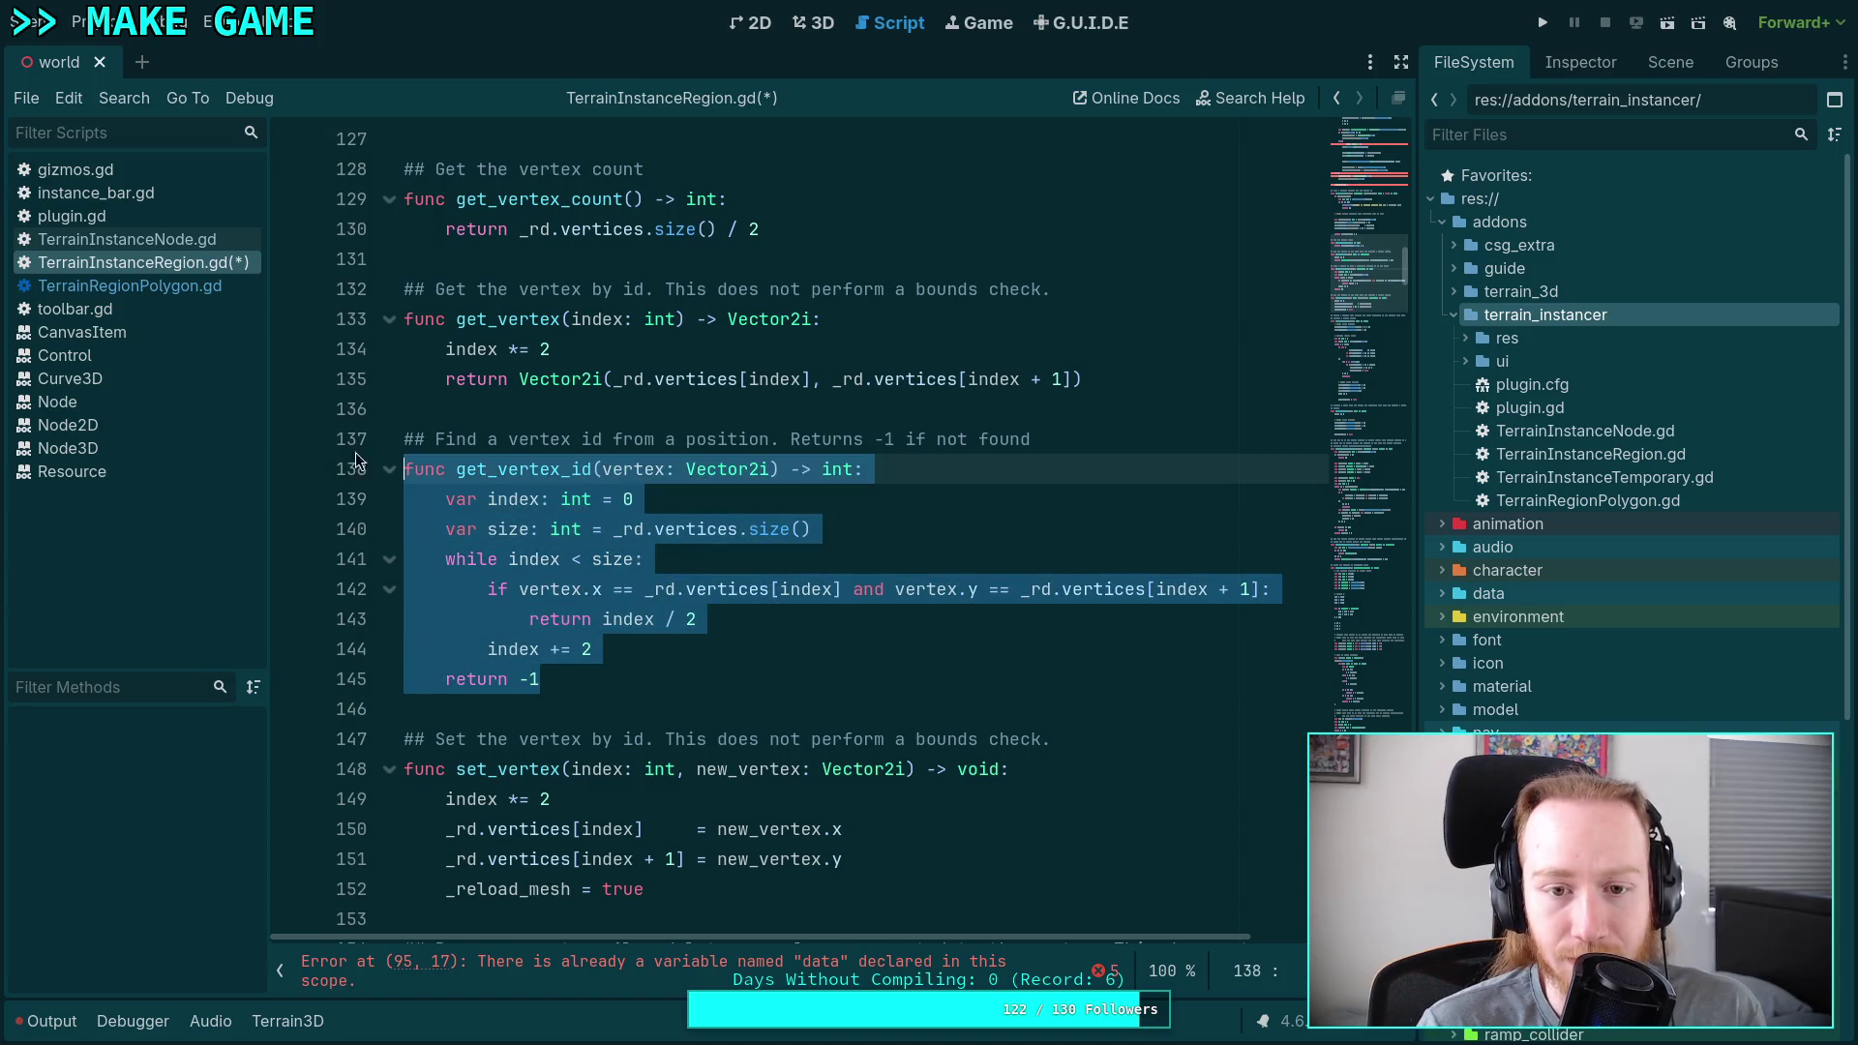
double_click(547, 469)
scroll(707, 538, down, 13)
scroll(707, 538, down, 6)
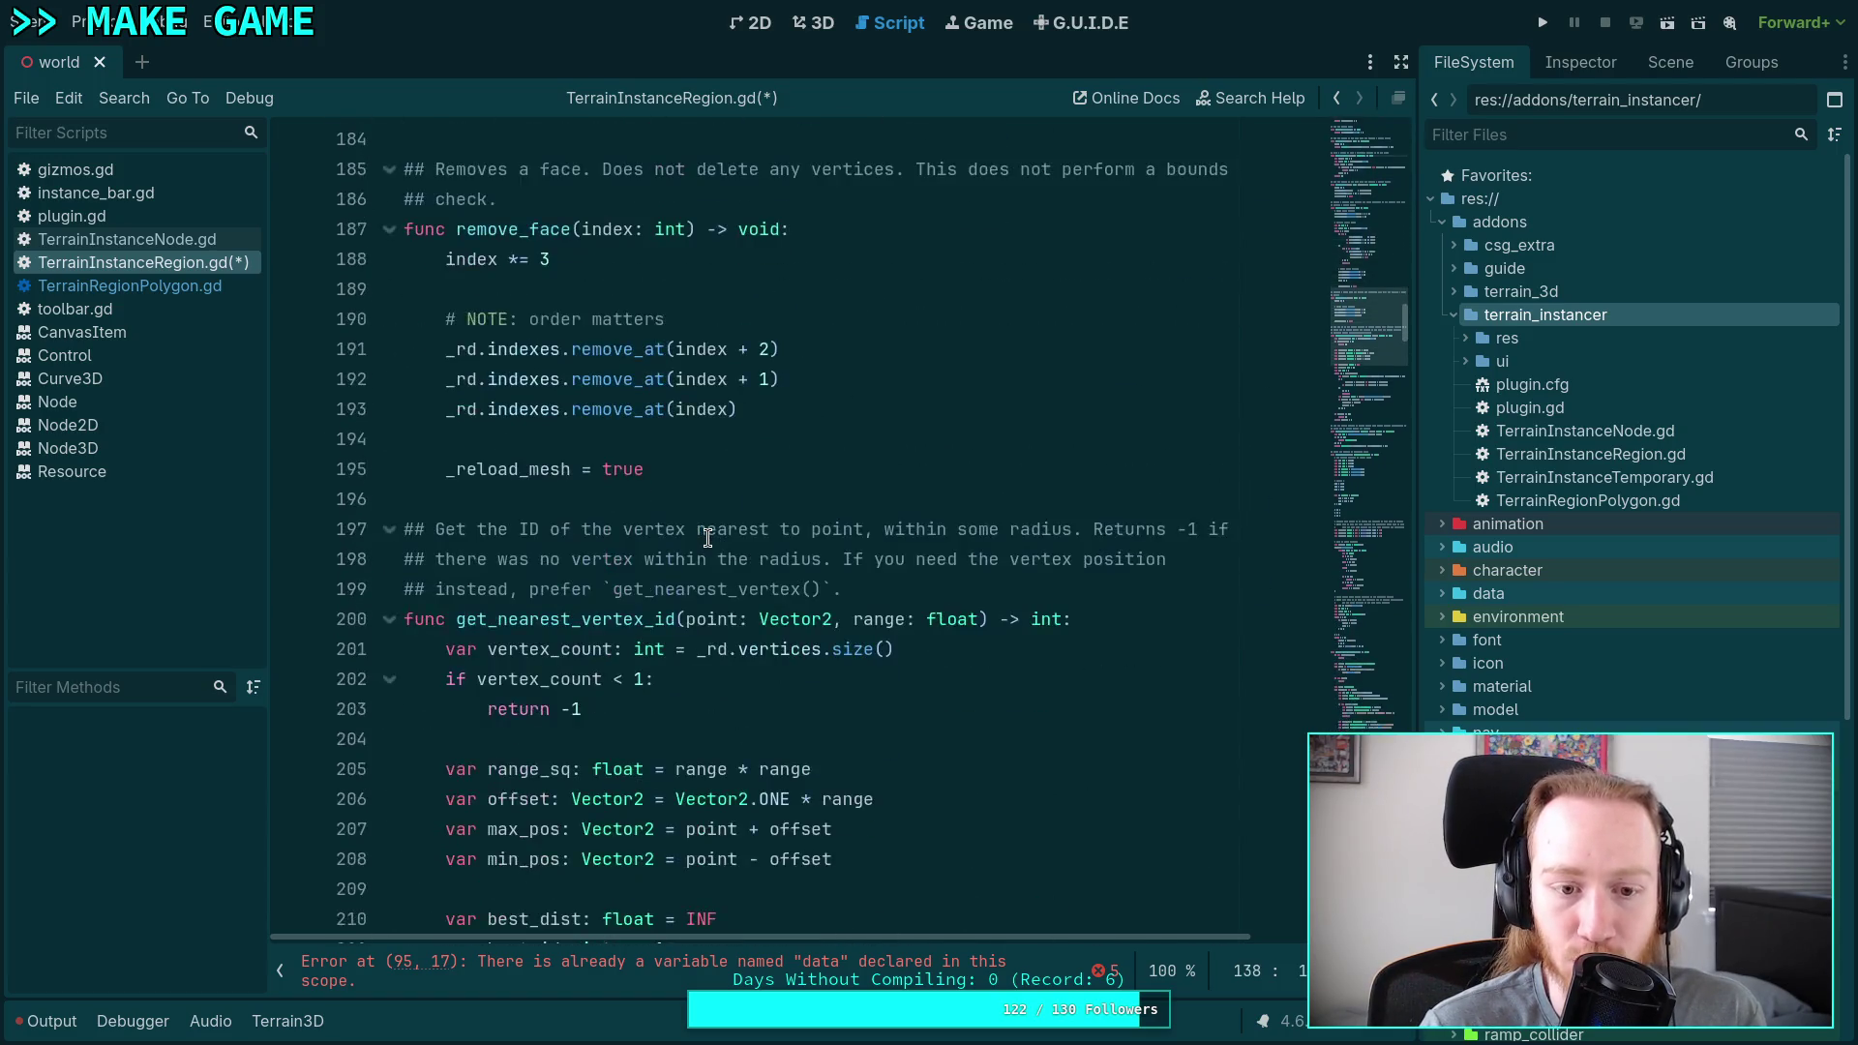
scroll(708, 538, up, 8)
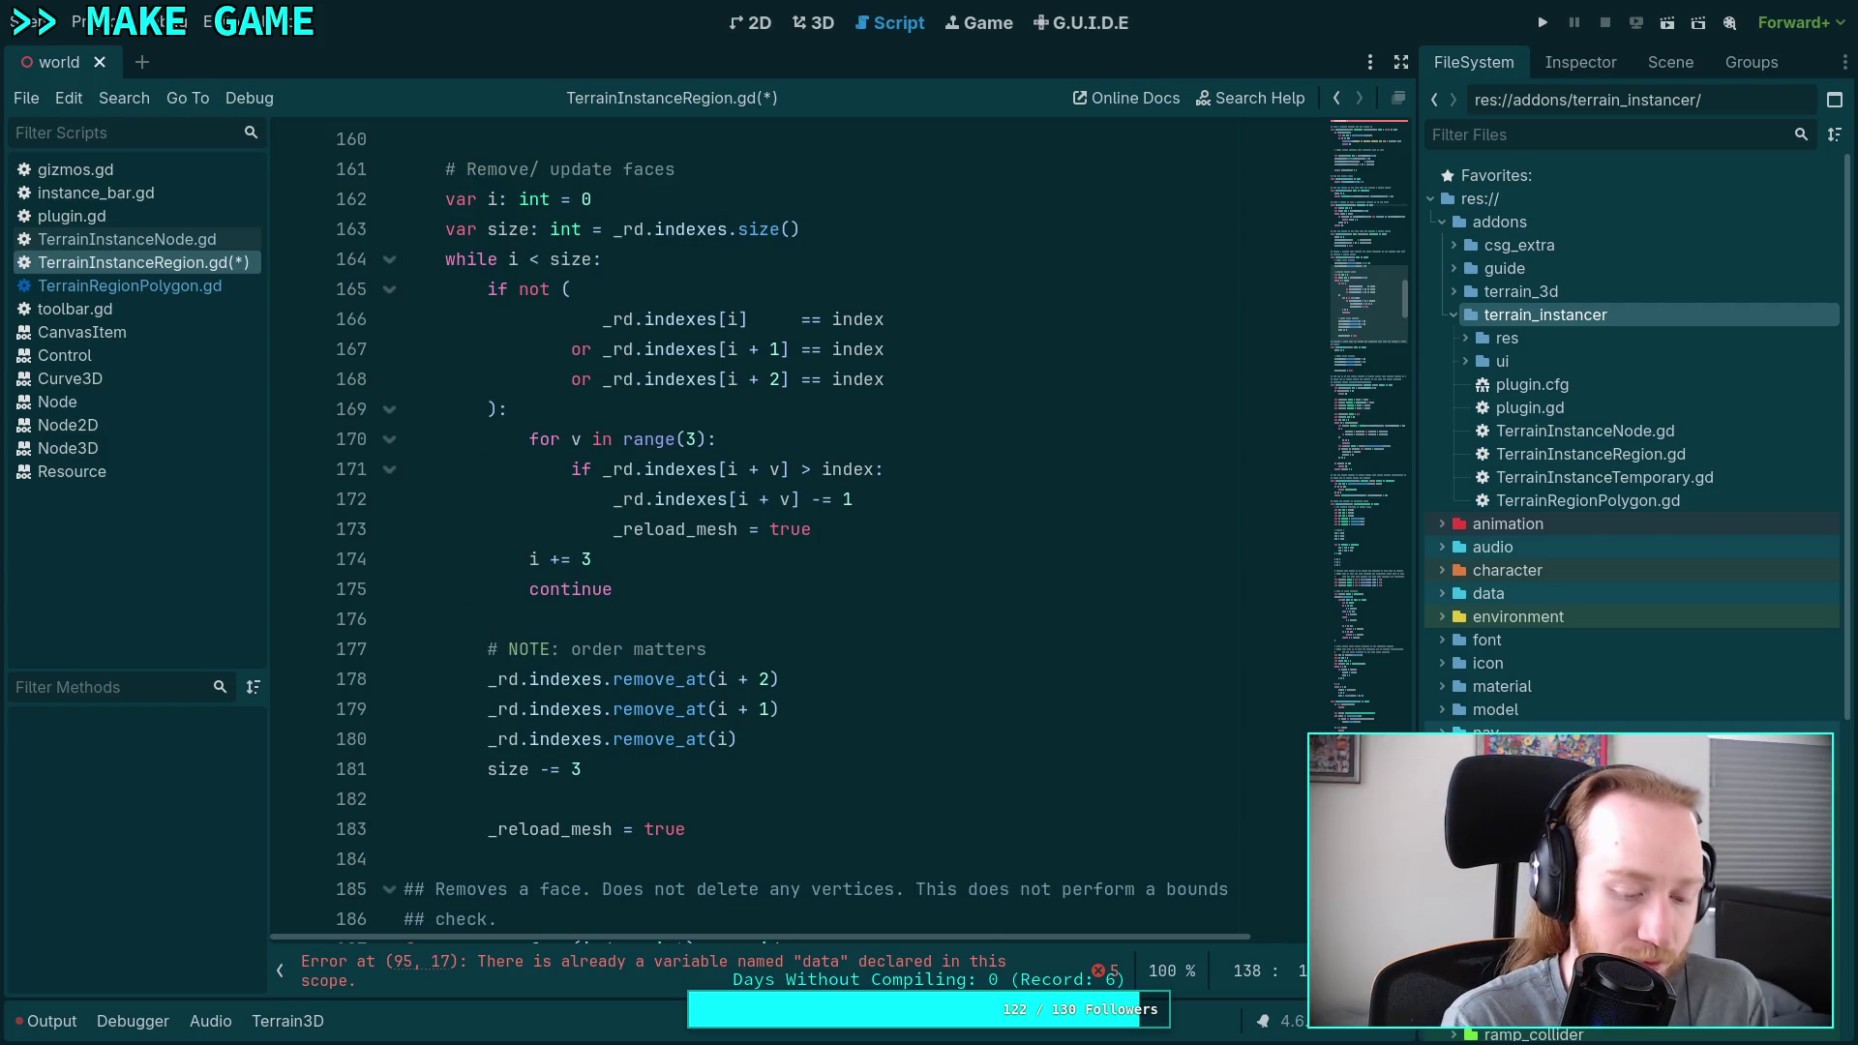
key(ctrl+f)
click(1103, 979)
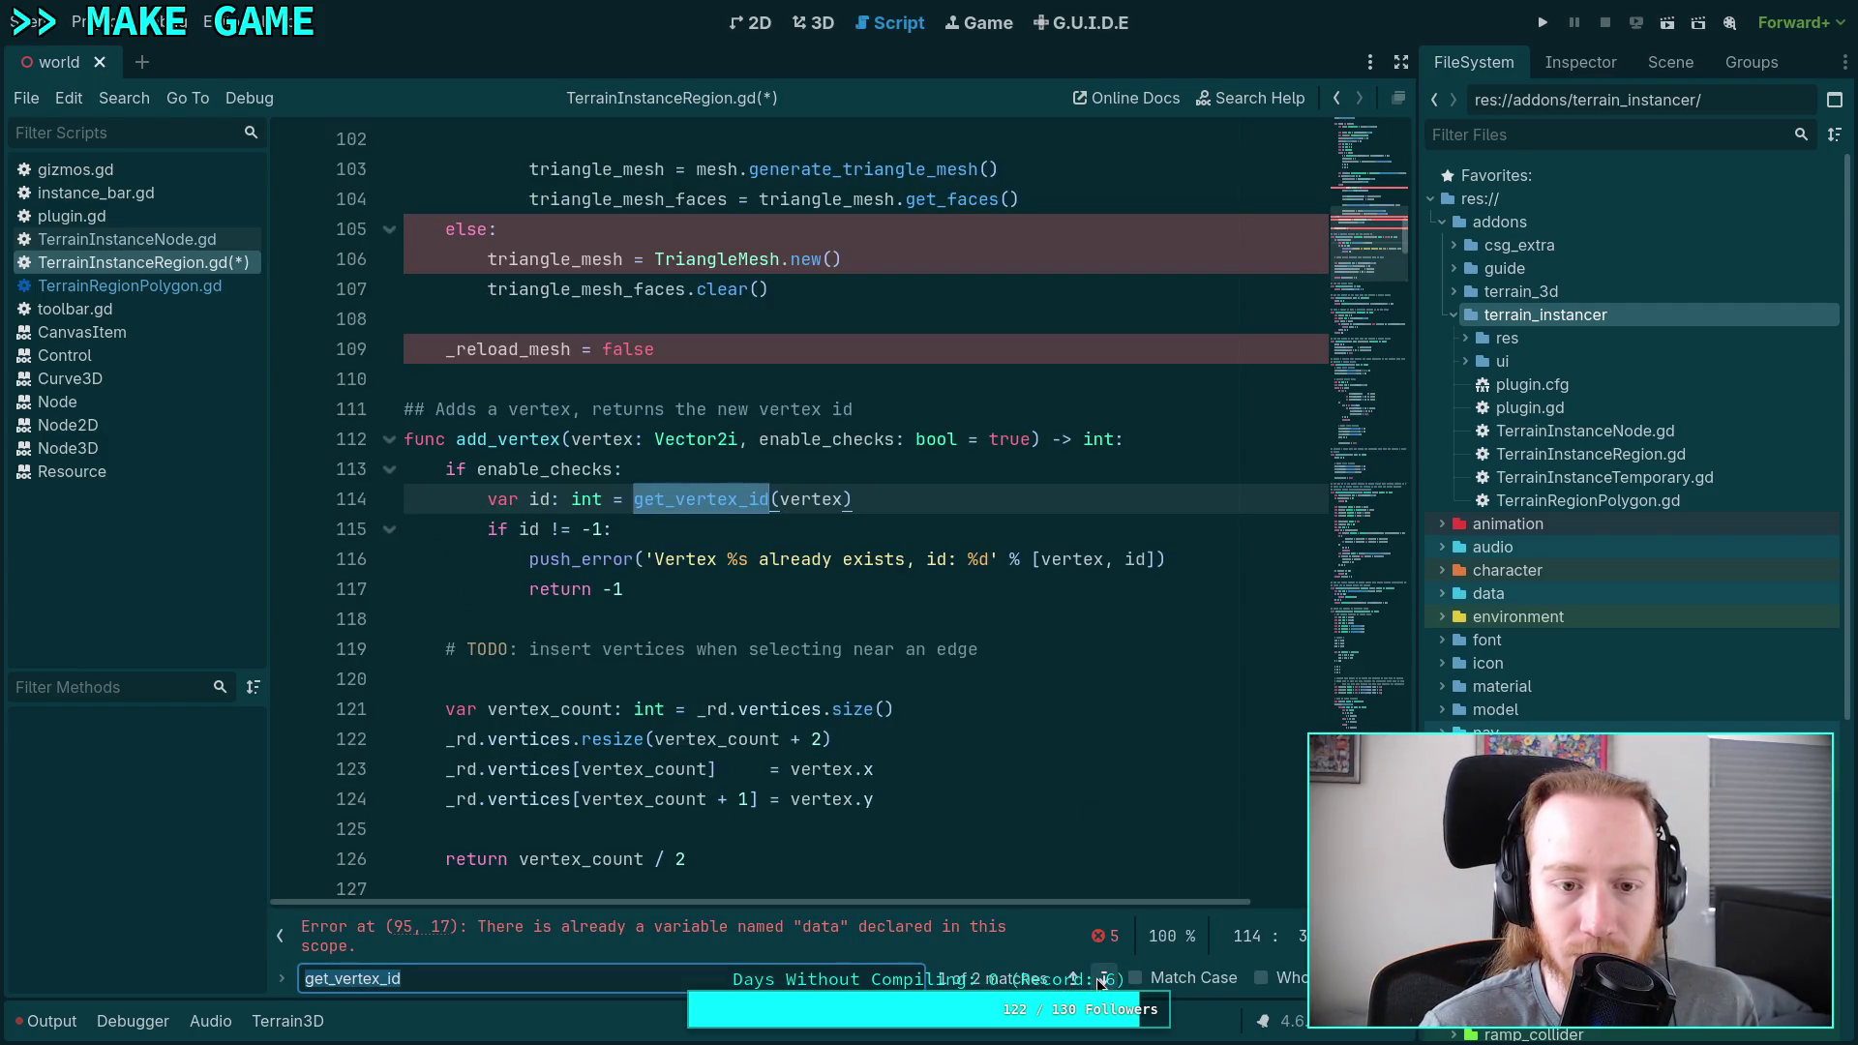
scroll(828, 620, down, 1)
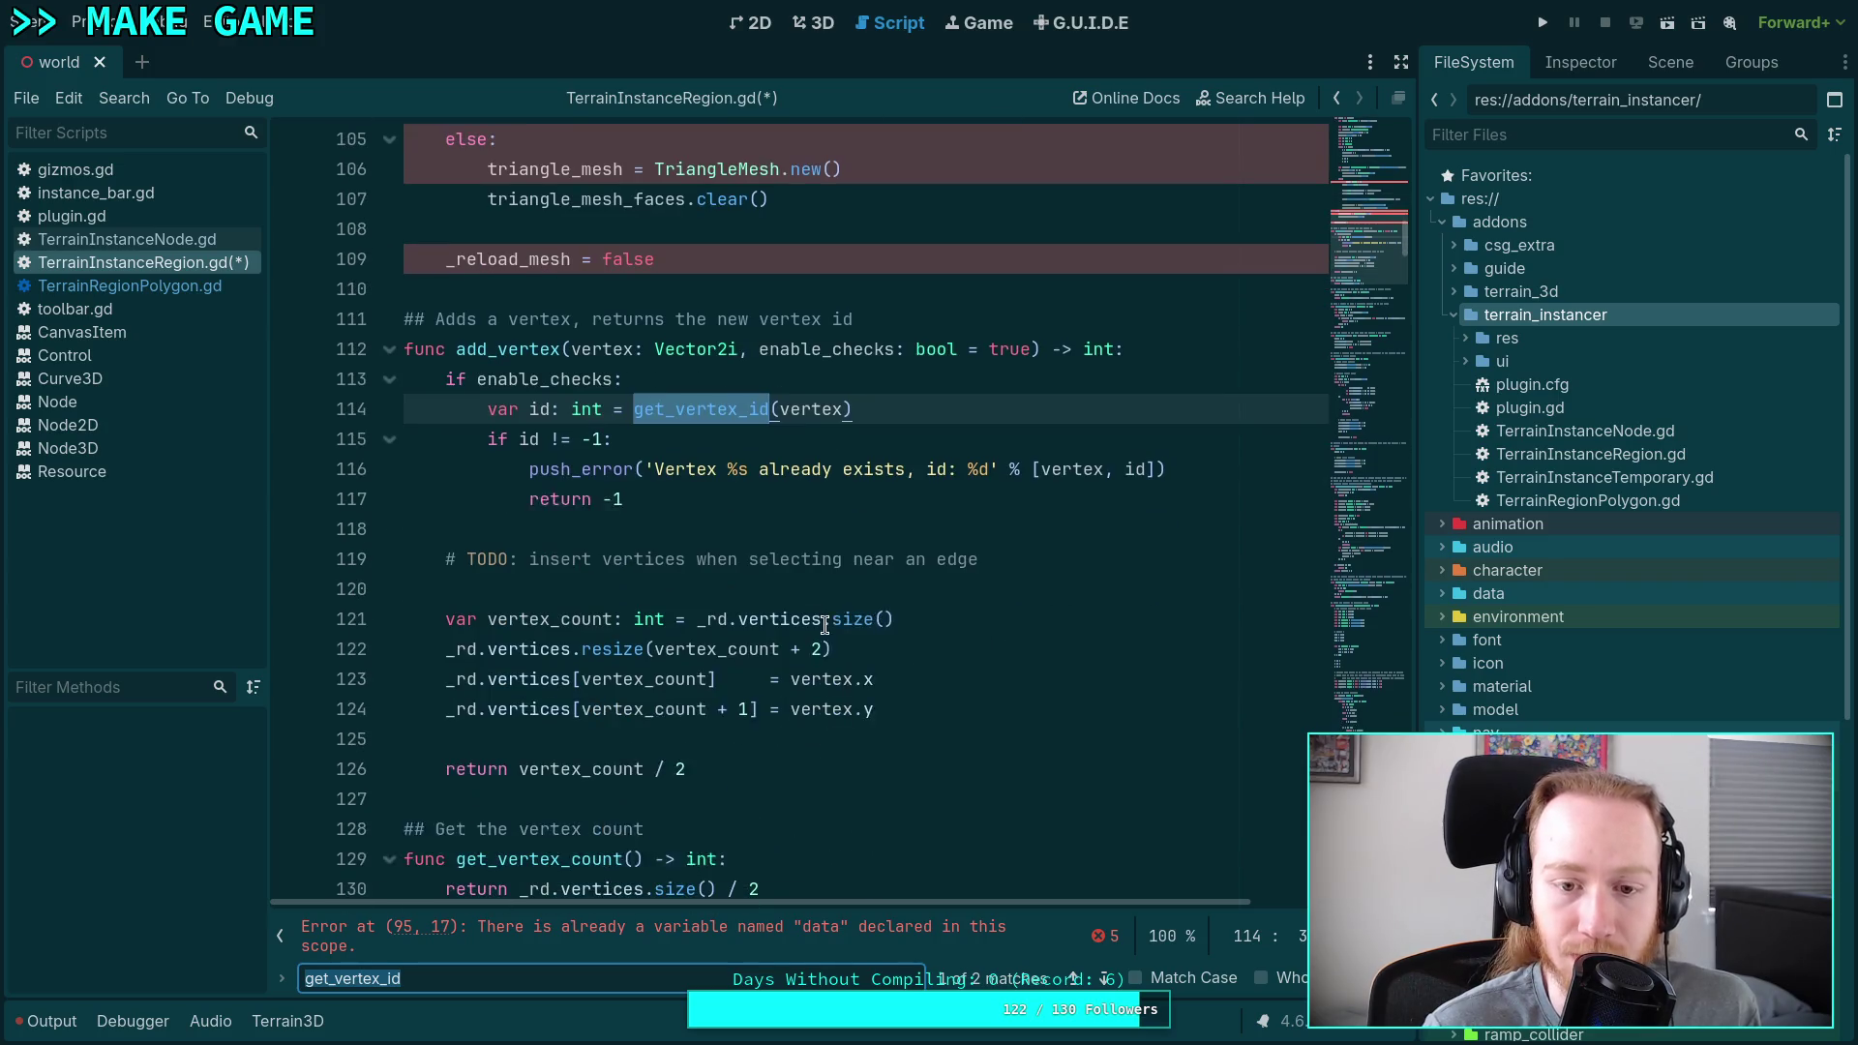
click(1104, 979)
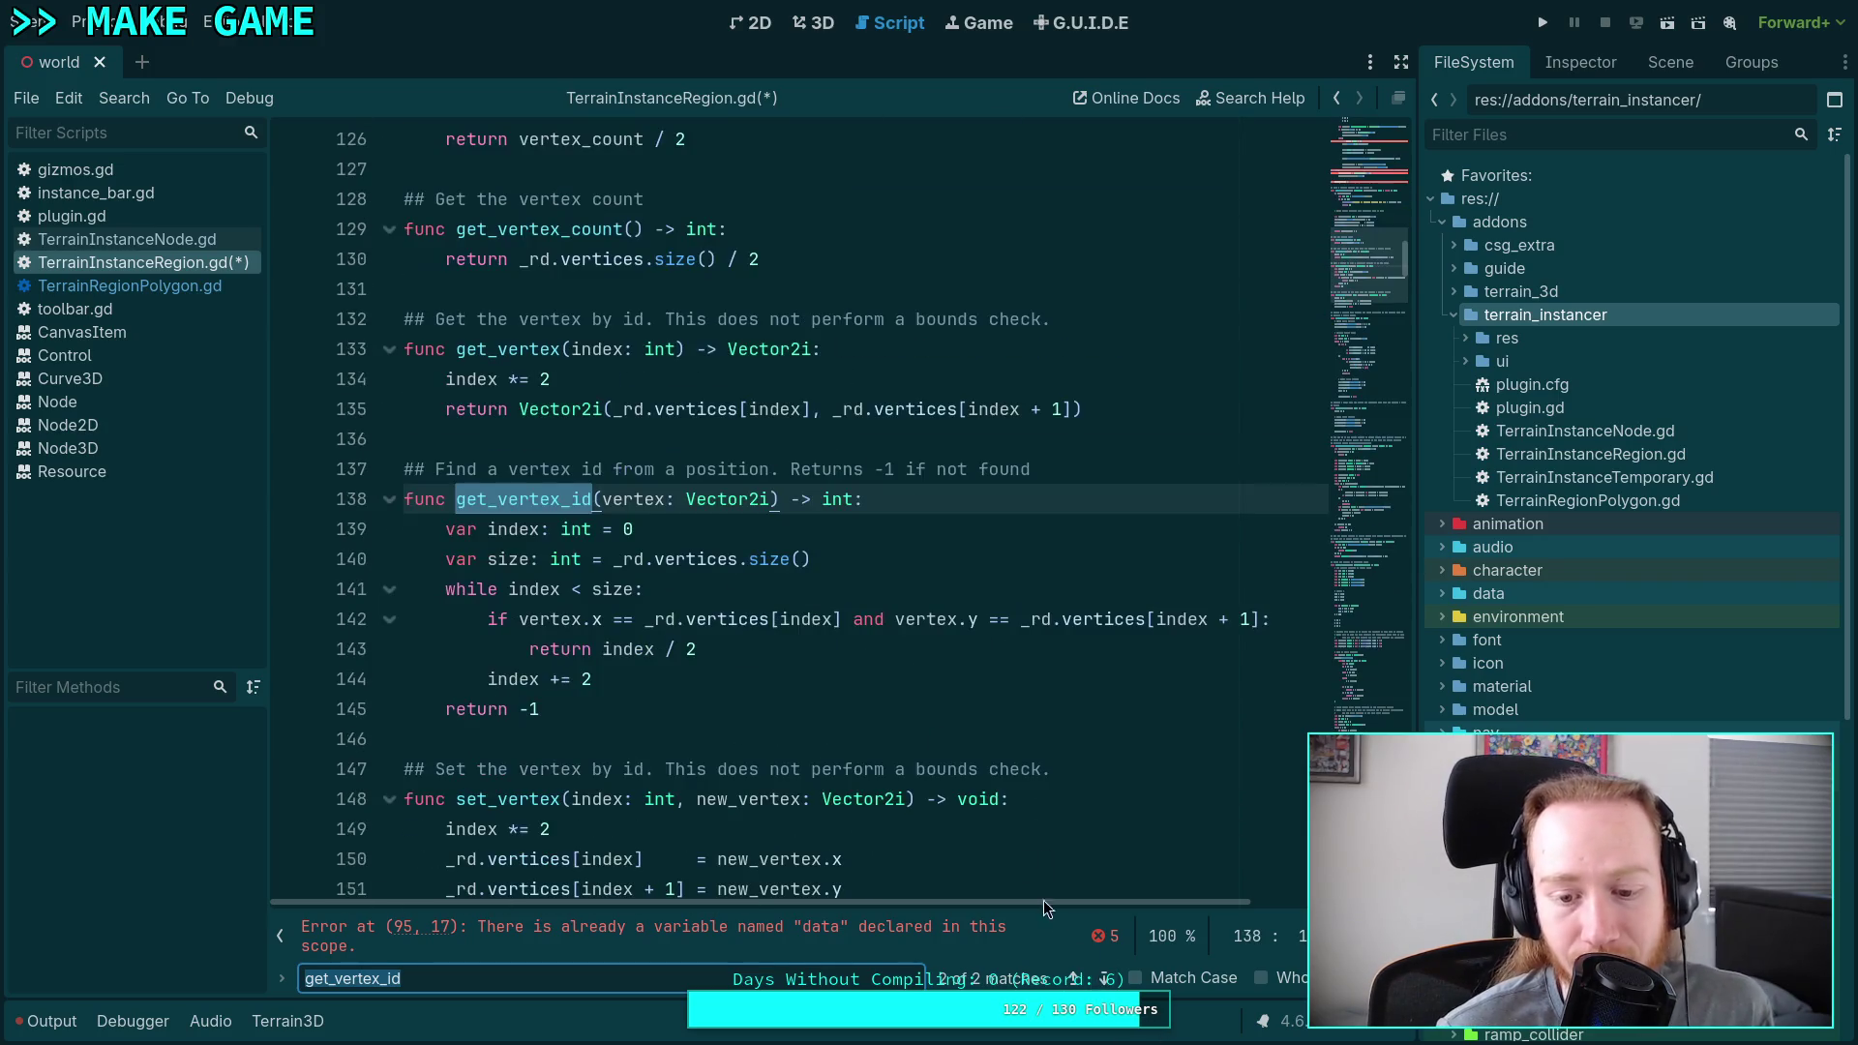
scroll(901, 670, down, 4)
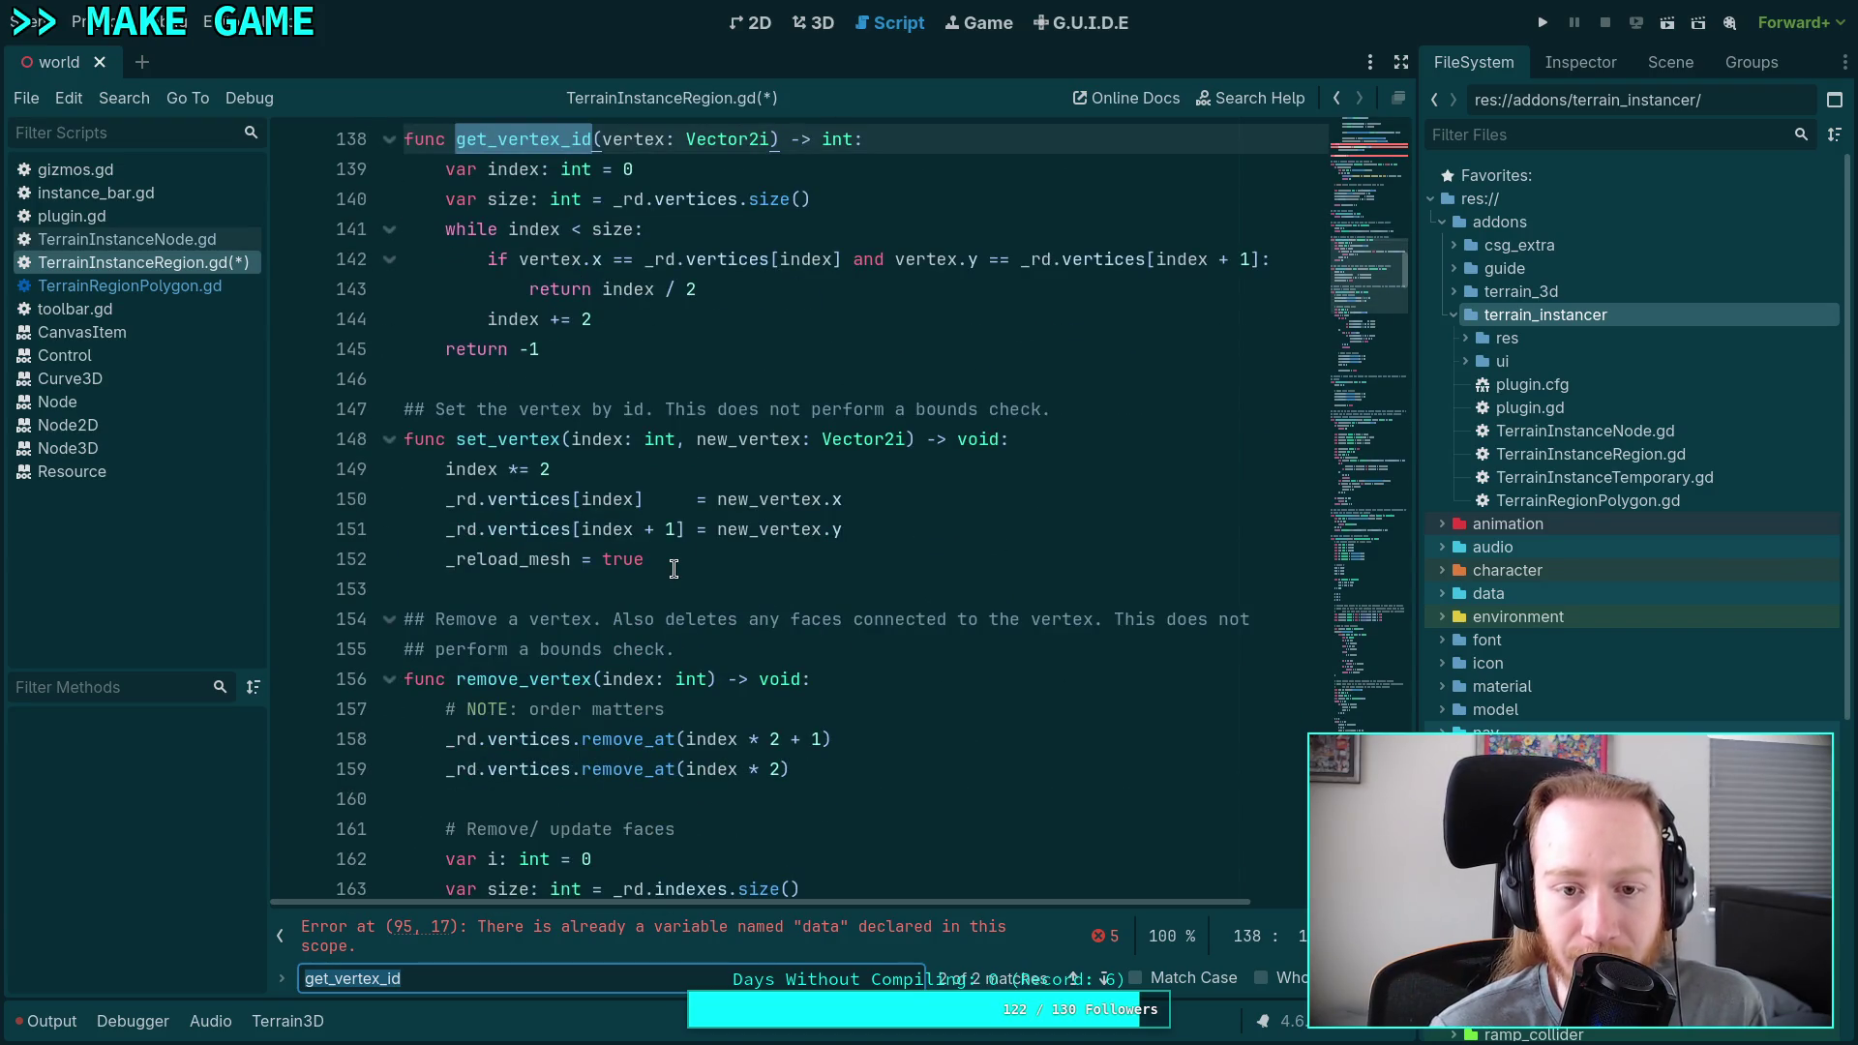
double_click(509, 439)
scroll(716, 581, down, 1)
scroll(716, 581, down, 10)
Step: Delete the remove_face function and cut out the _sort_indexes clockwise-sorting block
mouse_move(705, 591)
mouse_down()
mouse_move(378, 322)
mouse_move(364, 291)
mouse_up()
key(BackSpace)
key(BackSpace)
key(BackSpace)
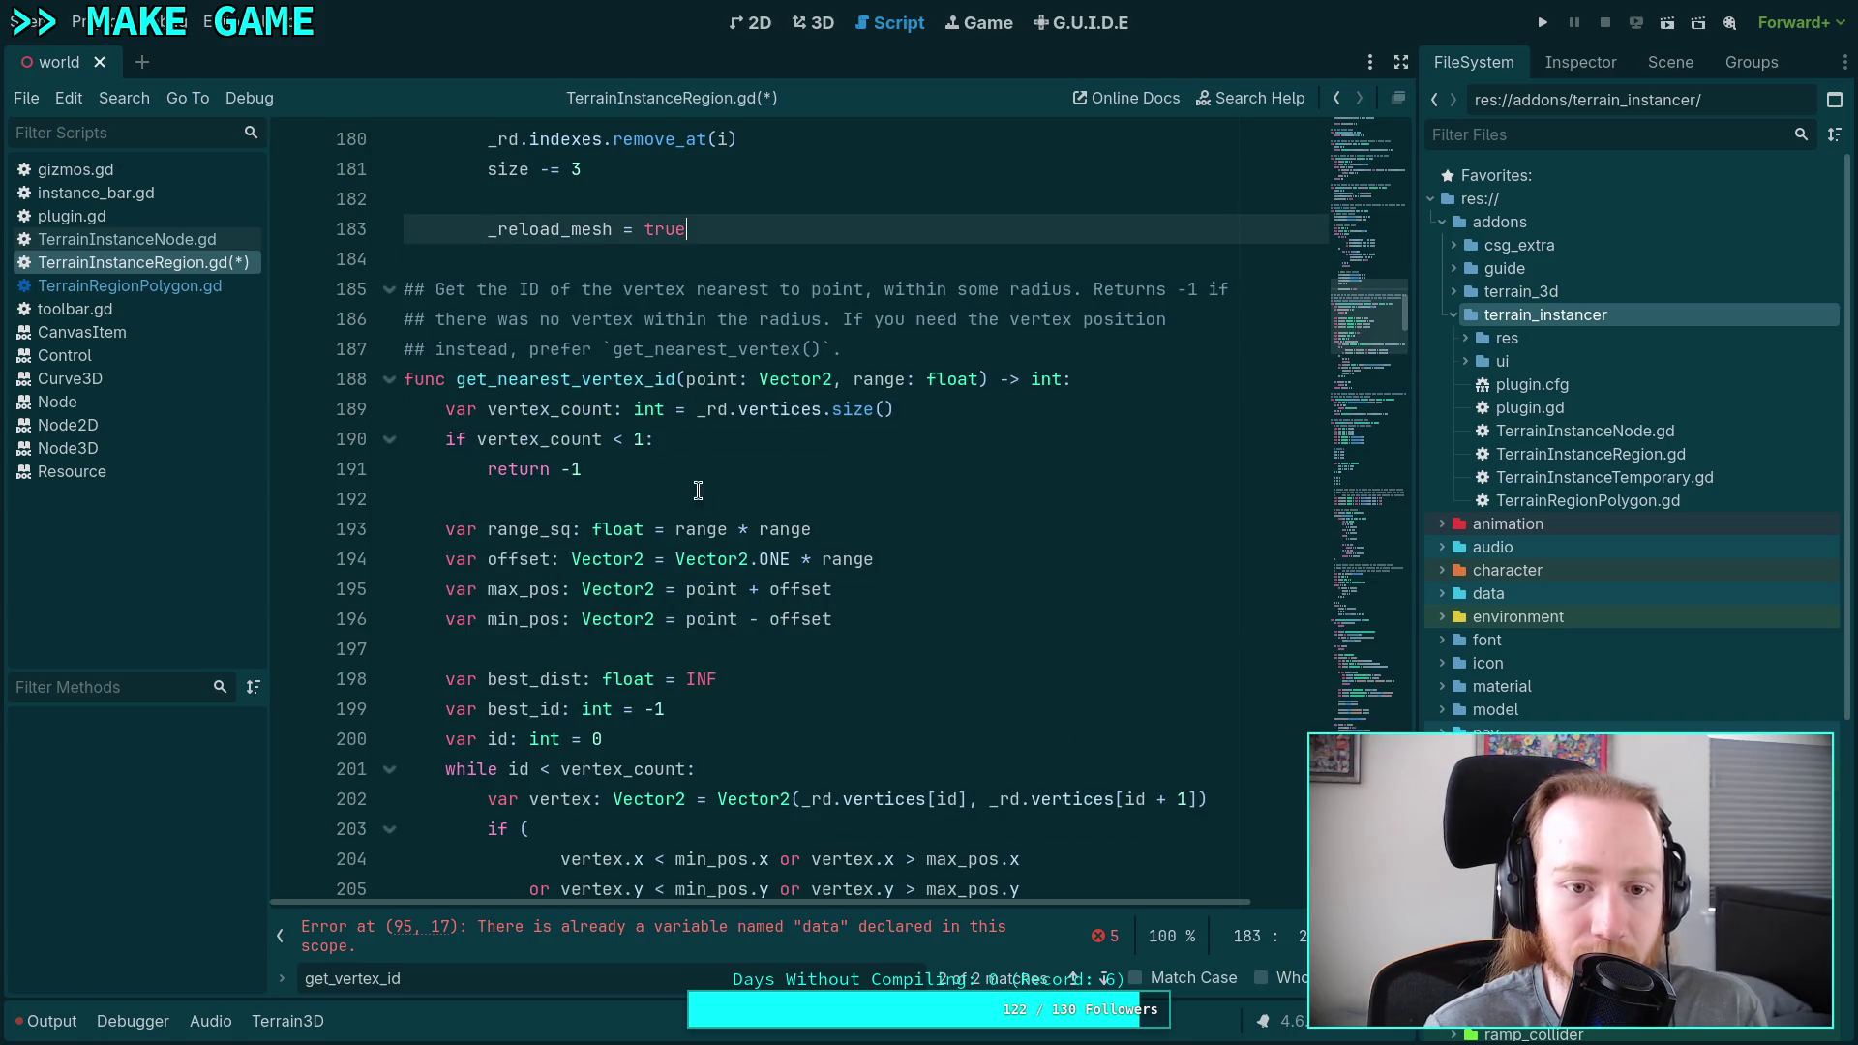
scroll(564, 518, down, 3)
scroll(564, 518, down, 6)
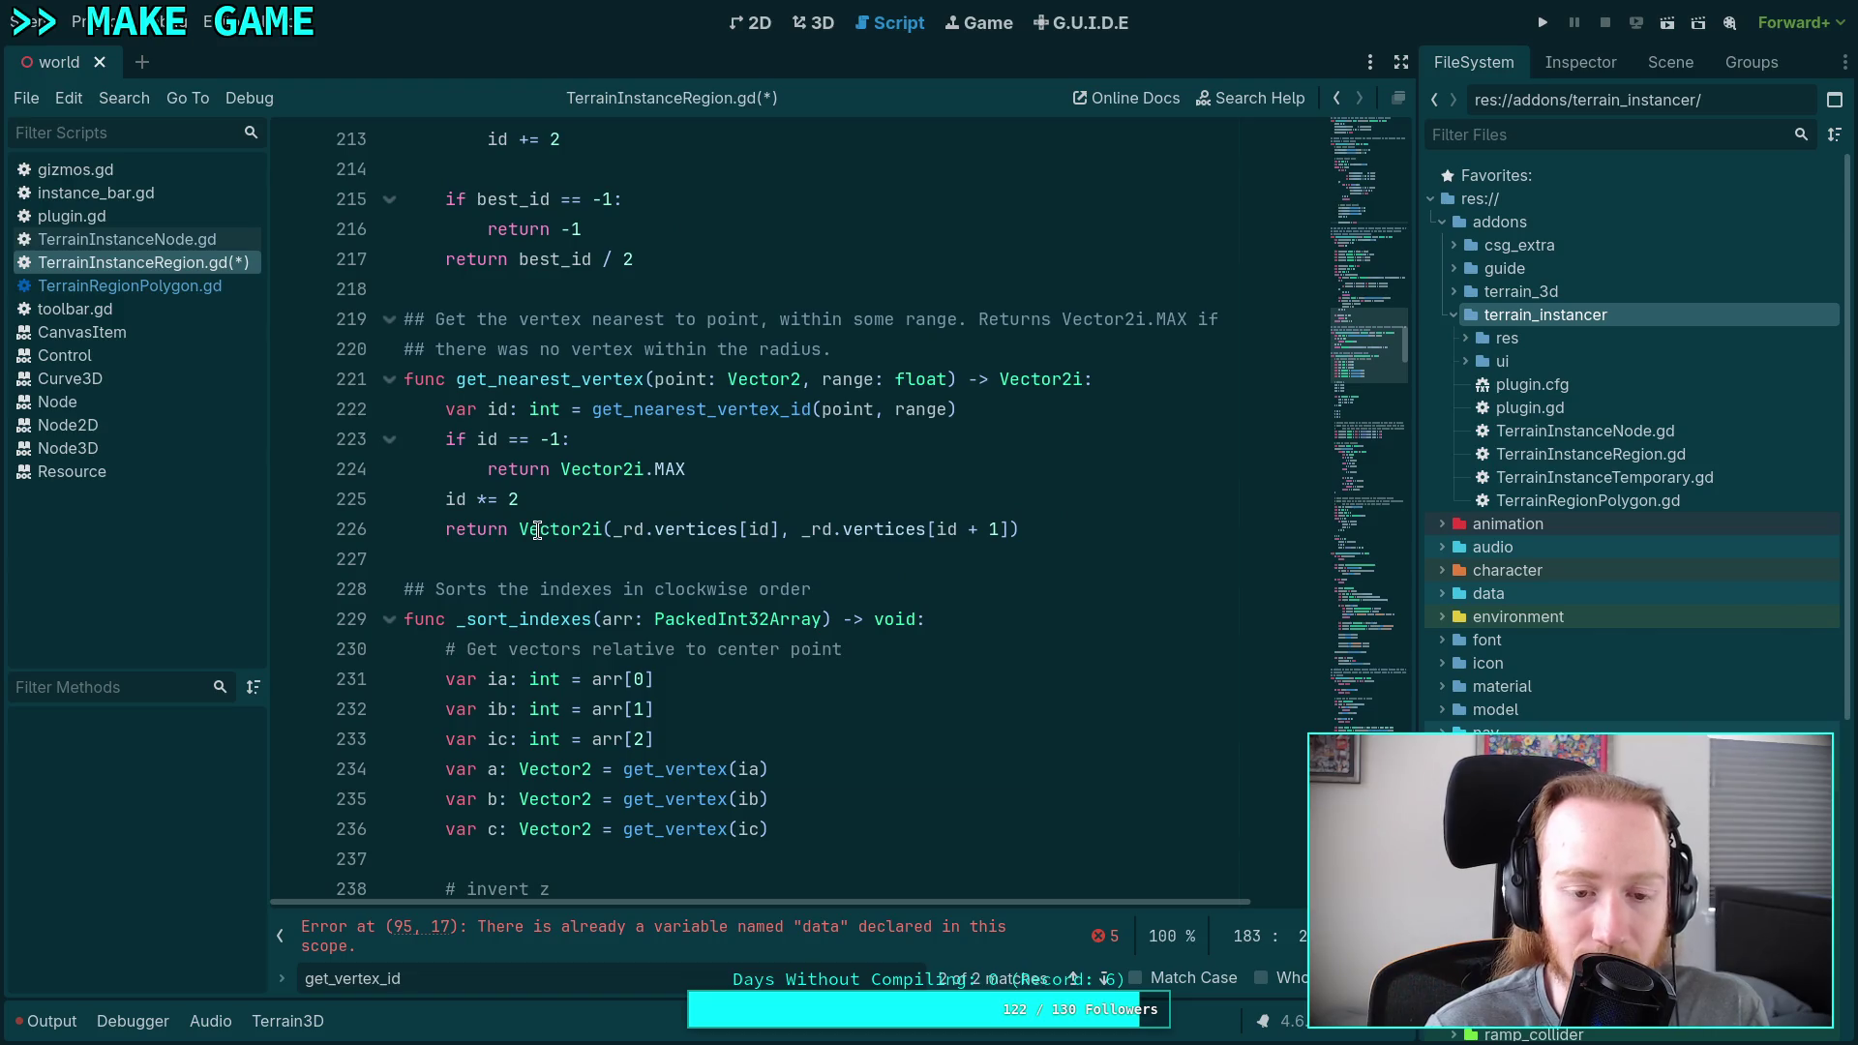
scroll(539, 531, down, 4)
scroll(1017, 768, down, 15)
scroll(1124, 769, down, 13)
scroll(1167, 719, up, 13)
scroll(1246, 688, up, 15)
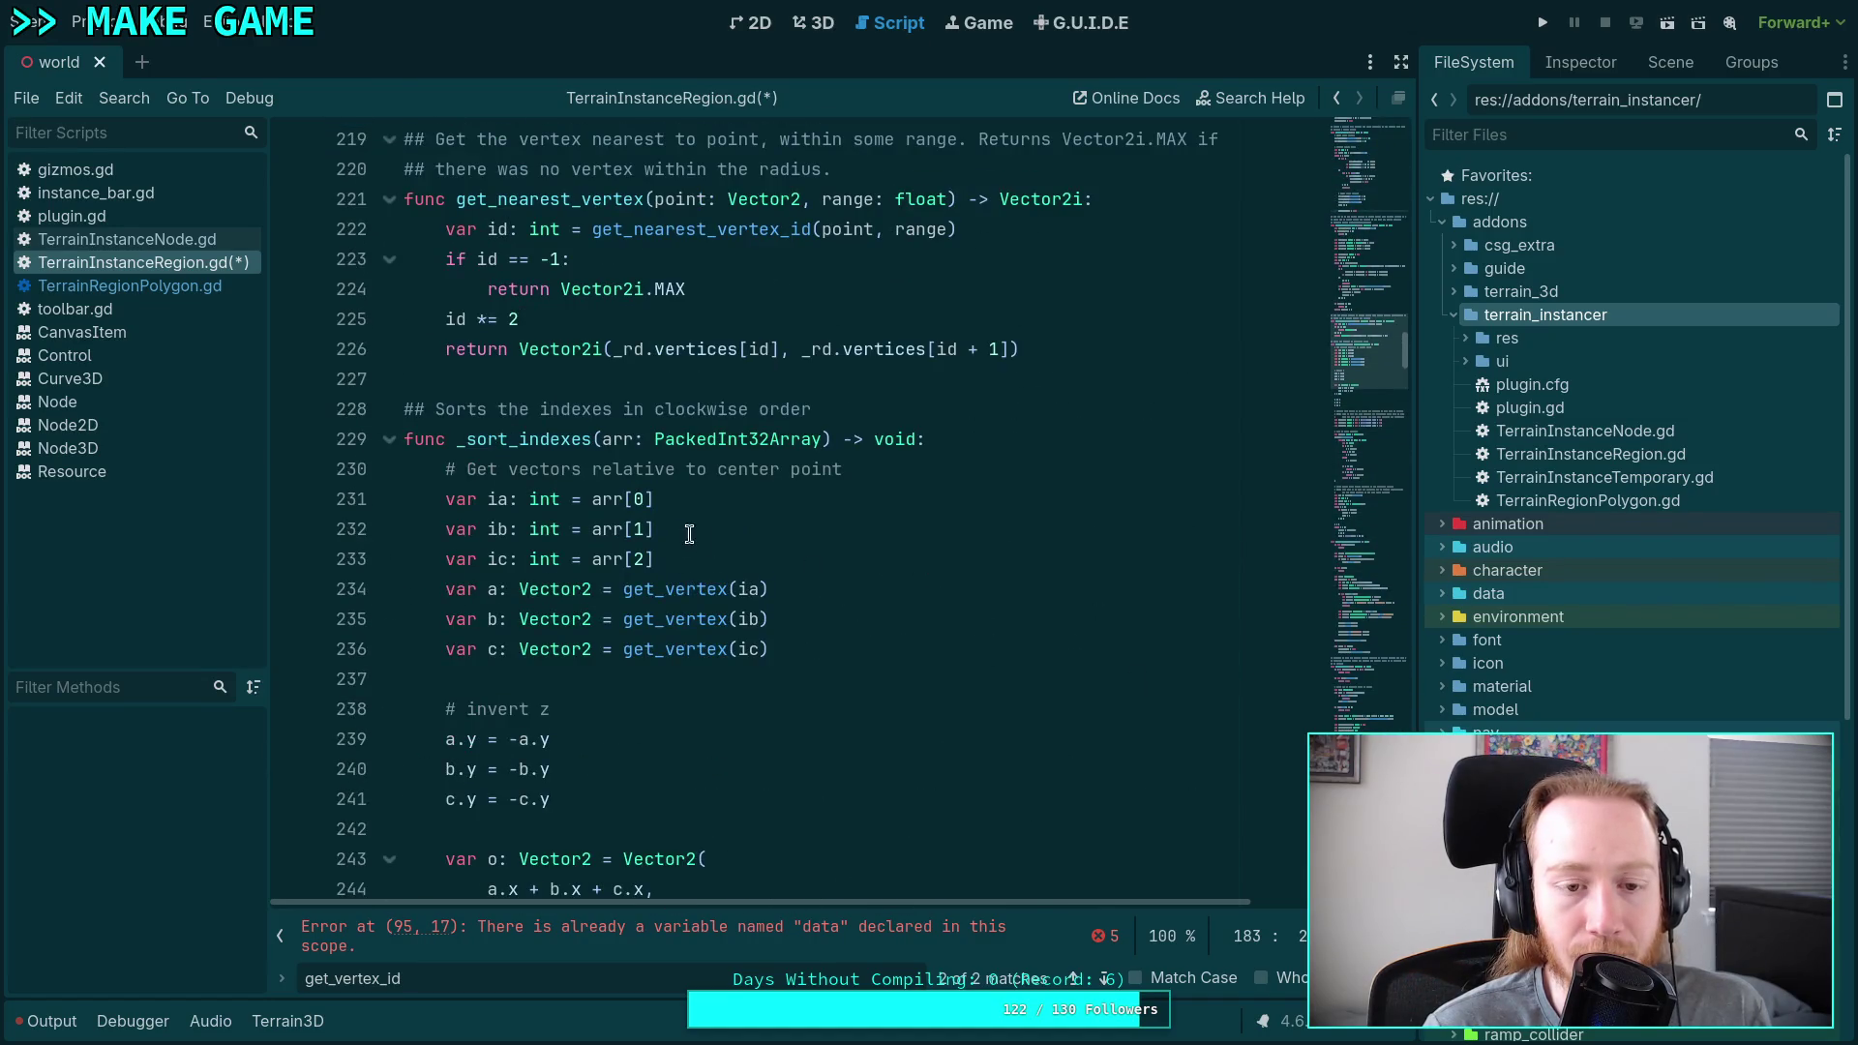
mouse_move(401, 407)
mouse_down()
mouse_move(436, 419)
mouse_move(567, 556)
mouse_move(736, 469)
mouse_move(796, 531)
mouse_move(746, 531)
mouse_move(868, 539)
mouse_up()
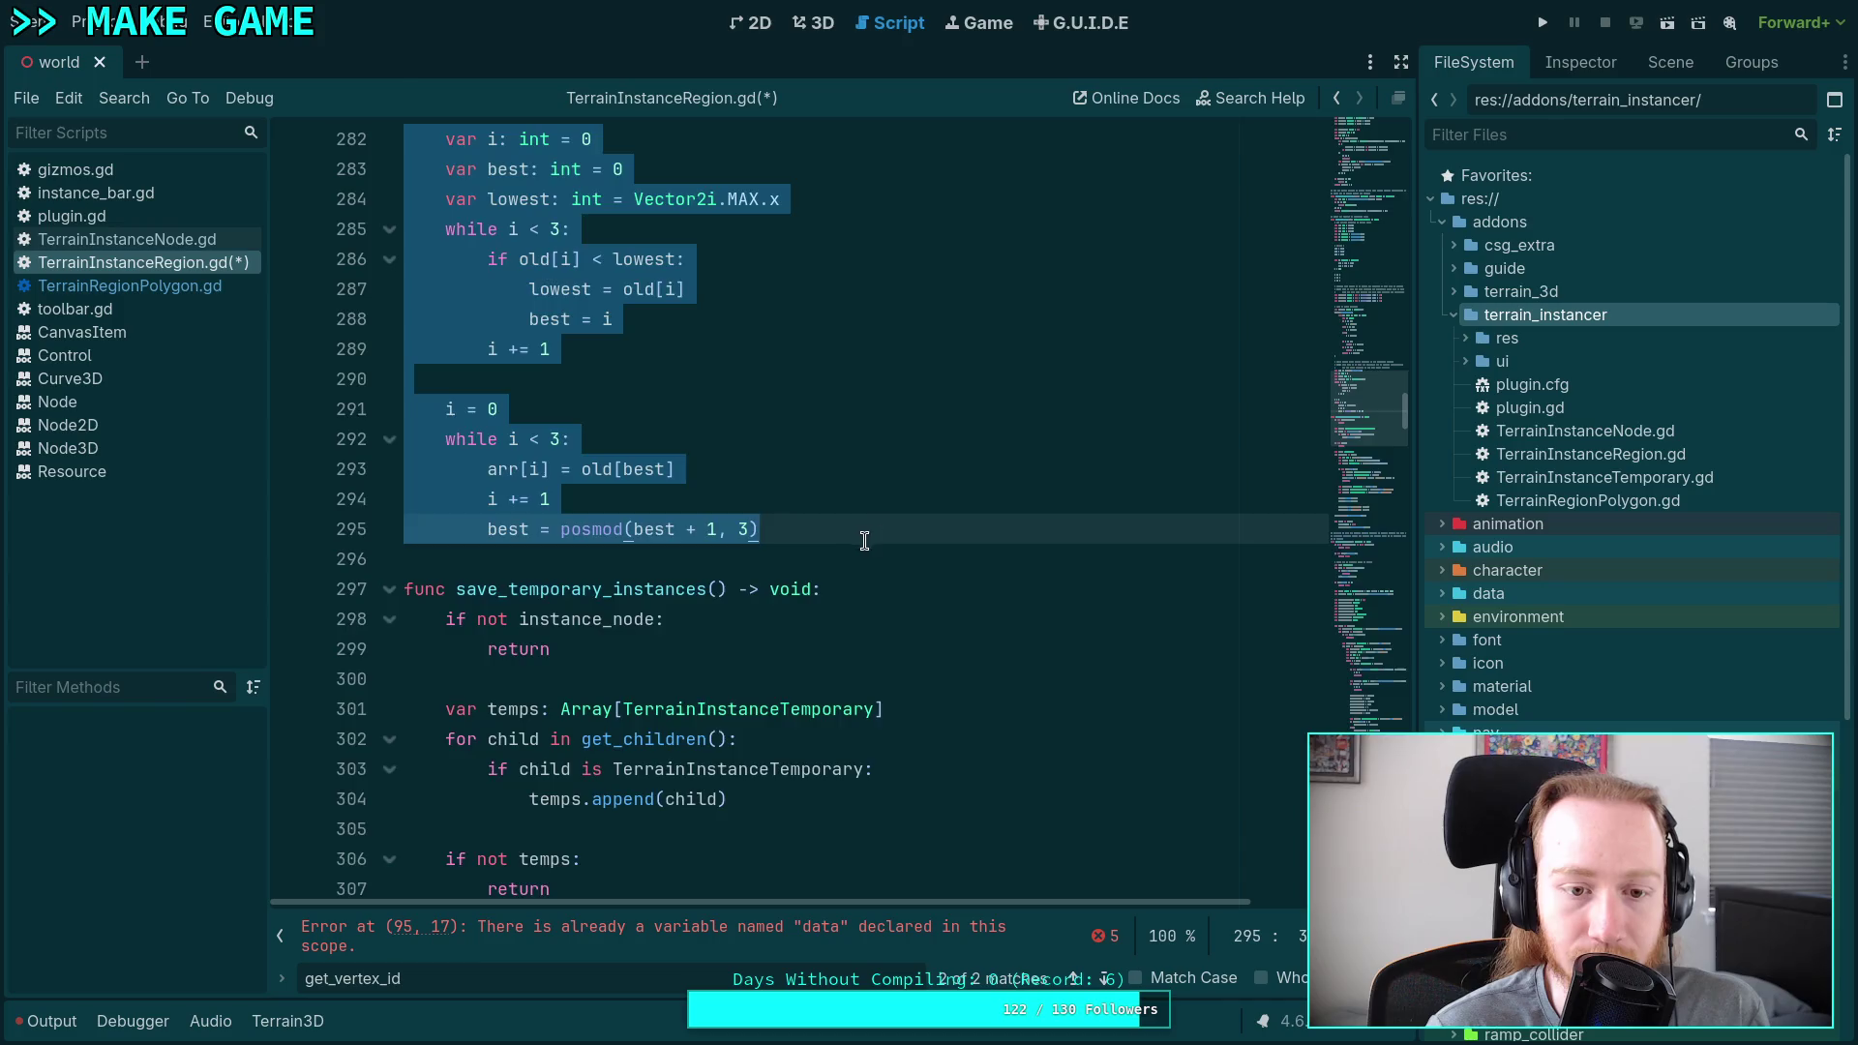
key(ctrl+x)
Step: Close the search bar and scroll back to the top of the script
scroll(852, 600, down, 6)
scroll(851, 639, down, 20)
scroll(883, 685, down, 15)
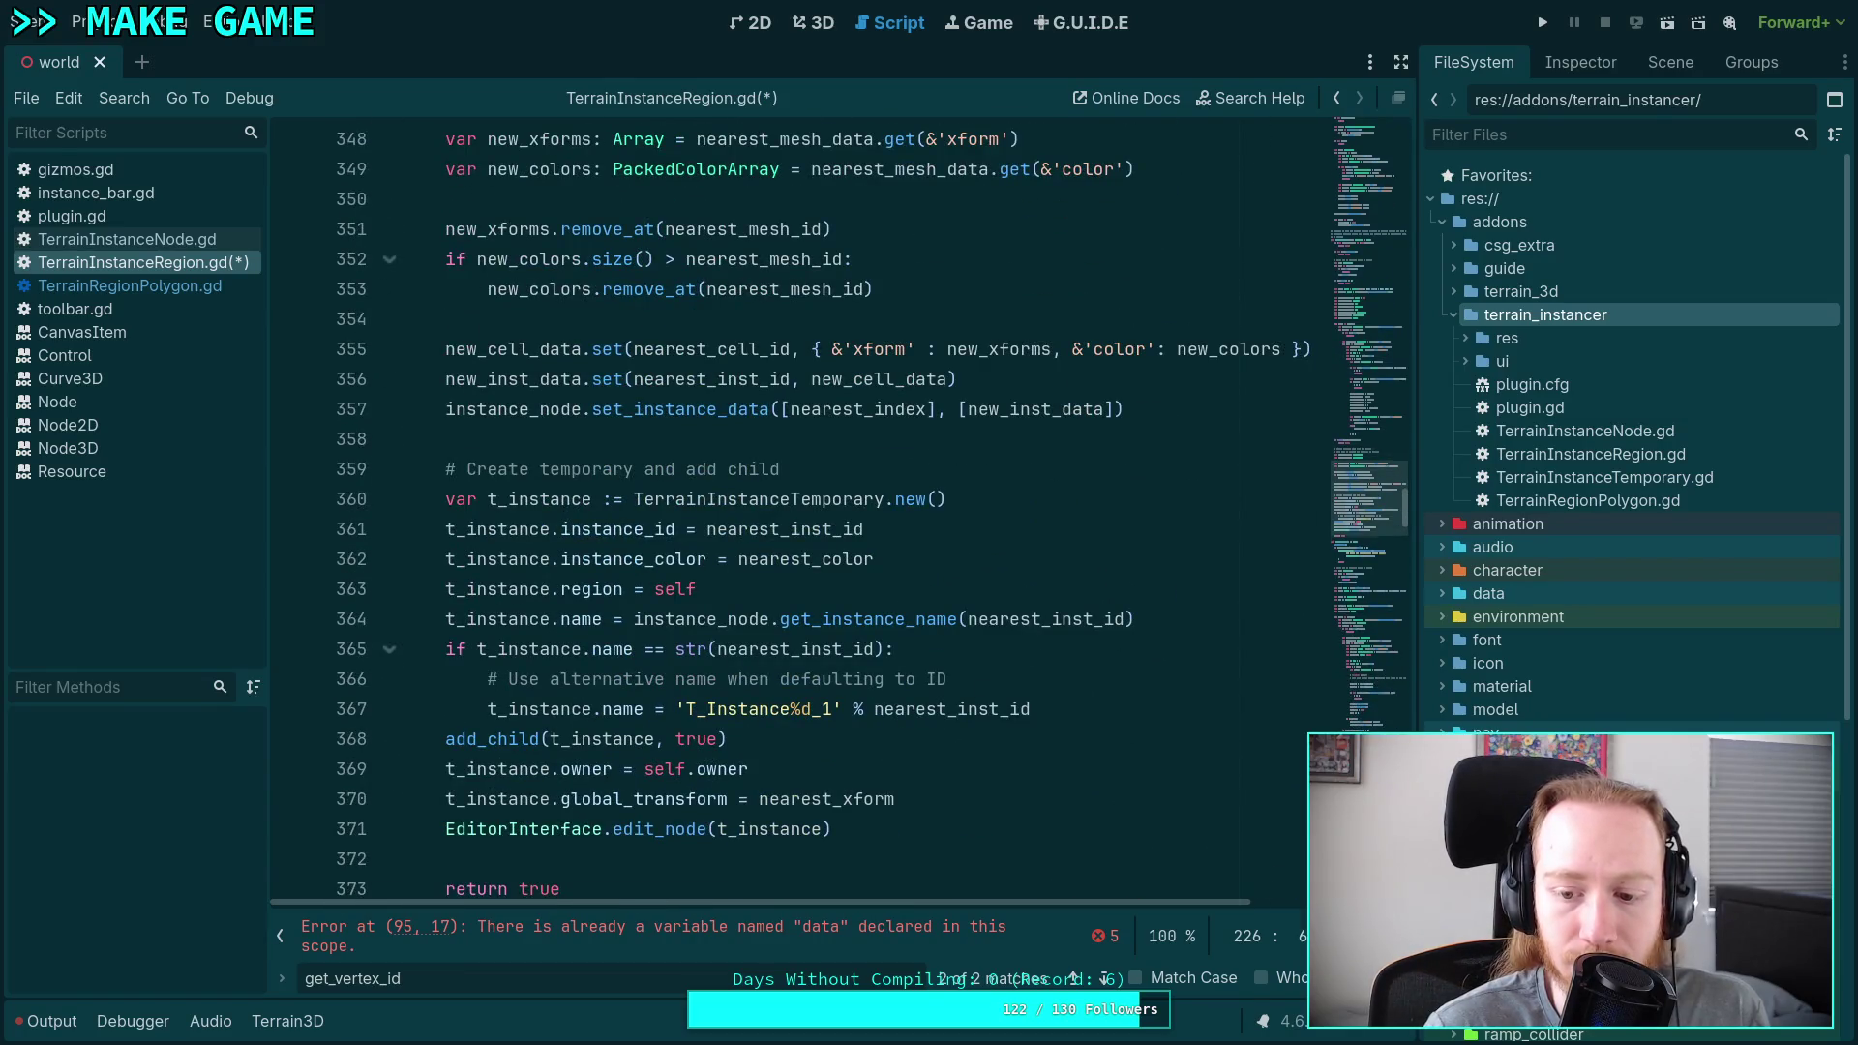
key(Escape)
scroll(1235, 735, down, 20)
scroll(1234, 736, down, 18)
scroll(1403, 647, down, 12)
scroll(1402, 648, down, 20)
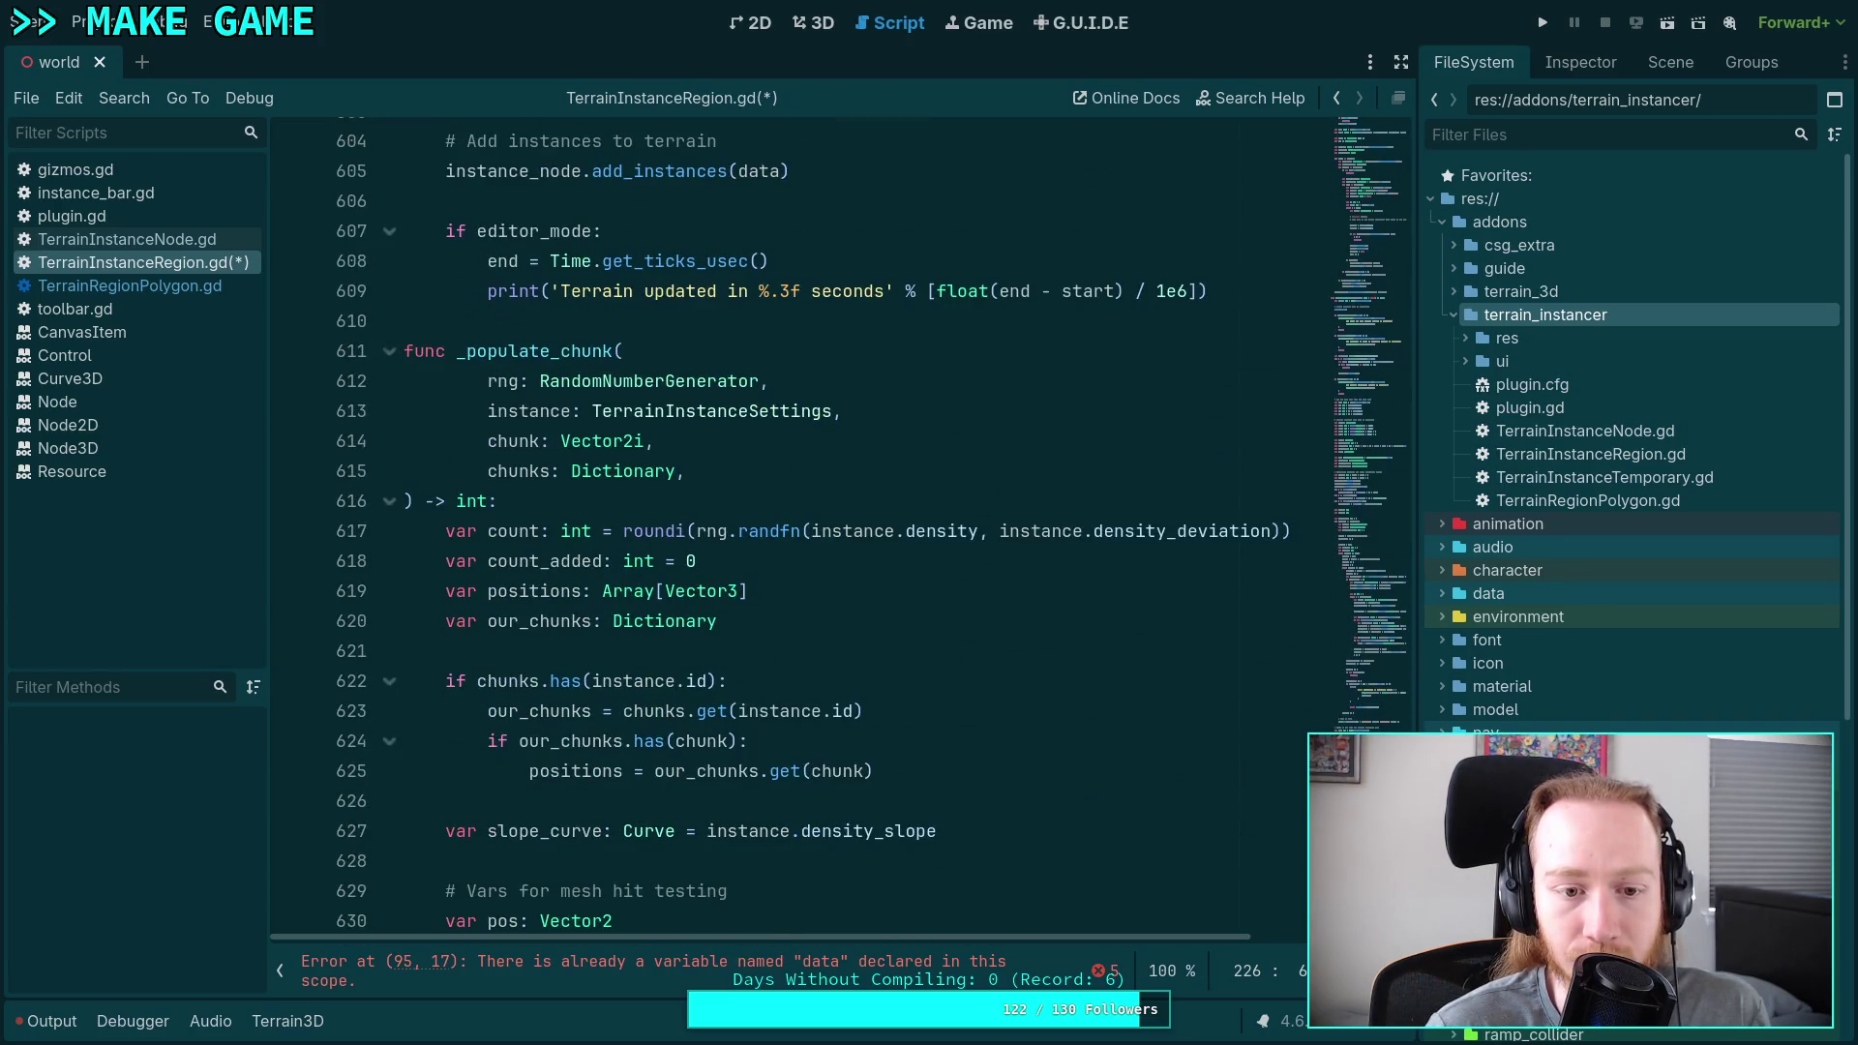
scroll(1402, 647, down, 20)
scroll(1402, 648, down, 10)
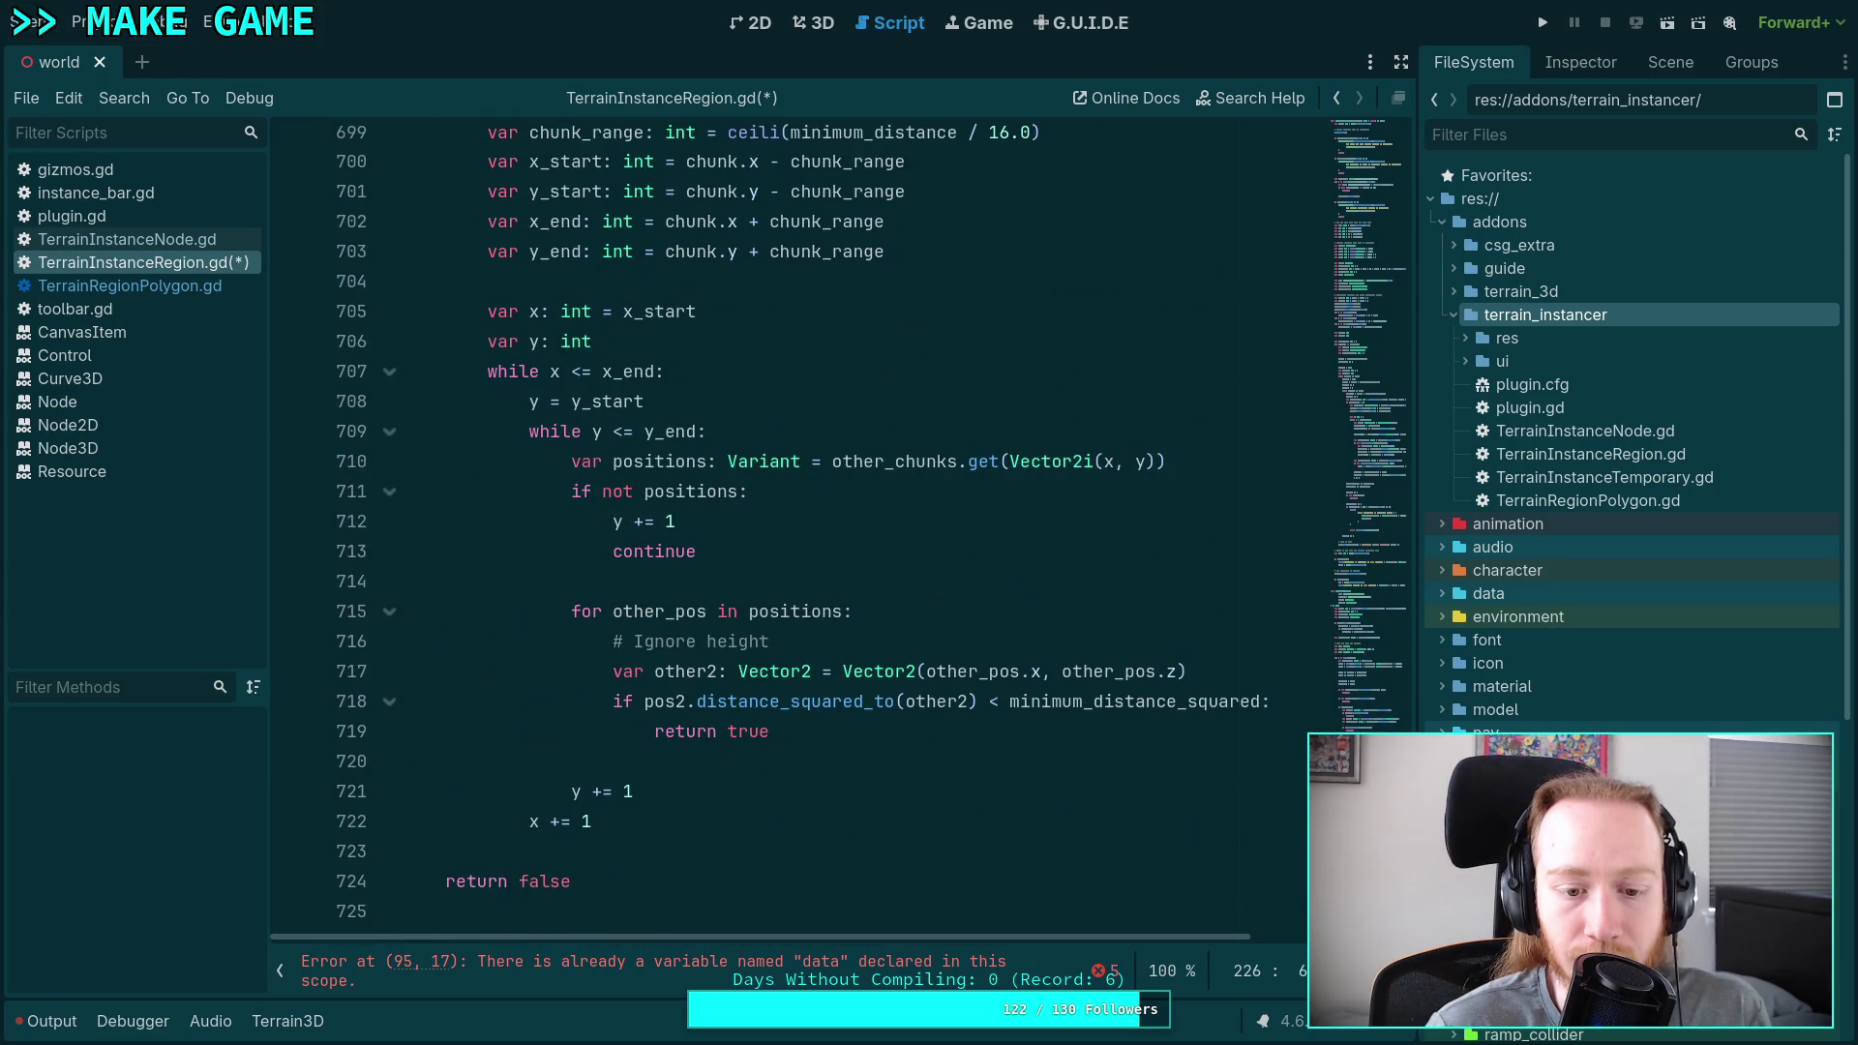
mouse_move(1402, 648)
mouse_down()
mouse_move(1408, 184)
mouse_move(1379, 79)
mouse_up()
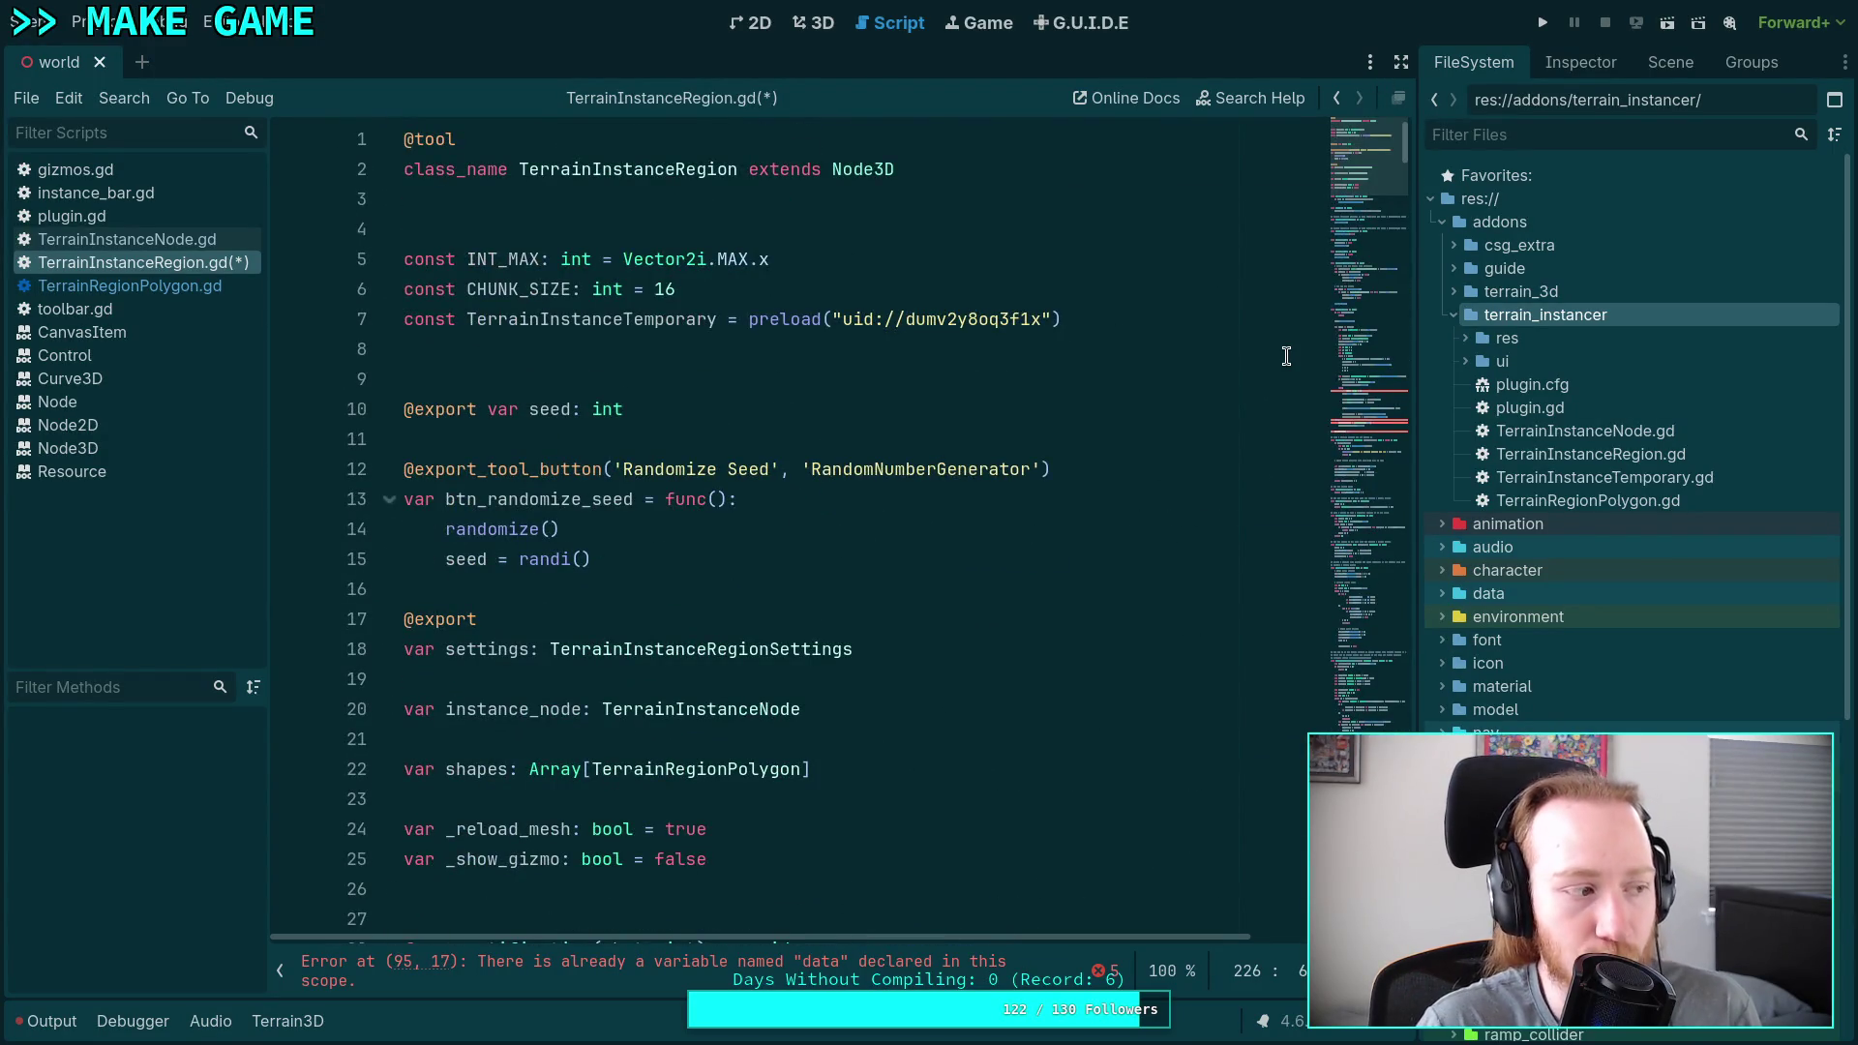
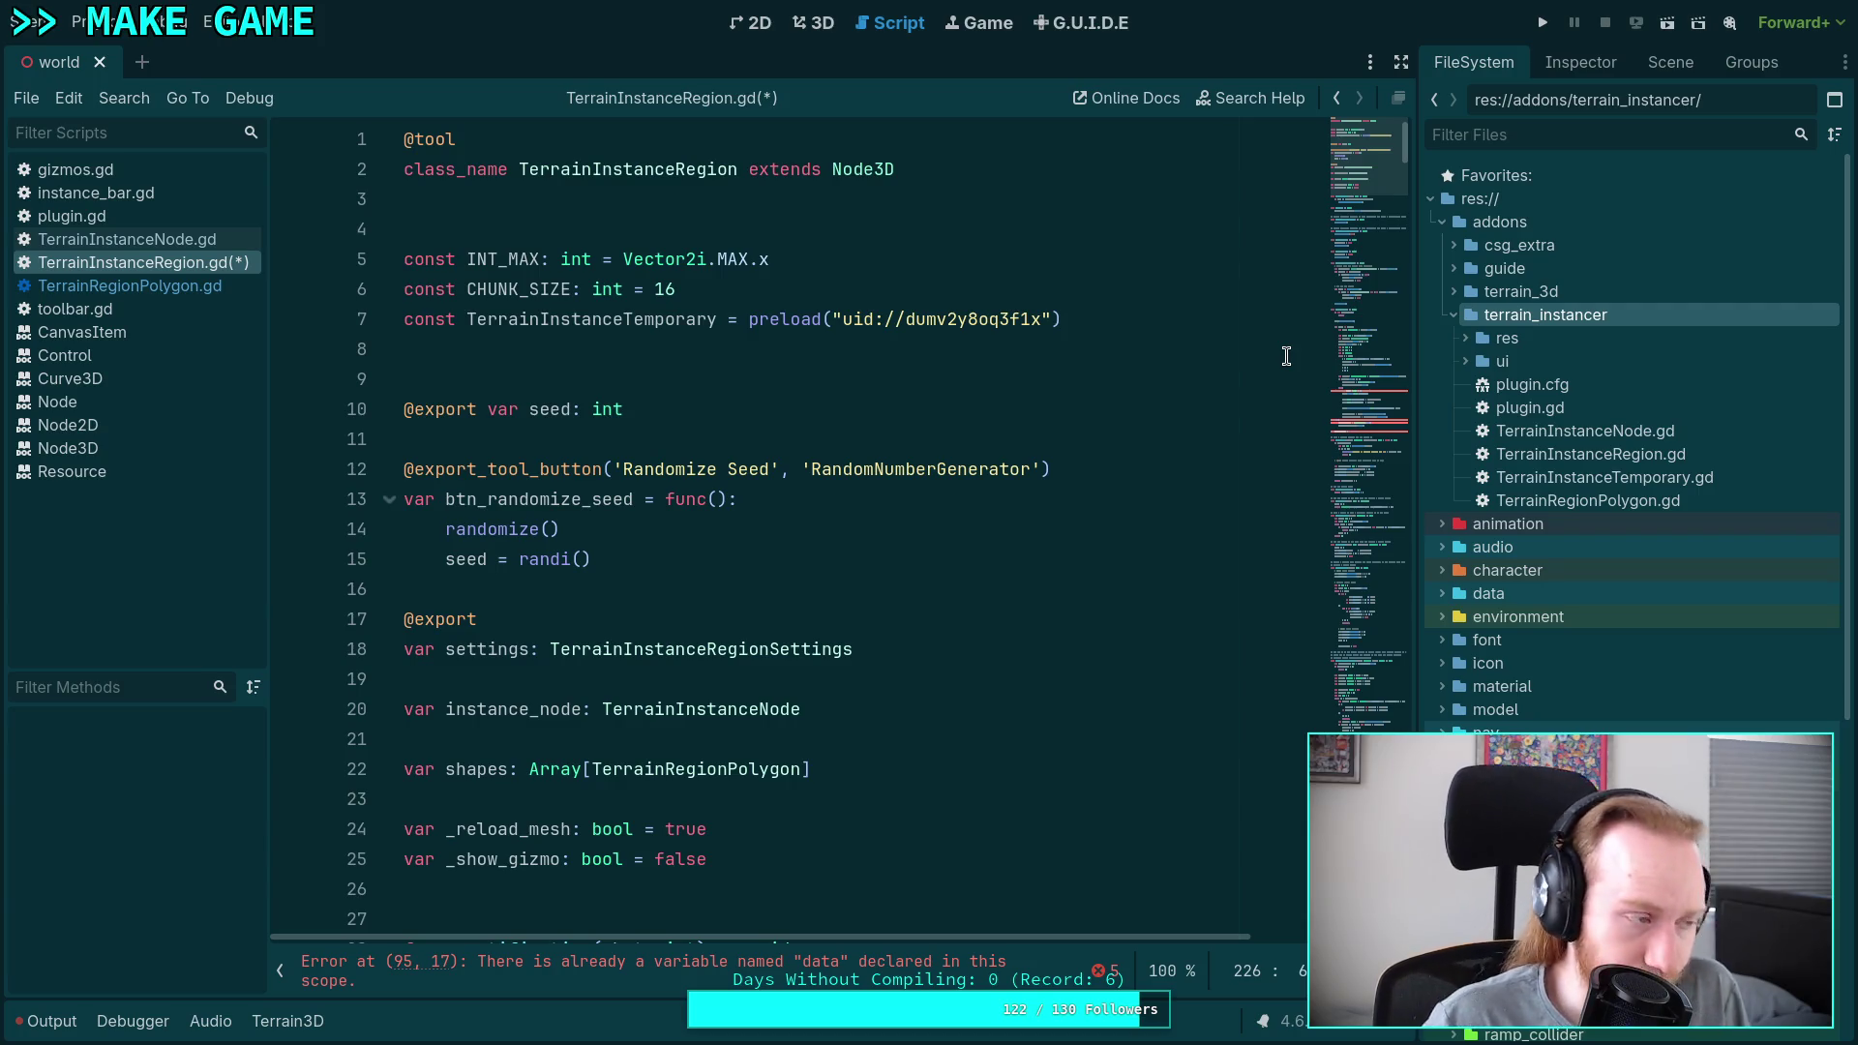
Step: Review the add_vertex function's vertex-appending code
scroll(1358, 275, down, 20)
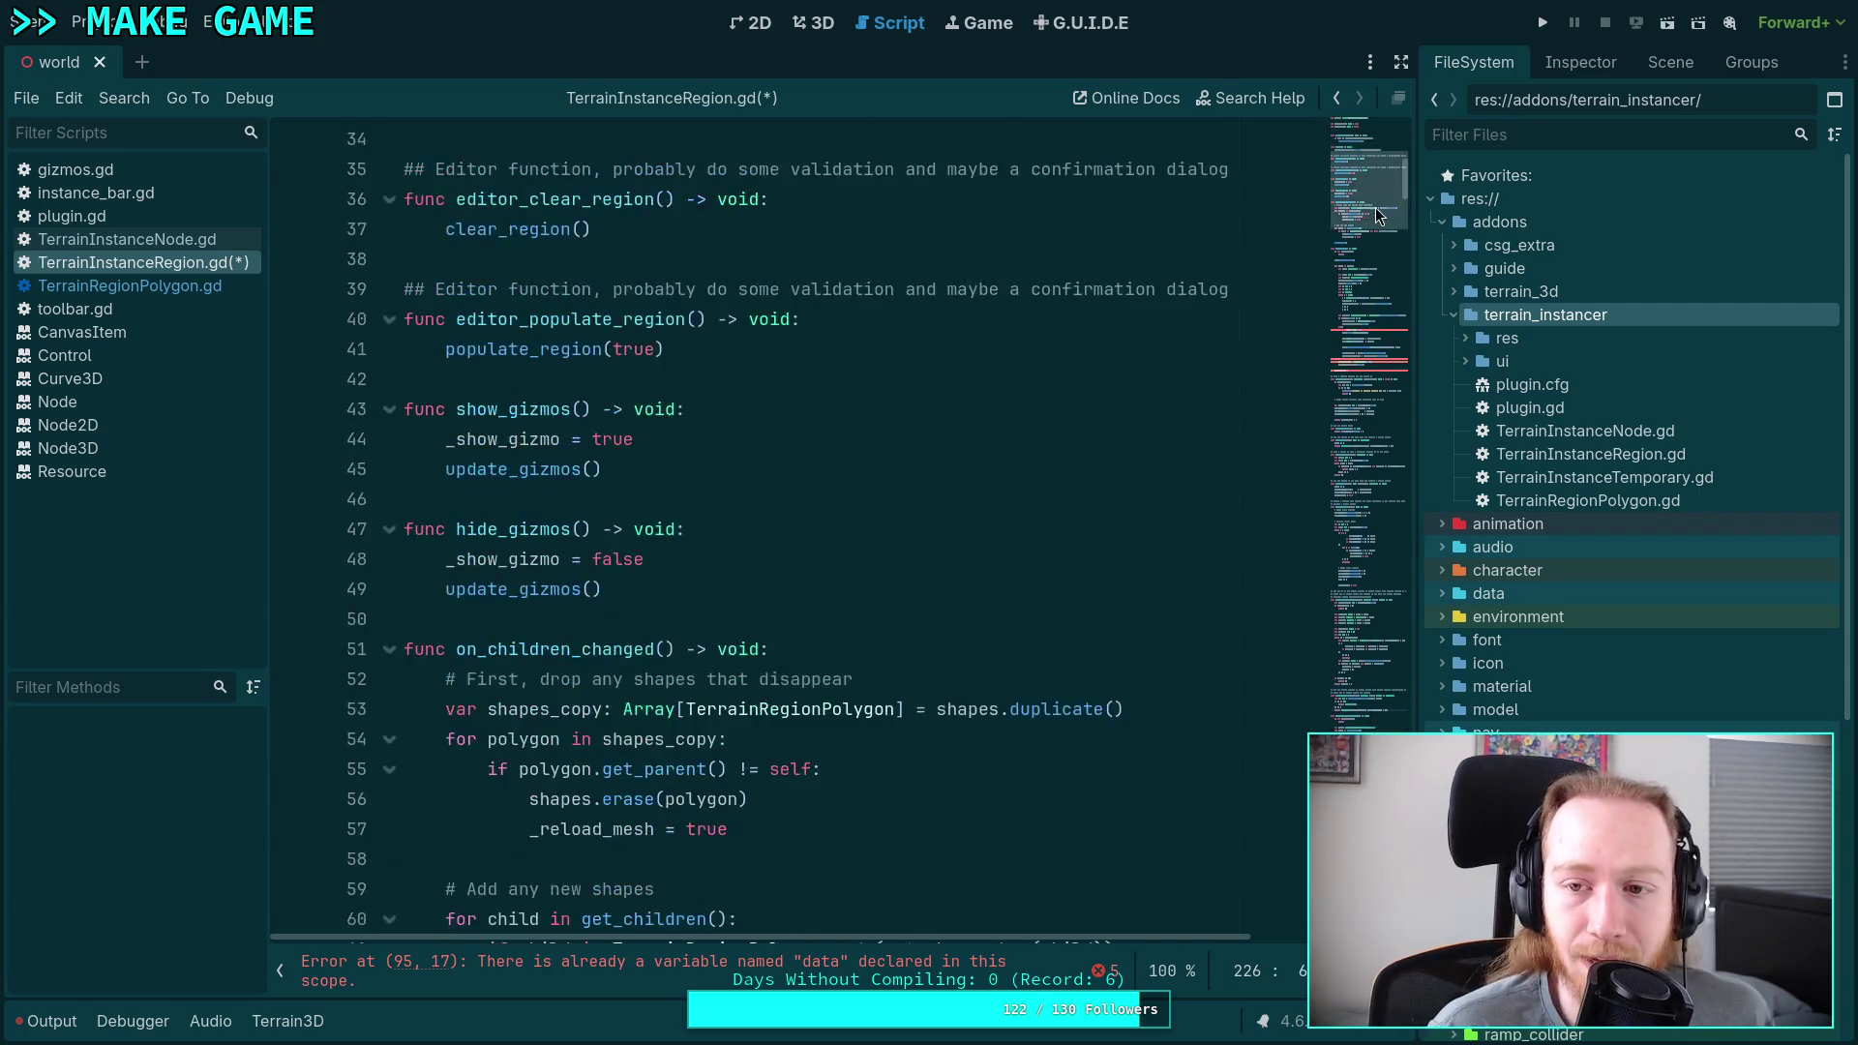
scroll(1358, 274, up, 4)
scroll(842, 634, up, 2)
scroll(913, 620, down, 11)
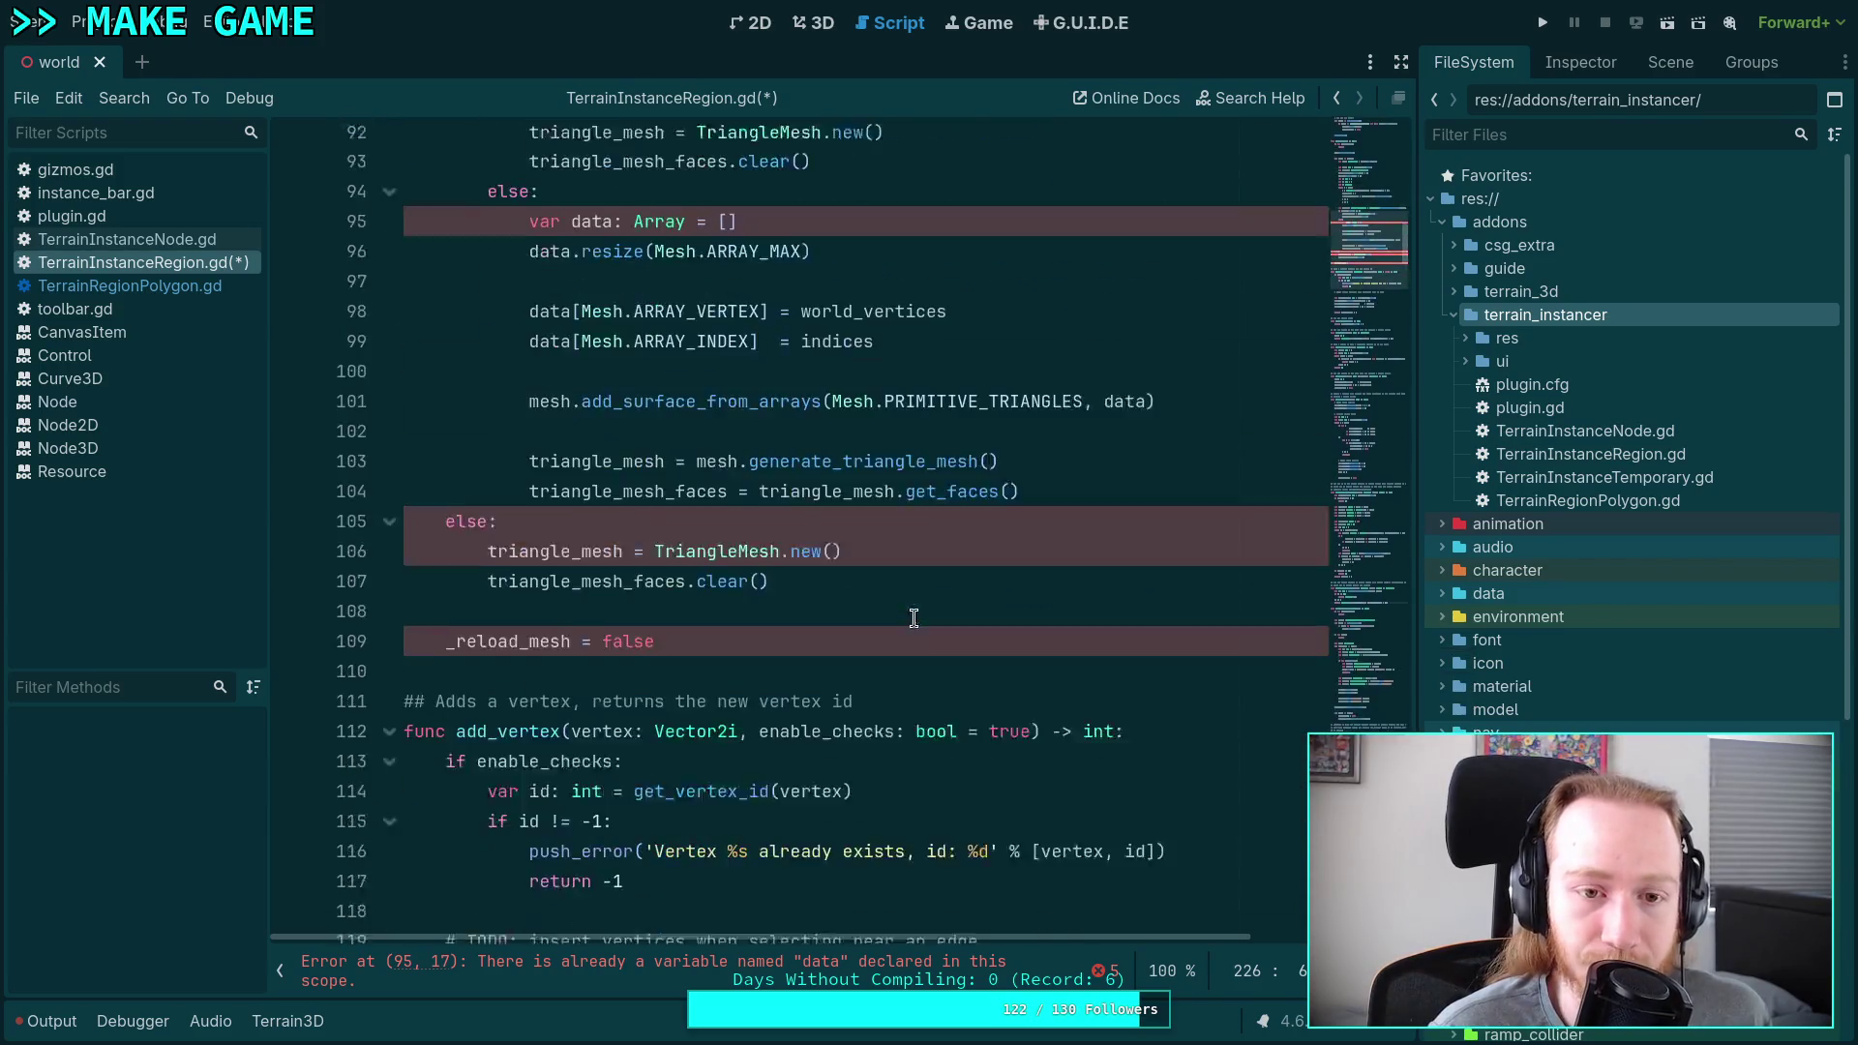
scroll(913, 619, up, 5)
scroll(775, 628, down, 4)
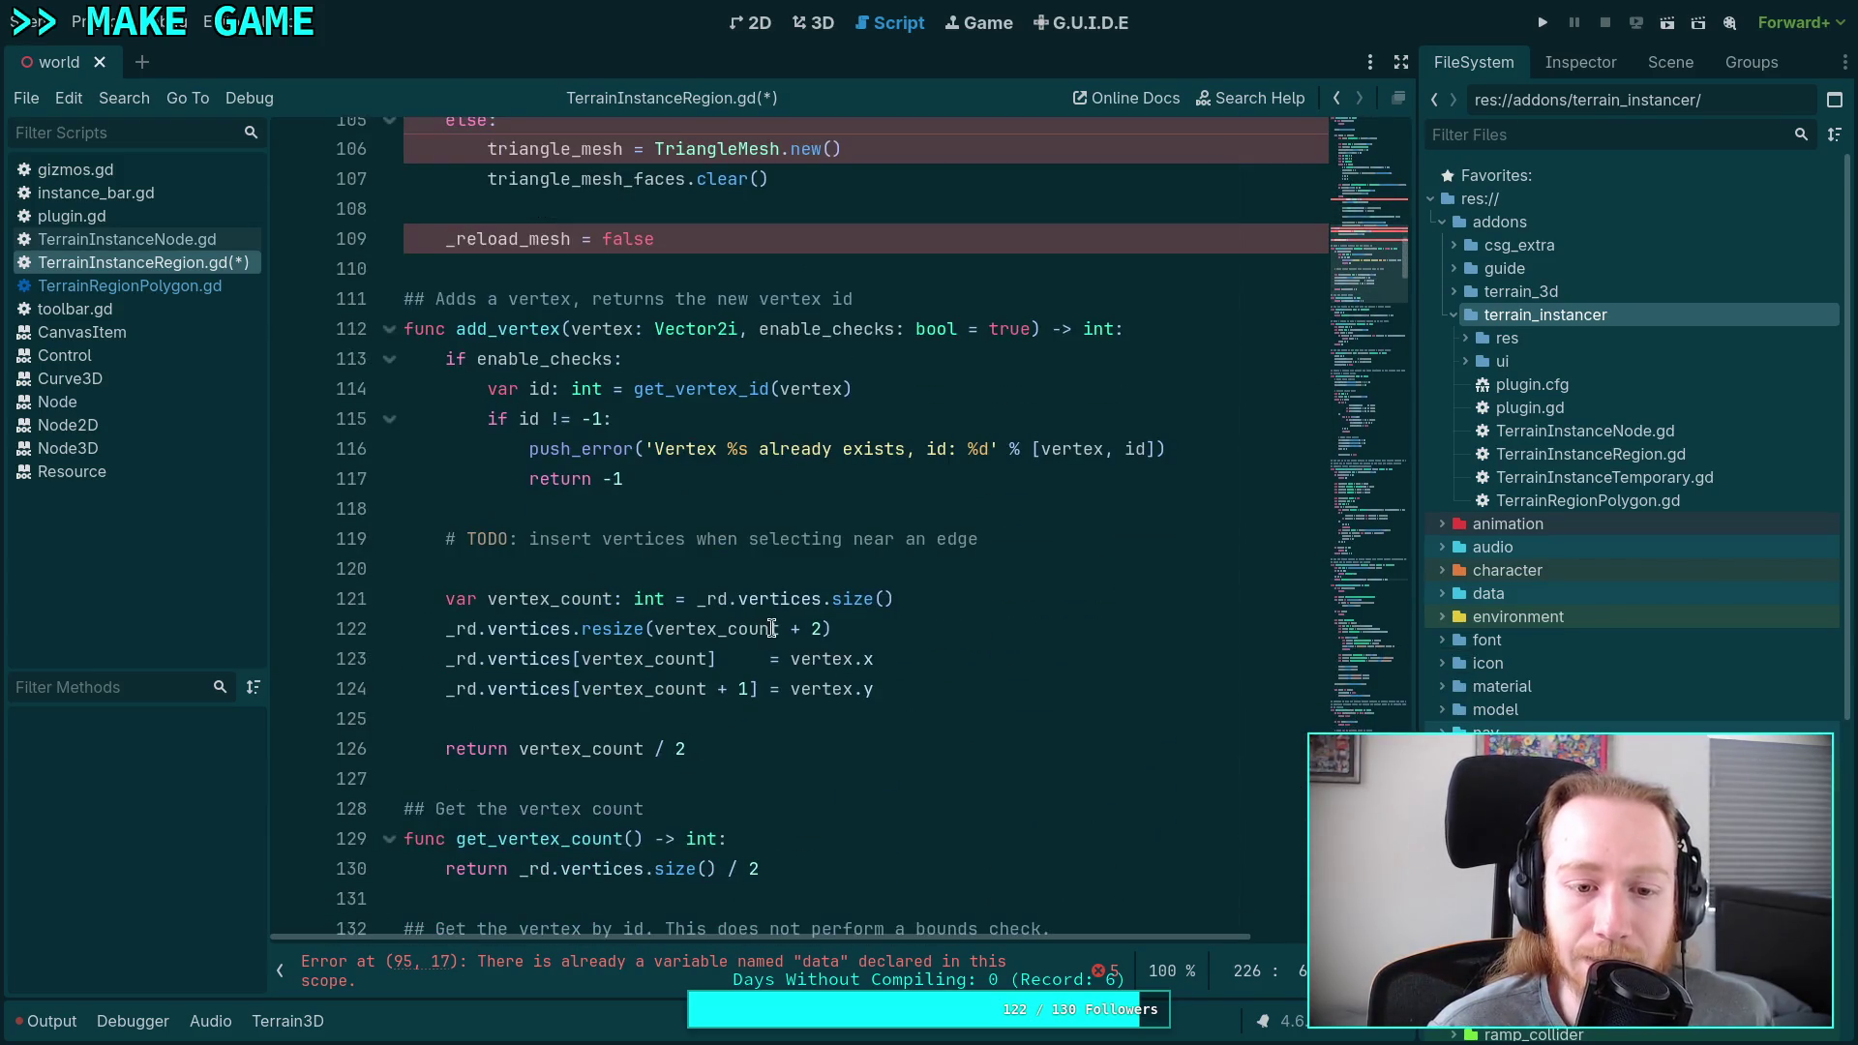
mouse_move(790, 724)
mouse_down()
mouse_move(786, 590)
mouse_move(784, 697)
mouse_up()
drag(791, 768, 417, 310)
scroll(417, 310, up, 5)
click(762, 679)
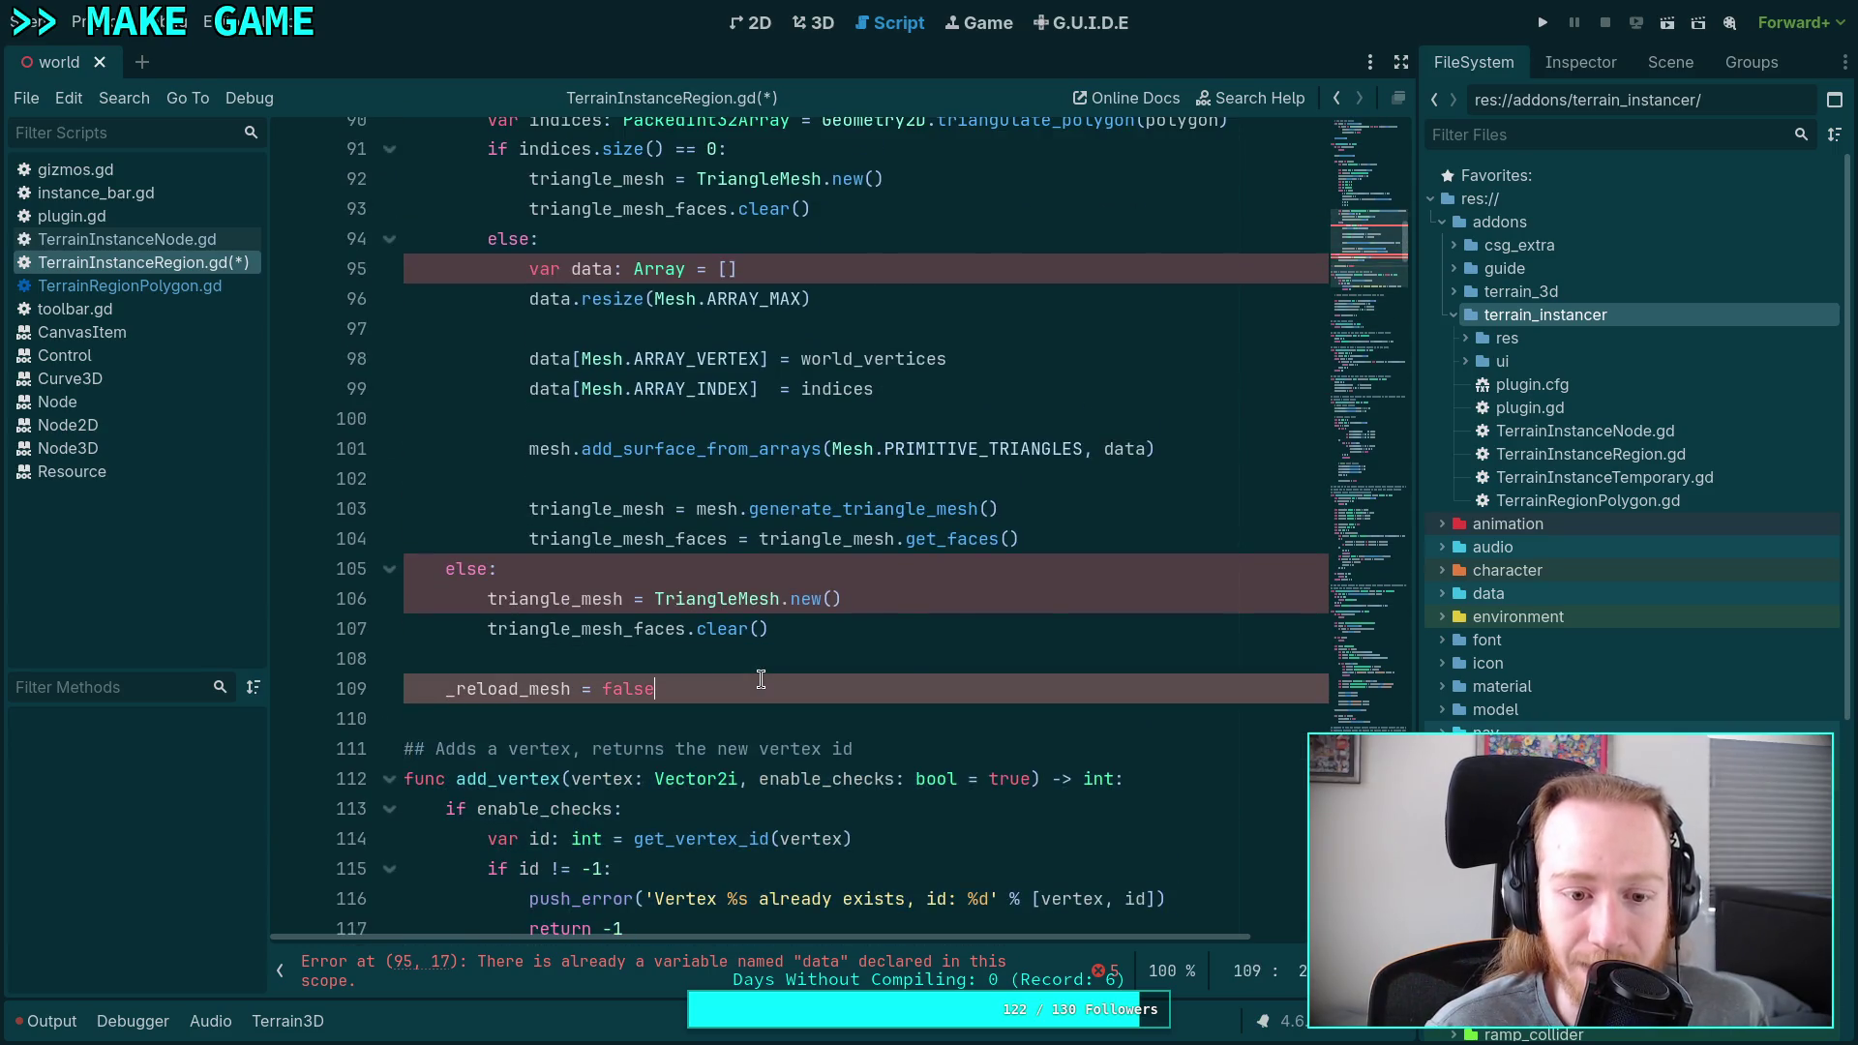
Step: Locate the update_mesh loop and its mesh.clear_surfaces() line
scroll(762, 679, up, 6)
scroll(765, 673, up, 2)
scroll(784, 659, down, 10)
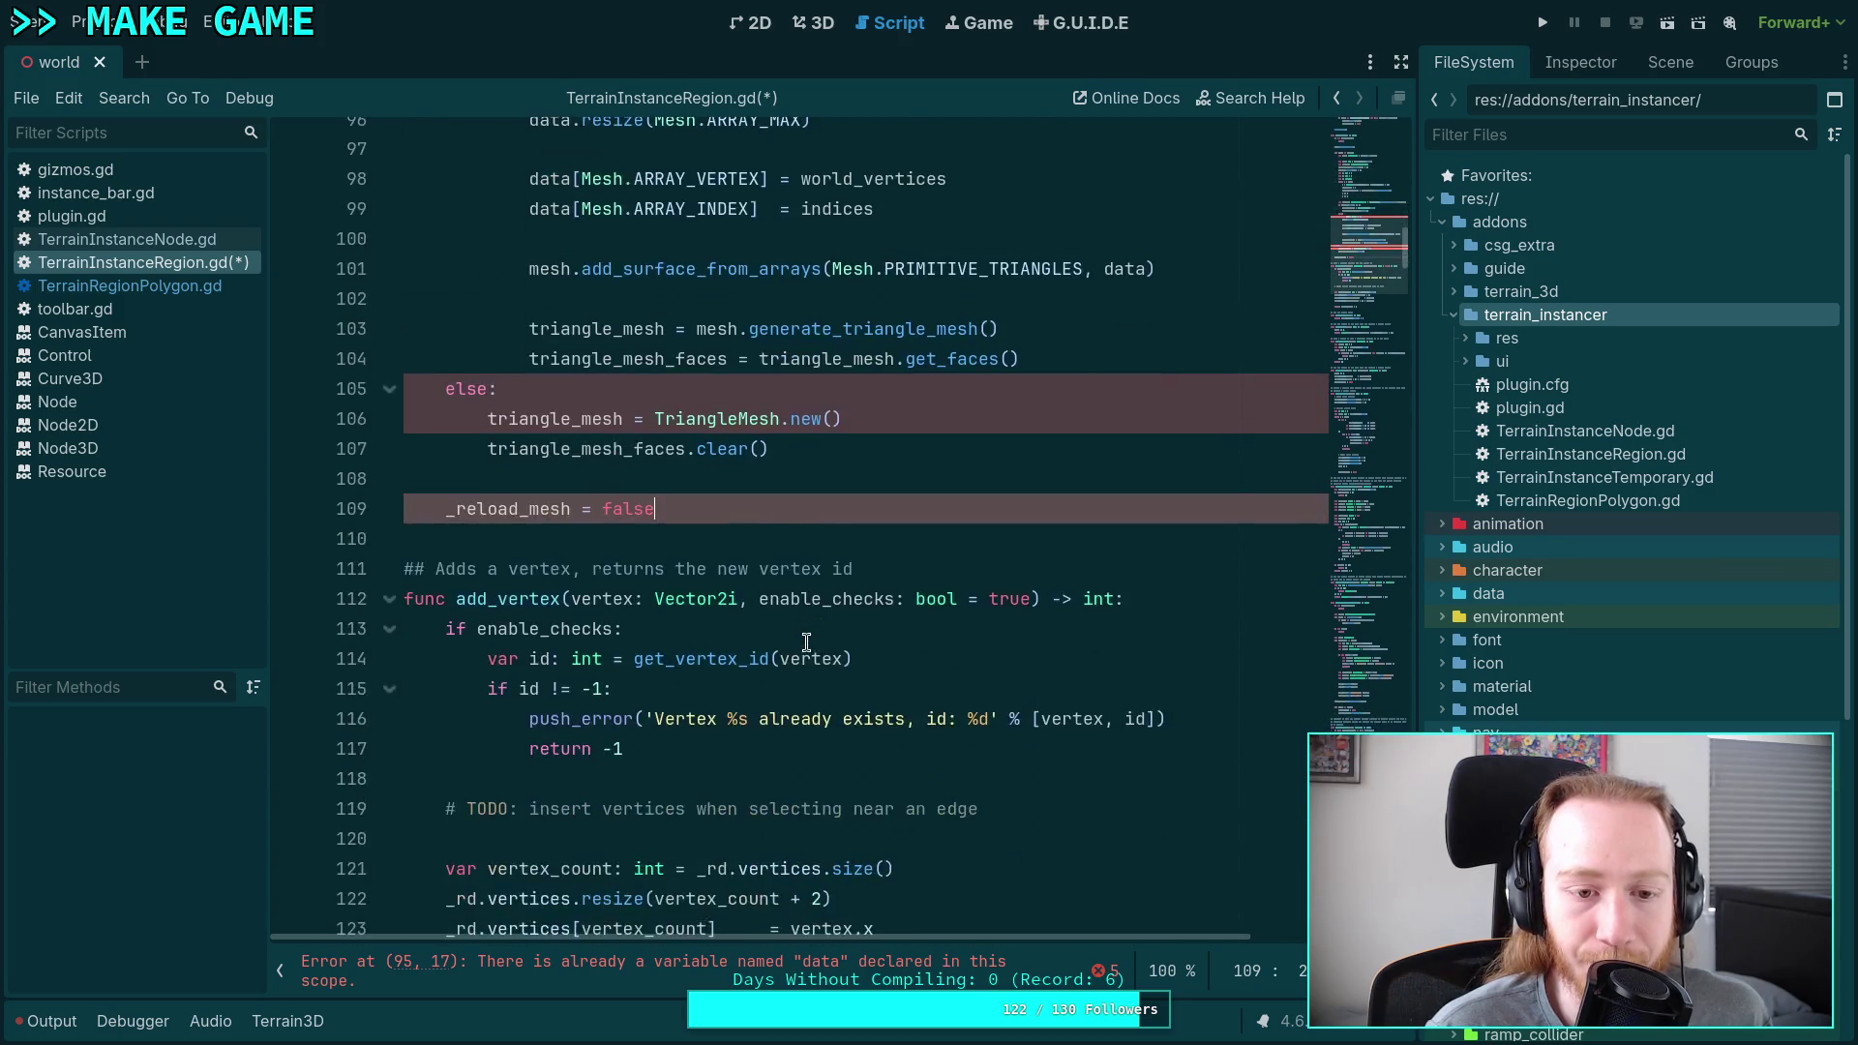
scroll(806, 642, down, 1)
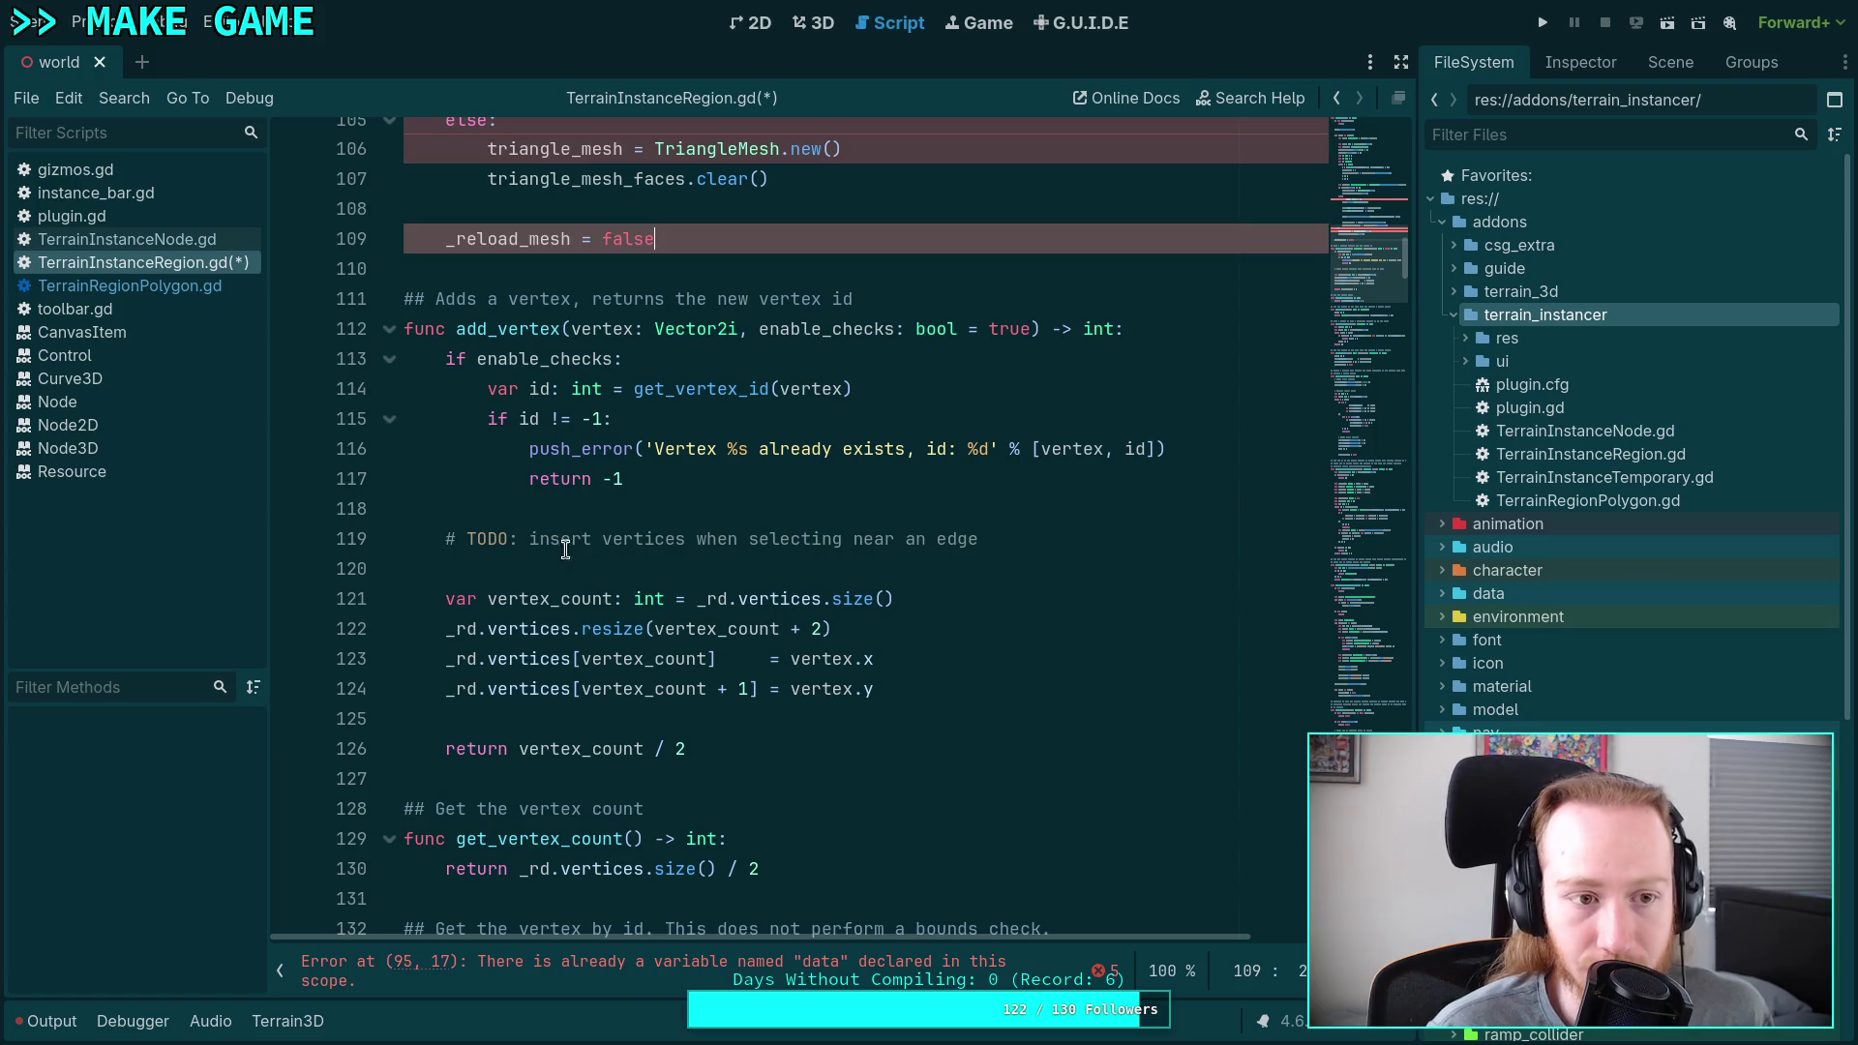
scroll(848, 468, up, 3)
scroll(848, 468, up, 1)
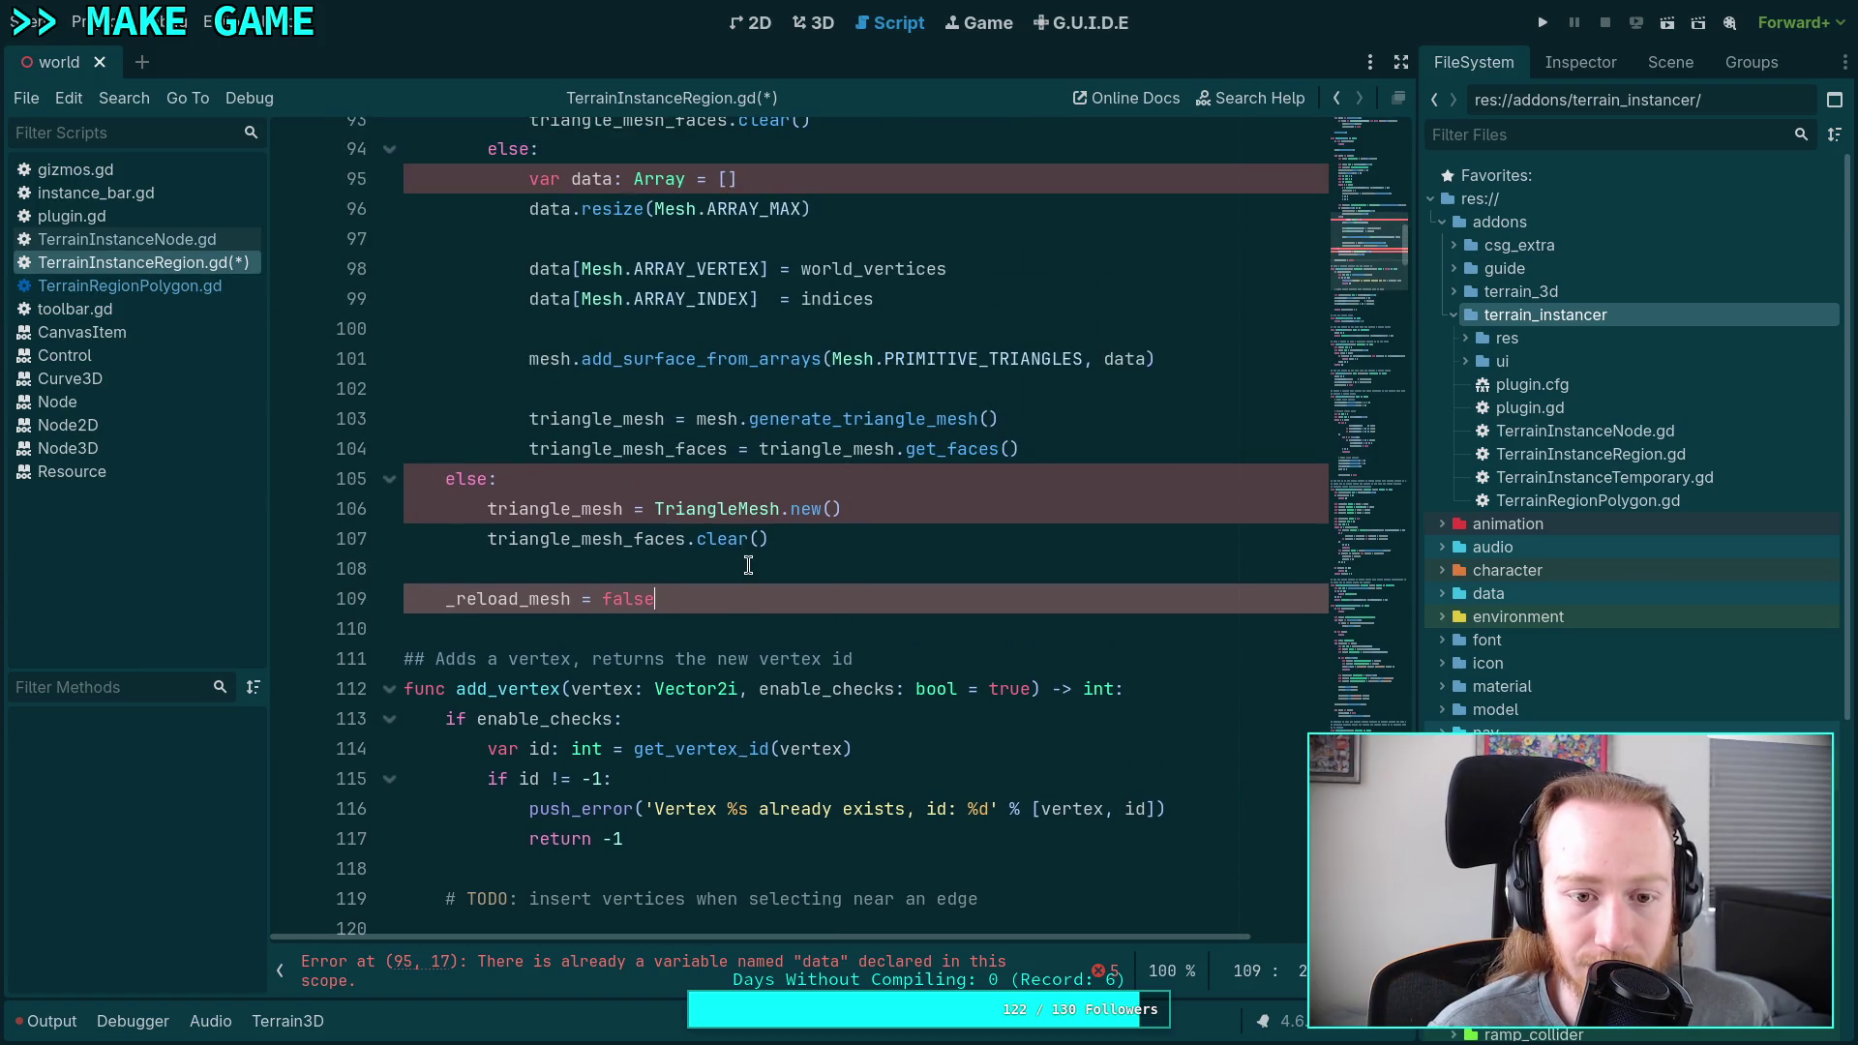
scroll(791, 575, down, 5)
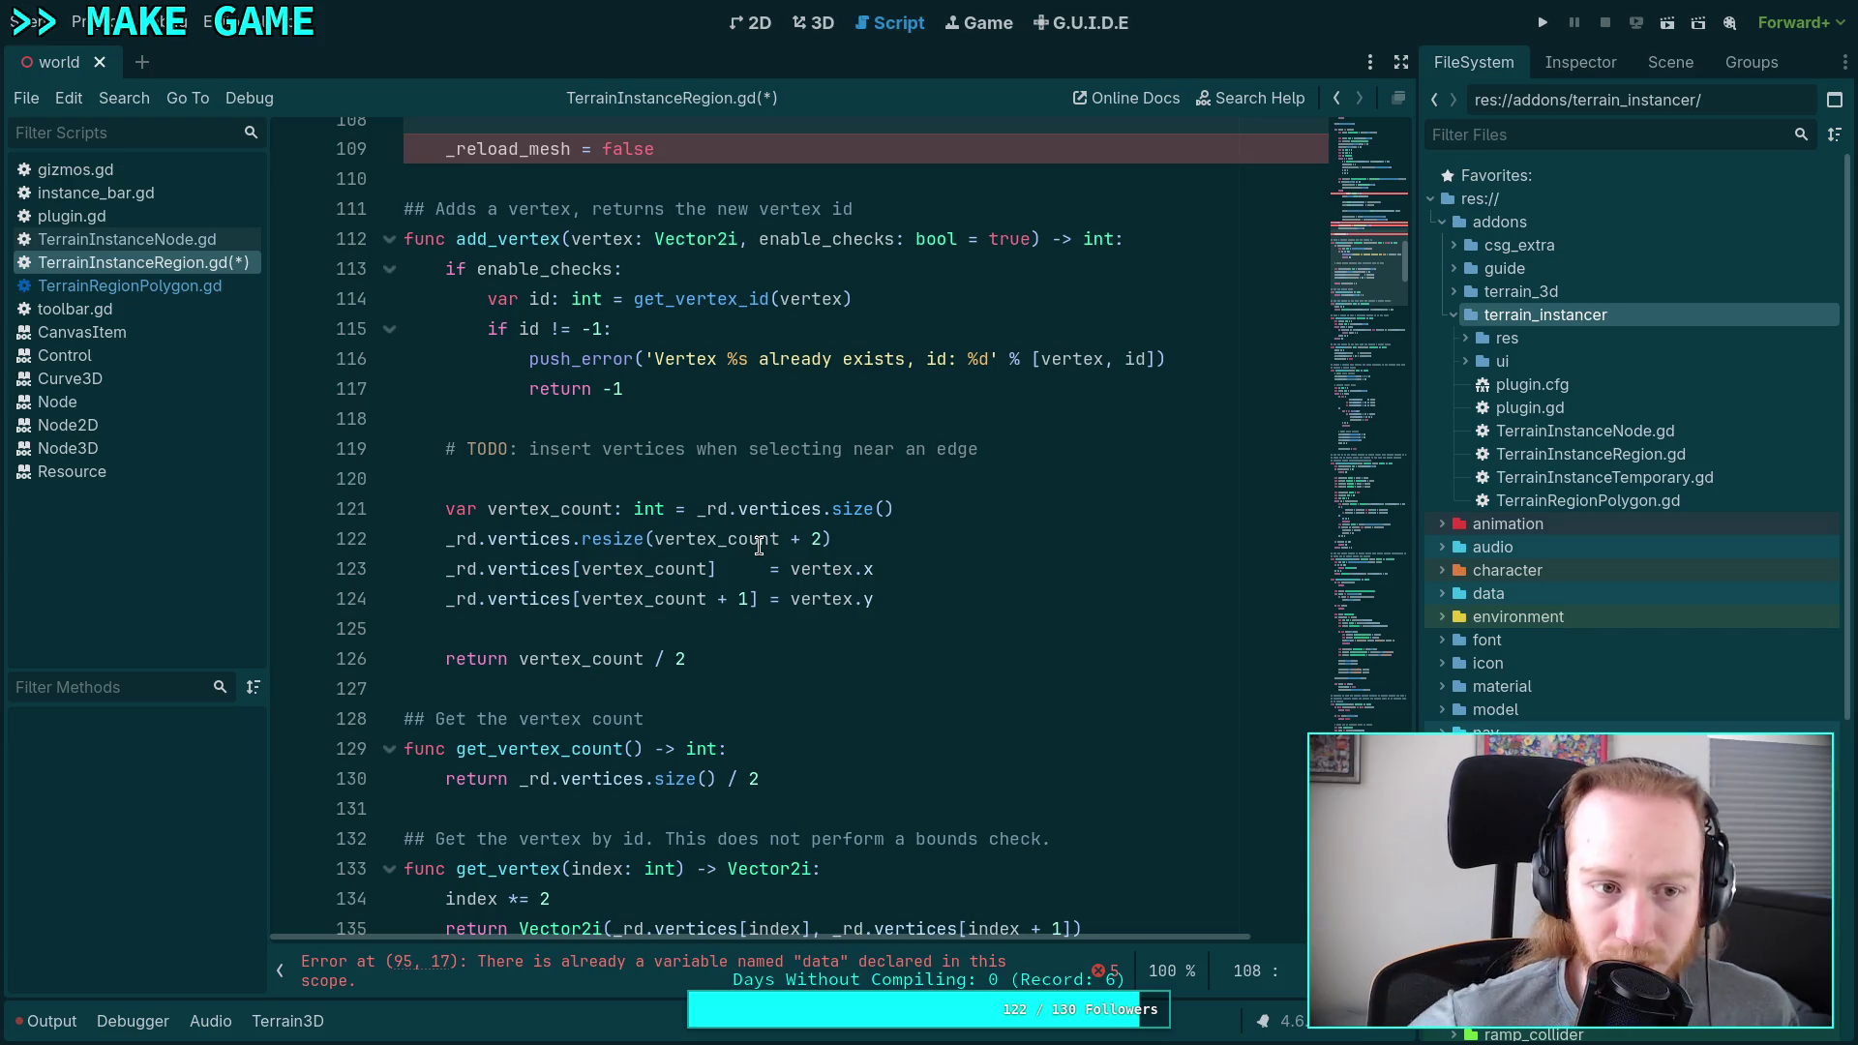
scroll(760, 547, up, 4)
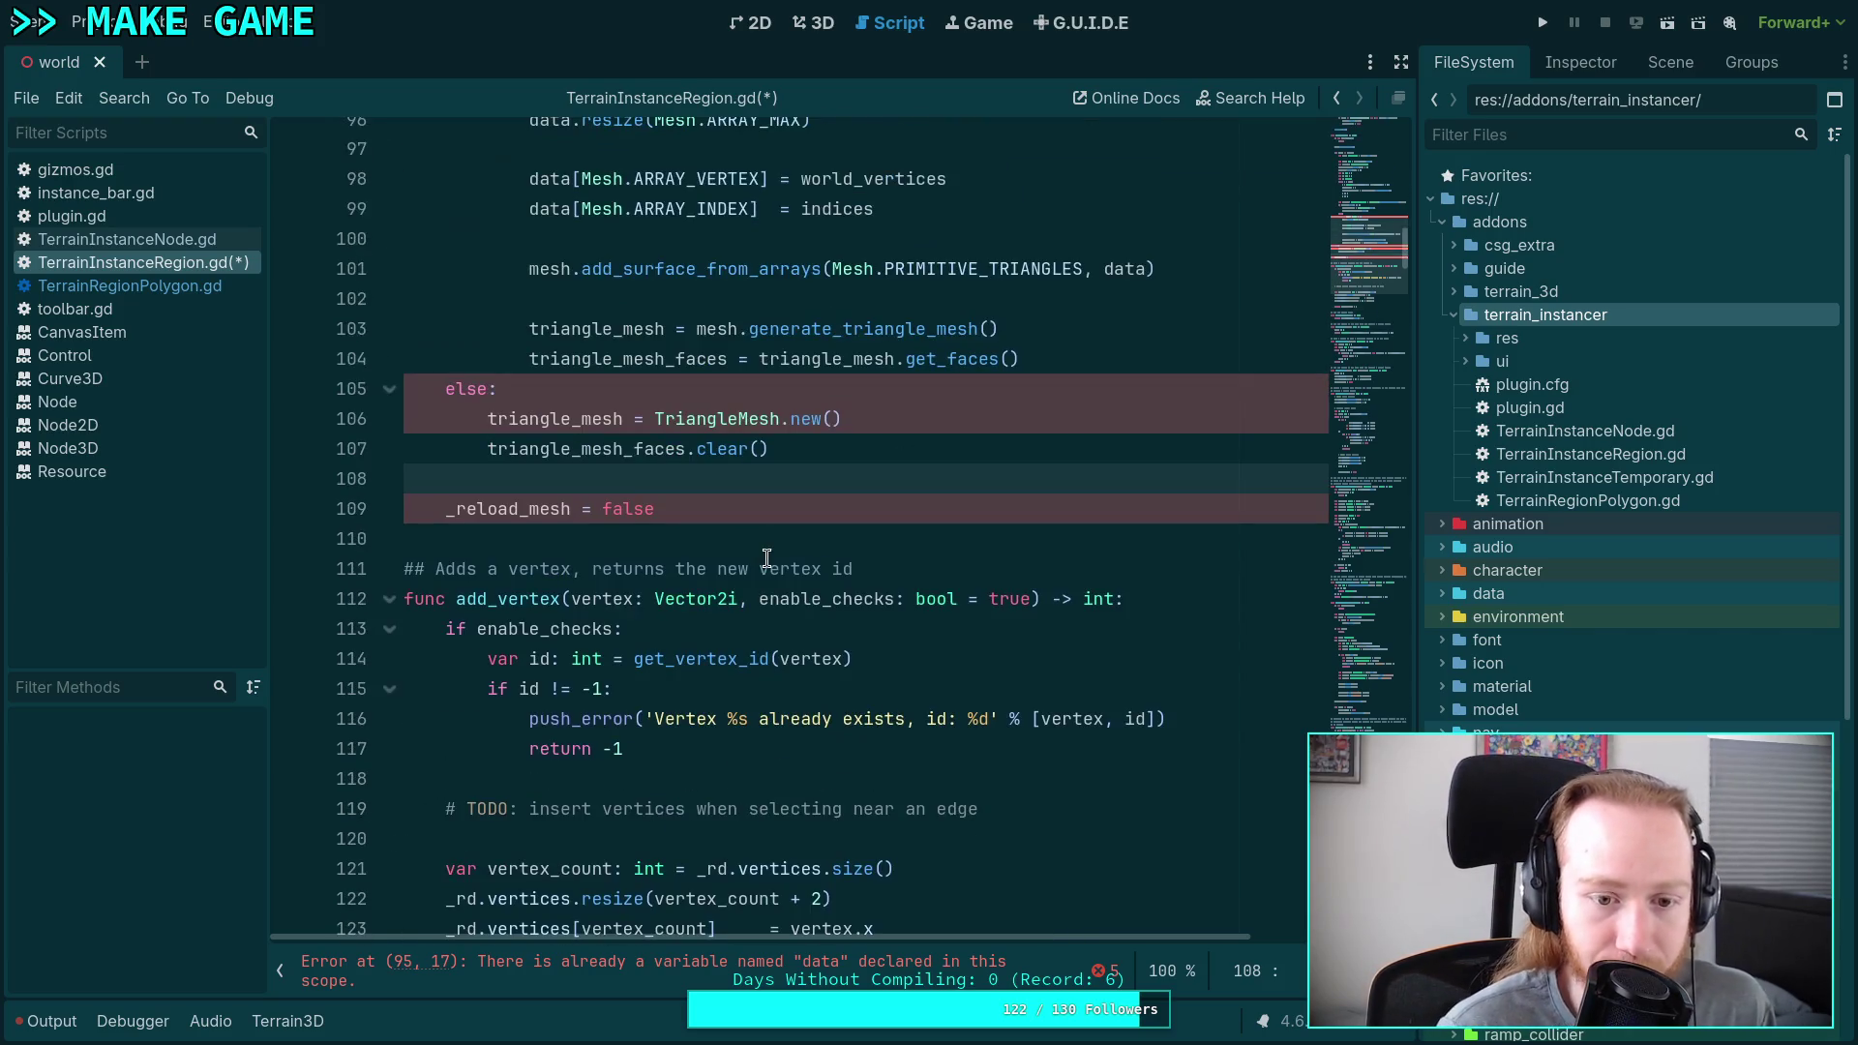
scroll(775, 548, up, 3)
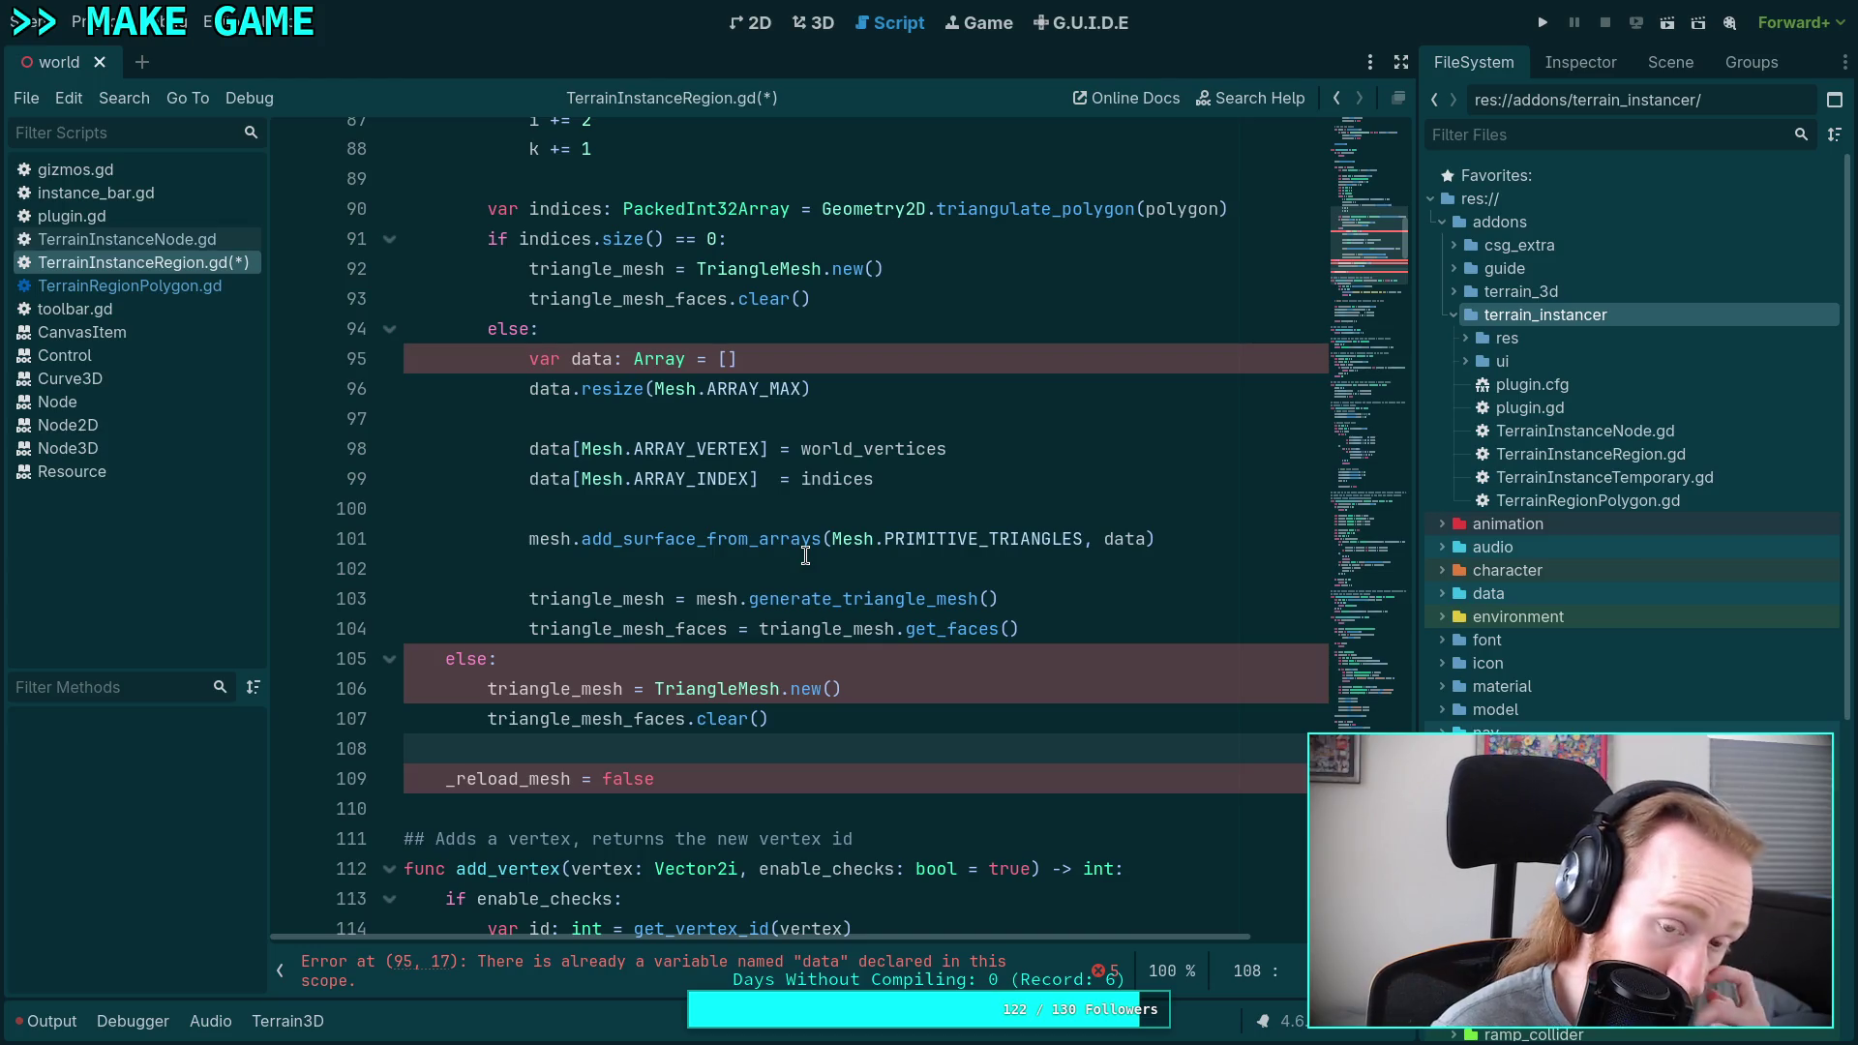
scroll(805, 555, up, 9)
click(828, 447)
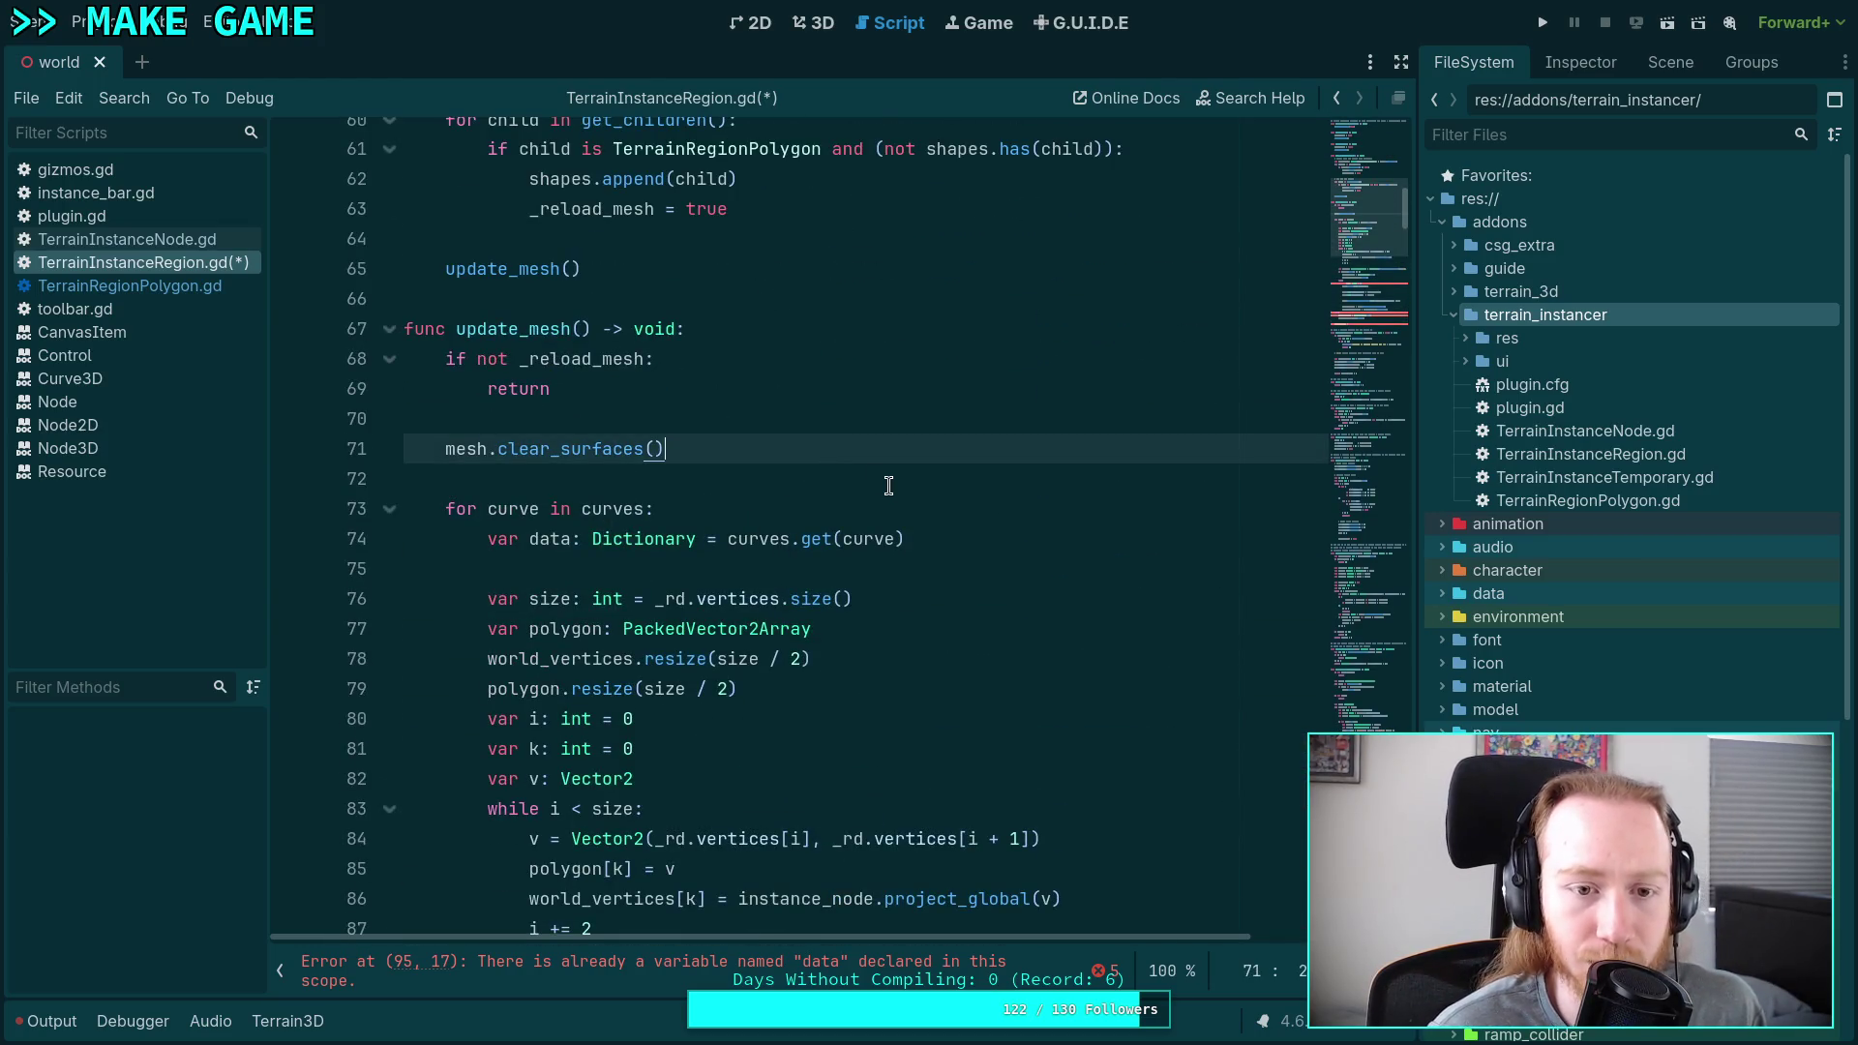
scroll(983, 523, down, 2)
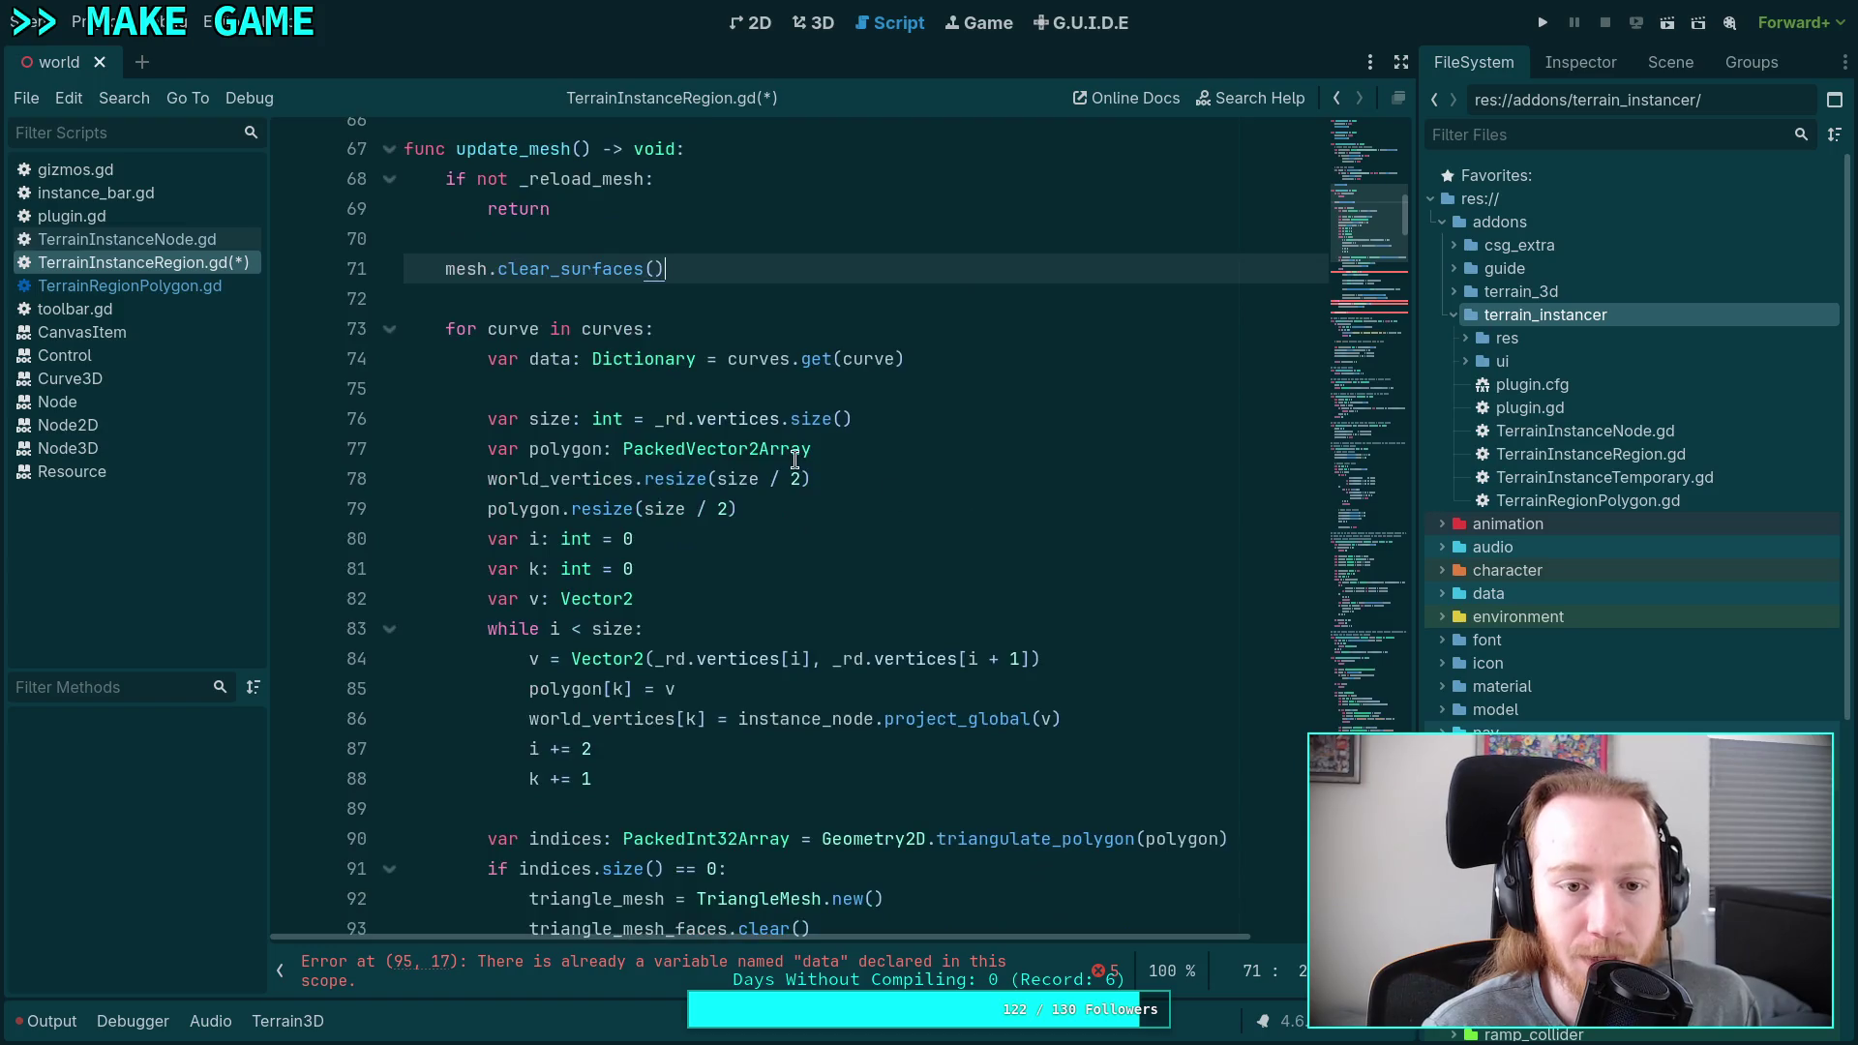
Step: Change the loop header to 'for polygon in shapes:' and delete the curves.get line
double_click(512, 329)
text(polygon)
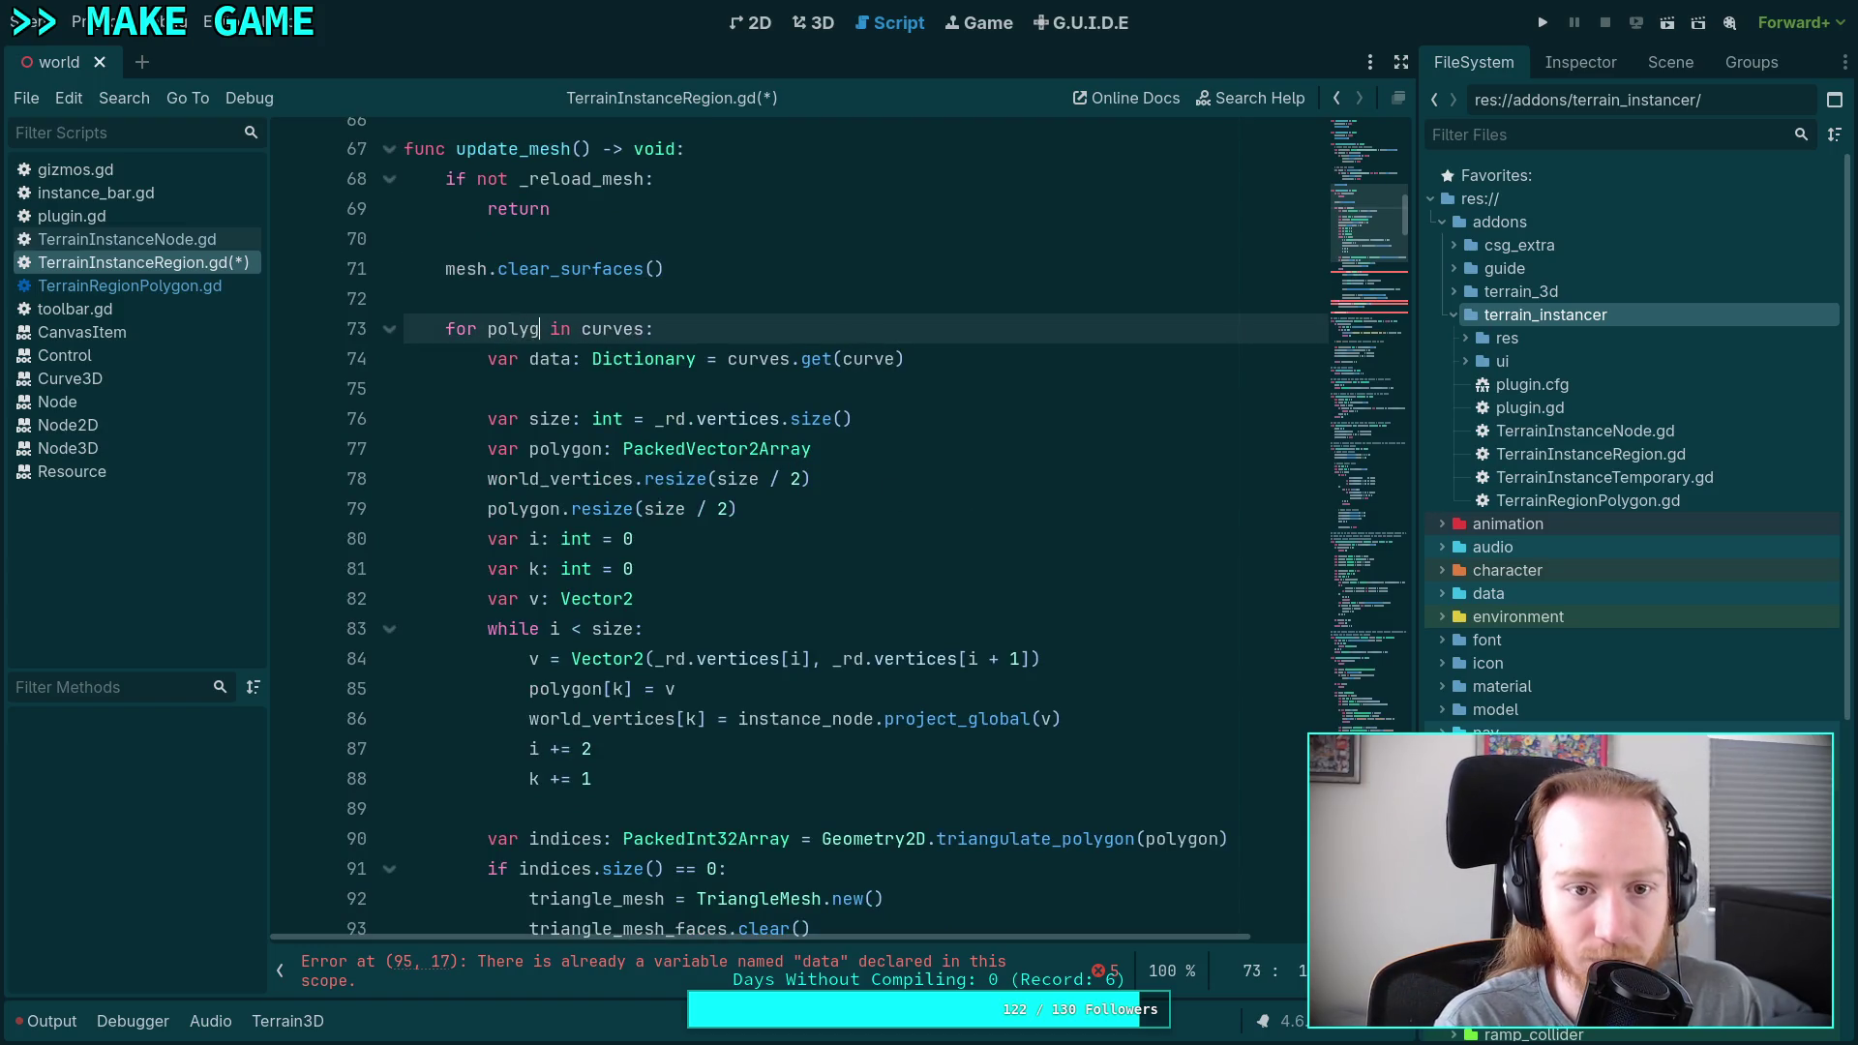
double_click(634, 329)
text(shapes)
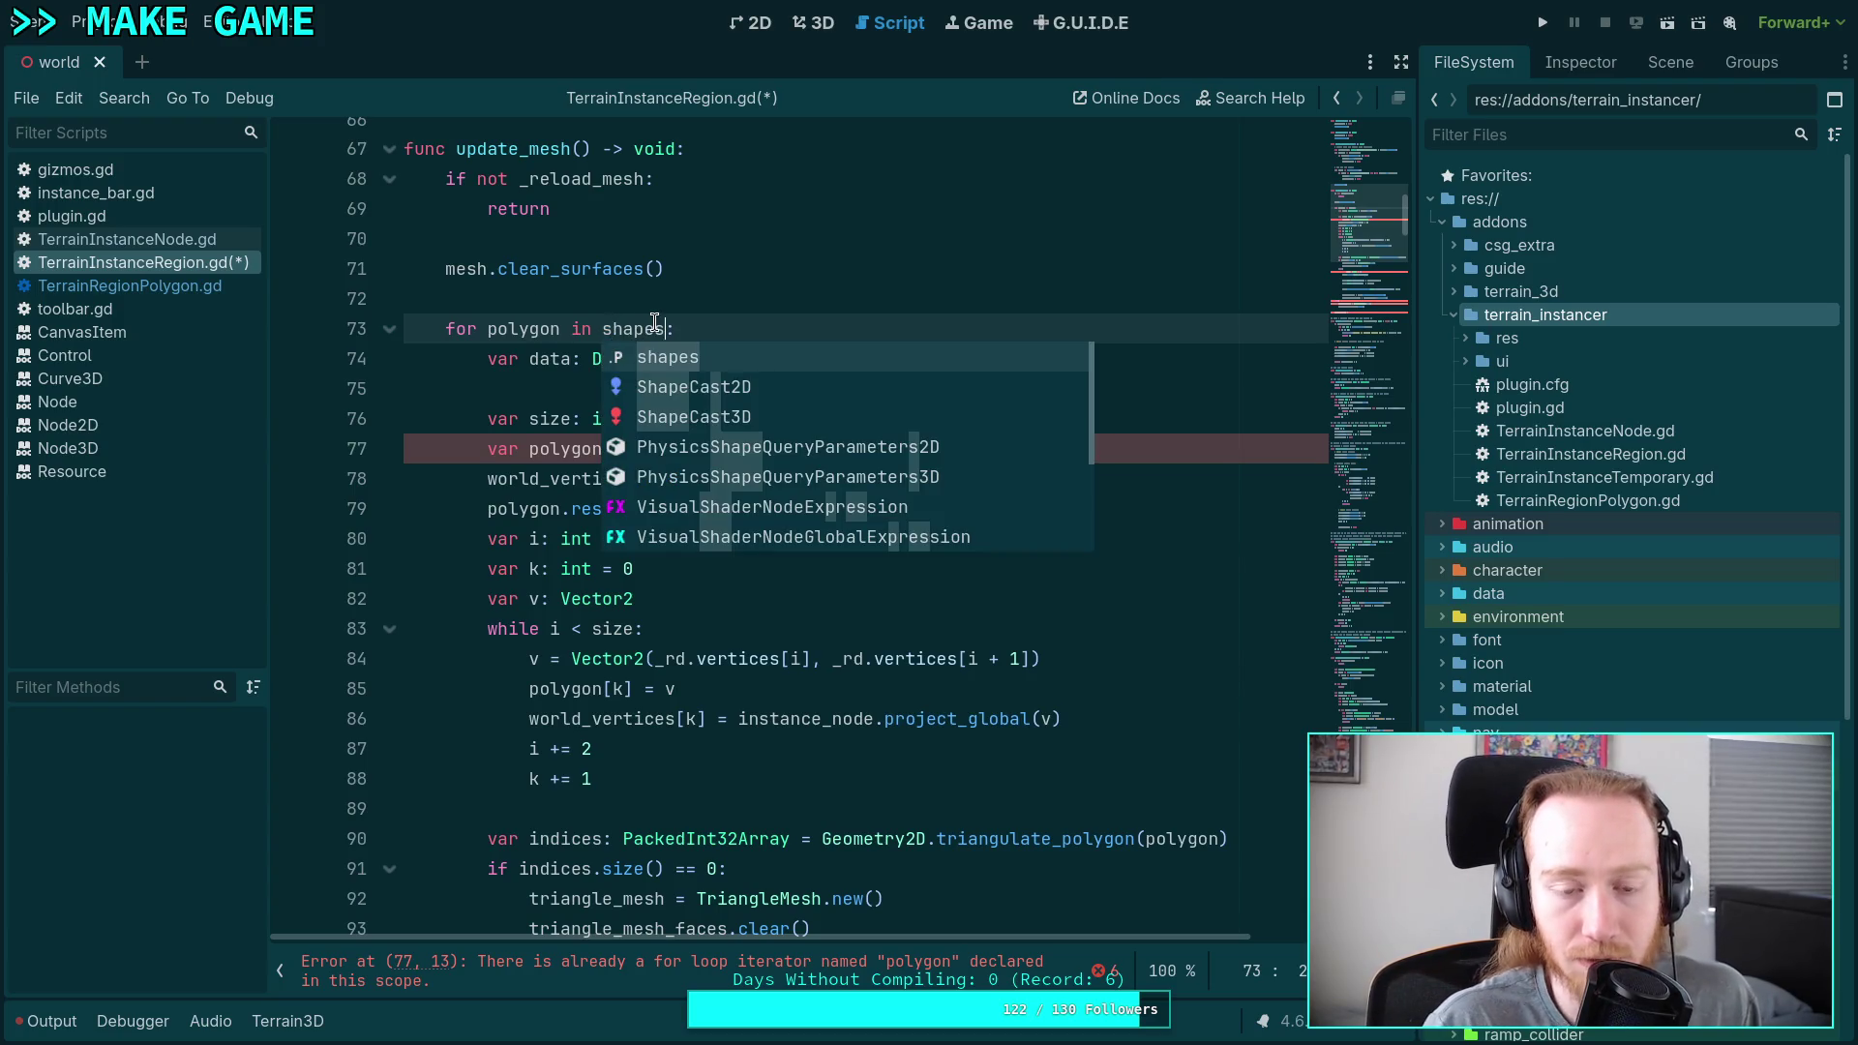
key(Escape)
drag(961, 364, 946, 332)
key(BackSpace)
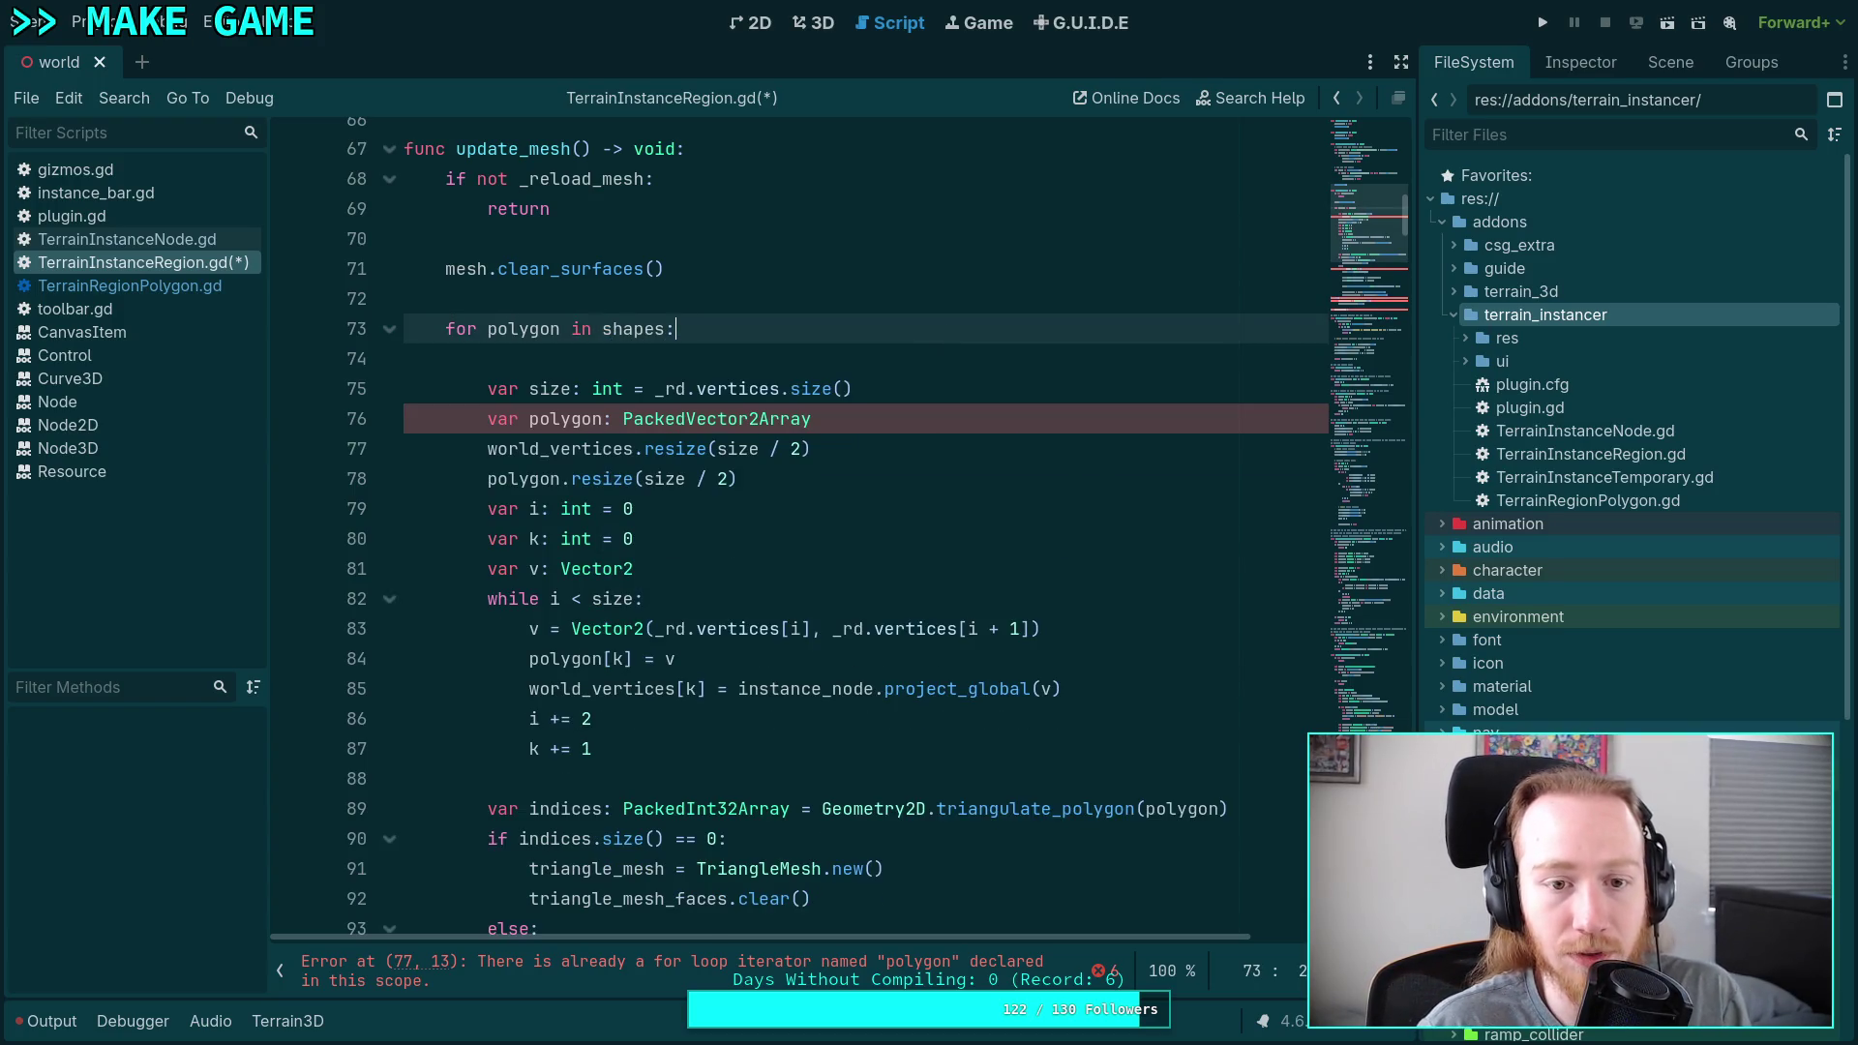
Step: Add polygon.update_mesh() as the body of the loop
click(928, 360)
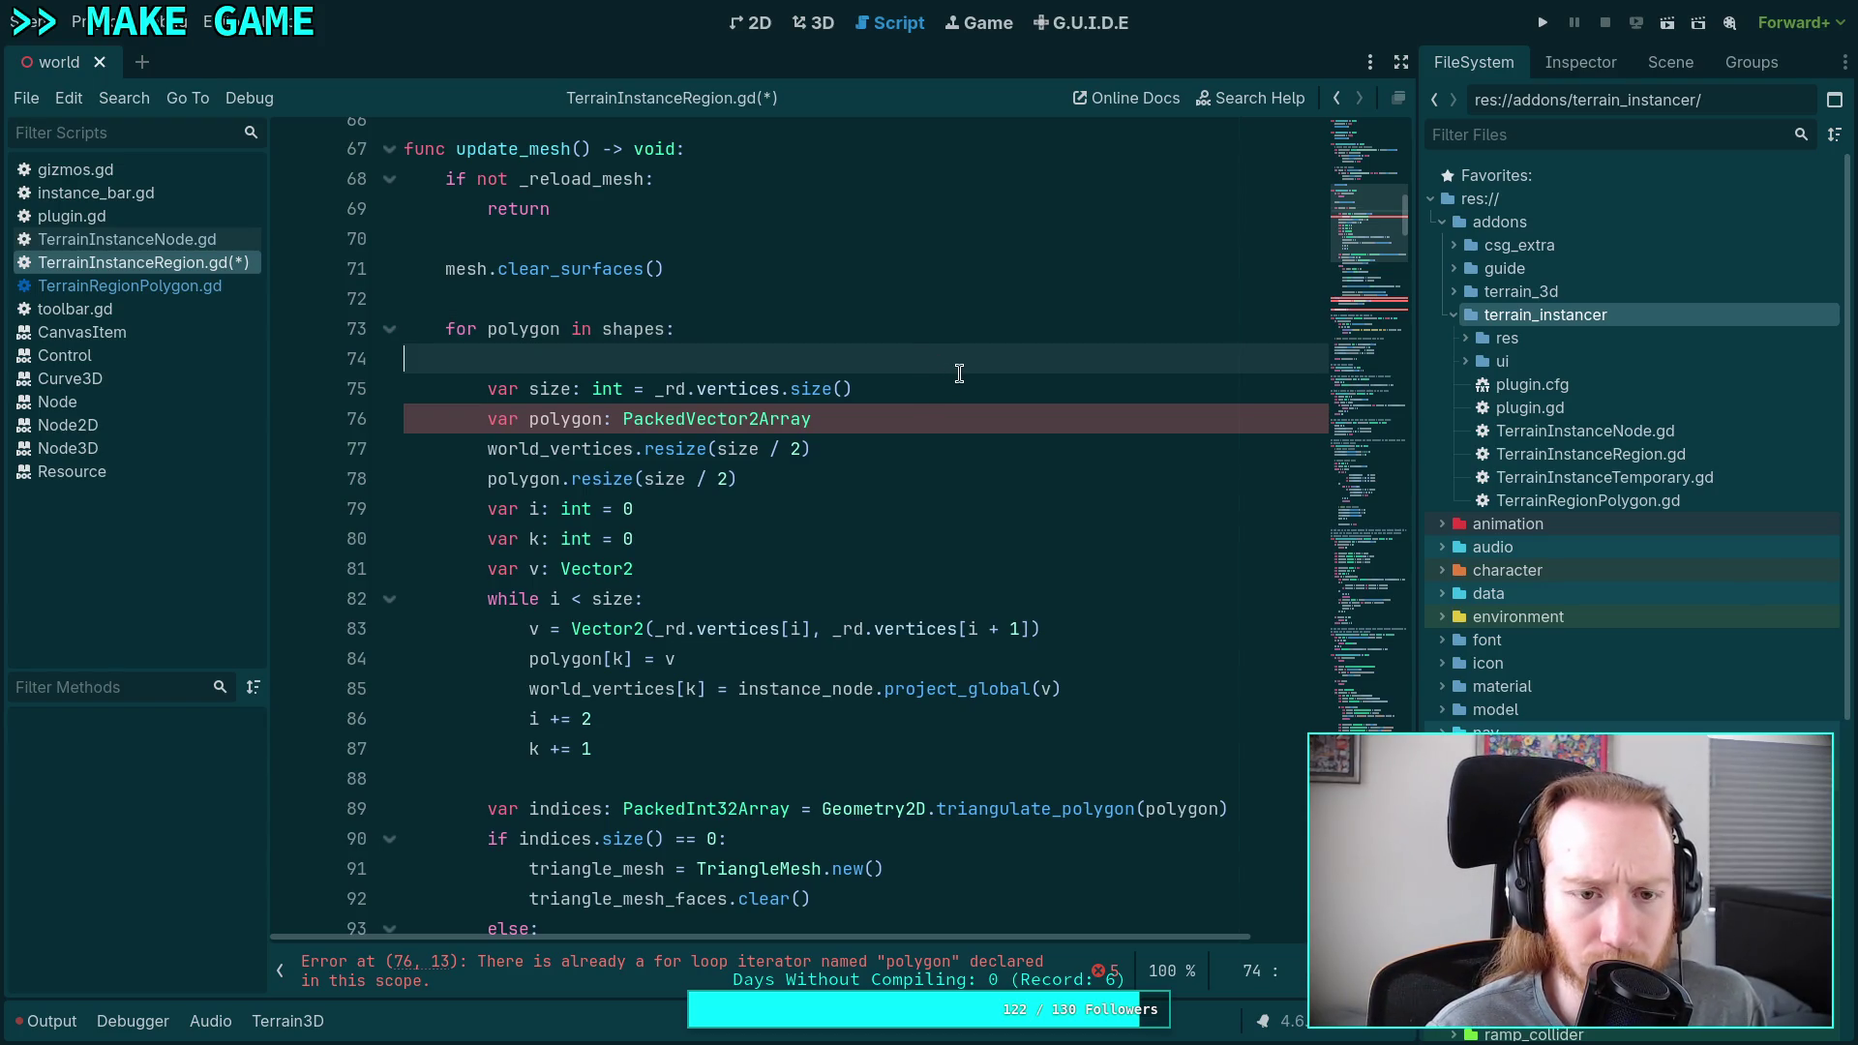
key(Return)
key(Up)
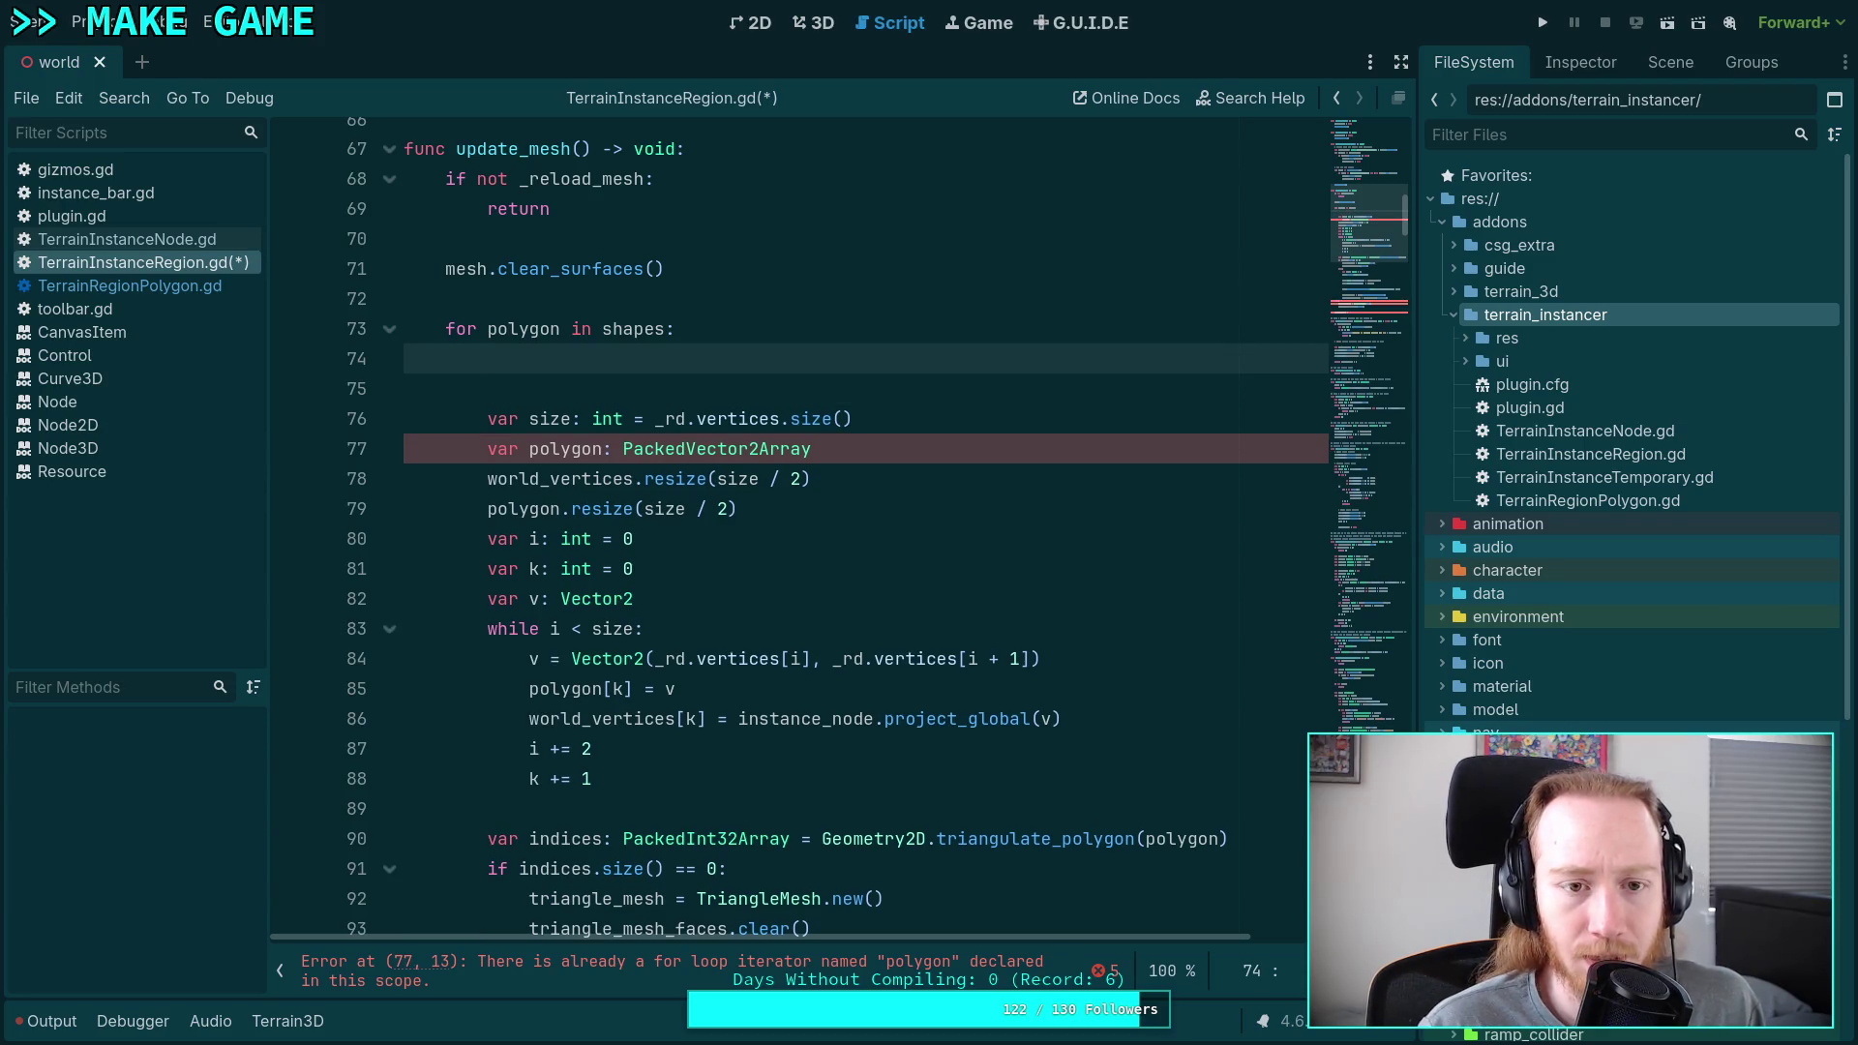
scroll(944, 416, up, 1)
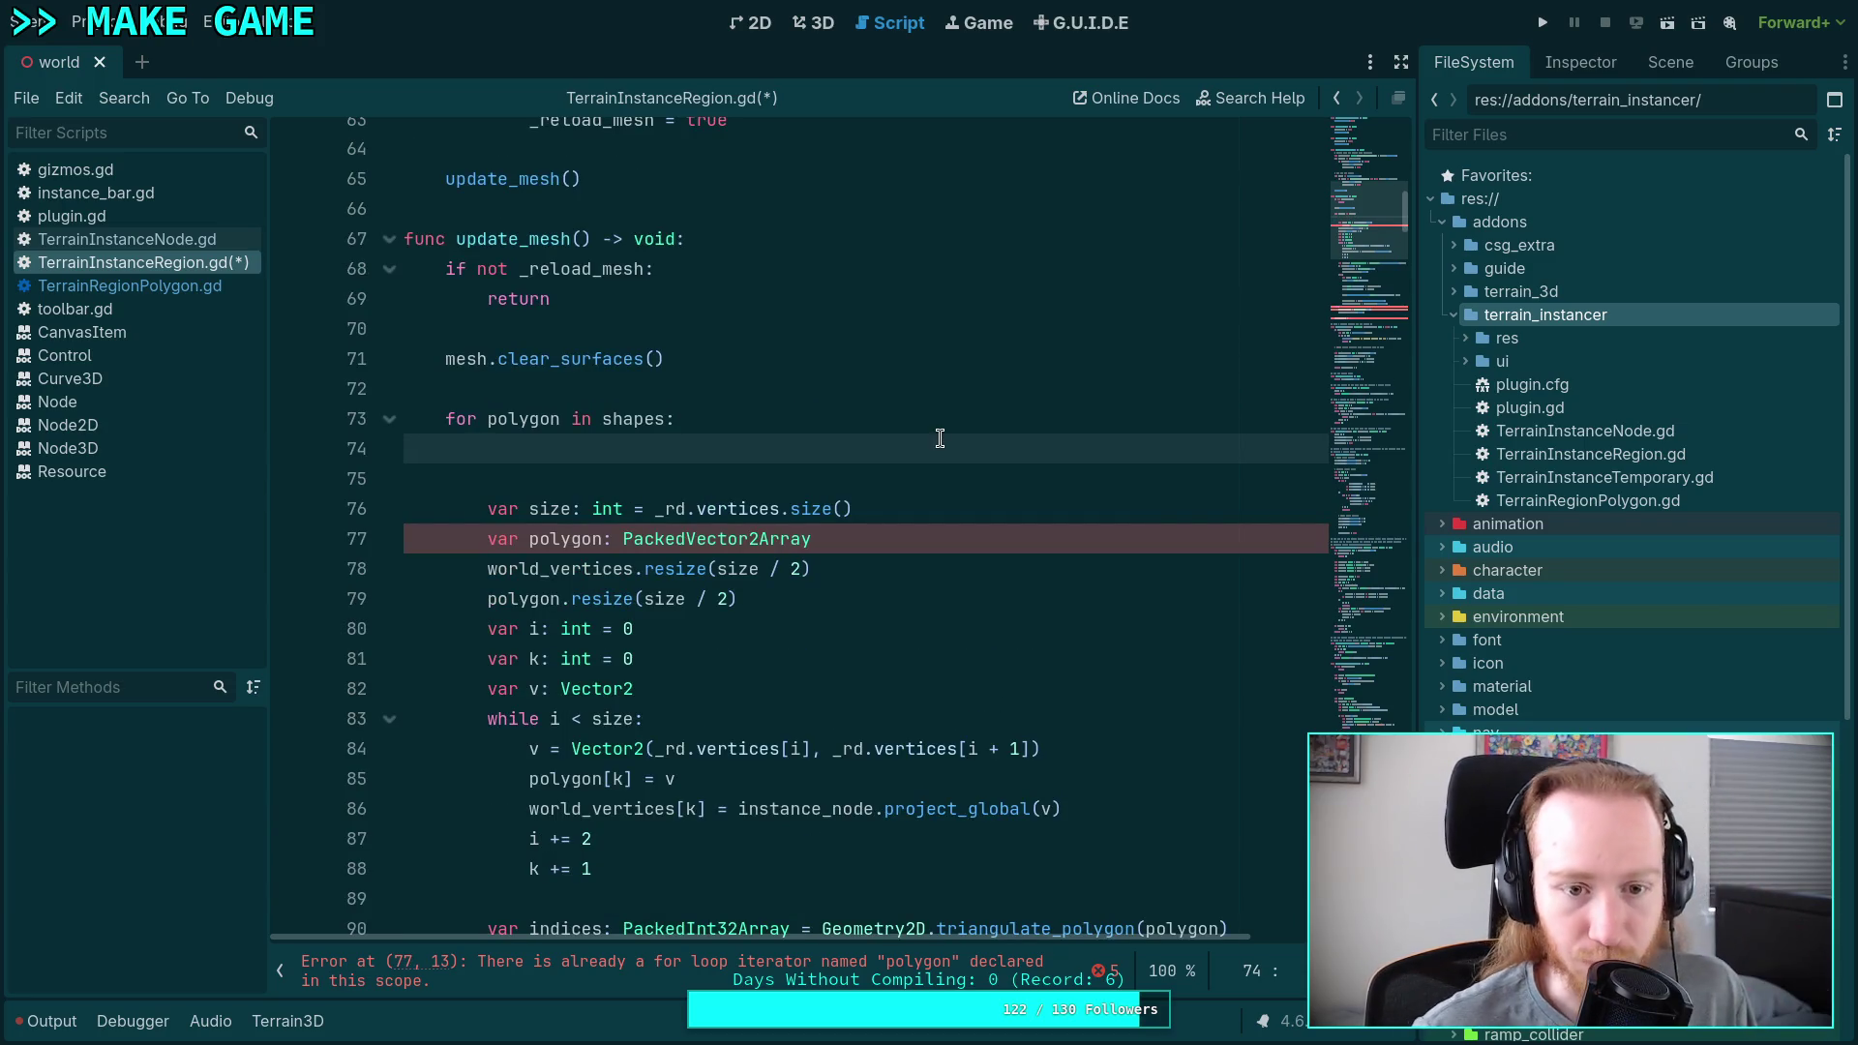
text(polygon.)
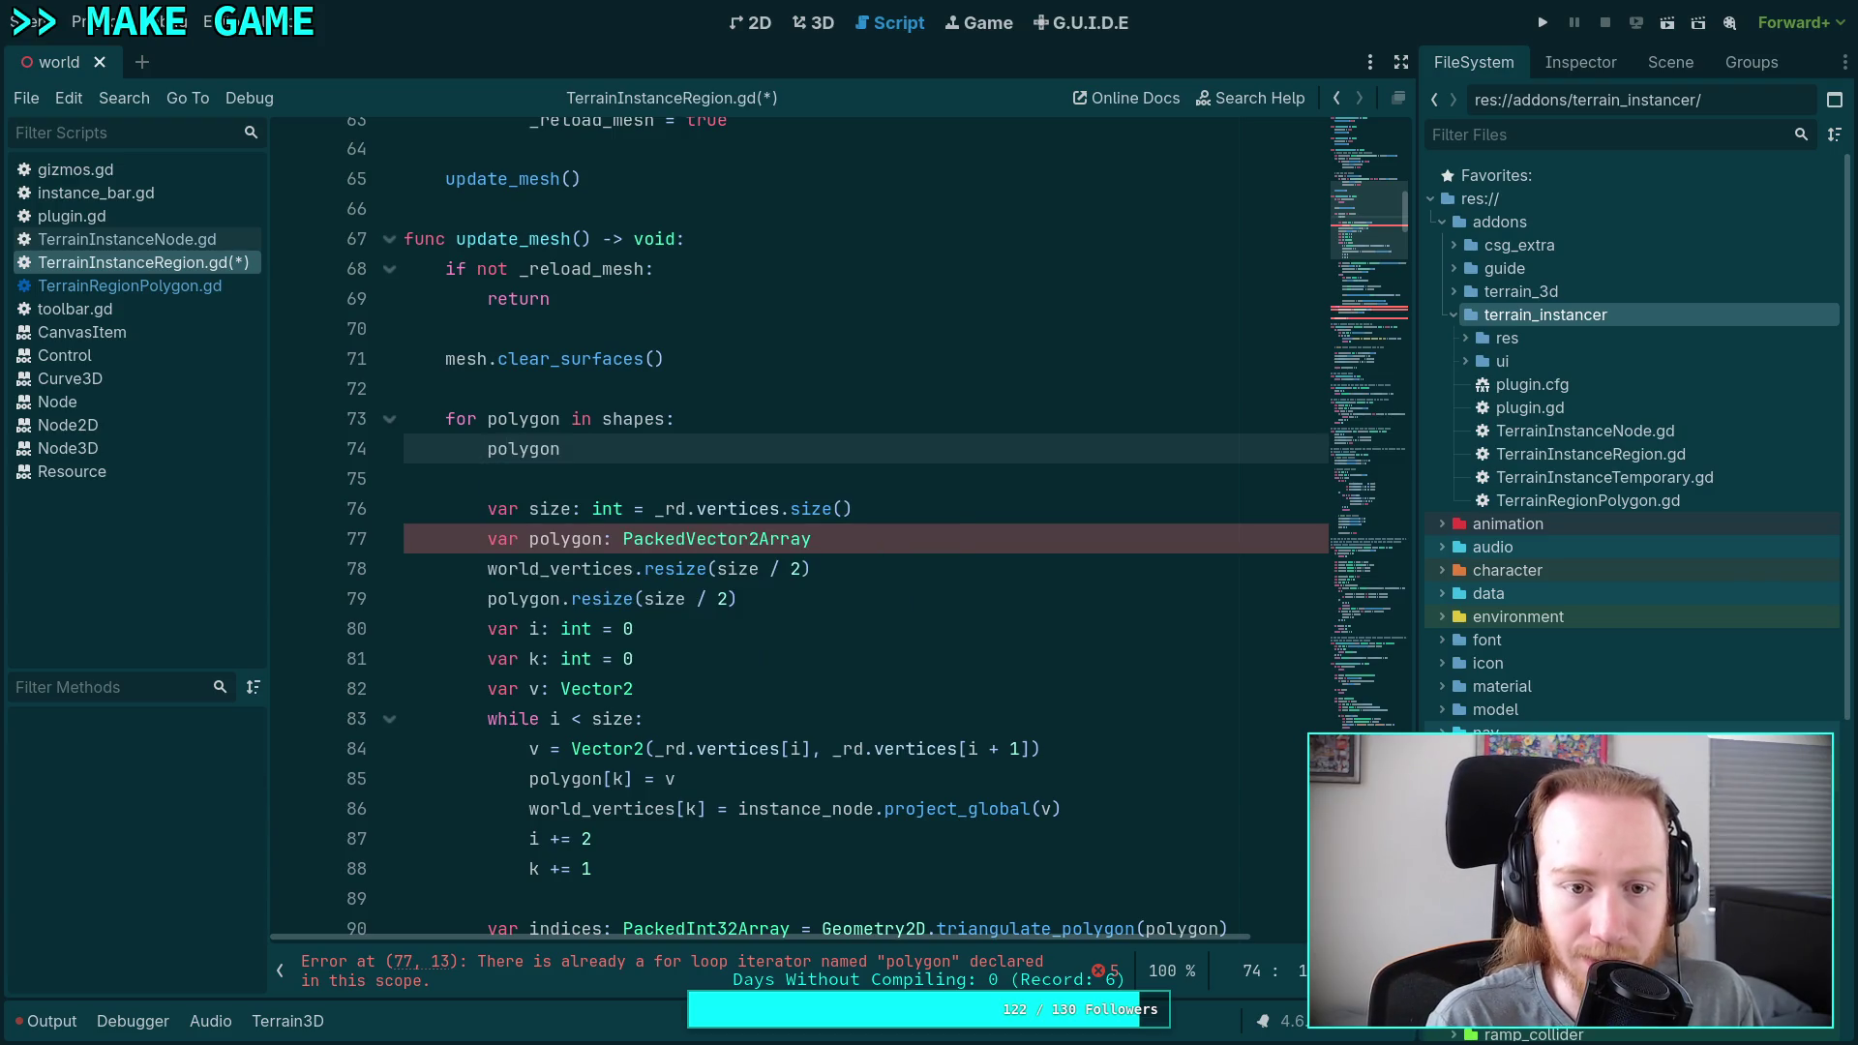
text(update_)
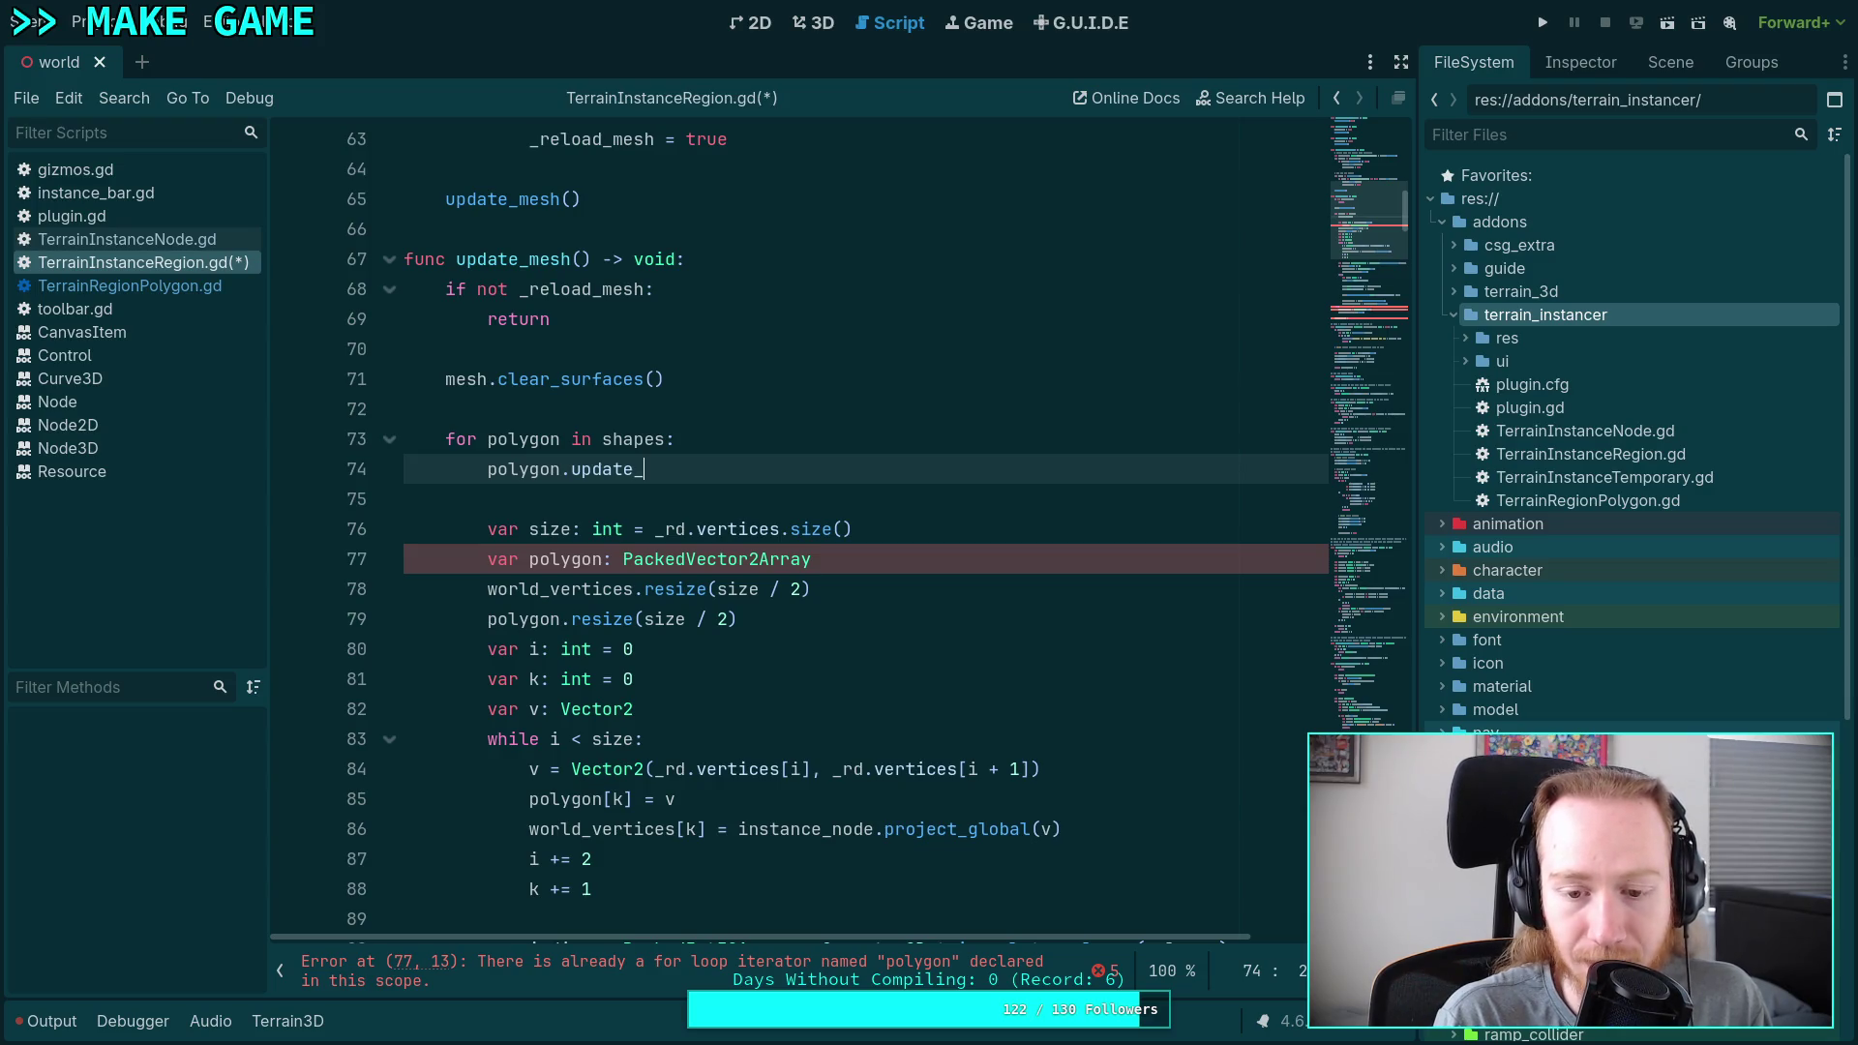
text(mesh())
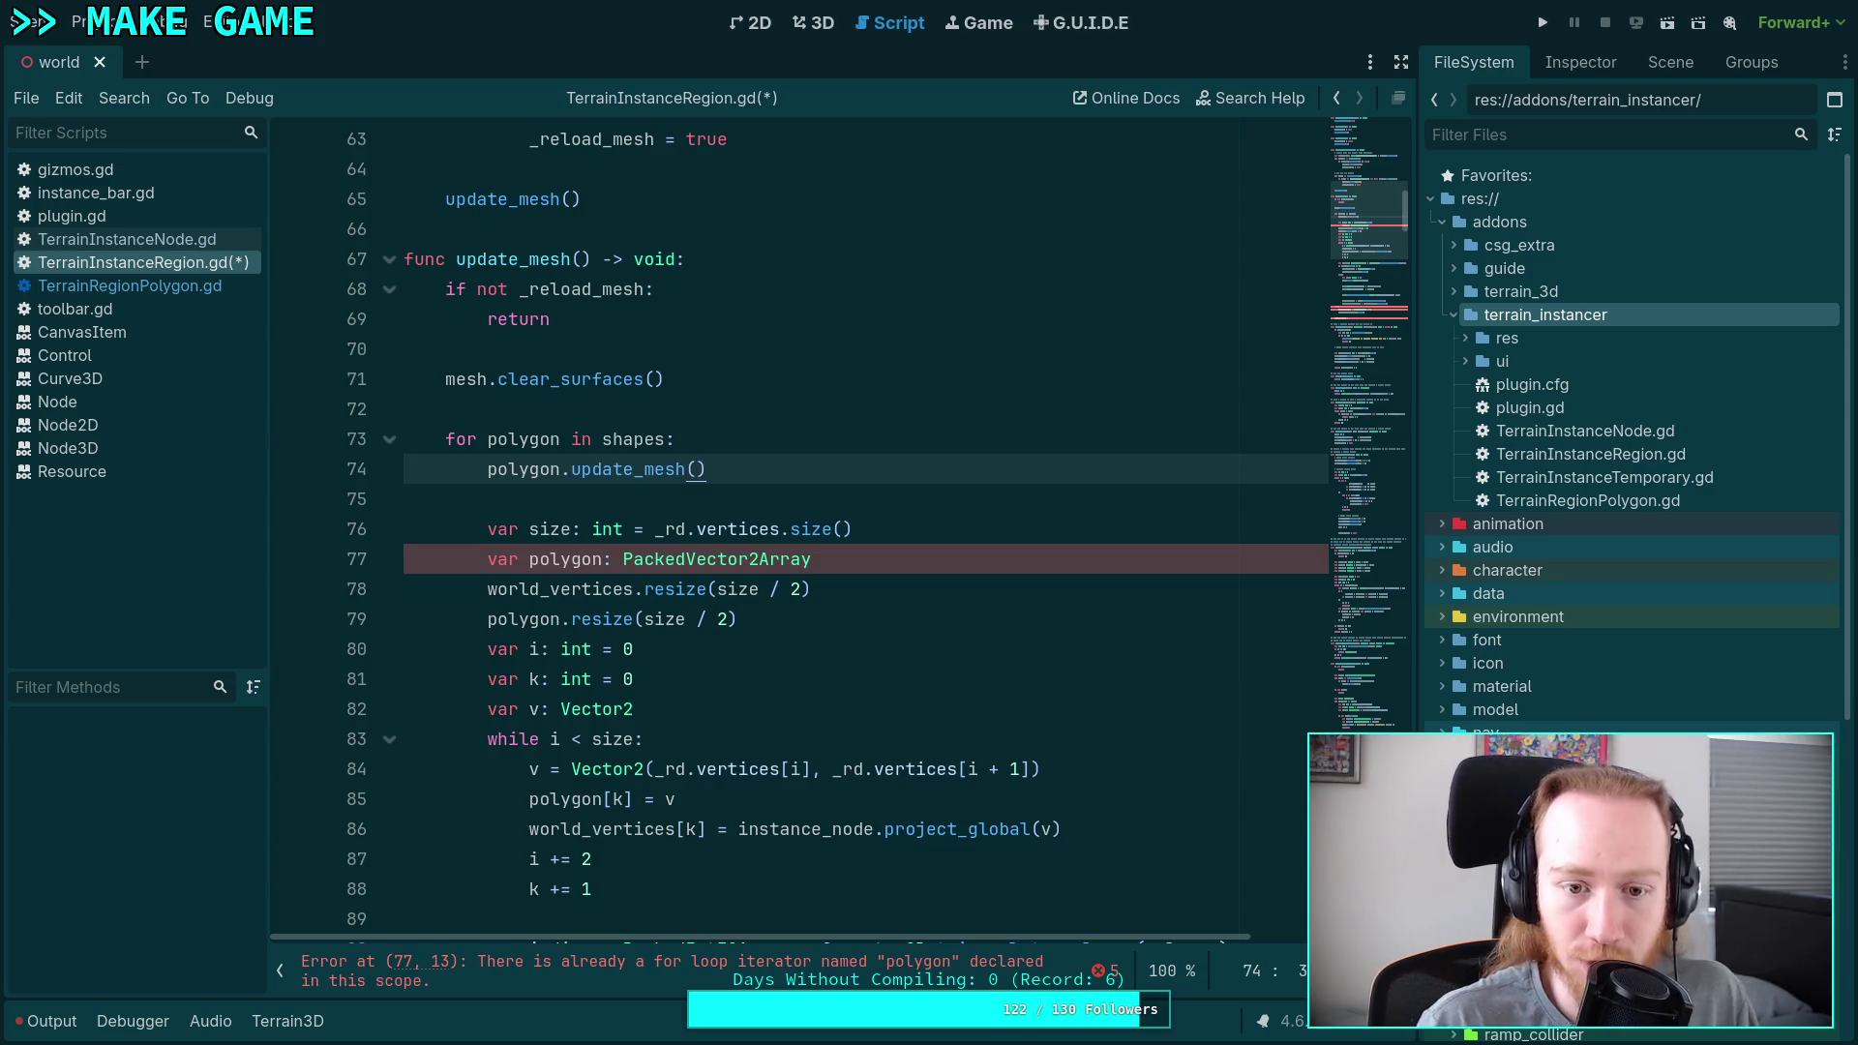
Step: Delete the mesh.clear_surfaces() call
scroll(731, 402, up, 8)
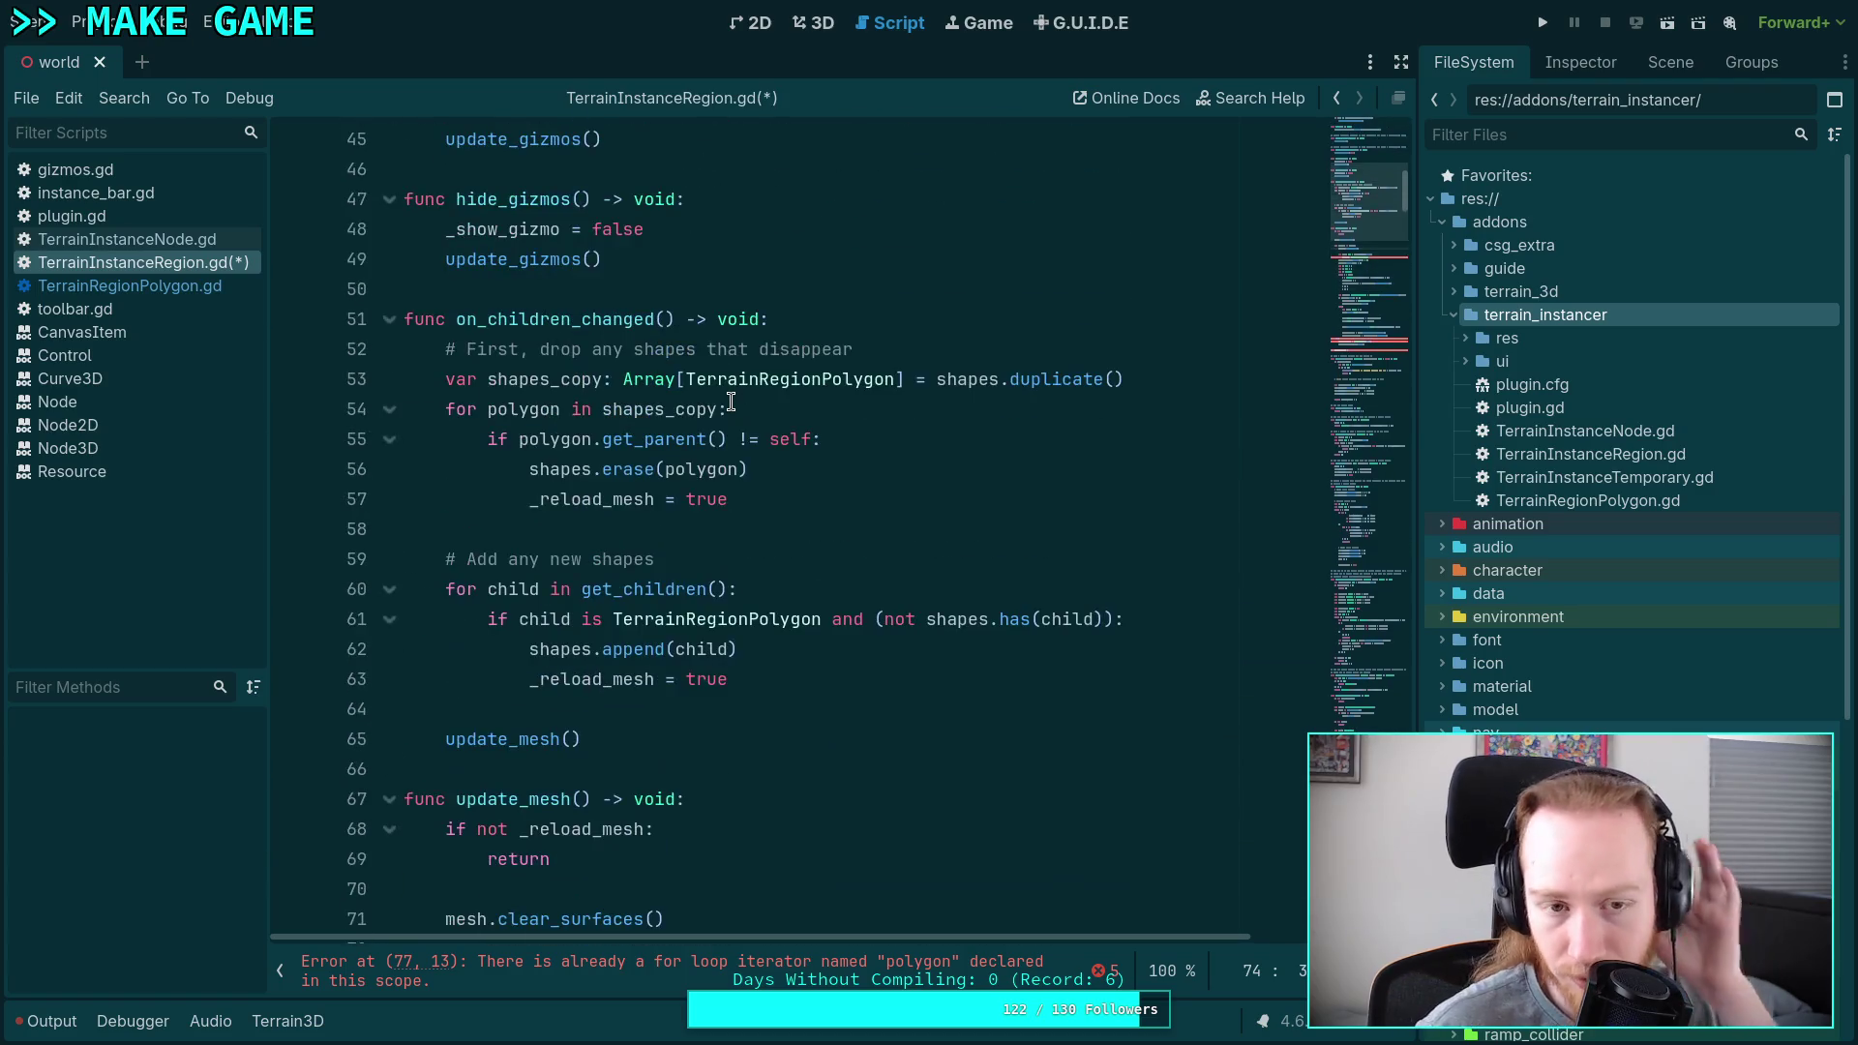
scroll(731, 401, up, 12)
scroll(735, 476, down, 9)
scroll(735, 476, down, 7)
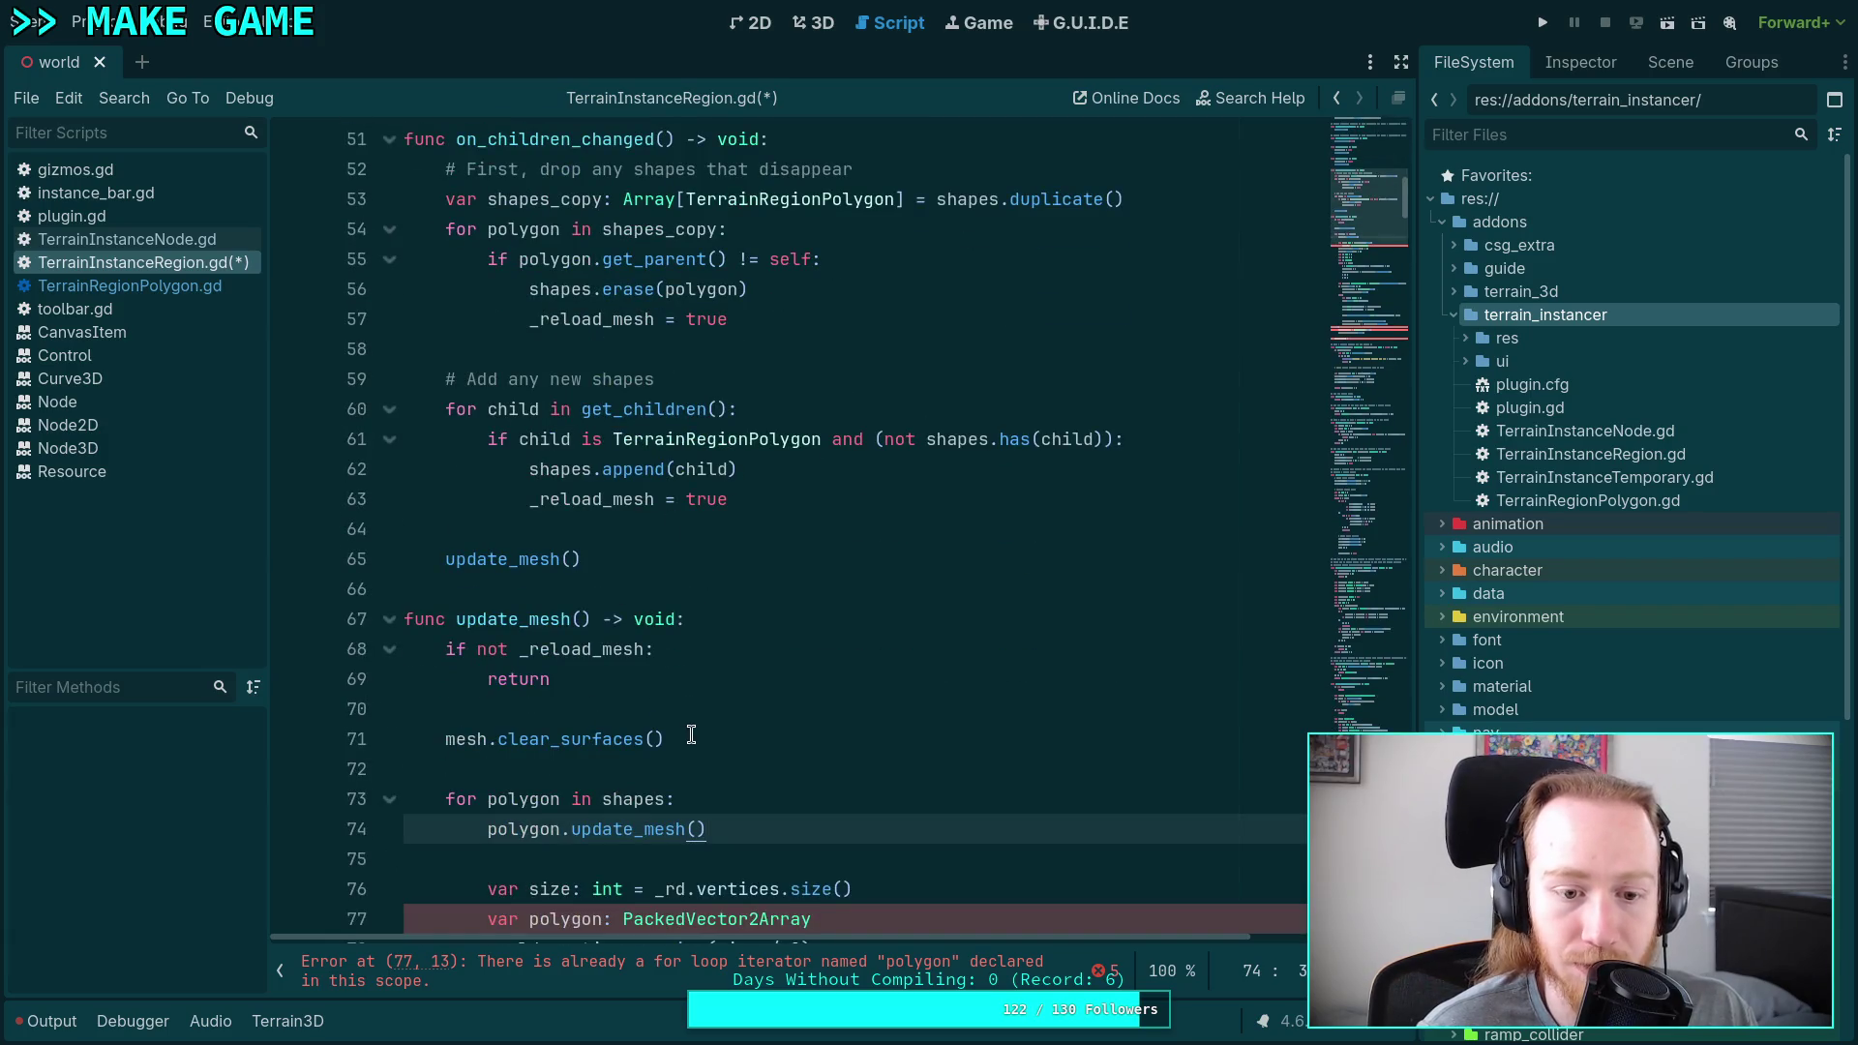
drag(685, 738, 716, 718)
key(Delete)
key(Delete)
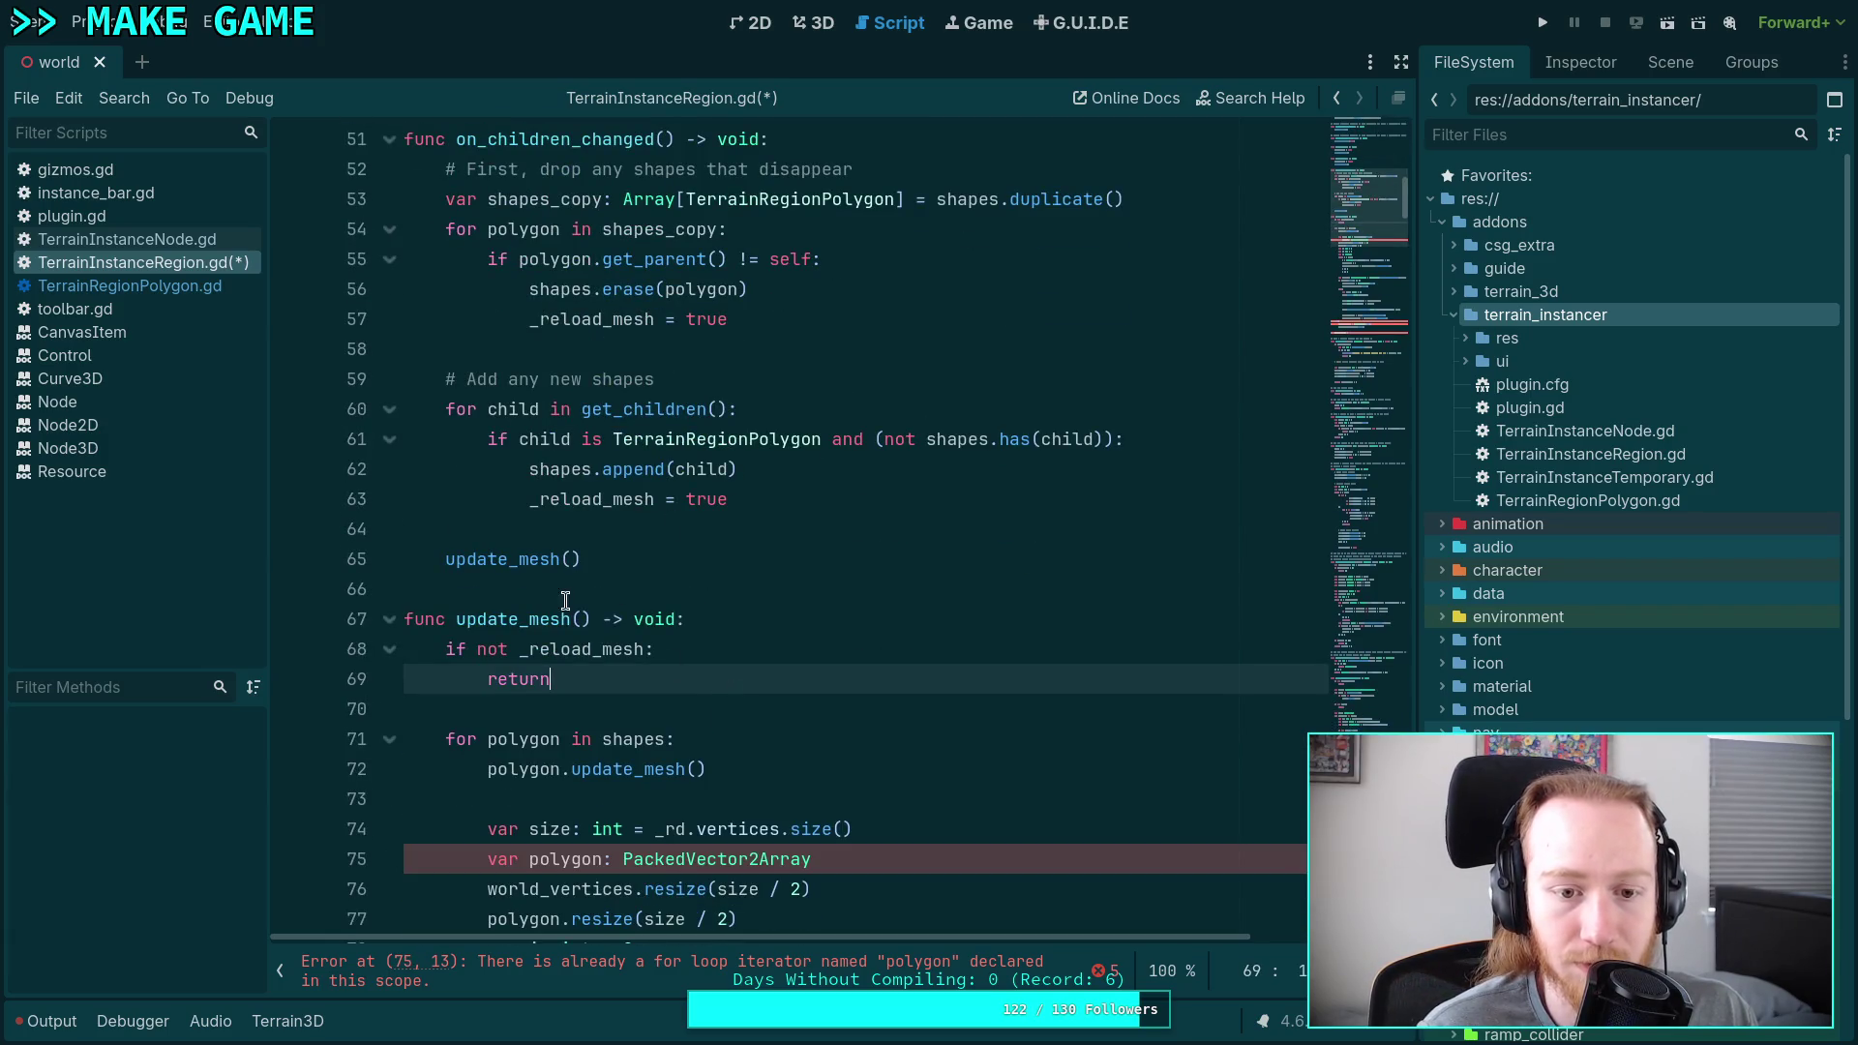
Step: Compare the update_mesh() call in on_children_changed with the new polygon.update_mesh() call
click(563, 577)
click(562, 569)
scroll(797, 590, down, 3)
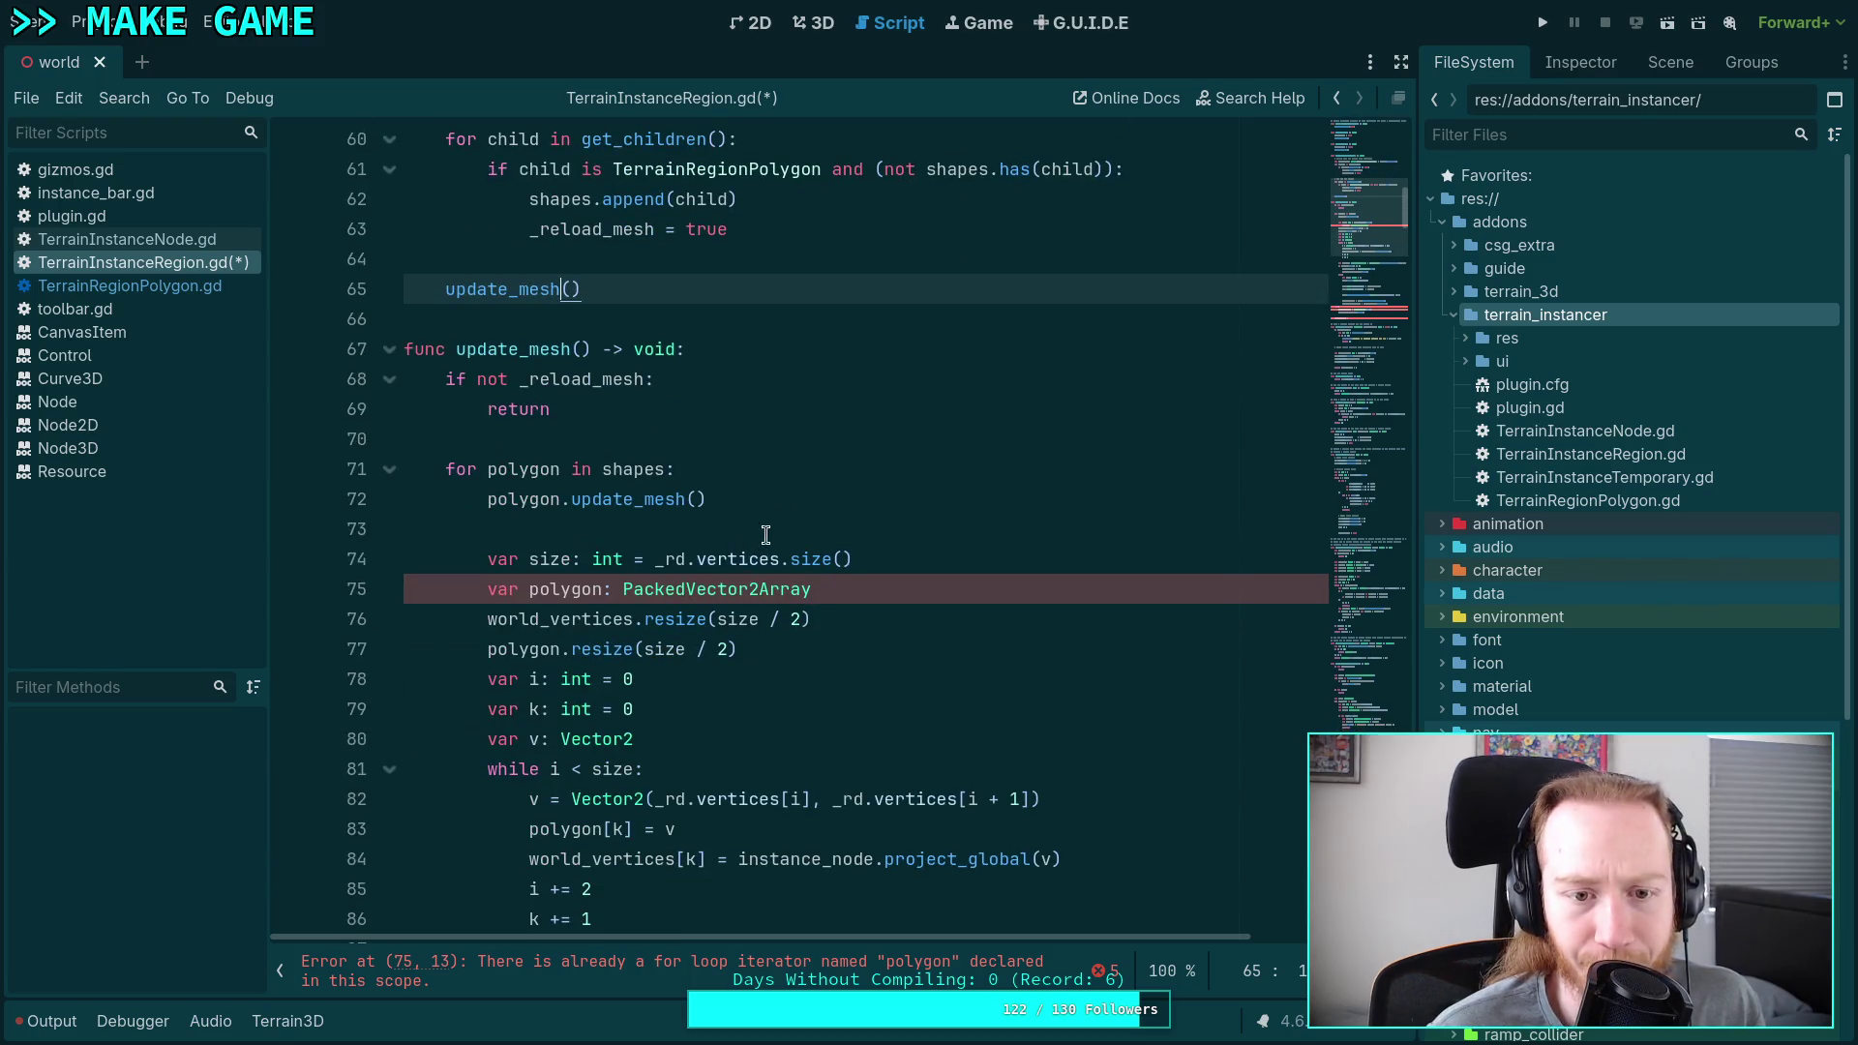
click(801, 503)
scroll(818, 523, down, 2)
scroll(764, 523, up, 3)
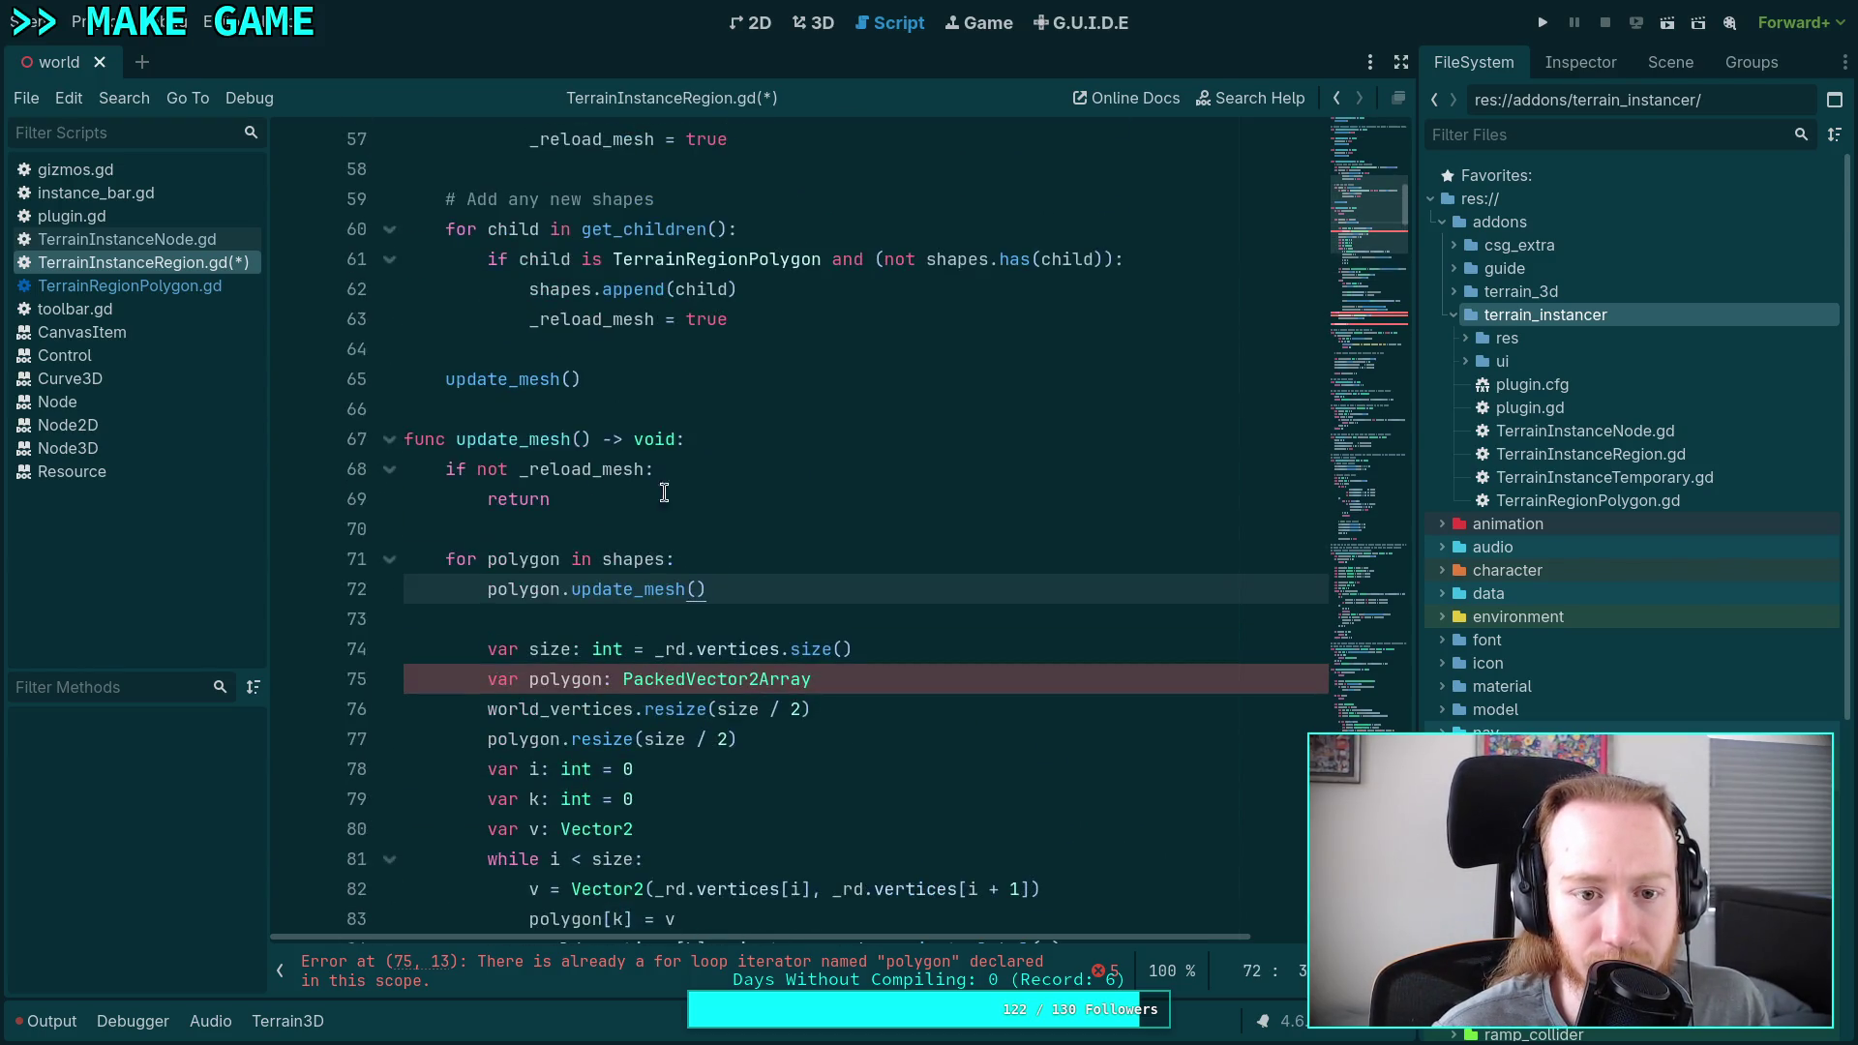
click(513, 379)
scroll(632, 500, up, 11)
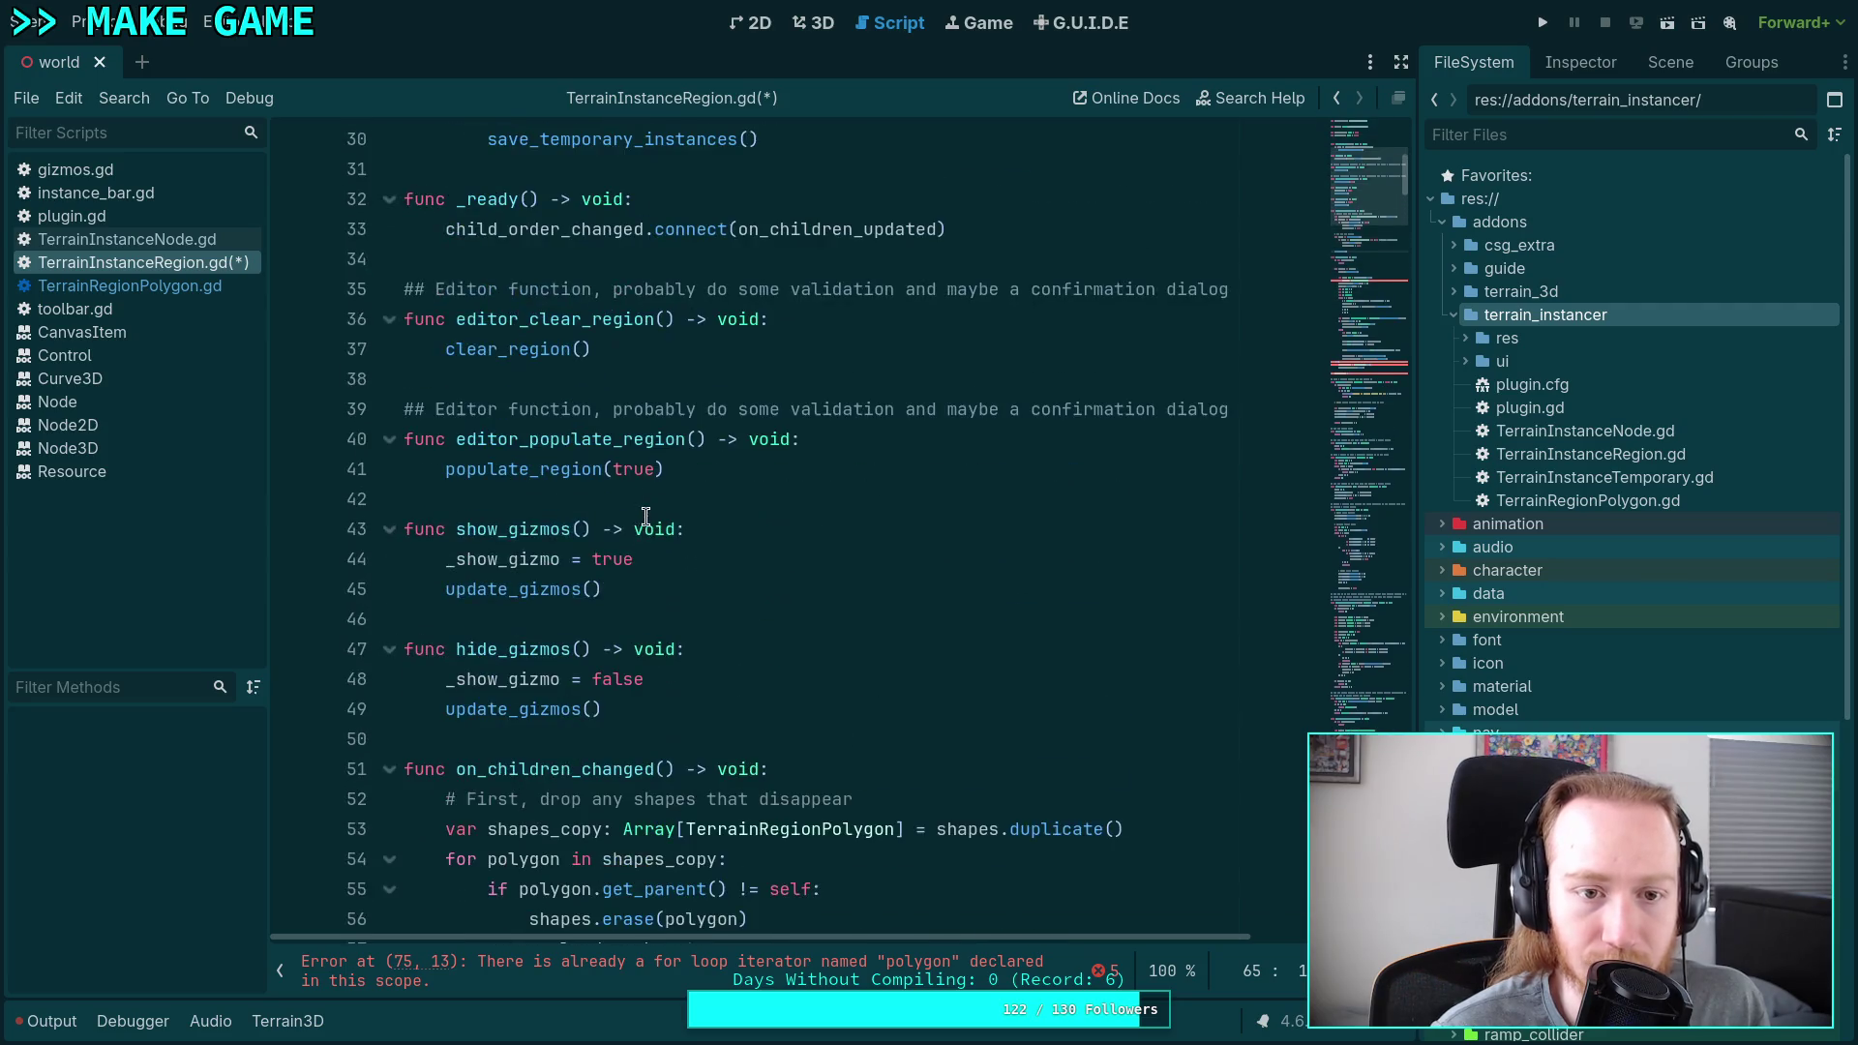
scroll(632, 500, up, 4)
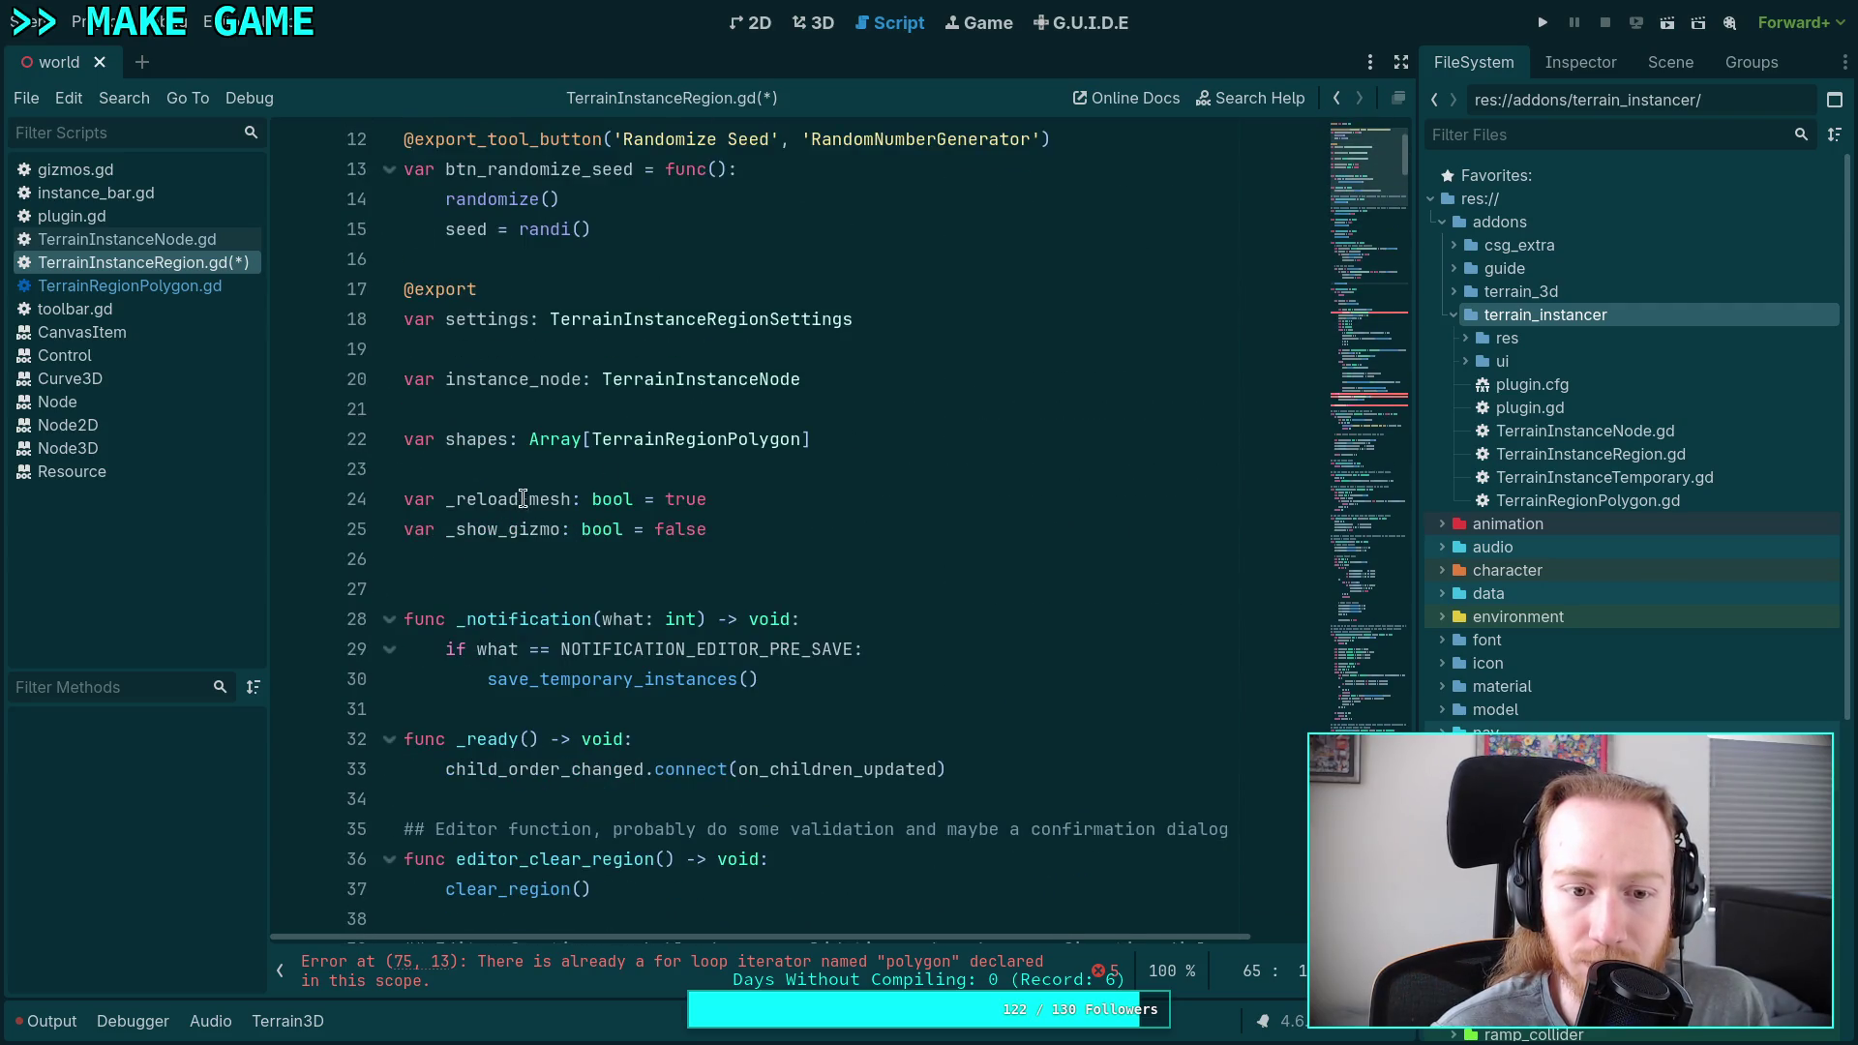
Step: Rename the _reload_mesh declaration to _update_shapes and copy the new name
click(455, 499)
drag(456, 500, 571, 499)
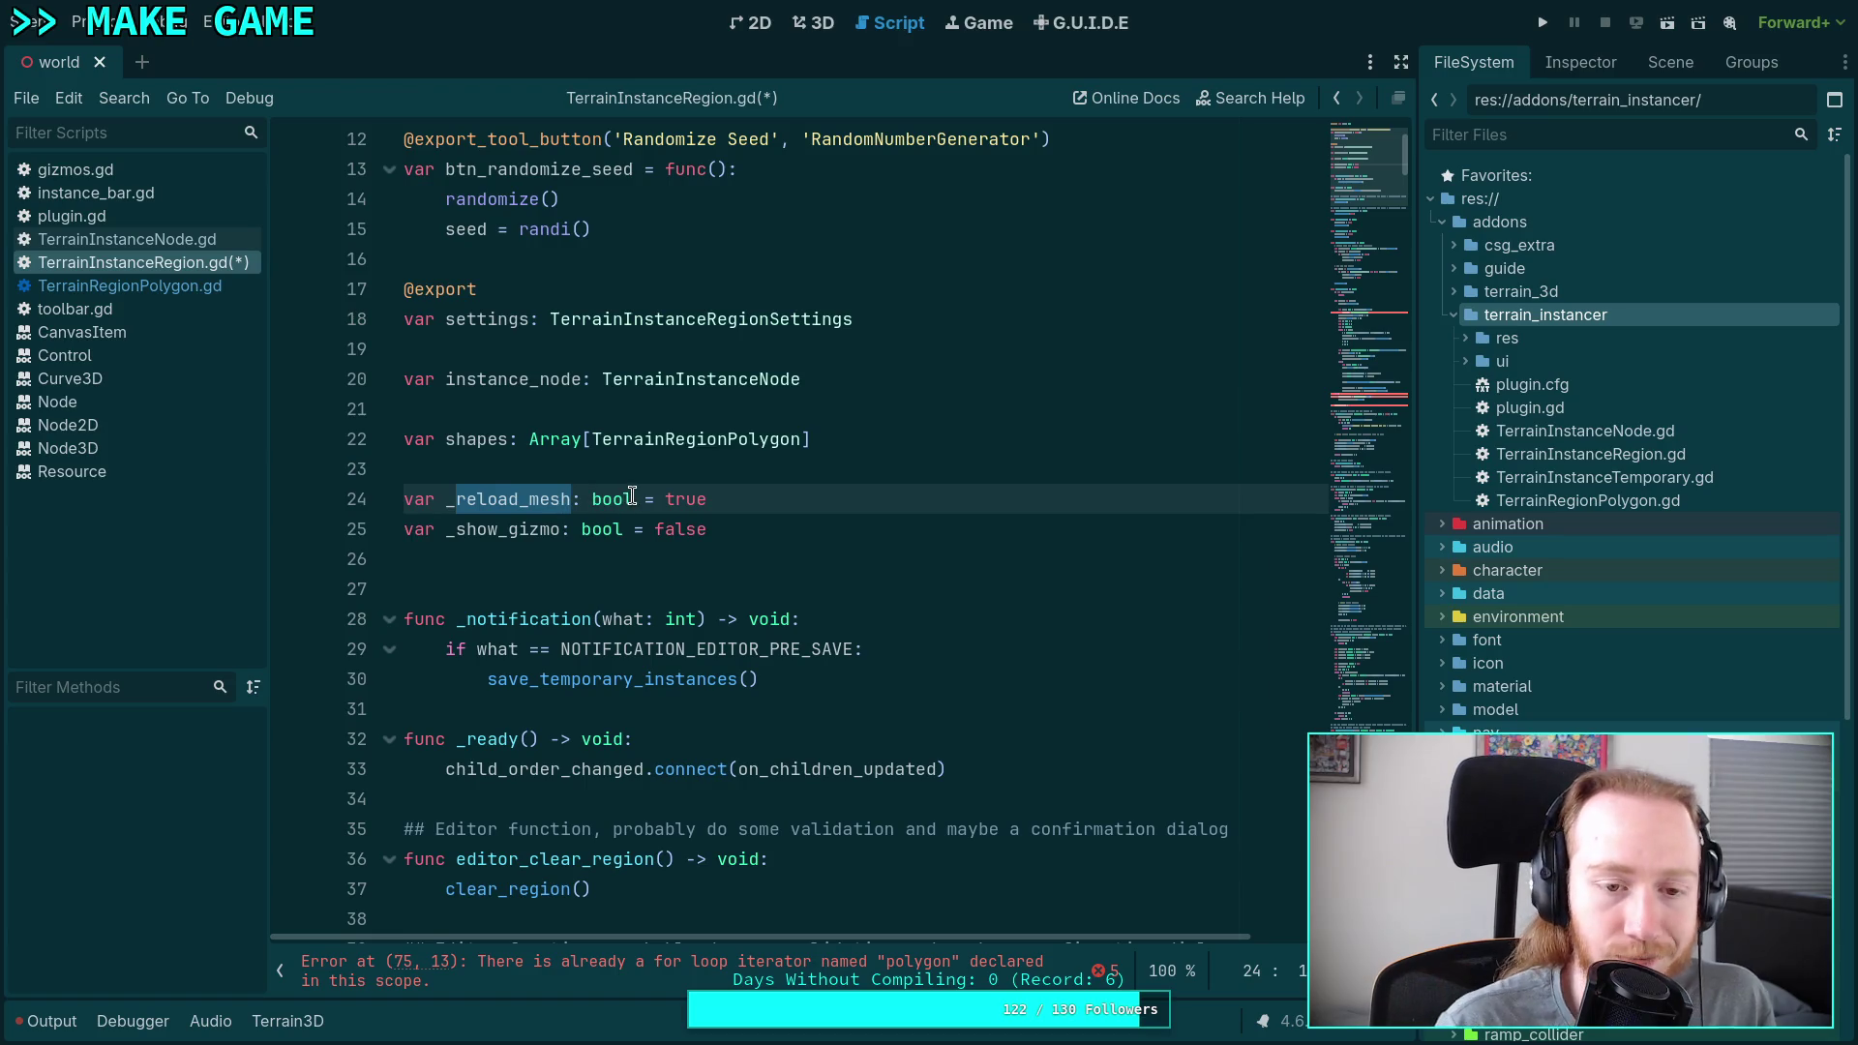
text(update_shape)
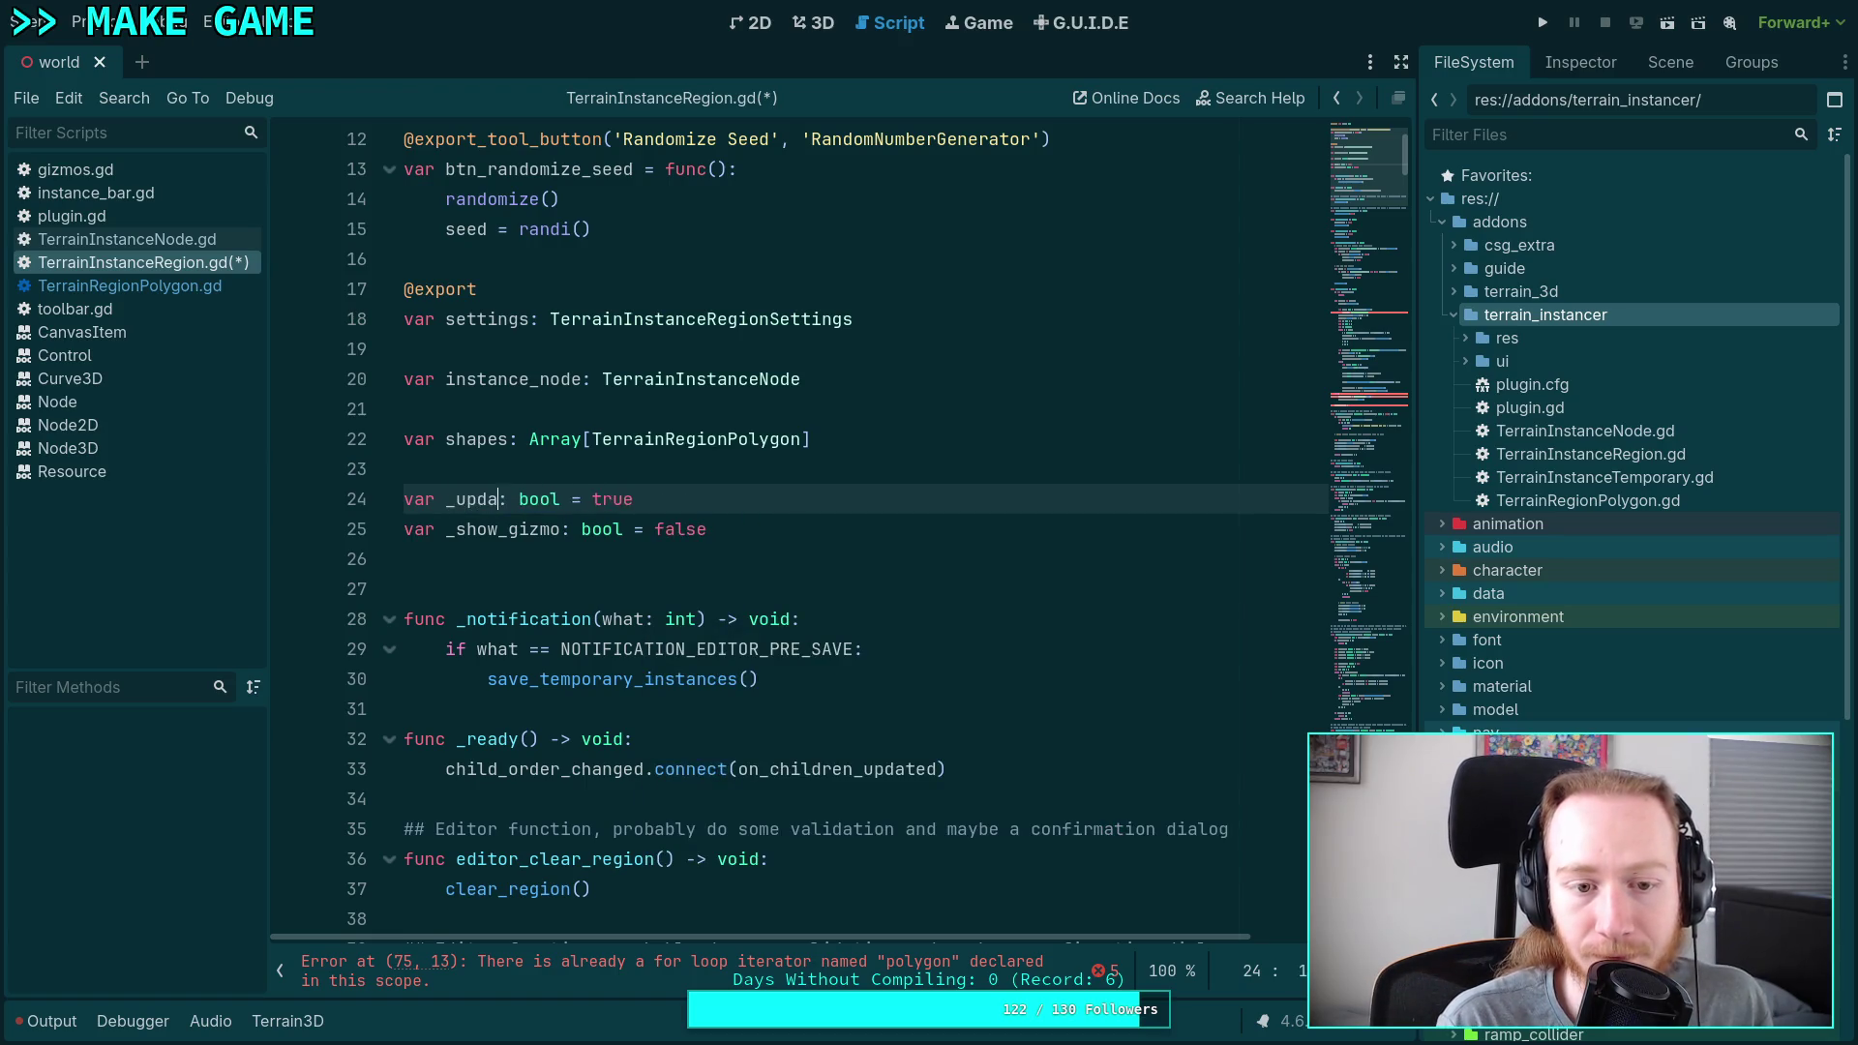
text(s)
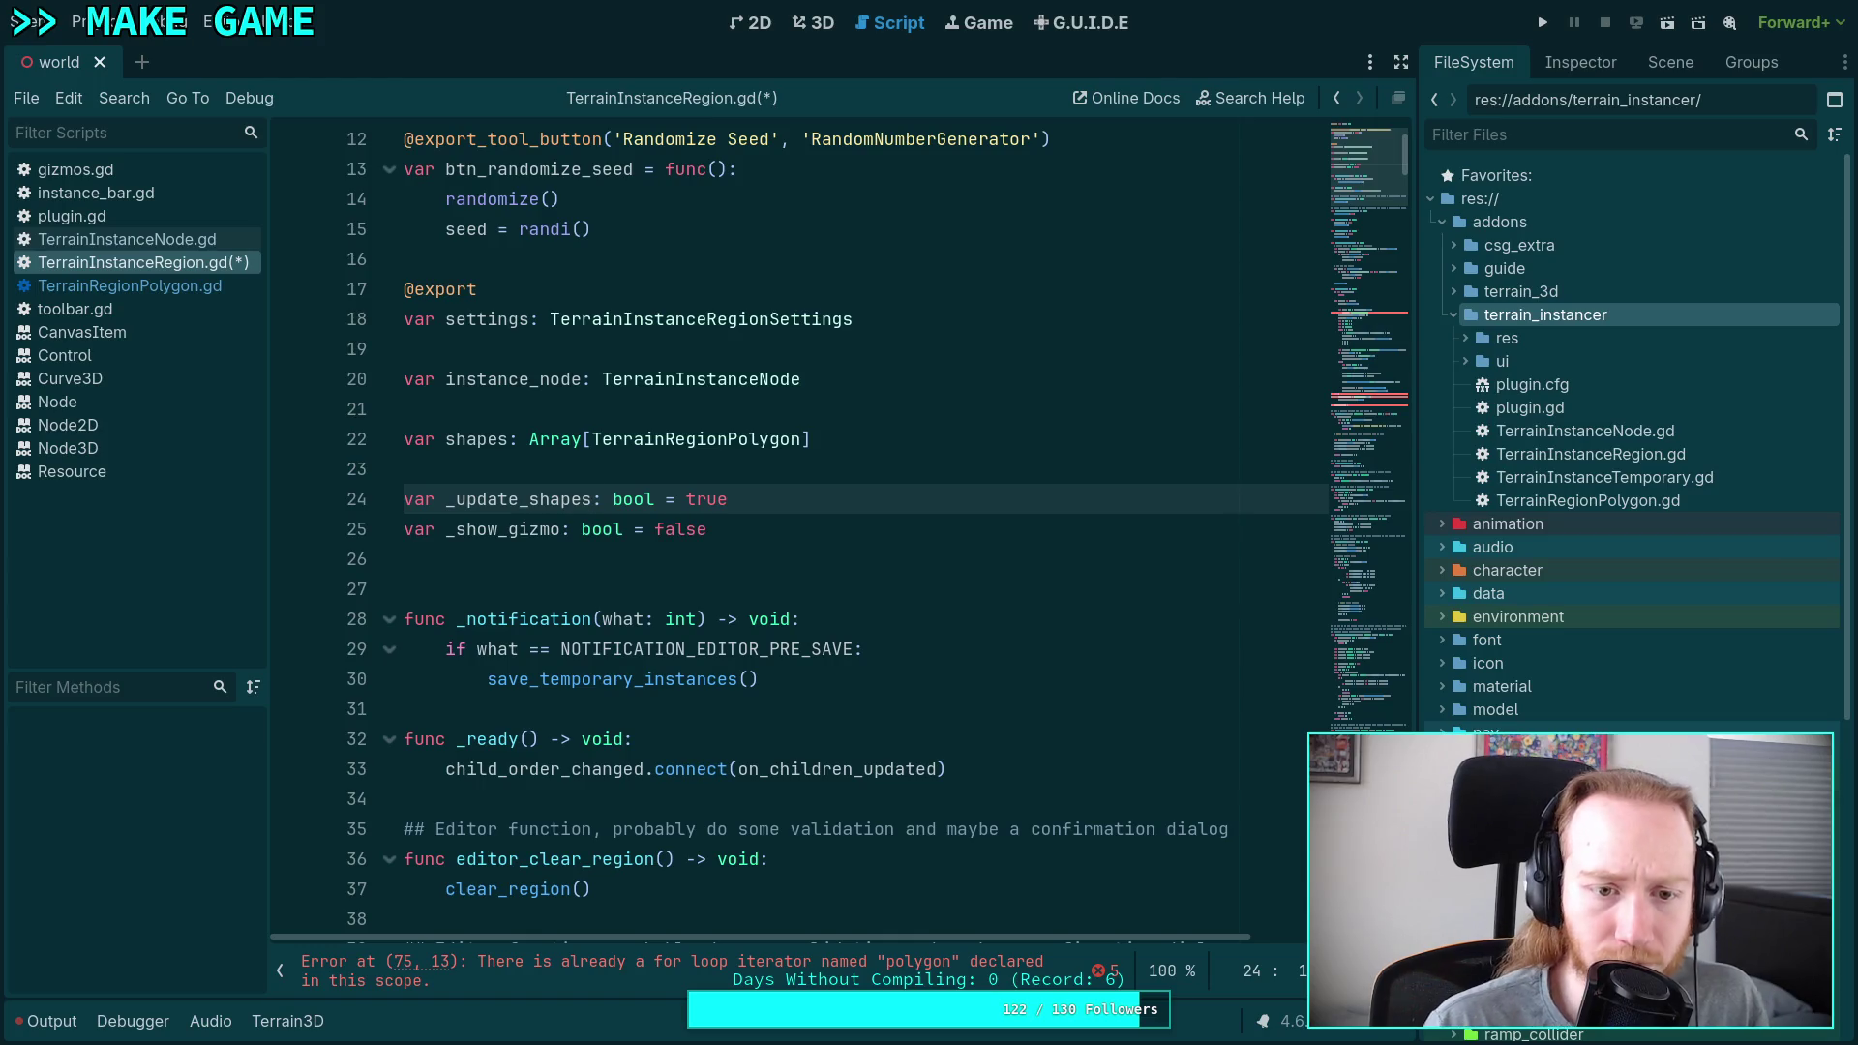
double_click(537, 499)
right_click(542, 509)
click(602, 607)
Step: Paste _update_shapes over _reload_mesh on lines 63 and 57
scroll(592, 581, down, 12)
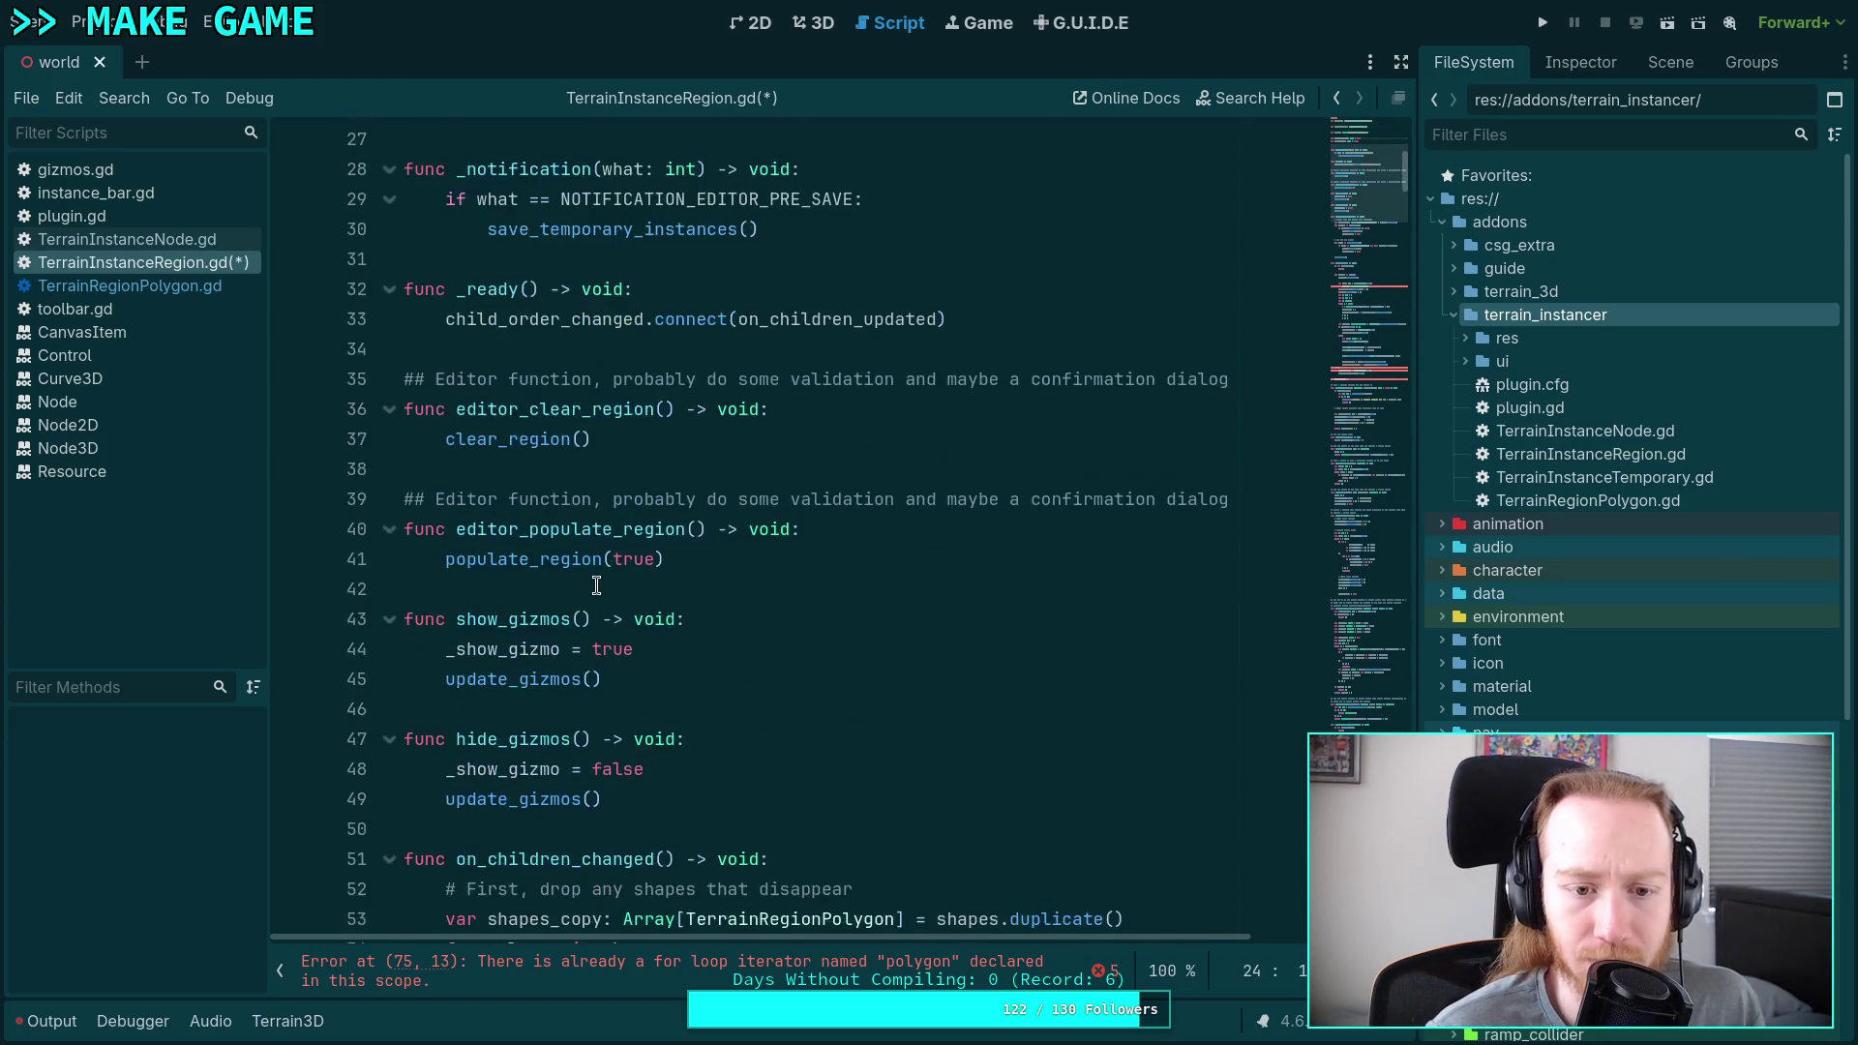
click(590, 587)
double_click(590, 587)
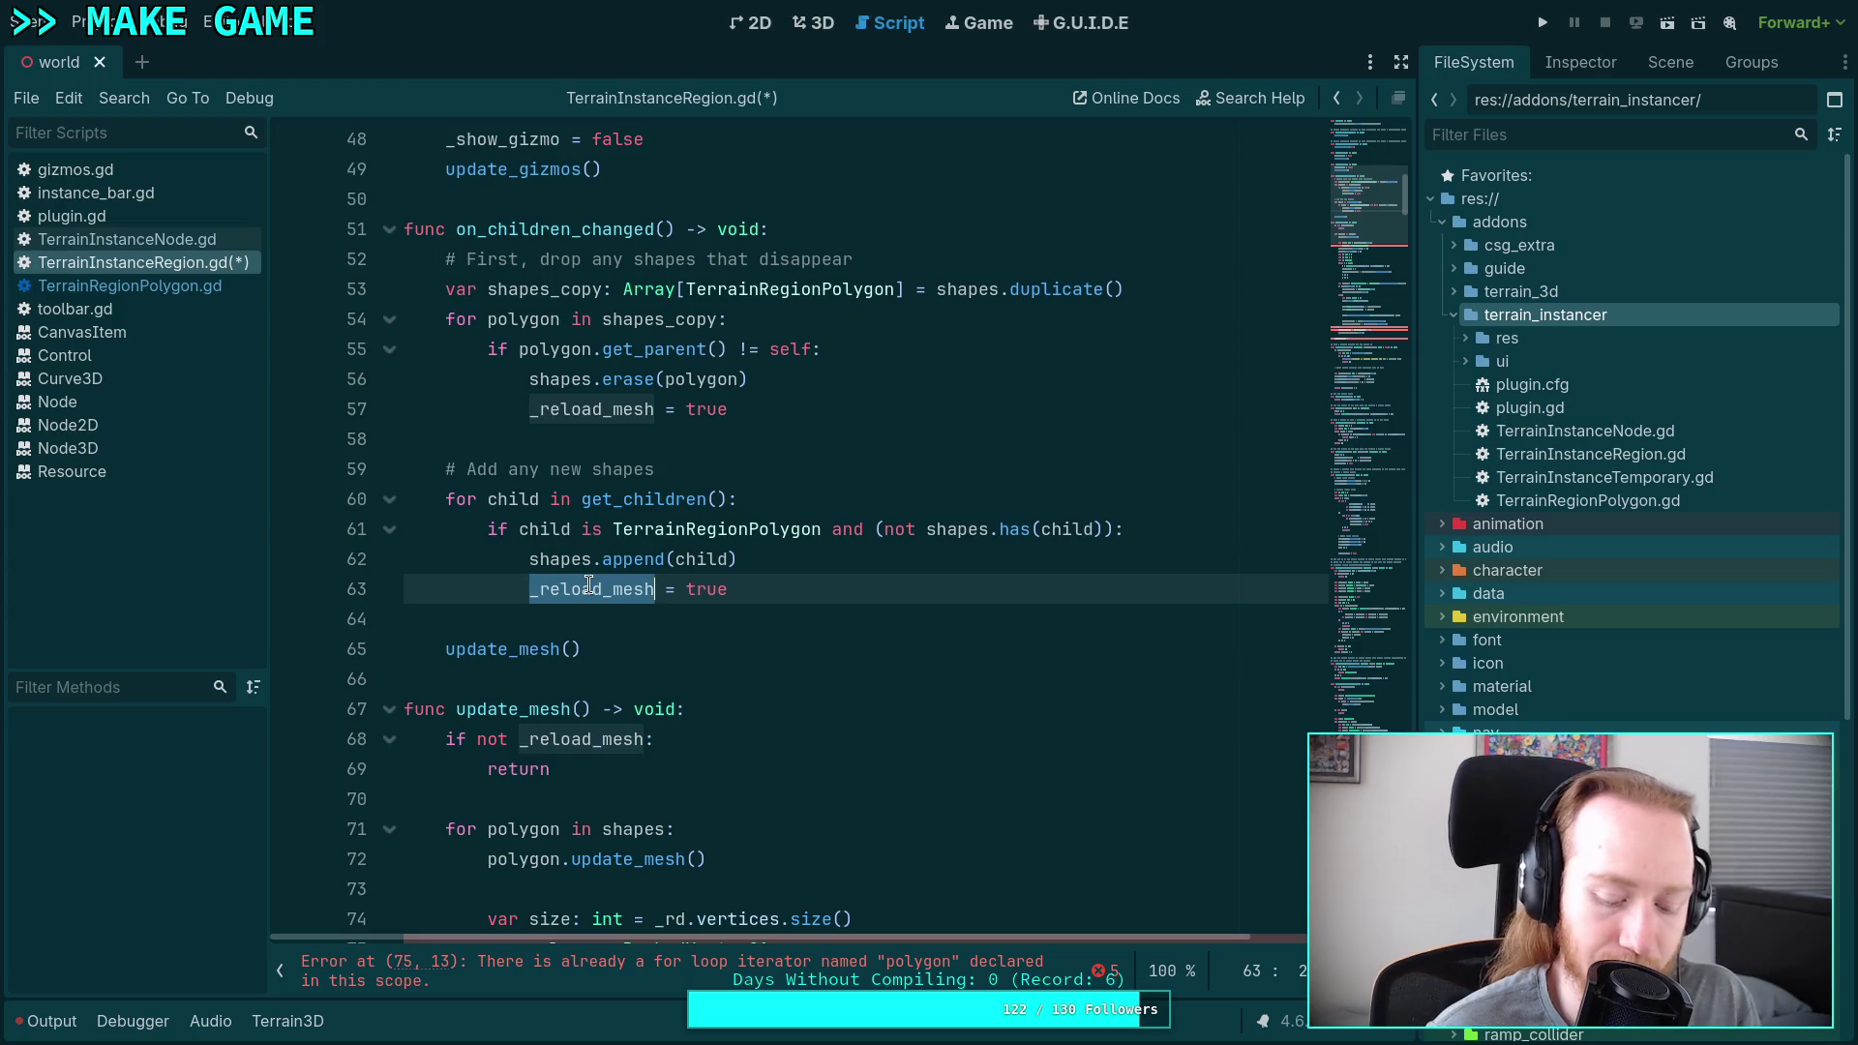
key(ctrl+v)
double_click(589, 409)
key(ctrl+v)
Step: Change the update_mesh() call on line 65 to update_shapes()
scroll(581, 416, down, 2)
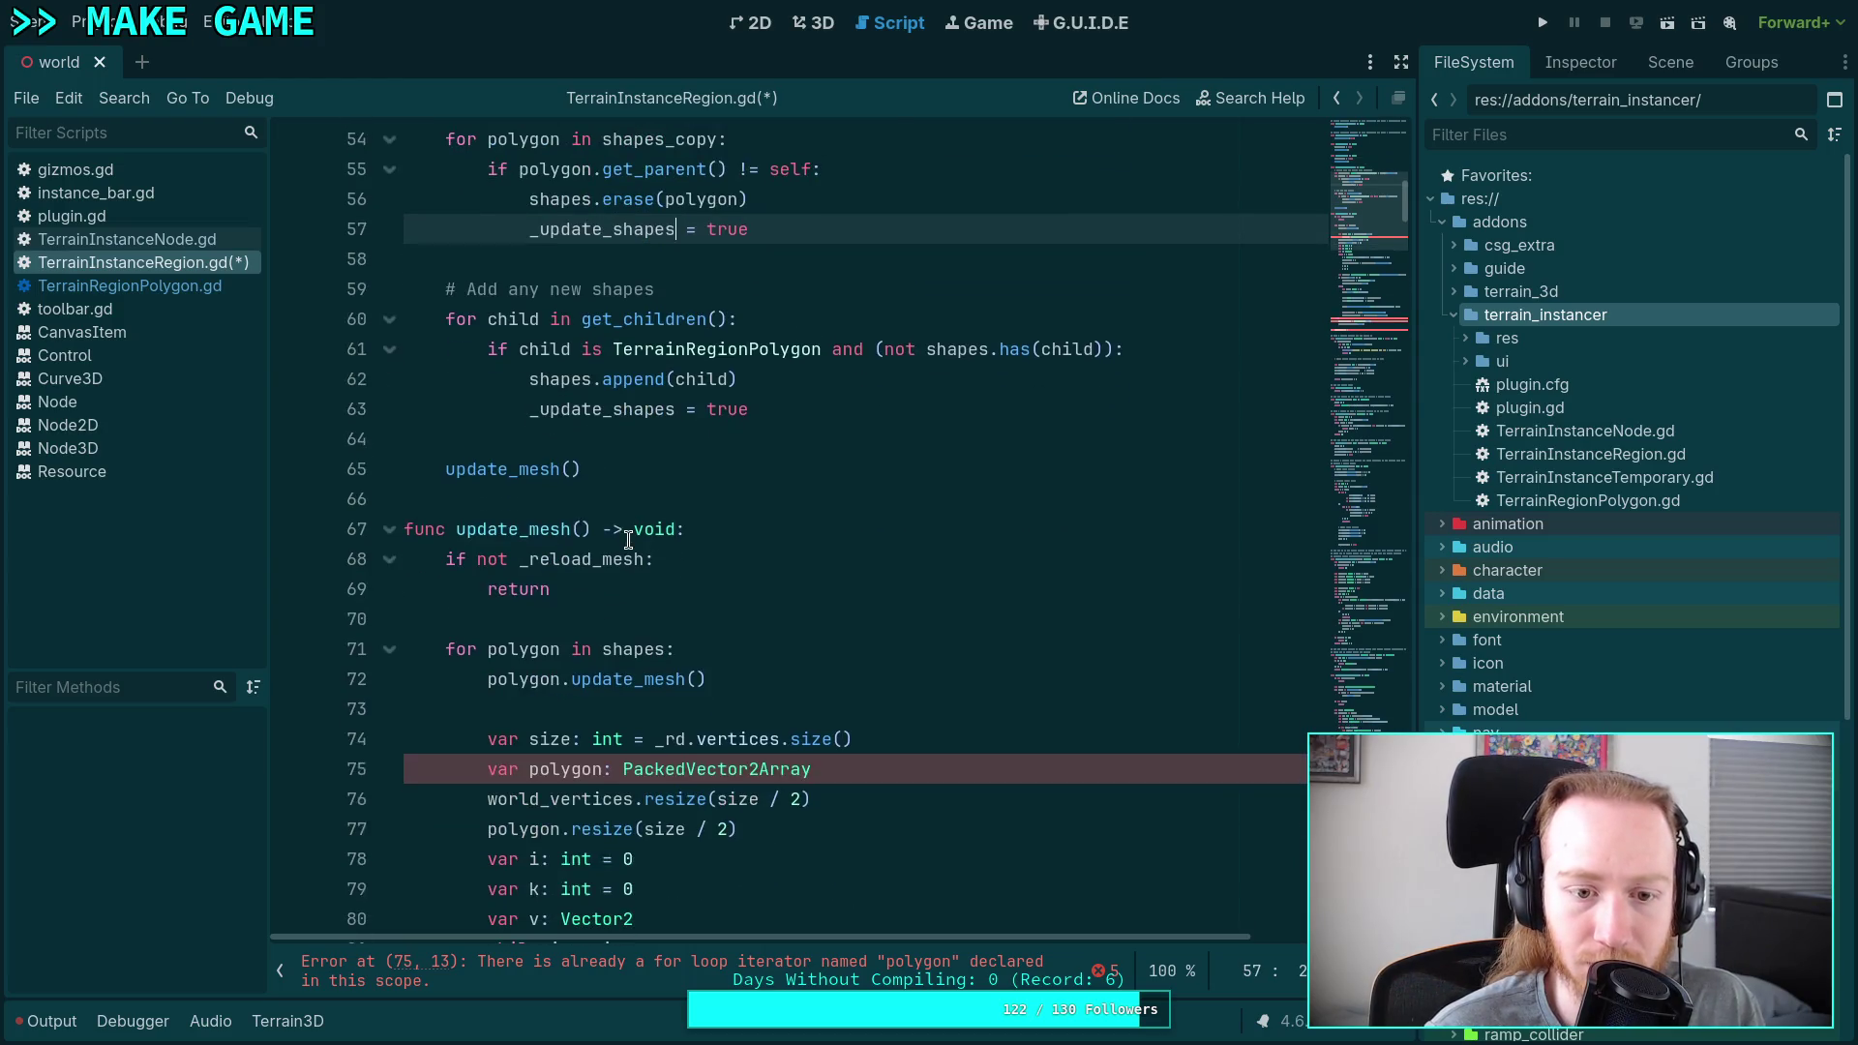
click(523, 468)
key(ctrl+Delete)
text(shape)
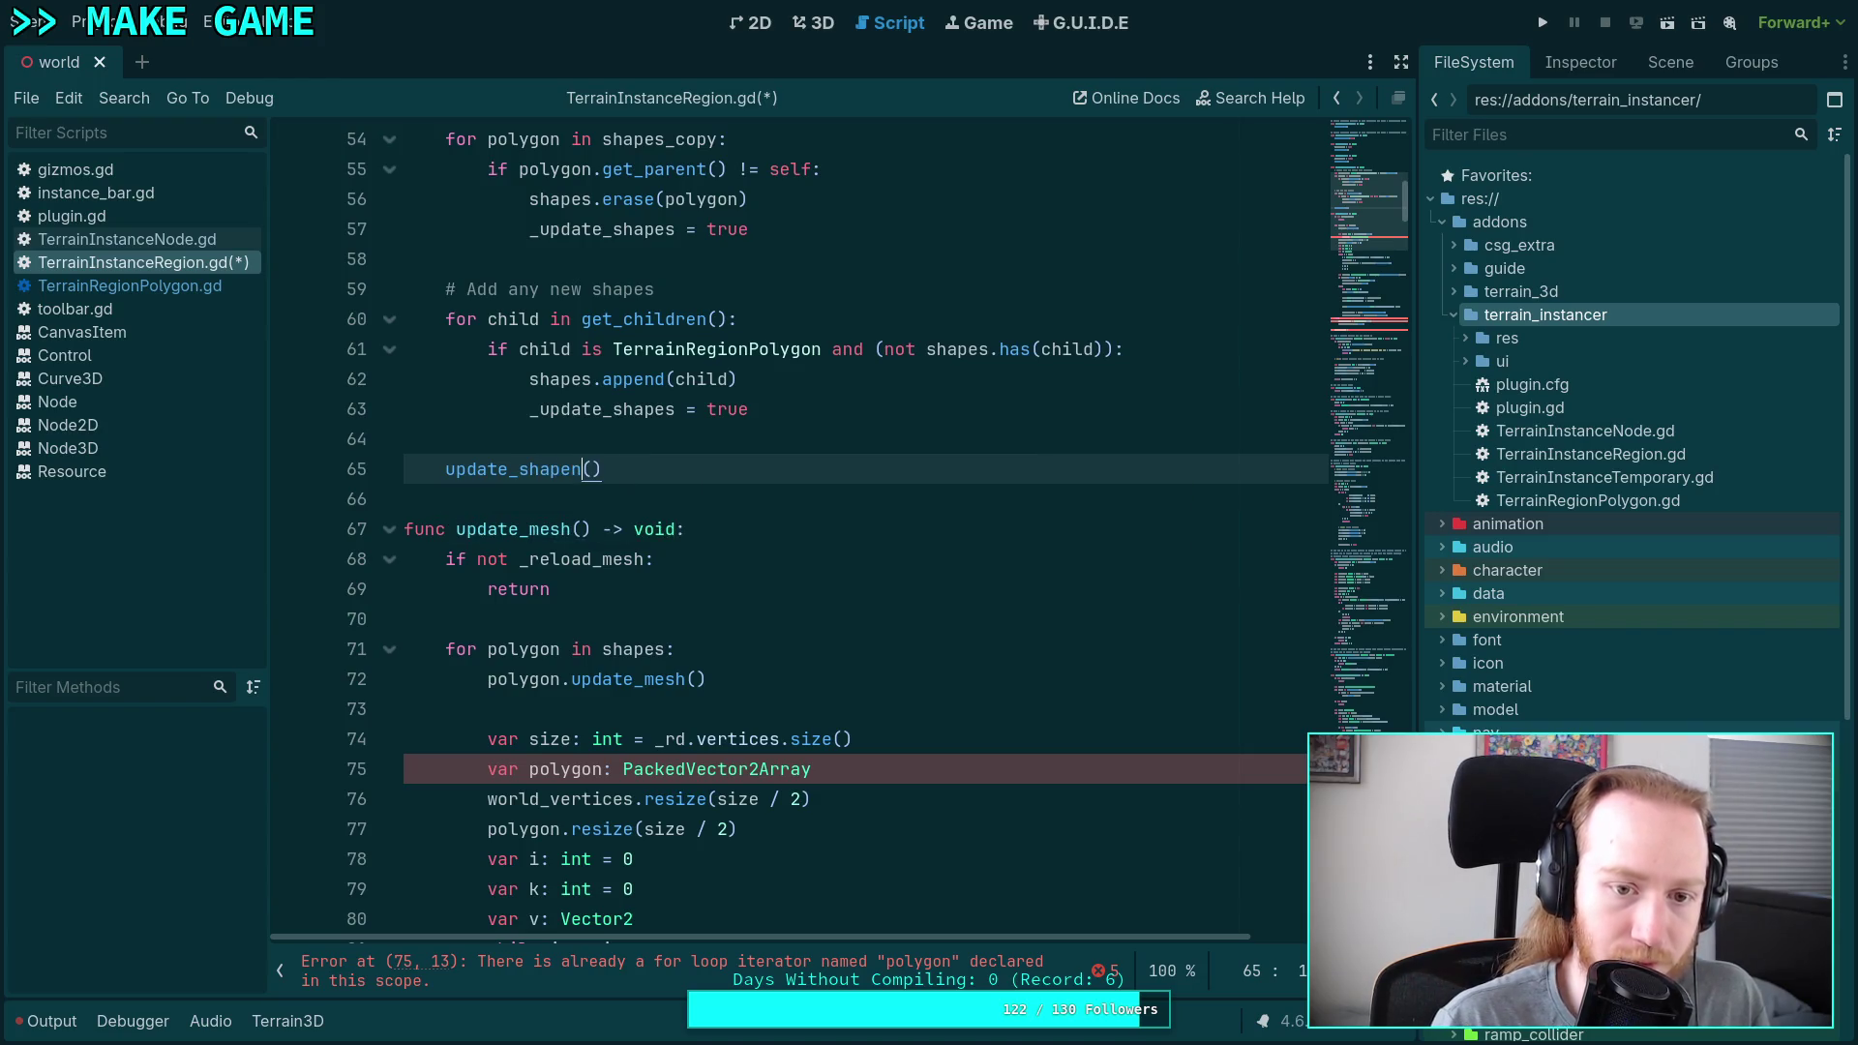
text(s)
Step: Replace _reload_mesh with _update_shapes in update_mesh's check on line 68
double_click(572, 551)
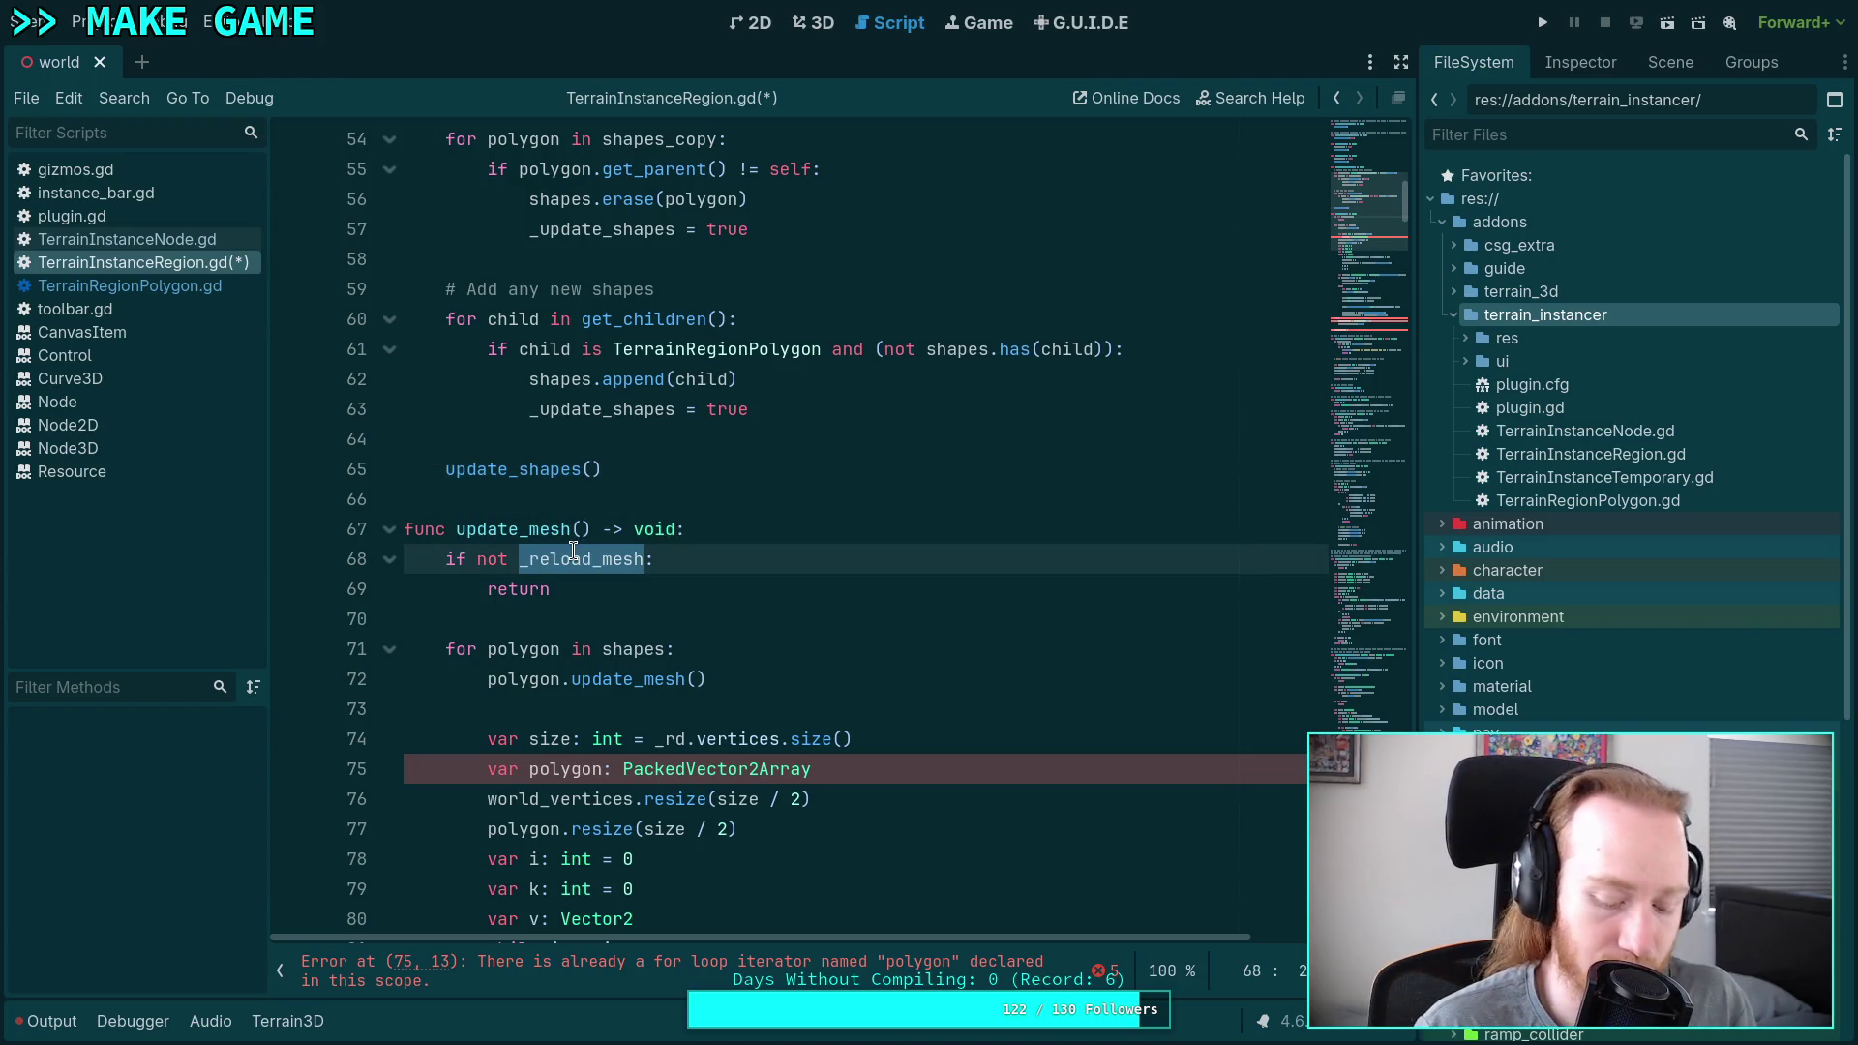
text(_update_shapes)
scroll(581, 470, down, 3)
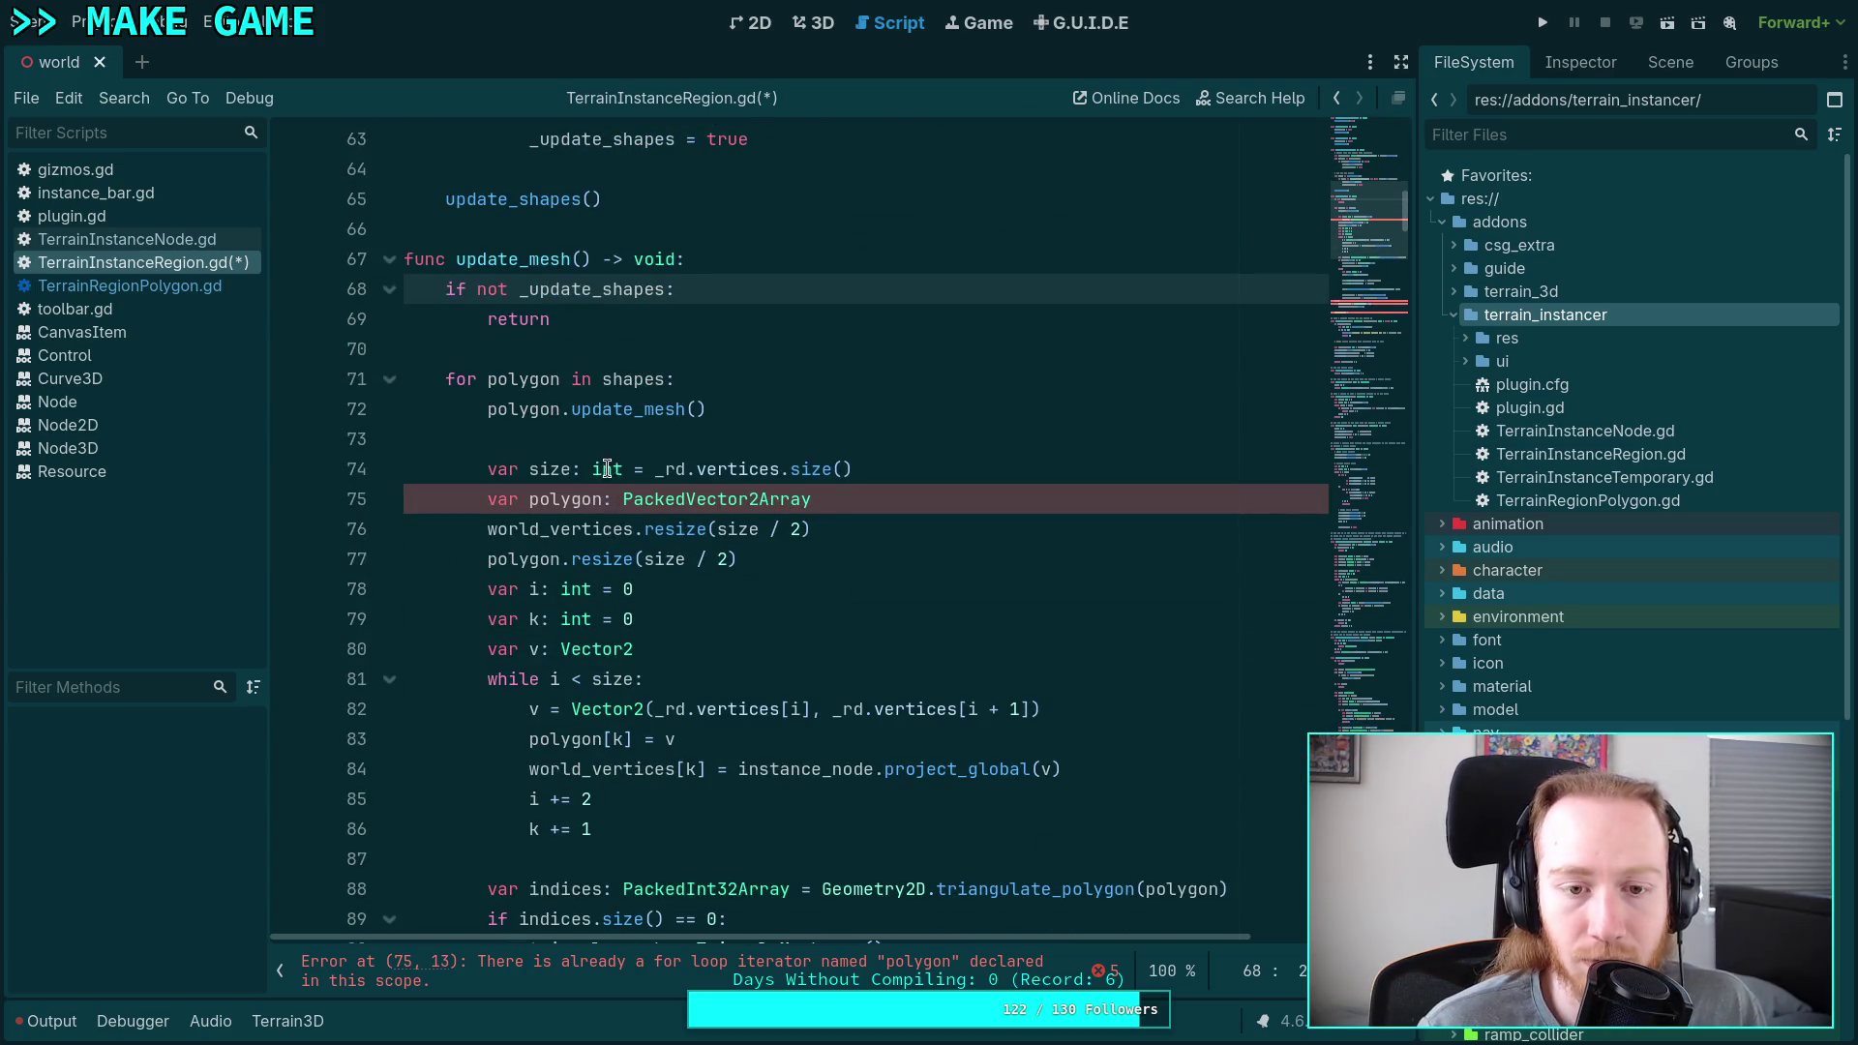
double_click(664, 410)
click(765, 444)
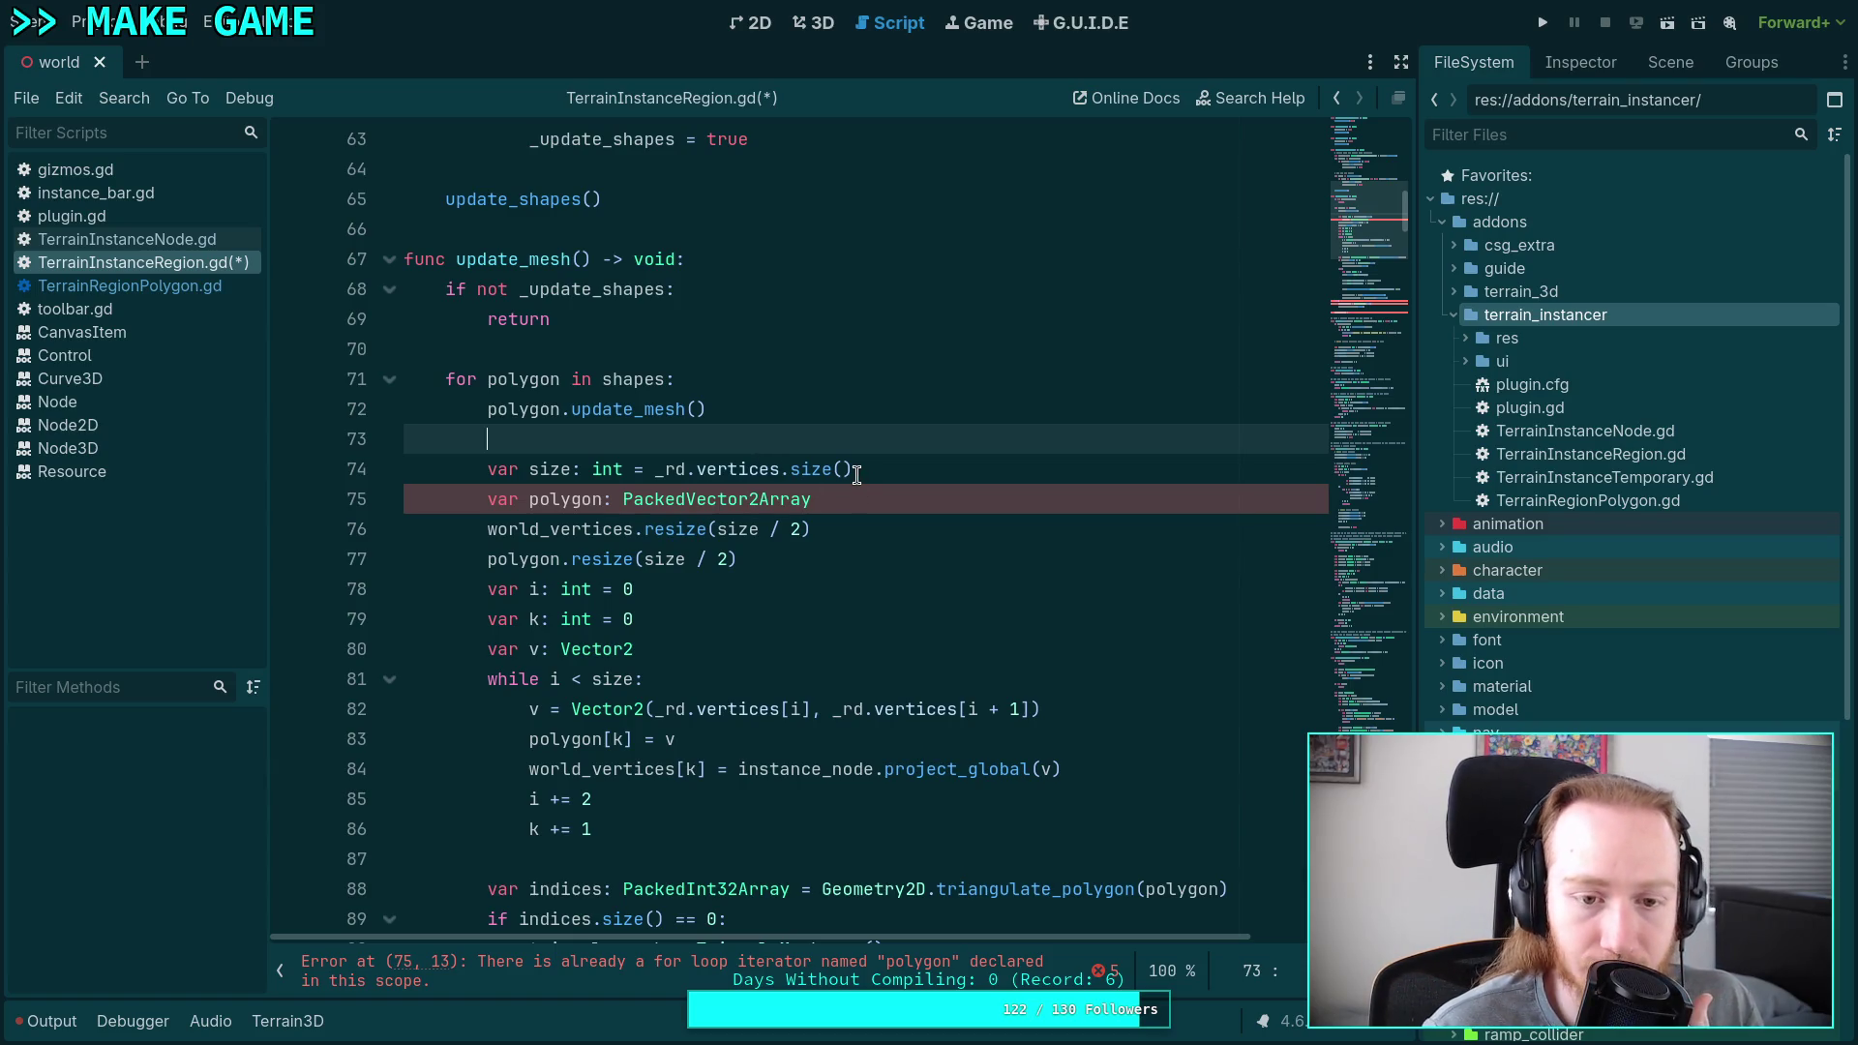
Step: Delete the polygon.update_mesh() call from the loop over shapes
scroll(831, 469, down, 4)
scroll(795, 457, up, 2)
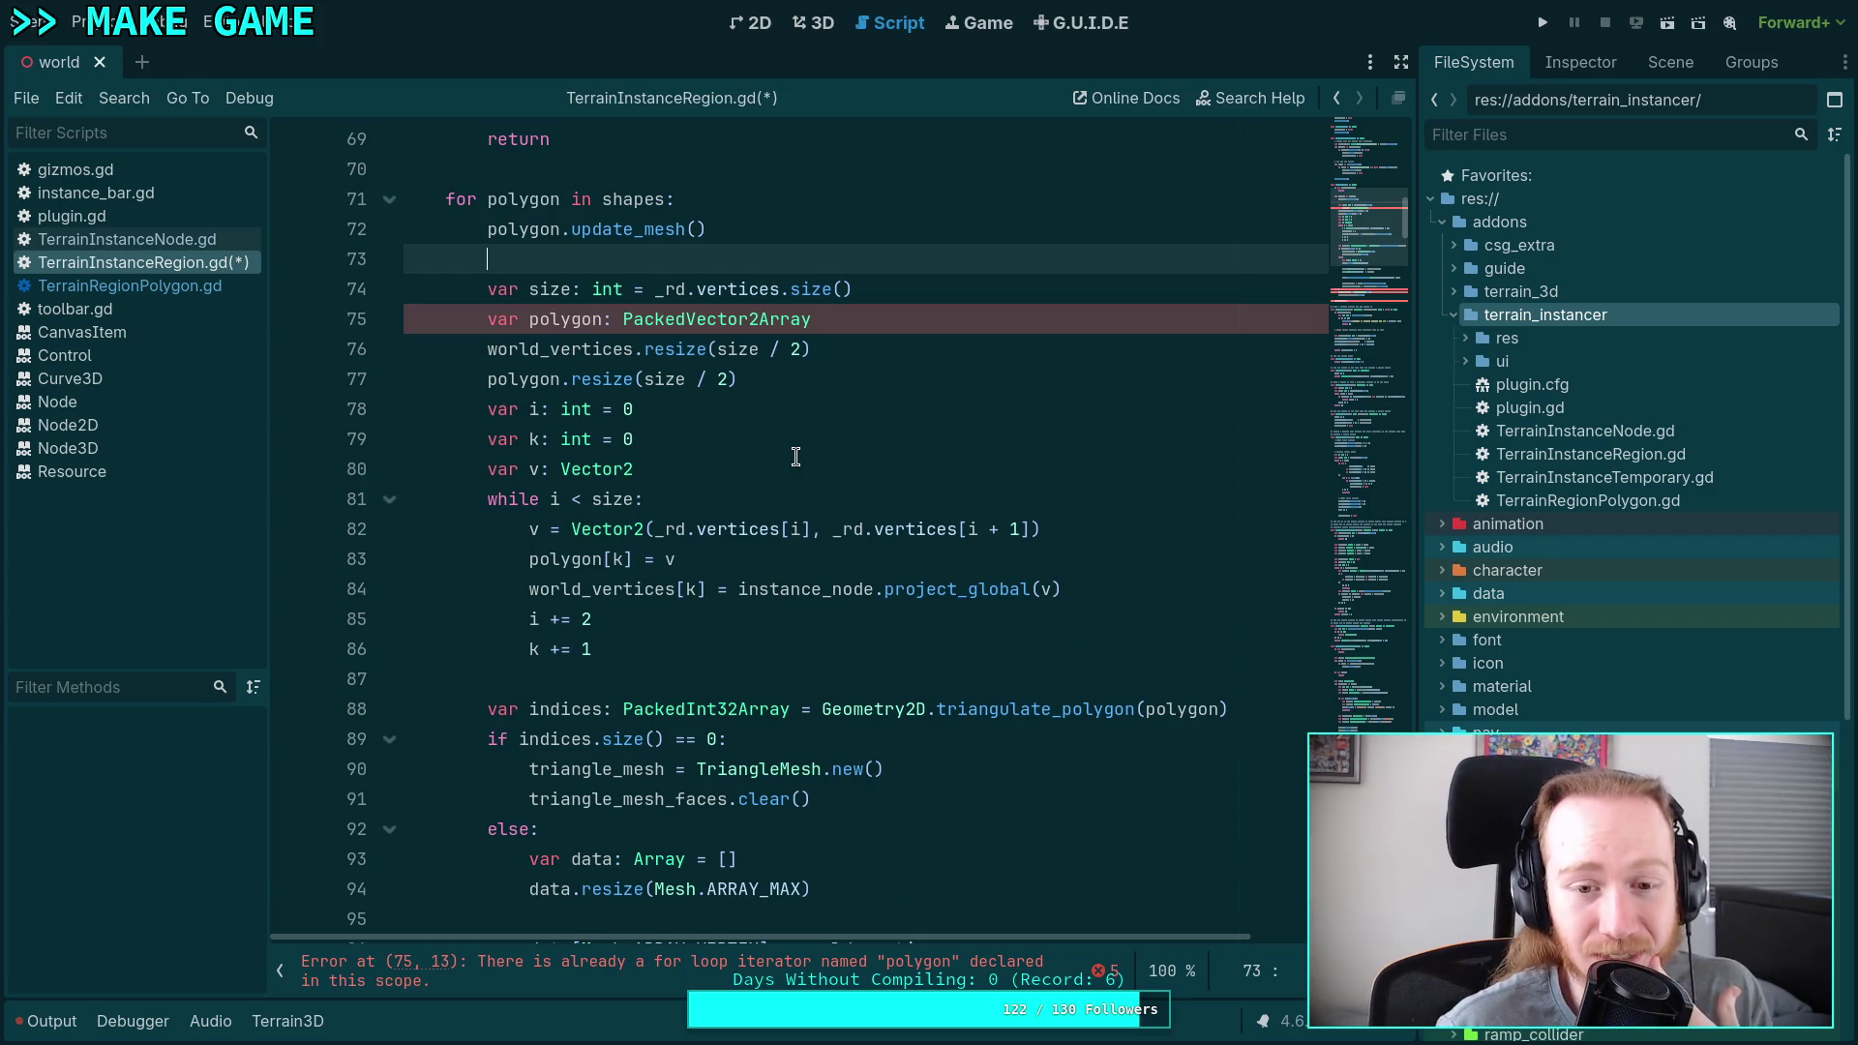
scroll(627, 507, down, 4)
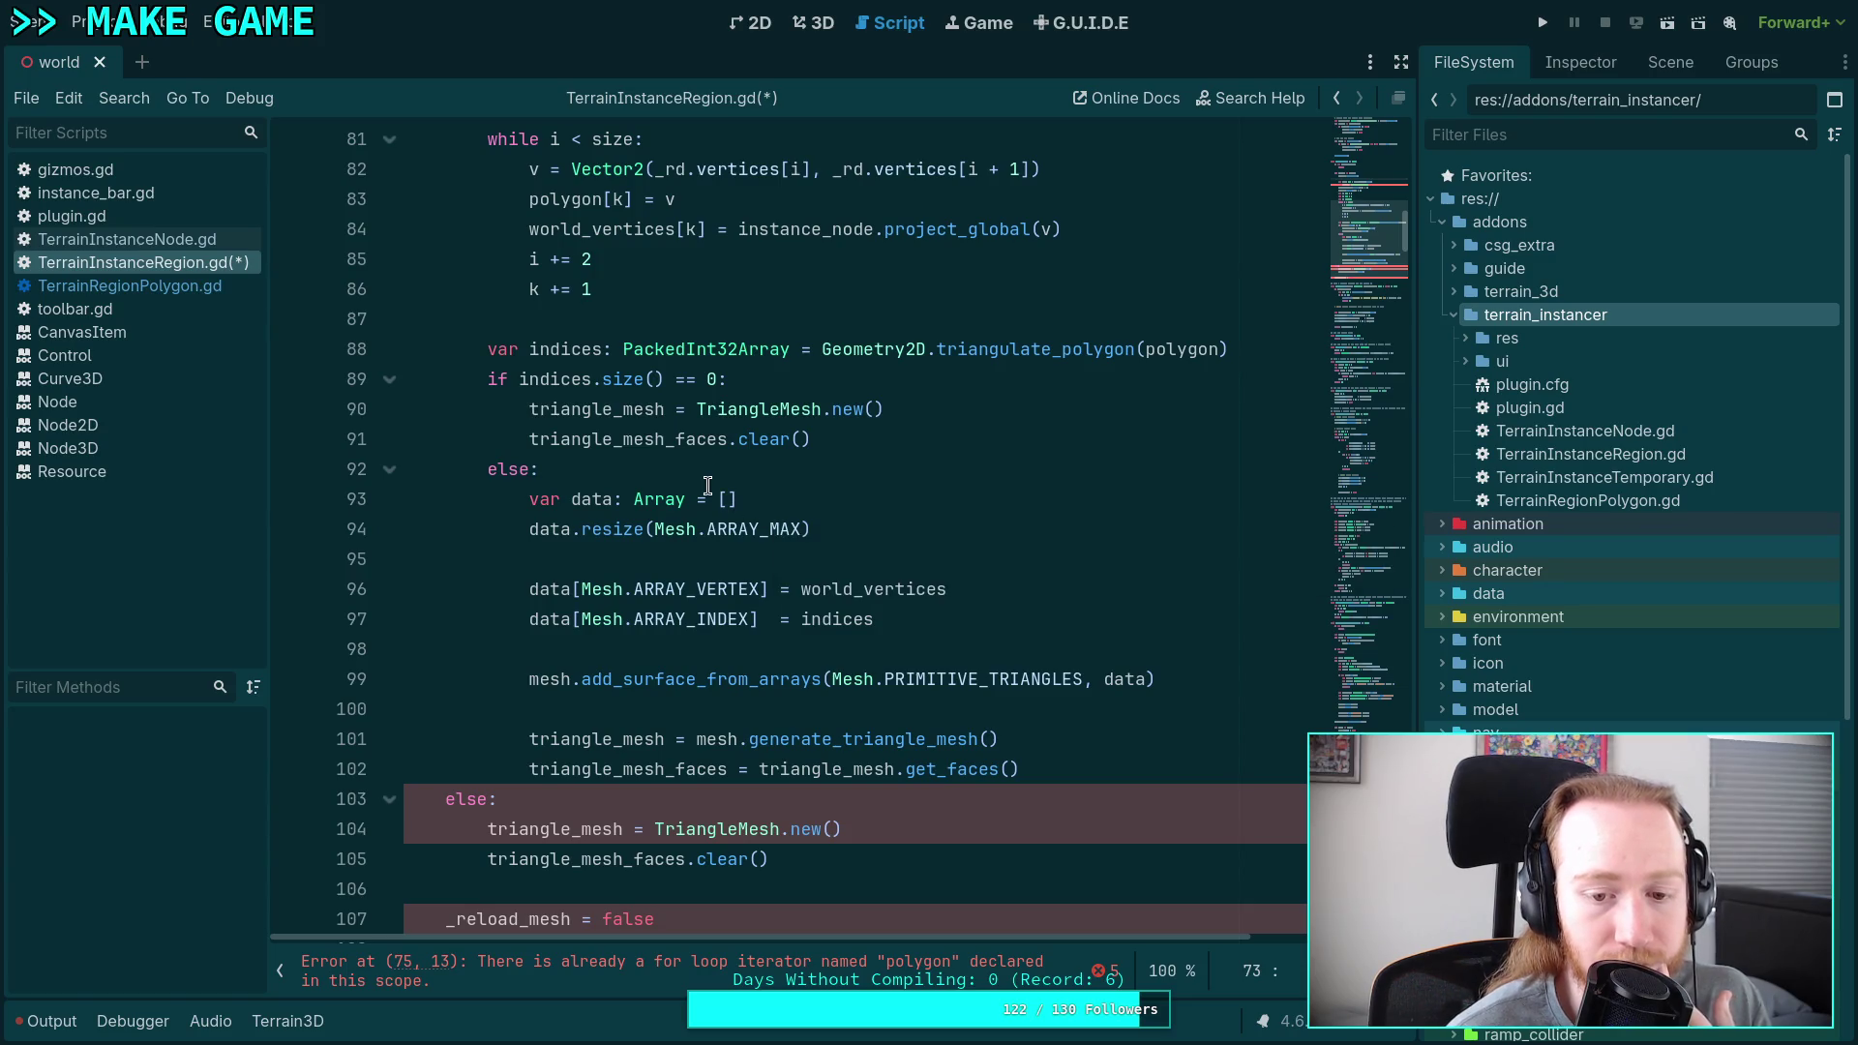
scroll(706, 485, up, 7)
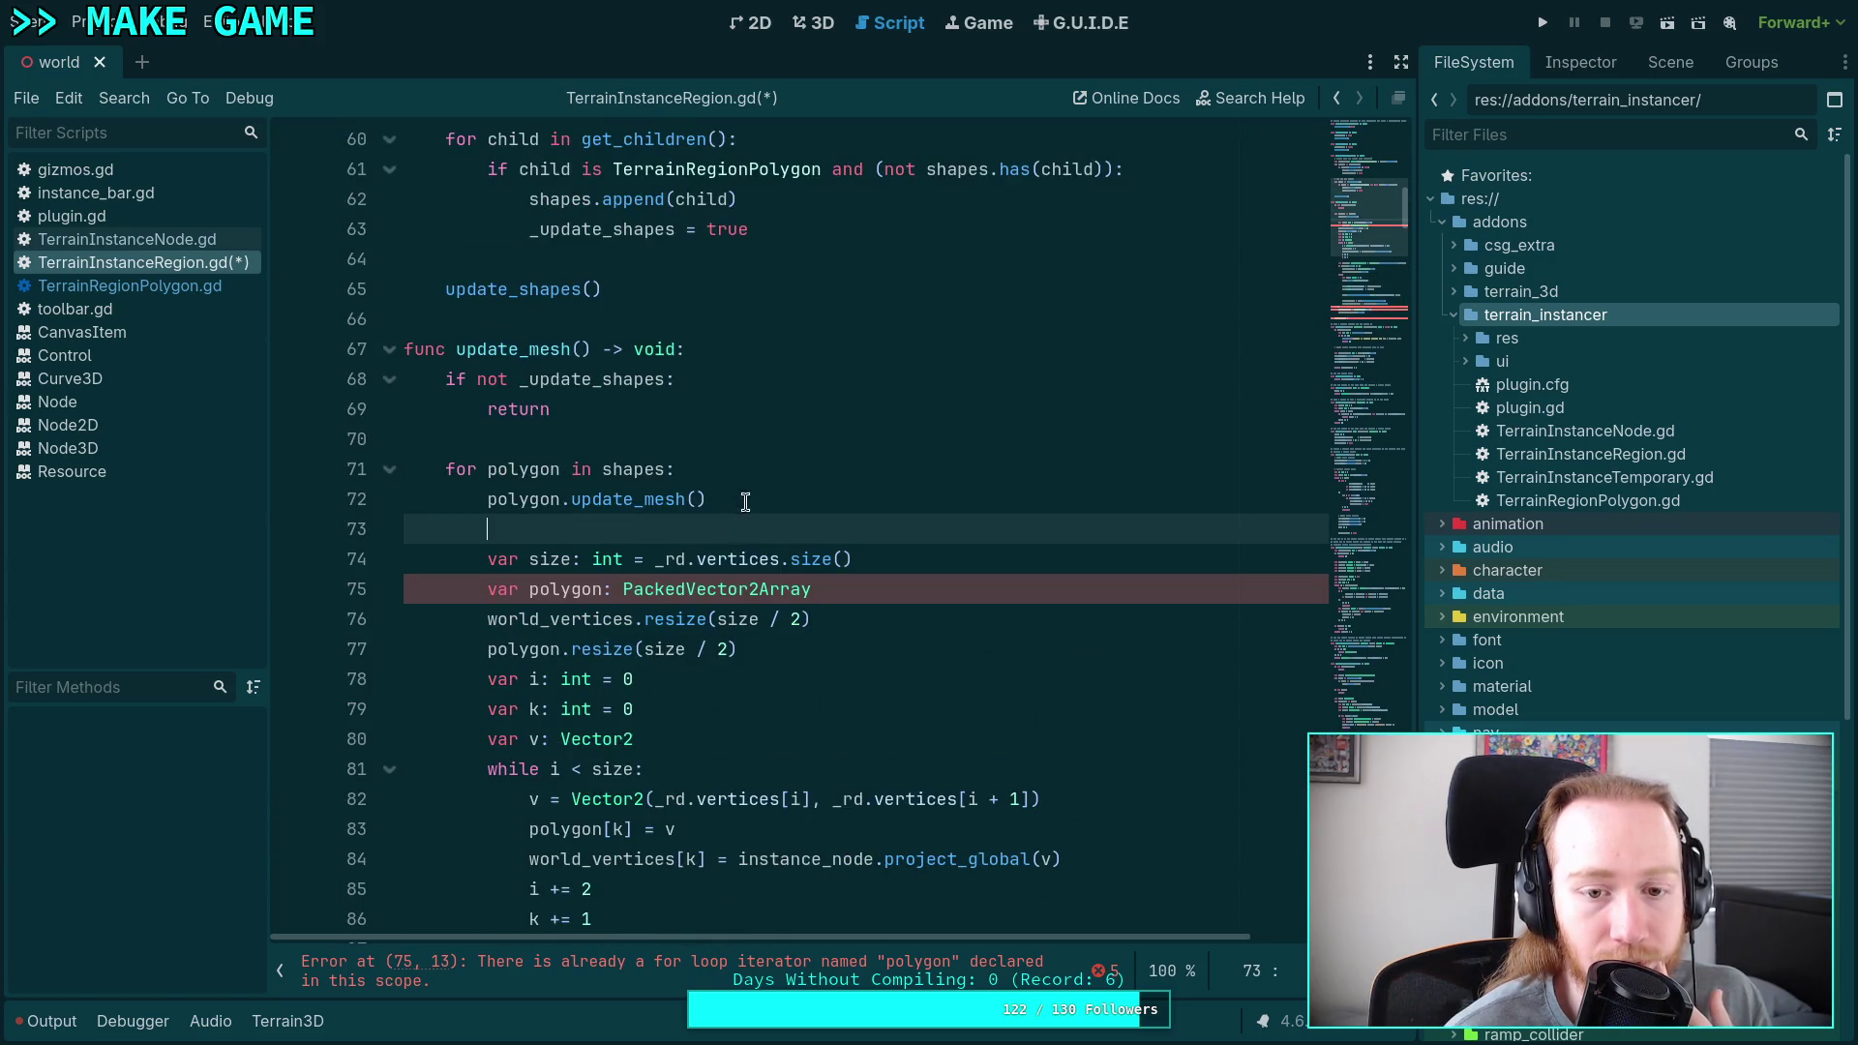
drag(740, 499, 476, 495)
key(BackSpace)
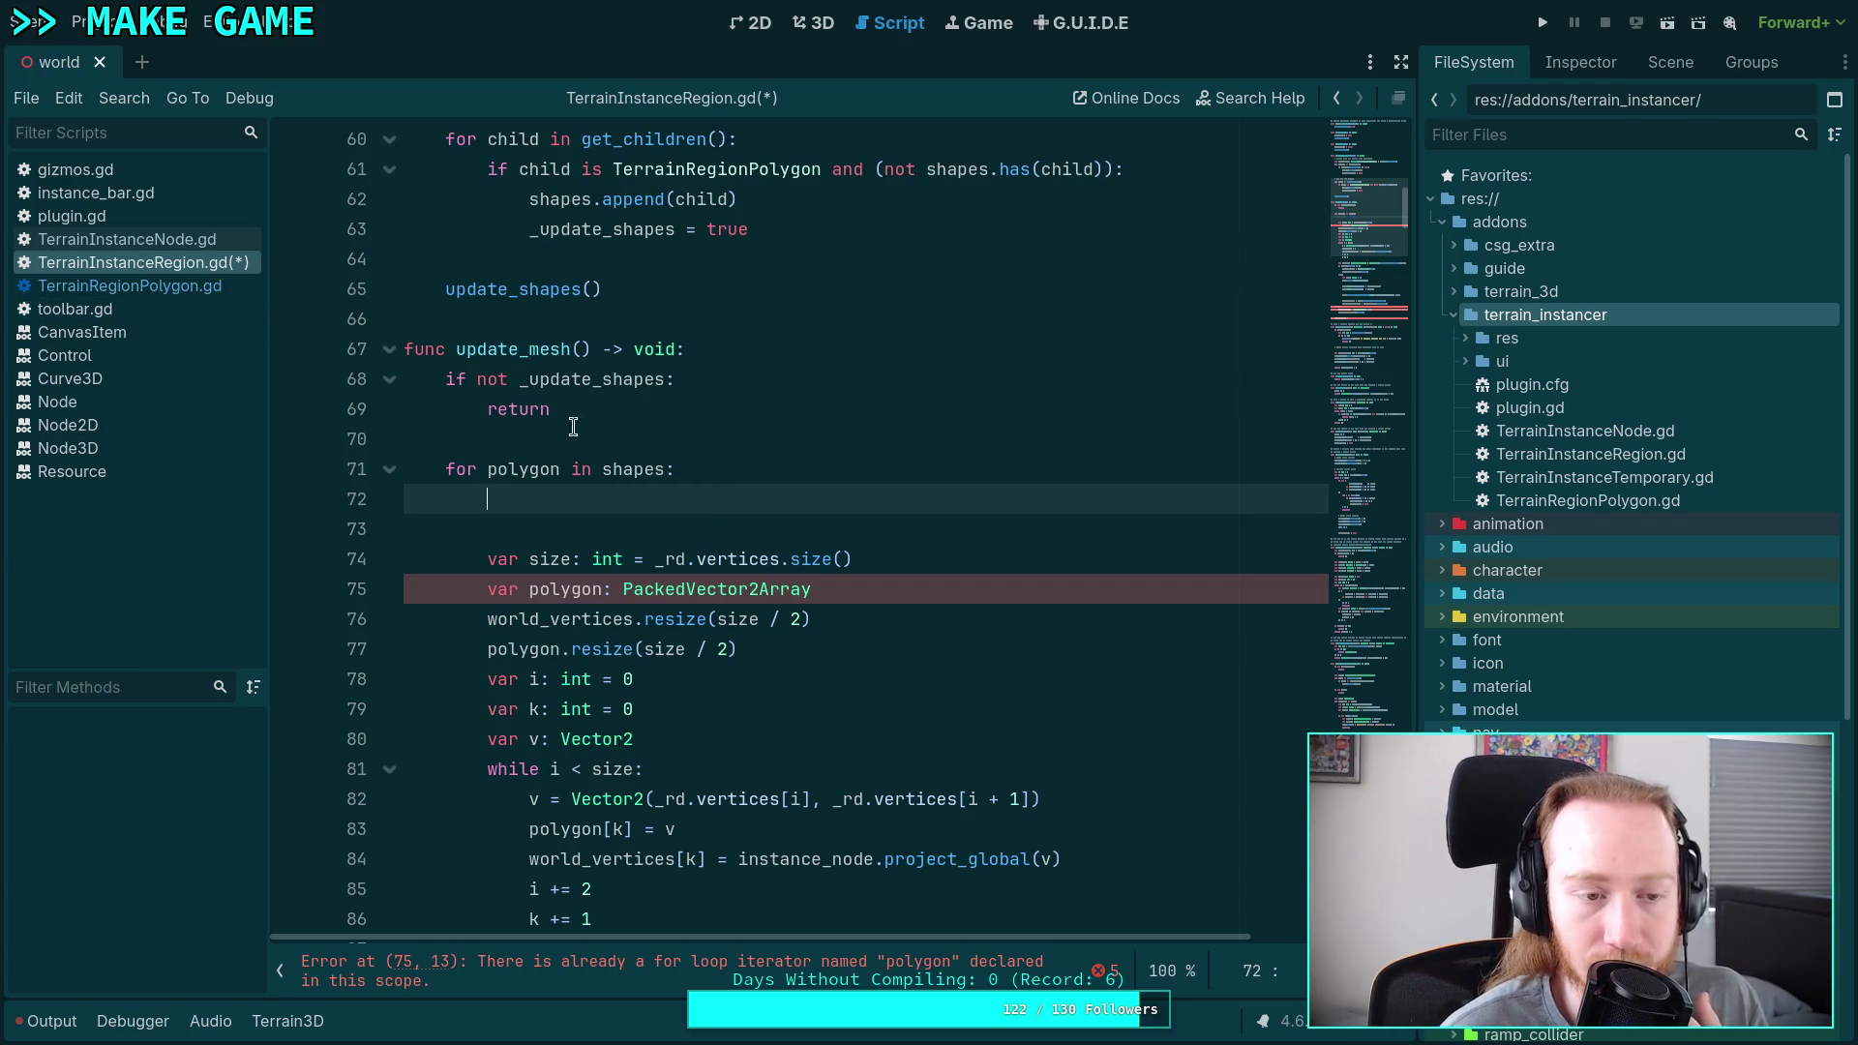
Step: Switch to the TerrainRegionPolygon.gd script
scroll(693, 497, up, 3)
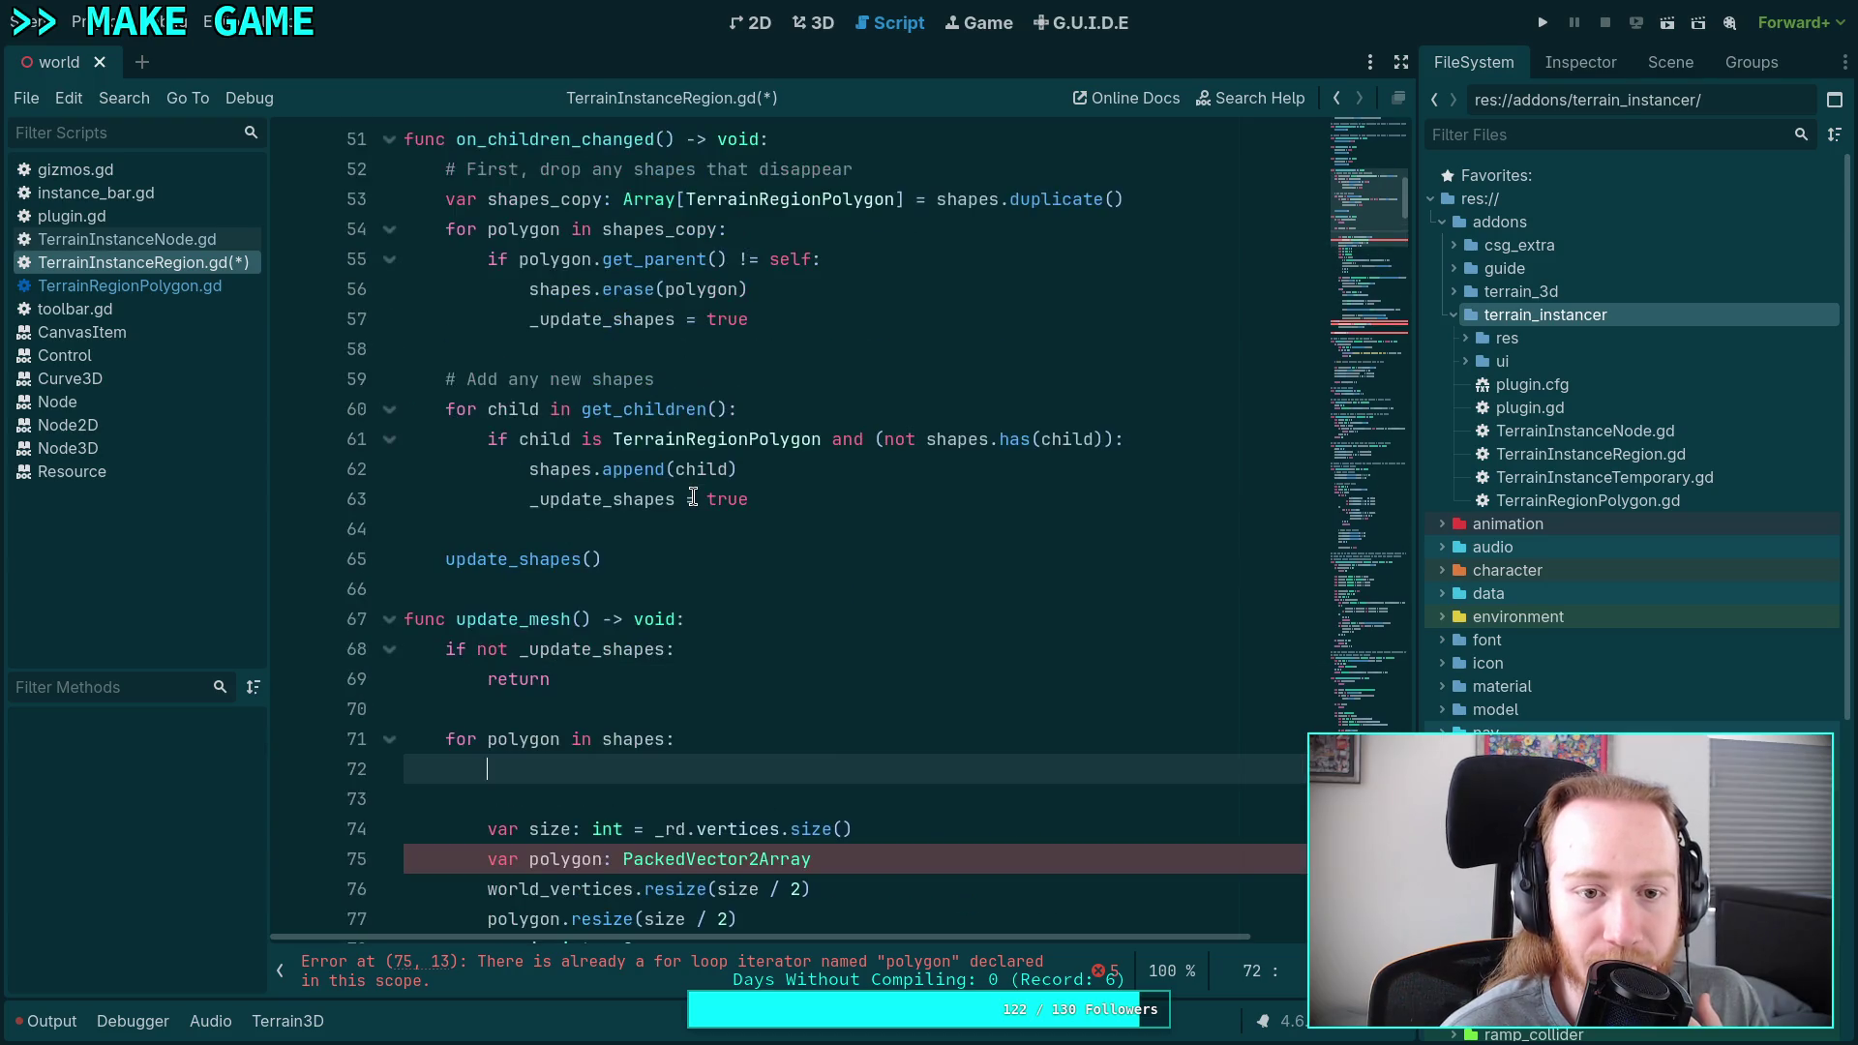
scroll(693, 497, down, 2)
key(ctrl+shift+period)
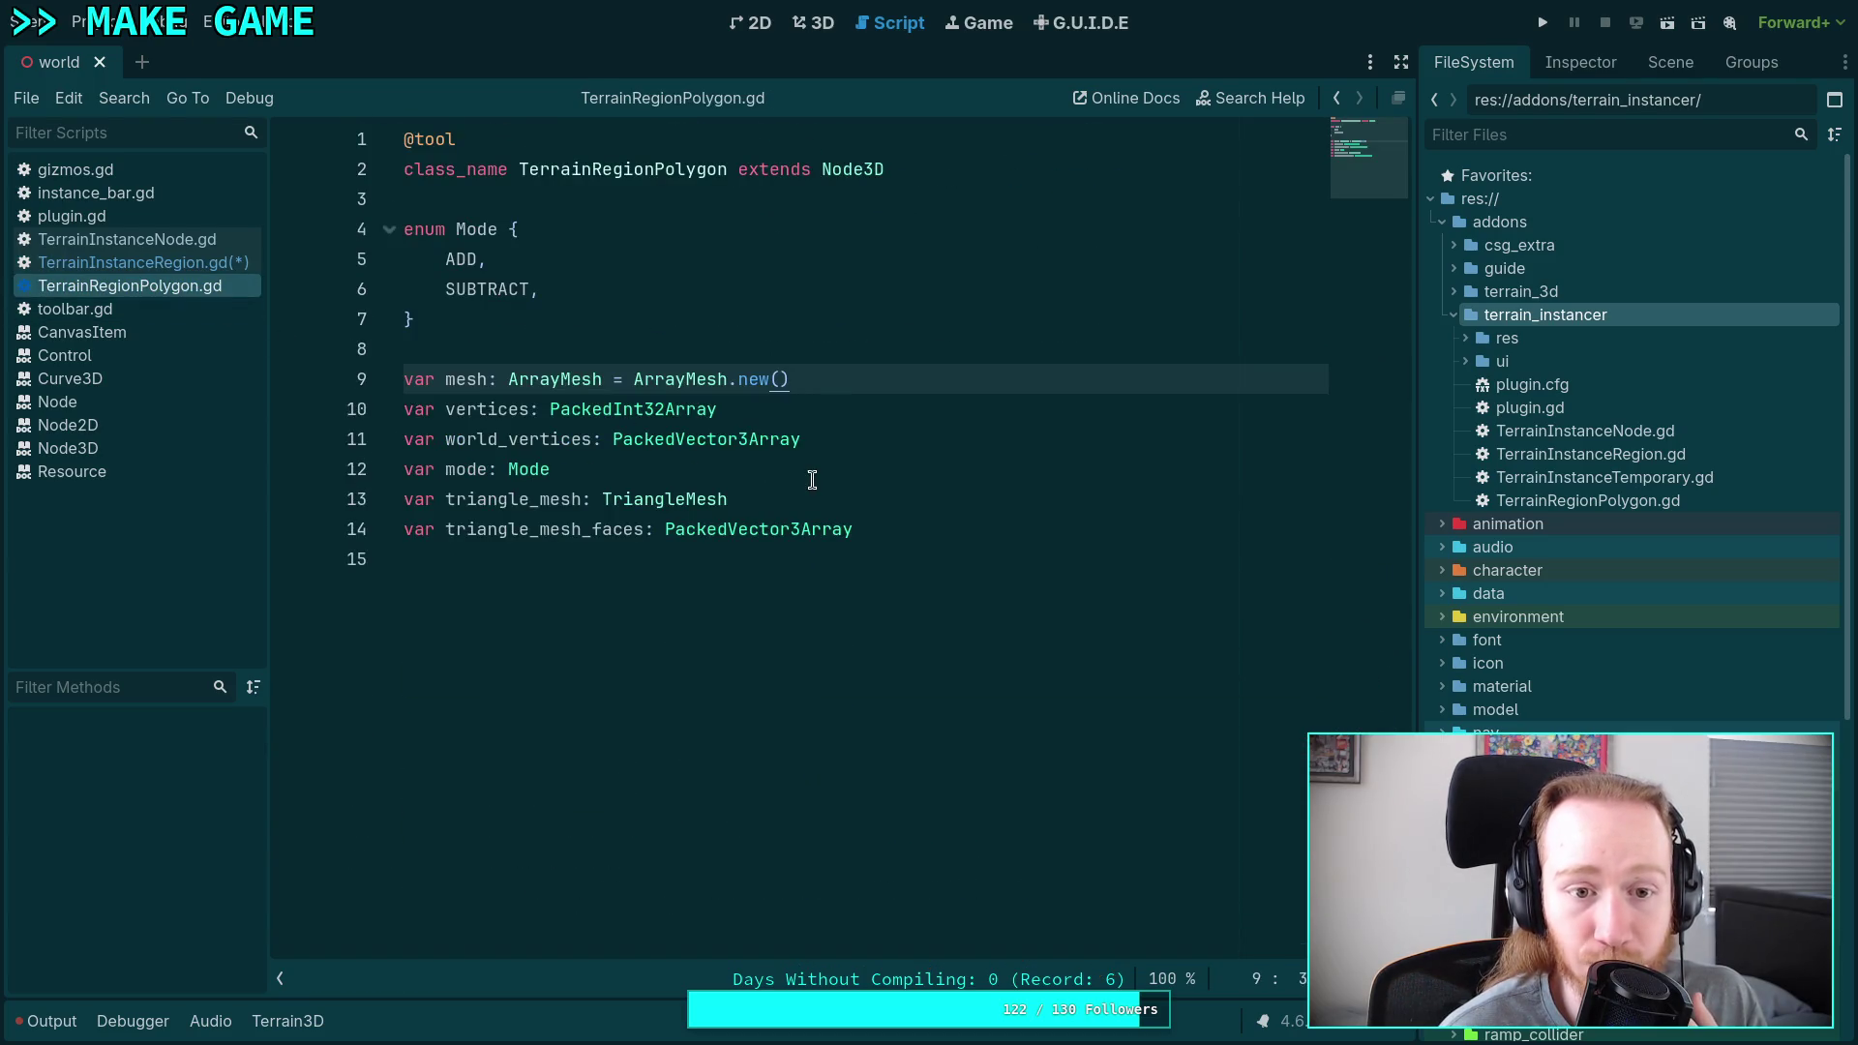
Step: Begin a new 'var' declaration on line 15 below the variables
click(906, 569)
key(Return)
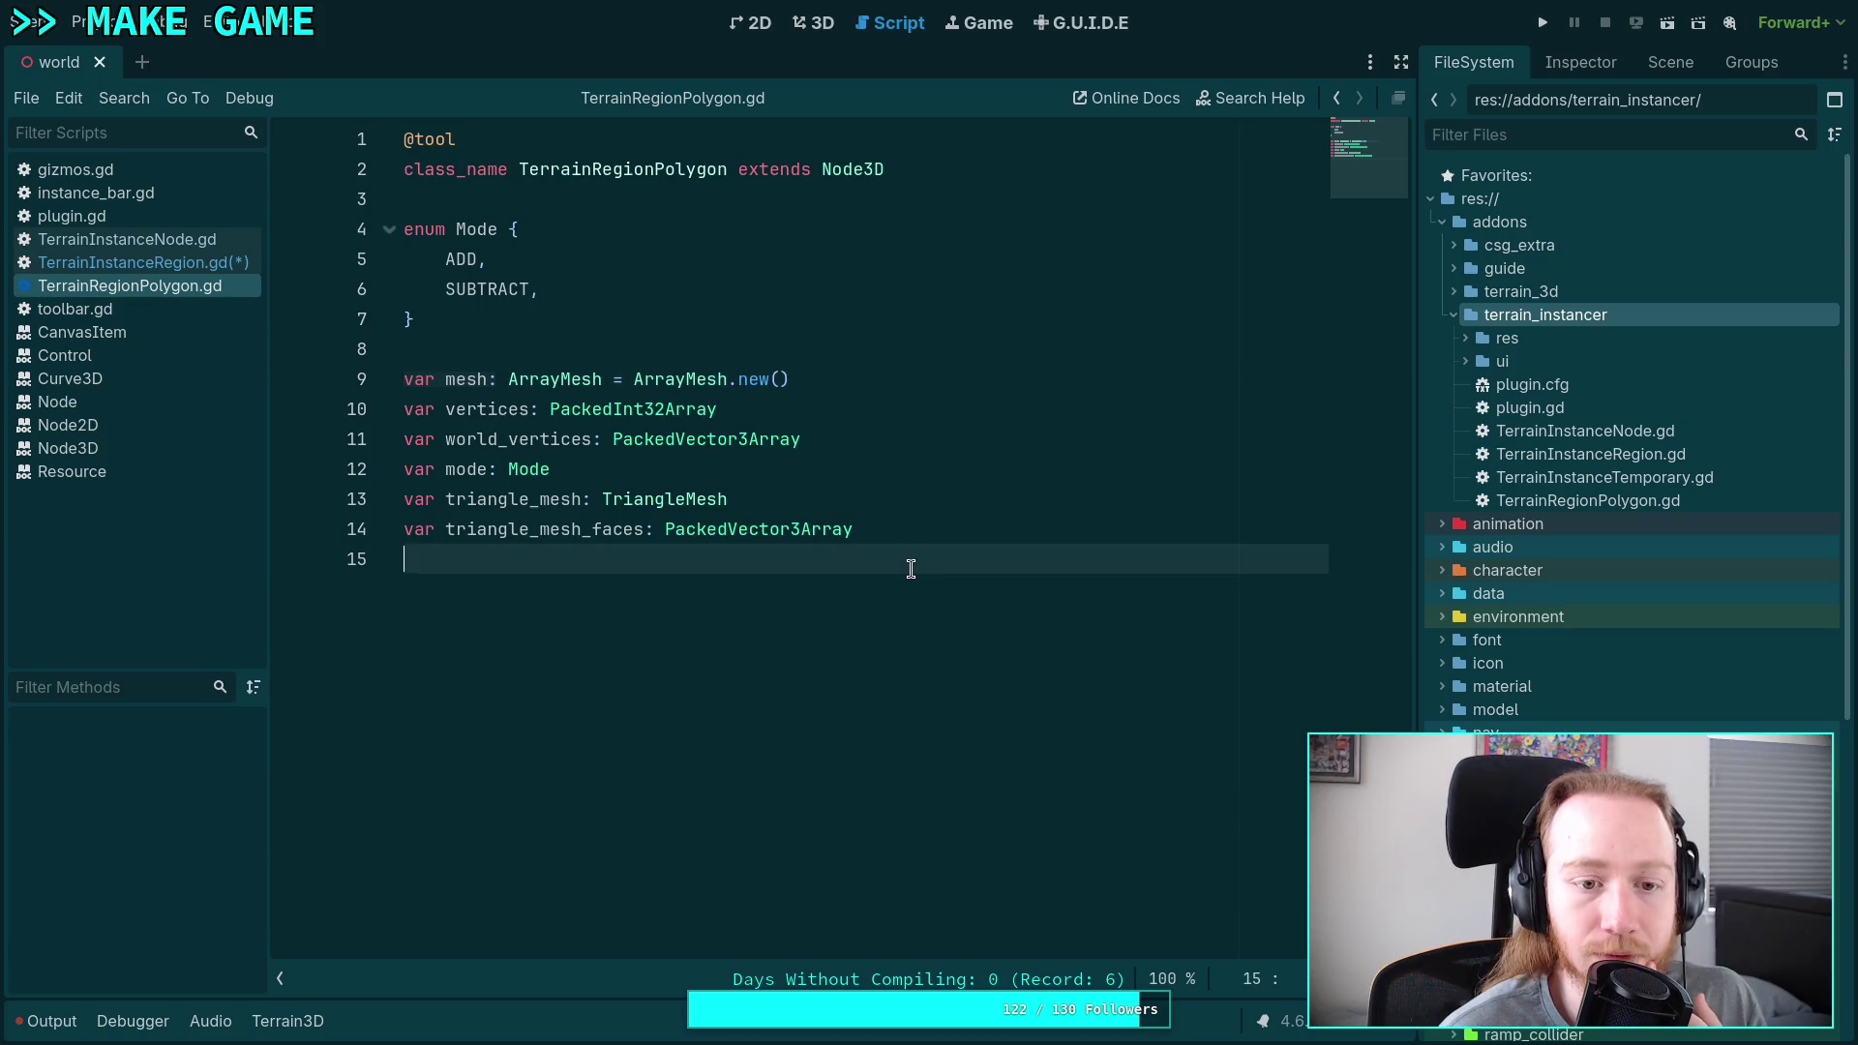
key(Up)
text(va)
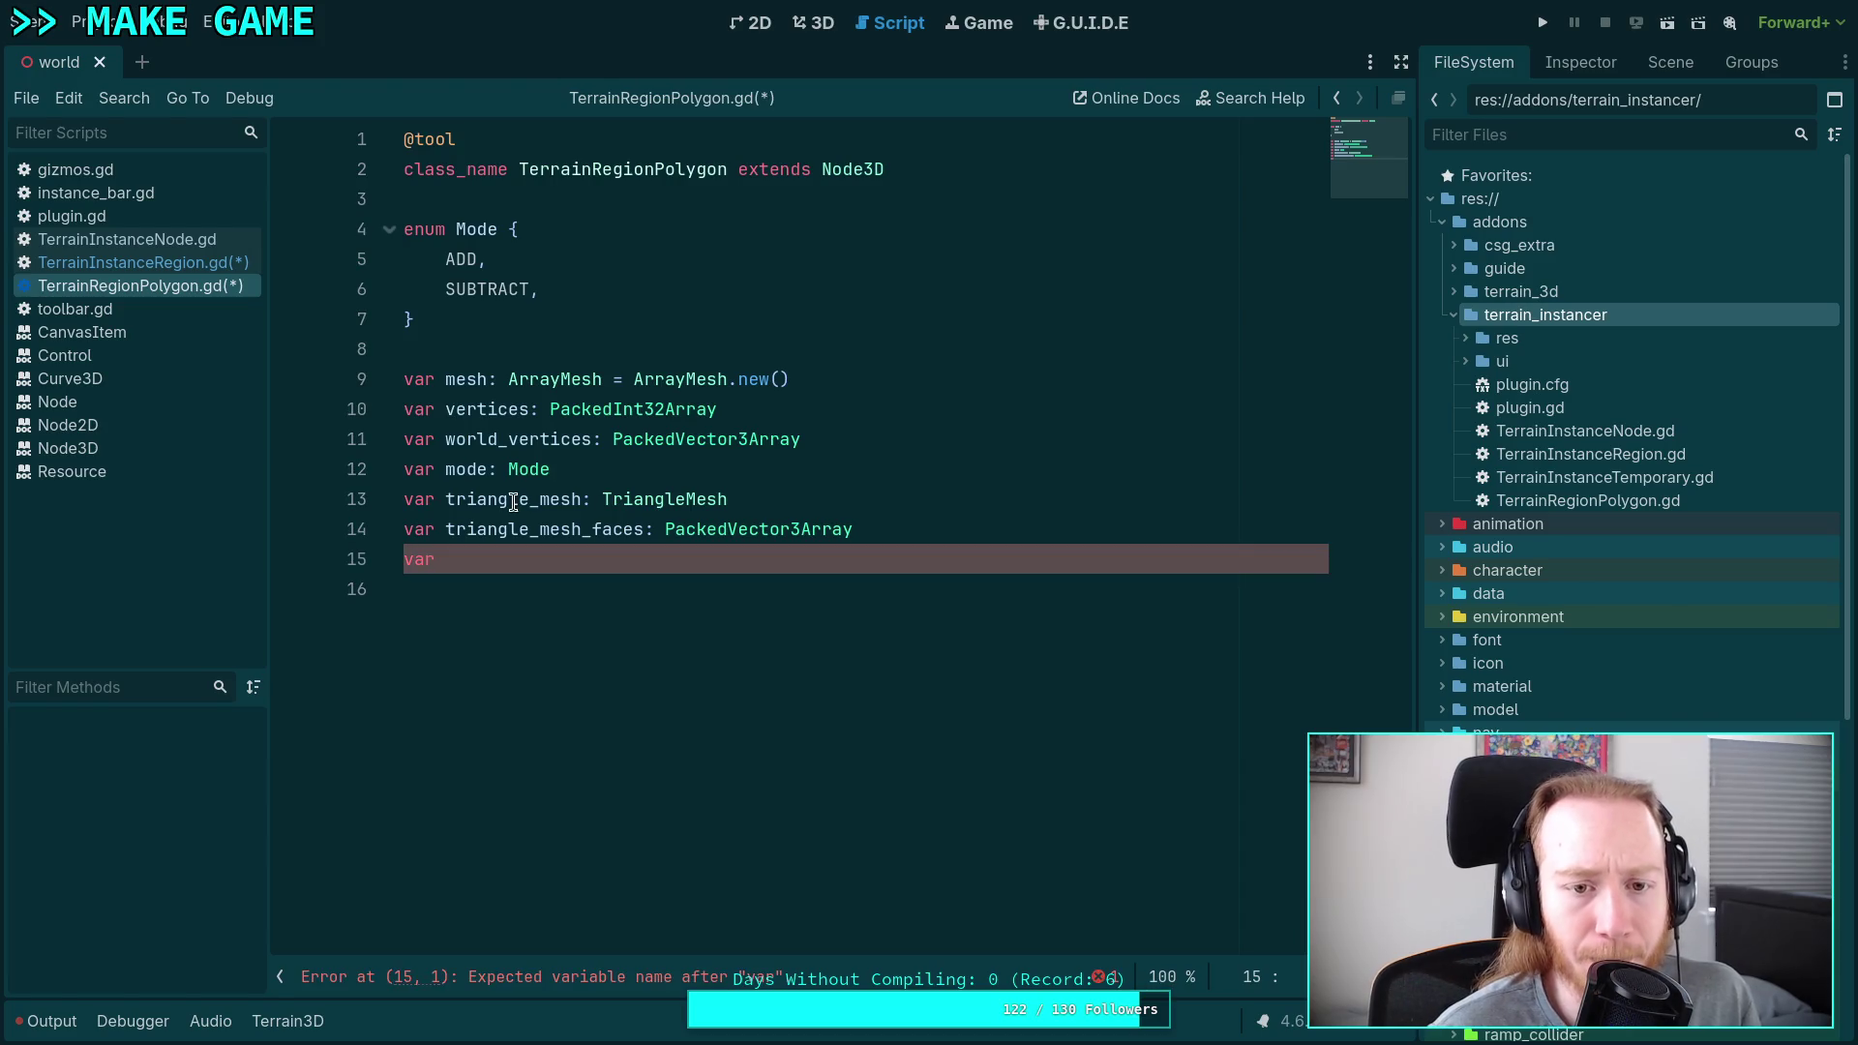
Step: Move the vertices and mode declarations to the top, followed by a blank line
click(774, 410)
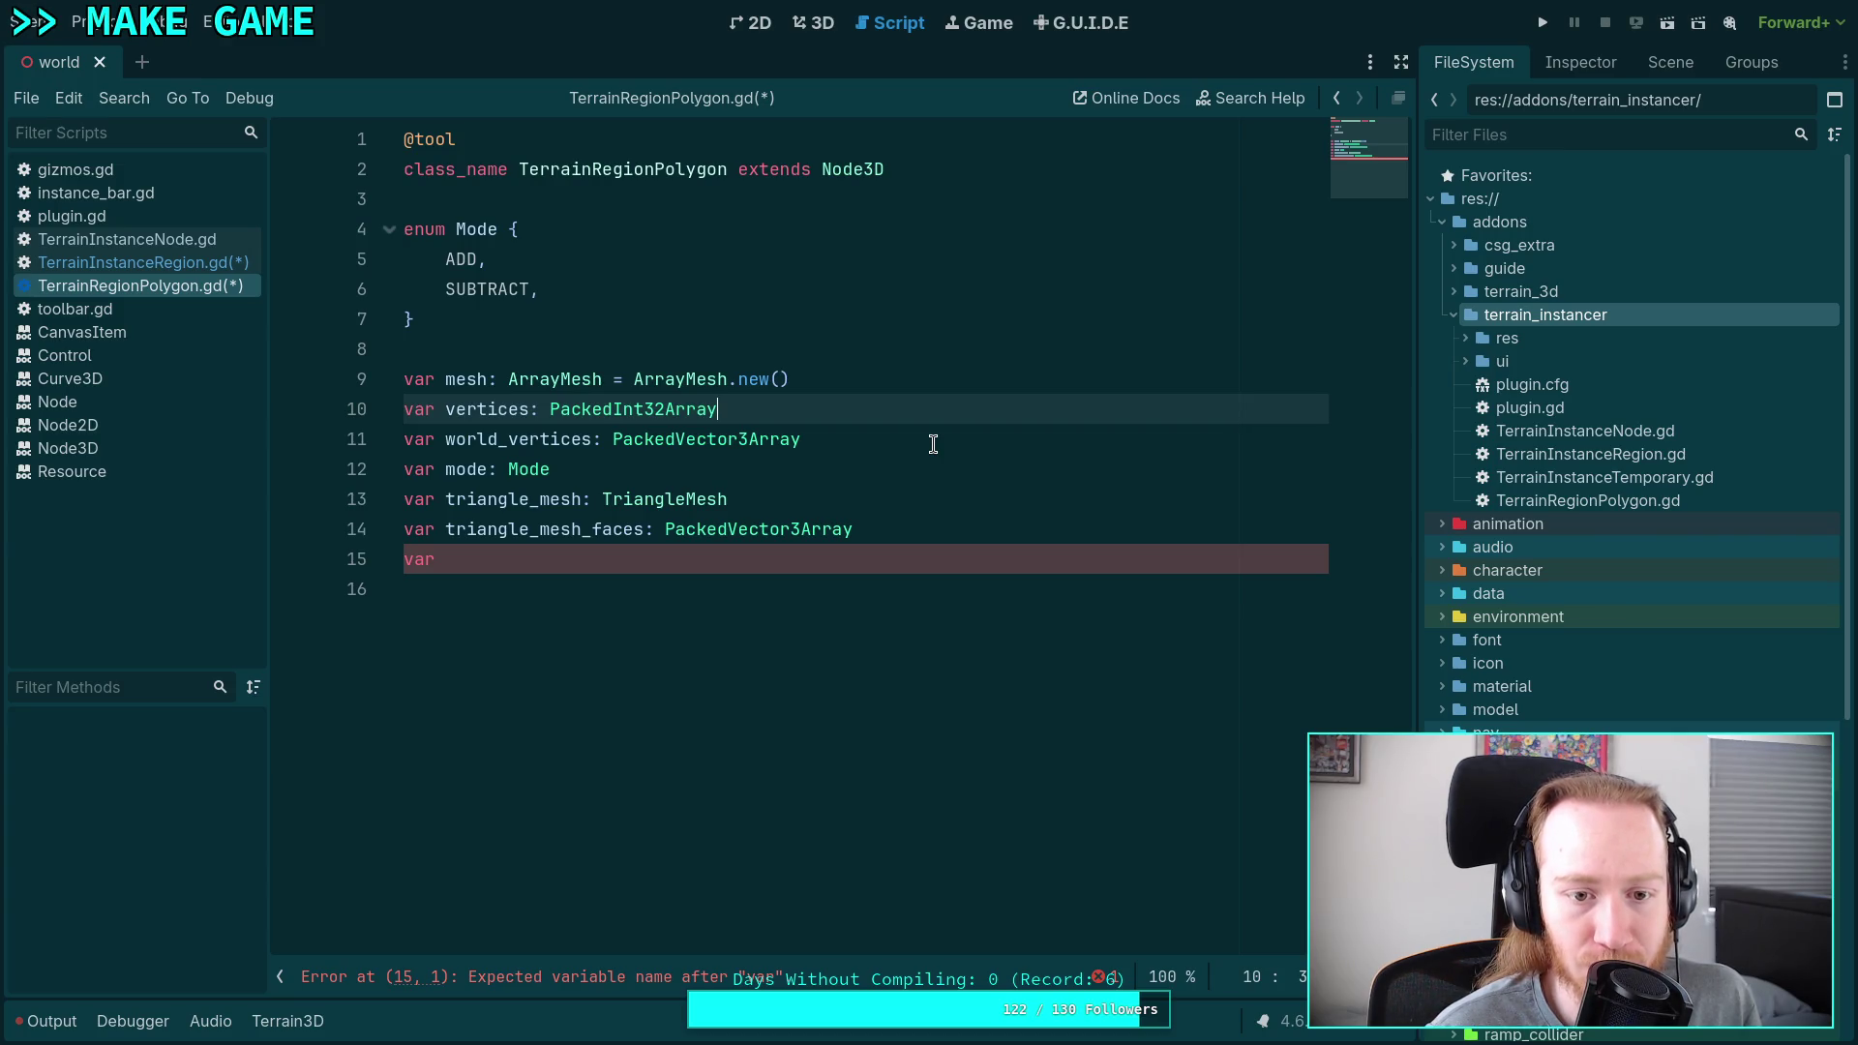
key(alt+Up)
key(Down)
key(Down)
key(Down)
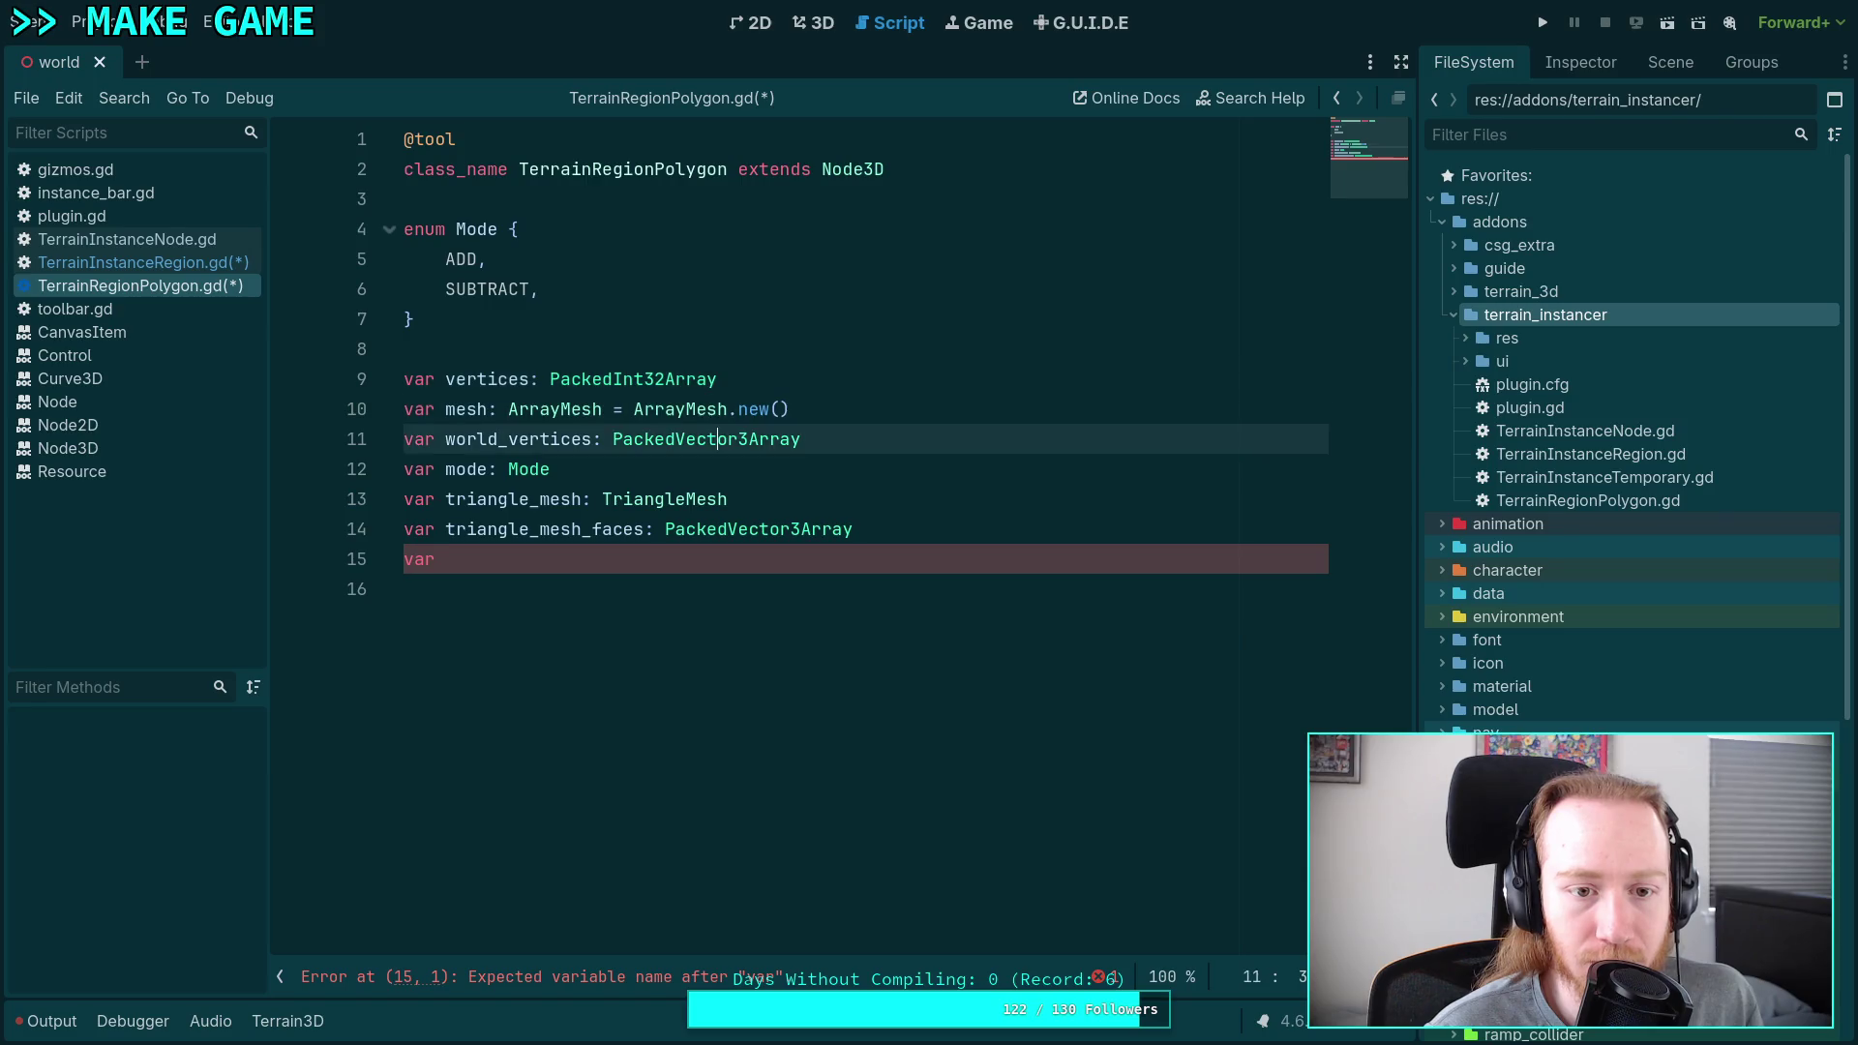
key(alt+Up)
key(alt+Up)
key(Return)
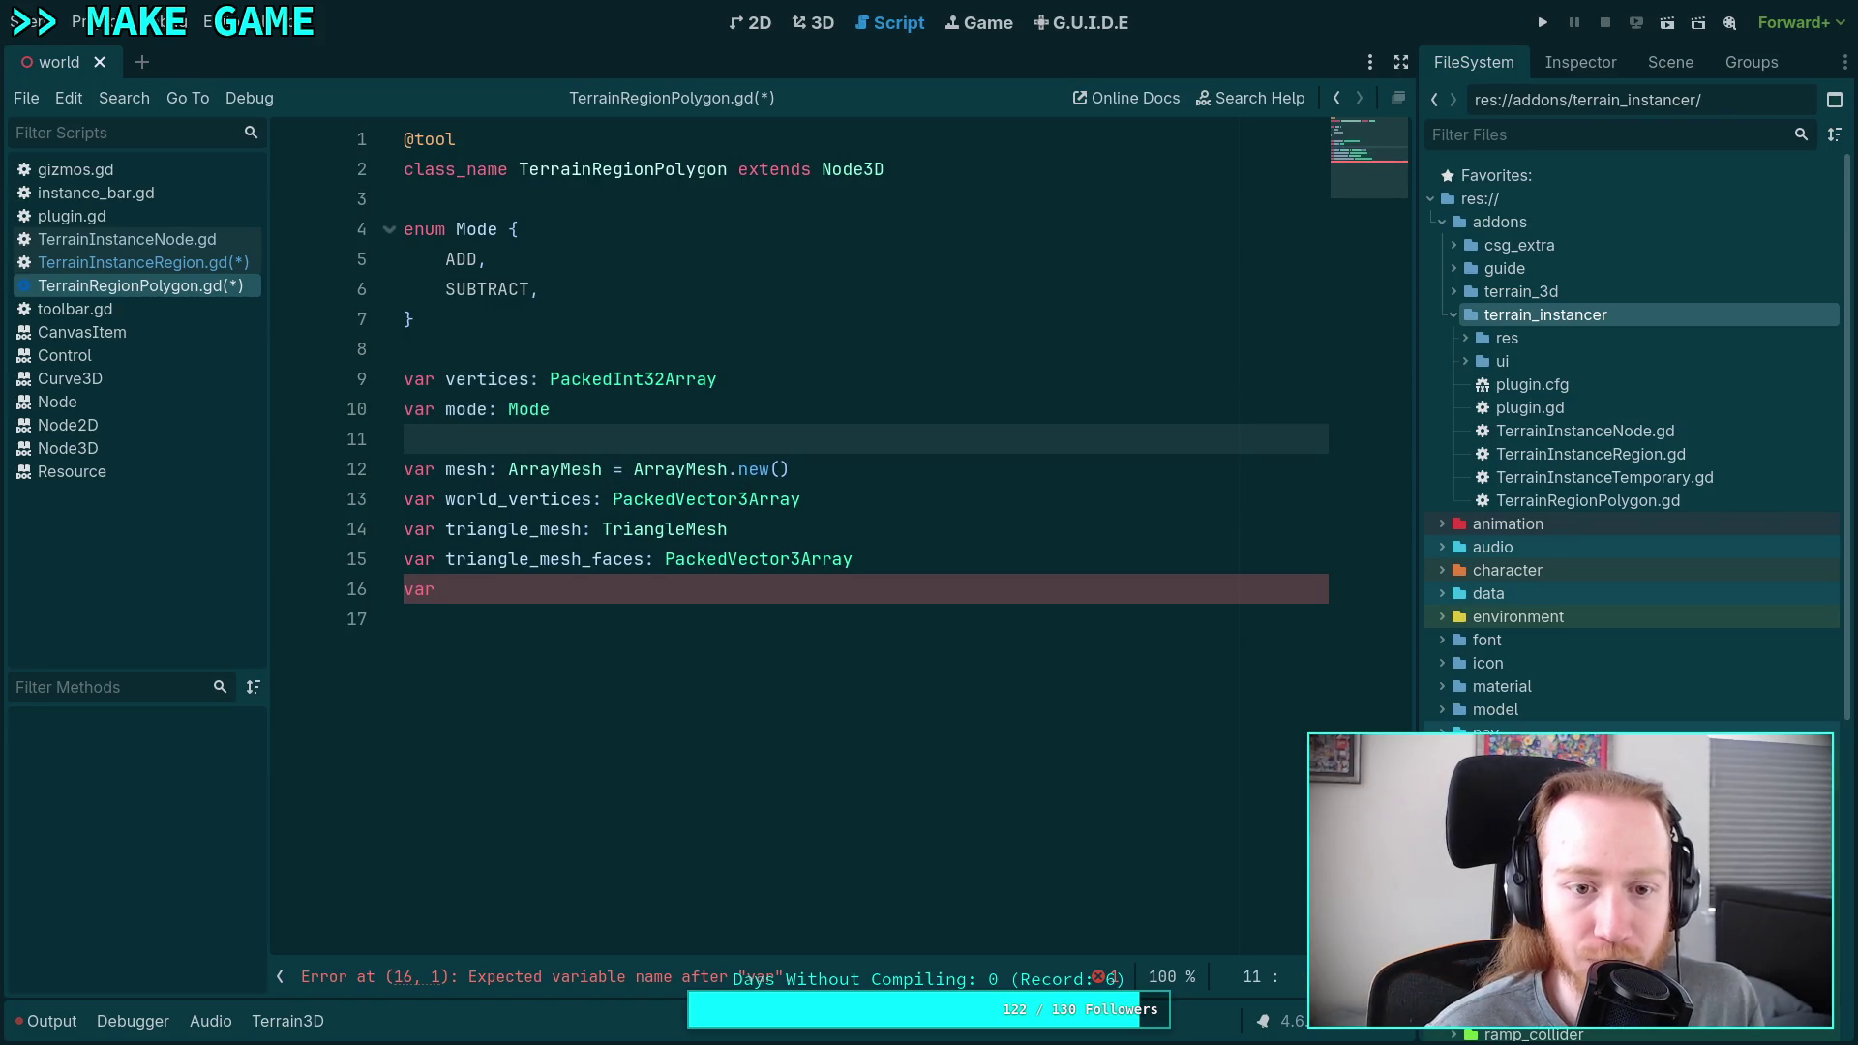
key(Up)
key(Up)
key(Up)
key(Return)
text(@export_cu)
key(Return)
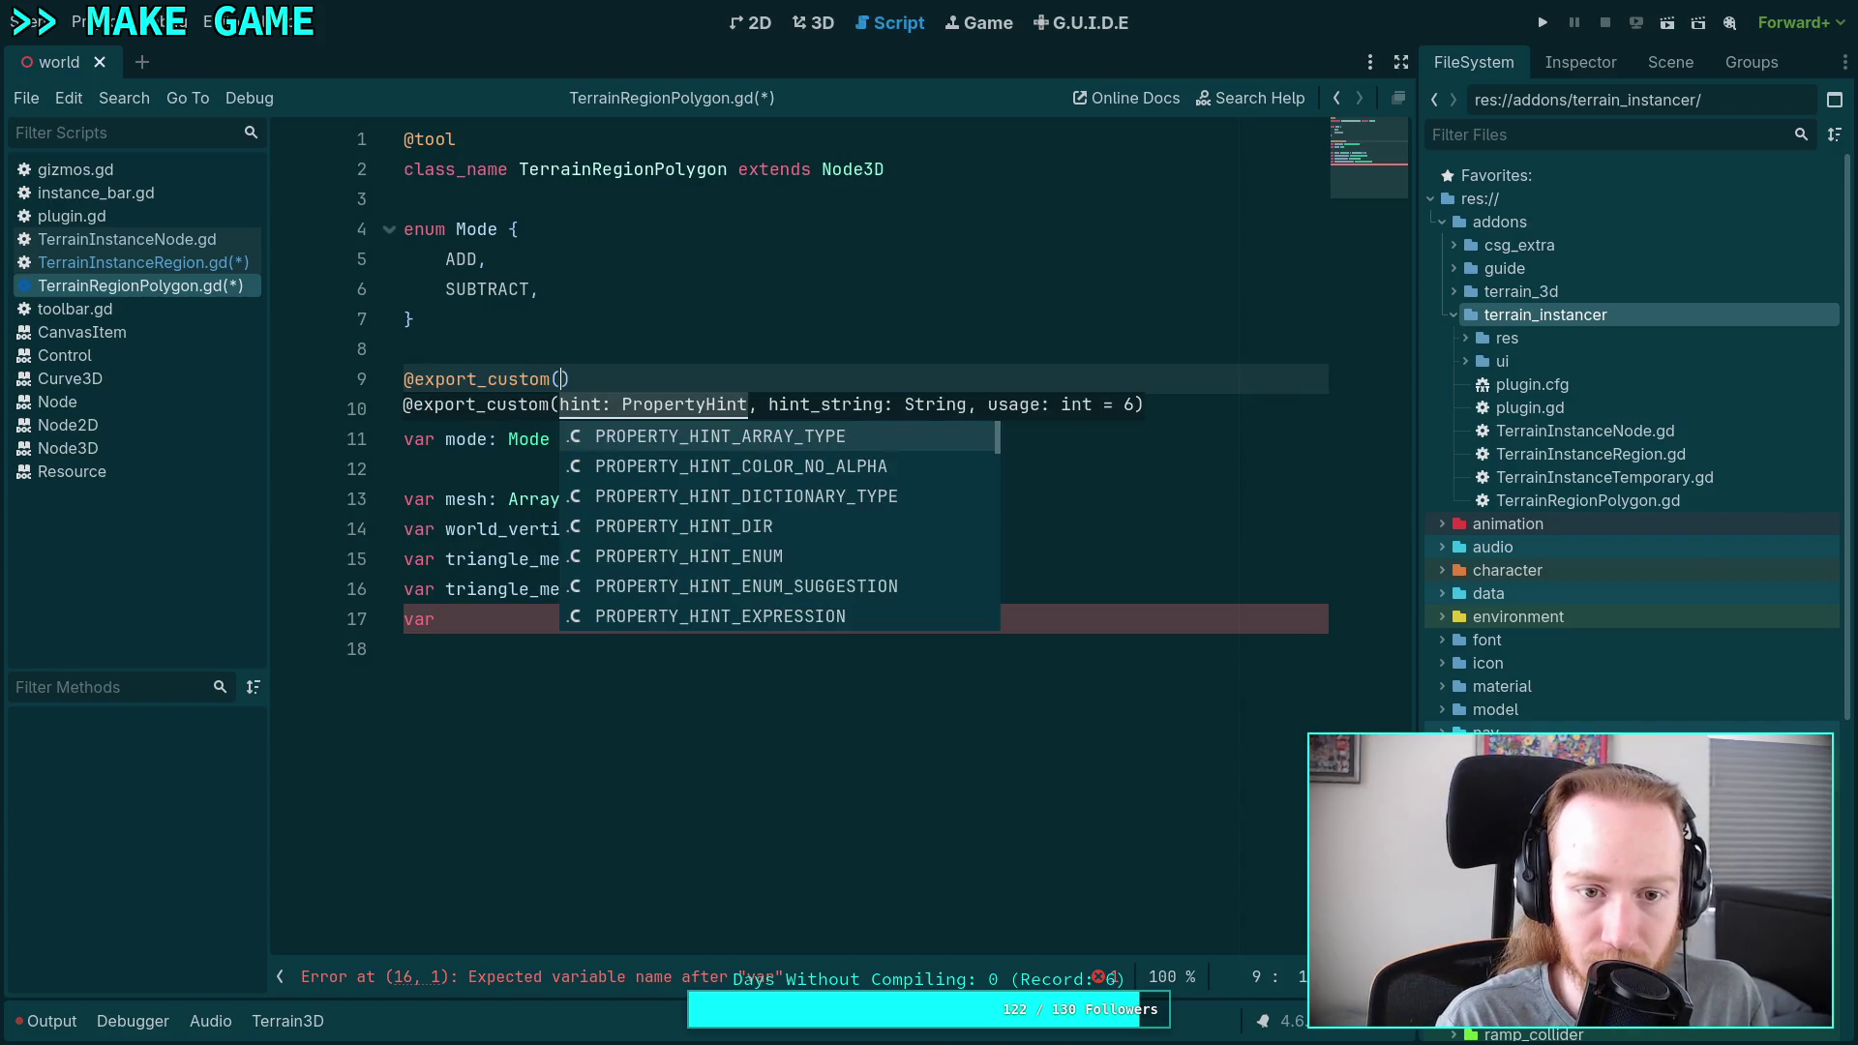
text(NO_ED)
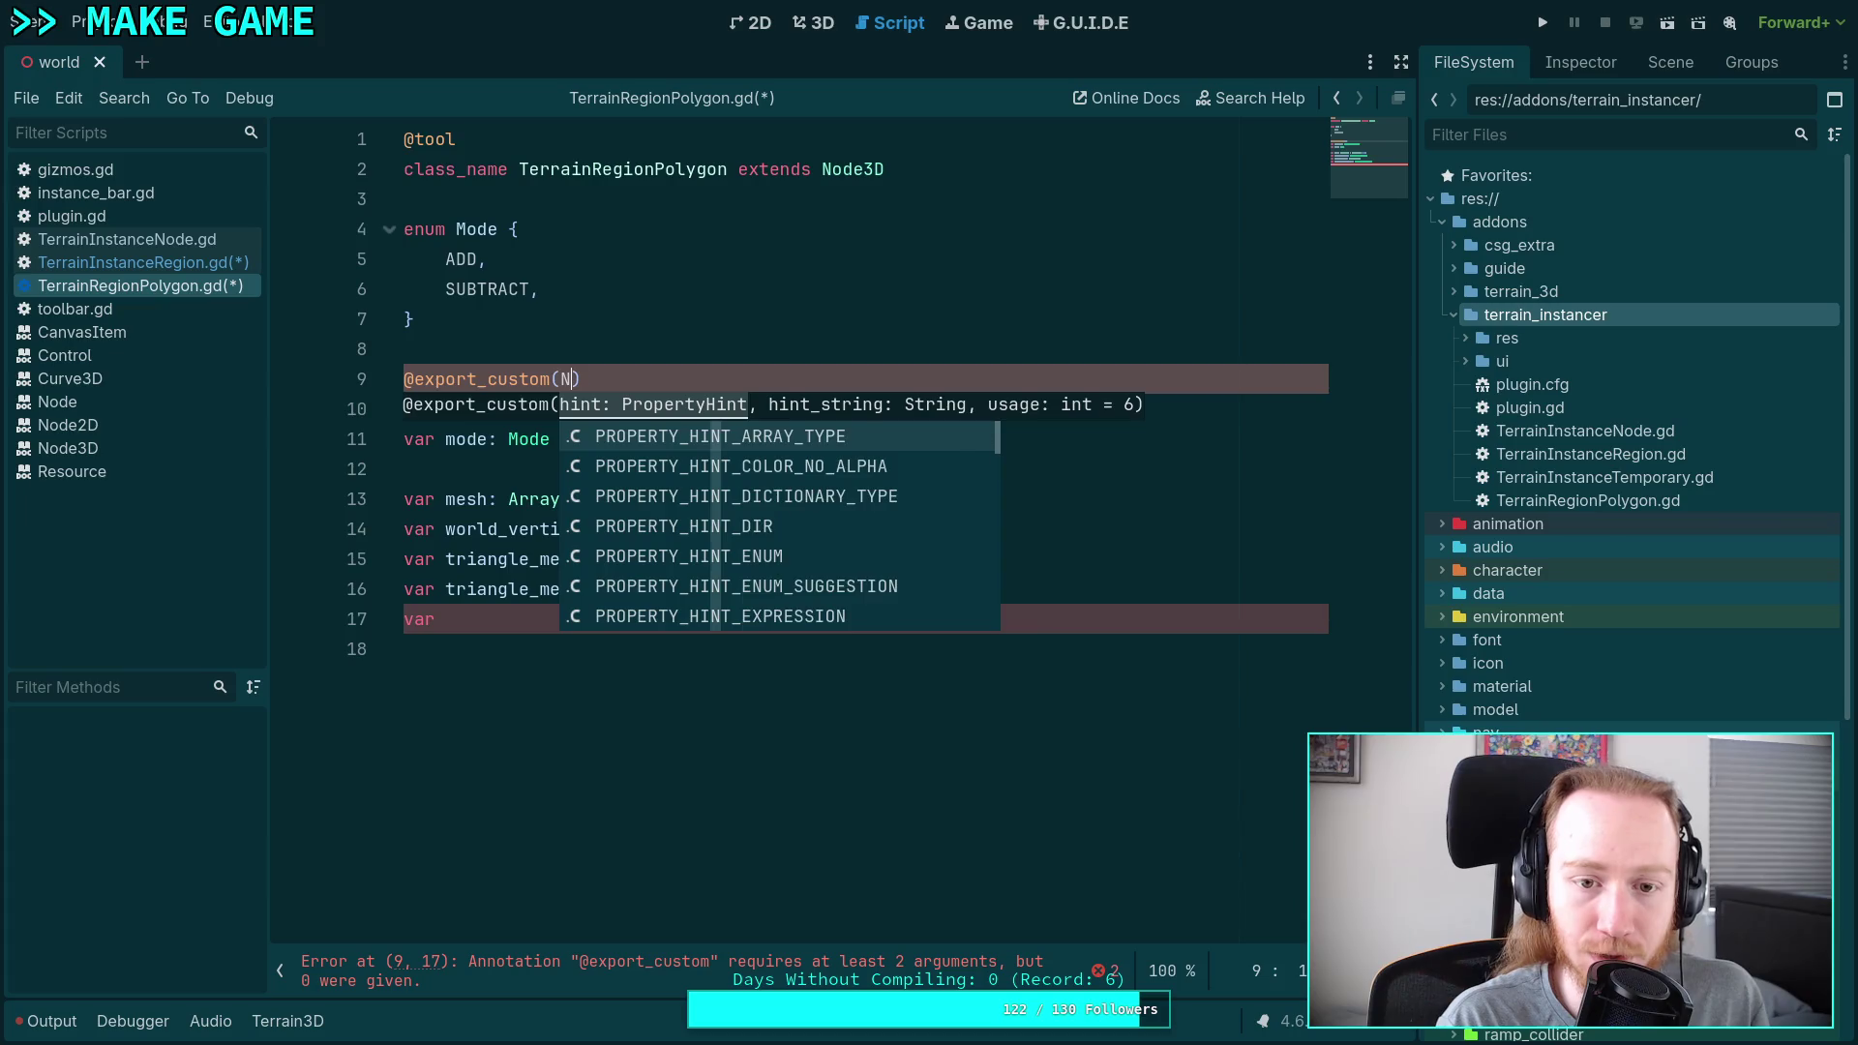
key(Return)
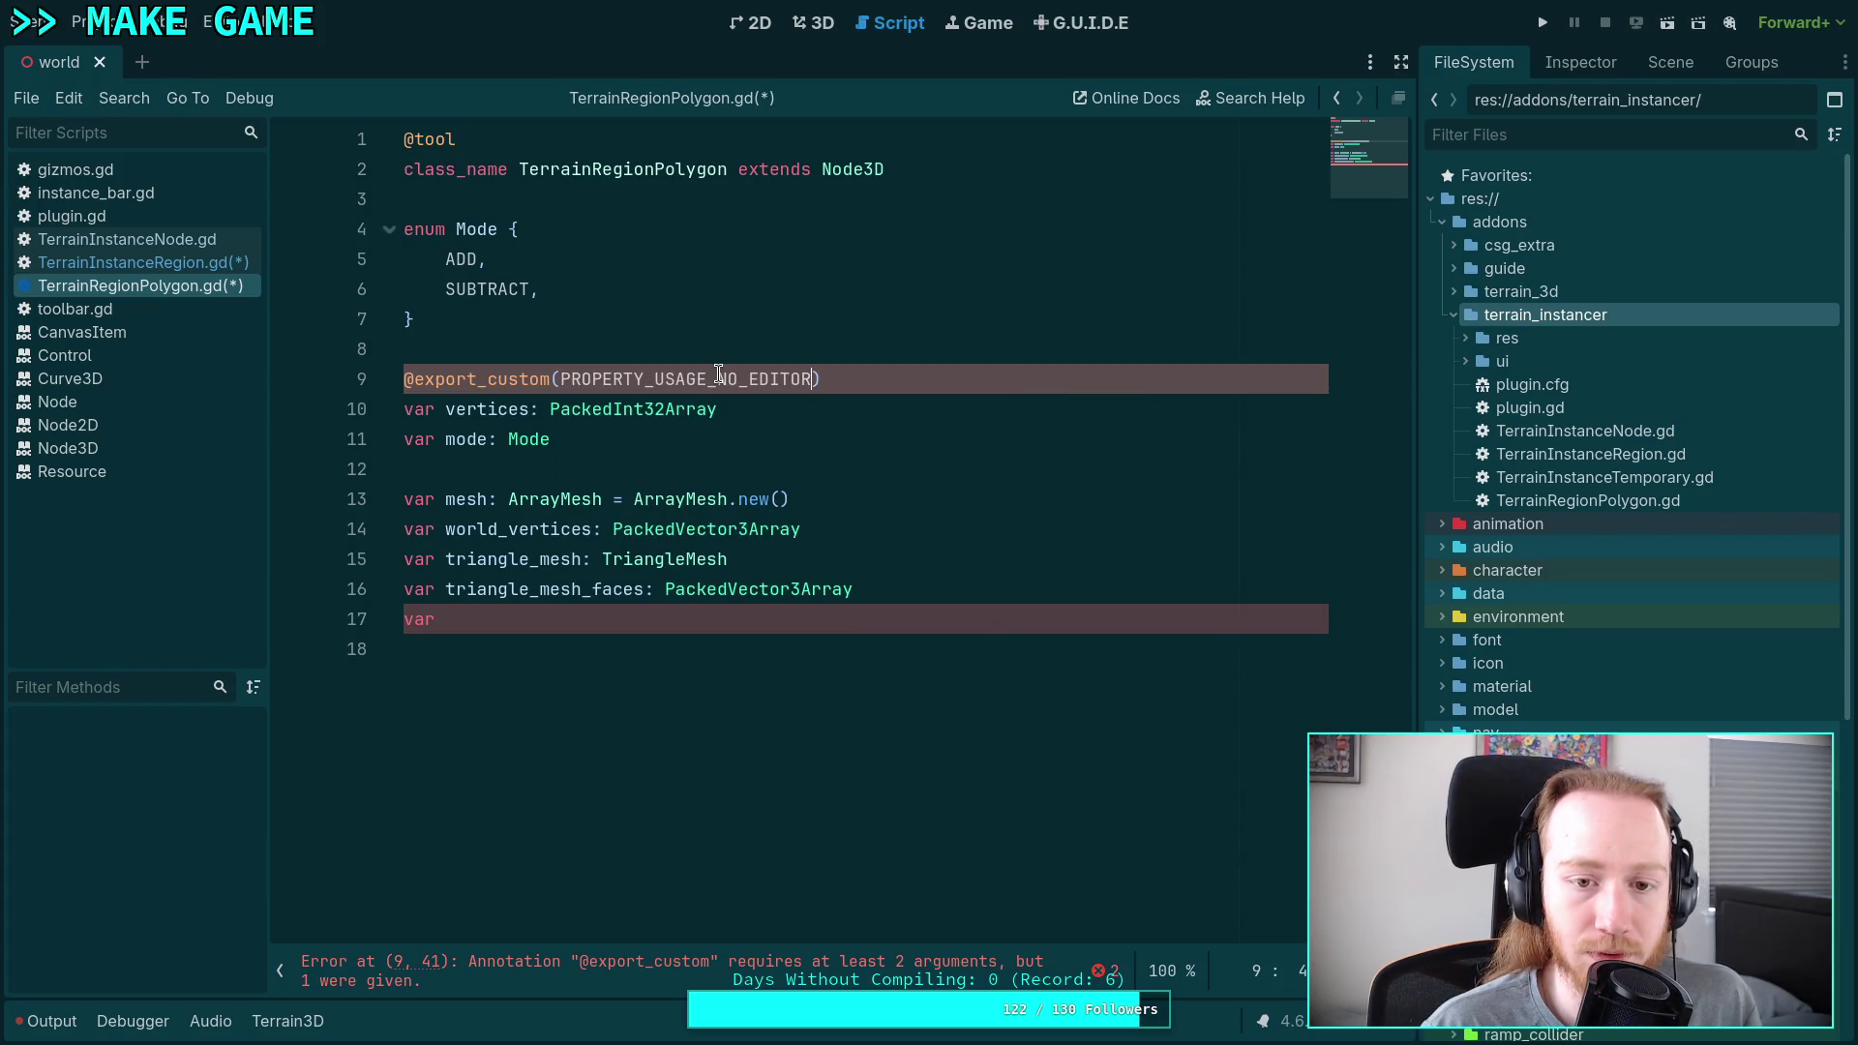
double_click(718, 378)
text(NONE)
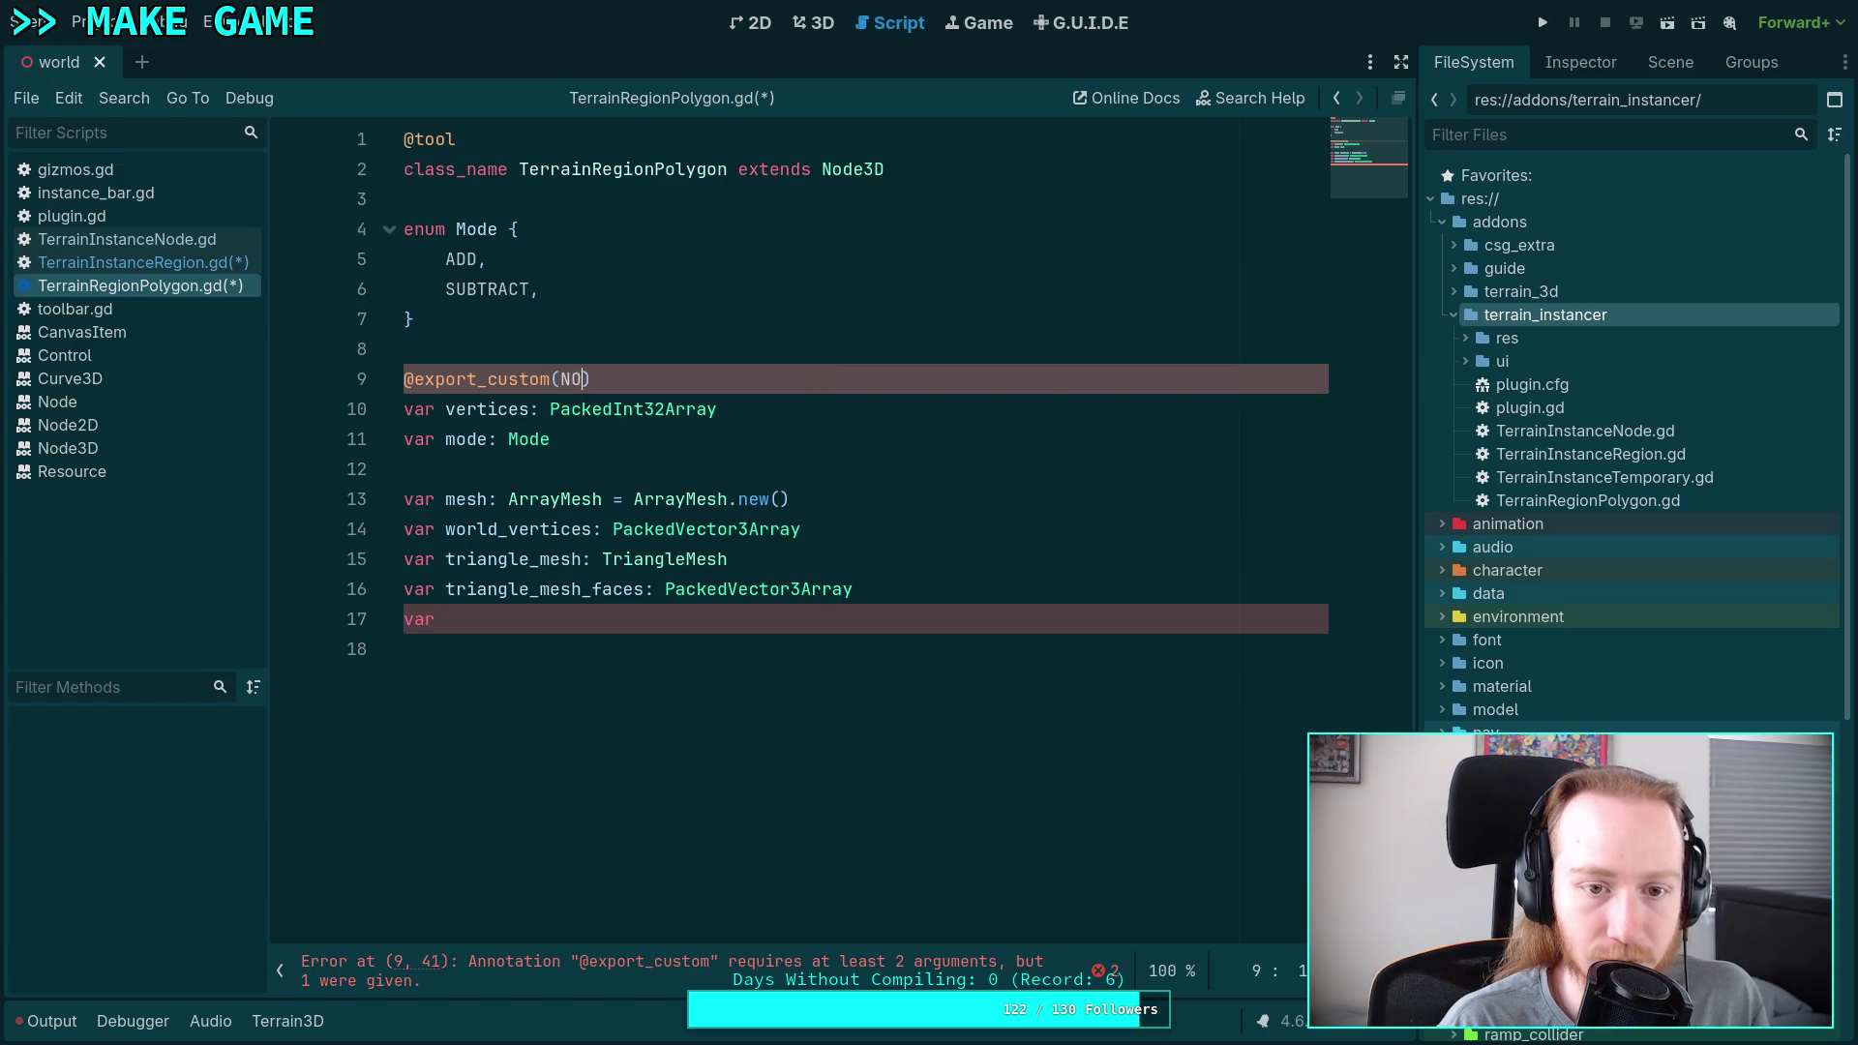
key(Down)
key(Down)
key(Down)
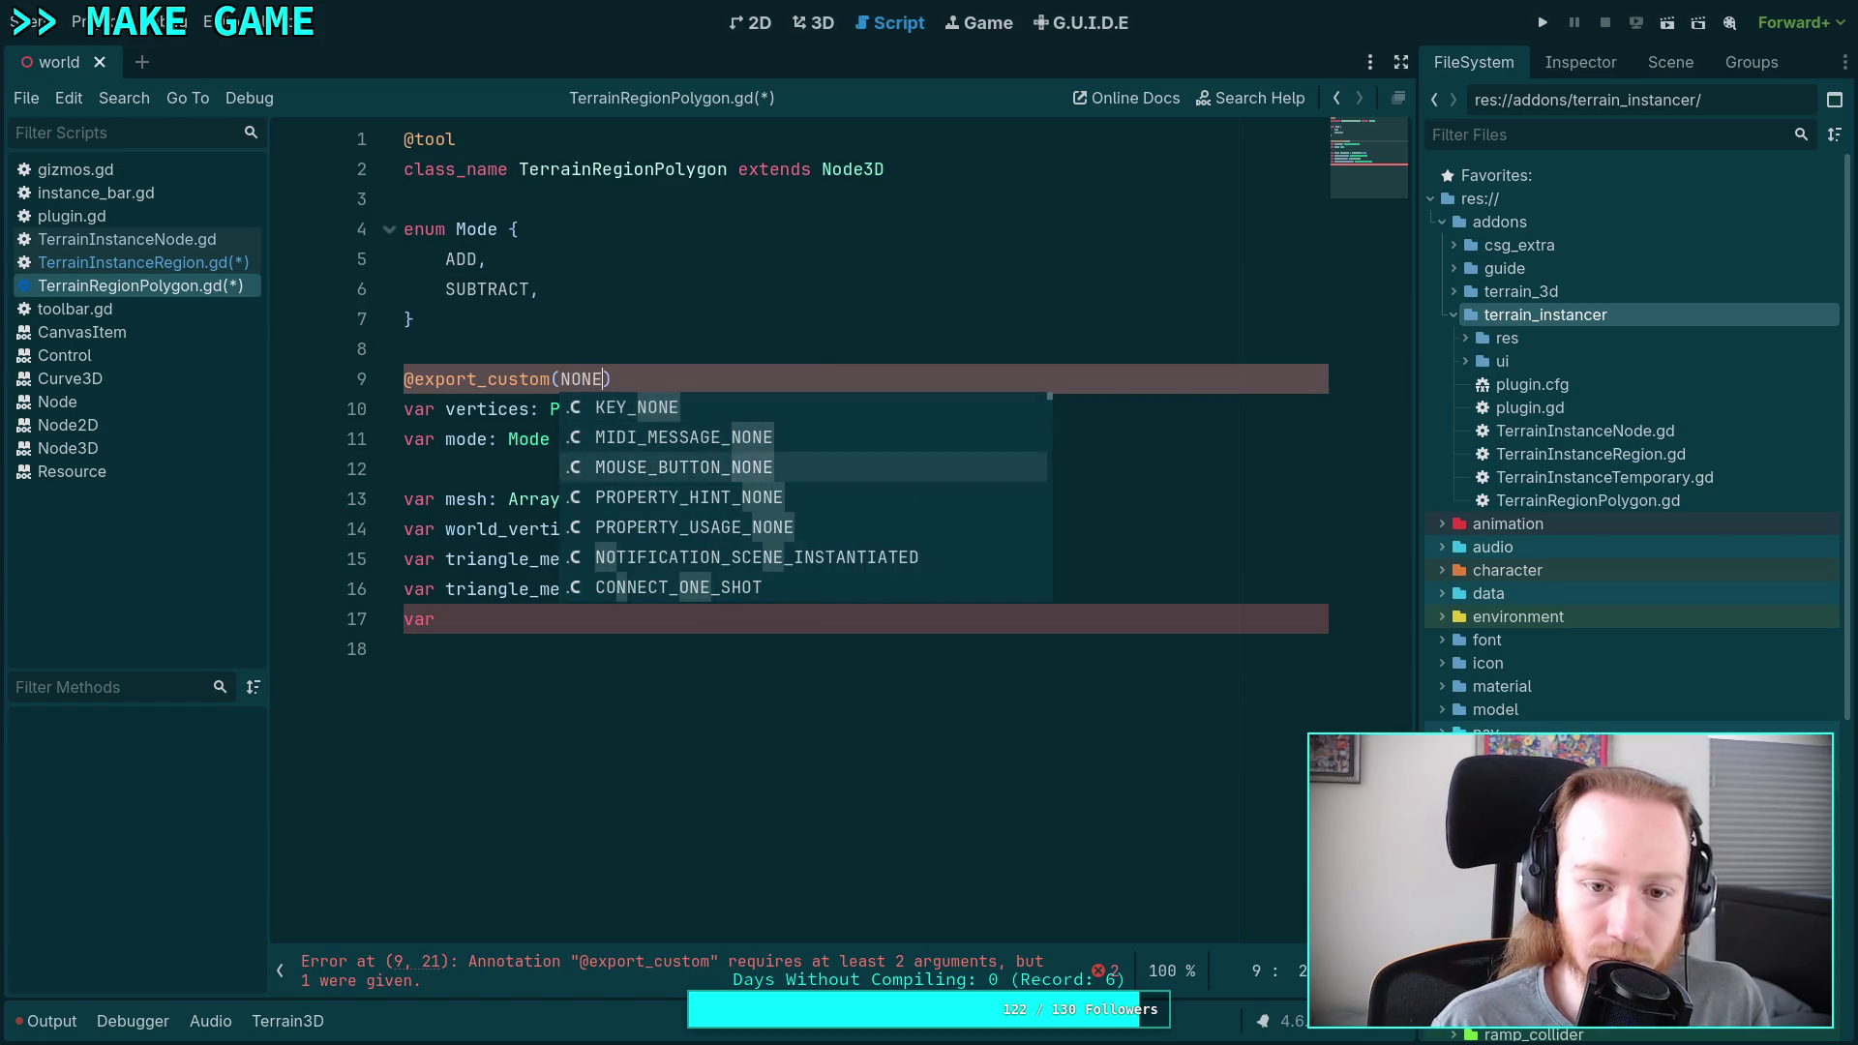
key(Return)
text(, '', PROPERTY_USAGE_NO_ED)
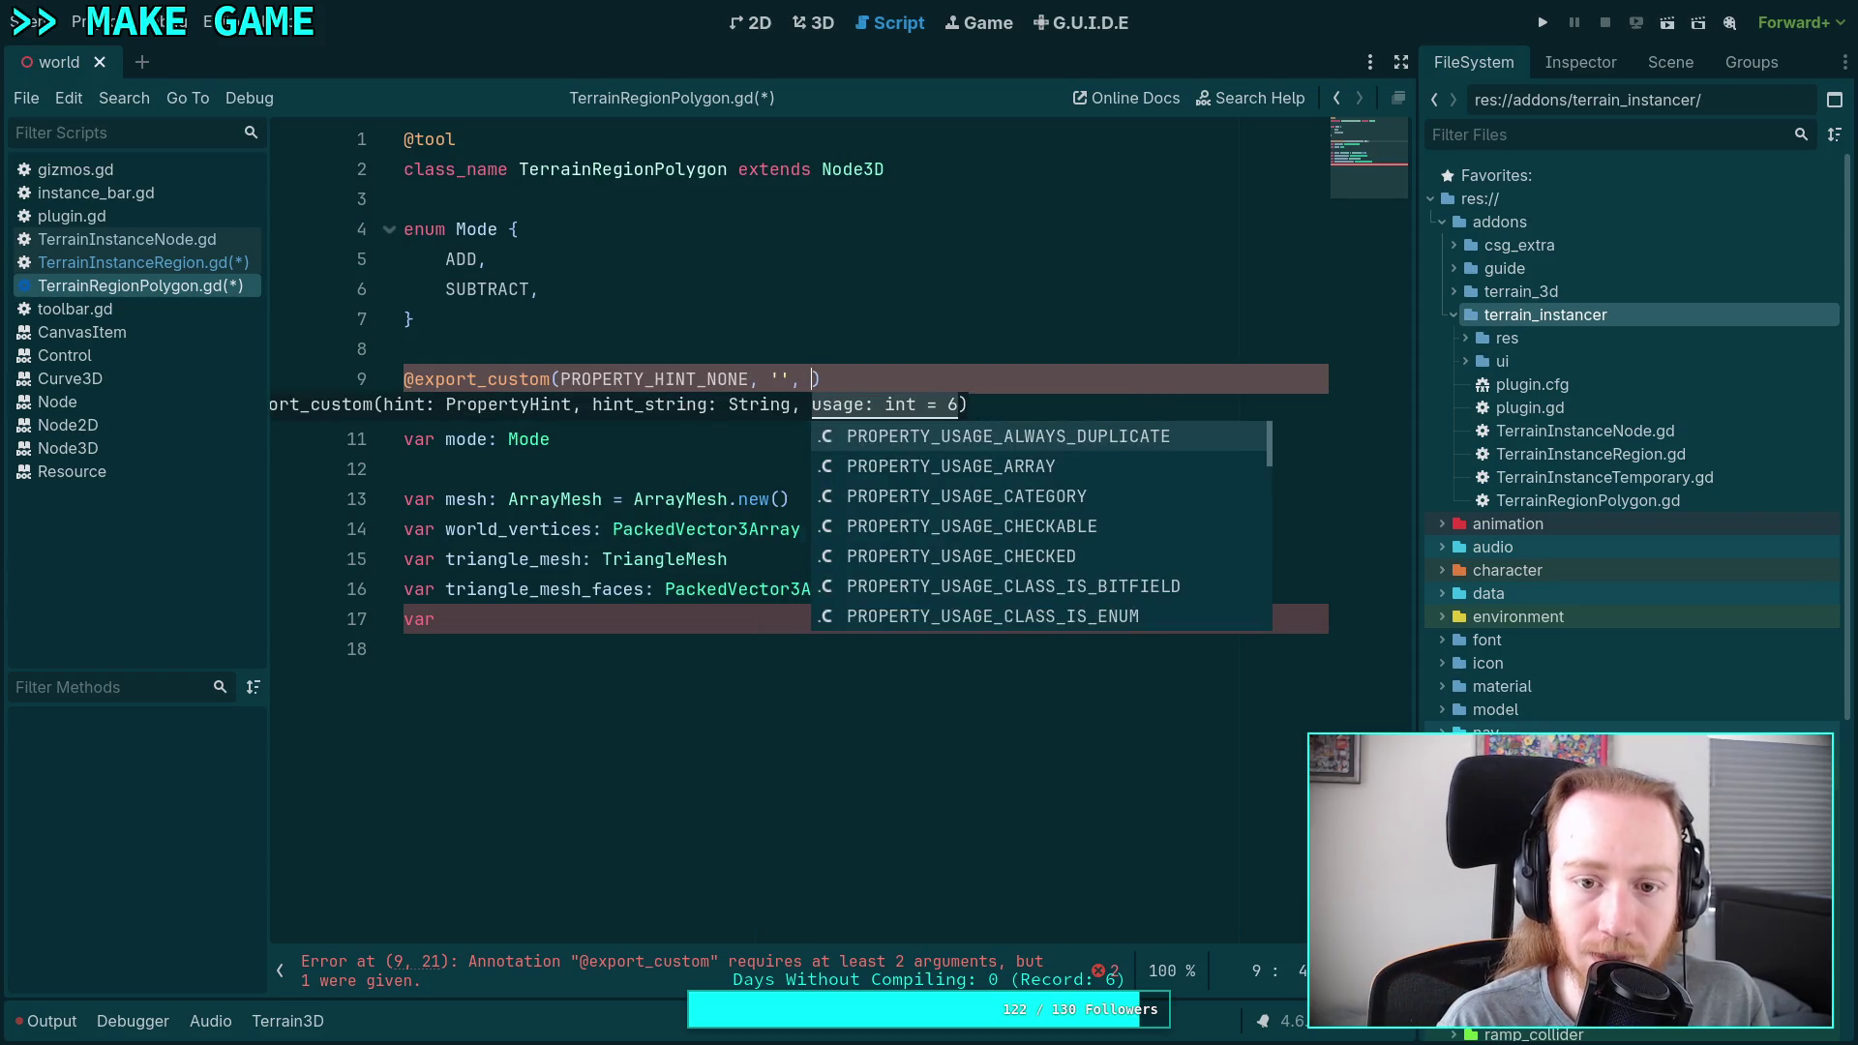
key(Return)
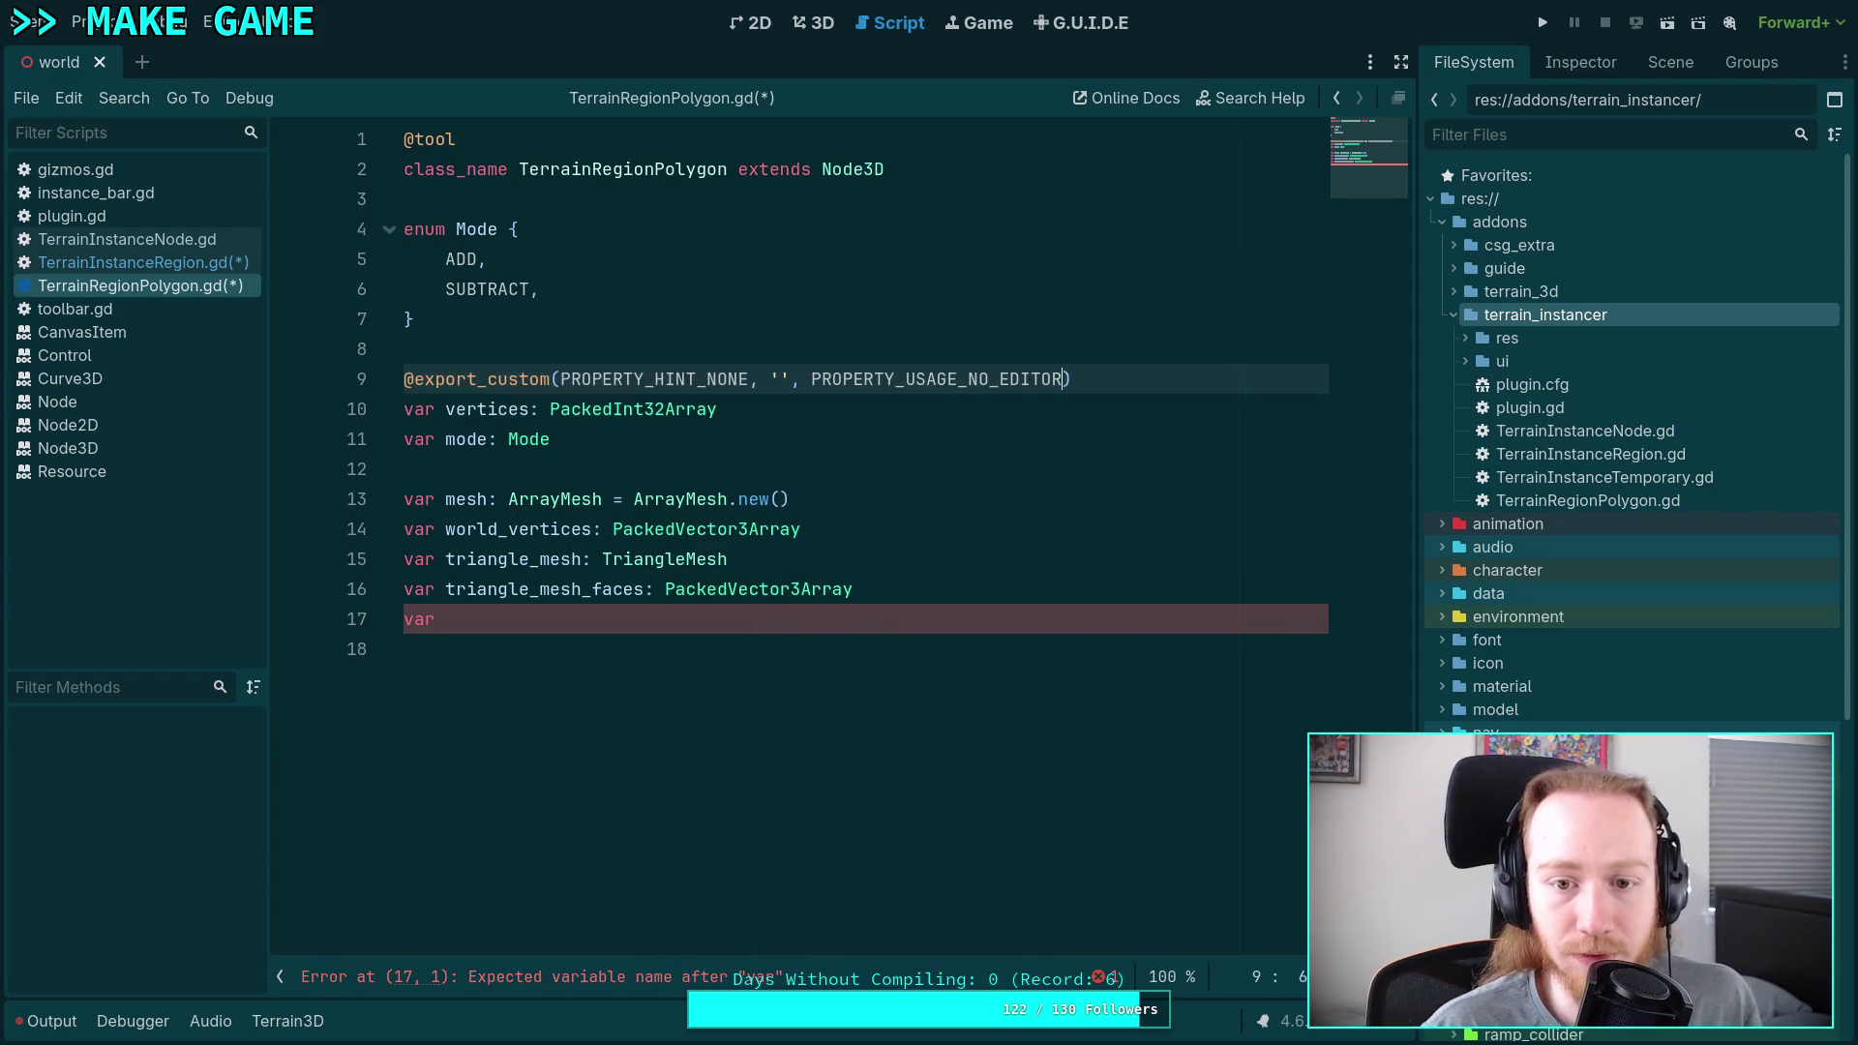
Step: Move the mode declaration up to sit just below the Mode enum
click(749, 430)
click(815, 408)
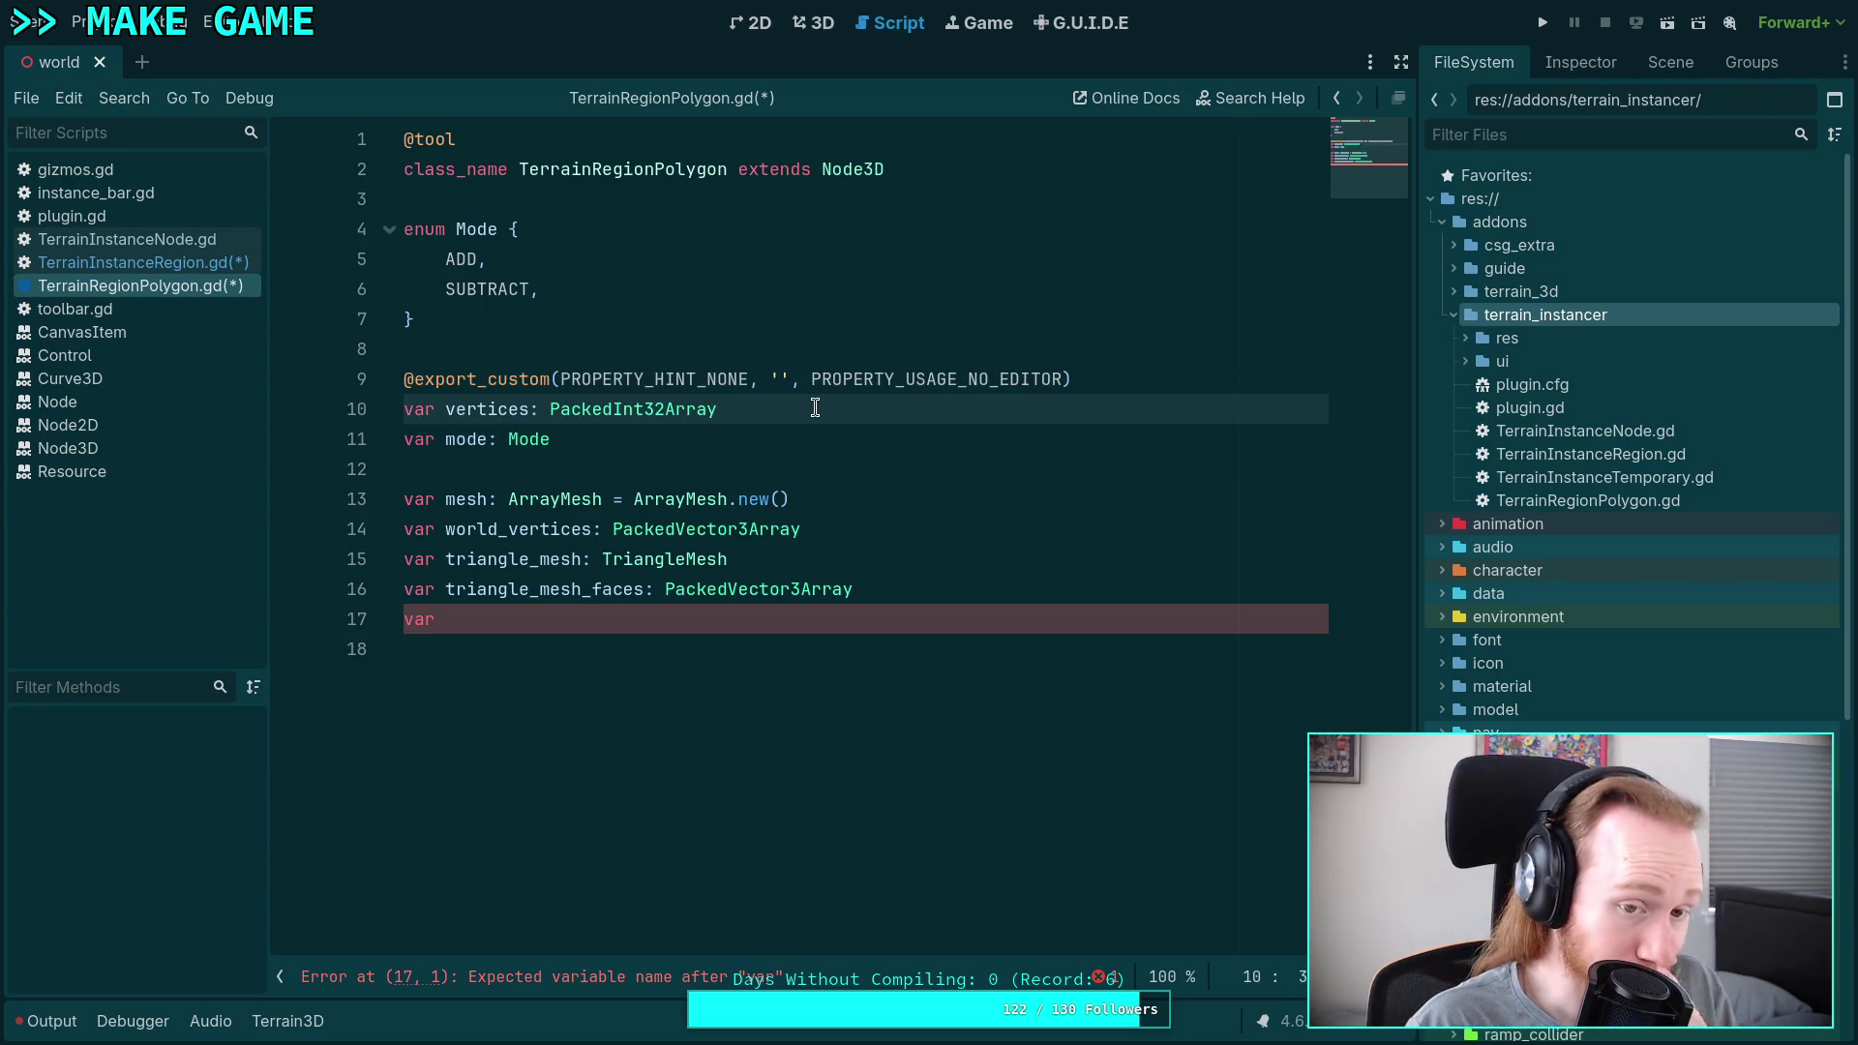
key(Return)
key(Down)
key(alt+Up)
key(alt+Up)
key(alt+Up)
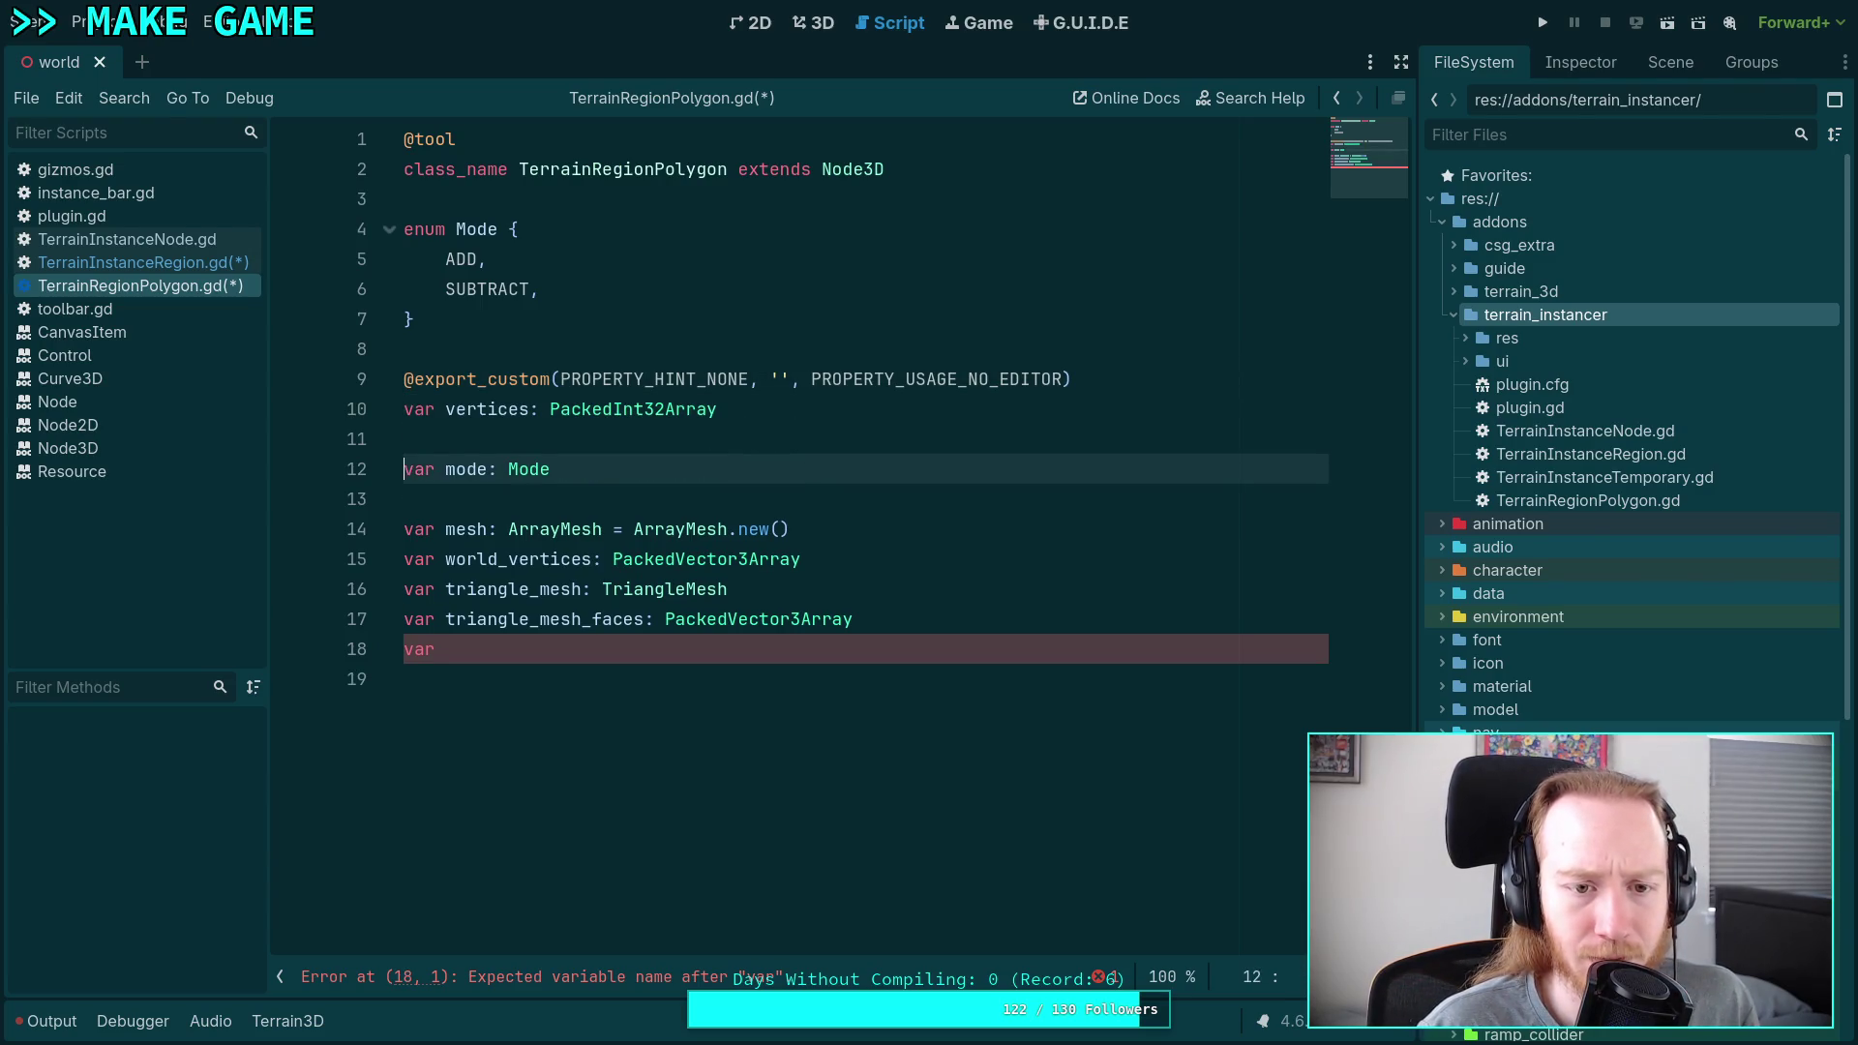
key(Down)
key(Return)
key(Up)
key(Up)
key(Up)
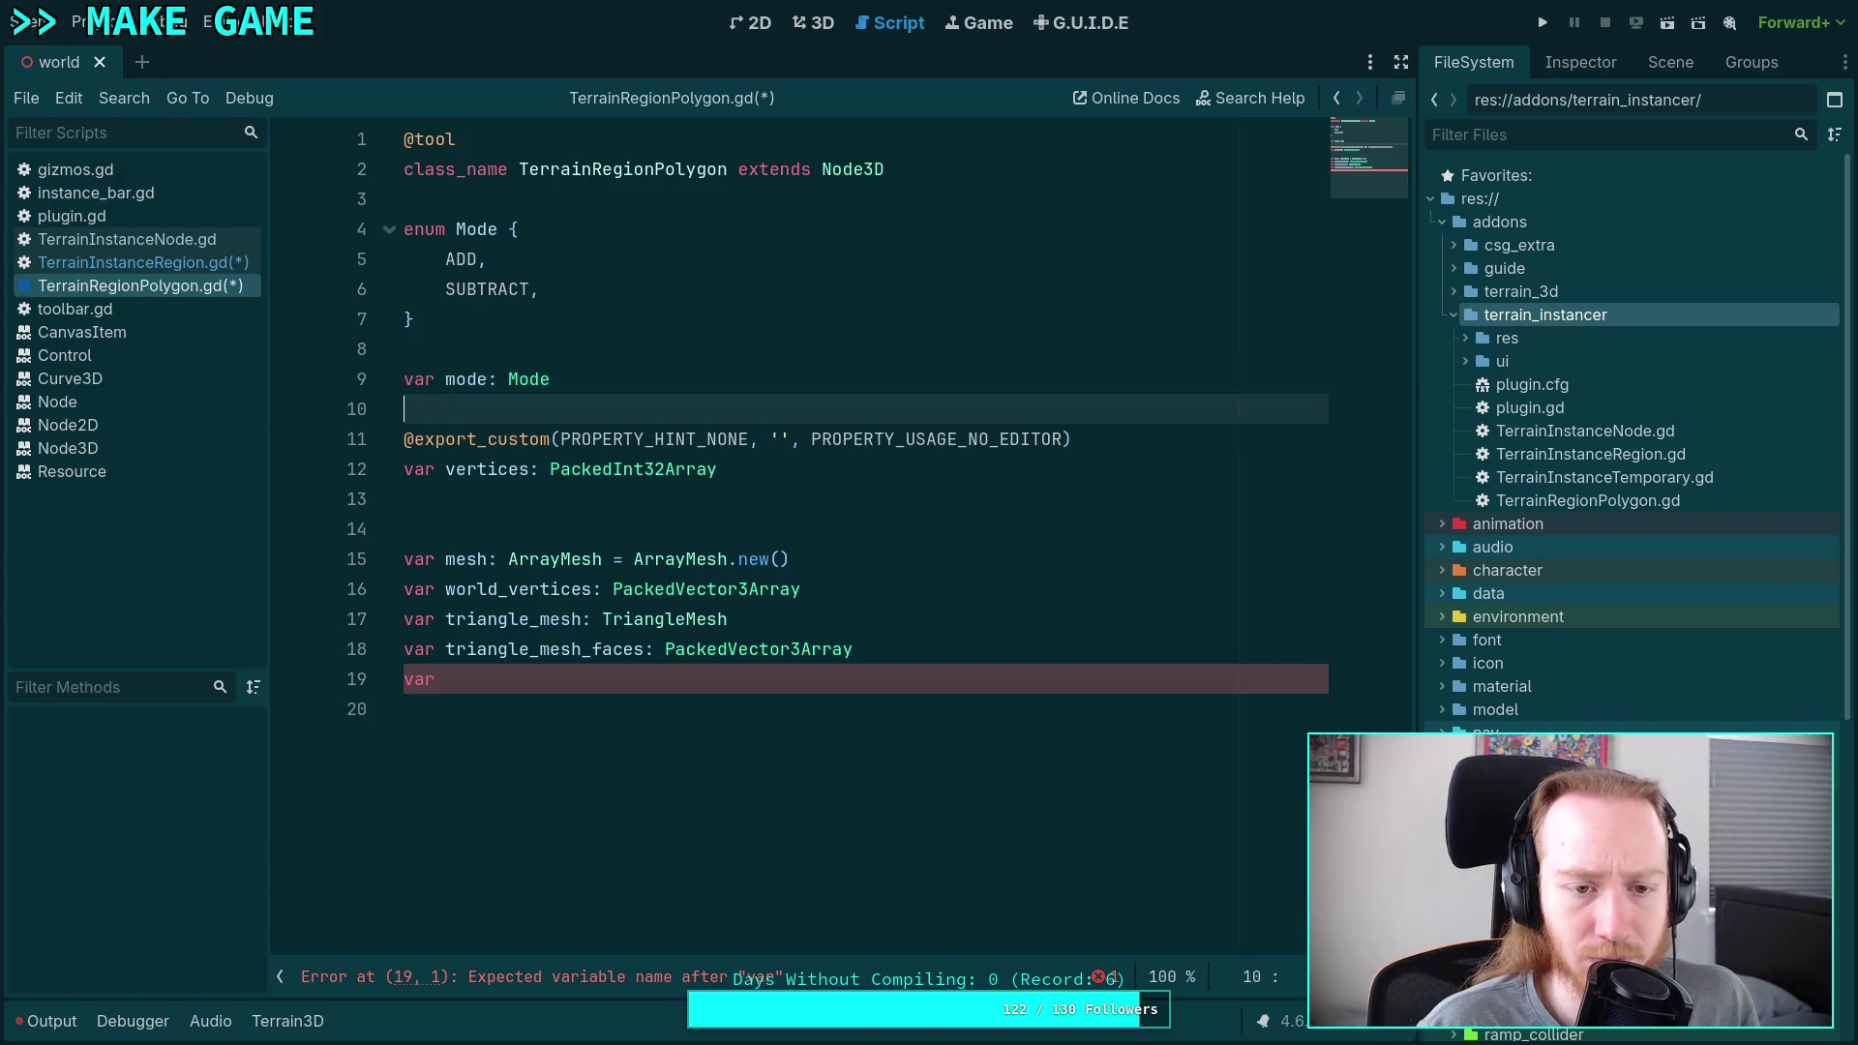
key(Return)
text(@oex)
key(BackSpace)
key(BackSpace)
key(BackSpace)
text(export_un)
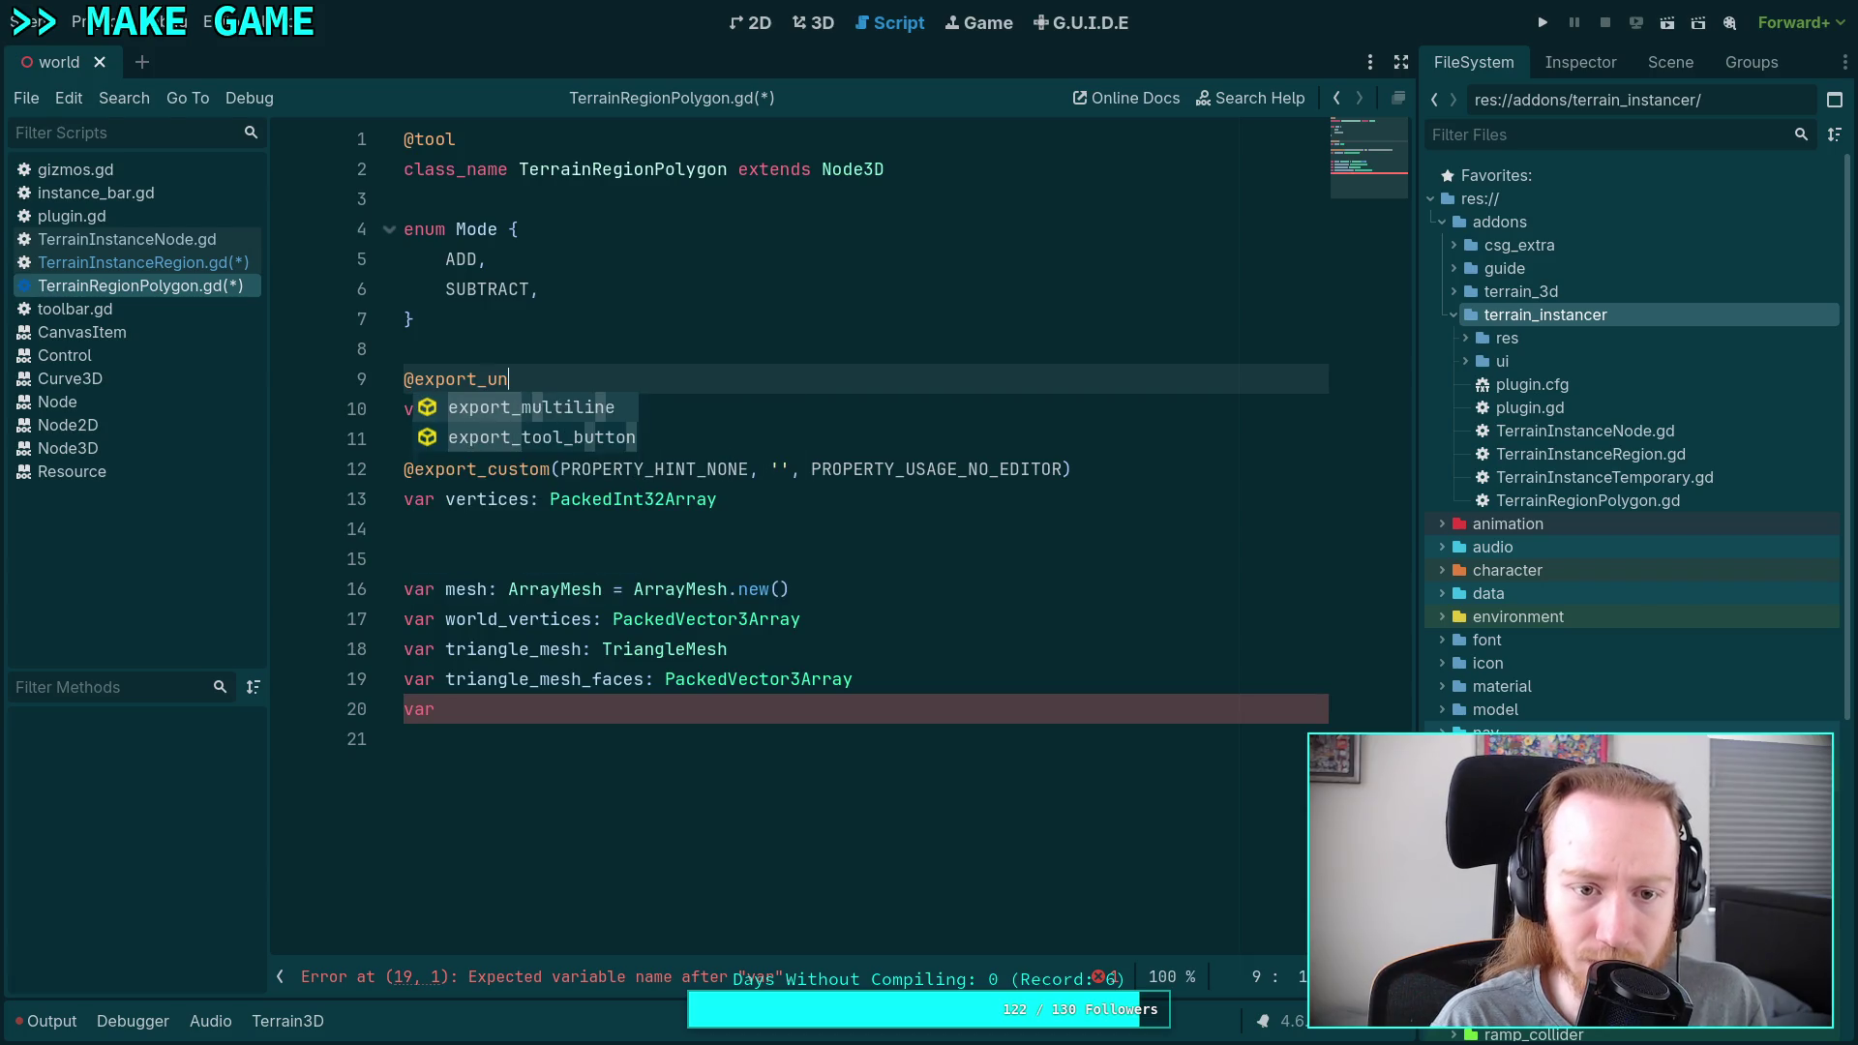
text(u)
key(BackSpace)
text(u)
key(BackSpace)
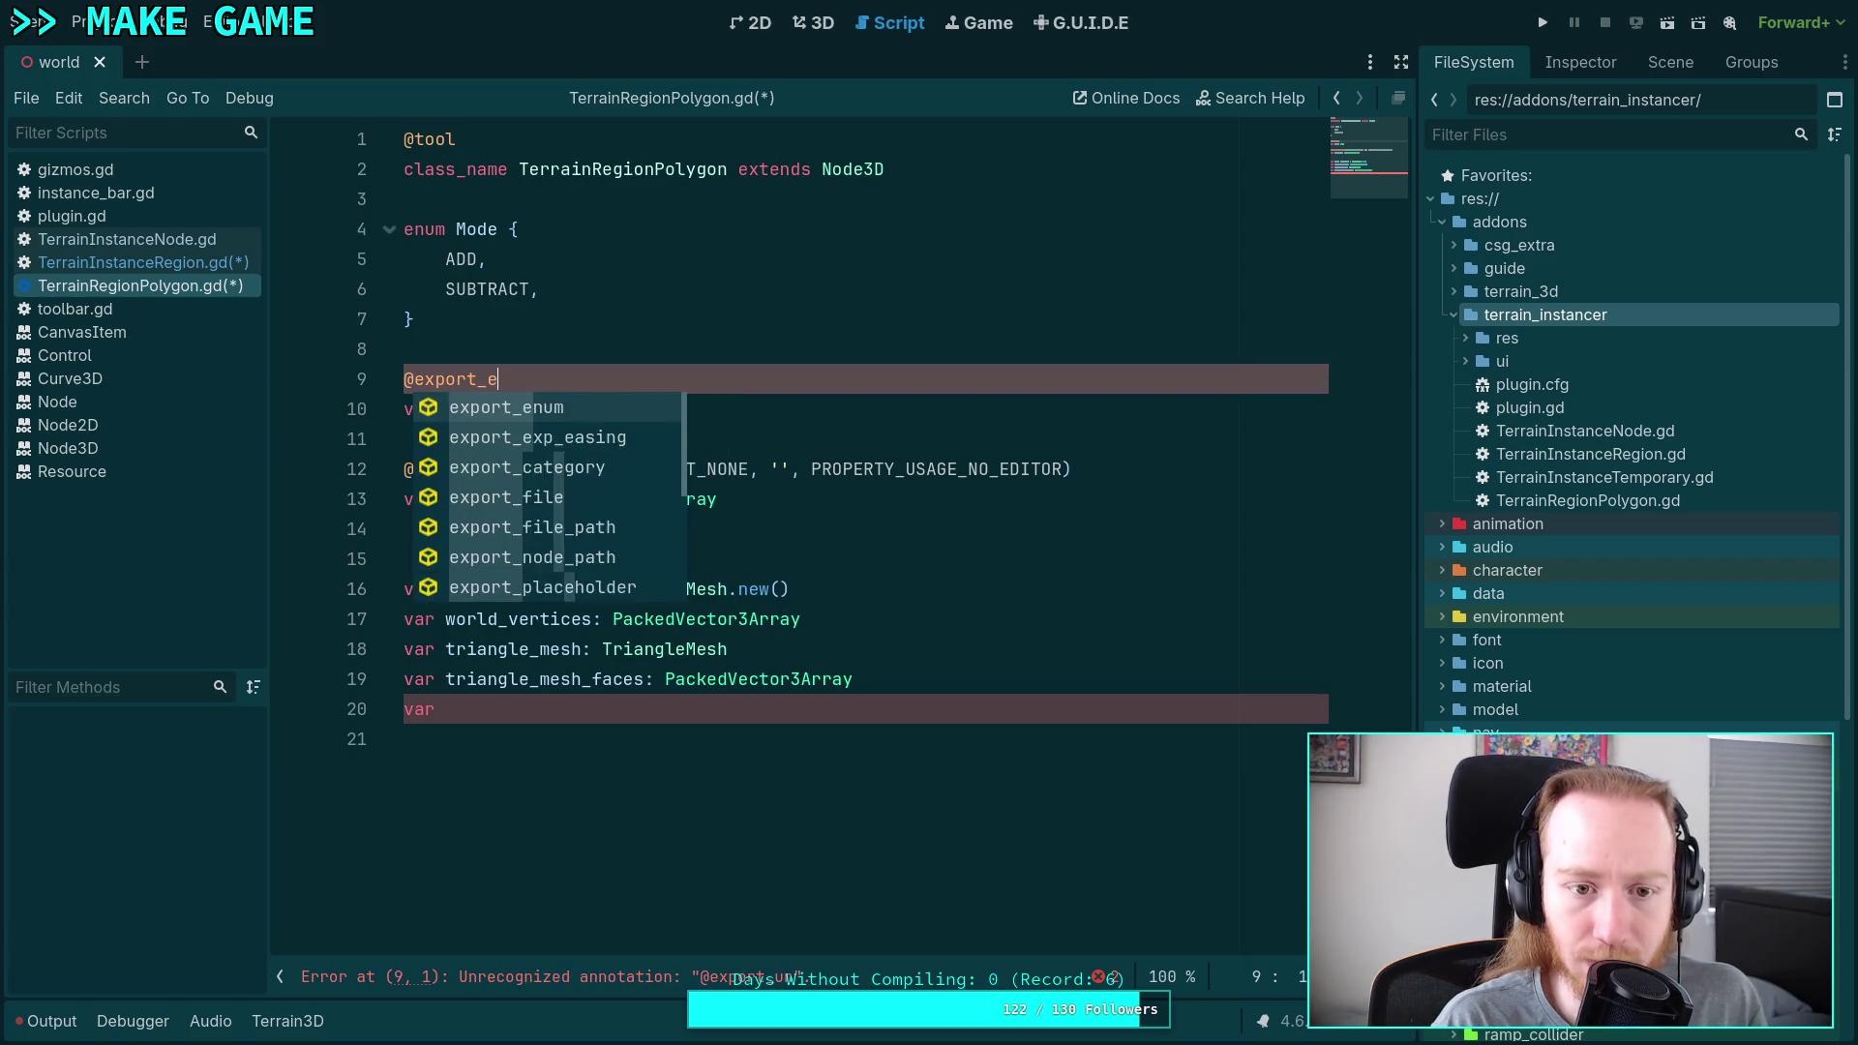
text(enum)
key(Return)
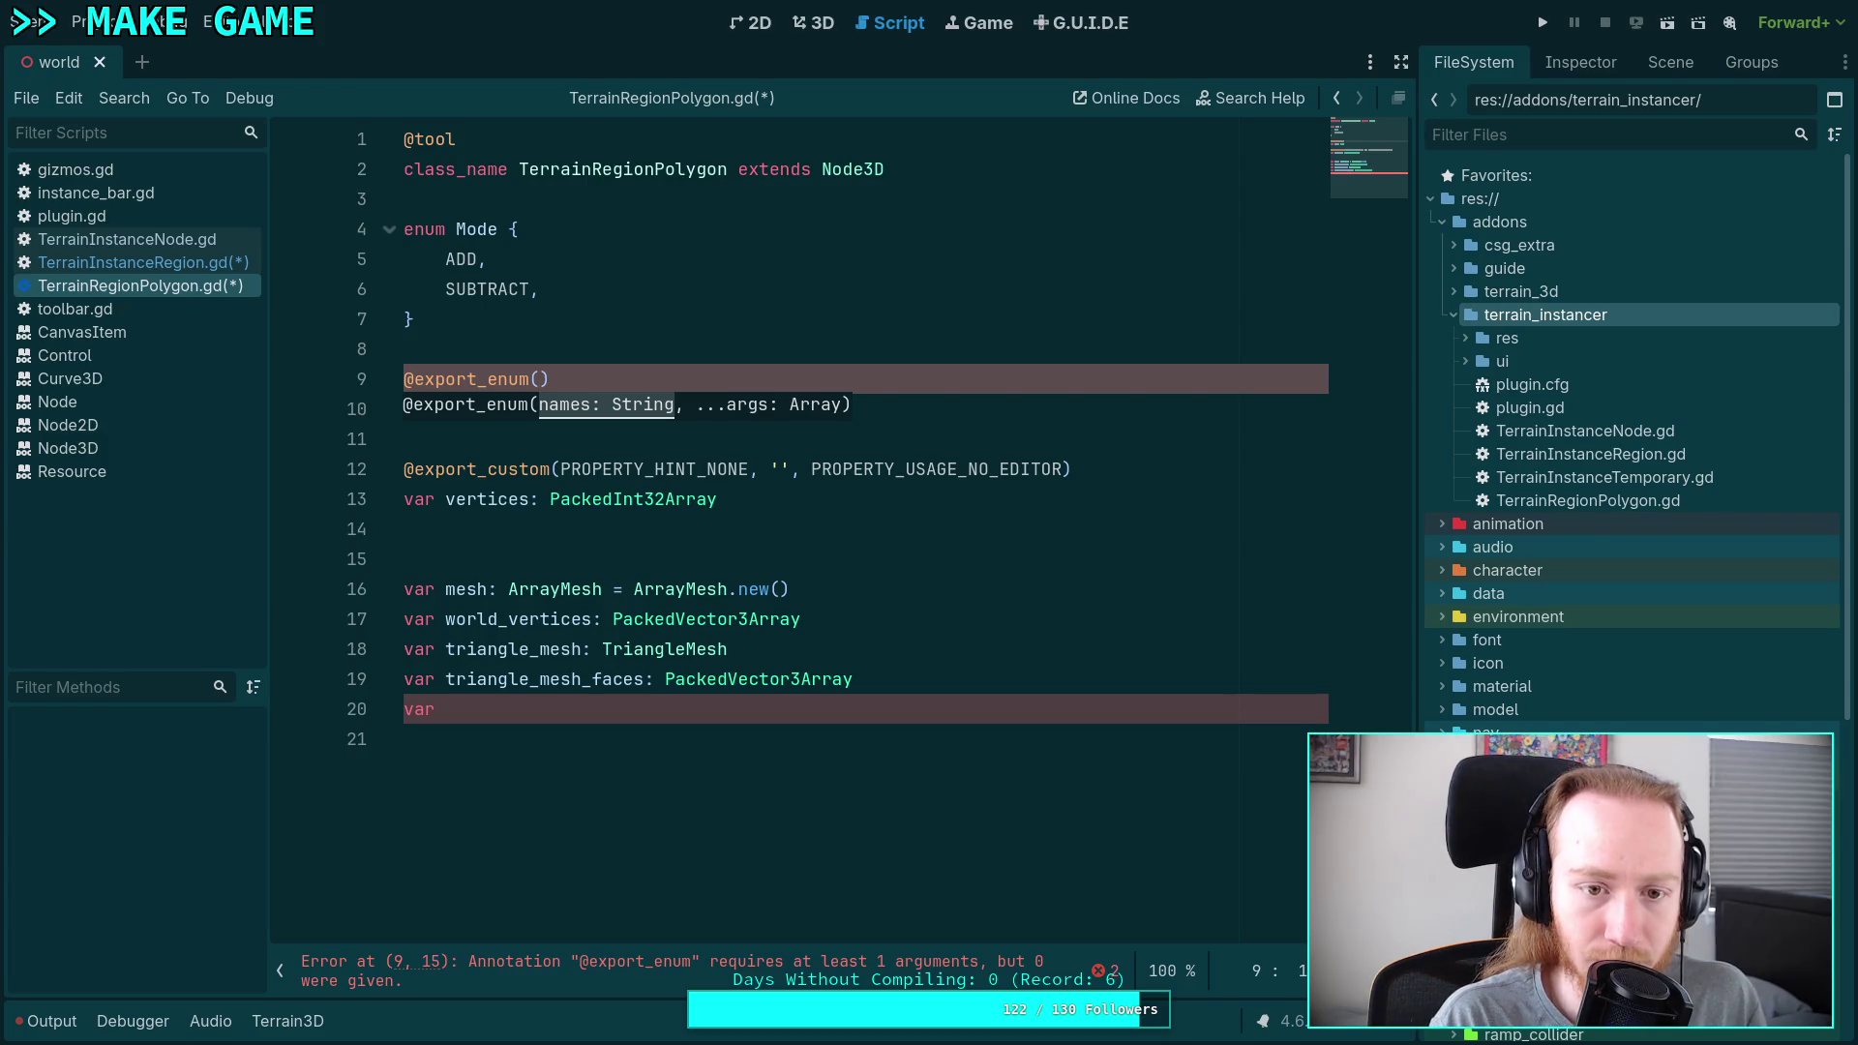
text('Add',)
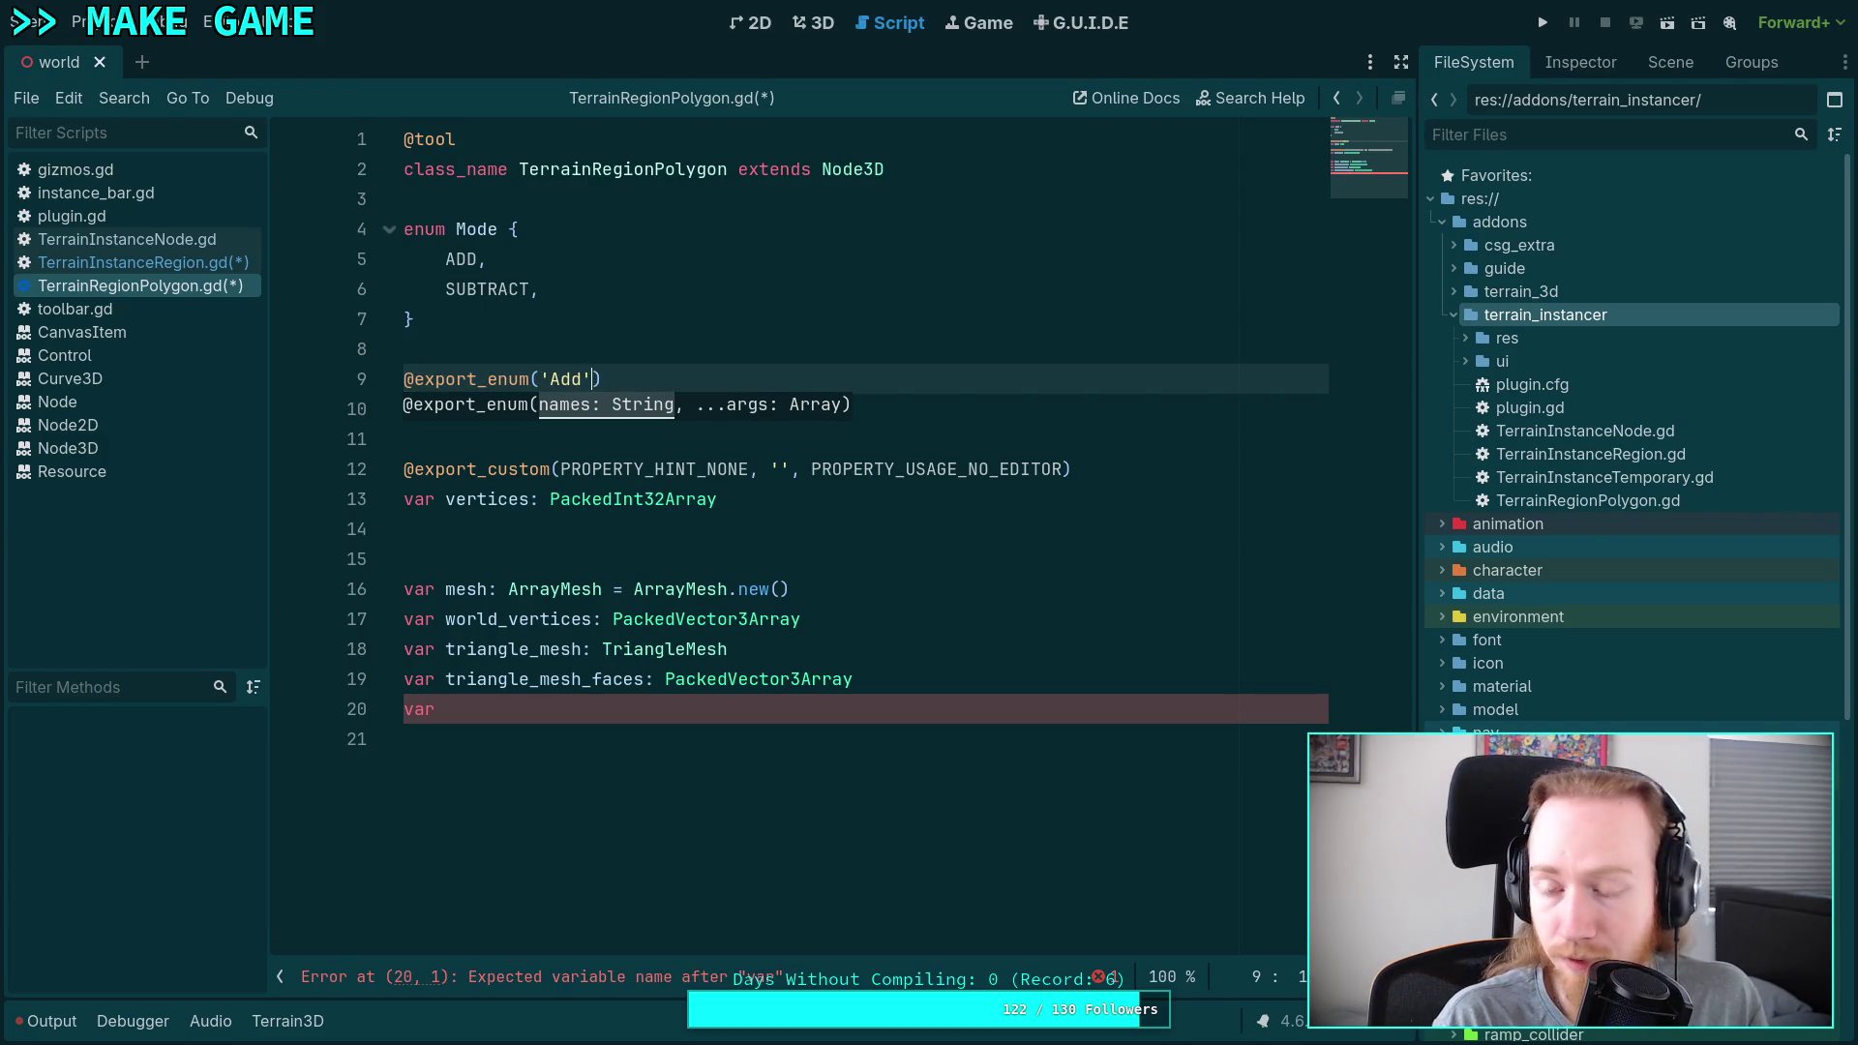
key(Left)
text(,Subtract)
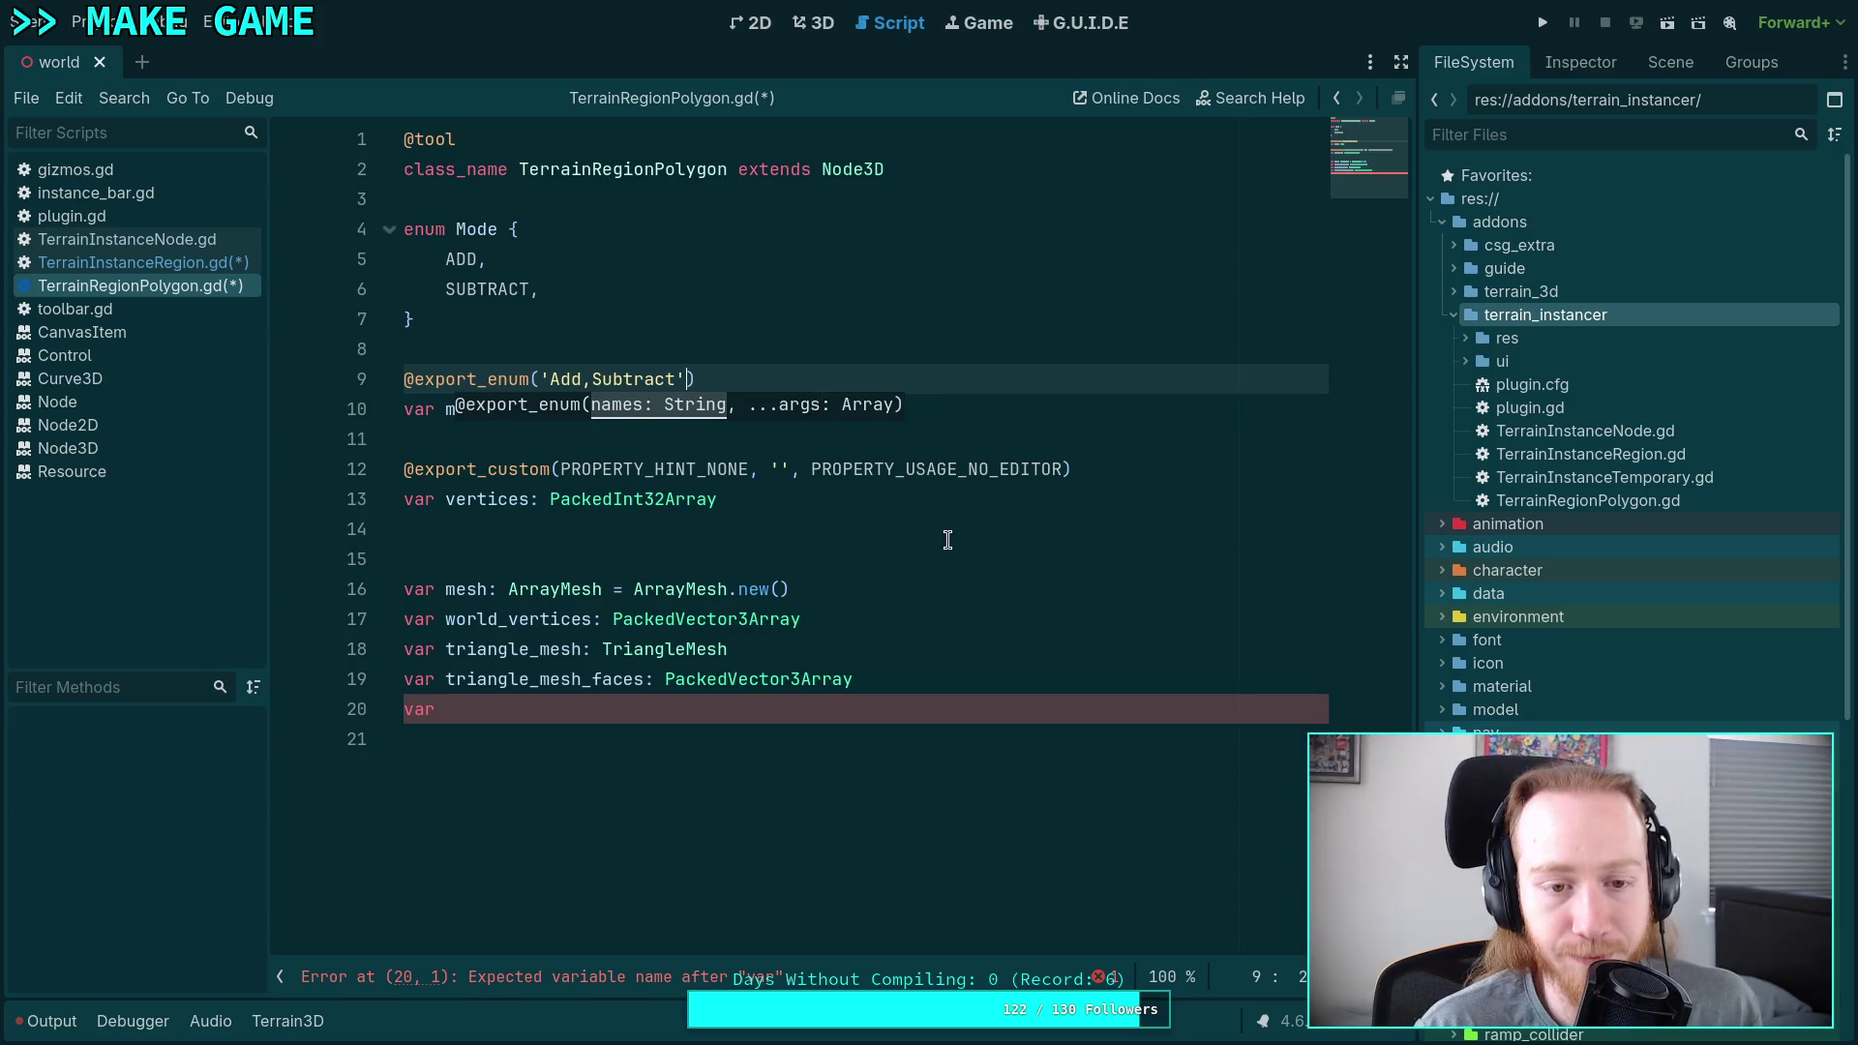
Step: Give the enum options values as 'Add:0,Subtract:1' and save the script
click(801, 433)
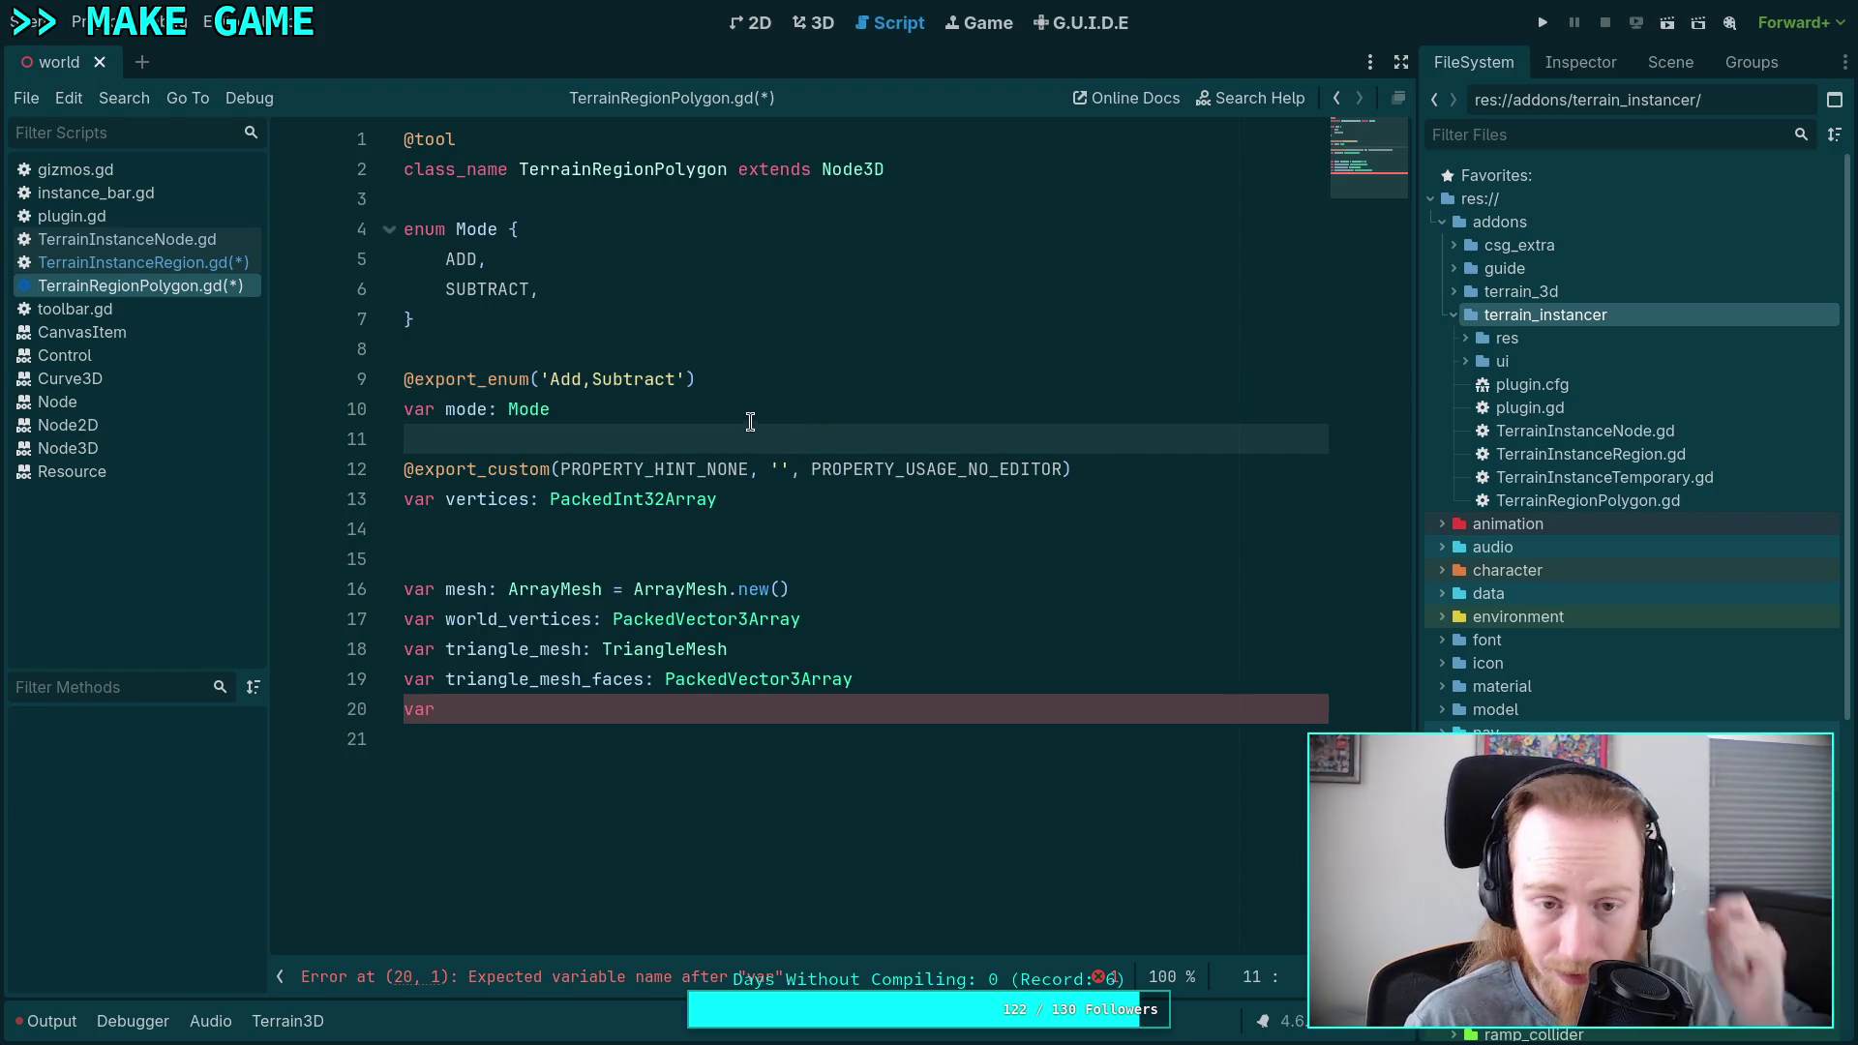
mouse_move(528, 399)
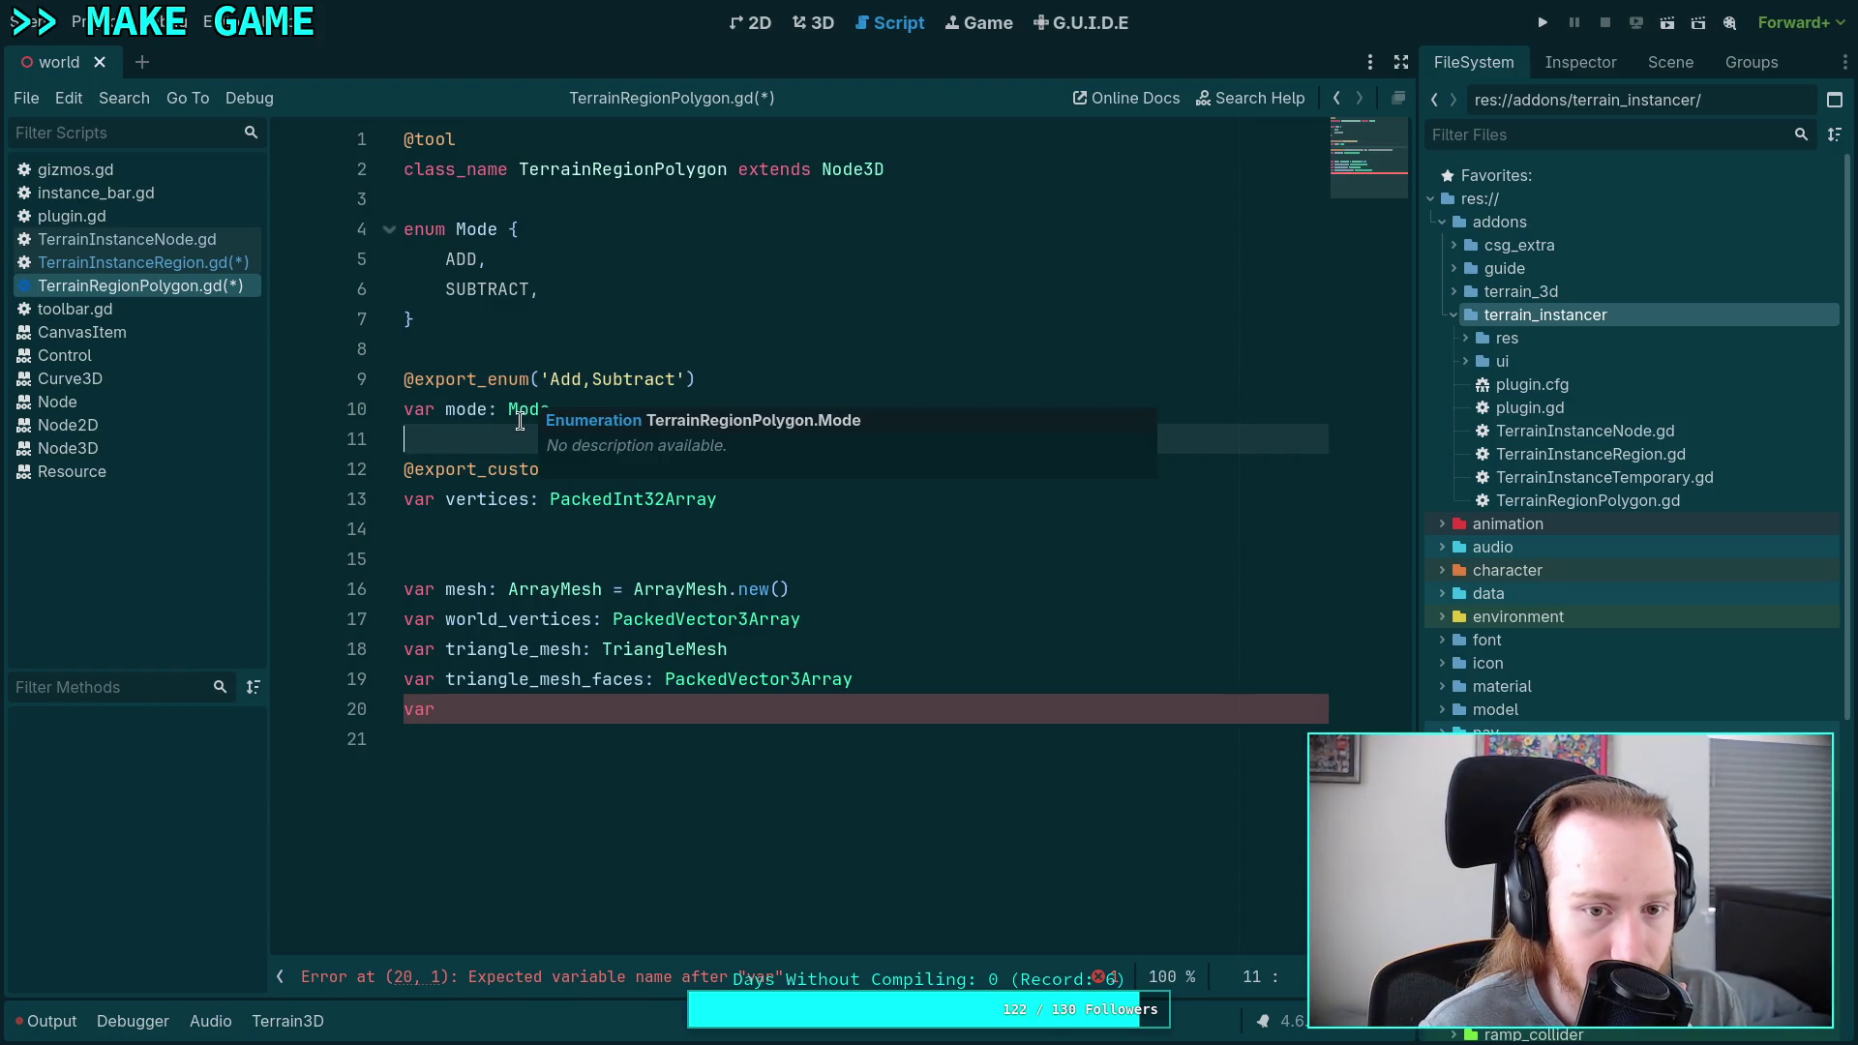
click(583, 380)
text(:0)
key(Right)
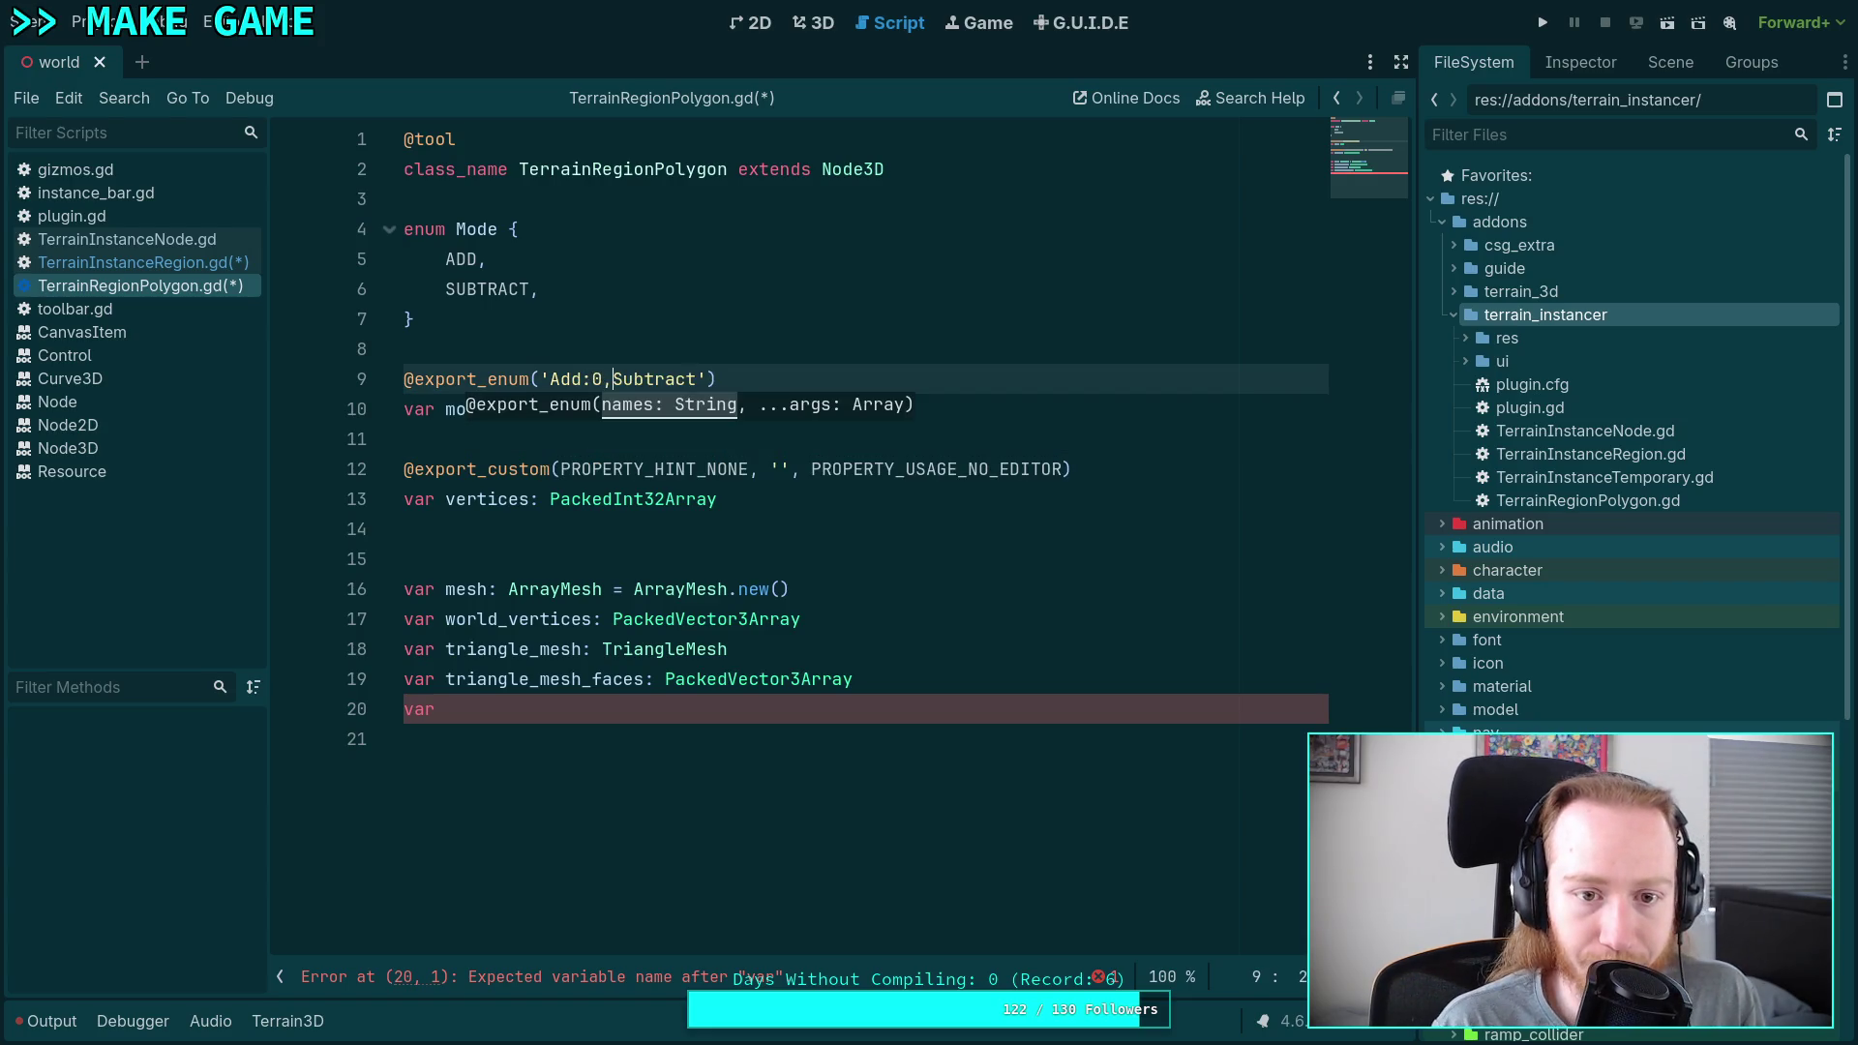
text(:1)
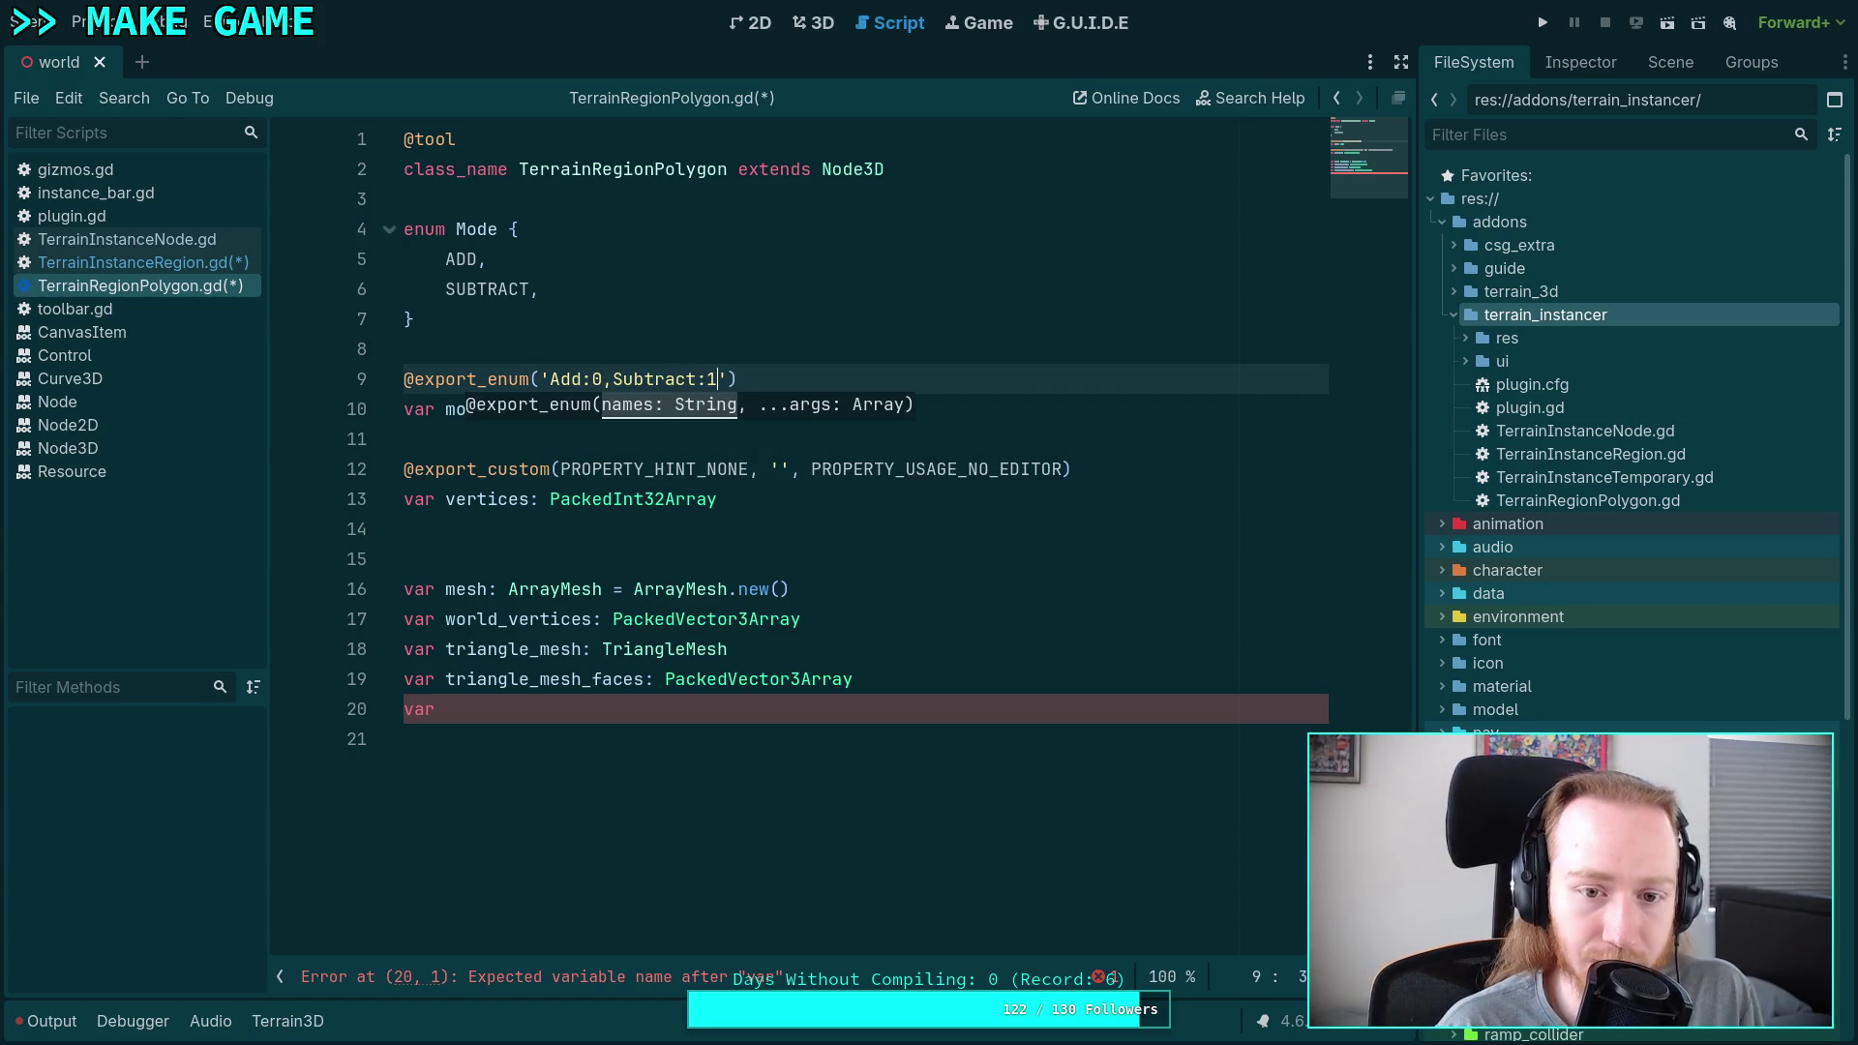
key(ctrl+s)
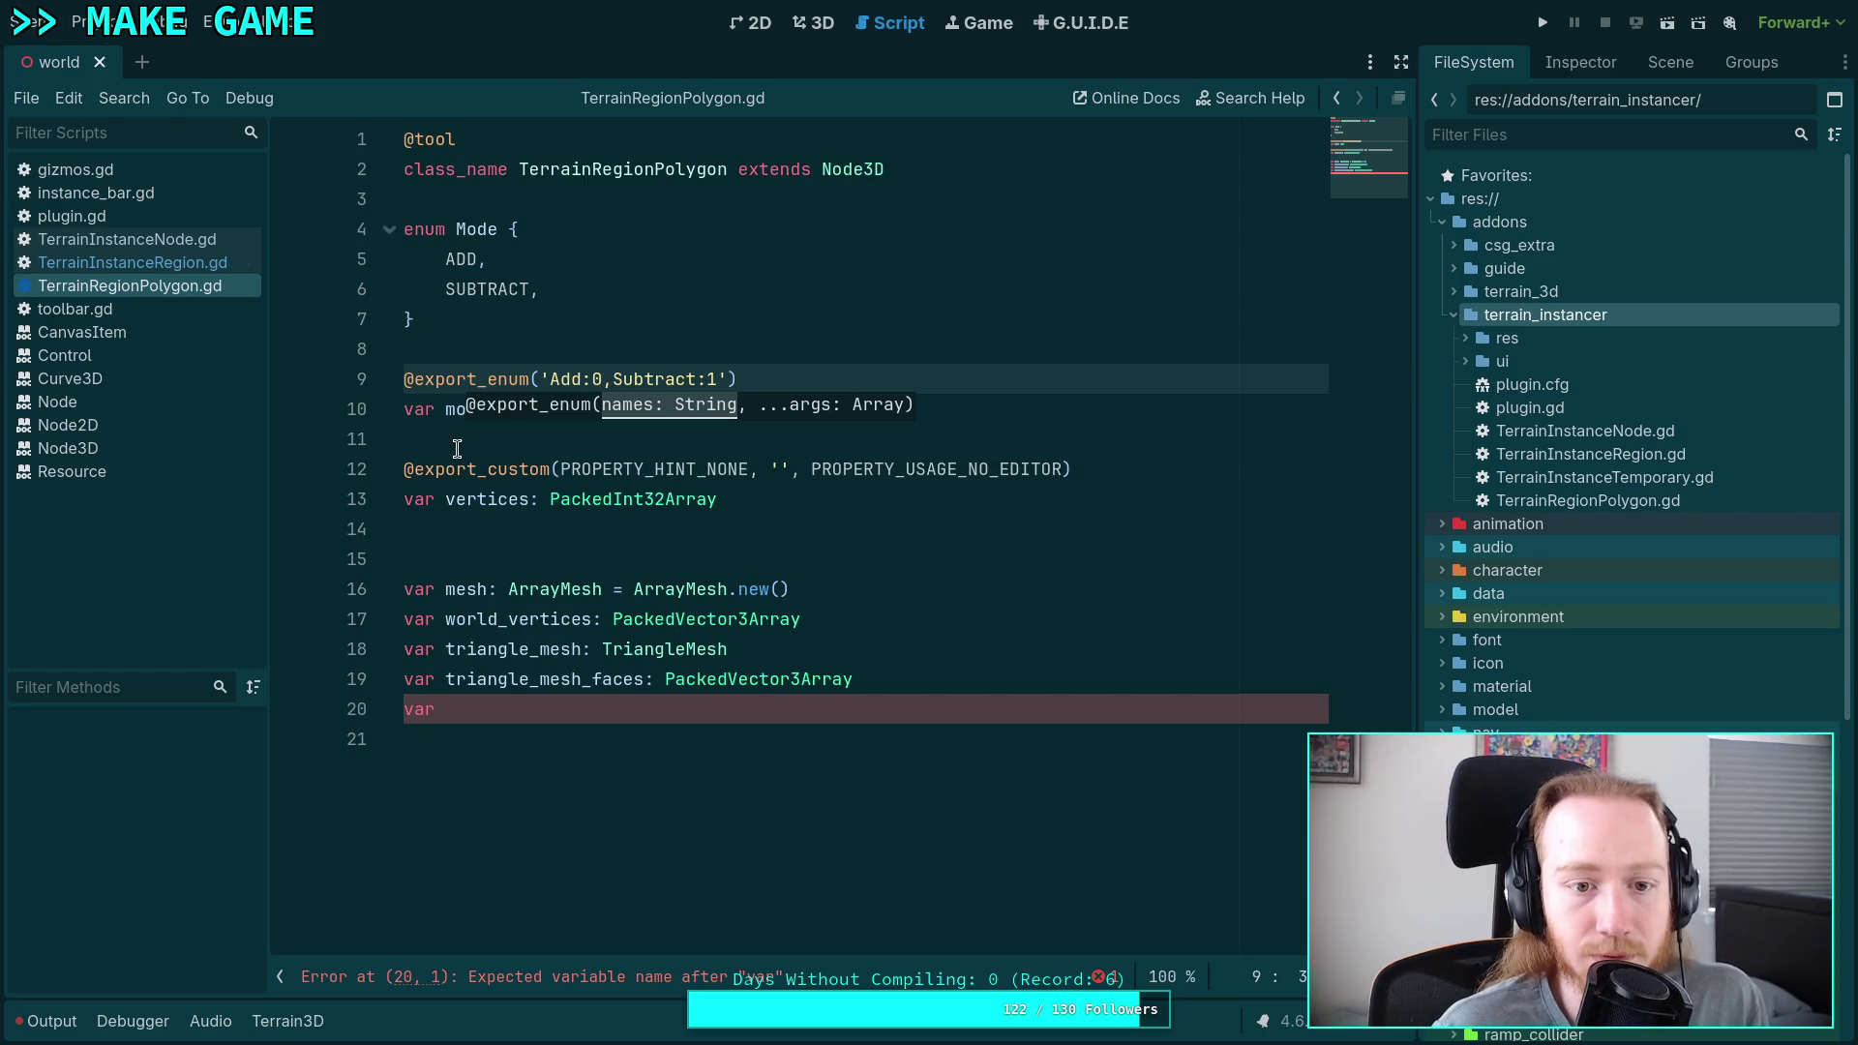
click(509, 425)
click(587, 714)
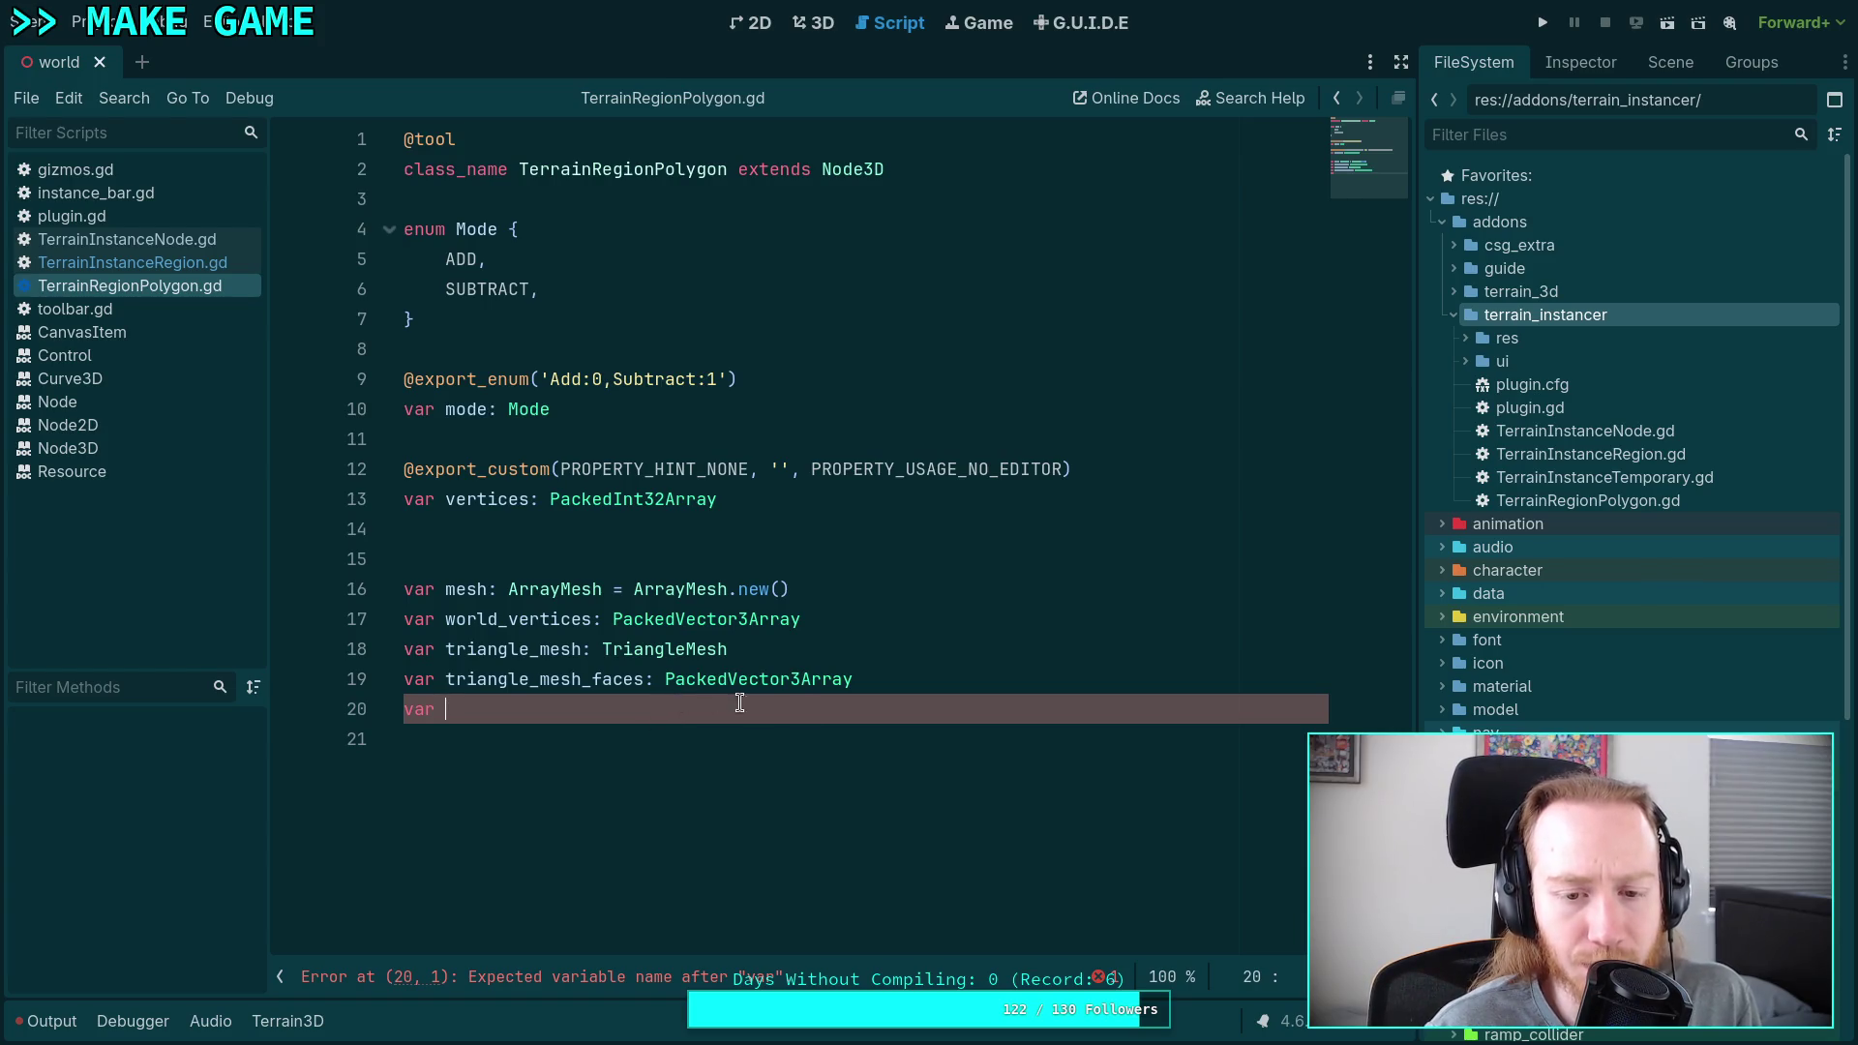
Step: Complete the stray line as 'var changed: bool = true', move it below vertices, and save
drag(712, 700, 926, 684)
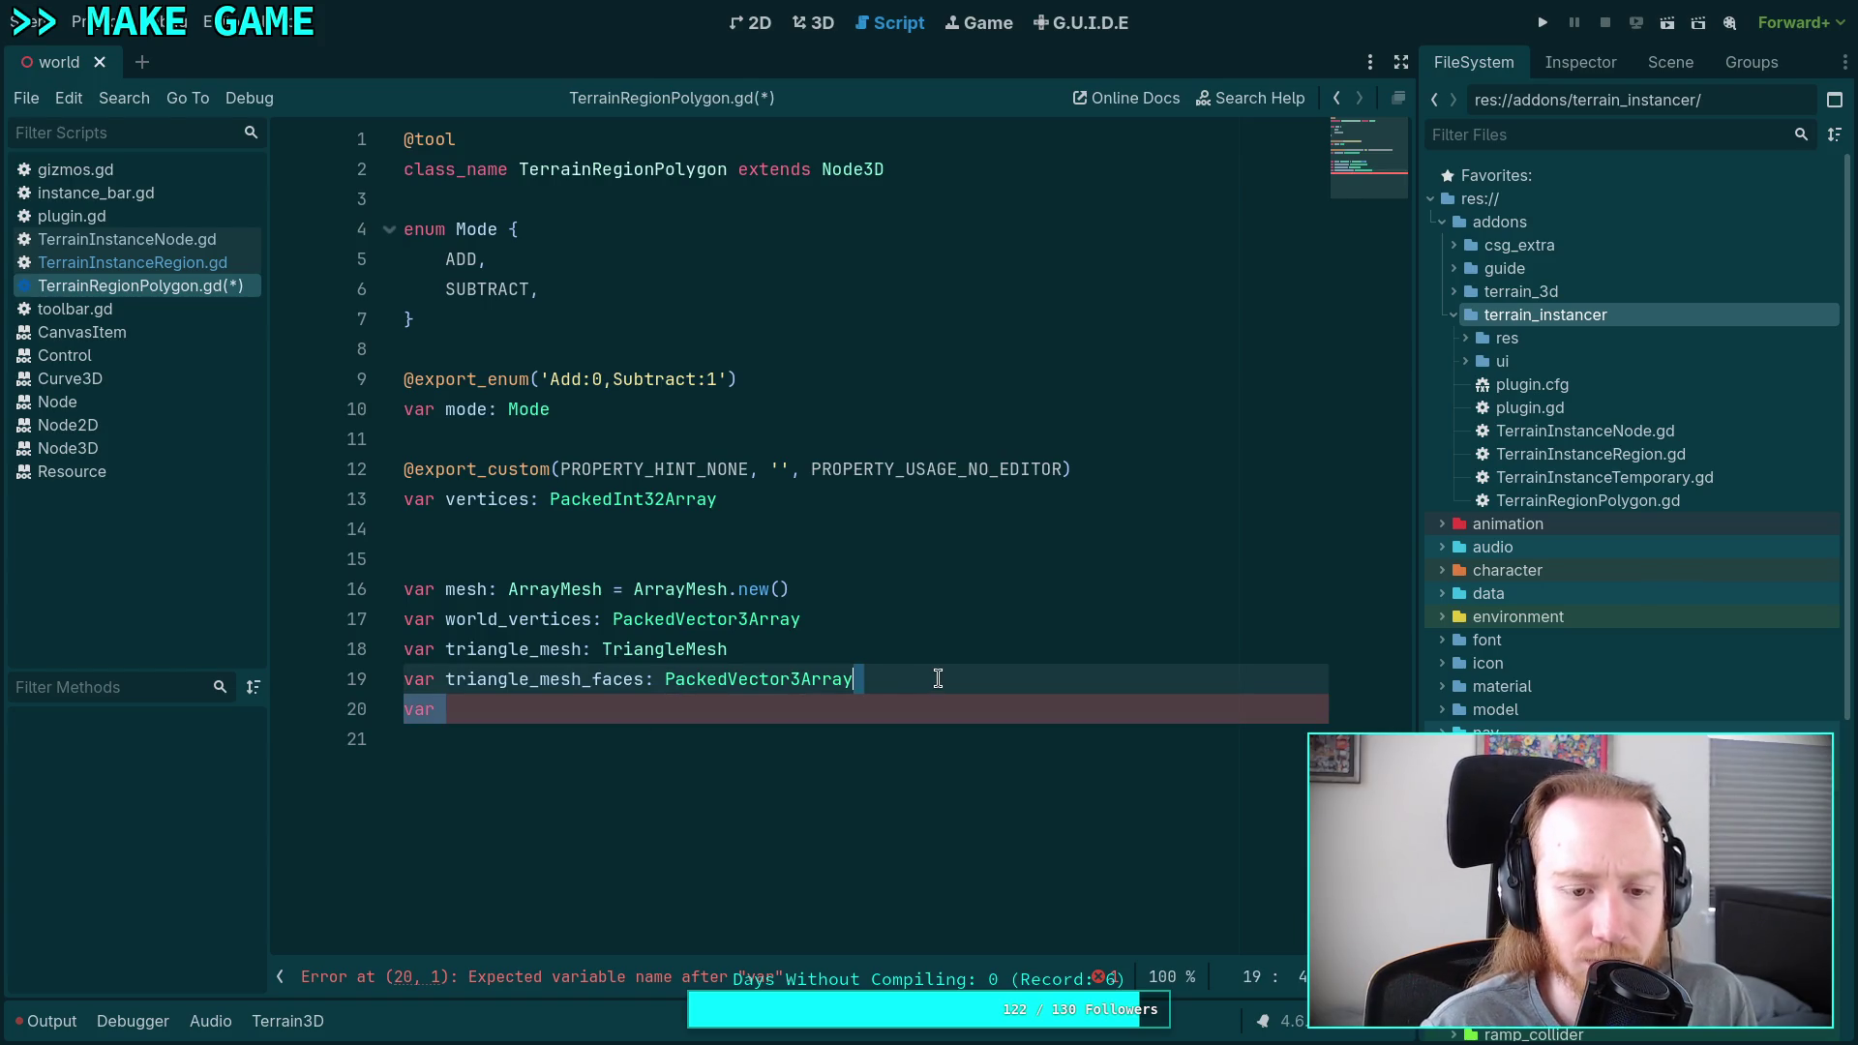
key(Right)
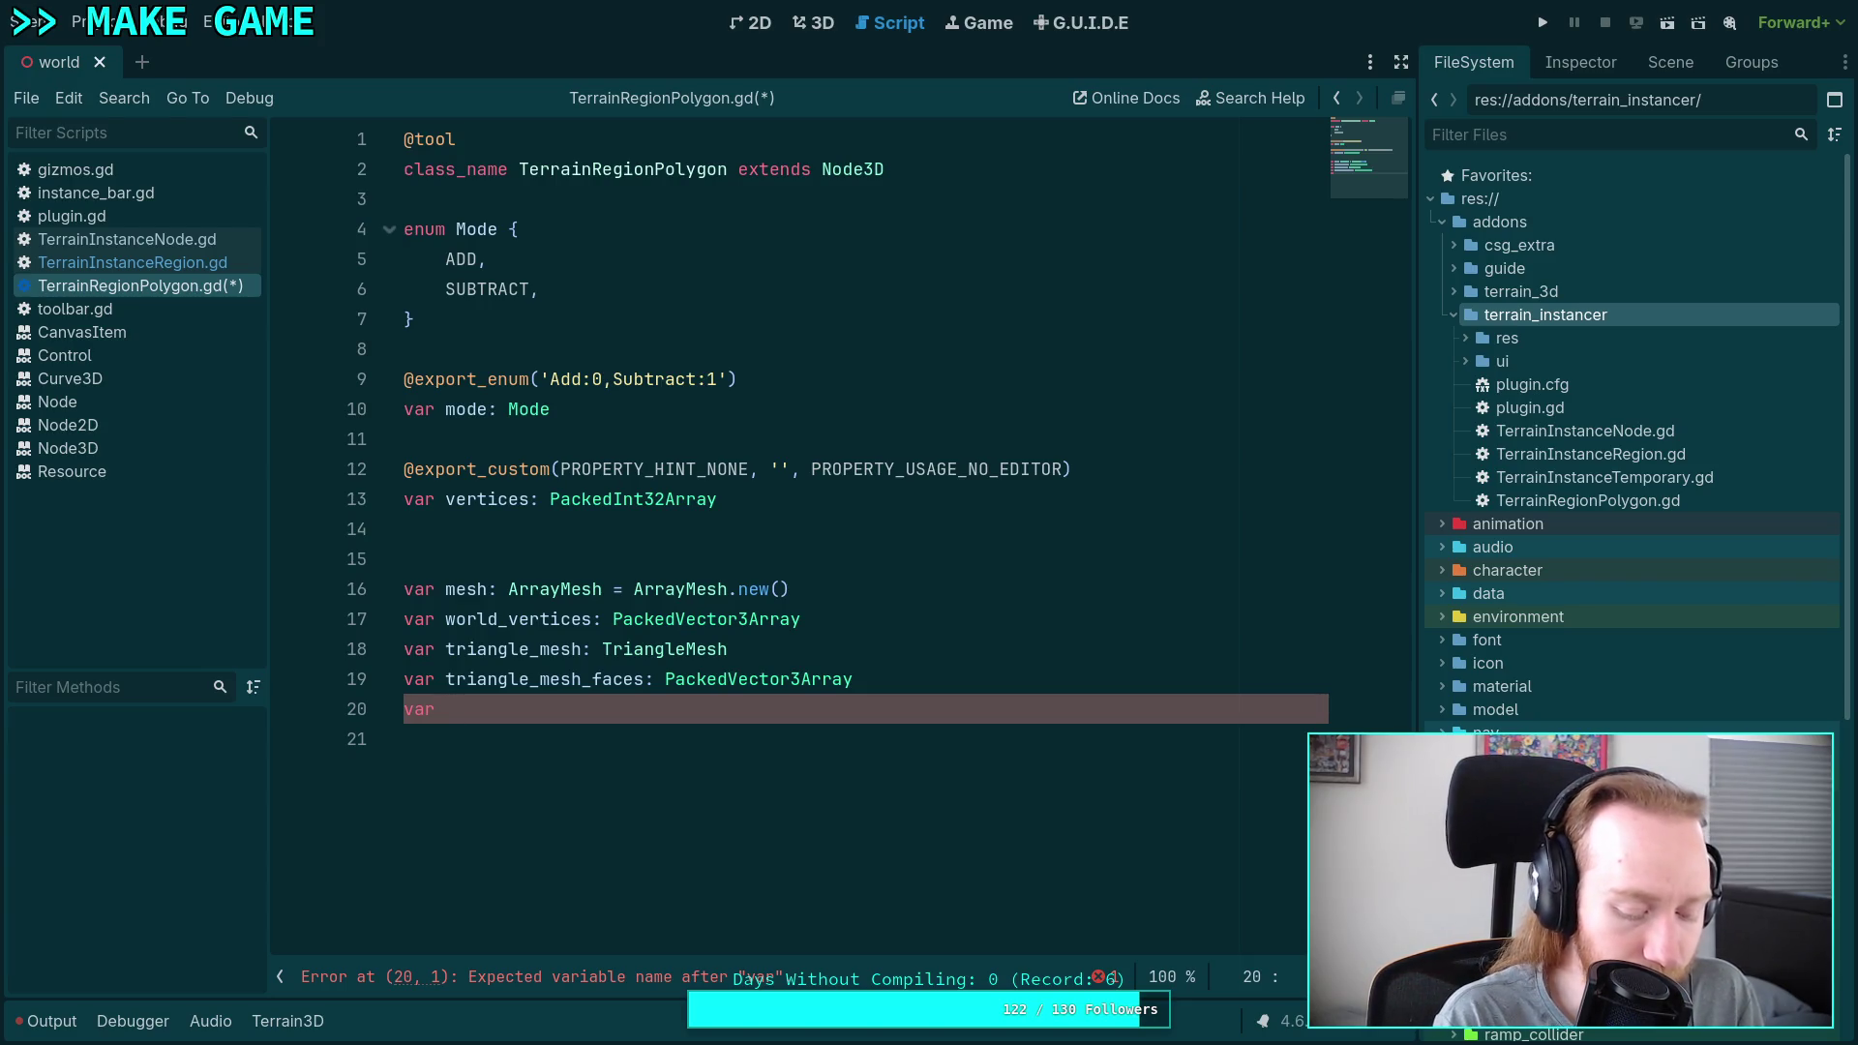
text(changed: bool = true)
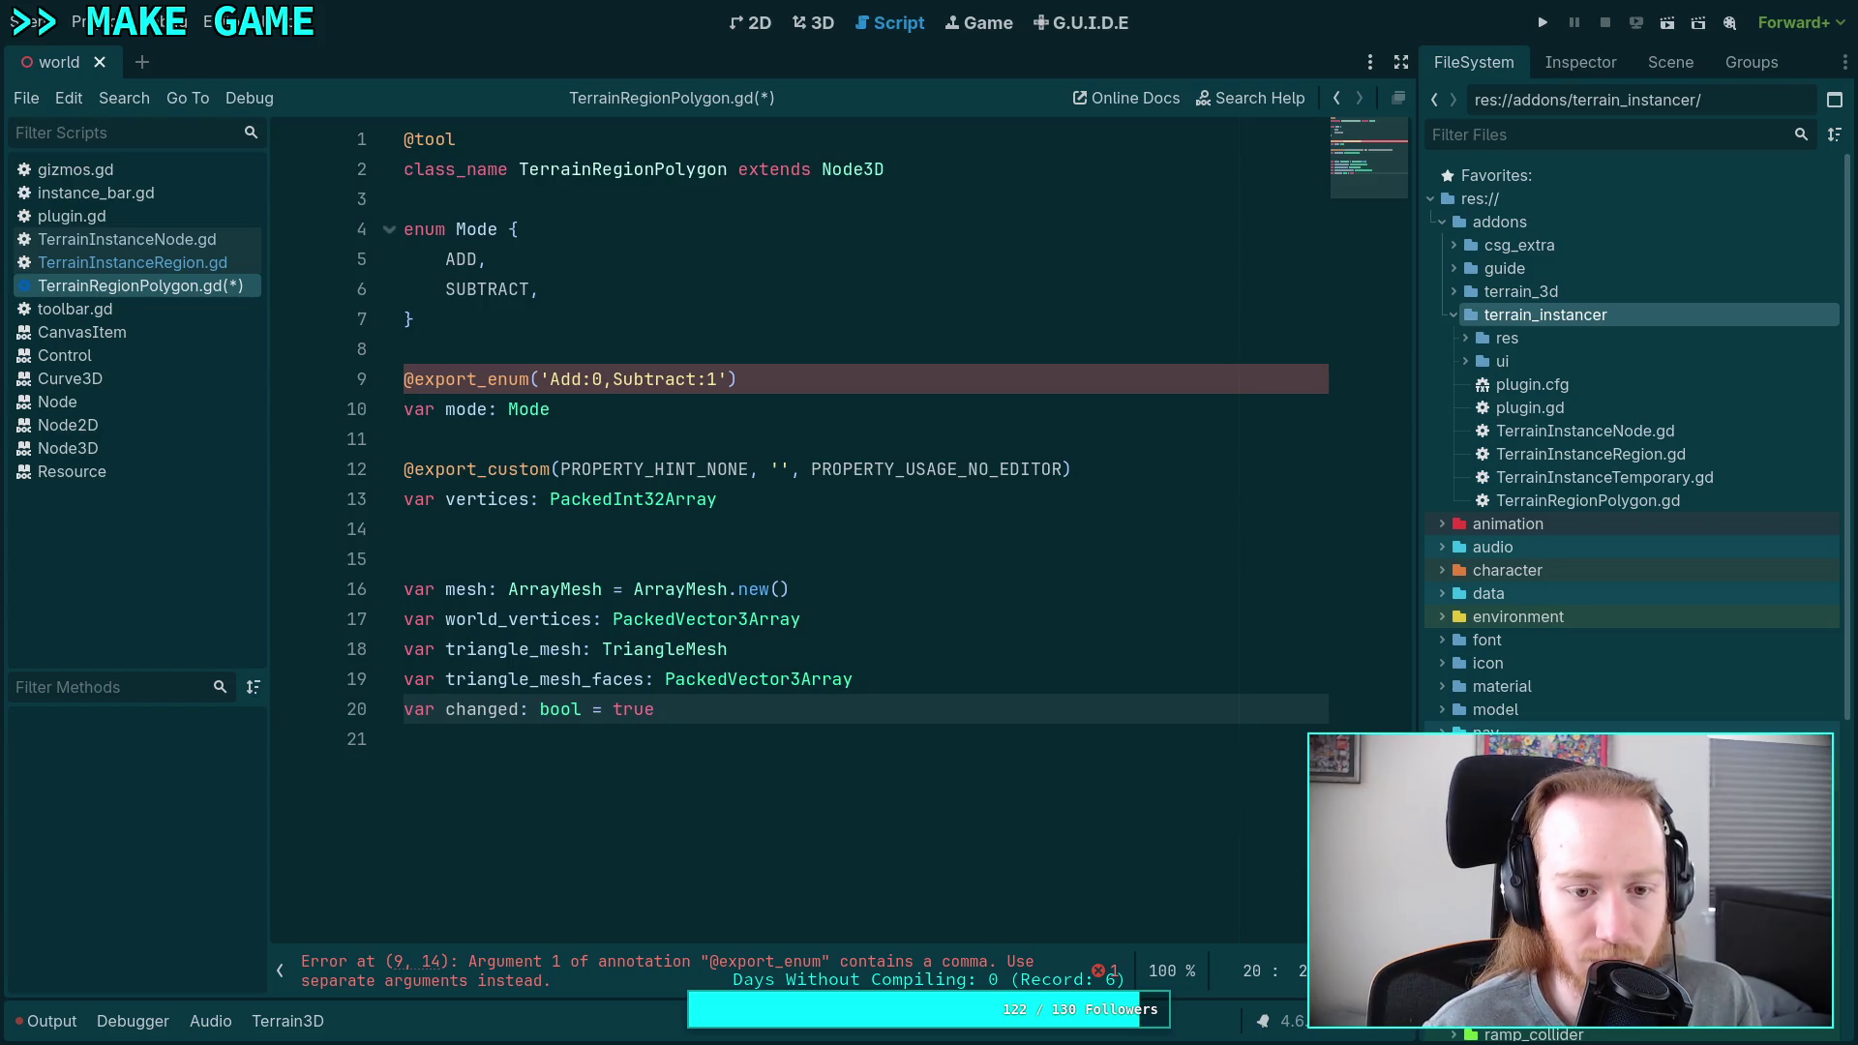
key(alt+Up)
key(alt+Up)
key(alt+Up)
key(alt+Up)
key(Up)
key(ctrl+s)
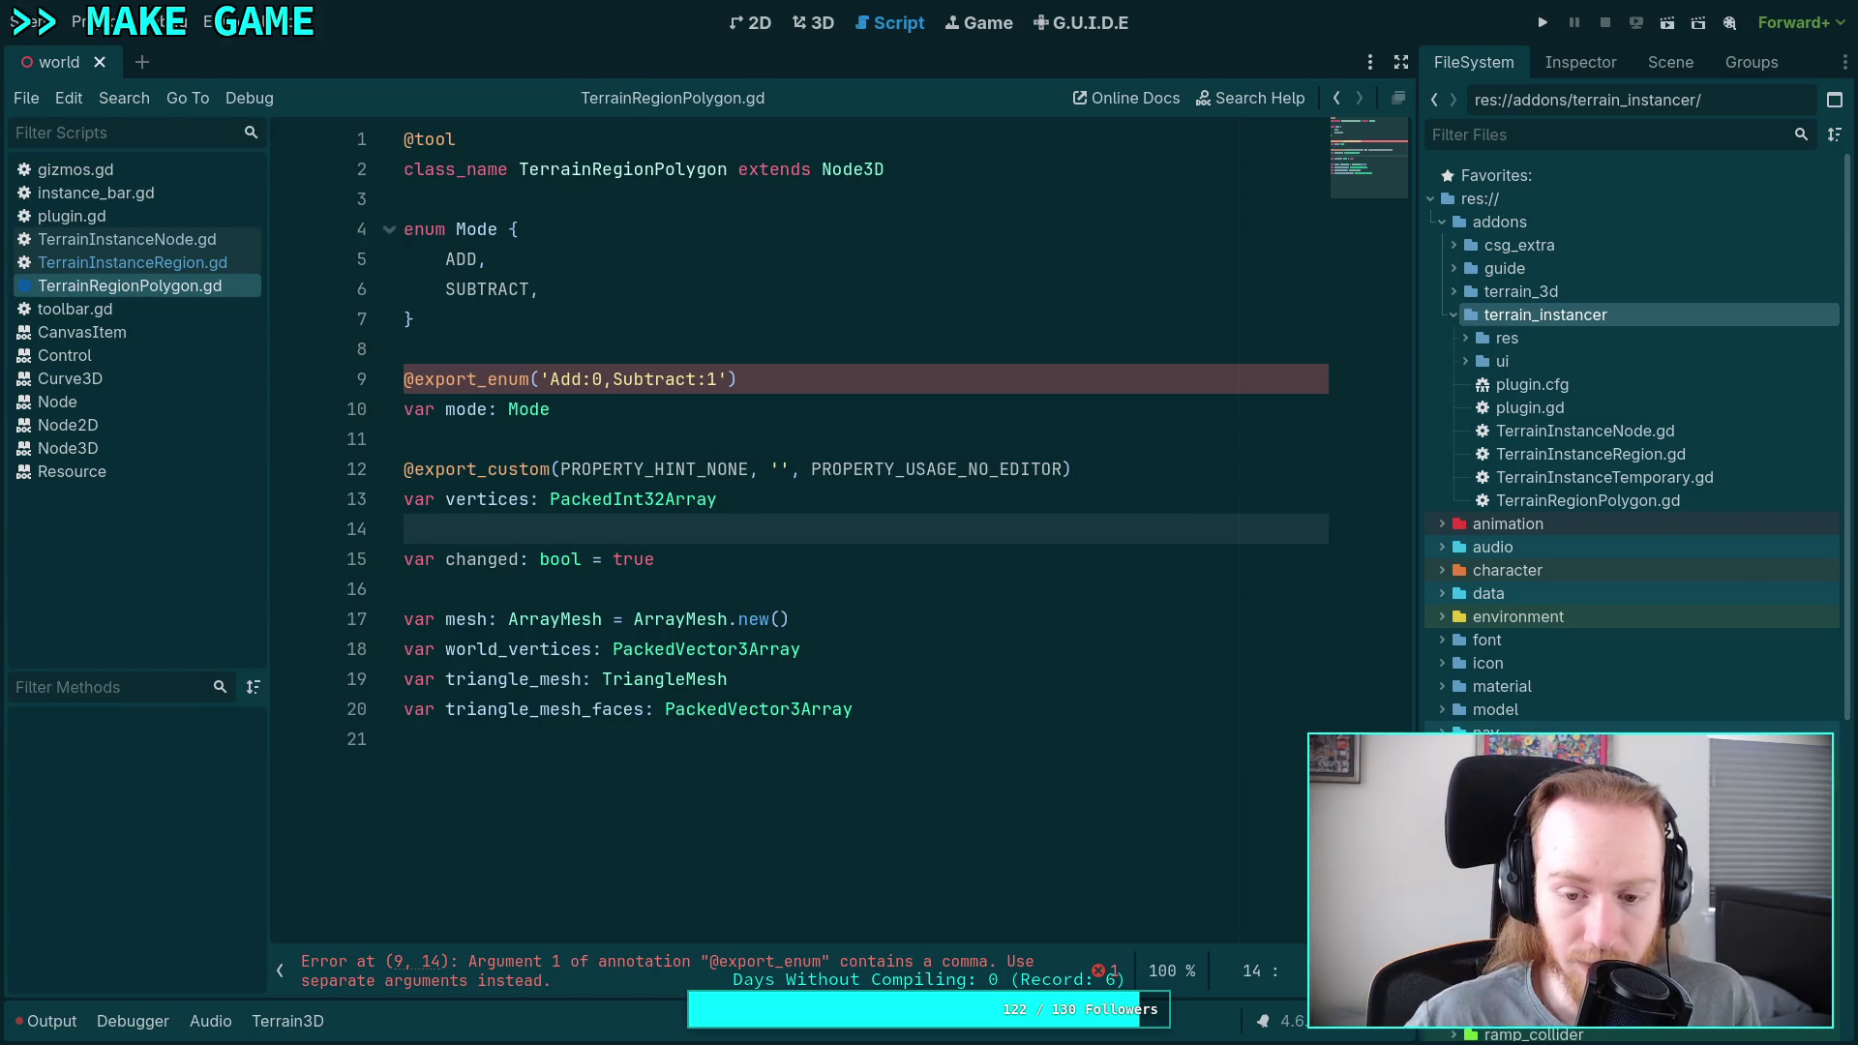
click(571, 381)
mouse_move(499, 380)
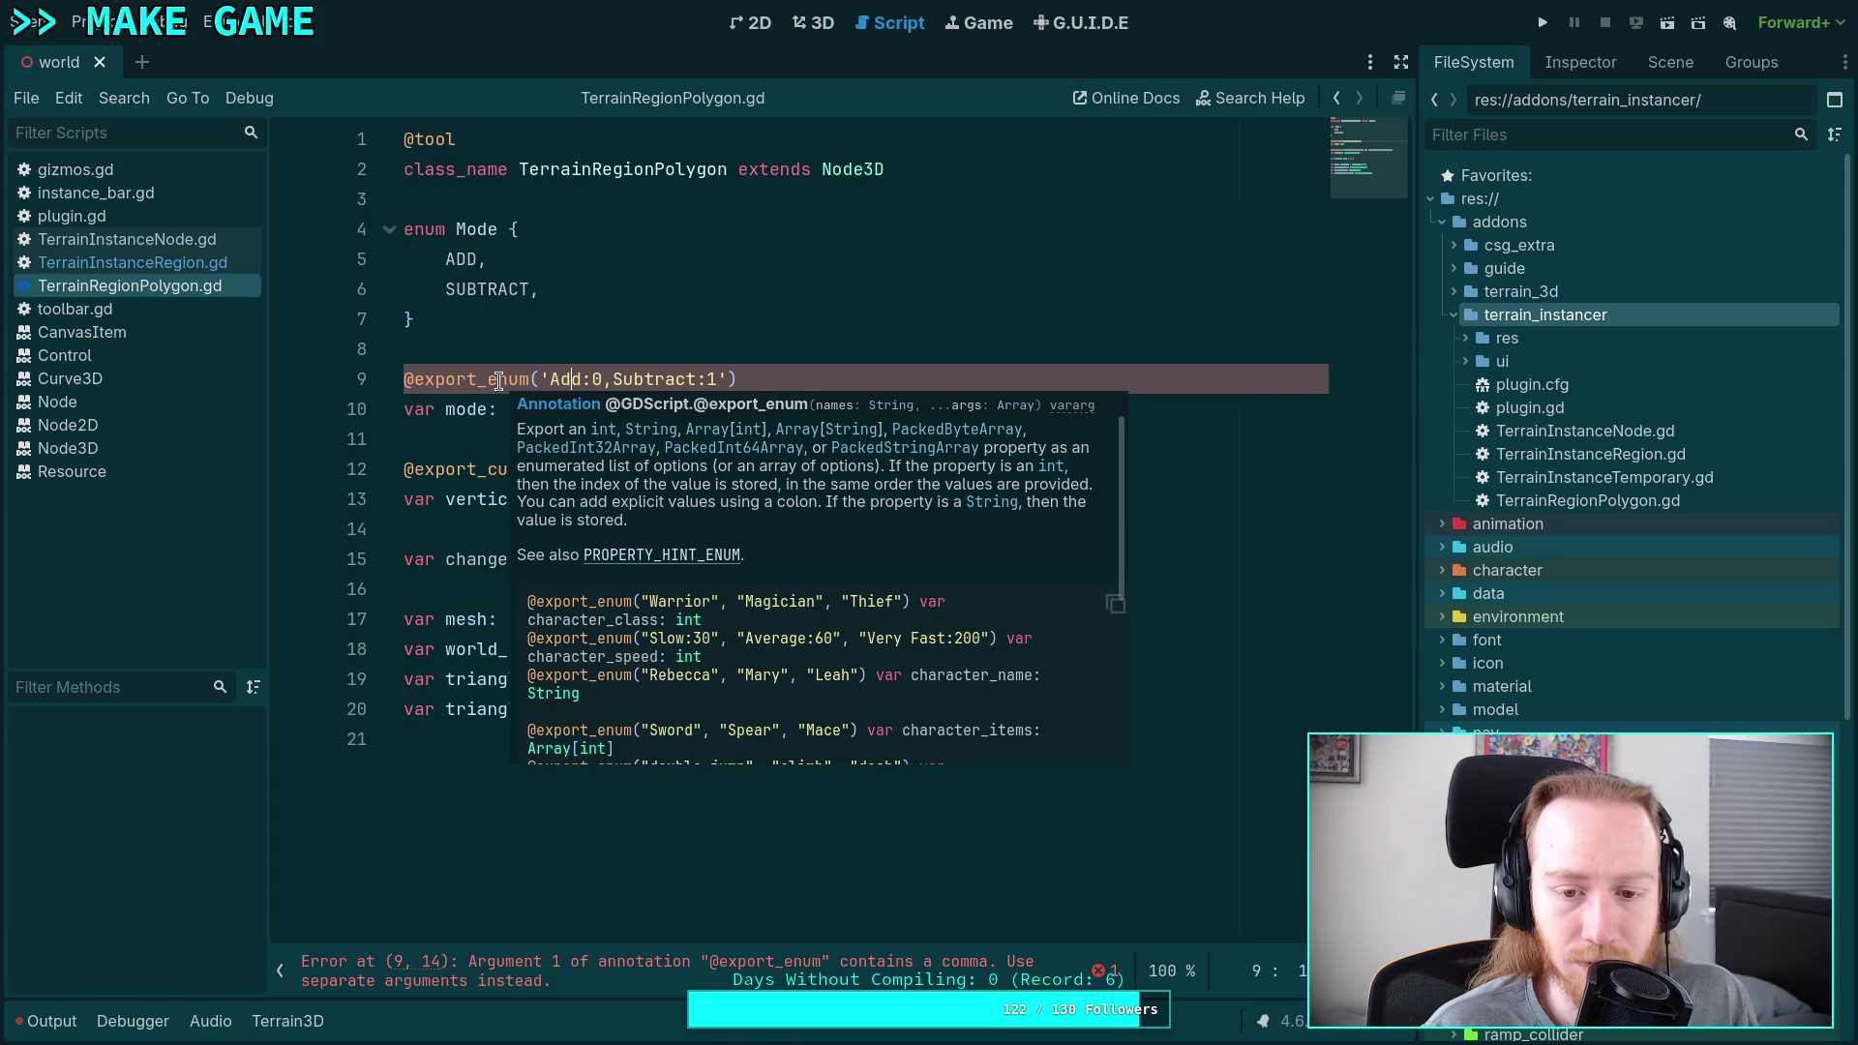
Step: Quote Add and Subtract as separate export_enum arguments, then check the export_enum documentation
click(611, 380)
text(')
key(Right)
text(')
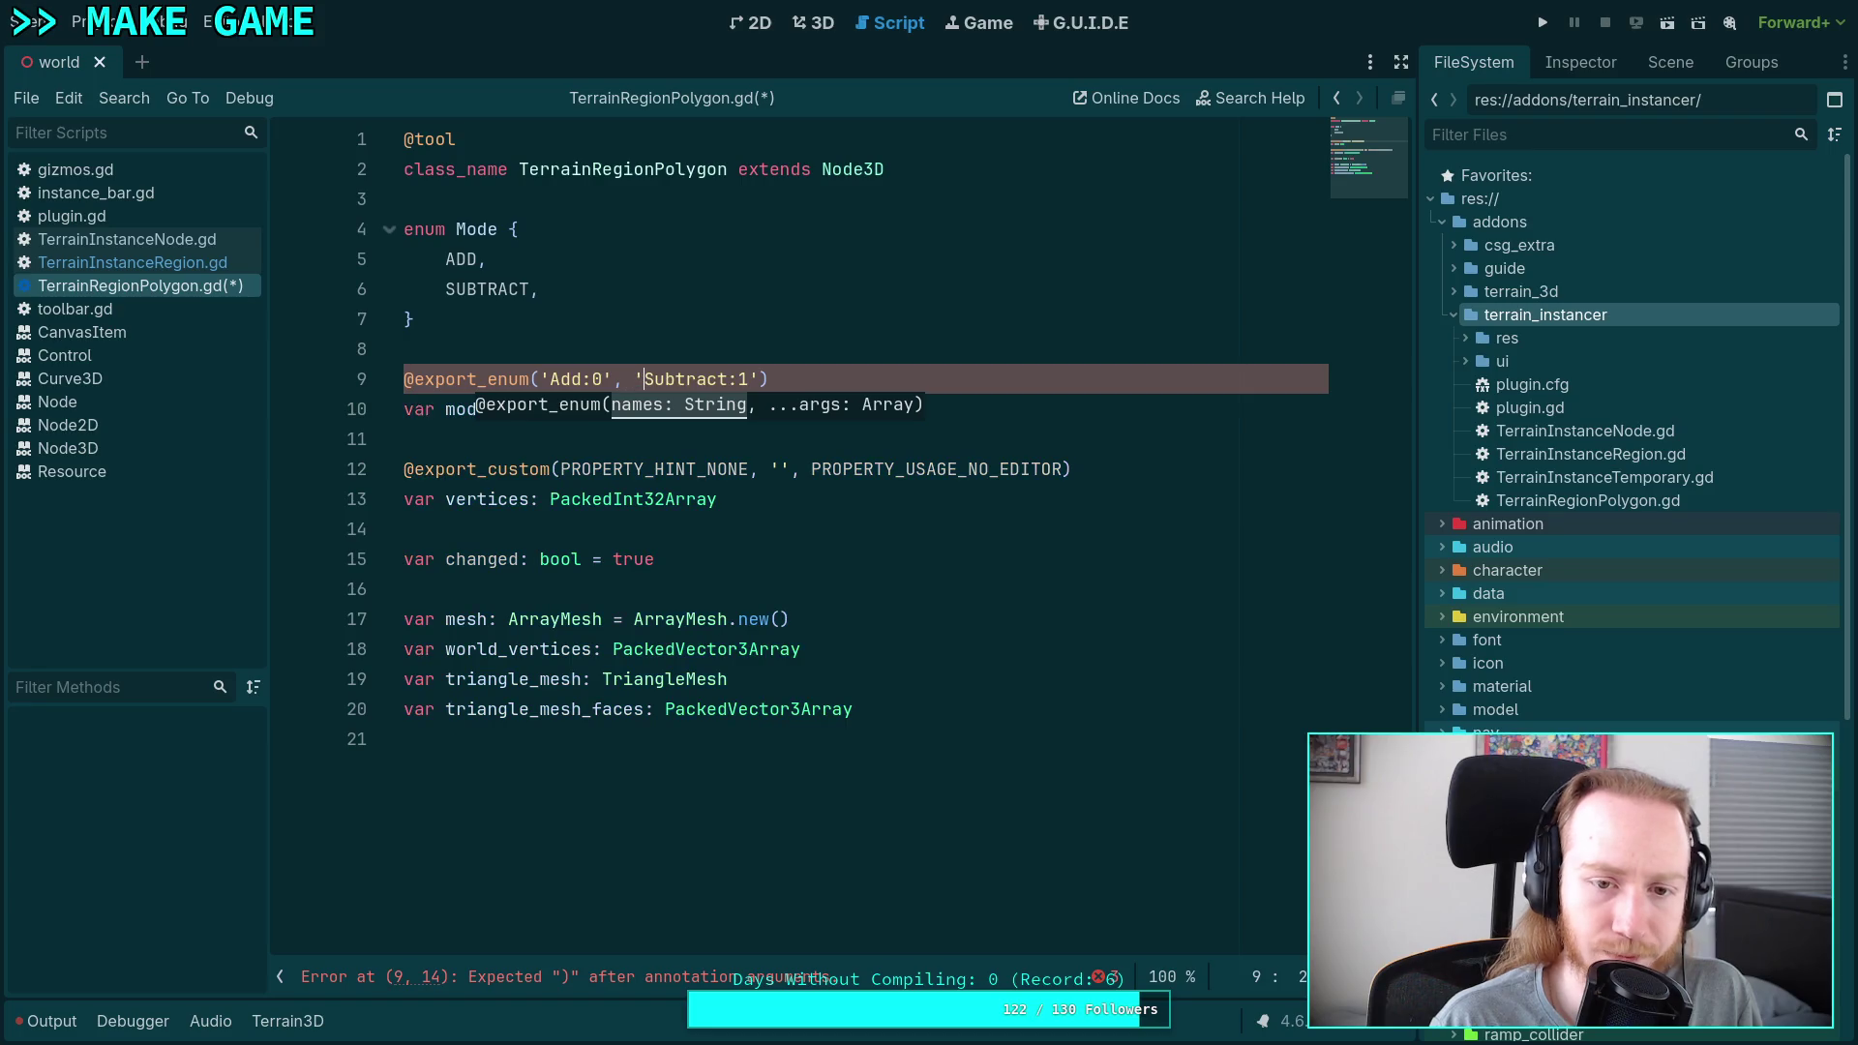
click(588, 322)
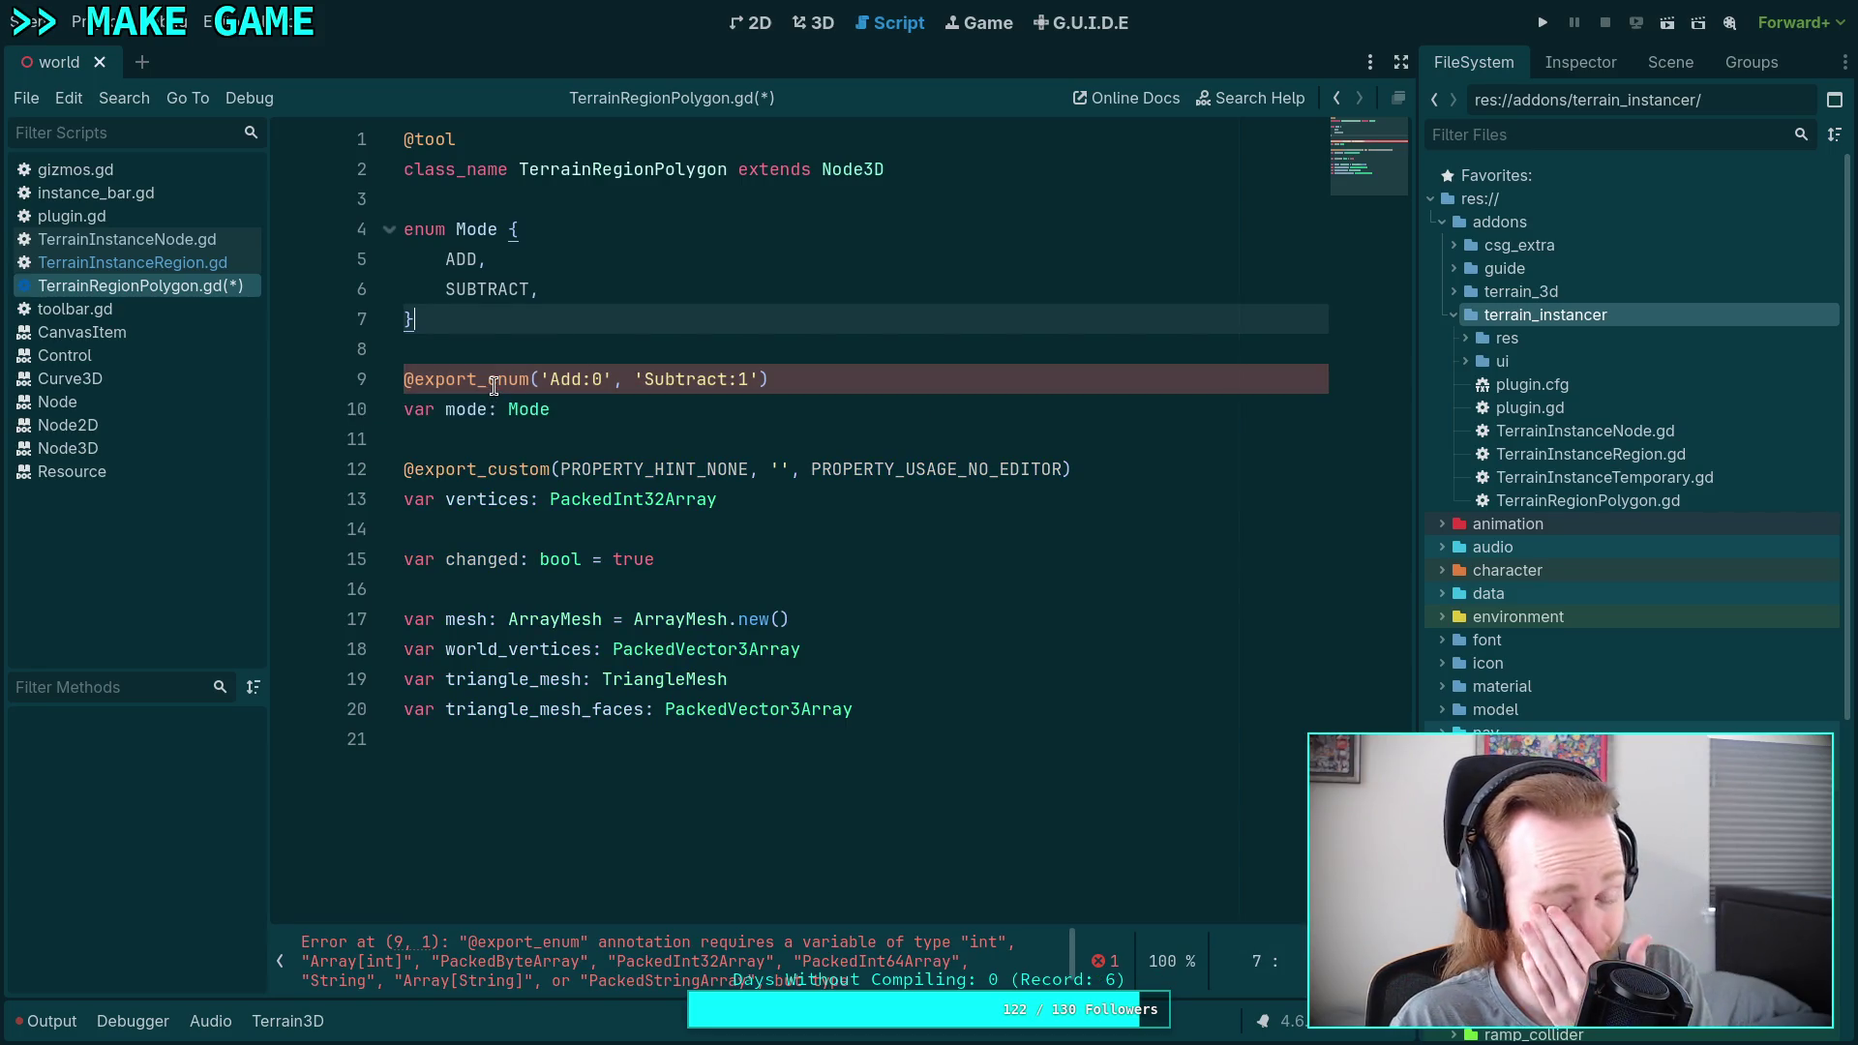
mouse_move(494, 386)
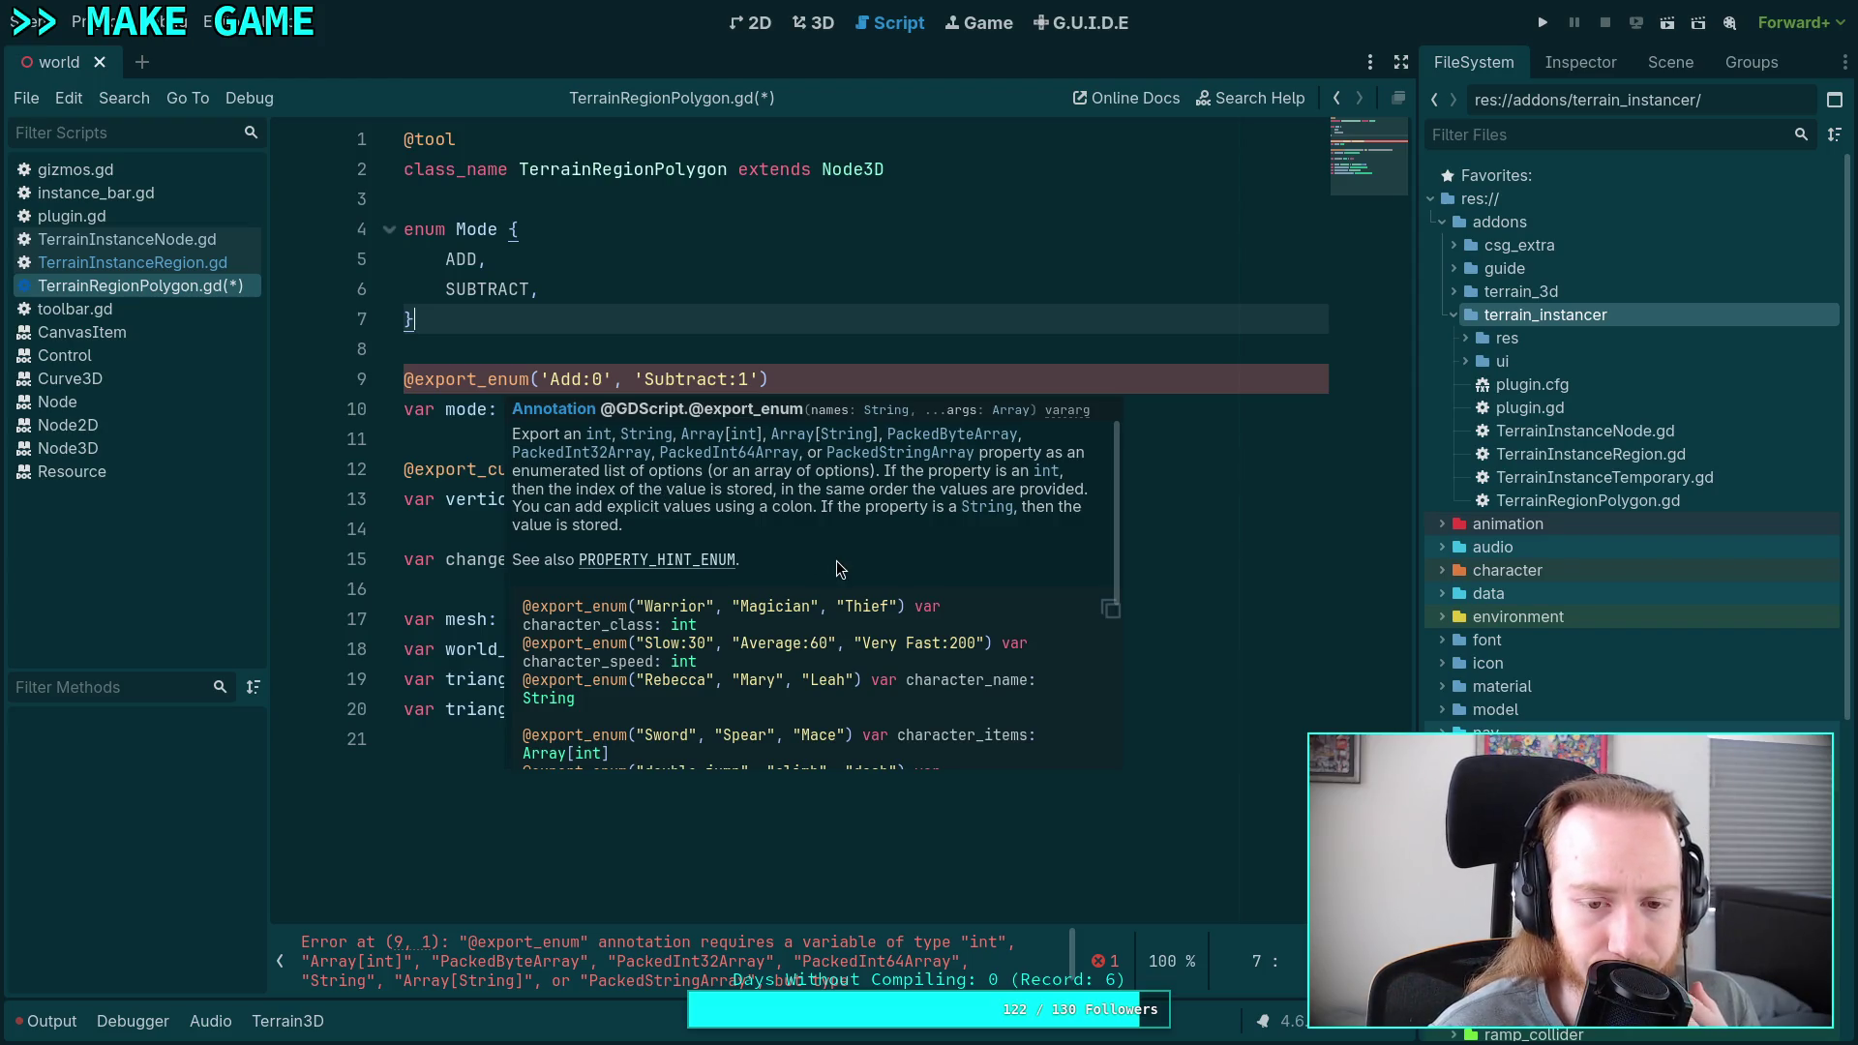
scroll(836, 569, down, 5)
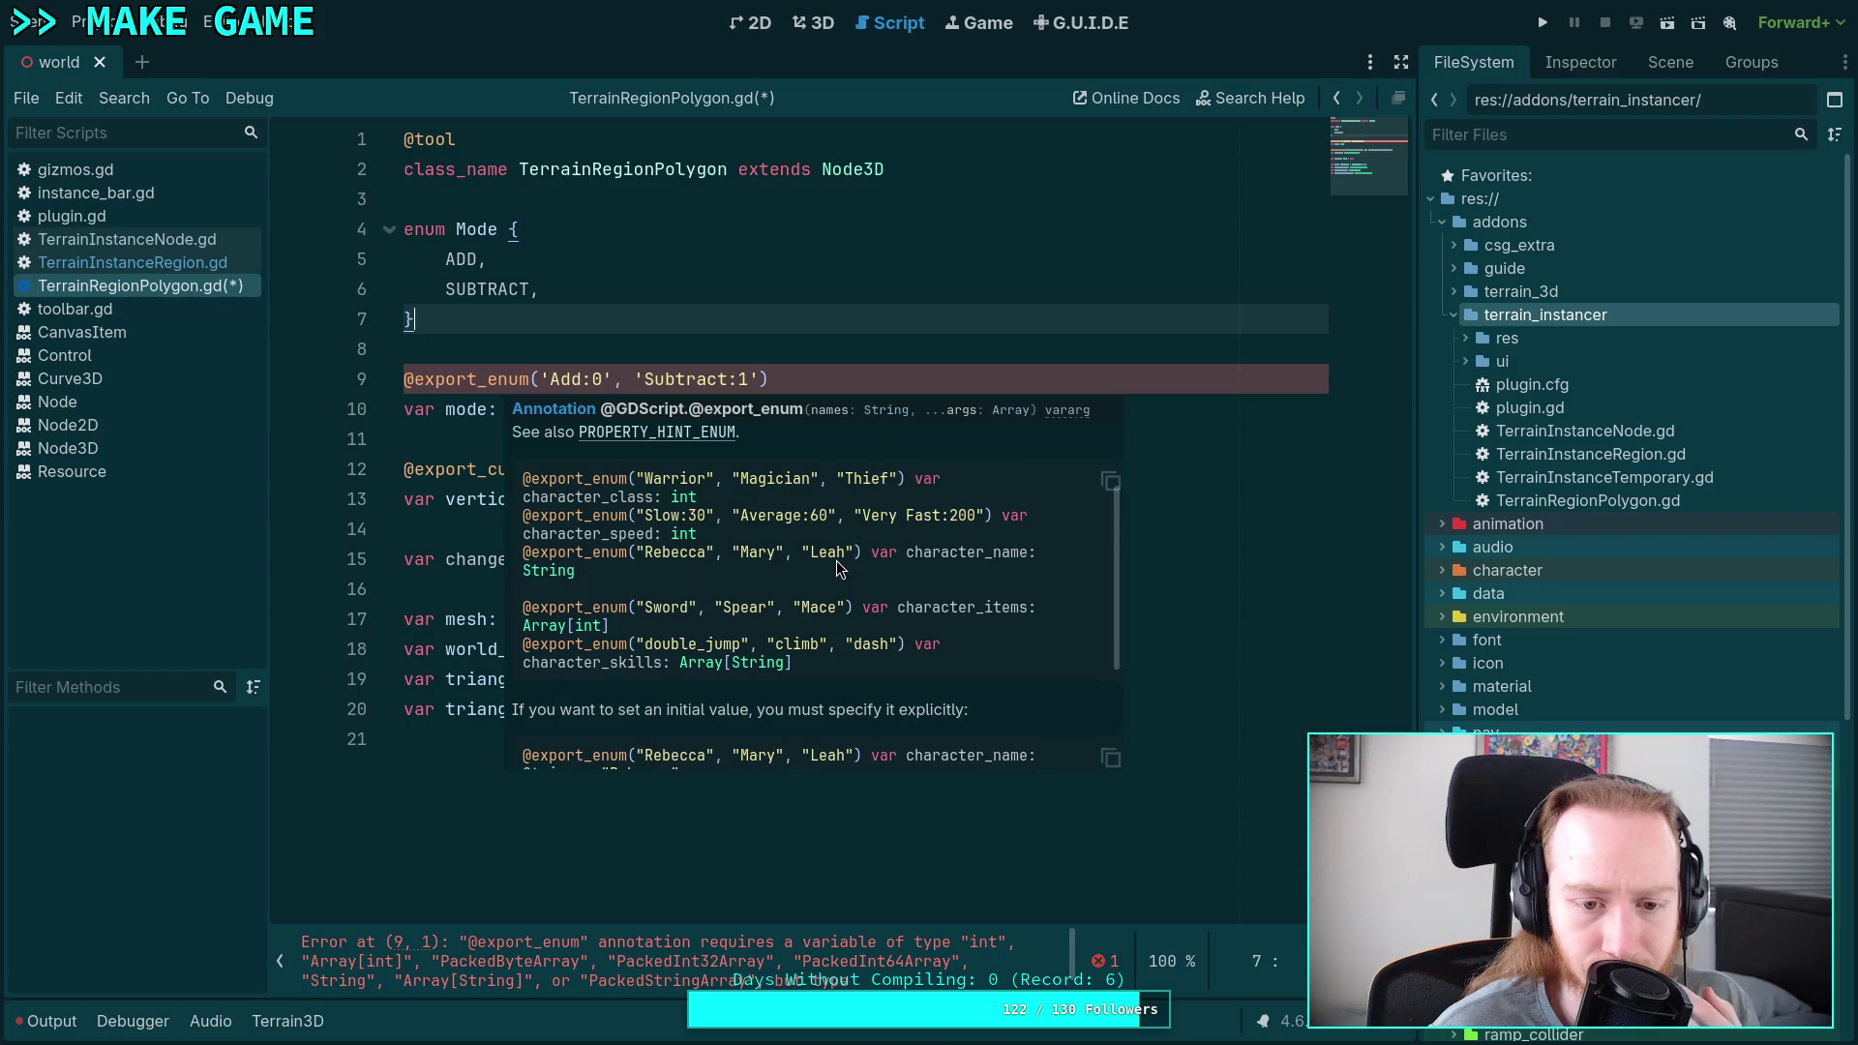
scroll(837, 565, down, 2)
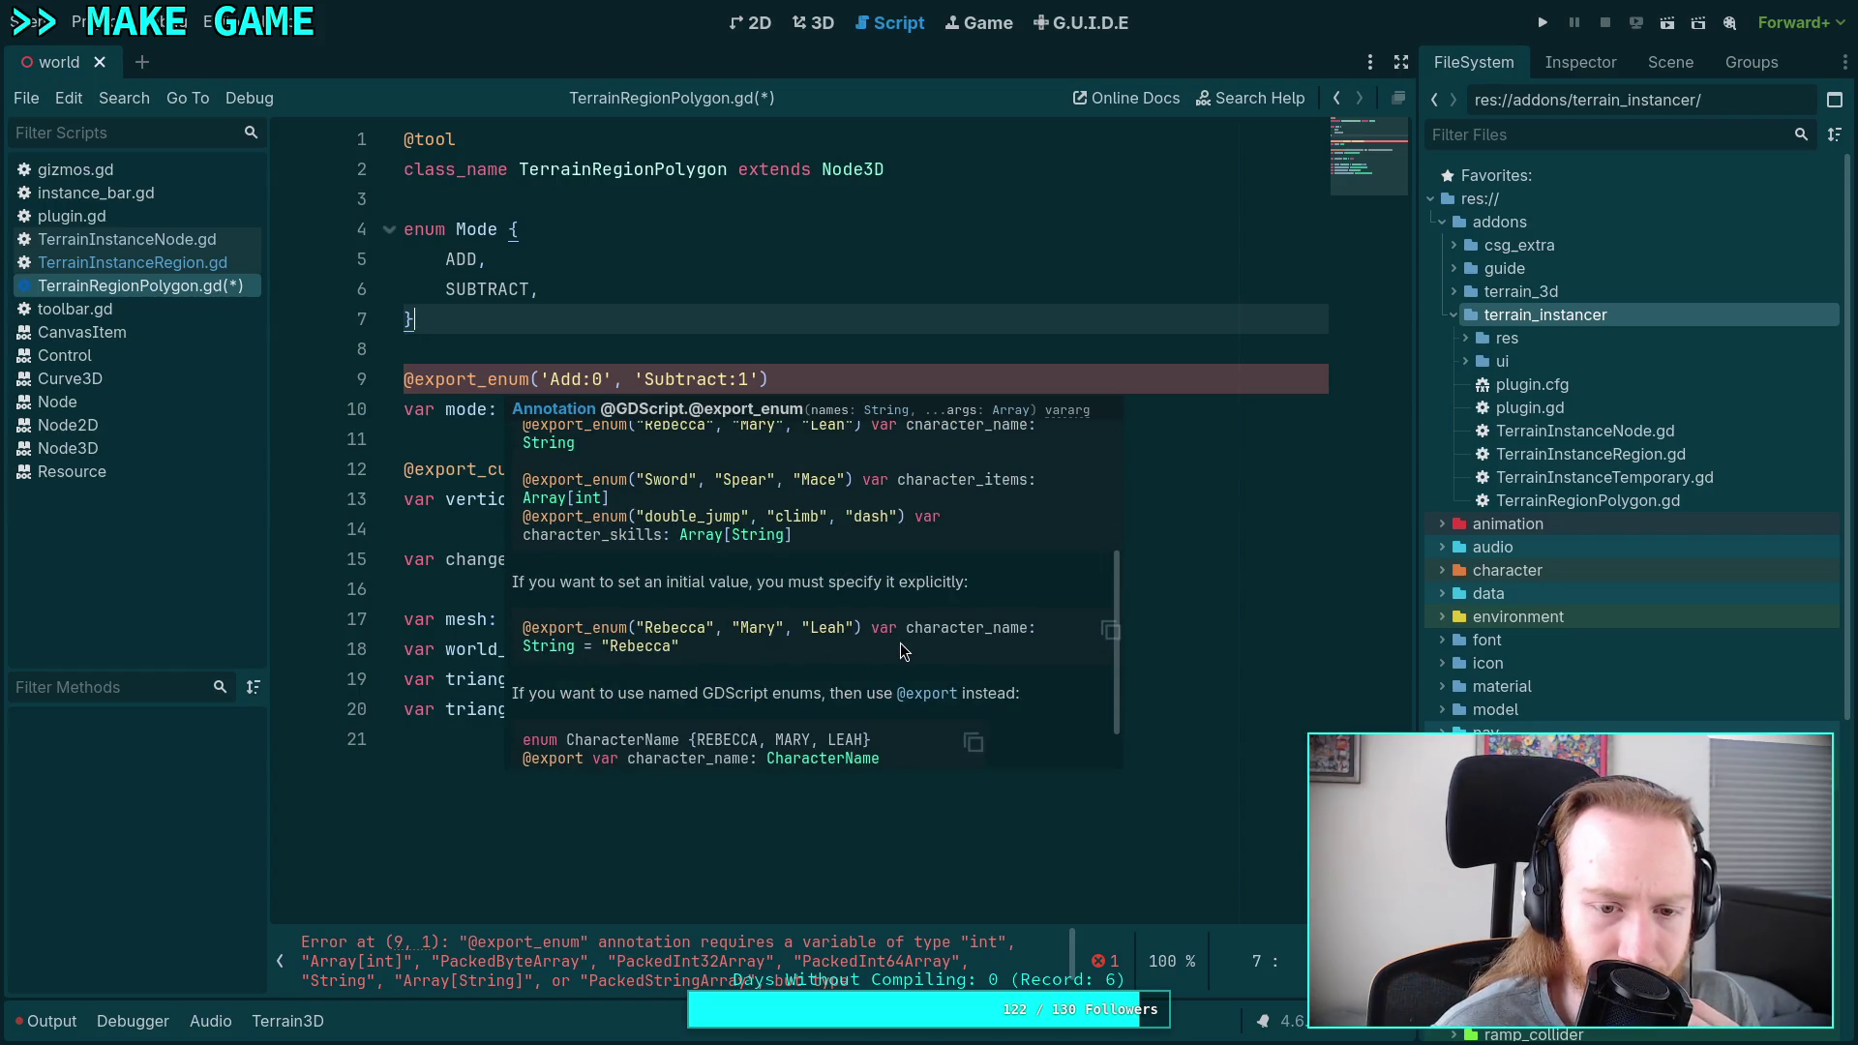
scroll(900, 652, down, 2)
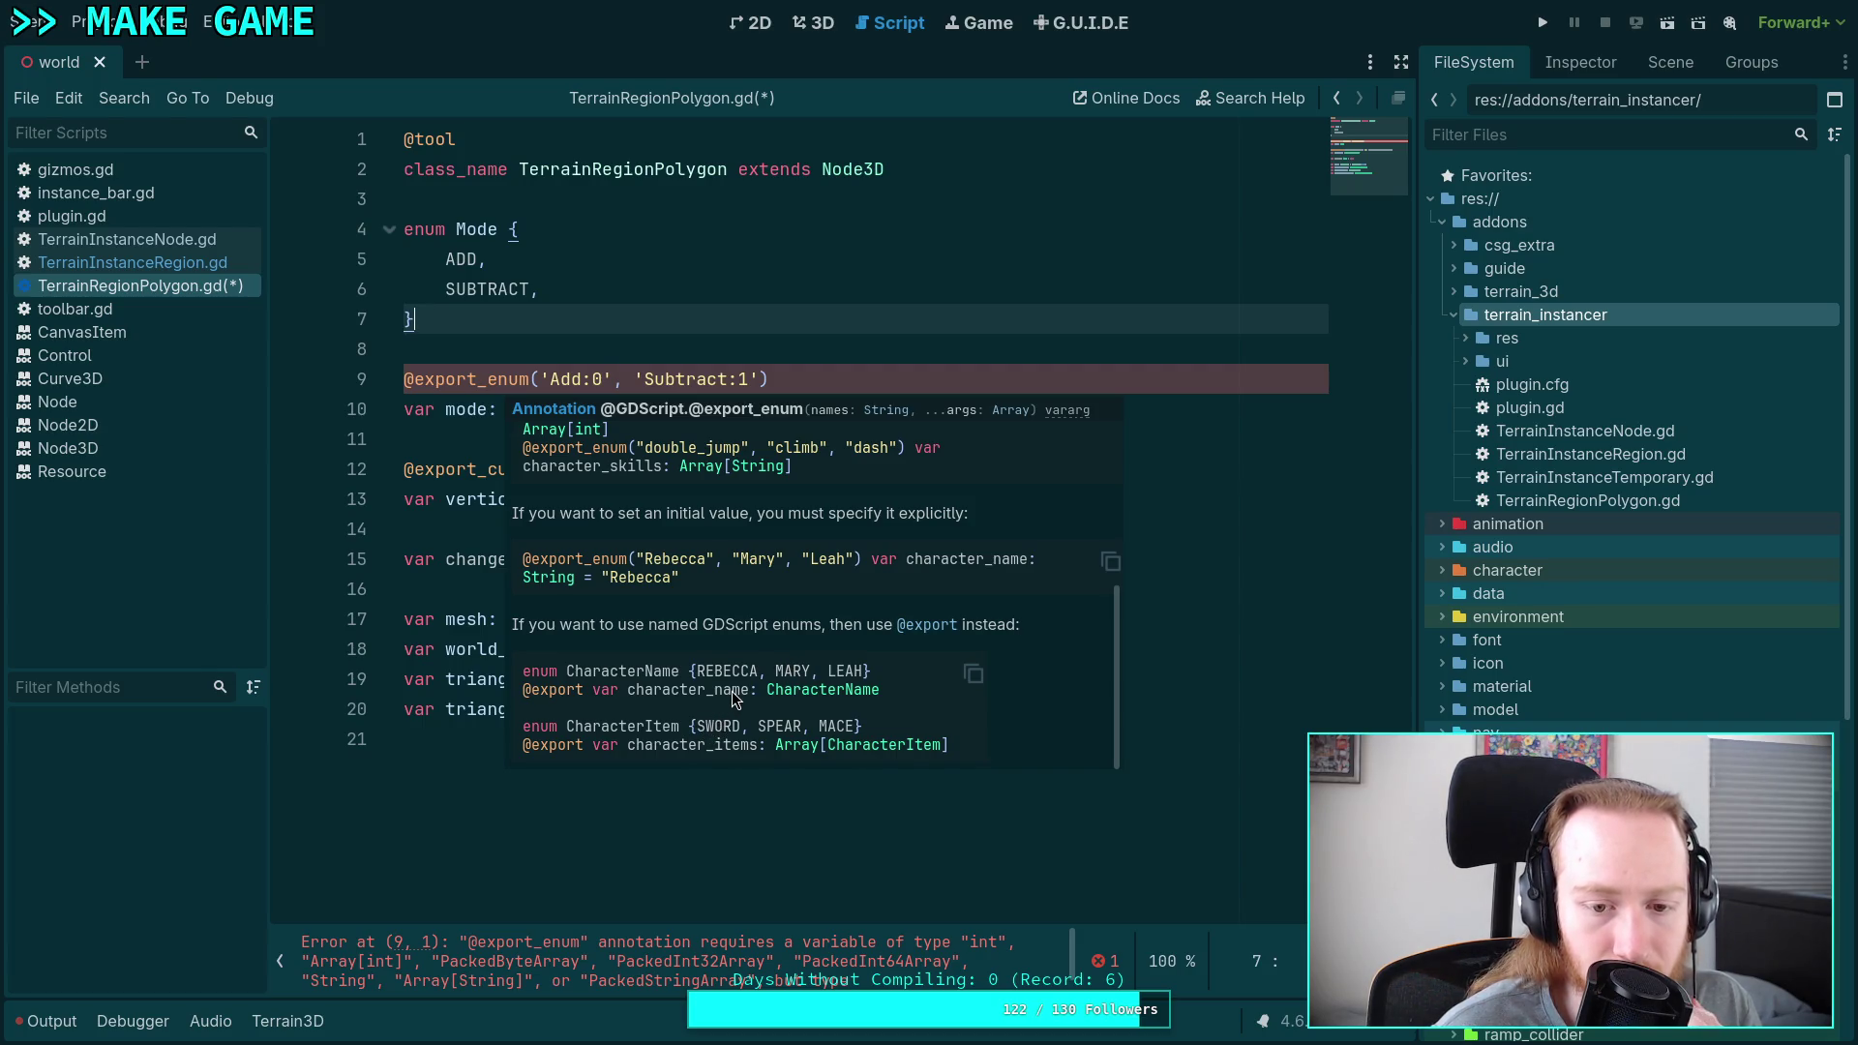
click(585, 377)
drag(405, 380, 781, 389)
key(BackSpace)
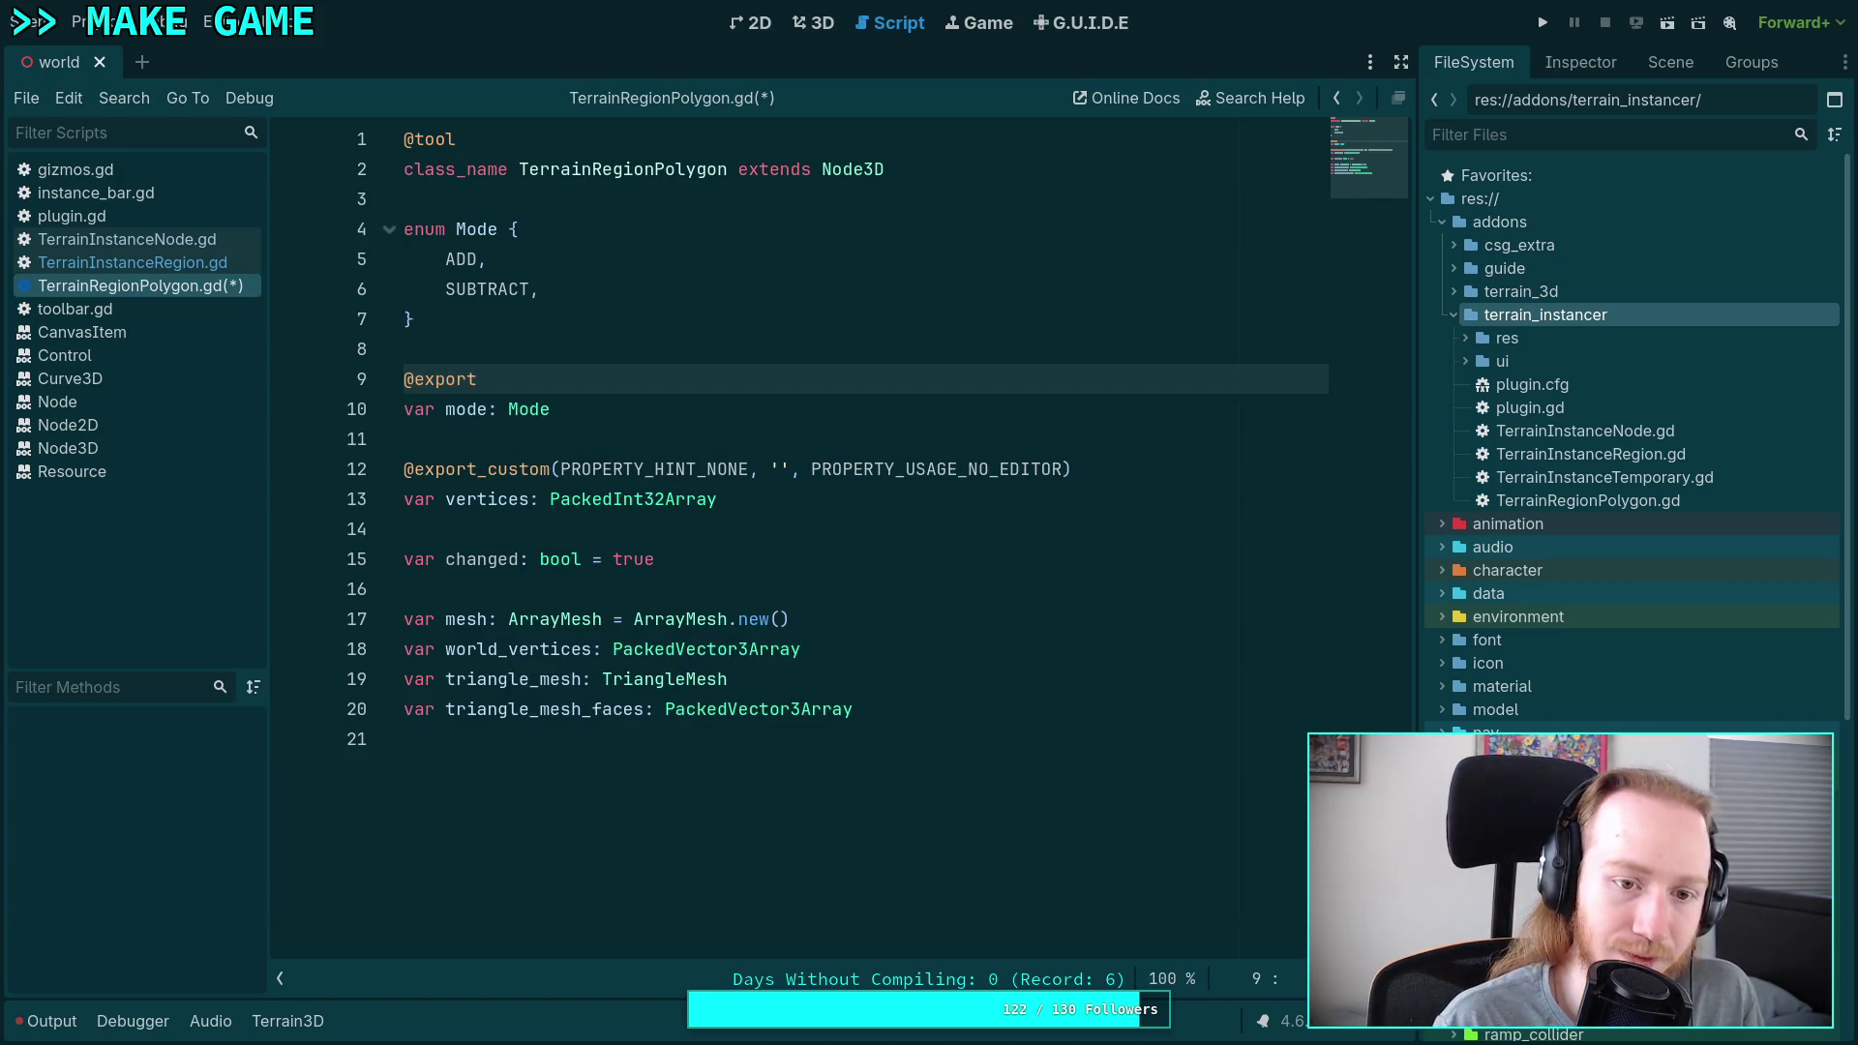
click(467, 409)
key(BackSpace)
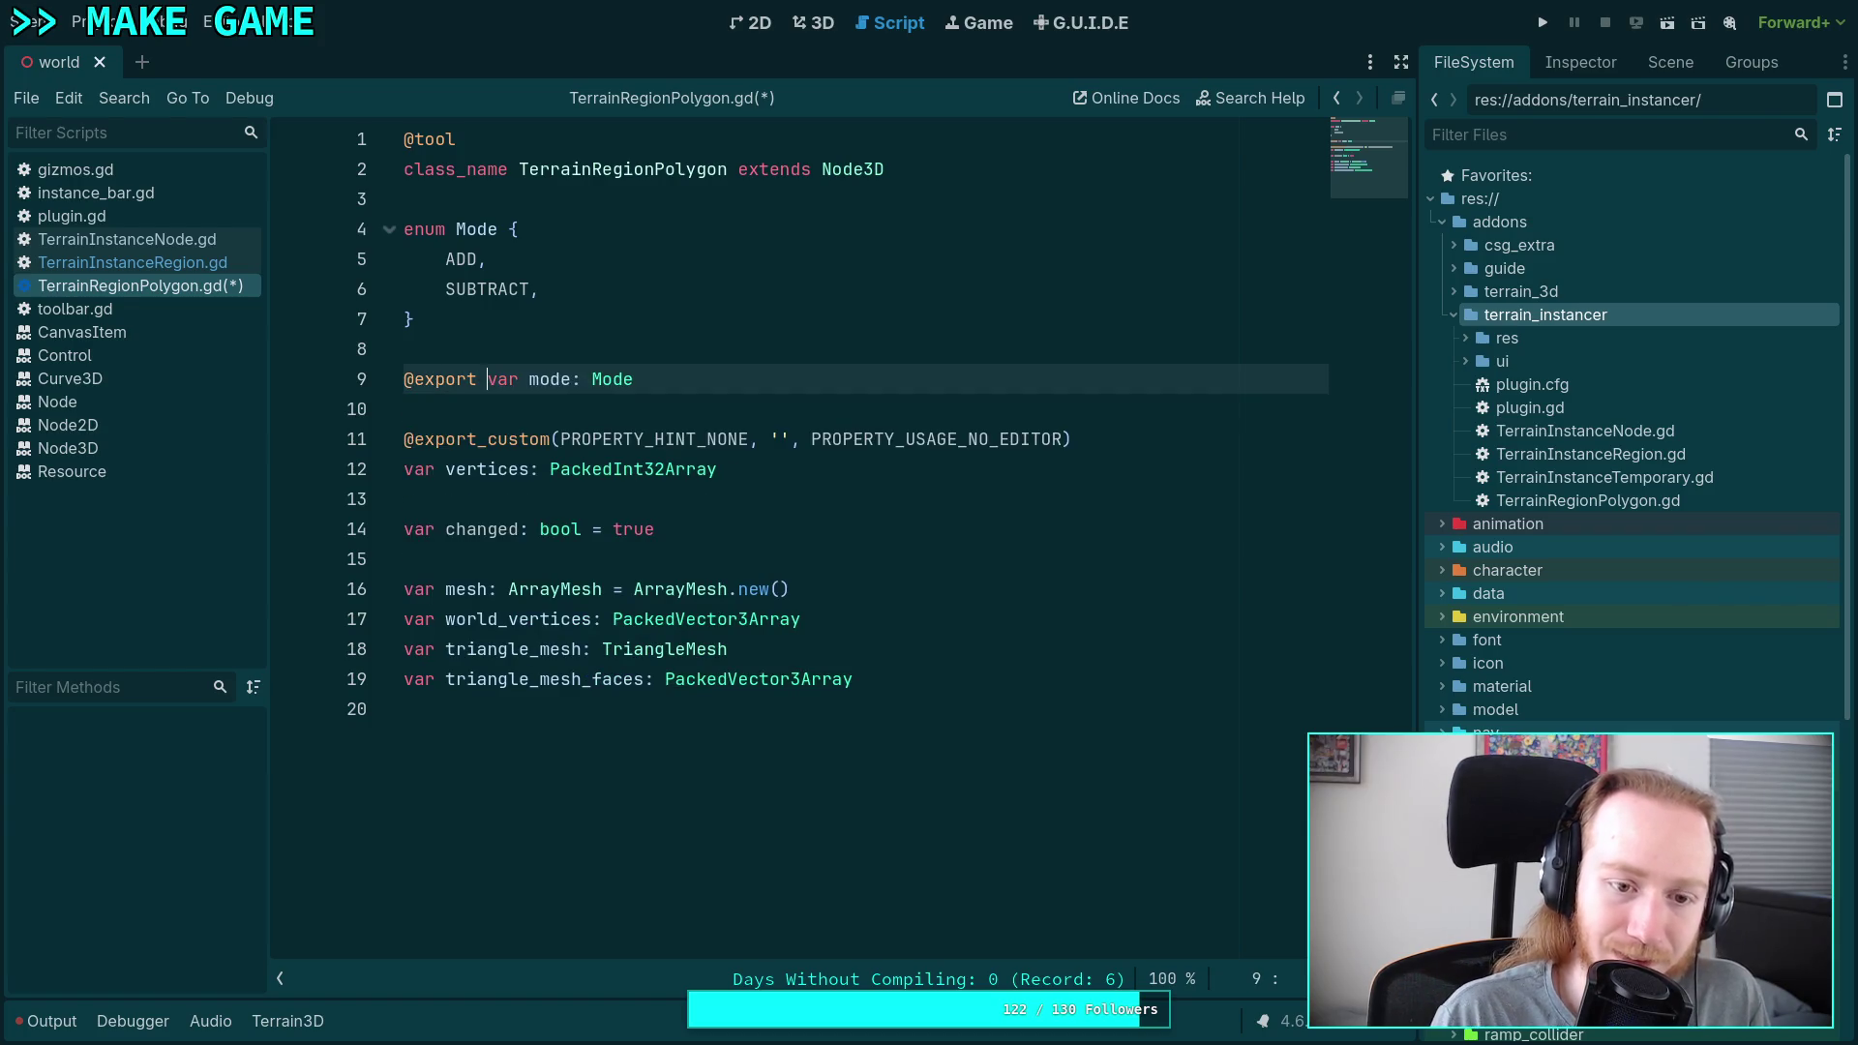
key(ctrl+s)
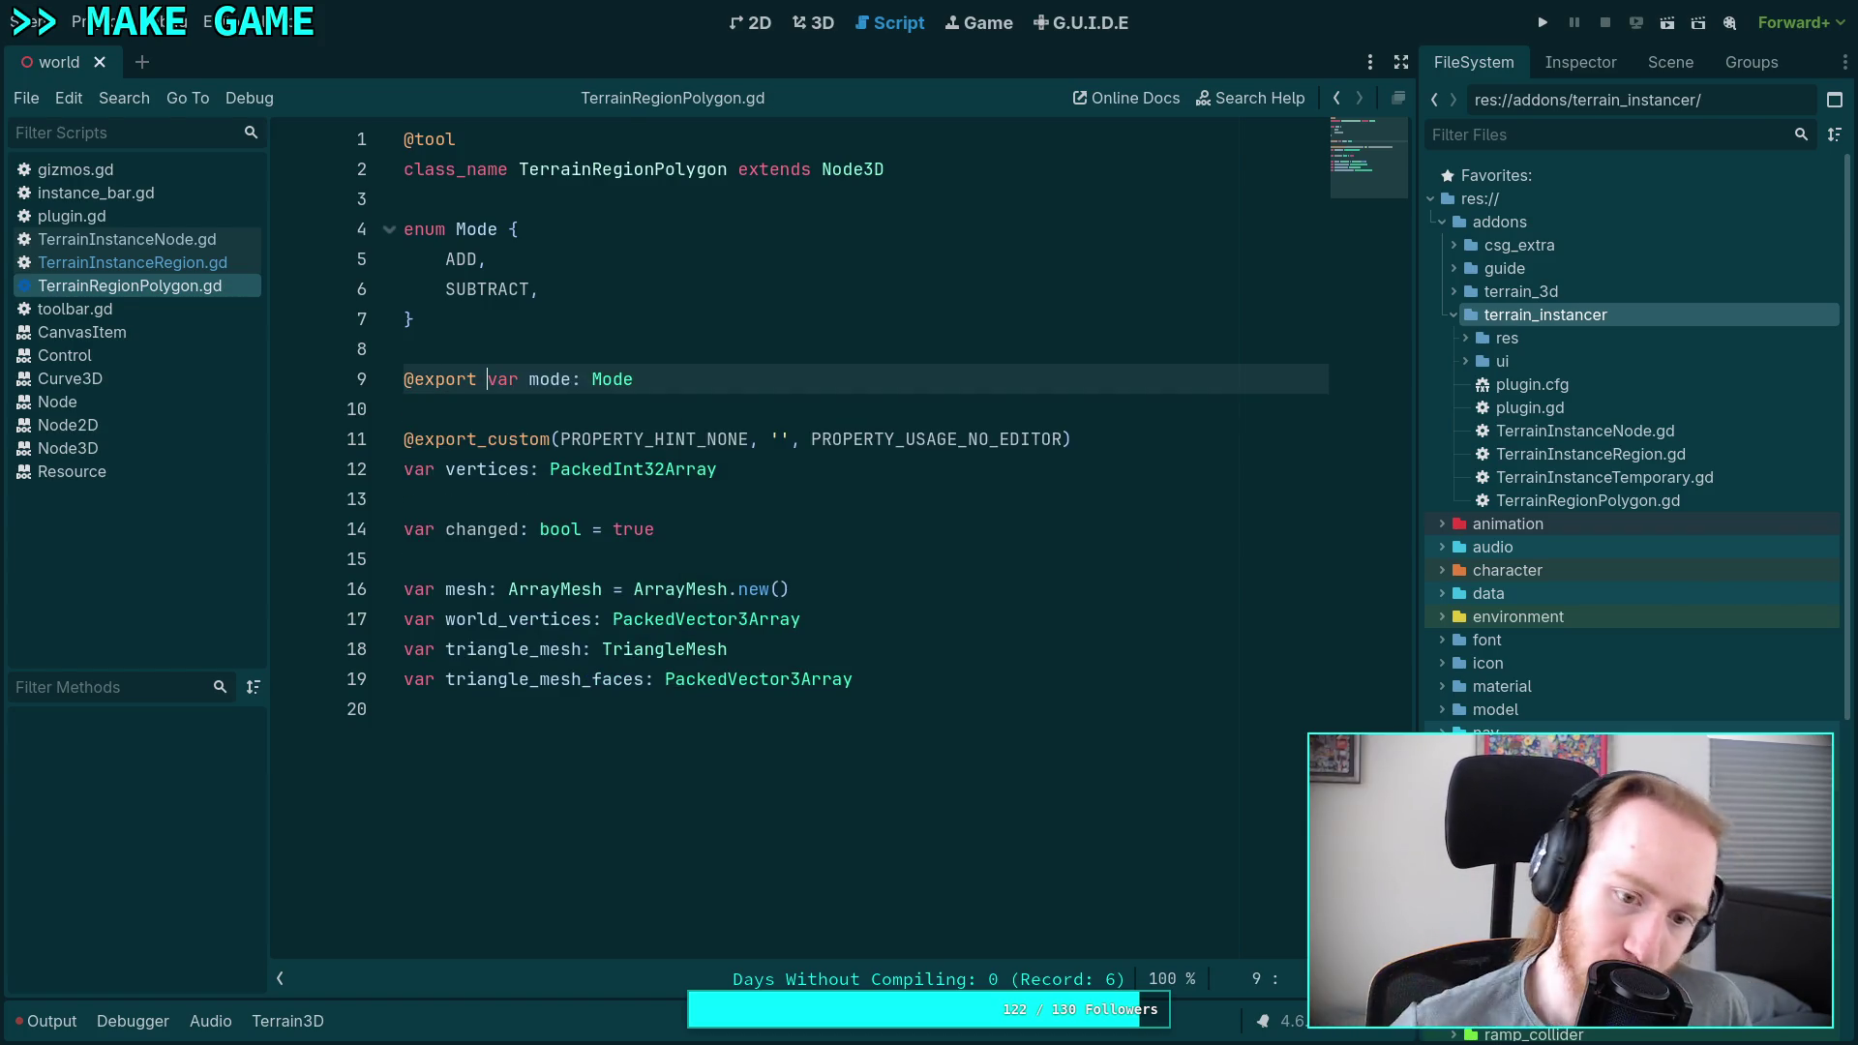
Step: Delete the empty last line of TerrainRegionPolygon.gd and save
click(956, 730)
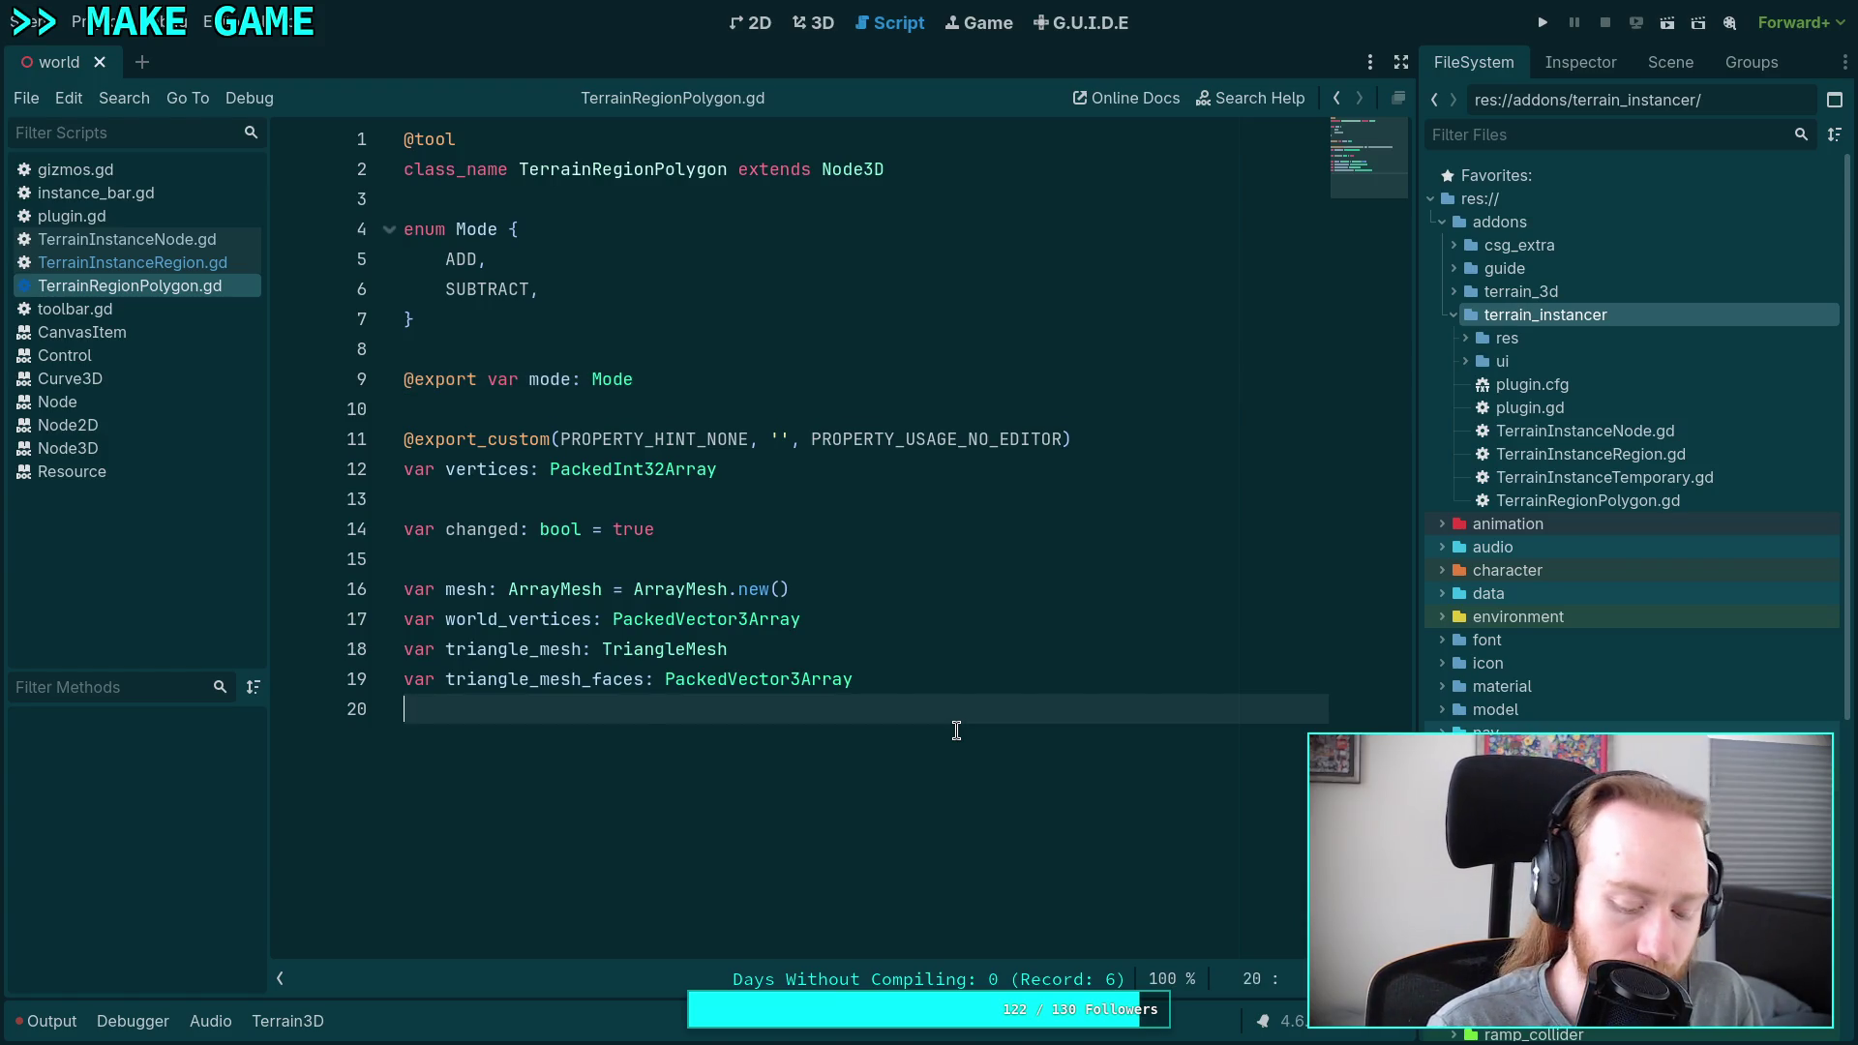
key(BackSpace)
key(ctrl+s)
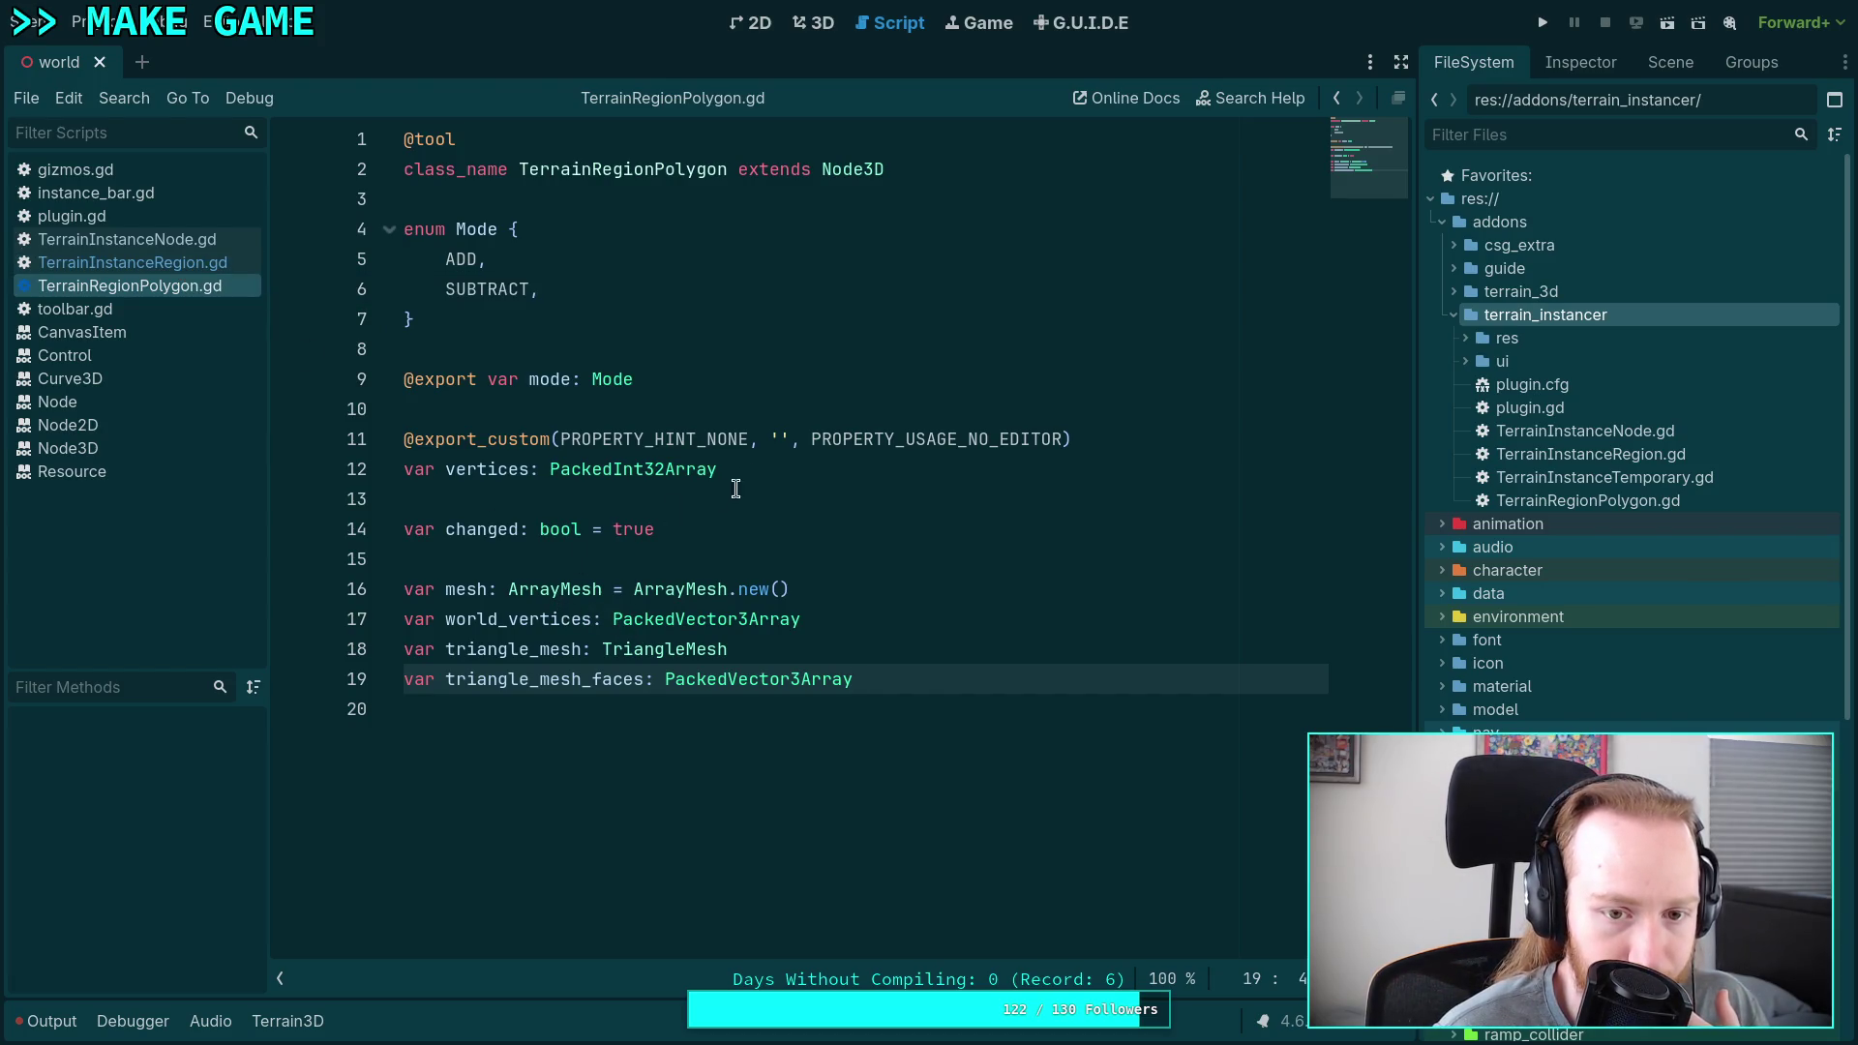
Step: Switch to TerrainInstanceRegion.gd and remove the extra blank lines in the update_mesh loop
drag(721, 474, 406, 411)
click(643, 471)
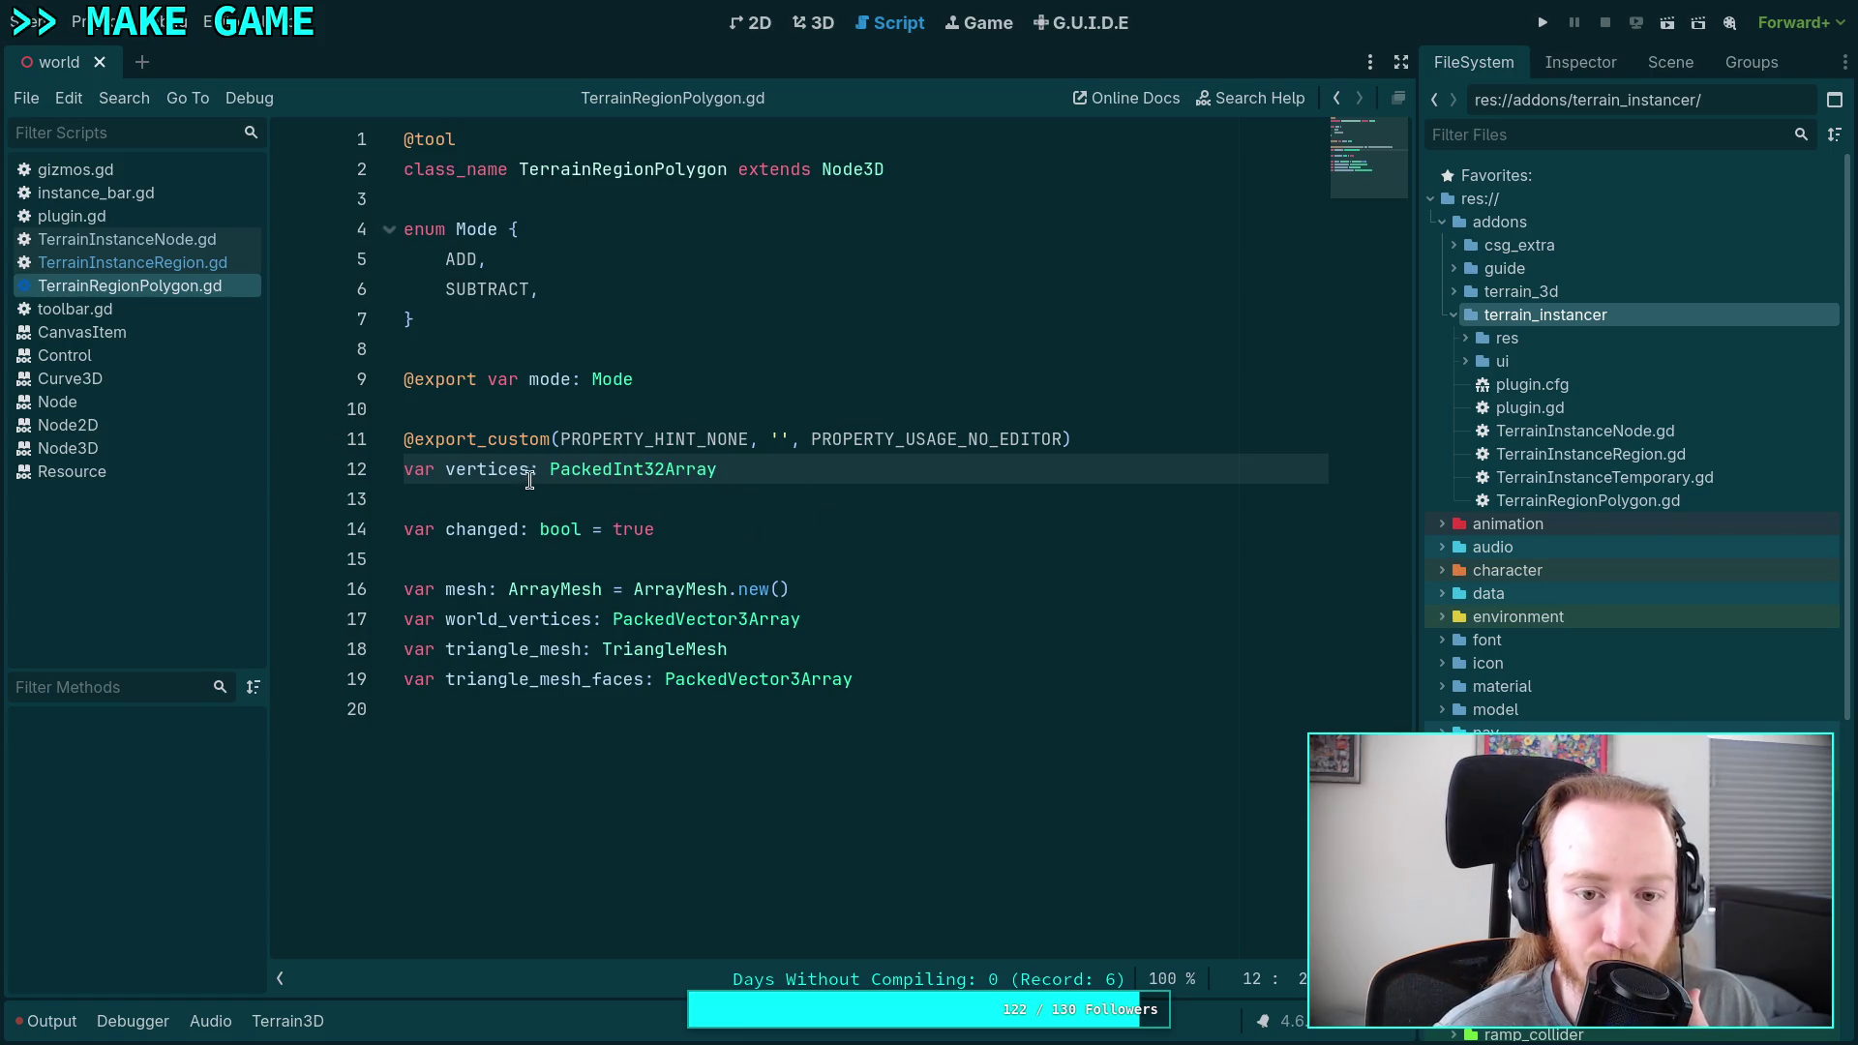
click(203, 264)
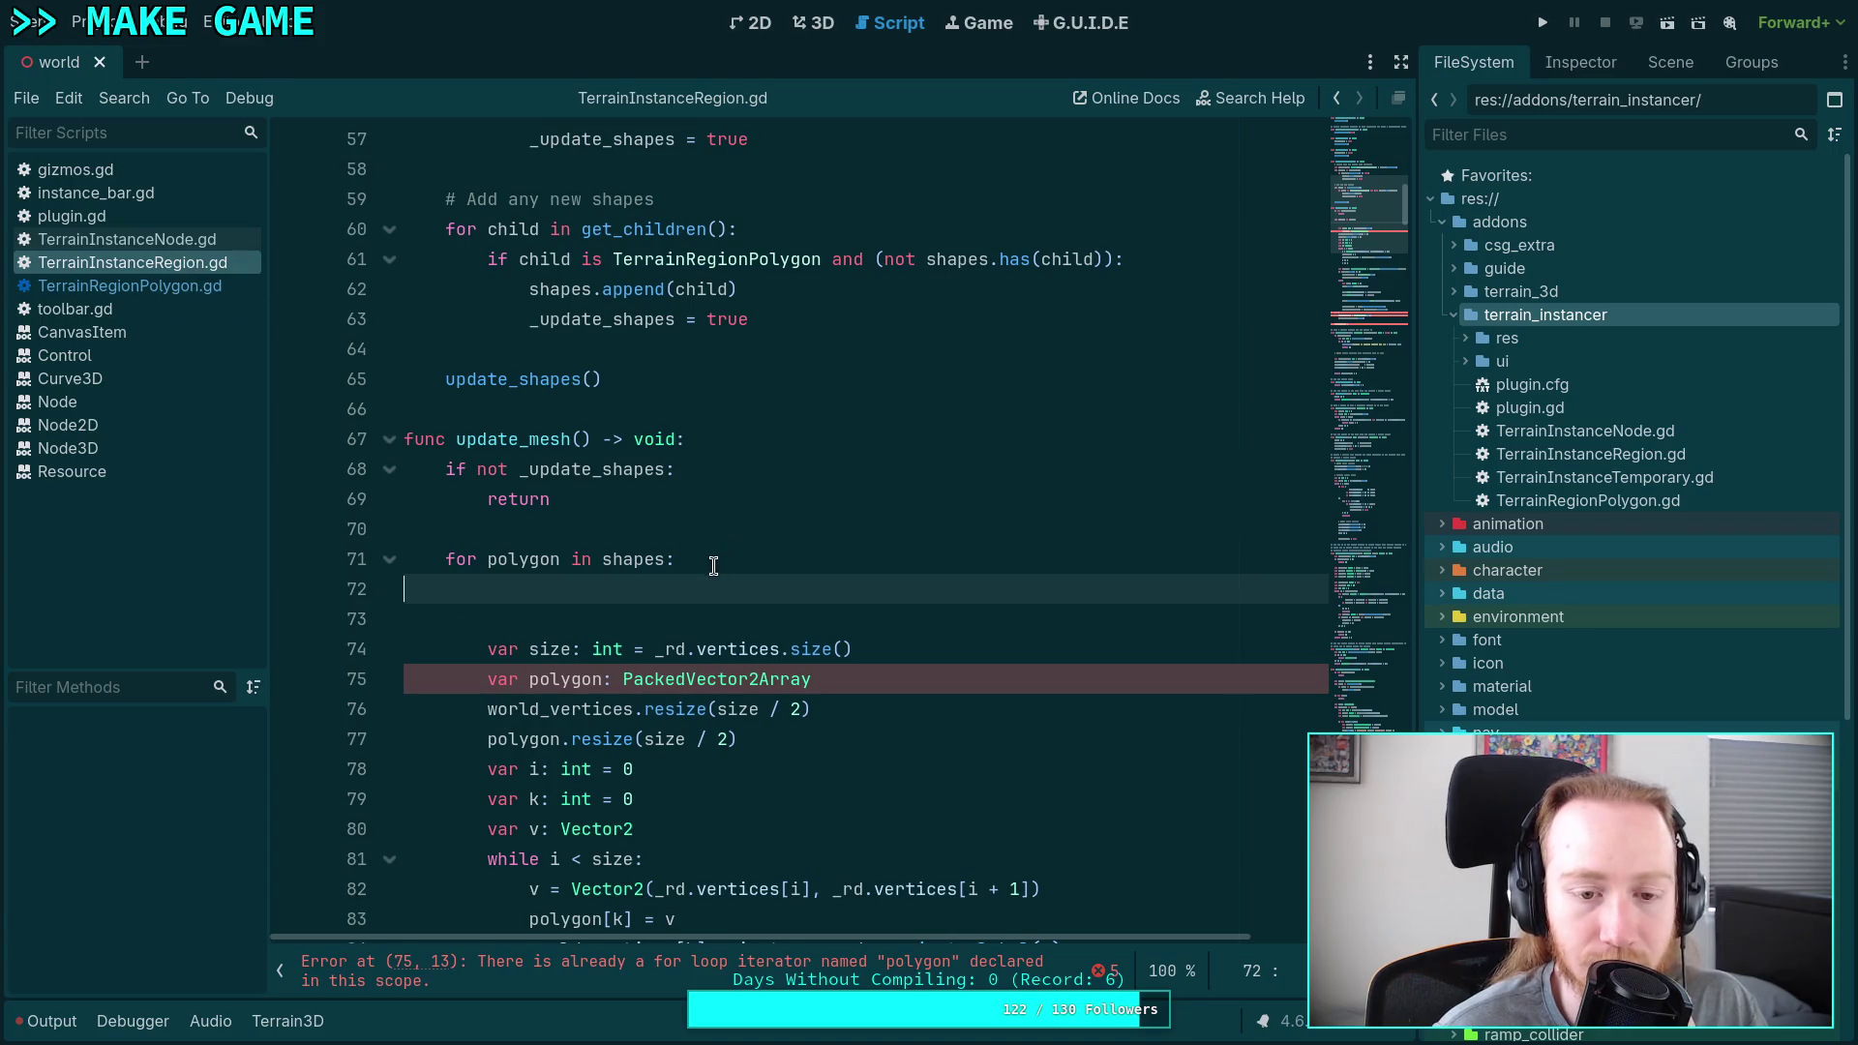
scroll(833, 581, down, 2)
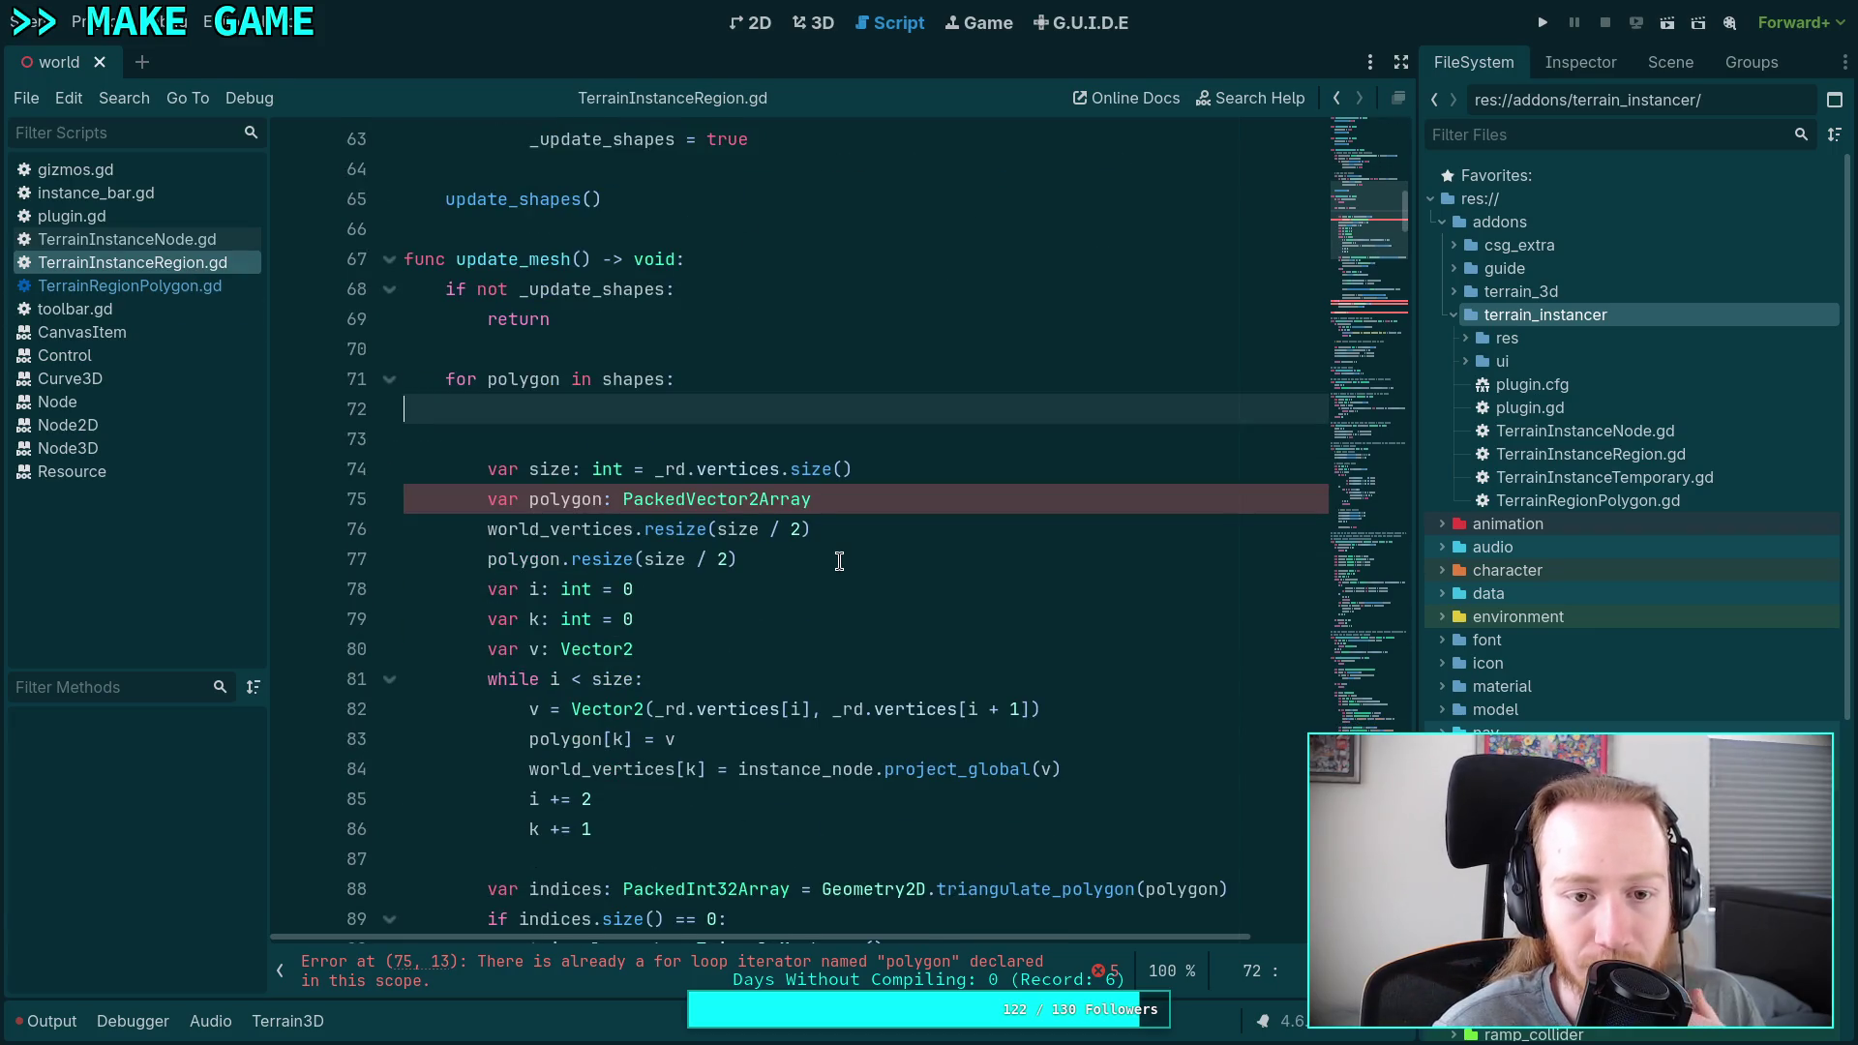
key(BackSpace)
key(Down)
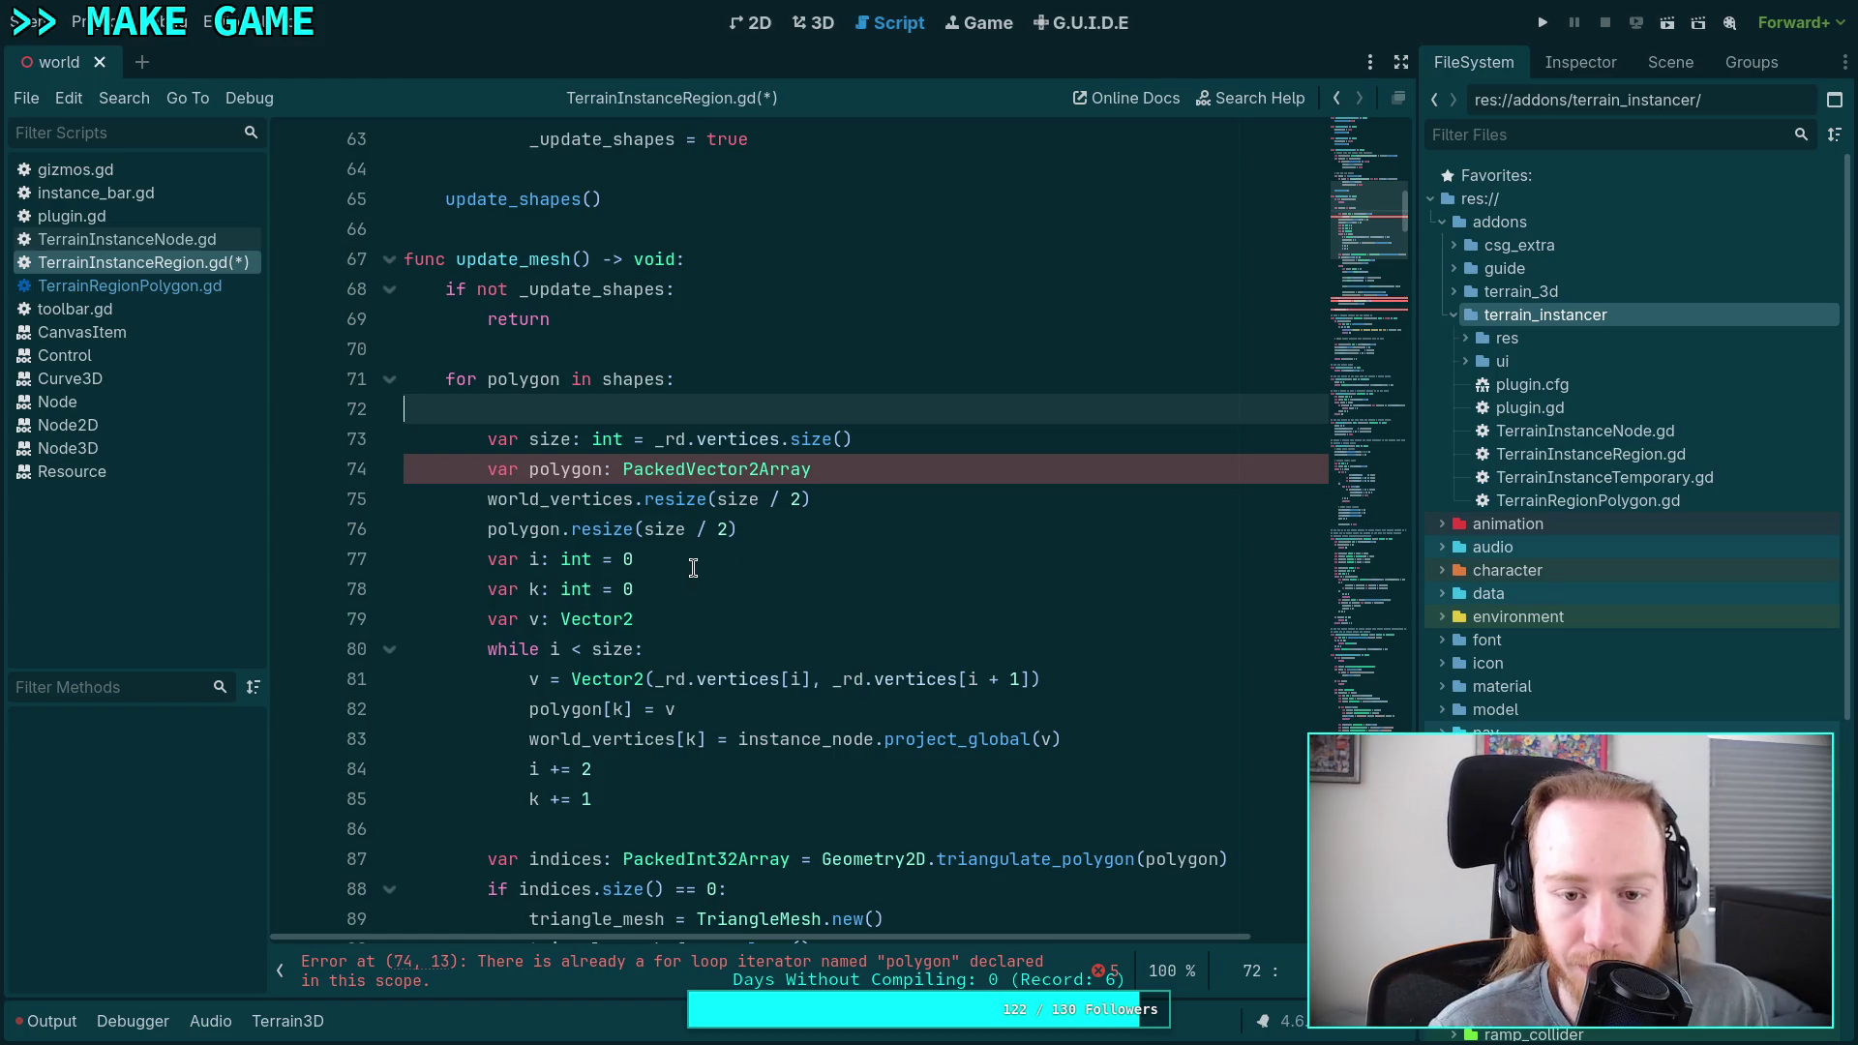
click(244, 291)
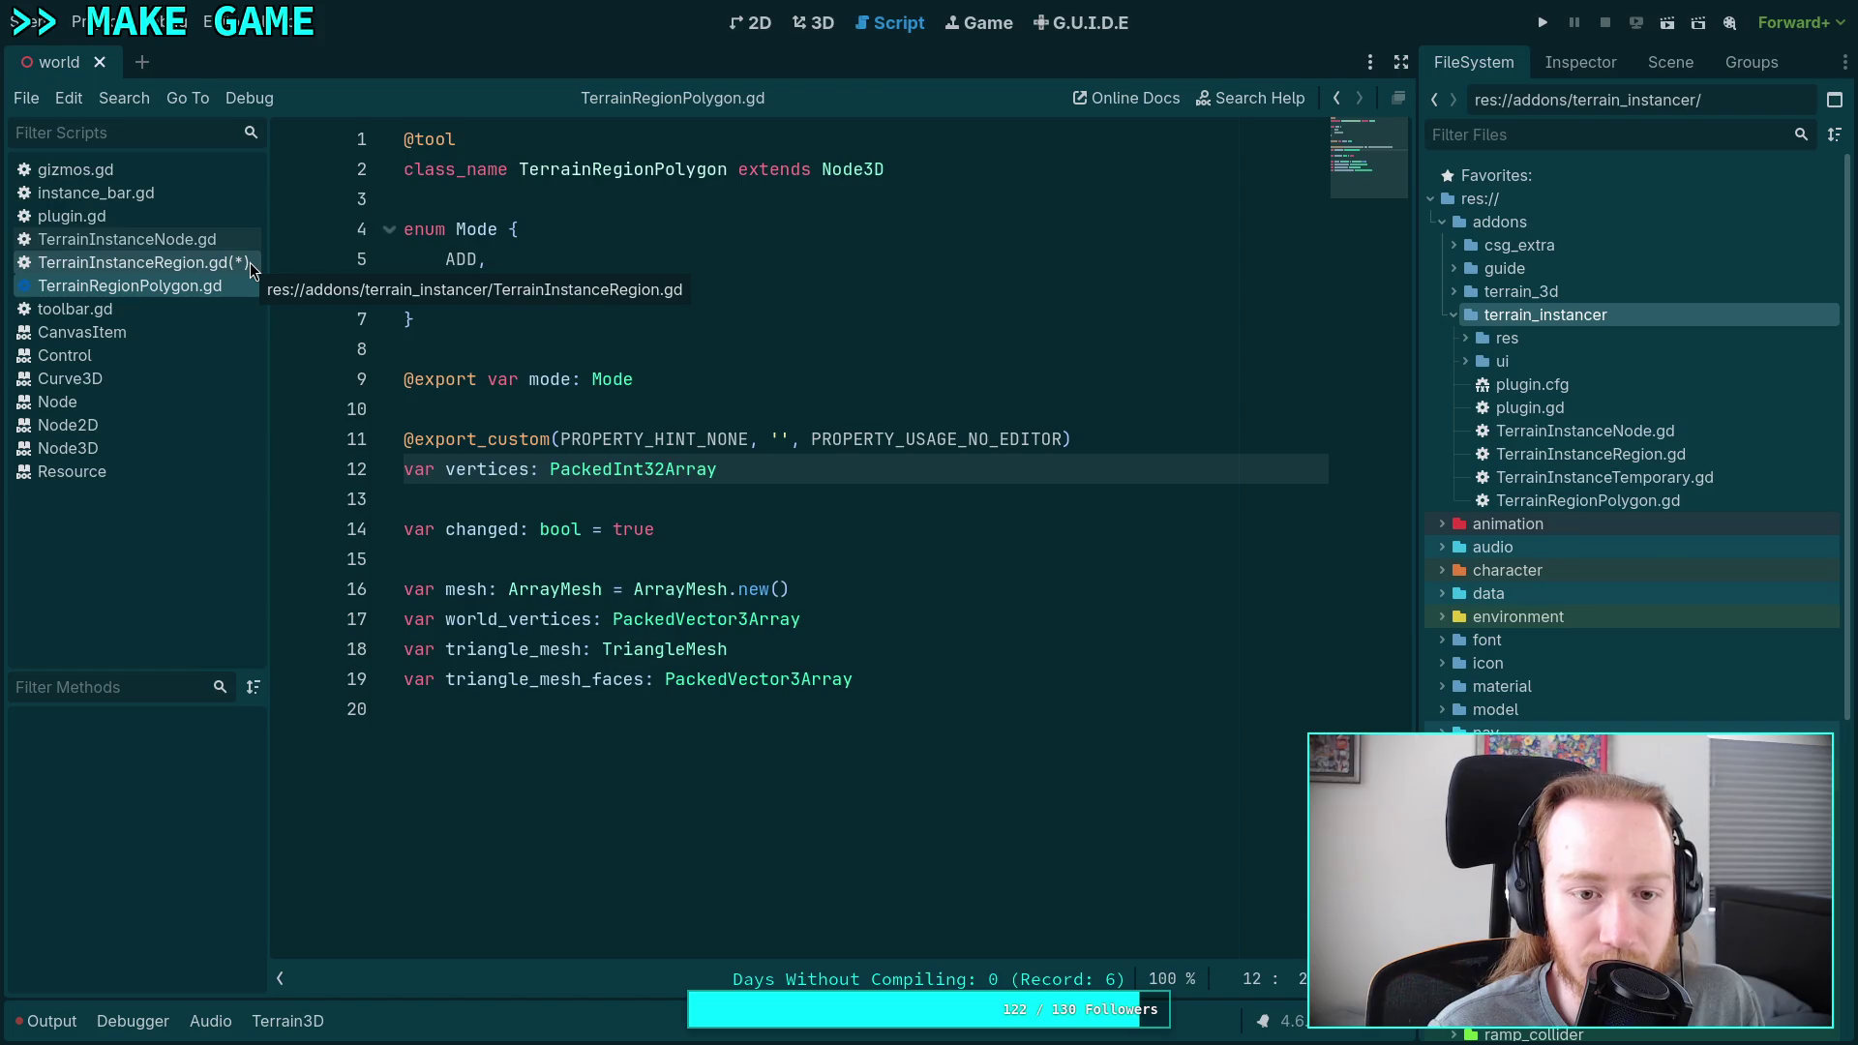
click(250, 263)
Step: Add 'if not polygon.changed: continue' at the top of the shapes loop and save
key(Tab)
key(Tab)
text(if not polygon.changed)
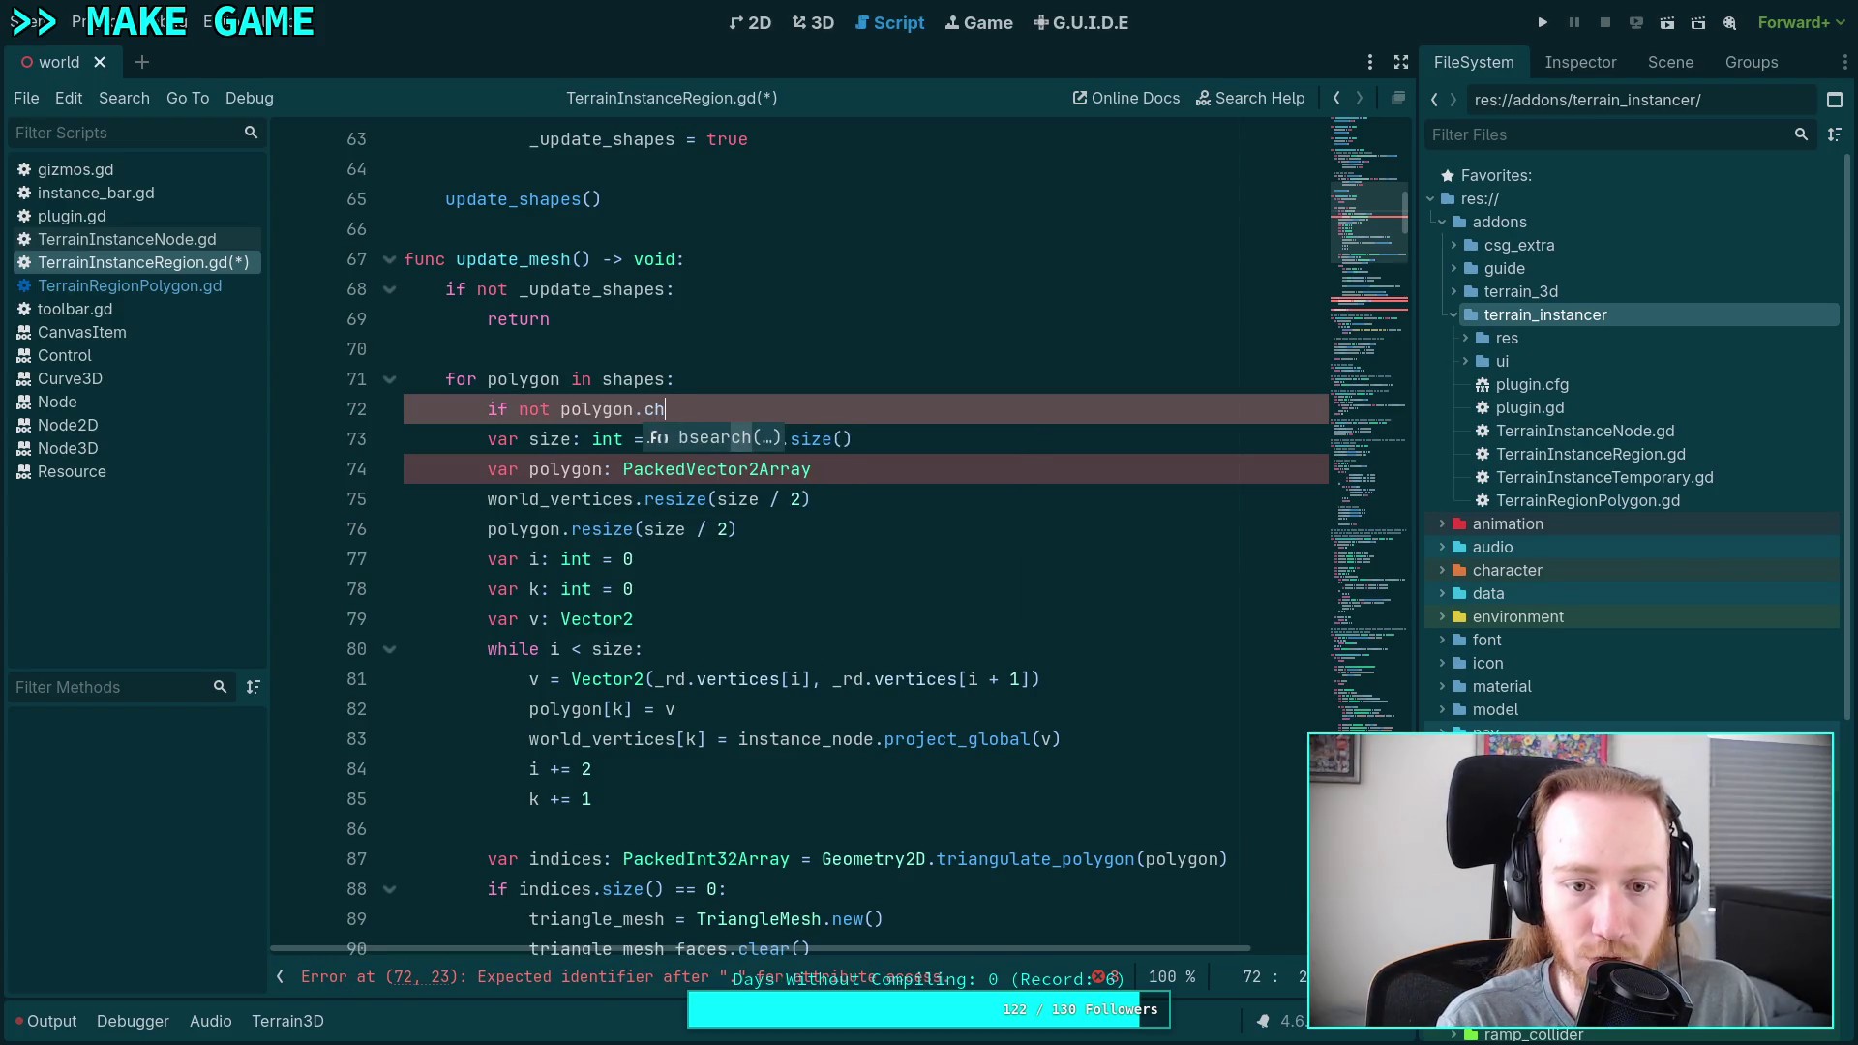
key(Return)
text(conti)
key(Return)
key(ctrl+s)
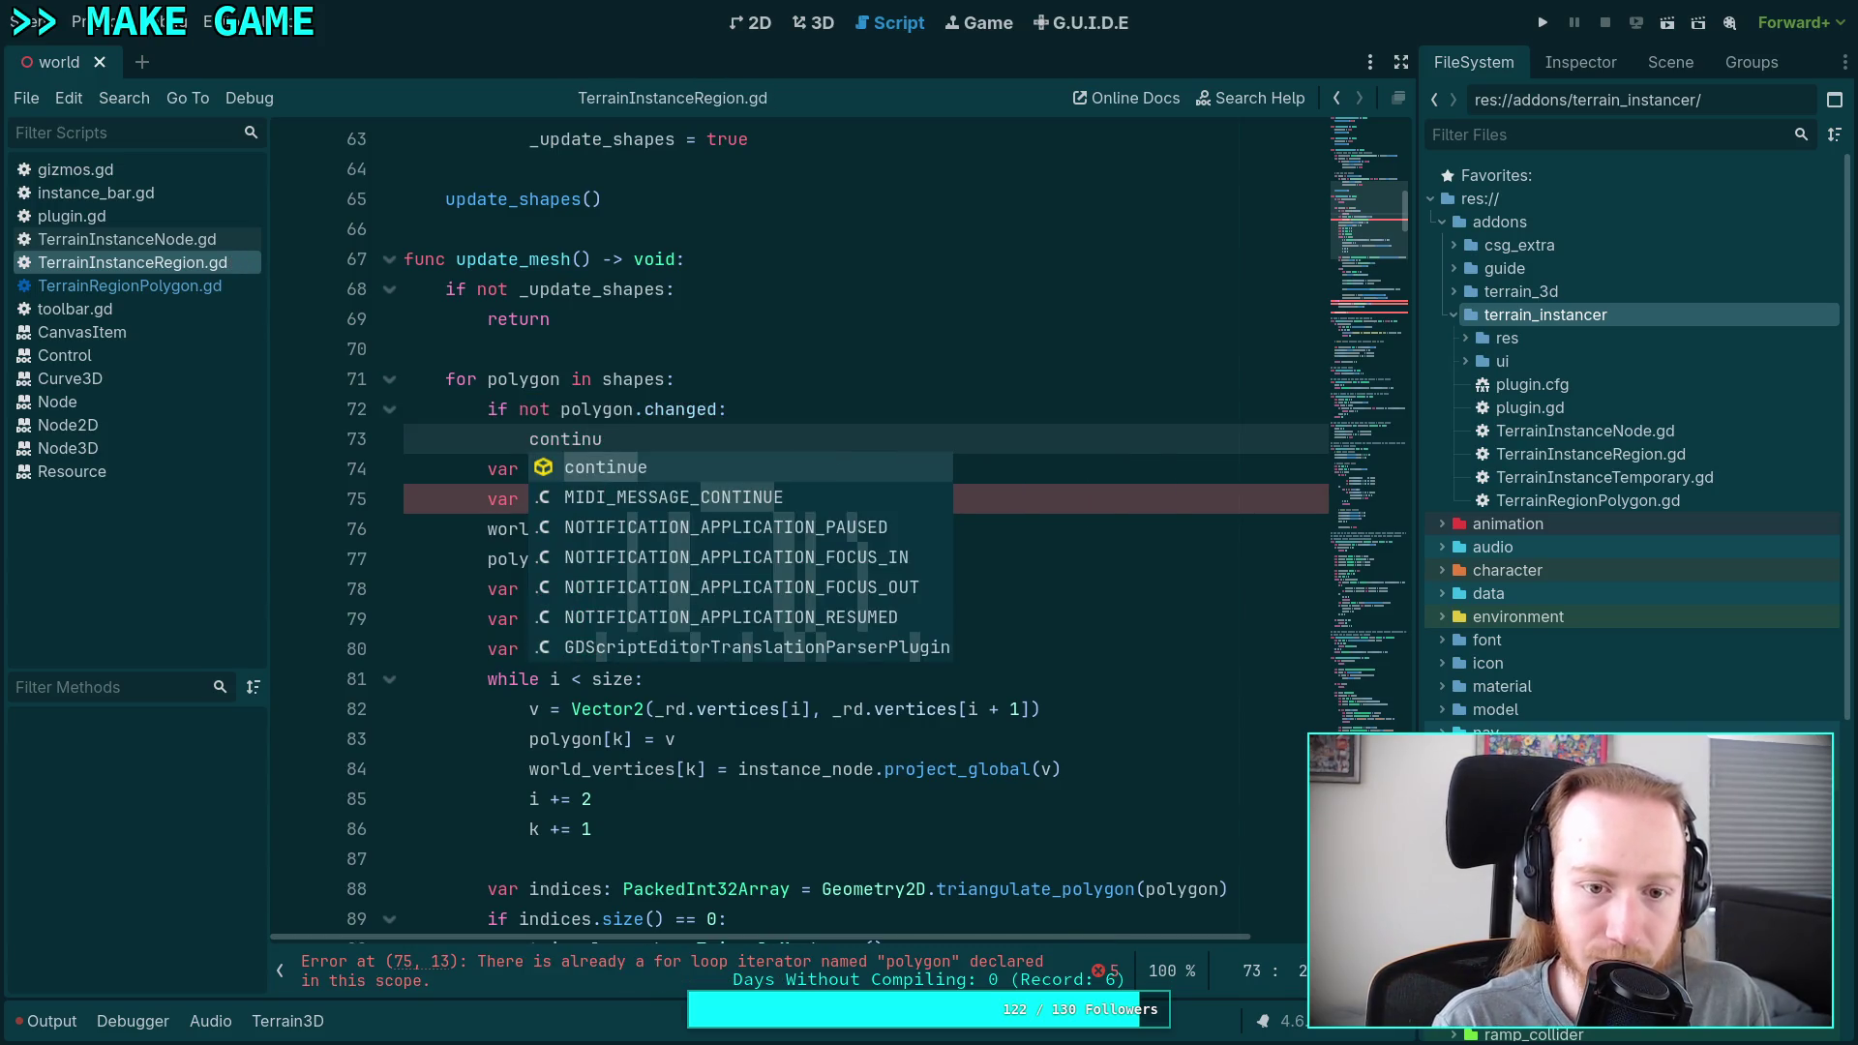
key(Return)
key(Return)
key(ctrl+s)
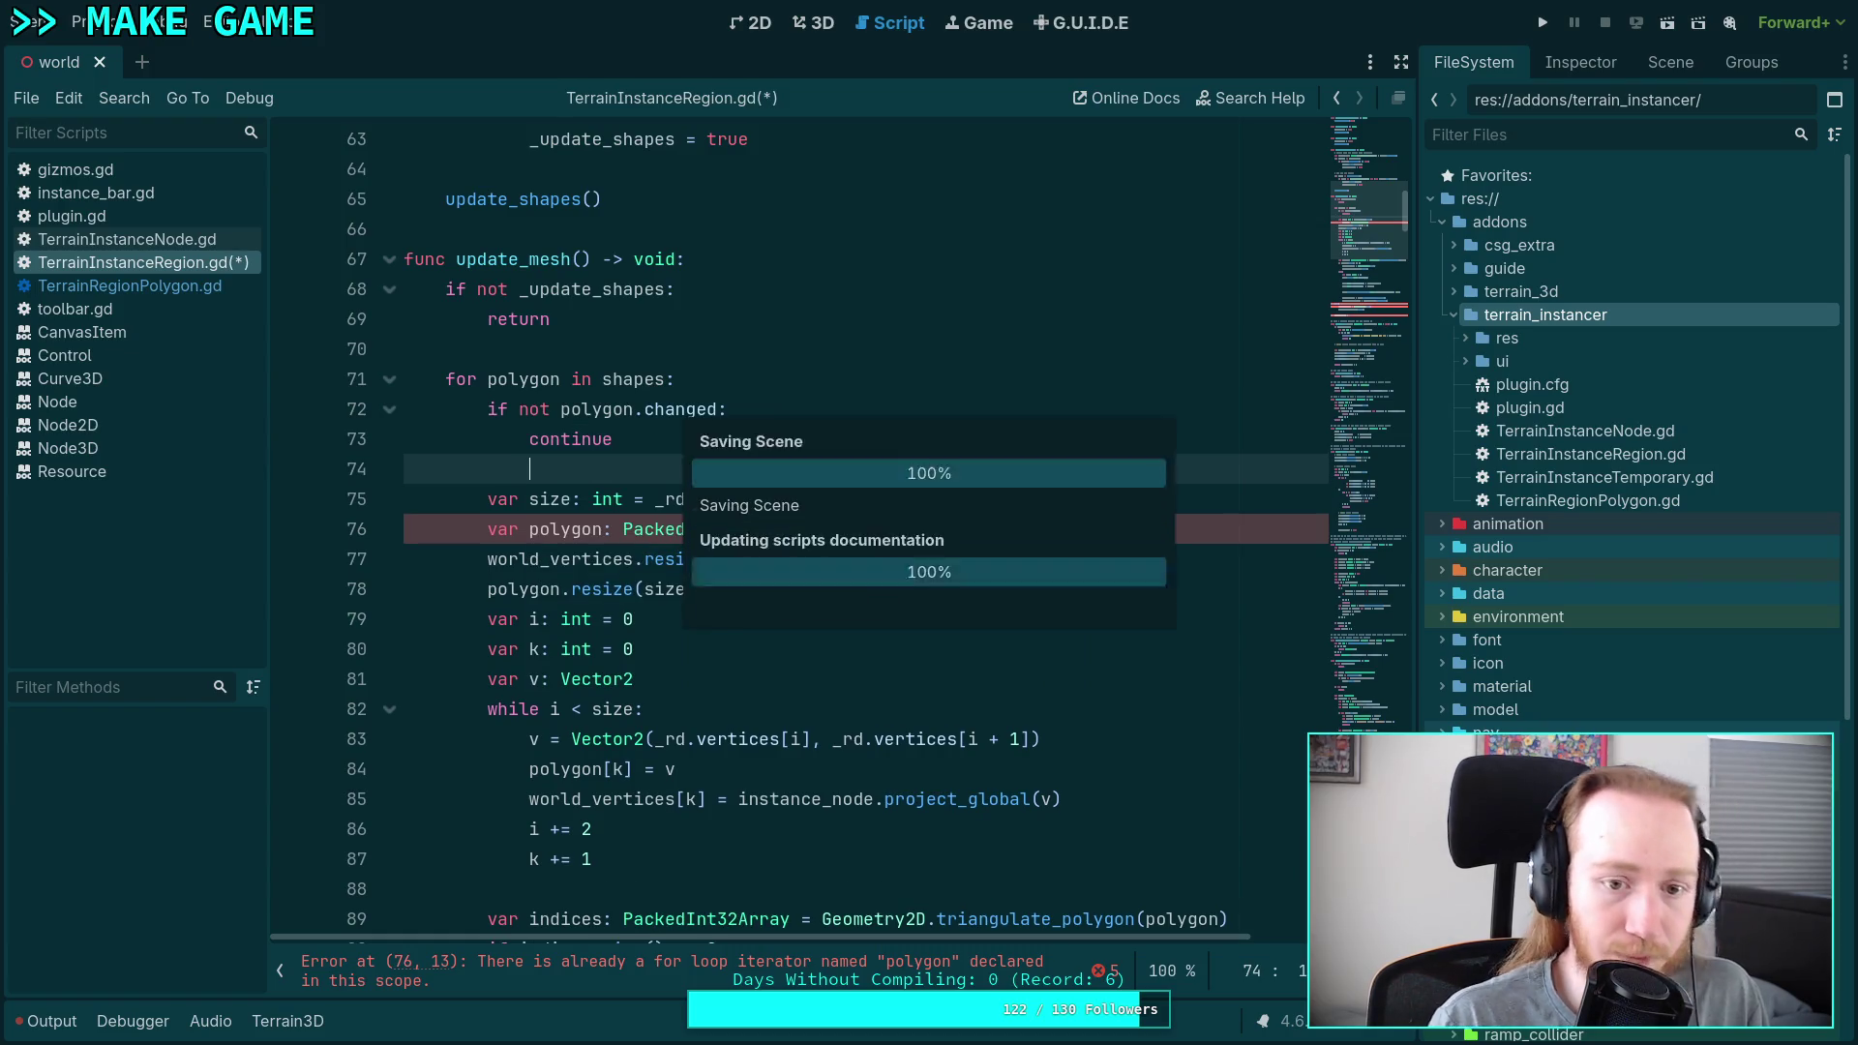
Step: Insert blank lines after the continue in update_mesh's shapes loop
click(667, 410)
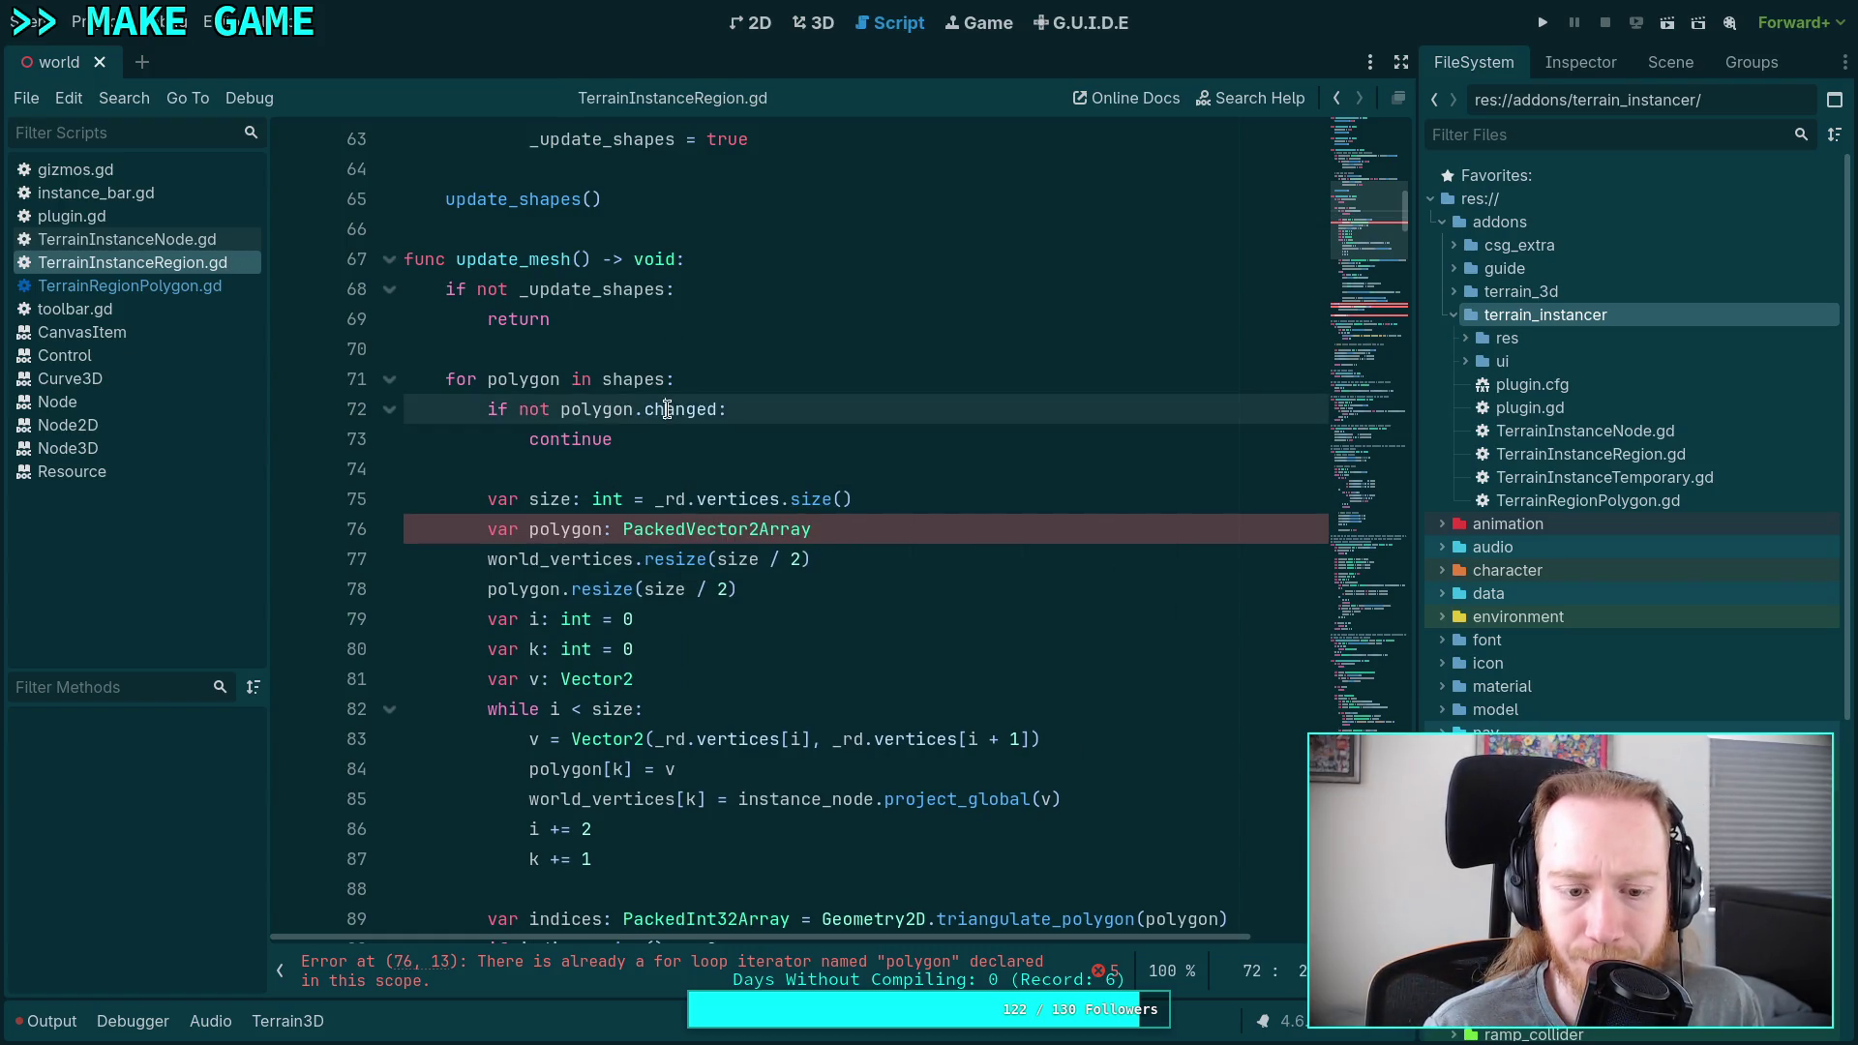
click(627, 522)
scroll(575, 519, down, 5)
scroll(575, 519, down, 5)
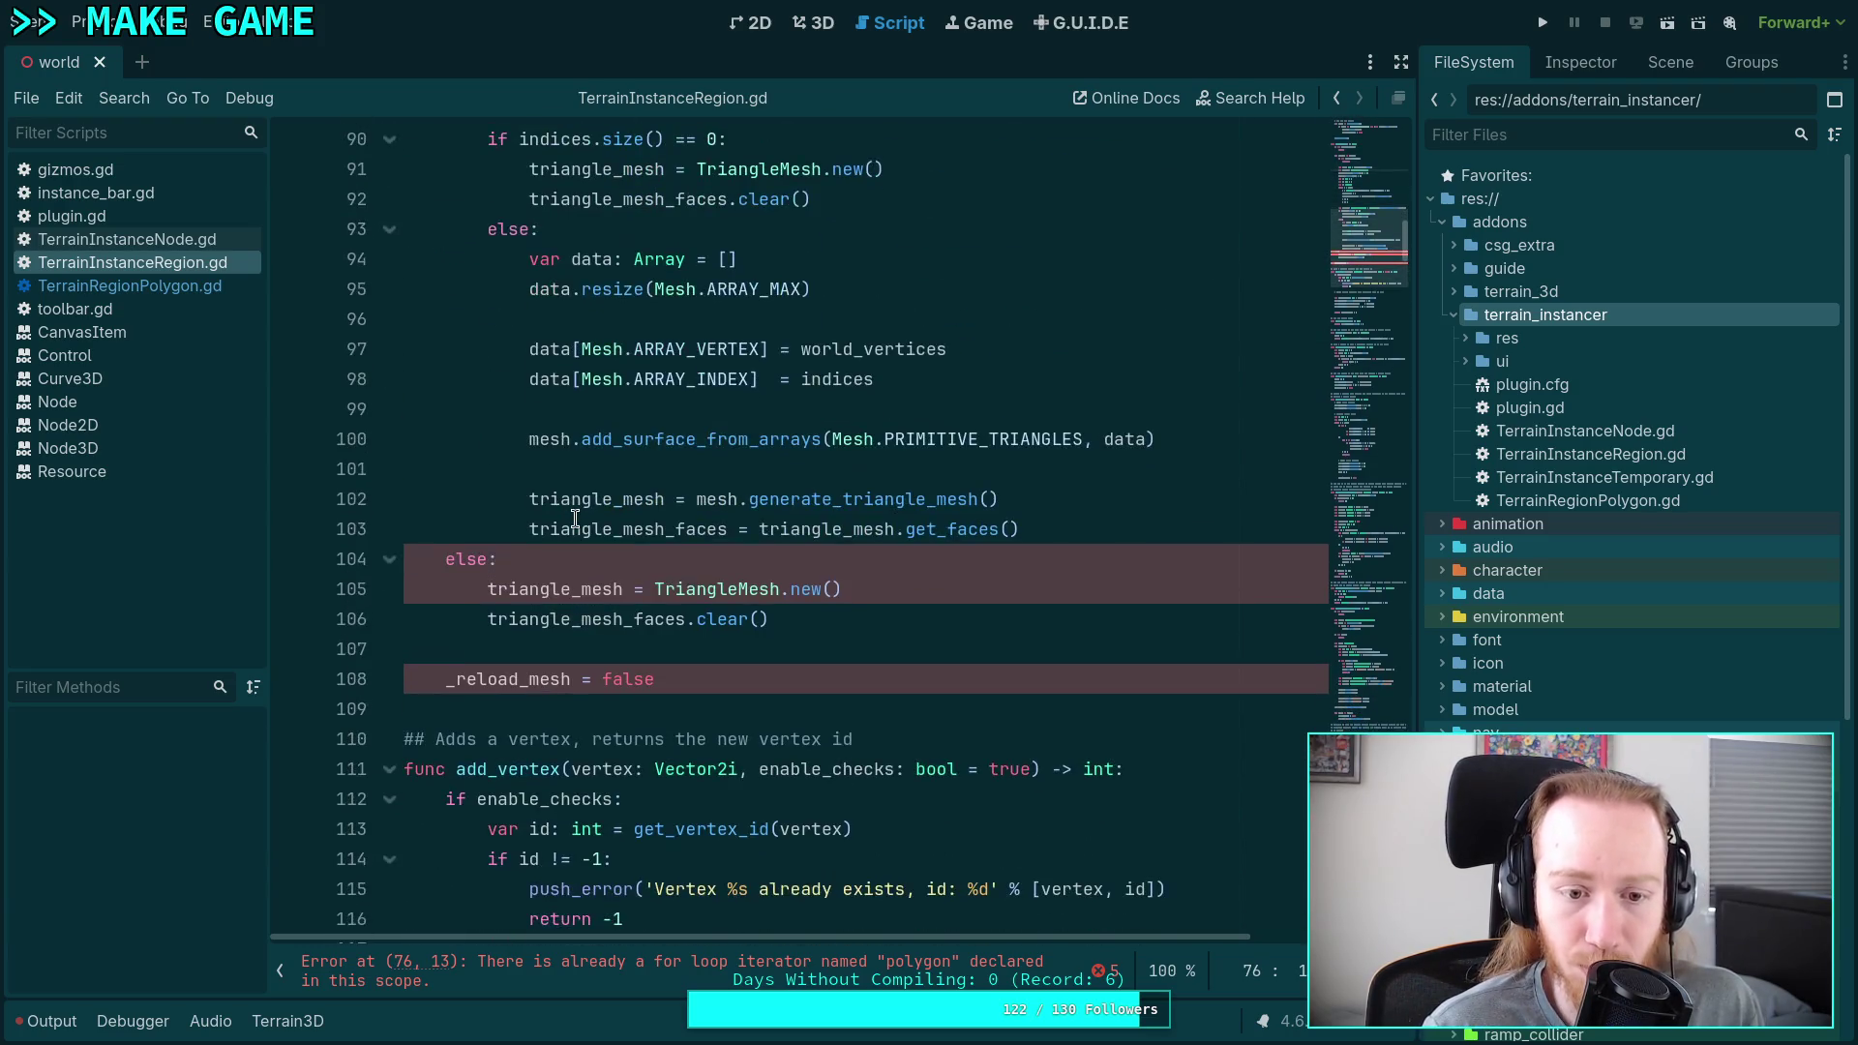
scroll(575, 518, up, 10)
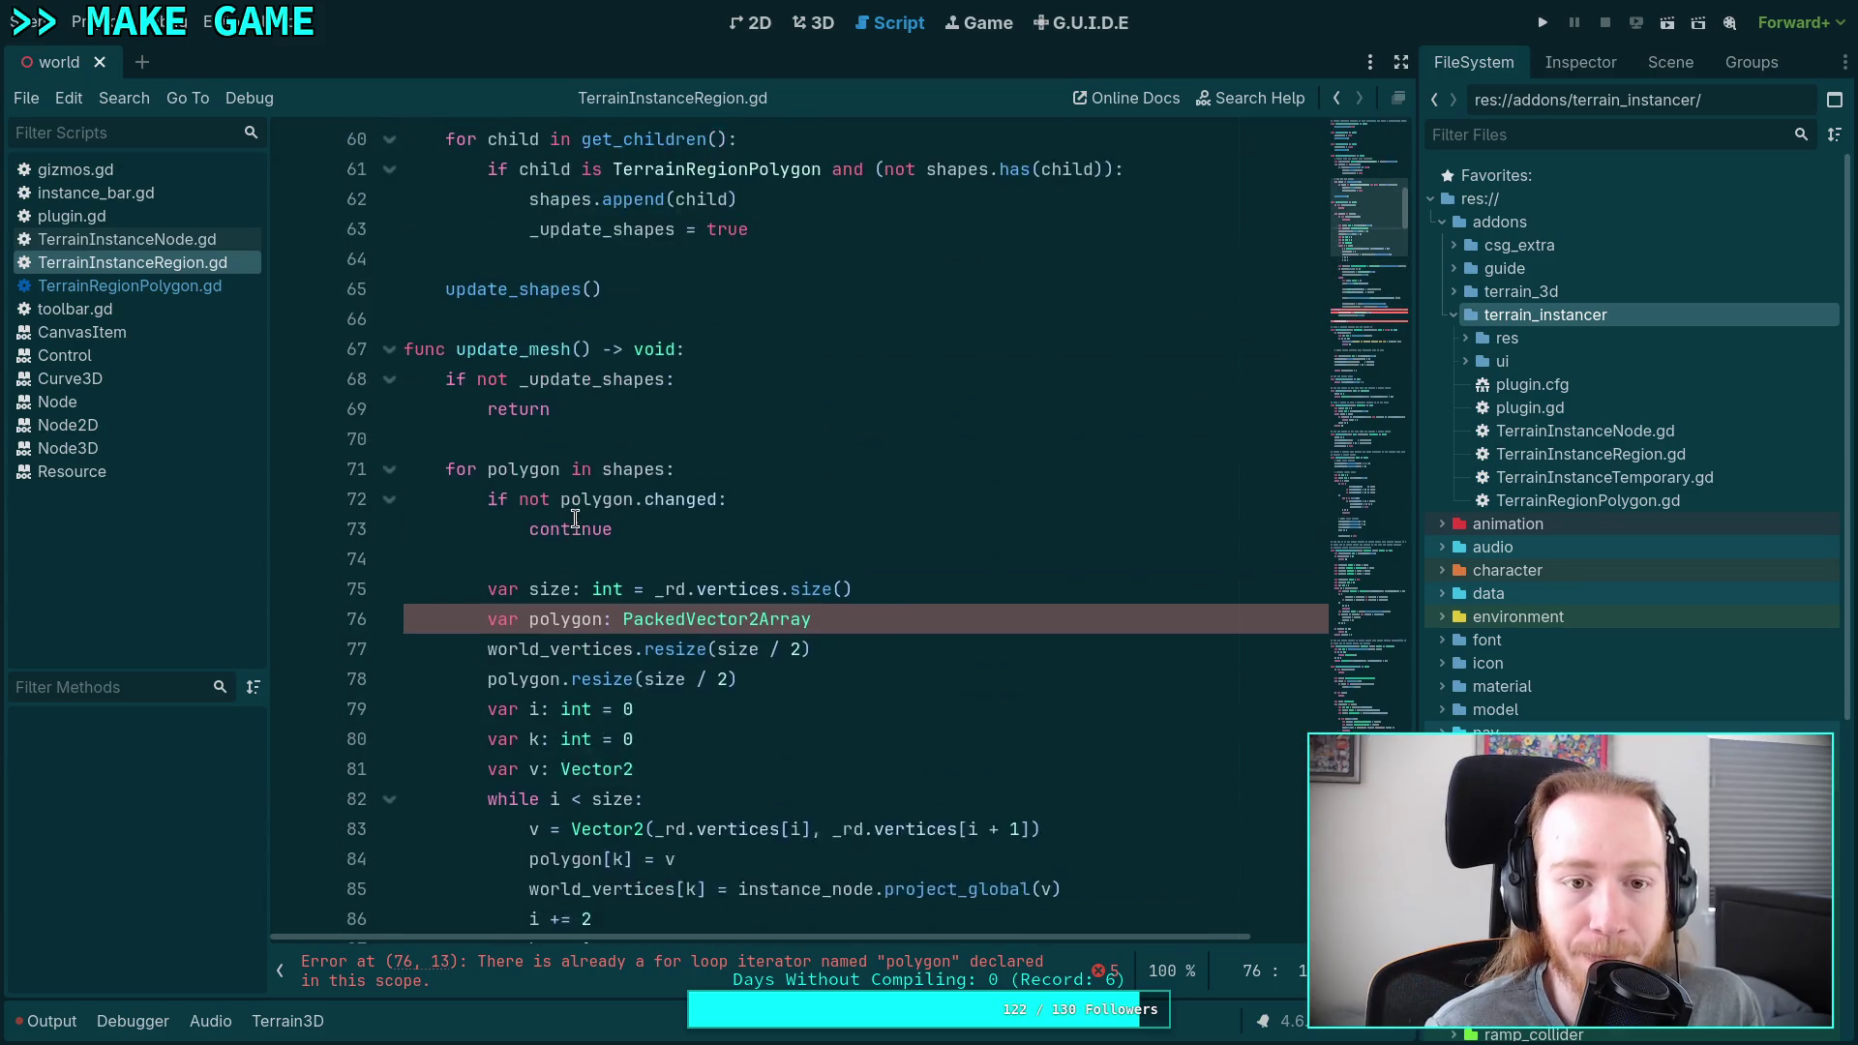
scroll(674, 540, down, 1)
click(779, 384)
click(717, 447)
click(683, 471)
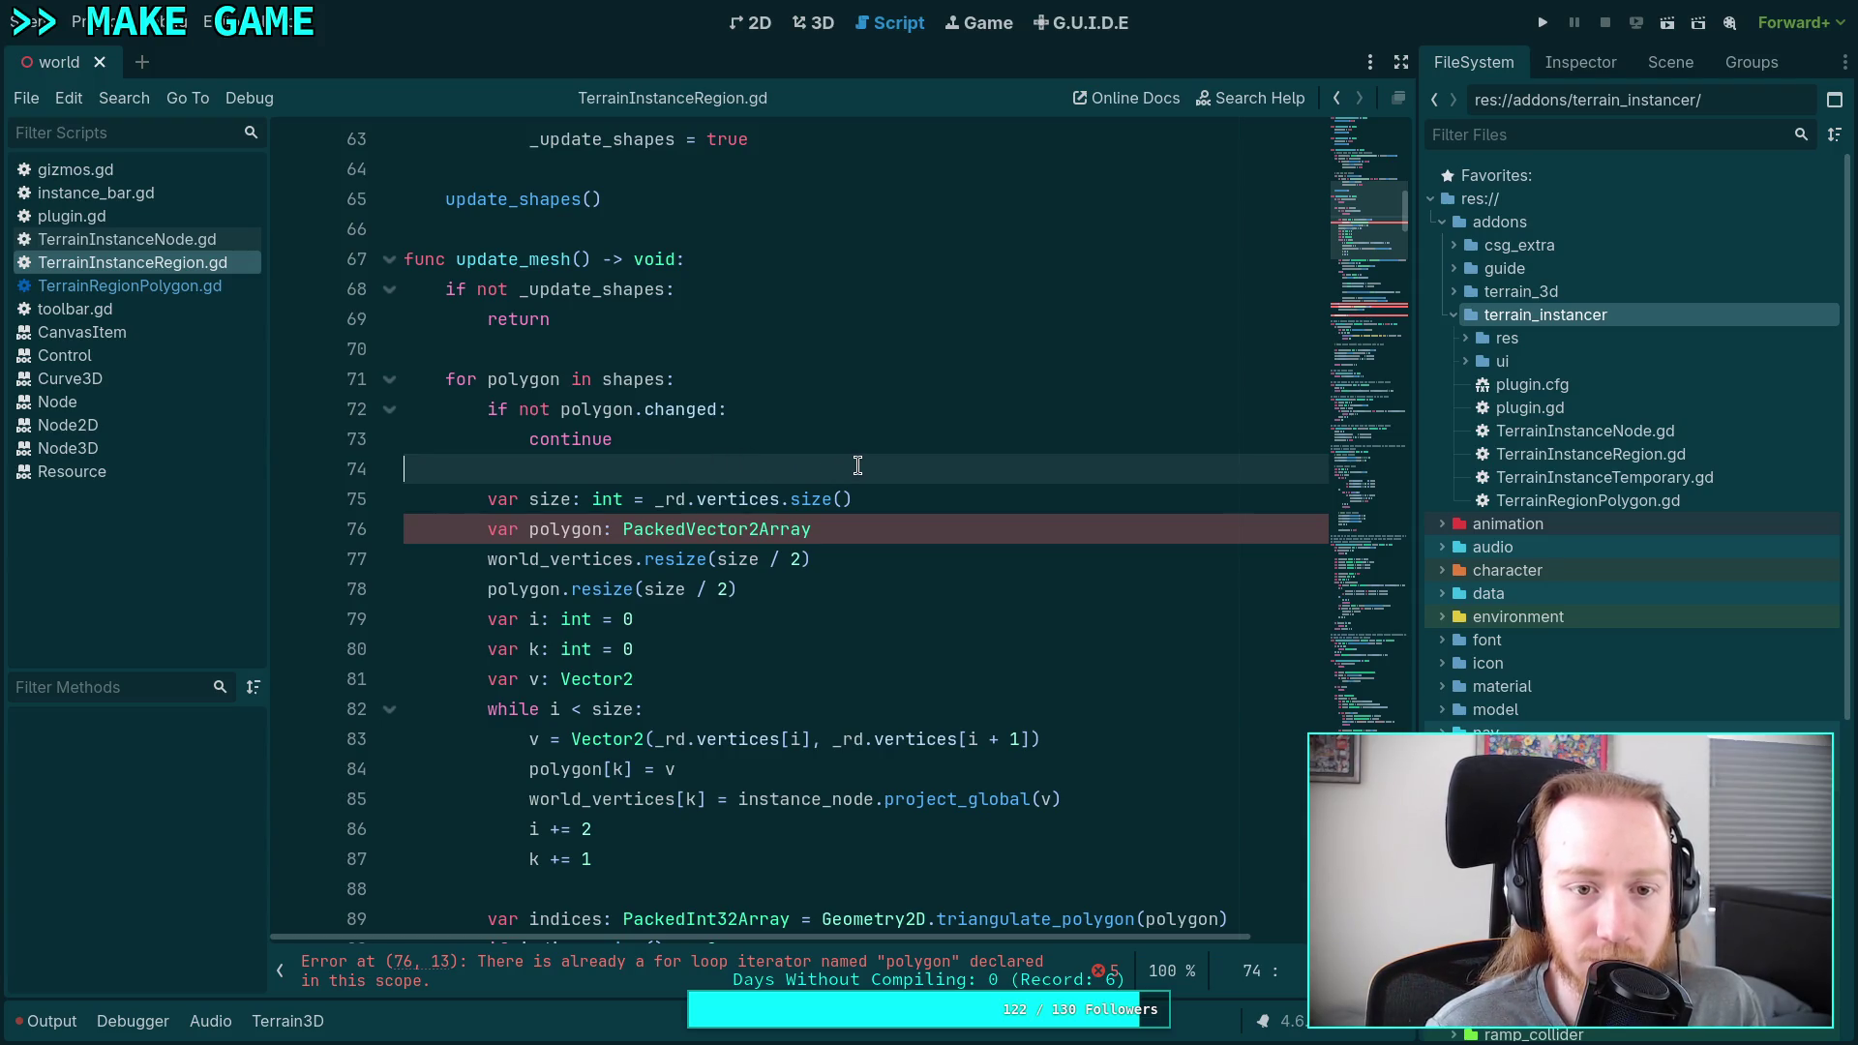
key(Return)
key(Return)
key(Up)
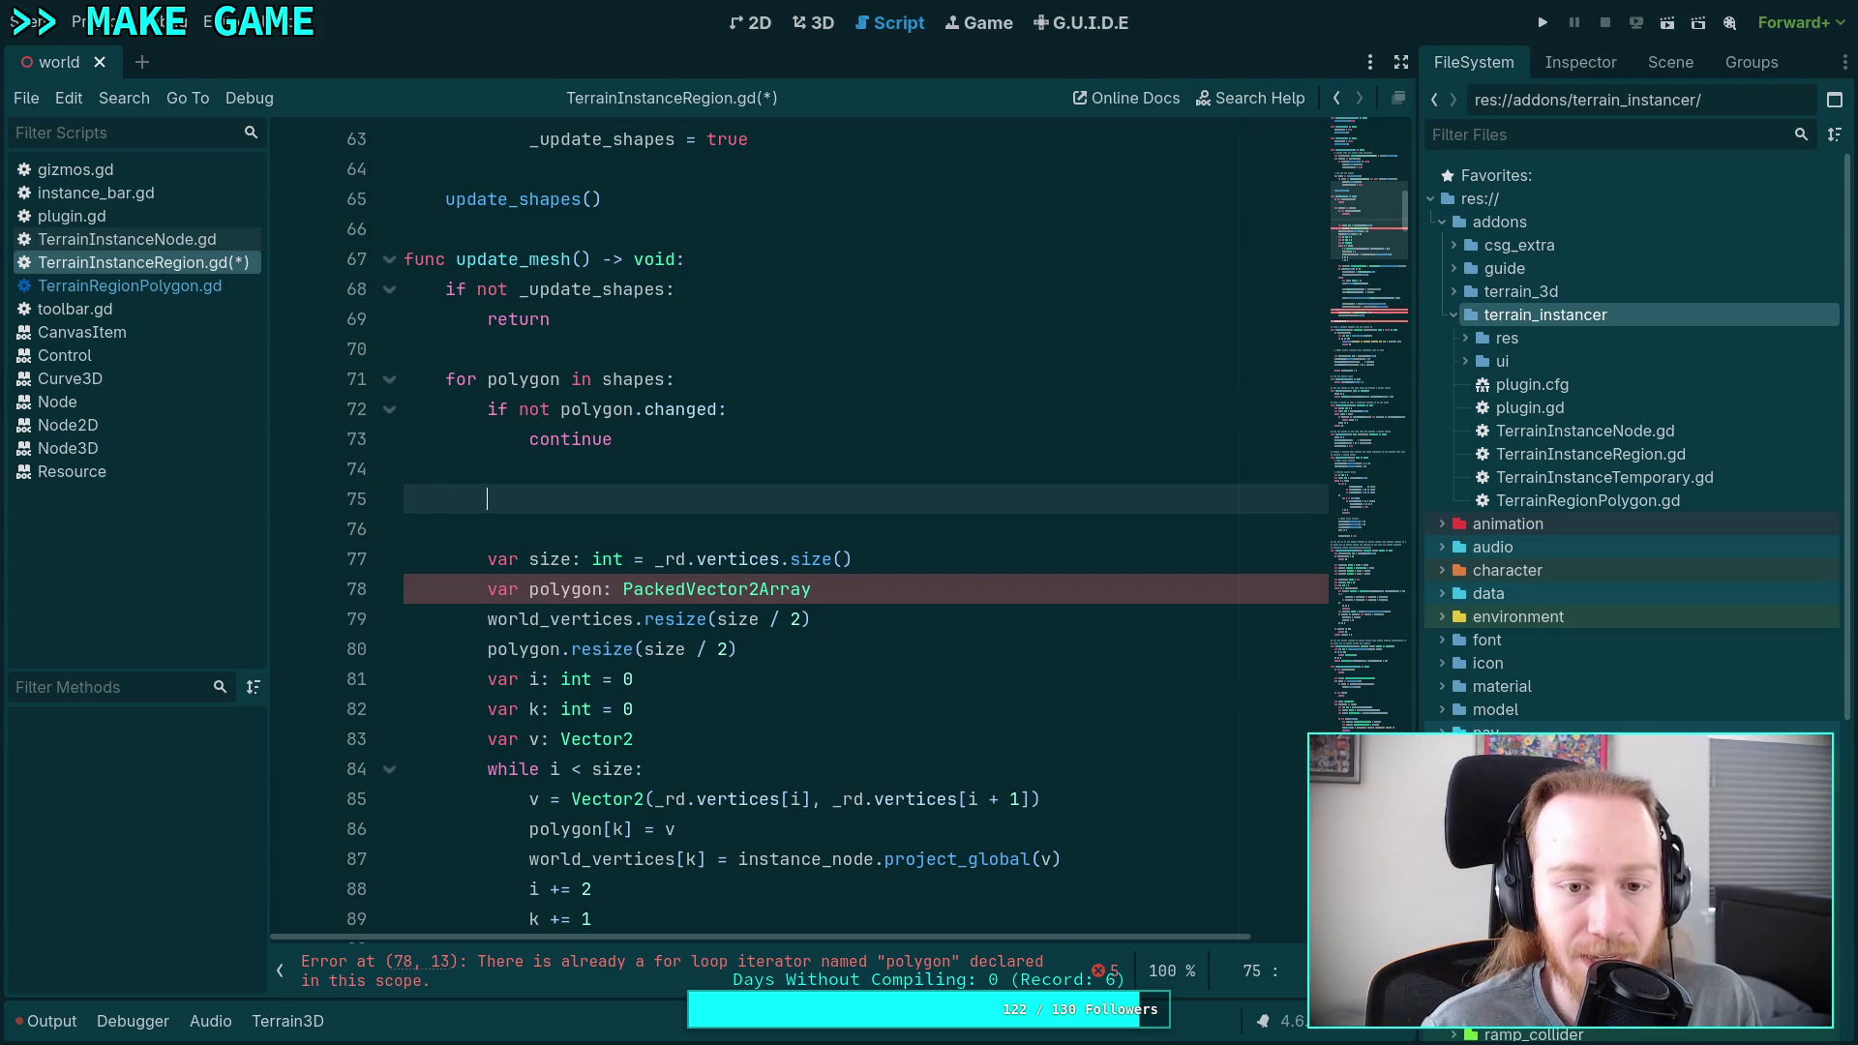
Step: Start a polygon.mesh line and comment out the local 'var polygon: PackedVector2Array' declaration
text(polygon.mesh)
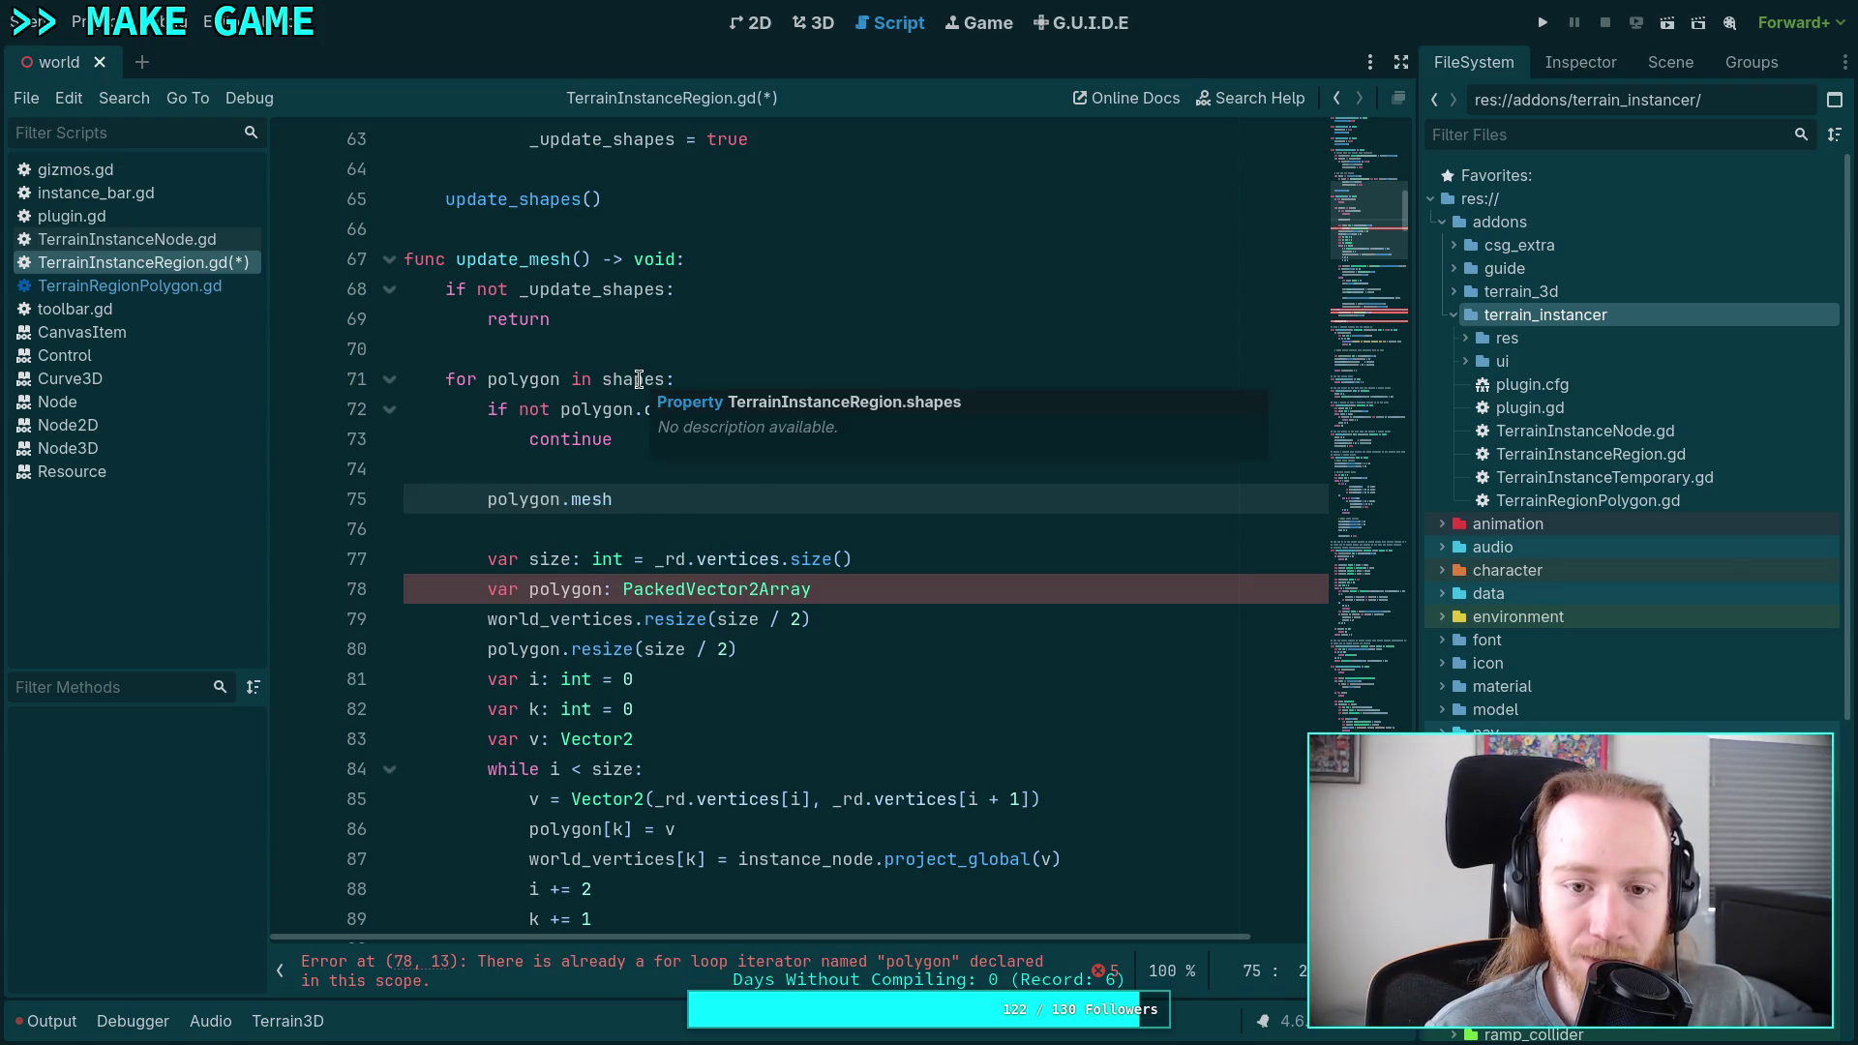
click(640, 380)
scroll(639, 379, up, 17)
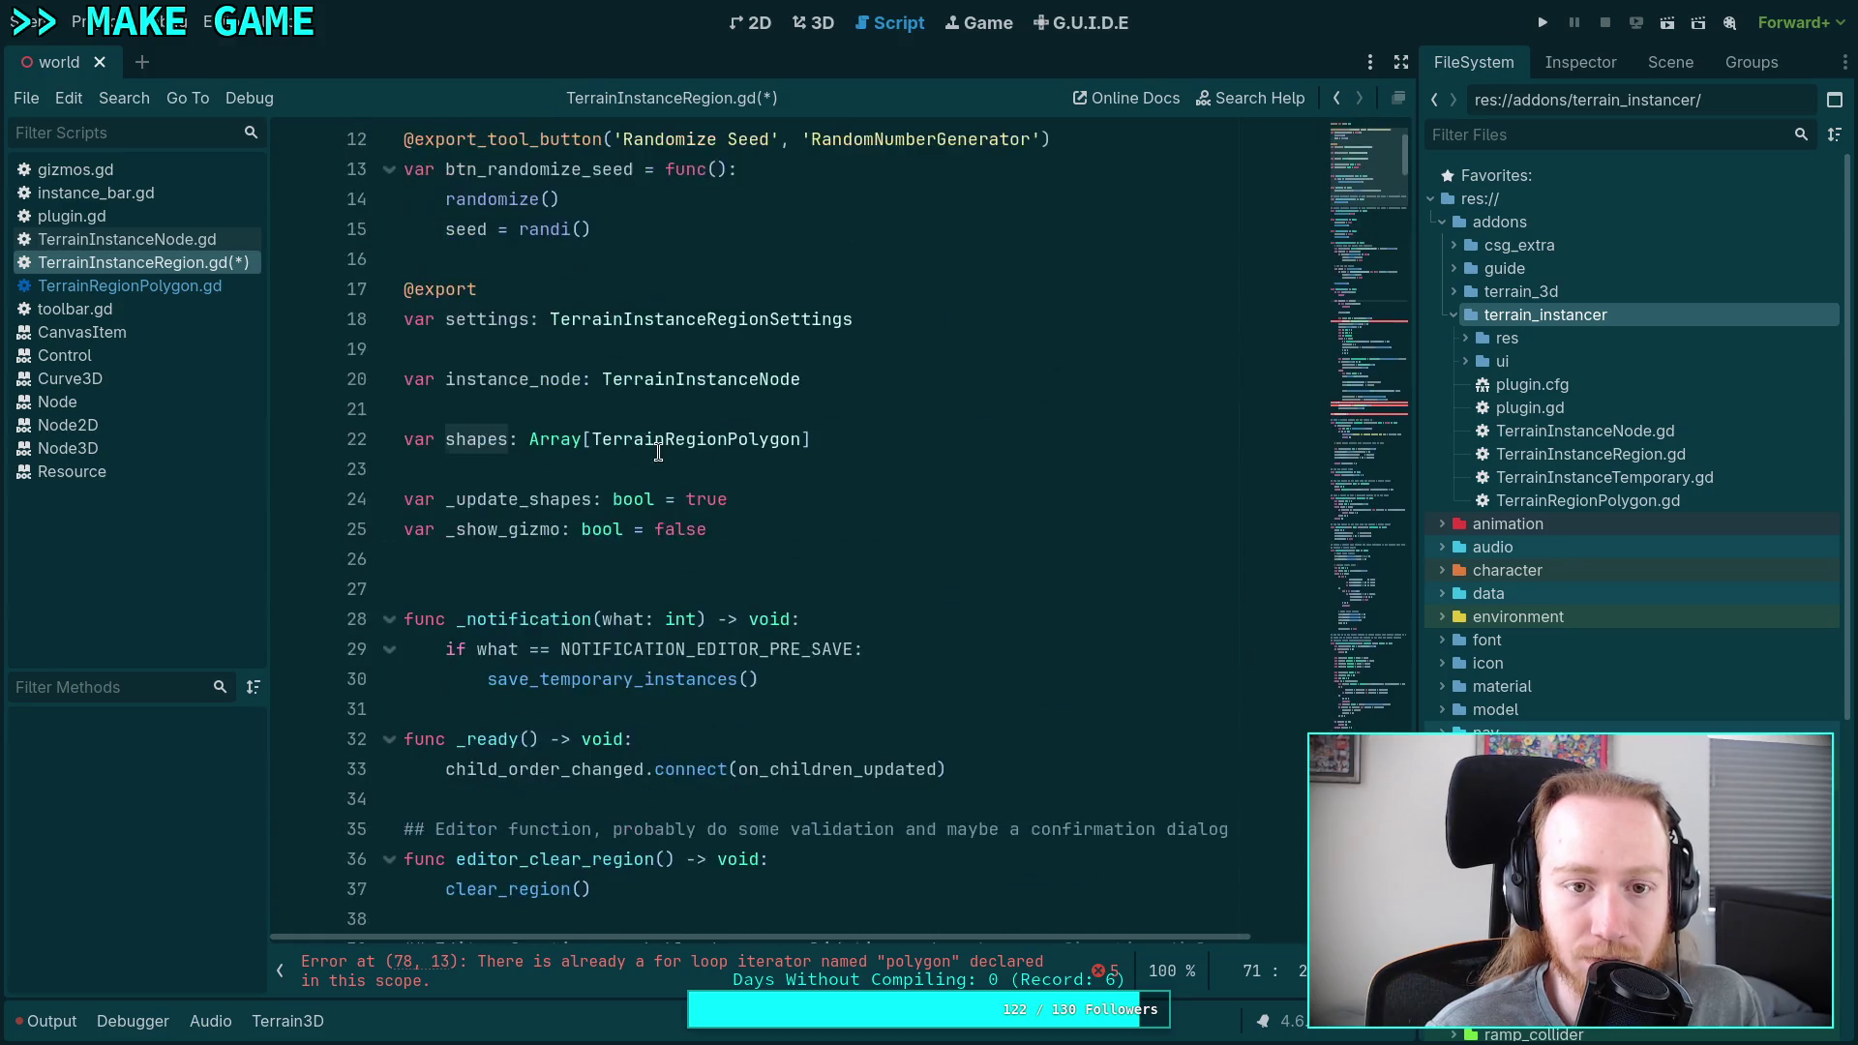
scroll(658, 446, down, 15)
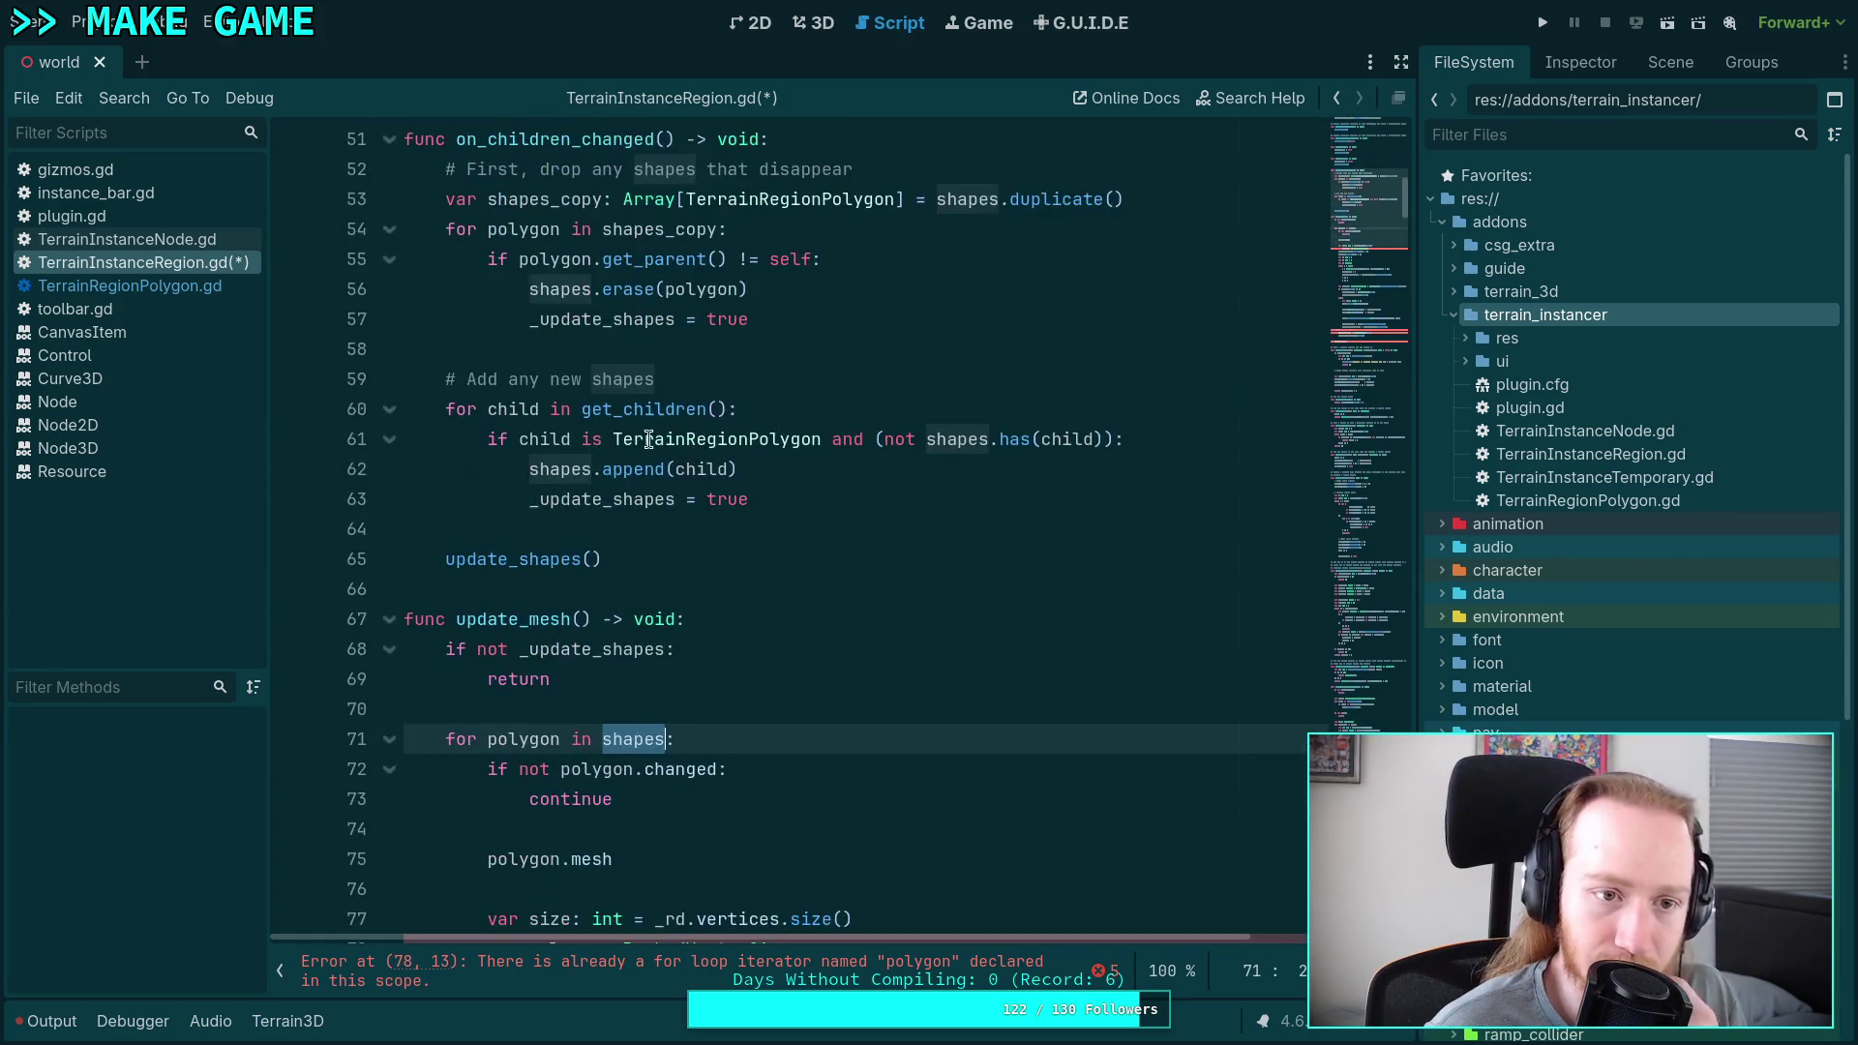
scroll(631, 544, down, 1)
click(491, 677)
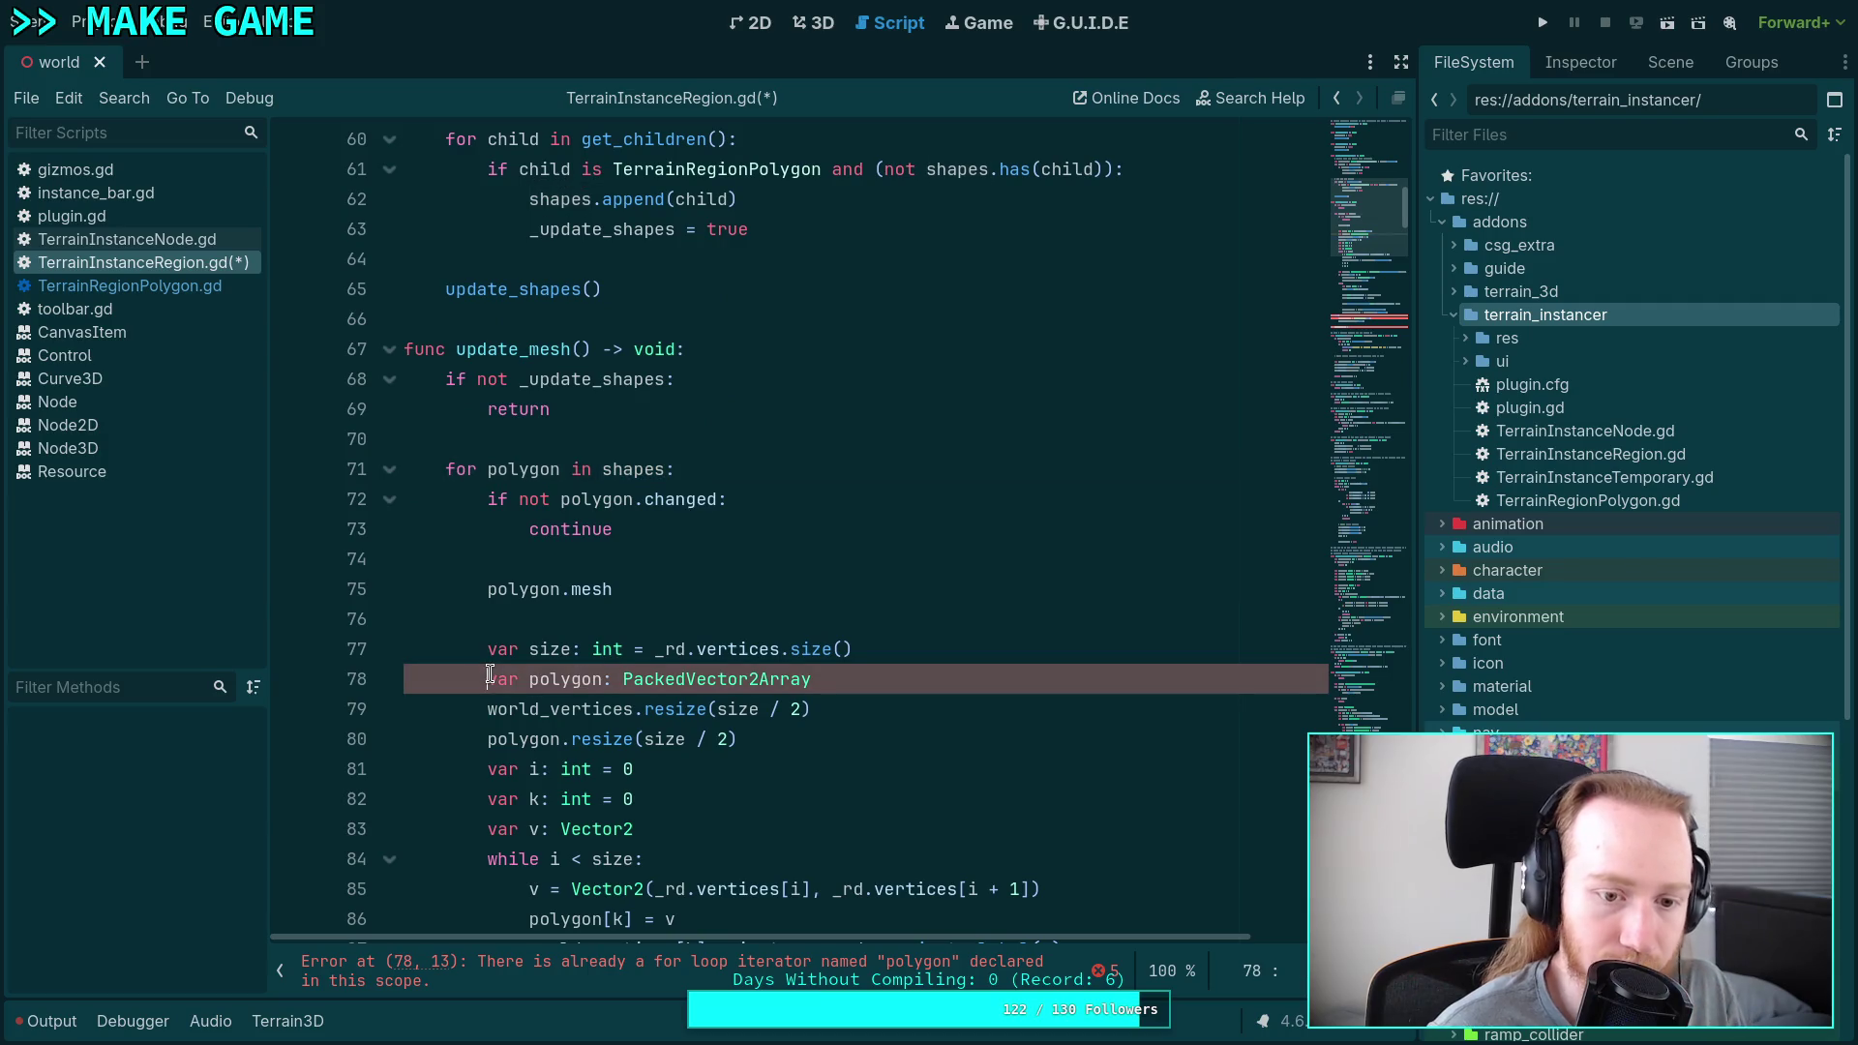
key(ctrl+k)
Step: Complete the line as polygon.mesh.clear_surfaces() and open new lines below it
click(682, 589)
key(BackSpace)
text(h)
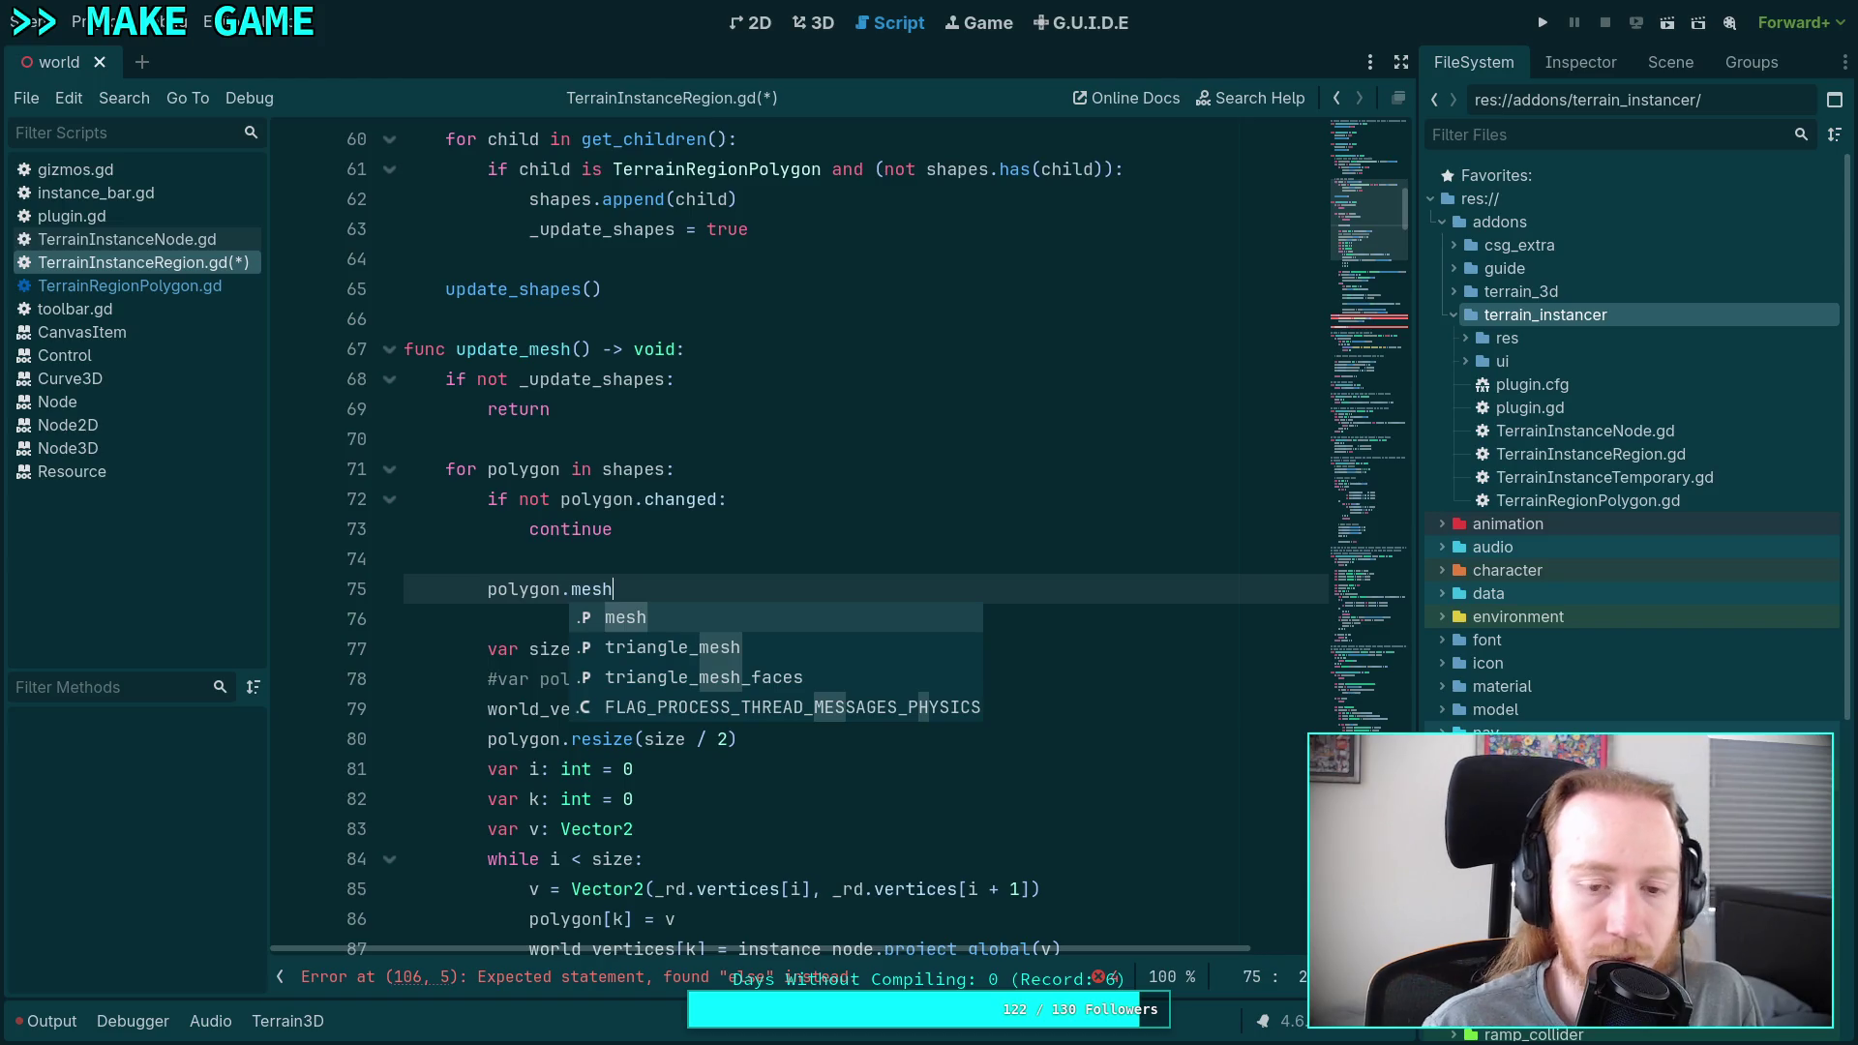
text(.cl)
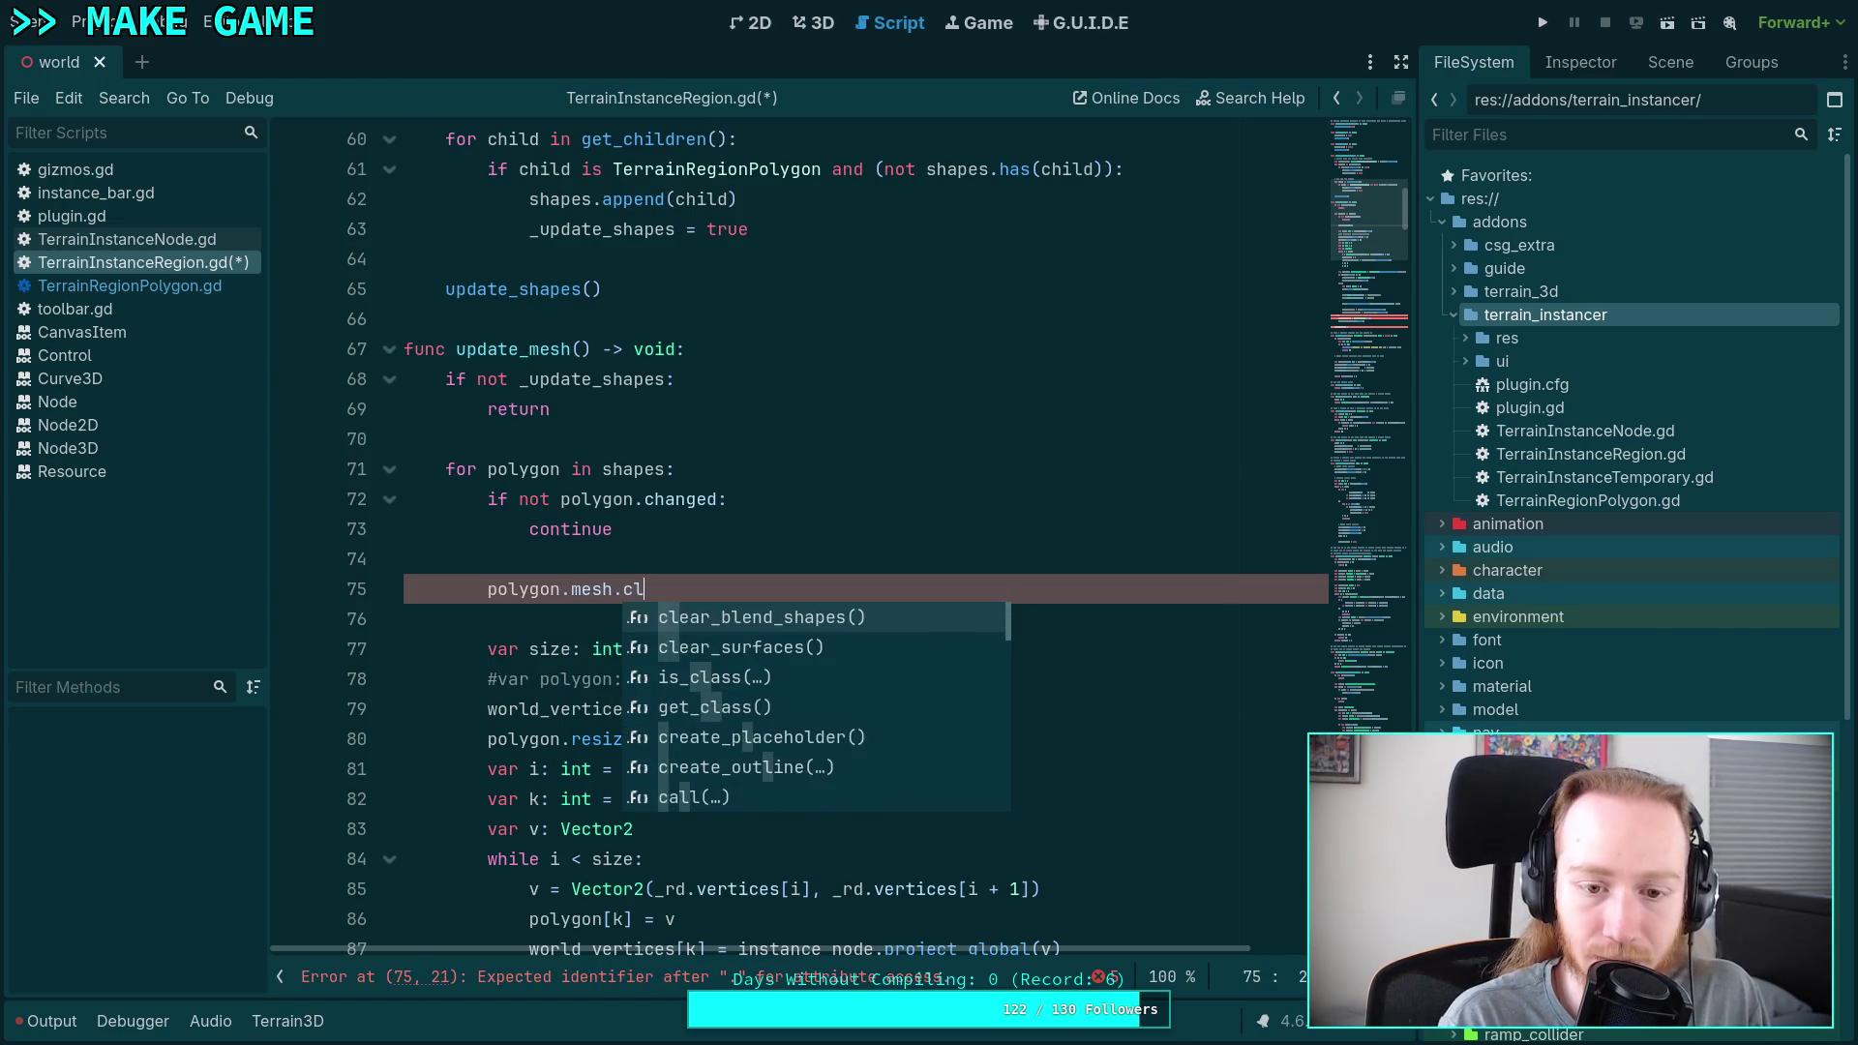
key(Down)
key(Return)
key(Return)
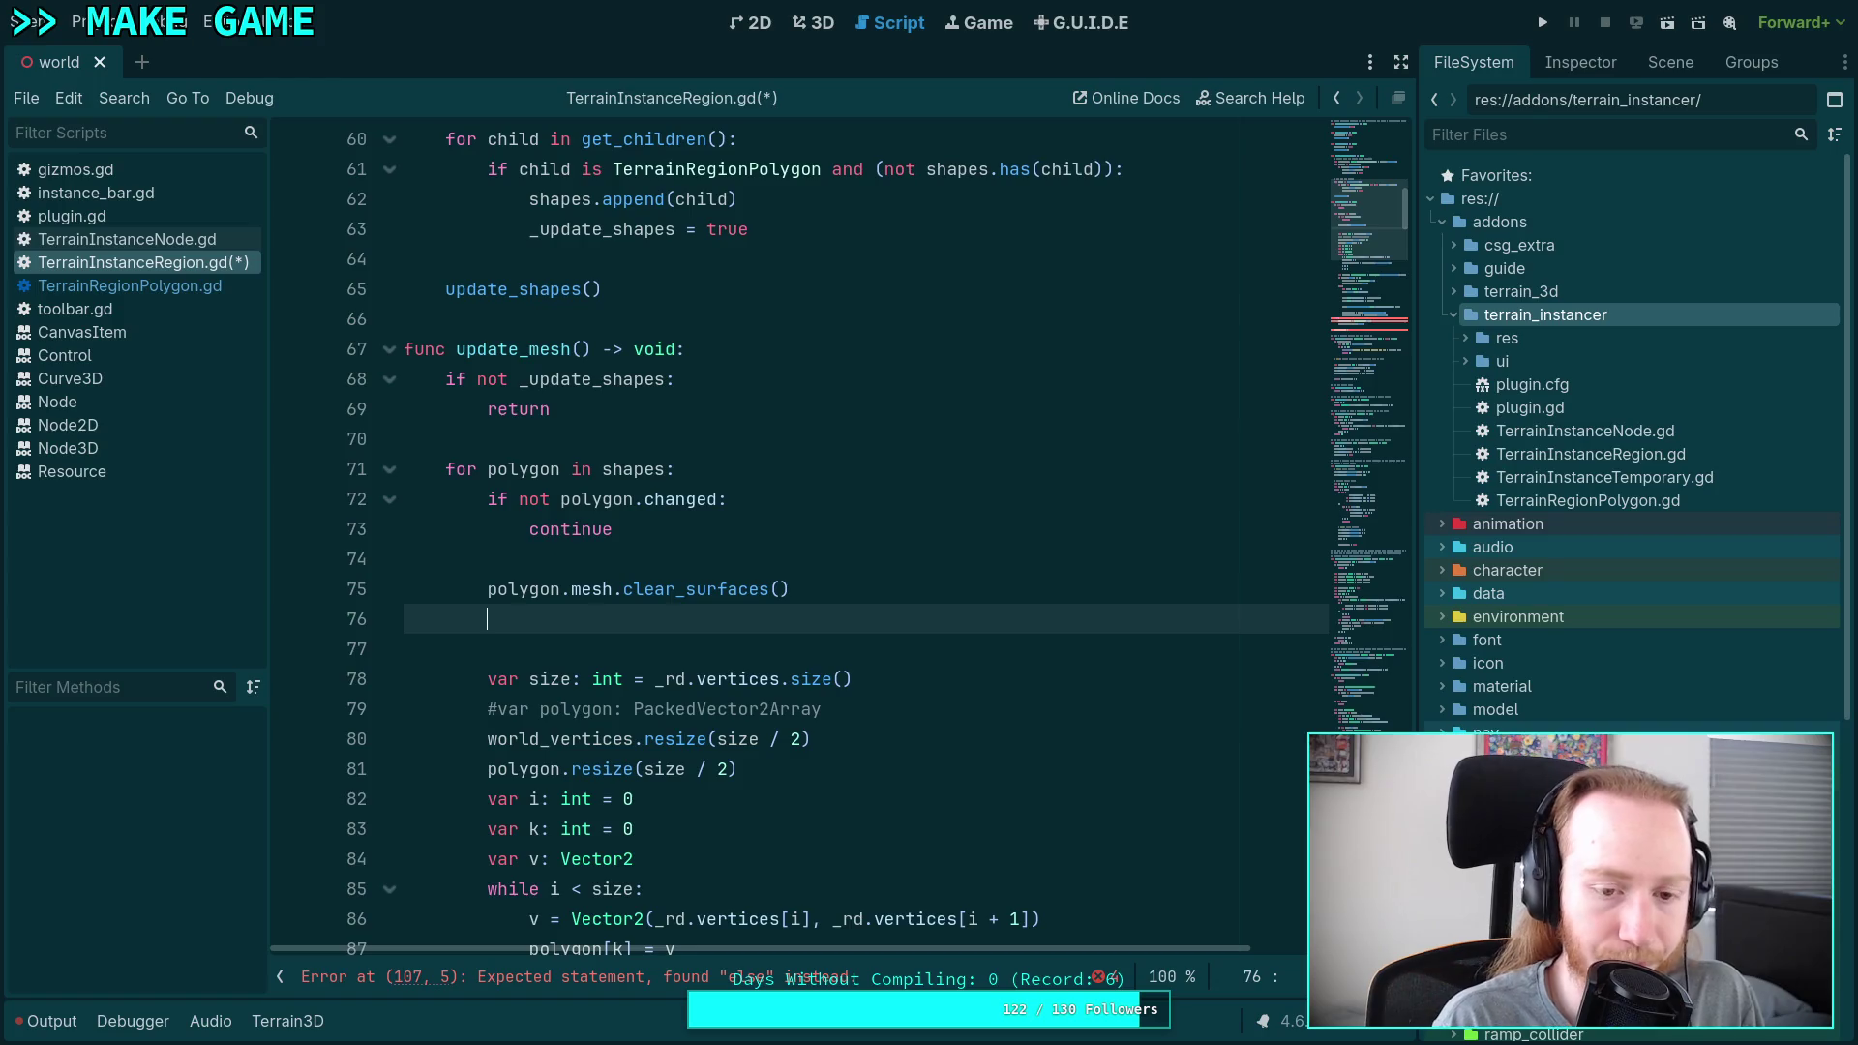
scroll(788, 562, down, 3)
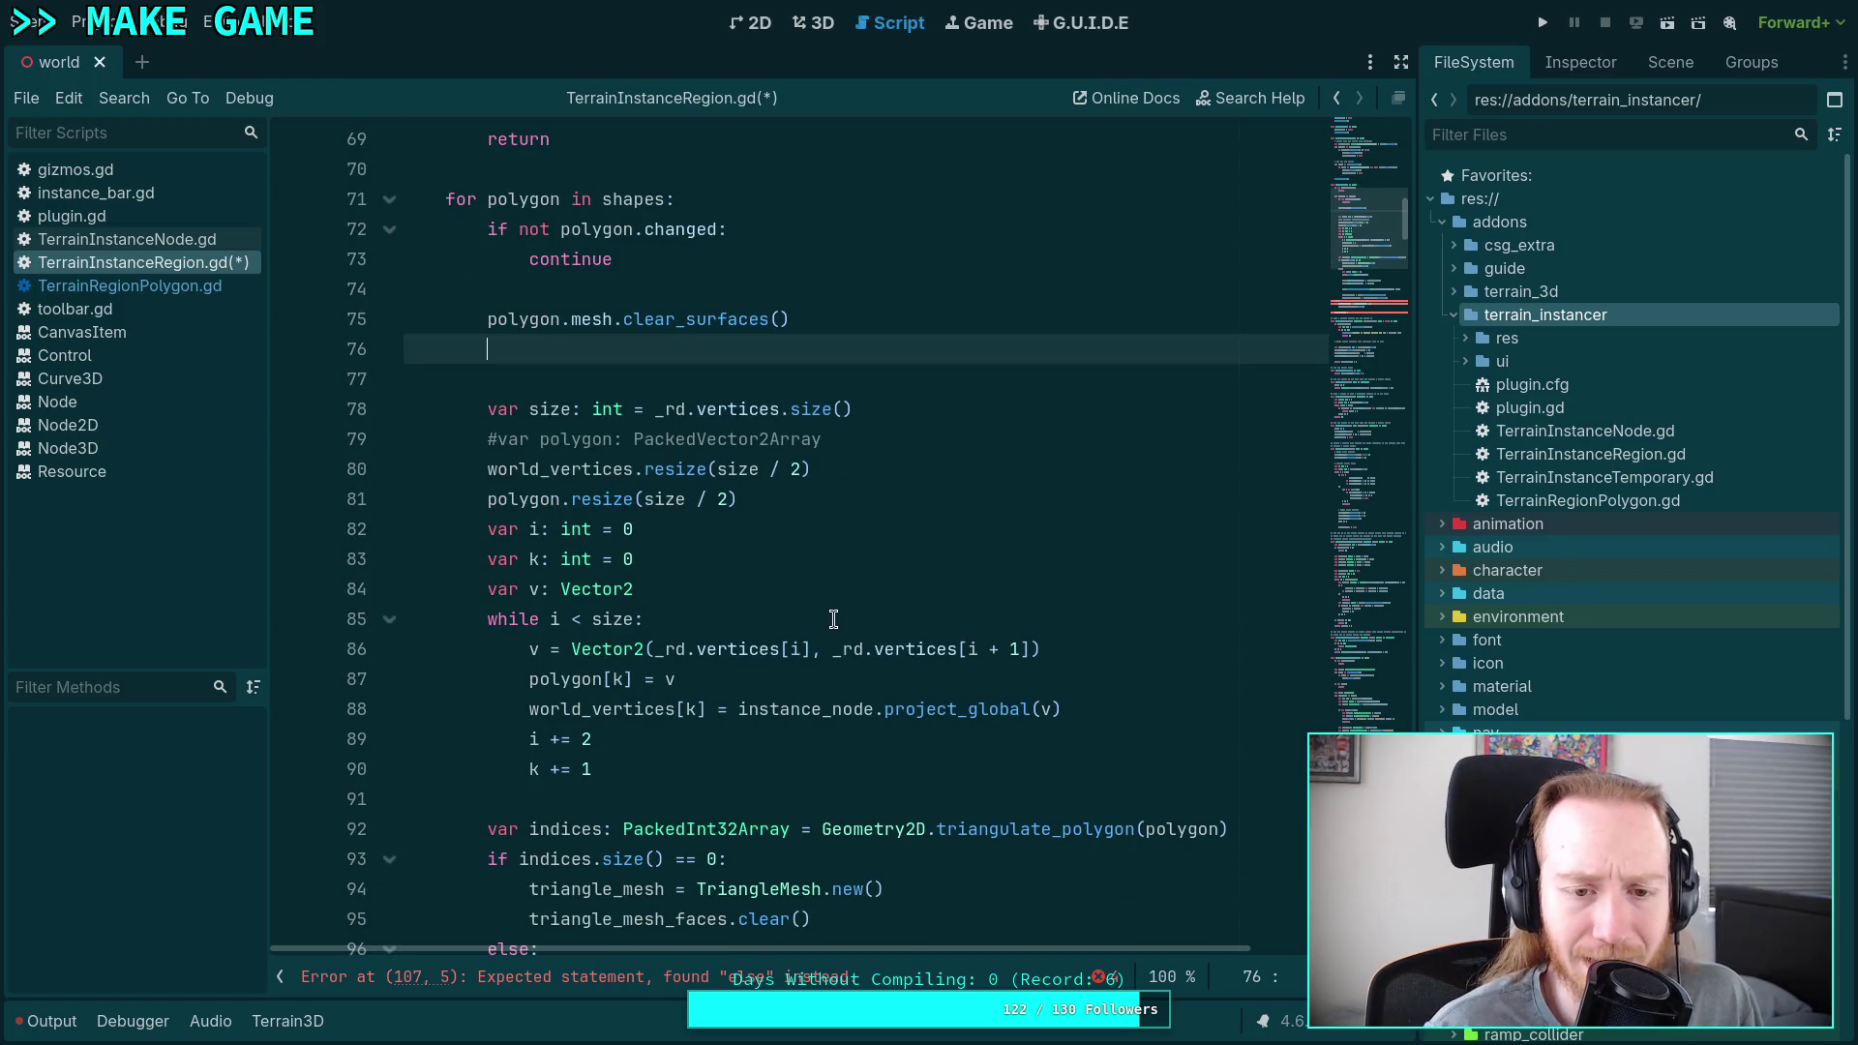
scroll(839, 604, down, 1)
scroll(842, 606, up, 2)
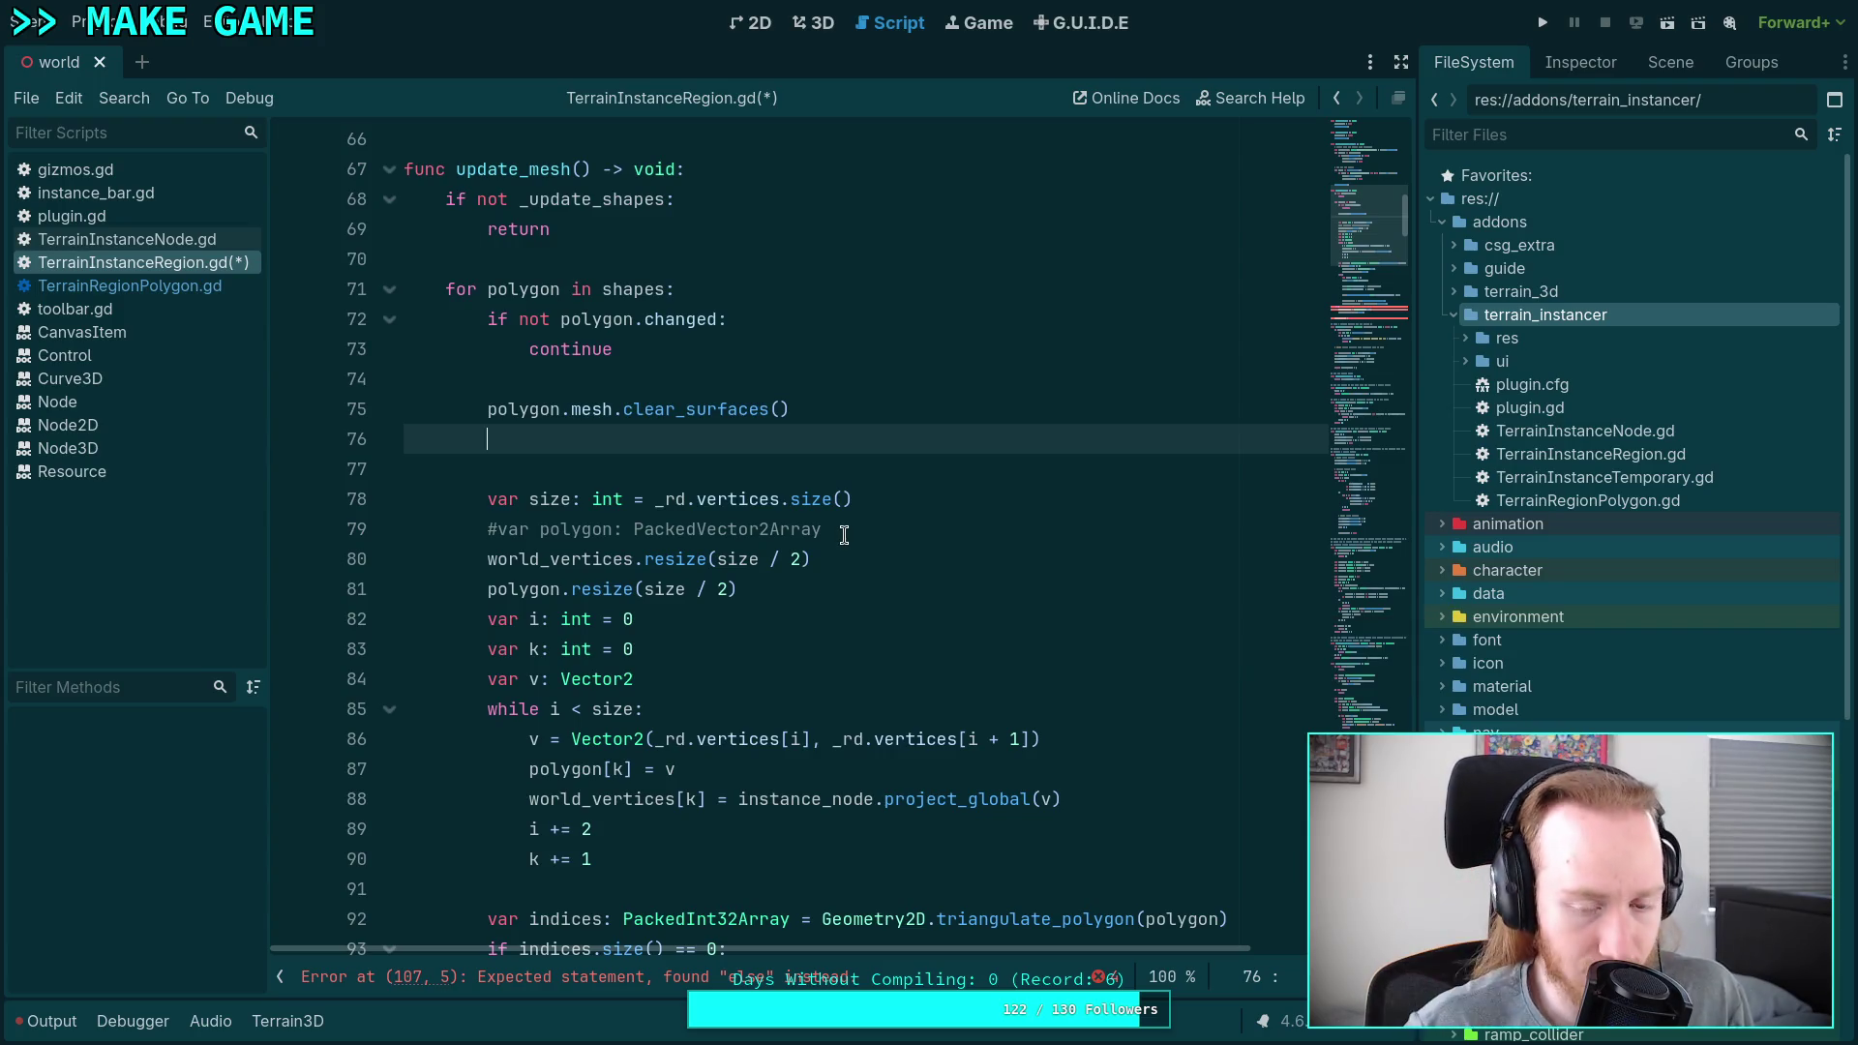
scroll(845, 547, down, 4)
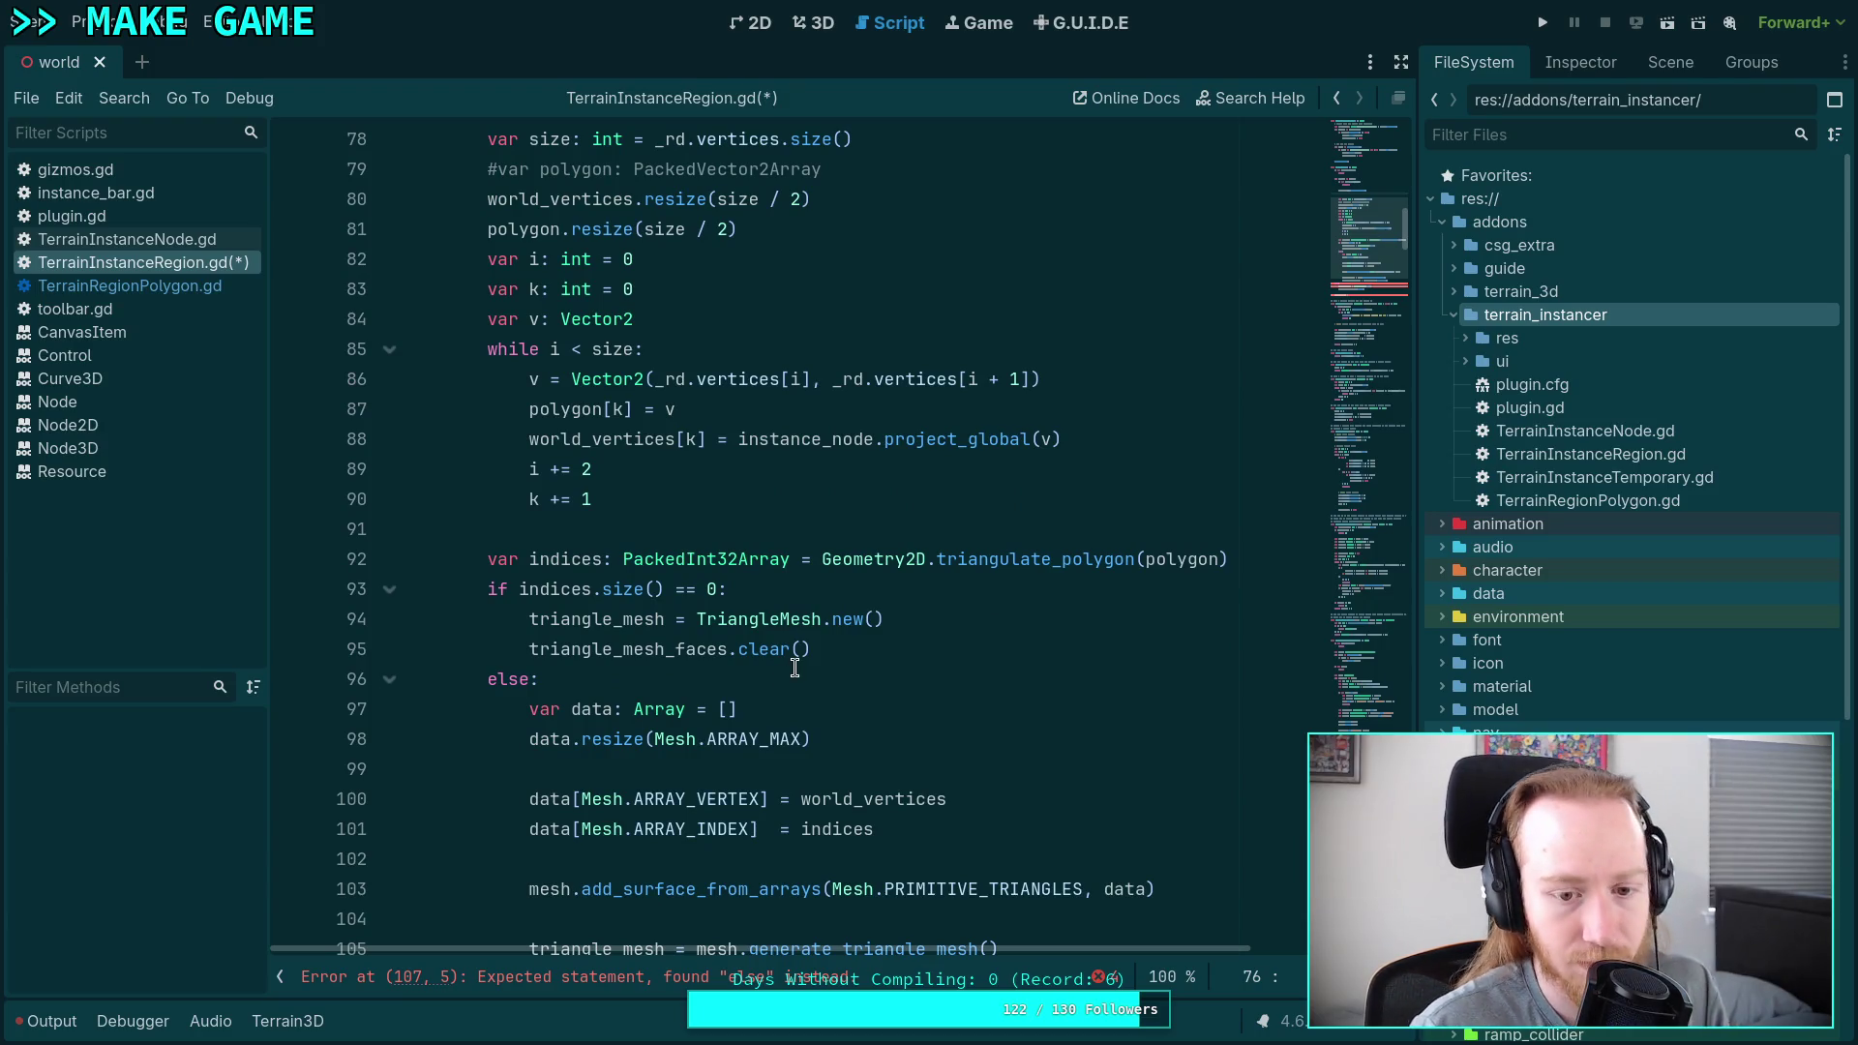
scroll(794, 668, down, 4)
scroll(813, 678, up, 8)
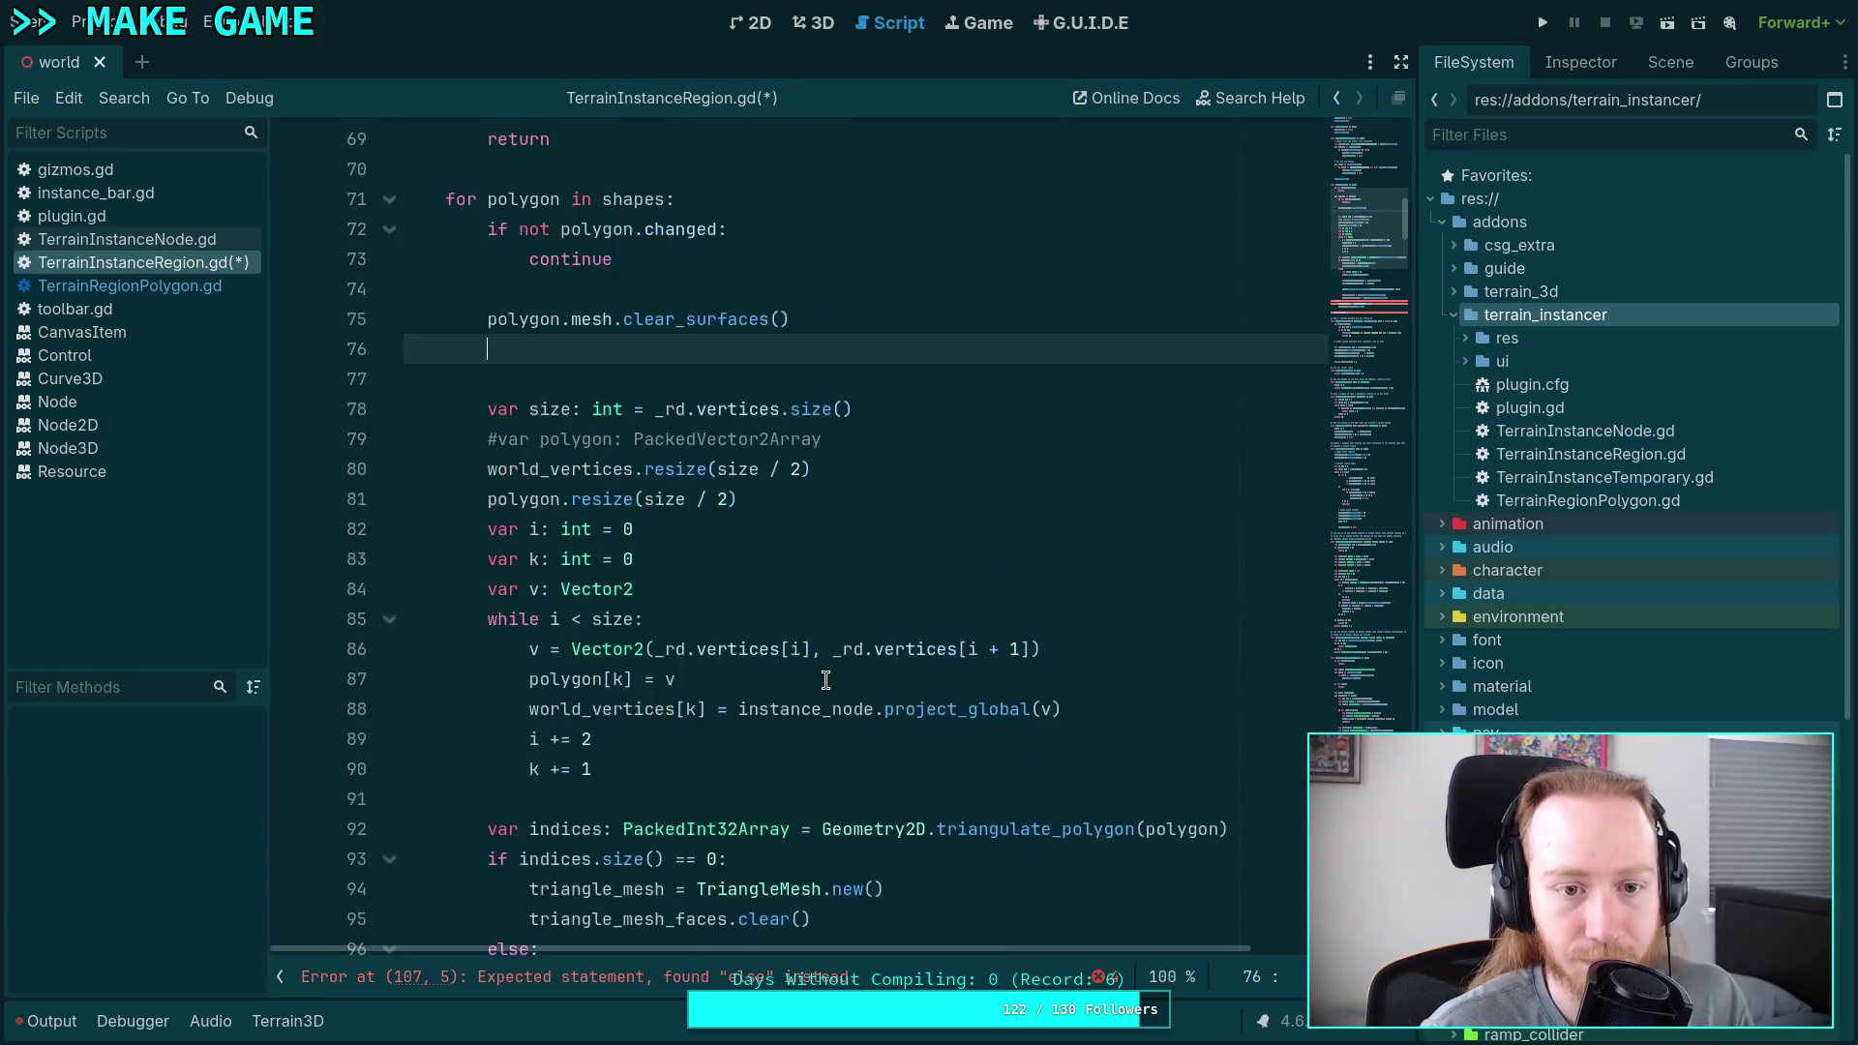
key(Return)
Step: Add an 'if polygon.vertices.size() > 2:' check with a pass body and an empty else: branch
text(if )
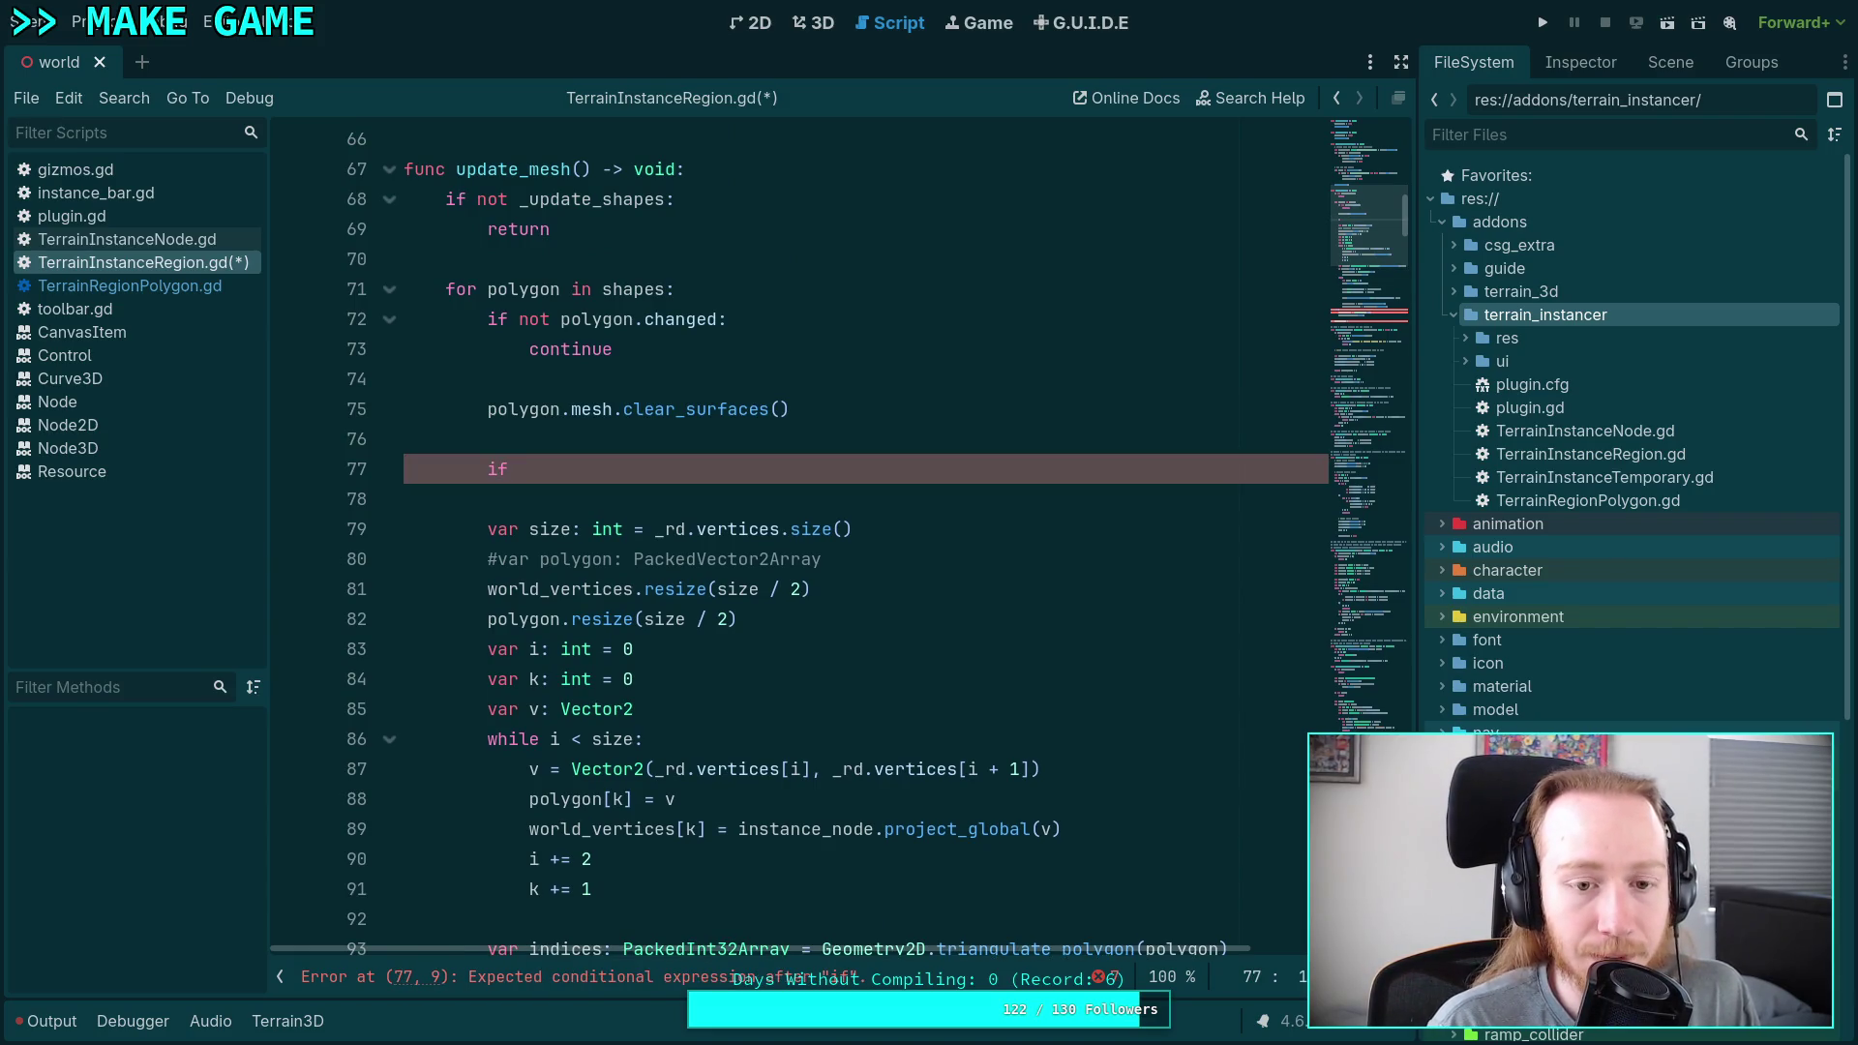
text(polygon.v)
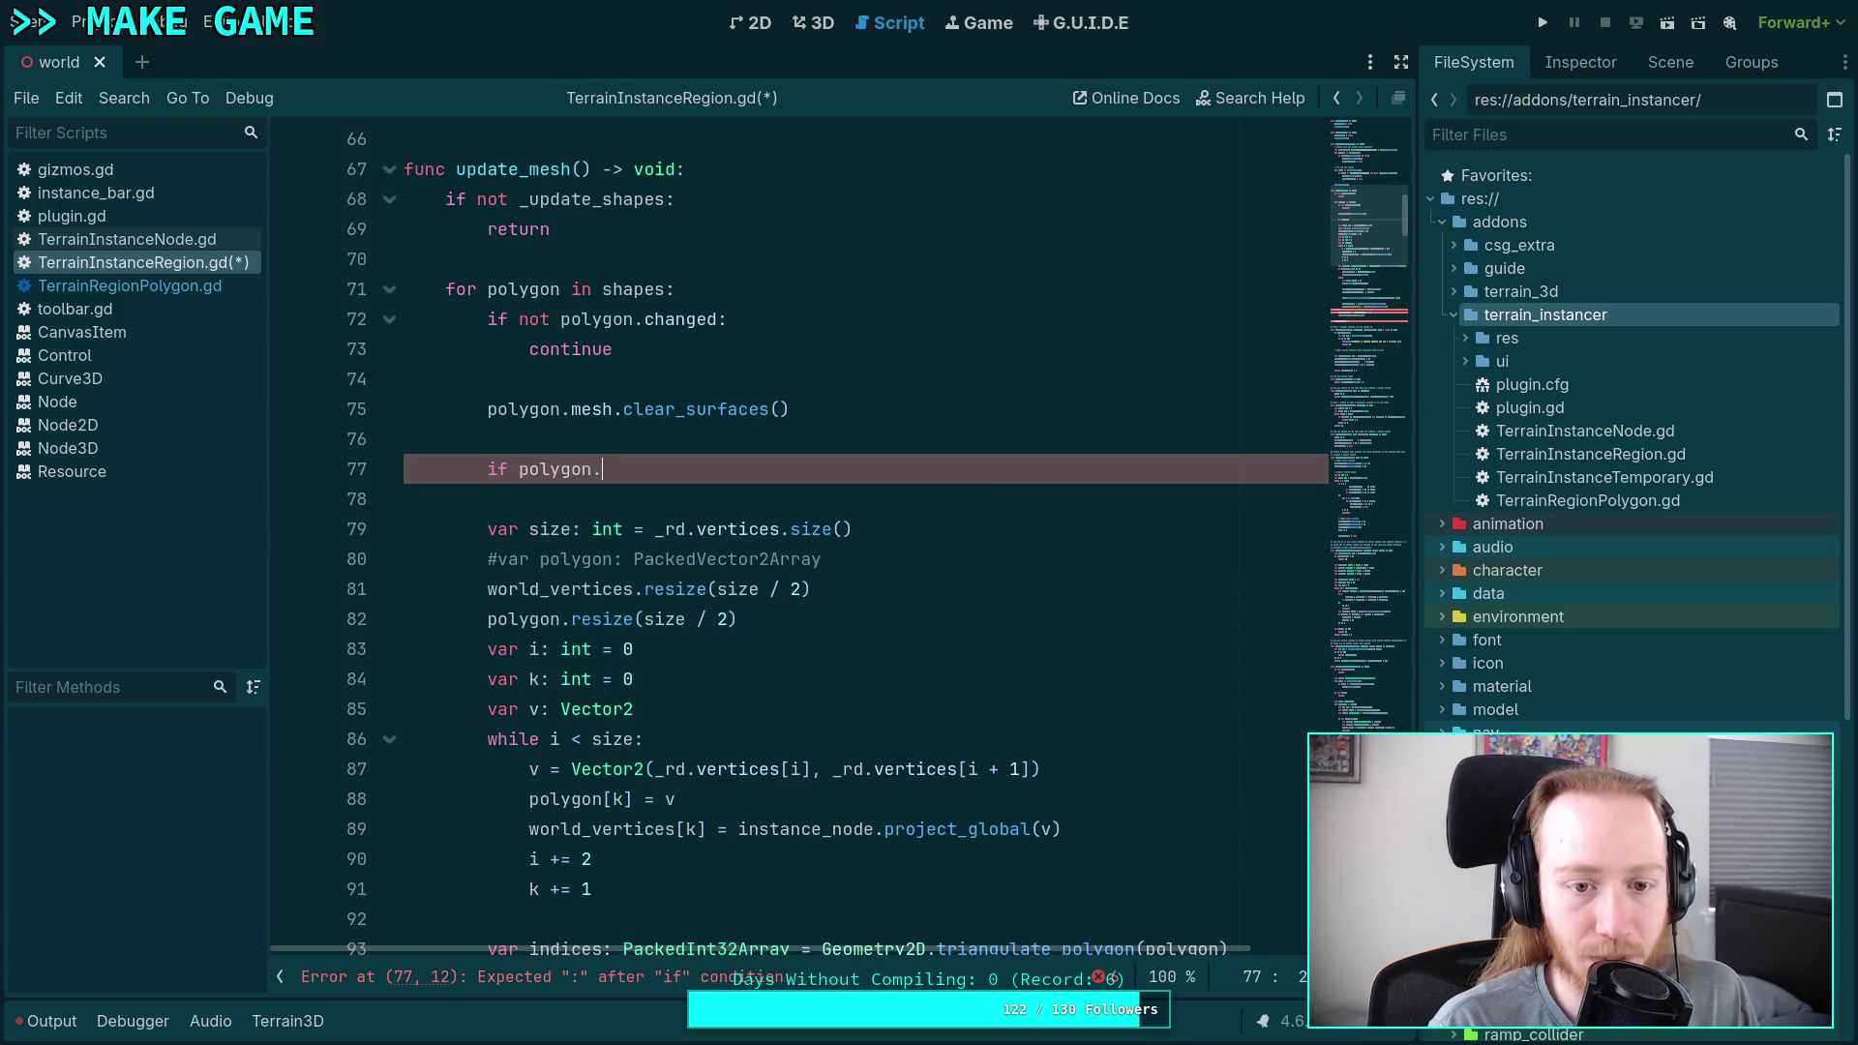
text(ert)
key(Return)
text(.)
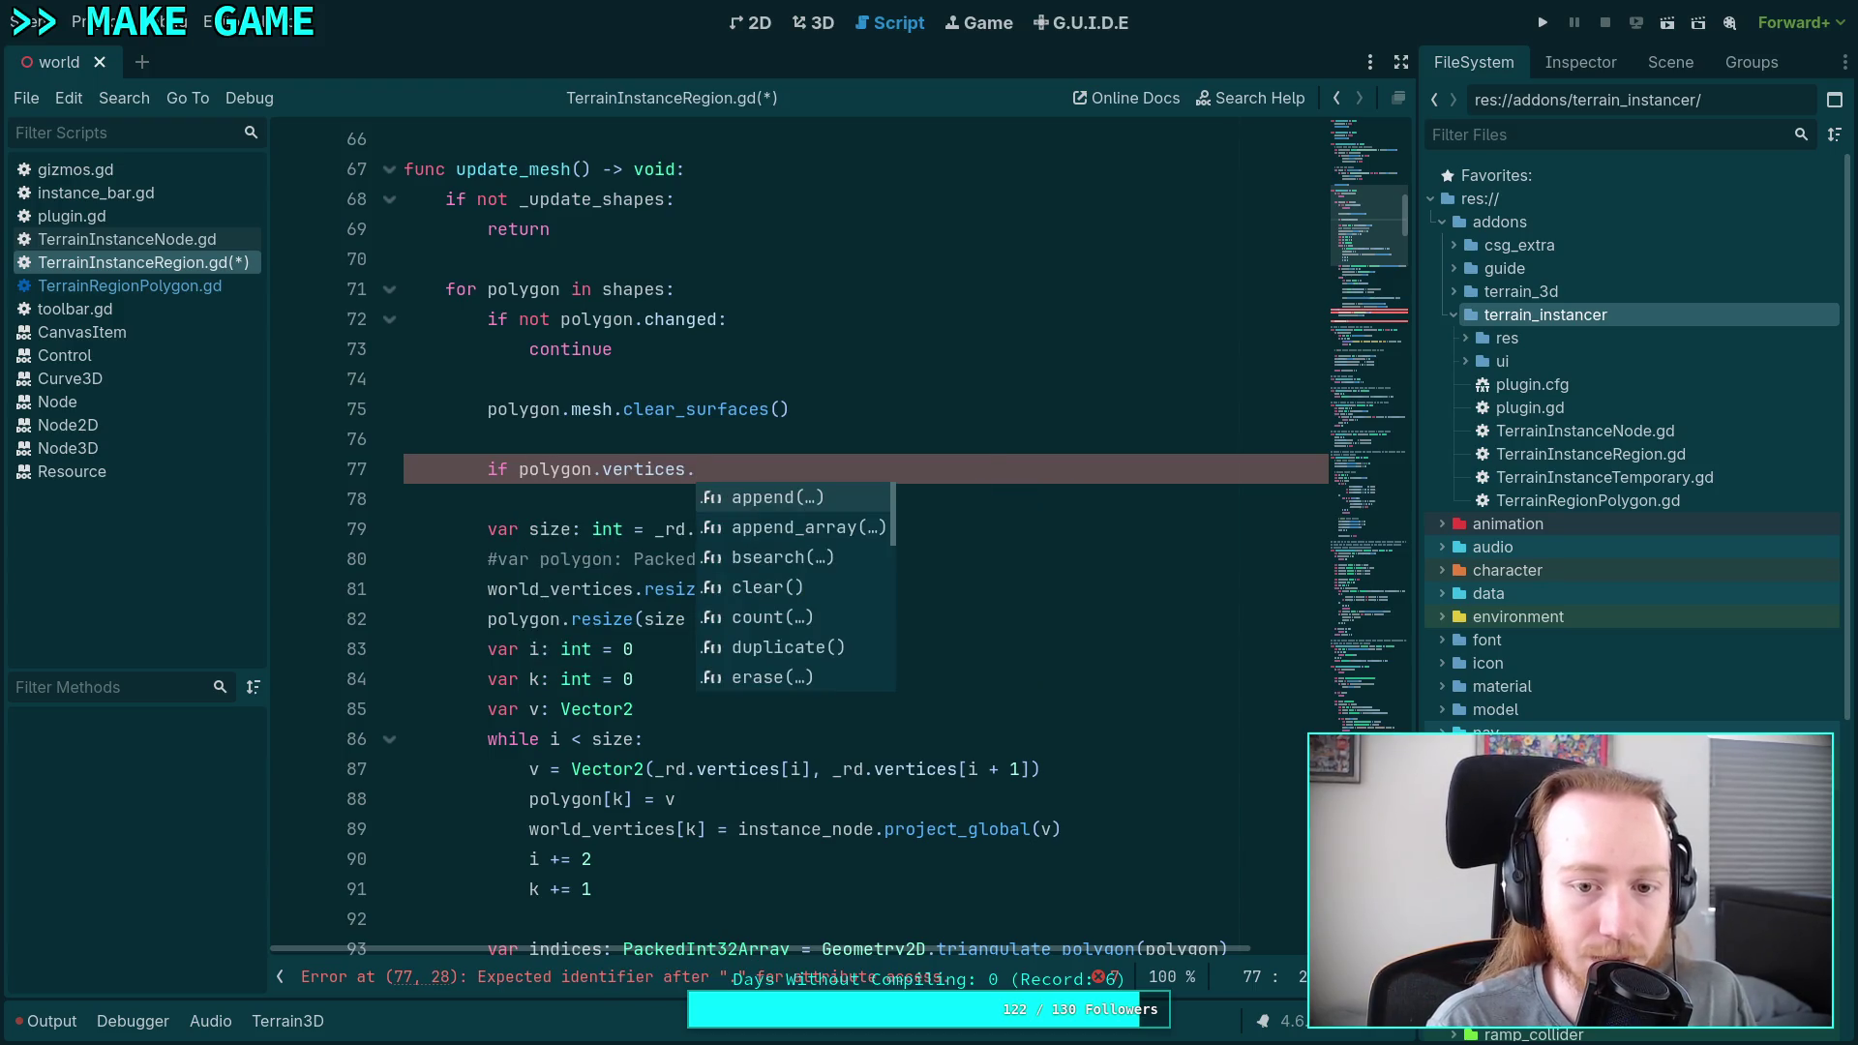
text(siz)
key(Return)
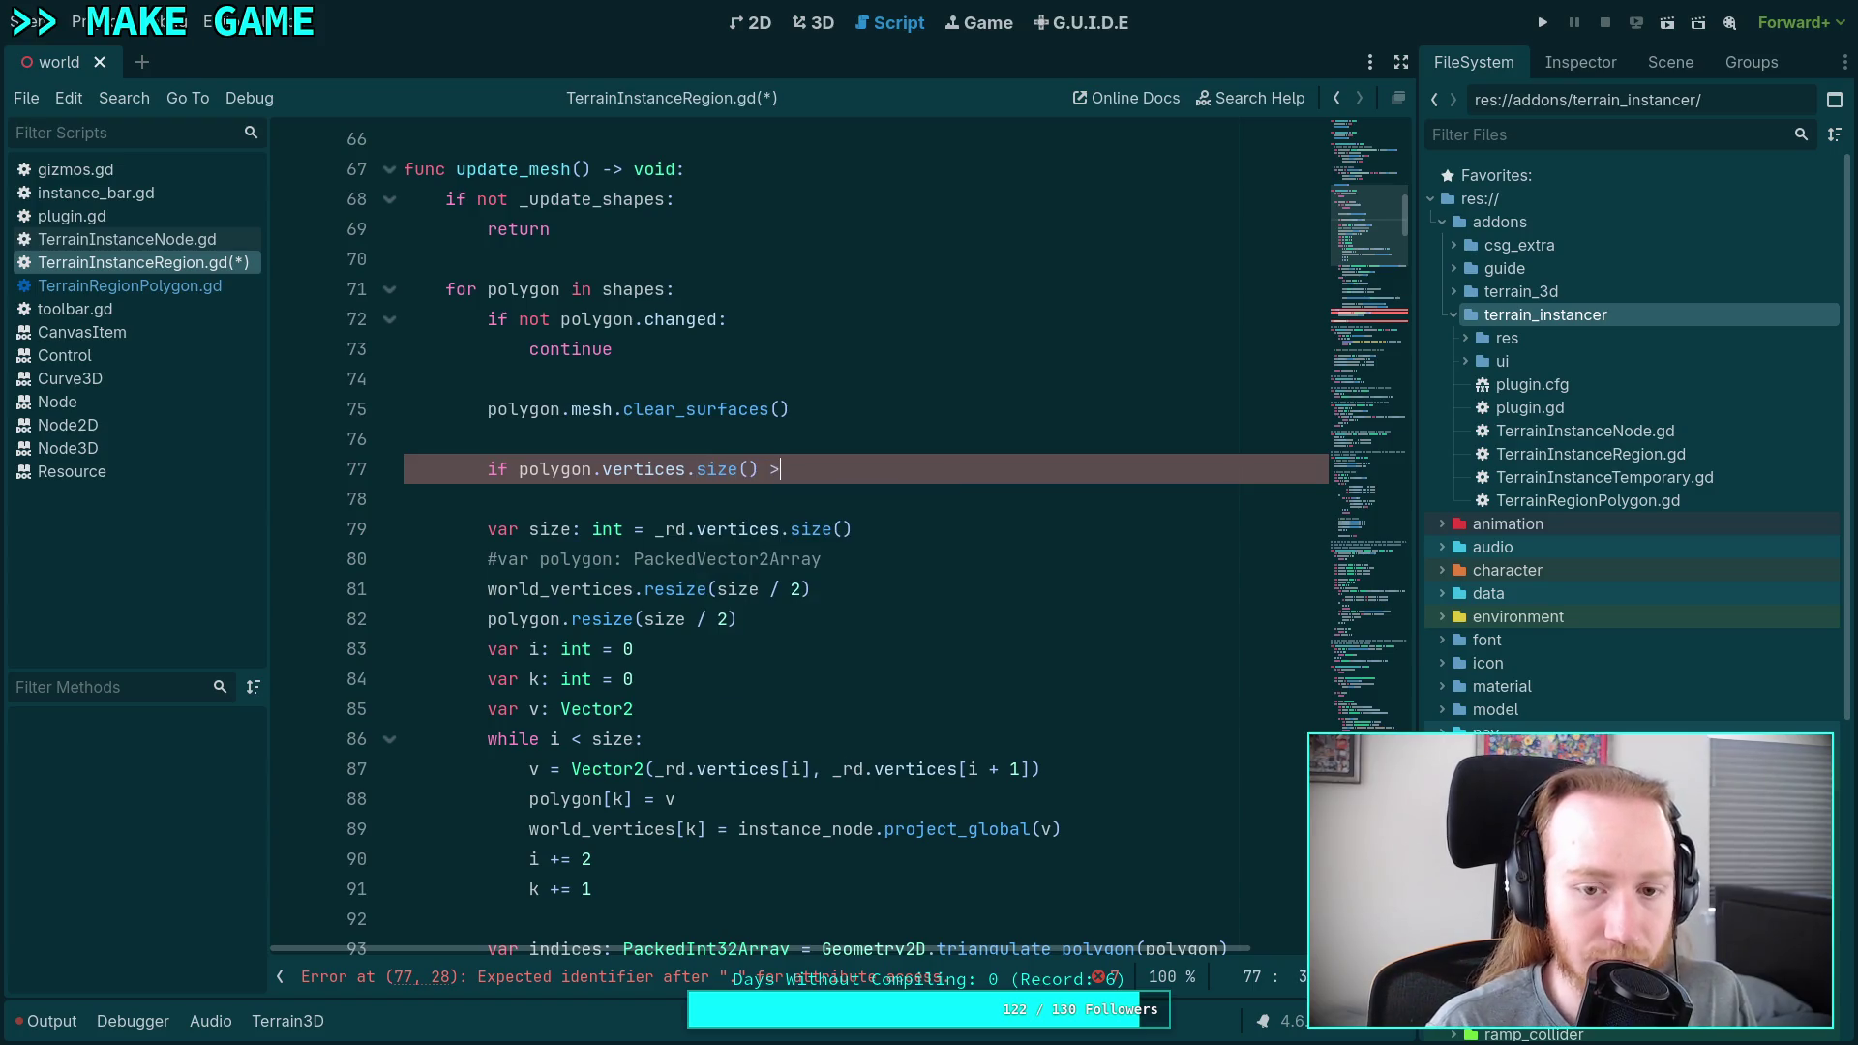
text(2:)
key(Return)
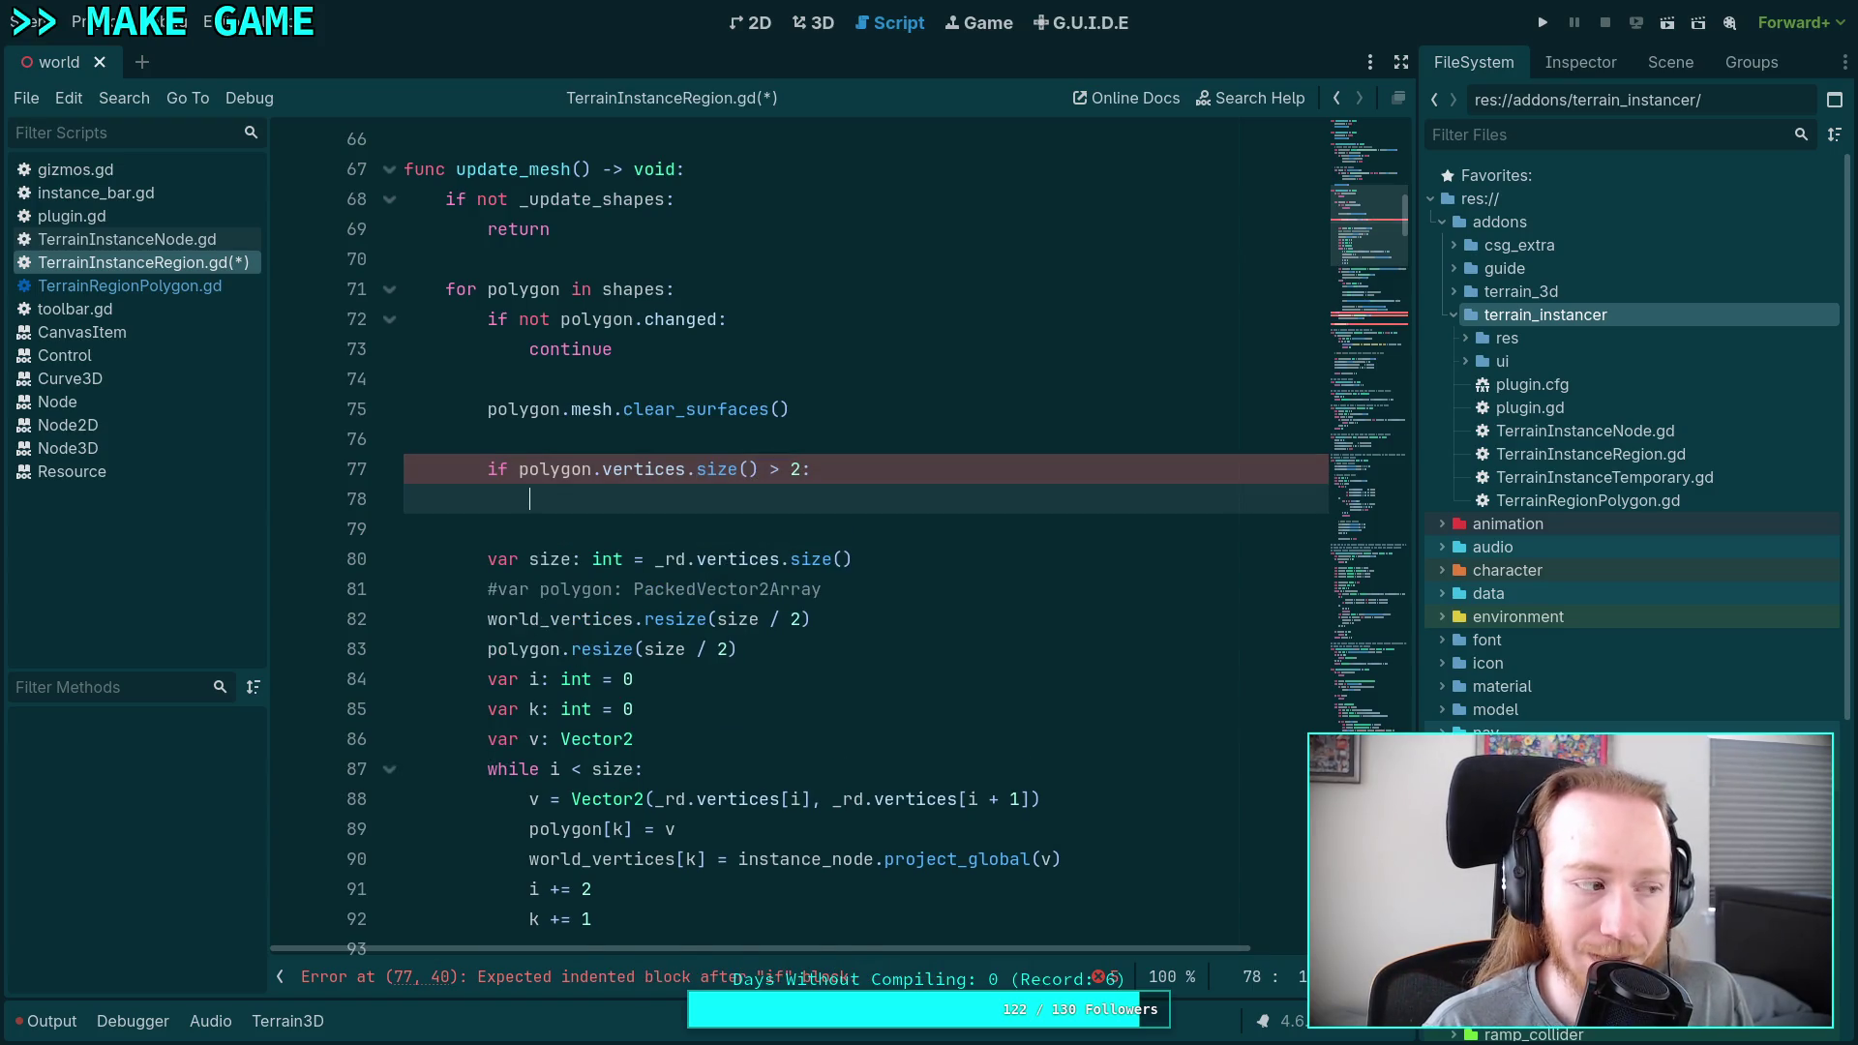
text(pass)
key(Return)
text(else)
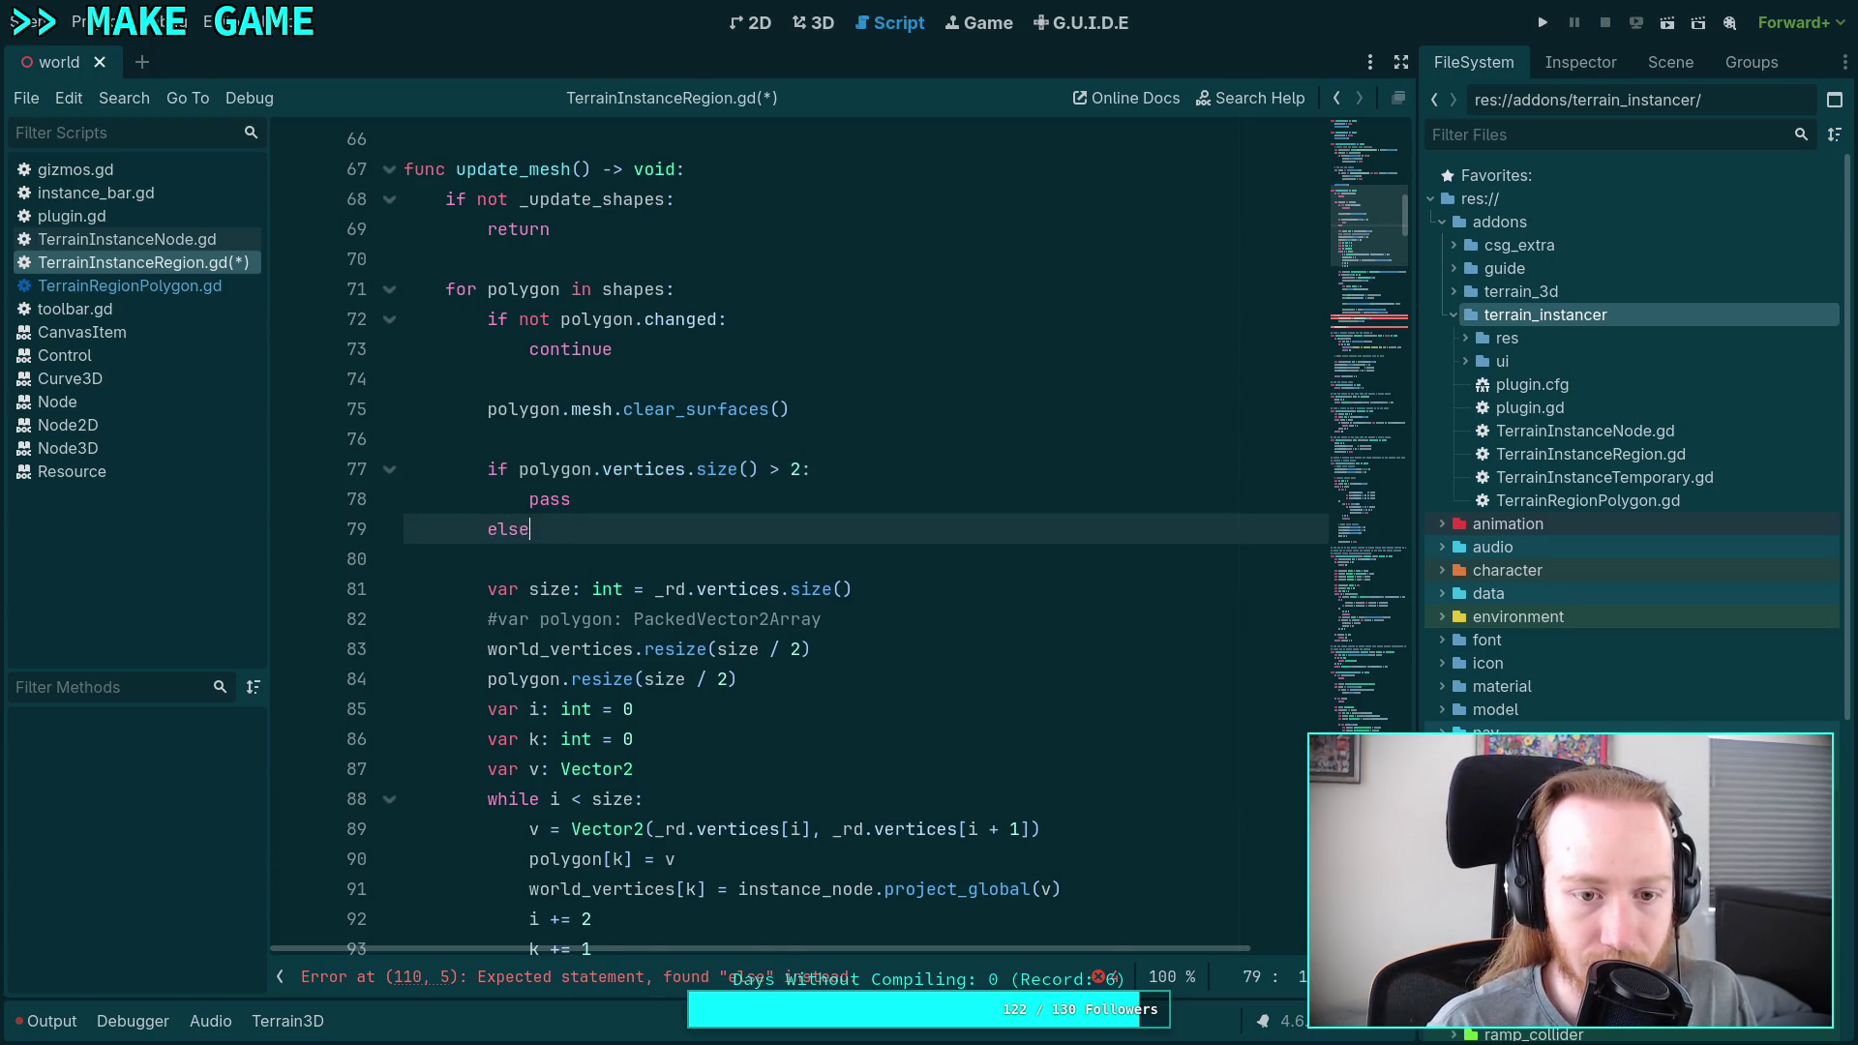
text(:)
key(Return)
Step: Move the triangle_mesh reset lines under the new else and delete the leftover trailing else
scroll(803, 737, down, 9)
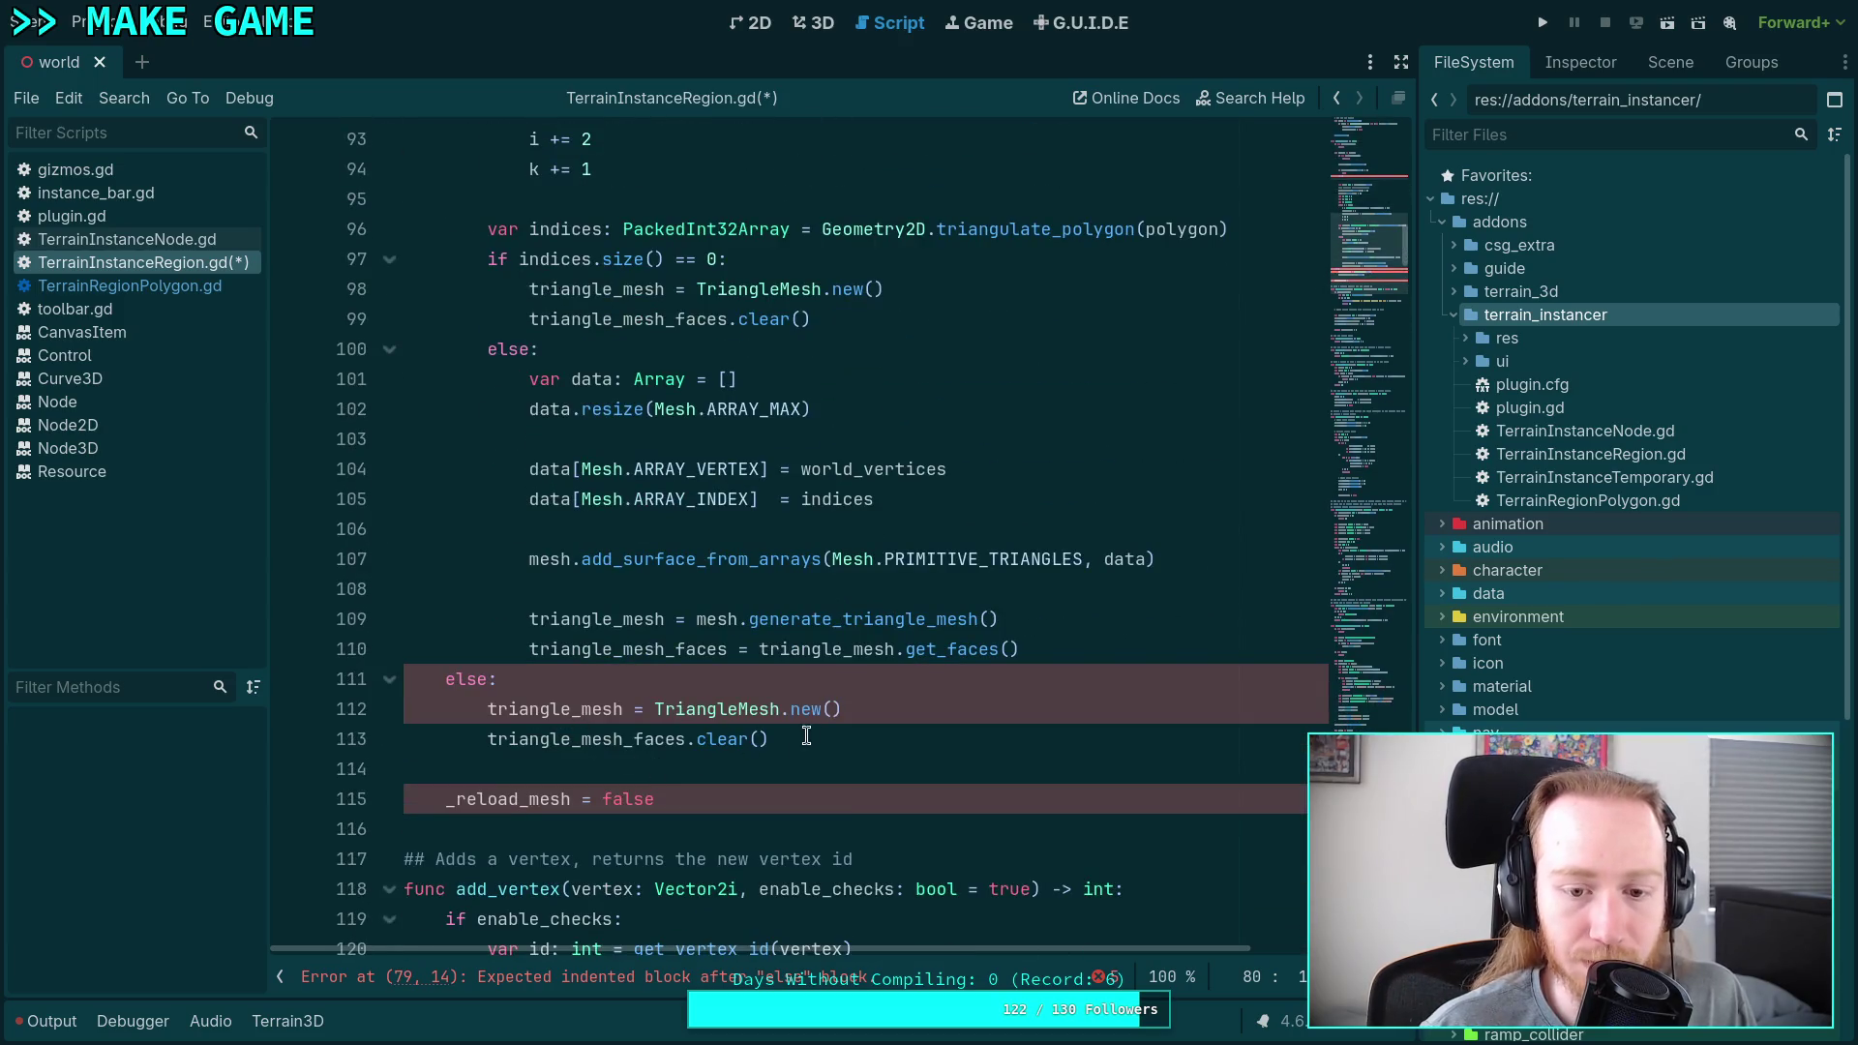
drag(803, 736, 487, 709)
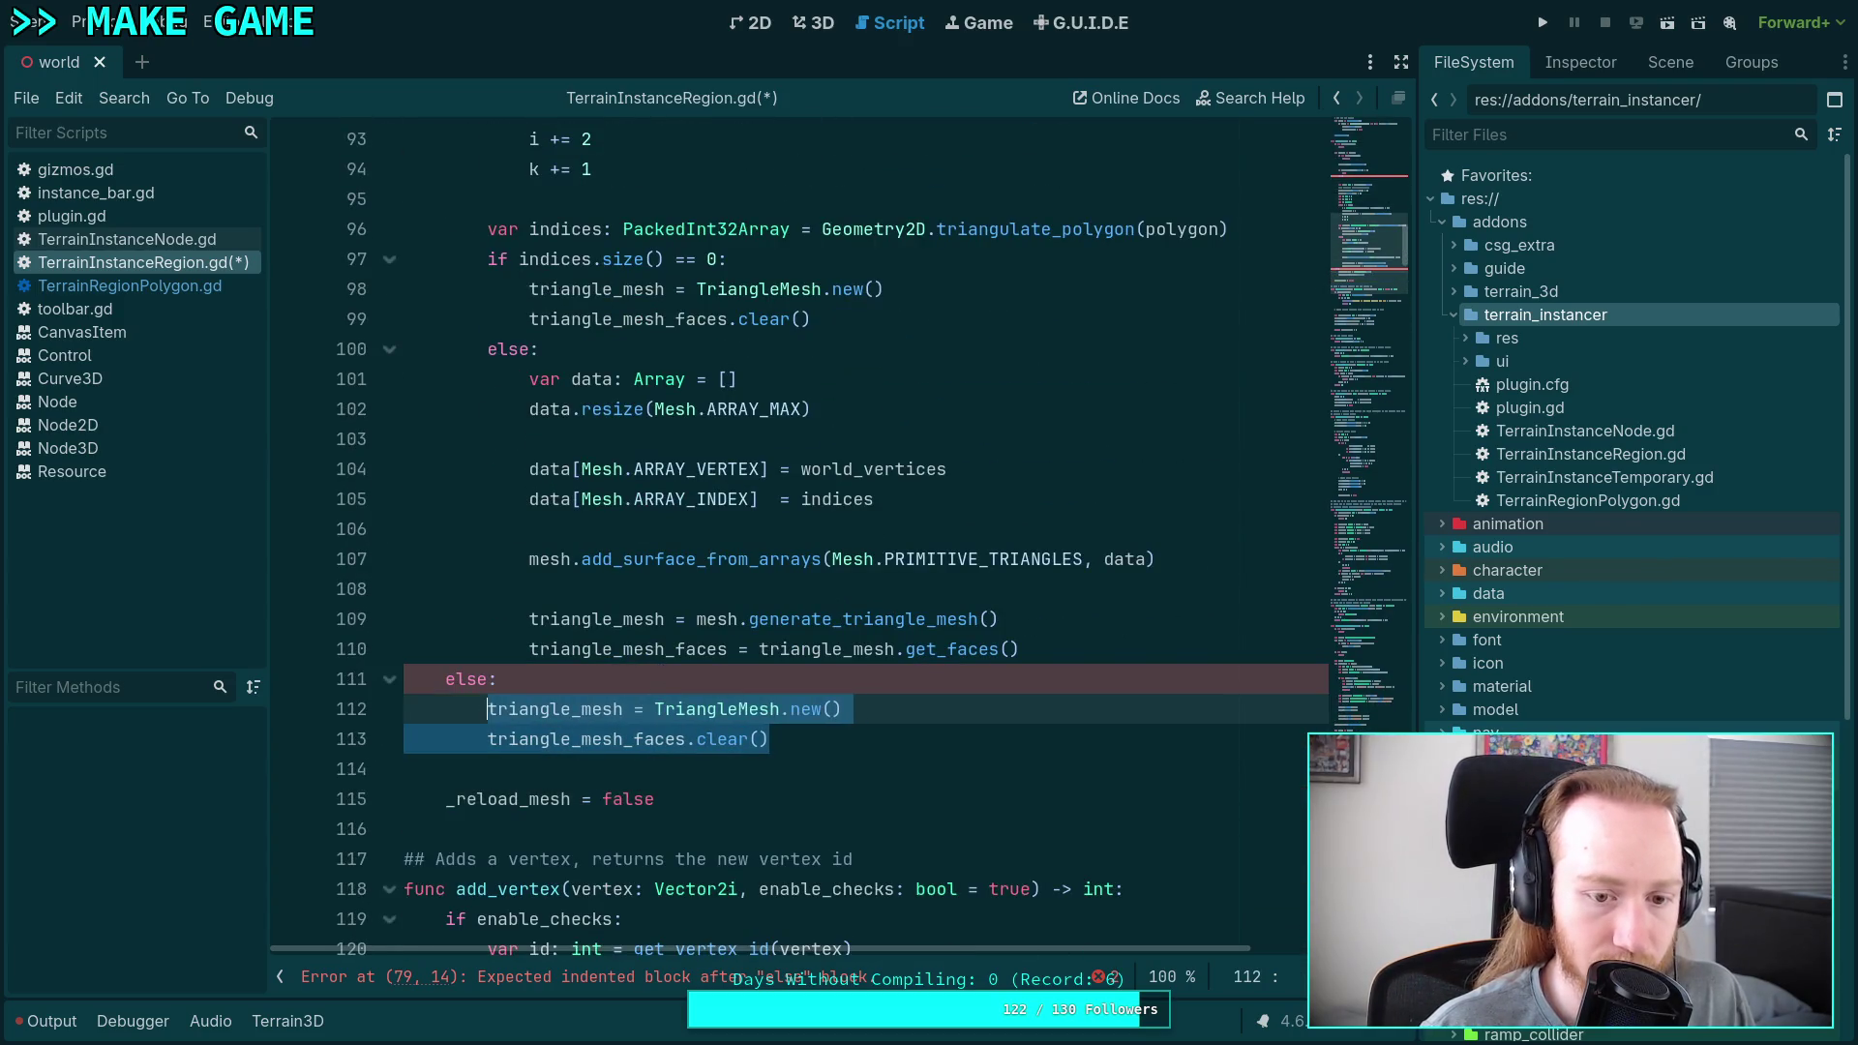
key(ctrl+x)
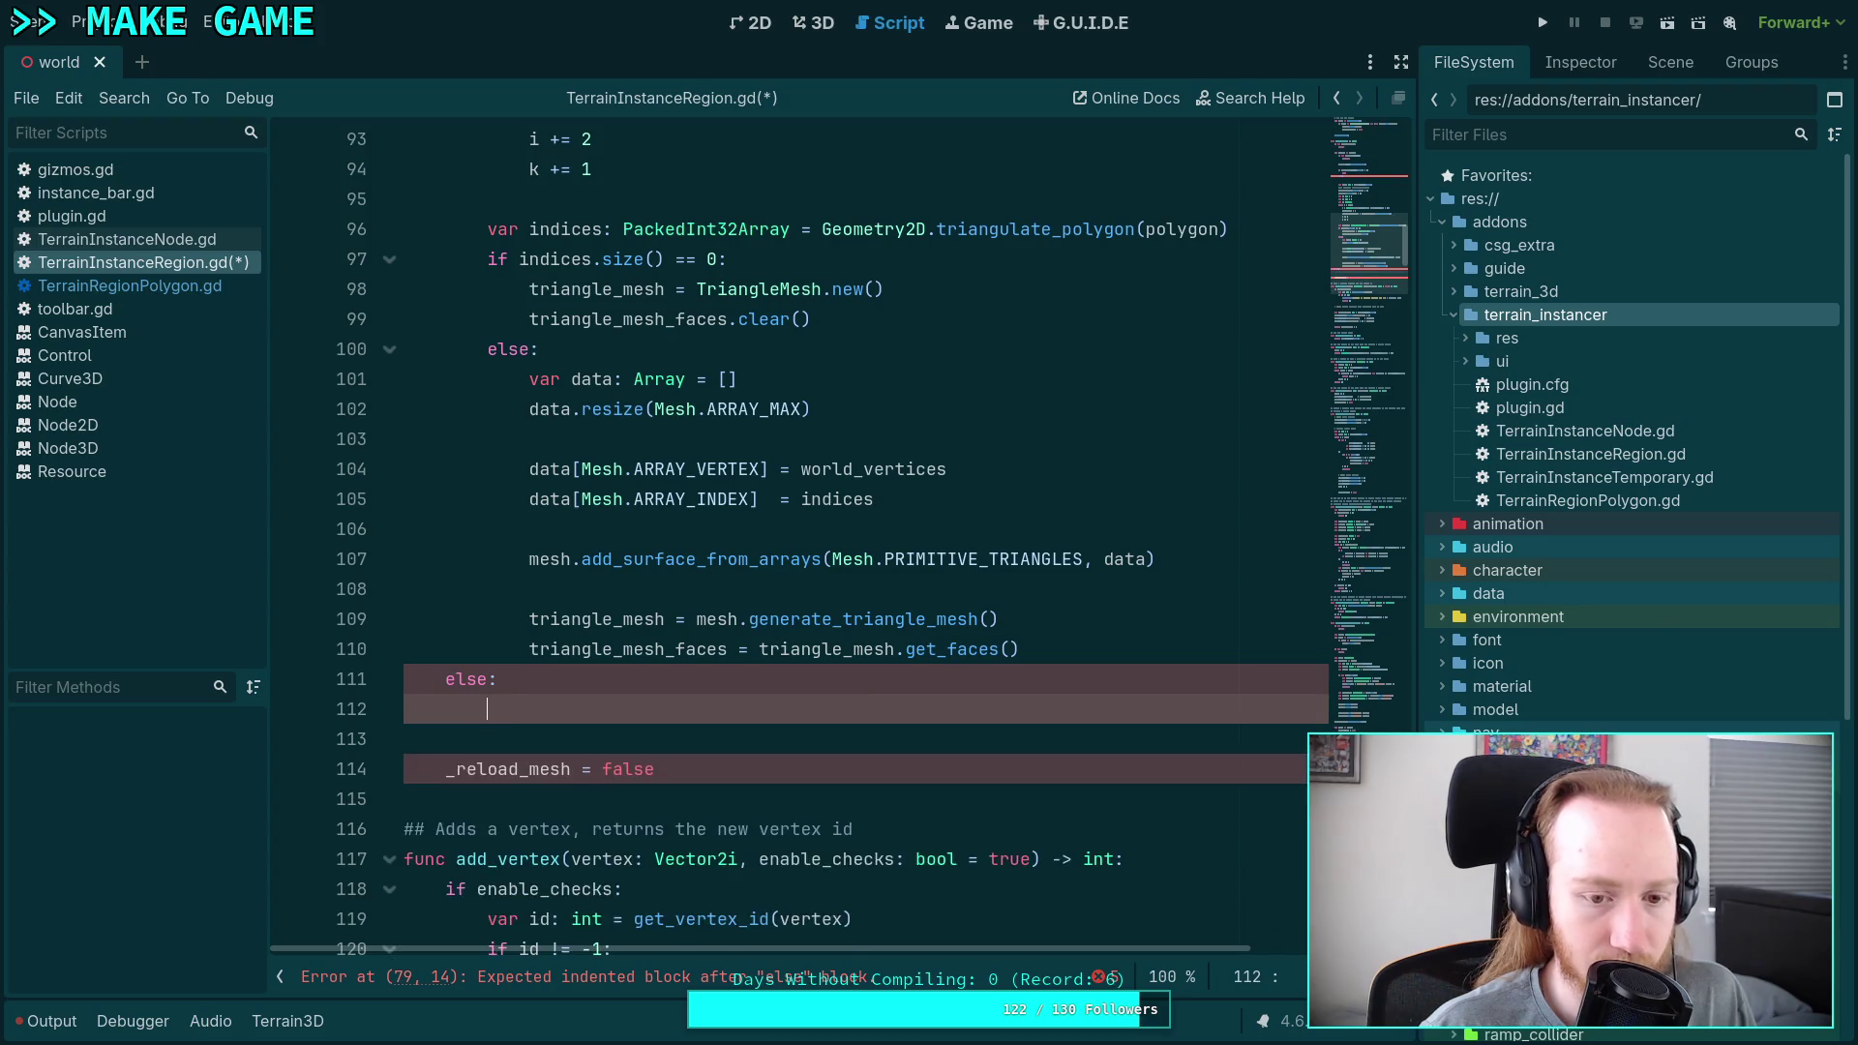
scroll(639, 289, up, 6)
click(653, 287)
key(ctrl+v)
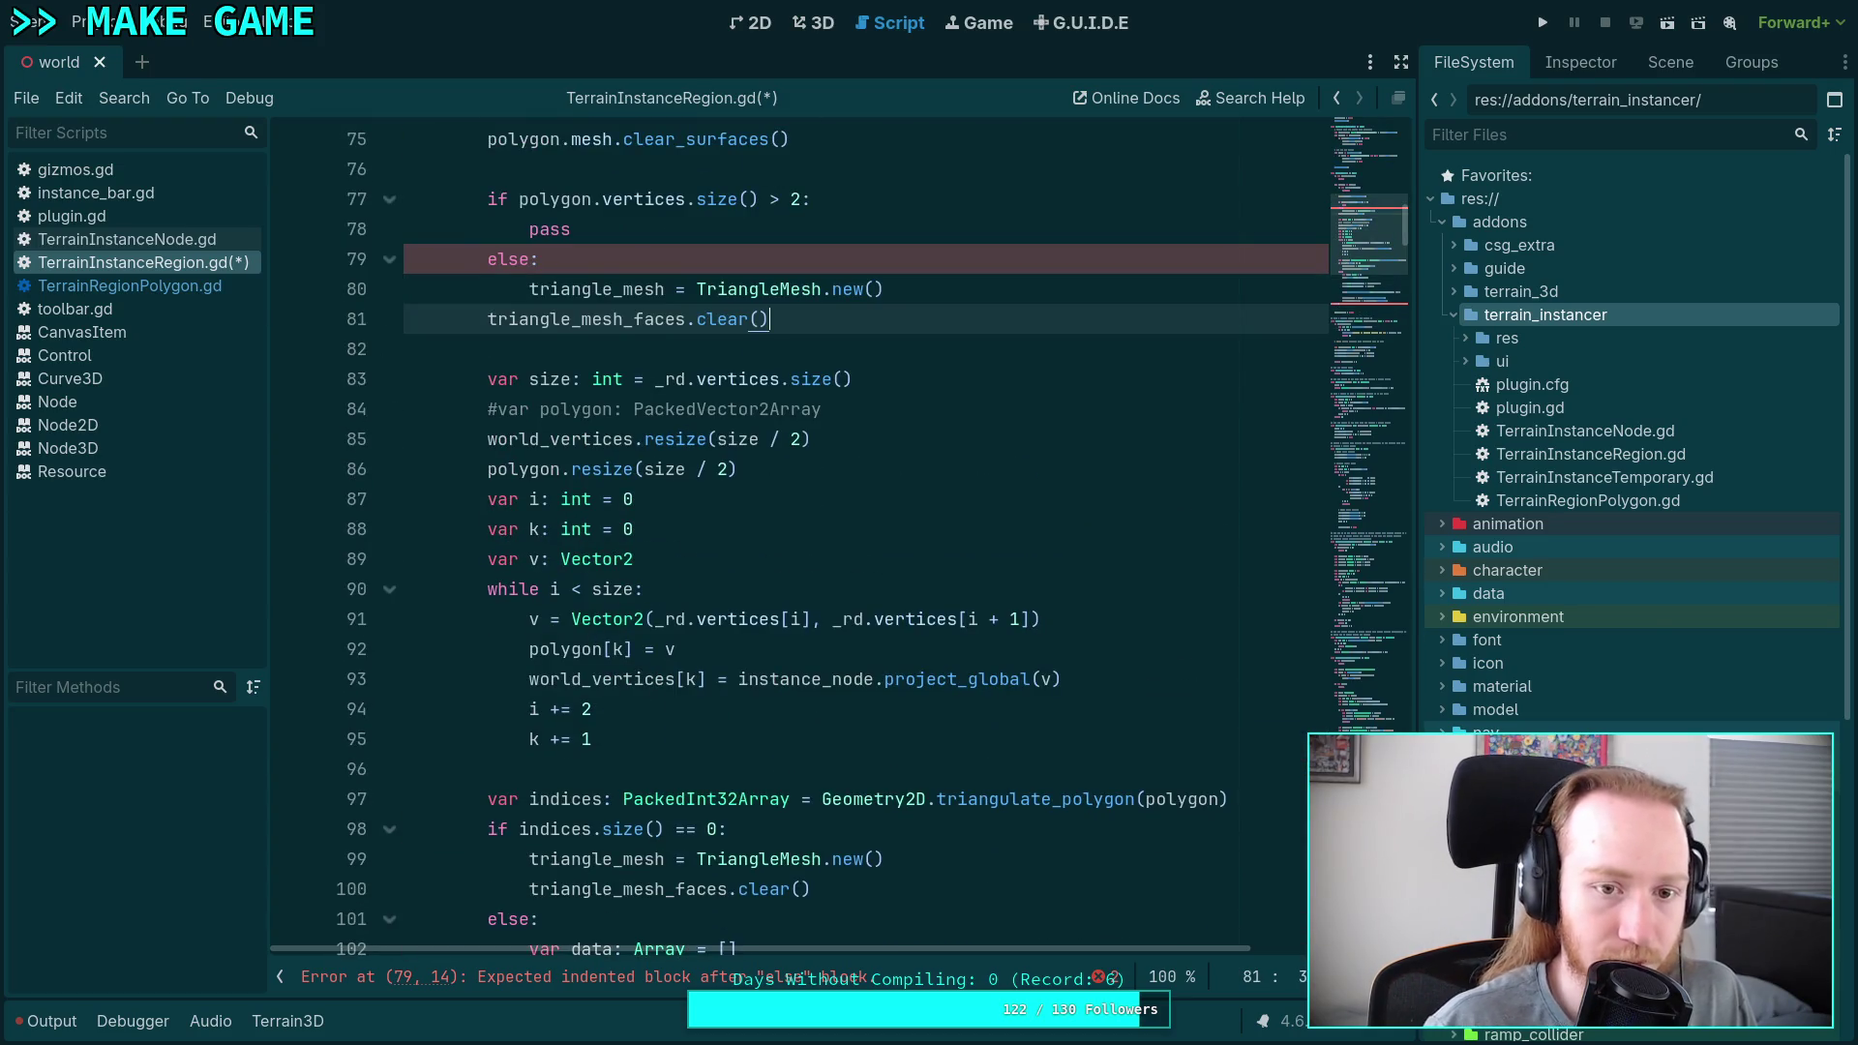
click(490, 319)
key(Tab)
scroll(694, 437, down, 4)
scroll(695, 437, down, 2)
click(616, 711)
key(BackSpace)
key(BackSpace)
key(BackSpace)
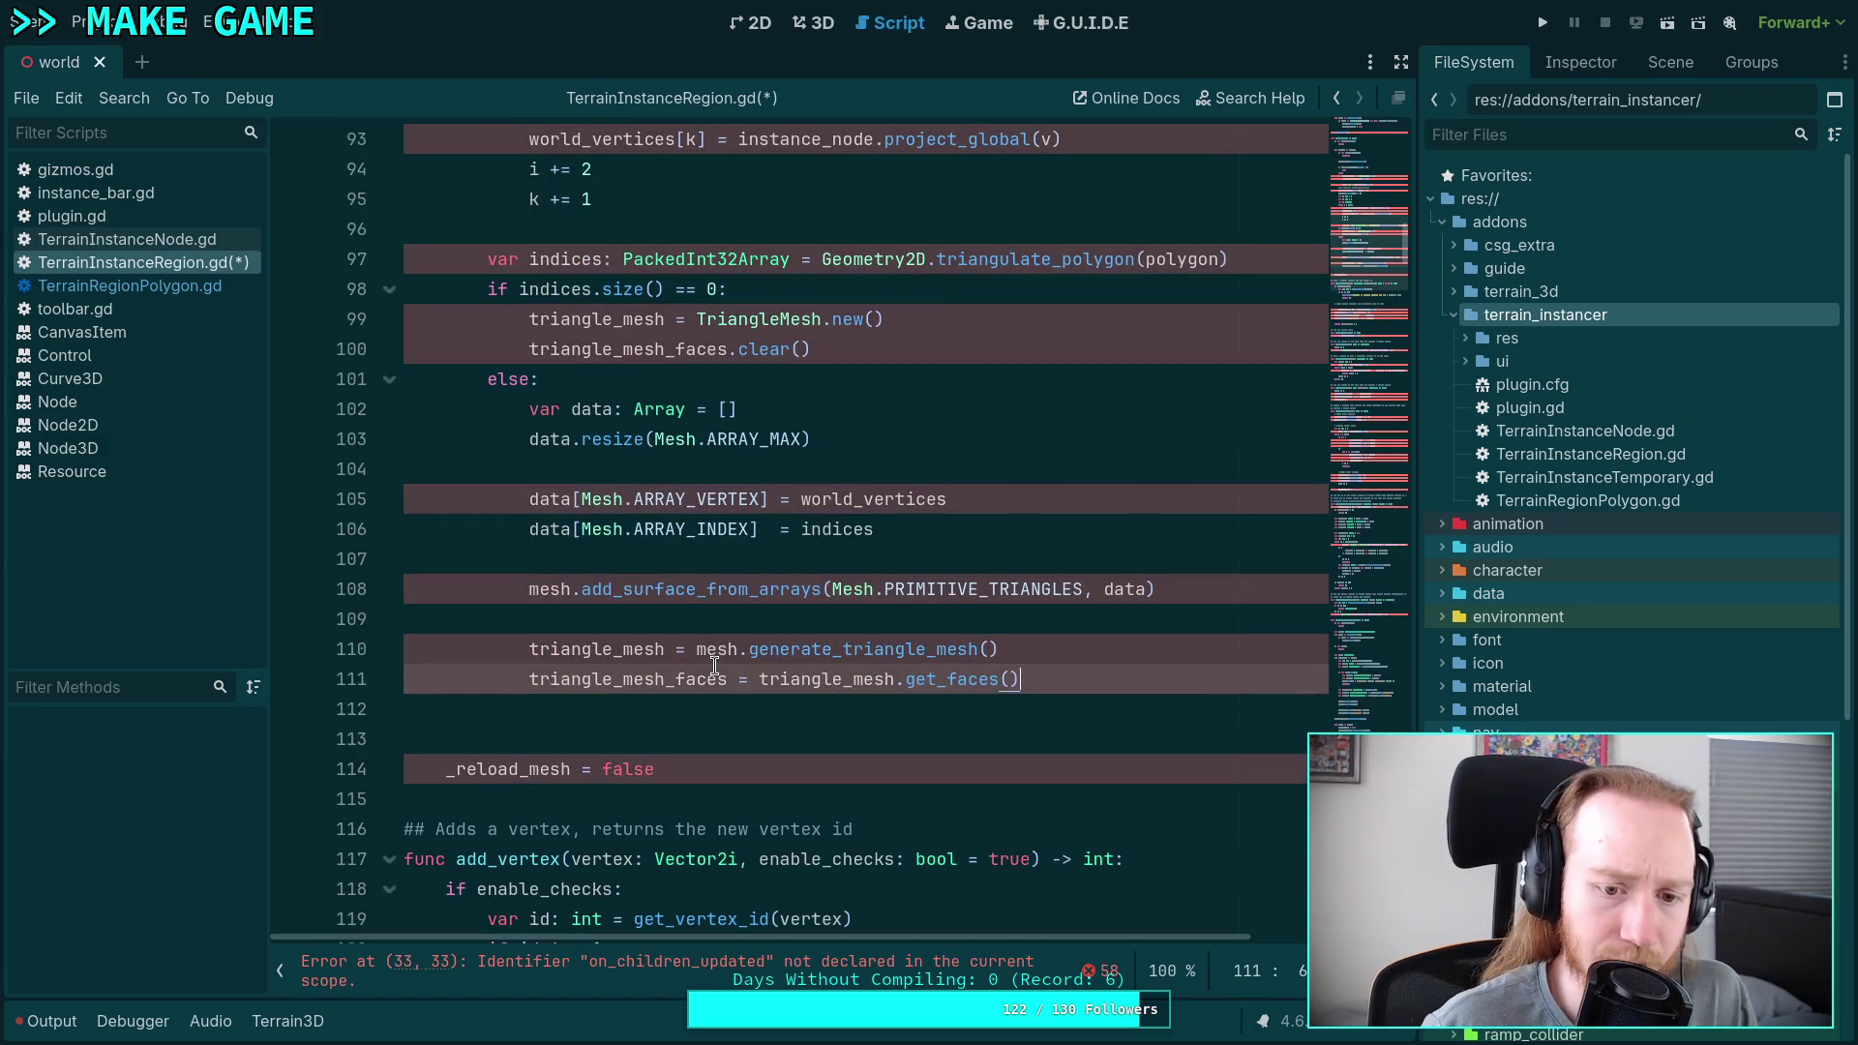
Step: Prefix the triangle_mesh and triangle_mesh_faces lines in the else branch with 'polygon.'
scroll(788, 612, up, 10)
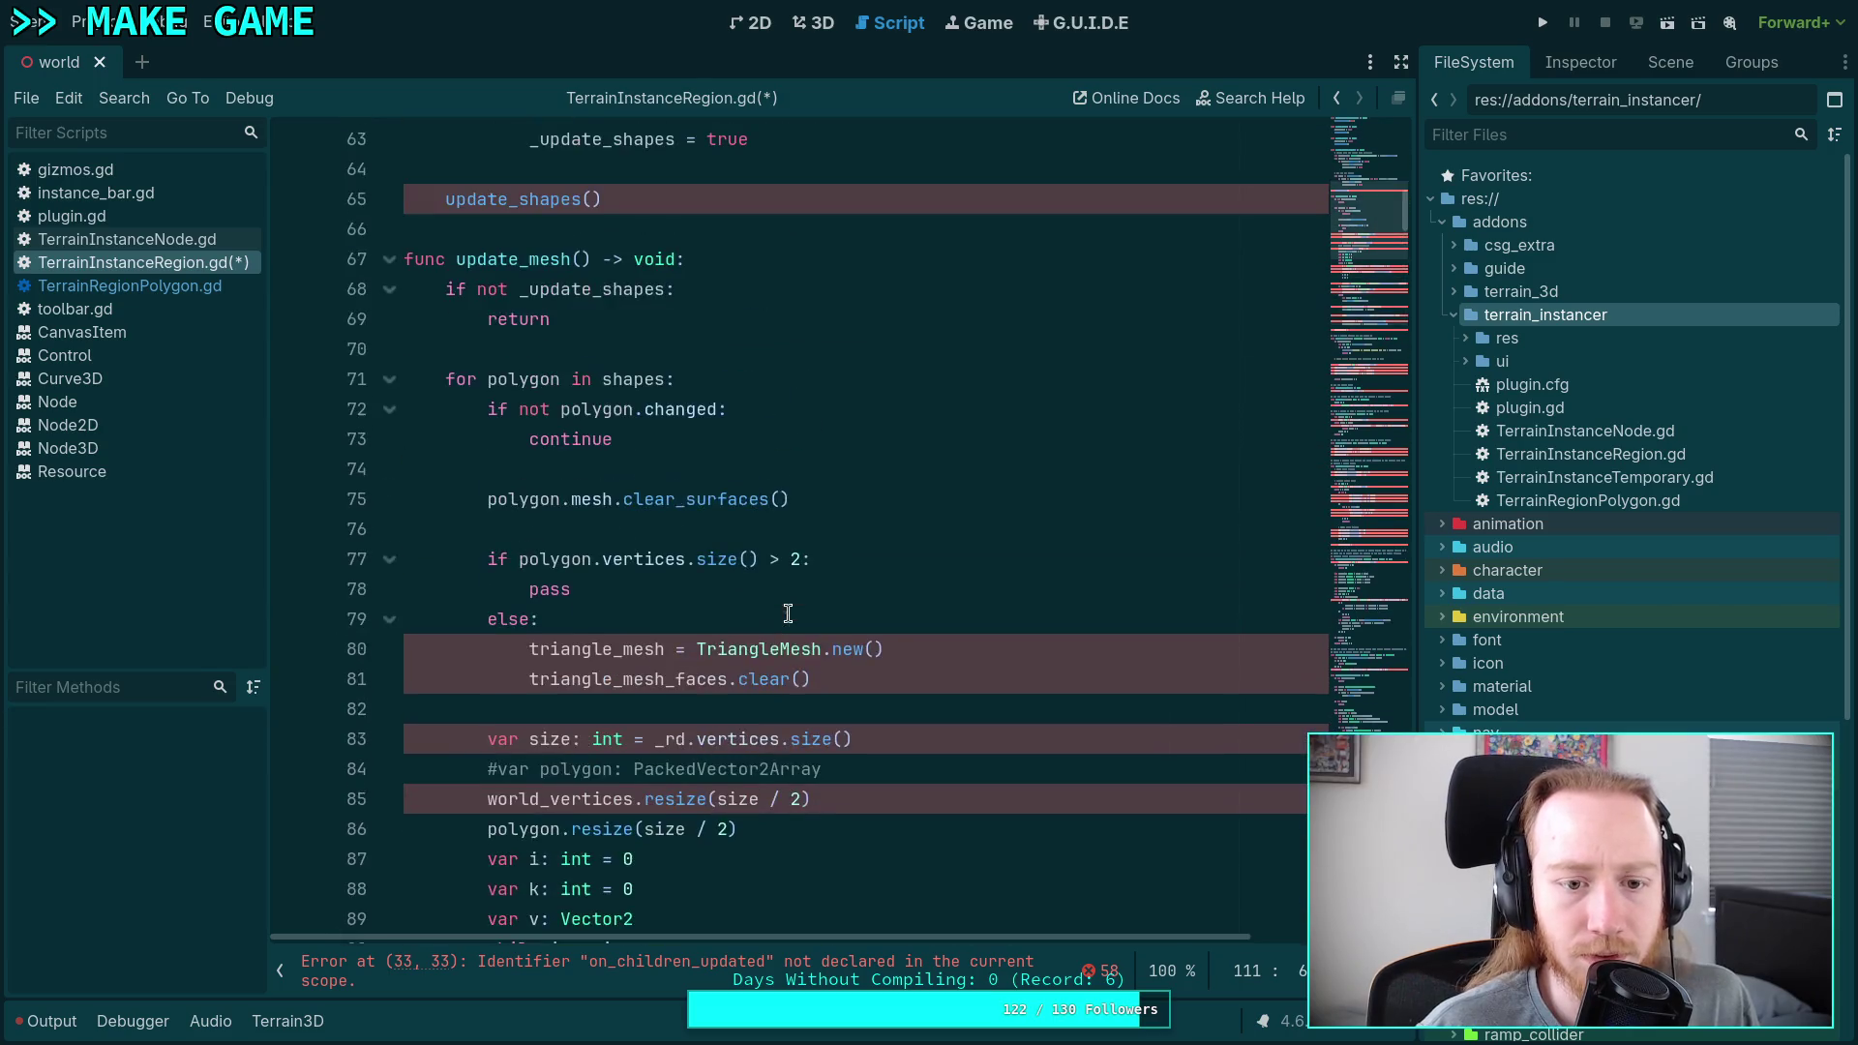
click(531, 650)
text(polygo)
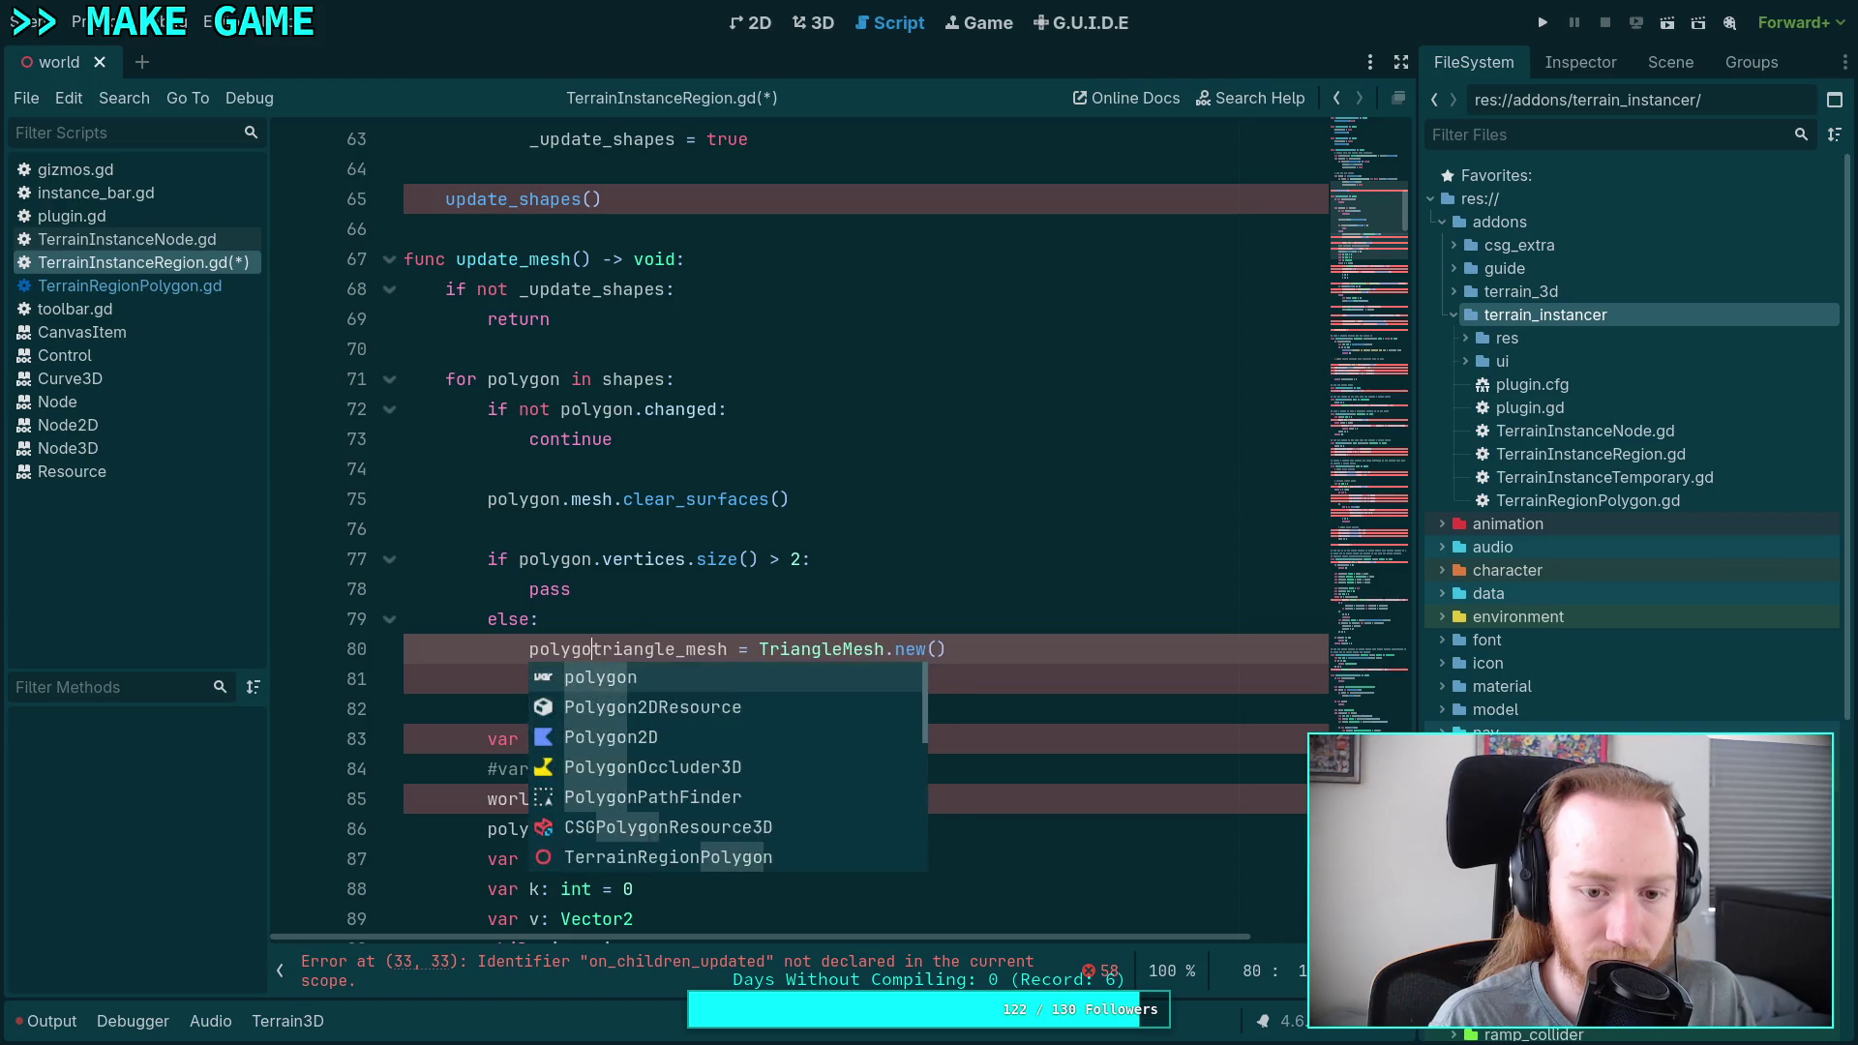
text(n.)
click(530, 677)
text(poly)
key(Return)
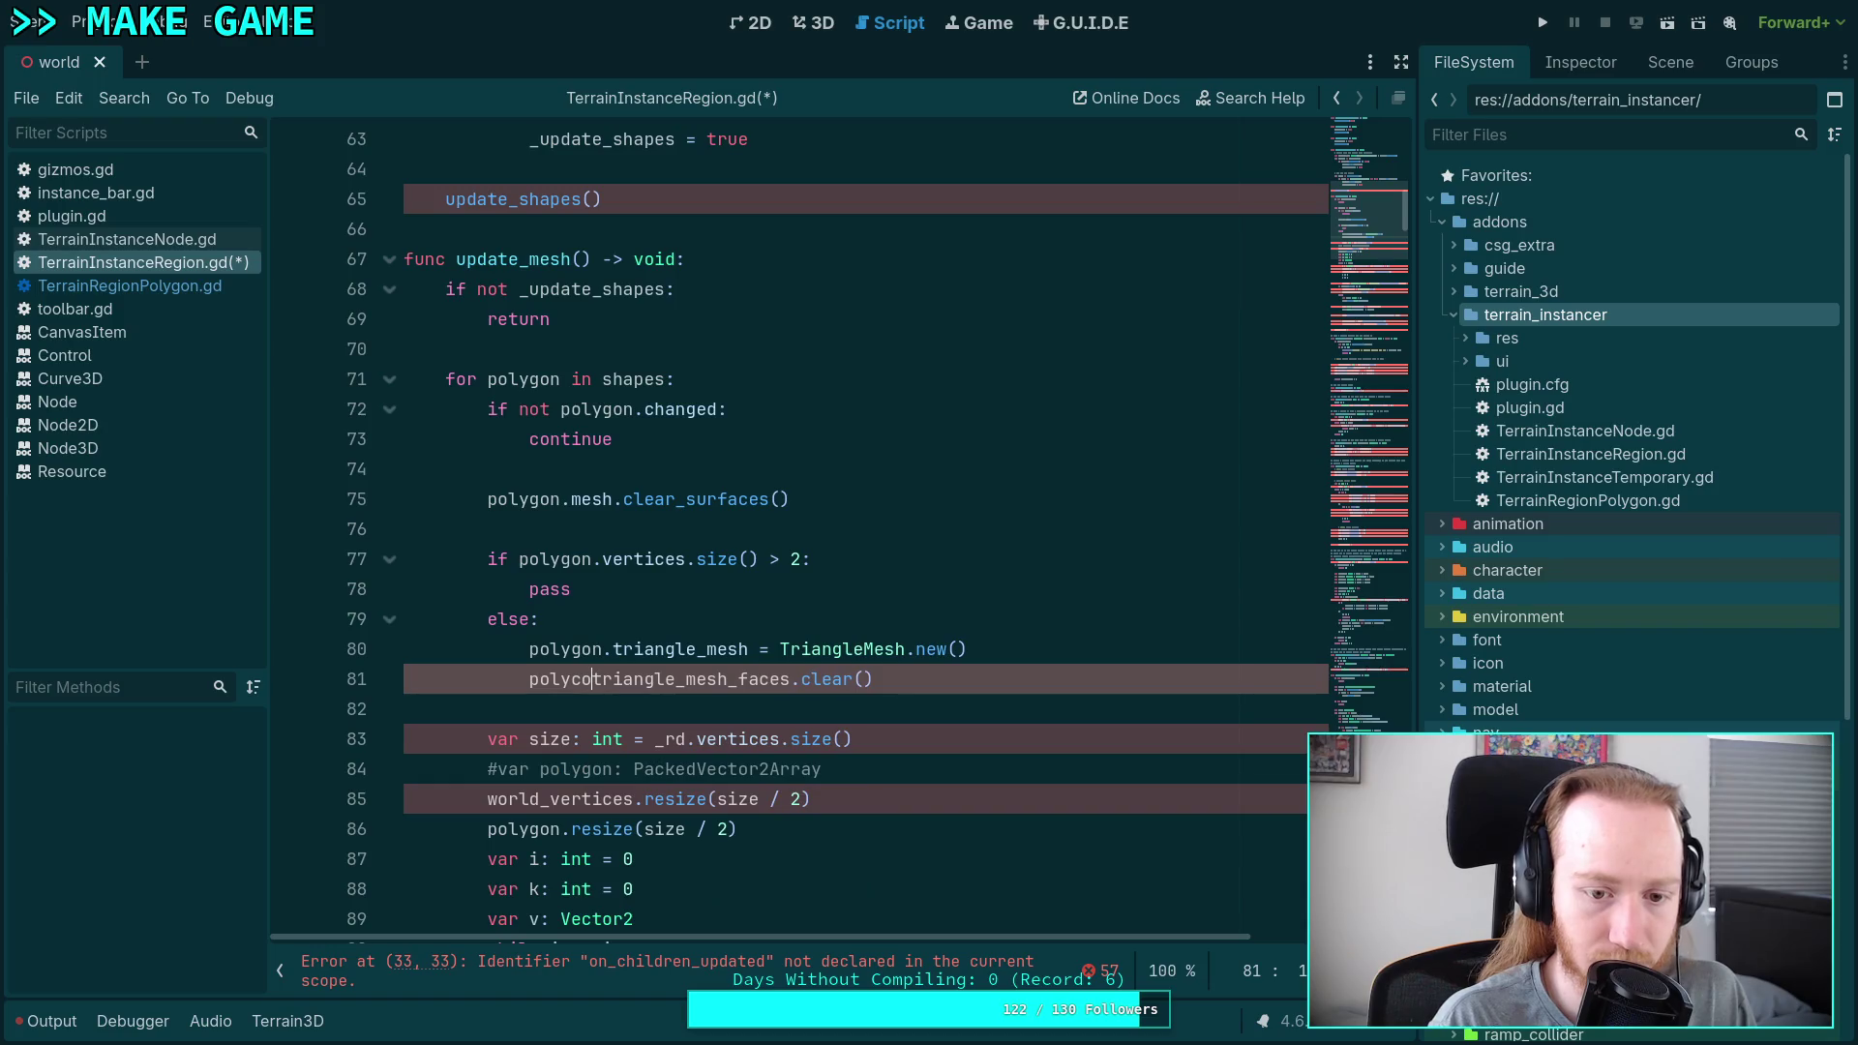
text(.)
Step: Add 'polygon.changed = false' below the if/else, fixing the typo, and save
click(549, 589)
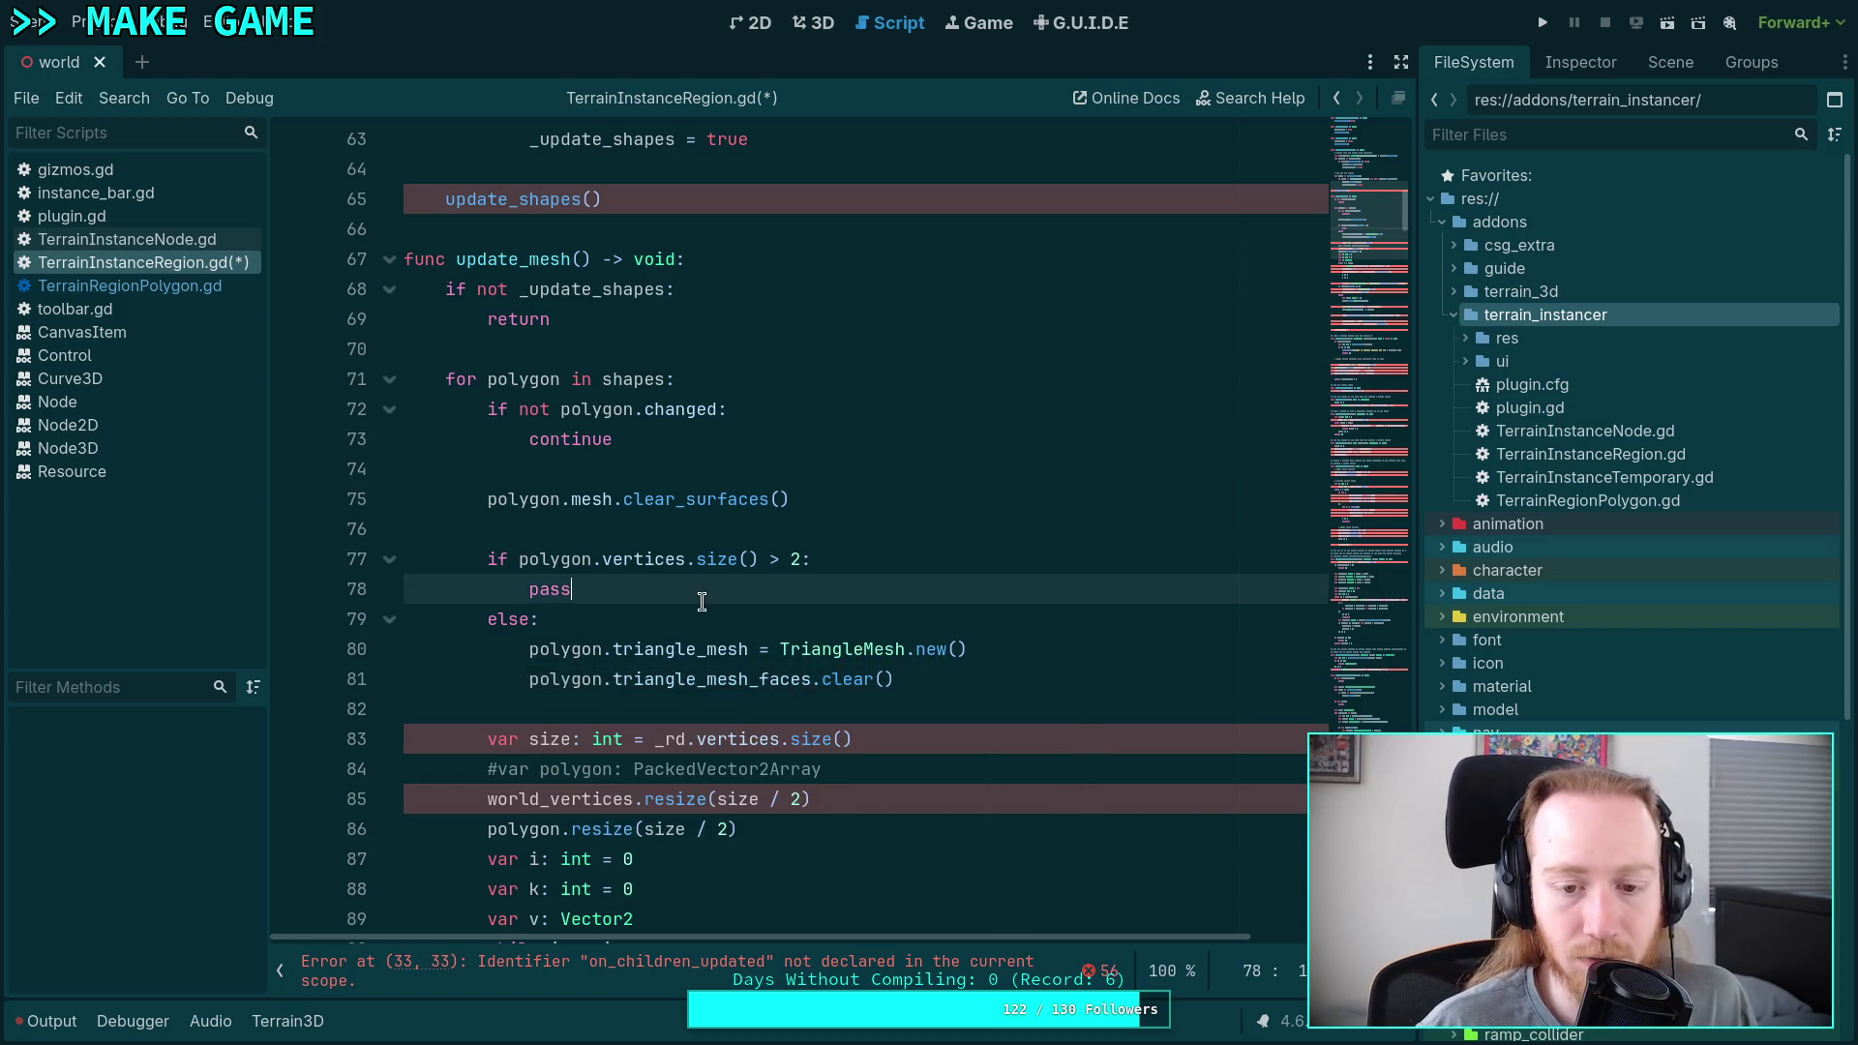
scroll(755, 644, down, 2)
scroll(764, 489, down, 1)
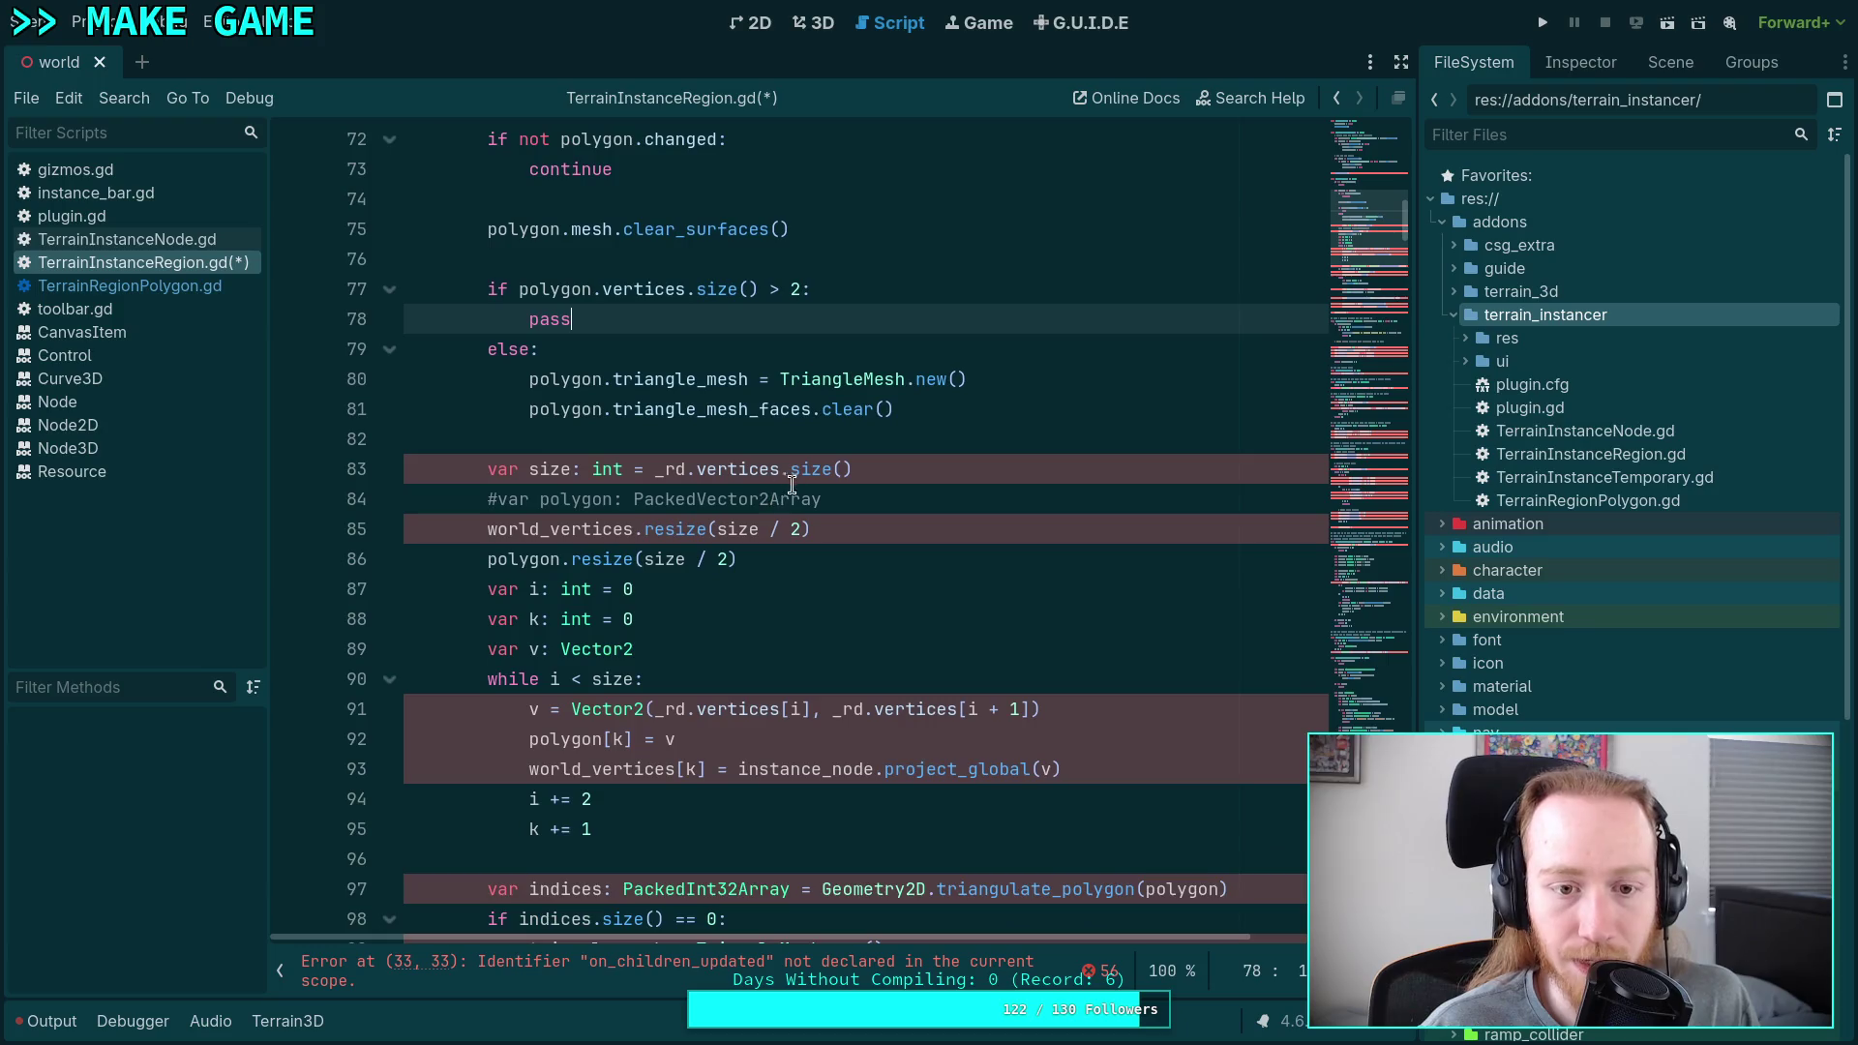
scroll(823, 503, up, 2)
click(986, 576)
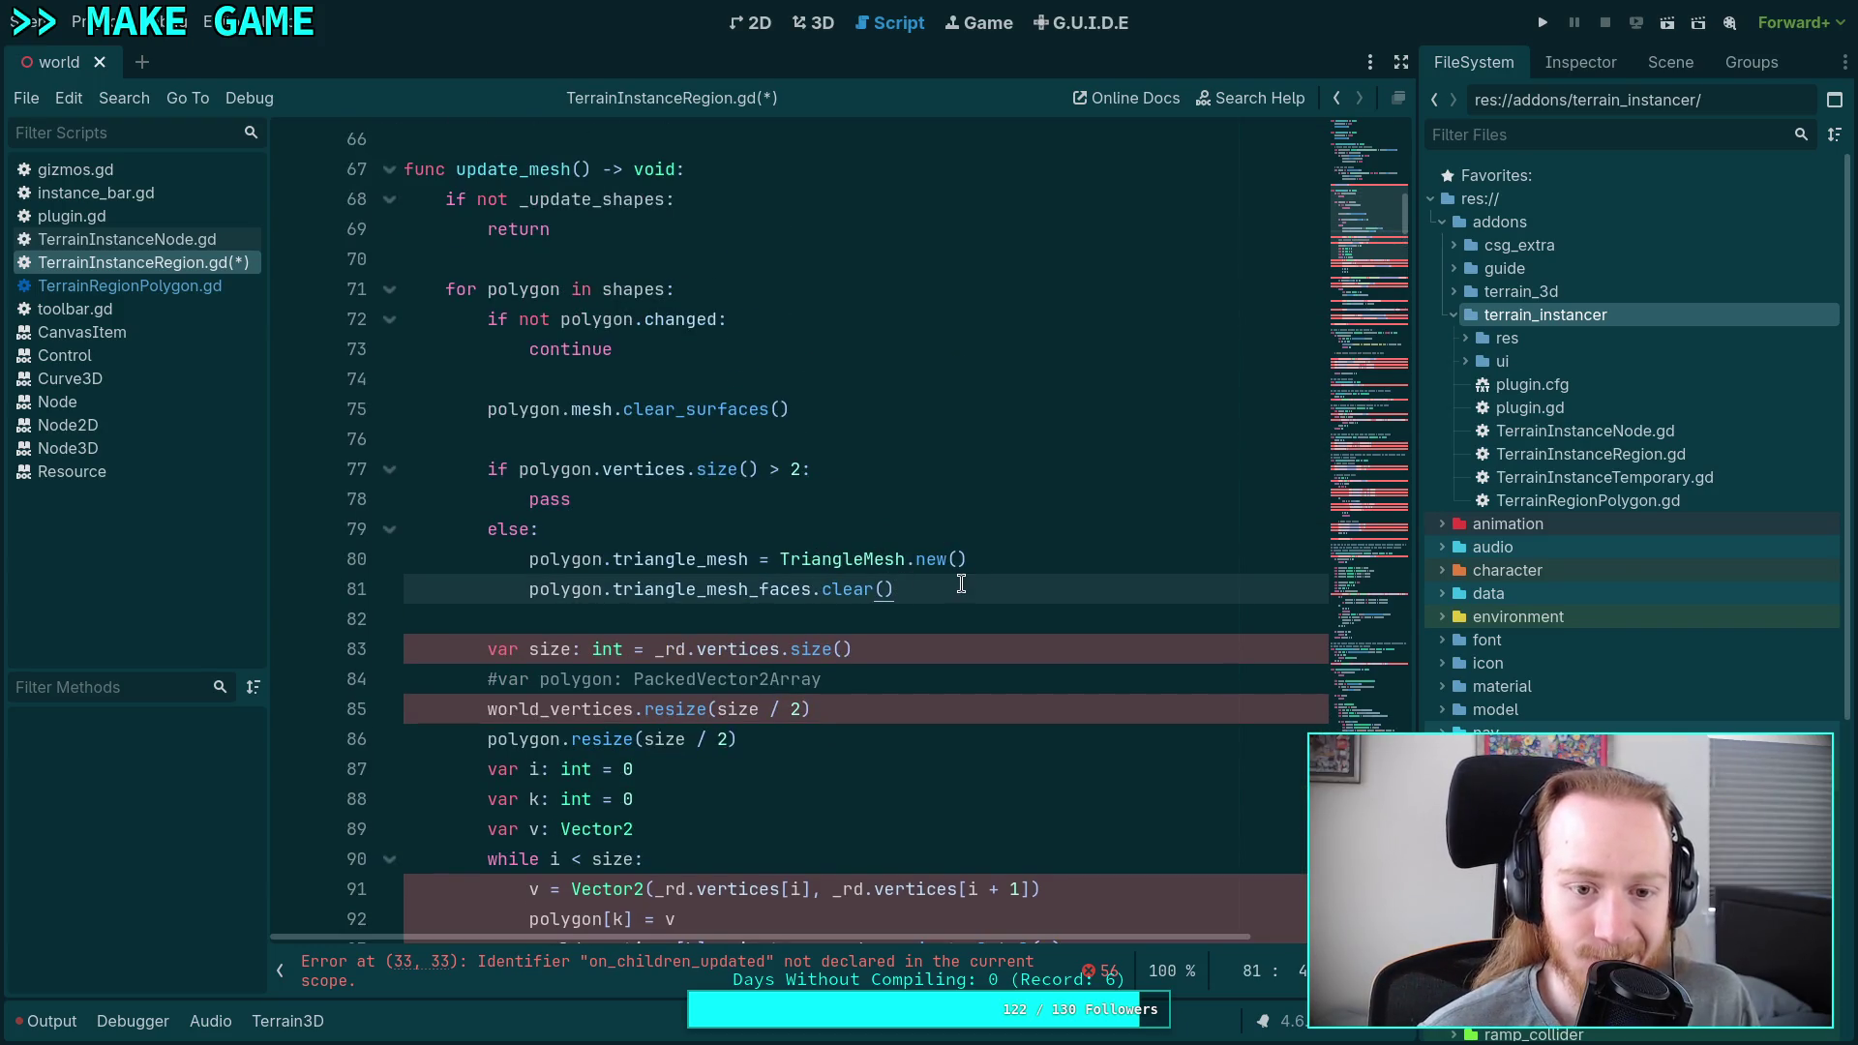
key(Return)
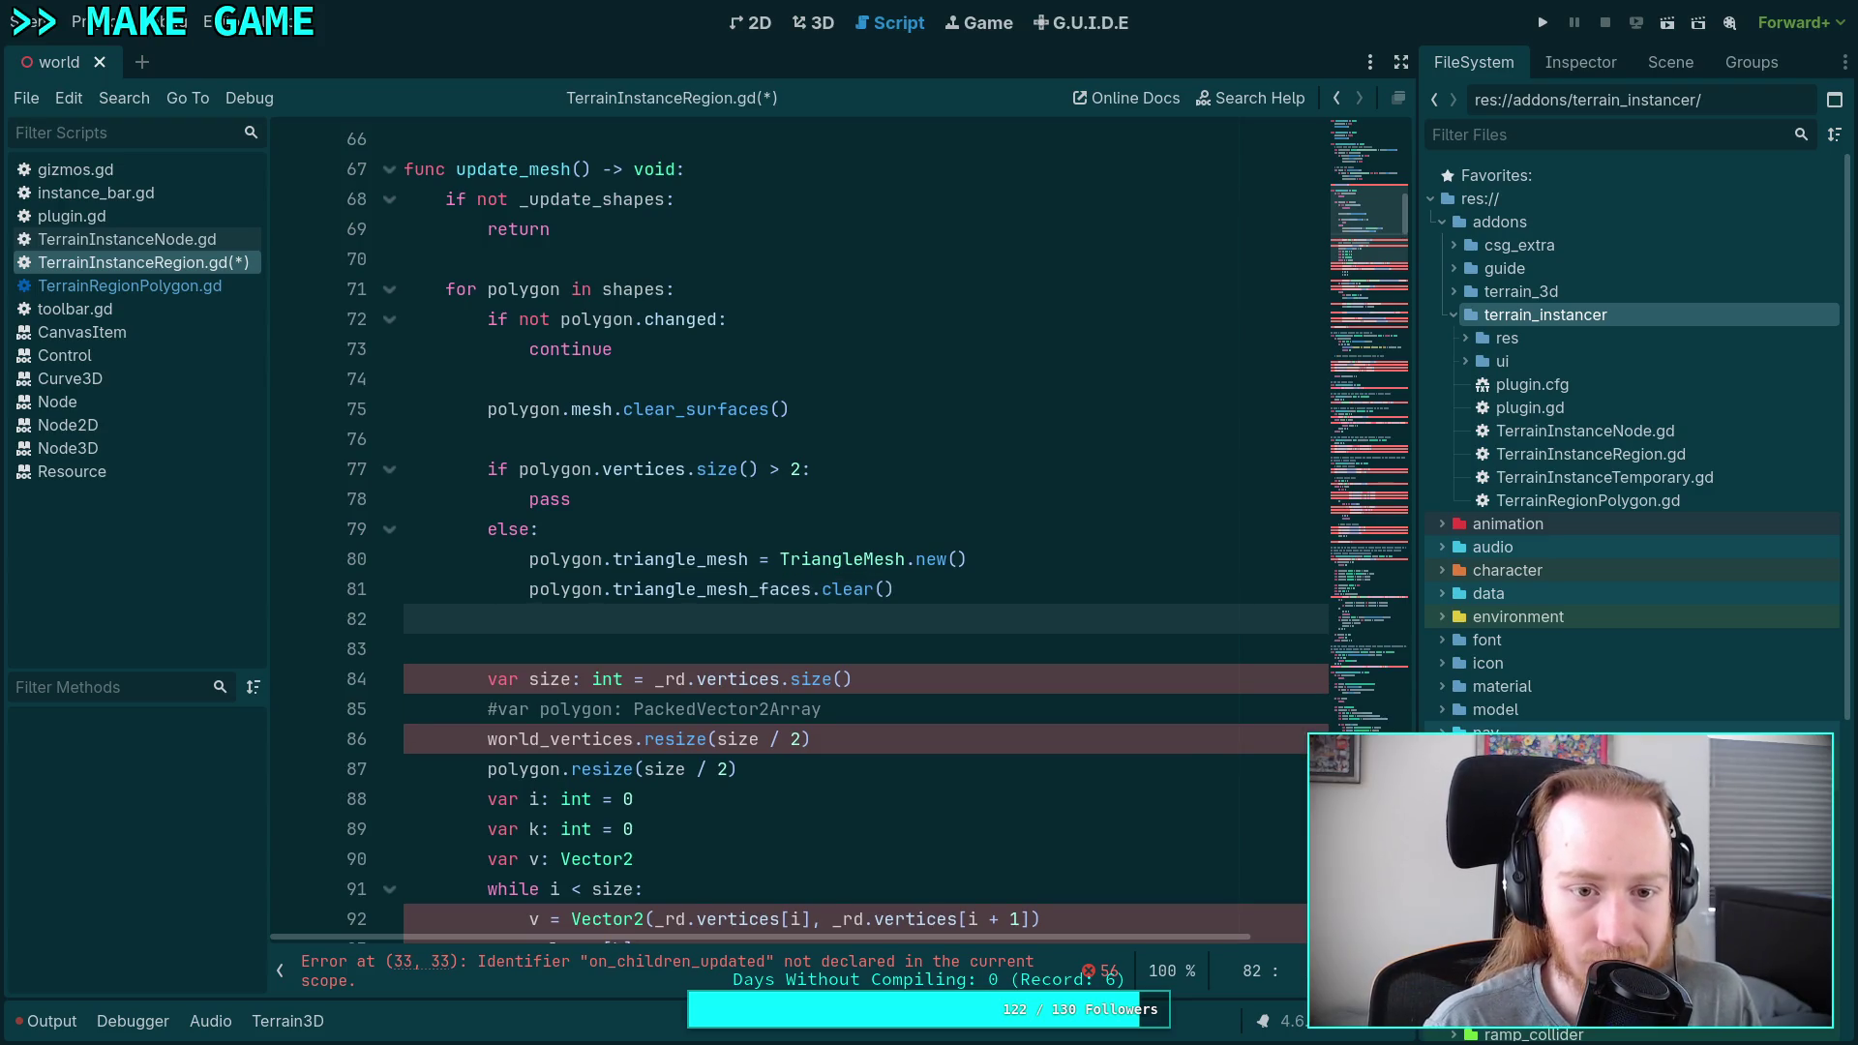
key(Return)
text(polygon.)
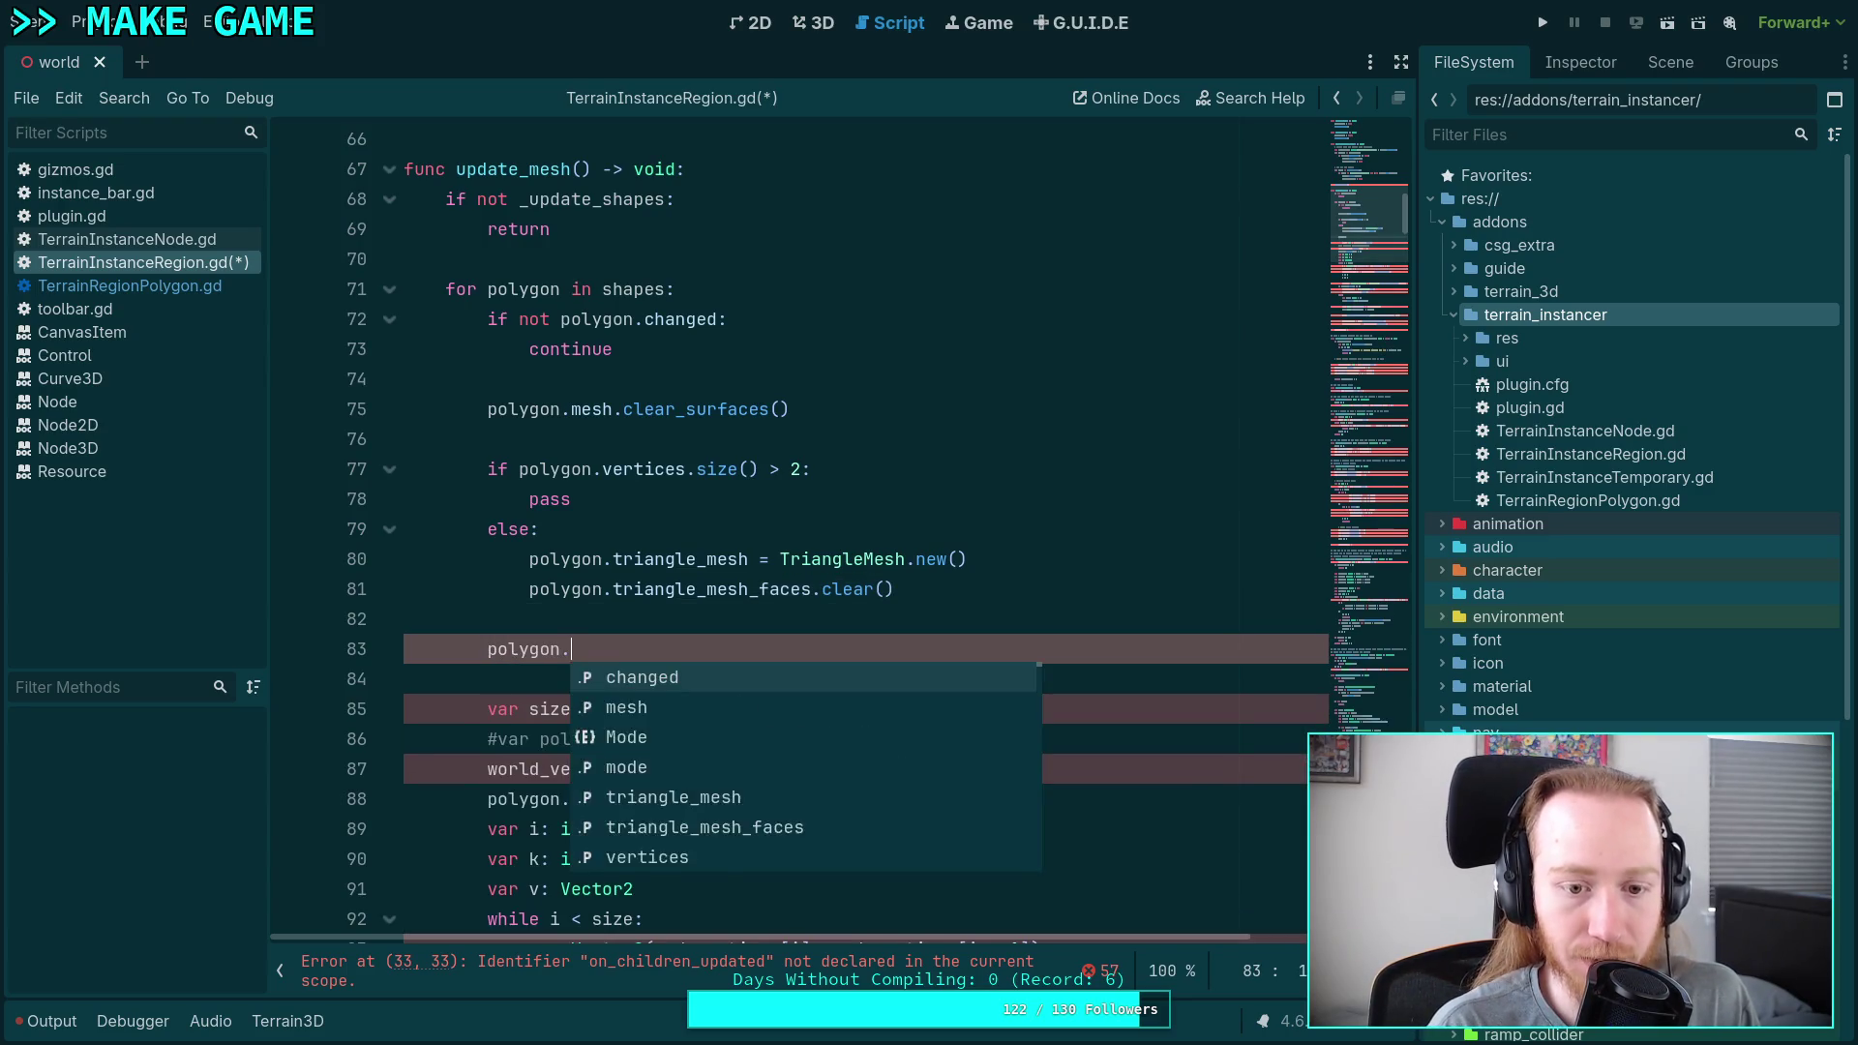
text(changed = fales)
key(ctrl+s)
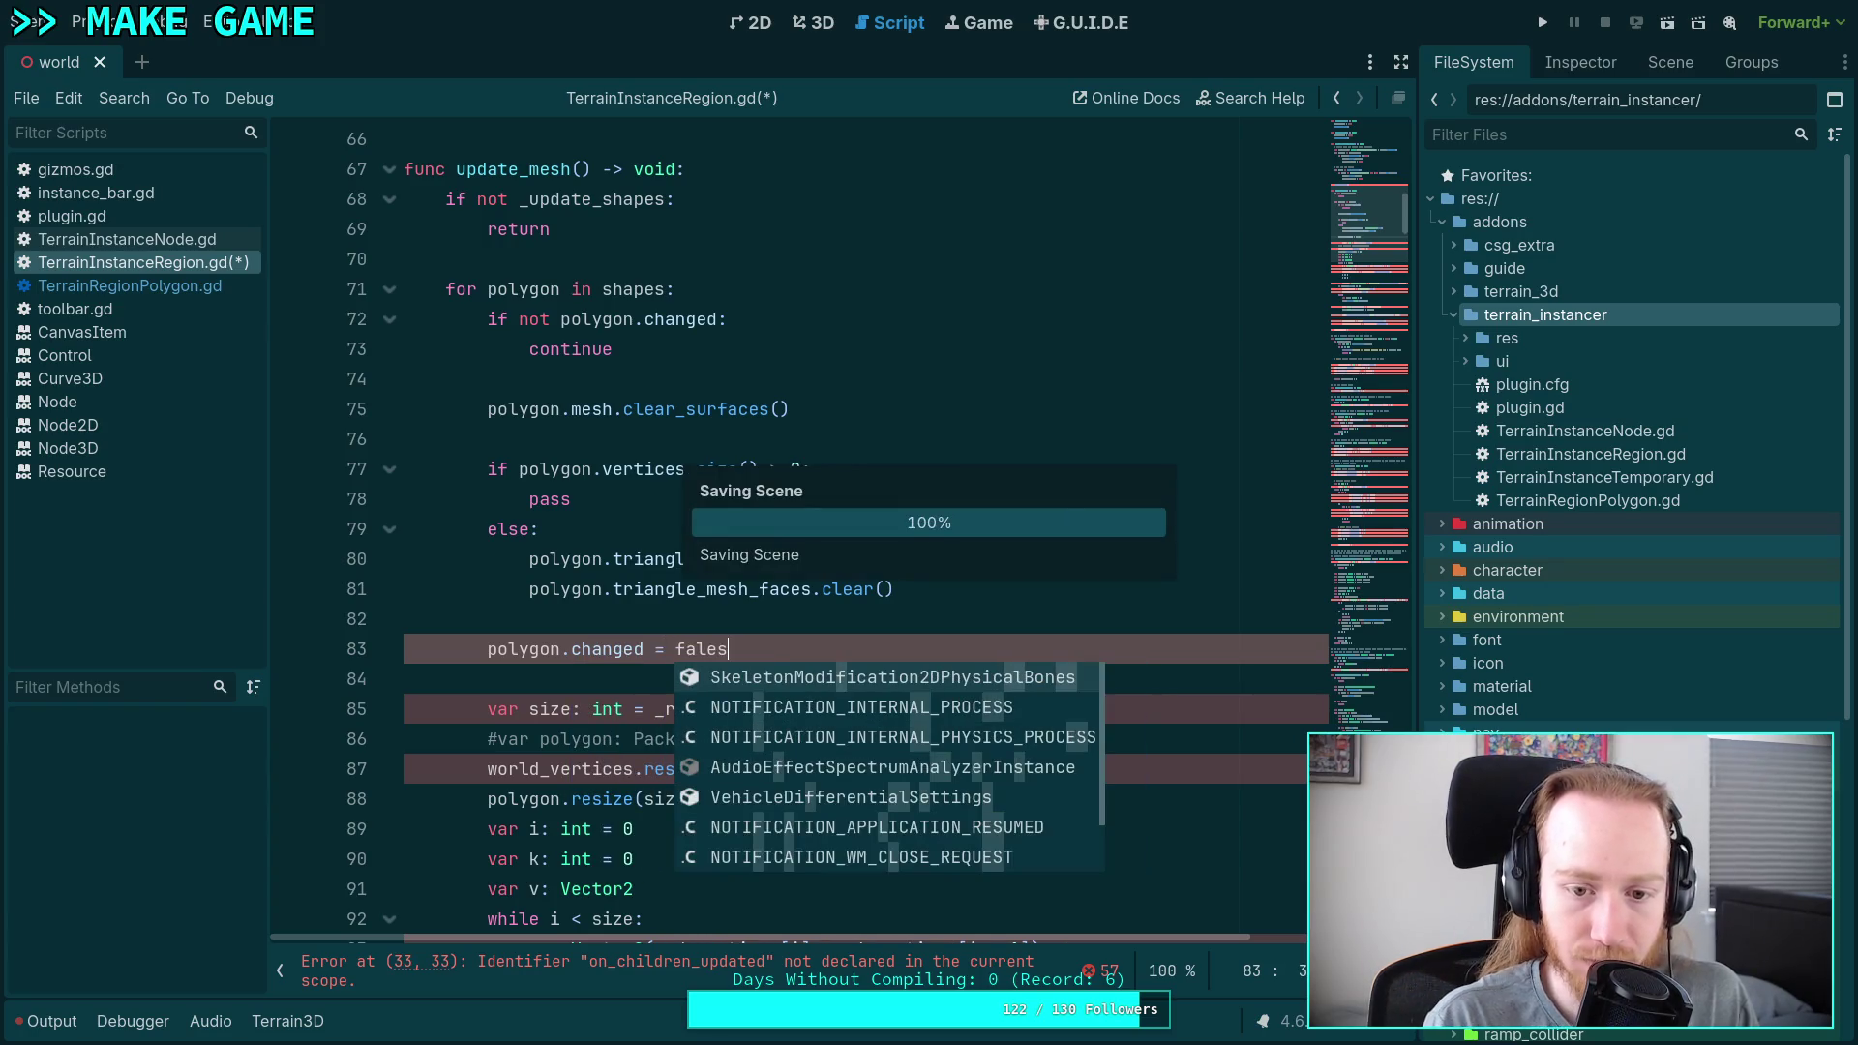
key(BackSpace)
key(BackSpace)
text(se)
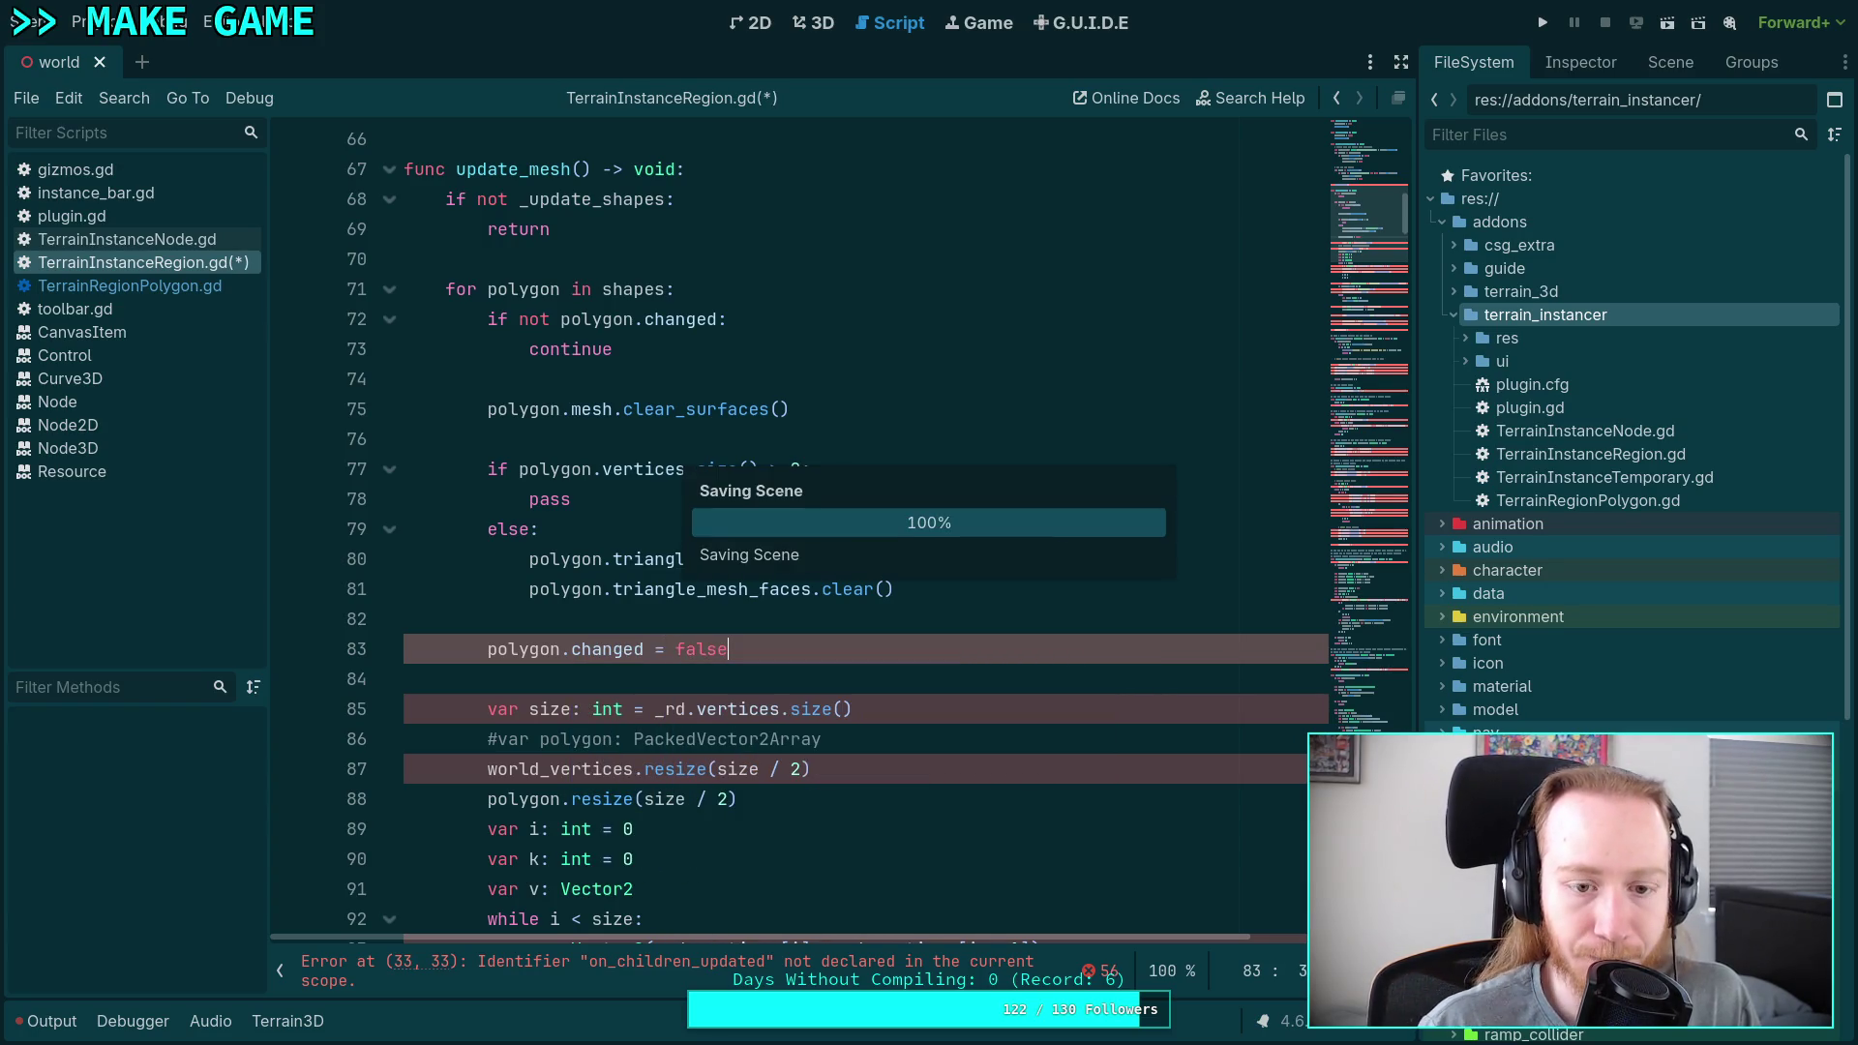
Step: Review the remaining code of update_mesh below the changed flag
click(856, 682)
scroll(856, 682, down, 1)
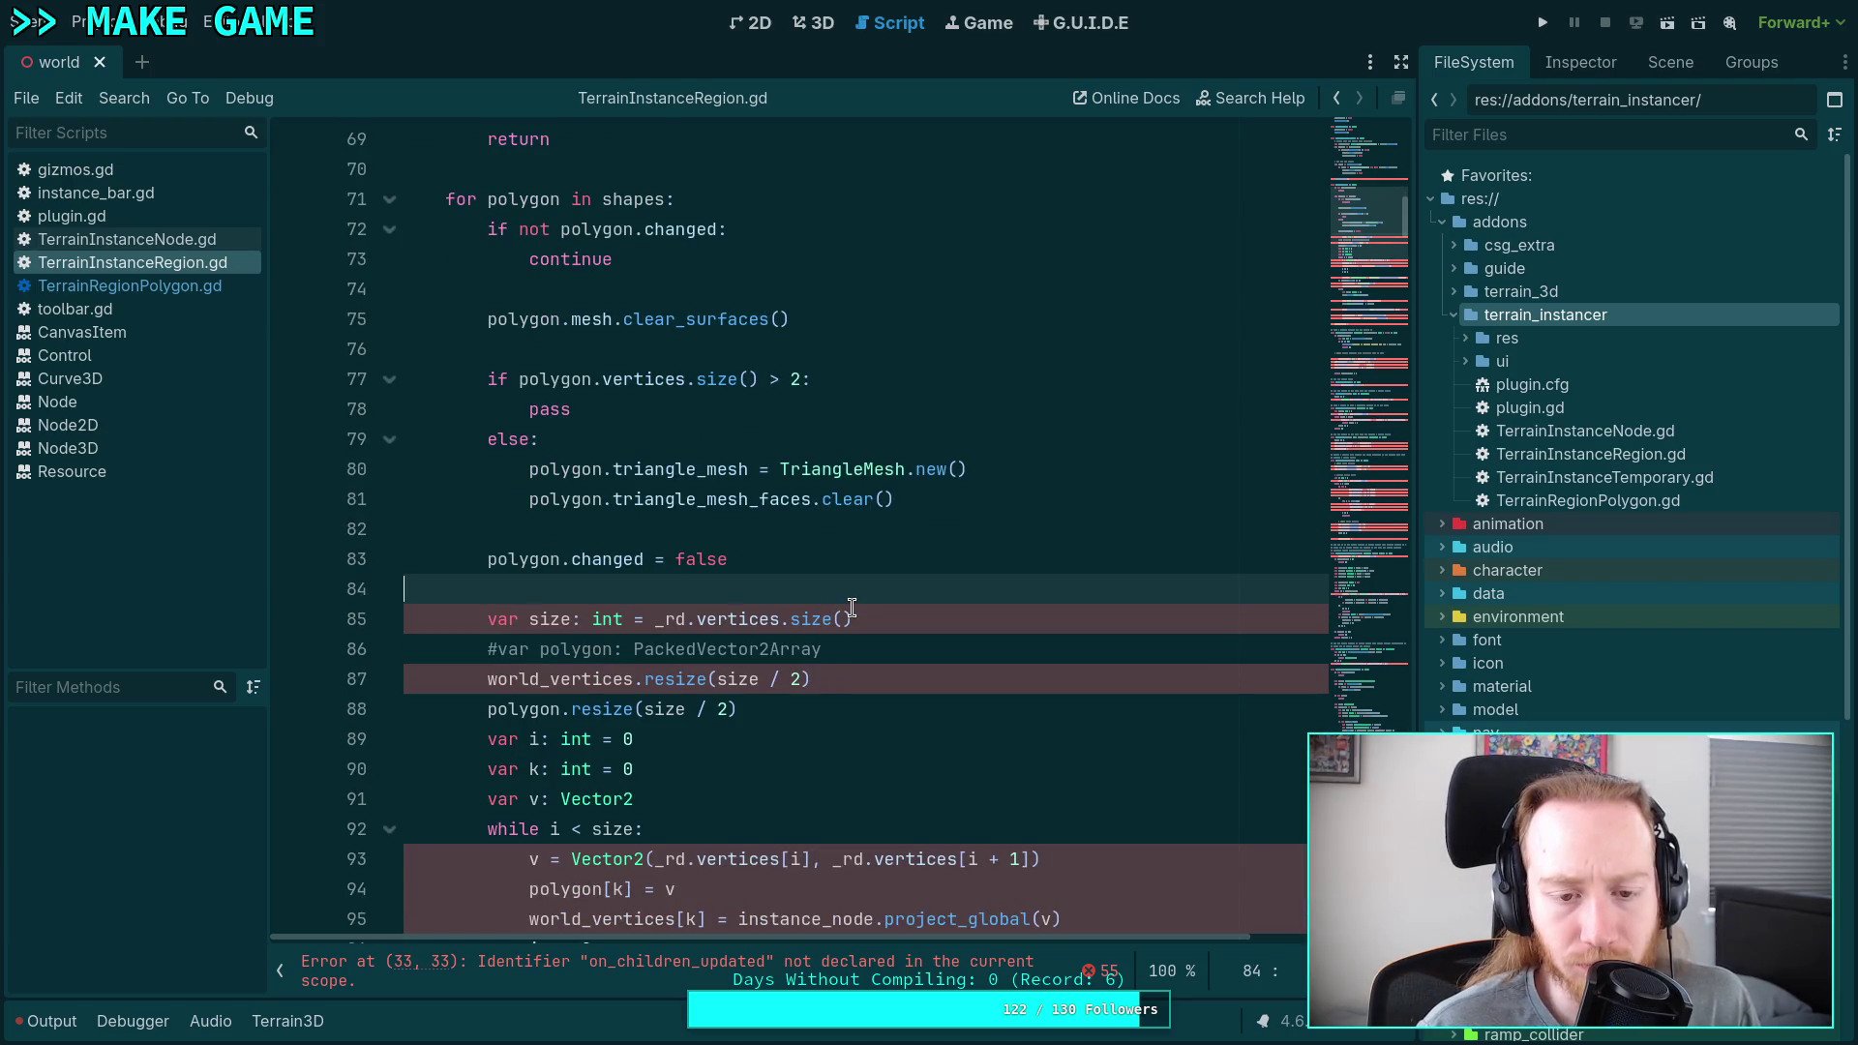
scroll(852, 607, up, 1)
mouse_move(658, 711)
mouse_down()
mouse_move(659, 601)
mouse_move(697, 498)
mouse_move(735, 551)
mouse_move(722, 558)
mouse_move(786, 510)
mouse_up()
scroll(658, 677, down, 3)
scroll(697, 499, down, 4)
scroll(724, 547, down, 4)
scroll(735, 552, up, 4)
scroll(786, 510, up, 6)
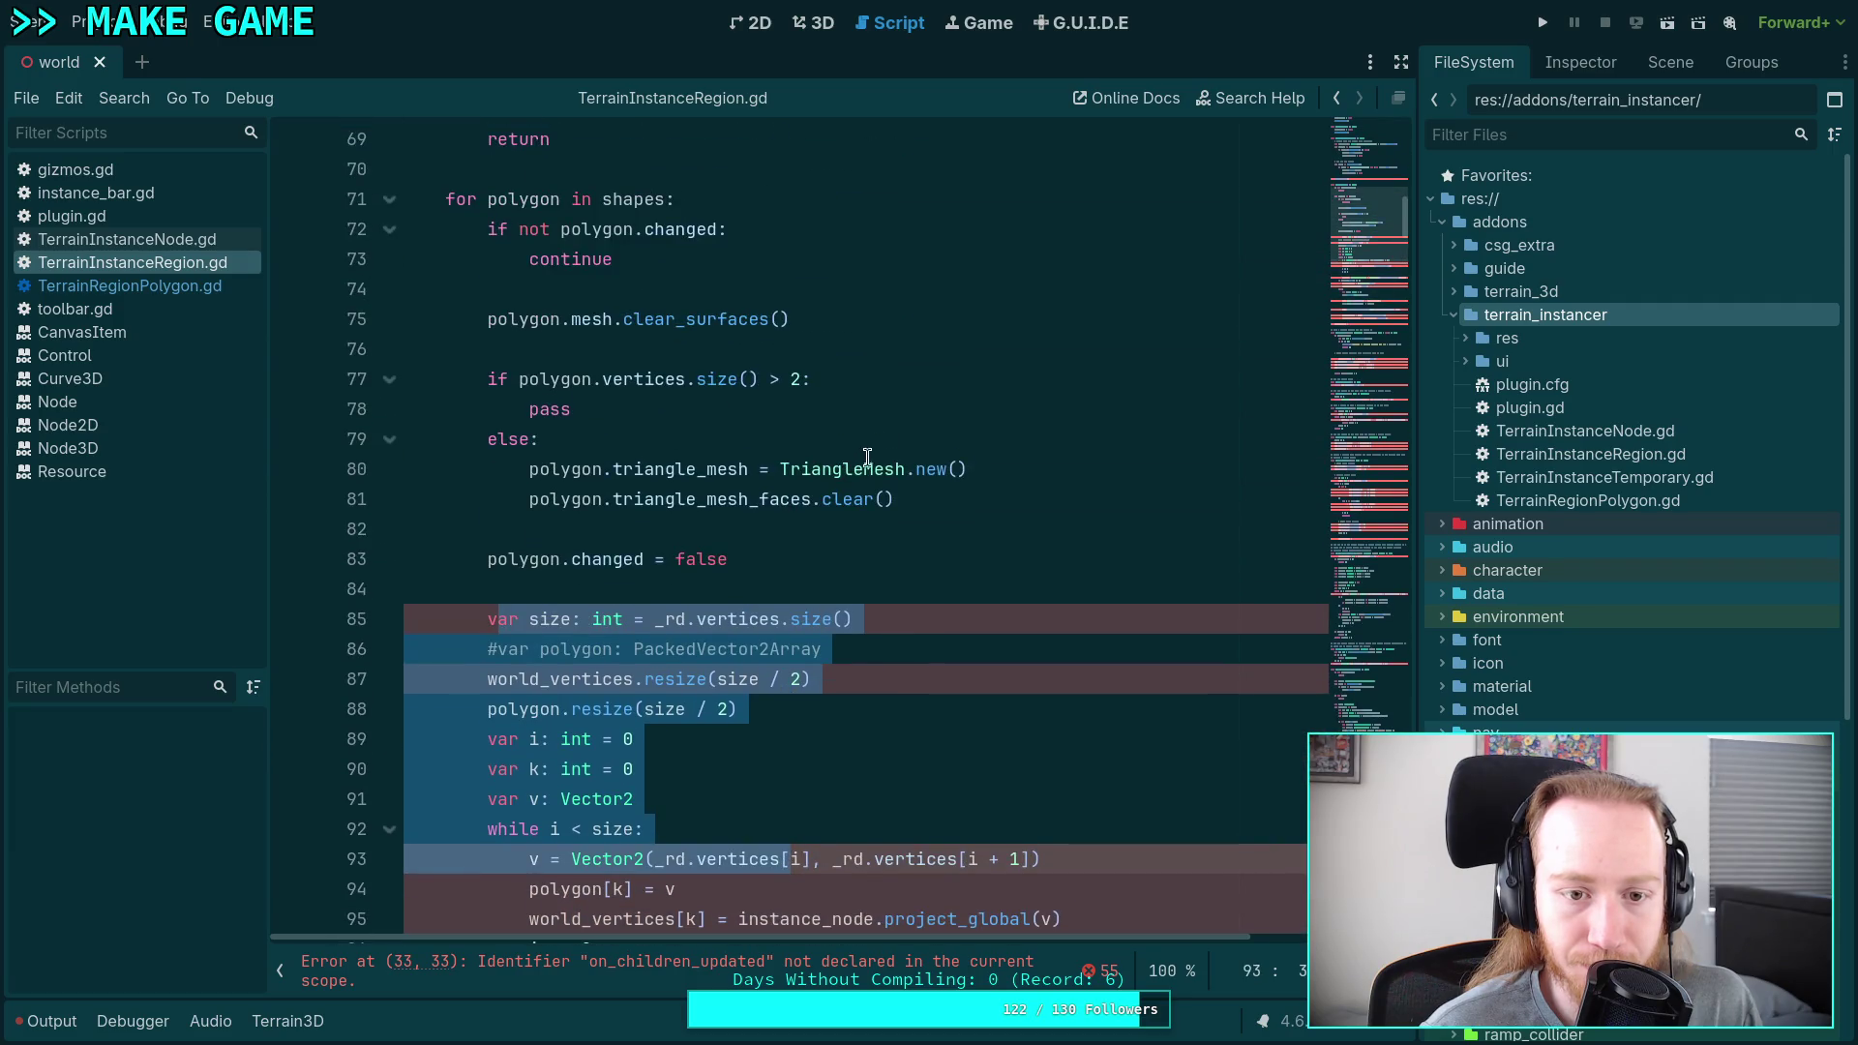
Step: Replace pass with the var size line, moved up and indented into the size > 2 branch
click(851, 412)
double_click(550, 410)
key(Return)
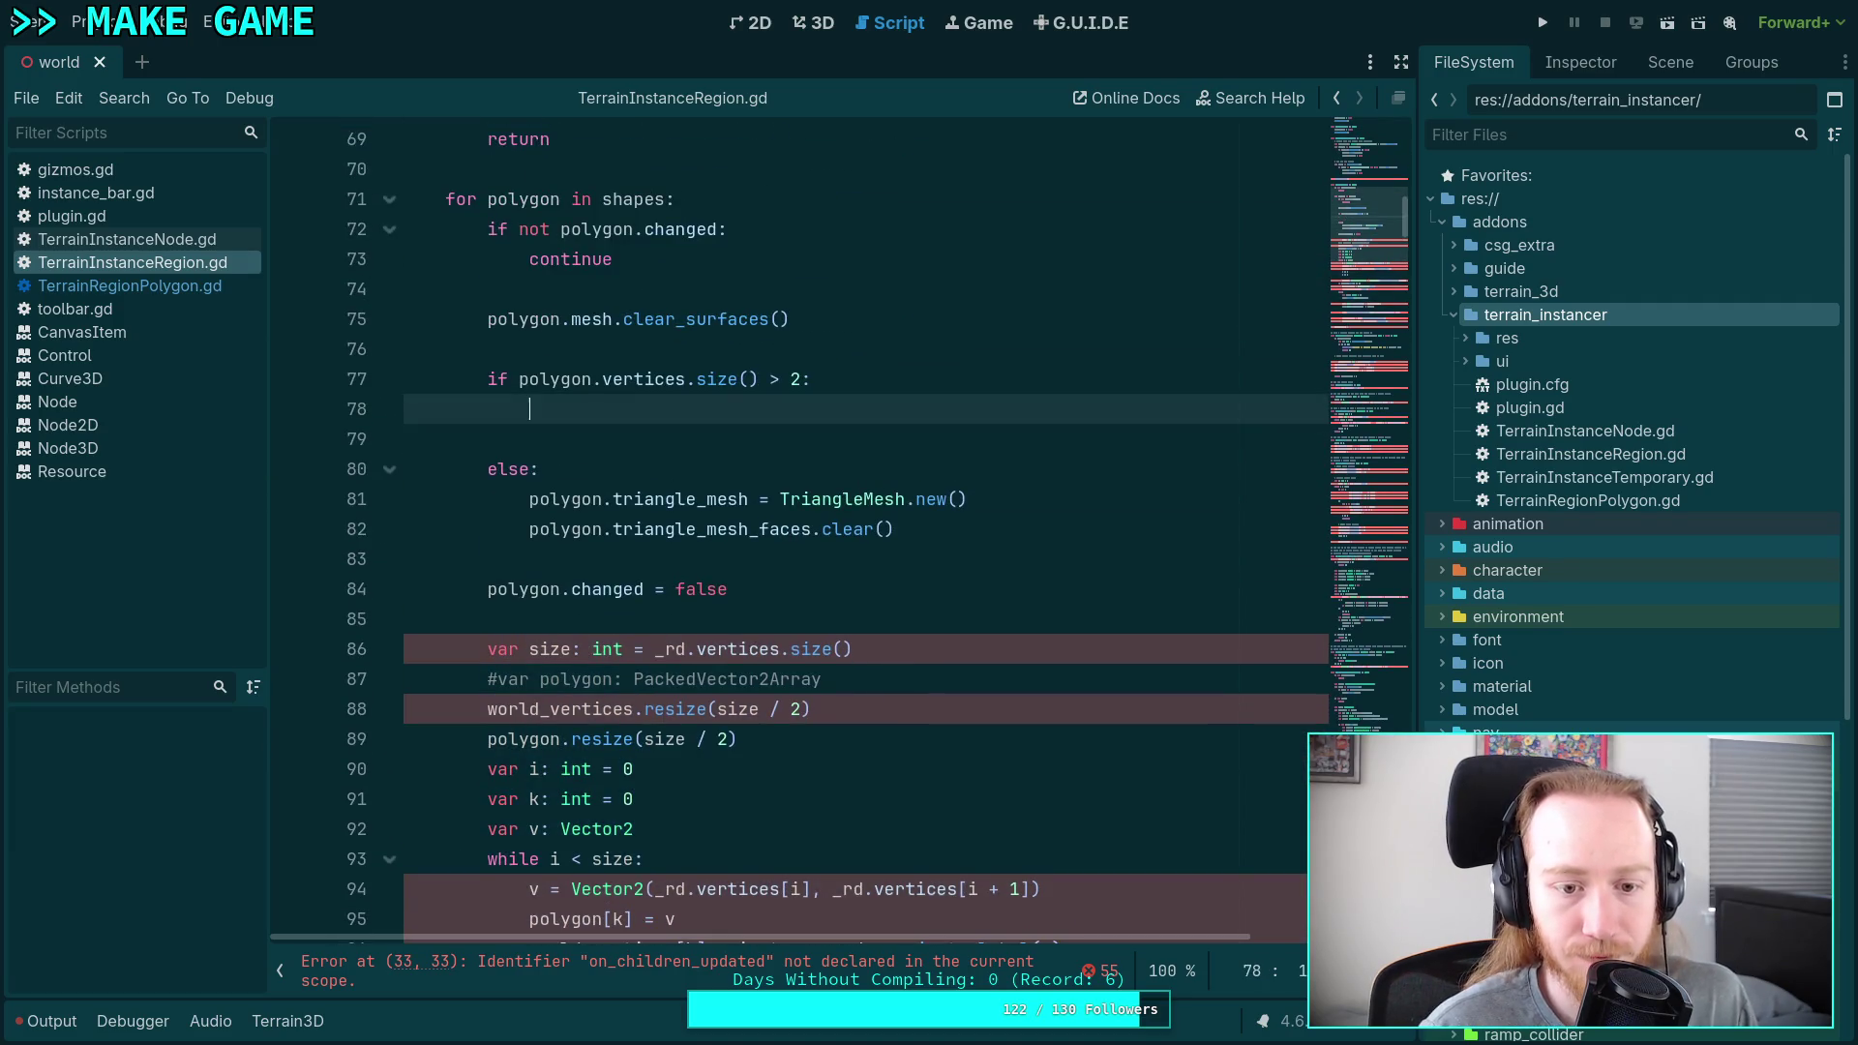
click(548, 649)
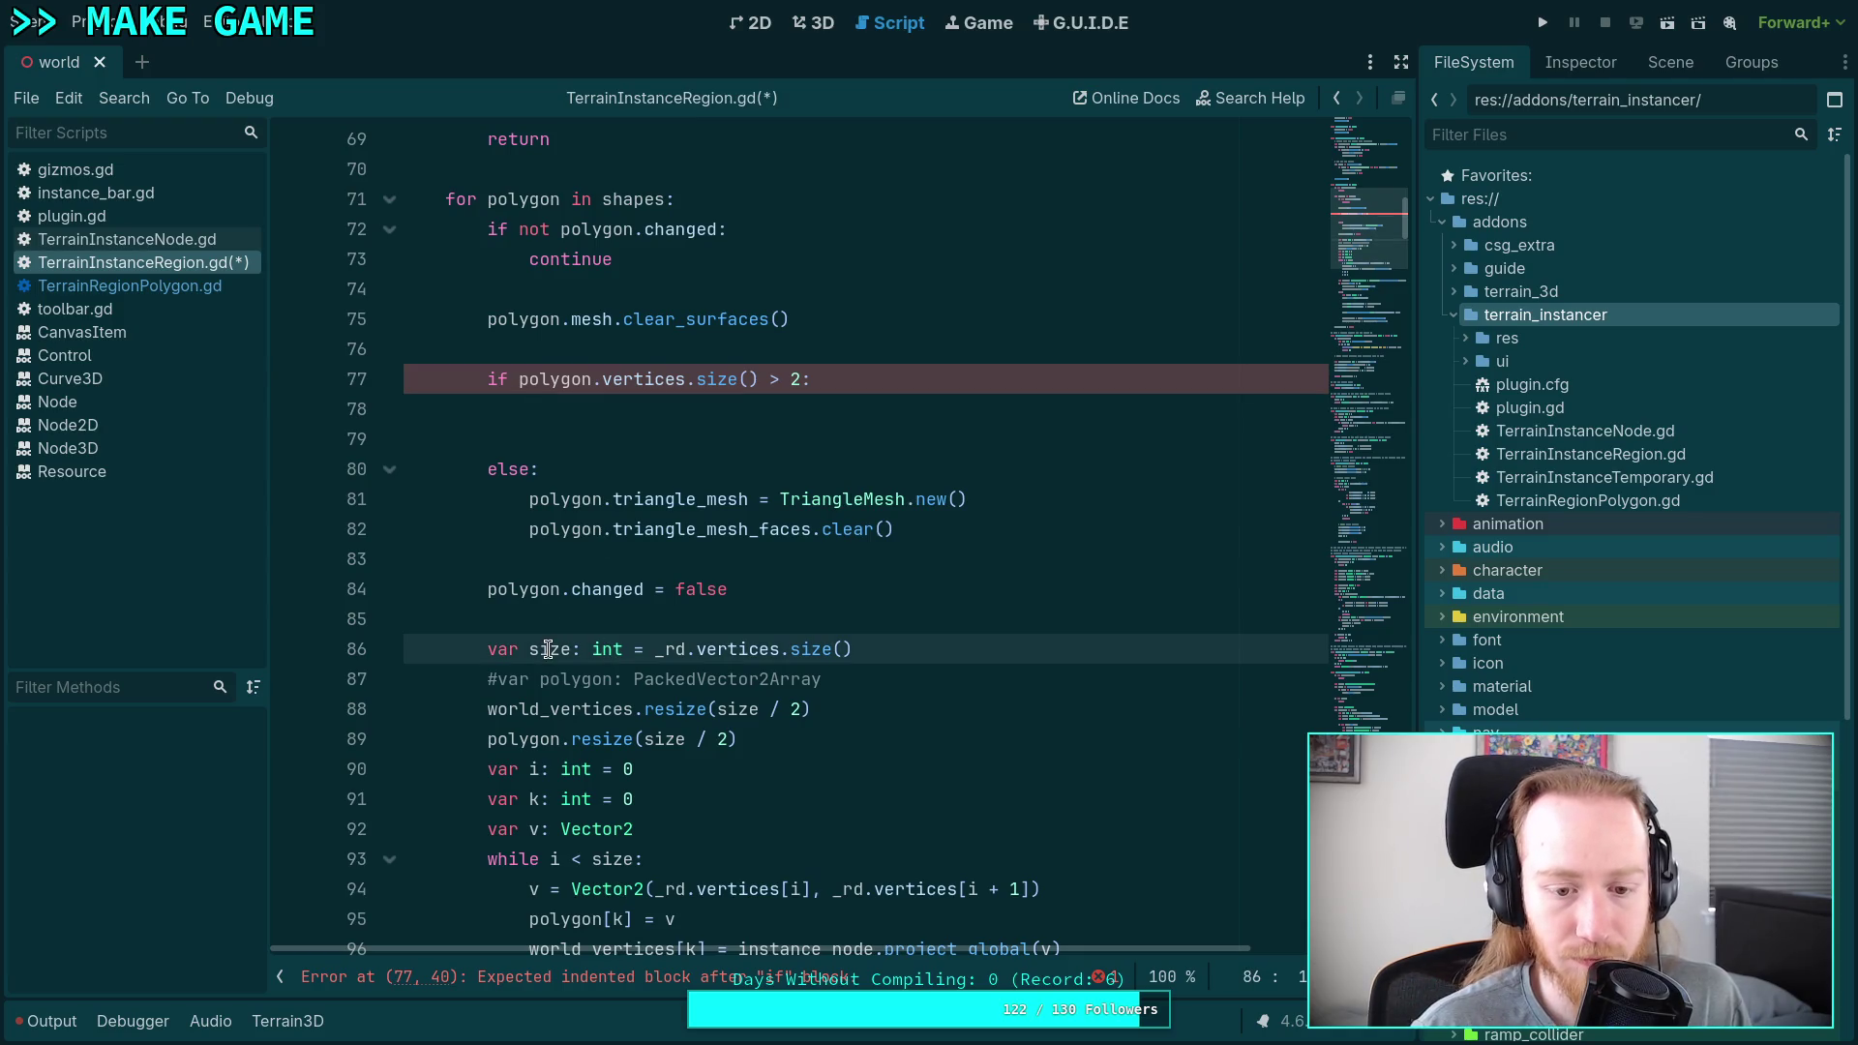
key(alt+Up)
key(alt+Up)
key(alt+Up)
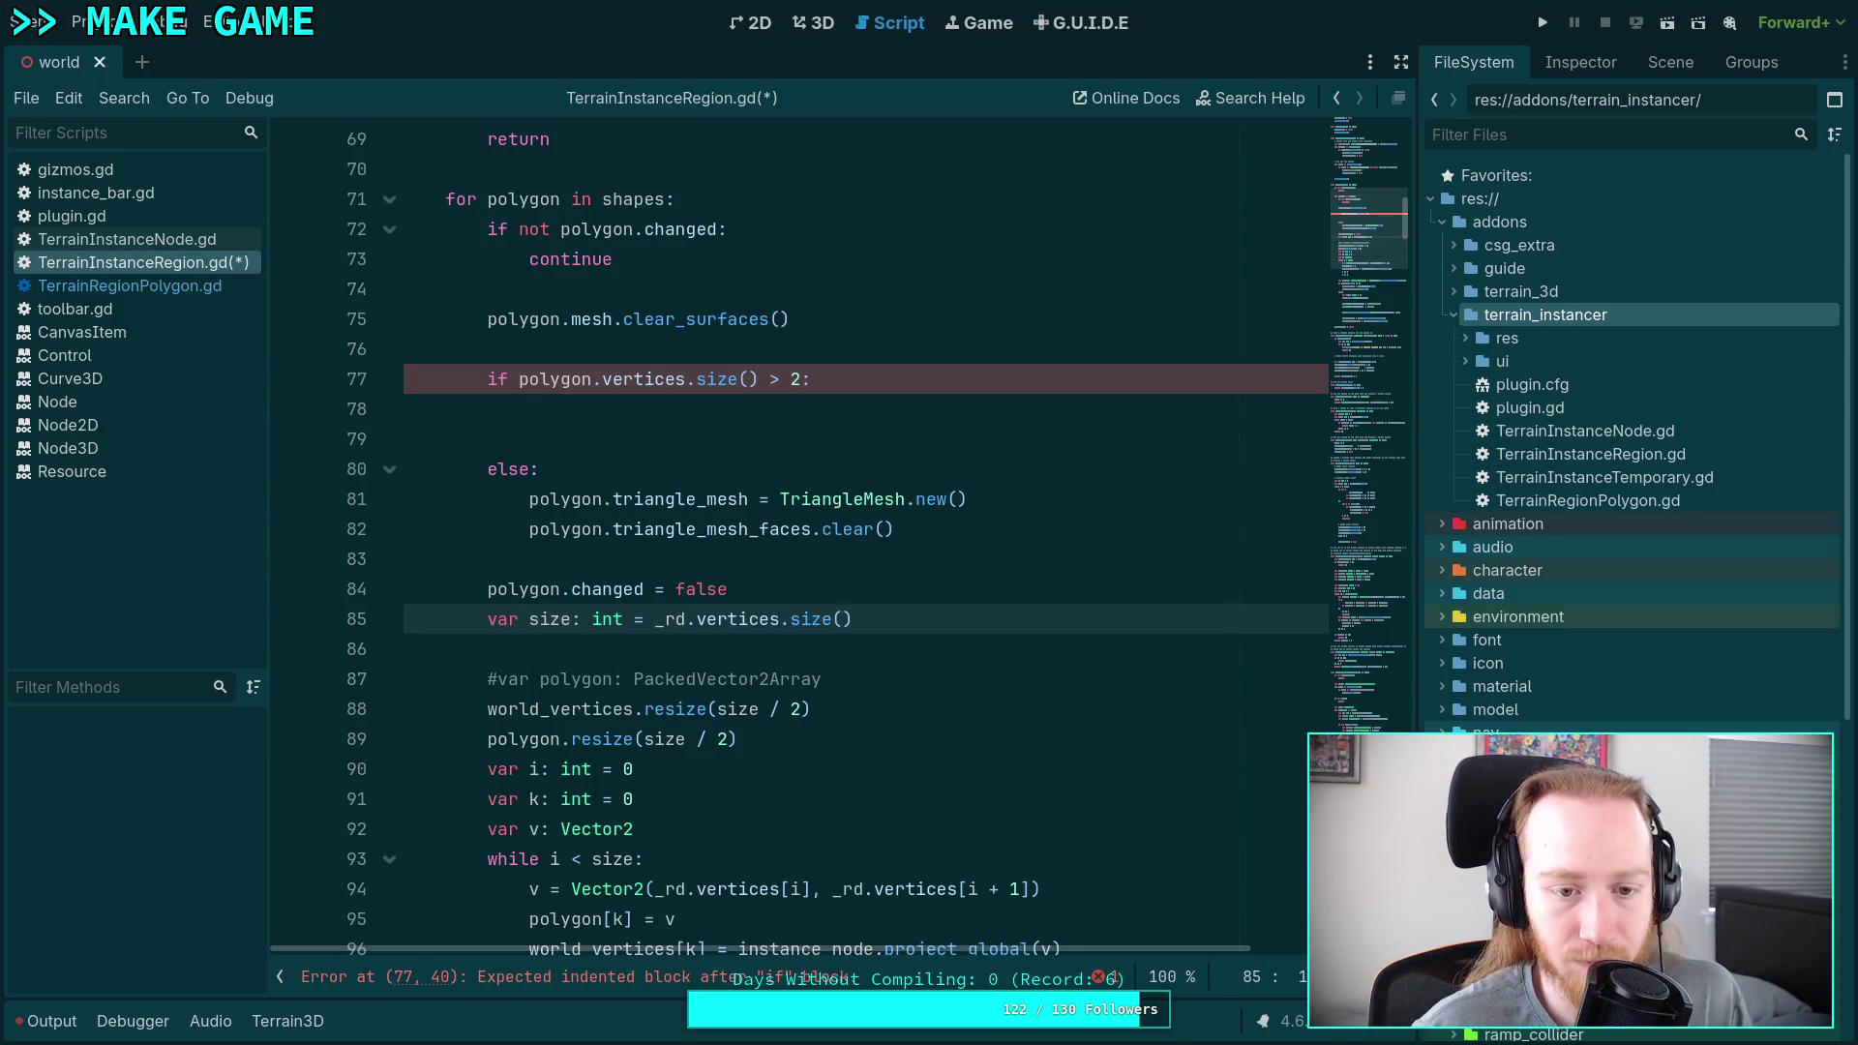
scroll(574, 529, down, 4)
click(574, 530)
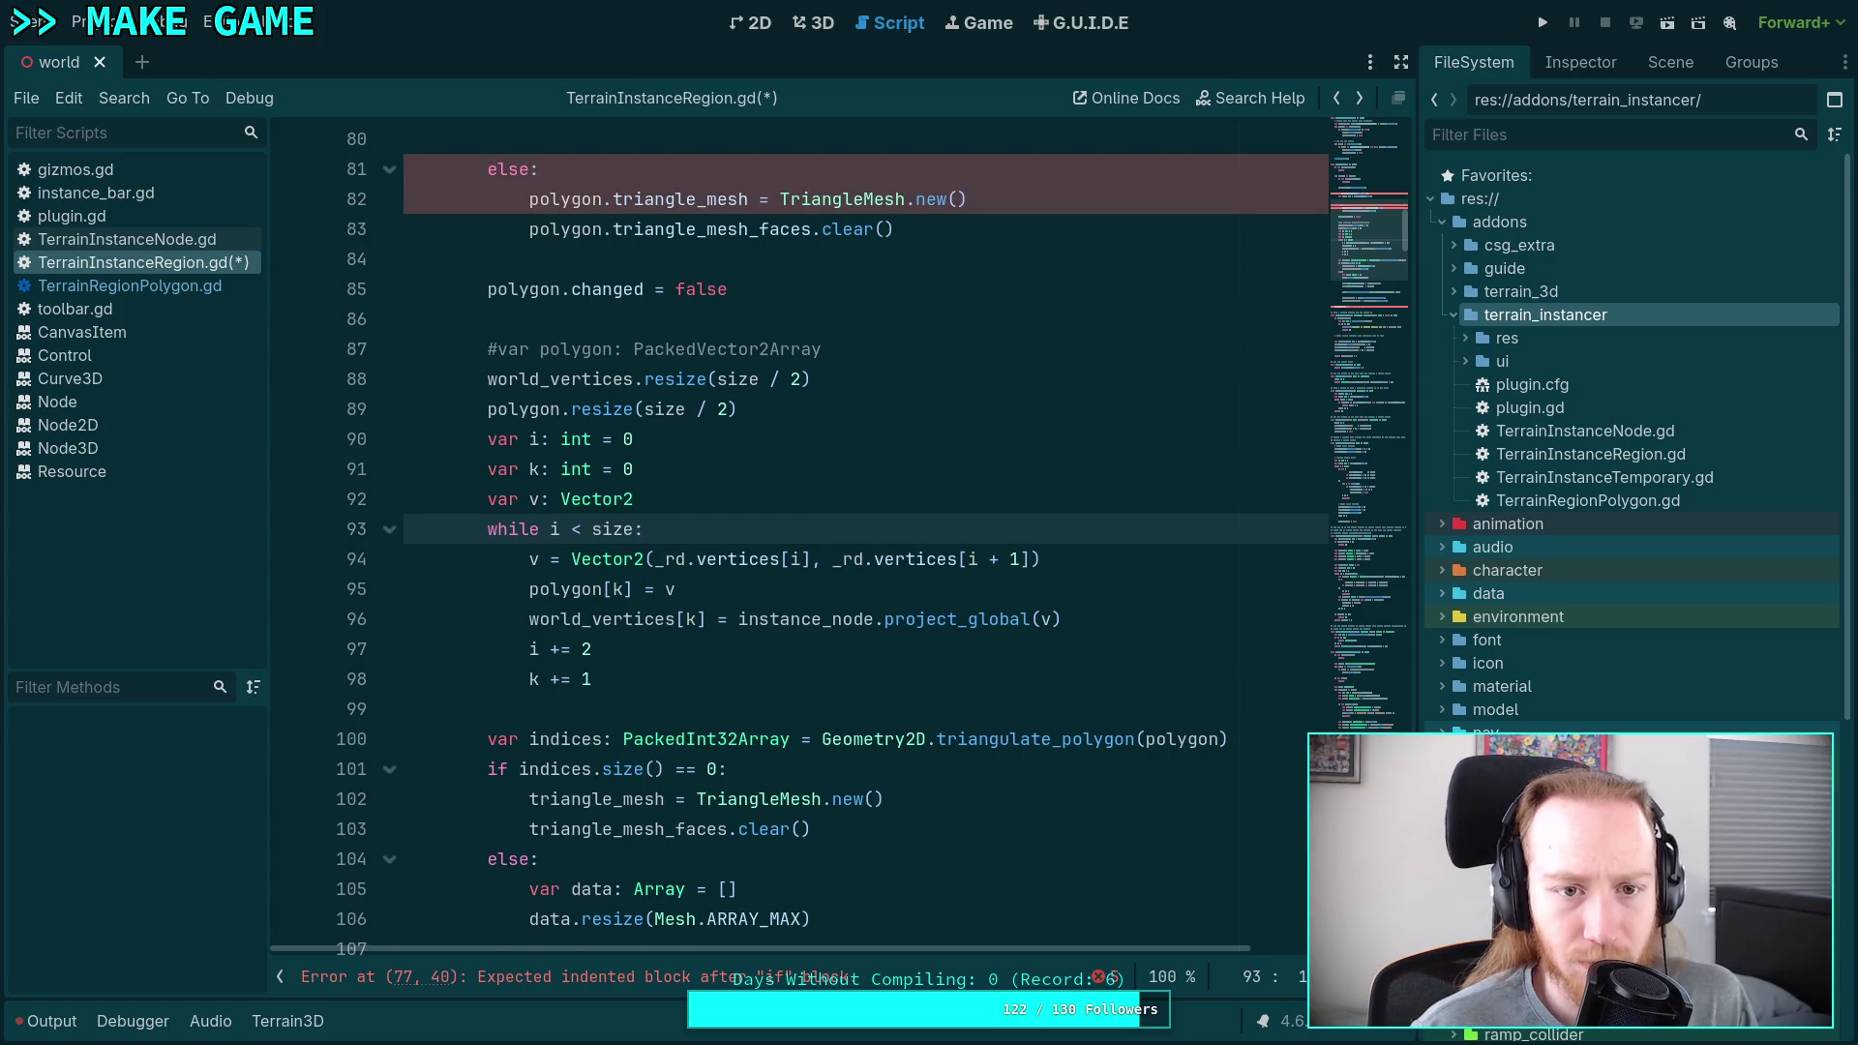
scroll(726, 484, up, 4)
click(489, 439)
key(Tab)
Step: Change _rd to polygon so it reads 'var size: int = polygon.vertices.size()'
click(728, 472)
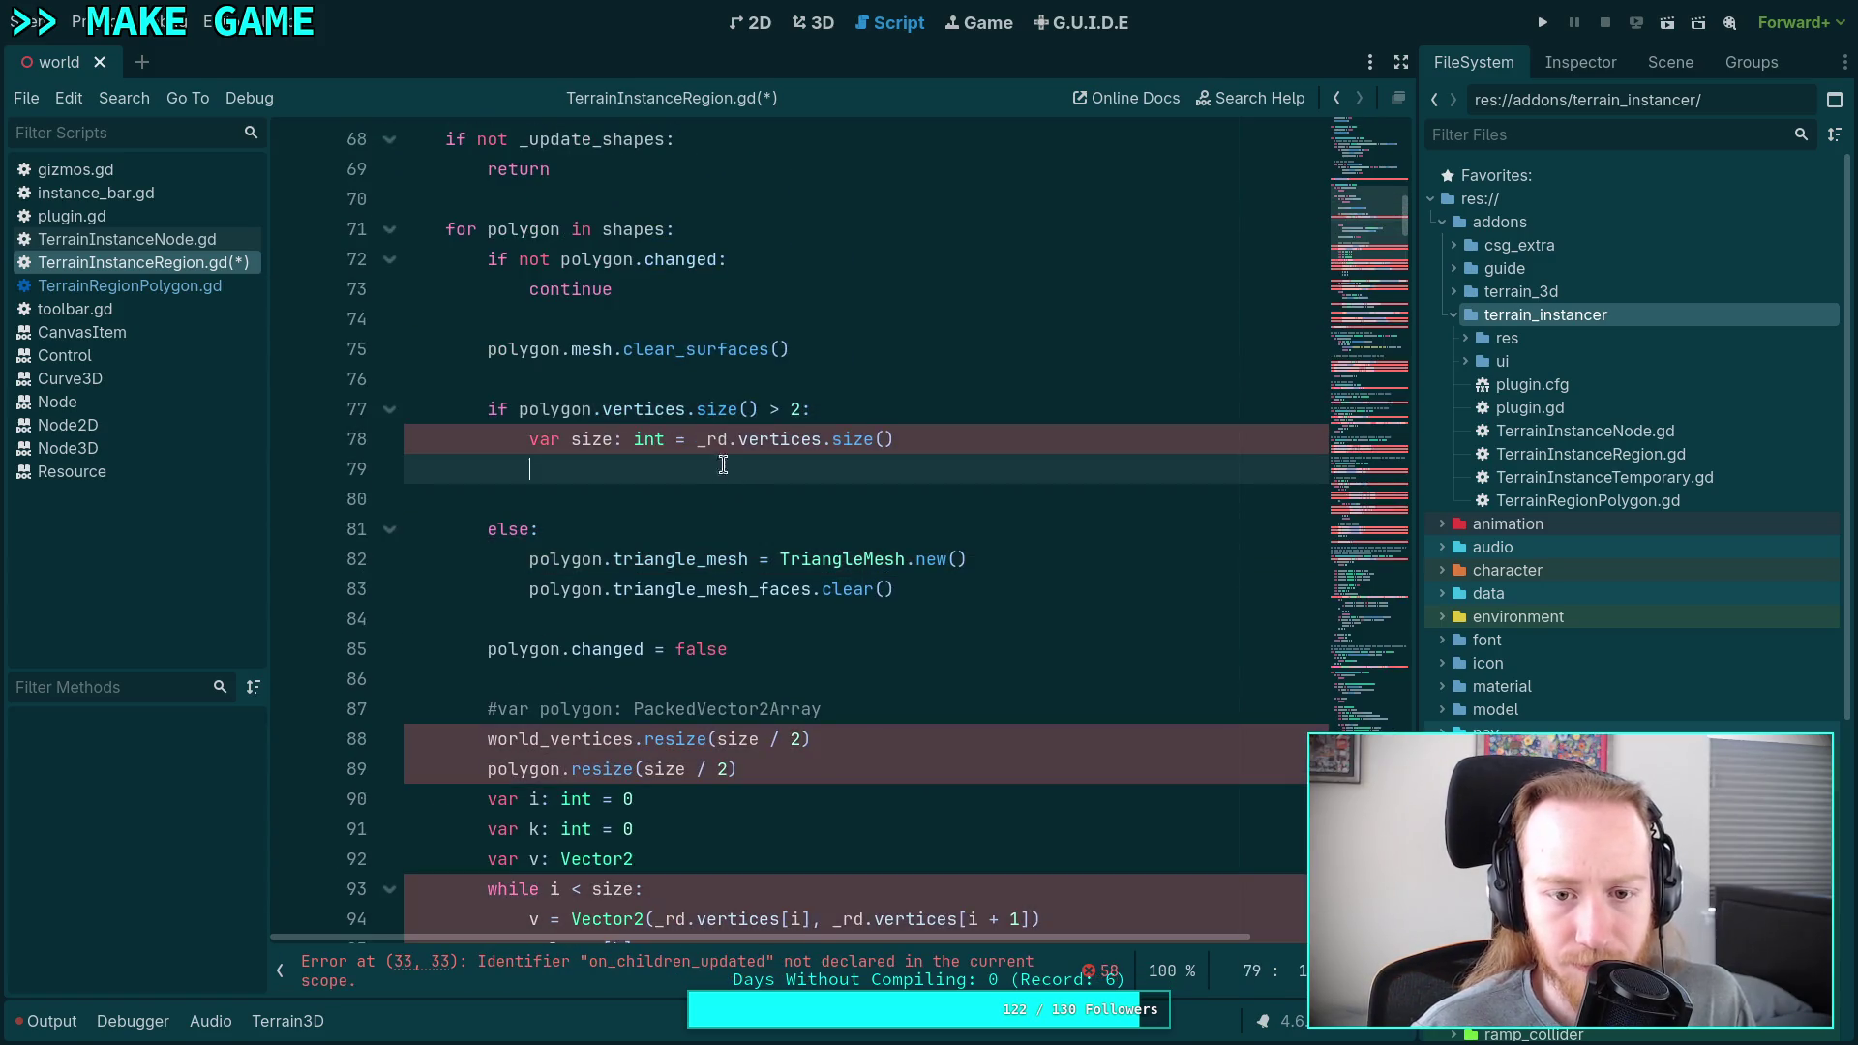
double_click(707, 441)
text(po)
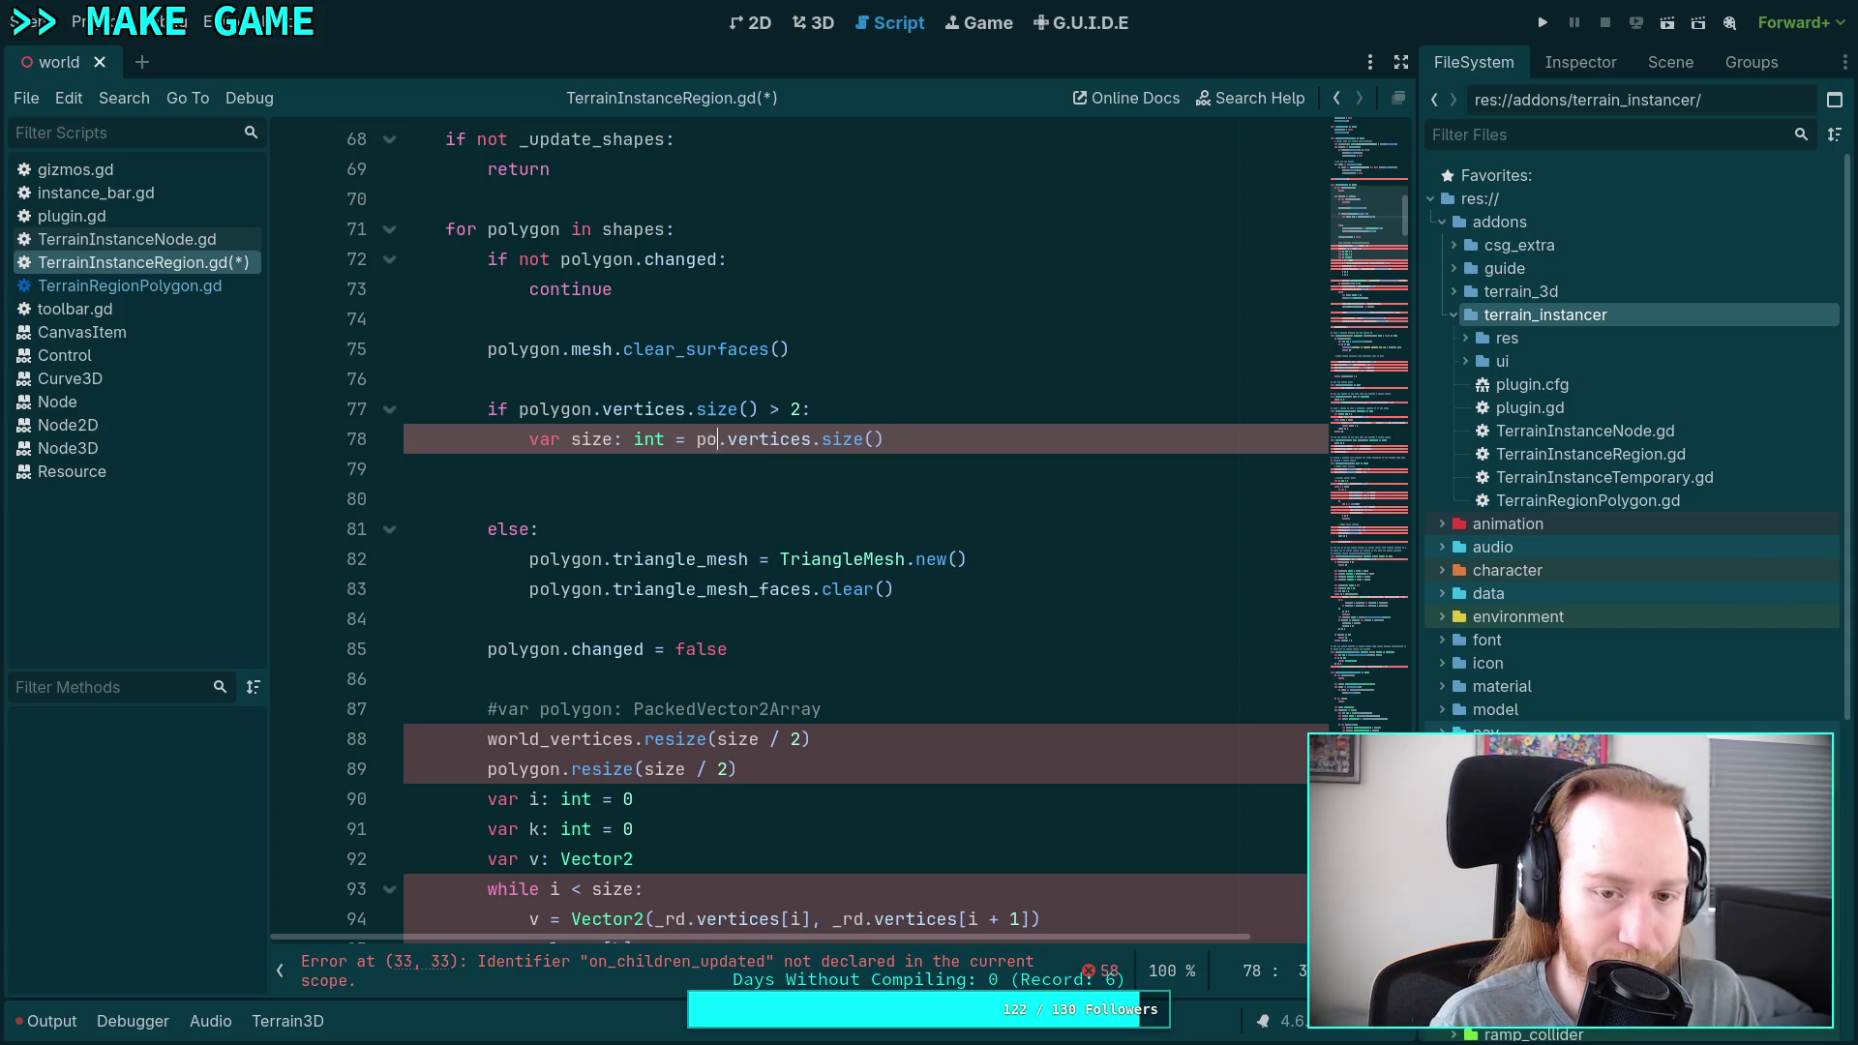
text(lygon)
click(687, 486)
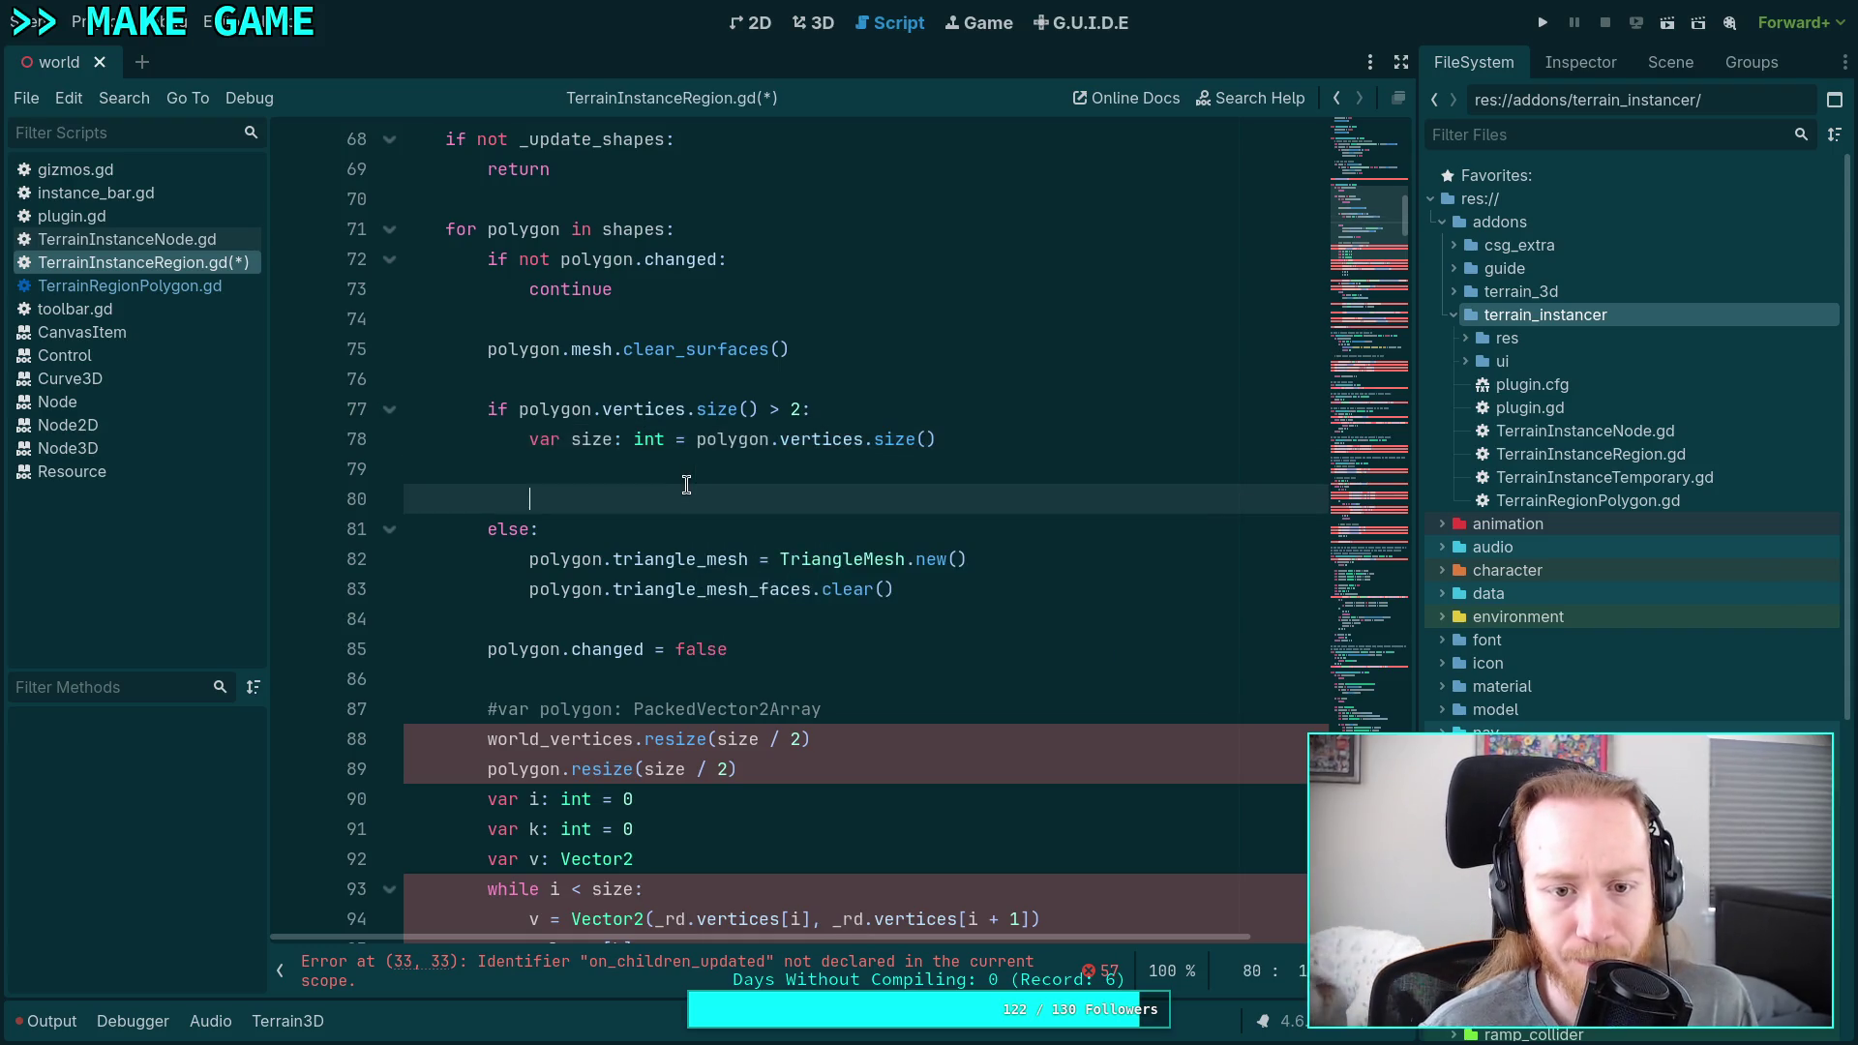
scroll(686, 485, down, 2)
scroll(683, 484, down, 1)
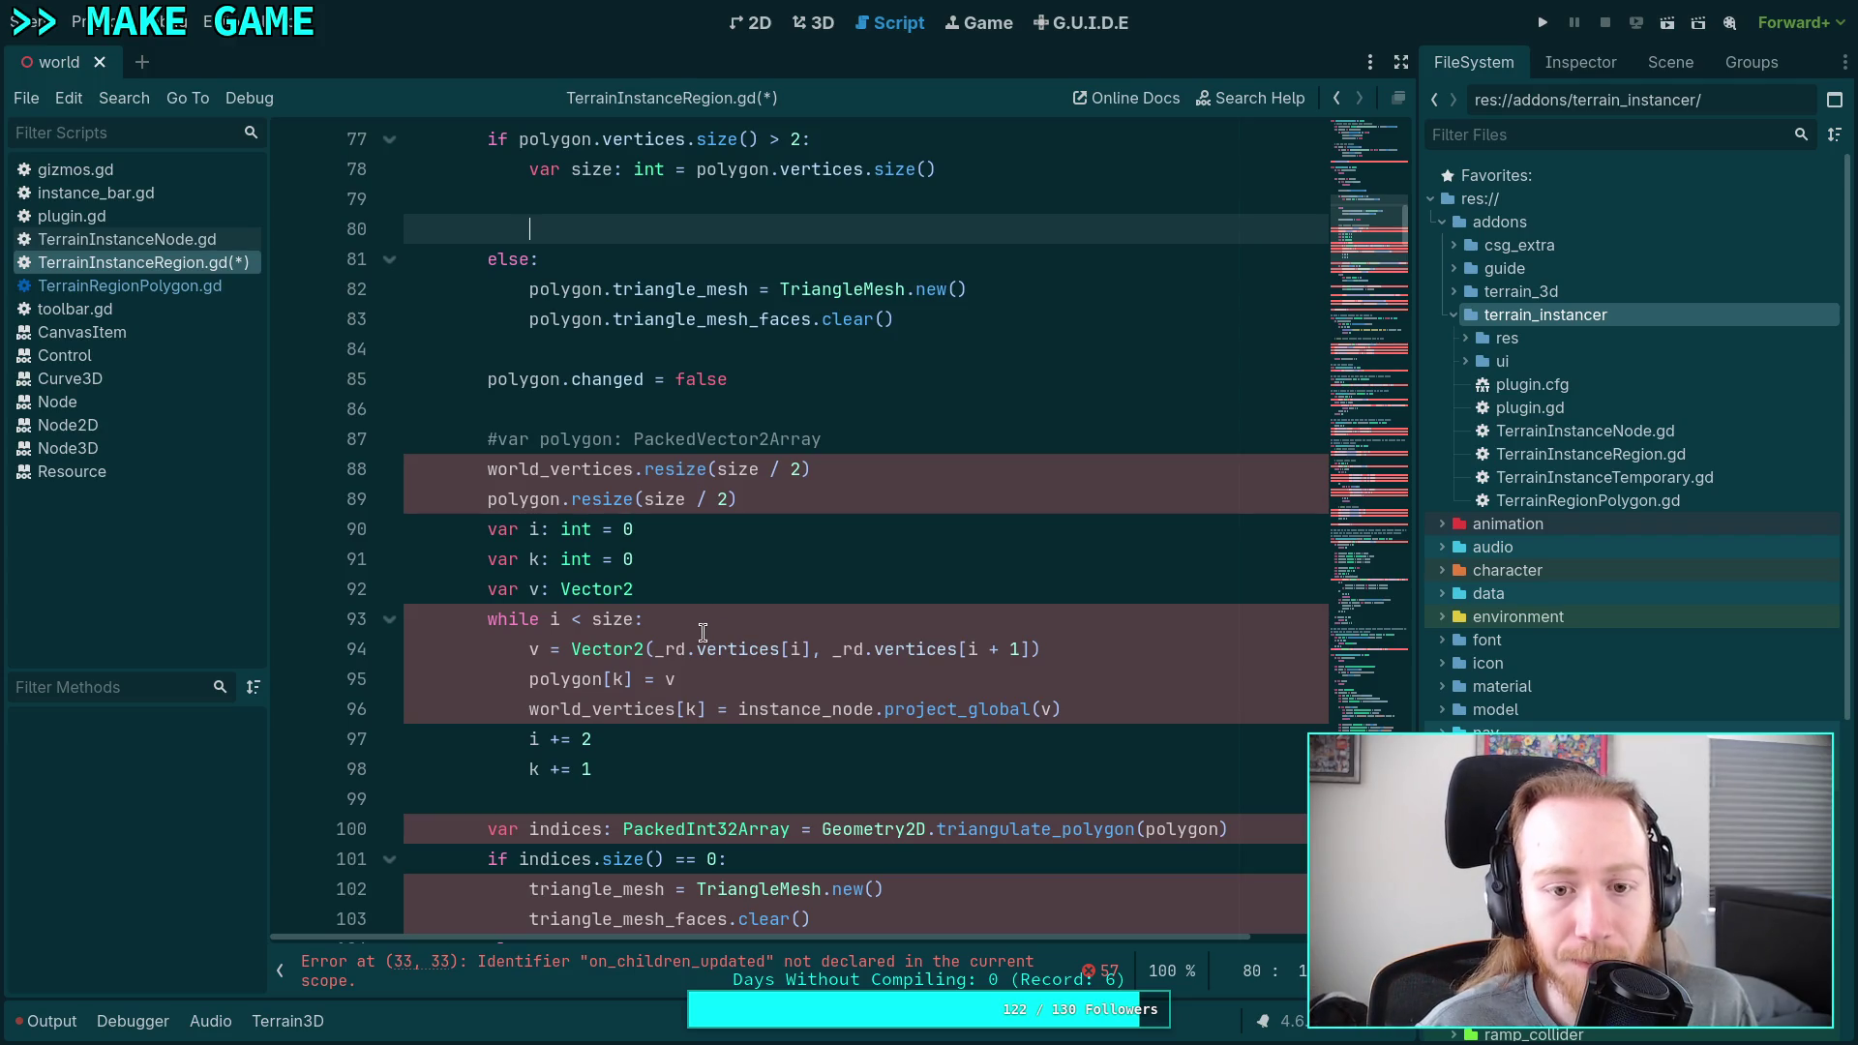
scroll(704, 632, up, 1)
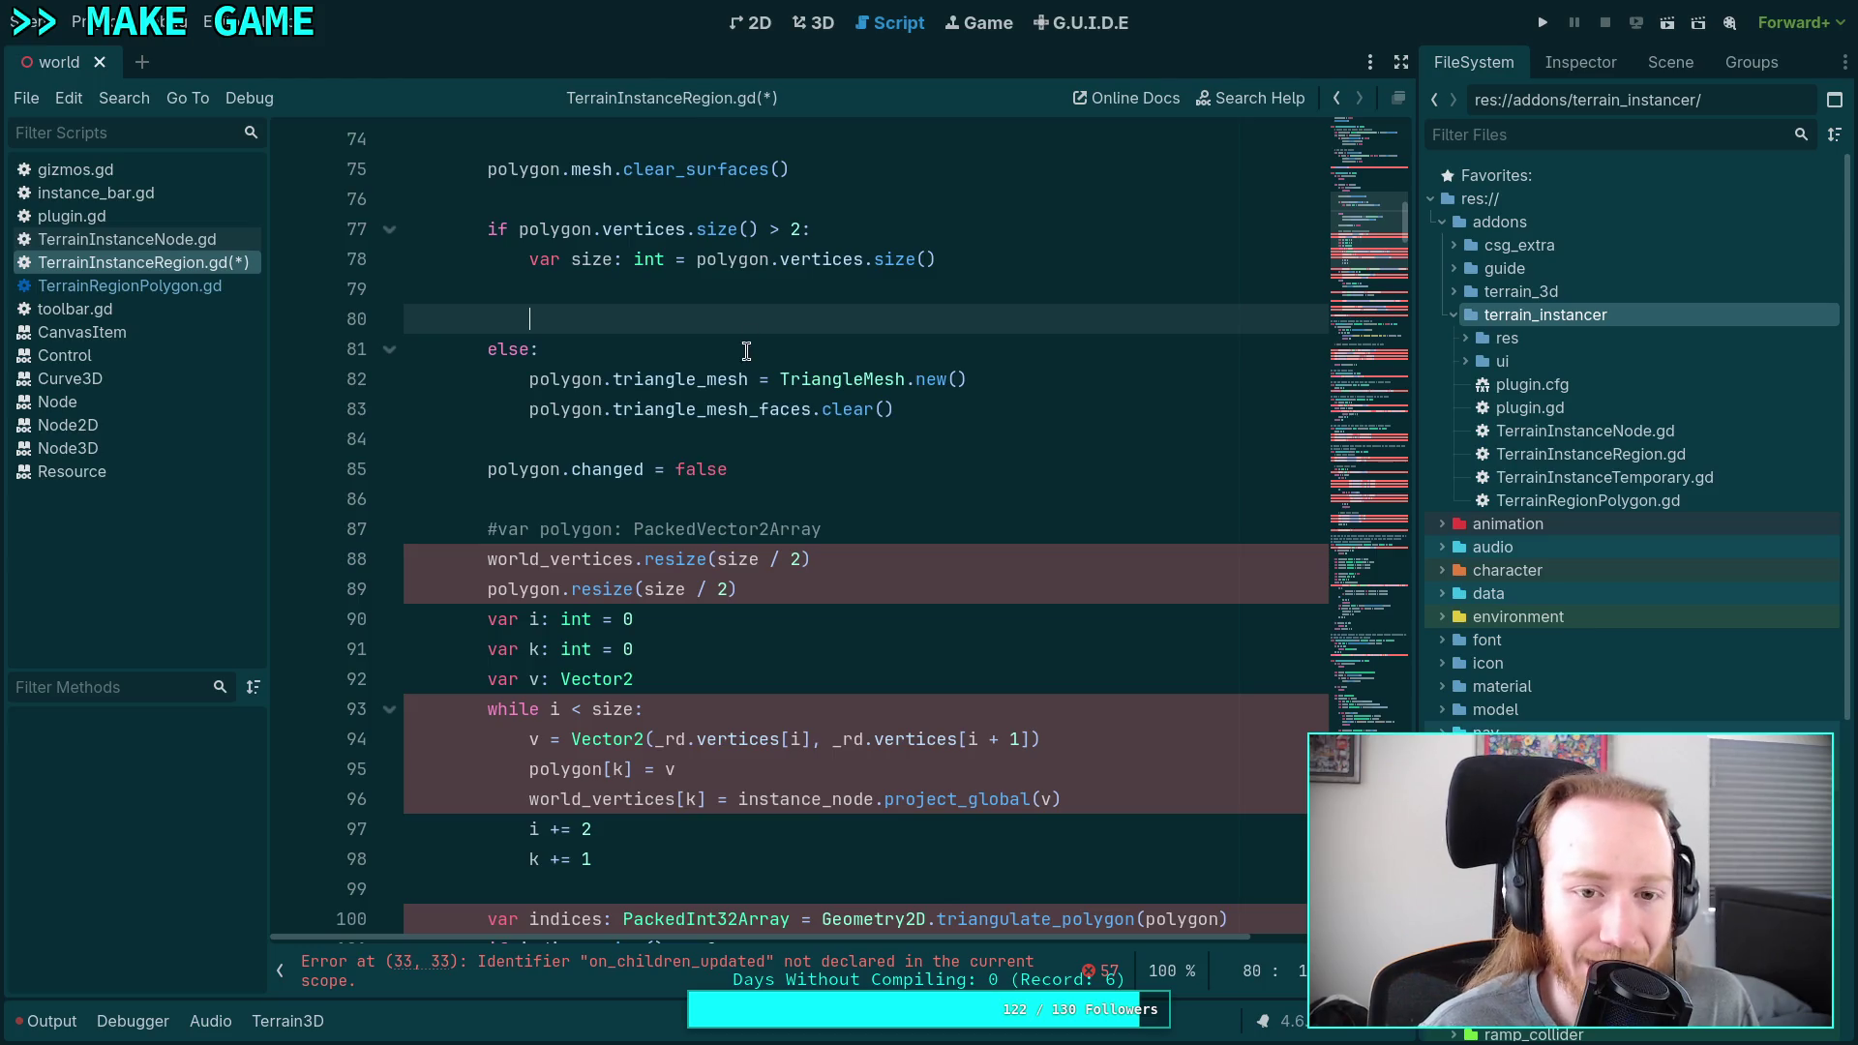
click(799, 292)
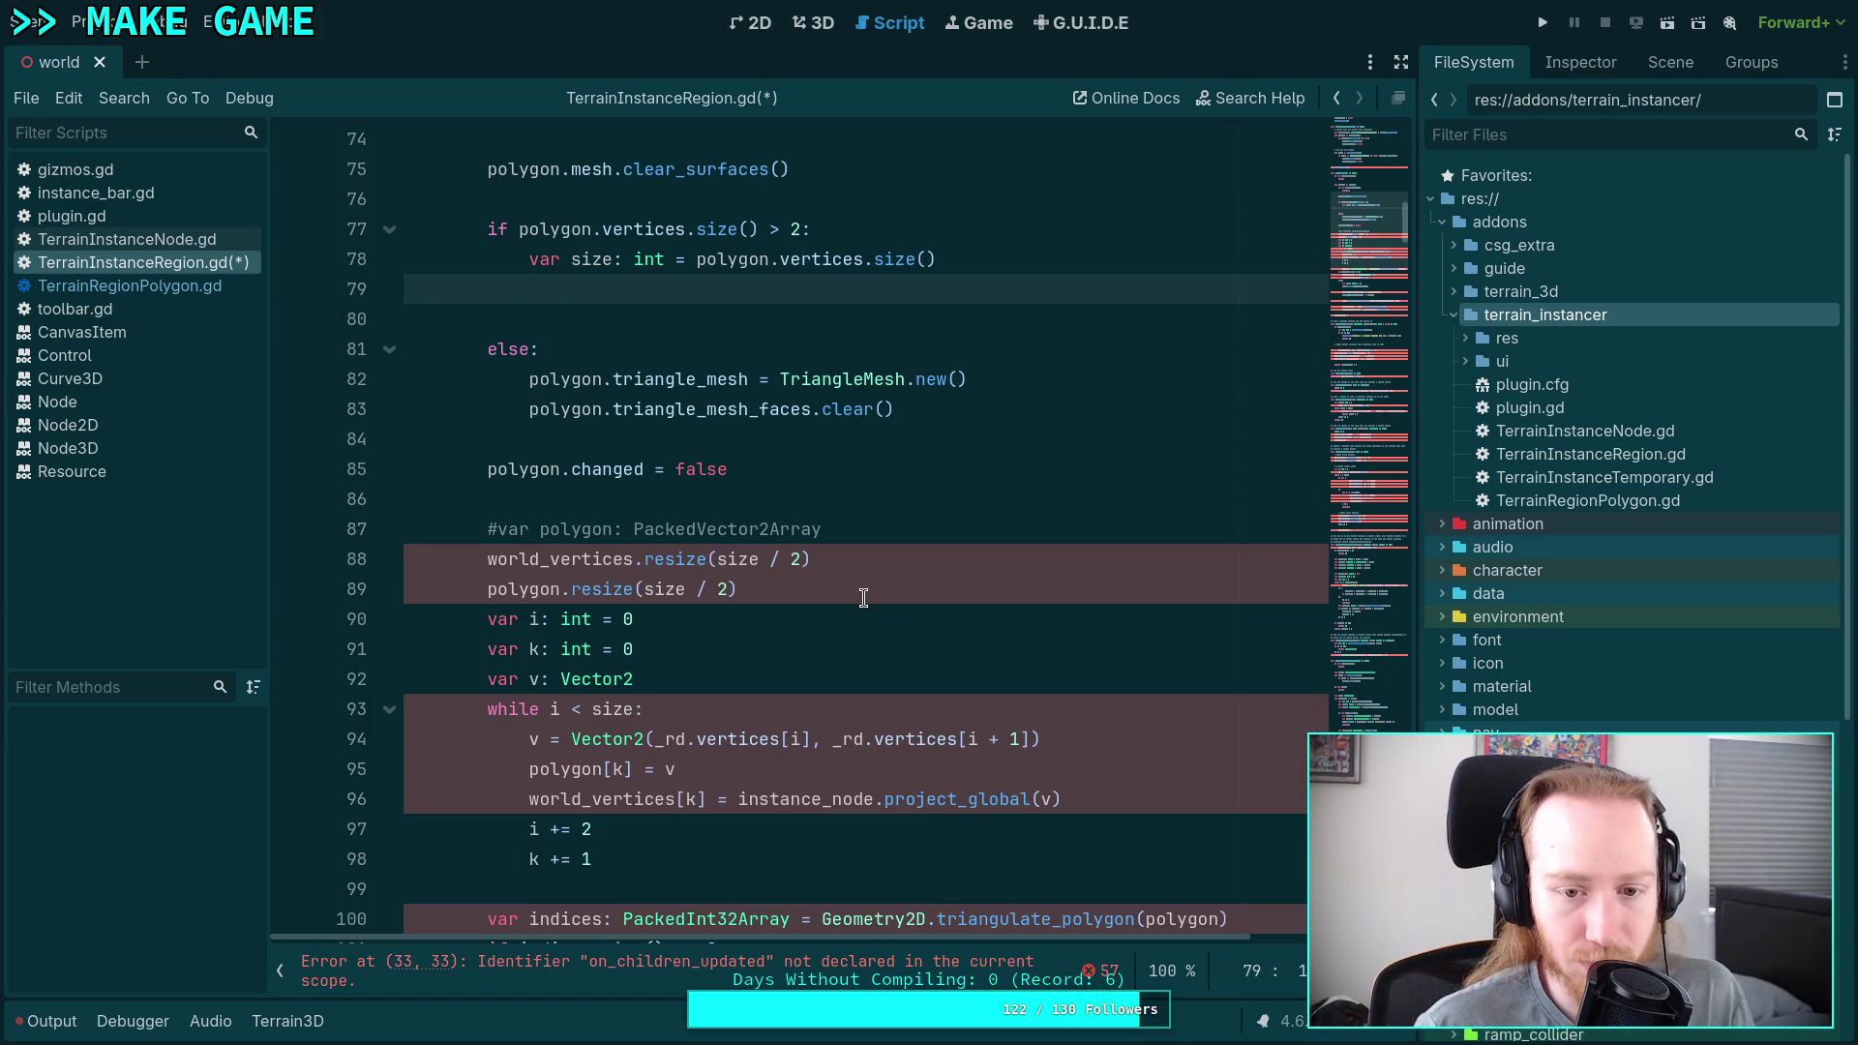
Step: Write polygon.world_vertices.resize(size / 2) on line 79 using autocomplete
text(polygon)
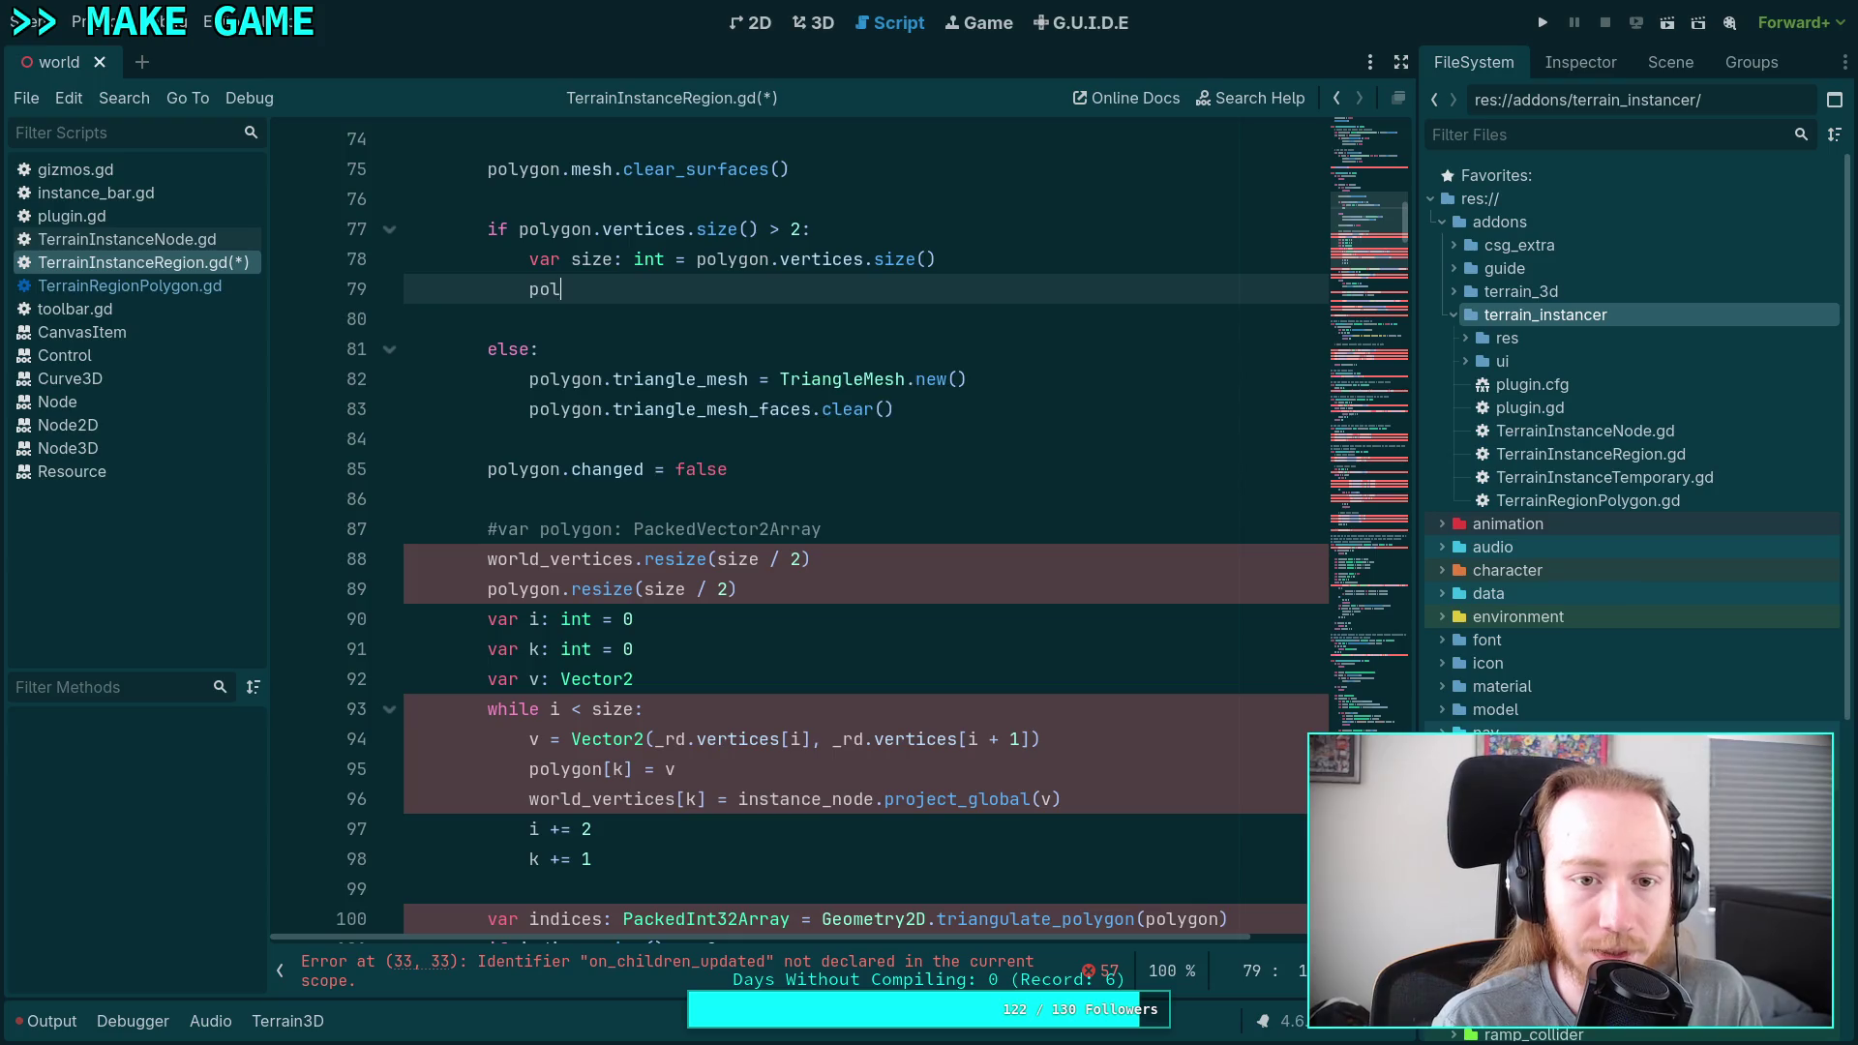
text(.)
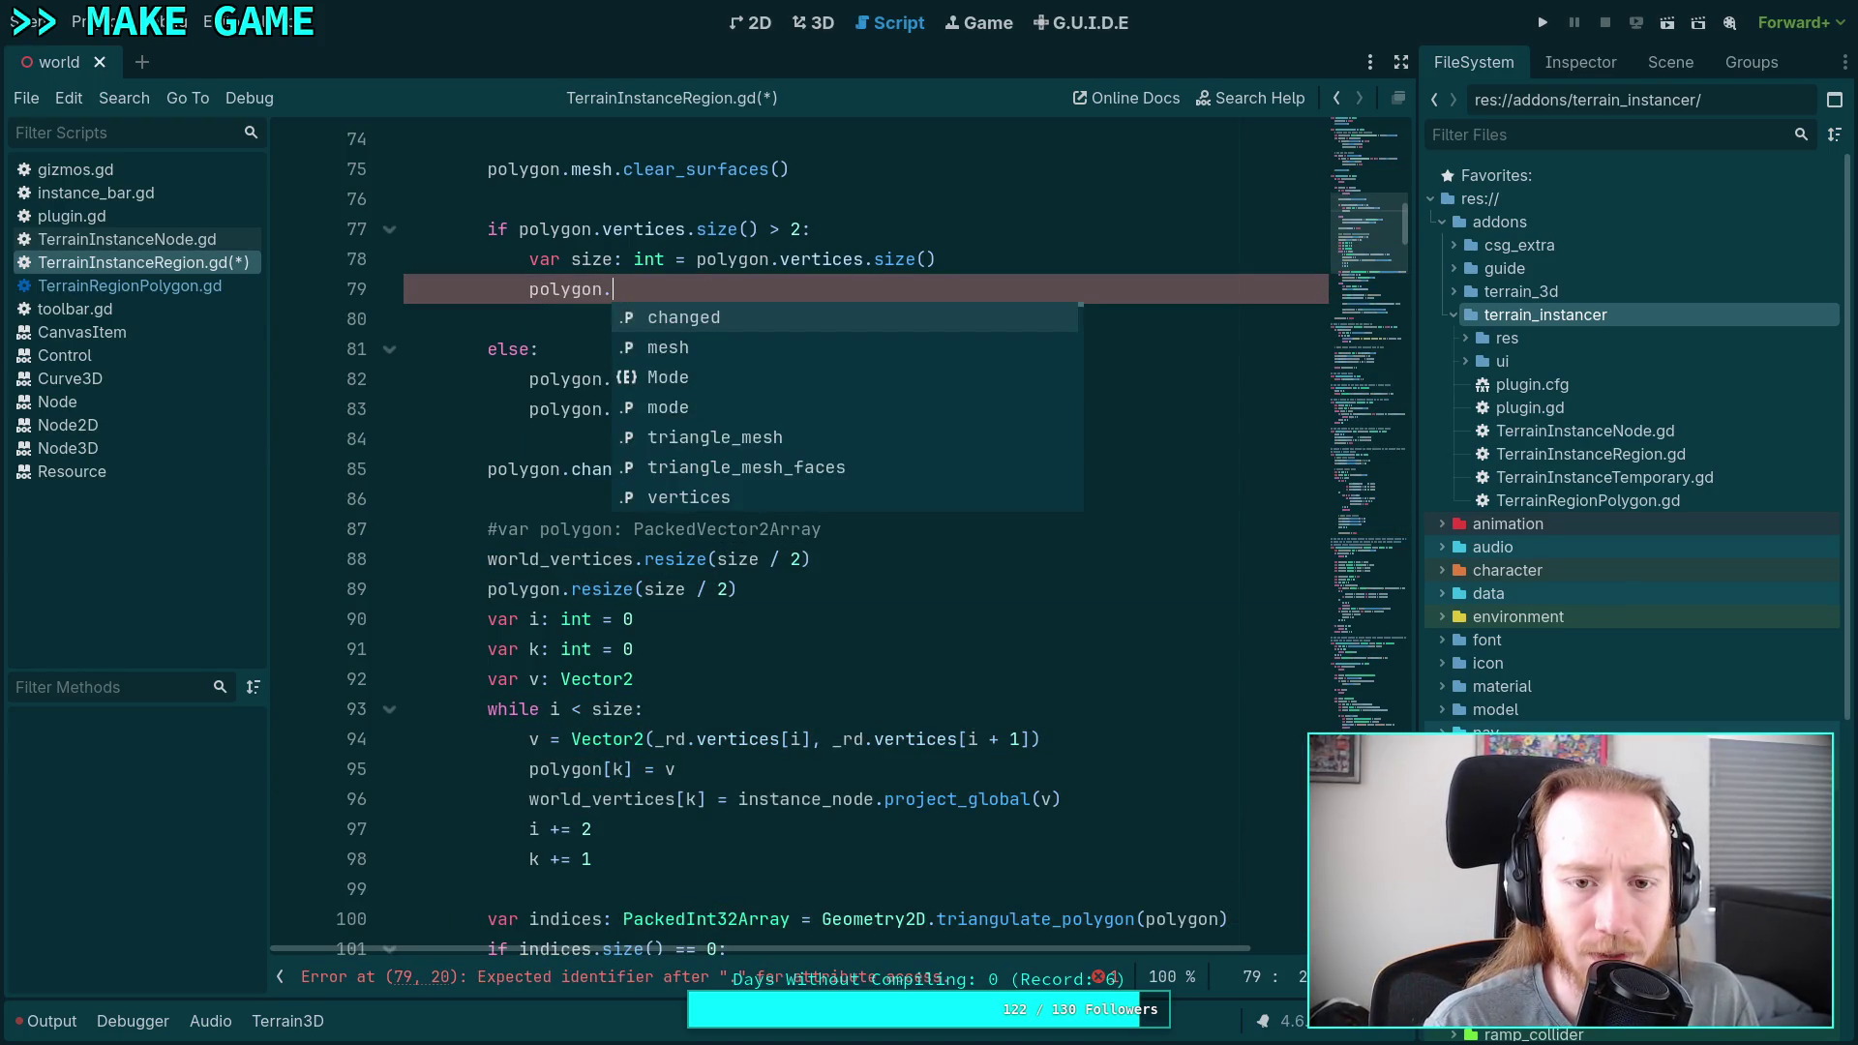
text(wo)
key(Return)
text(.r)
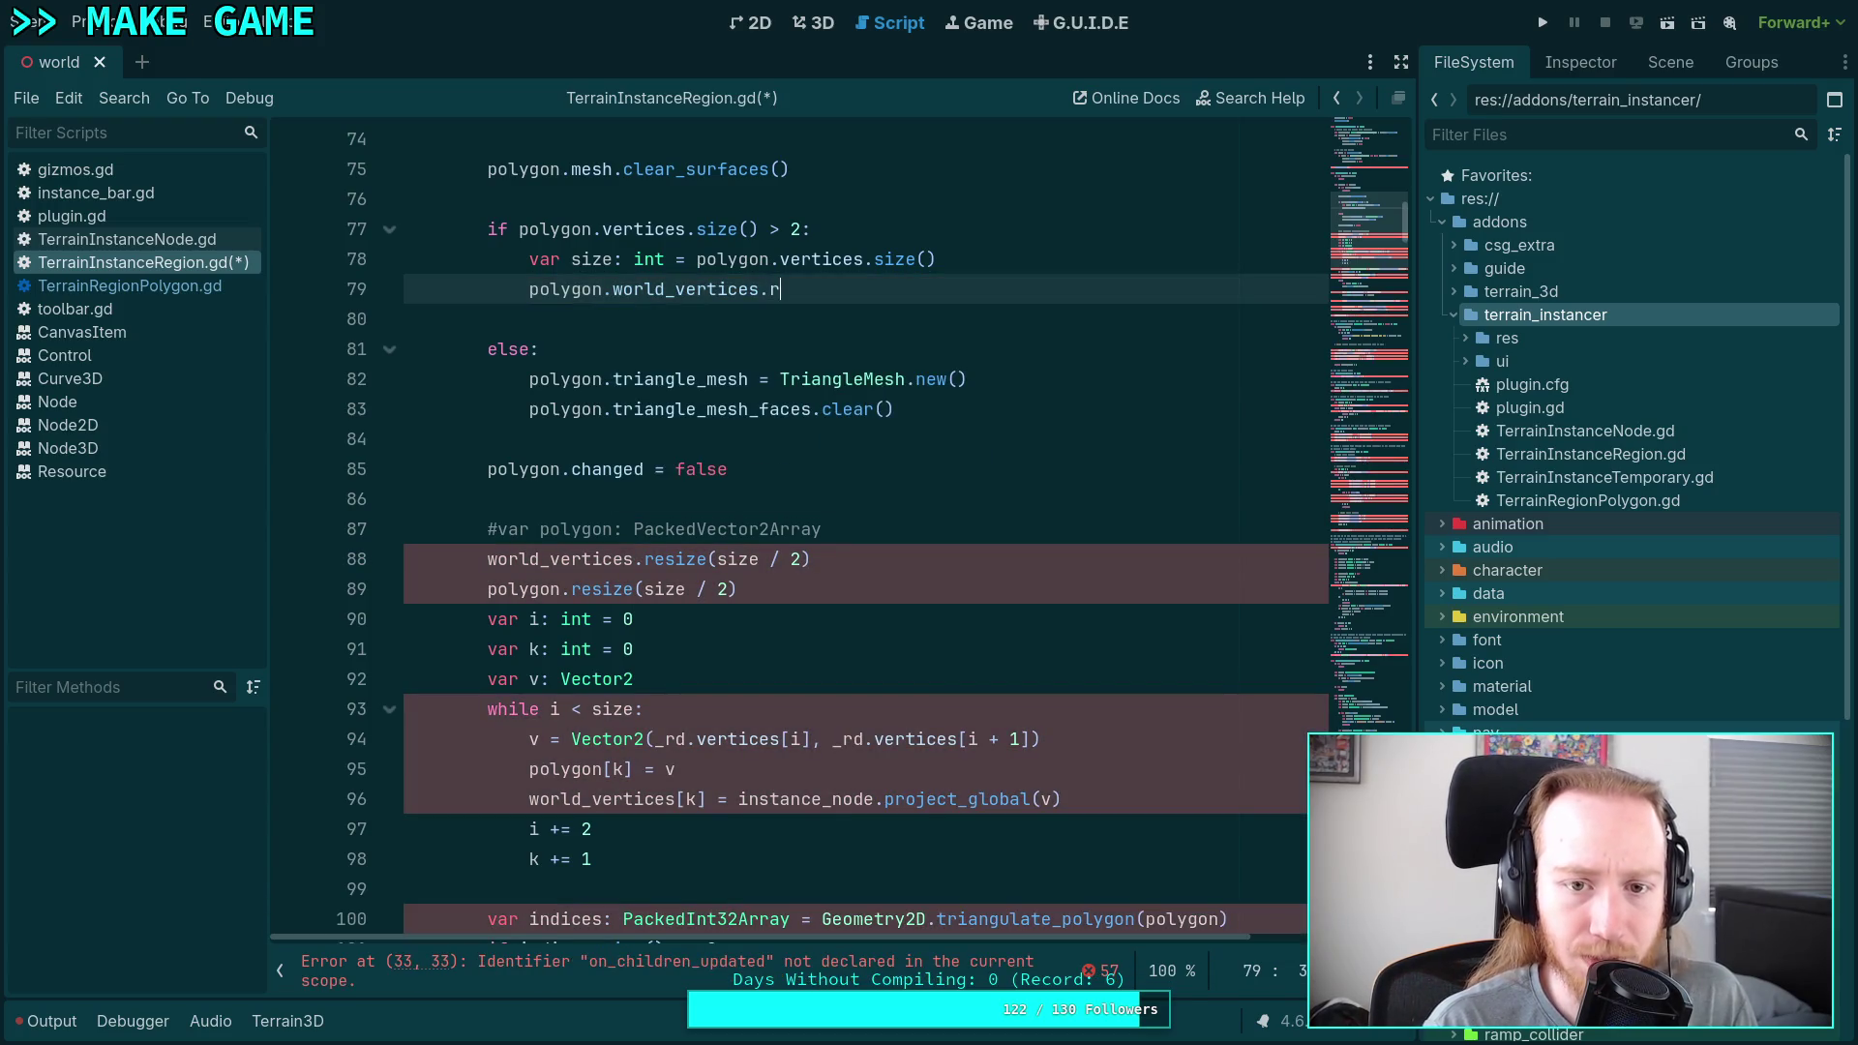
text(es)
key(Return)
text(size / 2))
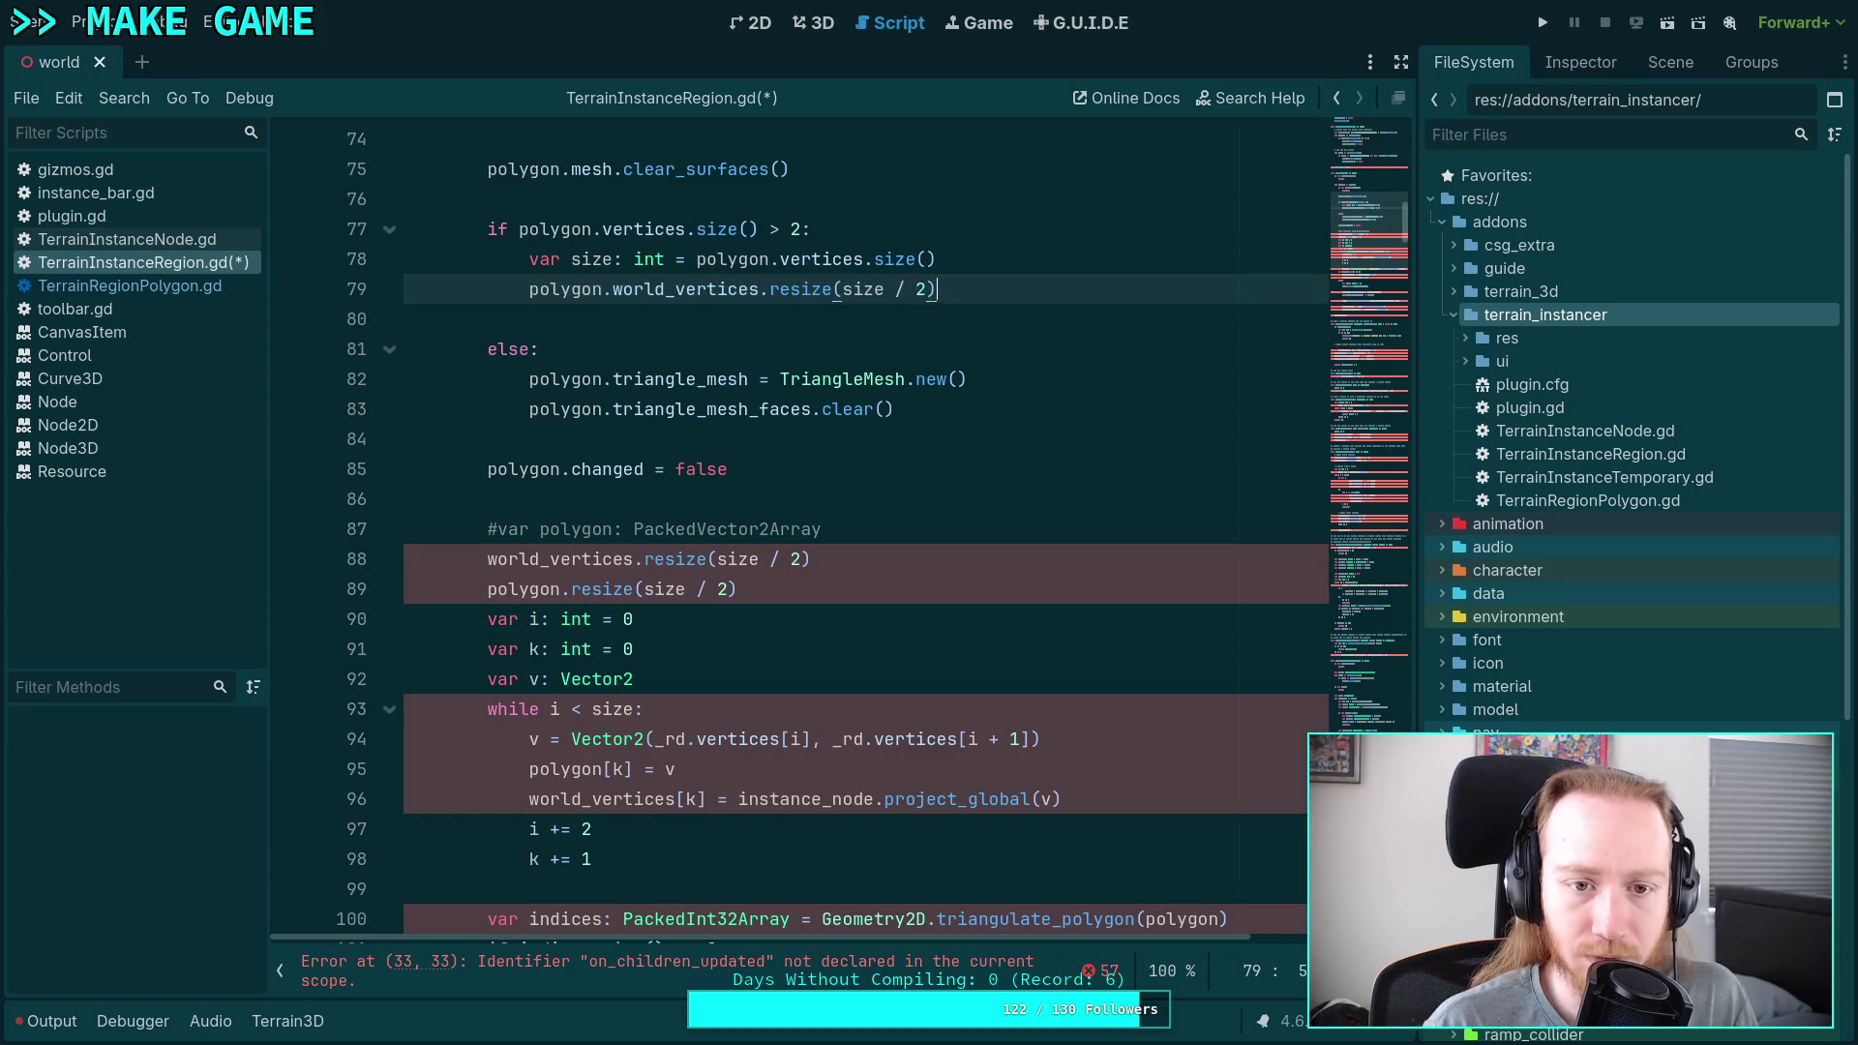
Step: Declare var verts: PackedVector2Array on a new line after the size declaration
click(937, 258)
key(Return)
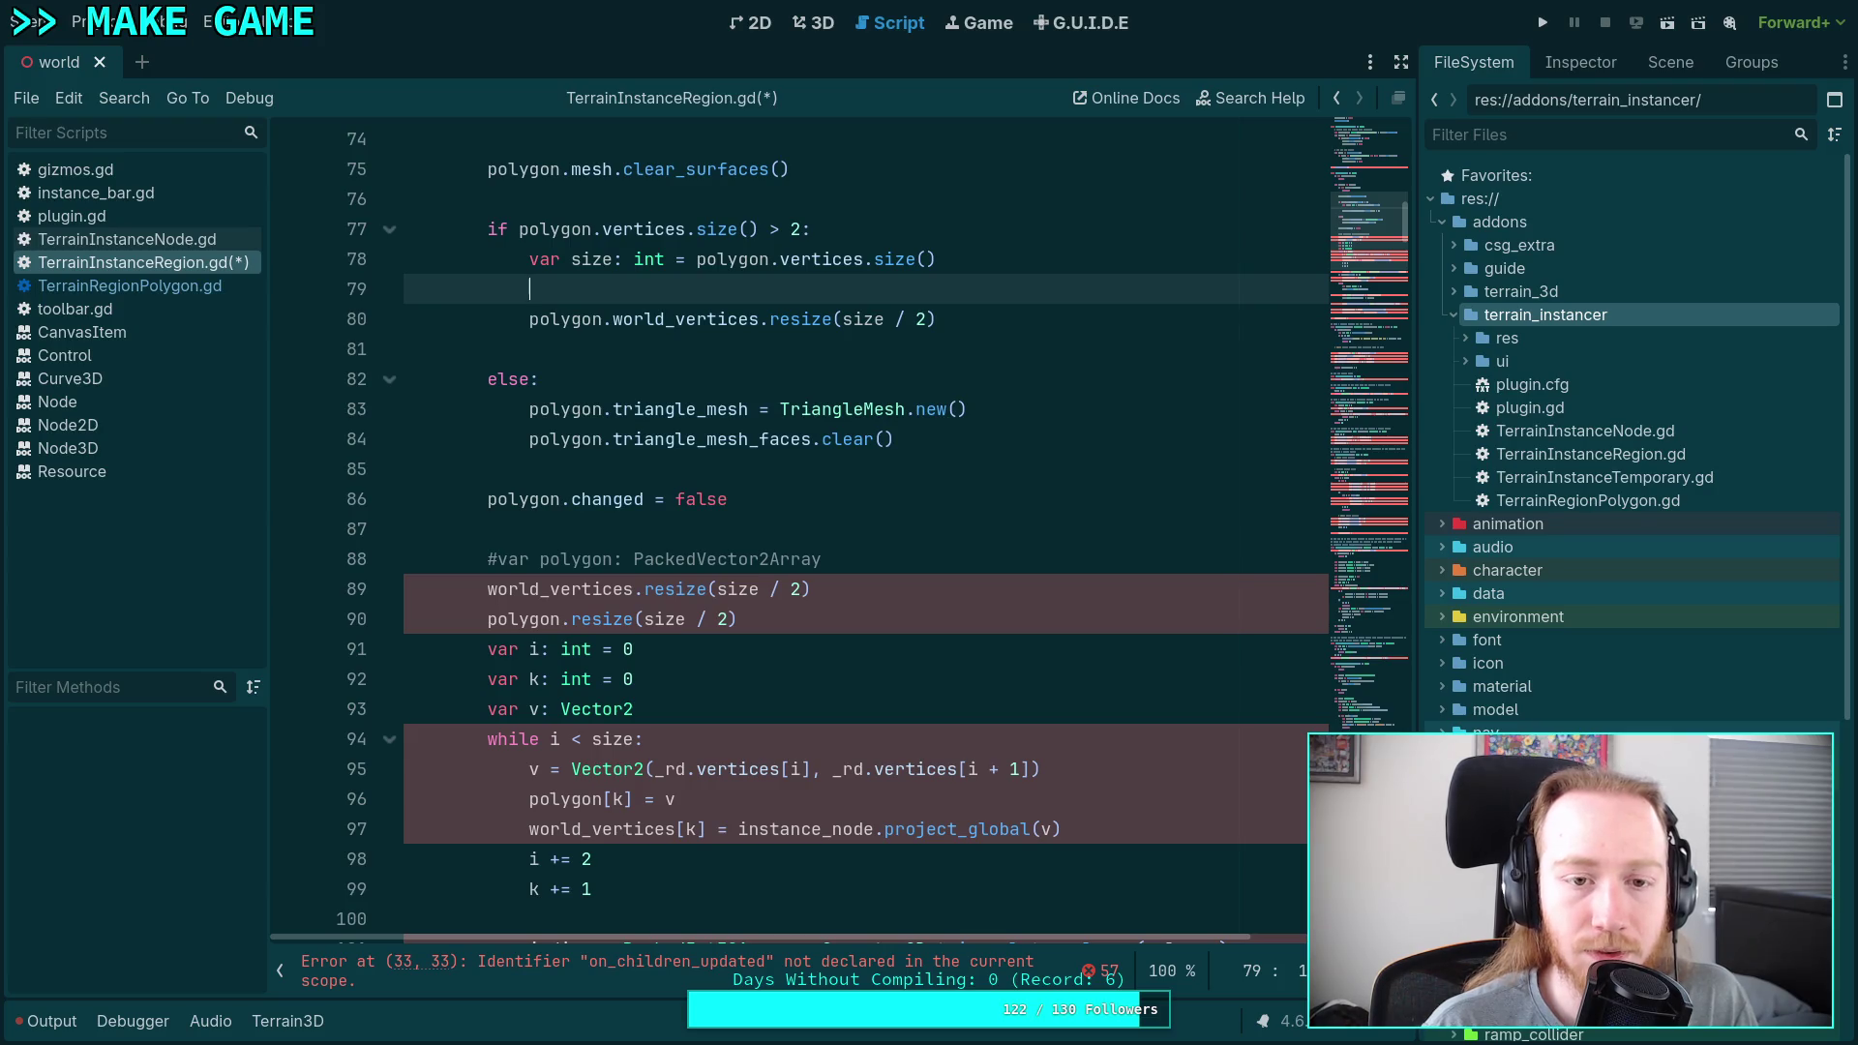
text(var p)
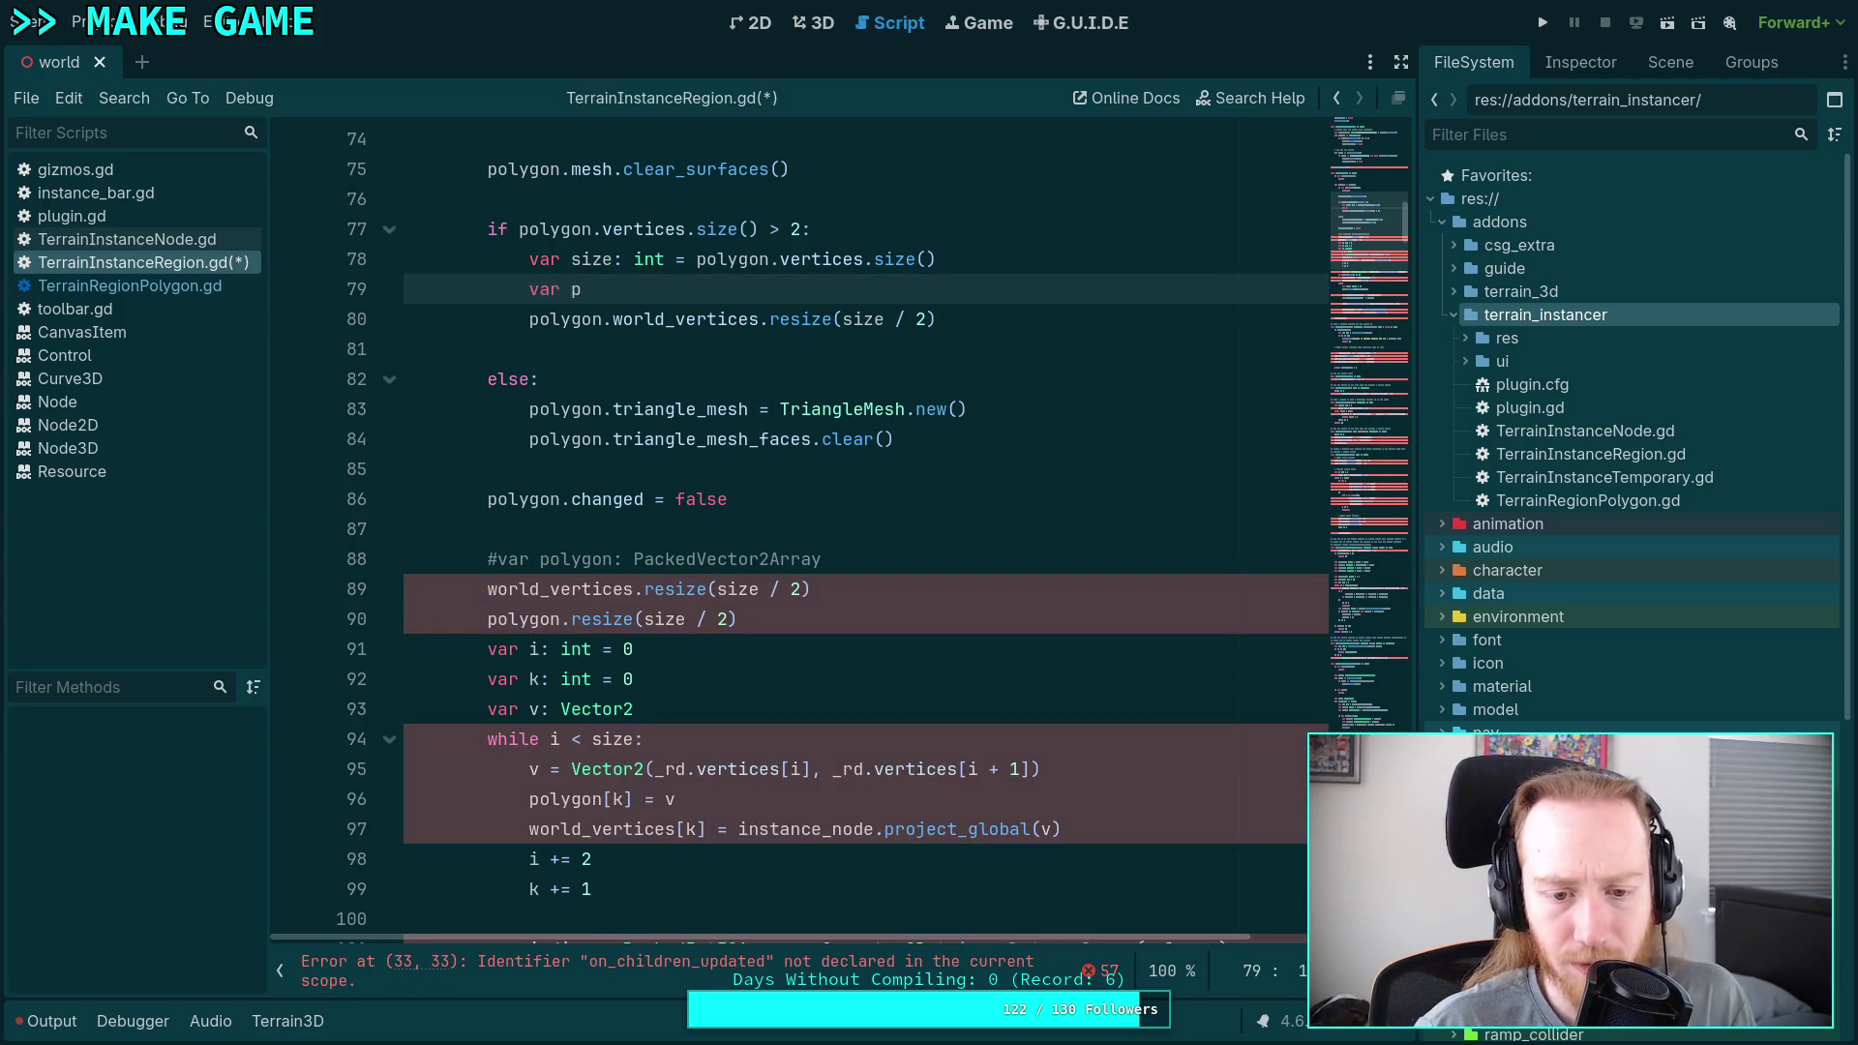
text(oly_v)
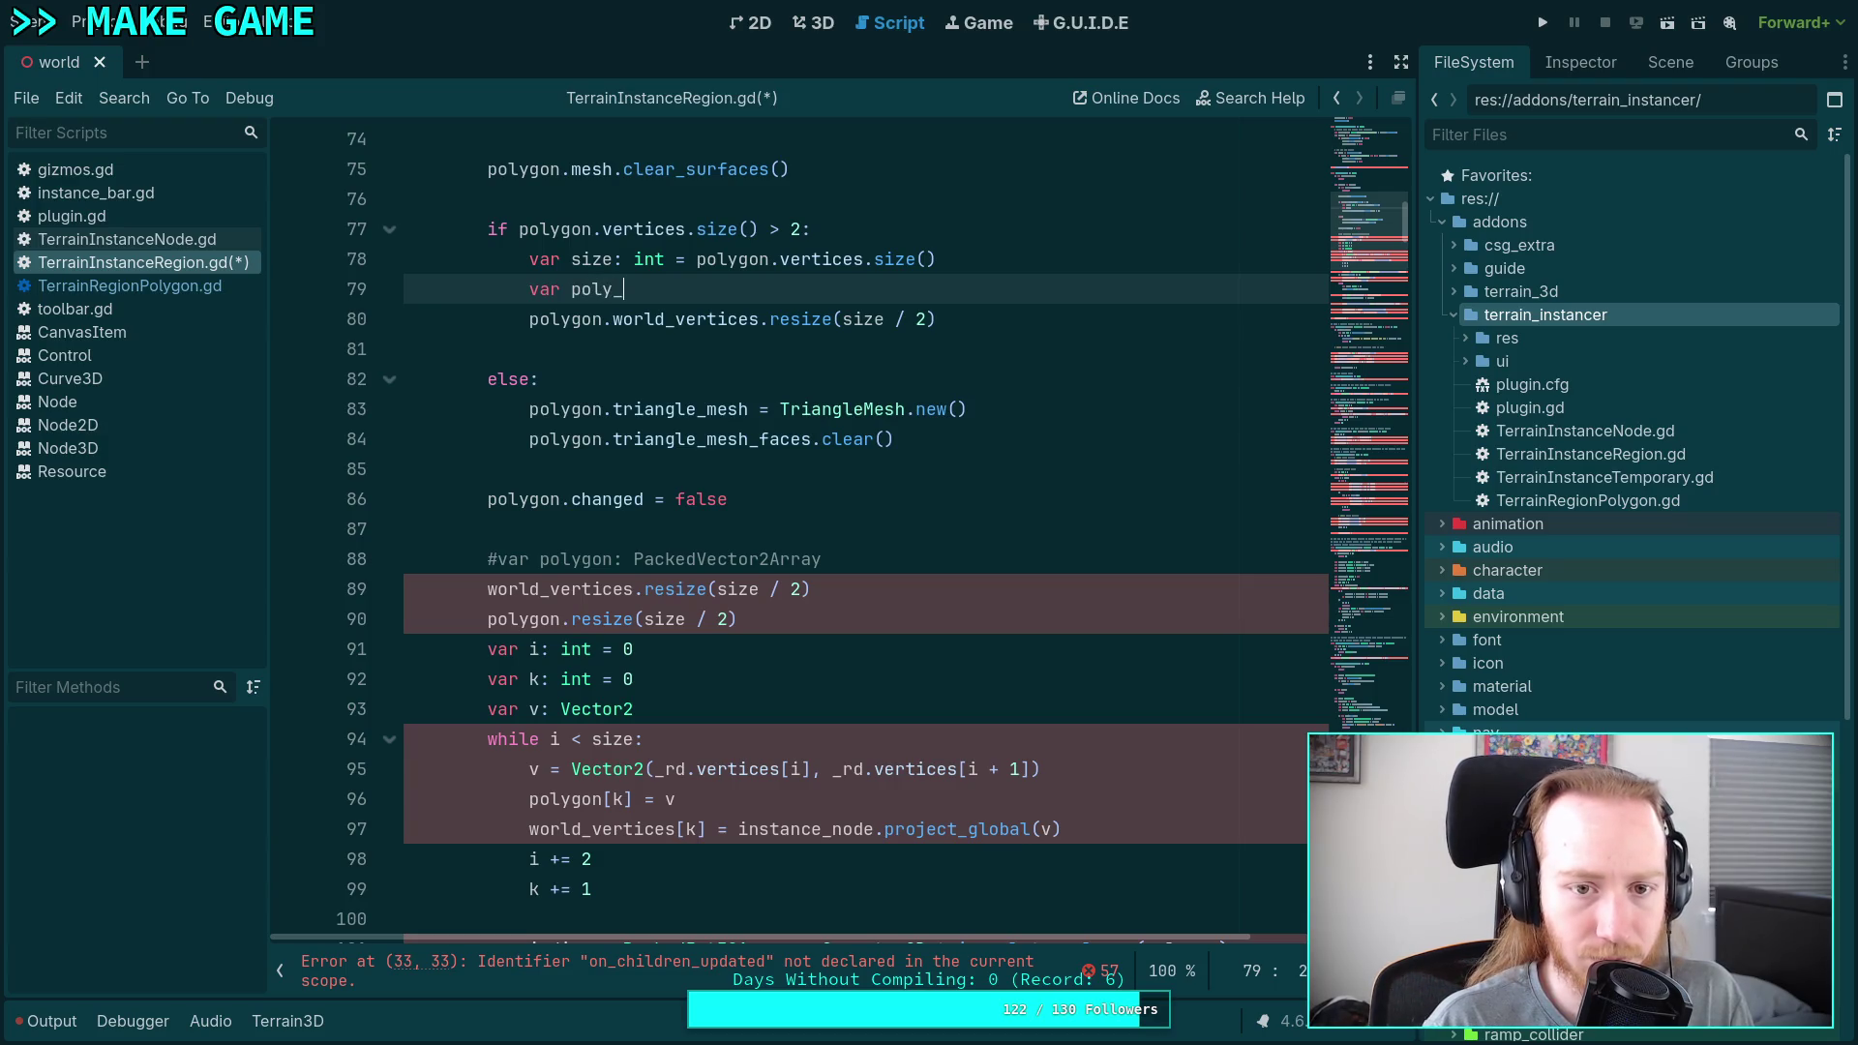
key(BackSpace)
key(BackSpace)
key(BackSpace)
text(verts)
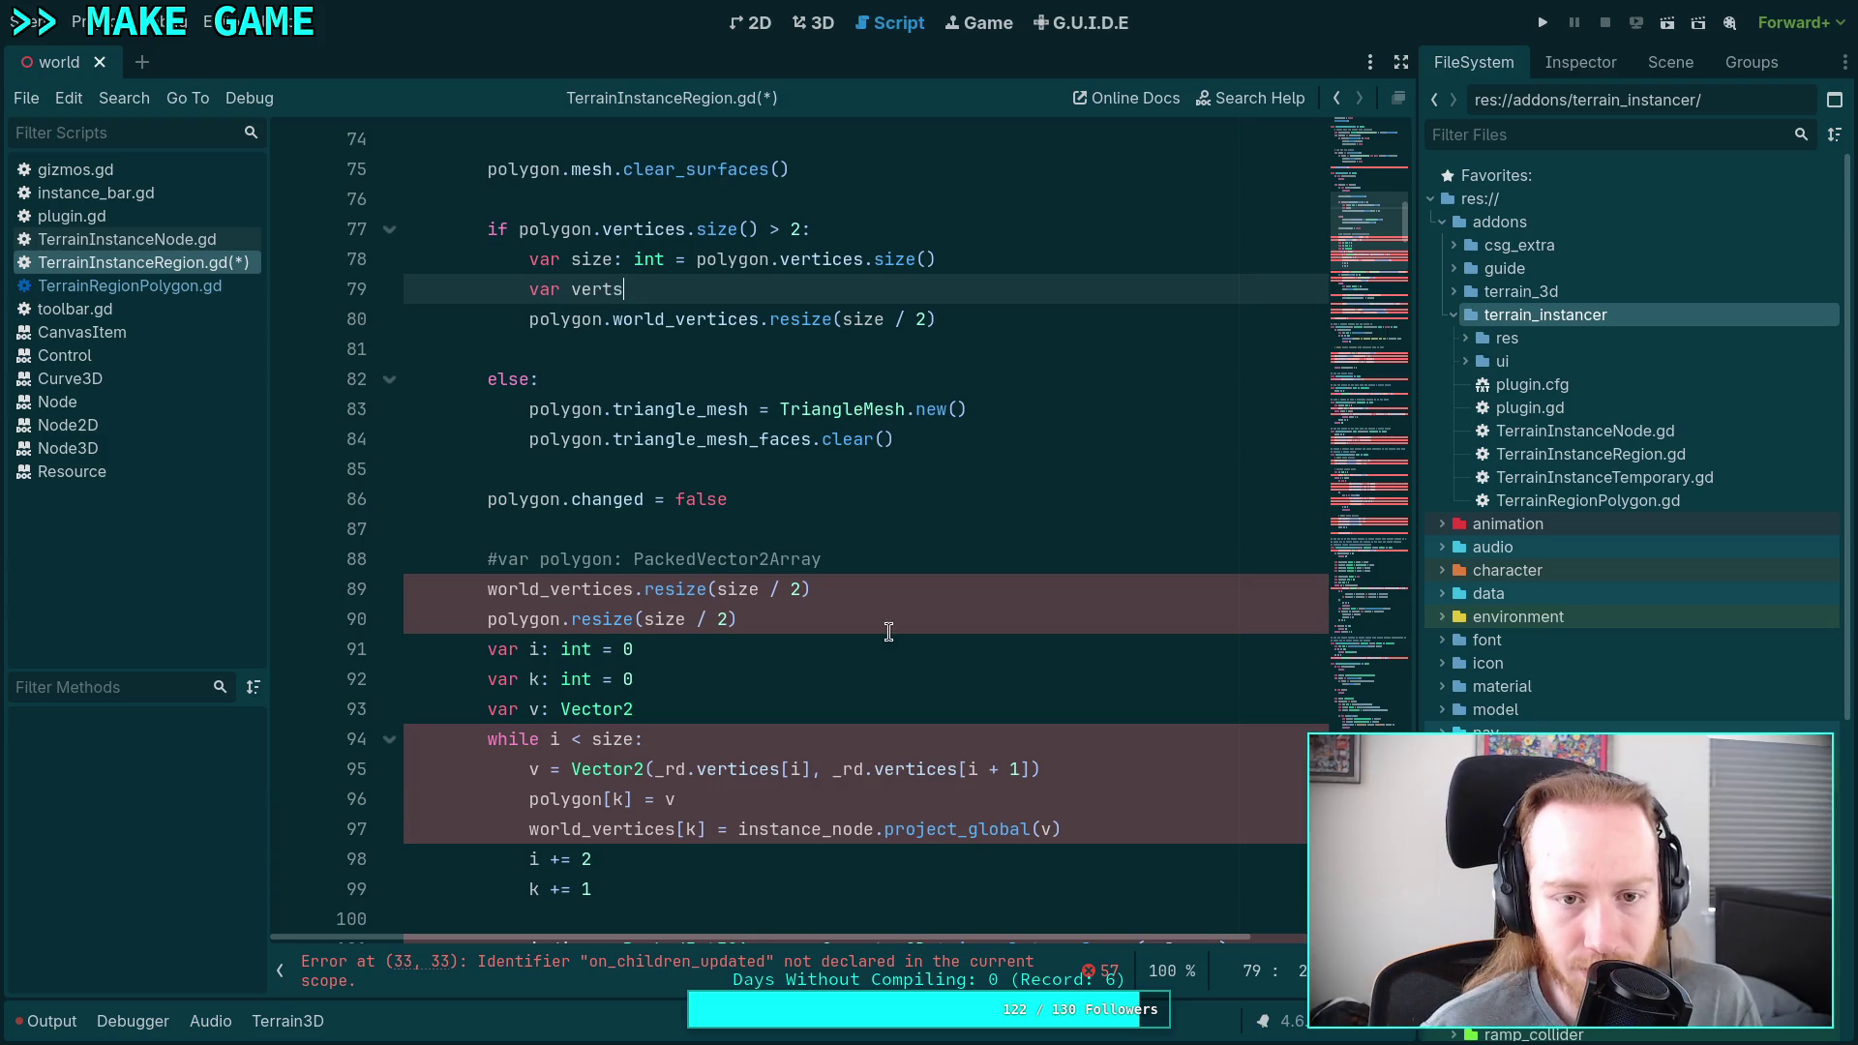
double_click(716, 771)
double_click(585, 770)
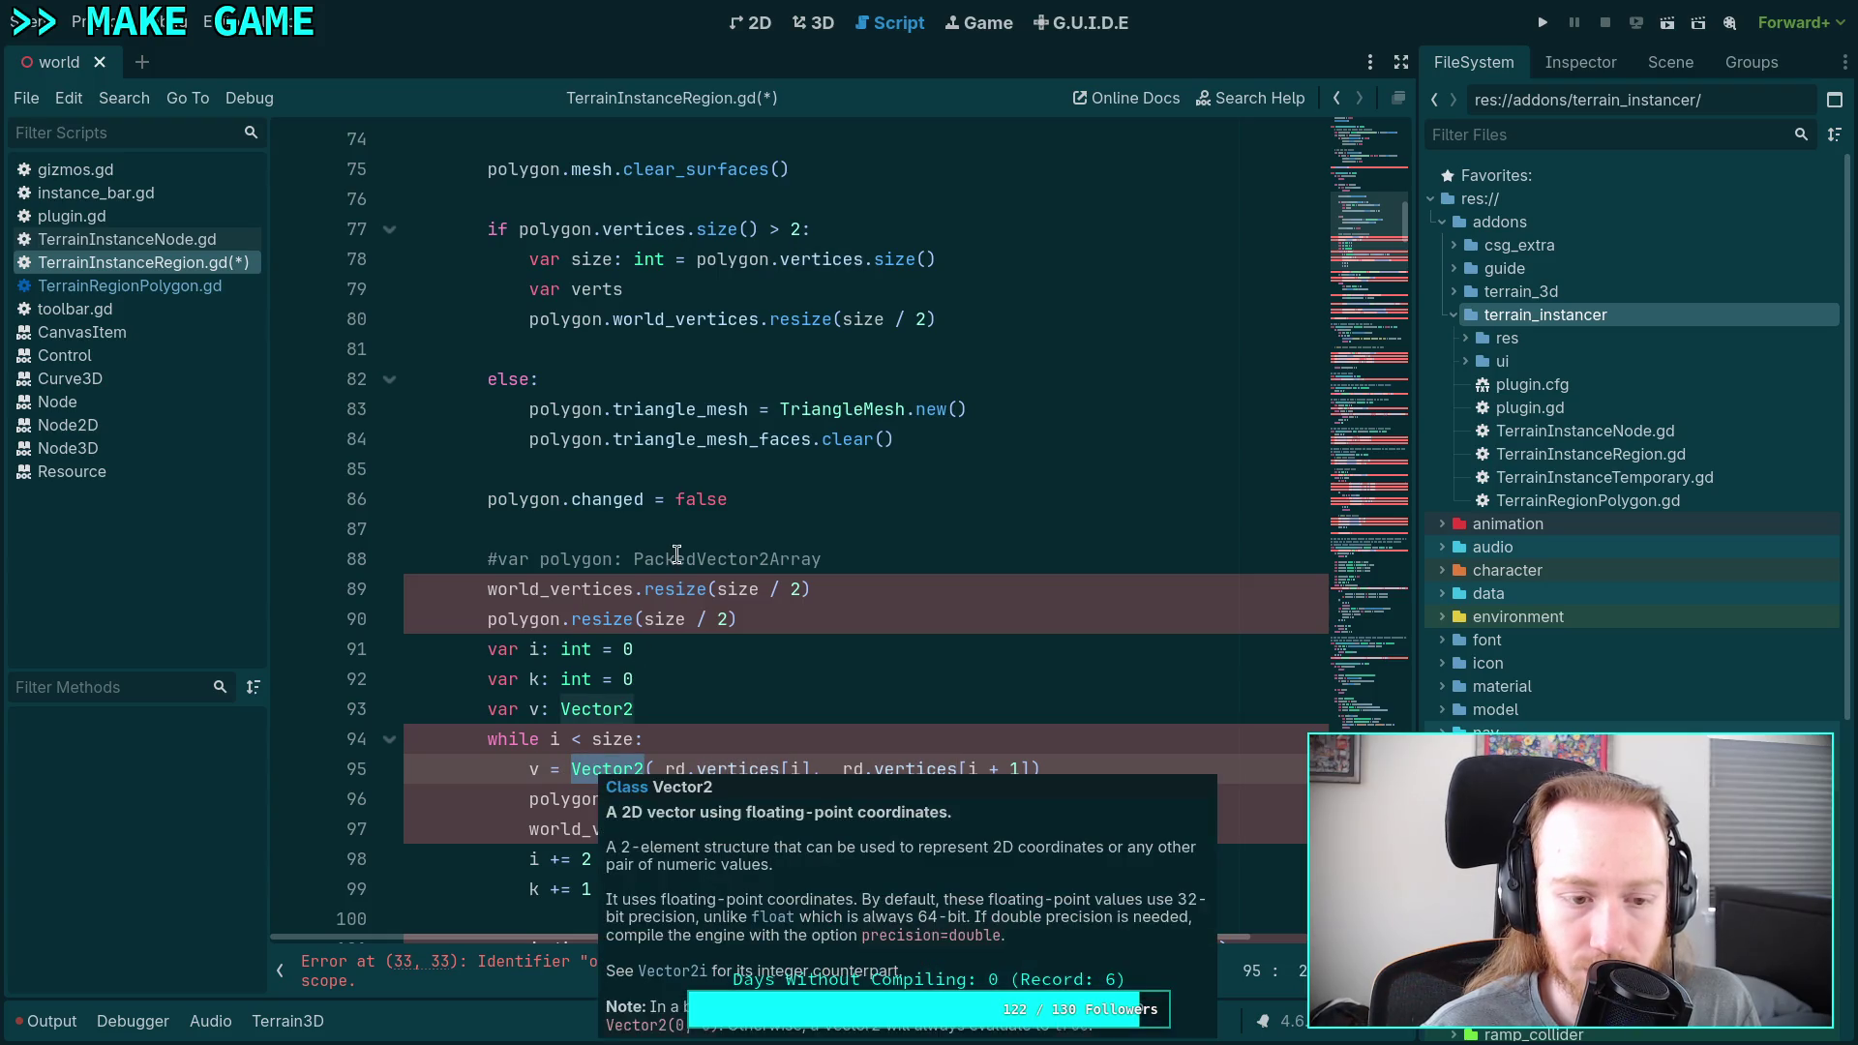
click(770, 286)
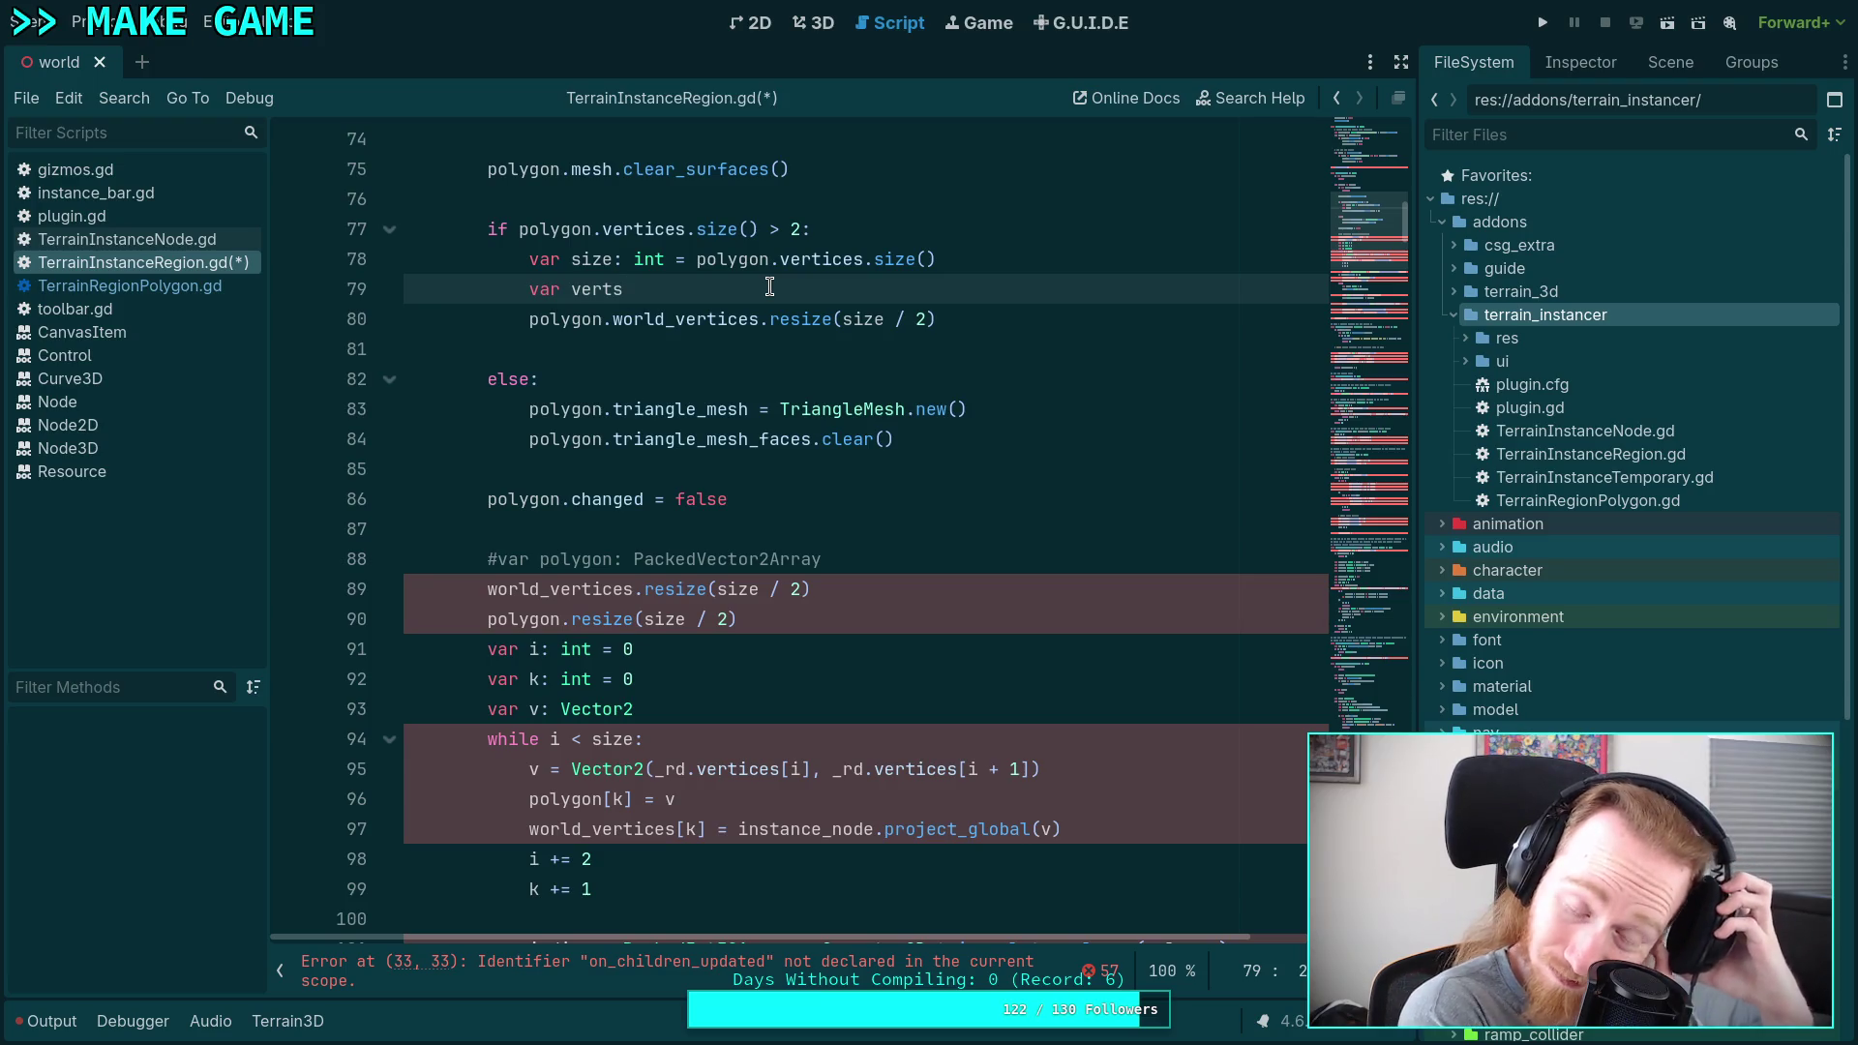
text(: Pak)
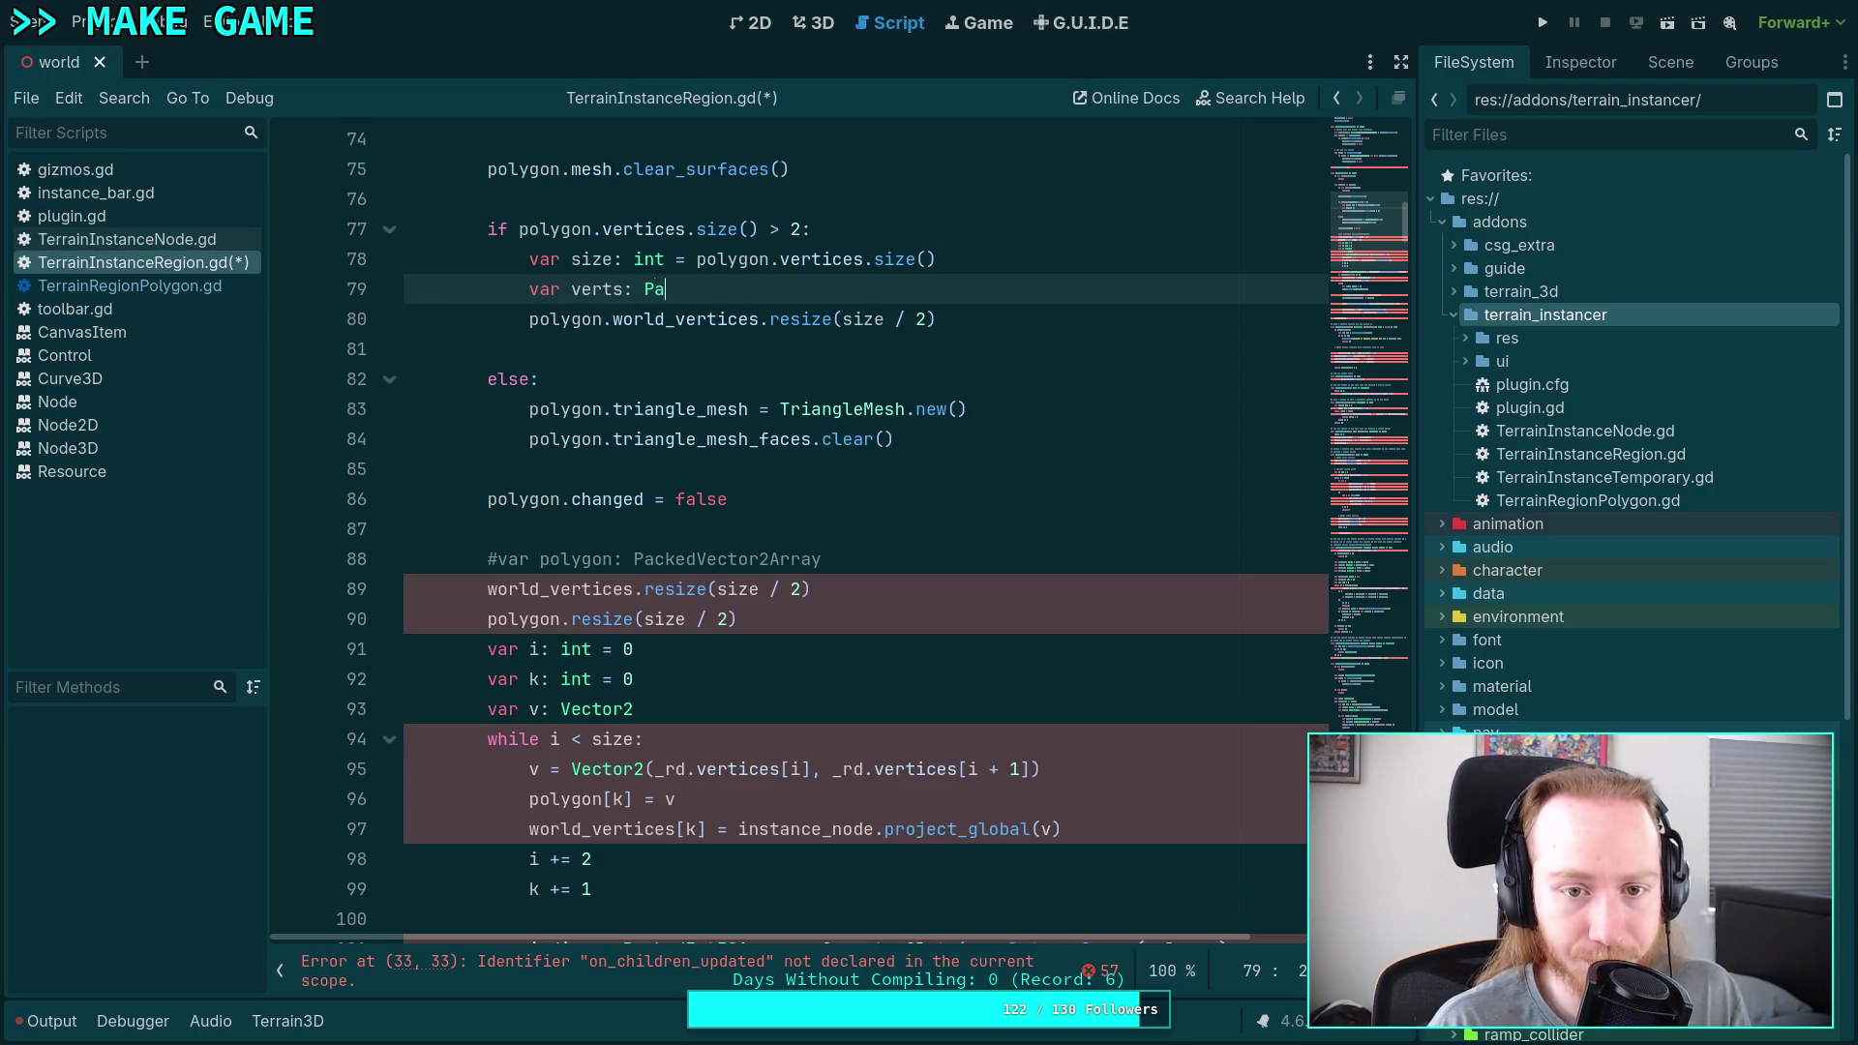
key(BackSpace)
text(ckde)
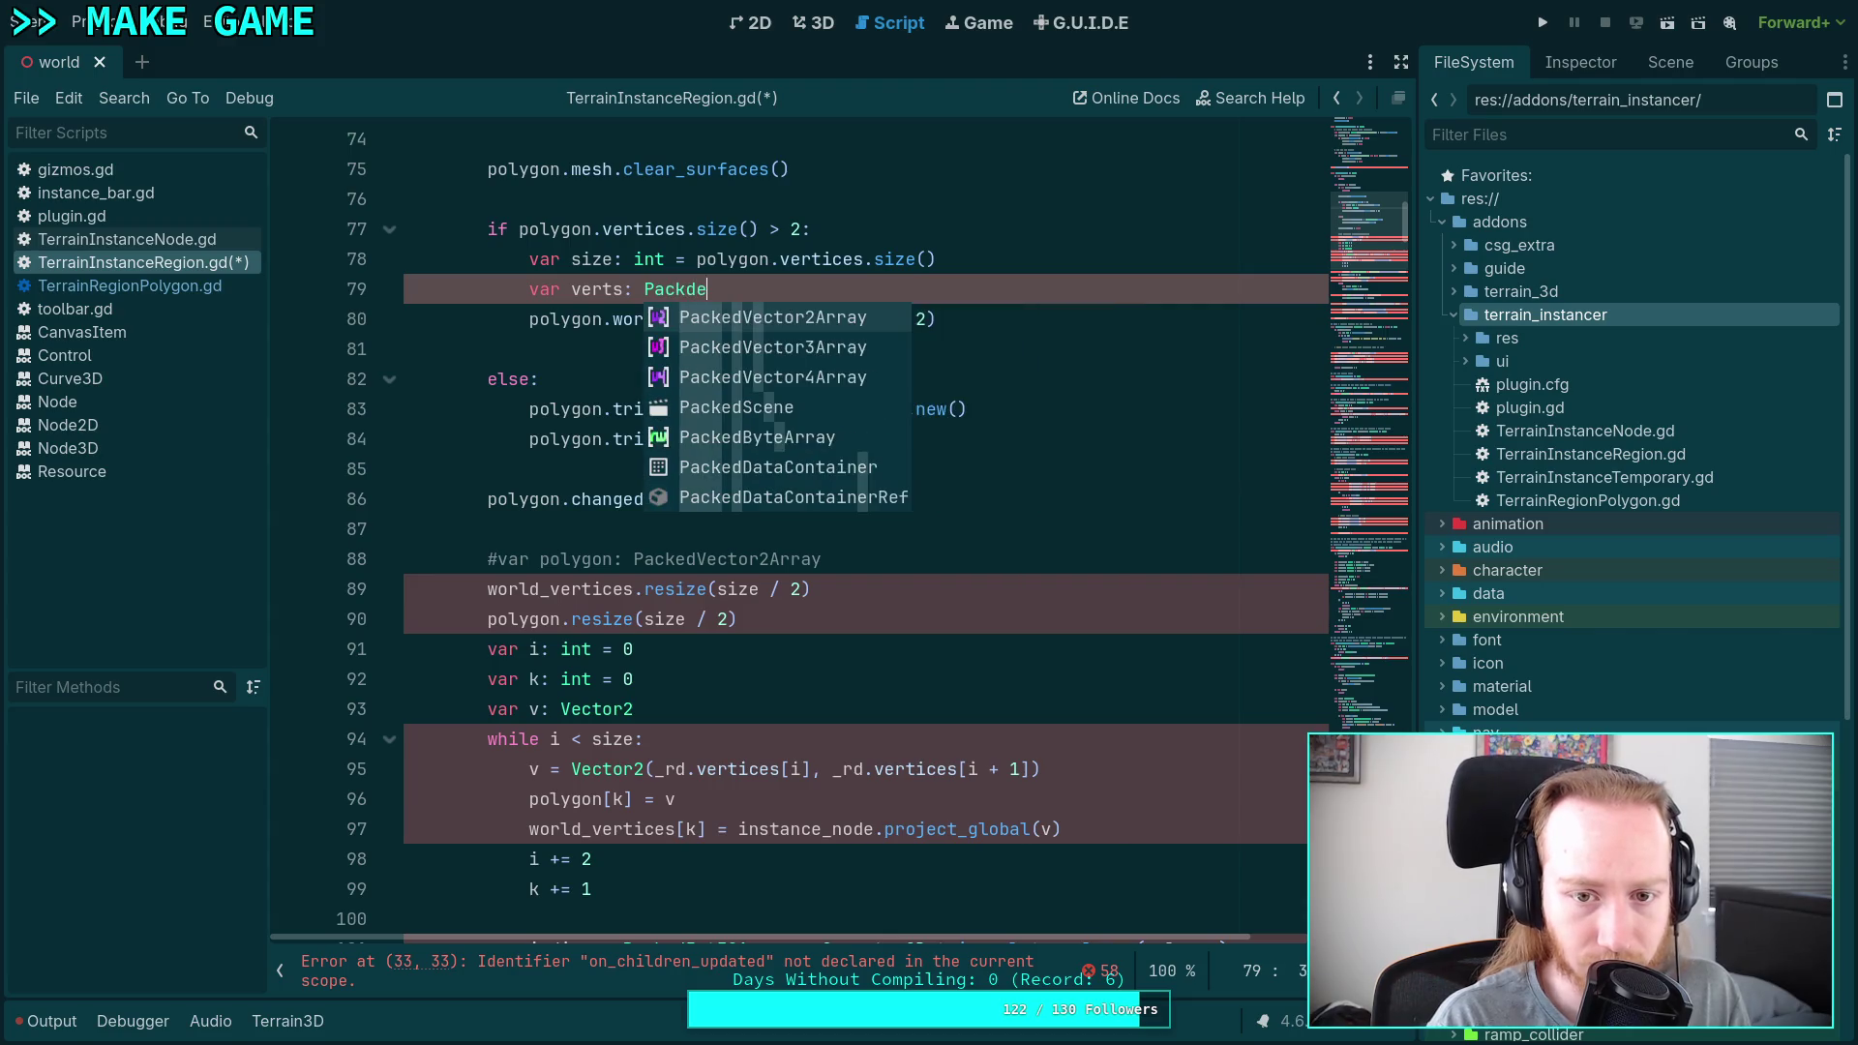
key(Return)
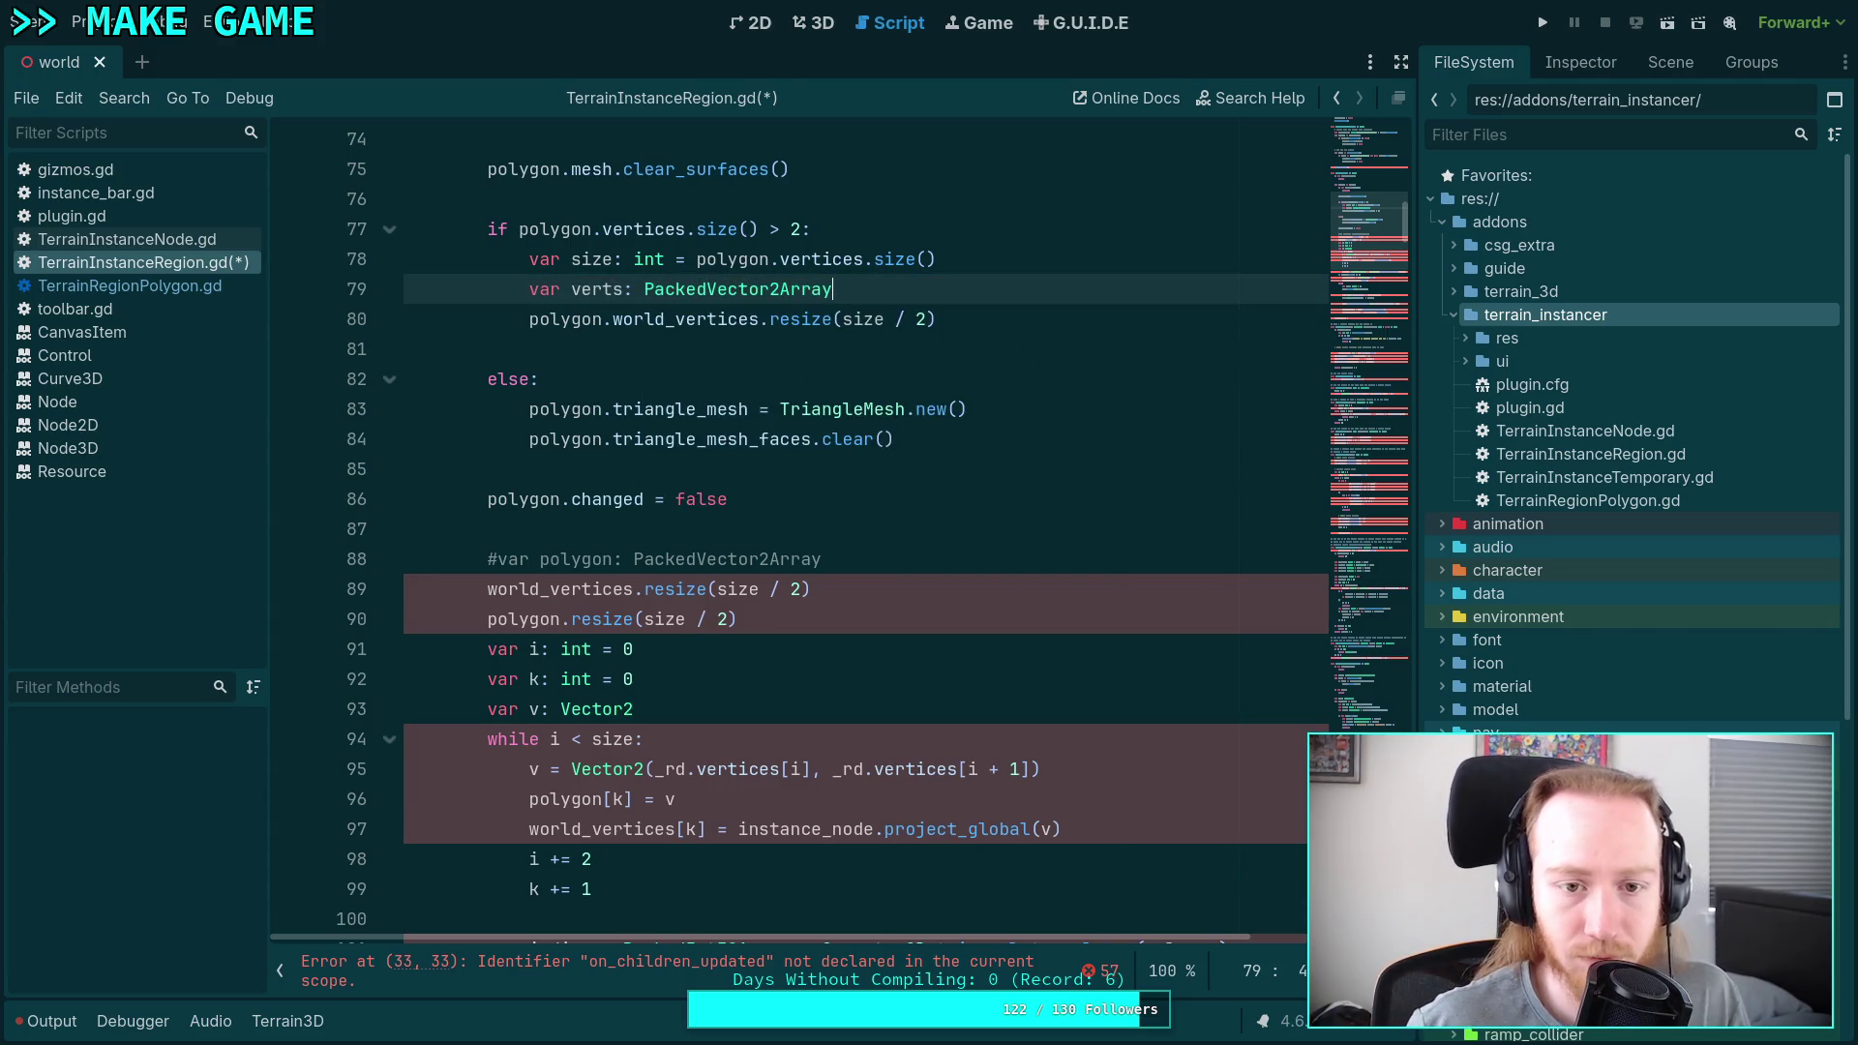
Step: Add verts.resize(size / 2) below and a blank line after the verts declaration
key(Down)
key(Return)
text(verts)
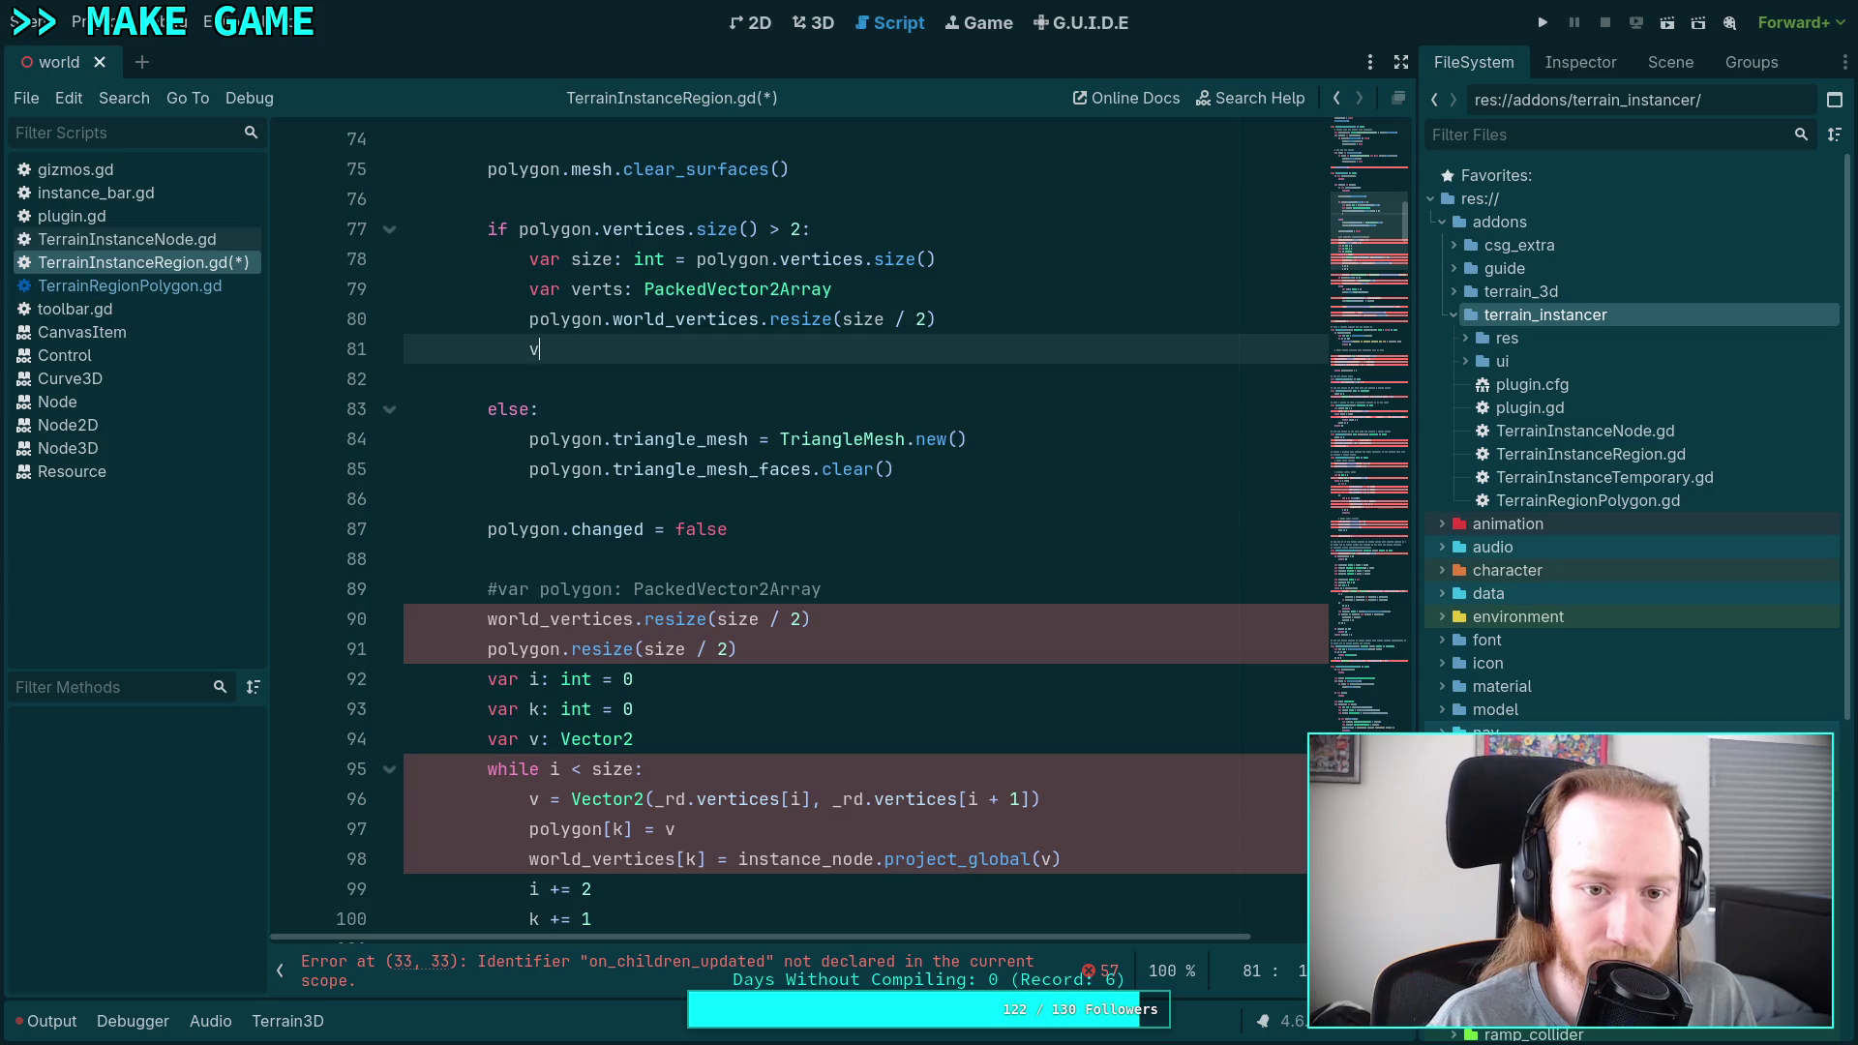
text(.resize)
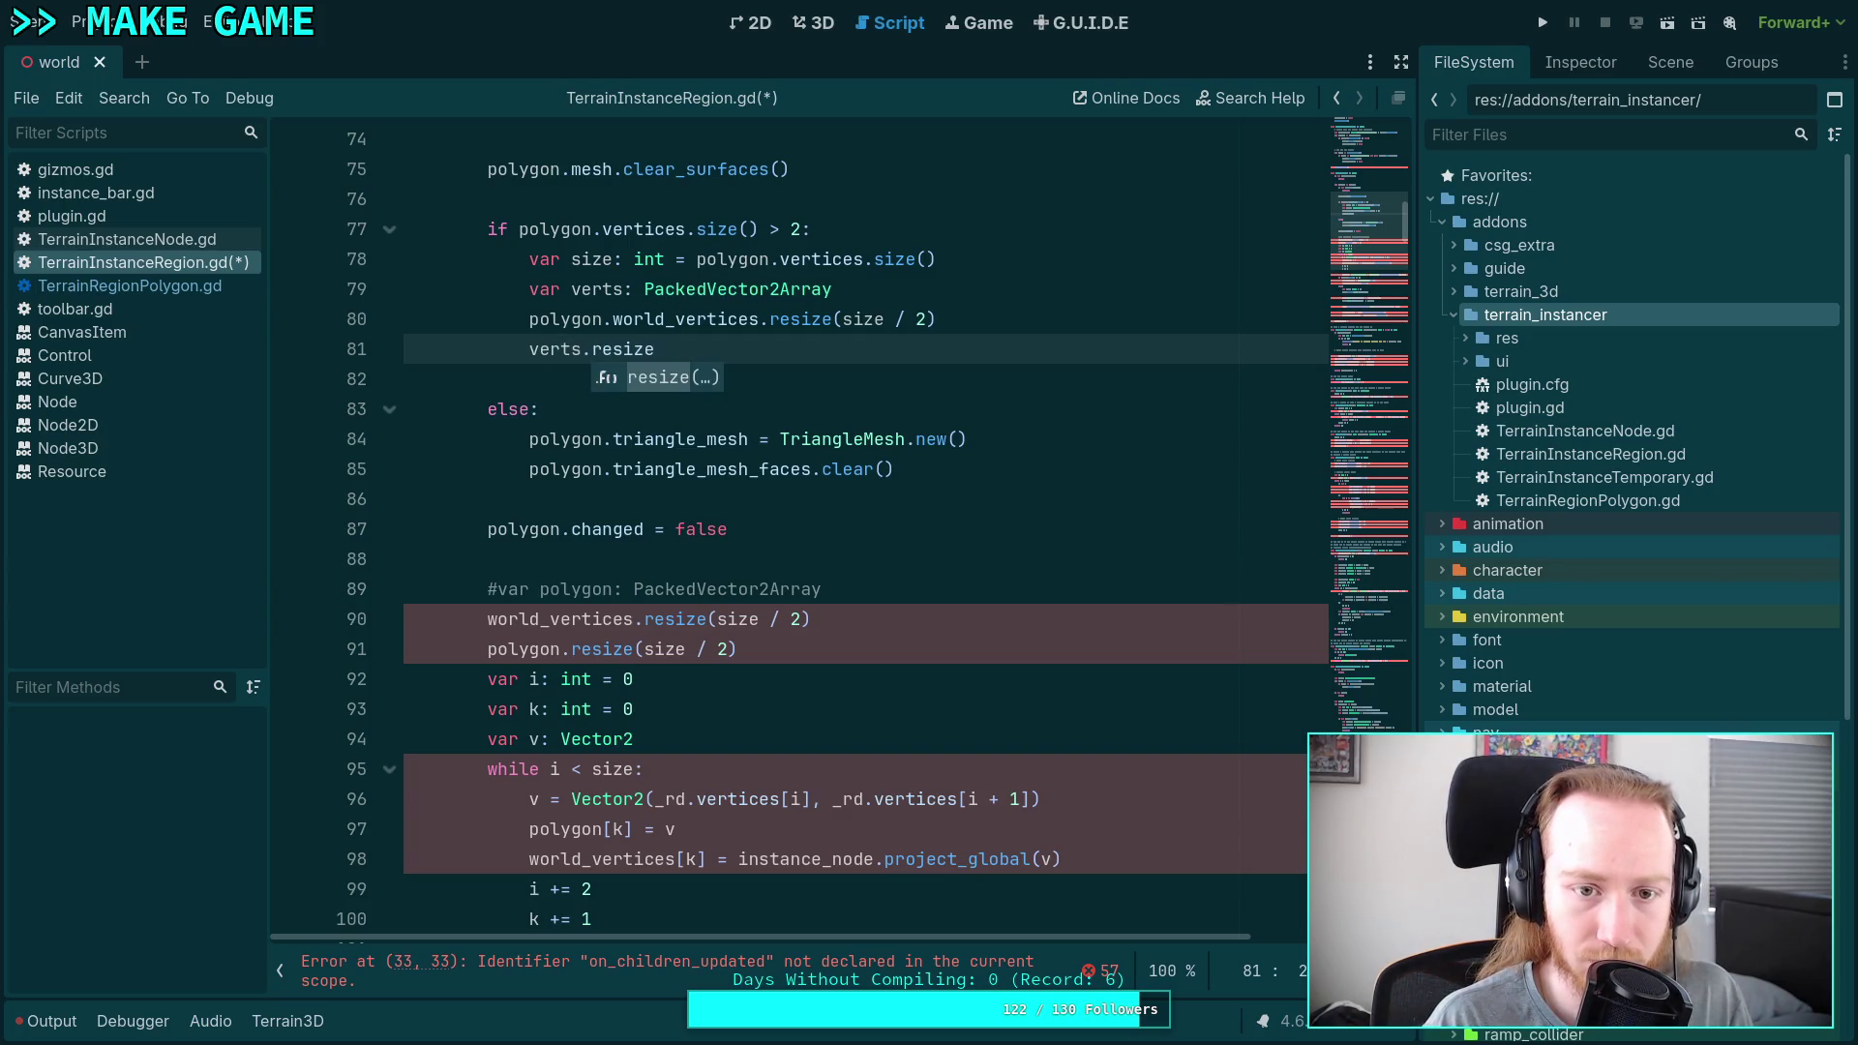
text((size / 2{)
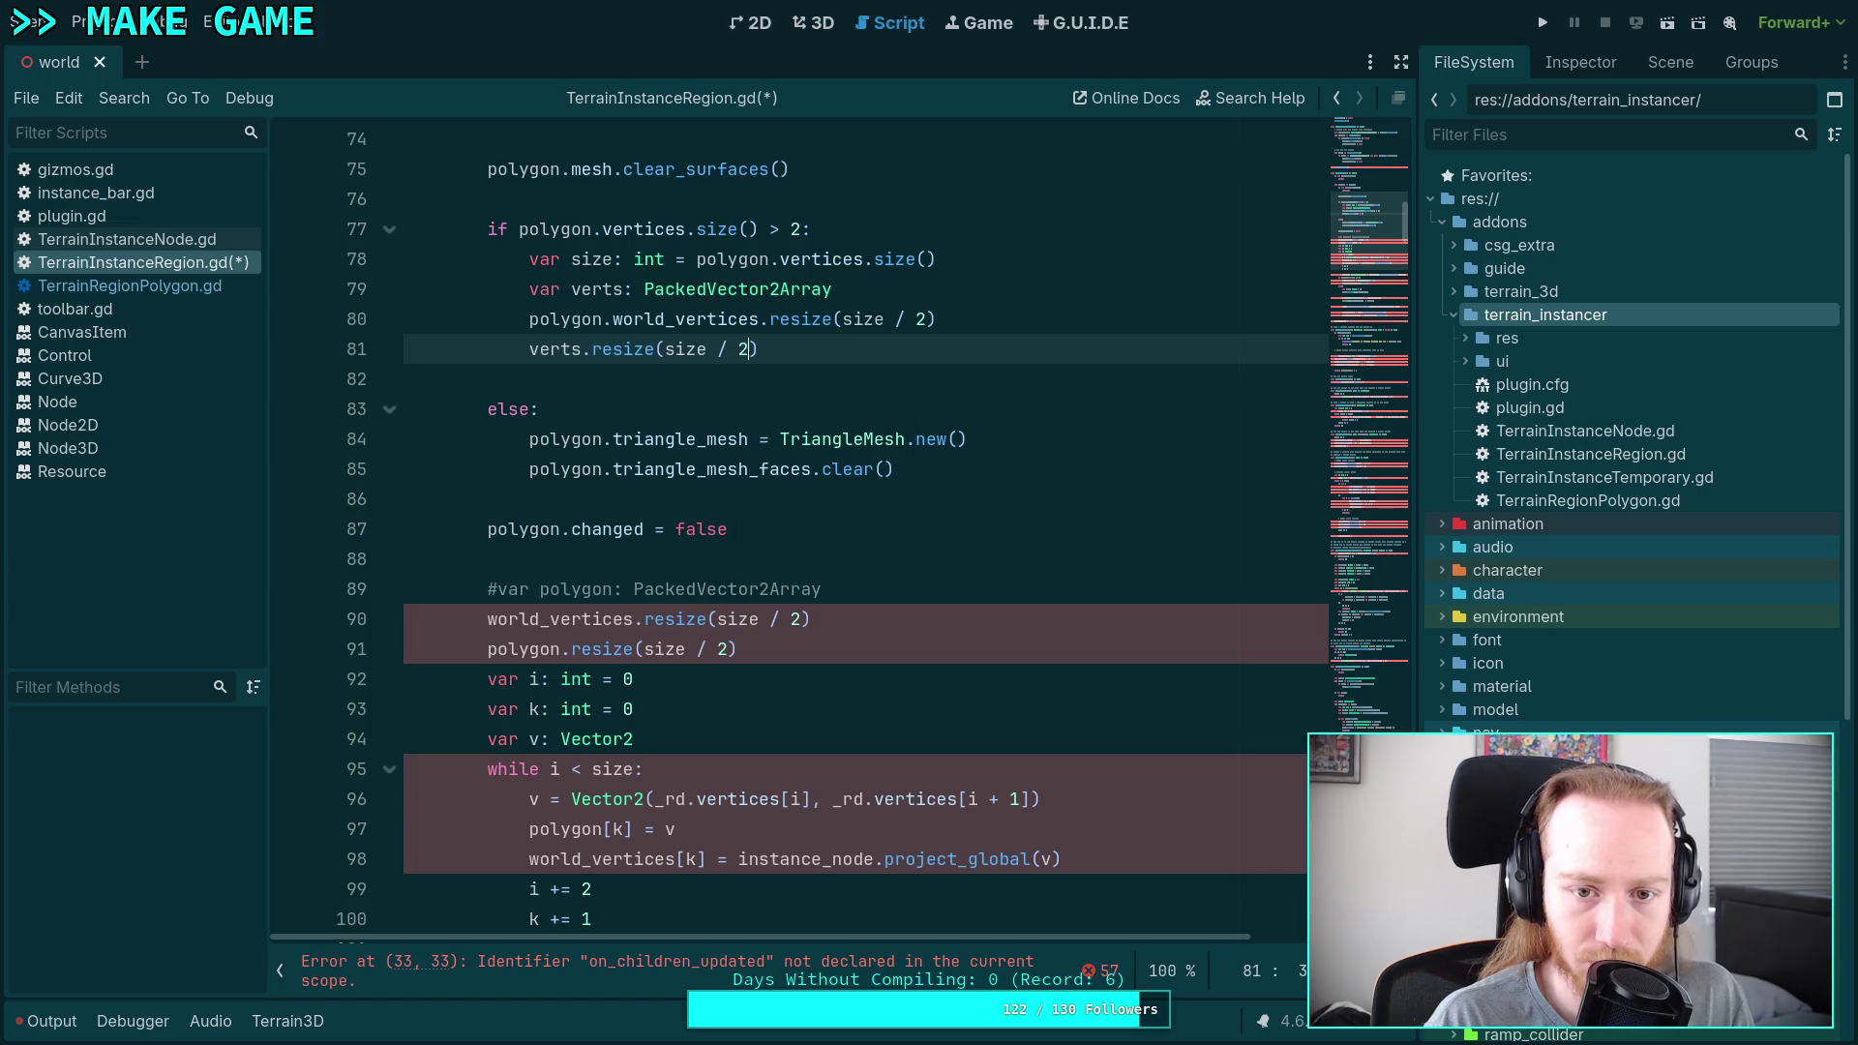
key(BackSpace)
text())
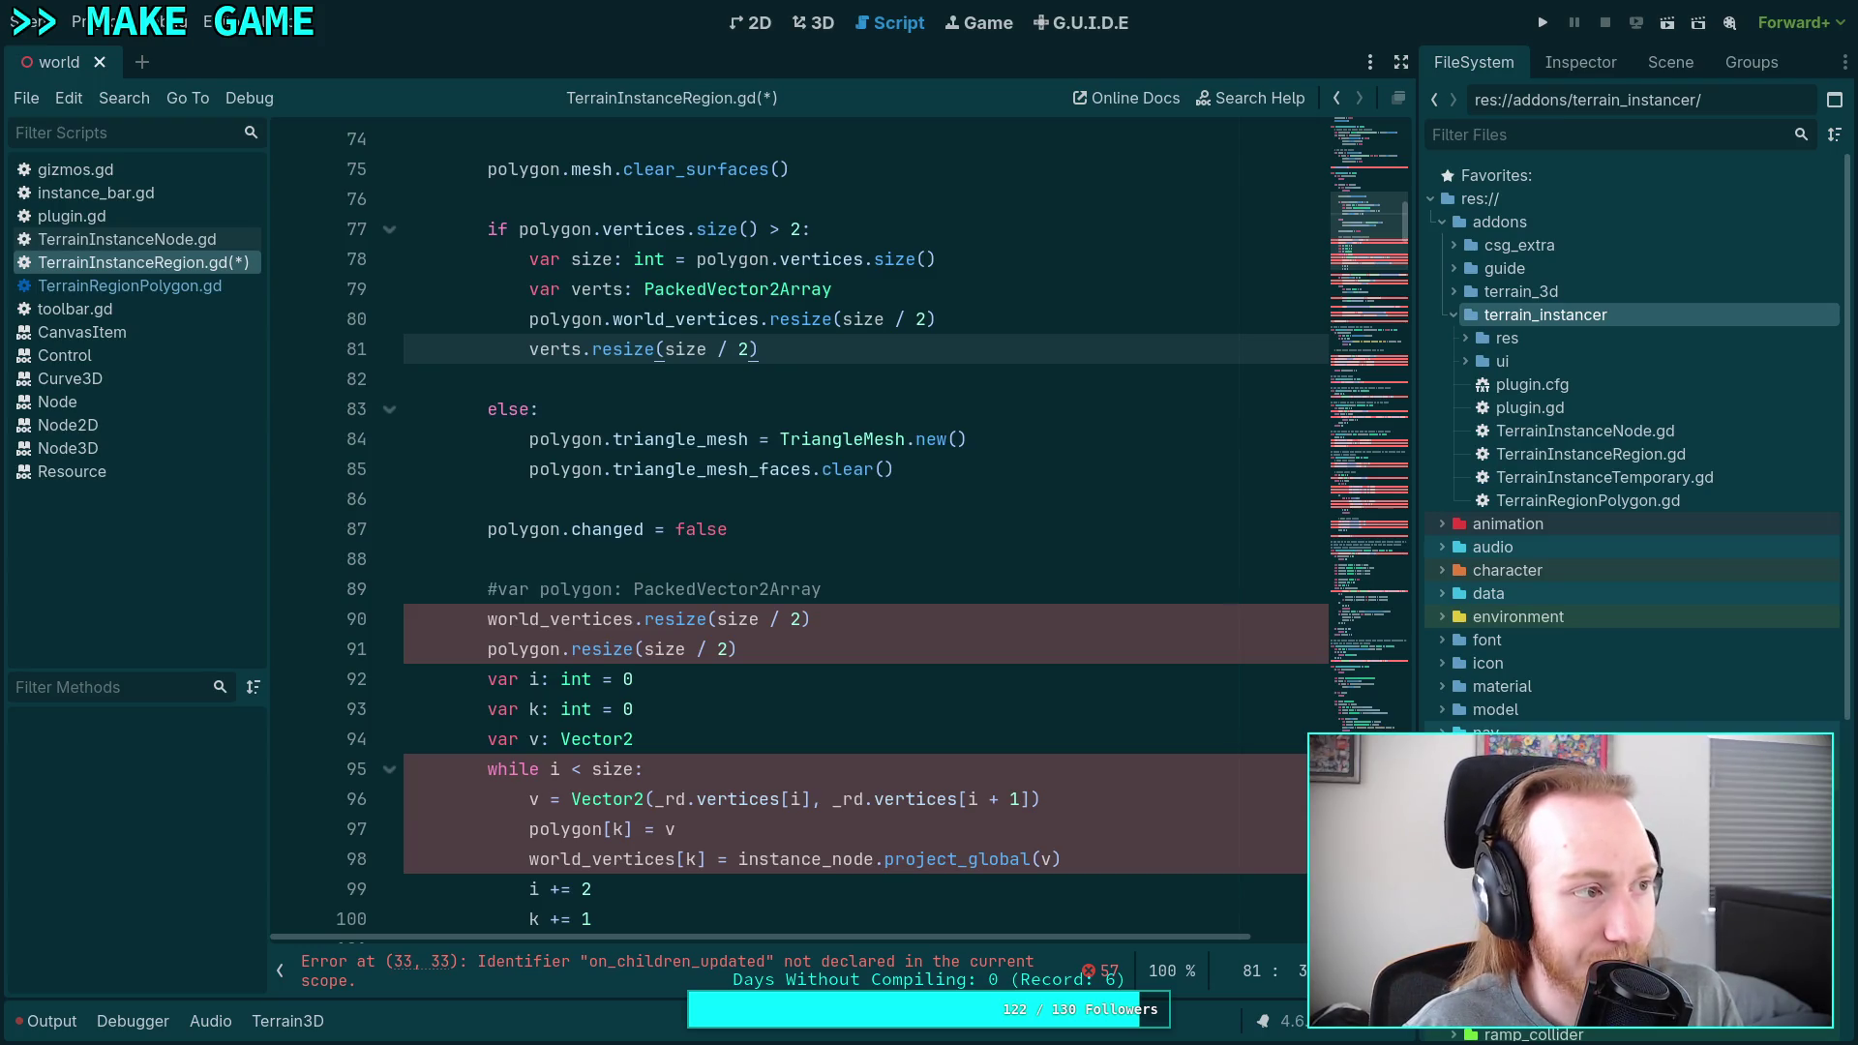
click(907, 364)
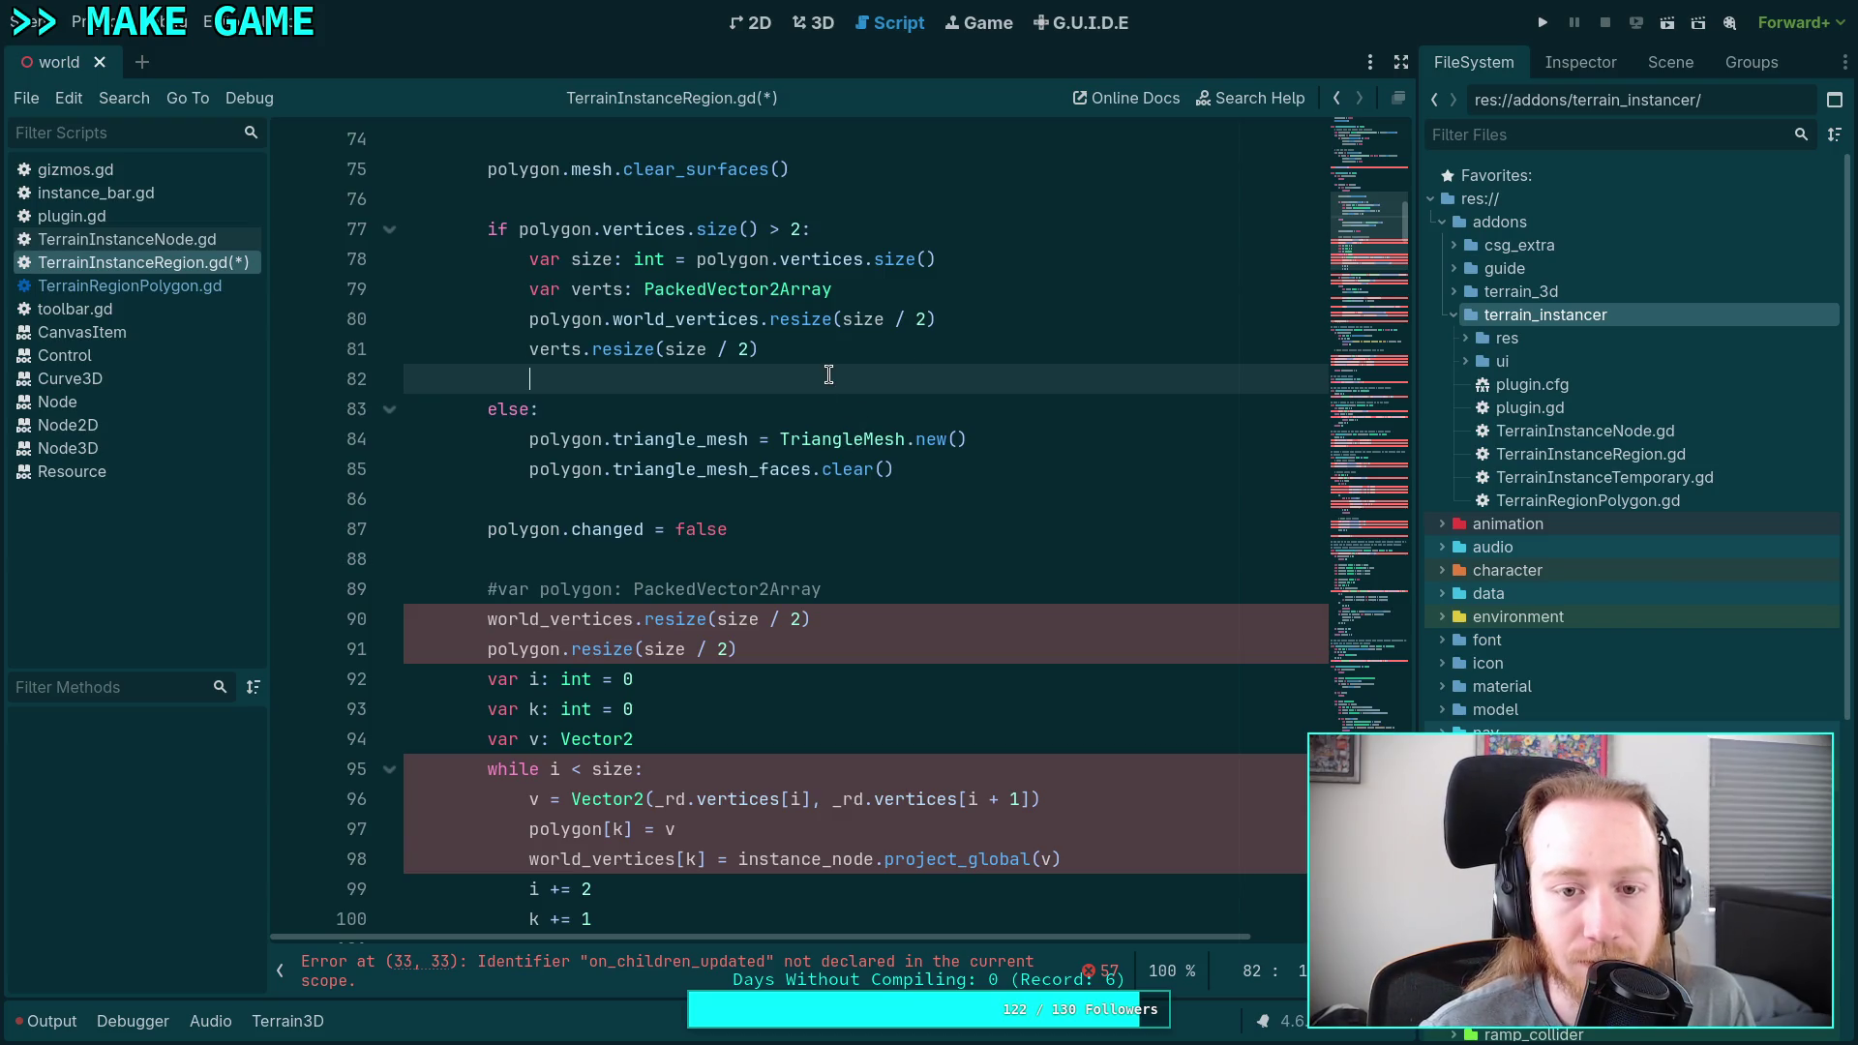
click(883, 293)
key(Return)
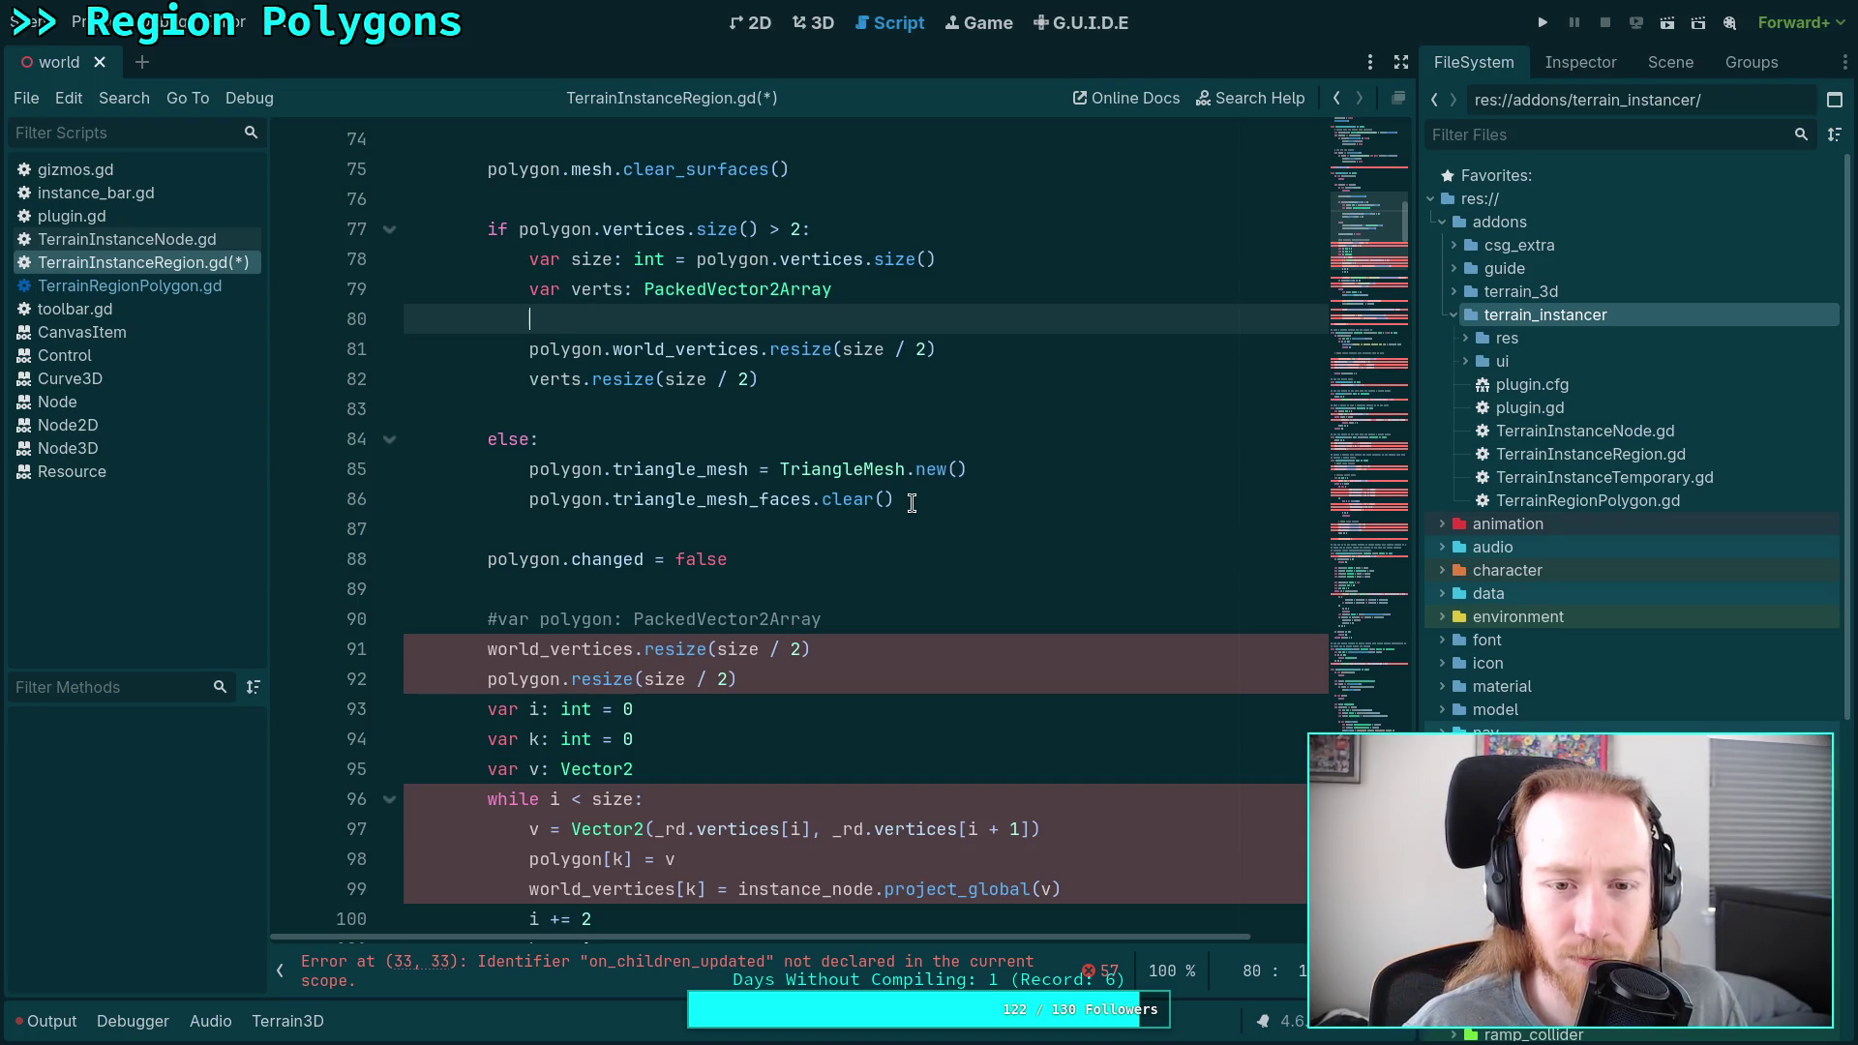
Step: Add a blank line after the resize calls and delete the old comment and resize lines
scroll(910, 495, up, 1)
click(944, 461)
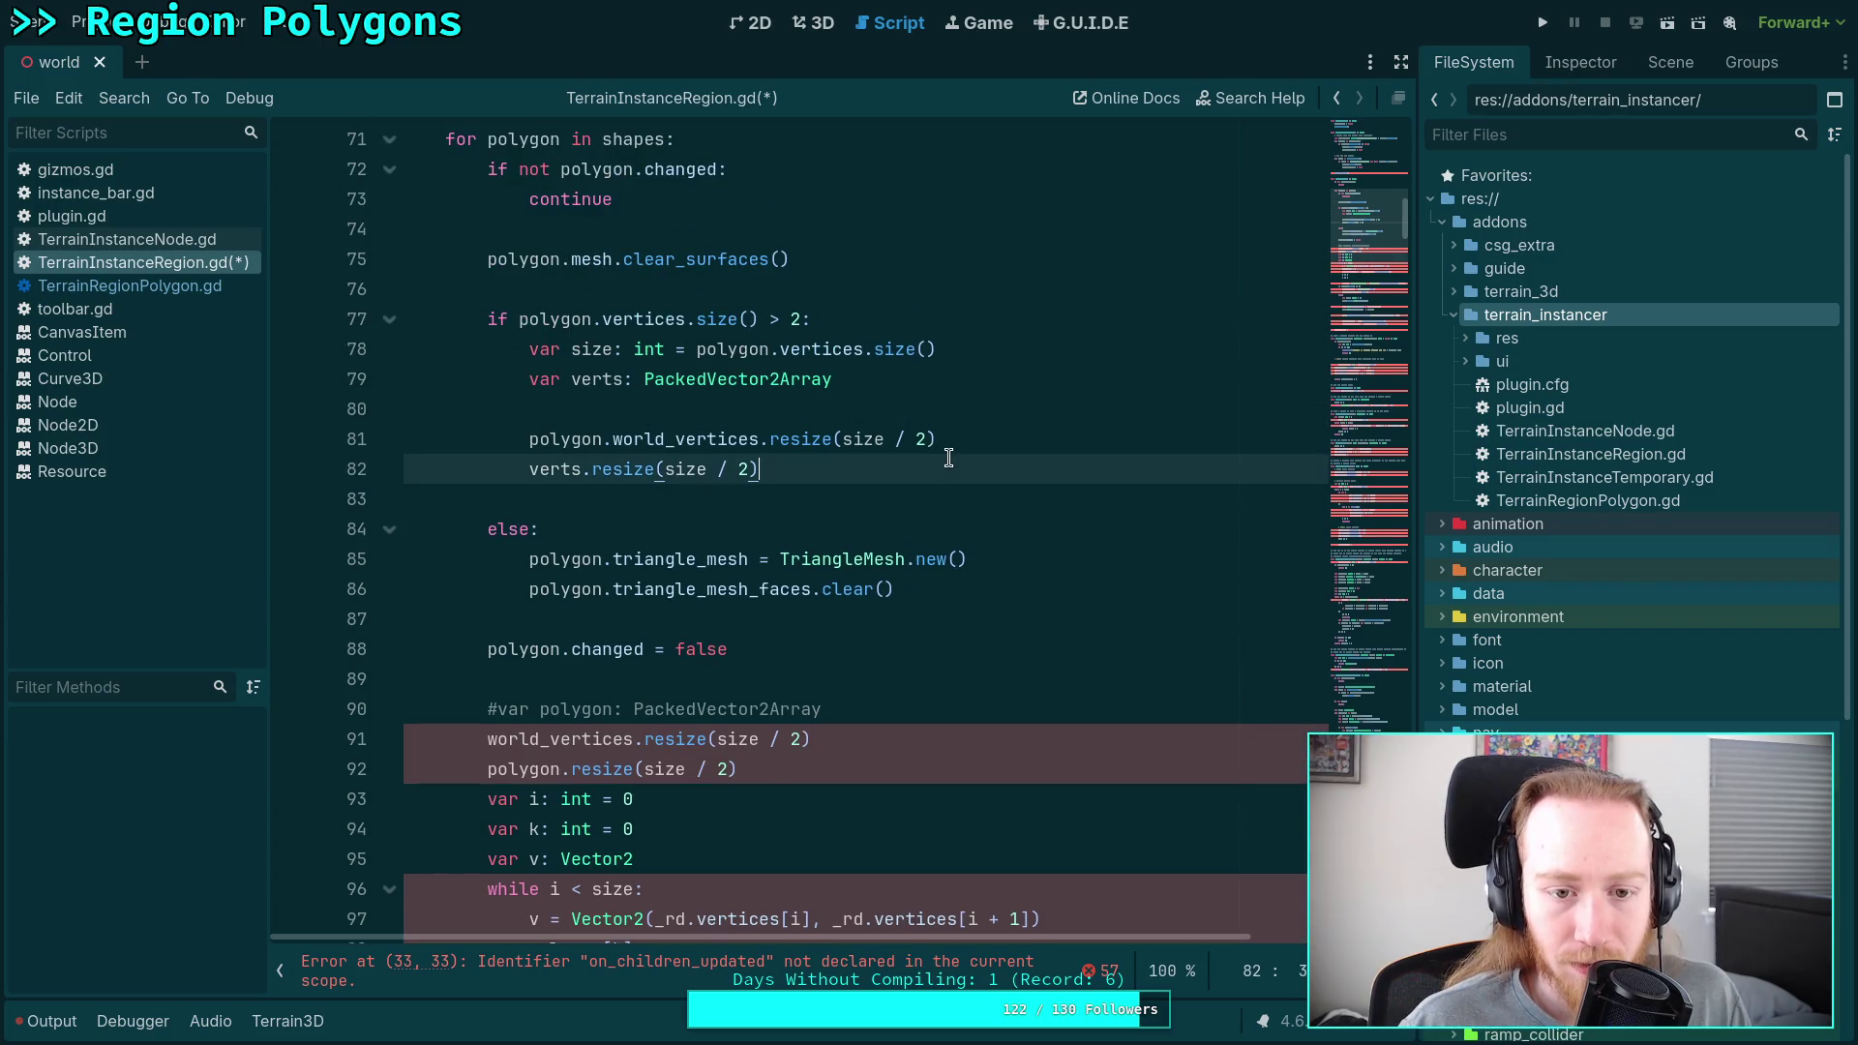
key(Return)
scroll(943, 461, down, 1)
scroll(909, 462, down, 2)
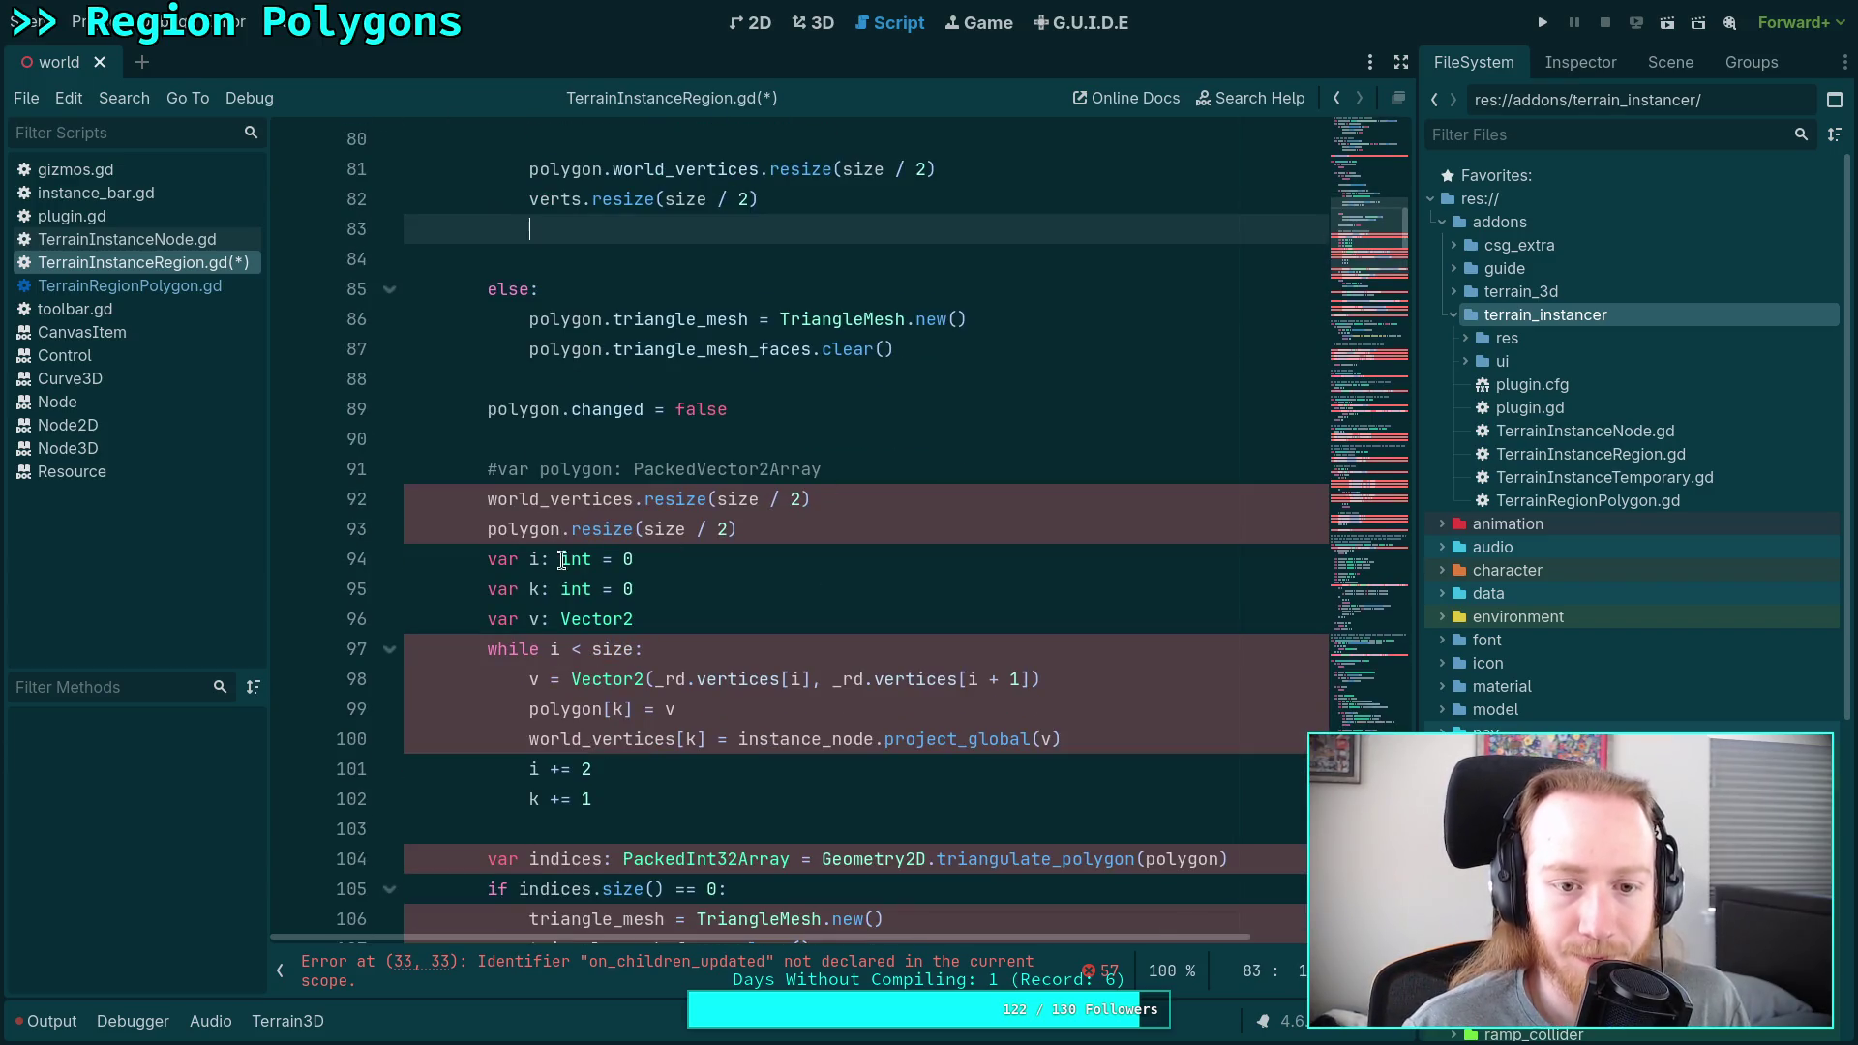
mouse_move(883, 528)
mouse_down()
mouse_move(961, 471)
mouse_move(954, 433)
mouse_up()
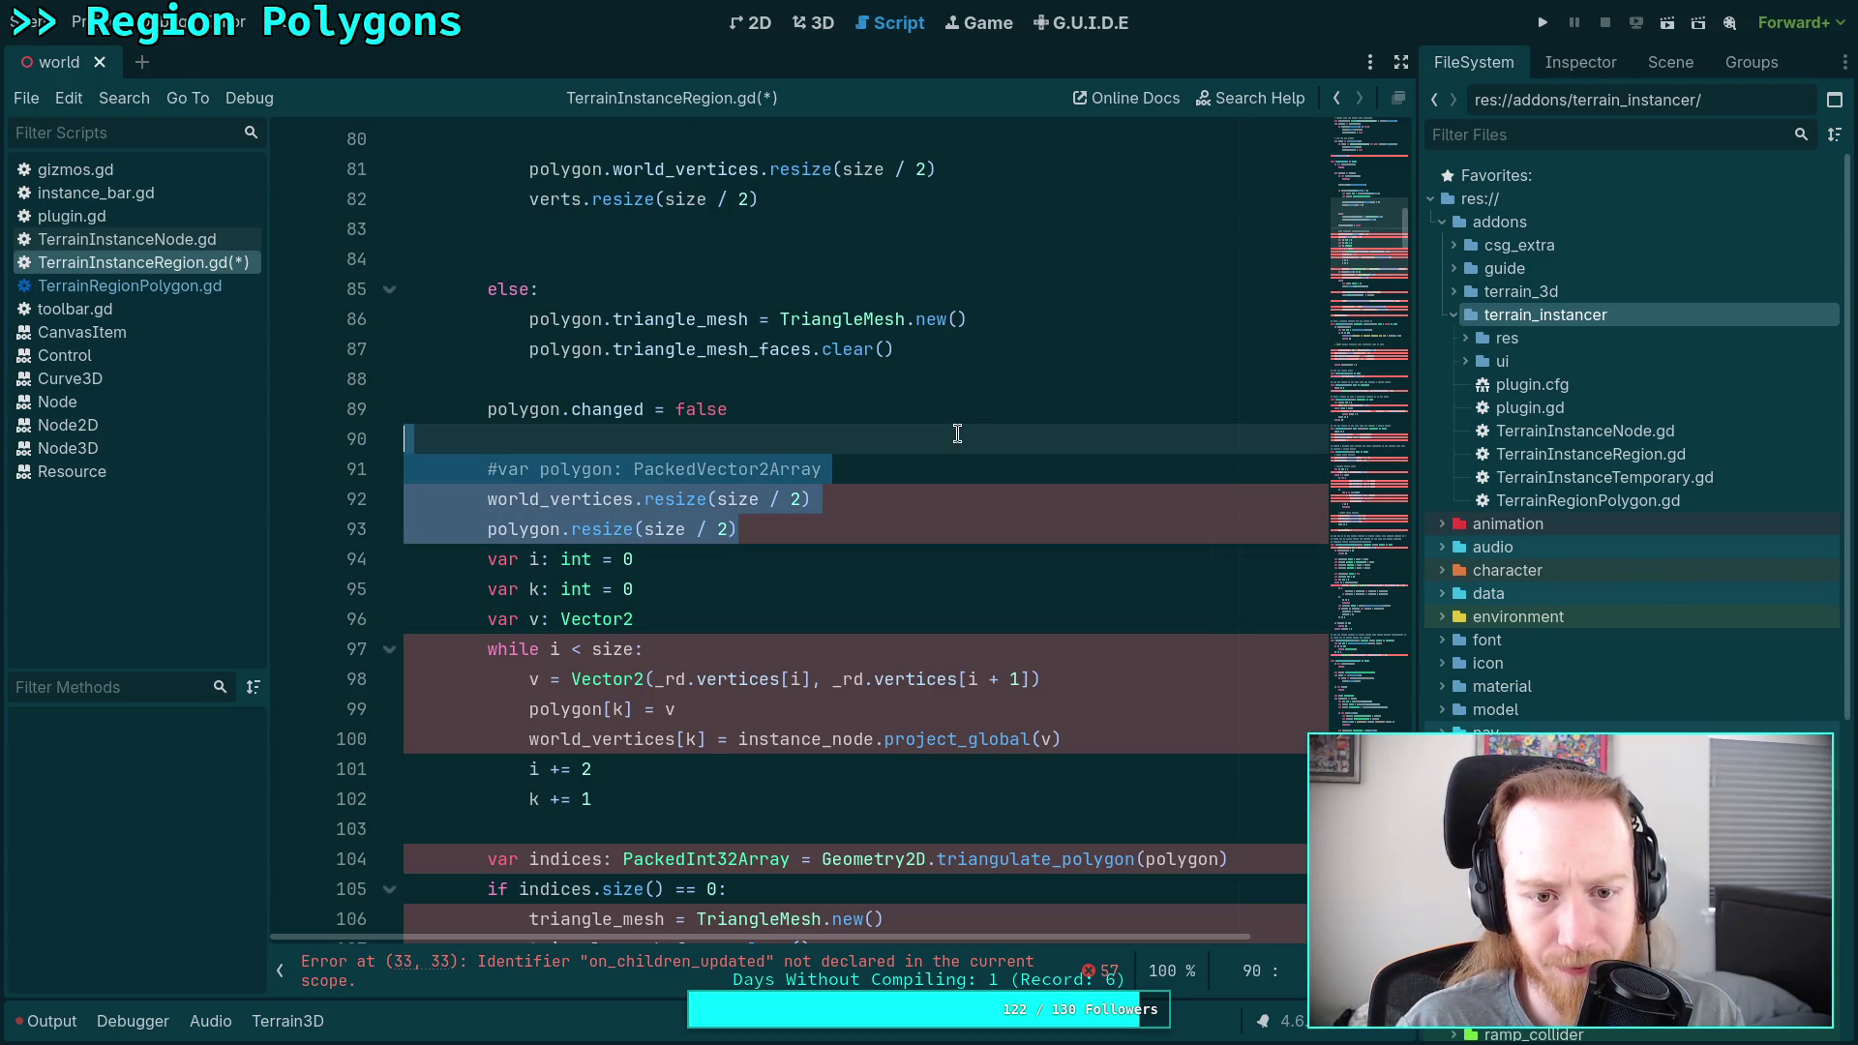
key(BackSpace)
Step: Move the while loop block above else and indent it into the size > 2 branch
mouse_move(489, 472)
mouse_down()
mouse_move(639, 533)
mouse_move(641, 708)
mouse_up()
key(alt+Up)
key(alt+Up)
key(alt+Up)
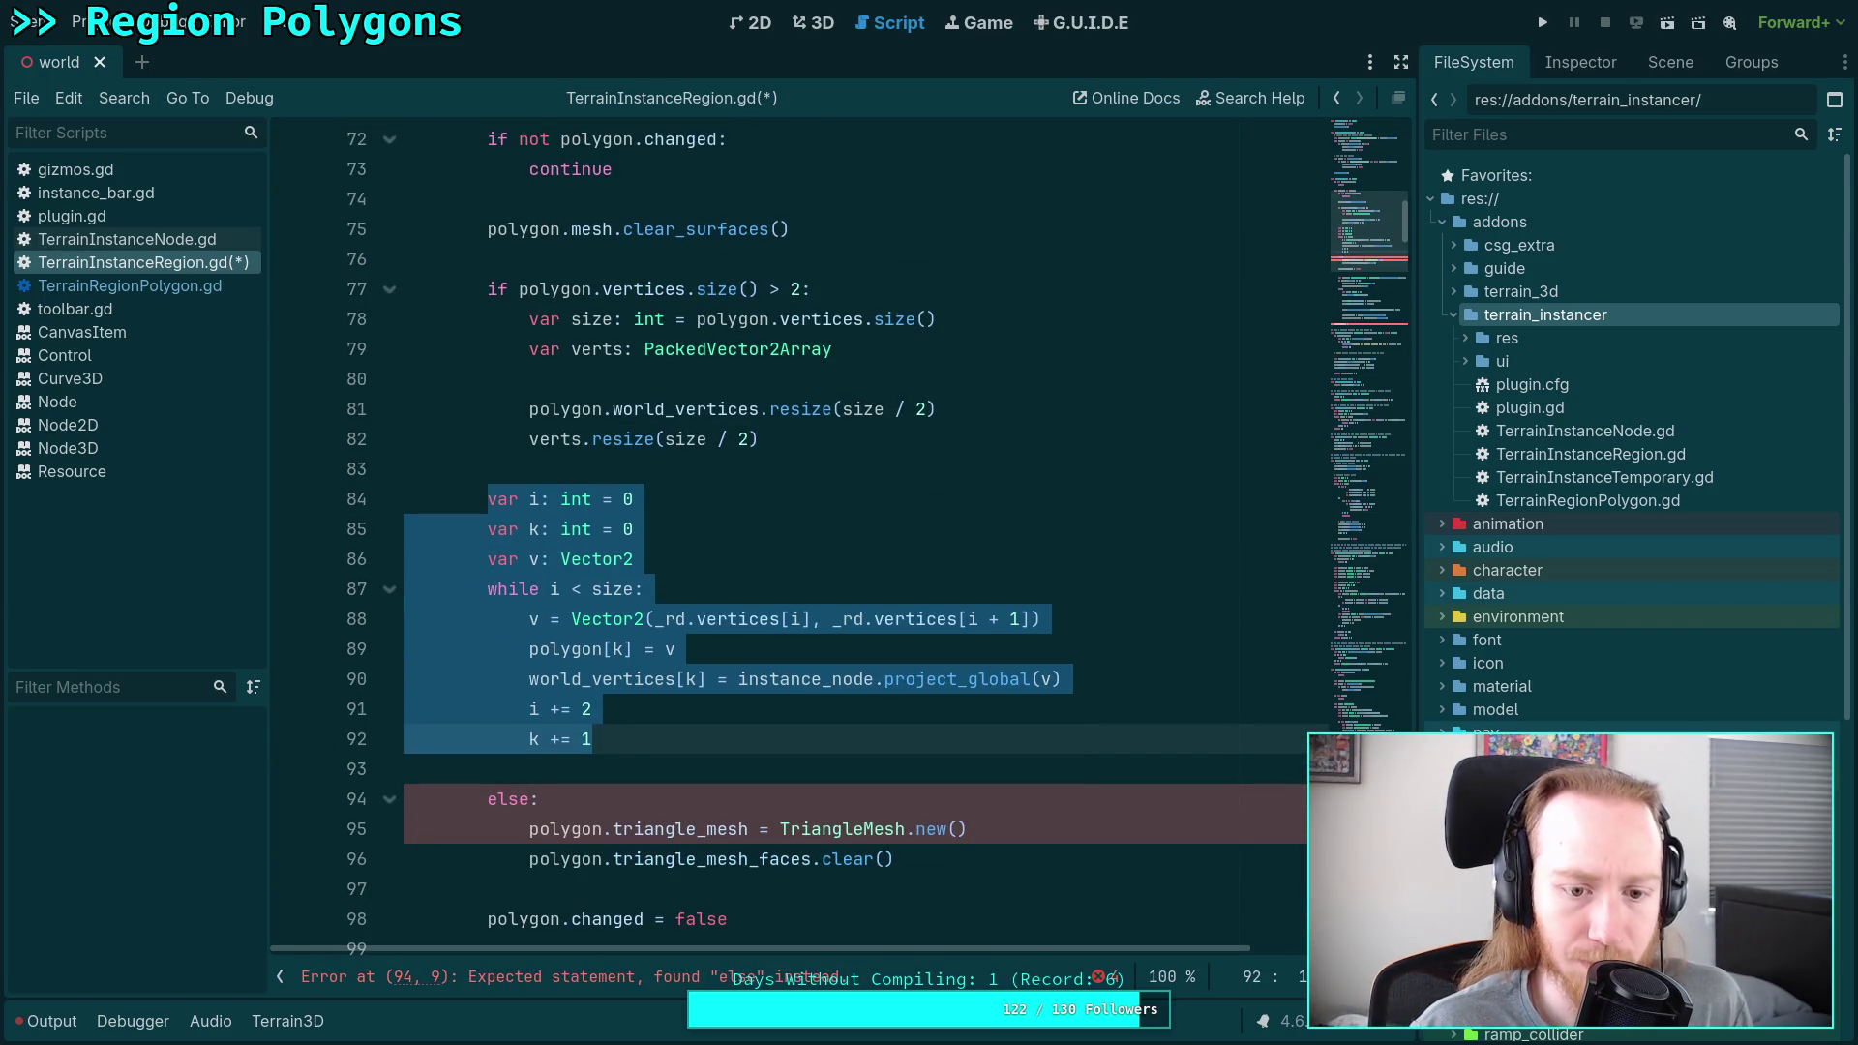
key(Tab)
click(709, 504)
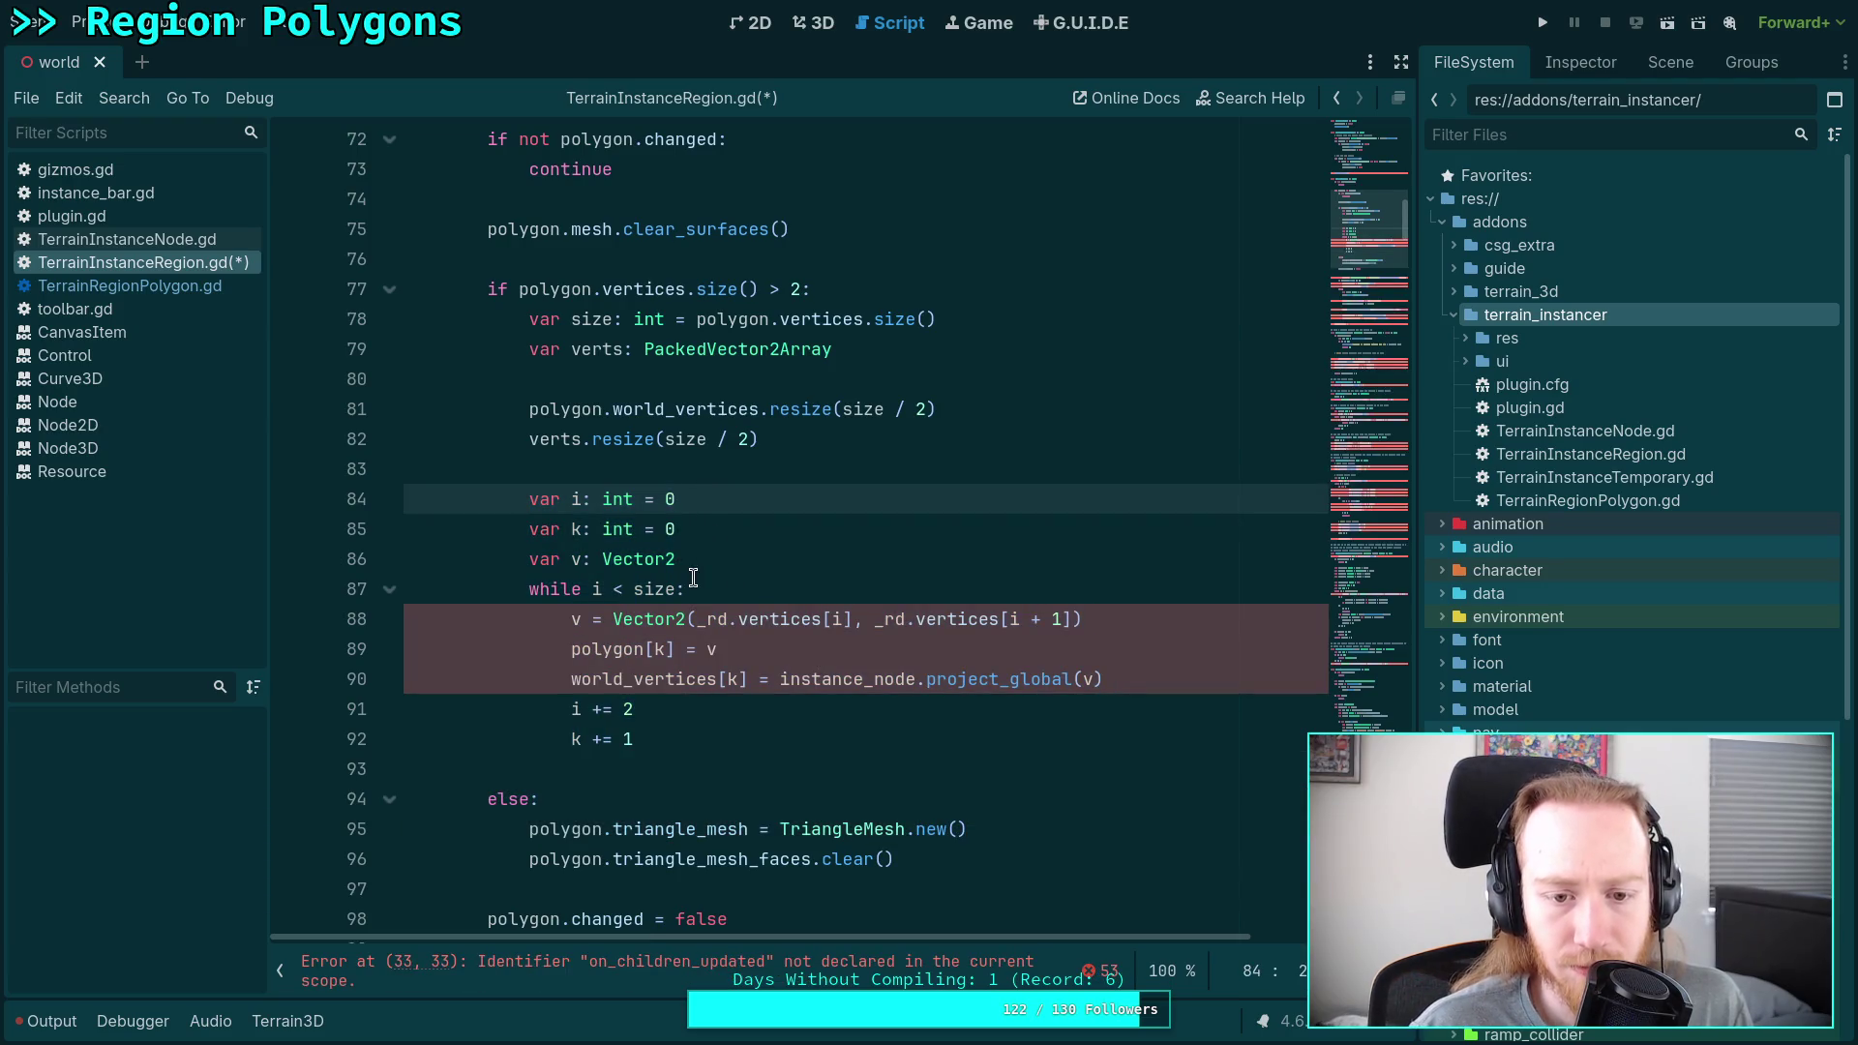
Step: Replace the first _rd in the vertex loop with polygon
click(637, 559)
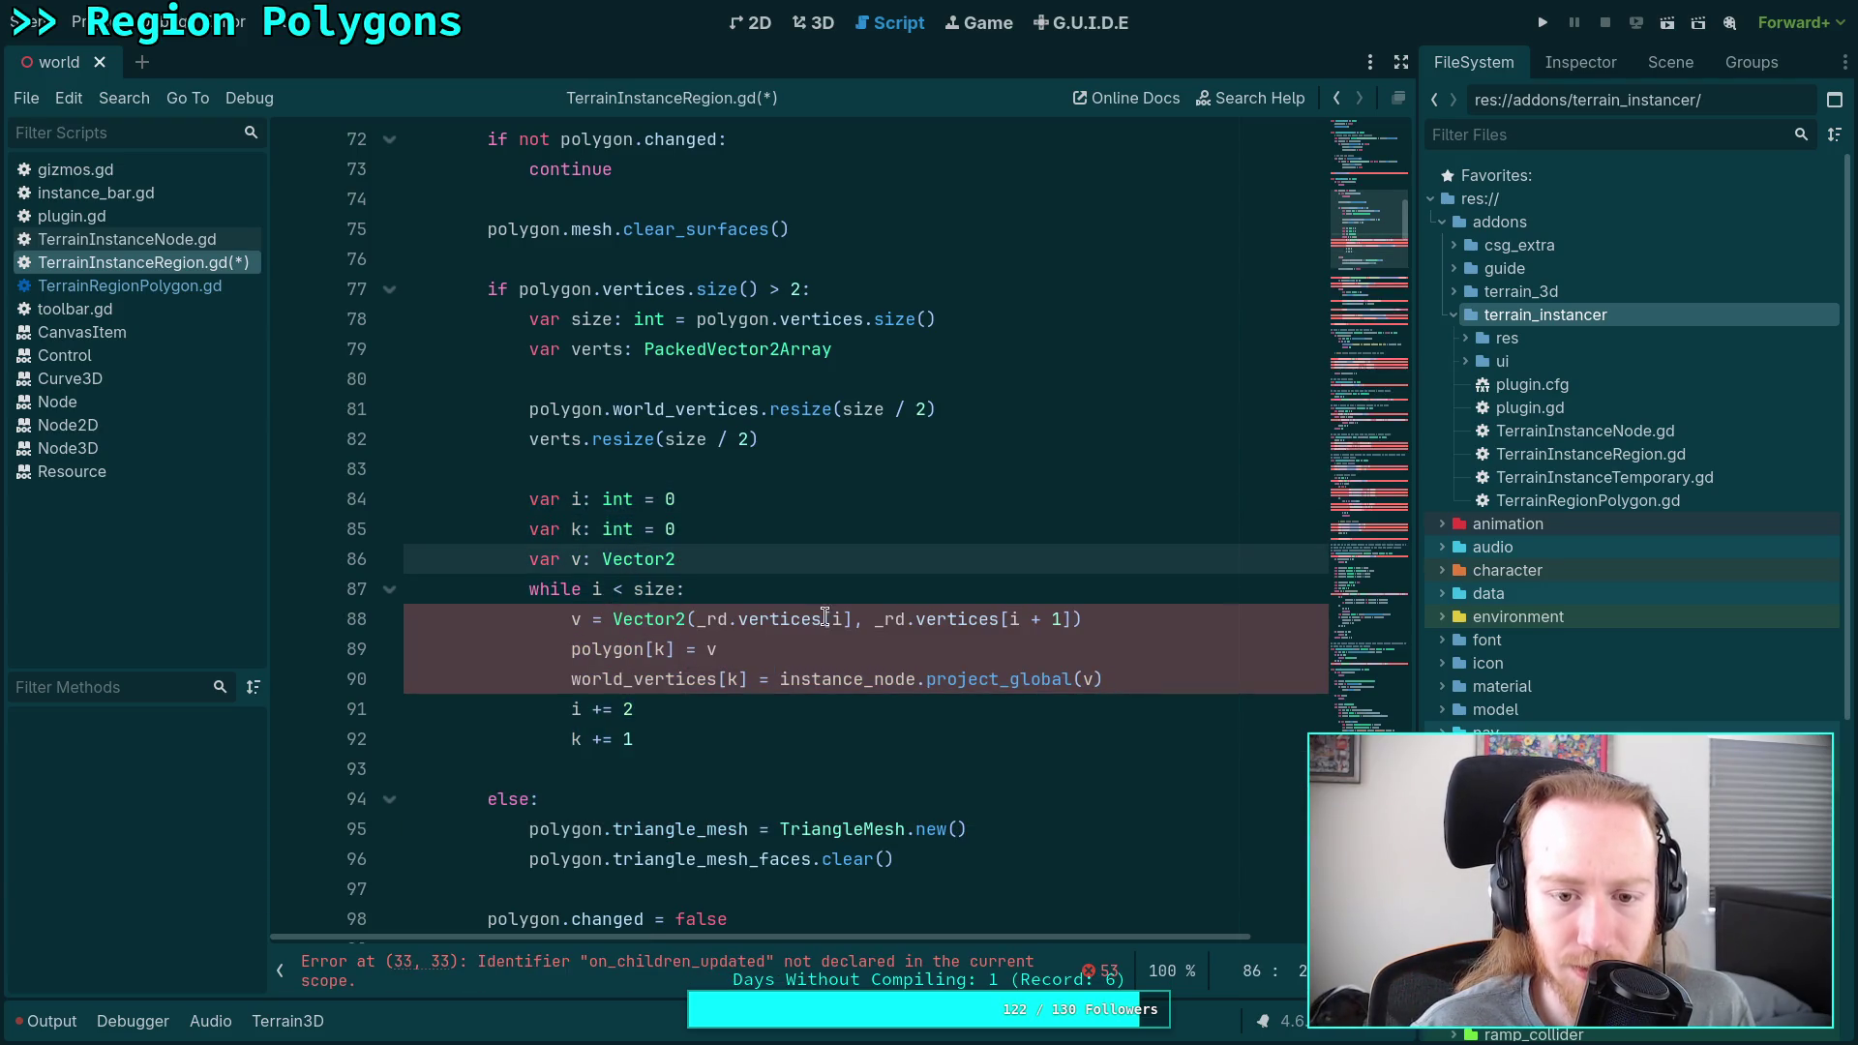
double_click(704, 619)
text(polygon)
double_click(926, 619)
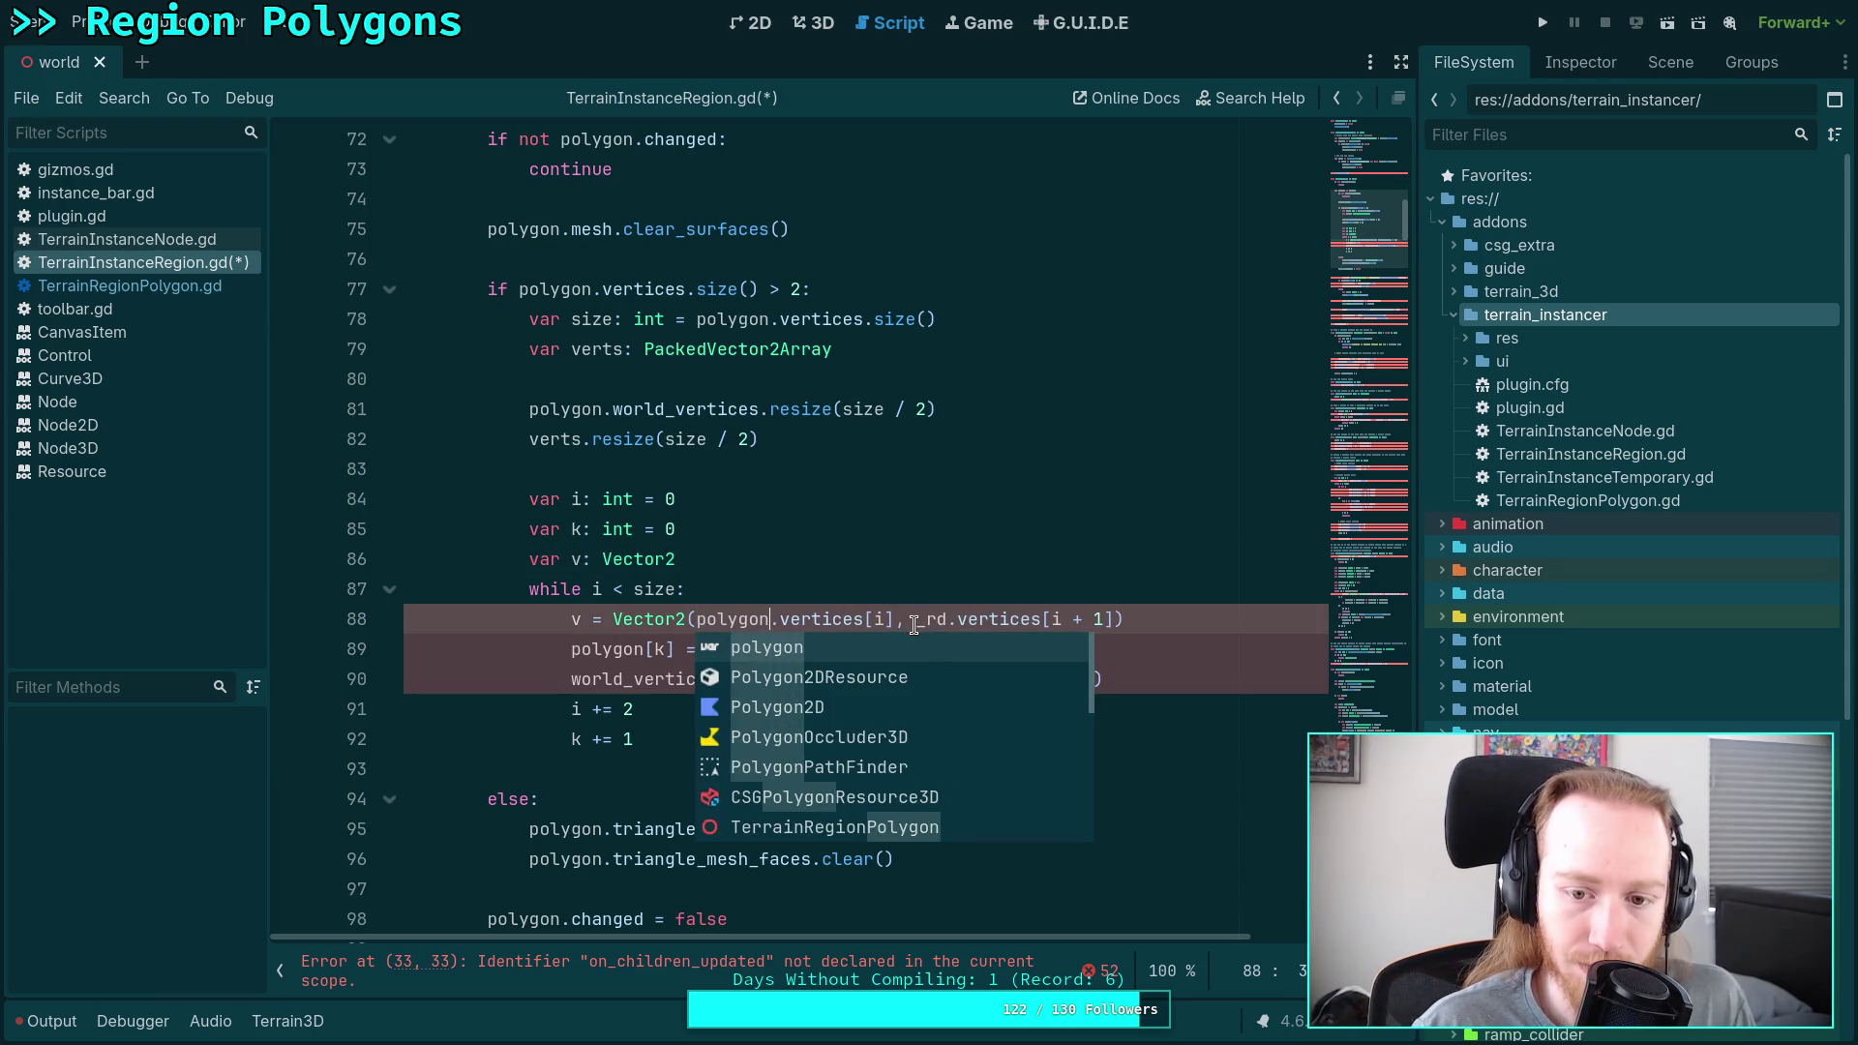